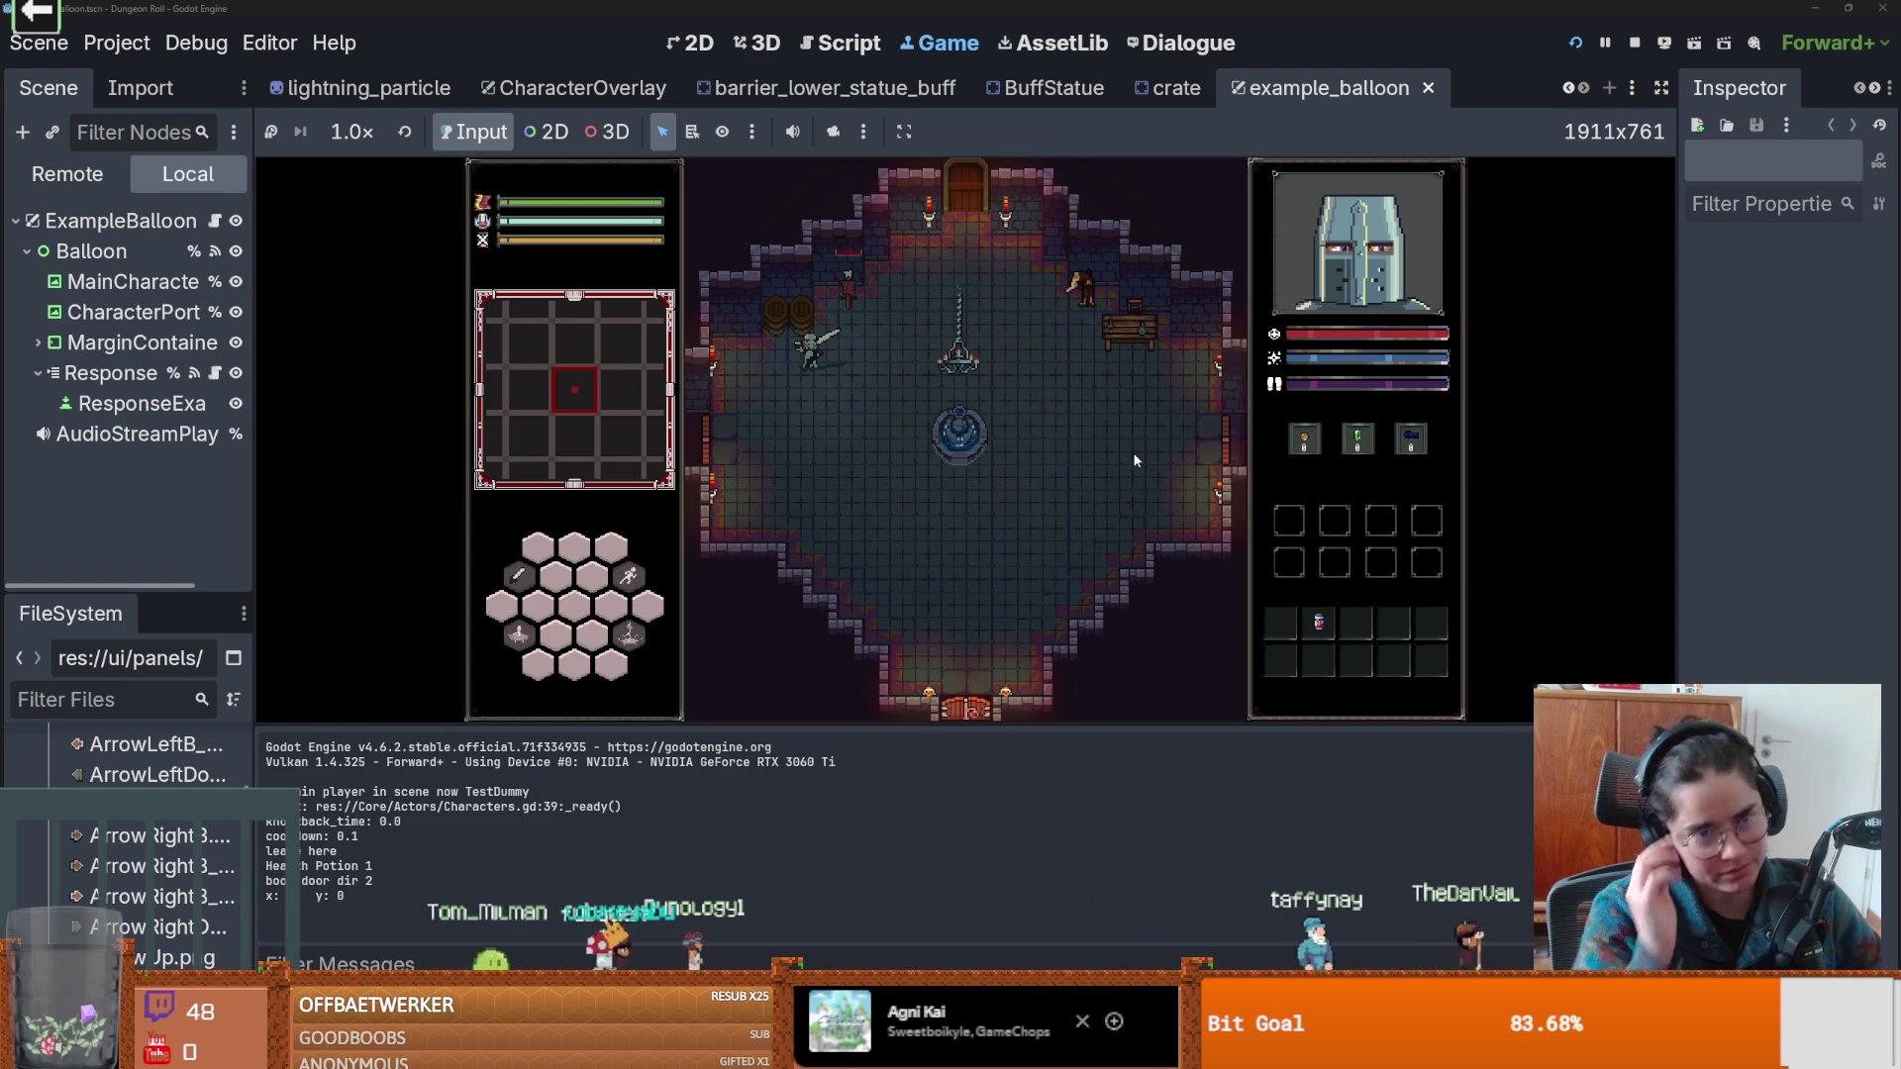
# Attack and cast lightning while moving the knight around the fountain.
pyautogui.press('w')
pyautogui.press('space')
pyautogui.press('s')
pyautogui.press('d')
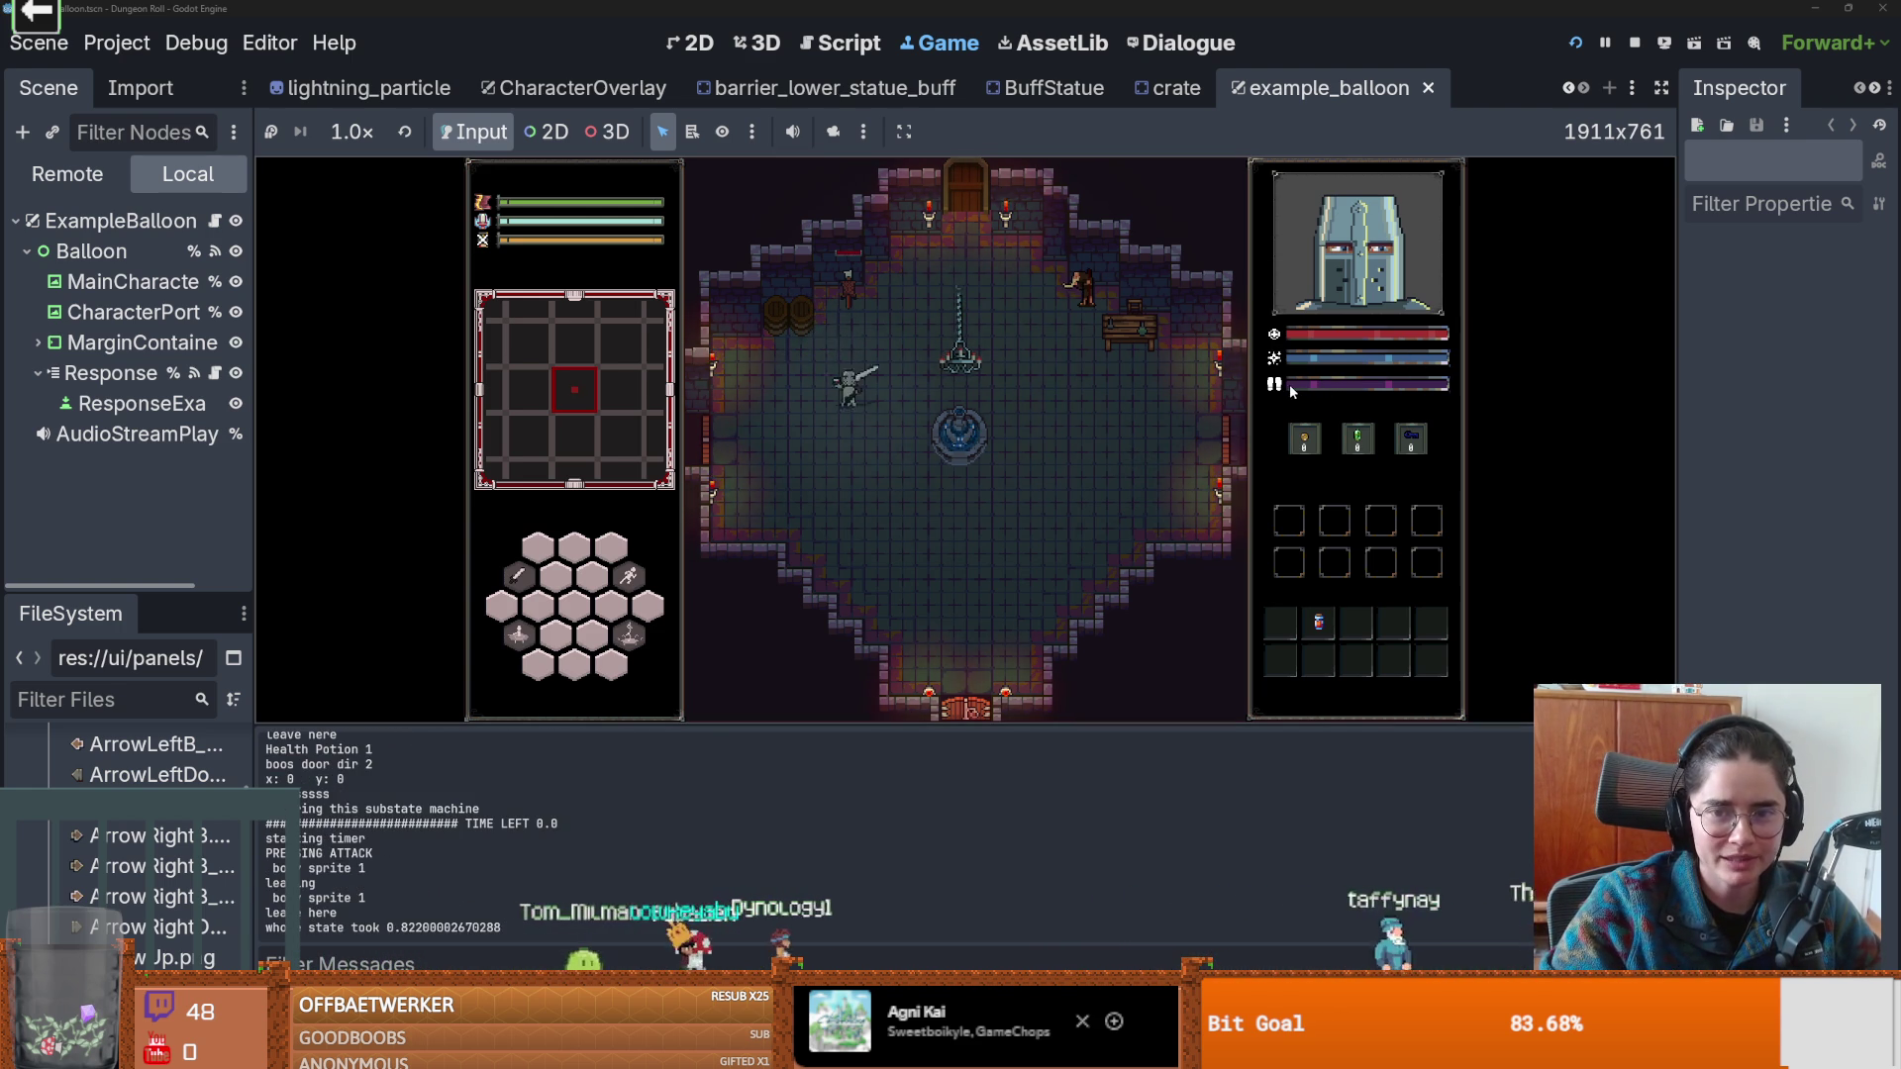
pyautogui.press('d')
pyautogui.press('a')
pyautogui.press('s')
pyautogui.press('d')
pyautogui.press('a')
pyautogui.press('w')
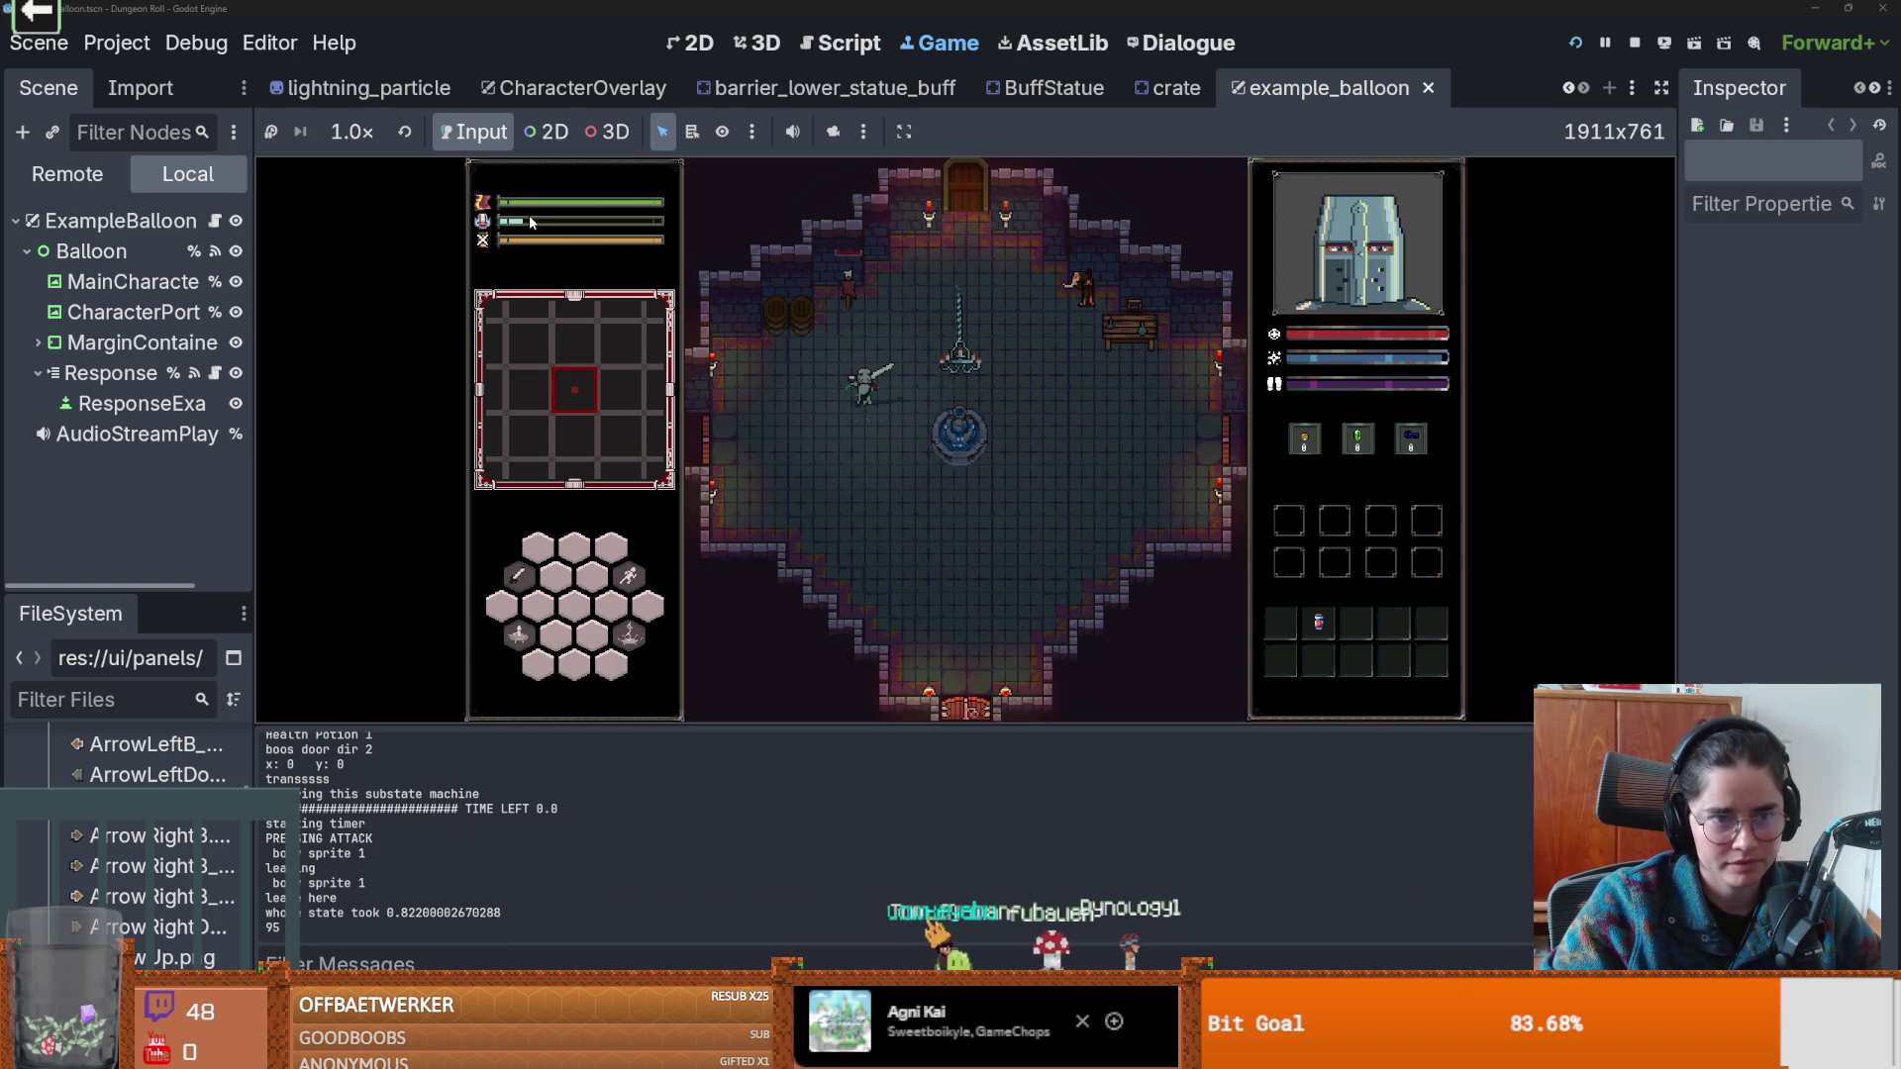
# Walk the knight past the fountain to Peter The Hermit and start talking.
pyautogui.press('s')
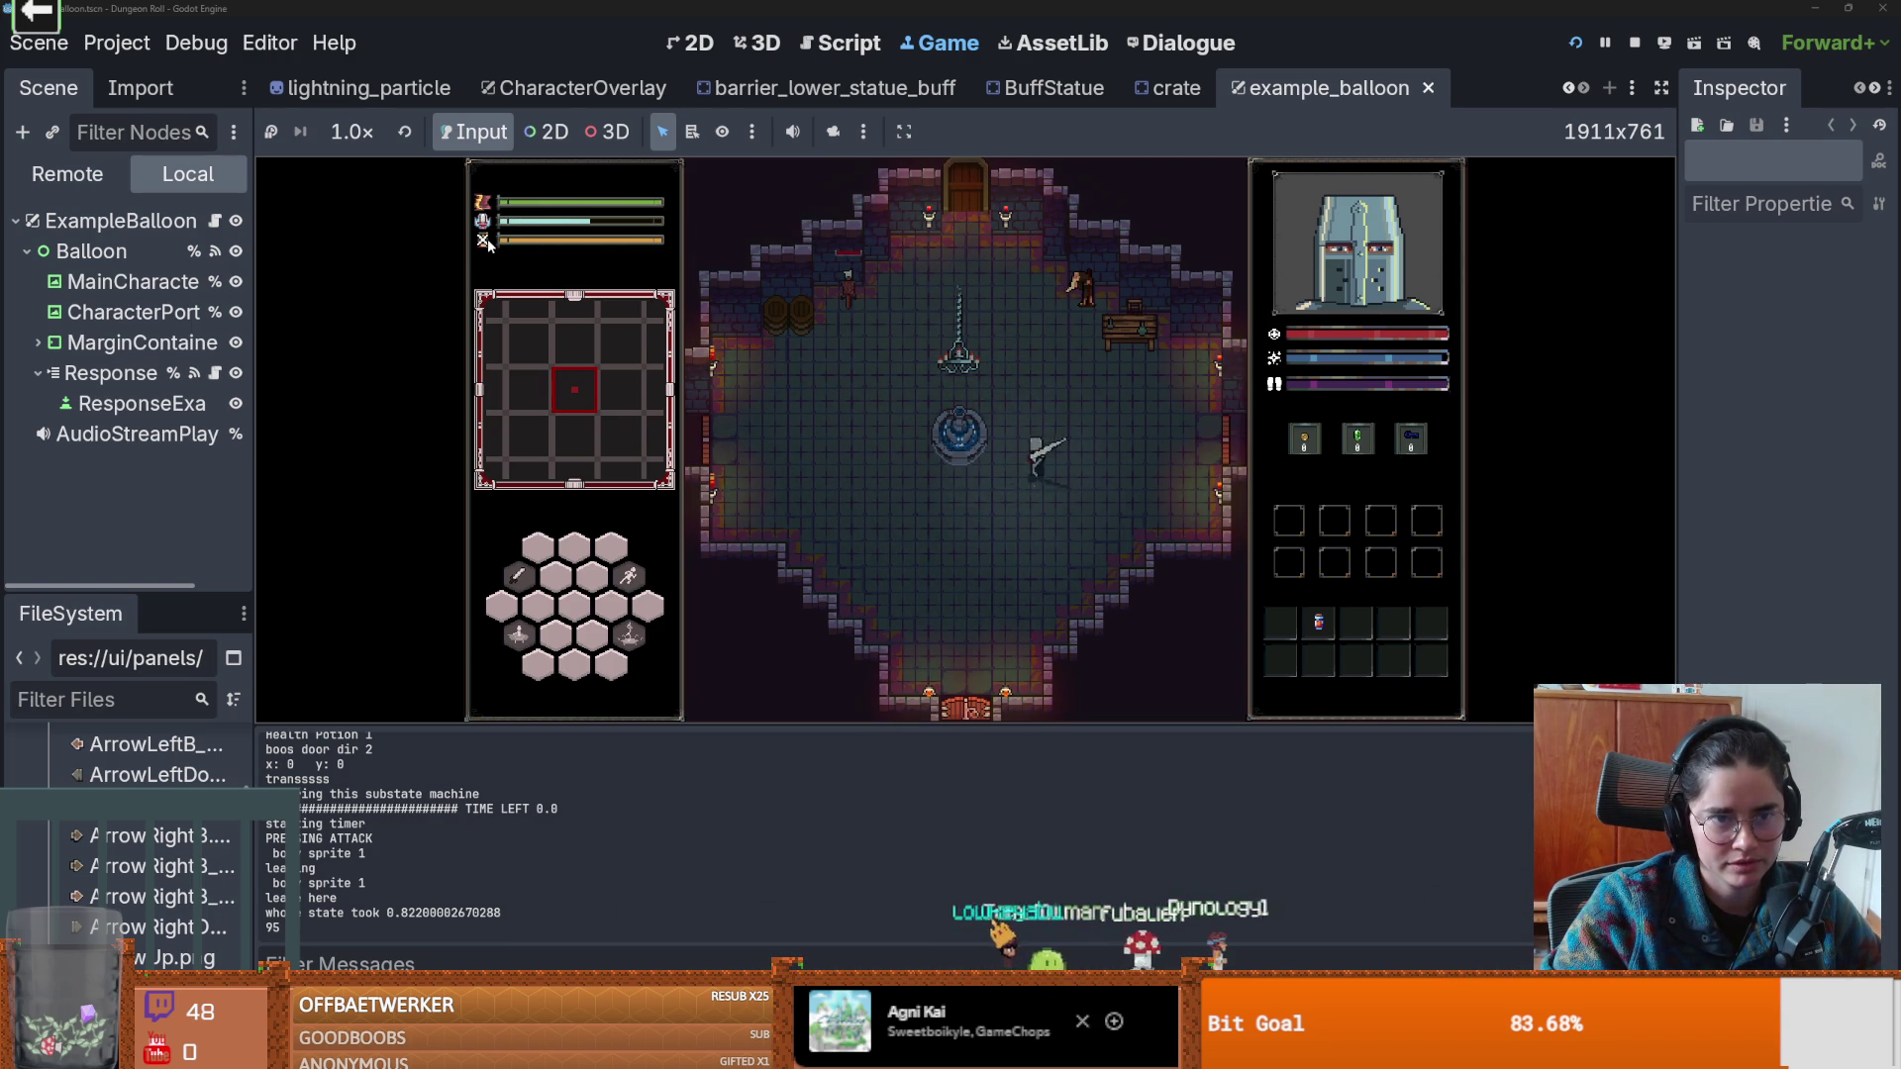
pyautogui.press('s')
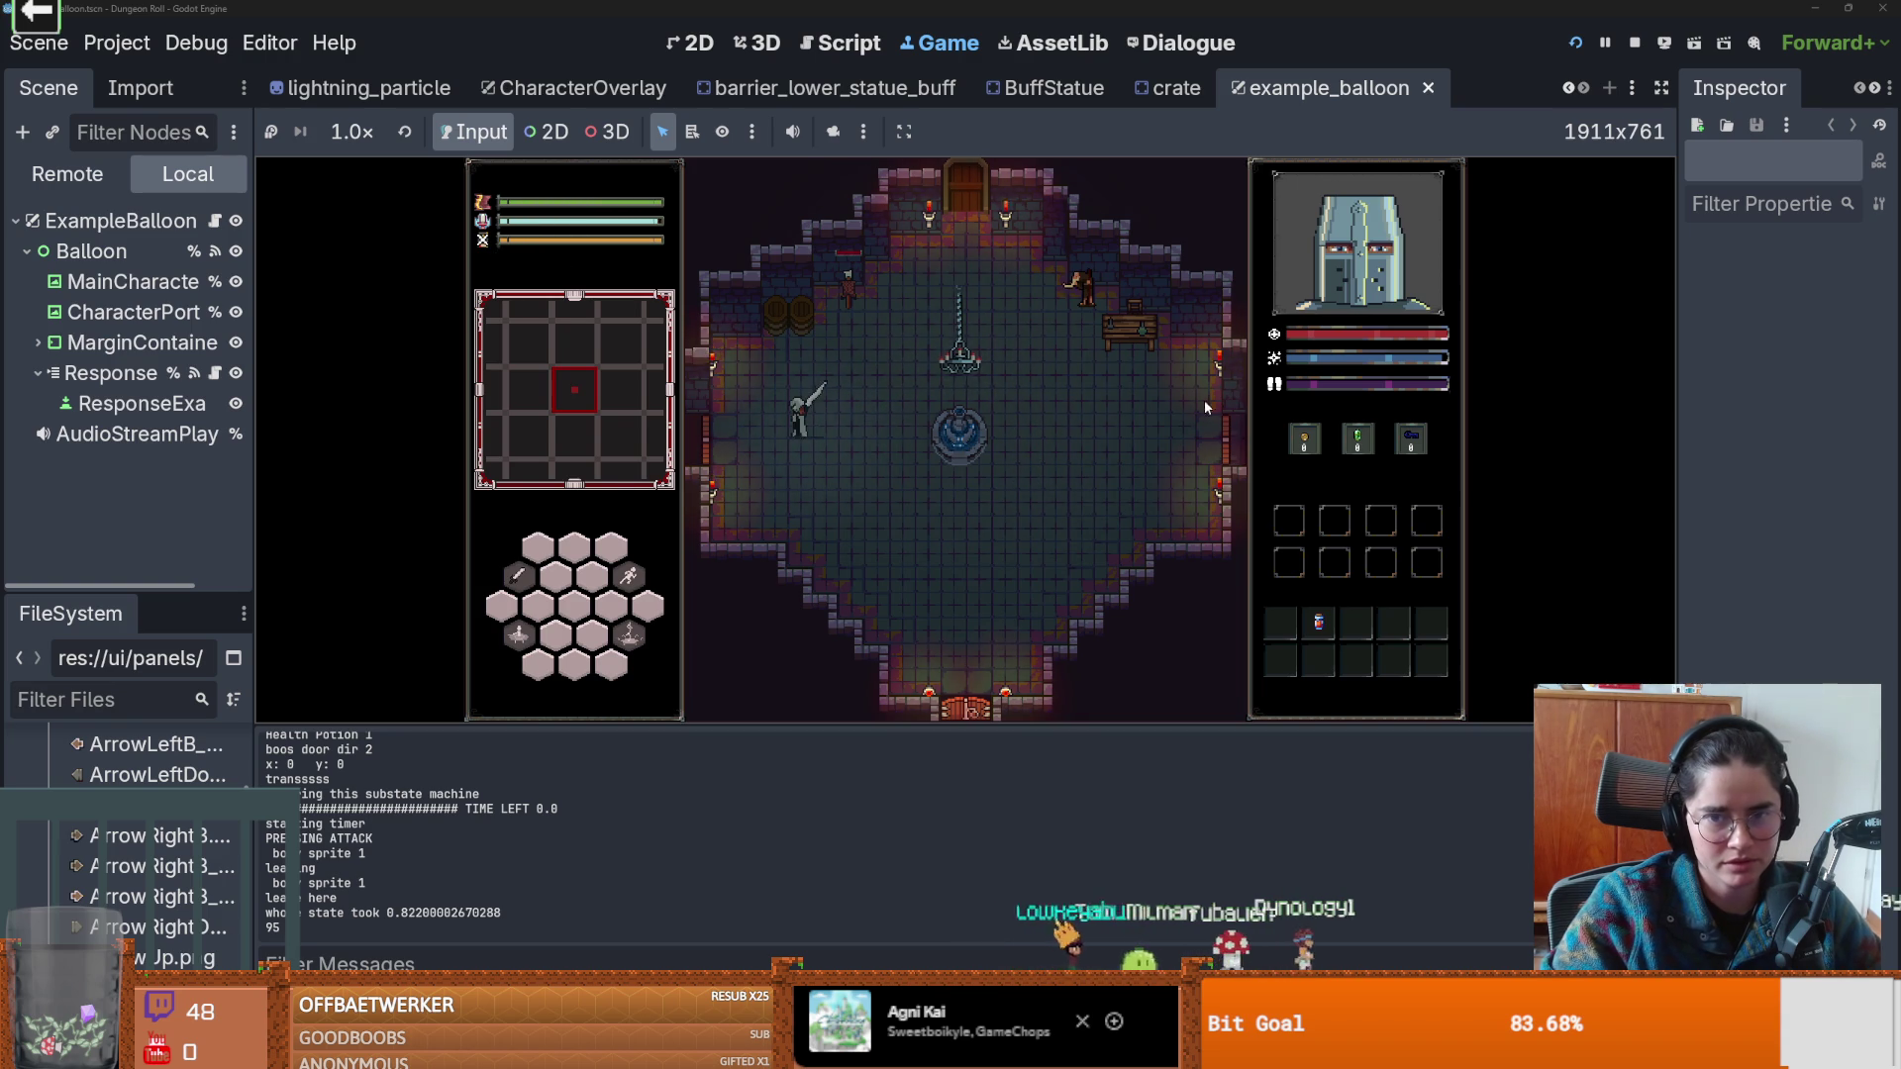
pyautogui.press('w')
pyautogui.press('d')
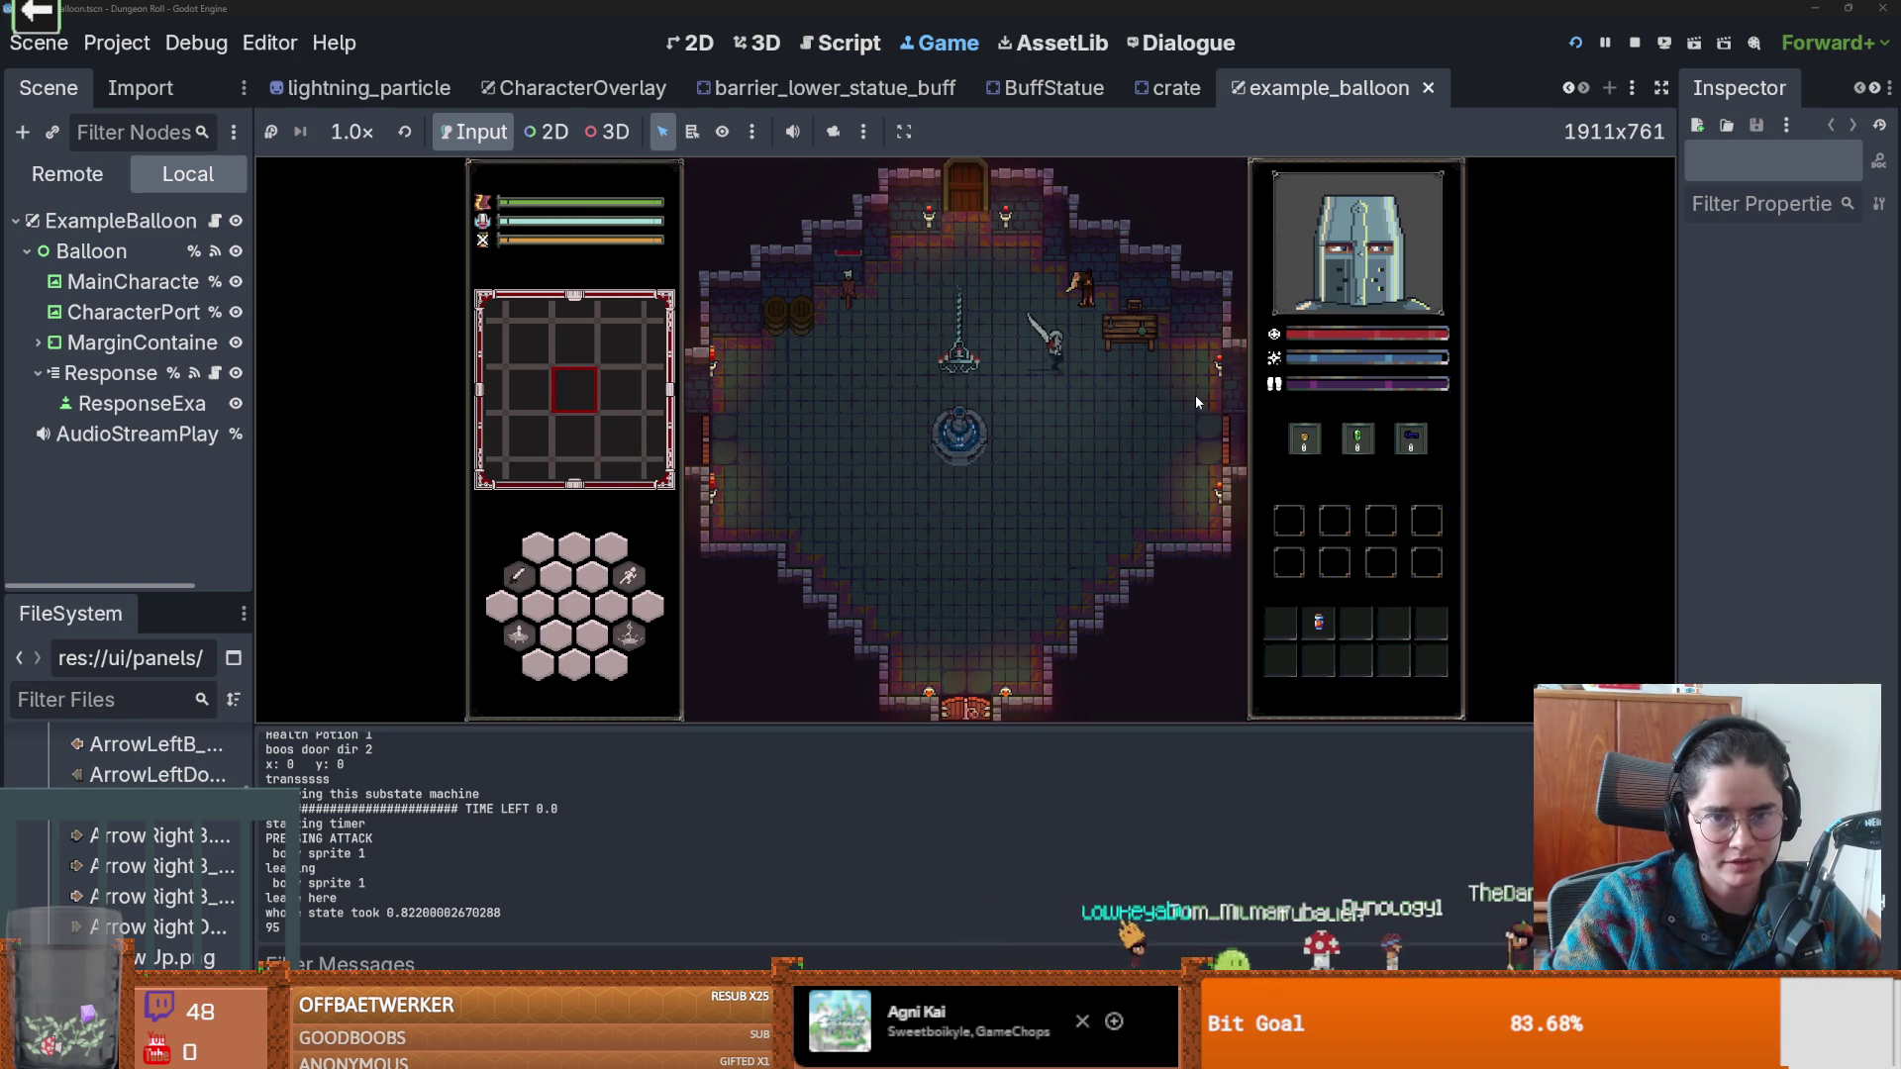
pyautogui.press('e')
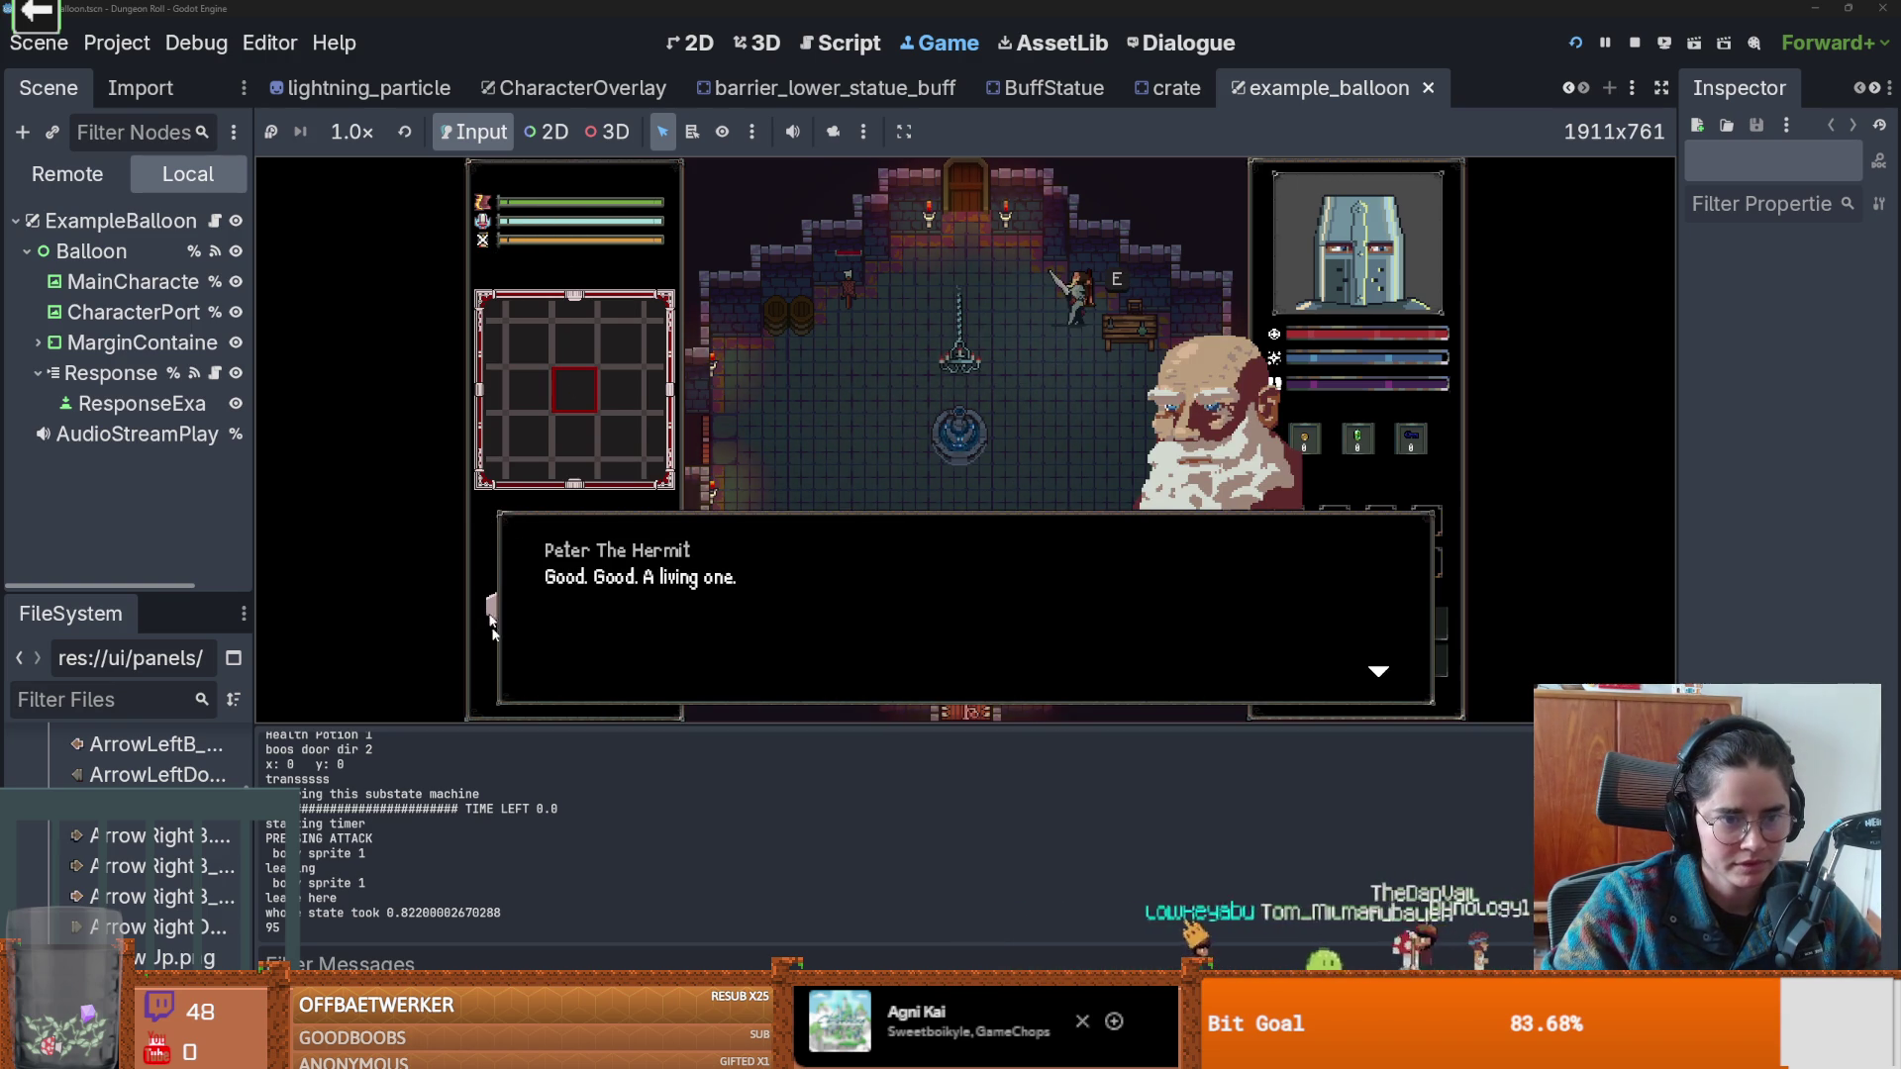
# Advance the hermit's opening lines through the Crusader's reply and his explanation.
pyautogui.click(978, 554)
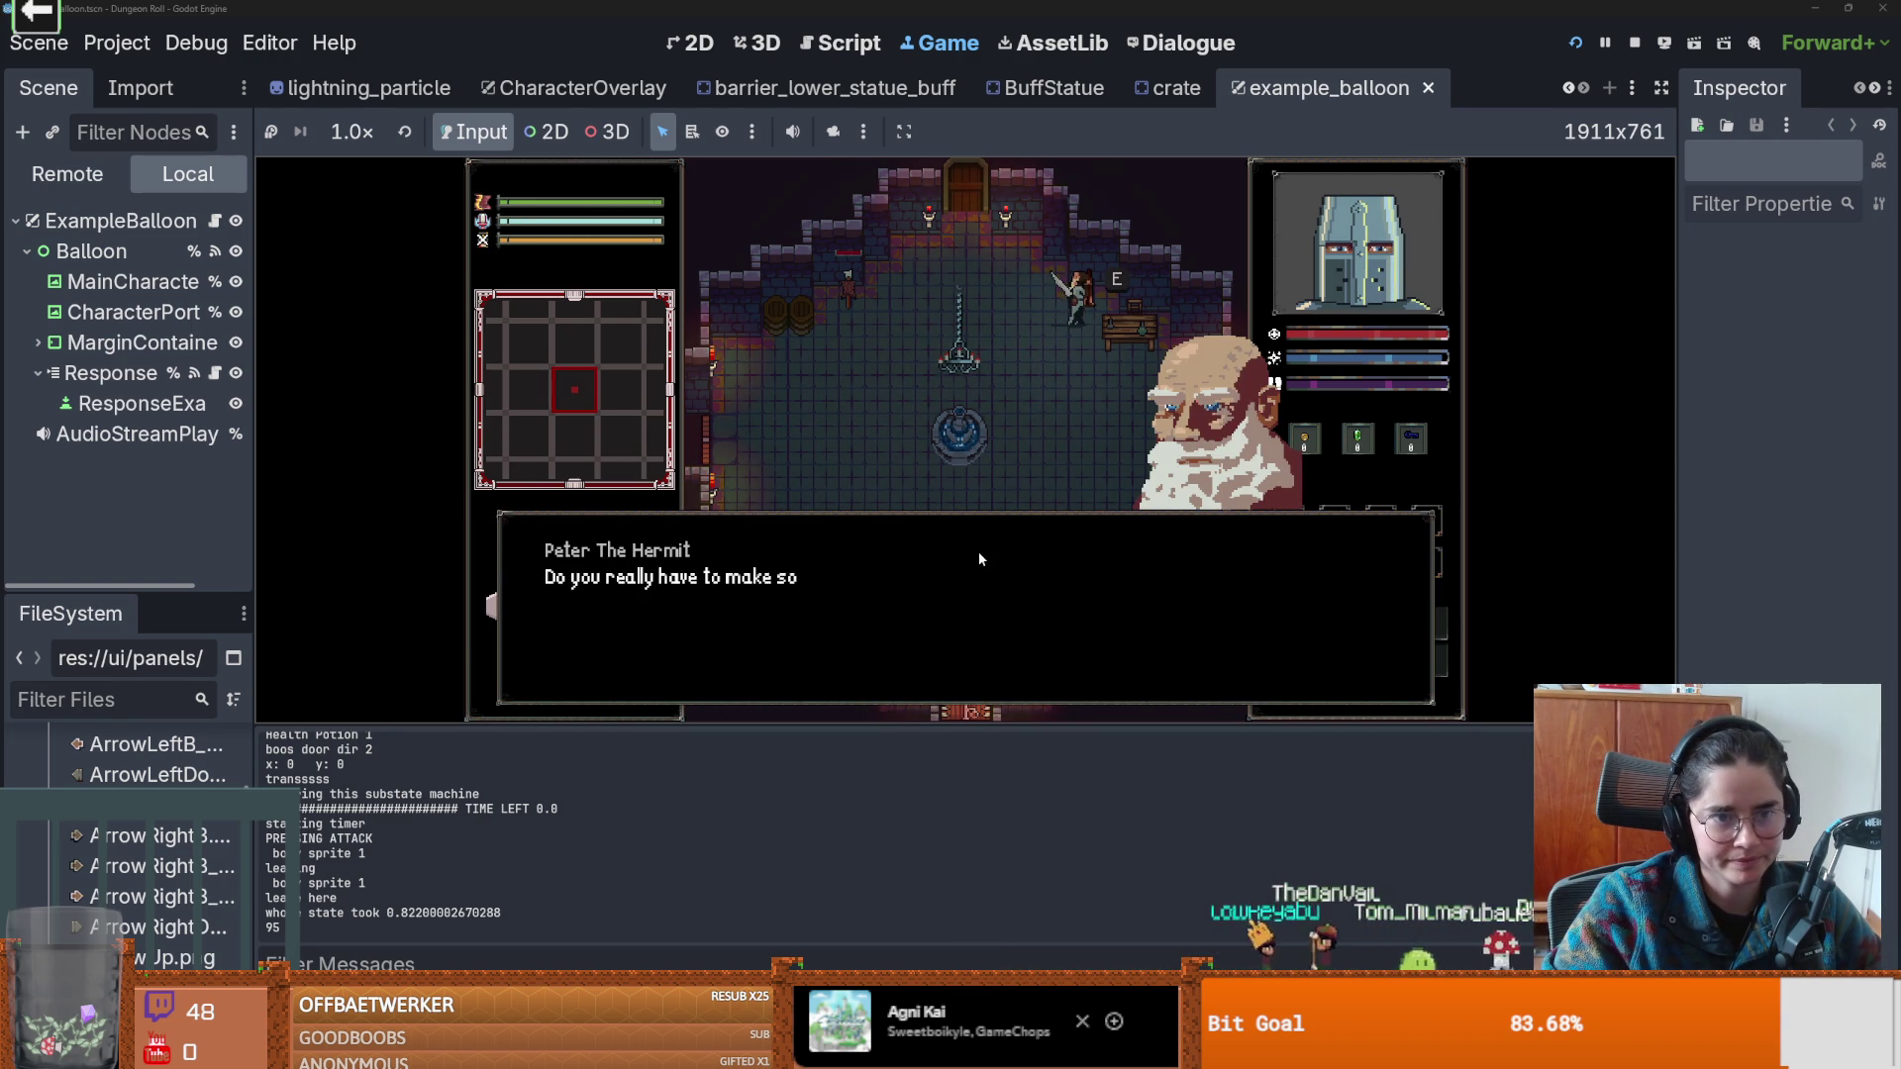
pyautogui.click(984, 555)
pyautogui.click(986, 556)
pyautogui.click(986, 557)
pyautogui.click(987, 558)
pyautogui.click(988, 558)
pyautogui.click(988, 555)
pyautogui.click(1000, 556)
pyautogui.click(1001, 556)
pyautogui.click(1001, 557)
pyautogui.click(1000, 562)
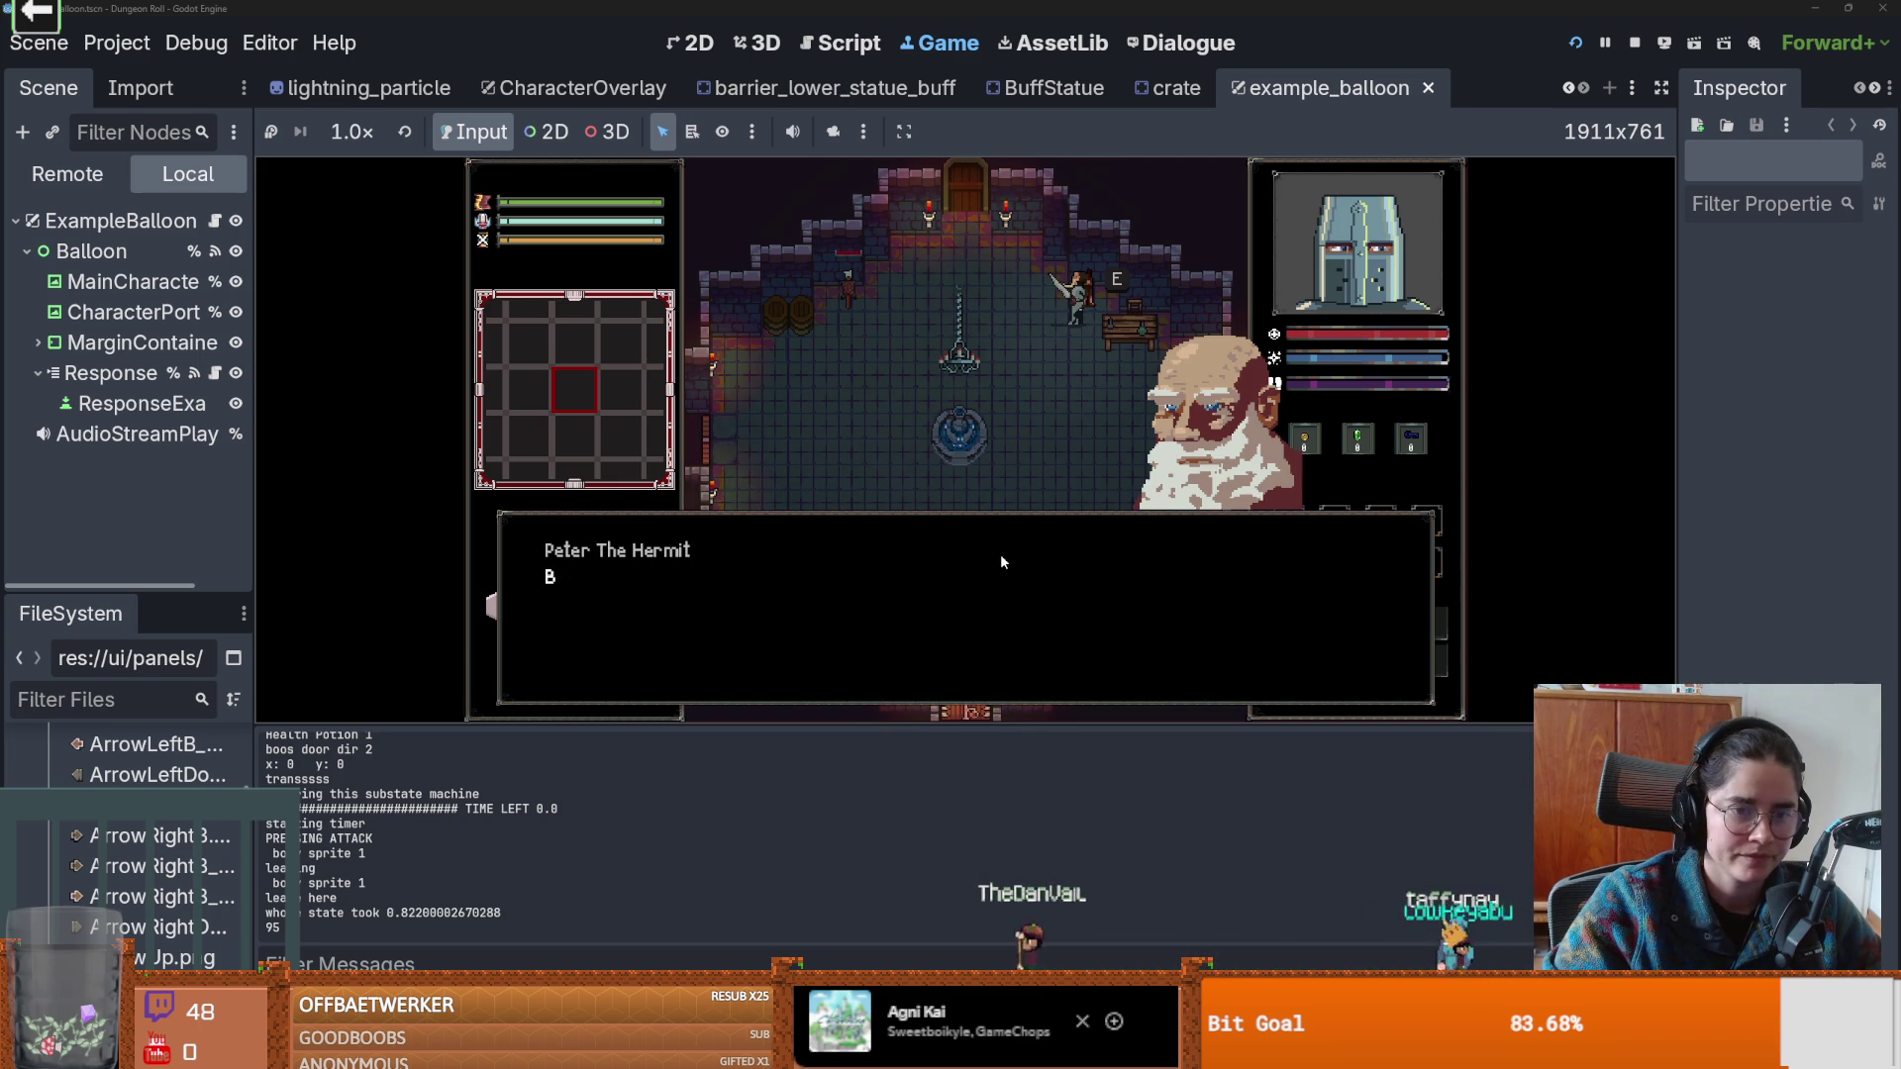
pyautogui.click(1000, 561)
pyautogui.click(1000, 561)
pyautogui.click(1006, 559)
# Advance the remaining exchanges until the hermit's conversation closes.
pyautogui.click(1007, 557)
pyautogui.click(1007, 557)
pyautogui.click(1007, 557)
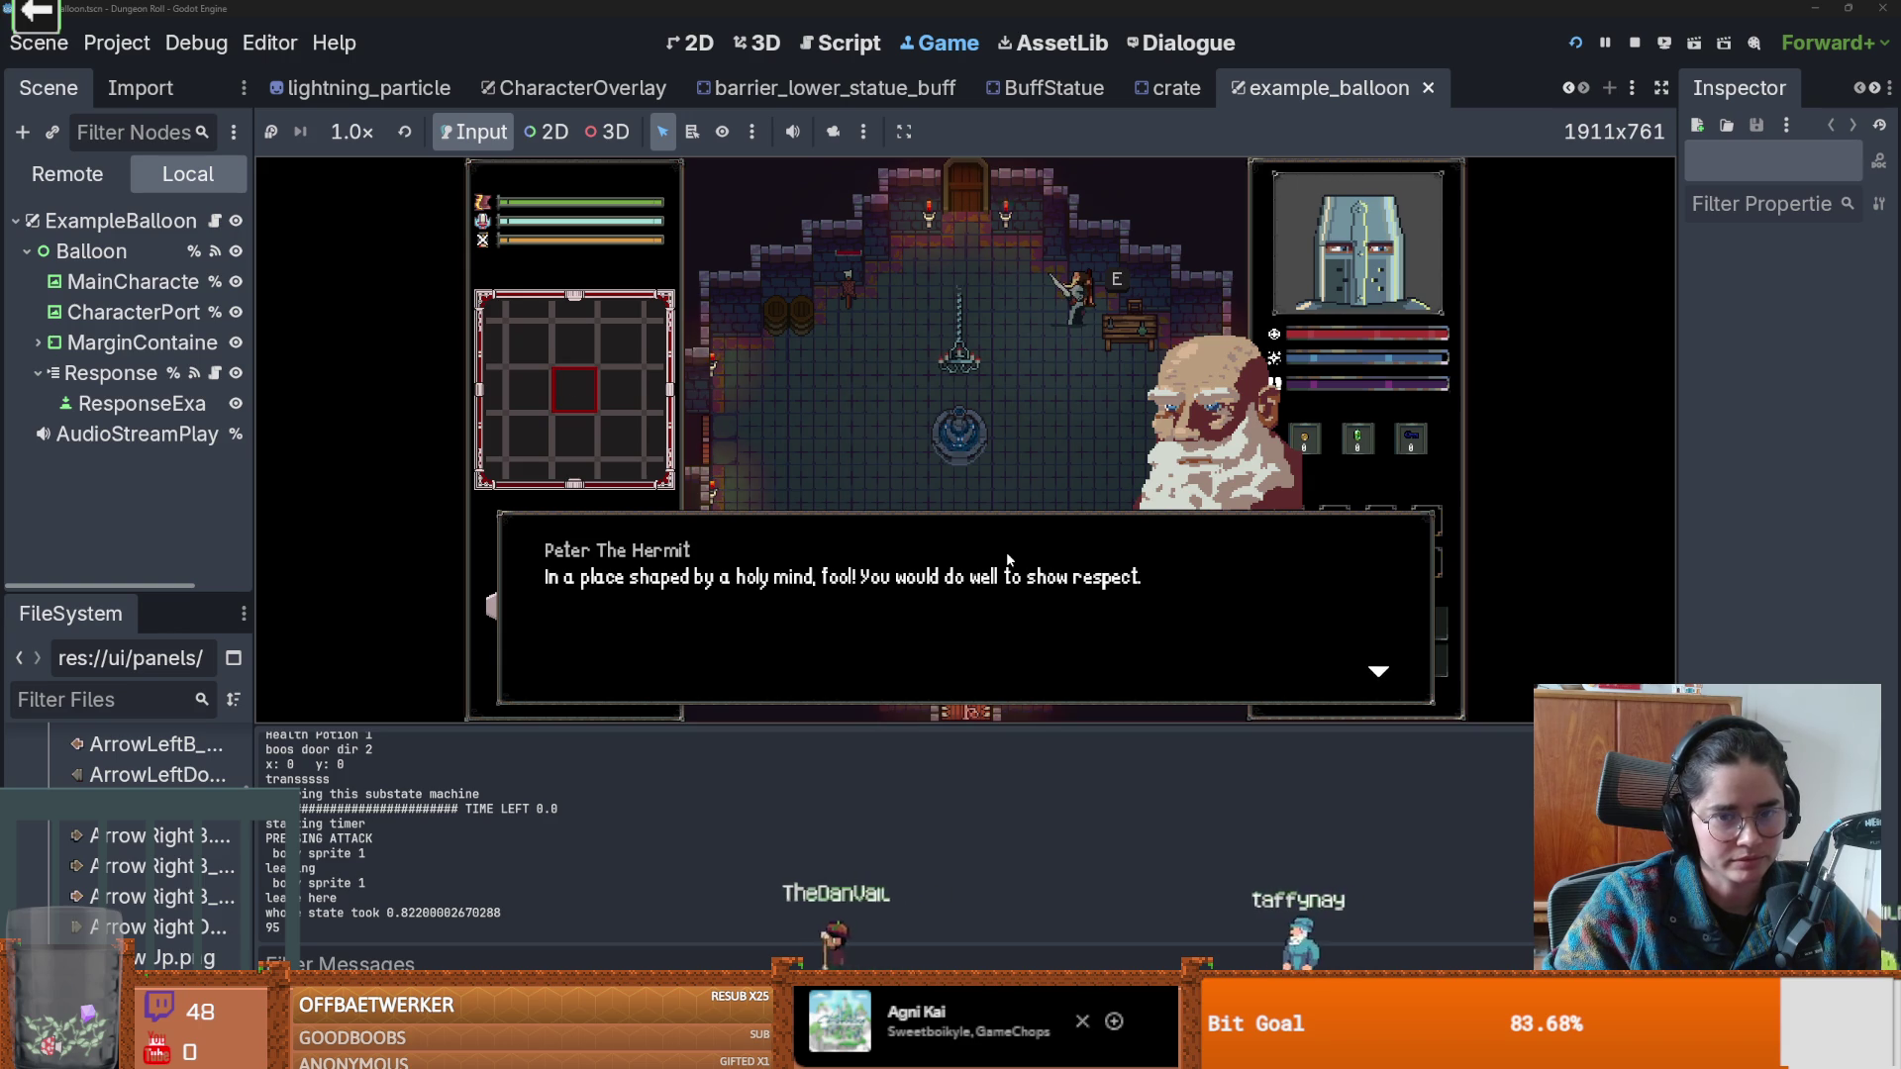
pyautogui.click(1007, 559)
pyautogui.click(1007, 558)
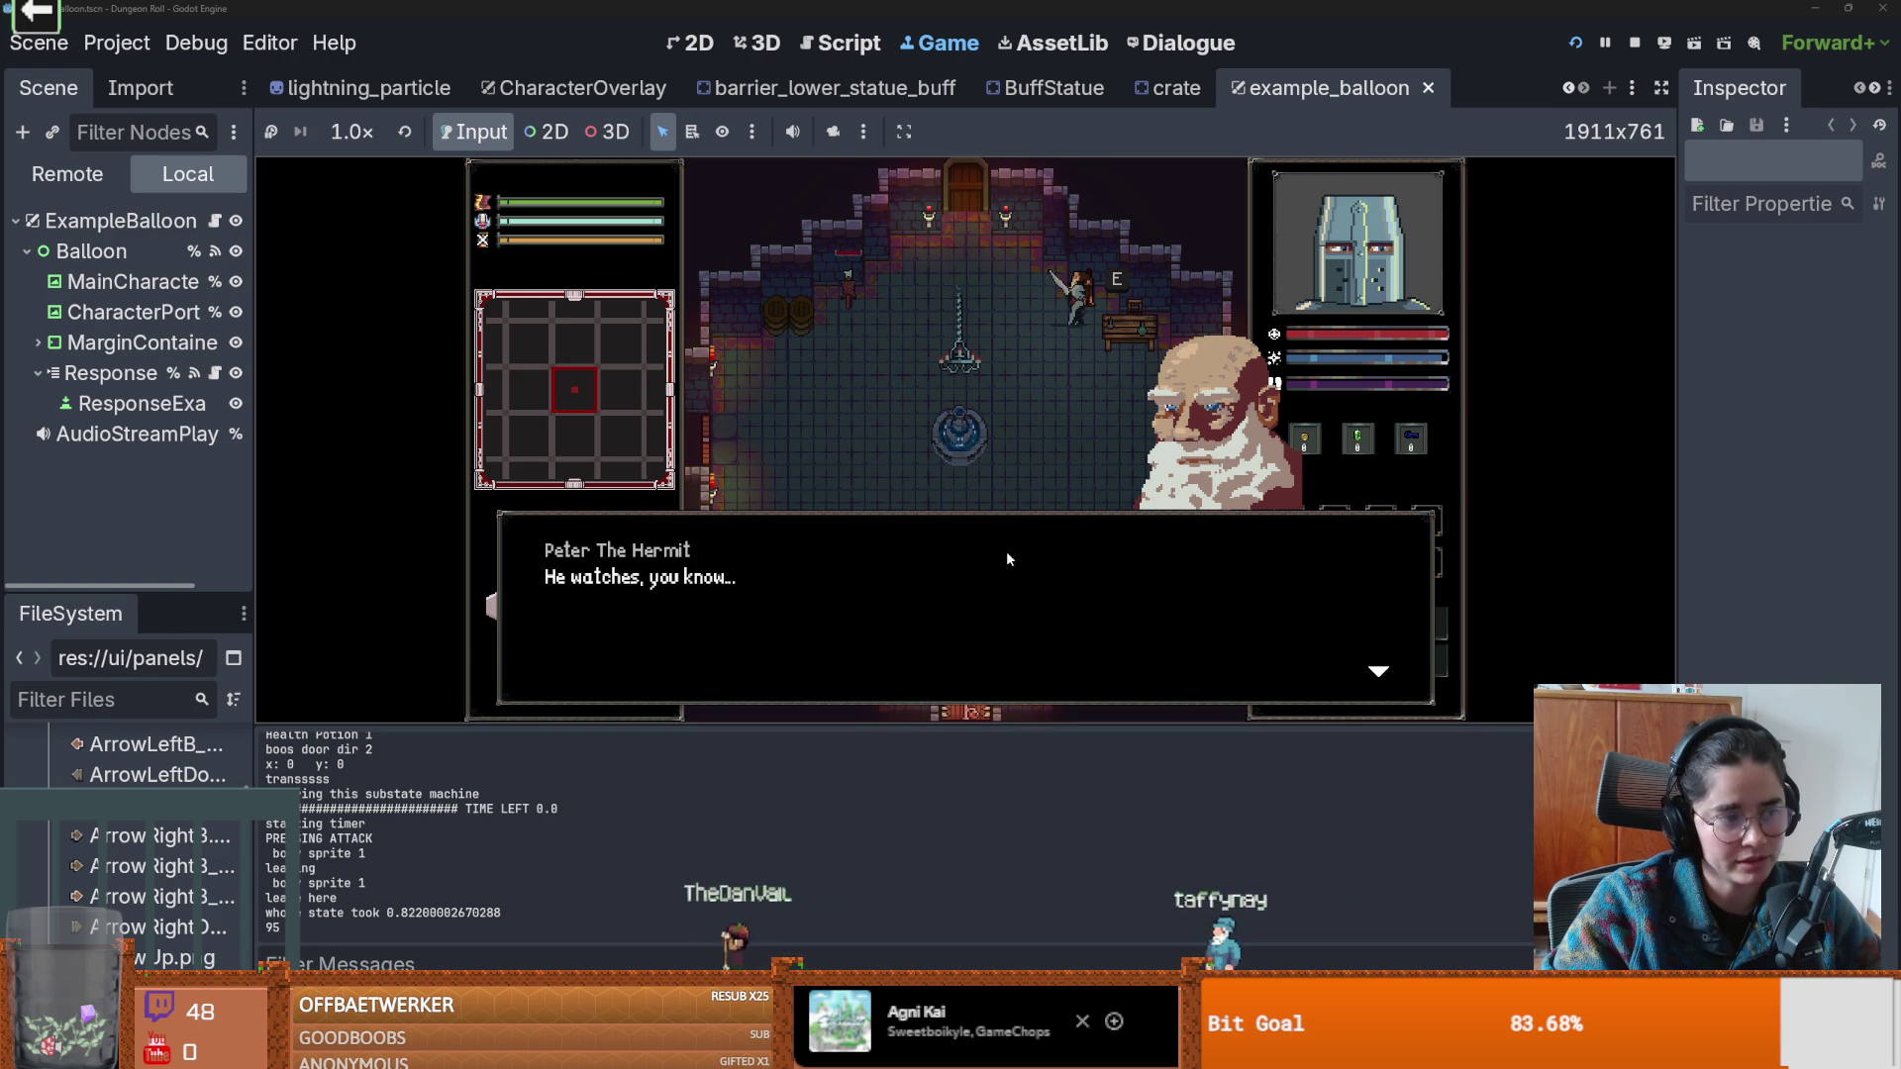
pyautogui.click(1007, 558)
pyautogui.click(1006, 557)
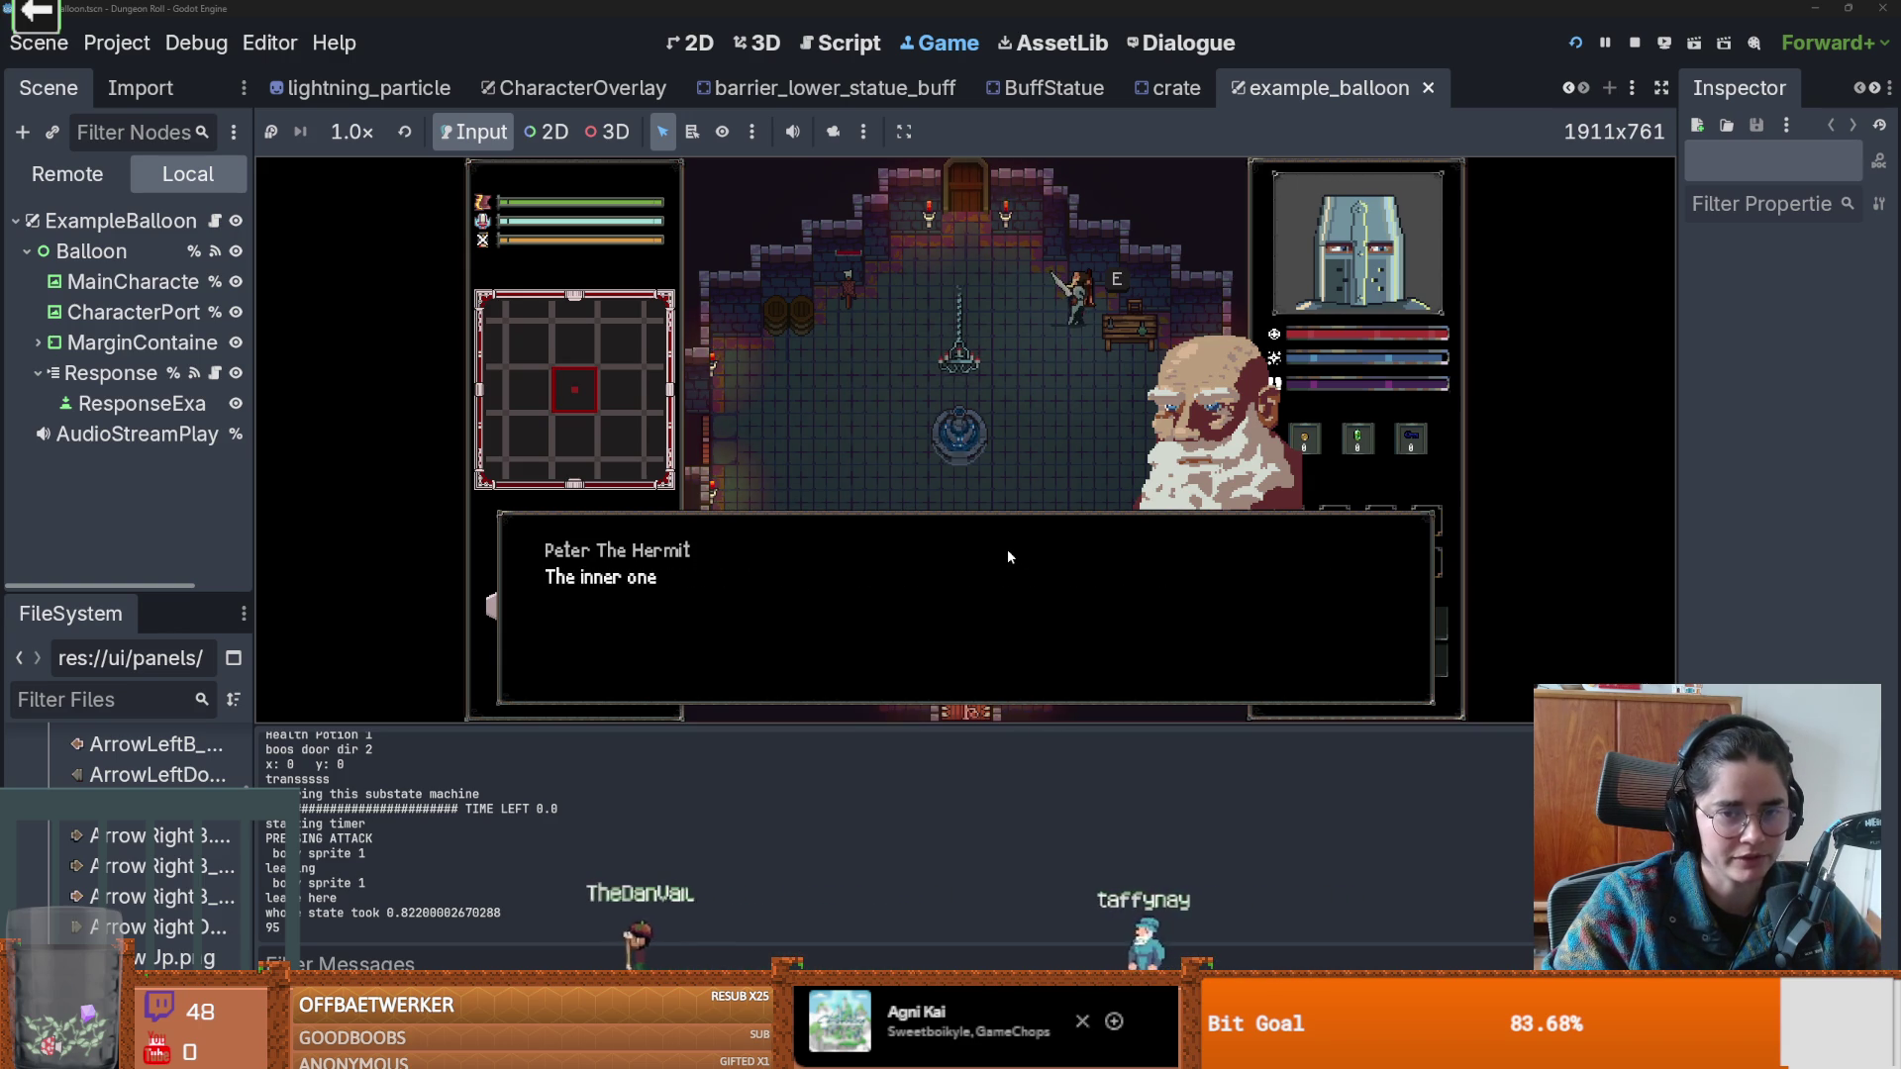
pyautogui.click(1007, 547)
pyautogui.click(1007, 546)
pyautogui.click(1009, 550)
pyautogui.click(1009, 550)
pyautogui.click(1009, 550)
pyautogui.click(1009, 551)
# Walk the knight around the fountain up to the chandelier's interaction point.
pyautogui.press('a')
pyautogui.press('s')
pyautogui.press('s')
pyautogui.press('d')
pyautogui.press('w')
pyautogui.press('a')
pyautogui.press('w')
pyautogui.press('d')
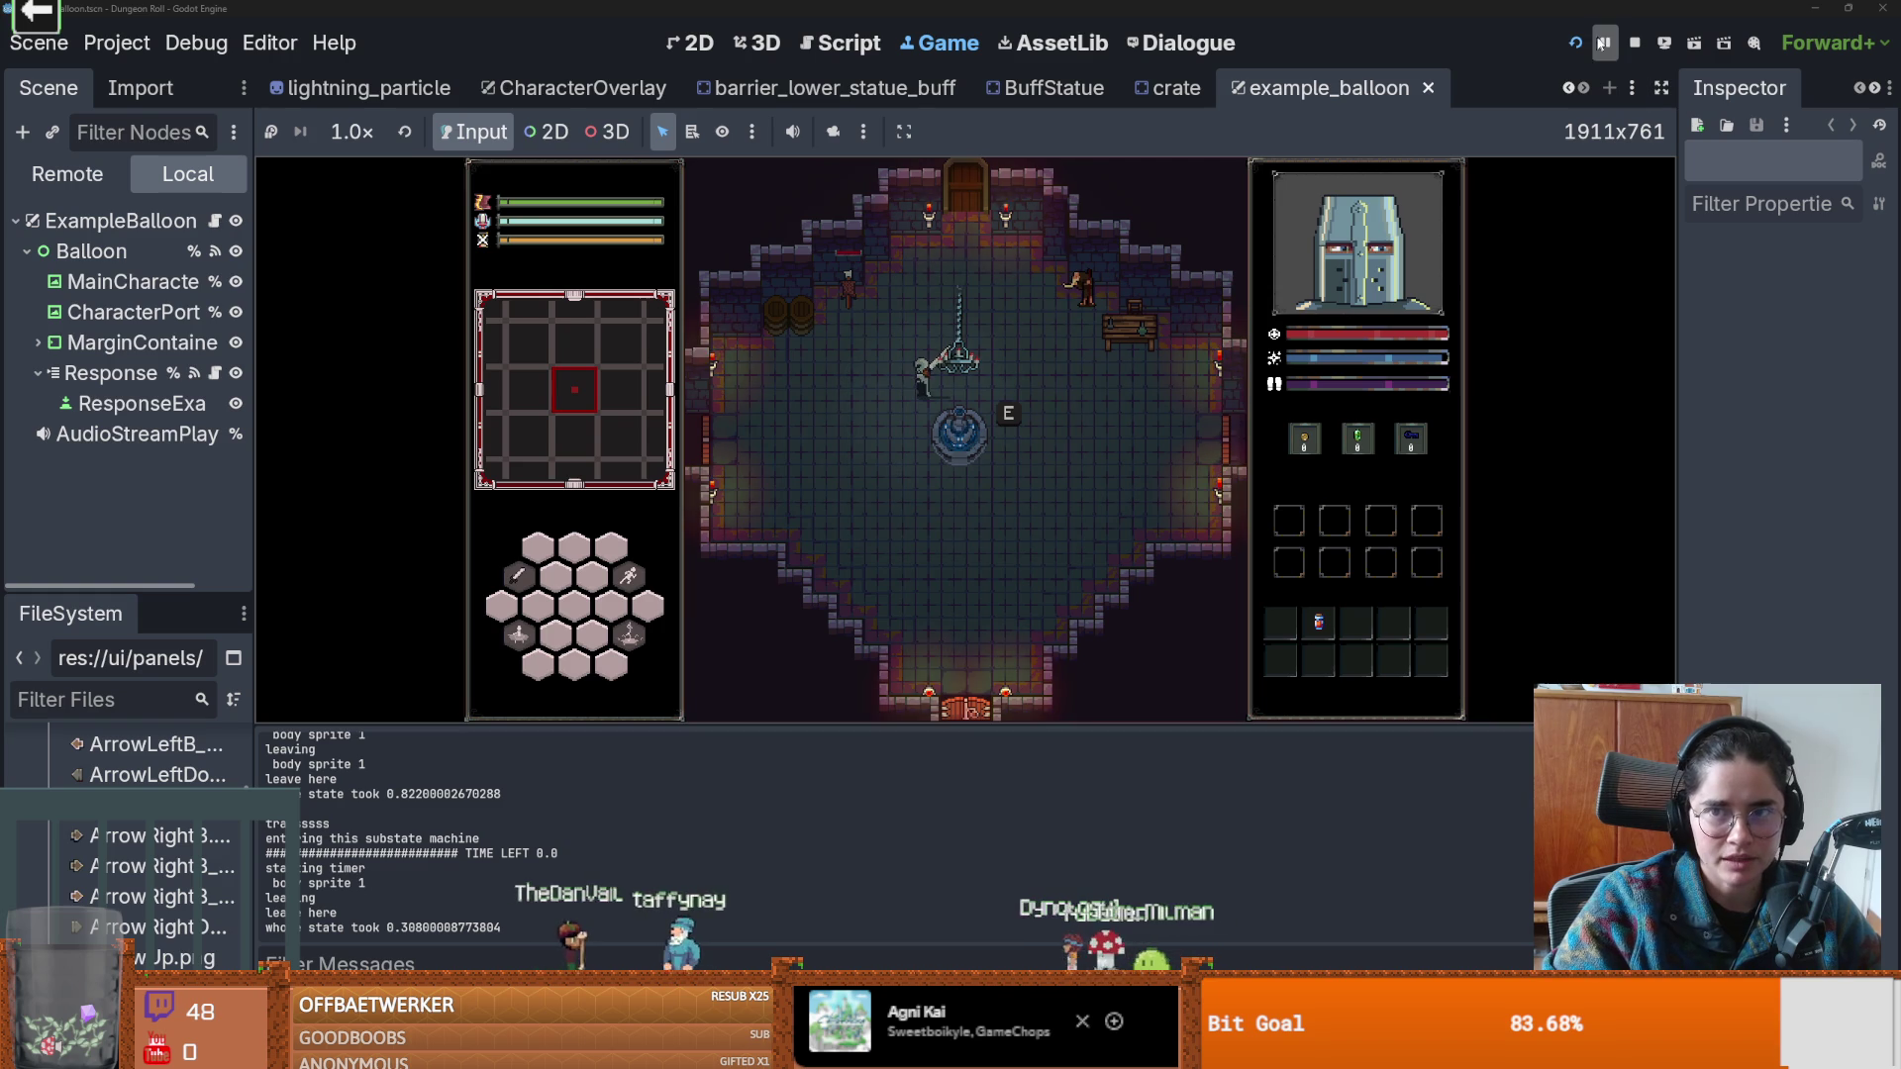
# Pause the game to show the Errors list and enlarge the game view over the debugger.
pyautogui.click(1601, 43)
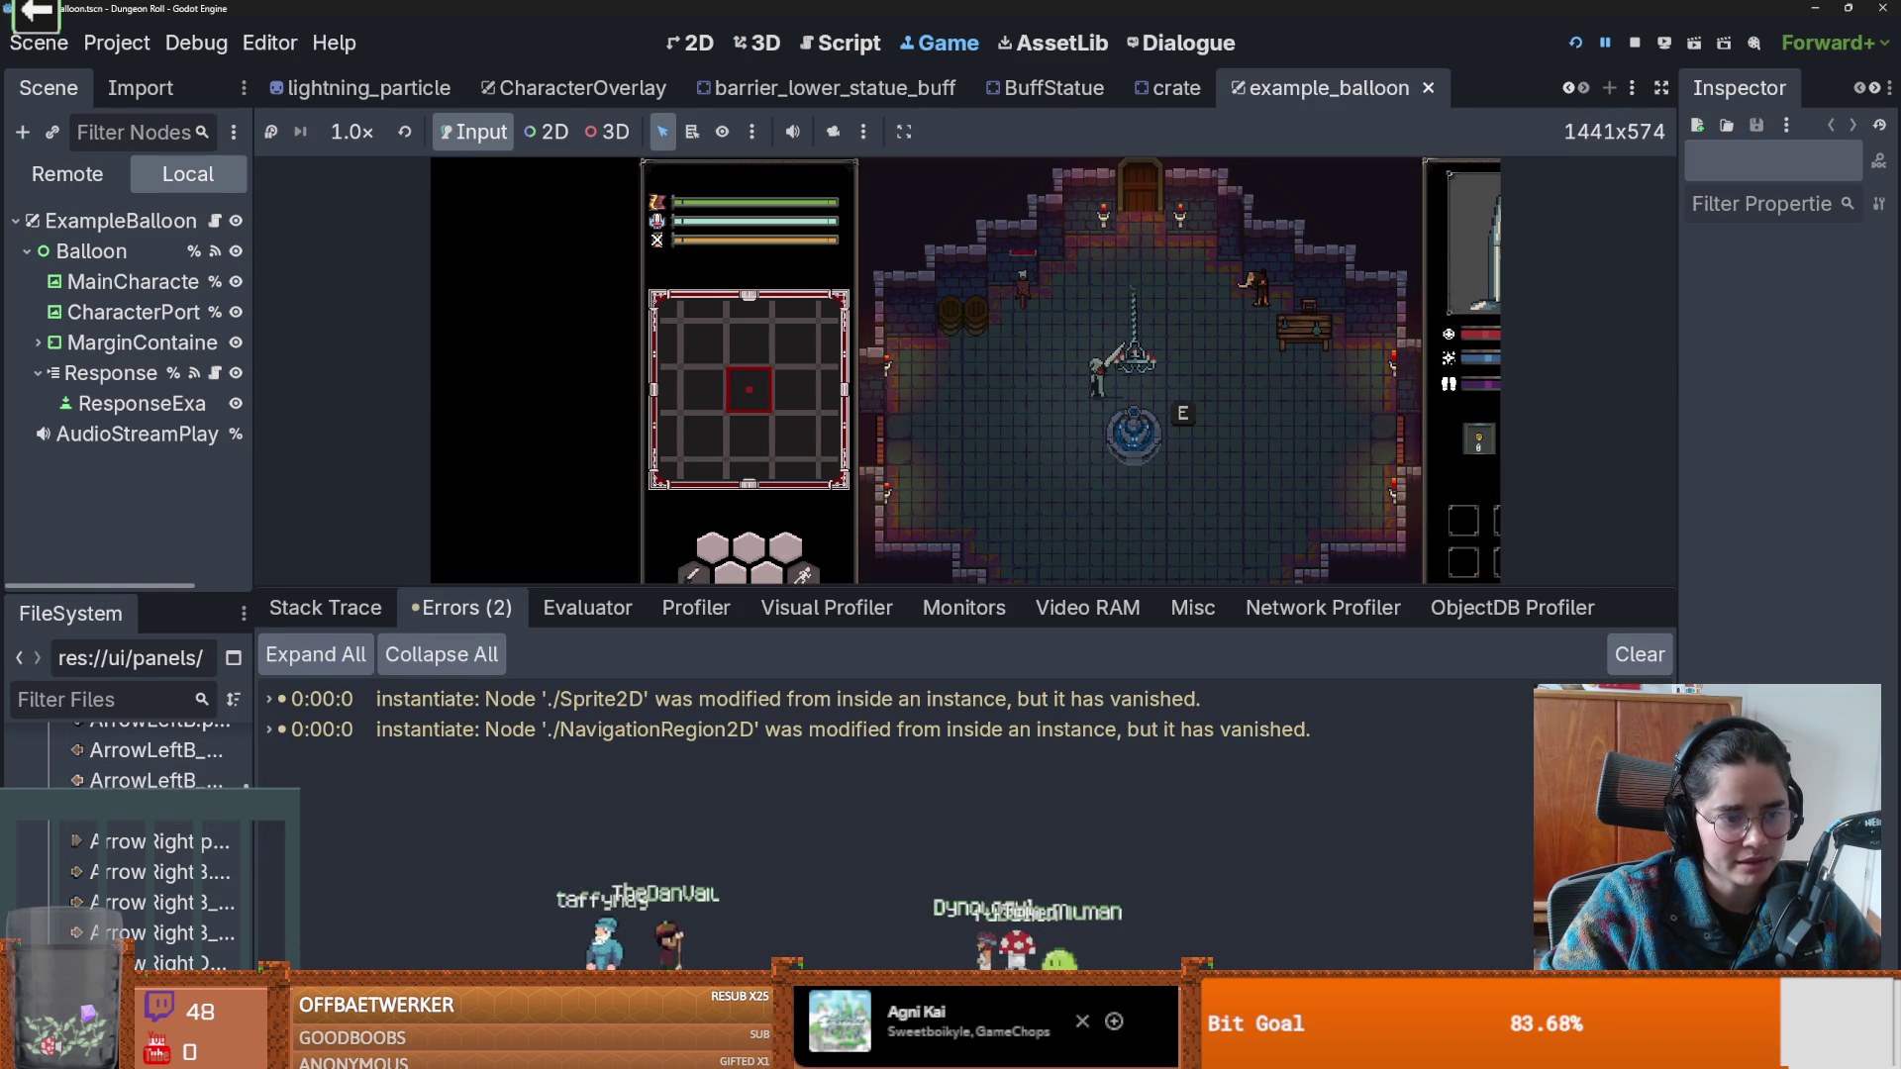
pyautogui.scroll(10, 129, 793)
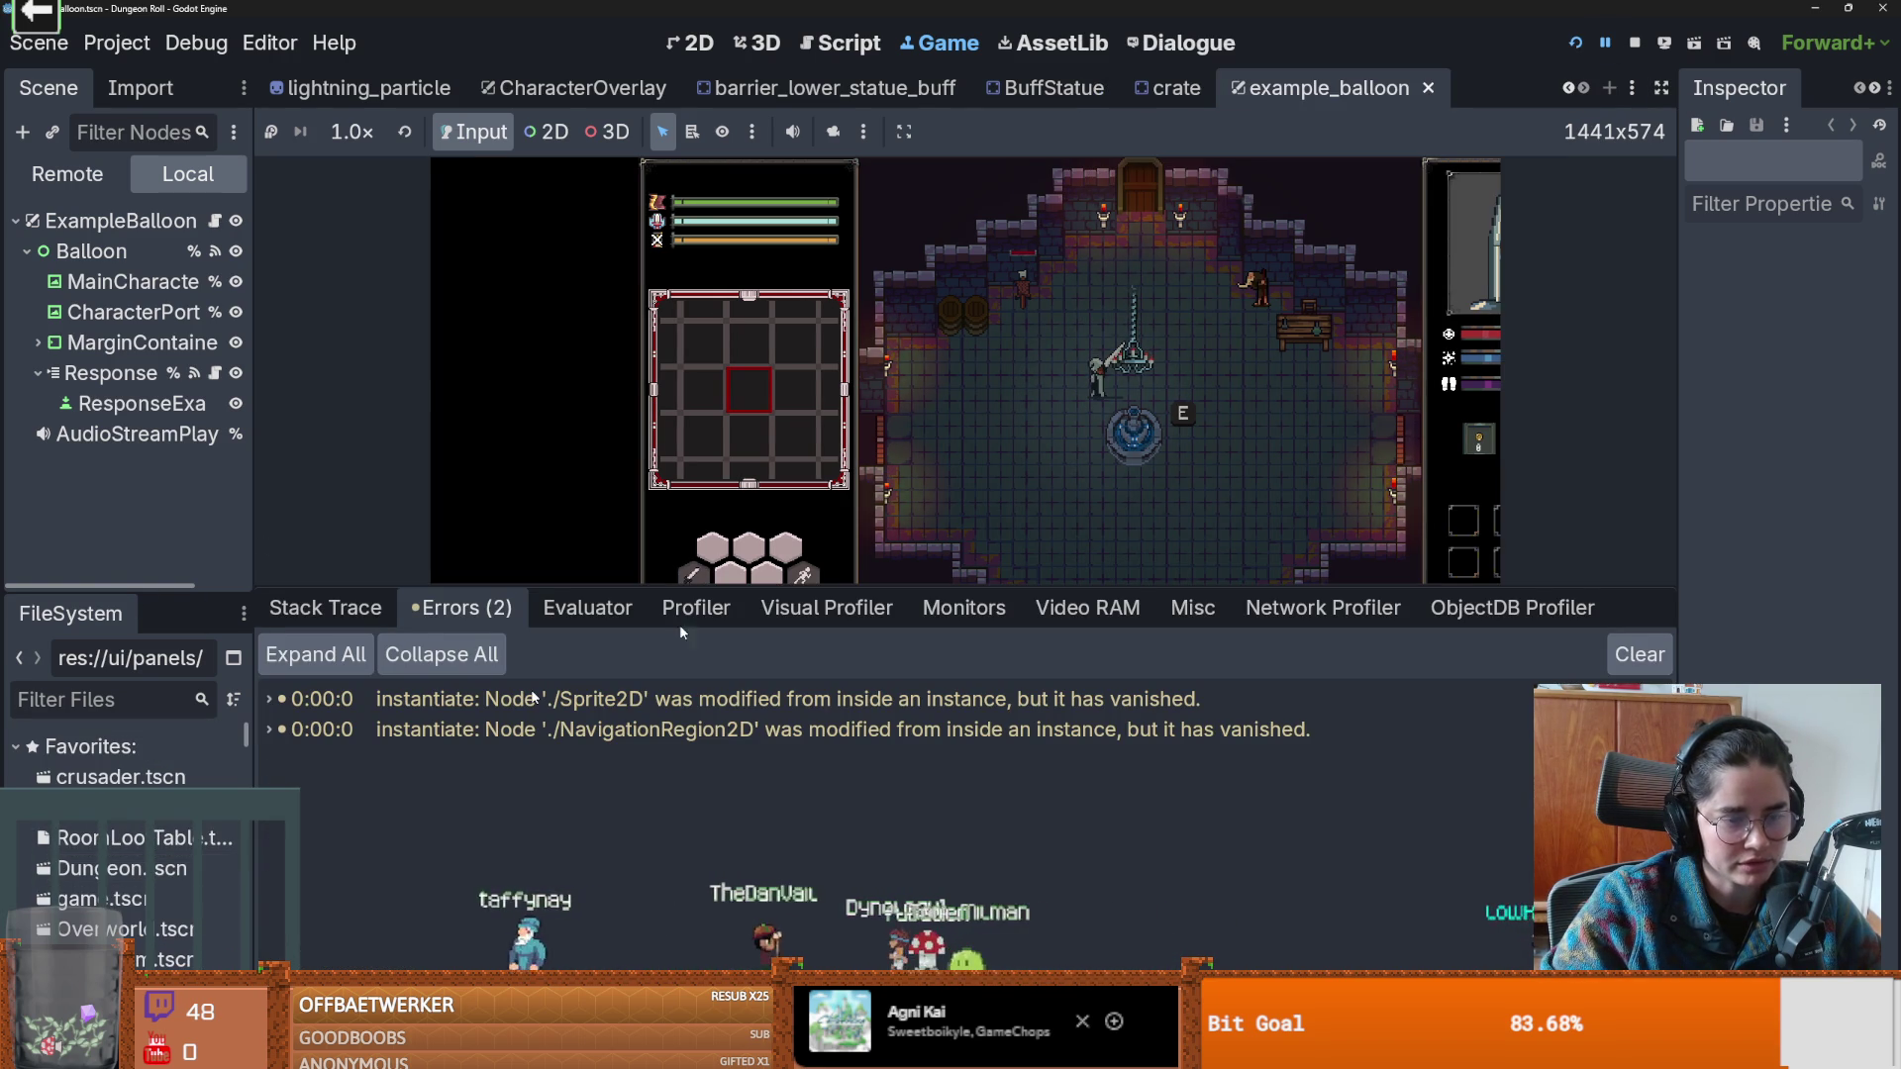
pyautogui.moveTo(891, 588); pyautogui.dragTo(891, 756)
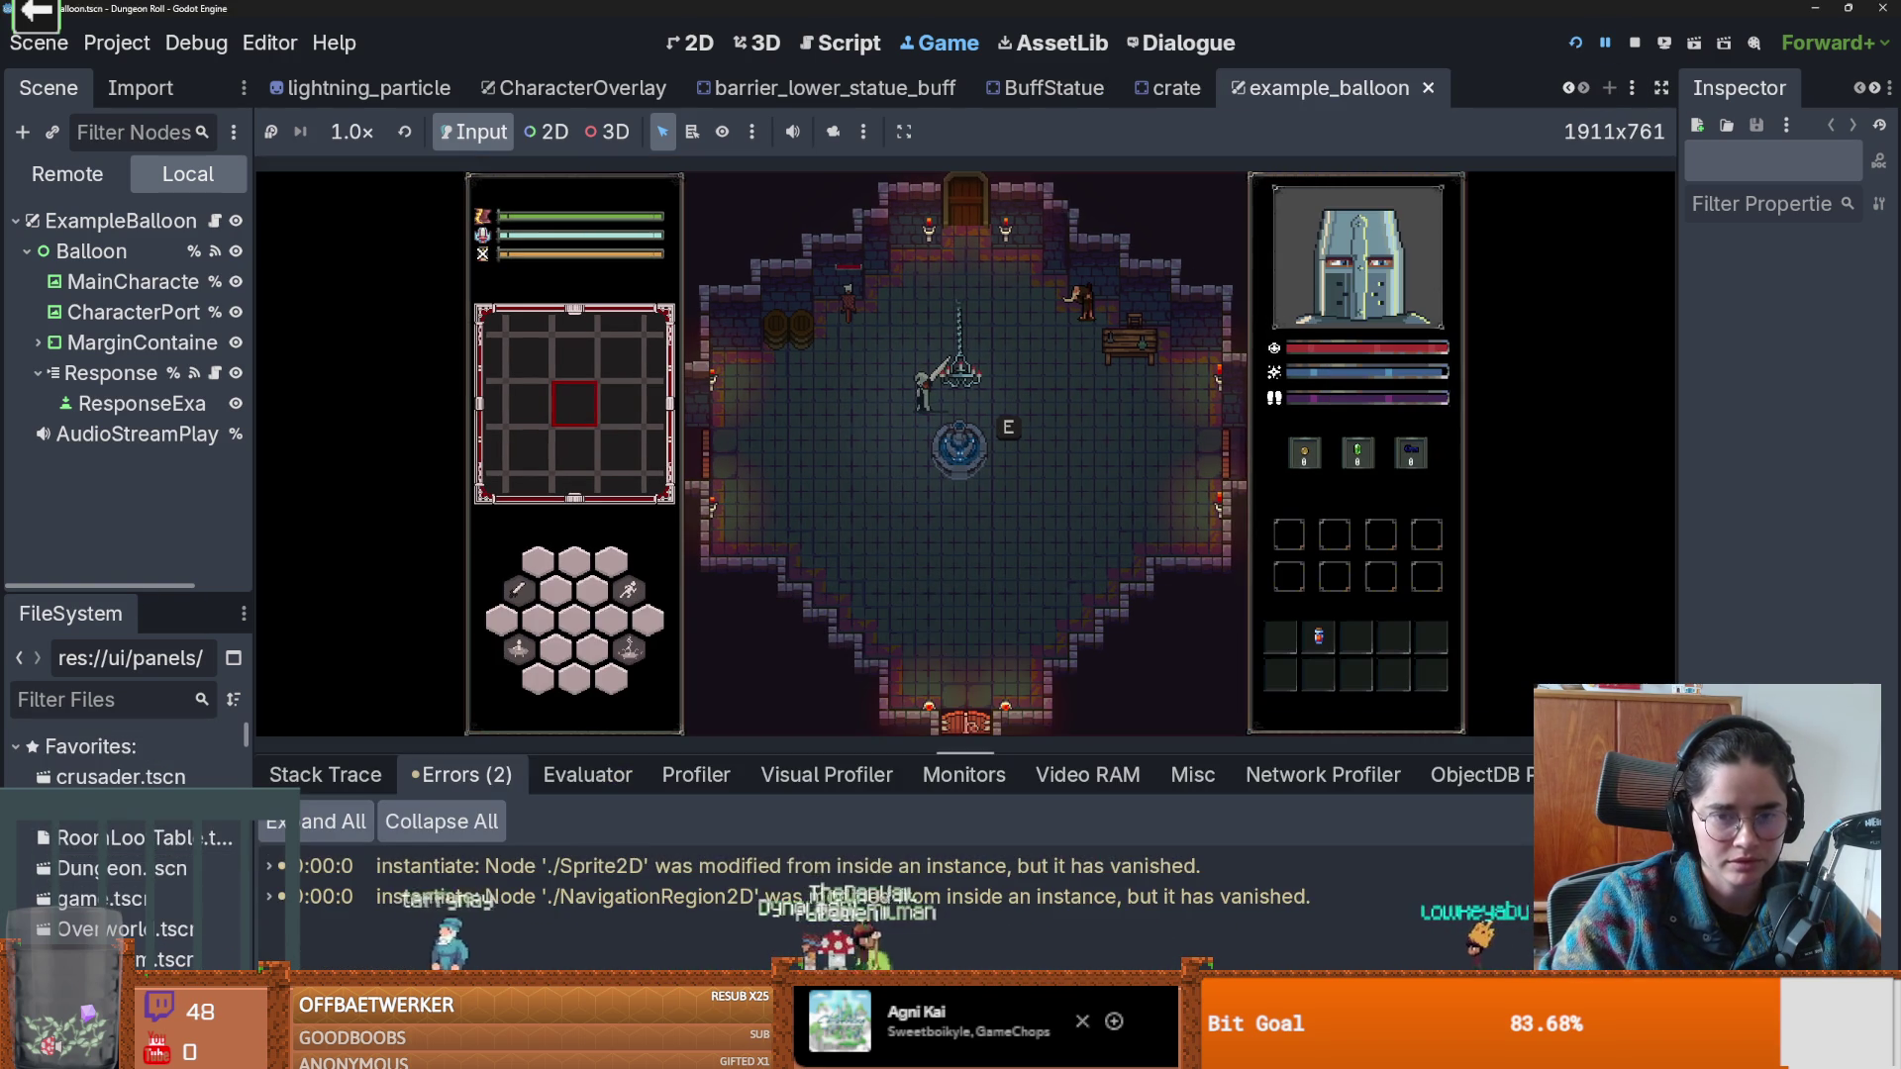
# Travel to the Jerusalem room, walk toward the stairs and attack the goblin.
pyautogui.press('a')
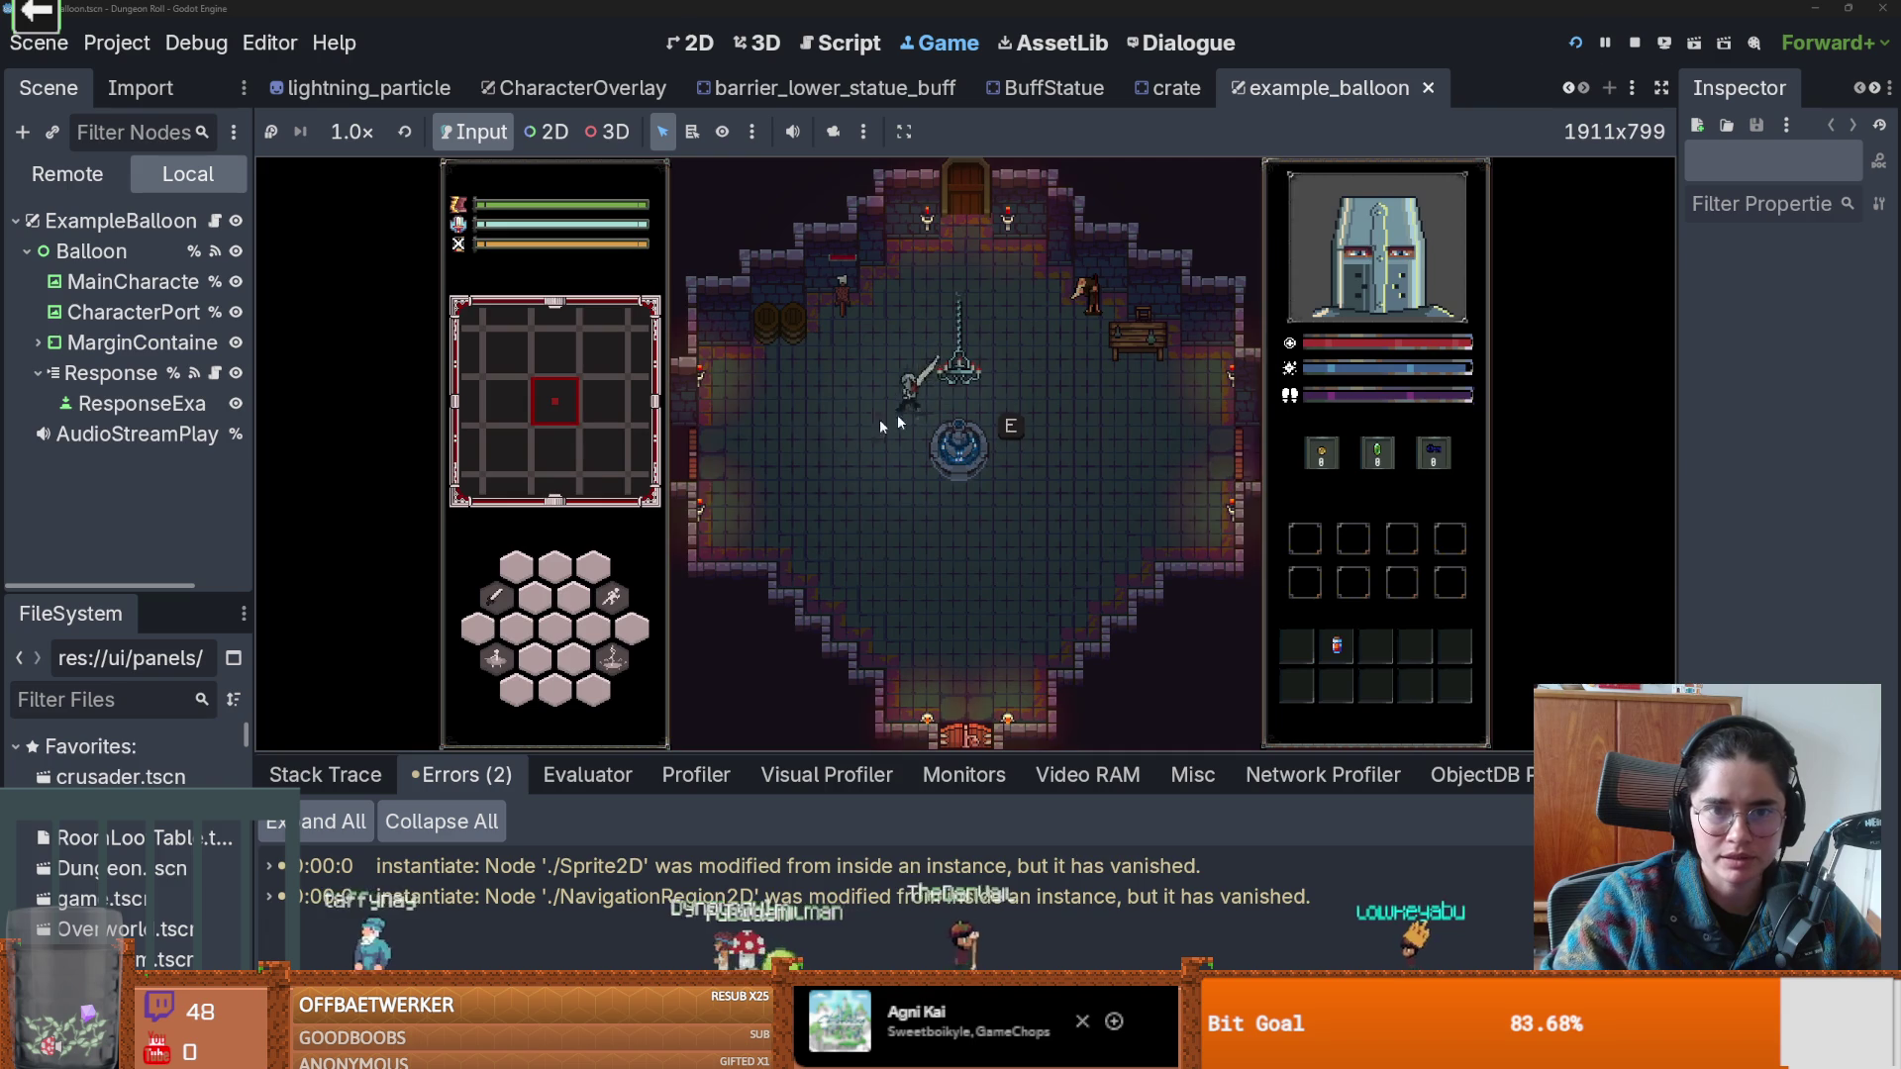
pyautogui.press('a')
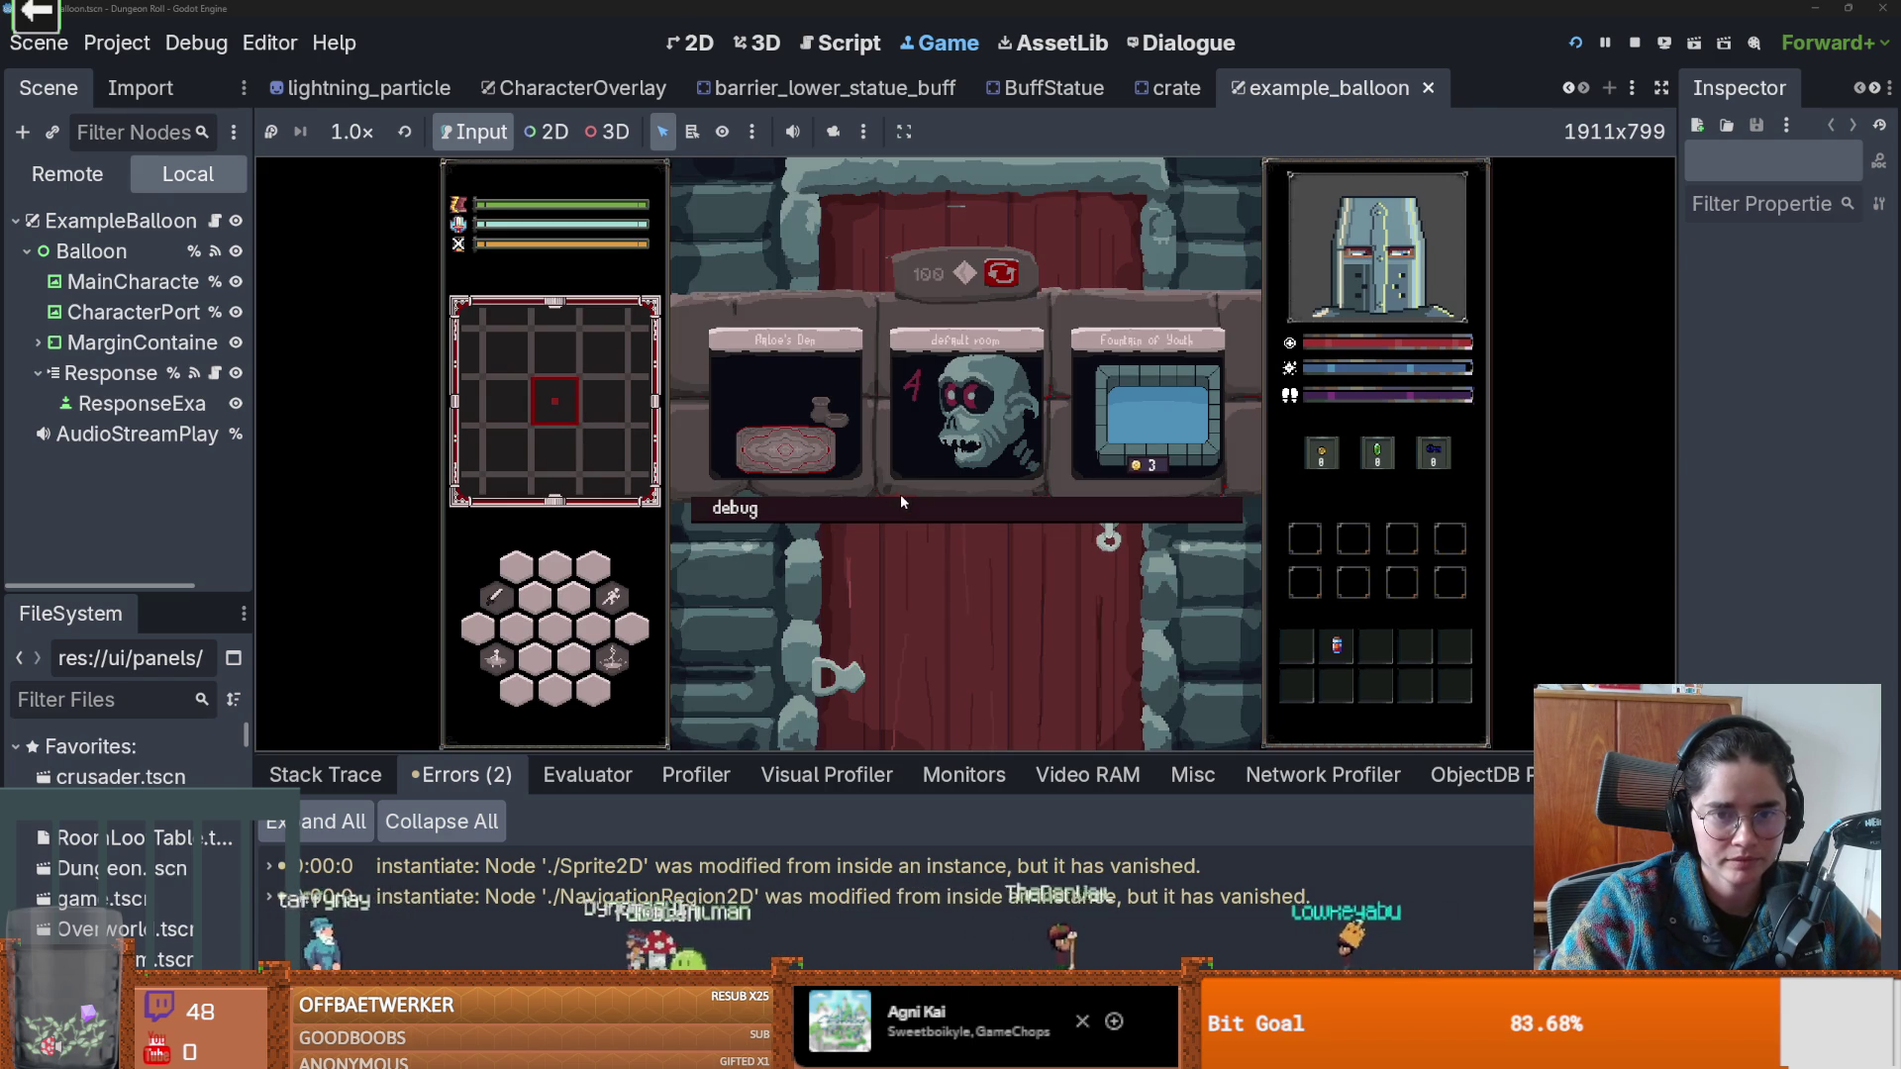
pyautogui.scroll(-2, 987, 649)
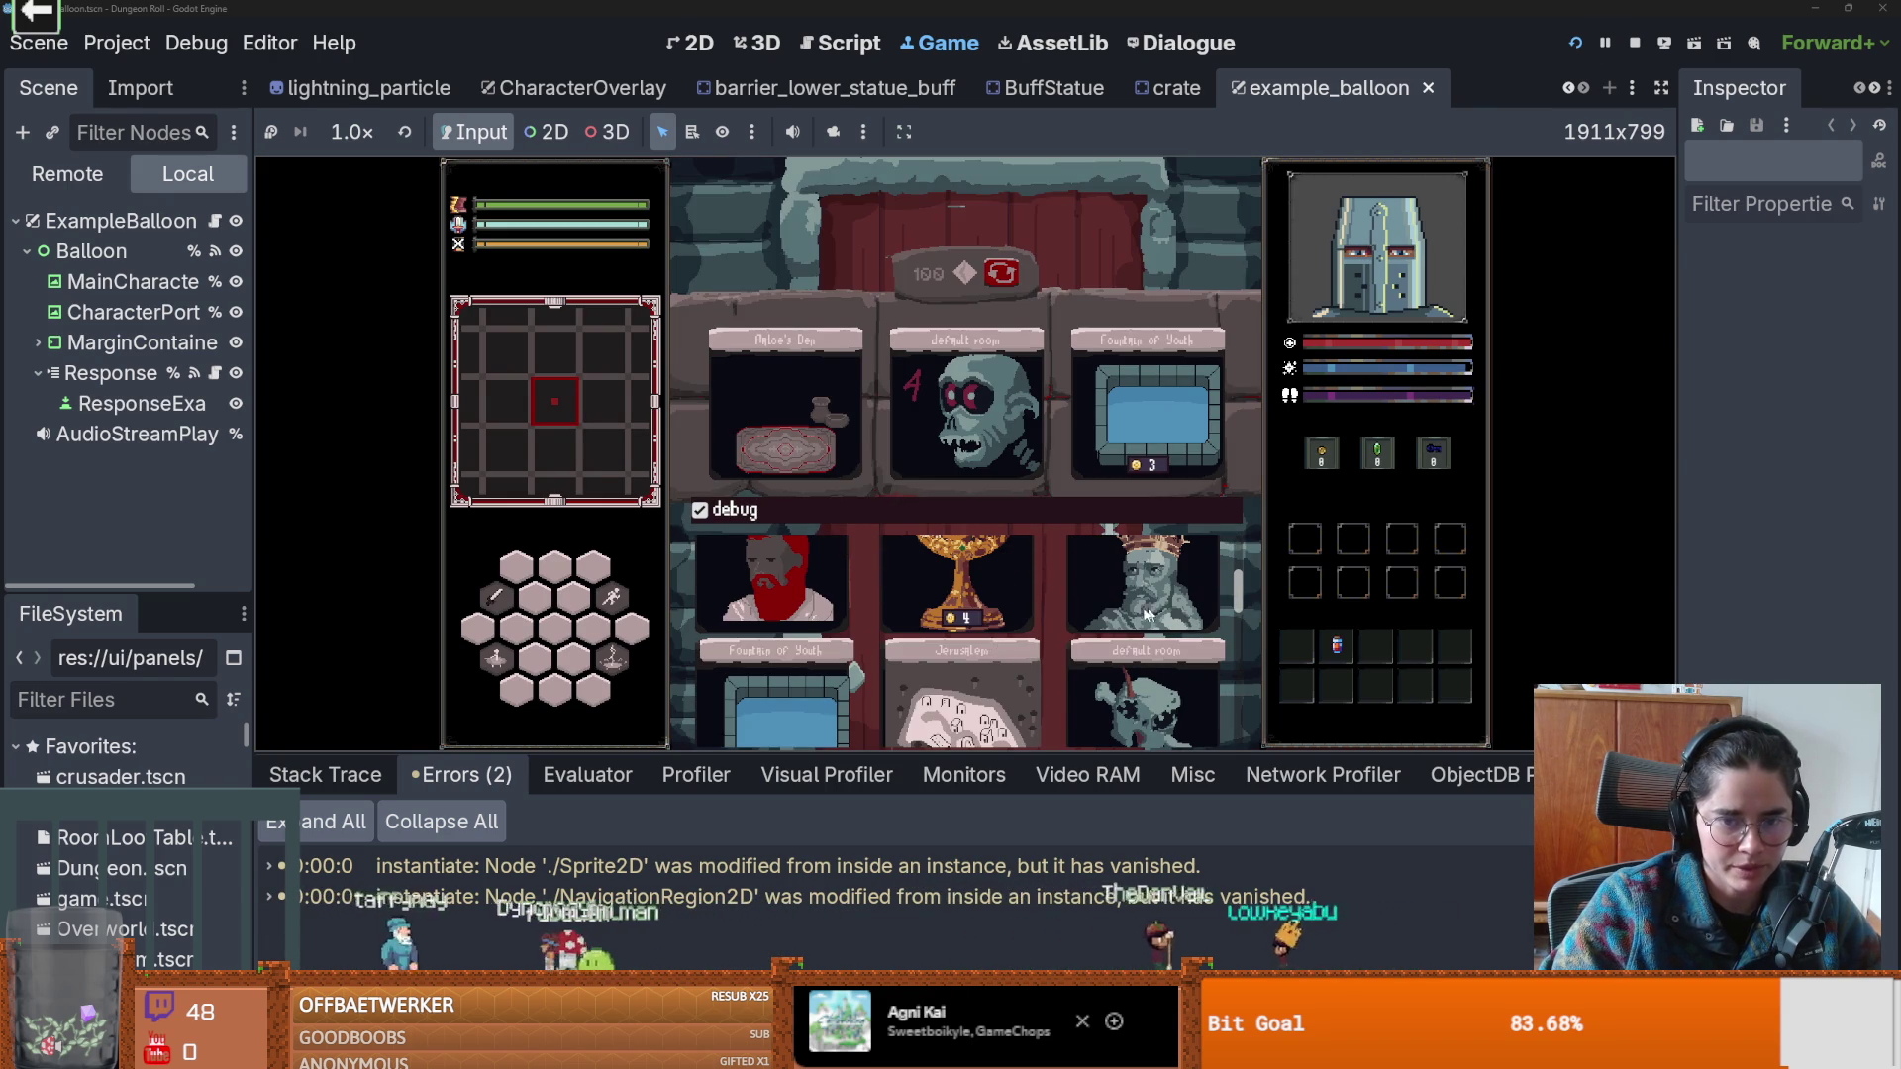
pyautogui.click(911, 715)
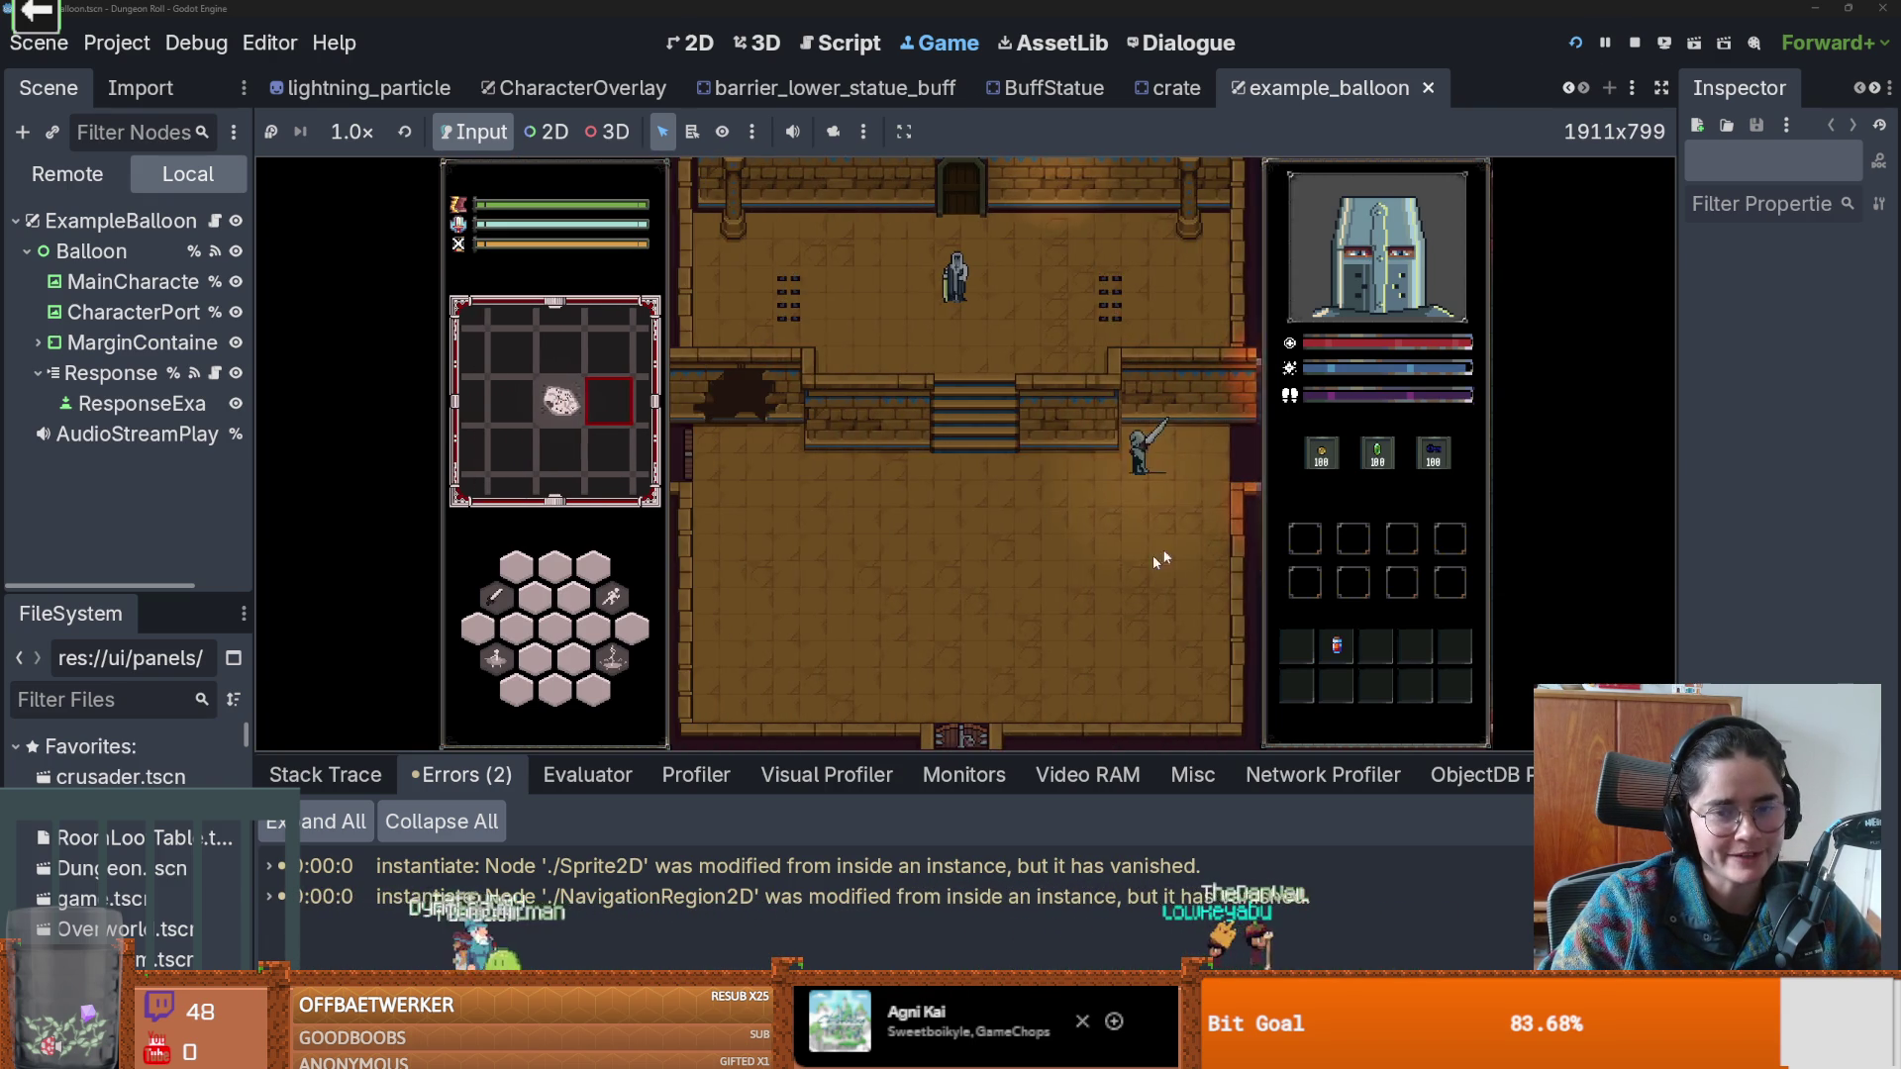
pyautogui.click(1032, 453)
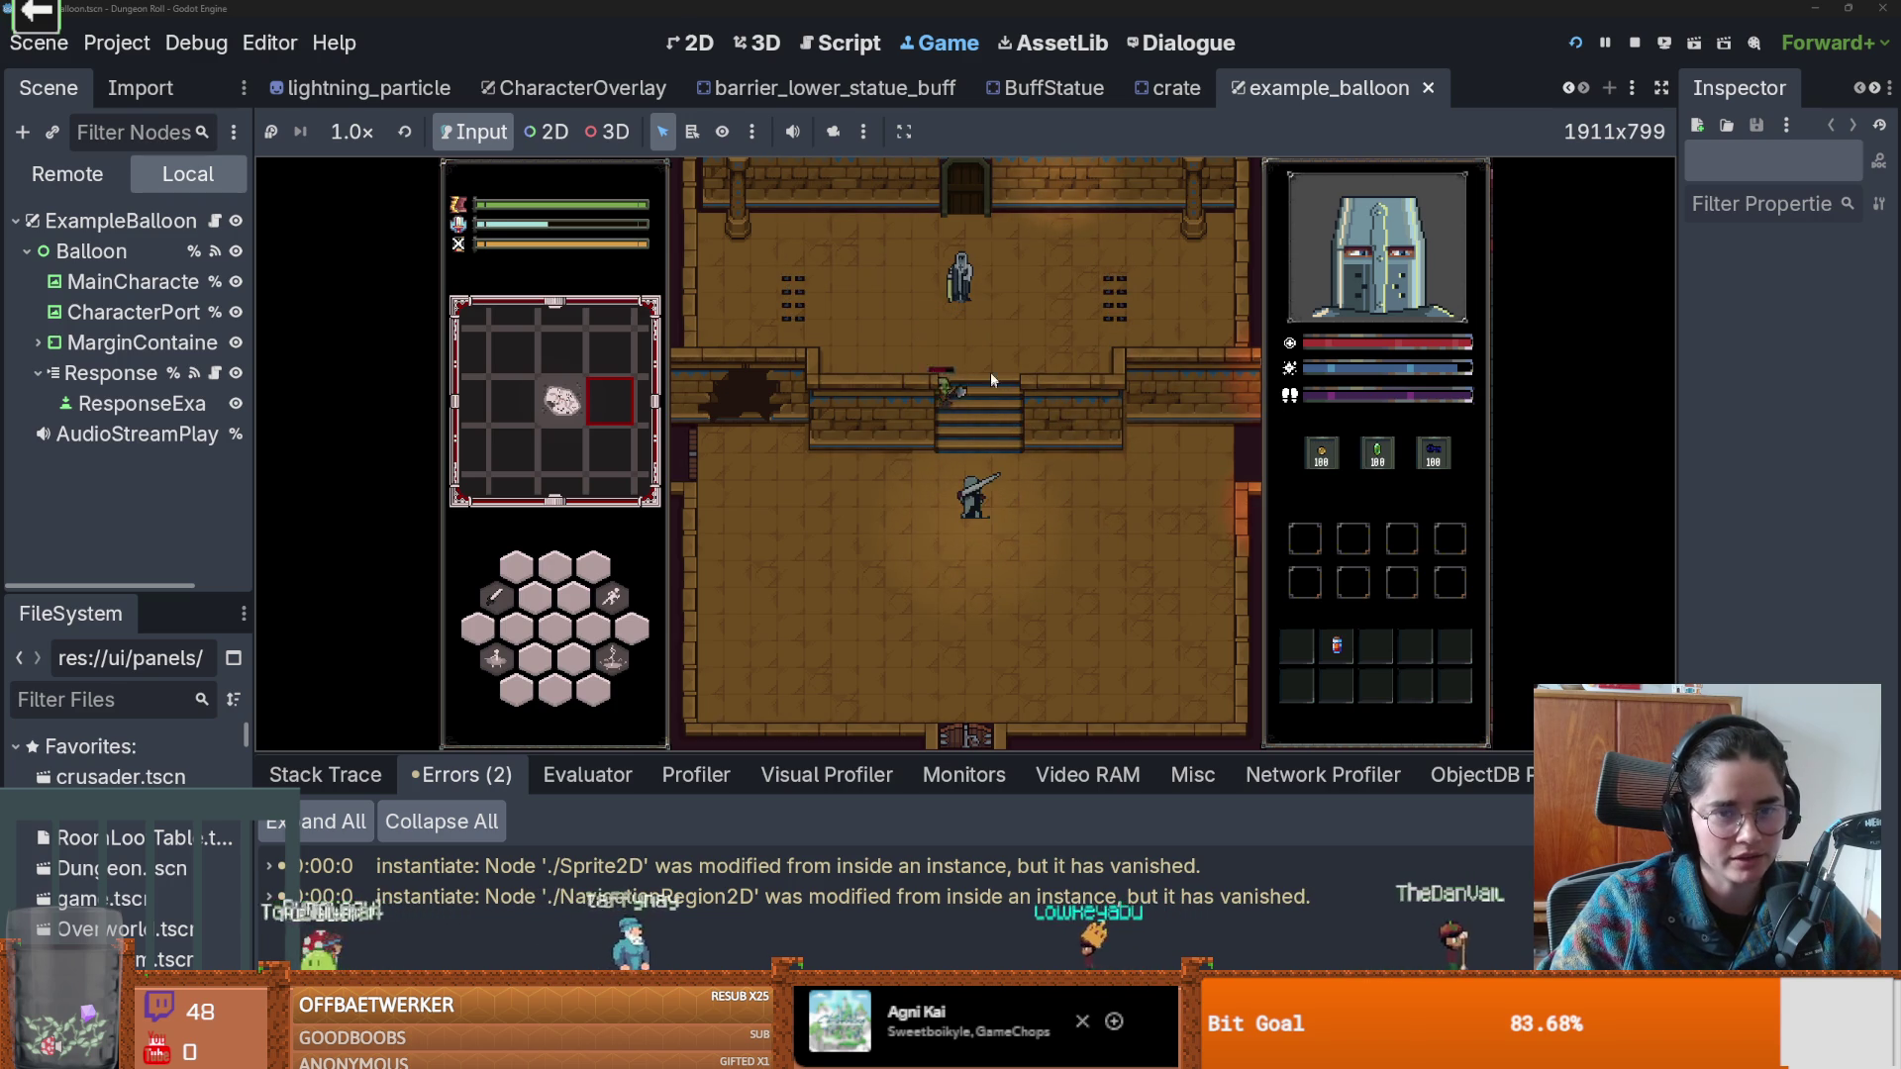
pyautogui.click(958, 323)
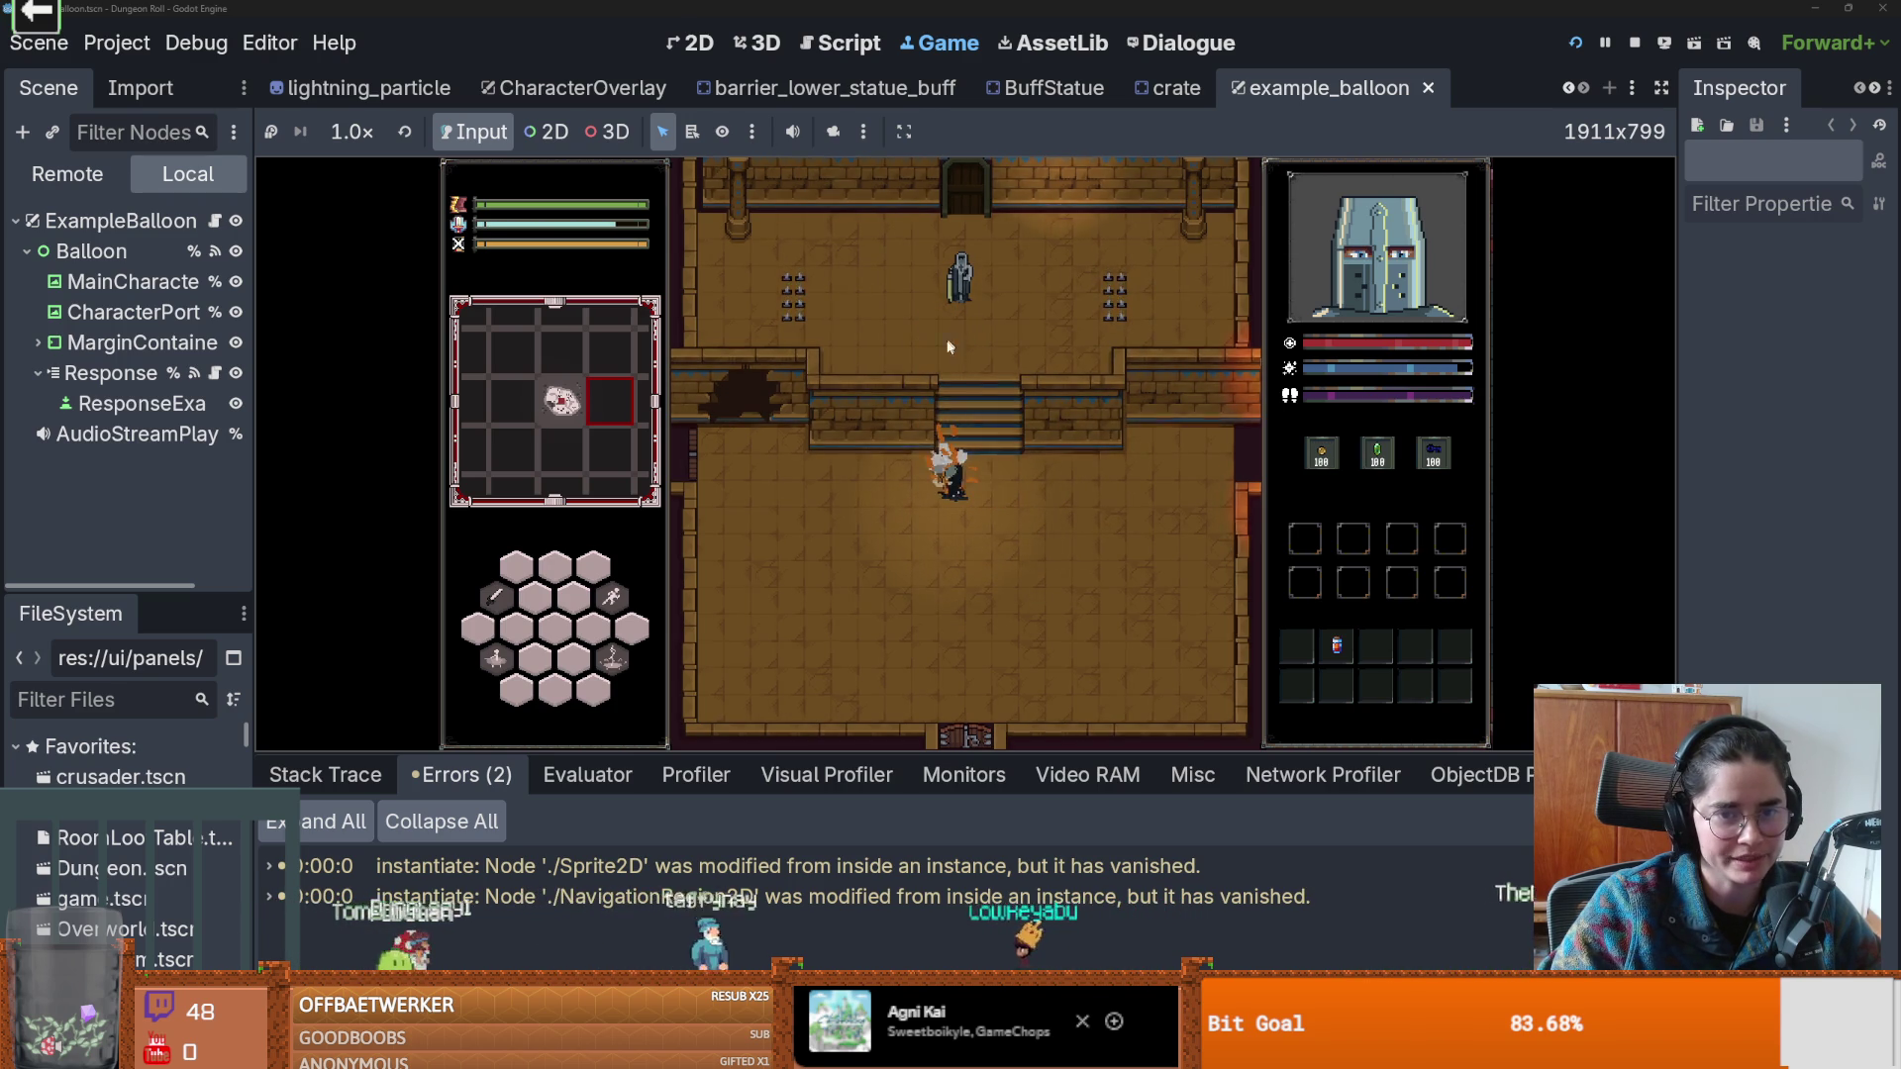
# Talk to Baldwin, choose Upgrades and take the Repentance card.
pyautogui.press('e')
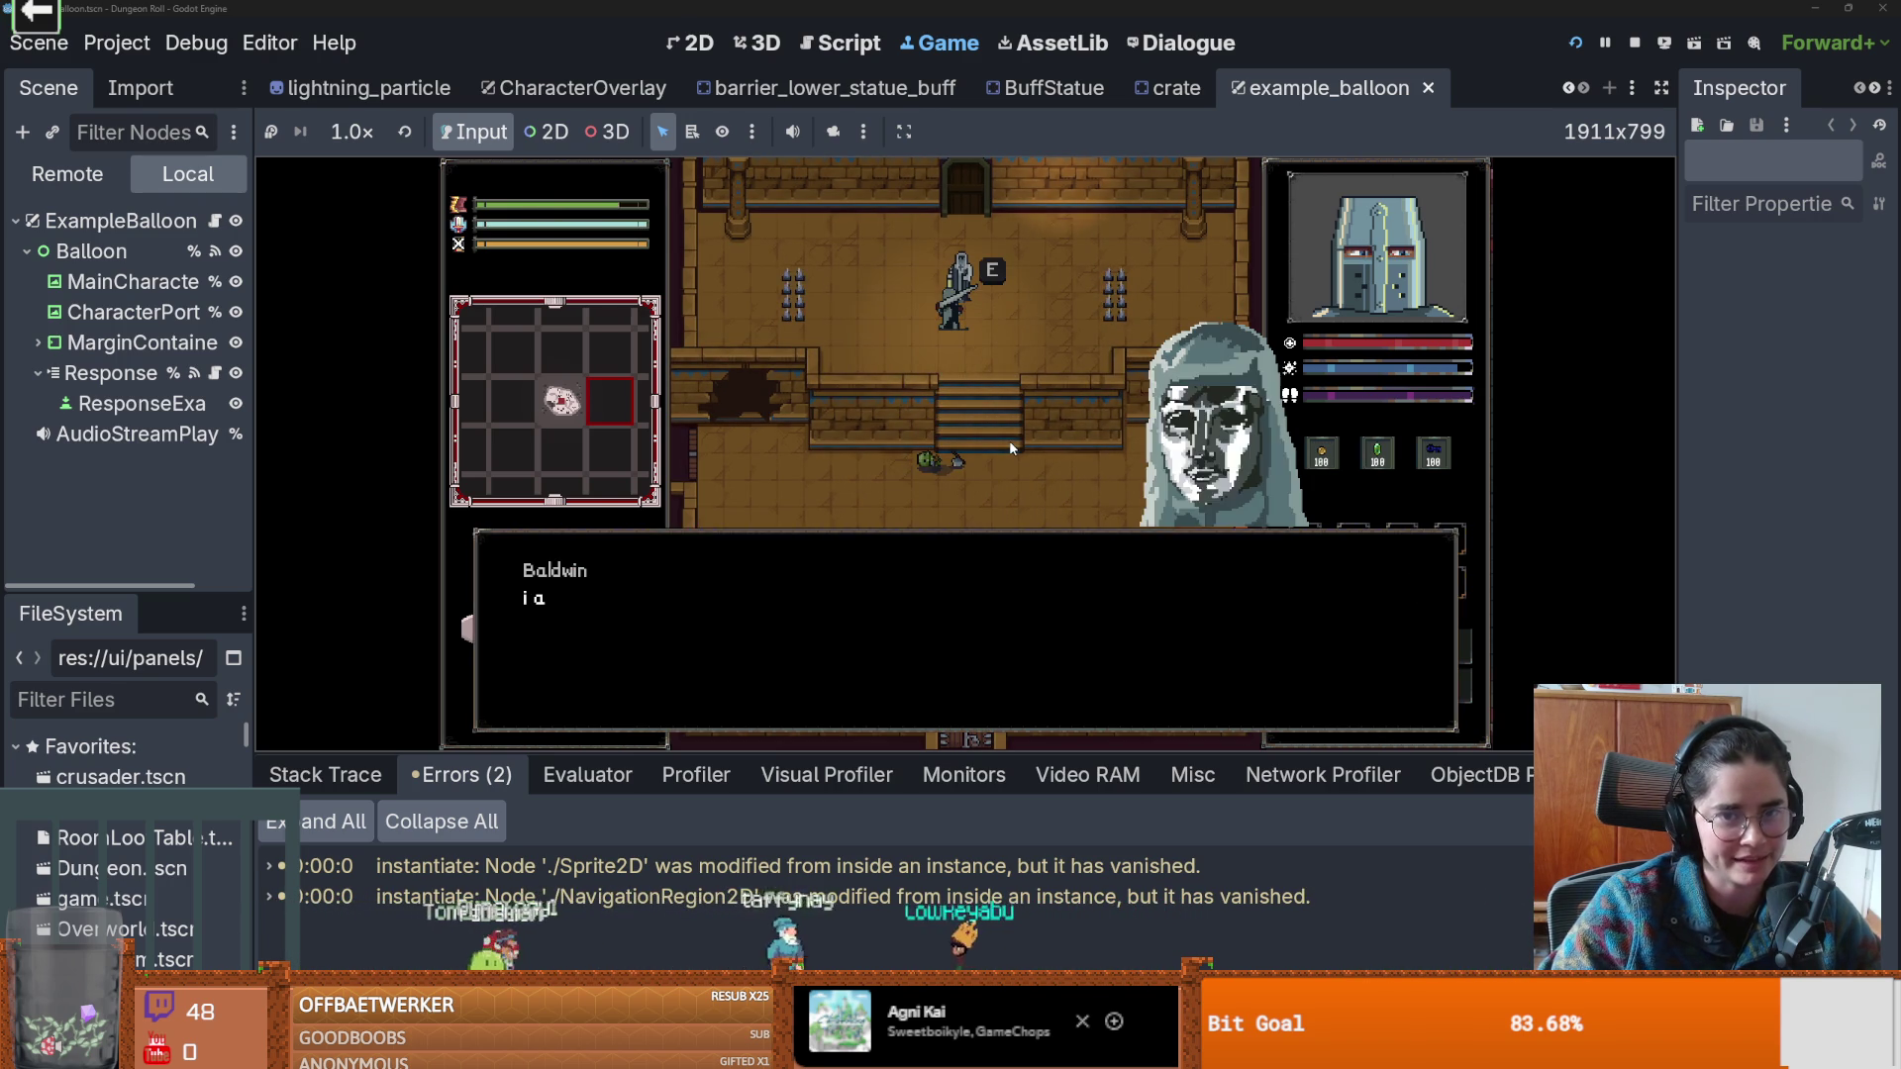
pyautogui.click(950, 450)
pyautogui.click(873, 638)
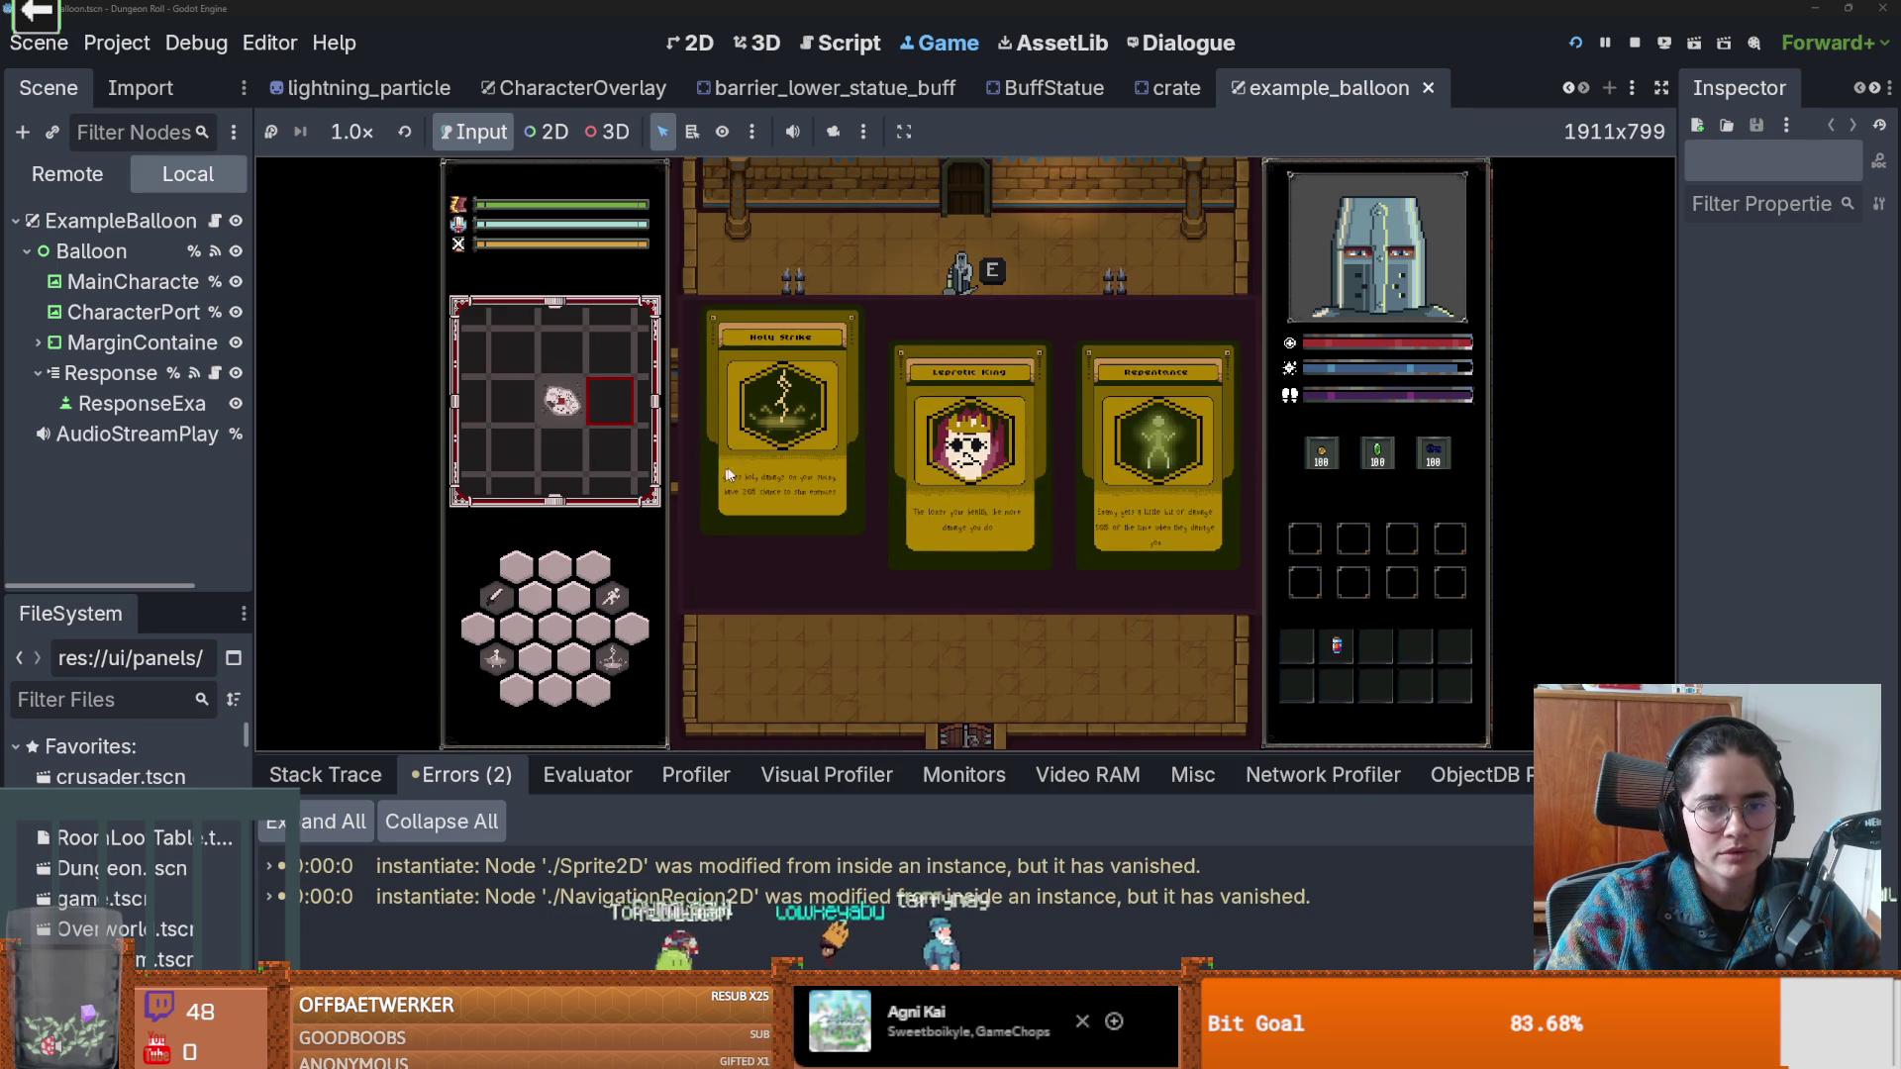
pyautogui.click(1135, 437)
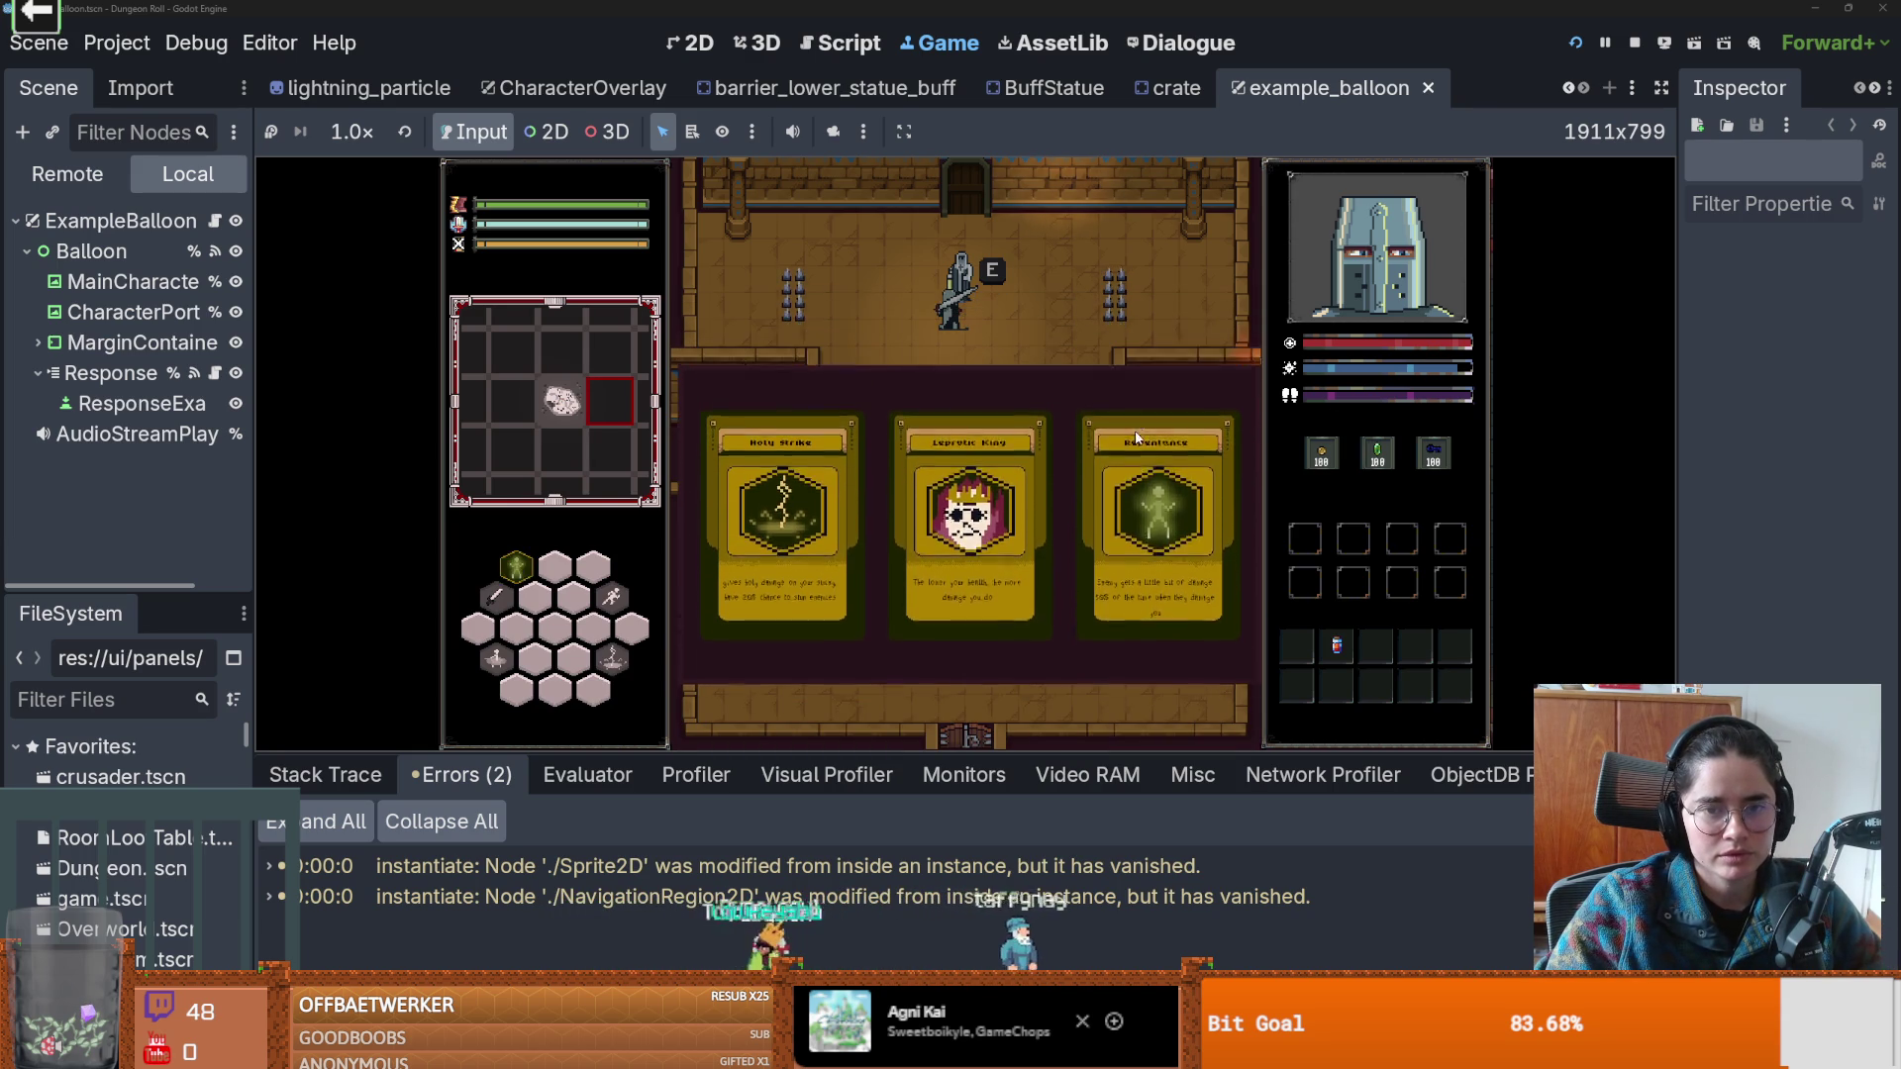
# Take the Leprotic King upgrade from Baldwin and try the new ability while moving.
pyautogui.click(950, 451)
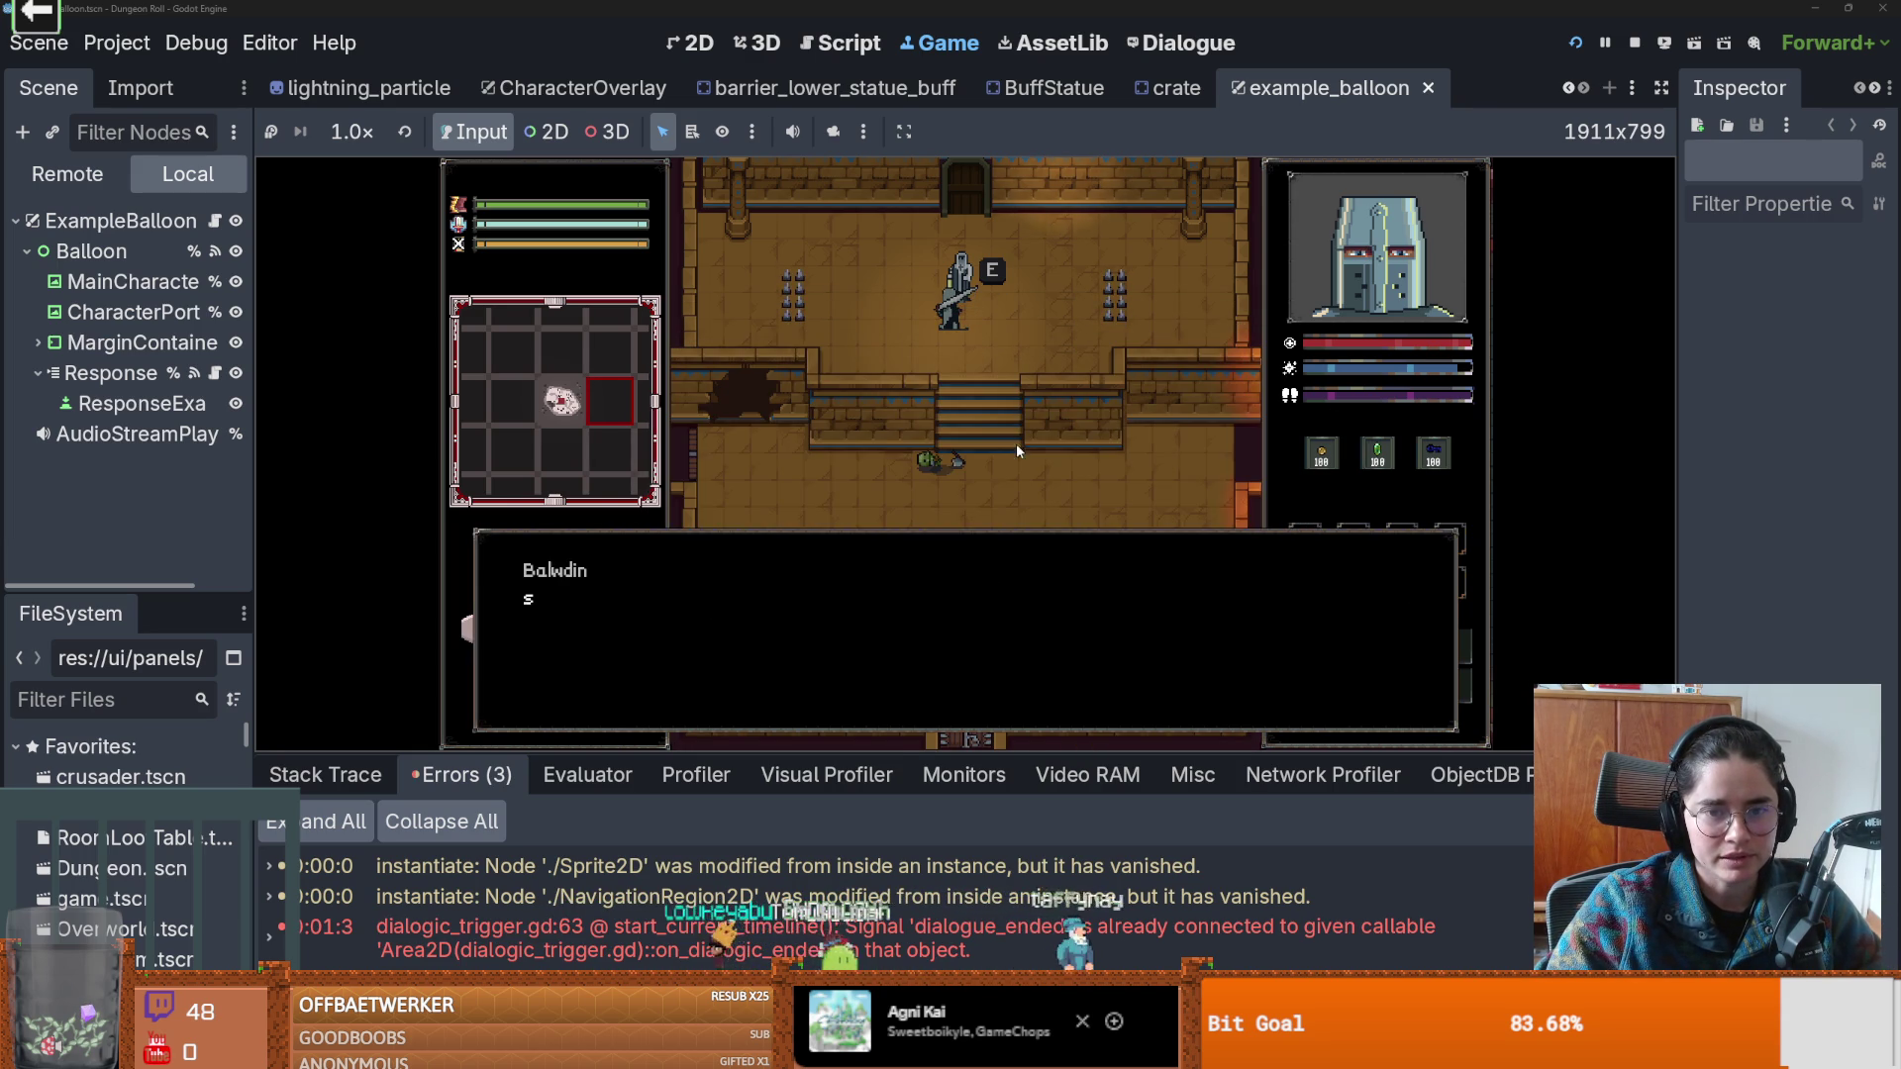
pyautogui.click(965, 522)
pyautogui.click(961, 516)
pyautogui.press('a')
pyautogui.press('d')
pyautogui.press('d')
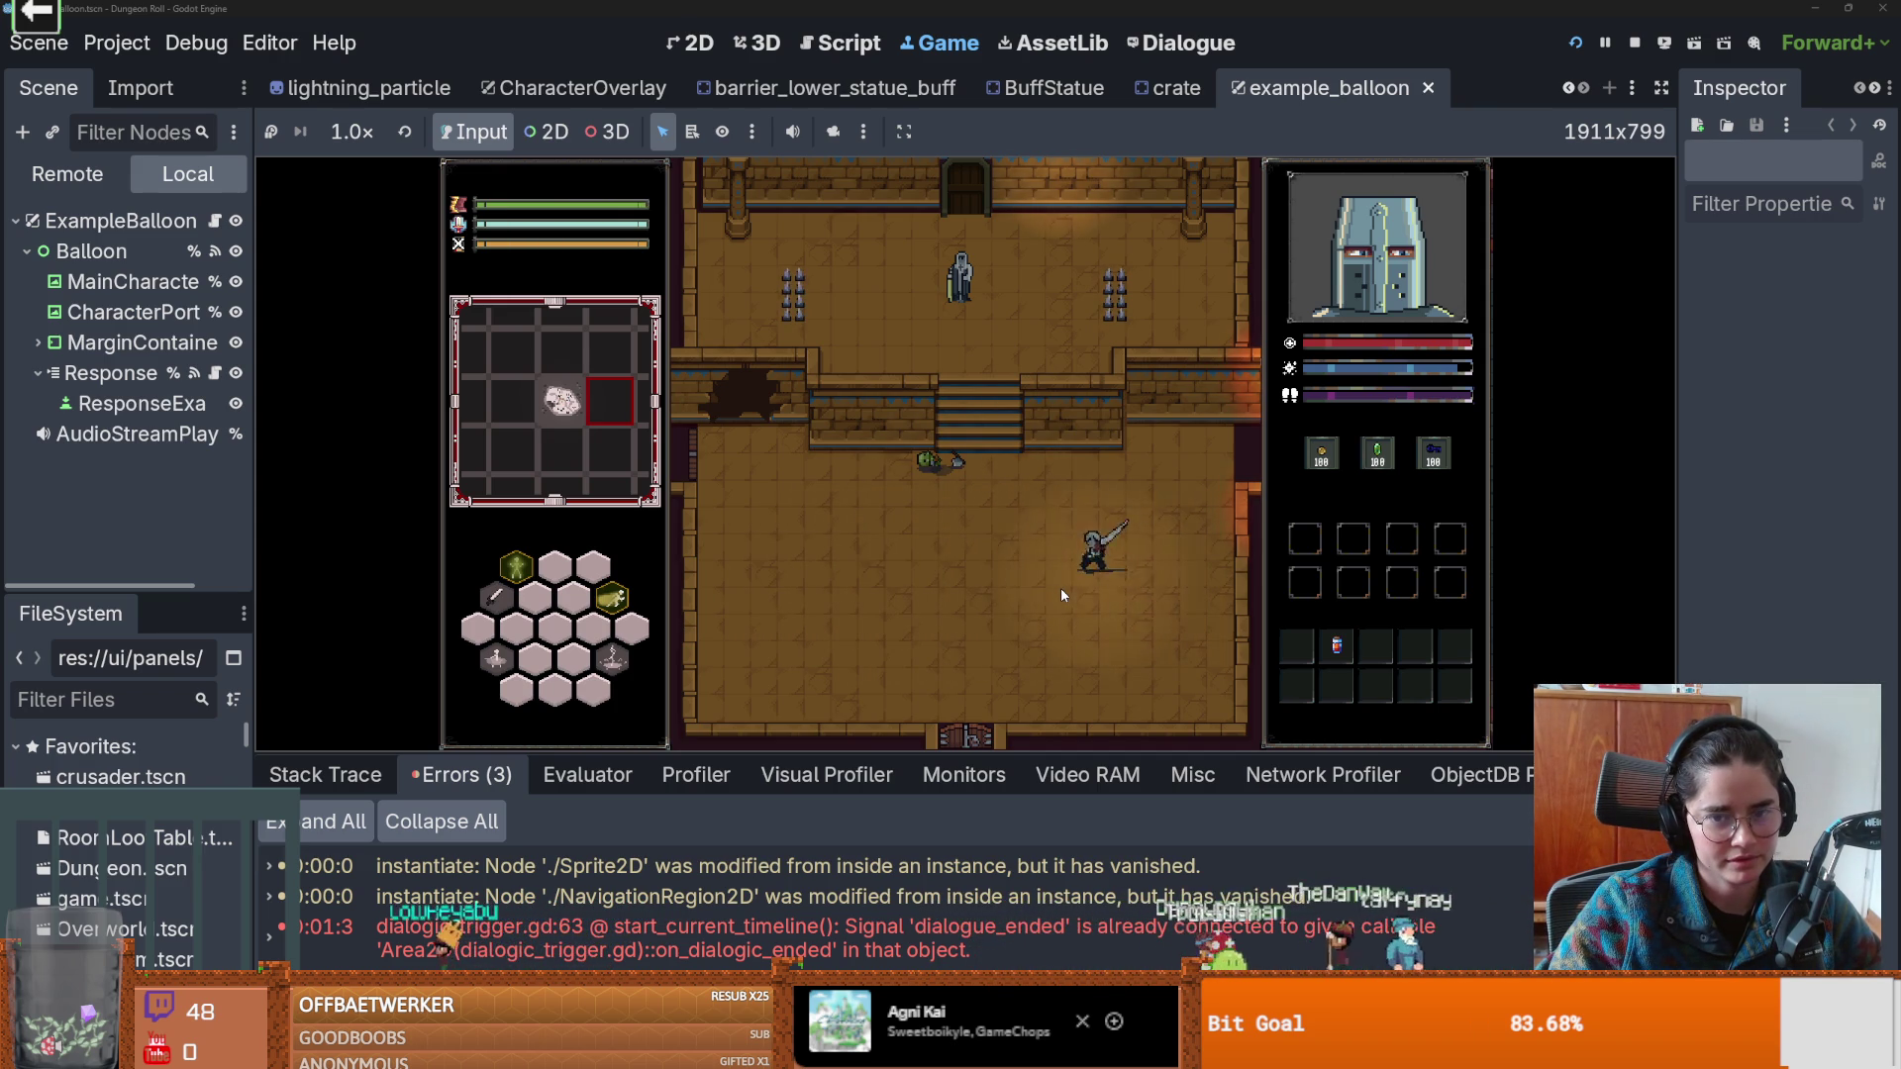
# Go through the top door to a new dungeon room and walk into its upper-left room.
pyautogui.press('w')
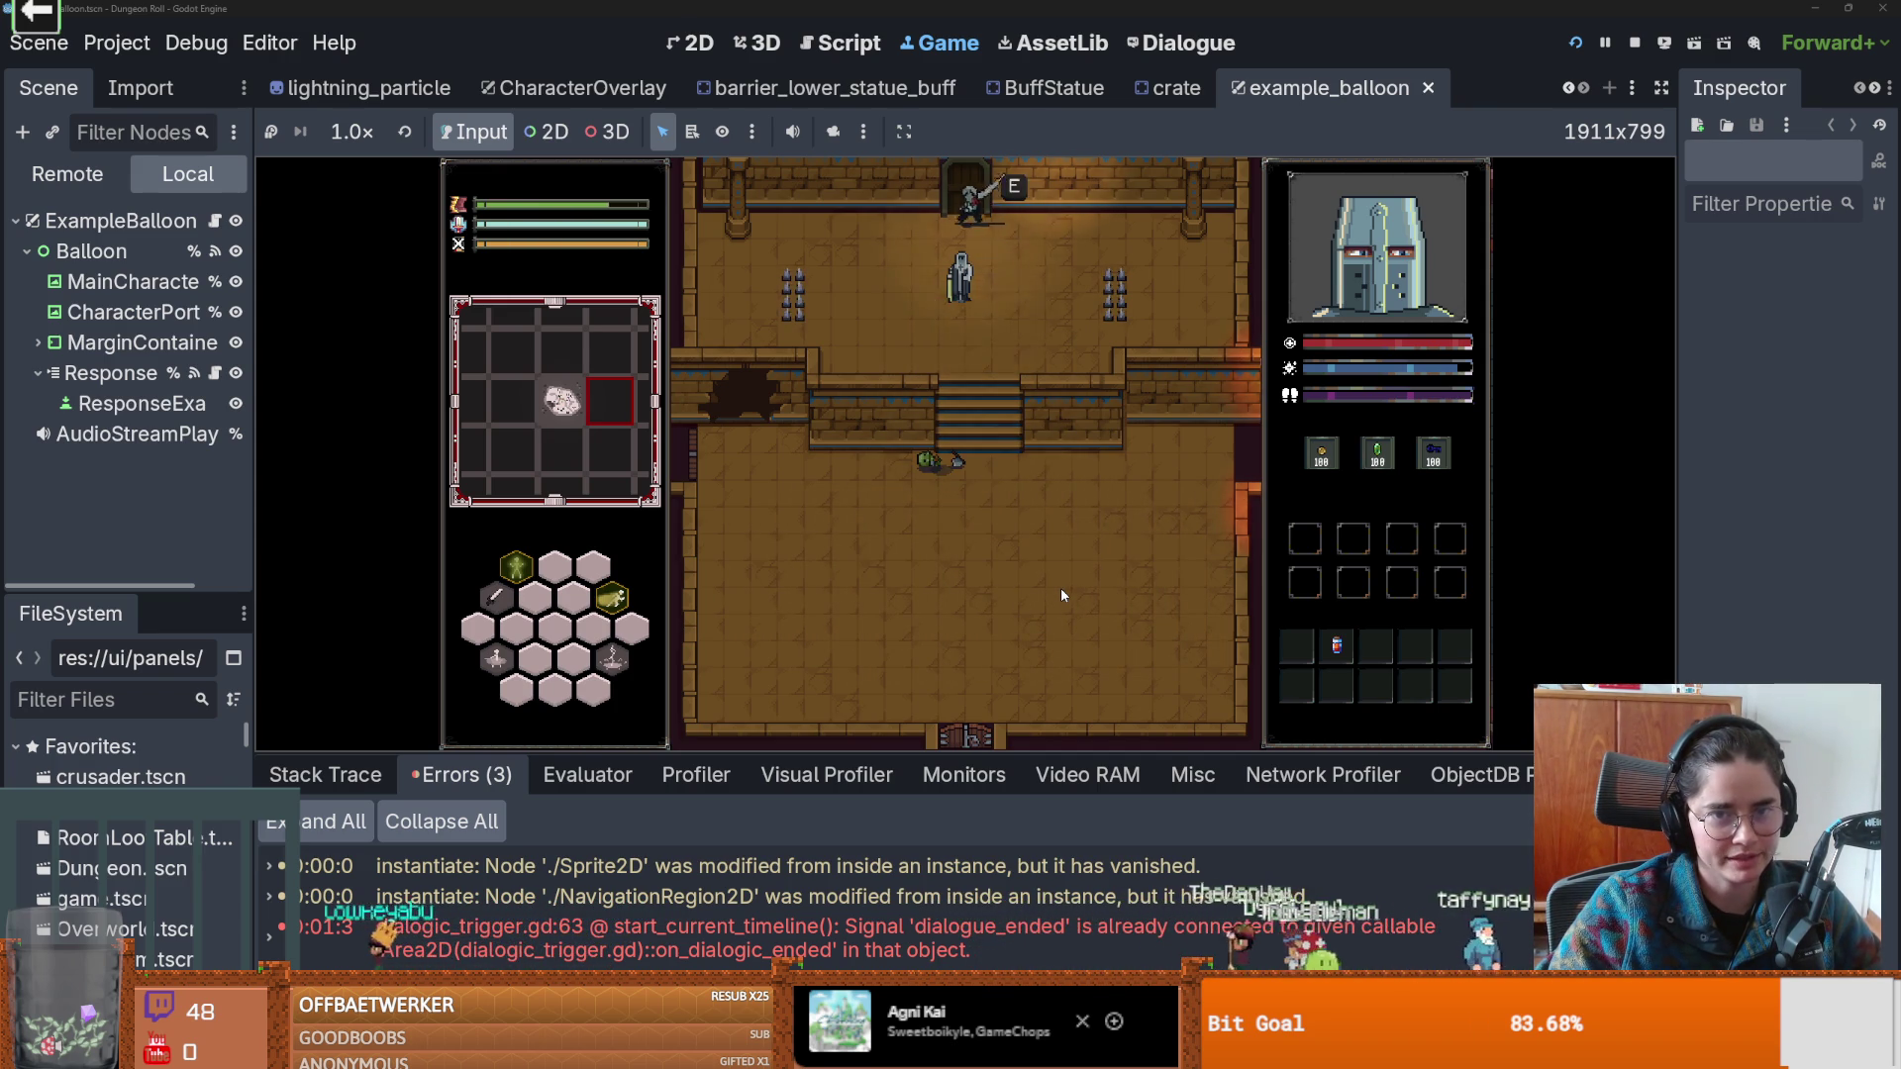
pyautogui.press('e')
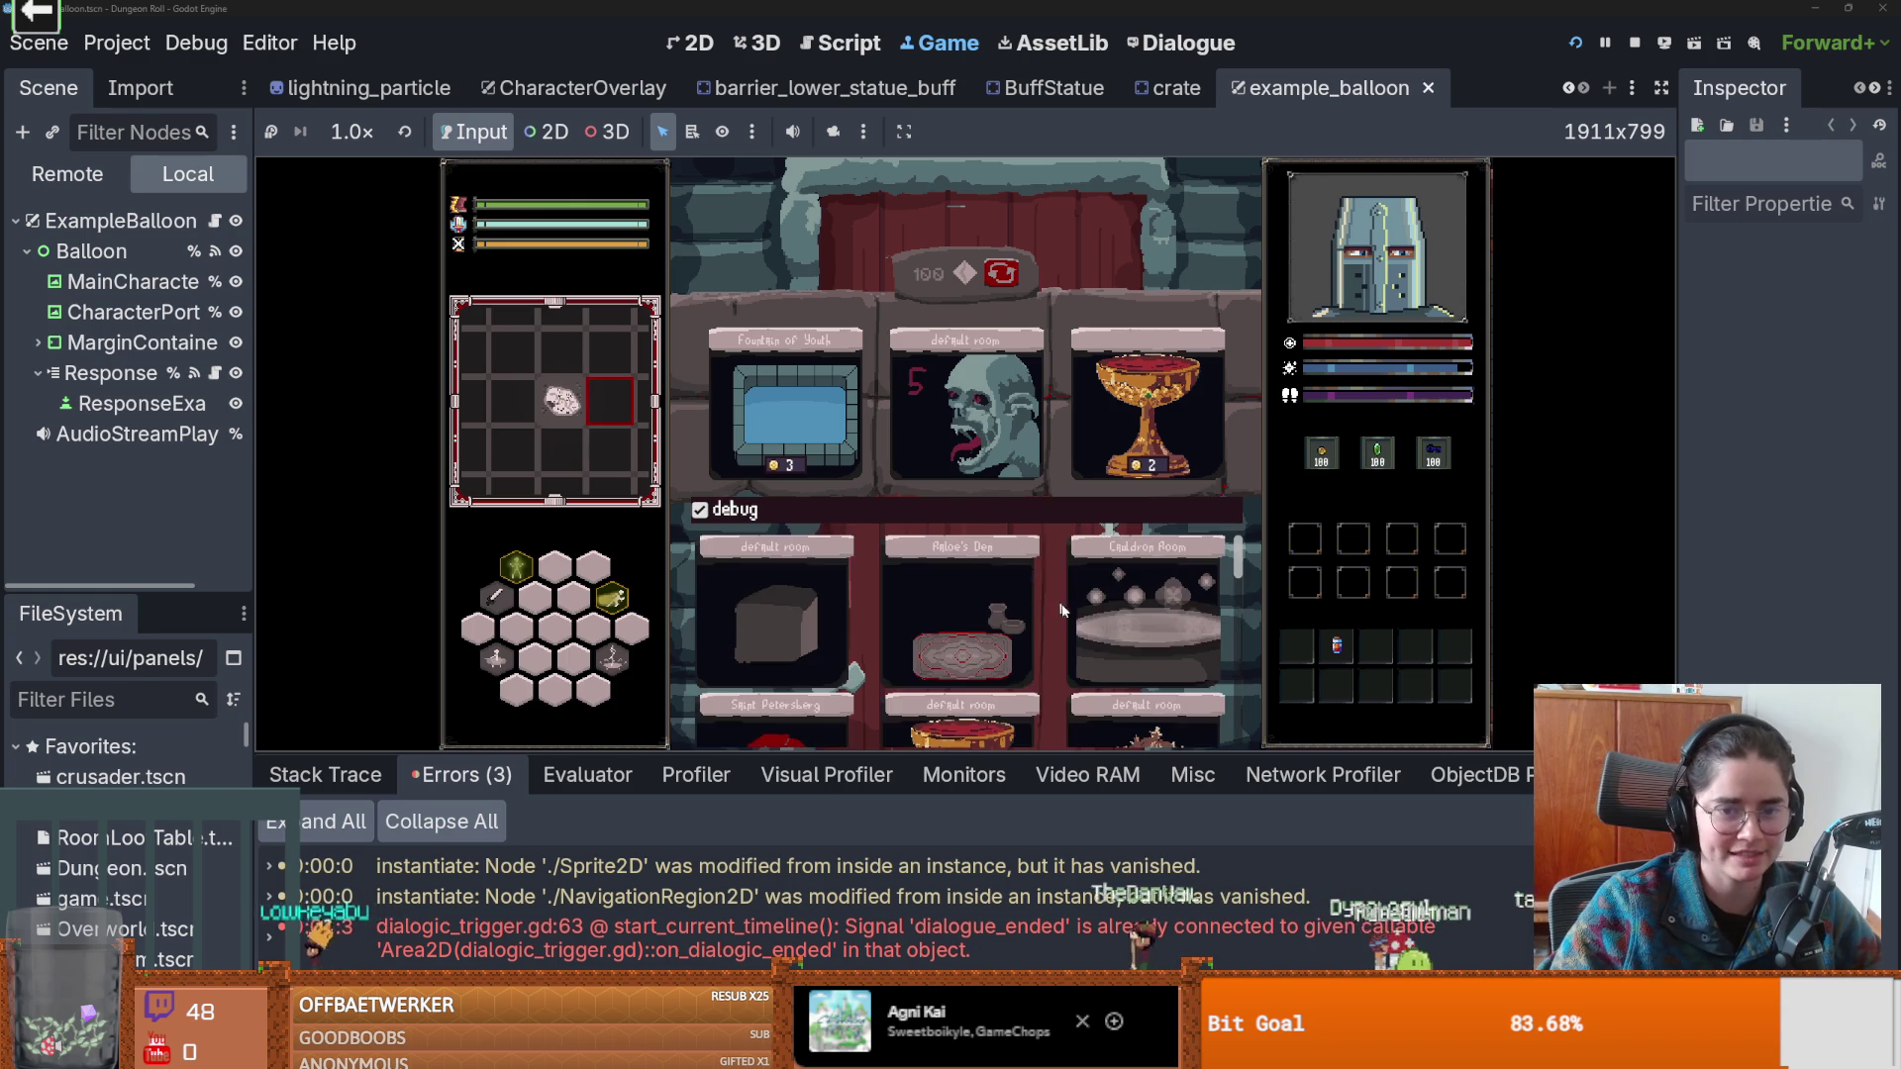
pyautogui.click(1013, 456)
pyautogui.hotkey('w', 'a')
pyautogui.hotkey('w', 'd')
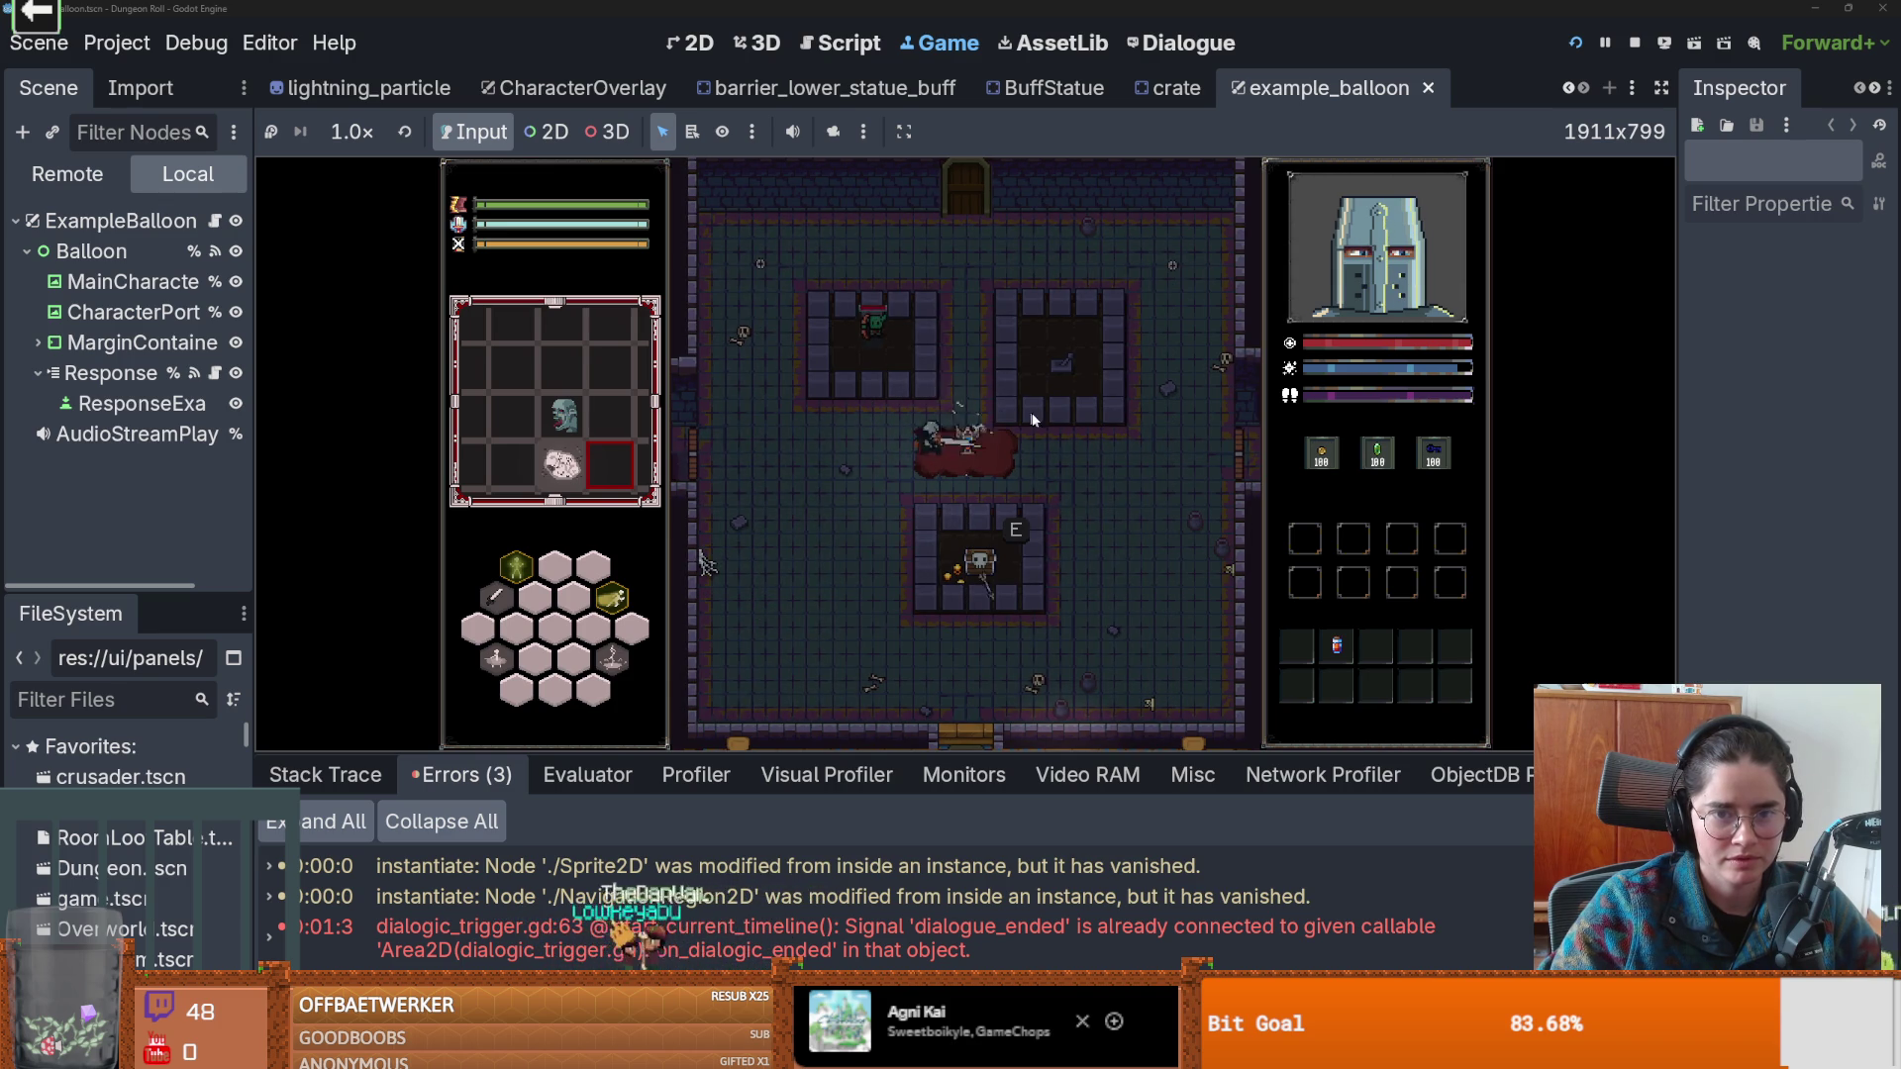
pyautogui.press('a')
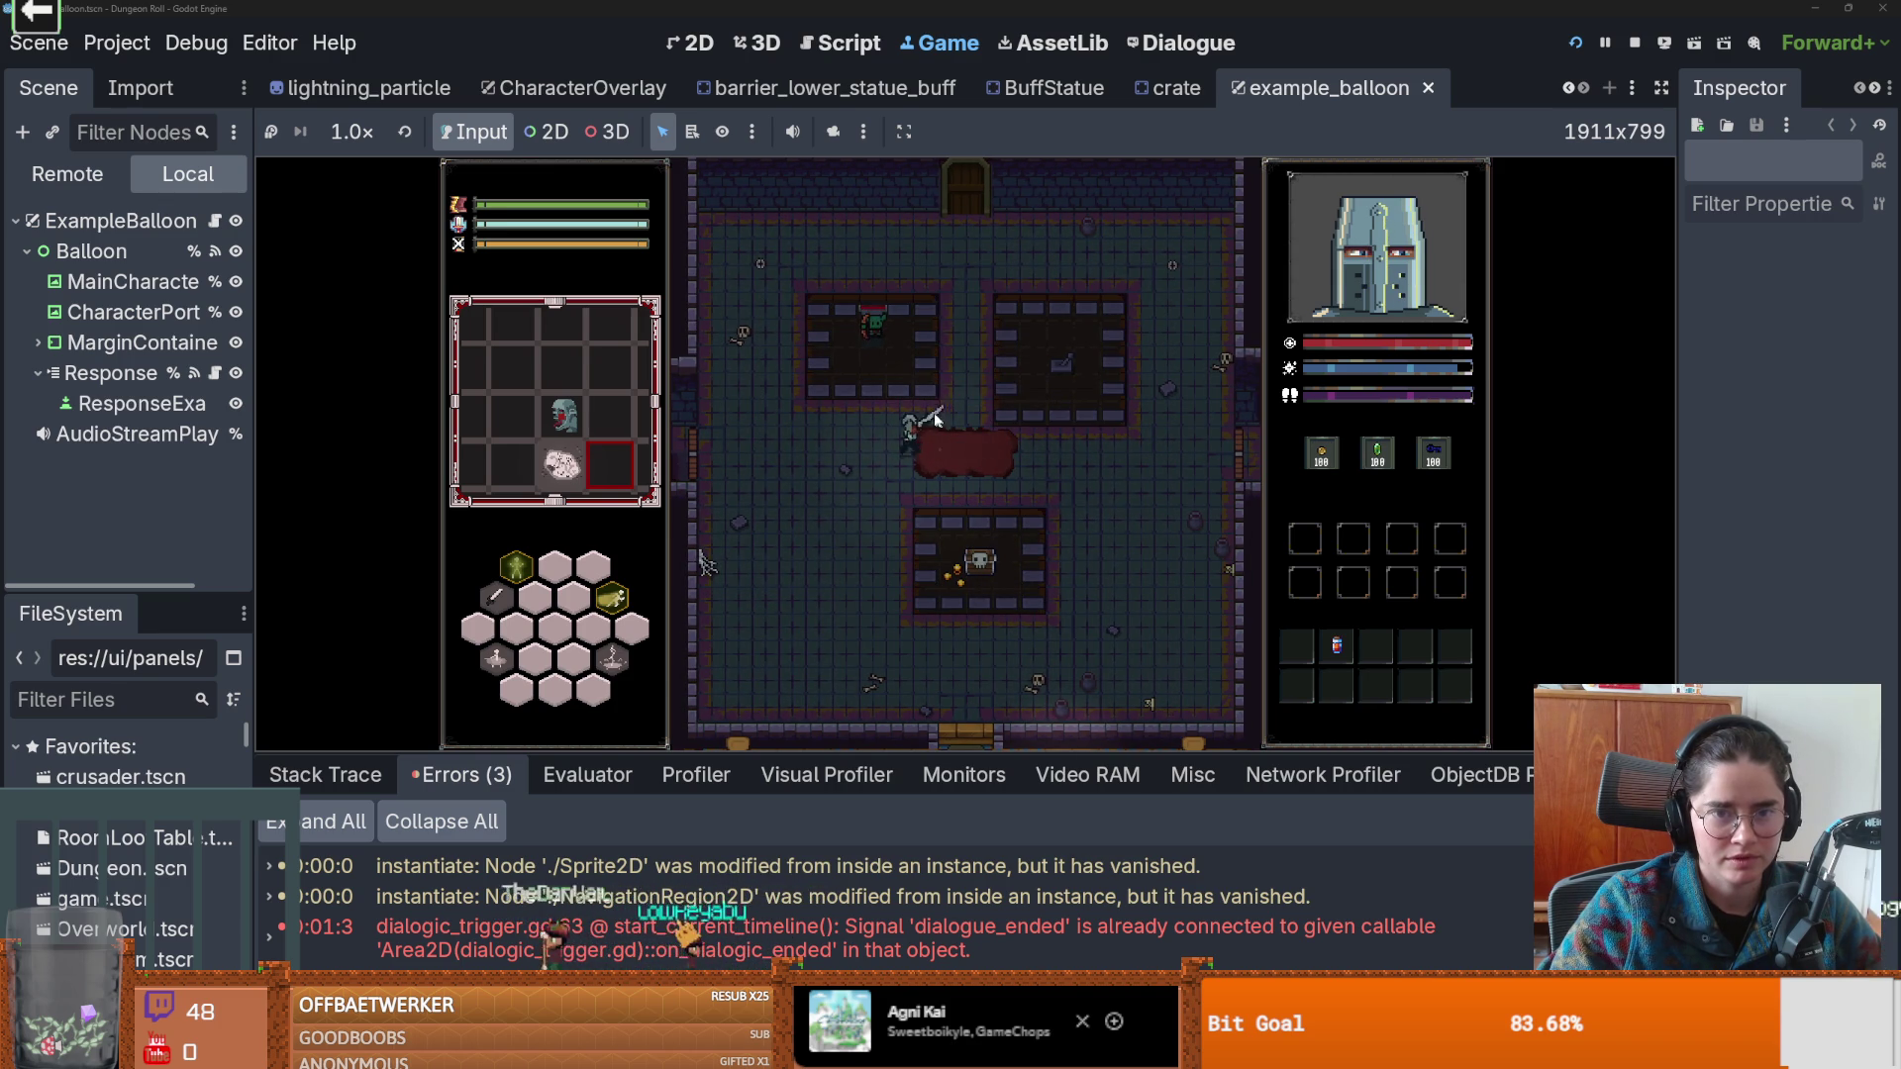
pyautogui.press('w')
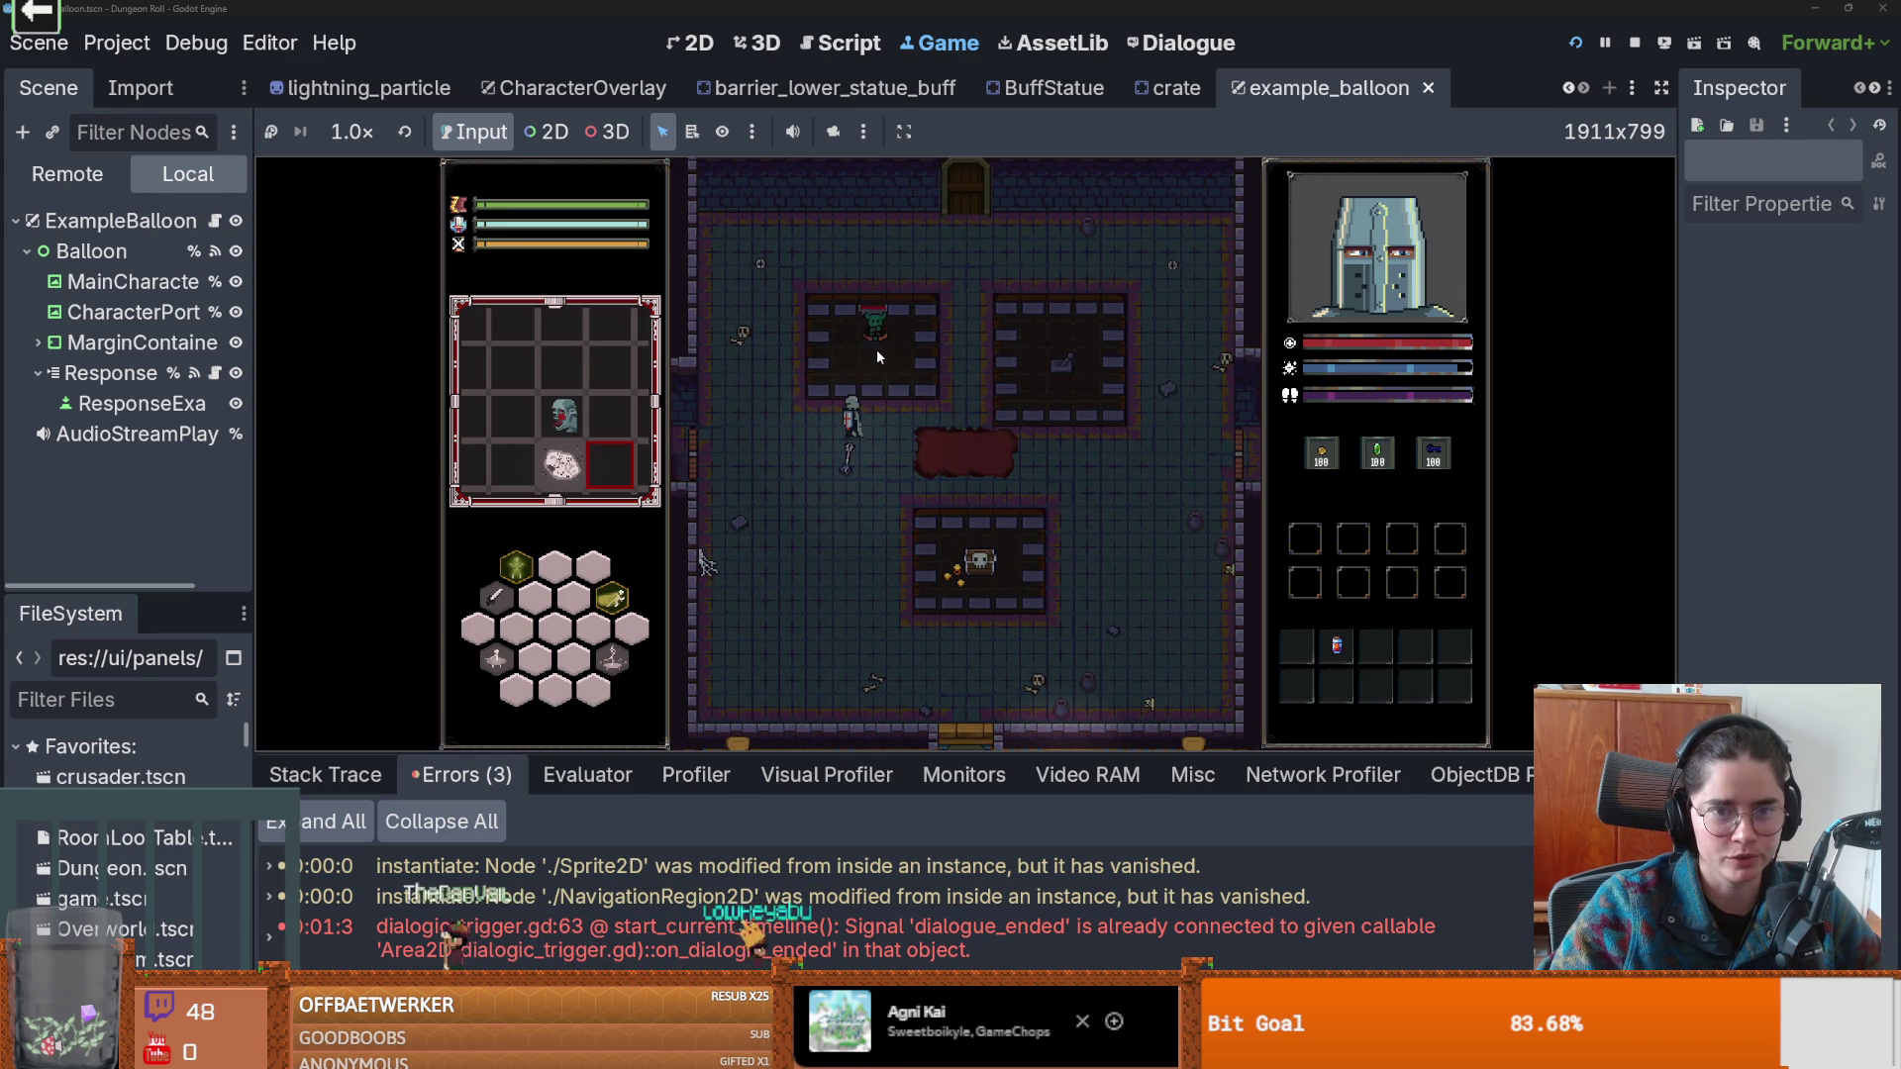
# Attack the creature in the upper-left room repeatedly while stepping around it.
pyautogui.click(897, 344)
pyautogui.press('d')
pyautogui.click(897, 343)
pyautogui.click(897, 343)
pyautogui.click(897, 344)
pyautogui.press('a')
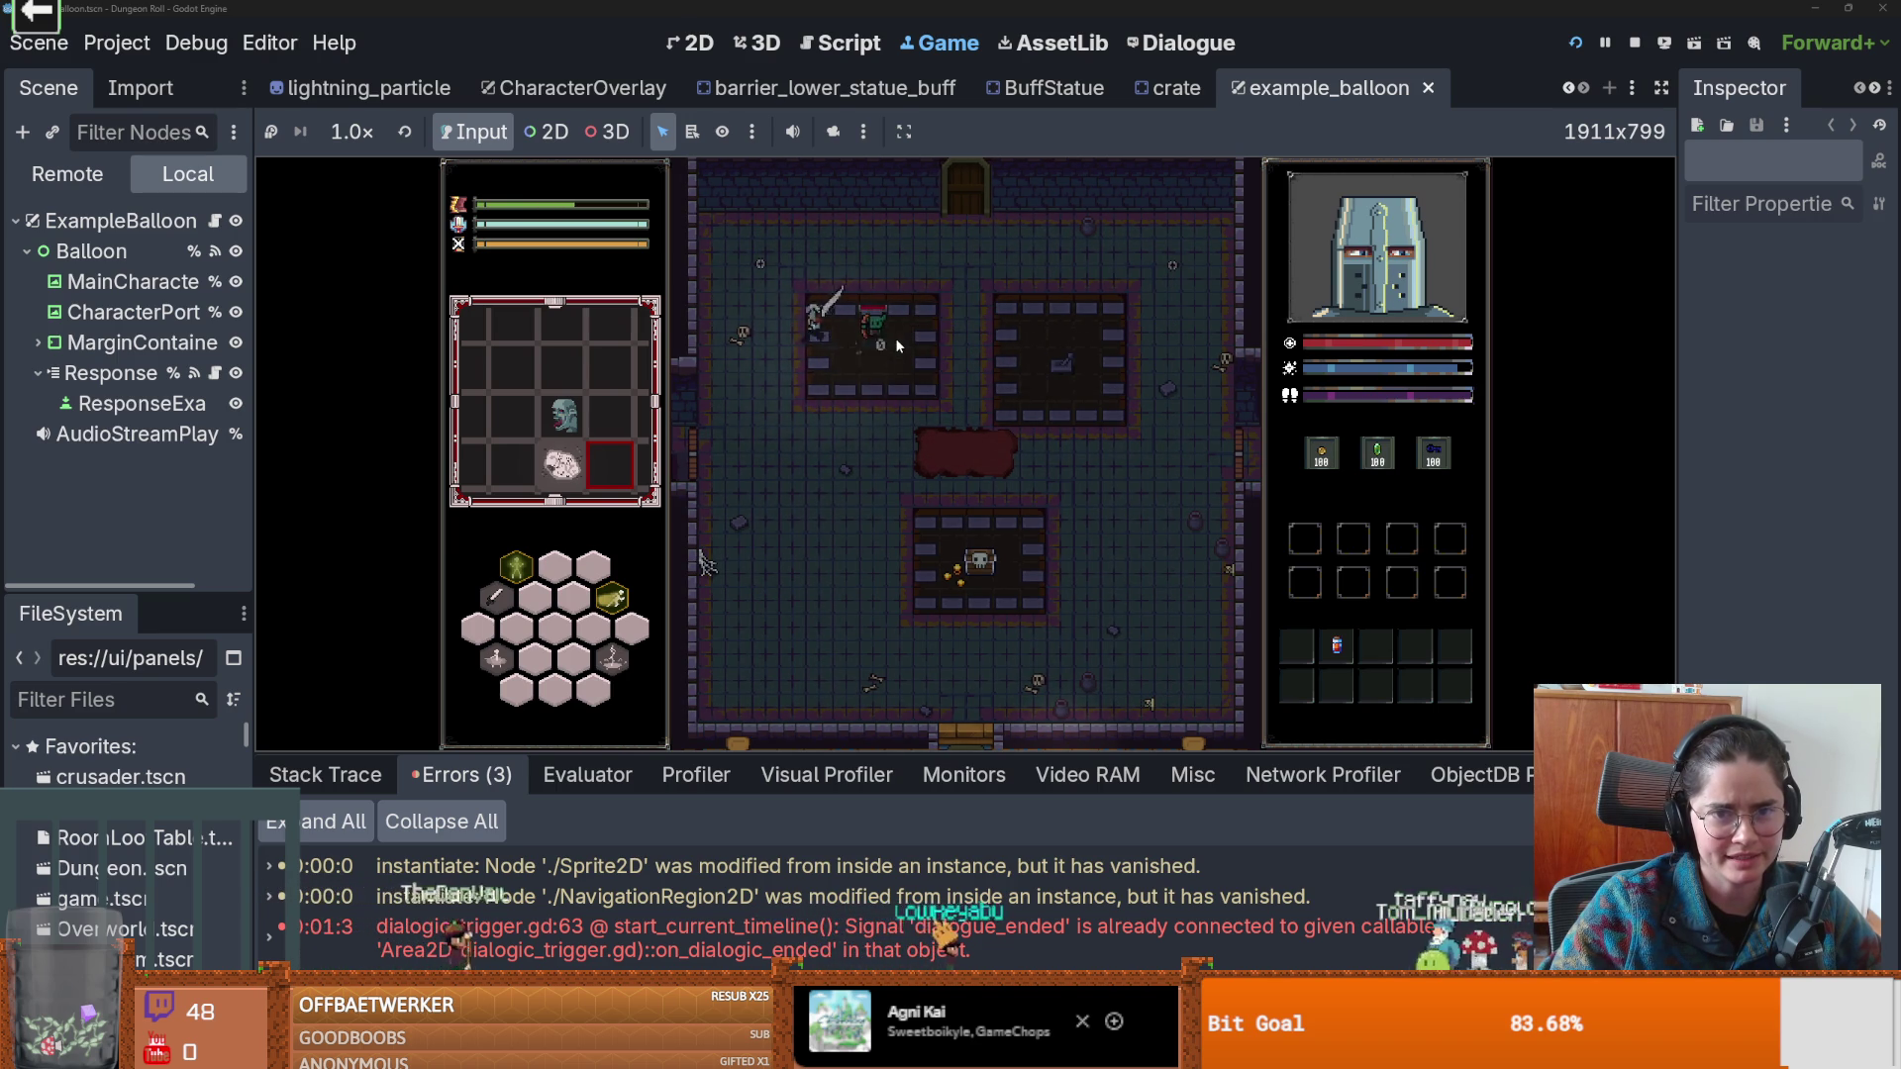
pyautogui.press('a')
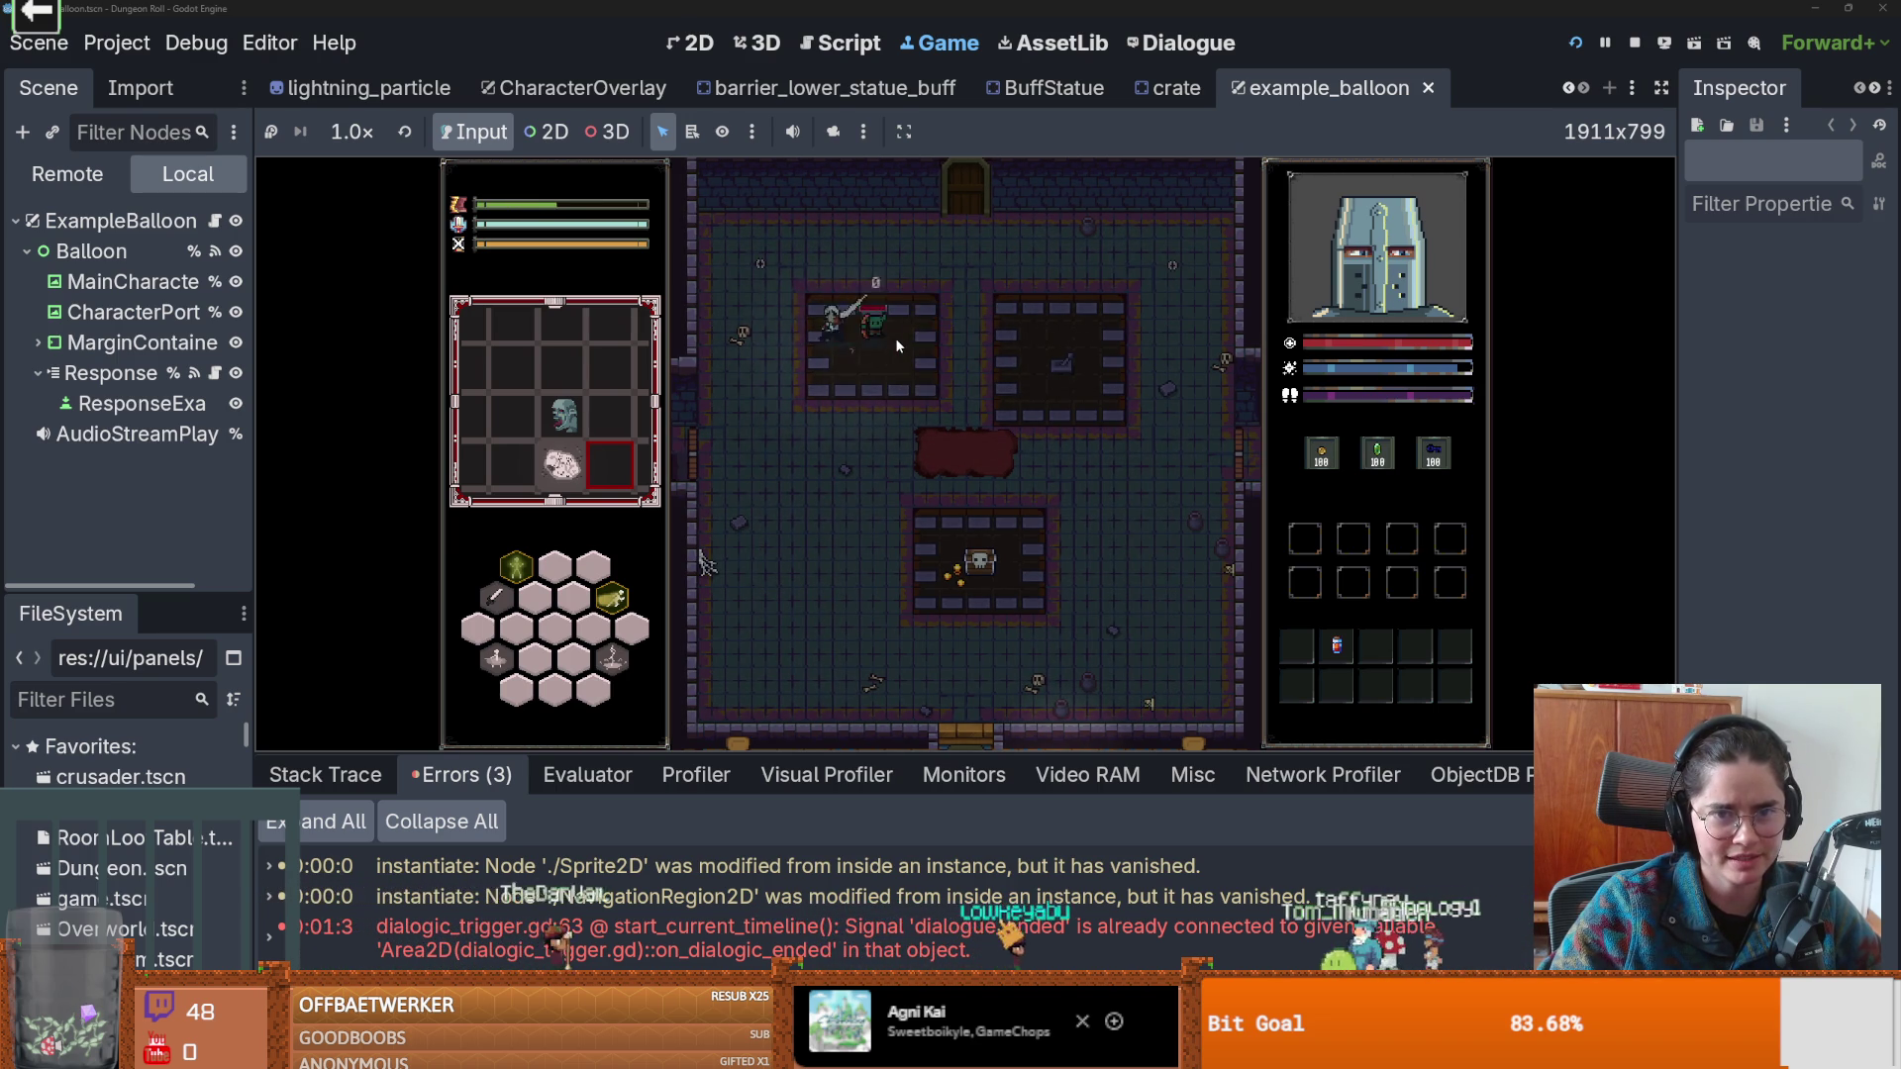
pyautogui.click(897, 344)
# Keep fighting the creature with a ring attack and a fire slash.
pyautogui.click(895, 336)
pyautogui.press('a')
pyautogui.click(896, 341)
pyautogui.press('d')
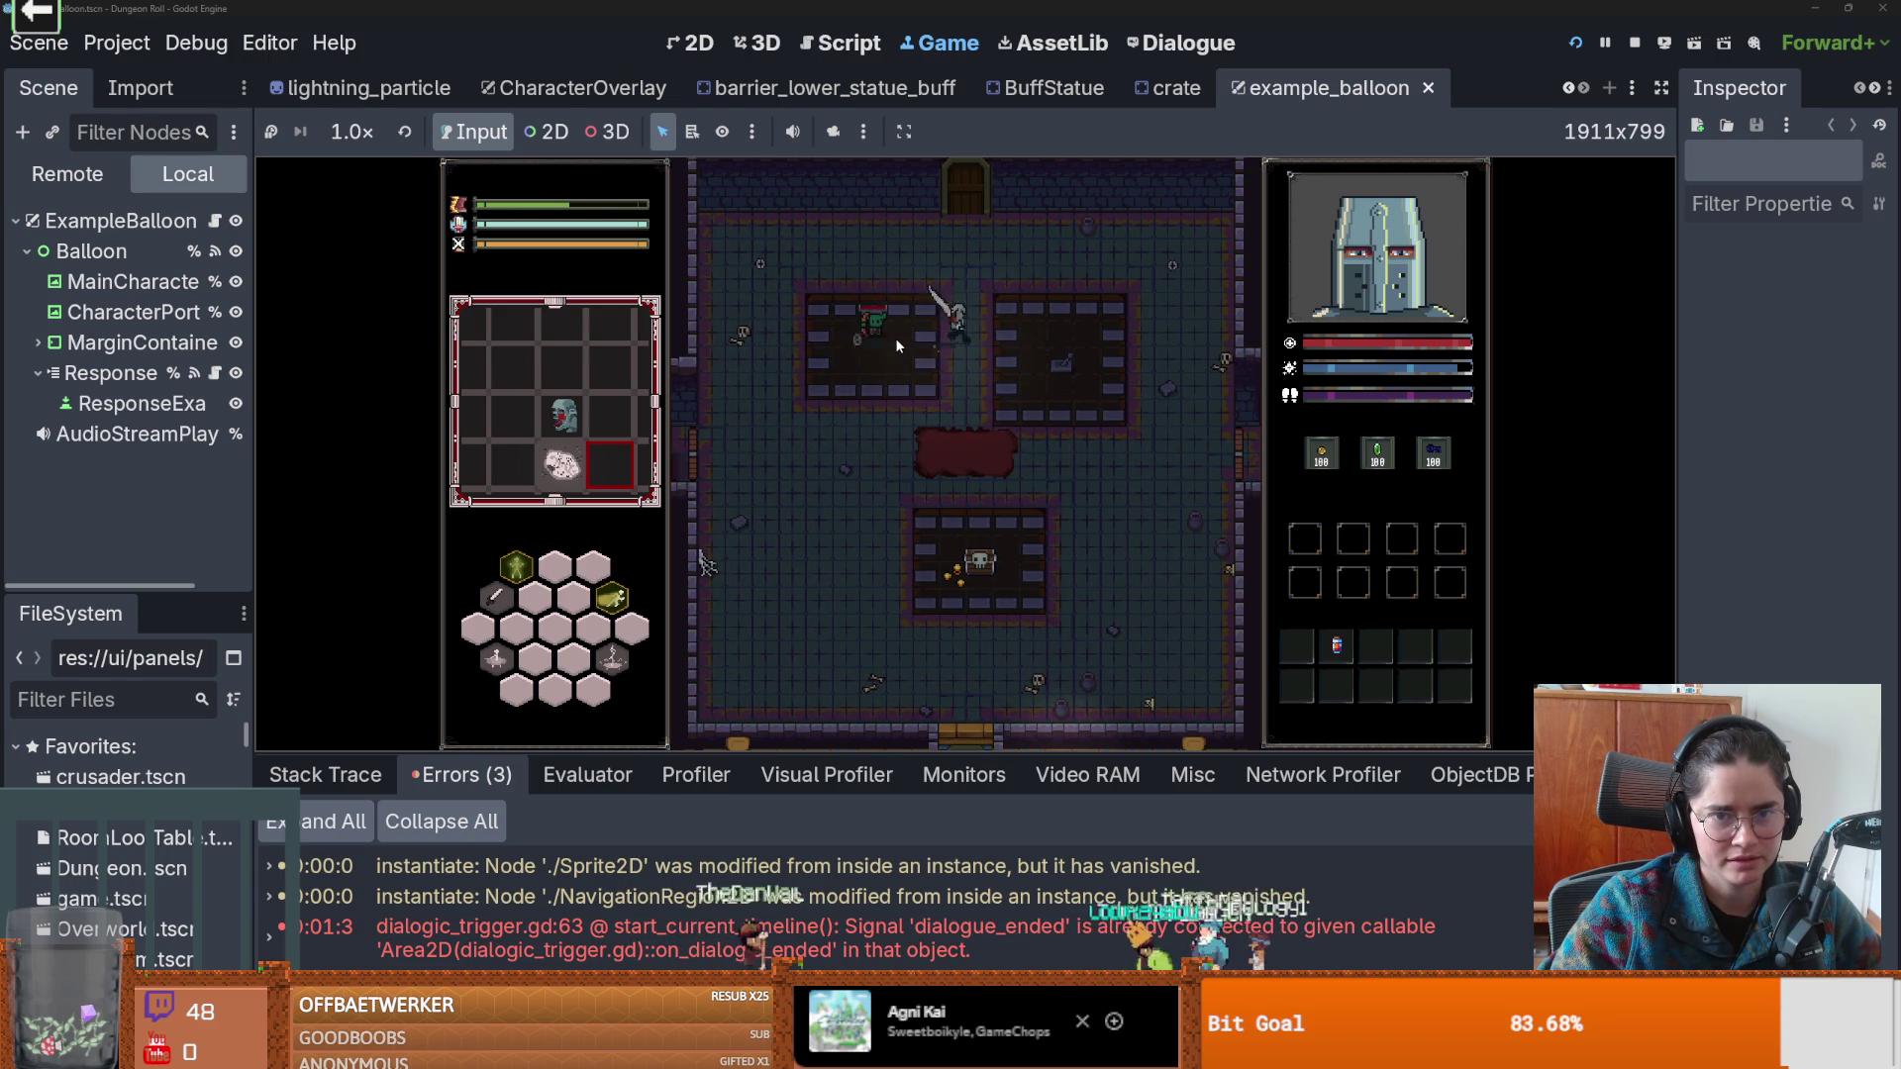
pyautogui.press('d')
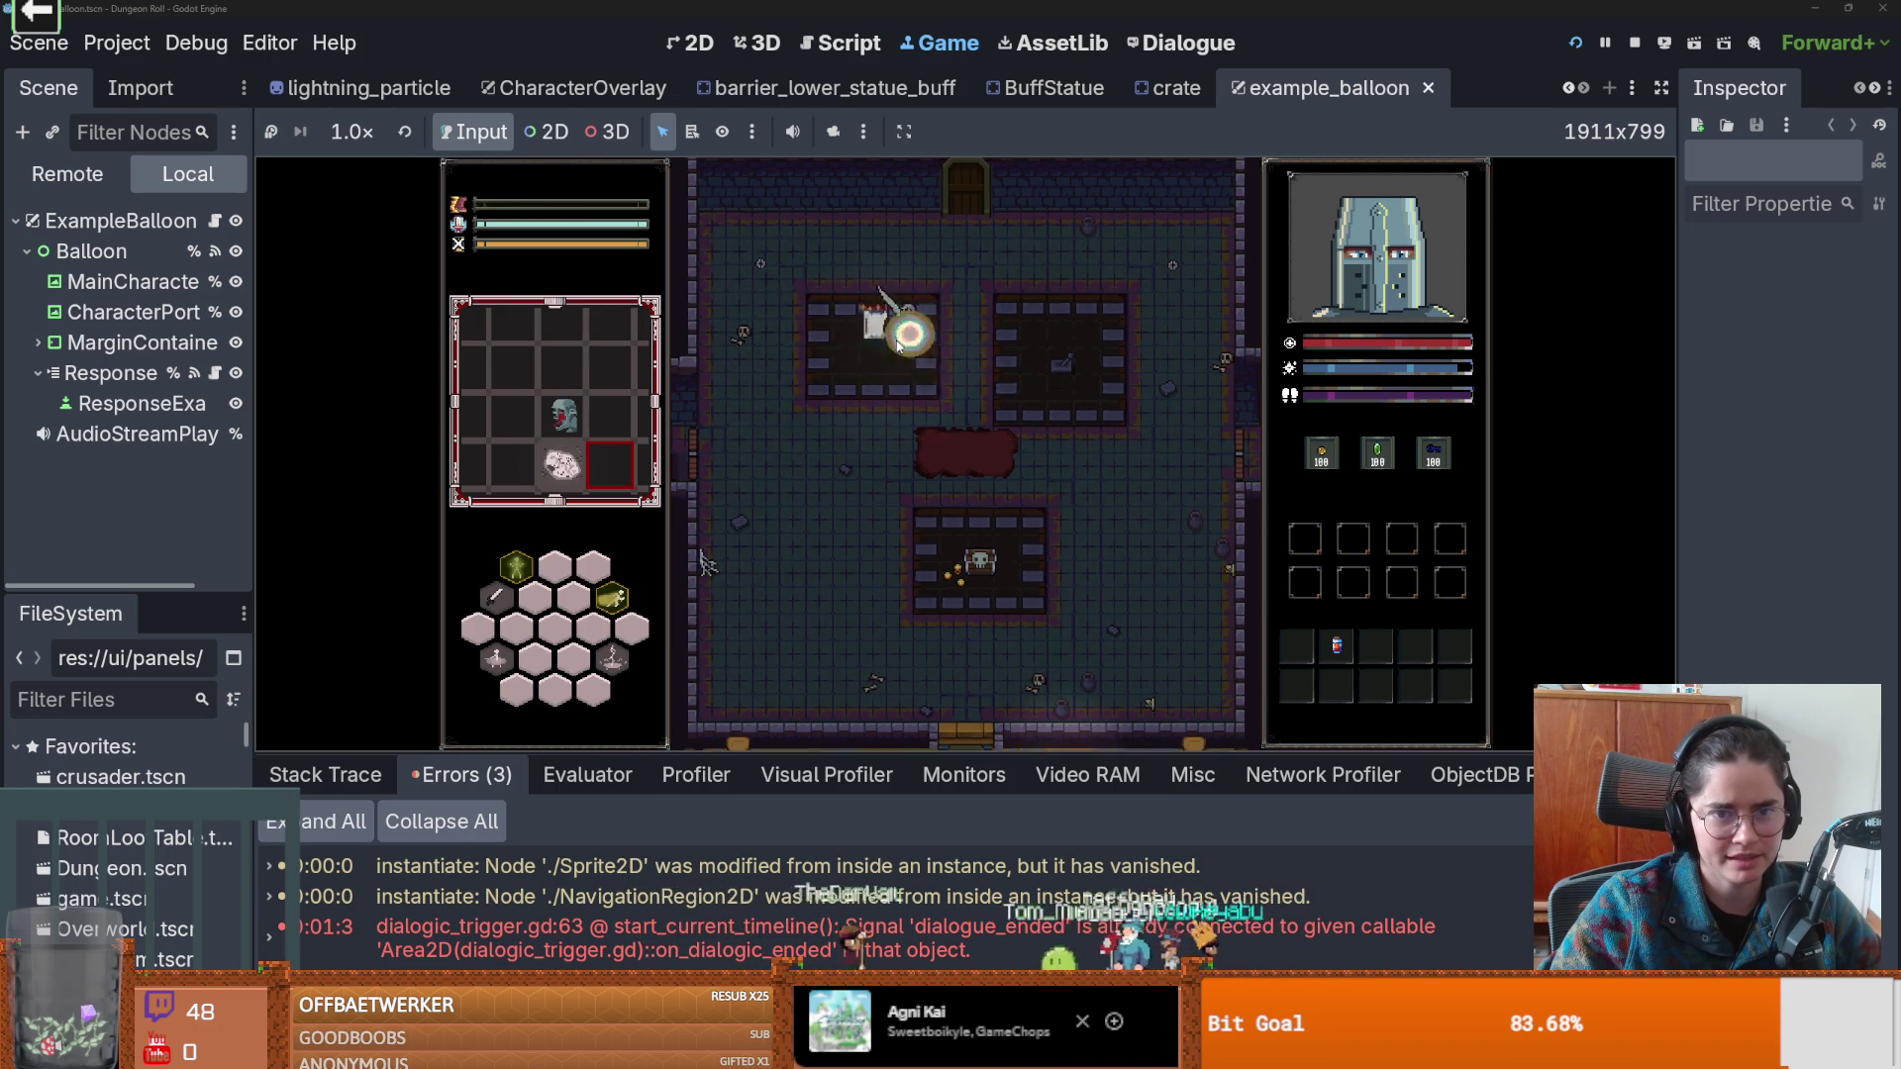
pyautogui.press('a')
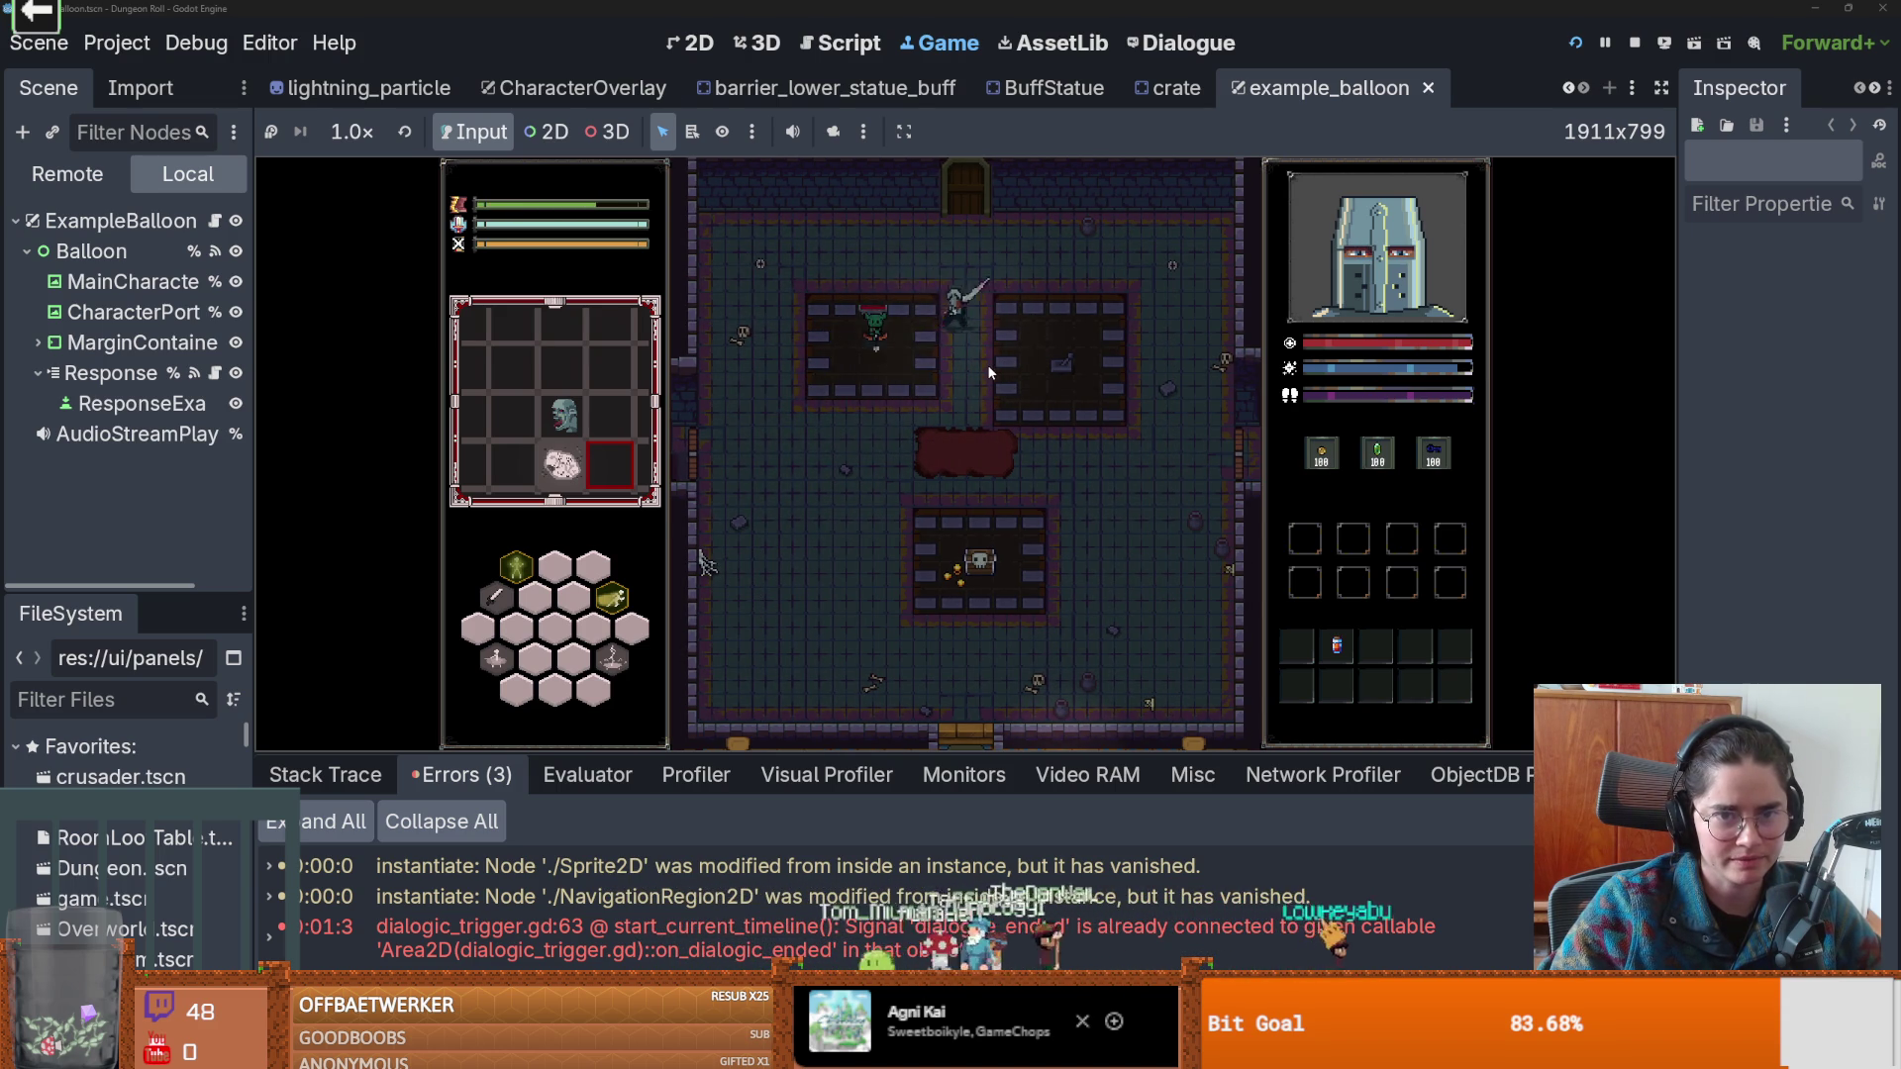
pyautogui.click(881, 341)
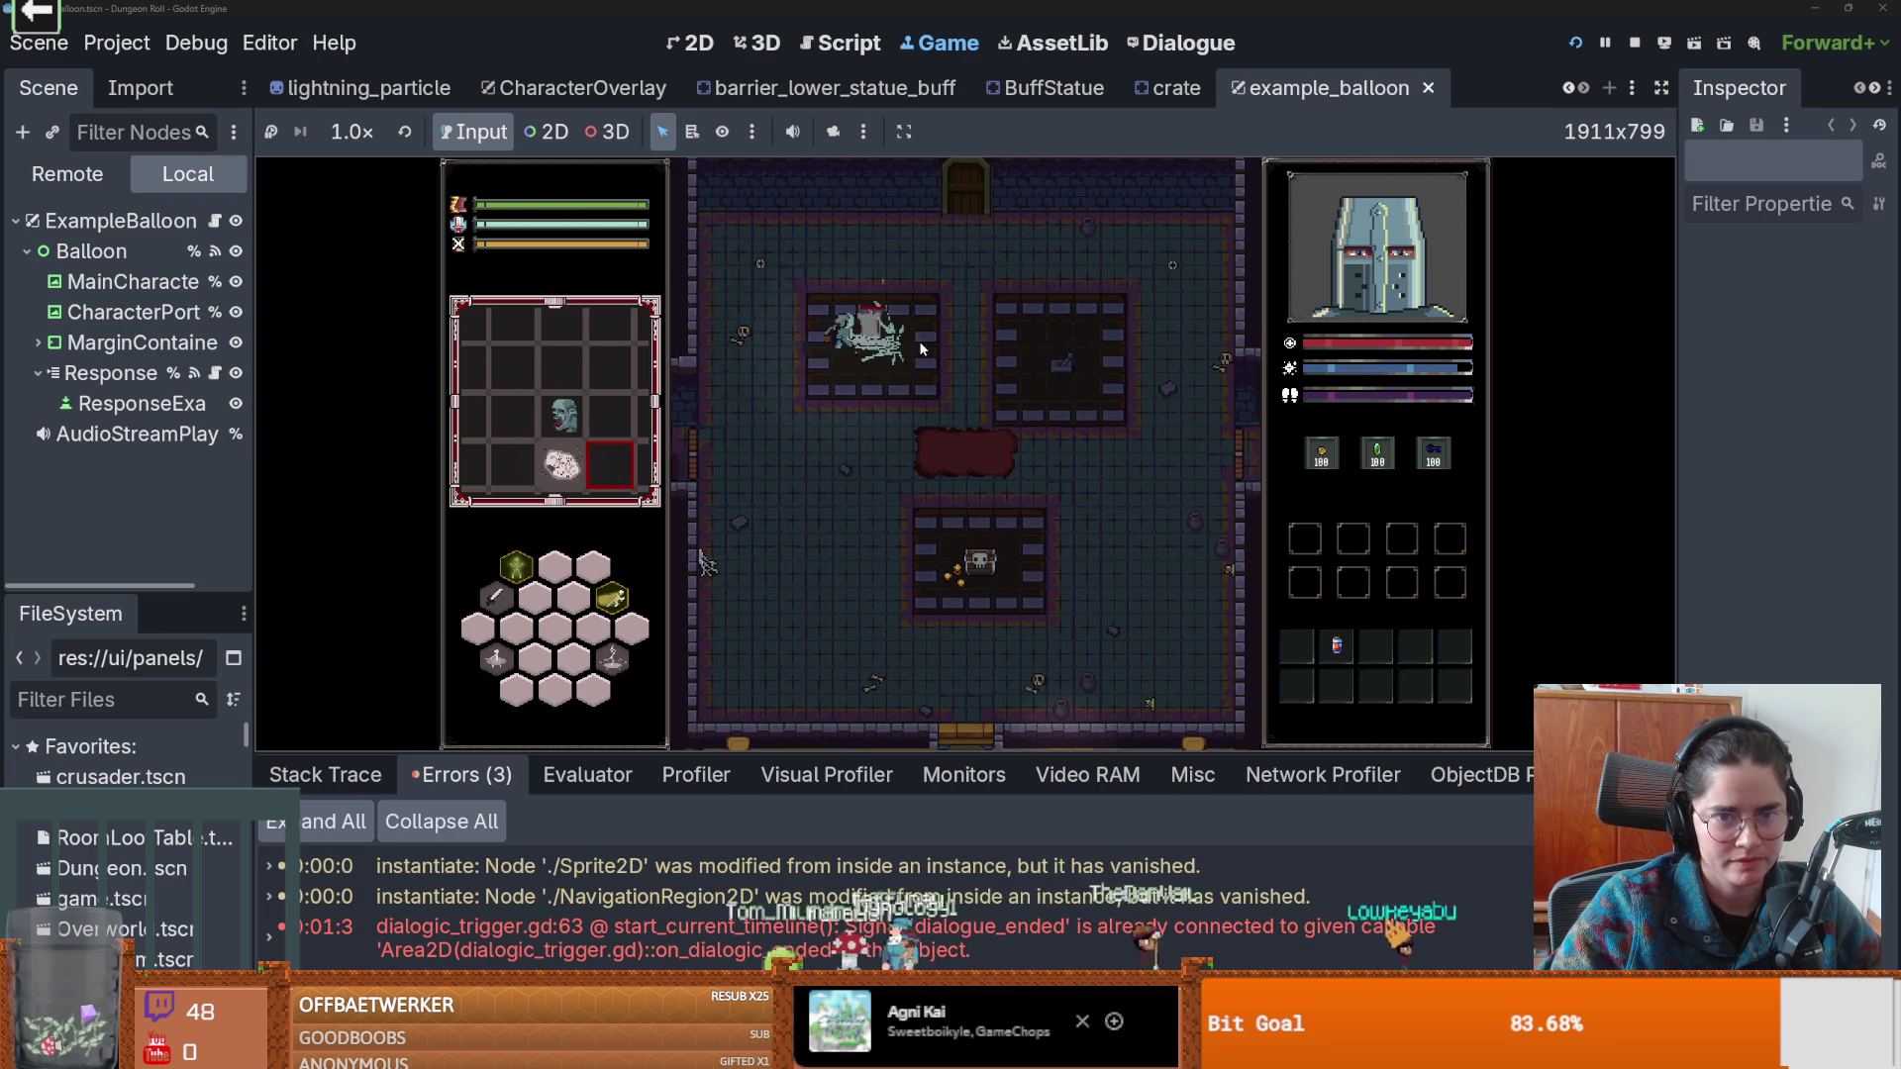
# Walk up to the top door, cancel the Unlock Door prompt, and step back down.
pyautogui.press('d')
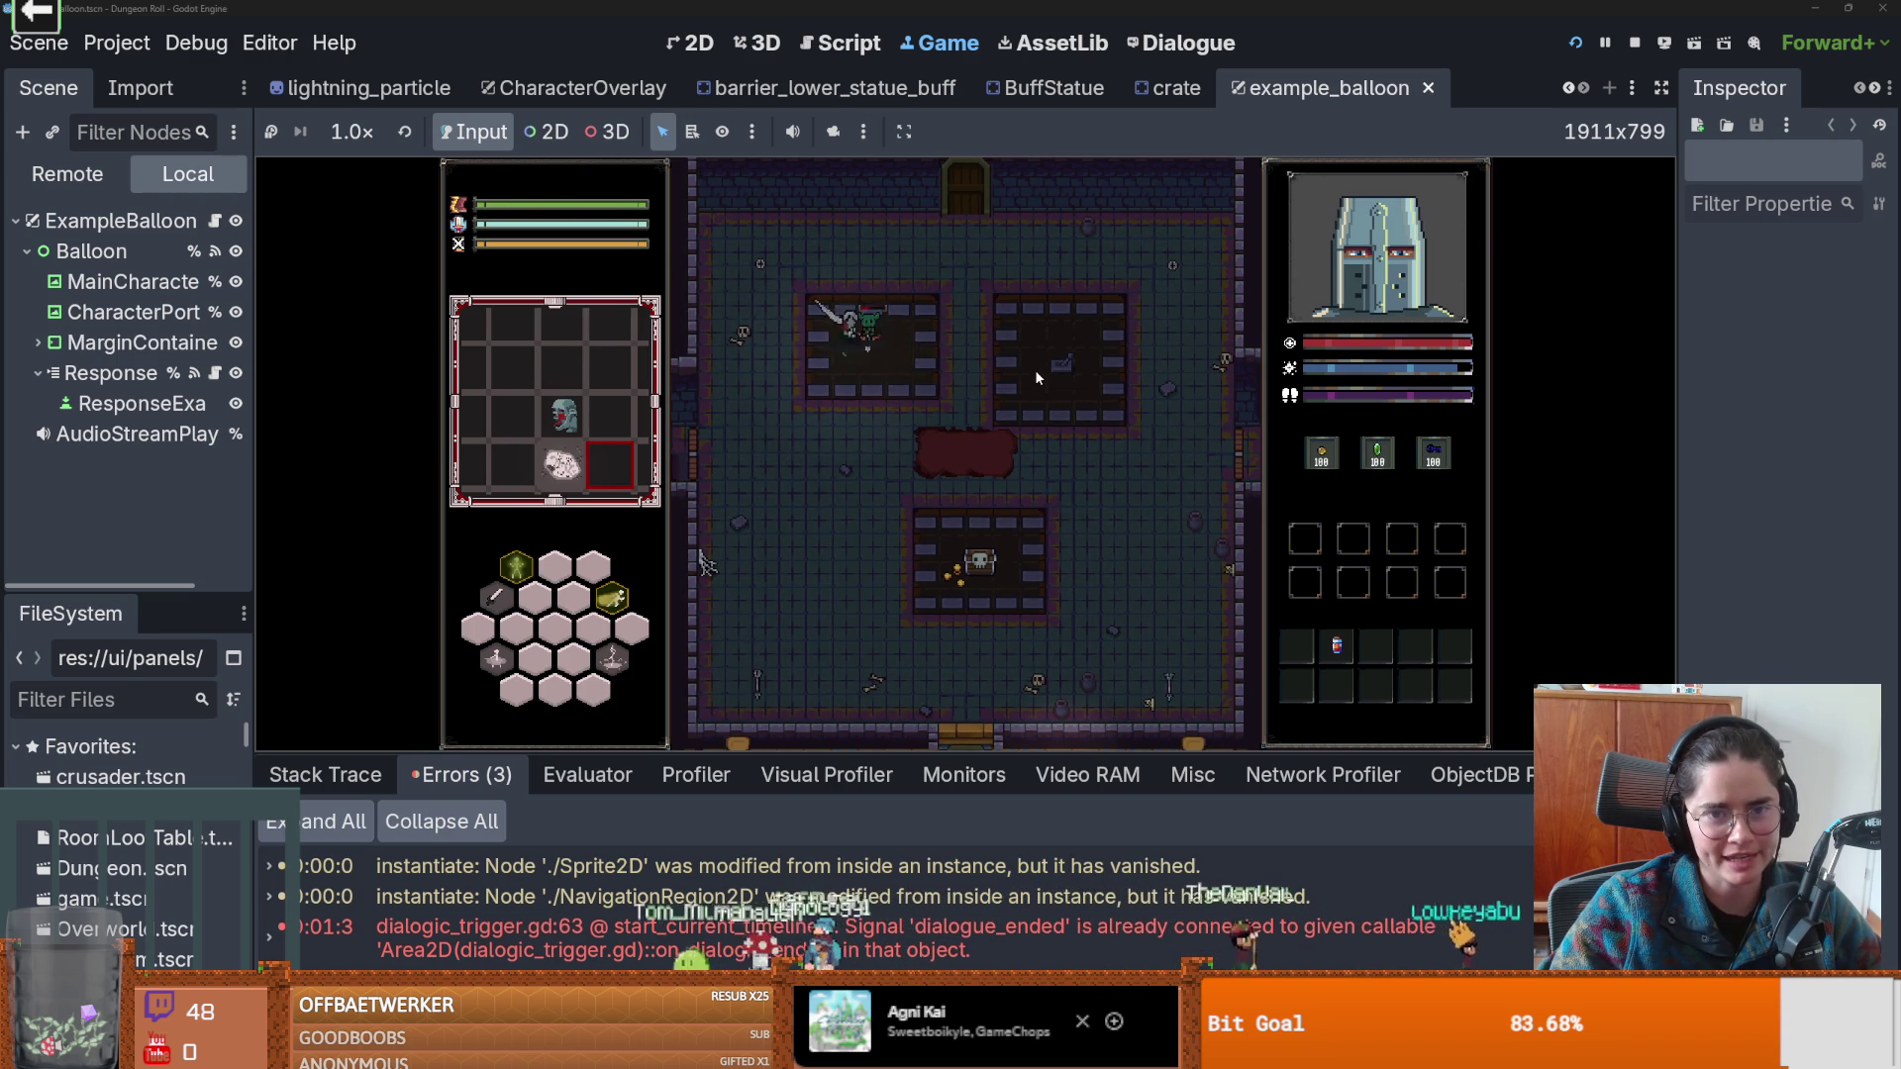
pyautogui.press('w')
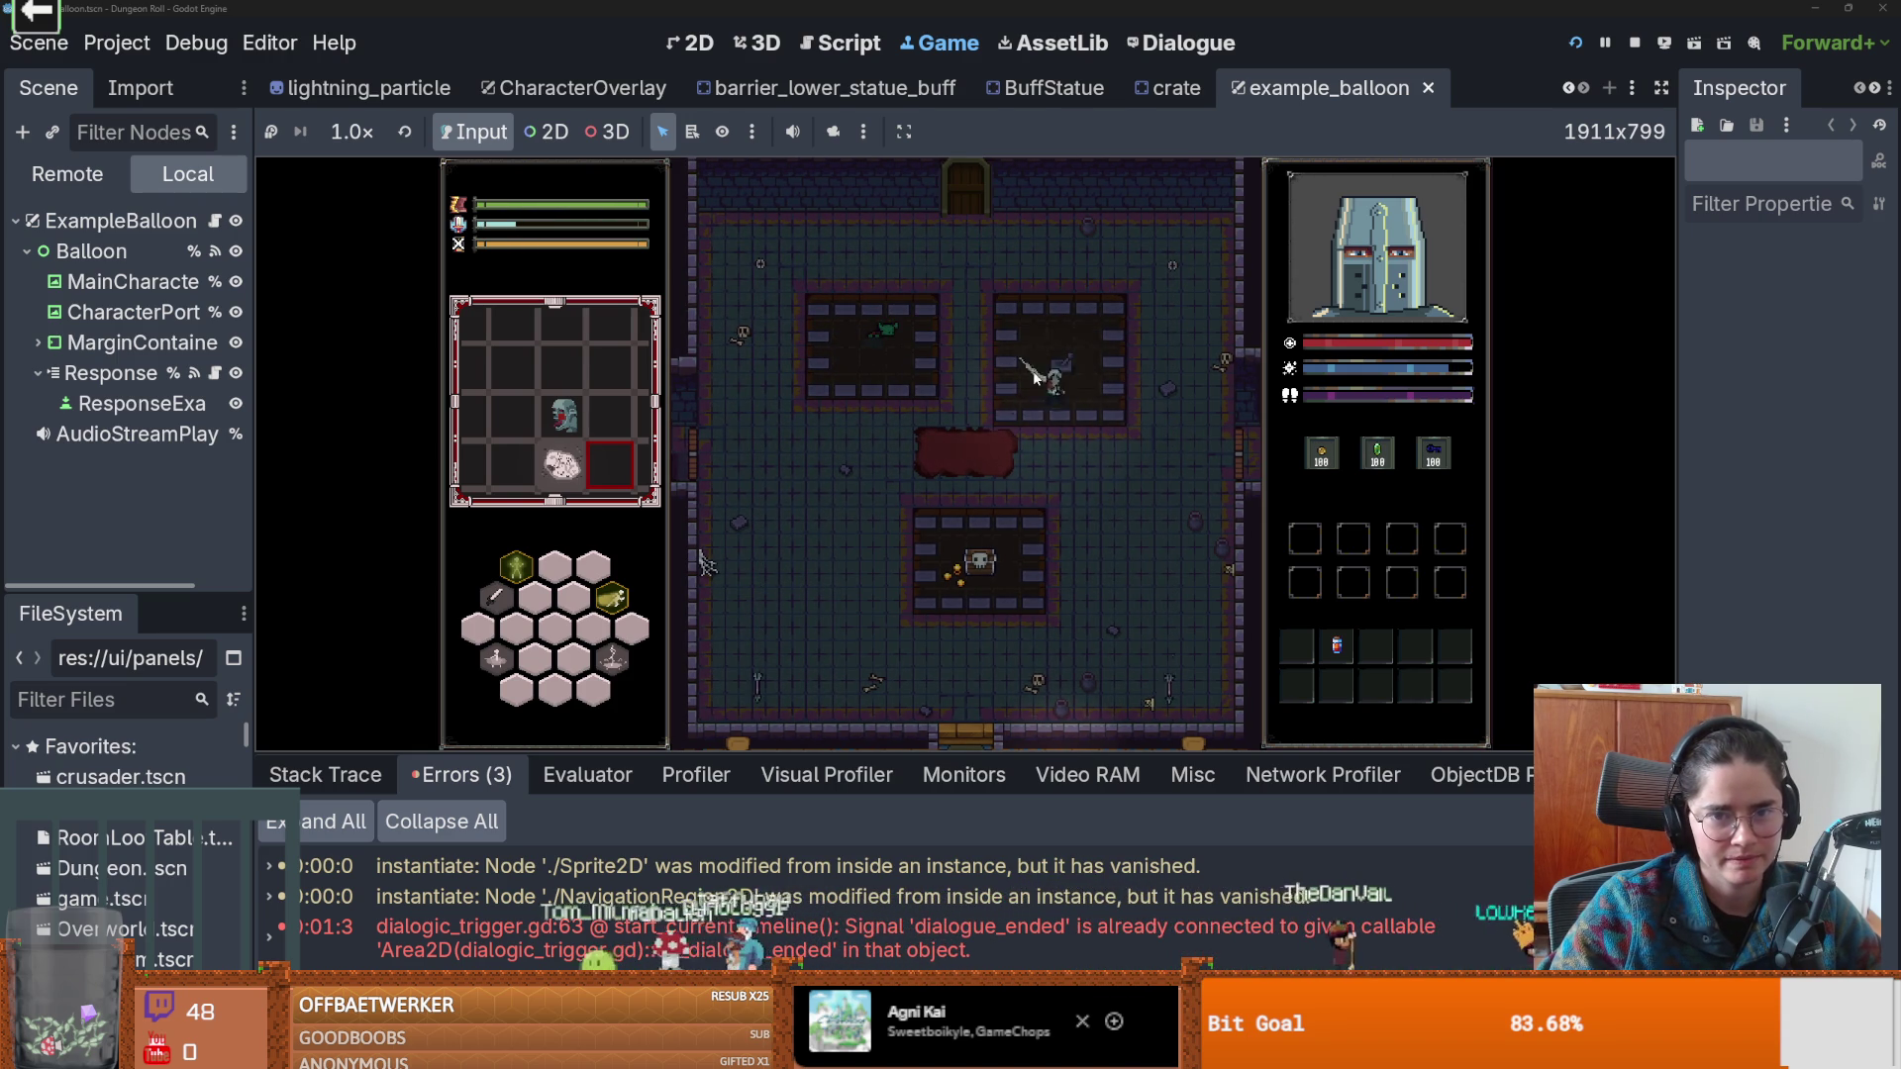
pyautogui.press('w')
pyautogui.press('e')
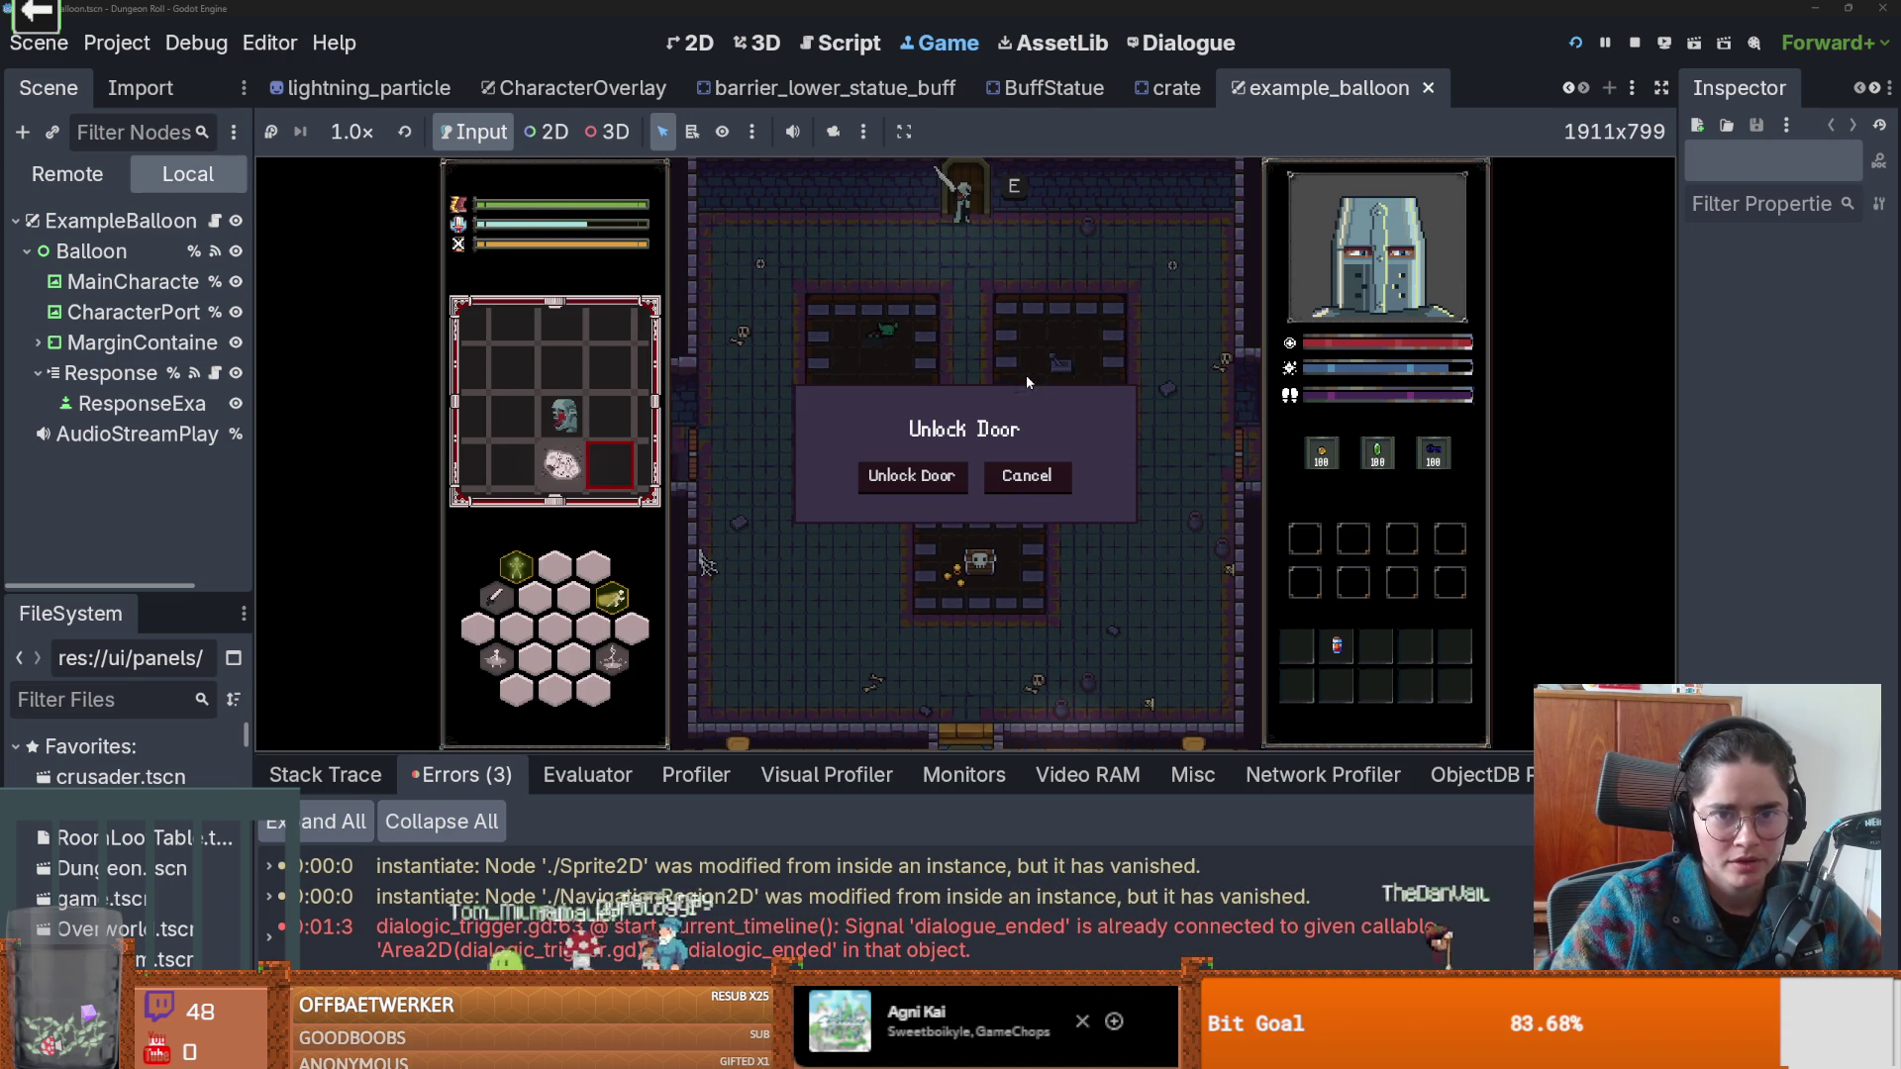
pyautogui.click(1062, 489)
pyautogui.press('s')
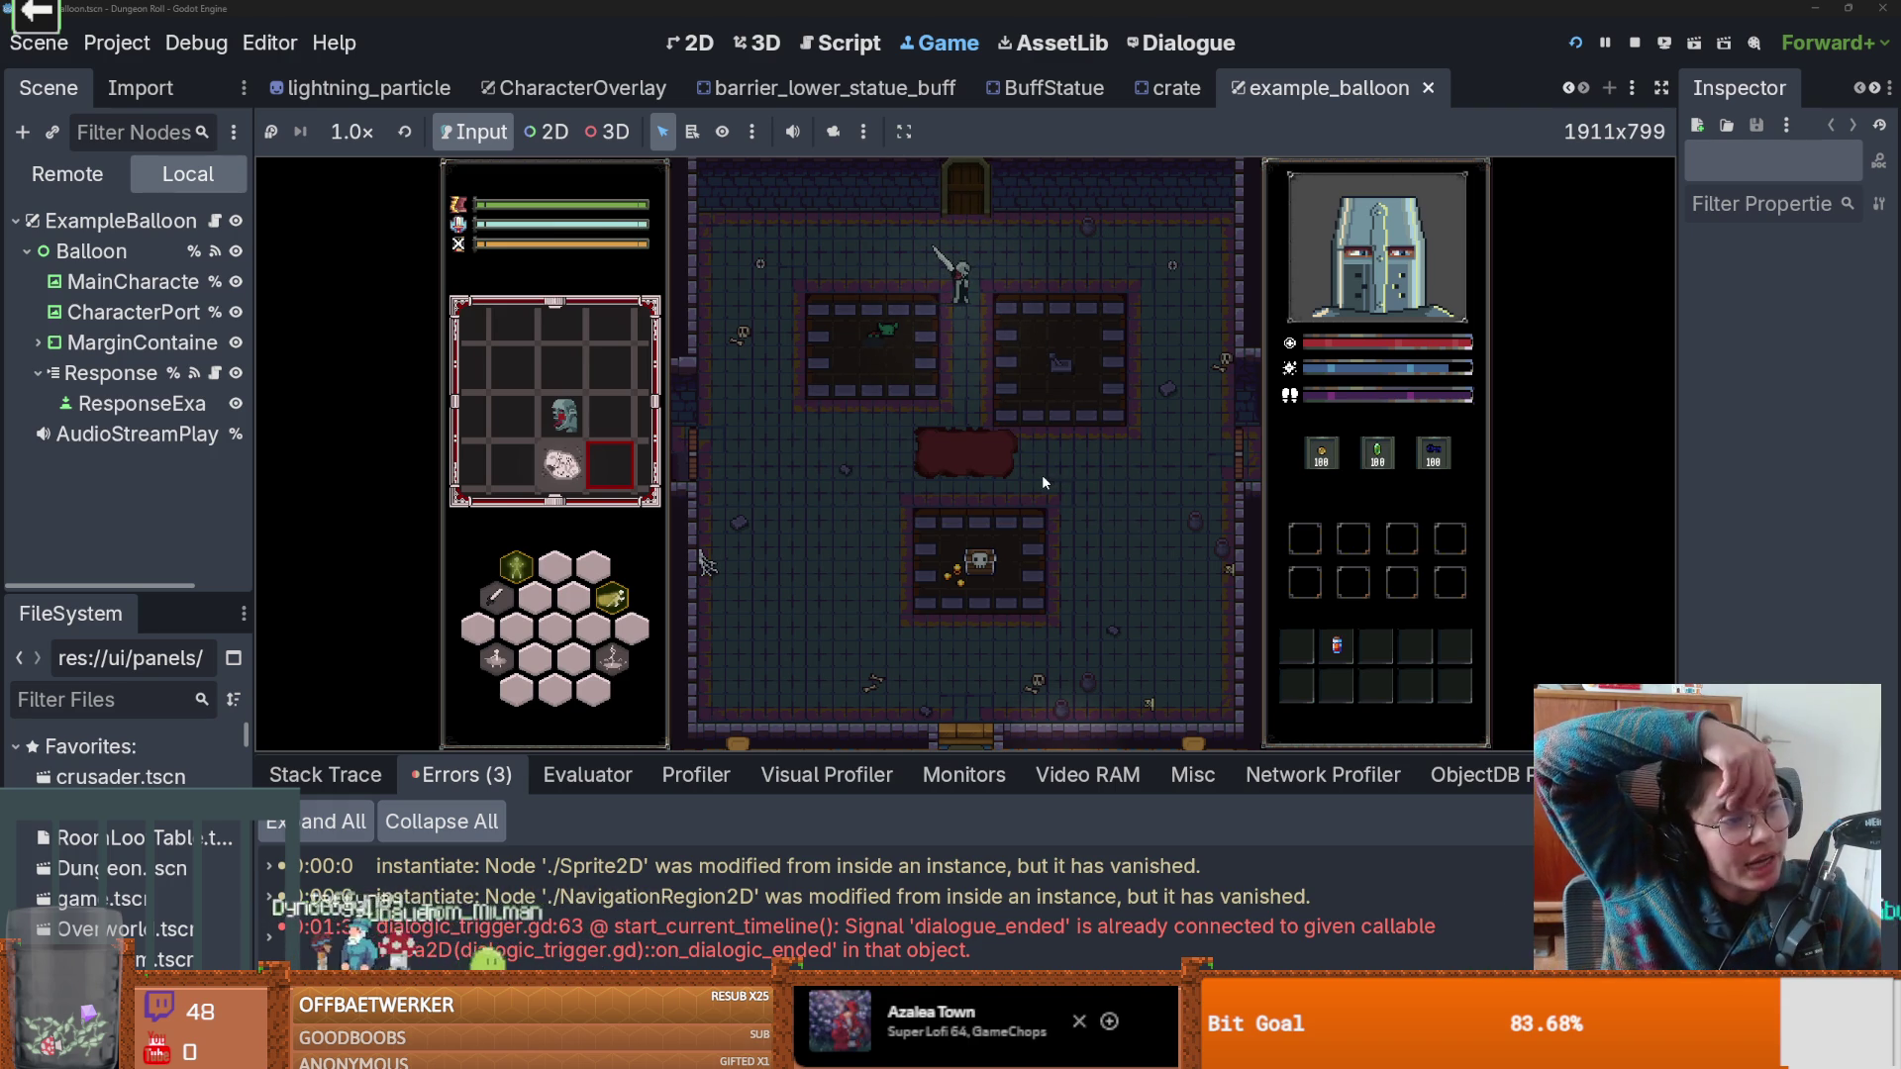
# Search the Start menu for 'ase', launch Aseprite and switch to its window.
pyautogui.press('super')
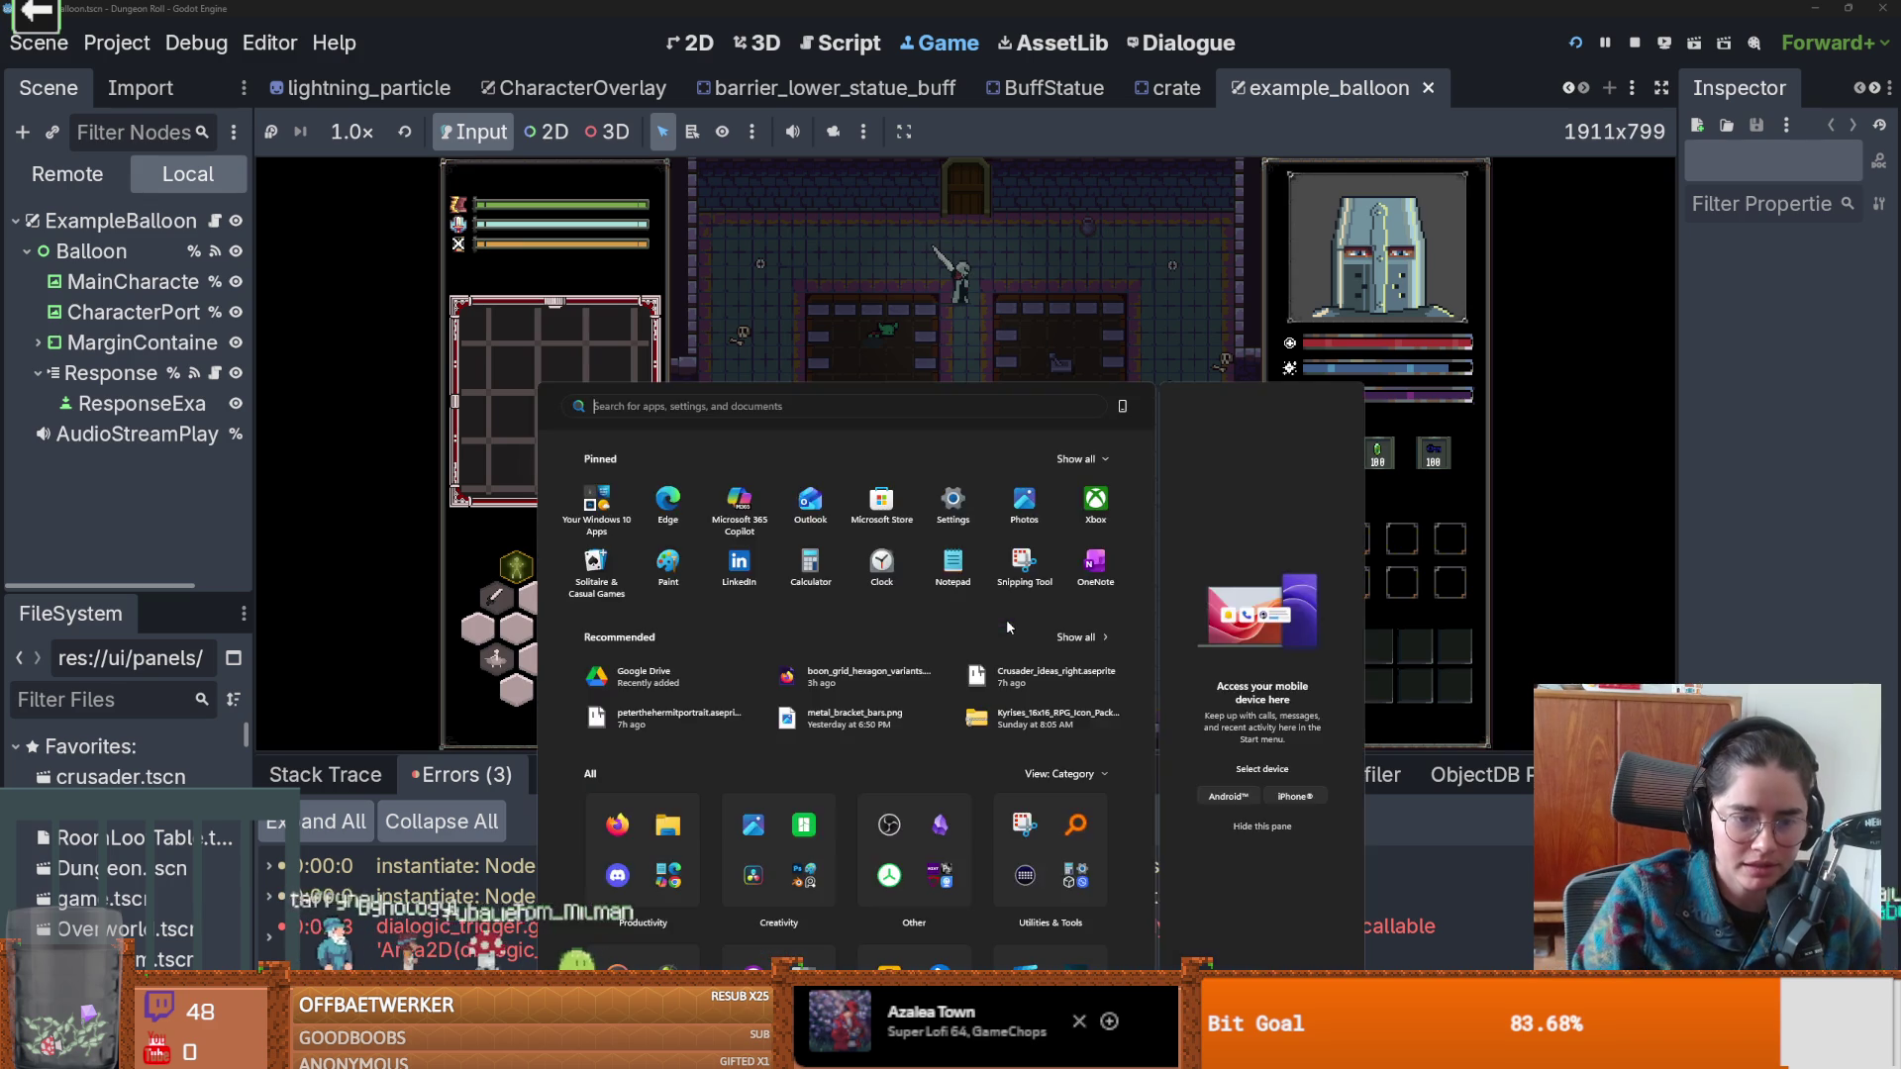
pyautogui.write('paint')
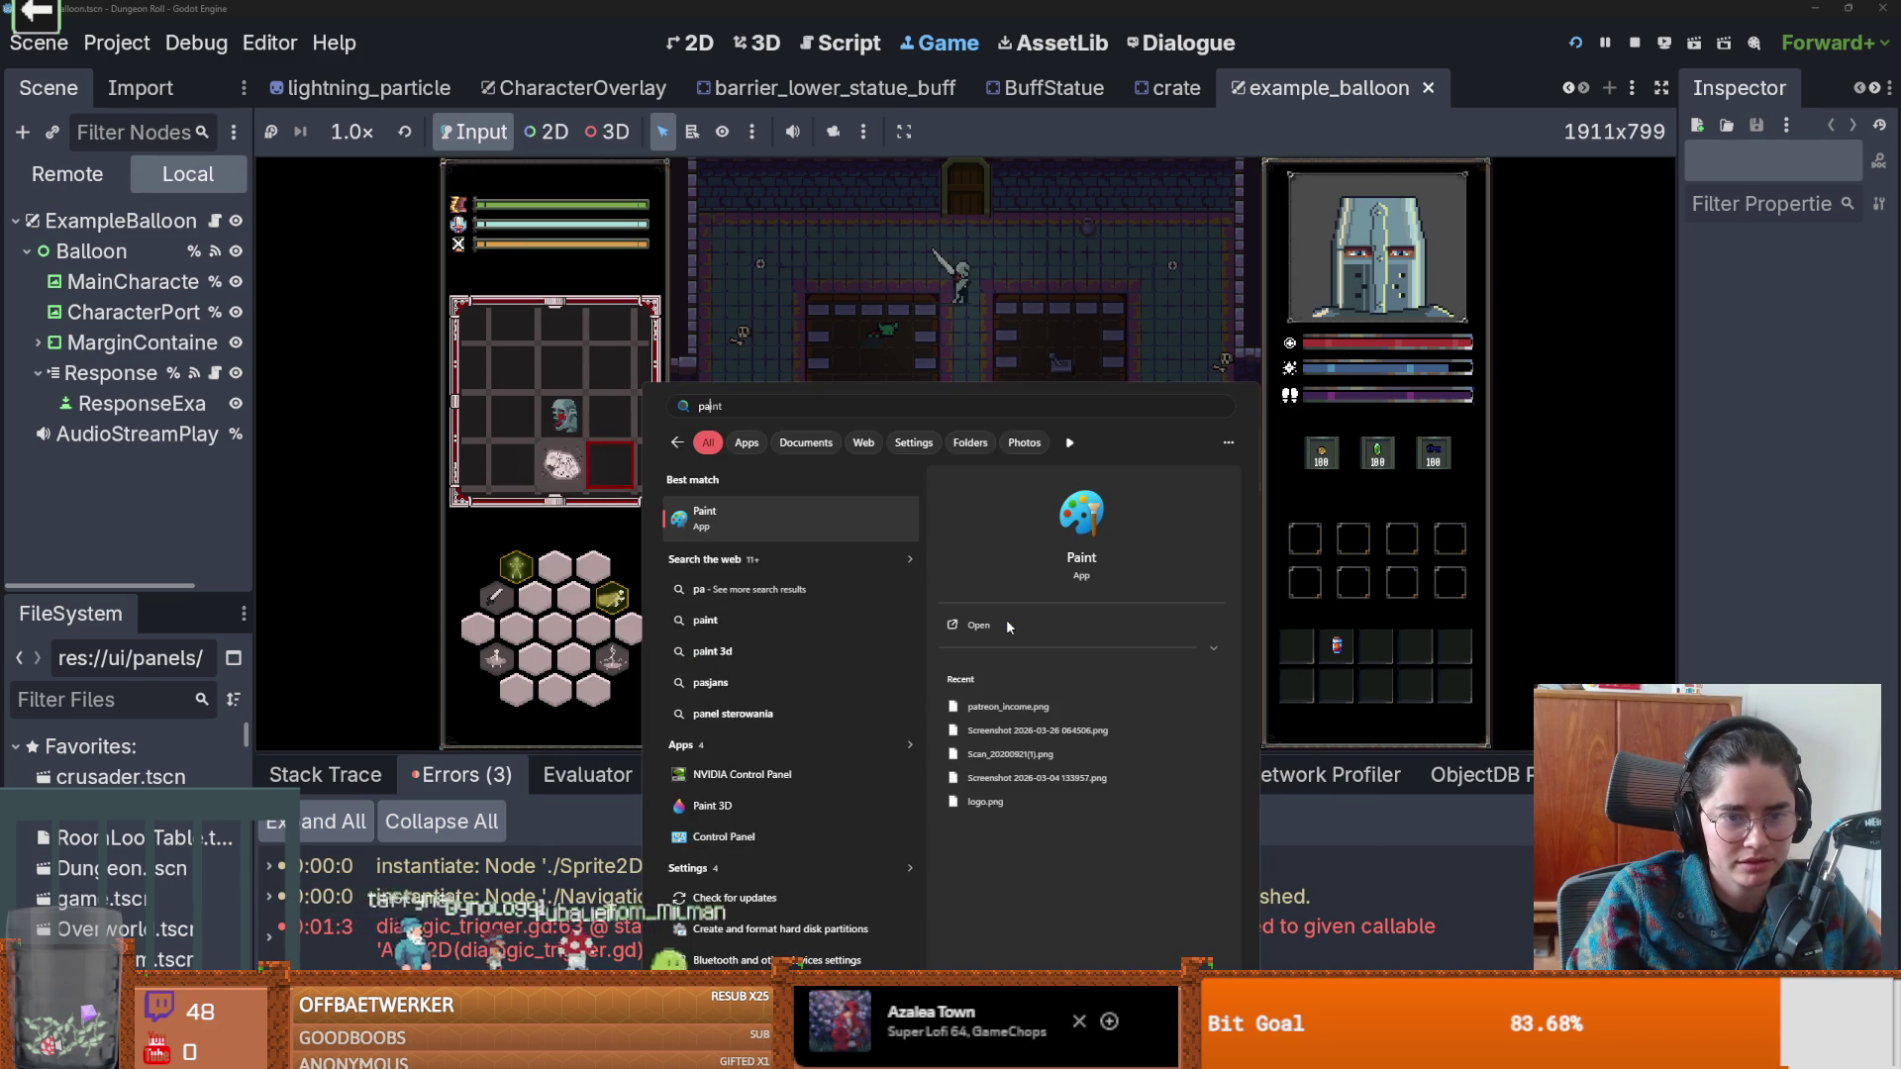
pyautogui.press('BackSpace')
pyautogui.press('BackSpace')
pyautogui.write('ase')
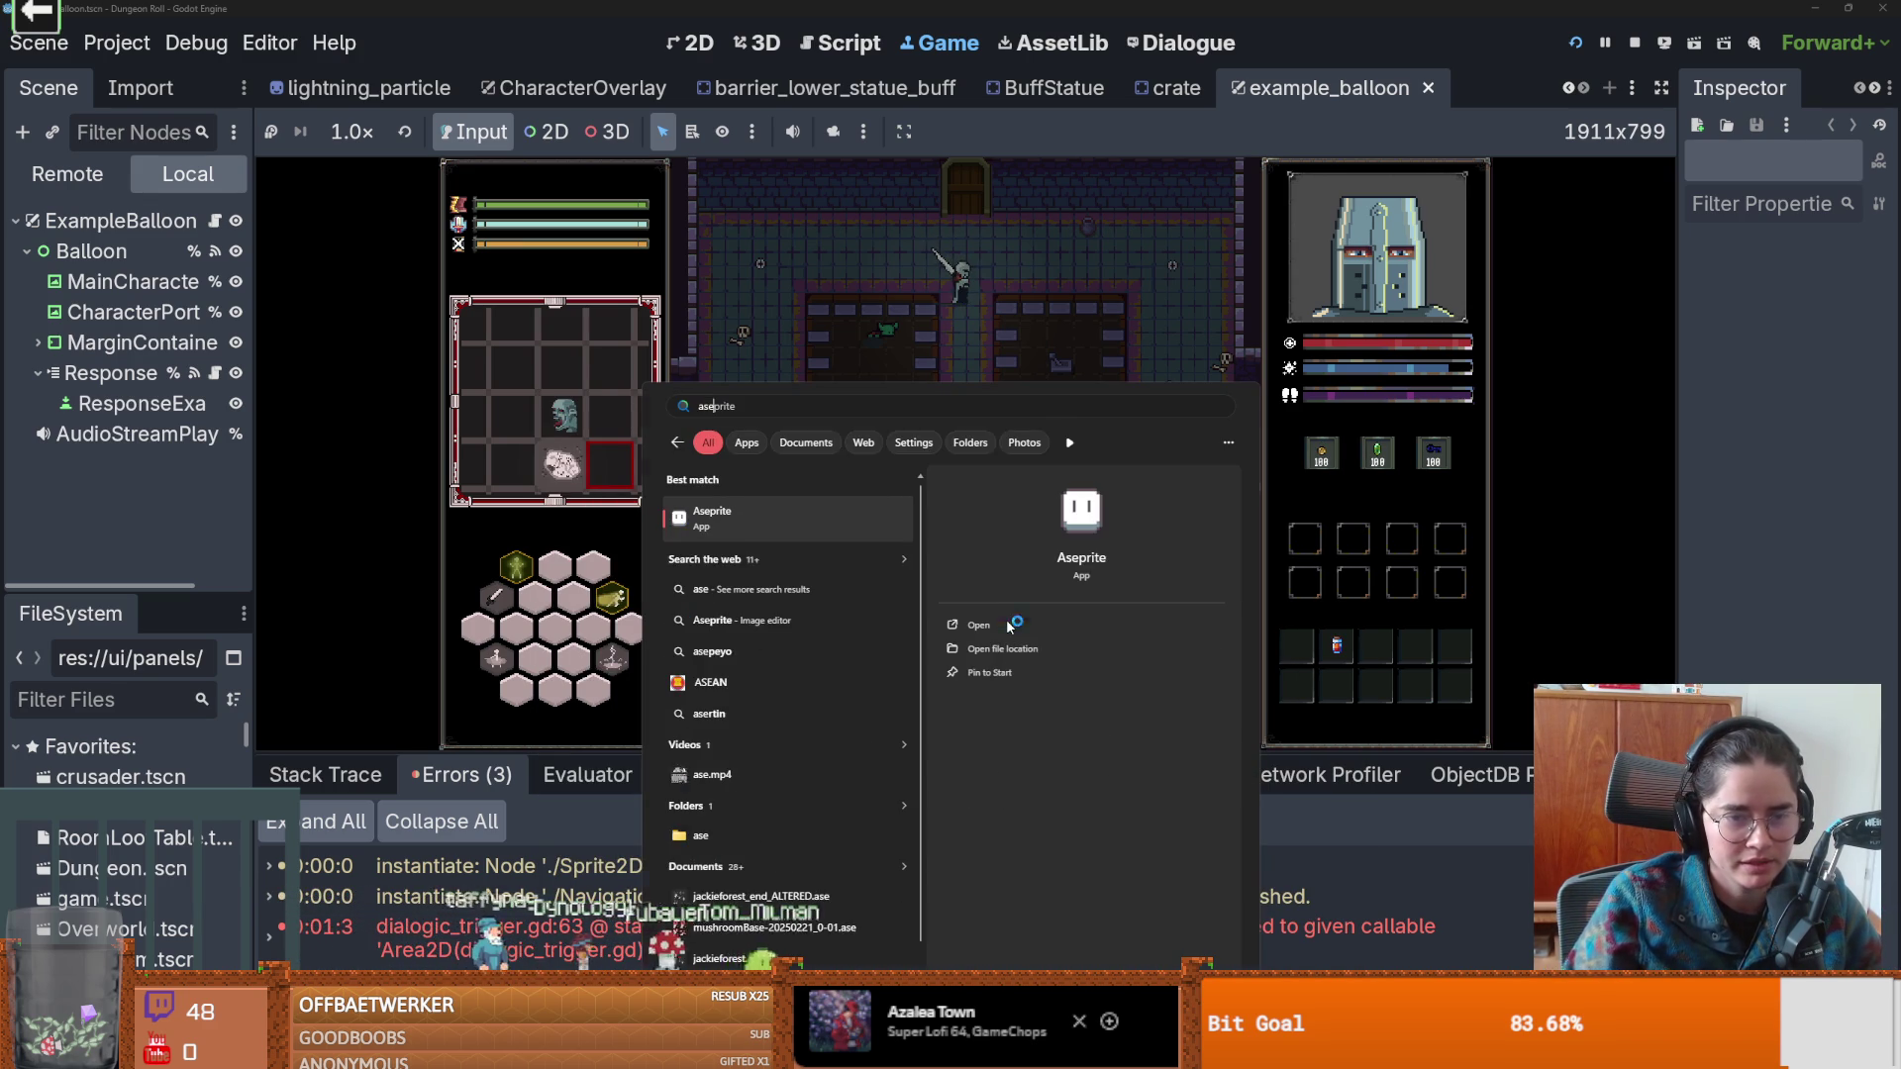
pyautogui.click(1007, 625)
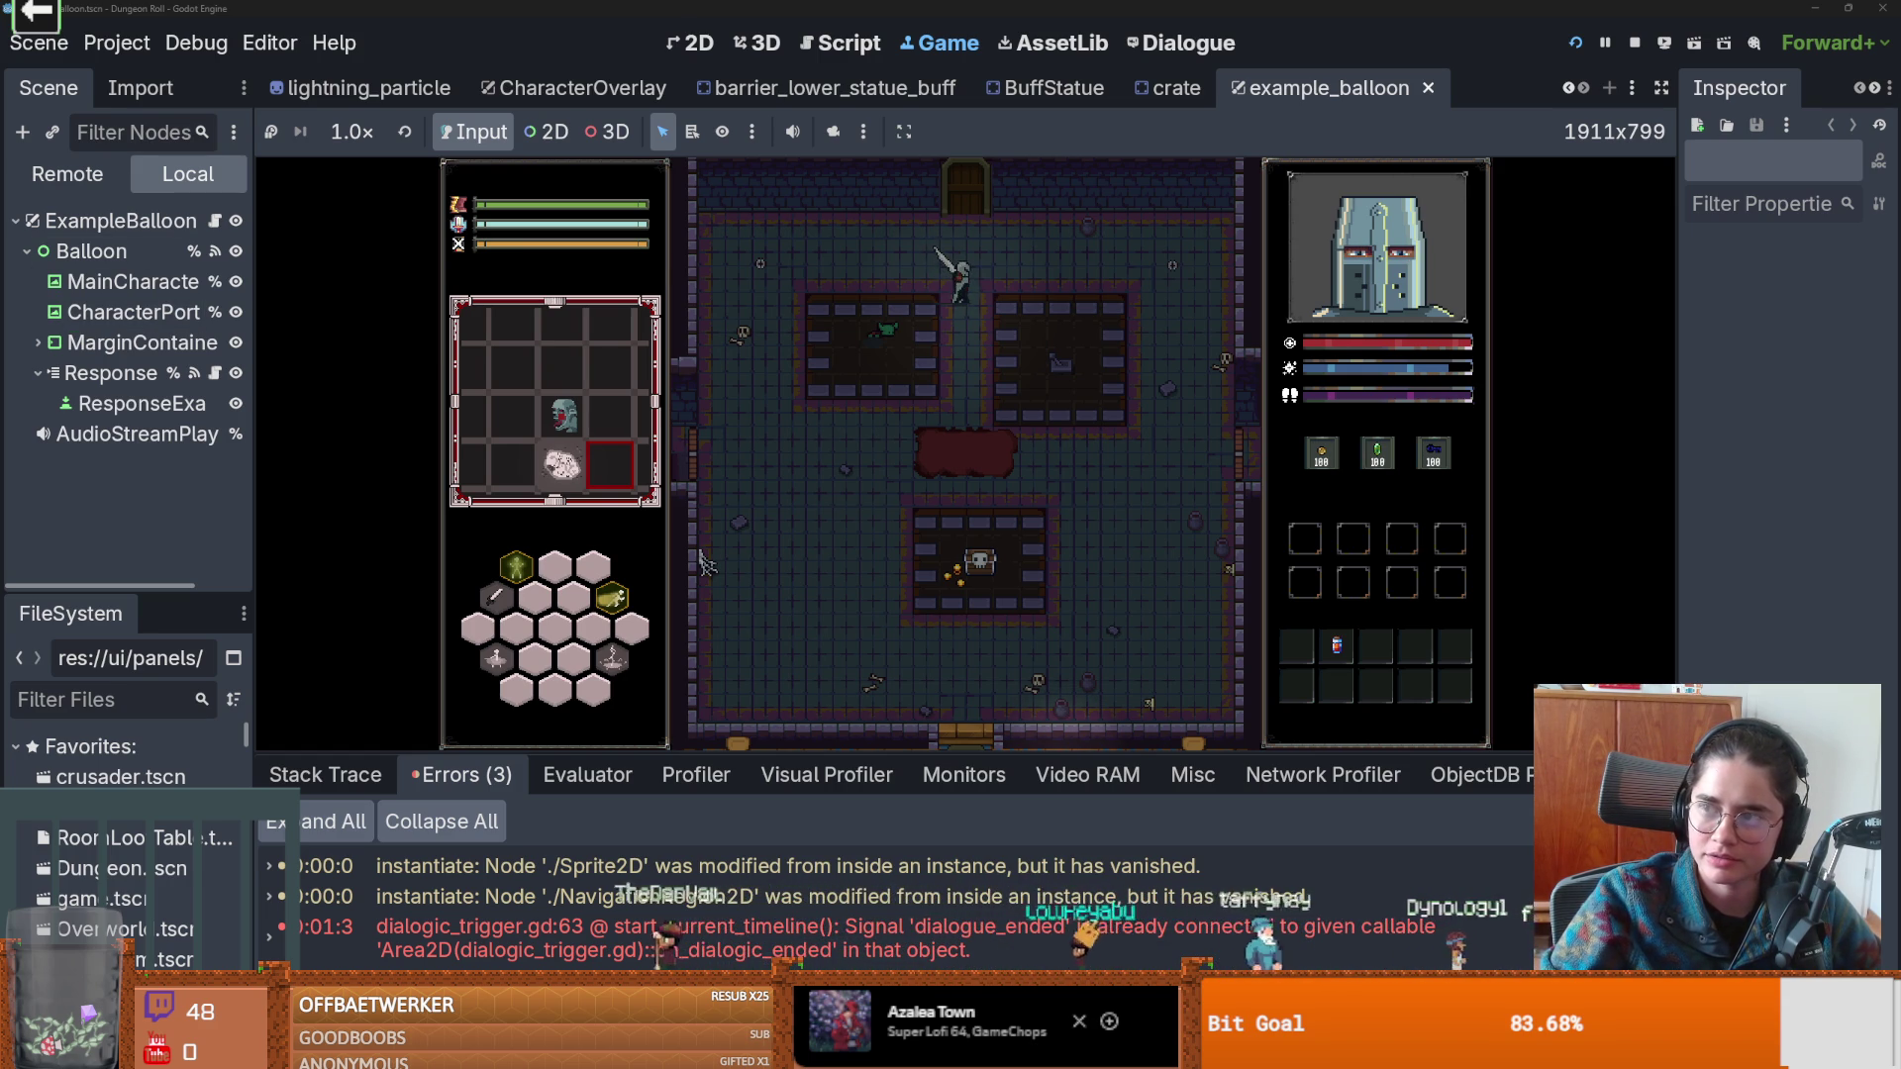
pyautogui.hotkey('alt', 'Tab')
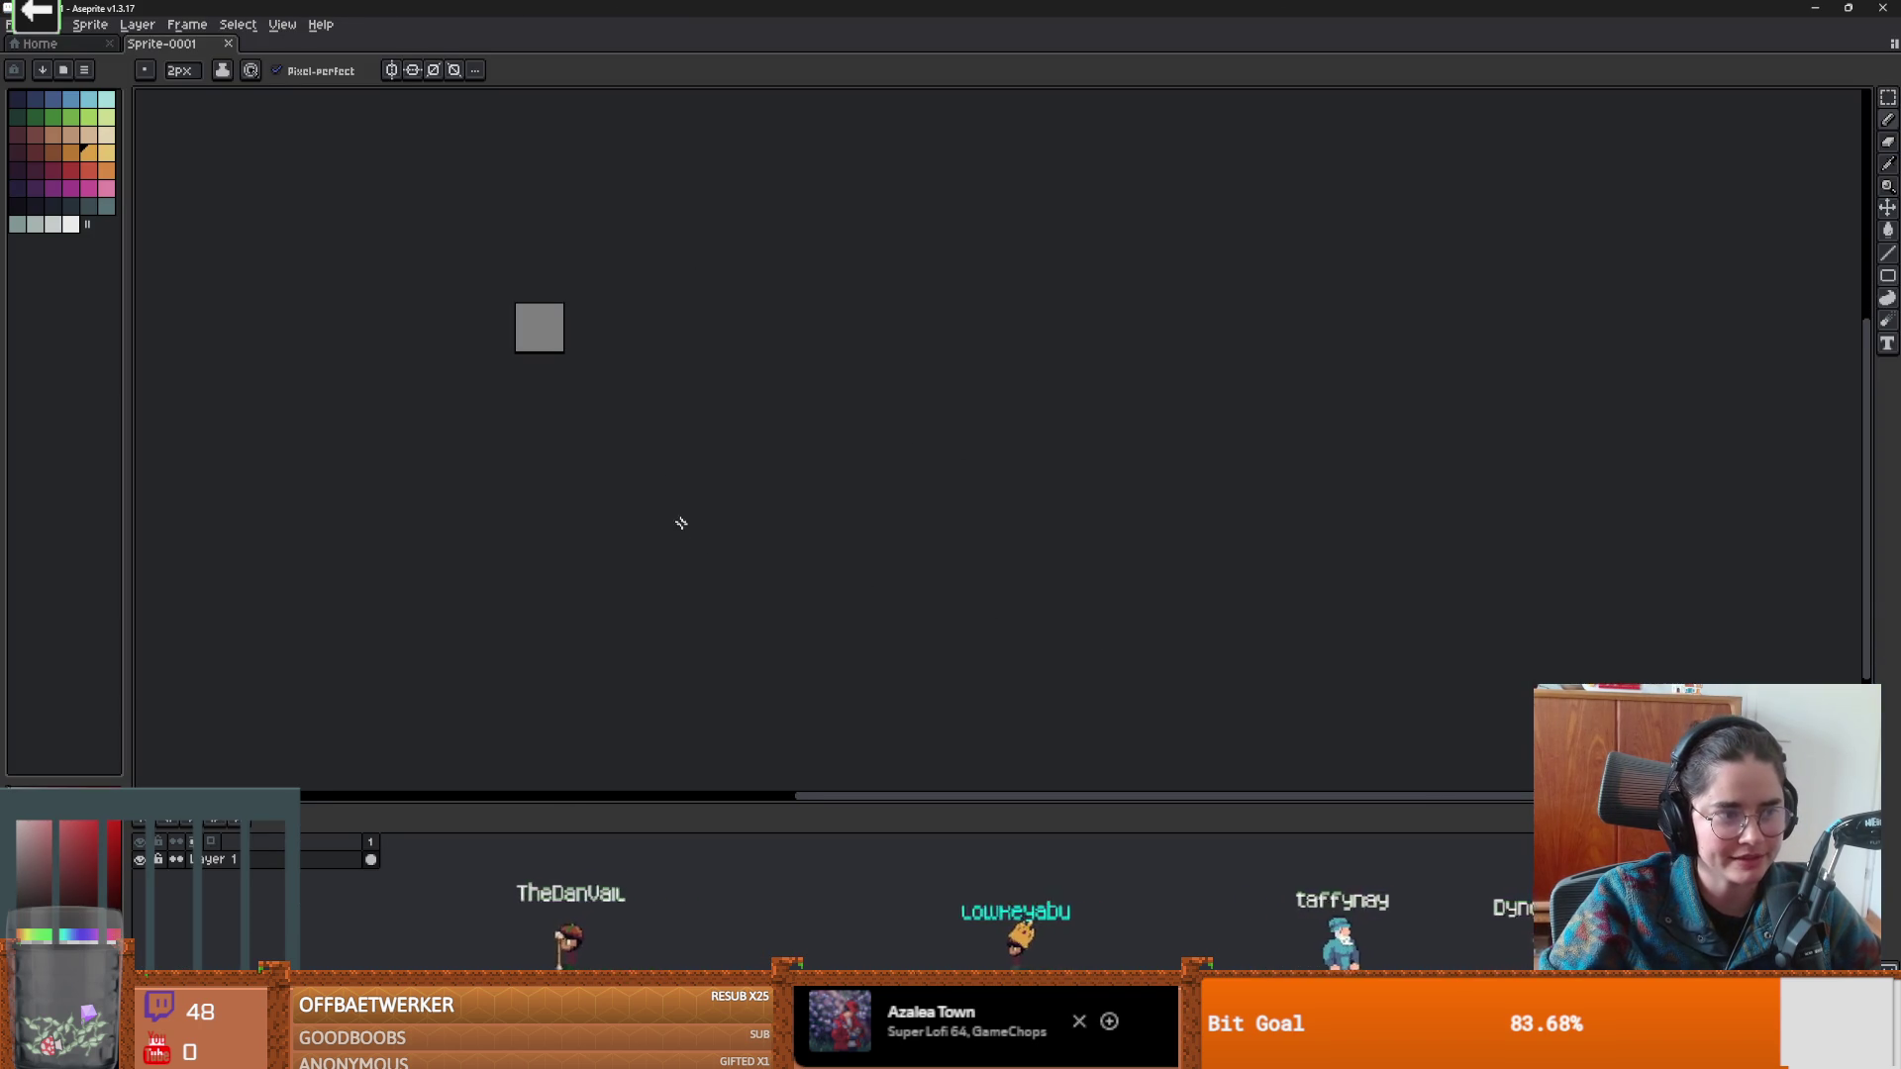
# Resize the canvas to 151x123 pixels and centre it in the view.
pyautogui.hotkey('ctrl', 'alt', 'c')
pyautogui.moveTo(562, 350); pyautogui.dragTo(868, 656)
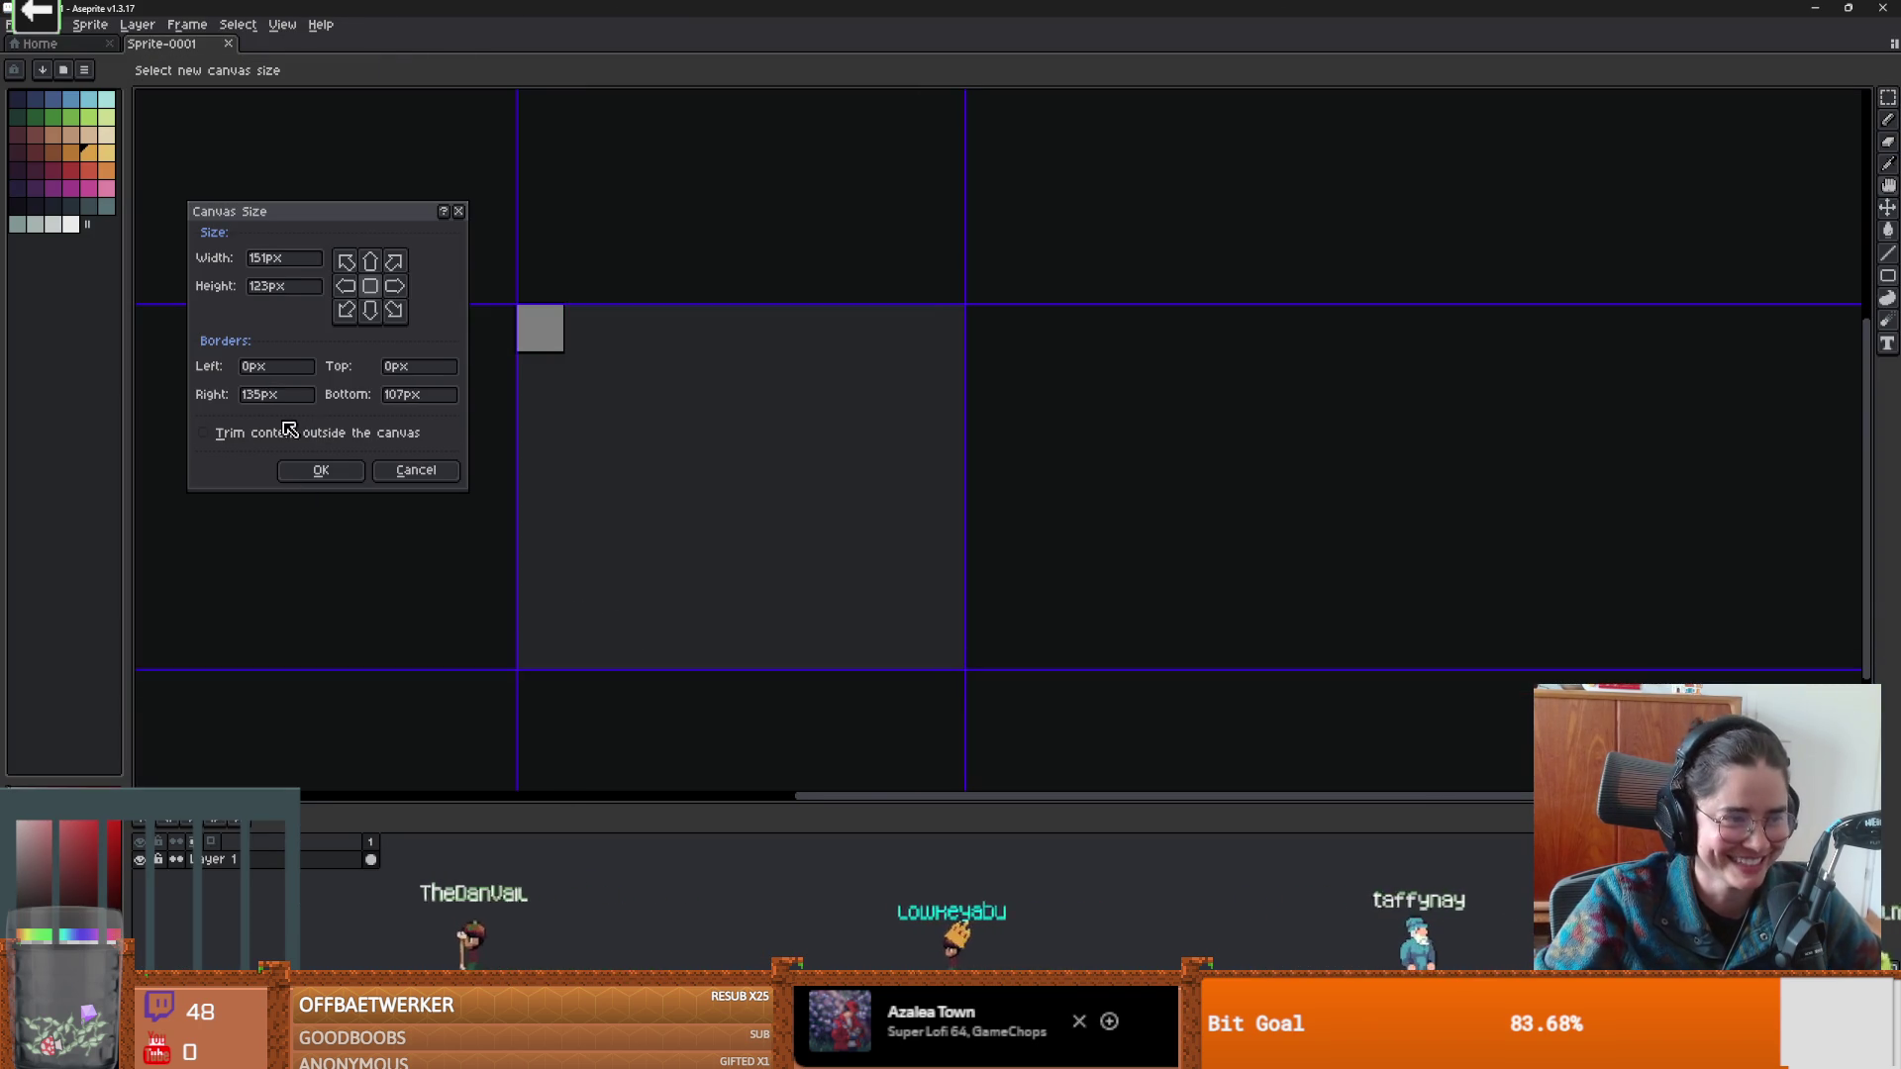
pyautogui.click(297, 472)
pyautogui.moveTo(620, 479); pyautogui.dragTo(816, 618)
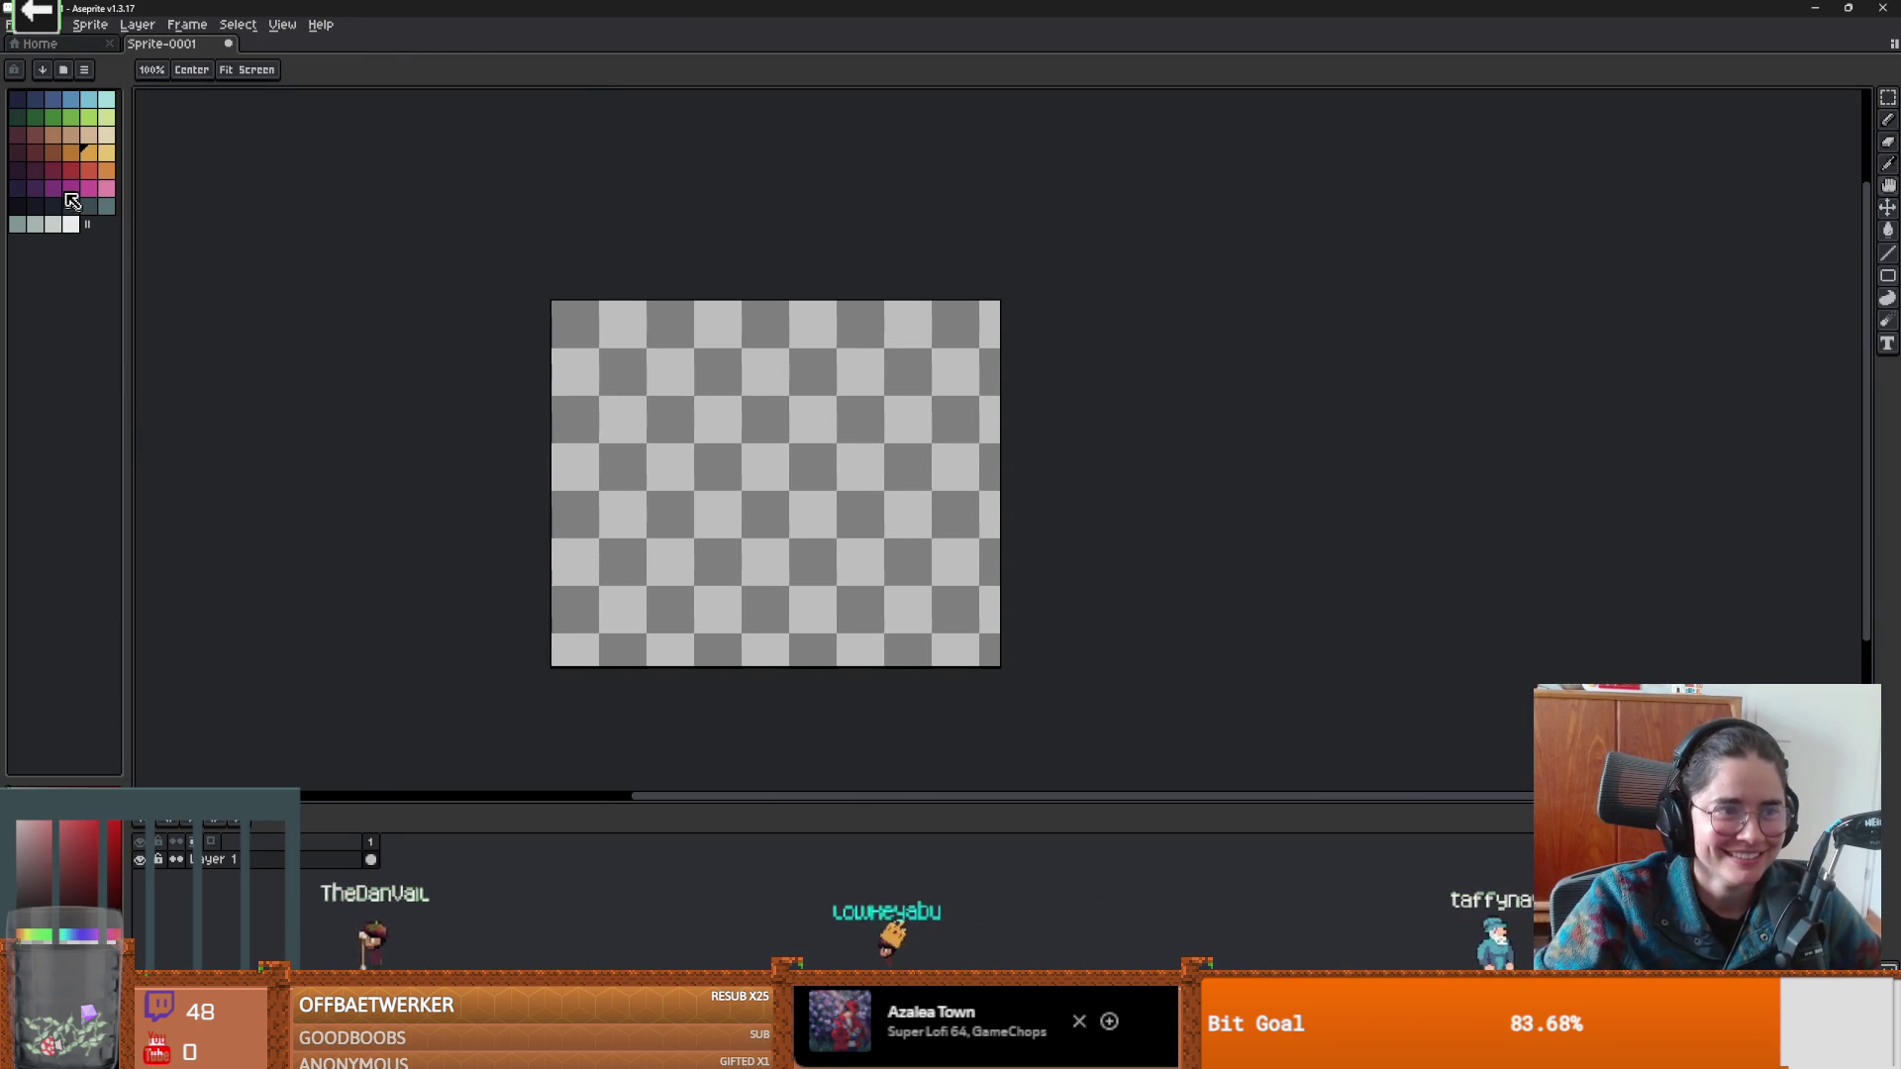
# Draw a brown outline round the bottom and a lighter-brown loop upper-left.
pyautogui.click(52, 135)
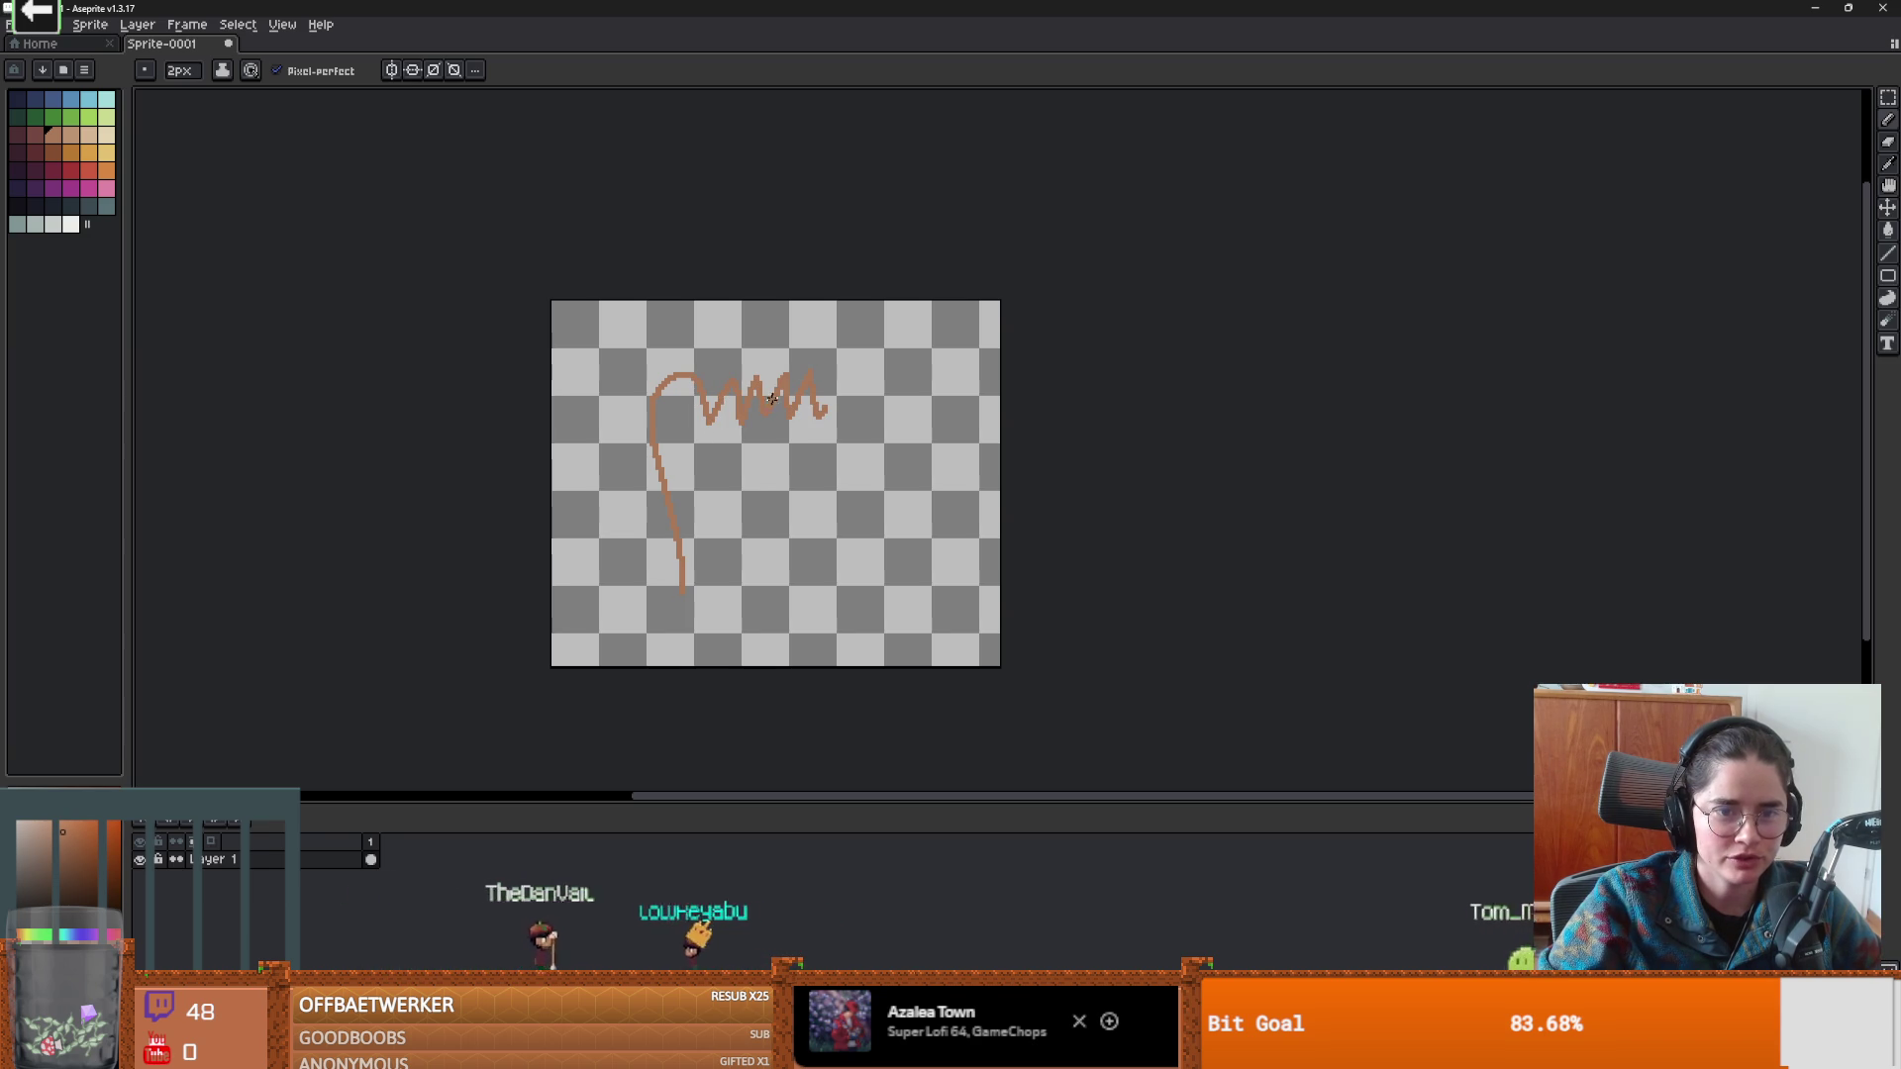
pyautogui.moveTo(795, 601); pyautogui.dragTo(698, 626)
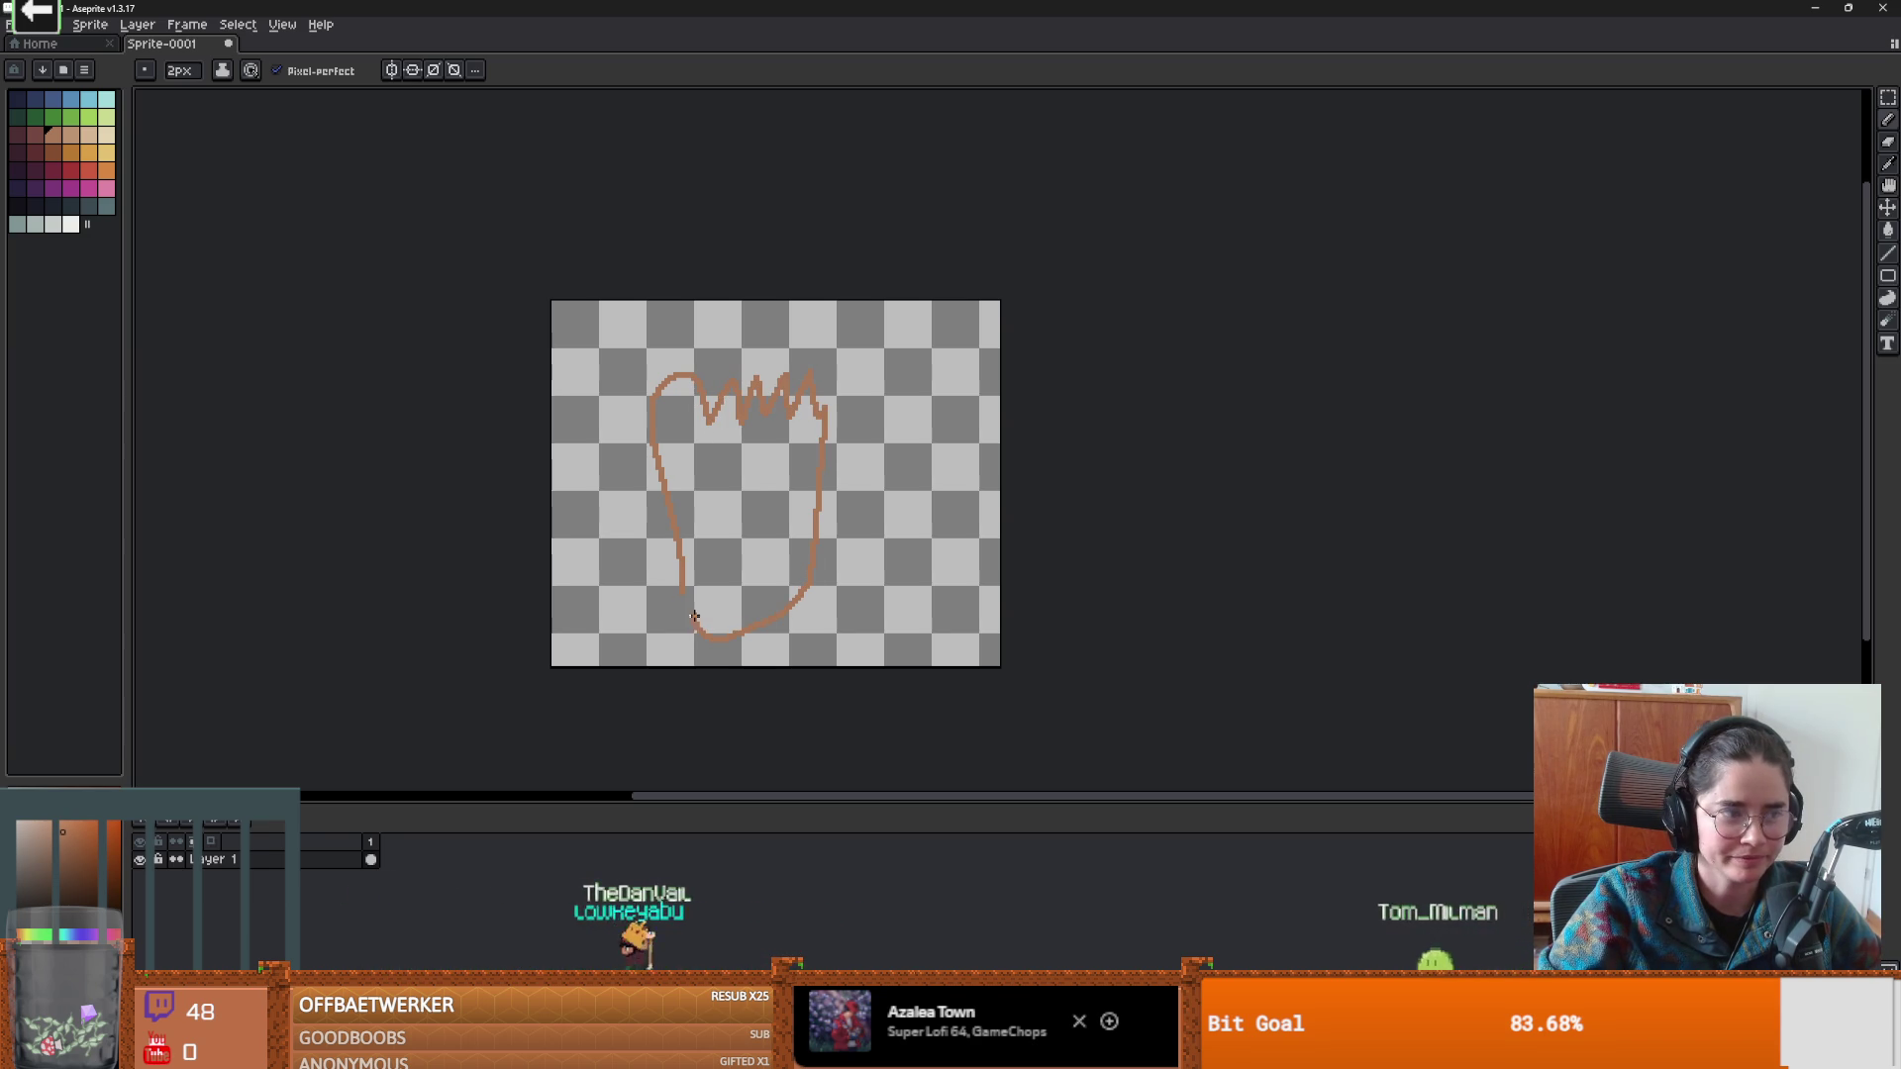
pyautogui.scroll(2, 682, 405)
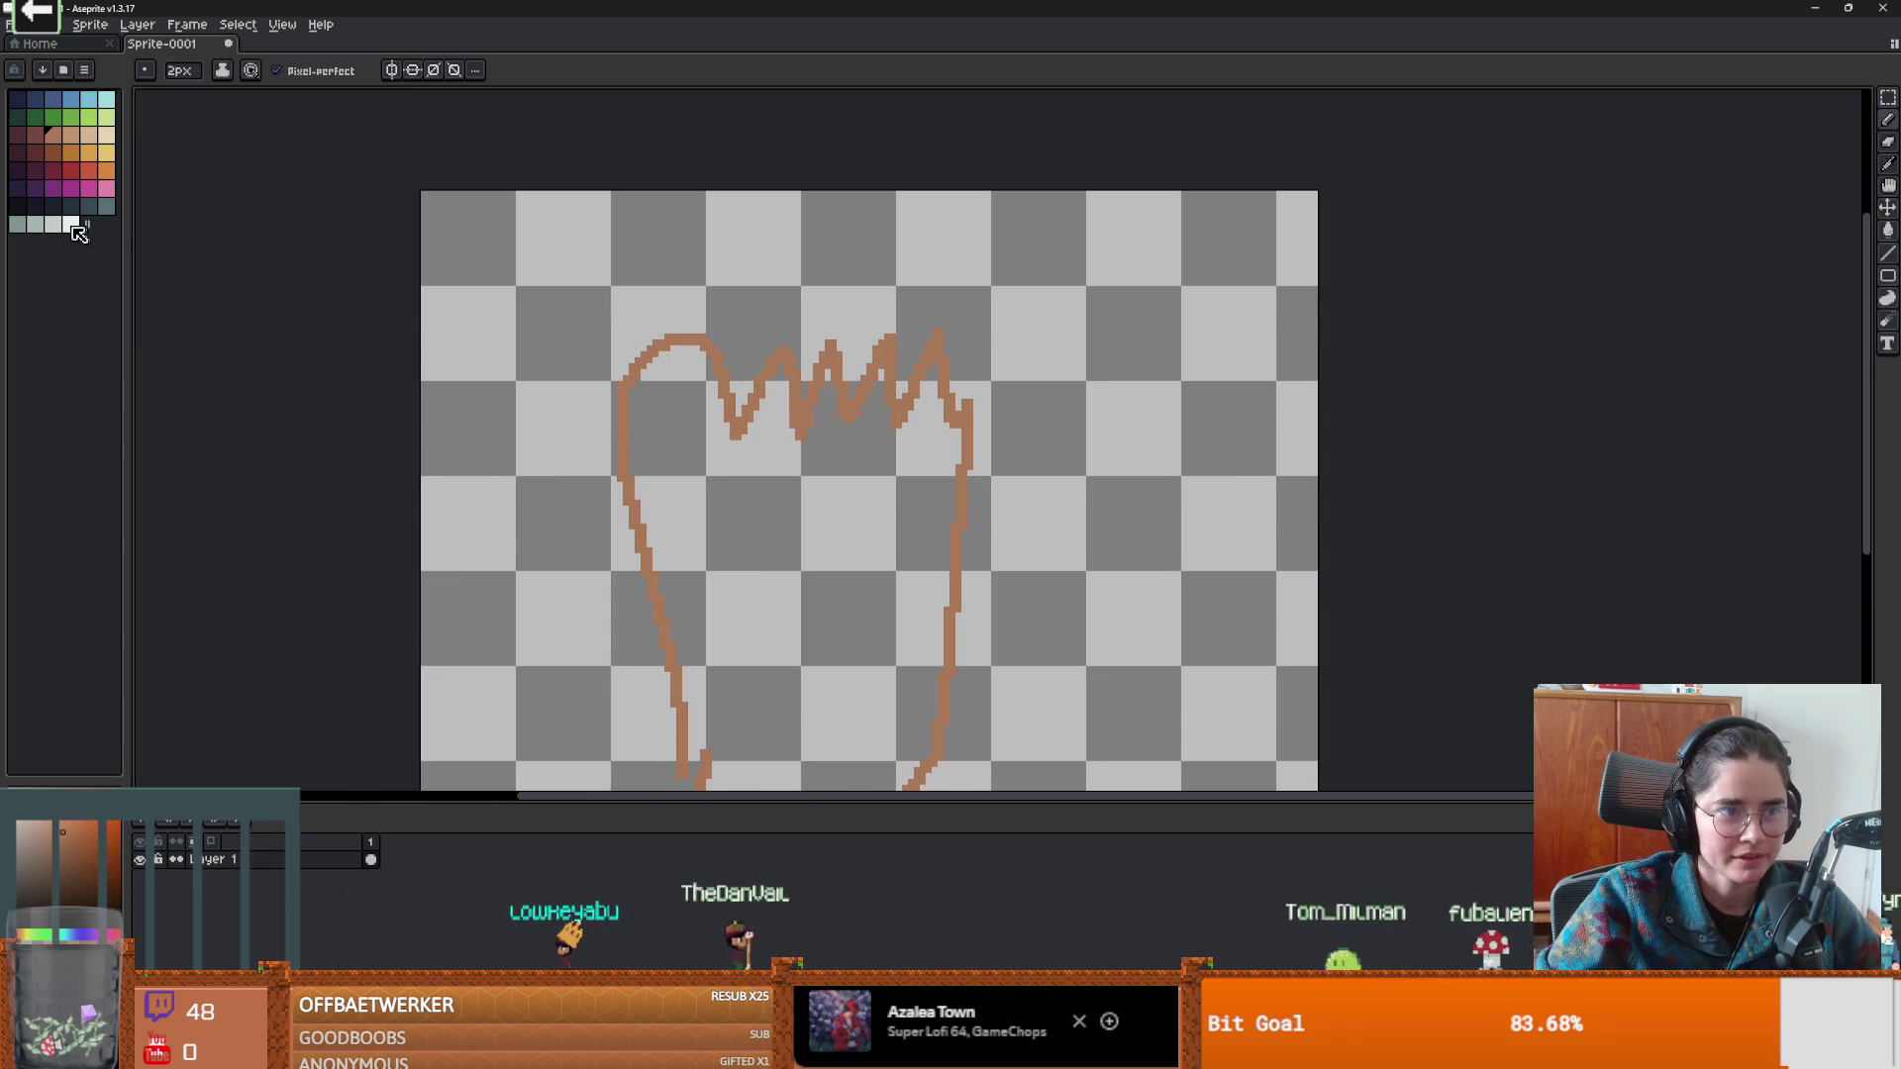
pyautogui.click(70, 136)
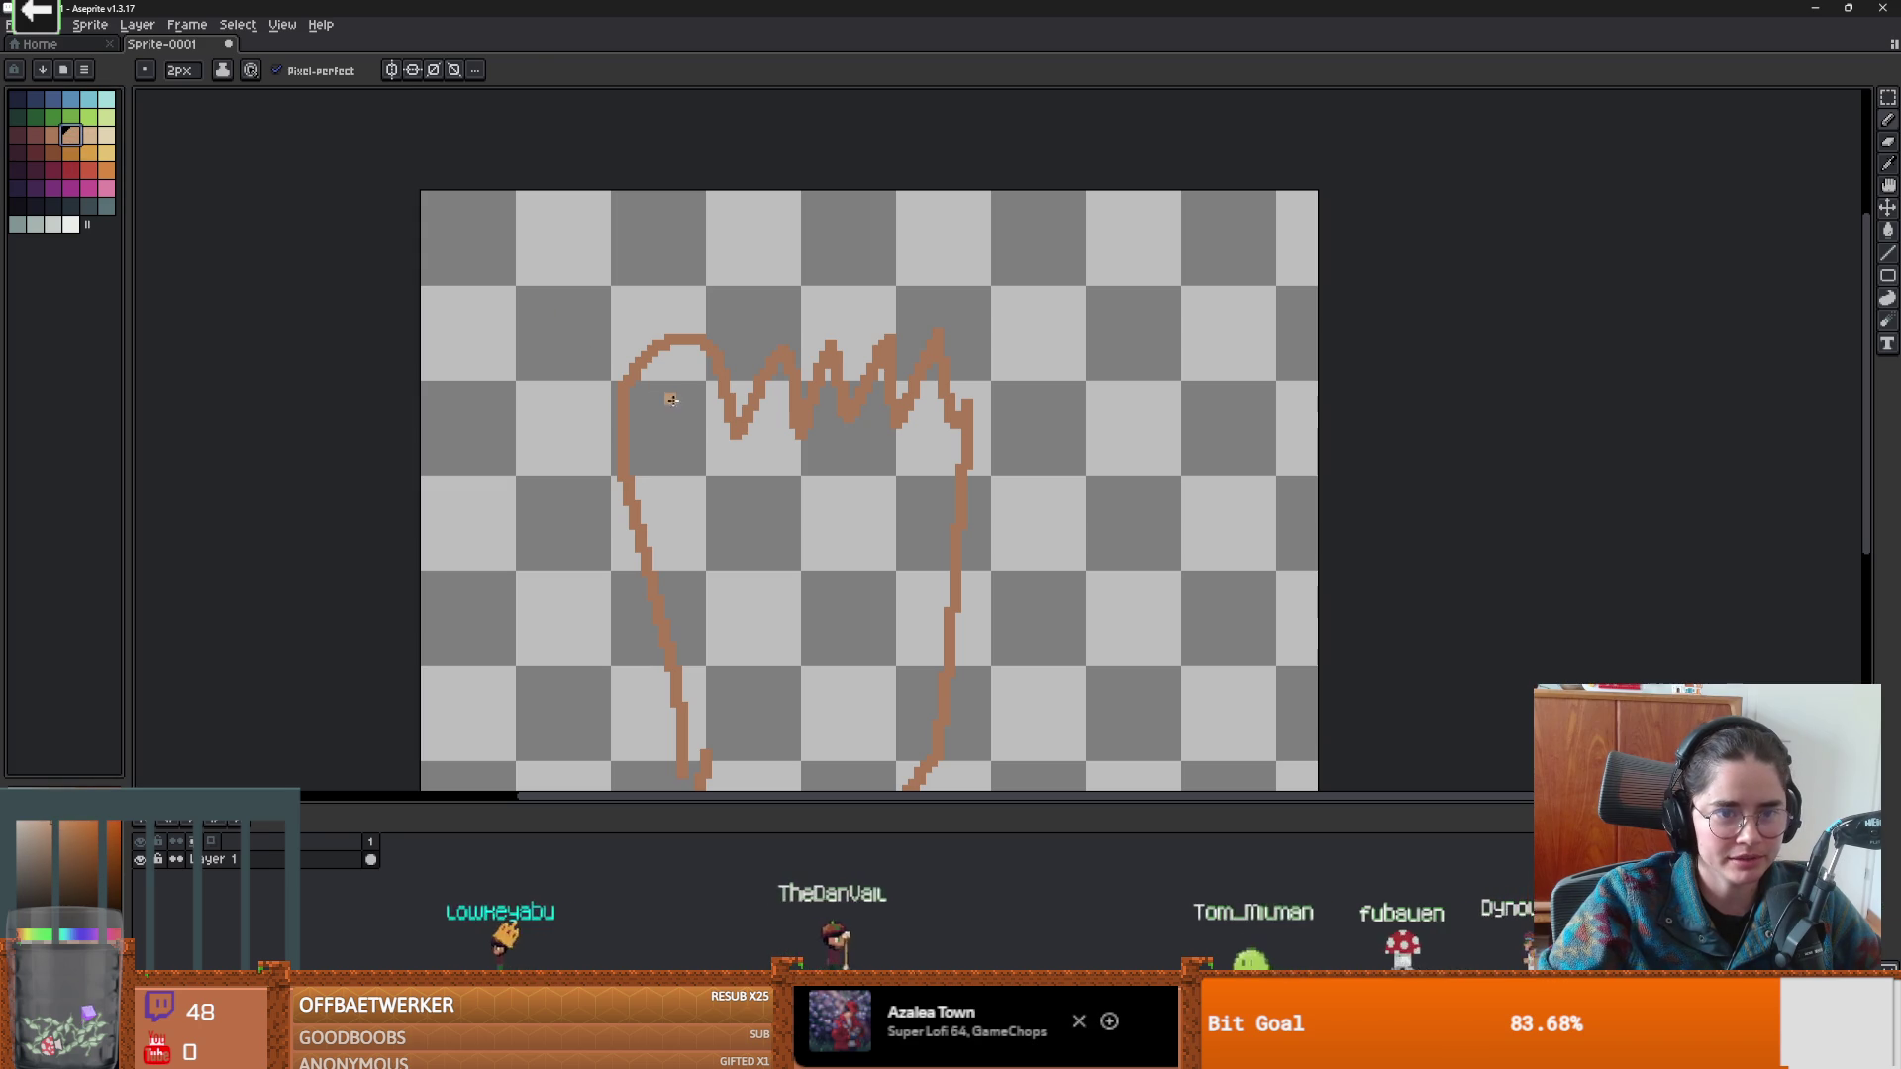
pyautogui.moveTo(702, 420)
pyautogui.mouseDown()
pyautogui.moveTo(679, 362)
pyautogui.moveTo(628, 410)
pyautogui.moveTo(703, 431)
pyautogui.mouseUp()
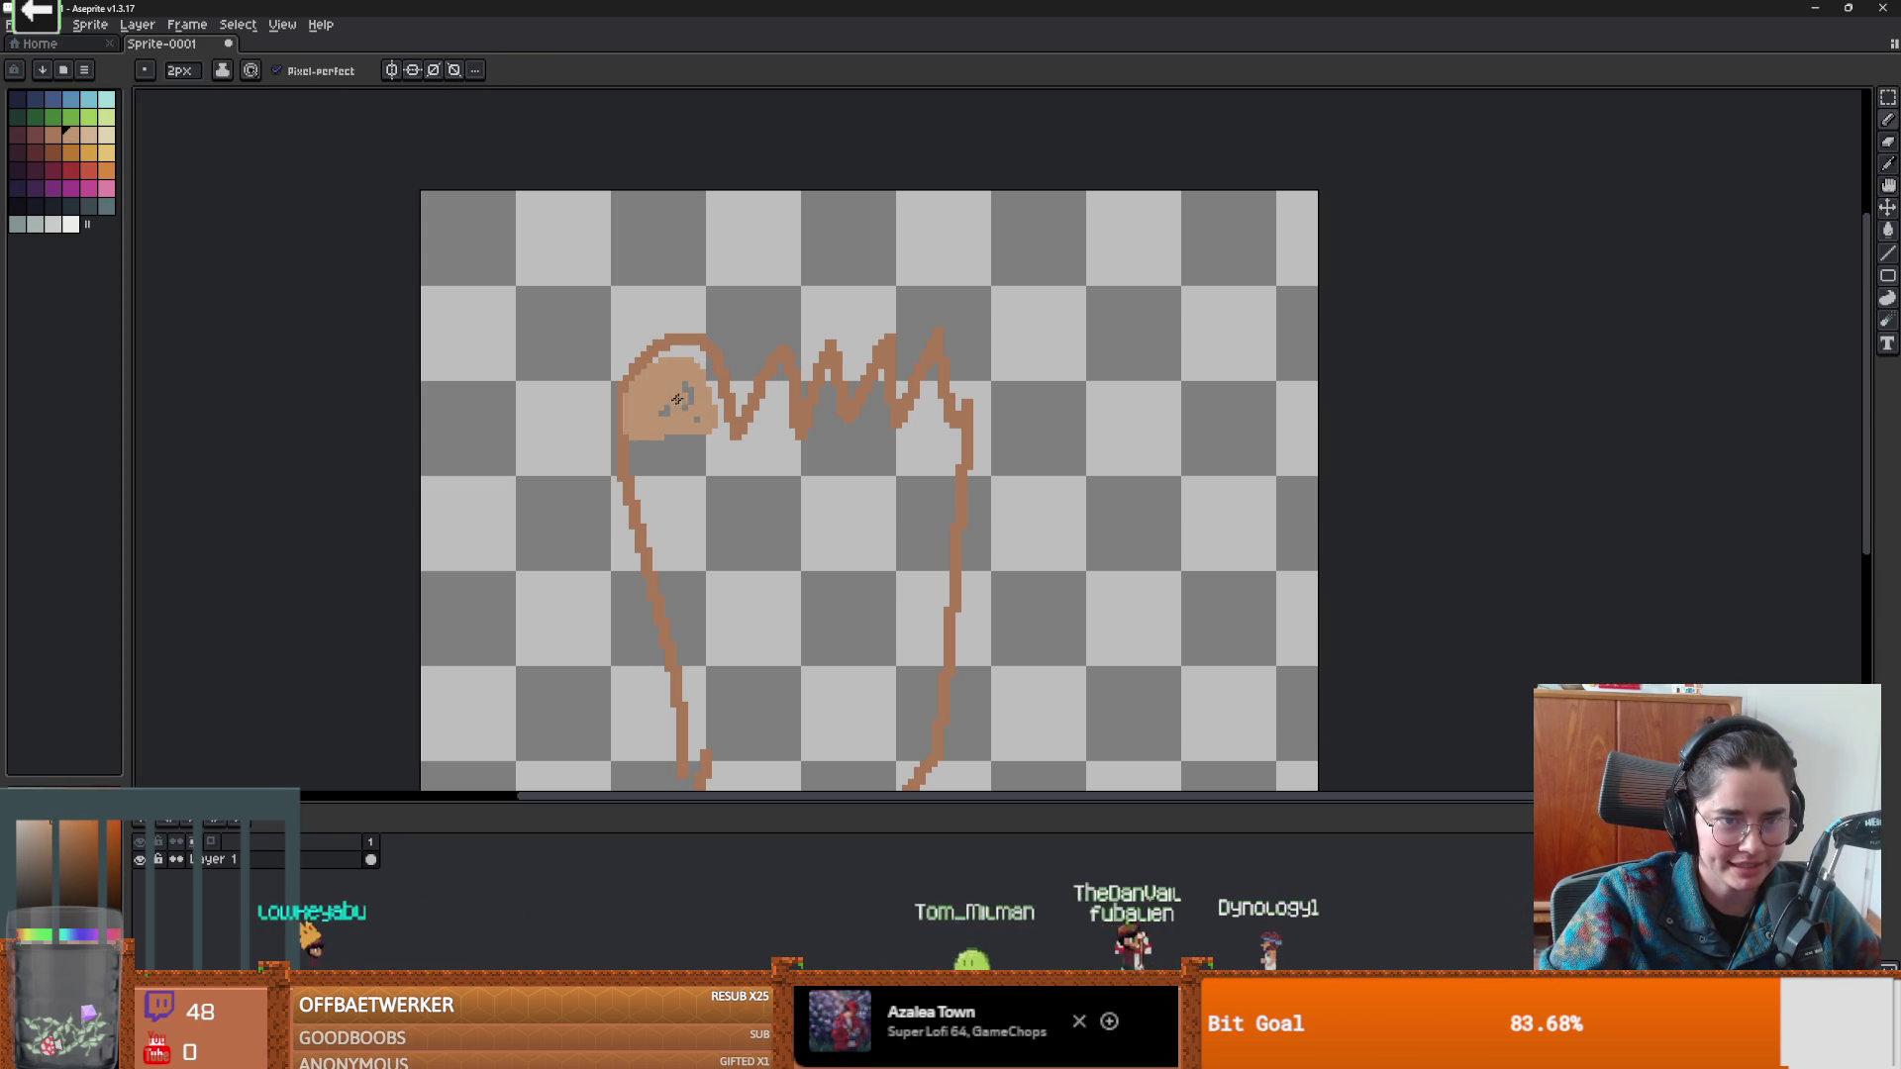
# Undo the lighter loop, bucket the outline tan, and undo the fill that flooded the canvas.
pyautogui.press('v')
pyautogui.hotkey('ctrl', 'z')
pyautogui.press('b')
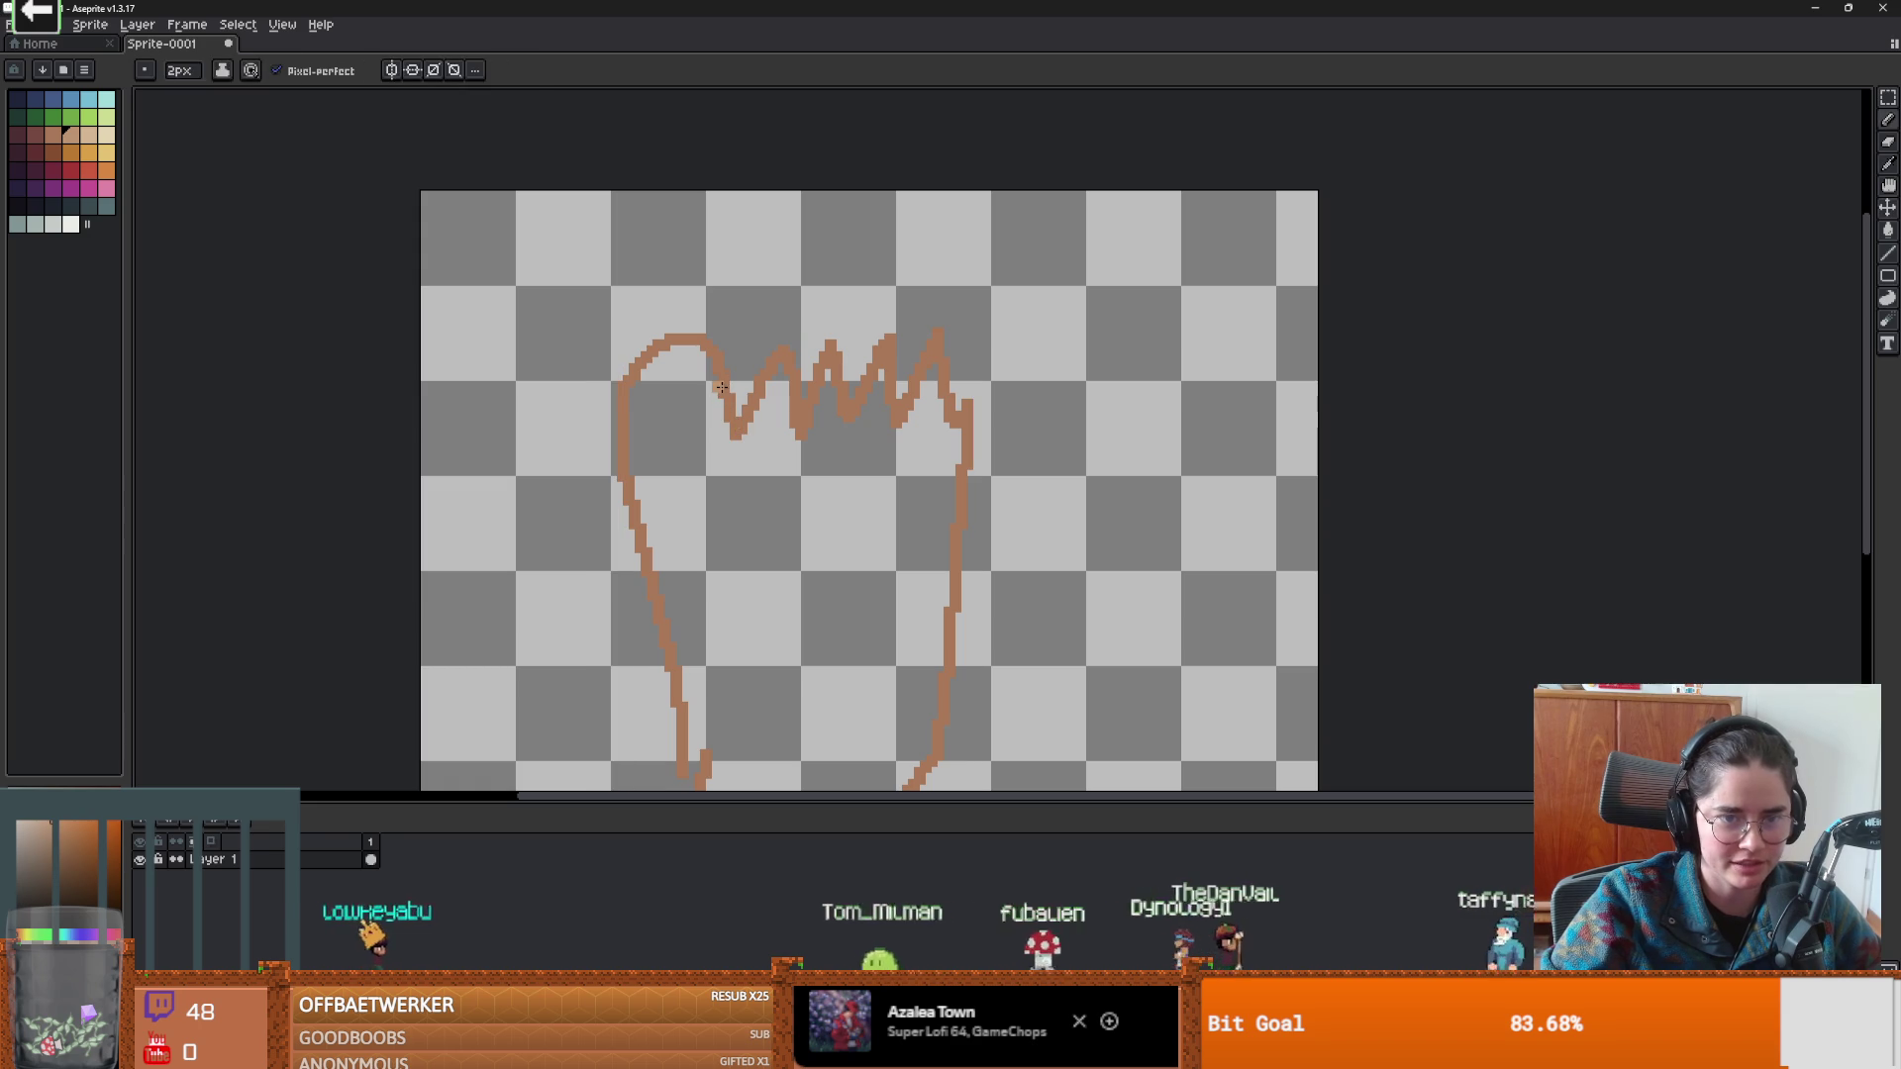
pyautogui.press('g')
pyautogui.click(722, 388)
pyautogui.click(691, 411)
pyautogui.hotkey('ctrl', 'z')
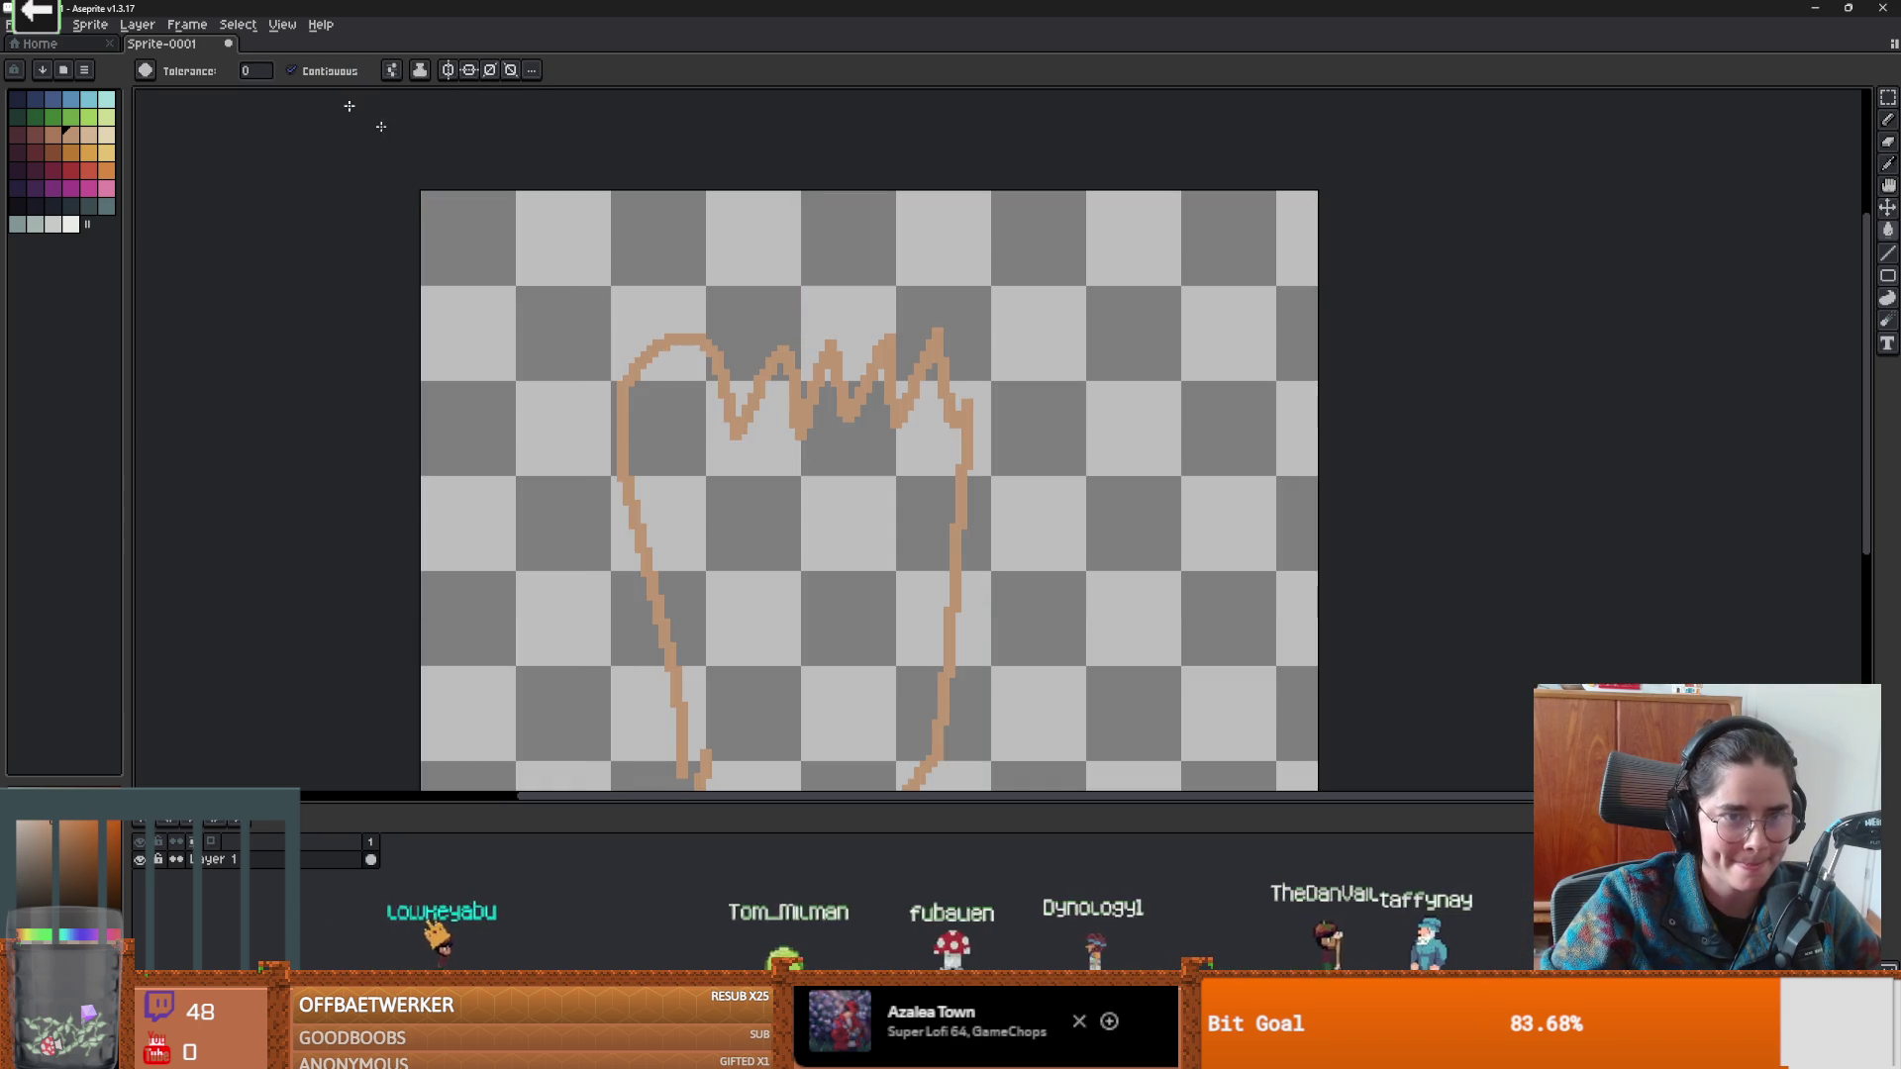
# Fill the closed foot outline with tan, undoing a fill that flooded the whole canvas.
pyautogui.click(696, 445)
pyautogui.hotkey('ctrl', 'z')
pyautogui.scroll(-2, 841, 442)
pyautogui.scroll(-1, 743, 507)
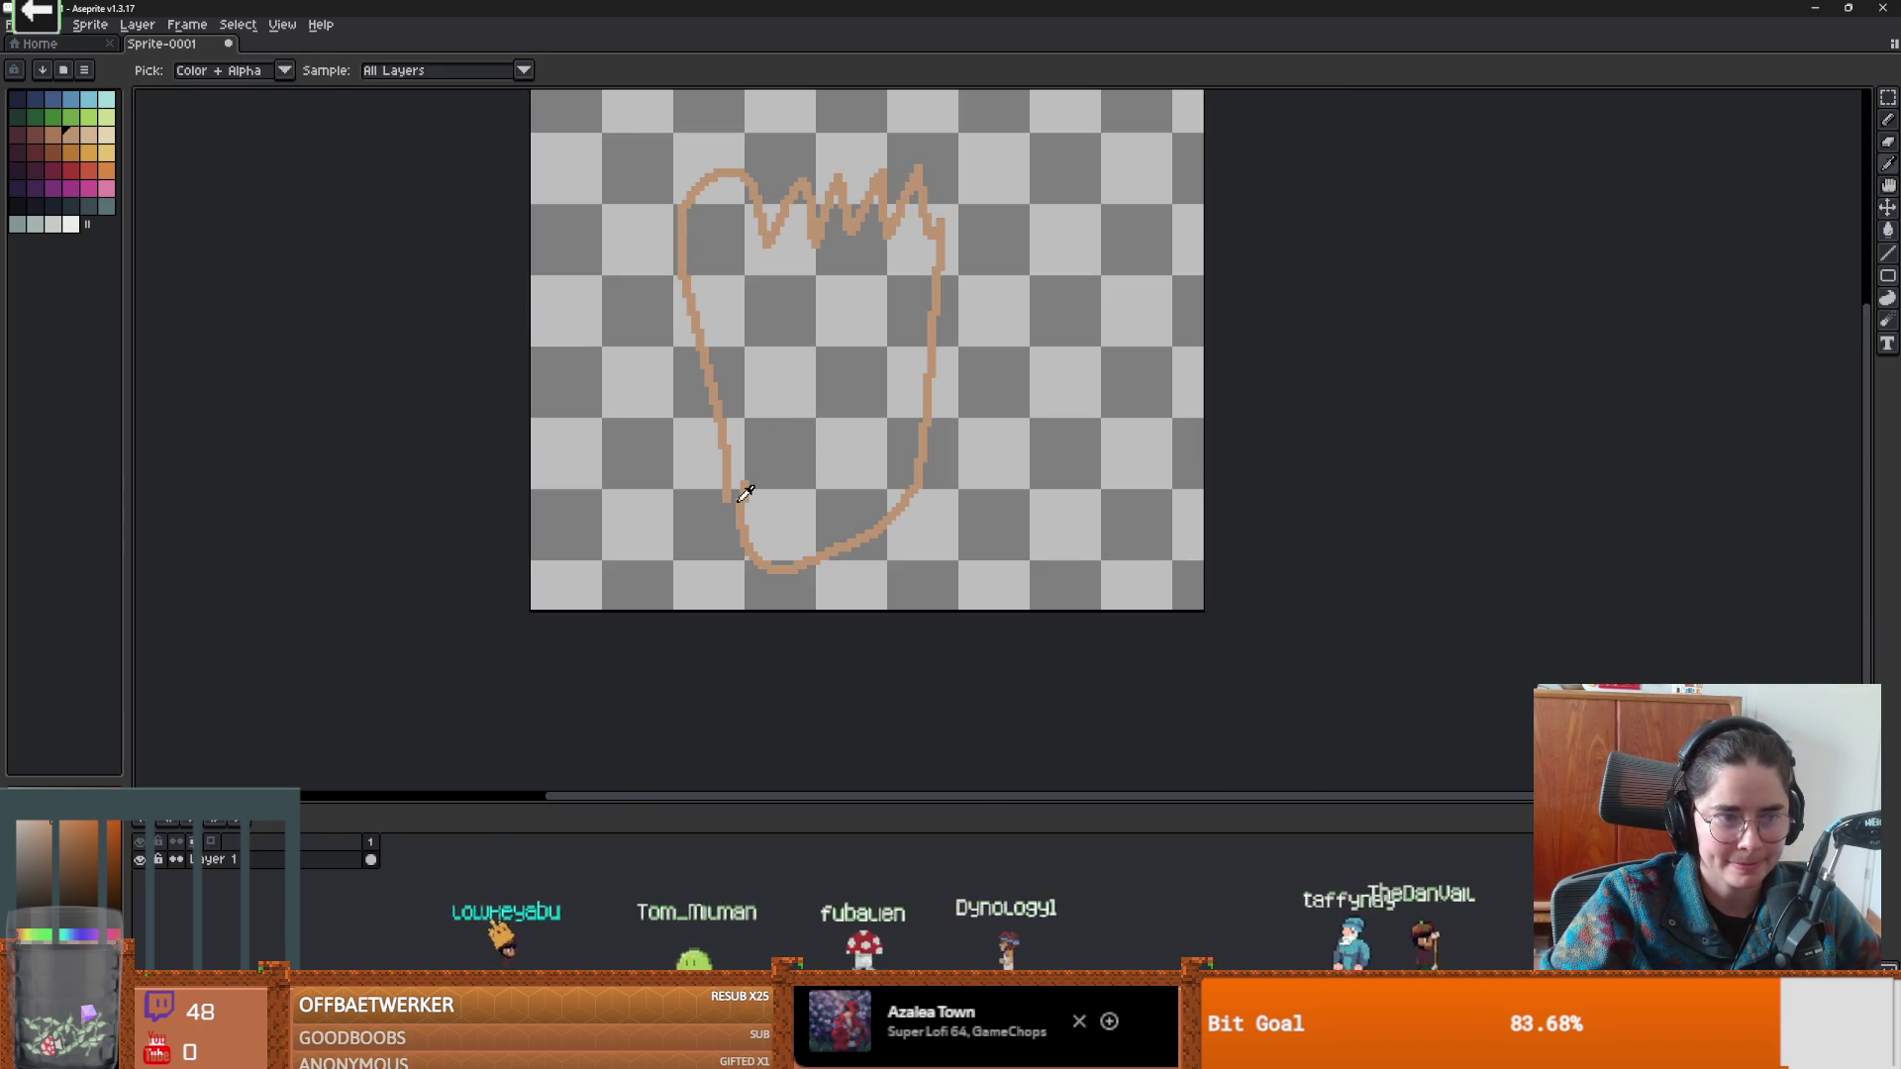
pyautogui.press('g')
pyautogui.click(792, 412)
pyautogui.scroll(2, 803, 482)
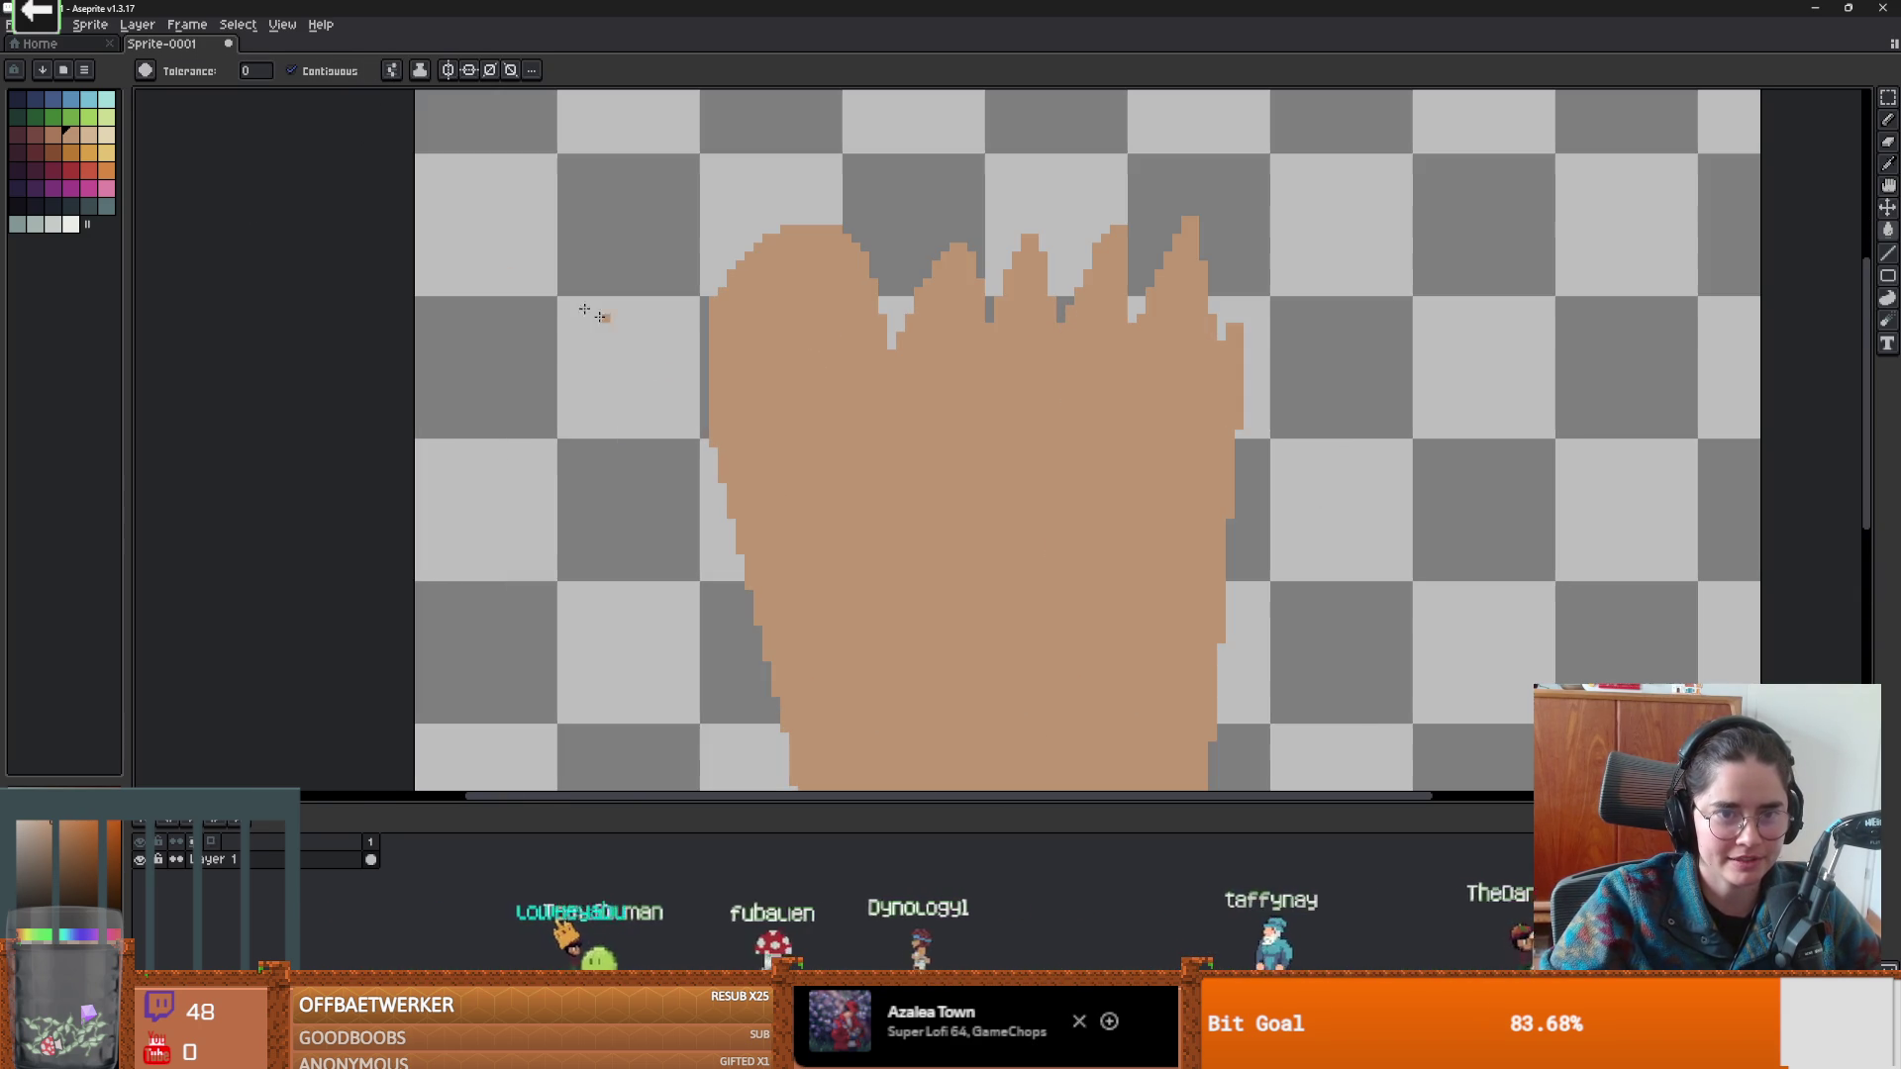
# Pick a light grey for the toenail, undoing the dark toenail outline.
pyautogui.click(58, 226)
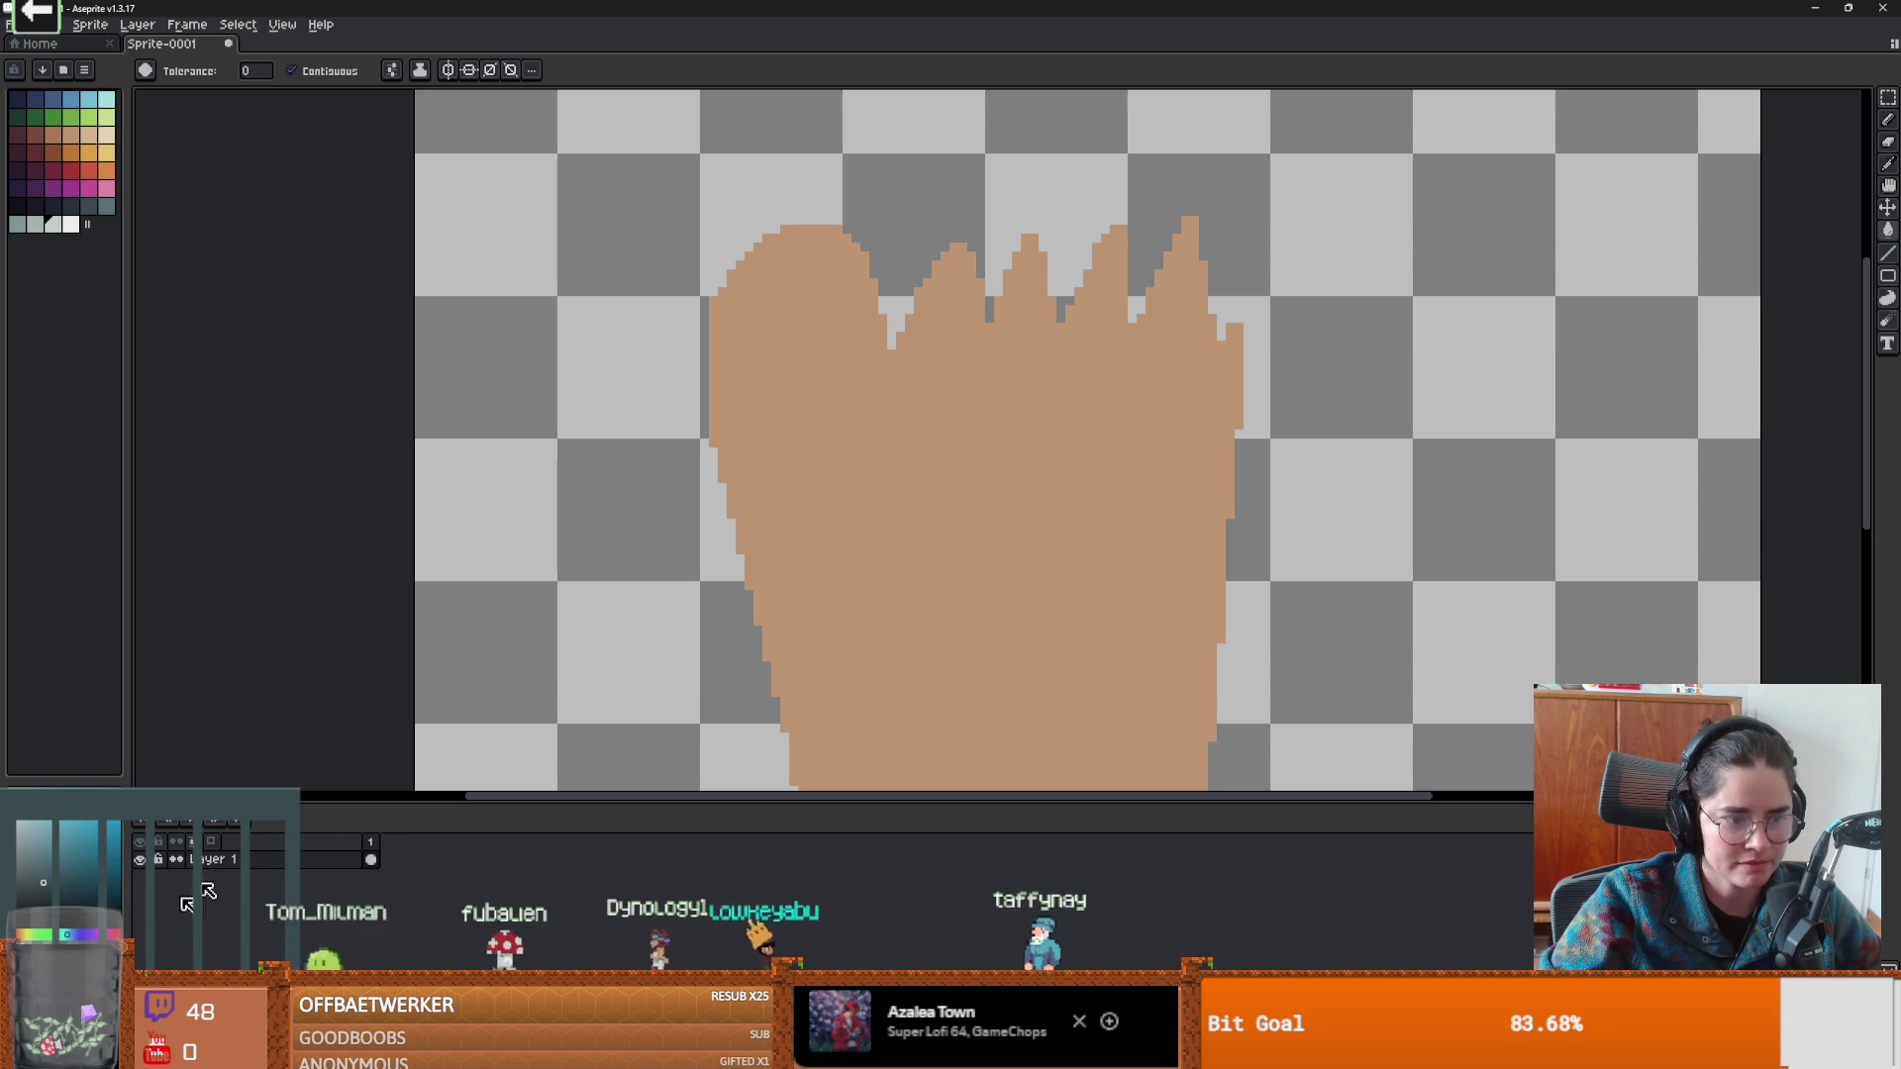
pyautogui.click(60, 797)
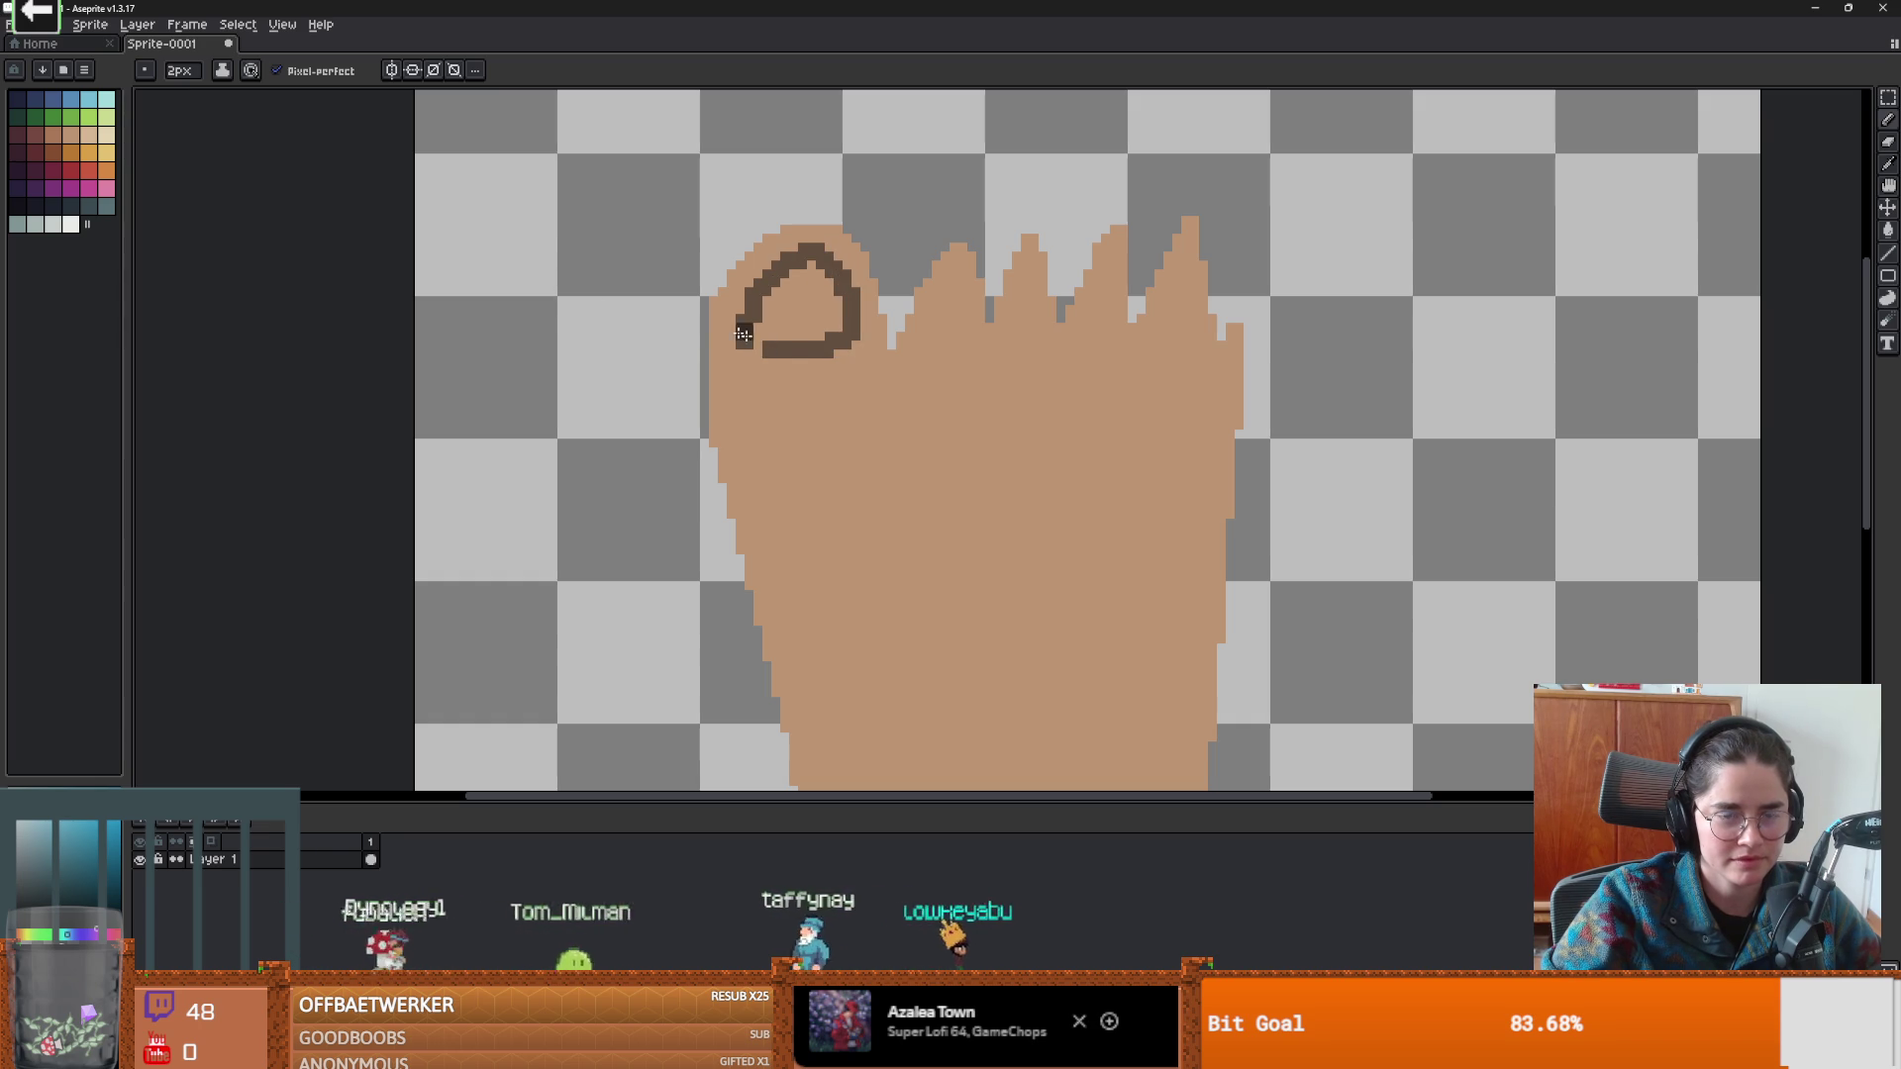
pyautogui.hotkey('ctrl', 'z')
pyautogui.click(70, 224)
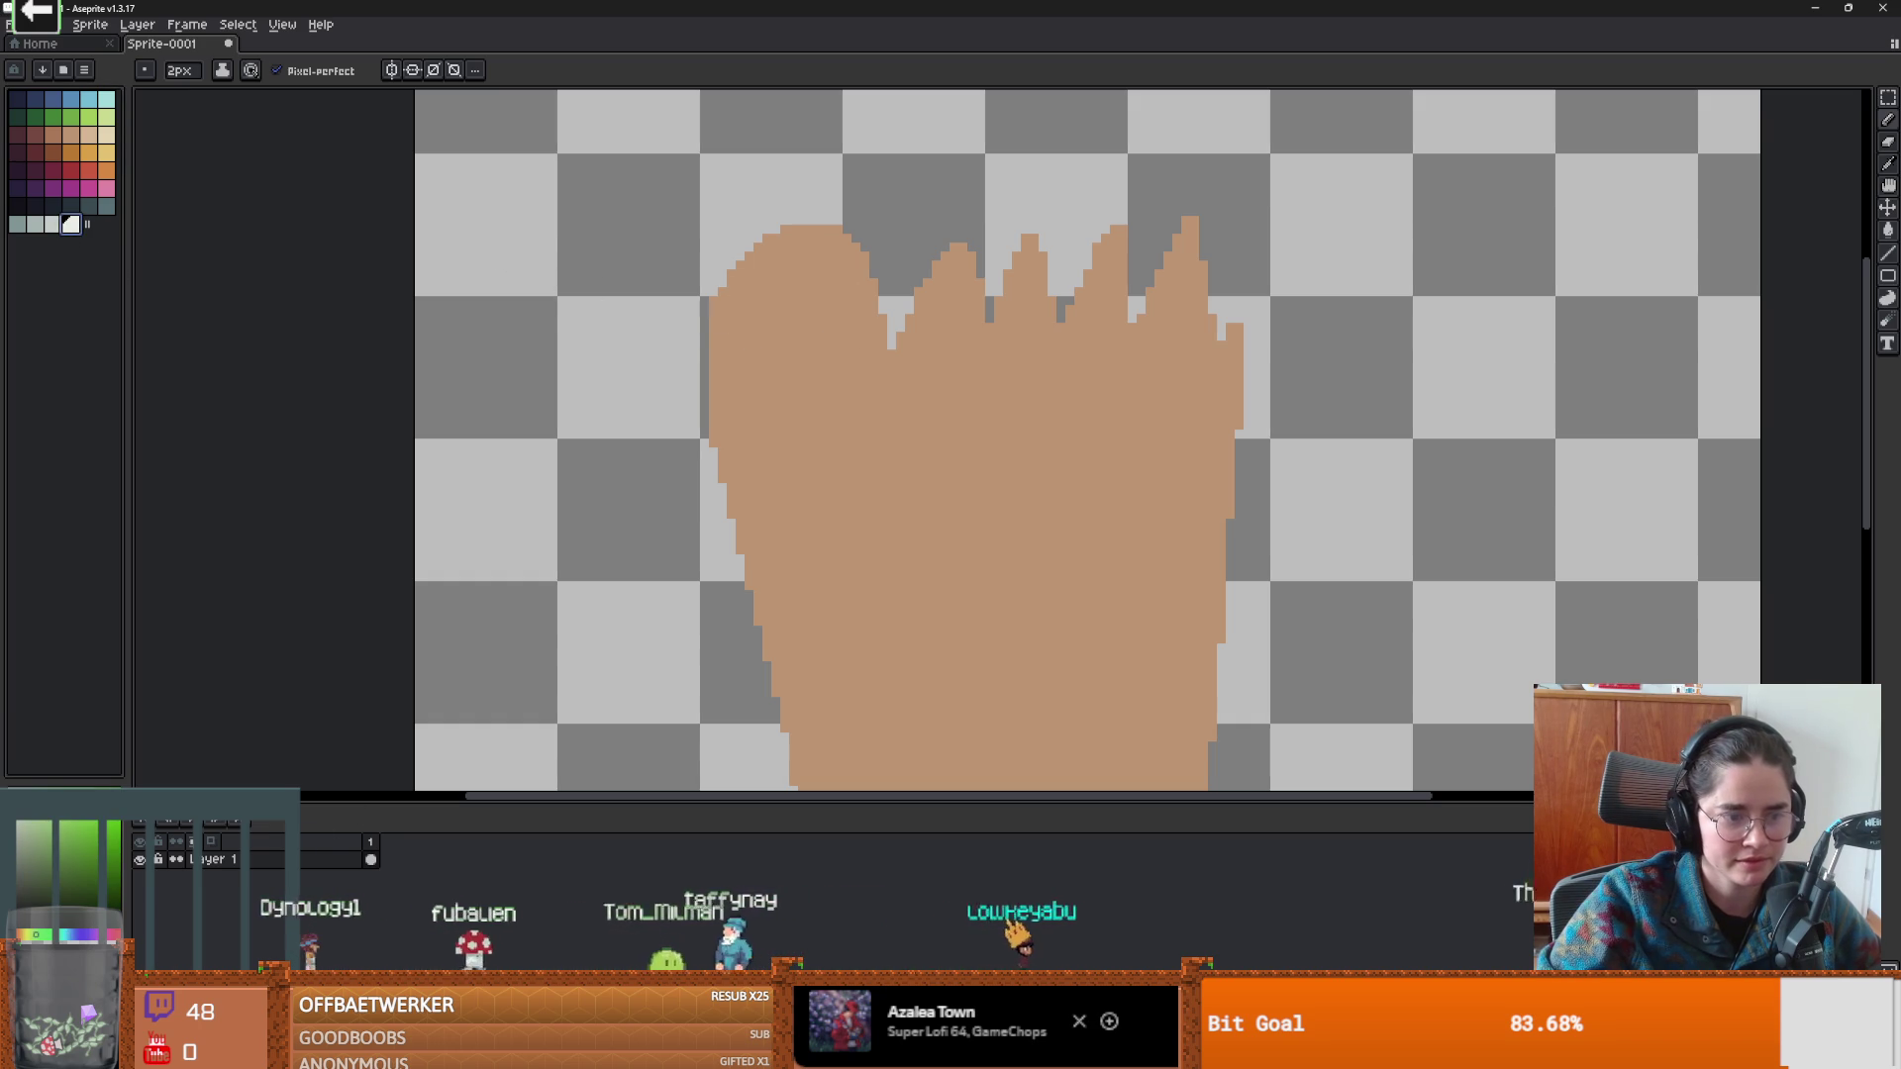
pyautogui.click(59, 797)
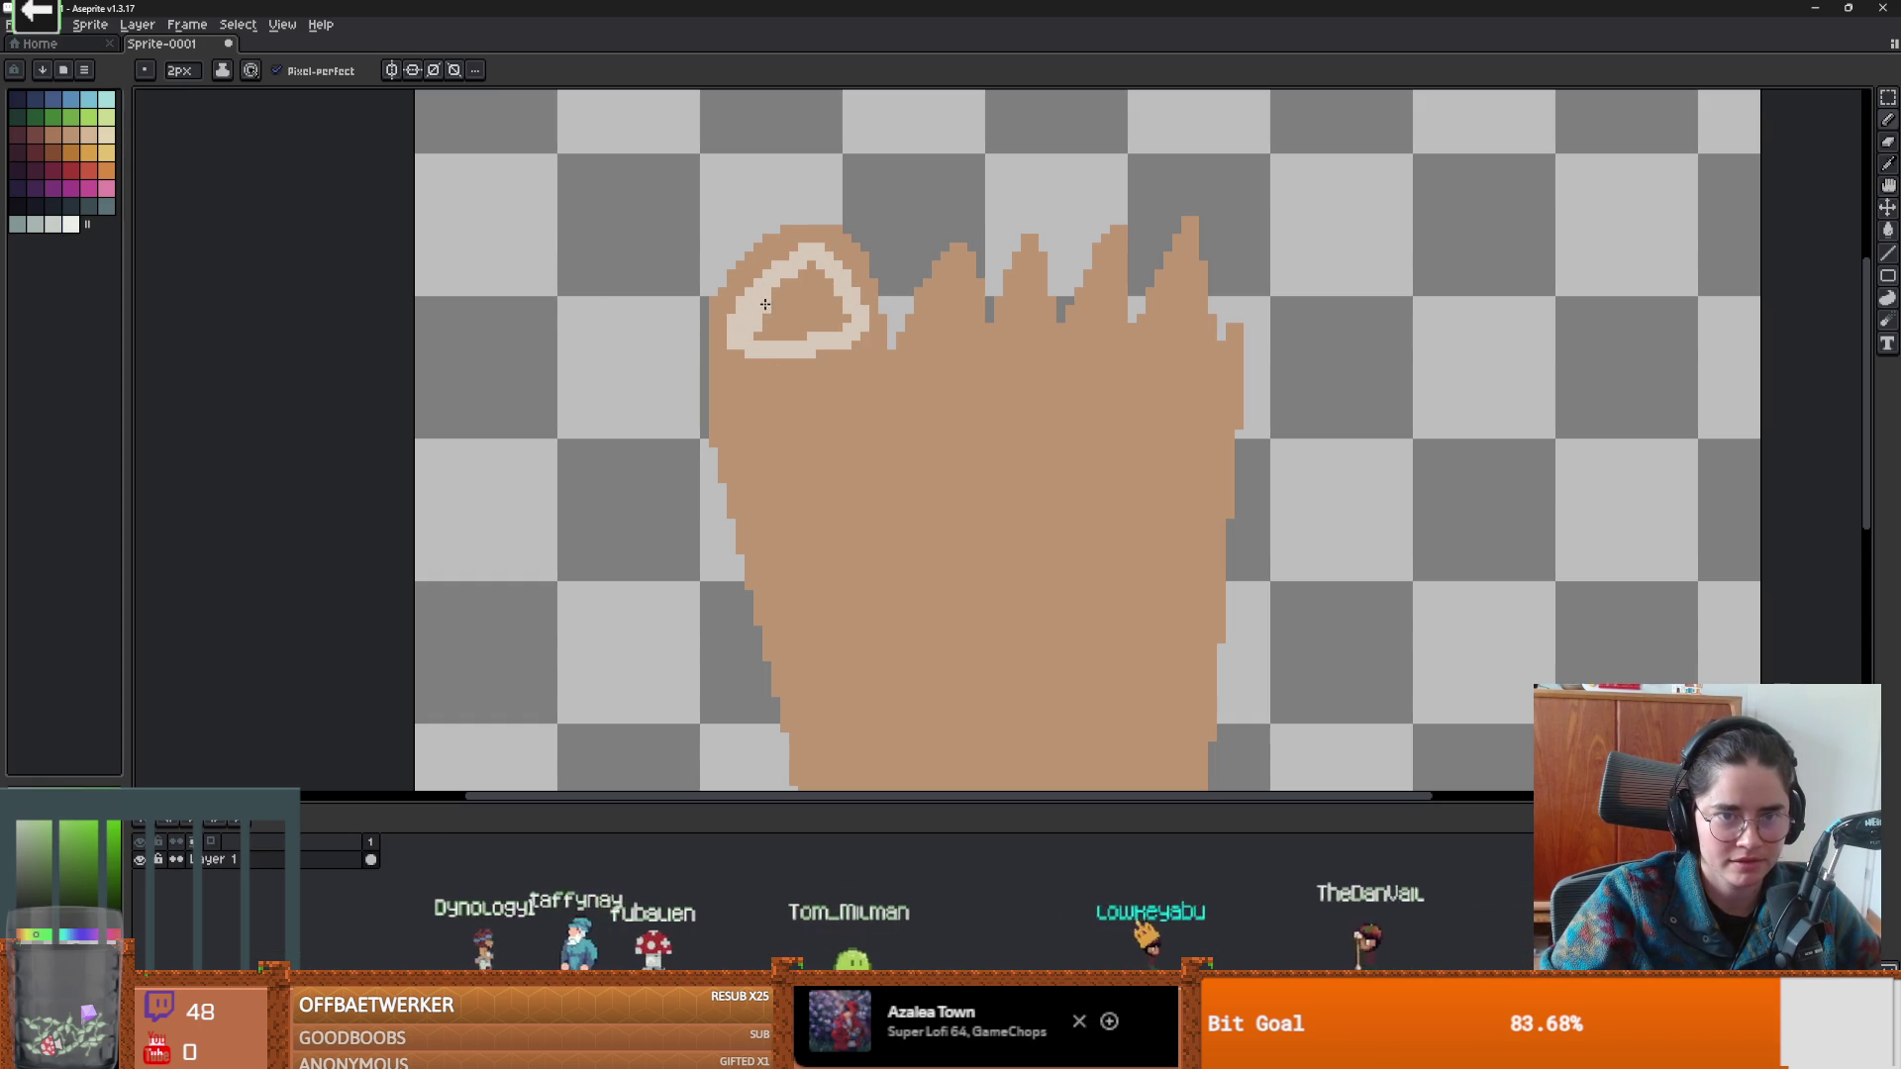
# Fill the toenail with the light colour, then recolour it dark grey.
pyautogui.press('g')
pyautogui.click(819, 312)
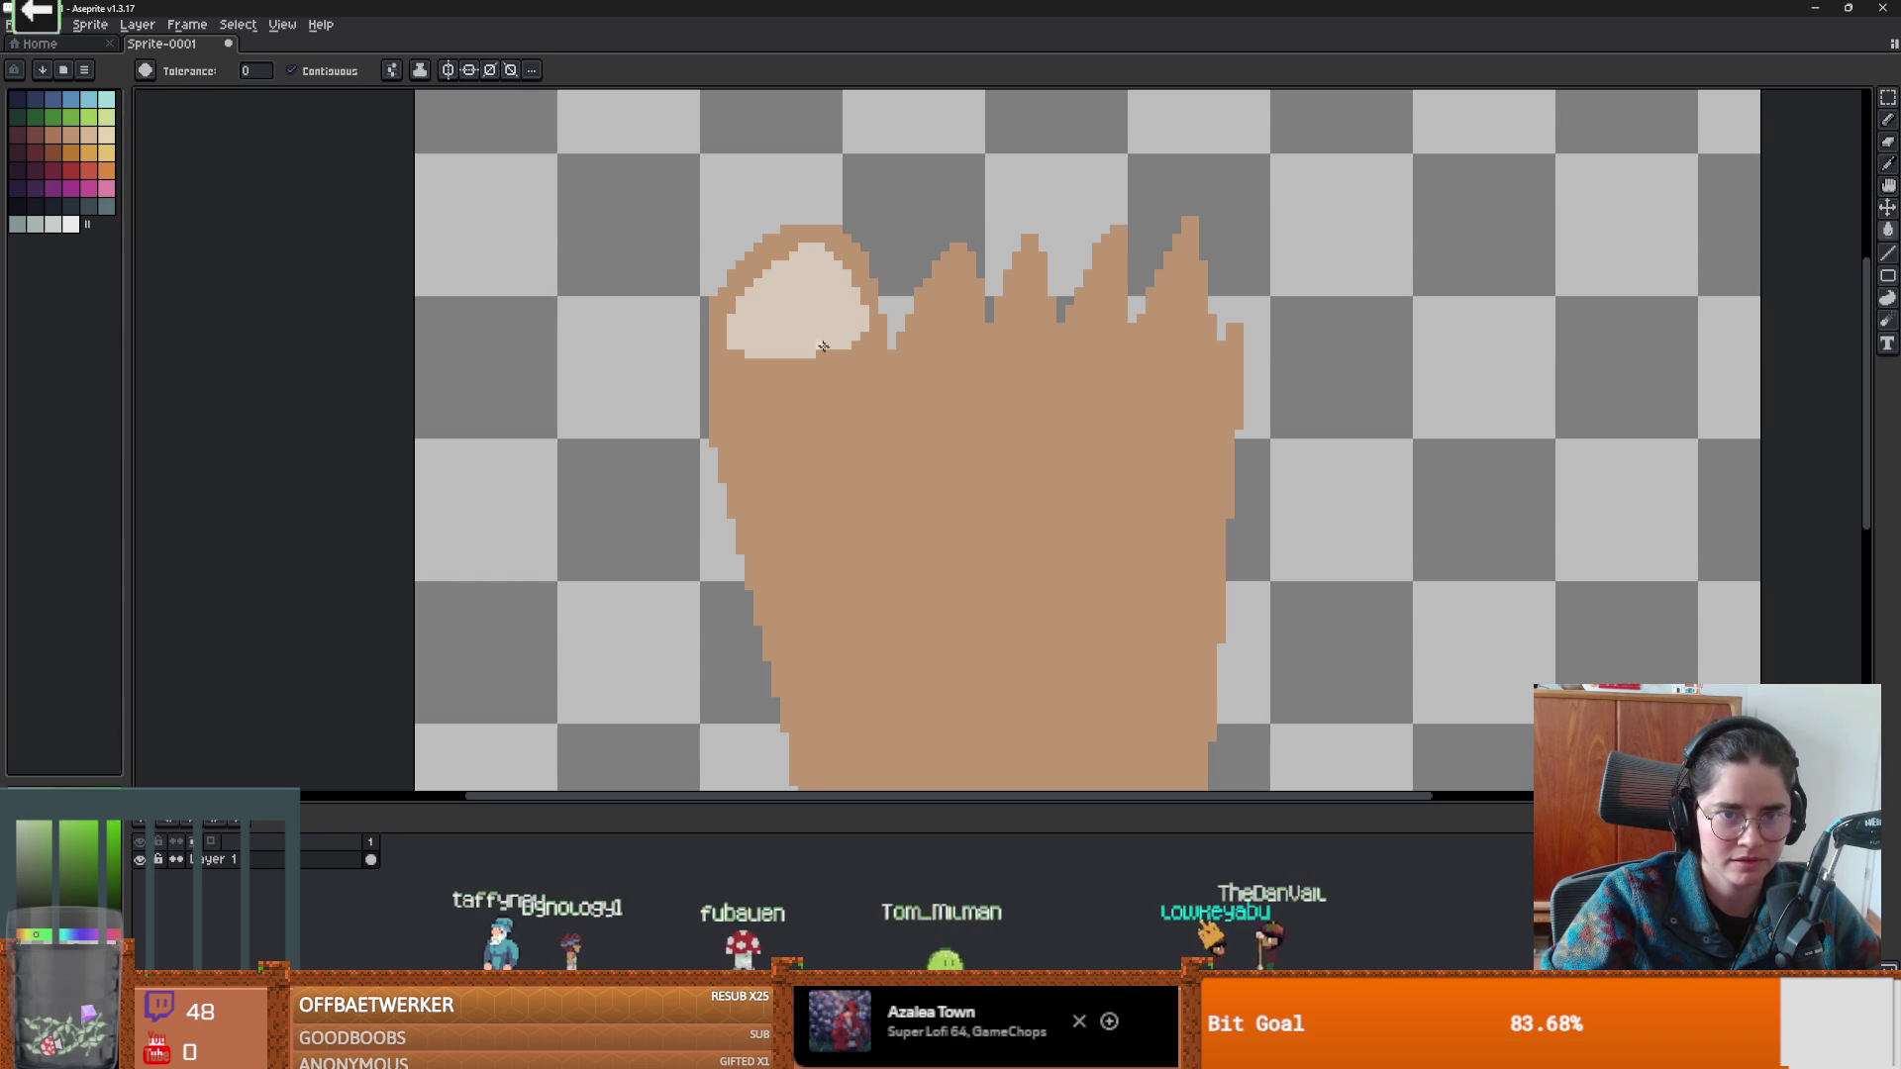
pyautogui.scroll(-2, 817, 387)
pyautogui.scroll(4, 815, 457)
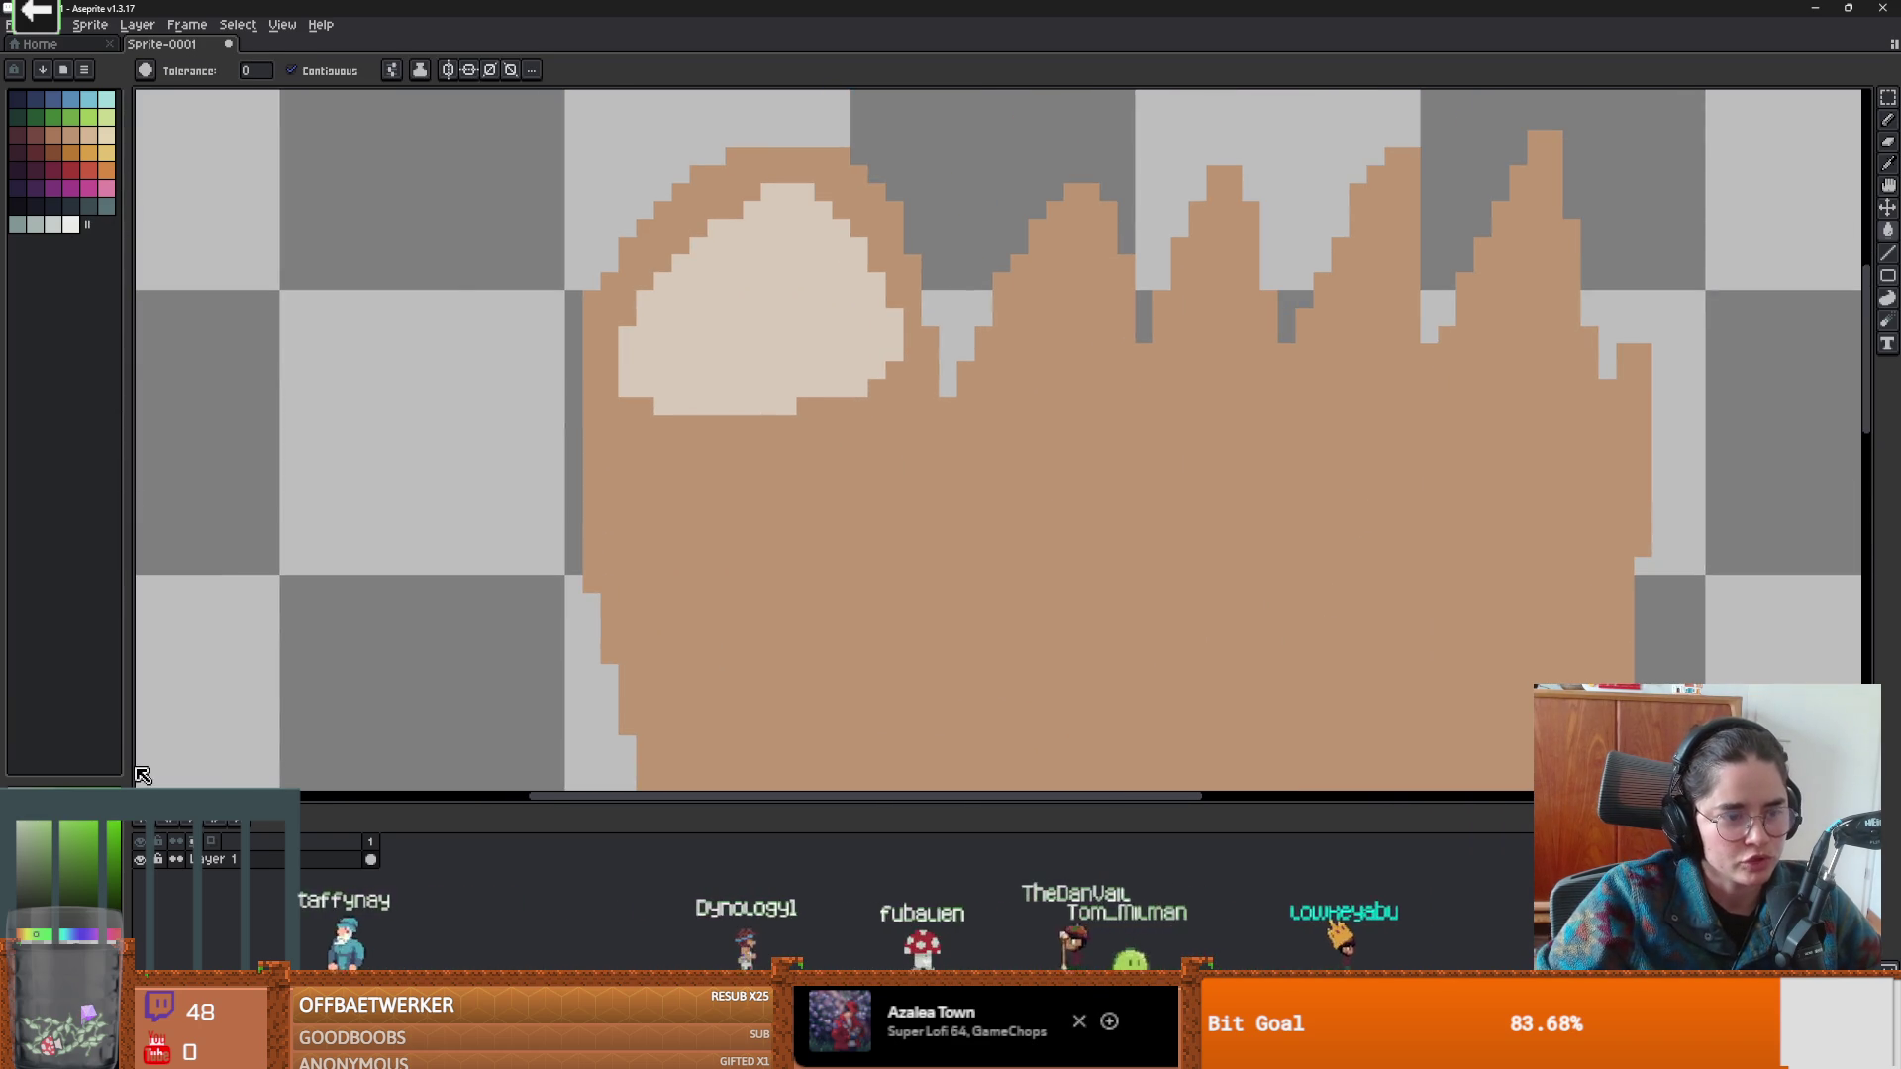
pyautogui.click(731, 352)
pyautogui.scroll(-5, 731, 351)
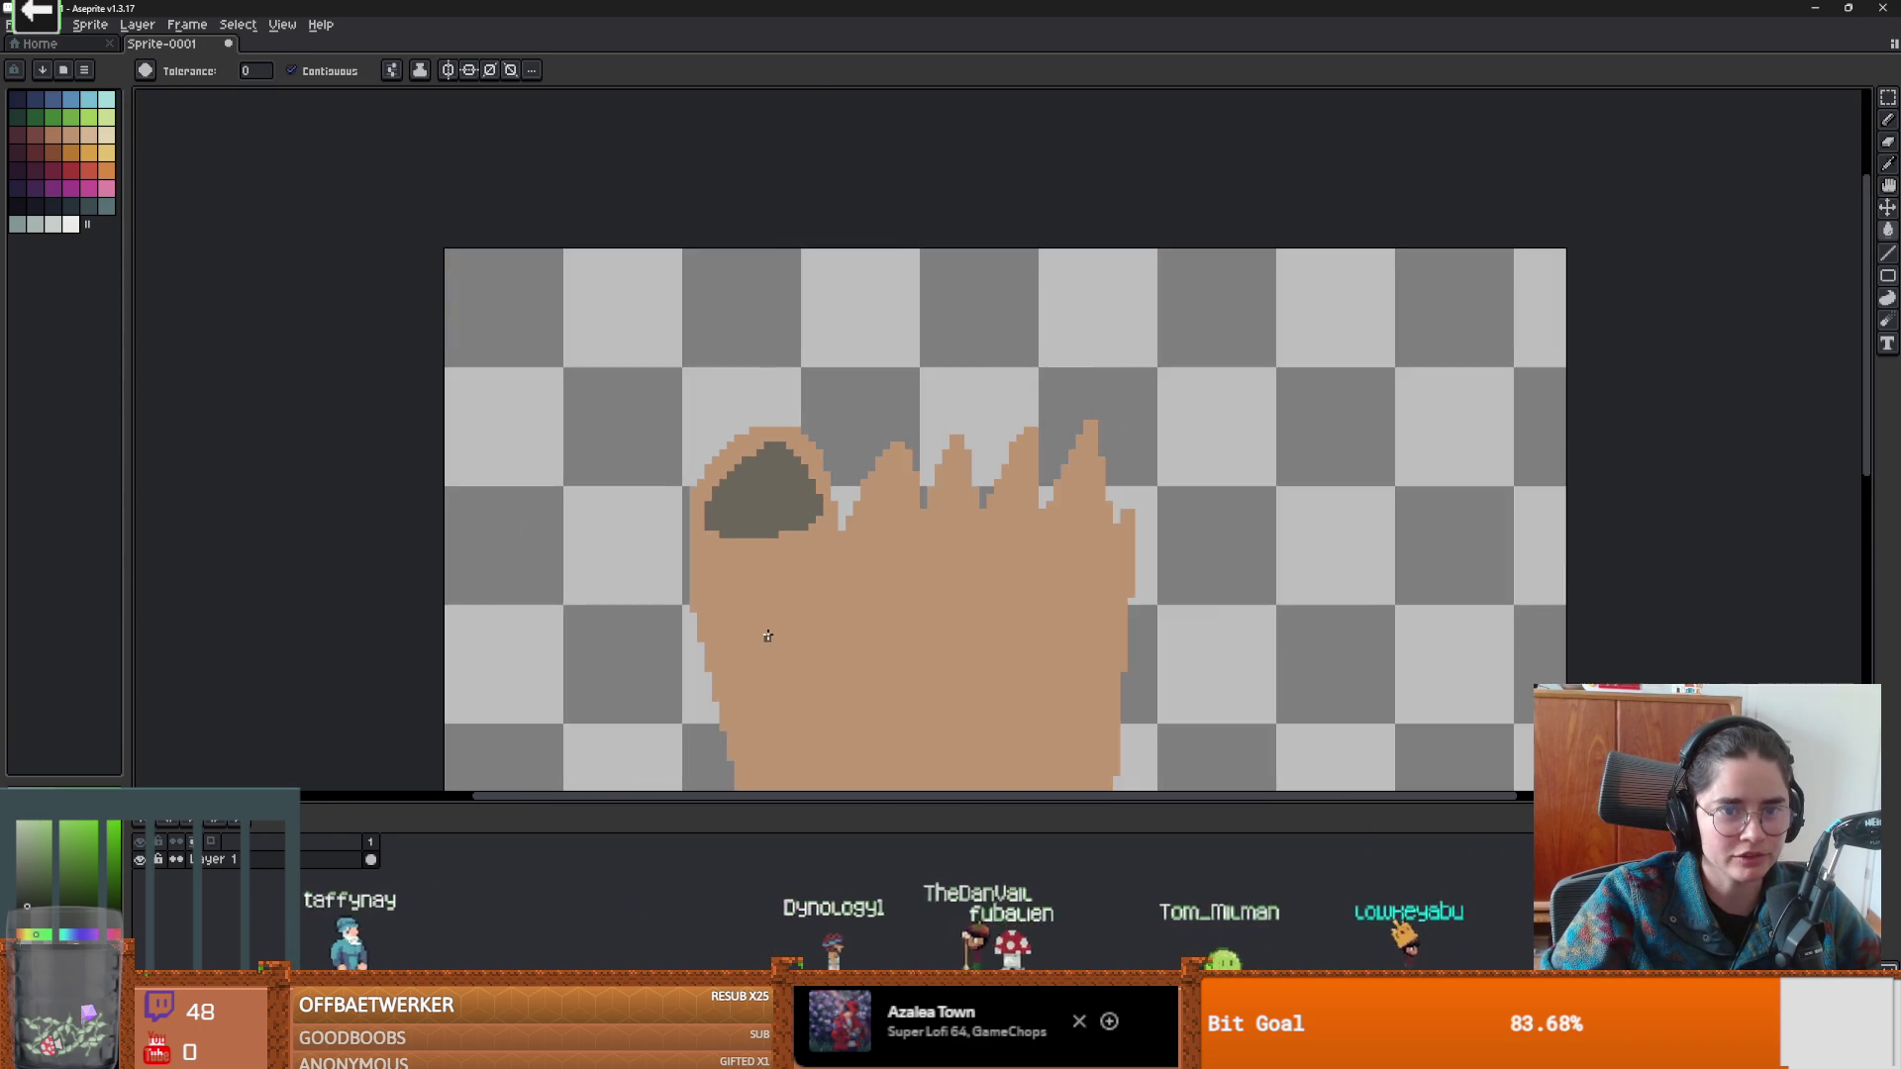
pyautogui.scroll(4, 765, 638)
pyautogui.scroll(-4, 777, 631)
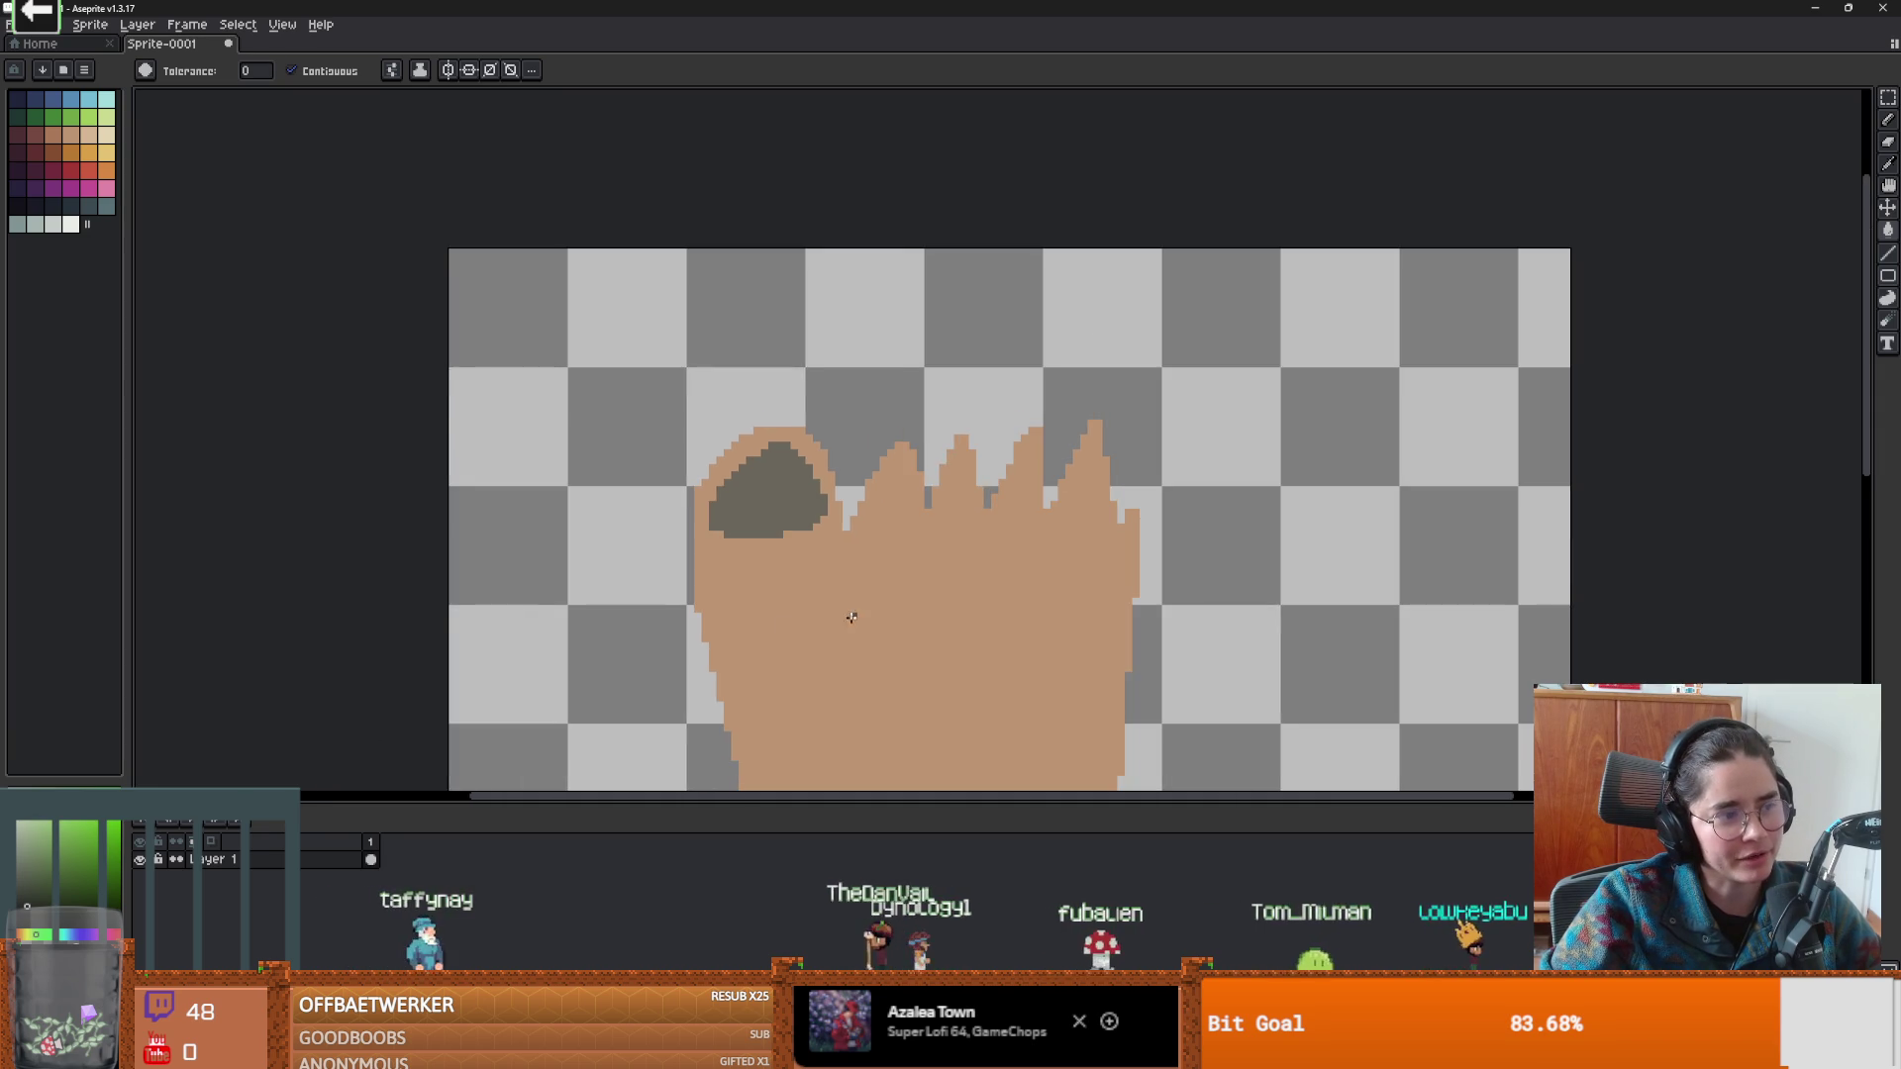
pyautogui.scroll(3, 673, 673)
pyautogui.scroll(-1, 850, 319)
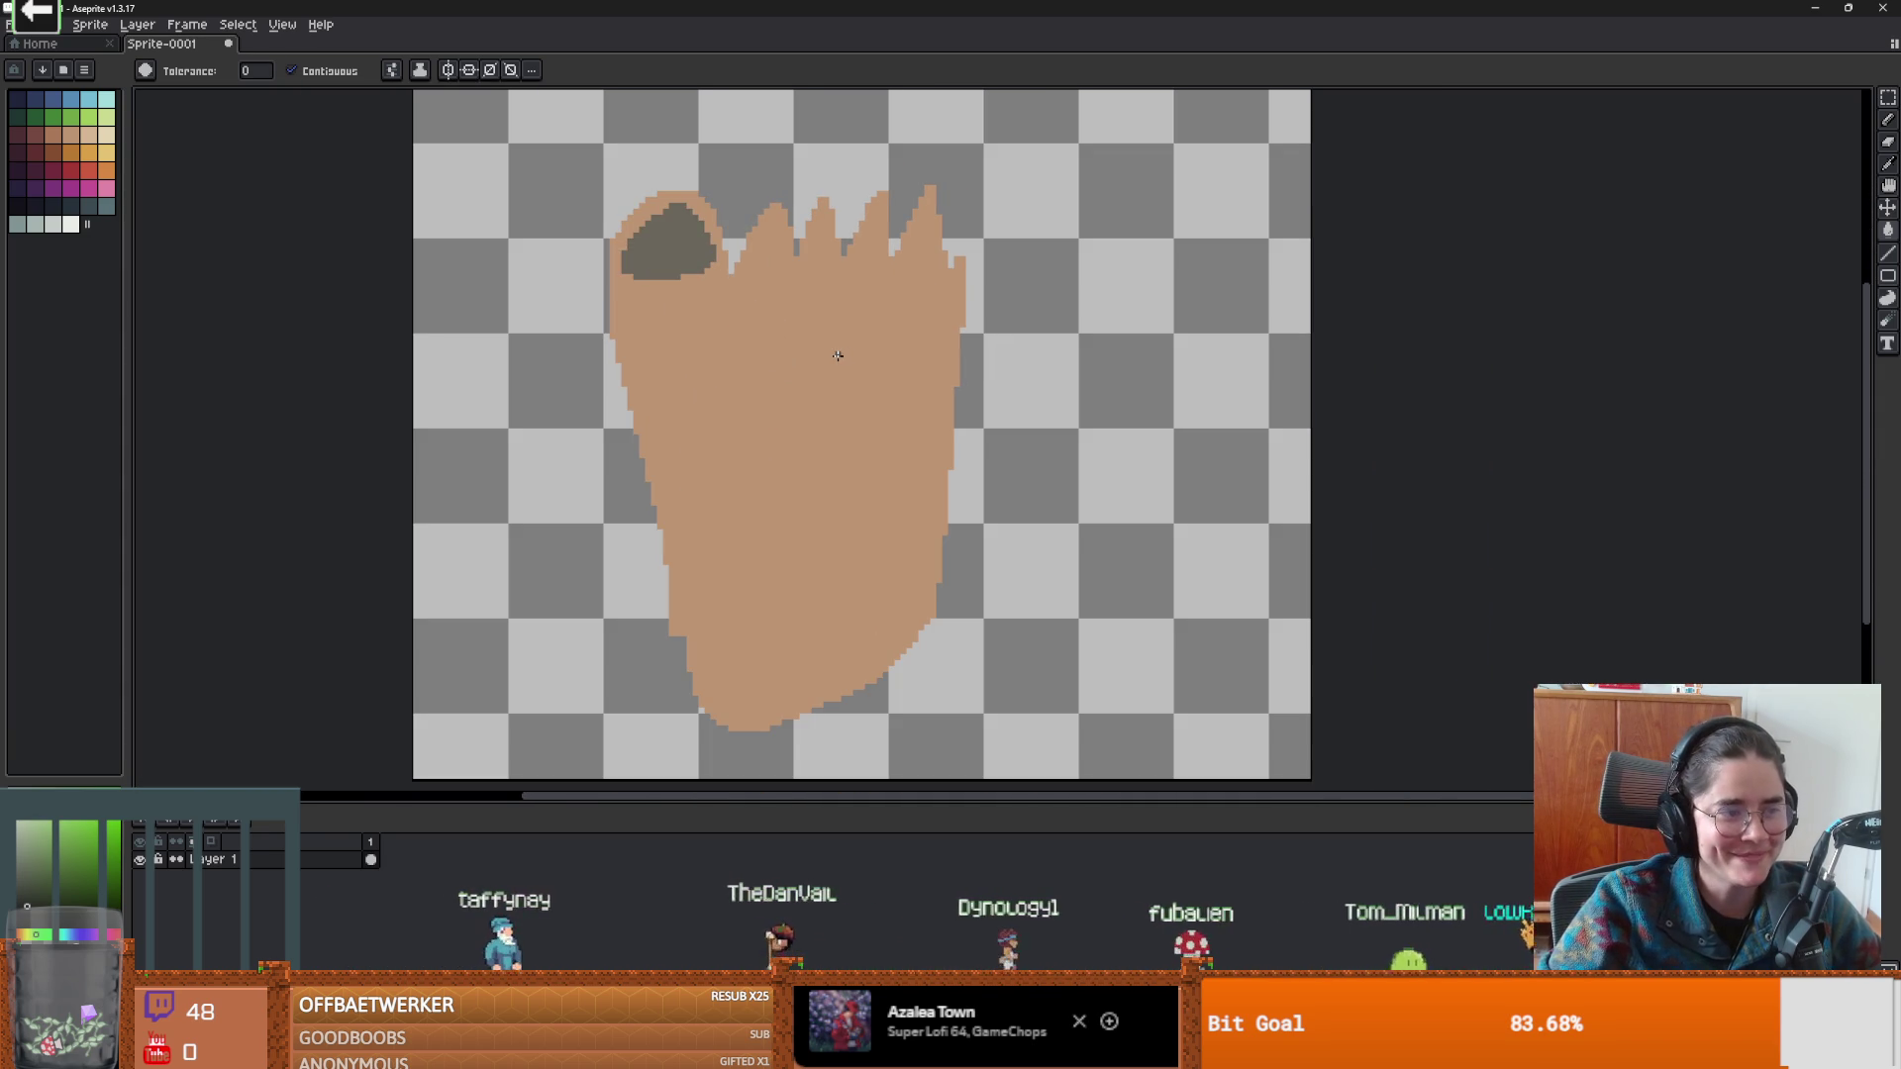
pyautogui.scroll(-1, 814, 385)
pyautogui.scroll(1, 872, 475)
# Wipe away the entire foot drawing with the 27px eraser.
pyautogui.press('b')
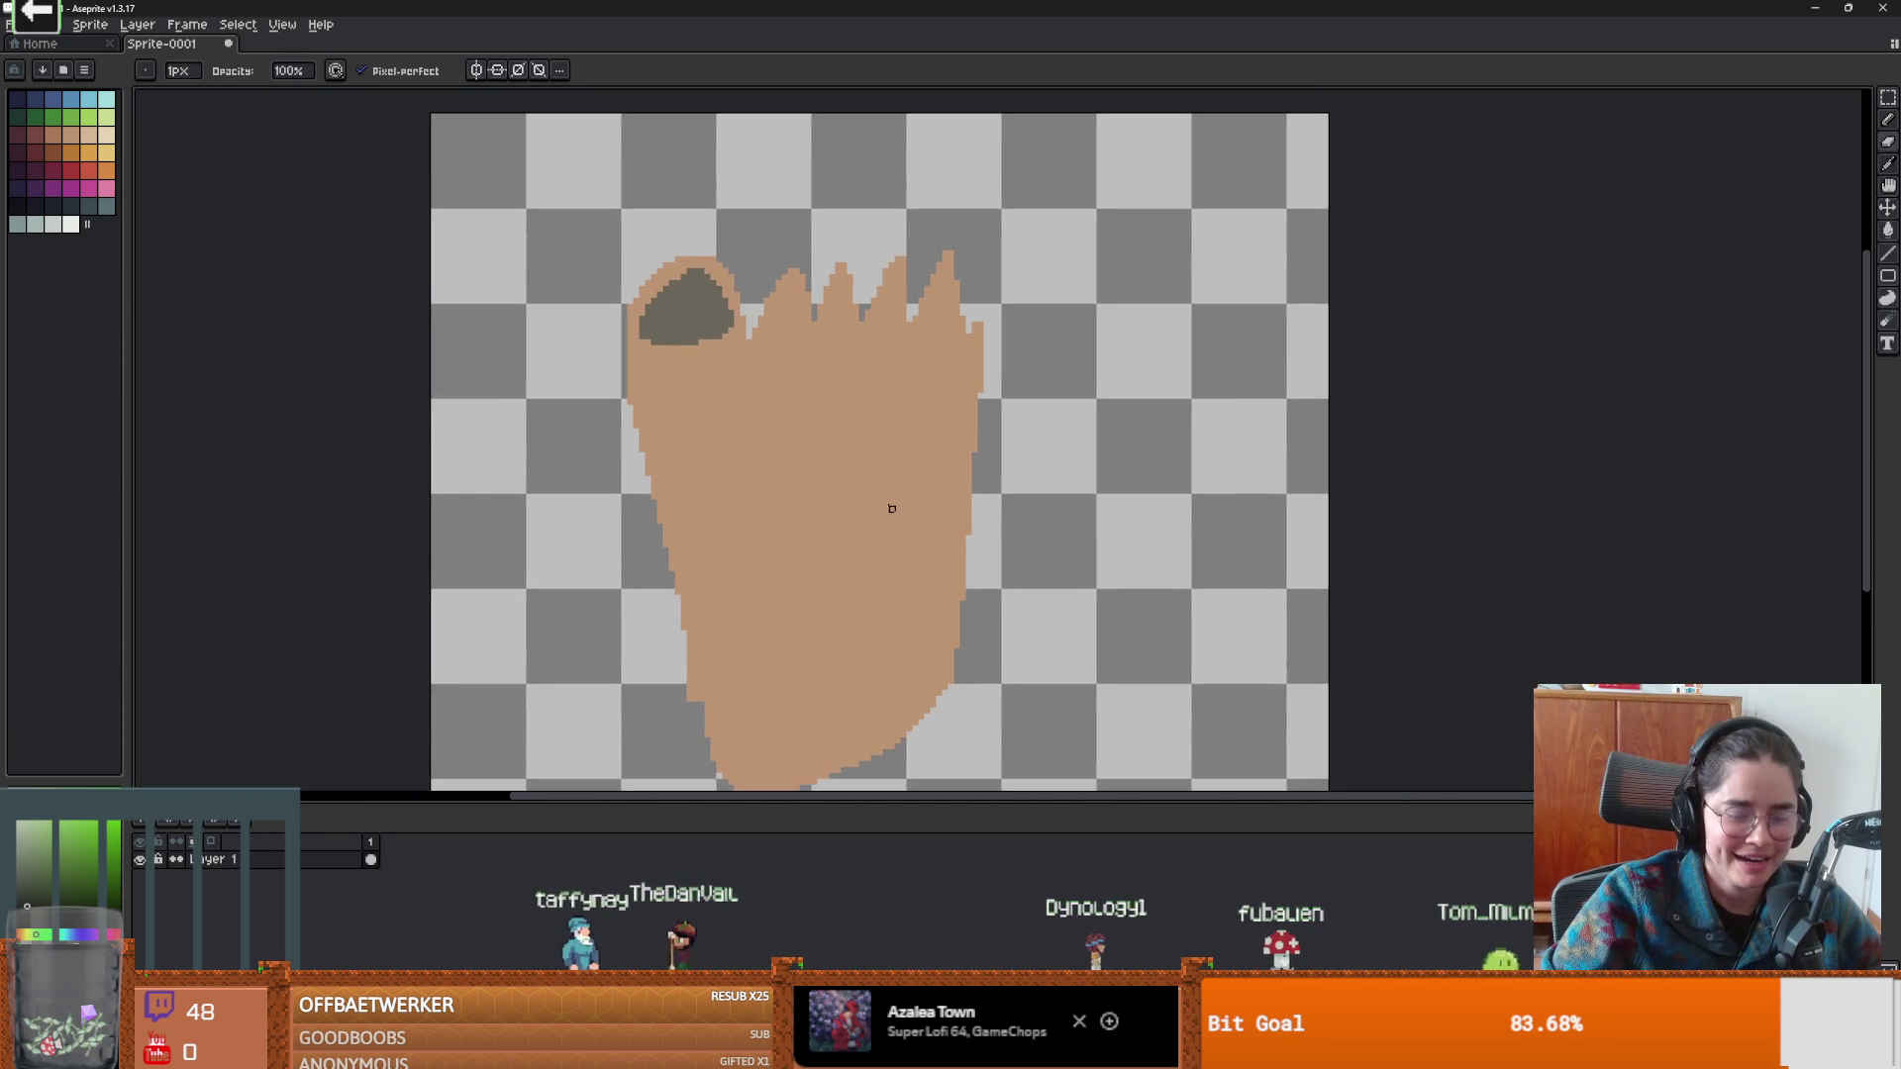
pyautogui.moveTo(865, 387)
pyautogui.mouseDown()
pyautogui.moveTo(967, 241)
pyautogui.moveTo(971, 297)
pyautogui.moveTo(471, 492)
pyautogui.moveTo(1004, 479)
pyautogui.moveTo(721, 721)
pyautogui.mouseUp()
pyautogui.scroll(-1, 828, 624)
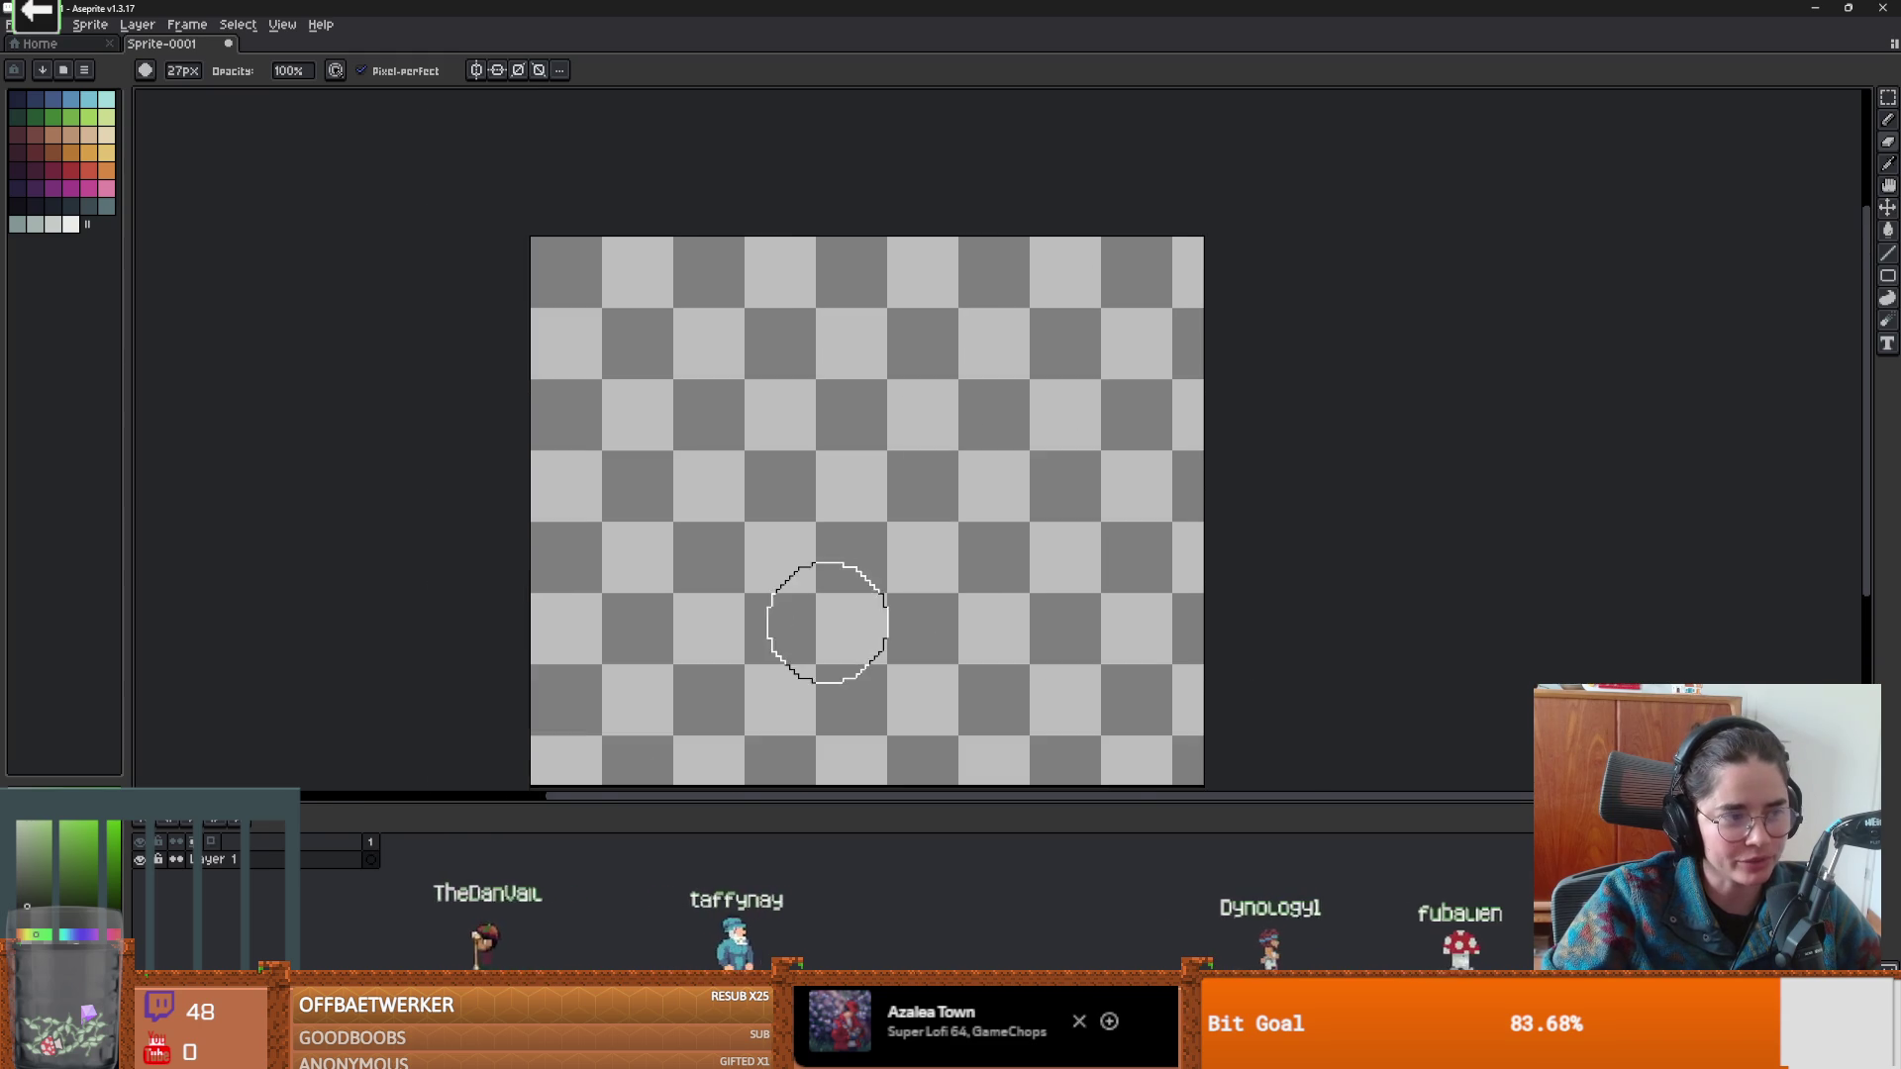
pyautogui.scroll(2, 828, 624)
pyautogui.click(70, 169)
pyautogui.press('b')
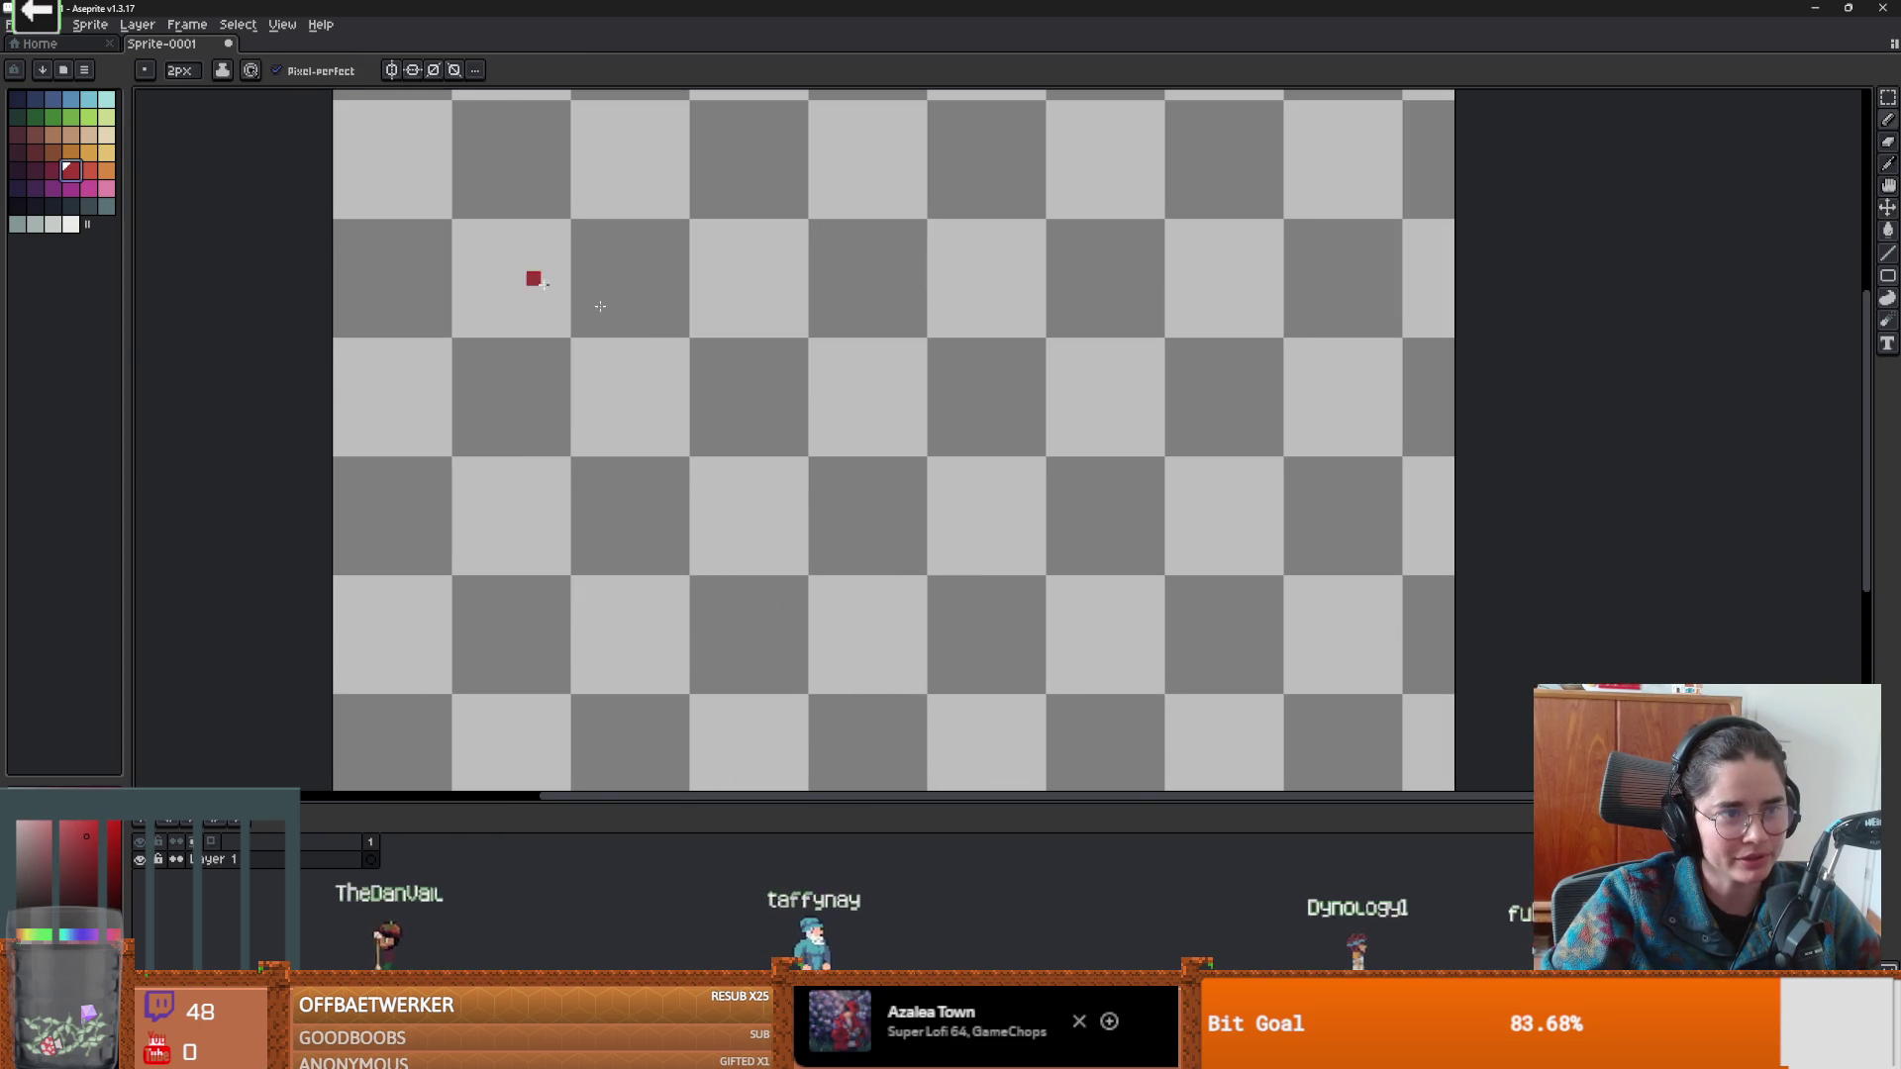
pyautogui.press('+')
pyautogui.press('+')
pyautogui.press('+')
pyautogui.moveTo(505, 481)
pyautogui.mouseDown()
pyautogui.moveTo(698, 388)
pyautogui.moveTo(856, 481)
pyautogui.moveTo(595, 455)
pyautogui.moveTo(637, 412)
pyautogui.moveTo(525, 599)
pyautogui.moveTo(980, 490)
pyautogui.moveTo(832, 217)
pyautogui.moveTo(921, 265)
pyautogui.moveTo(1000, 506)
pyautogui.moveTo(852, 574)
pyautogui.moveTo(1049, 326)
pyautogui.moveTo(1278, 267)
pyautogui.moveTo(1112, 226)
pyautogui.moveTo(1155, 297)
pyautogui.mouseUp()
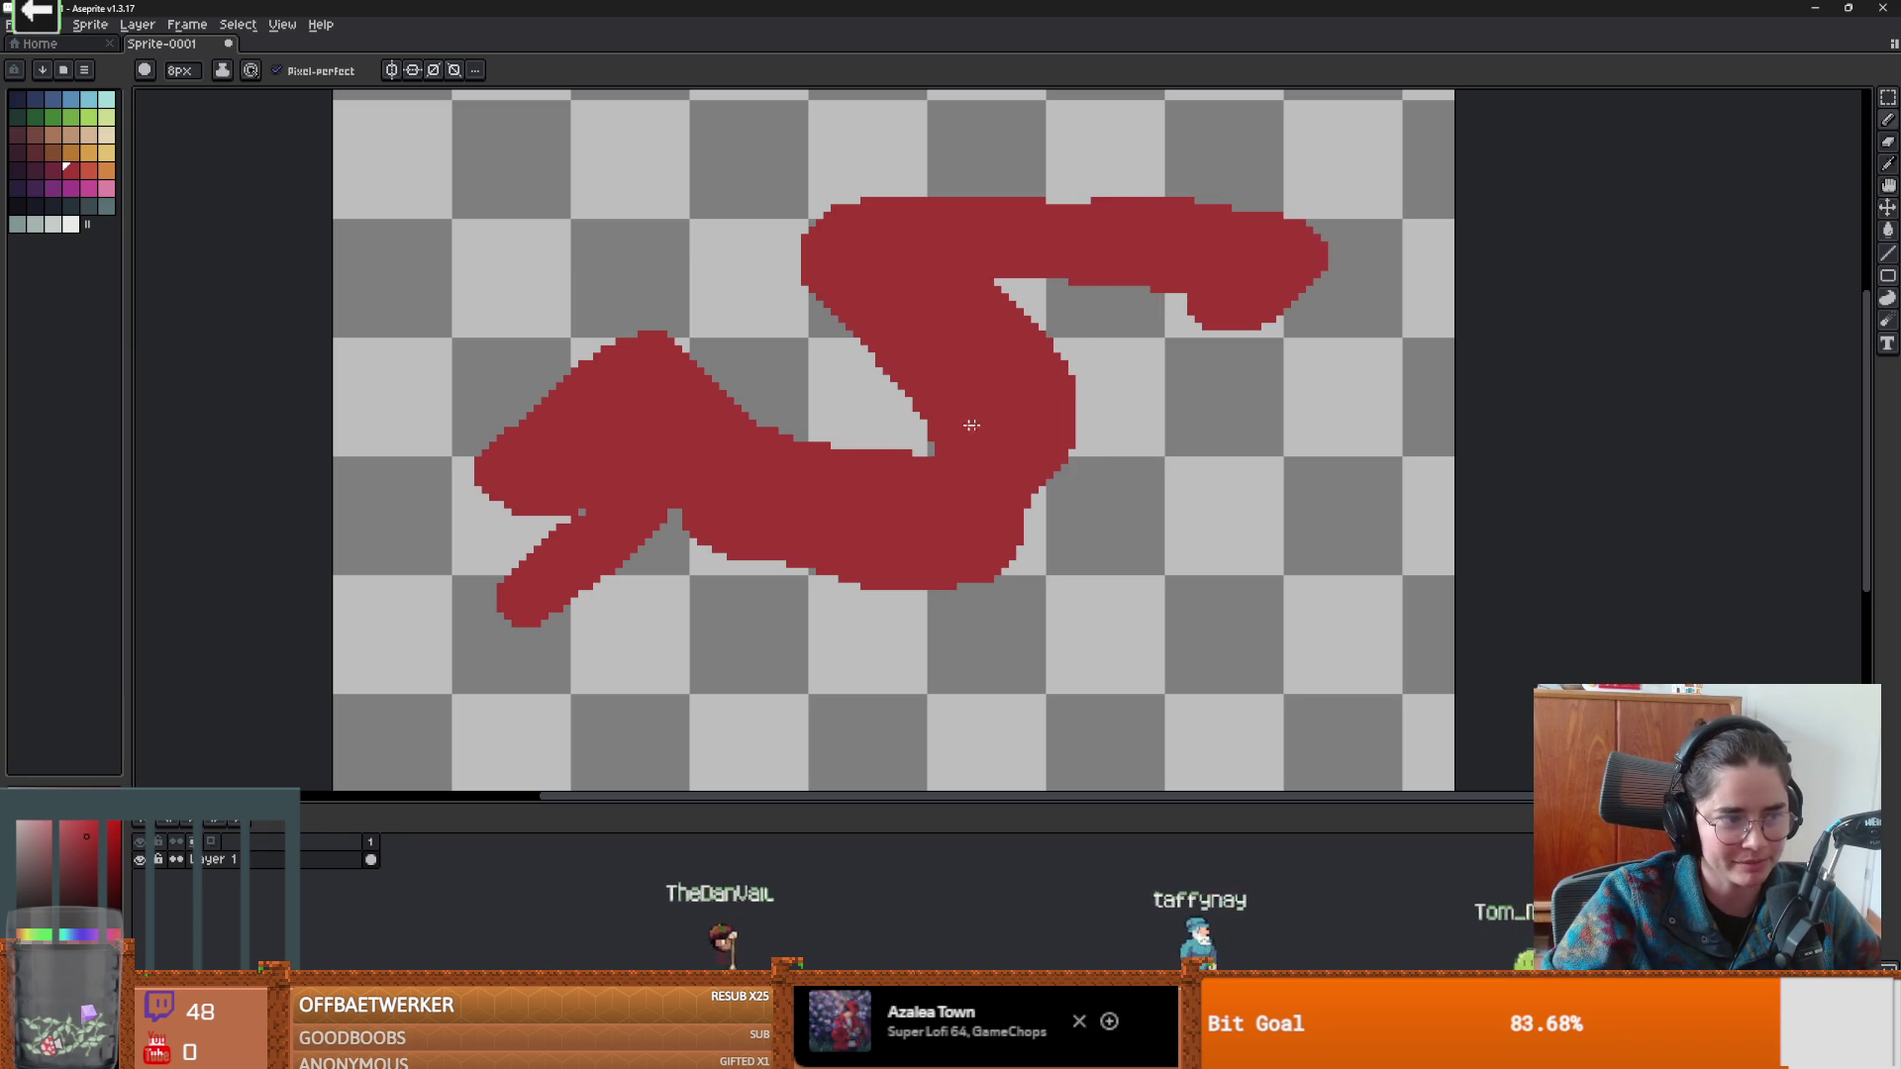
pyautogui.scroll(-2, 880, 488)
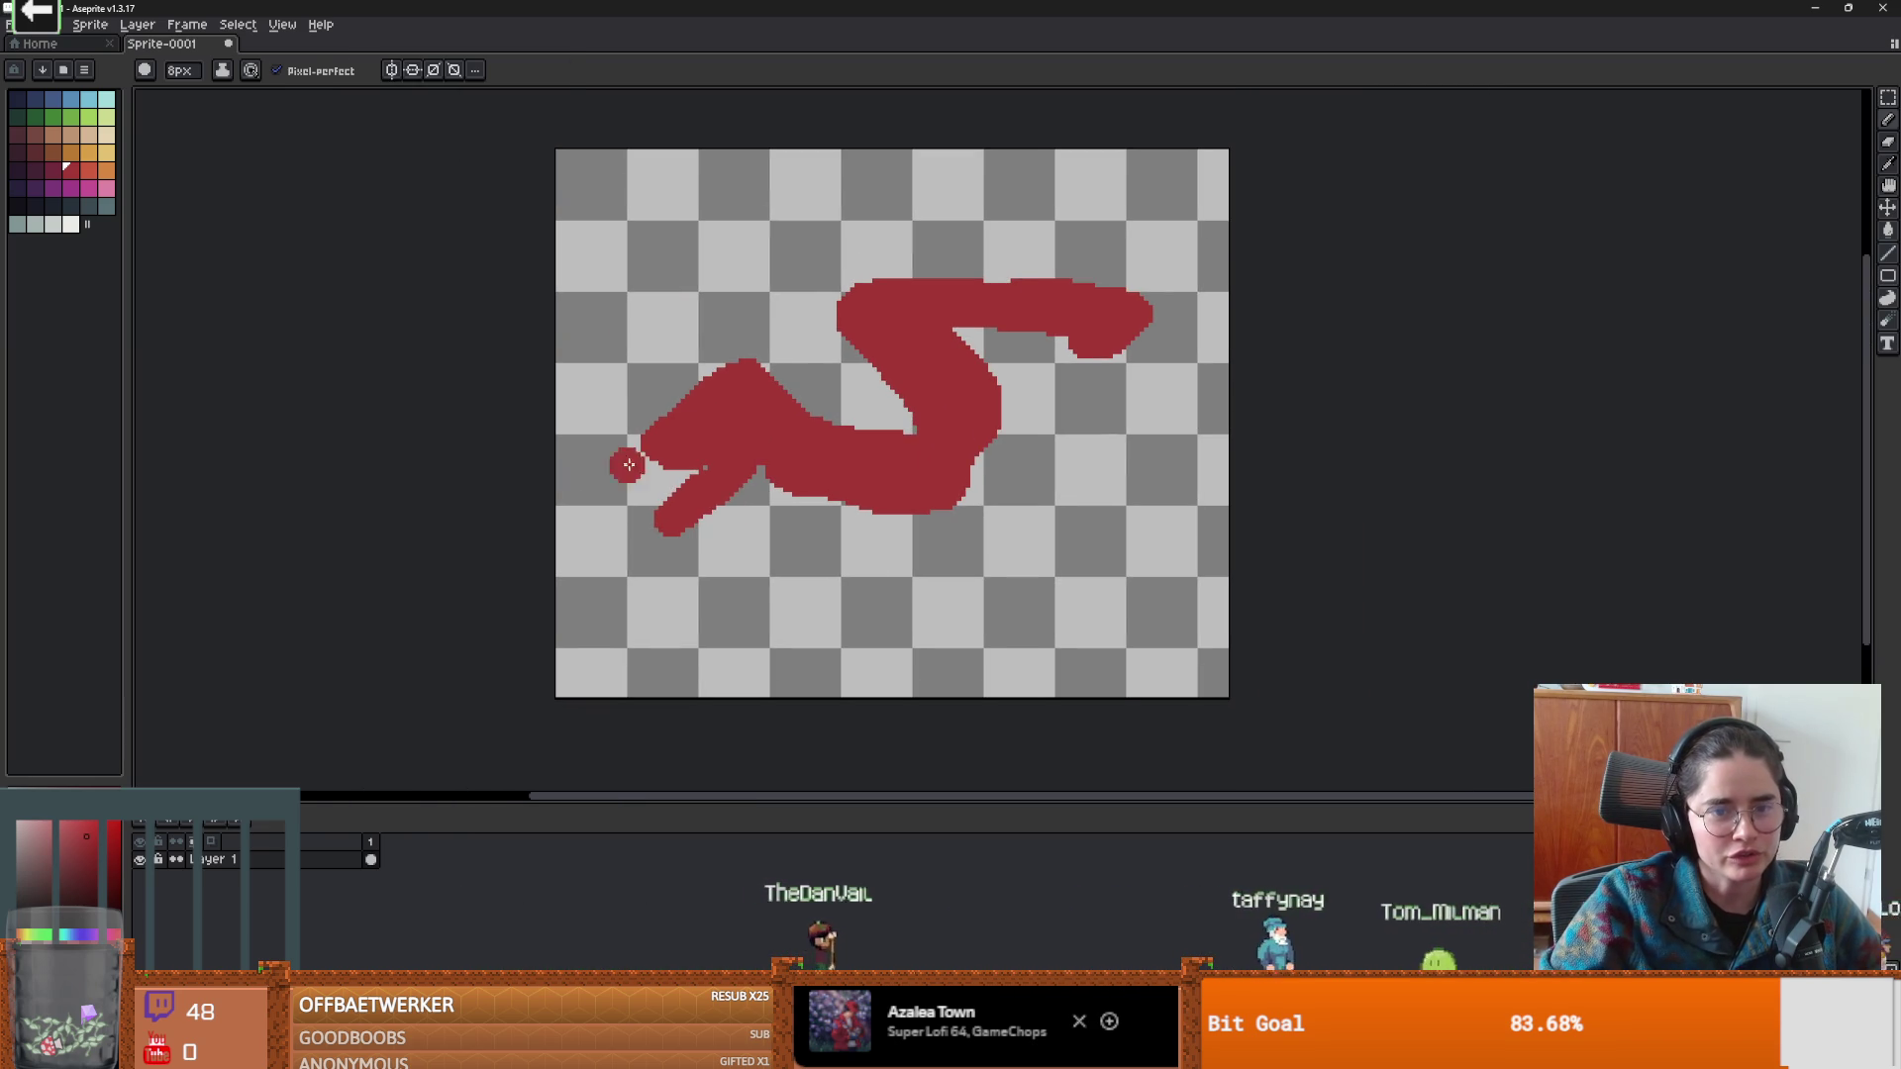
pyautogui.press('e')
pyautogui.hotkey('ctrl', 'z')
pyautogui.hotkey('ctrl', 'z')
pyautogui.hotkey('ctrl', 'z')
pyautogui.hotkey('ctrl', 'z')
pyautogui.hotkey('ctrl', 'z')
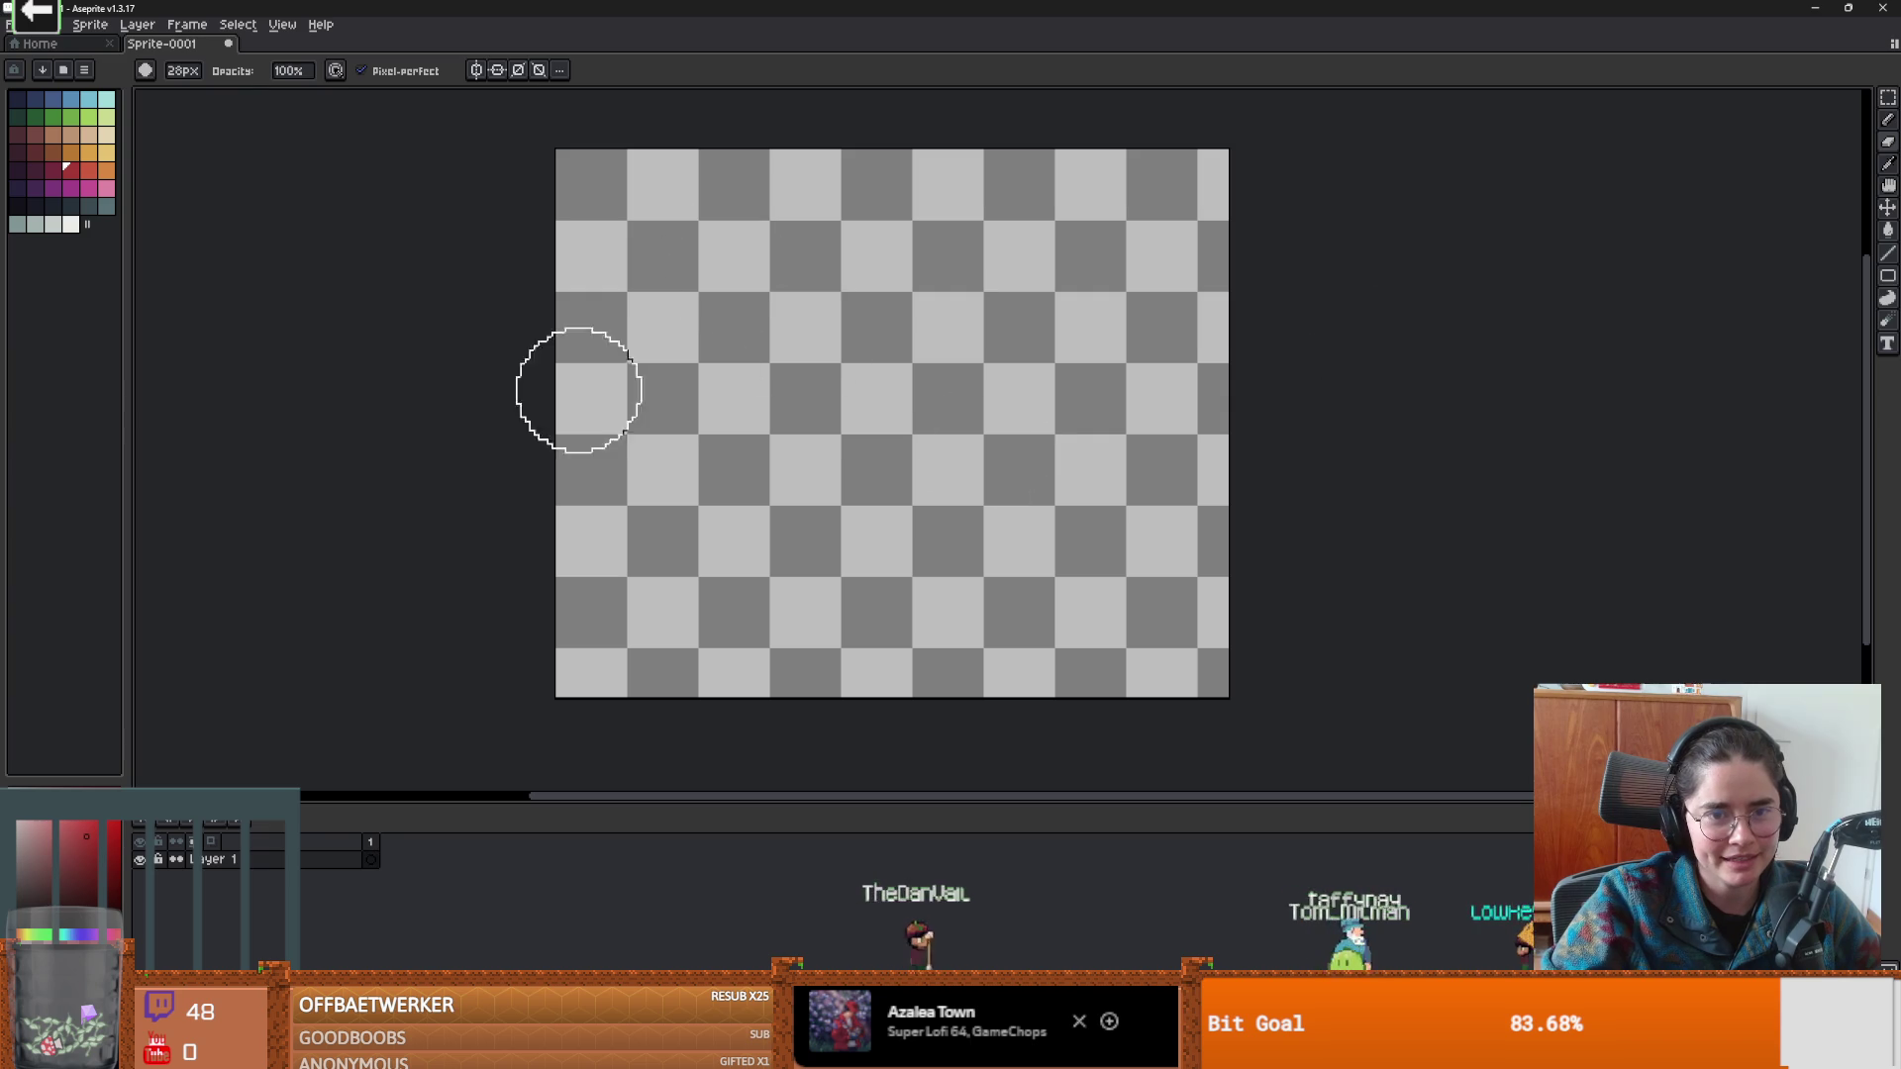
pyautogui.press('b')
pyautogui.click(70, 205)
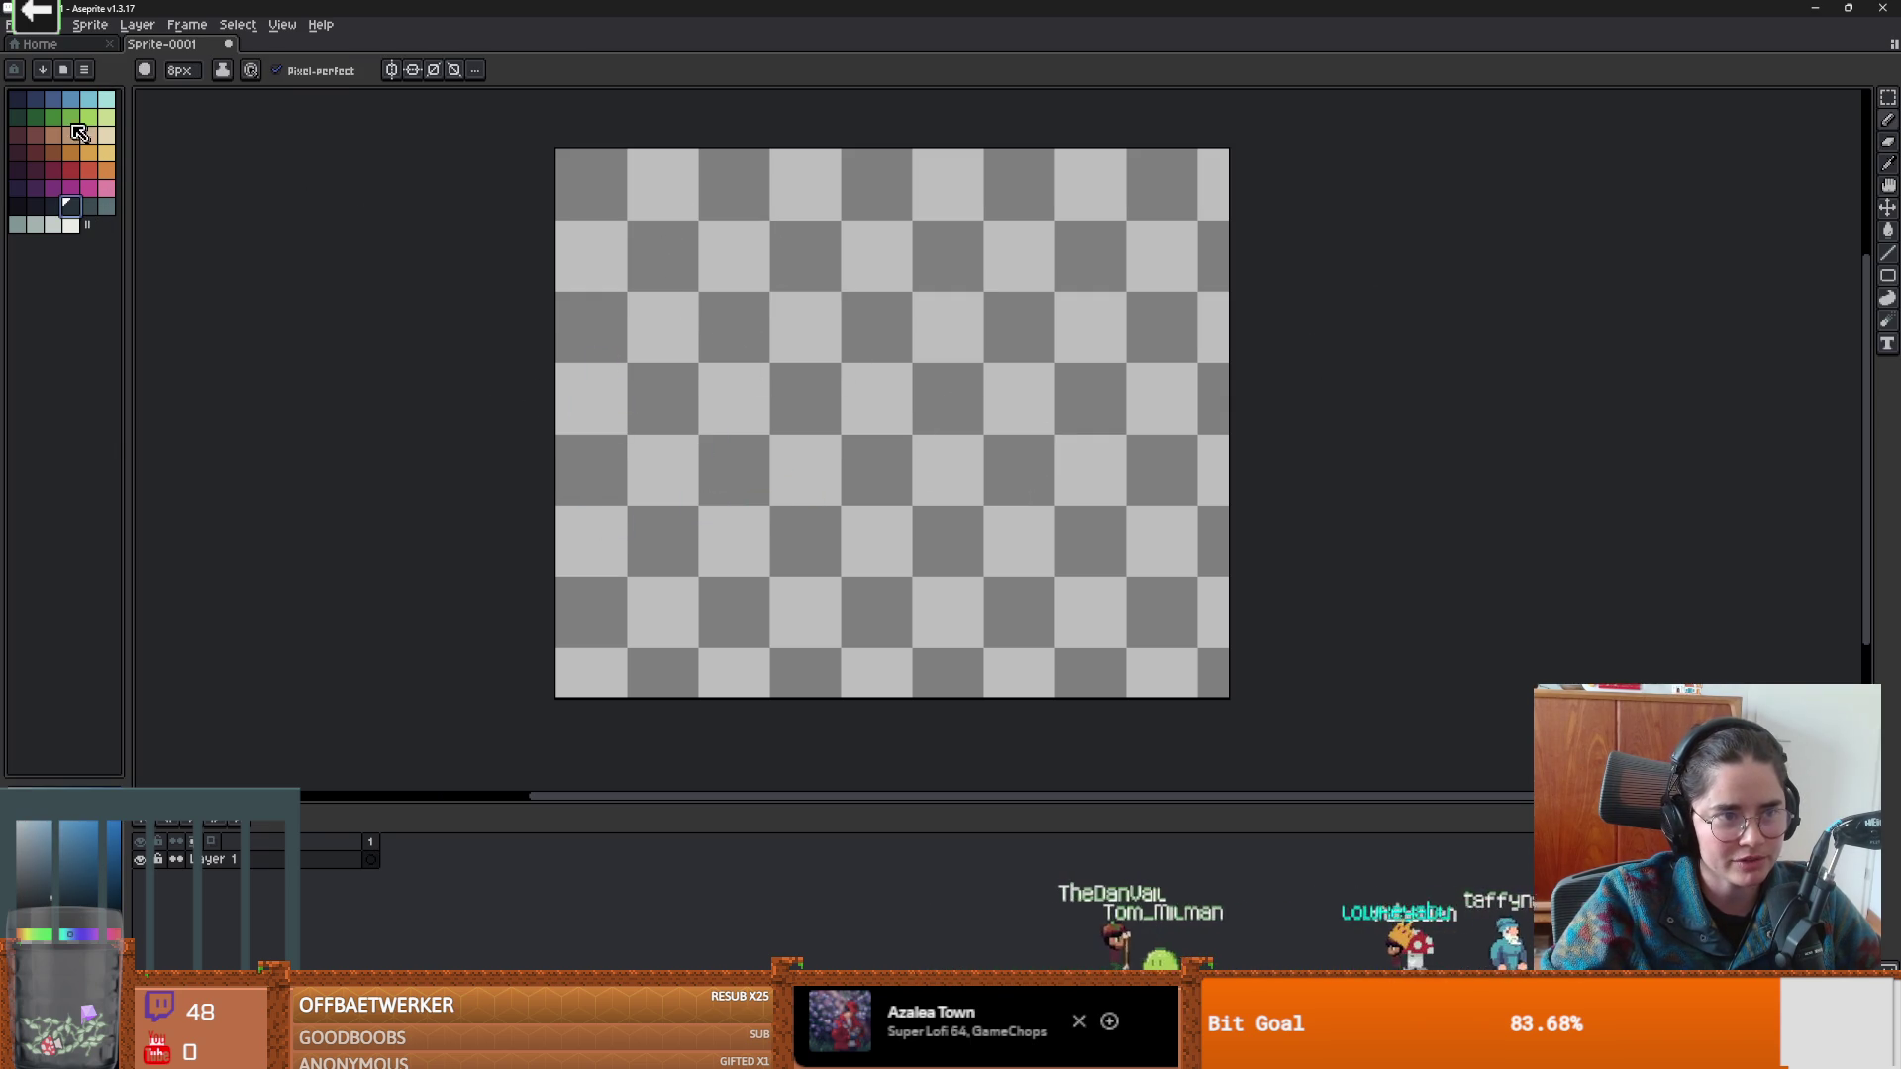
pyautogui.moveTo(557, 511)
pyautogui.mouseDown()
pyautogui.moveTo(830, 371)
pyautogui.moveTo(1210, 284)
pyautogui.moveTo(410, 634)
pyautogui.moveTo(787, 528)
pyautogui.moveTo(797, 473)
pyautogui.mouseUp()
pyautogui.hotkey('ctrl', 'z')
pyautogui.hotkey('ctrl', 'z')
pyautogui.hotkey('ctrl', 'z')
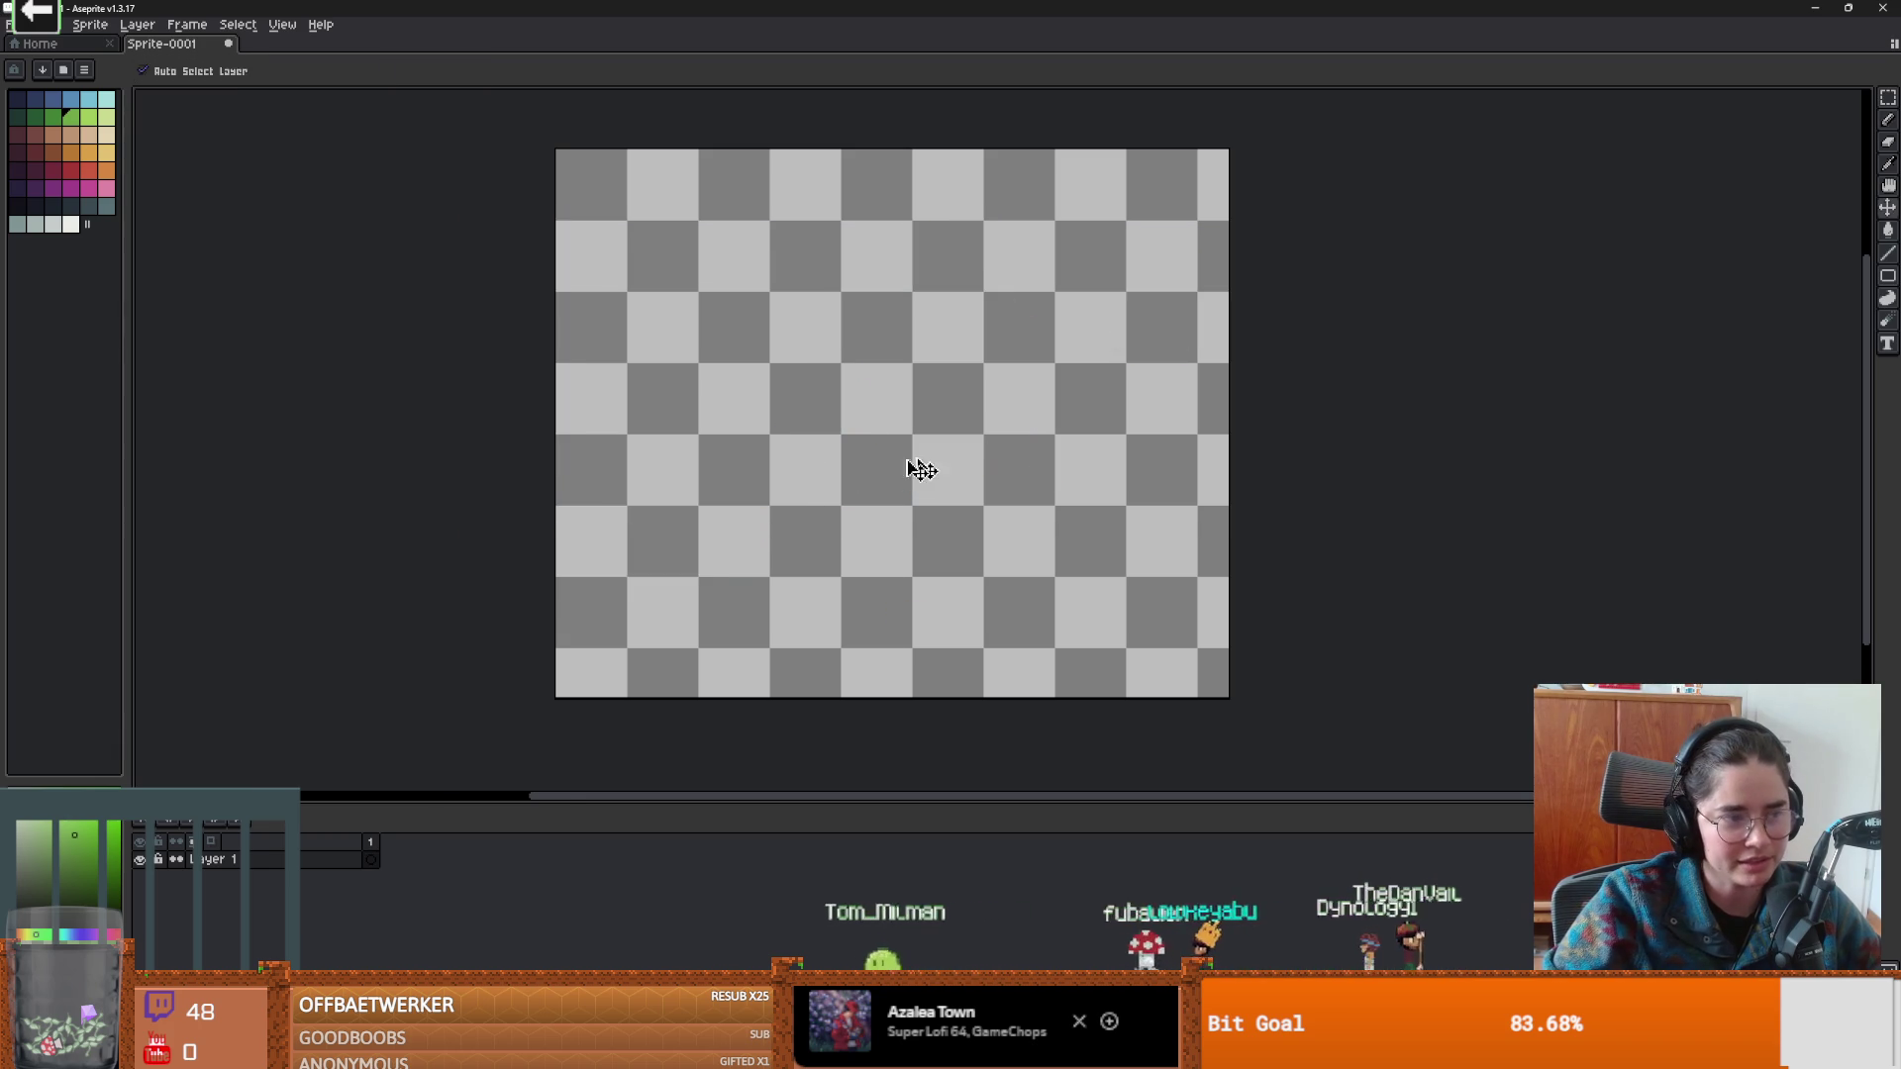
# Draw a green hill line across the canvas and fill the ground below it green.
pyautogui.scroll(2, 965, 495)
pyautogui.scroll(-1, 960, 522)
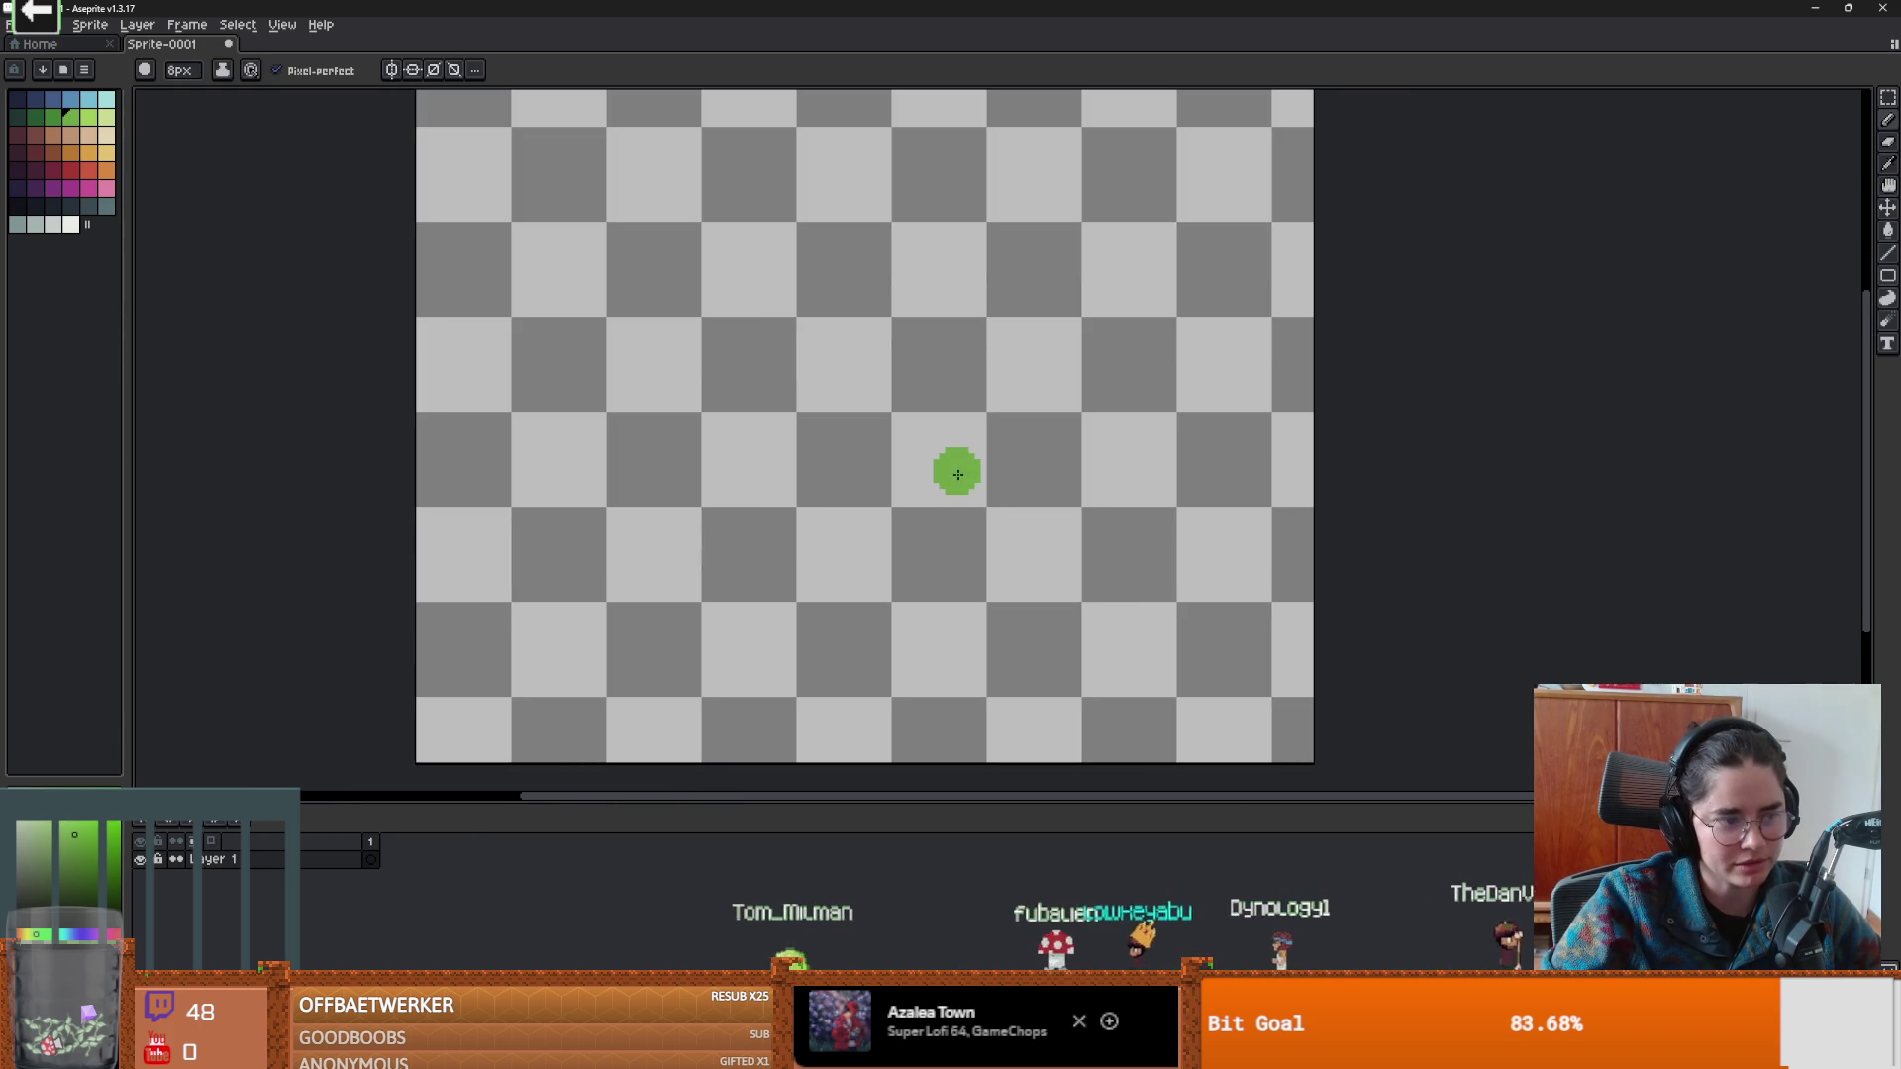
pyautogui.moveTo(856, 538); pyautogui.dragTo(736, 516)
pyautogui.scroll(1, 722, 501)
pyautogui.scroll(-1, 776, 568)
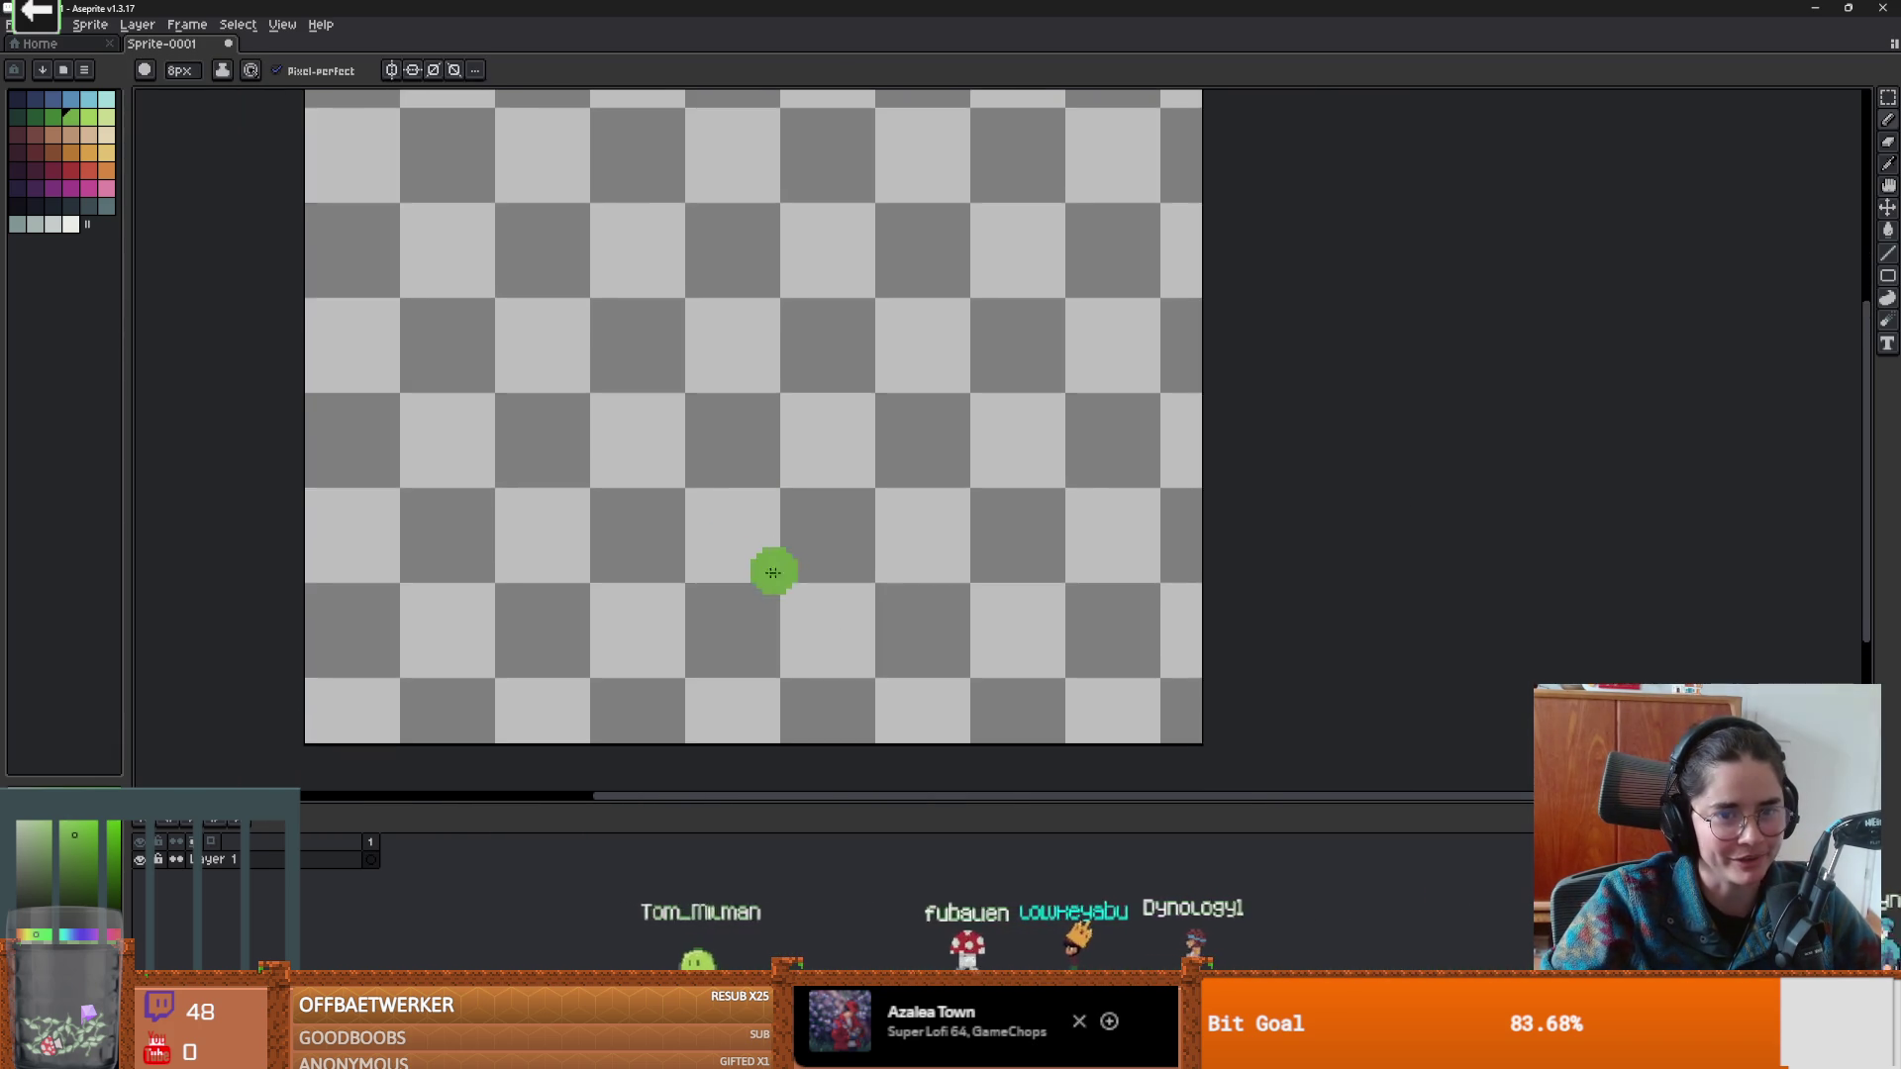
pyautogui.moveTo(782, 159)
pyautogui.mouseDown()
pyautogui.moveTo(564, 412)
pyautogui.moveTo(302, 461)
pyautogui.mouseUp()
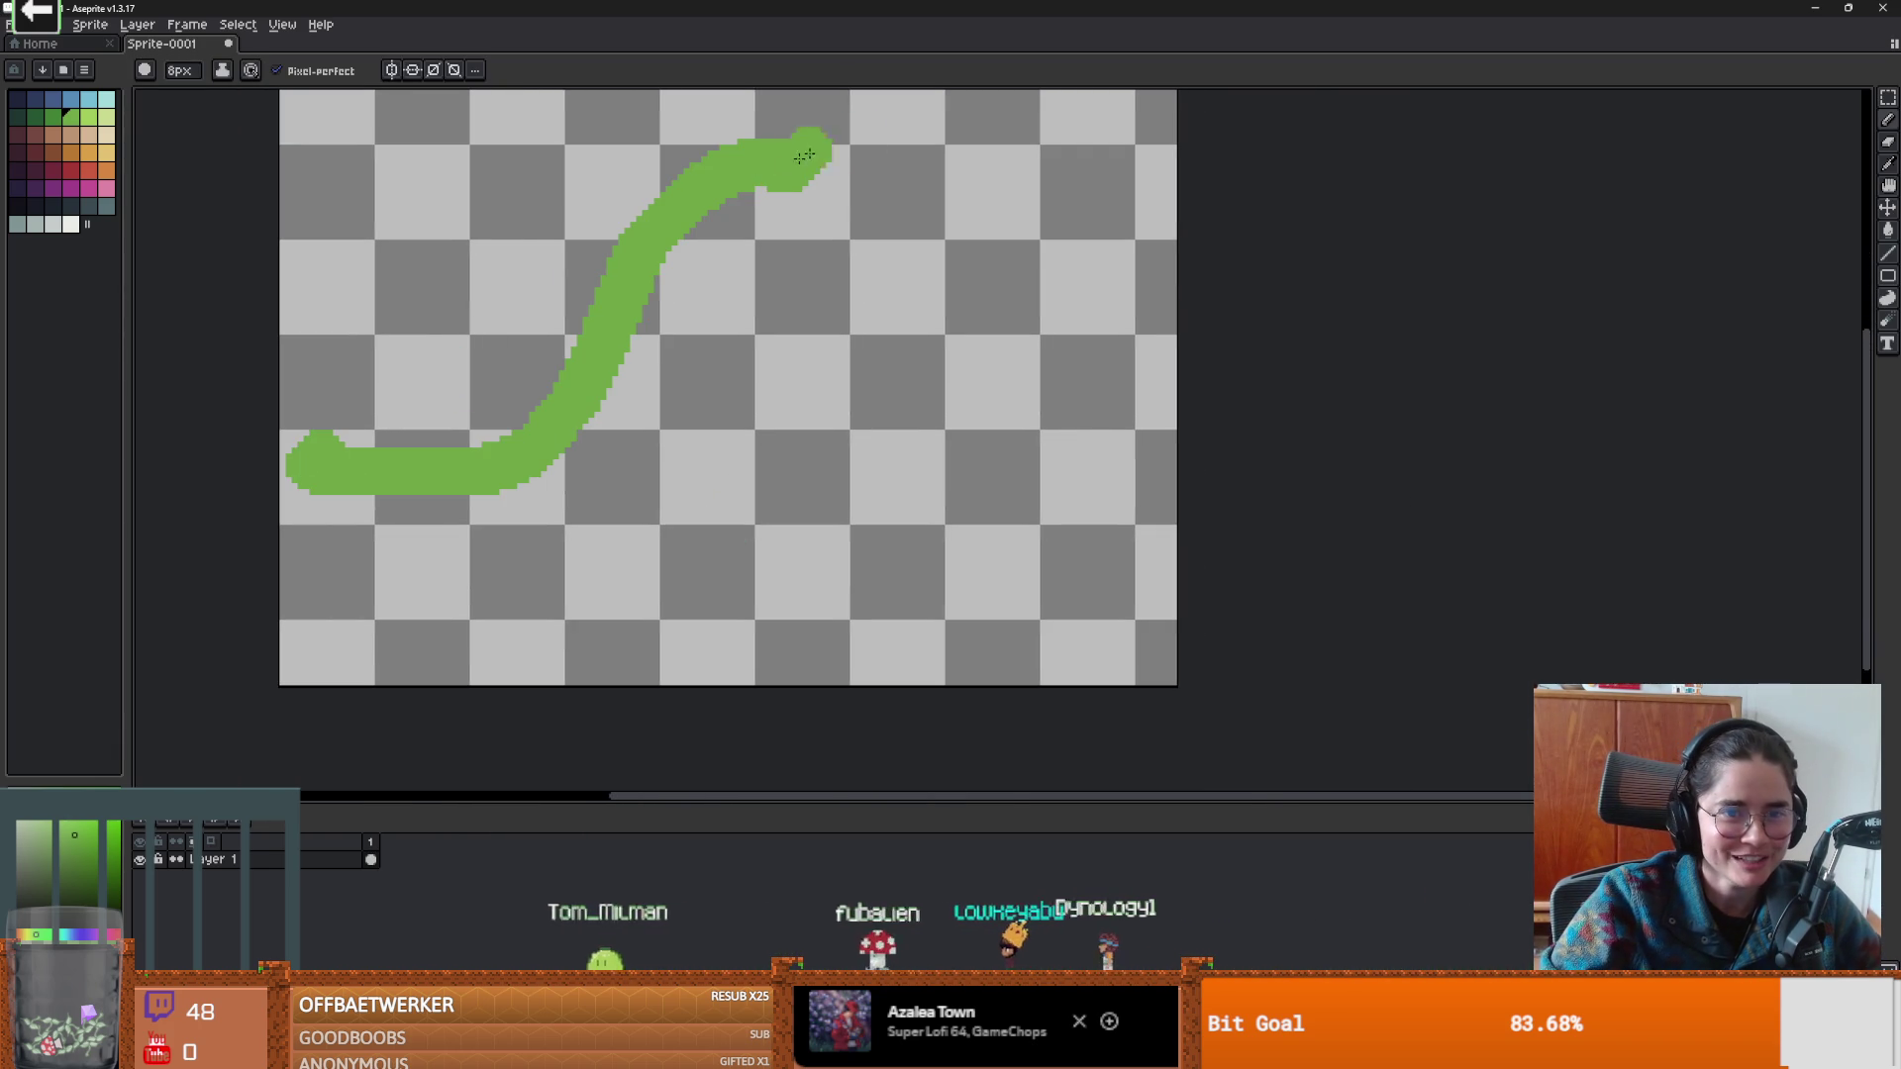
pyautogui.moveTo(828, 139); pyautogui.dragTo(1574, 390)
pyautogui.press('g')
pyautogui.click(620, 509)
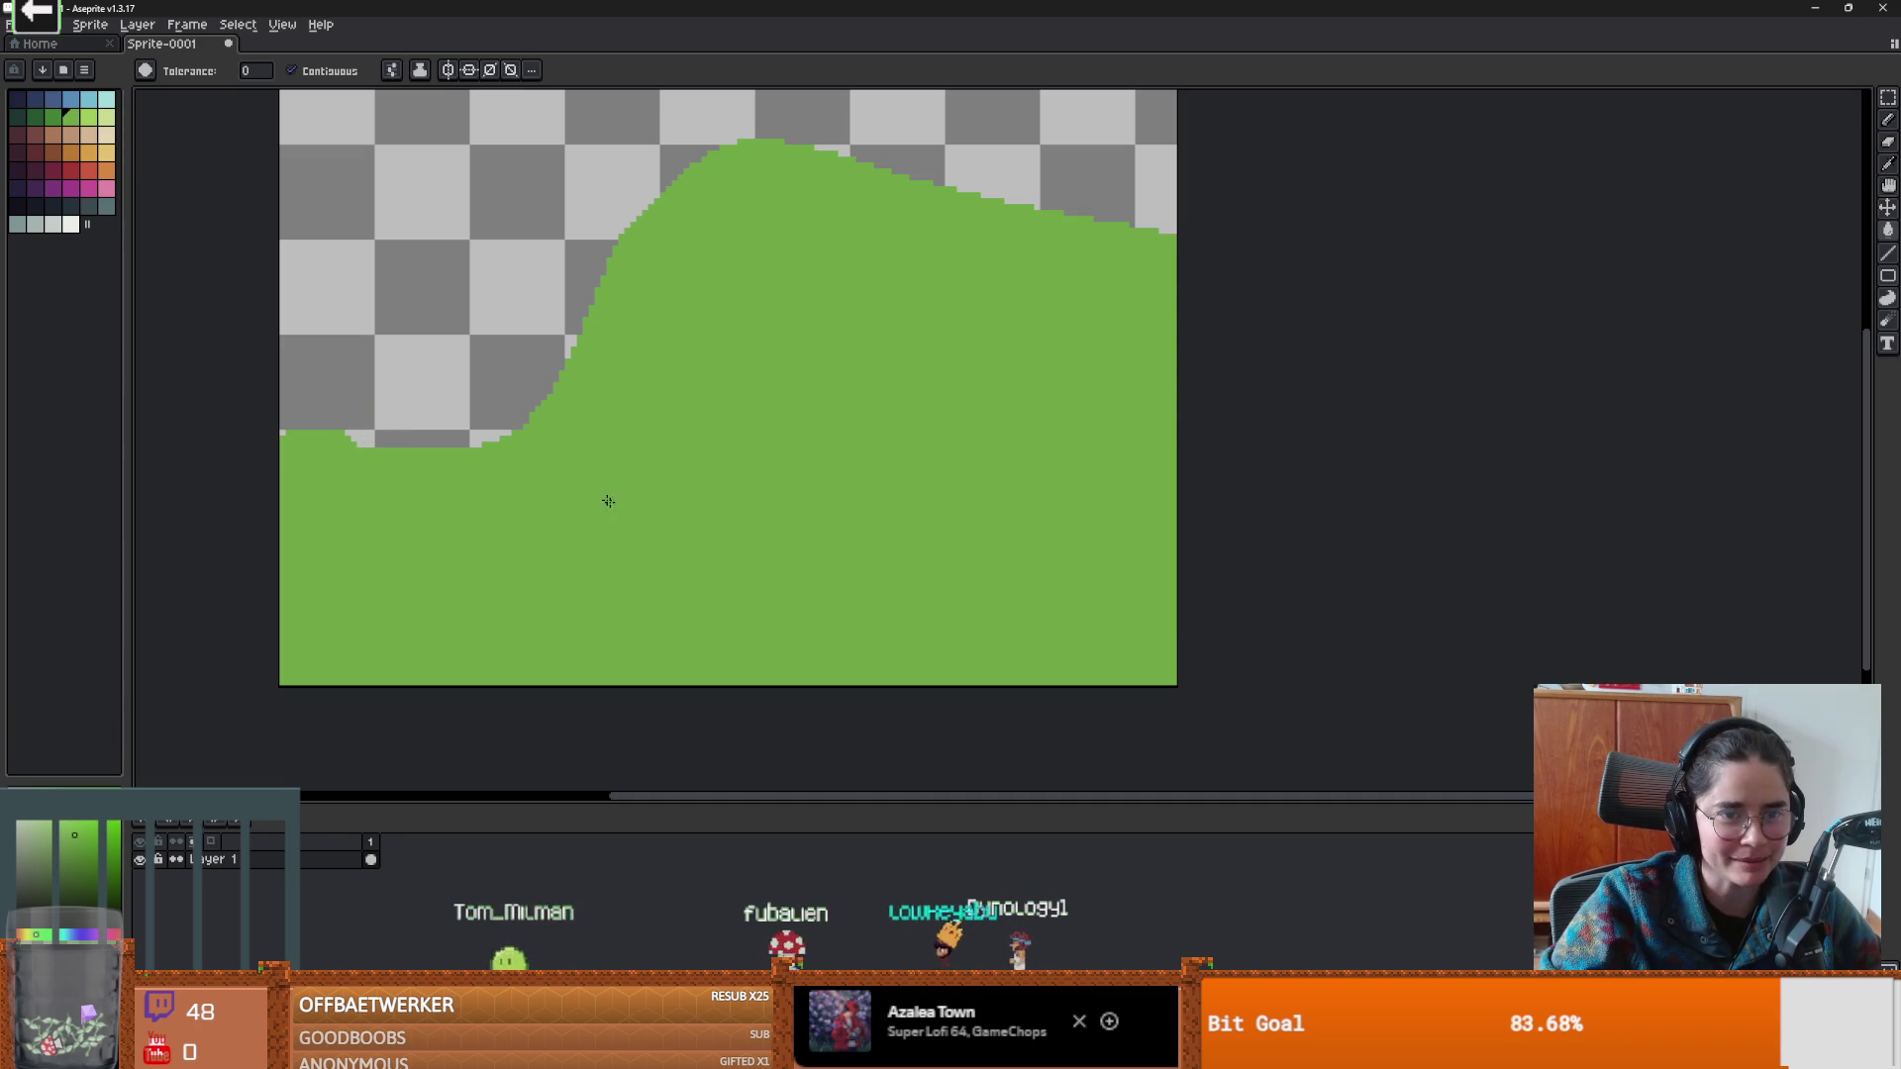
# Paint a dark slate road winding across the hill and touch up its upper edge.
pyautogui.click(93, 204)
pyautogui.press('b')
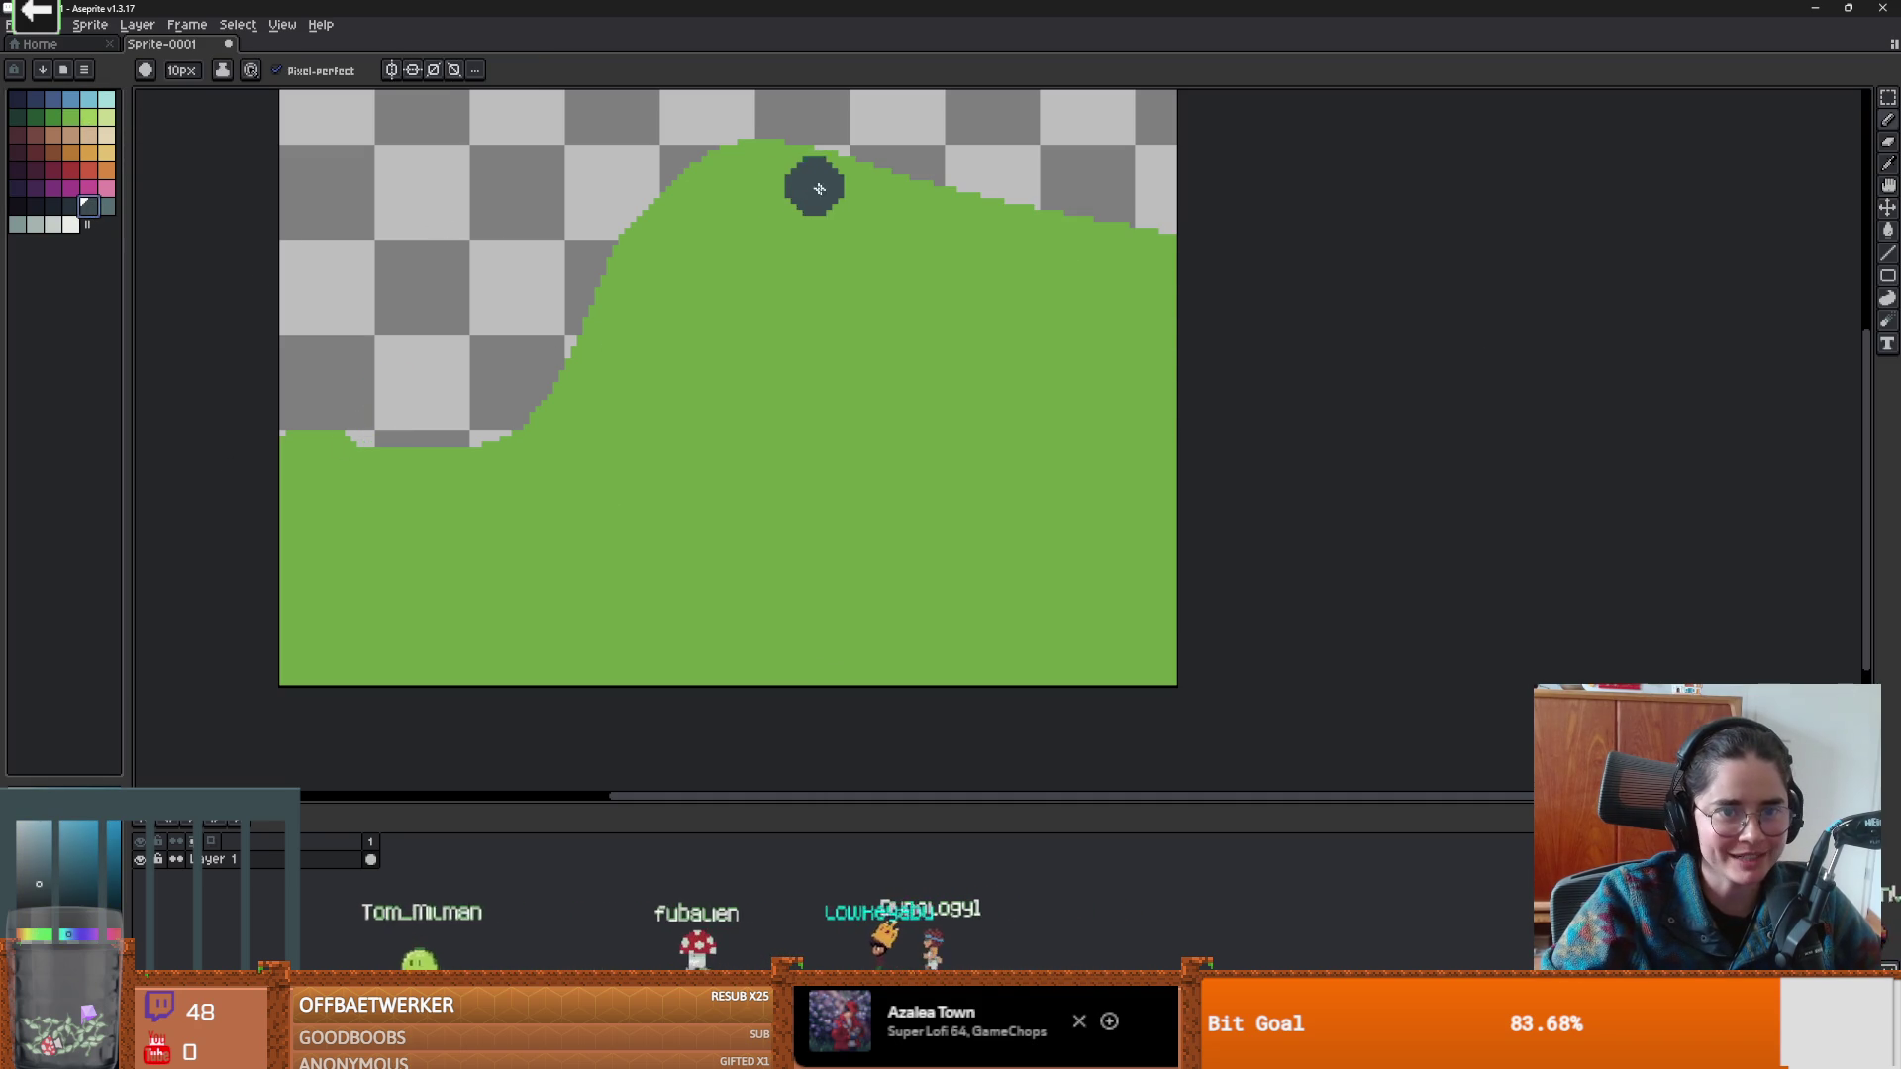
pyautogui.moveTo(1222, 358)
pyautogui.mouseDown()
pyautogui.moveTo(728, 342)
pyautogui.moveTo(184, 559)
pyautogui.mouseUp()
pyautogui.scroll(1, 638, 478)
pyautogui.click(648, 361)
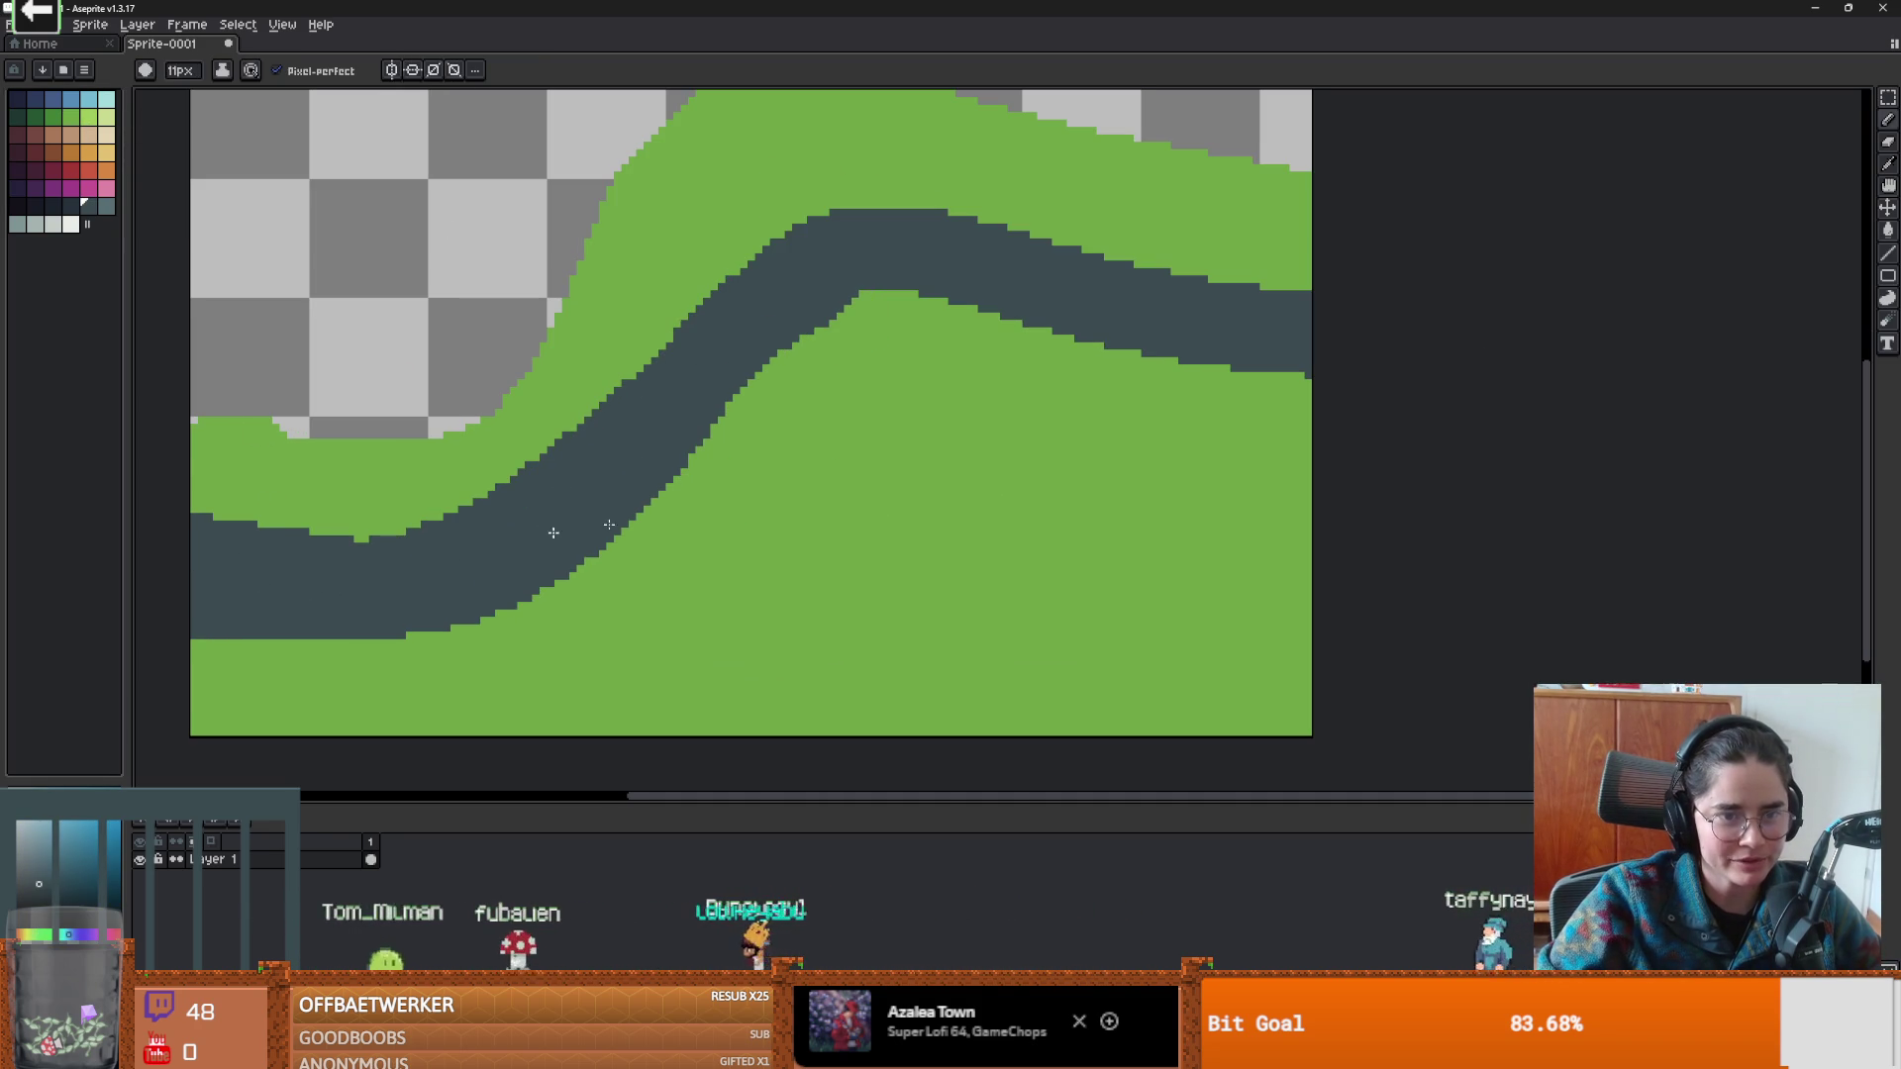
pyautogui.scroll(1, 586, 507)
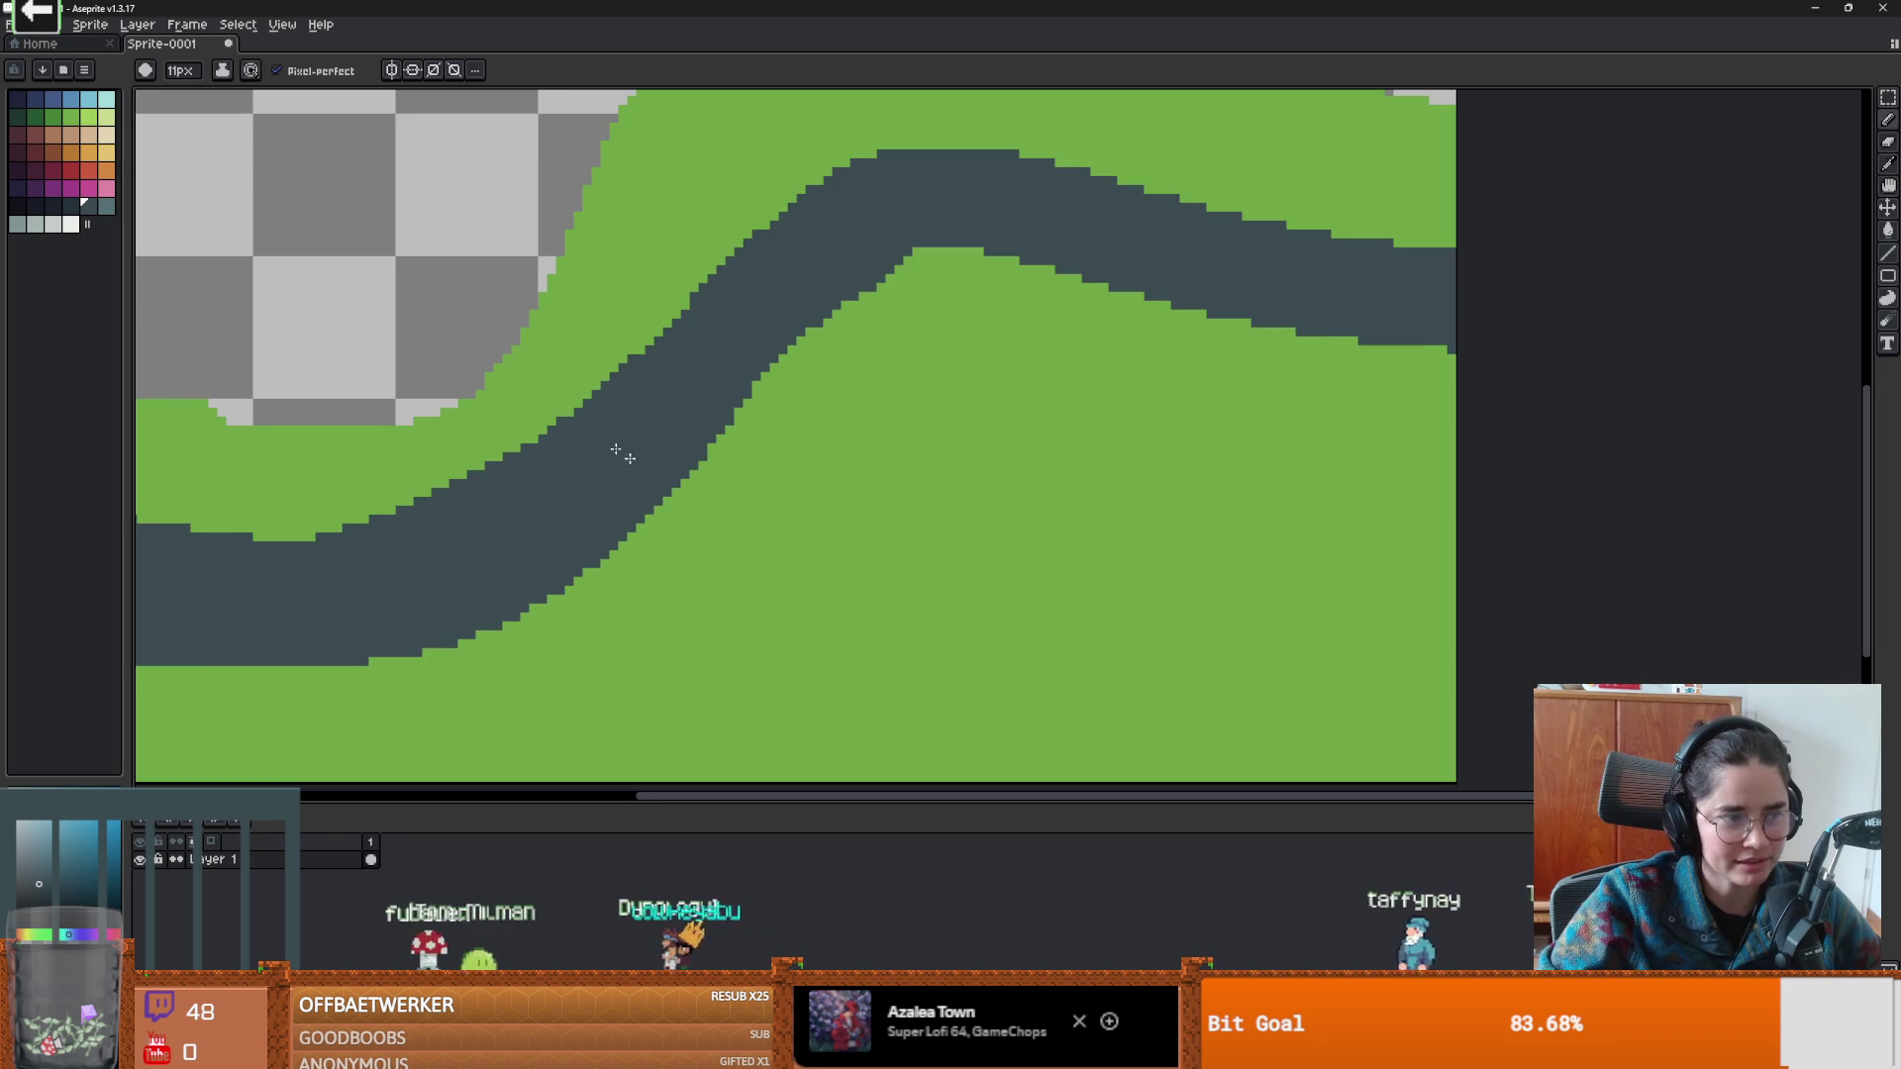
# Pick brown, add Layer 2 for the figure, and shrink the brush to 9px.
pyautogui.press('-')
pyautogui.click(70, 138)
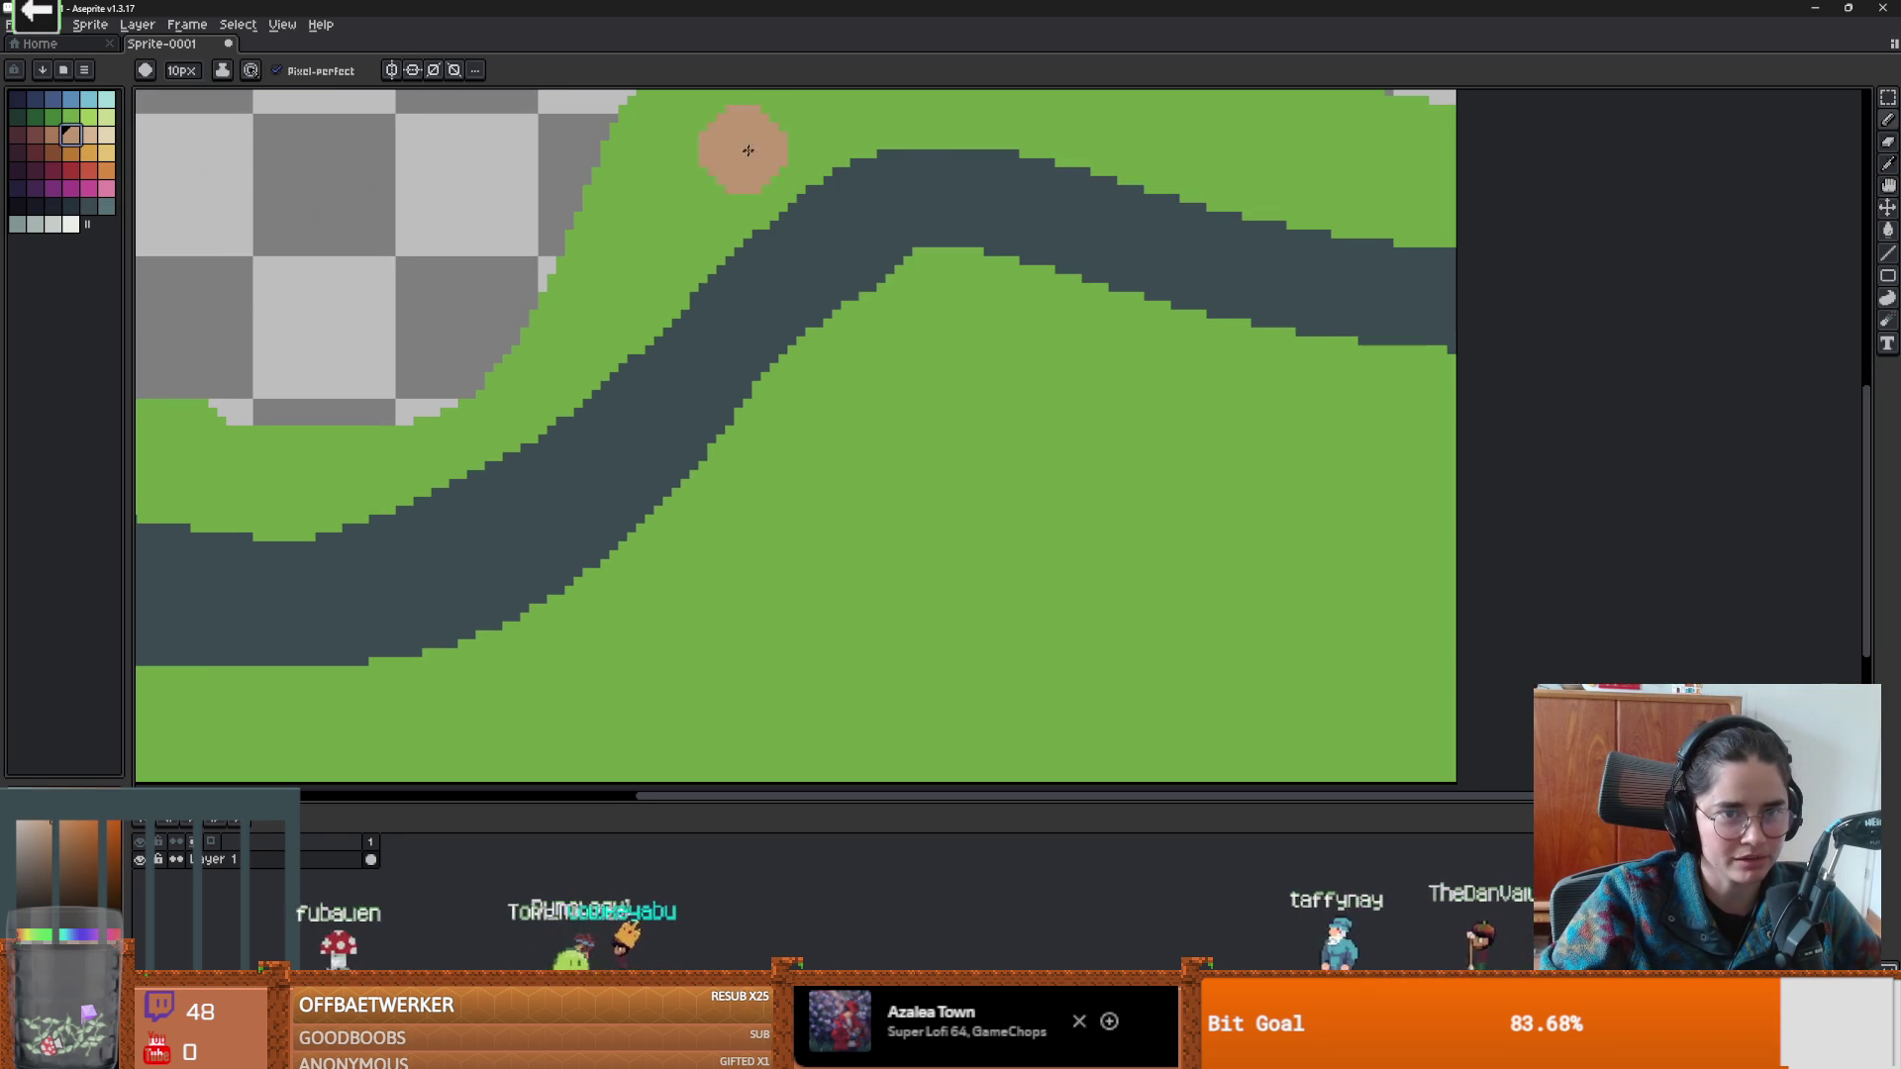
pyautogui.hotkey('shift', 'n')
pyautogui.press('-')
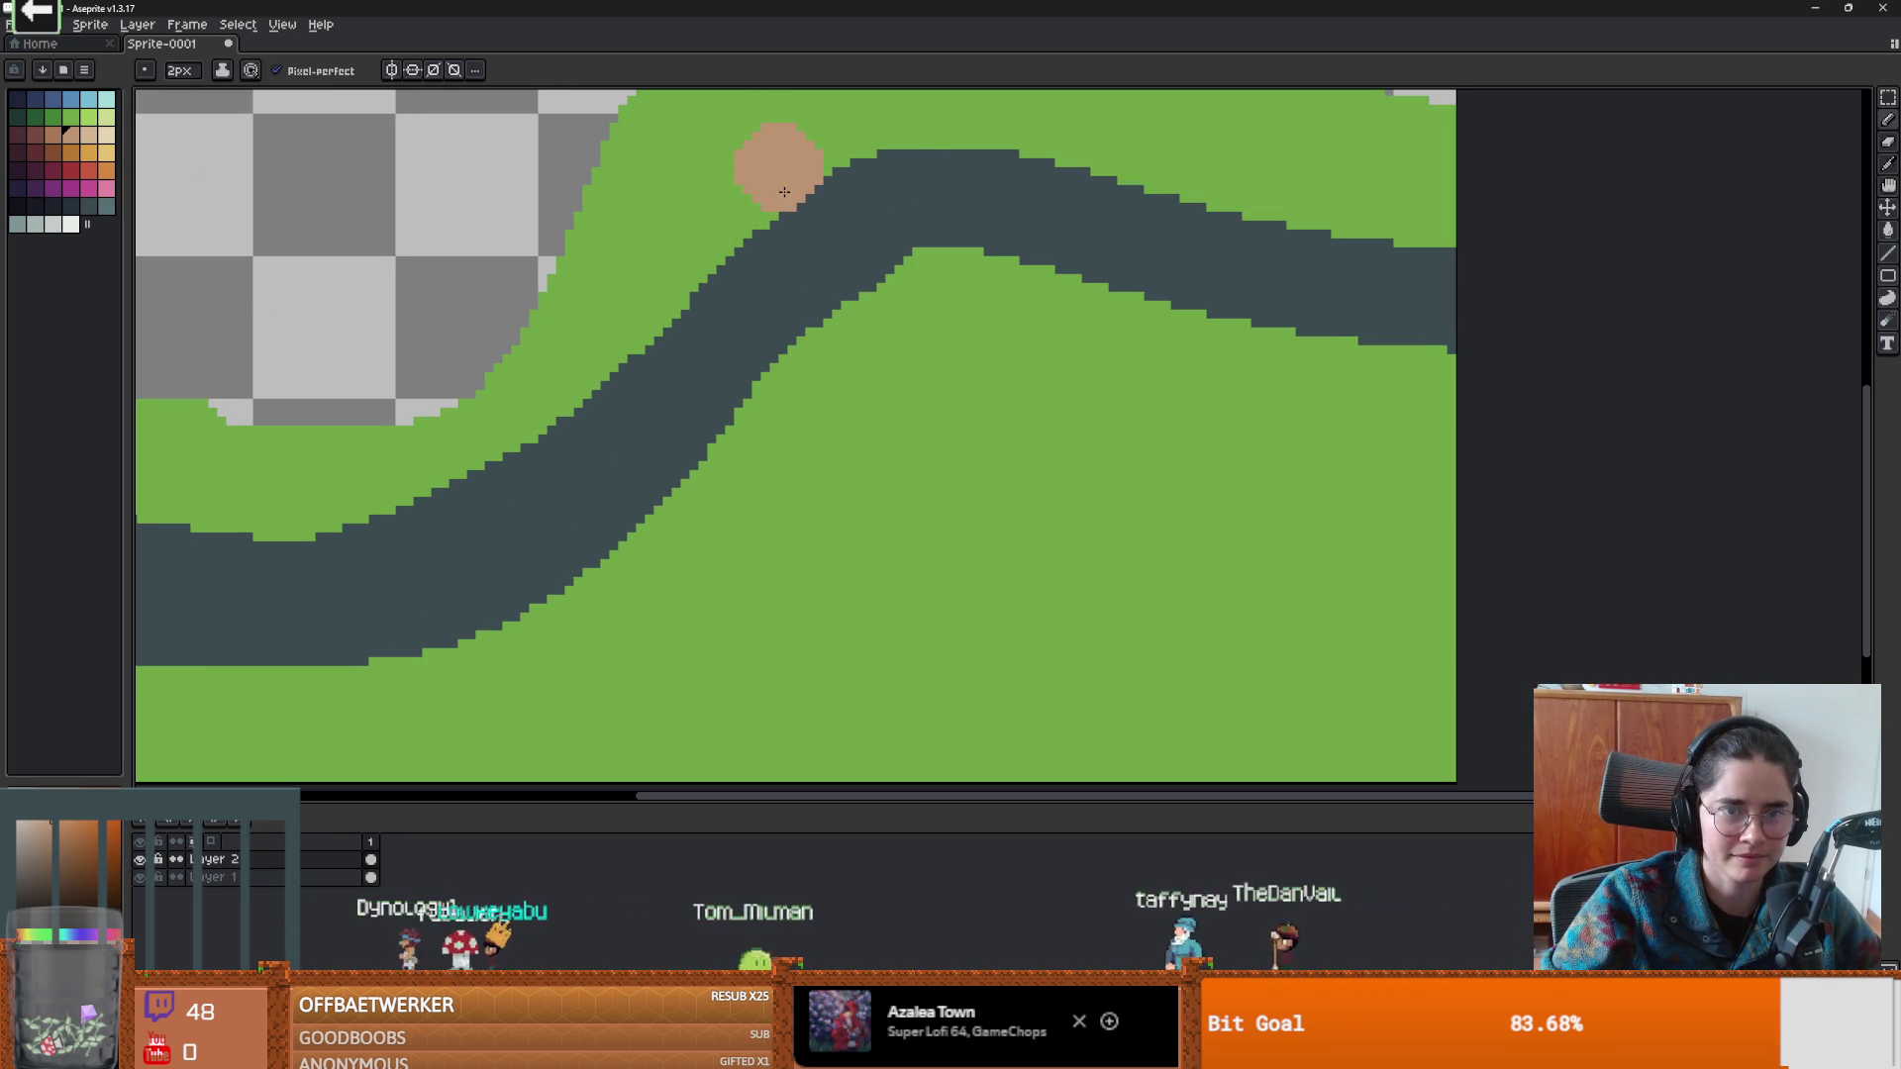
# Extend the brown figure downward, then move it onto the road, slightly up and right.
pyautogui.moveTo(742, 295)
pyautogui.mouseDown()
pyautogui.moveTo(774, 266)
pyautogui.moveTo(738, 226)
pyautogui.moveTo(841, 206)
pyautogui.moveTo(158, 525)
pyautogui.moveTo(900, 395)
pyautogui.moveTo(1274, 170)
pyautogui.moveTo(132, 453)
pyautogui.moveTo(1723, 268)
pyautogui.moveTo(1689, 233)
pyautogui.moveTo(835, 416)
pyautogui.mouseUp()
pyautogui.press('v')
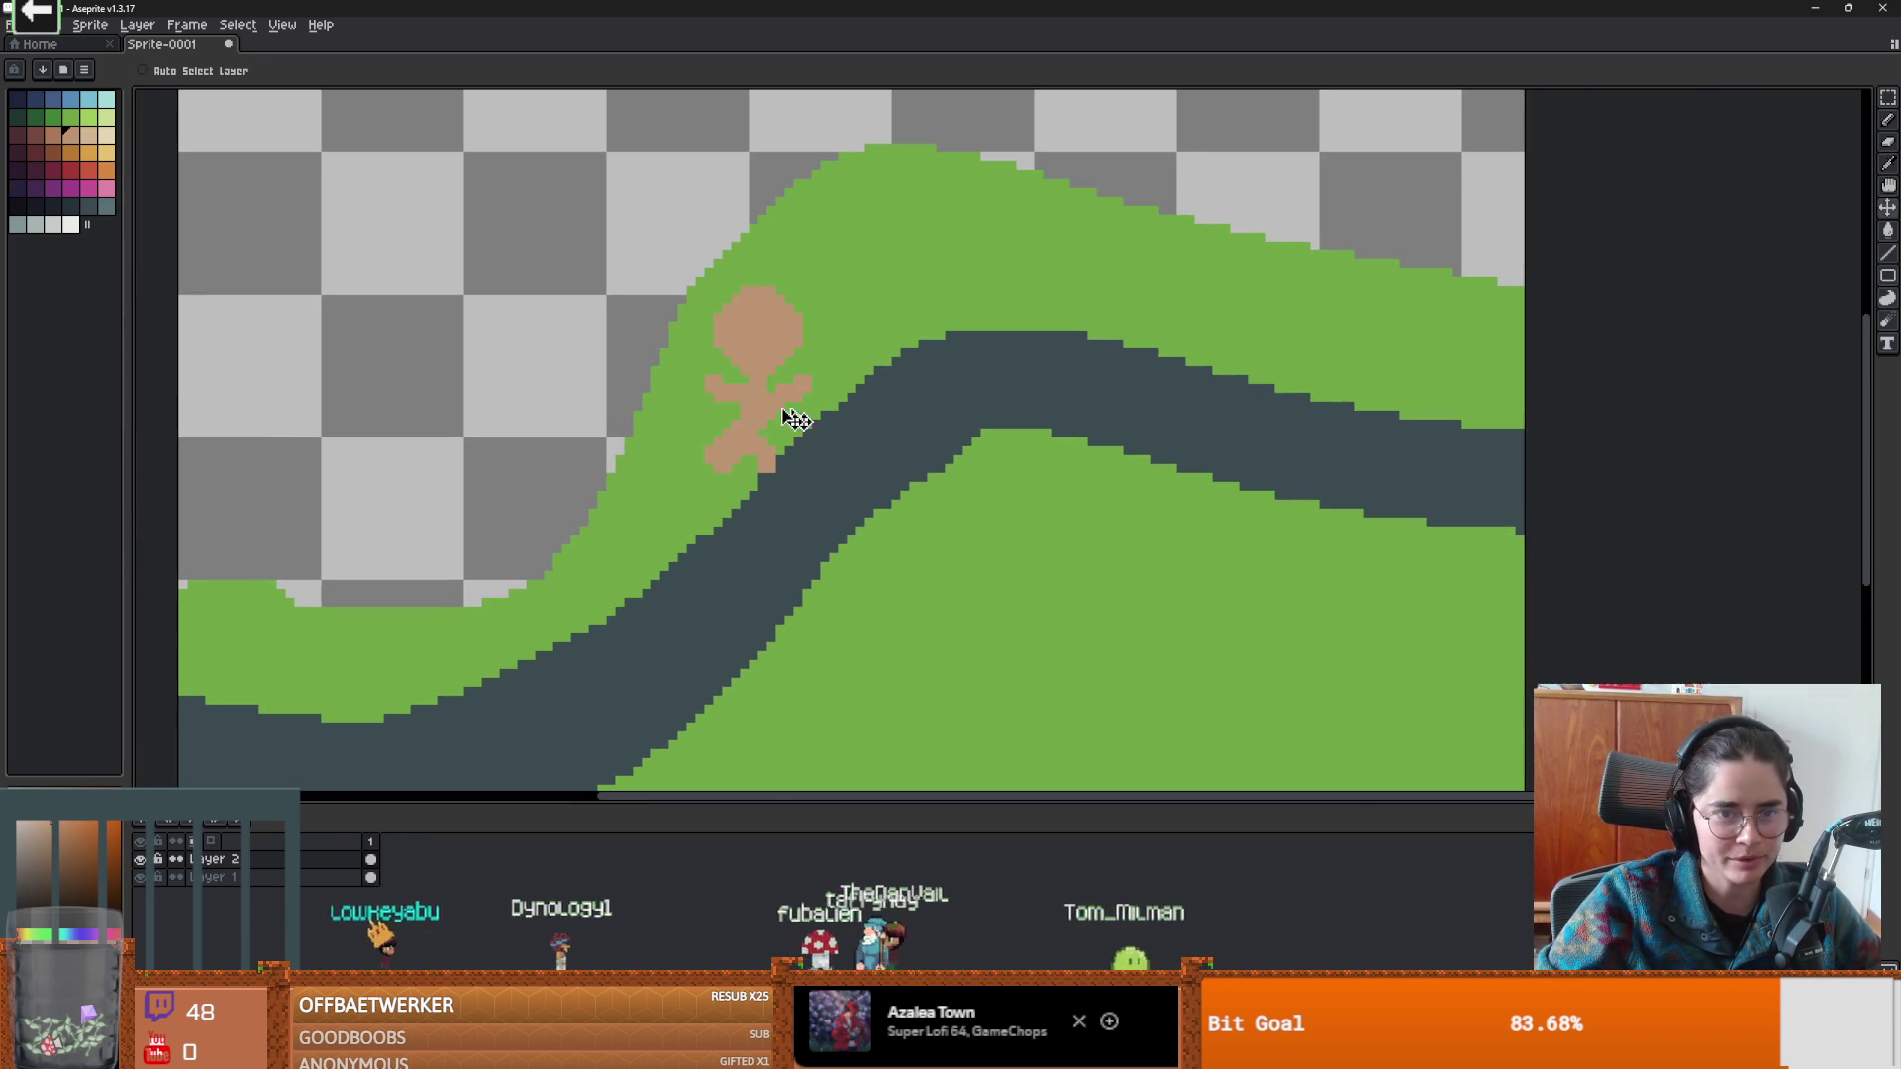
pyautogui.moveTo(912, 260)
pyautogui.mouseDown()
pyautogui.moveTo(961, 351)
pyautogui.moveTo(594, 539)
pyautogui.moveTo(649, 574)
pyautogui.moveTo(732, 566)
pyautogui.moveTo(904, 360)
pyautogui.moveTo(832, 395)
pyautogui.moveTo(840, 475)
pyautogui.moveTo(896, 438)
pyautogui.mouseUp()
pyautogui.moveTo(1015, 461); pyautogui.dragTo(1019, 268)
pyautogui.moveTo(868, 268)
pyautogui.mouseDown()
pyautogui.moveTo(901, 125)
pyautogui.moveTo(828, 281)
pyautogui.mouseUp()
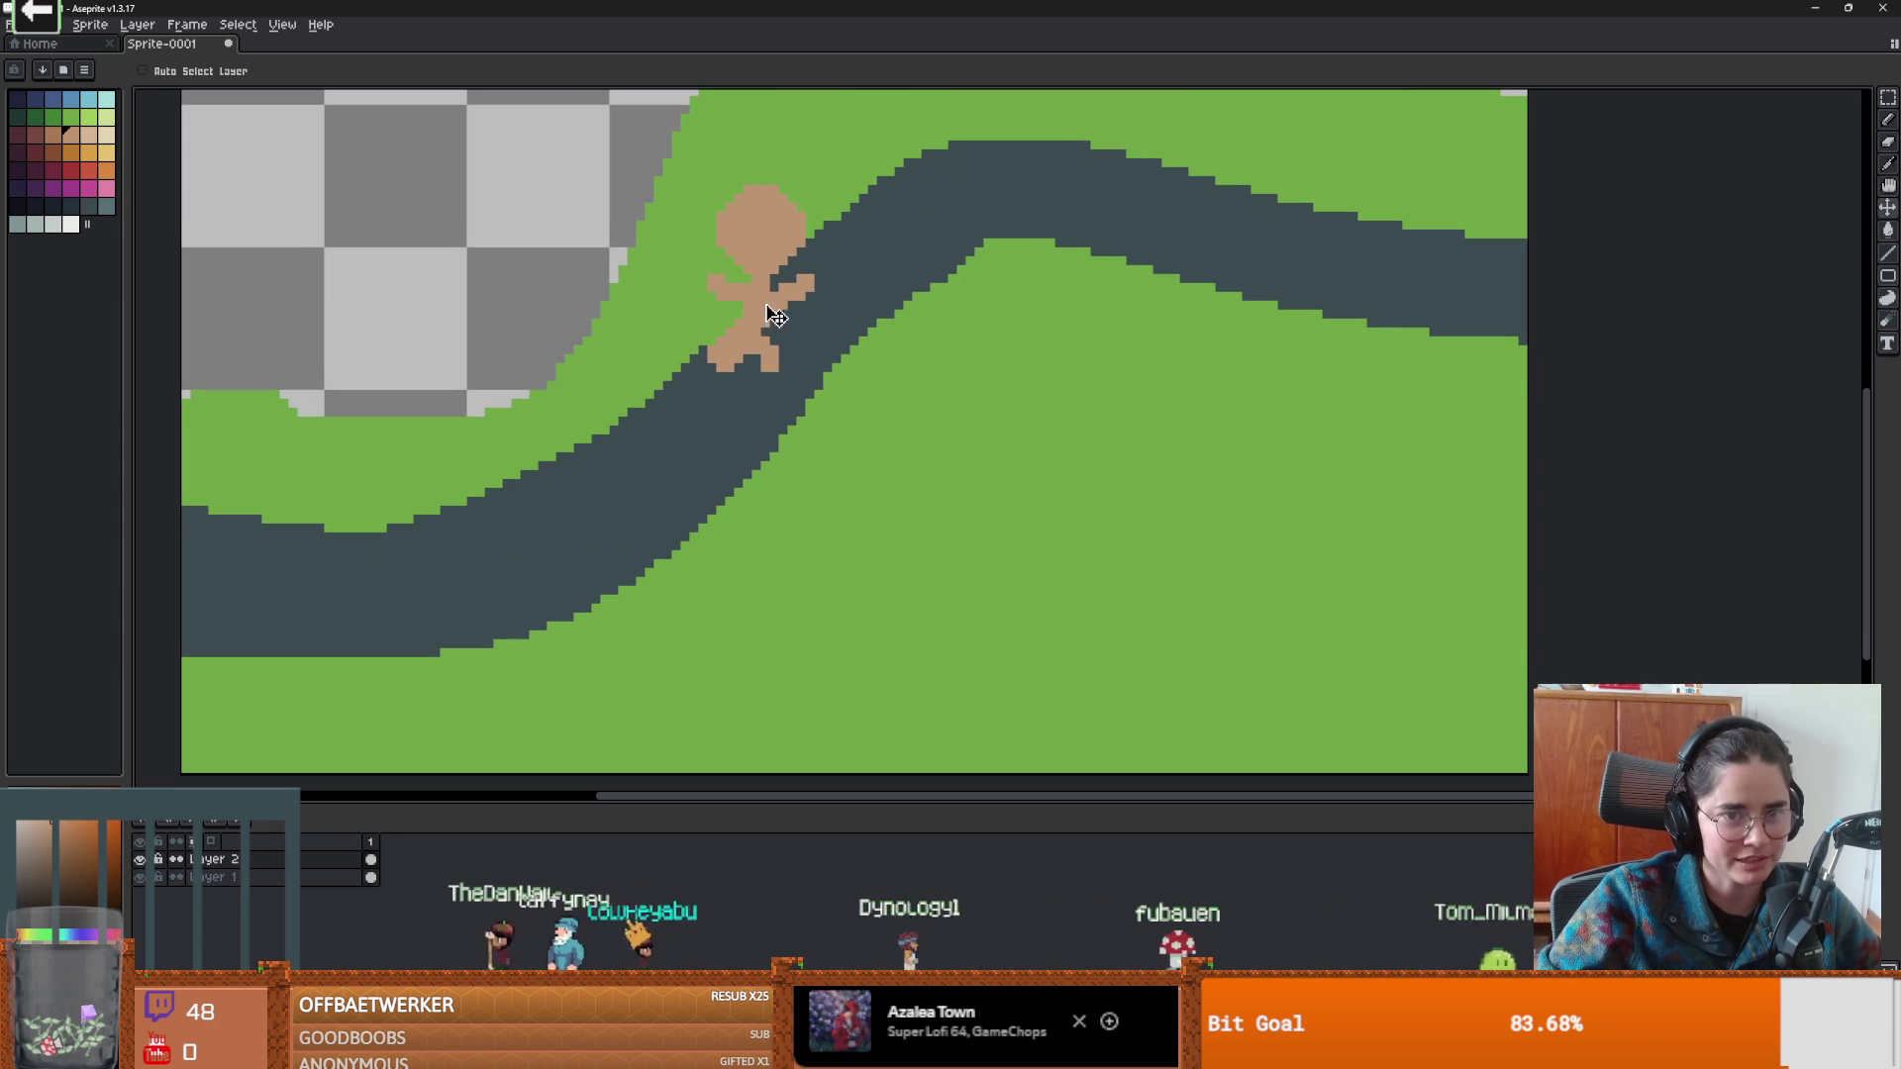
pyautogui.moveTo(757, 356); pyautogui.dragTo(681, 432)
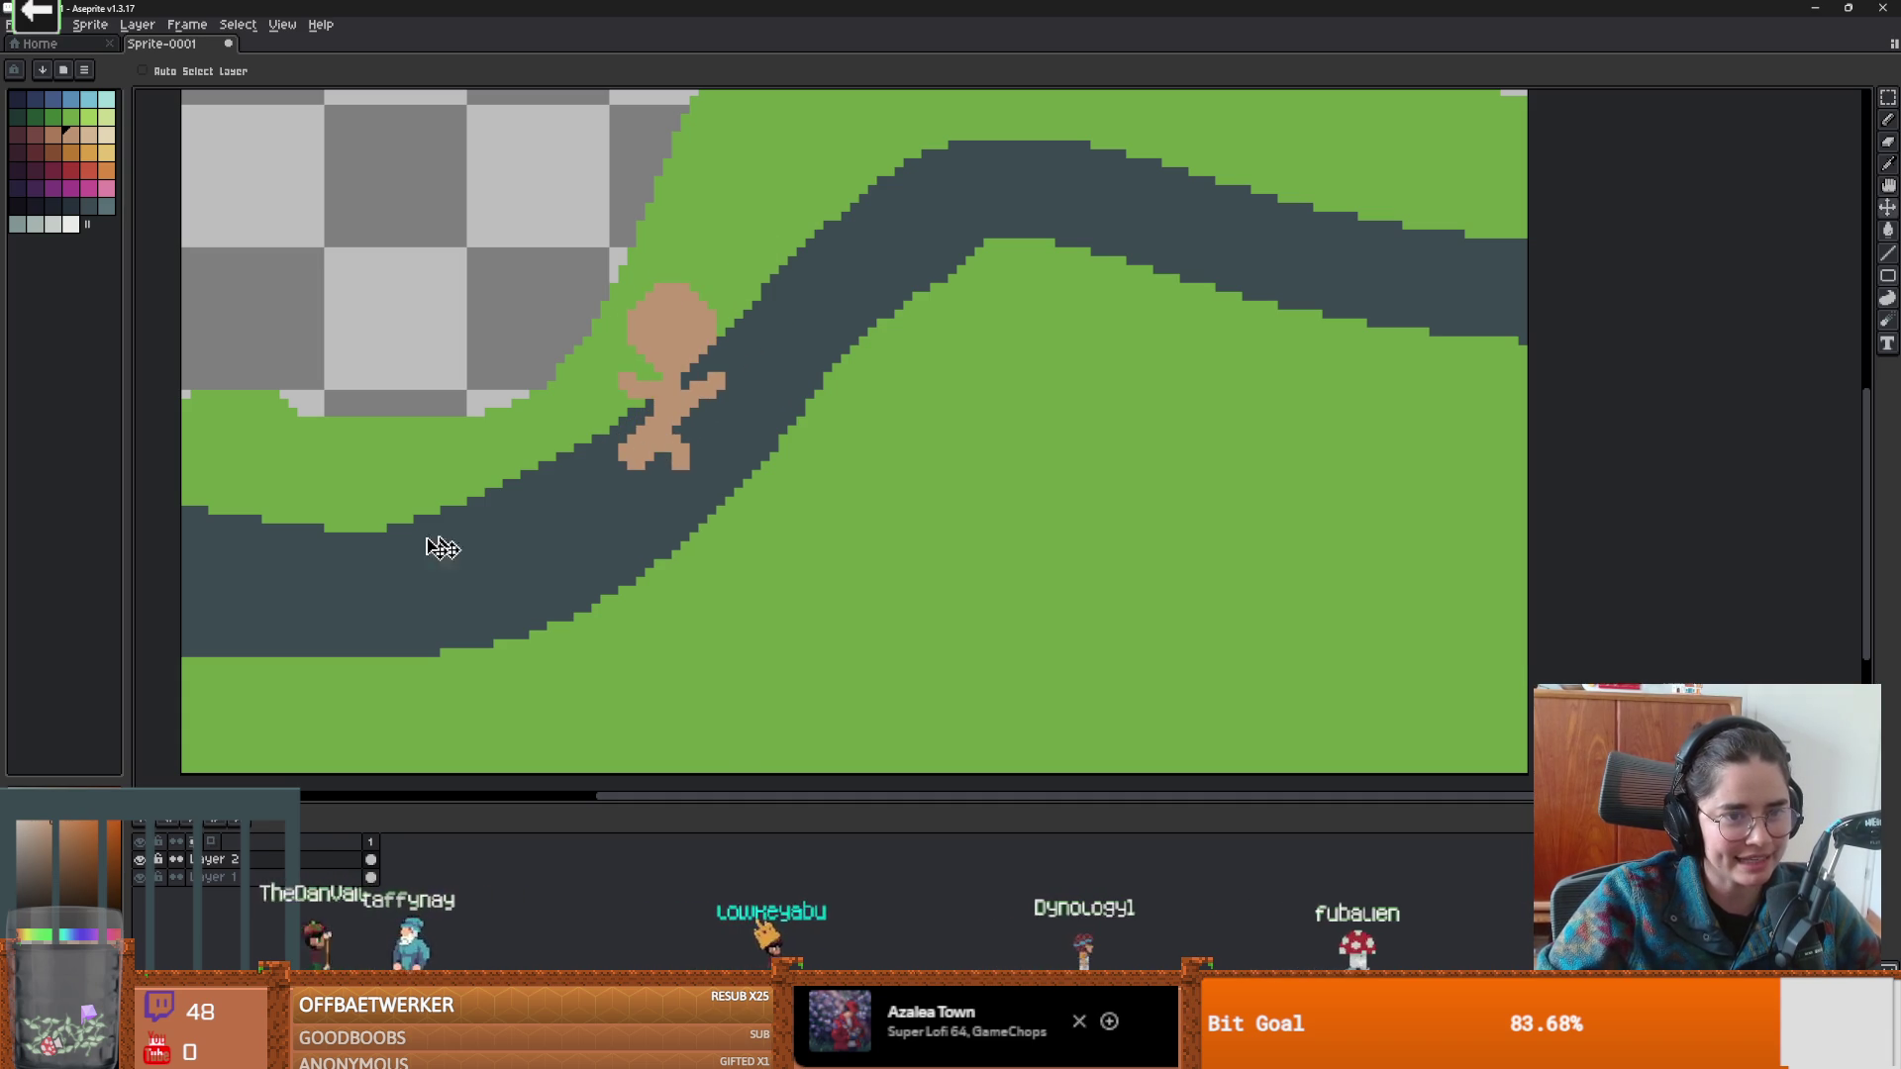
pyautogui.moveTo(592, 507)
pyautogui.mouseDown()
pyautogui.moveTo(529, 528)
pyautogui.moveTo(681, 458)
pyautogui.moveTo(678, 438)
pyautogui.moveTo(327, 534)
pyautogui.moveTo(711, 398)
pyautogui.moveTo(560, 505)
pyautogui.moveTo(322, 507)
pyautogui.moveTo(140, 403)
pyautogui.moveTo(671, 483)
pyautogui.moveTo(777, 530)
pyautogui.moveTo(985, 527)
pyautogui.moveTo(756, 496)
pyautogui.moveTo(666, 522)
pyautogui.mouseUp()
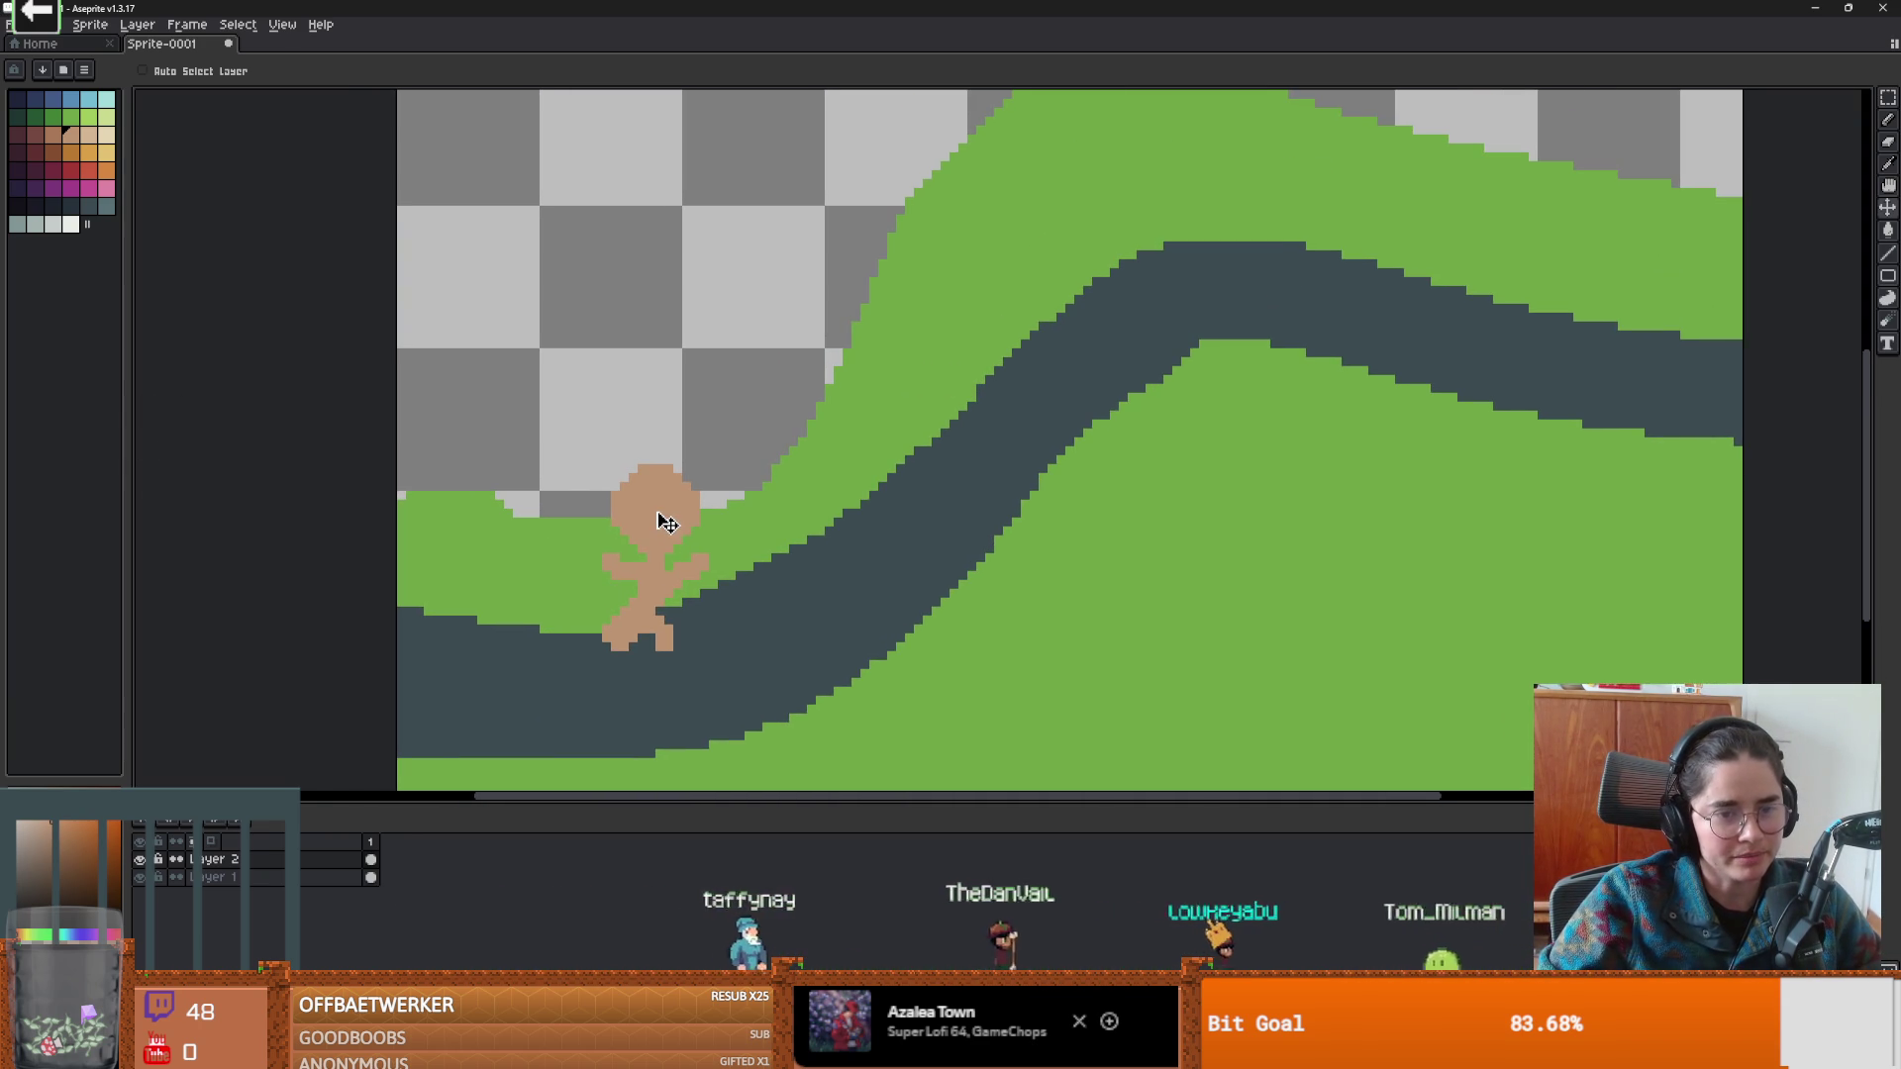
pyautogui.moveTo(670, 615)
pyautogui.mouseDown()
pyautogui.moveTo(542, 634)
pyautogui.moveTo(741, 600)
pyautogui.mouseUp()
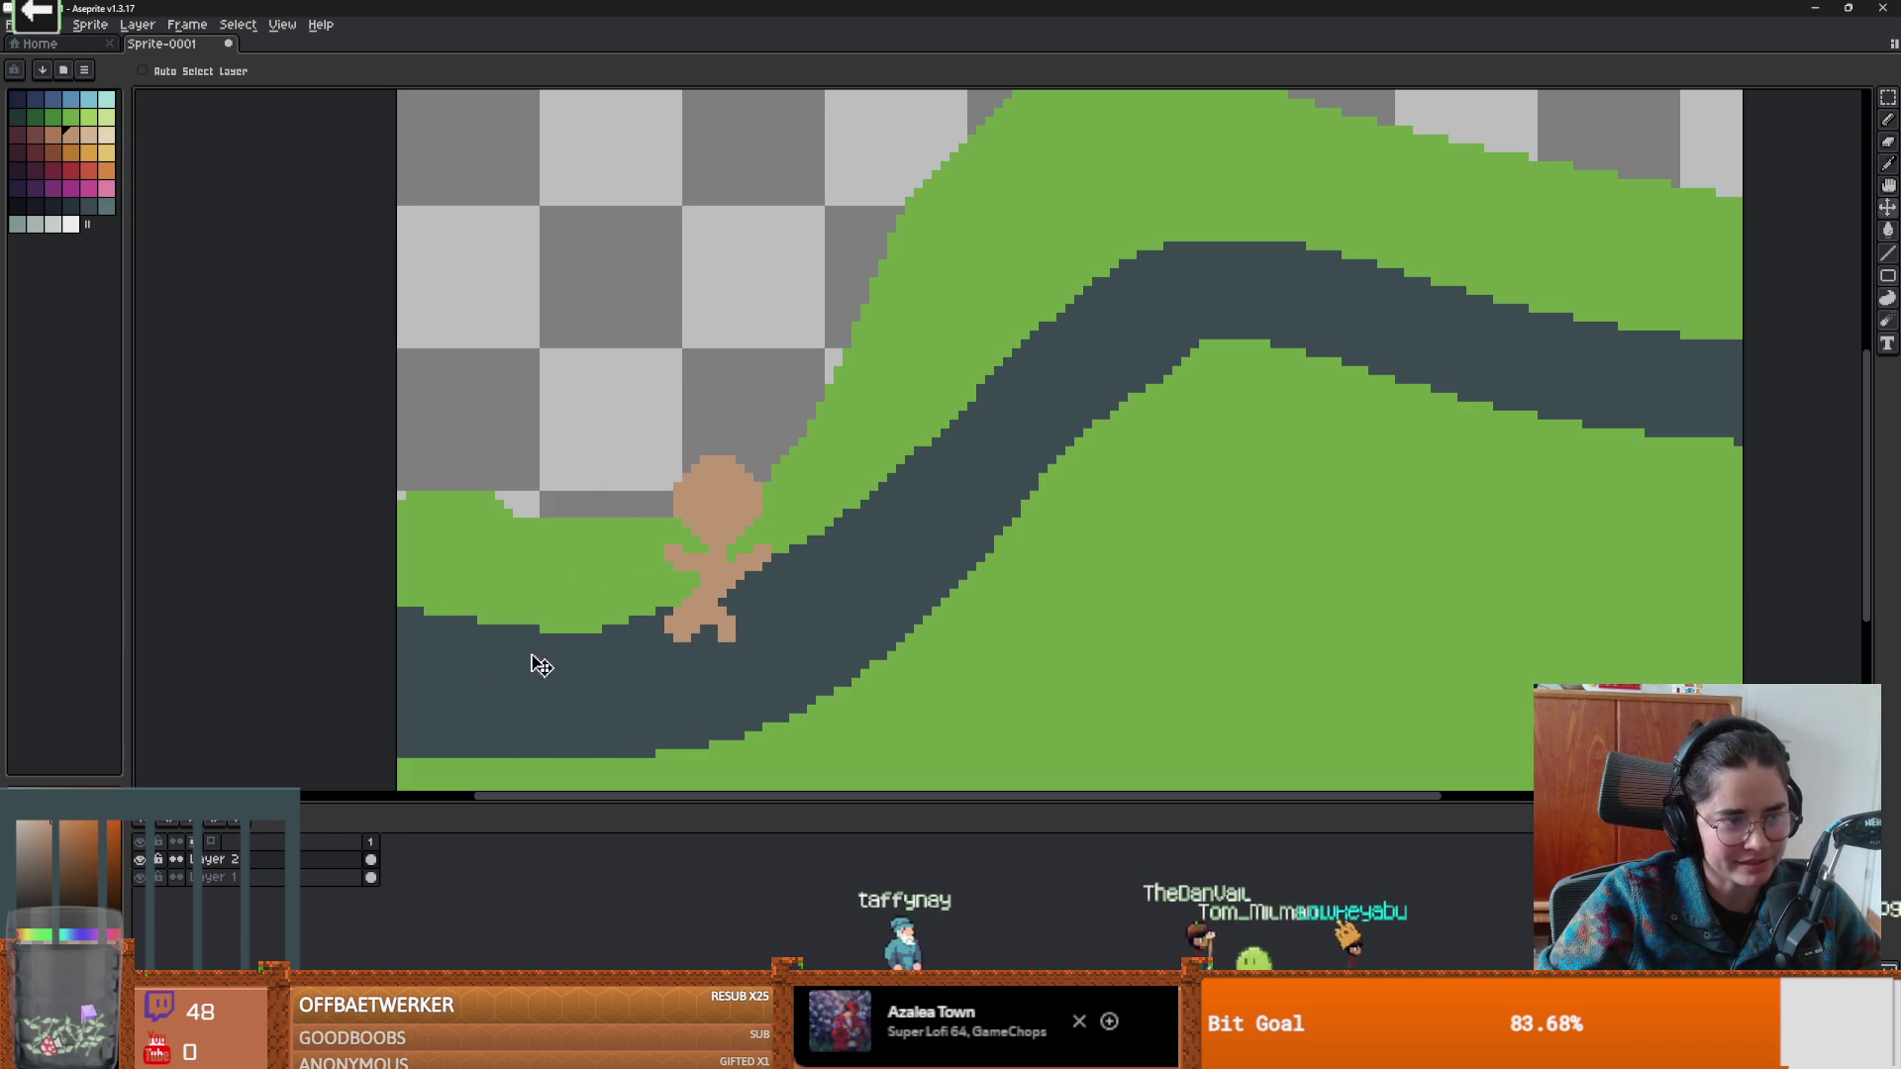
pyautogui.scroll(5, 728, 562)
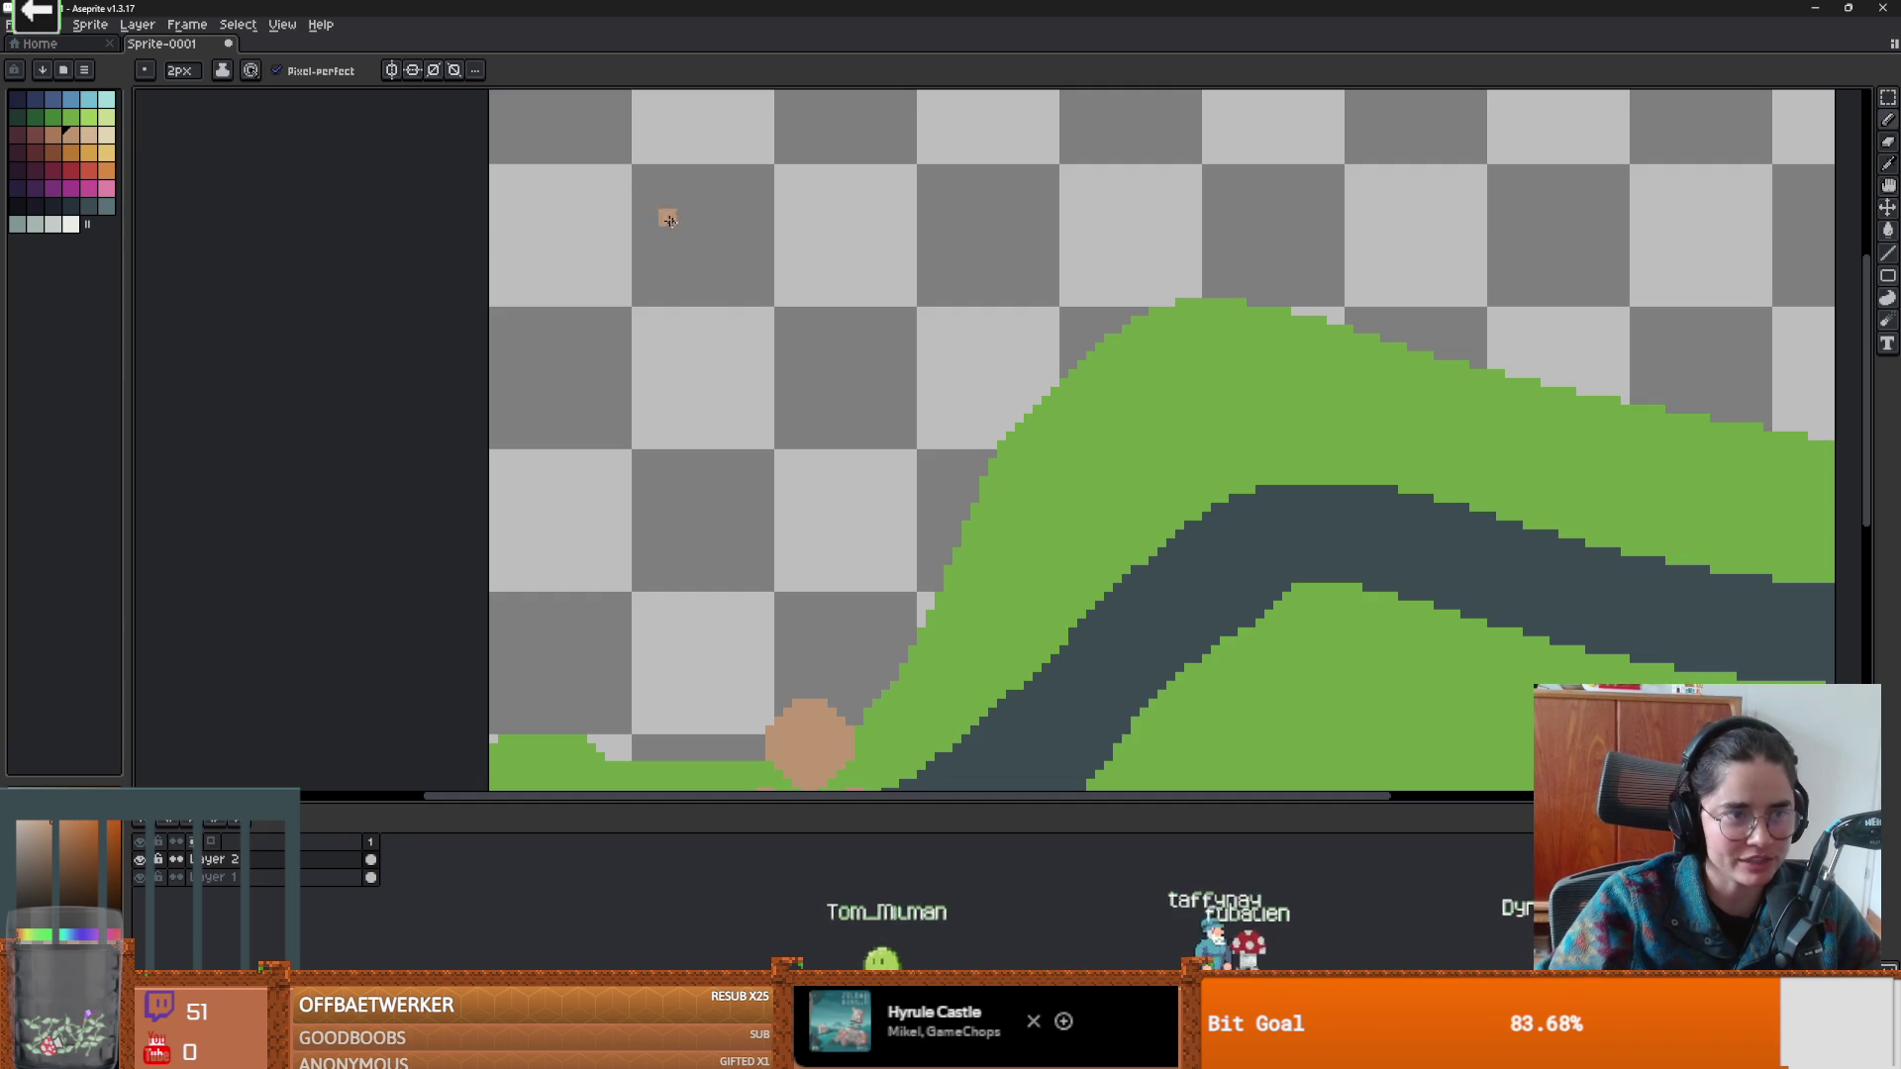
pyautogui.click(35, 205)
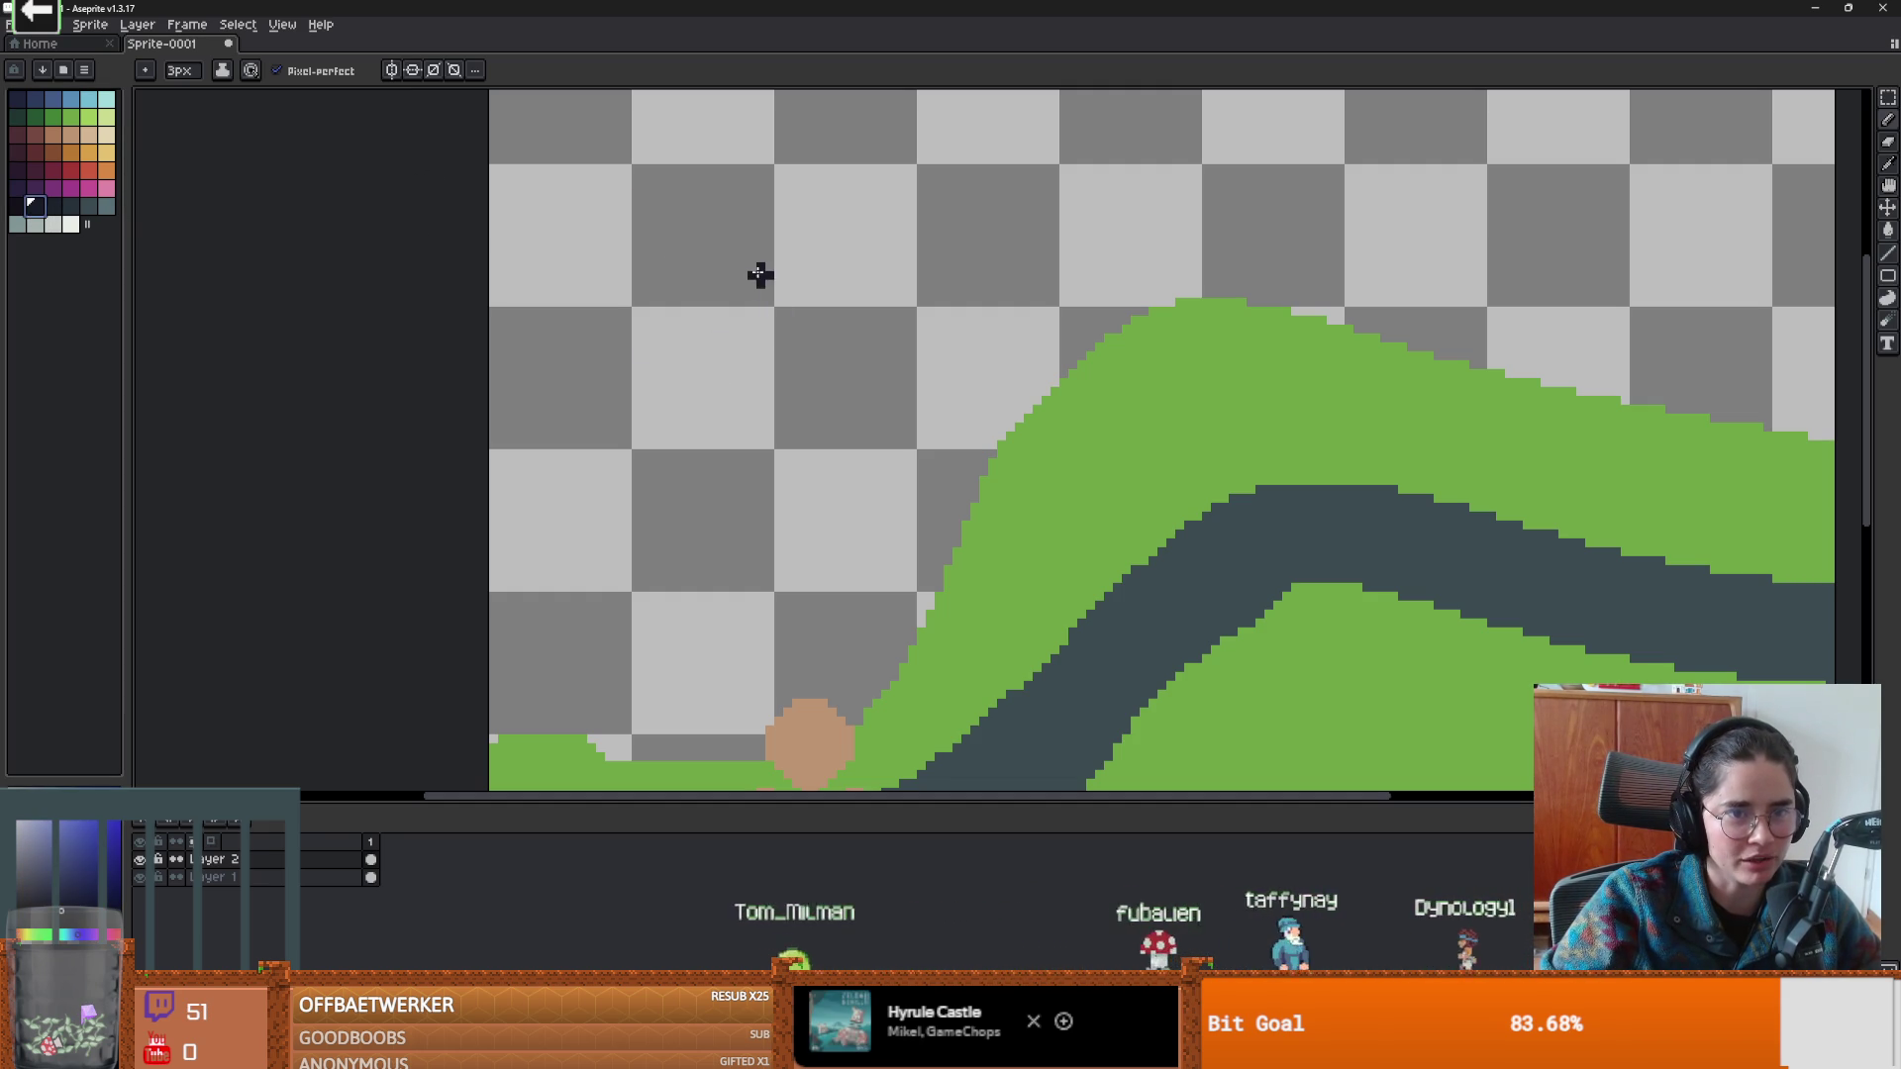
# Finish the sock's dark outline and fill its inside dark.
pyautogui.moveTo(736, 454)
pyautogui.mouseDown()
pyautogui.moveTo(833, 325)
pyautogui.moveTo(743, 272)
pyautogui.mouseUp()
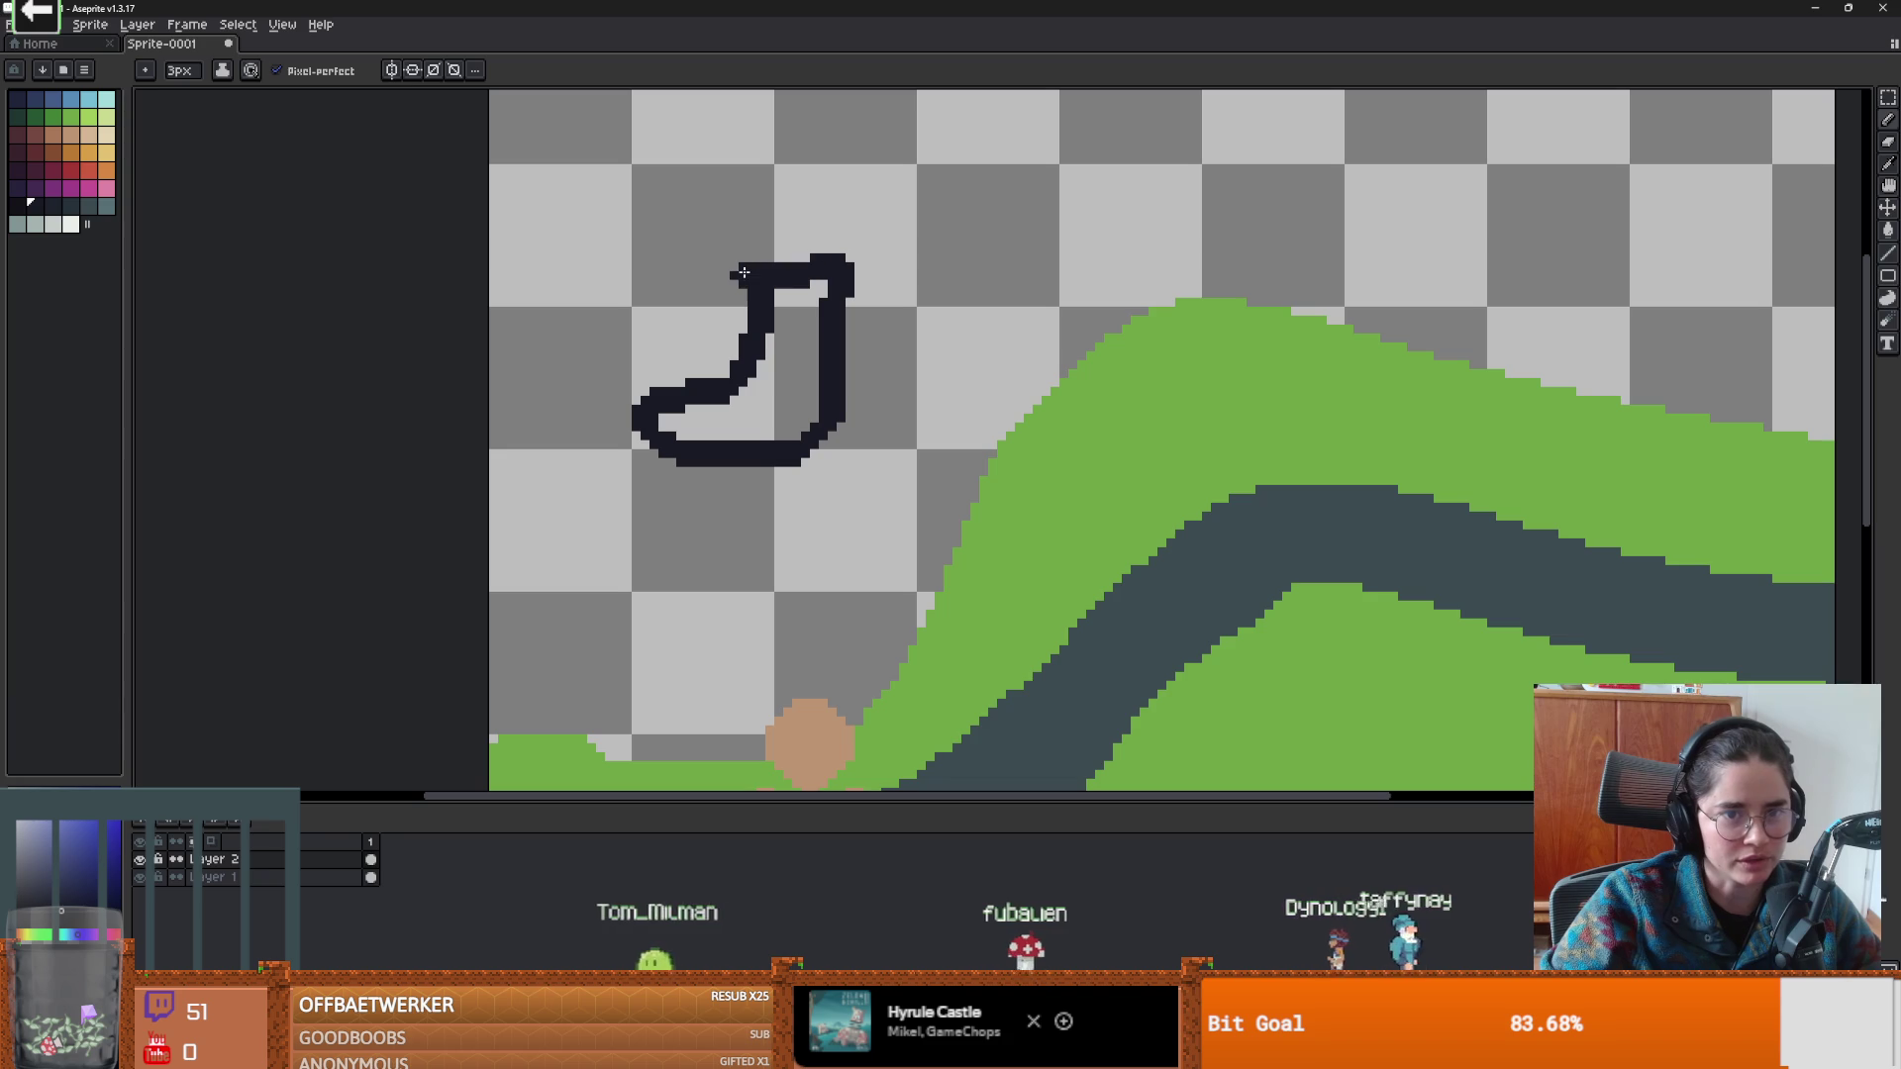
pyautogui.press('g')
pyautogui.click(810, 373)
pyautogui.scroll(4, 545, 392)
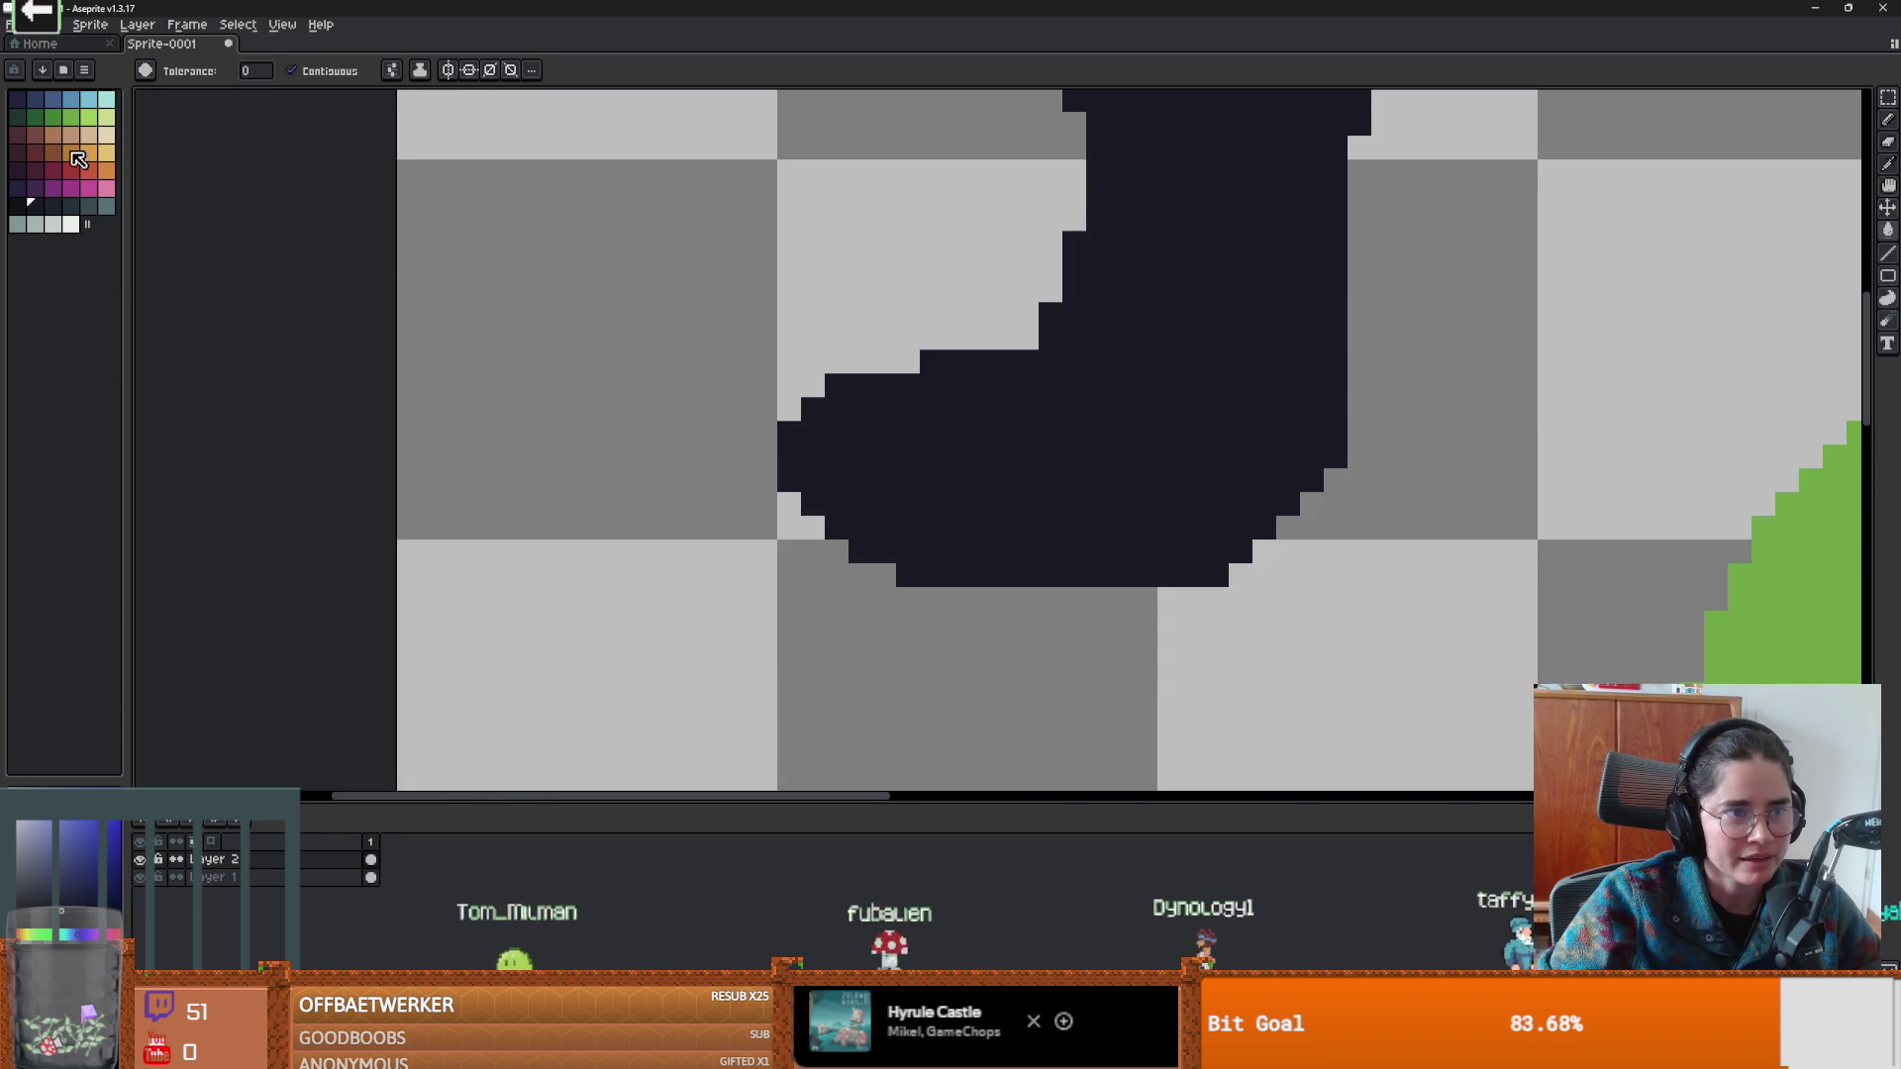
# Draw a tan stripe across the sock's foot.
pyautogui.click(72, 134)
pyautogui.press('b')
pyautogui.moveTo(836, 480)
pyautogui.mouseDown()
pyautogui.moveTo(1230, 473)
pyautogui.moveTo(1183, 297)
pyautogui.moveTo(1183, 193)
pyautogui.moveTo(1153, 478)
pyautogui.mouseUp()
pyautogui.scroll(-1, 1231, 473)
# Add a 1px red line along the sock's upper edge.
pyautogui.press('-')
pyautogui.press('-')
pyautogui.click(71, 171)
pyautogui.click(1051, 438)
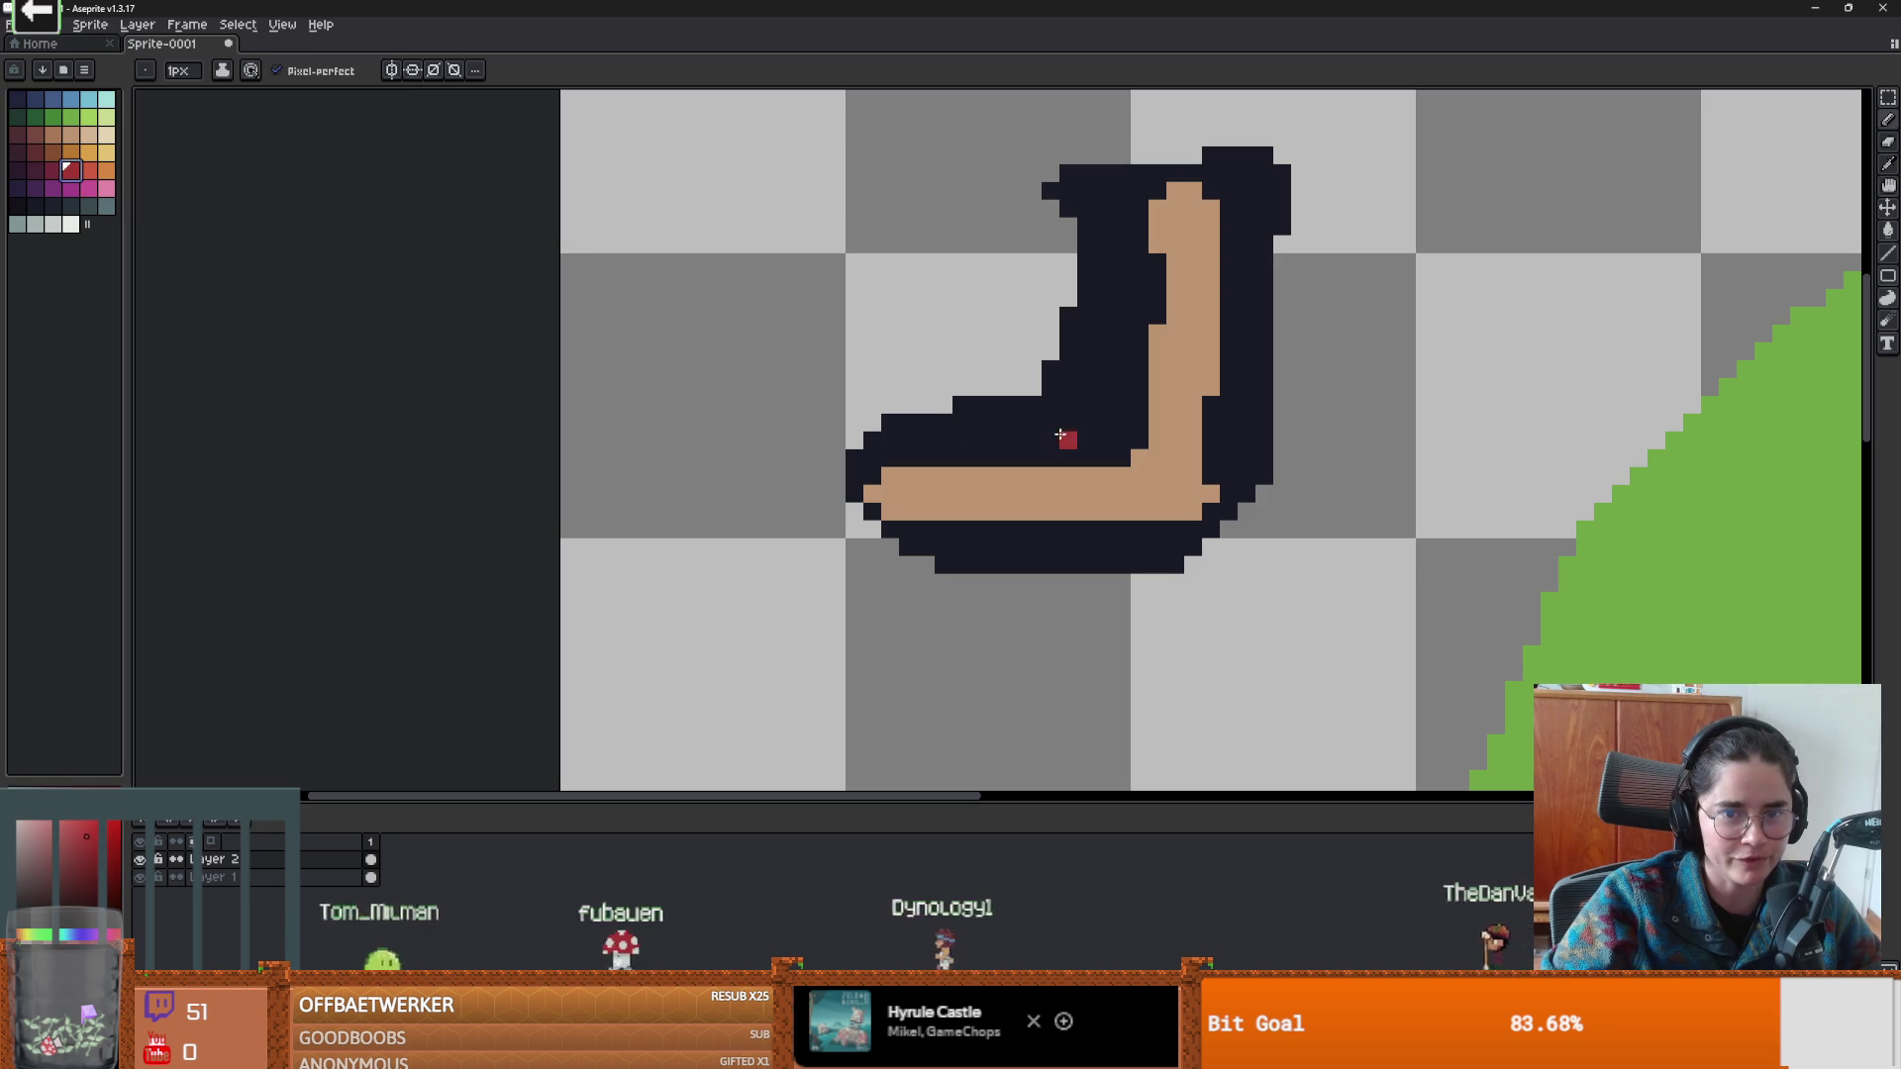
pyautogui.moveTo(1057, 436); pyautogui.dragTo(884, 431)
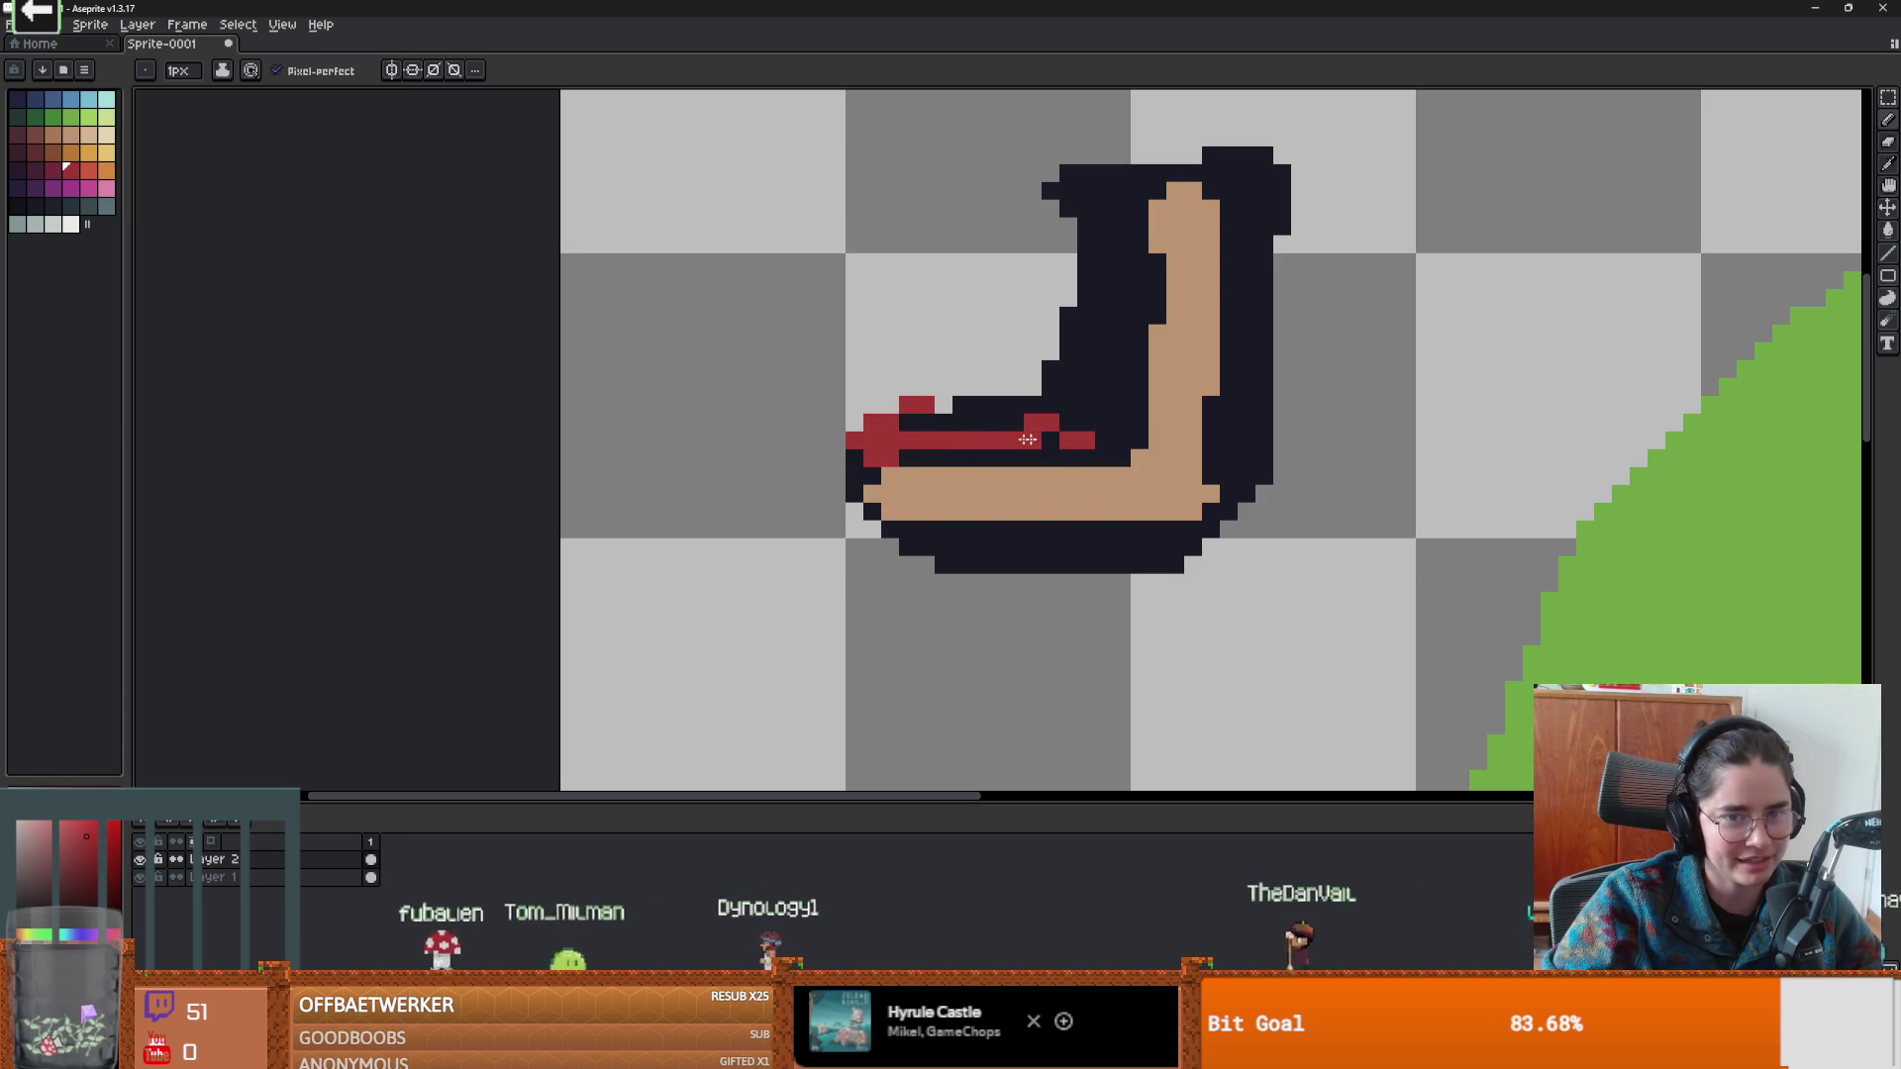
pyautogui.hscroll(2, 693, 515)
pyautogui.scroll(-3, 639, 518)
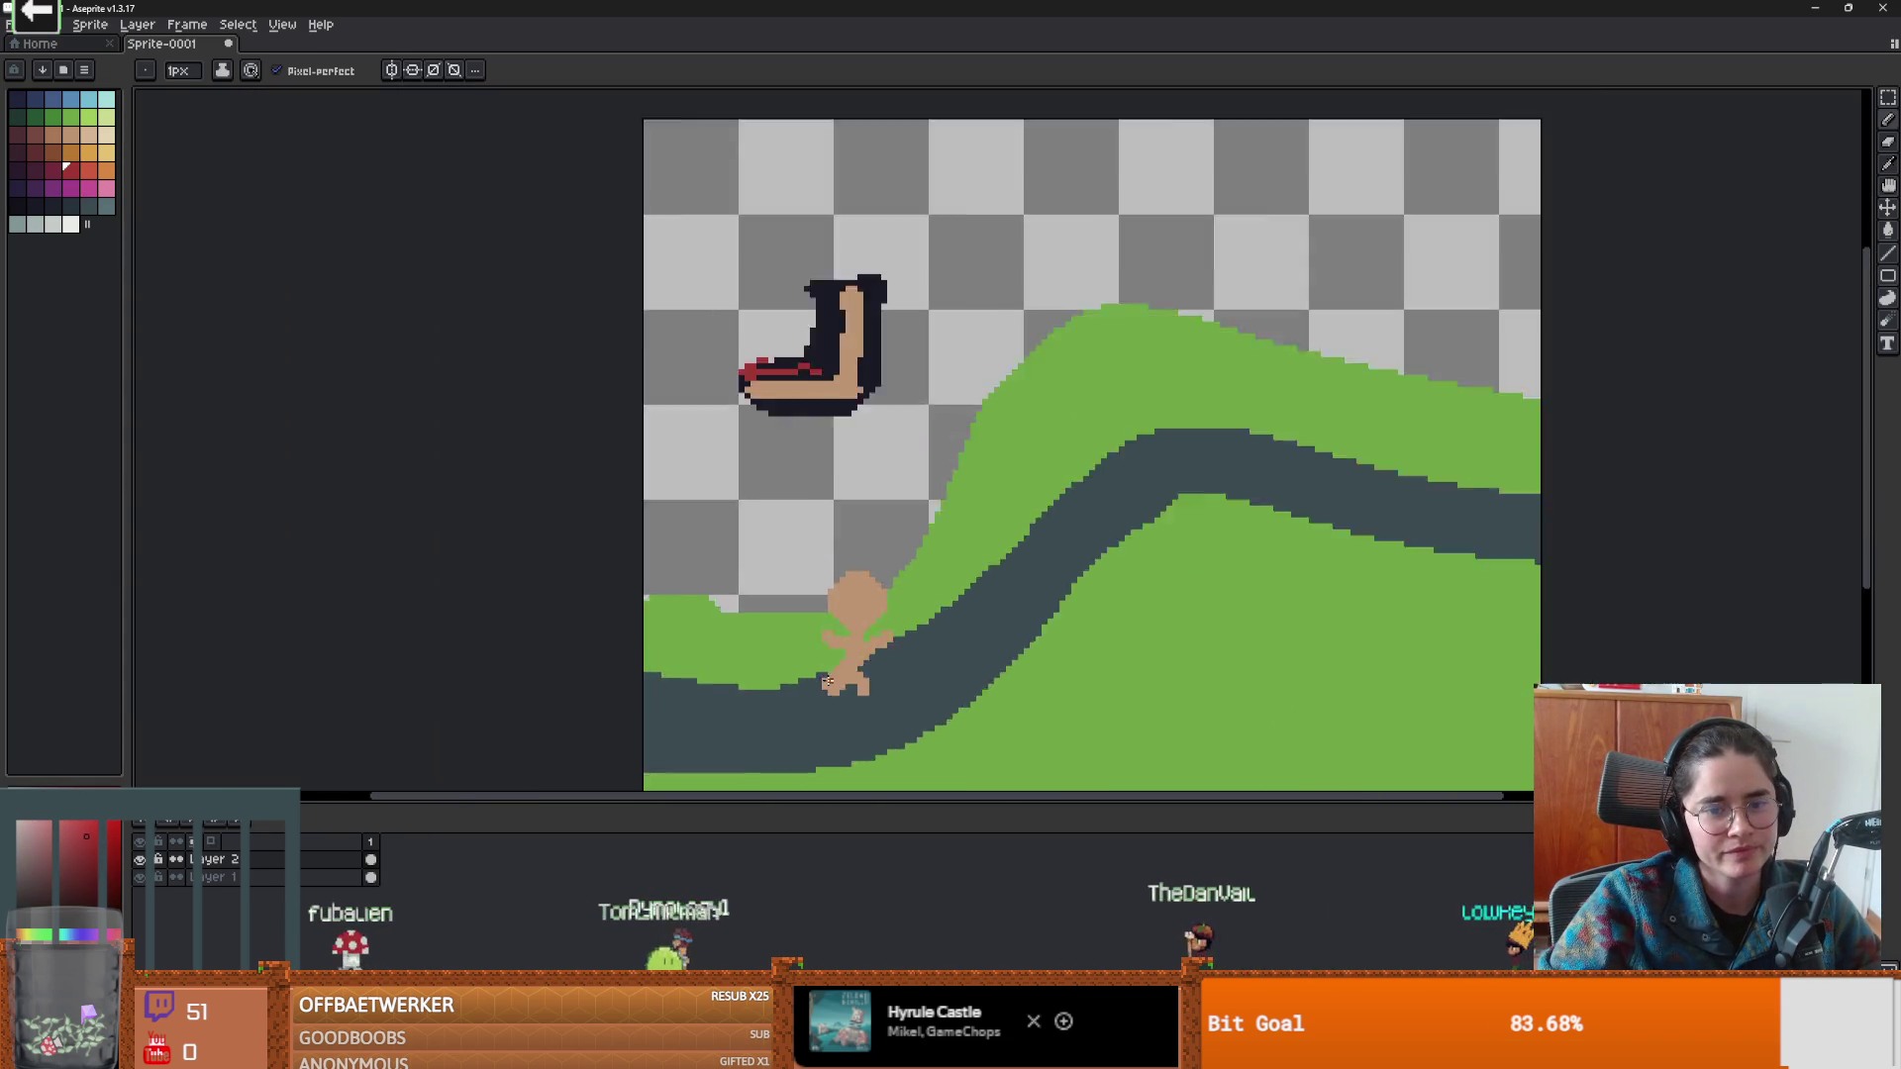
pyautogui.scroll(3, 819, 594)
pyautogui.scroll(-1, 823, 459)
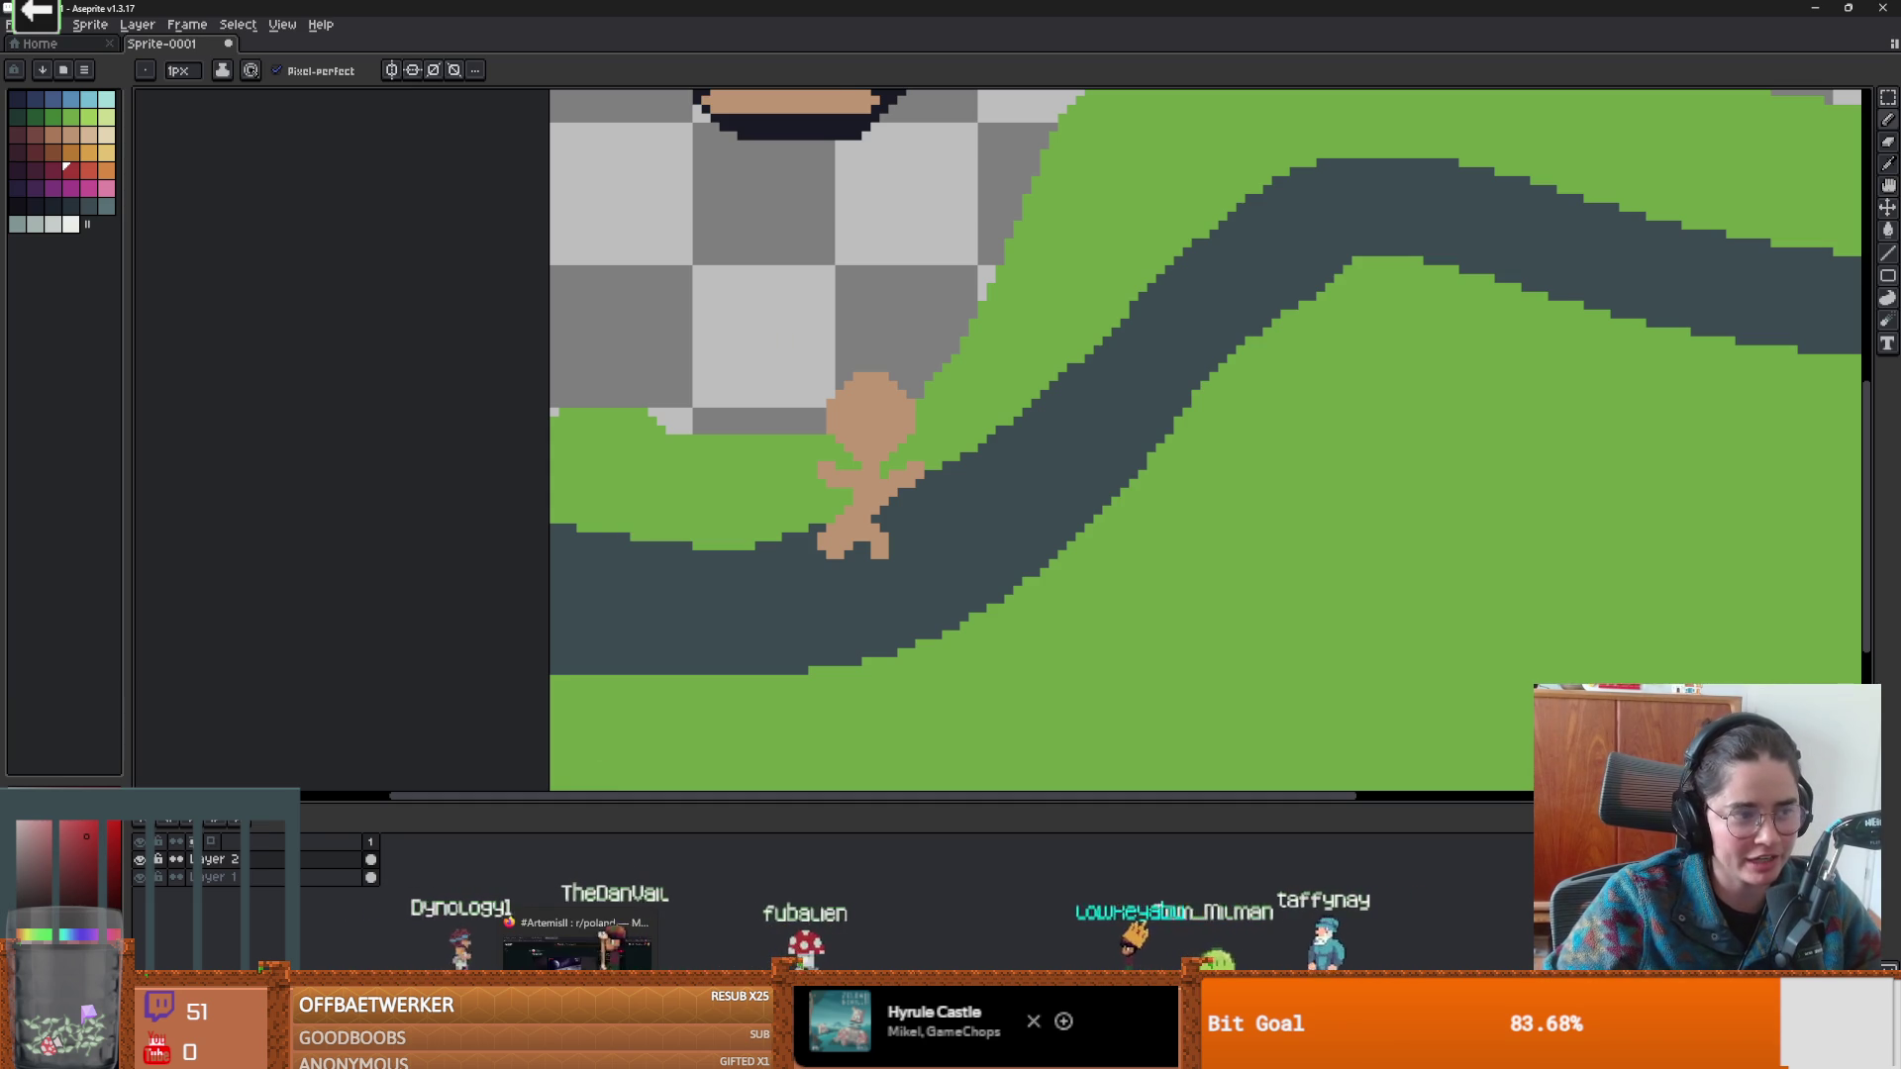
pyautogui.scroll(-1, 801, 652)
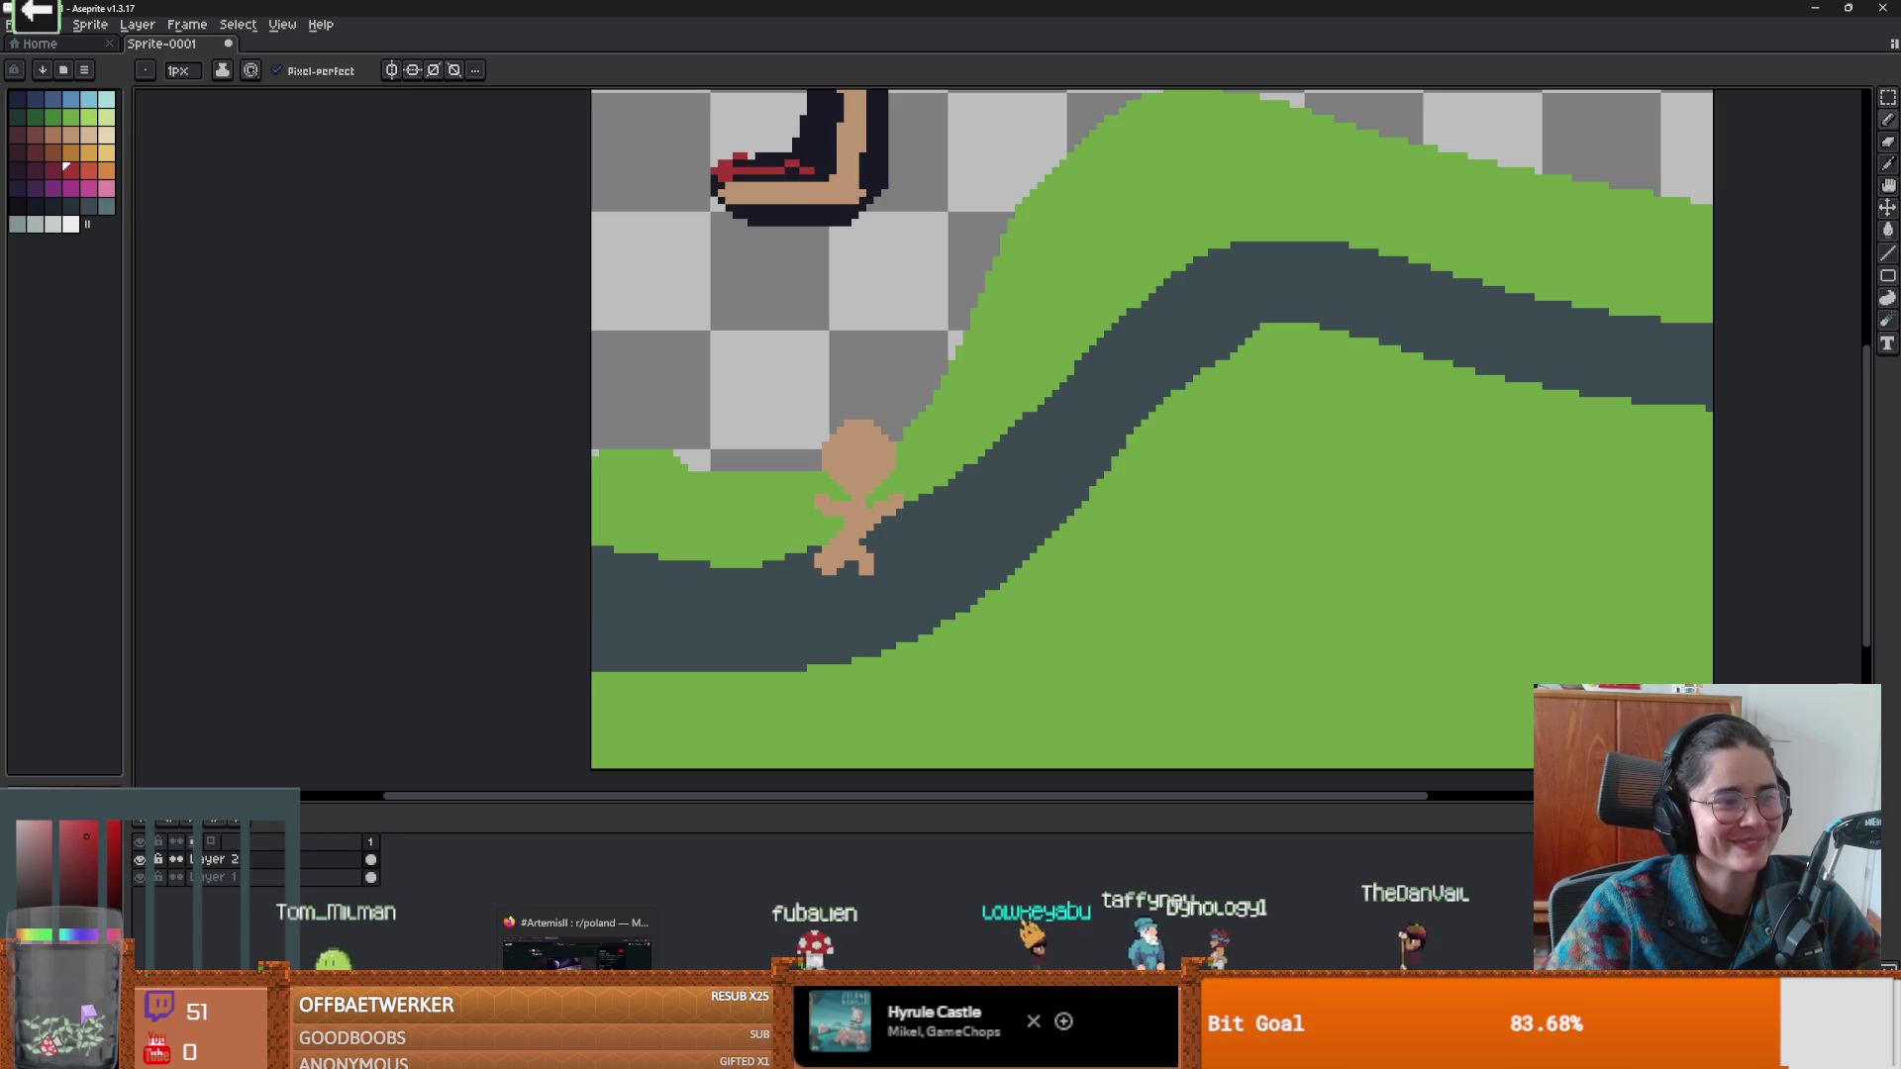
pyautogui.scroll(-2, 869, 469)
pyautogui.scroll(2, 942, 496)
pyautogui.scroll(-3, 624, 539)
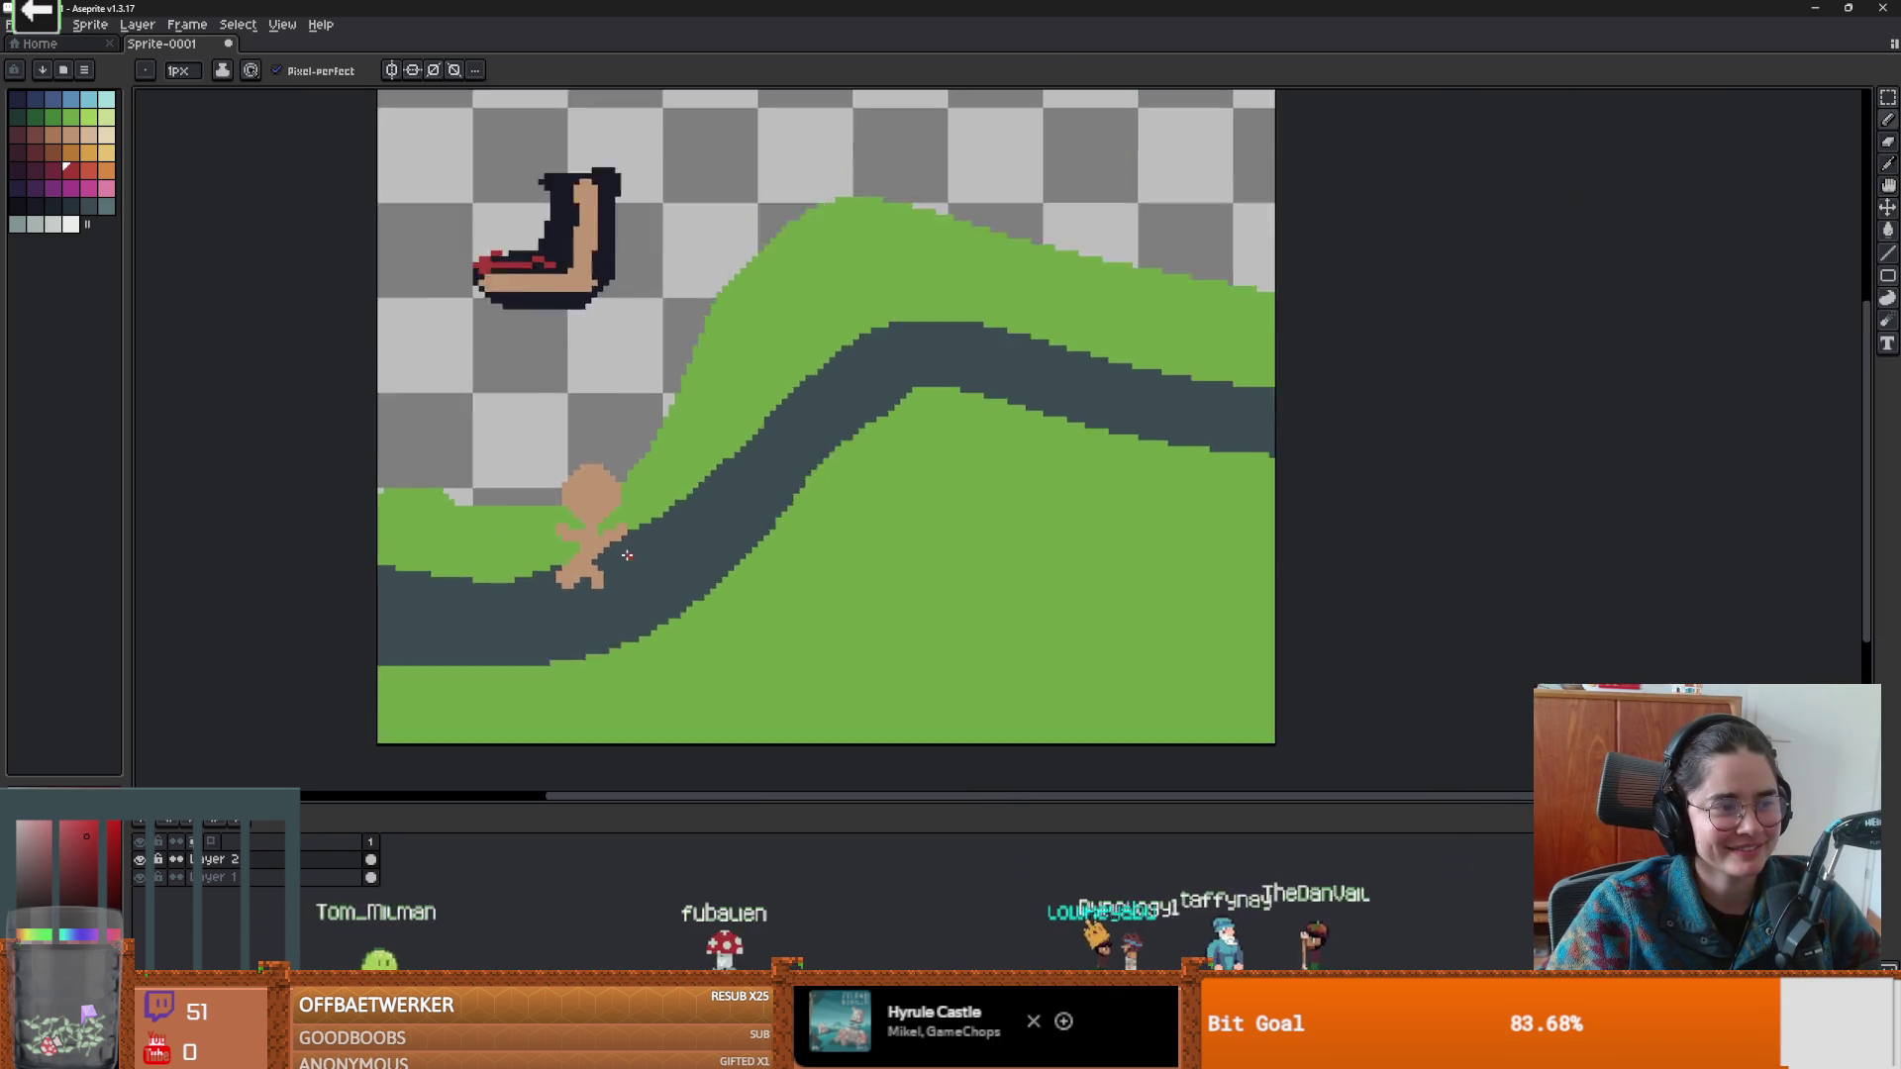
pyautogui.scroll(1, 627, 556)
pyautogui.scroll(-1, 627, 555)
pyautogui.press('e')
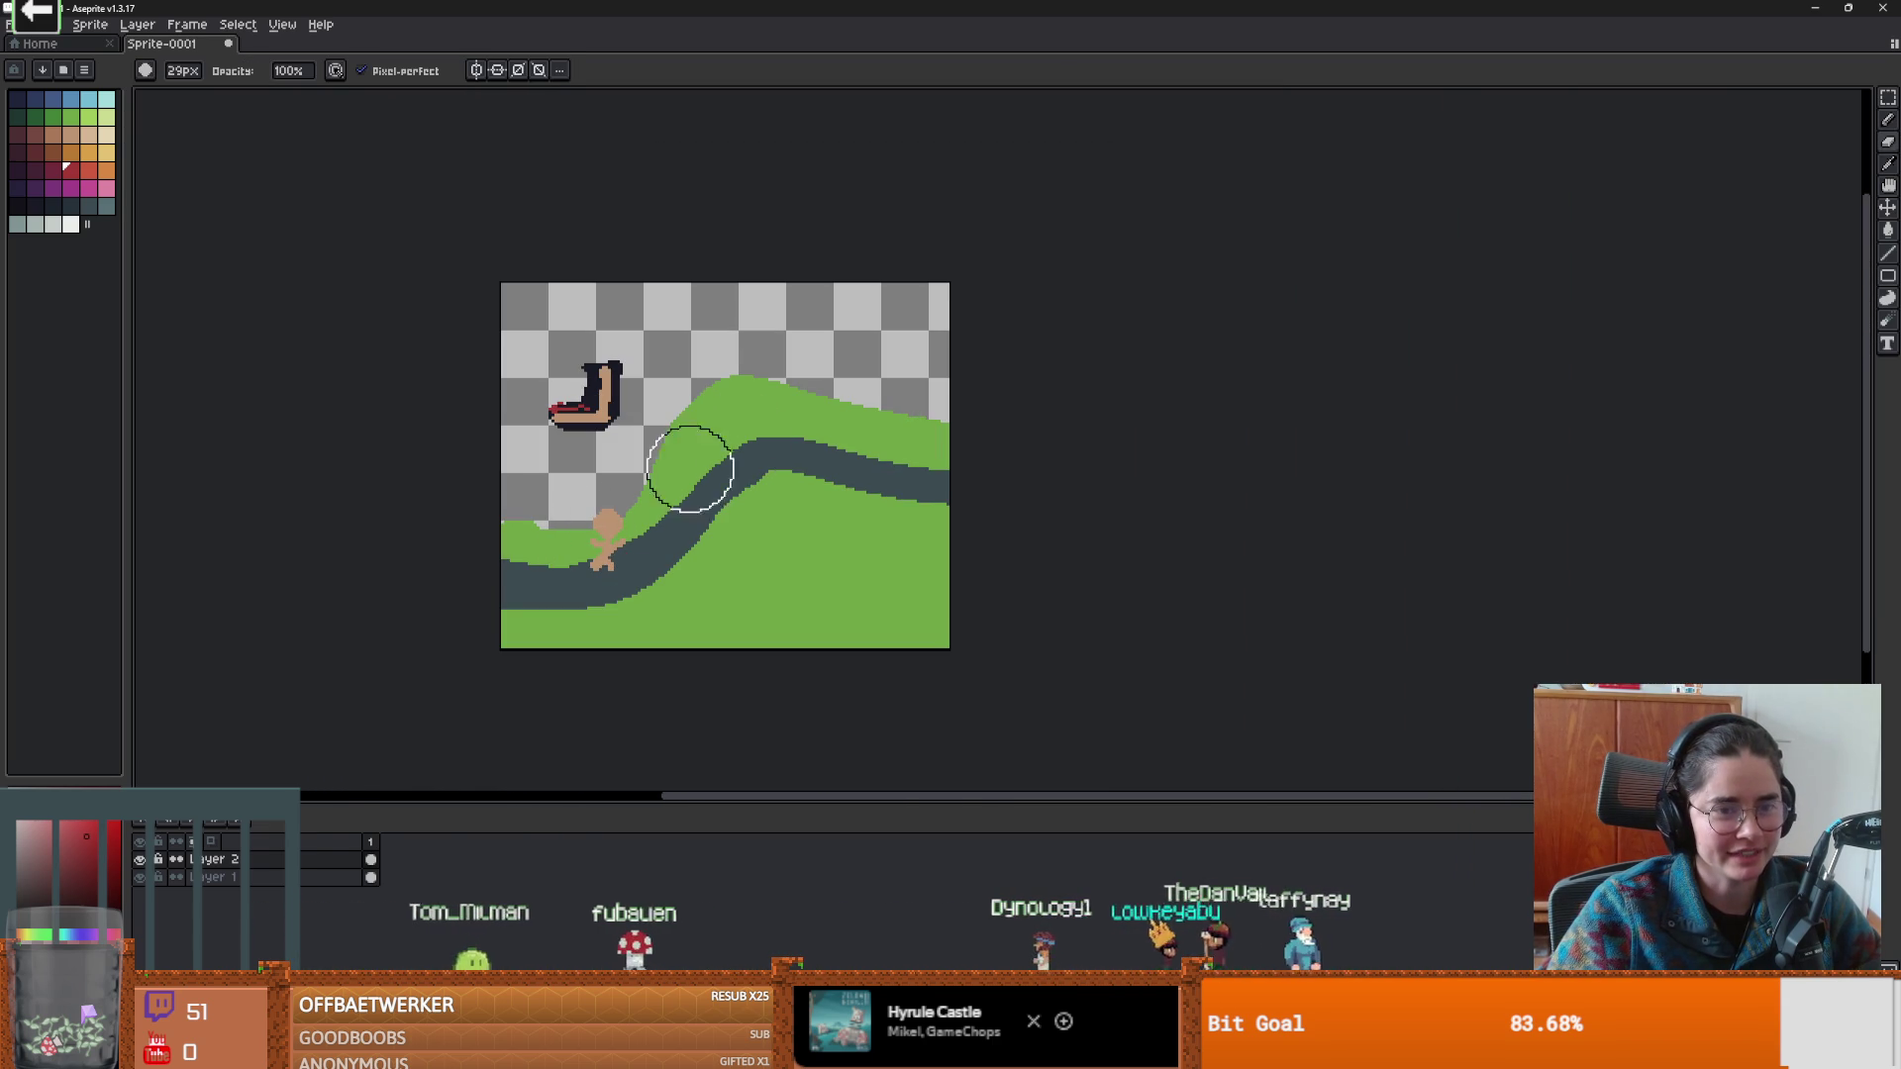
# Erase the sock and stick figure on Layer 2, then the grass and road on Layer 1.
pyautogui.click(624, 394)
pyautogui.moveTo(624, 394)
pyautogui.mouseDown()
pyautogui.moveTo(747, 297)
pyautogui.moveTo(405, 748)
pyautogui.mouseUp()
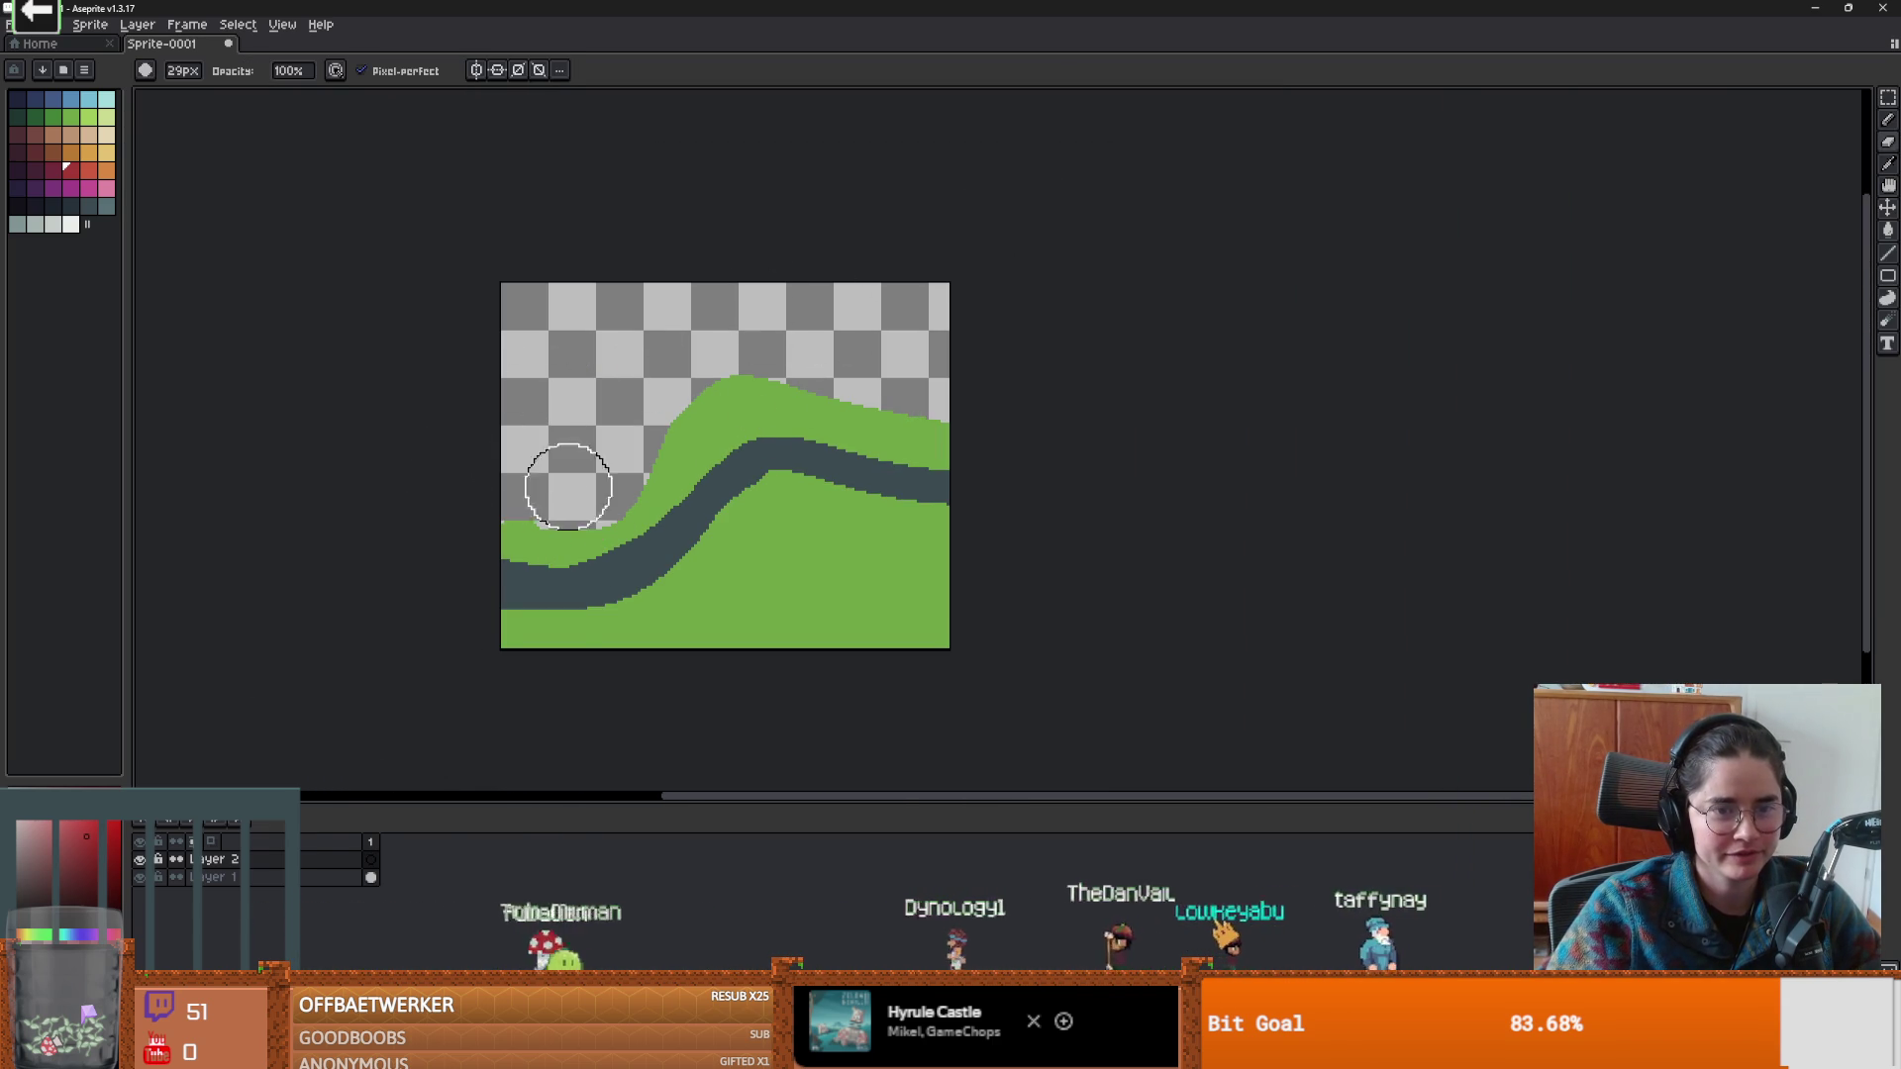
pyautogui.click(223, 878)
pyautogui.moveTo(514, 535)
pyautogui.mouseDown()
pyautogui.moveTo(552, 530)
pyautogui.moveTo(446, 679)
pyautogui.mouseUp()
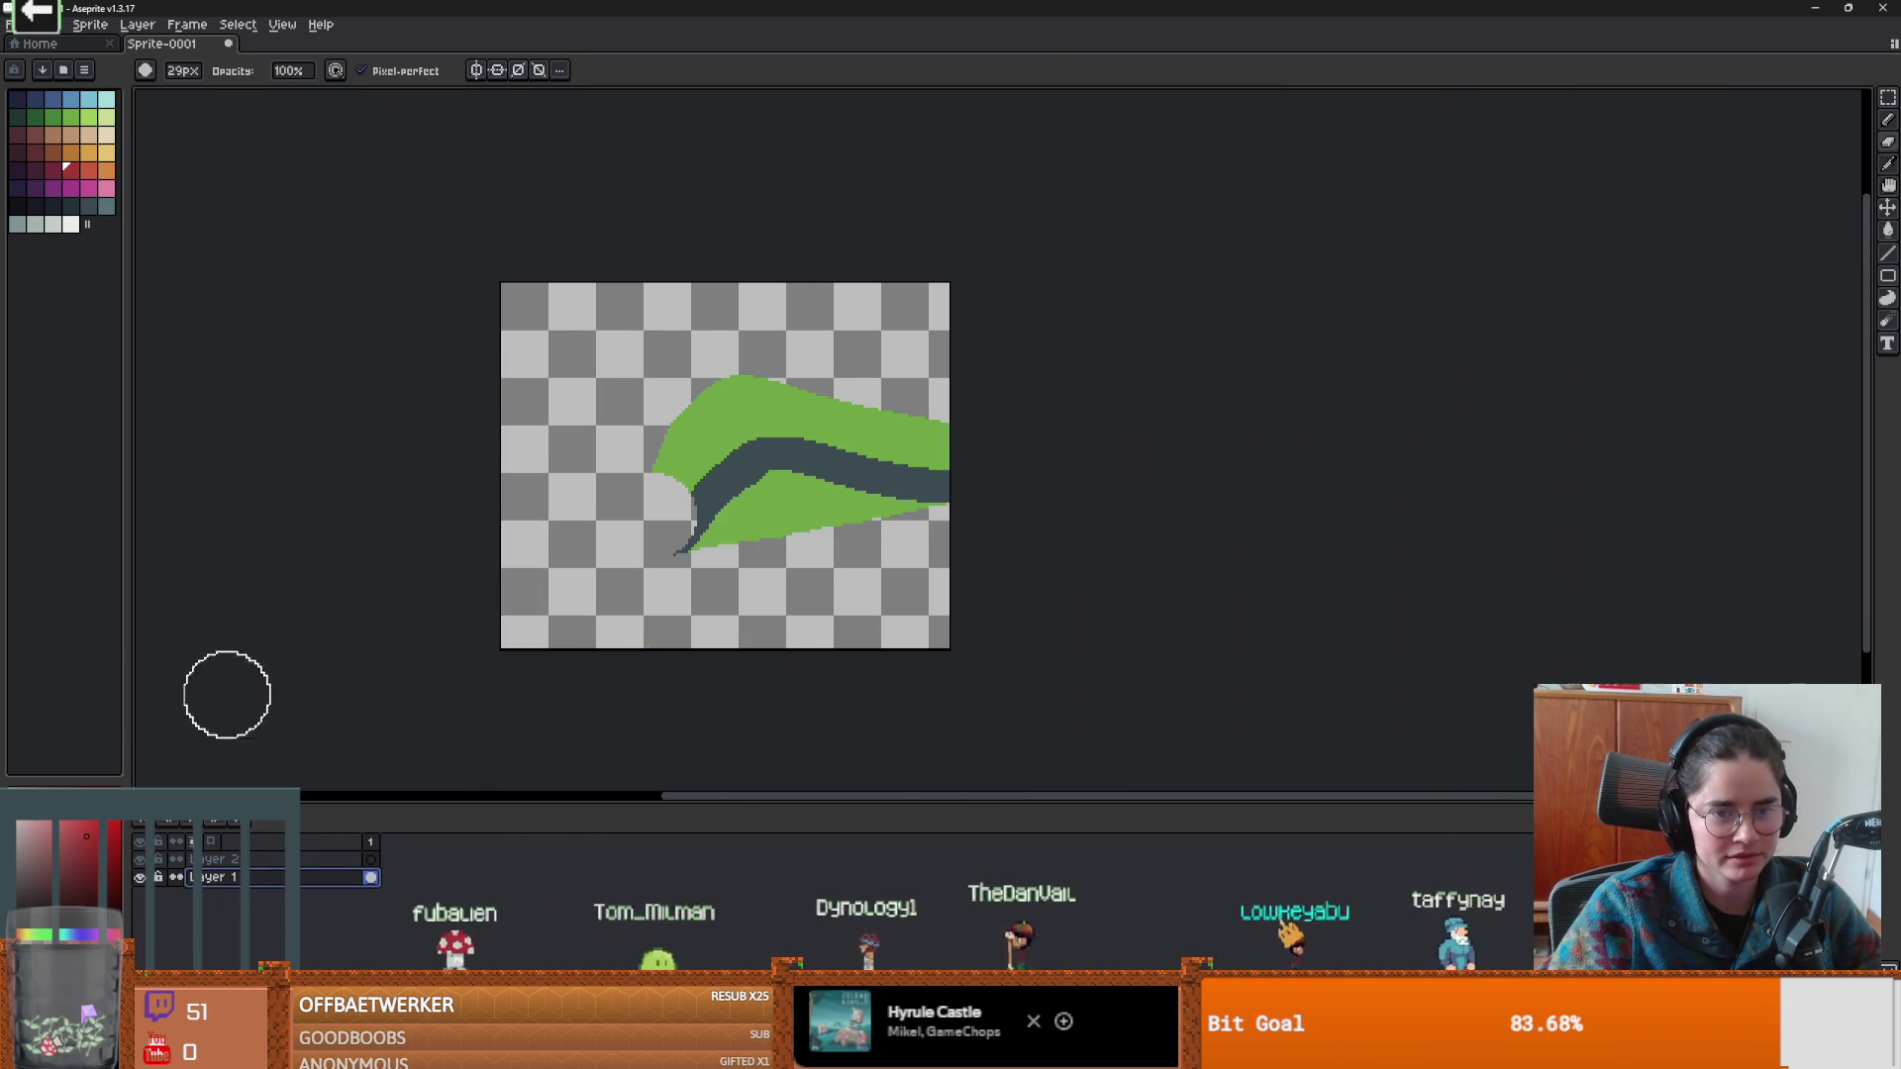
pyautogui.moveTo(1340, 509)
pyautogui.mouseDown()
pyautogui.moveTo(1227, 466)
pyautogui.moveTo(1142, 386)
pyautogui.moveTo(1010, 437)
pyautogui.moveTo(1209, 509)
pyautogui.moveTo(741, 557)
pyautogui.mouseUp()
pyautogui.scroll(2, 912, 479)
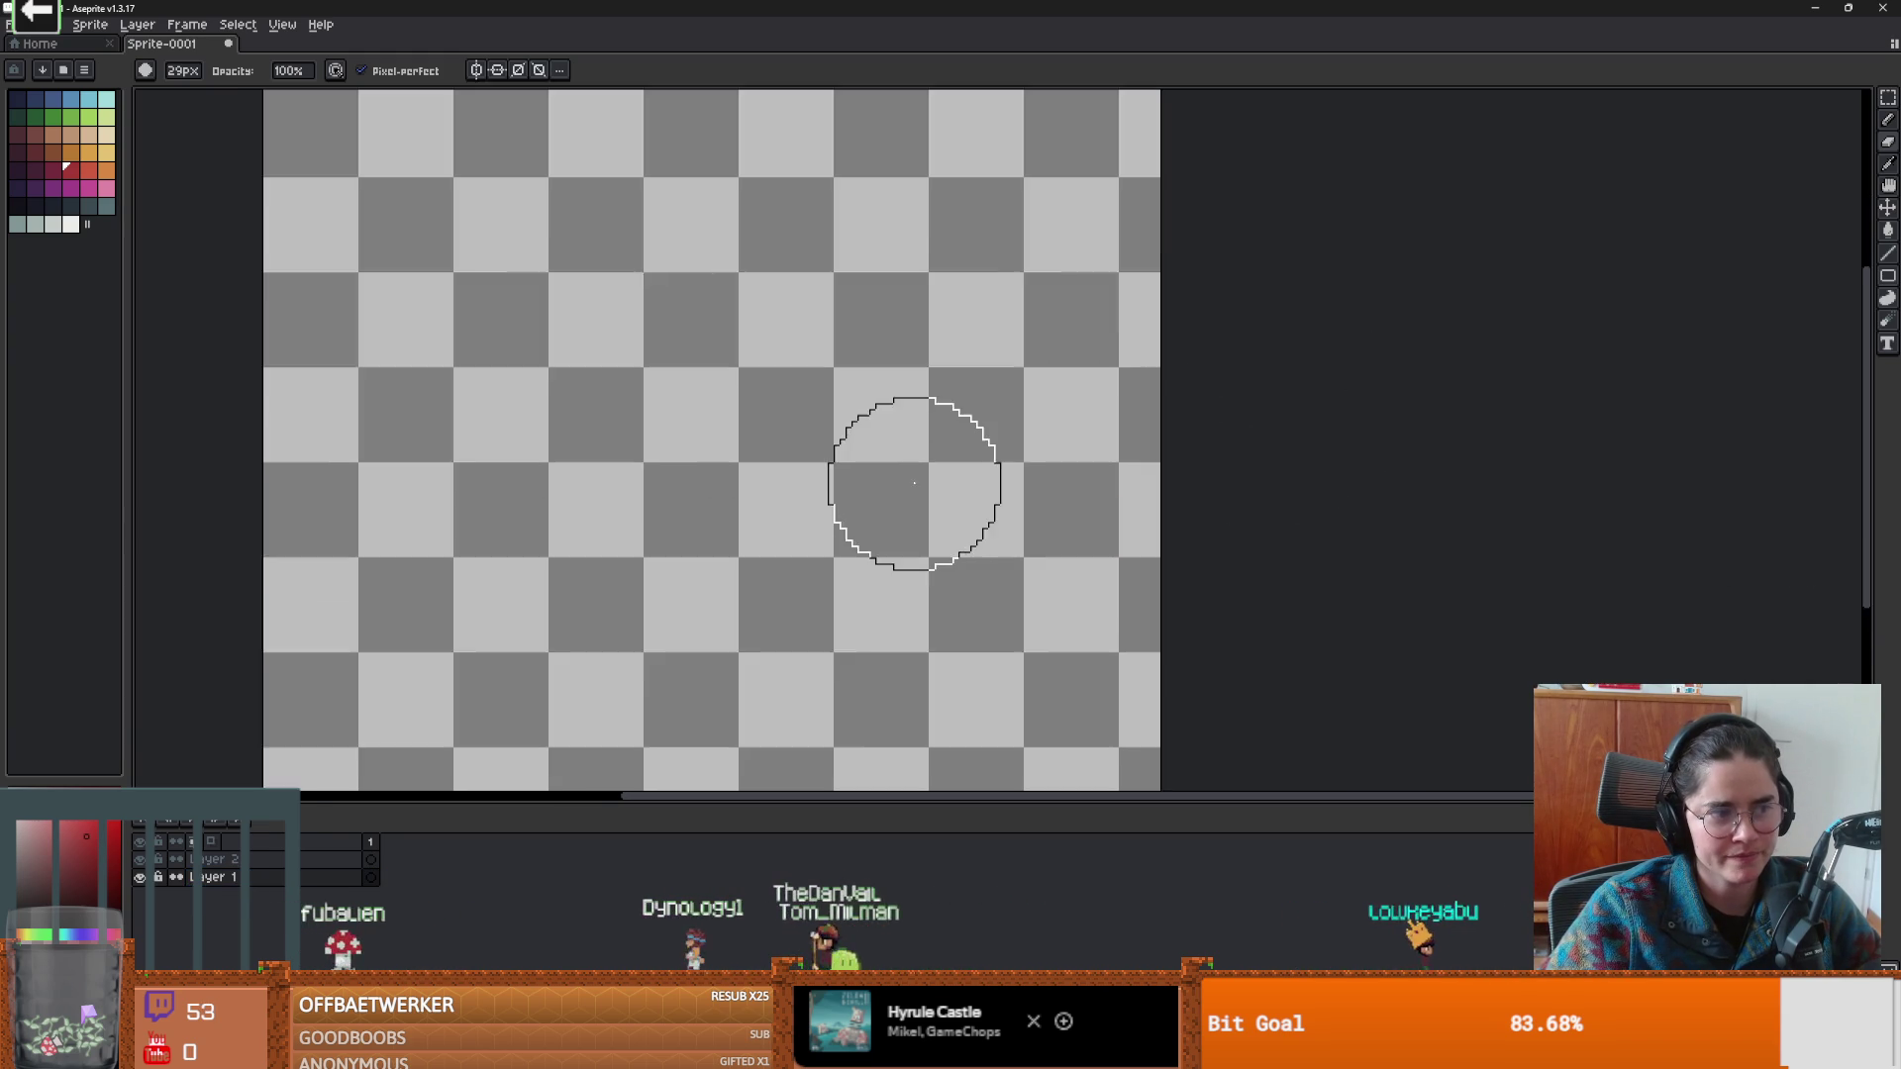
pyautogui.scroll(-1, 912, 480)
pyautogui.moveTo(912, 479)
pyautogui.mouseDown()
pyautogui.moveTo(1162, 412)
pyautogui.moveTo(828, 467)
pyautogui.mouseUp()
pyautogui.hotkey('alt', 'Tab')
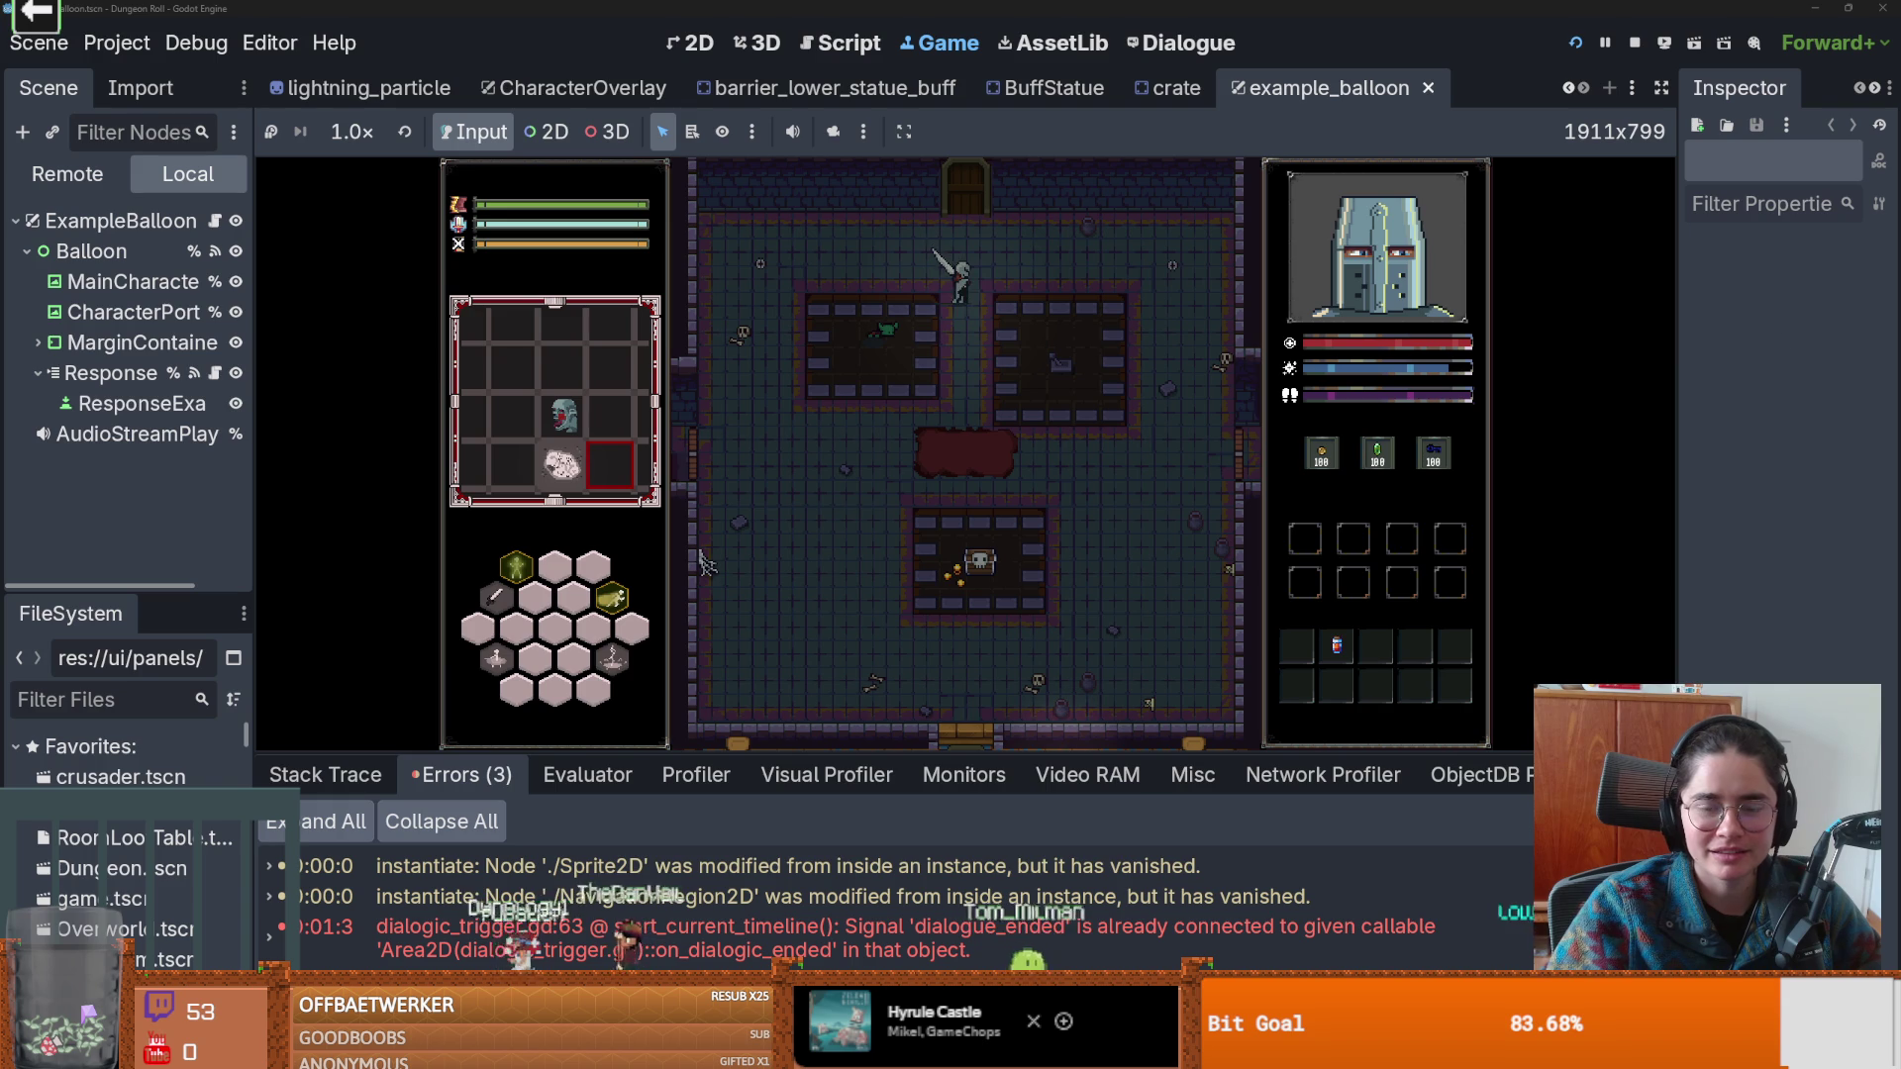
# Close example_balloon, untick Debug on the Game node, rerun and start a new game.
pyautogui.click(1583, 52)
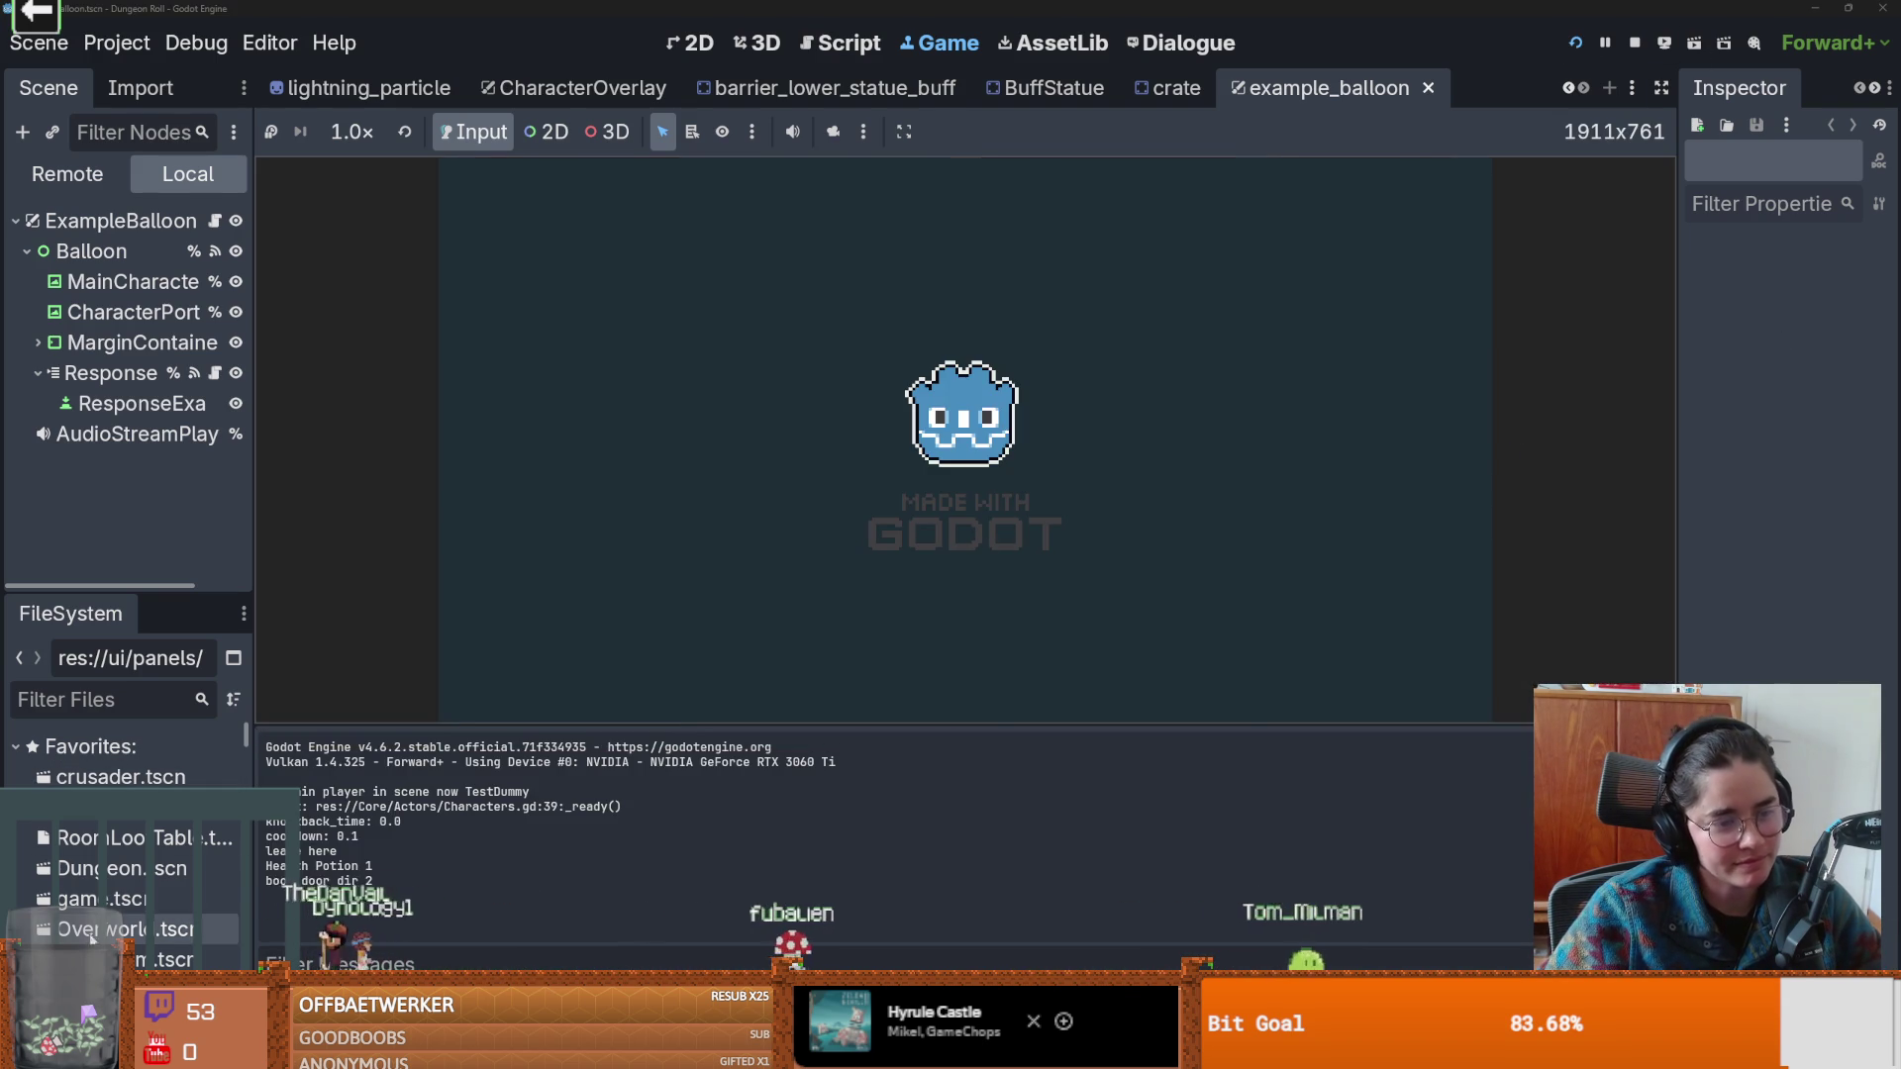
pyautogui.hotkey('ctrl', 'shift', 'w')
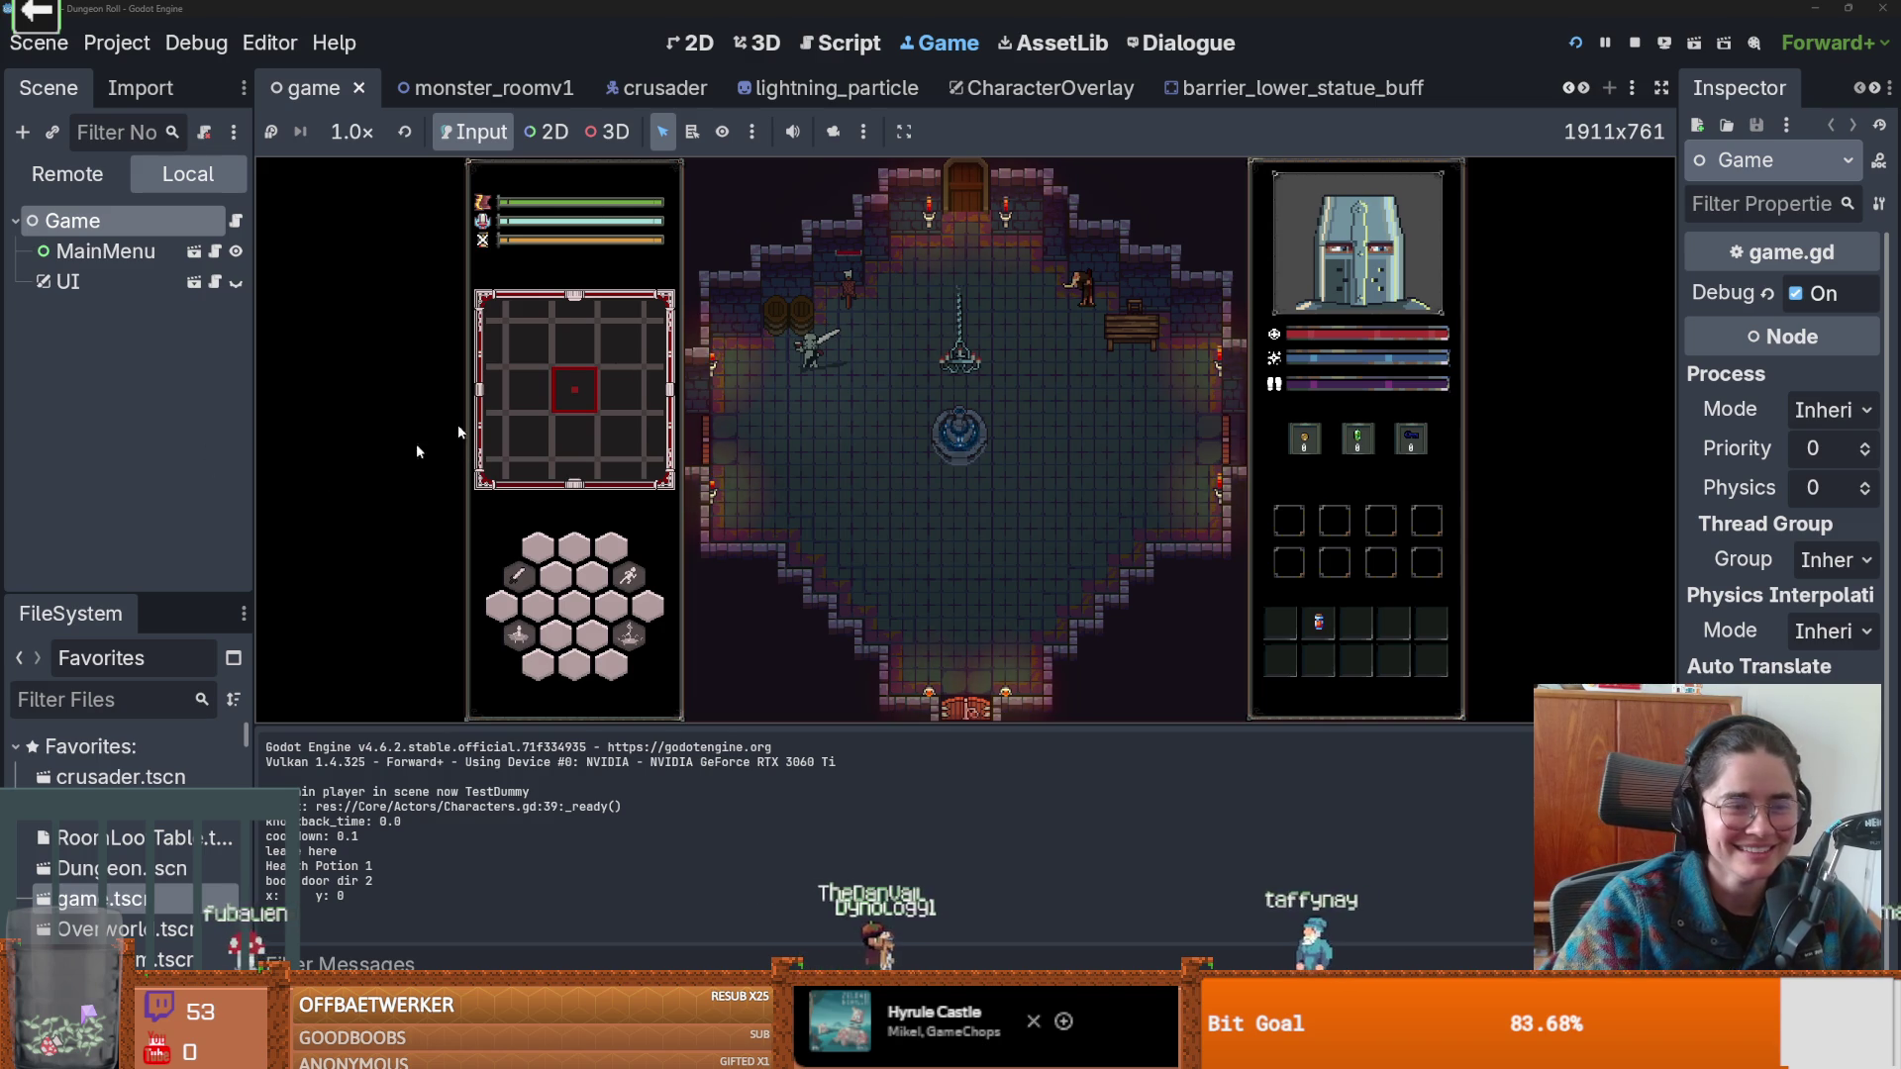
pyautogui.click(1795, 293)
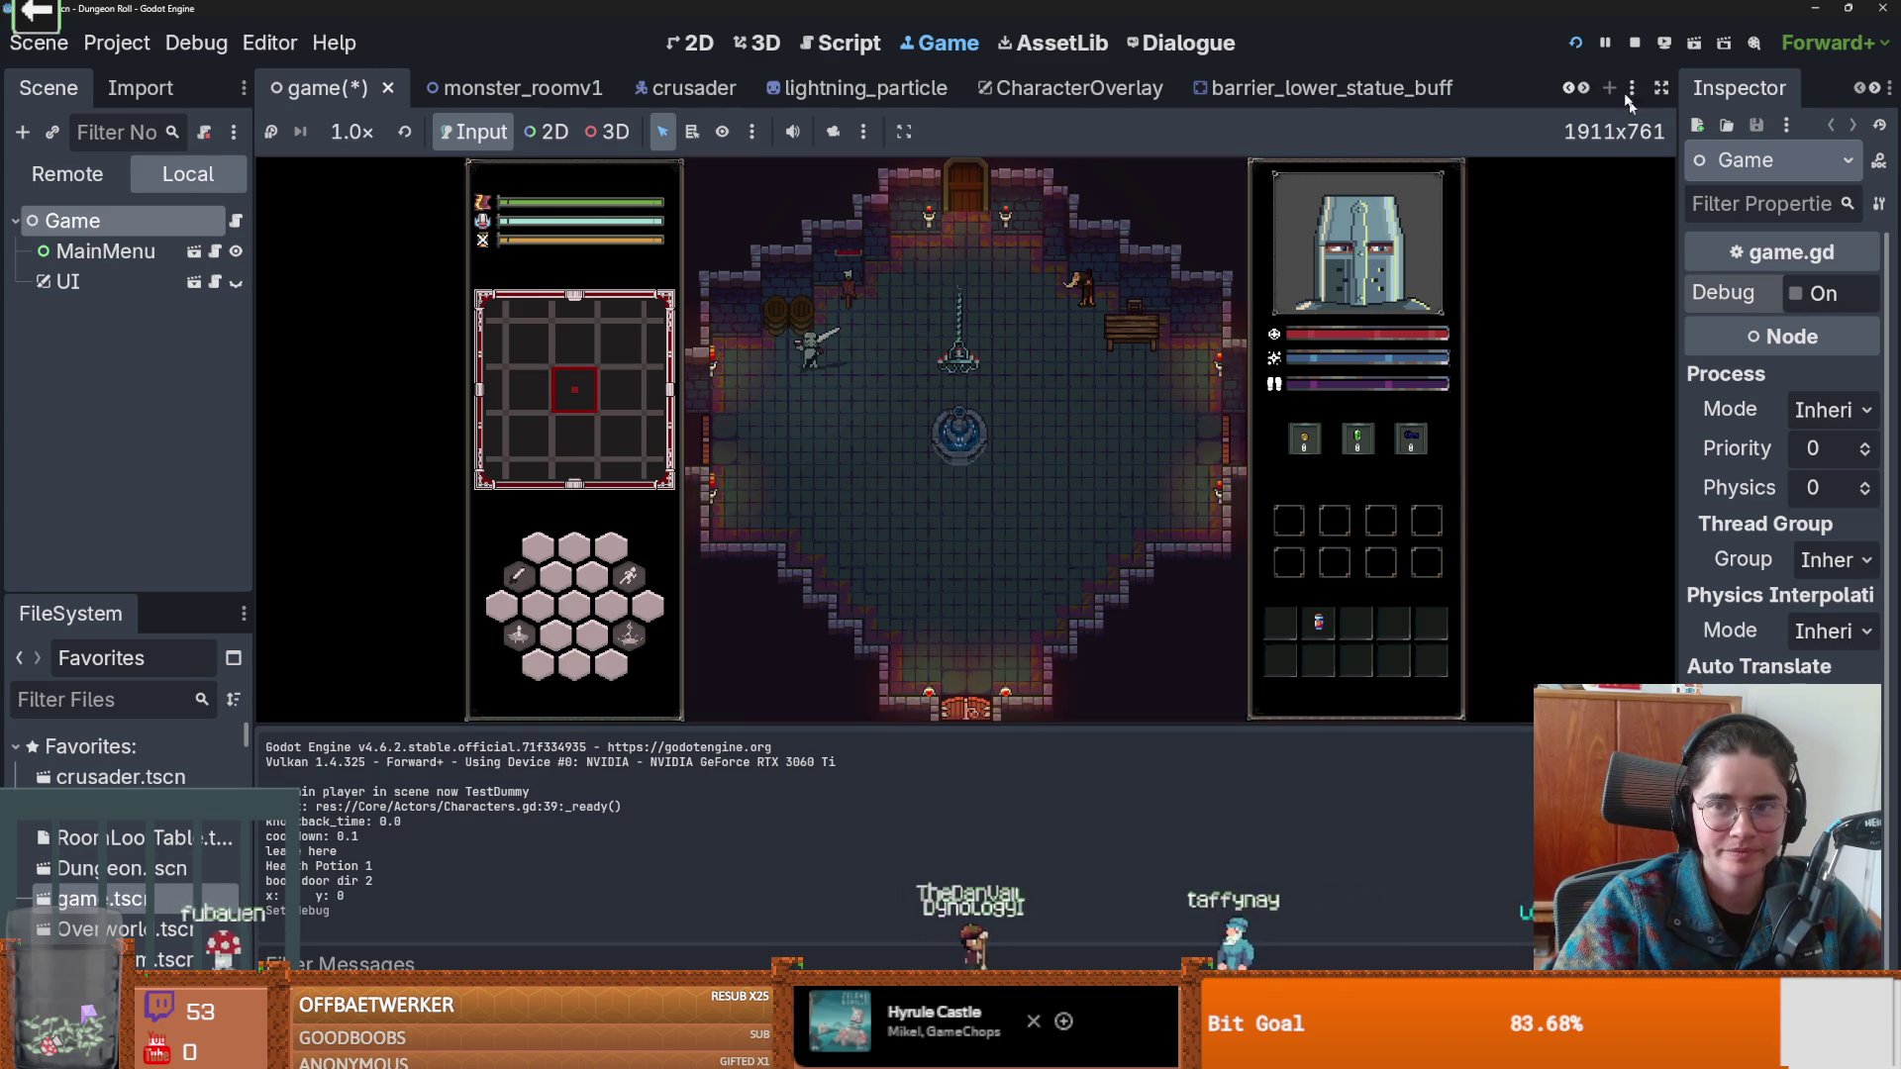
pyautogui.click(1575, 47)
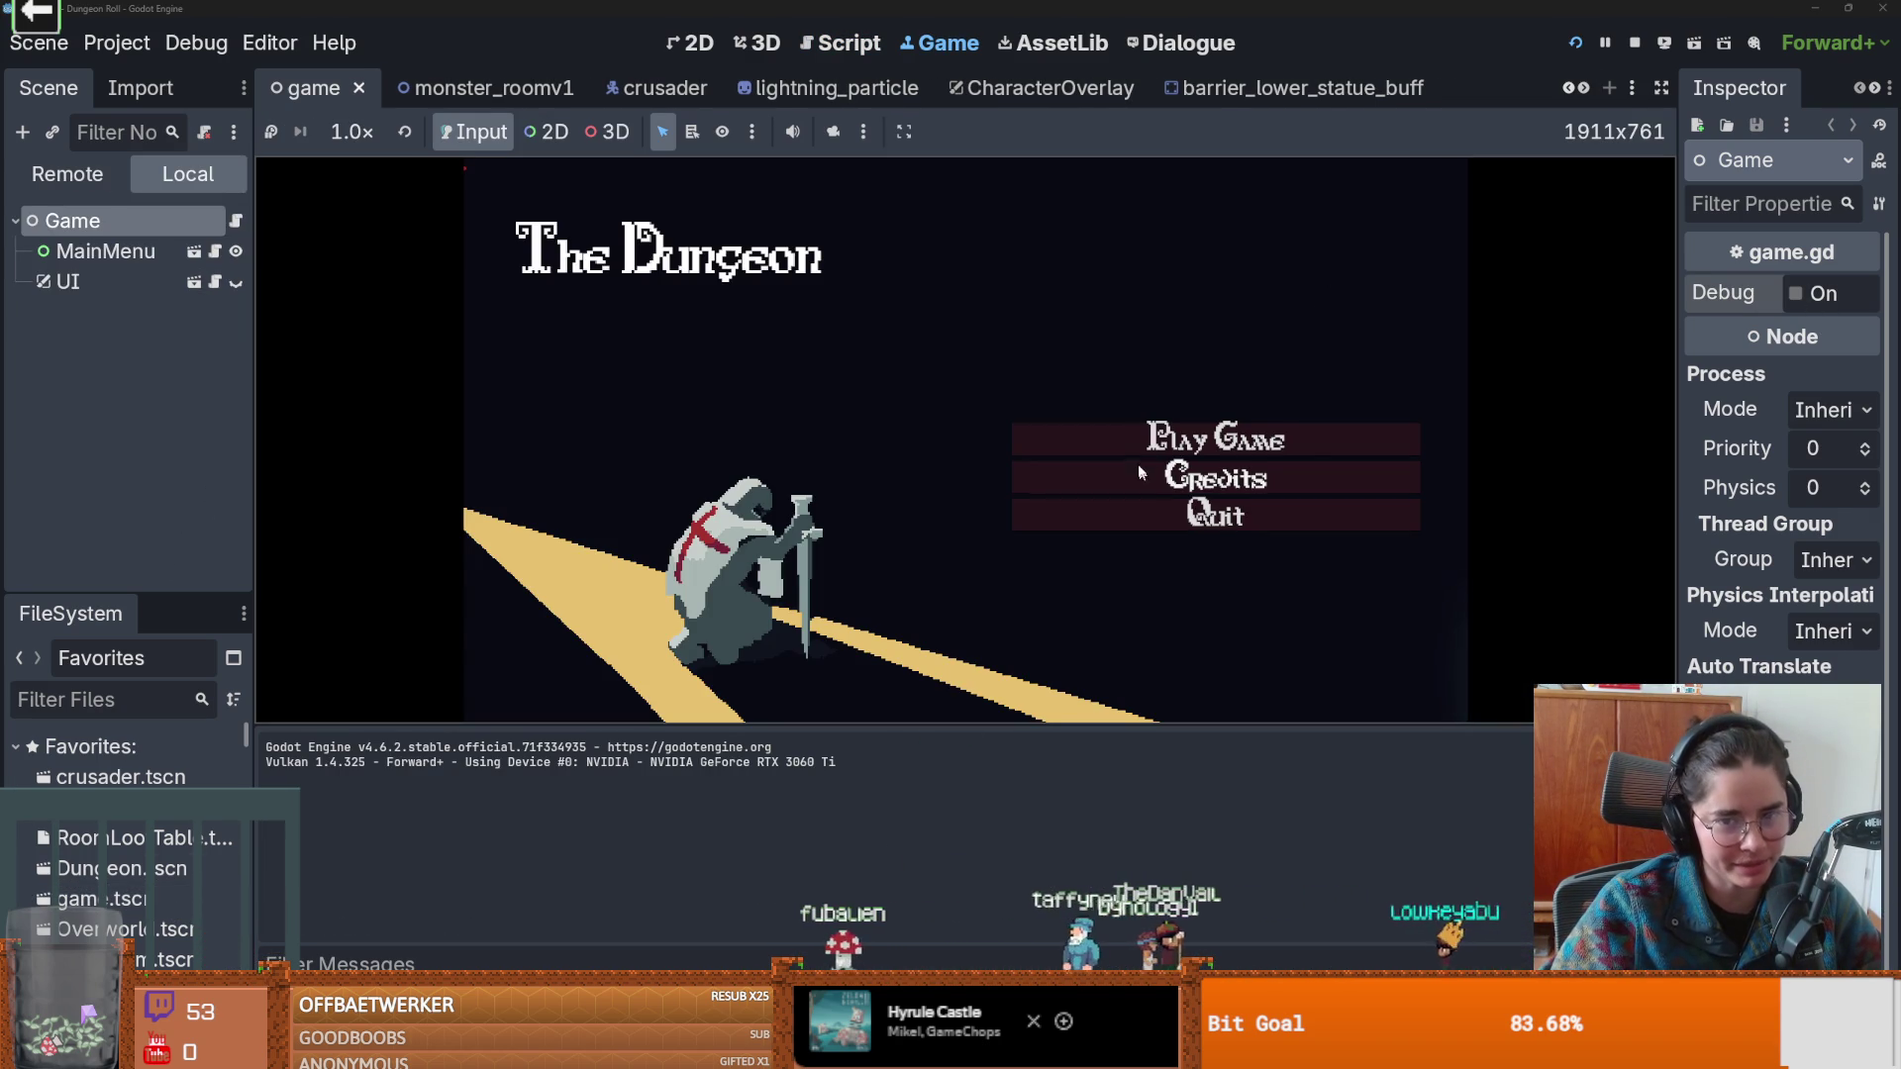
pyautogui.click(1167, 443)
# Walk the character with the arrow keys through the red corridors and checkered rooms.
pyautogui.press('Left')
pyautogui.press('Down')
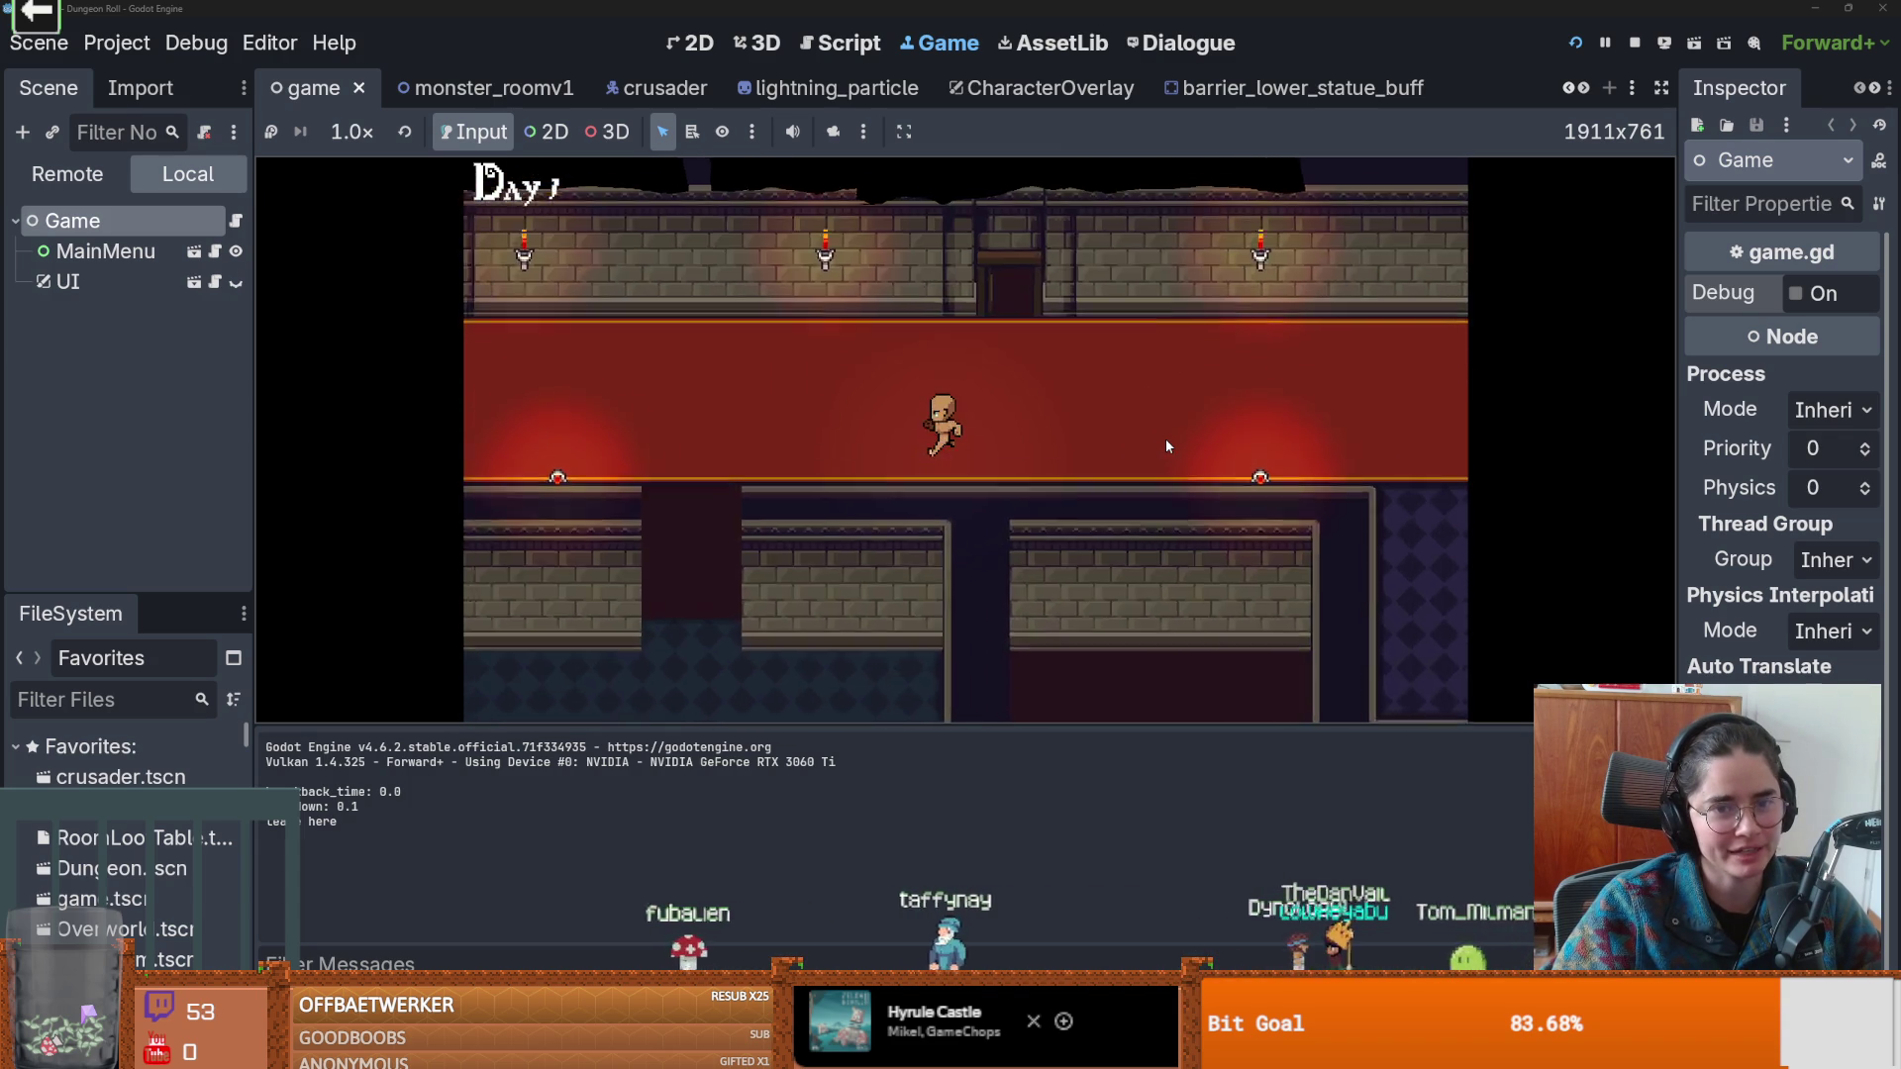
pyautogui.press('Right')
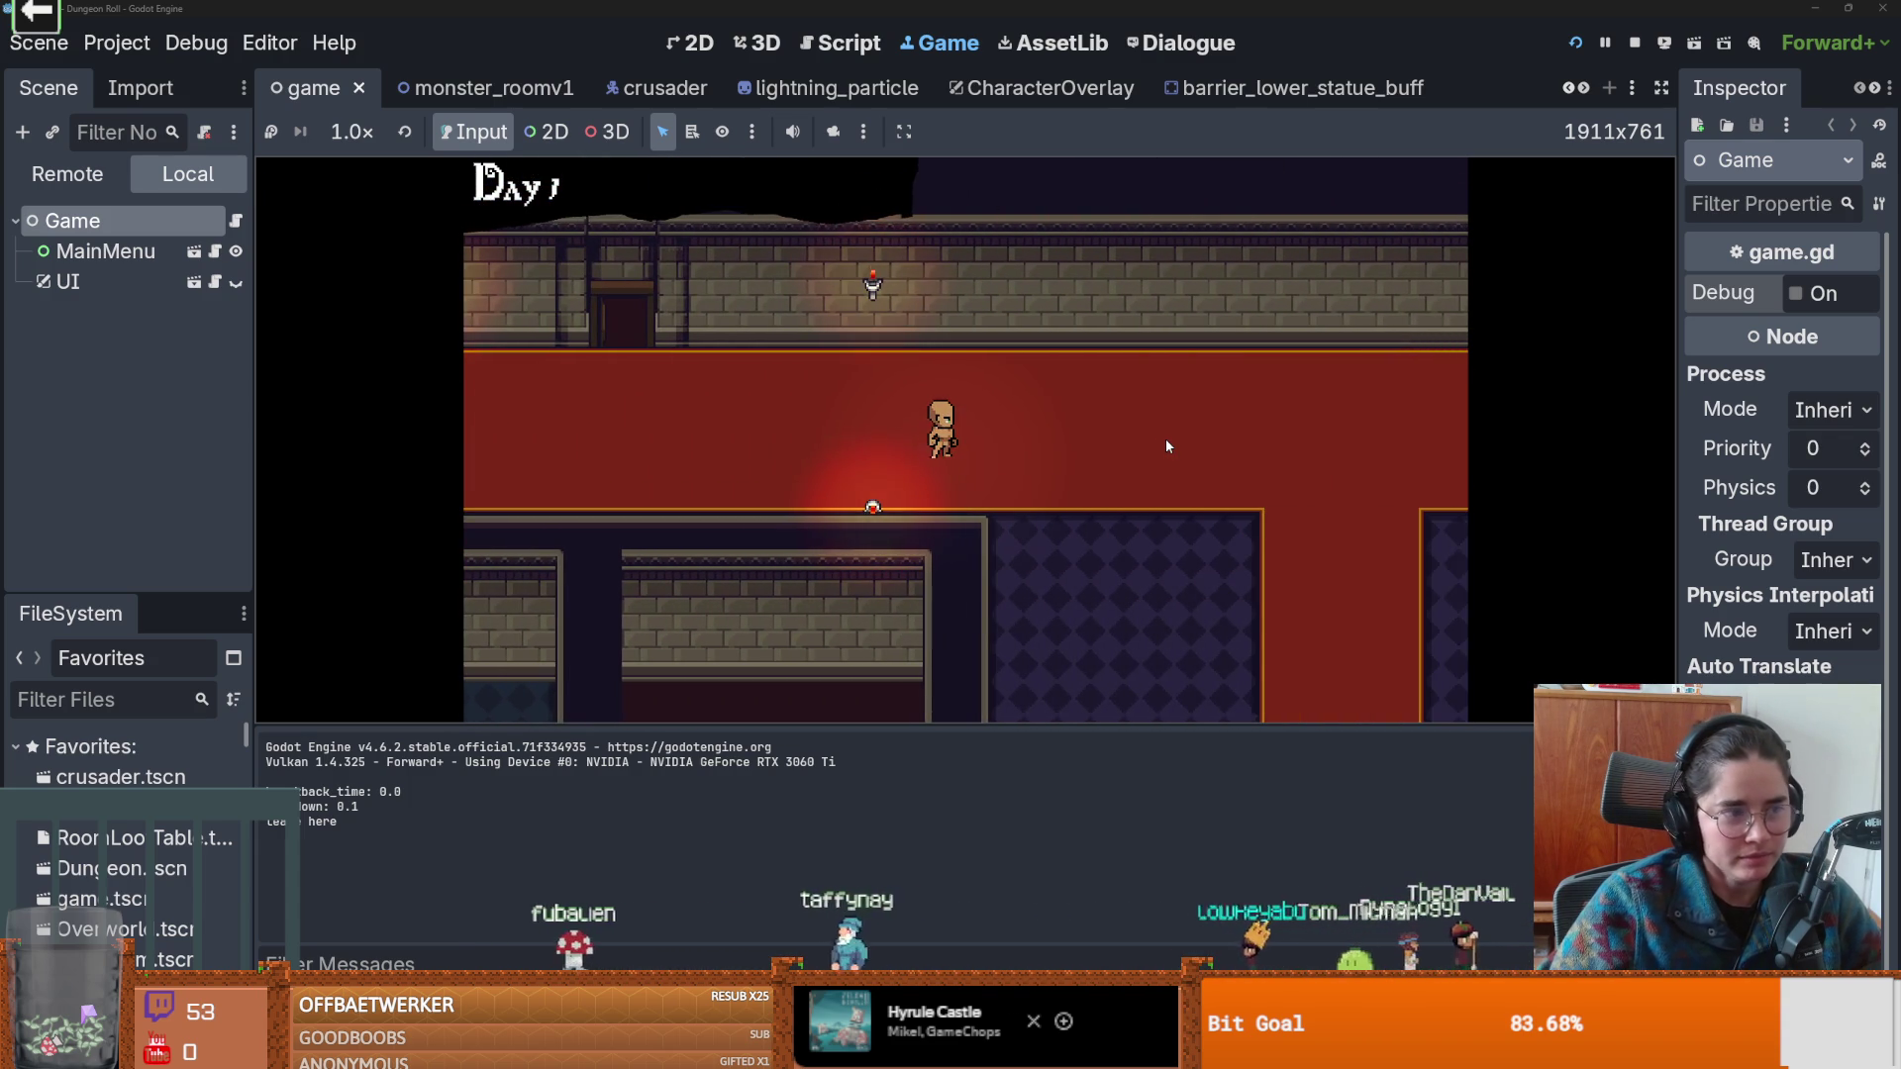
pyautogui.press('Left')
pyautogui.press('Up')
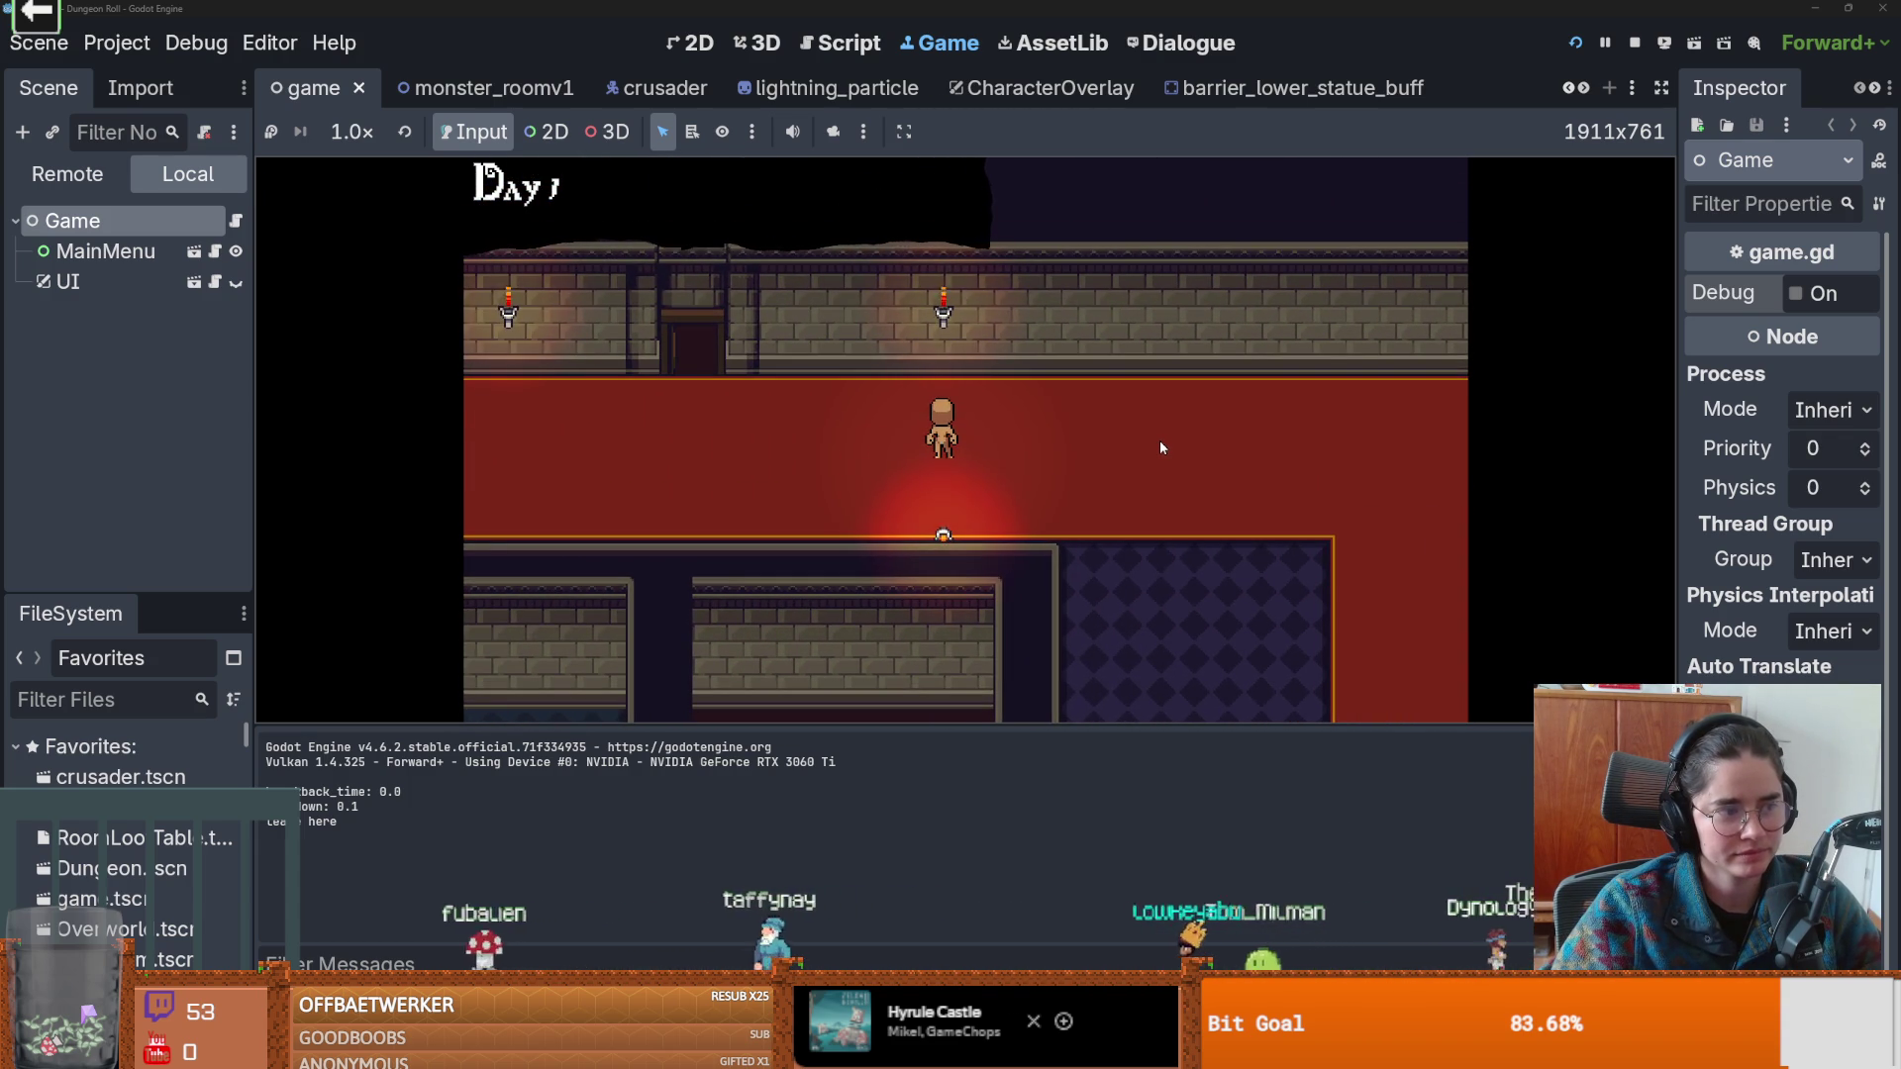
pyautogui.press('Right')
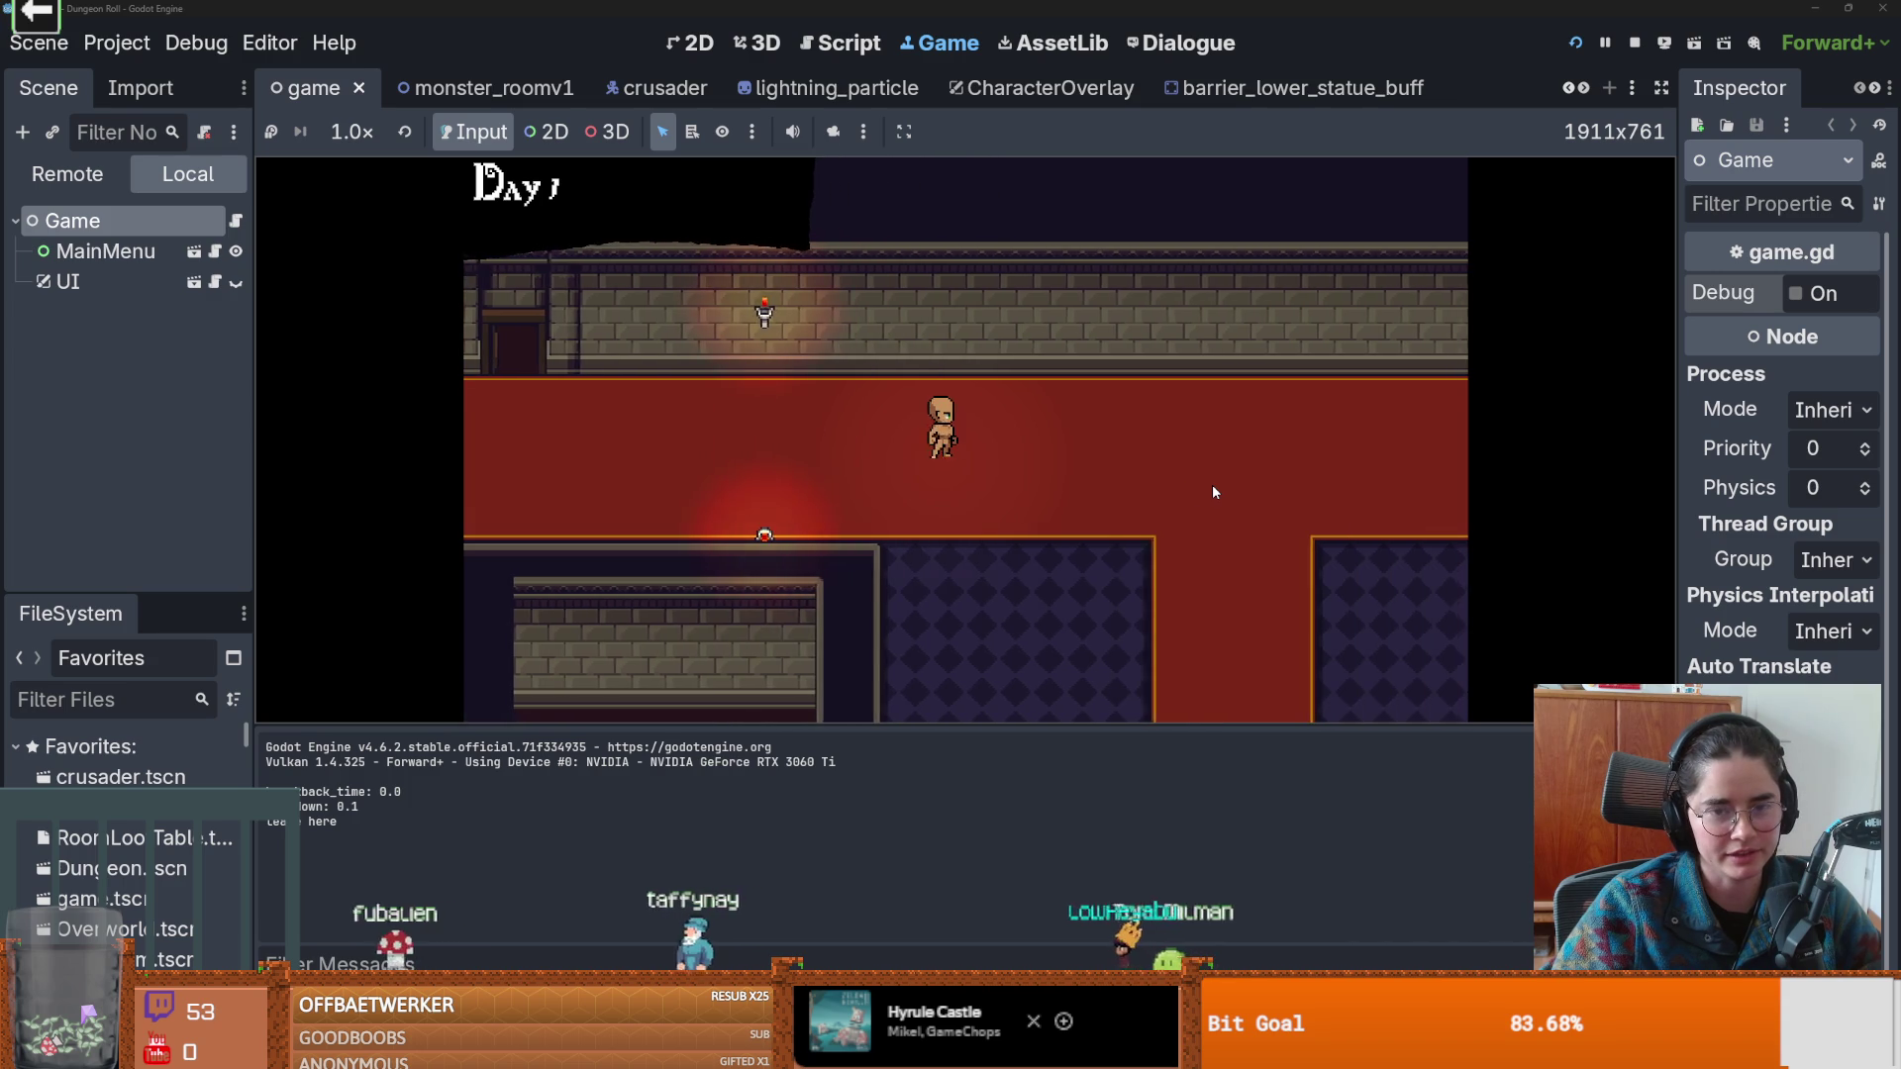
pyautogui.press('Left')
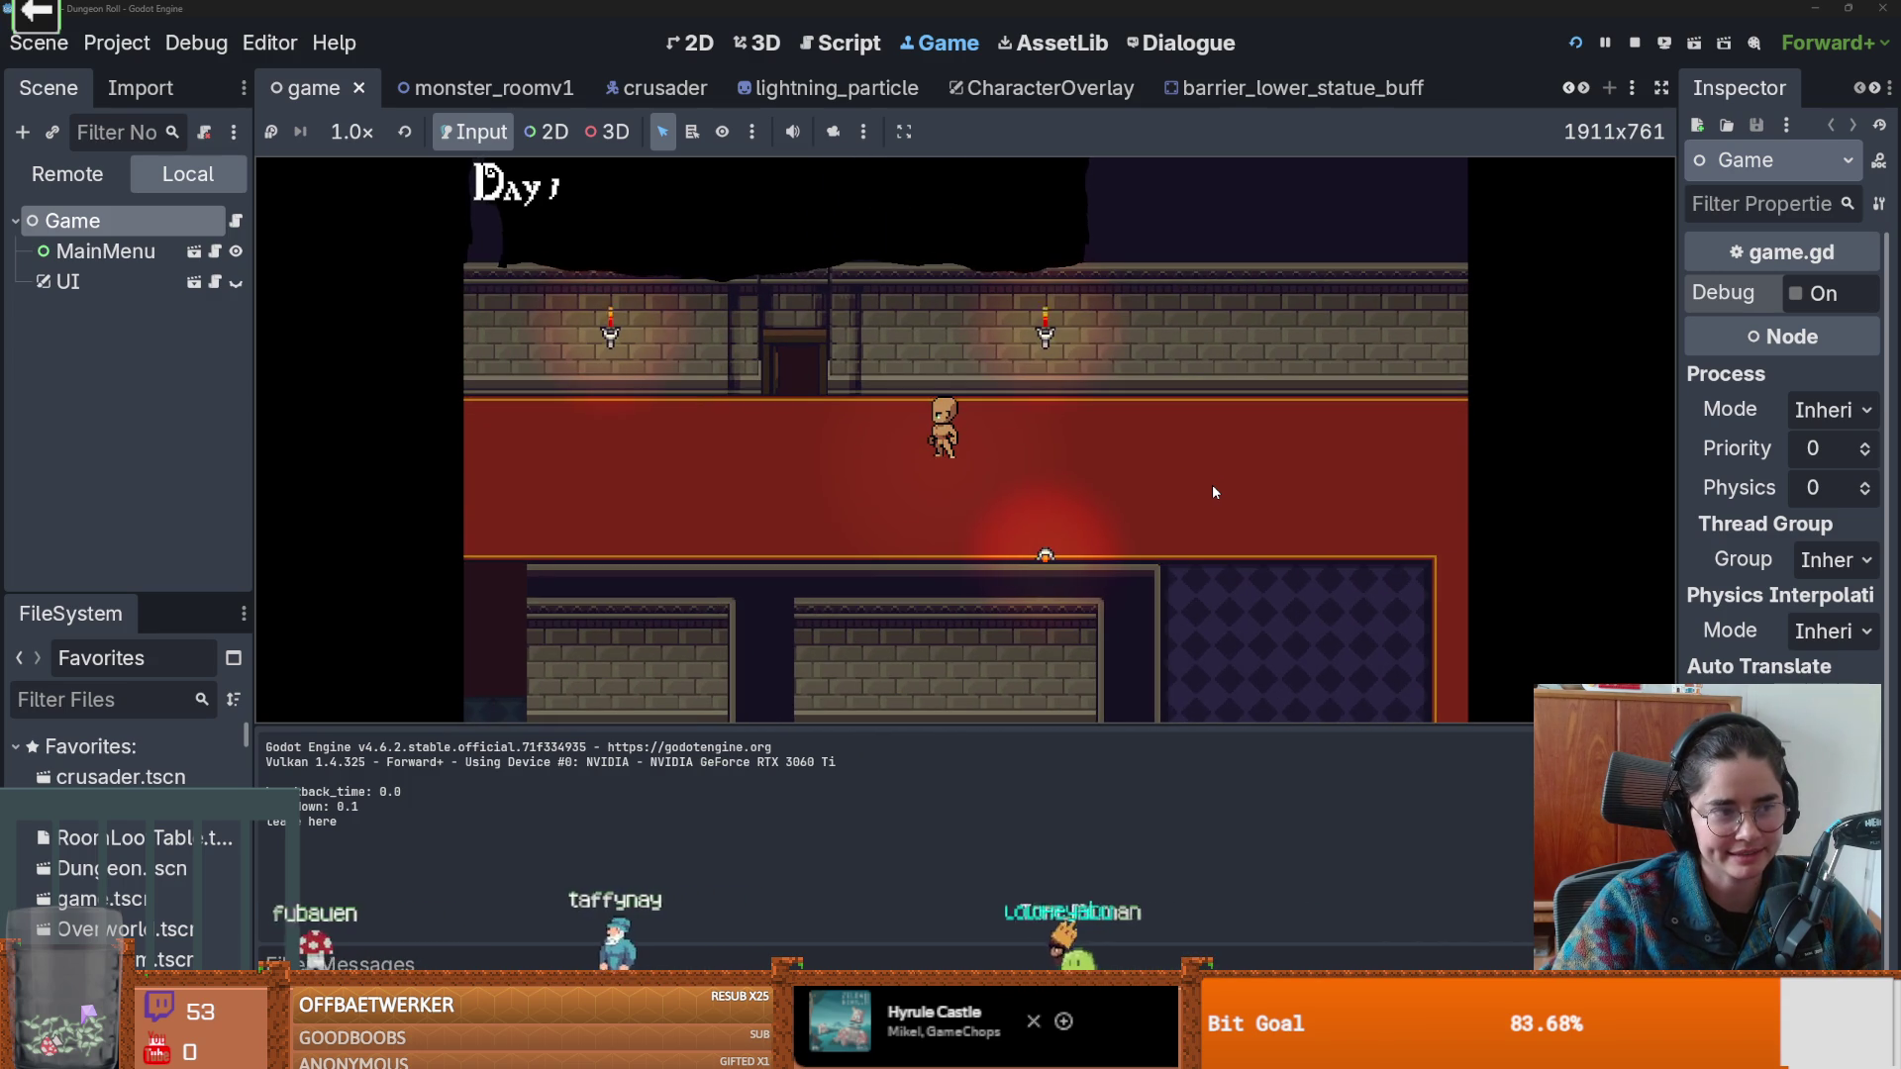
pyautogui.press('Left')
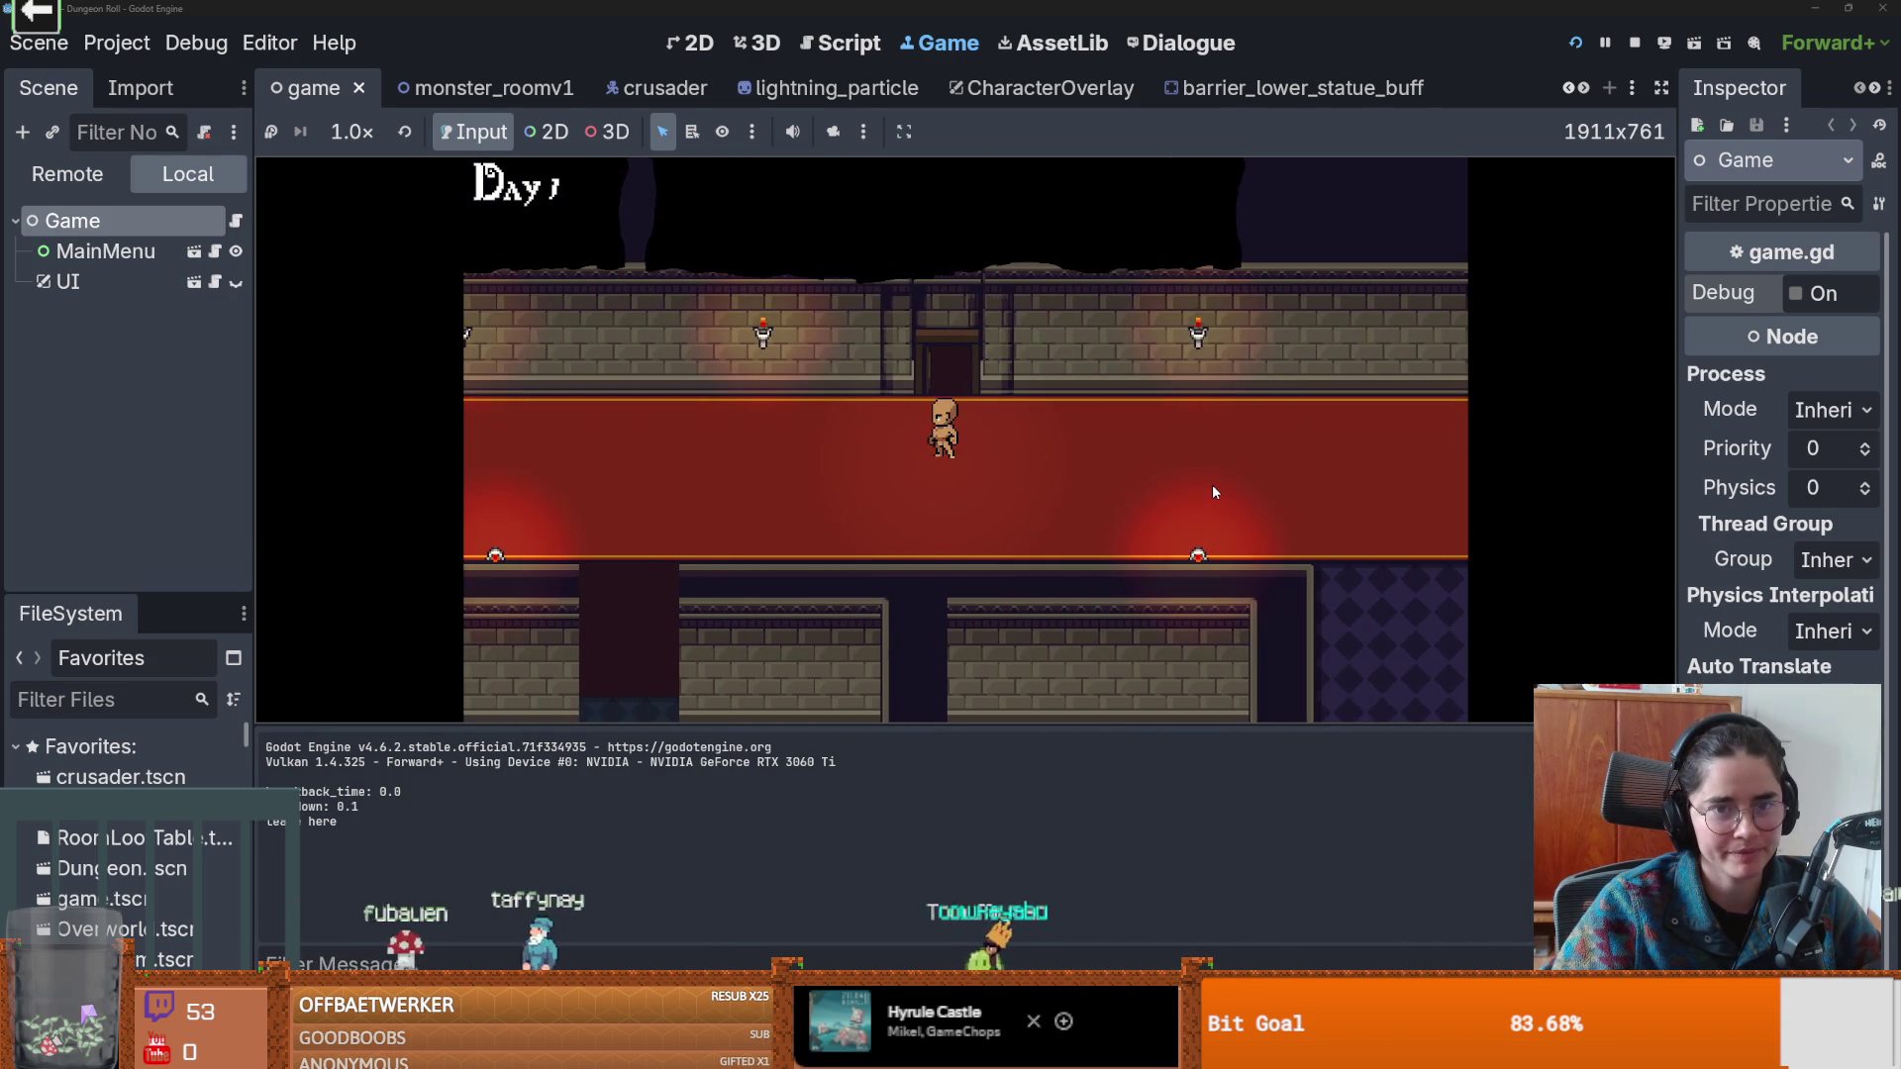
pyautogui.press('Up')
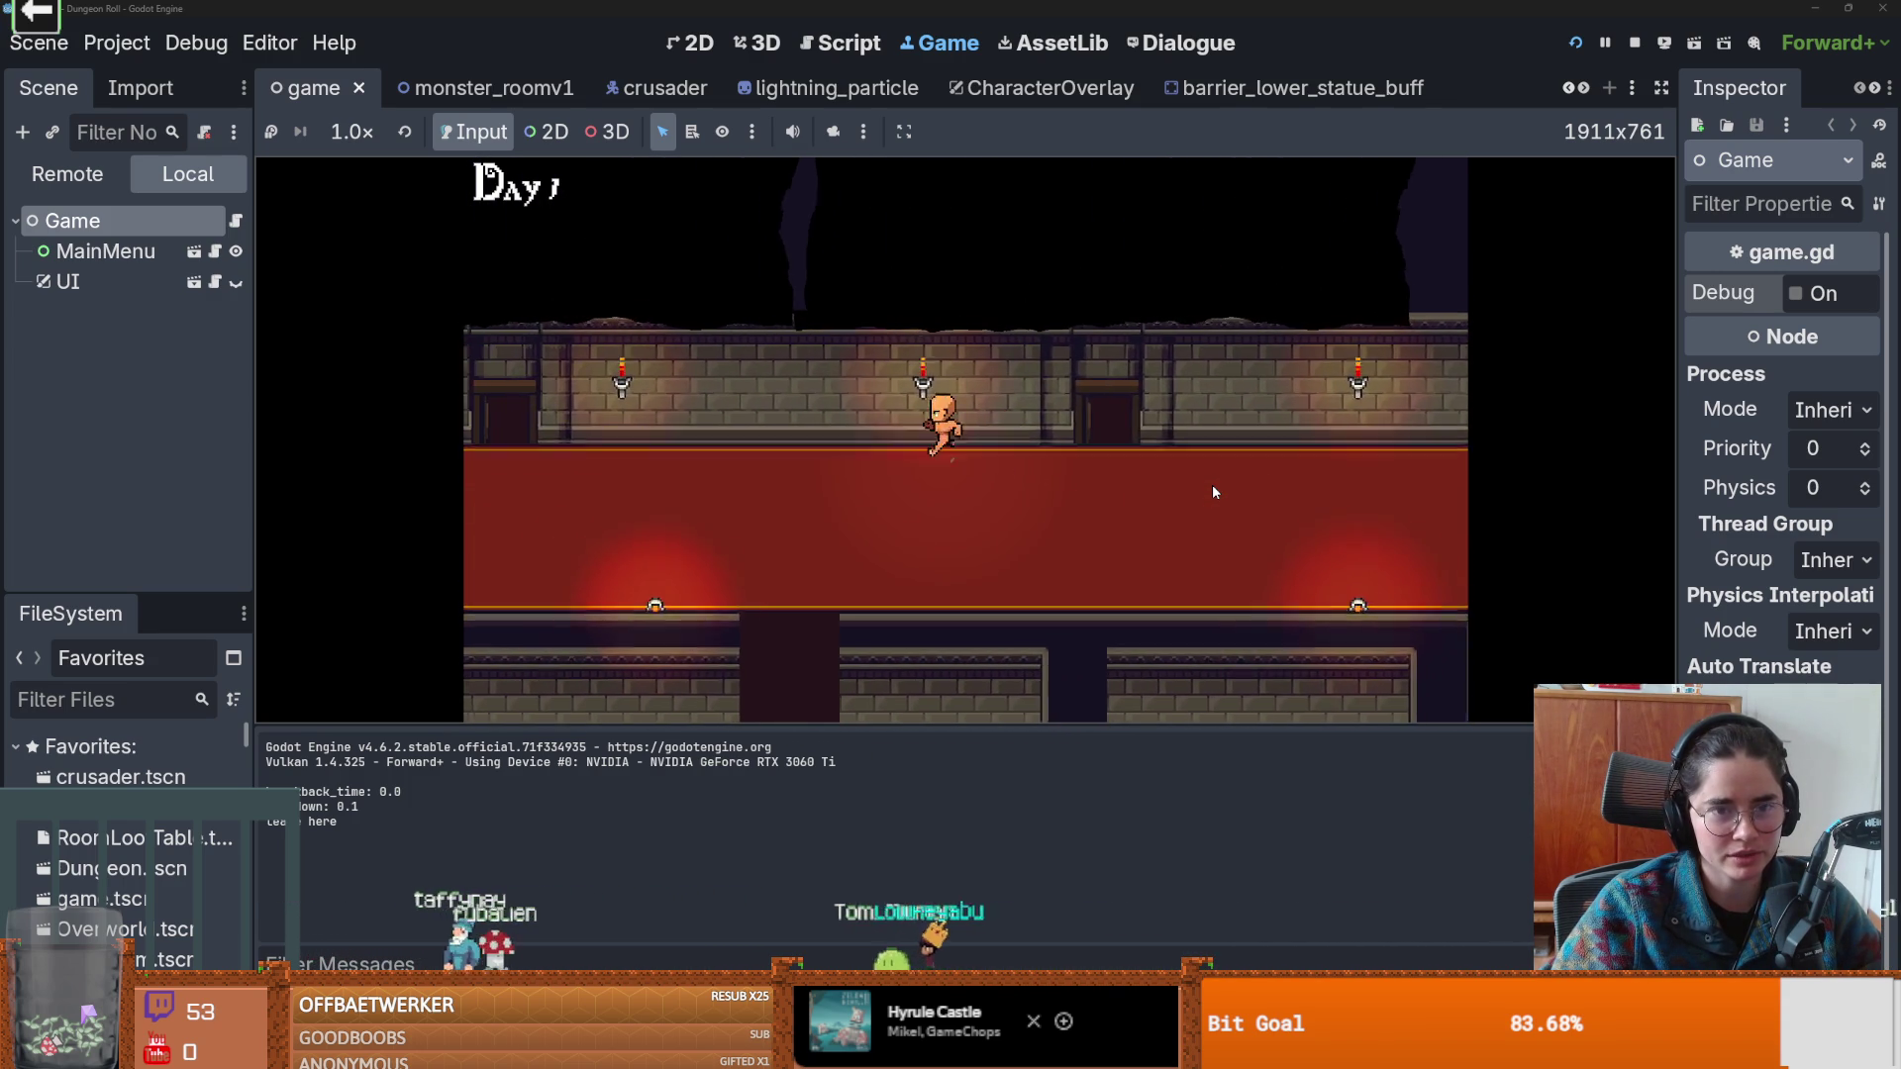
pyautogui.press('Left')
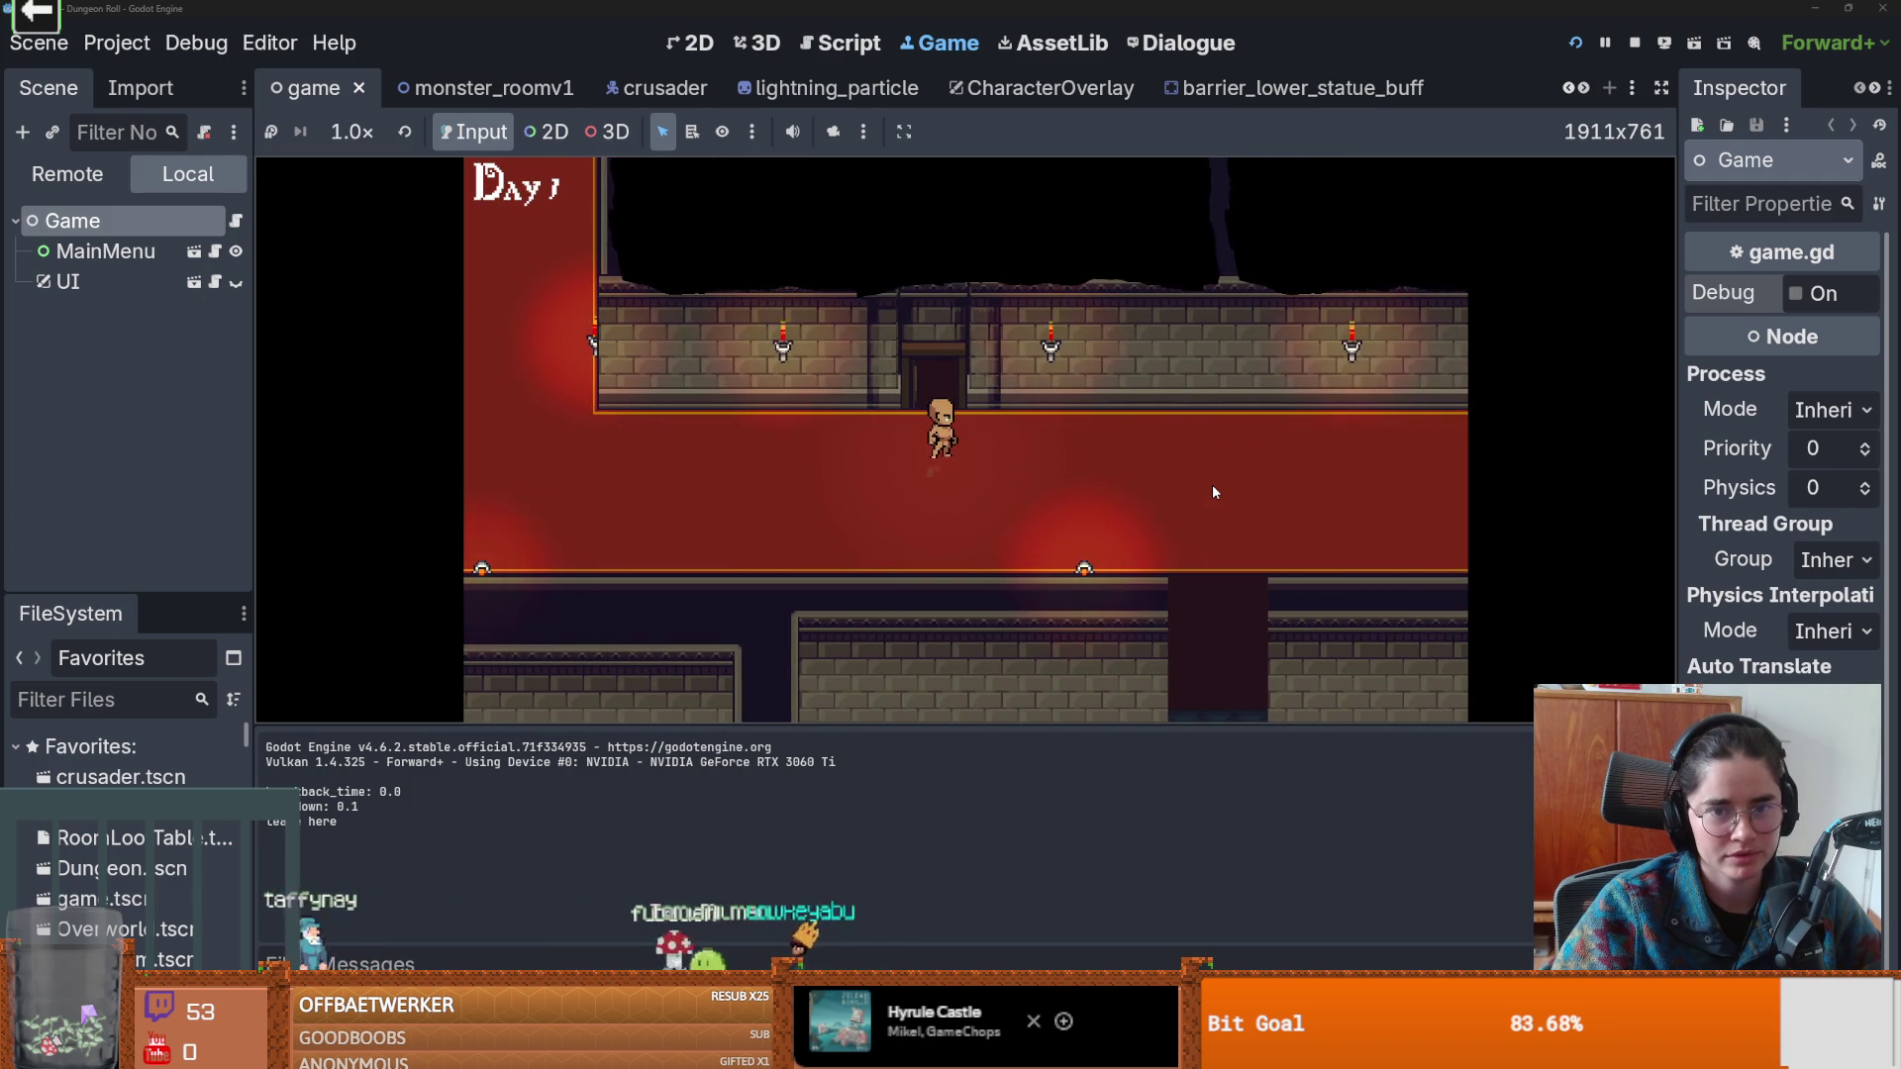
pyautogui.press('Up')
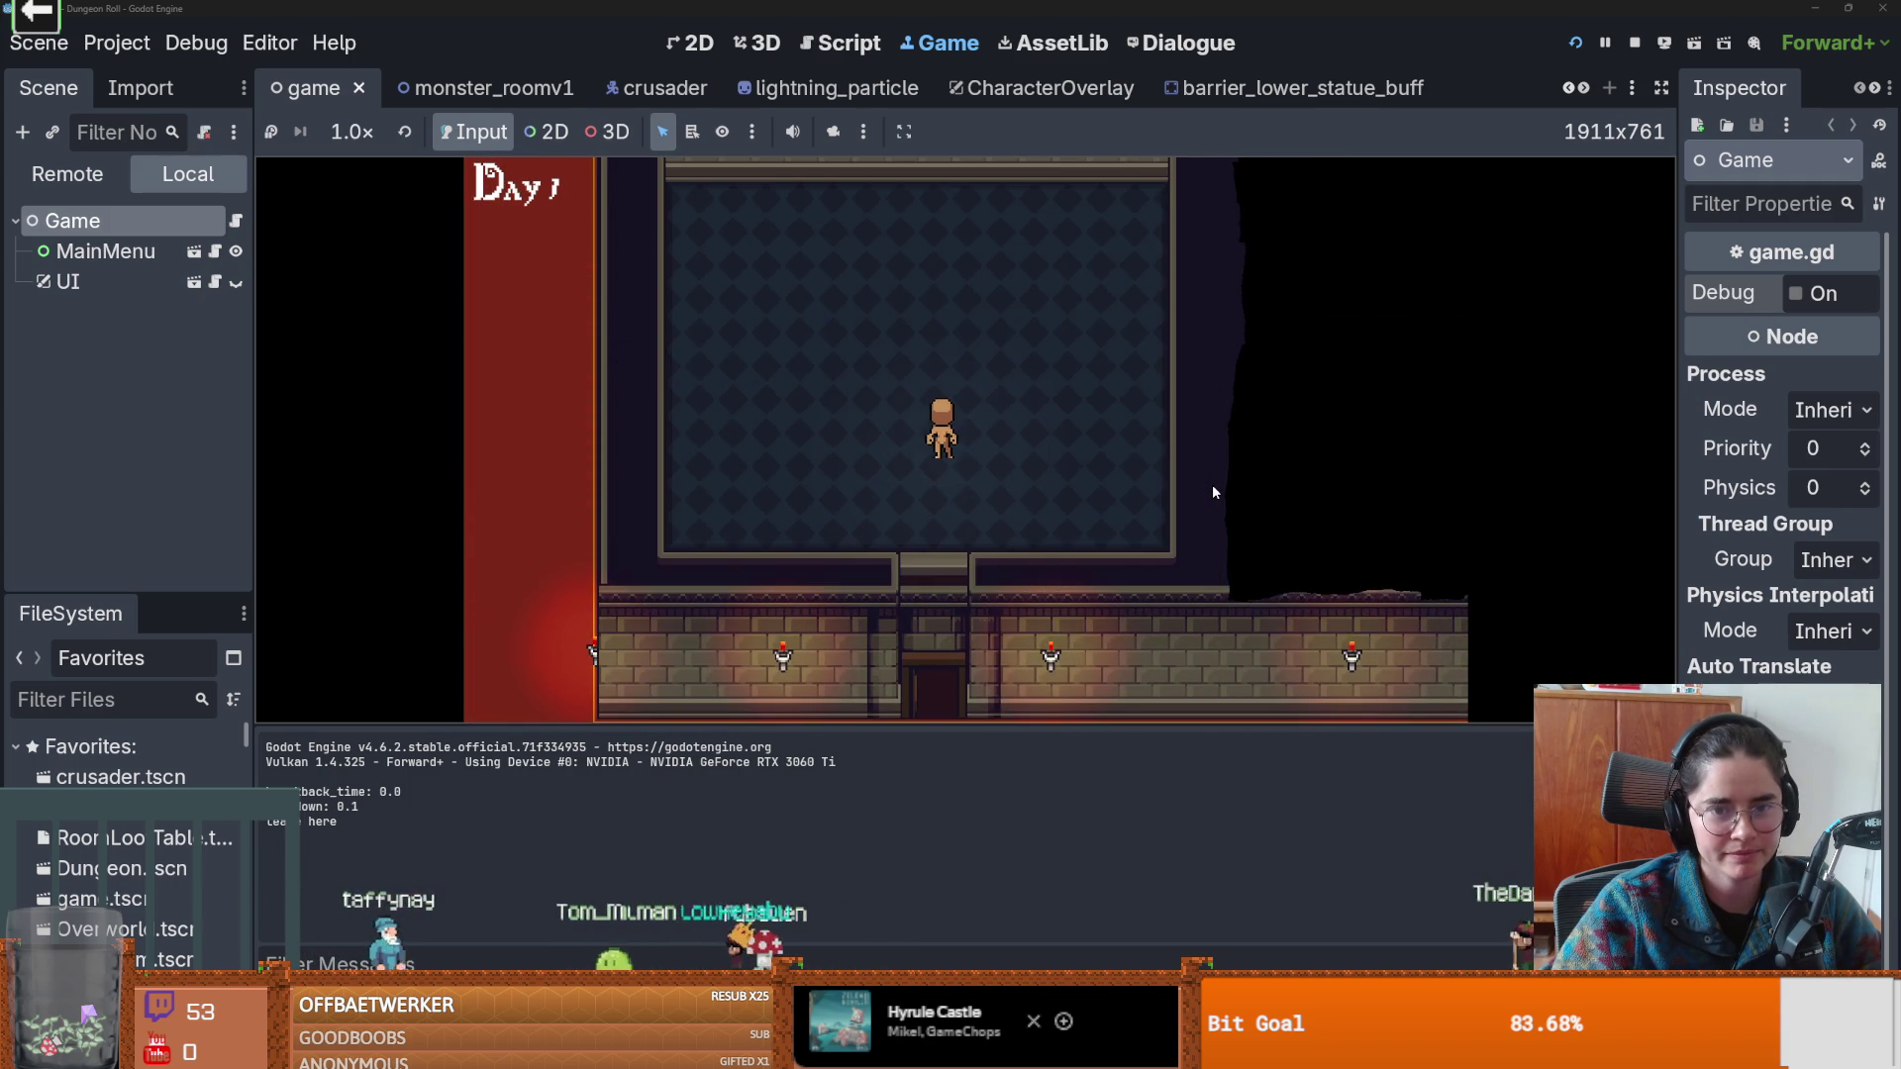
pyautogui.press('Down')
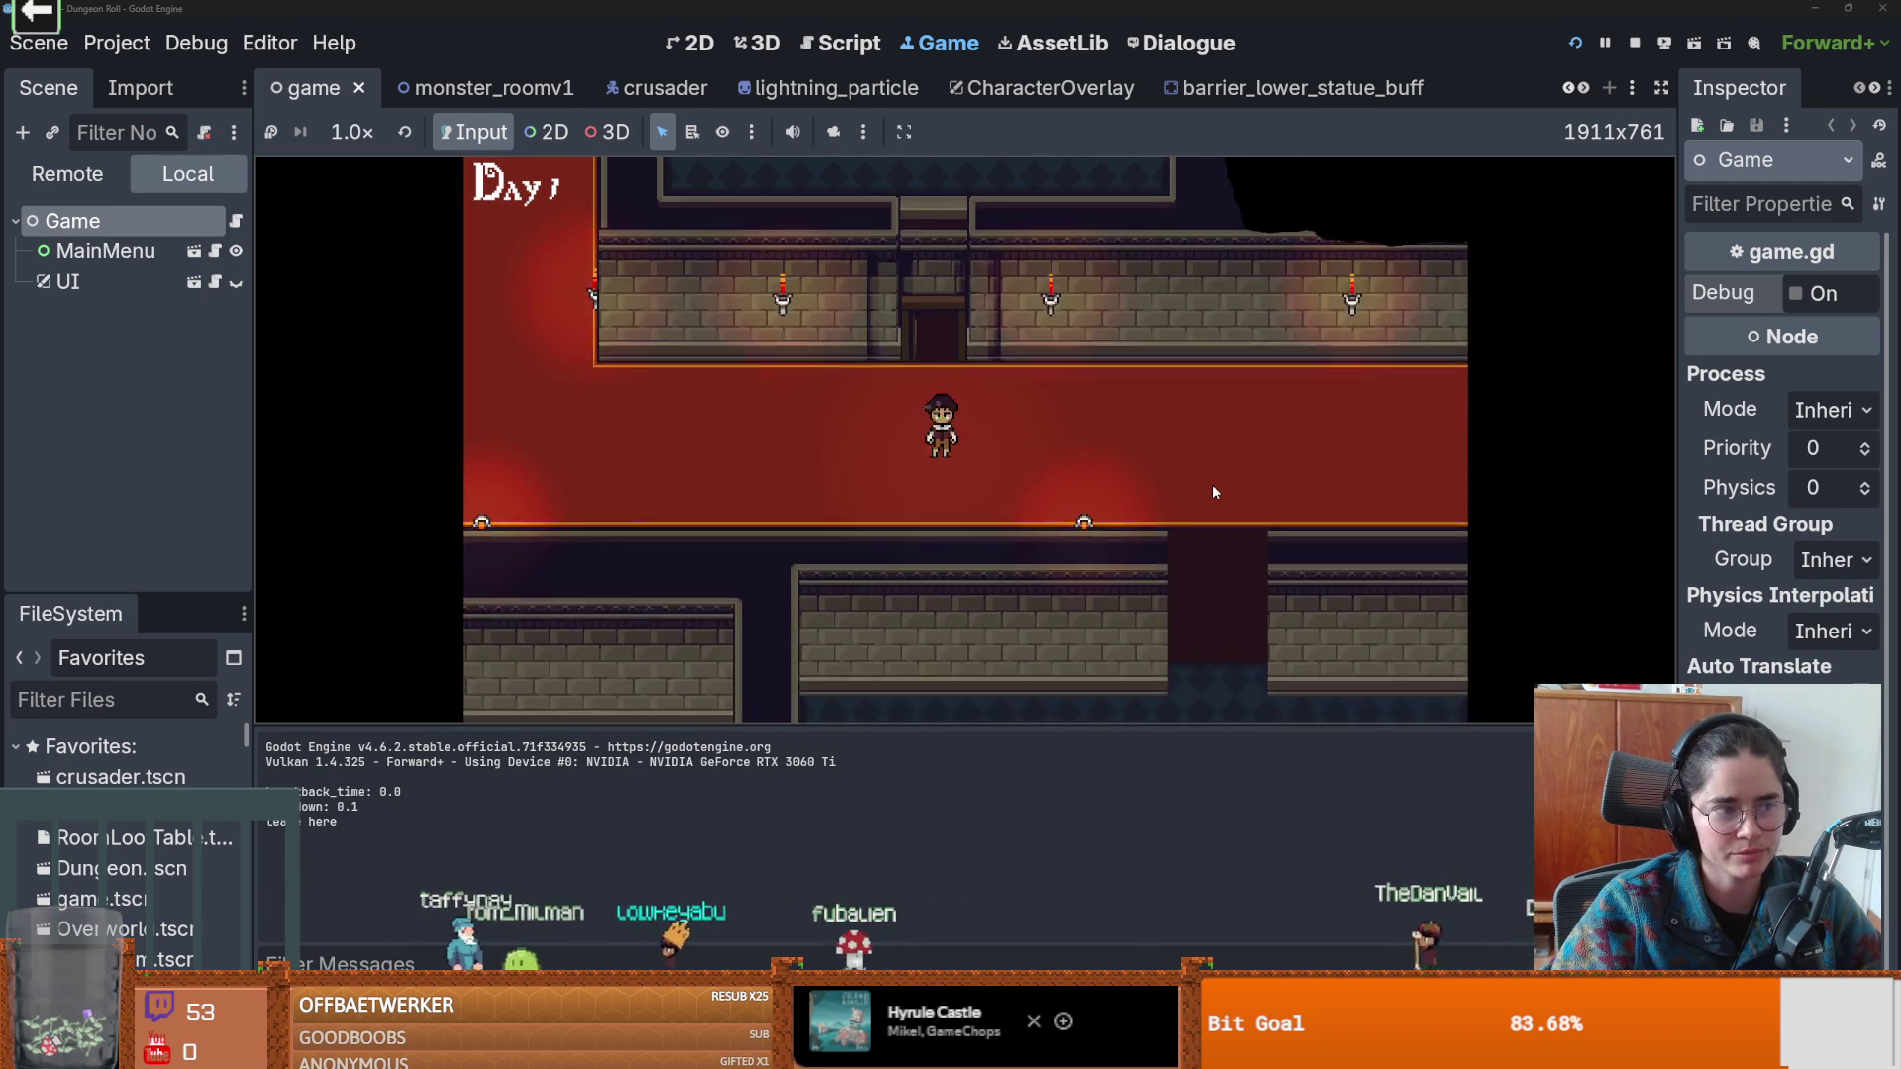
pyautogui.press('Up')
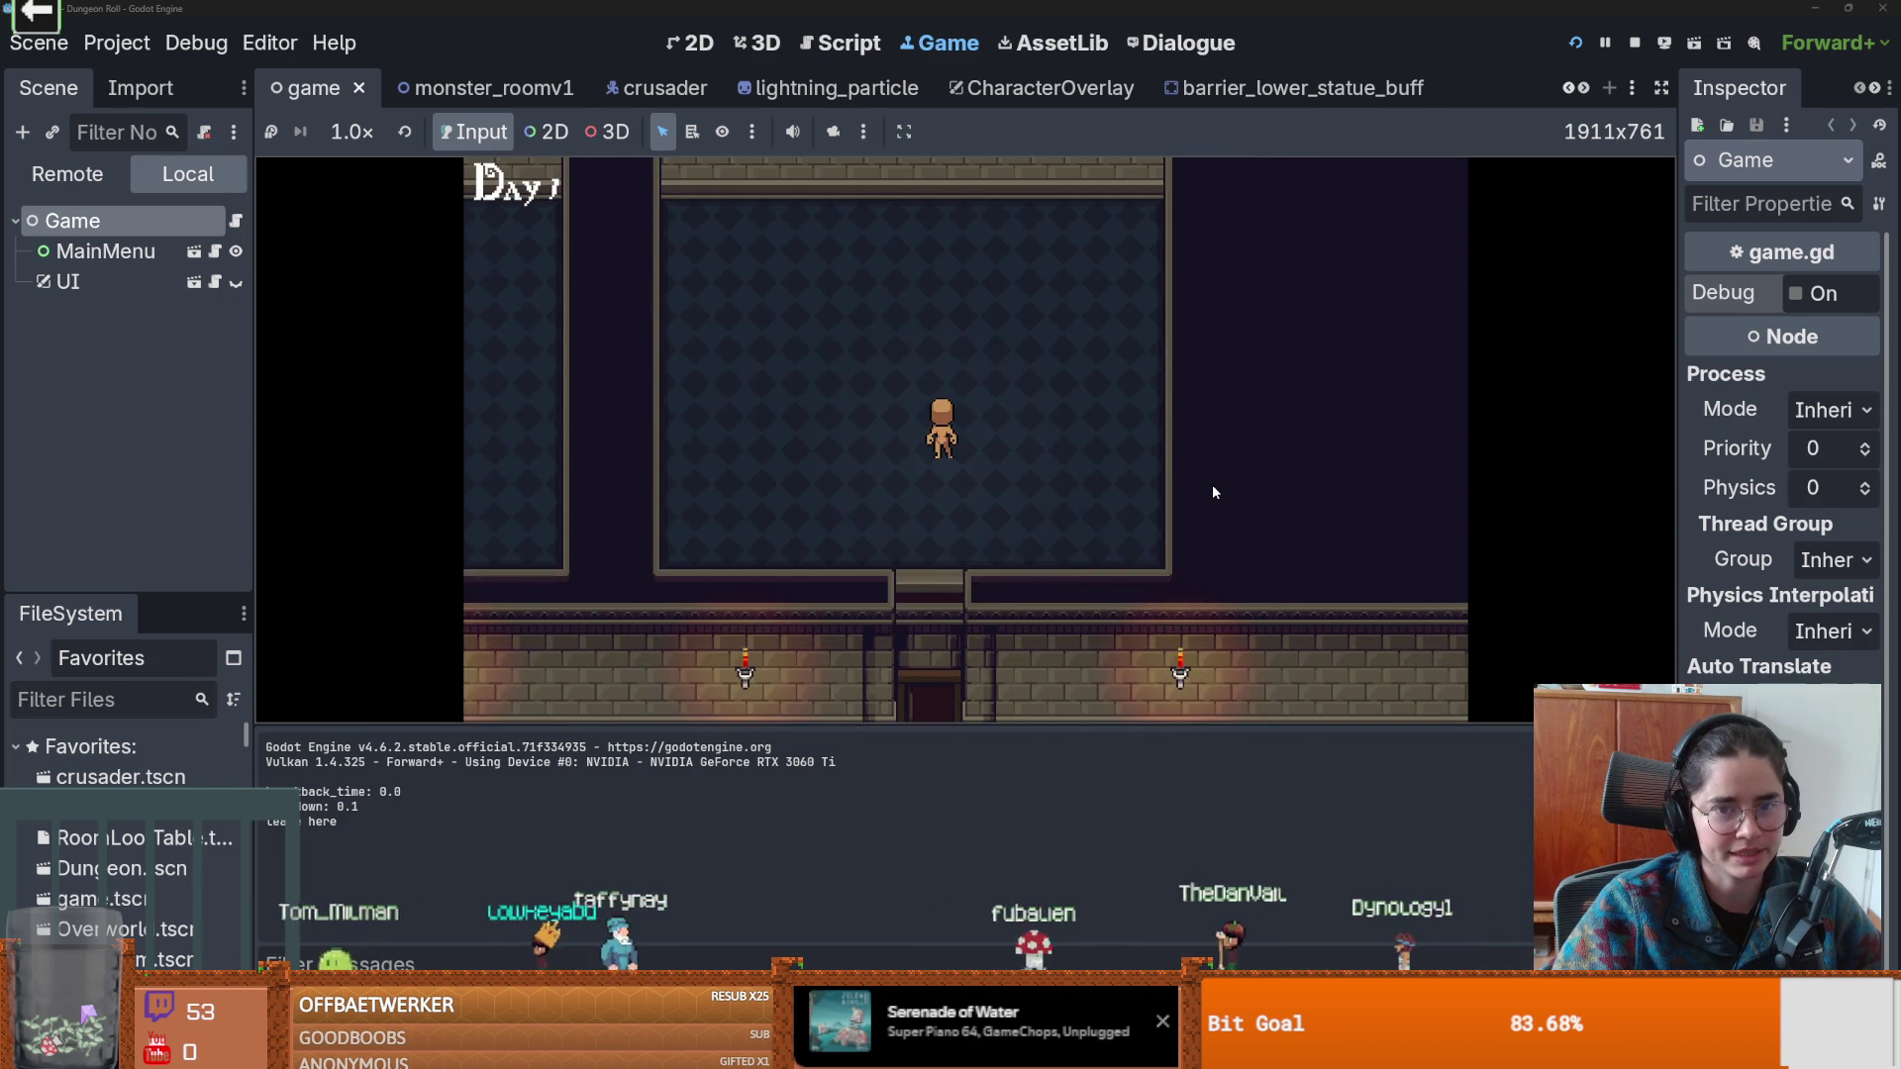
pyautogui.press('Down')
pyautogui.press('Down')
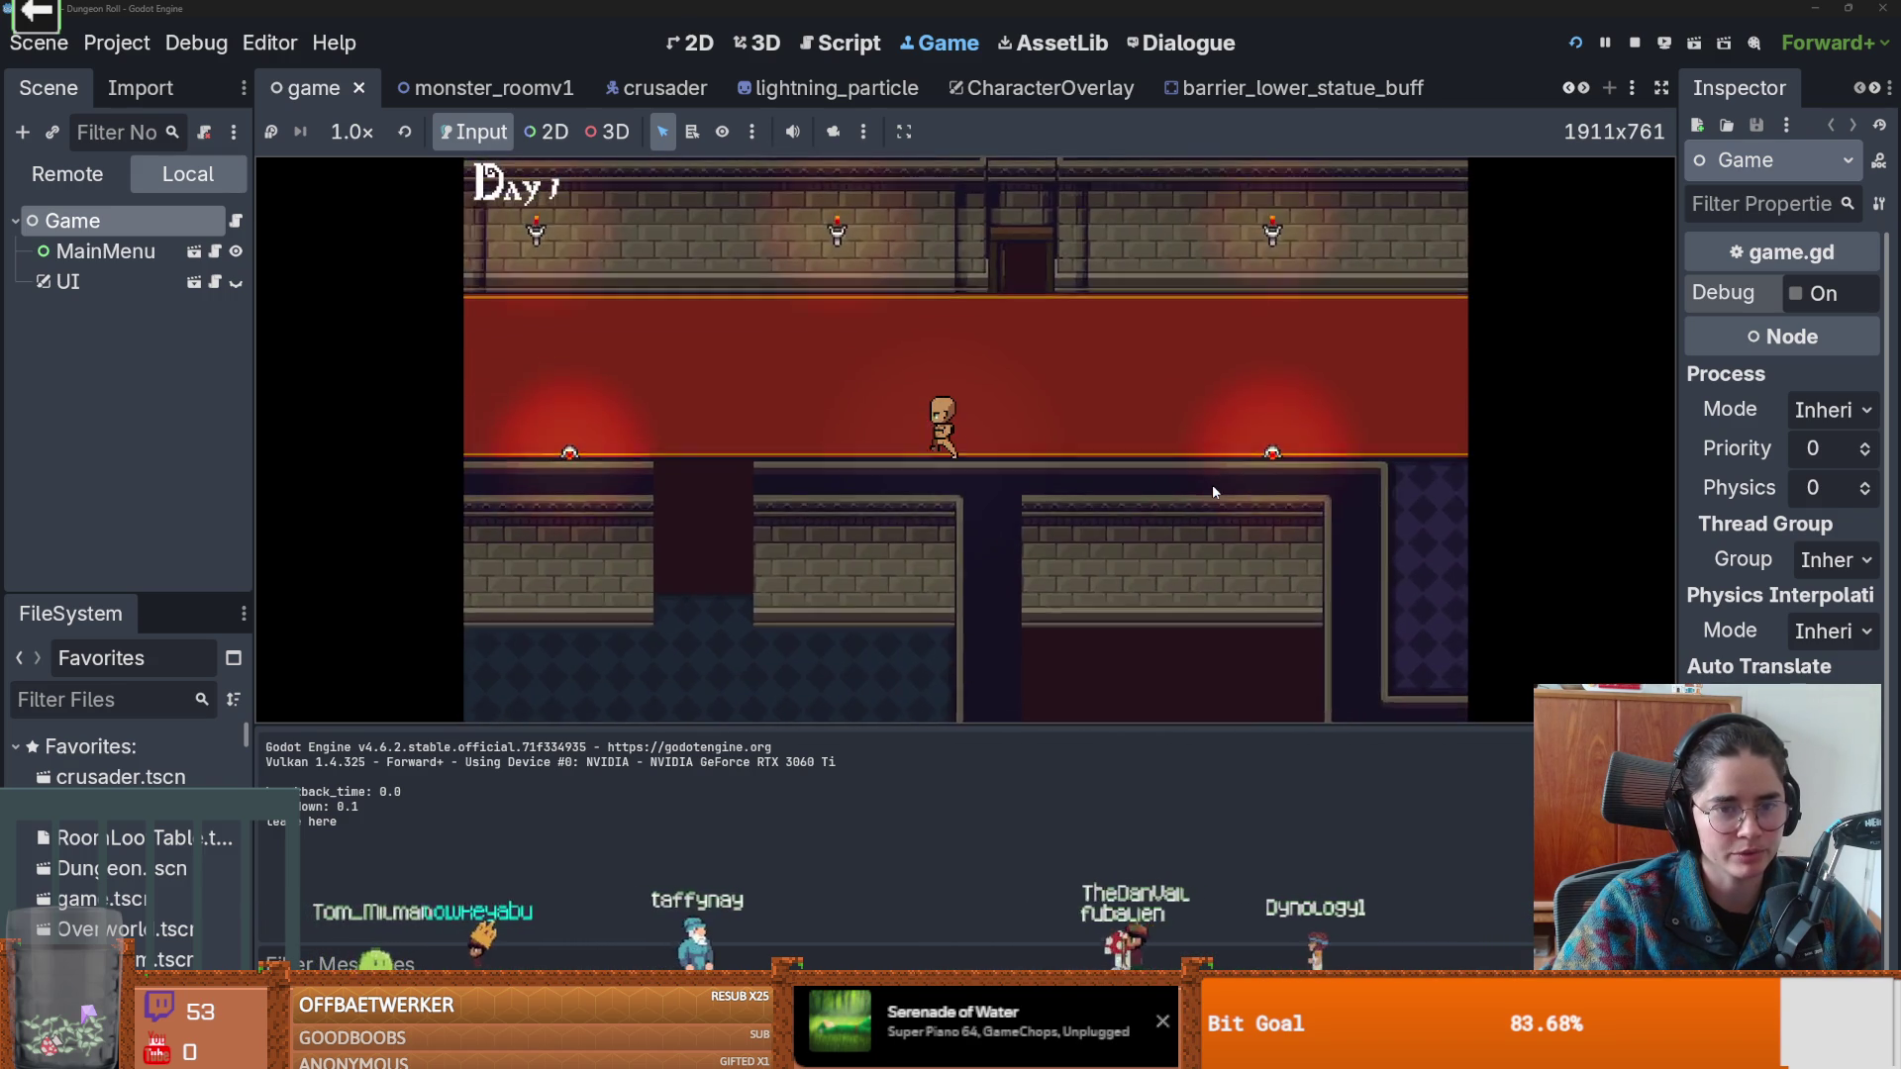
pyautogui.press('Up')
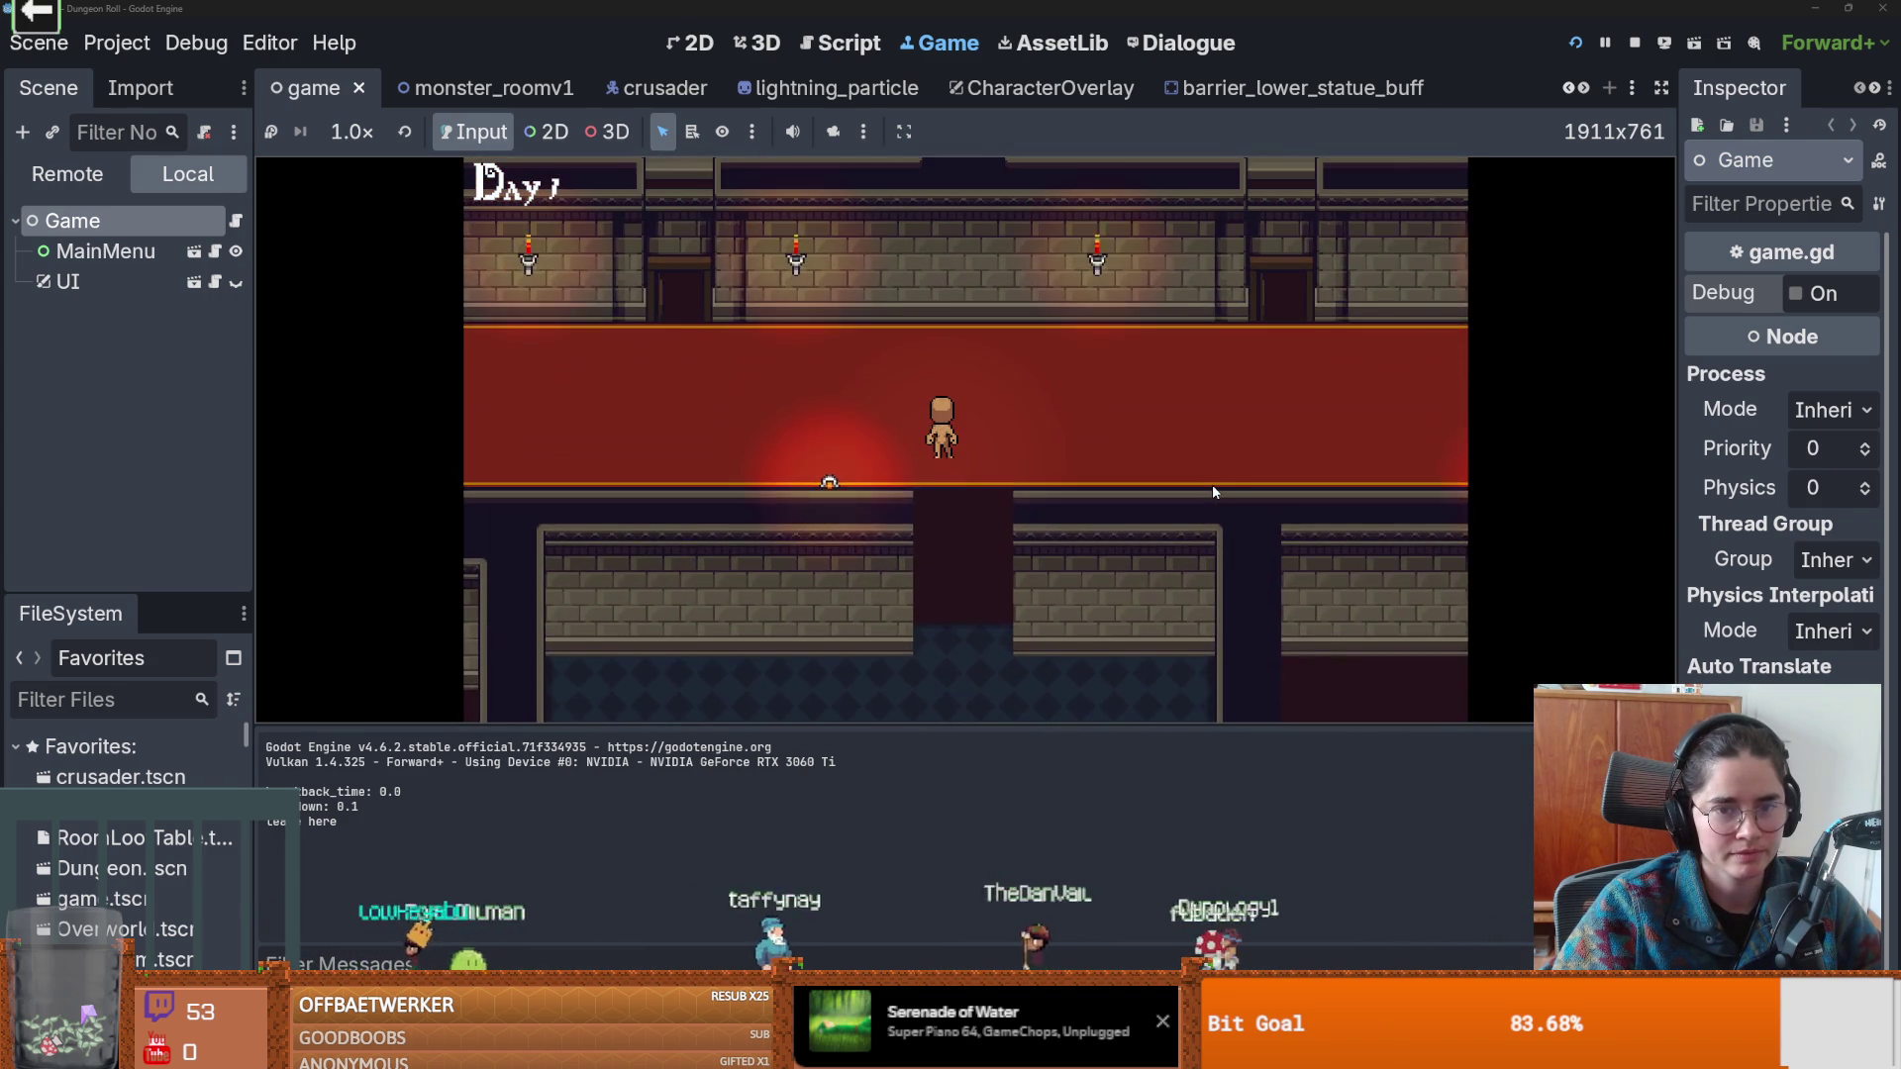
pyautogui.press('Left')
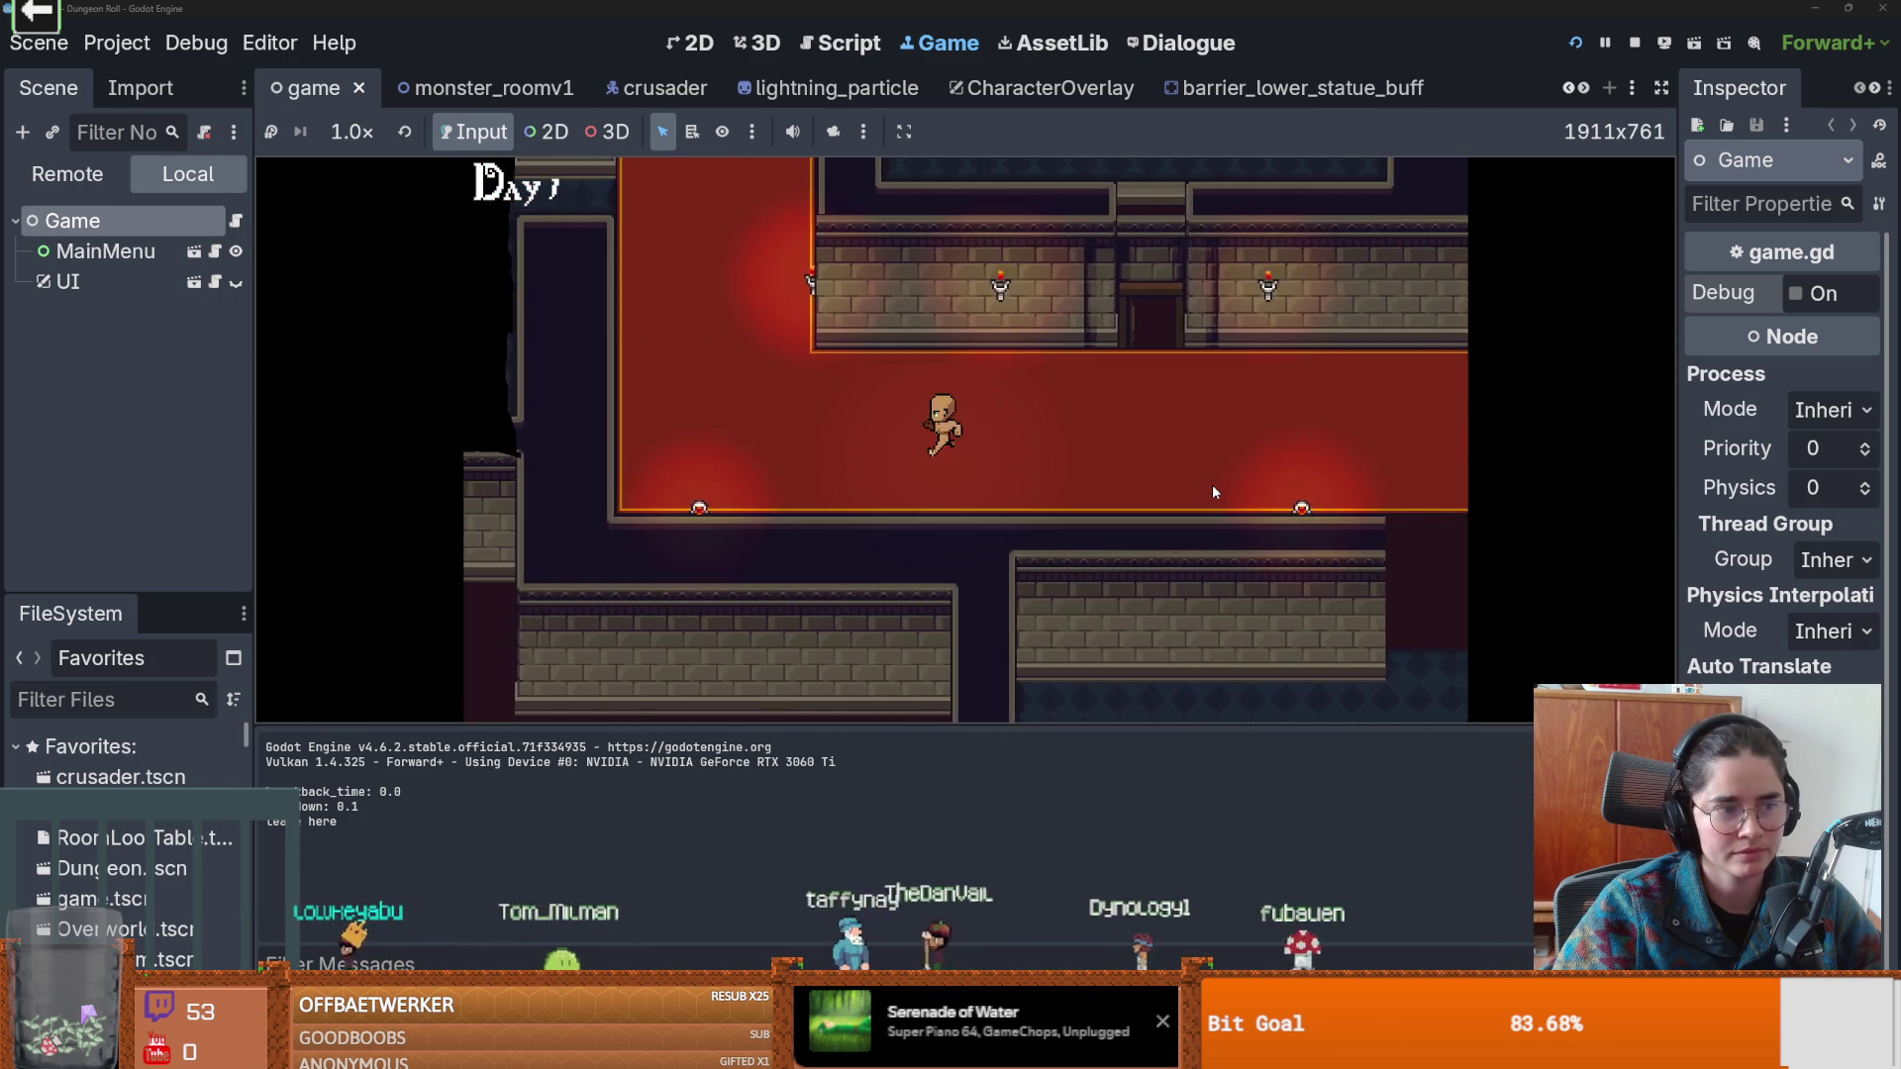
pyautogui.press('Up')
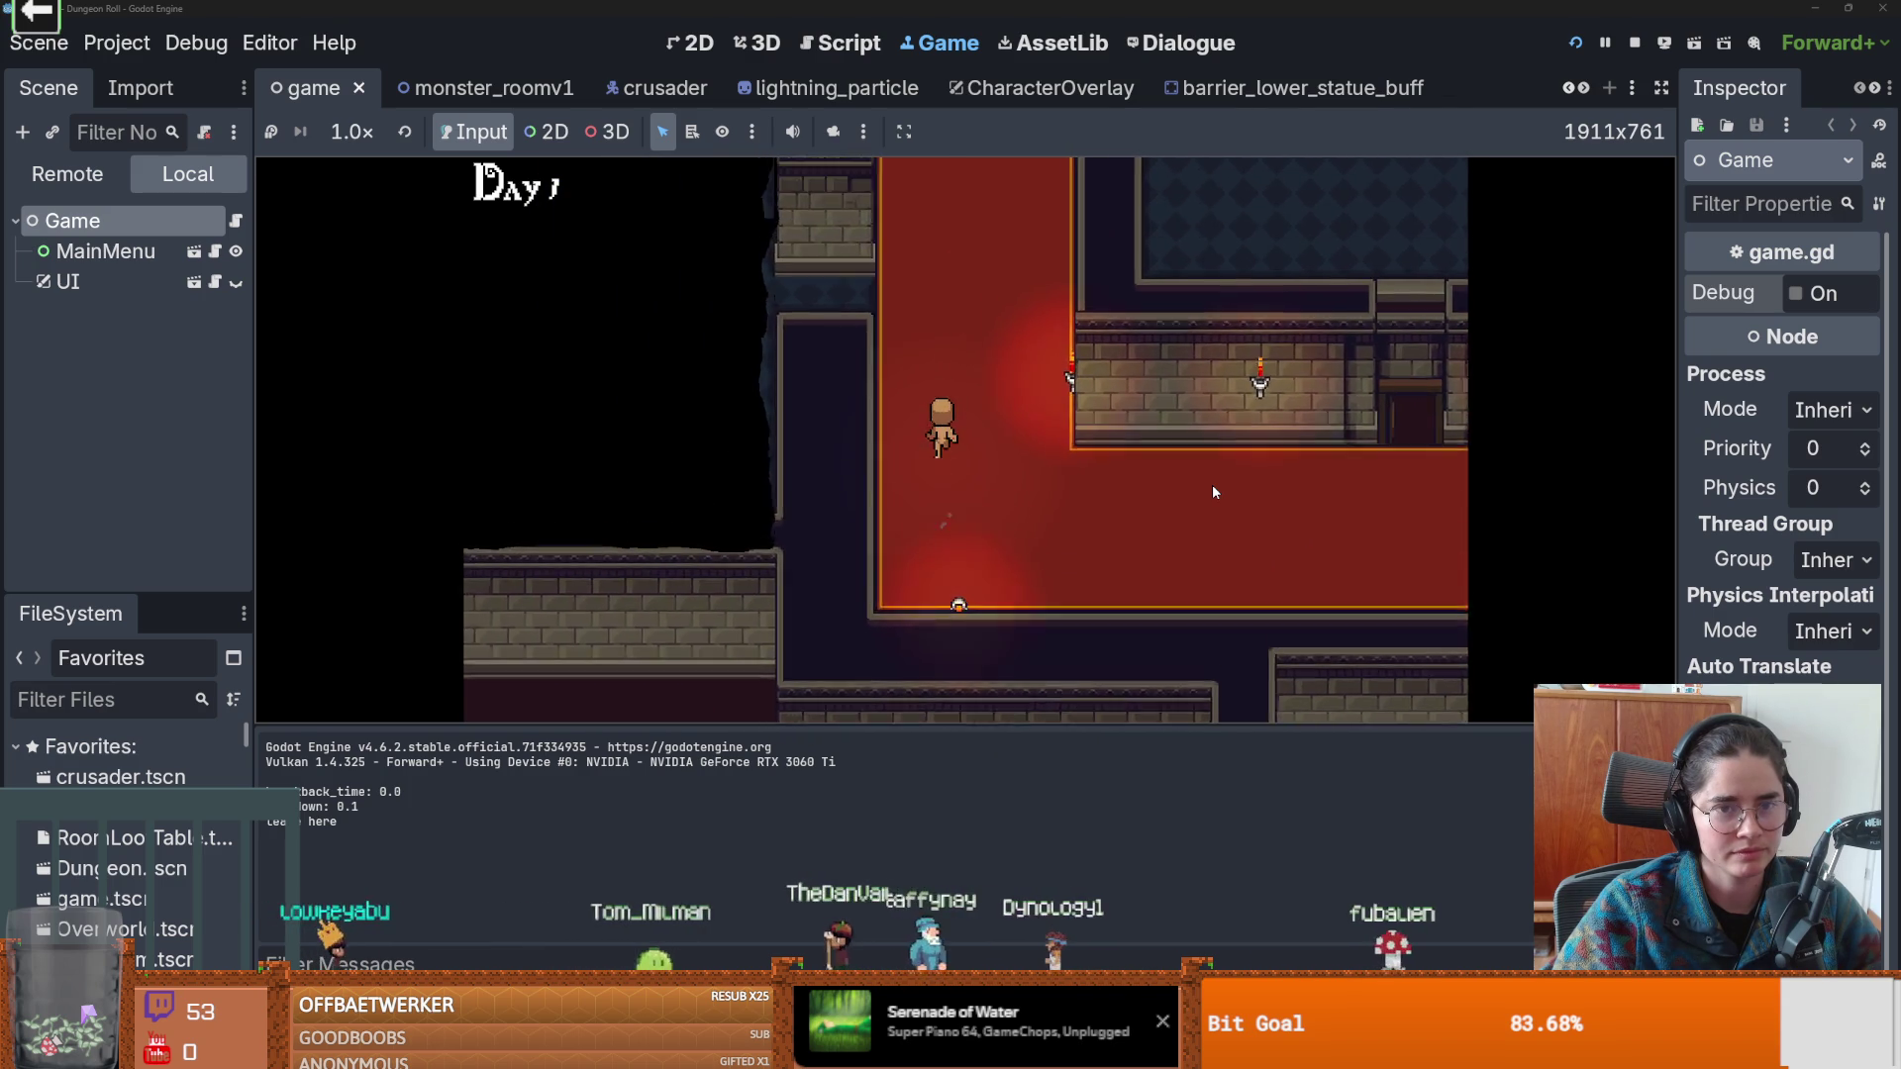
pyautogui.press('Left')
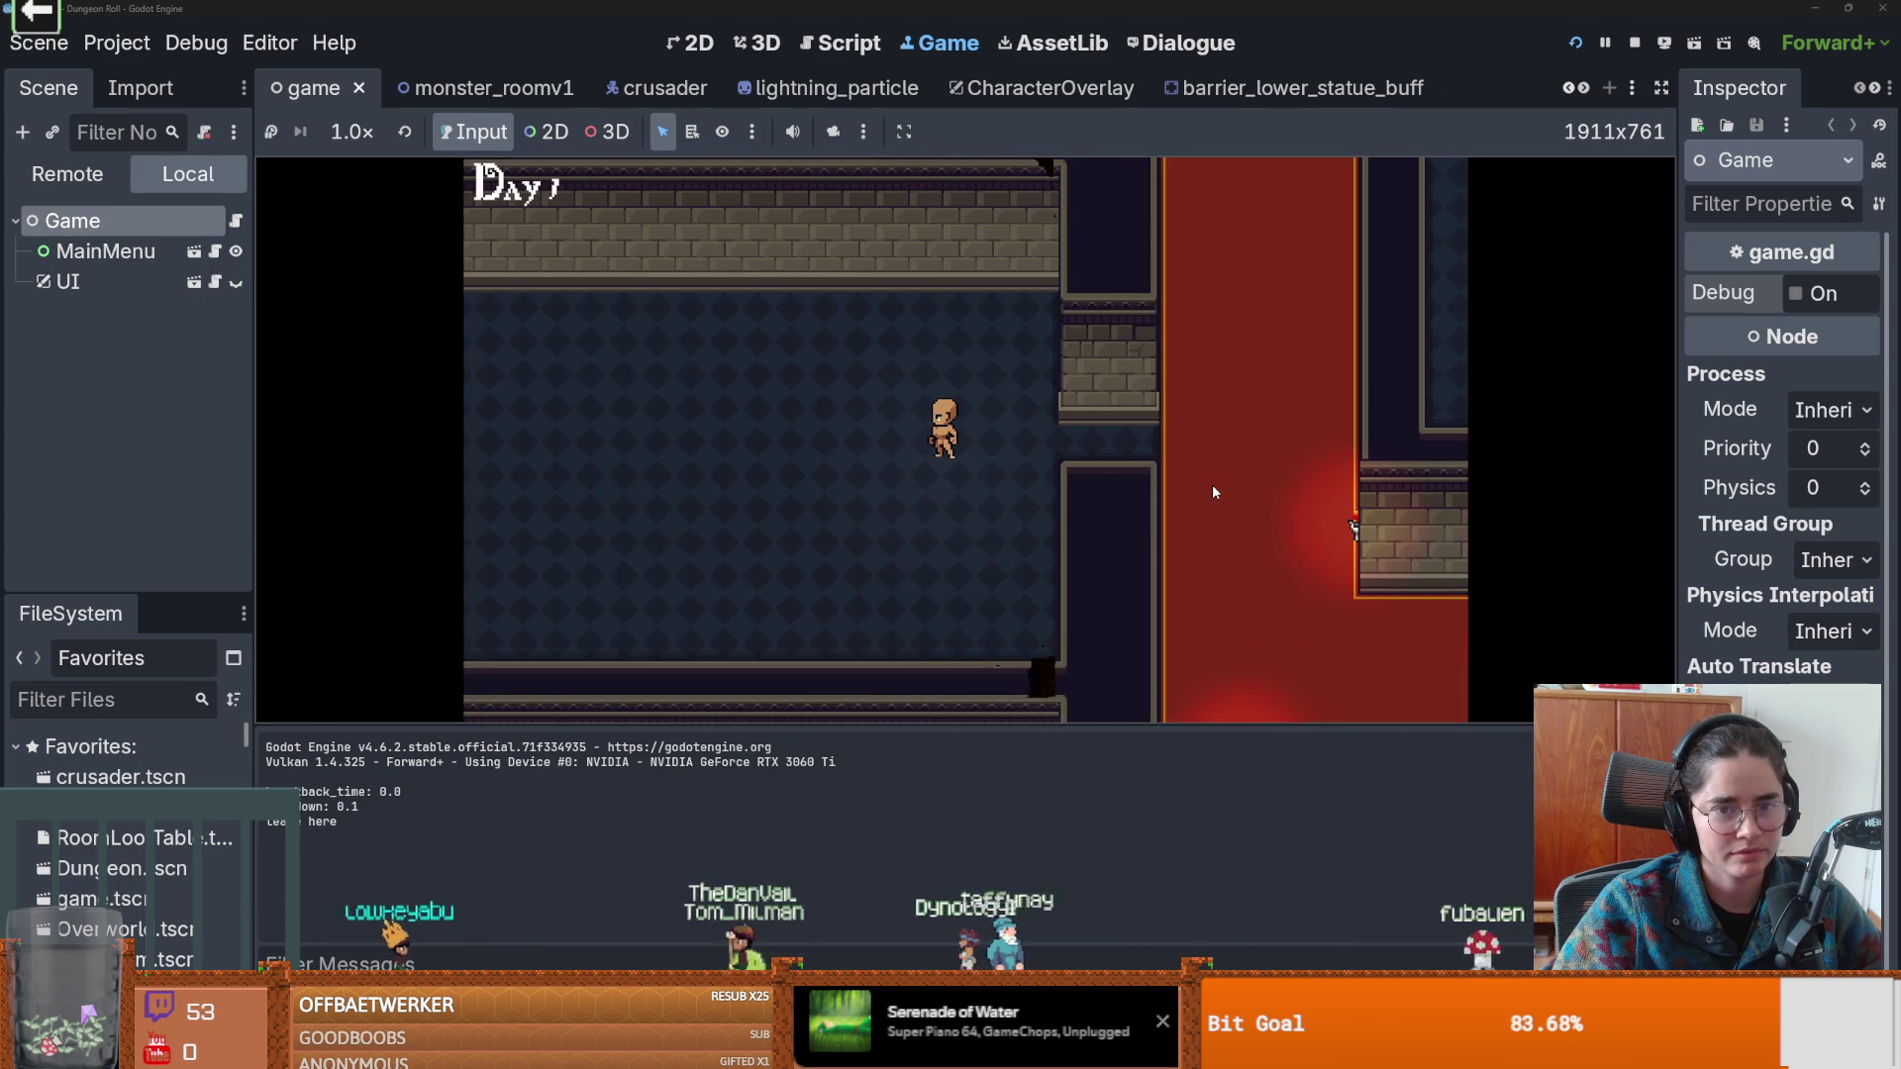
pyautogui.press('Right')
pyautogui.press('Down')
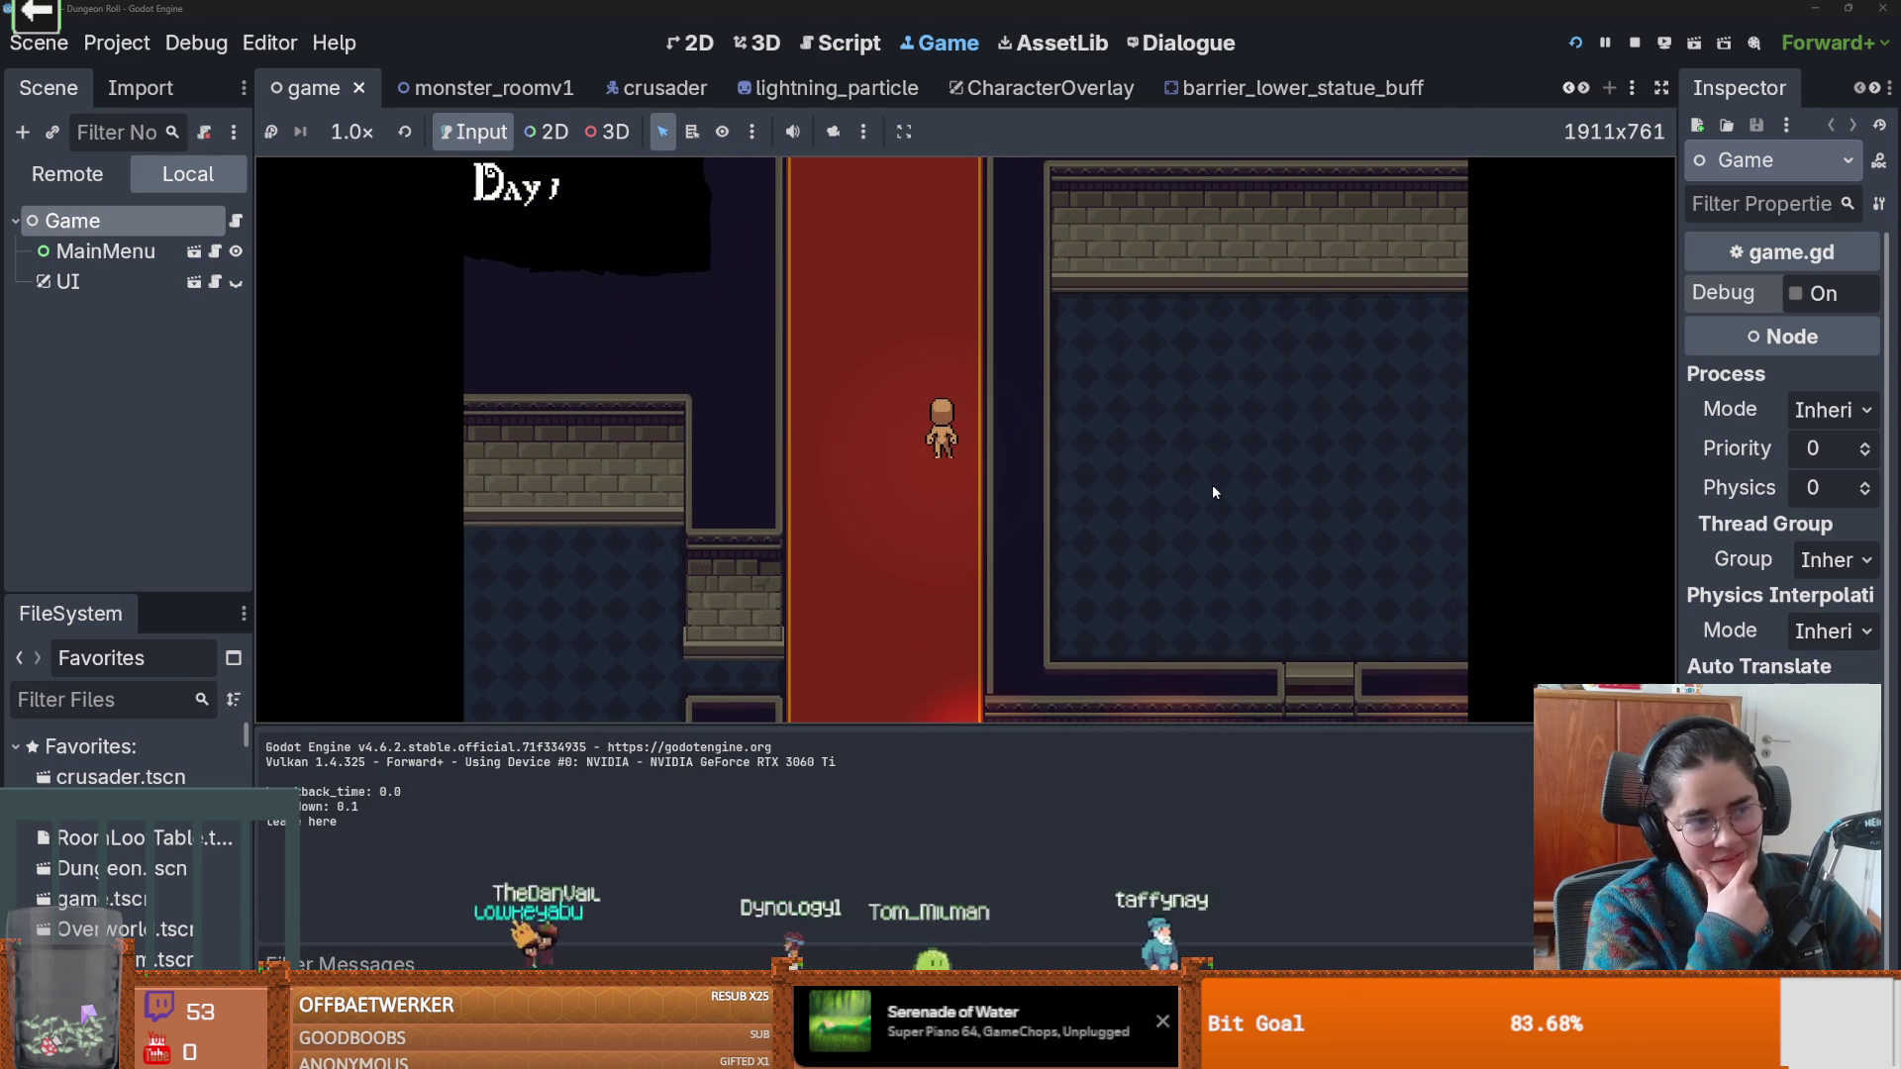
pyautogui.press('Up')
pyautogui.press('Left')
pyautogui.press('Up')
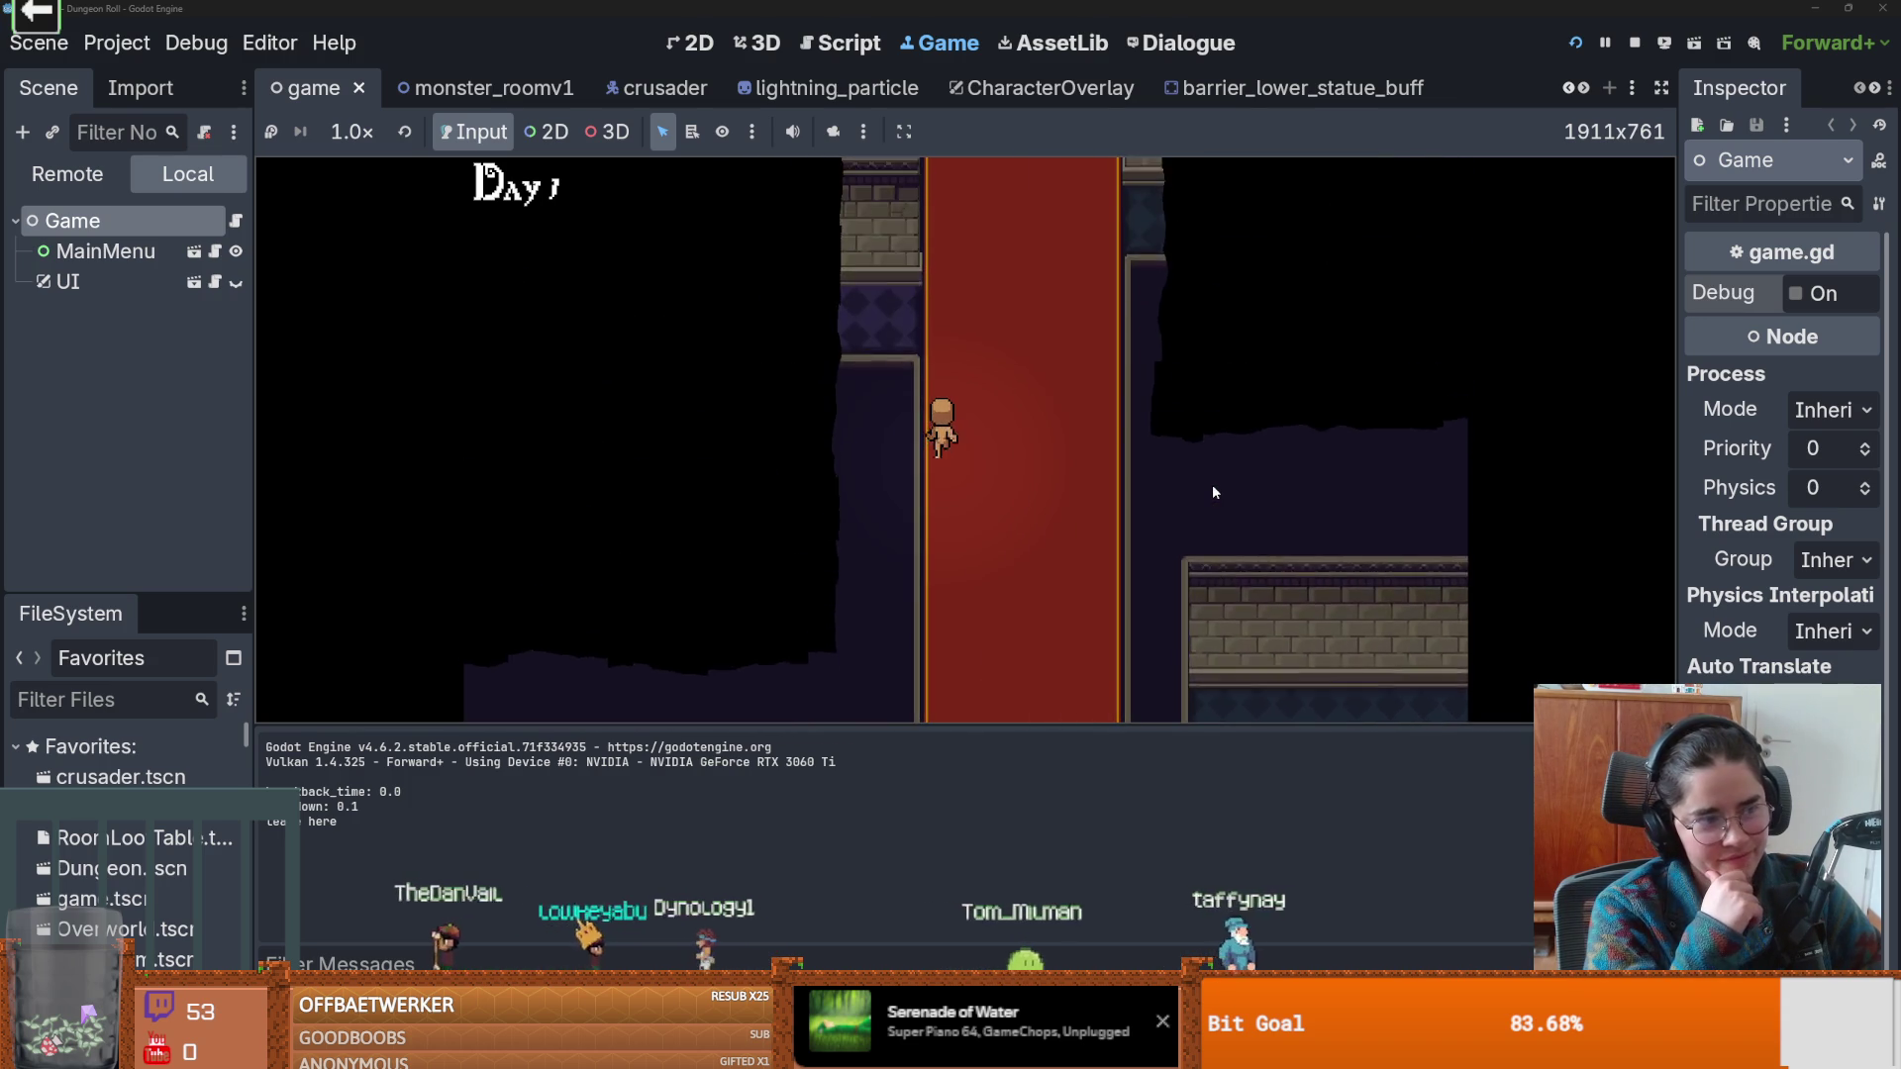
pyautogui.press('Left')
pyautogui.press('Left')
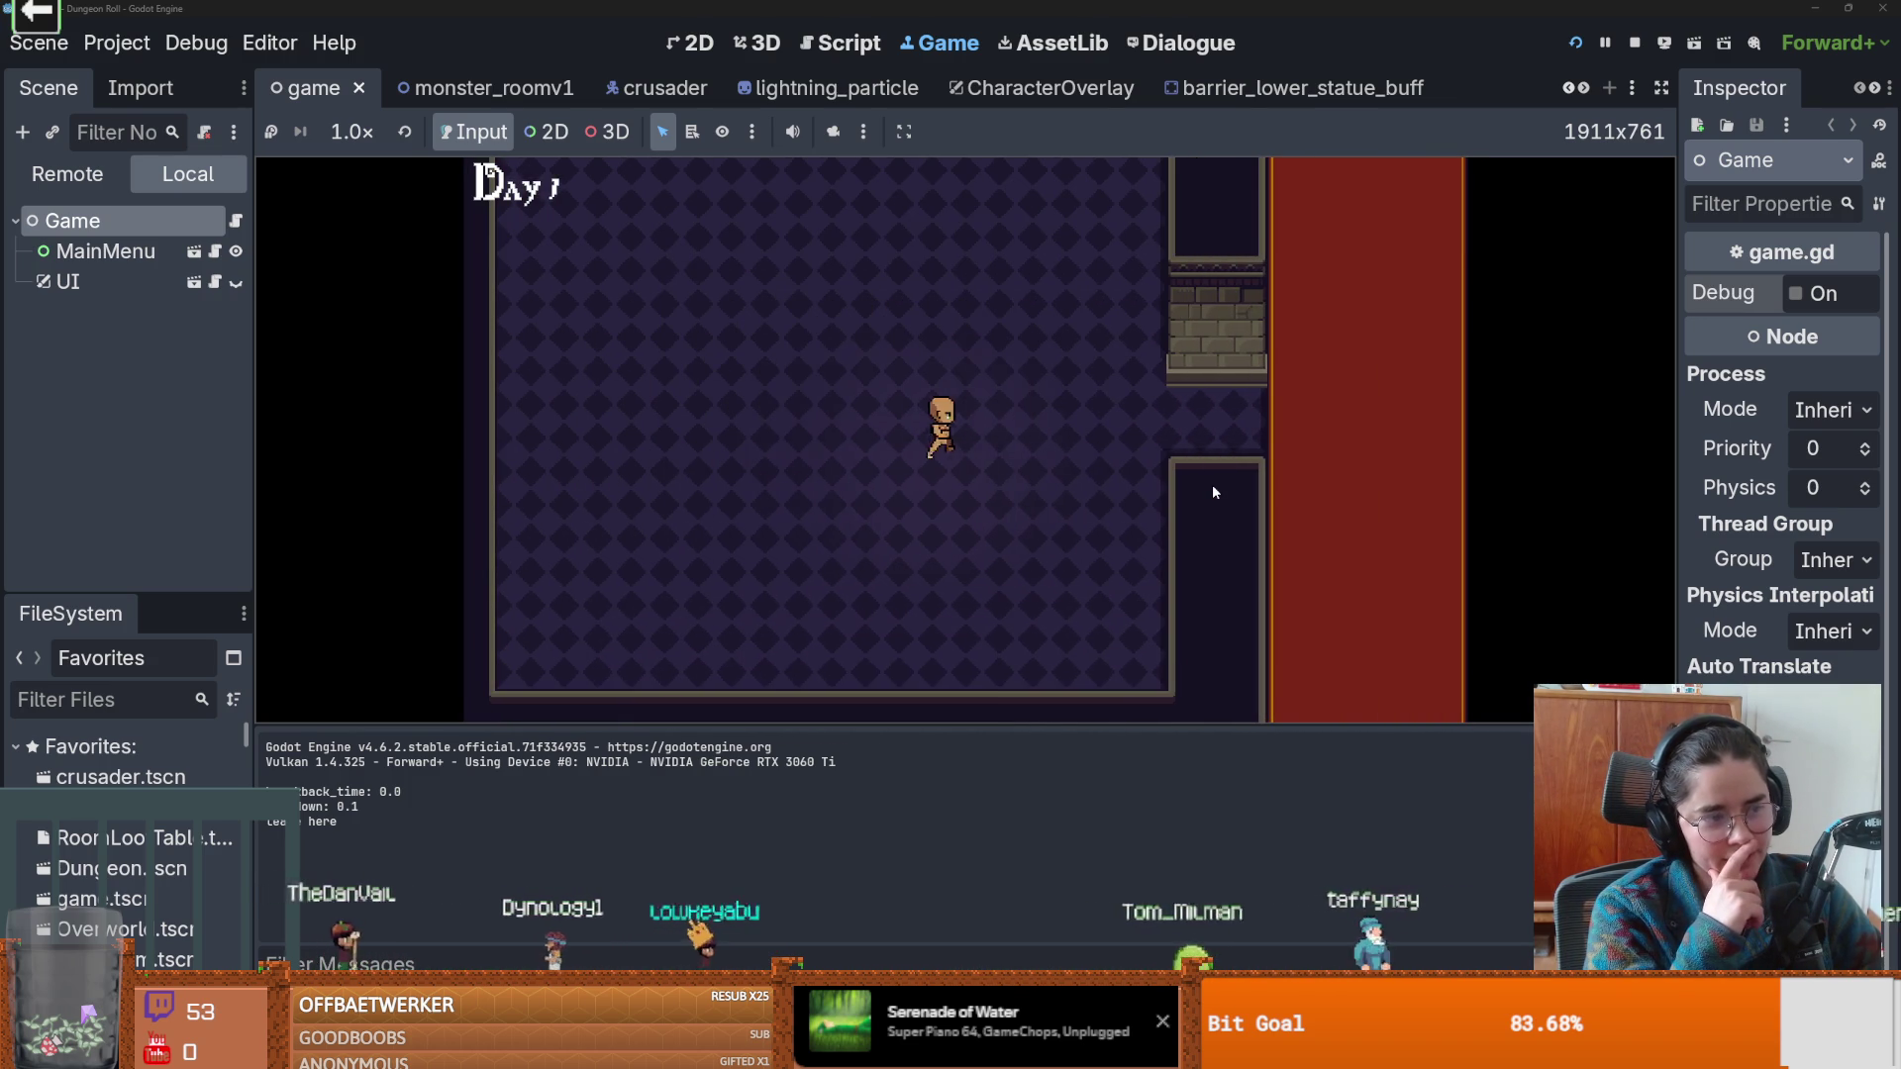
pyautogui.press('Right')
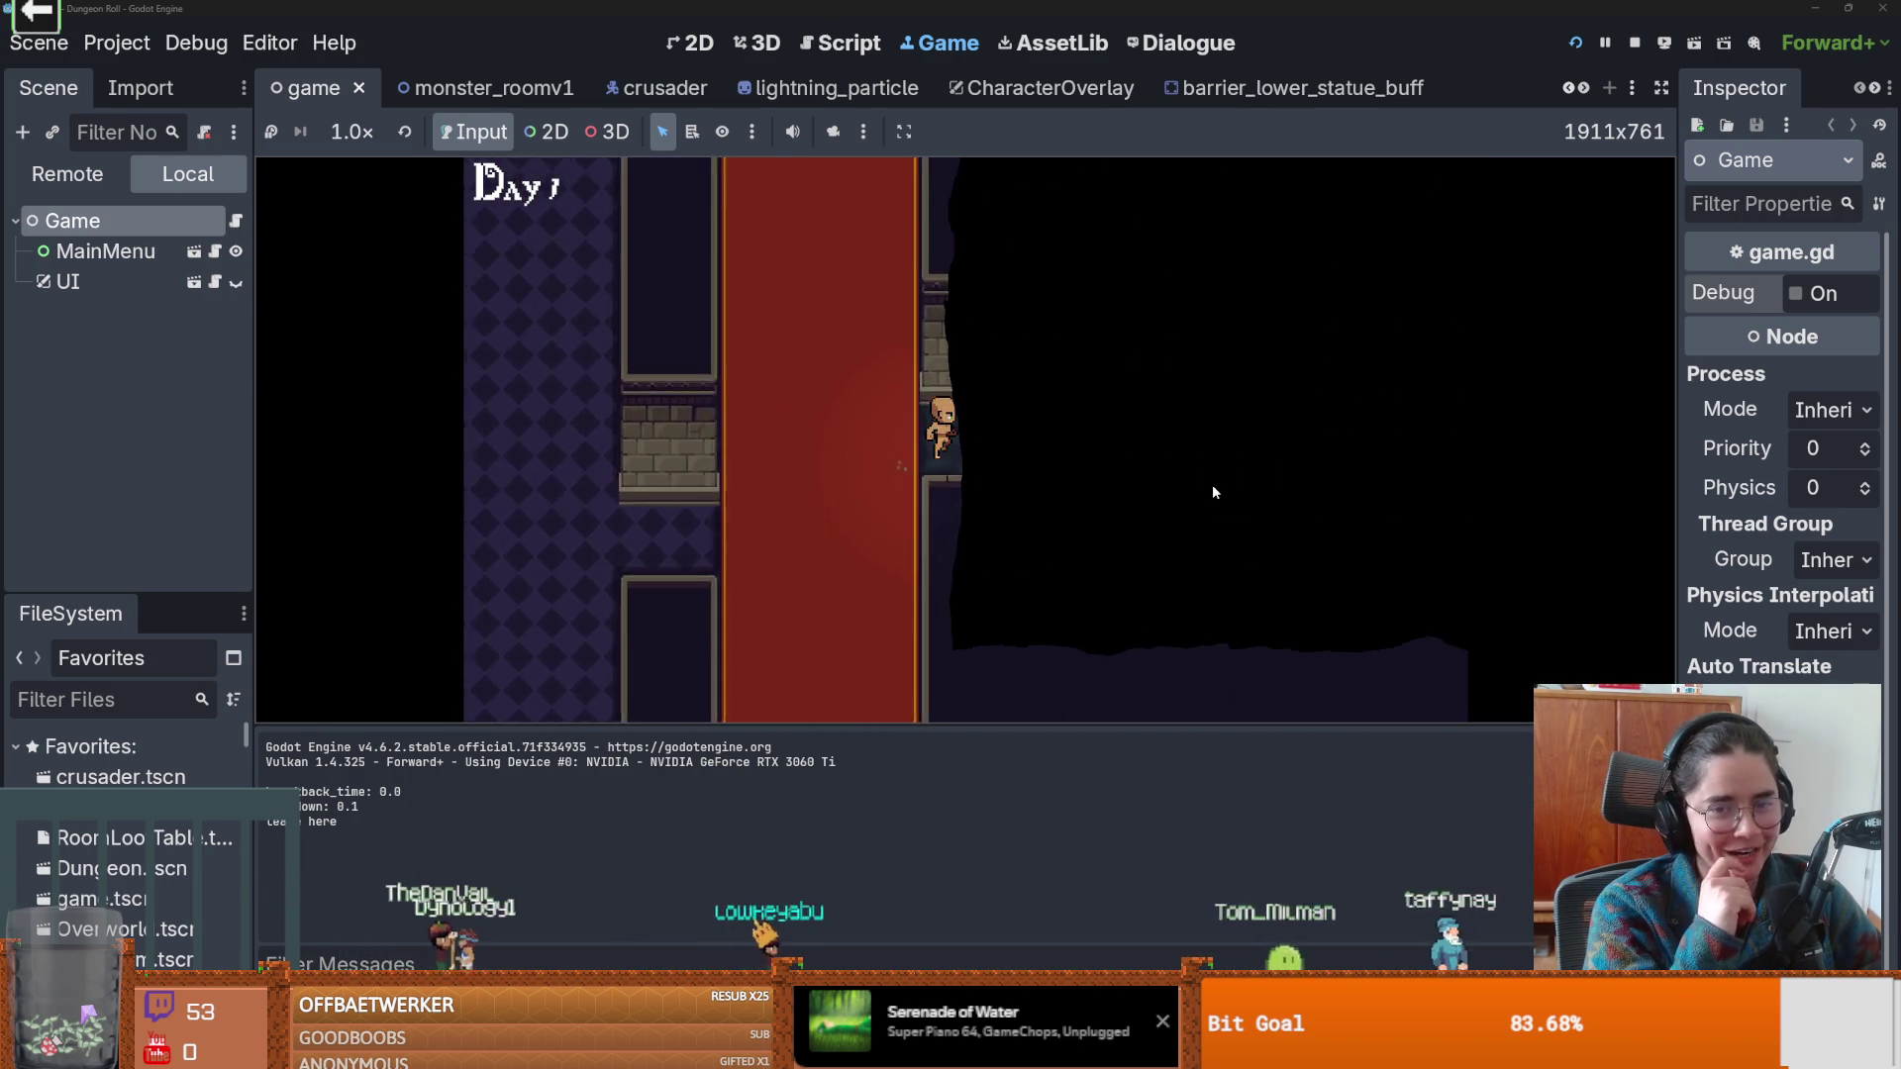
pyautogui.press('Right')
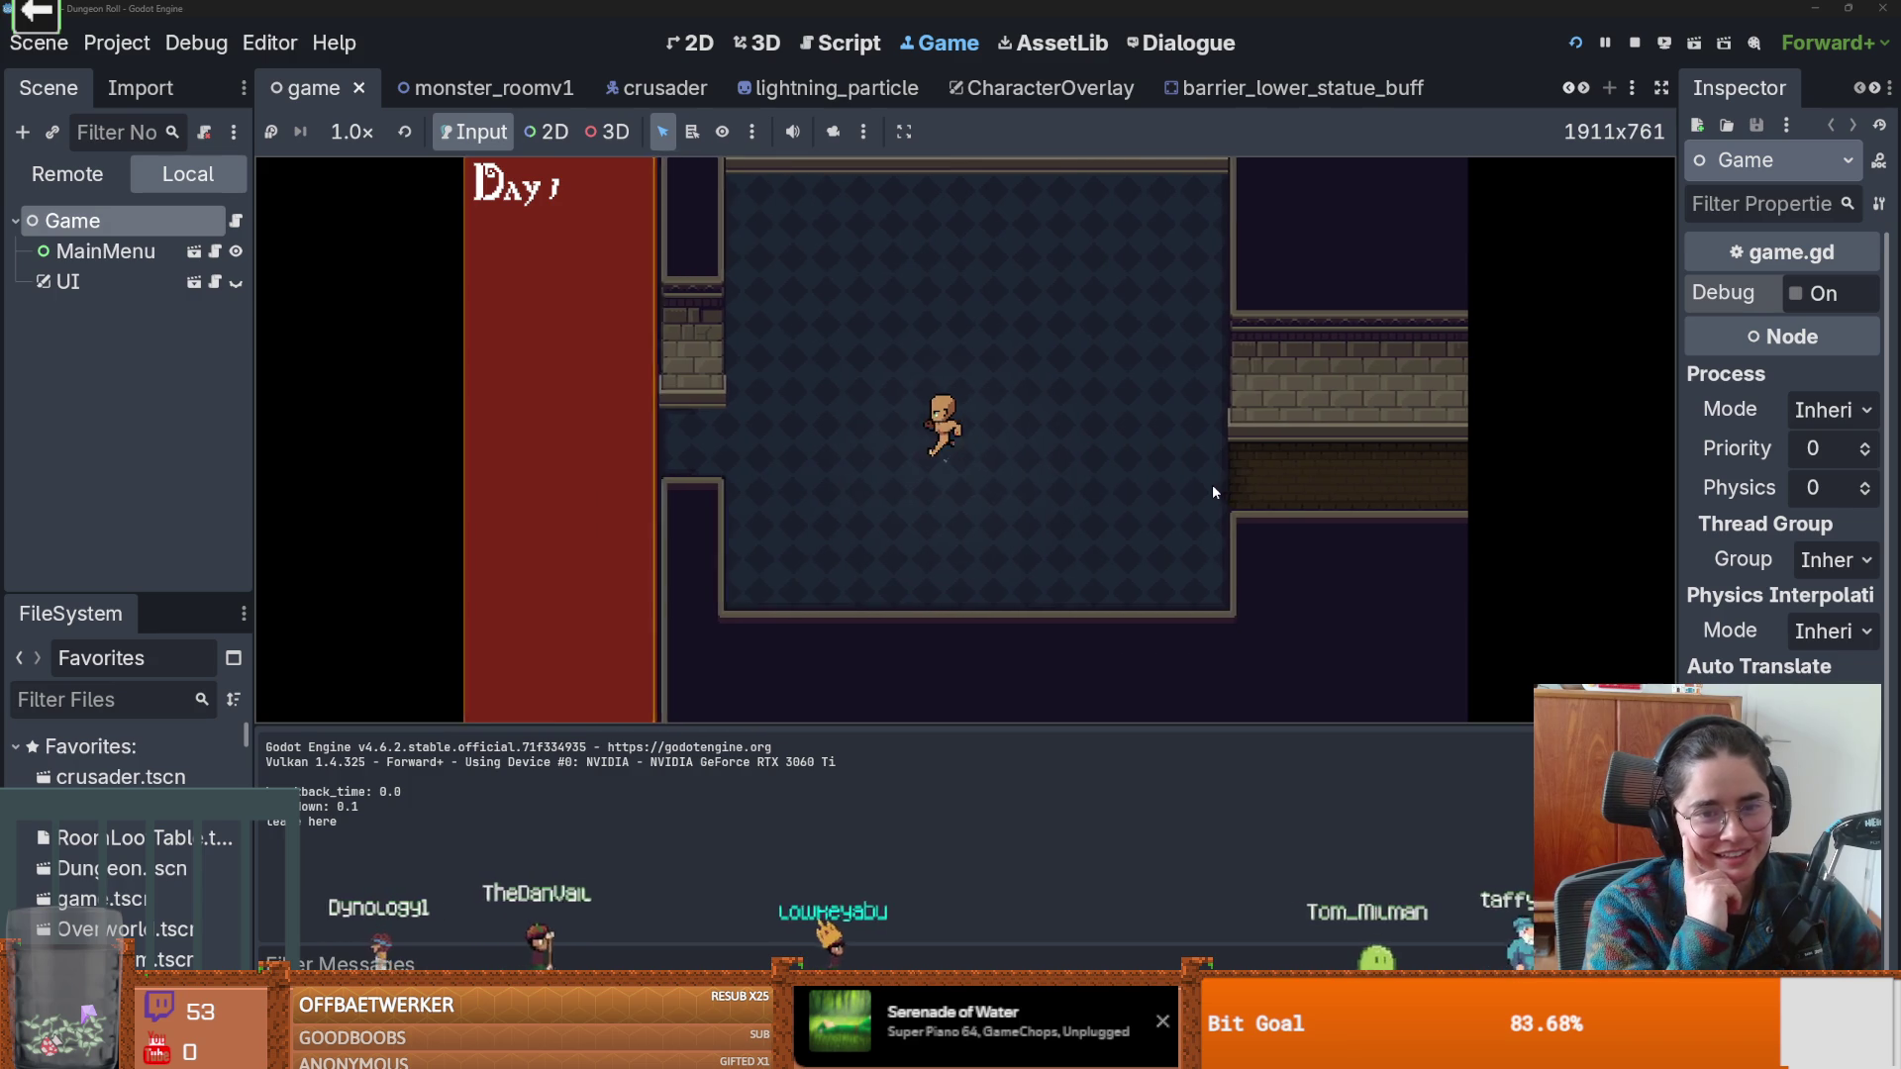
pyautogui.press('Left')
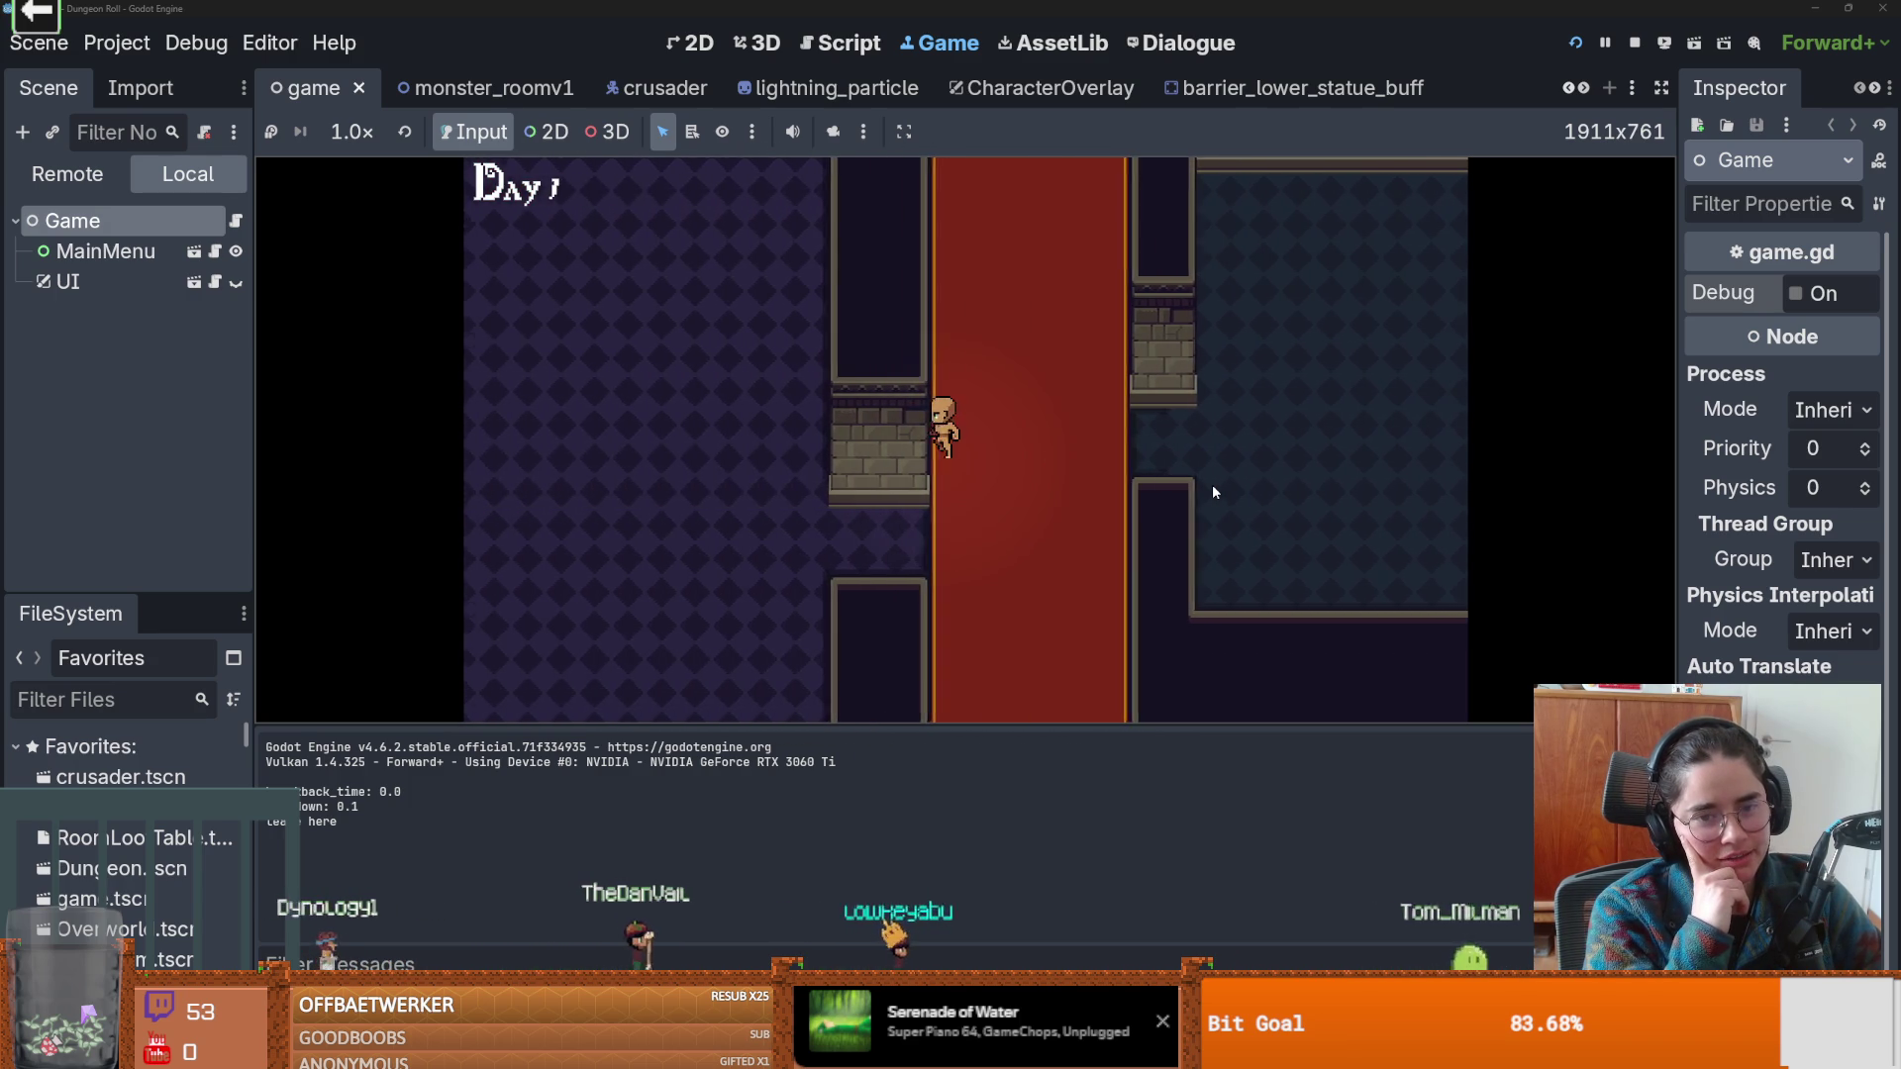
pyautogui.press('Up')
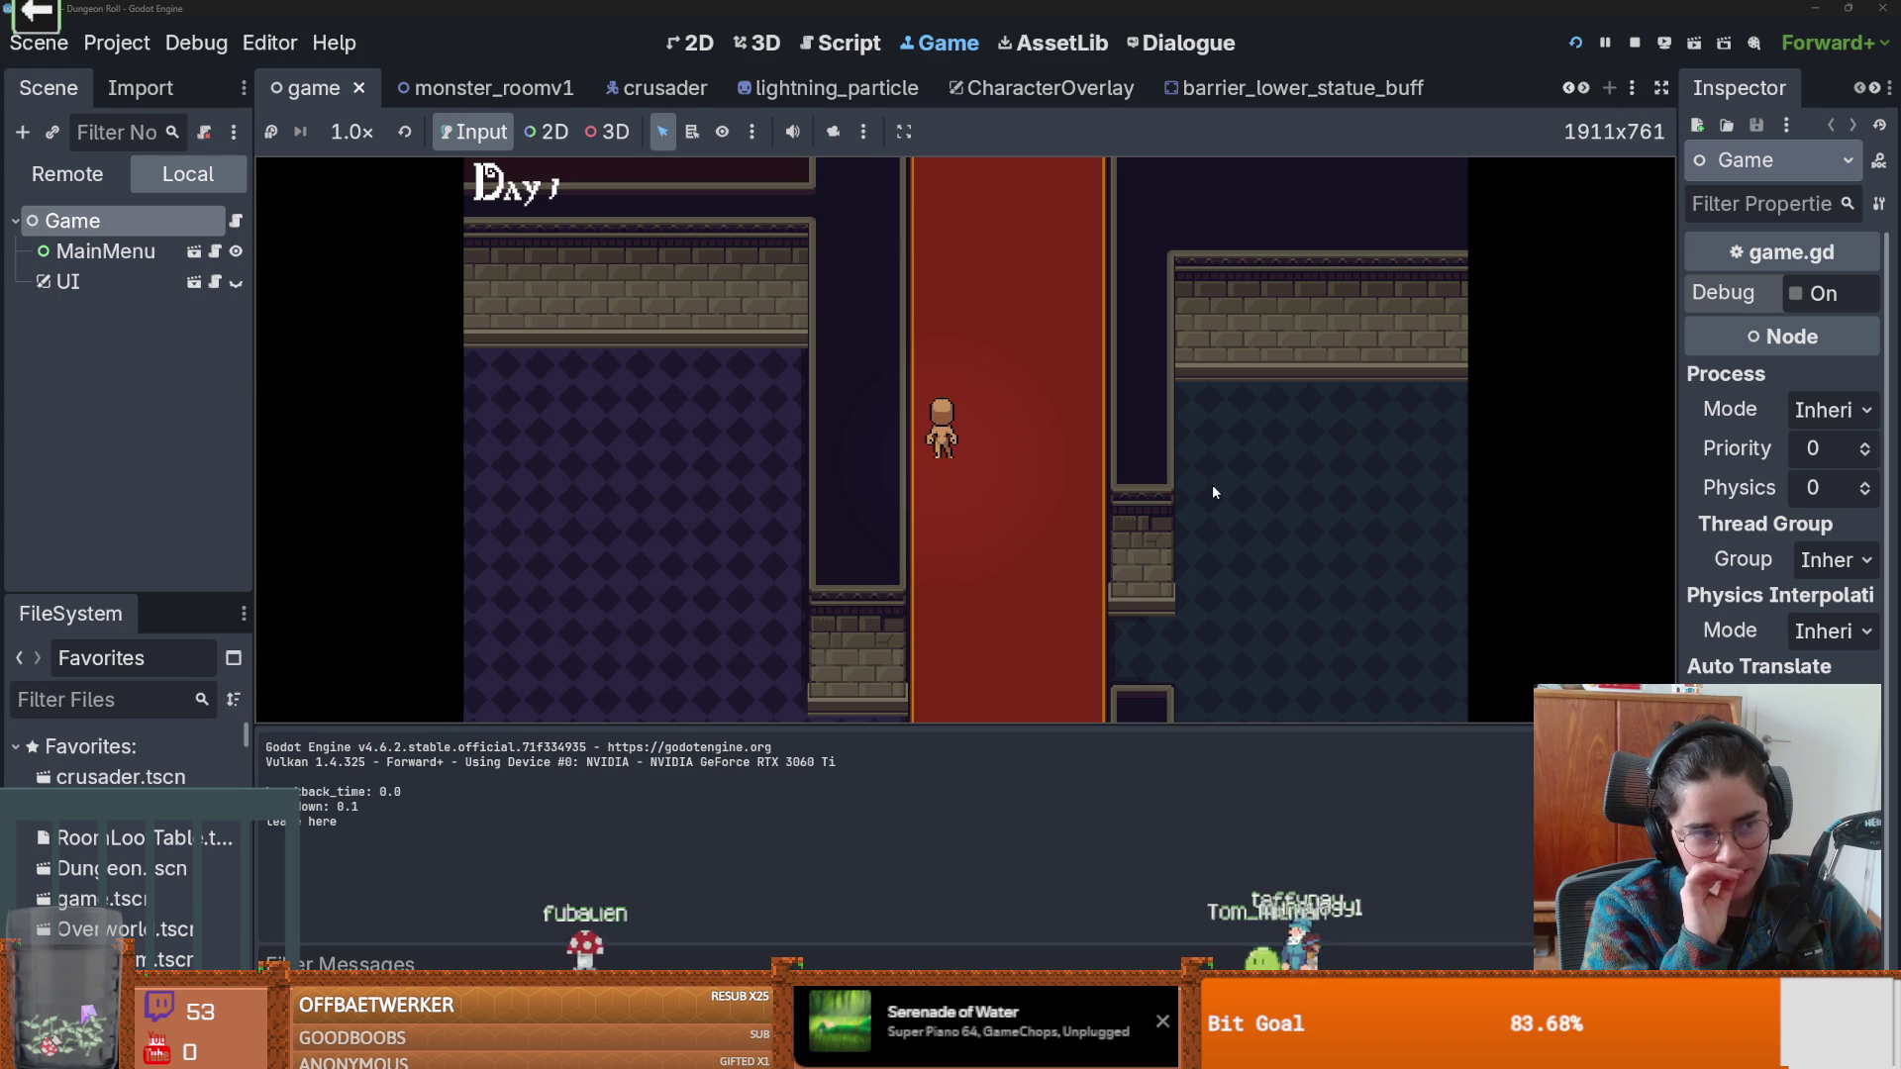
# Walk a few more steps with WASD, then stop the game with F8 and save.
pyautogui.press('d')
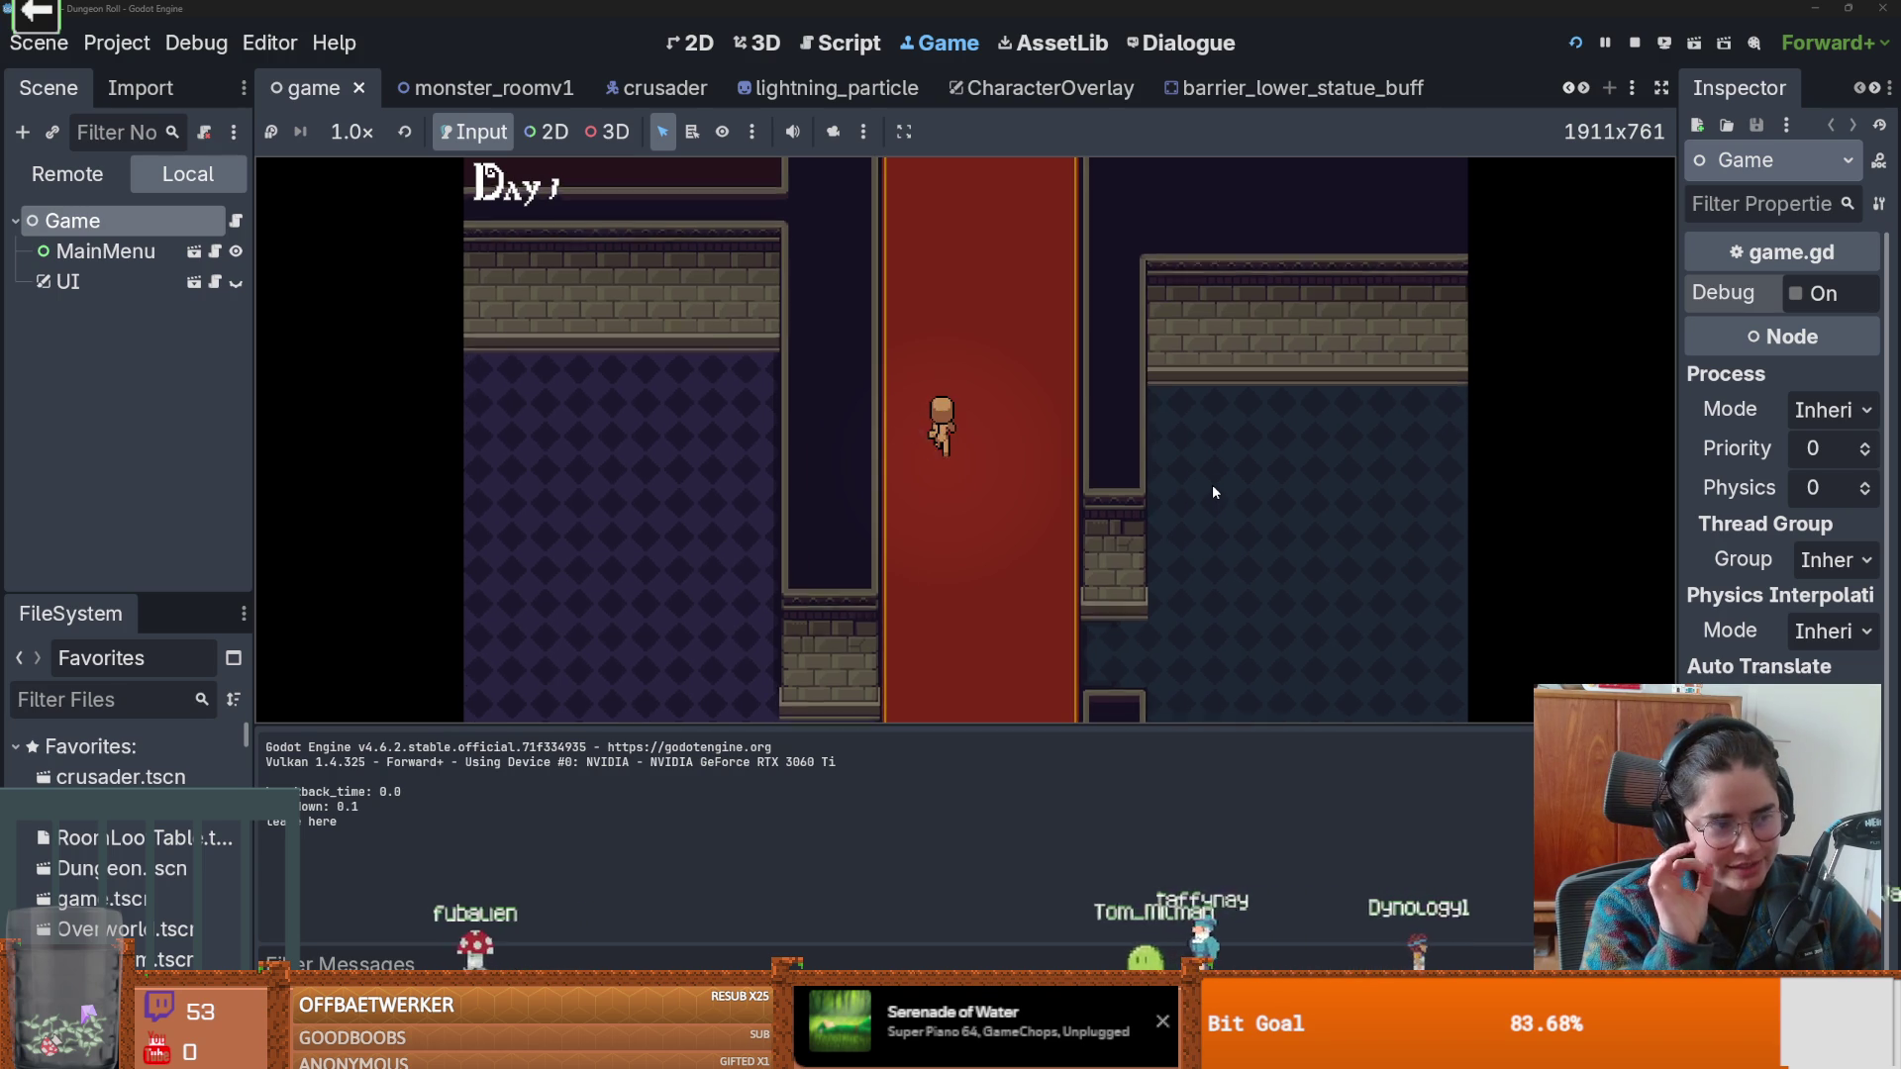
pyautogui.press('w')
pyautogui.press('w')
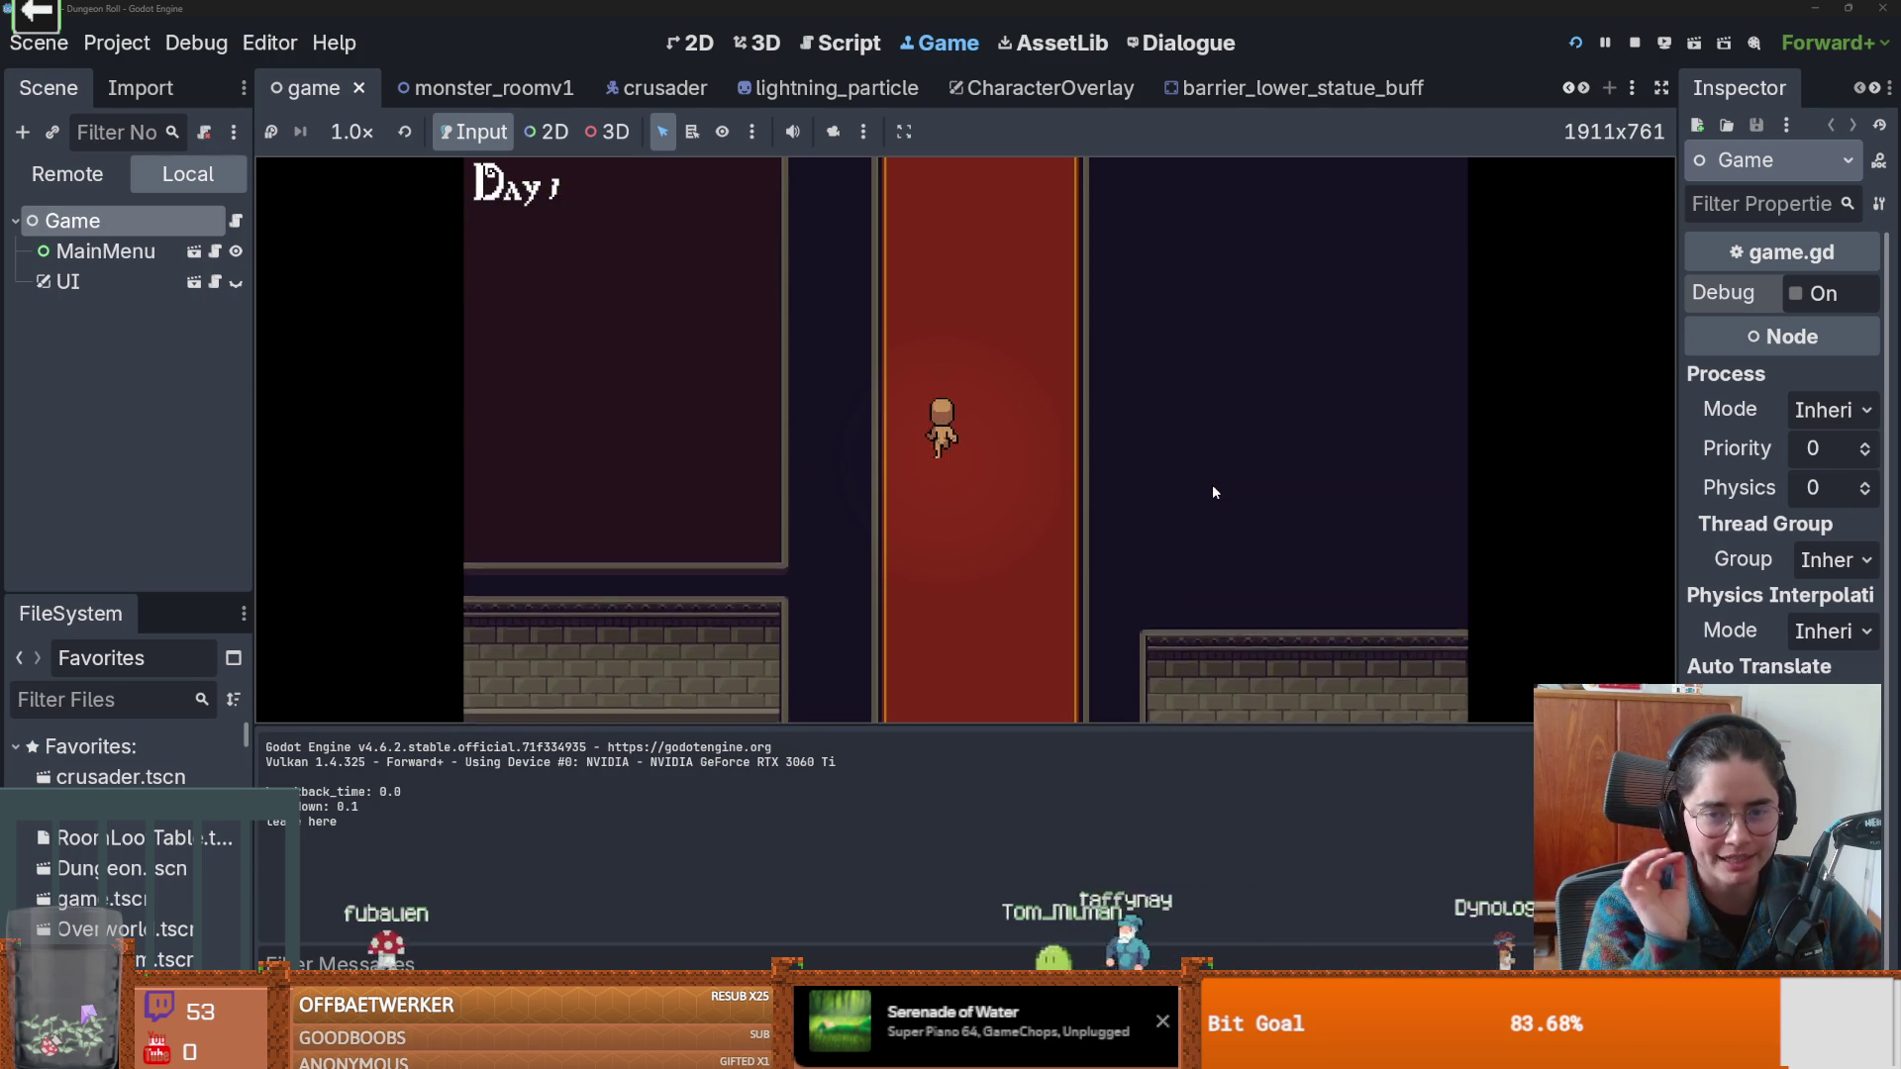
pyautogui.press('w')
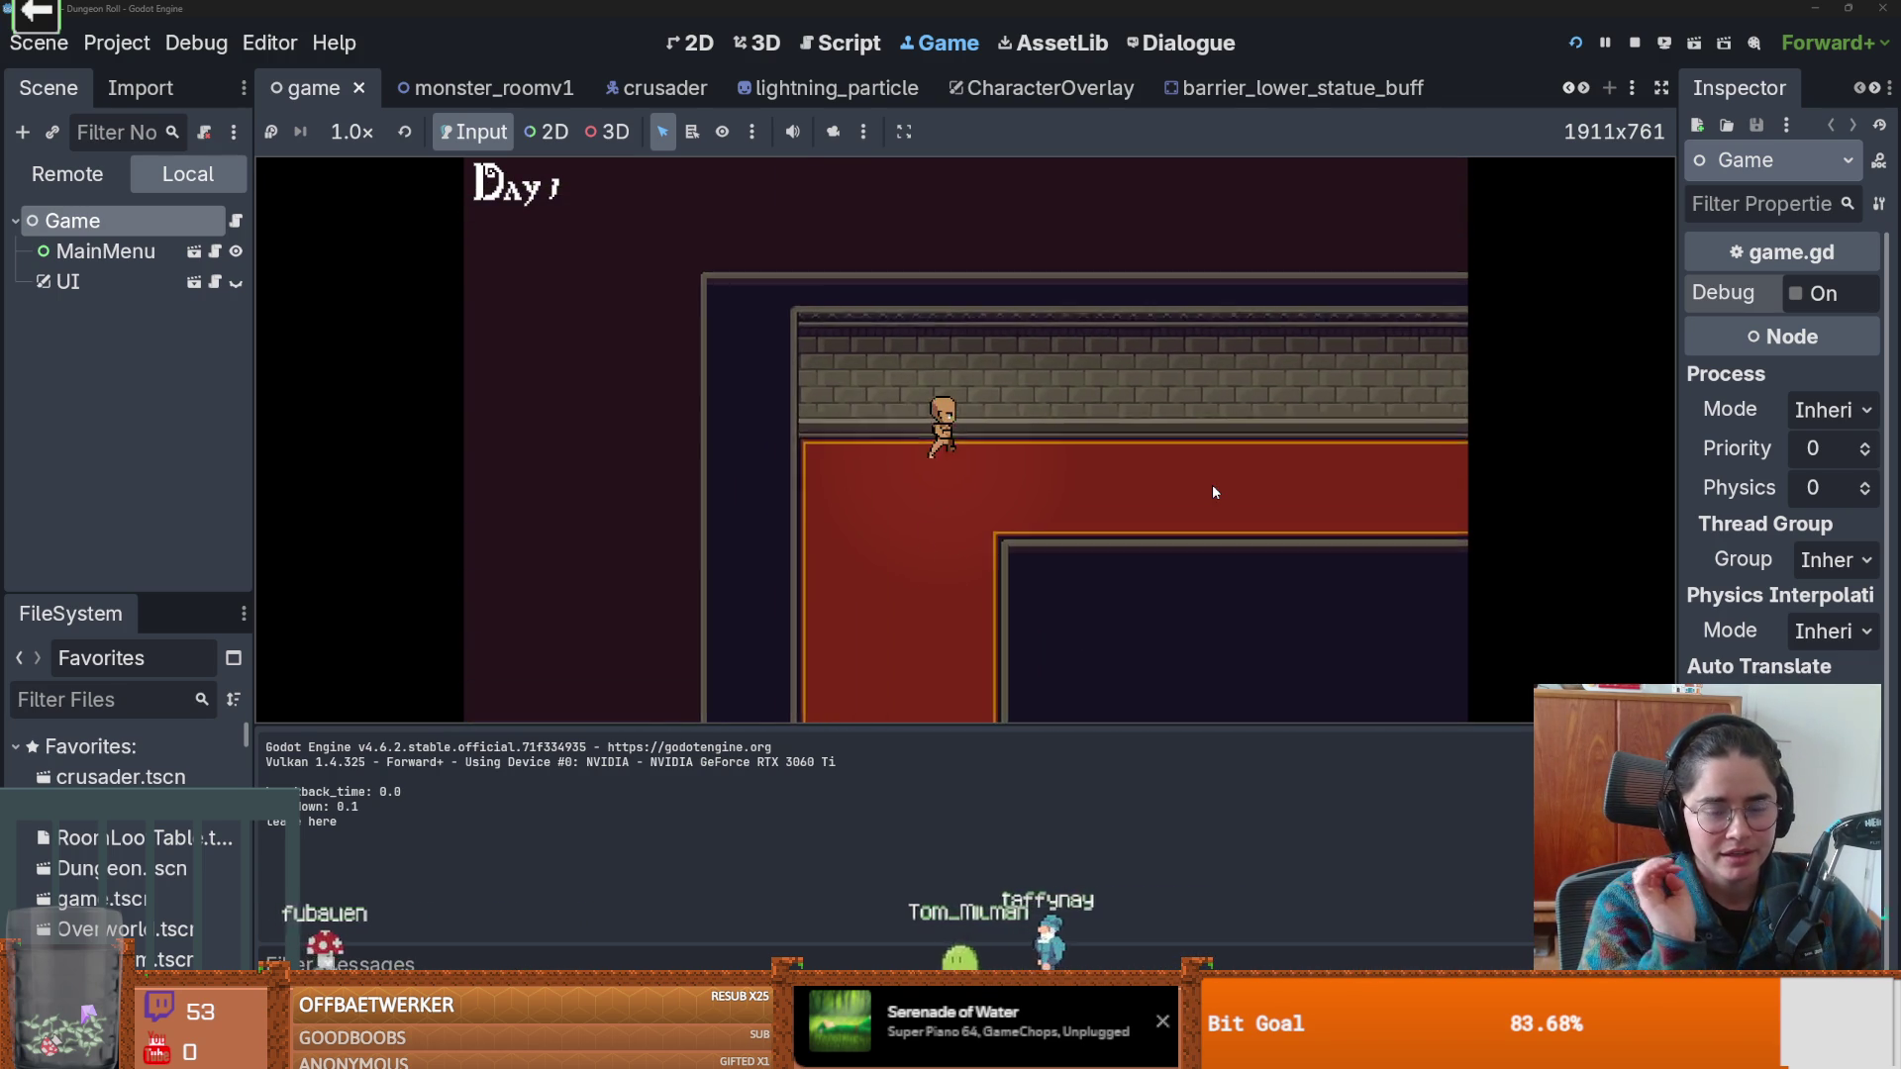
pyautogui.press('d')
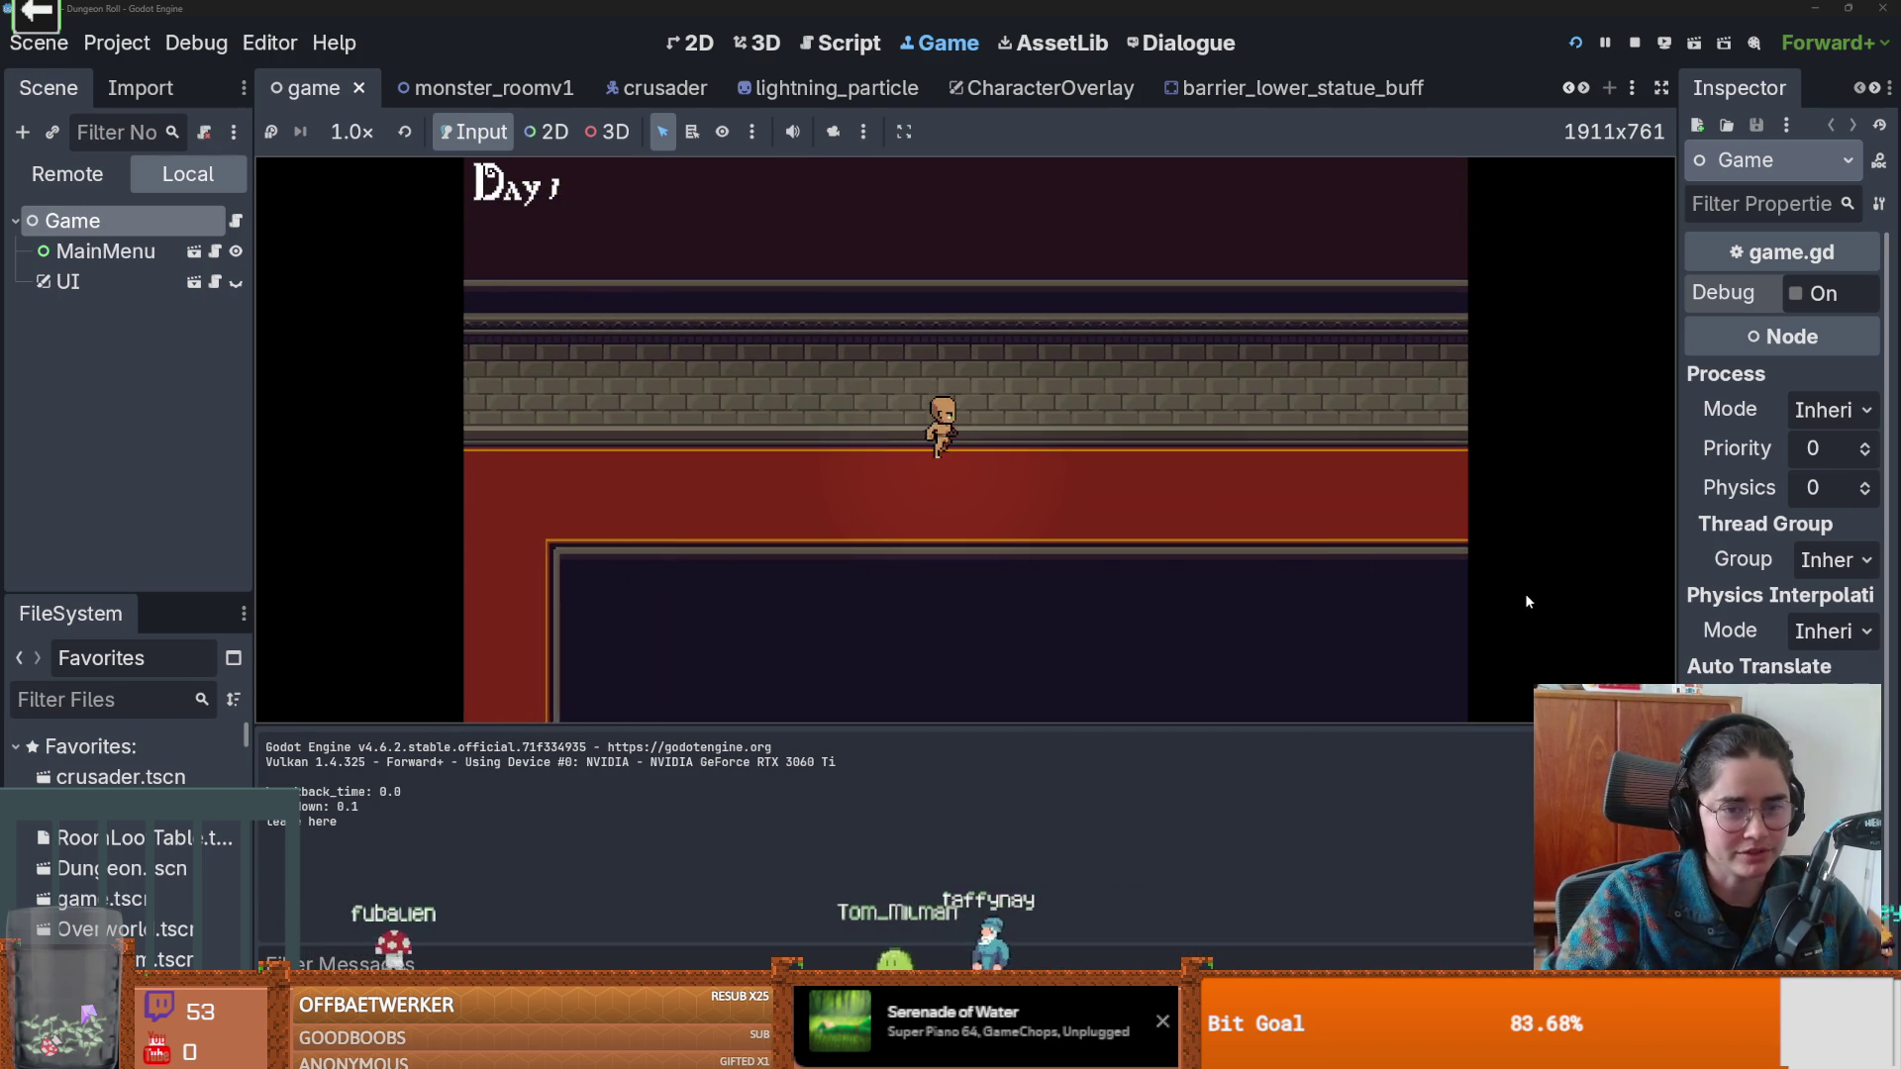
pyautogui.press('s')
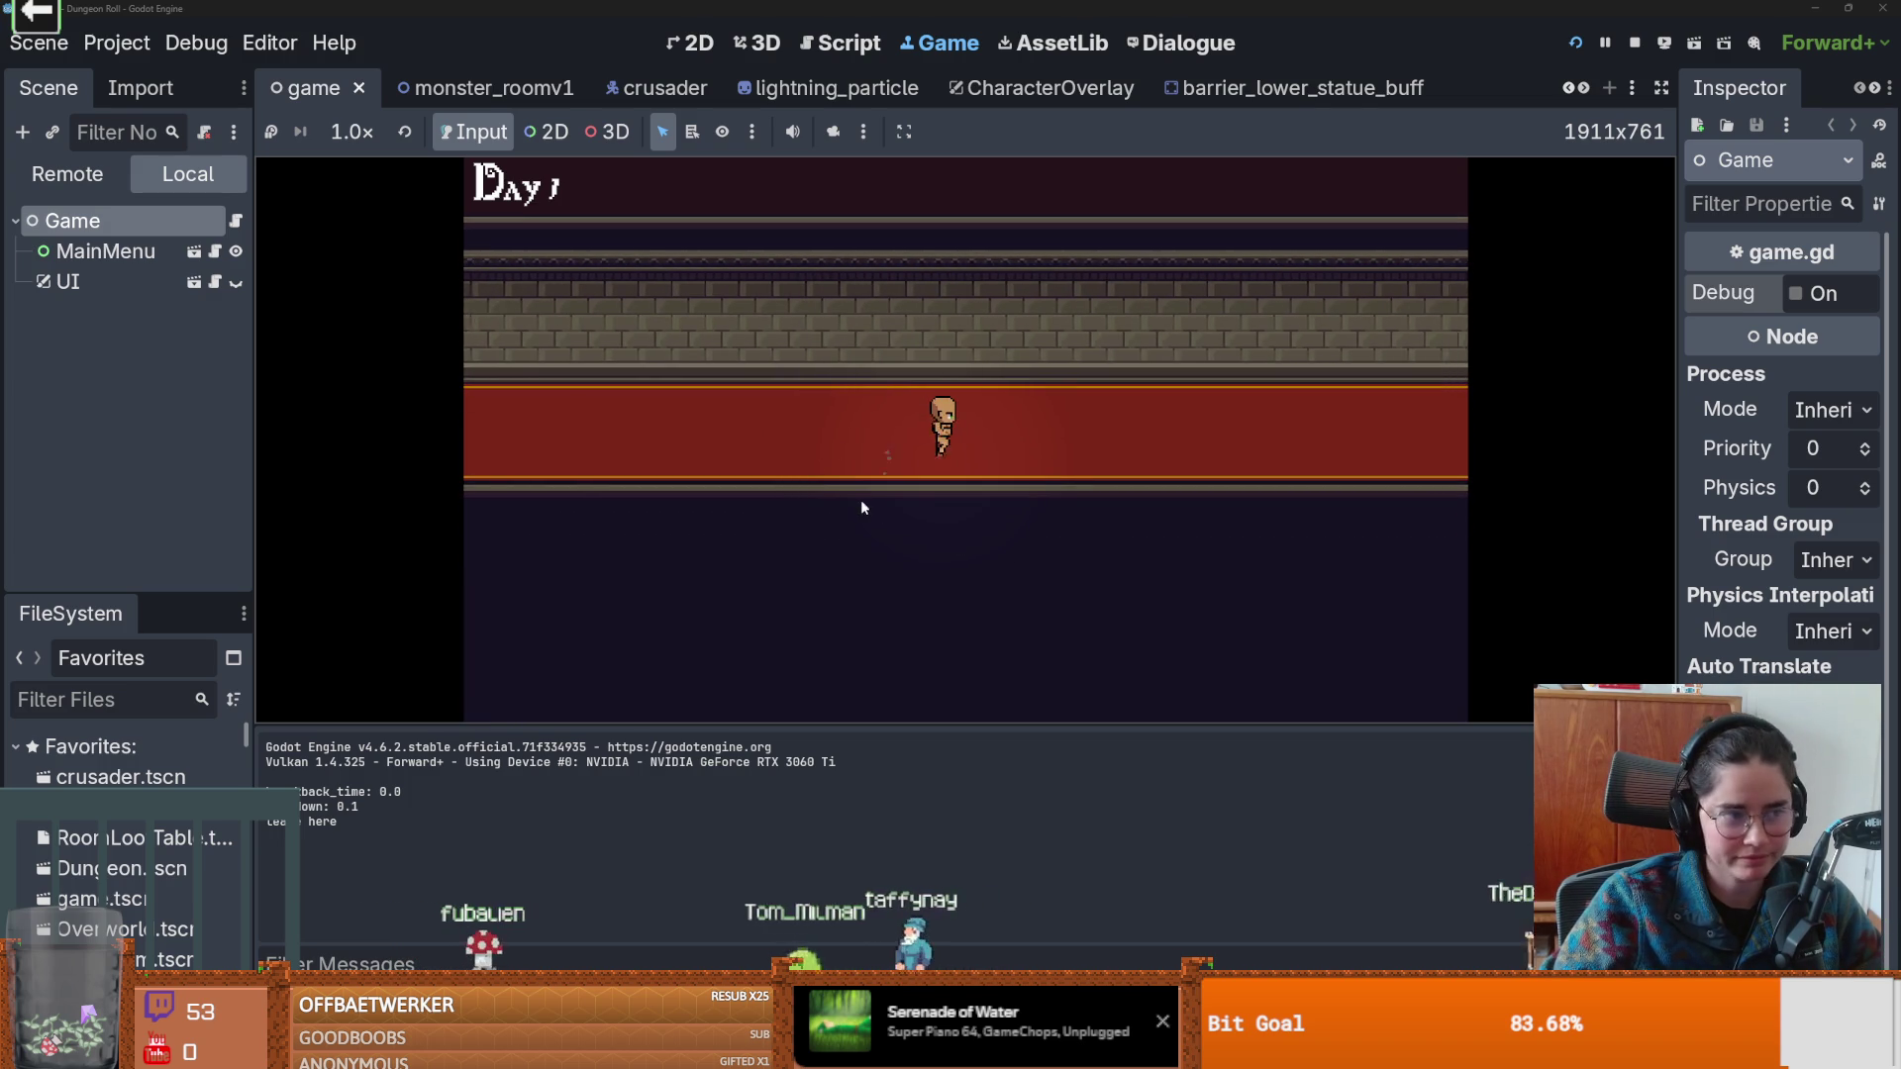
pyautogui.press('w')
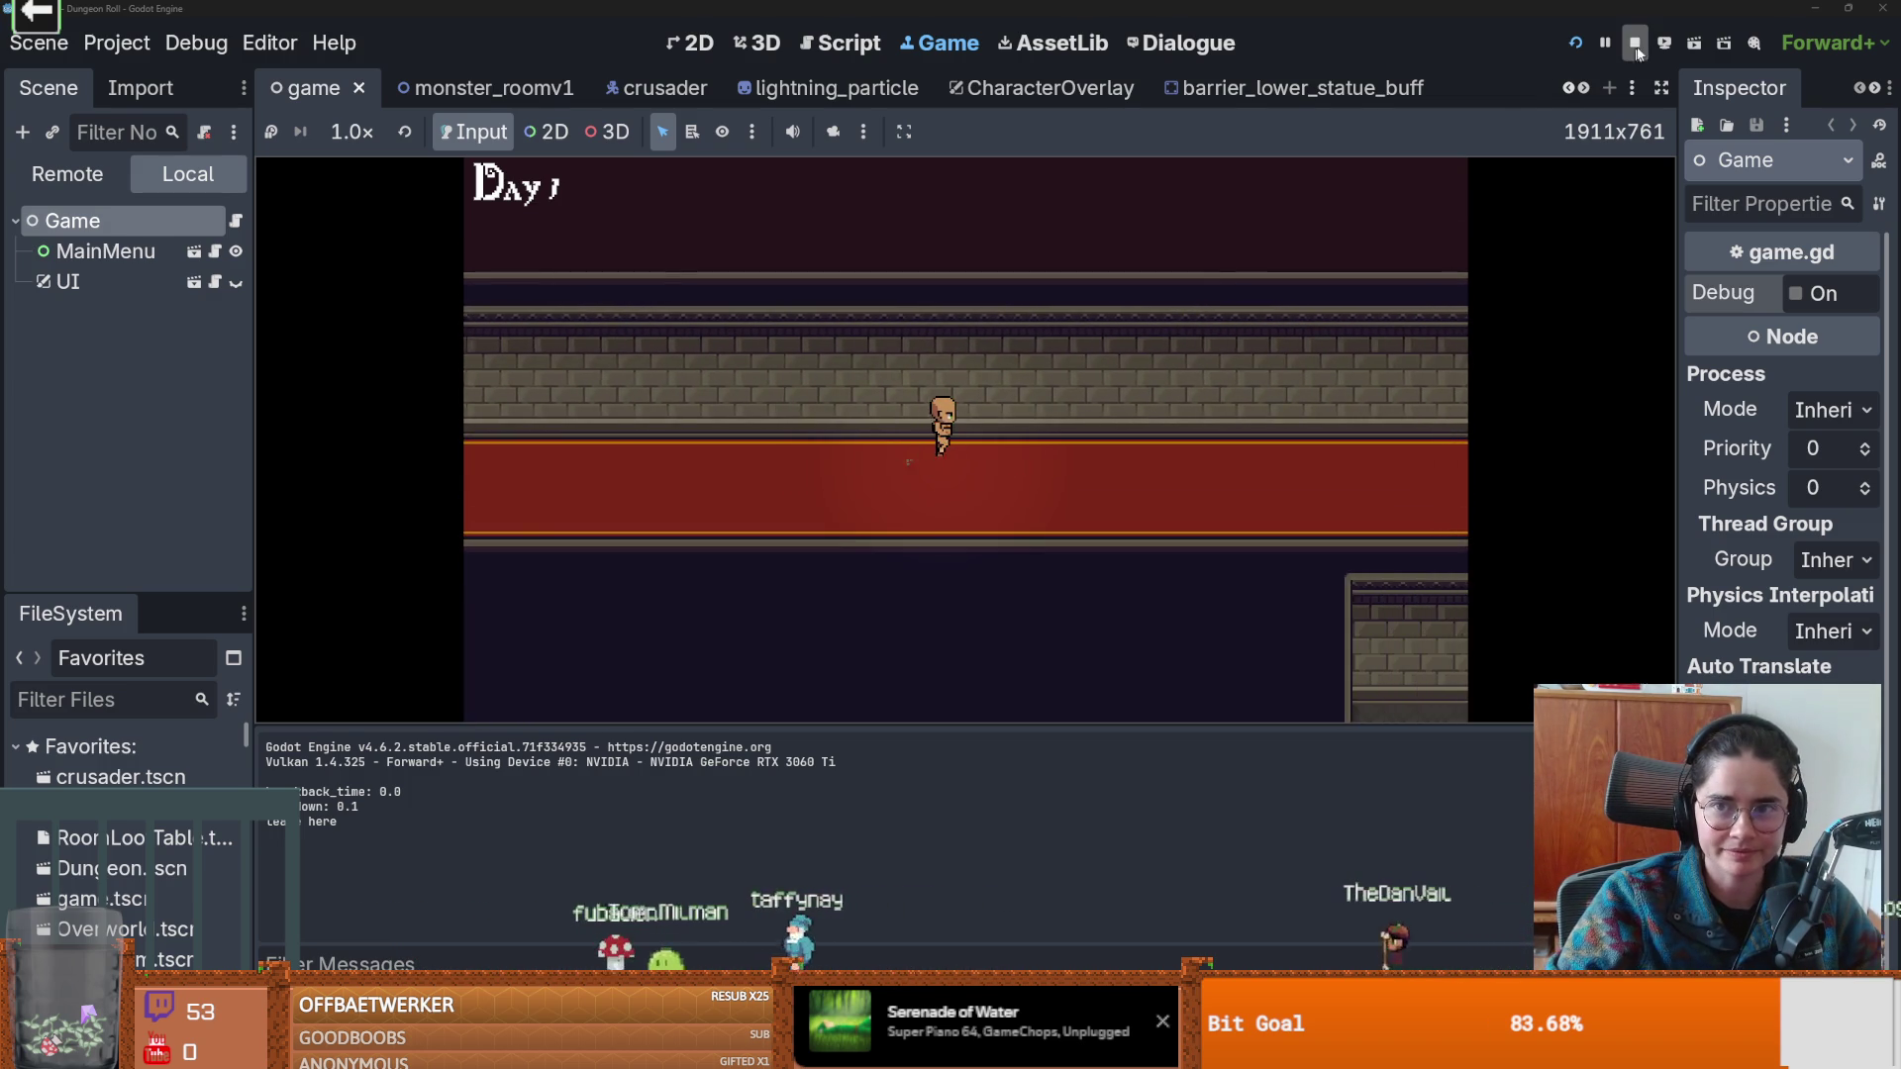
pyautogui.press('F8')
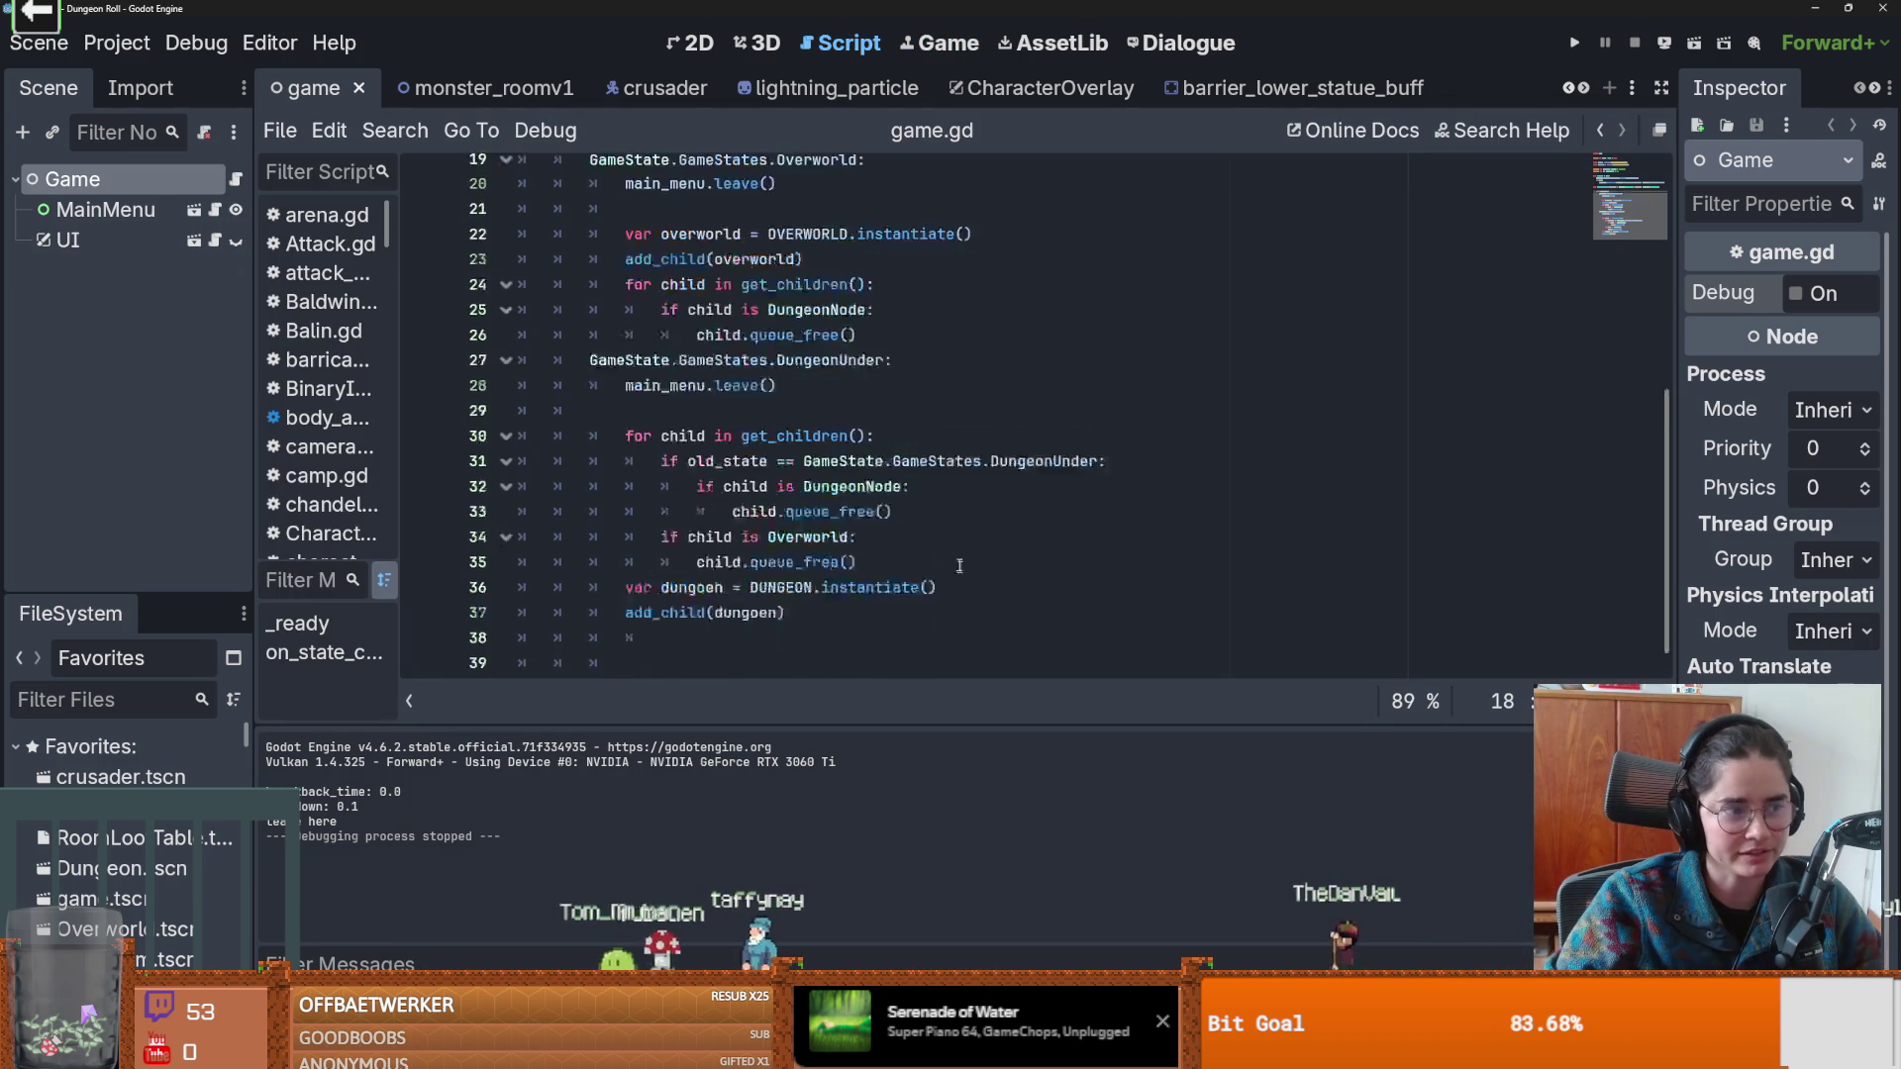
pyautogui.hotkey('ctrl', 's')
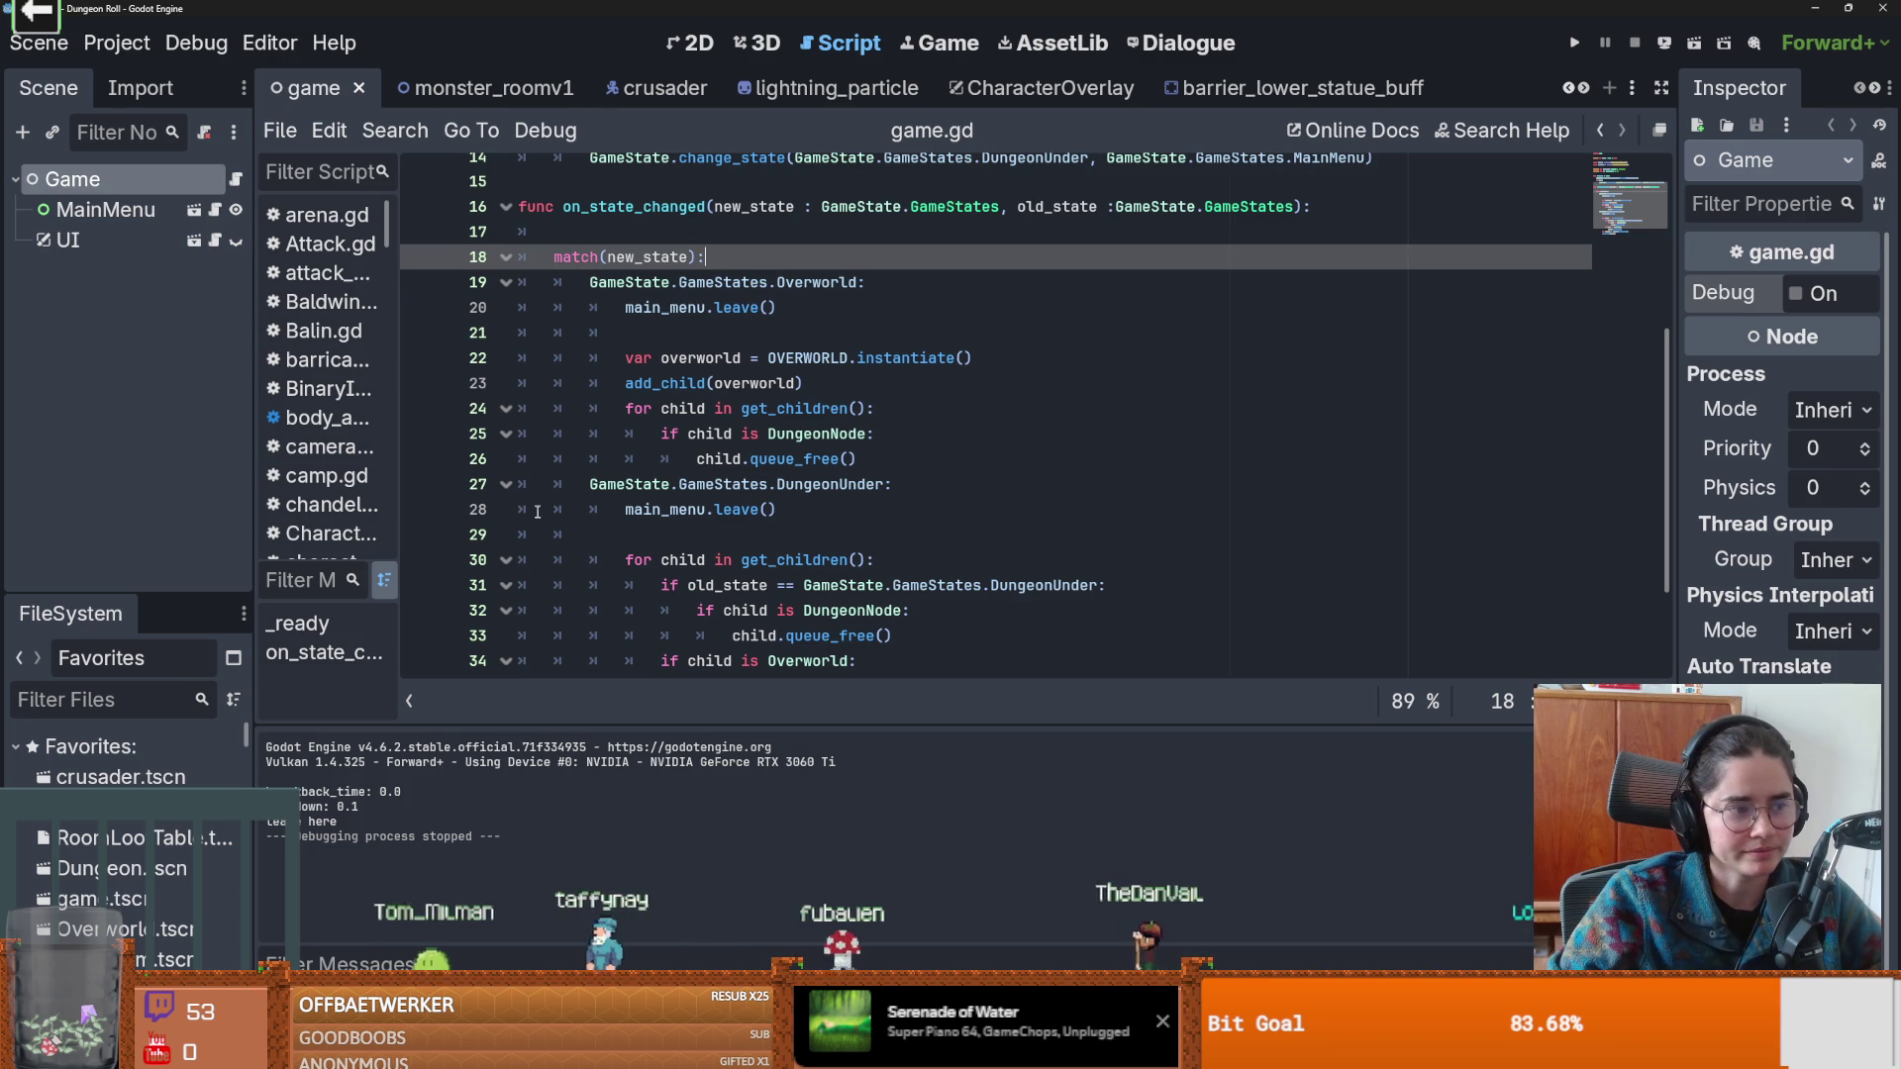
# Resize the left docks by dragging the panel divider upward.
pyautogui.moveTo(109, 594); pyautogui.dragTo(123, 382)
pyautogui.scroll(-3, 149, 614)
pyautogui.scroll(3, 182, 607)
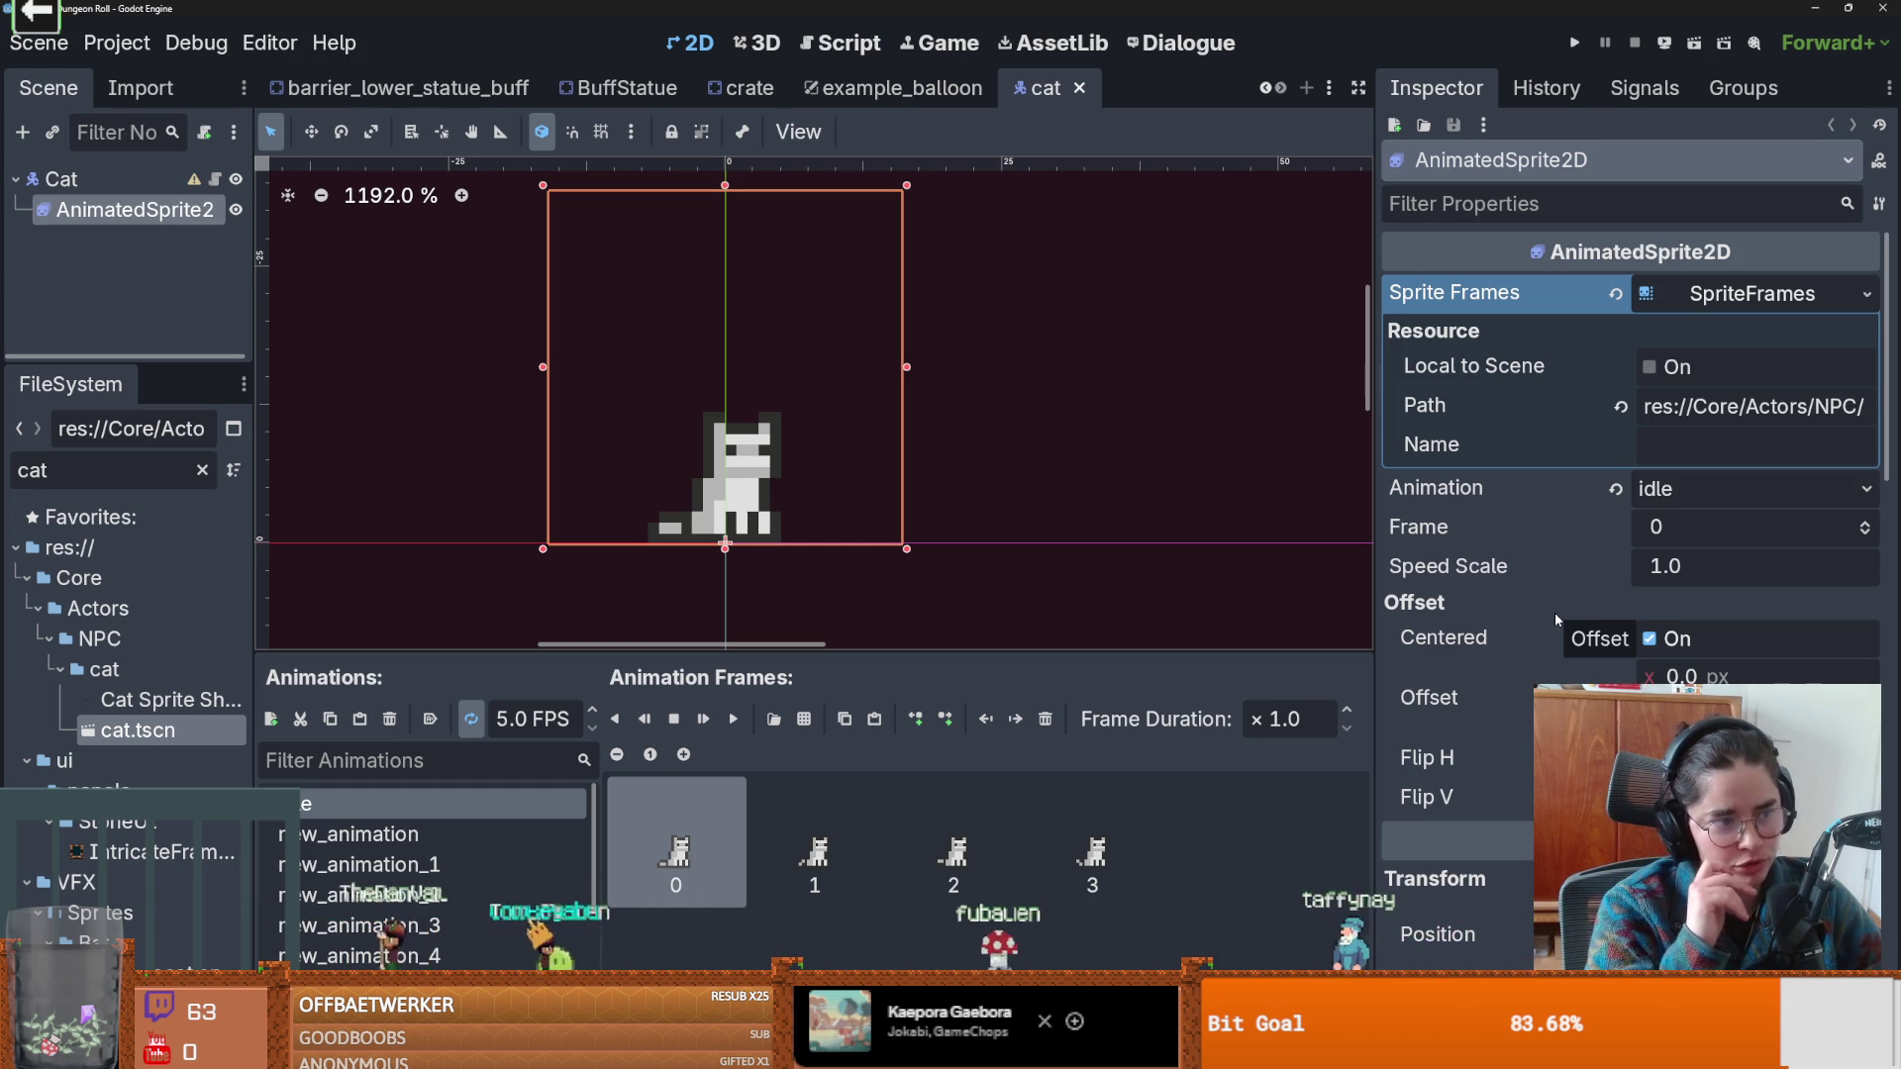
# Save, reveal Cat Sprite Sheet.png in the file manager, and open it in Aseprite.
pyautogui.hotkey('ctrl', 's')
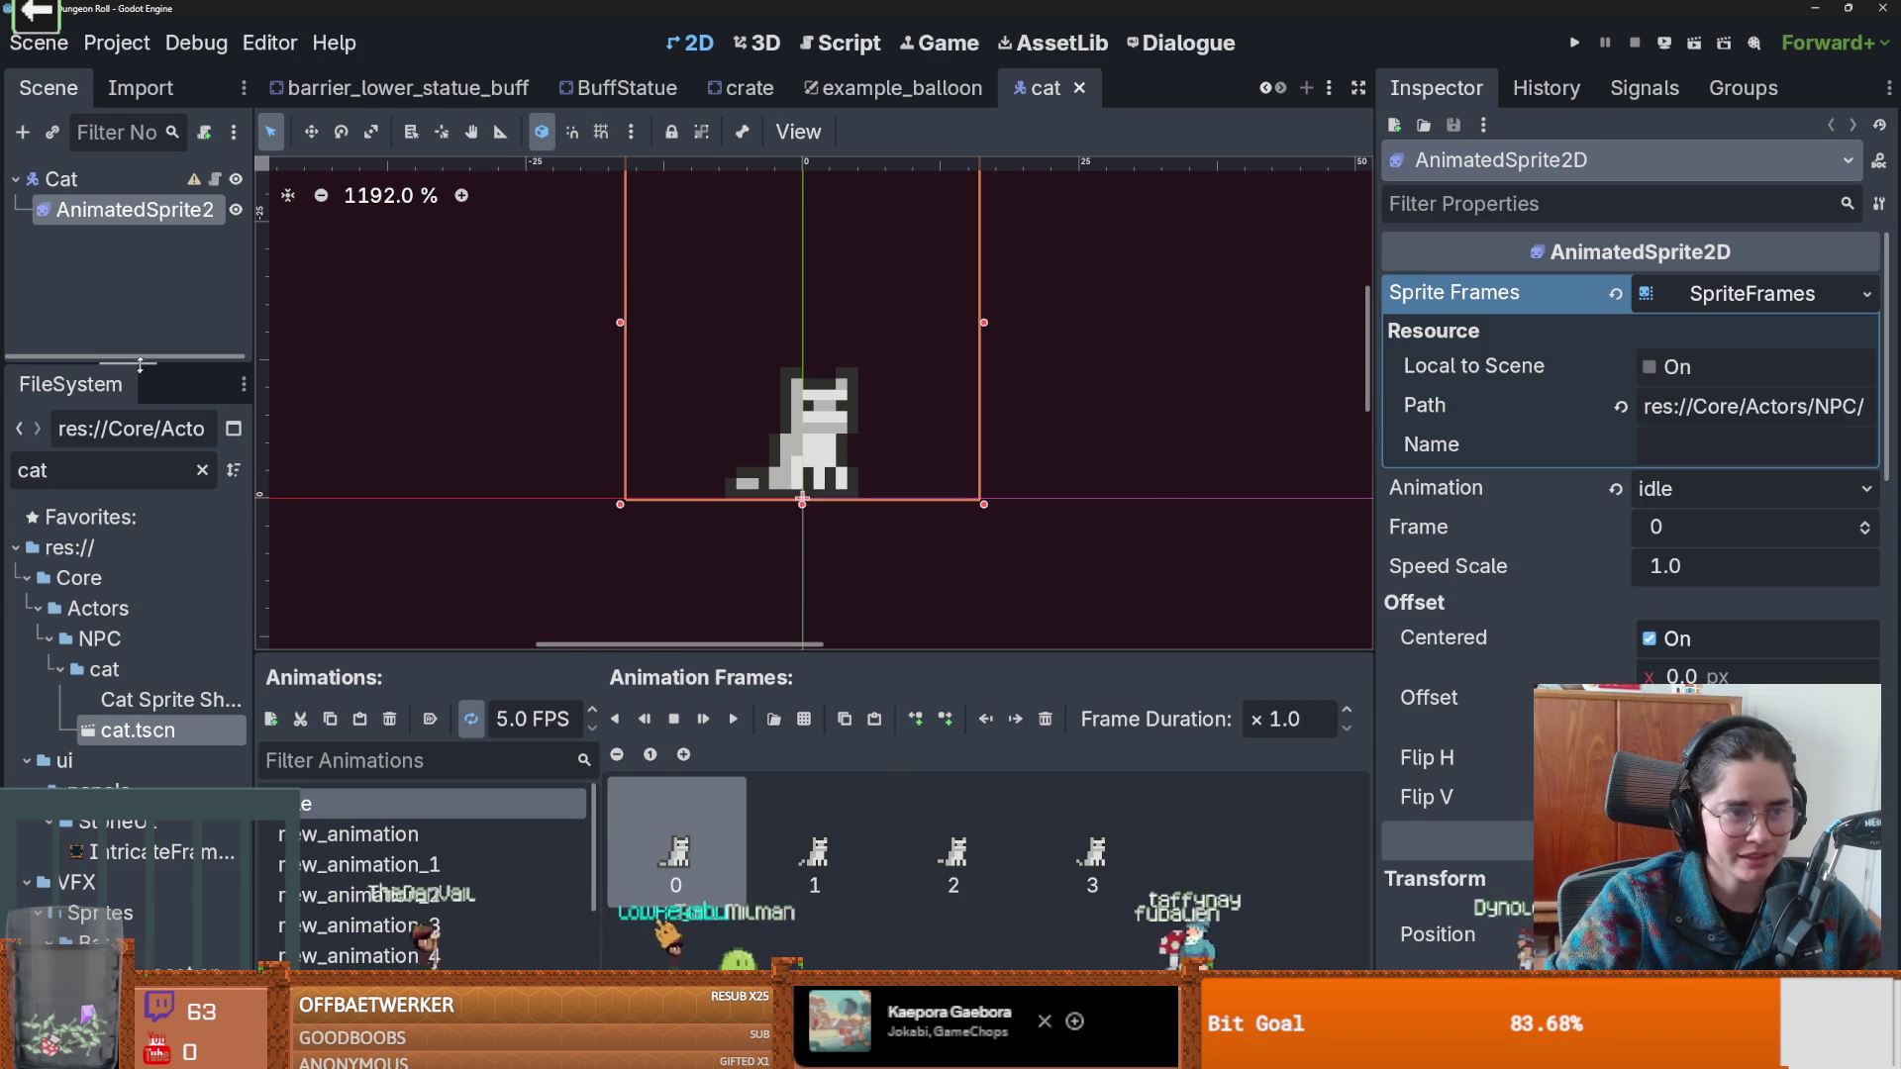
pyautogui.moveTo(140, 367); pyautogui.dragTo(140, 495)
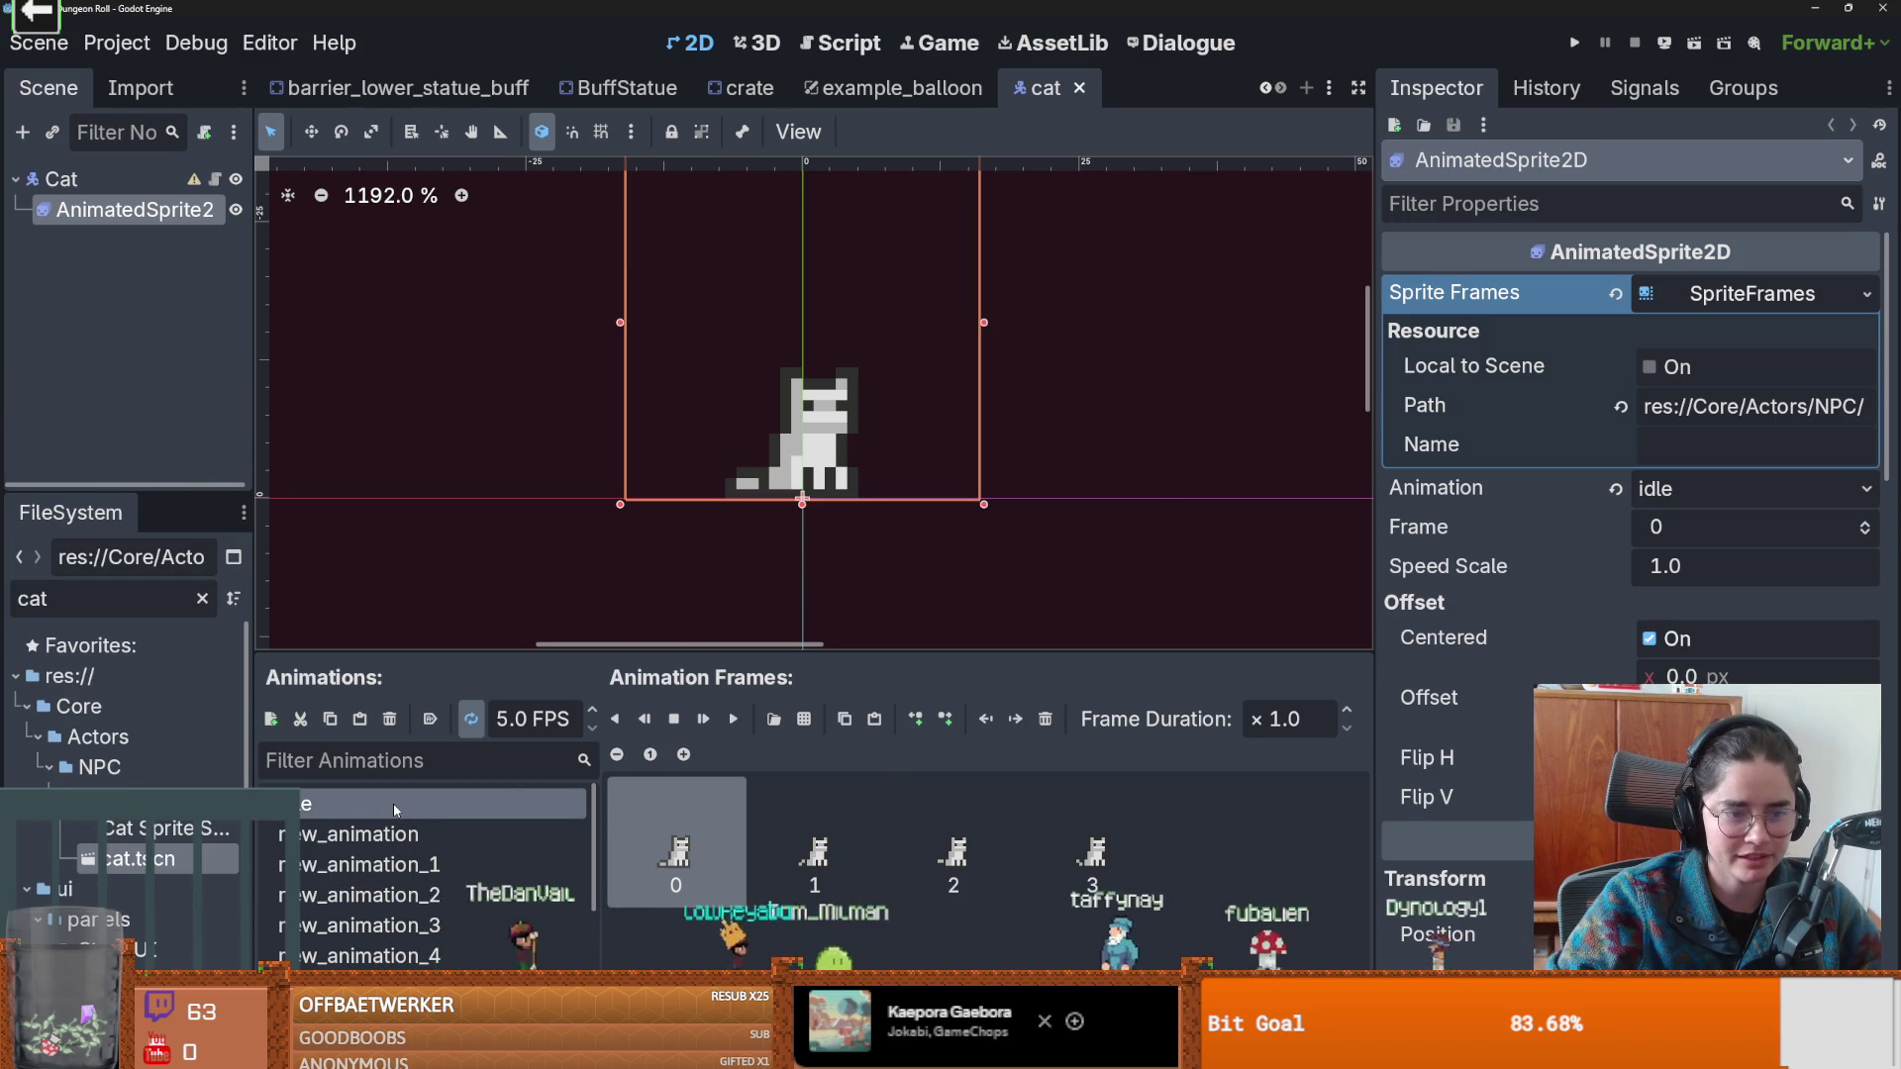
pyautogui.click(209, 827)
pyautogui.rightClick(209, 827)
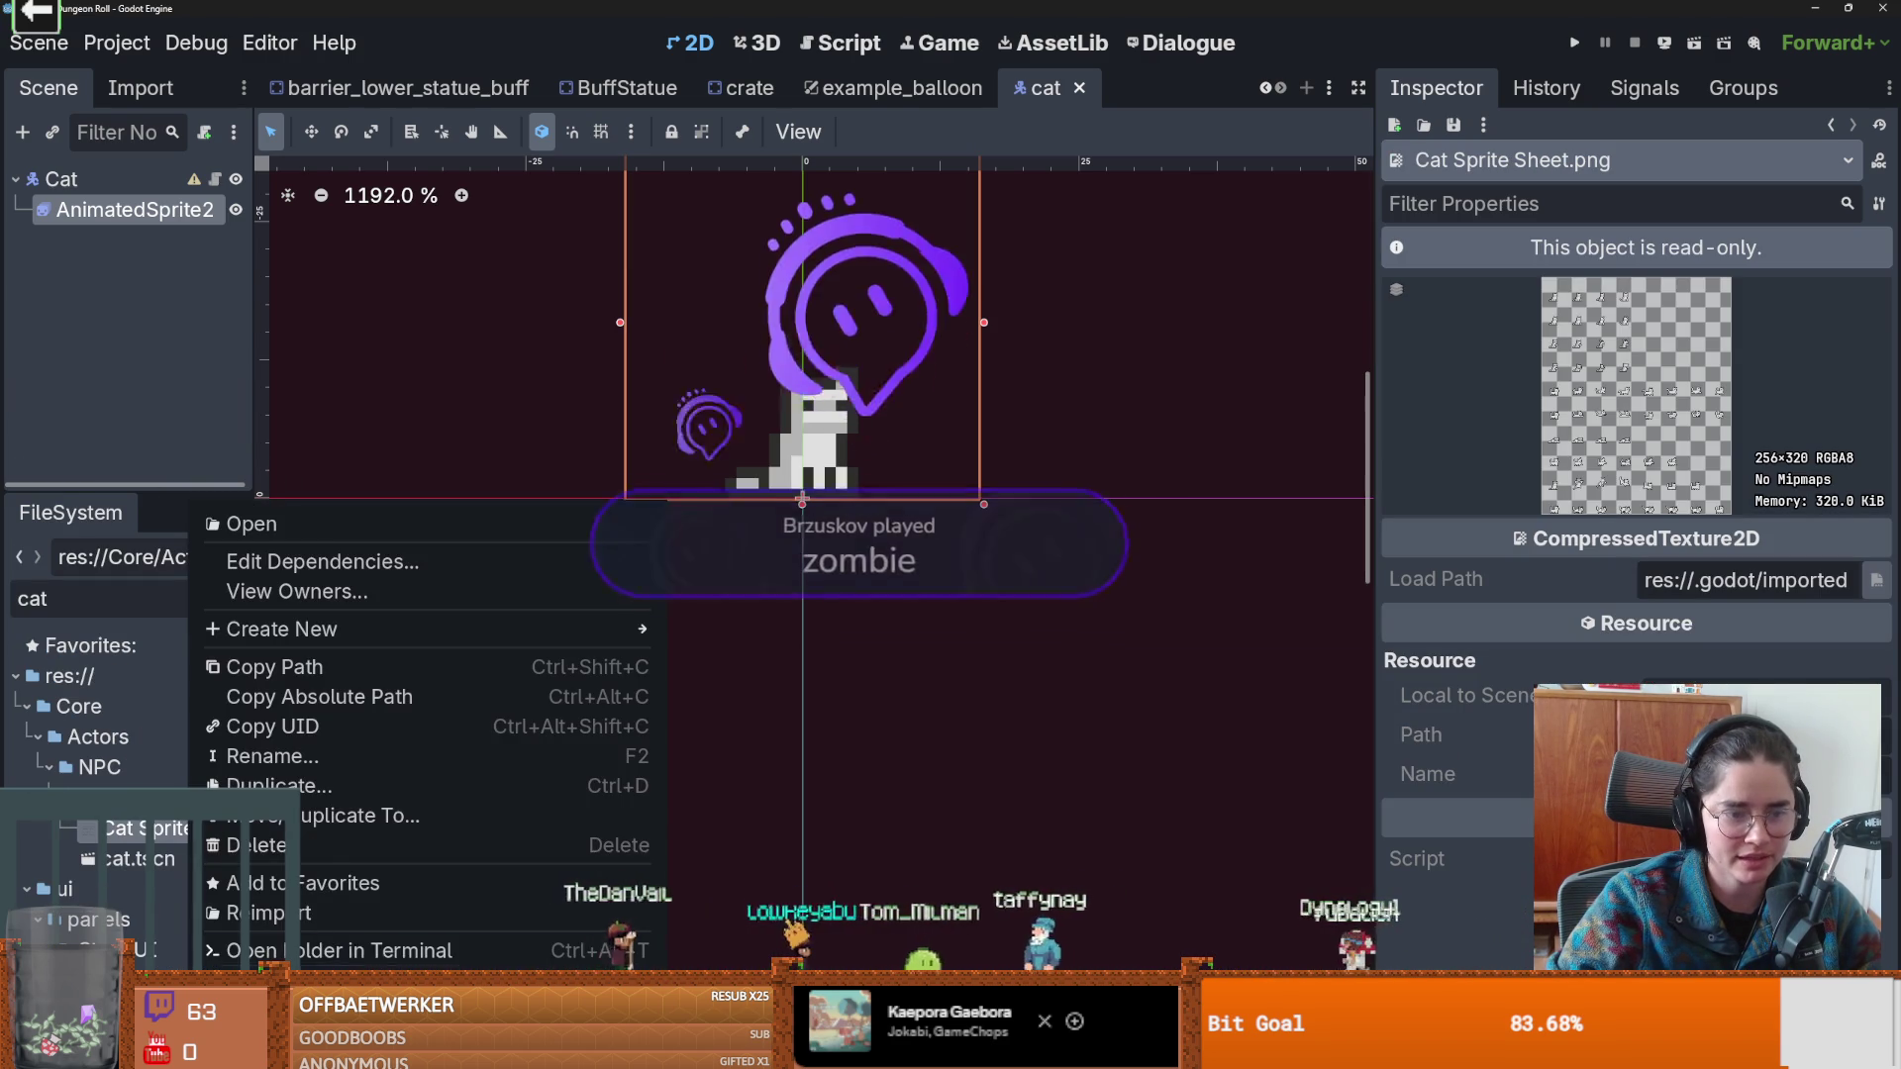
pyautogui.press('Escape')
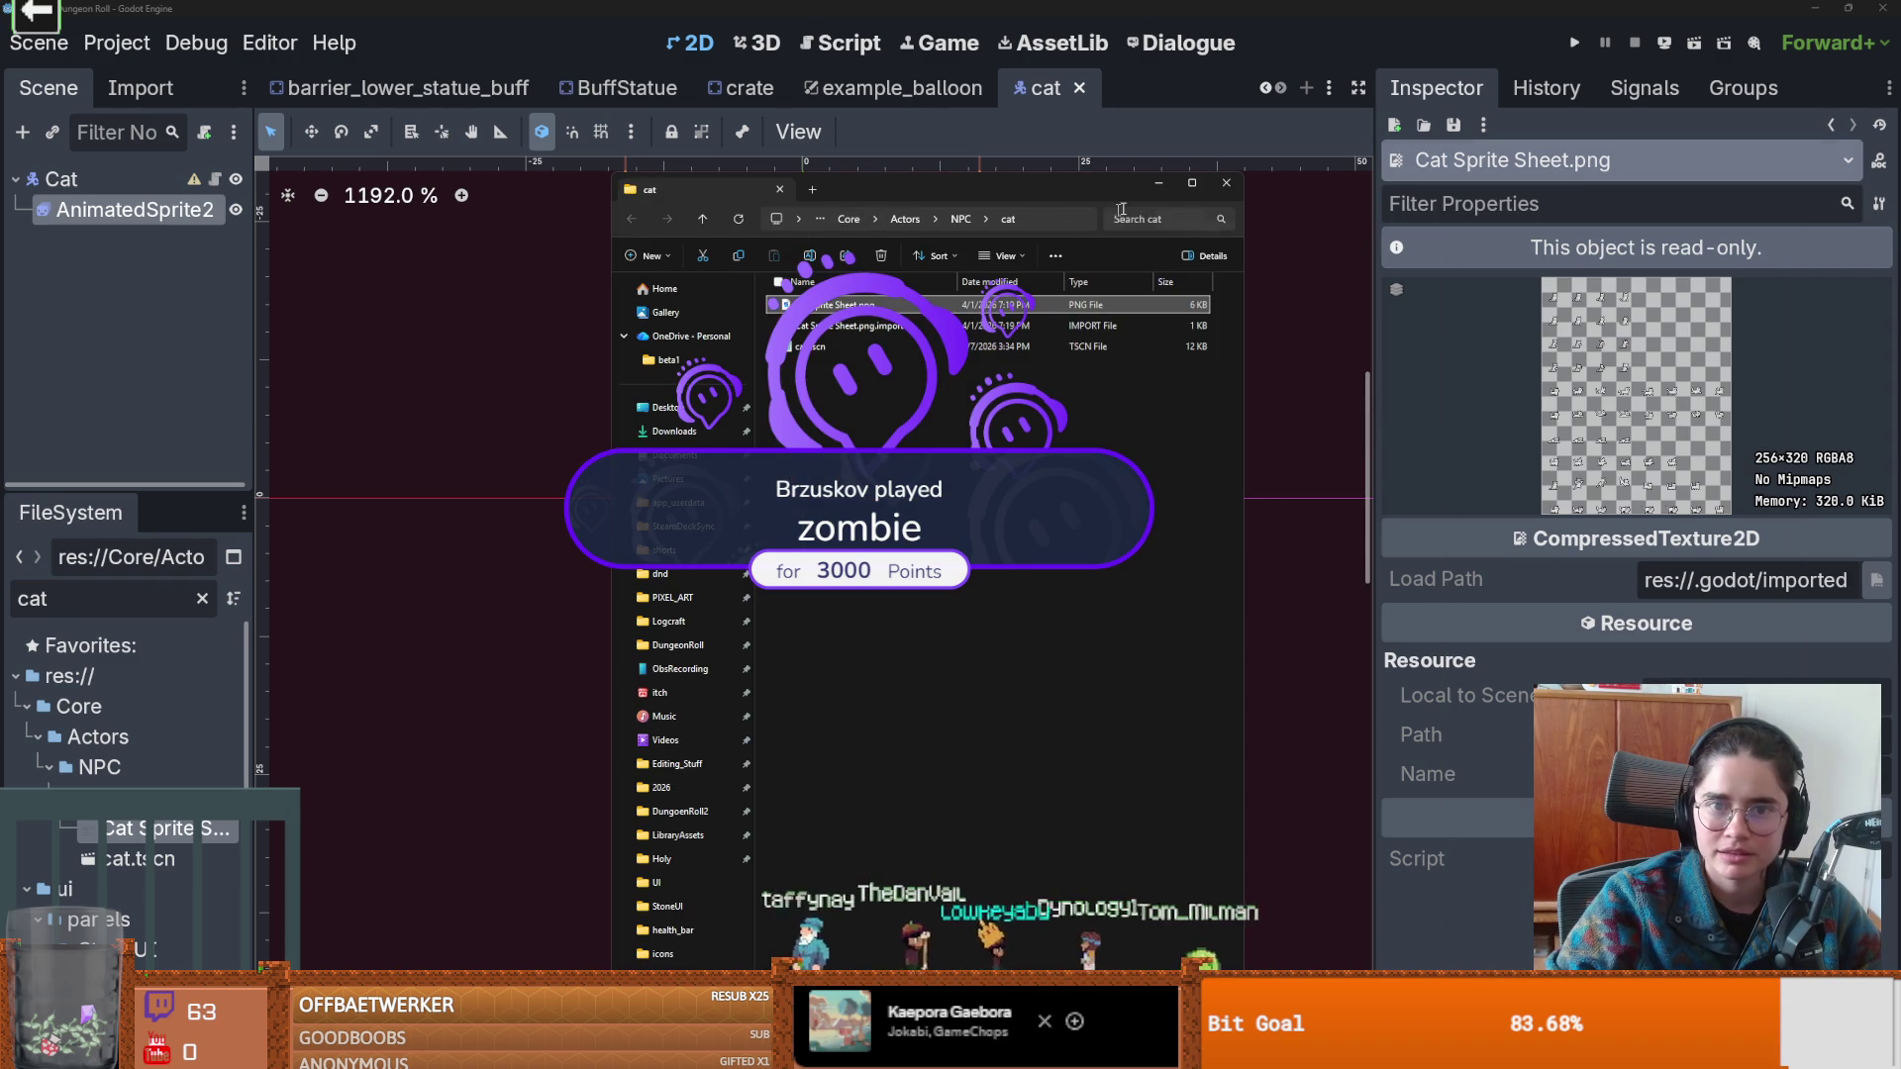
pyautogui.click(1225, 183)
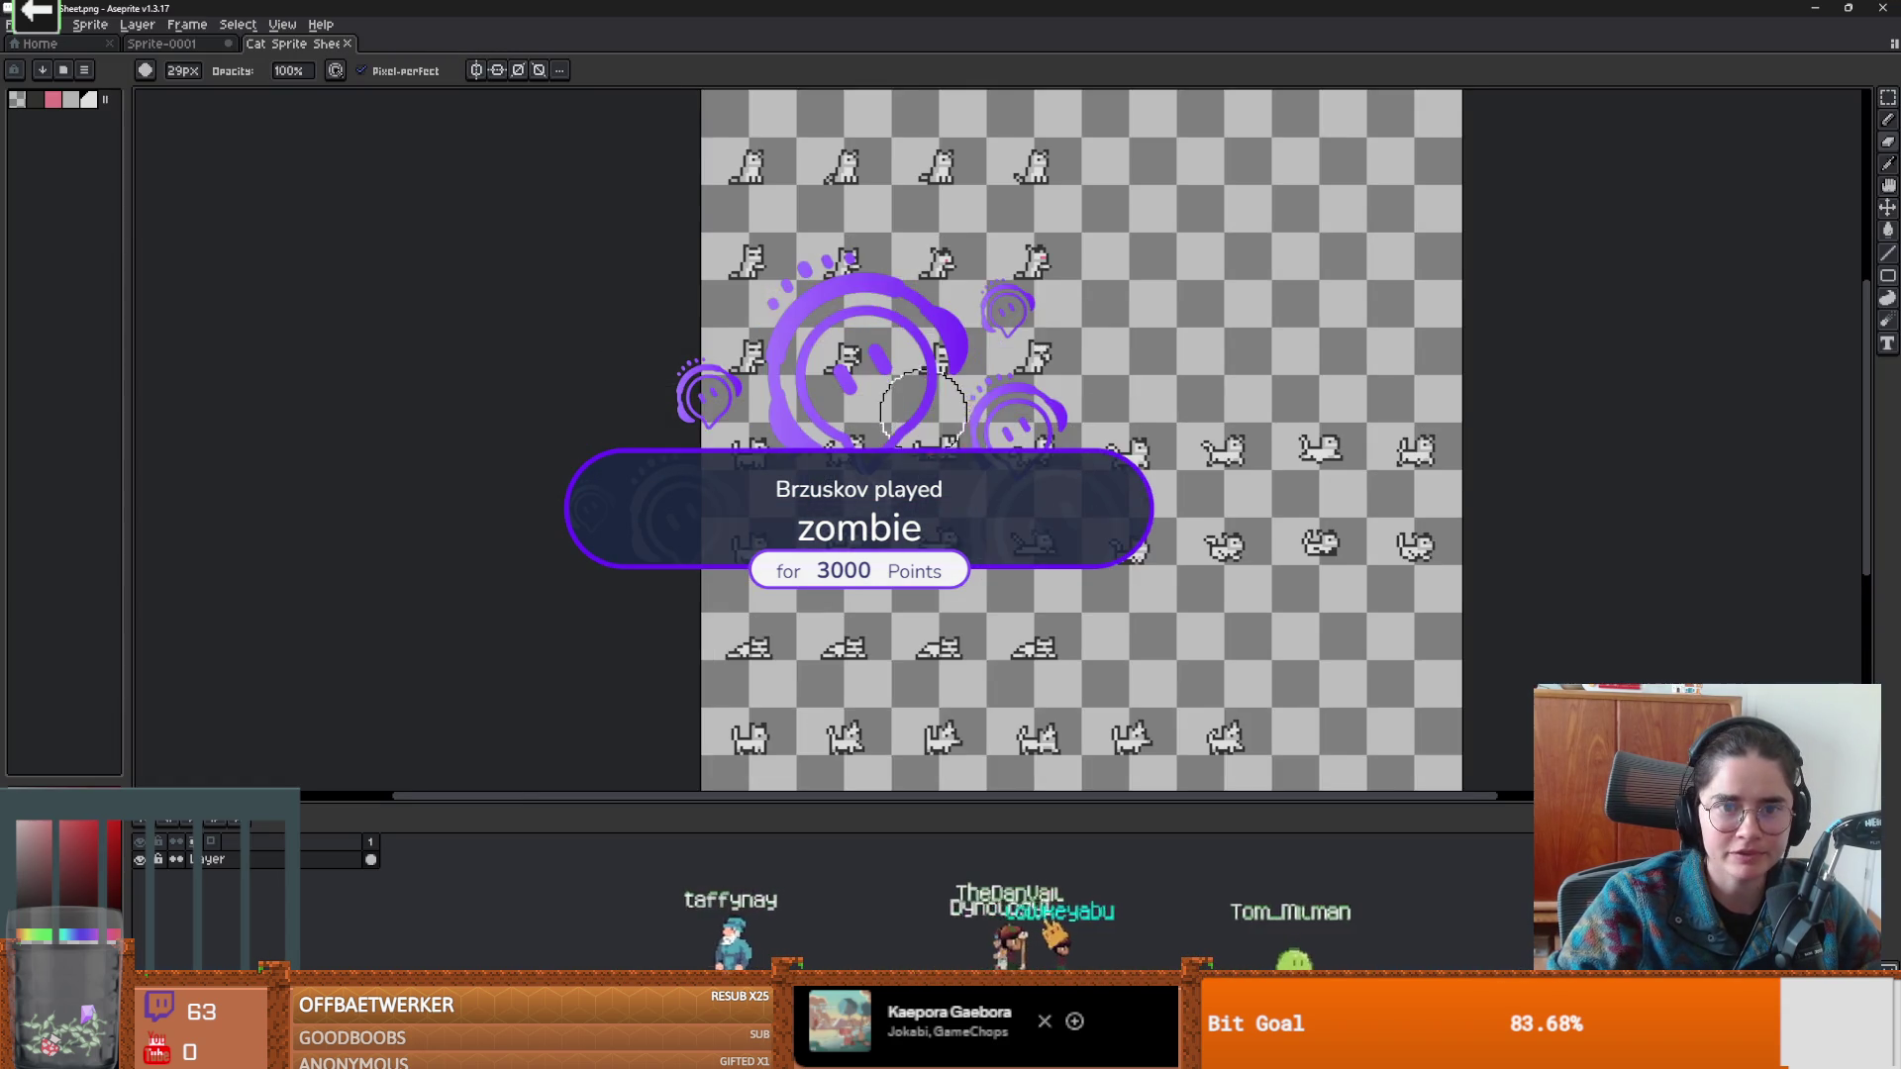
pyautogui.scroll(-2, 688, 373)
pyautogui.scroll(5, 700, 458)
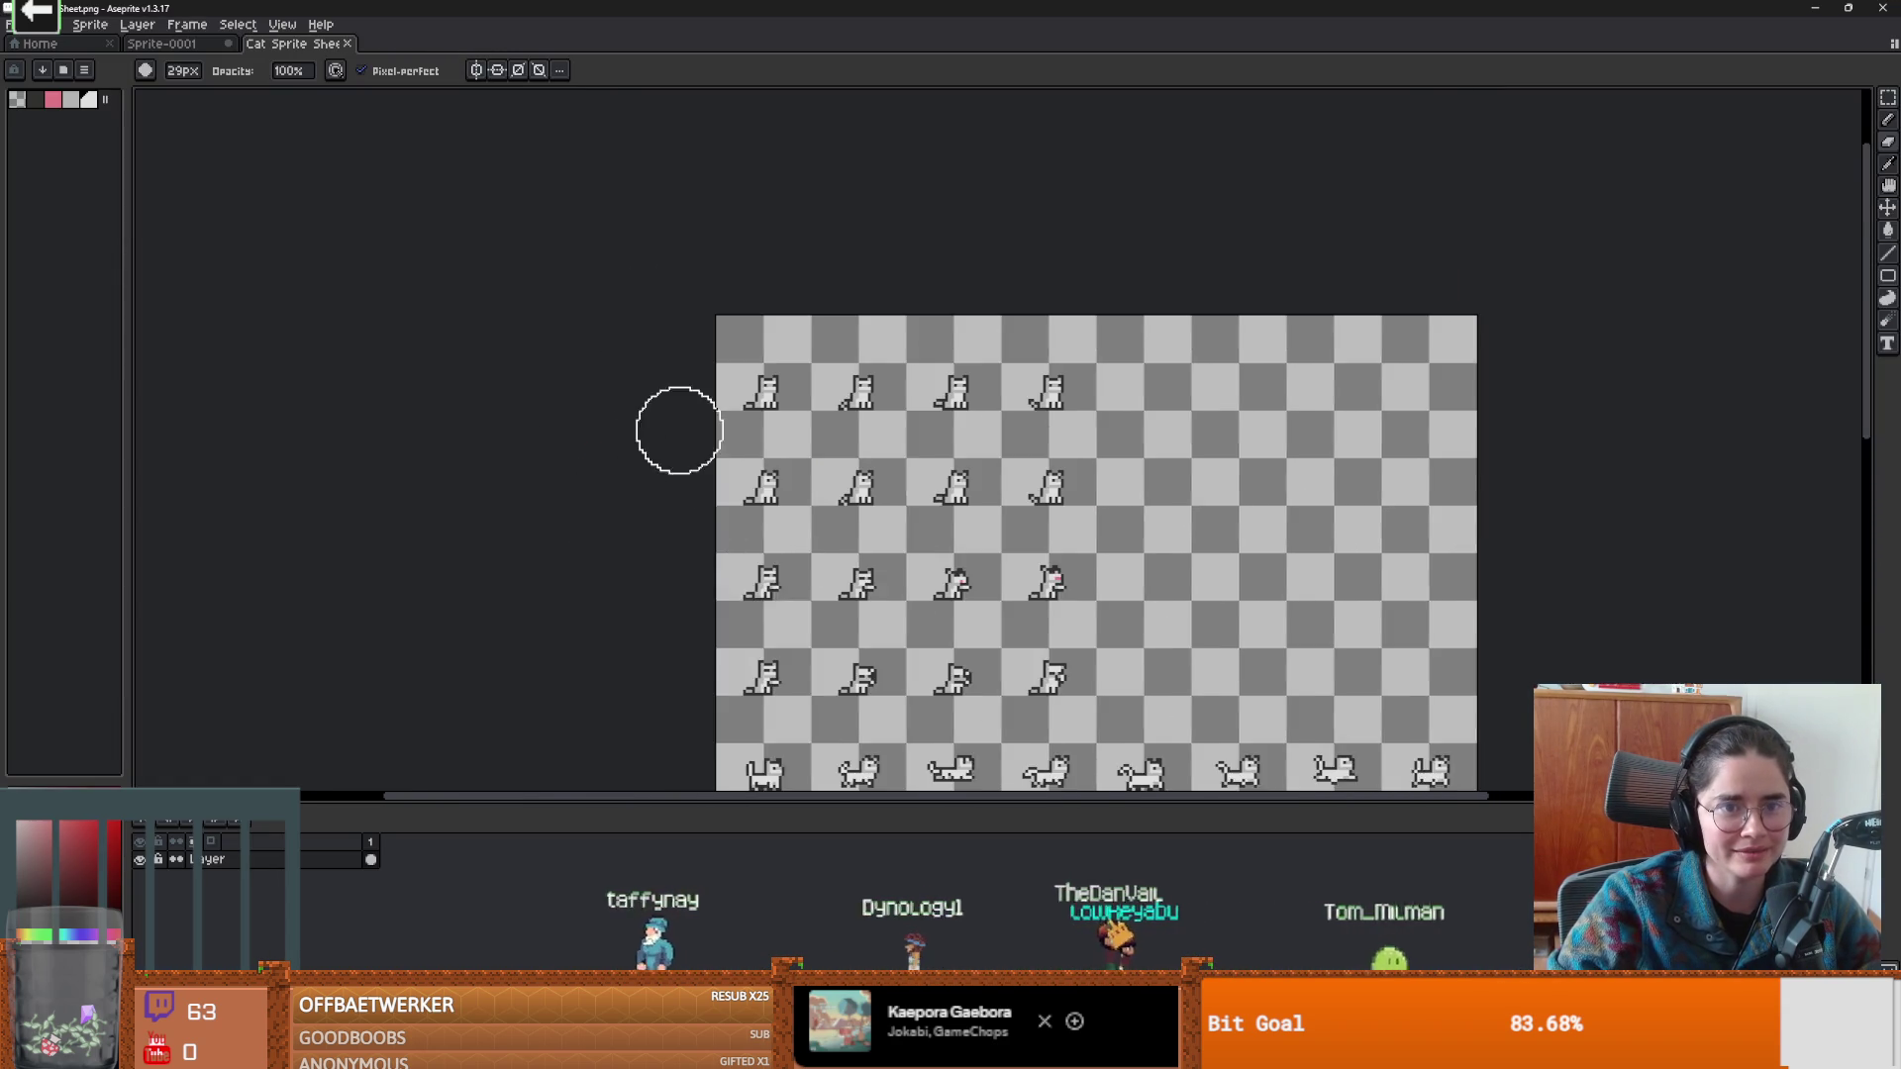
pyautogui.scroll(3, 1060, 404)
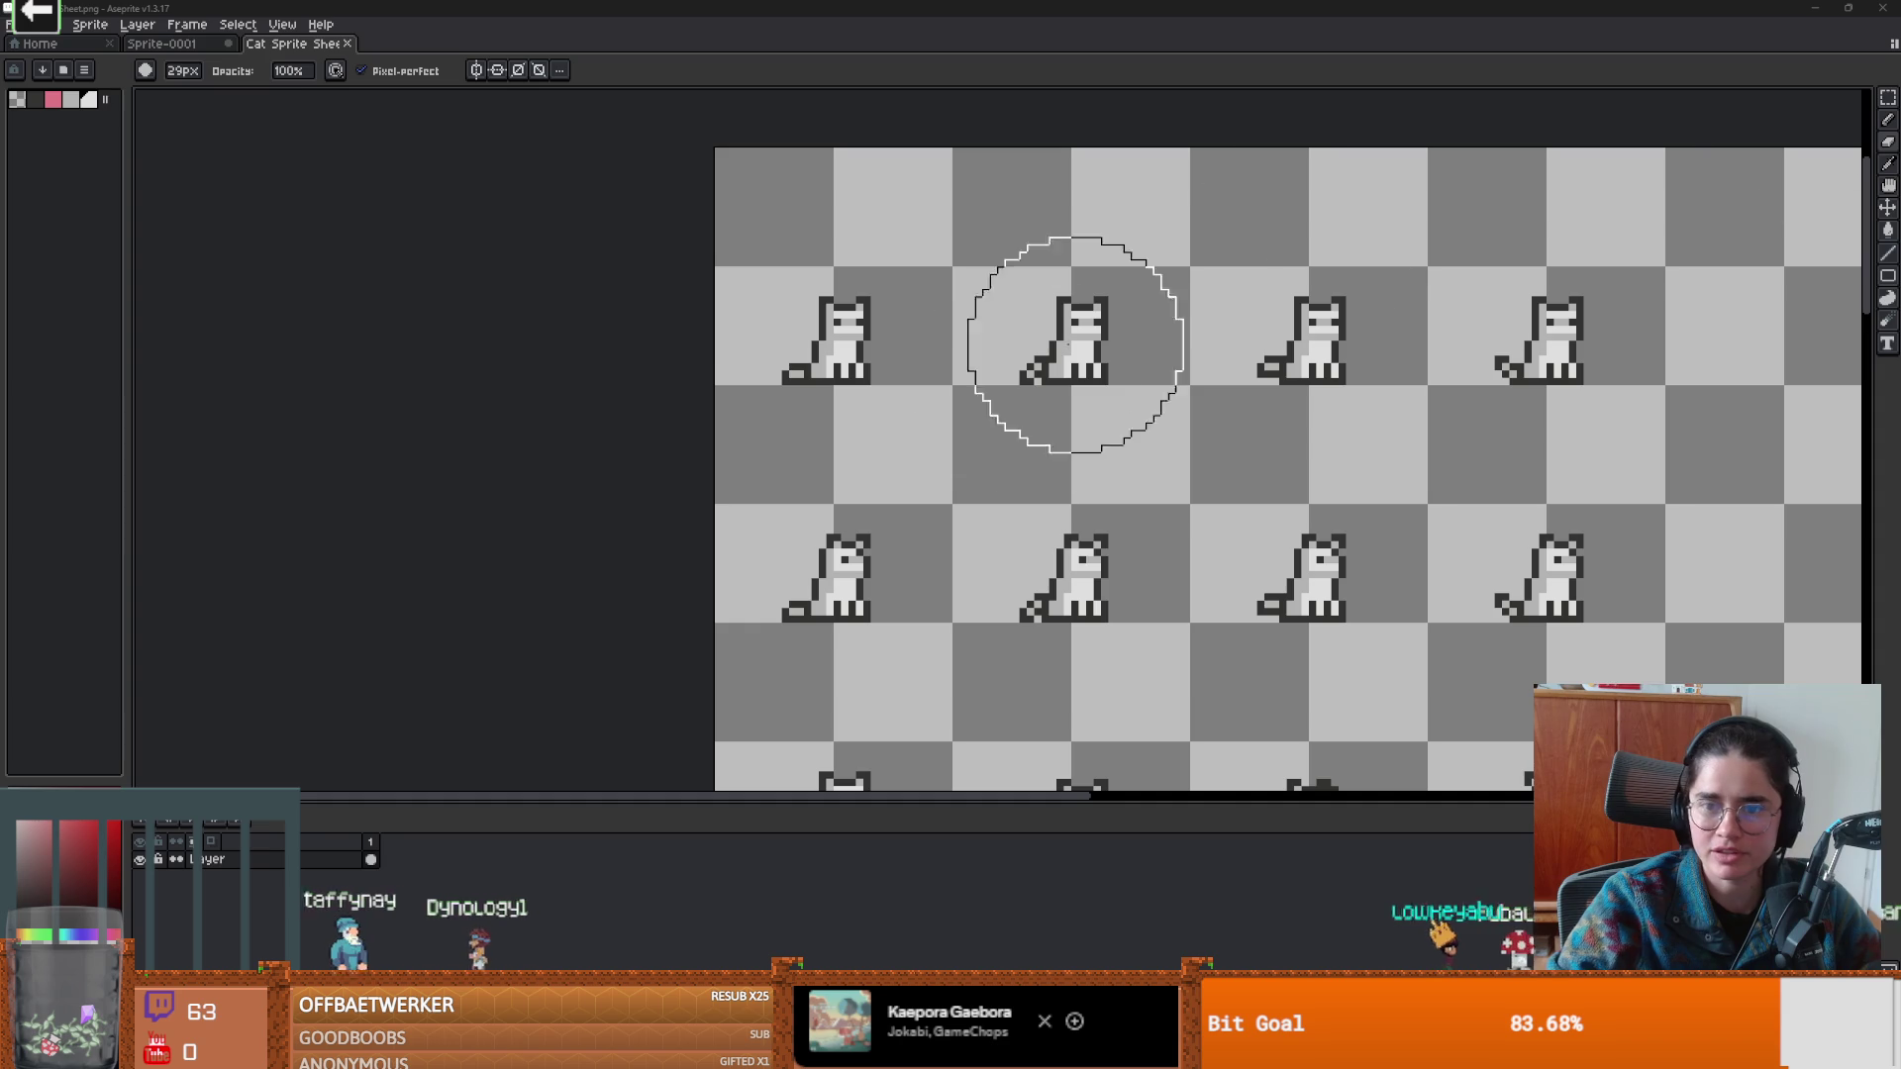
pyautogui.scroll(1, 643, 446)
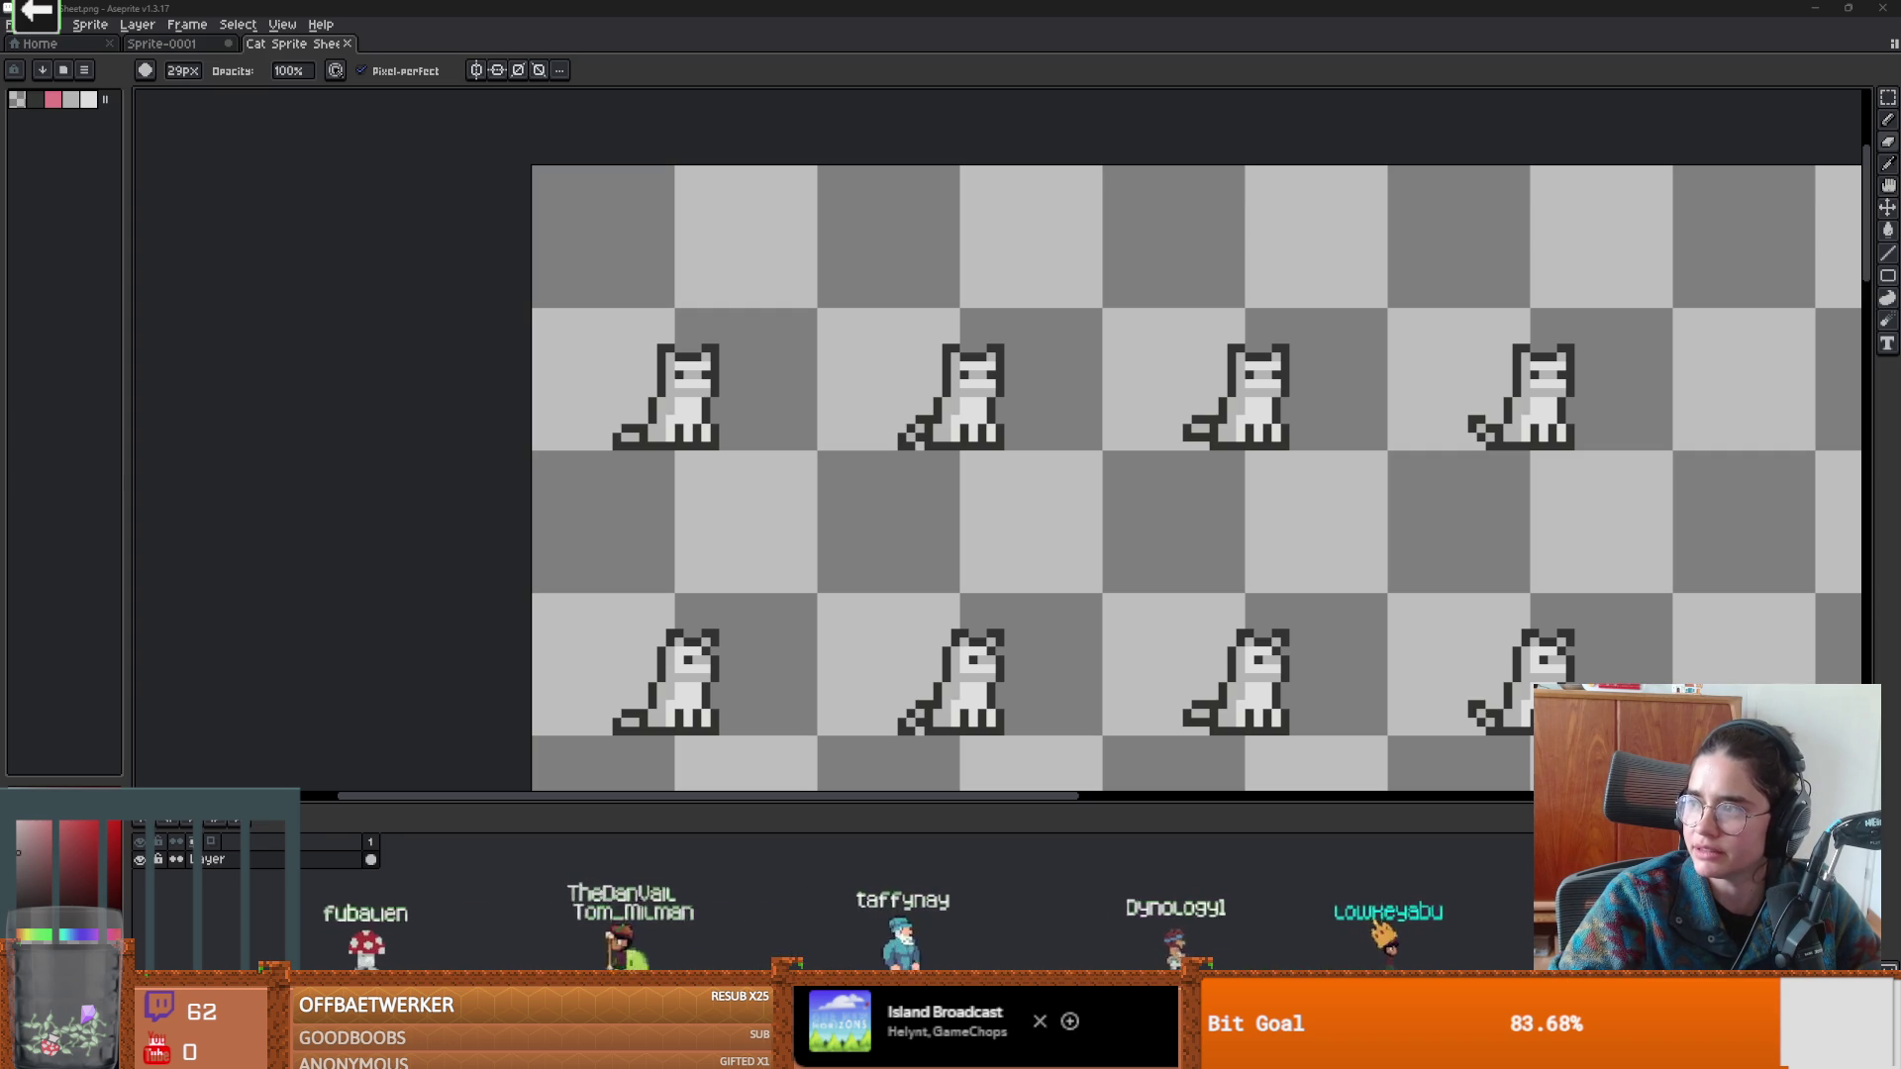
# Alt+Tab away from Aseprite to the Discord window.
pyautogui.hotkey('alt', 'Tab')
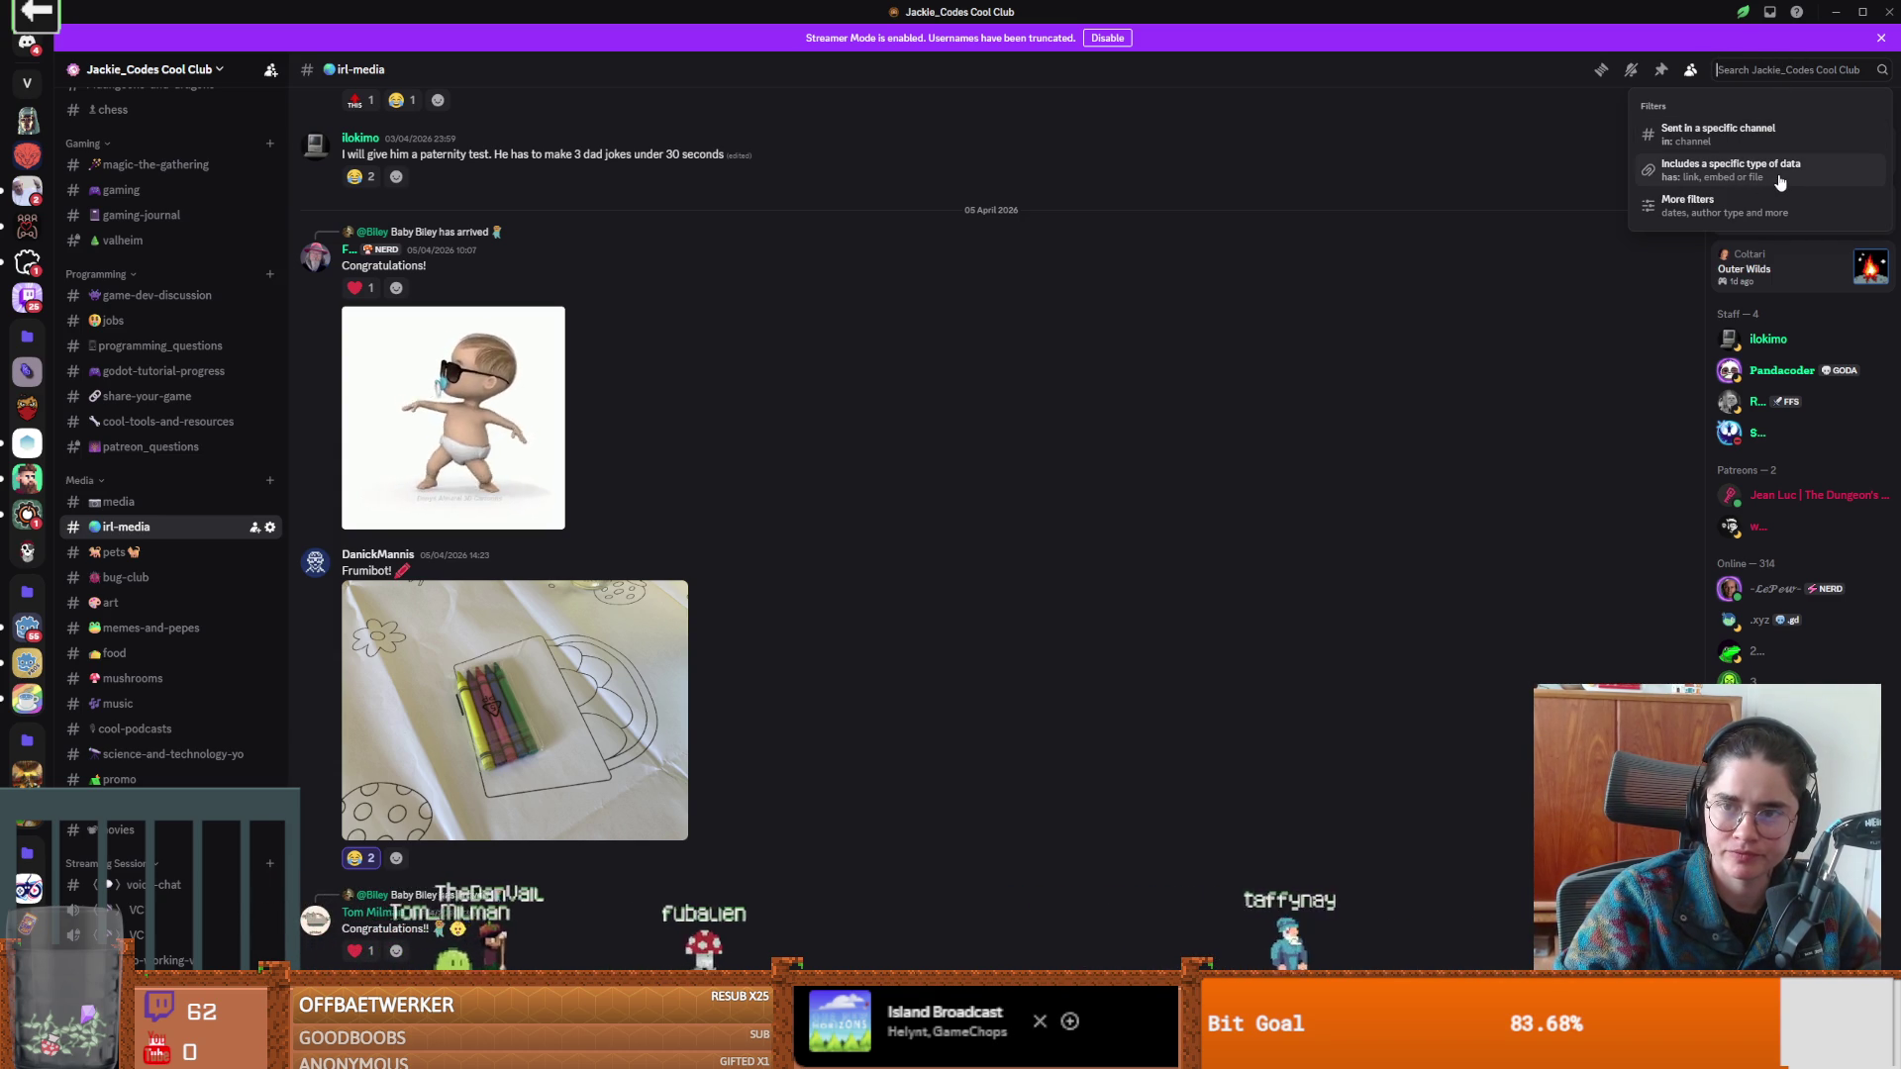
# Narrow the Discord search to has: image in the irl-media channel, dropping the unfinished from: filter.
pyautogui.click(1777, 180)
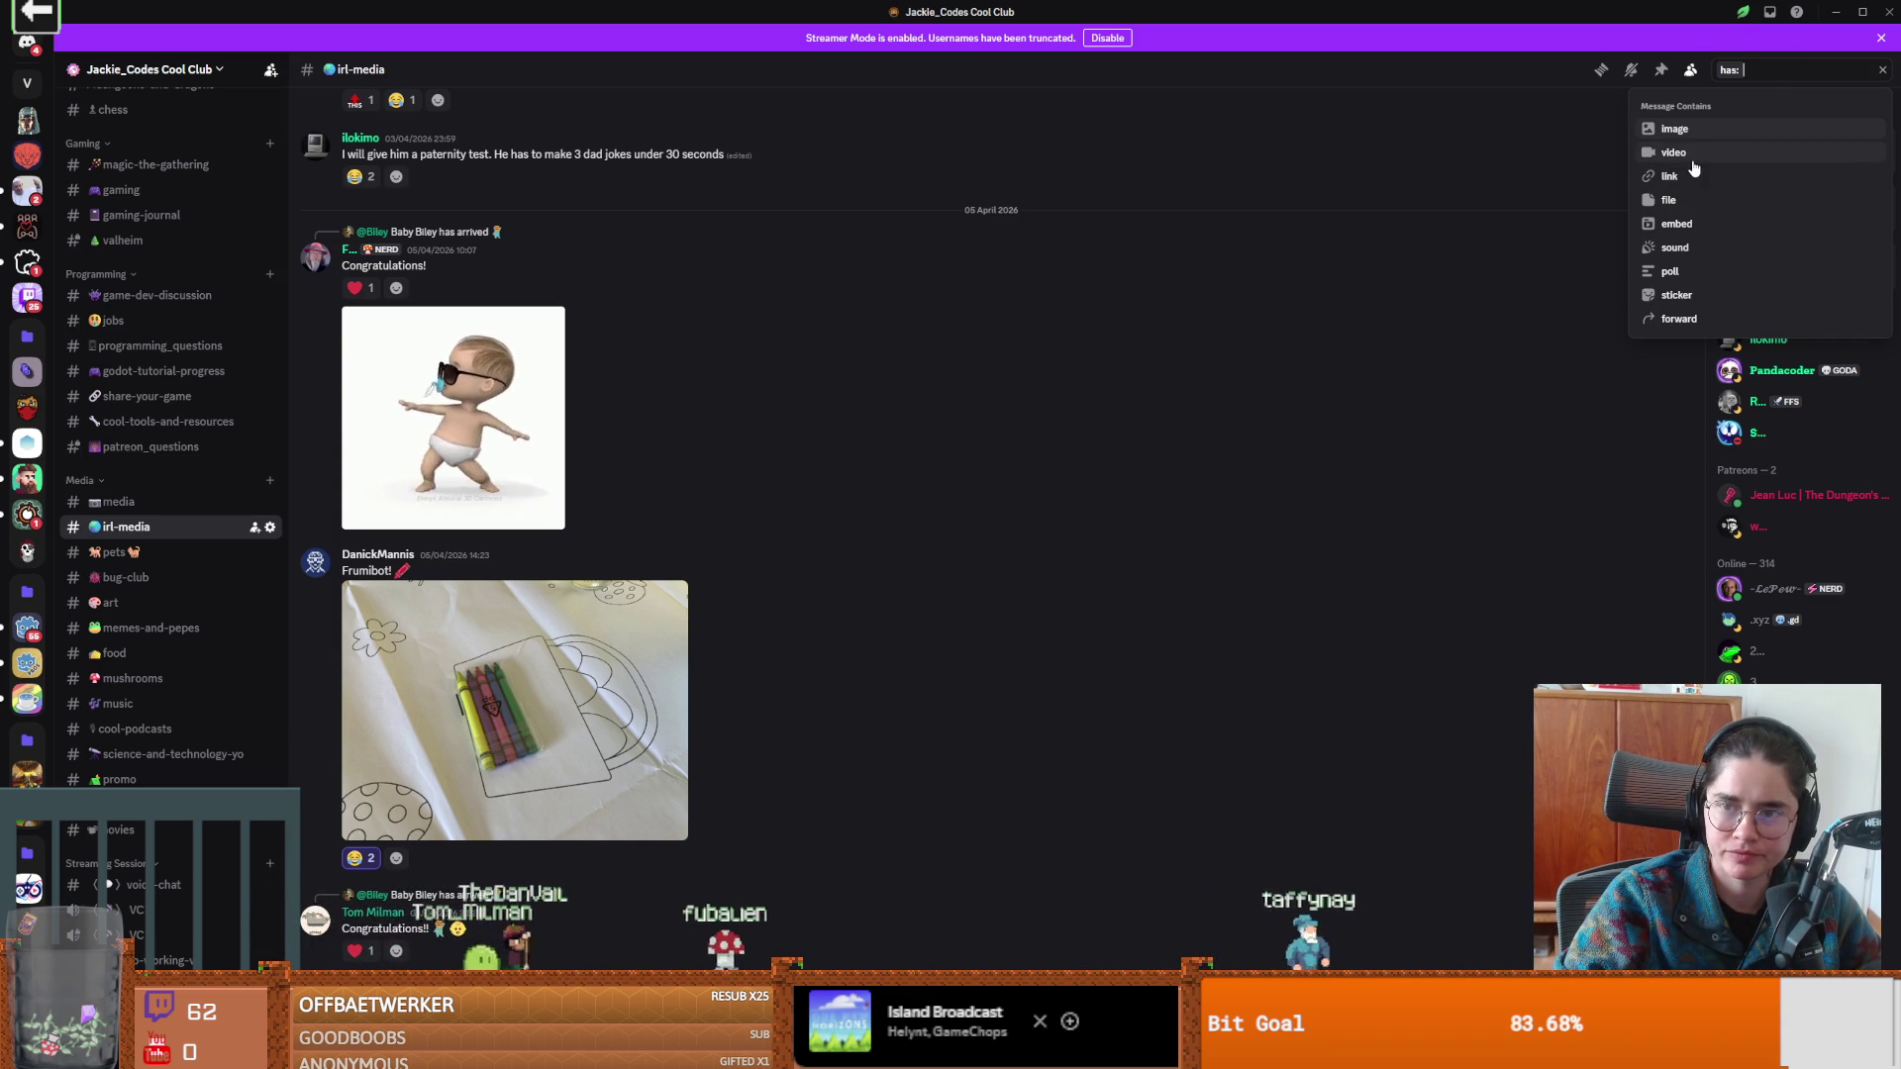
pyautogui.click(1673, 129)
pyautogui.write('from')
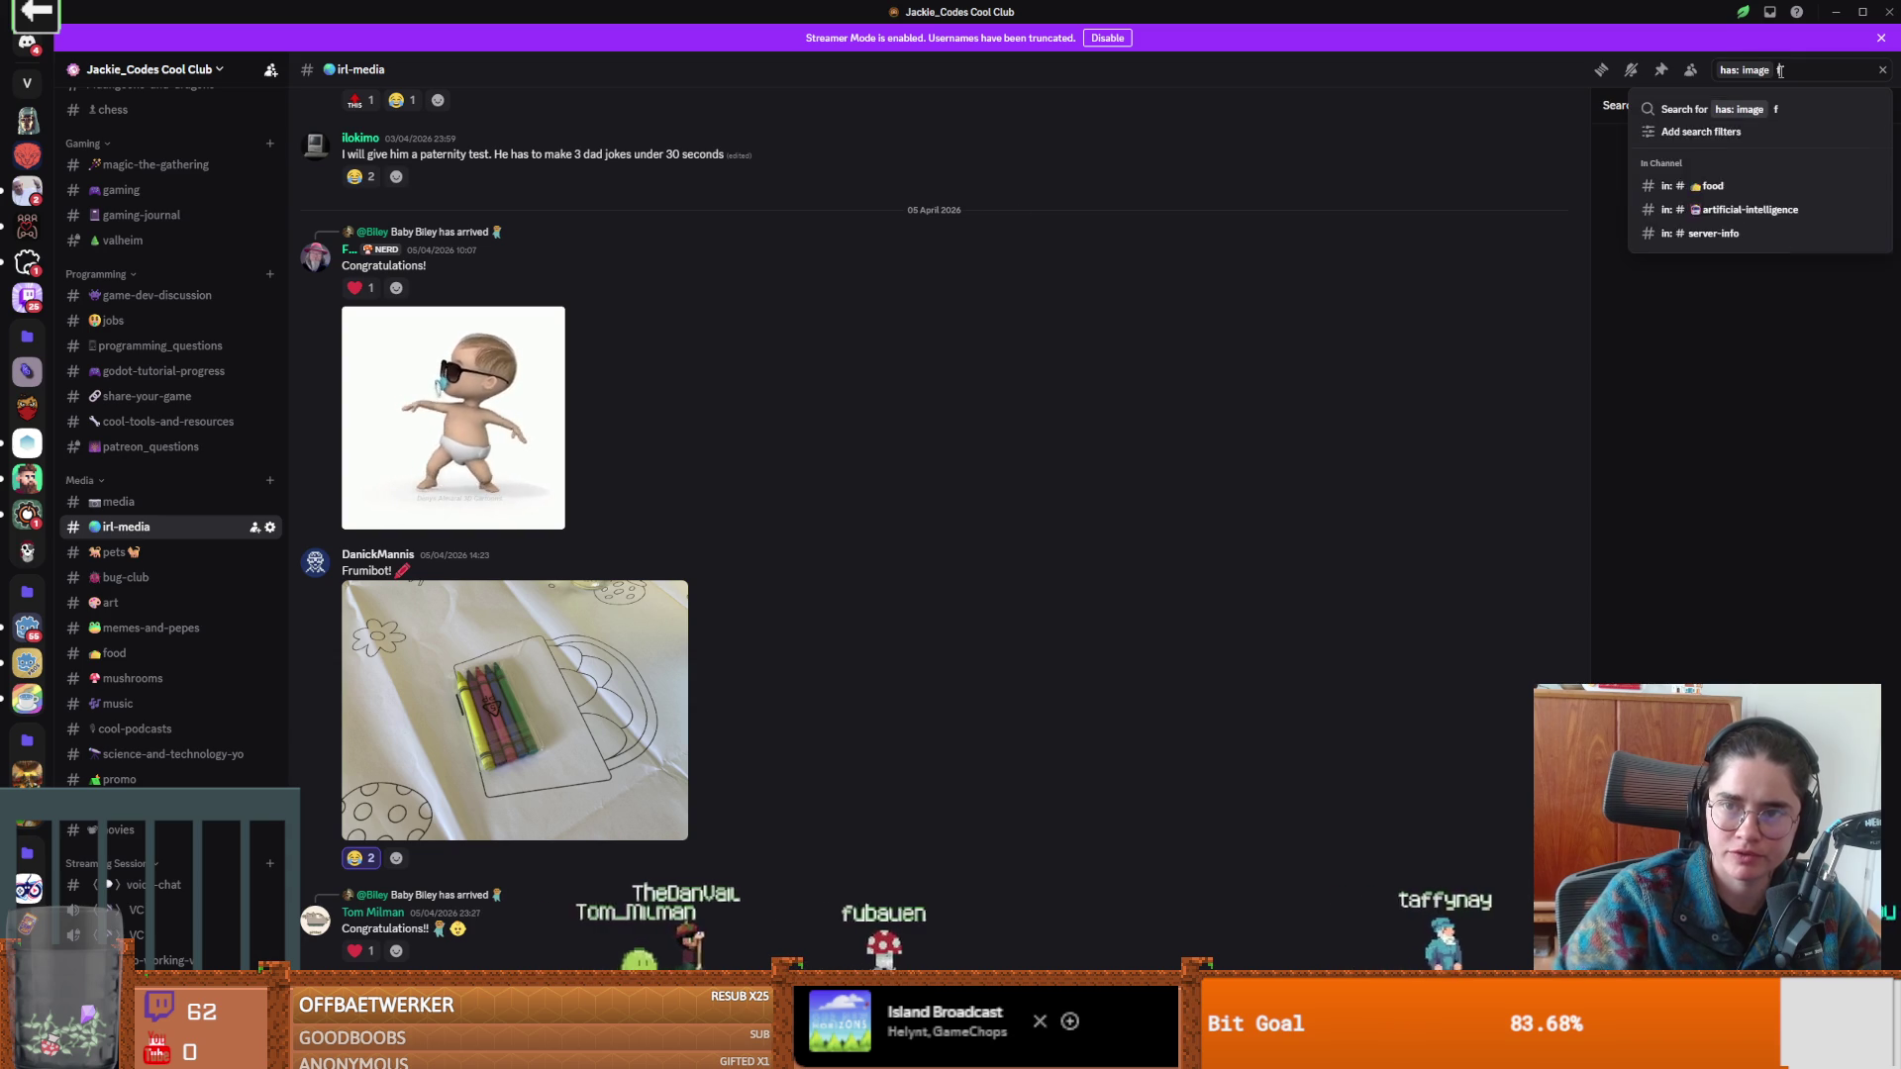
pyautogui.write(':')
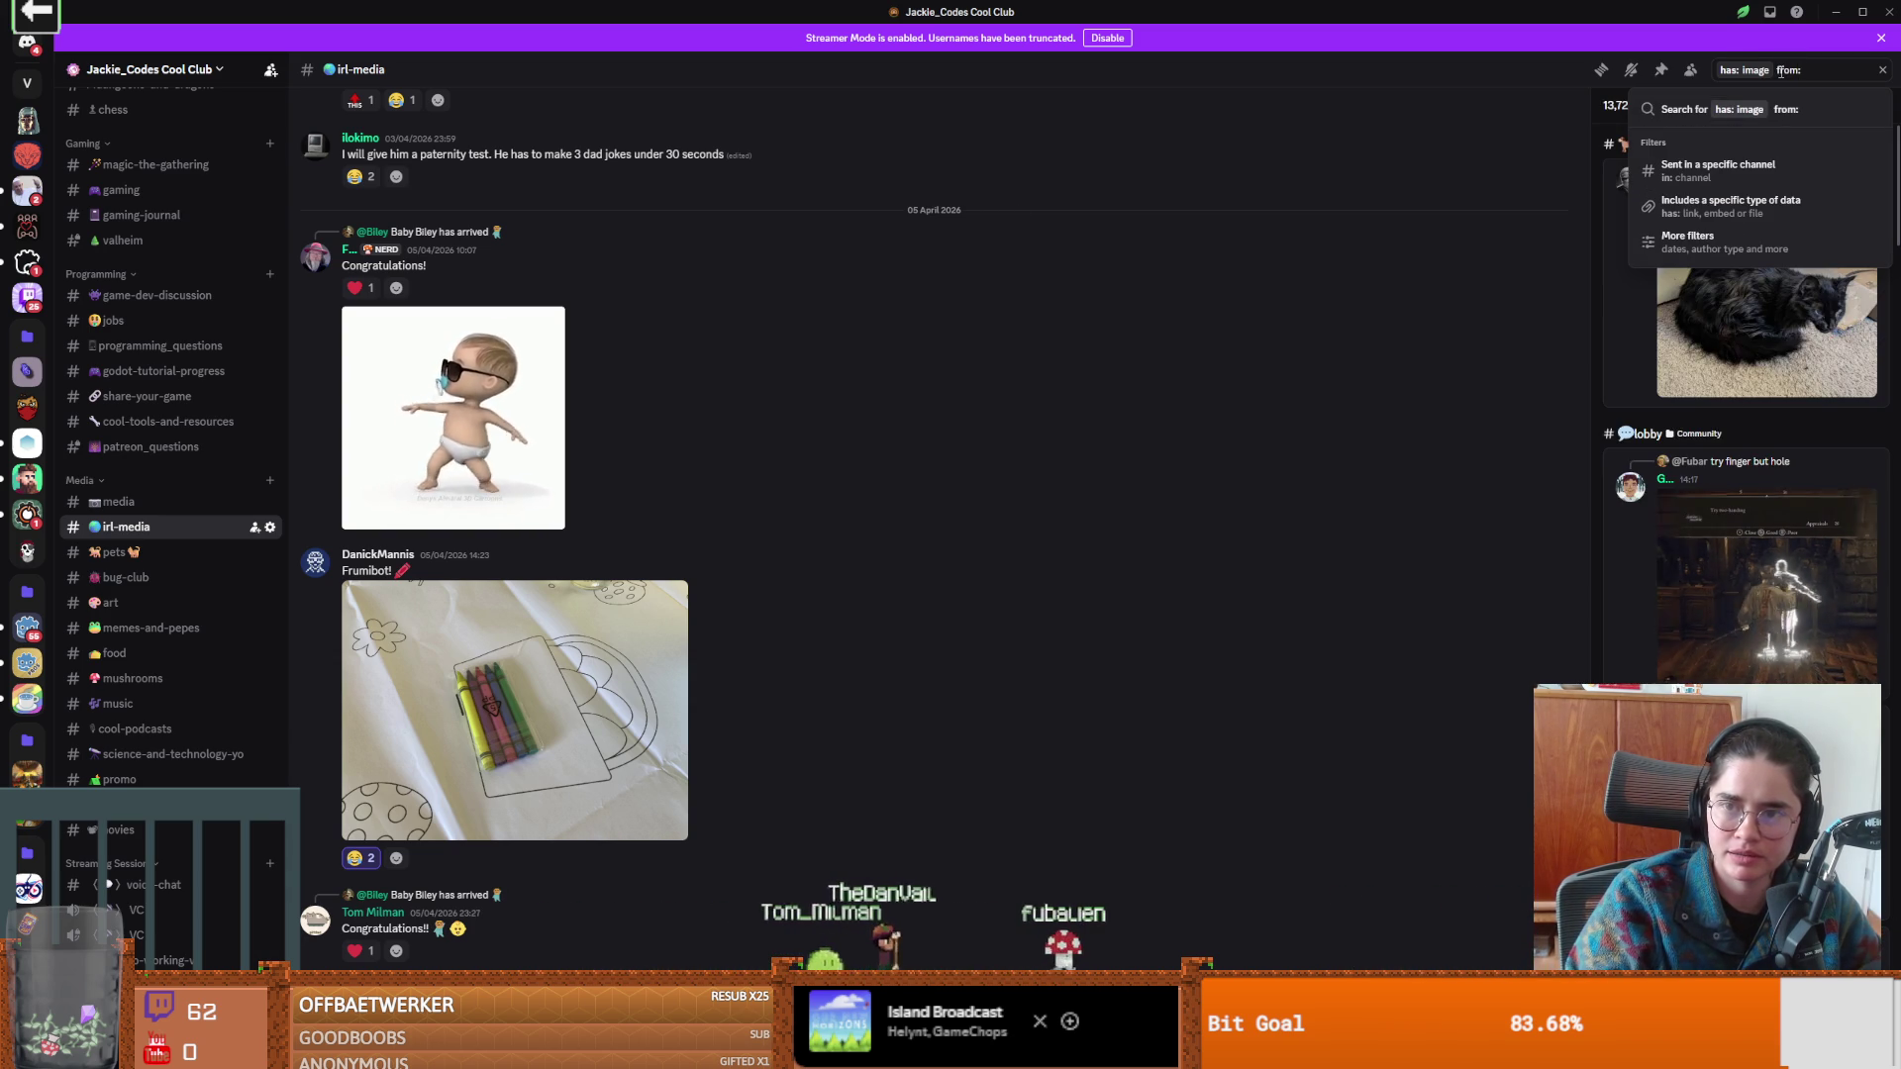
pyautogui.press('BackSpace')
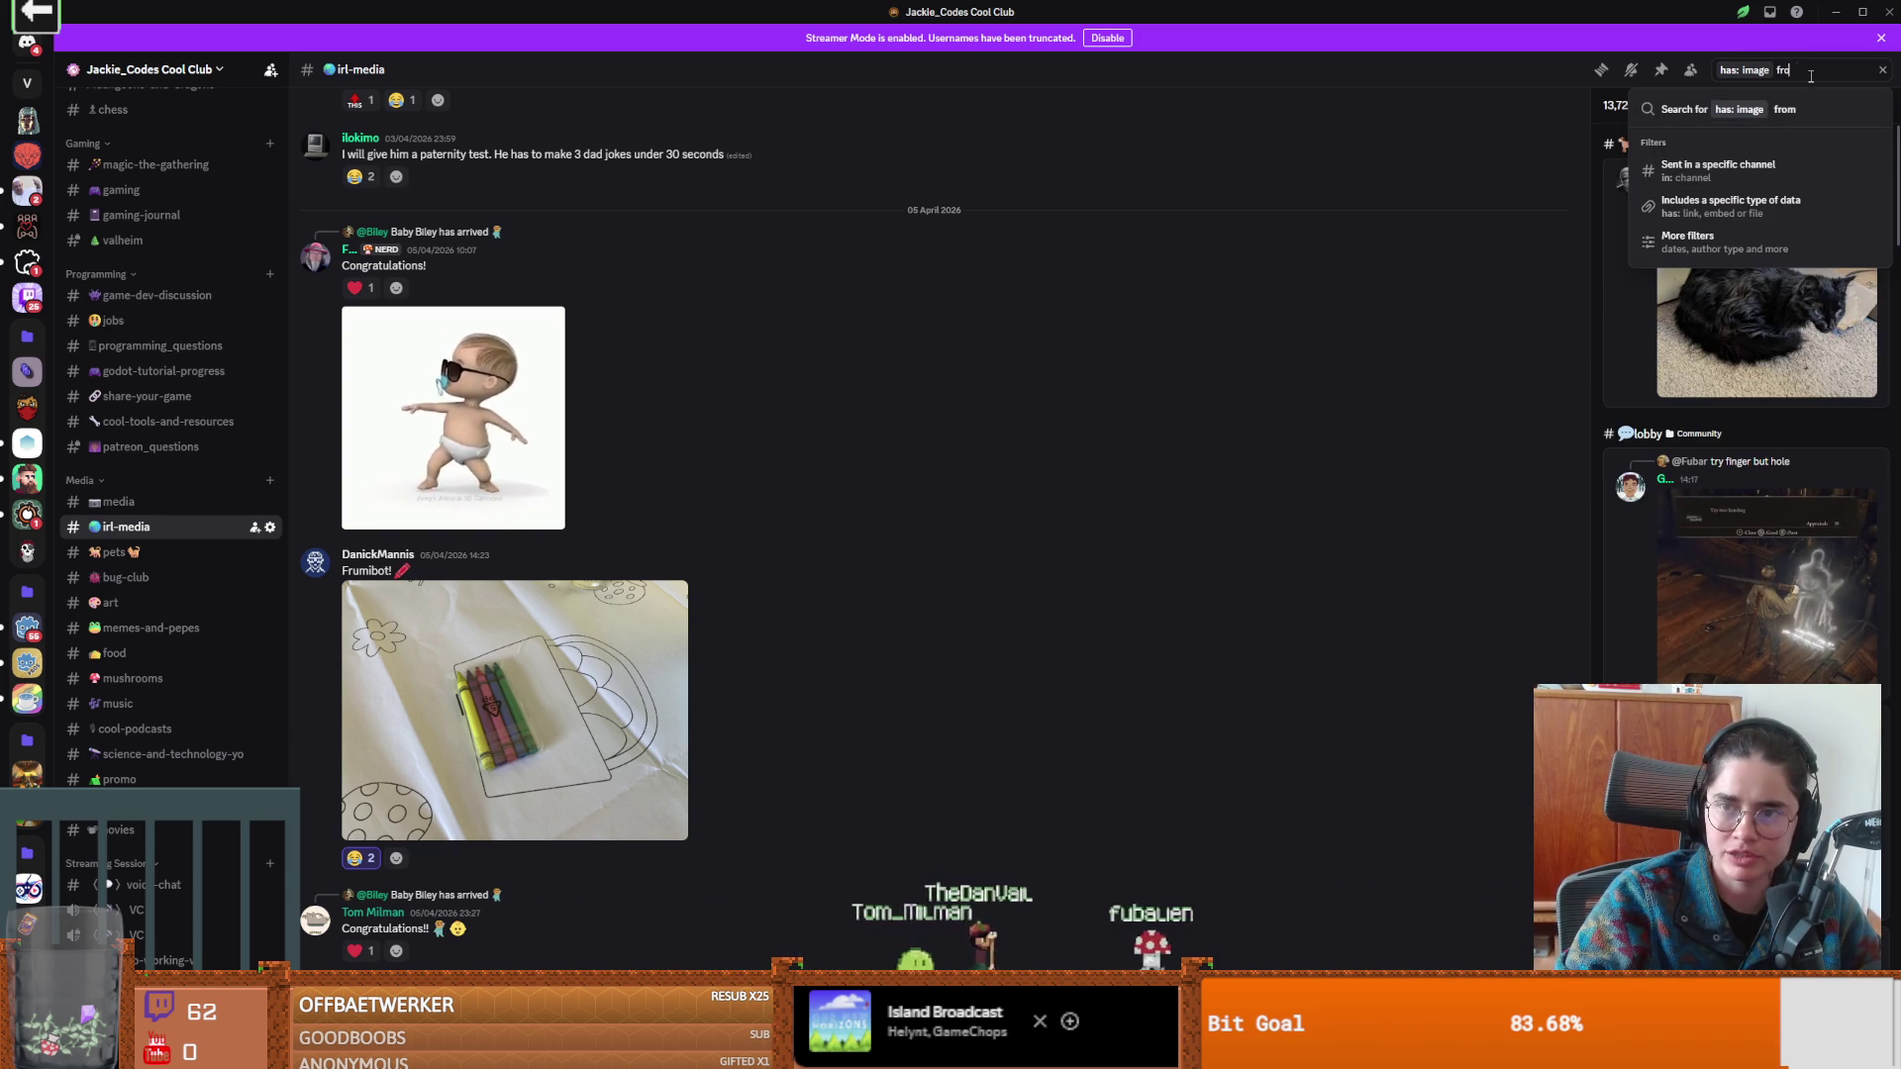
pyautogui.press('BackSpace')
pyautogui.press('BackSpace')
pyautogui.press('BackSpace')
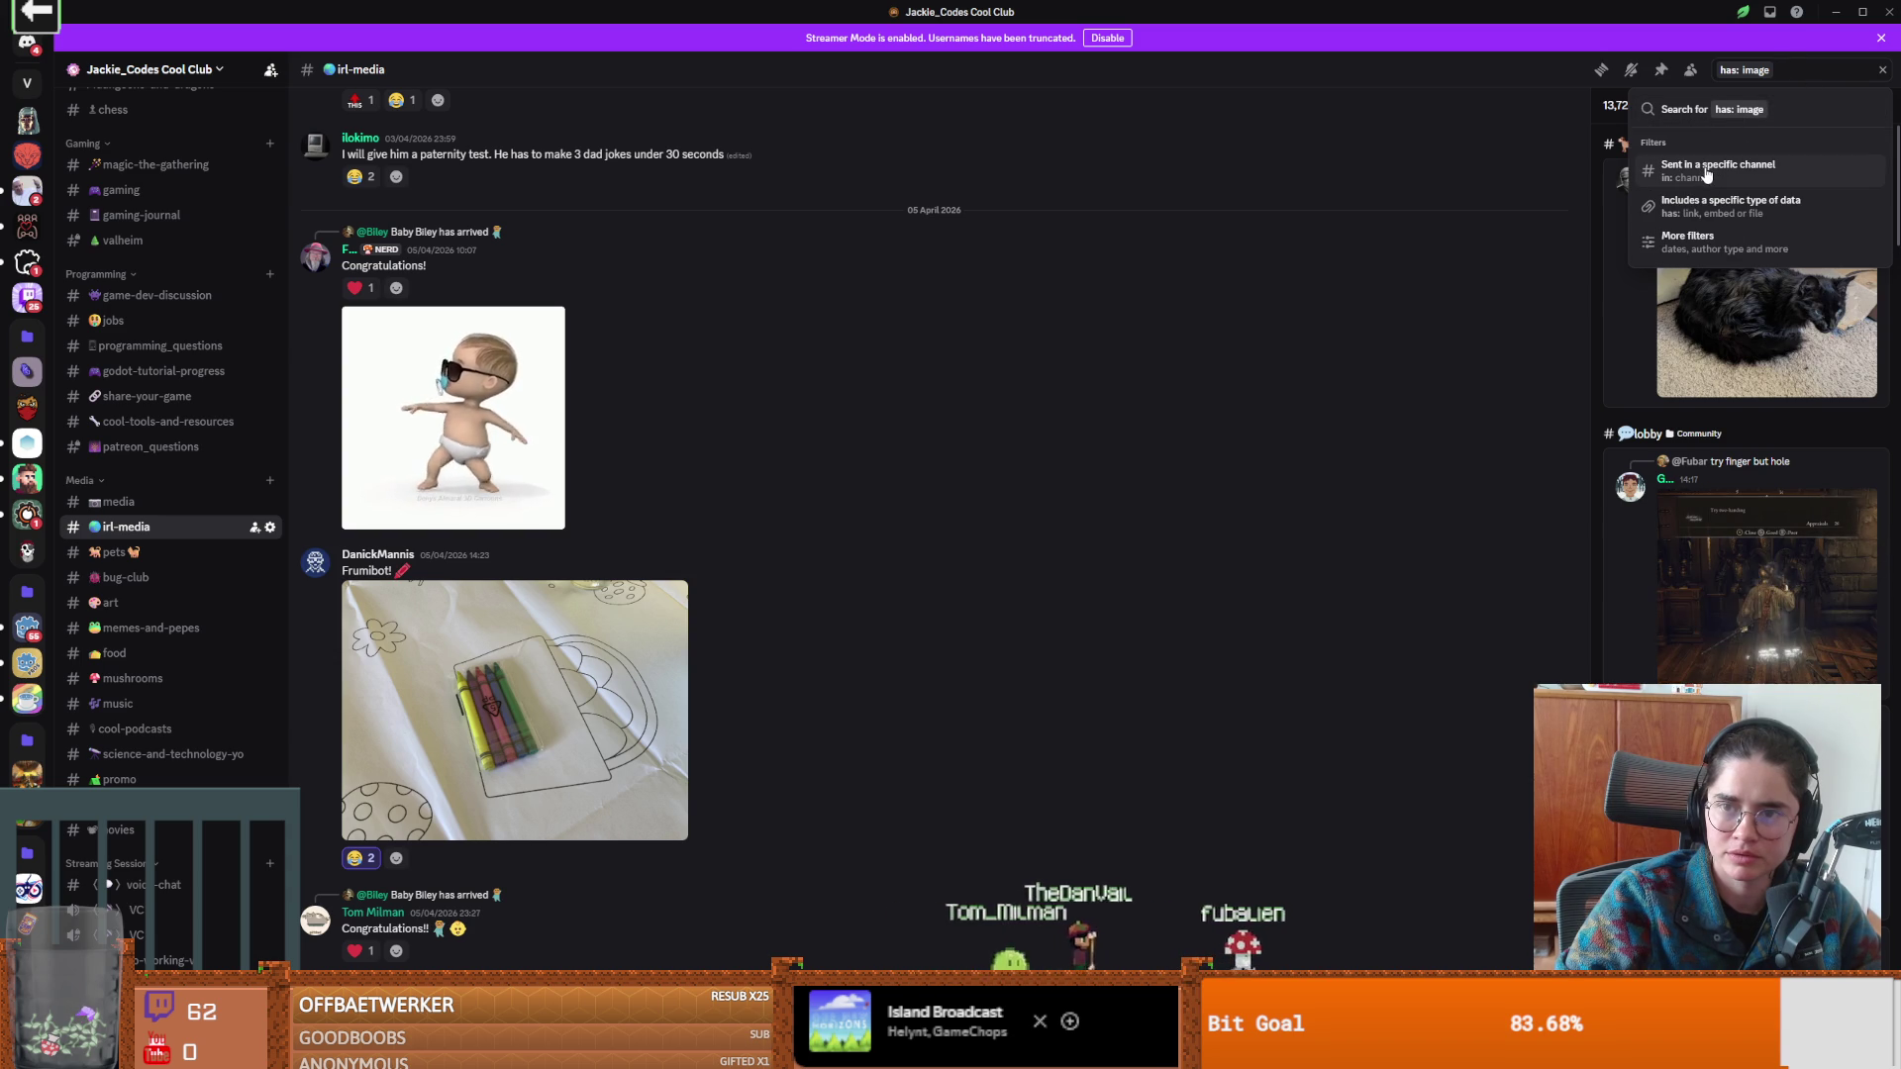
pyautogui.click(1707, 175)
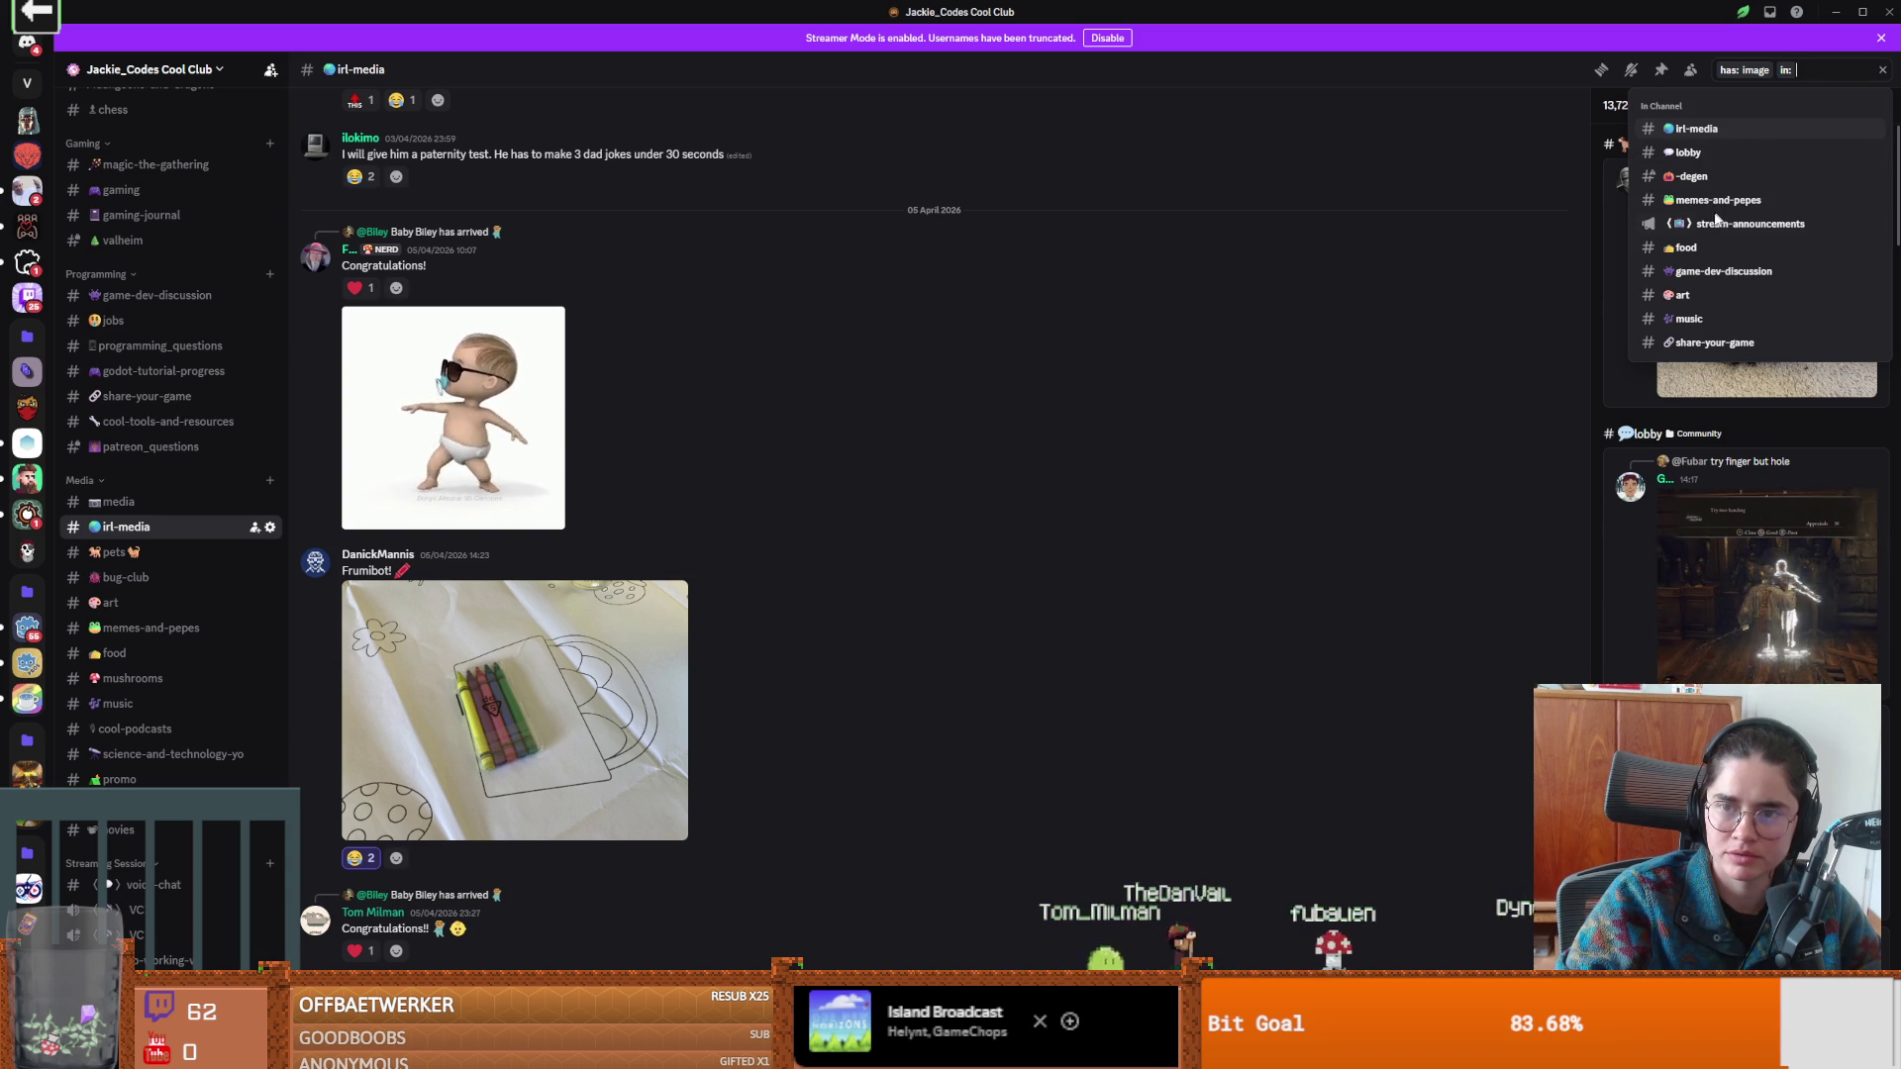
pyautogui.click(1710, 131)
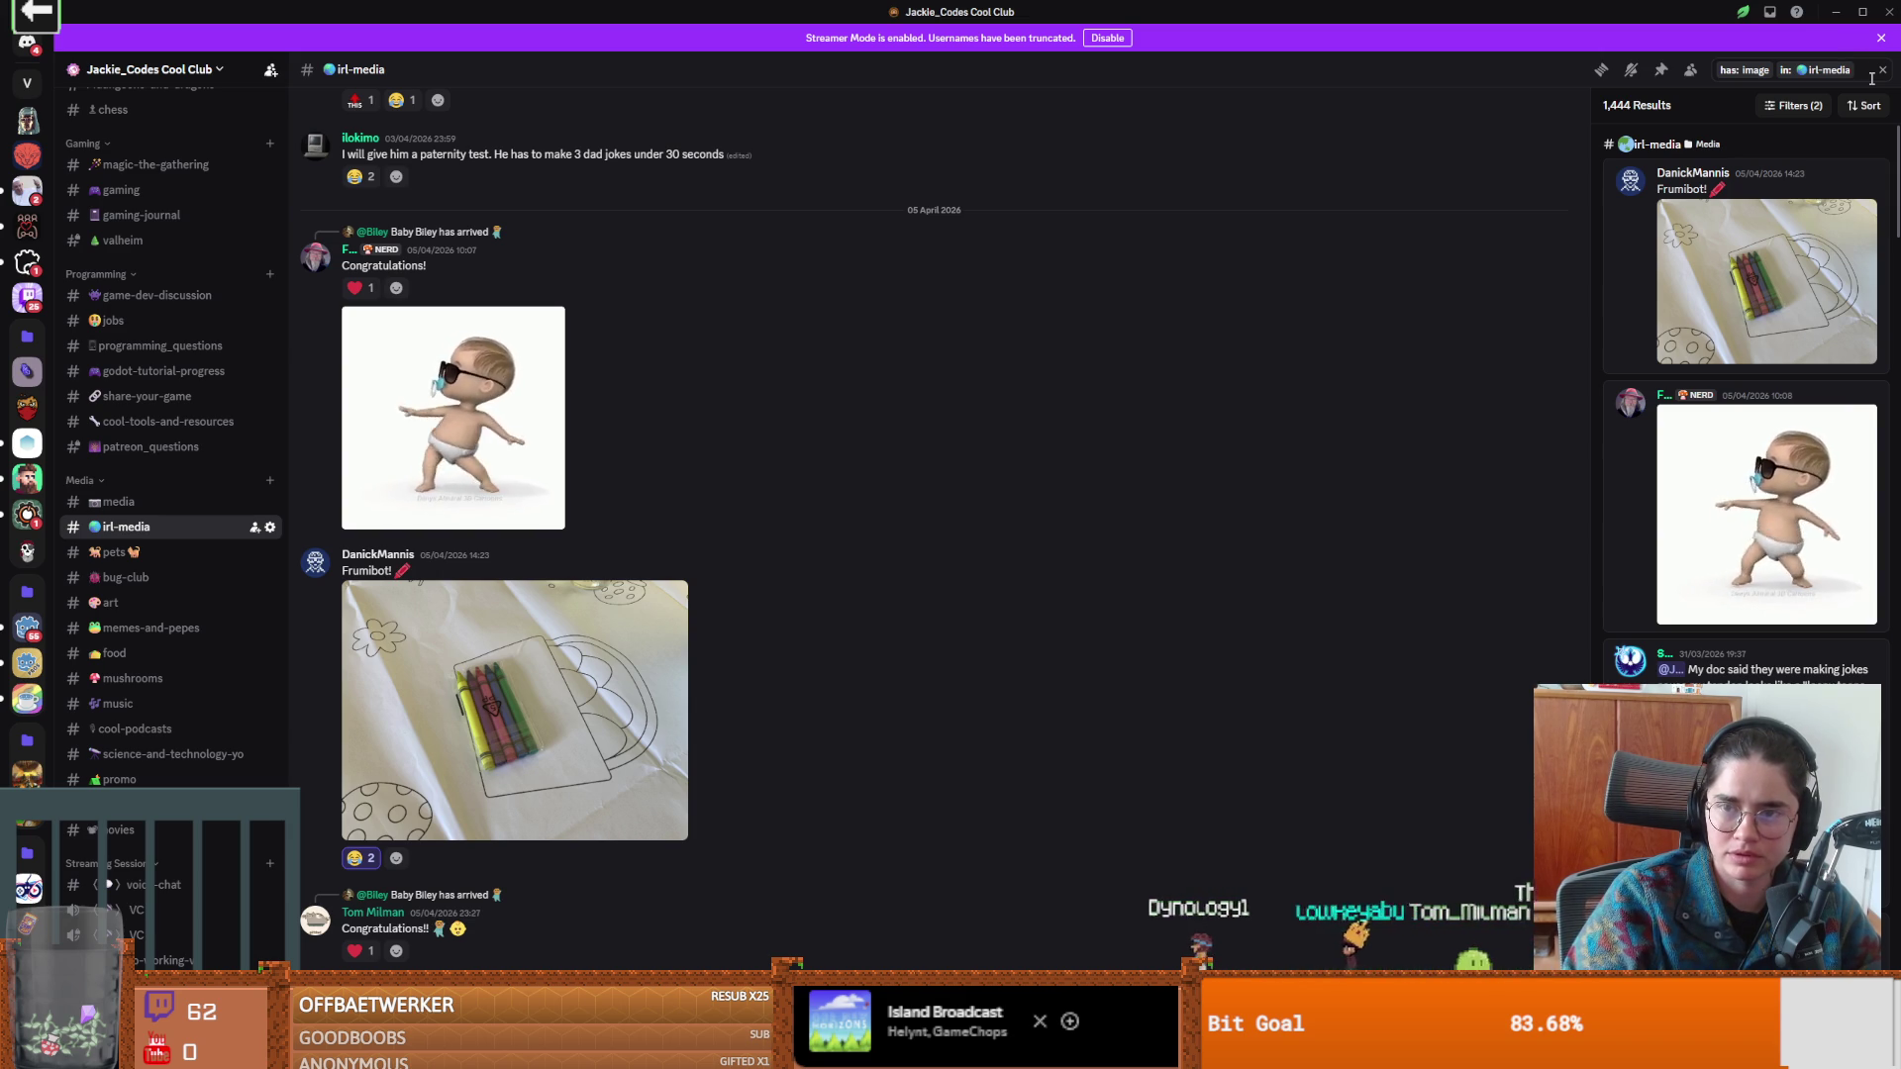
pyautogui.scroll(-15, 1816, 422)
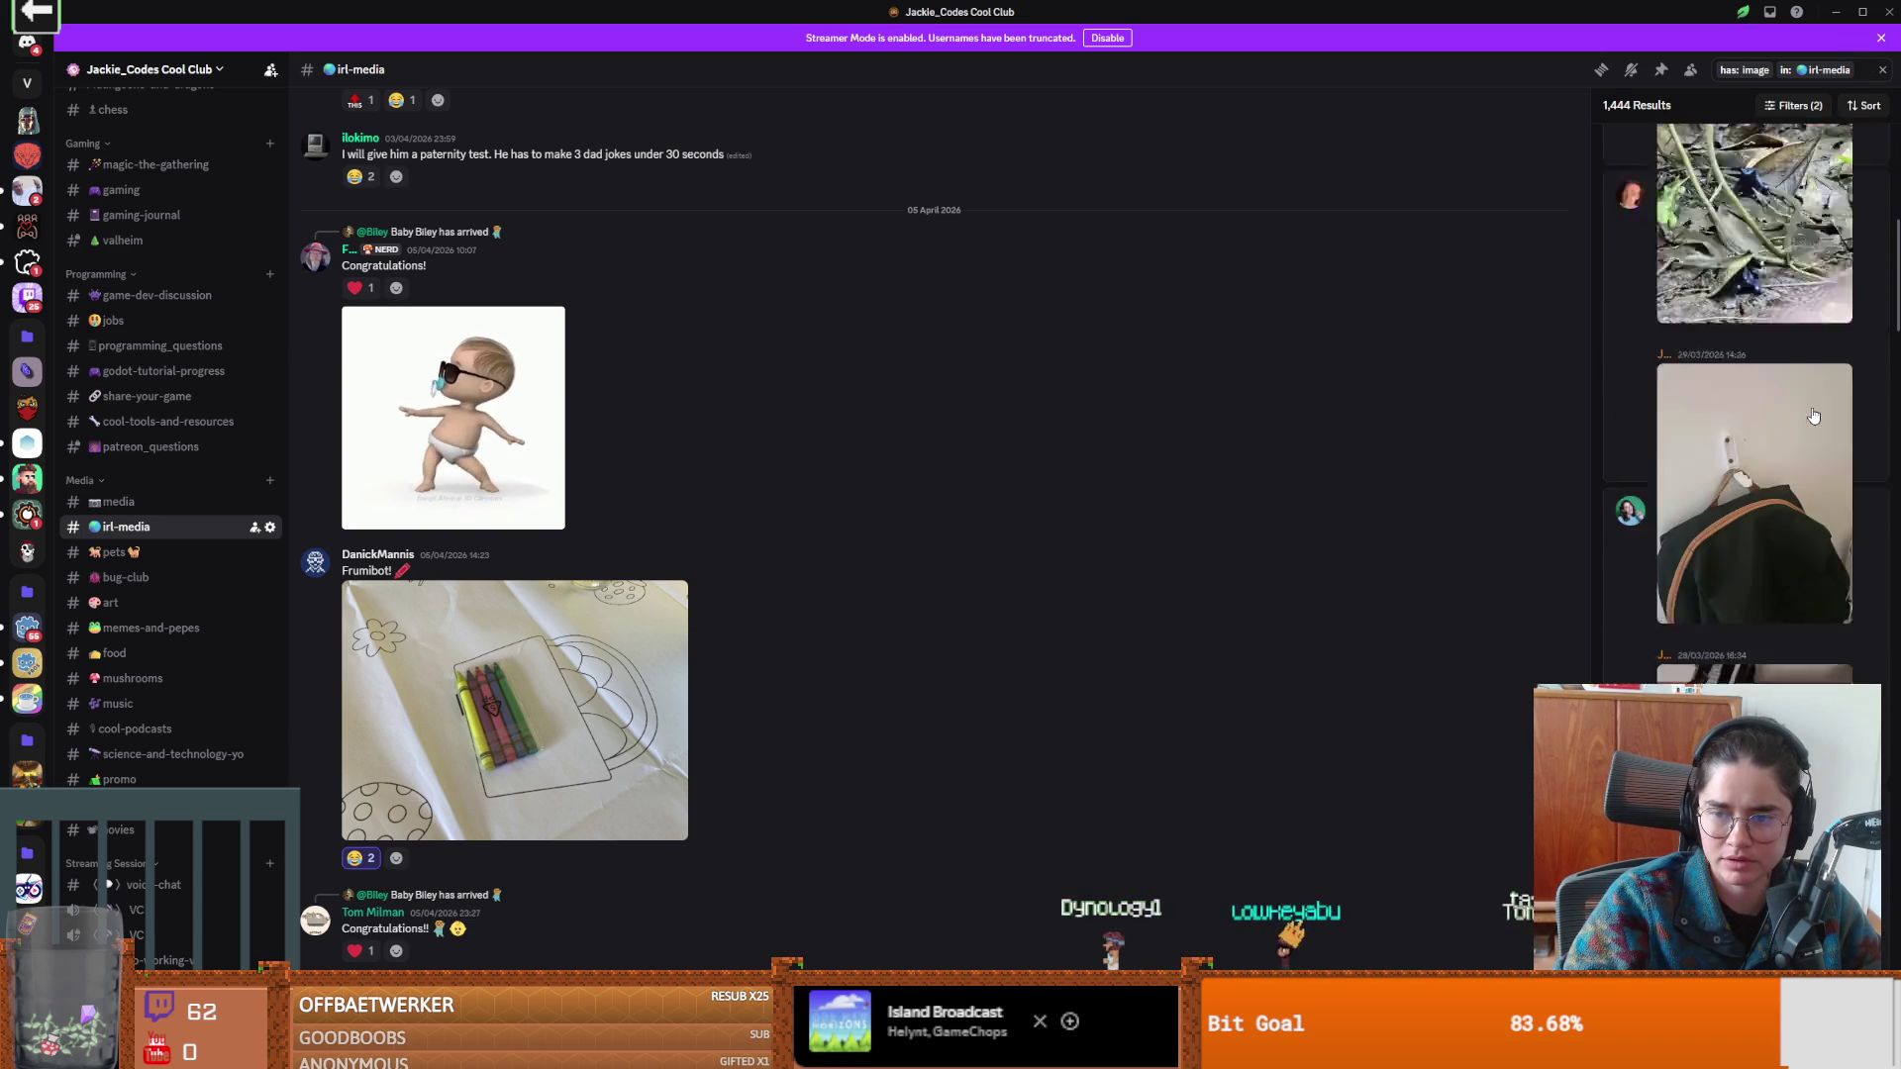
pyautogui.scroll(-15, 1817, 436)
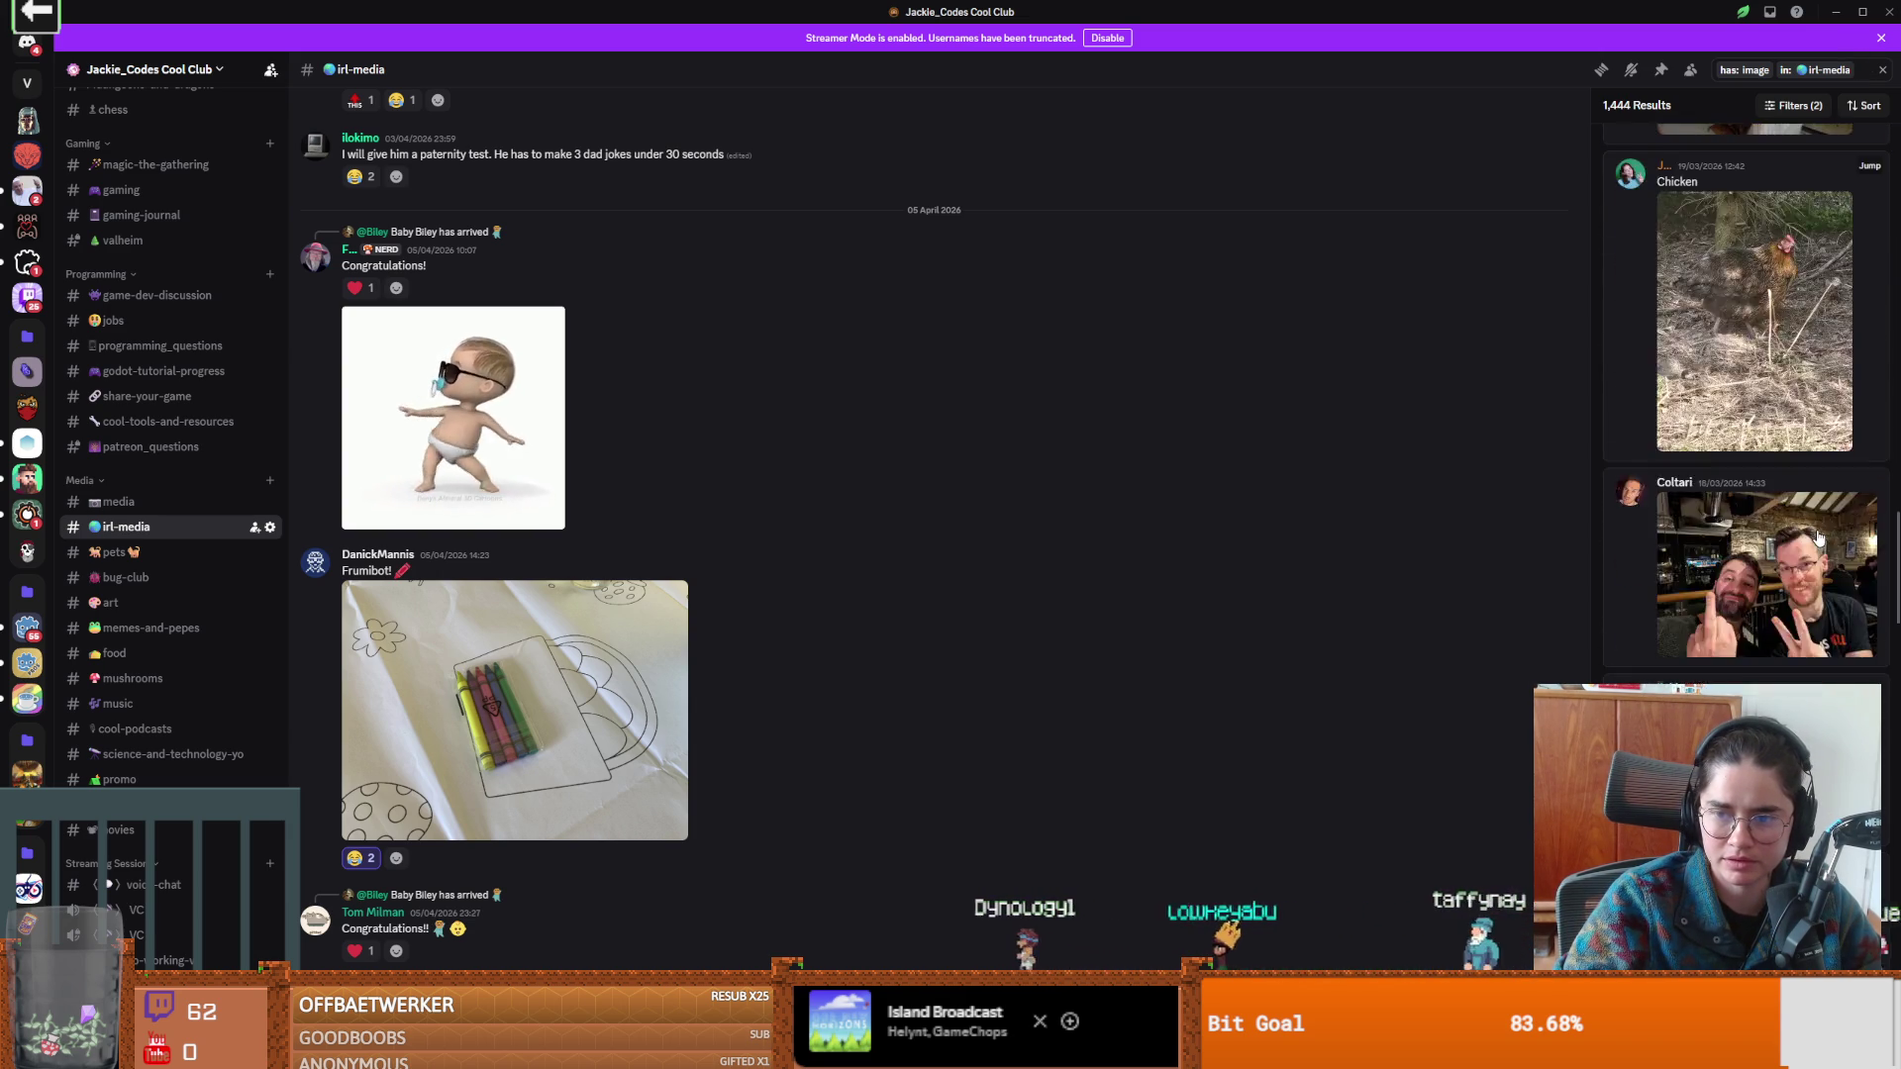
pyautogui.scroll(-10, 1820, 538)
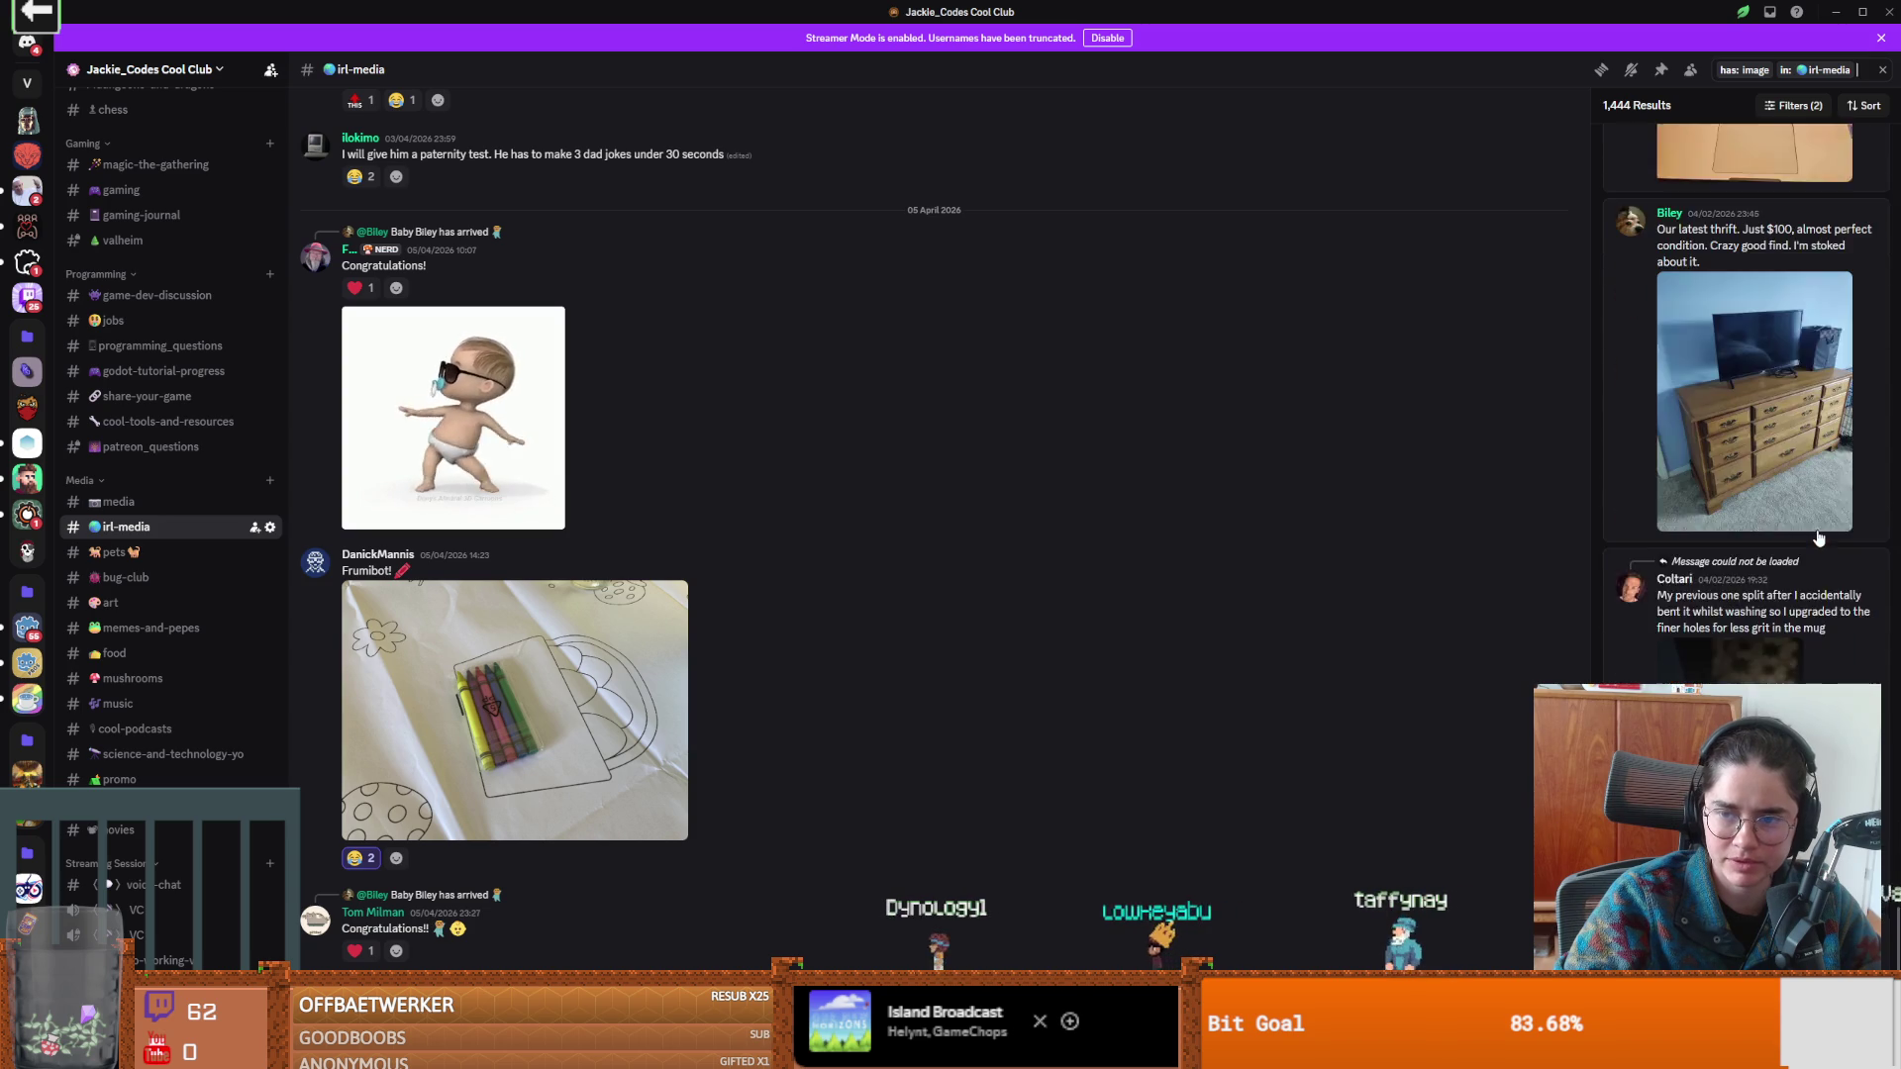
pyautogui.scroll(-15, 1786, 317)
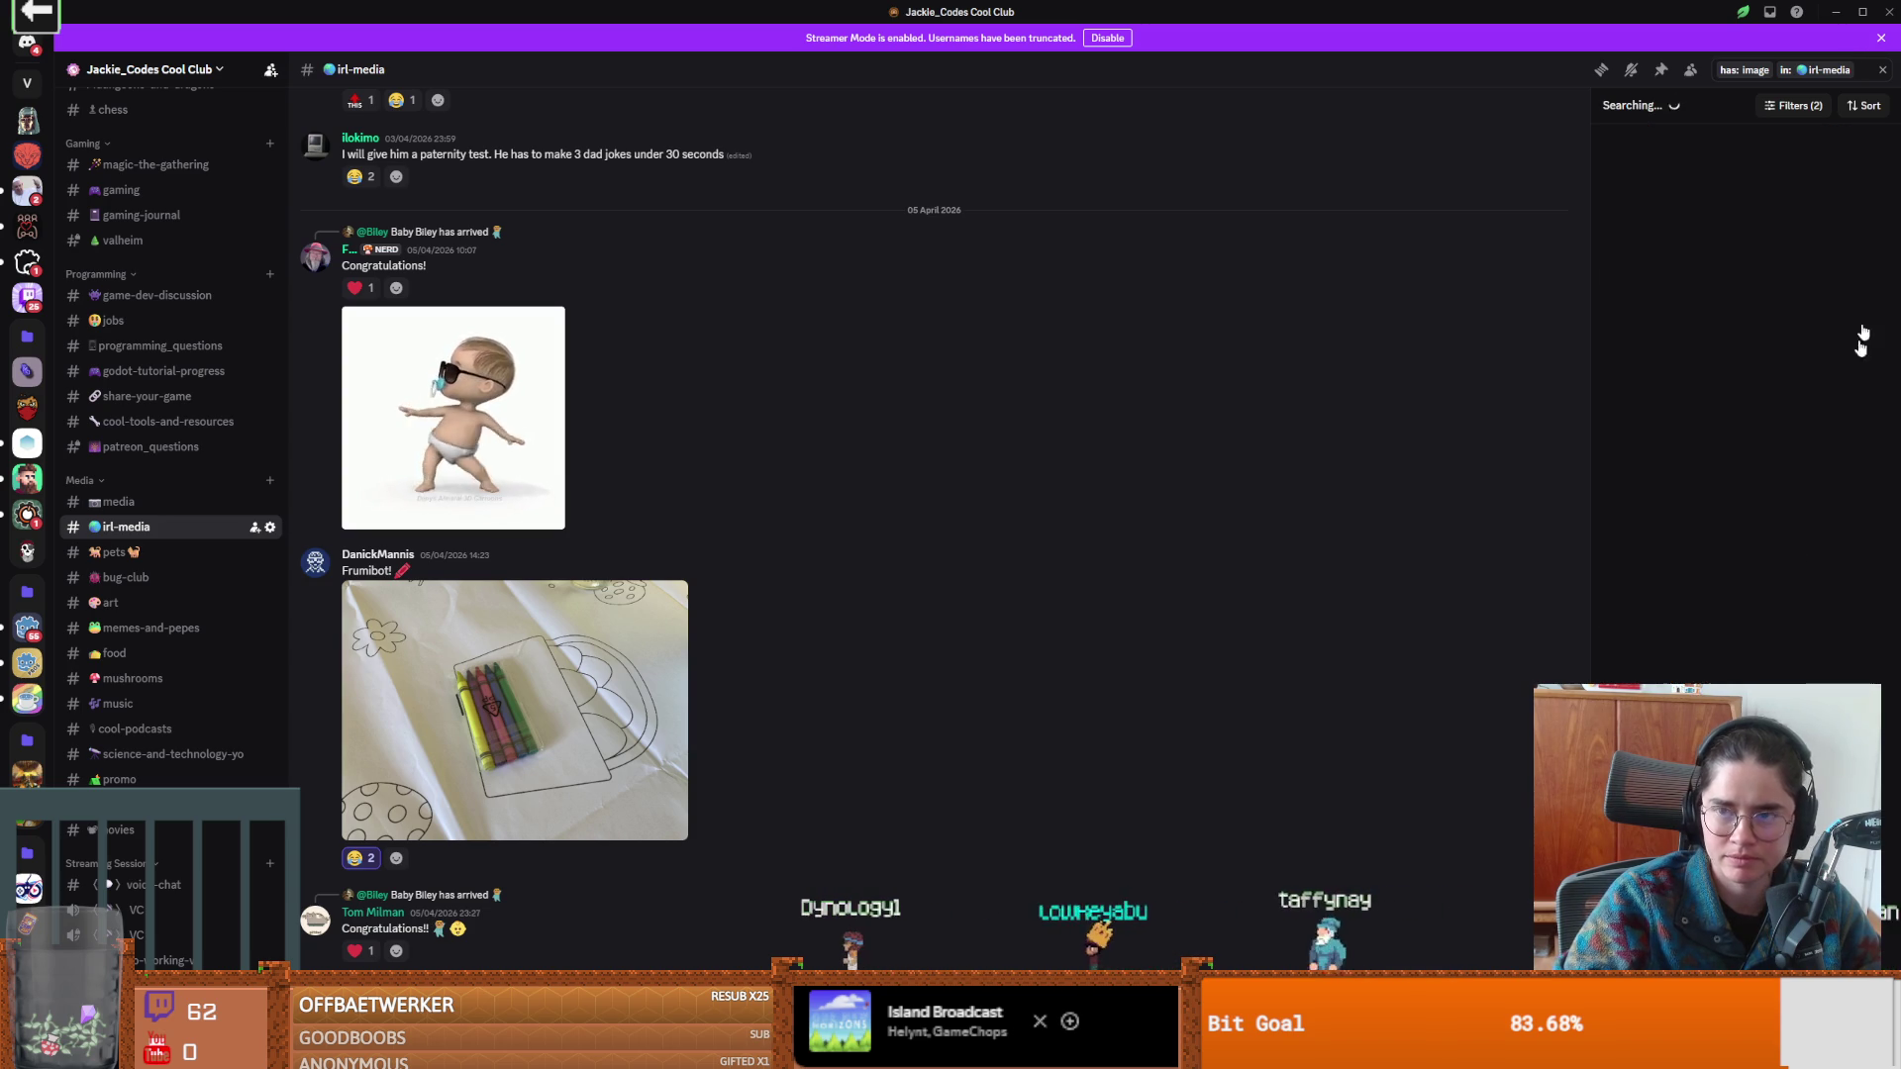
pyautogui.scroll(-15, 1785, 316)
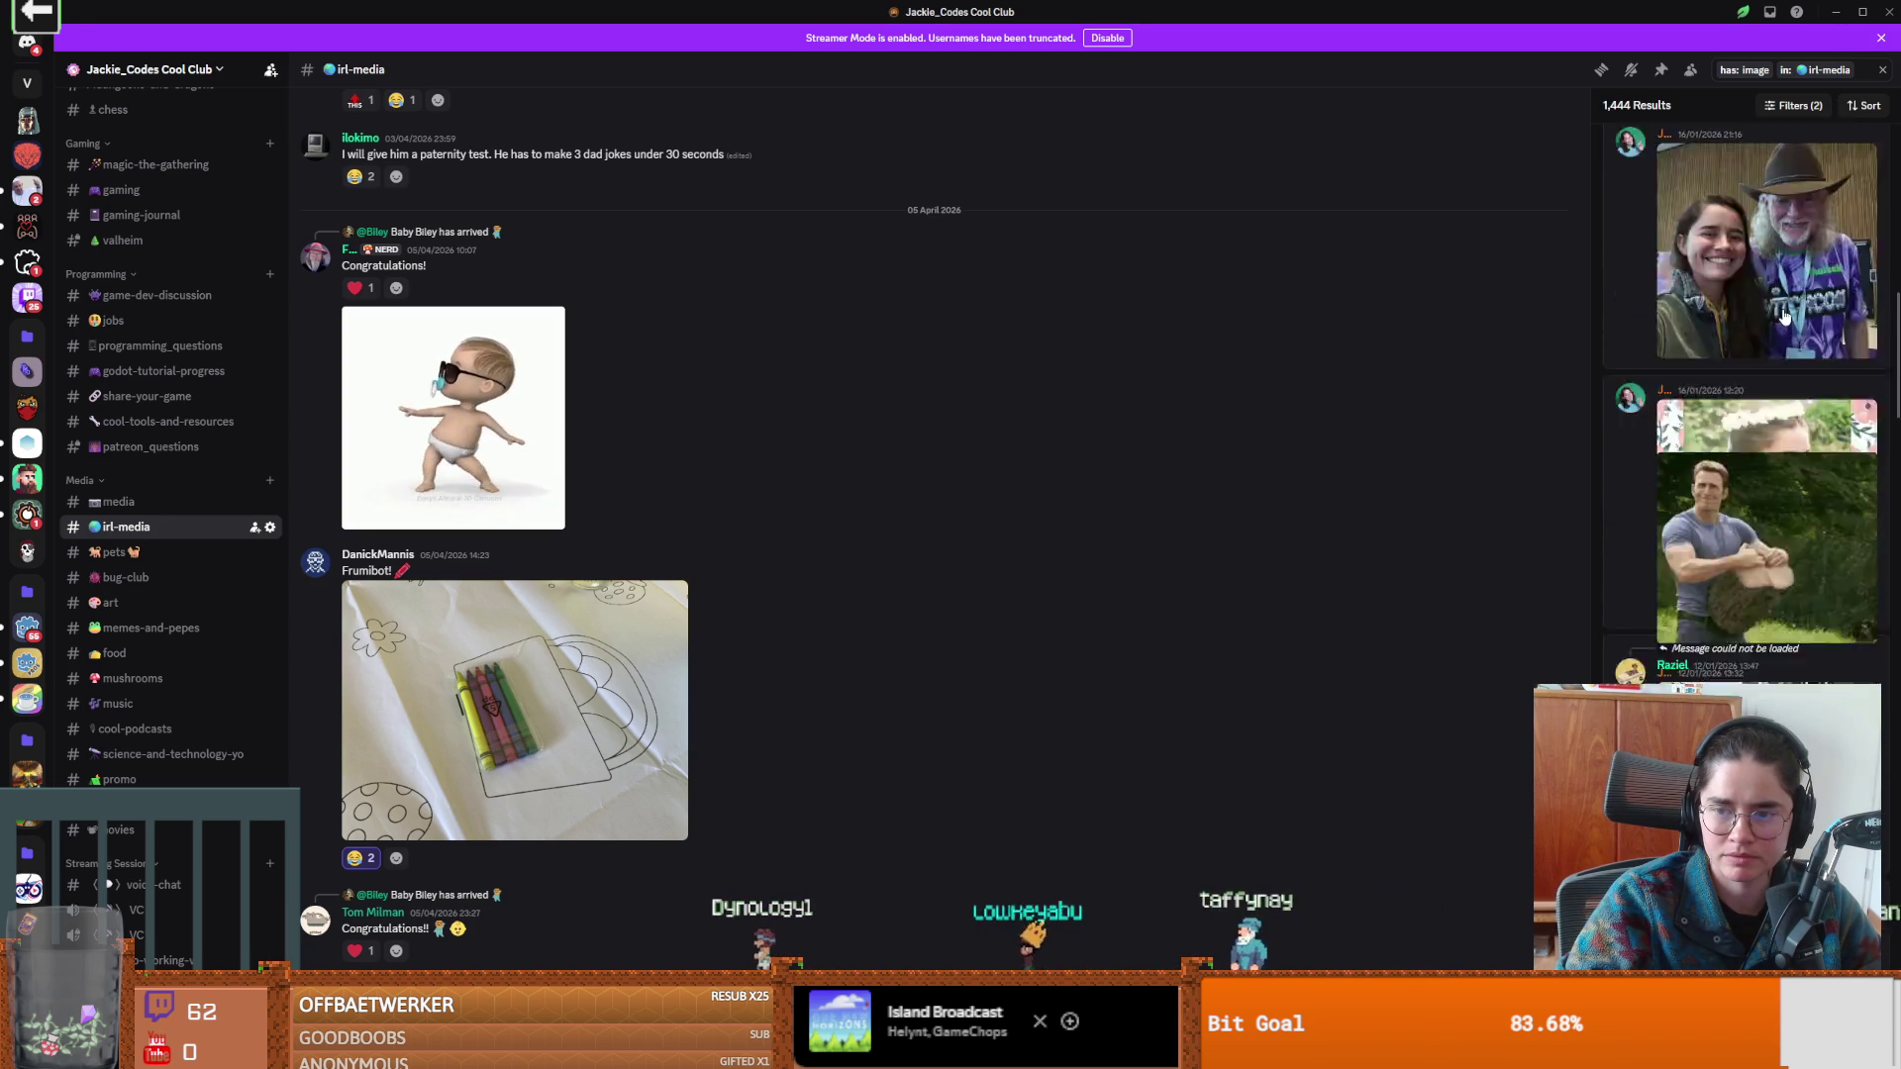
pyautogui.scroll(-12, 1788, 318)
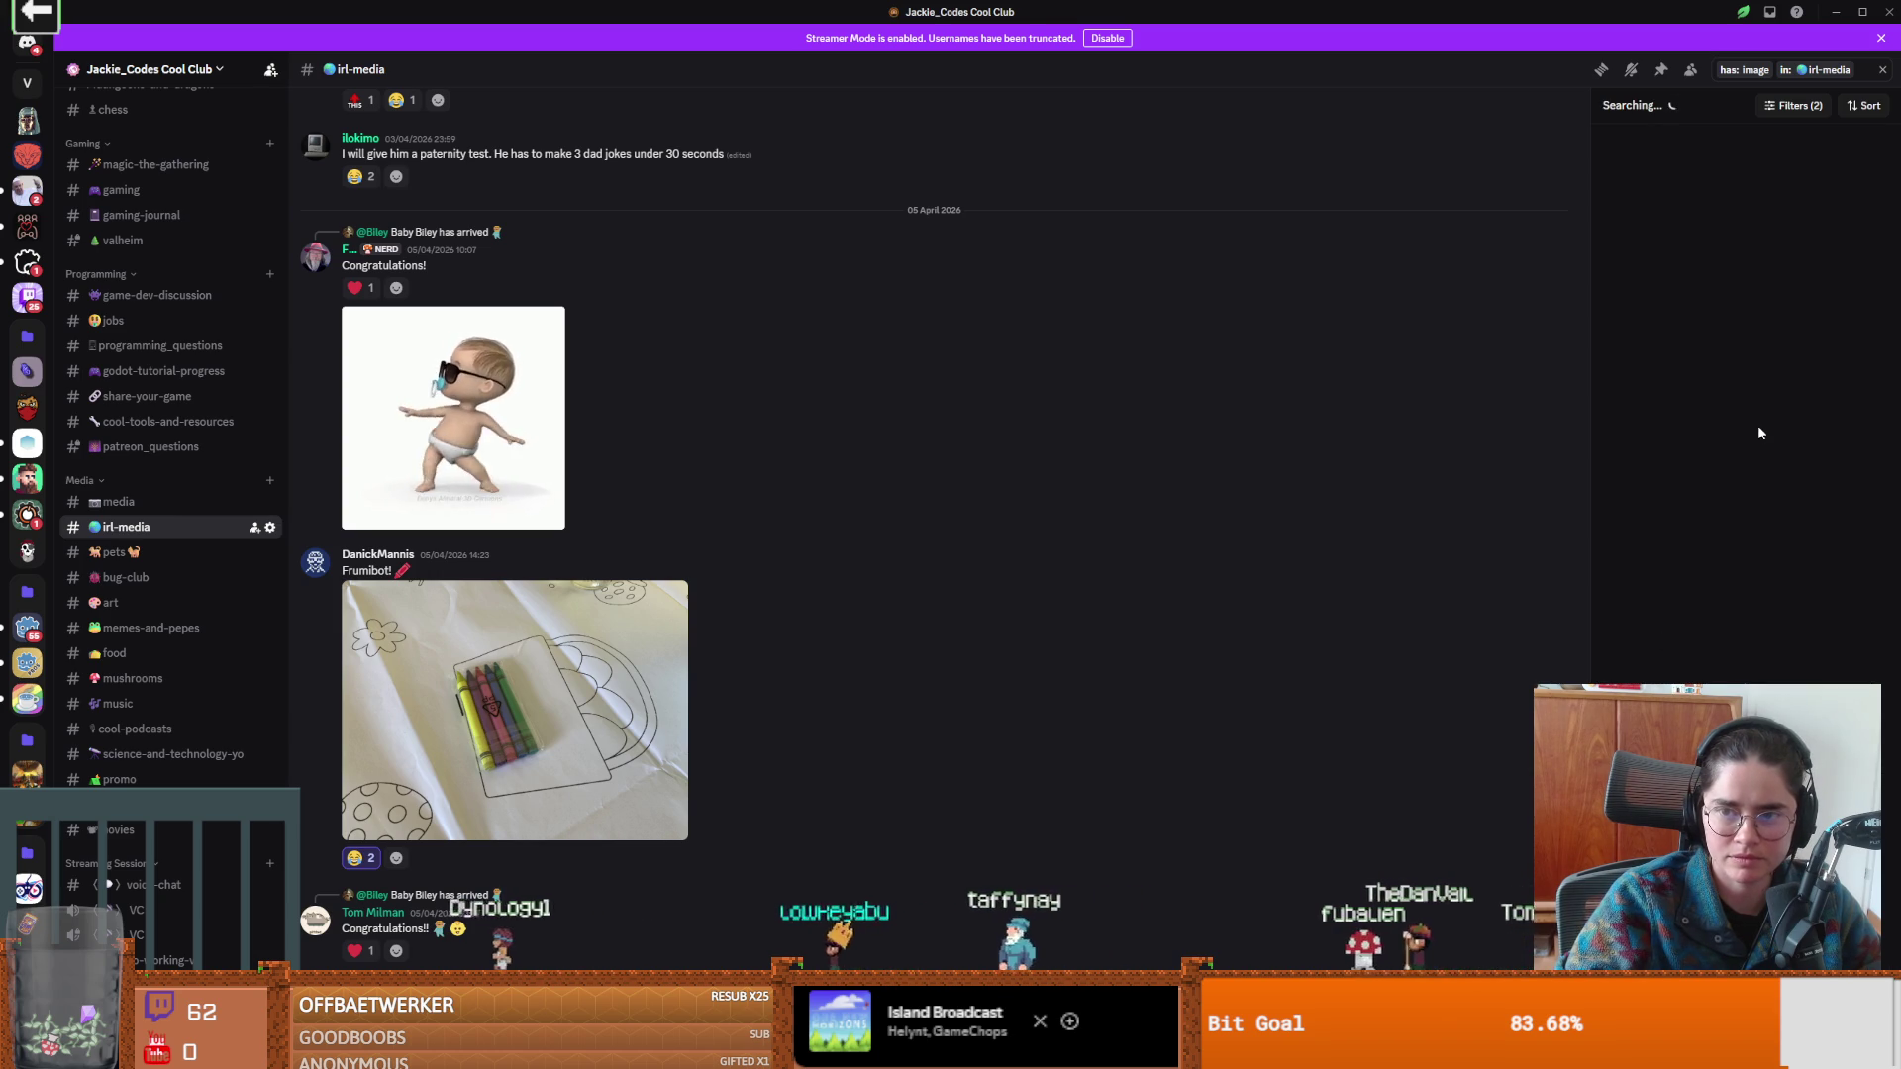
pyautogui.scroll(-5, 1749, 421)
pyautogui.scroll(5, 1743, 376)
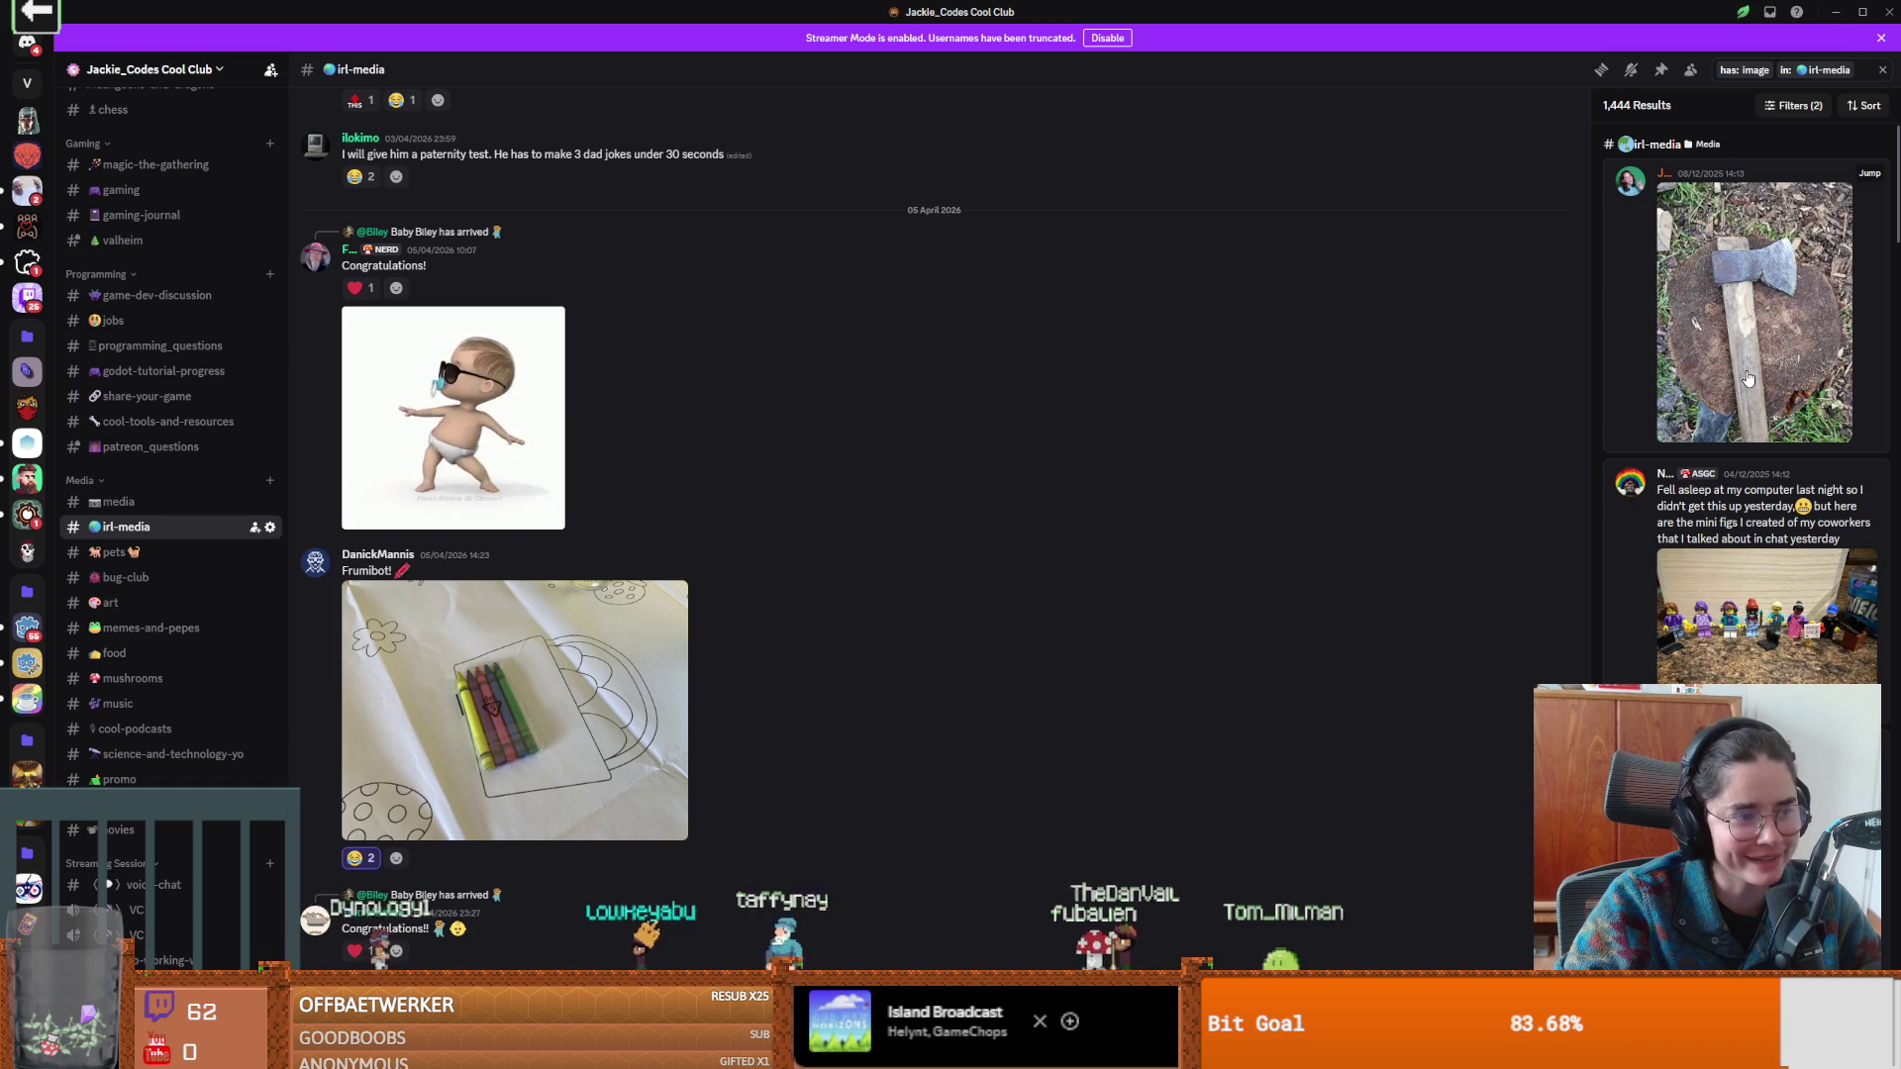
pyautogui.scroll(-15, 1758, 485)
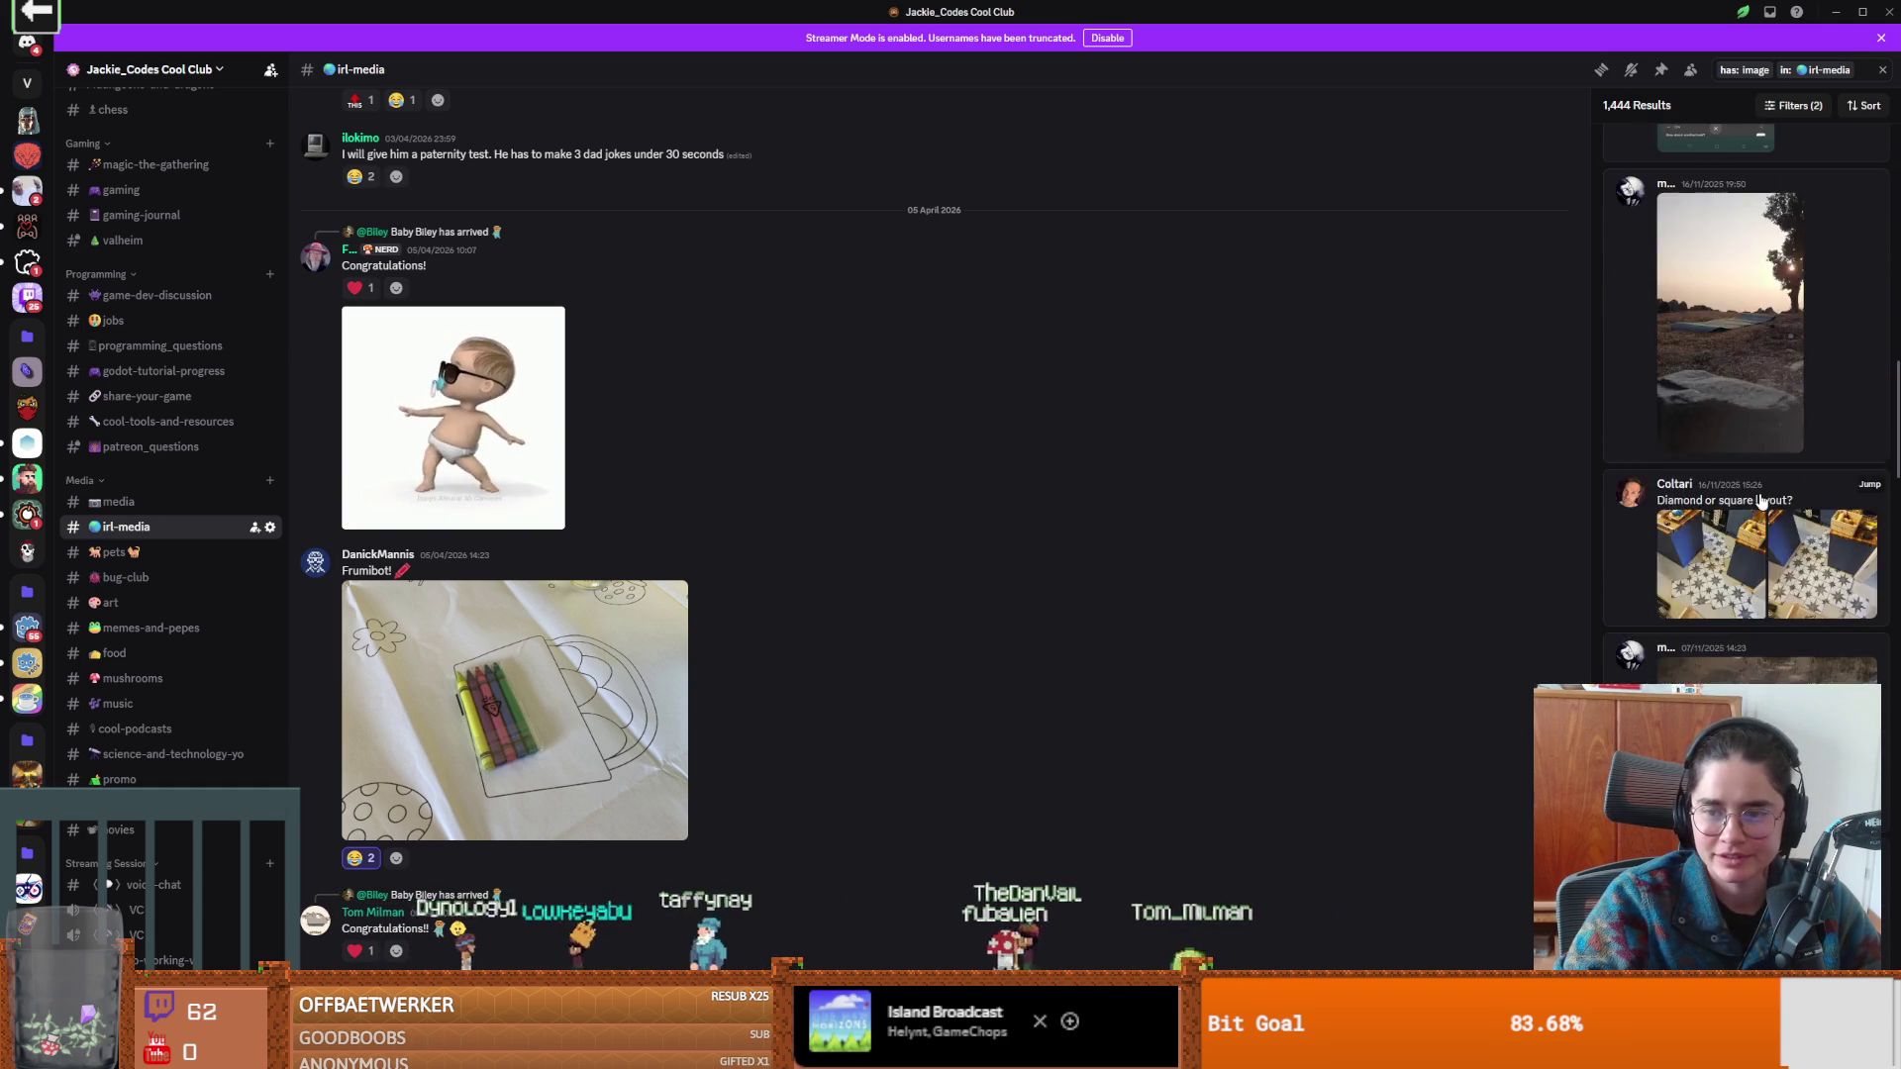
pyautogui.scroll(-20, 1761, 502)
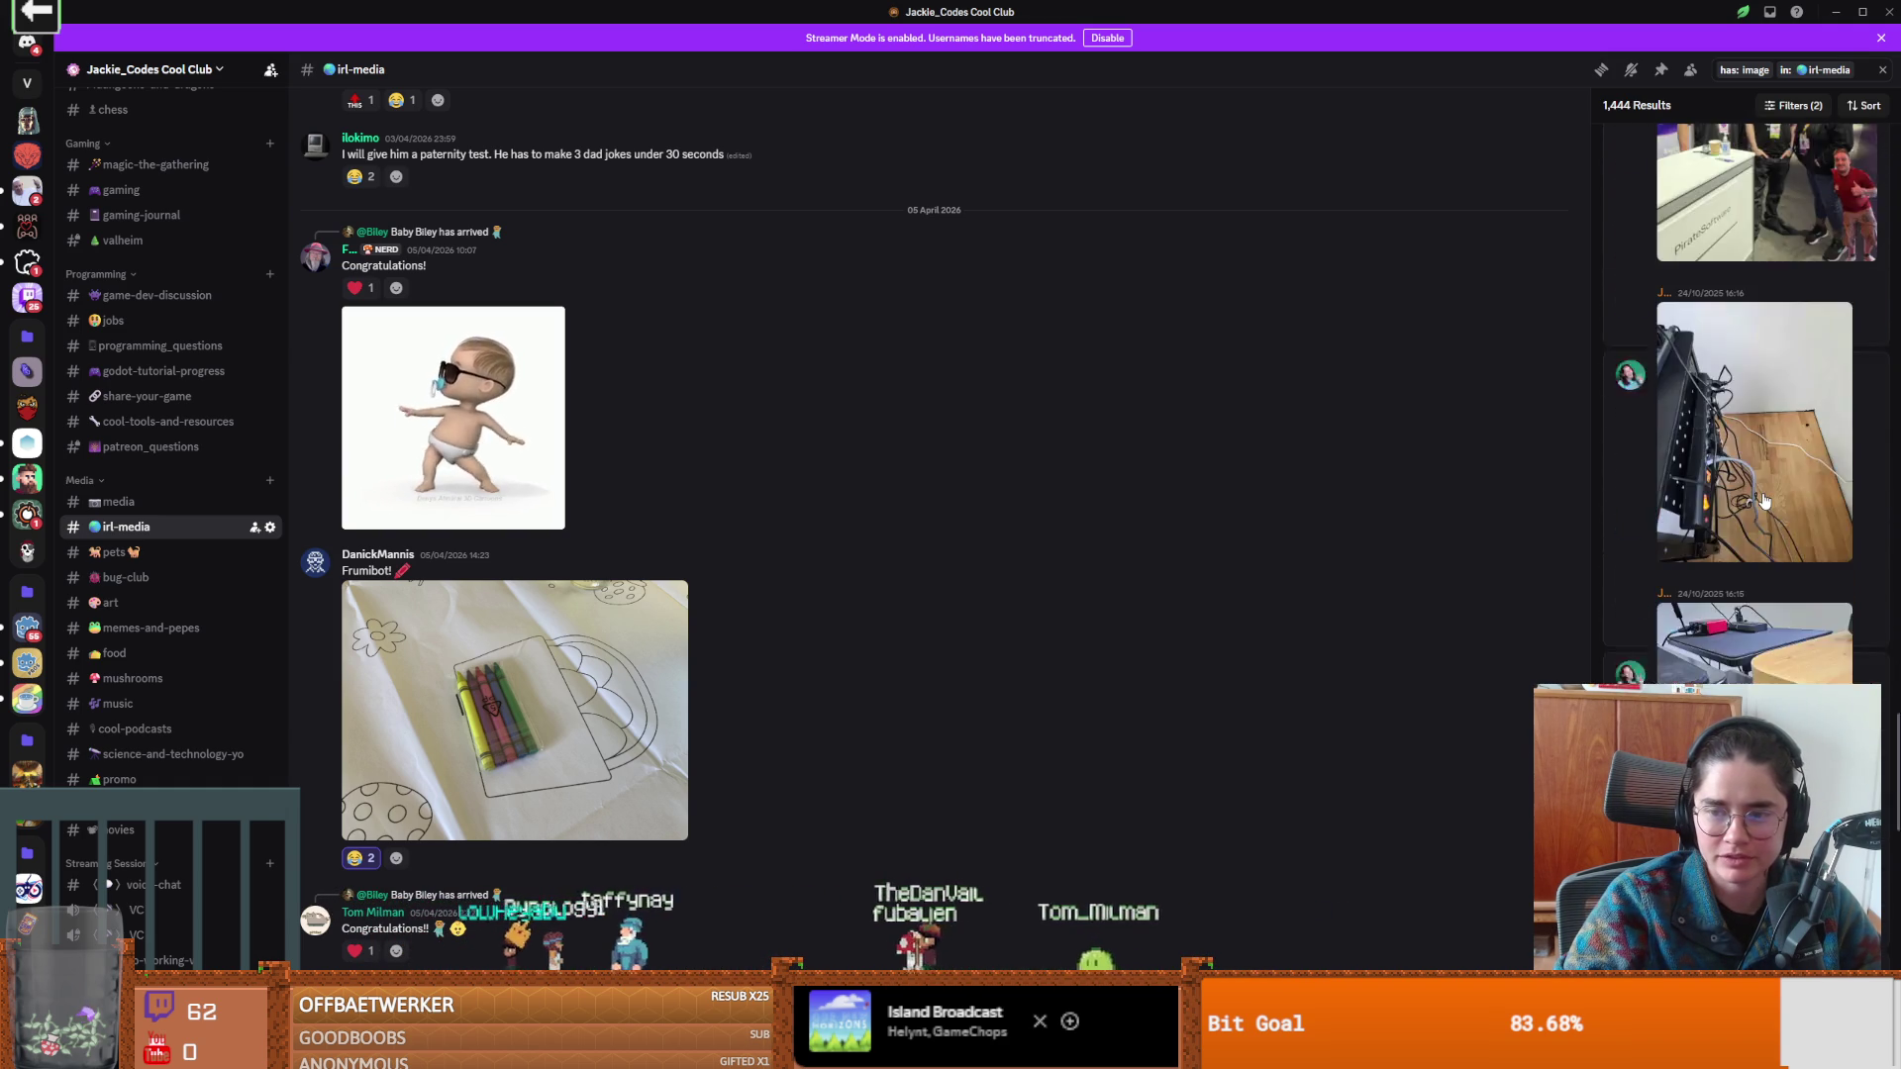
pyautogui.scroll(-10, 1763, 500)
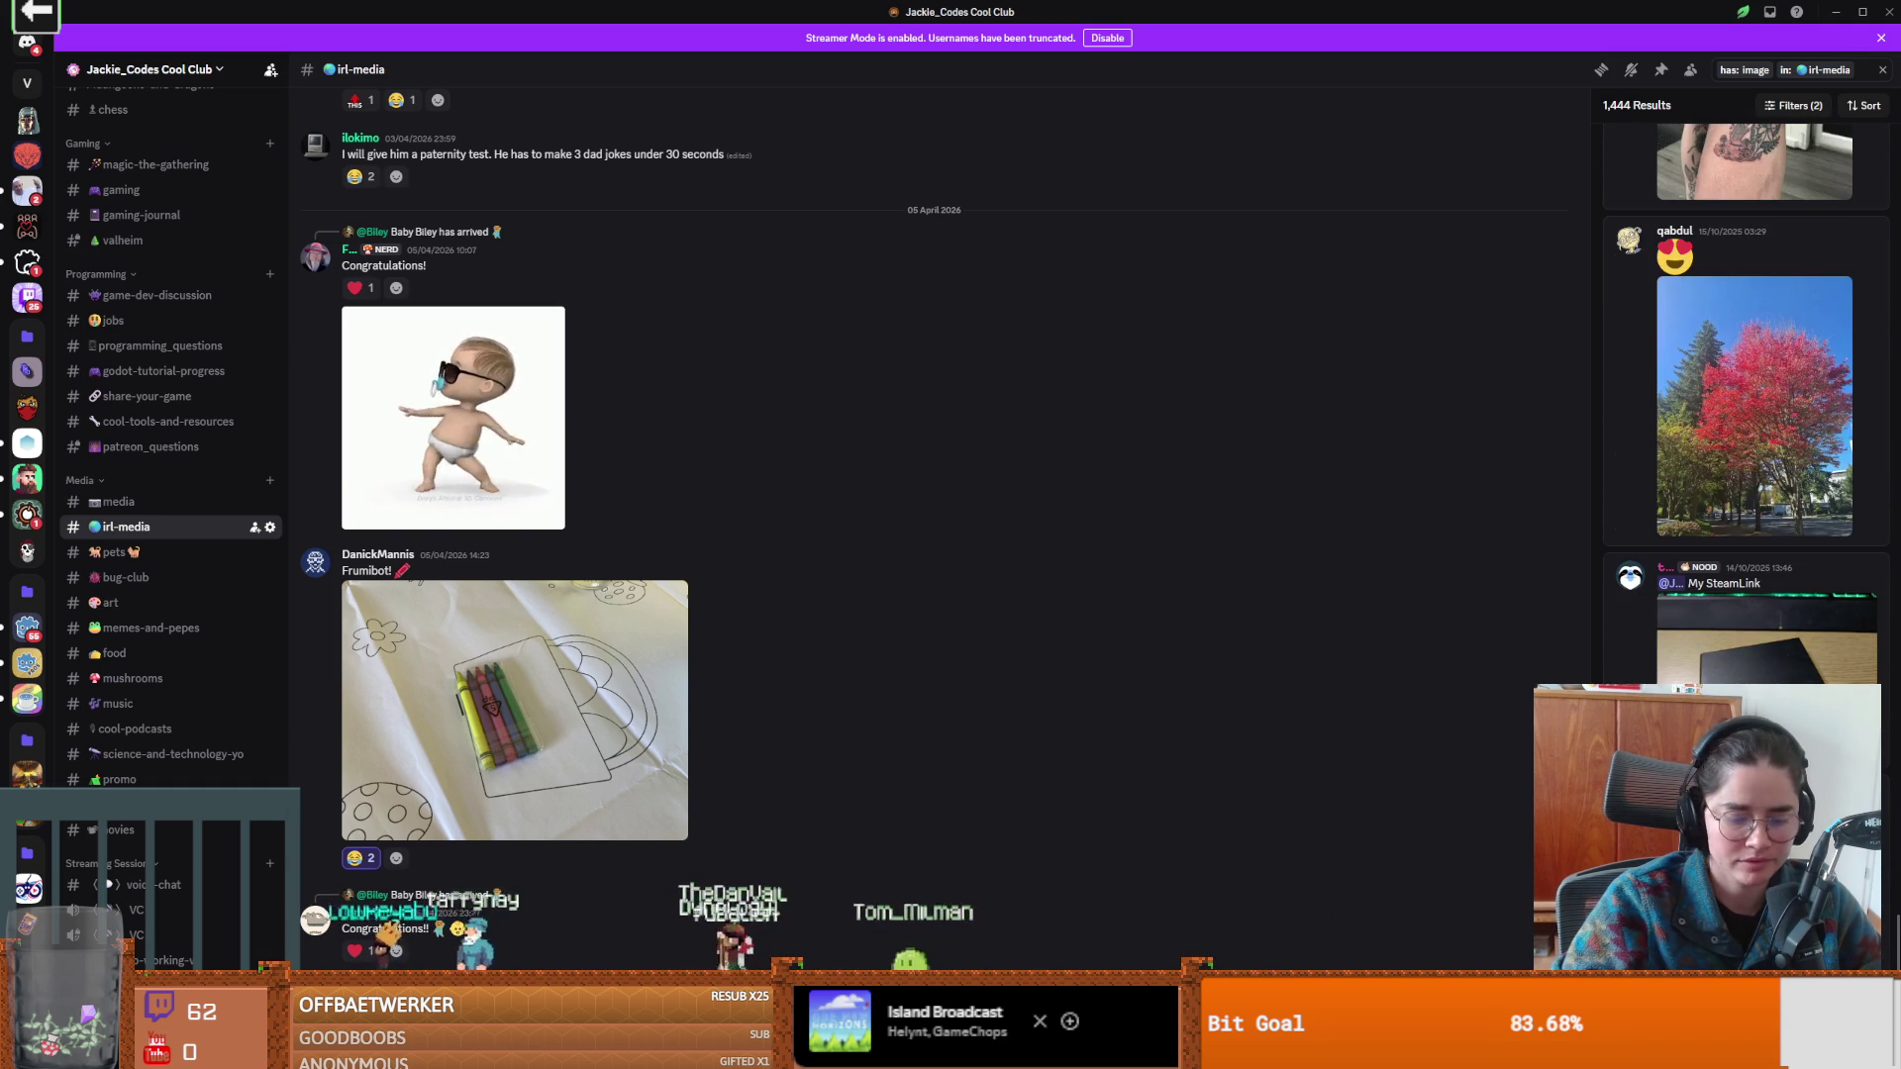
pyautogui.scroll(-5, 1757, 396)
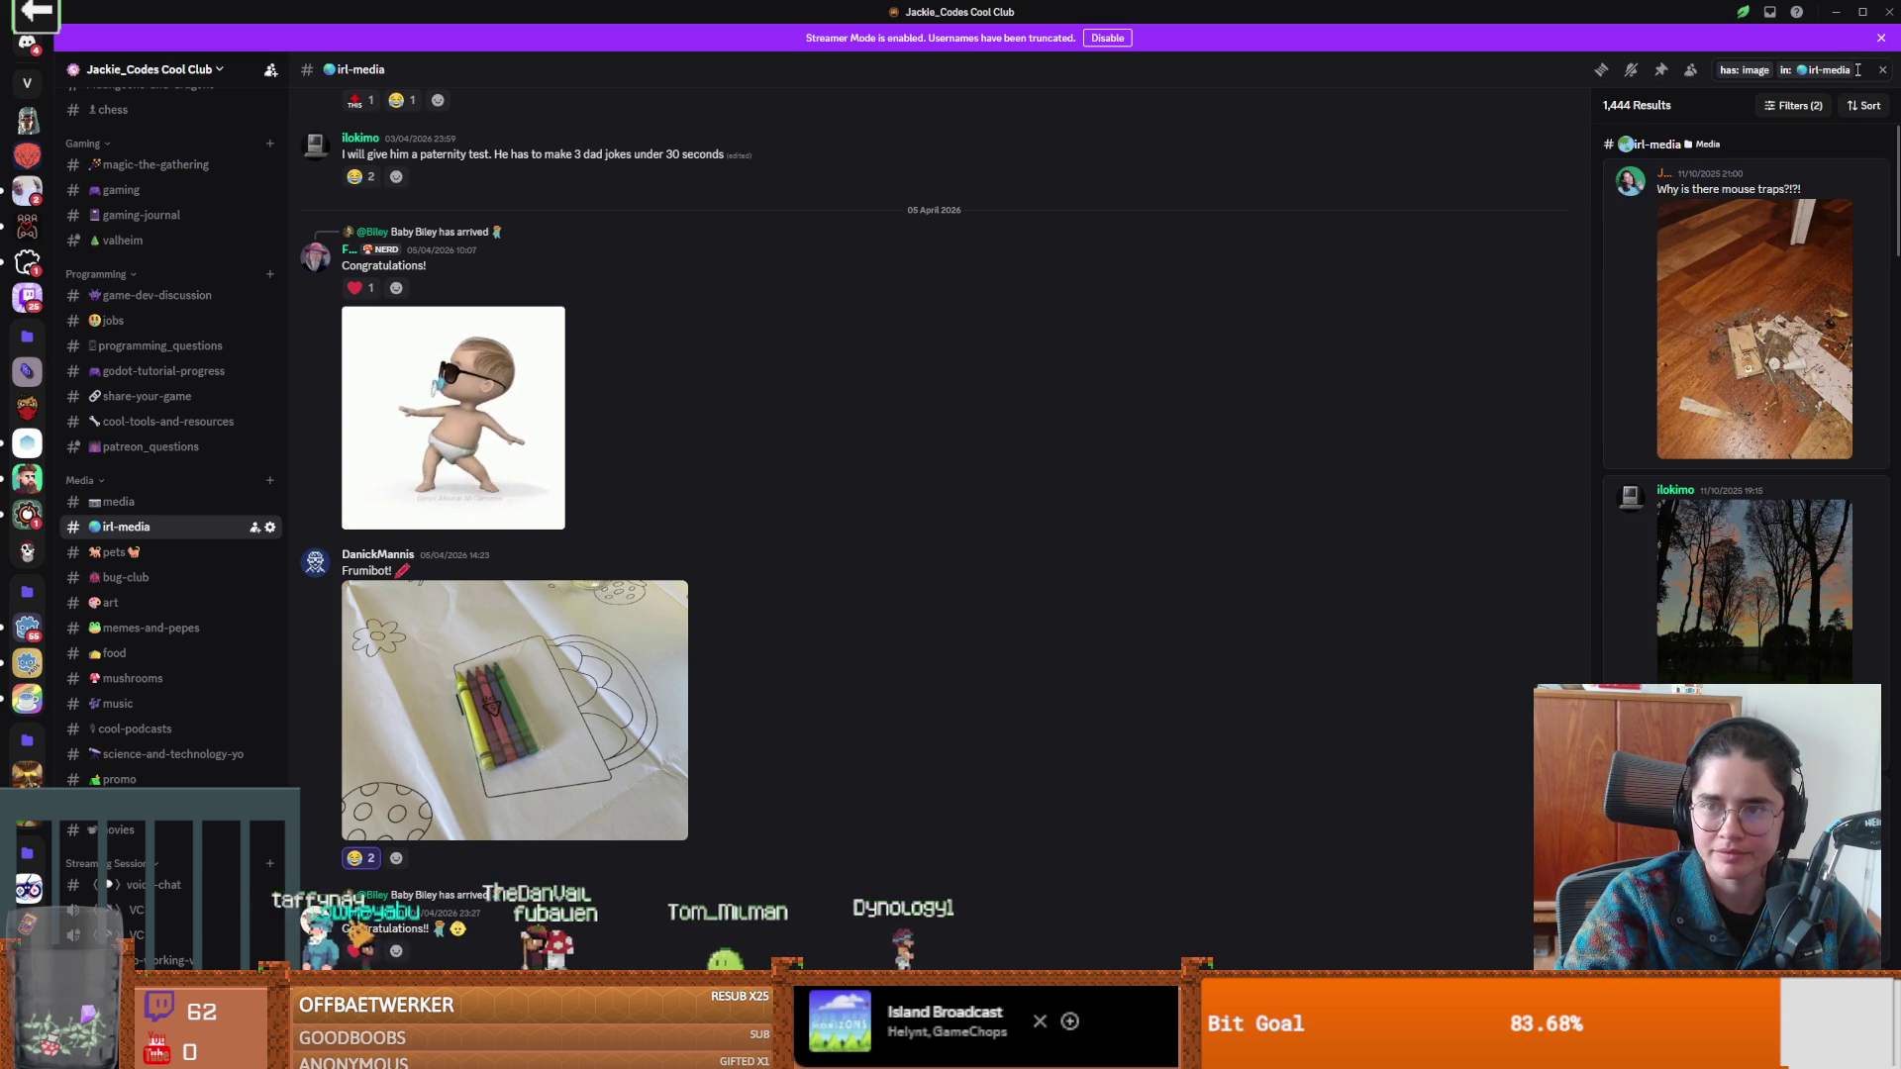
pyautogui.click(1856, 71)
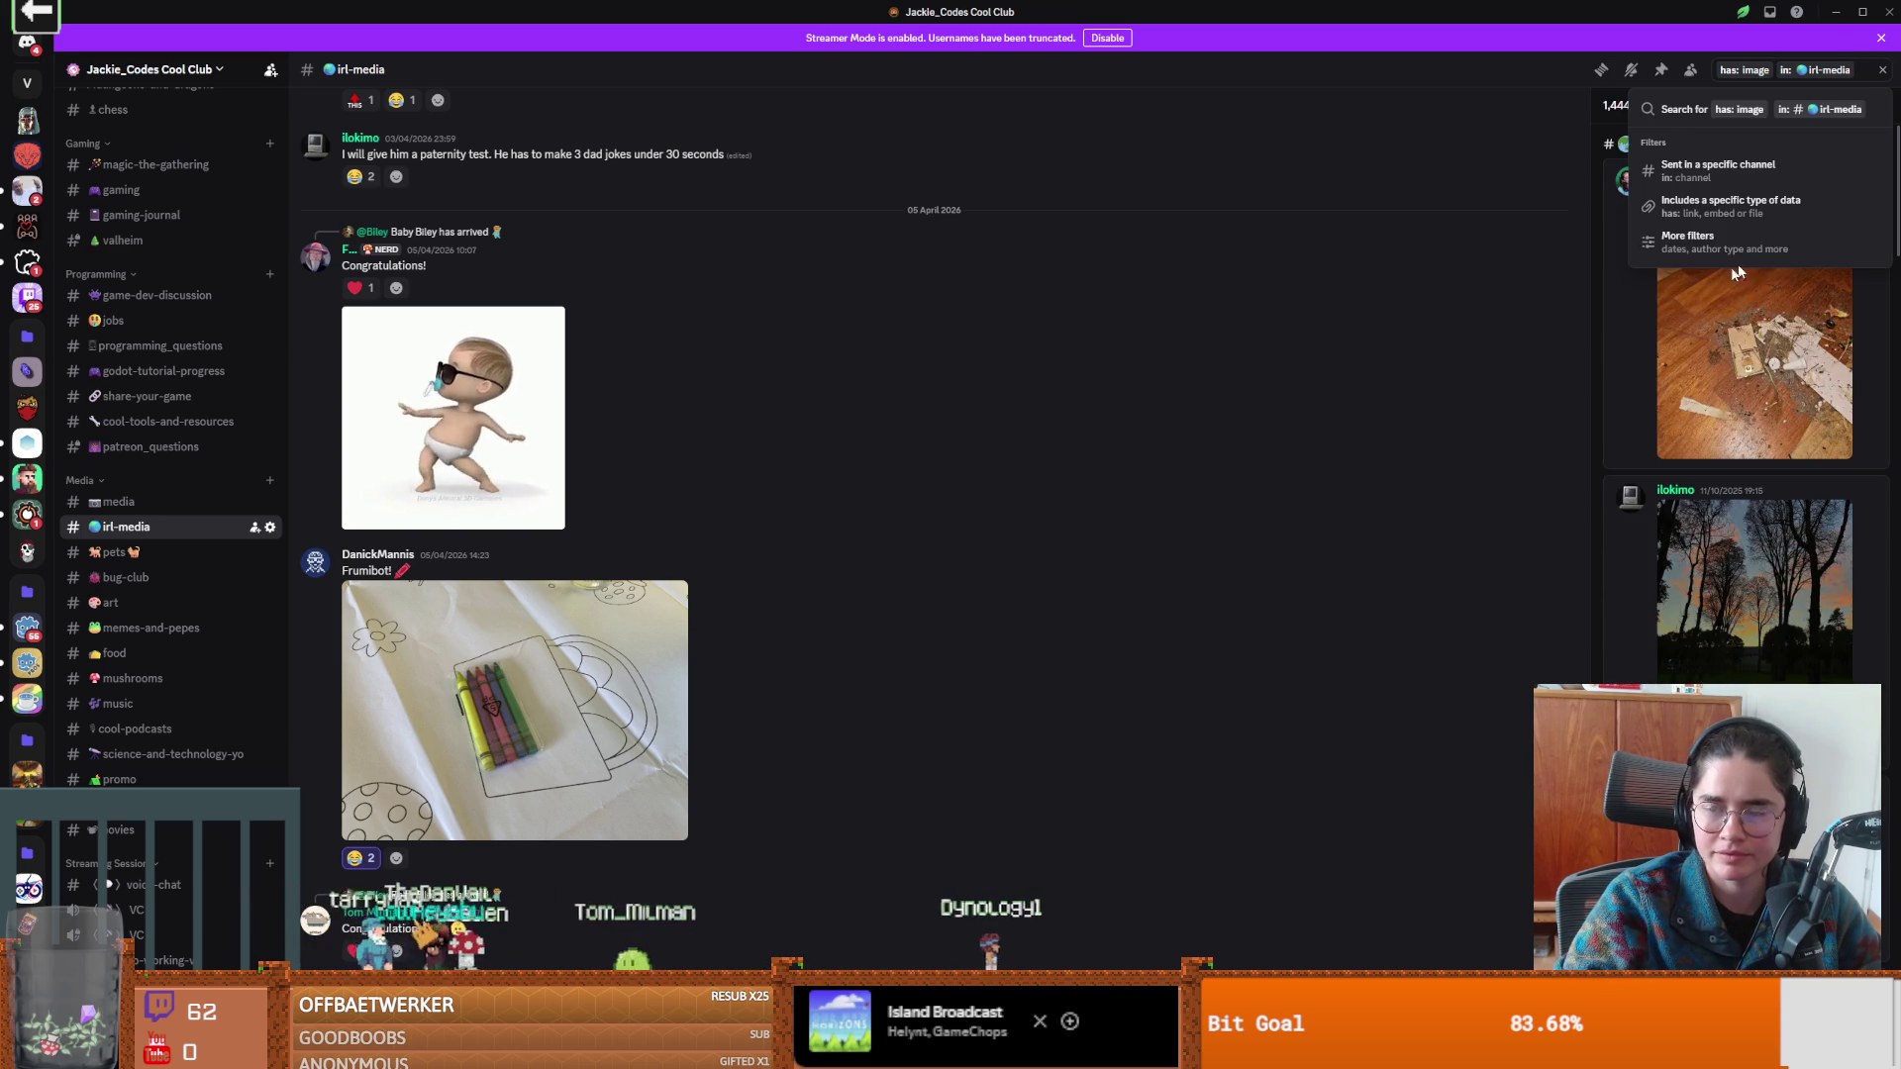
# Run the search limited to one author's posts, then delete that author filter from the query.
pyautogui.write('from:')
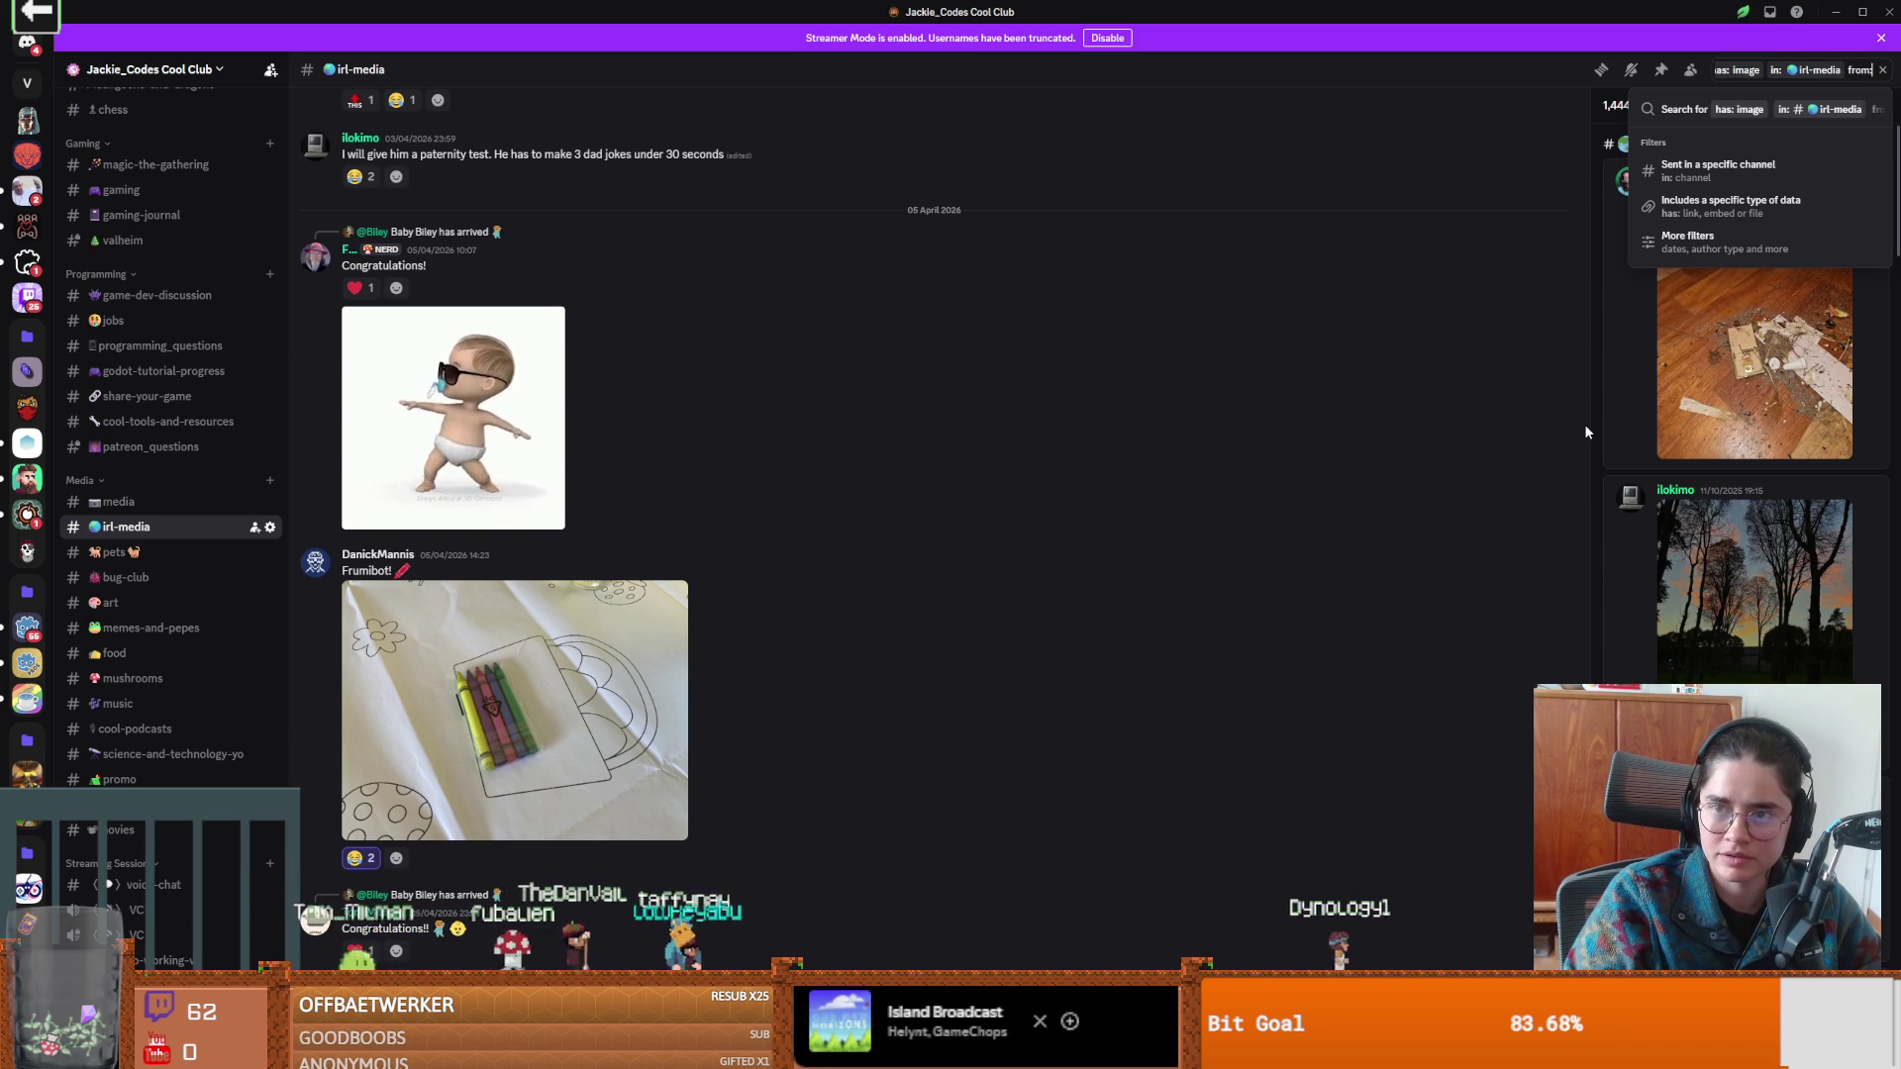
pyautogui.write('ckie_codes')
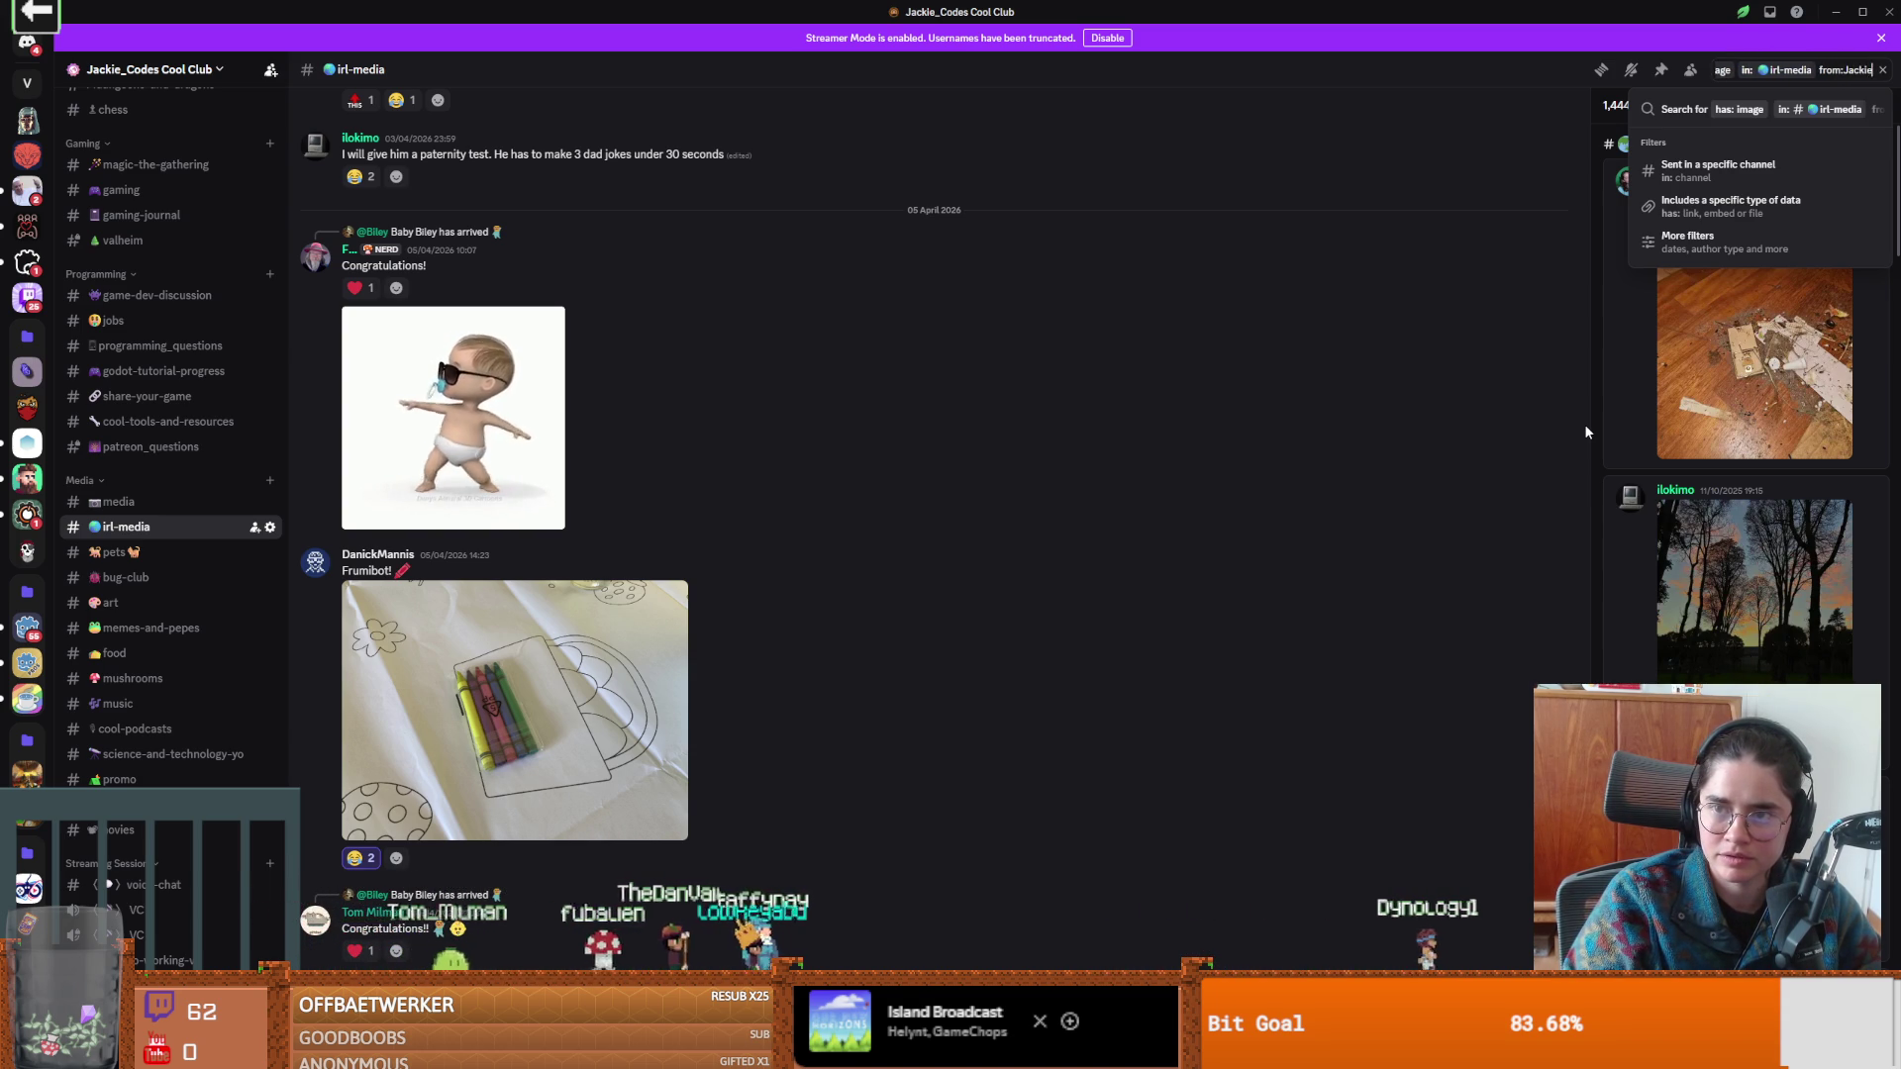
pyautogui.press('Return')
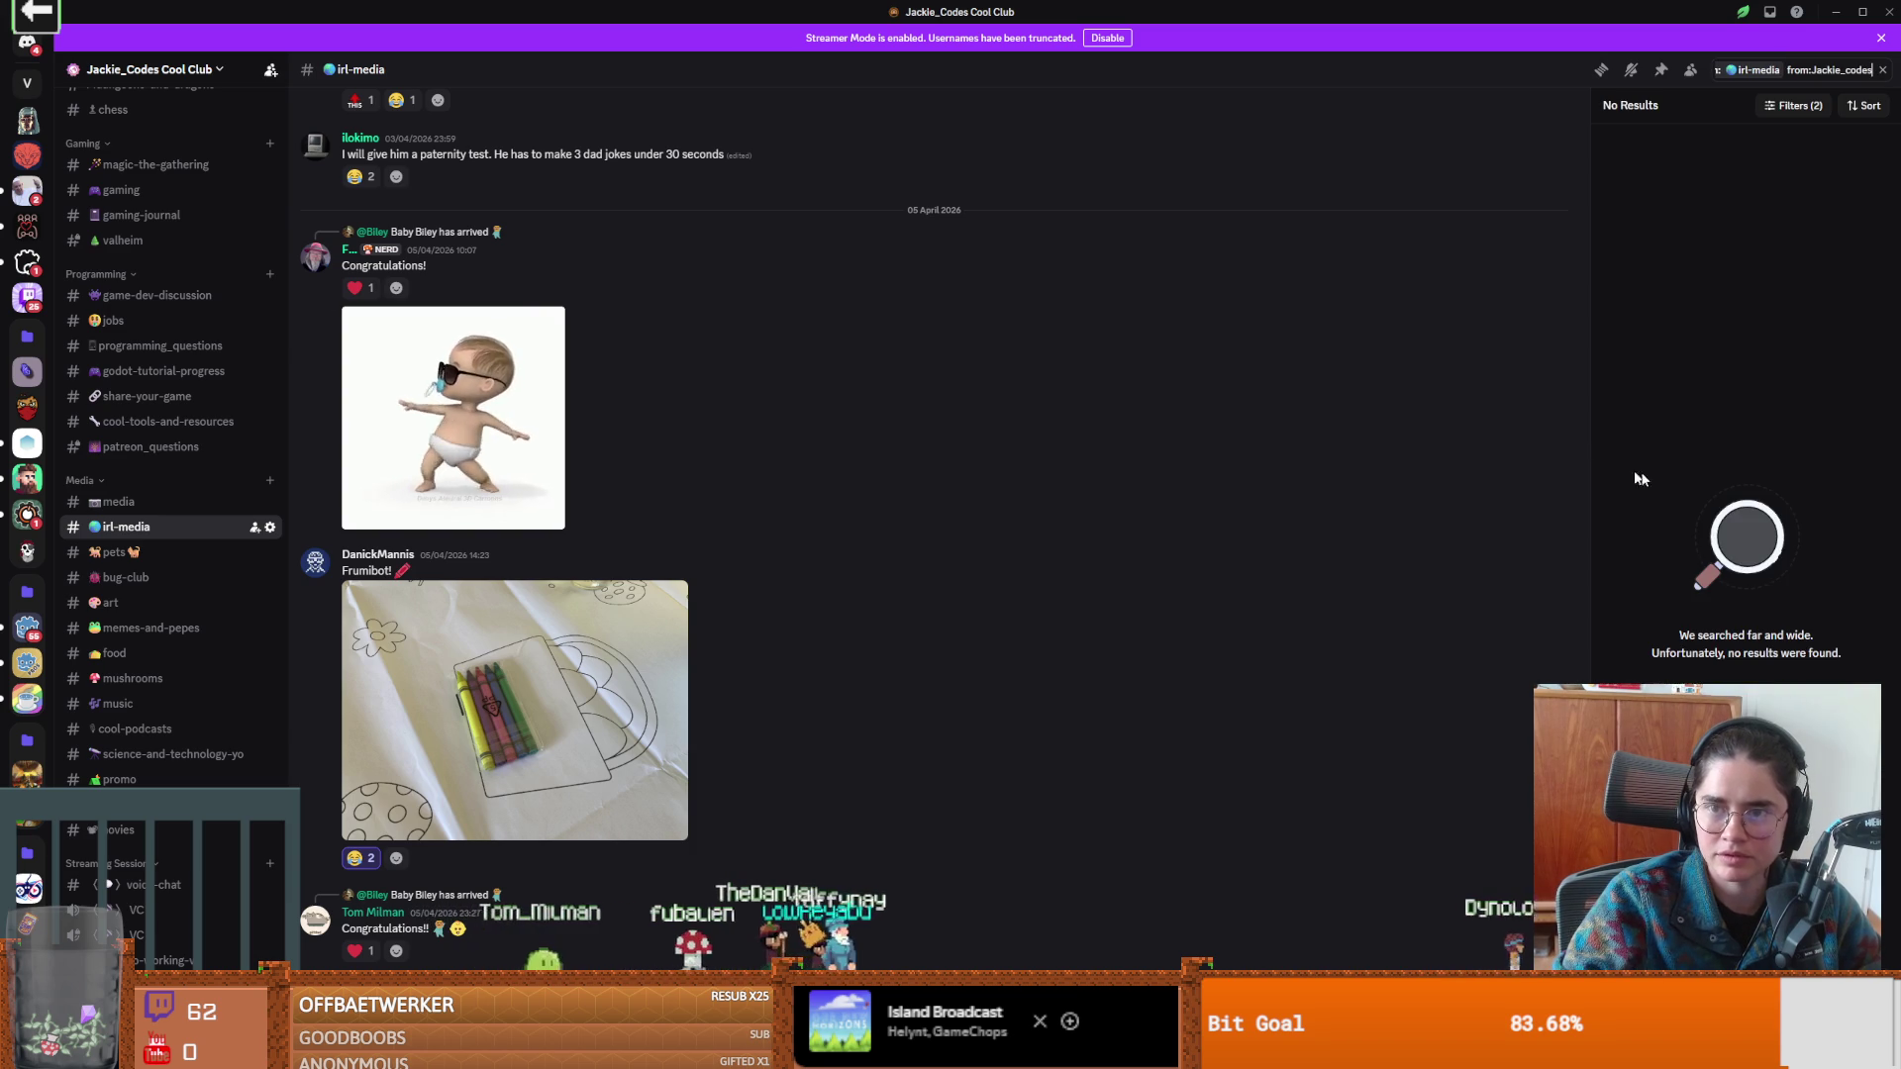
pyautogui.click(1853, 70)
pyautogui.press('BackSpace')
pyautogui.press('BackSpace')
pyautogui.press('BackSpace')
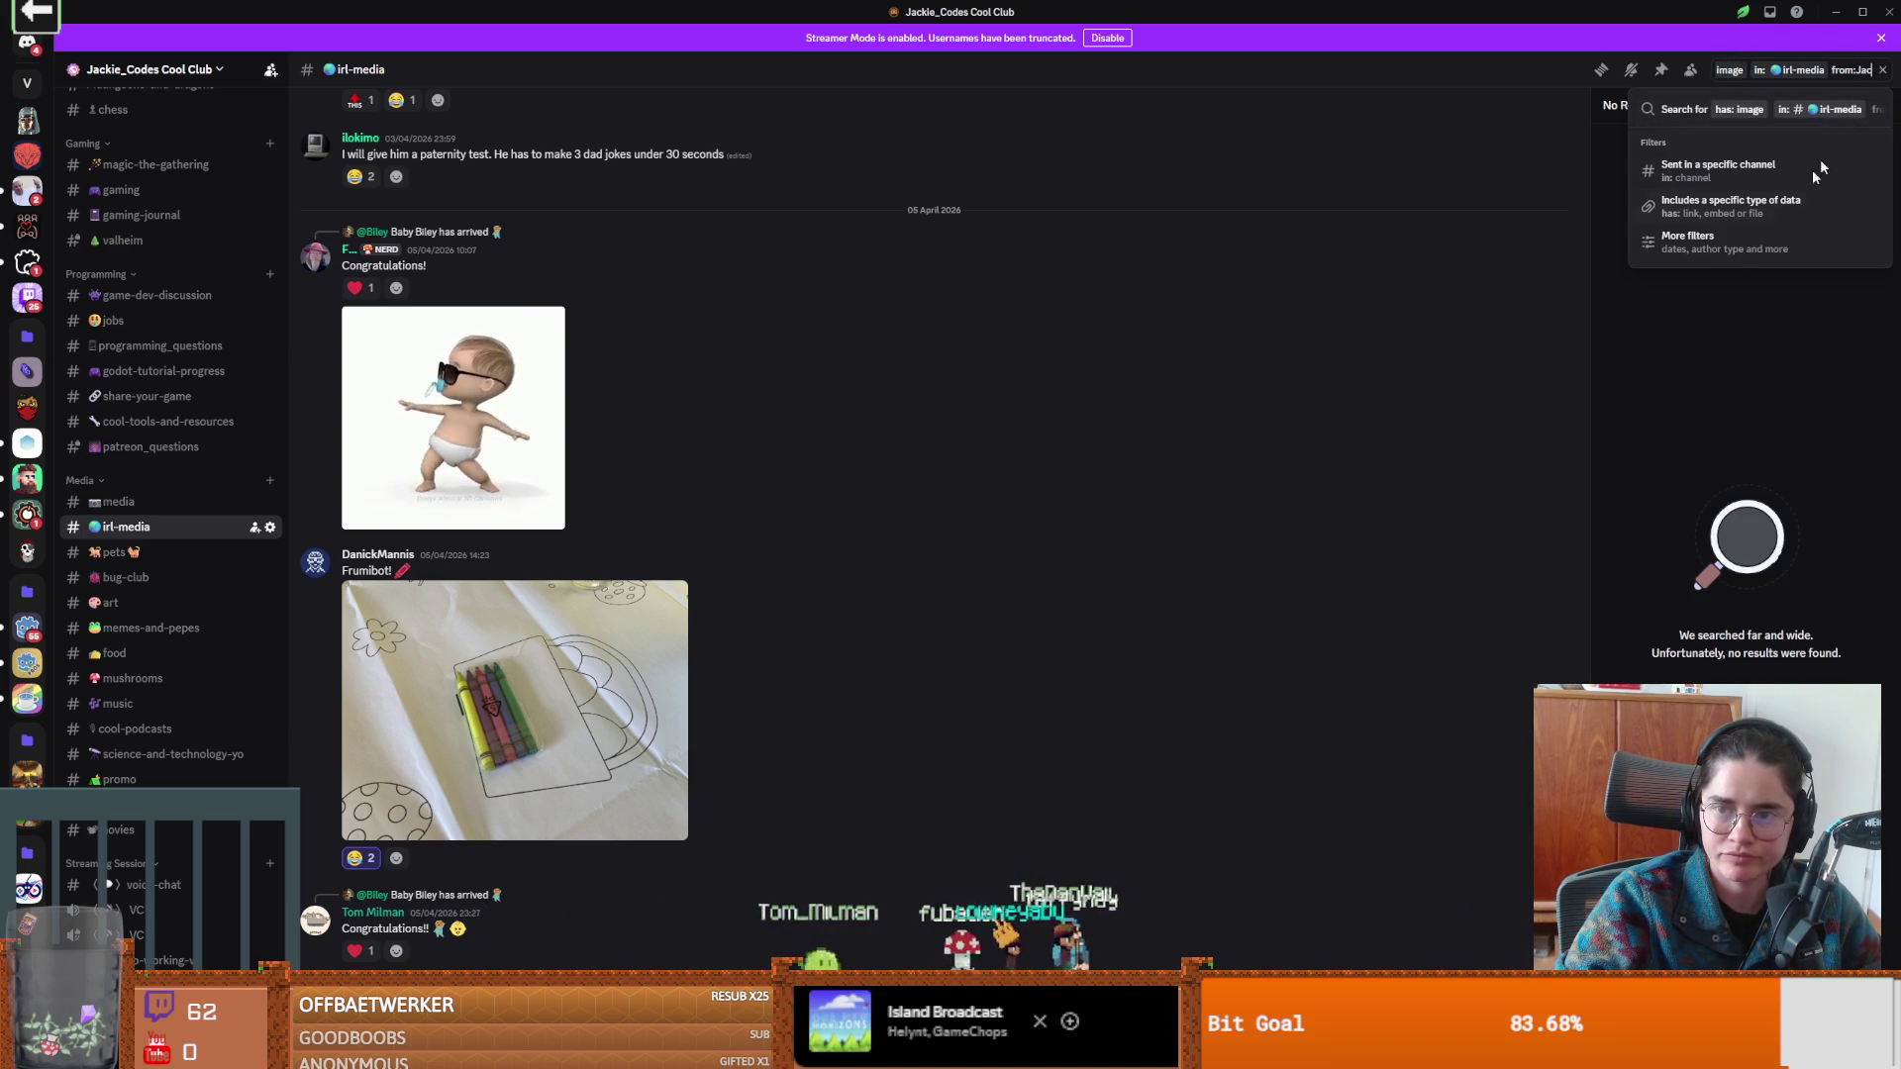
pyautogui.press('BackSpace')
pyautogui.press('BackSpace')
pyautogui.press('BackSpace')
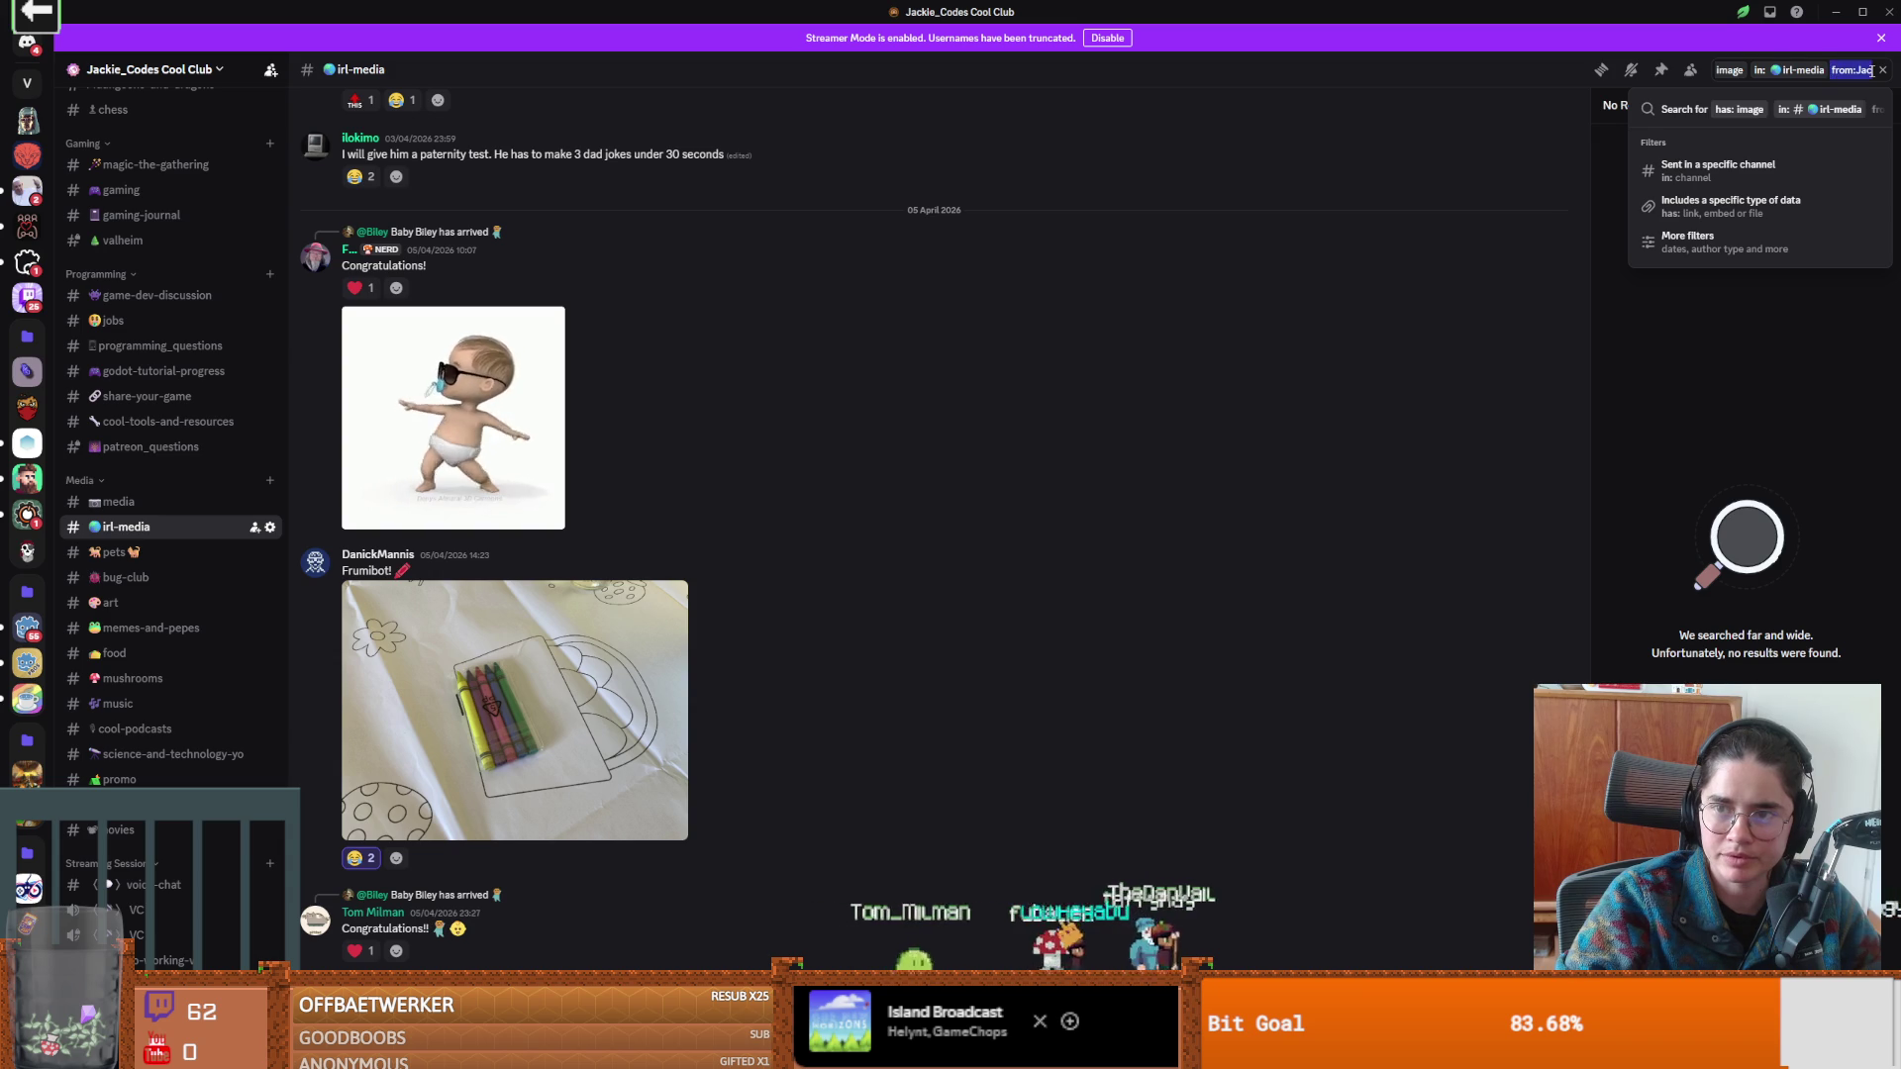
# Tick 'user' under Author Type in the Filters dialog, then close it without applying.
pyautogui.click(1701, 247)
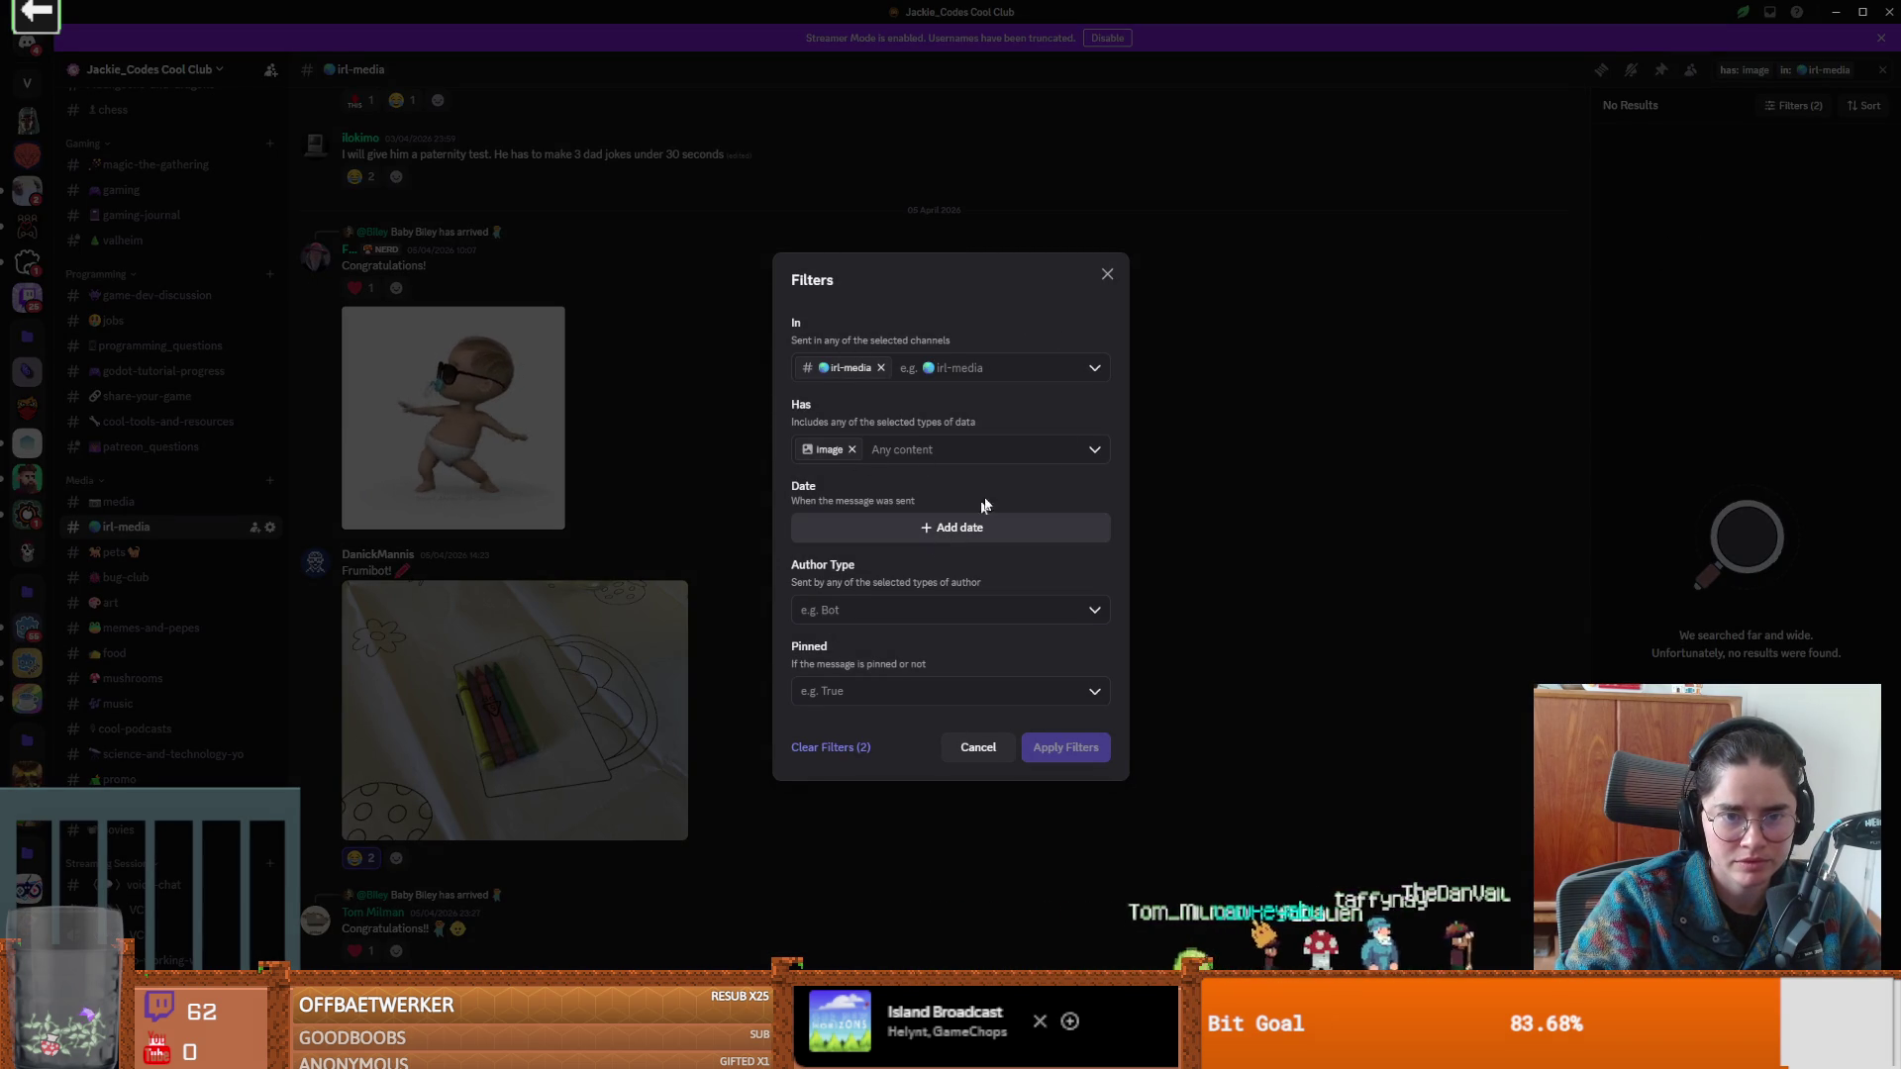
pyautogui.click(1028, 606)
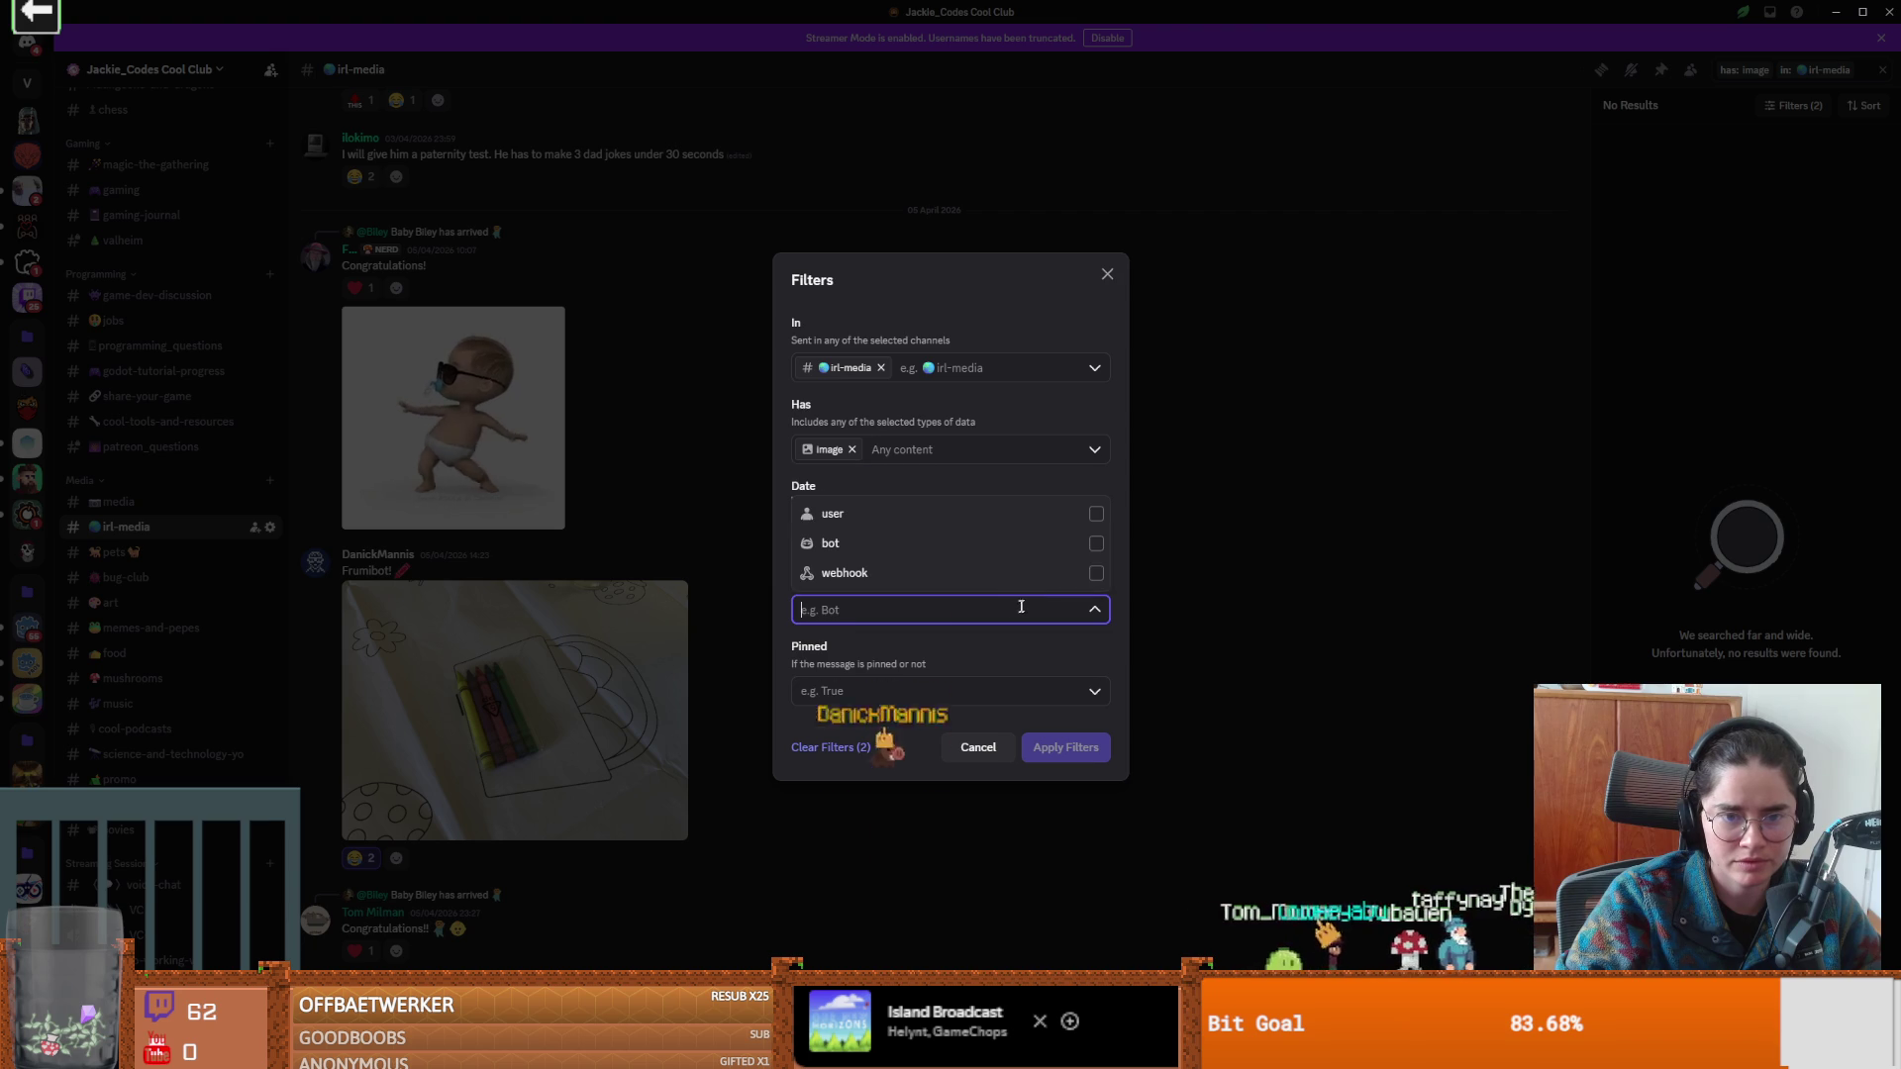
pyautogui.click(956, 519)
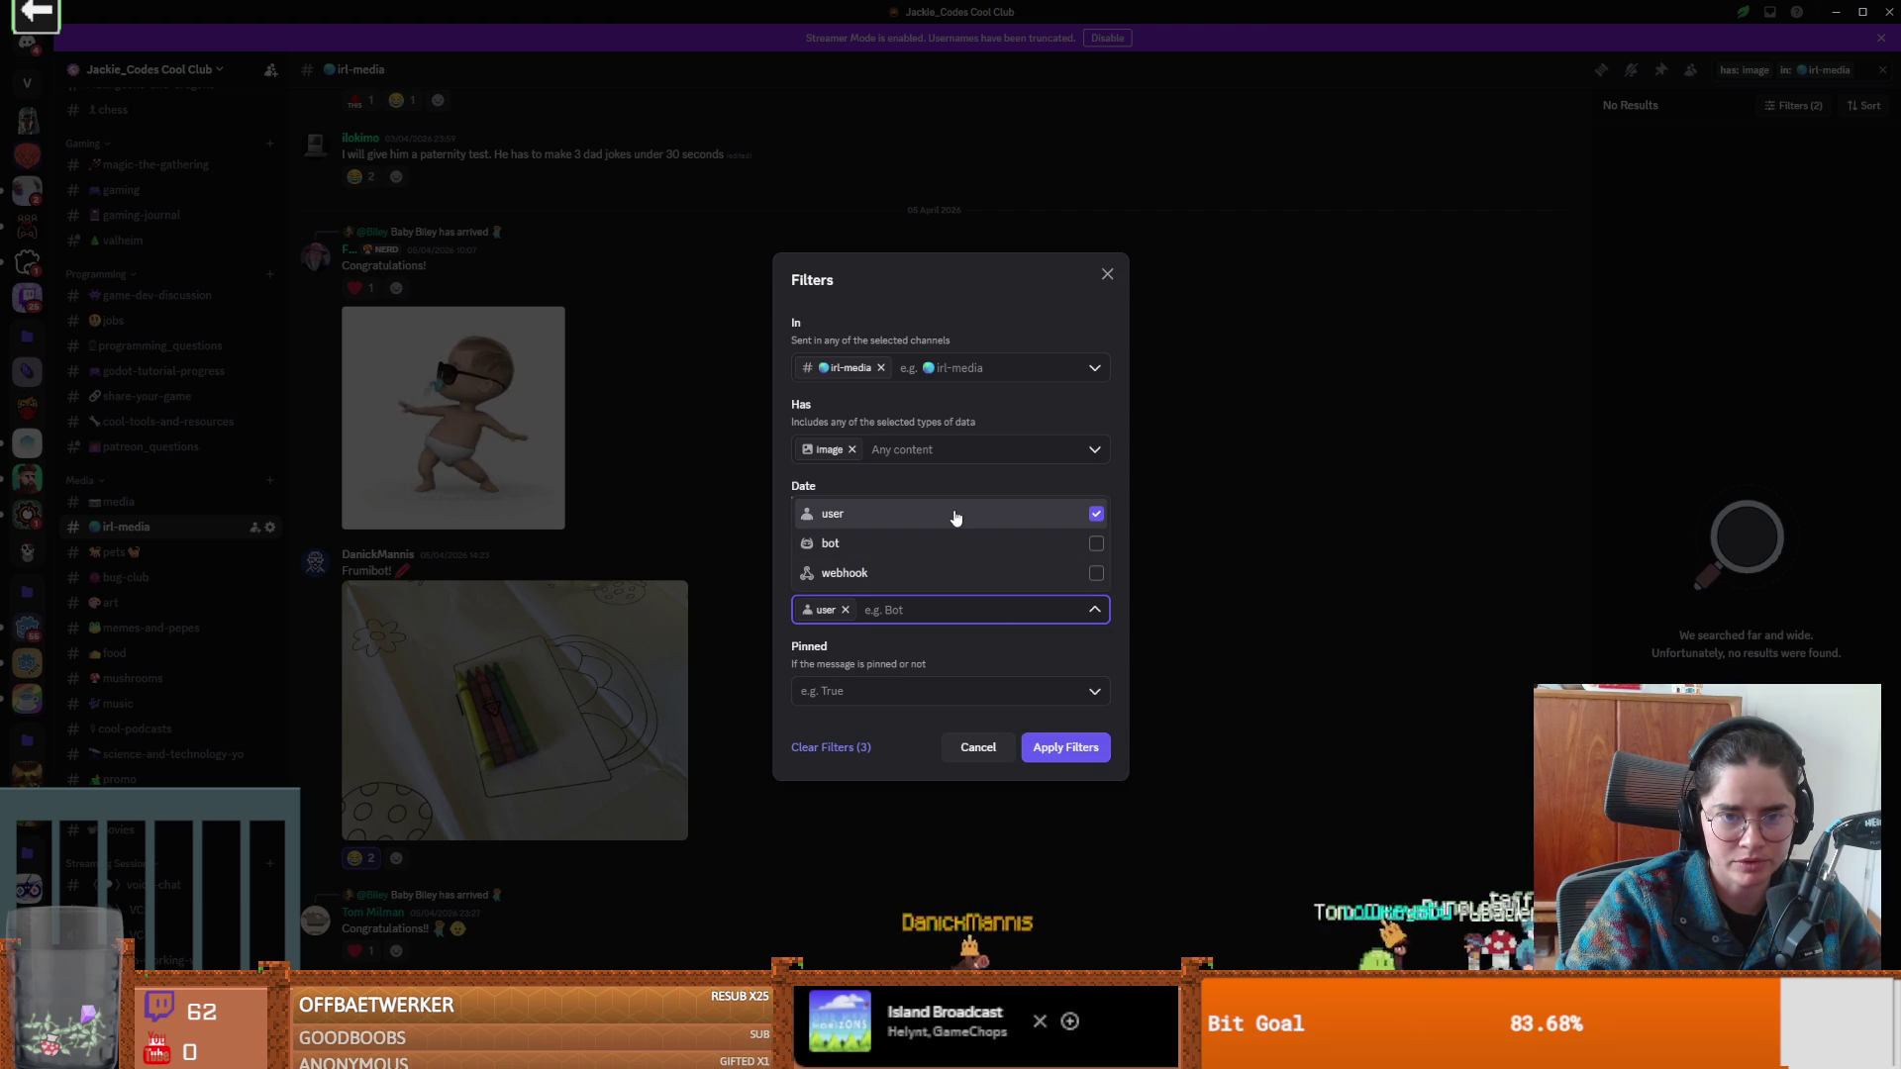
pyautogui.click(1106, 274)
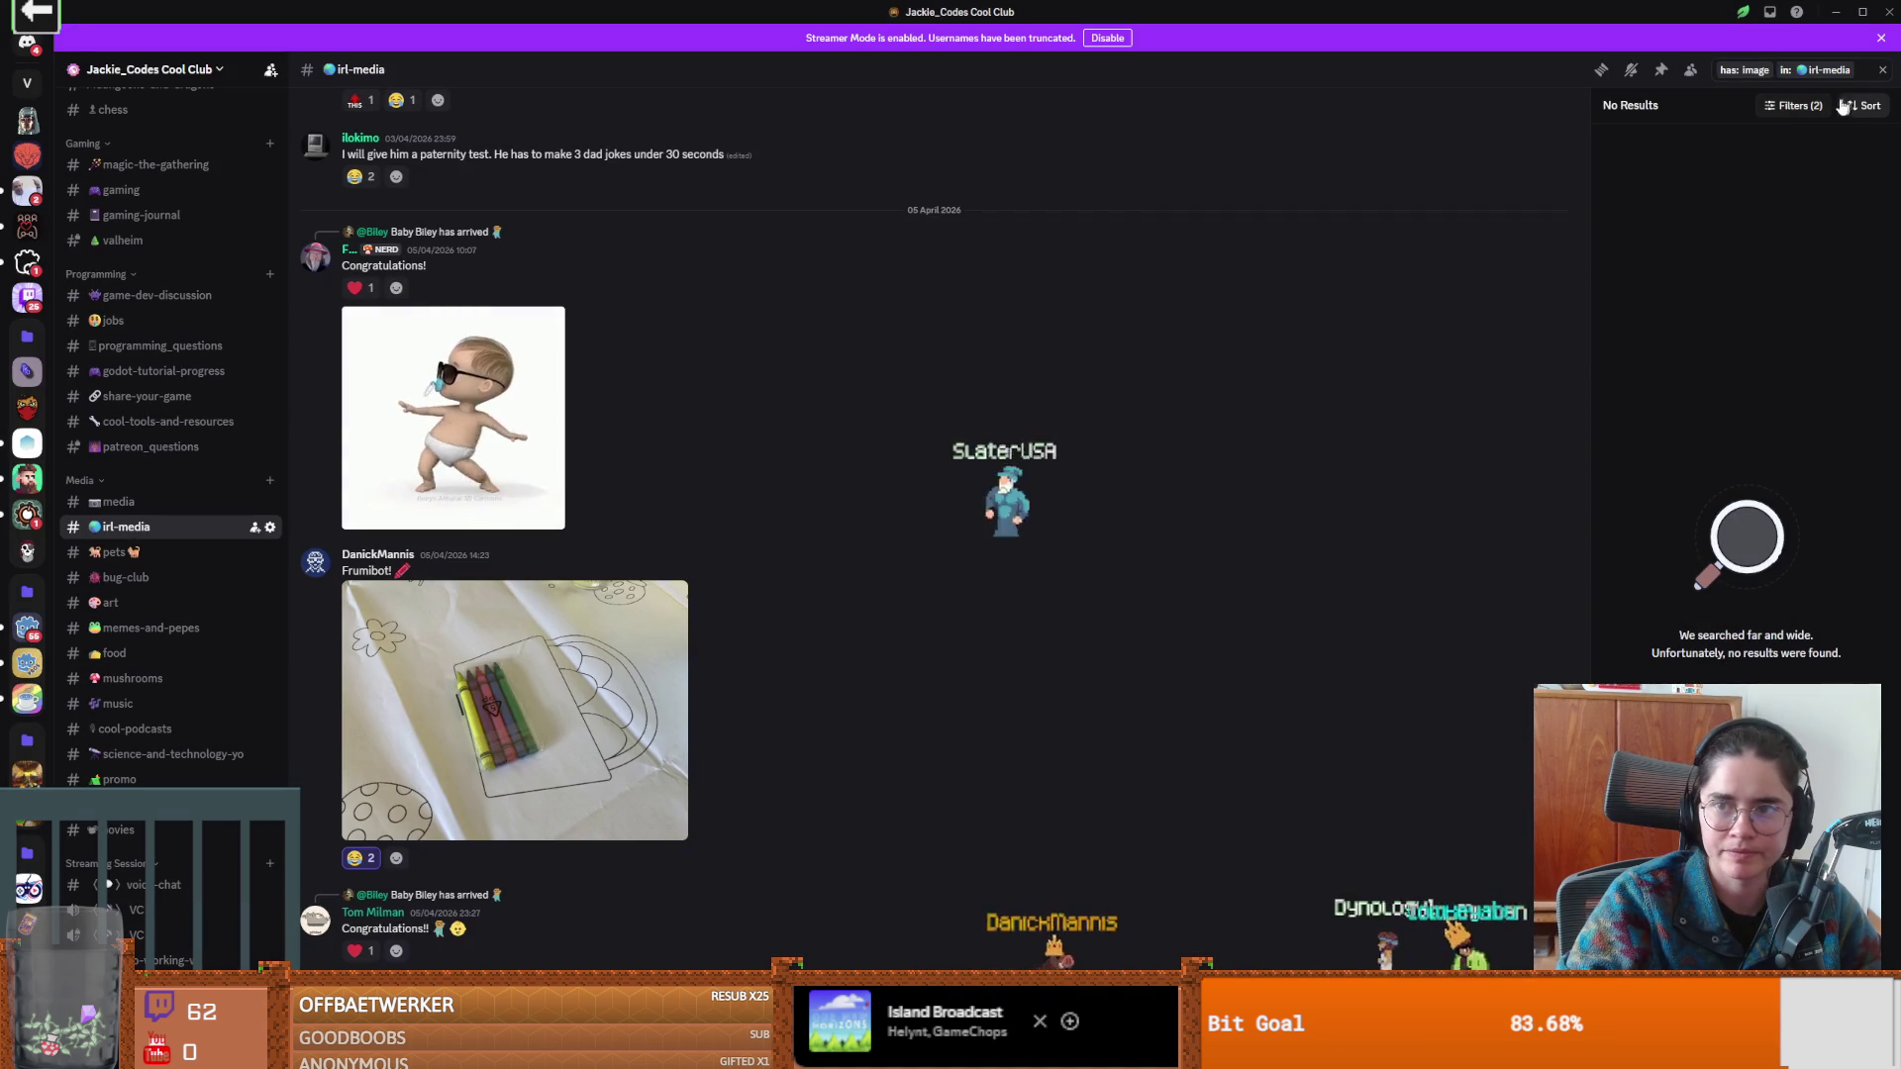
# Rerun the irl-media image search and scroll down through the results.
pyautogui.click(1859, 74)
pyautogui.press('Return')
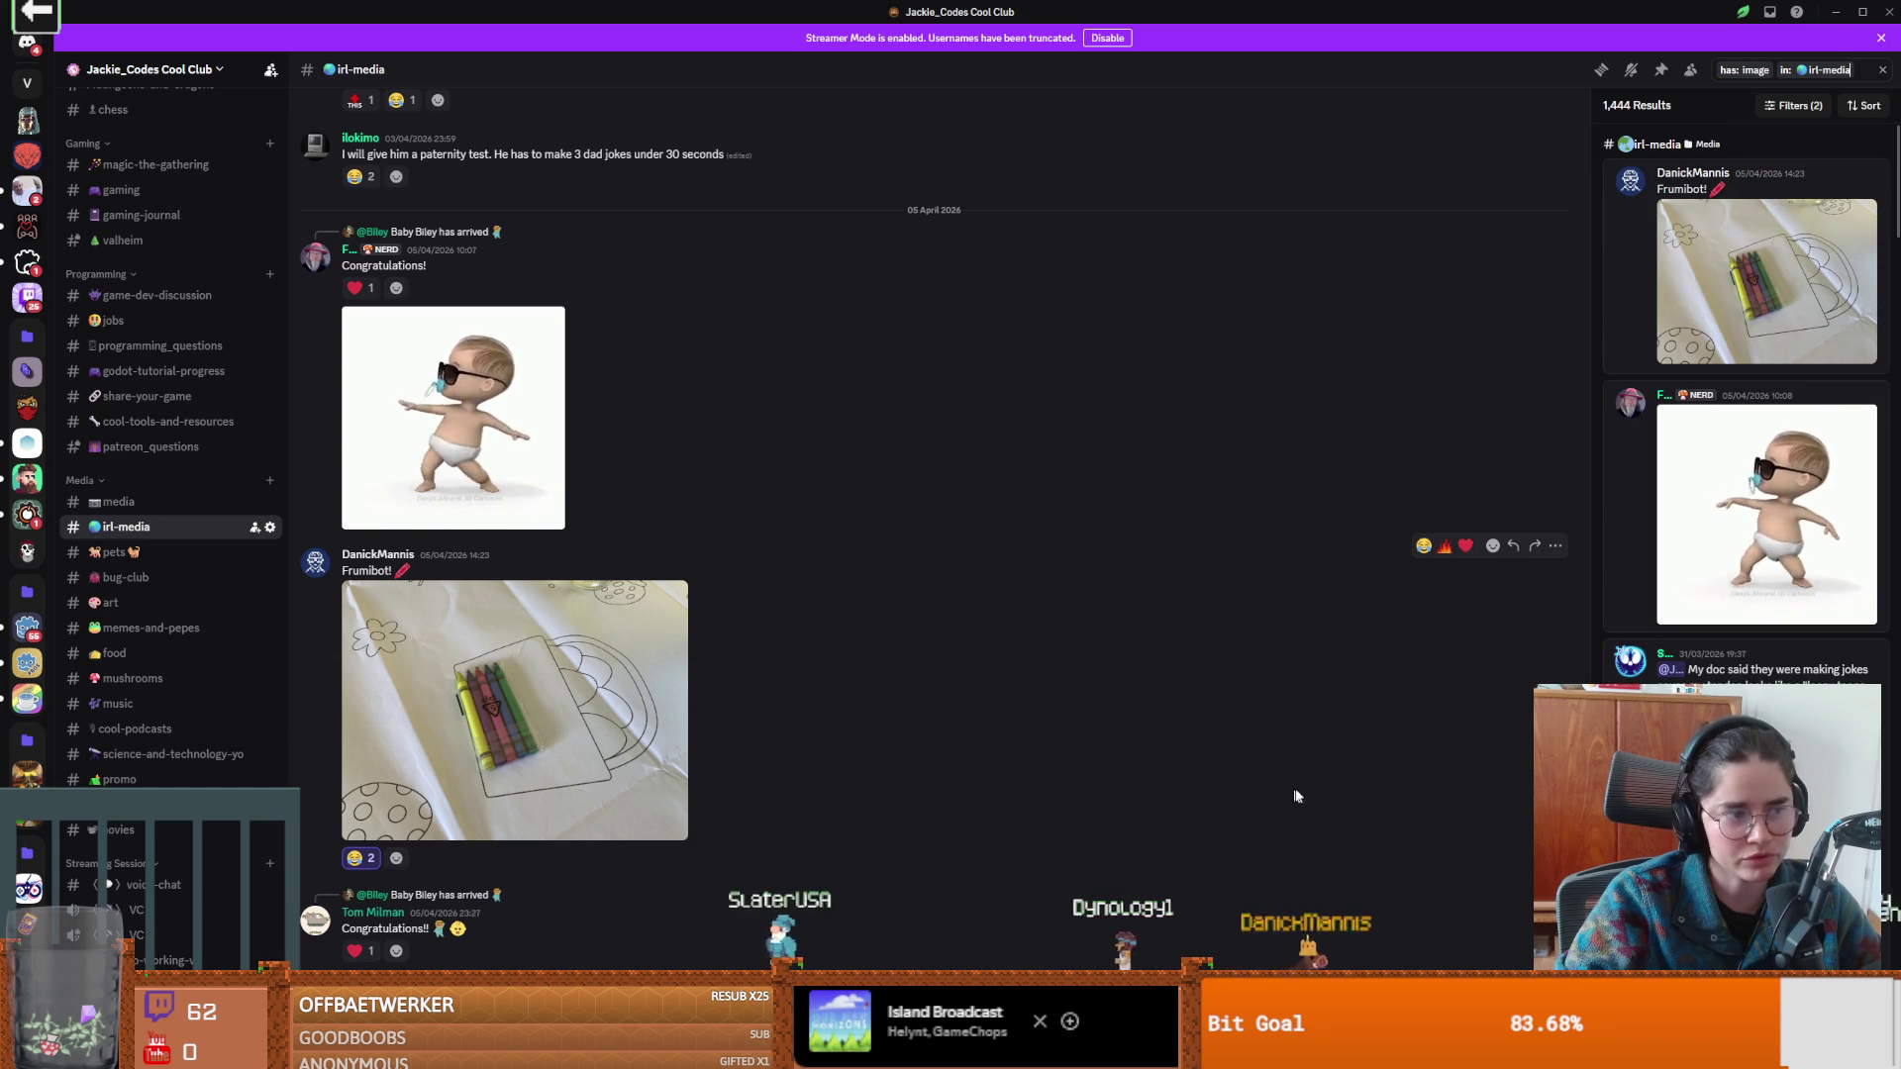
pyautogui.scroll(-5, 1742, 396)
pyautogui.scroll(-10, 1743, 396)
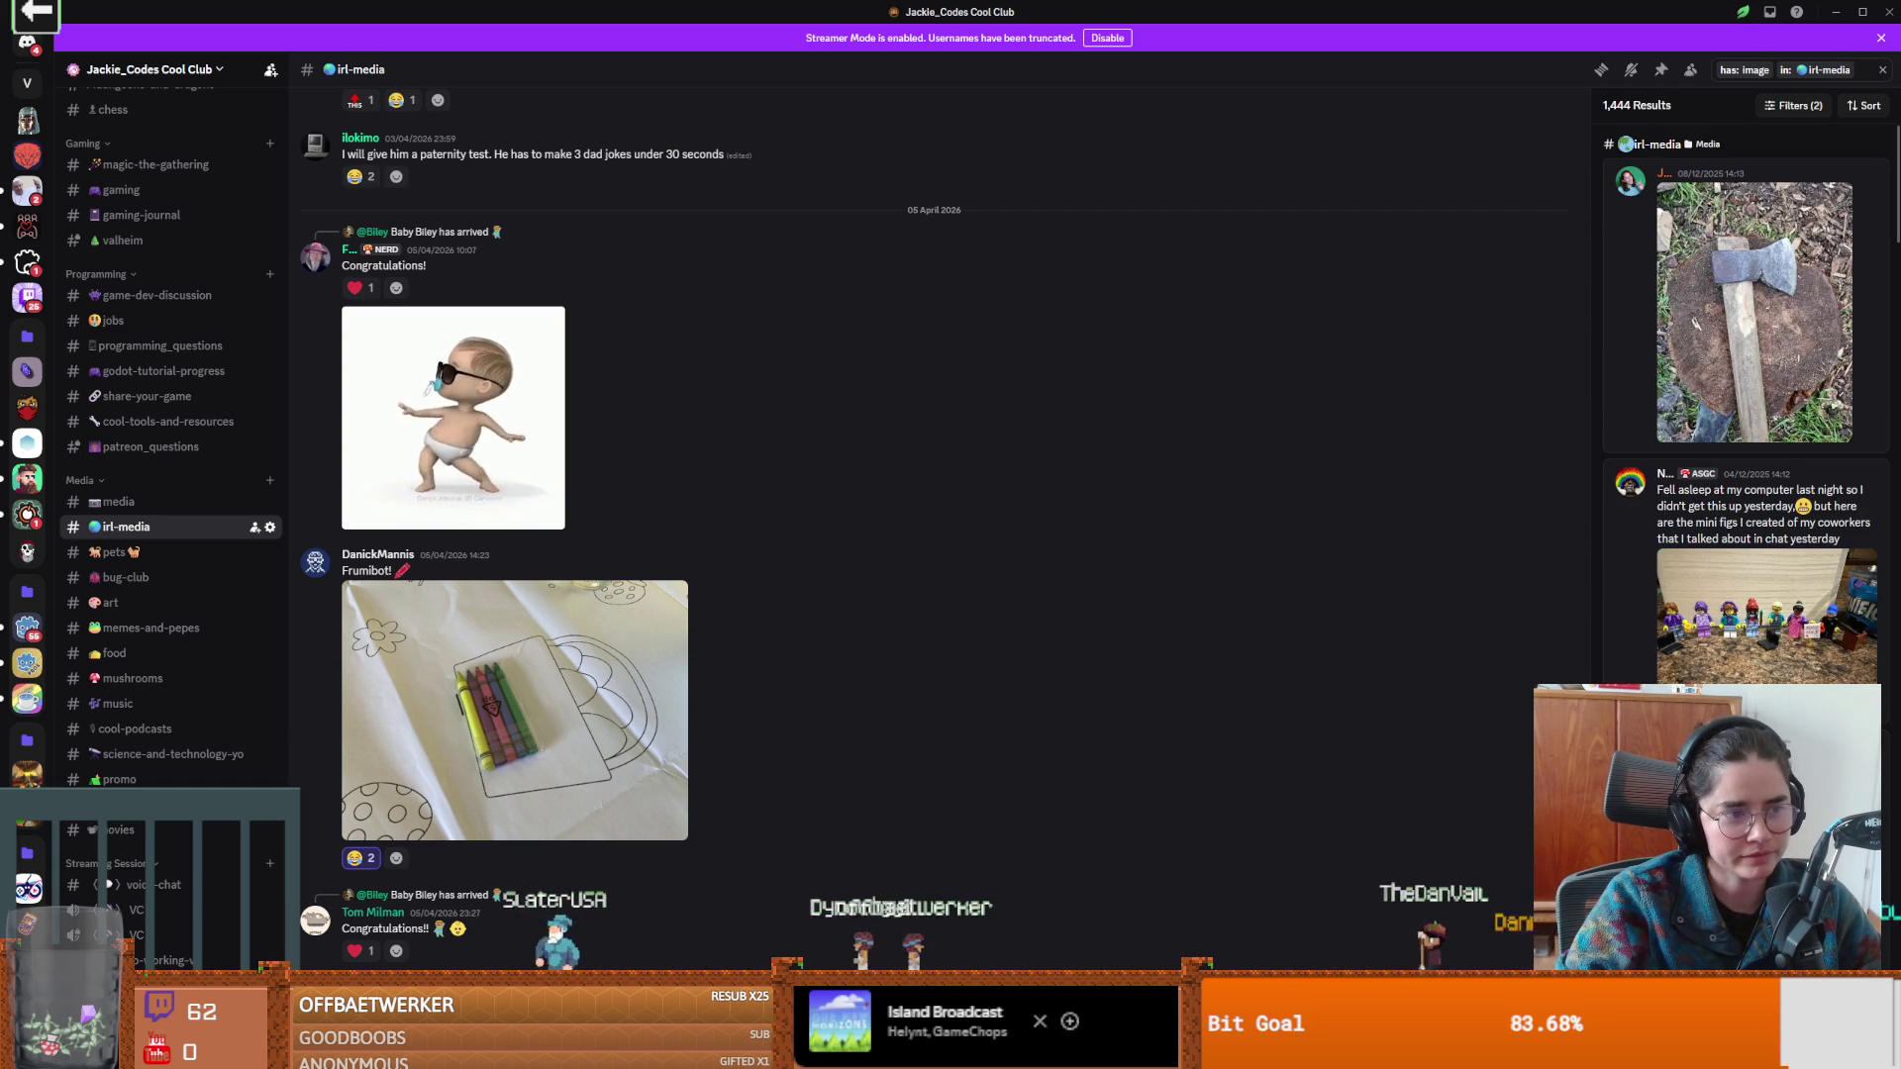
pyautogui.scroll(-10, 1742, 396)
pyautogui.scroll(-10, 1742, 396)
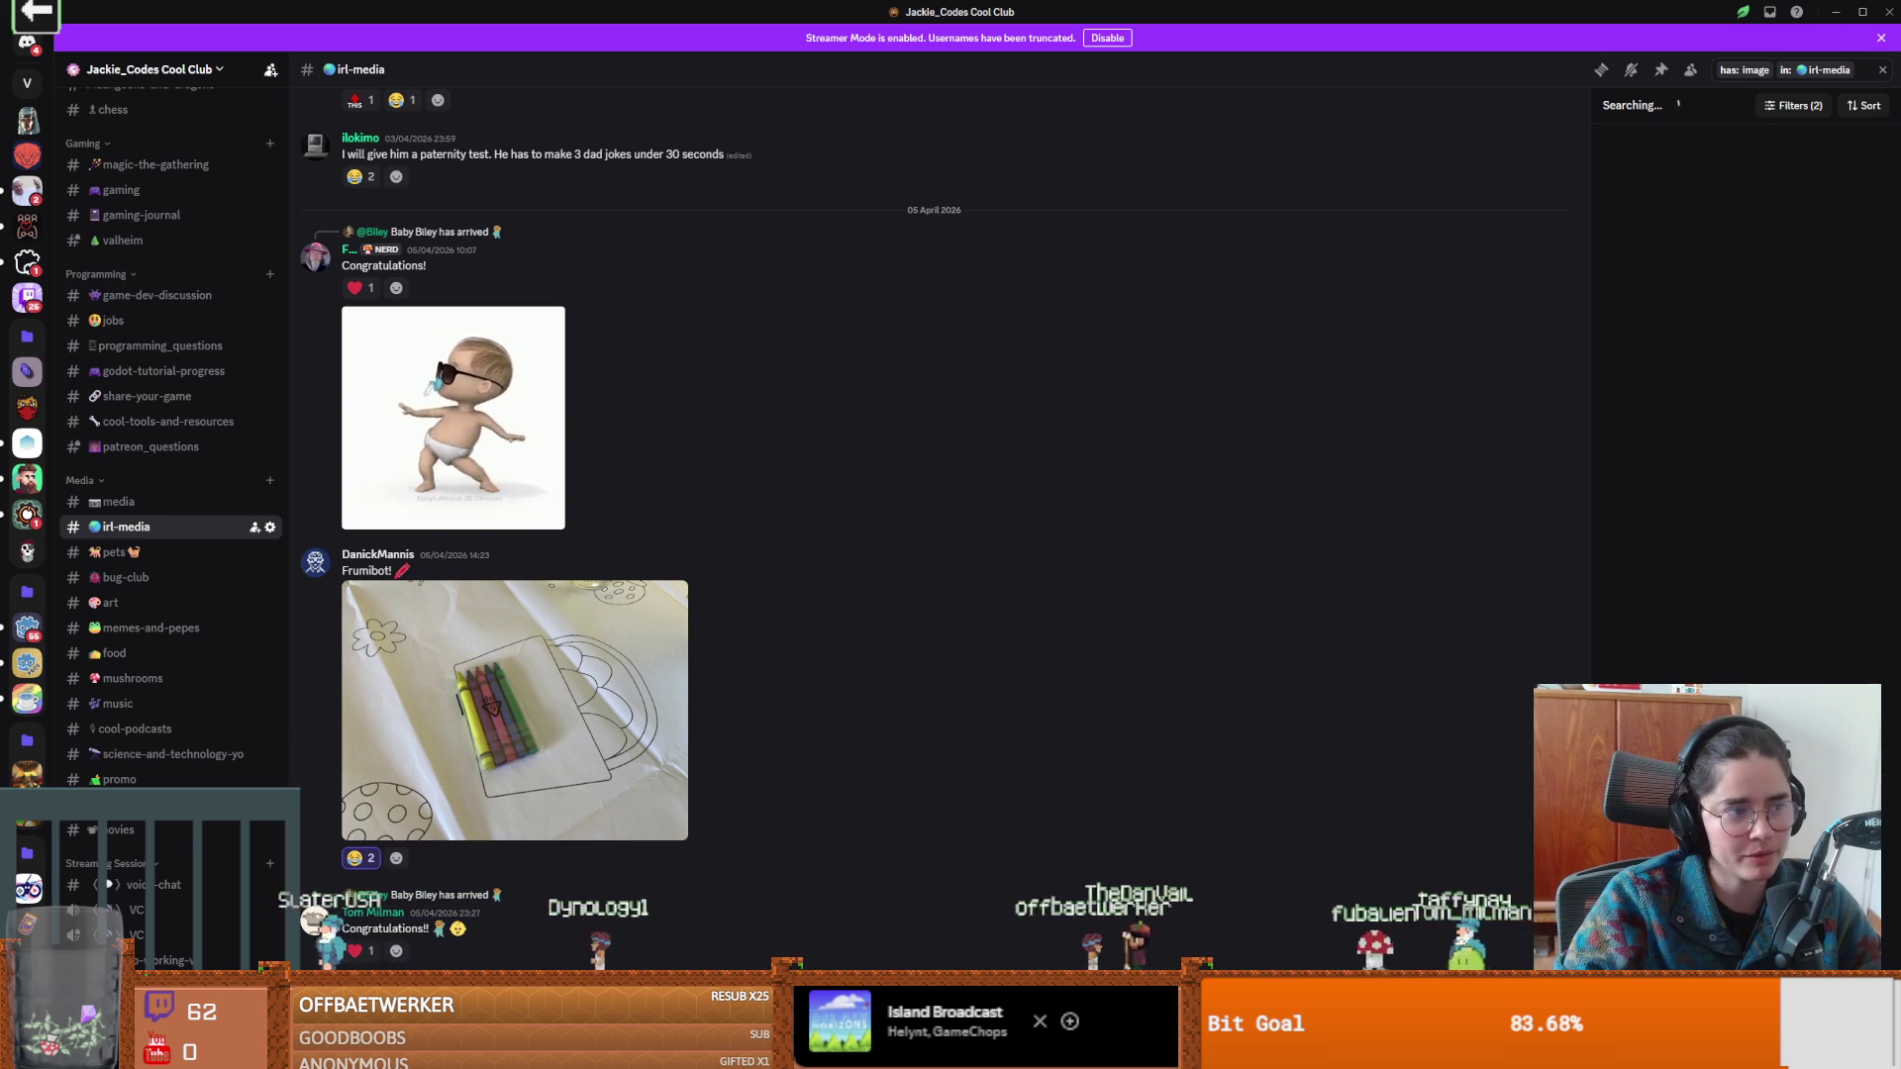
pyautogui.scroll(-15, 1742, 396)
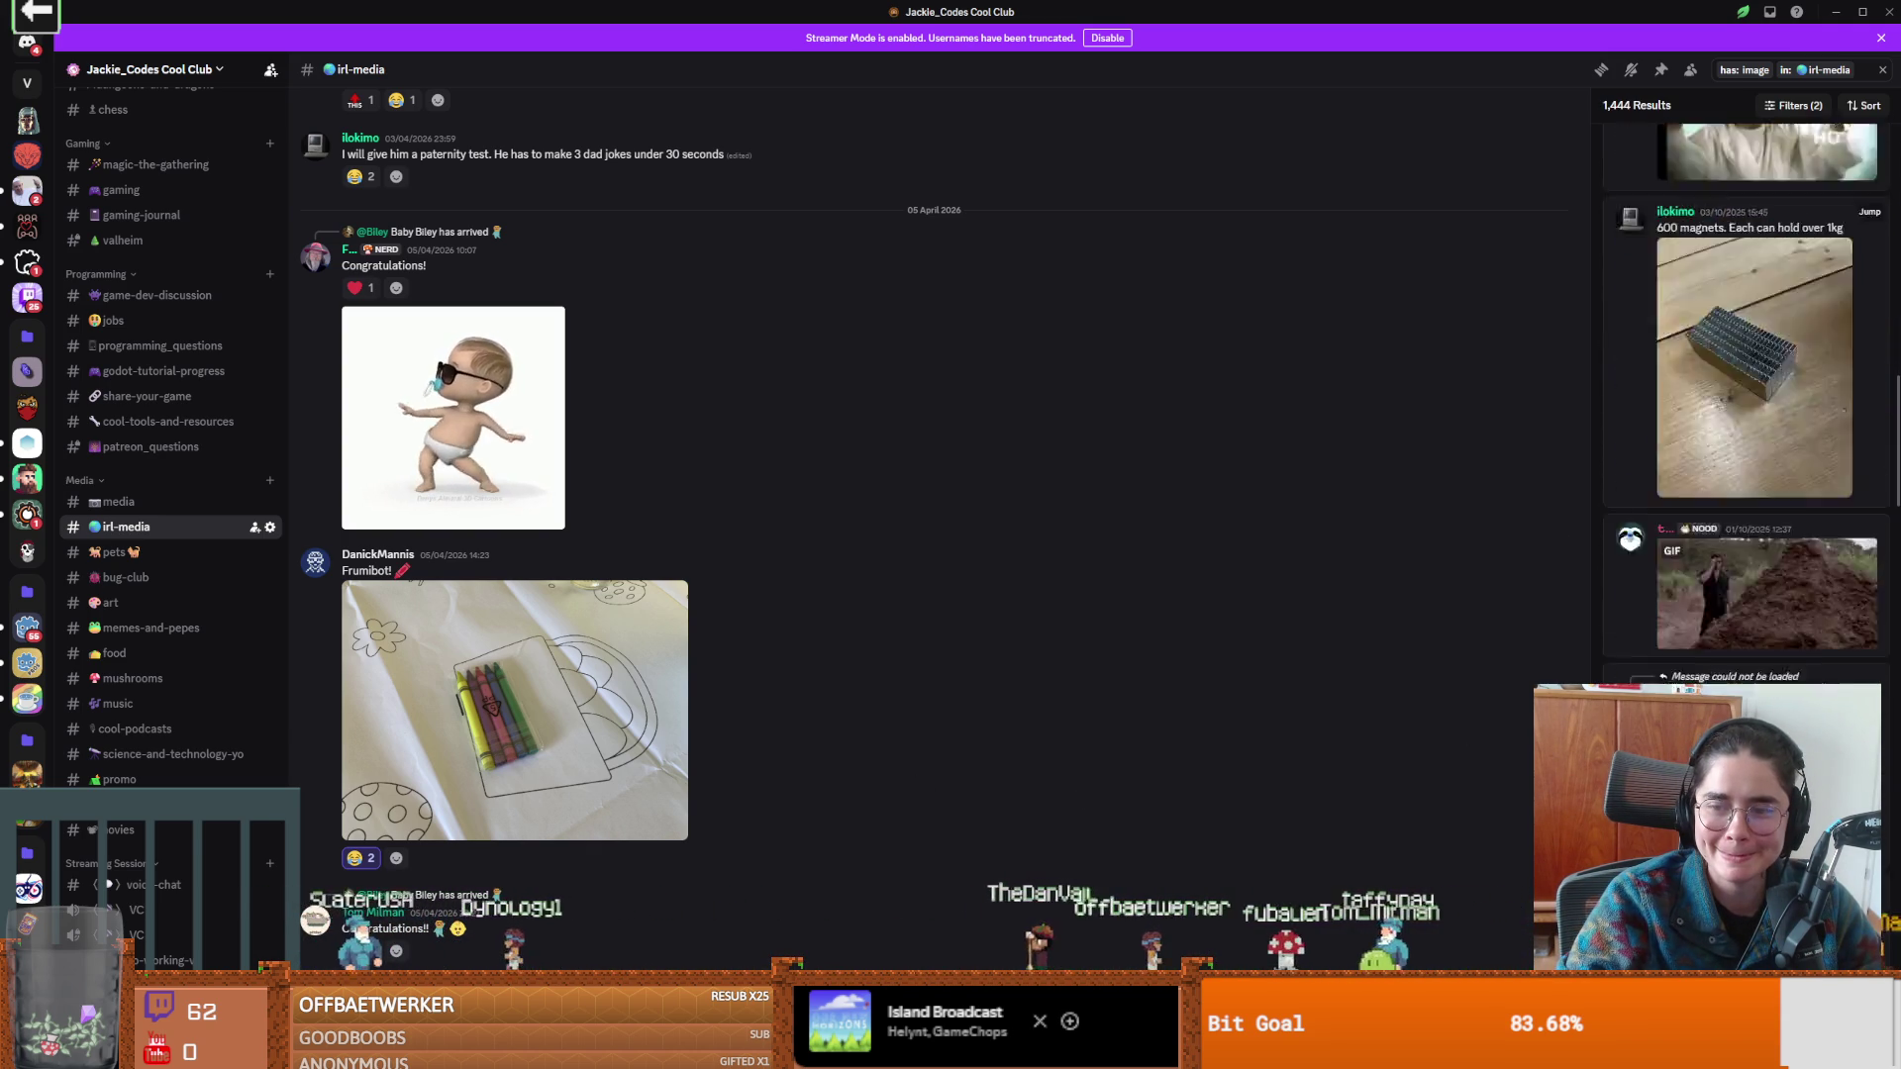
pyautogui.scroll(-5, 1743, 396)
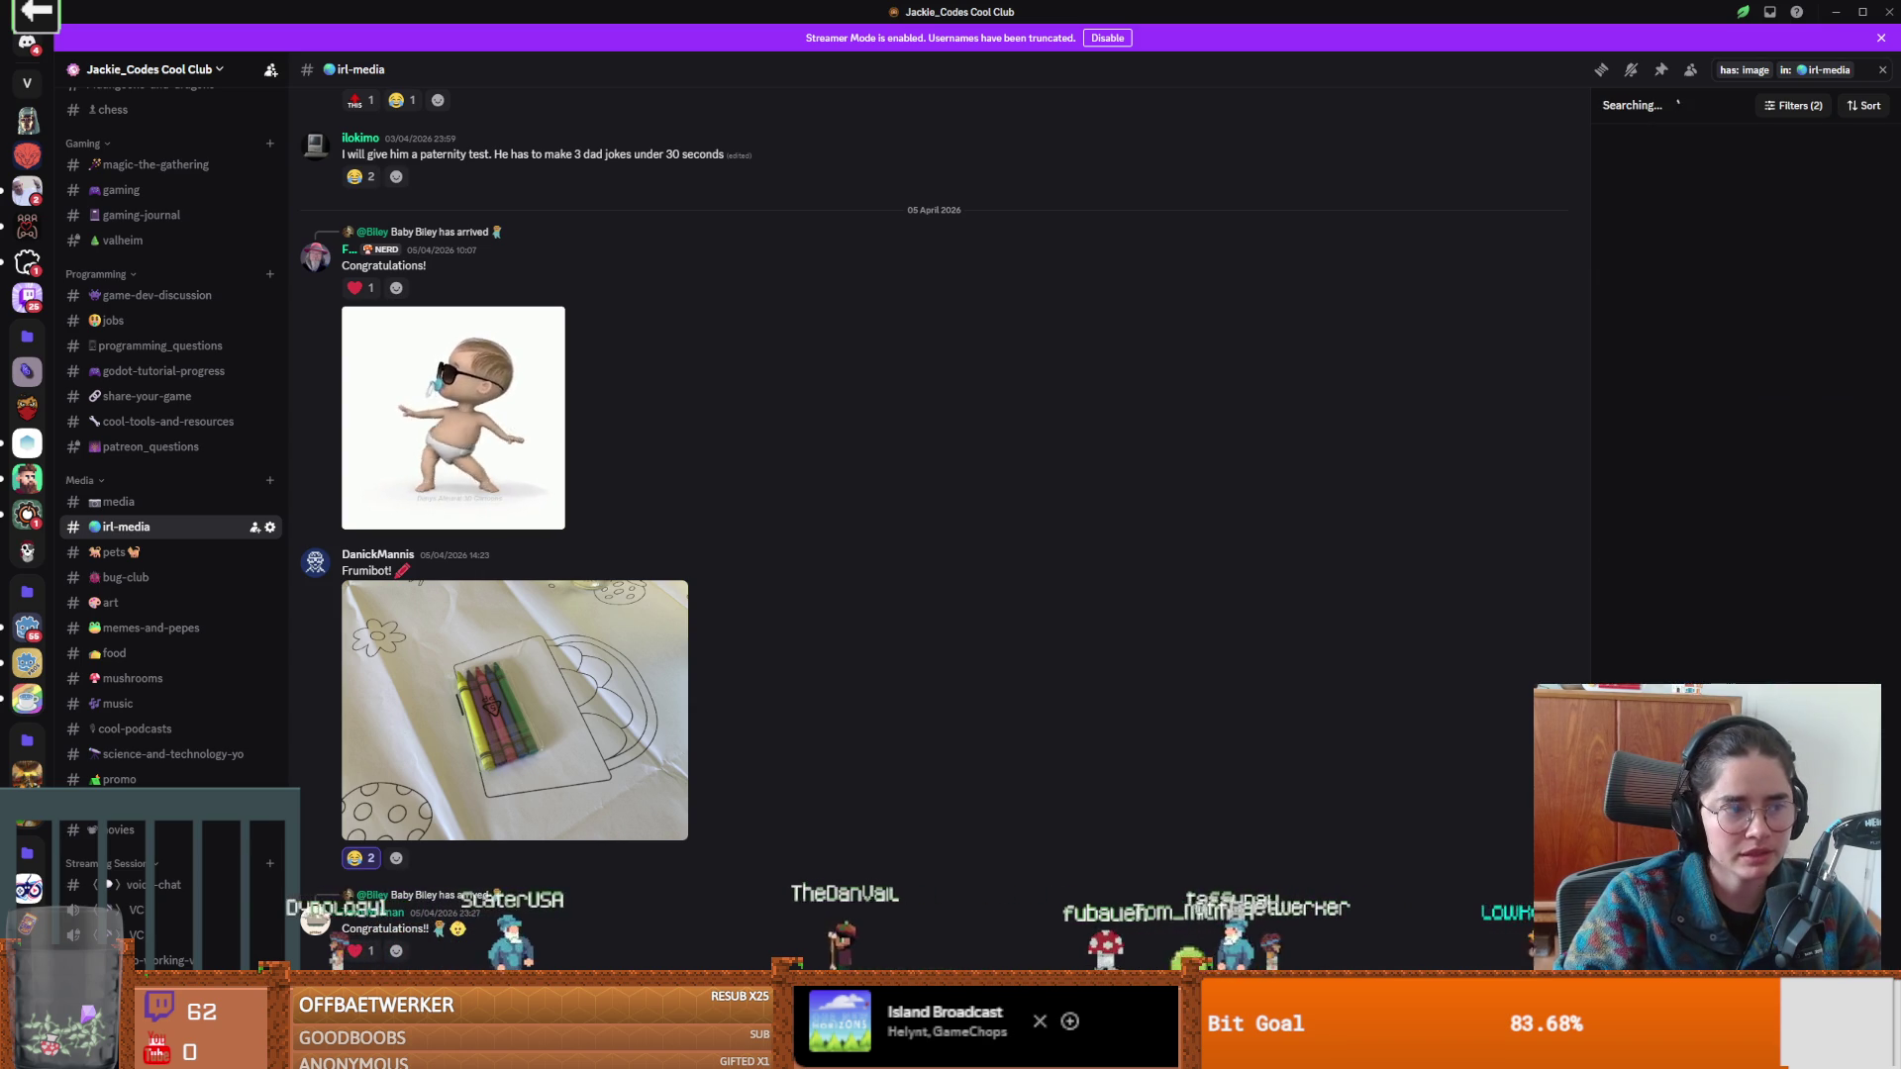
pyautogui.scroll(-5, 1742, 396)
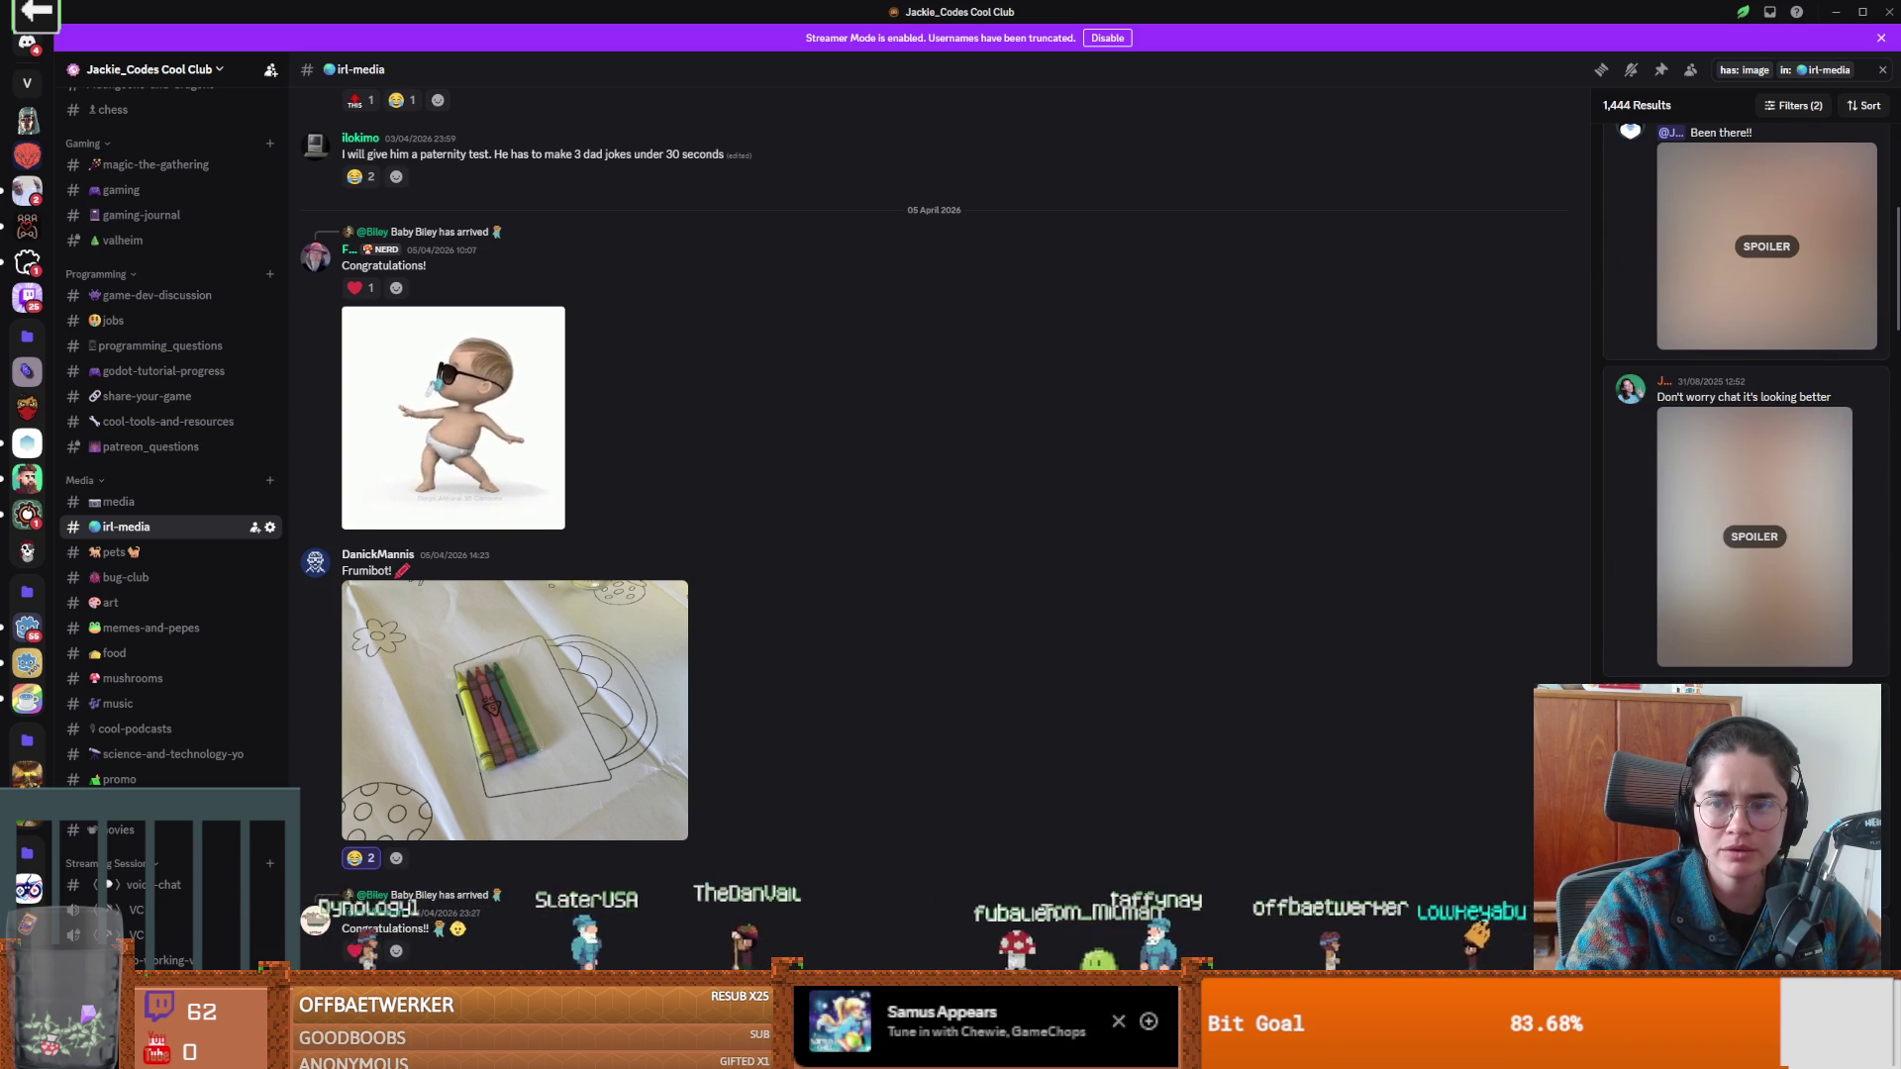
# Reveal the spoilered image, scroll further, and view the tabby cat photo at full size.
pyautogui.click(1740, 535)
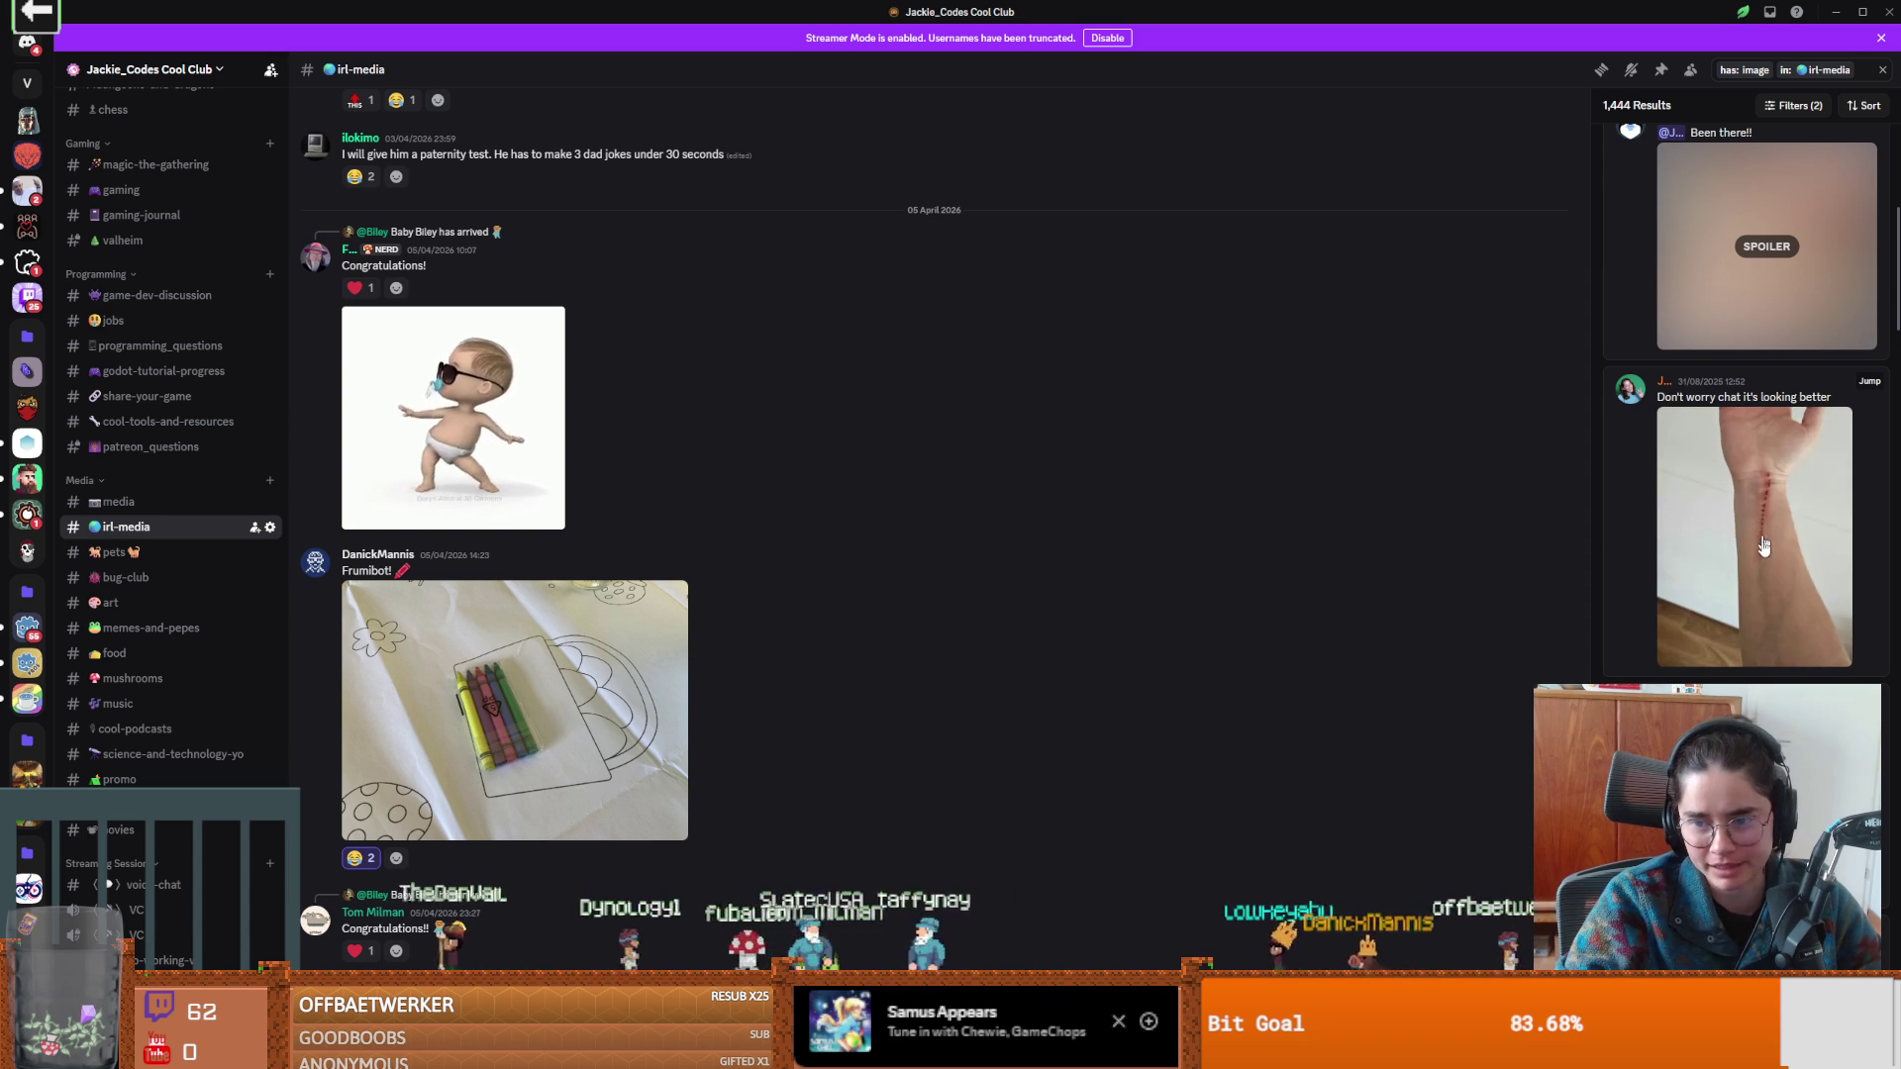
pyautogui.scroll(-3, 1763, 541)
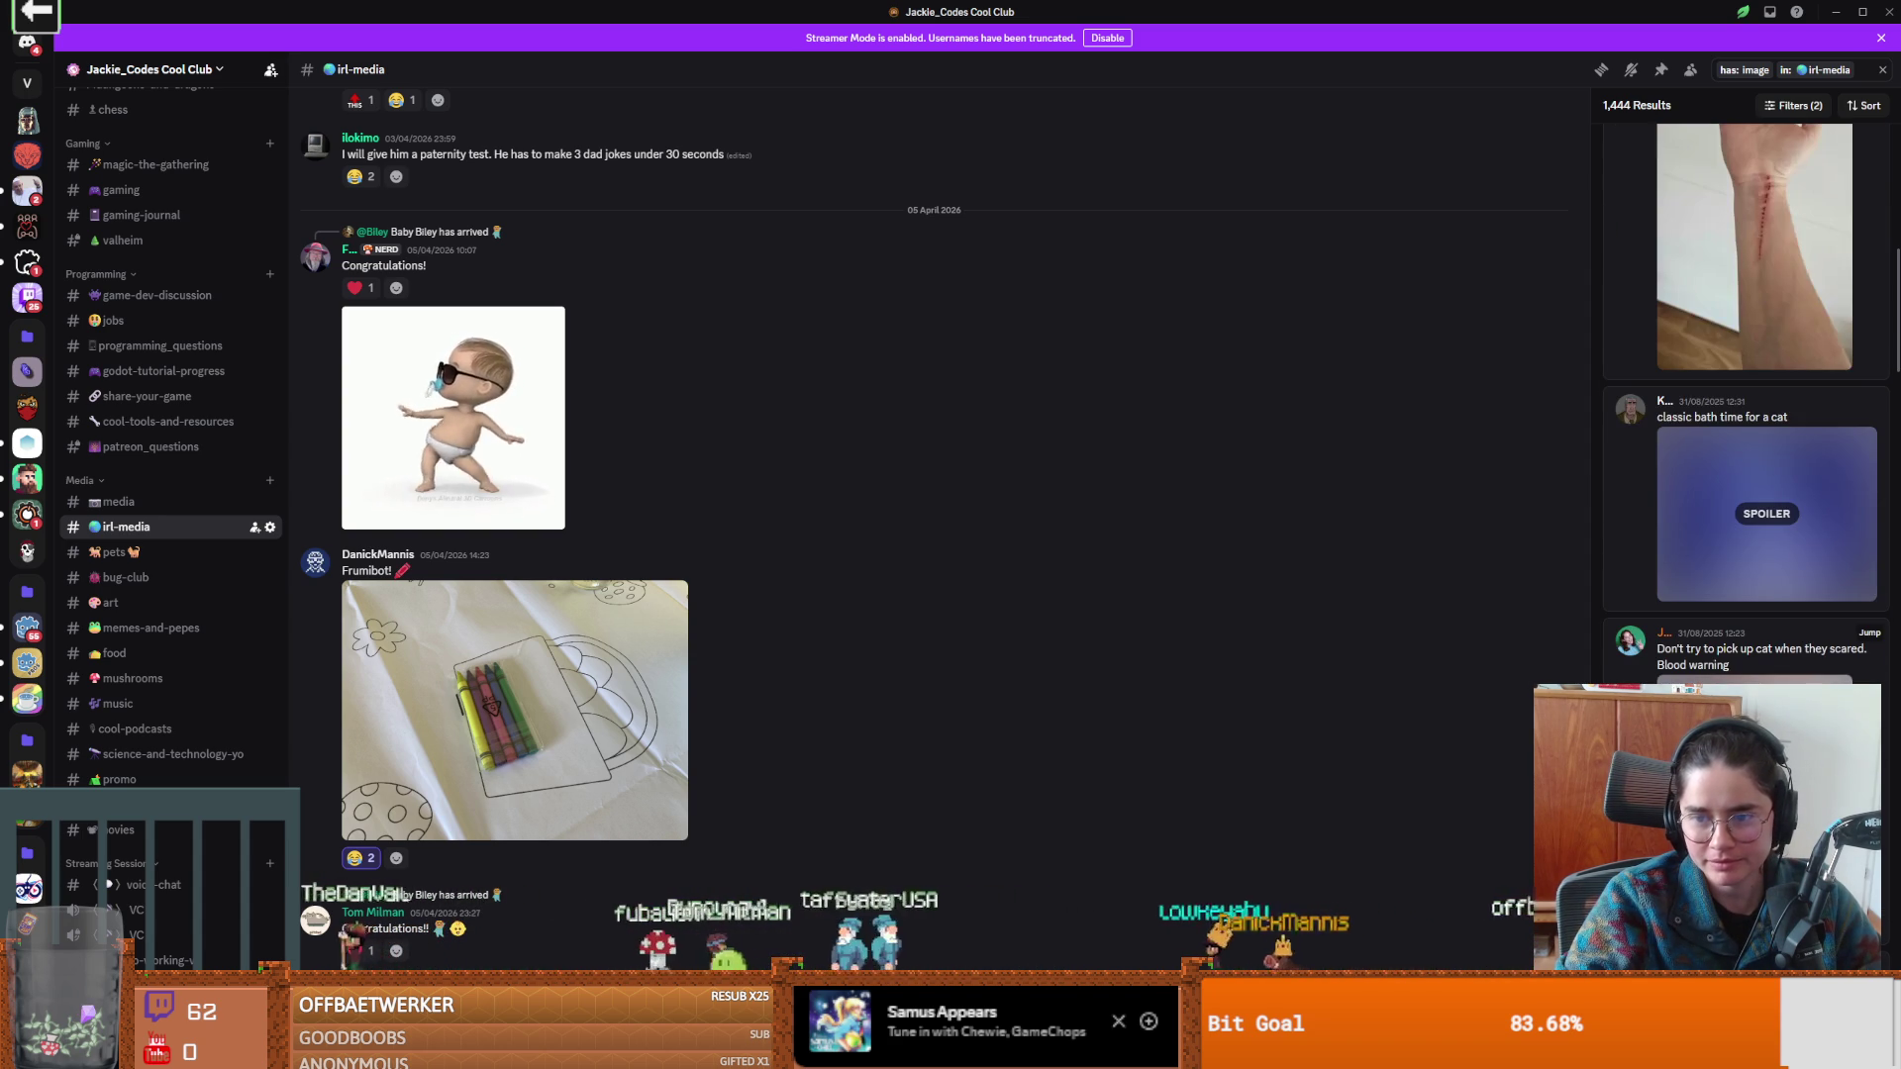
pyautogui.scroll(-10, 1763, 540)
pyautogui.scroll(-10, 1754, 396)
pyautogui.scroll(-10, 1750, 394)
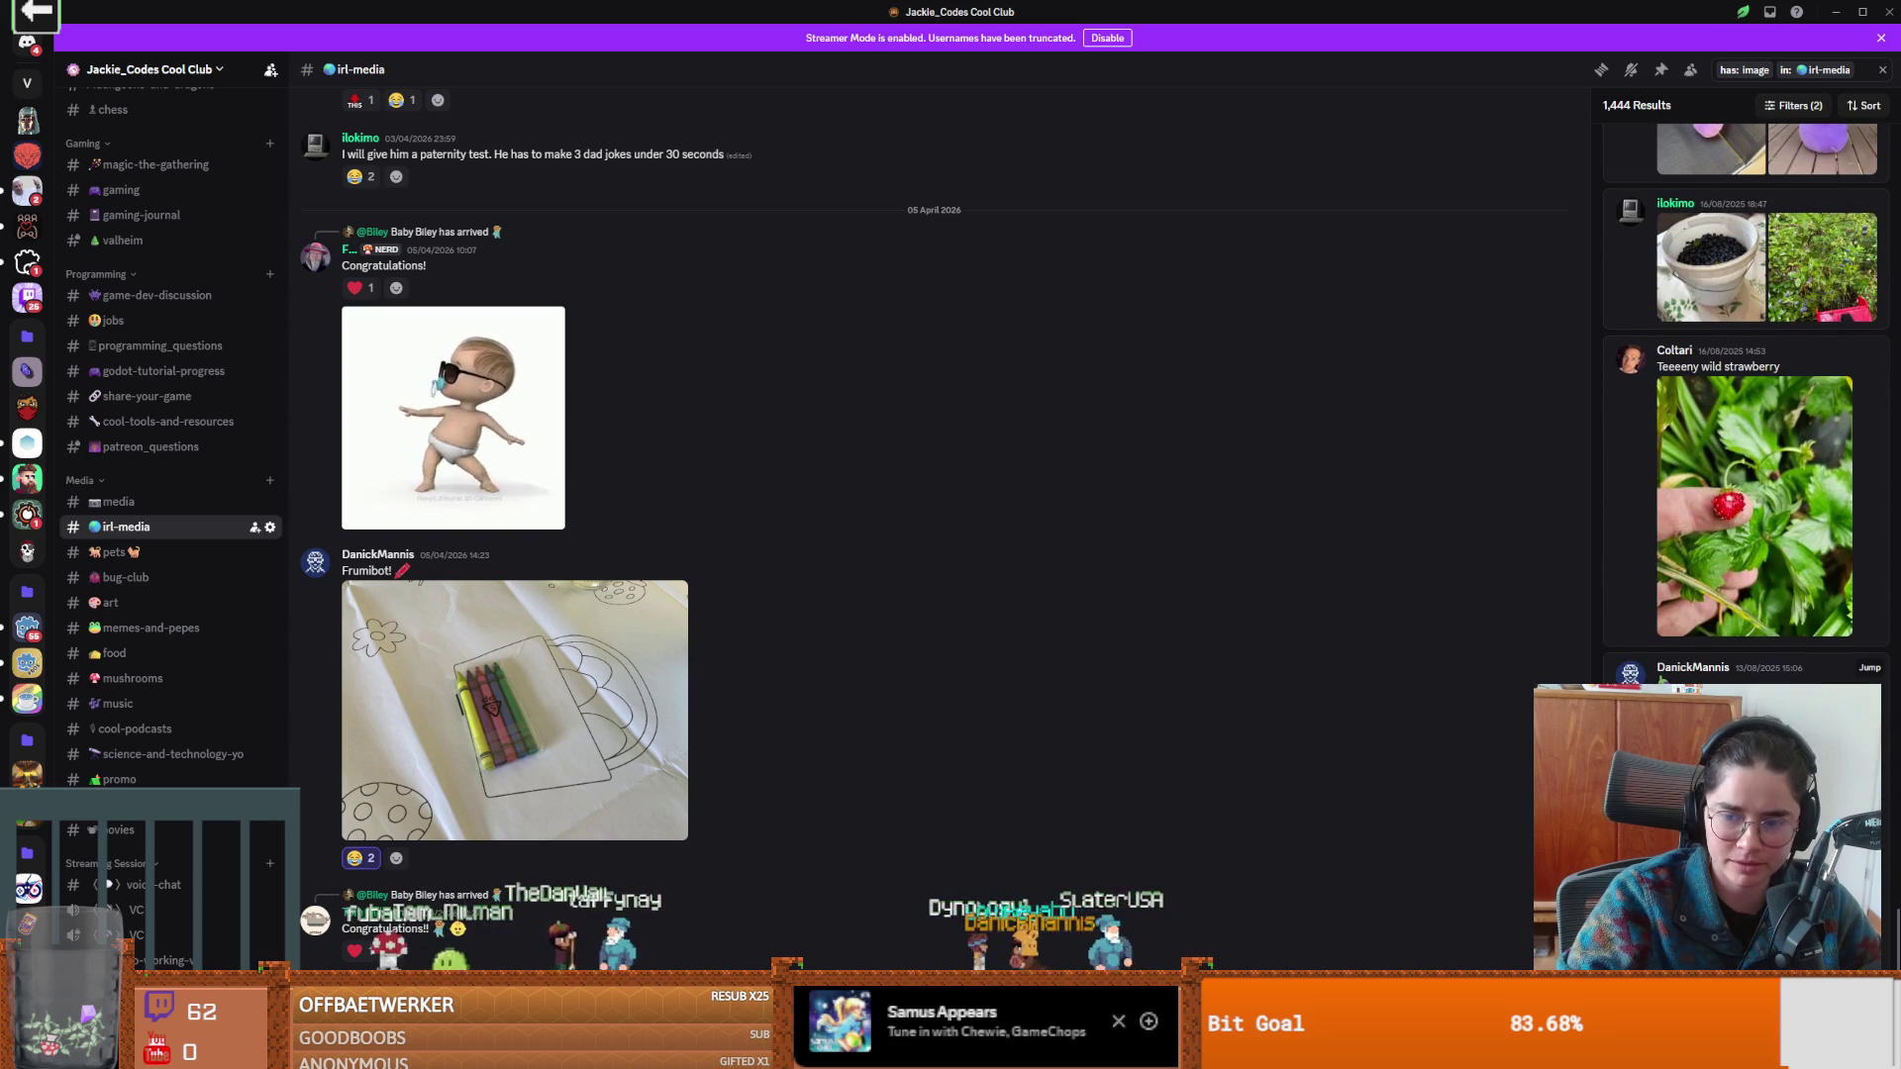
pyautogui.scroll(-10, 1676, 432)
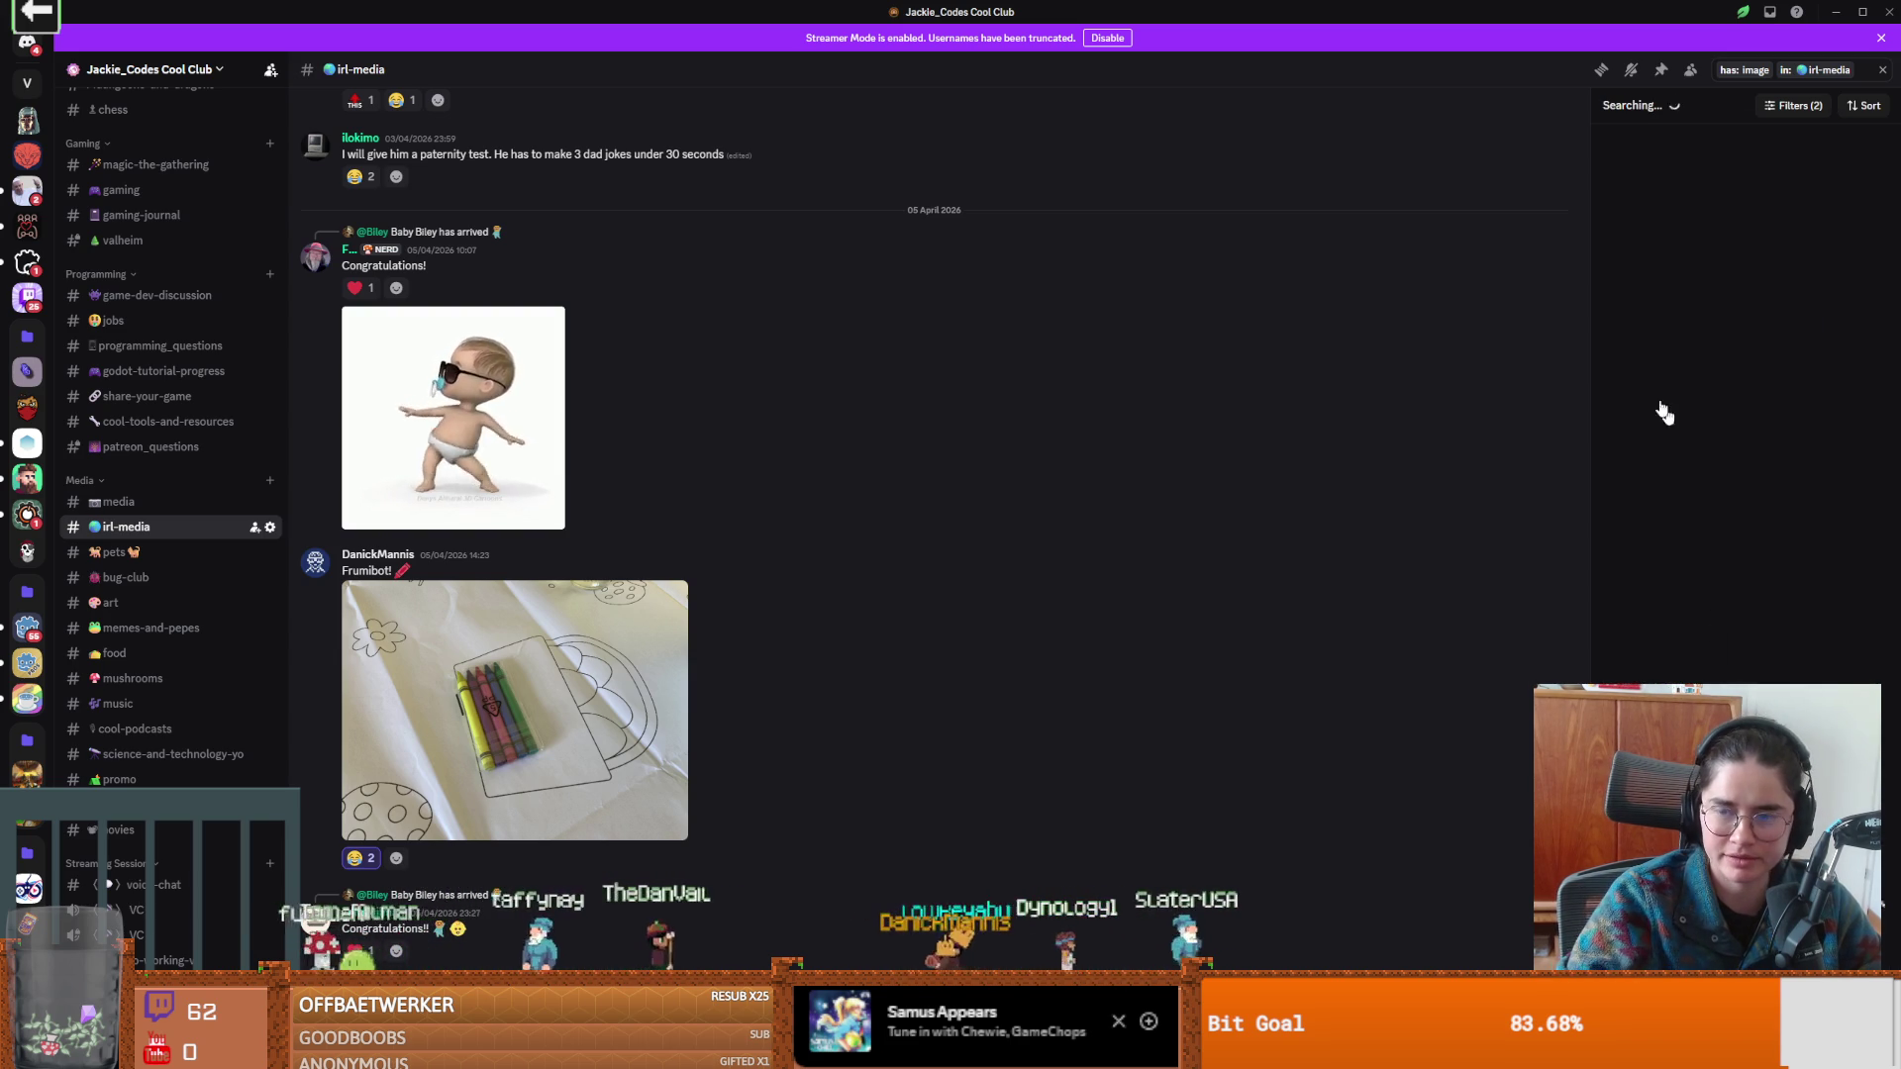
pyautogui.scroll(-2, 1784, 429)
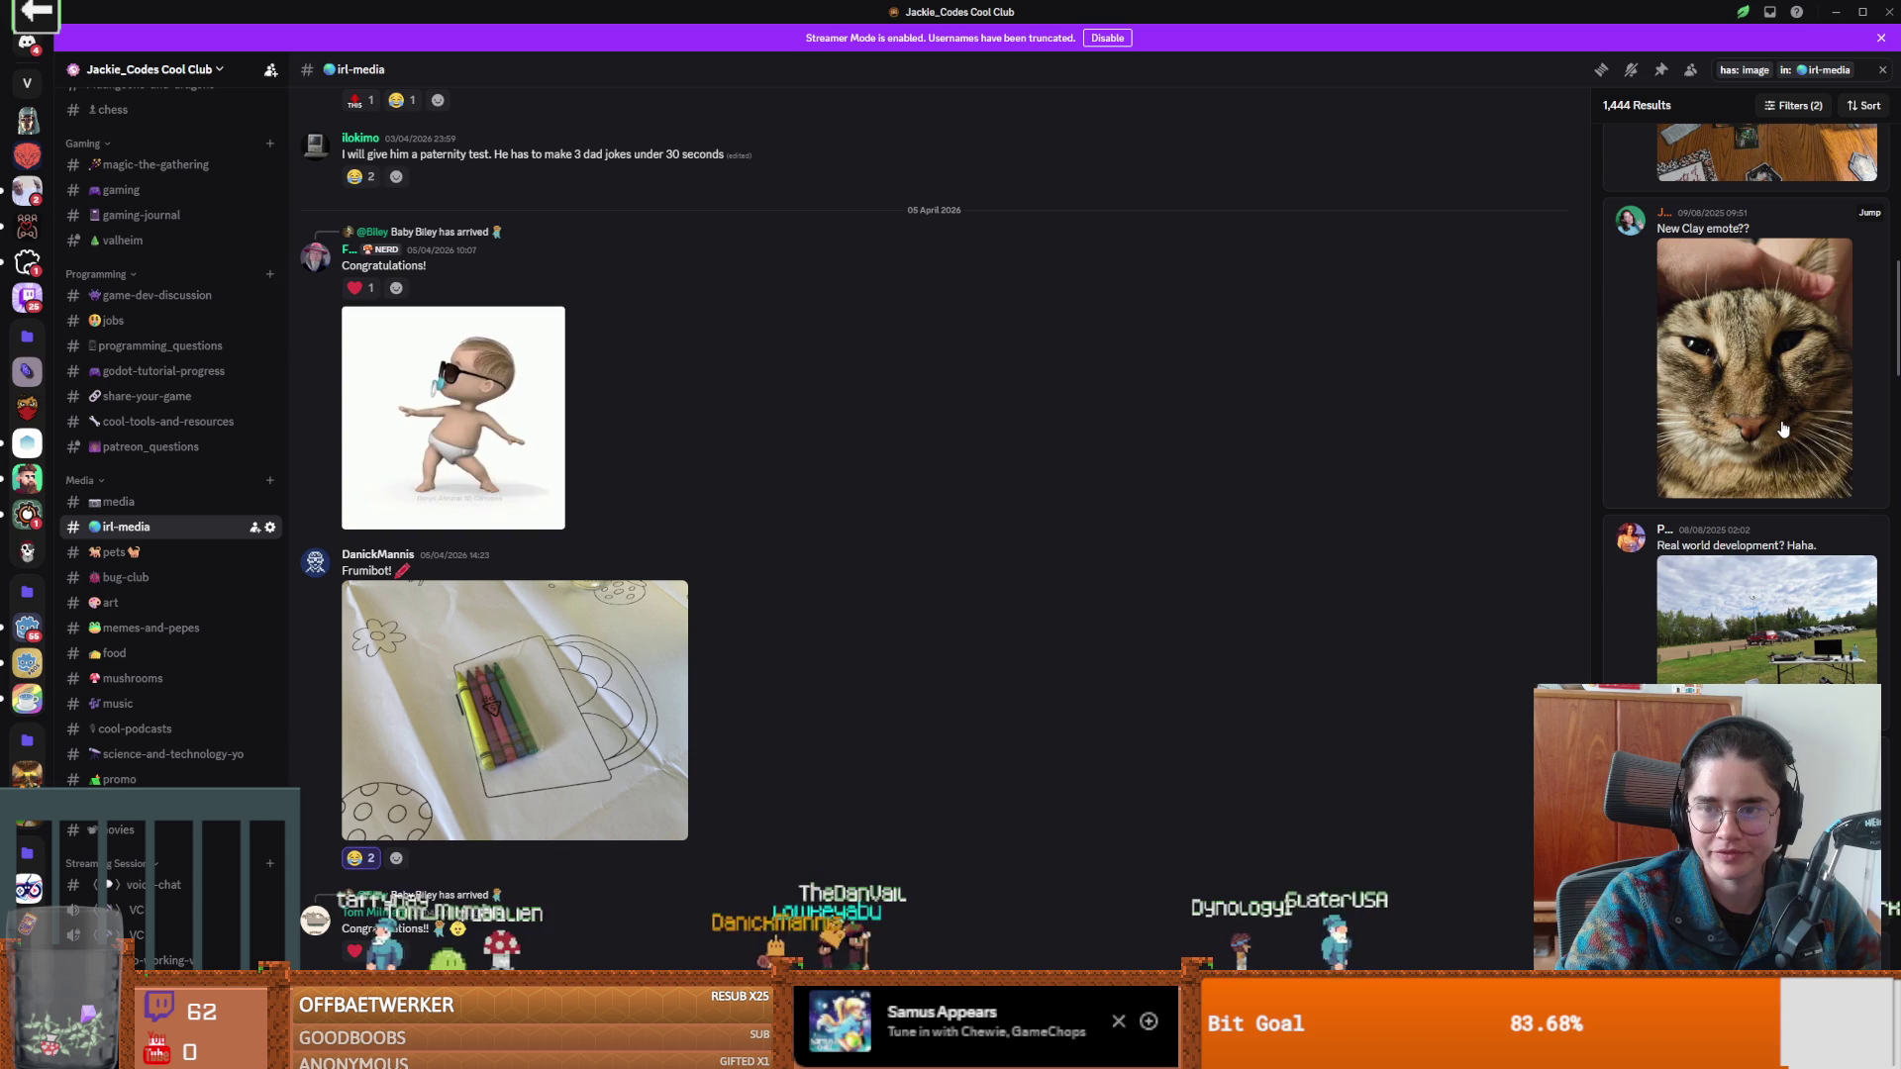
pyautogui.scroll(-5, 1780, 425)
pyautogui.scroll(5, 1779, 424)
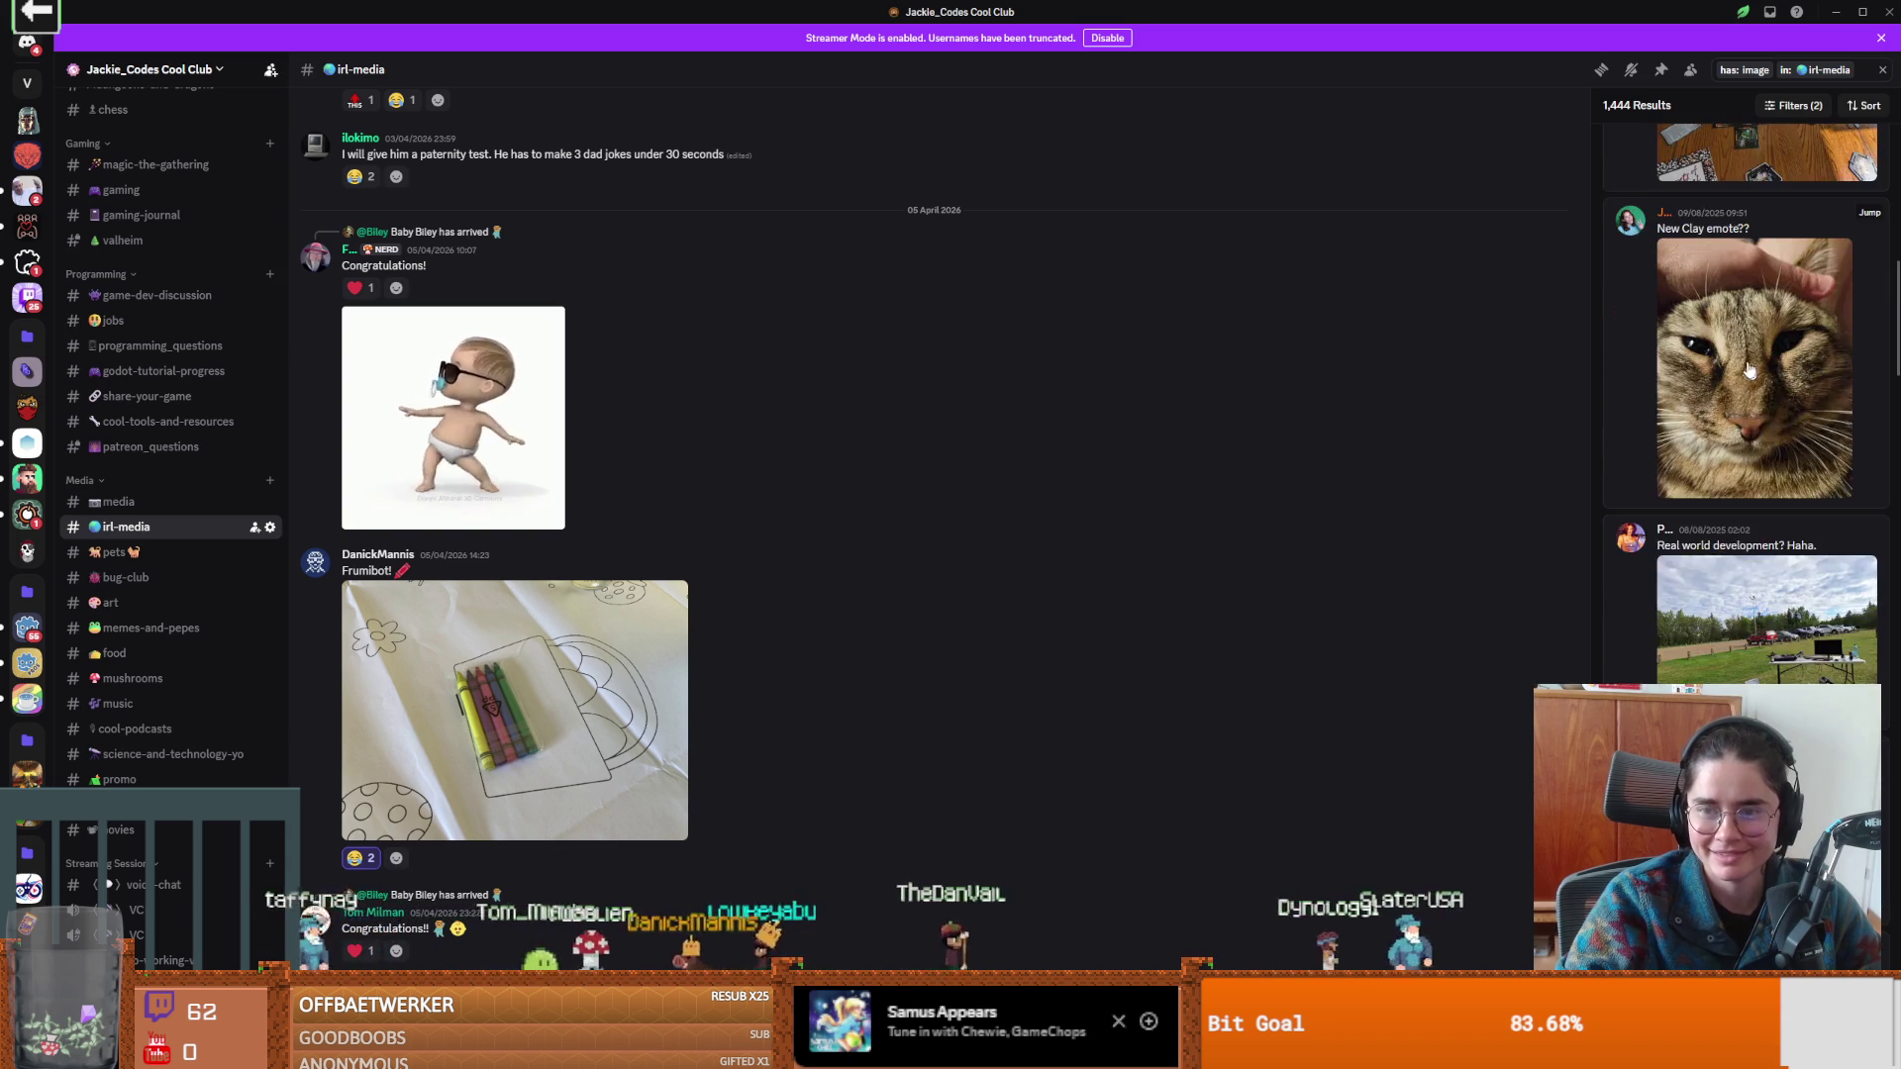
pyautogui.click(1772, 396)
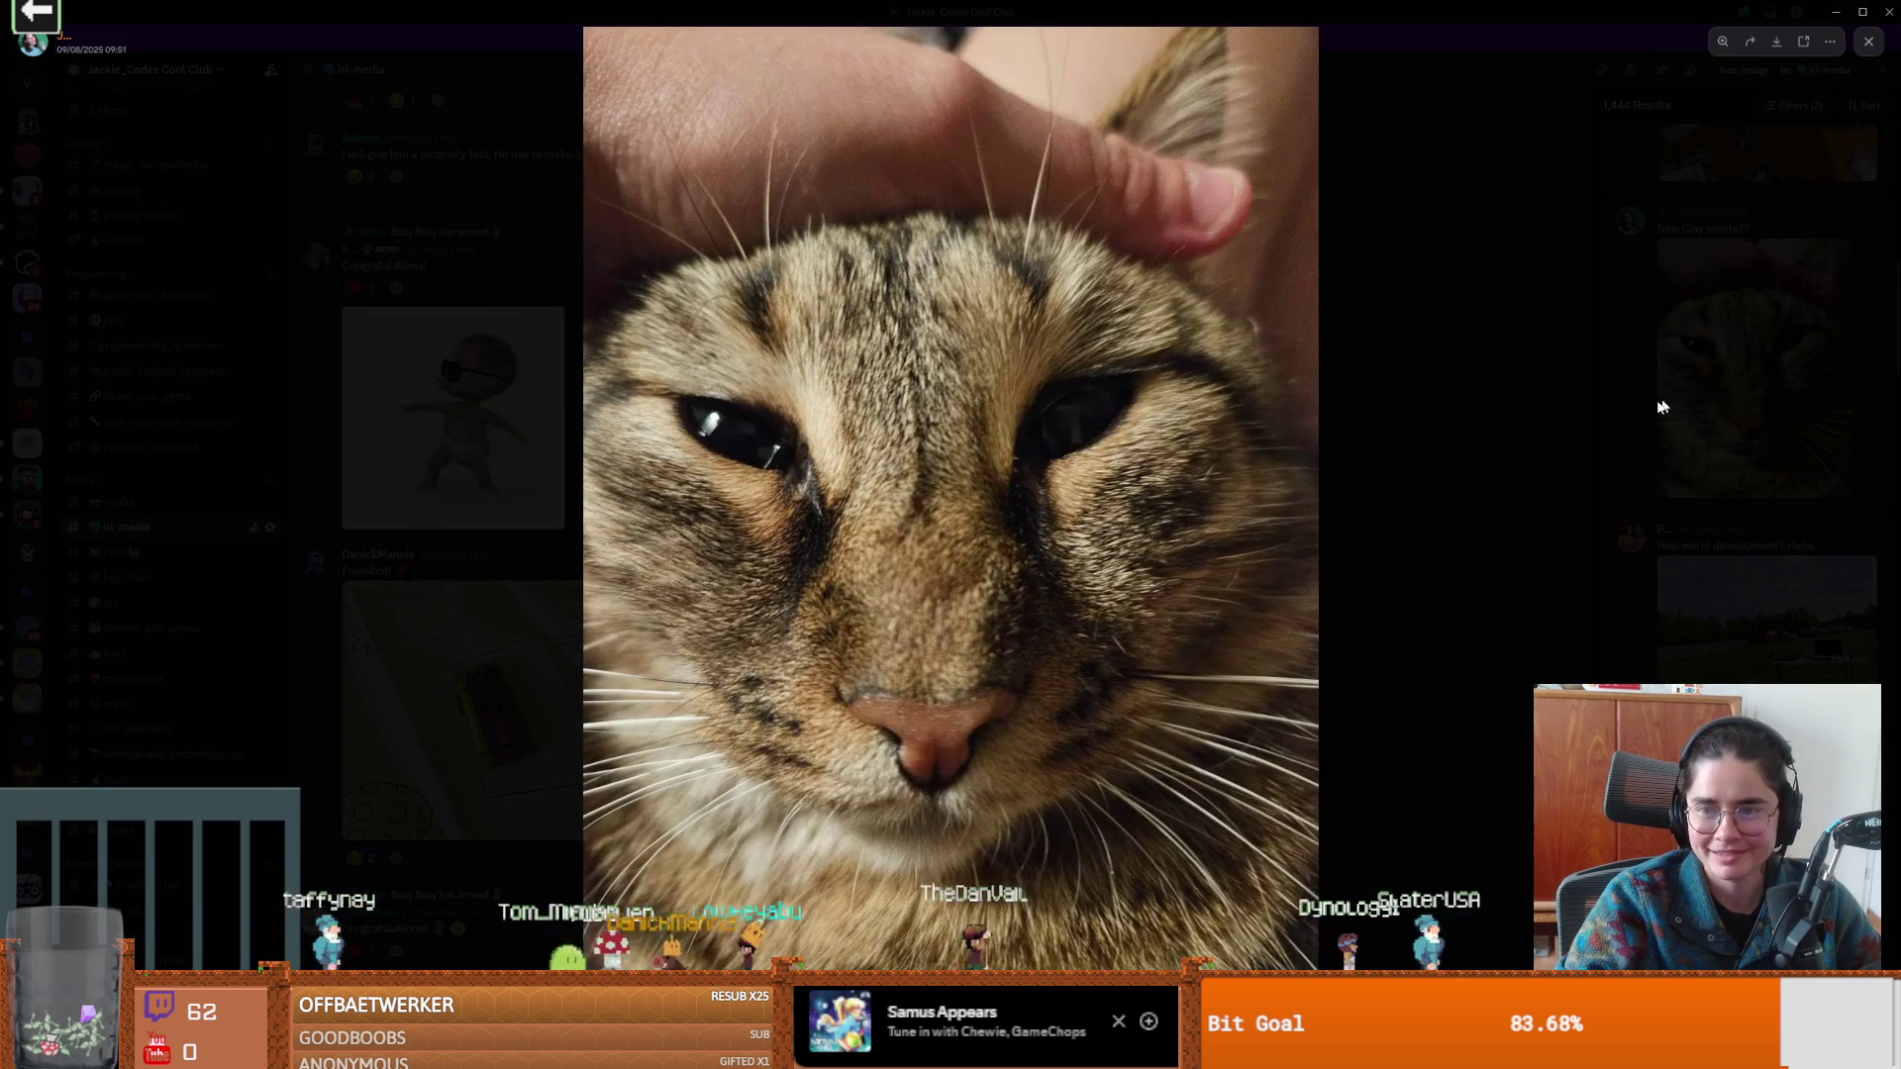
pyautogui.click(1500, 258)
# Back in Aseprite, paint-bucket the cats' white areas with a tan orange-brown.
pyautogui.hotkey('alt', 'Tab')
pyautogui.scroll(2, 1260, 409)
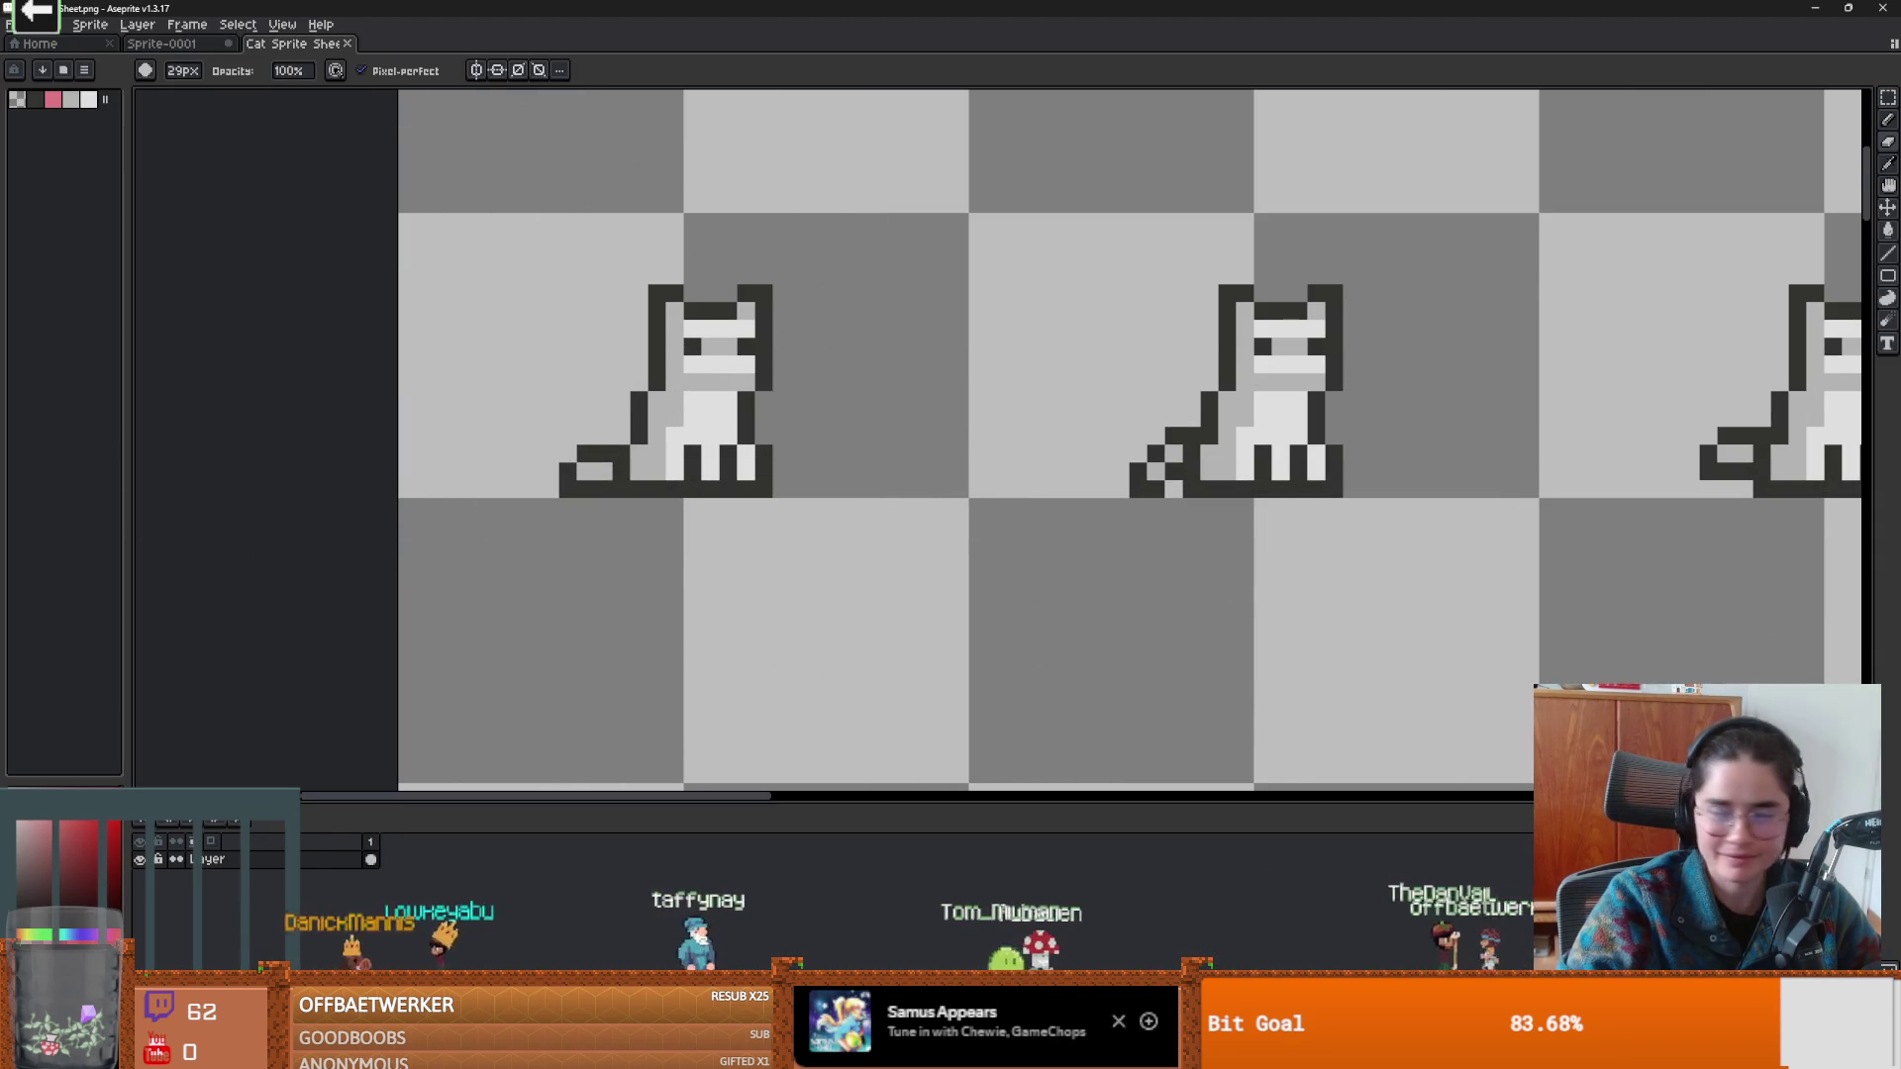
pyautogui.moveTo(72, 934); pyautogui.dragTo(30, 934)
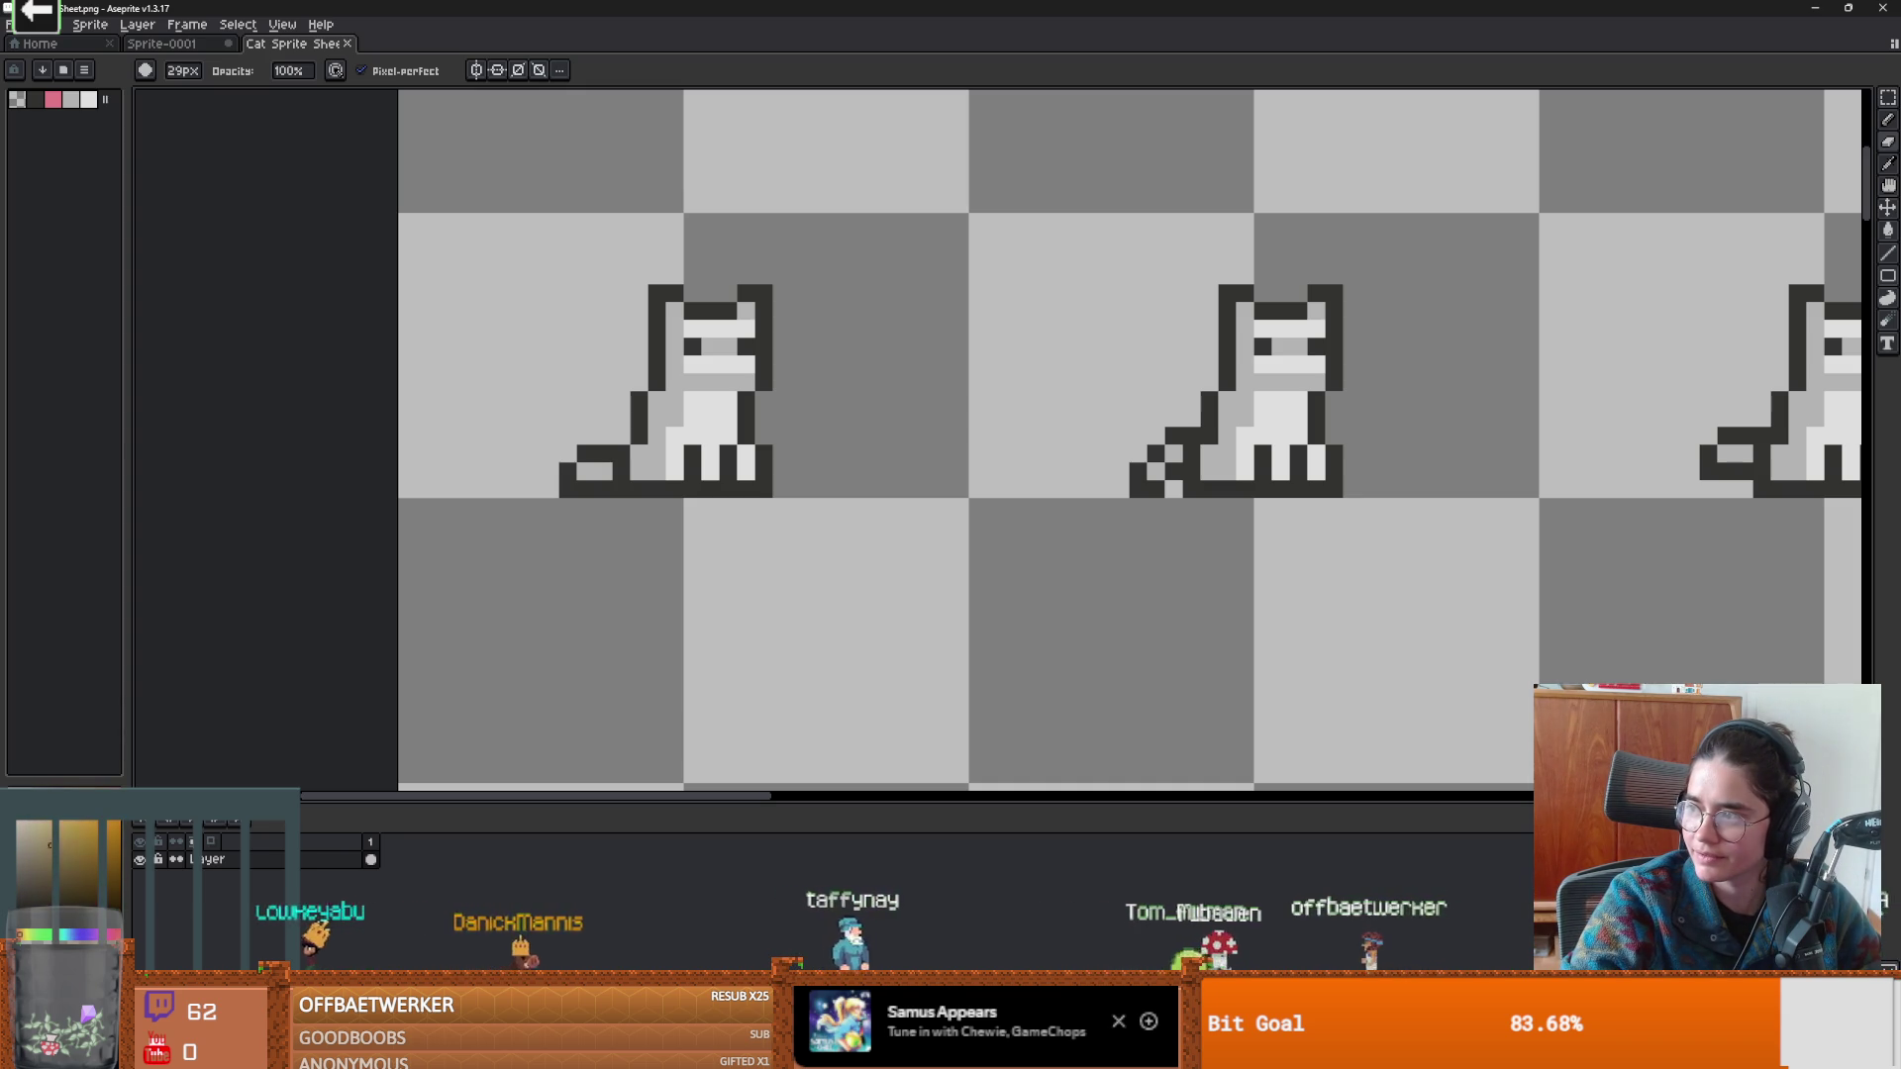
pyautogui.press('g')
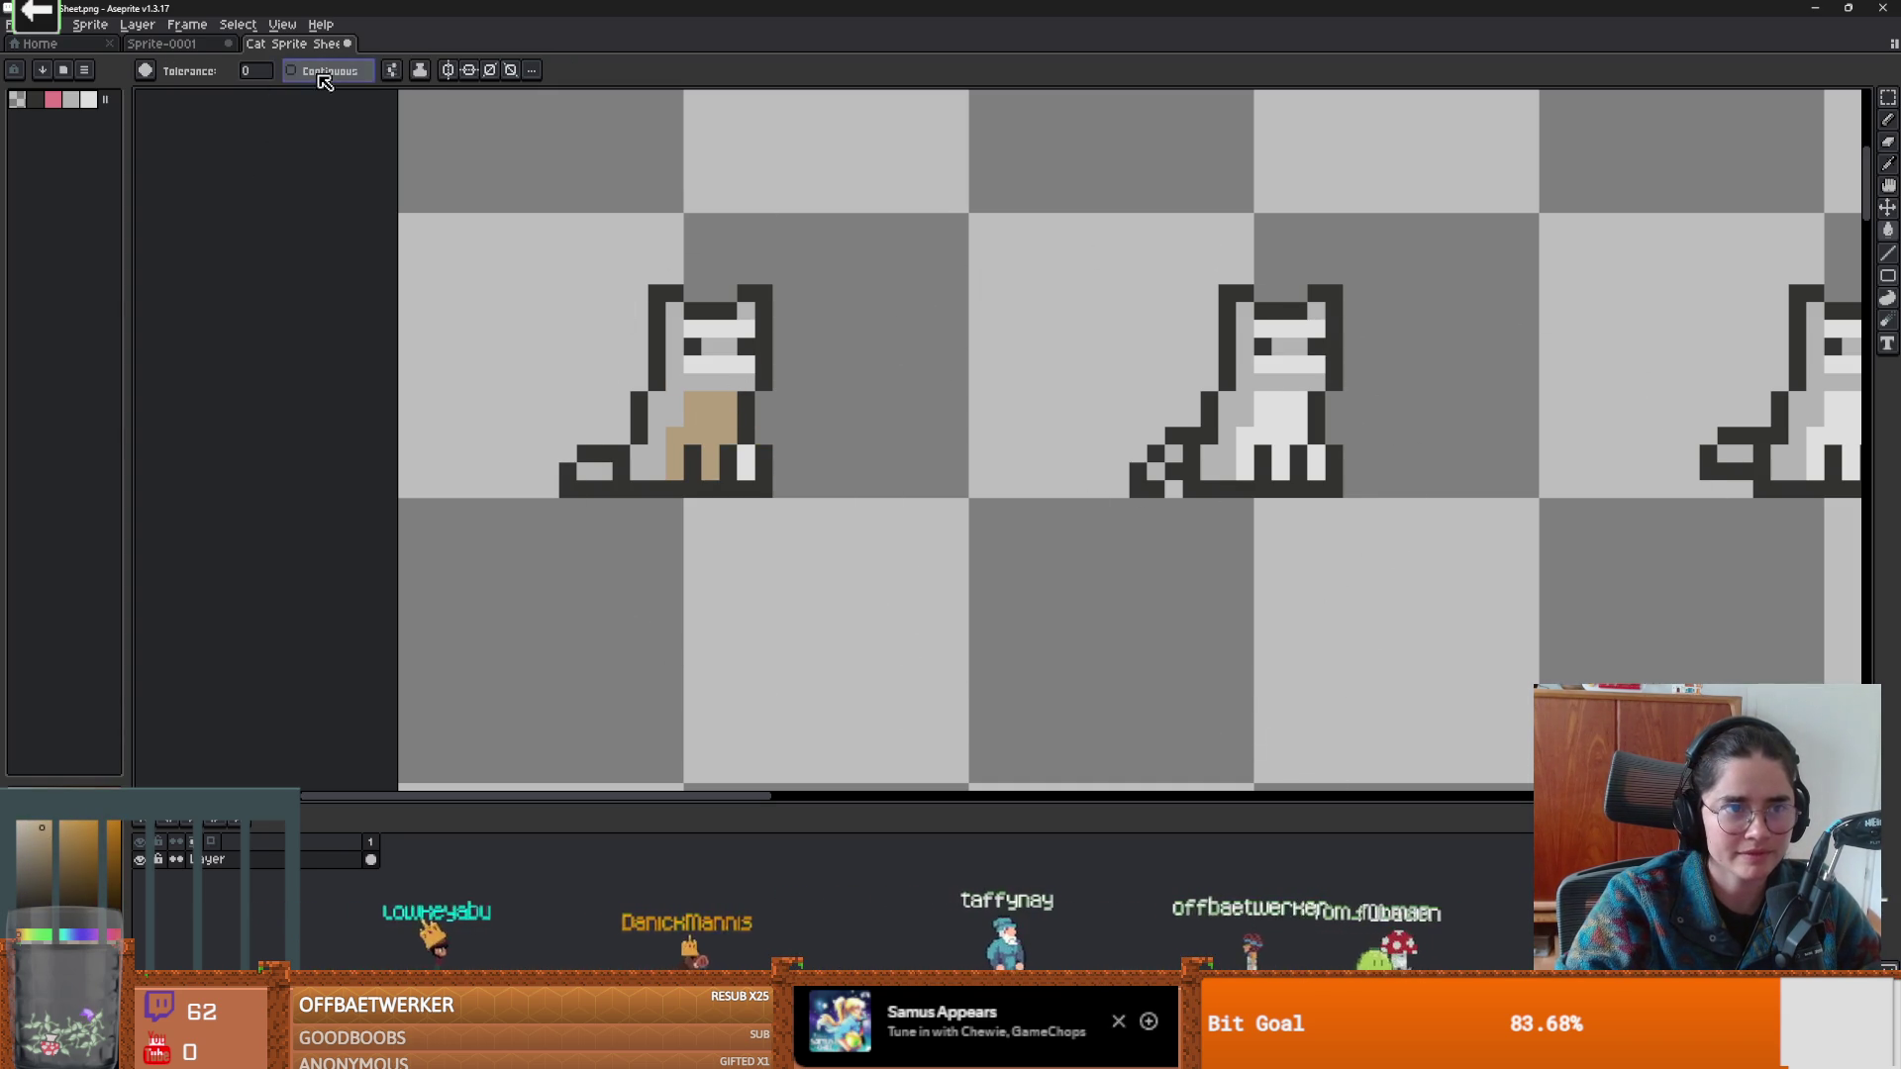
pyautogui.click(726, 329)
pyautogui.scroll(-3, 726, 329)
pyautogui.scroll(2, 938, 461)
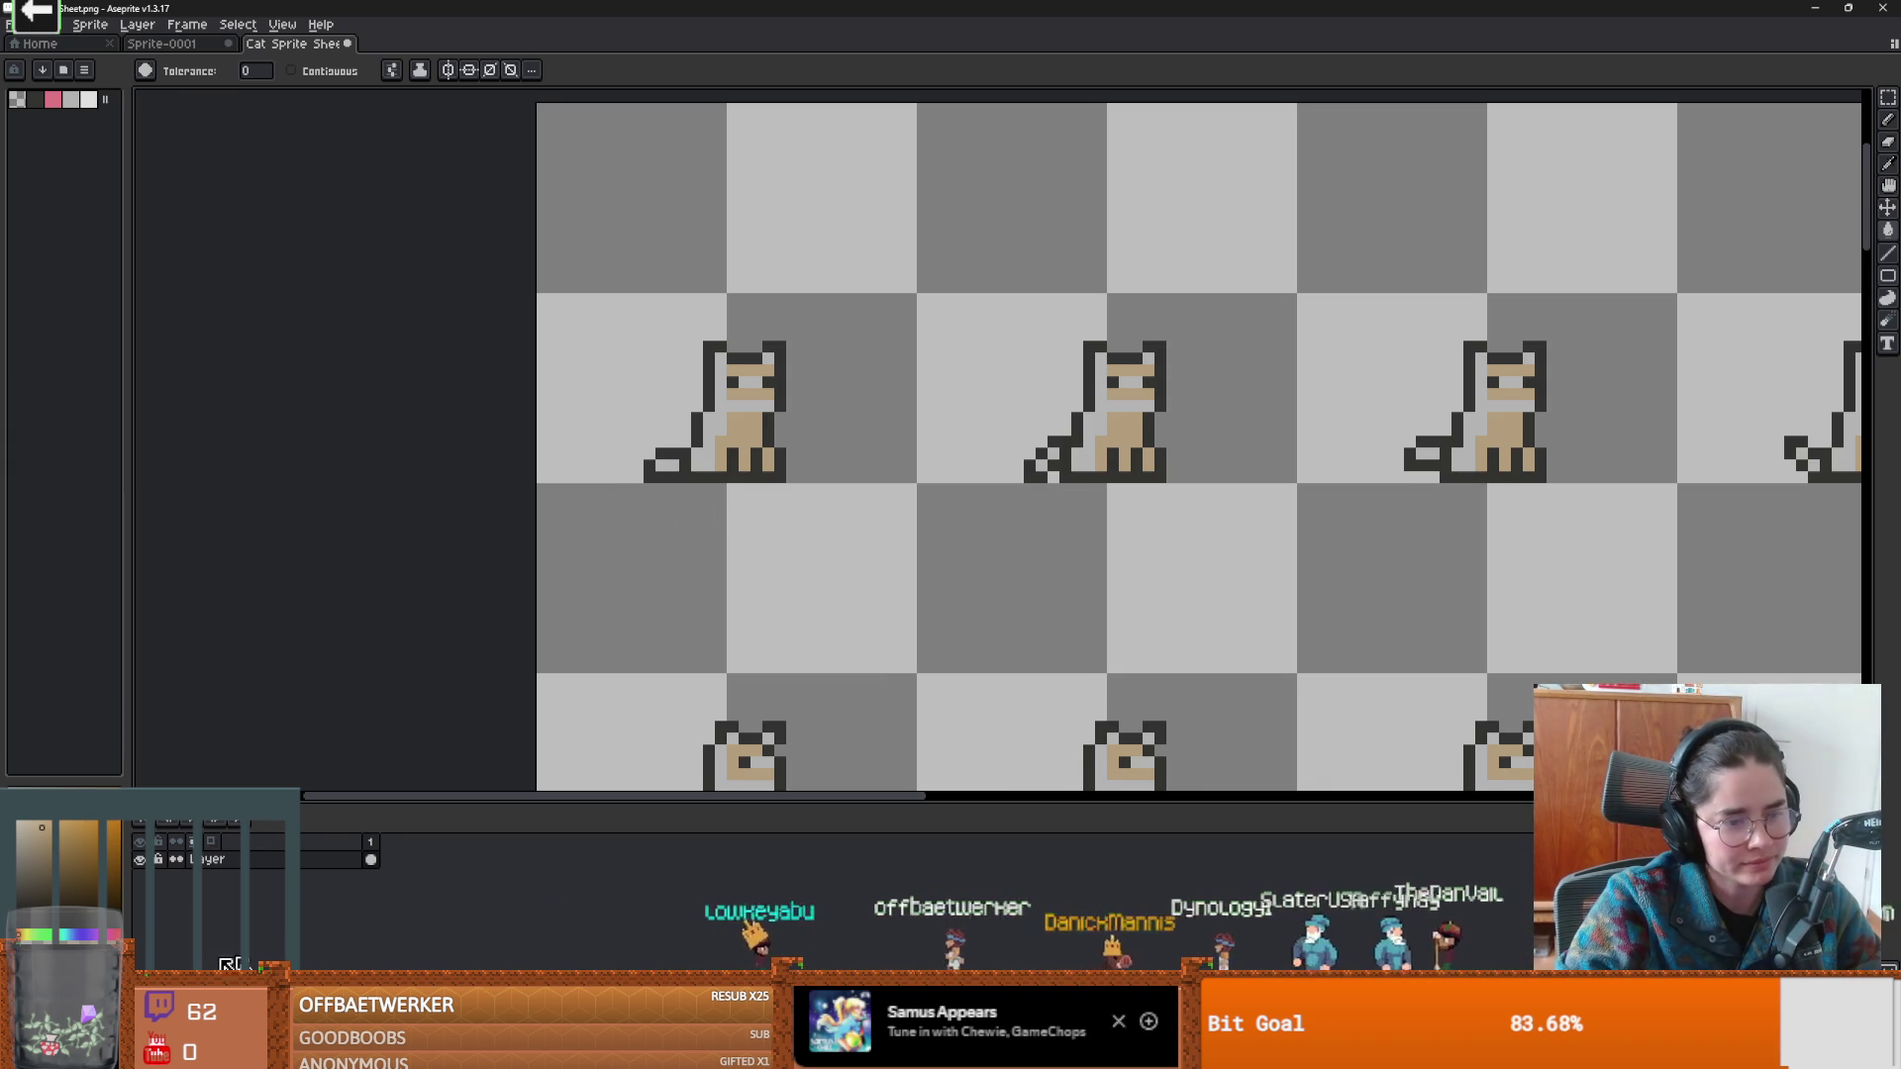
# Adjust the brown shade and pencil a dark row across a cat's lower face.
pyautogui.click(76, 889)
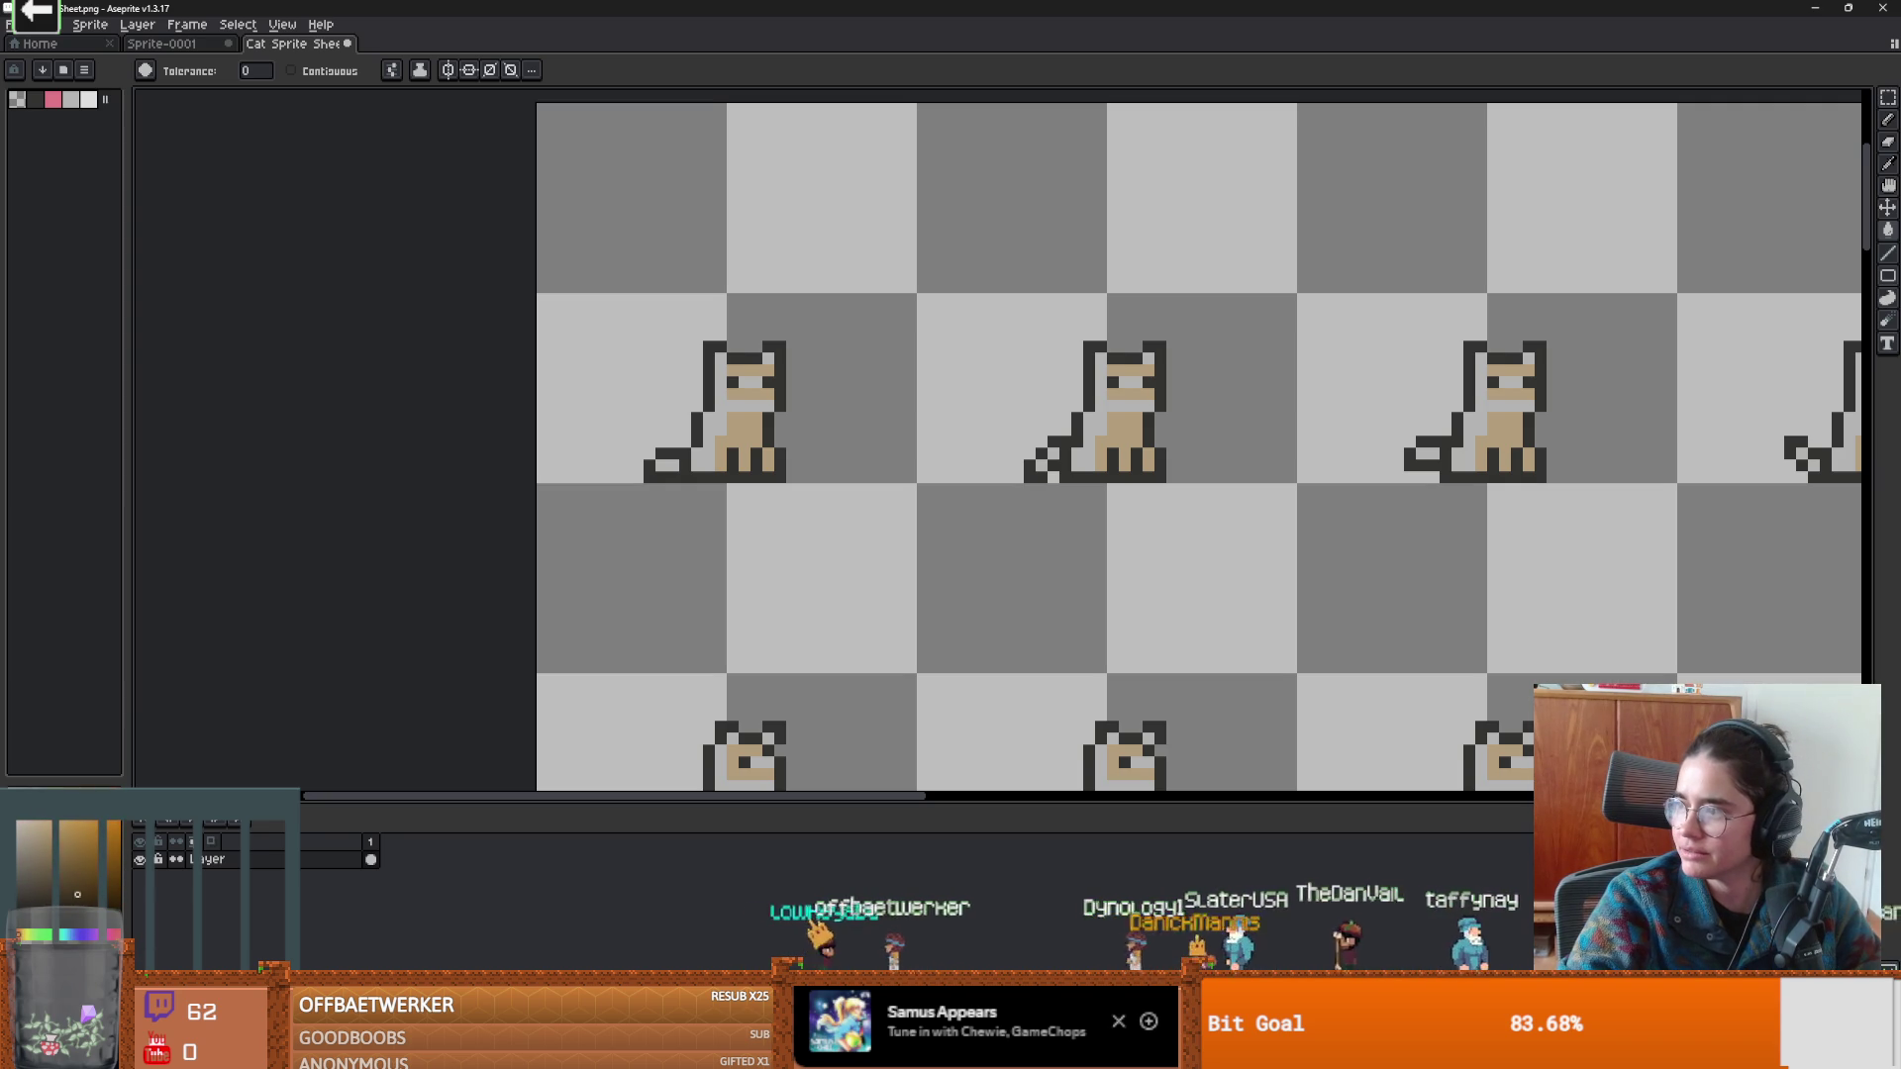
pyautogui.scroll(-1, 792, 416)
pyautogui.scroll(1, 861, 426)
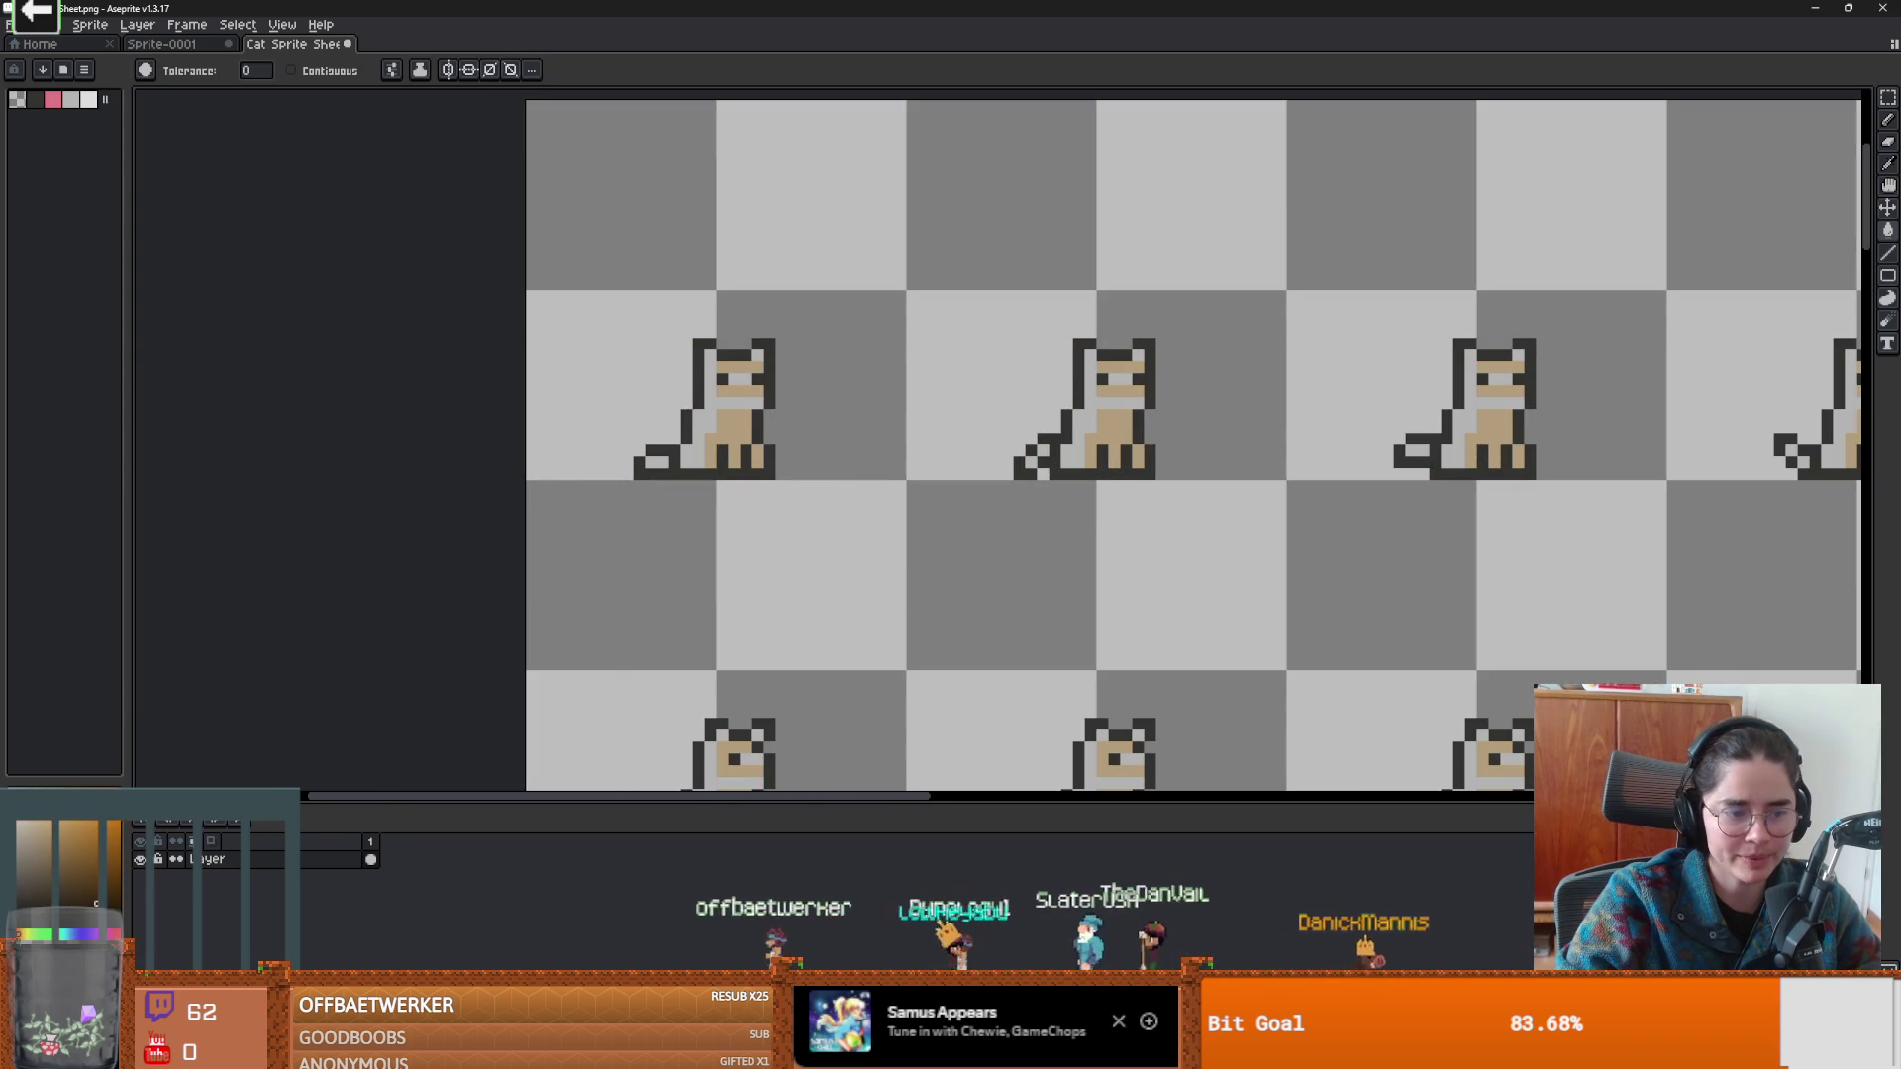
pyautogui.click(77, 889)
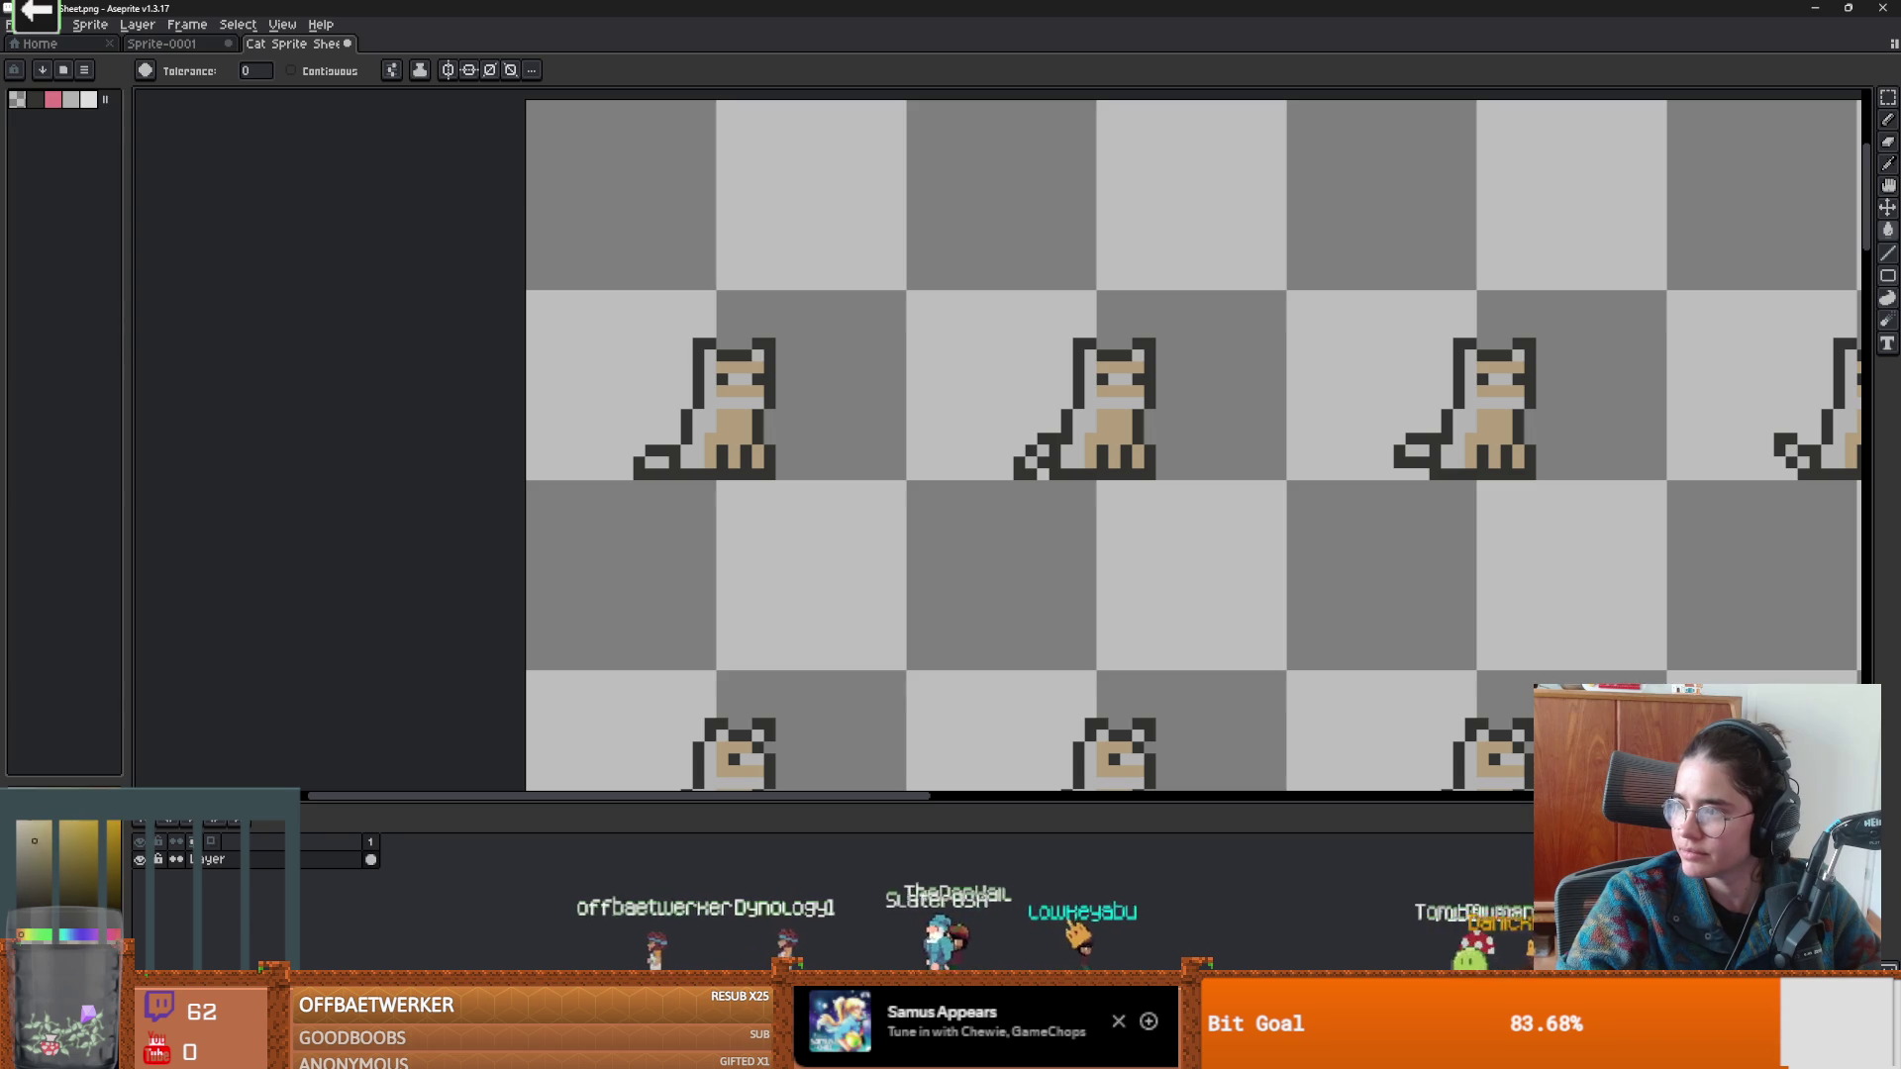
pyautogui.scroll(-3, 1088, 389)
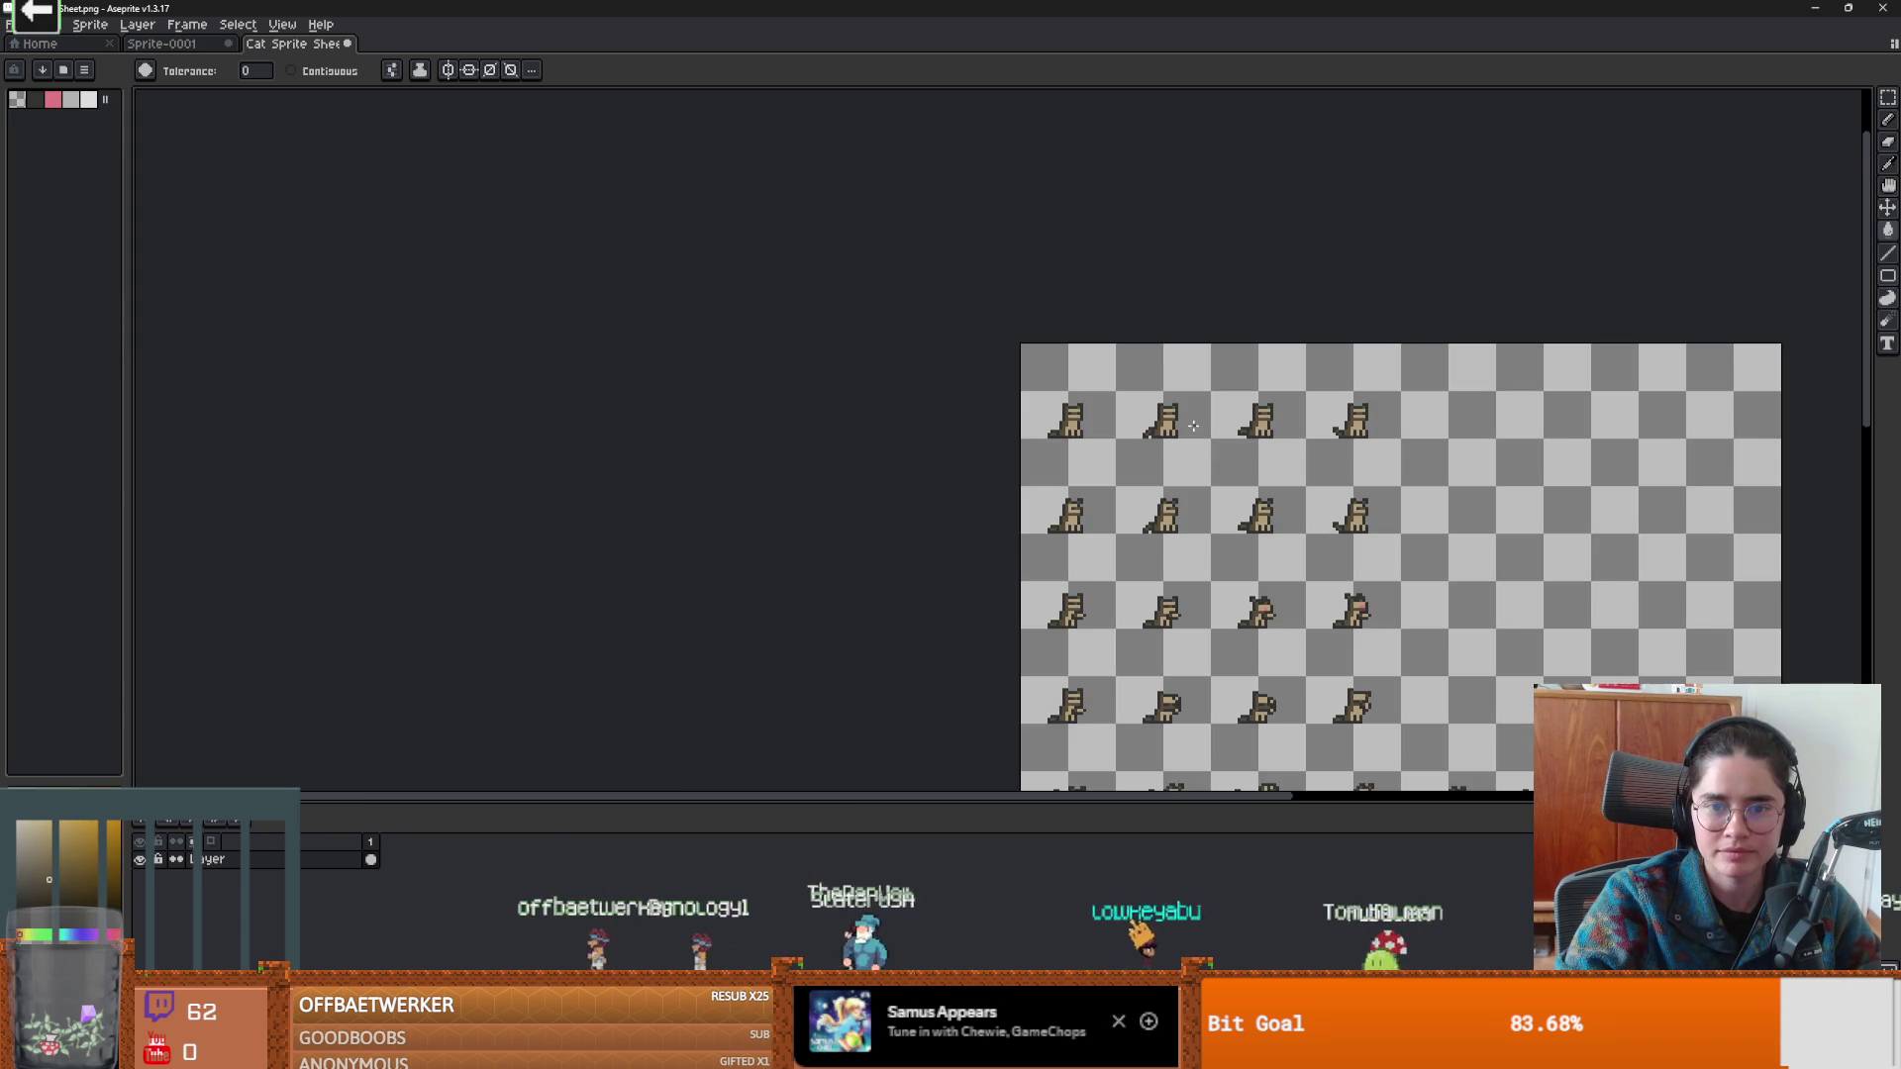
pyautogui.press('v')
pyautogui.scroll(5, 1250, 290)
pyautogui.press('w')
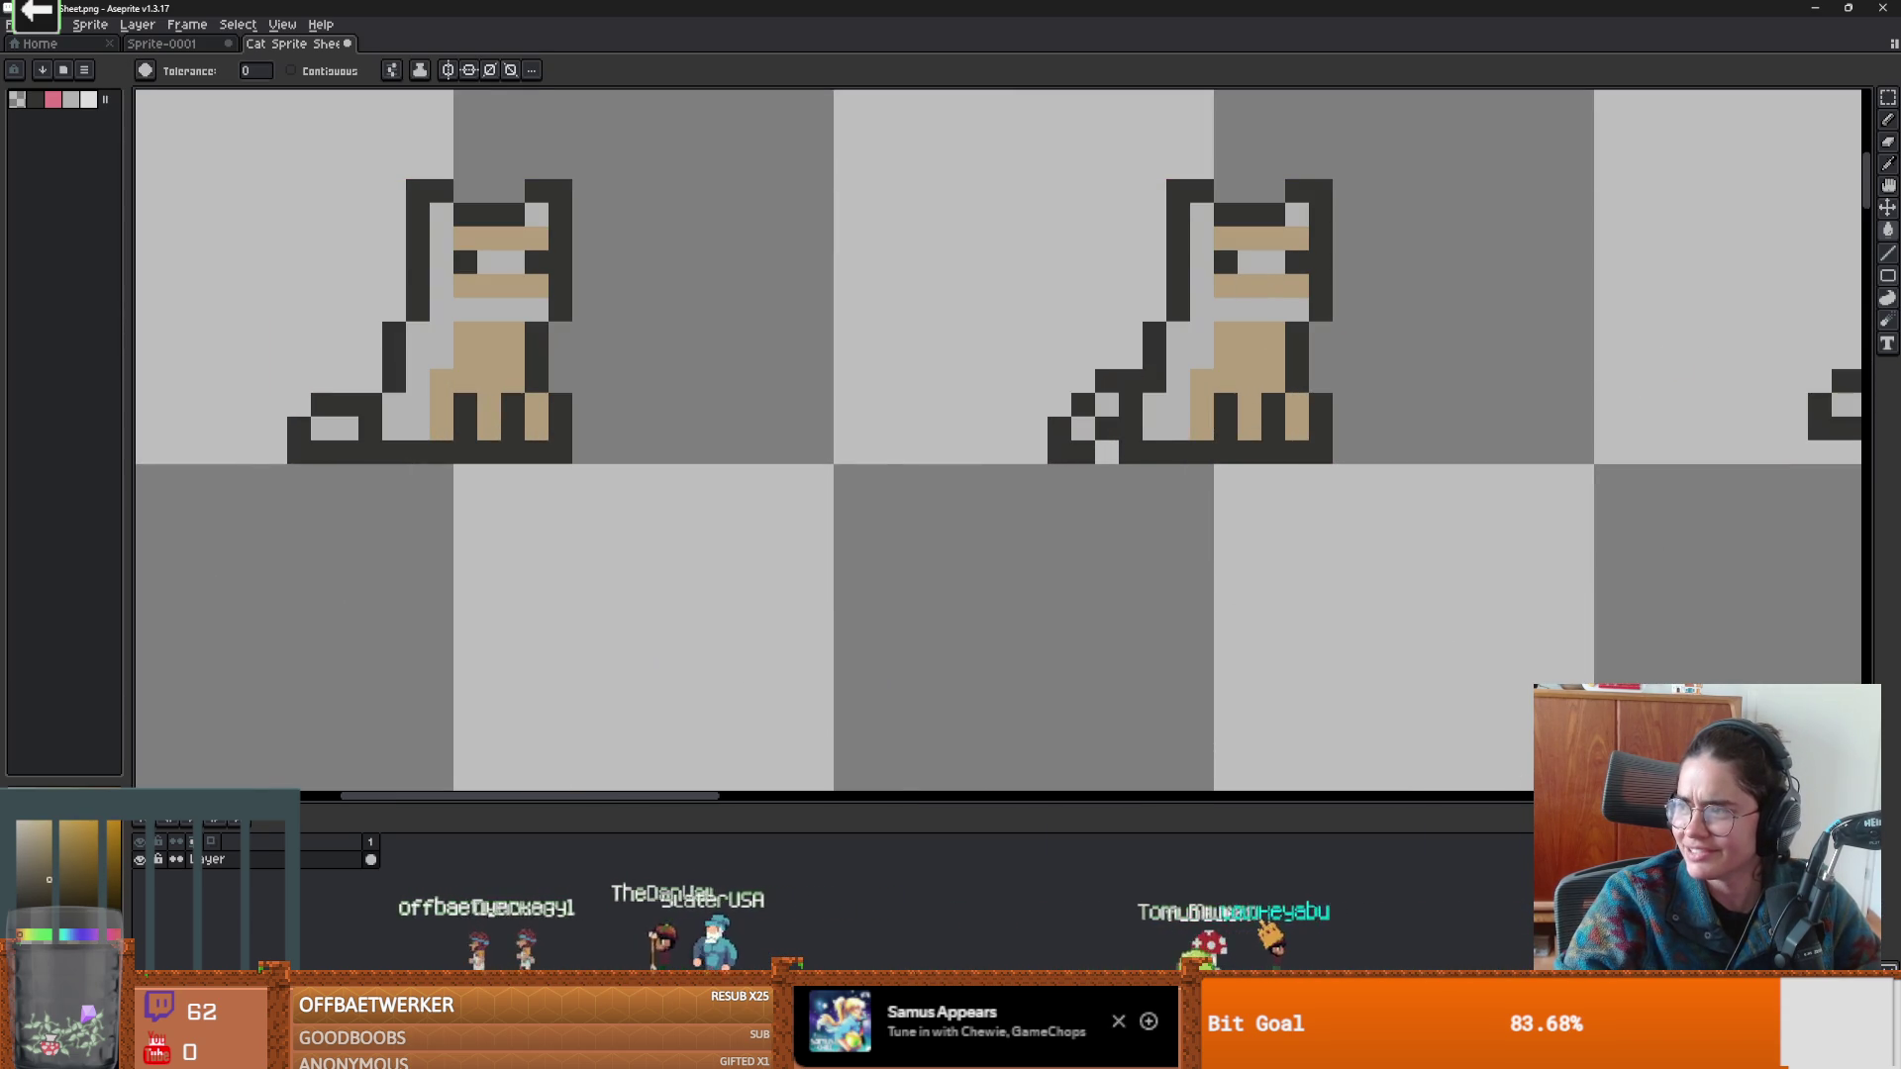
pyautogui.press('b')
pyautogui.moveTo(1270, 301); pyautogui.dragTo(1242, 291)
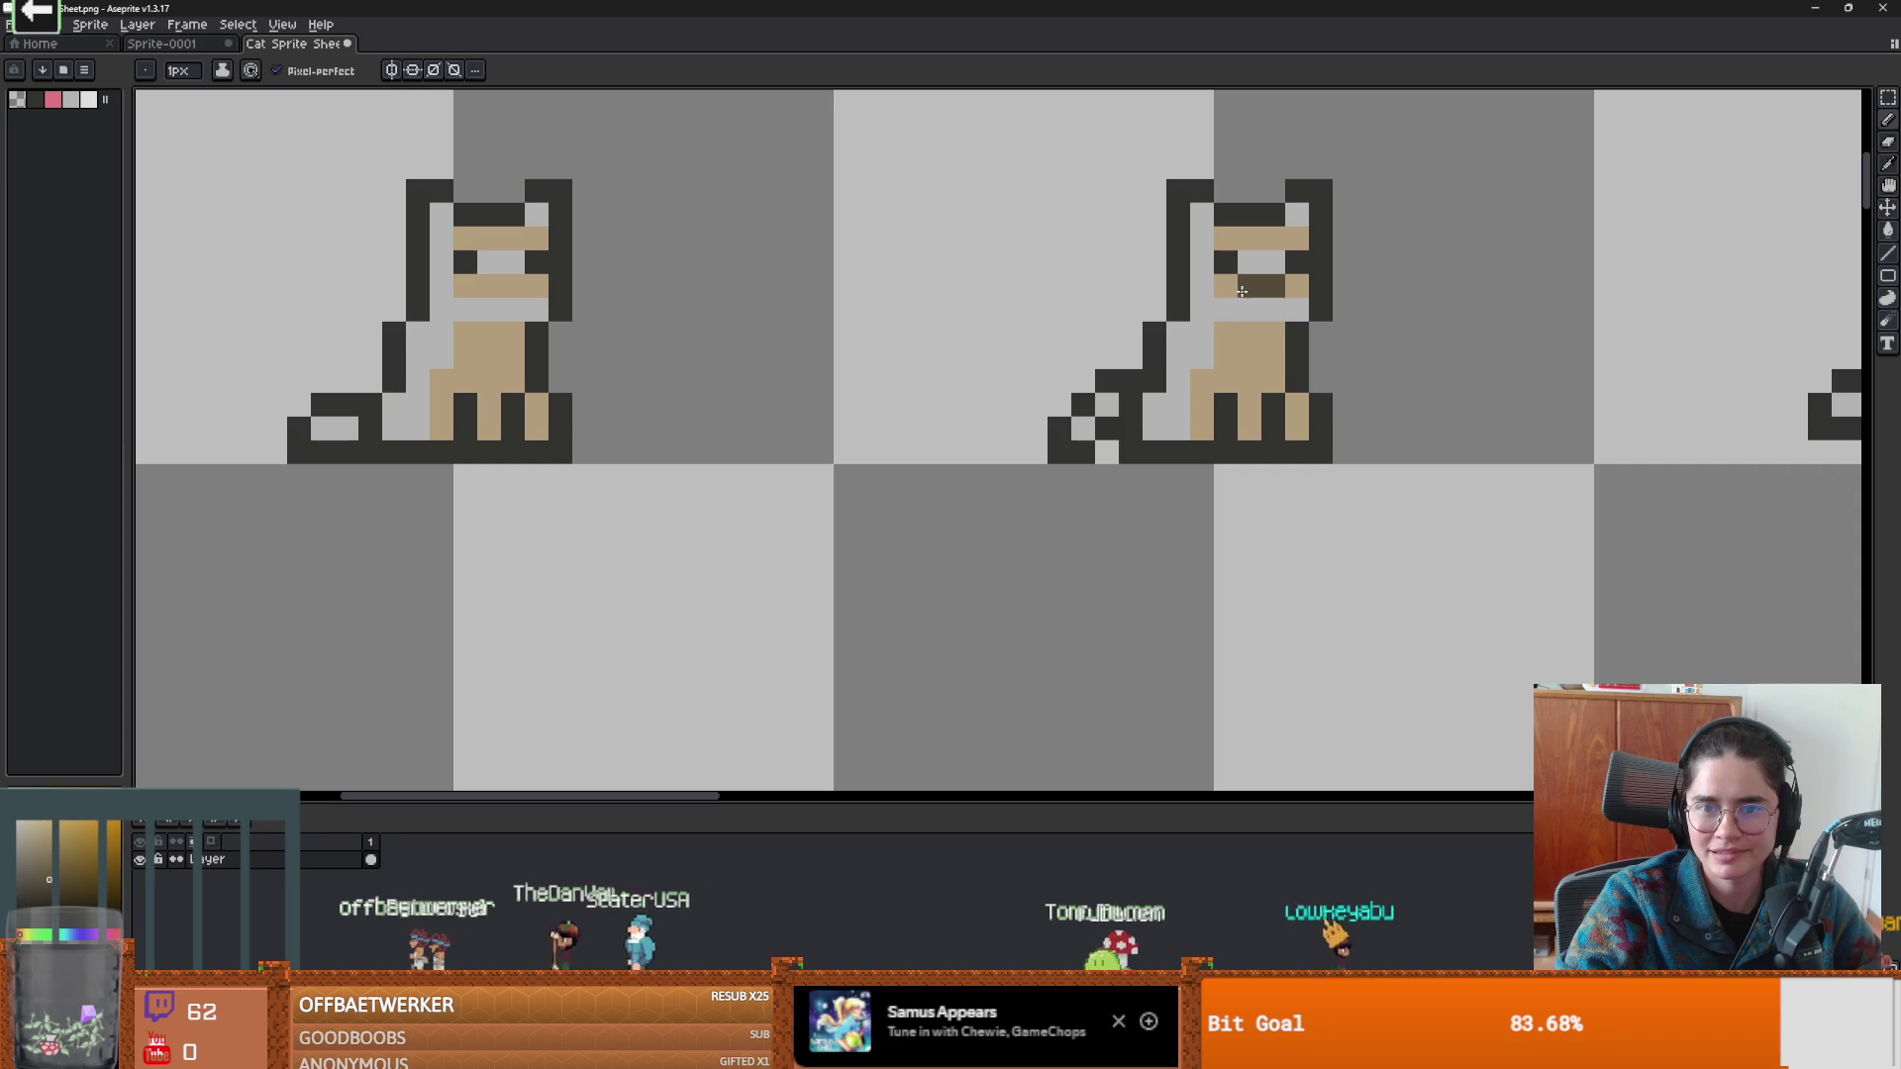
pyautogui.scroll(-3, 1287, 307)
pyautogui.scroll(3, 1486, 297)
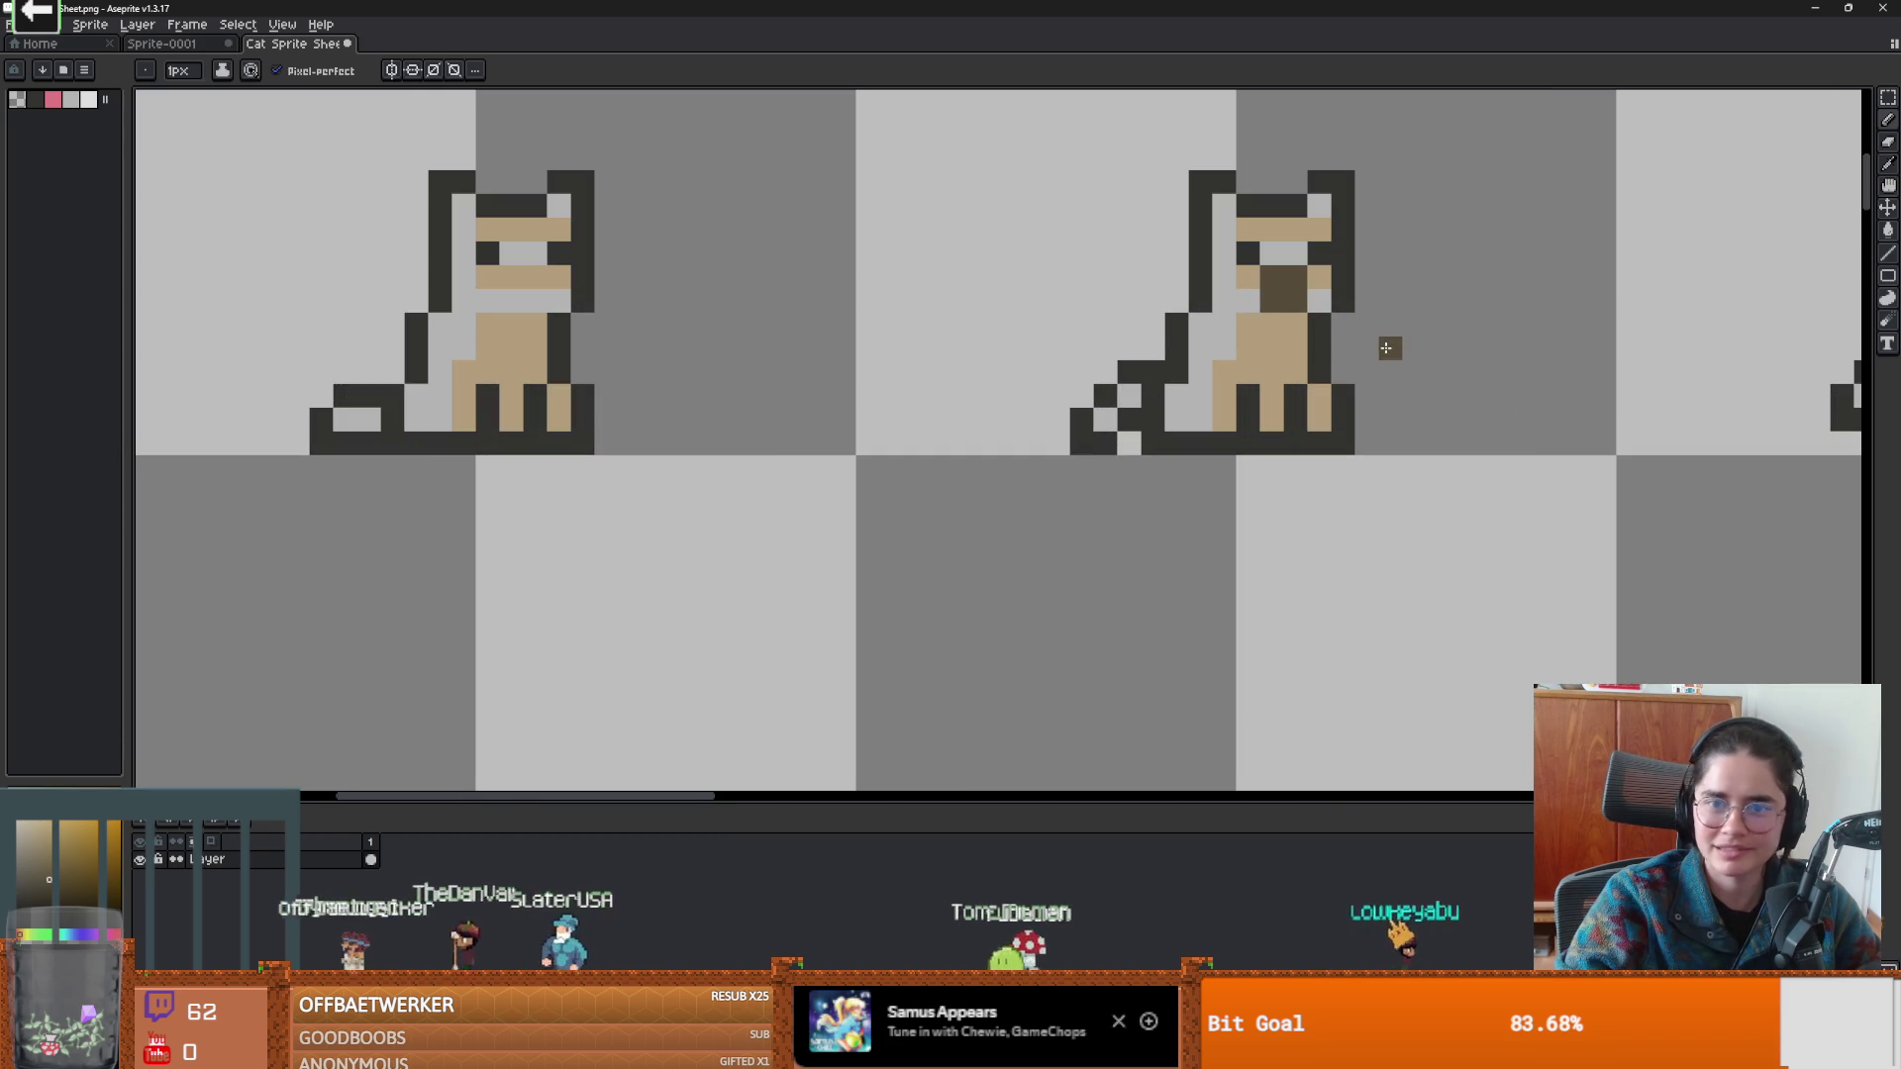
# Undo the mouth row and tan fill, then bucket-fill both cats' bodies dark brown.
pyautogui.hotkey('ctrl', 'z')
pyautogui.press('v')
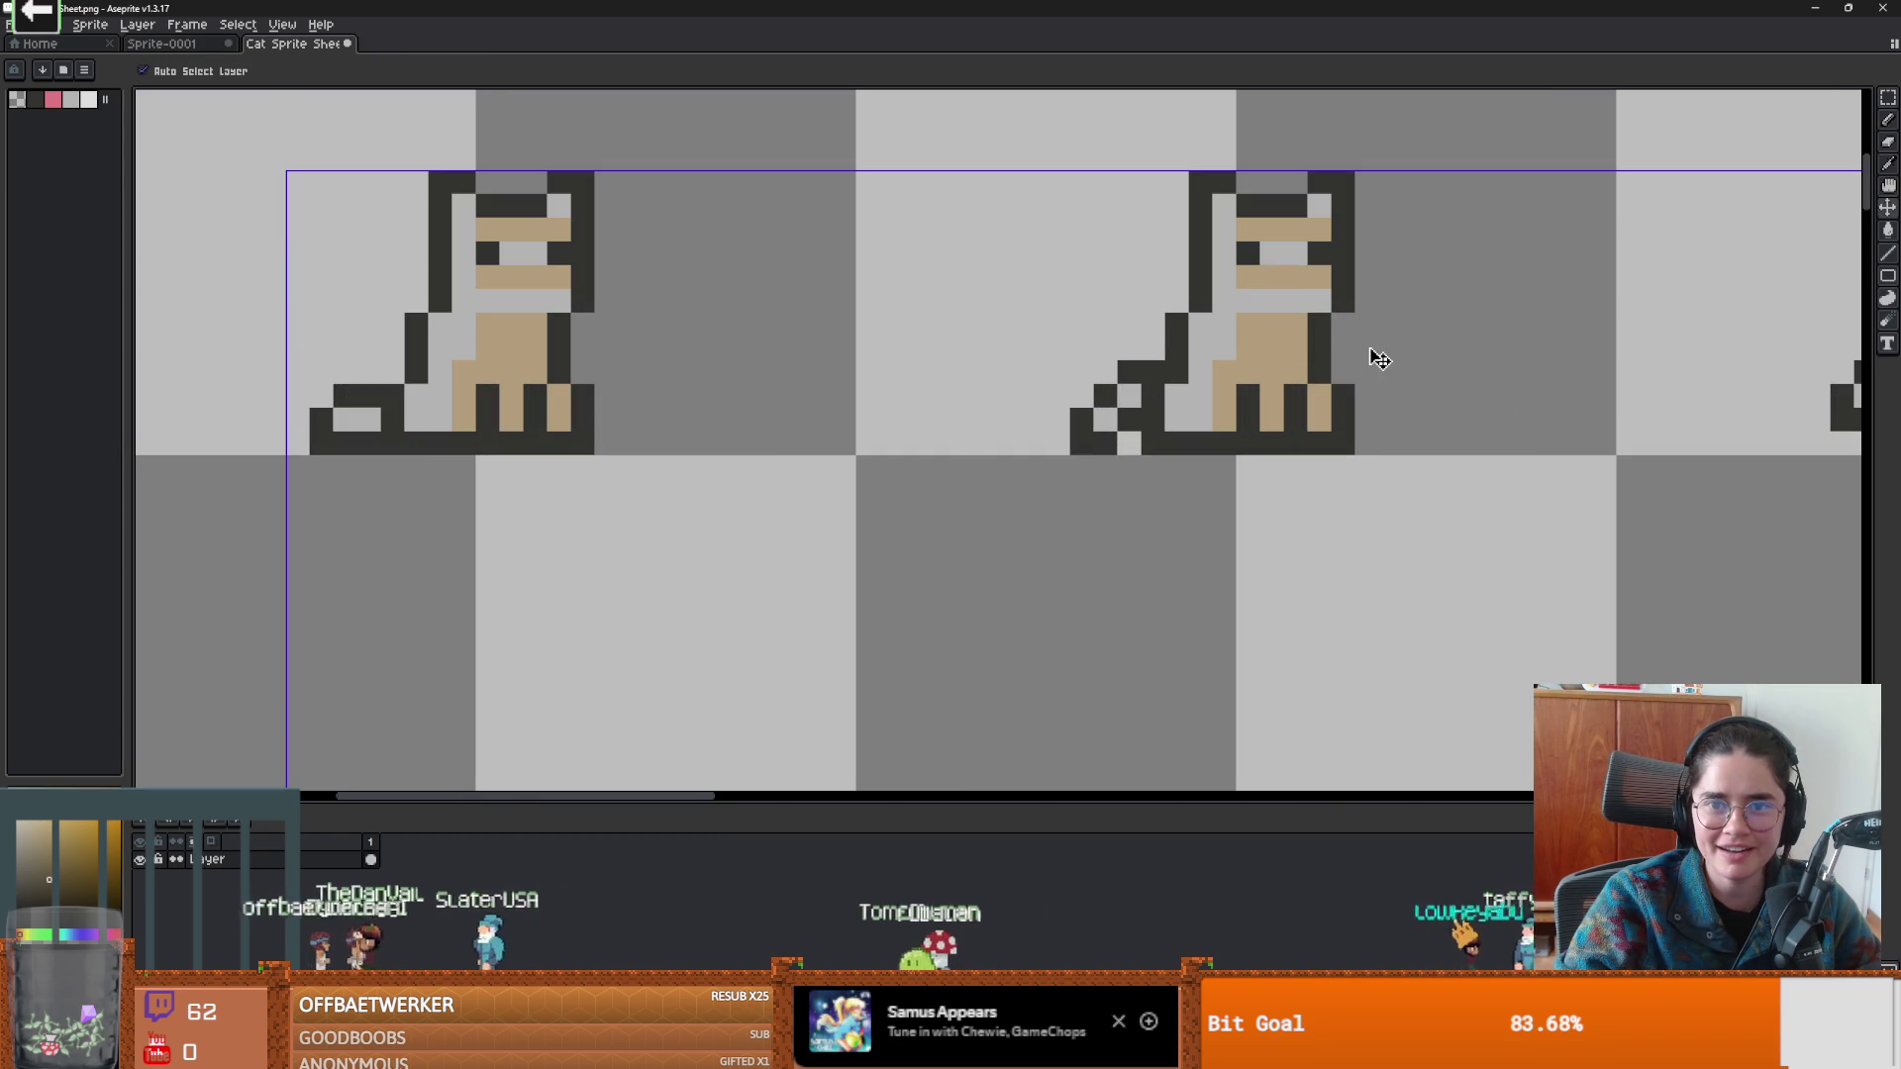
pyautogui.hotkey('ctrl', 'z')
pyautogui.press('b')
pyautogui.hotkey('ctrl', 'z')
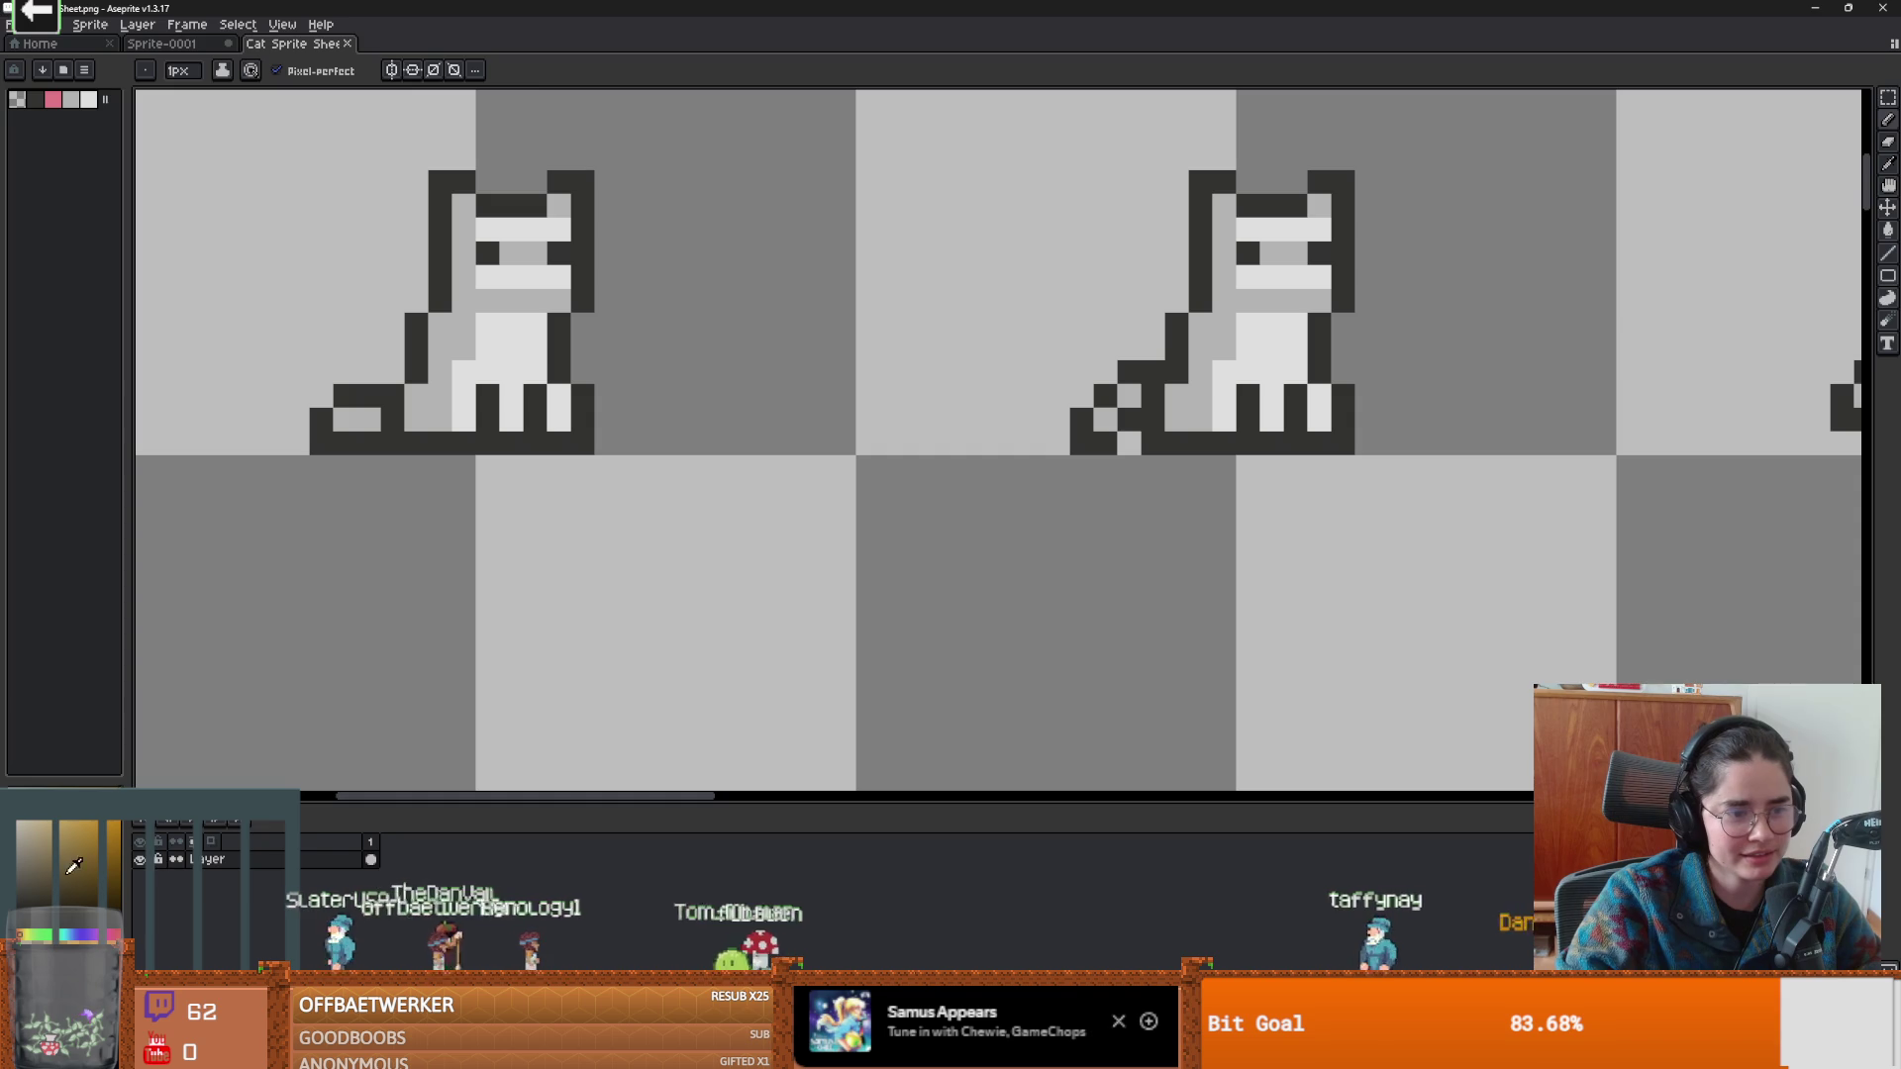
pyautogui.press('g')
pyautogui.click(515, 376)
# Fill both cats' light interiors dark and place a yellow eye pixel on one cat.
pyautogui.scroll(-1, 634, 467)
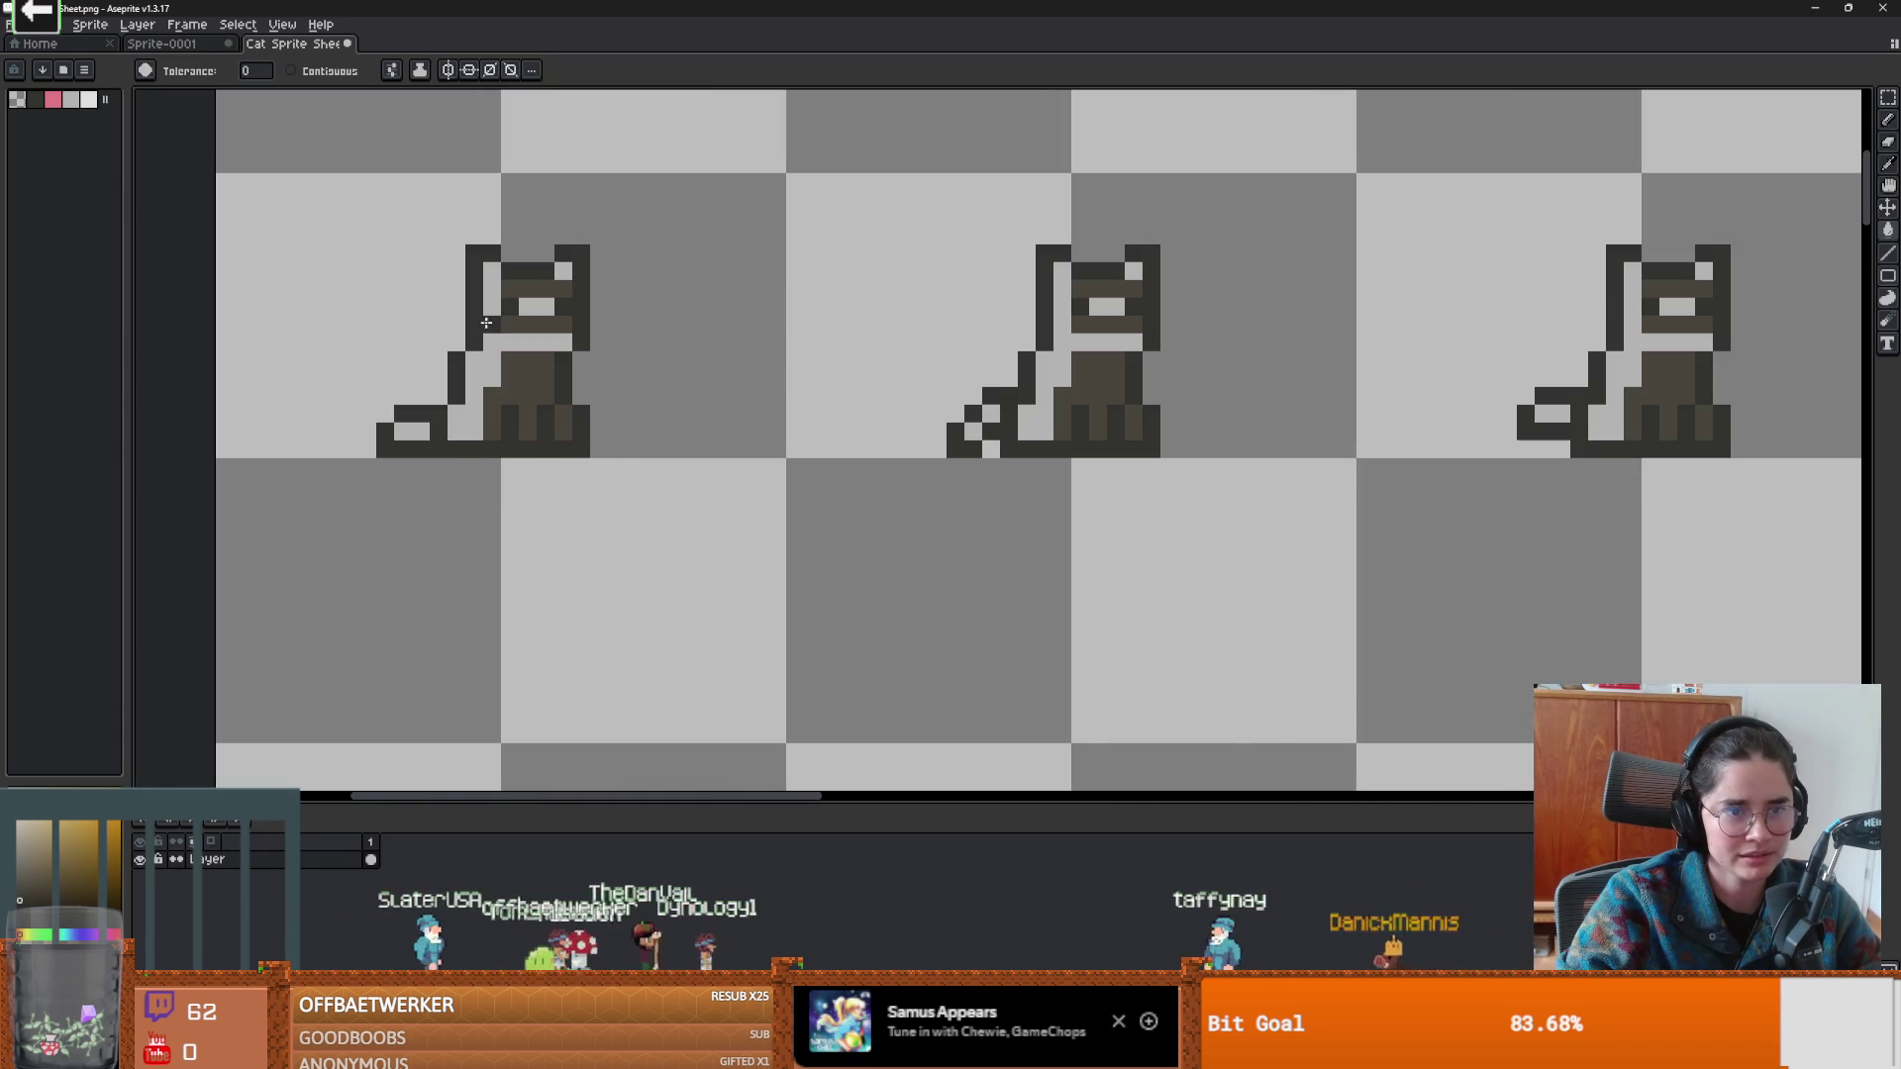
pyautogui.click(480, 425)
pyautogui.scroll(-1, 535, 455)
pyautogui.scroll(3, 396, 607)
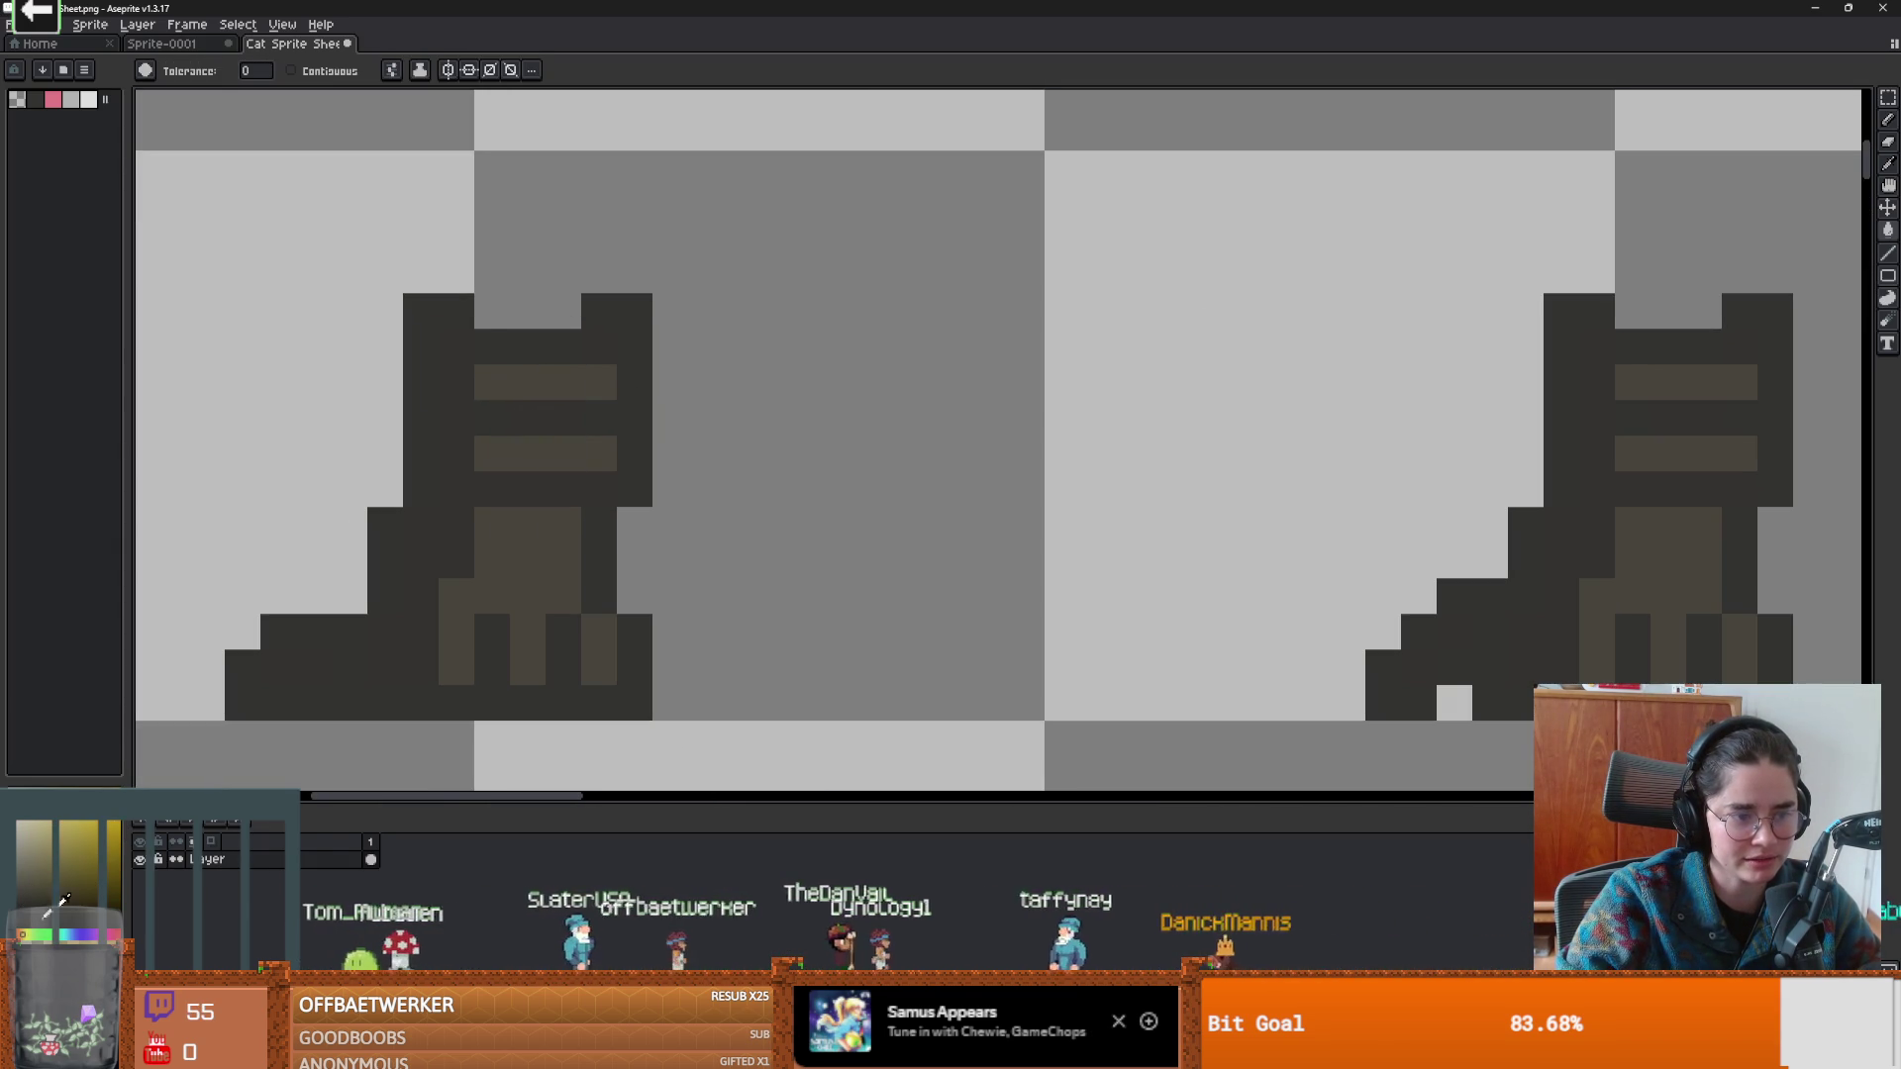
pyautogui.press('b')
pyautogui.click(525, 416)
# Undo the eye pixel, dark fill and yellow outlines to restore the white cats.
pyautogui.hotkey('ctrl', 'z')
pyautogui.scroll(-5, 794, 299)
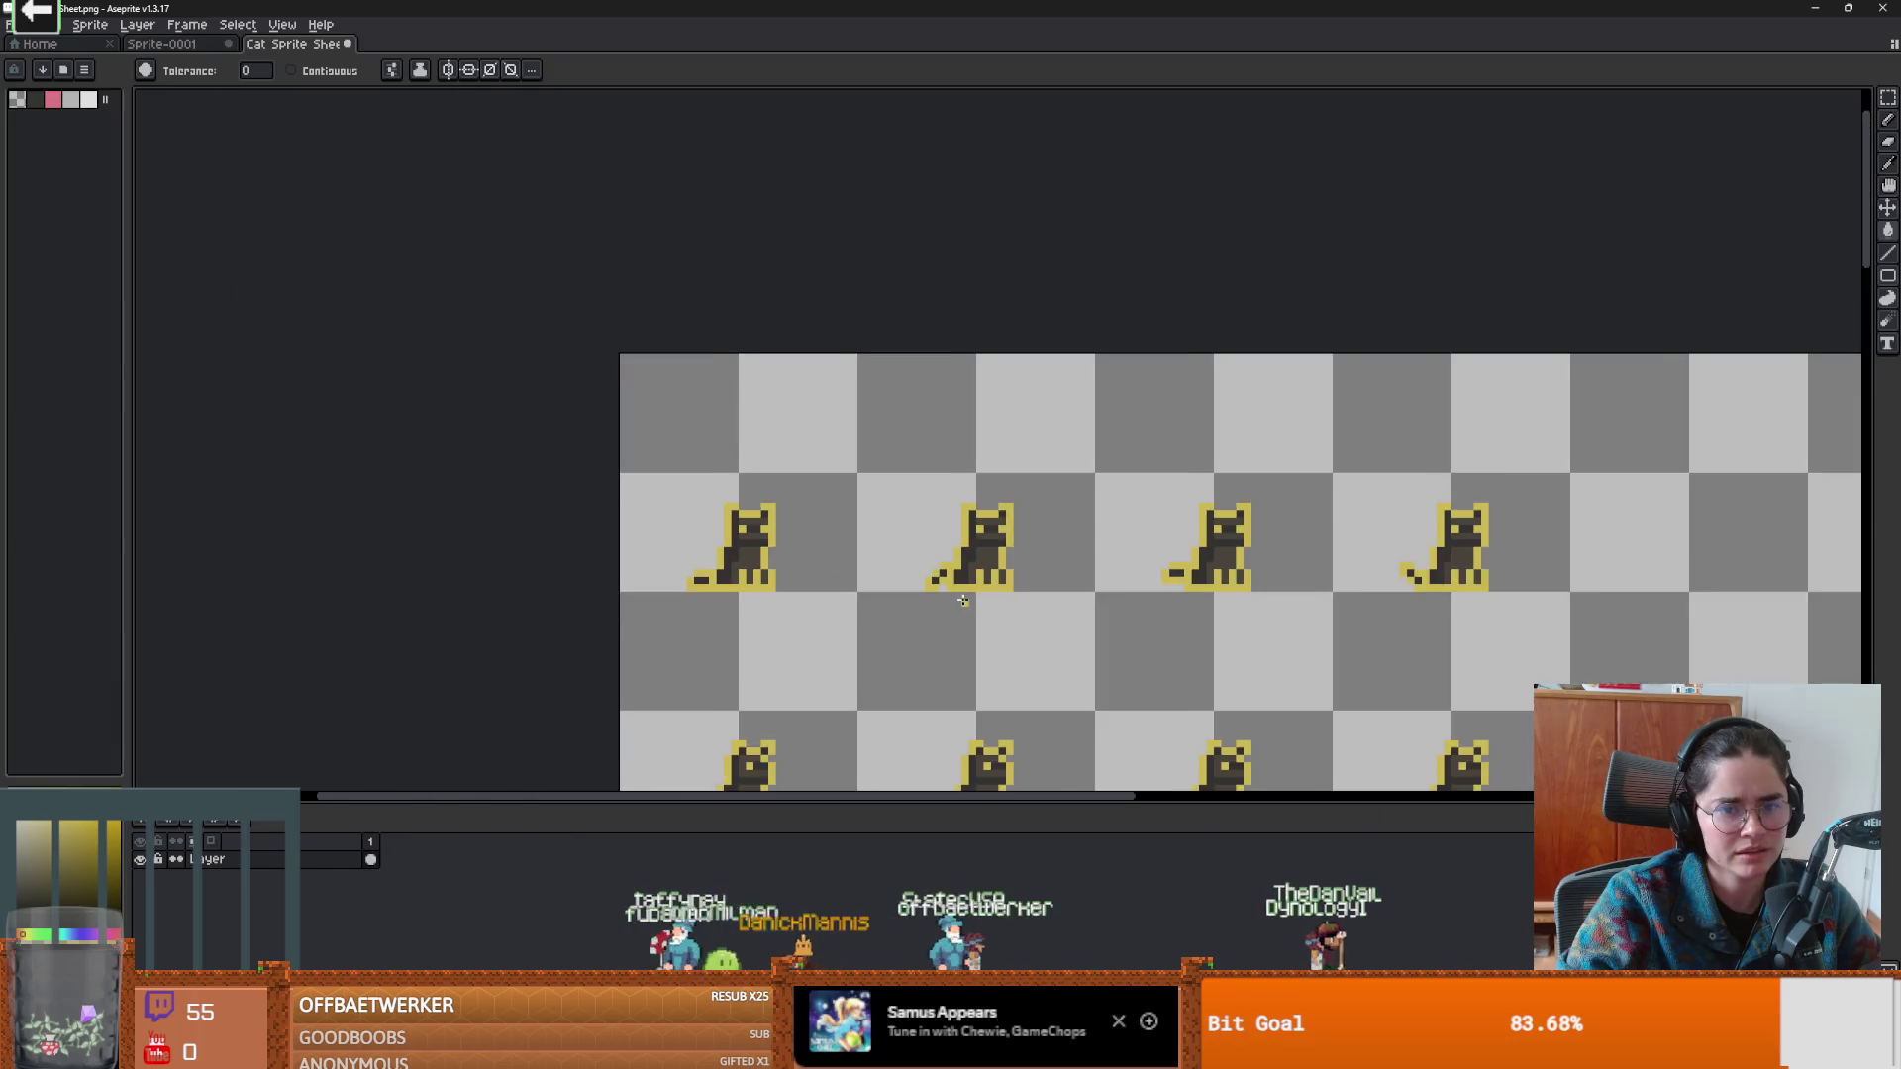
pyautogui.press('w')
pyautogui.scroll(2, 738, 295)
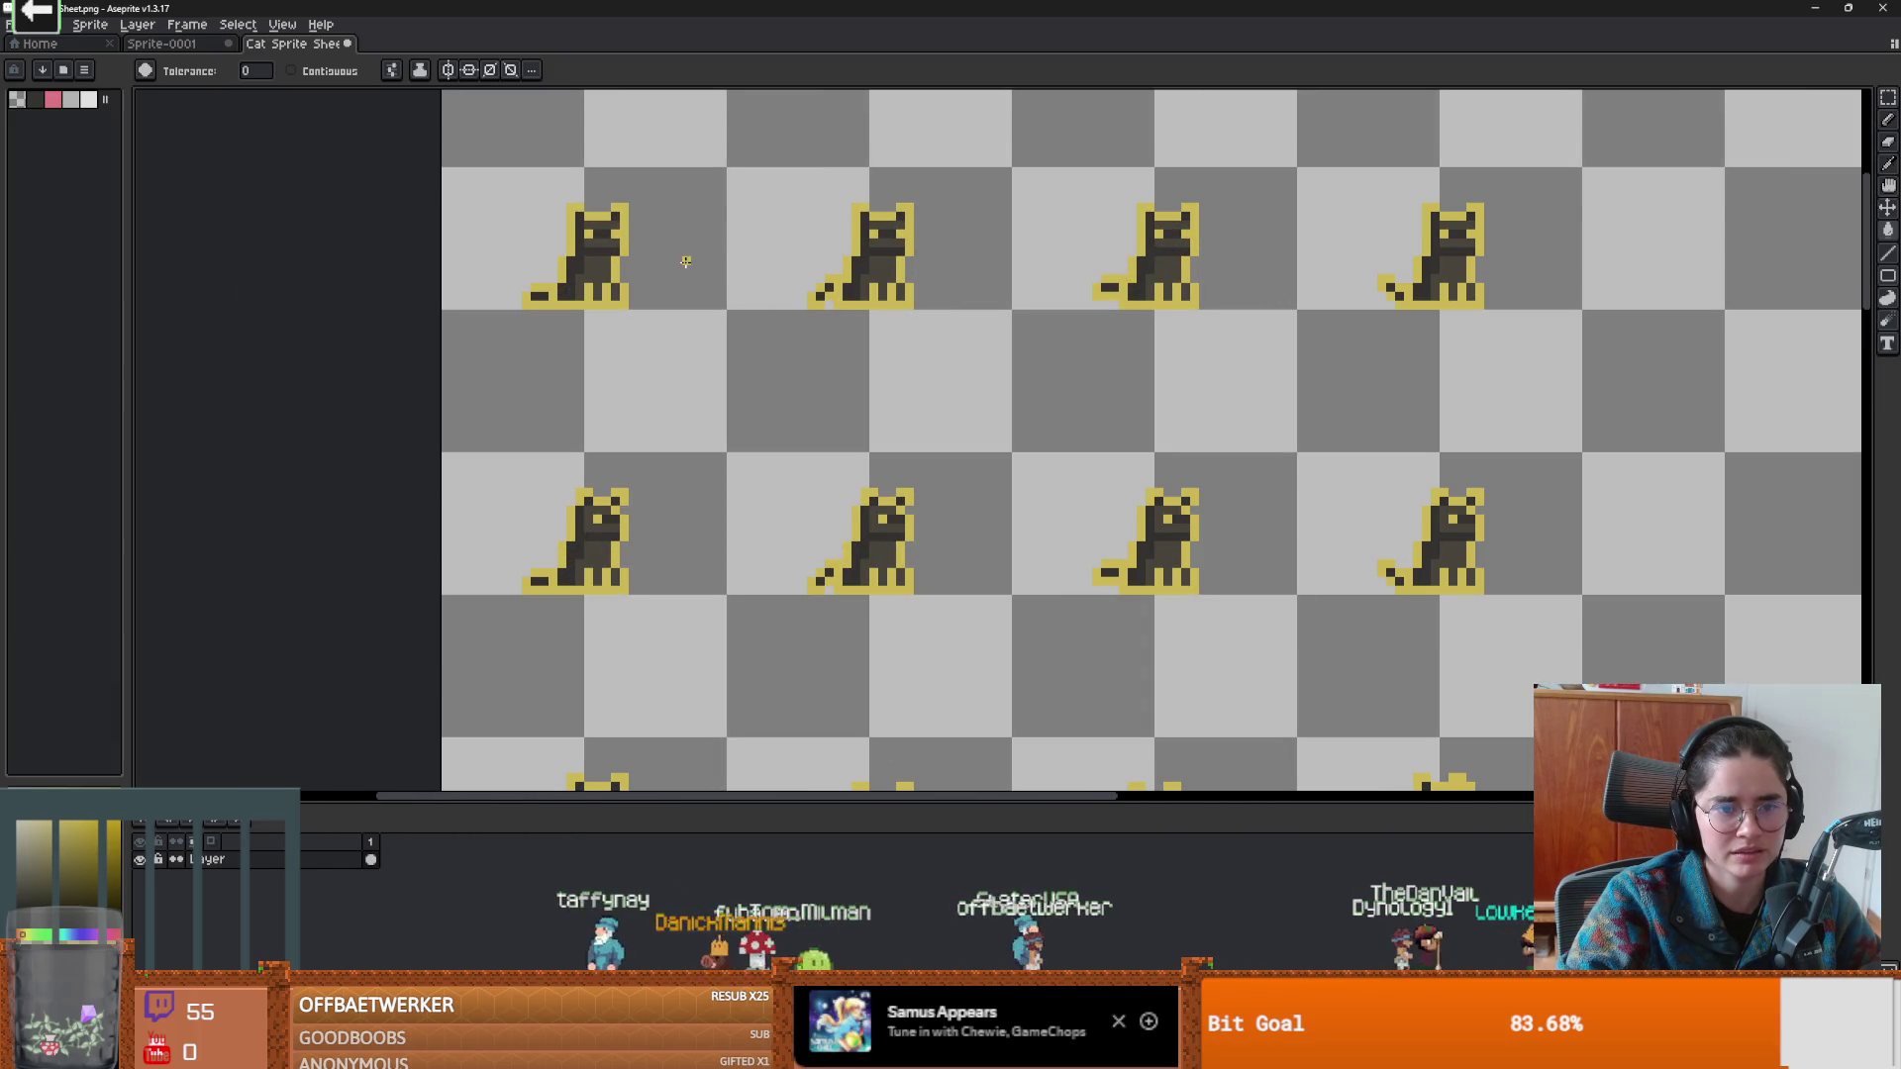
pyautogui.hotkey('ctrl', 'z')
pyautogui.hotkey('ctrl', 'z')
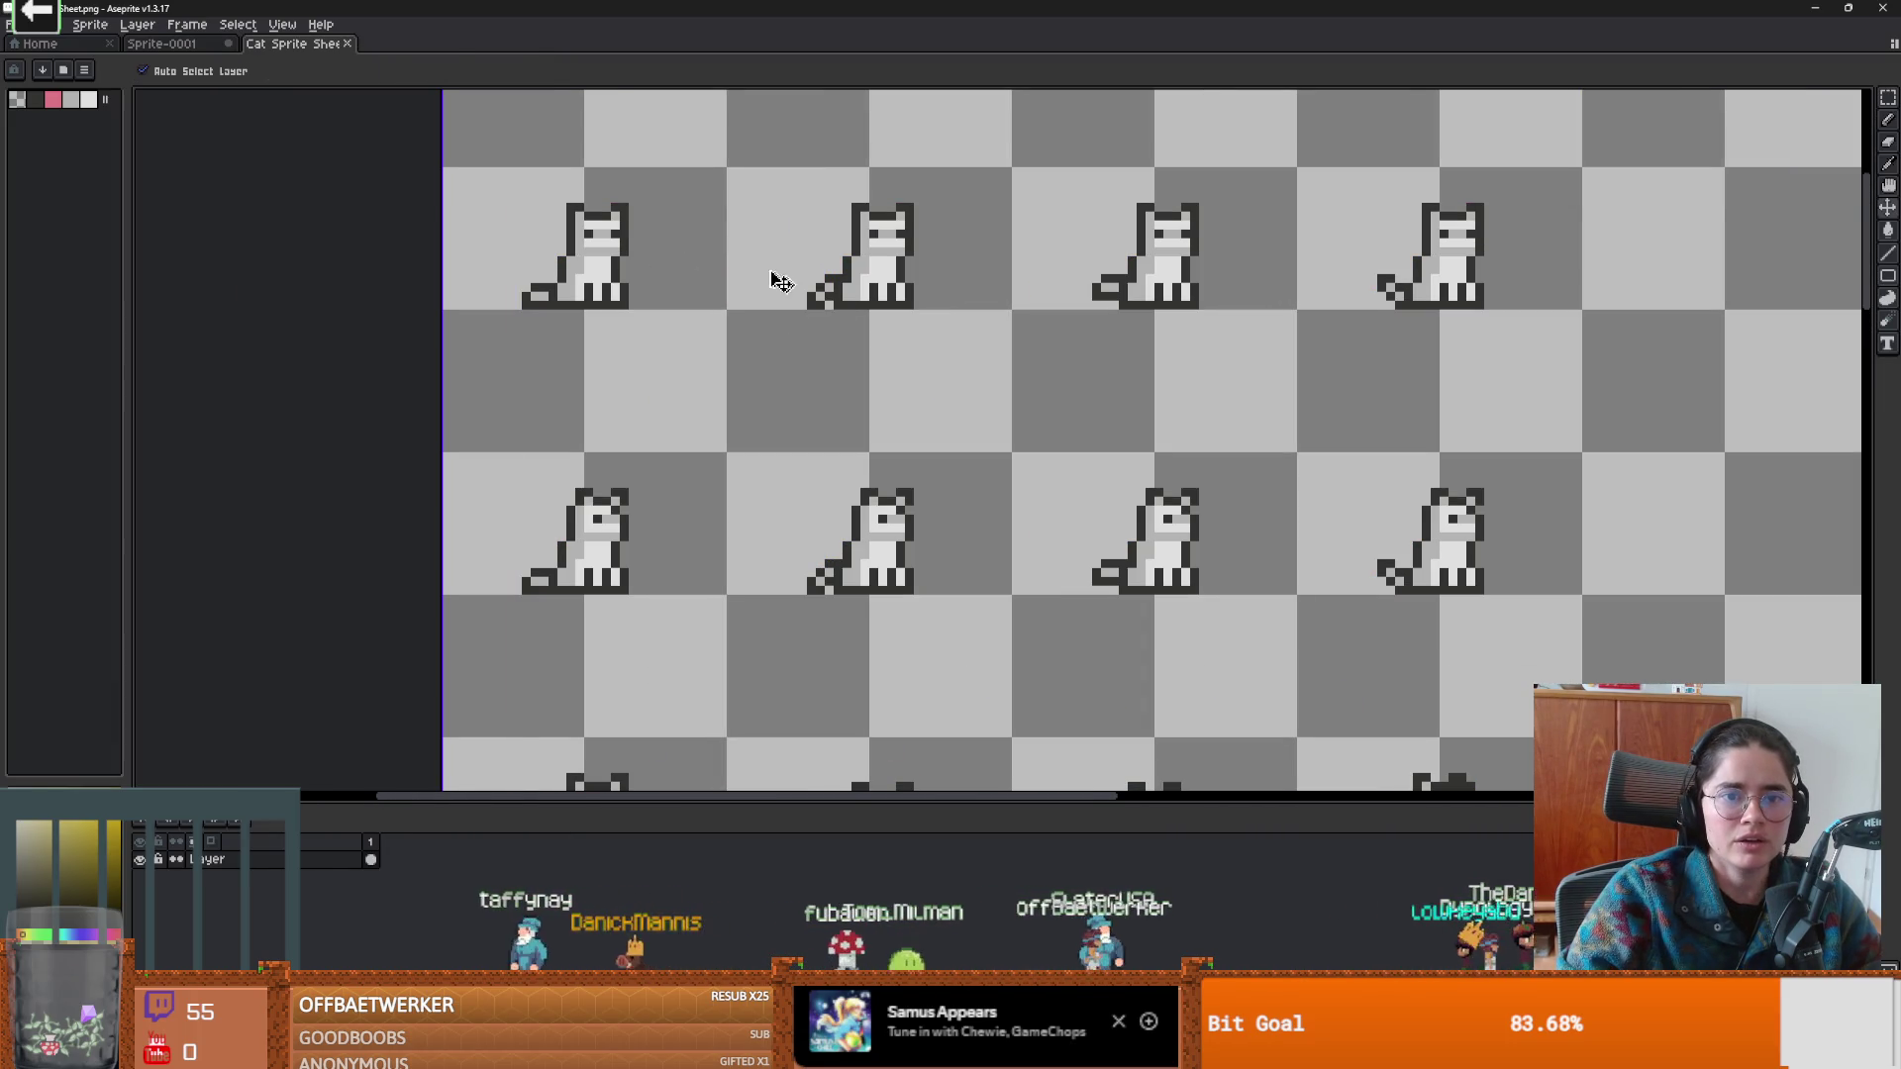
pyautogui.scroll(3, 897, 247)
# Bucket-fill the first cat's eyes with yellow.
pyautogui.press('b')
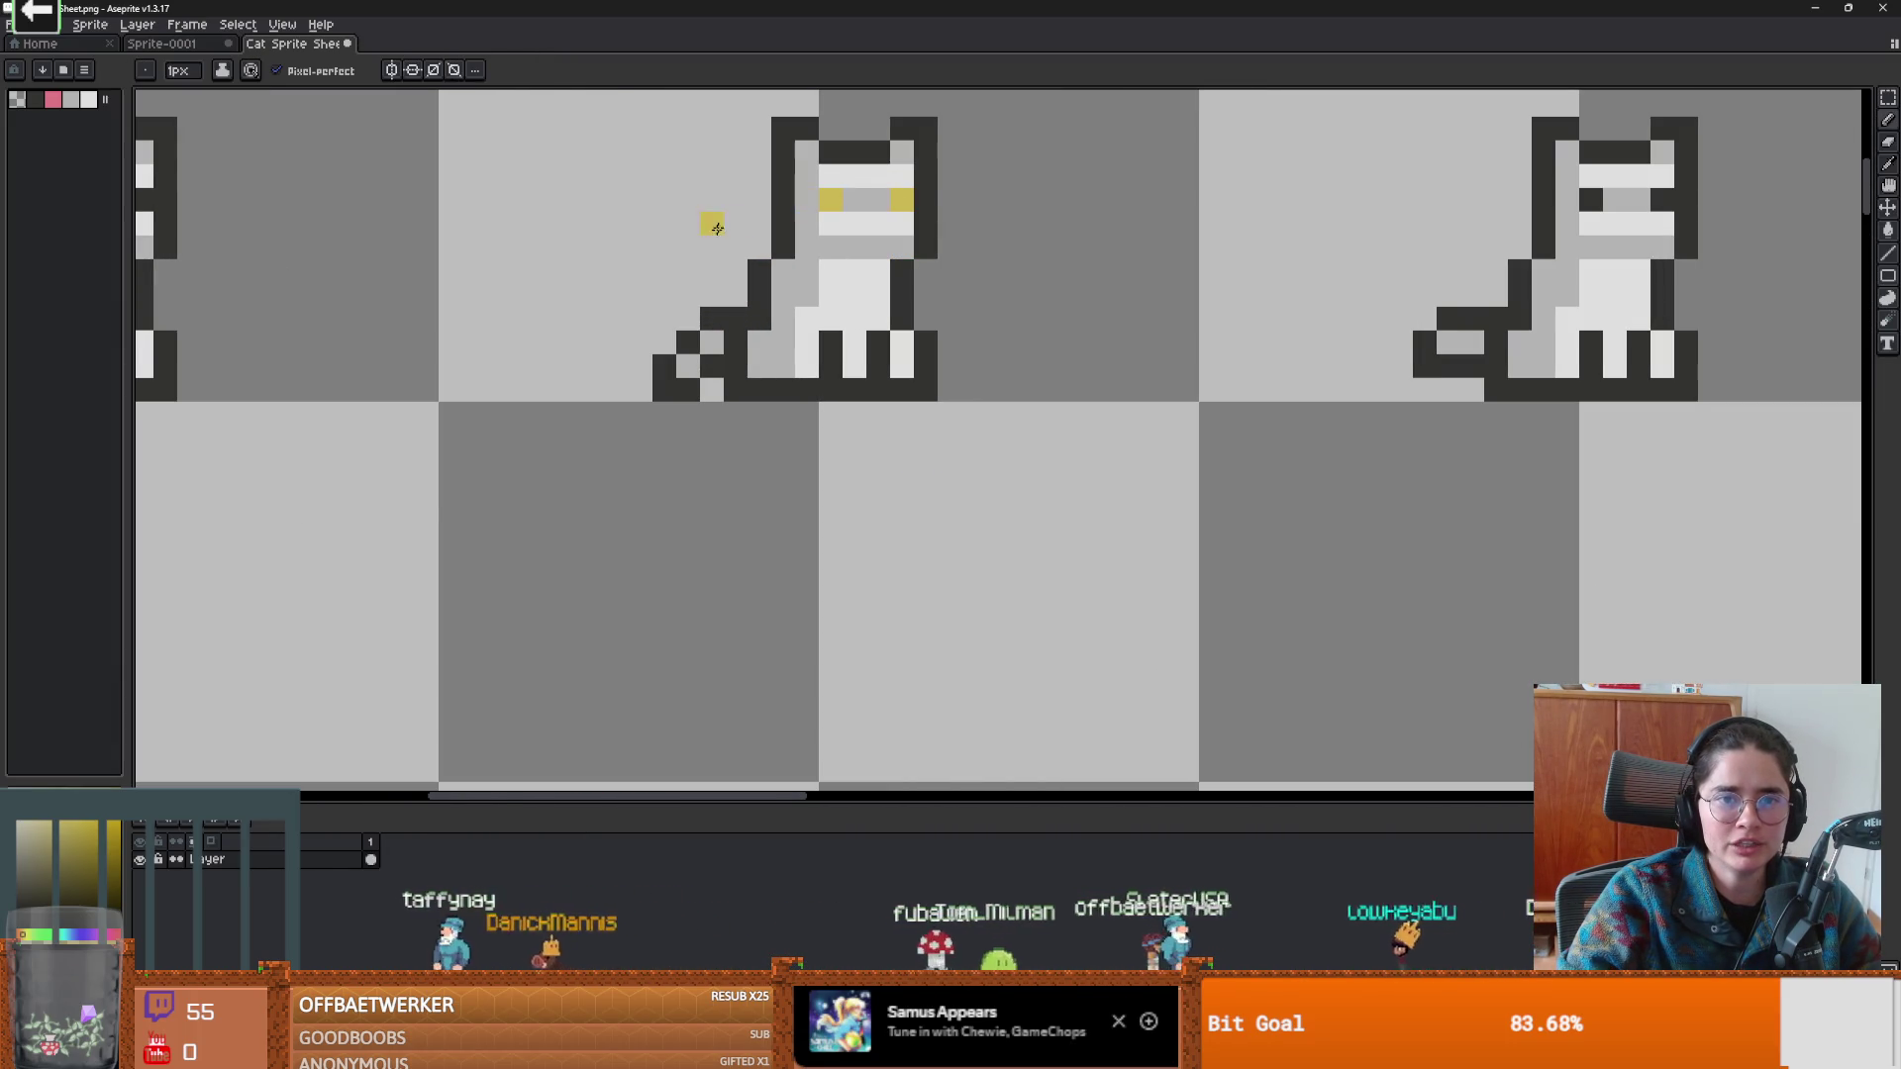
pyautogui.scroll(-4, 732, 219)
pyautogui.scroll(1, 591, 238)
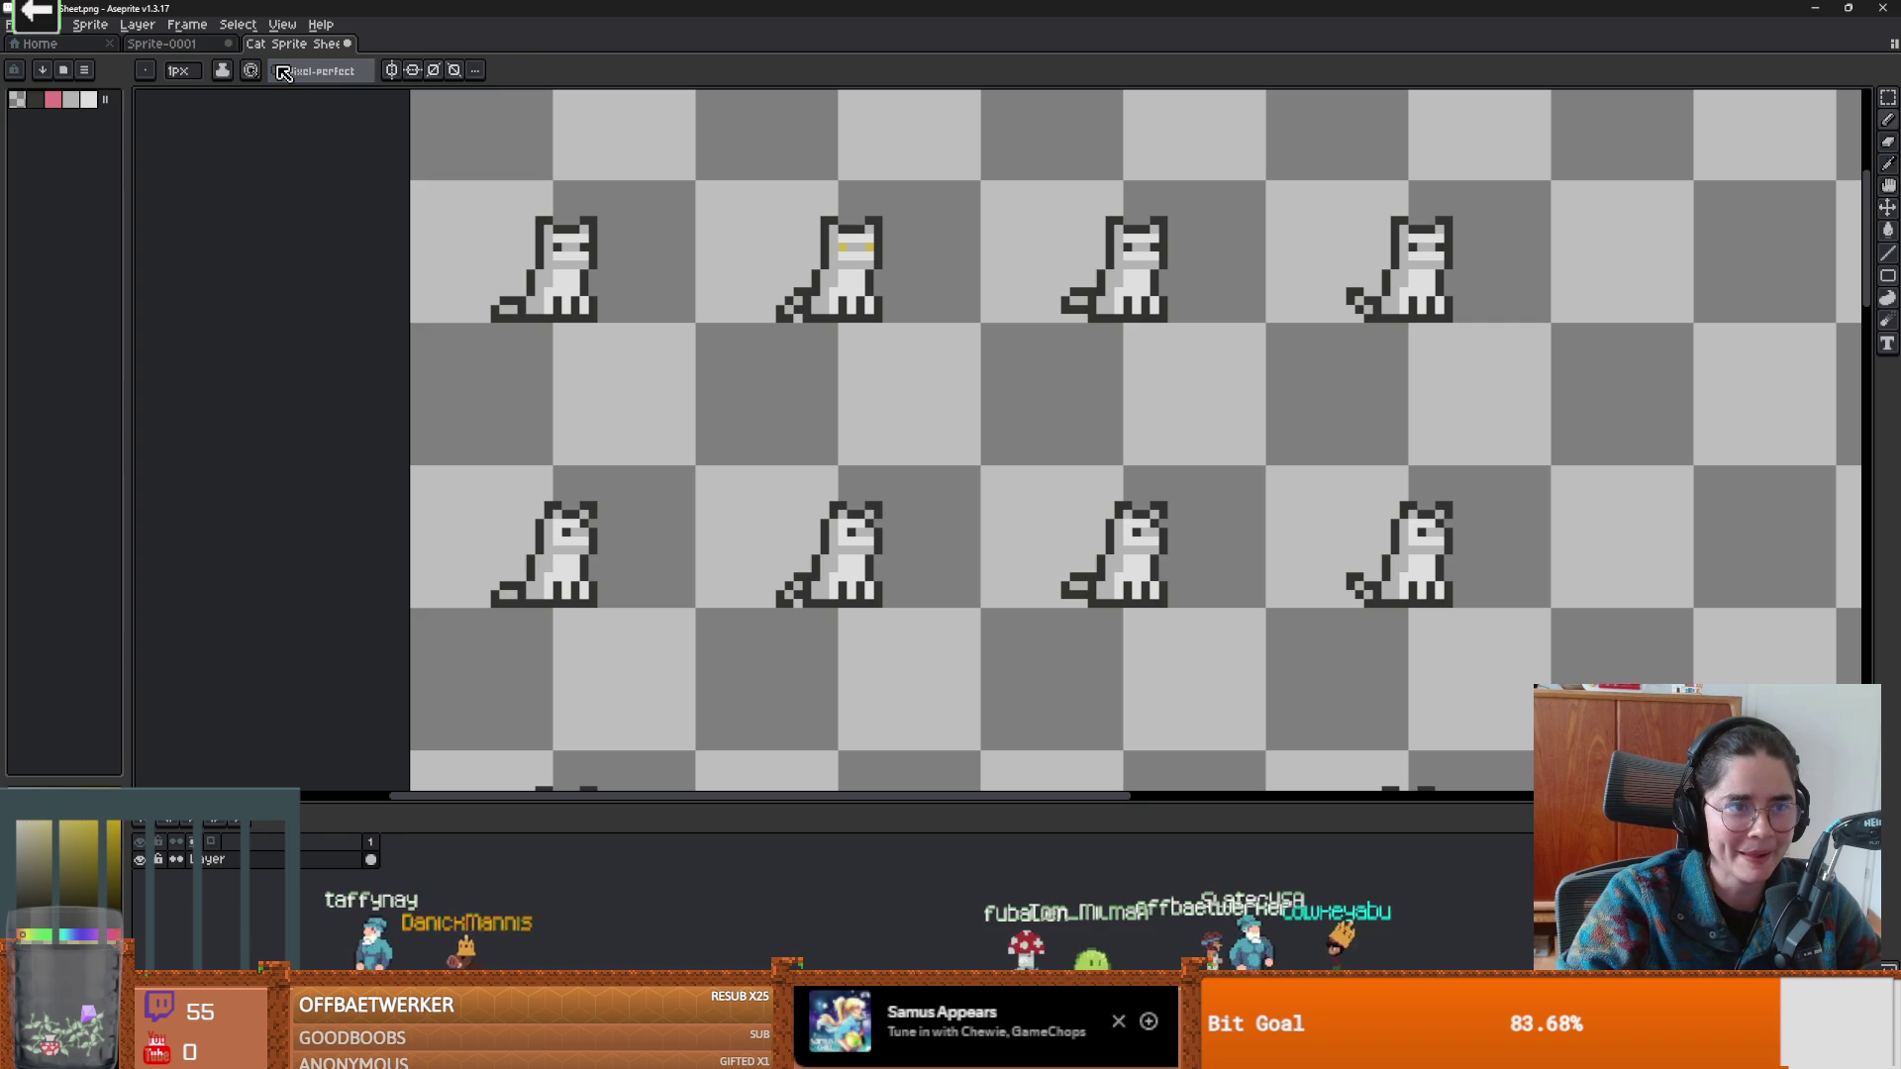
pyautogui.press('g')
pyautogui.click(557, 245)
# Zoom in on the neighbouring cat and pencil its eye yellow.
pyautogui.press('v')
pyautogui.scroll(3, 606, 241)
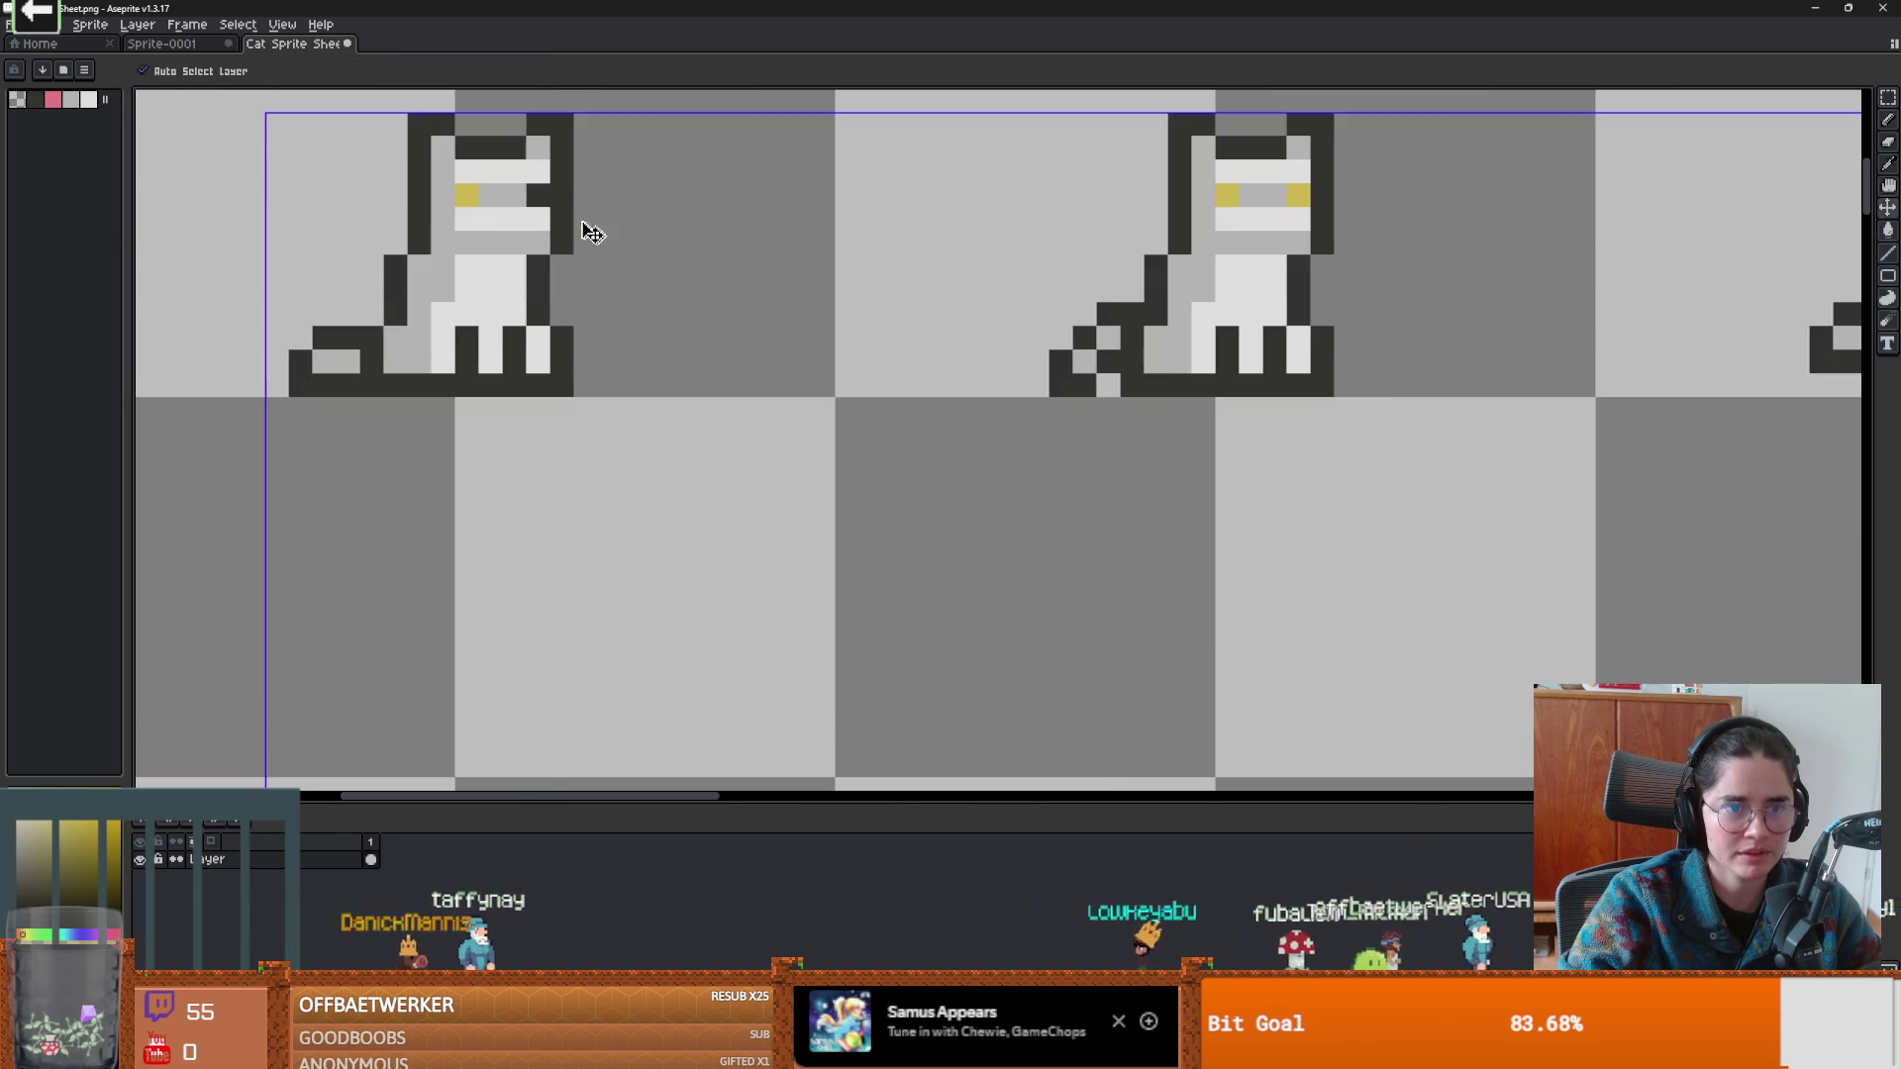
pyautogui.scroll(-1, 606, 241)
pyautogui.press('b')
pyautogui.moveTo(1131, 344)
pyautogui.mouseDown()
pyautogui.moveTo(956, 381)
pyautogui.moveTo(864, 480)
pyautogui.mouseUp()
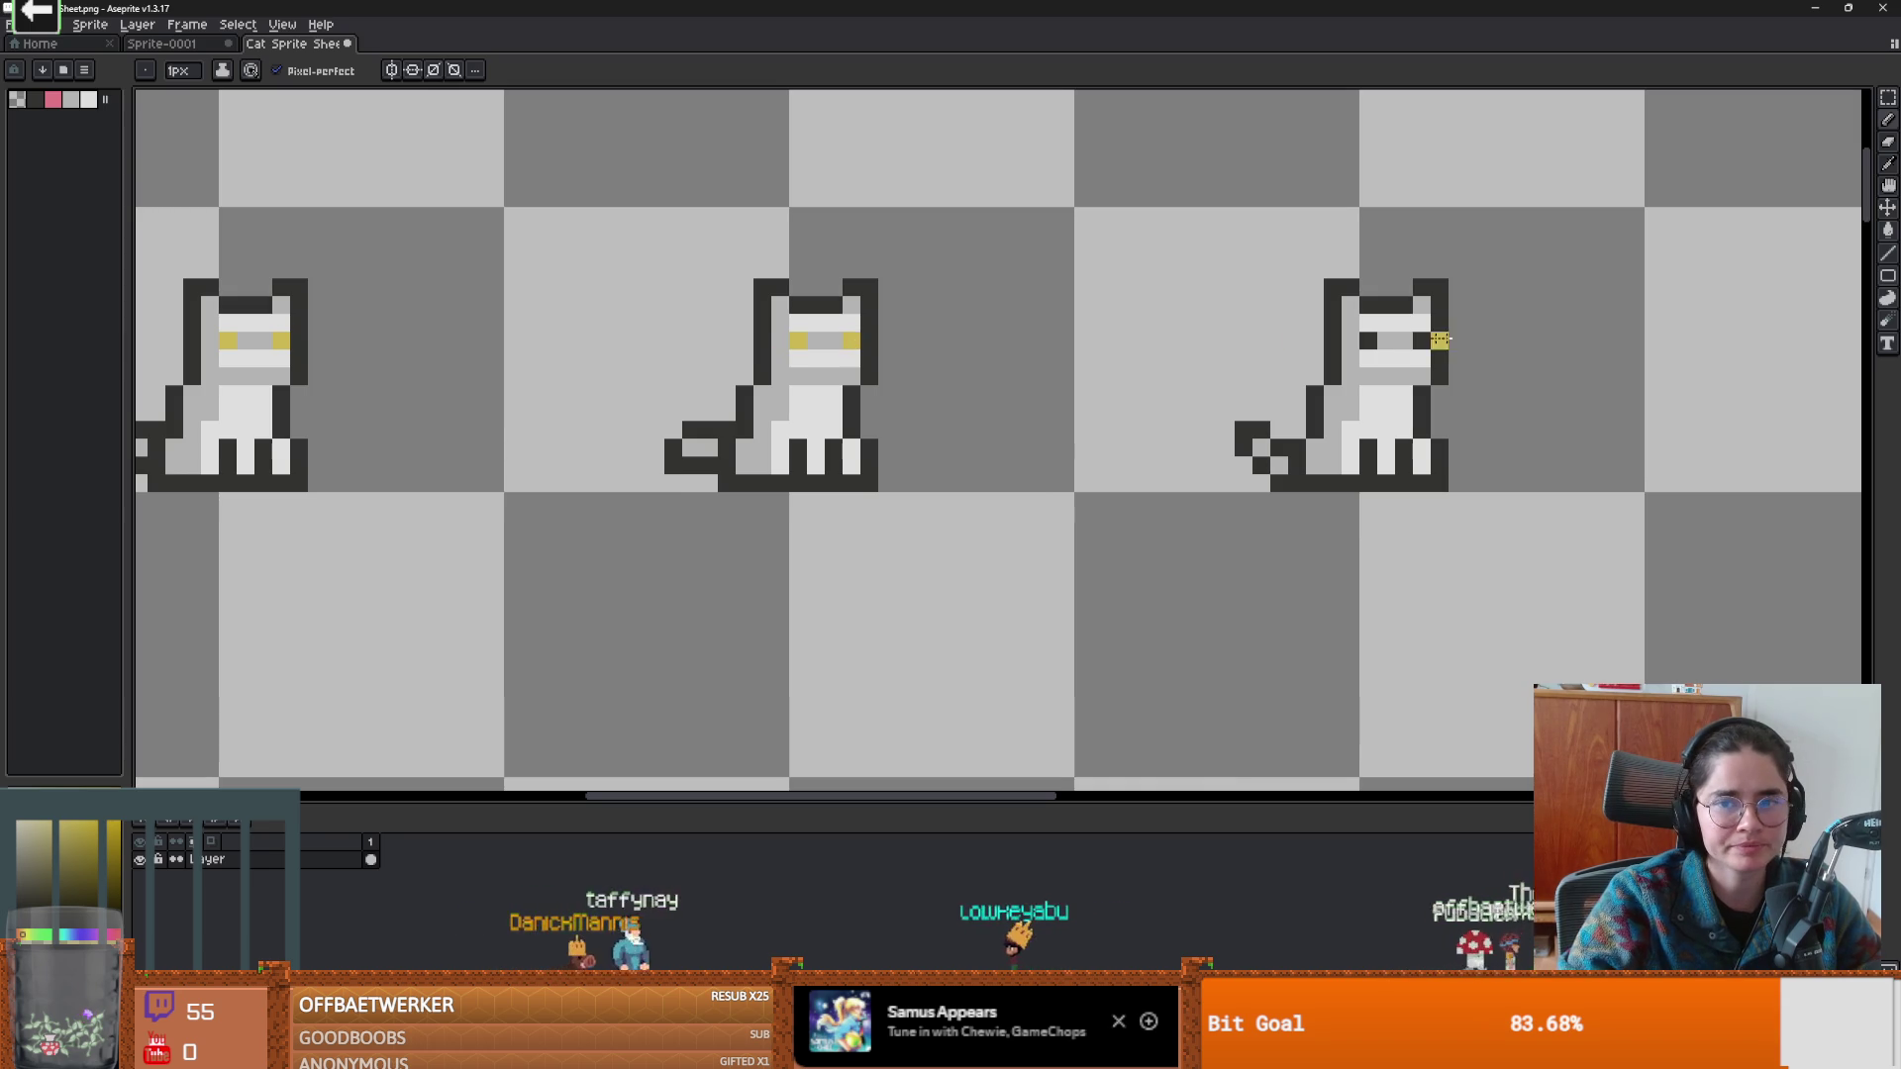
pyautogui.scroll(-3, 643, 556)
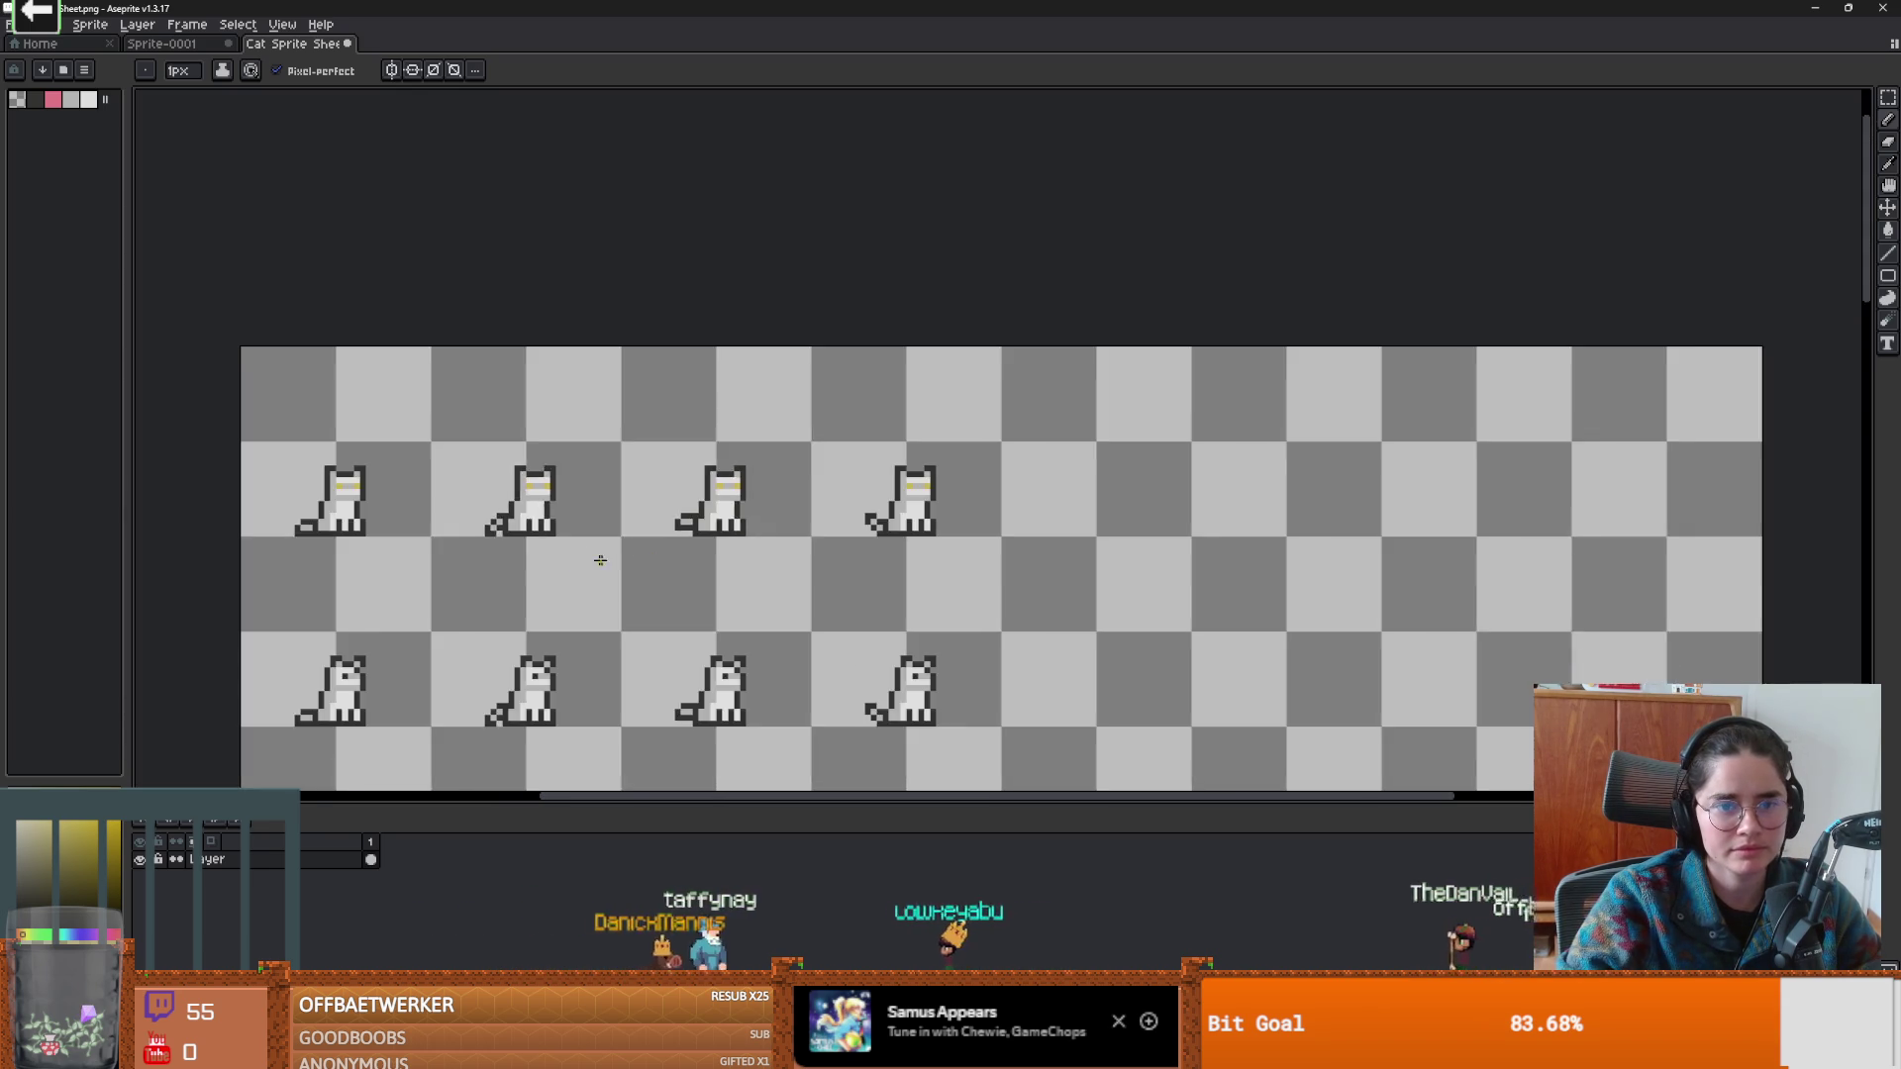
pyautogui.moveTo(643, 557); pyautogui.dragTo(1304, 475)
pyautogui.scroll(3, 1648, 309)
pyautogui.click(1521, 387)
# Move over to the row of lying cats and trim the right cat's yellow eye by one pixel.
pyautogui.moveTo(1767, 406); pyautogui.dragTo(921, 348)
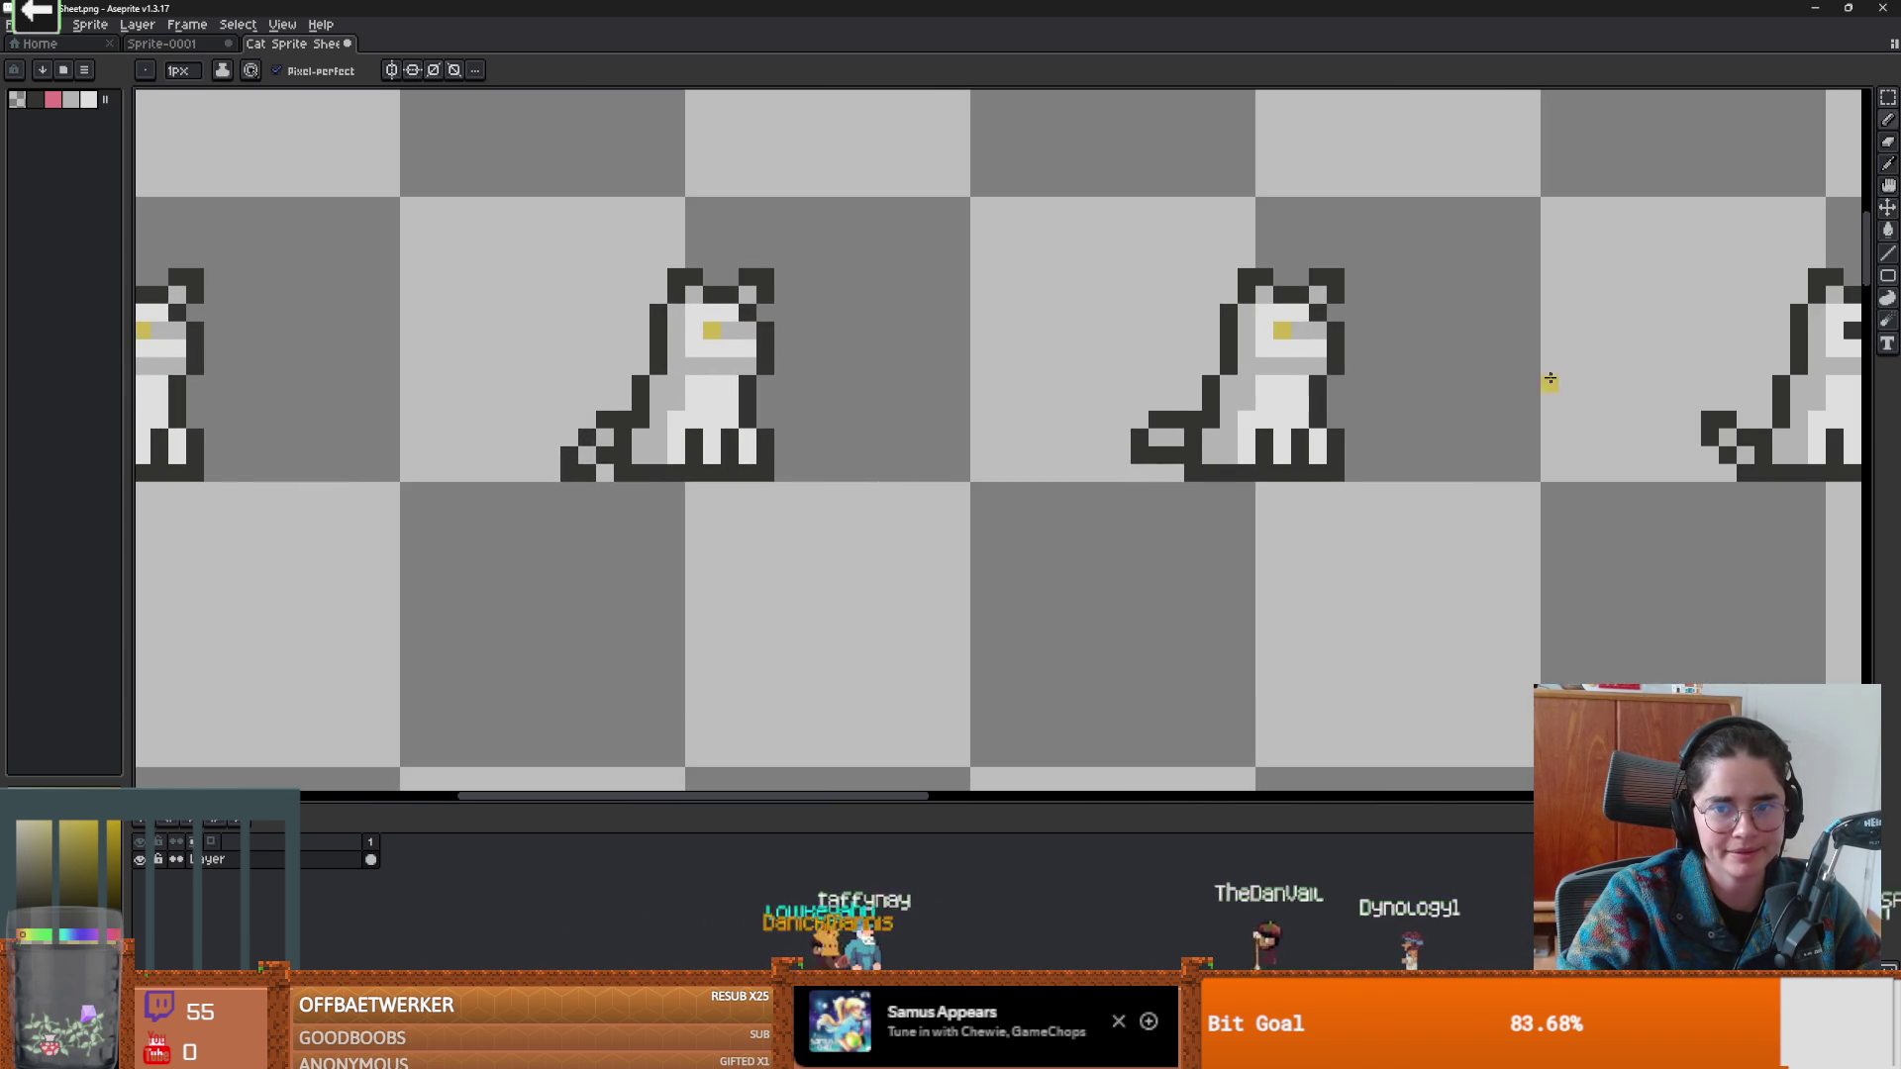
pyautogui.moveTo(1520, 376); pyautogui.dragTo(1322, 366)
pyautogui.scroll(-3, 907, 542)
pyautogui.moveTo(967, 573)
pyautogui.mouseDown()
pyautogui.moveTo(1041, 496)
pyautogui.moveTo(1201, 454)
pyautogui.mouseUp()
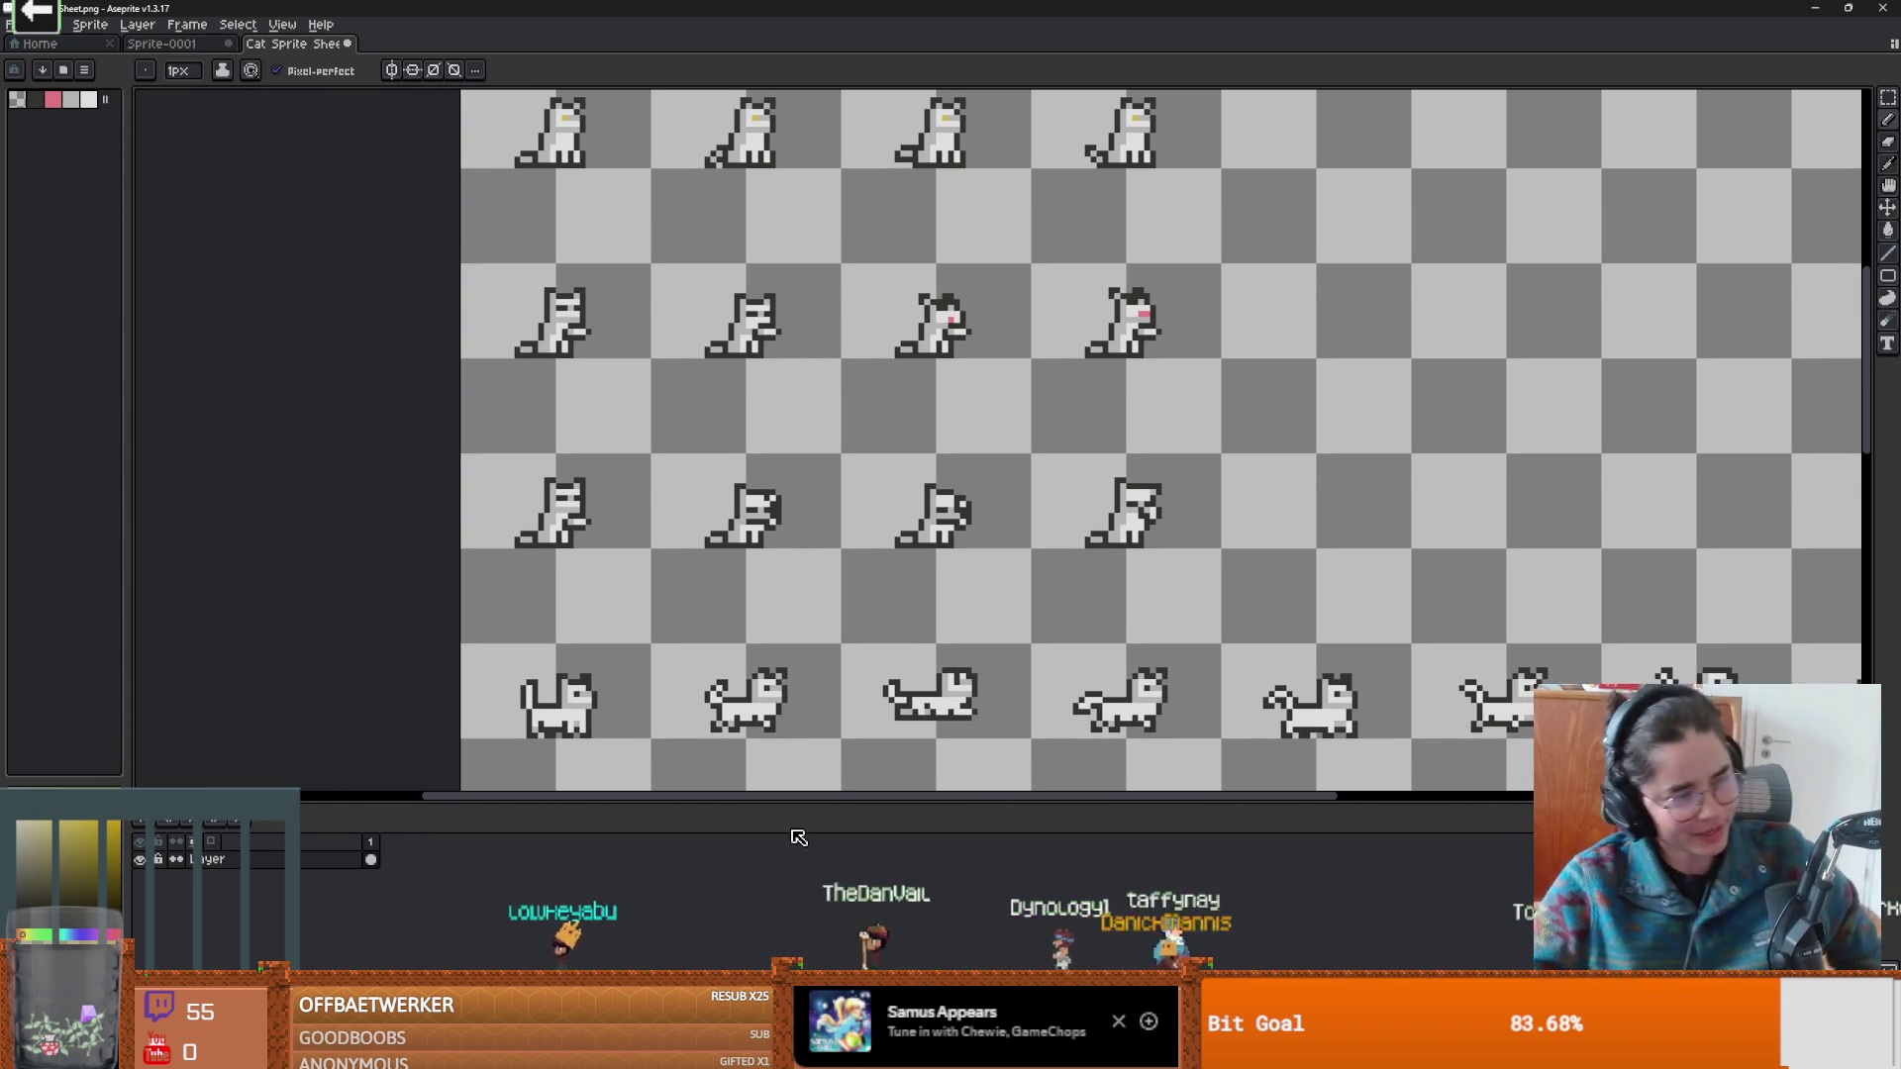
pyautogui.scroll(1, 559, 368)
pyautogui.press('g')
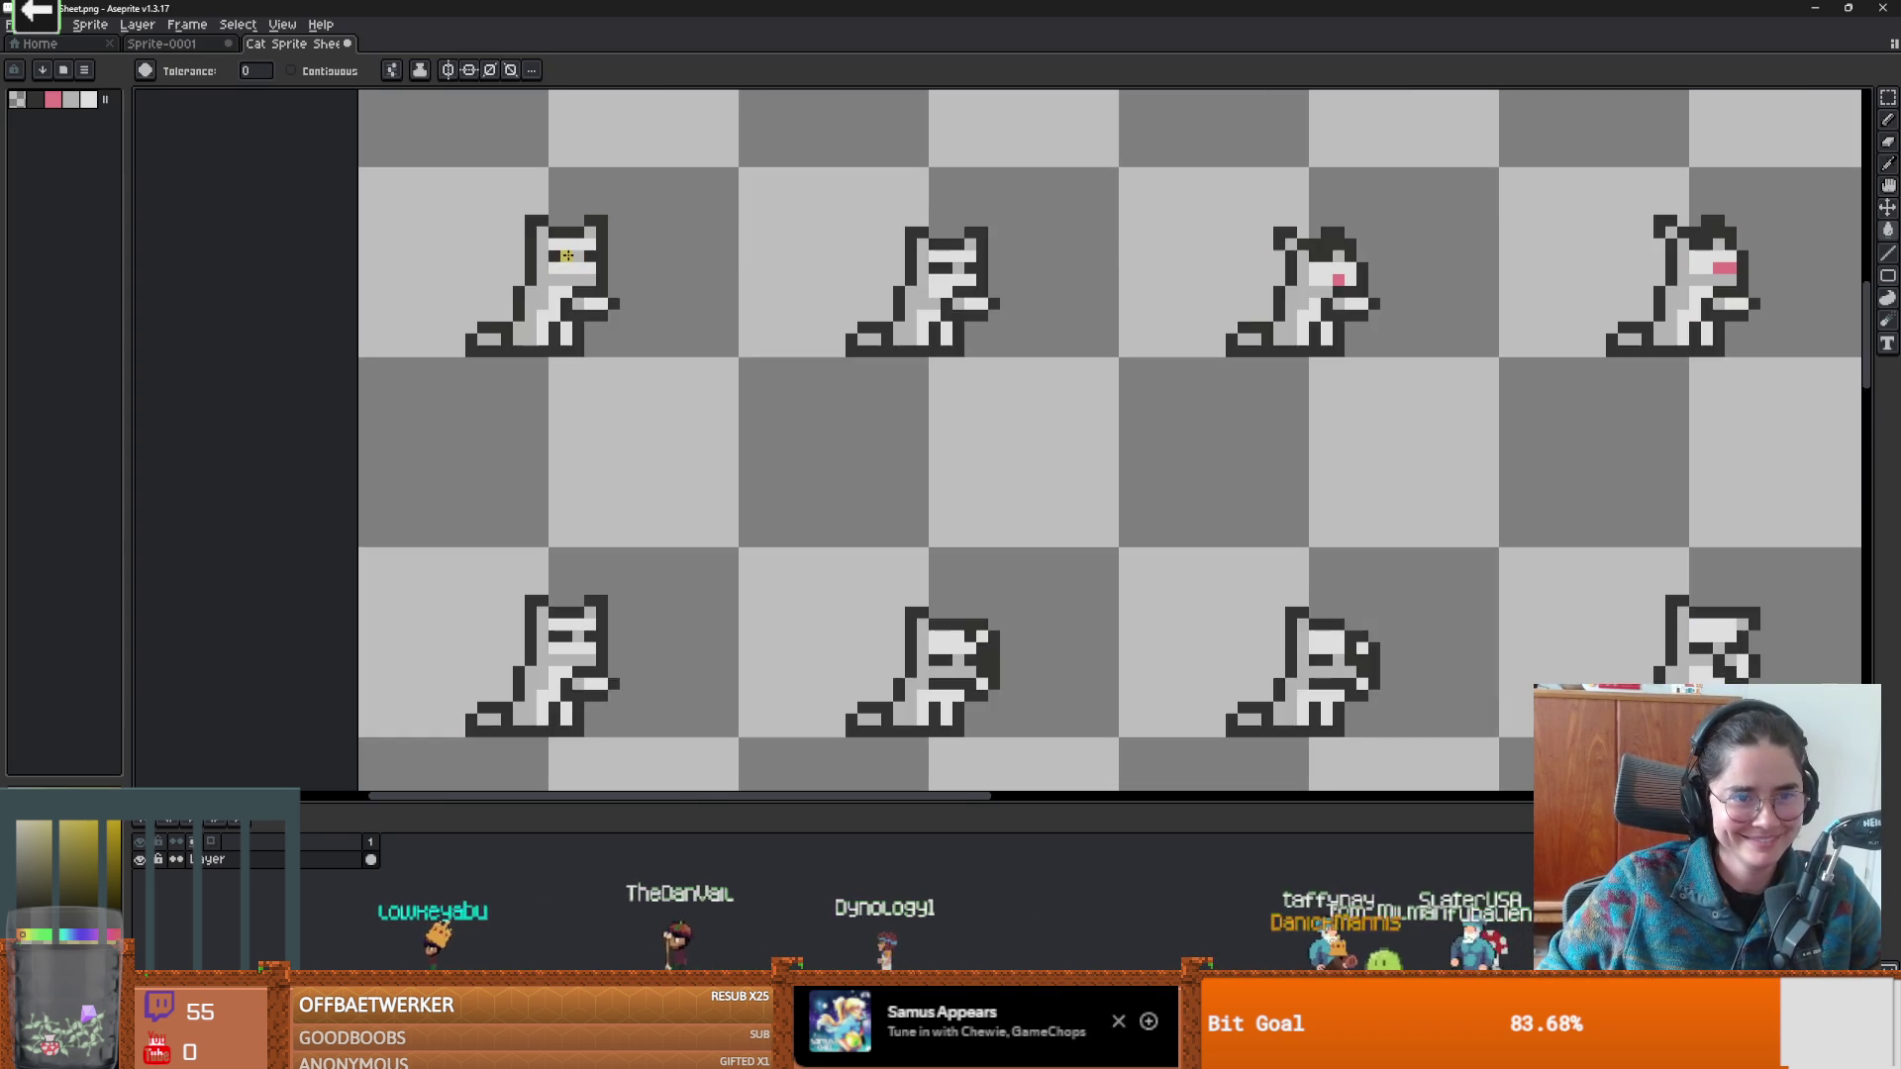
pyautogui.scroll(1, 568, 255)
pyautogui.press('b')
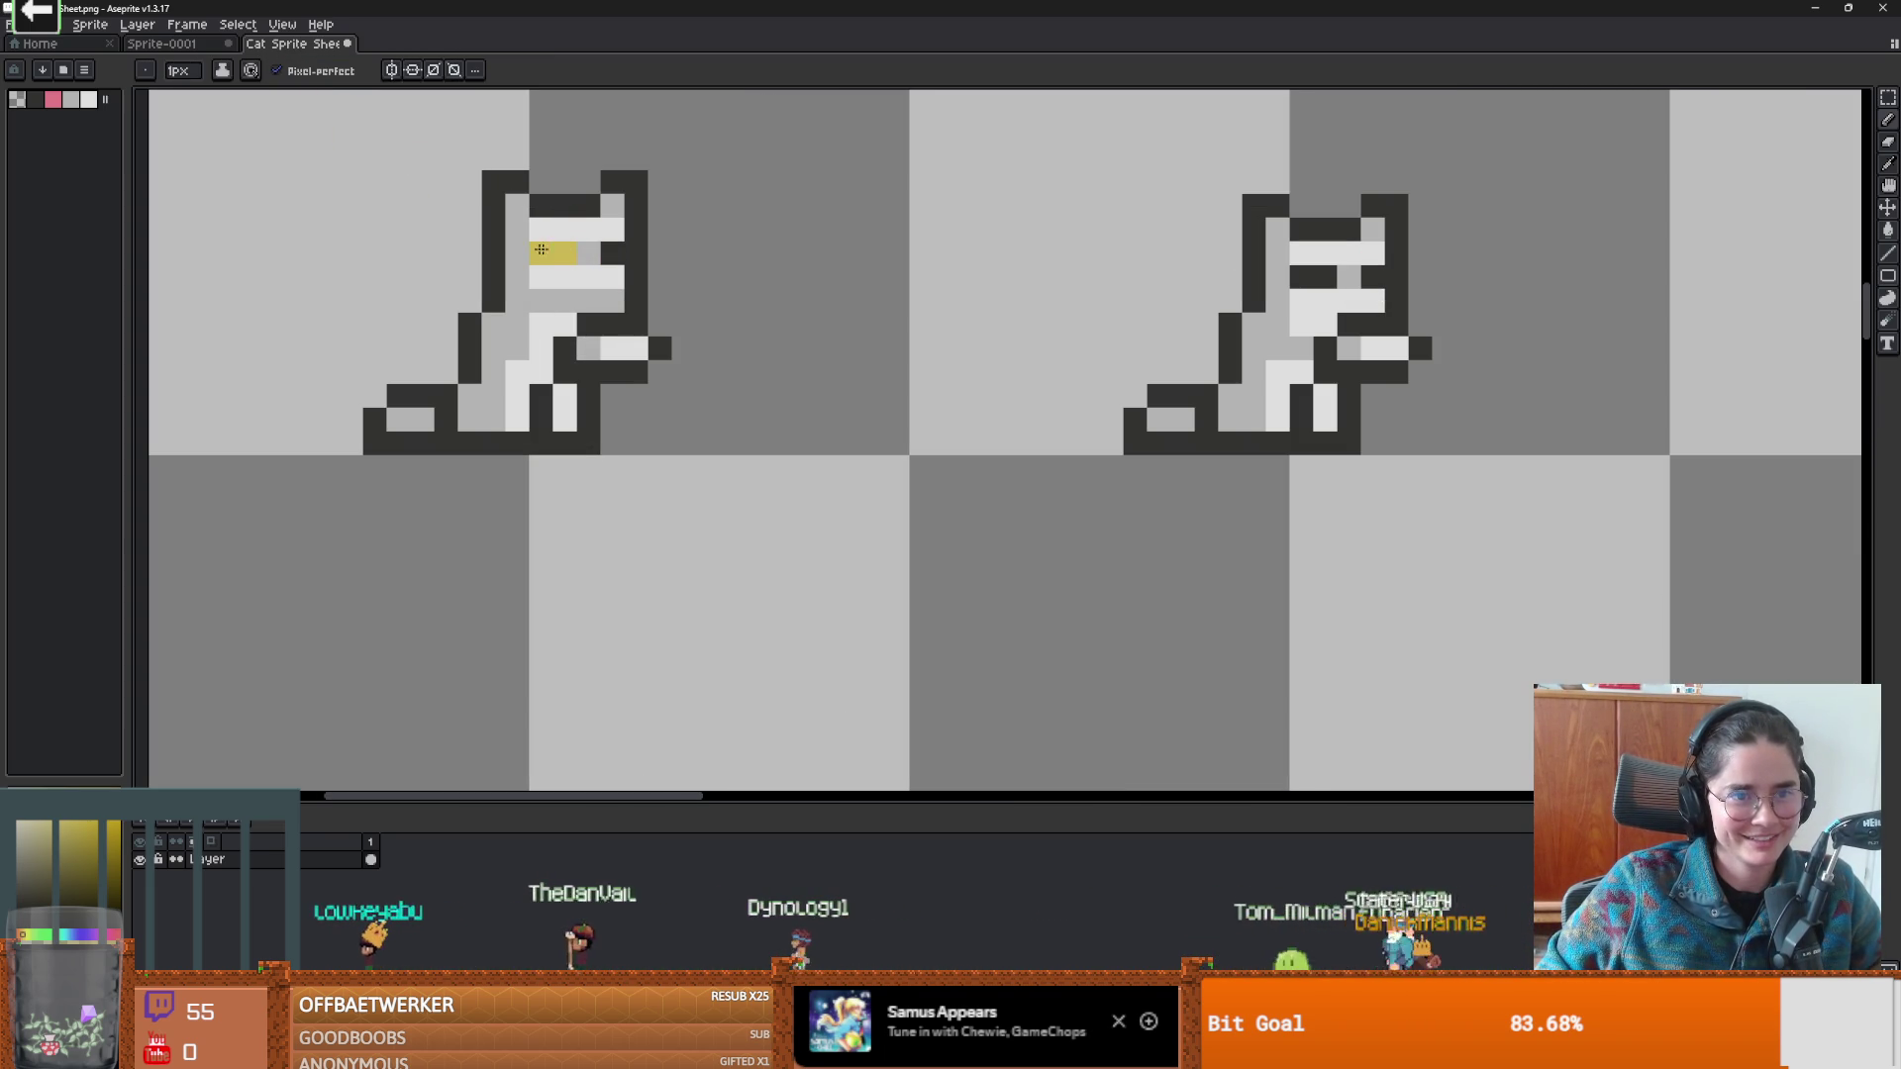
pyautogui.scroll(-5, 628, 254)
pyautogui.scroll(5, 763, 416)
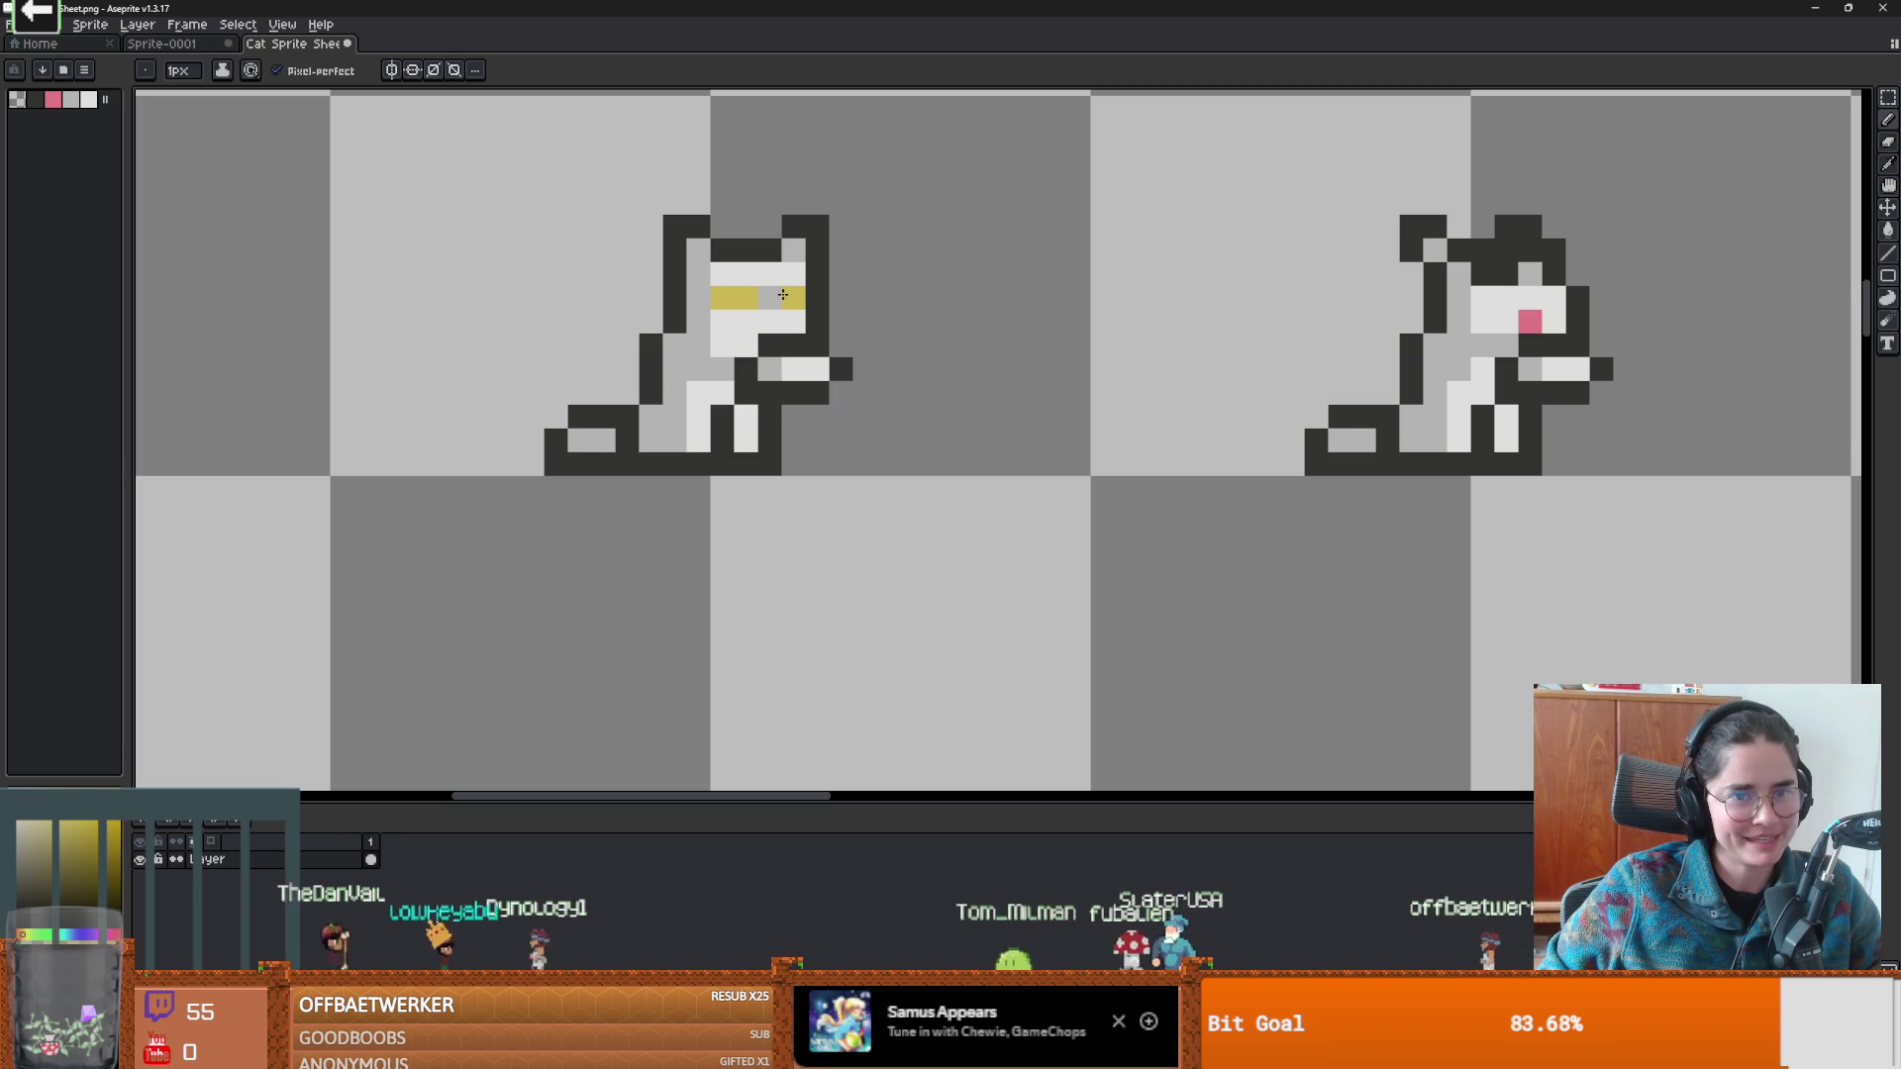
pyautogui.moveTo(1556, 313); pyautogui.dragTo(1179, 342)
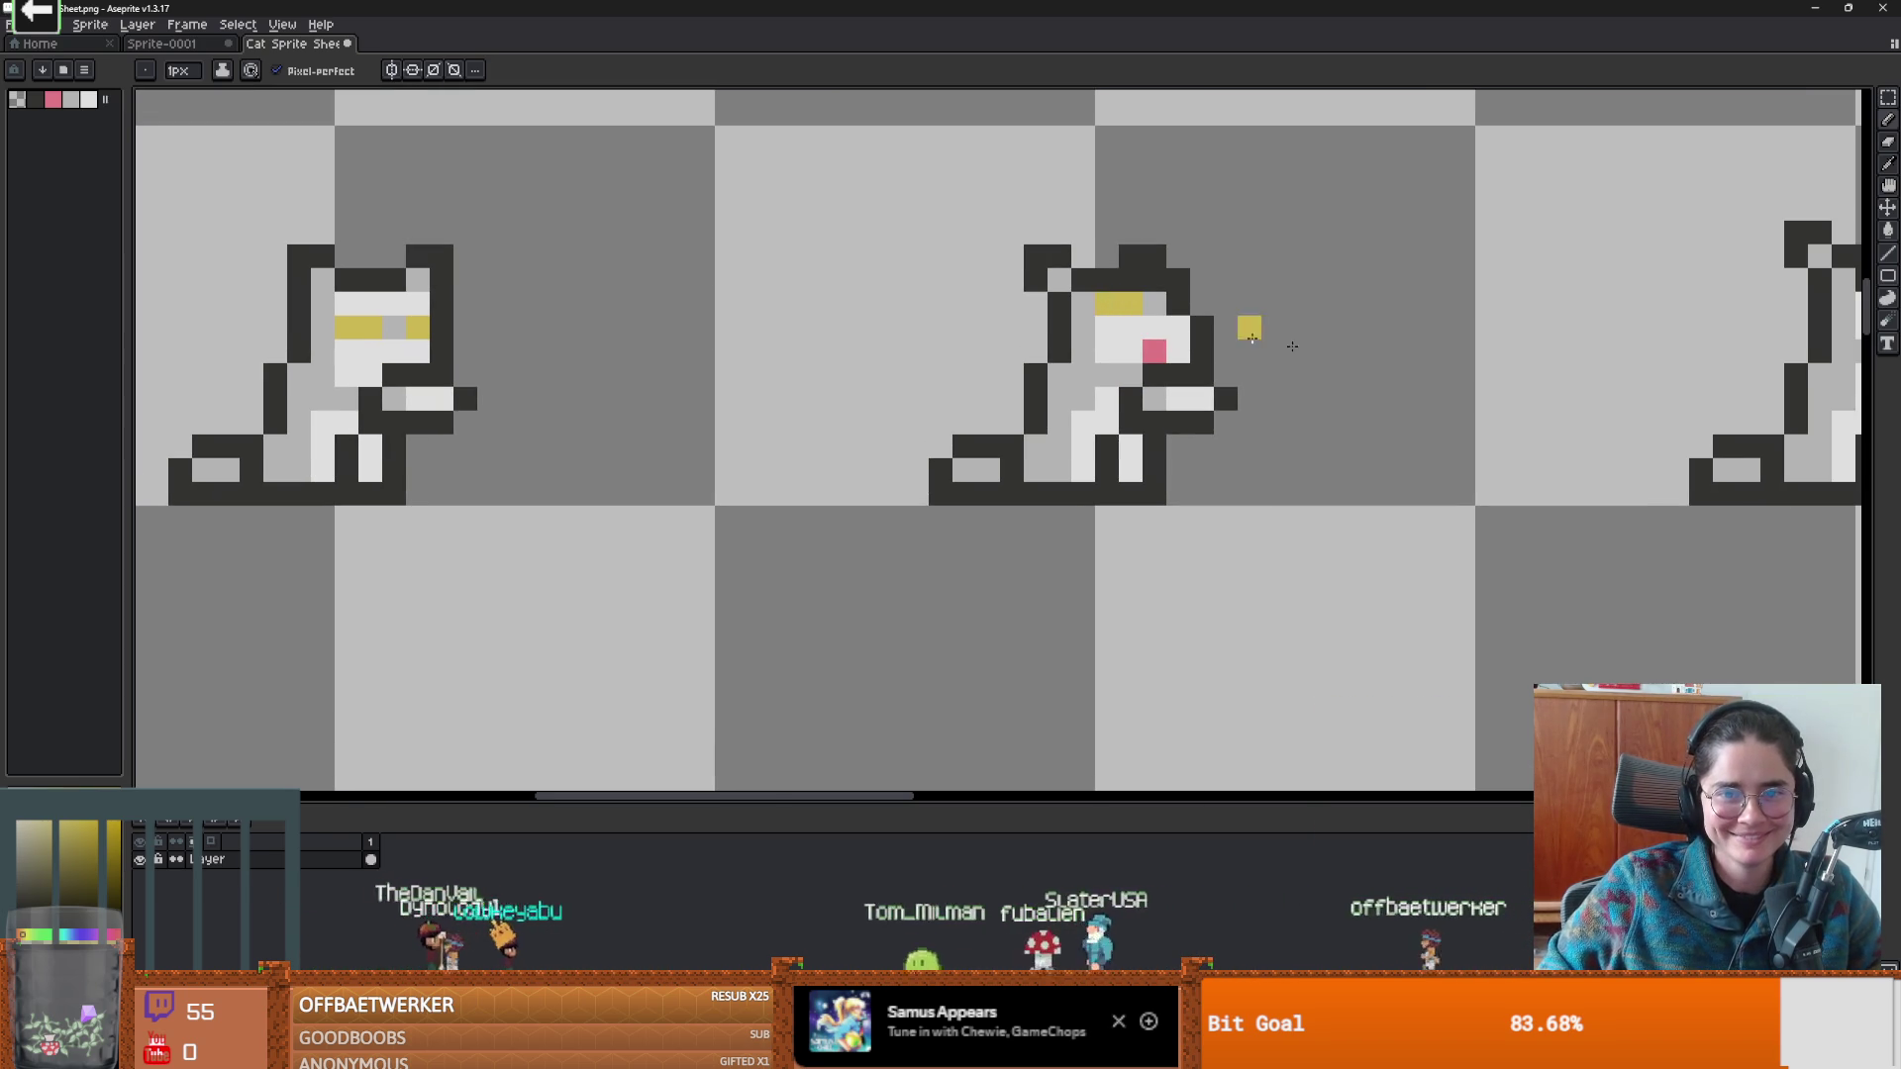
pyautogui.scroll(-2, 1165, 315)
pyautogui.scroll(2, 947, 315)
pyautogui.scroll(-5, 904, 290)
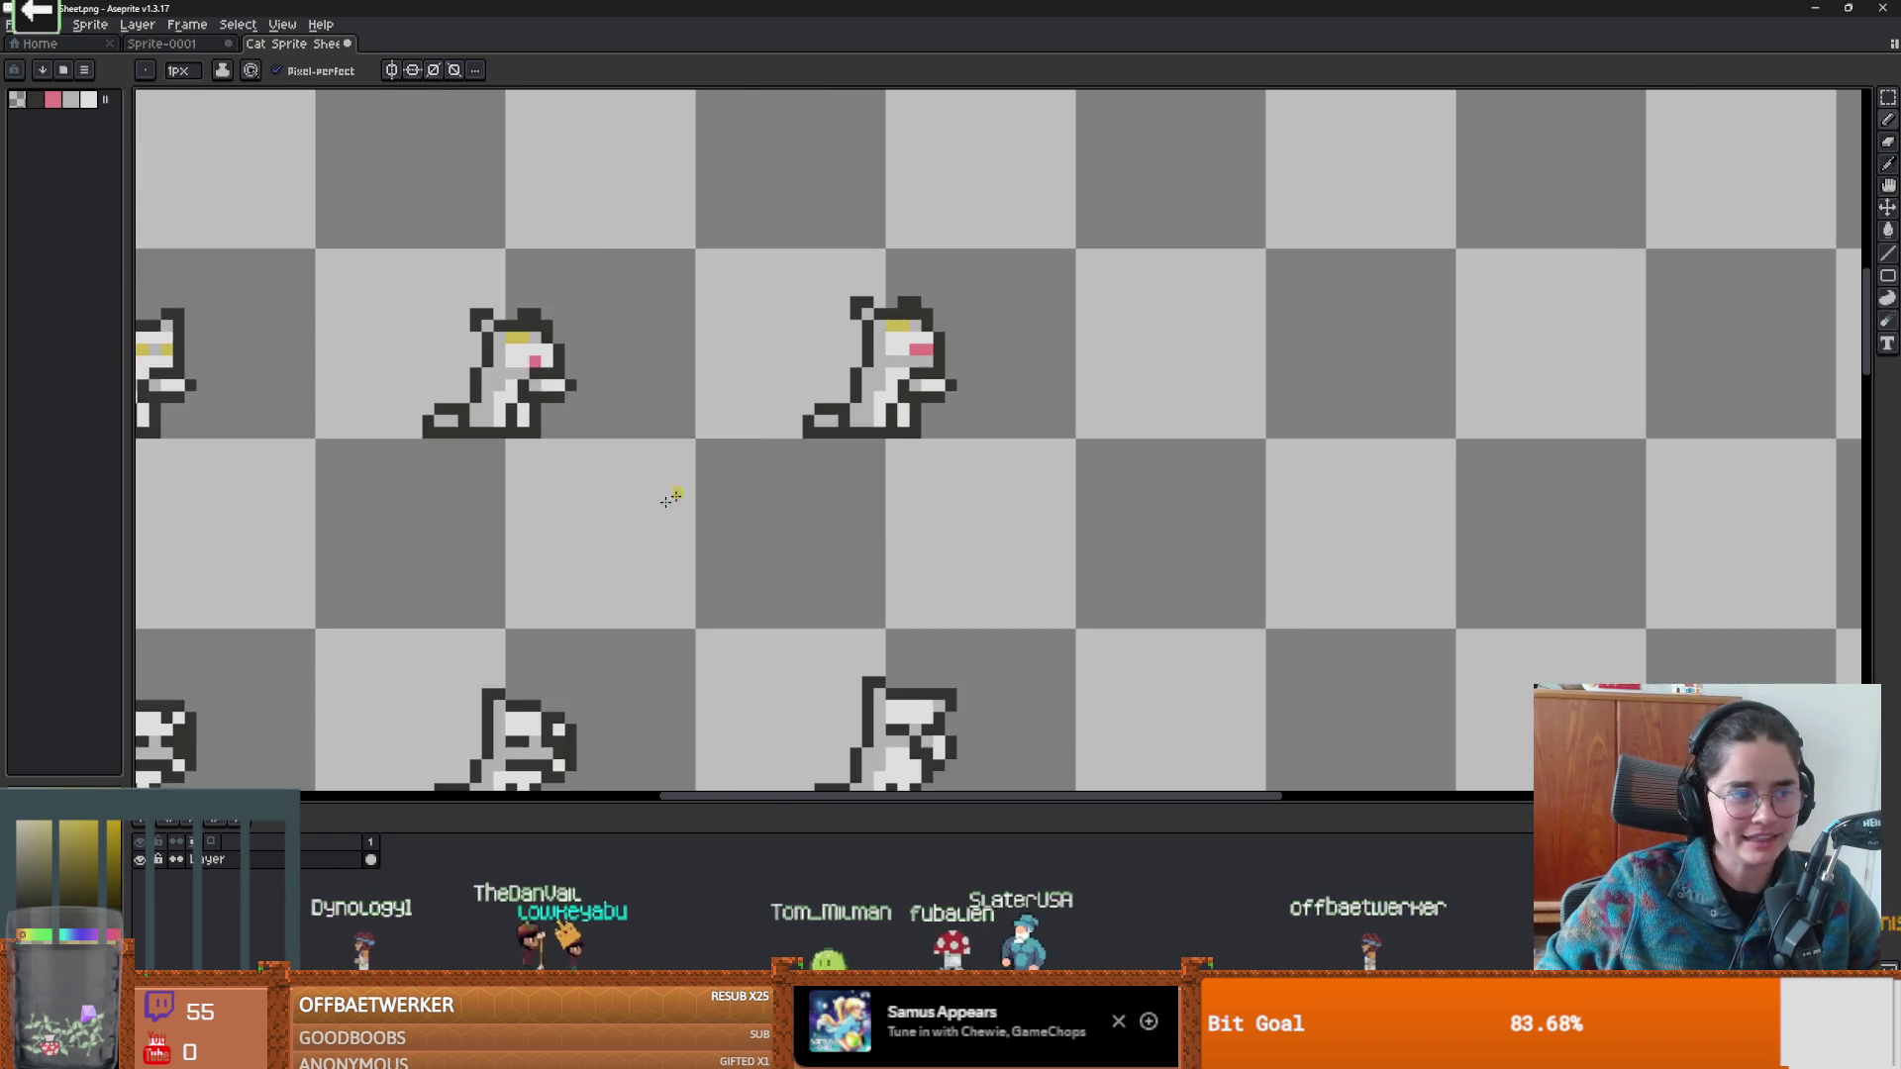
pyautogui.scroll(3, 767, 416)
pyautogui.scroll(1, 699, 370)
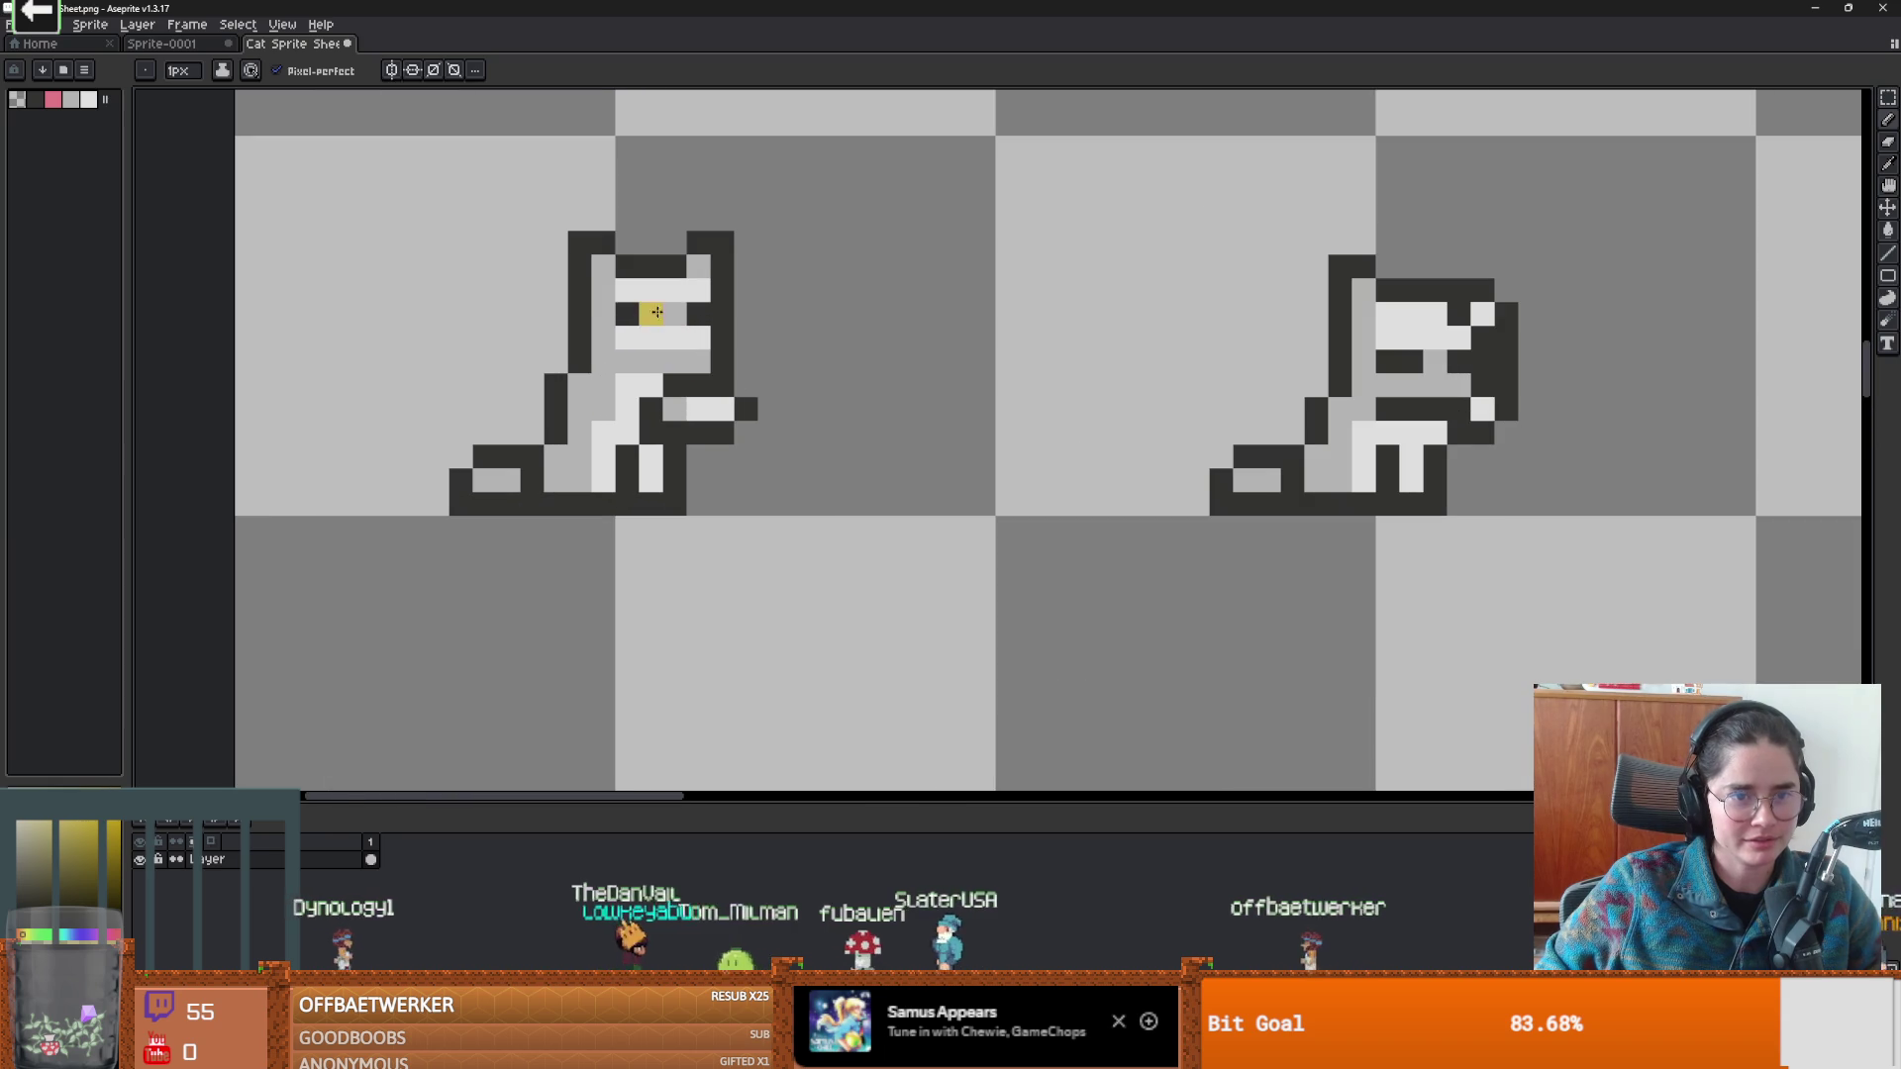
pyautogui.hscroll(3, 772, 353)
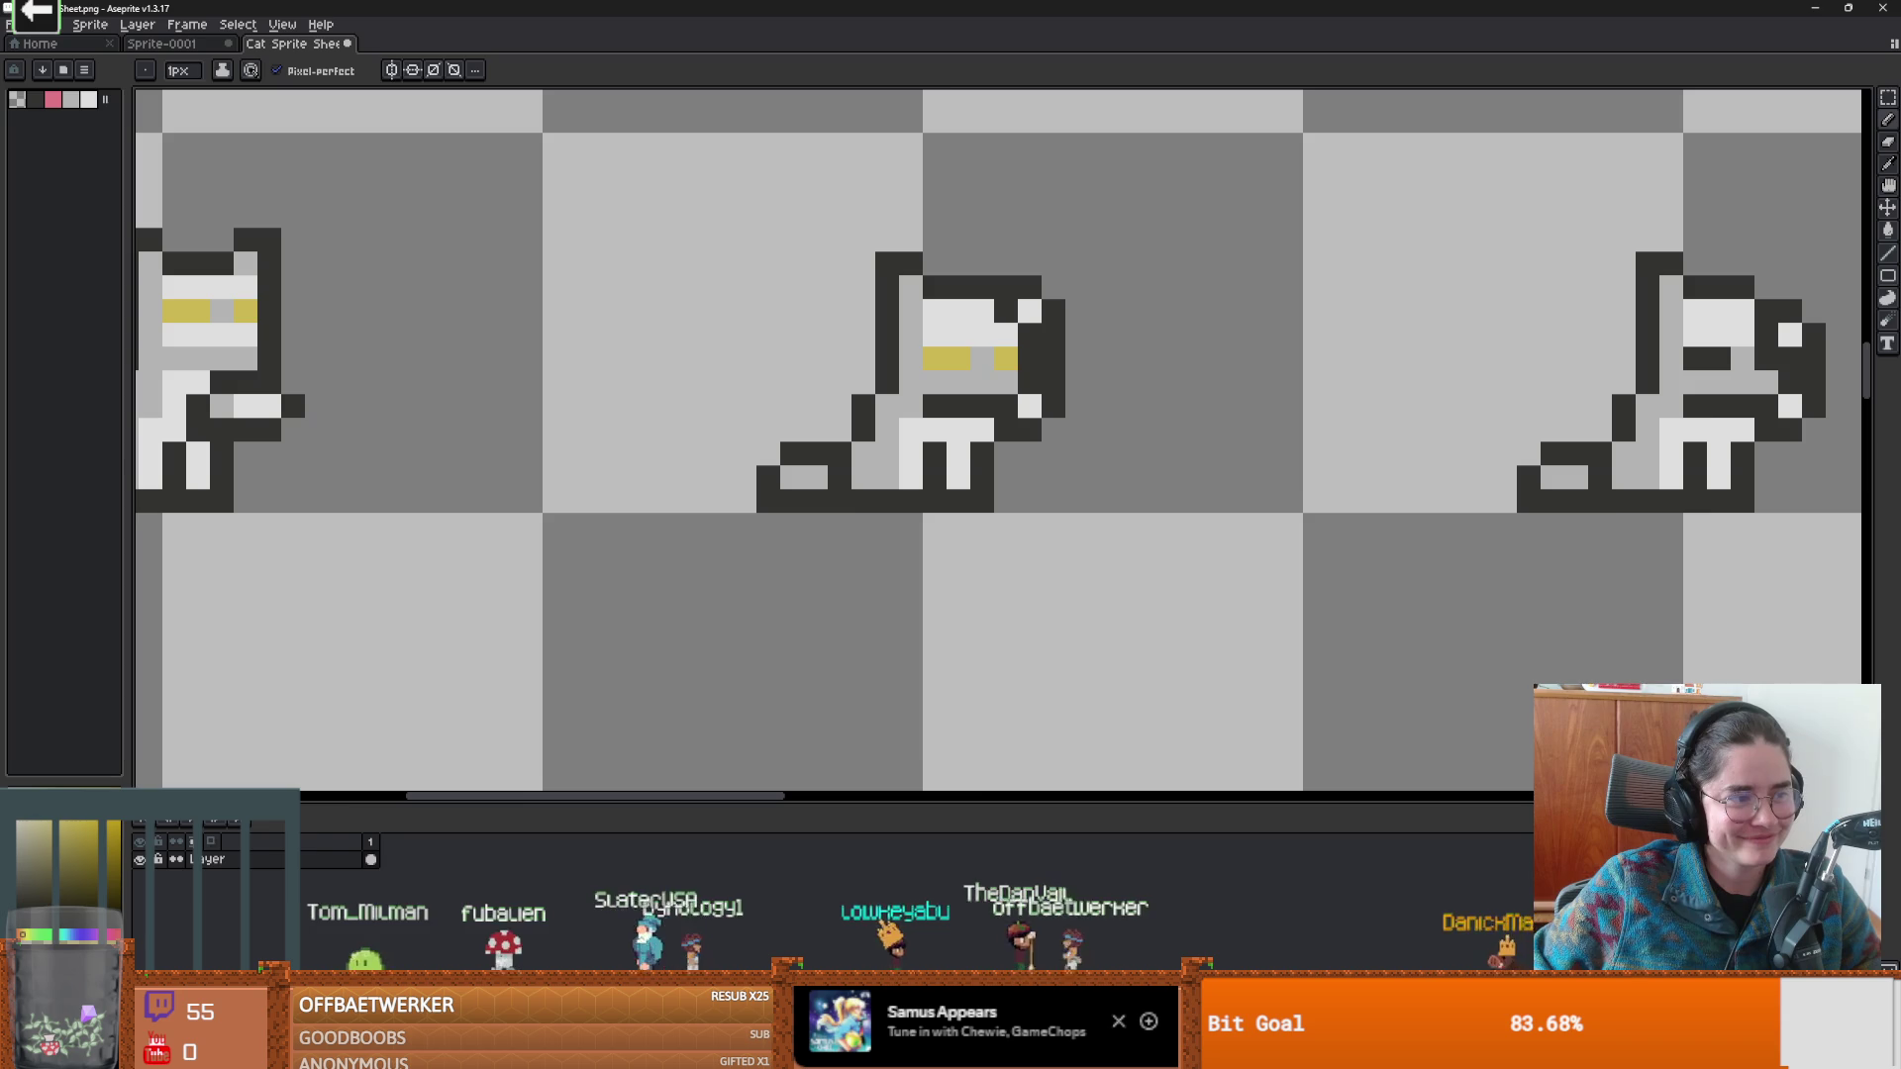
pyautogui.scroll(-2, 1041, 438)
pyautogui.scroll(1, 1305, 406)
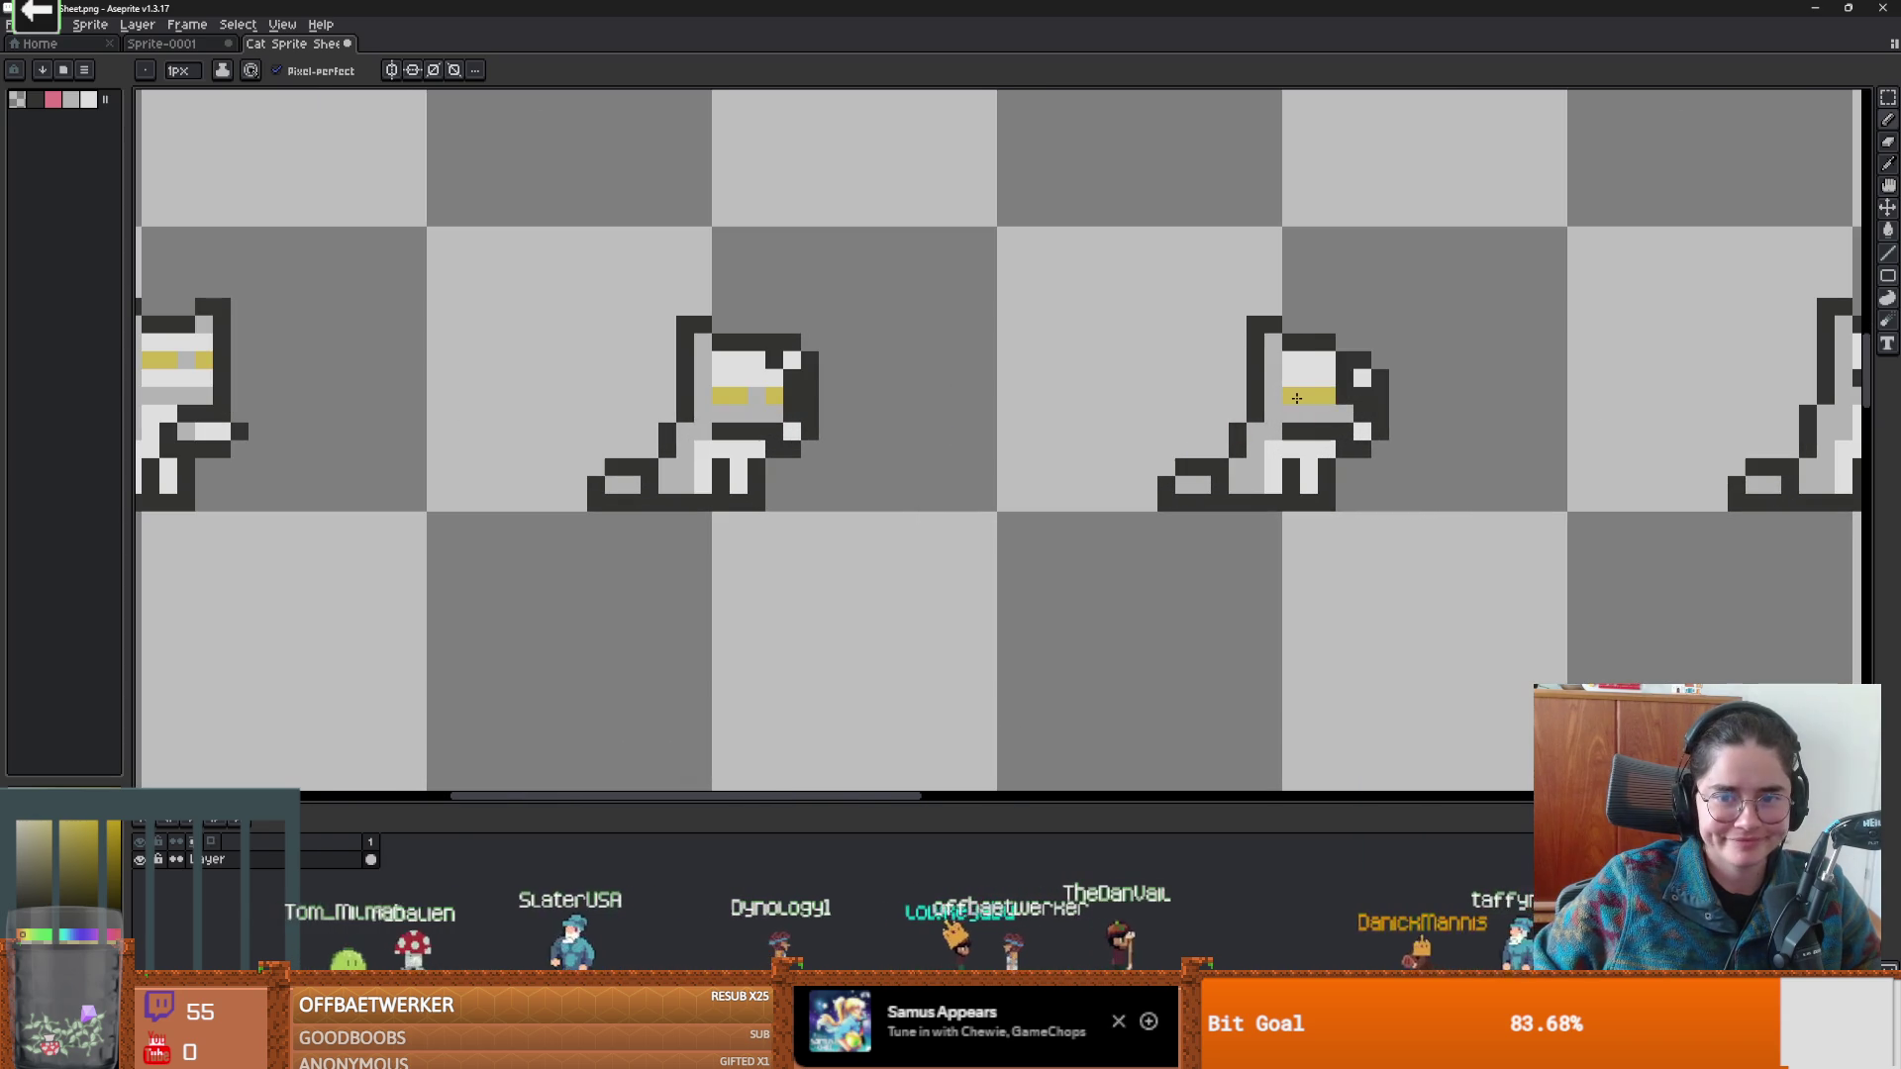
pyautogui.rightClick(1291, 396)
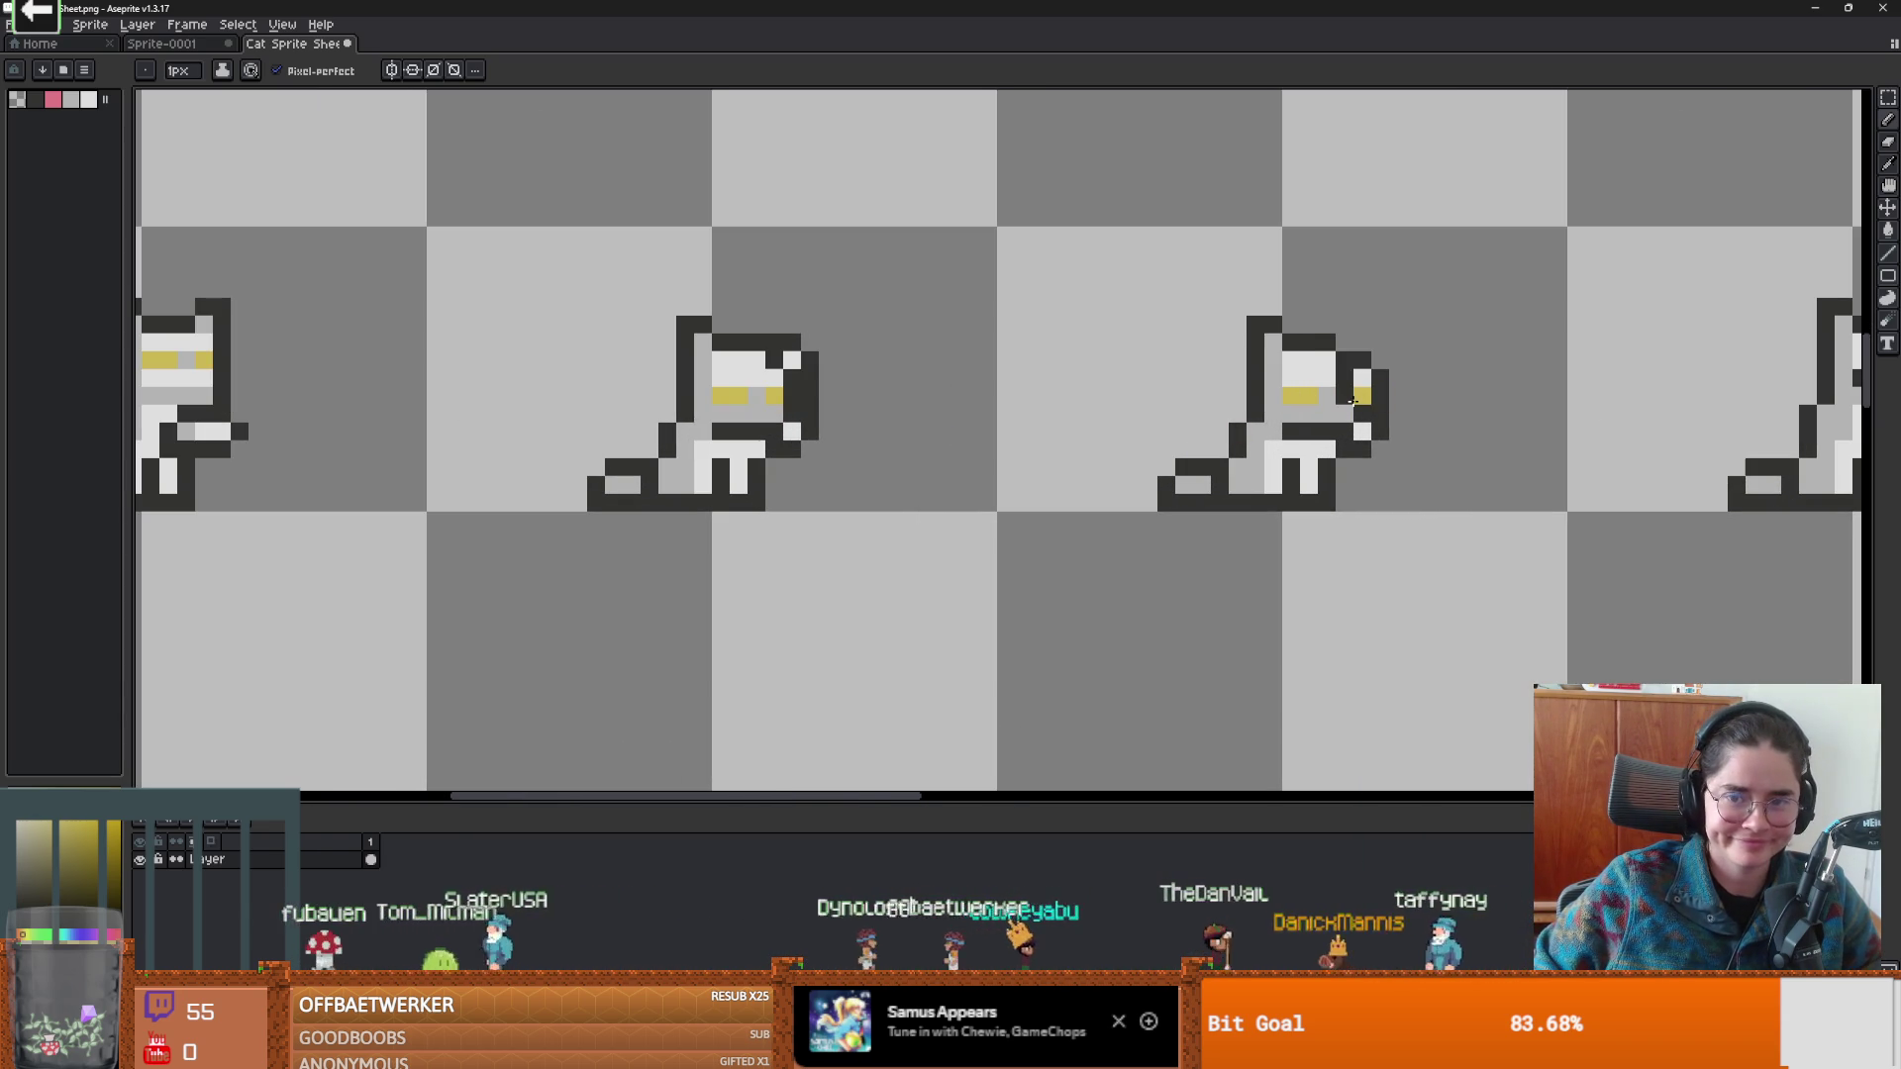
# Scroll right along the lying cats and paint the middle cat's eye yellow.
pyautogui.scroll(2, 1193, 425)
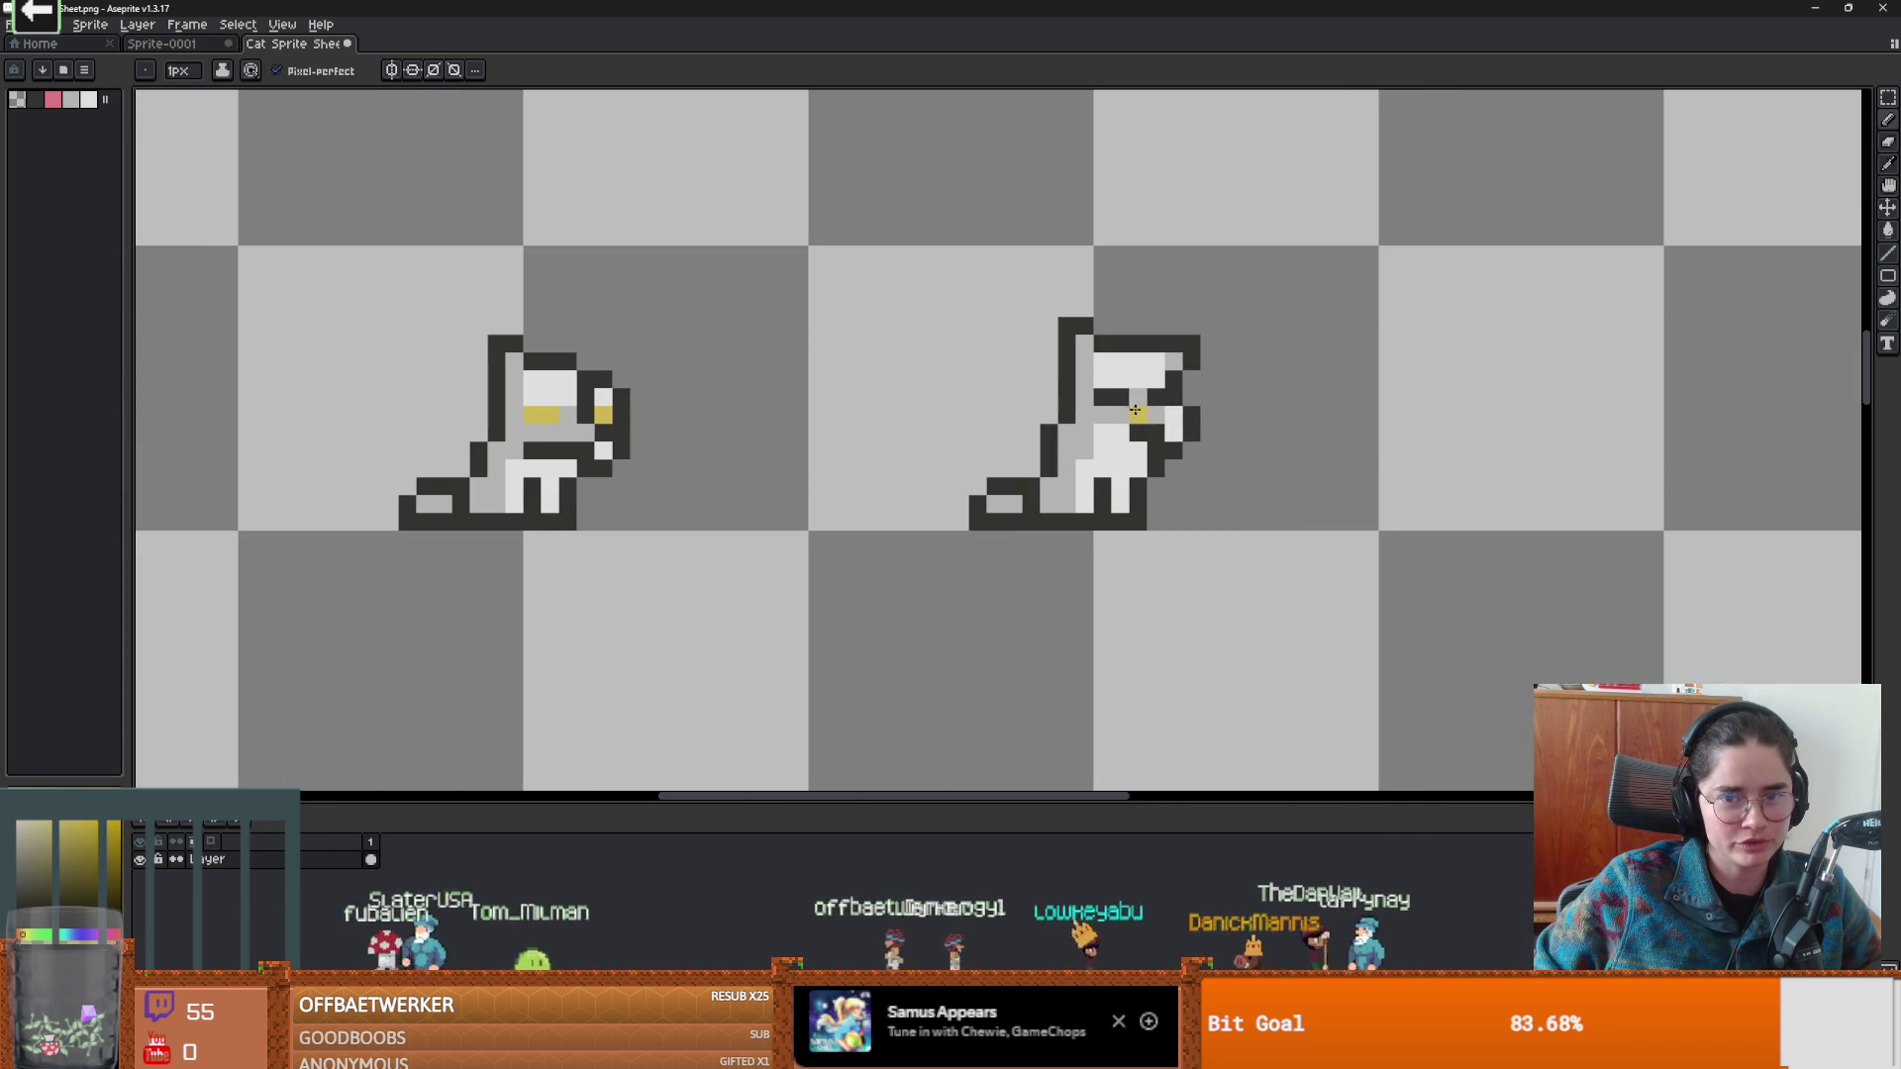
pyautogui.scroll(-2, 1152, 399)
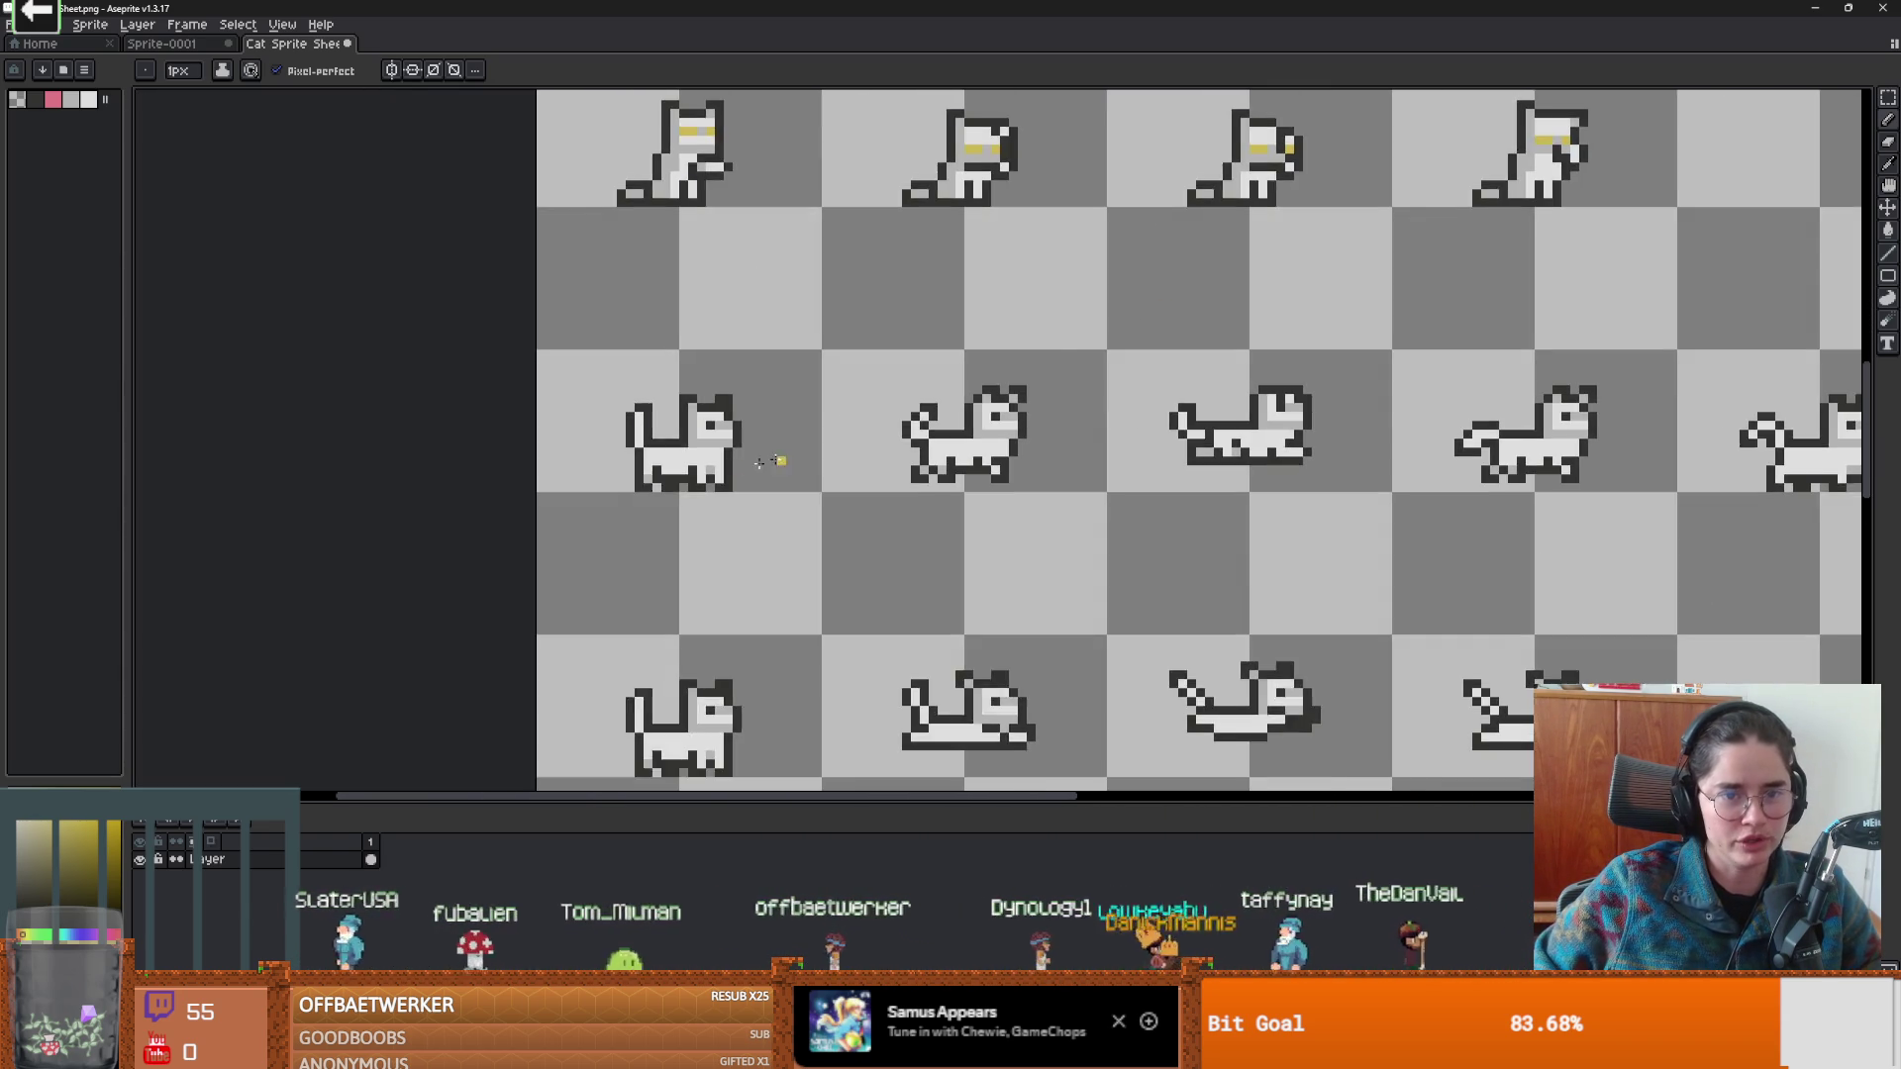
pyautogui.scroll(3, 1331, 400)
pyautogui.hscroll(3, 1330, 400)
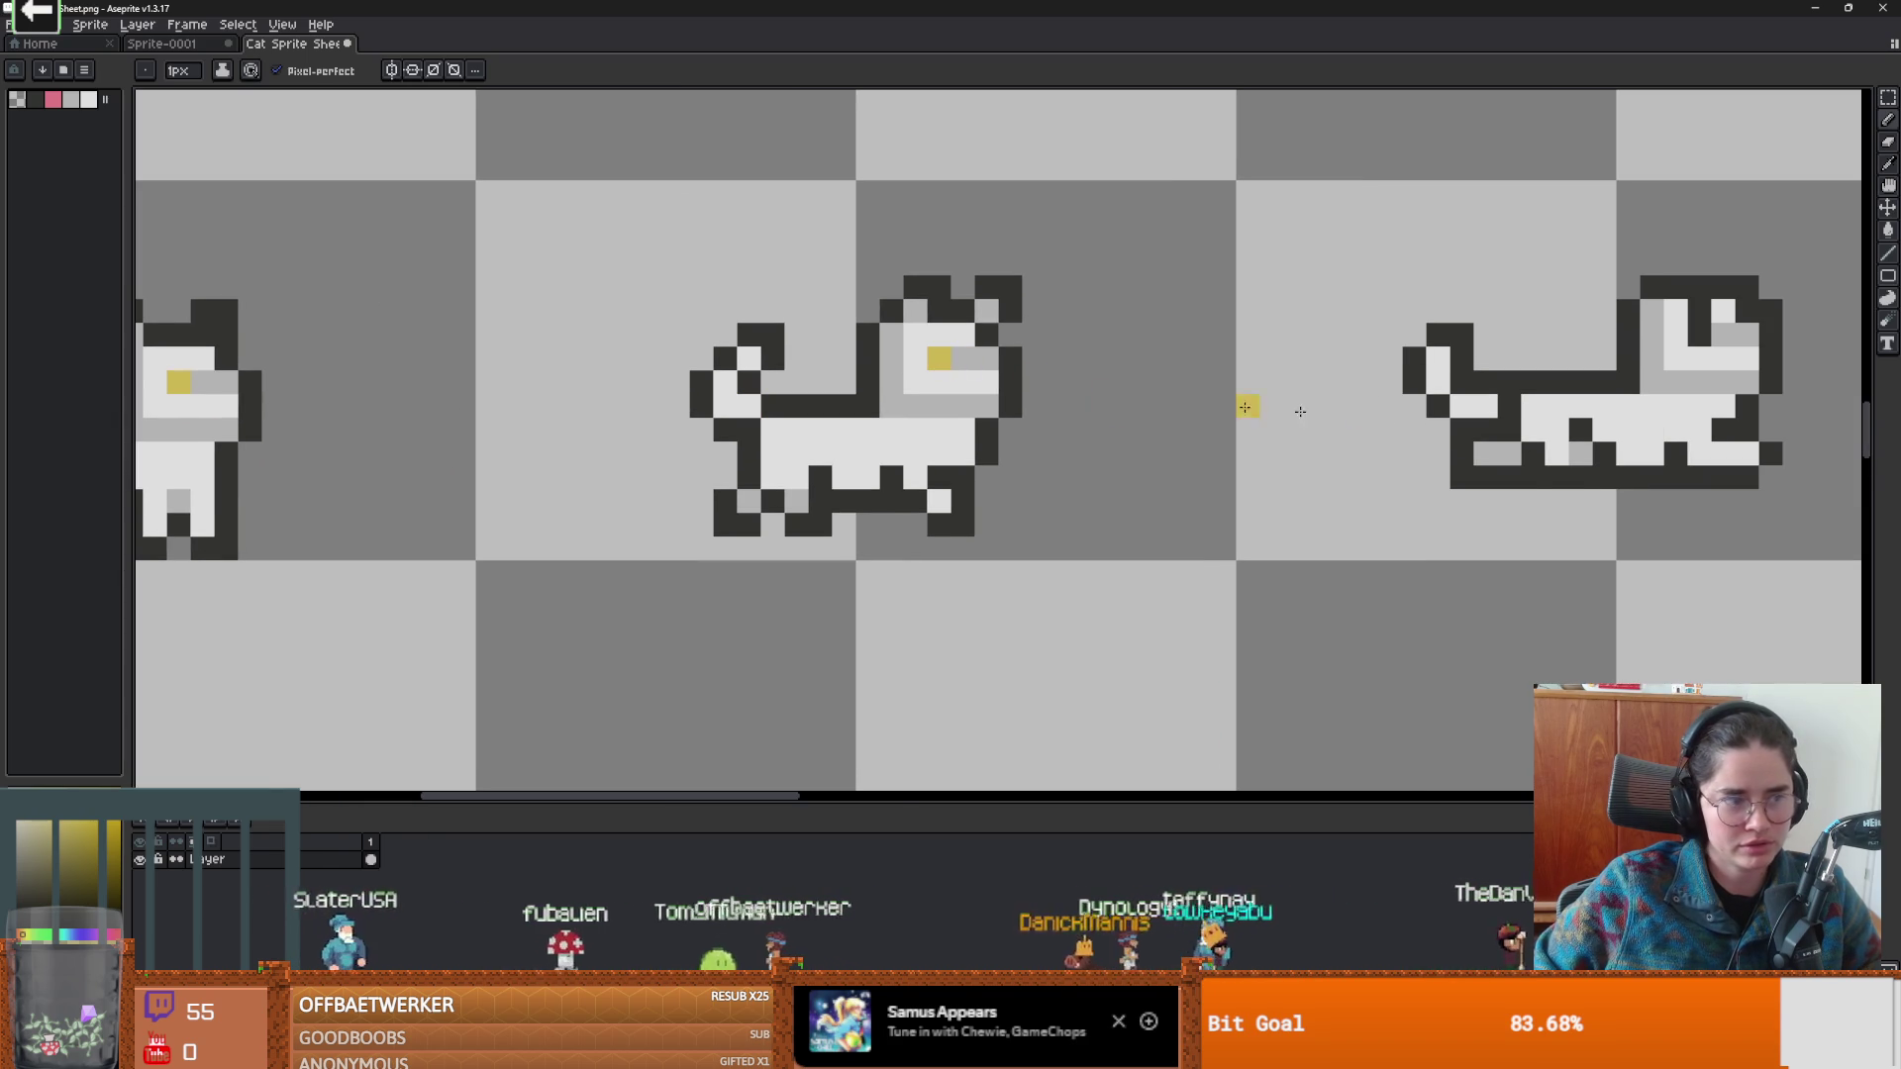
pyautogui.hscroll(3, 1103, 407)
pyautogui.hscroll(5, 963, 390)
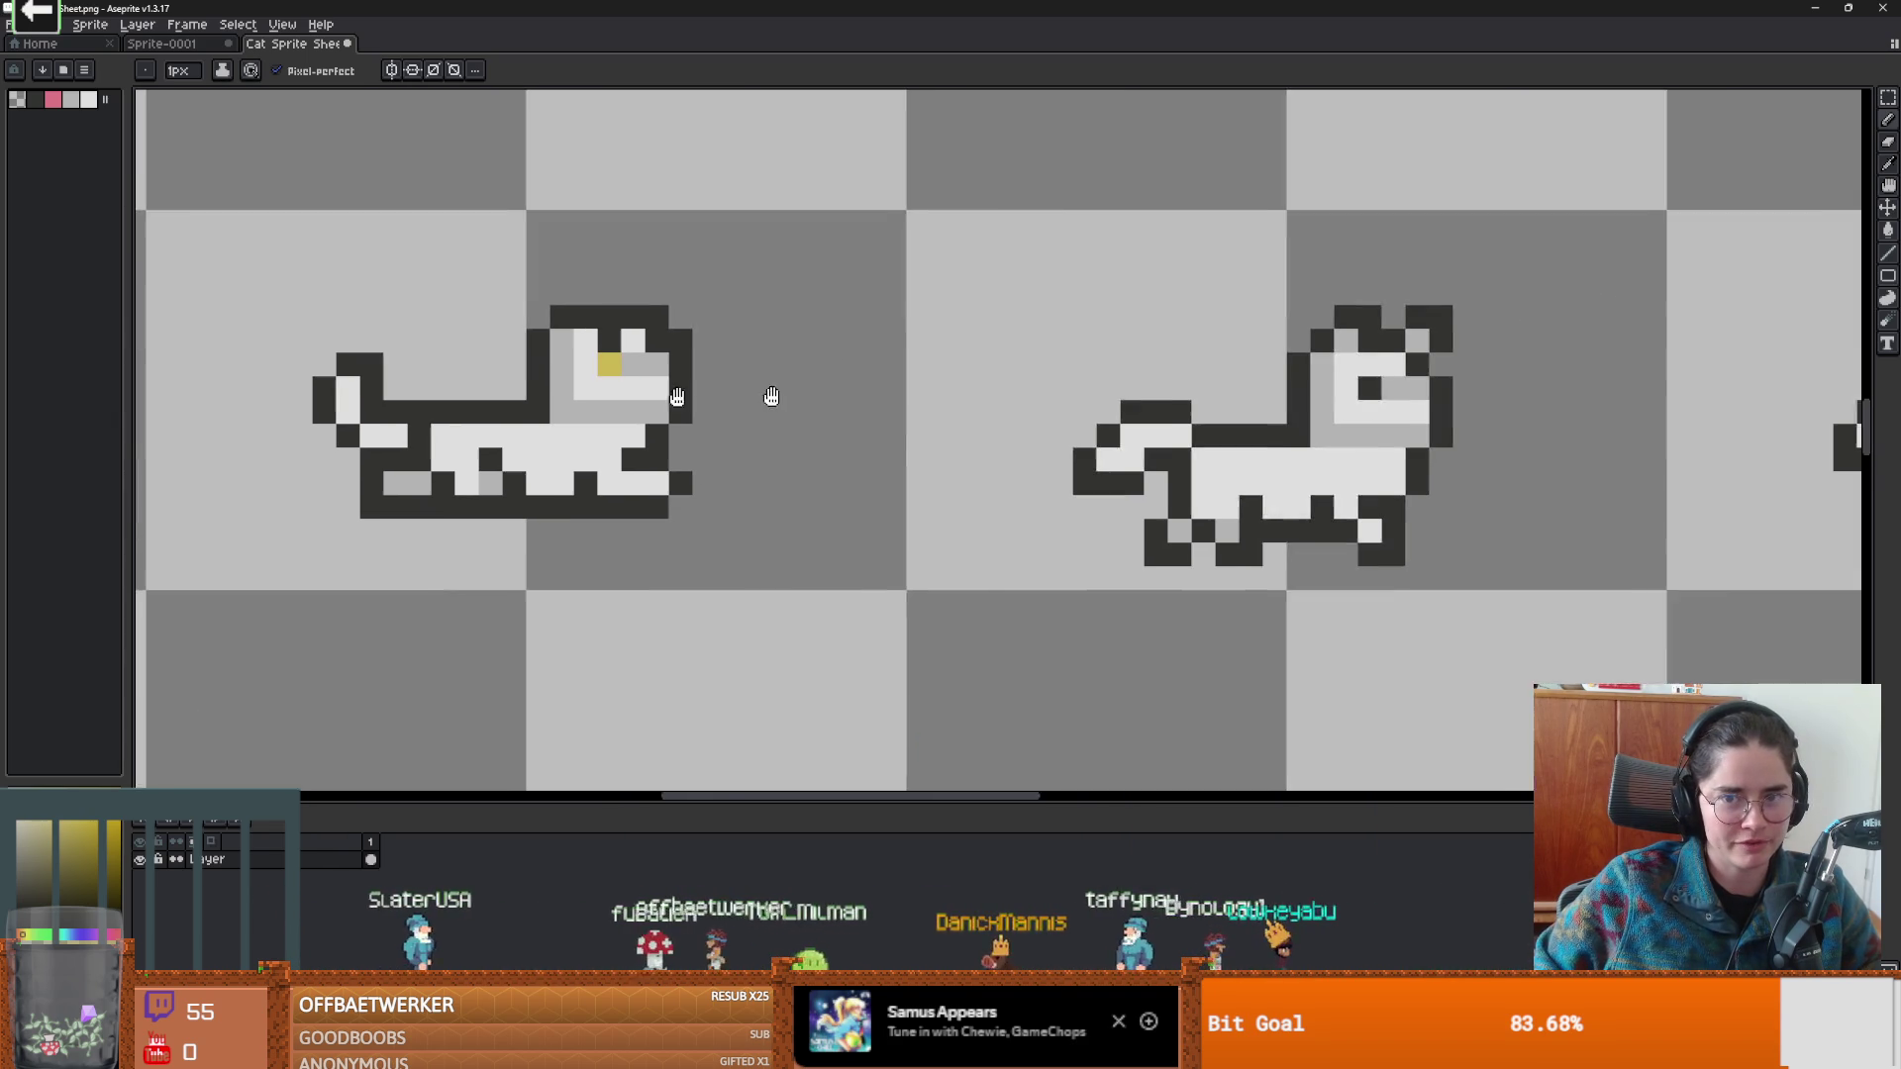
pyautogui.hscroll(2, 1119, 401)
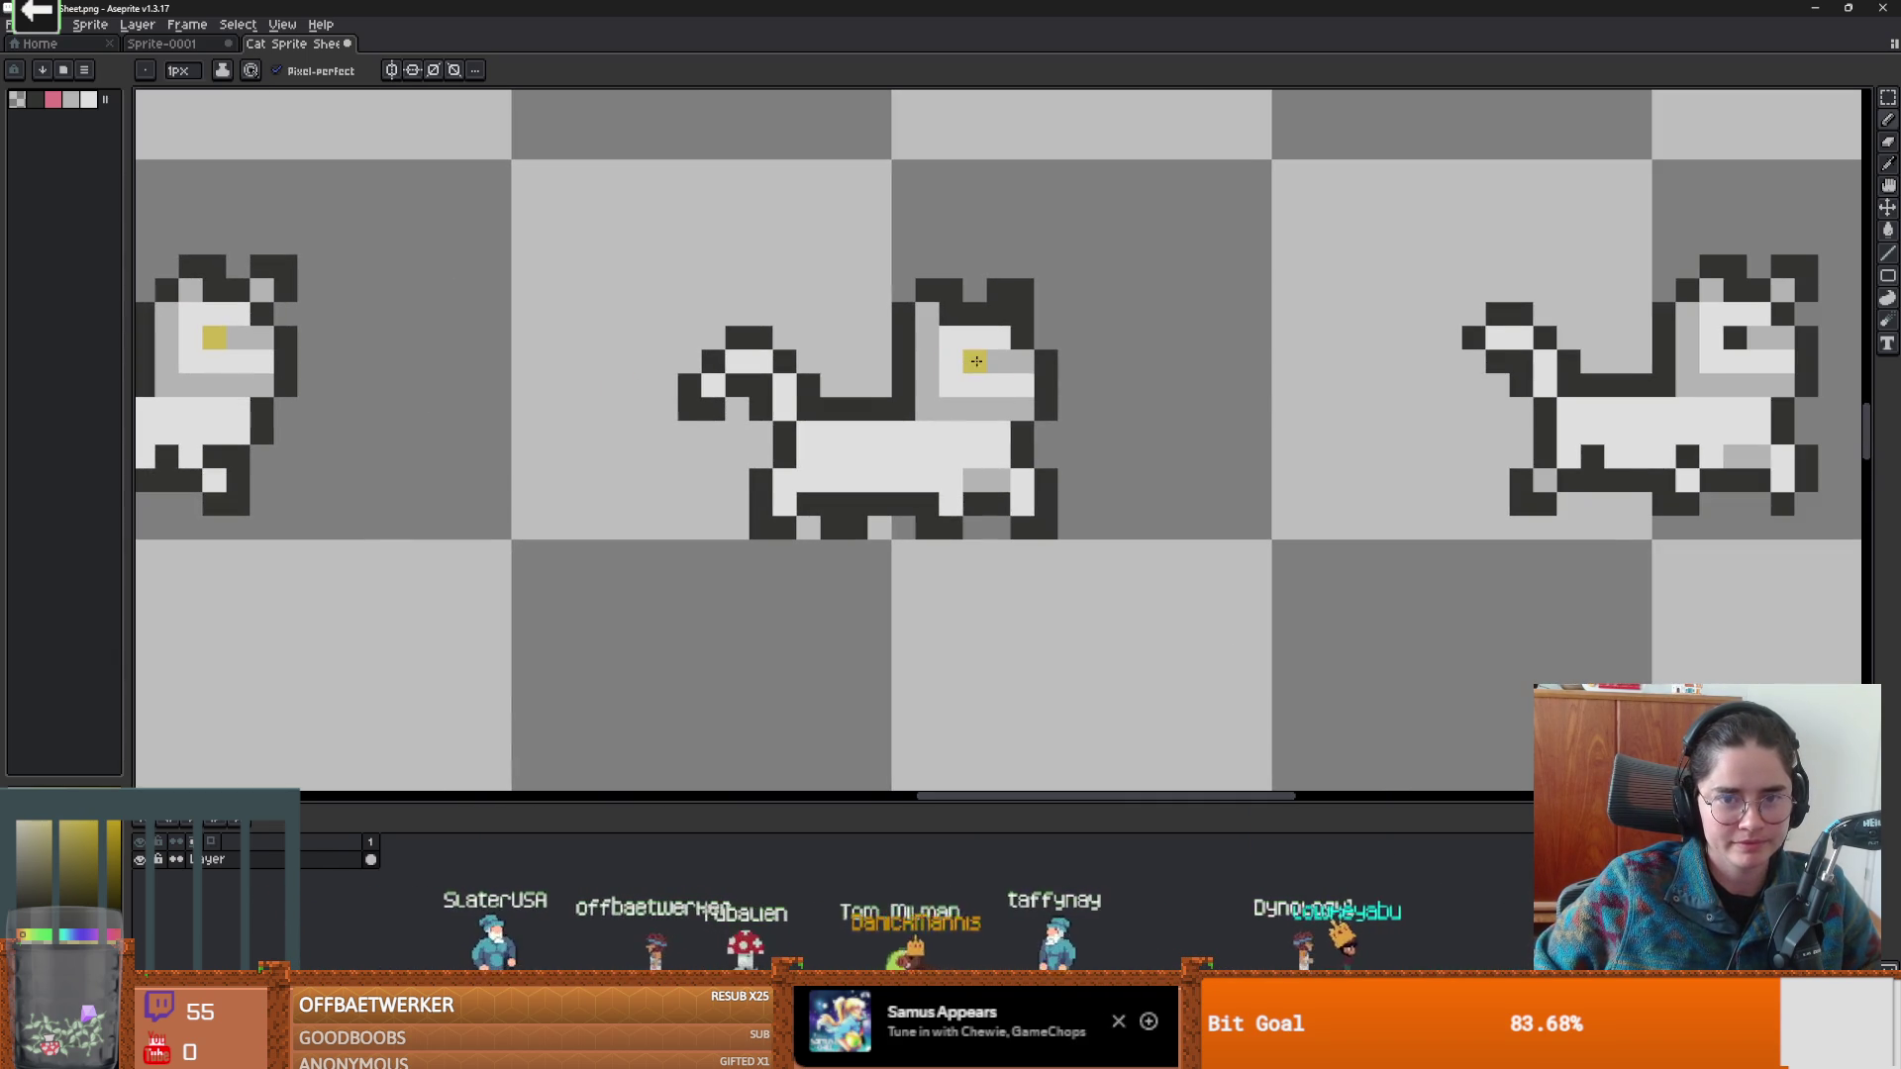
pyautogui.hscroll(3, 753, 368)
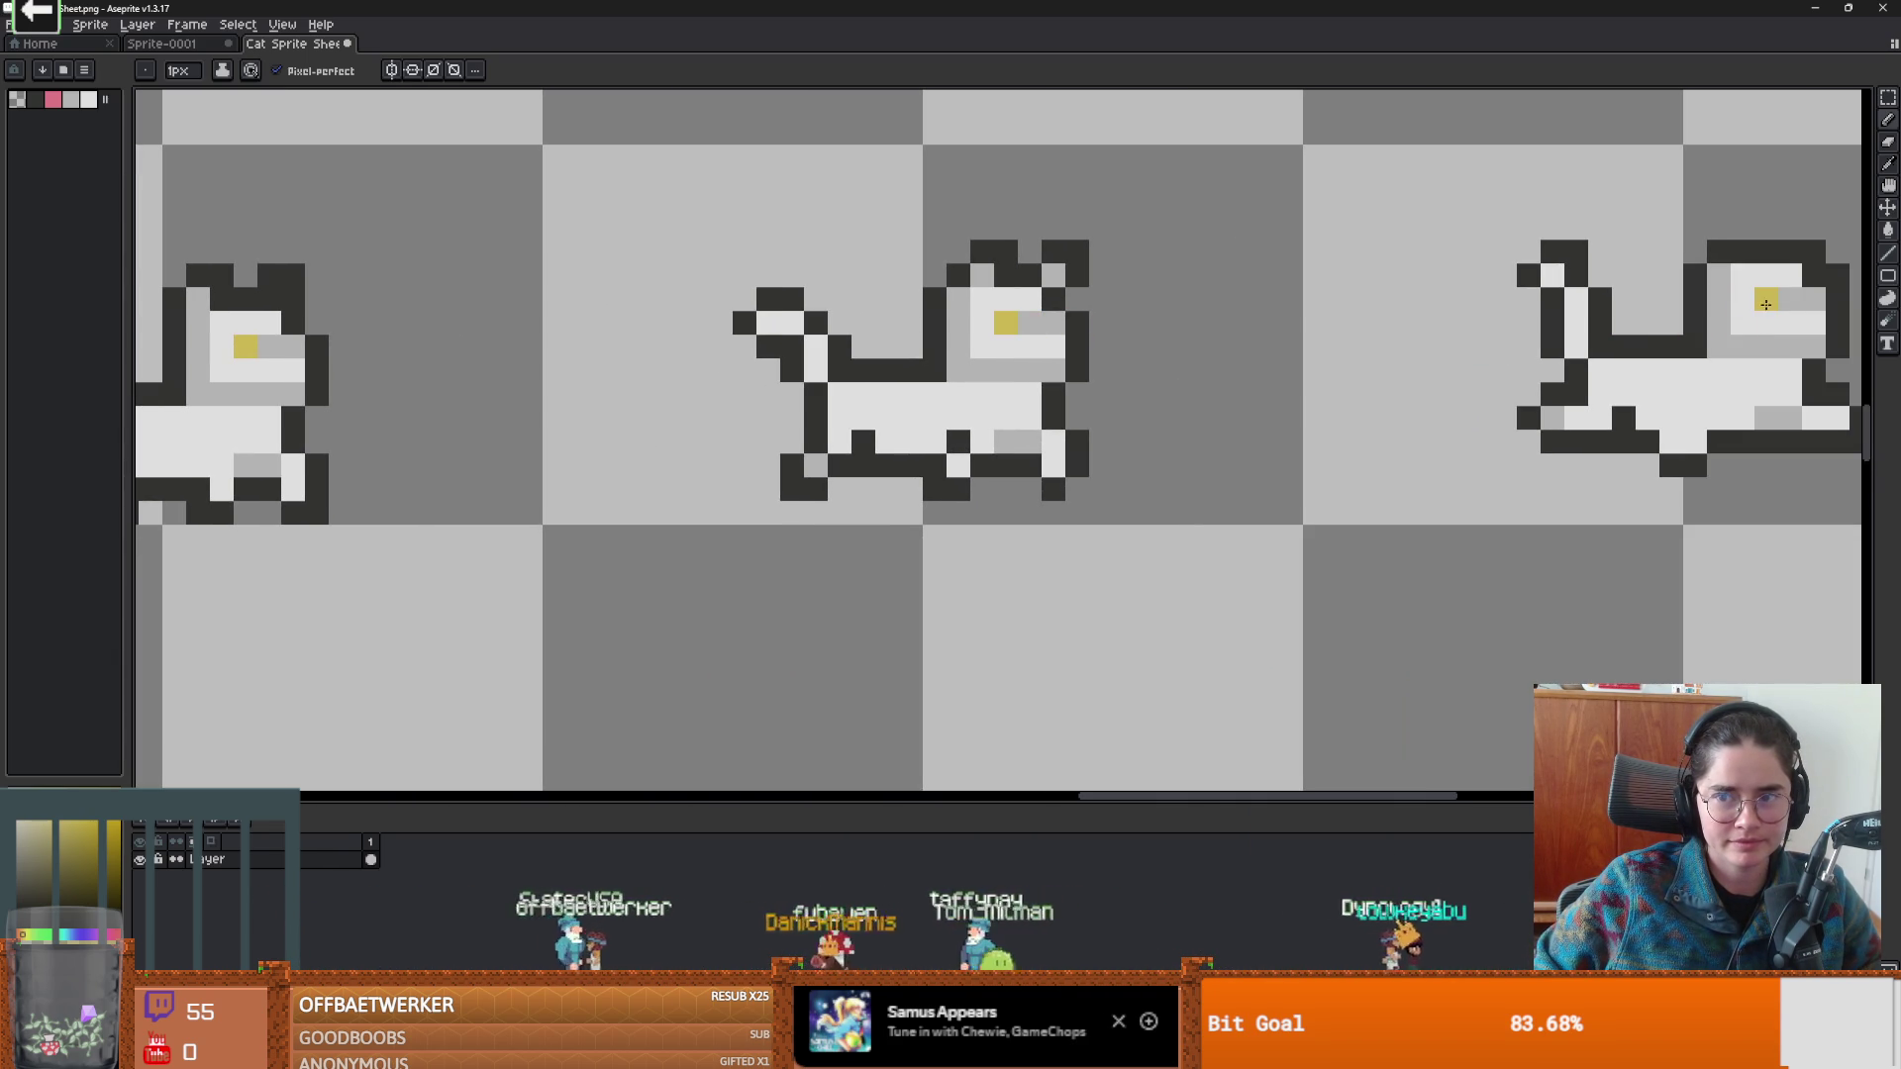
pyautogui.scroll(-4, 1765, 304)
pyautogui.scroll(2, 1407, 379)
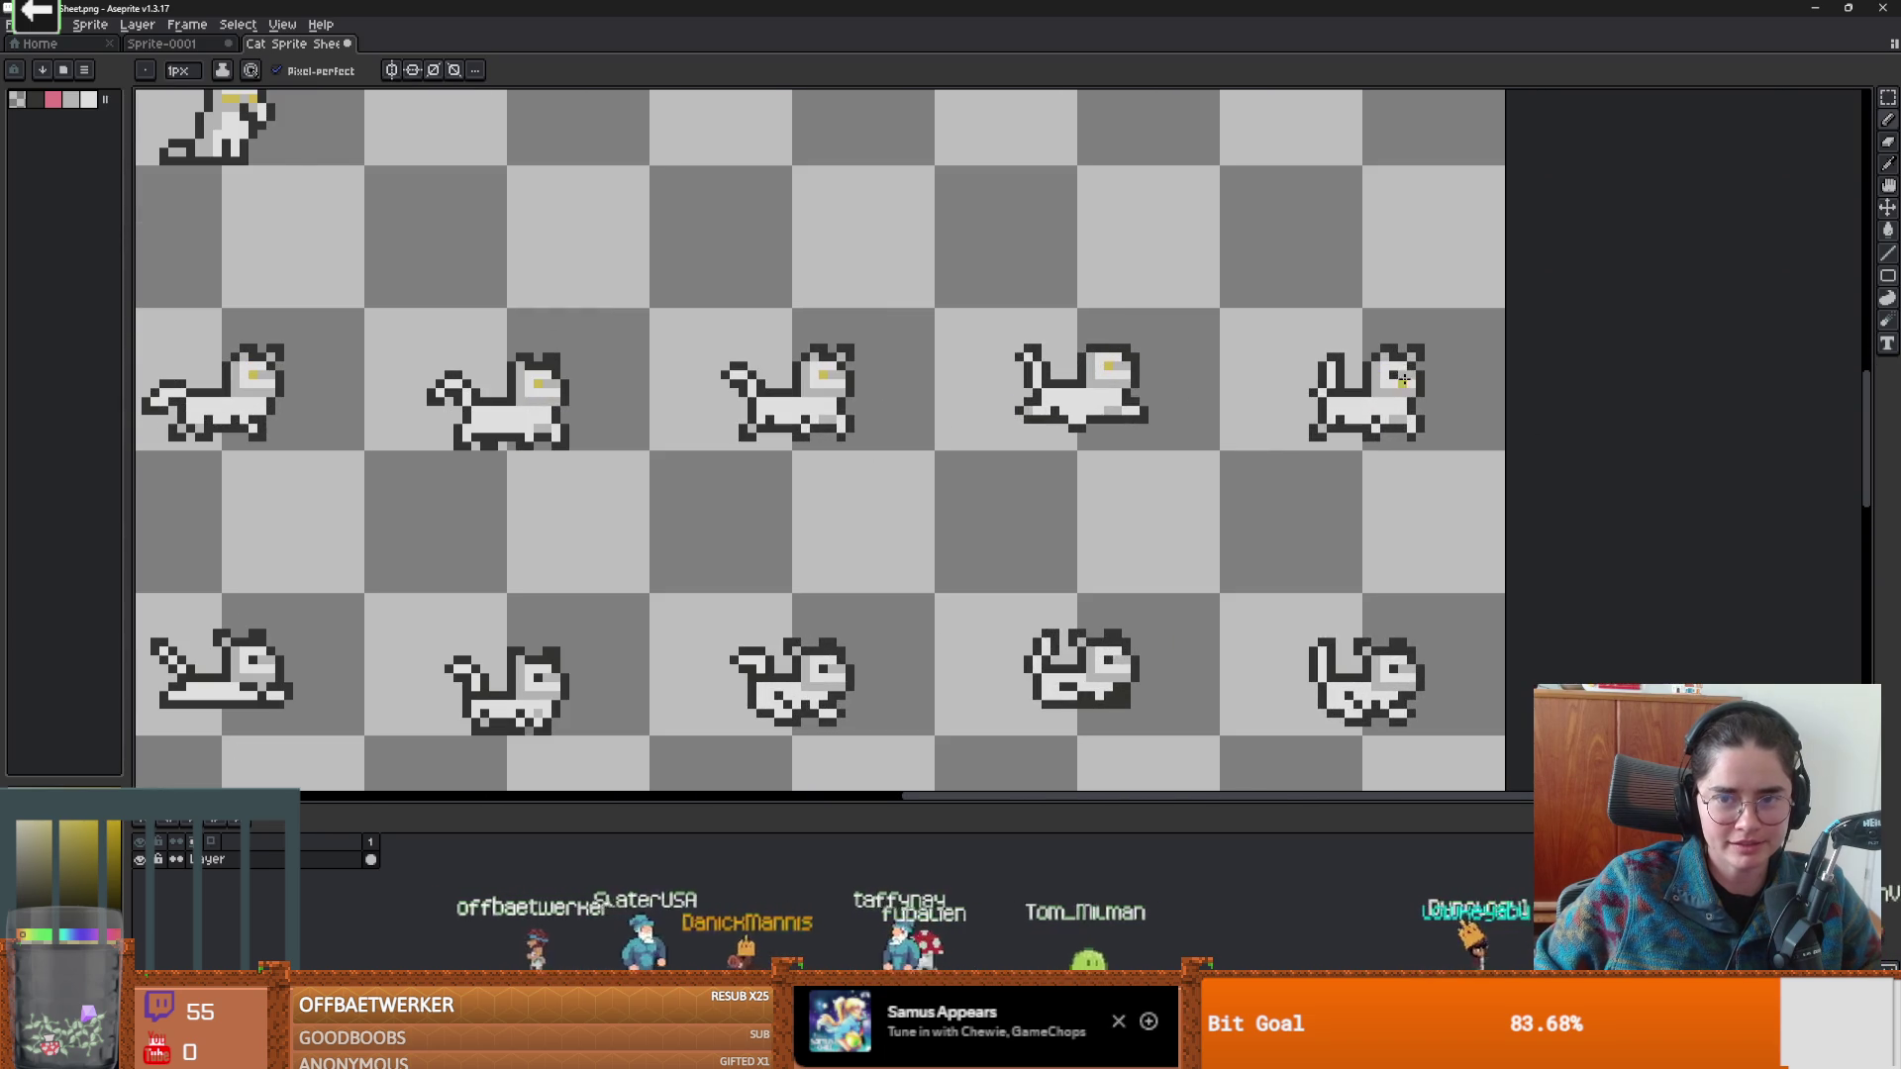
pyautogui.scroll(-2, 1393, 372)
pyautogui.scroll(4, 669, 327)
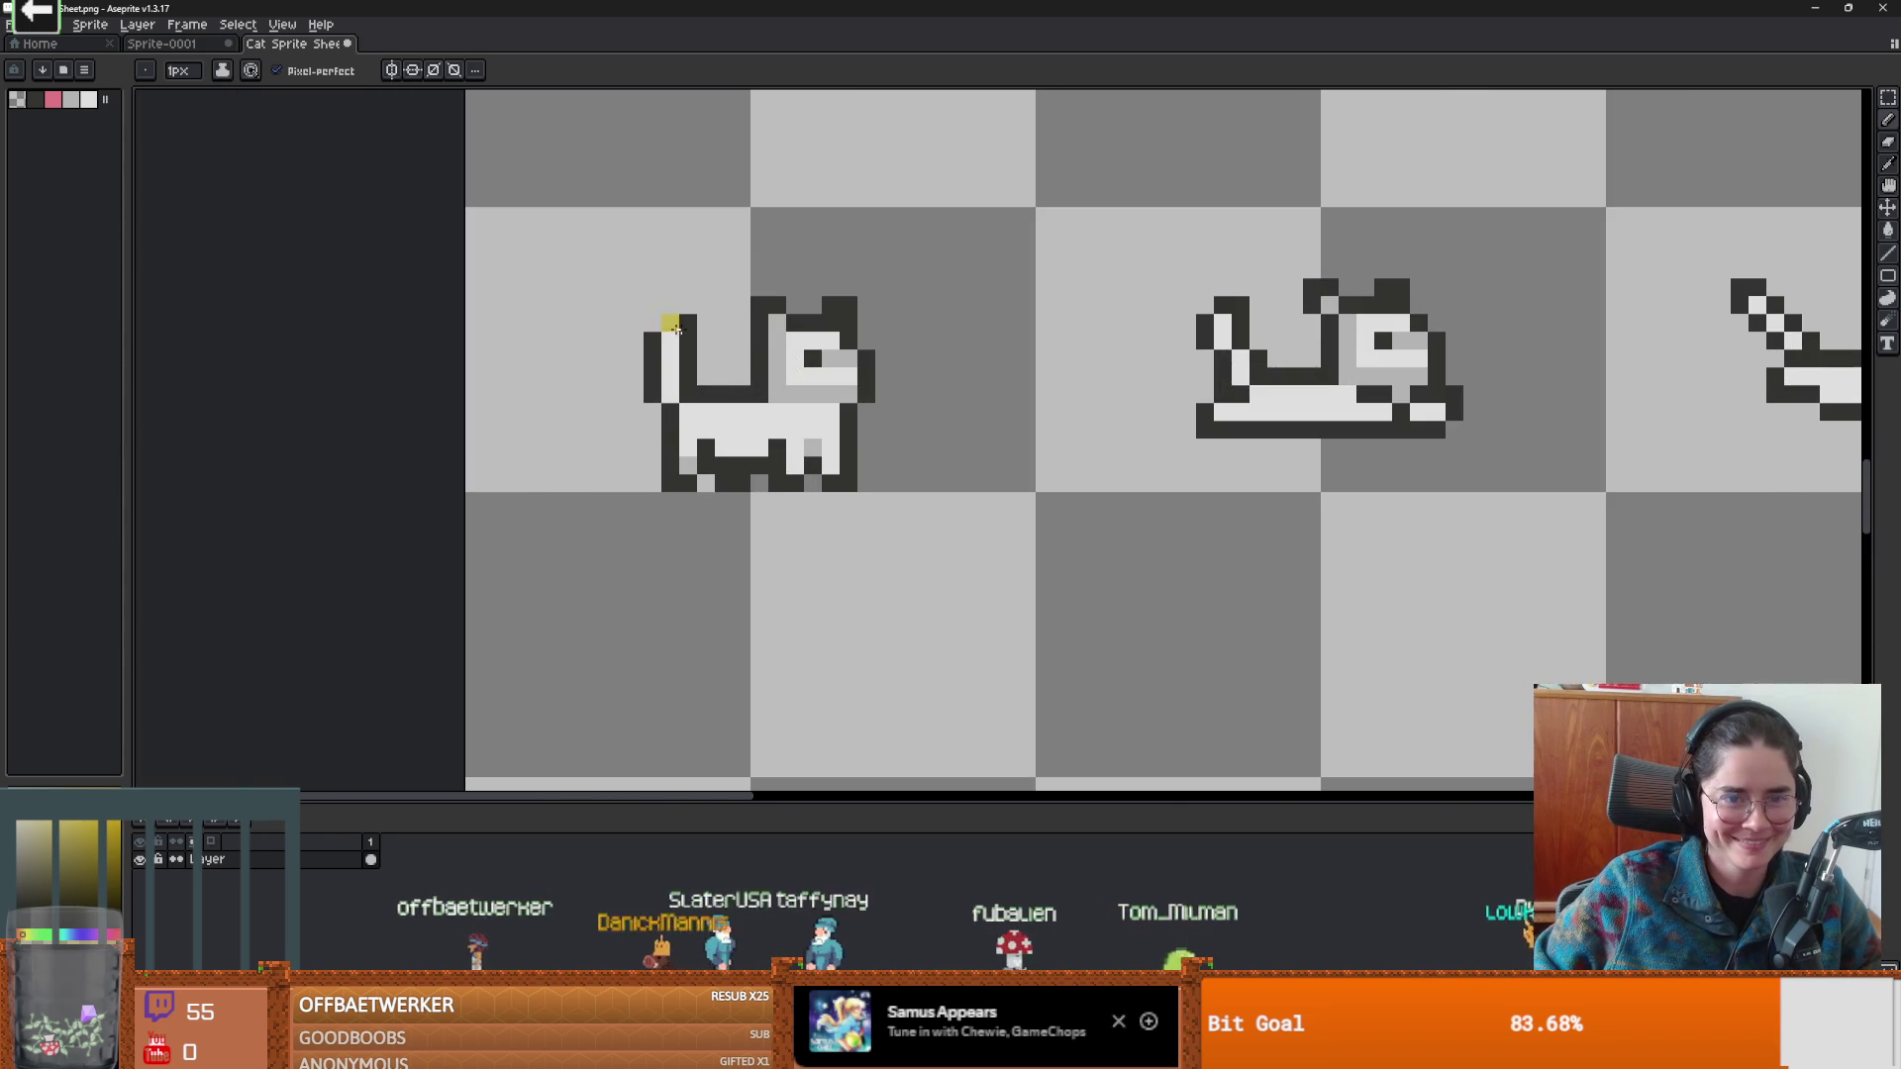
pyautogui.hscroll(3, 822, 371)
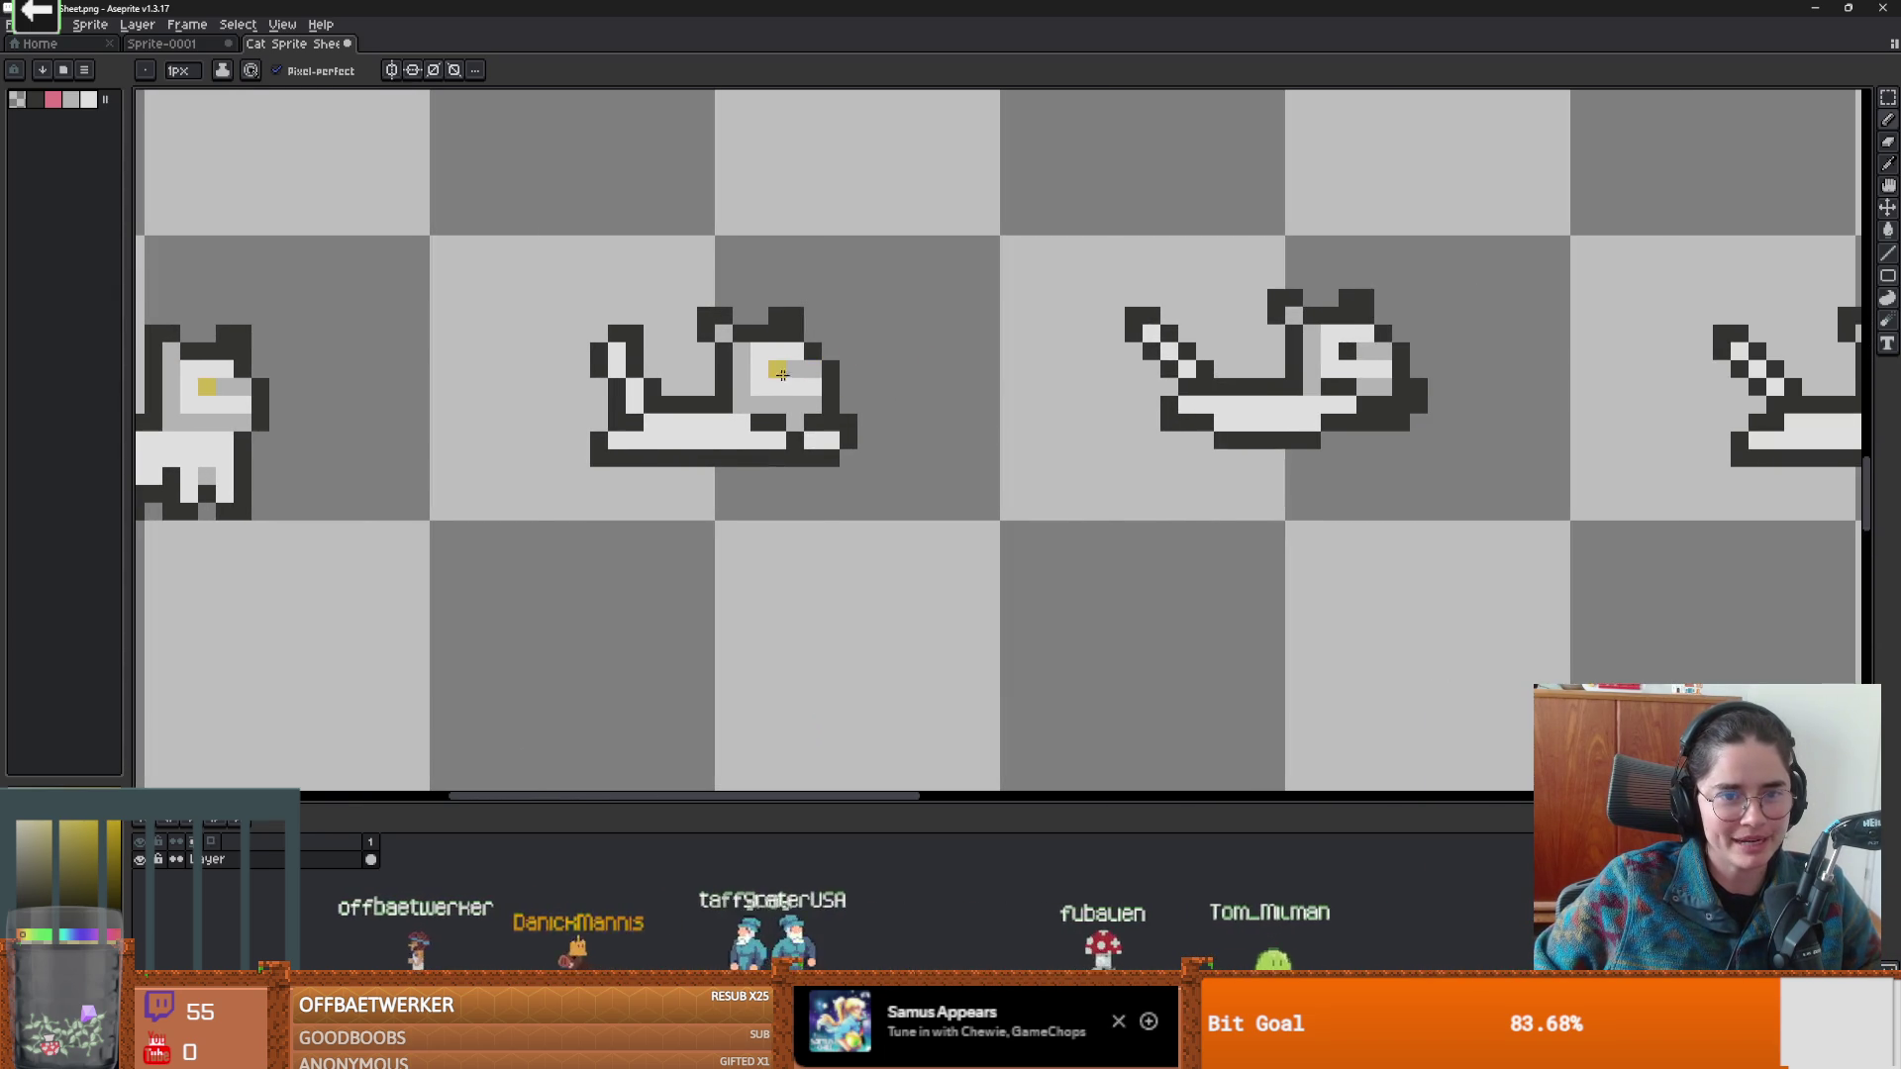
pyautogui.hscroll(1, 788, 372)
pyautogui.scroll(2, 743, 368)
pyautogui.scroll(-3, 603, 342)
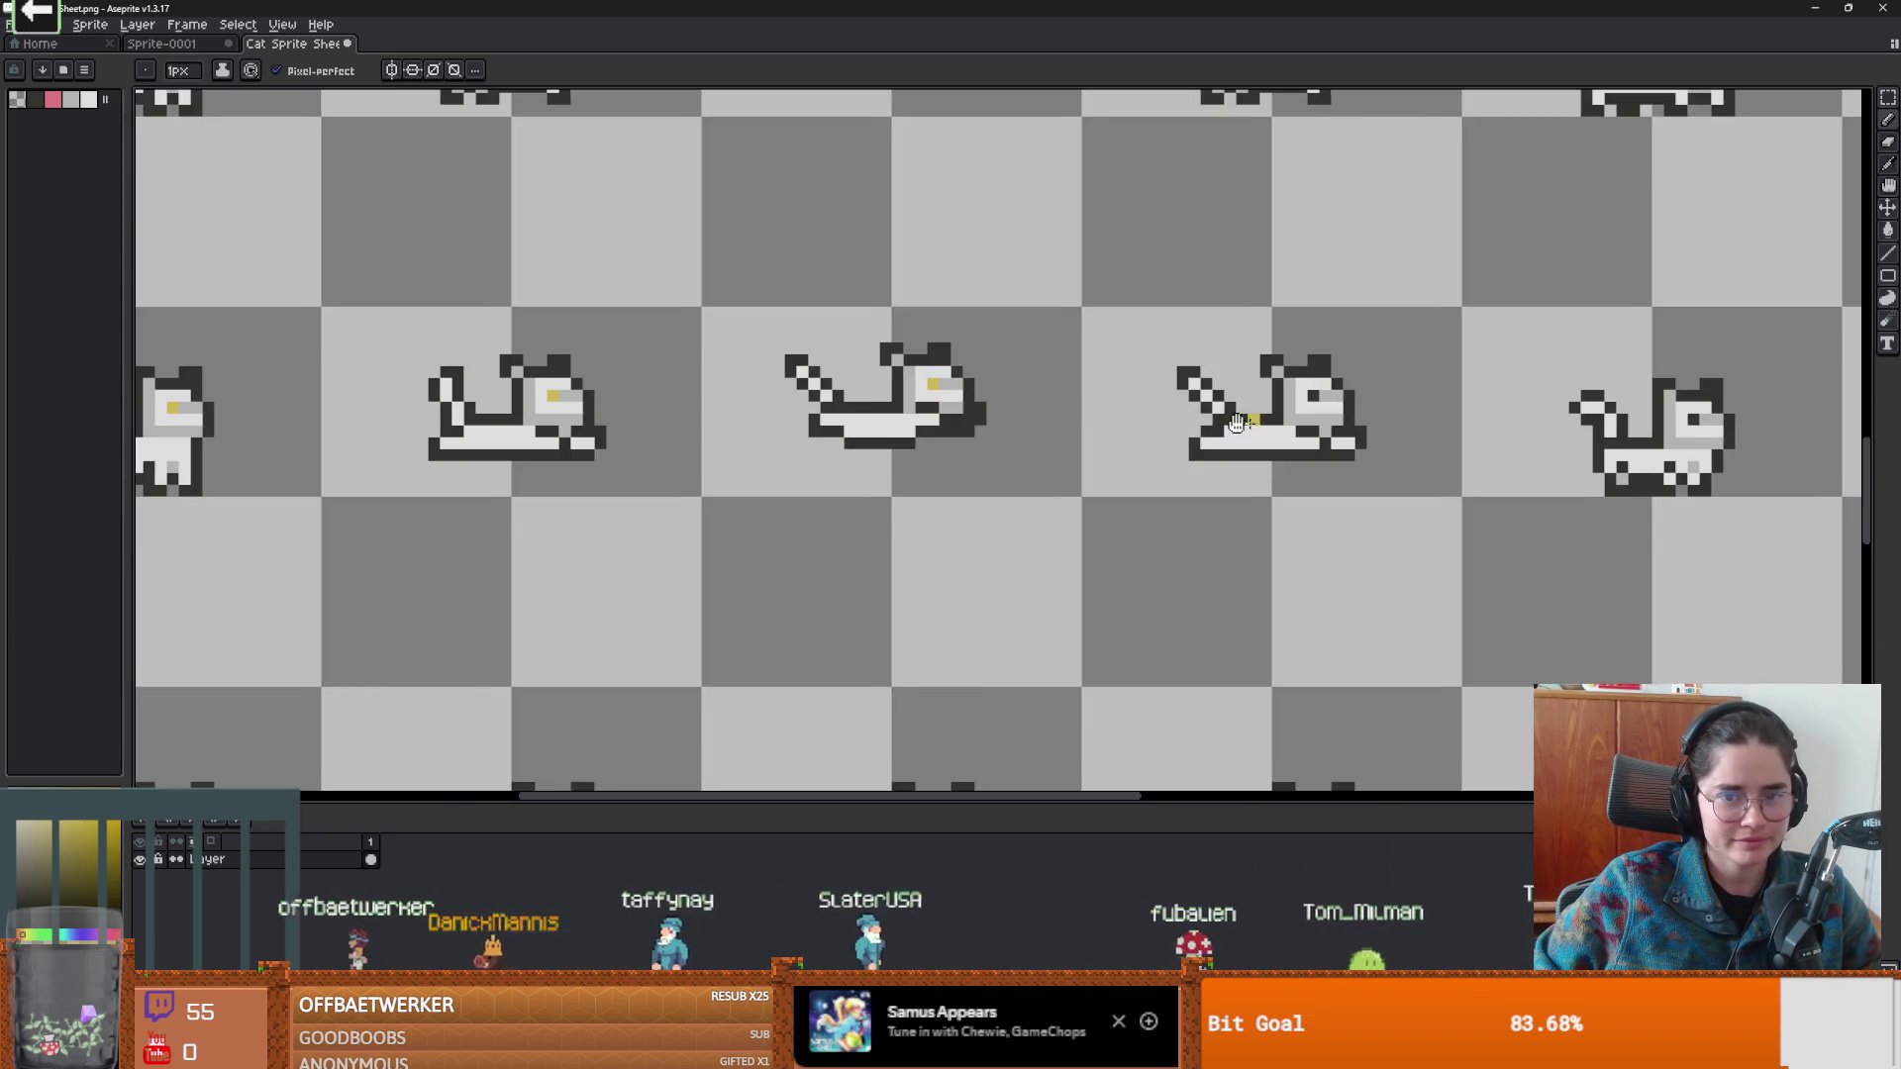
pyautogui.scroll(3, 683, 372)
pyautogui.scroll(-3, 1154, 442)
pyautogui.scroll(2, 1163, 433)
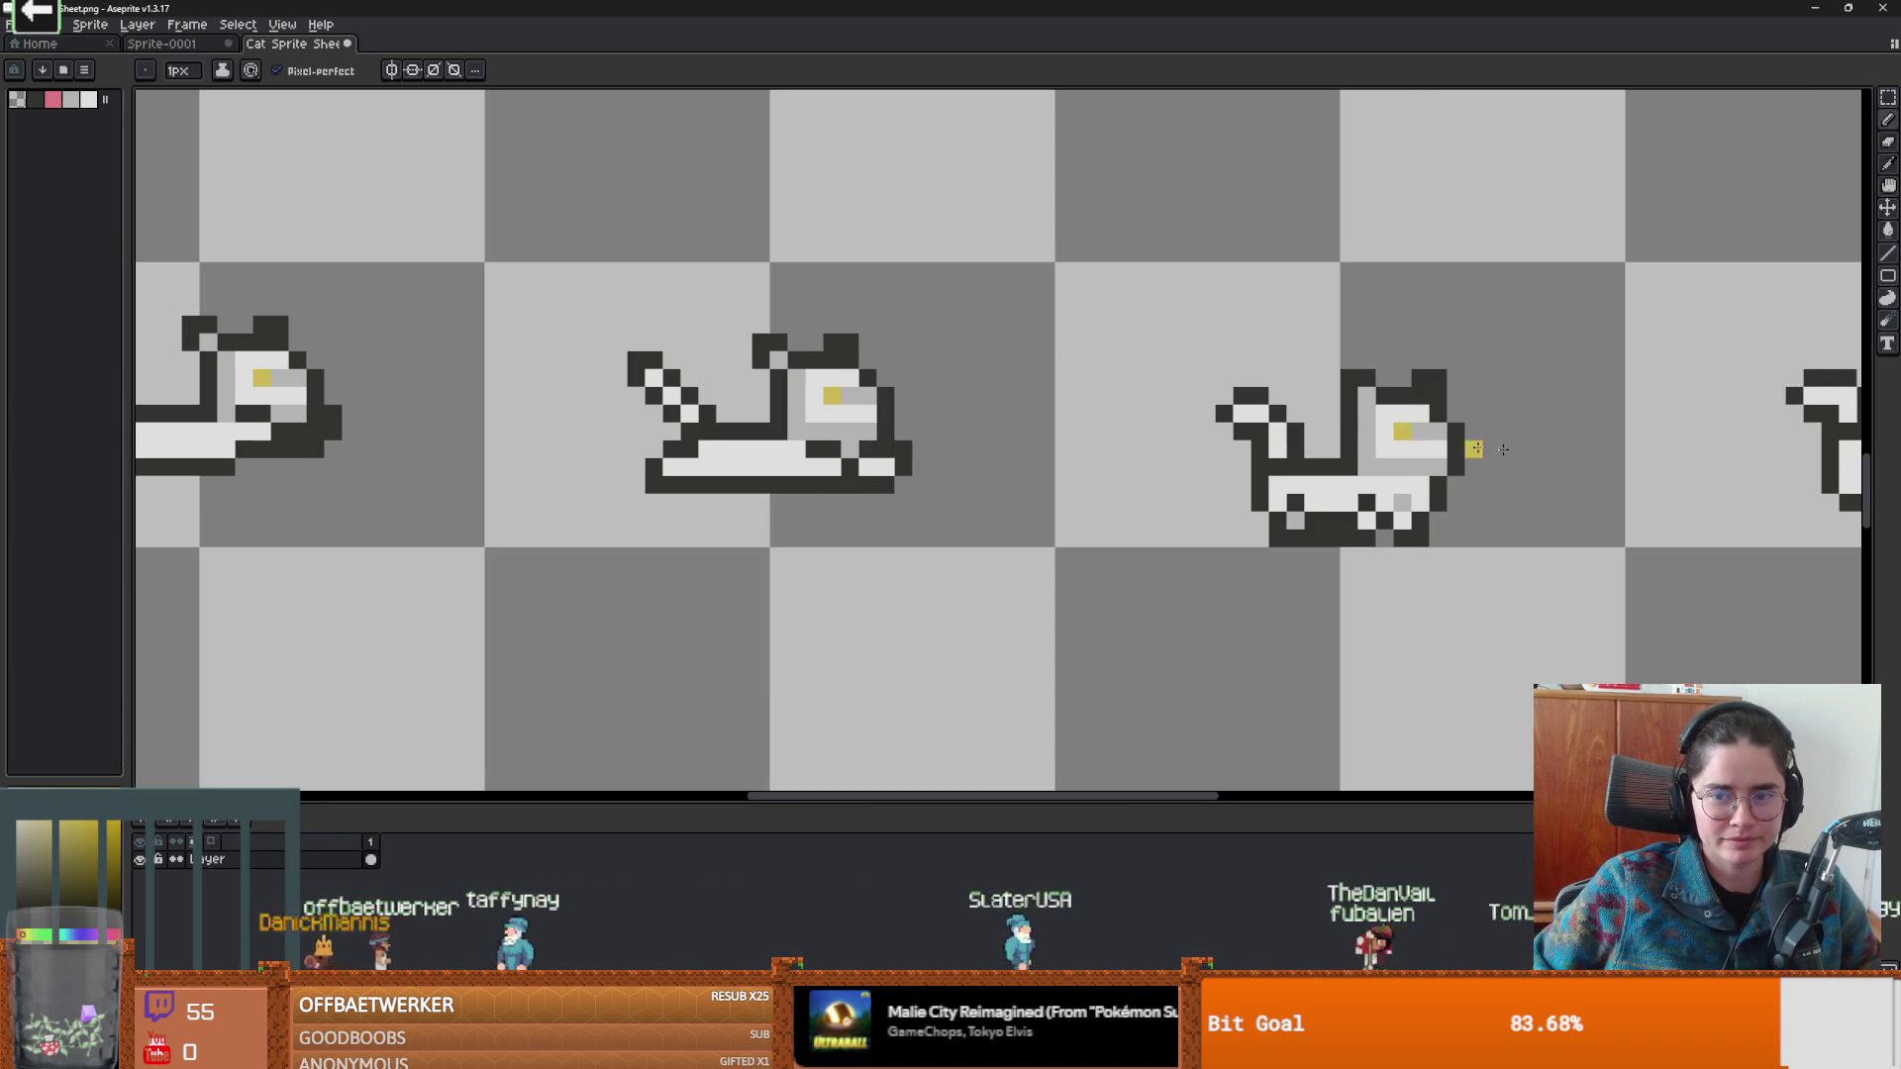
pyautogui.scroll(-3, 1161, 433)
pyautogui.scroll(3, 973, 425)
pyautogui.click(1037, 387)
# Paint the next cat's eye and the middle cat's left eye yellow.
pyautogui.scroll(-3, 1037, 388)
pyautogui.scroll(3, 1169, 396)
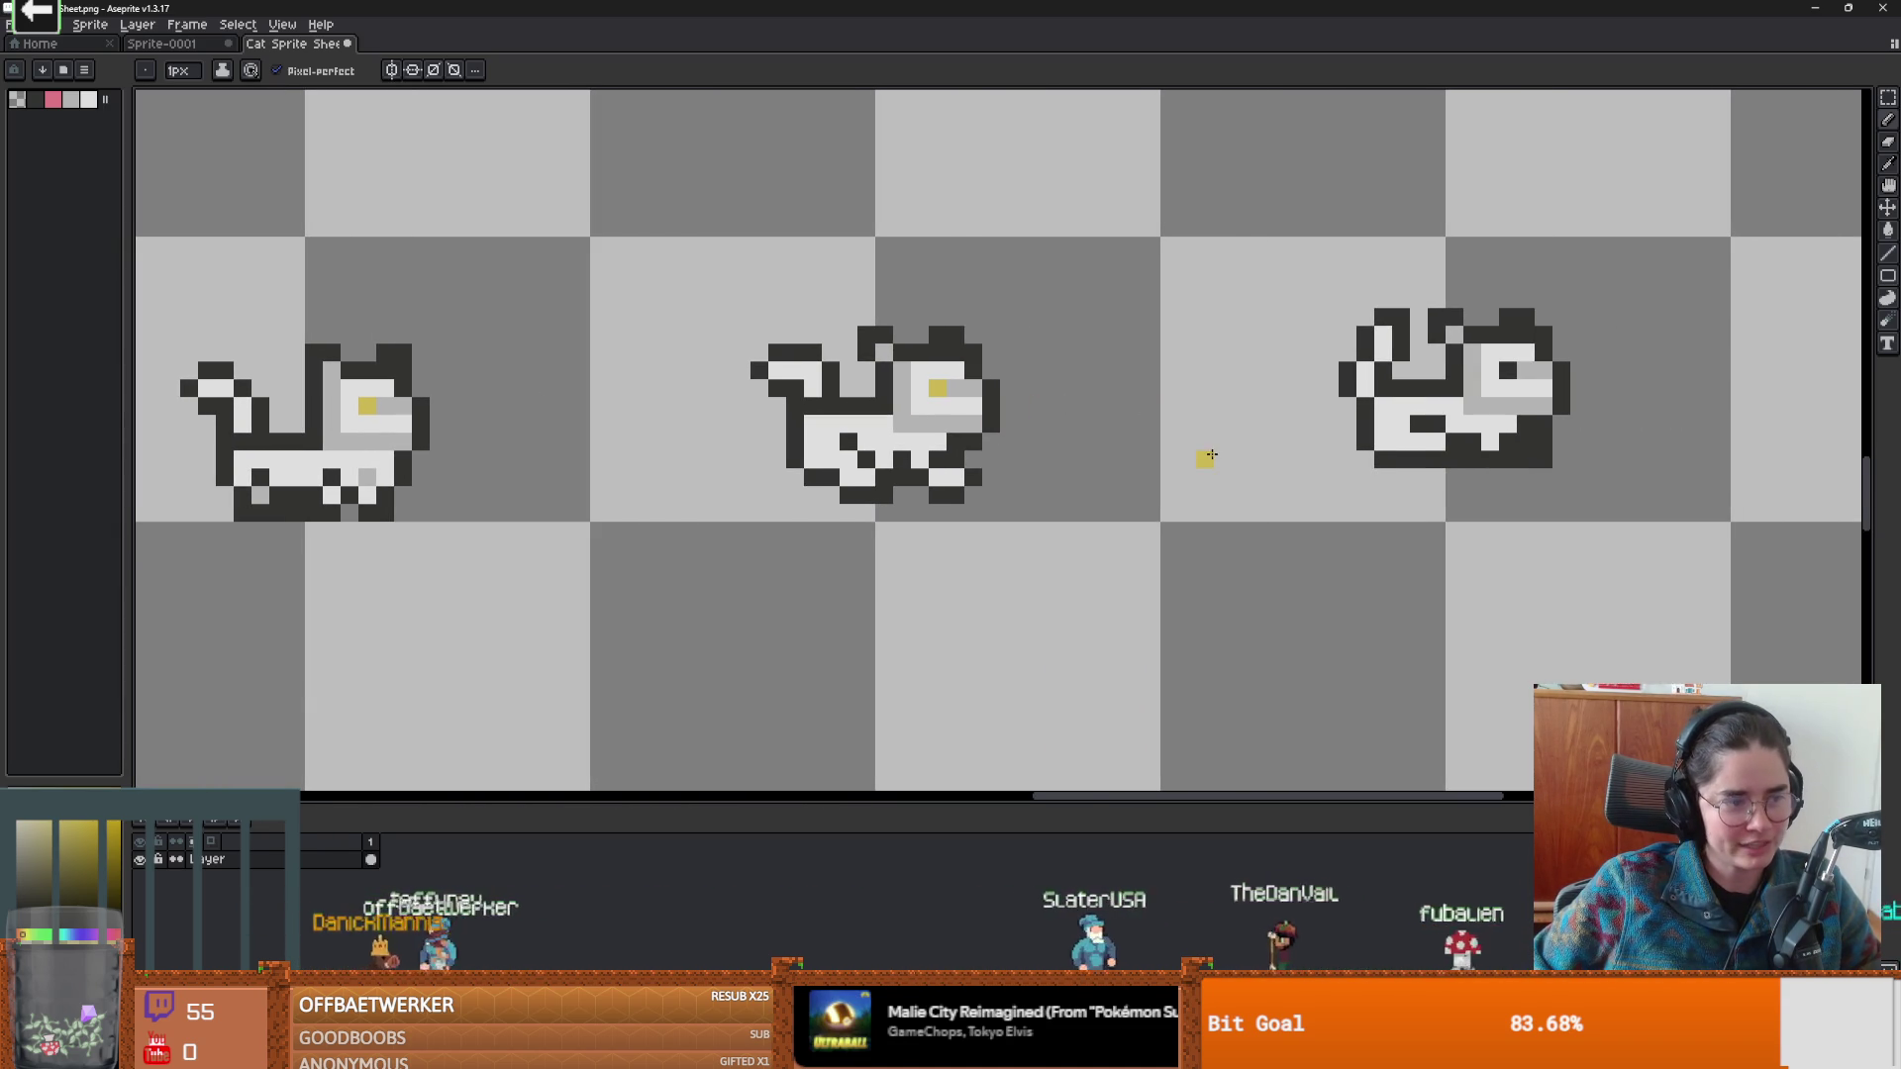
pyautogui.scroll(-3, 1001, 628)
pyautogui.scroll(3, 1347, 525)
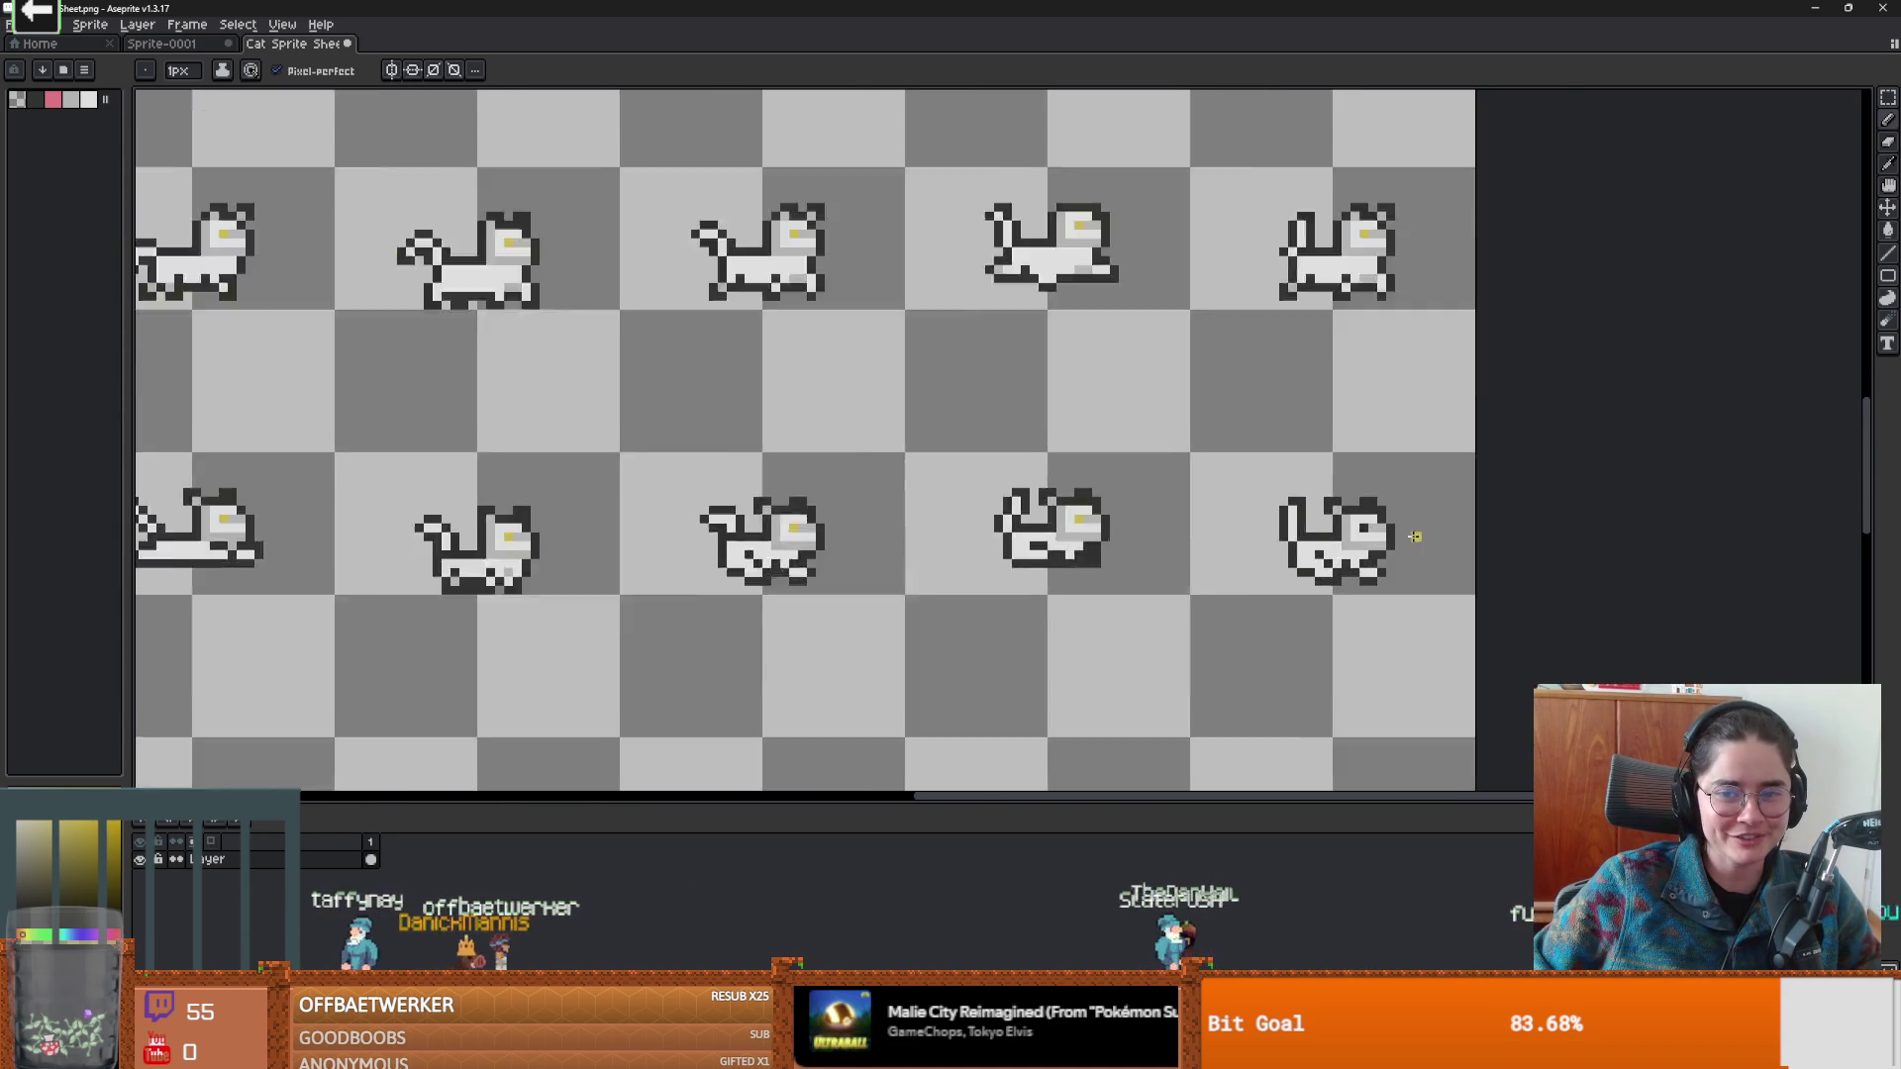
pyautogui.click(1347, 525)
pyautogui.scroll(-3, 832, 585)
pyautogui.scroll(3, 613, 416)
pyautogui.moveTo(988, 366); pyautogui.dragTo(967, 367)
pyautogui.scroll(-2, 1048, 364)
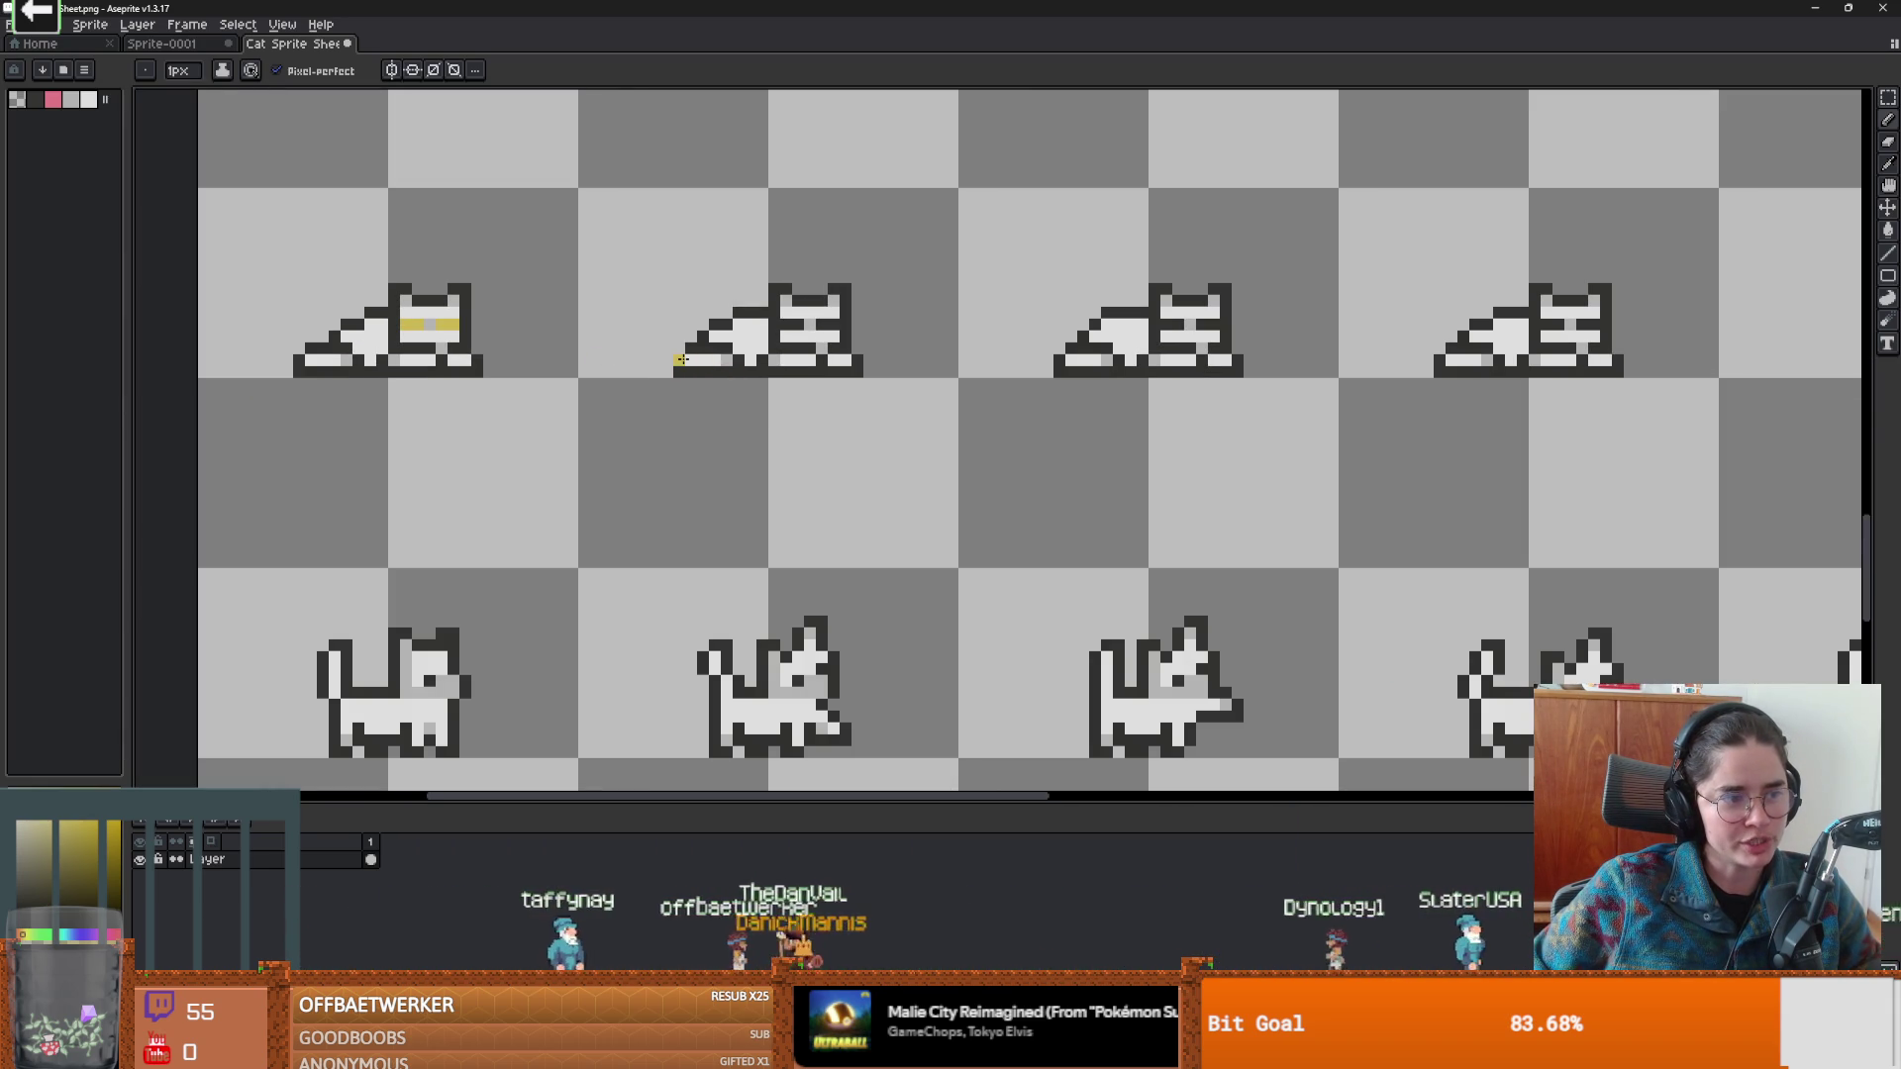
# Paint both eyes of the second cat yellow.
pyautogui.scroll(1, 682, 355)
pyautogui.moveTo(890, 290); pyautogui.dragTo(970, 289)
pyautogui.scroll(-3, 1188, 415)
pyautogui.scroll(-2, 789, 248)
pyautogui.scroll(3, 789, 248)
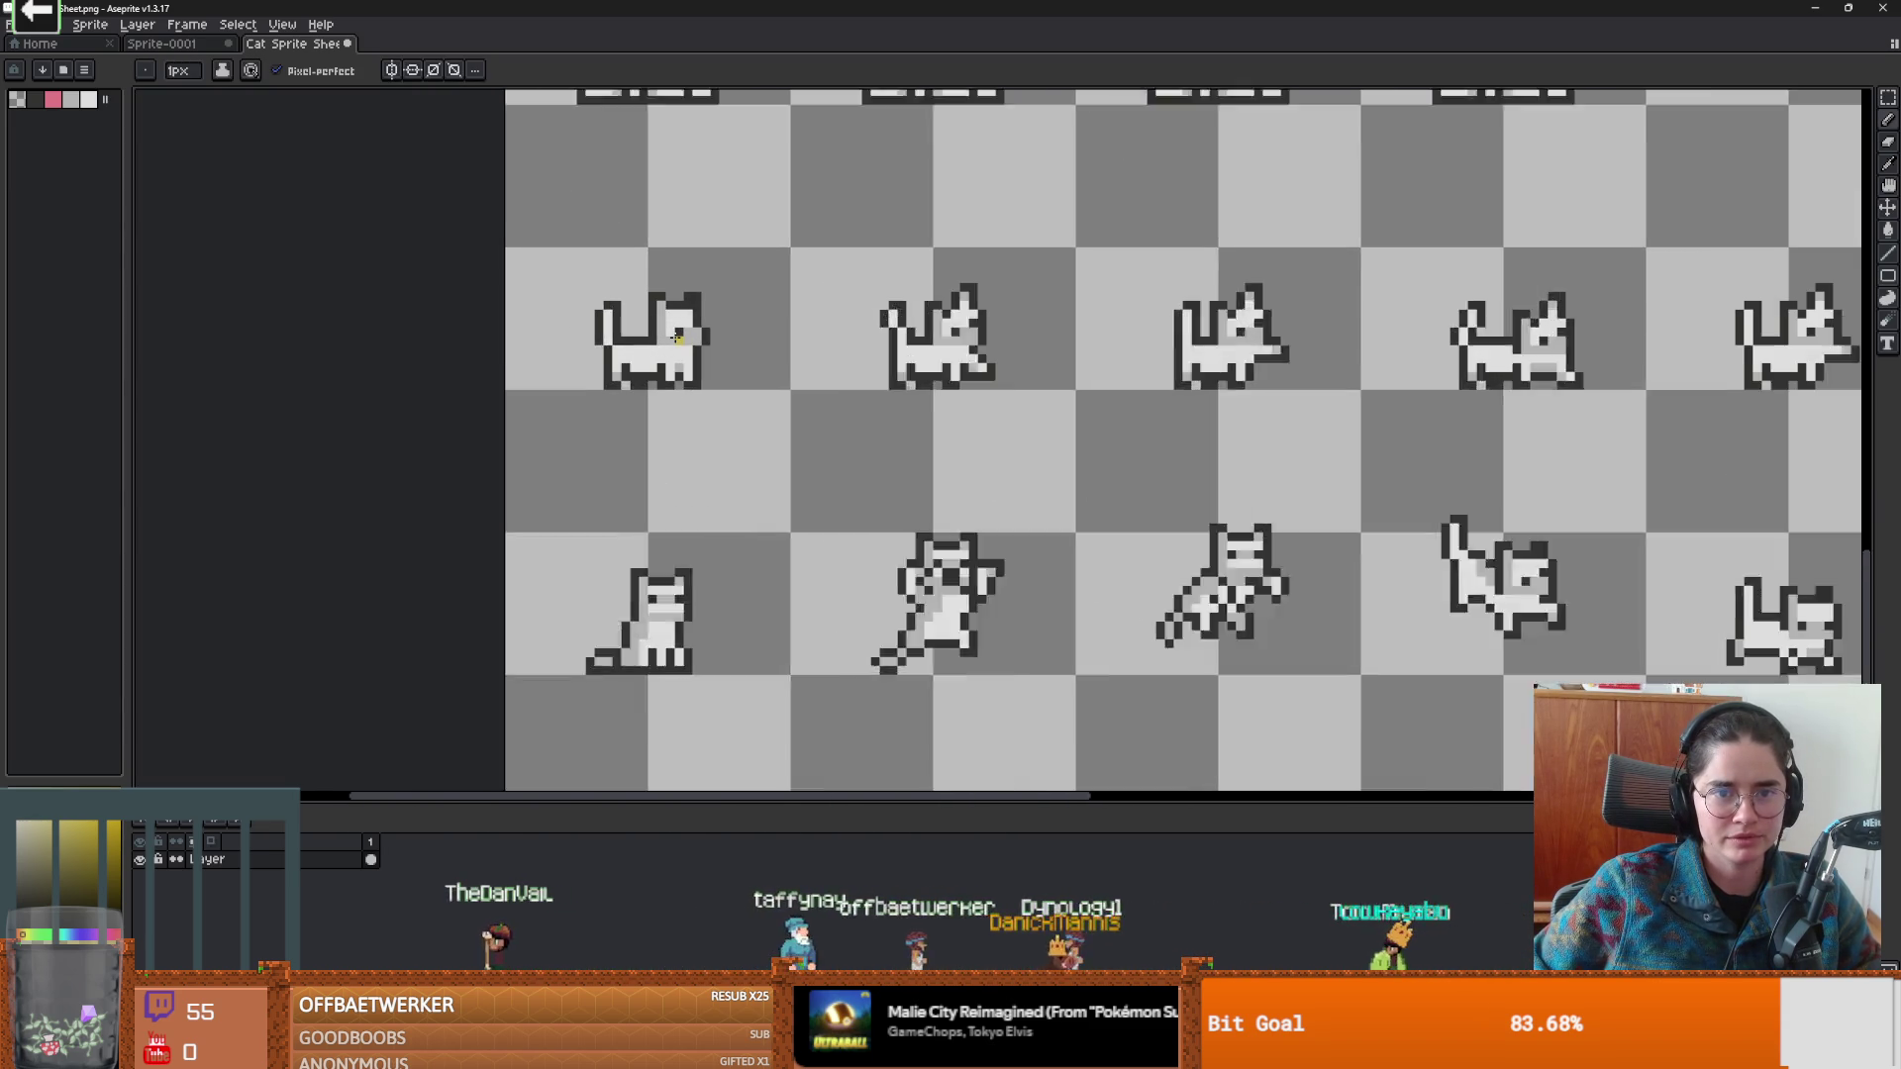
# With the Pencil, move across to the sheet's right end and paint the right cat's eye yellow.
pyautogui.press('b')
pyautogui.moveTo(1045, 328)
pyautogui.mouseDown()
pyautogui.moveTo(762, 208)
pyautogui.moveTo(700, 202)
pyautogui.mouseUp()
pyautogui.scroll(-4, 594, 227)
pyautogui.scroll(3, 517, 256)
pyautogui.moveTo(516, 255); pyautogui.dragTo(586, 264)
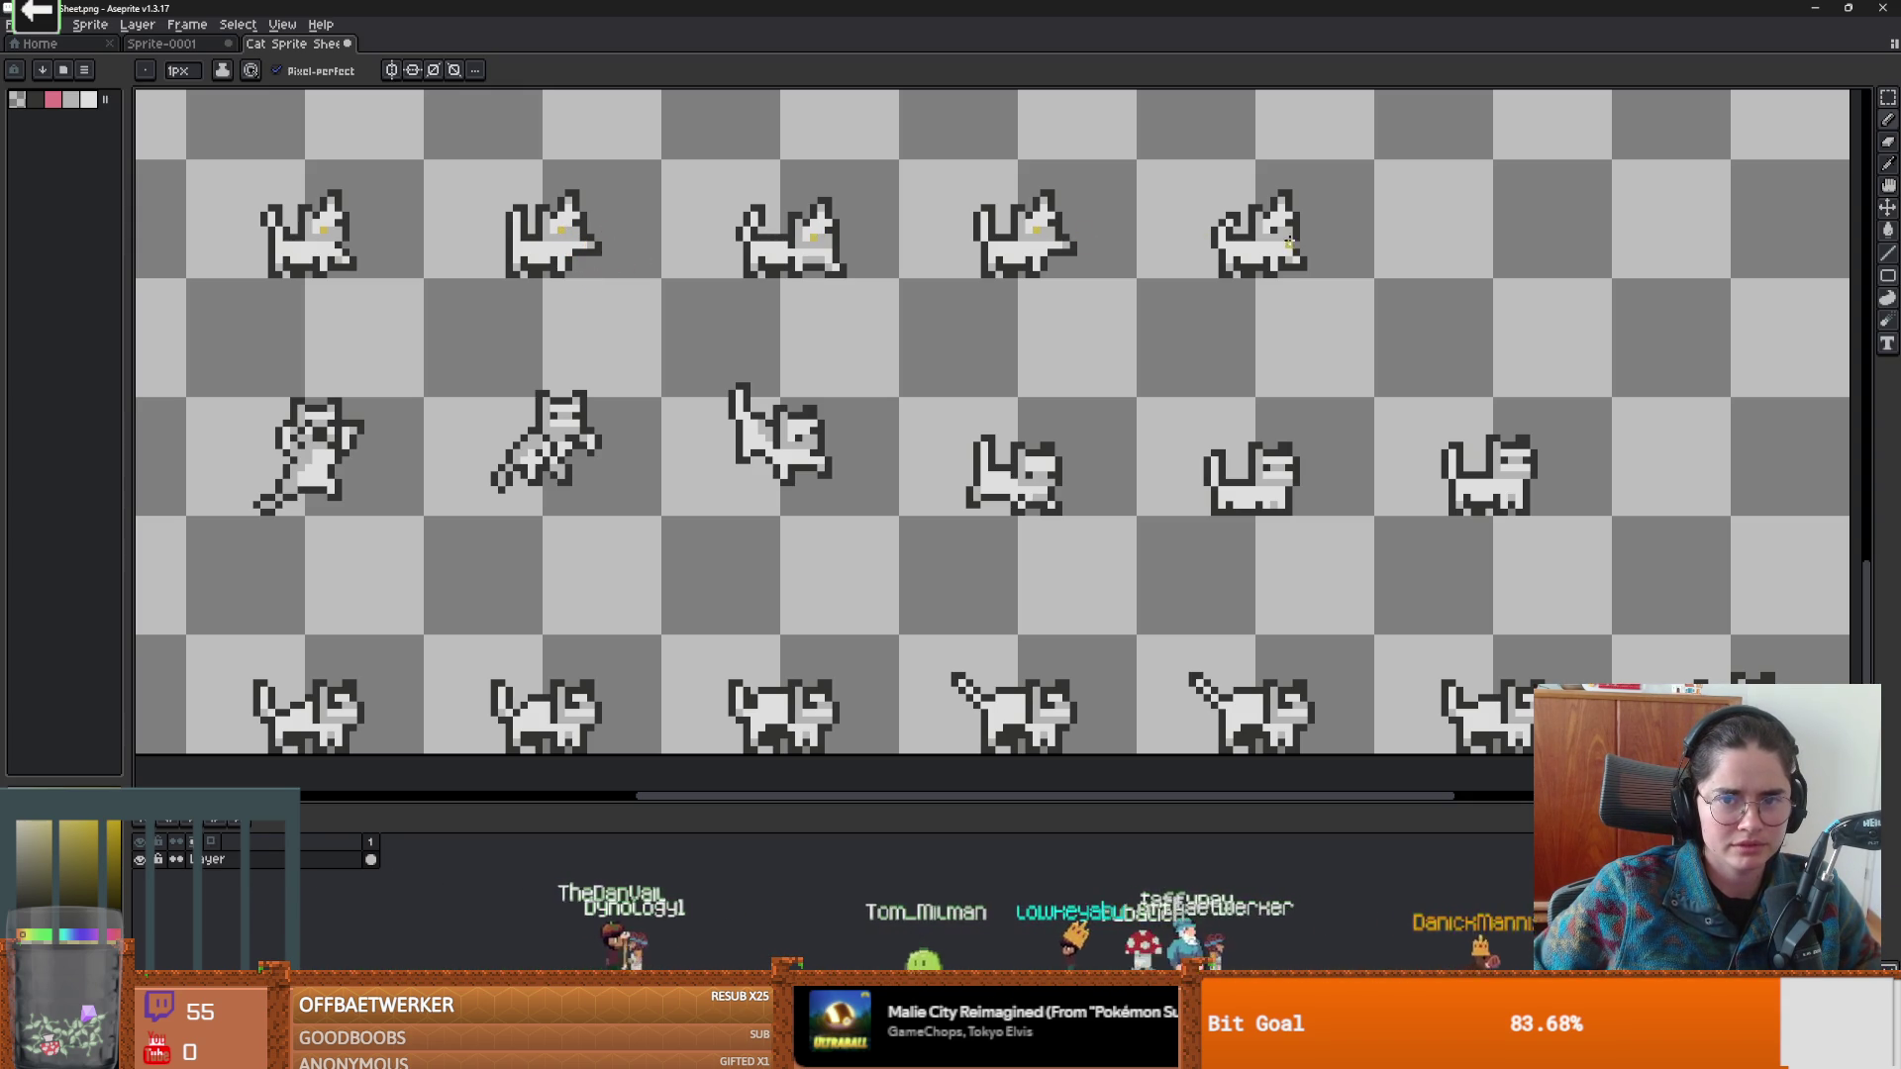
pyautogui.scroll(-1, 594, 531)
pyautogui.scroll(2, 703, 425)
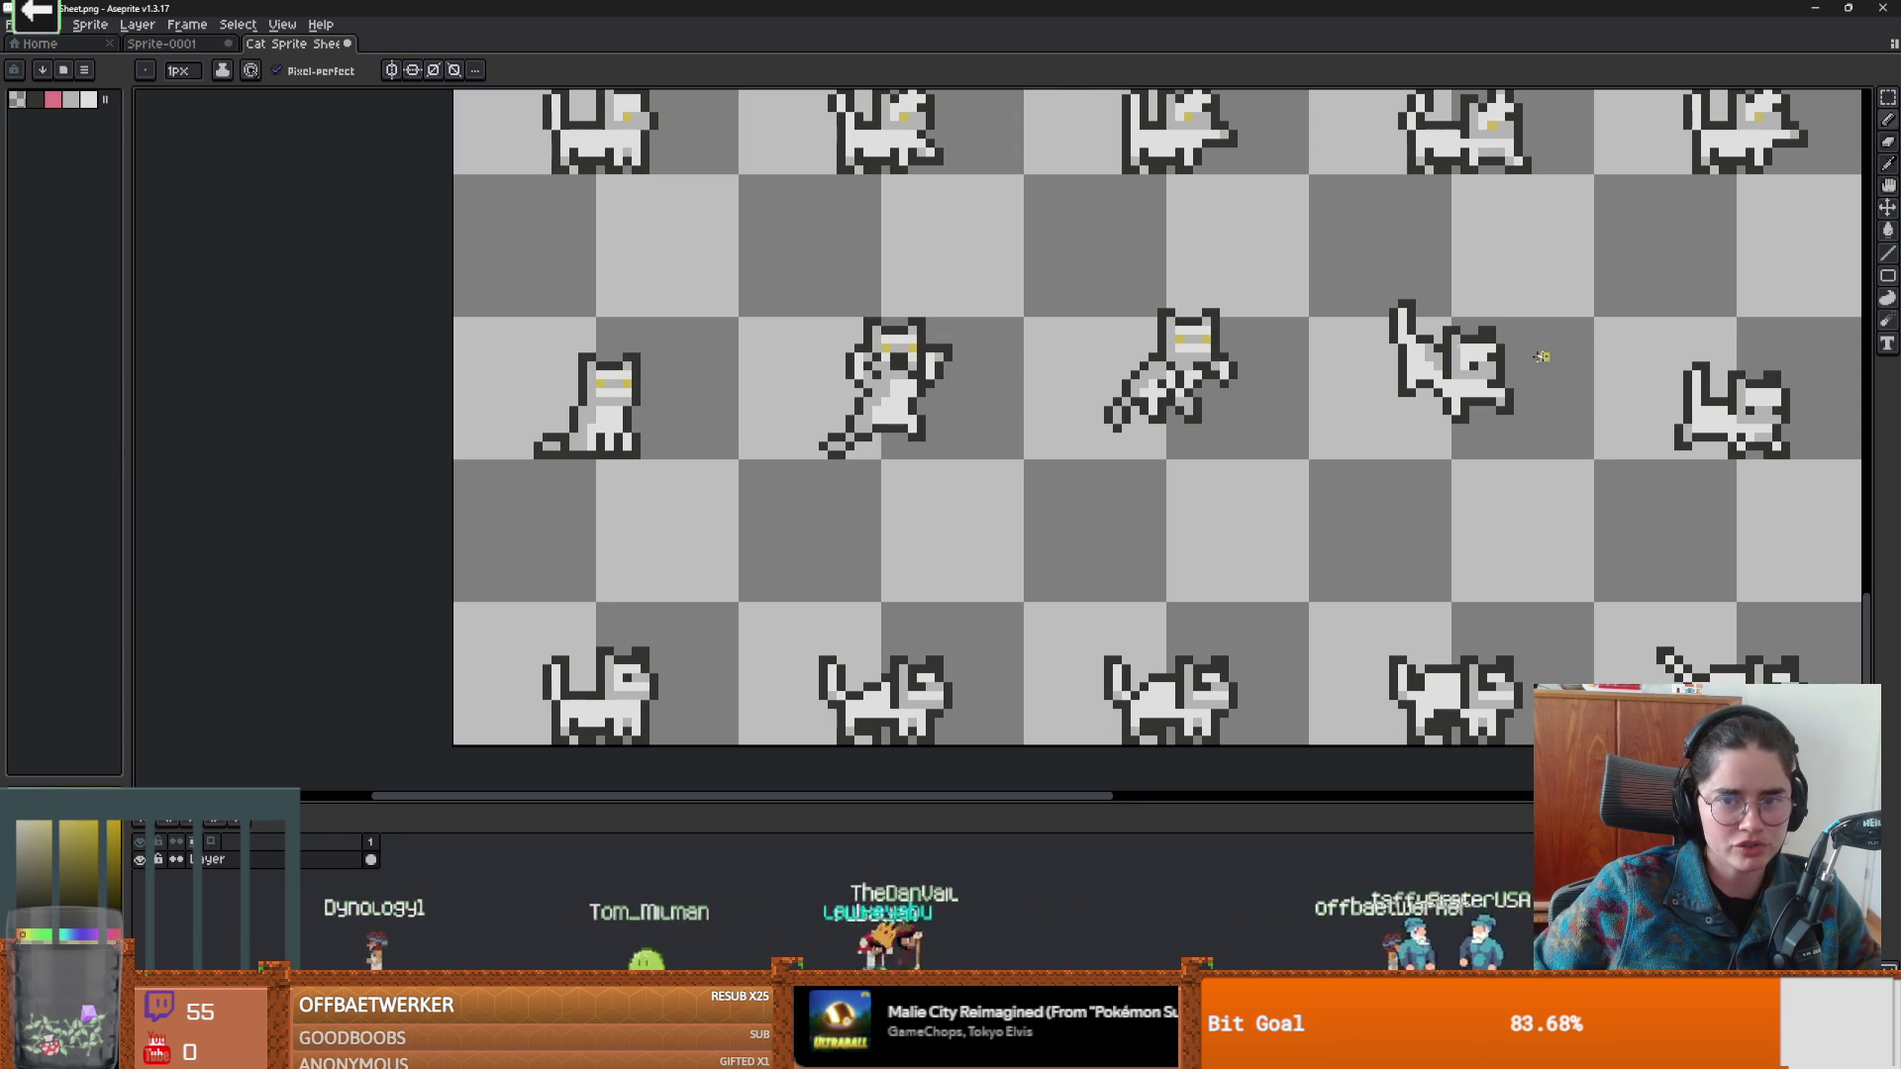
pyautogui.moveTo(1537, 356); pyautogui.dragTo(629, 355)
pyautogui.scroll(1, 629, 355)
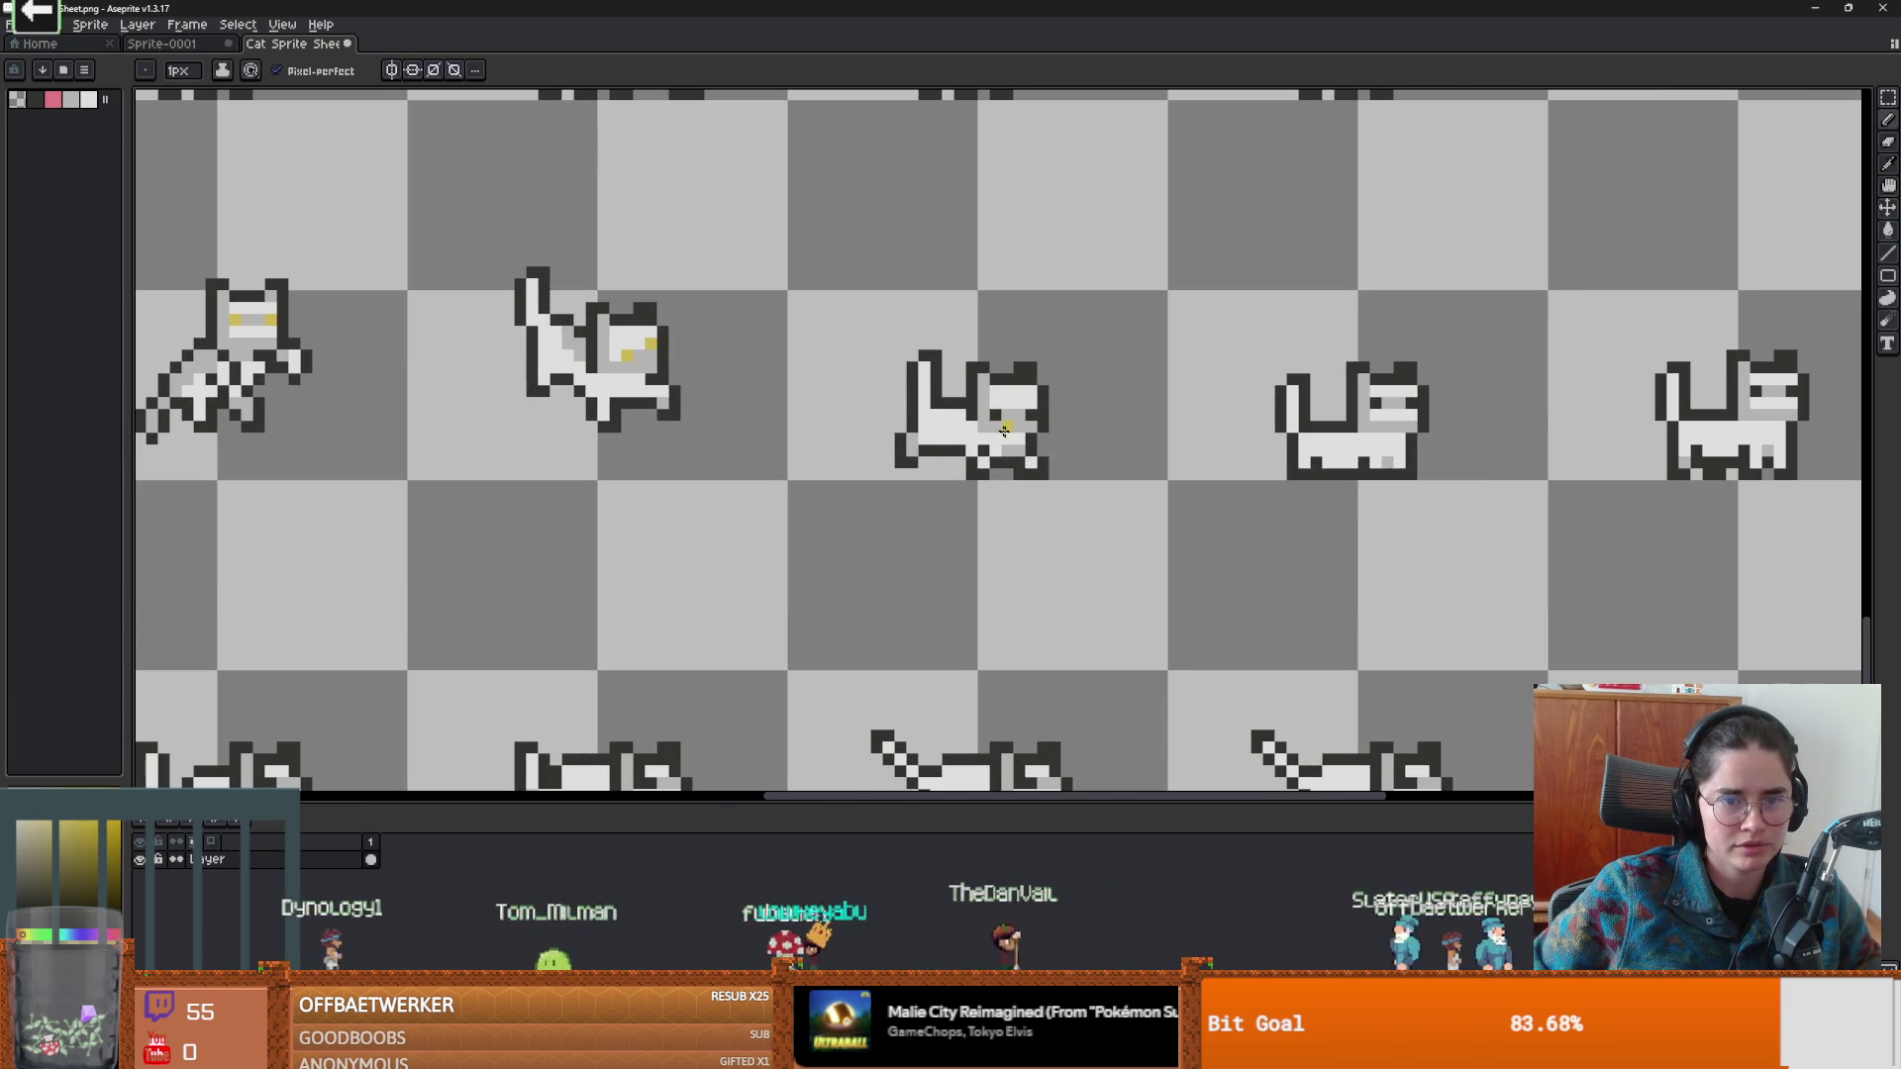
pyautogui.moveTo(1196, 394); pyautogui.dragTo(640, 381)
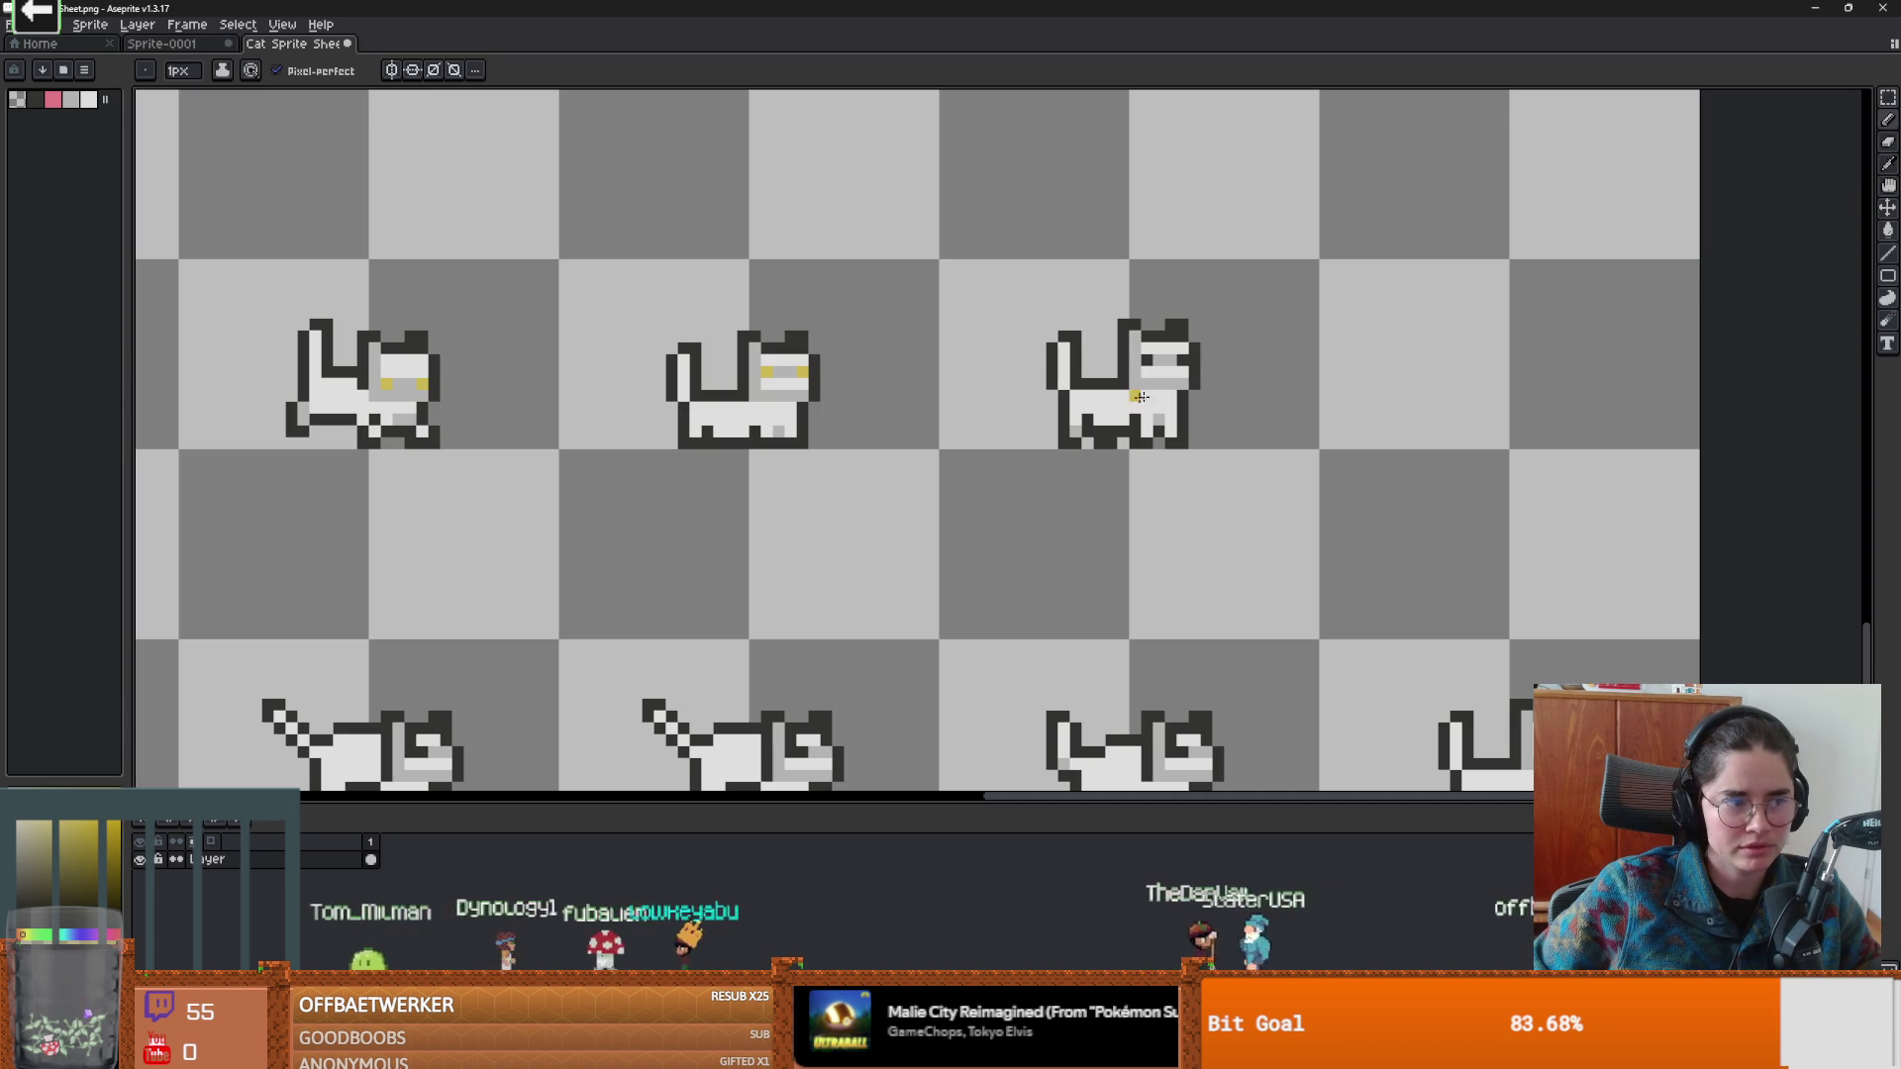
pyautogui.scroll(-2, 1091, 396)
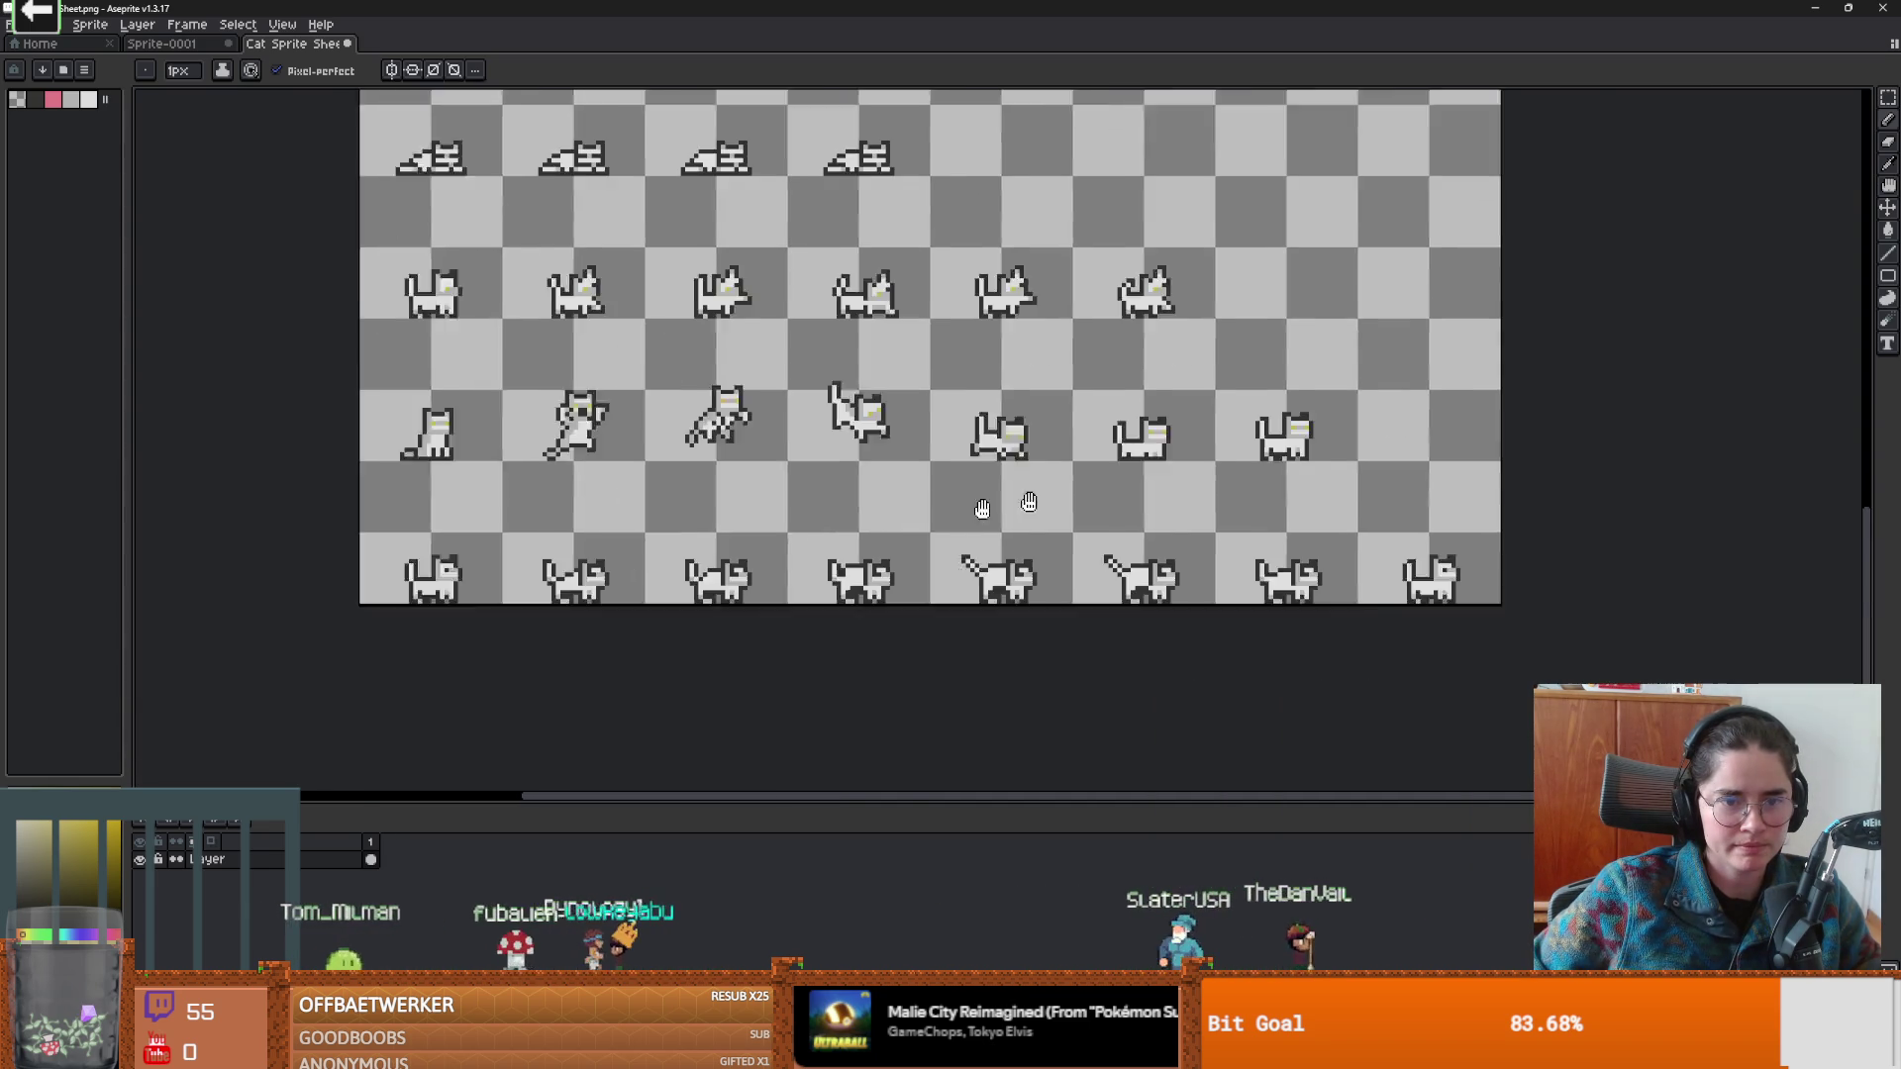
pyautogui.scroll(5, 570, 476)
pyautogui.click(1358, 487)
# Paint the eye of the next cat on the right yellow.
pyautogui.moveTo(1357, 487); pyautogui.dragTo(716, 455)
pyautogui.moveTo(1258, 500)
pyautogui.mouseDown()
pyautogui.moveTo(1393, 466)
pyautogui.moveTo(1337, 511)
pyautogui.mouseUp()
pyautogui.click(1610, 421)
pyautogui.scroll(-1, 903, 484)
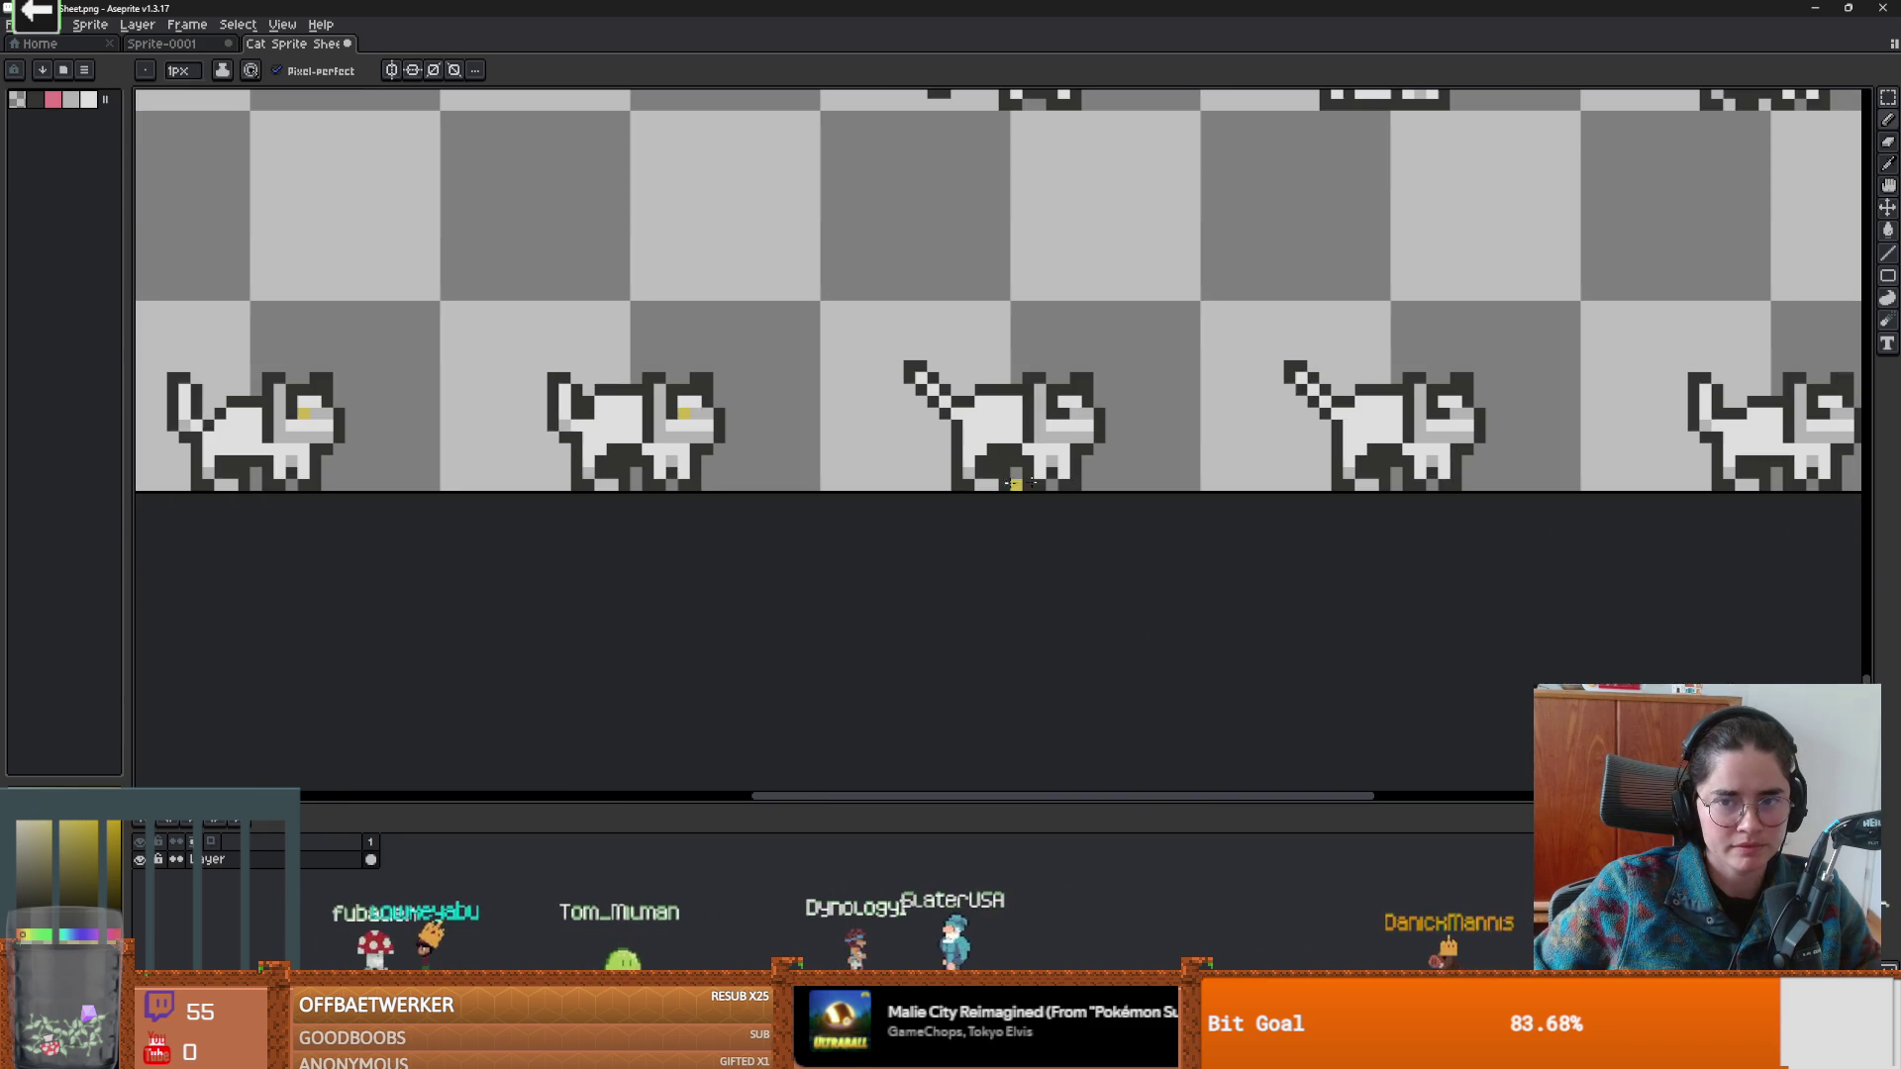
# Paint the tail-less cat's eye pixel yellow.
pyautogui.moveTo(1353, 437); pyautogui.dragTo(782, 411)
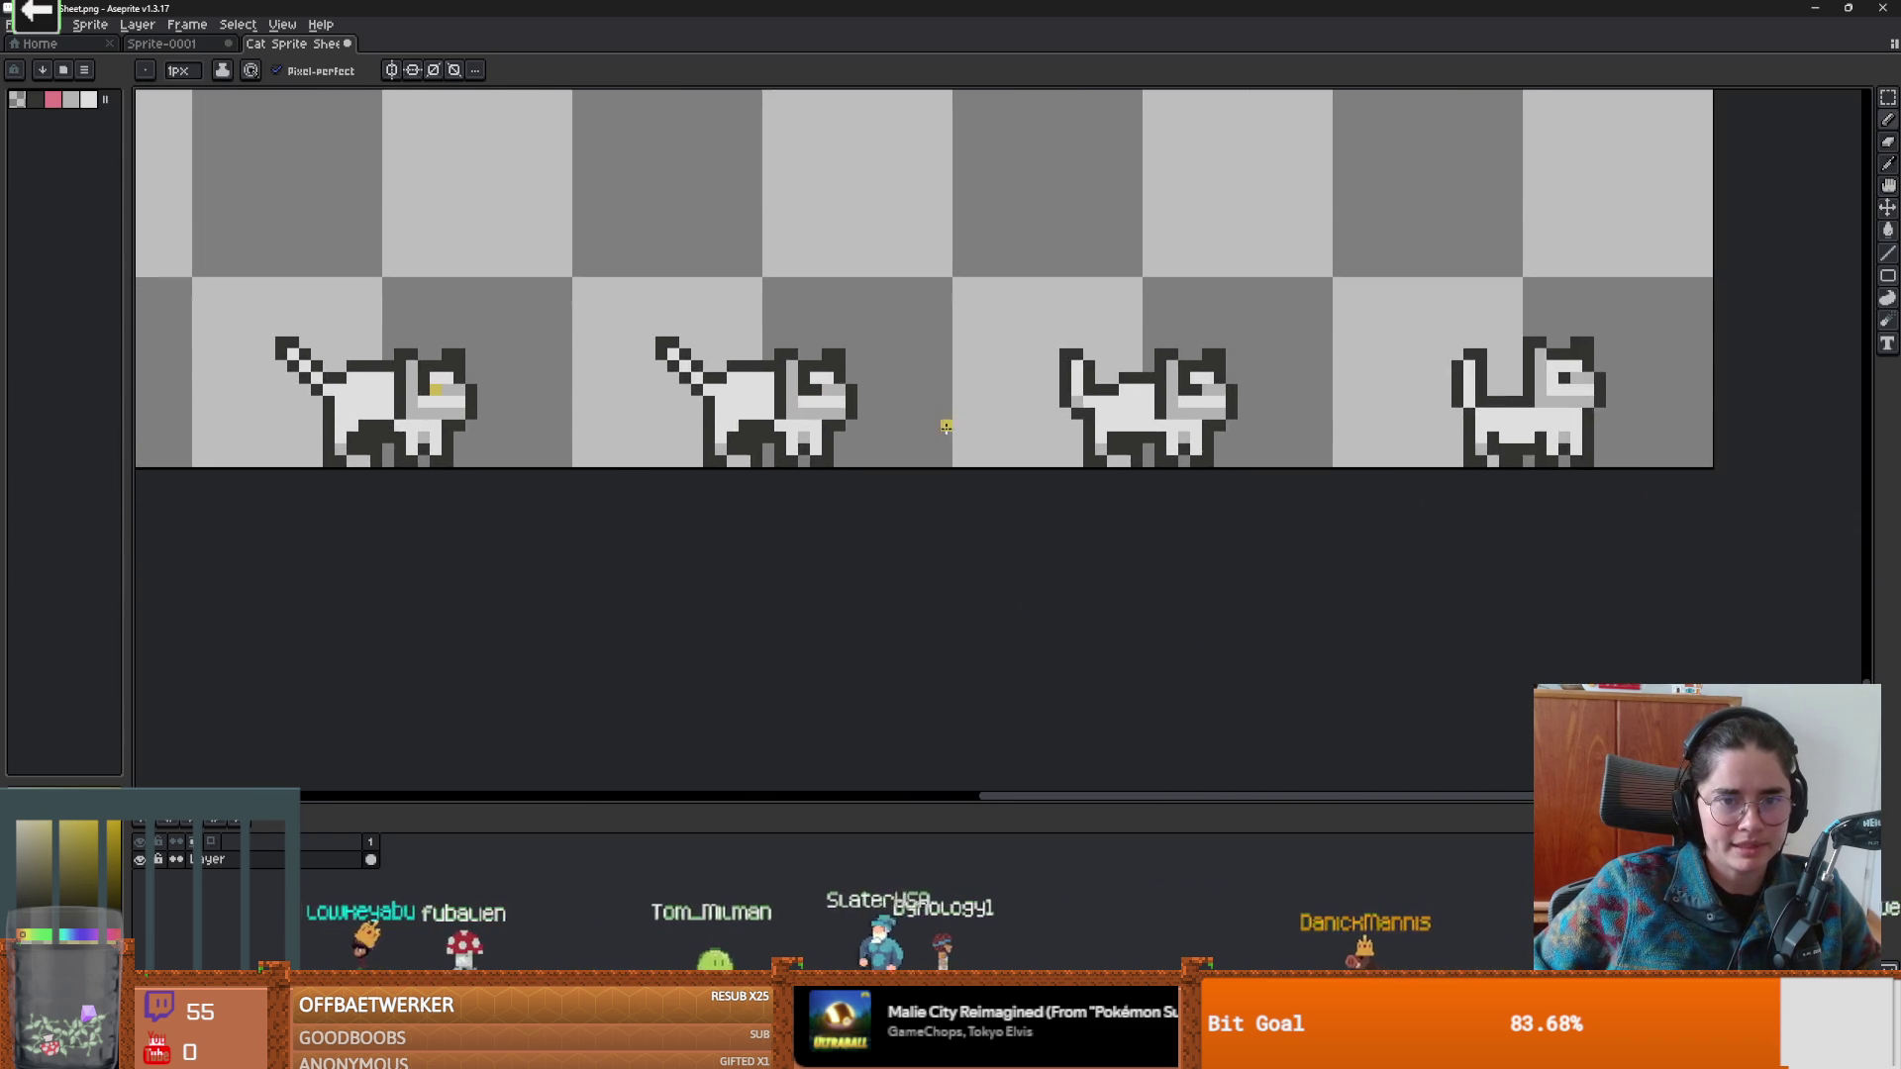
pyautogui.scroll(1, 776, 391)
pyautogui.hscroll(3, 897, 395)
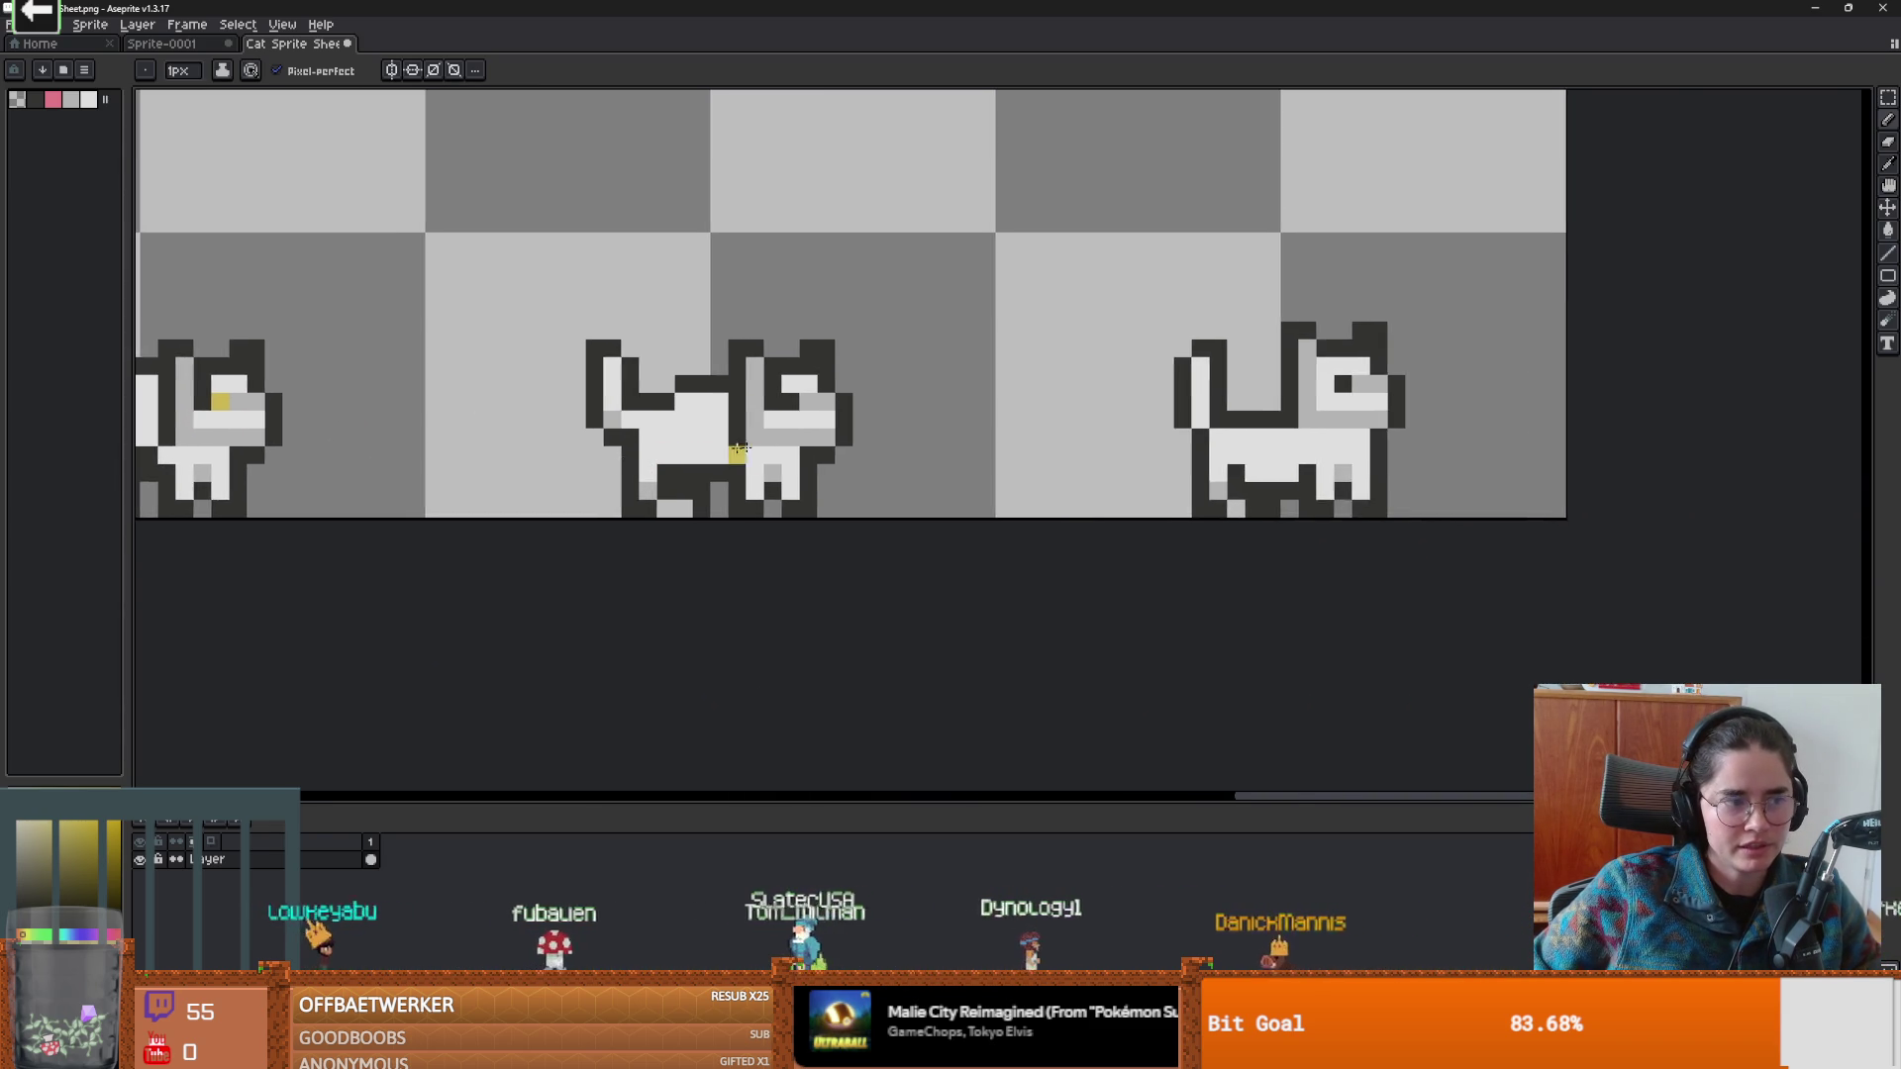
pyautogui.scroll(1, 773, 456)
pyautogui.click(856, 404)
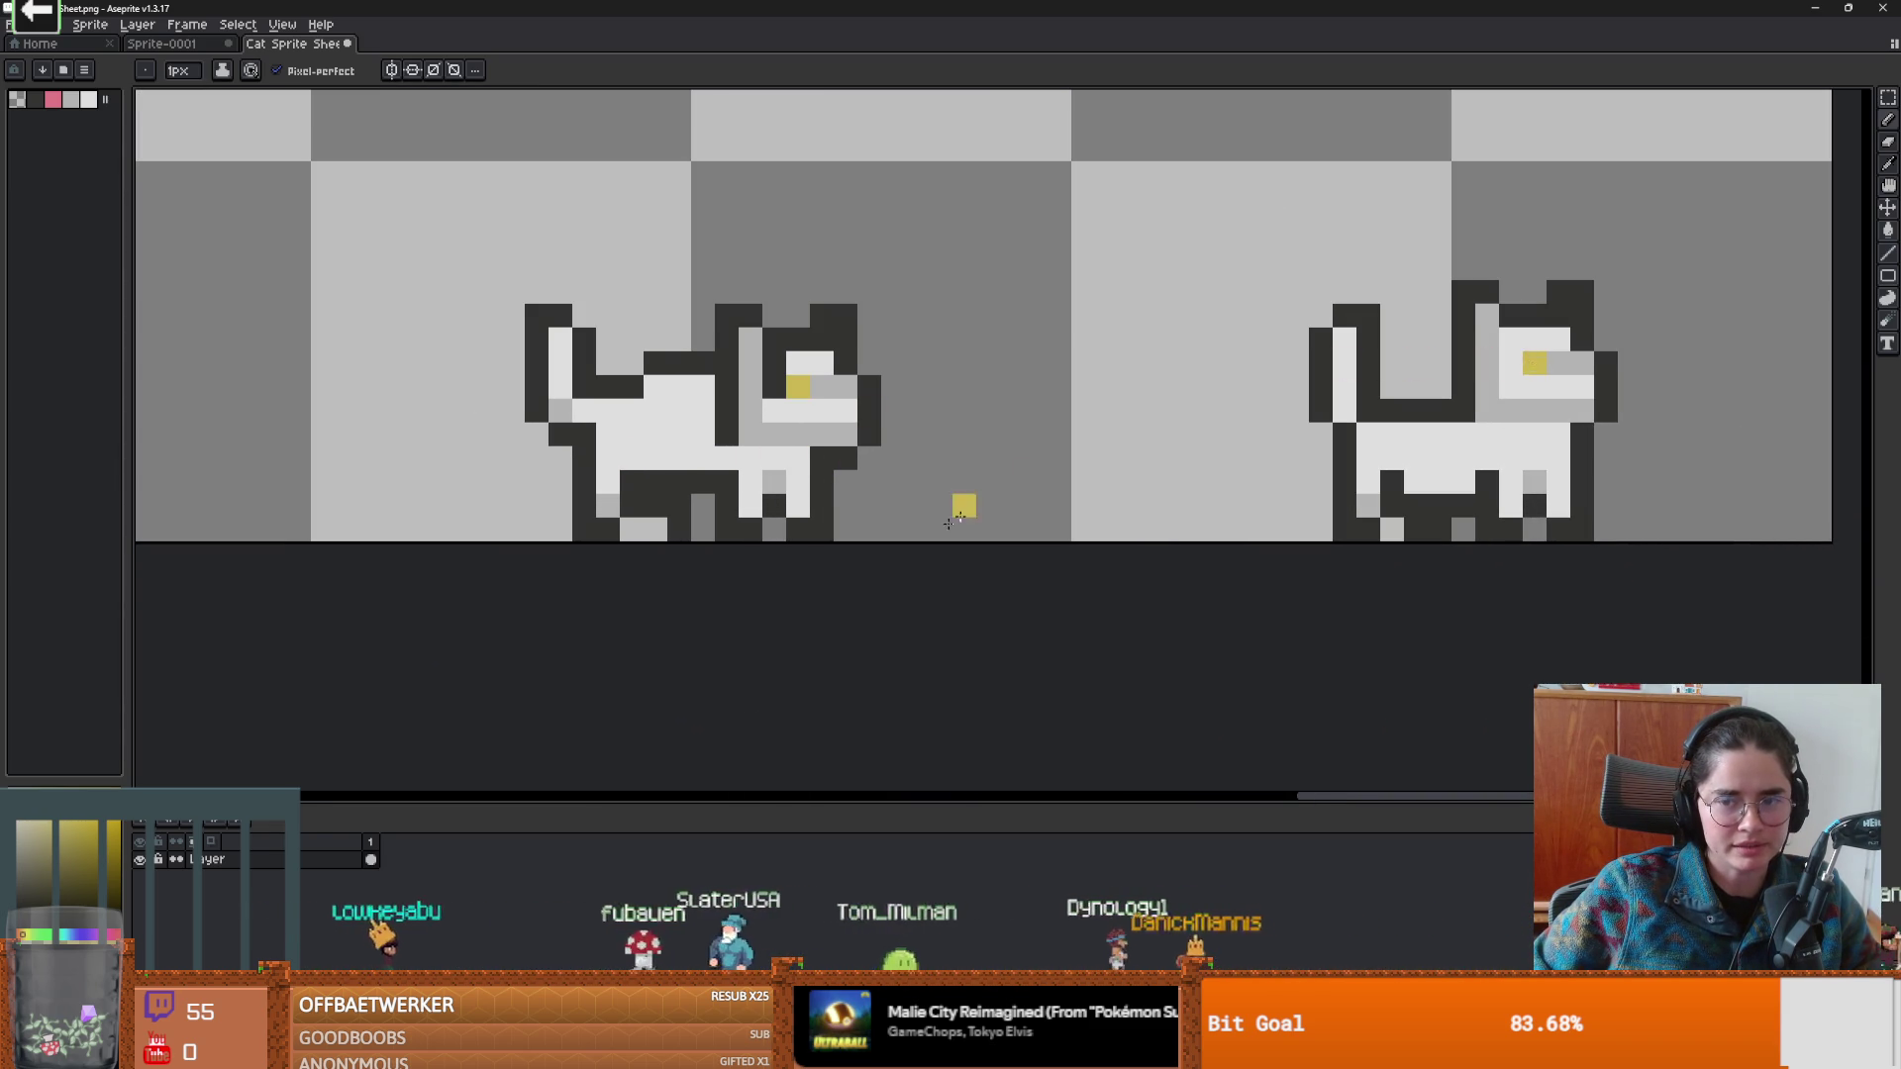
pyautogui.scroll(-5, 1013, 487)
pyautogui.scroll(2, 892, 295)
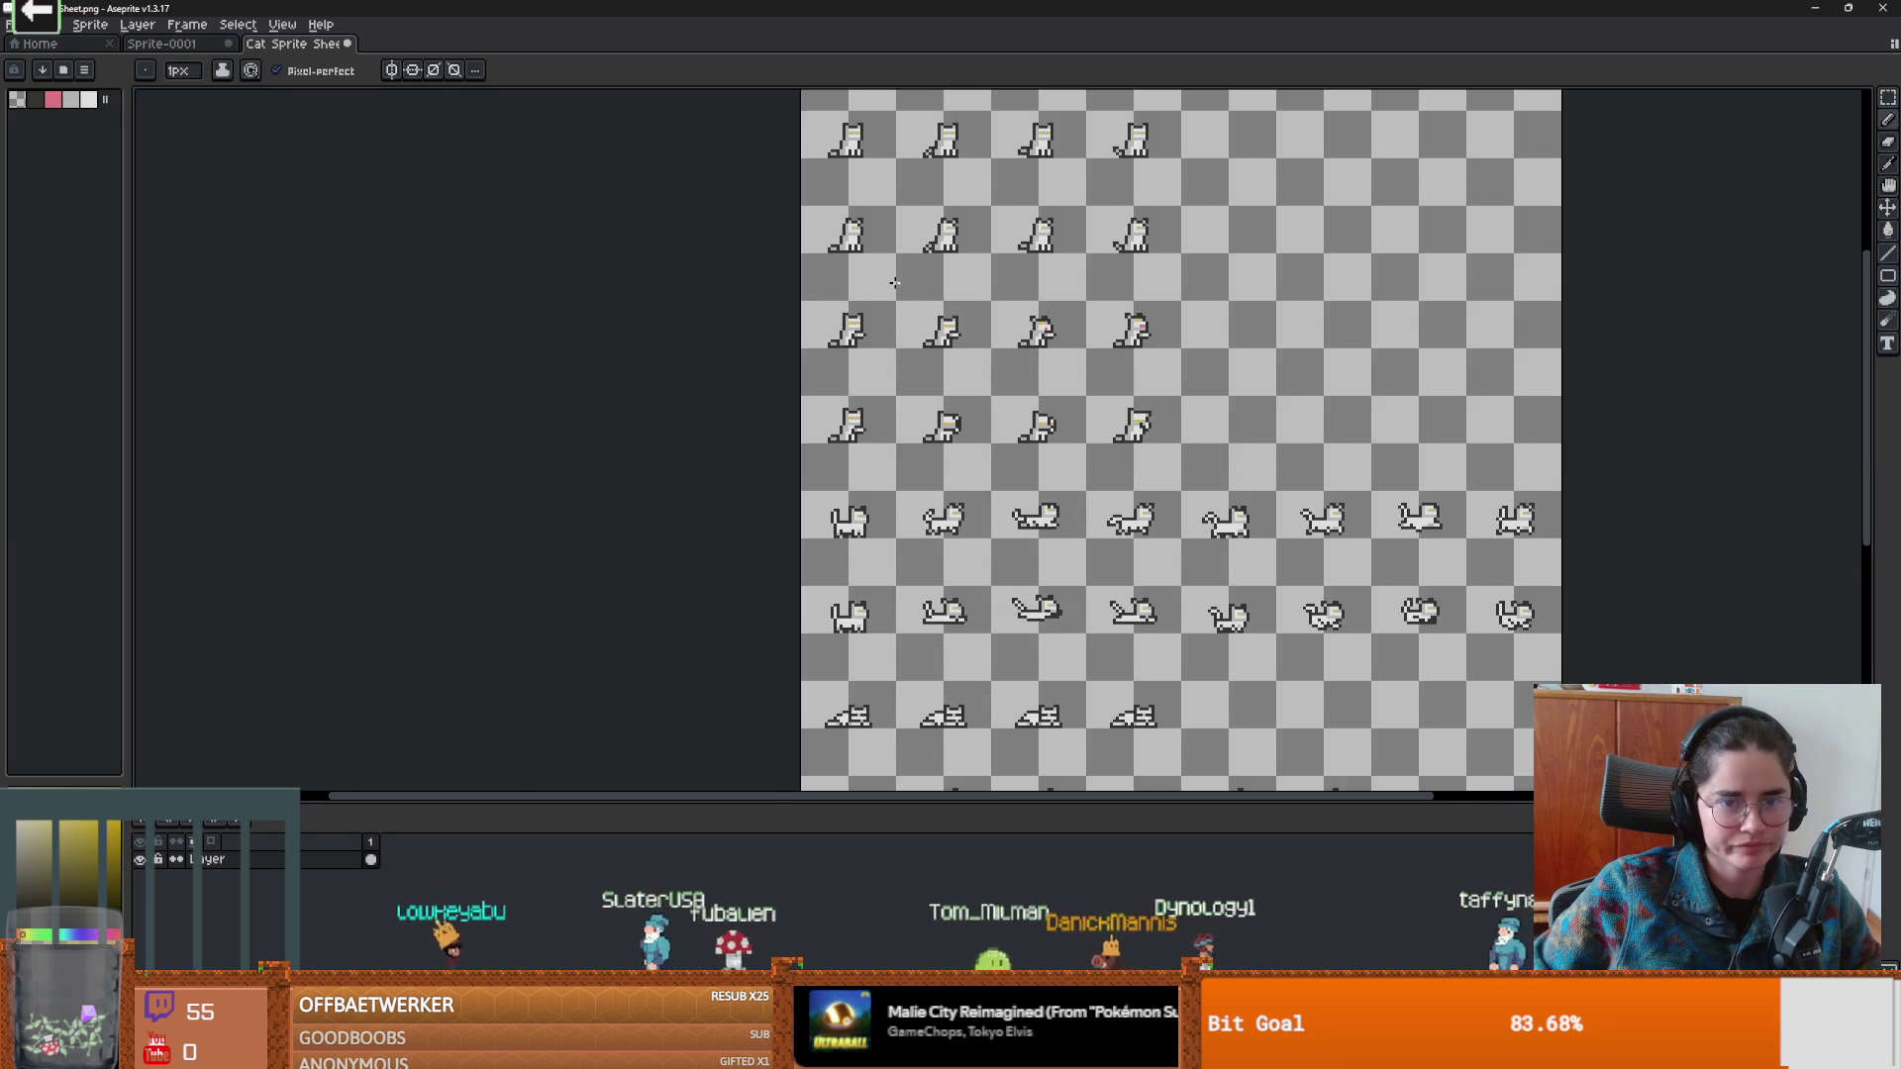
pyautogui.scroll(2, 756, 389)
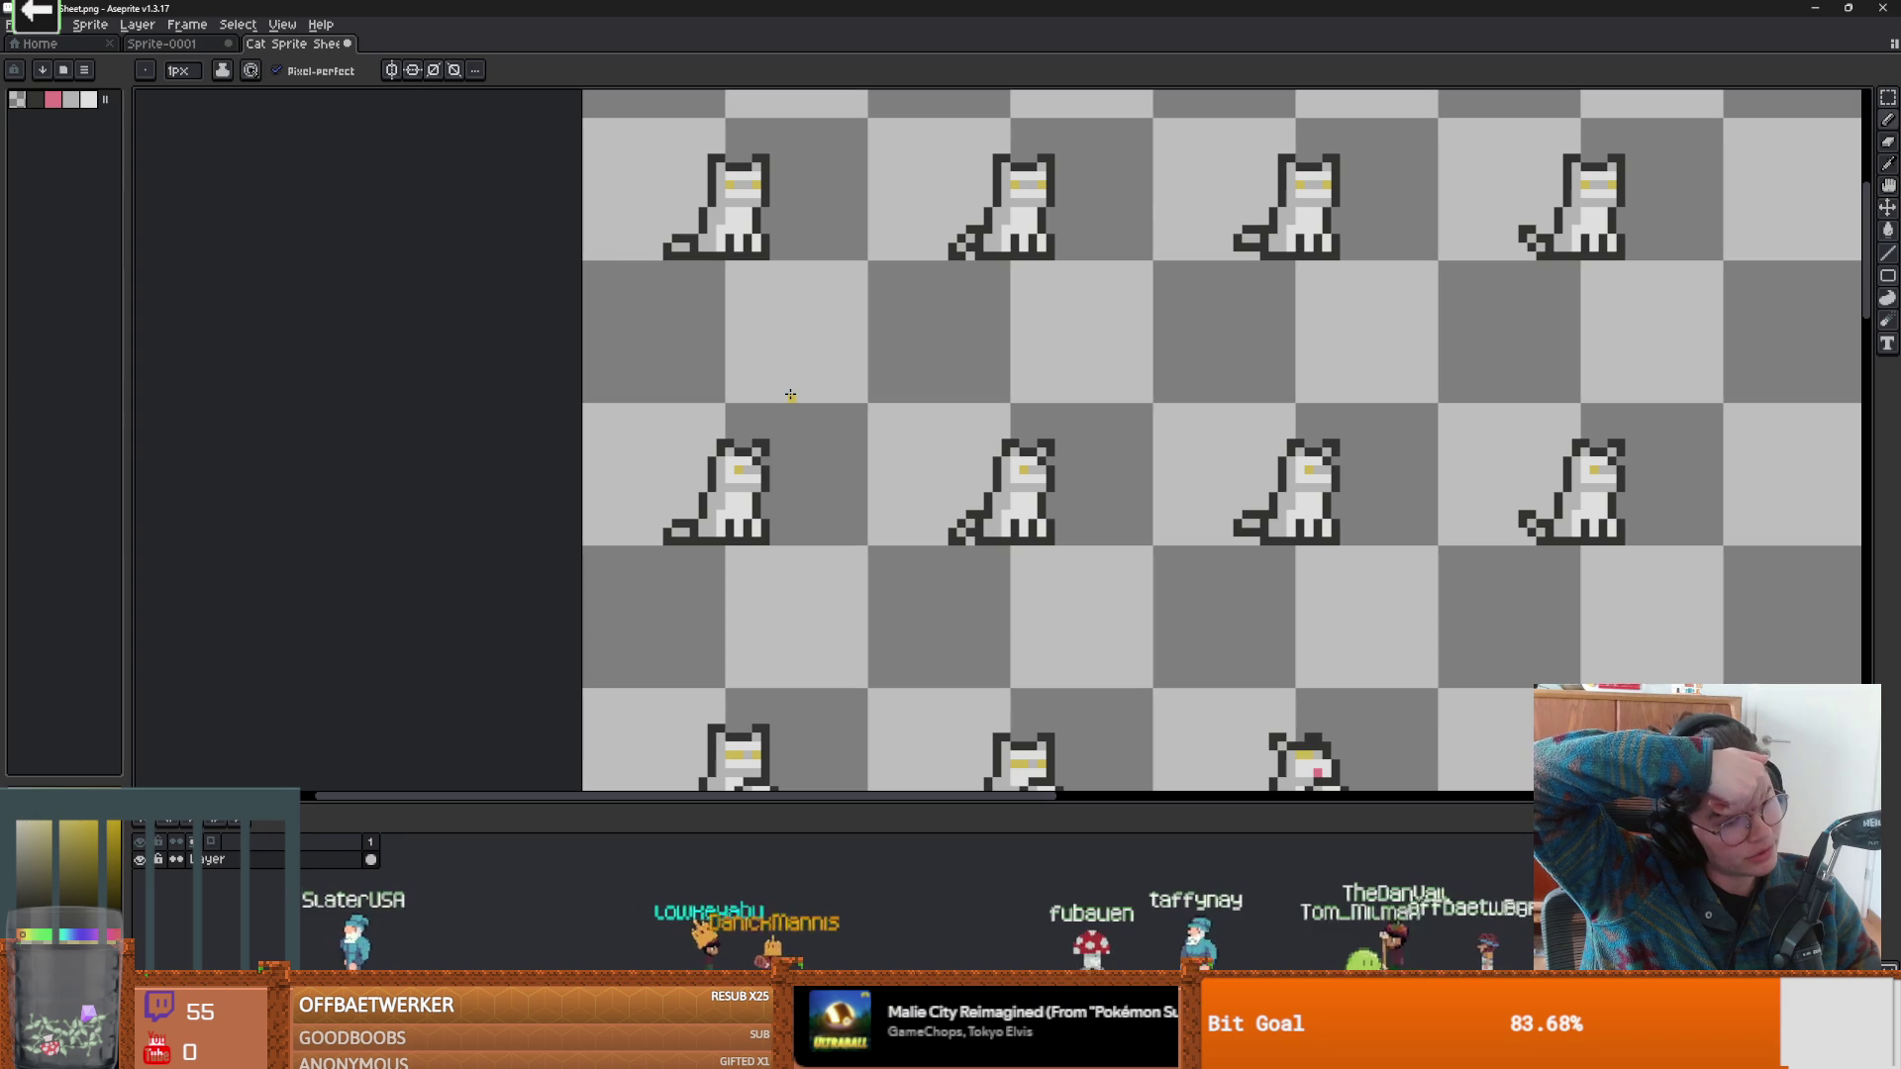
pyautogui.scroll(-2, 667, 526)
pyautogui.scroll(2, 444, 360)
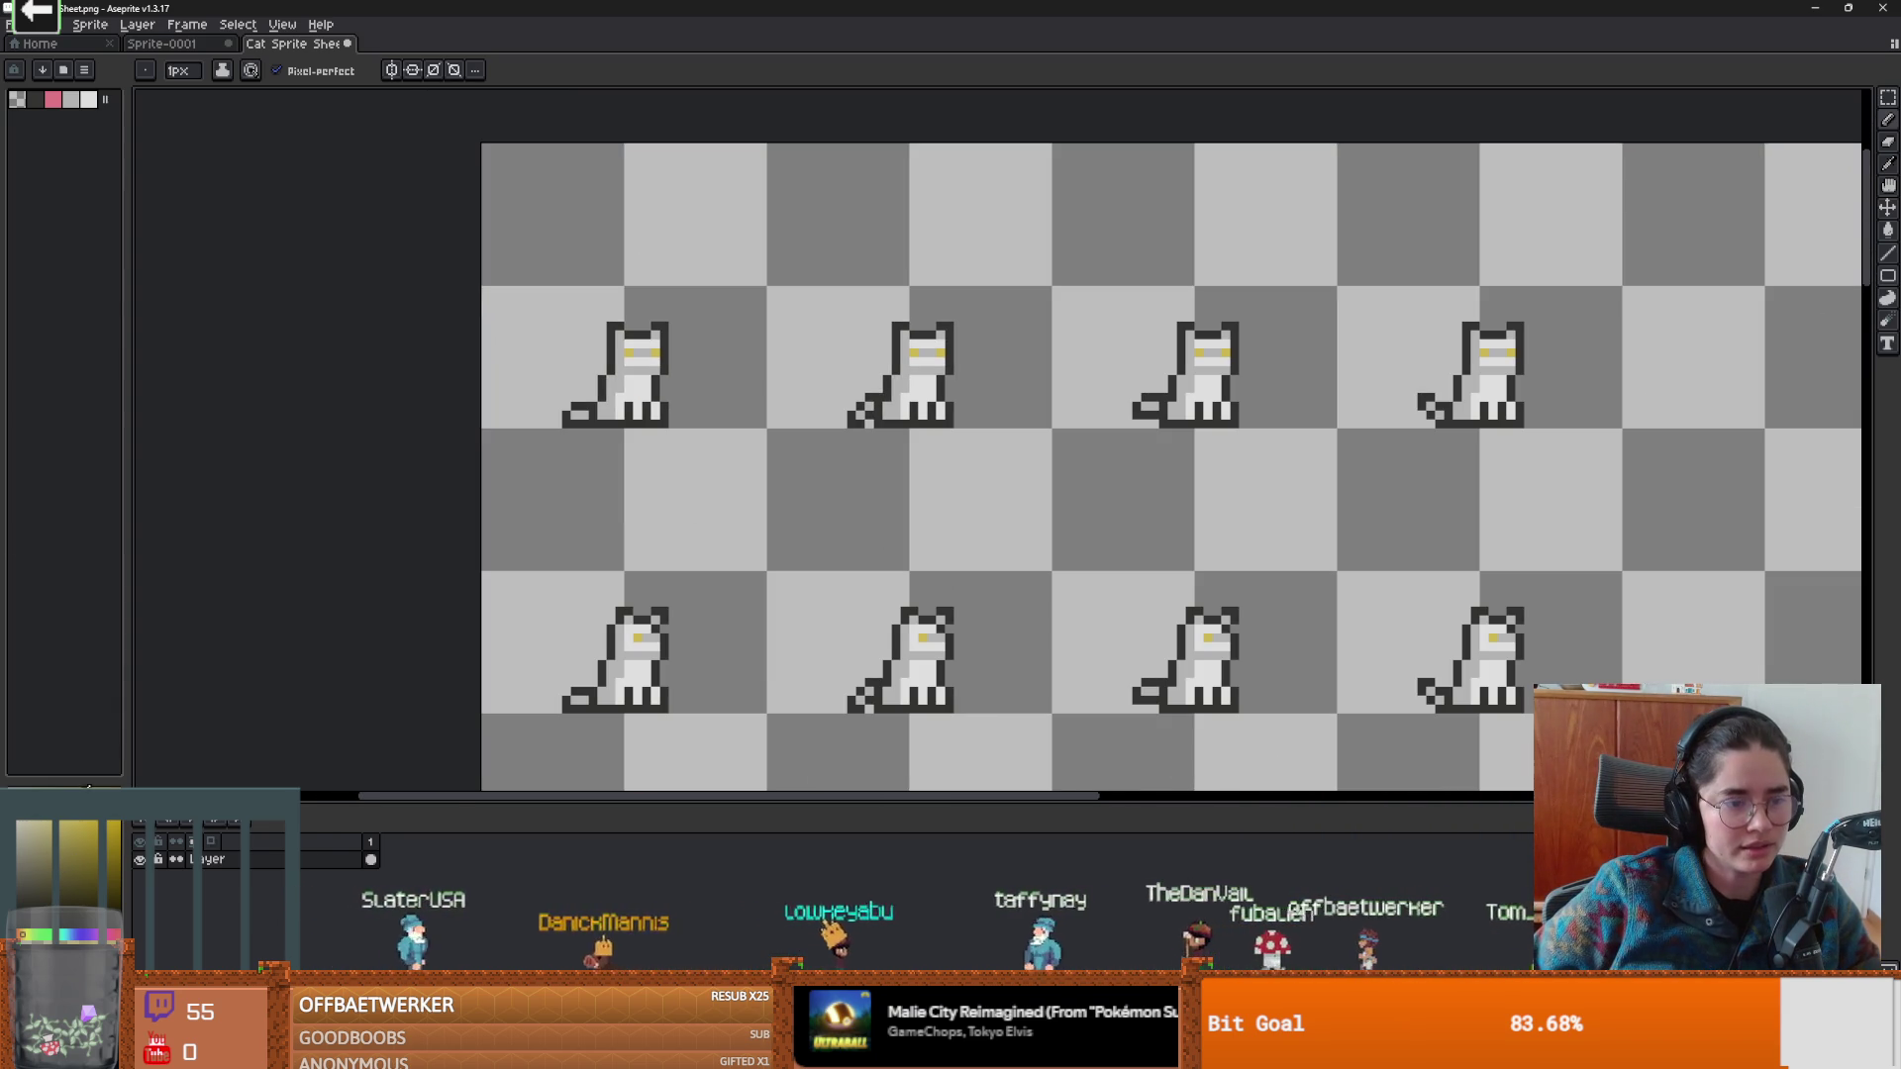
# Use a non-contiguous Paint Bucket fill to turn every cat's white body olive-brown.
pyautogui.press('g')
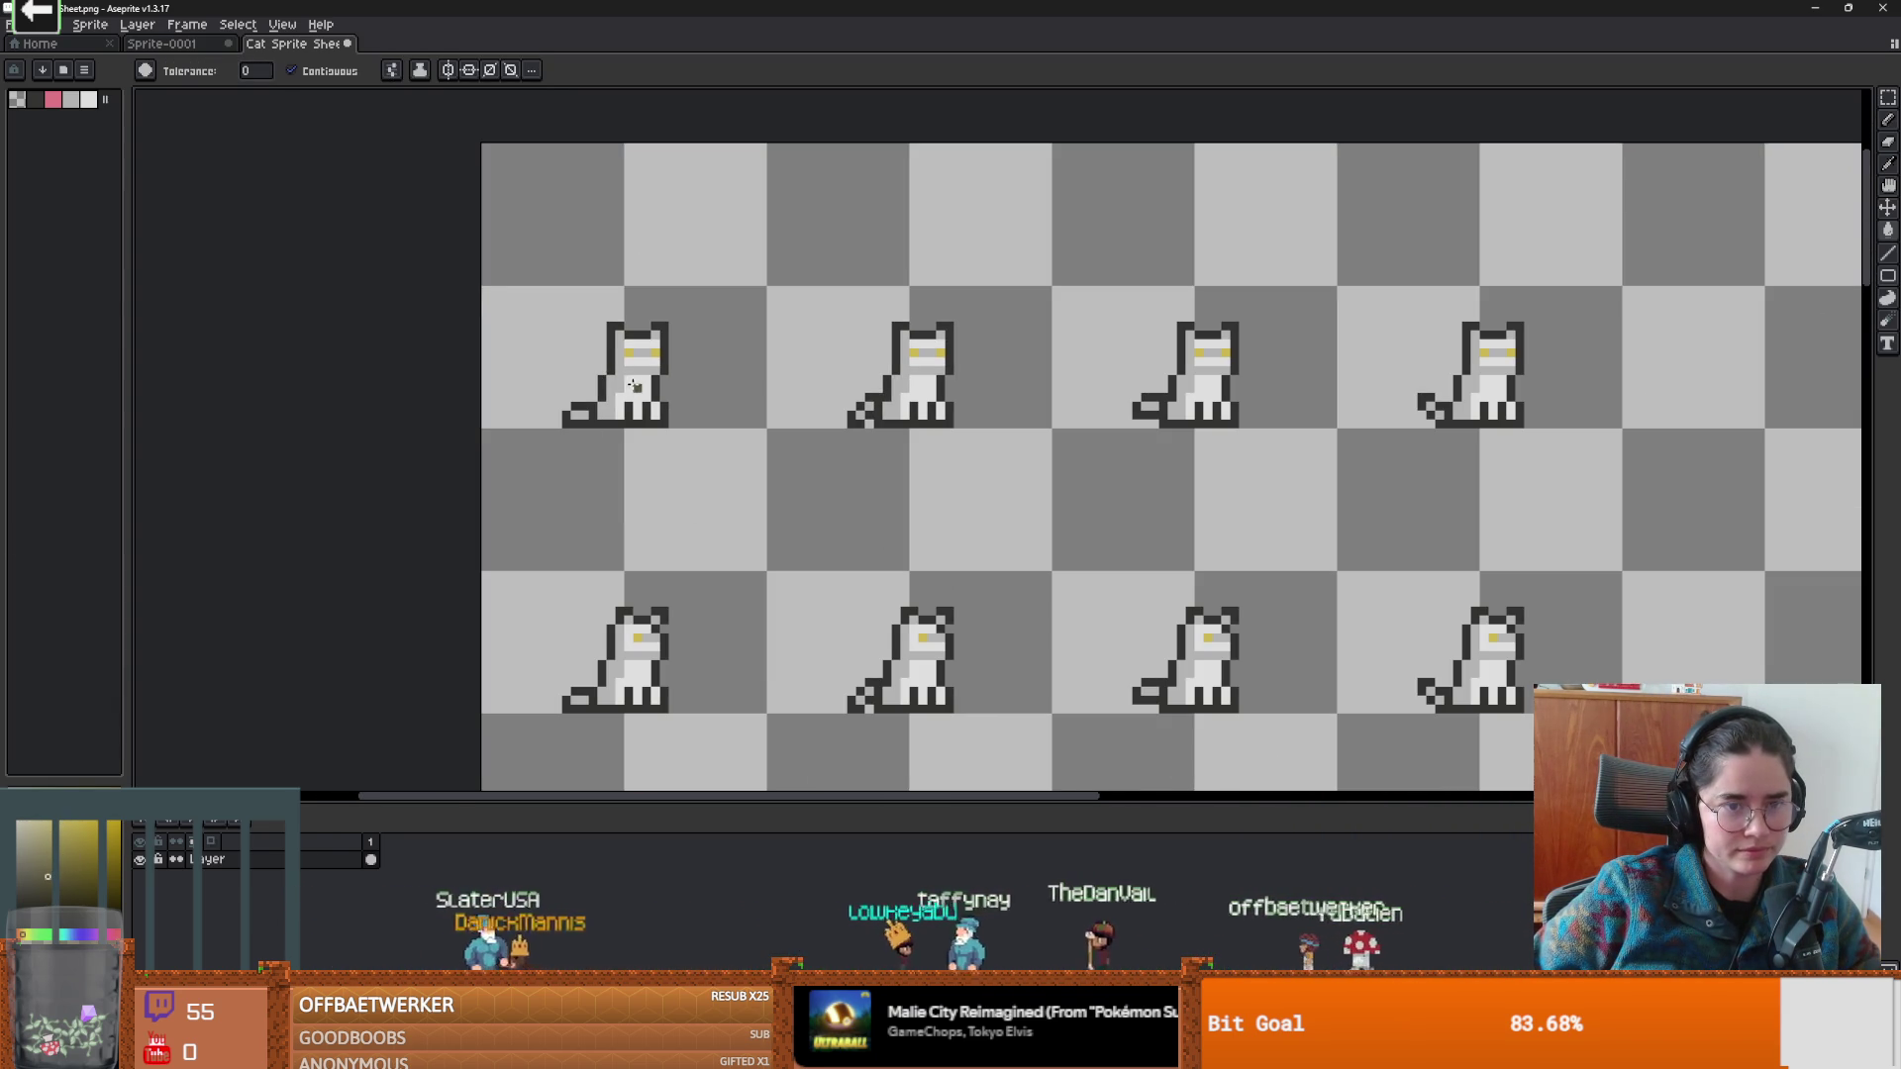
pyautogui.hotkey('ctrl', 'z')
pyautogui.click(302, 79)
pyautogui.click(611, 384)
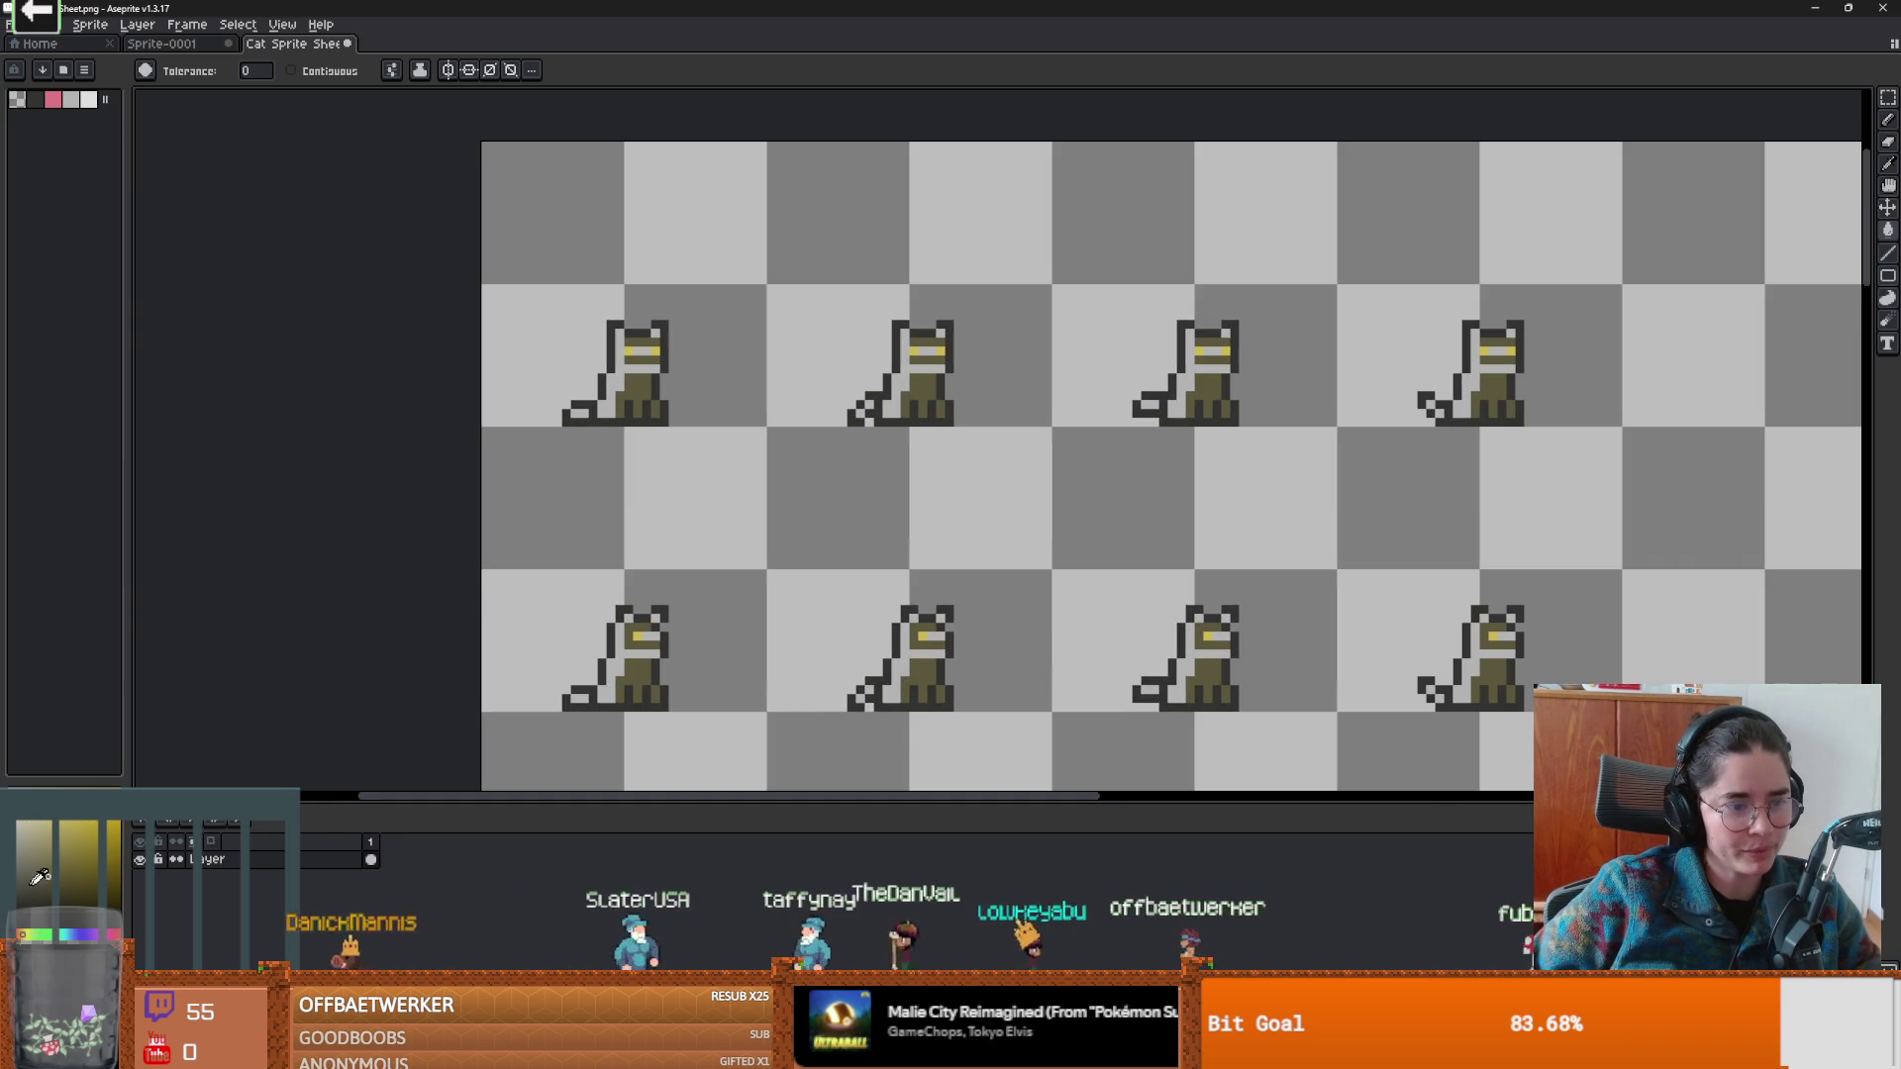
pyautogui.scroll(-3, 693, 397)
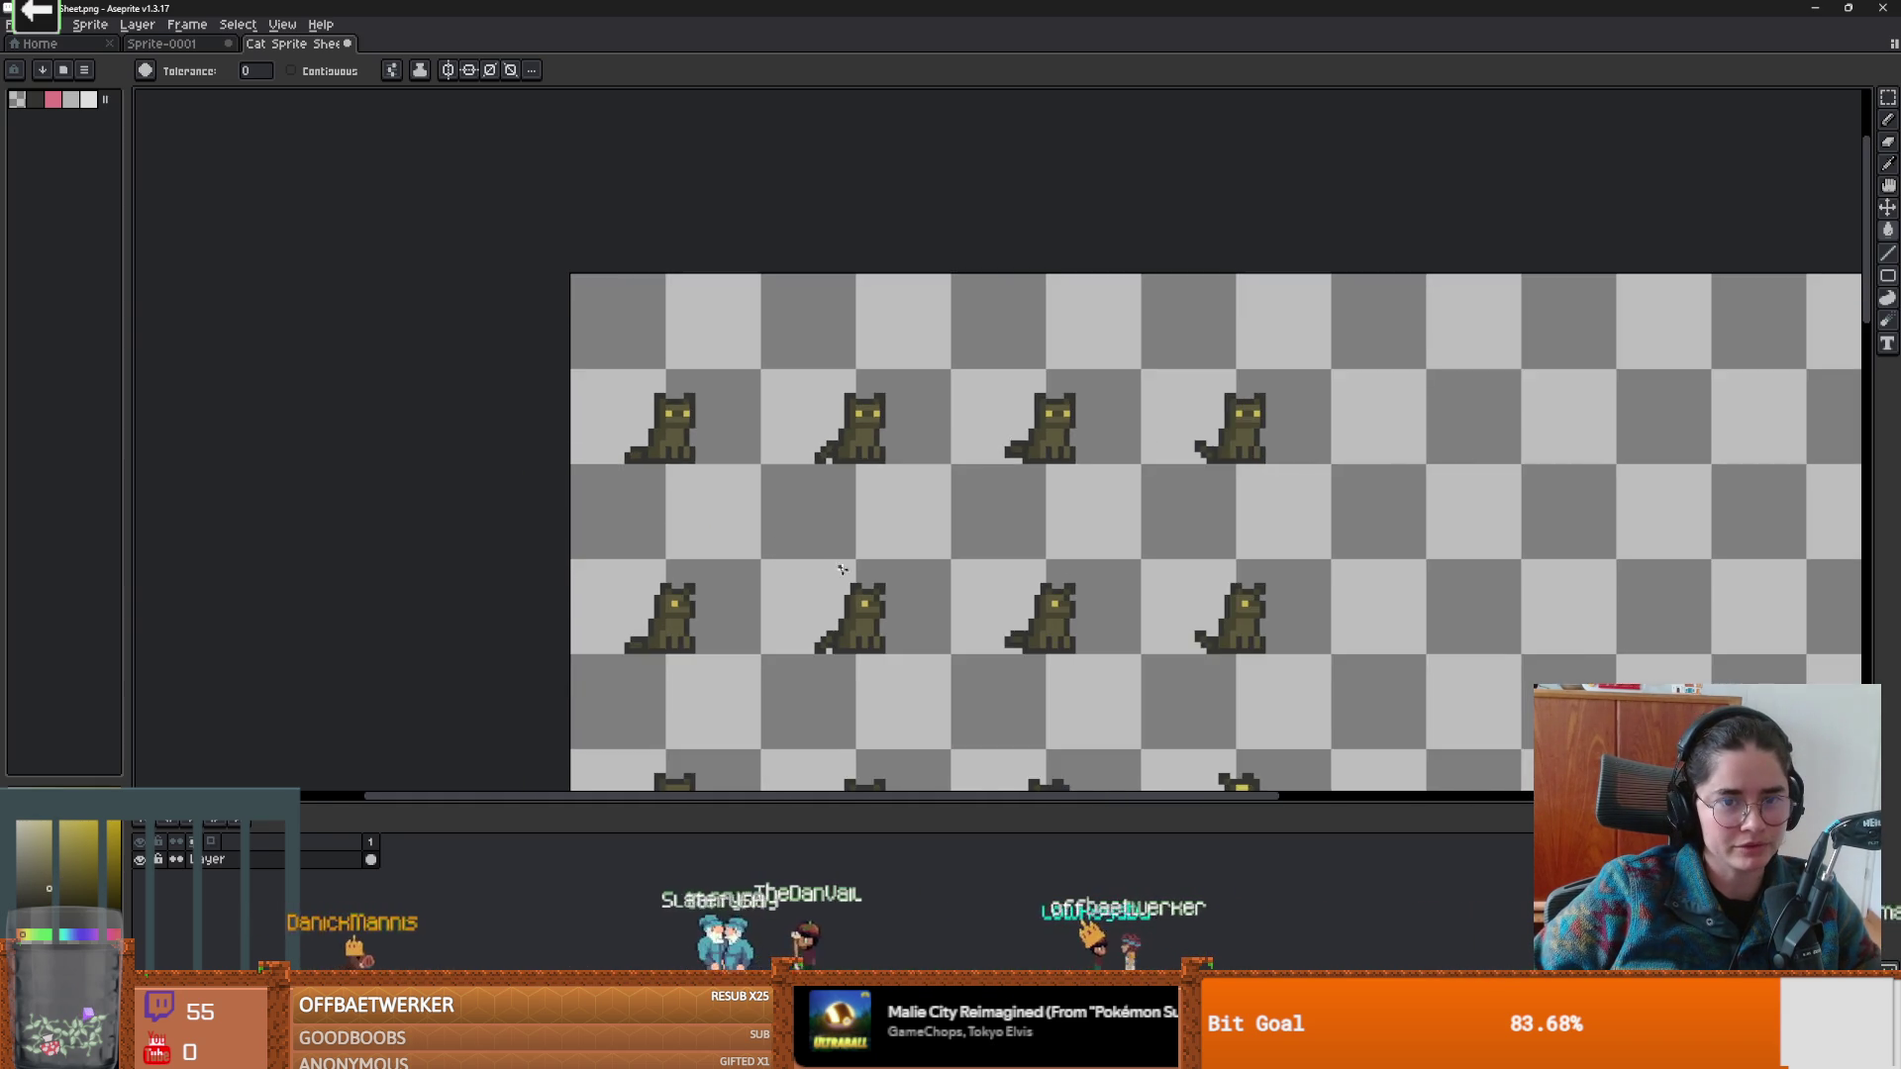
pyautogui.scroll(1, 789, 540)
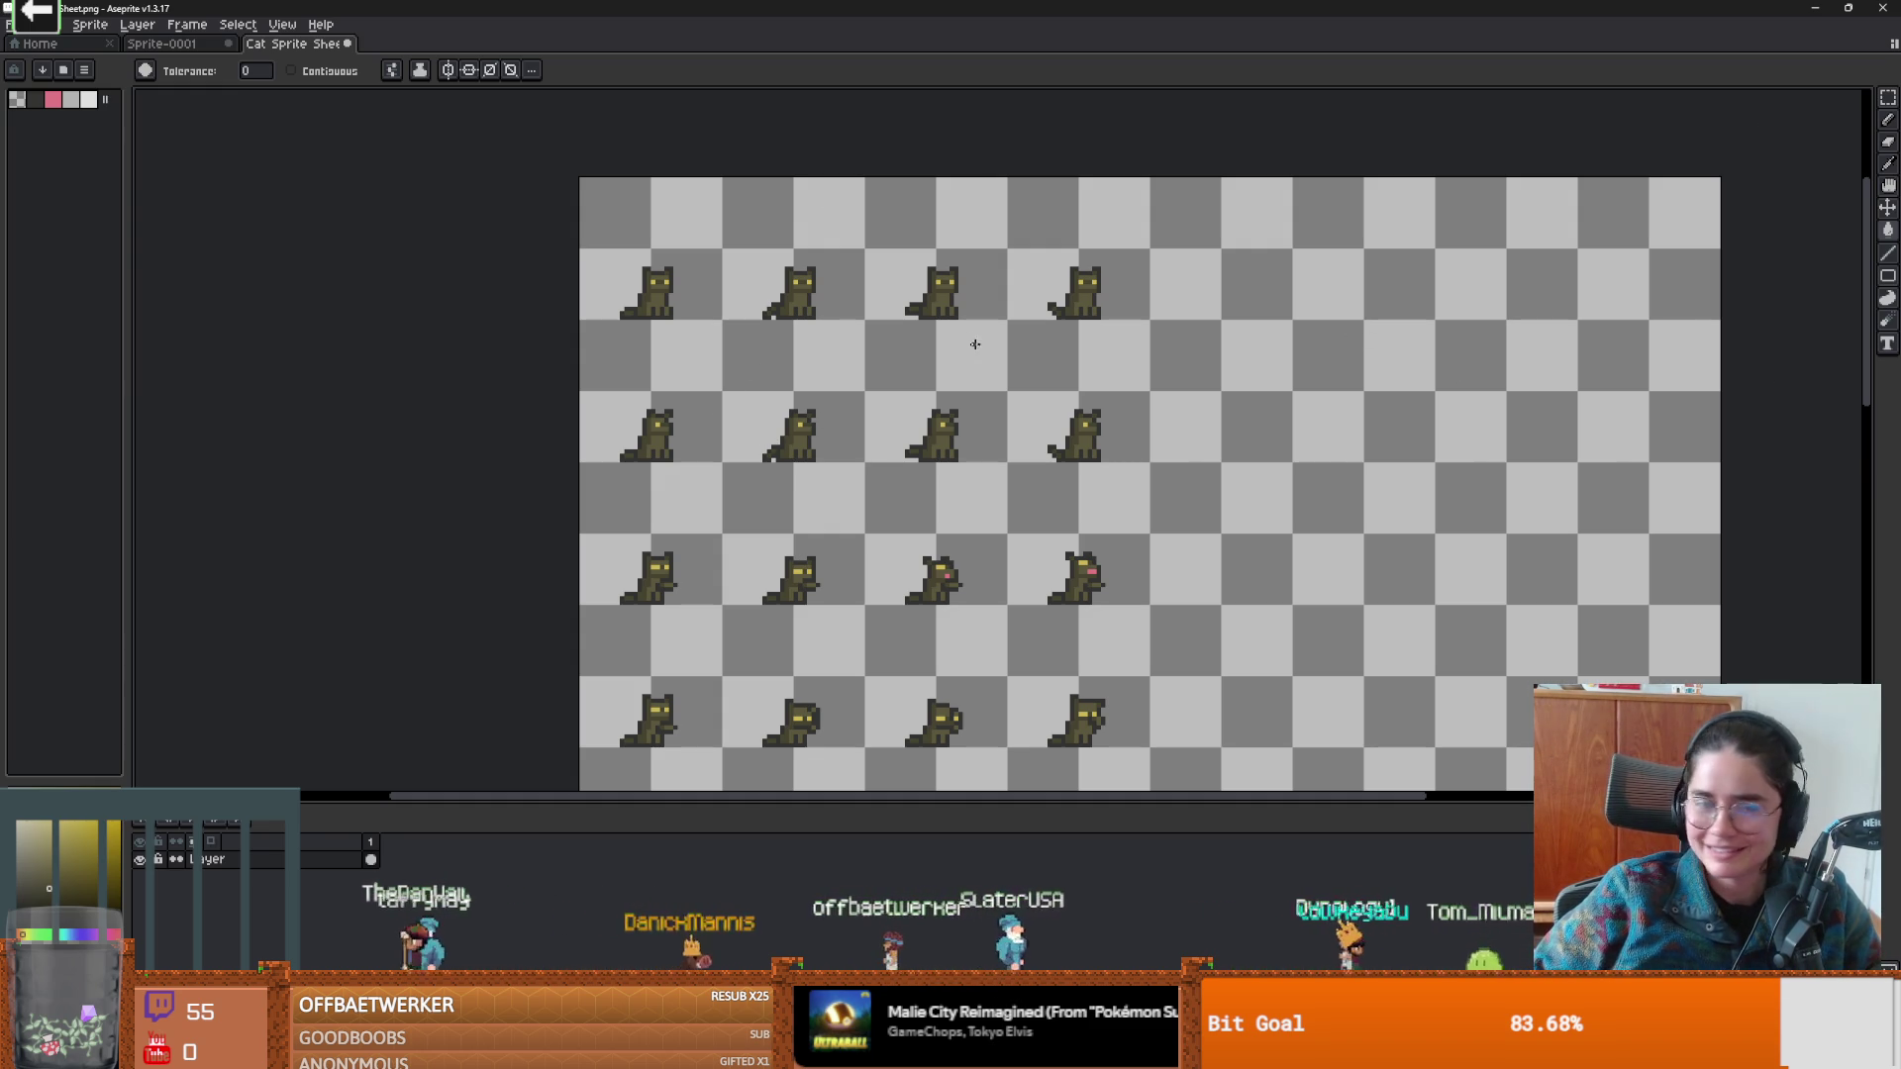
pyautogui.scroll(4, 872, 310)
# Pick a colour from the canvas and lighten a muzzle pixel on the middle cat.
pyautogui.press('i')
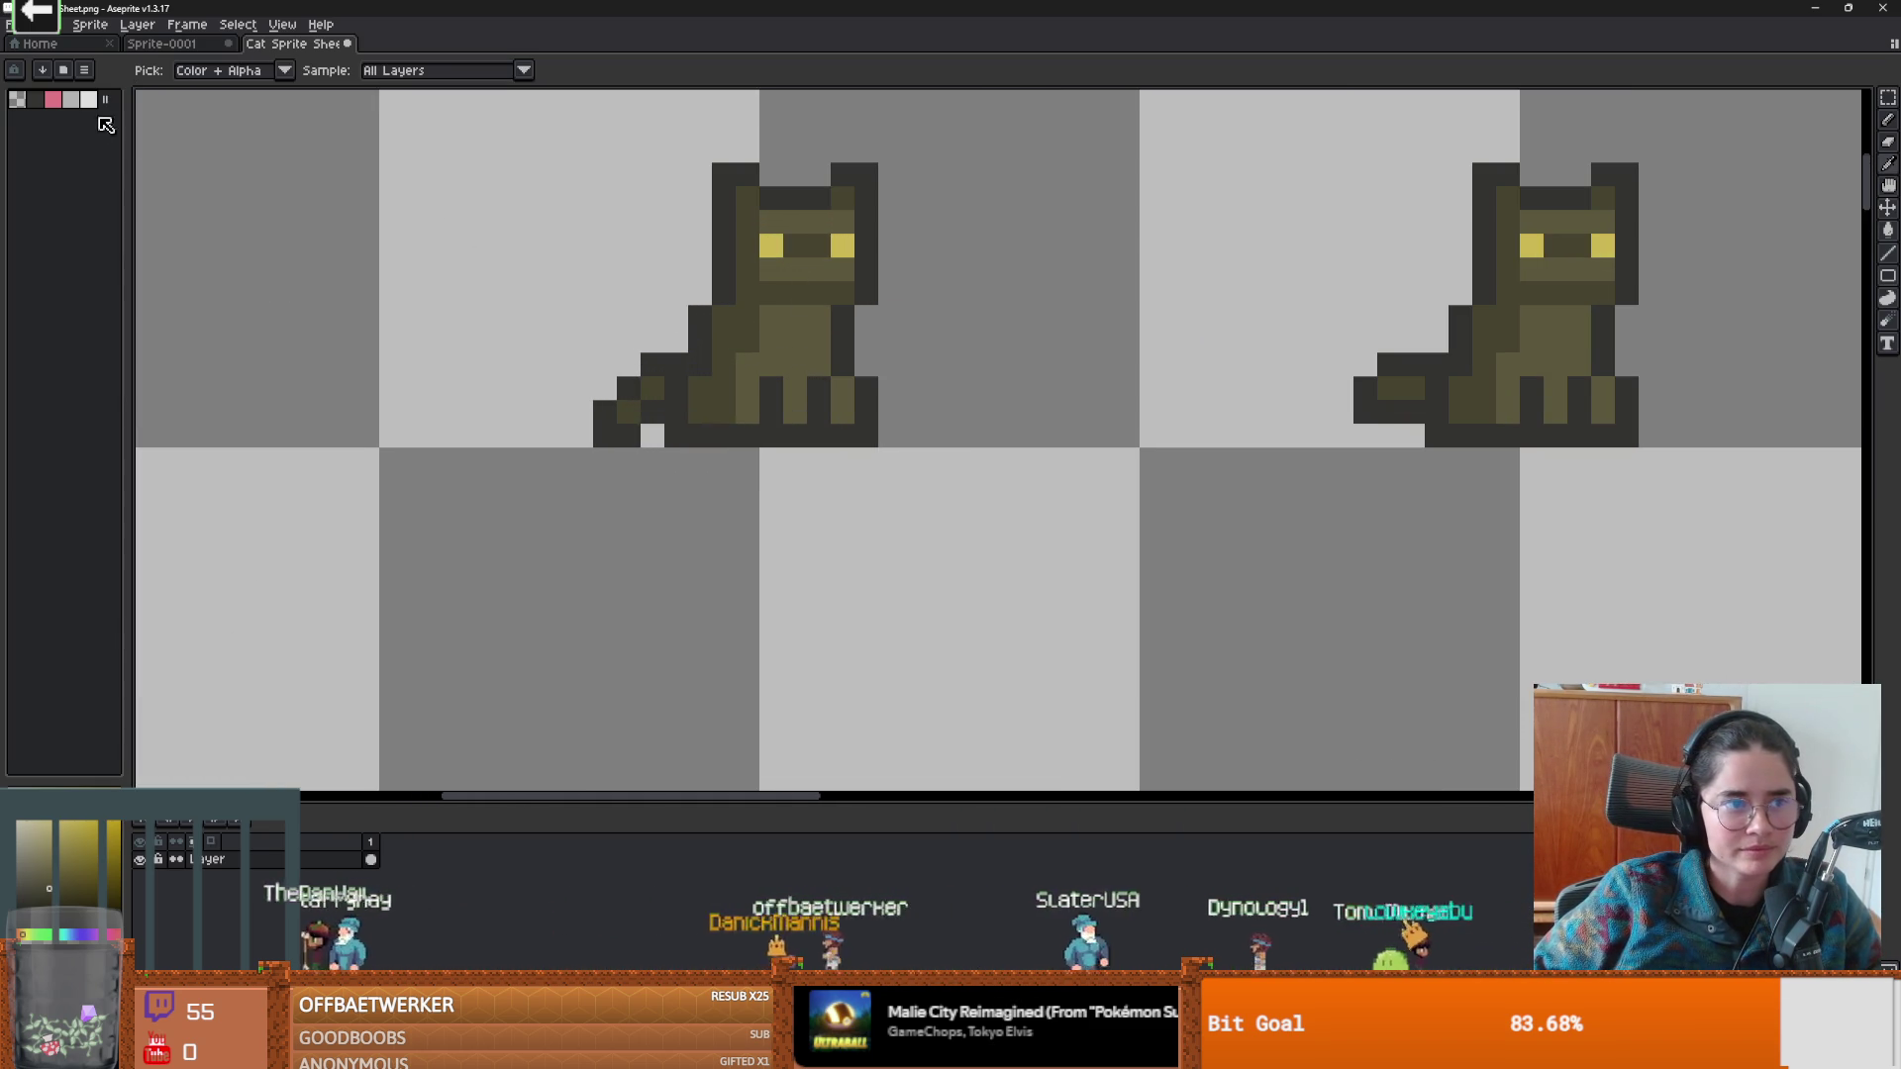
pyautogui.press('b')
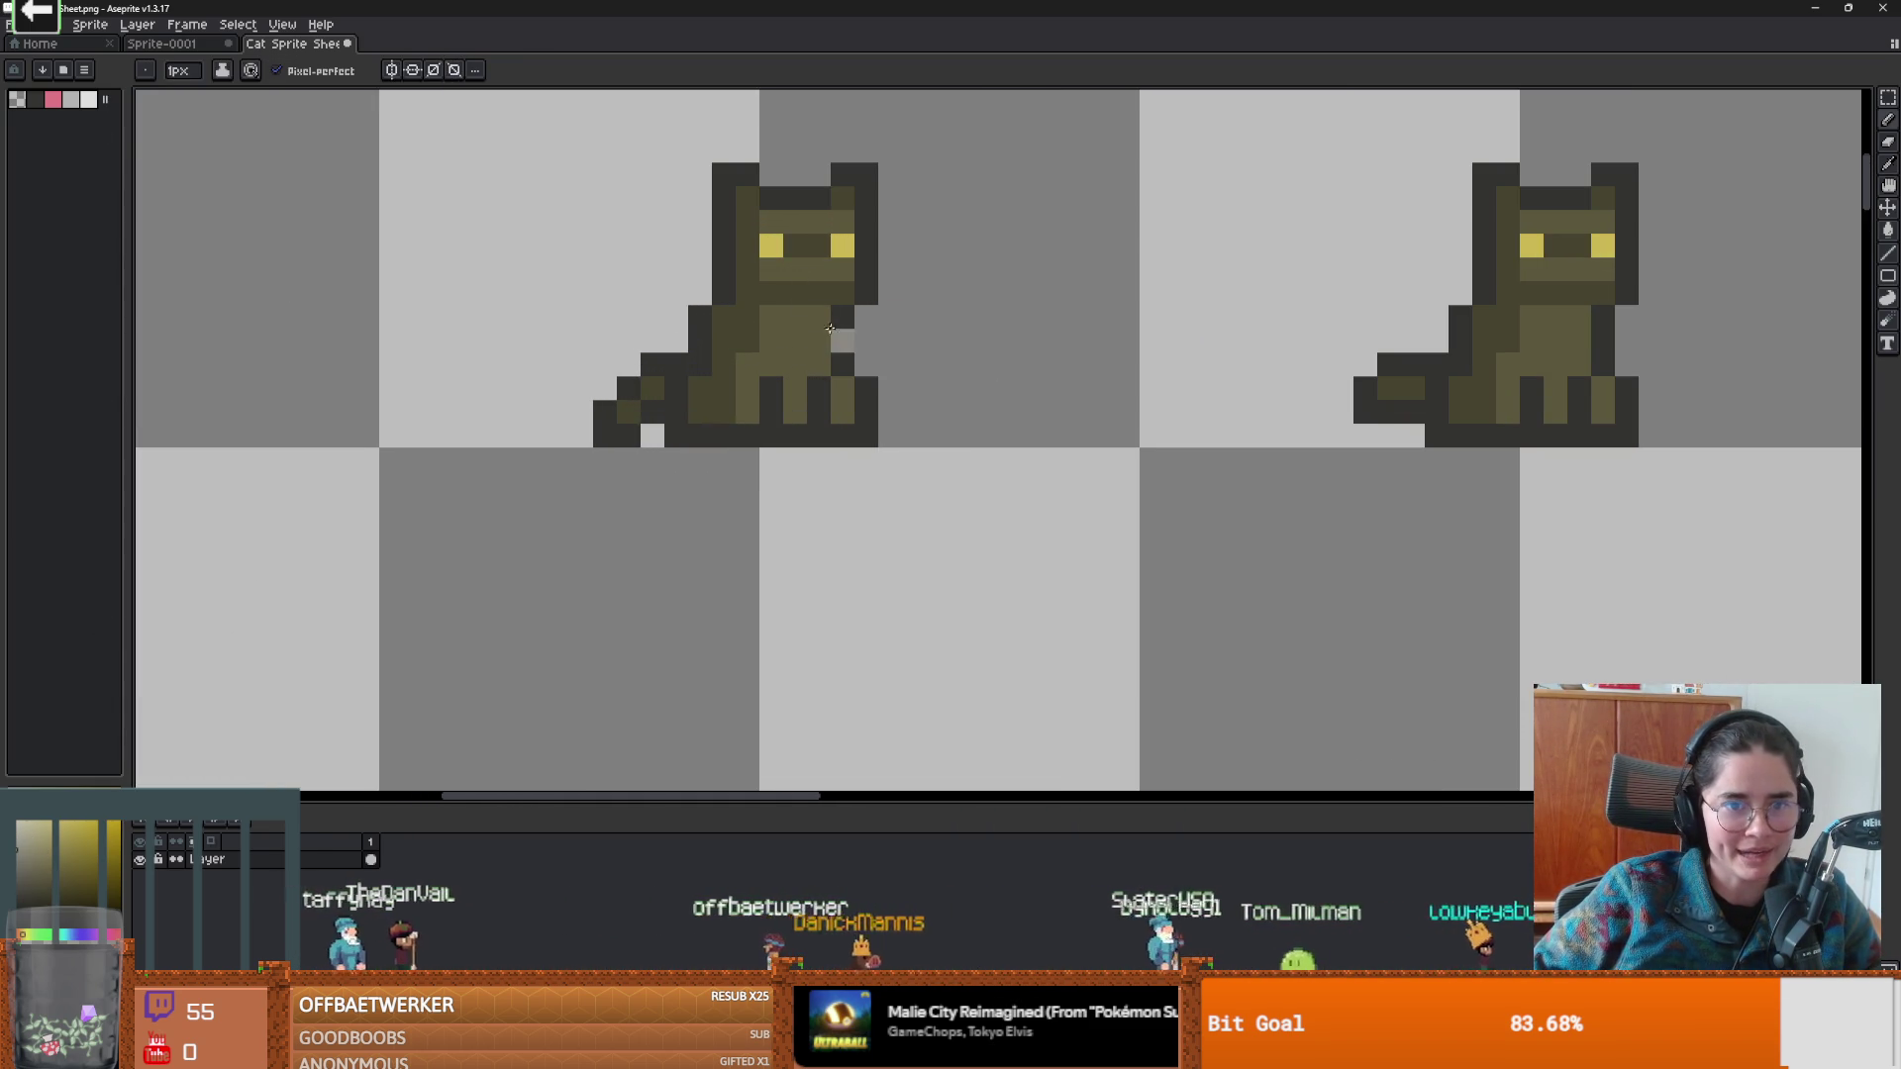
pyautogui.scroll(-4, 817, 337)
pyautogui.scroll(3, 849, 383)
pyautogui.scroll(-4, 891, 386)
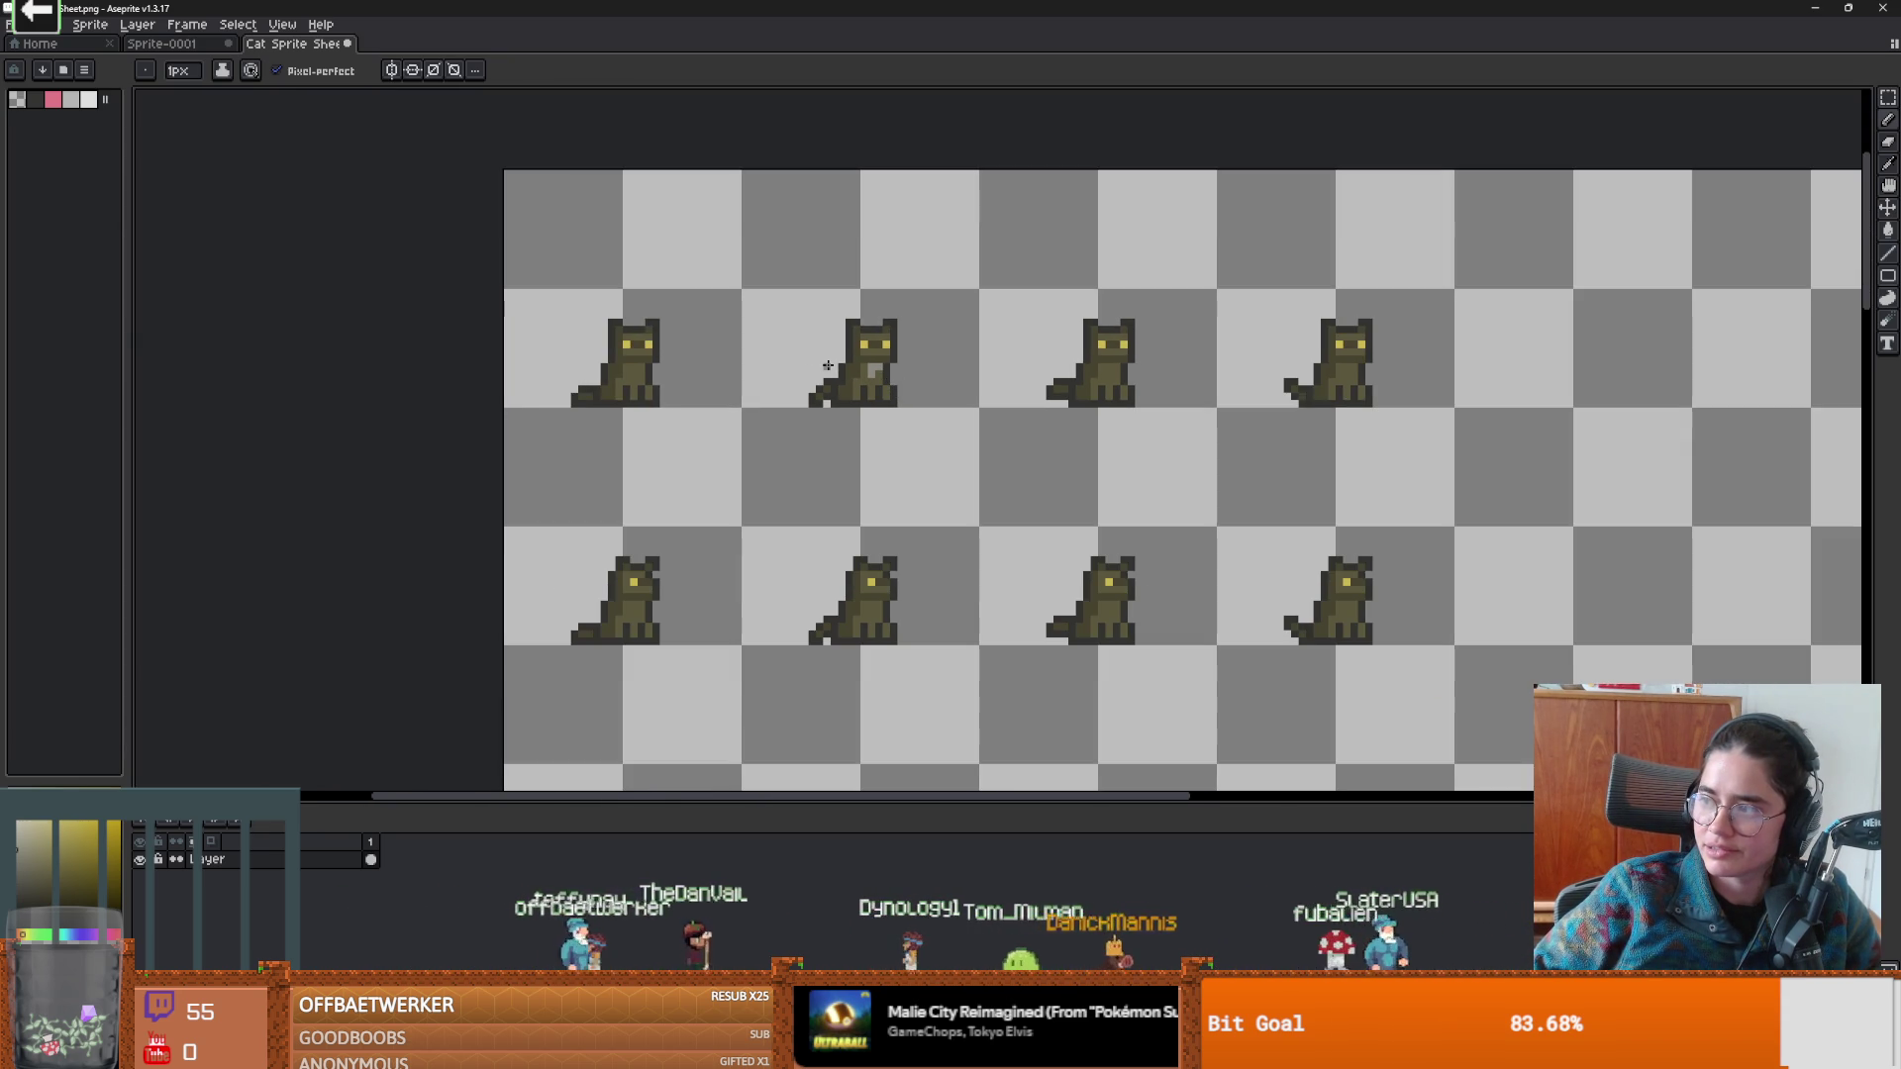
pyautogui.scroll(3, 828, 364)
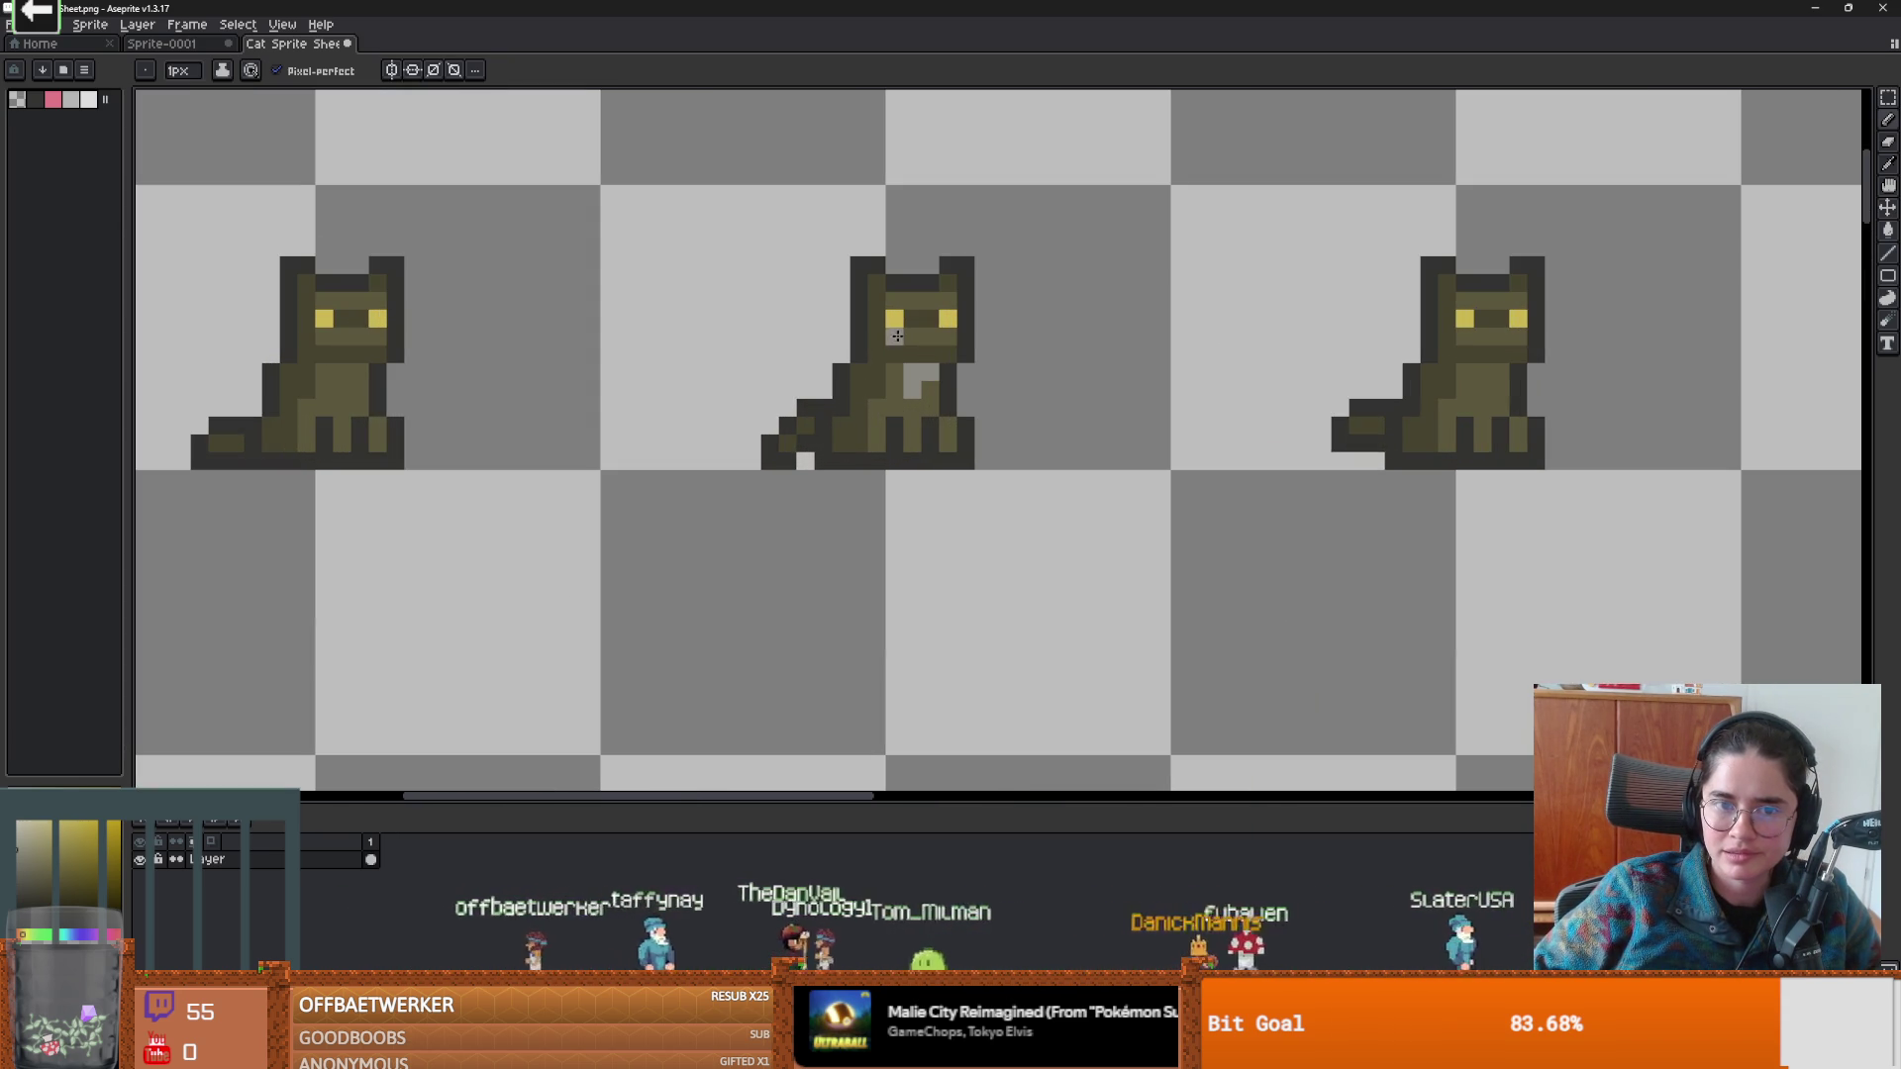
pyautogui.click(930, 336)
pyautogui.scroll(-3, 1097, 397)
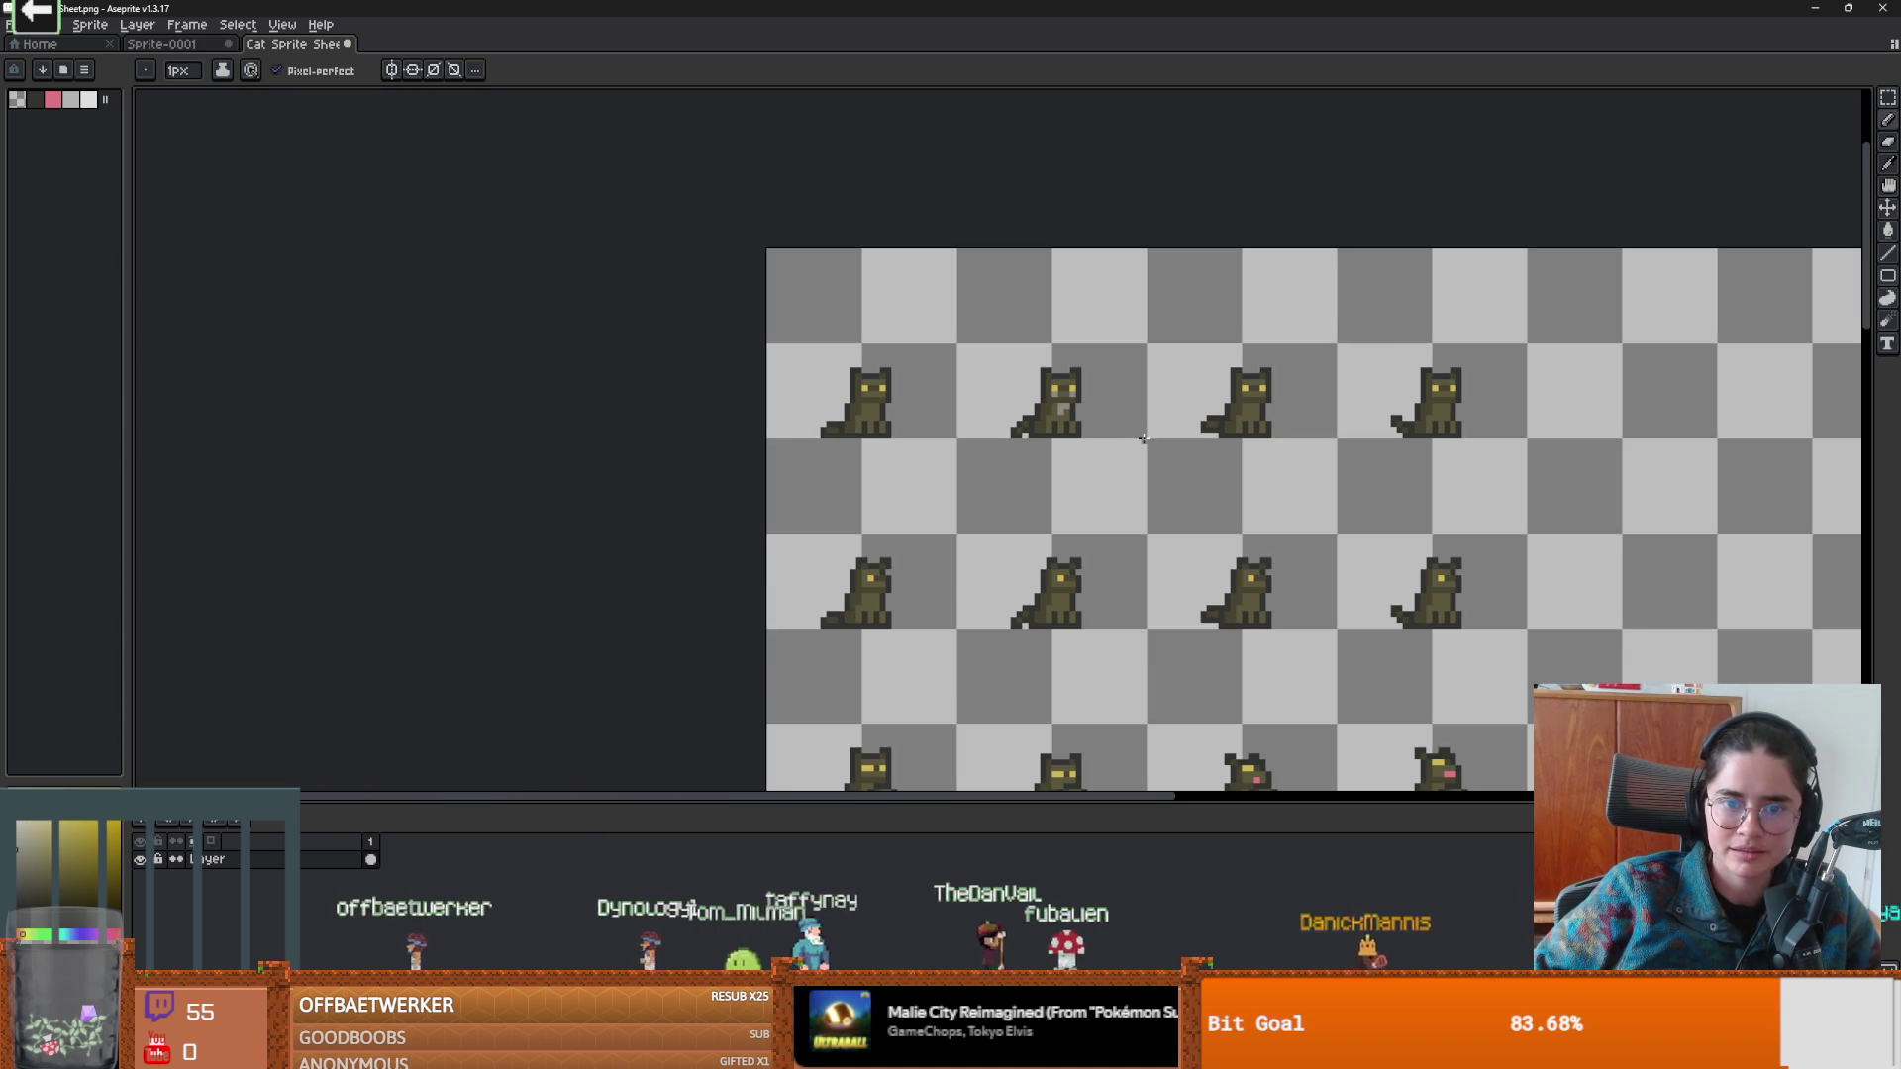
pyautogui.scroll(1, 1142, 437)
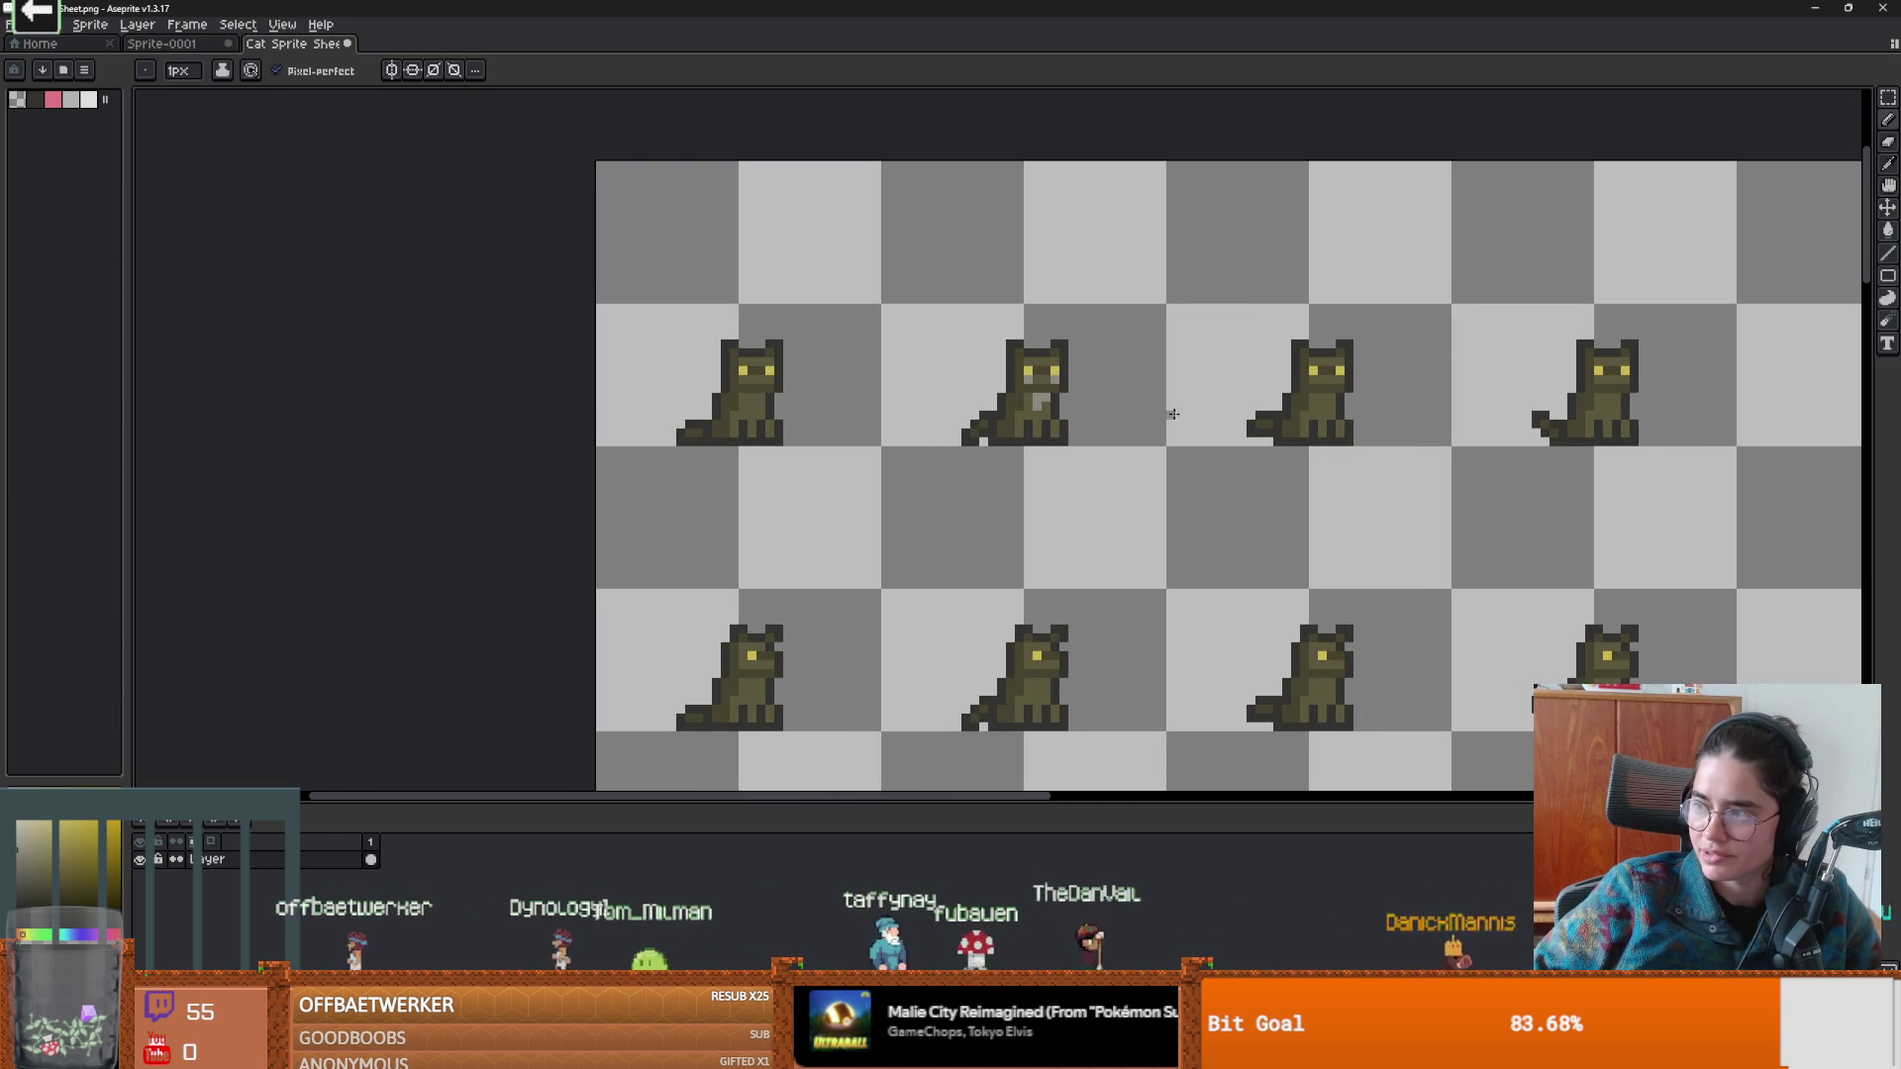
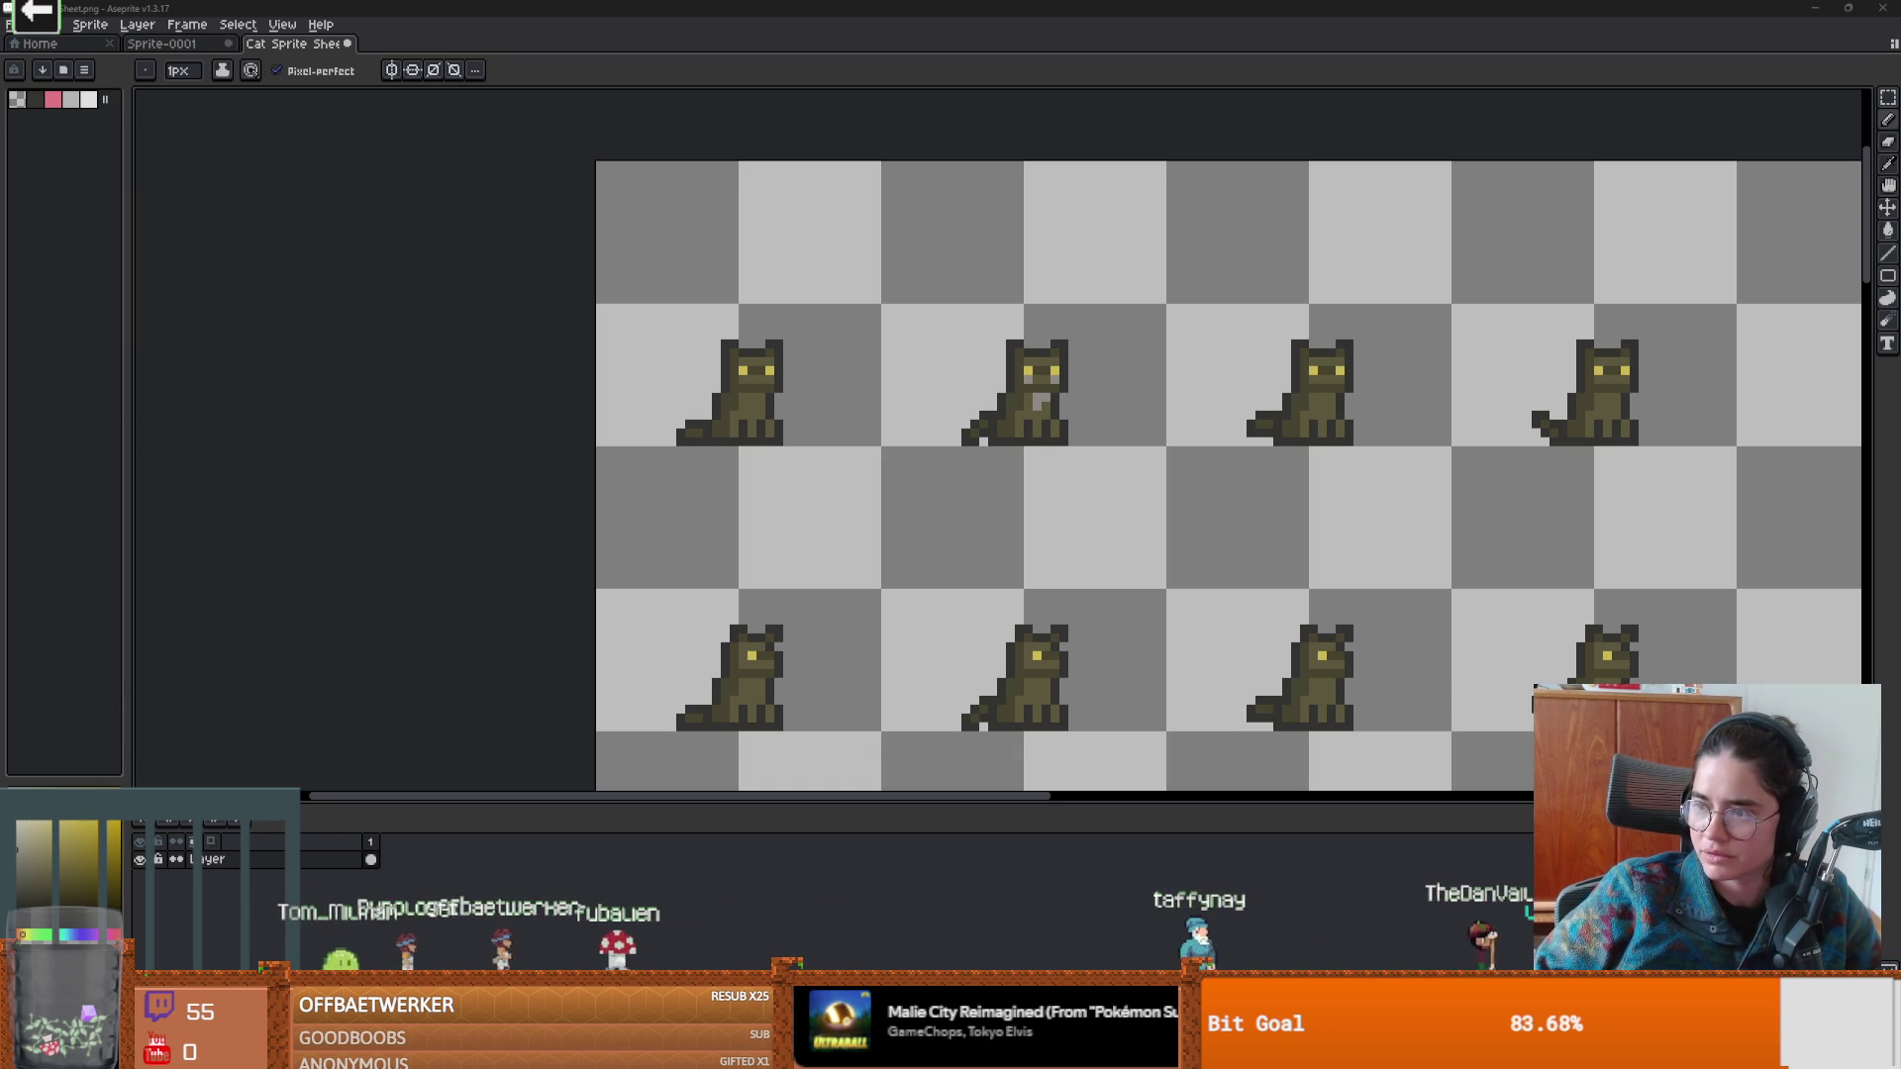
# Switch from Aseprite to the browser tab with the close-up tabby cat reference photo.
pyautogui.hotkey('alt', 'Tab')
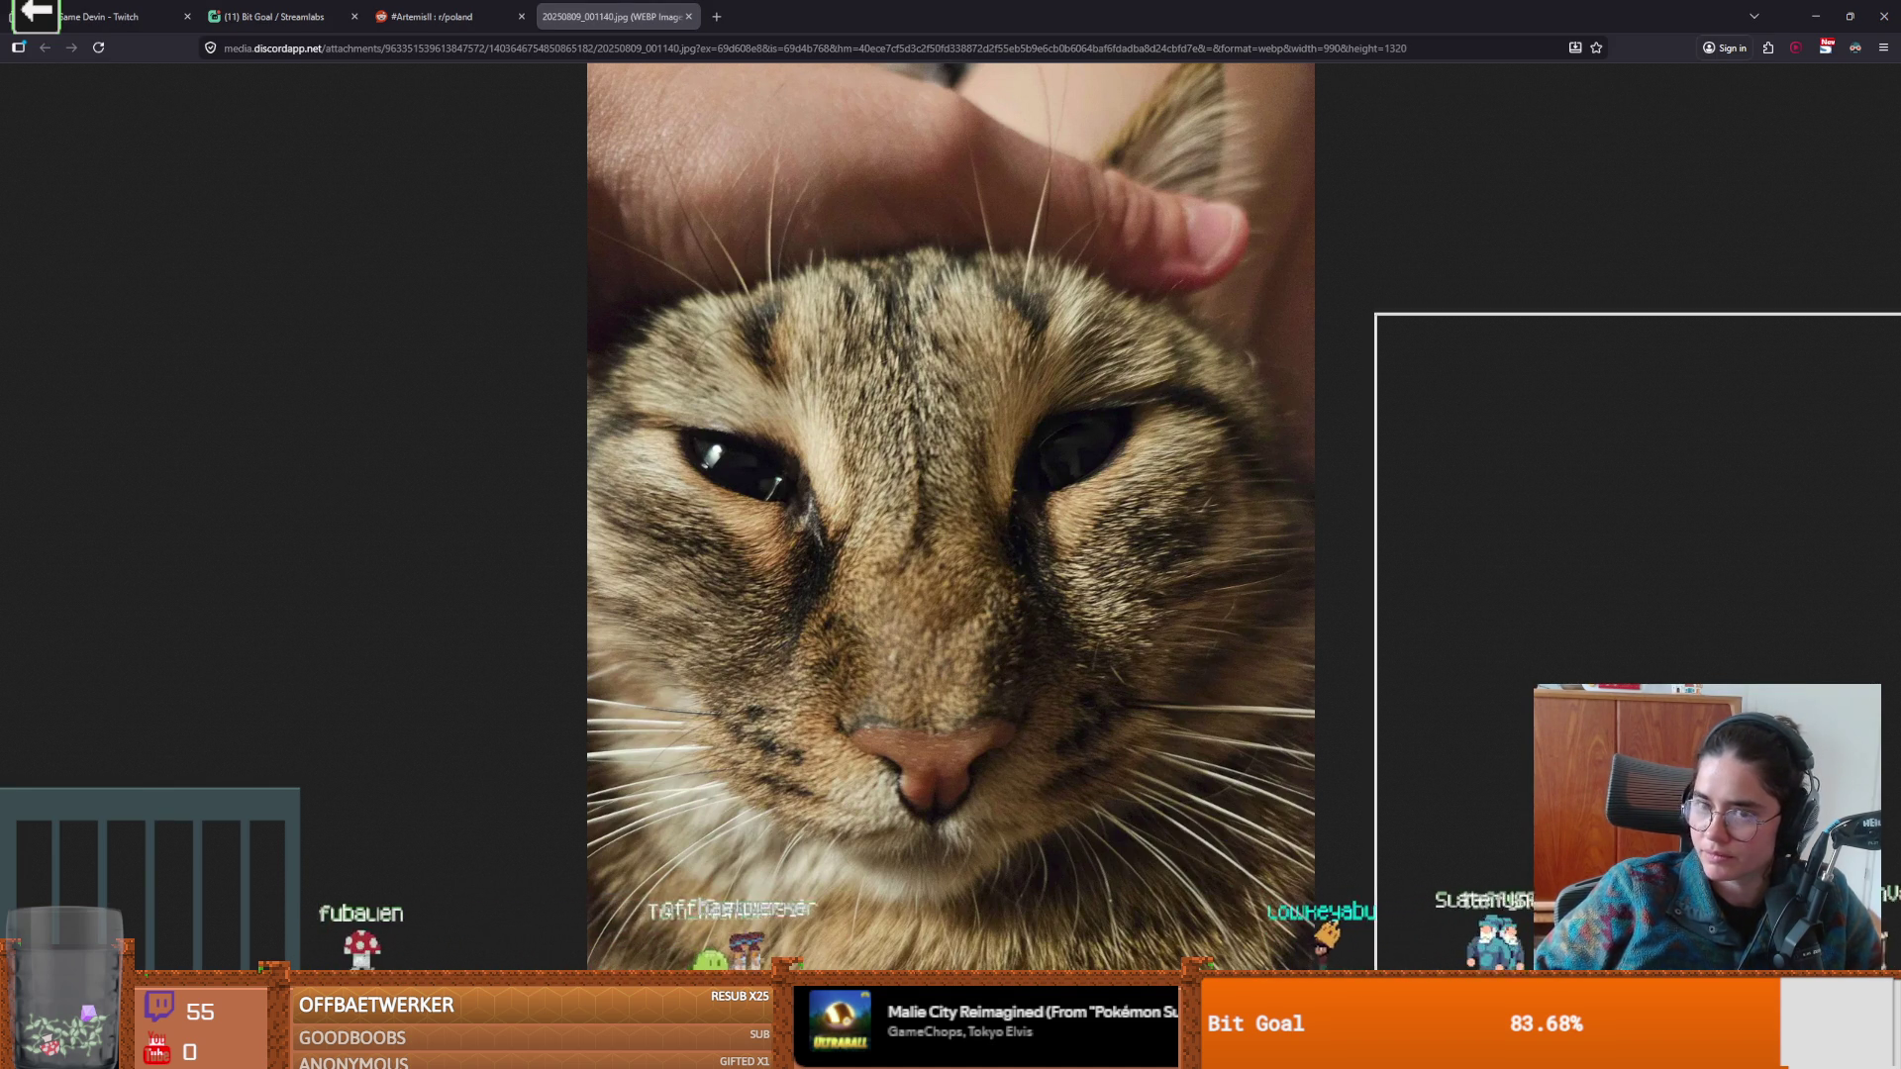
# Return to Discord's #irl-media channel and its 1,444 image search results.
pyautogui.hotkey('alt', 'Tab')
pyautogui.scroll(-10, 1744, 396)
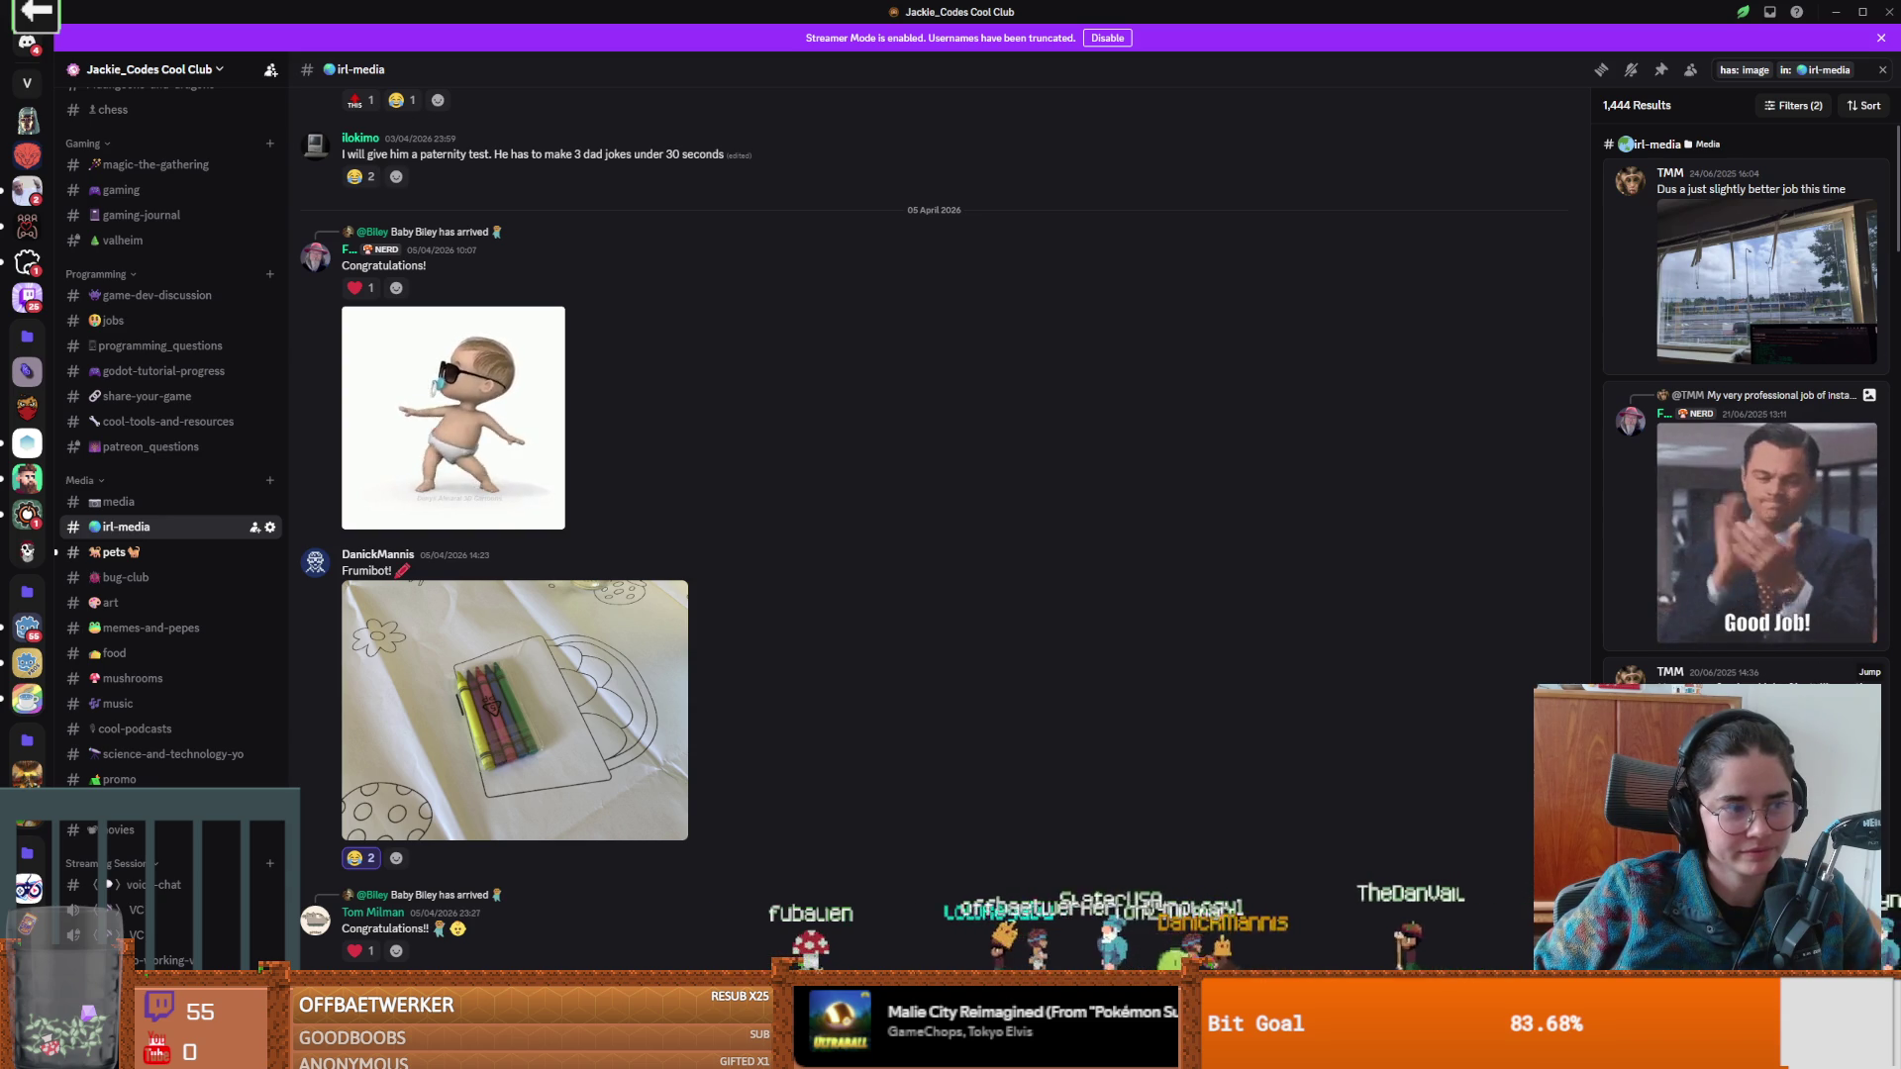
# Scroll through the irl-media image results and view the pants photo at full size.
pyautogui.scroll(-5, 1747, 396)
pyautogui.scroll(-15, 1748, 396)
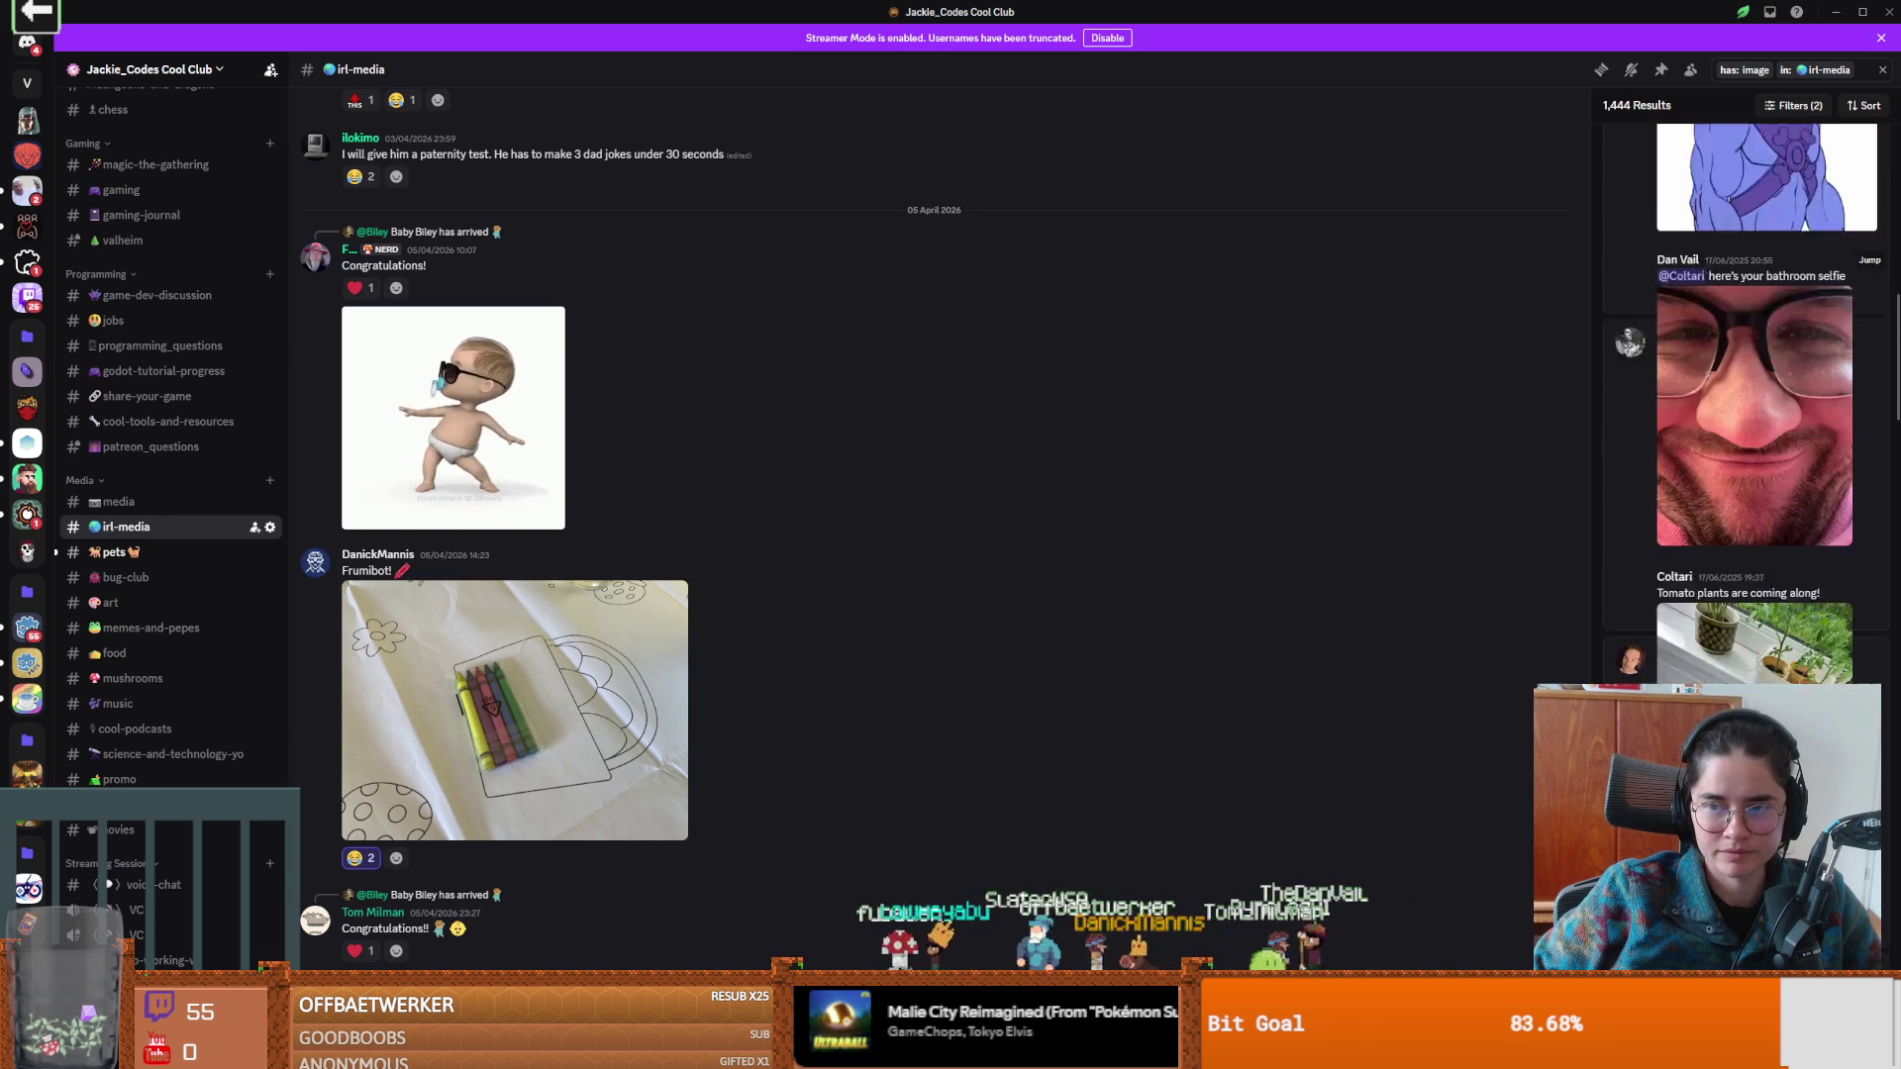
pyautogui.scroll(-10, 1748, 396)
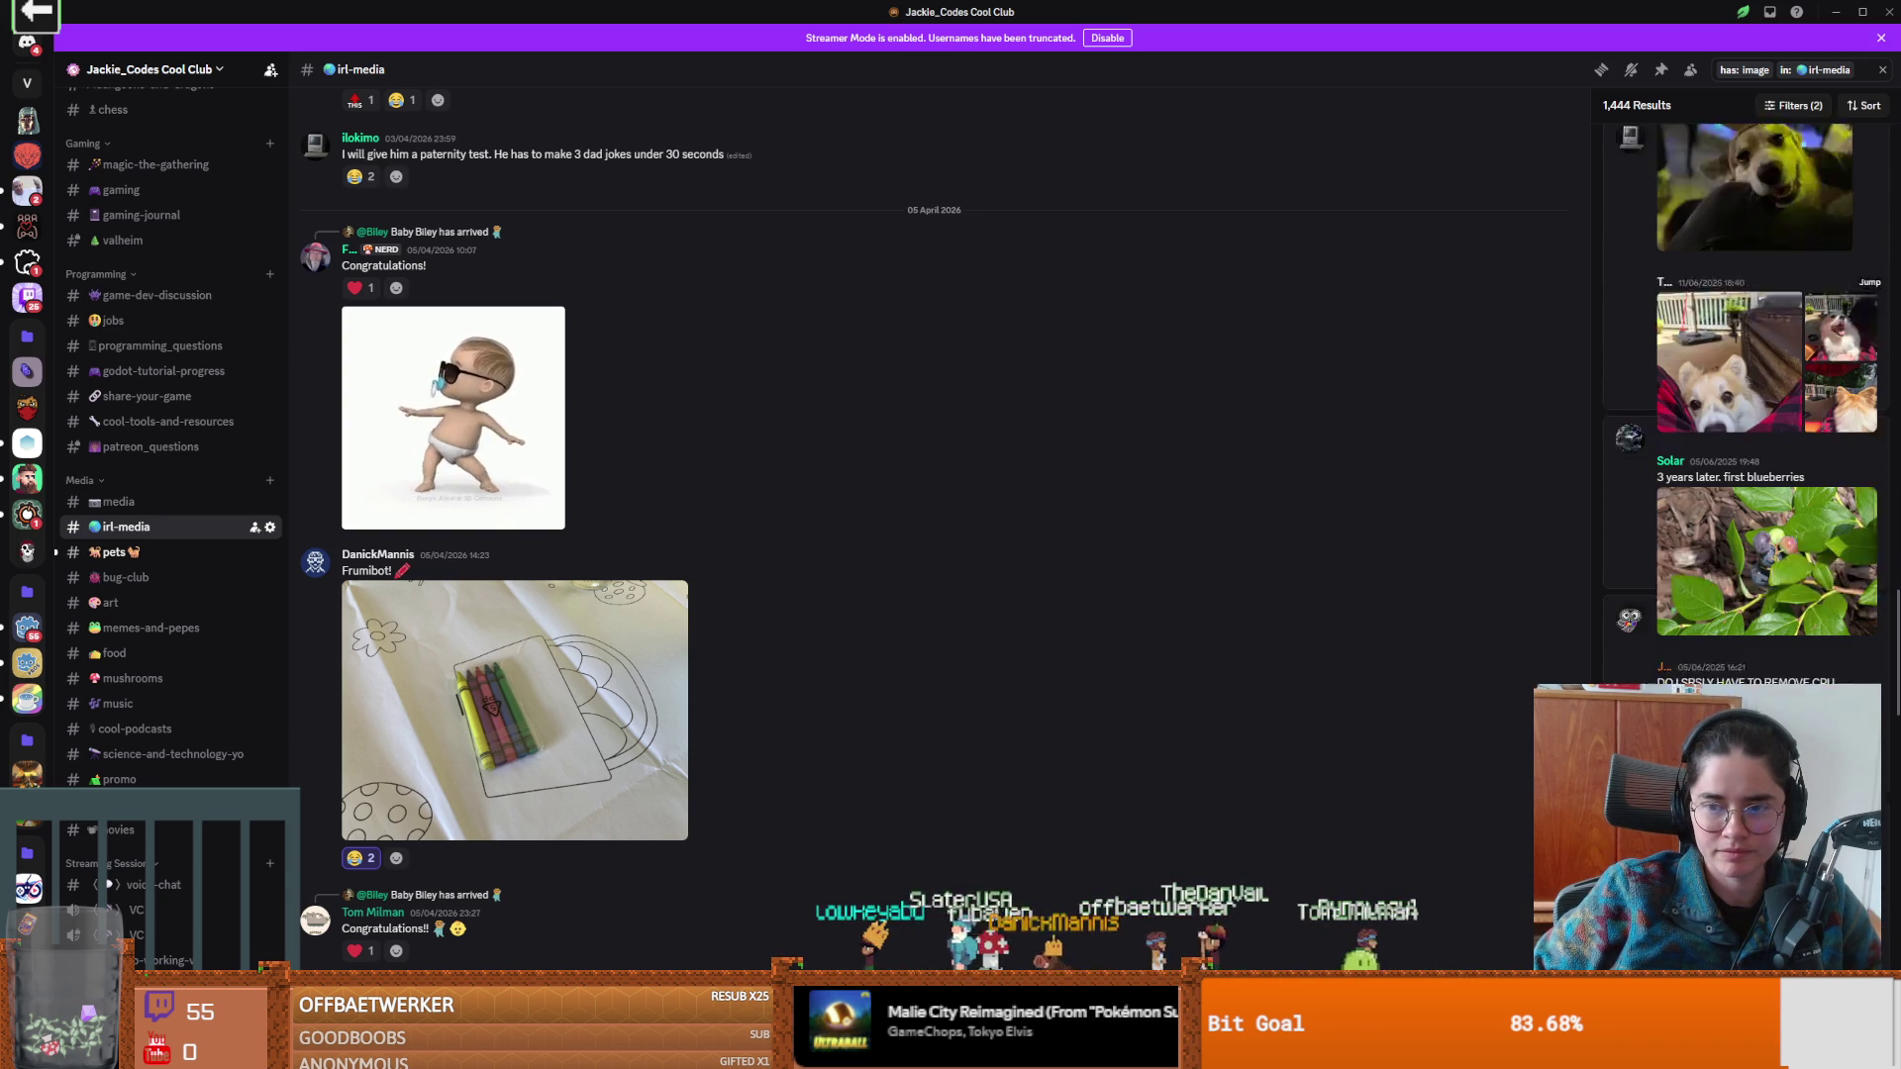
pyautogui.scroll(-10, 1747, 396)
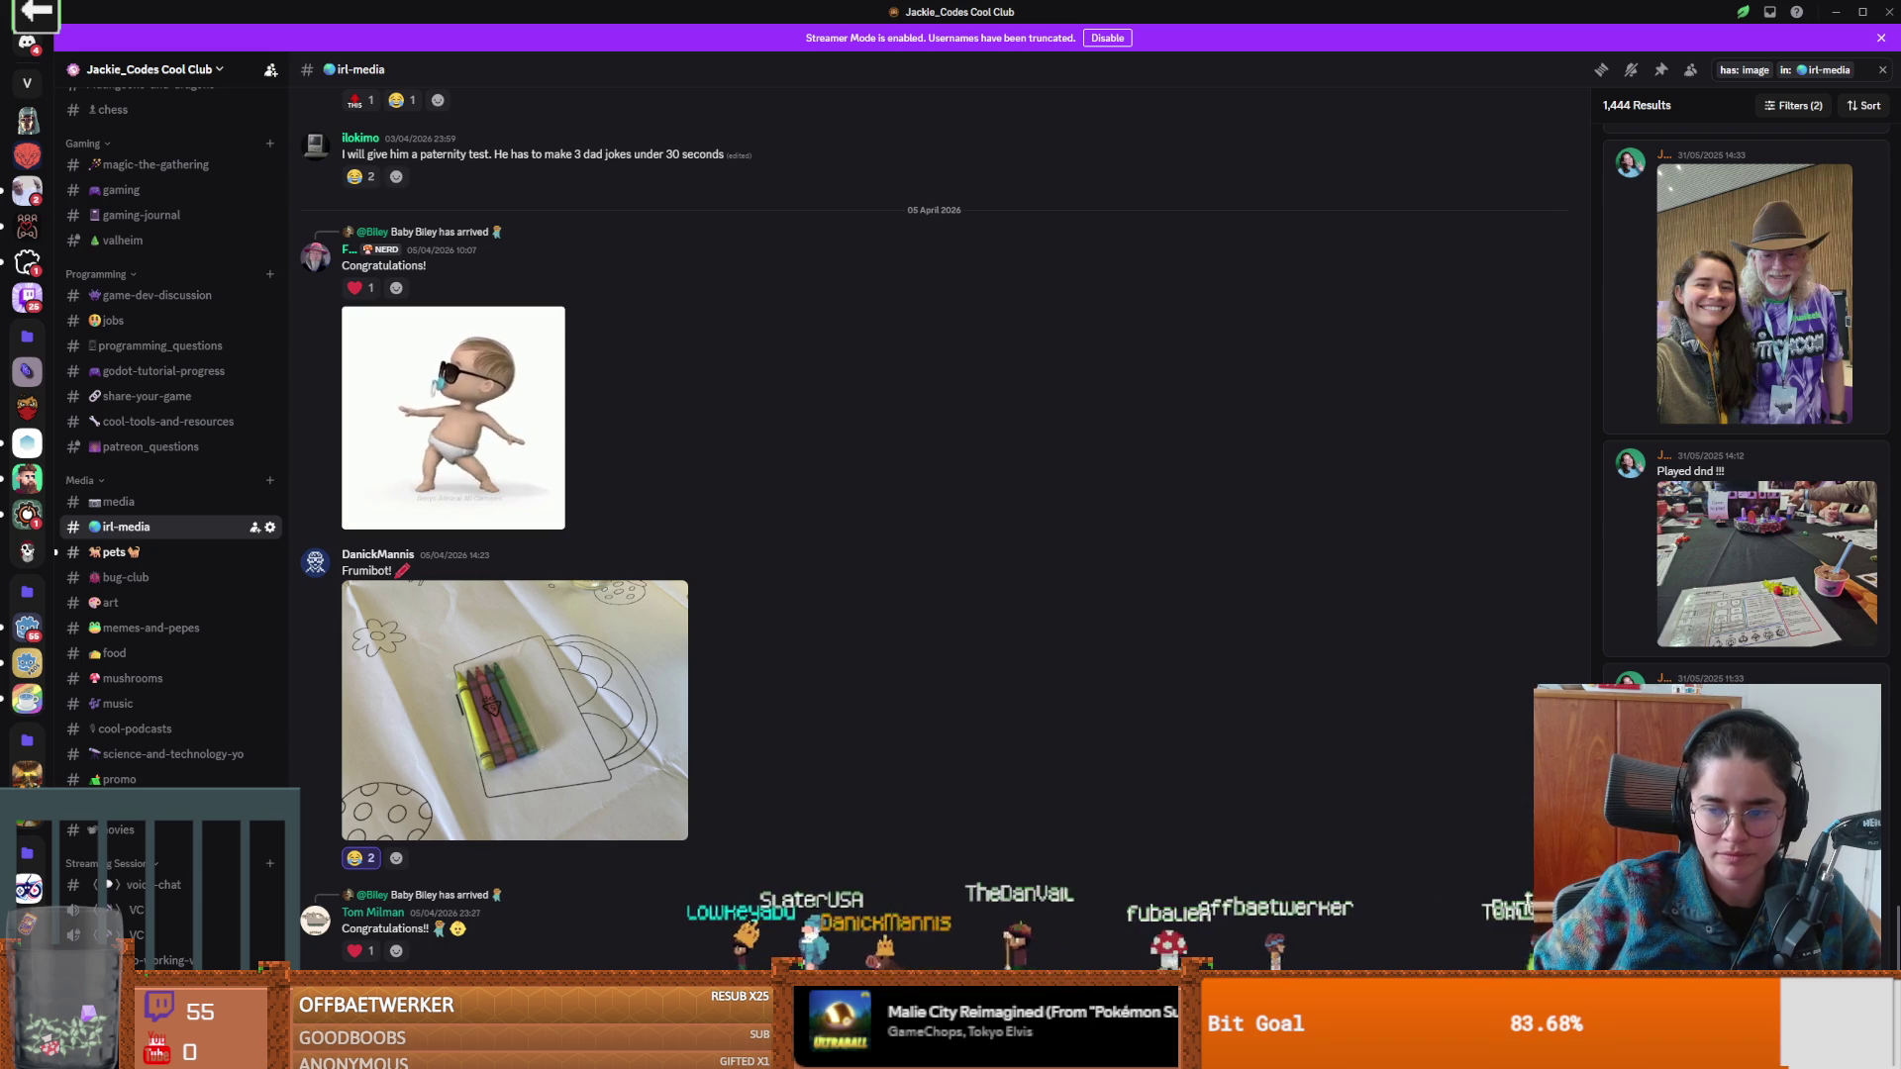
pyautogui.scroll(-5, 1740, 584)
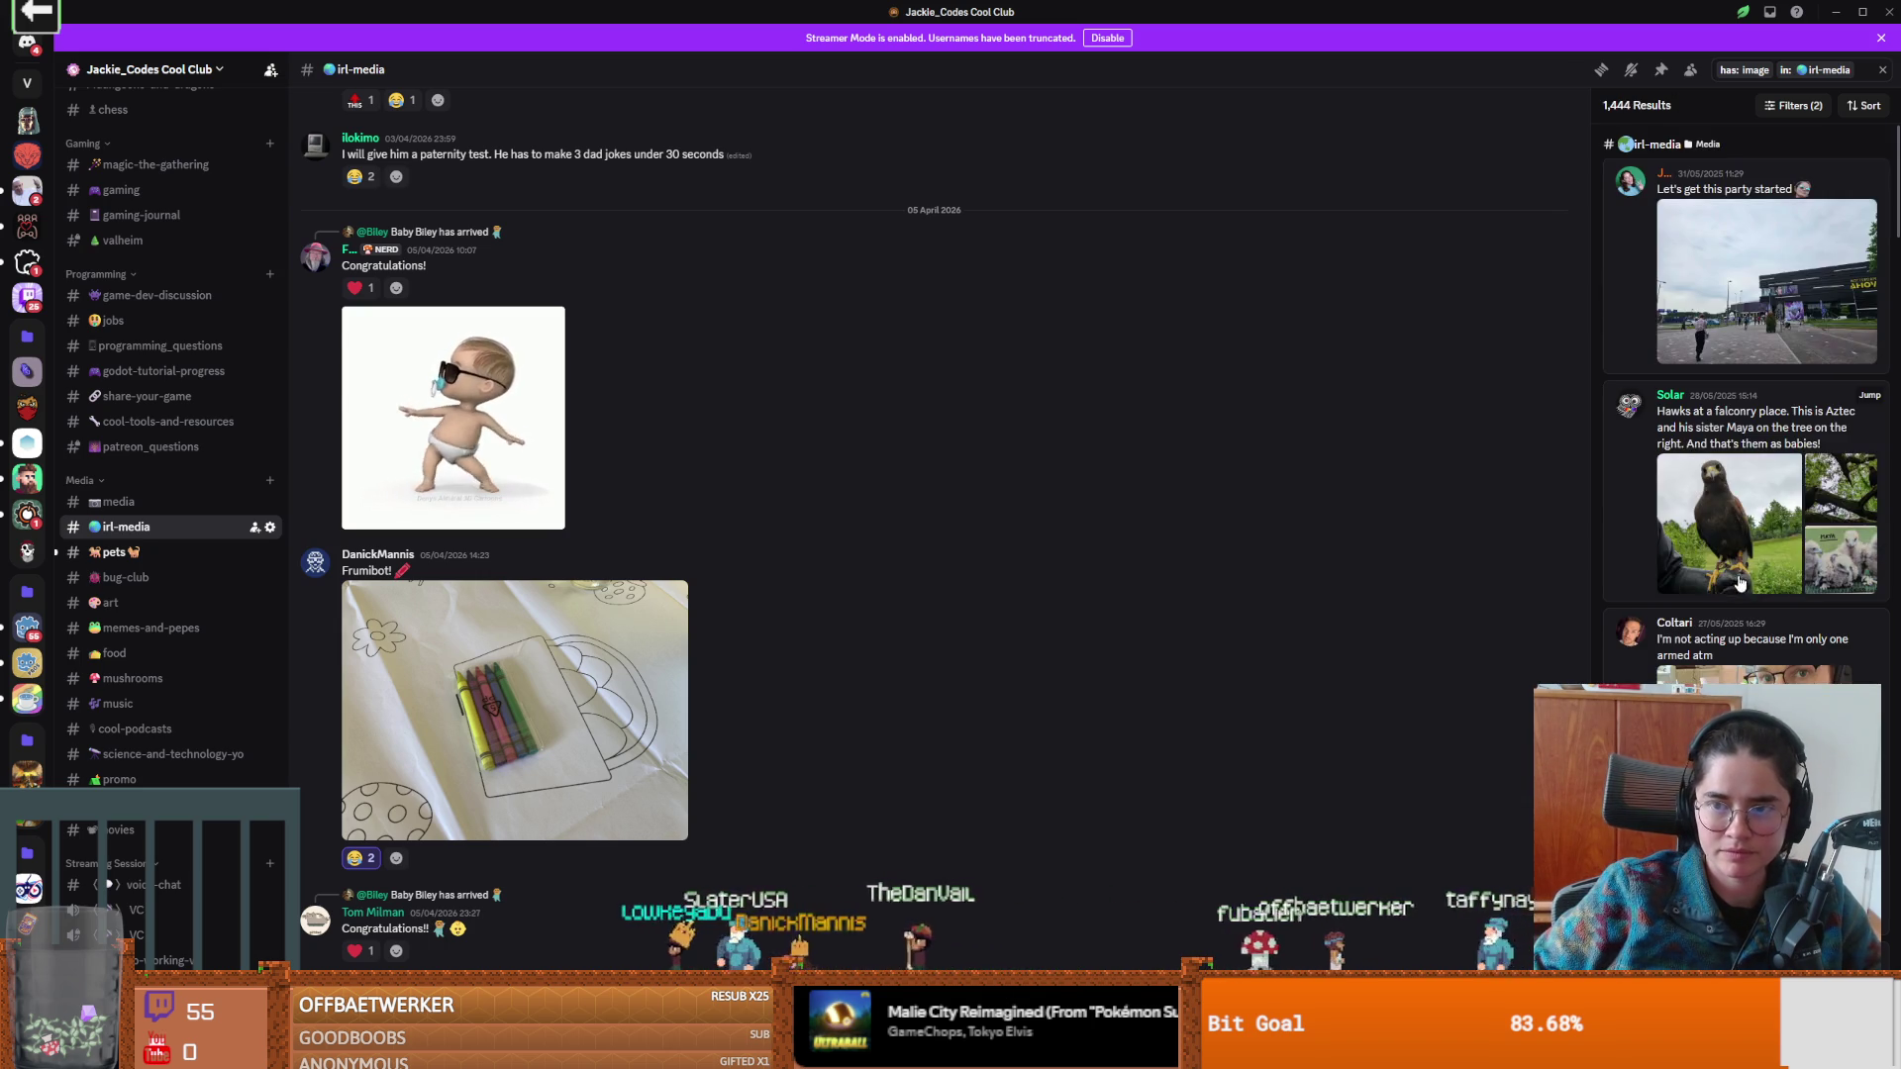
pyautogui.scroll(-15, 1740, 594)
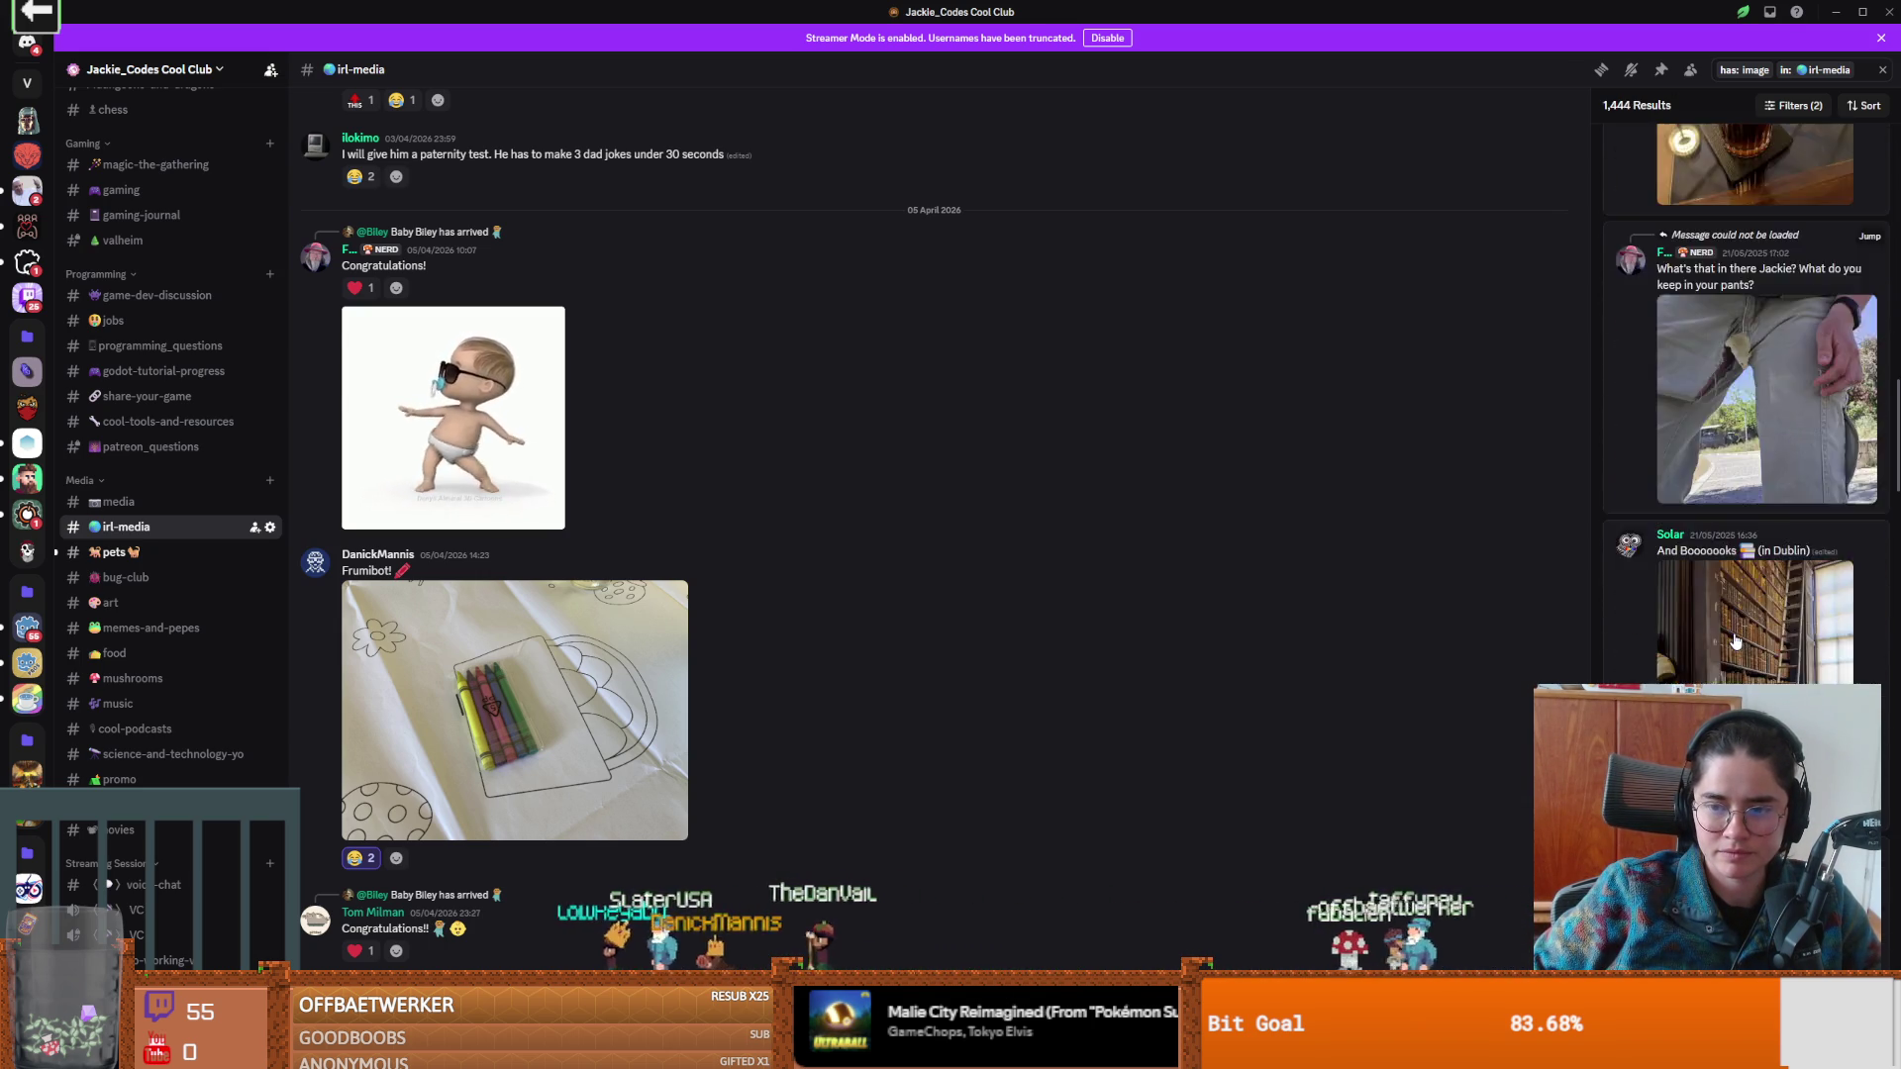
pyautogui.scroll(-5, 1734, 641)
pyautogui.scroll(4, 1772, 416)
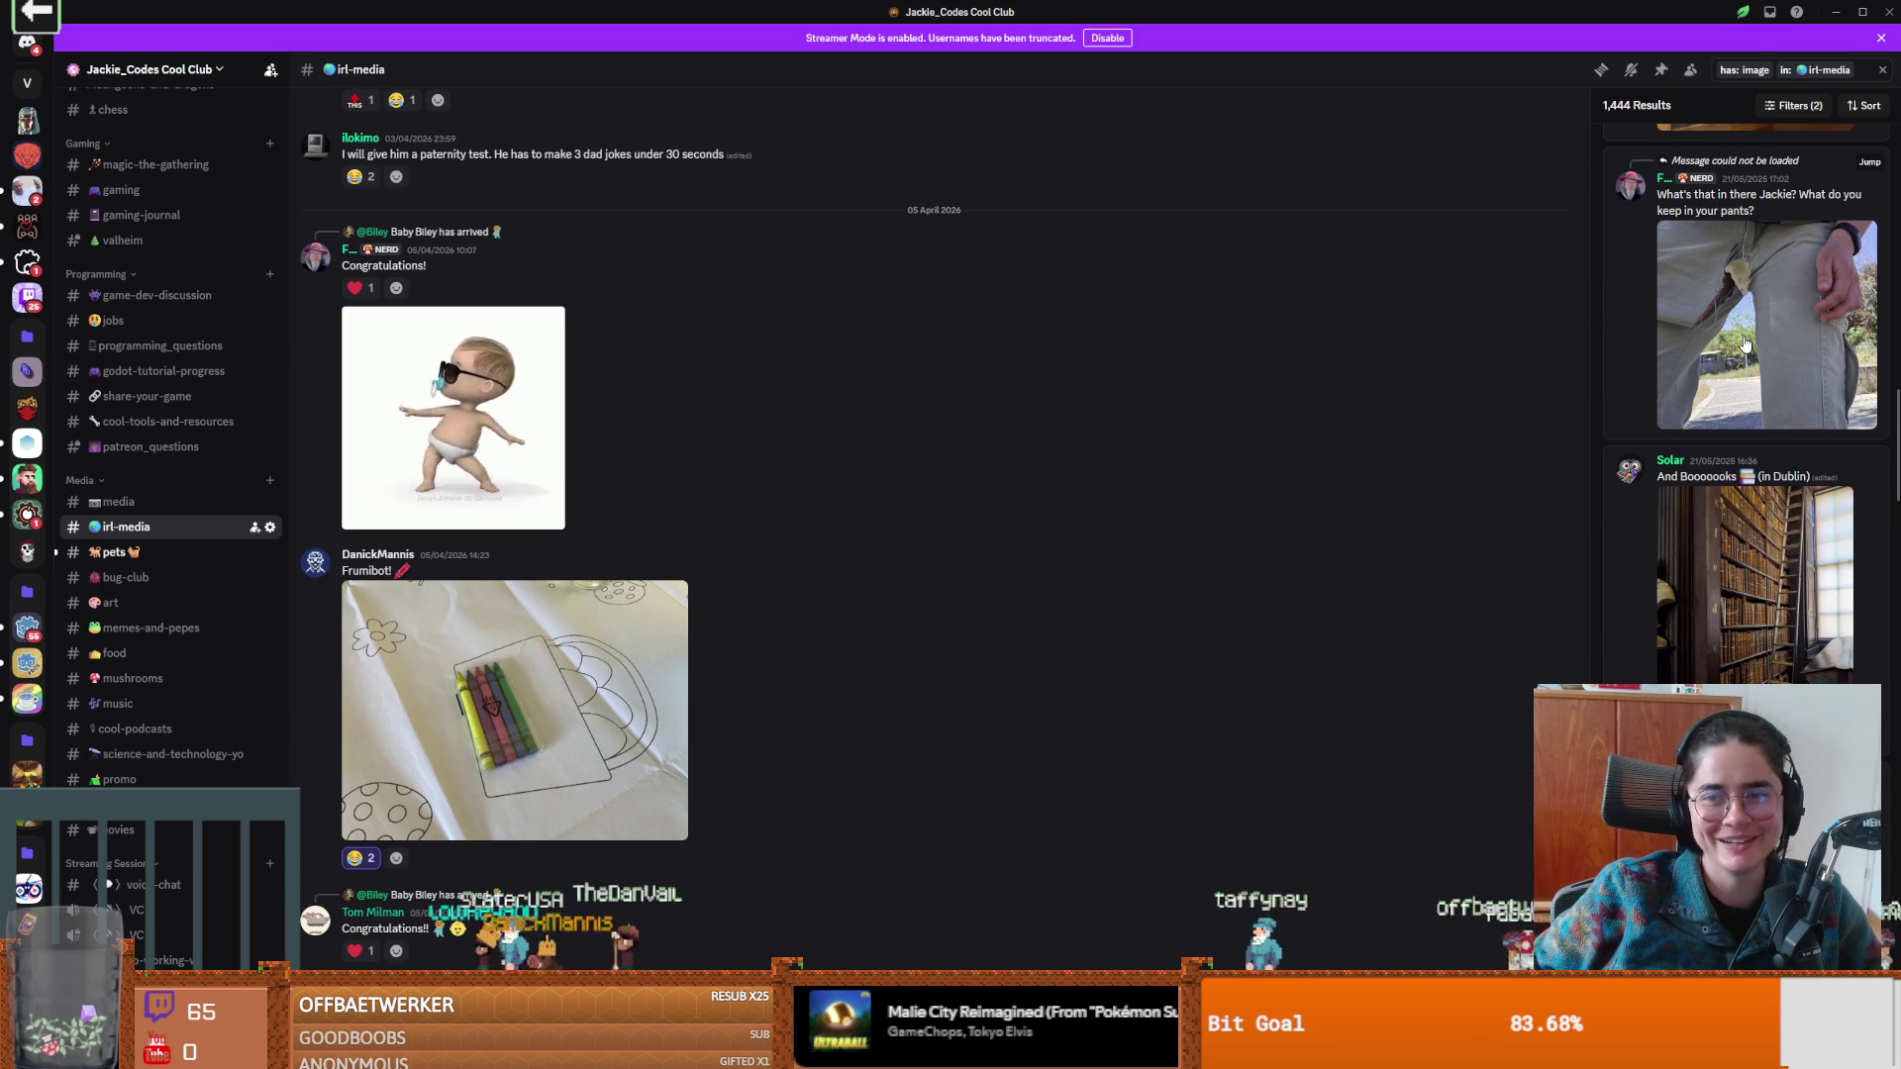
pyautogui.click(1745, 344)
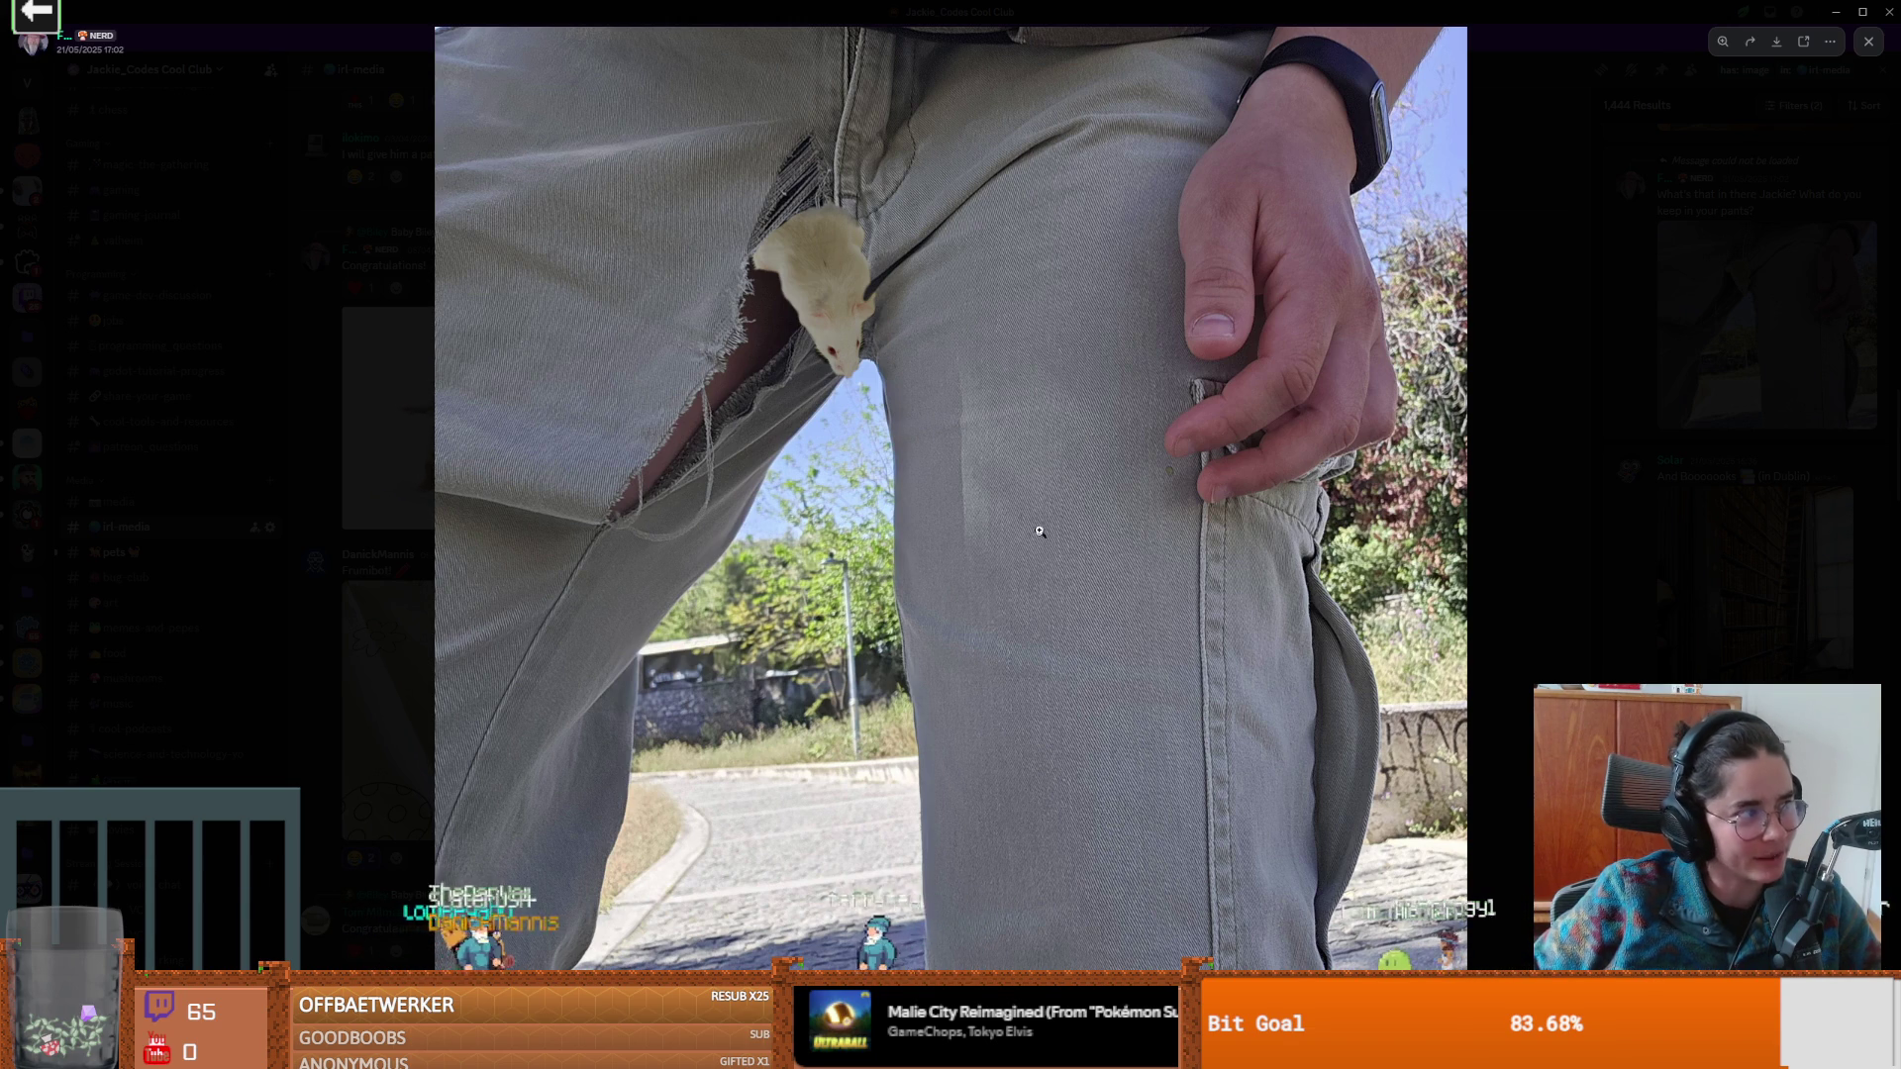
pyautogui.click(1653, 568)
# Load the next page of older image results and preview the jeans photo.
pyautogui.scroll(-3, 1820, 626)
pyautogui.scroll(-15, 1820, 625)
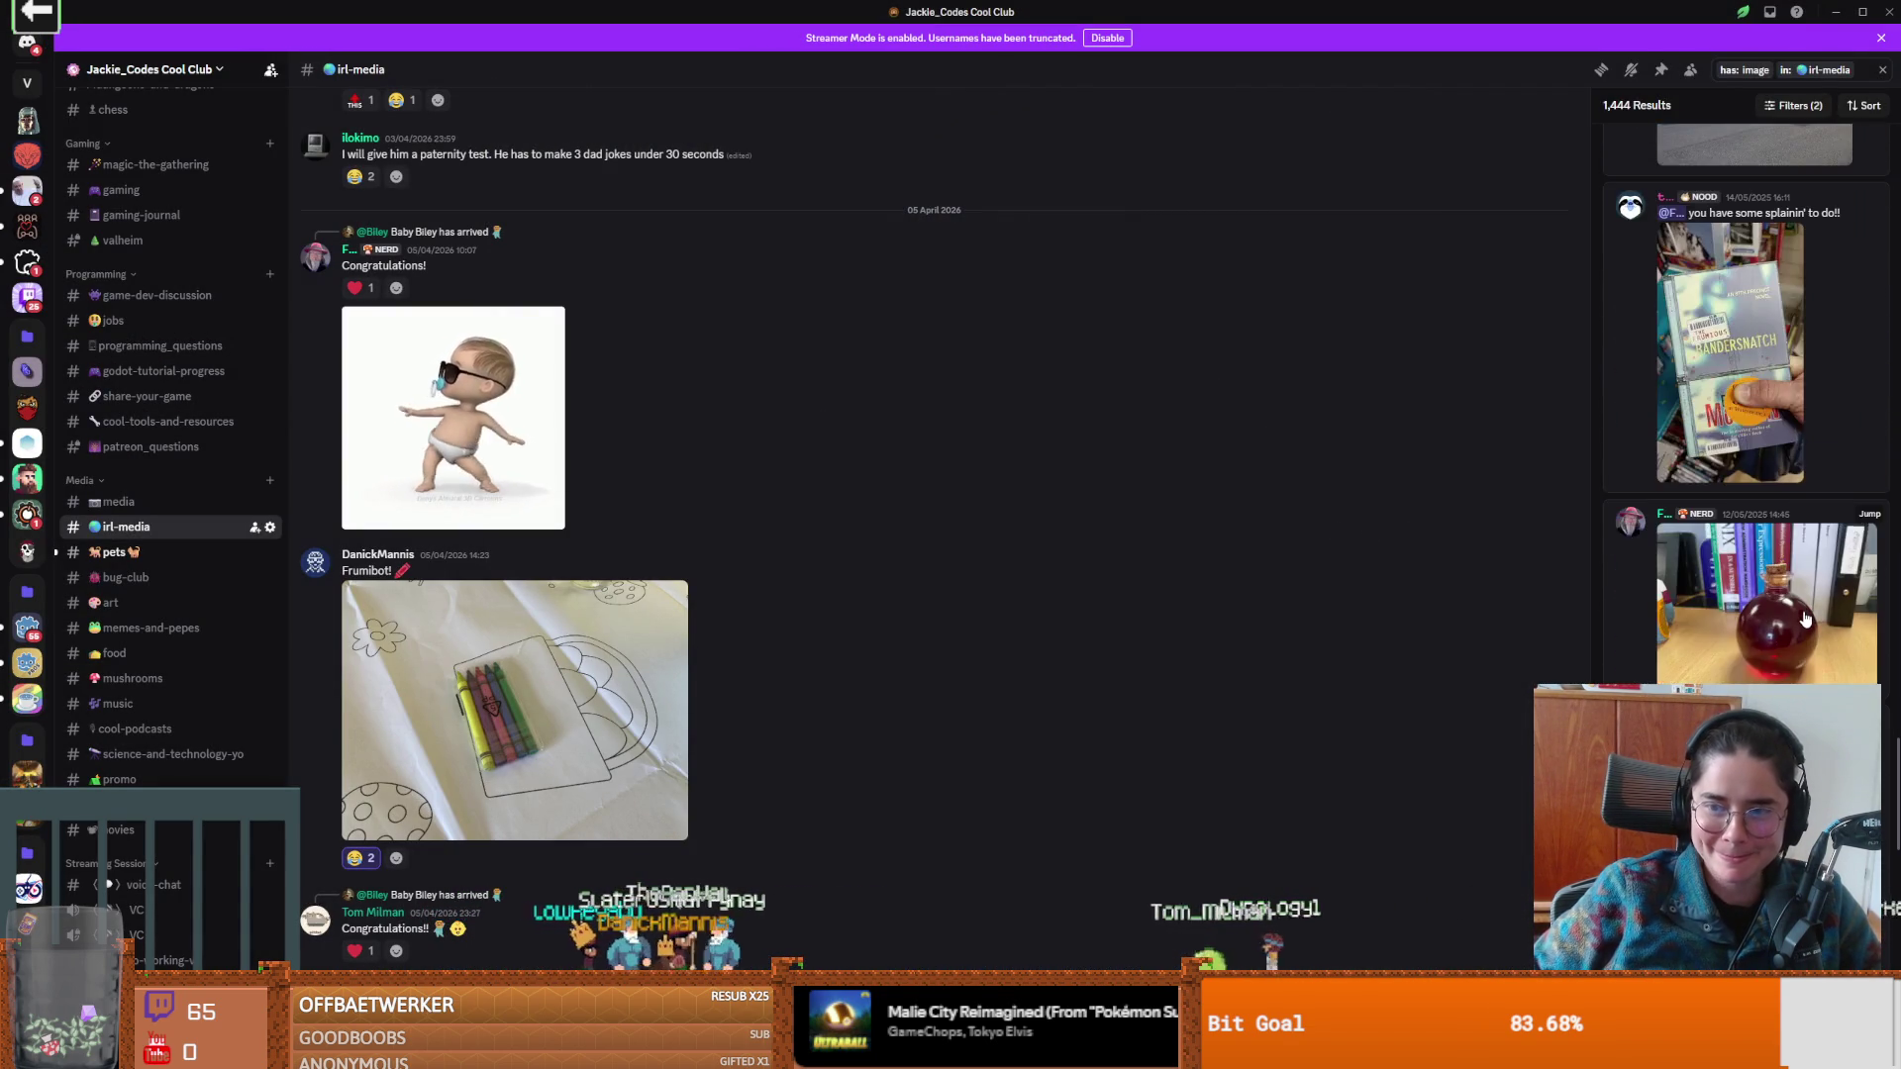
pyautogui.scroll(-10, 1804, 619)
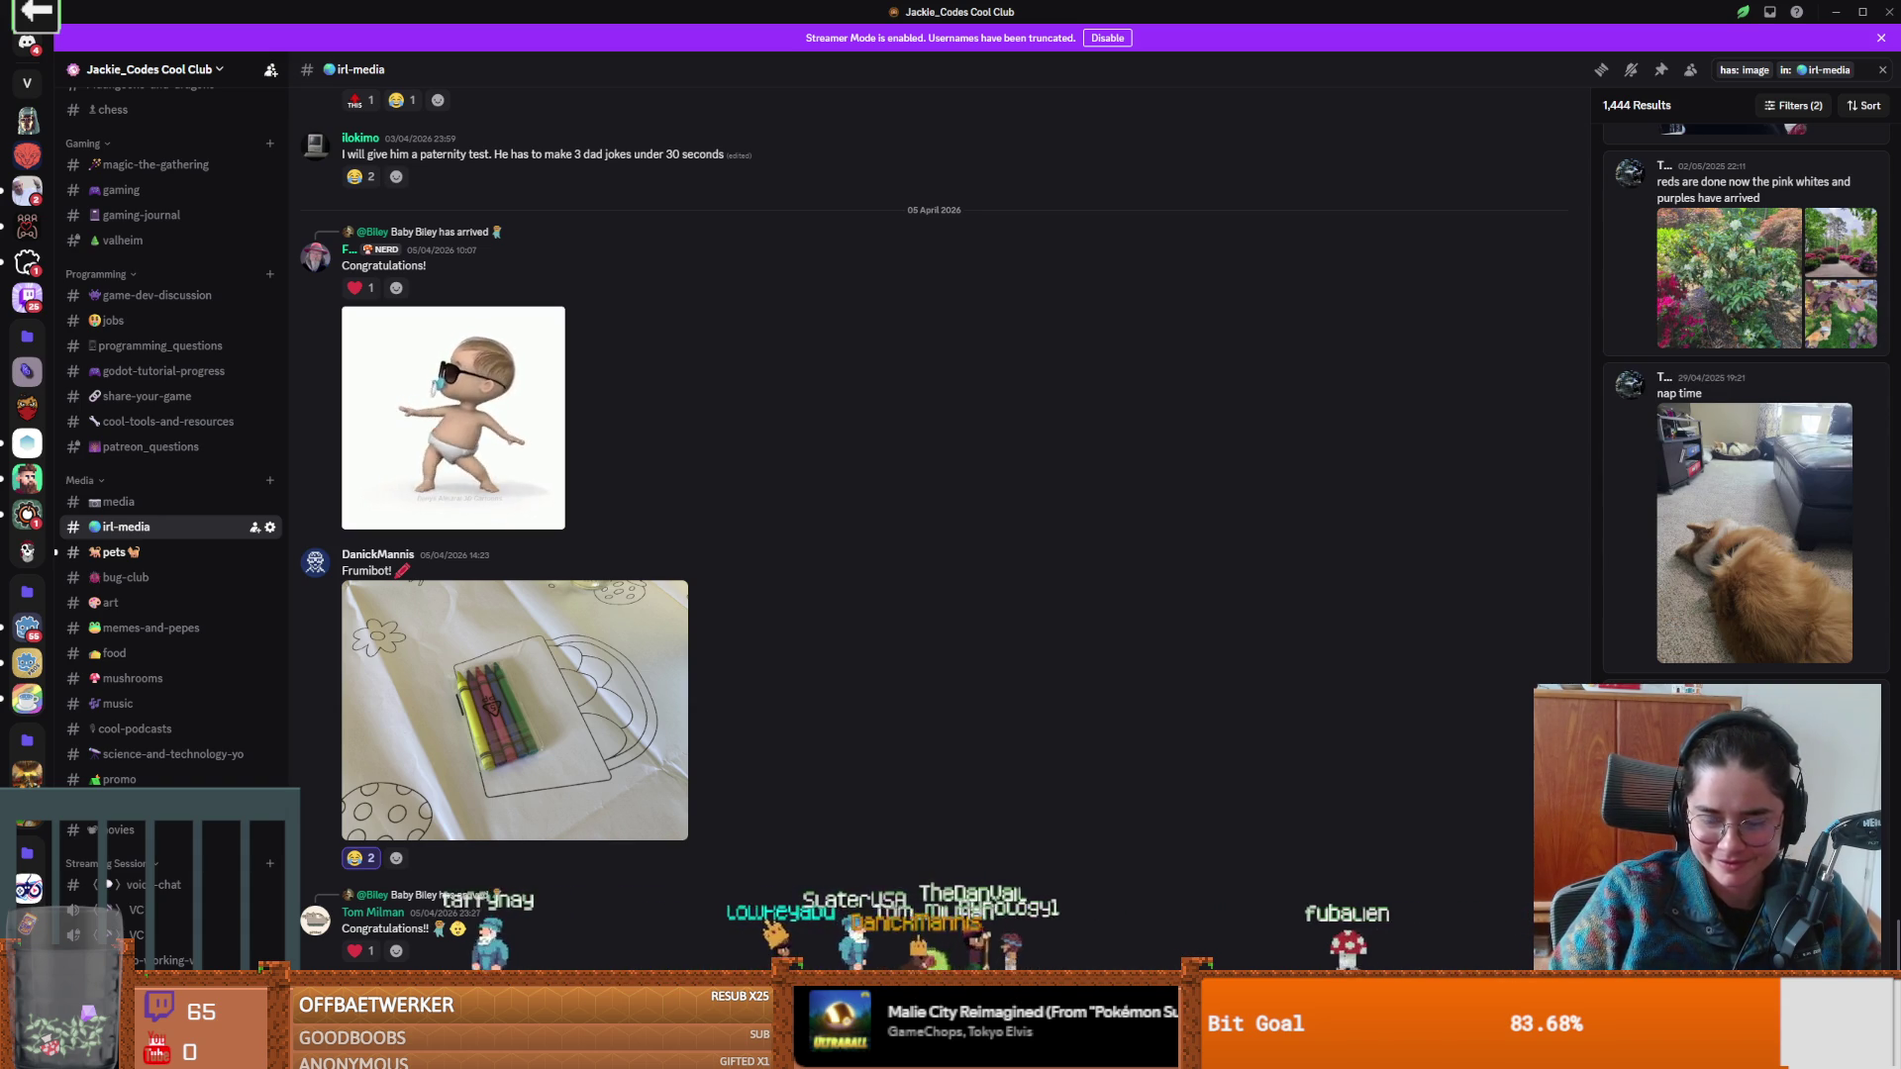
pyautogui.click(1741, 957)
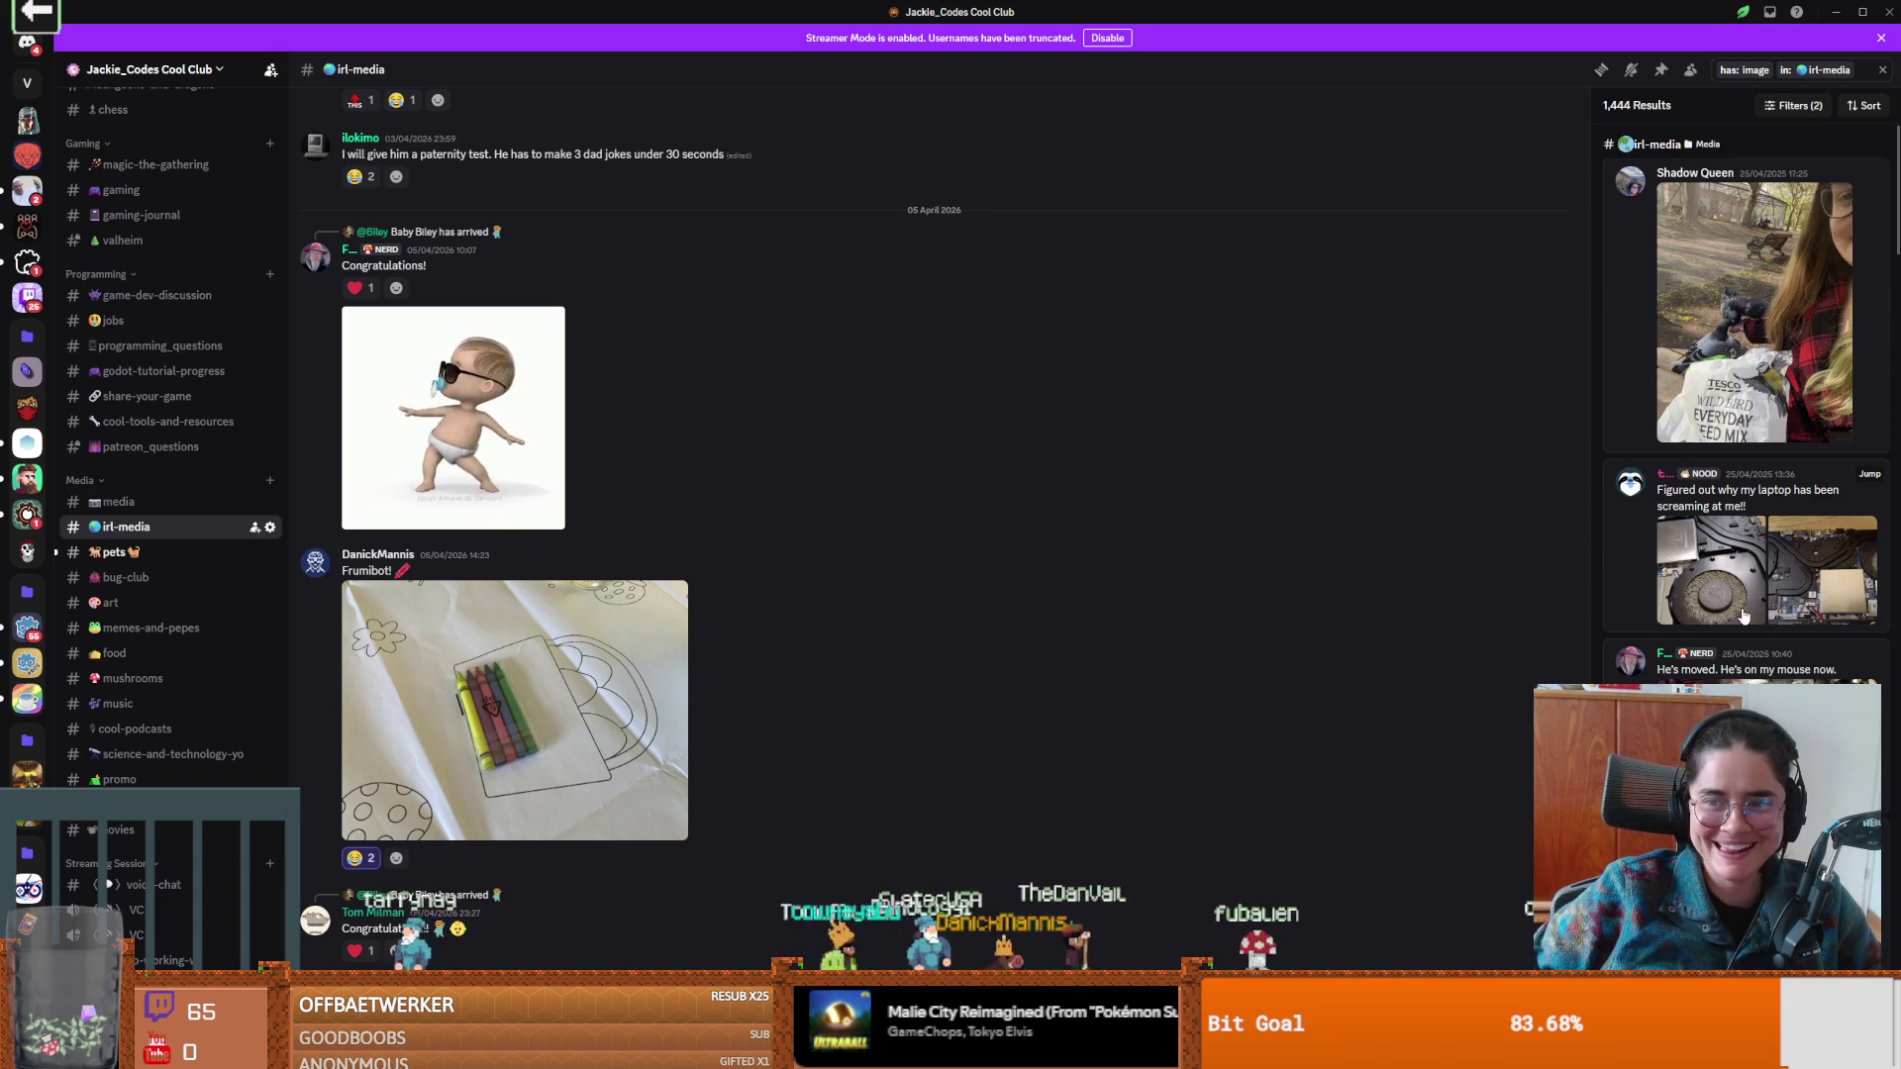
pyautogui.scroll(-10, 1741, 619)
pyautogui.scroll(-3, 1762, 594)
pyautogui.scroll(4, 1722, 514)
pyautogui.click(1693, 485)
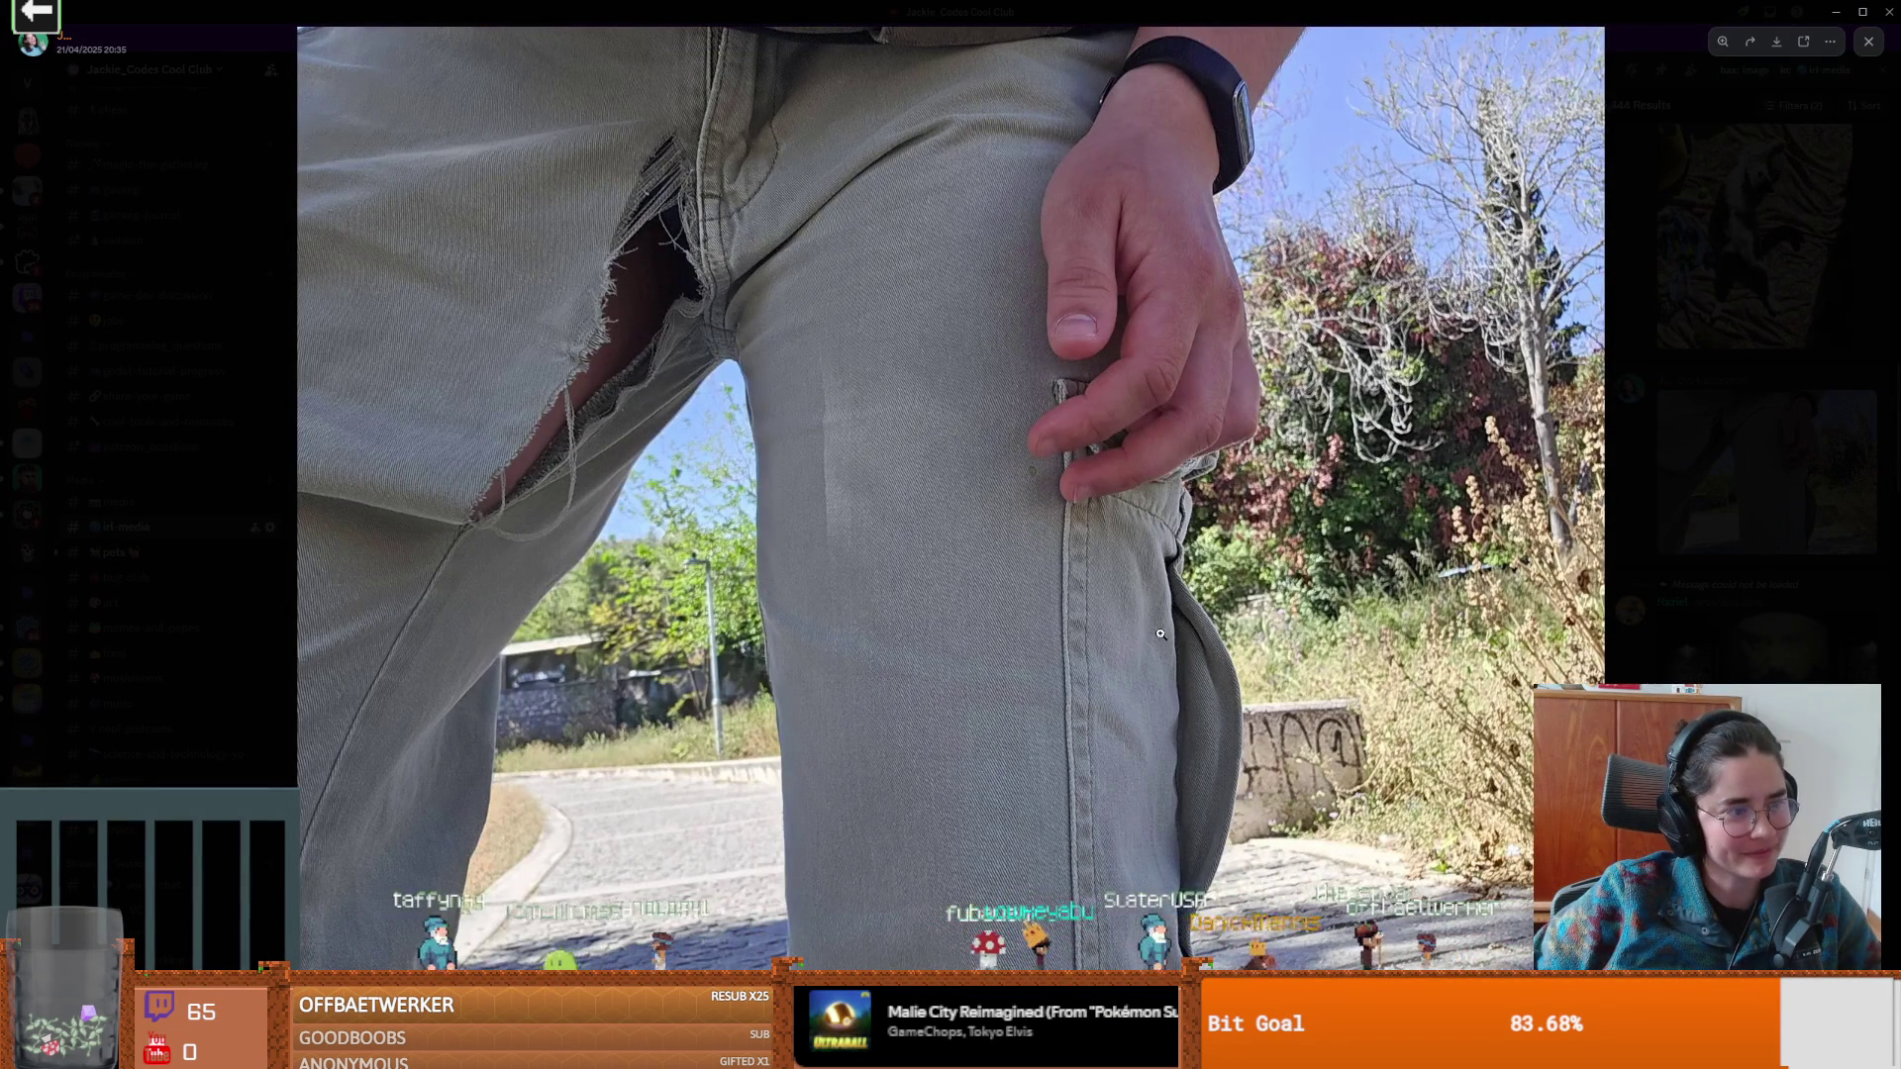
pyautogui.press('Escape')
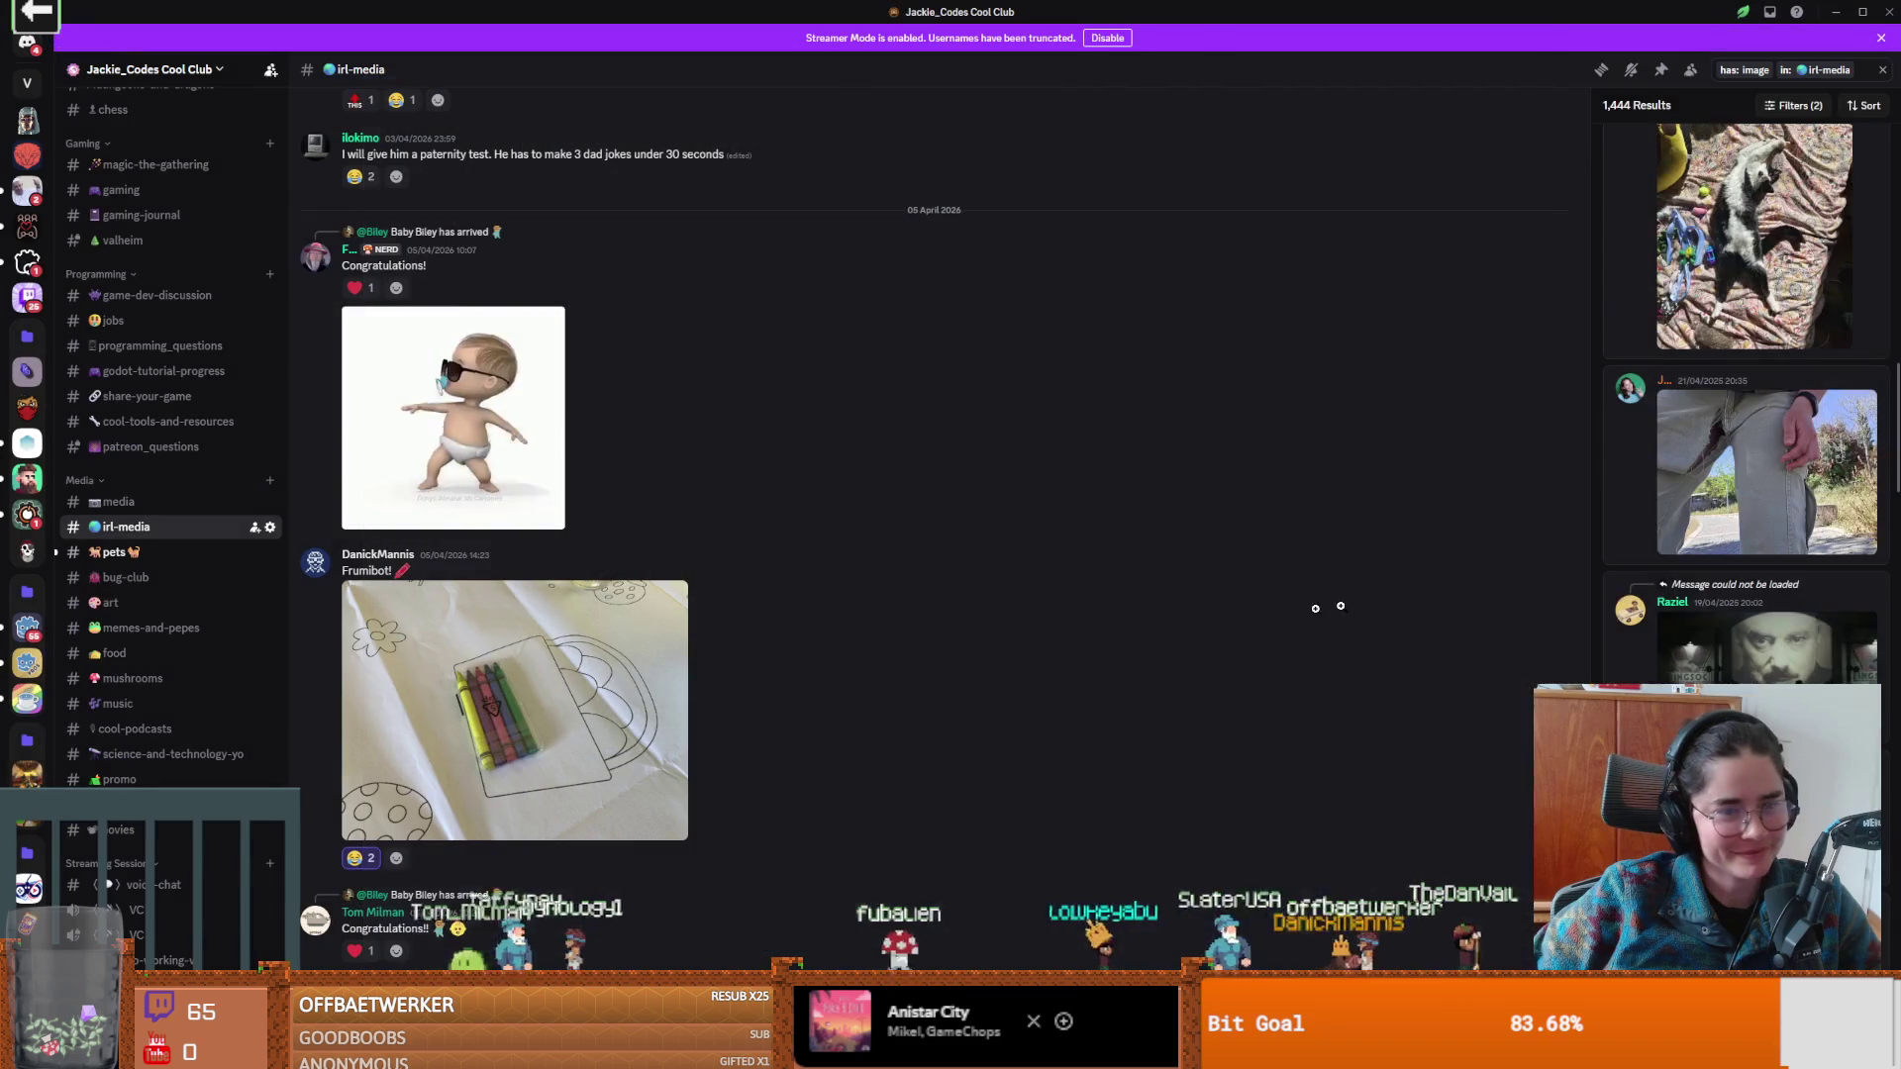
# Scroll down to early March 2025 posts and enlarge the Call of Cthulhu suit photo.
pyautogui.scroll(-6, 1743, 396)
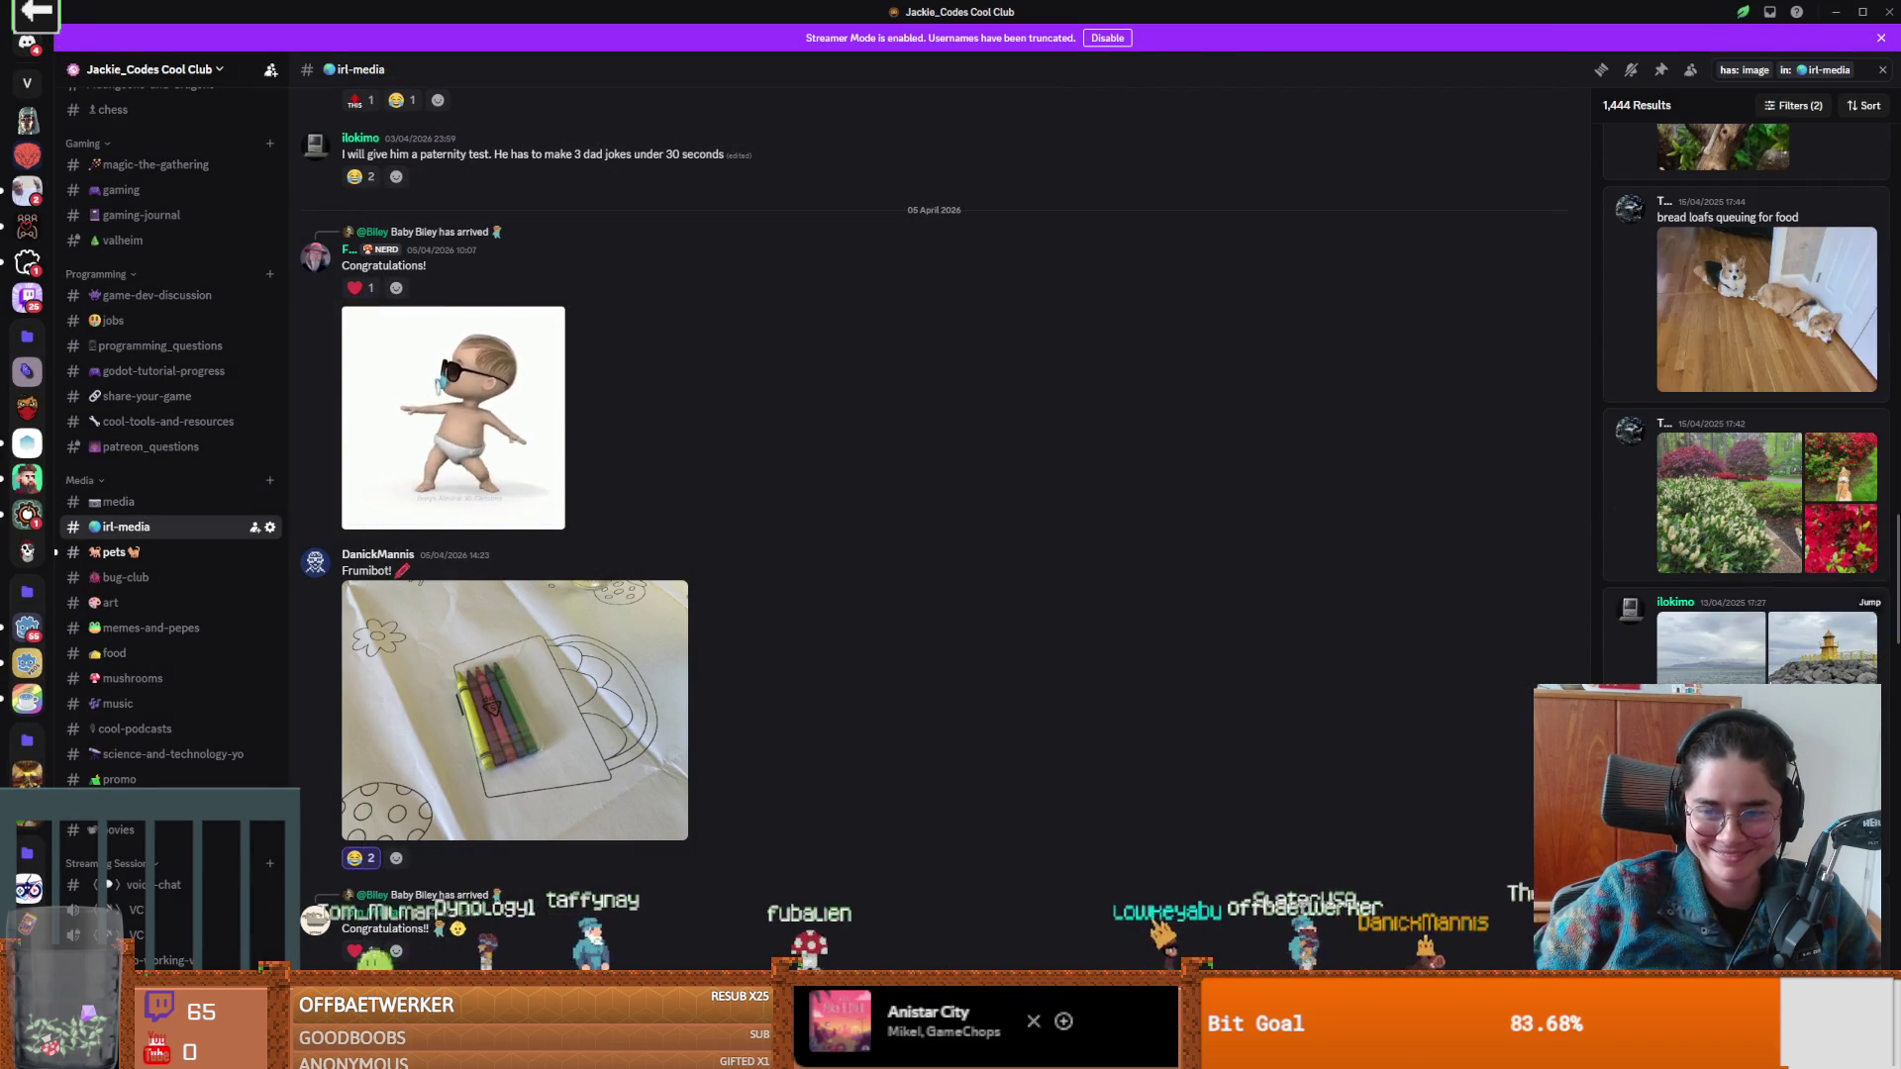
pyautogui.scroll(-5, 1767, 396)
pyautogui.scroll(-10, 1771, 681)
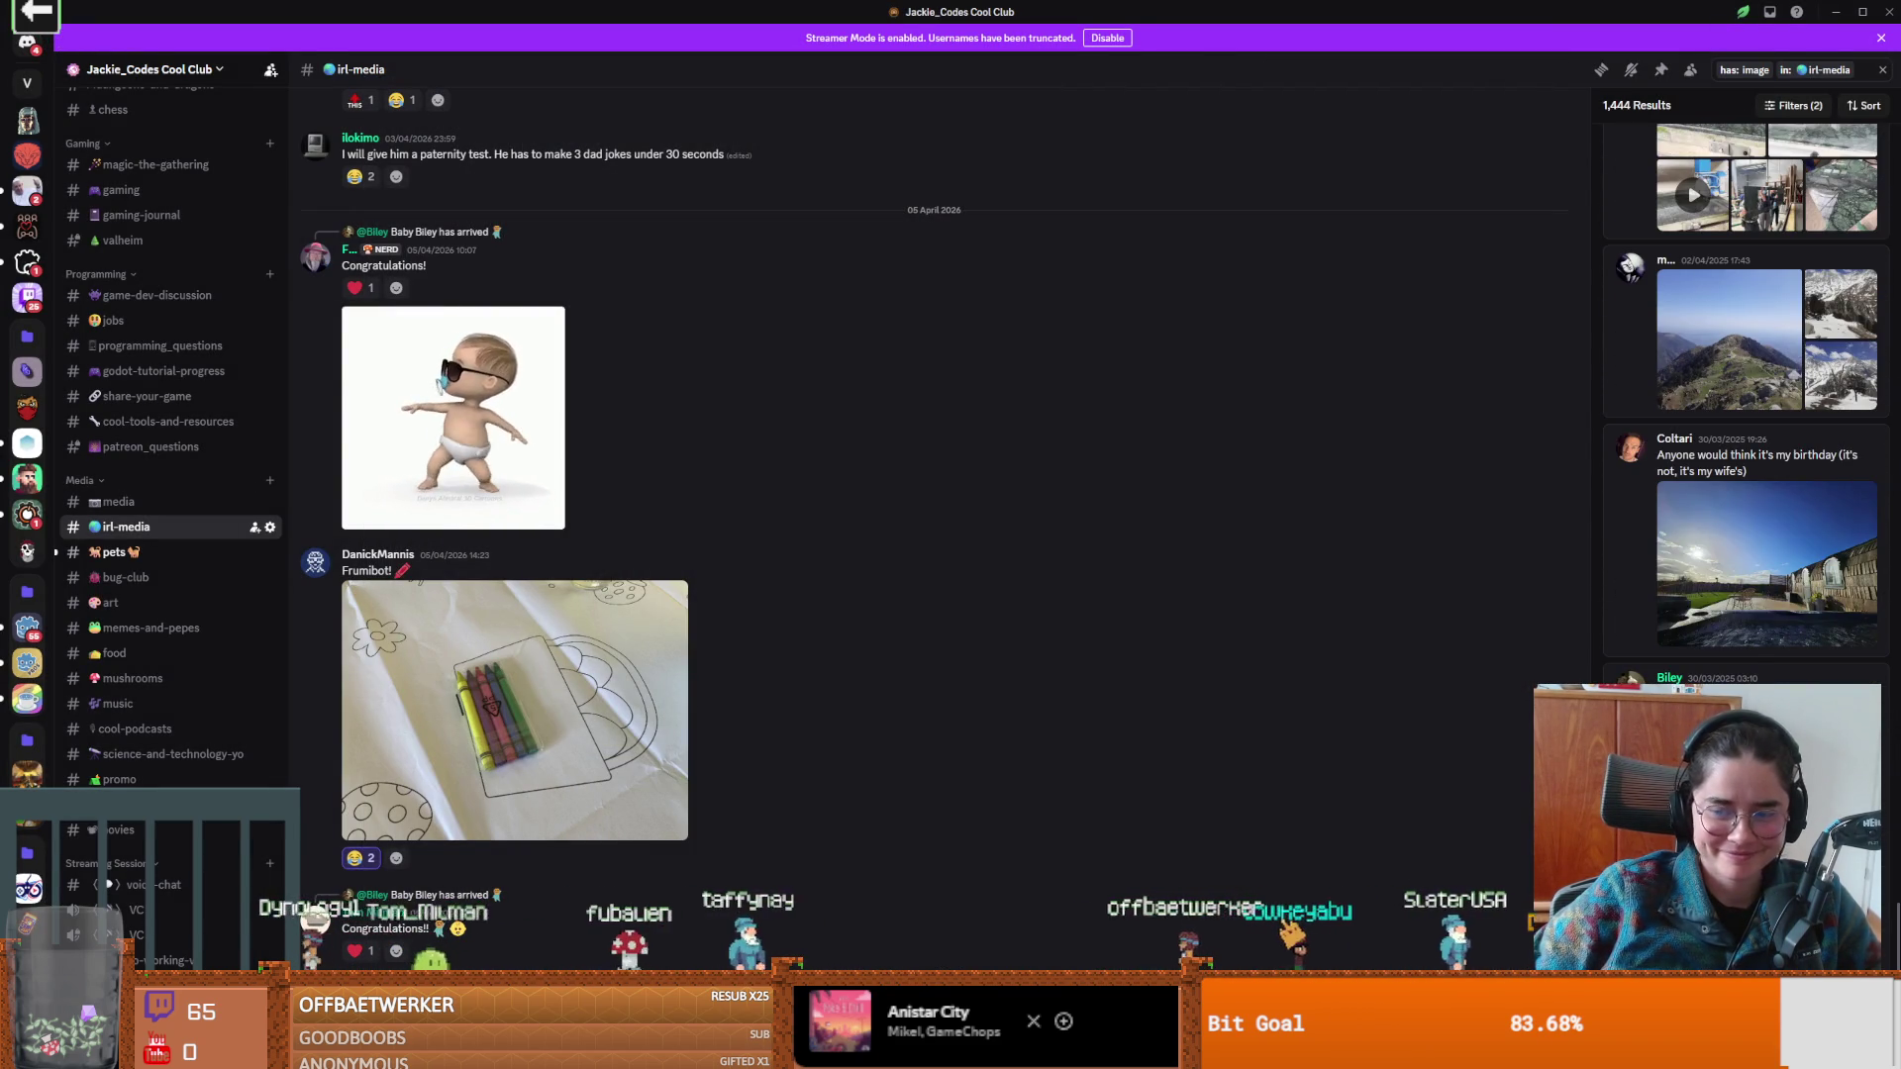
pyautogui.scroll(-10, 1645, 624)
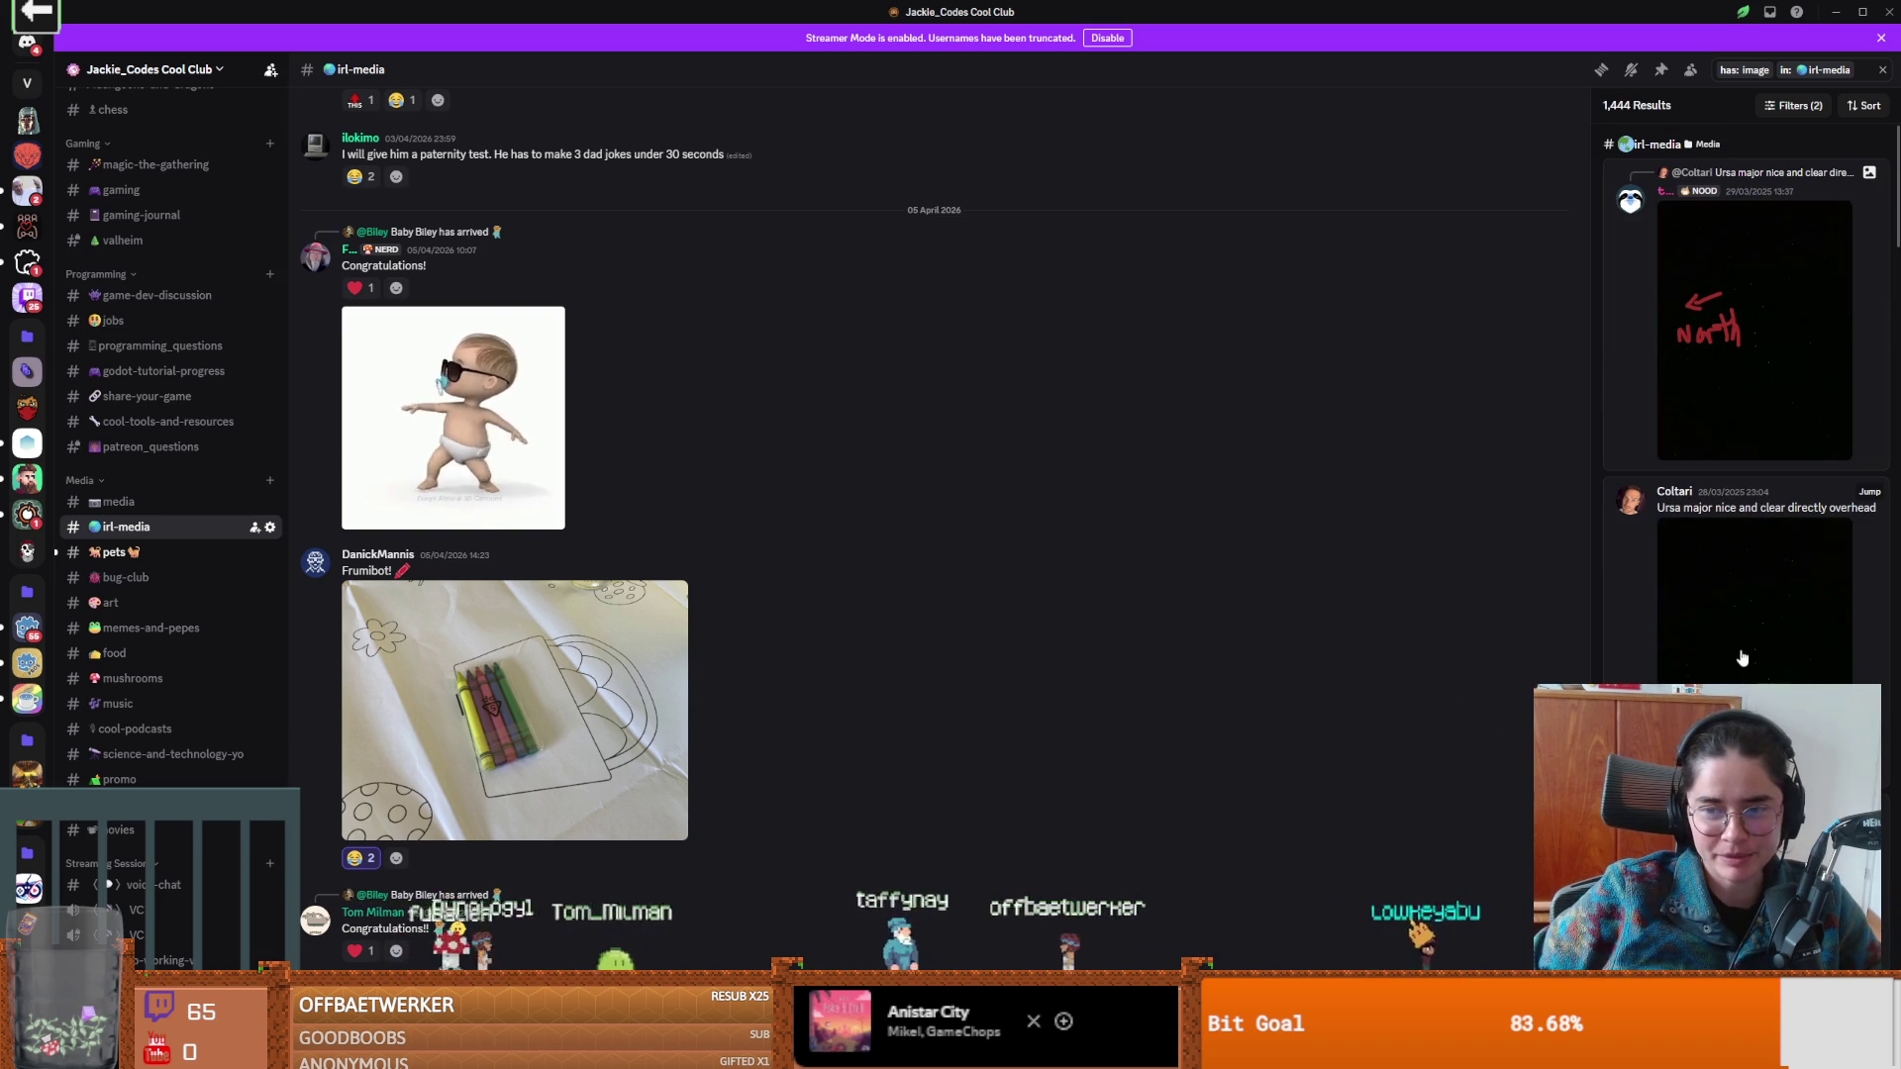
pyautogui.scroll(-15, 1743, 396)
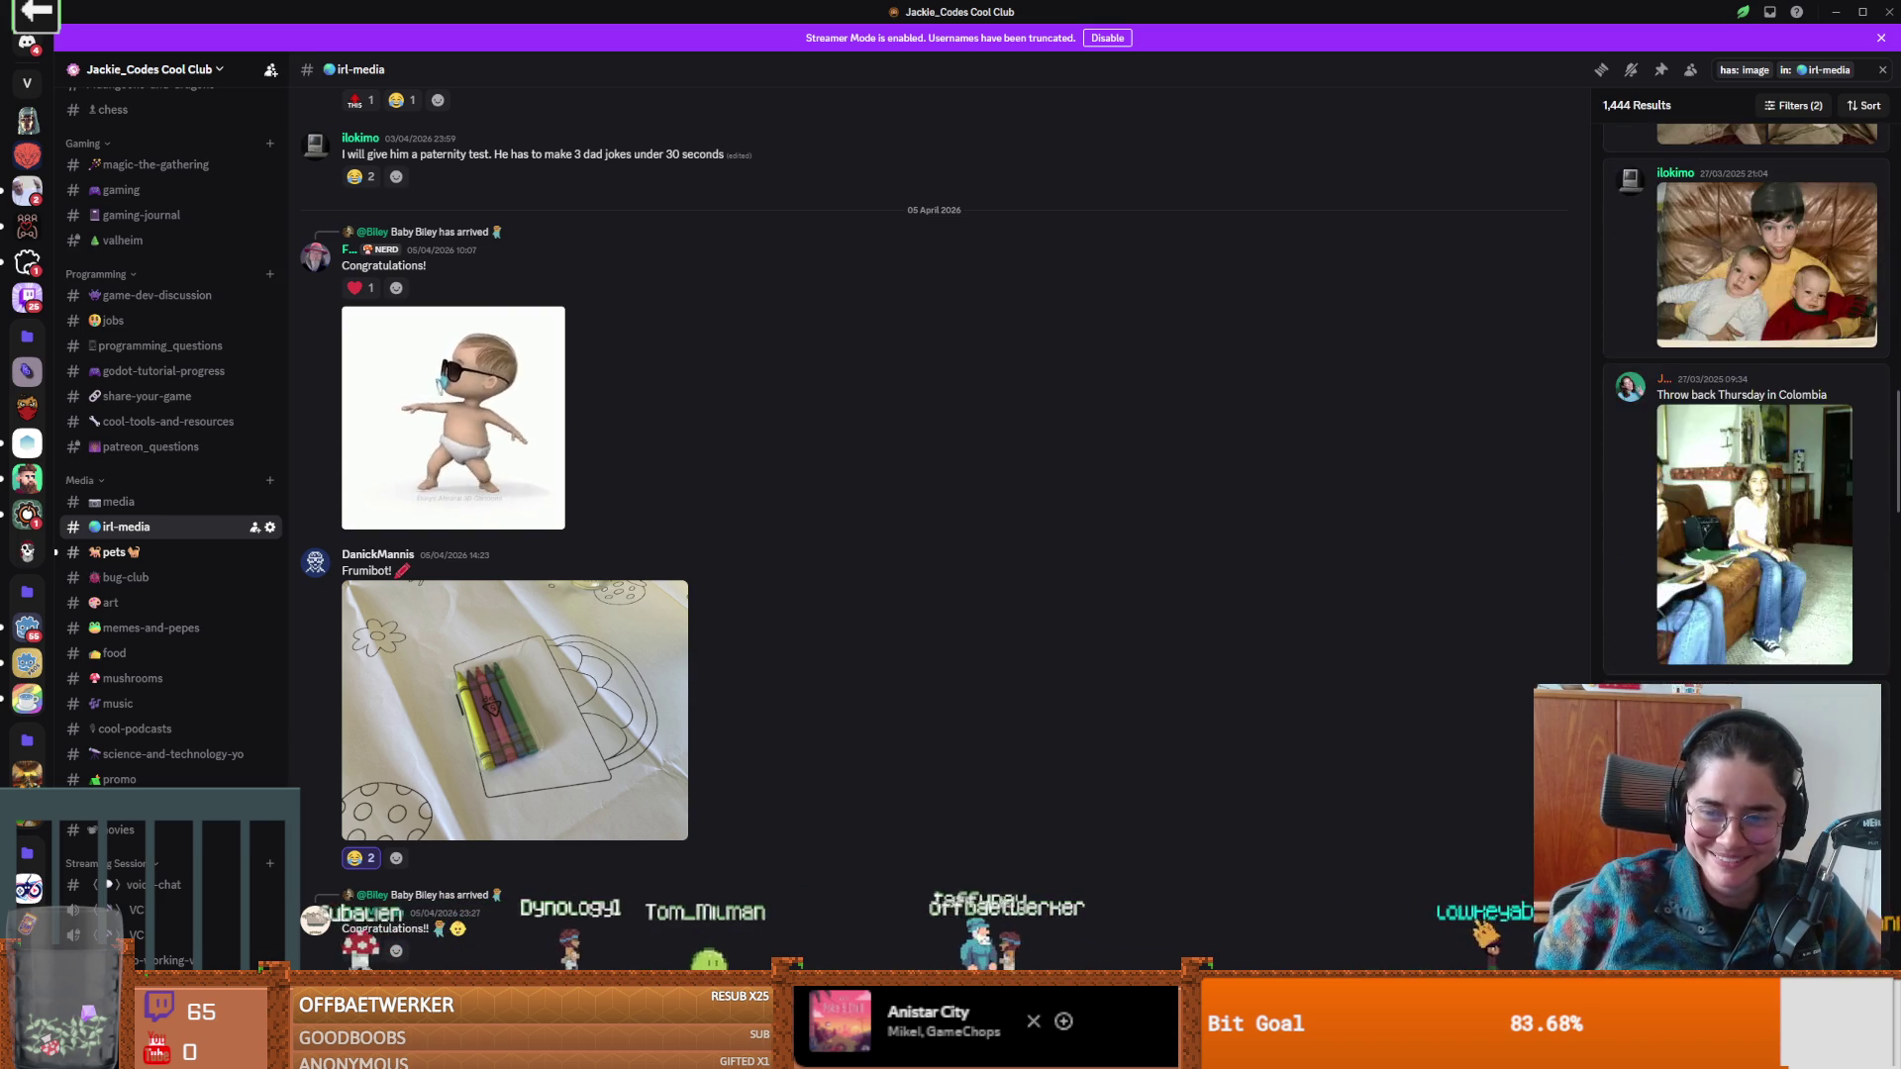
pyautogui.scroll(-15, 1743, 396)
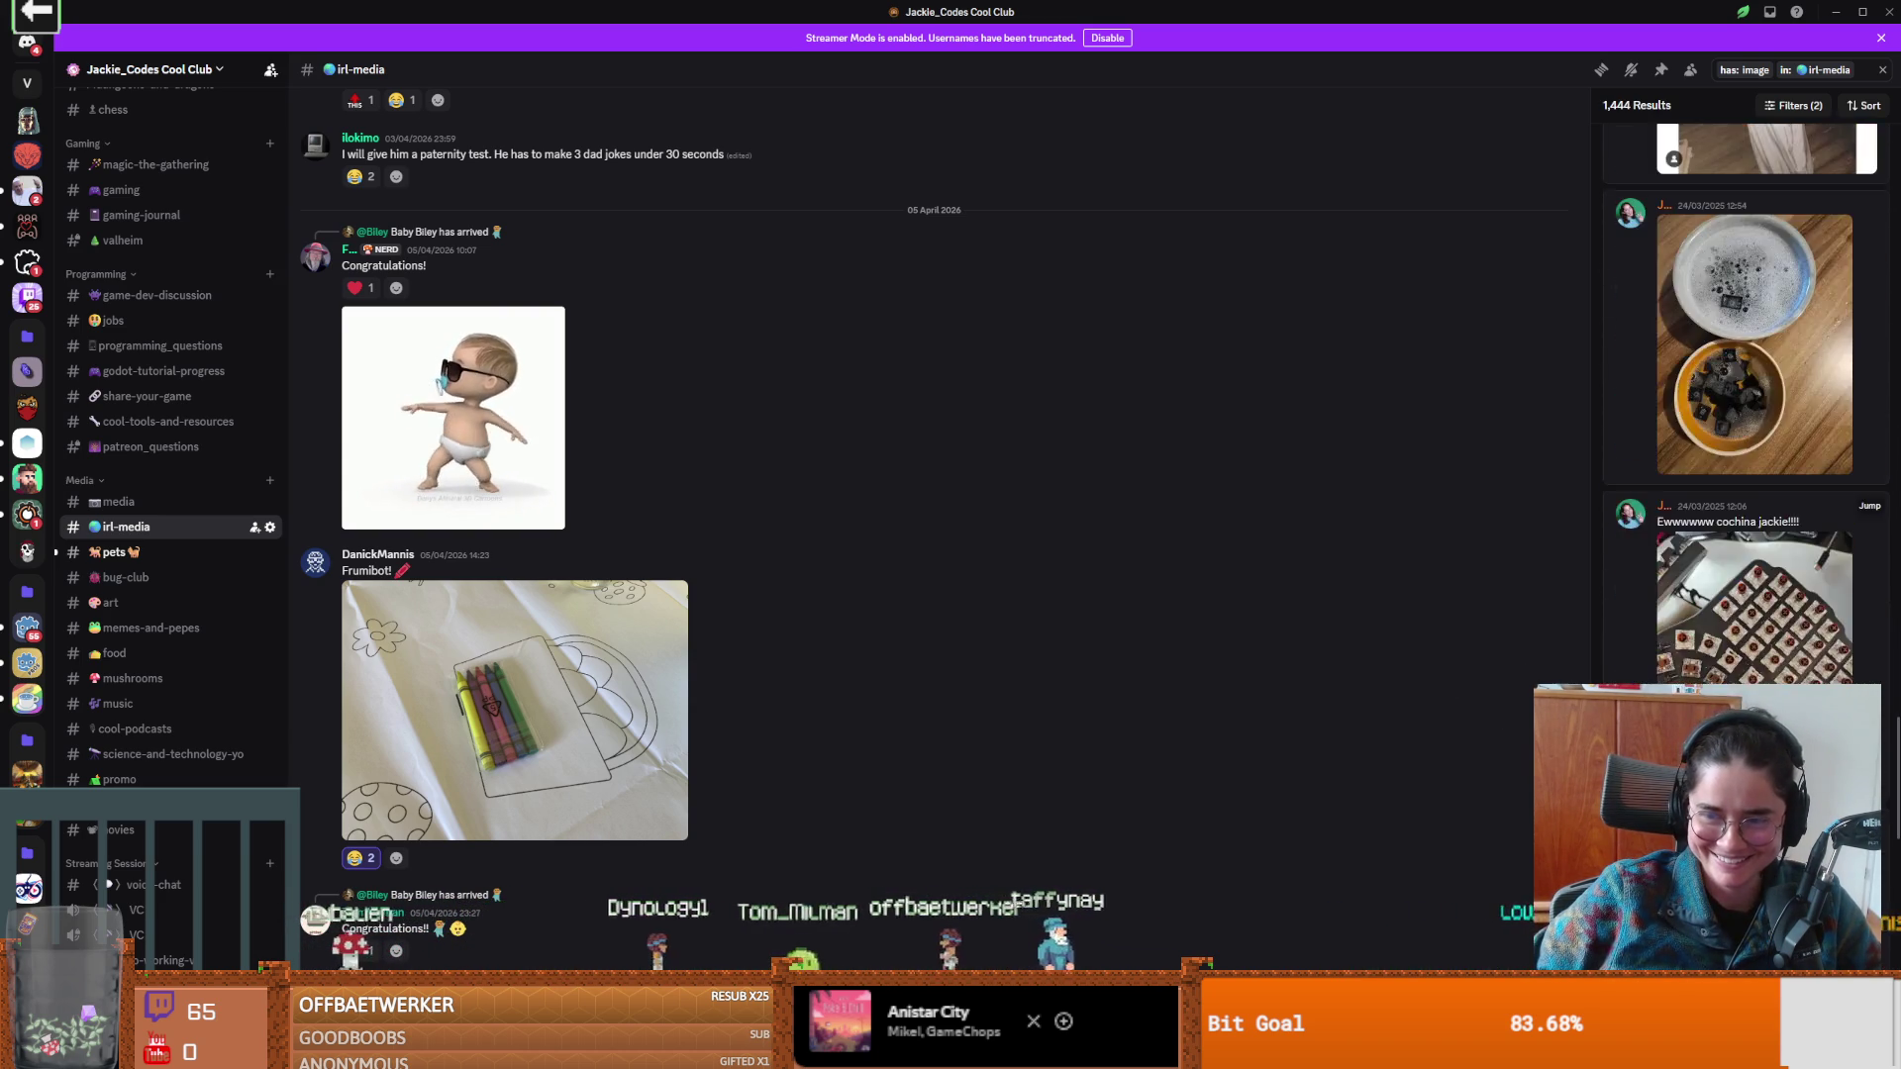
pyautogui.scroll(-10, 1743, 396)
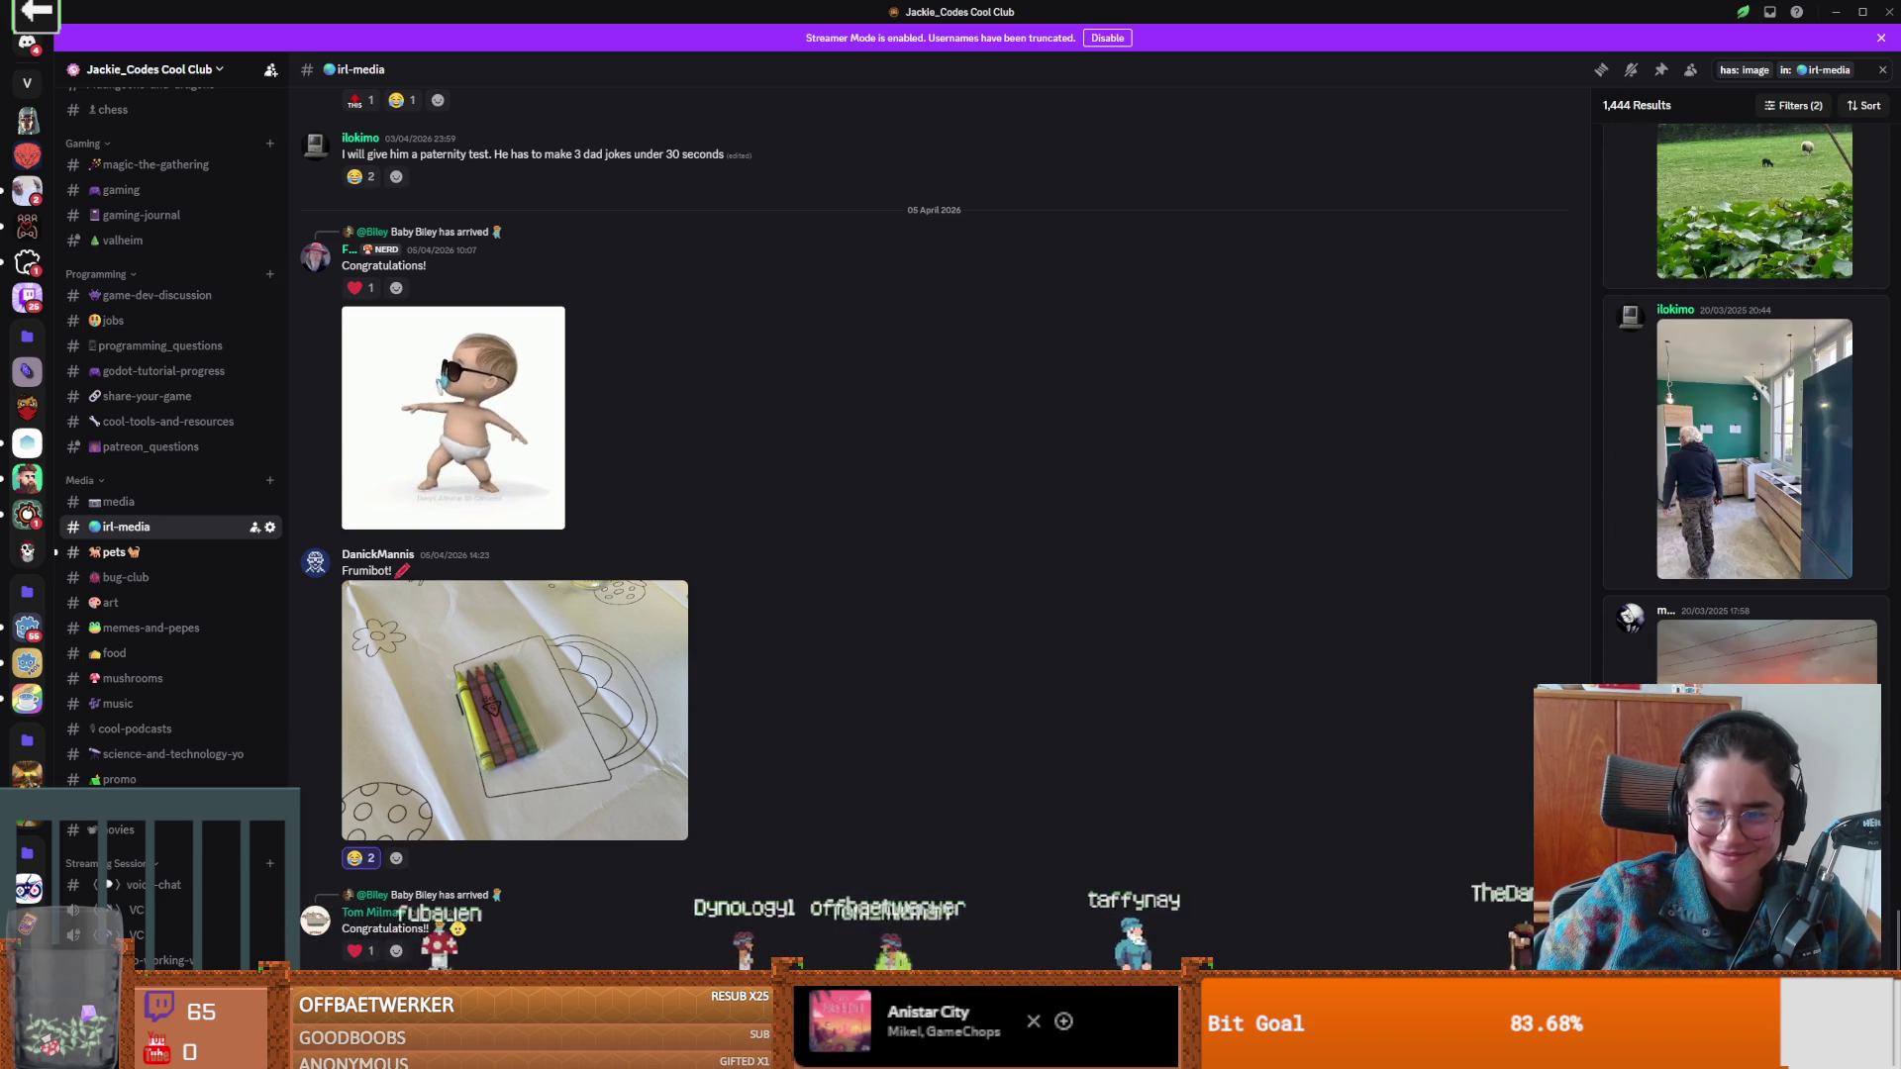
pyautogui.scroll(-10, 1742, 396)
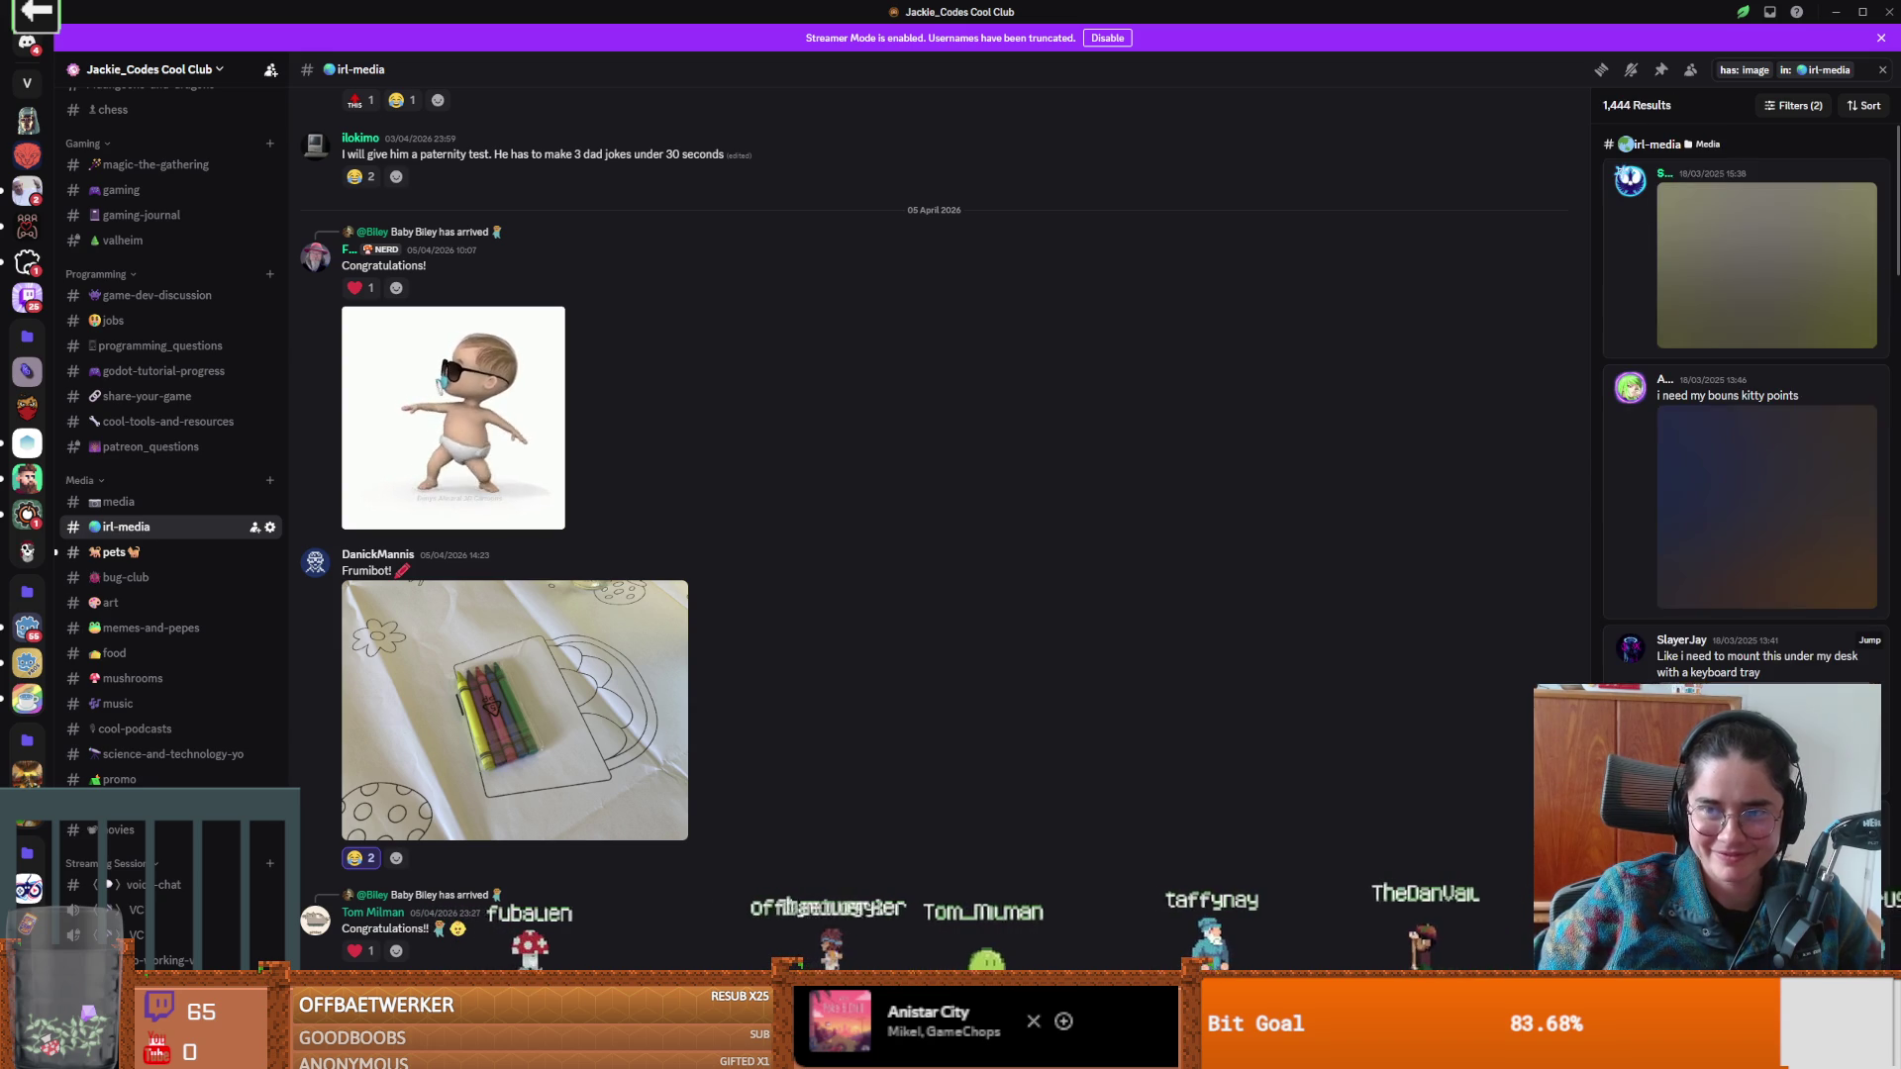
pyautogui.scroll(-10, 1735, 624)
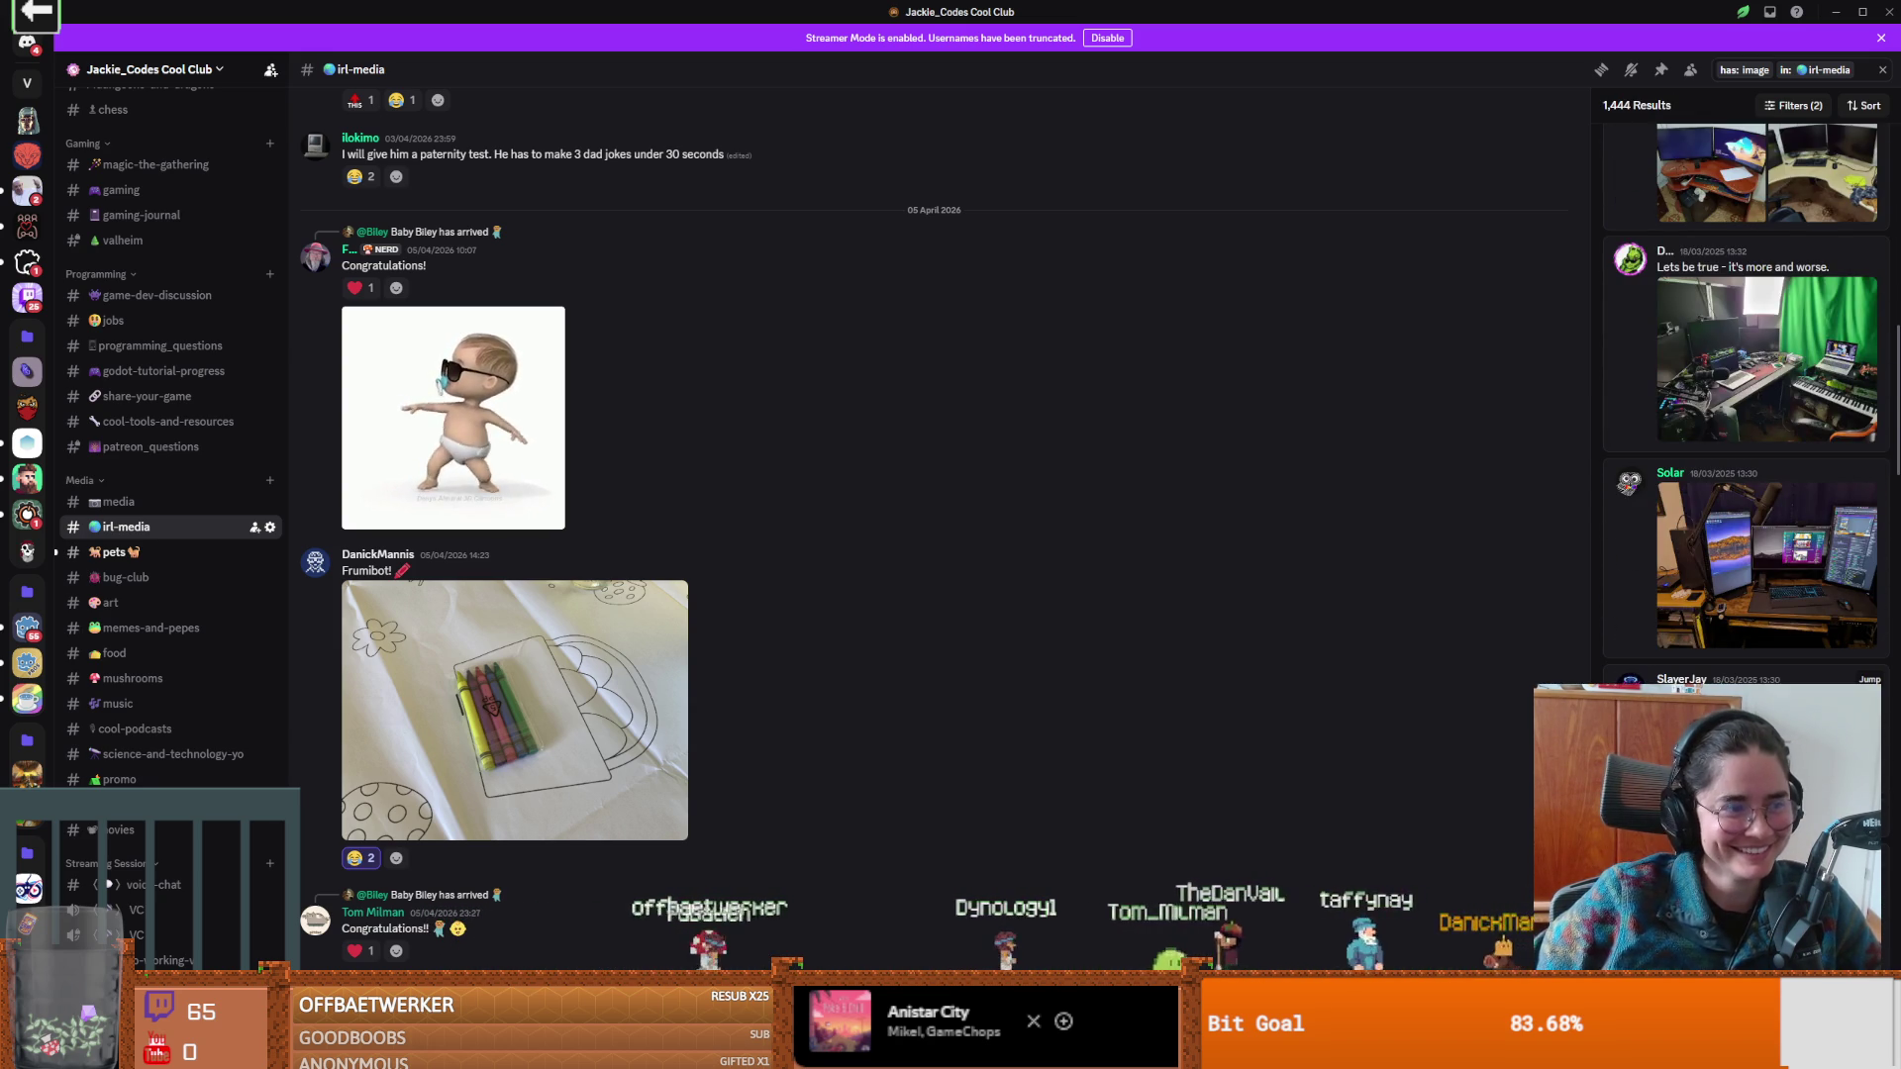
pyautogui.scroll(-10, 1743, 396)
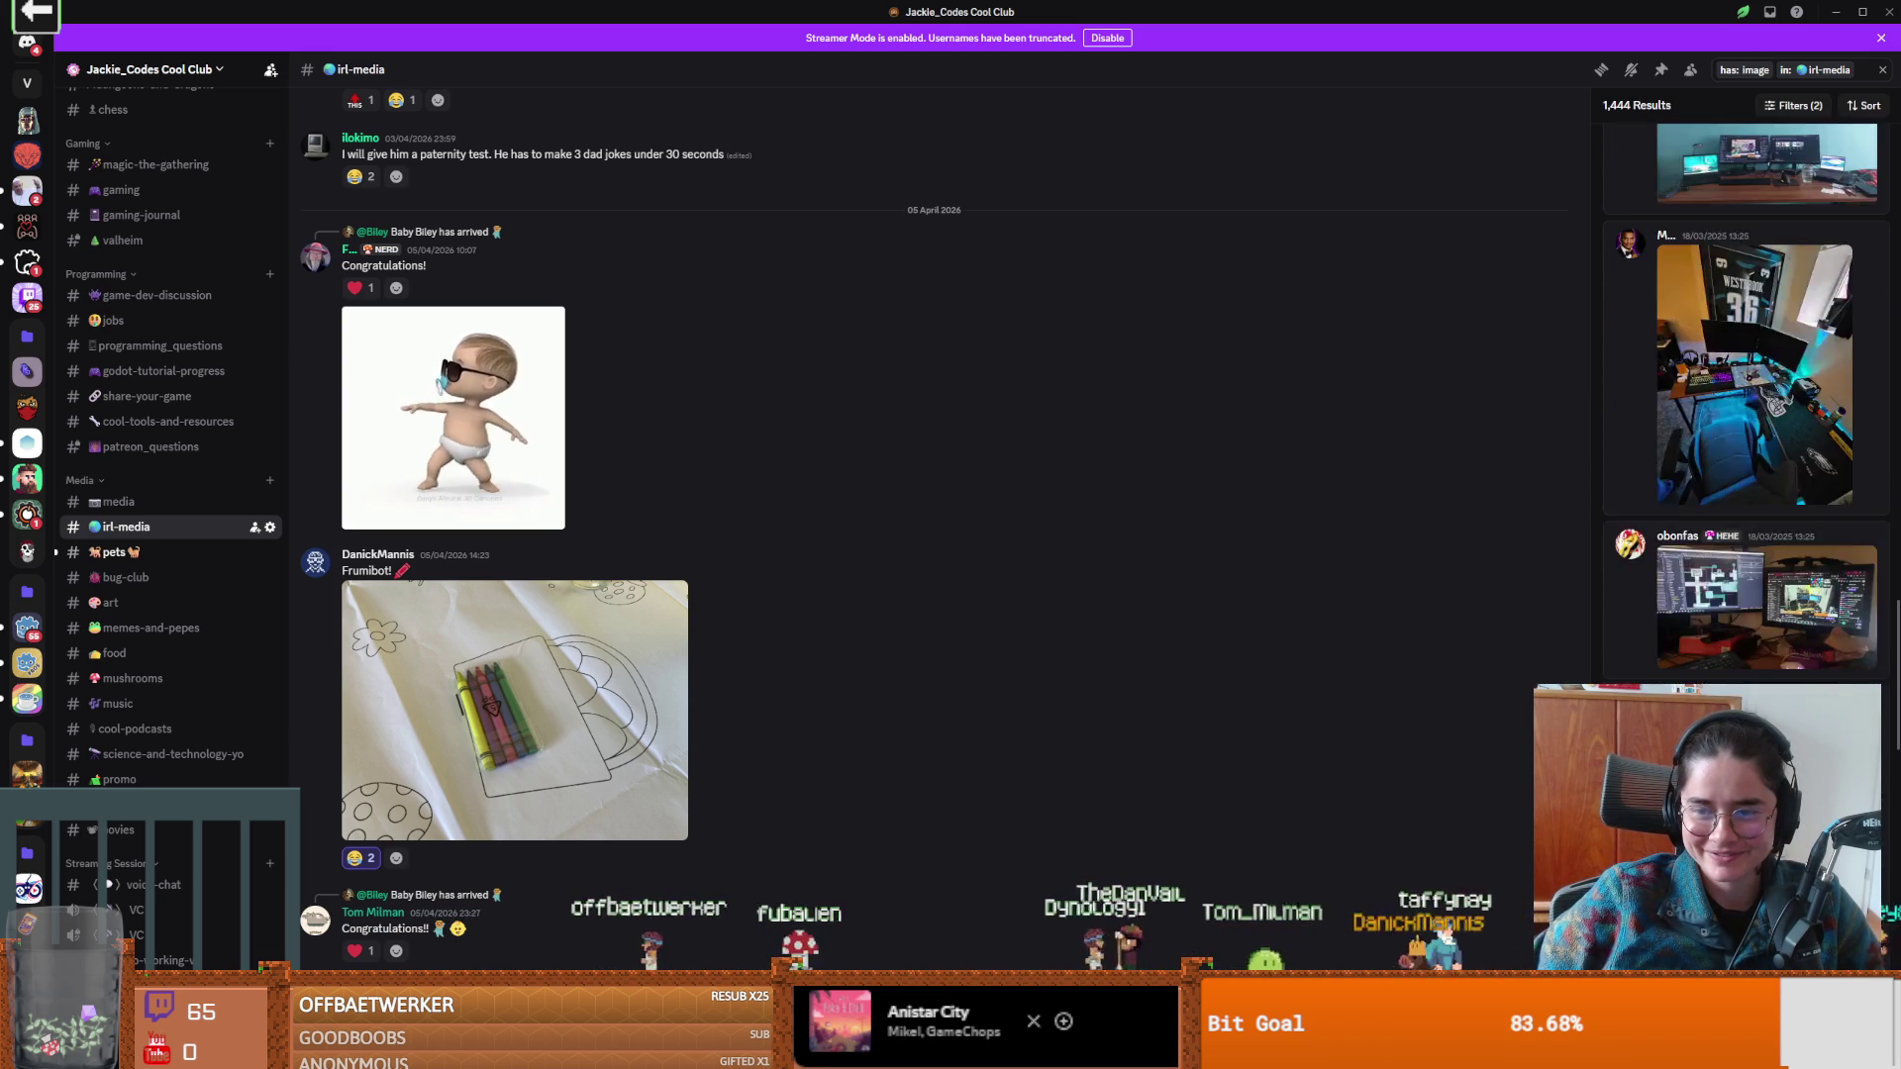
pyautogui.scroll(-5, 1743, 396)
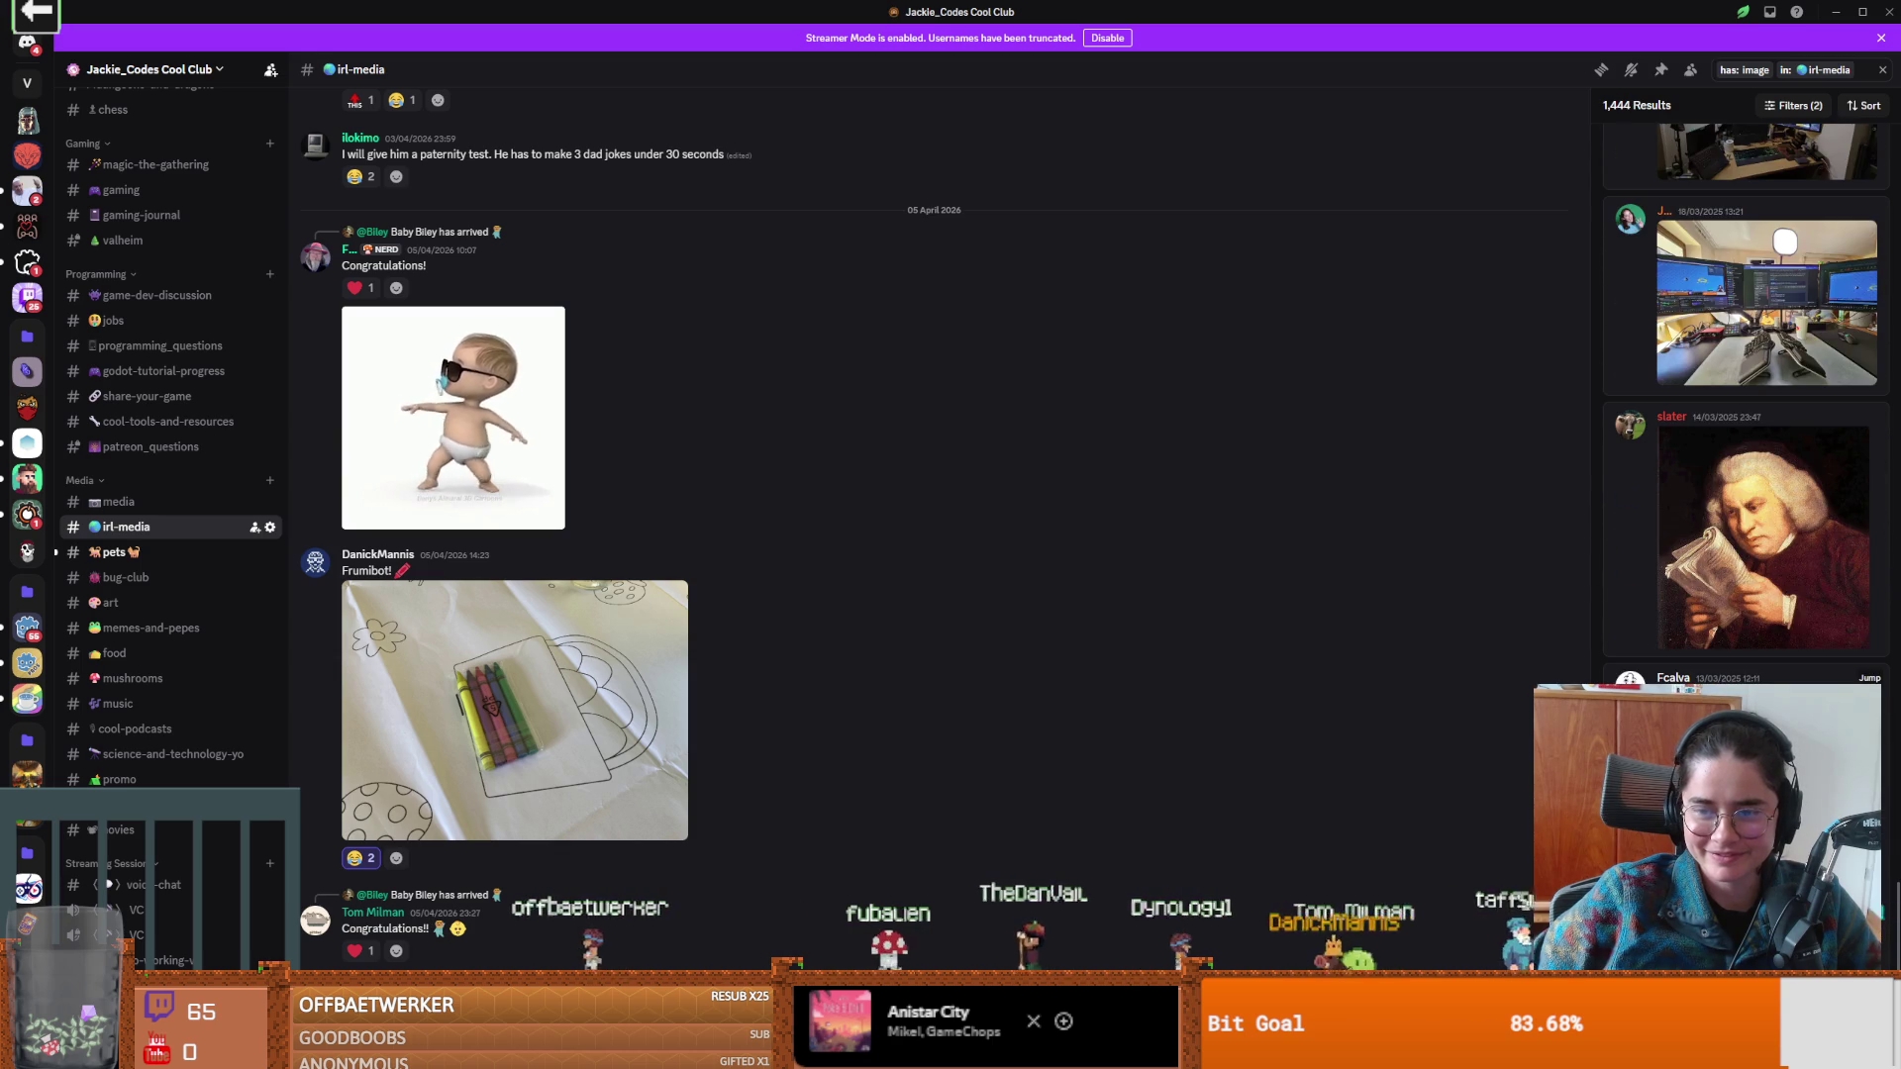
pyautogui.scroll(-5, 1784, 683)
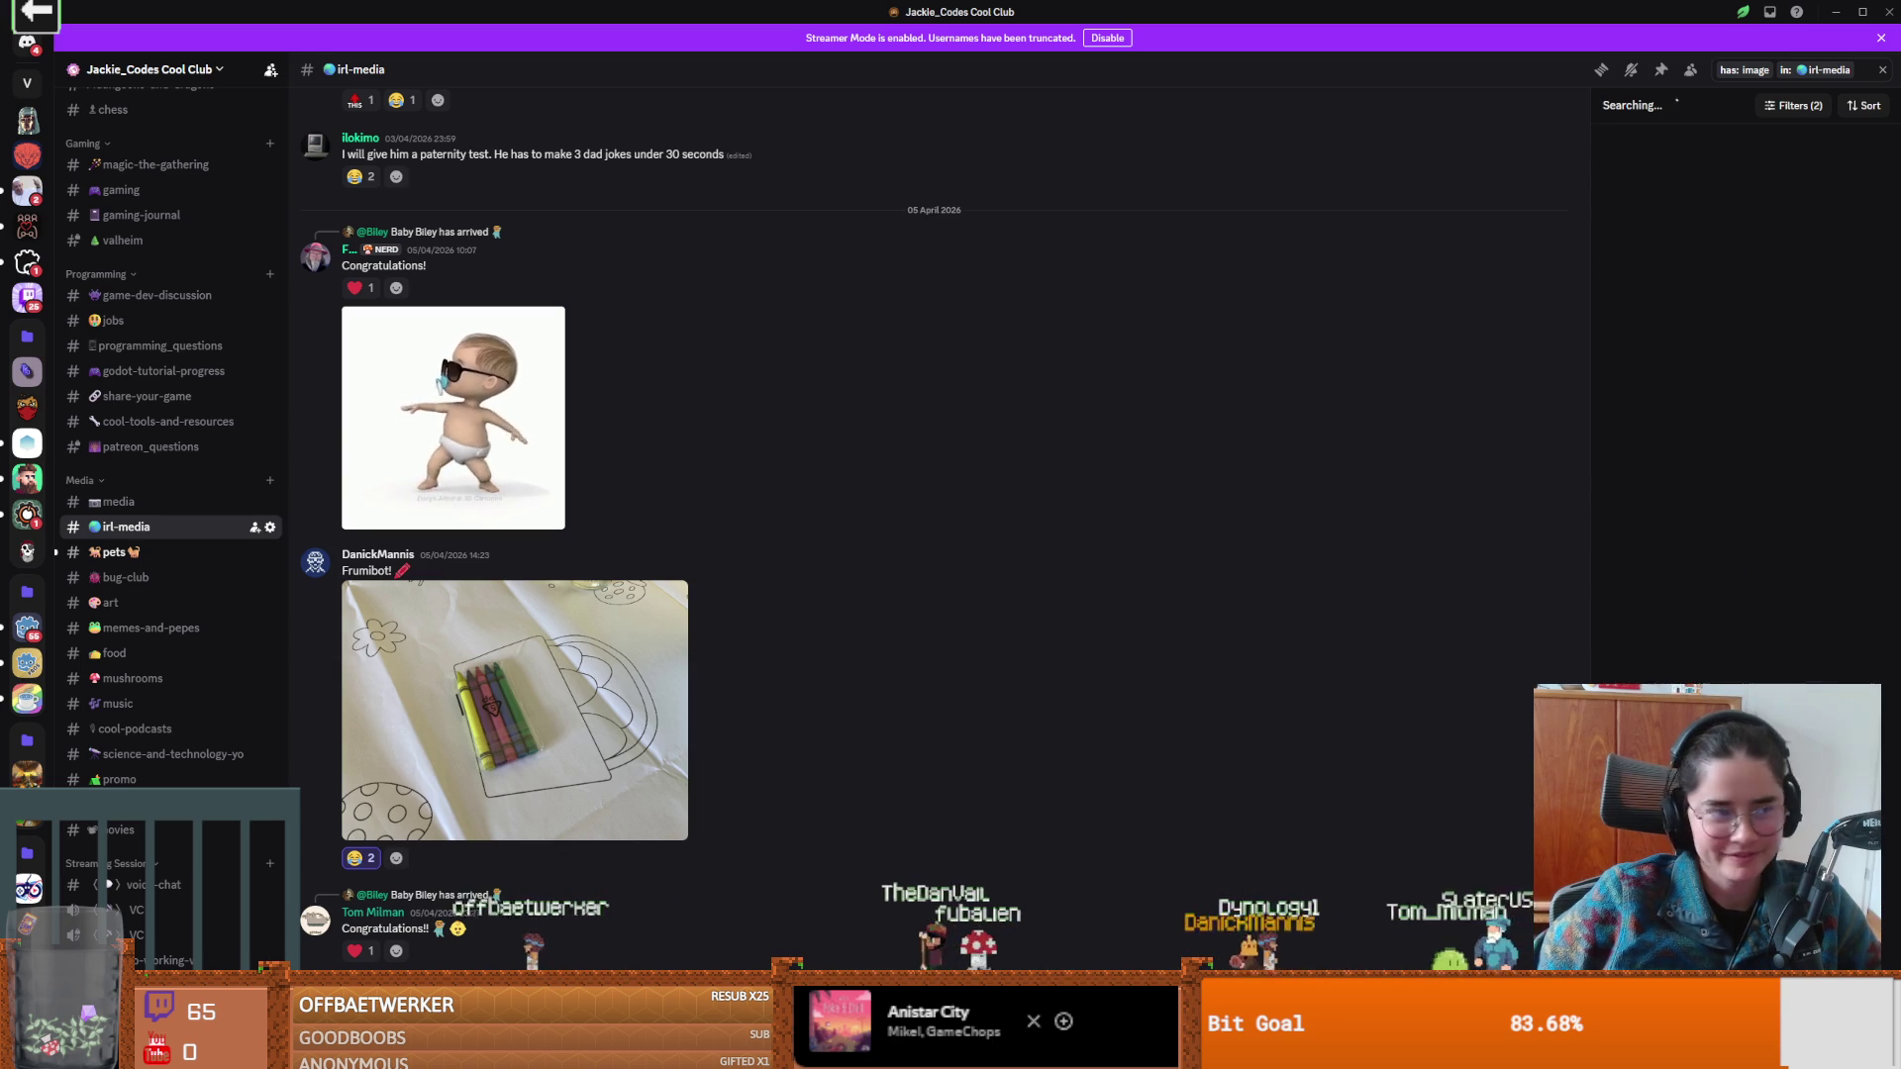
pyautogui.scroll(-10, 1786, 681)
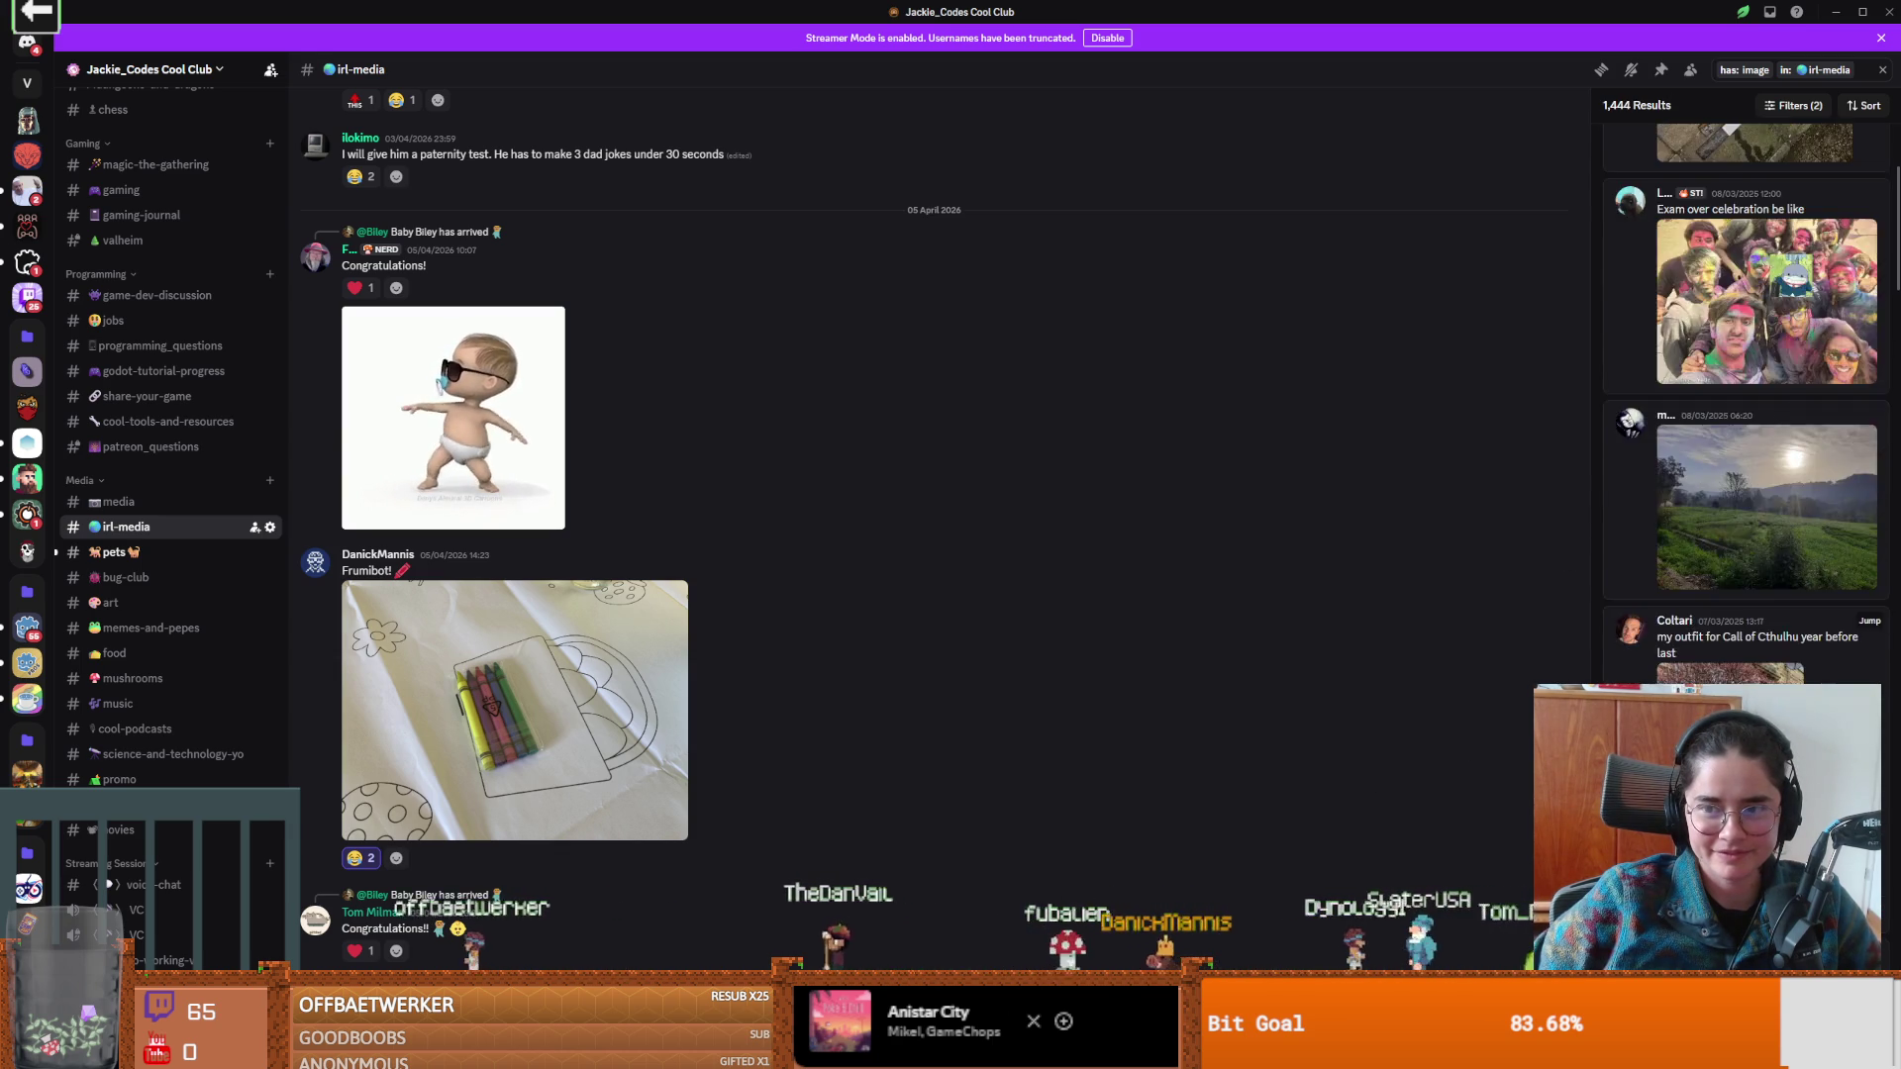
pyautogui.scroll(-2, 1752, 396)
pyautogui.click(1731, 347)
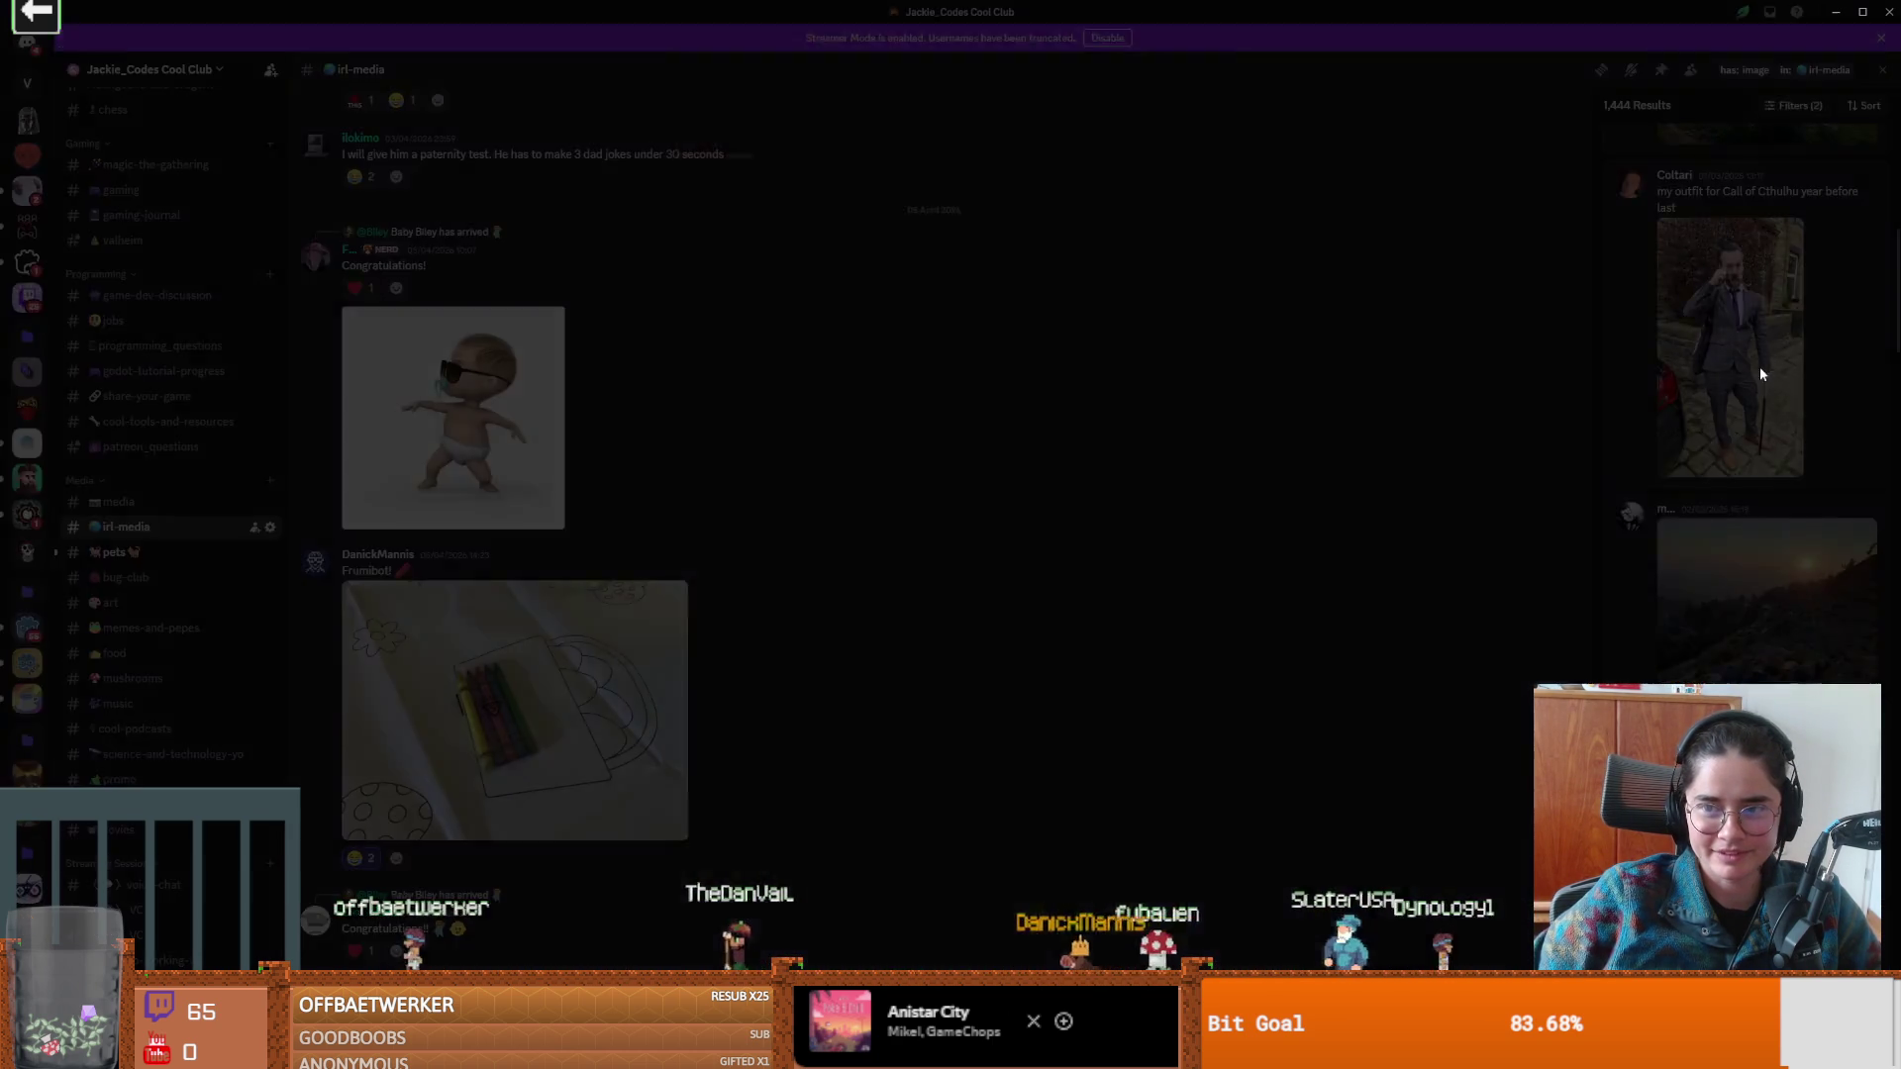
# Close the suit photo and scroll further back, briefly viewing a dog photo.
pyautogui.click(1720, 683)
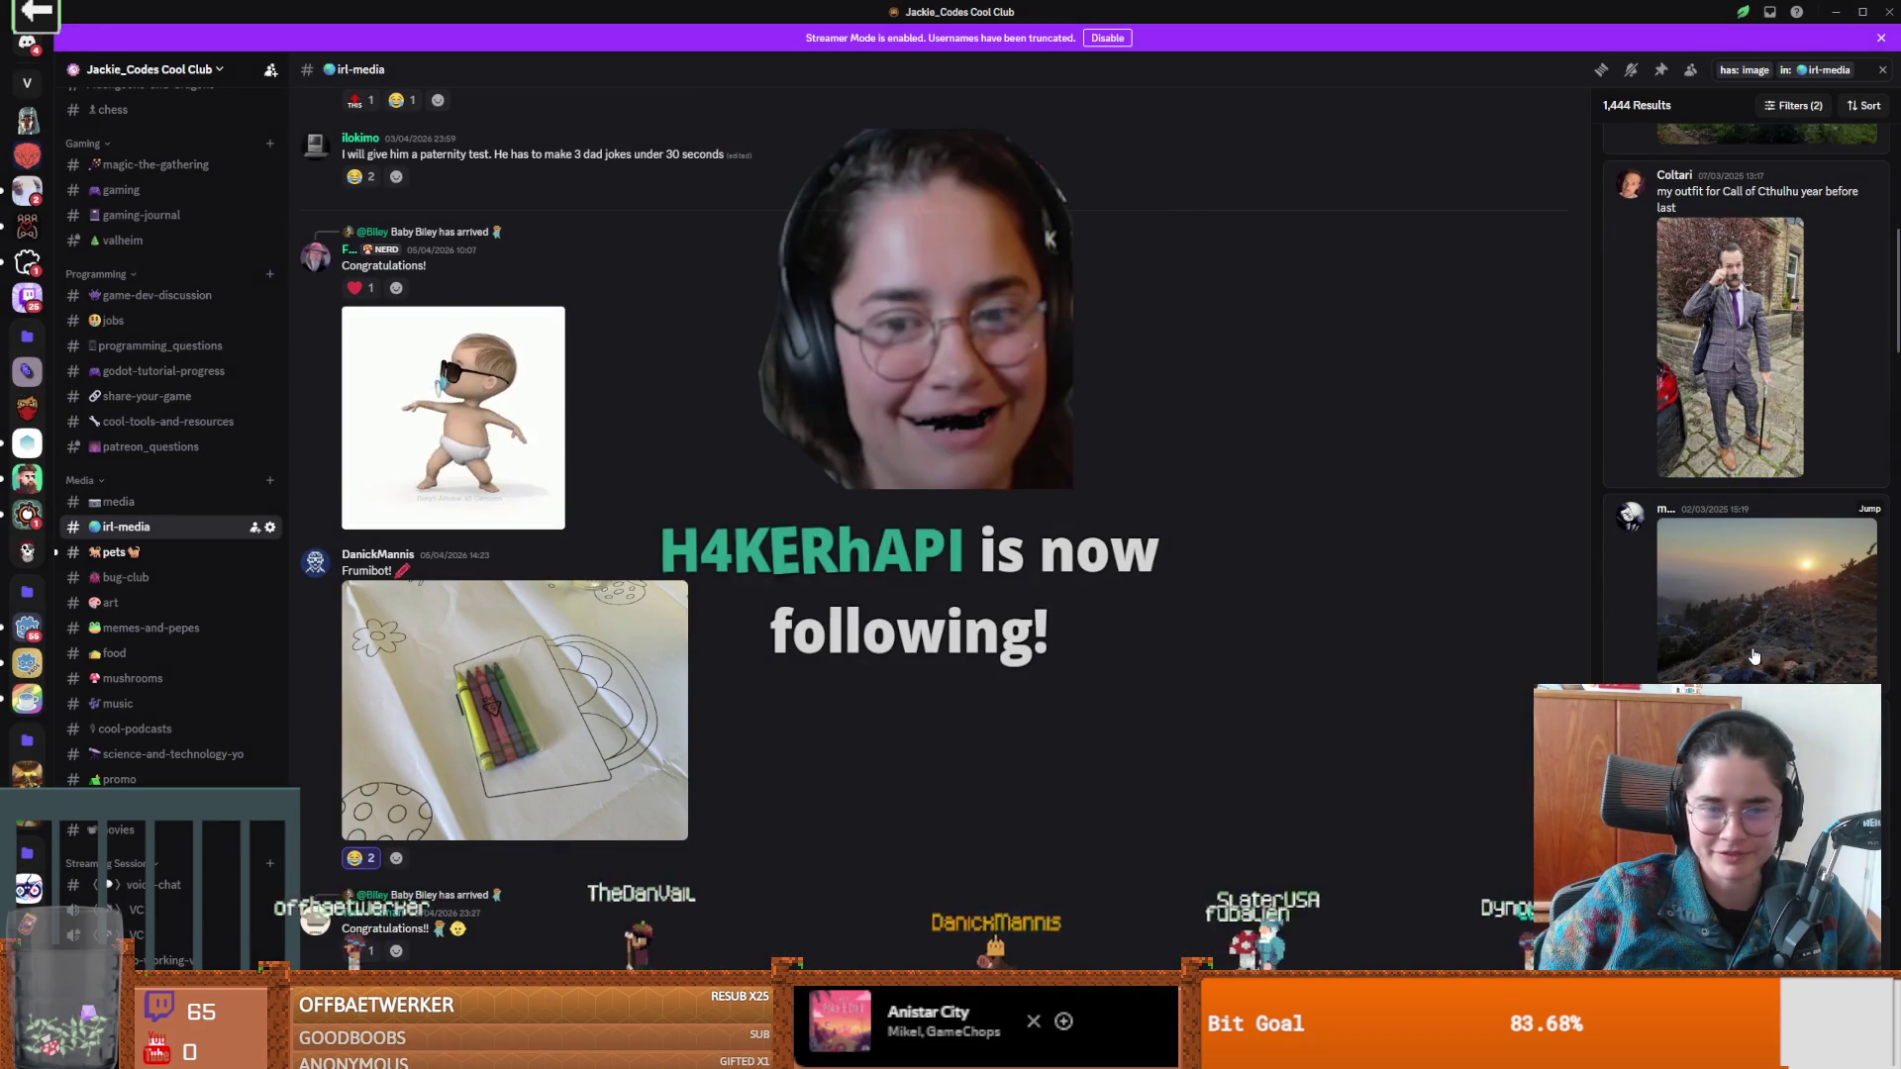
pyautogui.scroll(-5, 1763, 495)
pyautogui.scroll(-10, 1768, 396)
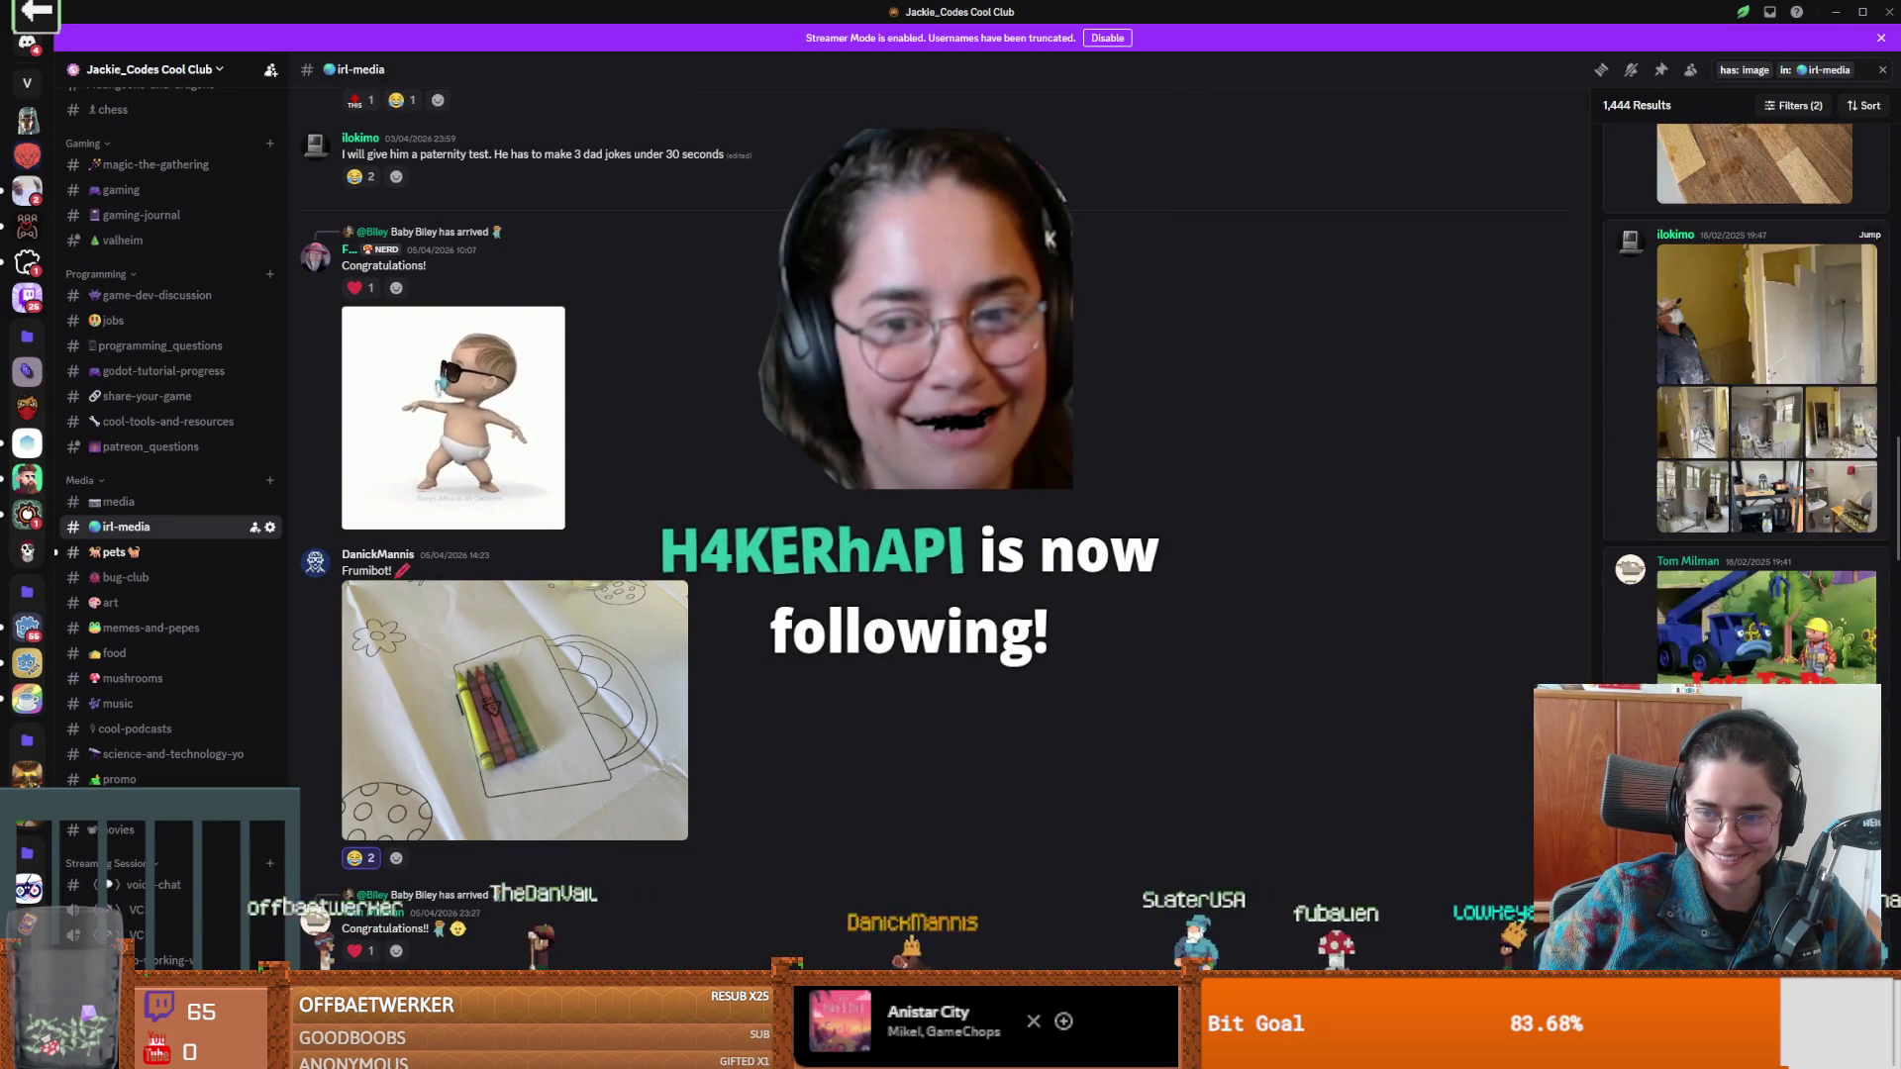
pyautogui.scroll(-10, 1743, 396)
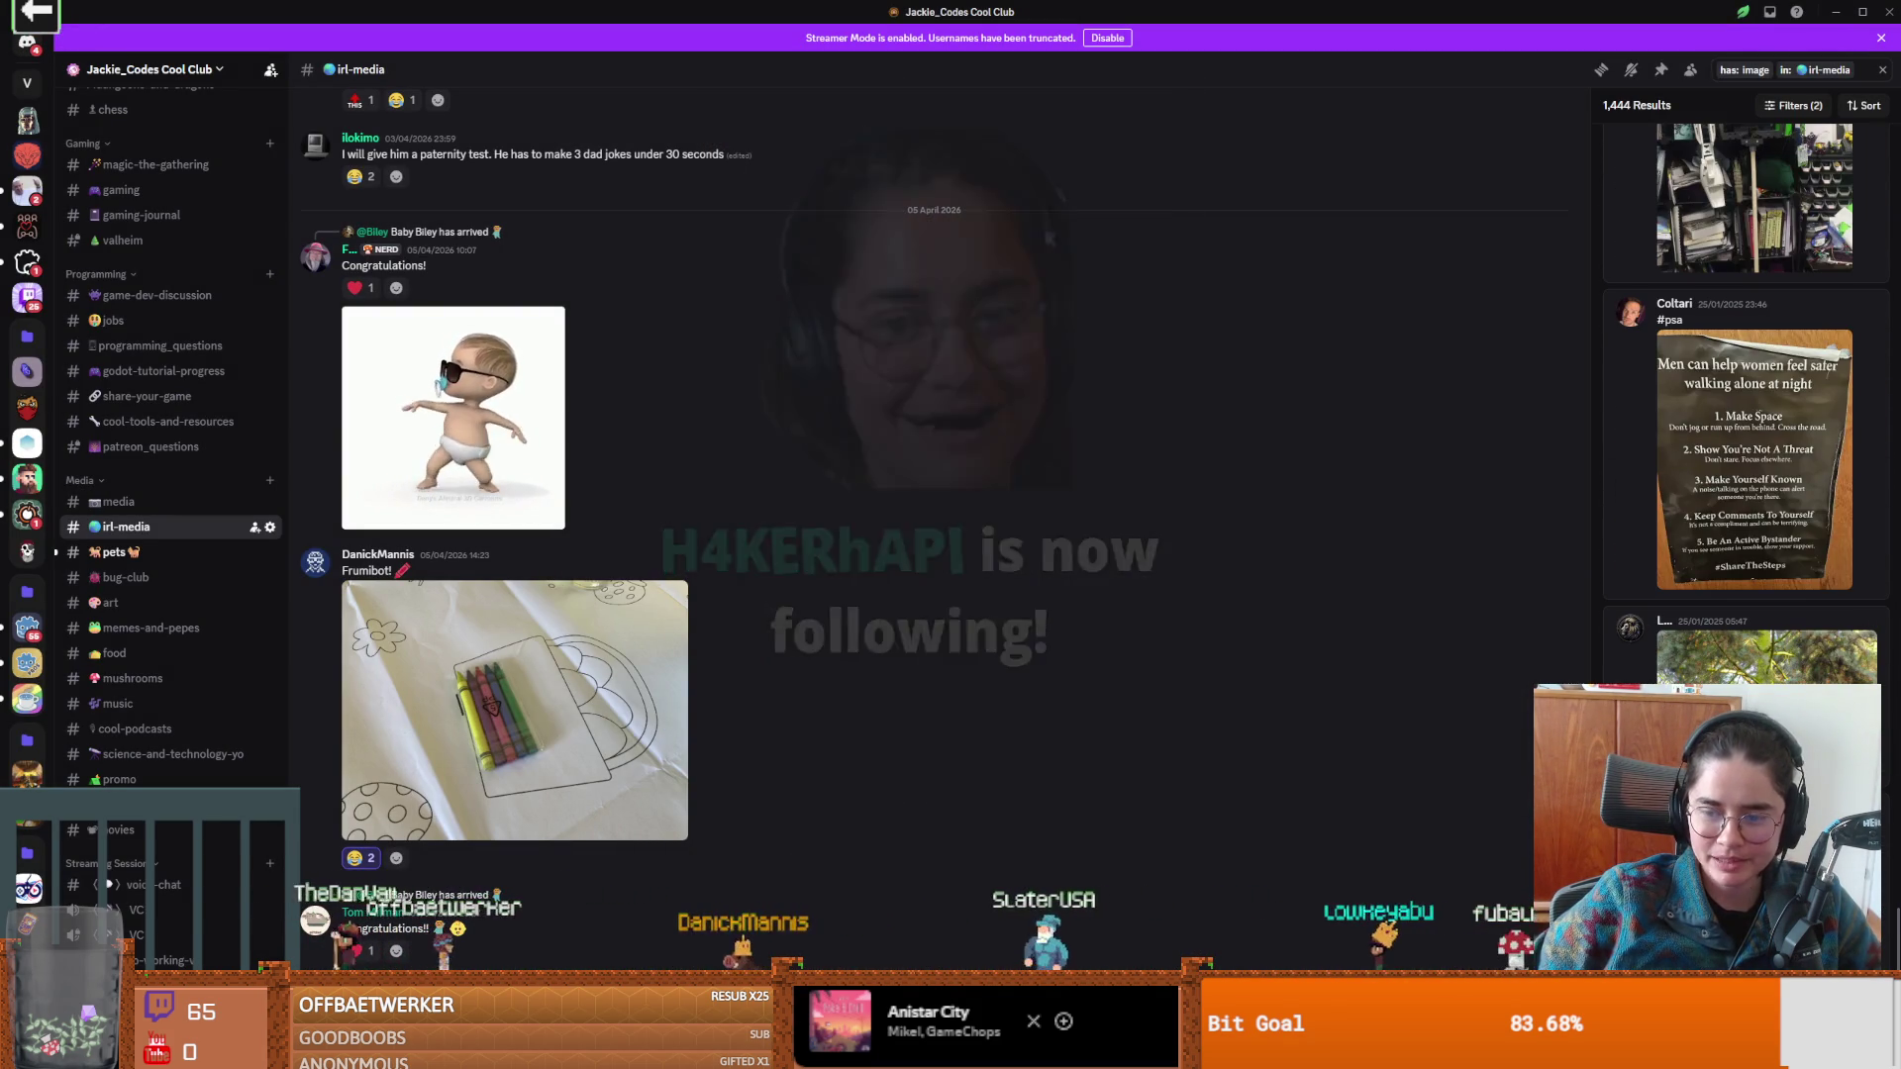
pyautogui.scroll(-5, 1743, 396)
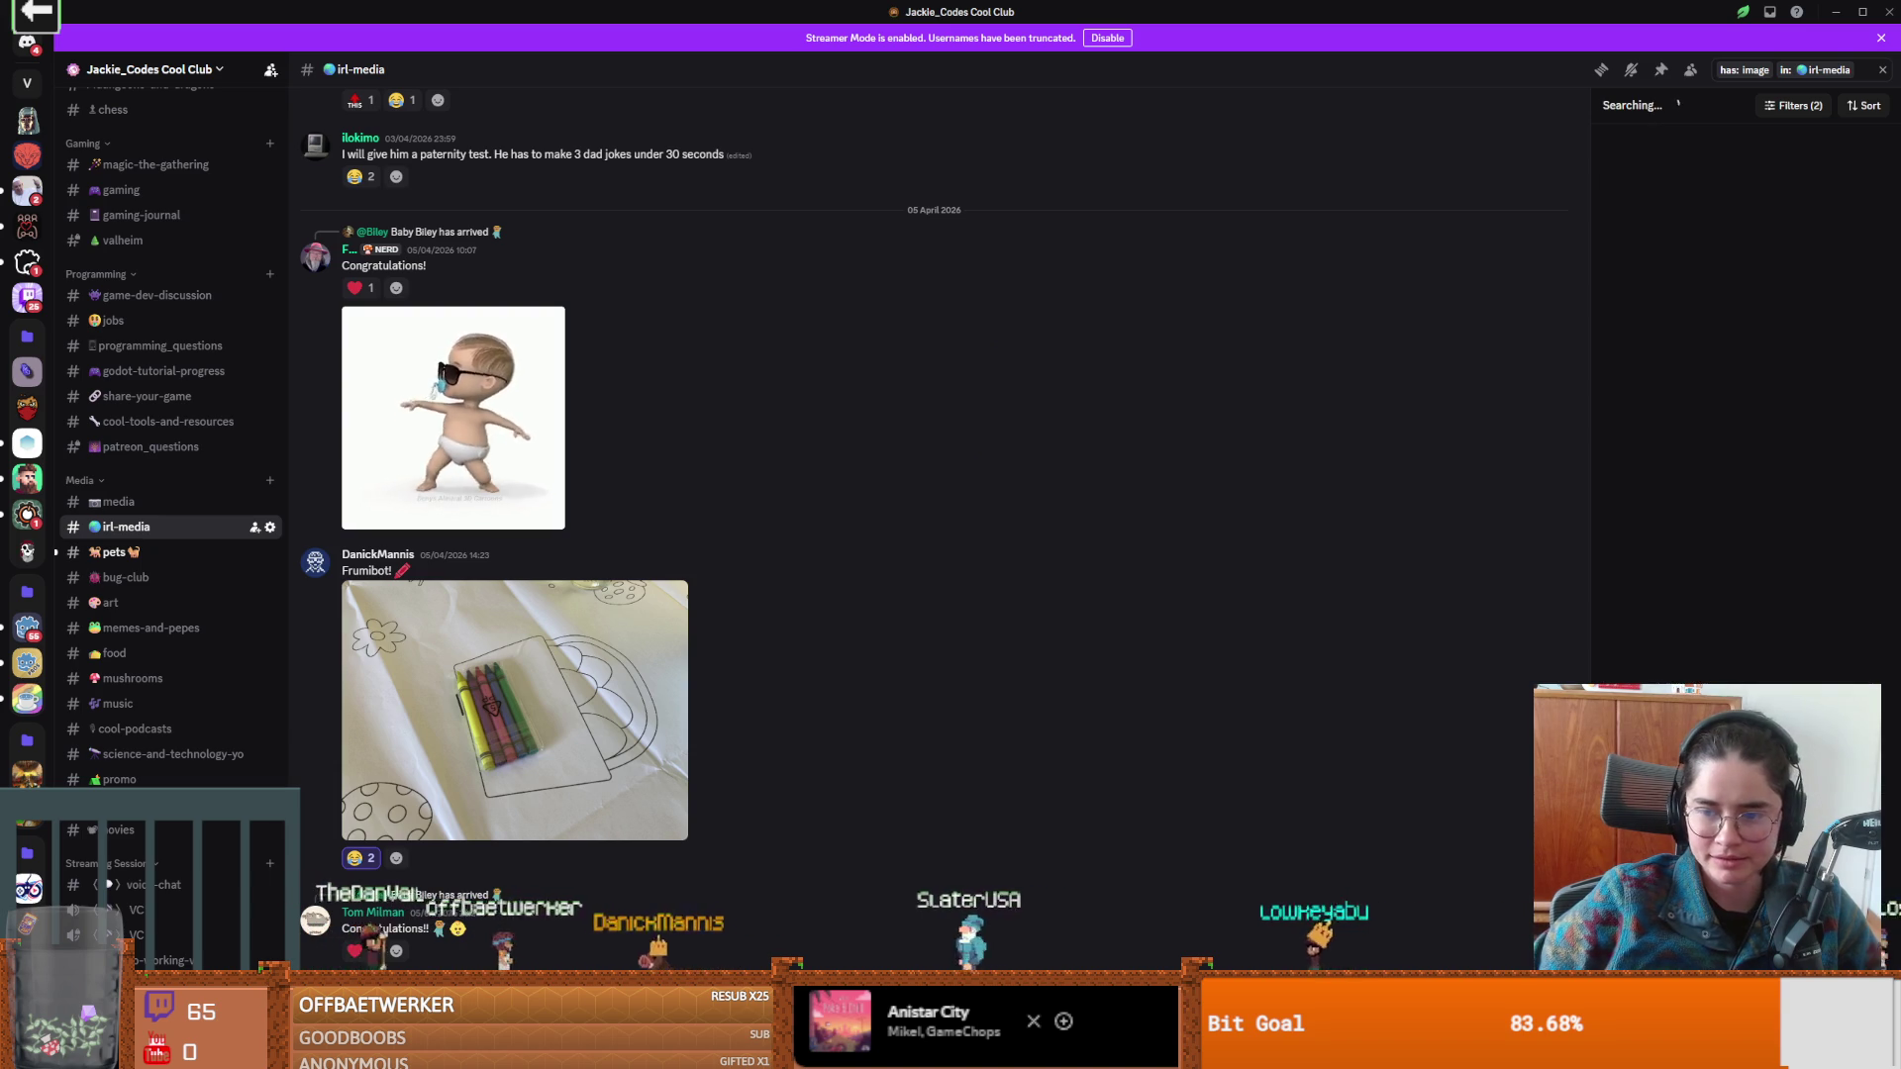
pyautogui.scroll(-10, 1767, 397)
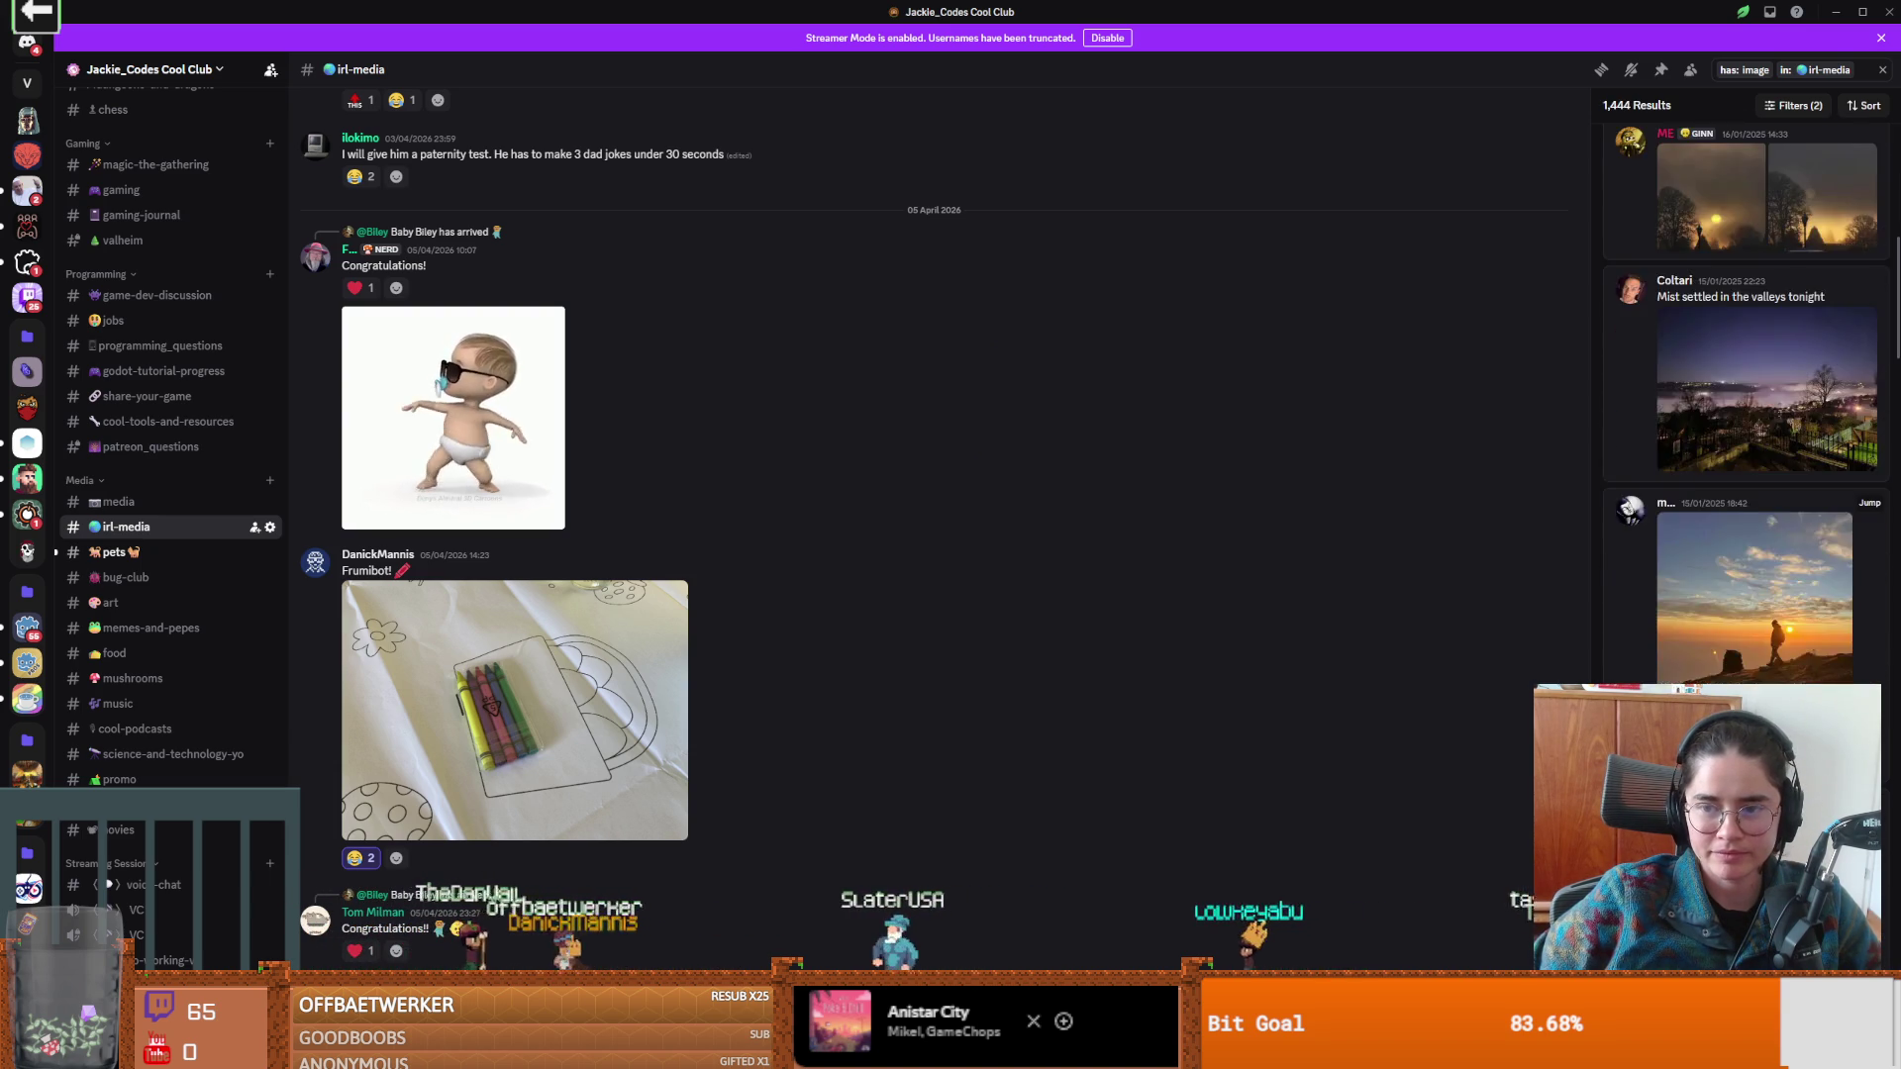
pyautogui.scroll(4, 1742, 396)
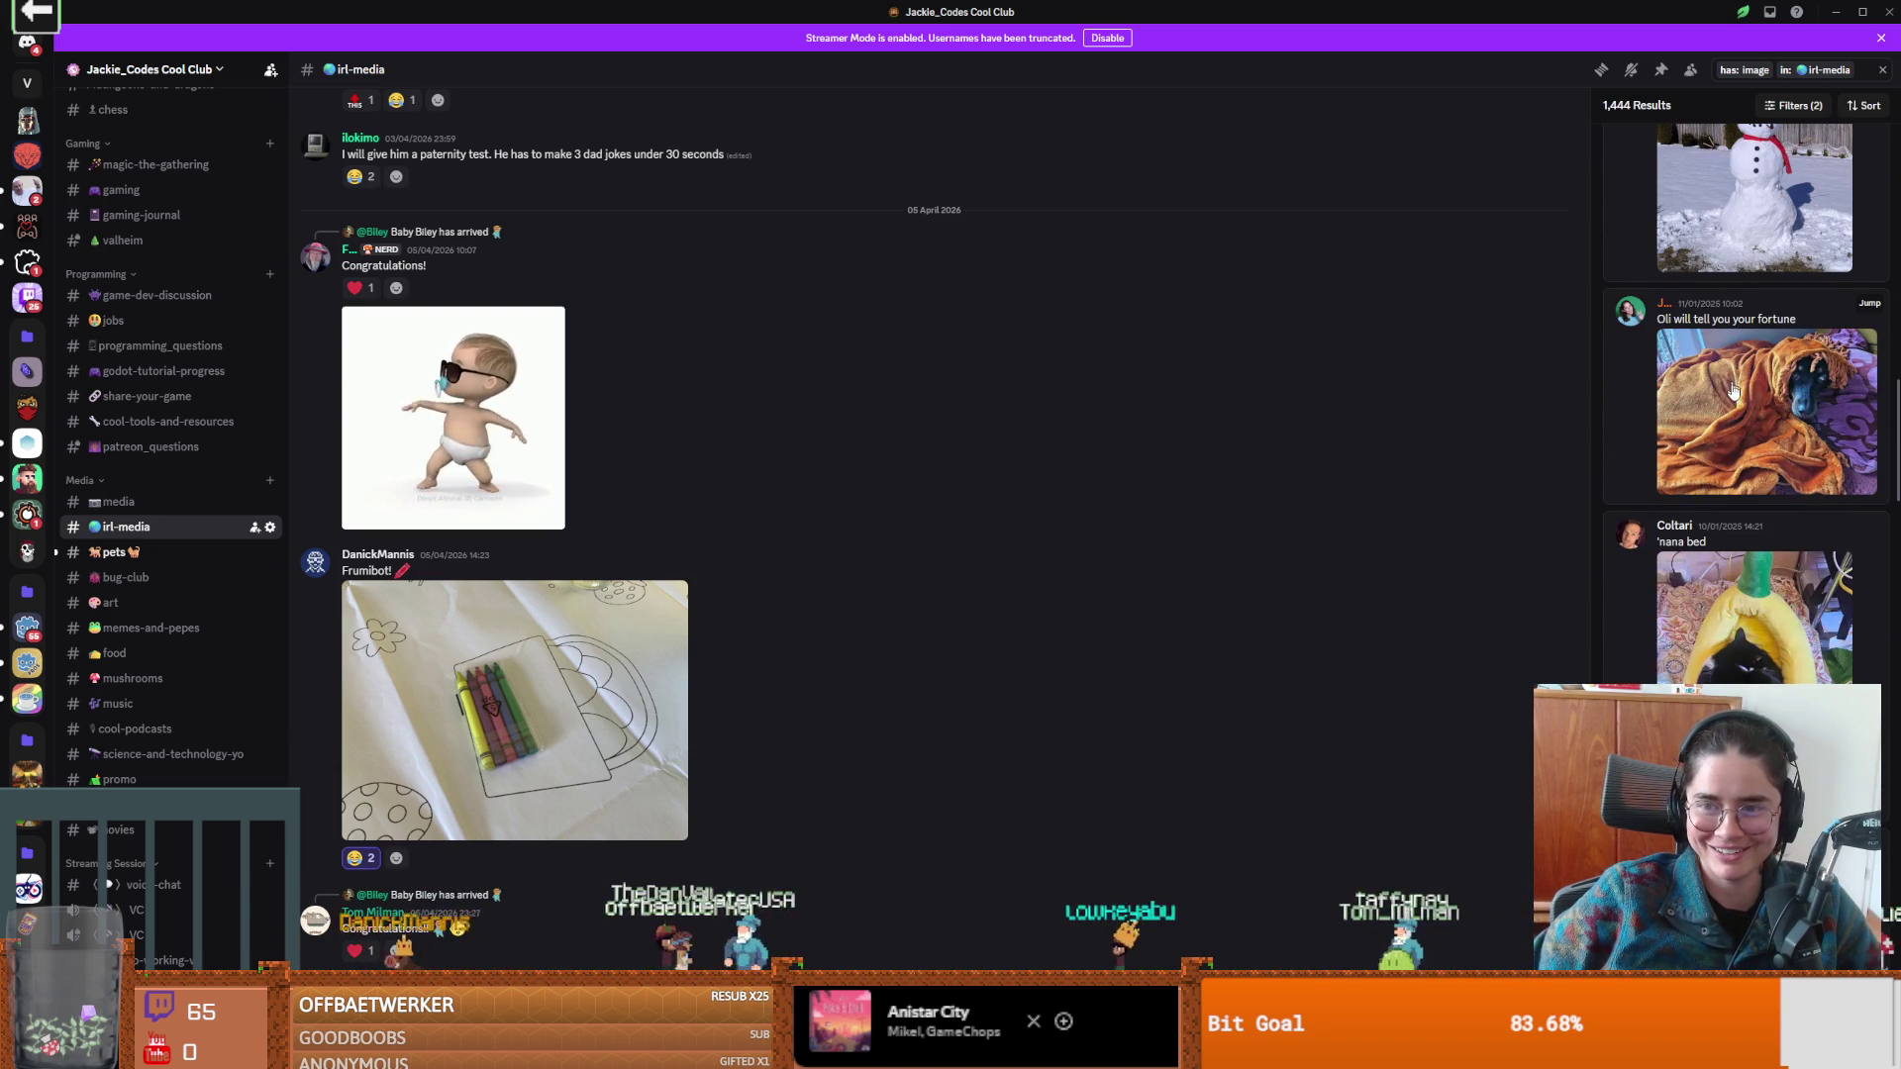
pyautogui.scroll(-10, 1743, 396)
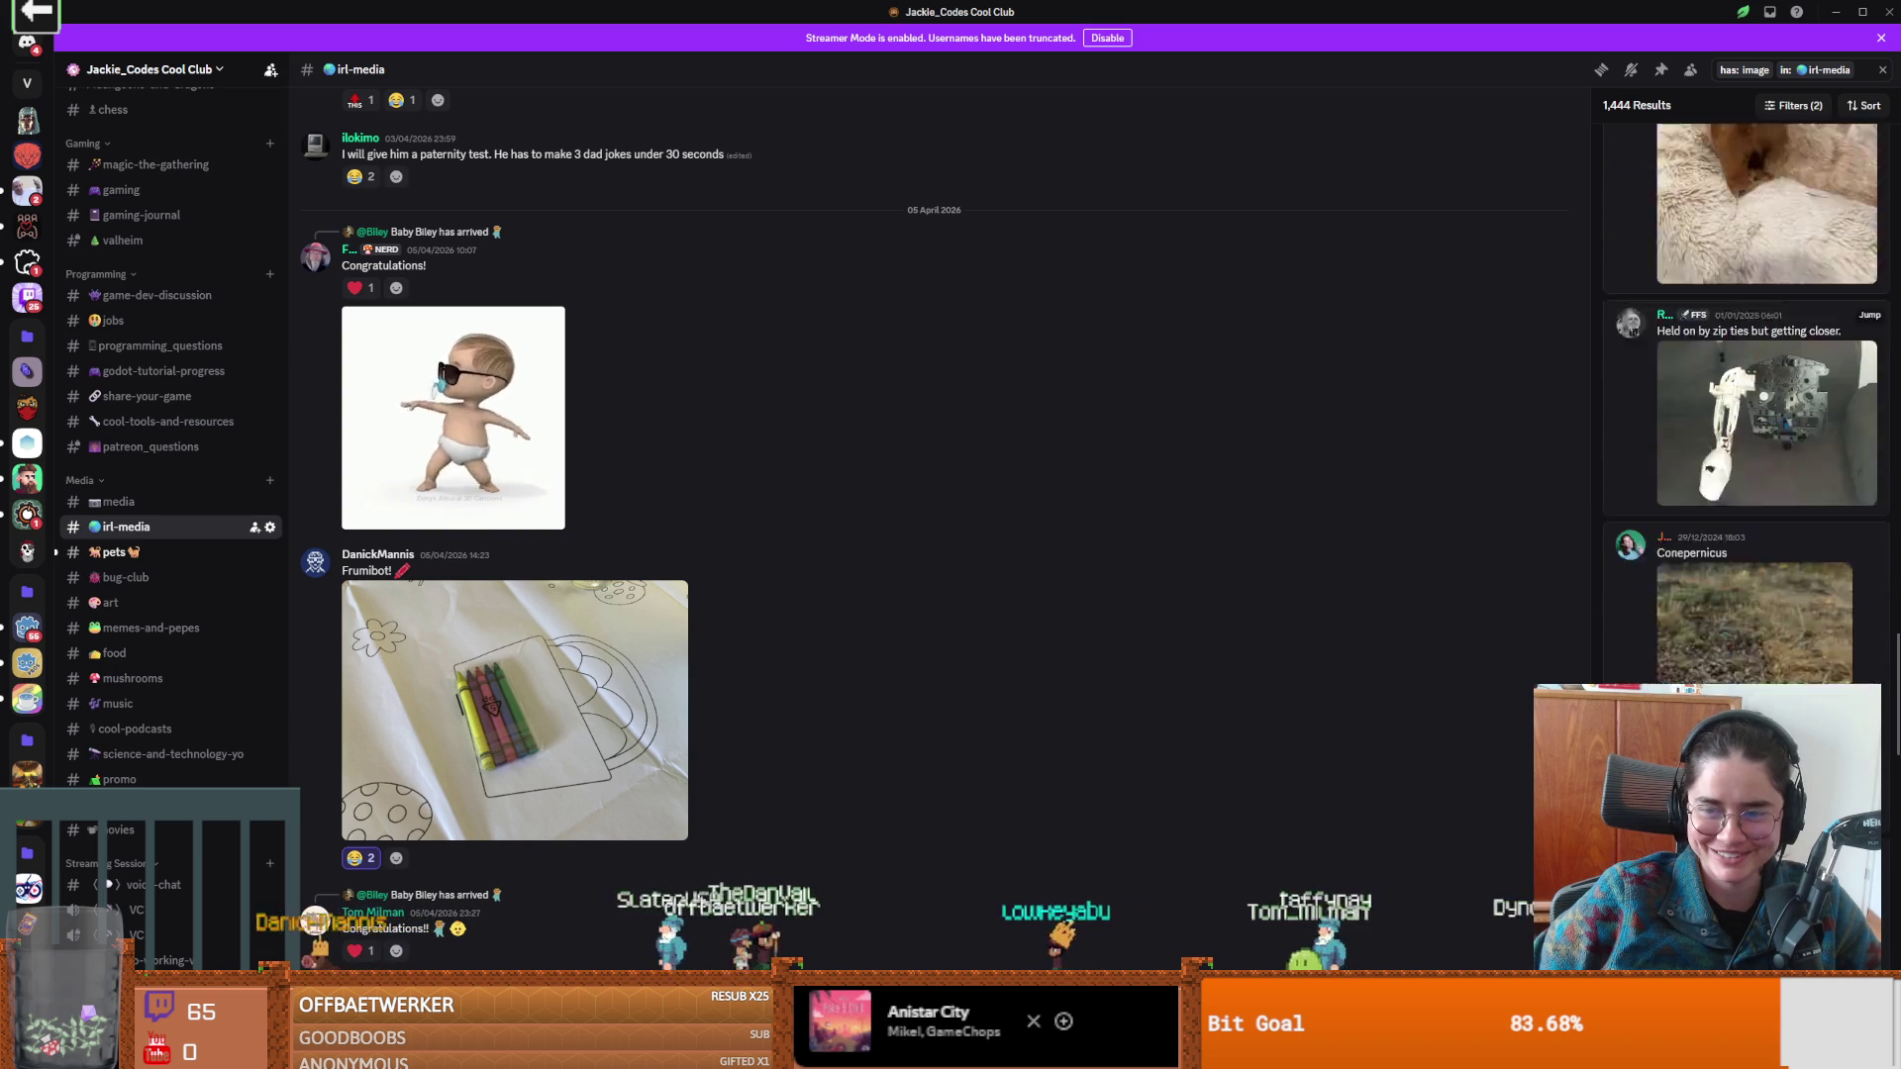
pyautogui.scroll(-5, 1743, 396)
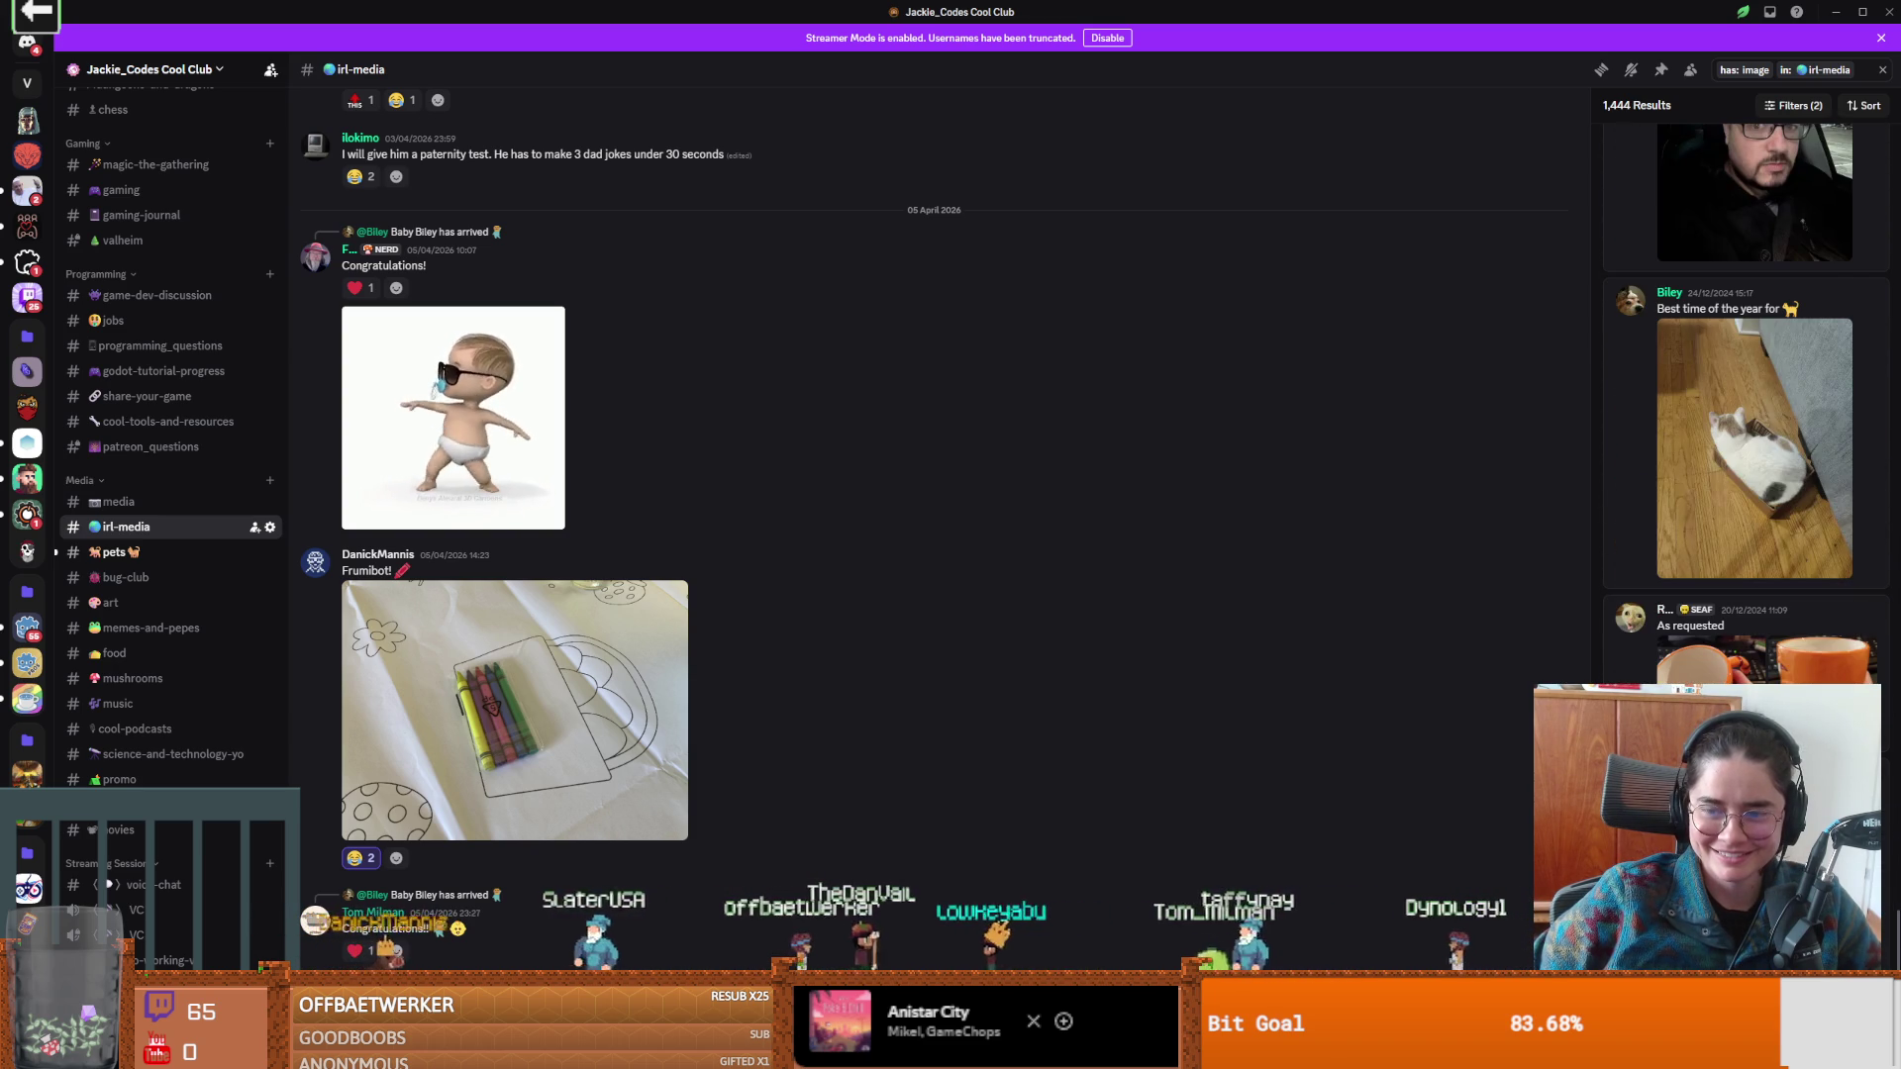
pyautogui.scroll(-5, 1742, 396)
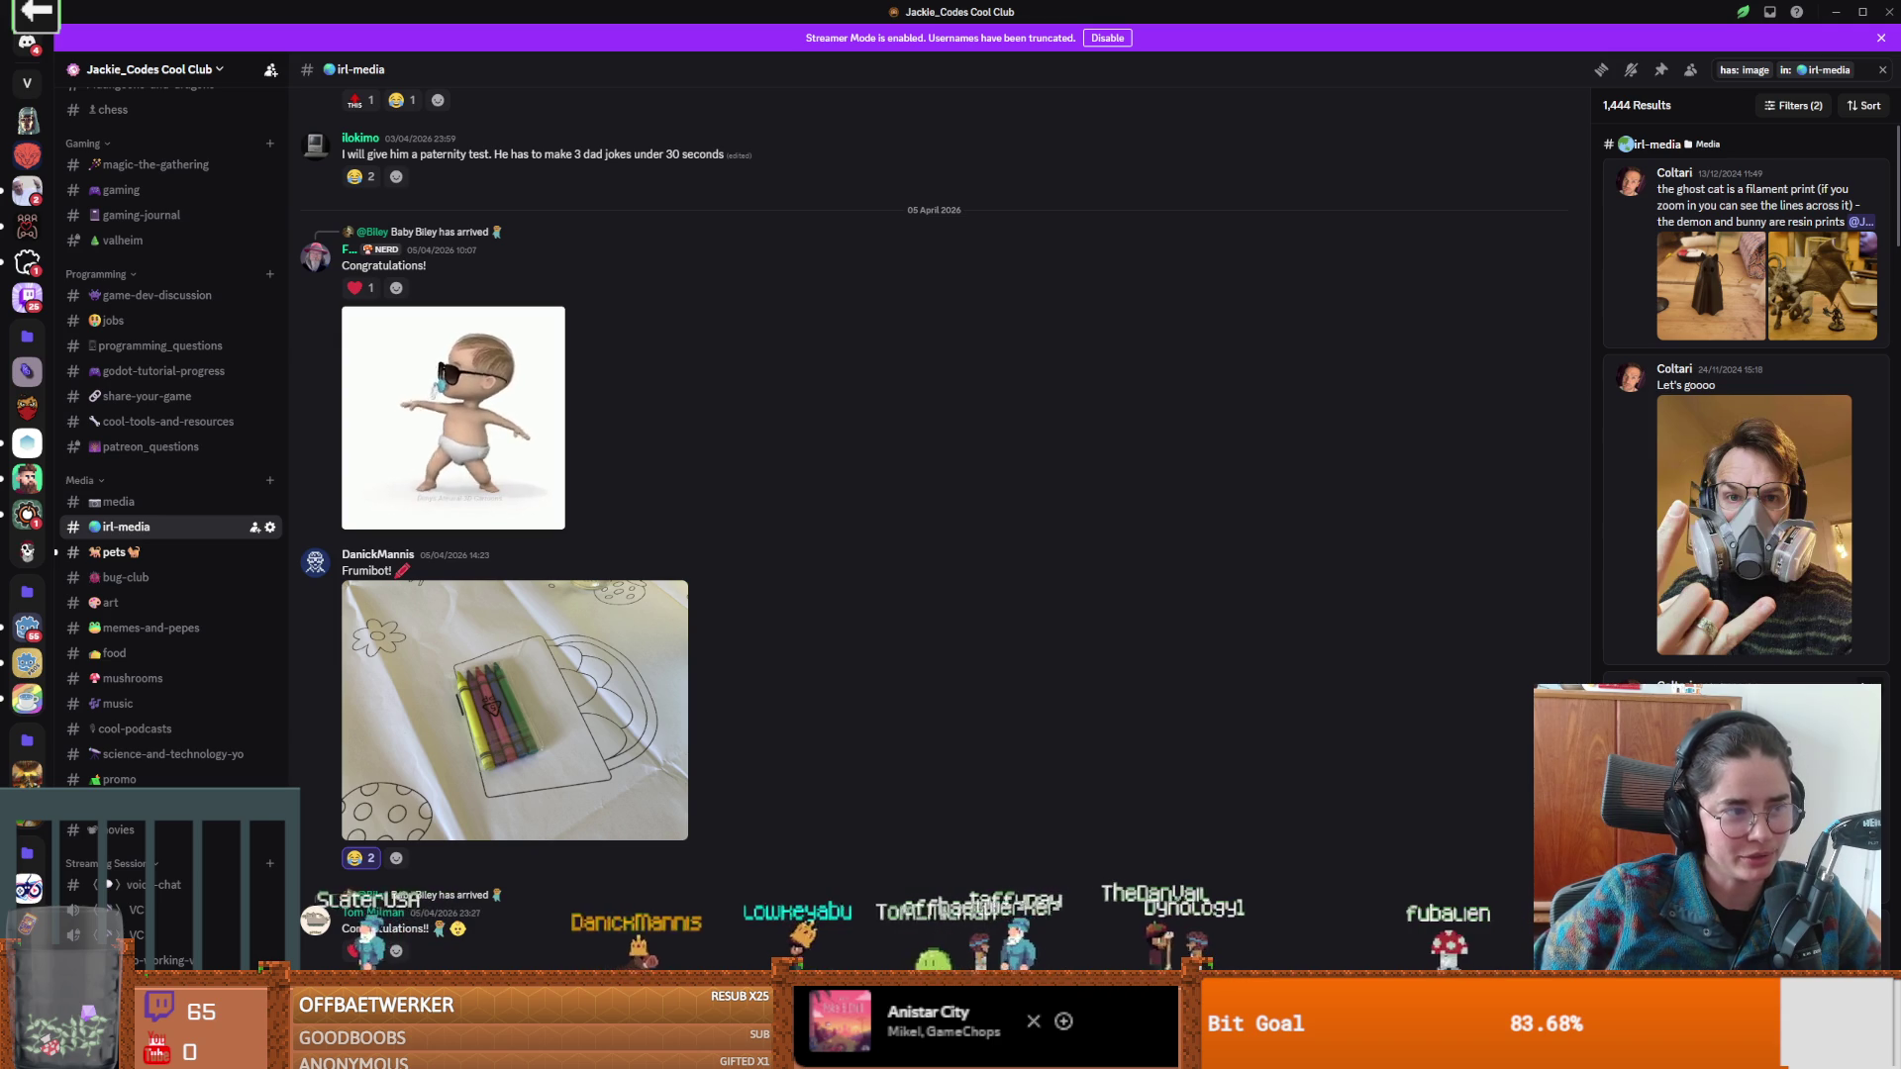
pyautogui.scroll(-10, 1742, 396)
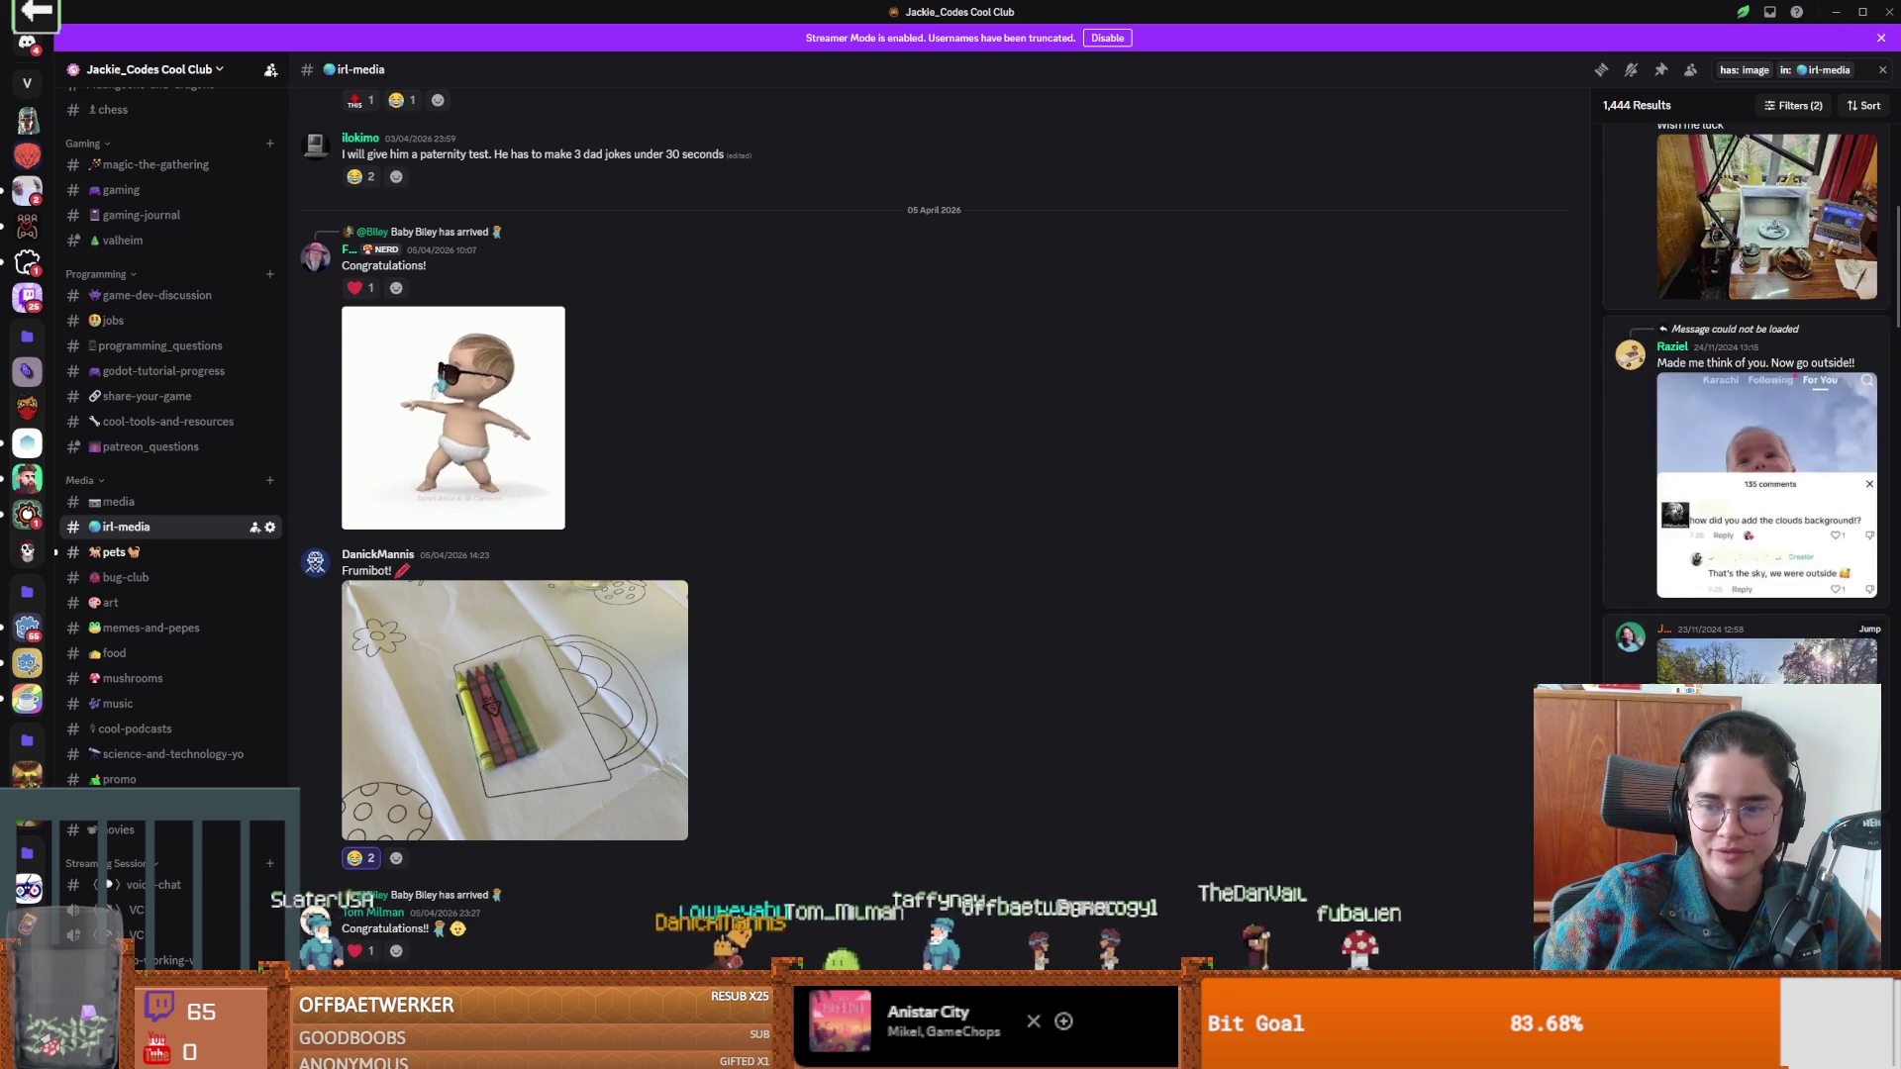
pyautogui.scroll(-5, 1749, 404)
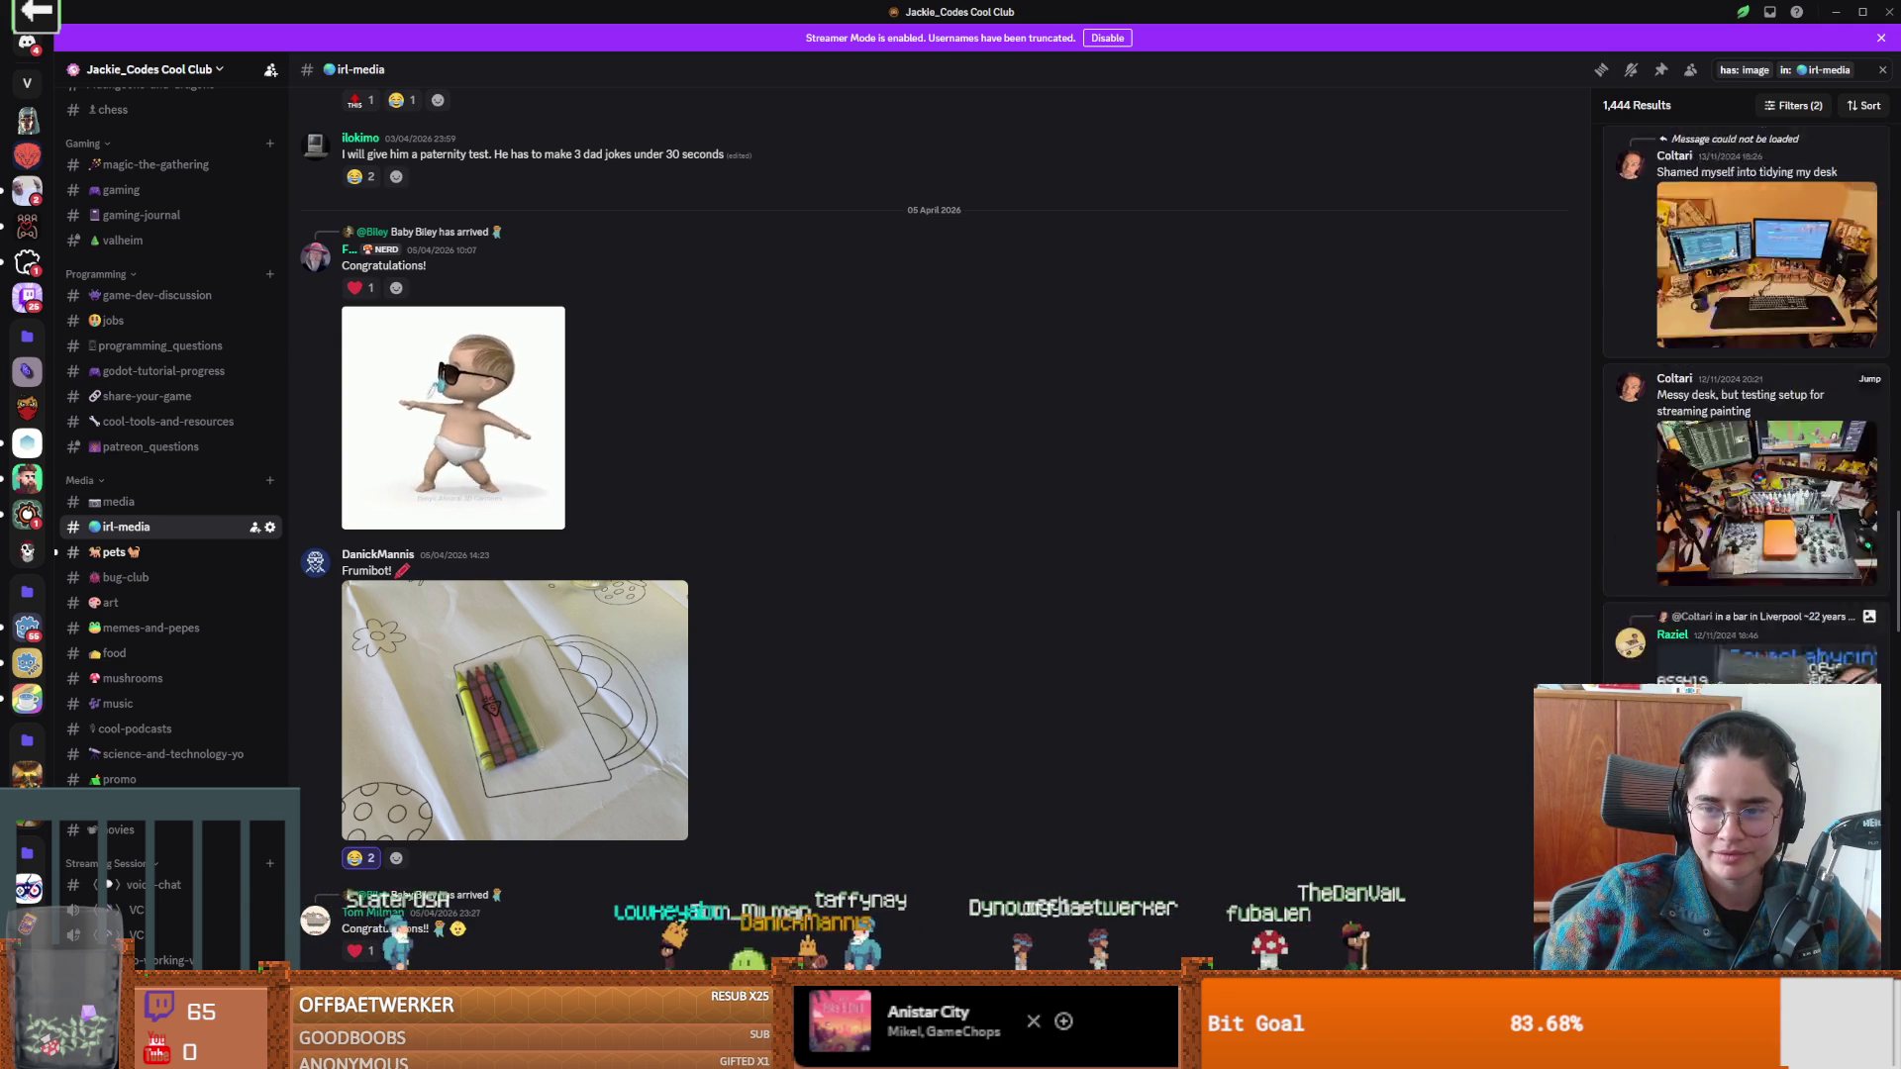
pyautogui.scroll(-5, 1750, 404)
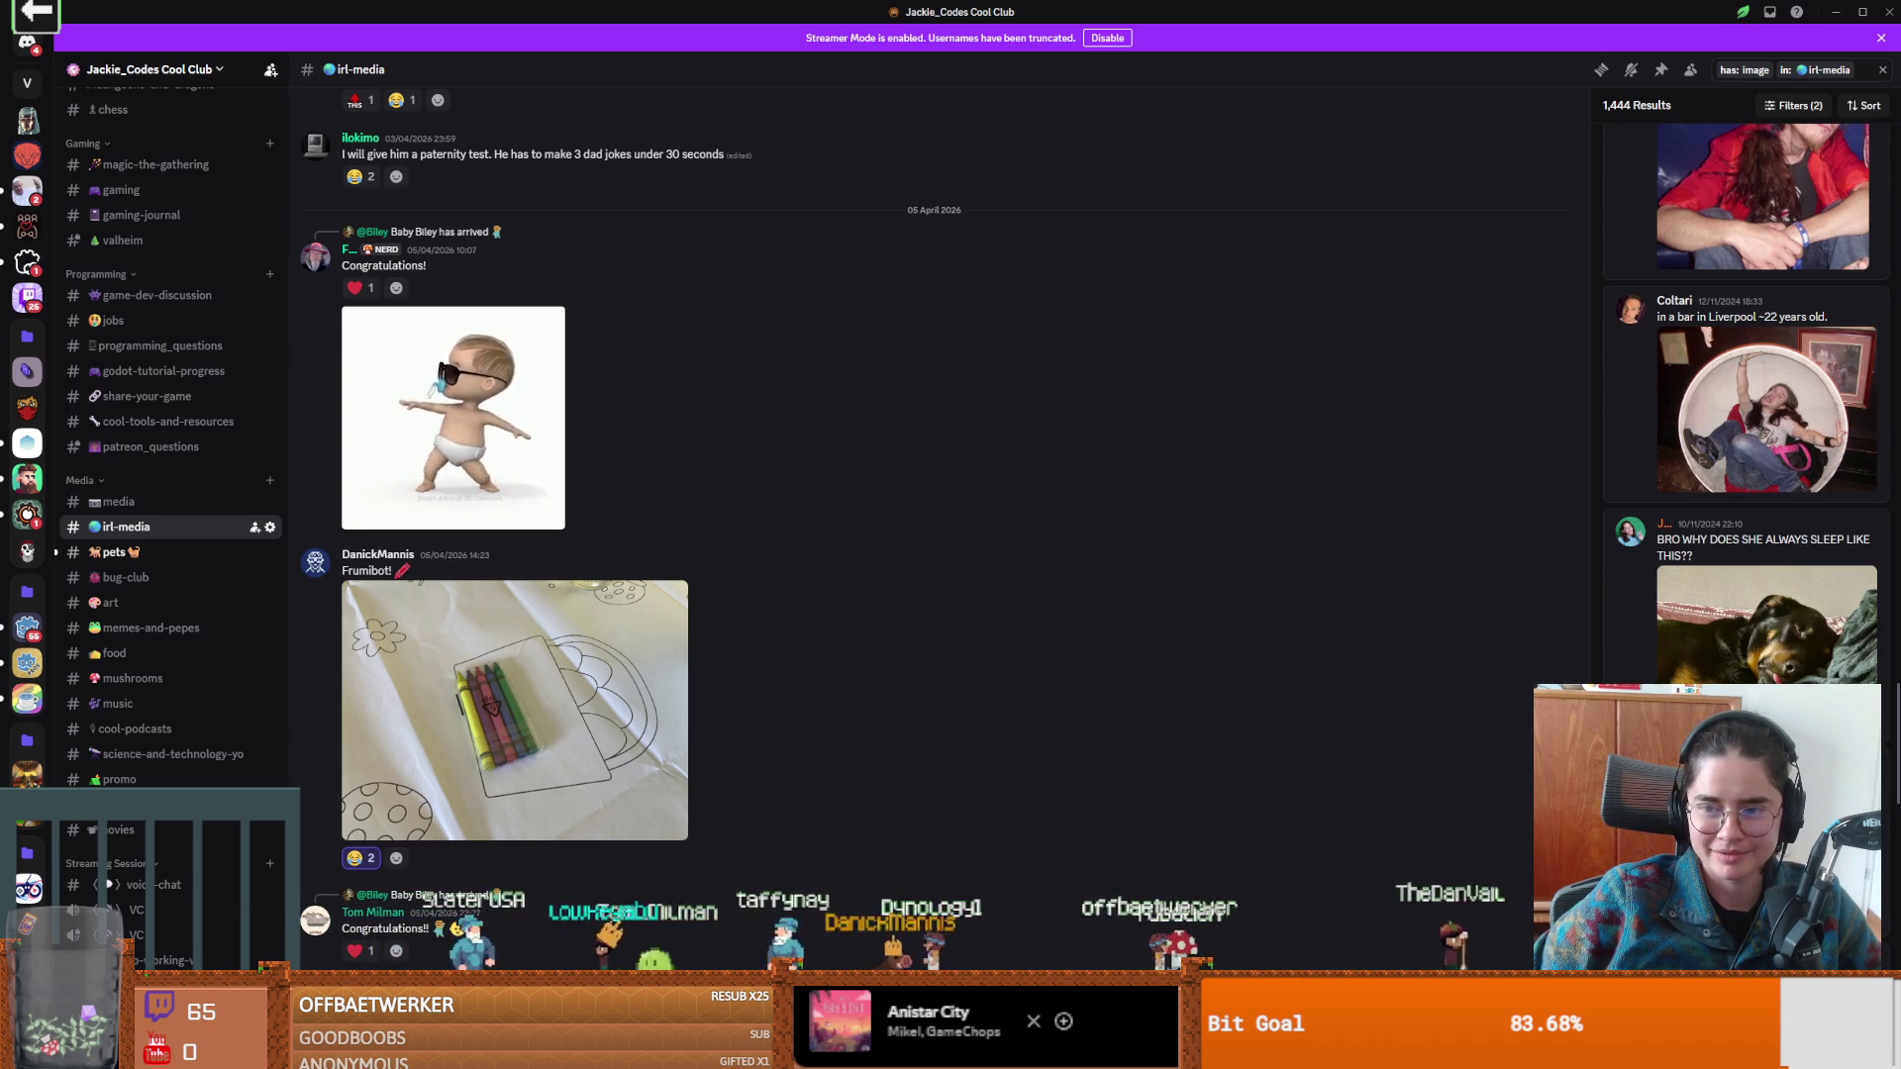
pyautogui.scroll(-8, 1750, 404)
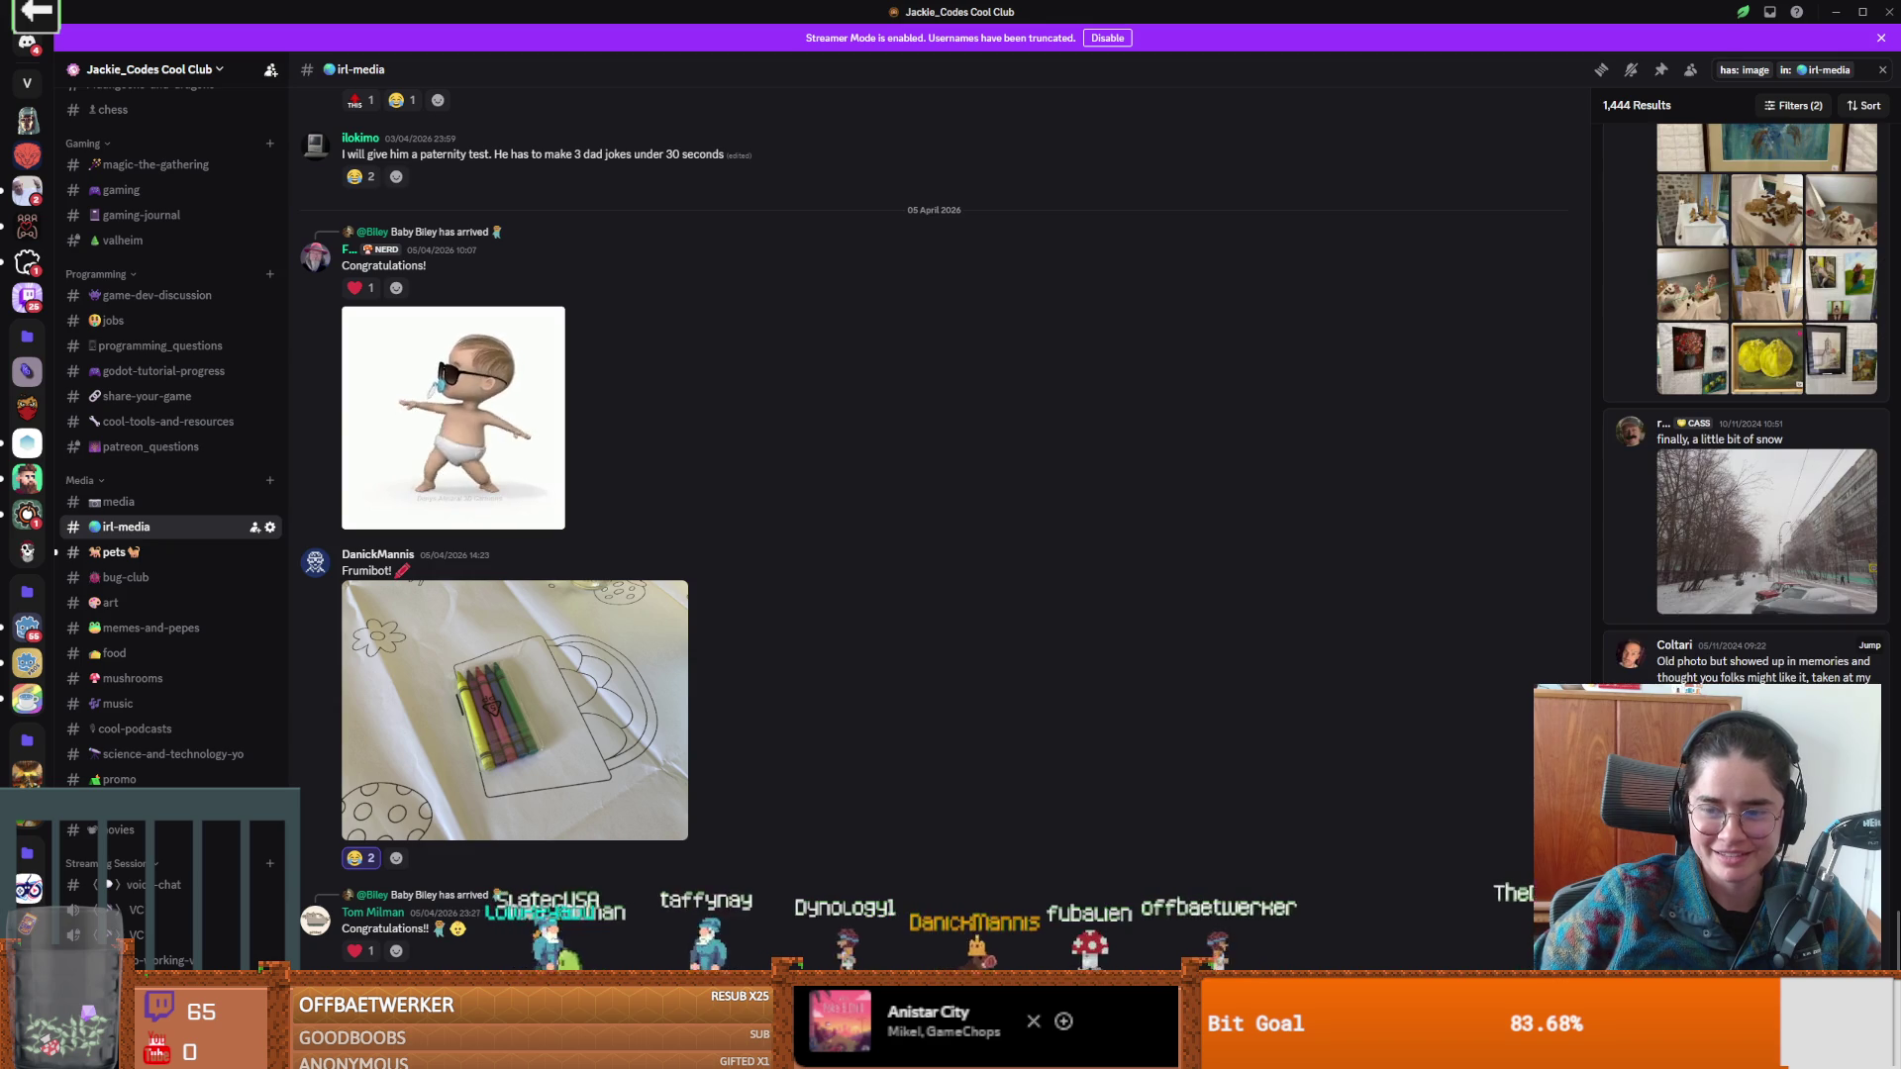
pyautogui.scroll(-5, 1742, 560)
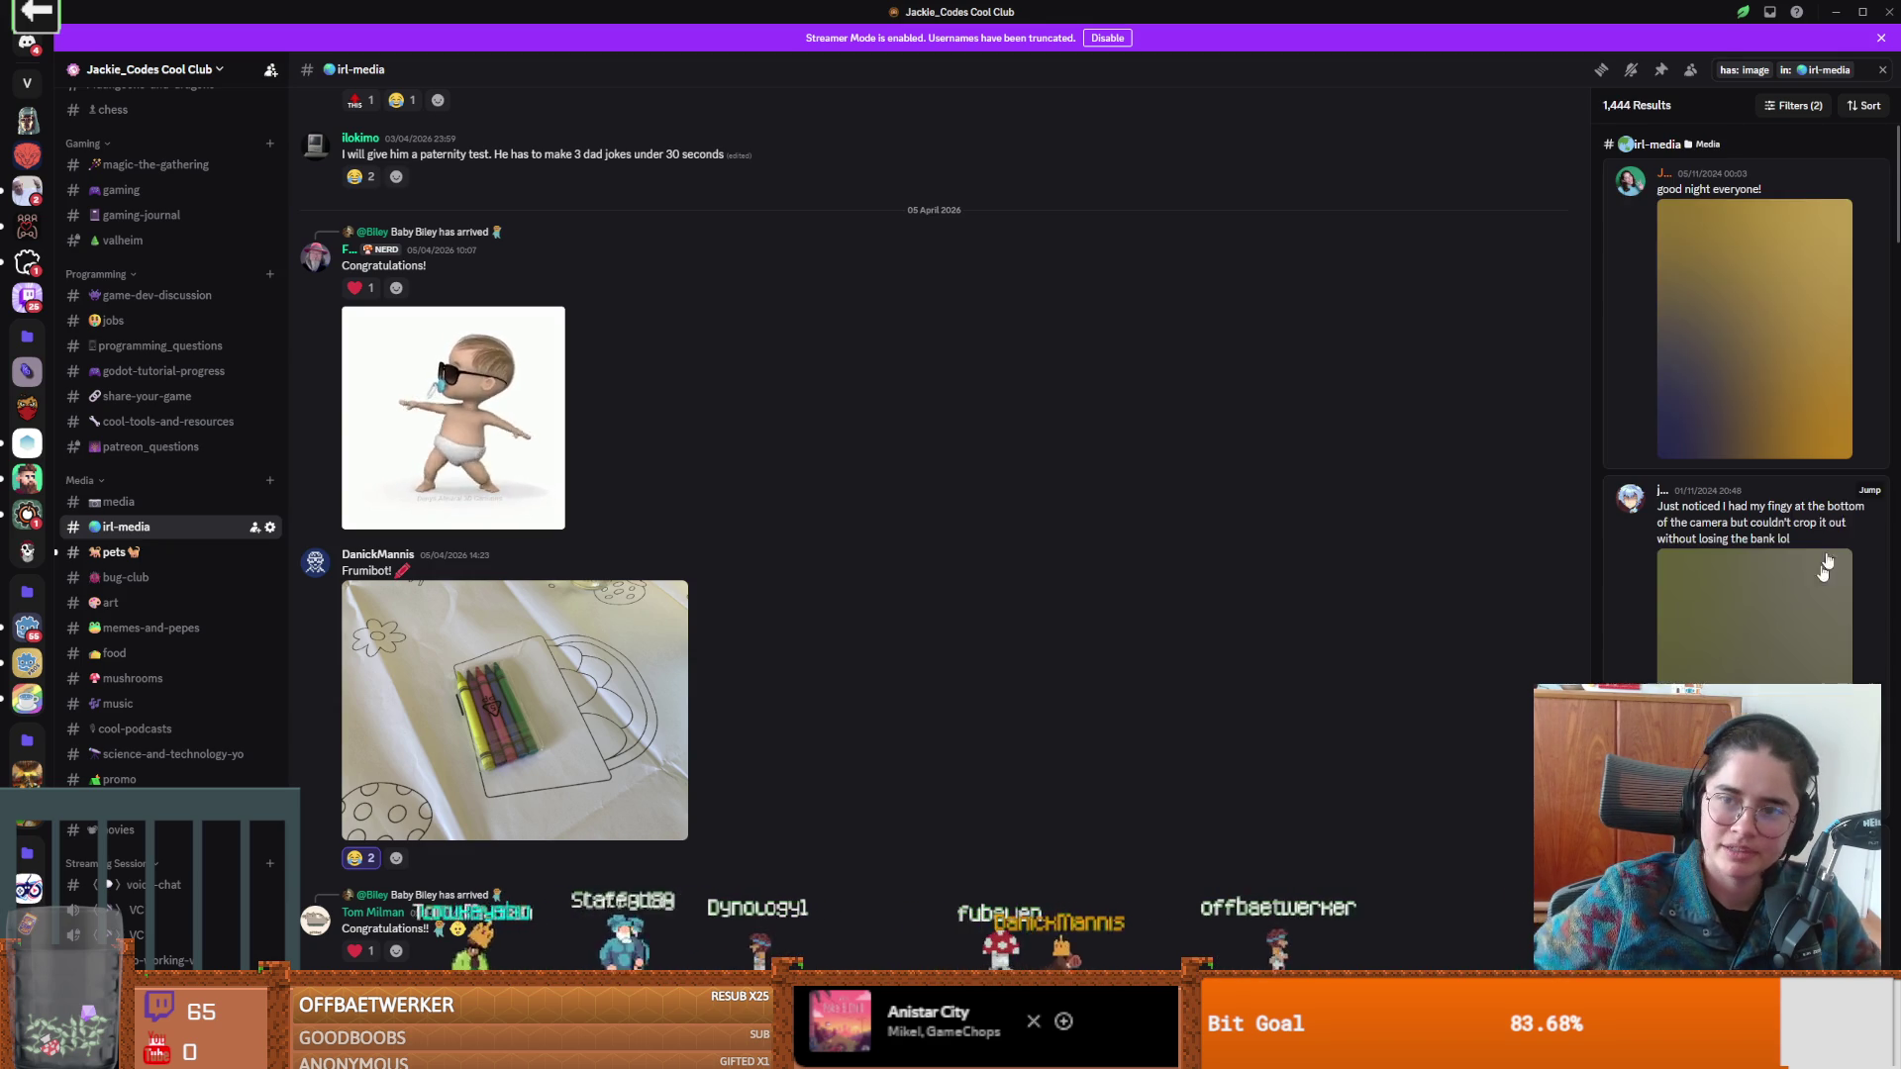
pyautogui.click(1739, 384)
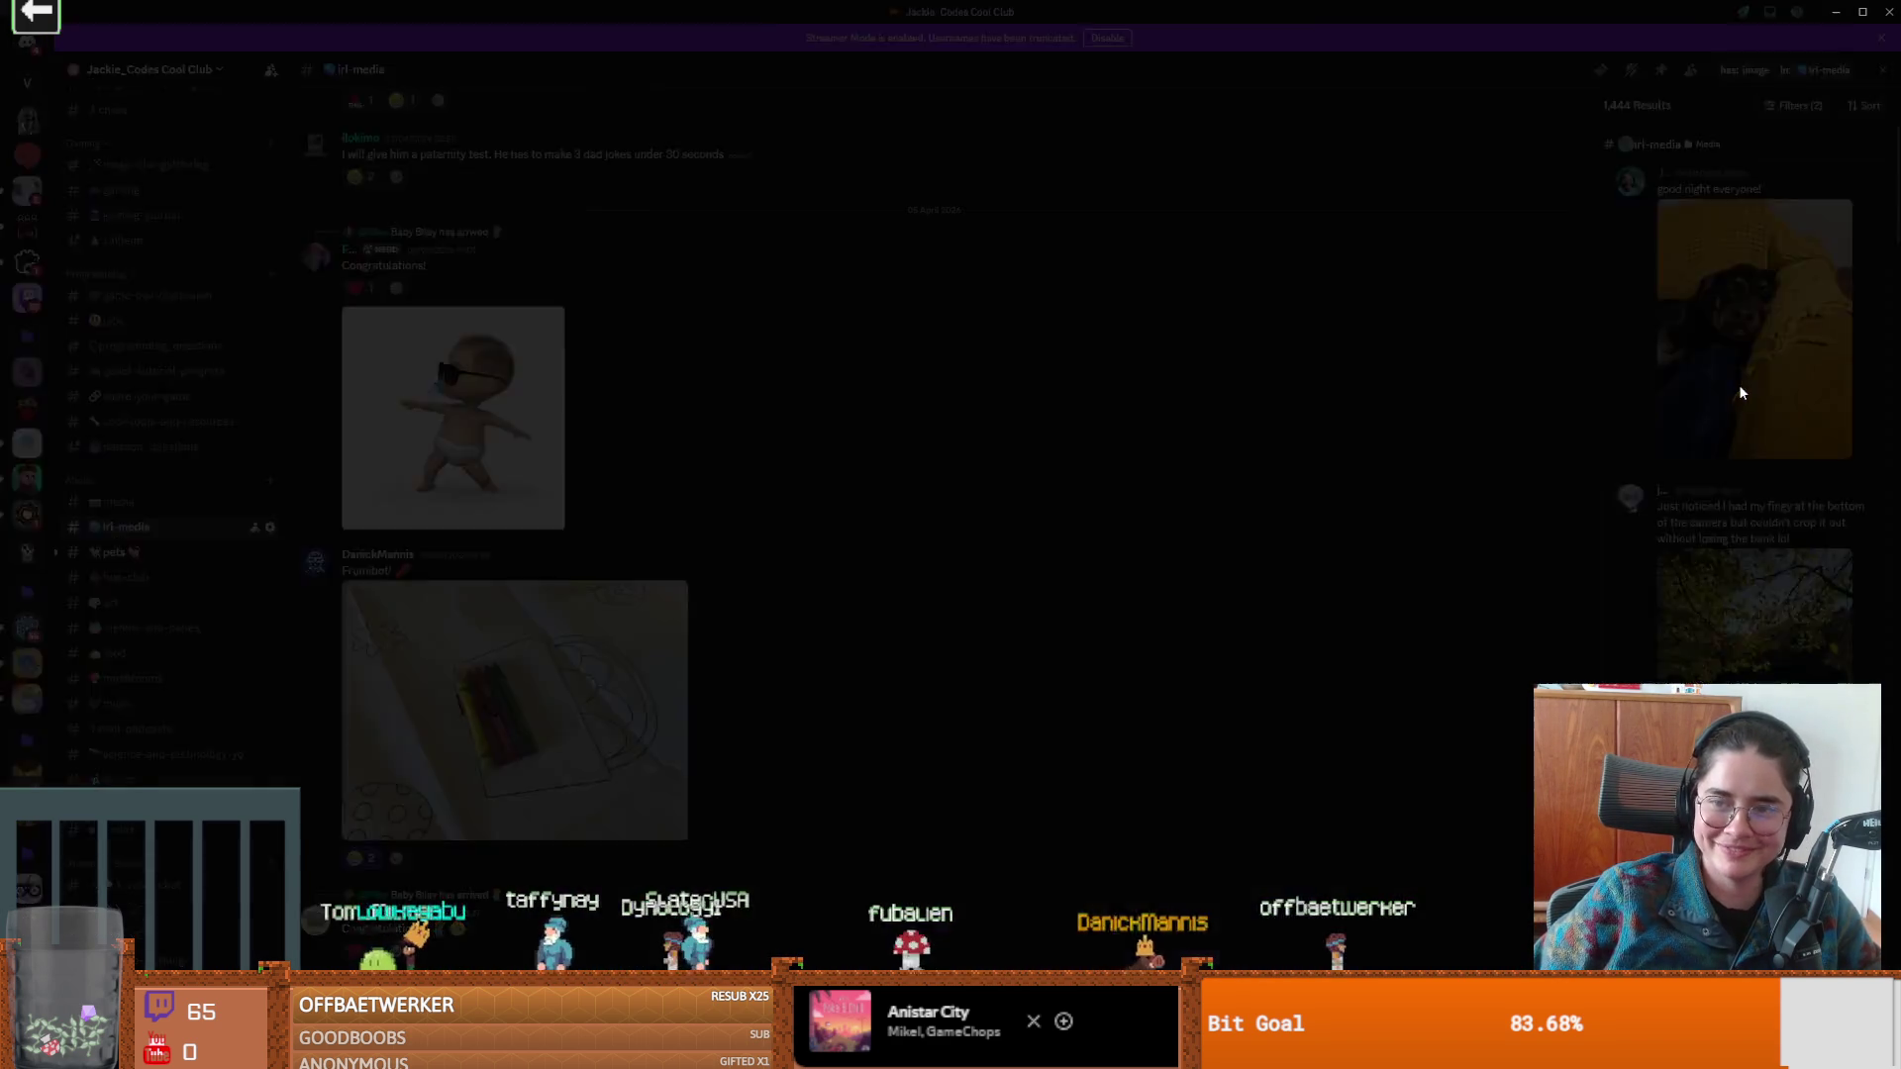
pyautogui.click(1605, 621)
# Open the October 2024 tabby cat photo and open its media link in the browser.
pyautogui.scroll(-5, 1772, 495)
pyautogui.scroll(-10, 1800, 597)
pyautogui.scroll(-5, 1802, 609)
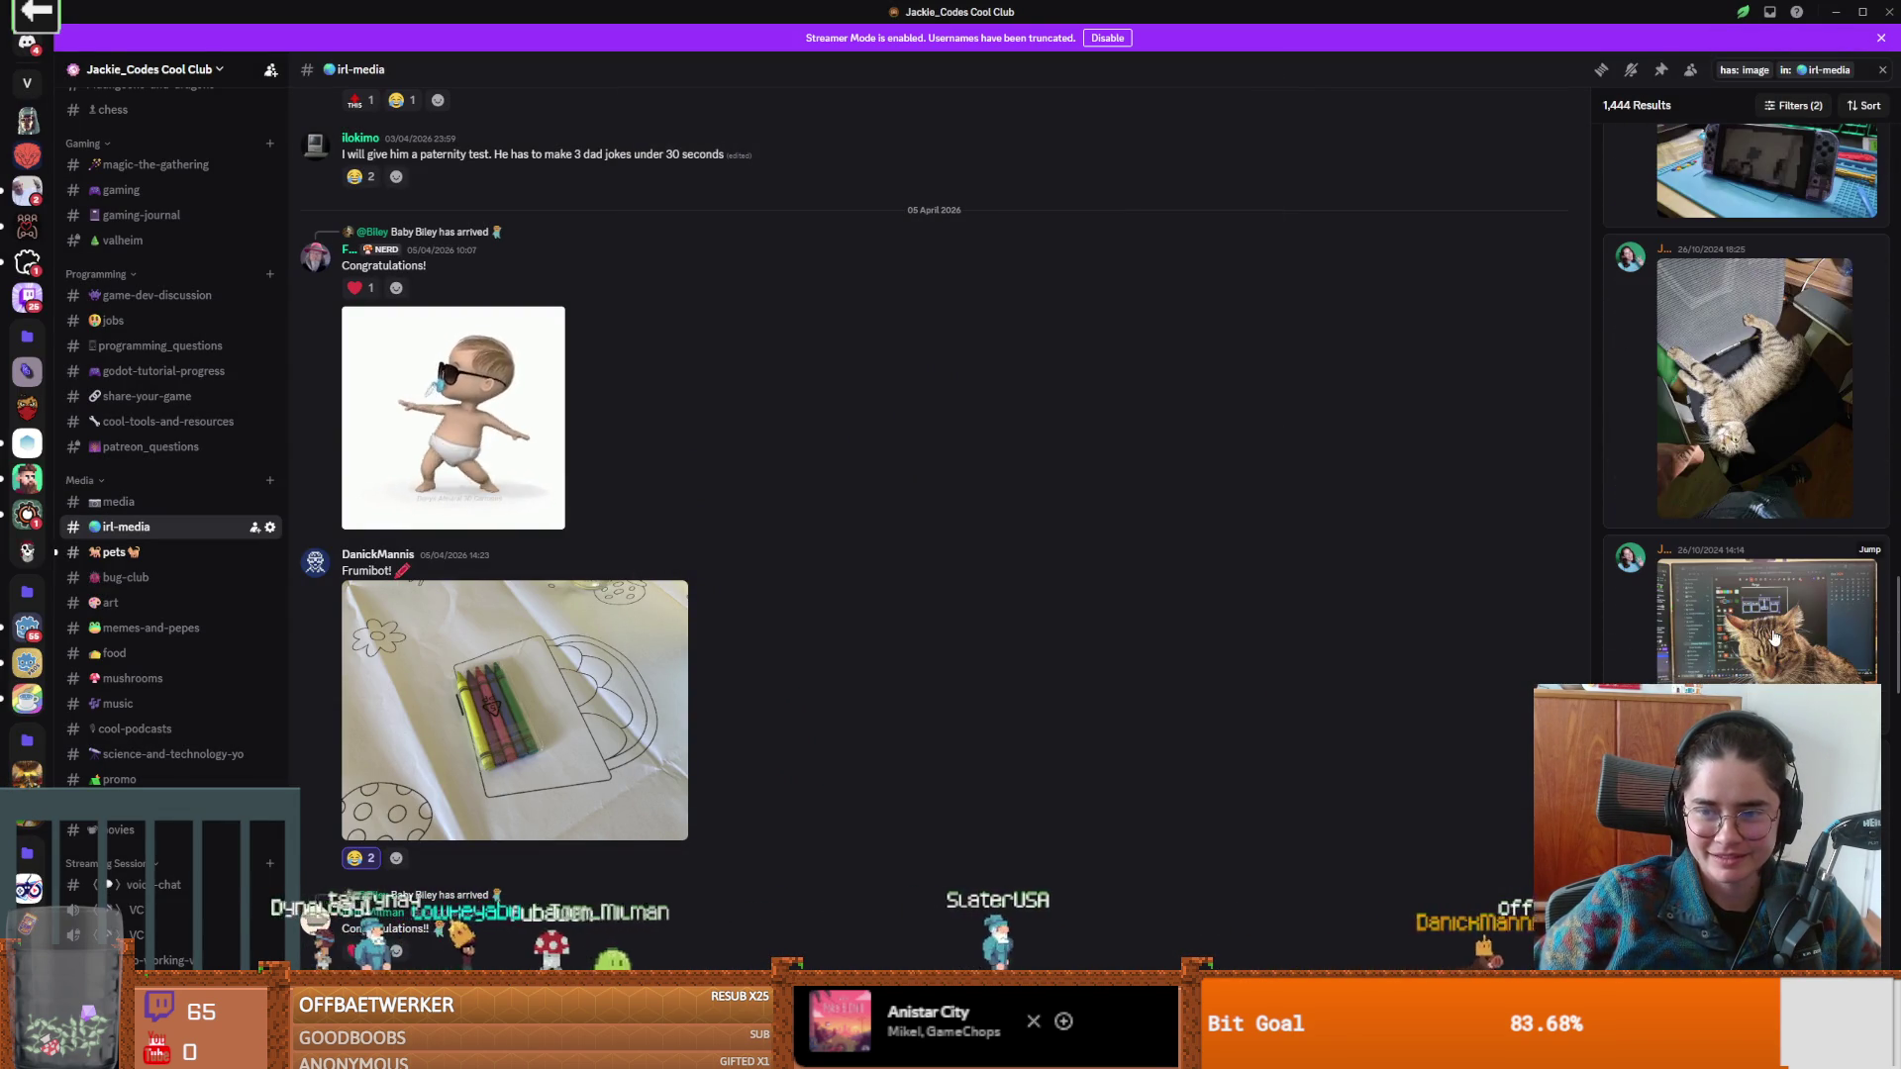
pyautogui.click(1772, 634)
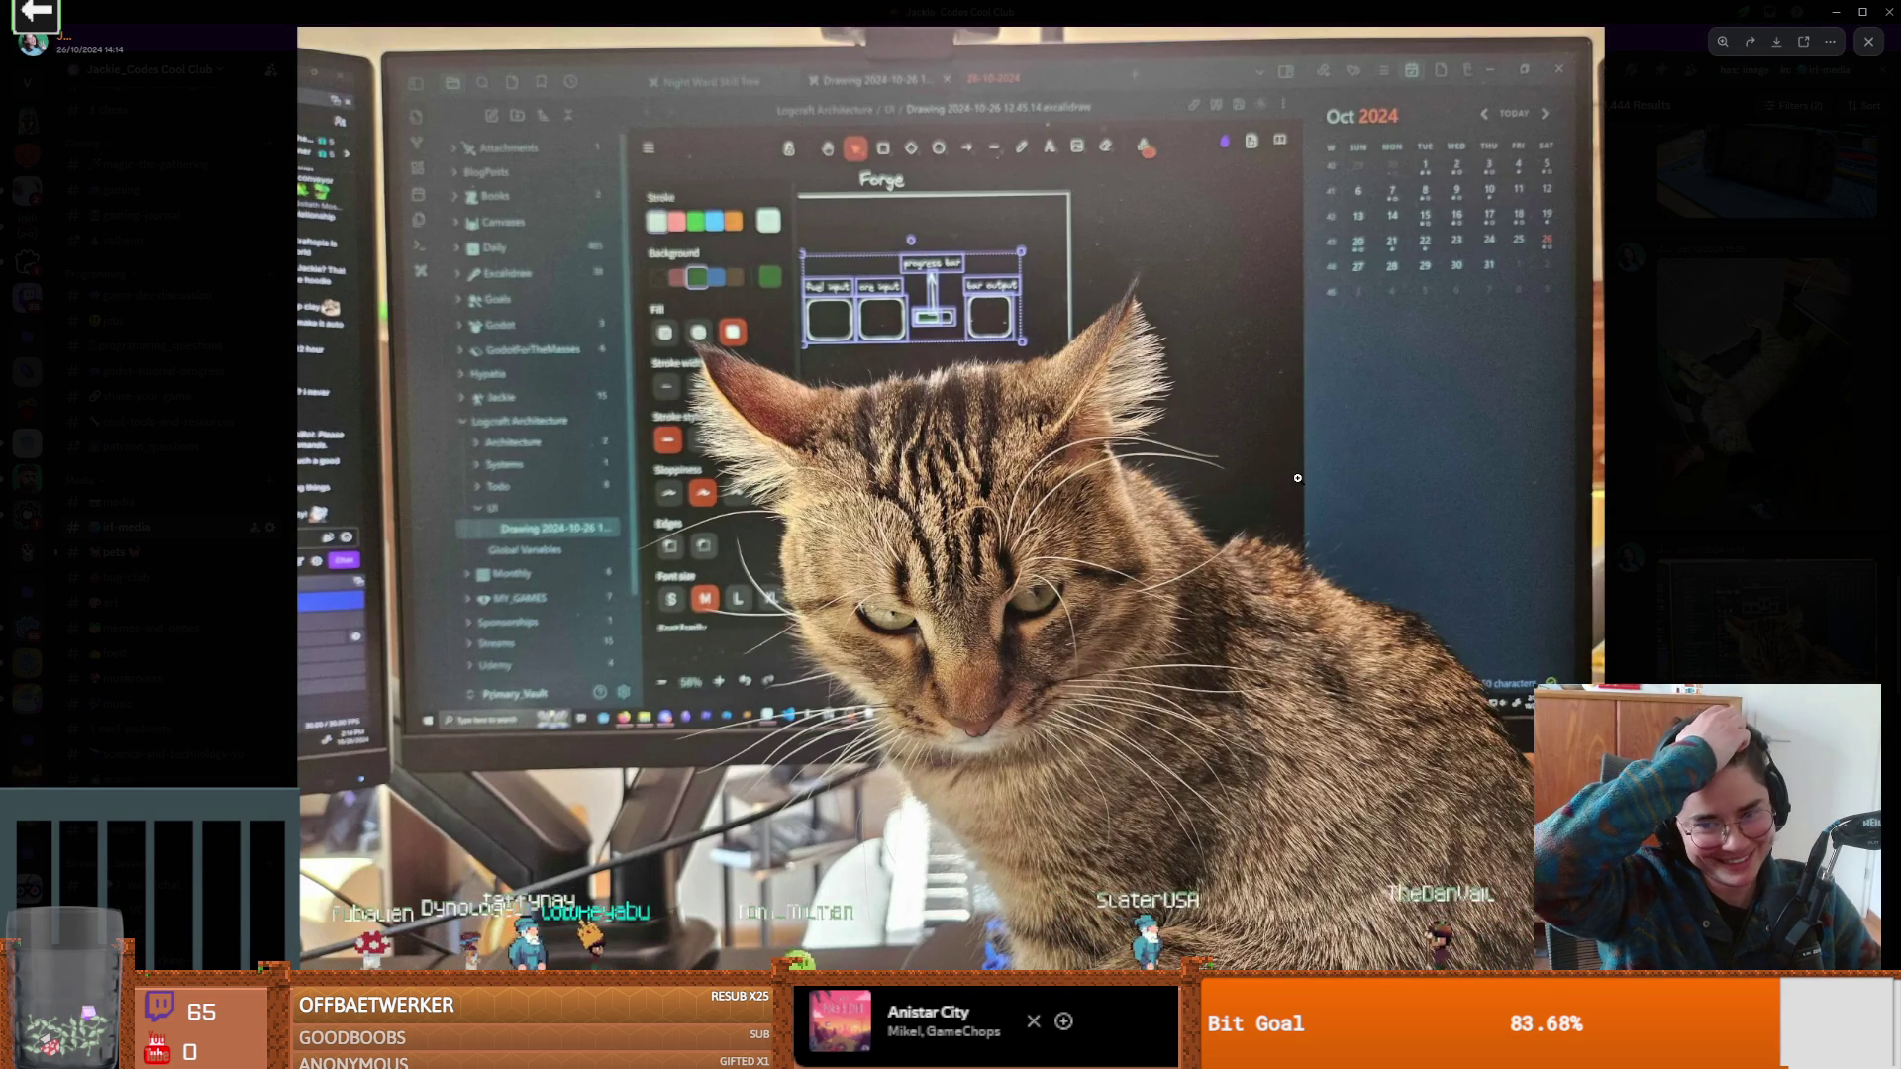
pyautogui.rightClick(1079, 563)
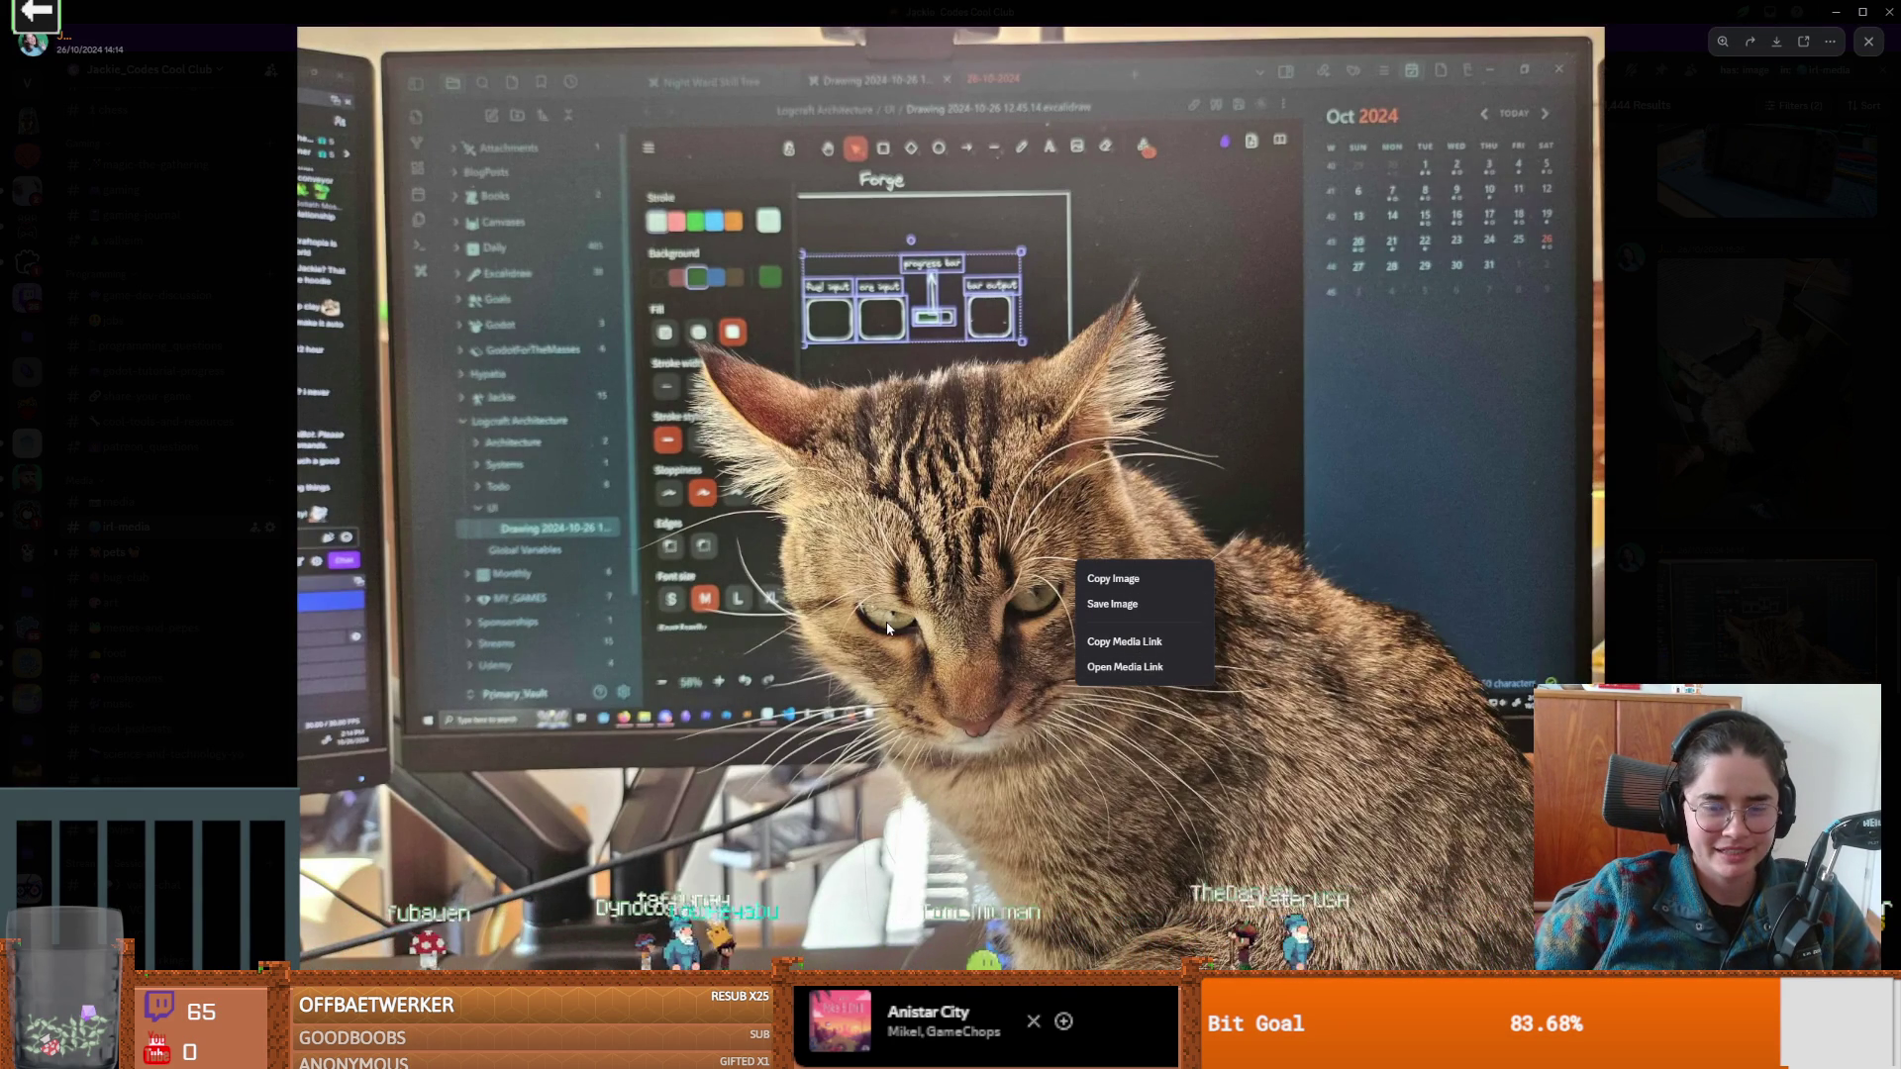
pyautogui.click(1151, 668)
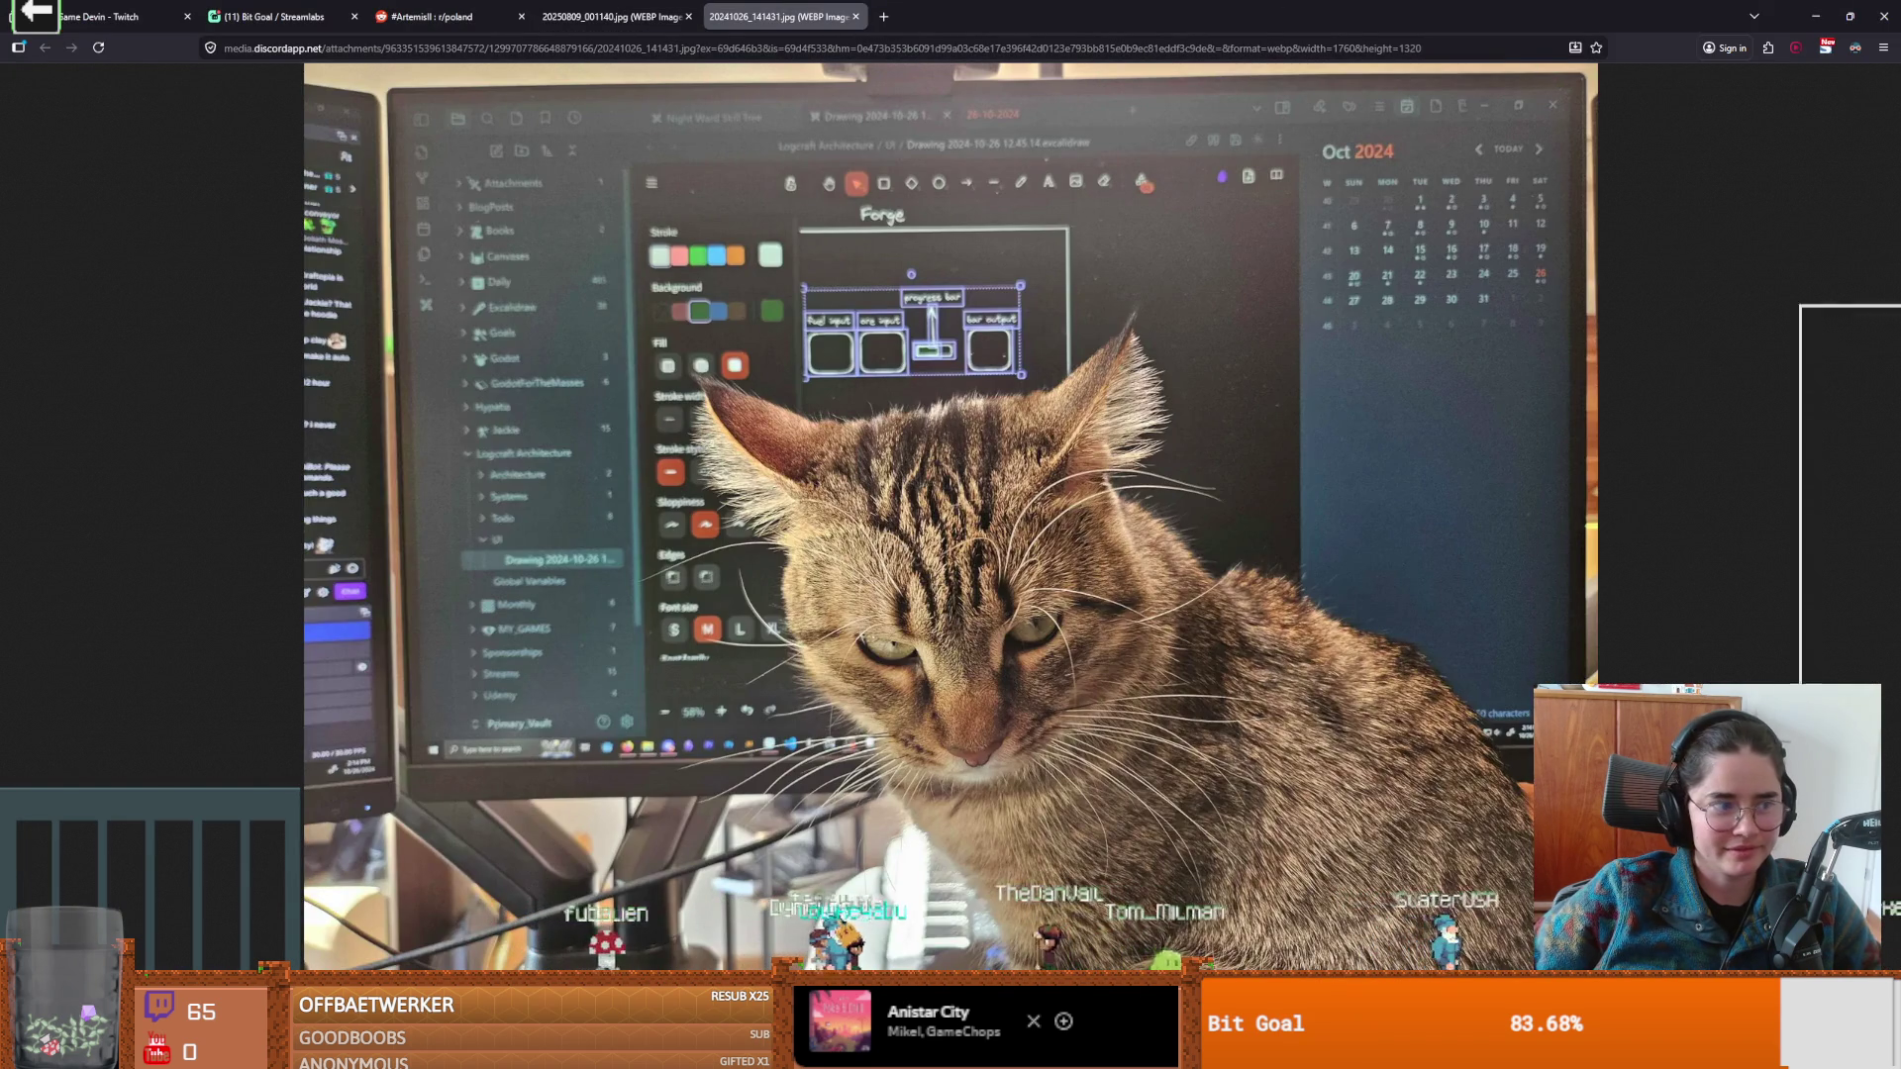
# Glance at the cat photo's message options in Discord, then return to the Aseprite sprite sheet.
pyautogui.hotkey('alt', 'Tab')
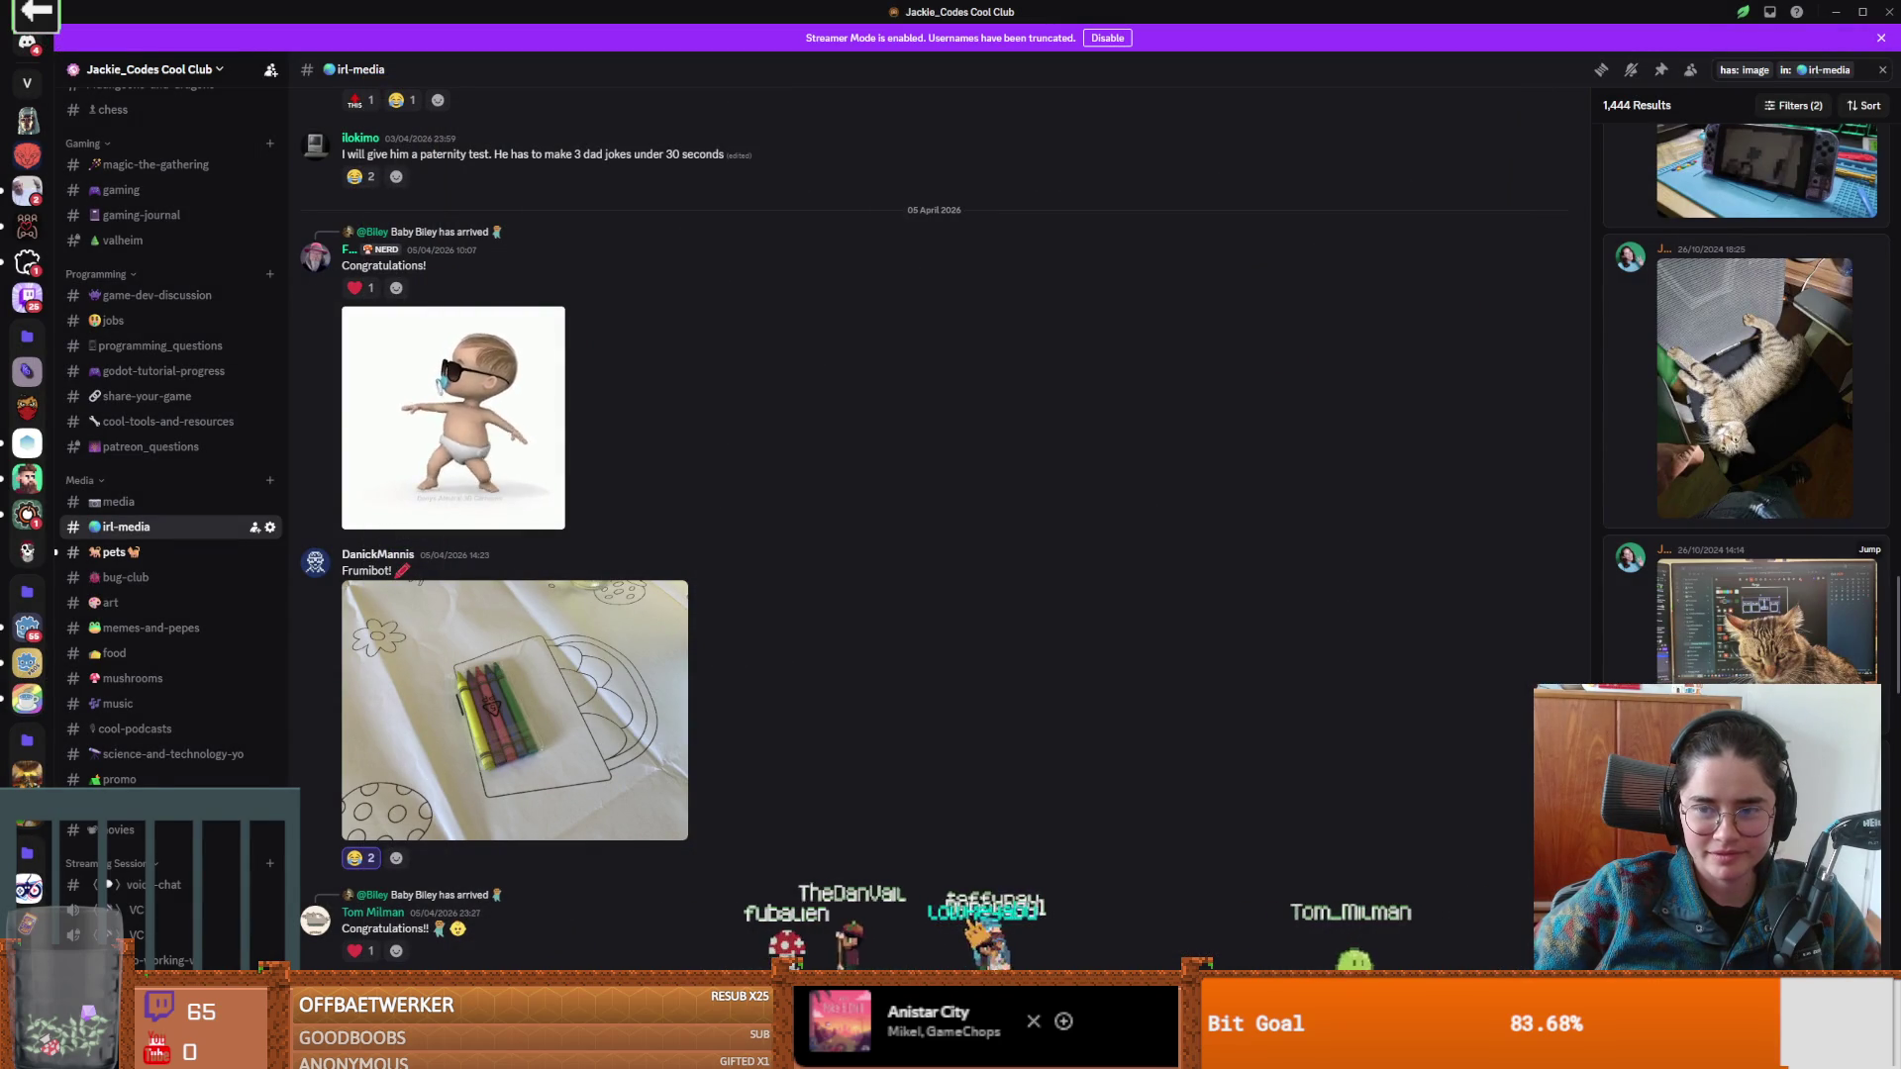
pyautogui.scroll(1, 1673, 631)
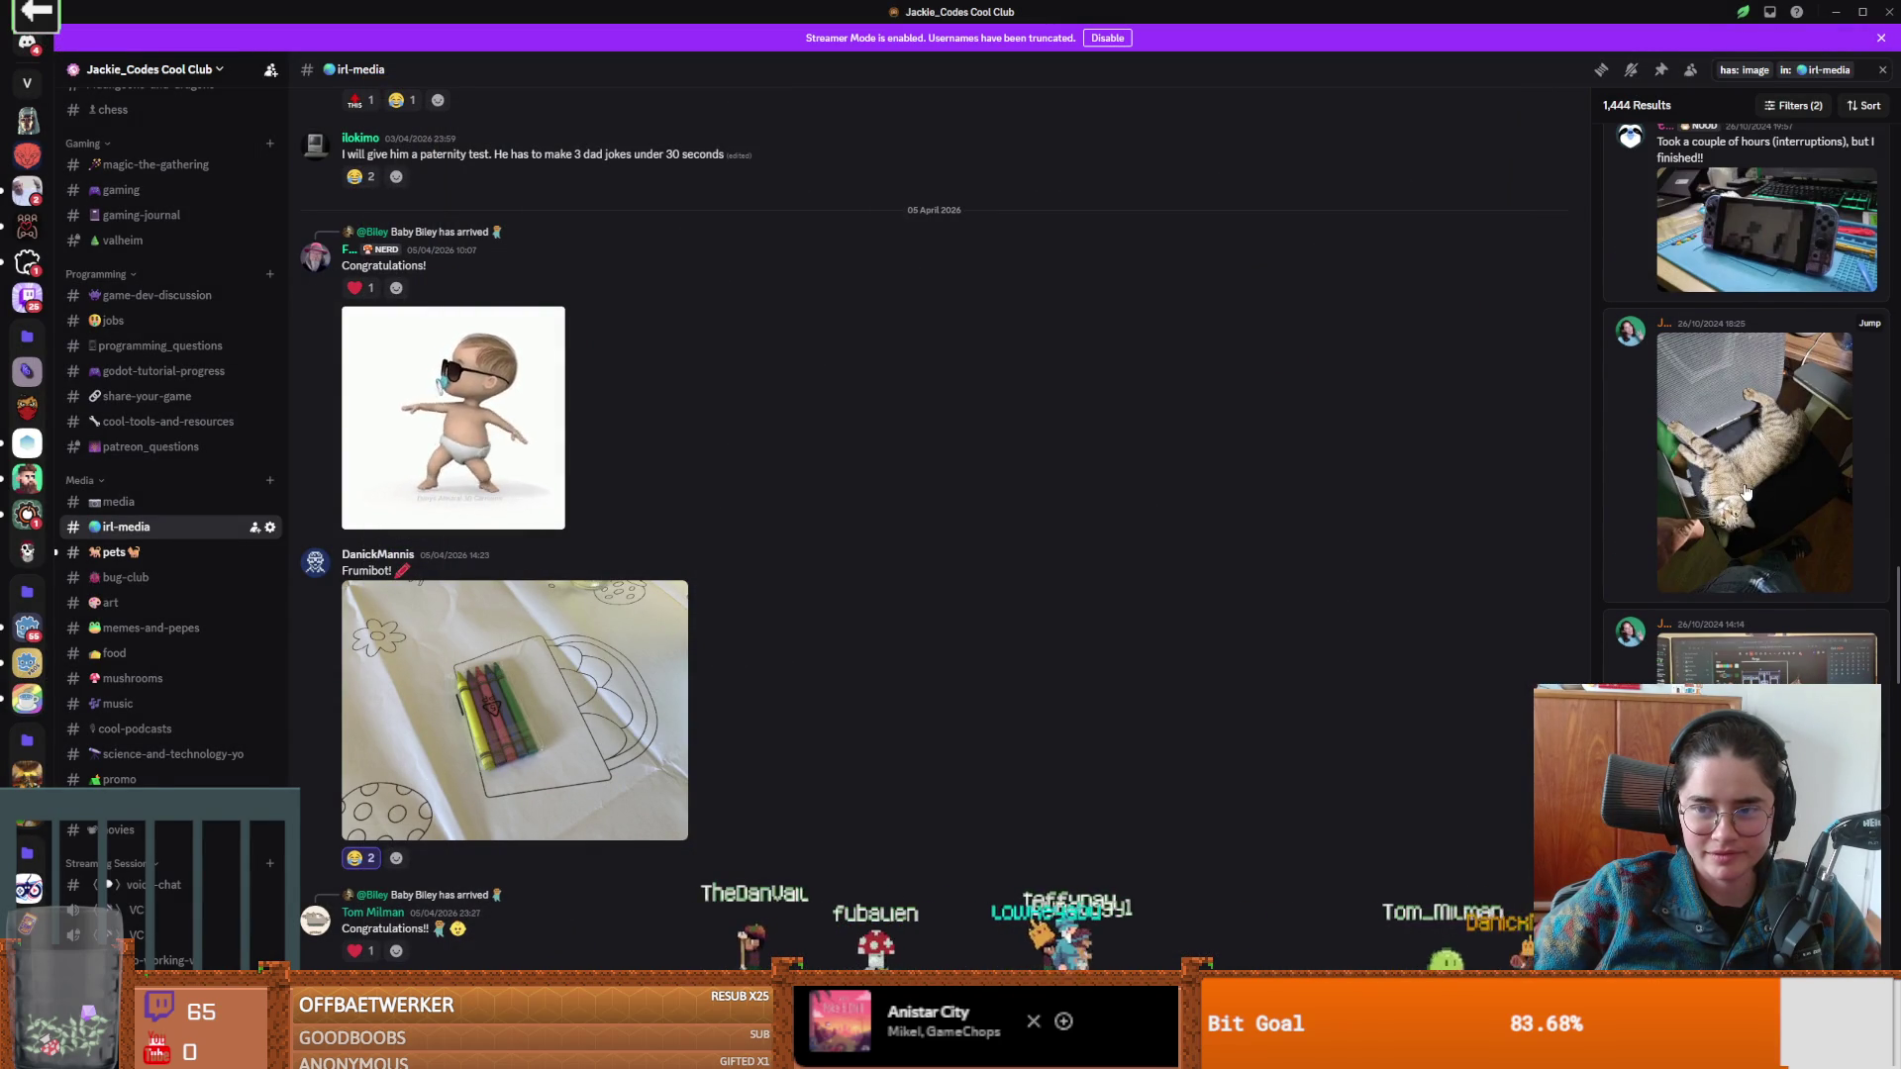
pyautogui.rightClick(1780, 583)
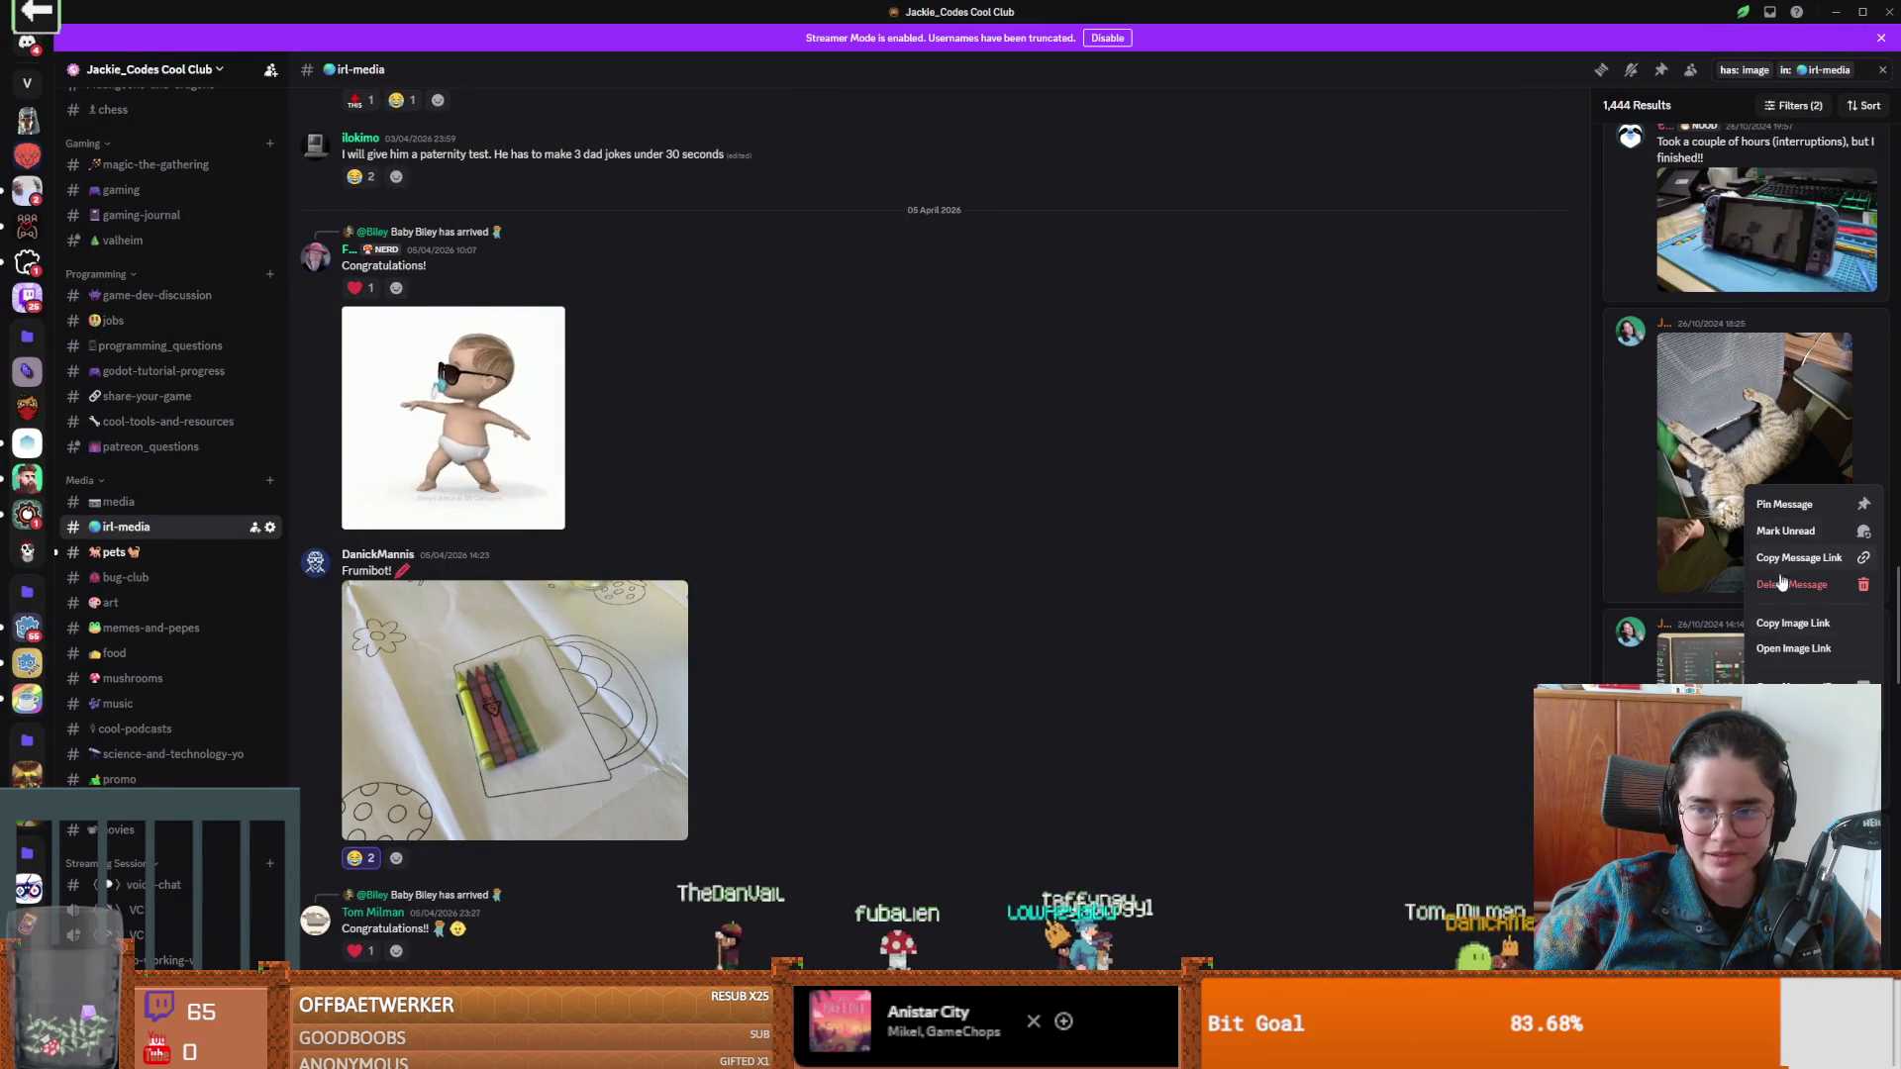
pyautogui.click(1796, 649)
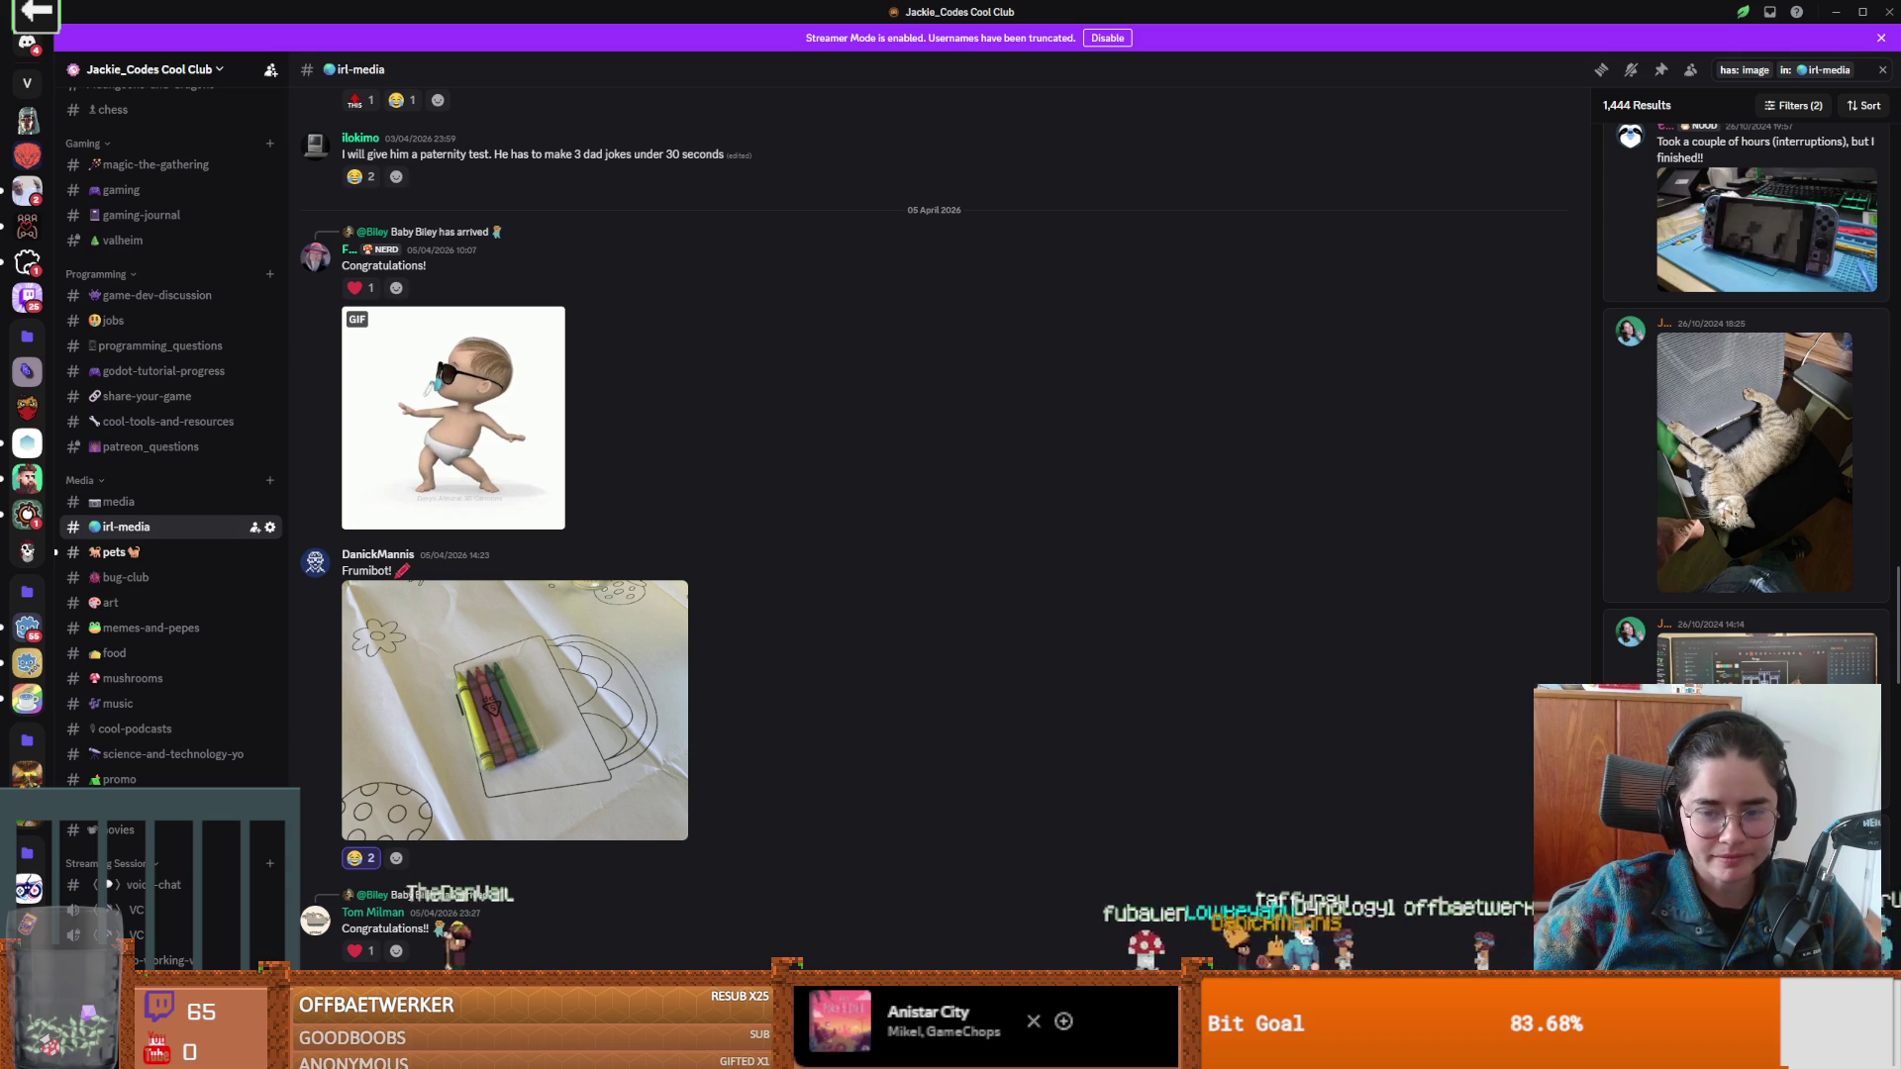
pyautogui.hotkey('alt', 'Tab')
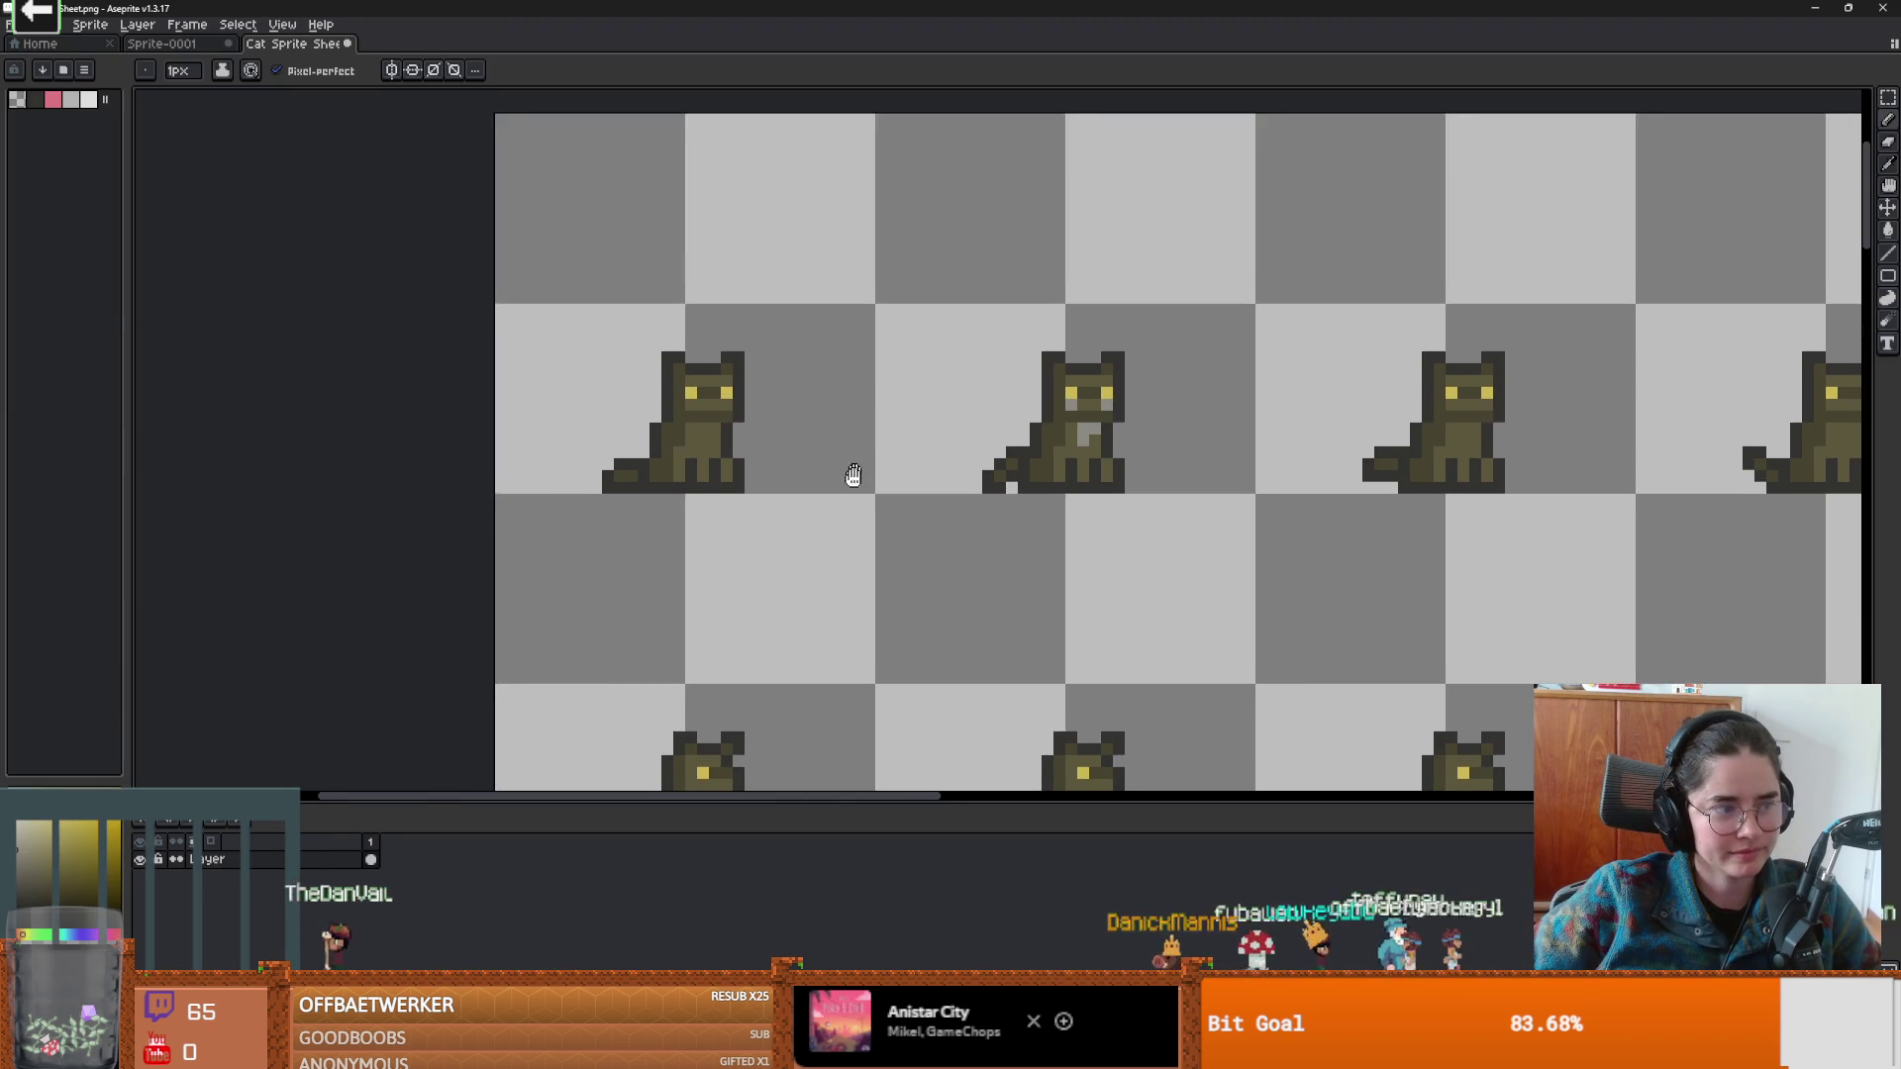
# Zoom in on the first cat and paint a dark pixel on its forehead.
pyautogui.moveTo(853, 475); pyautogui.dragTo(851, 485)
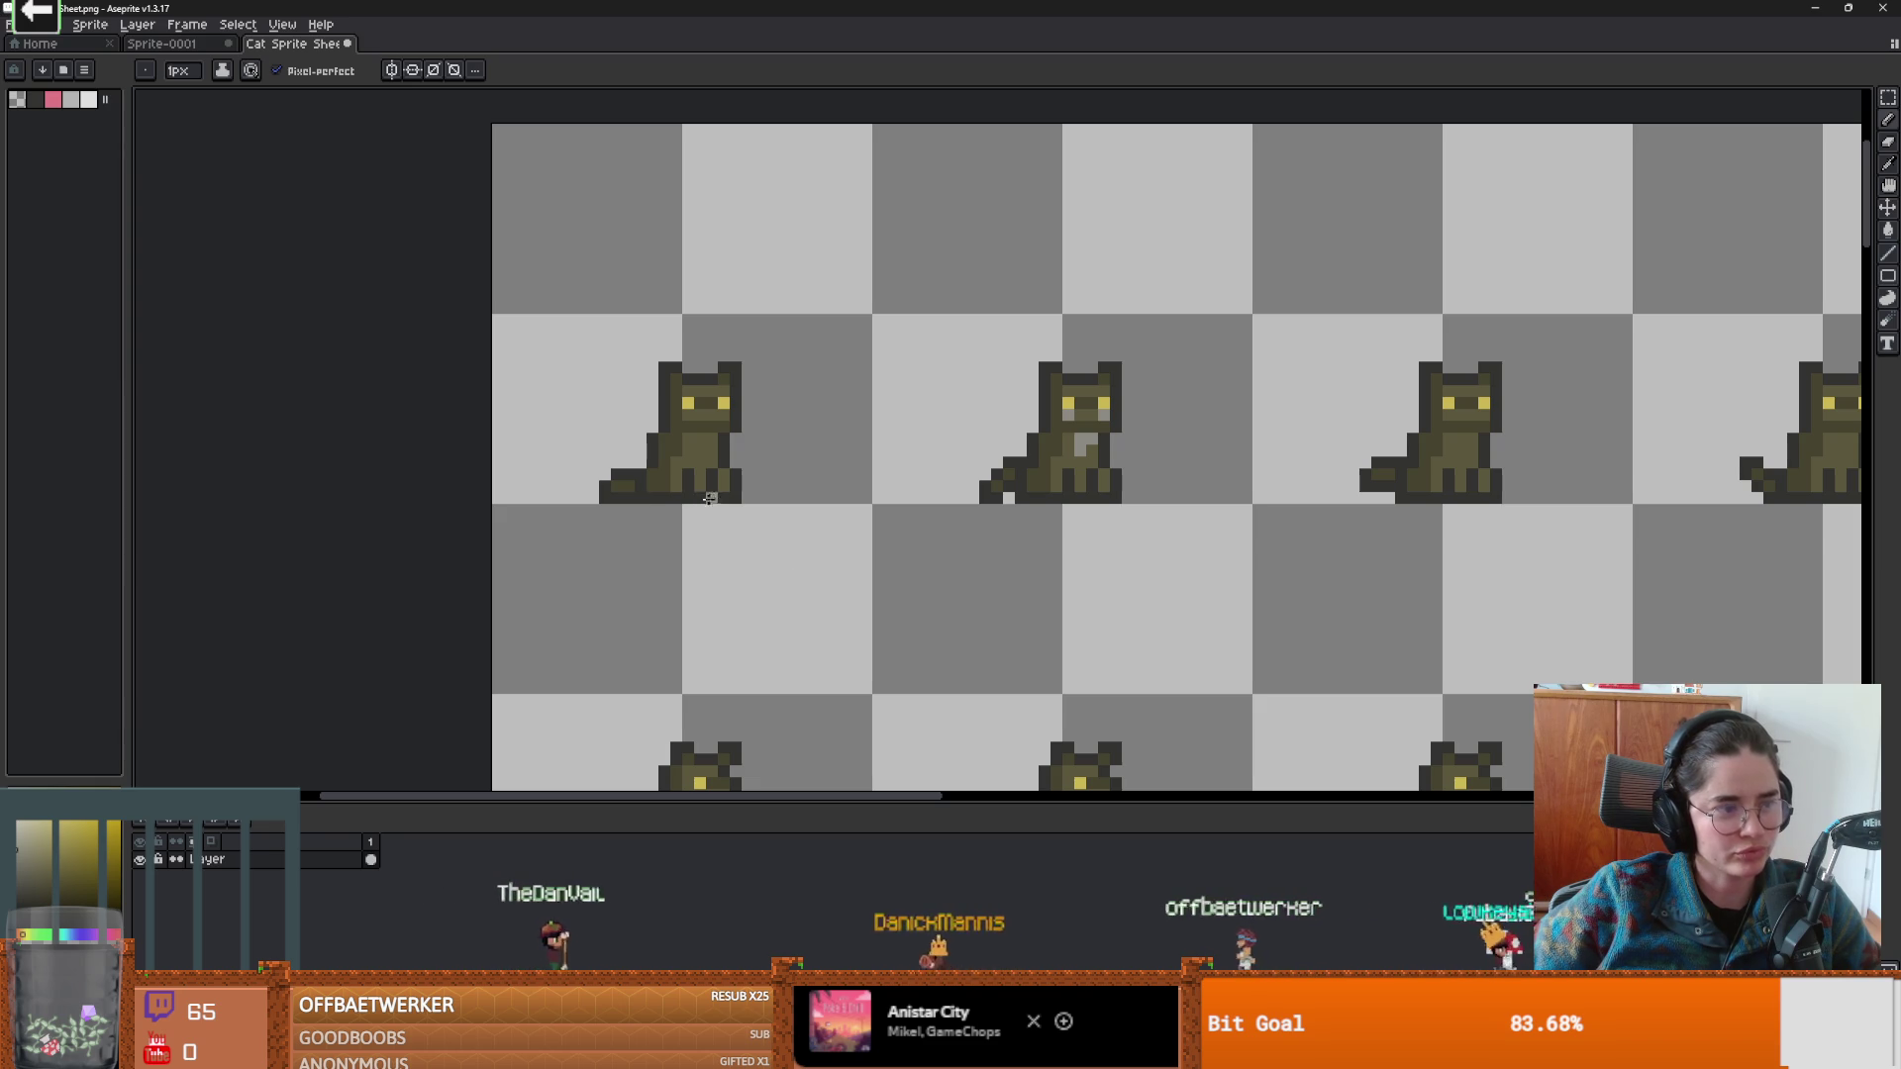
pyautogui.scroll(1, 702, 498)
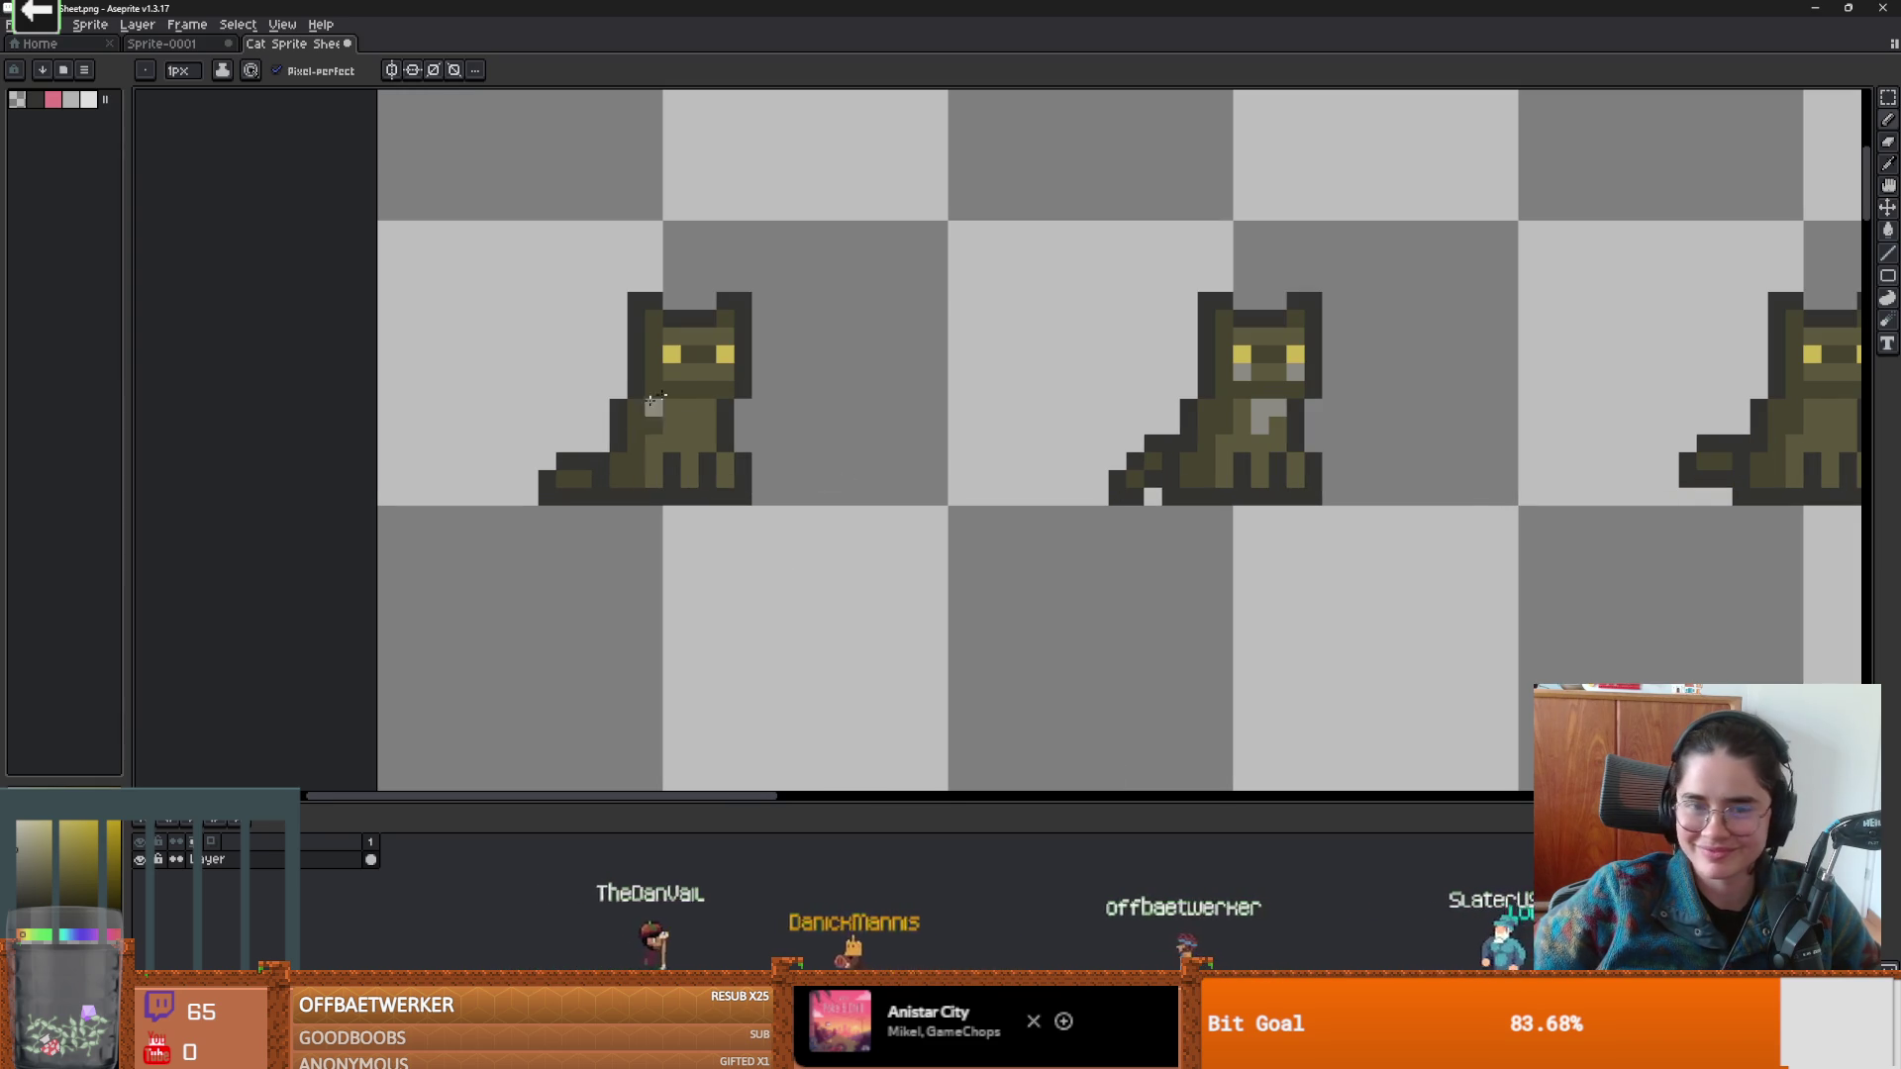
pyautogui.scroll(1, 719, 375)
pyautogui.press('i')
pyautogui.press('b')
pyautogui.click(698, 297)
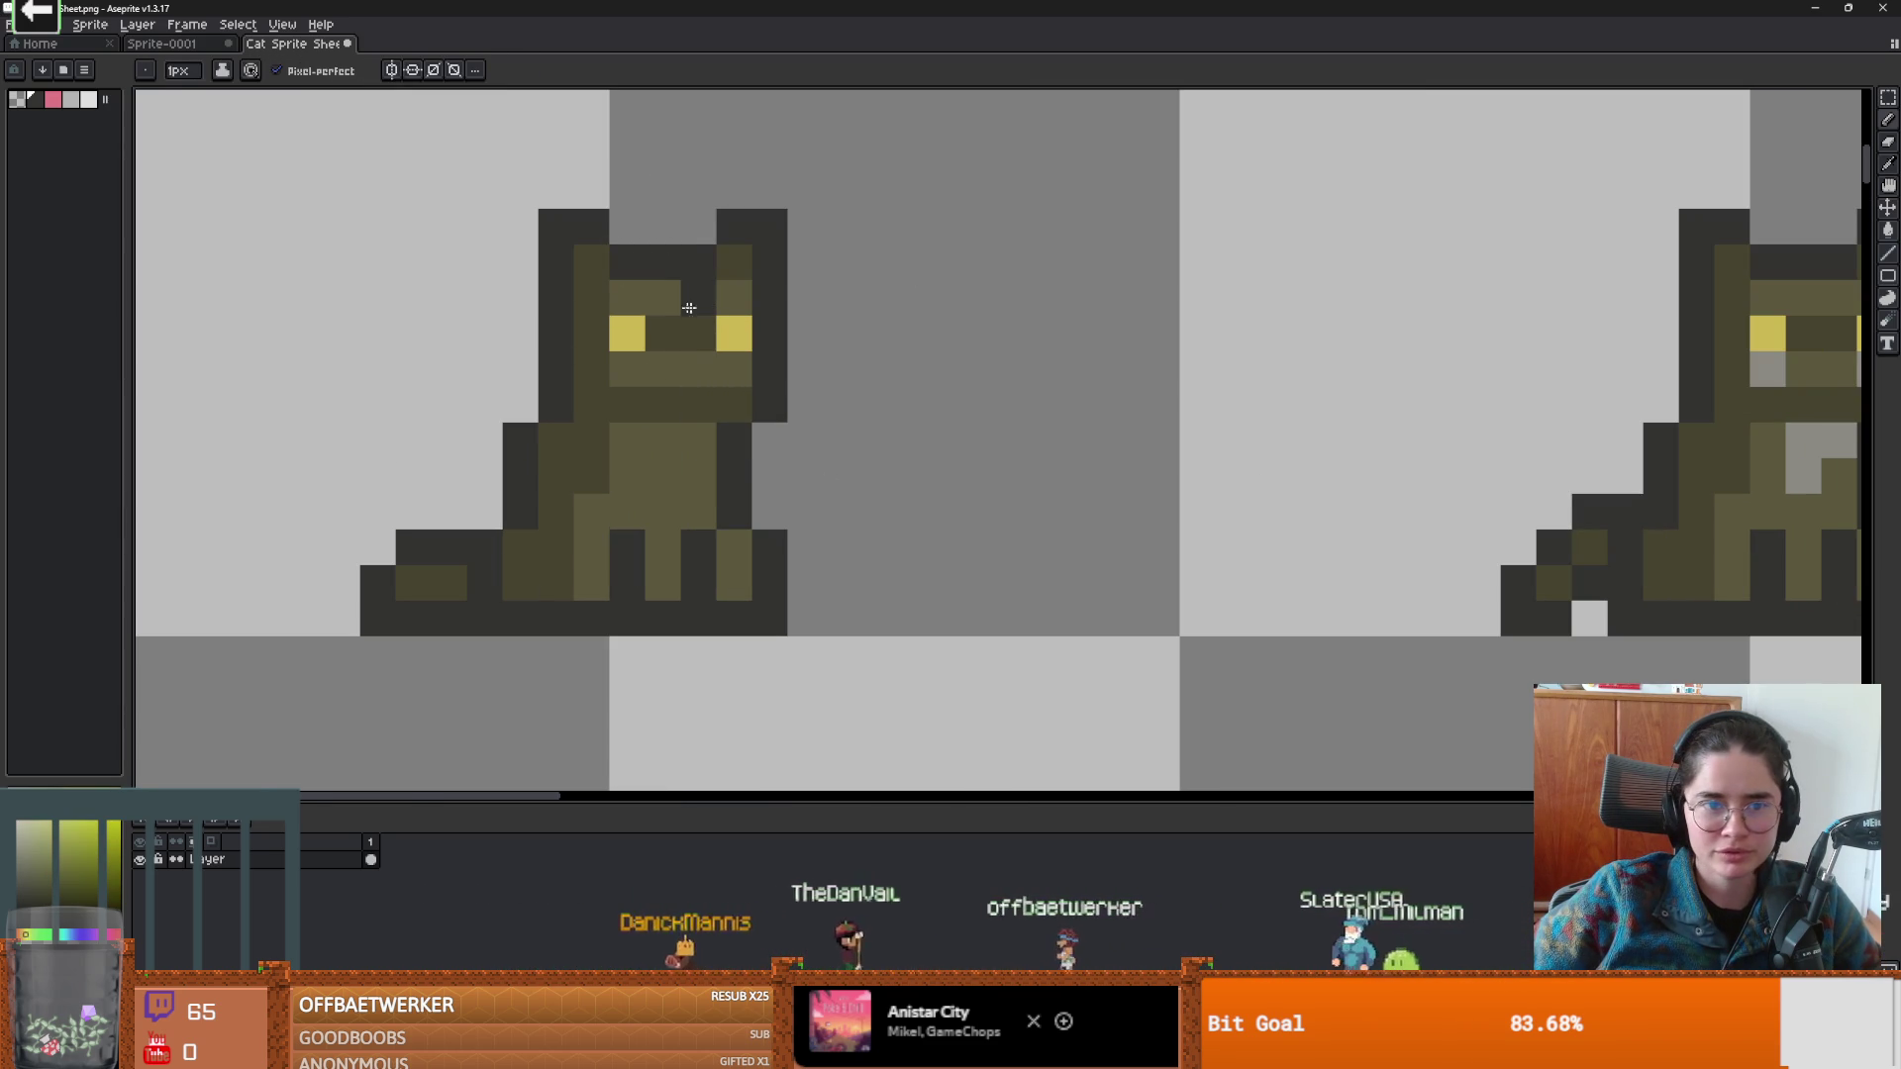
# Paint a grey pixel on the left cat's chin and place the tabby photo beside the sheet as reference.
pyautogui.scroll(-3, 840, 481)
pyautogui.press('v')
pyautogui.press('i')
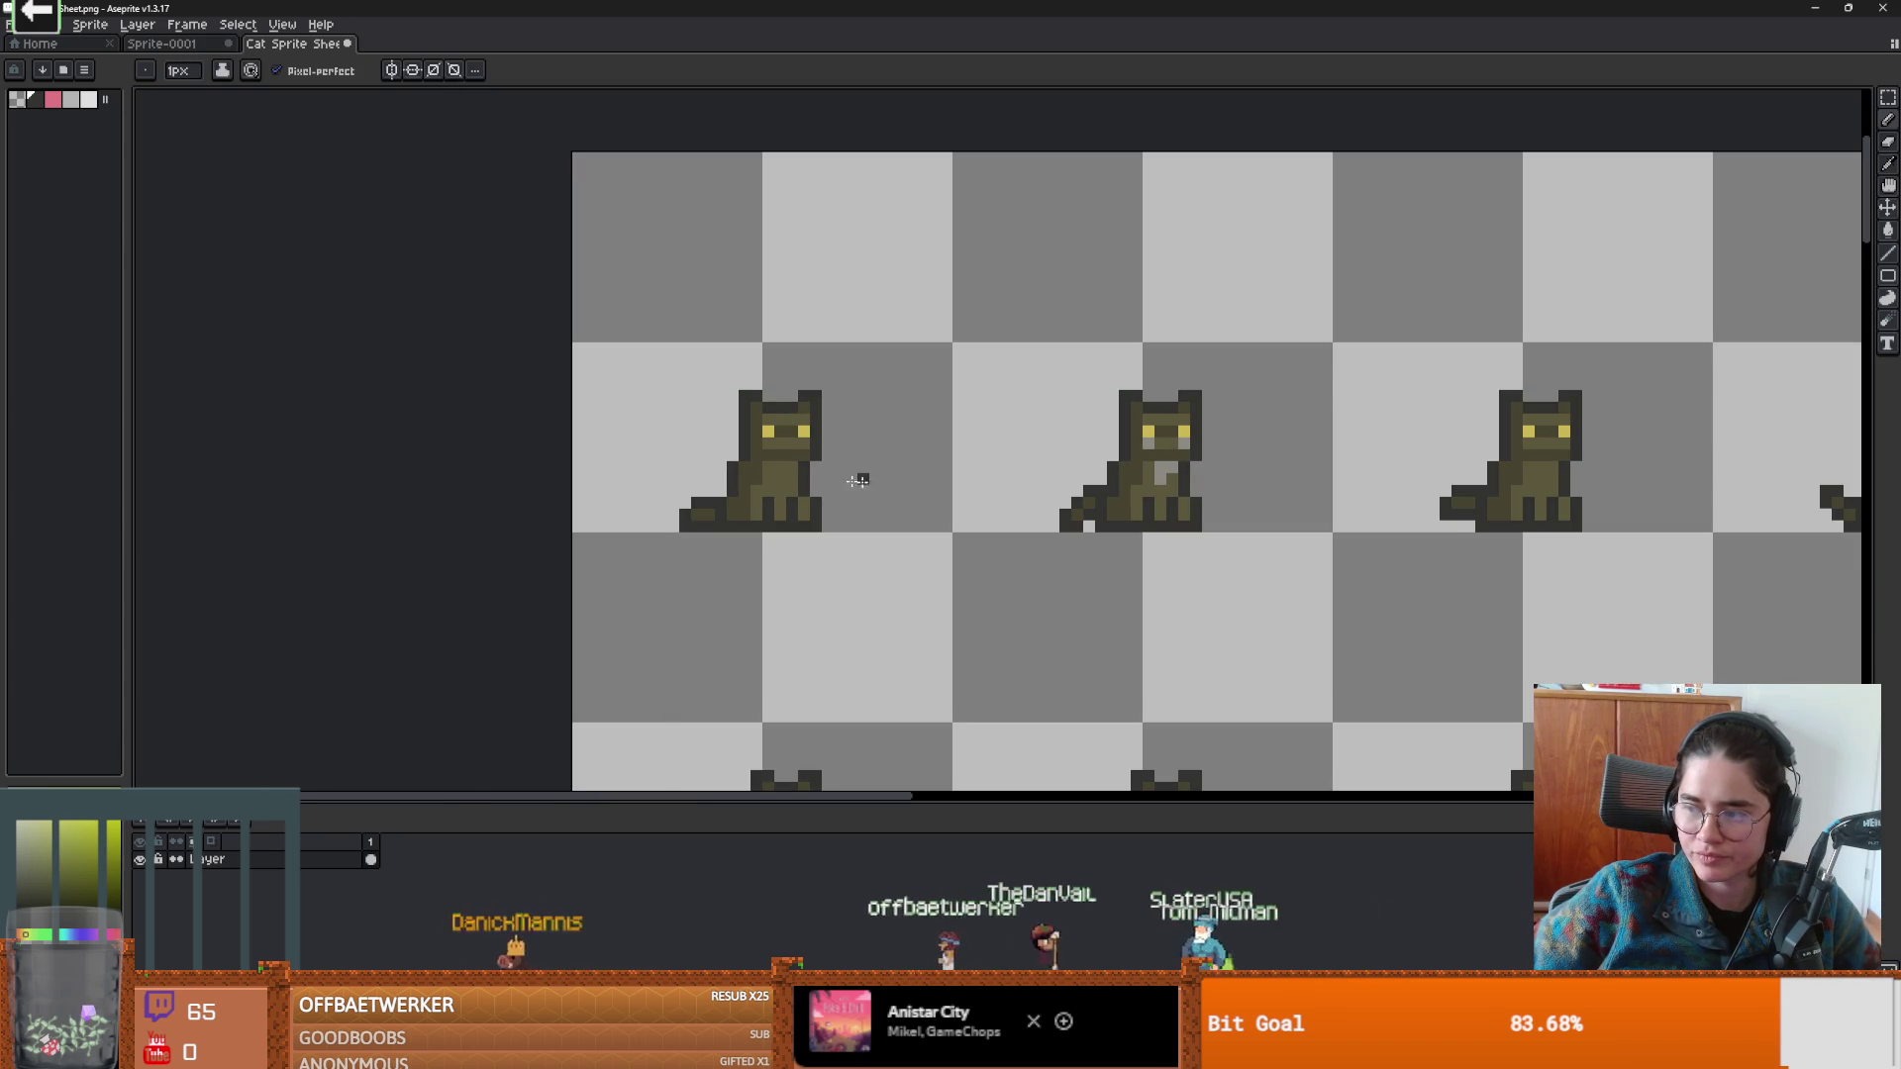
pyautogui.scroll(4, 871, 486)
pyautogui.press('b')
pyautogui.scroll(-3, 1013, 476)
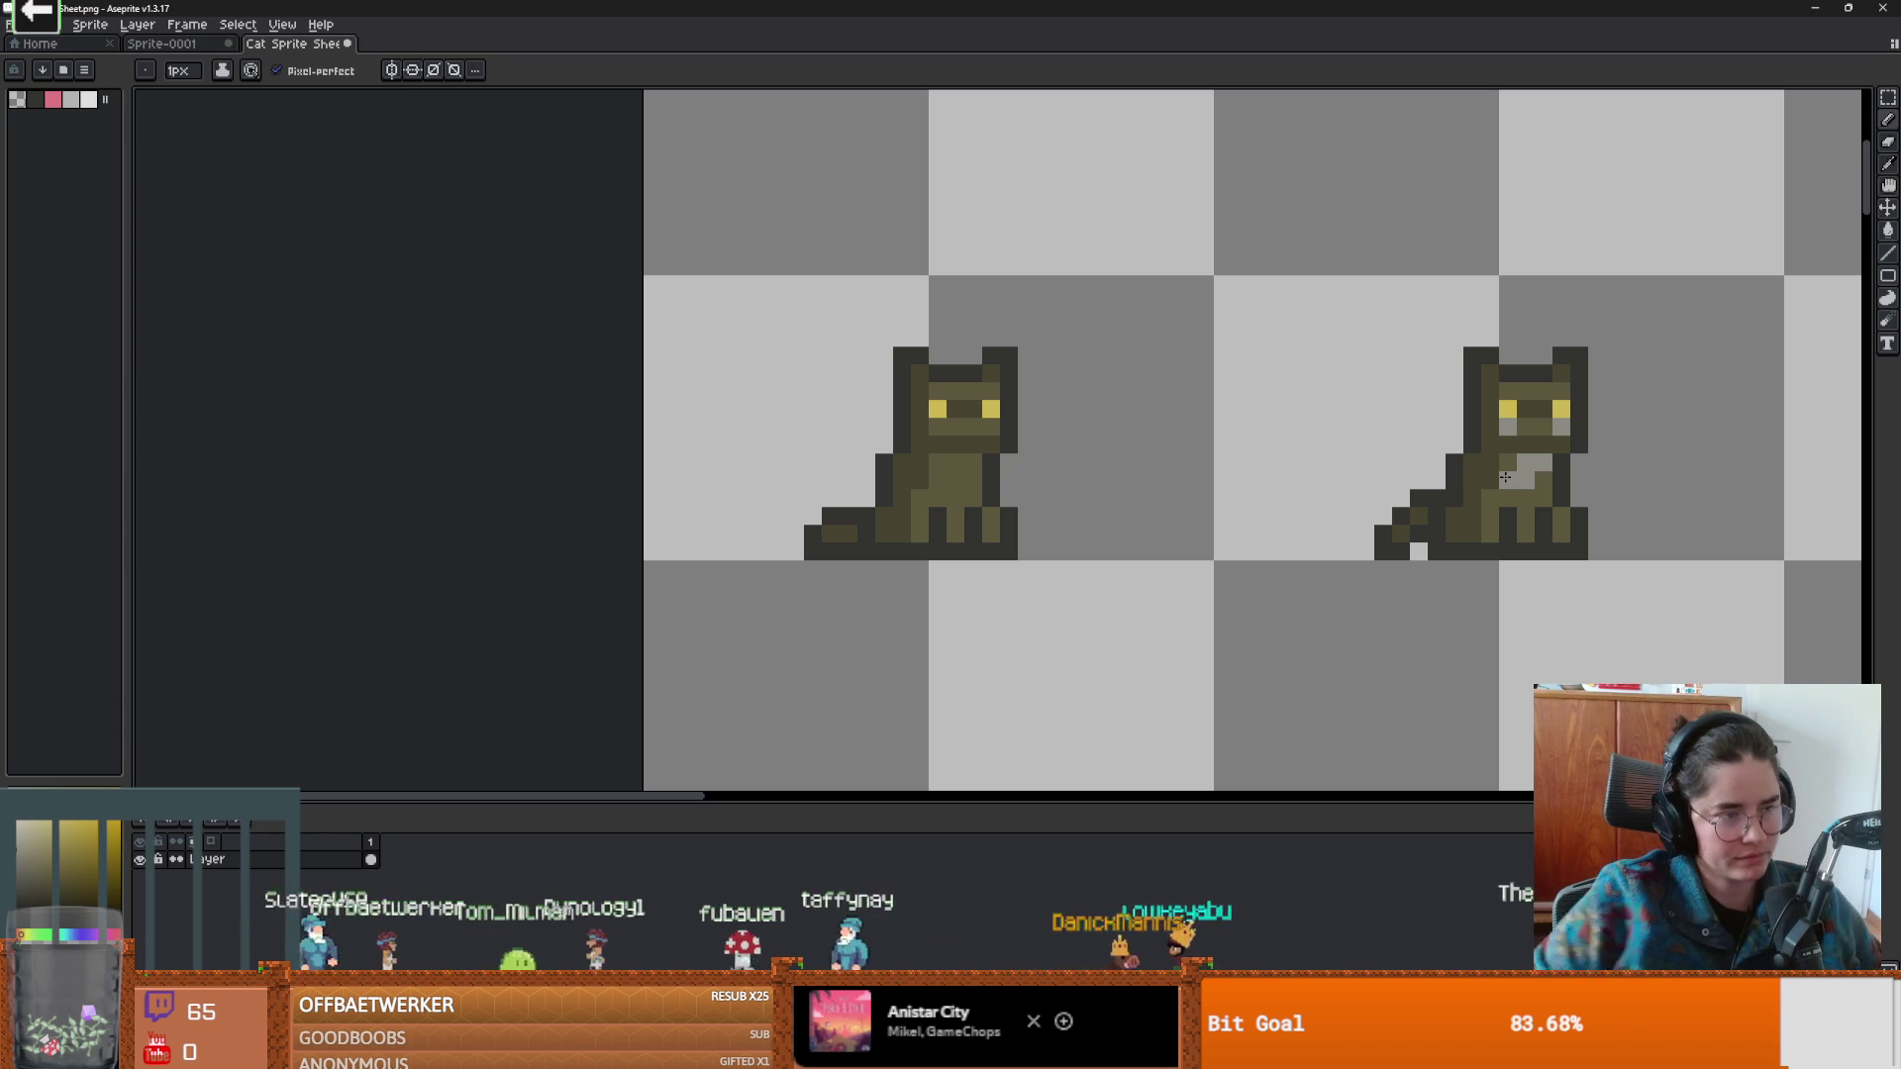
pyautogui.click(962, 446)
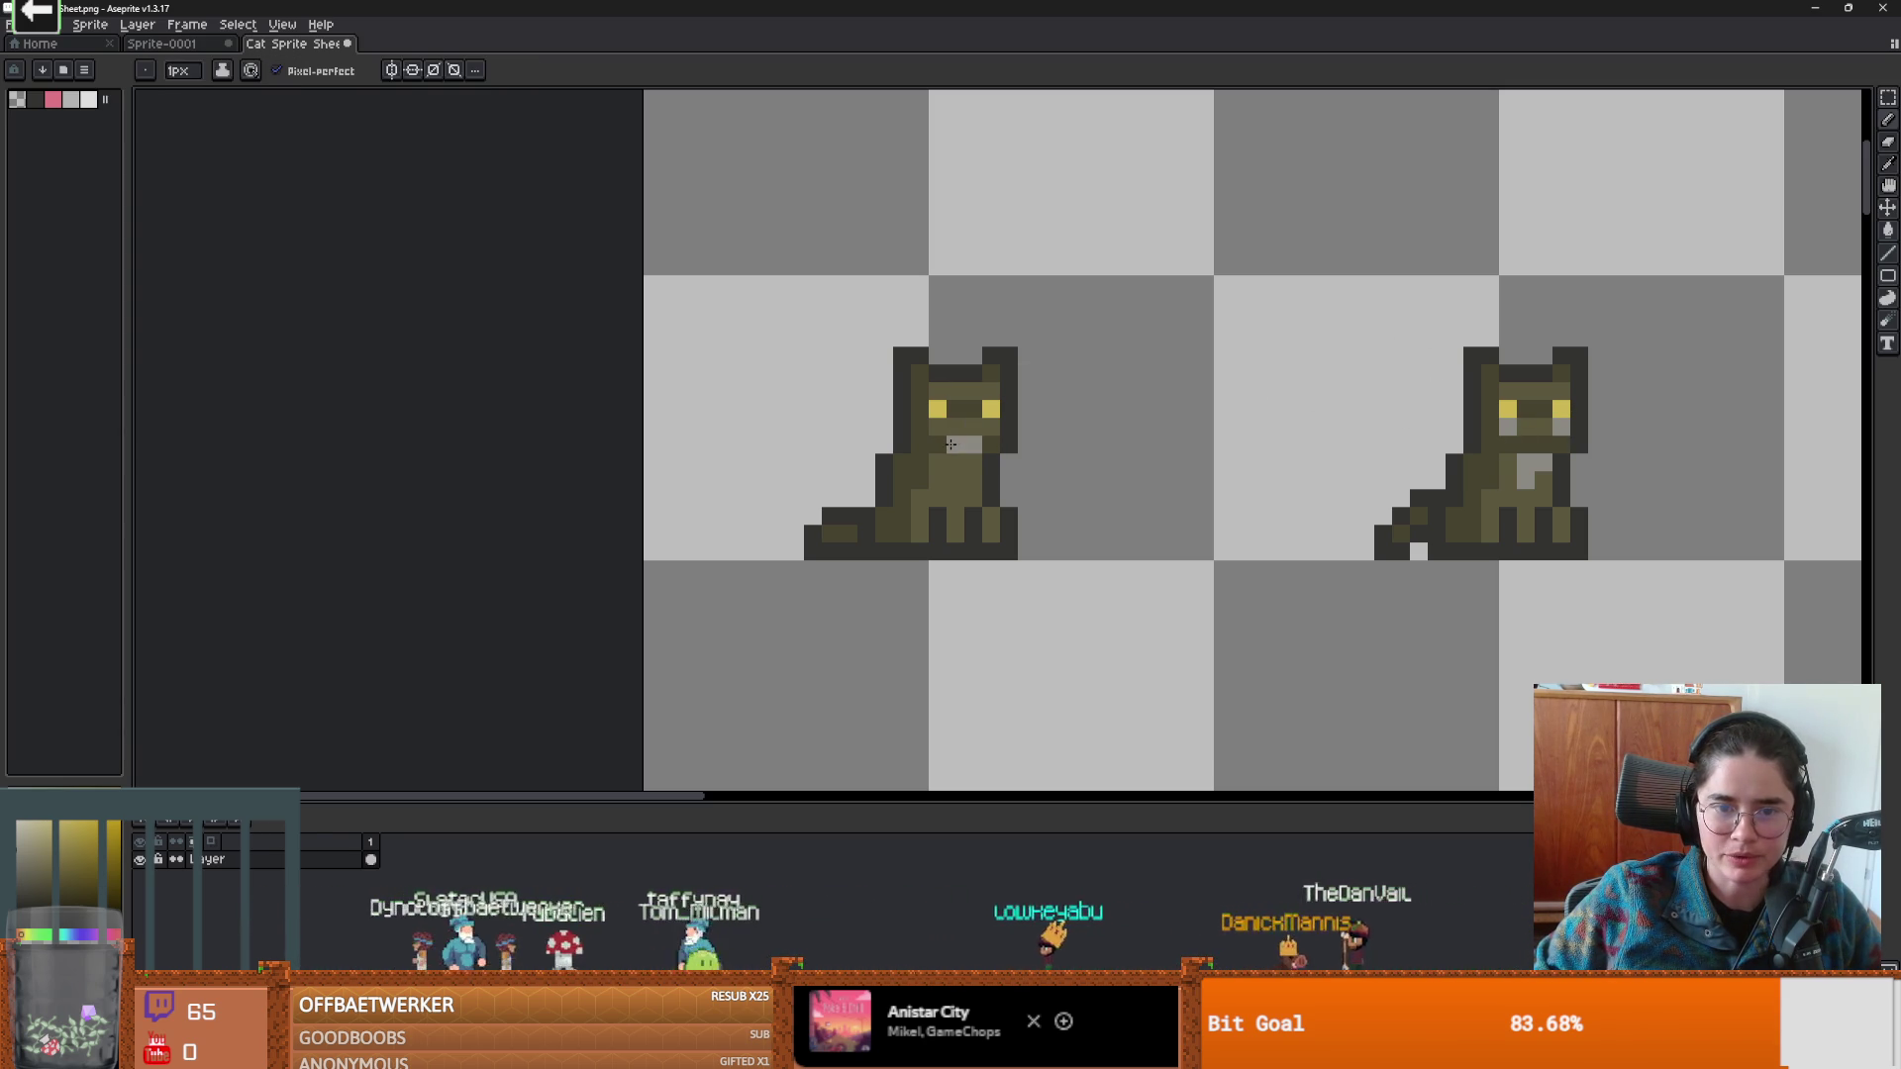
pyautogui.scroll(-3, 1062, 477)
pyautogui.scroll(2, 1380, 464)
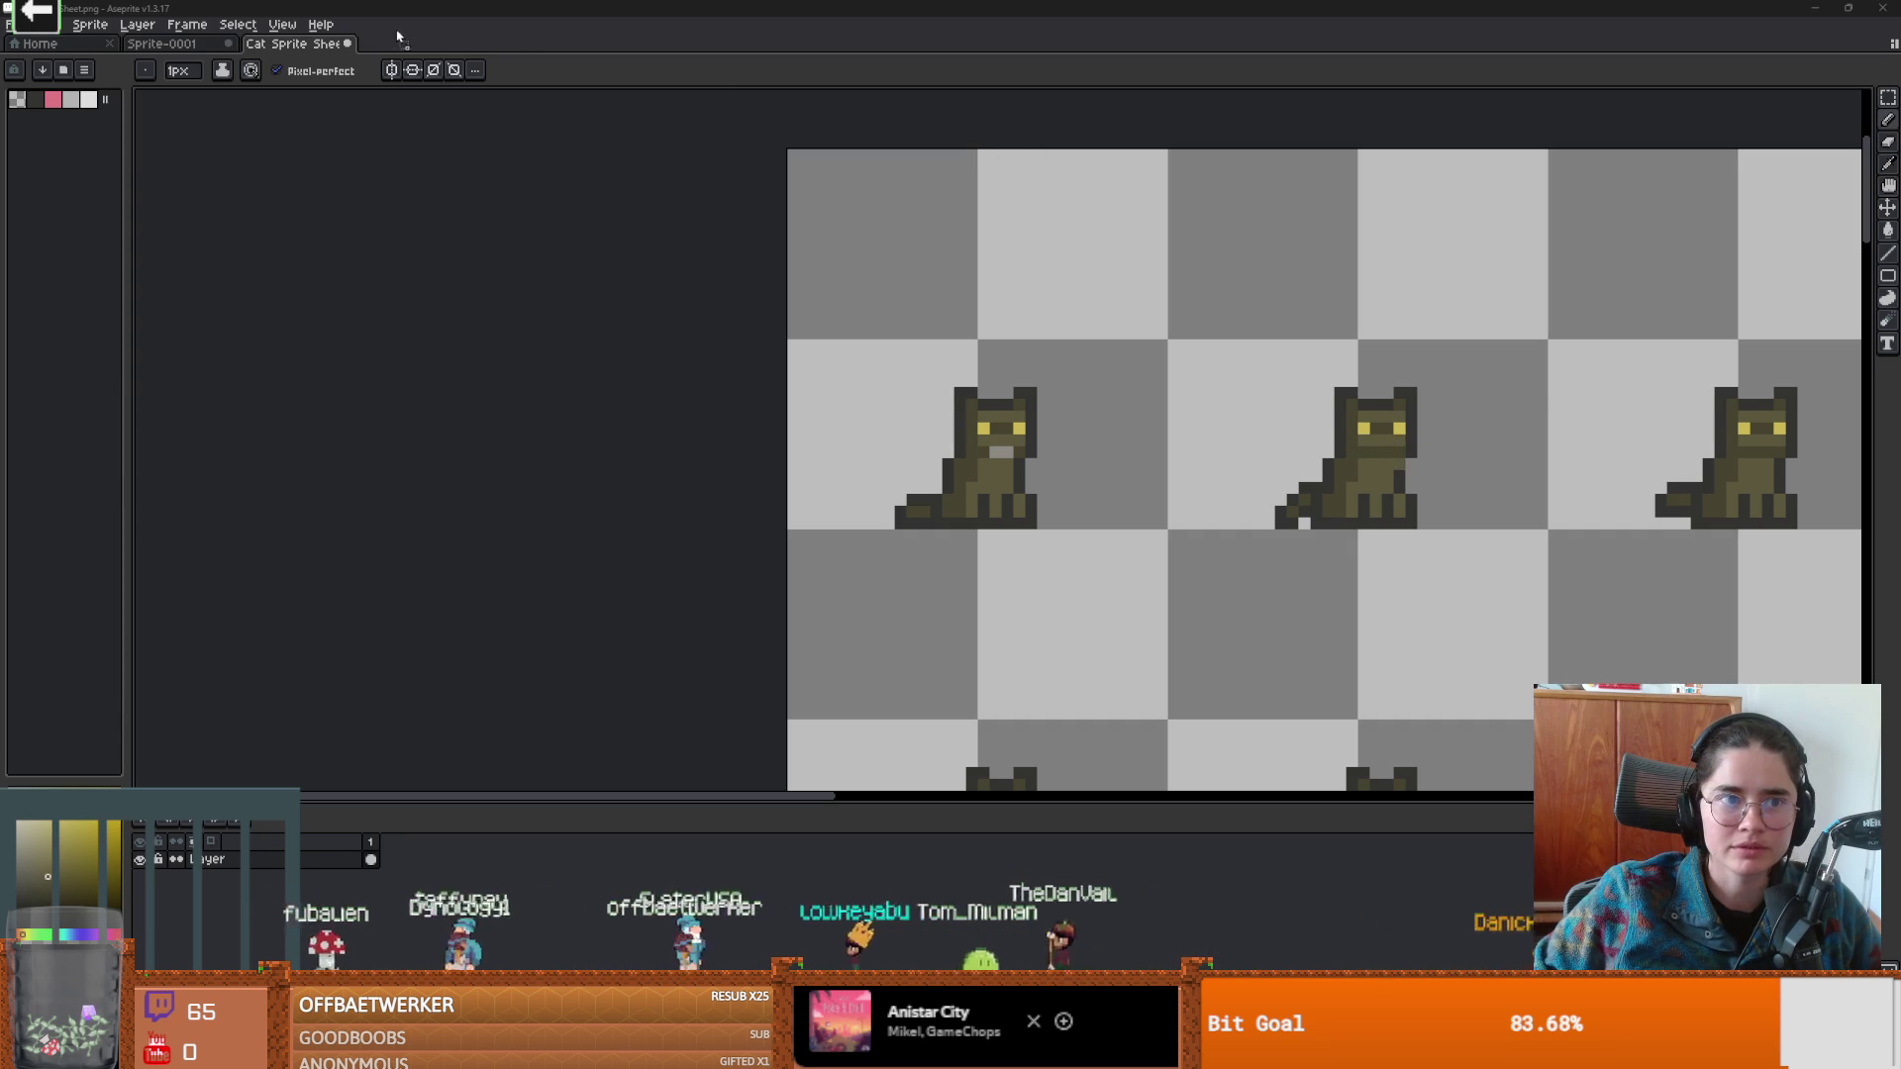
pyautogui.moveTo(389, 57)
pyautogui.mouseDown()
pyautogui.moveTo(1752, 420)
pyautogui.moveTo(1584, 445)
pyautogui.mouseUp()
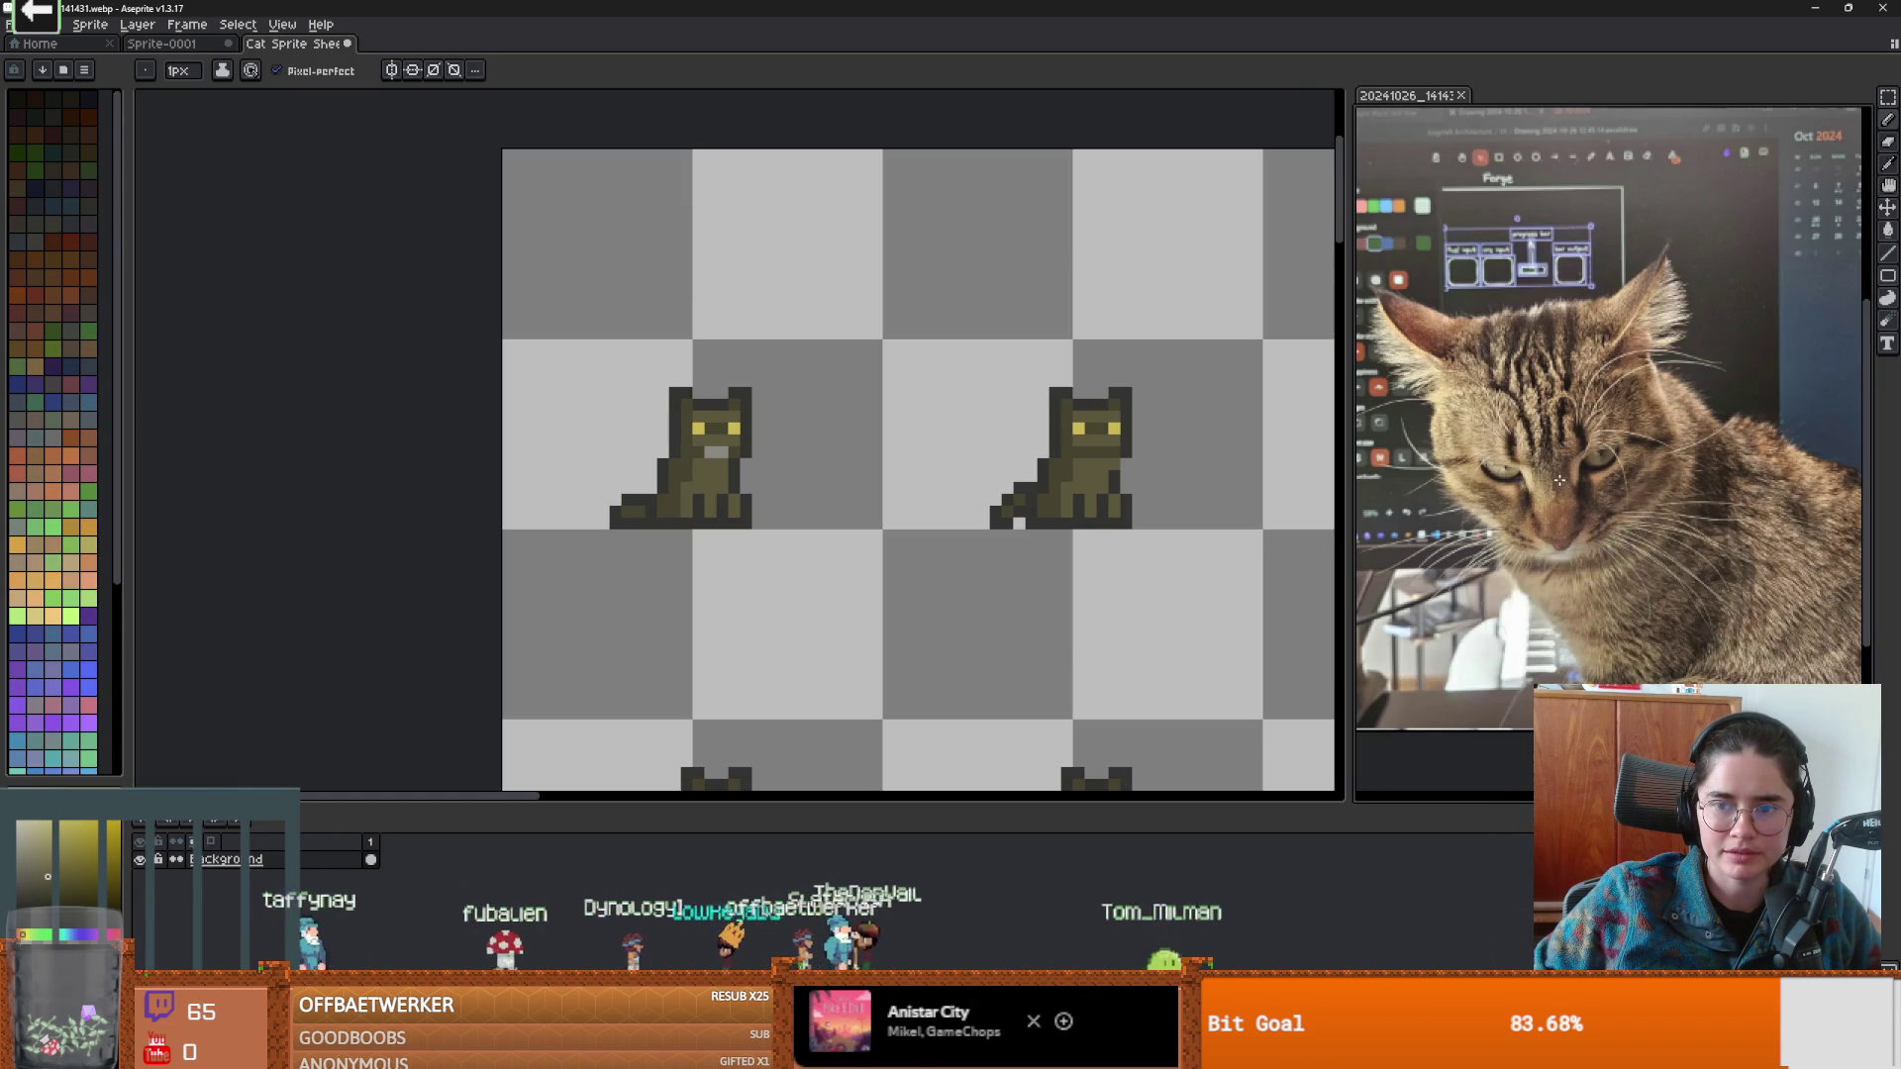
pyautogui.scroll(1, 1498, 465)
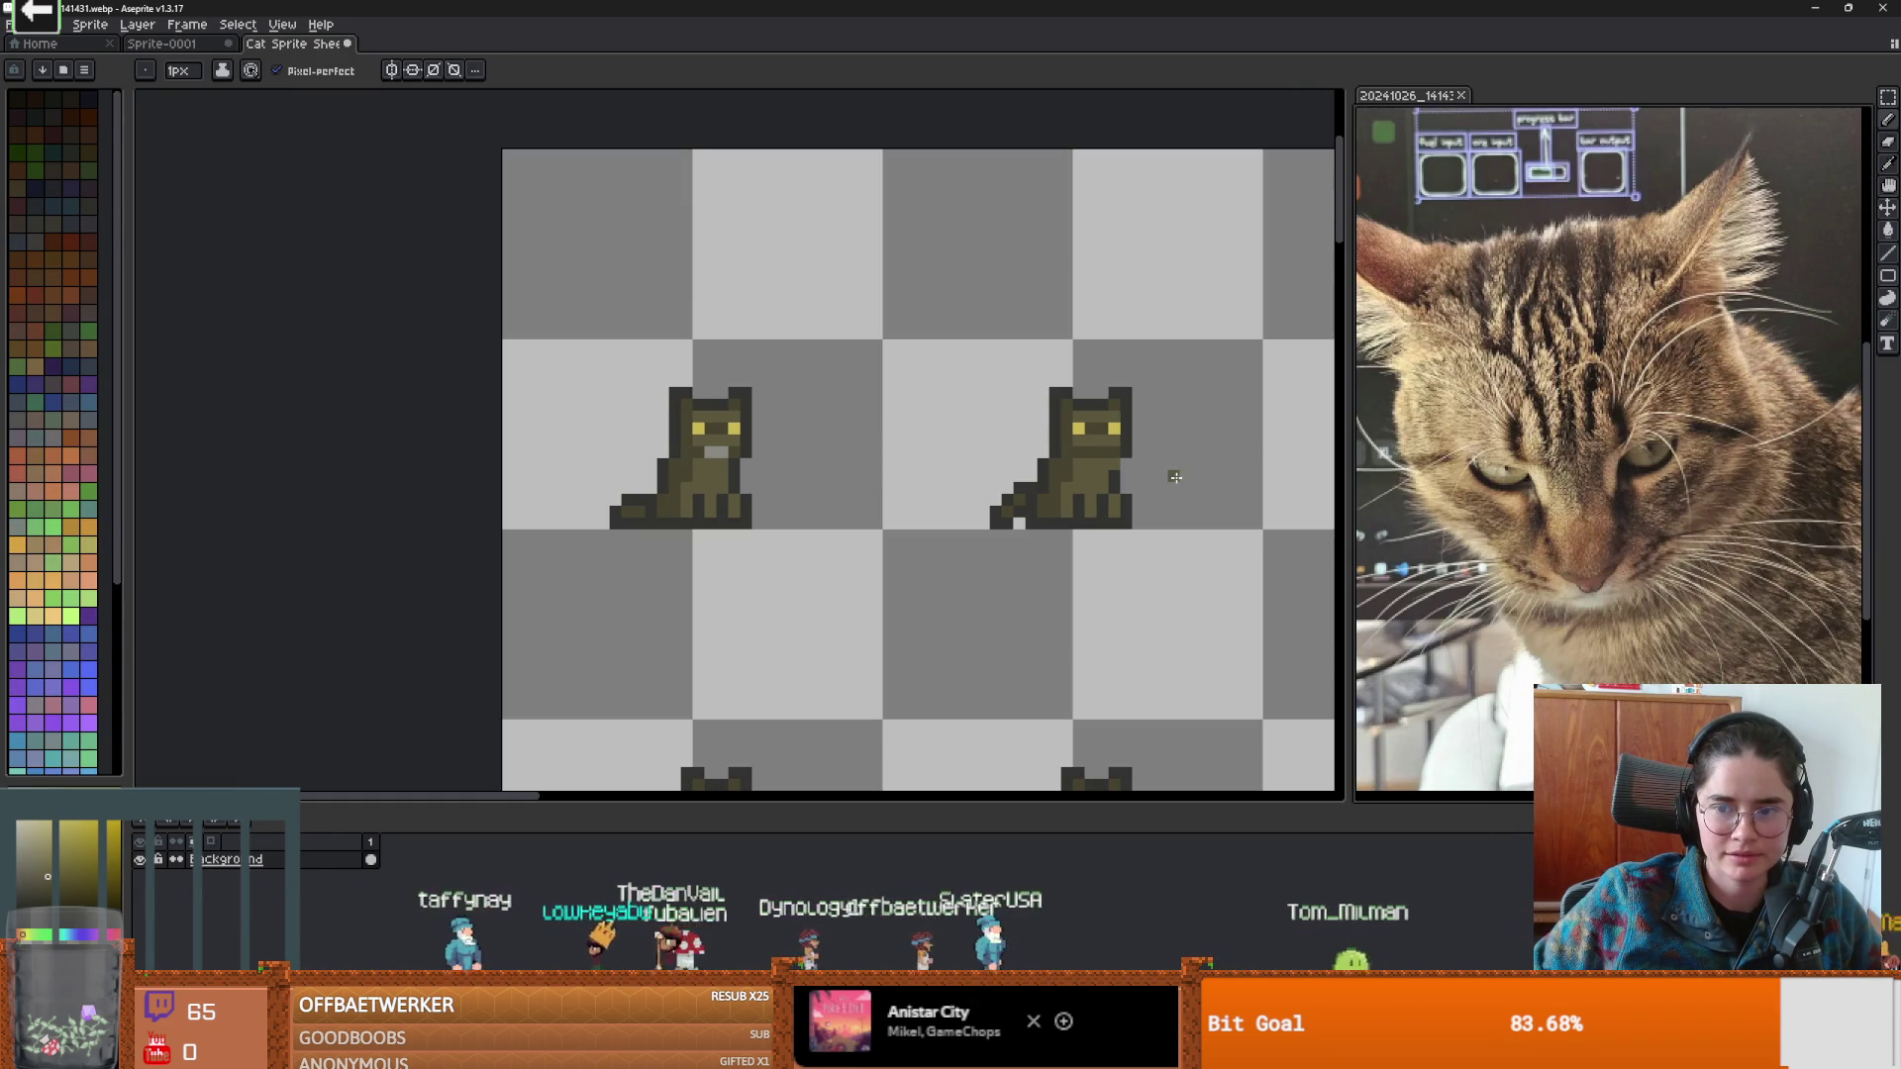
pyautogui.scroll(1, 902, 463)
pyautogui.press('i')
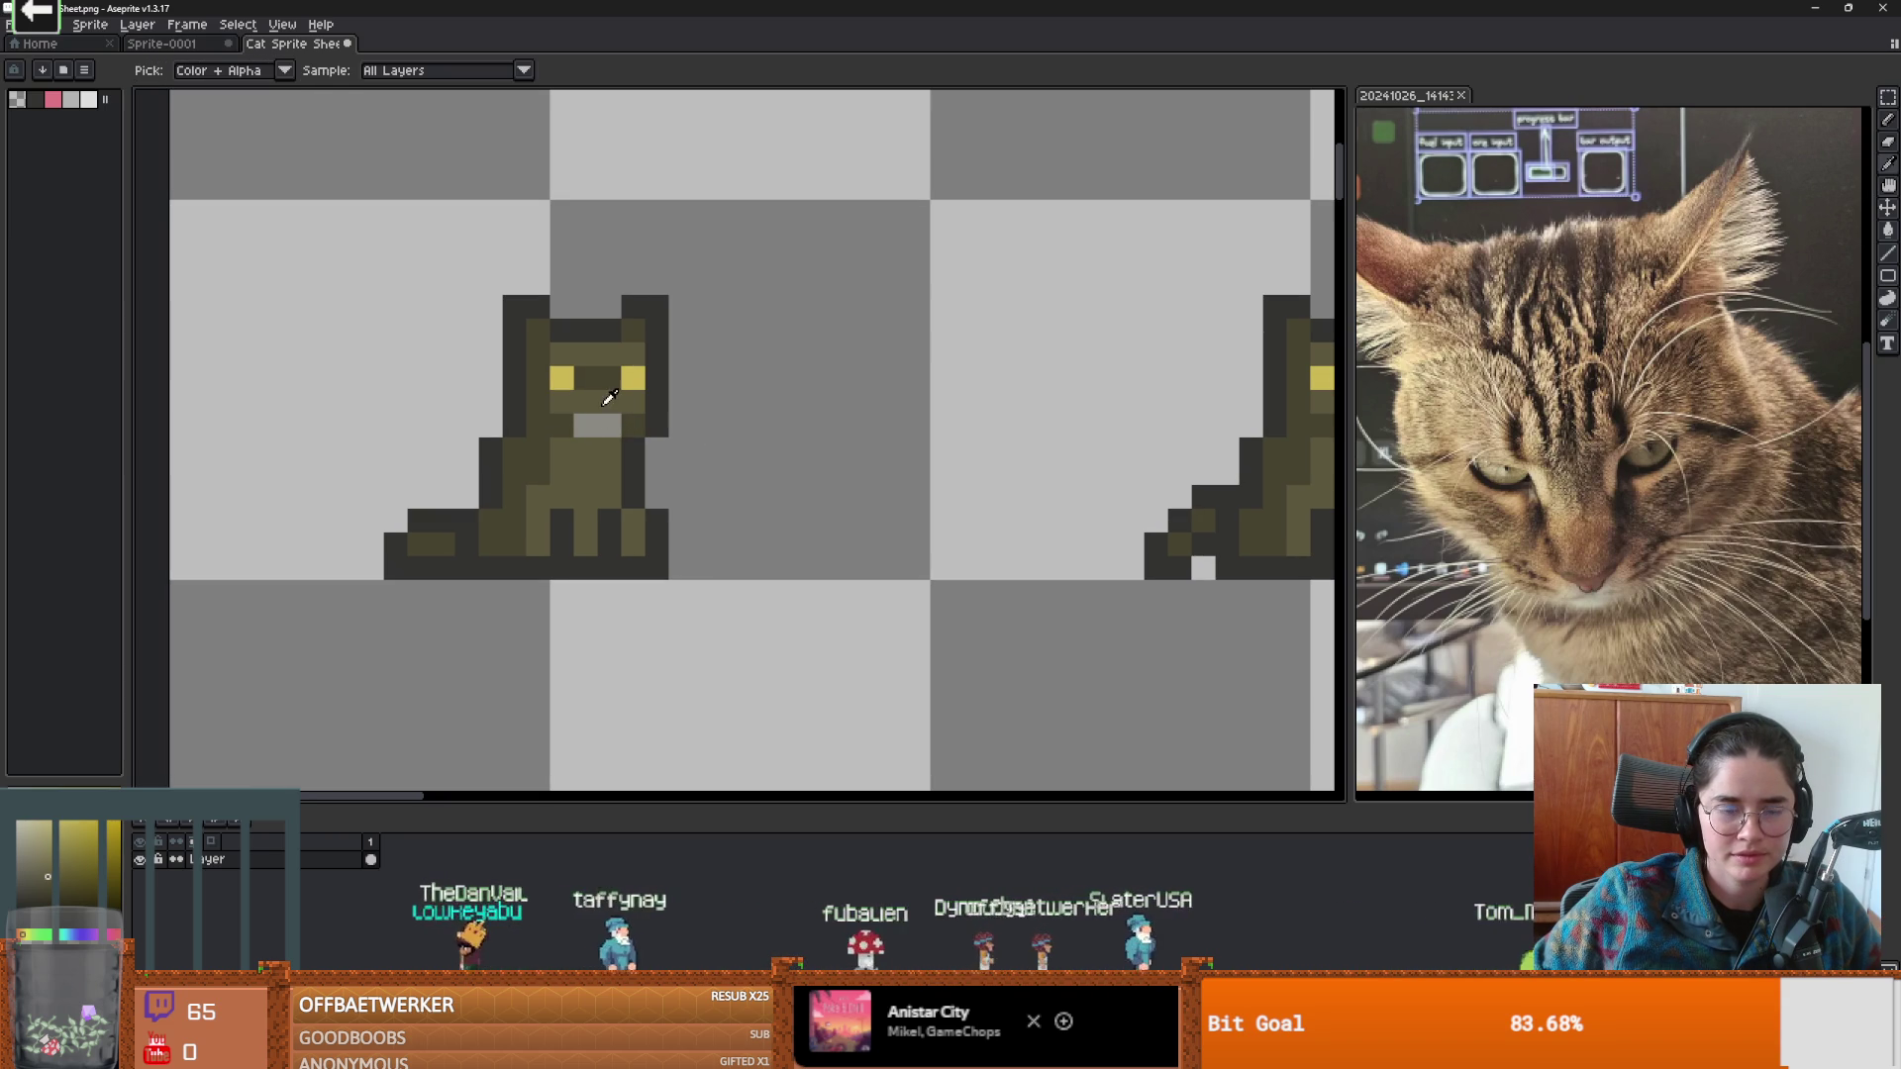
pyautogui.hscroll(3, 638, 411)
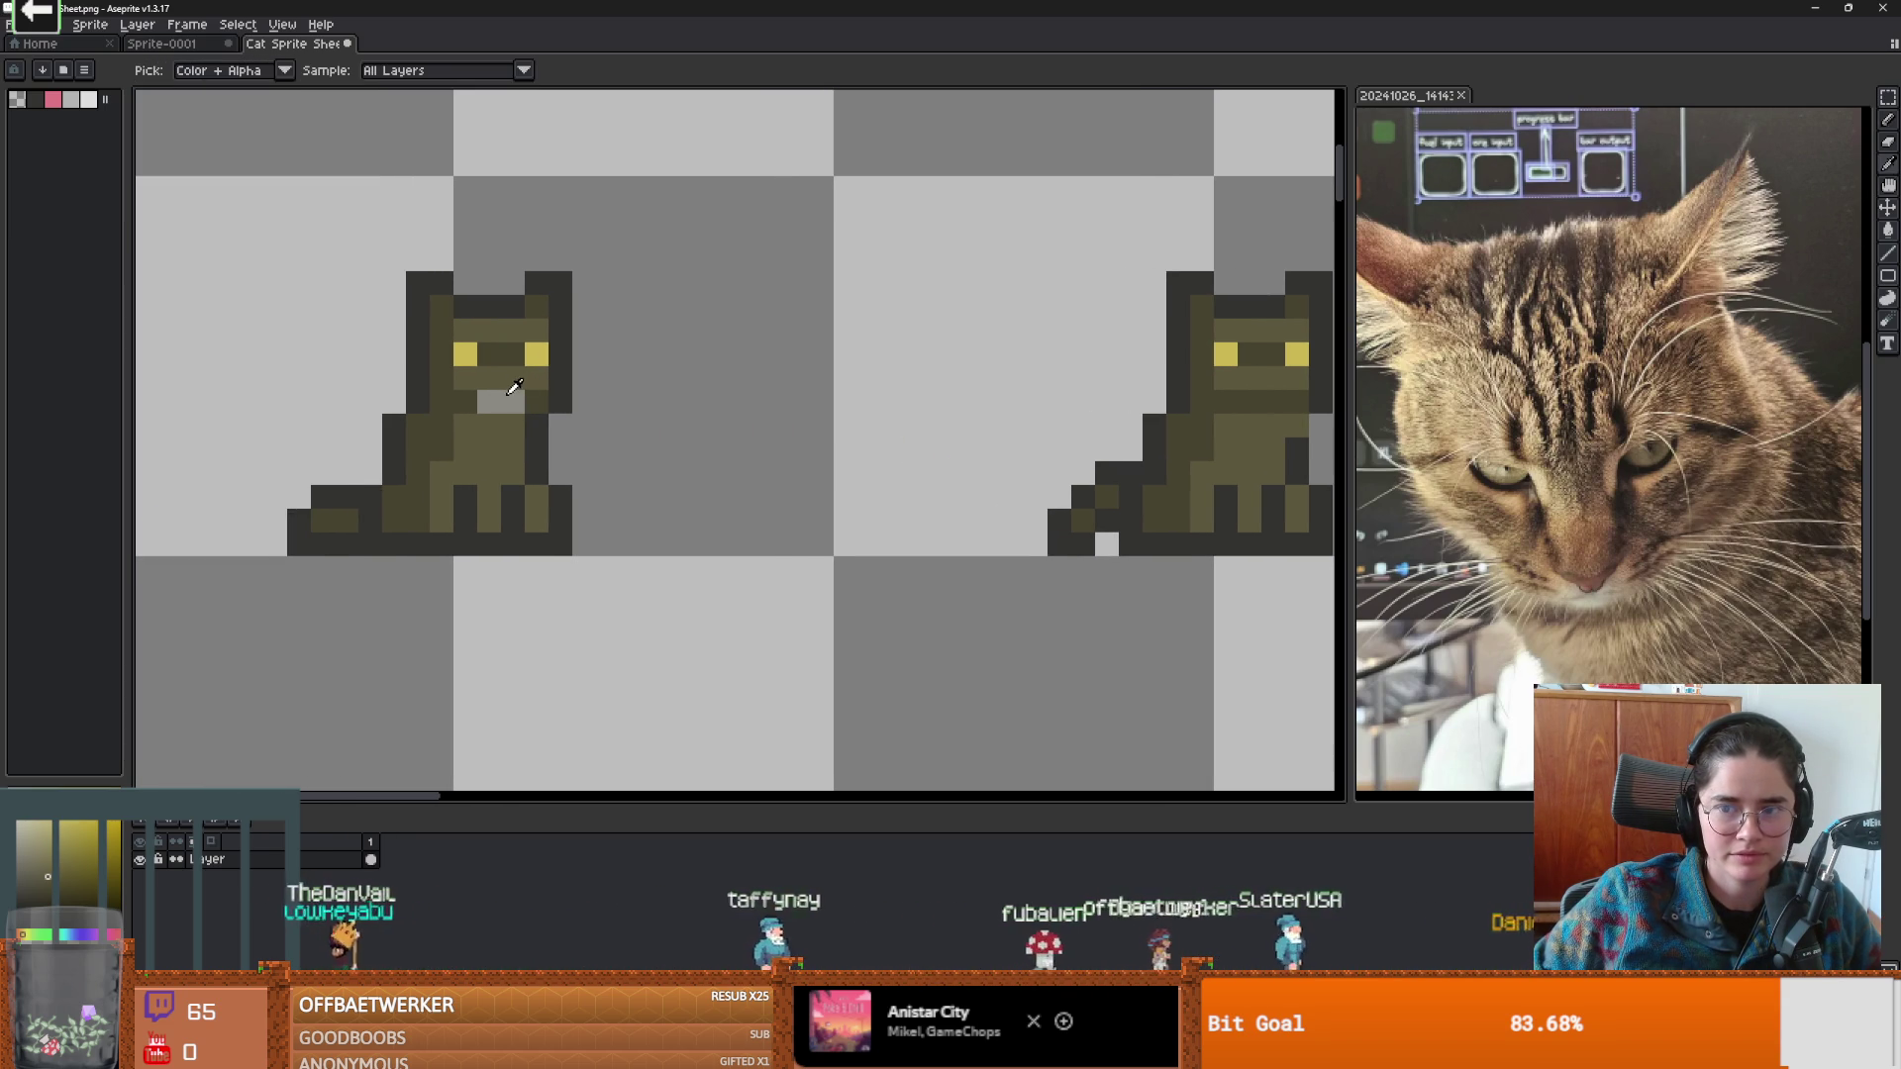
pyautogui.press('b')
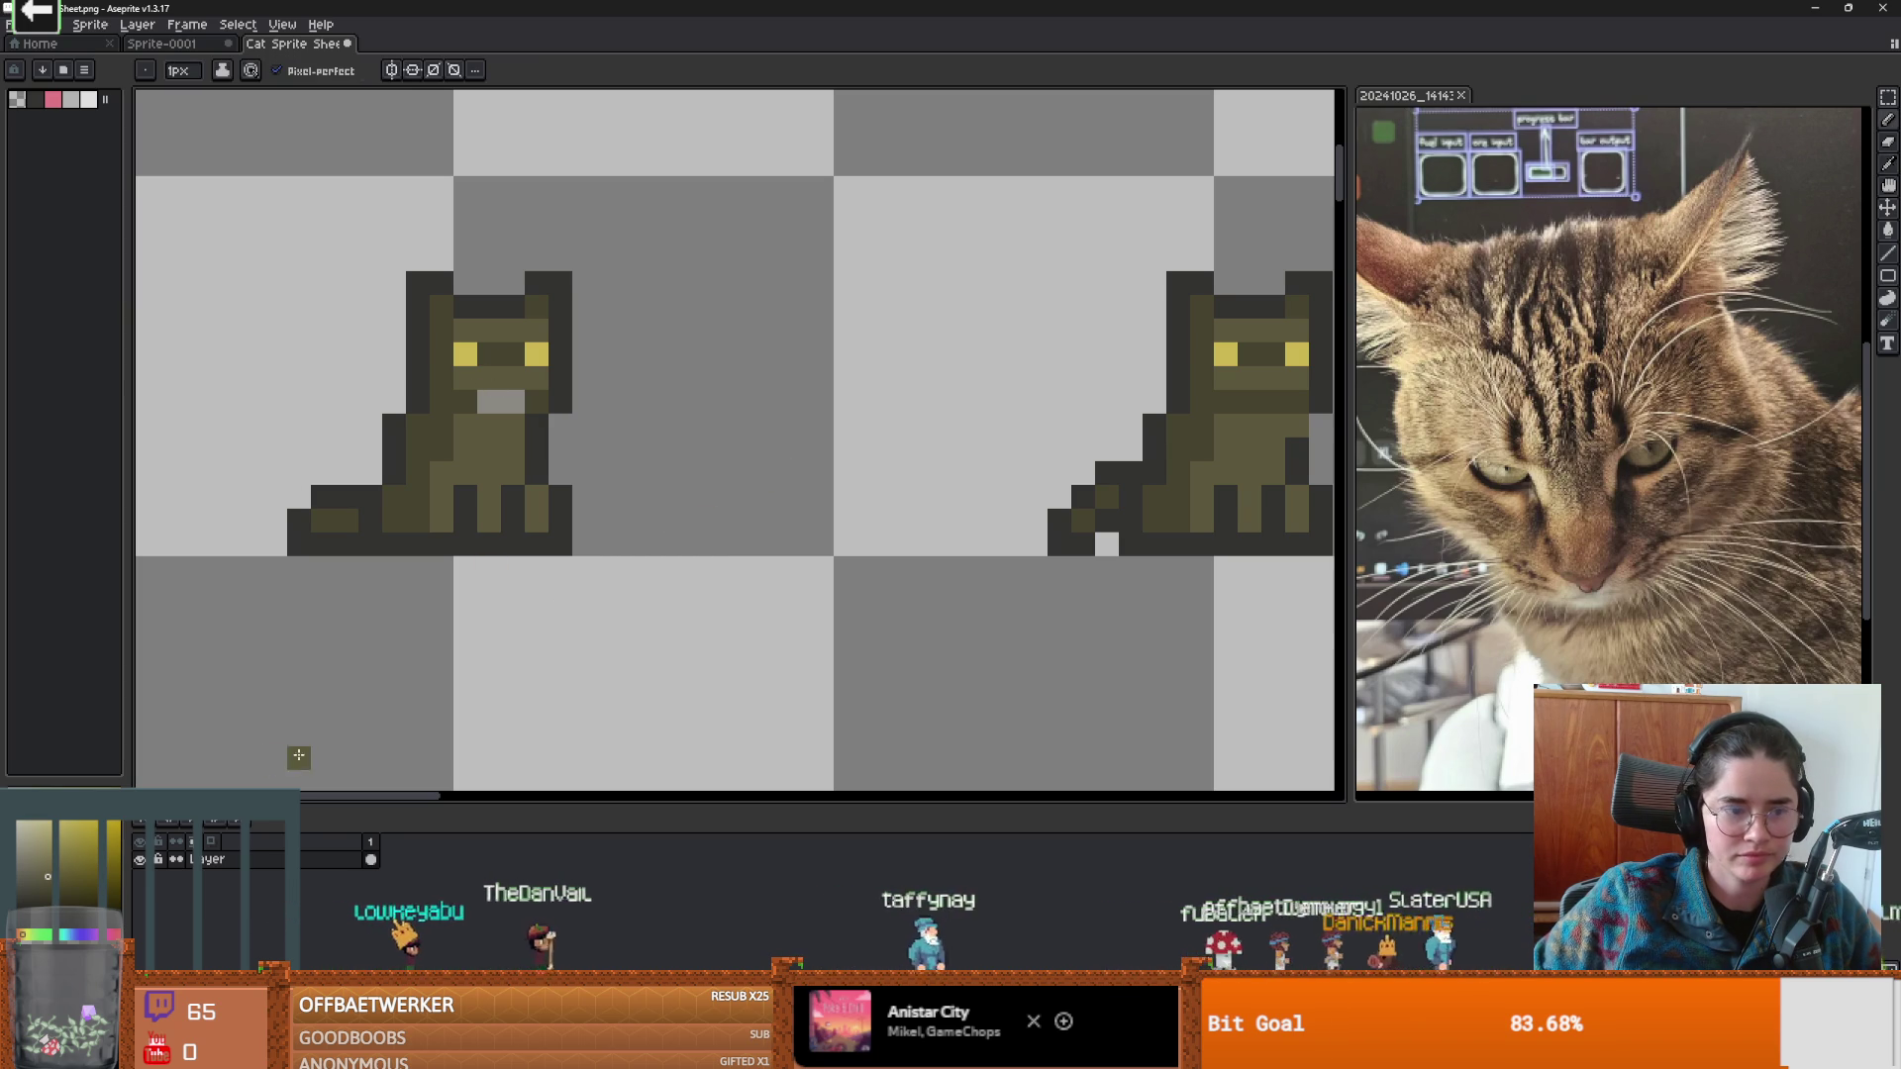
pyautogui.click(26, 934)
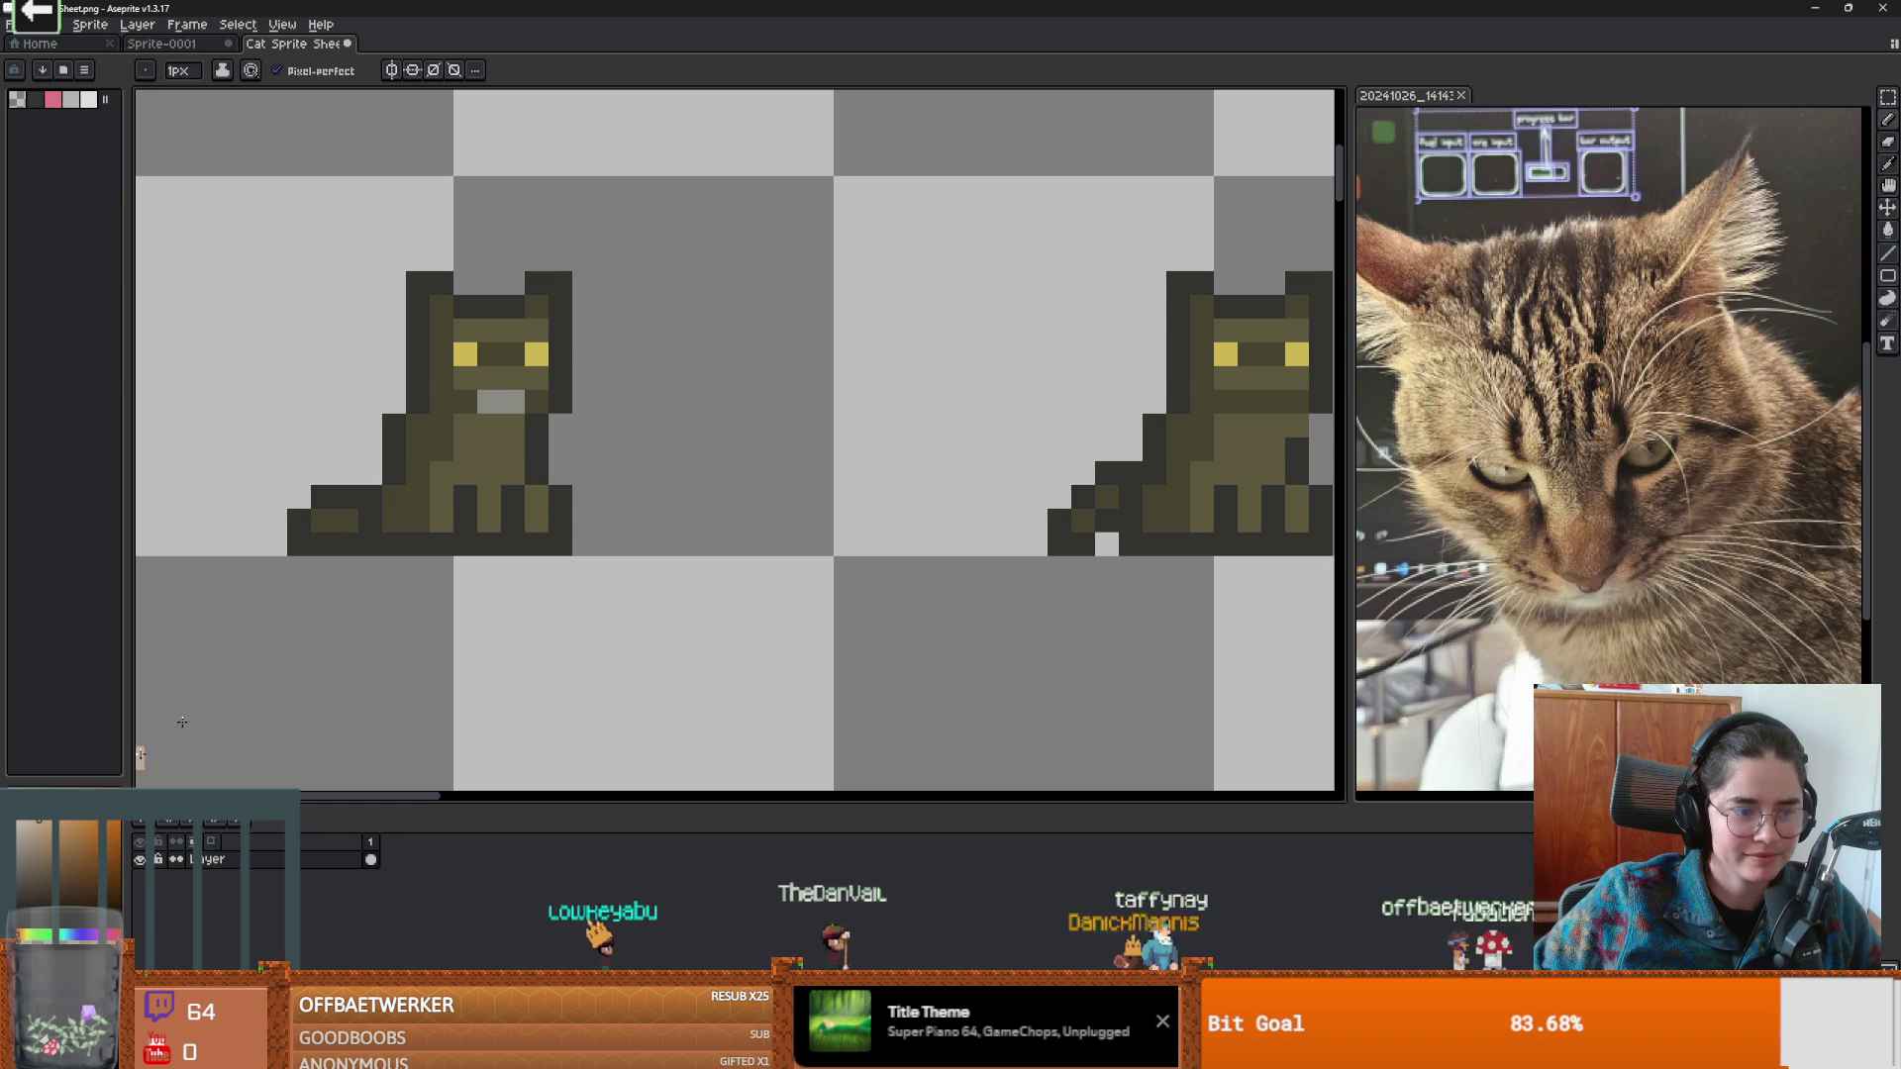
pyautogui.click(464, 331)
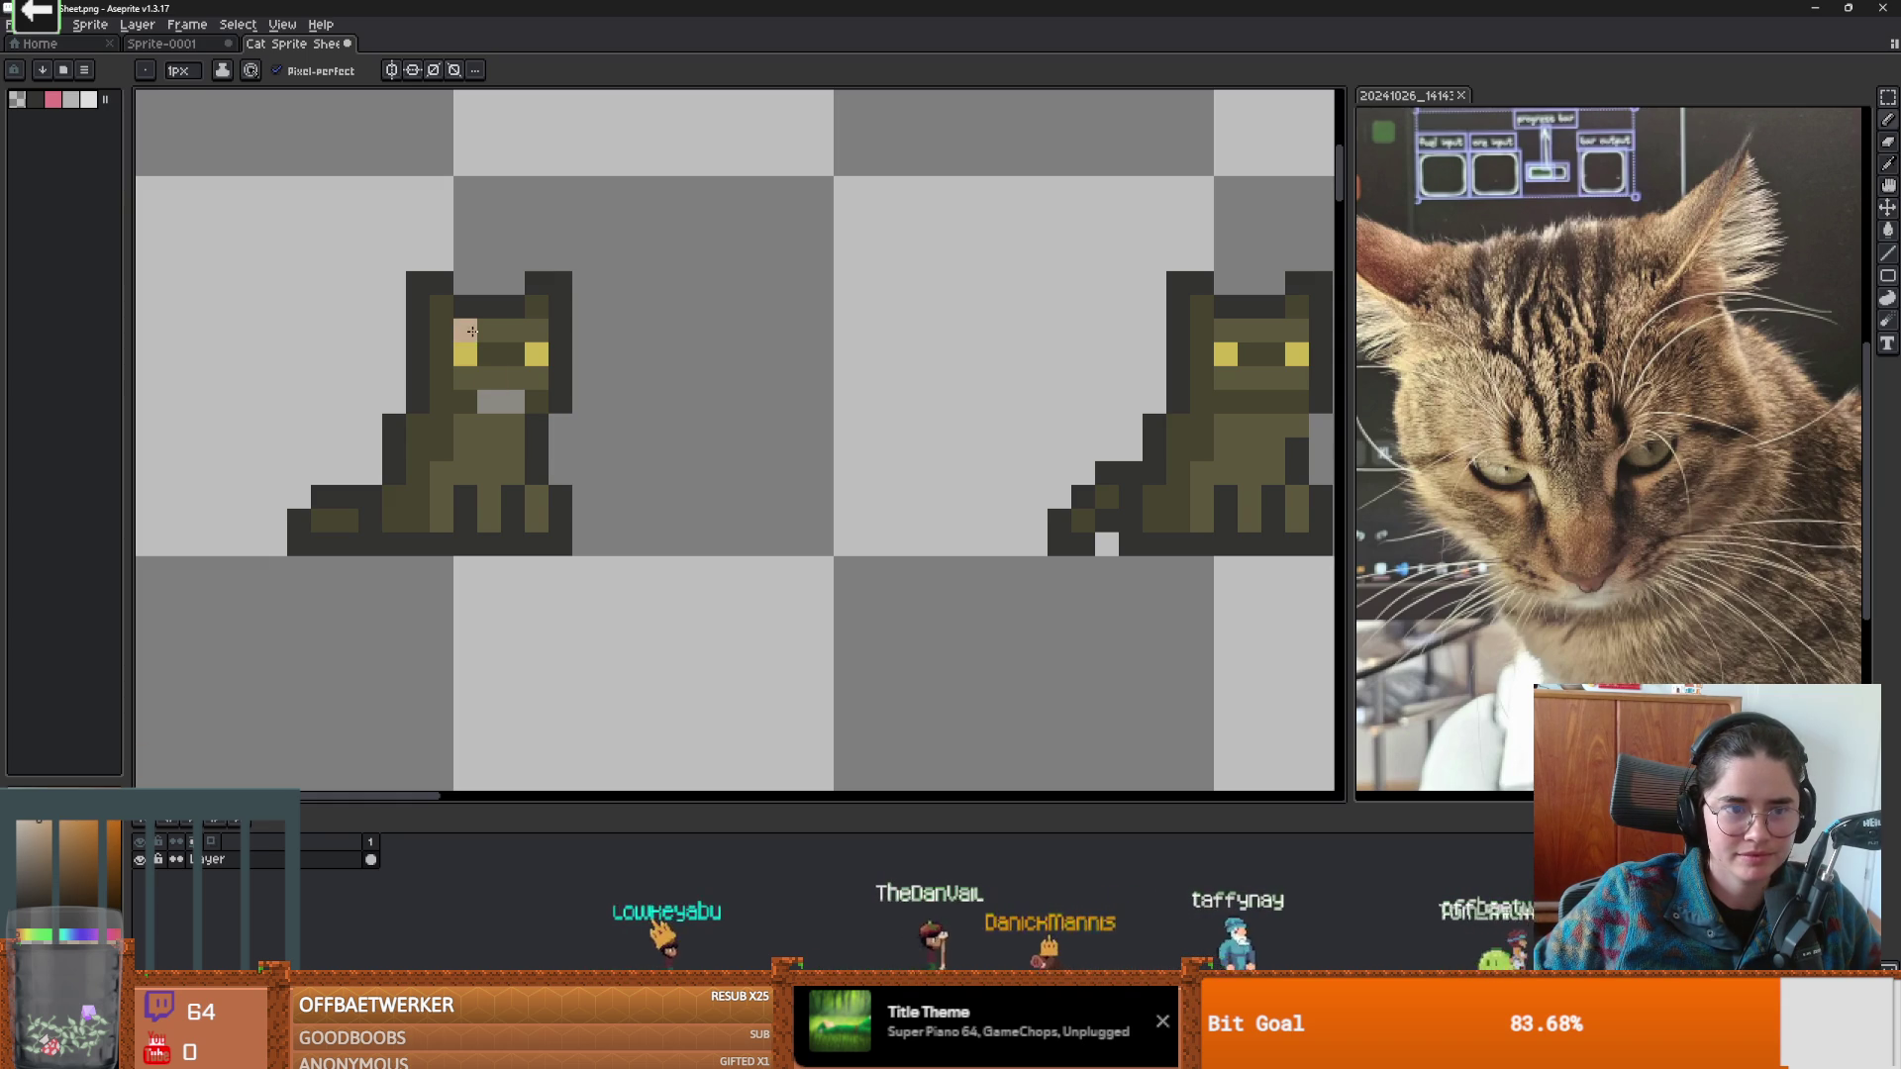
pyautogui.click(488, 330)
pyautogui.click(535, 378)
pyautogui.moveTo(511, 377); pyautogui.dragTo(512, 354)
pyautogui.scroll(-3, 699, 490)
pyautogui.press('v')
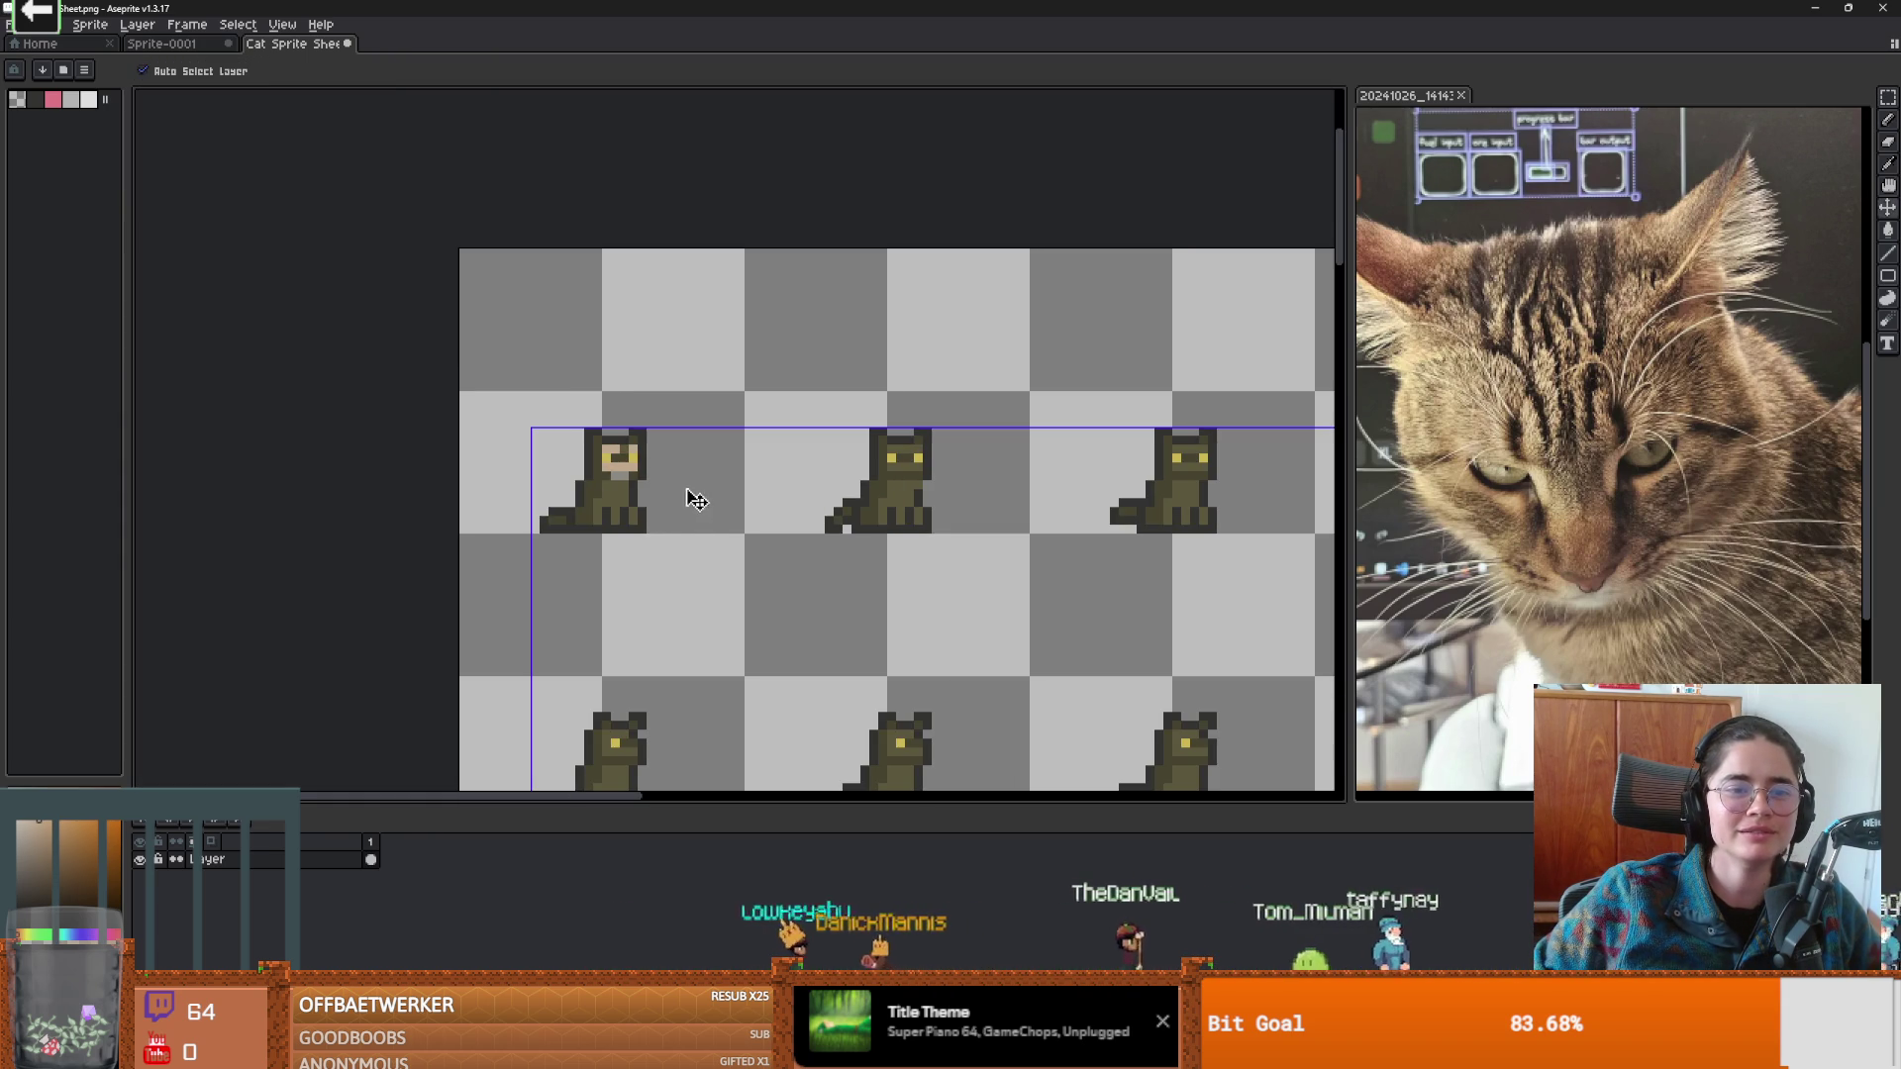
pyautogui.hotkey('ctrl', 'z')
pyautogui.hotkey('ctrl', 'z')
pyautogui.hotkey('ctrl', 'z')
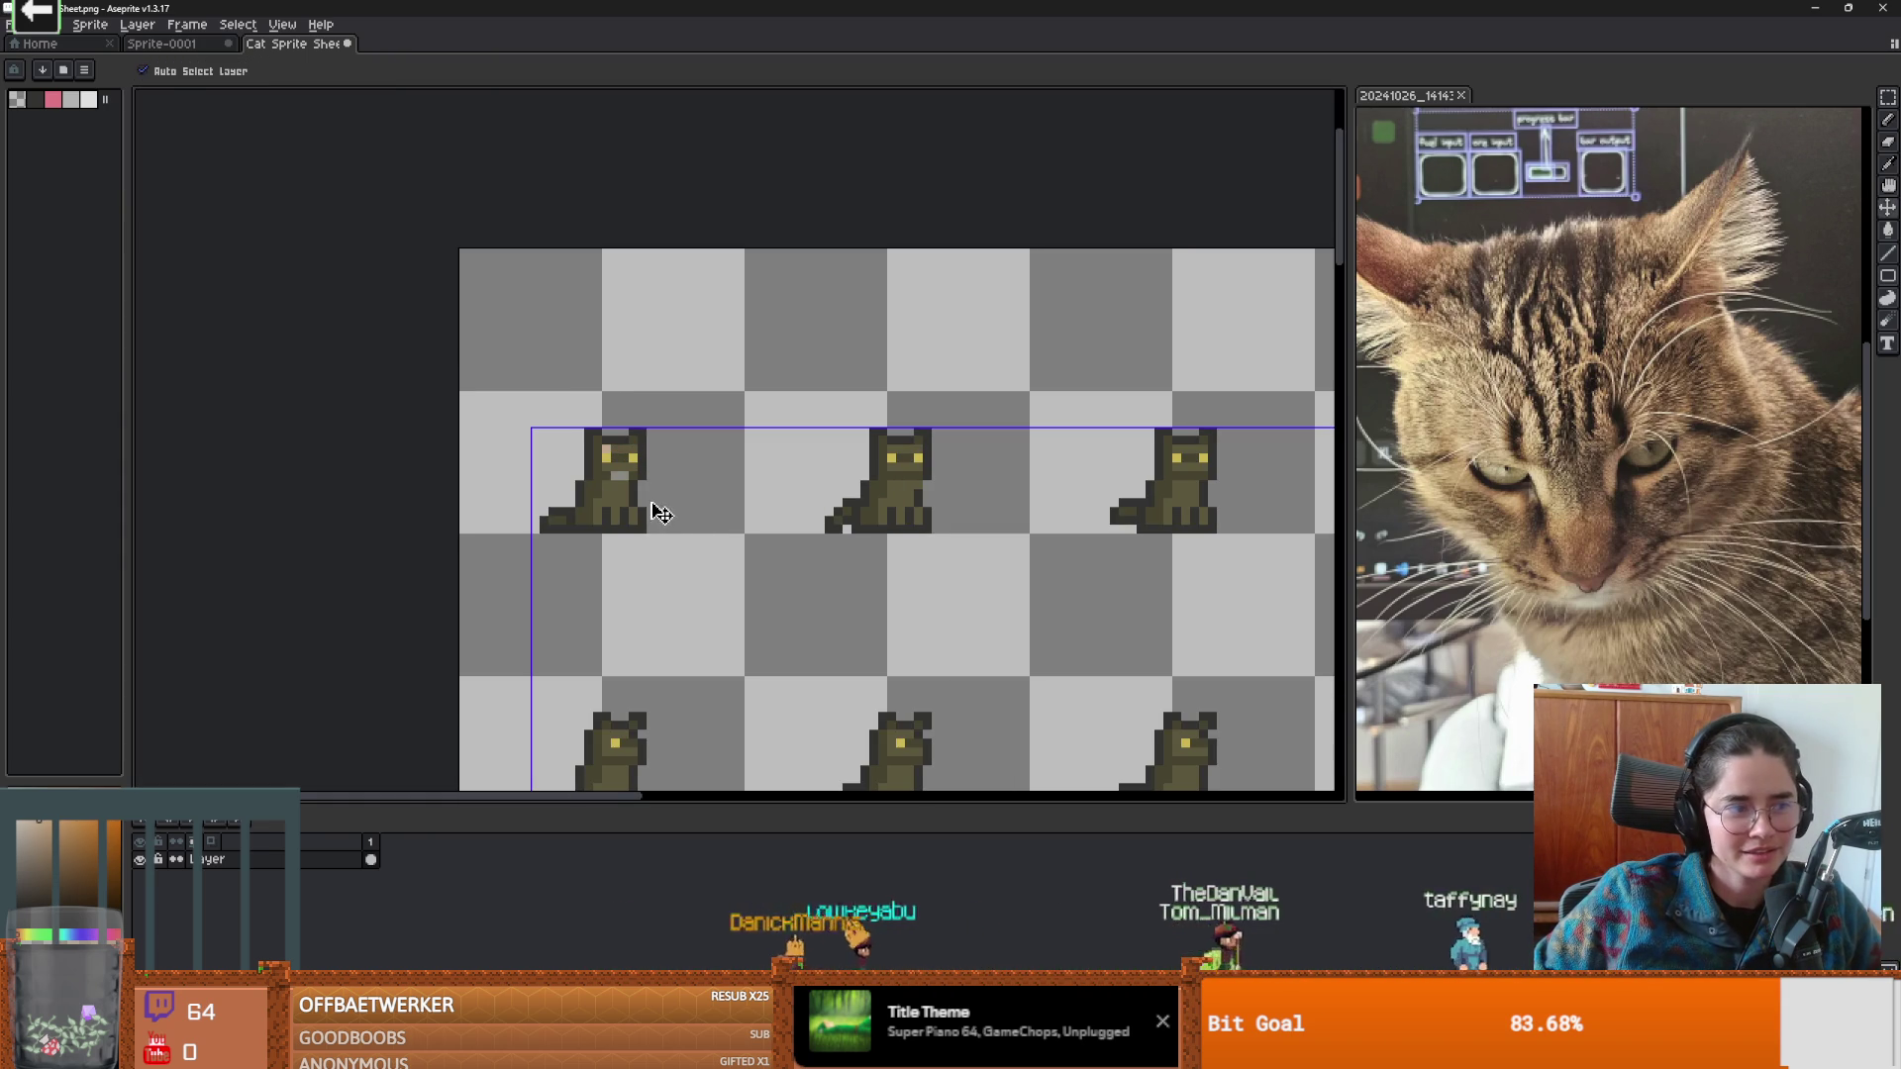
pyautogui.press('b')
pyautogui.scroll(2, 661, 513)
pyautogui.scroll(-1, 643, 485)
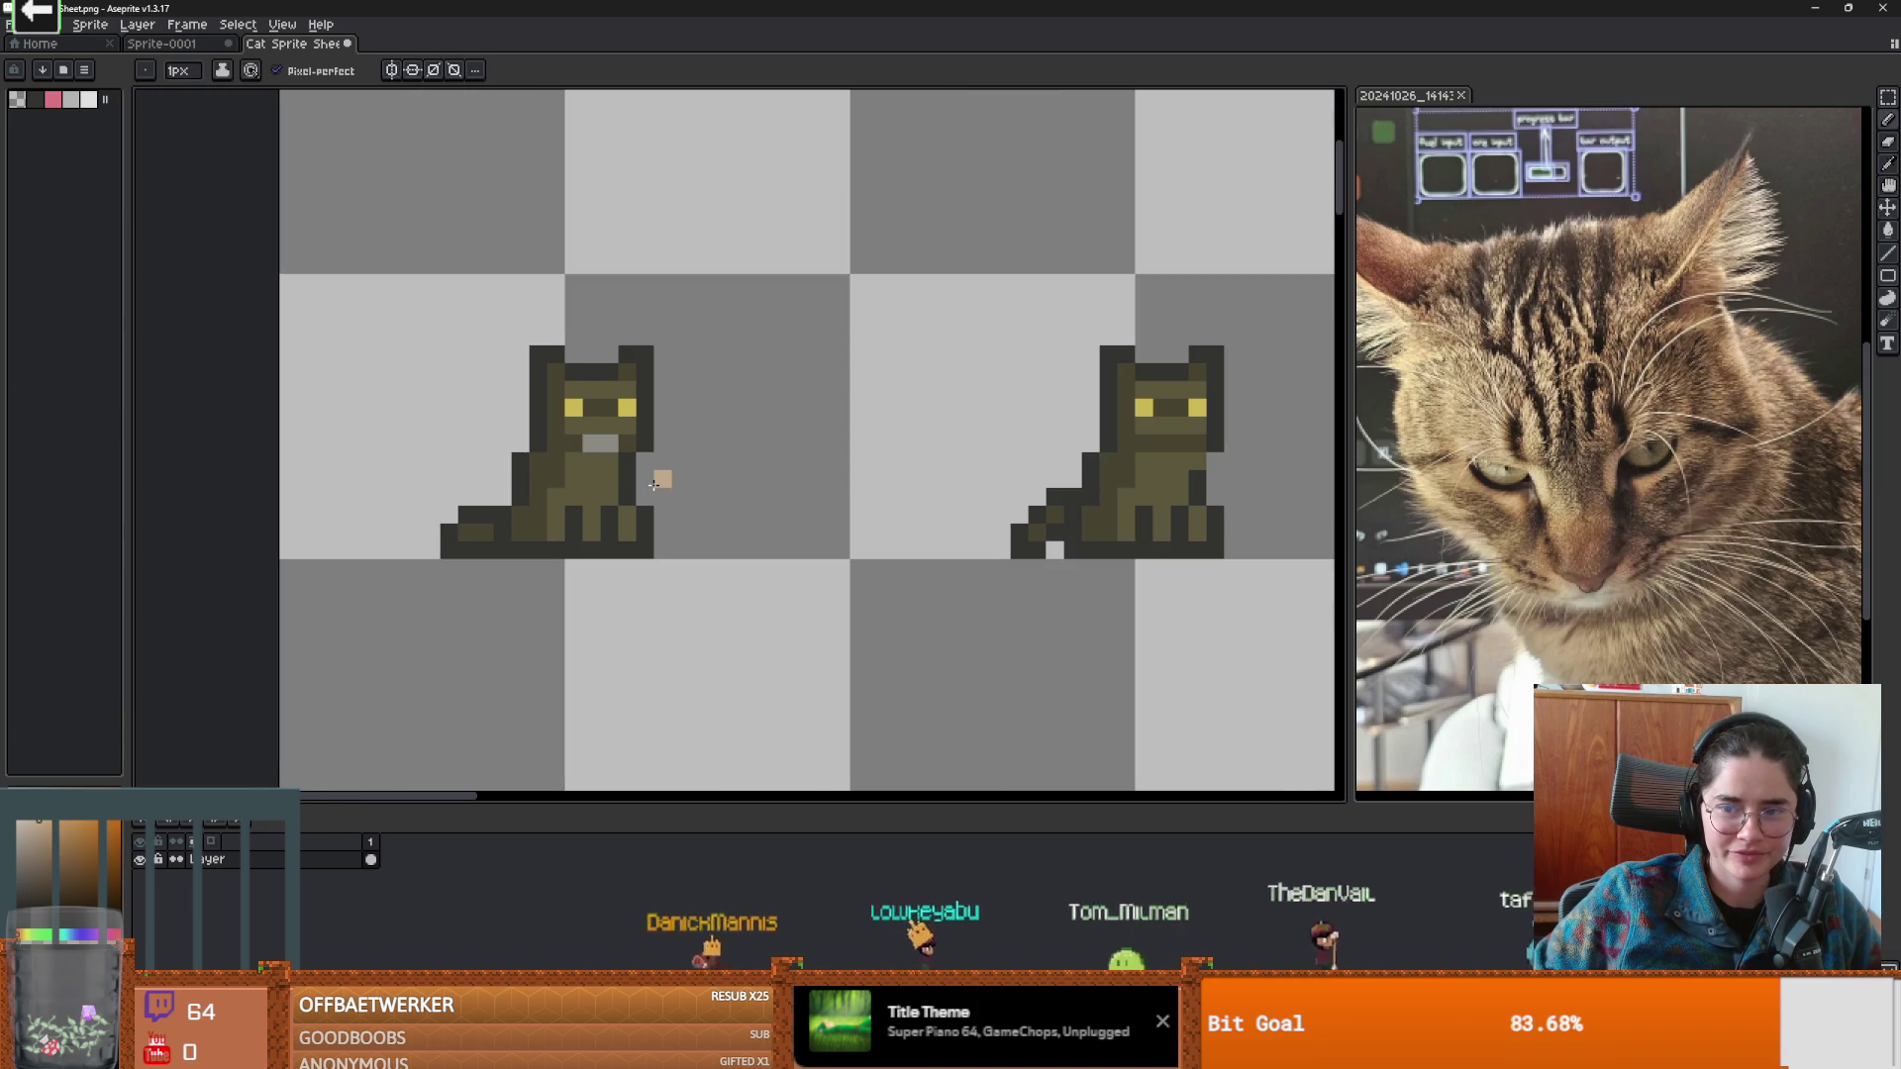
pyautogui.scroll(1, 653, 484)
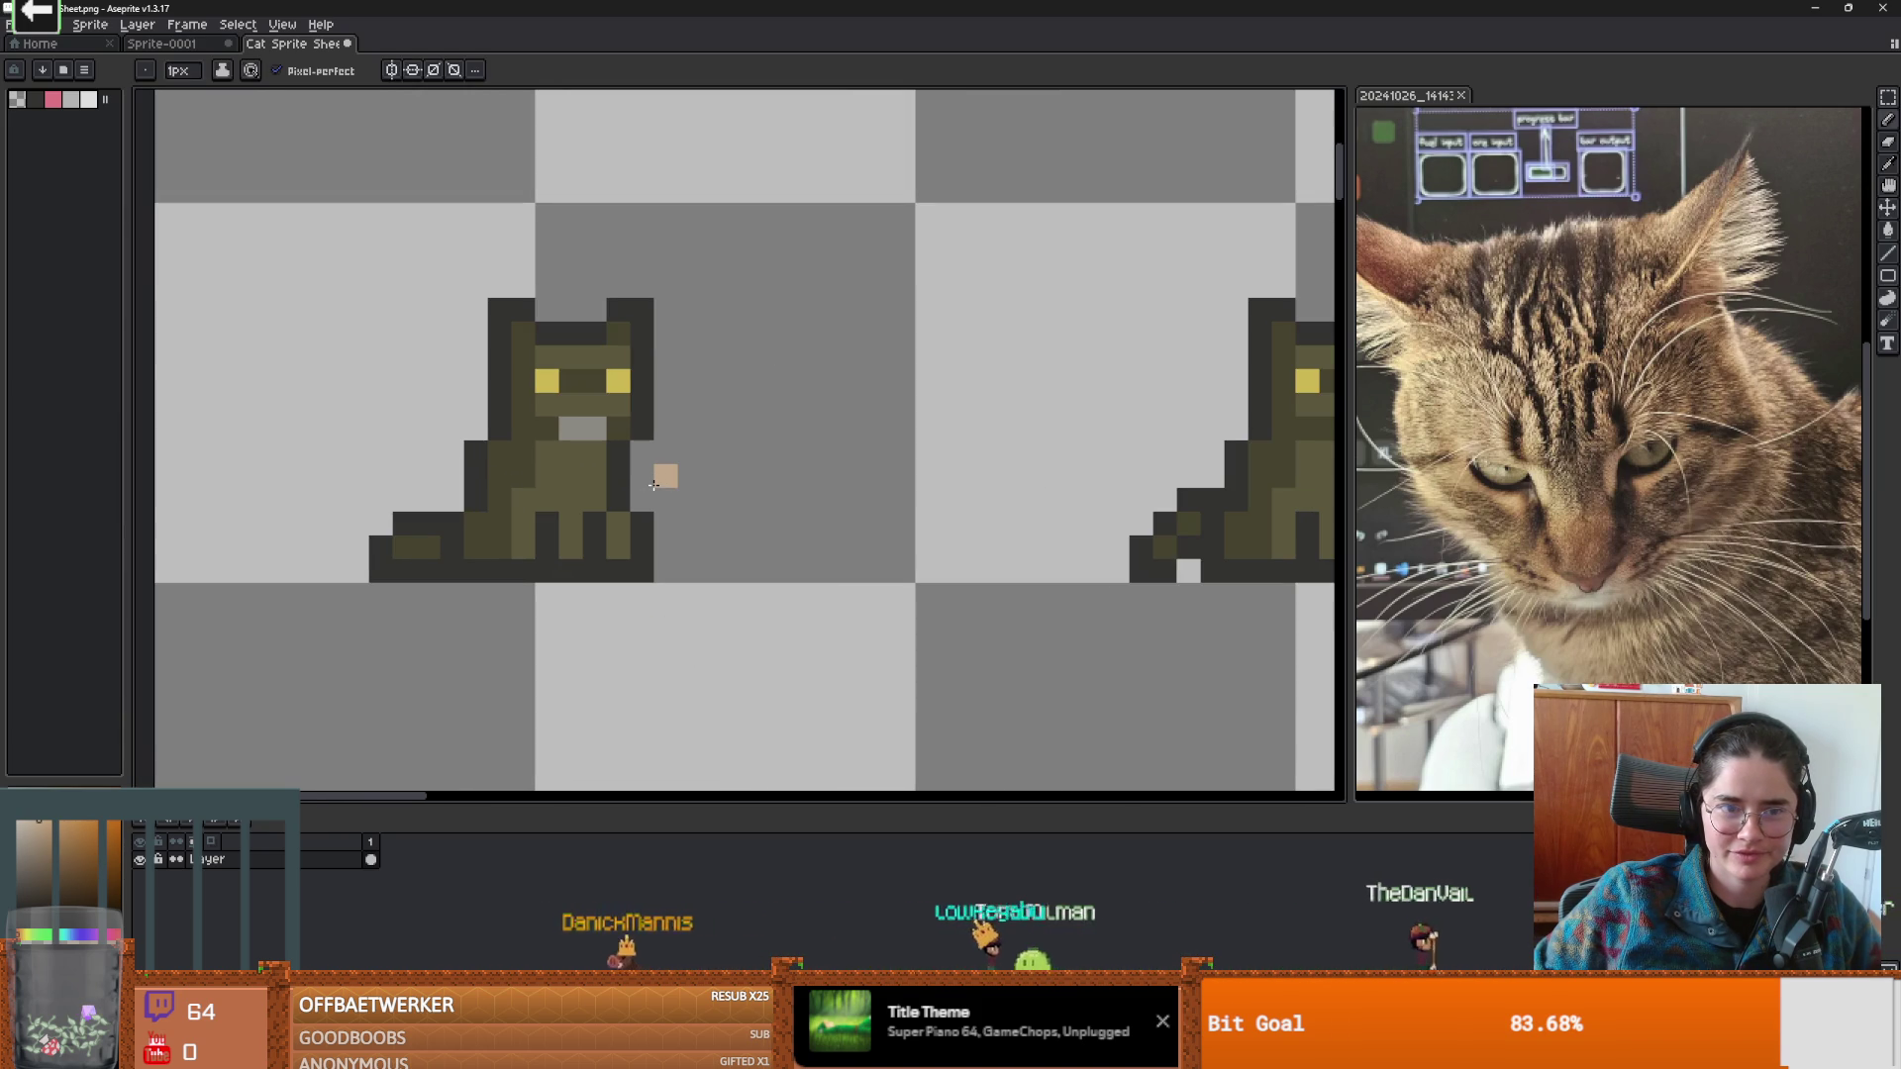
pyautogui.moveTo(574, 1050)
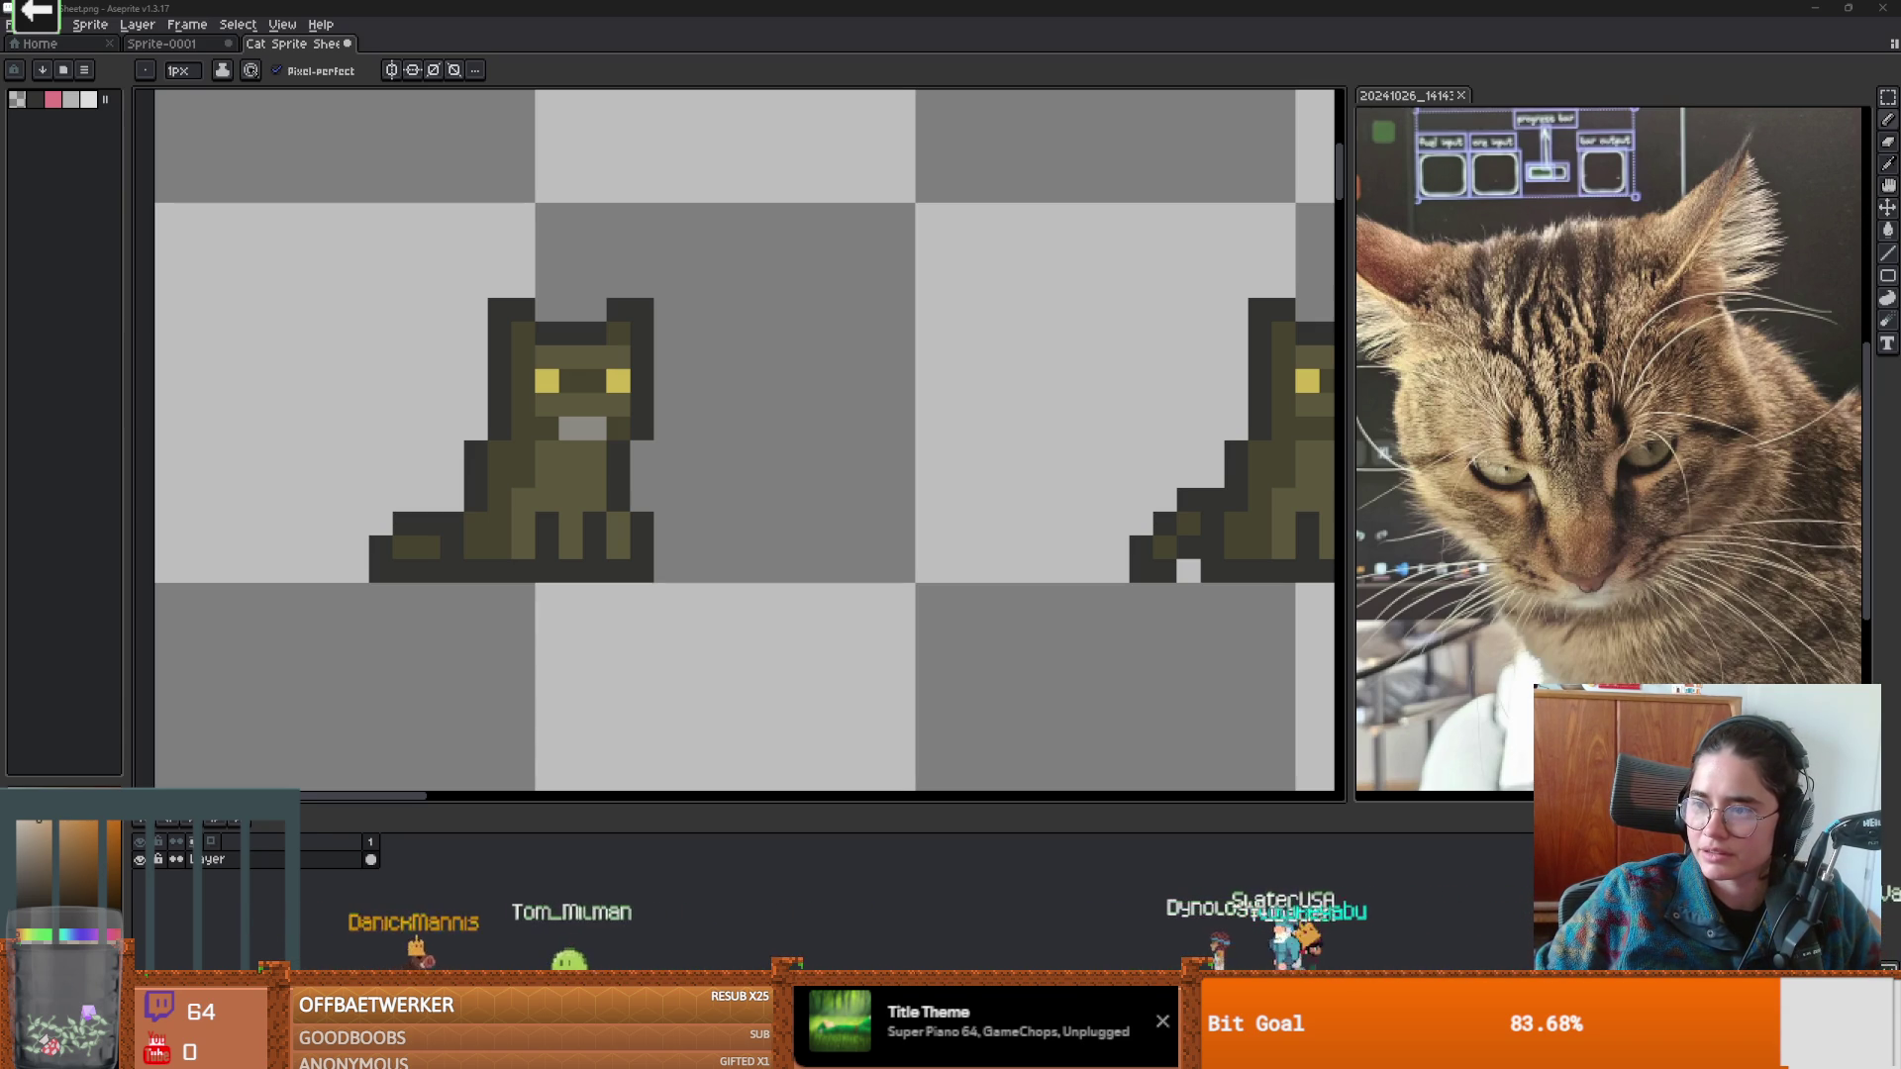
pyautogui.moveTo(1050, 8); pyautogui.dragTo(1054, 6)
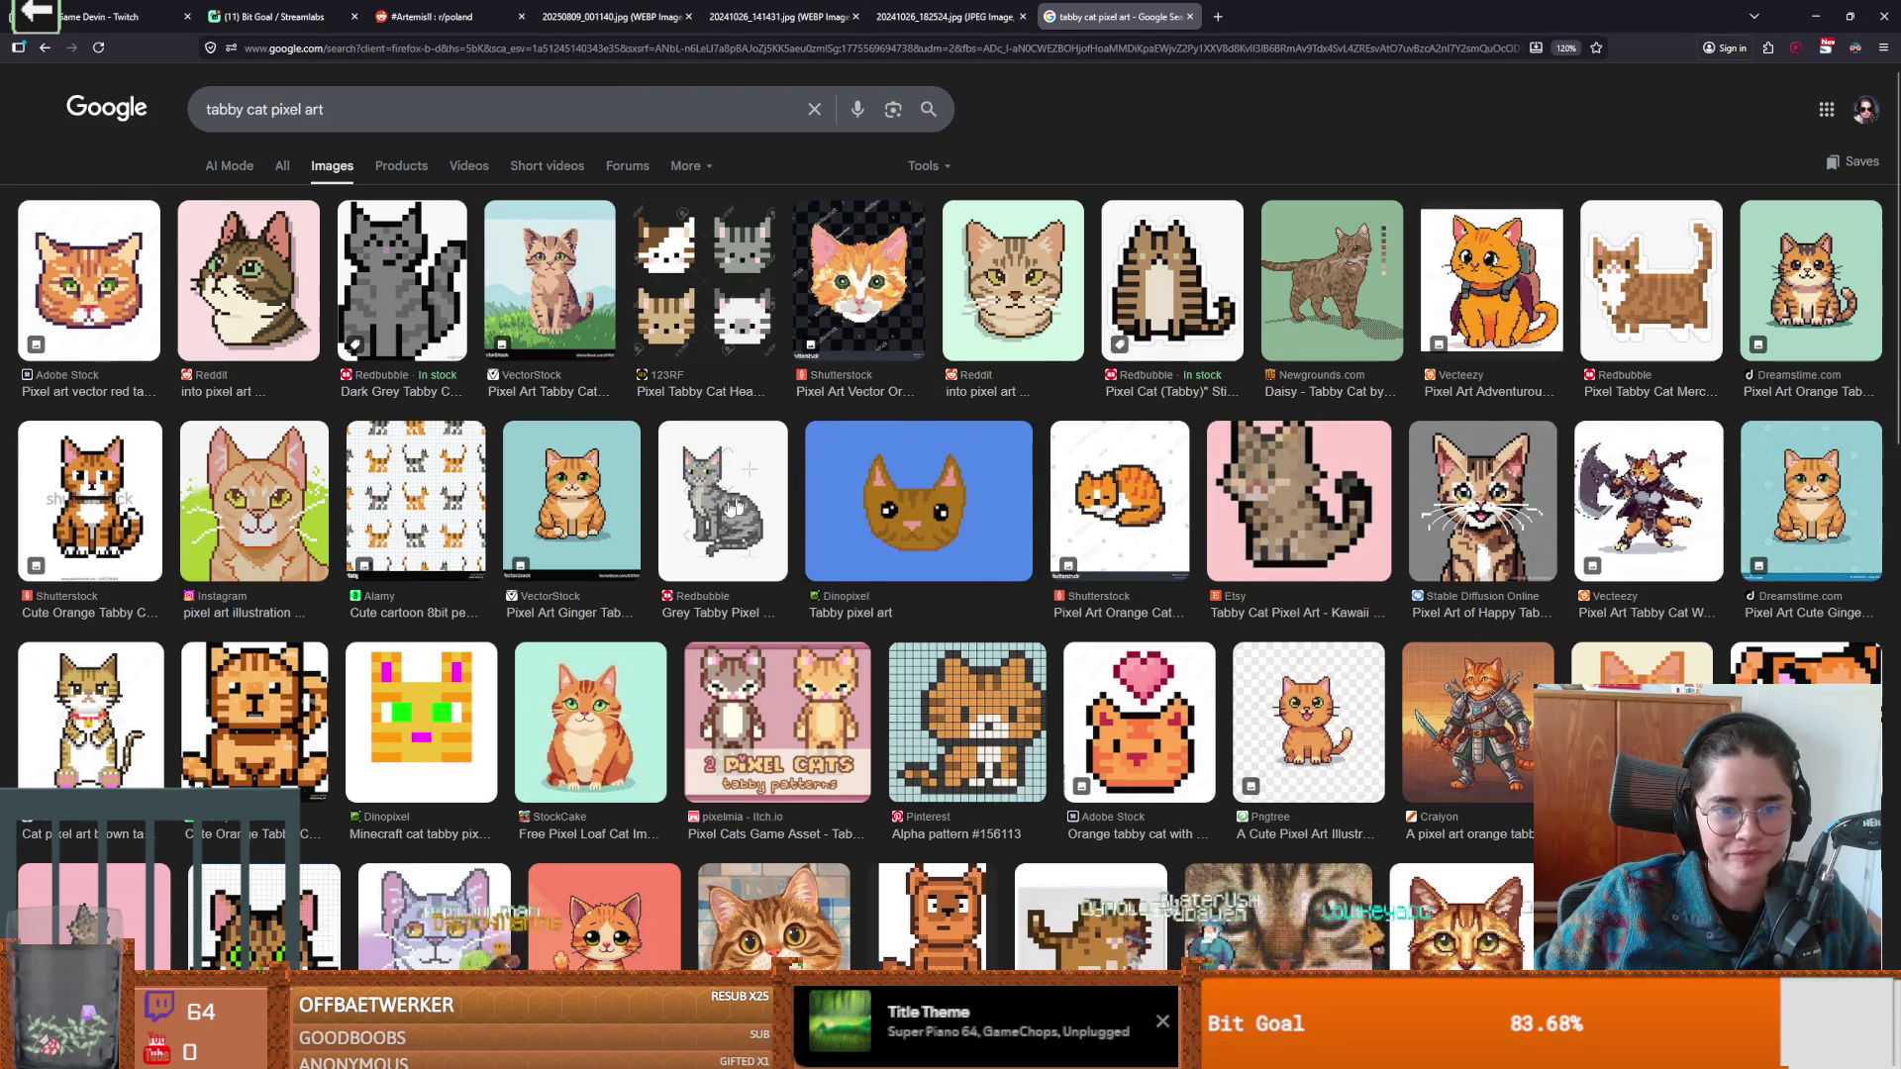
# Preview the grey tabby pixel cat and the itch.io '2 Pixel Cats – tabby patterns' pack, then return to Aseprite.
pyautogui.click(759, 497)
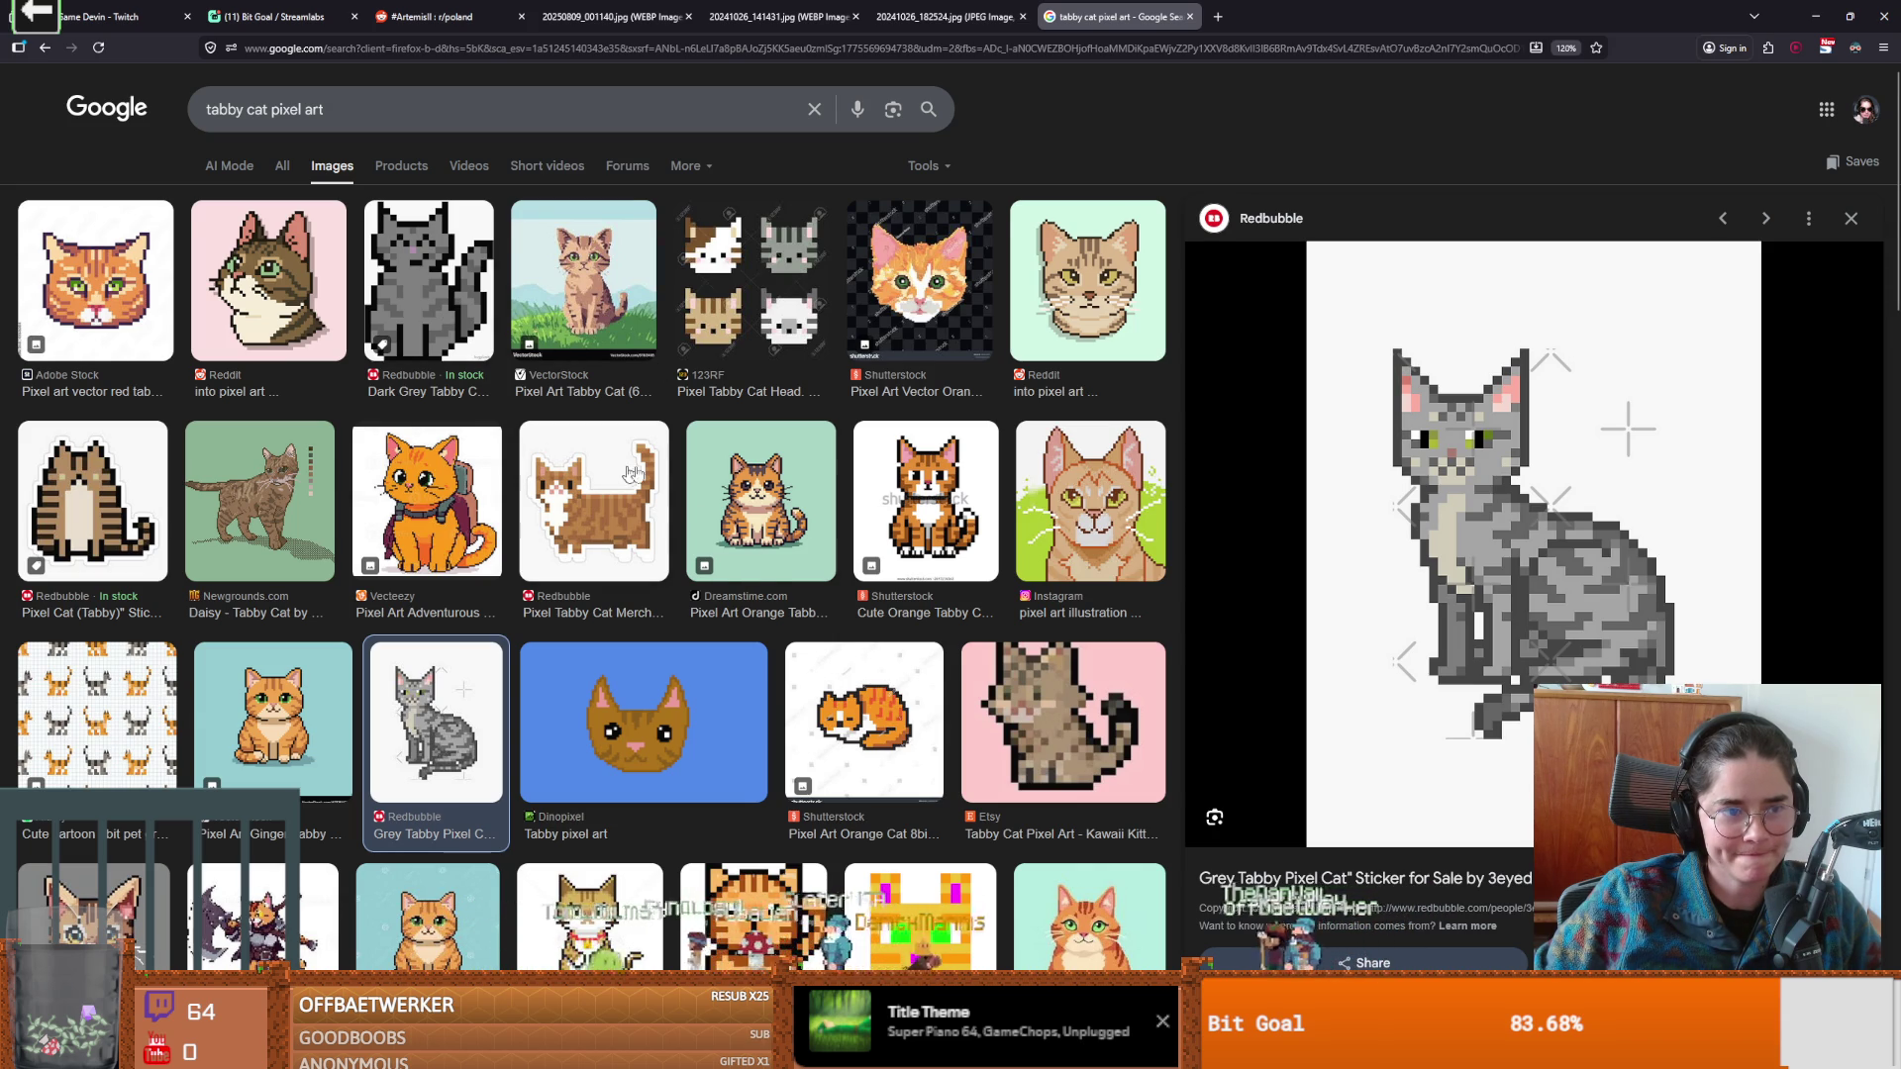
pyautogui.scroll(-5, 752, 545)
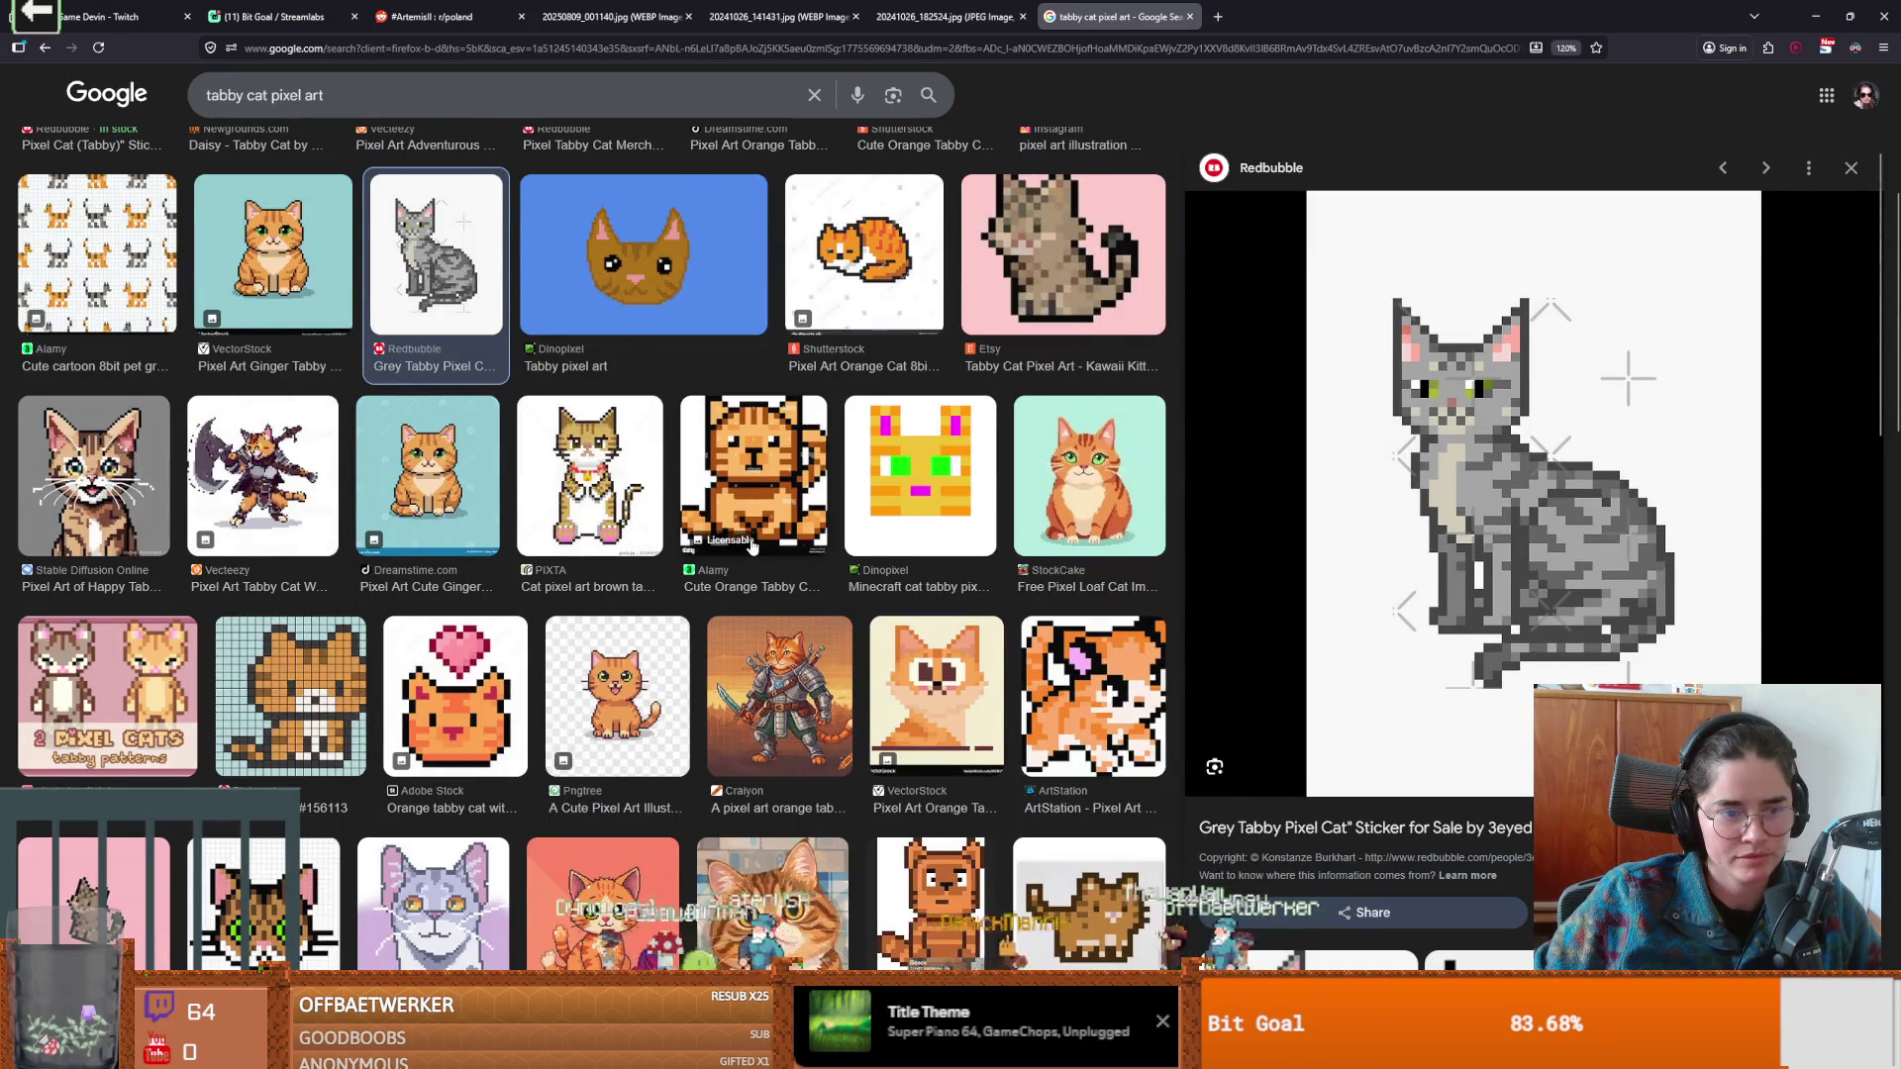
pyautogui.scroll(1, 751, 545)
pyautogui.click(105, 749)
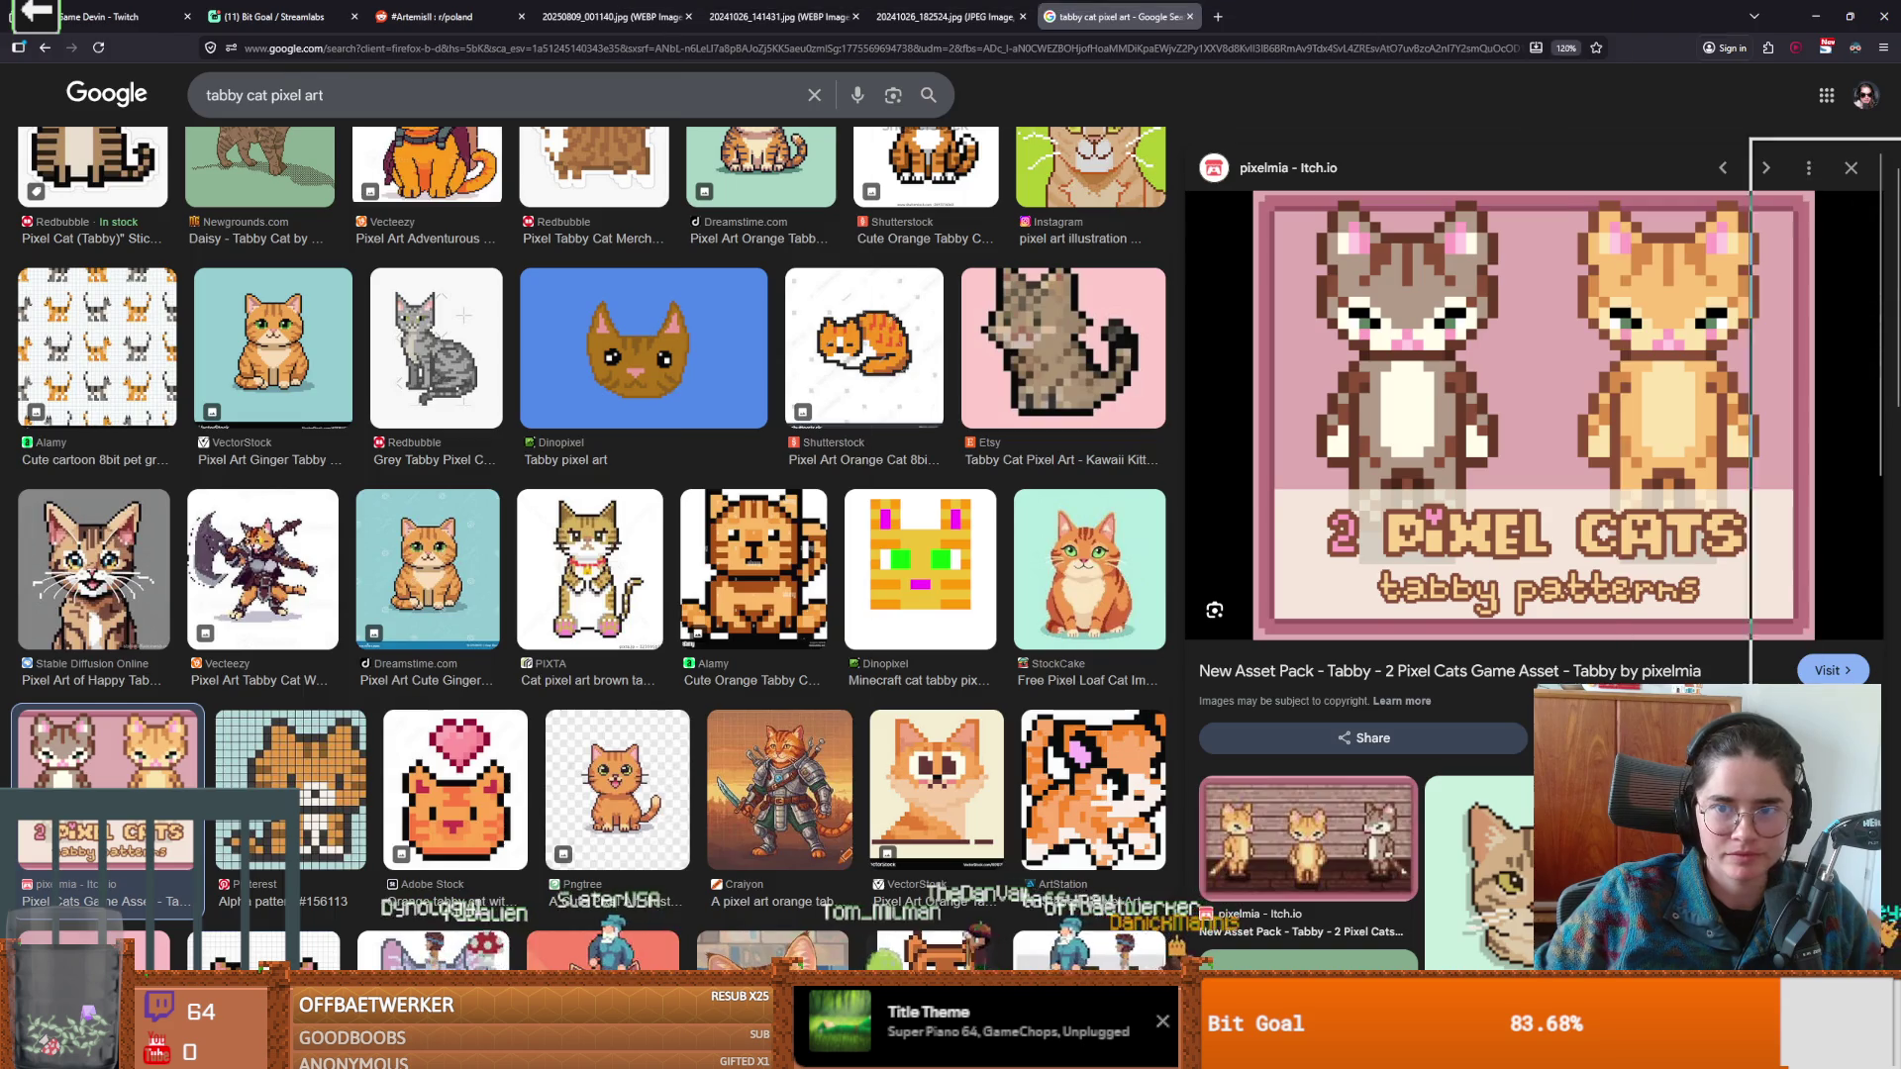
pyautogui.hotkey('alt', 'Tab')
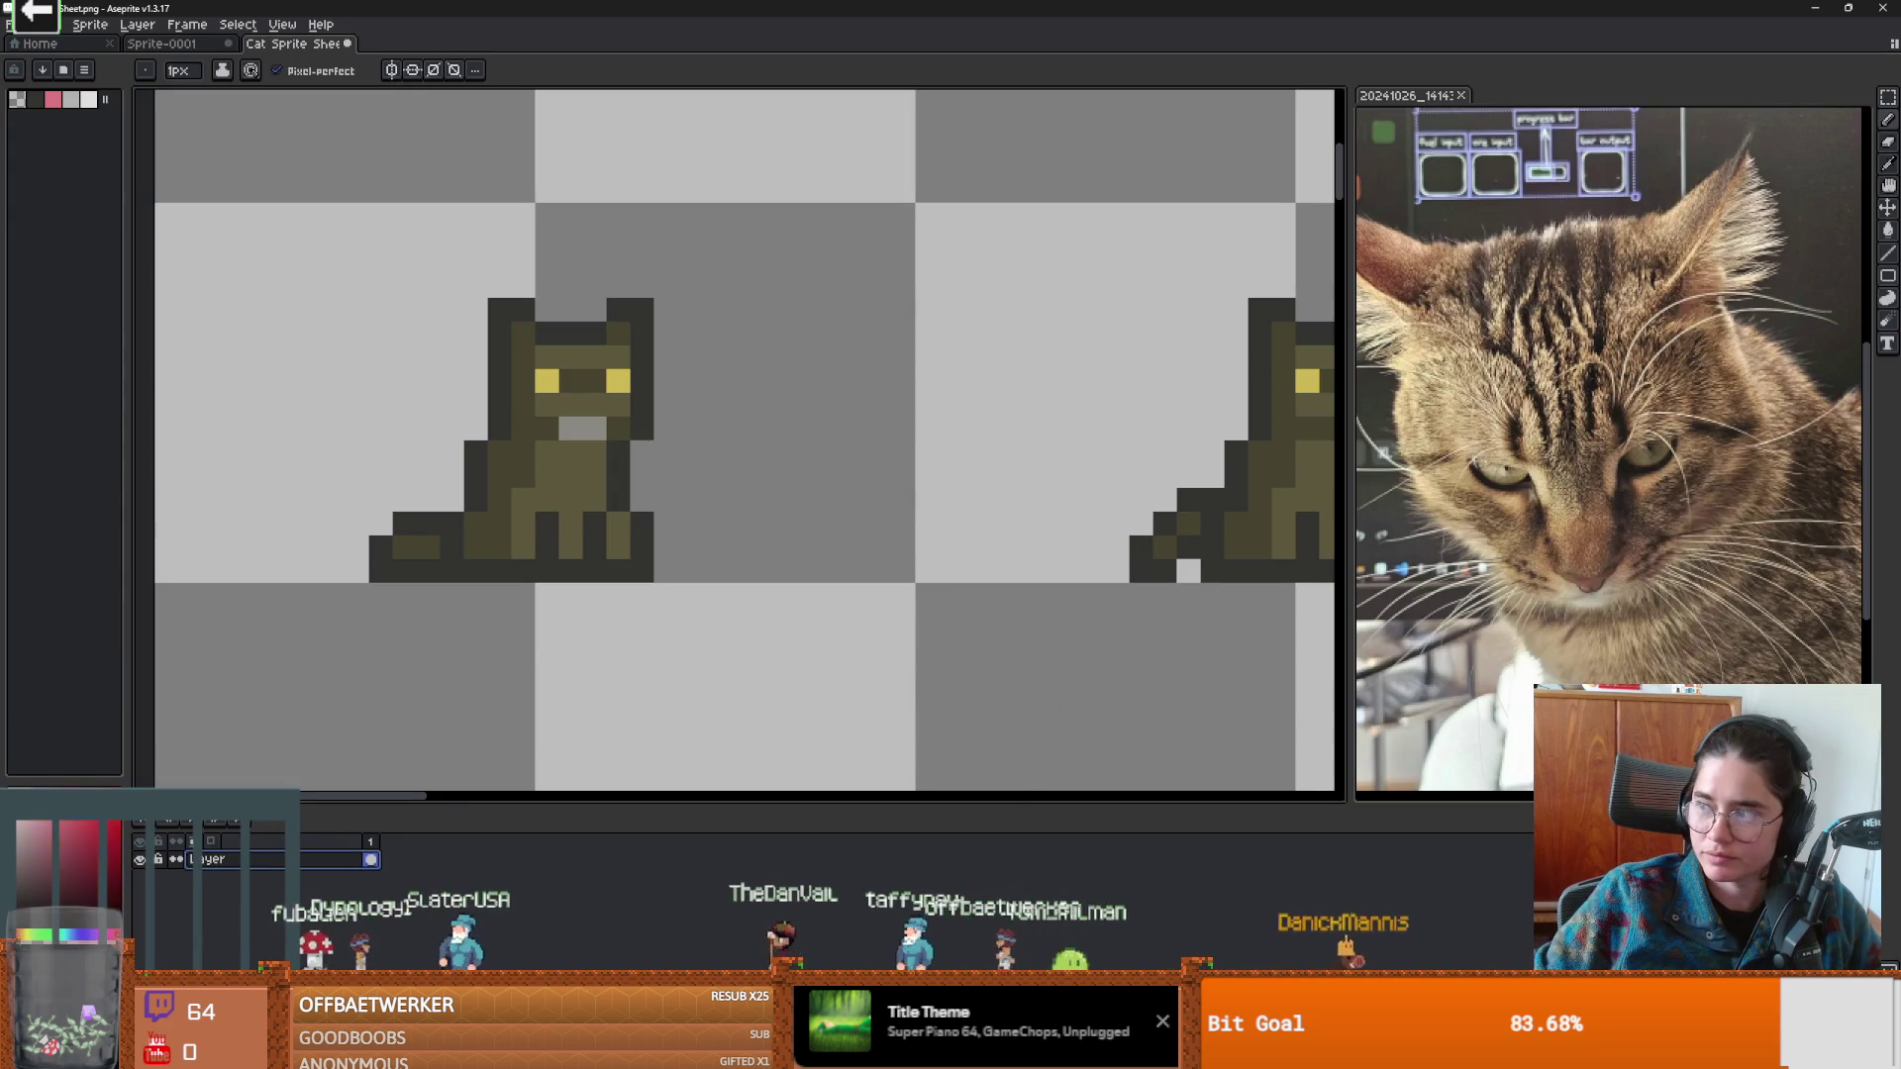
# Try a Paint Bucket fill on the olive cat fur, adjust the colour, then undo the pink result.
pyautogui.press('g')
pyautogui.click(567, 354)
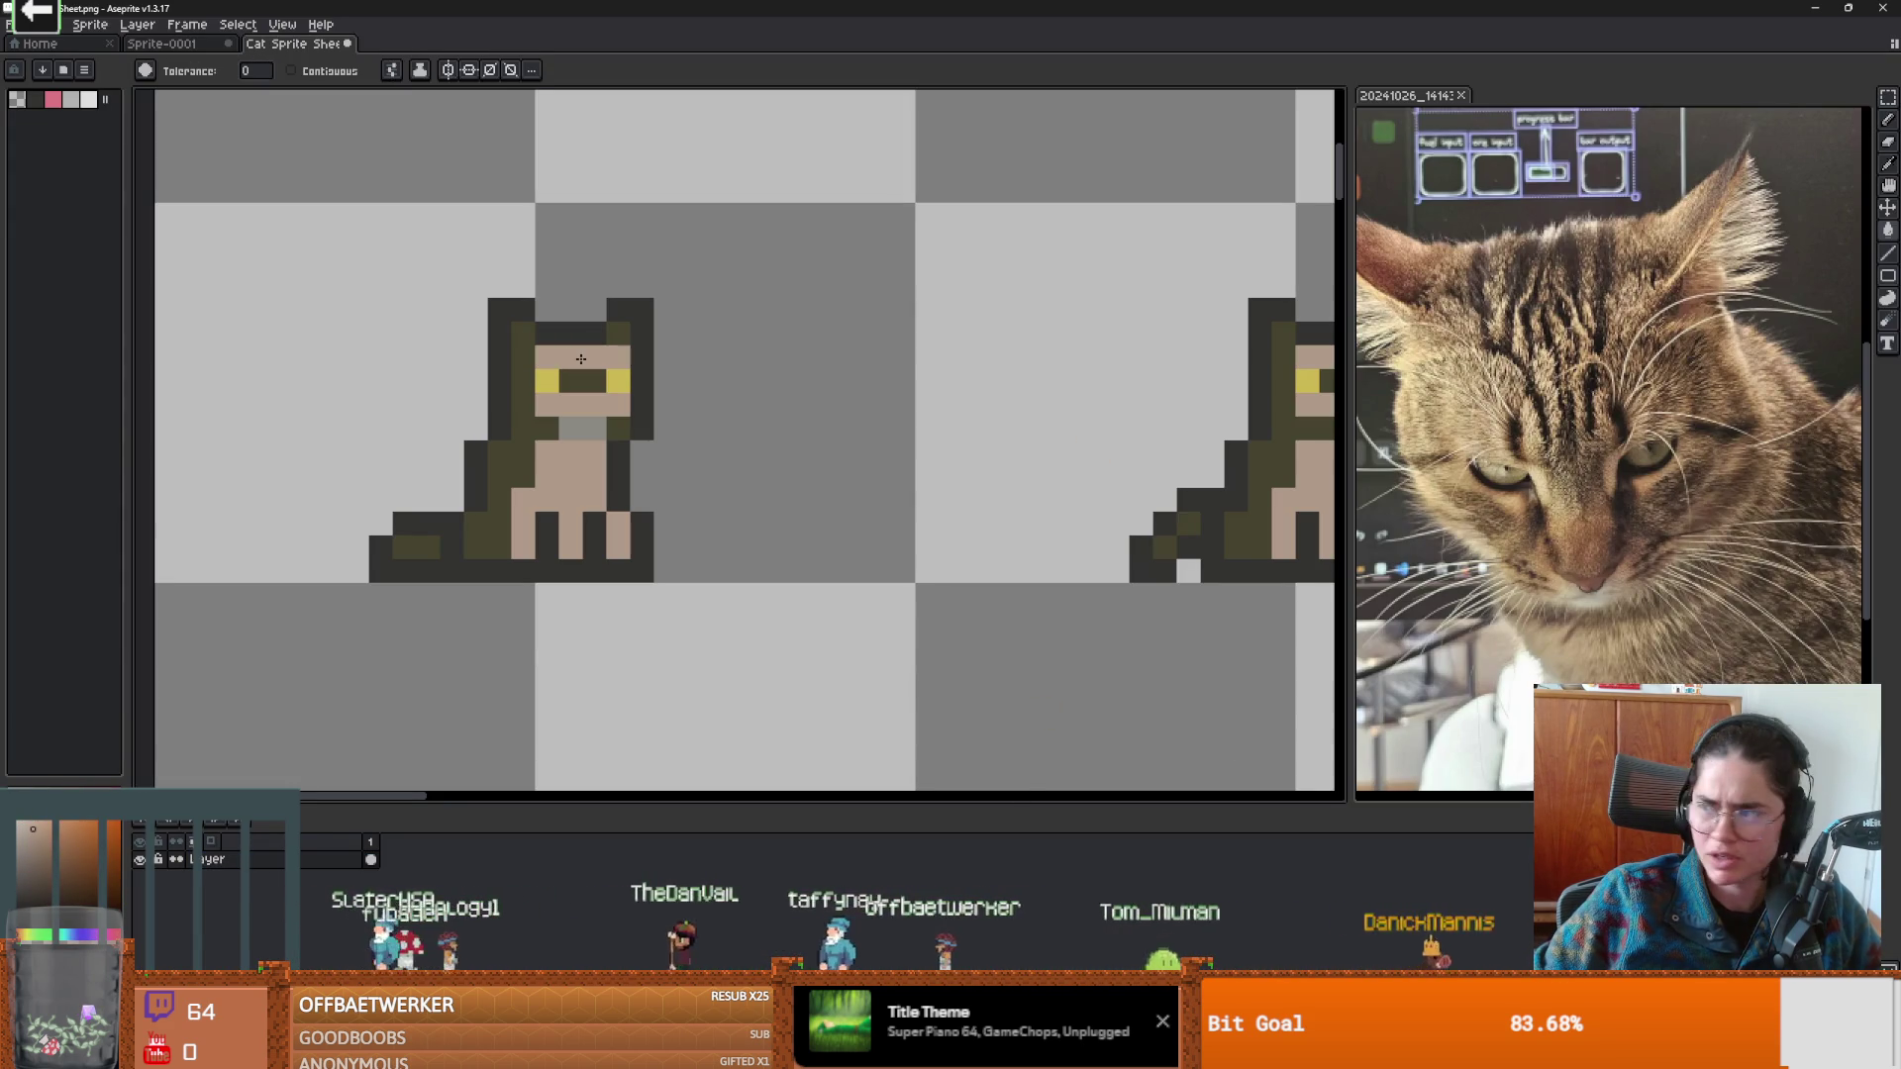
pyautogui.moveTo(33, 828); pyautogui.dragTo(74, 851)
pyautogui.moveTo(13, 935); pyautogui.dragTo(26, 935)
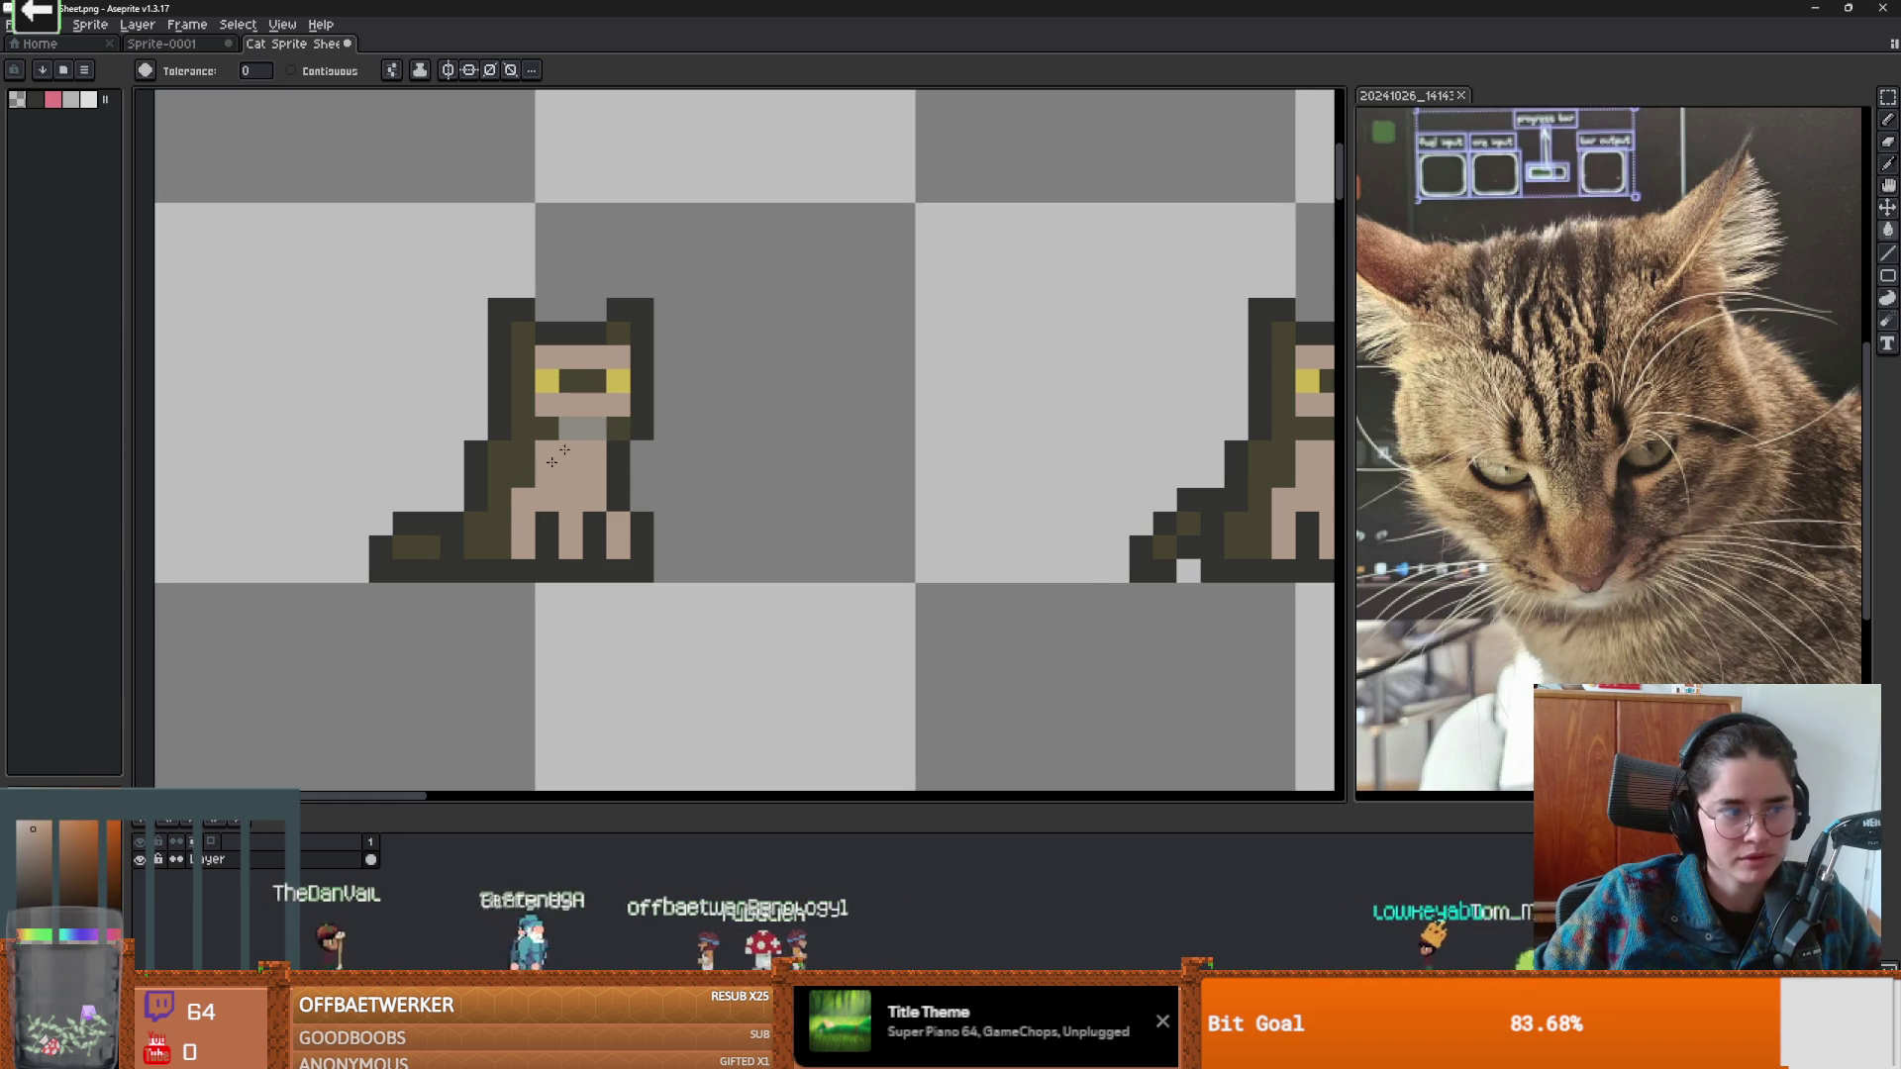
pyautogui.scroll(-3, 589, 428)
pyautogui.scroll(3, 636, 482)
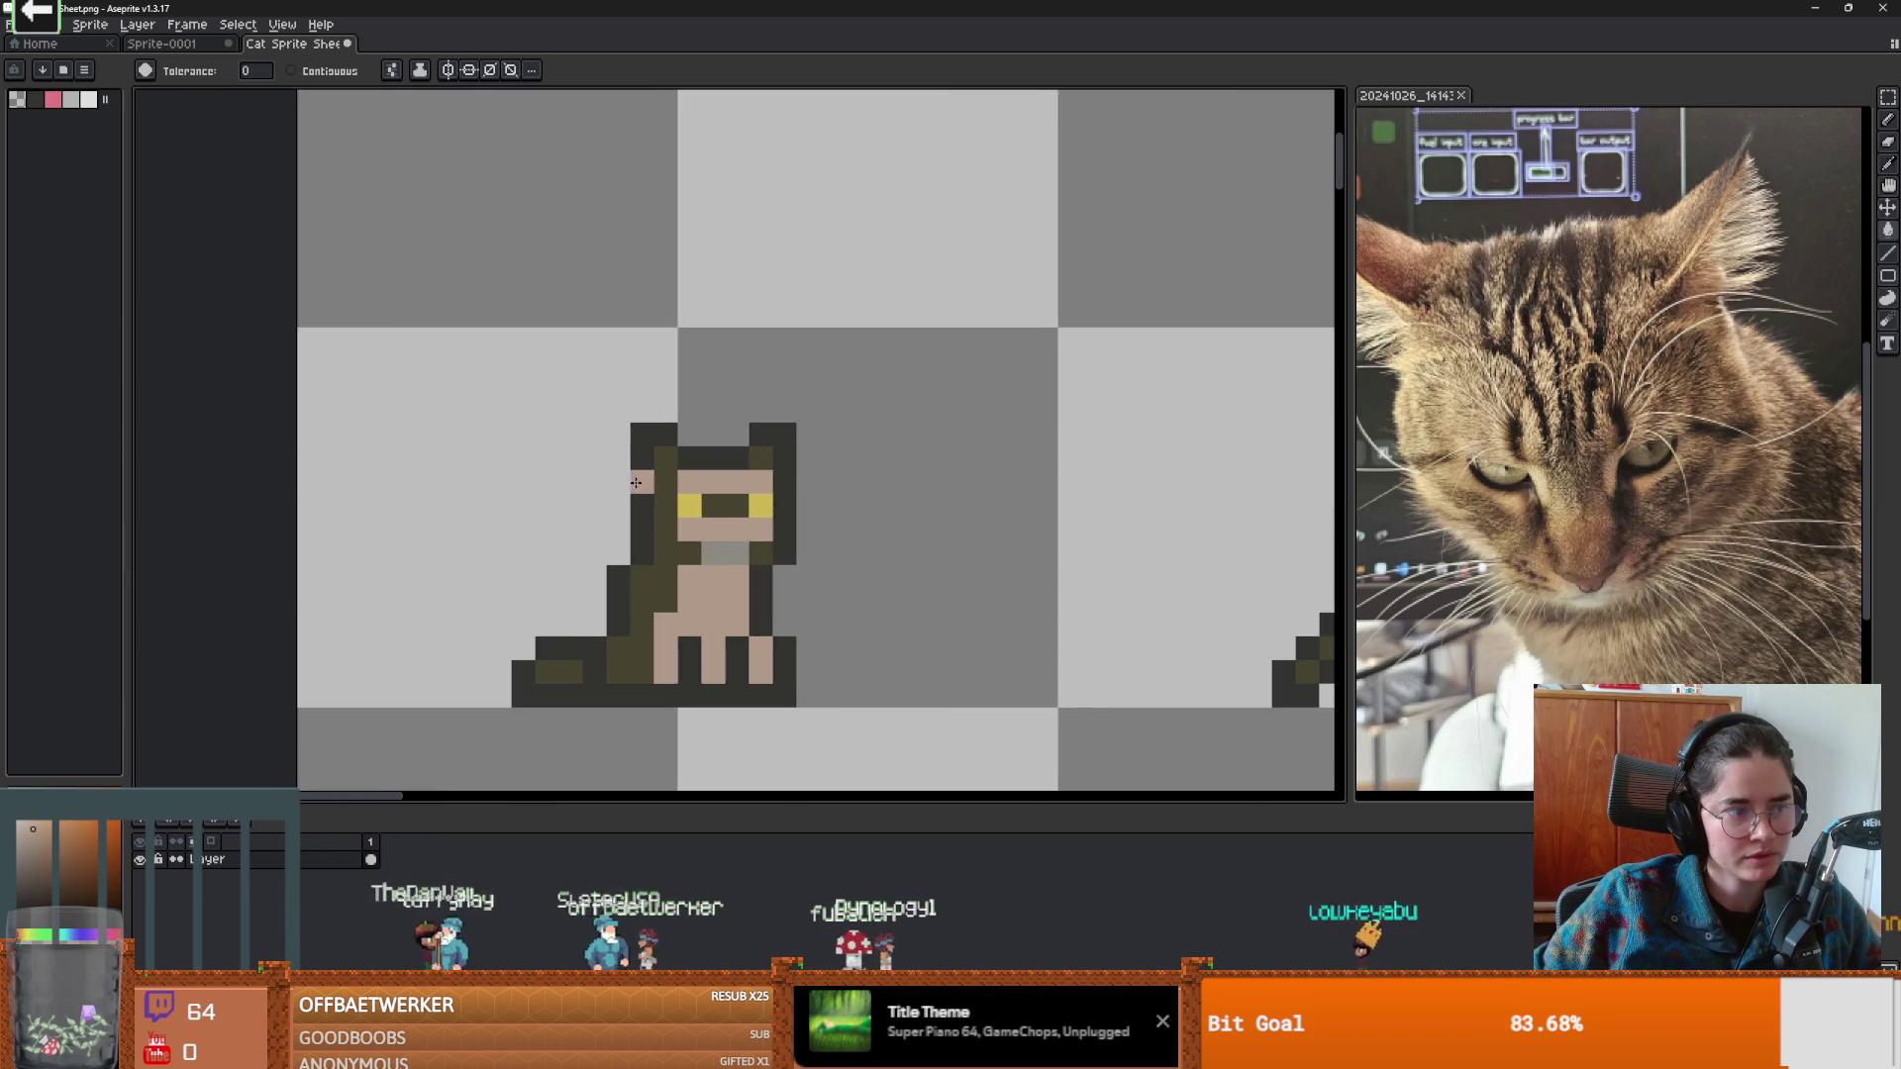
pyautogui.scroll(-2, 728, 597)
pyautogui.scroll(2, 727, 594)
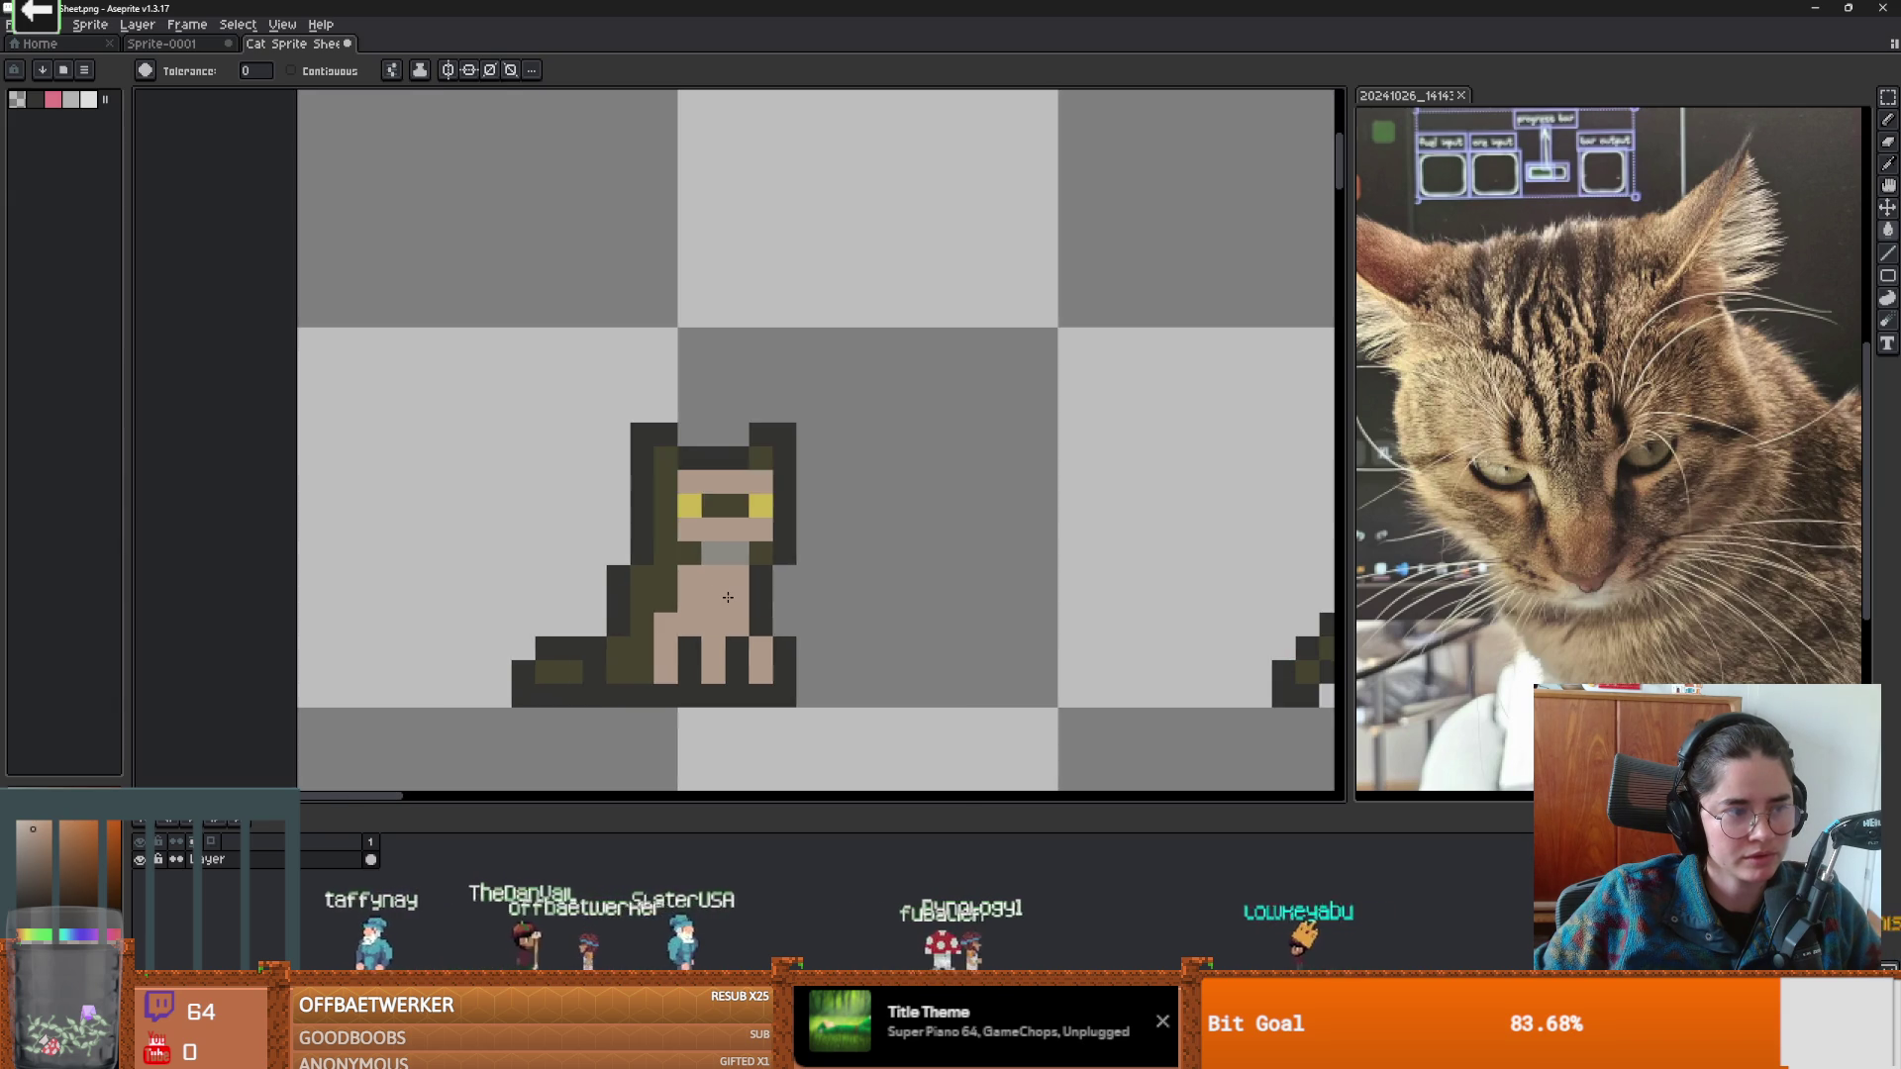
pyautogui.scroll(-2, 752, 584)
pyautogui.press('v')
pyautogui.hotkey('ctrl', 'z')
pyautogui.scroll(2, 692, 556)
# Fill the cats' faces and chests tan and their olive body areas reddish-brown.
pyautogui.press('w')
pyautogui.click(658, 544)
pyautogui.scroll(-2, 658, 550)
pyautogui.scroll(2, 657, 554)
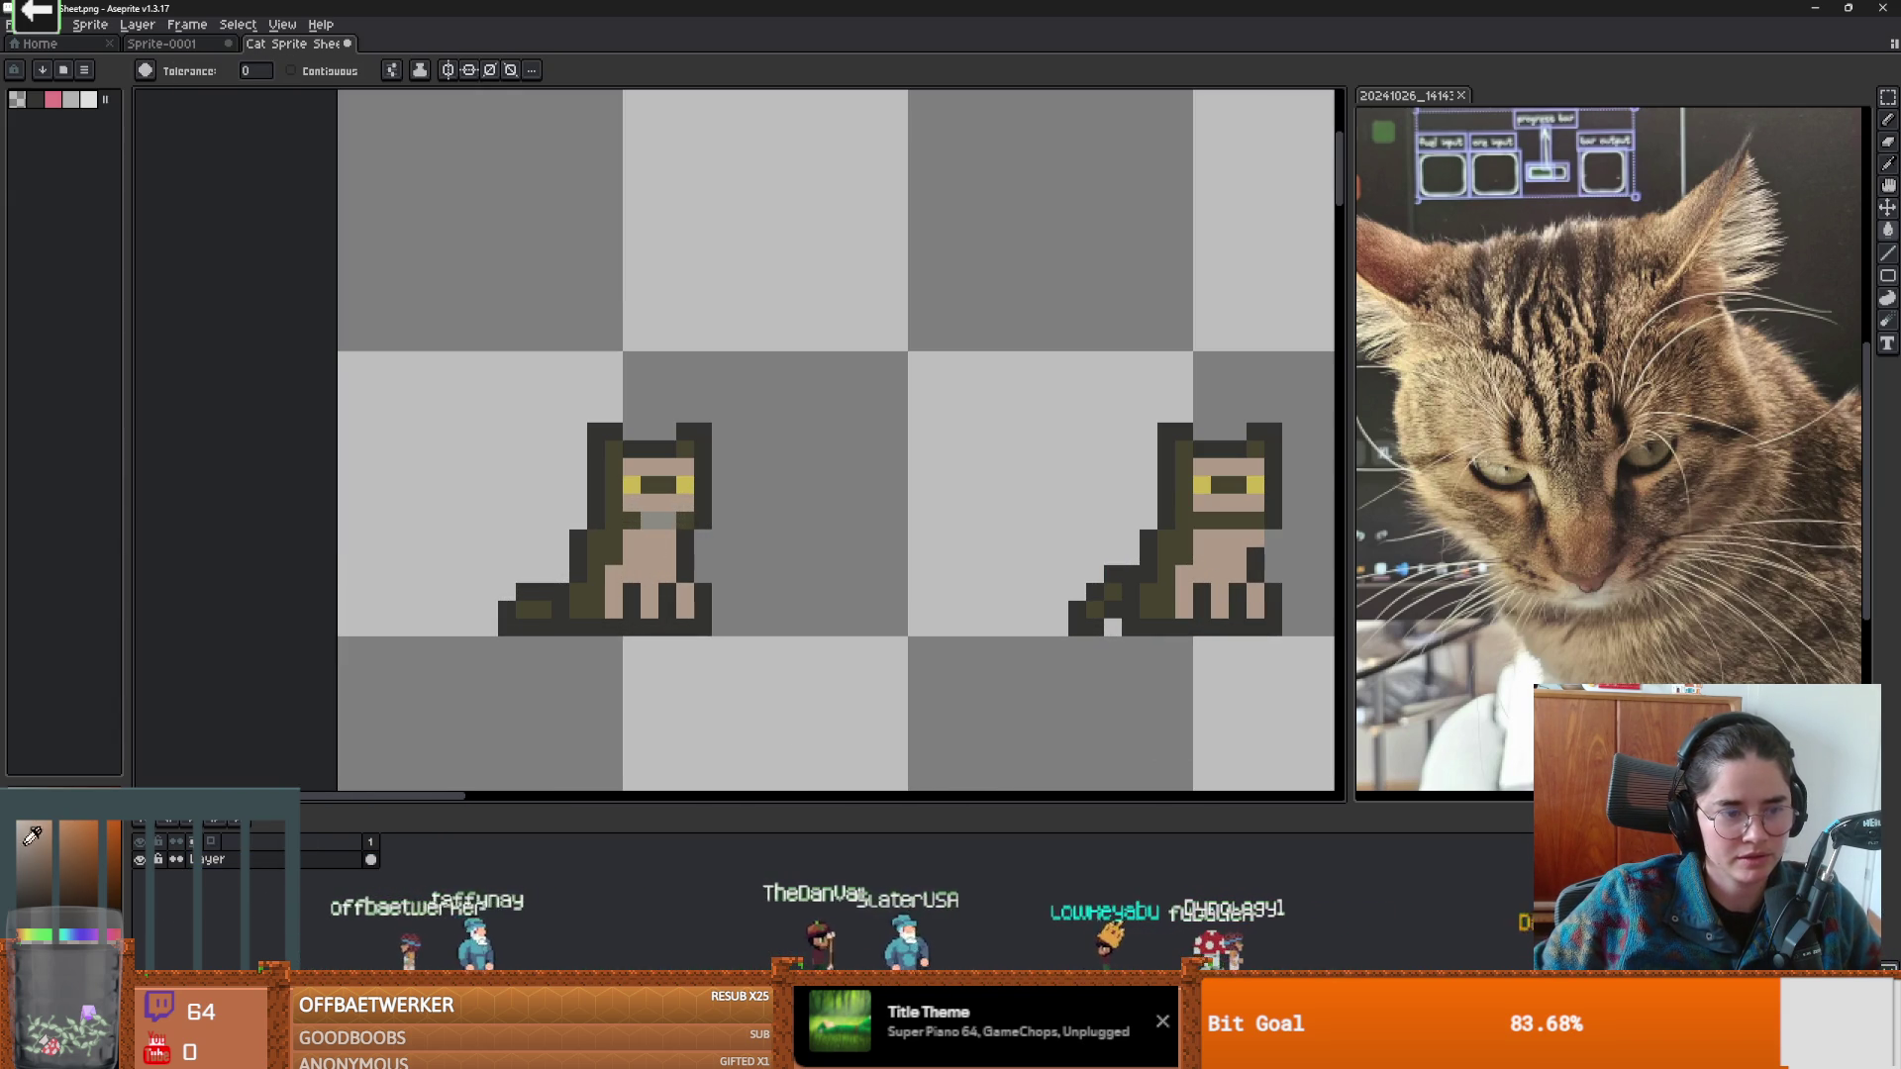
pyautogui.moveTo(60, 842); pyautogui.dragTo(74, 850)
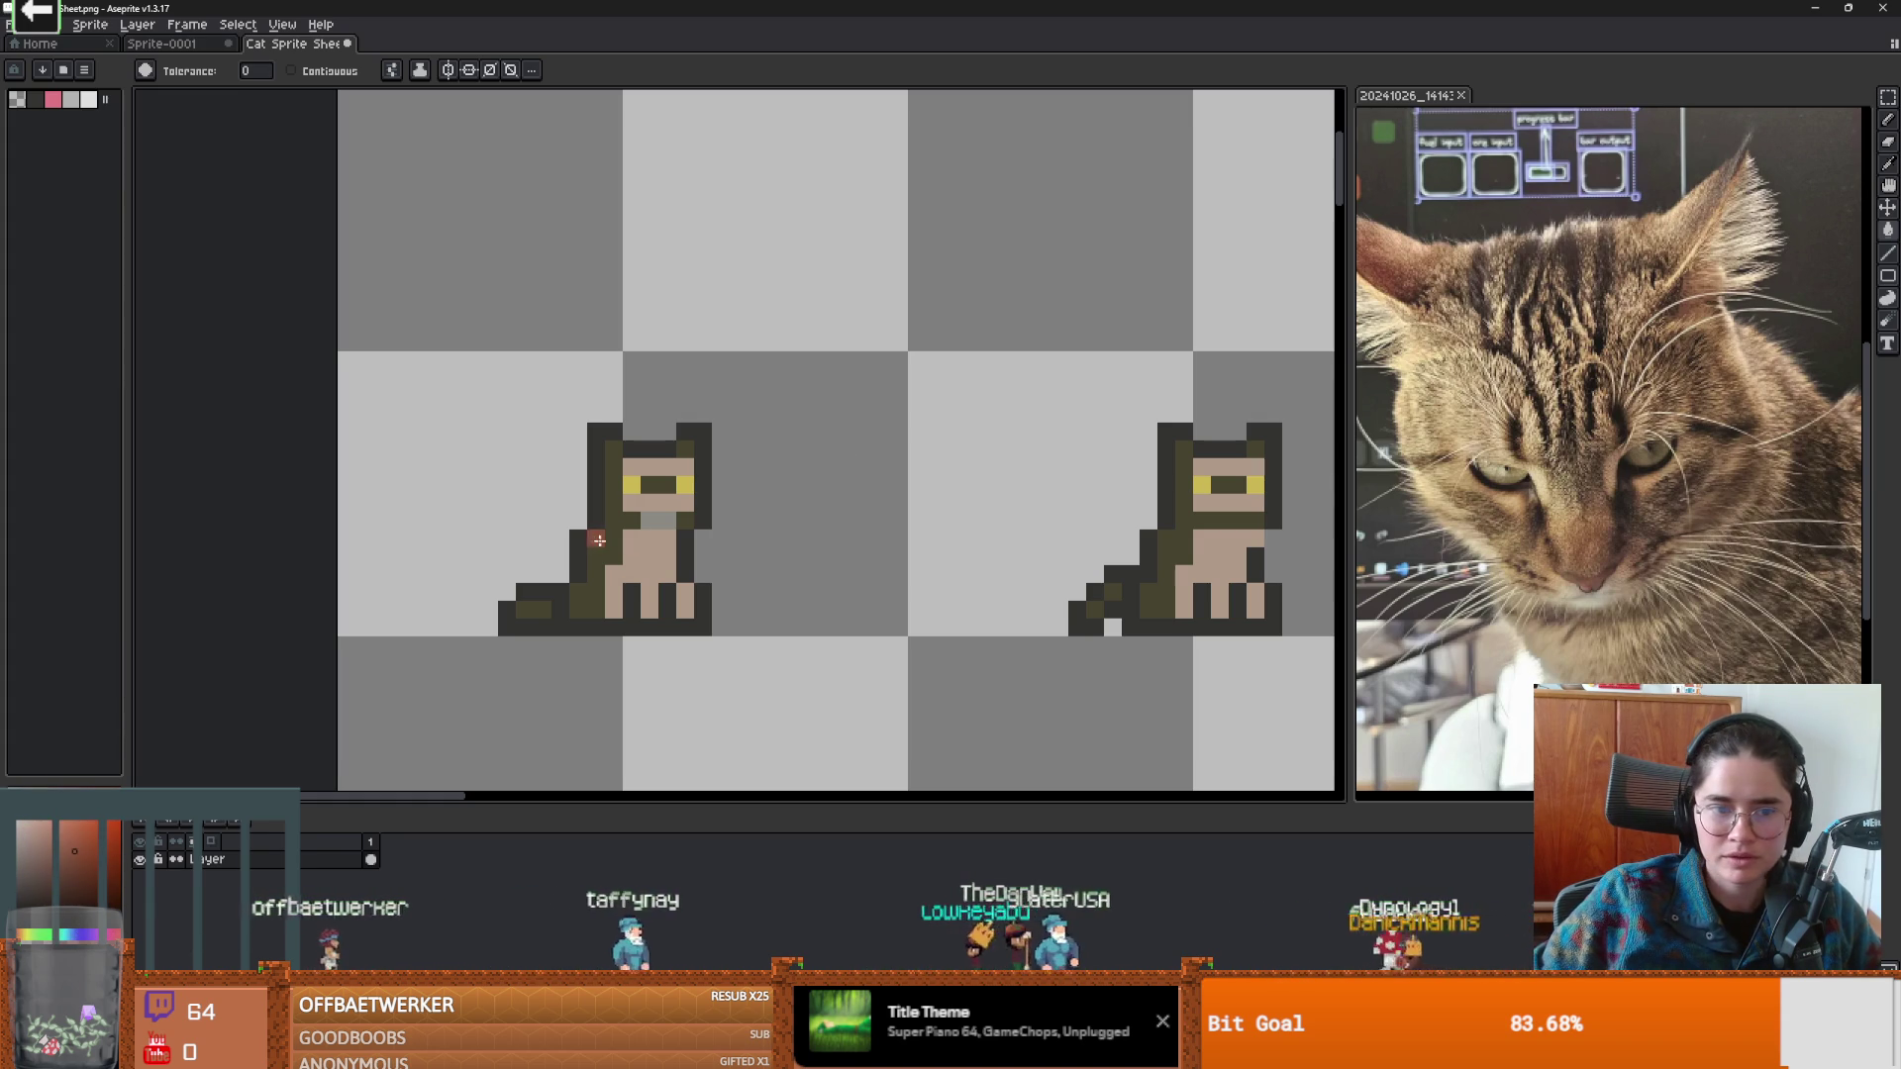
pyautogui.click(597, 544)
pyautogui.scroll(-3, 754, 561)
pyautogui.scroll(3, 808, 571)
pyautogui.scroll(-7, 790, 564)
pyautogui.scroll(3, 770, 418)
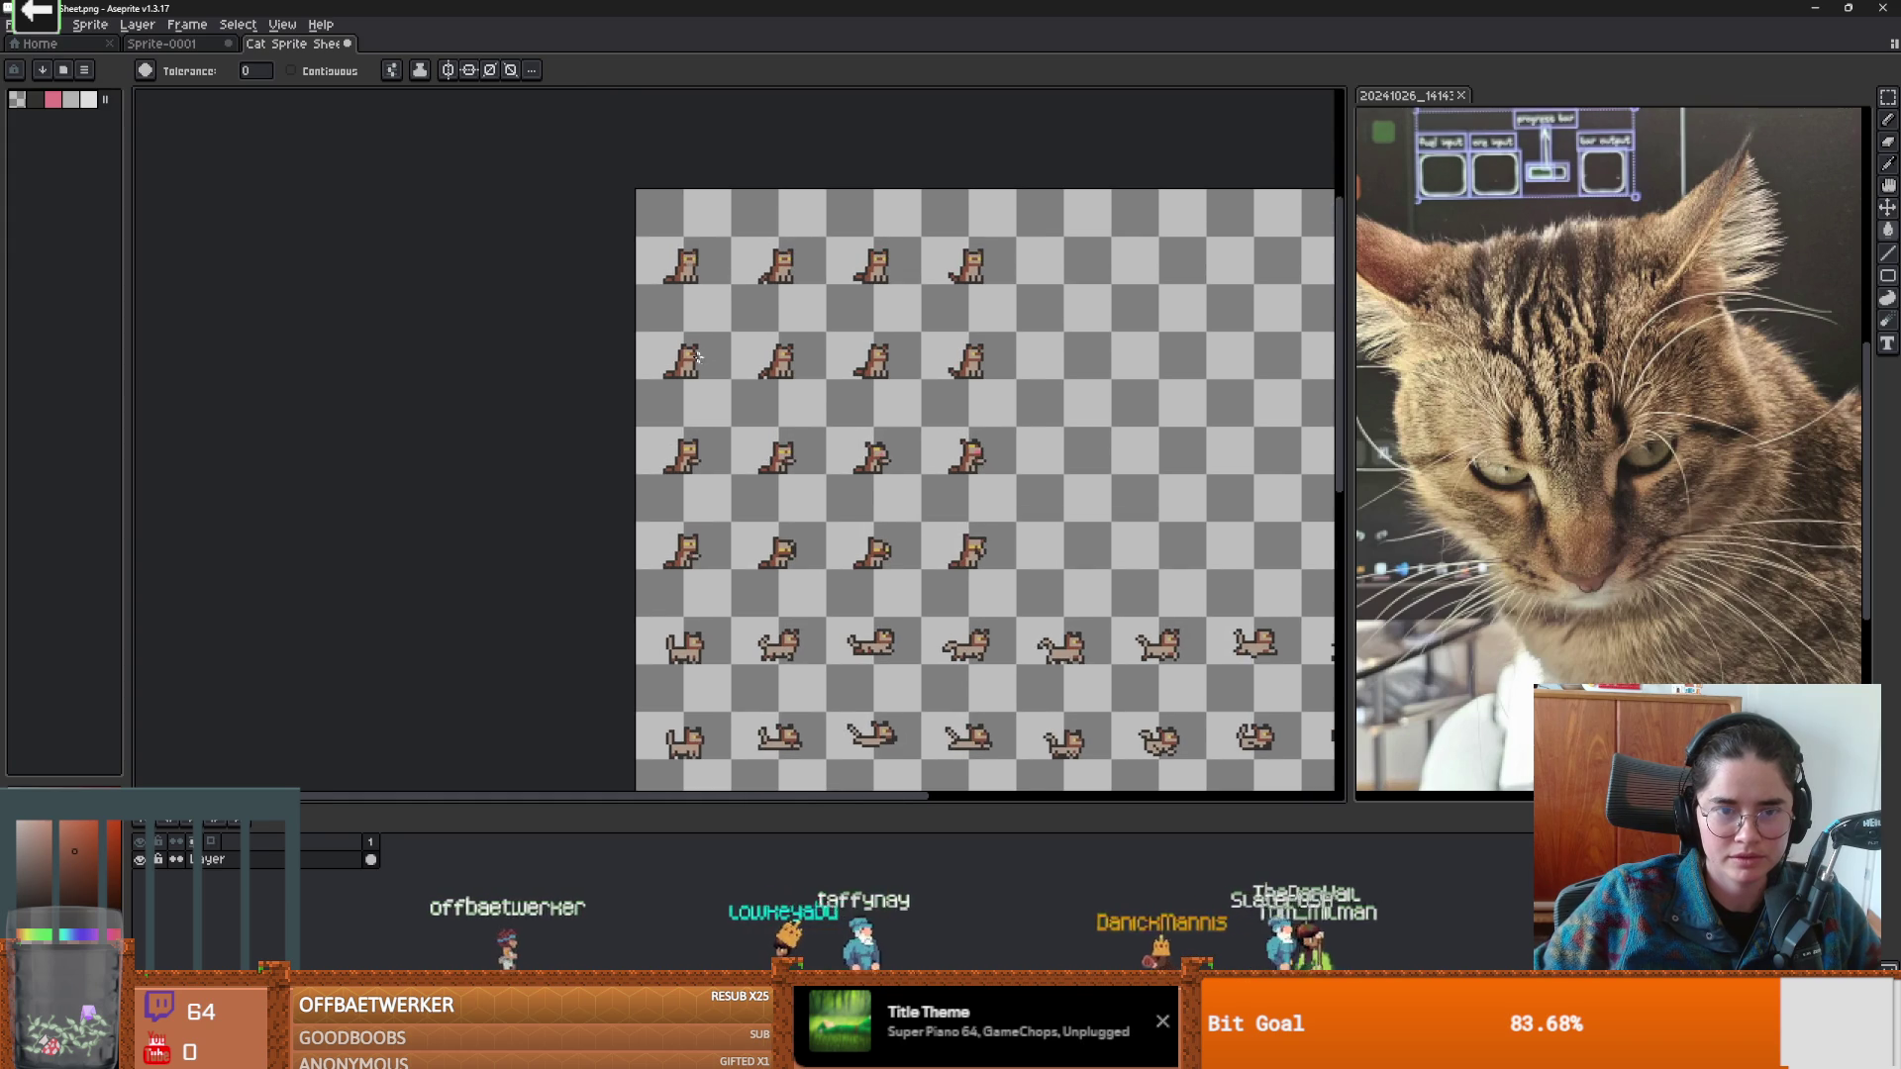
pyautogui.scroll(5, 713, 277)
pyautogui.scroll(1, 698, 371)
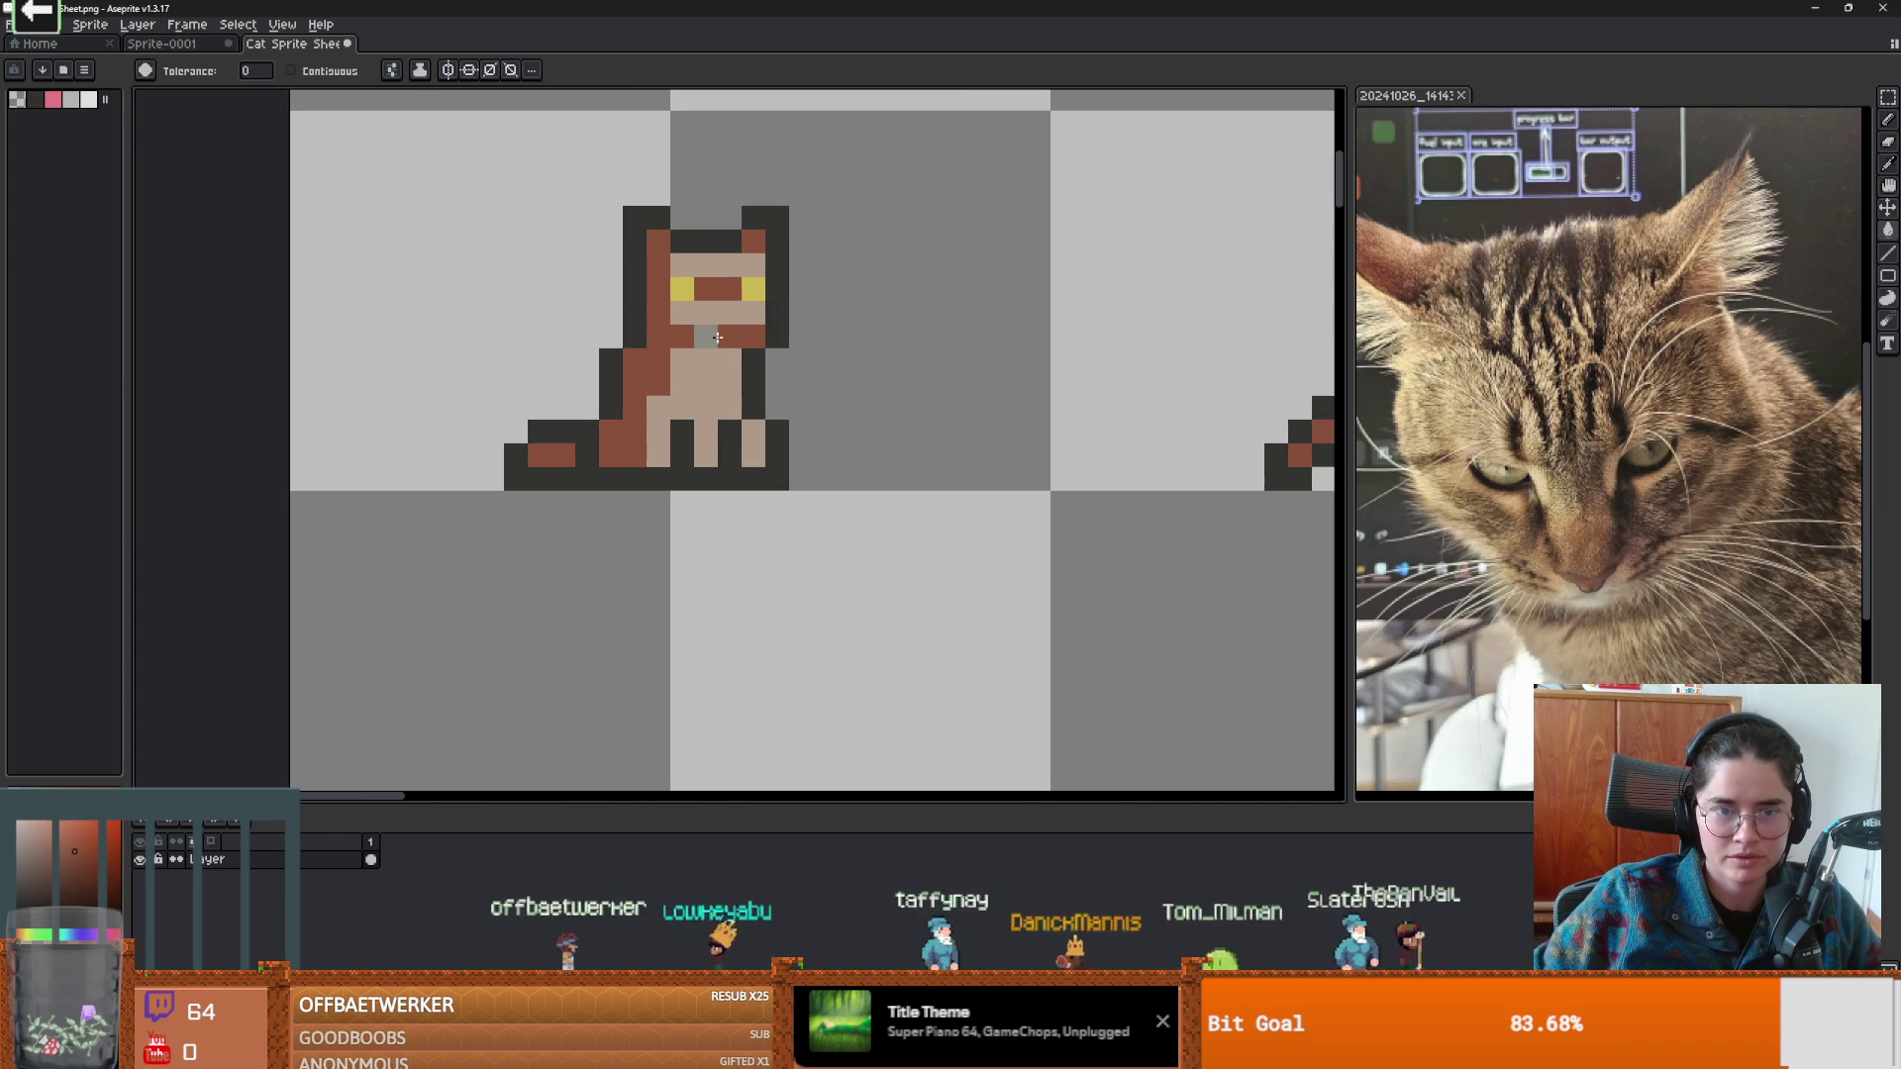
# Pick a lighter orange-tan colour and undo the stray beige pixel below the cat.
pyautogui.press('i')
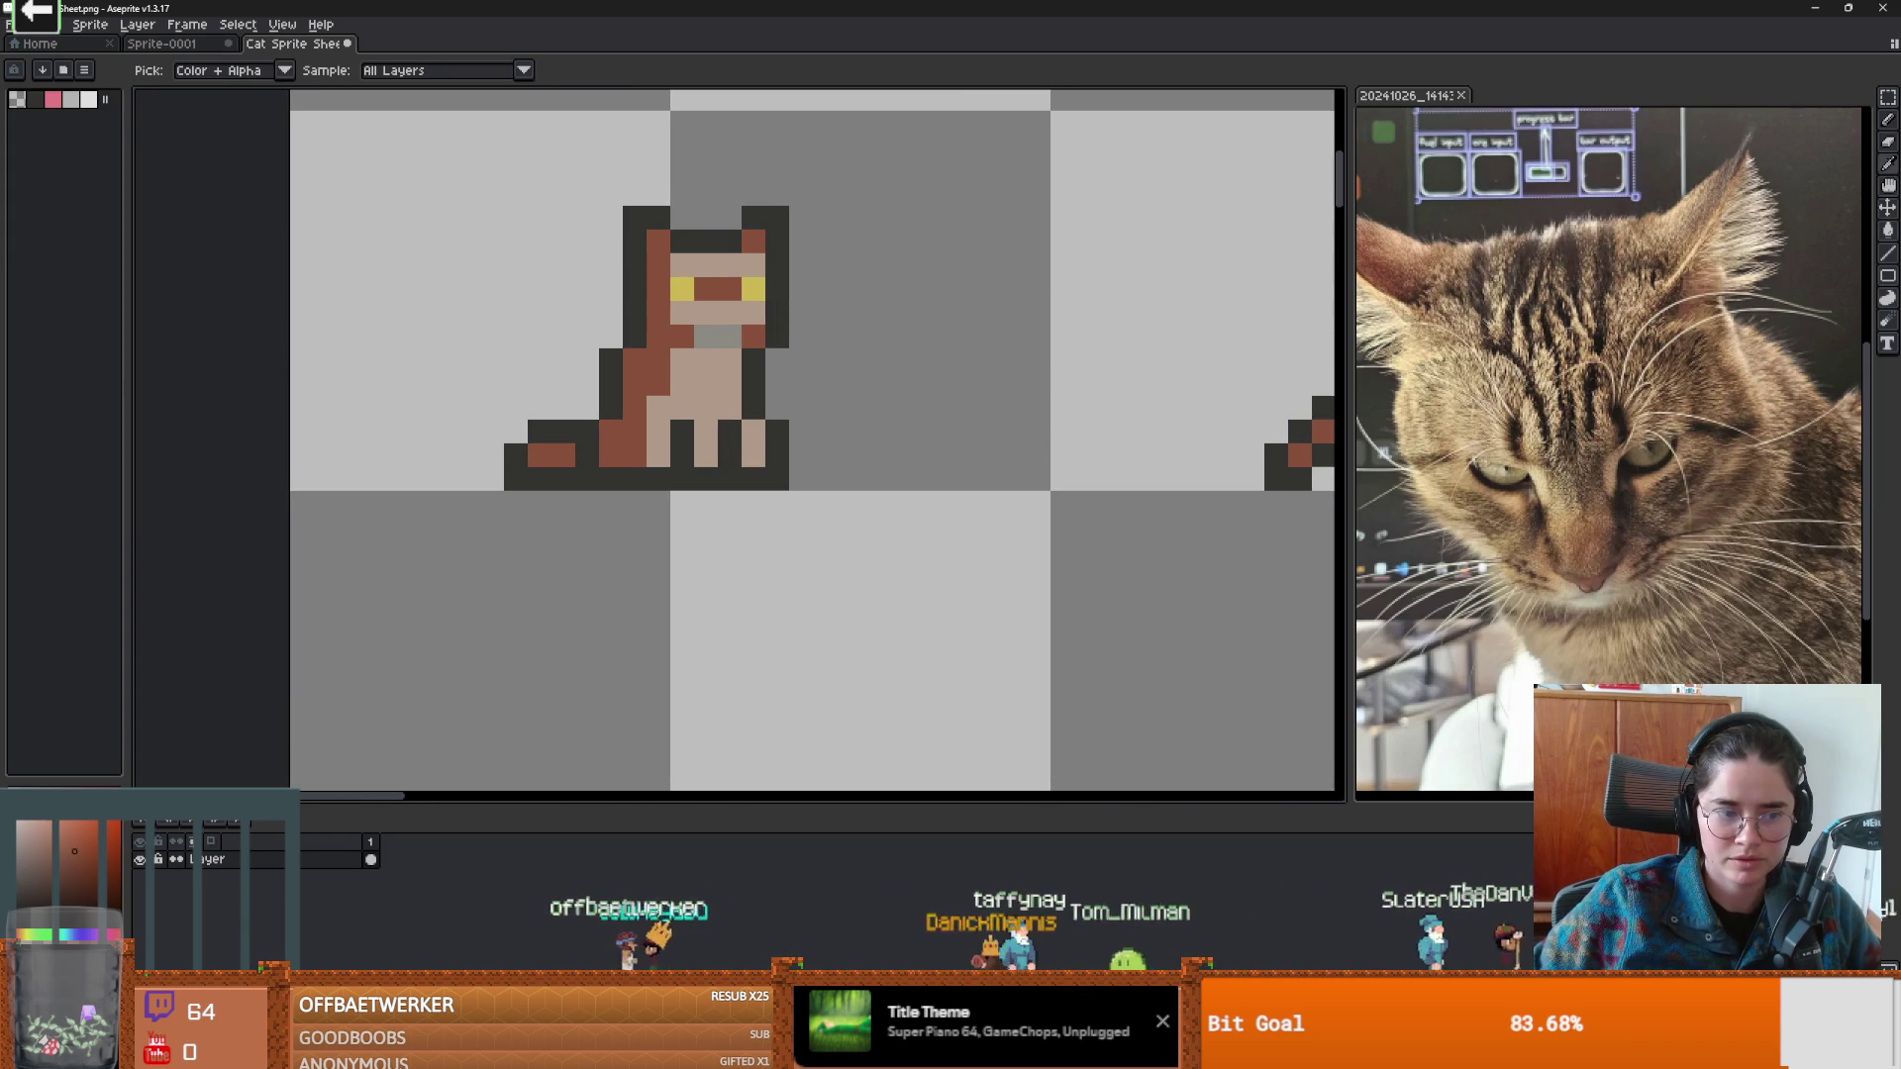
pyautogui.press('g')
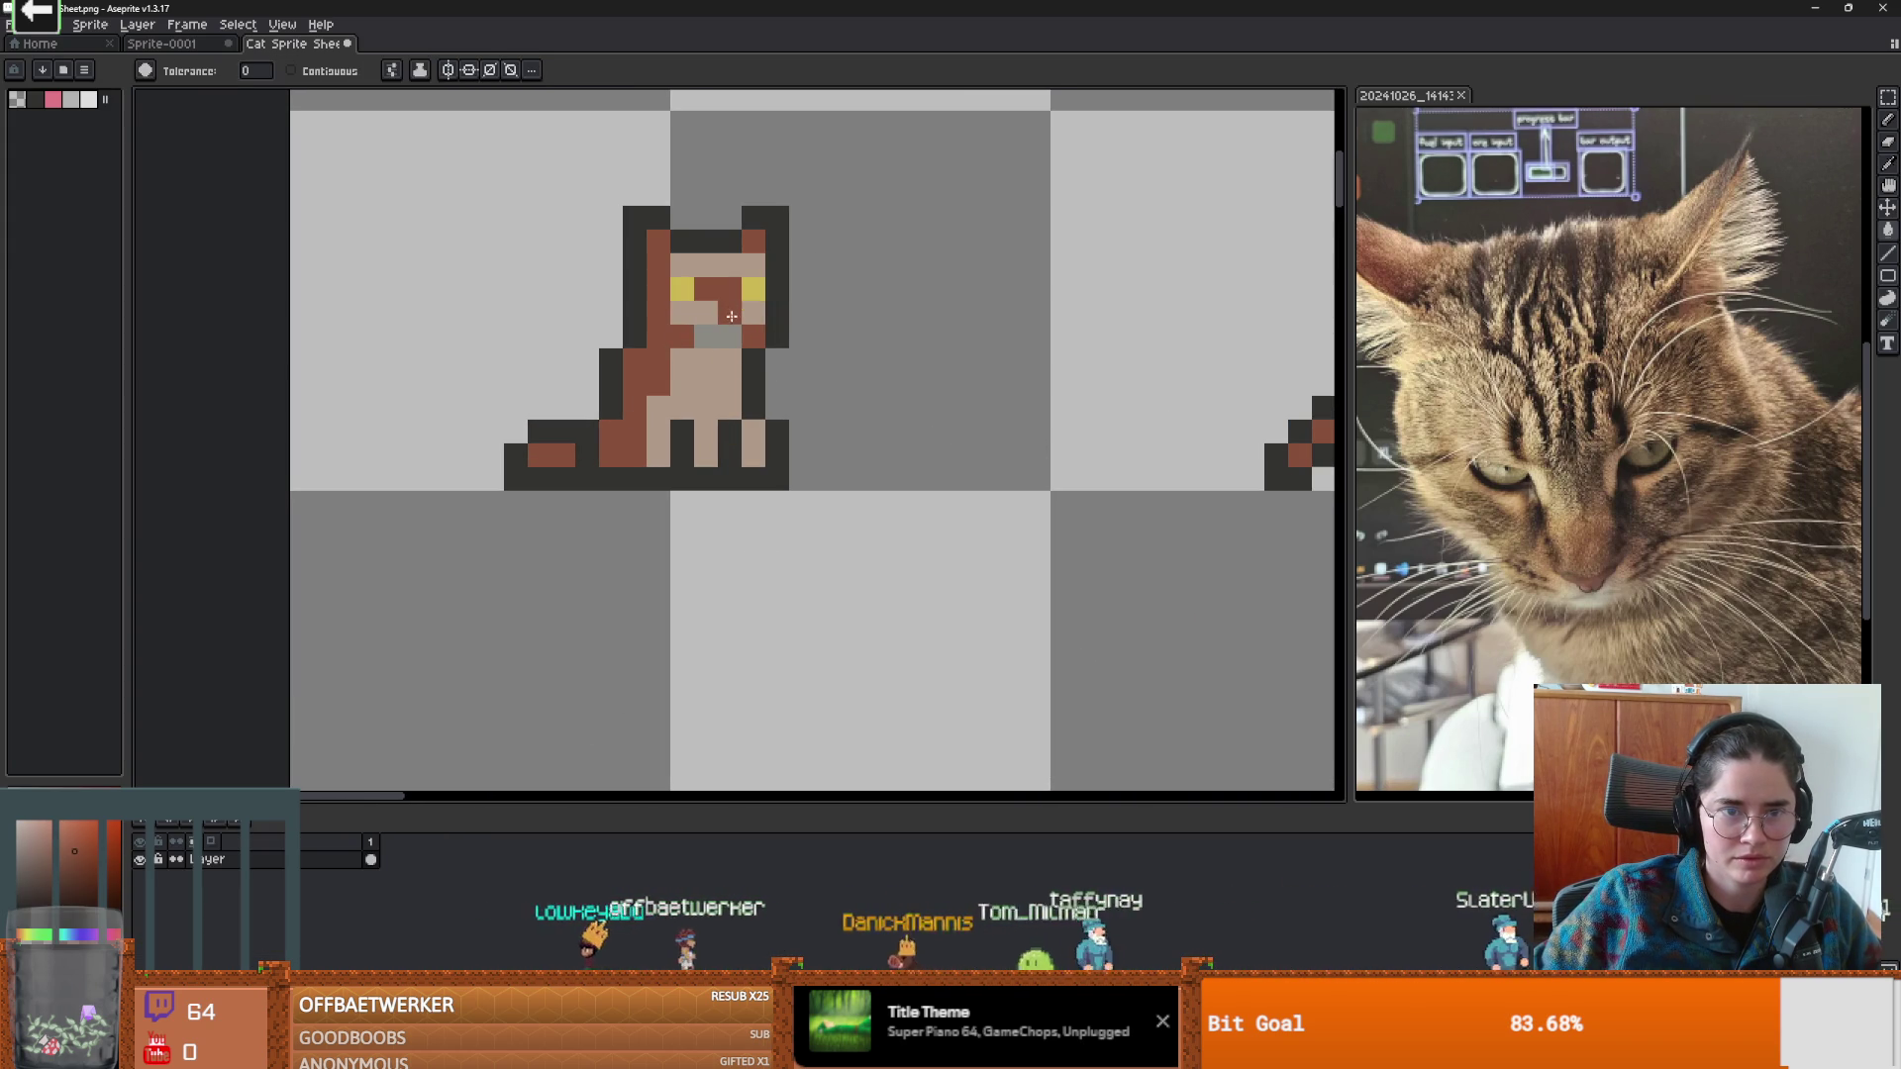
pyautogui.click(90, 840)
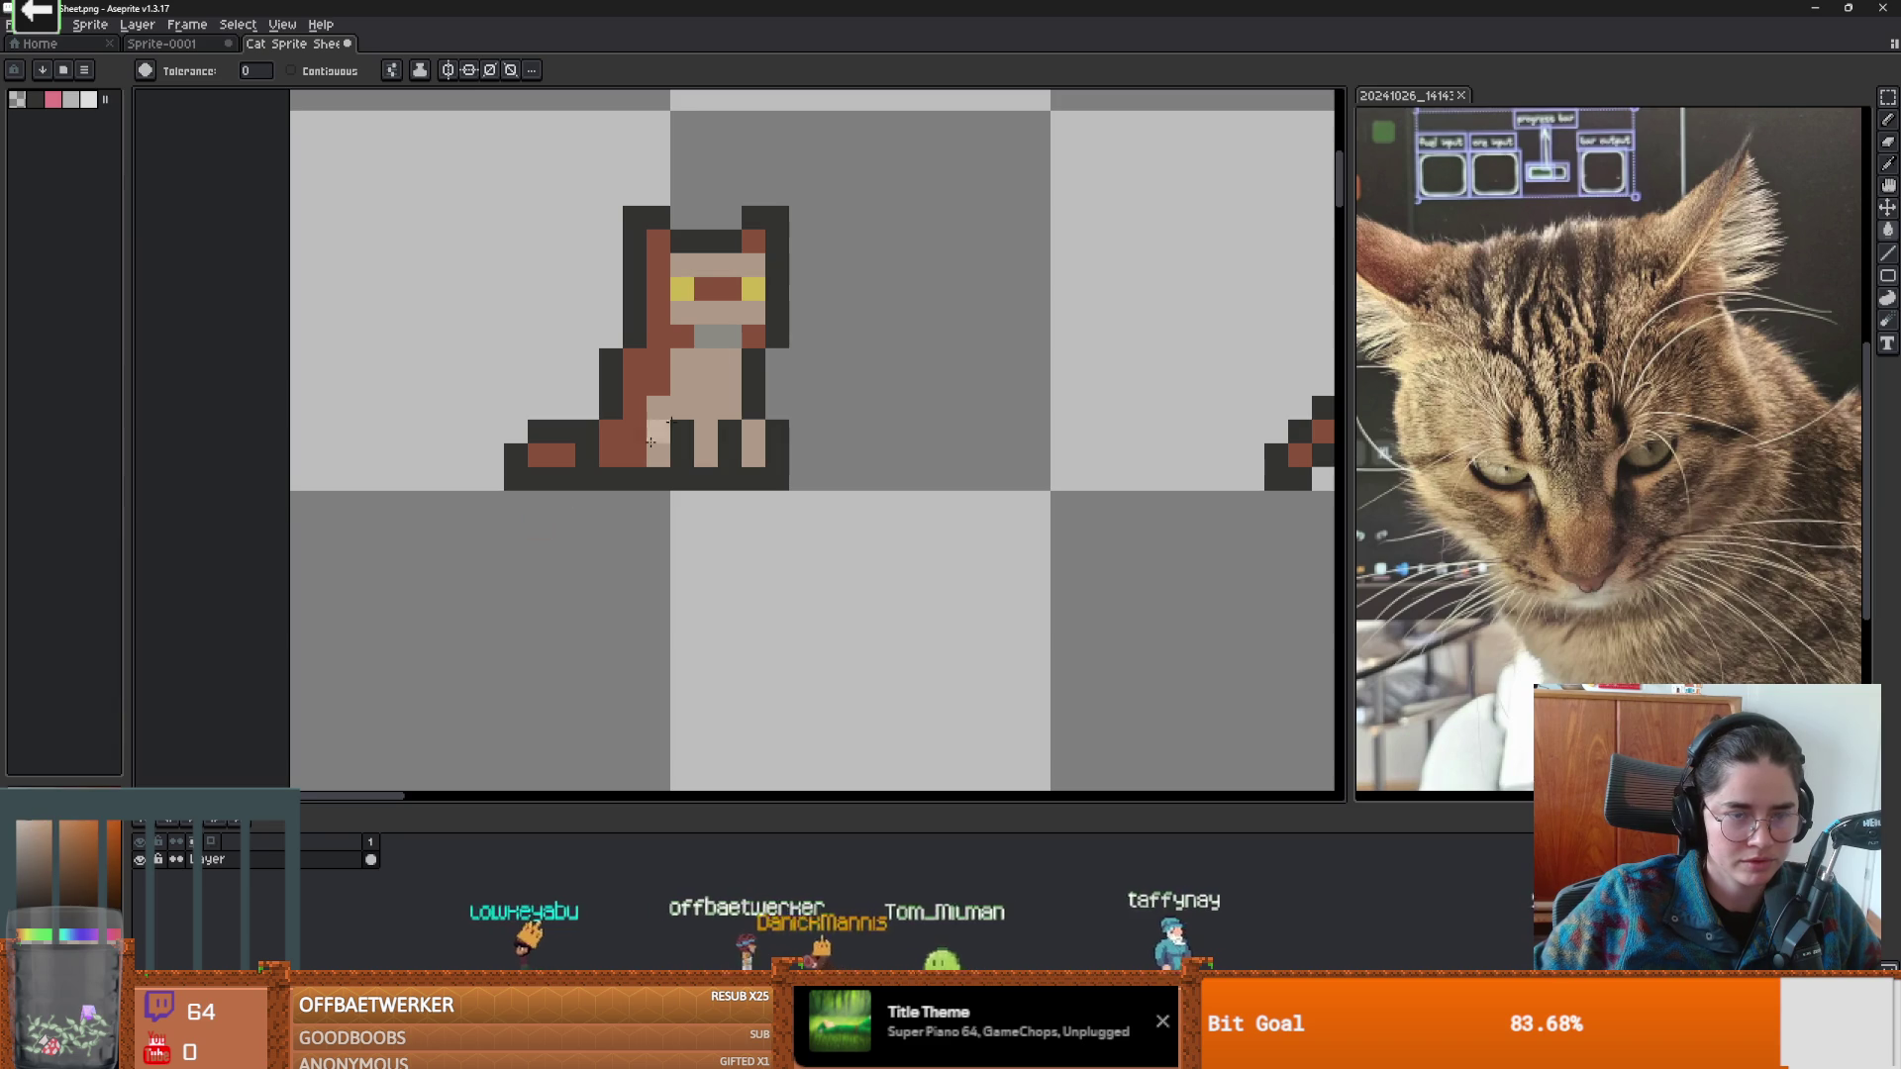
pyautogui.scroll(-3, 801, 496)
pyautogui.scroll(5, 584, 663)
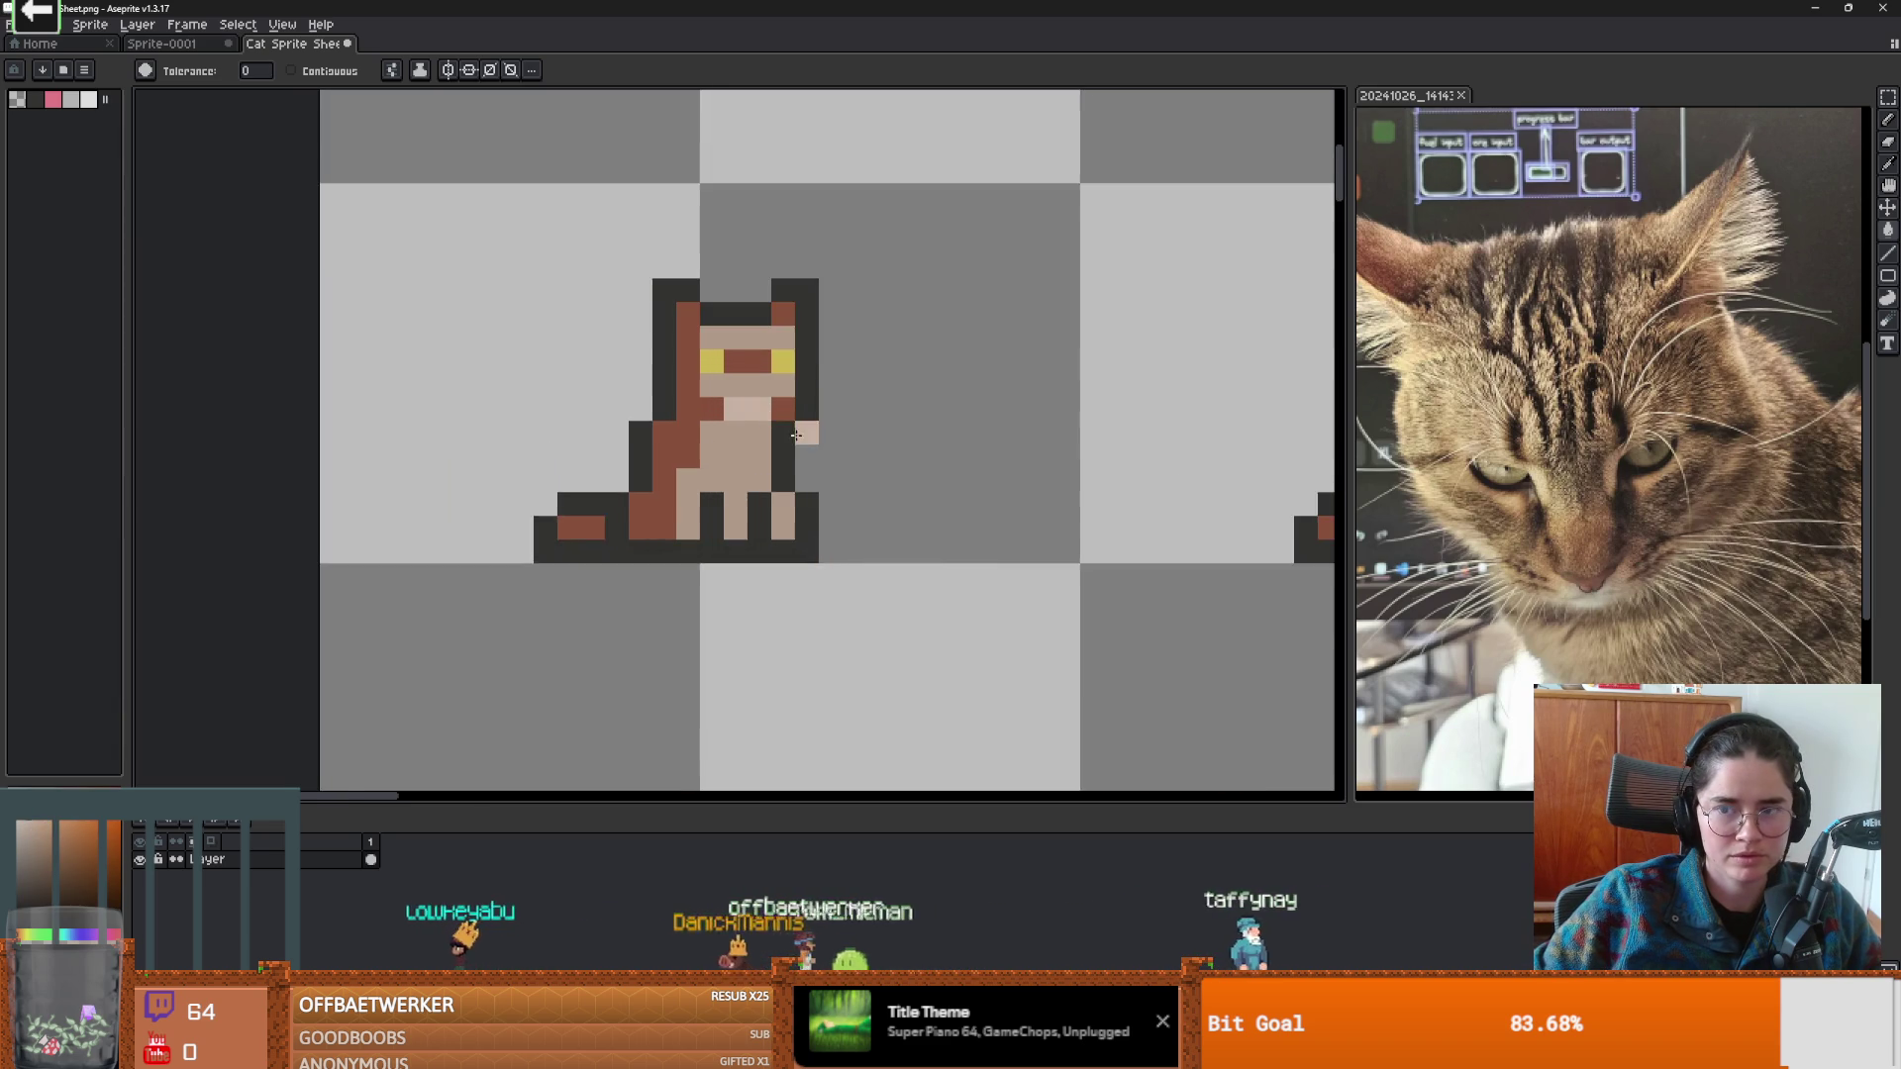
pyautogui.hotkey('ctrl', 'z')
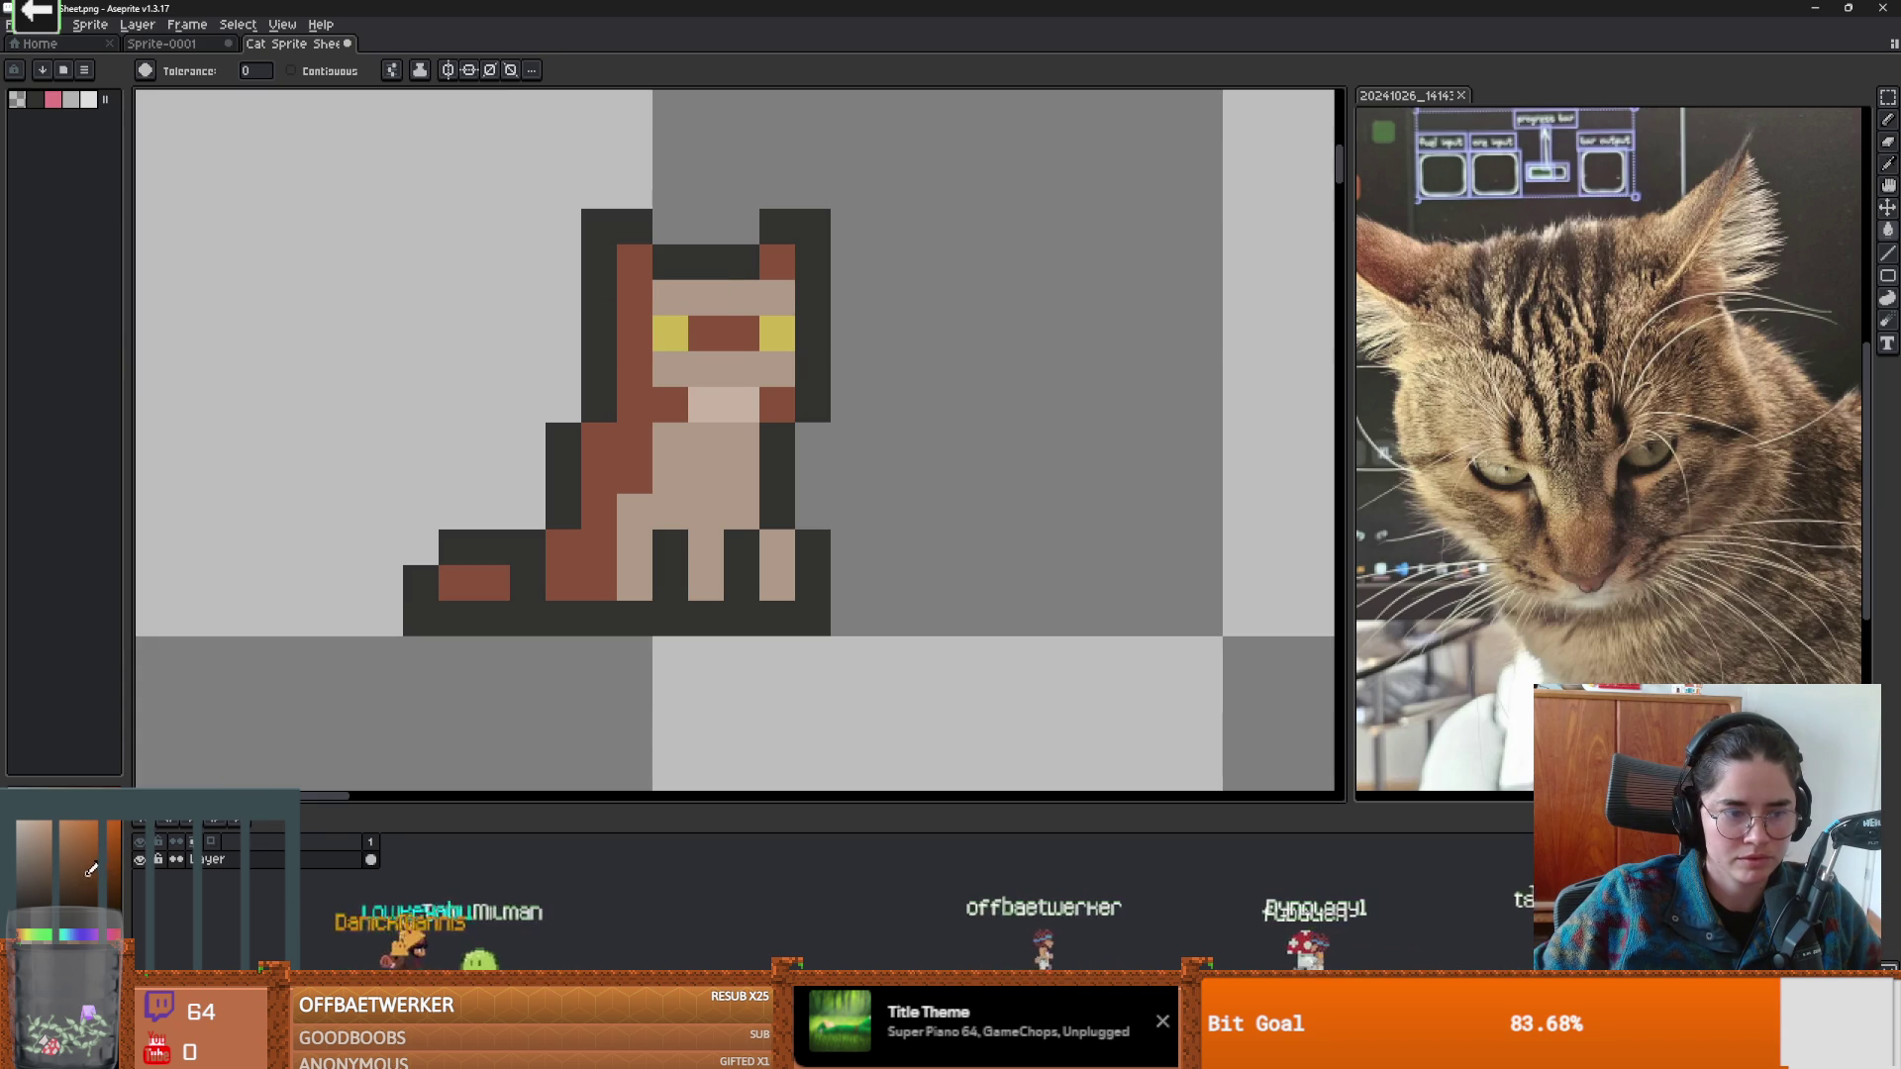
# With the pencil, paint dark brown pixels on the cat's forehead and the cheek beside the muzzle.
pyautogui.press('b')
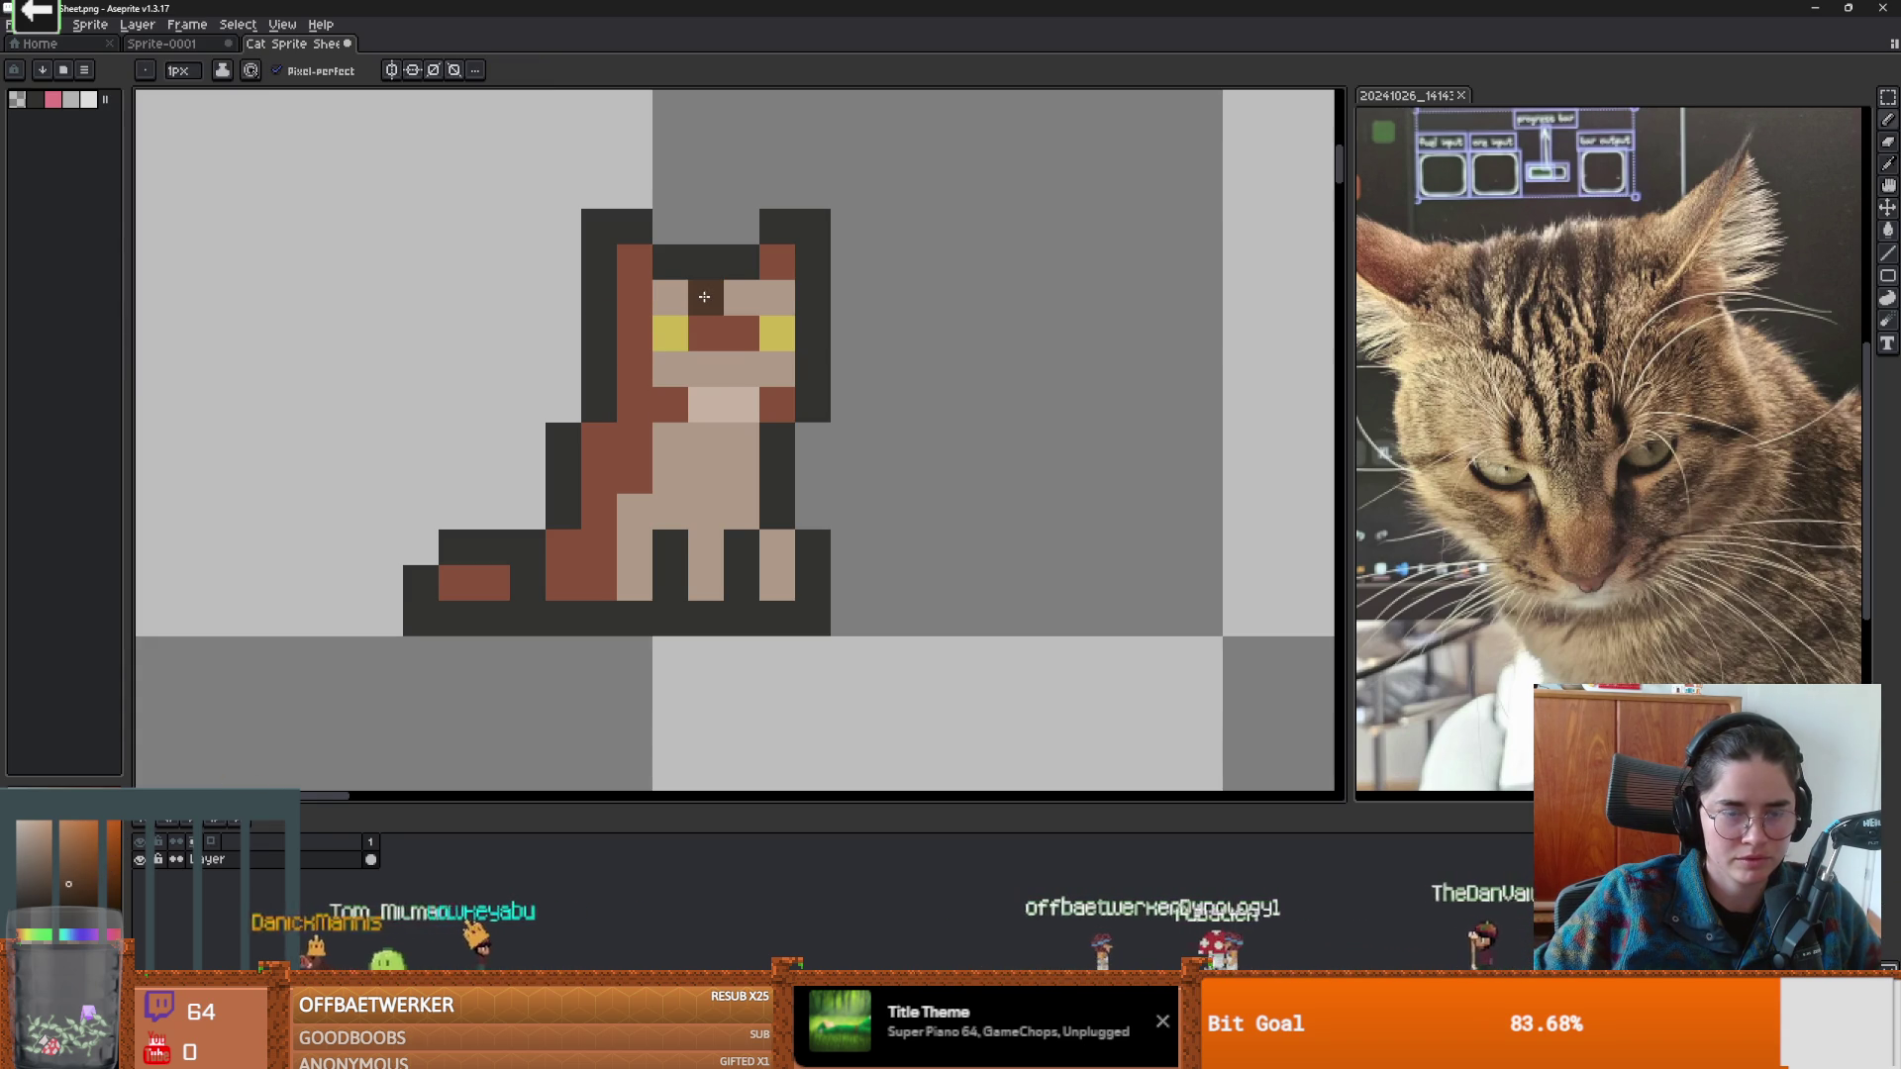
pyautogui.click(742, 297)
pyautogui.scroll(-2, 810, 460)
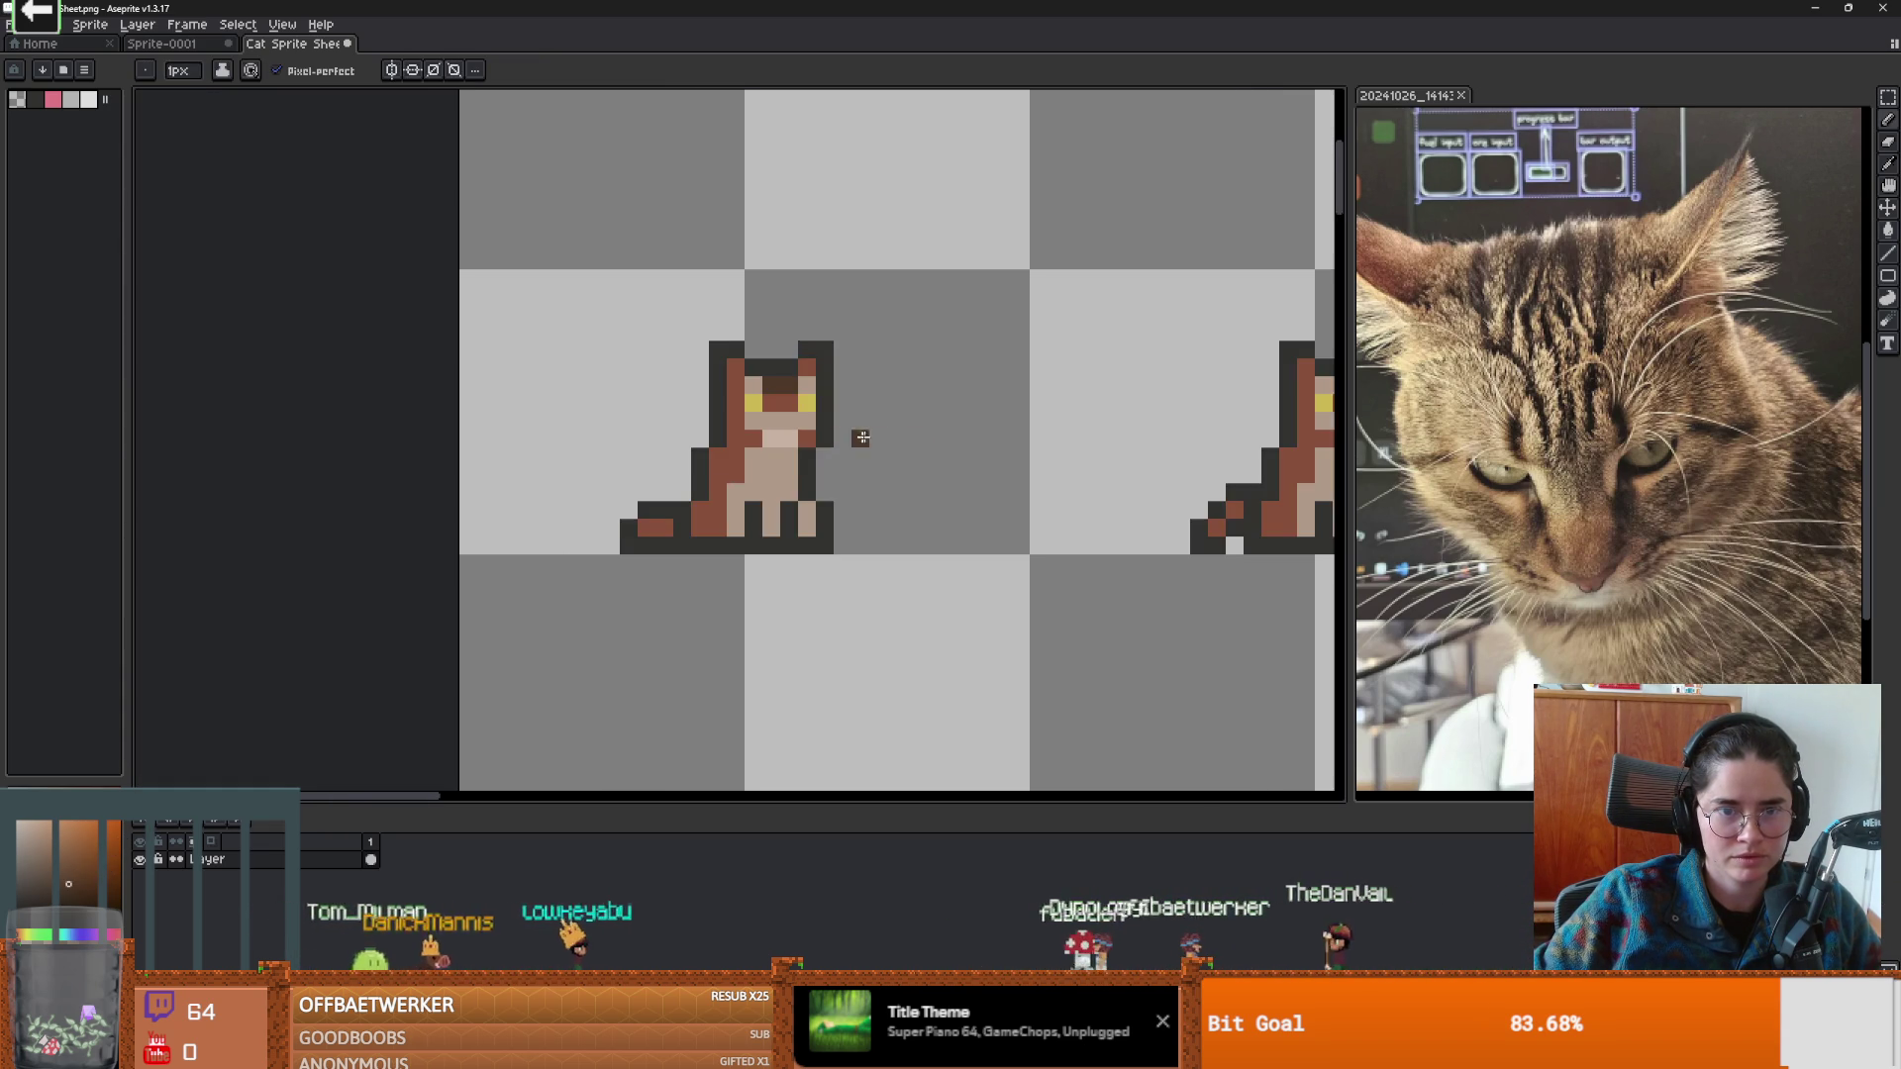
pyautogui.scroll(2, 810, 461)
pyautogui.keyDown('alt'); pyautogui.click(767, 386); pyautogui.keyUp('alt')
pyautogui.click(810, 378)
pyautogui.scroll(-2, 991, 450)
pyautogui.click(953, 453)
pyautogui.scroll(2, 971, 451)
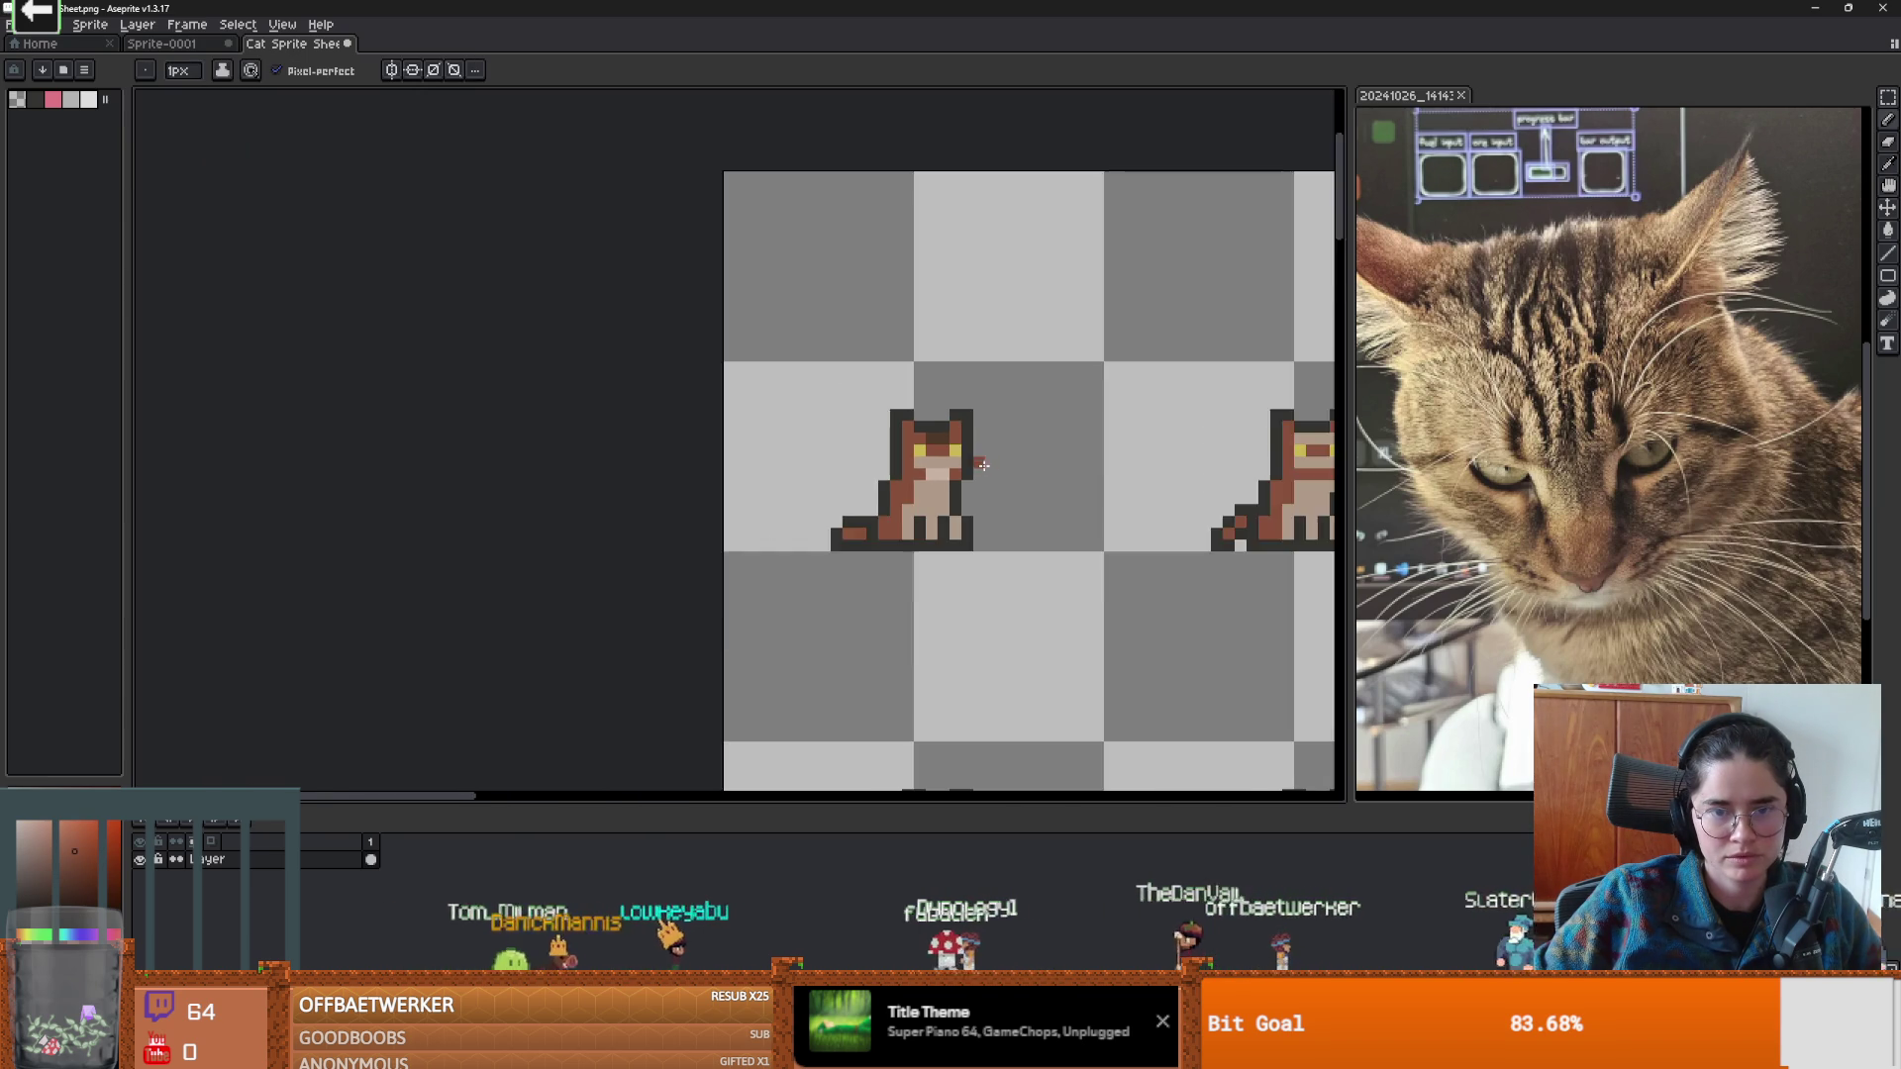
# Sample the tan from the cat's face and paint a pink pixel on its nose.
pyautogui.press('alt')
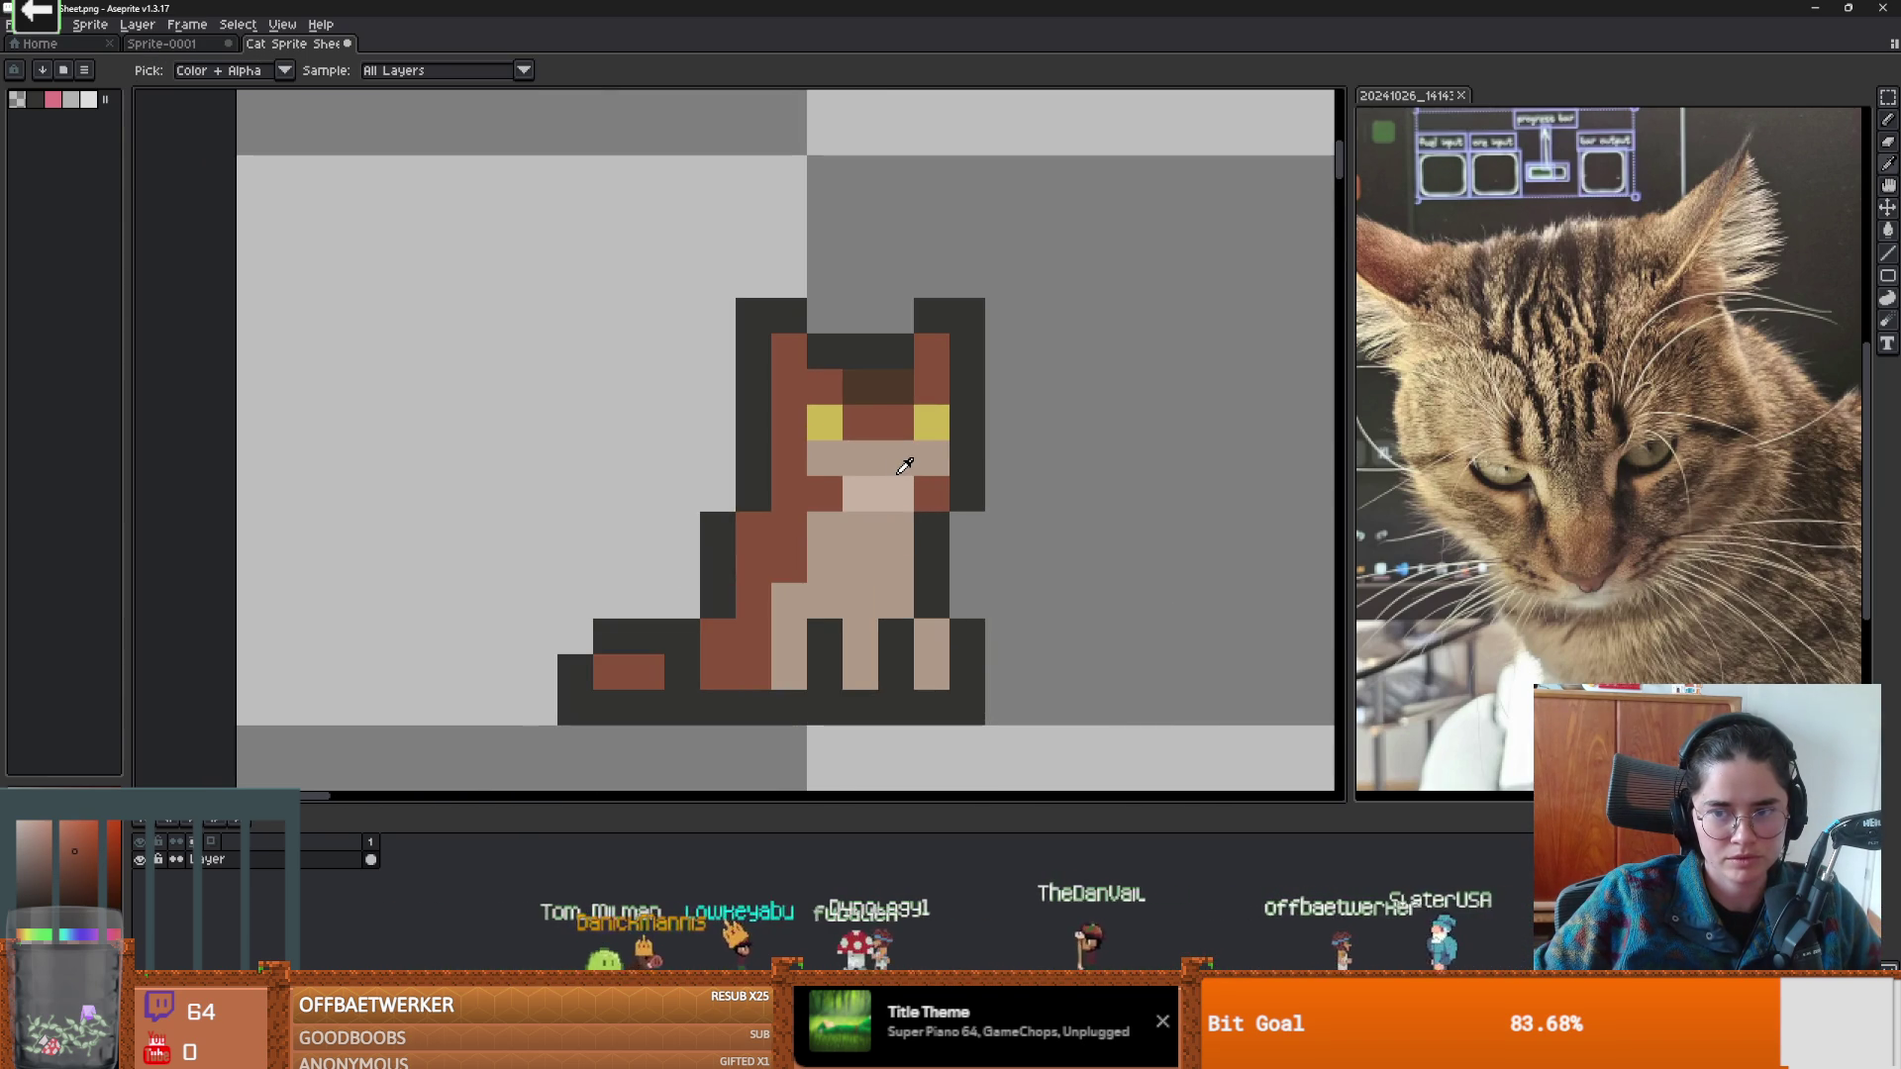
pyautogui.keyDown('alt'); pyautogui.click(904, 465); pyautogui.keyUp('alt')
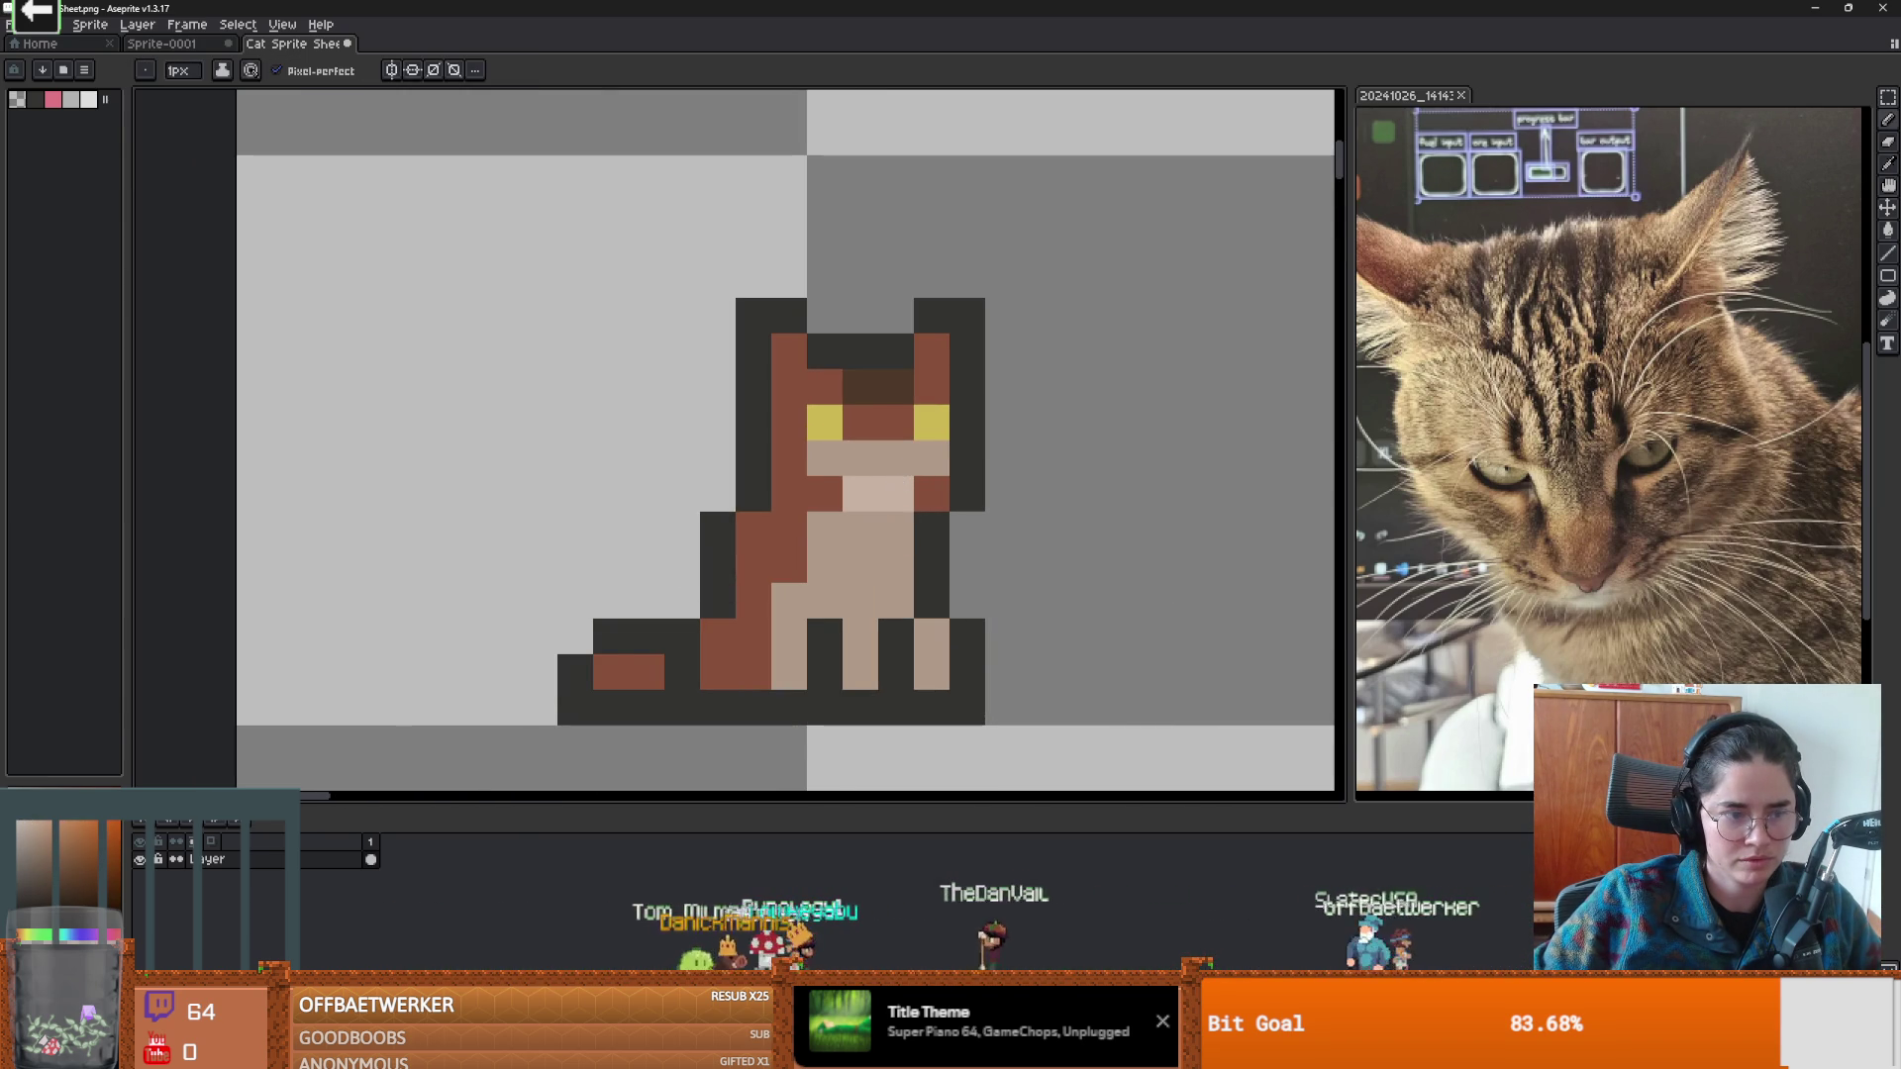
pyautogui.scroll(-3, 957, 630)
pyautogui.scroll(3, 957, 630)
pyautogui.press('alt')
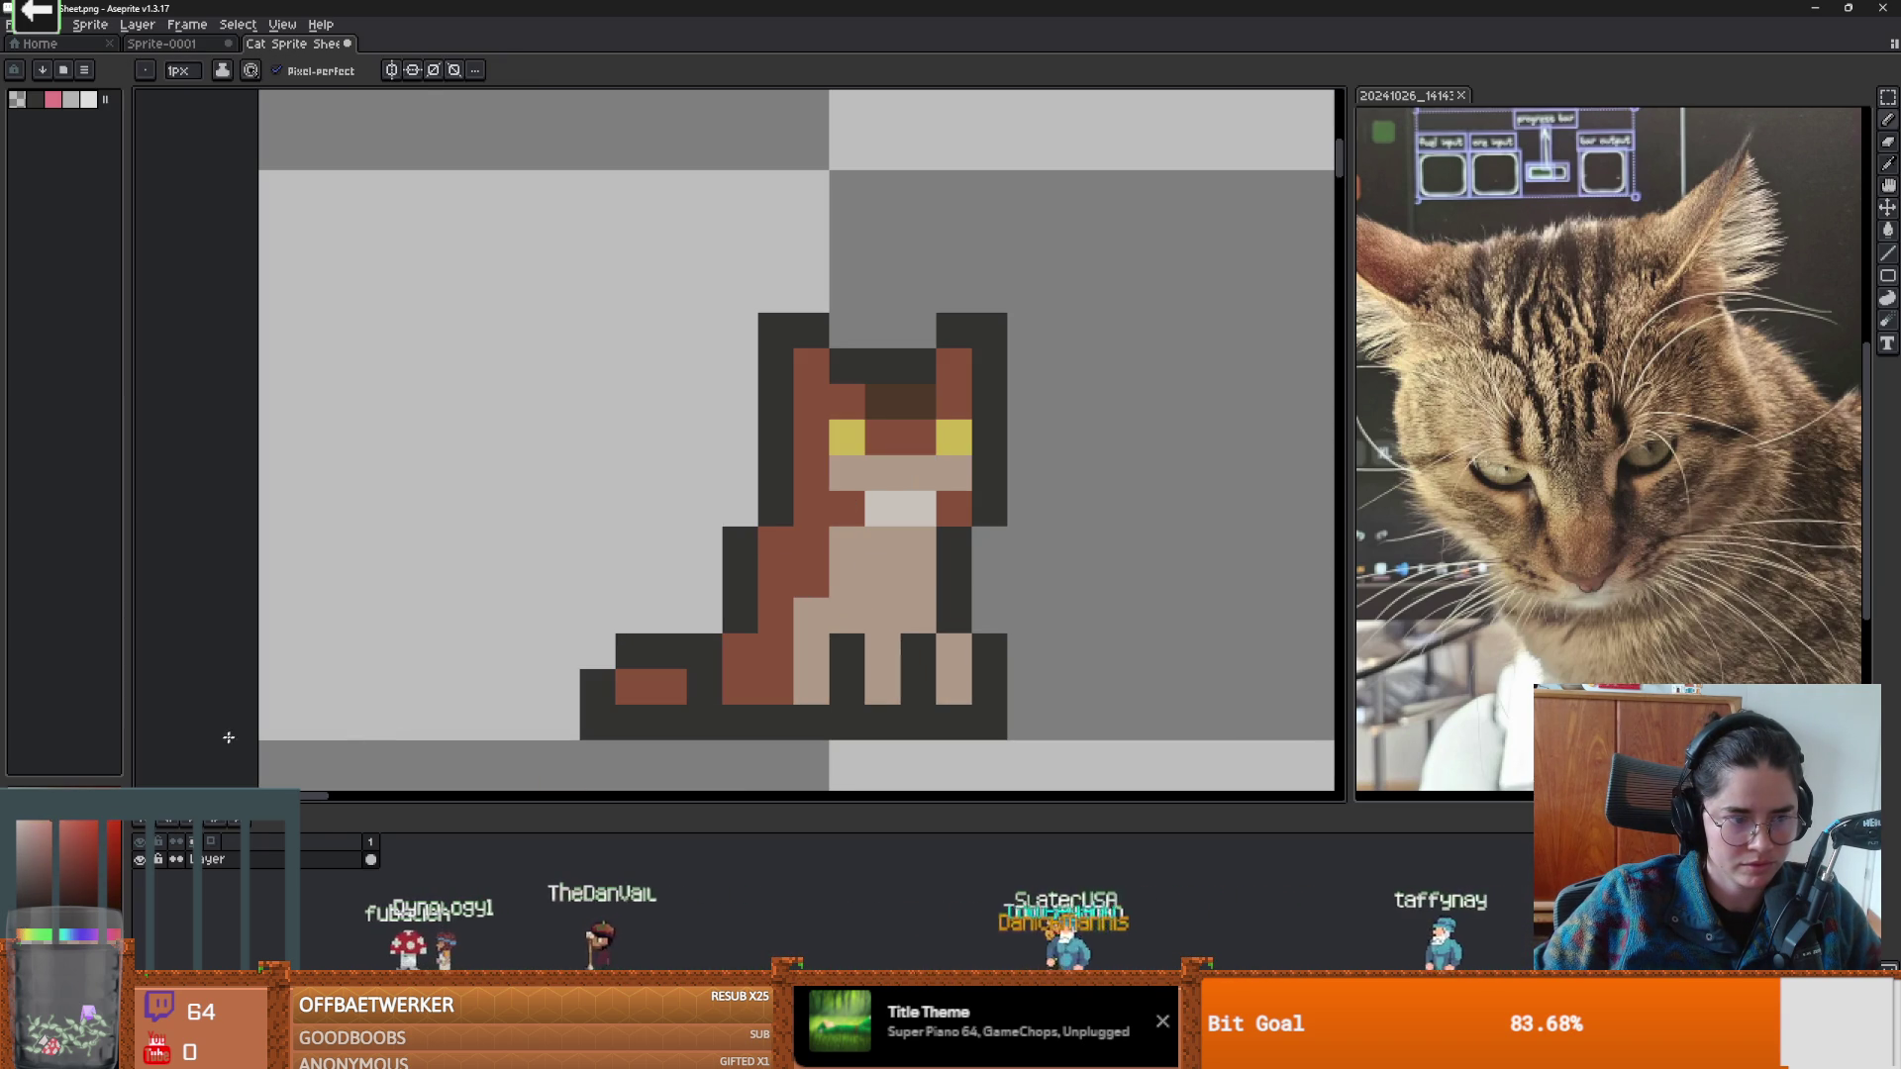
pyautogui.click(905, 478)
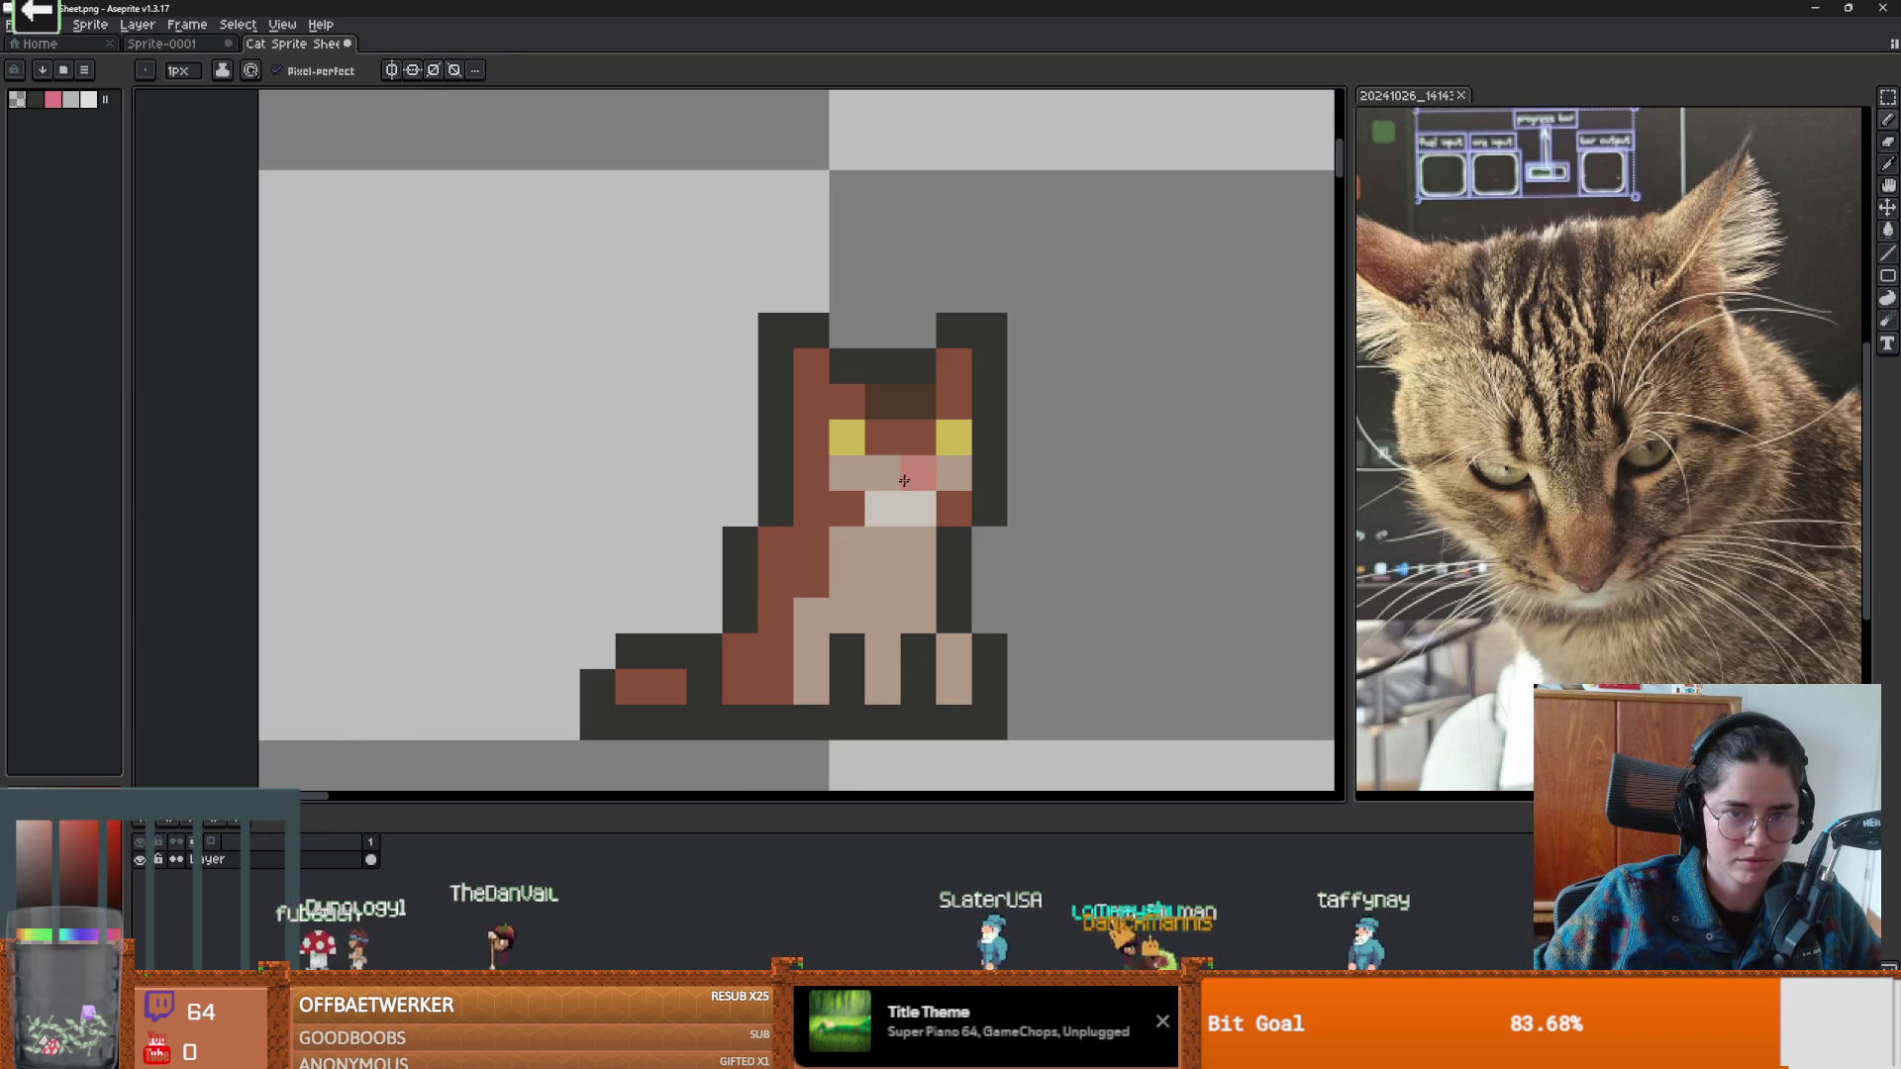
# Darken the cat's left shoulder, lower-left haunch and the pixel between its legs in brown.
pyautogui.scroll(-3, 971, 612)
pyautogui.moveTo(1005, 609); pyautogui.dragTo(916, 591)
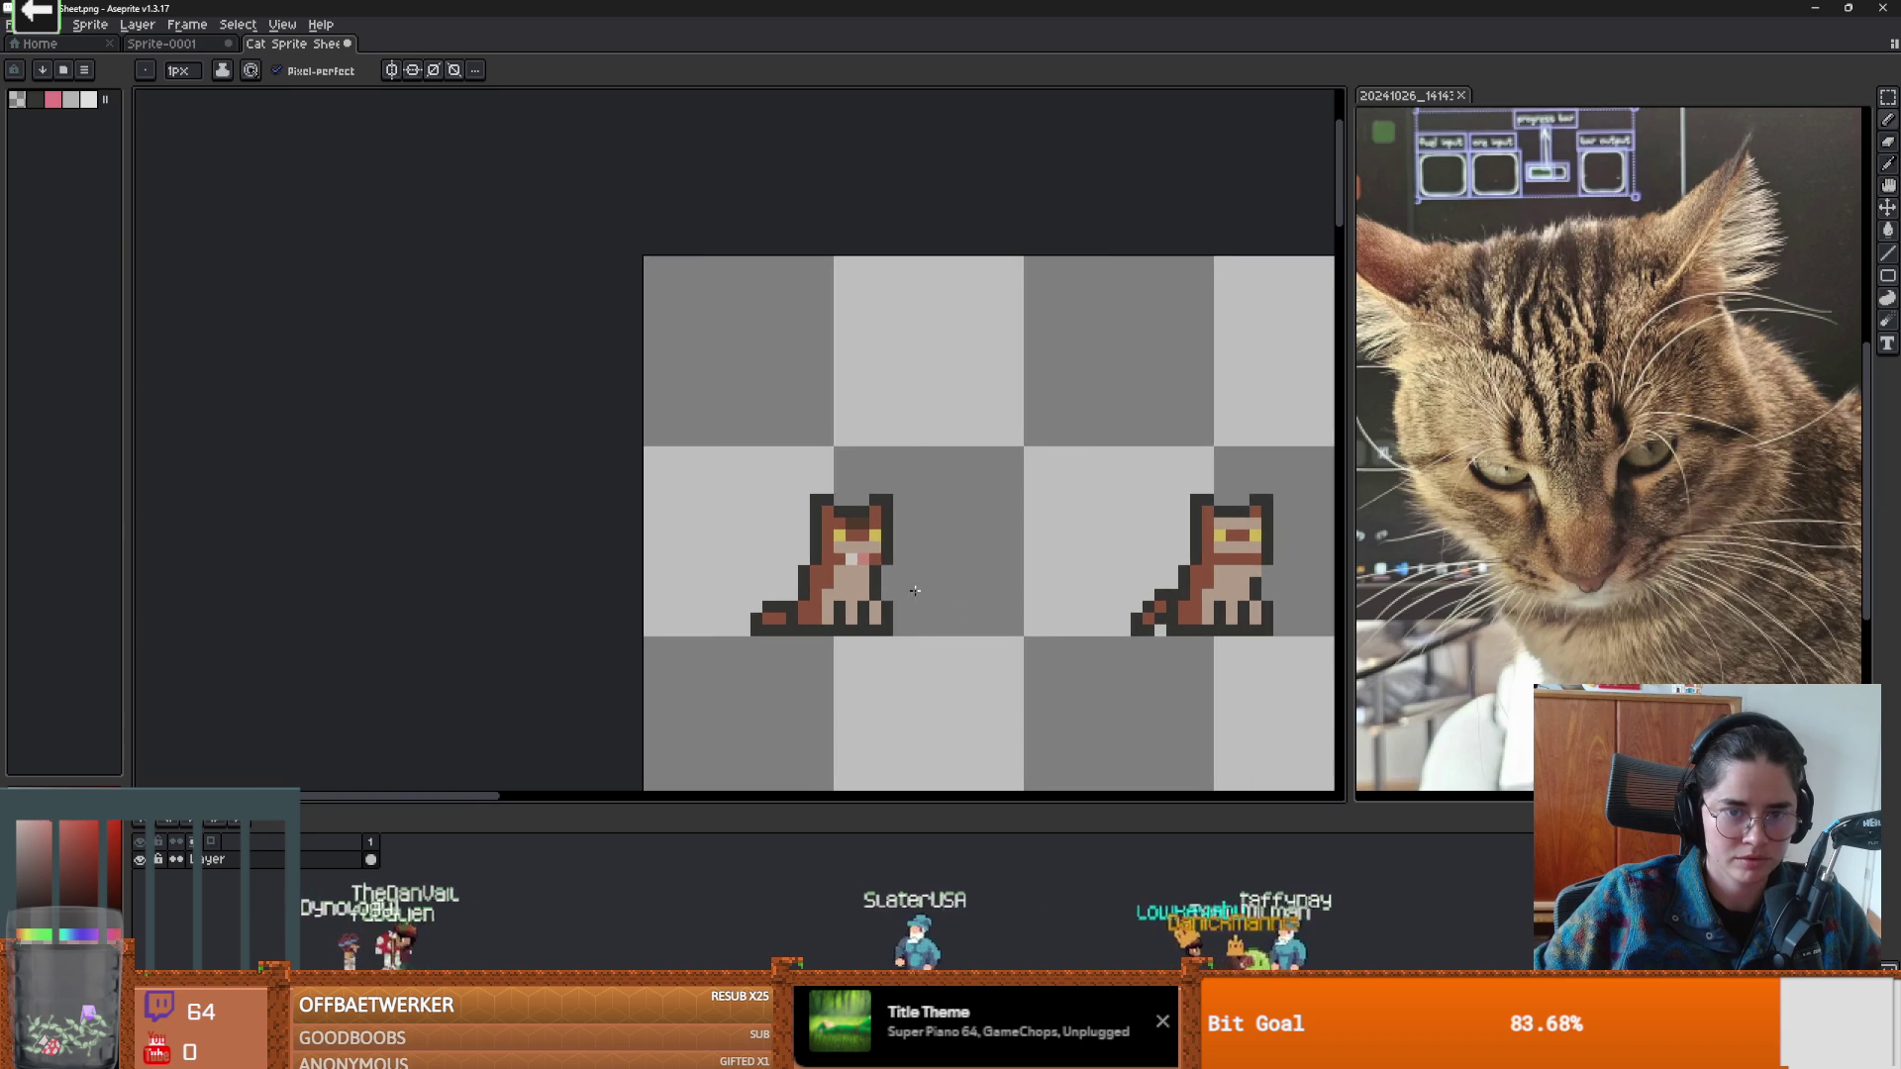
pyautogui.scroll(3, 881, 562)
pyautogui.scroll(-4, 1034, 630)
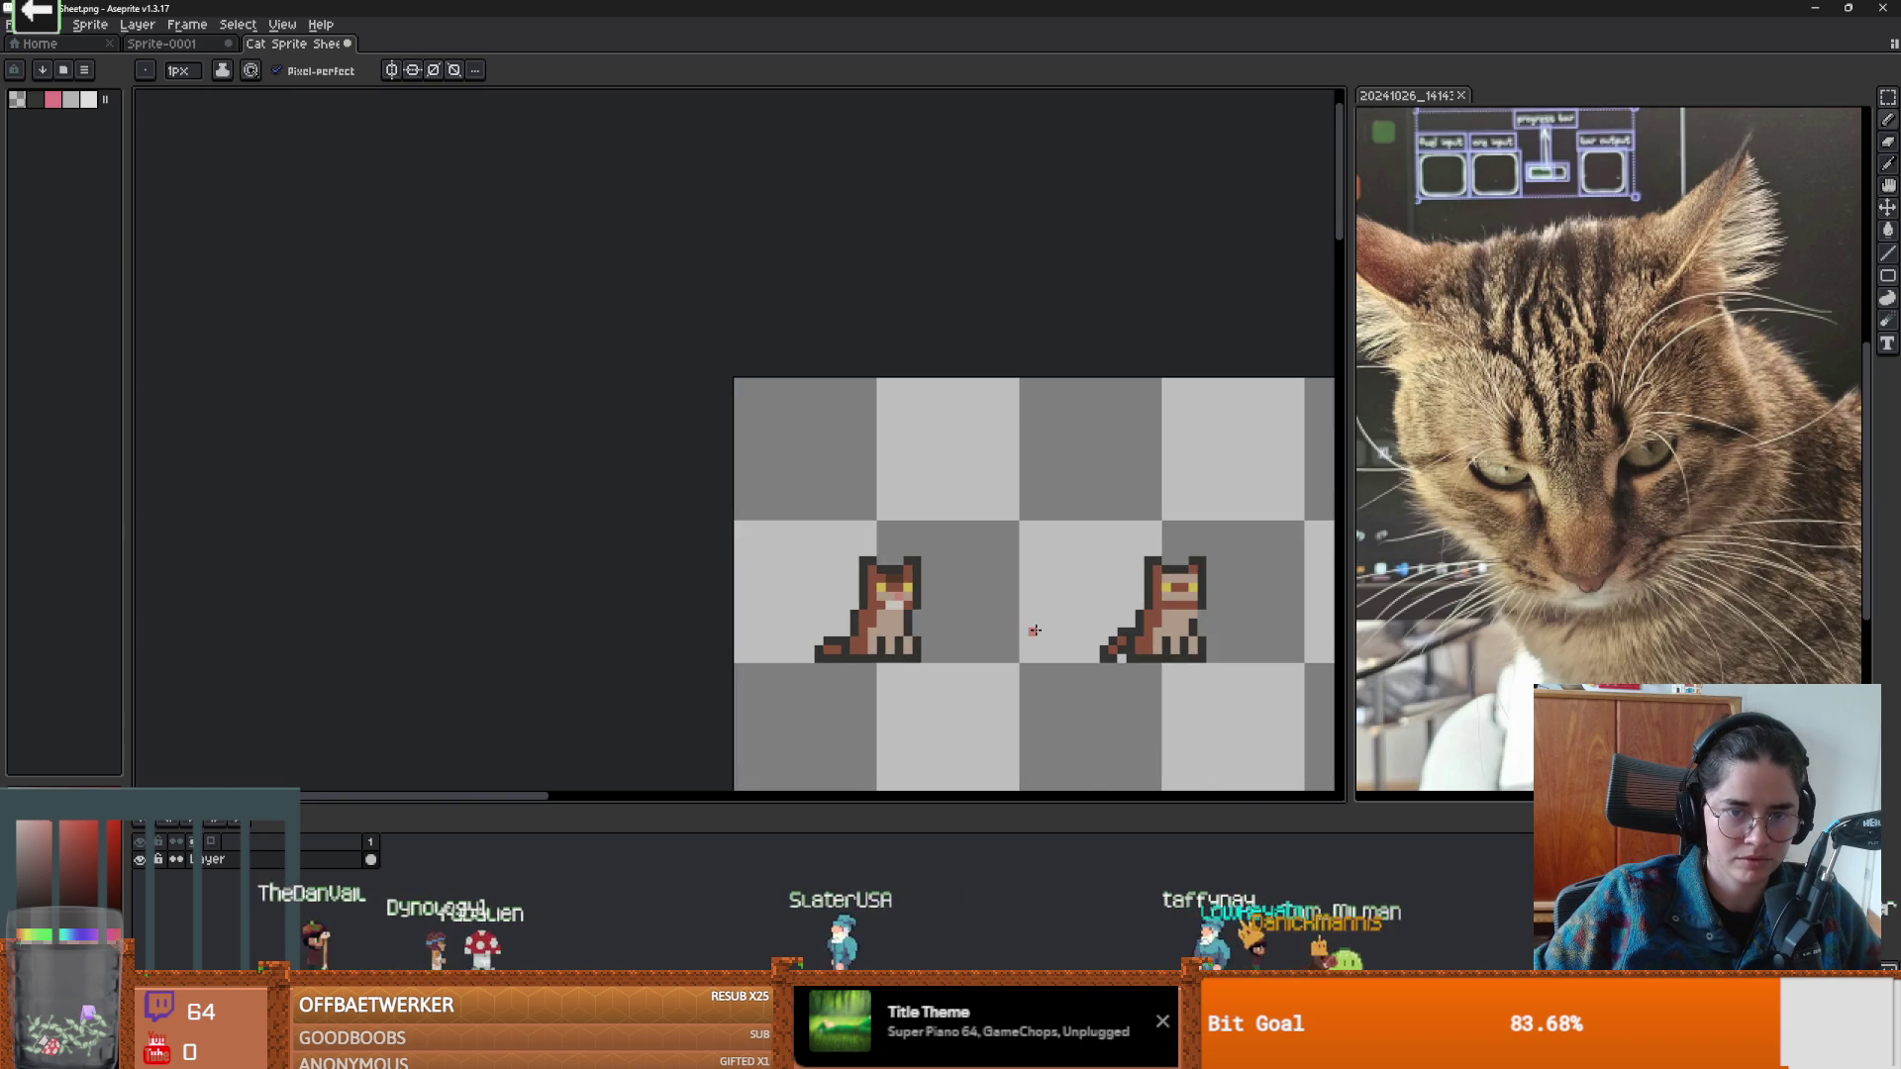
pyautogui.scroll(-2, 1034, 630)
pyautogui.scroll(5, 738, 583)
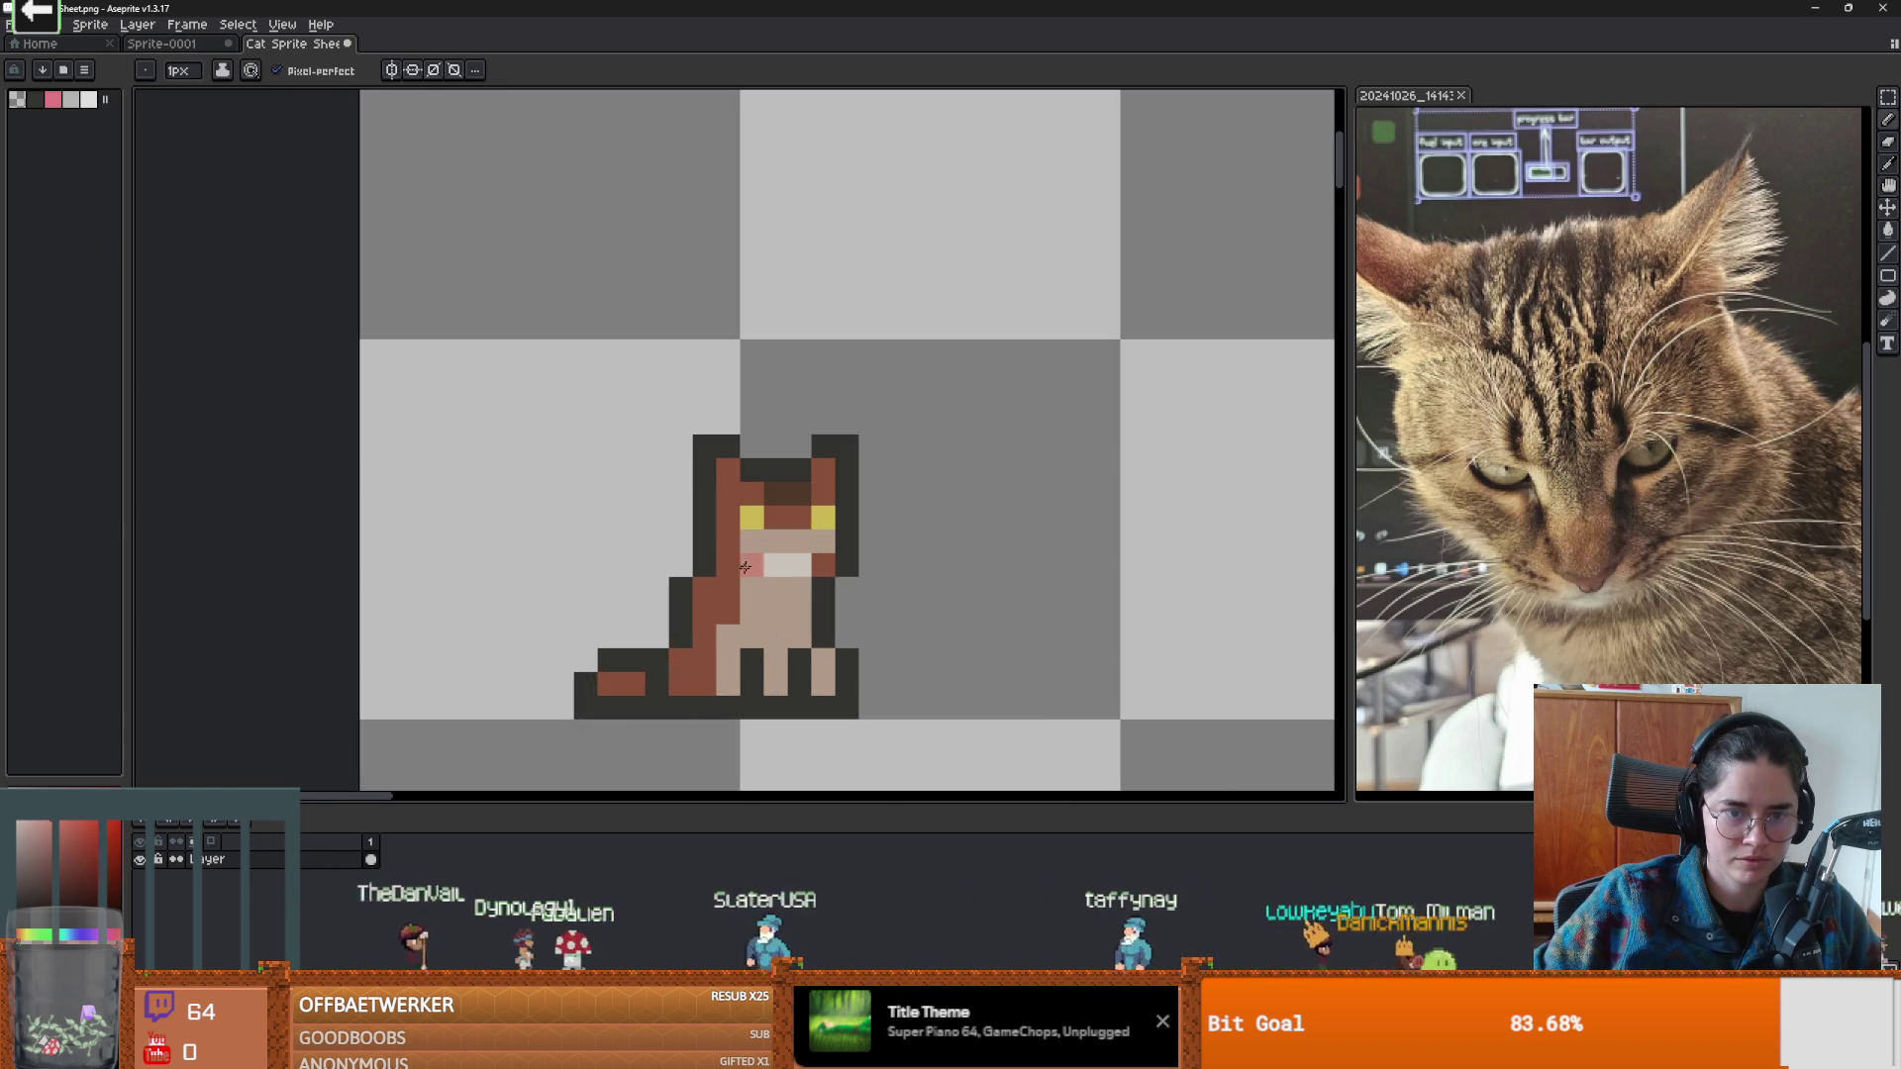
pyautogui.keyDown('alt'); pyautogui.click(713, 591); pyautogui.keyUp('alt')
pyautogui.moveTo(713, 591); pyautogui.dragTo(731, 590)
pyautogui.moveTo(681, 660); pyautogui.dragTo(705, 661)
pyautogui.click(800, 660)
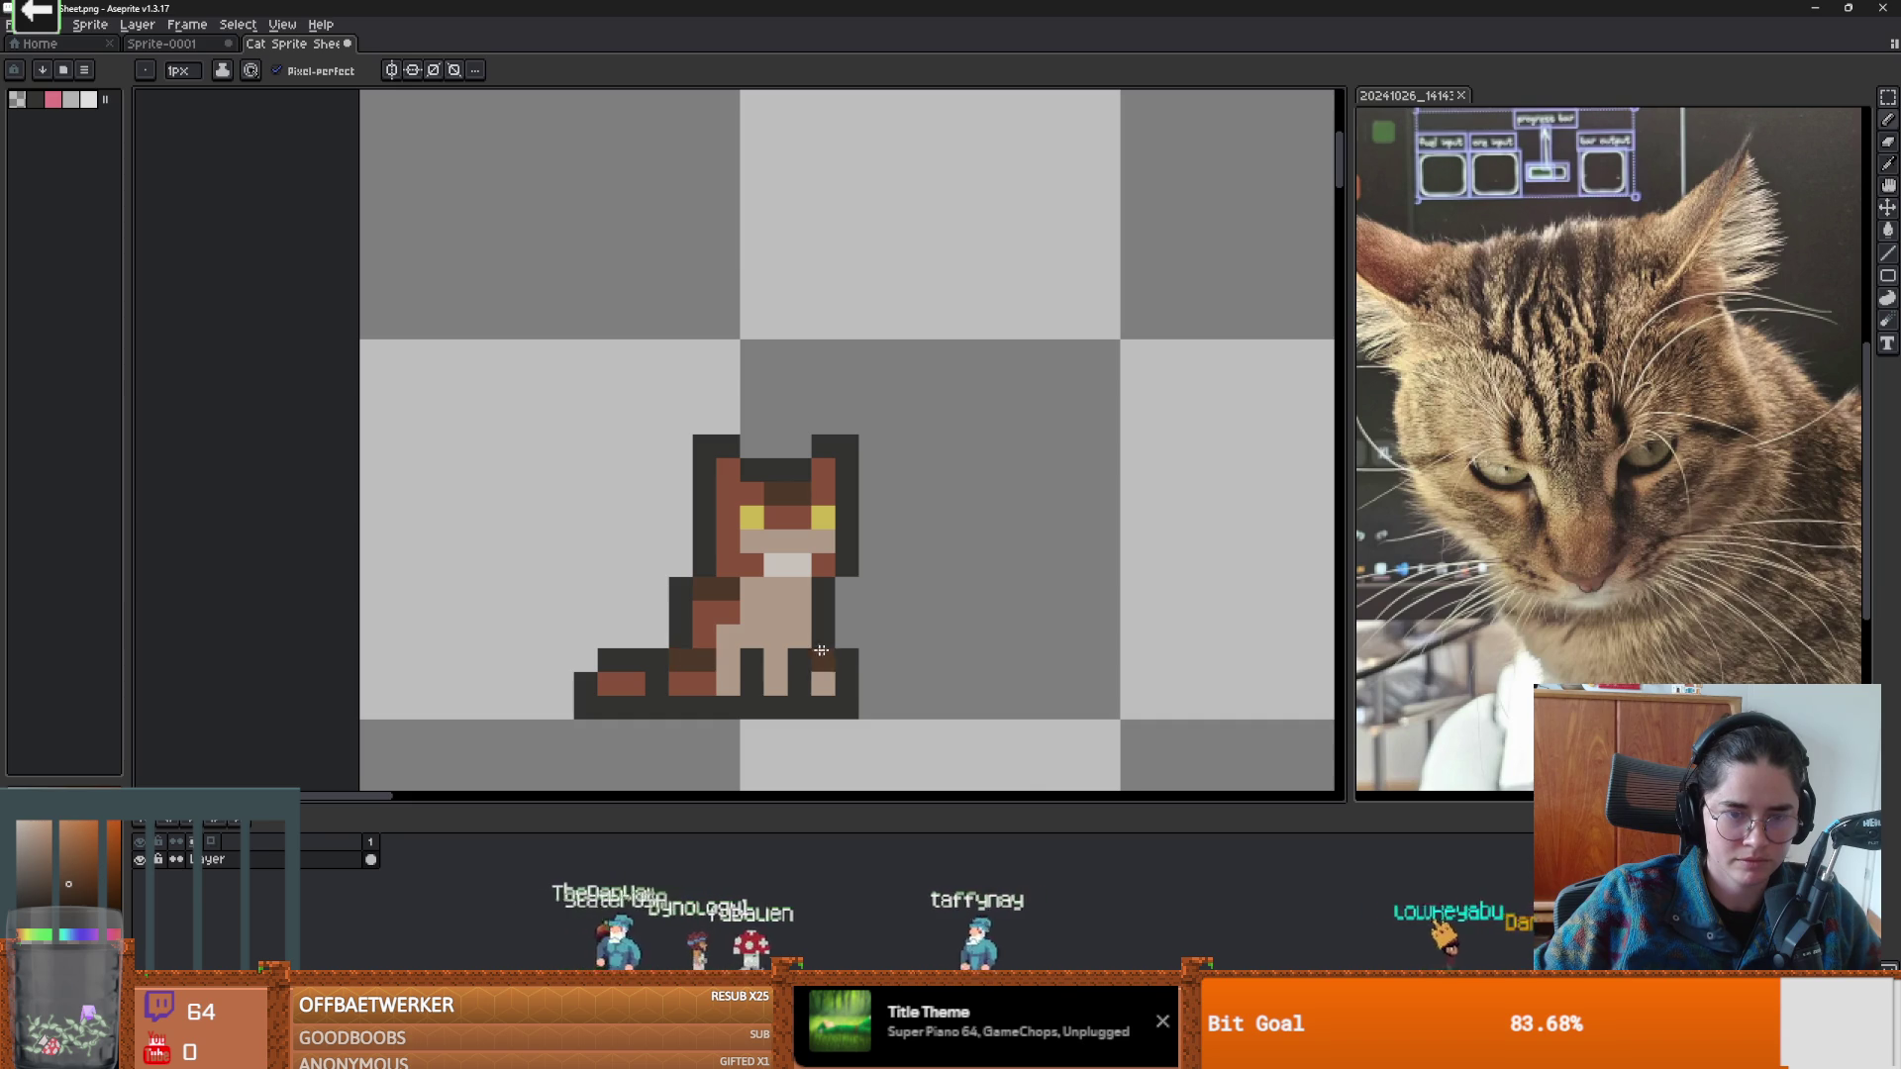
# Compare the sprite against the cat photo in the browser, then return to the sheet.
pyautogui.scroll(-4, 806, 651)
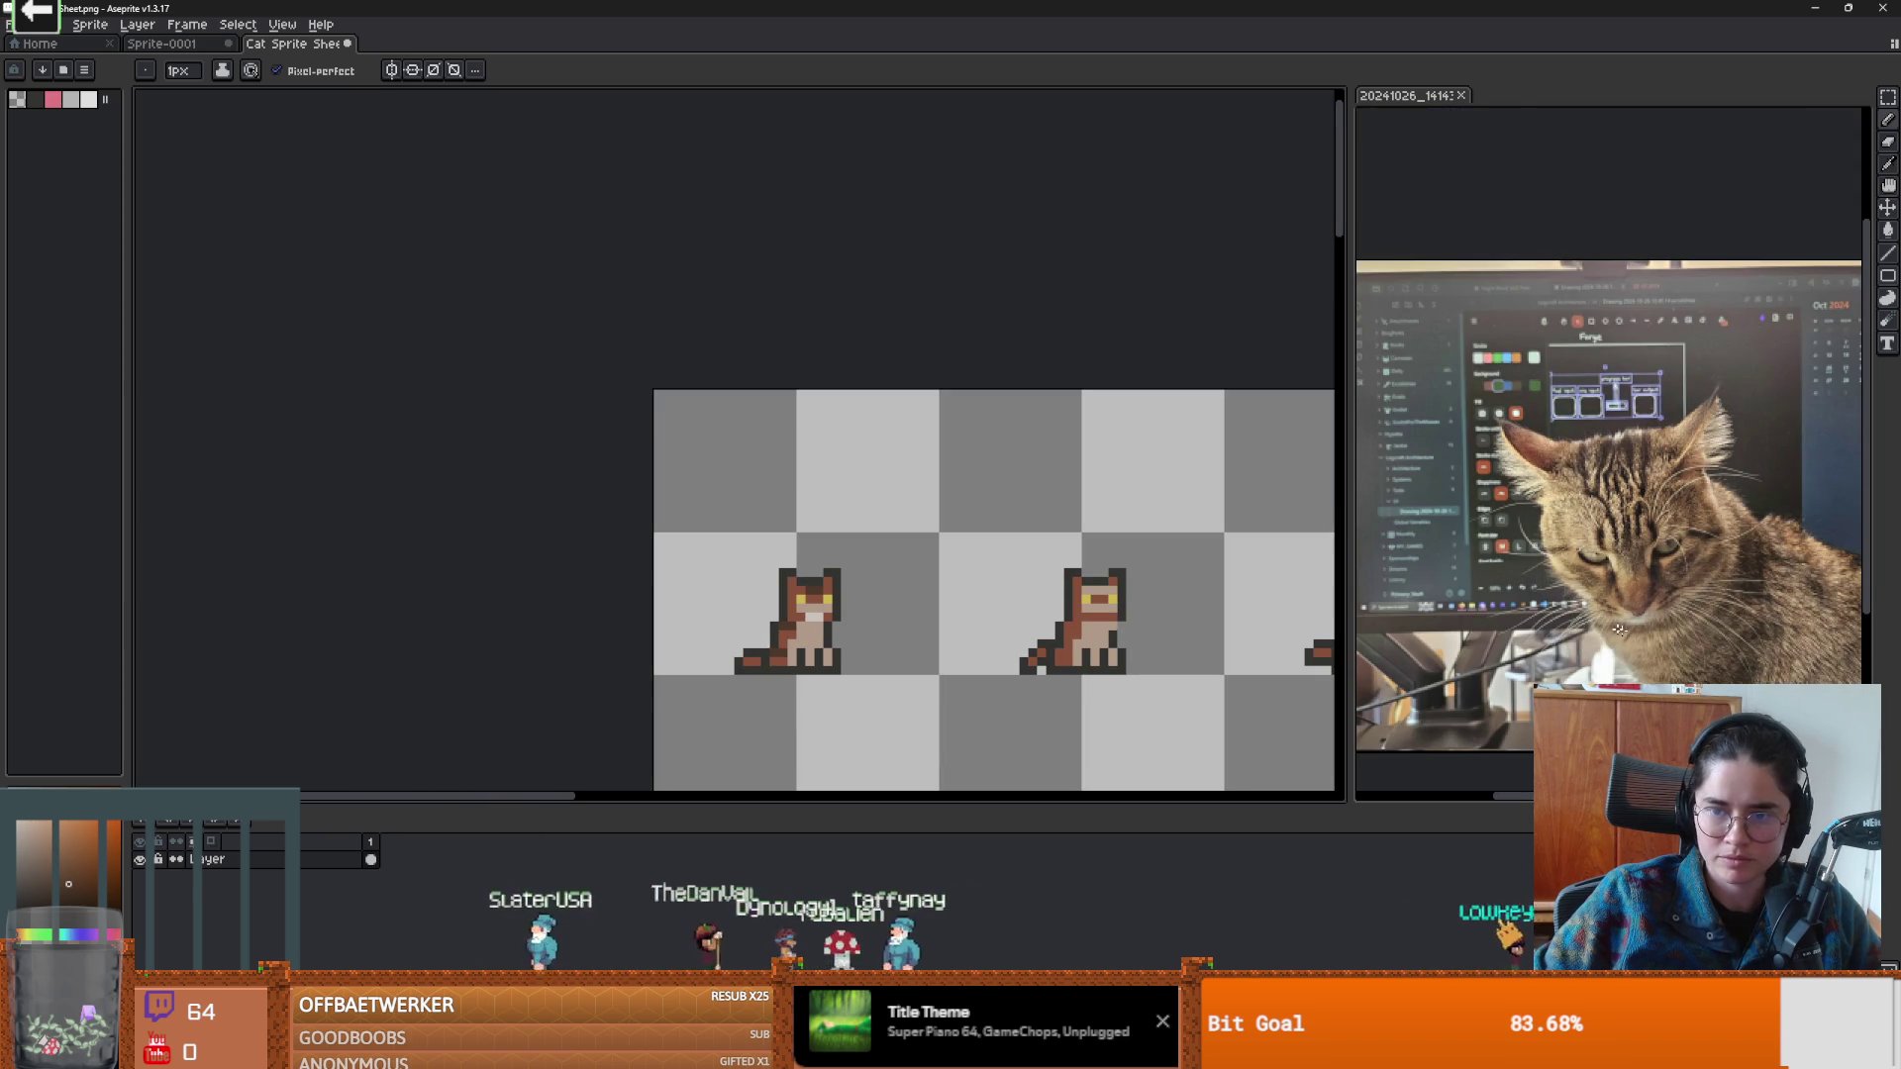
pyautogui.scroll(2, 814, 617)
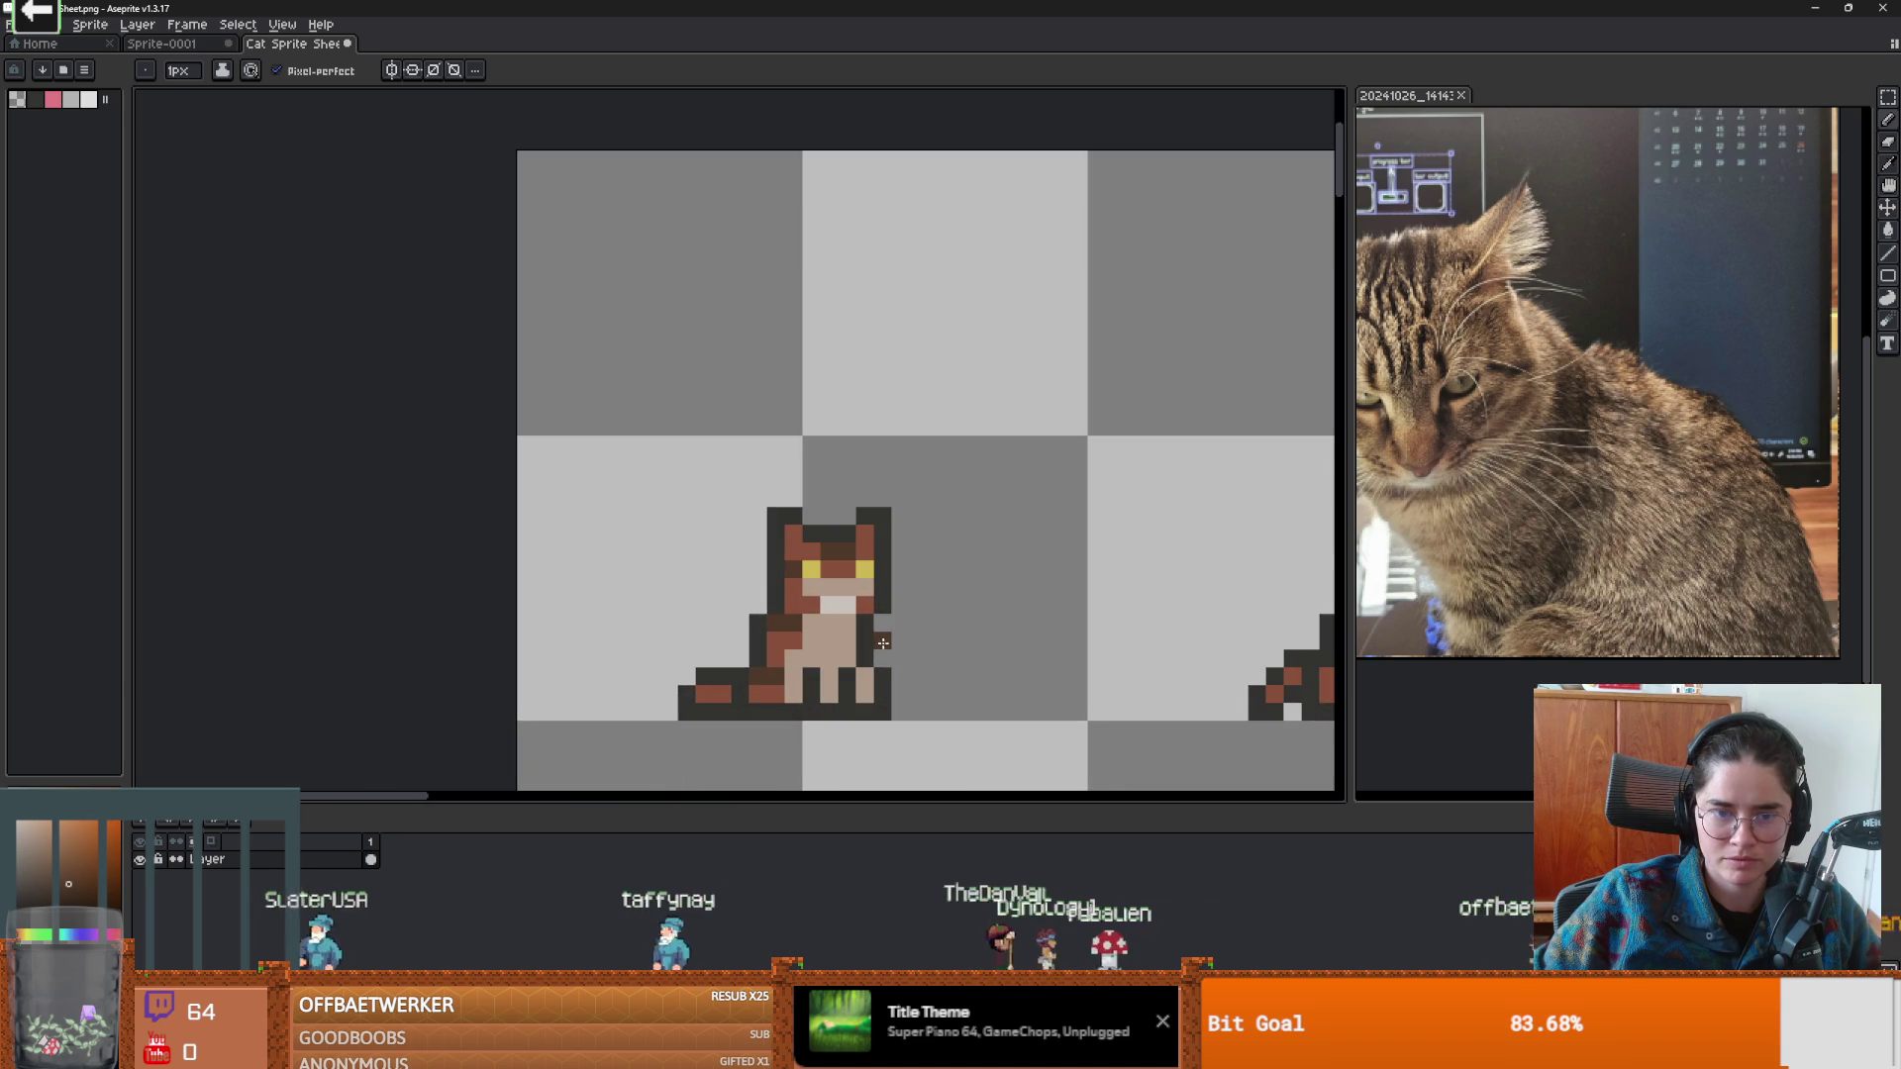
pyautogui.scroll(-3, 1001, 565)
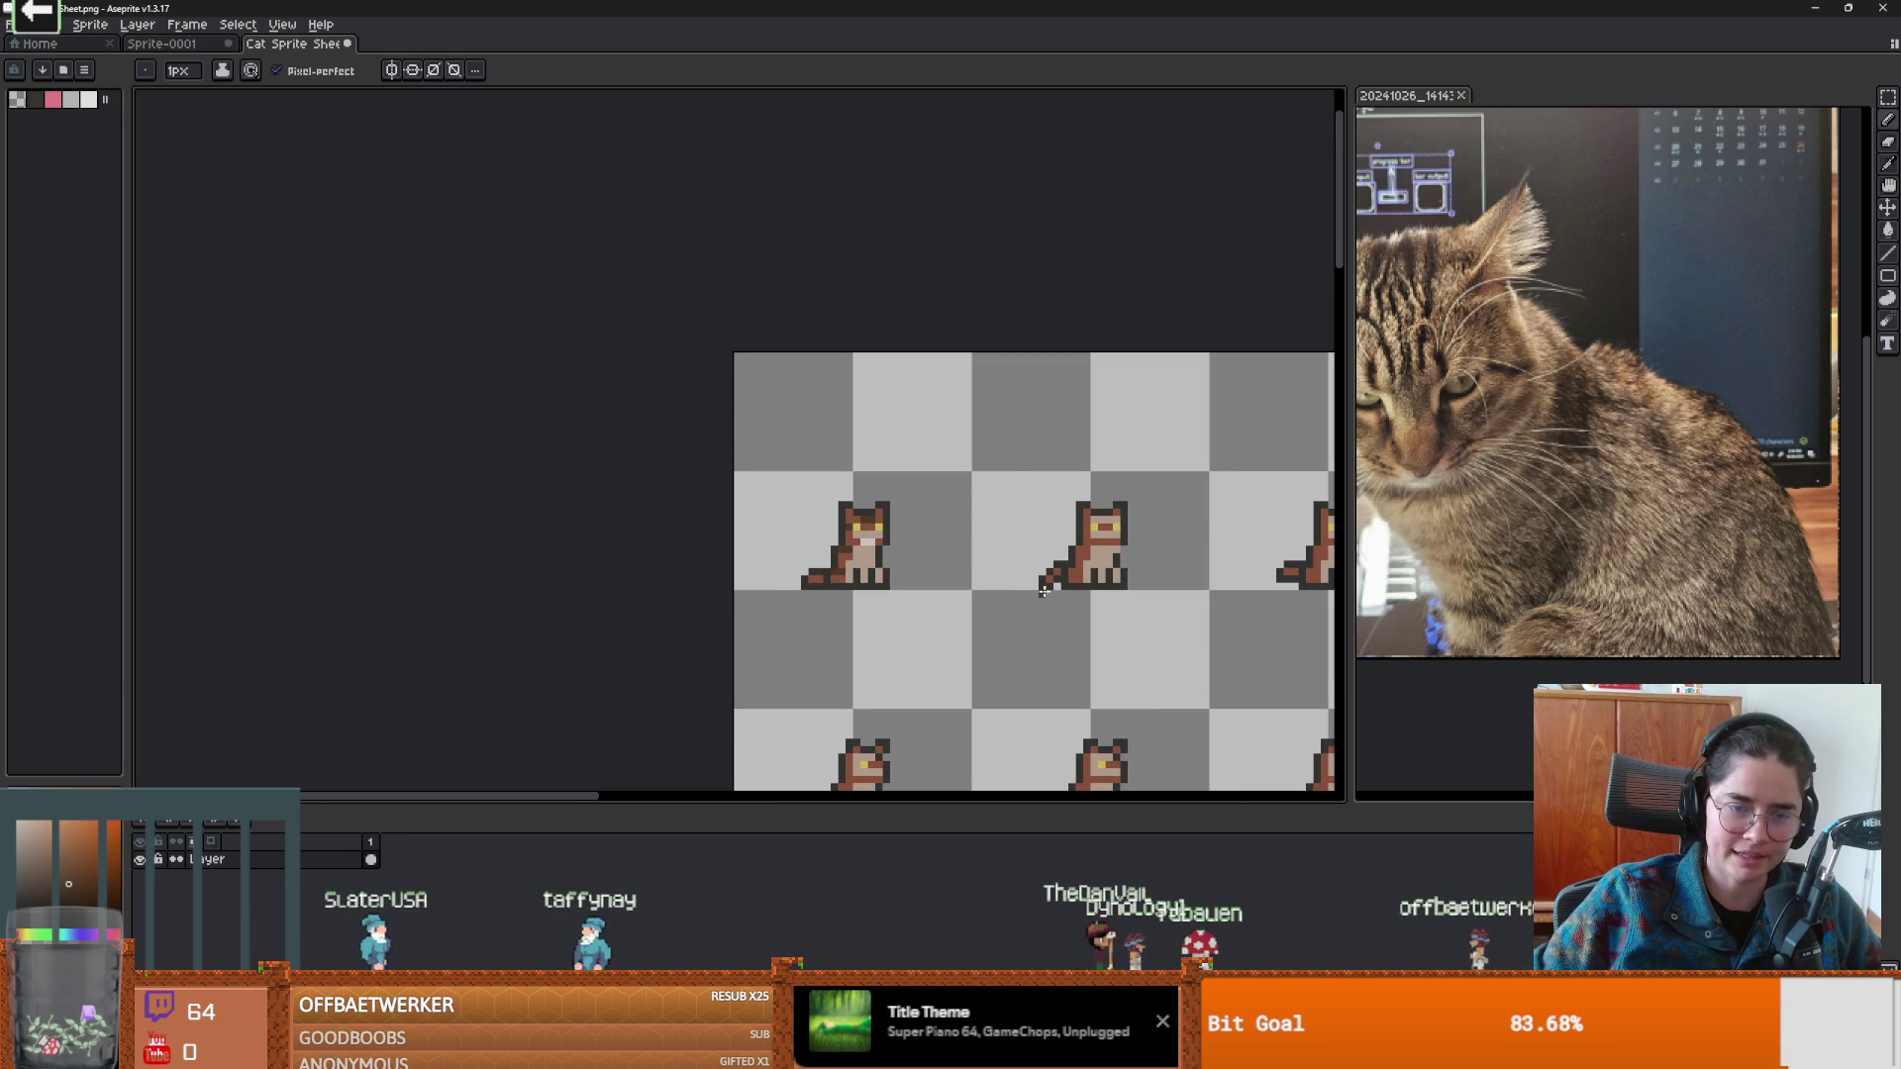
pyautogui.scroll(-1, 1042, 591)
pyautogui.scroll(2, 837, 525)
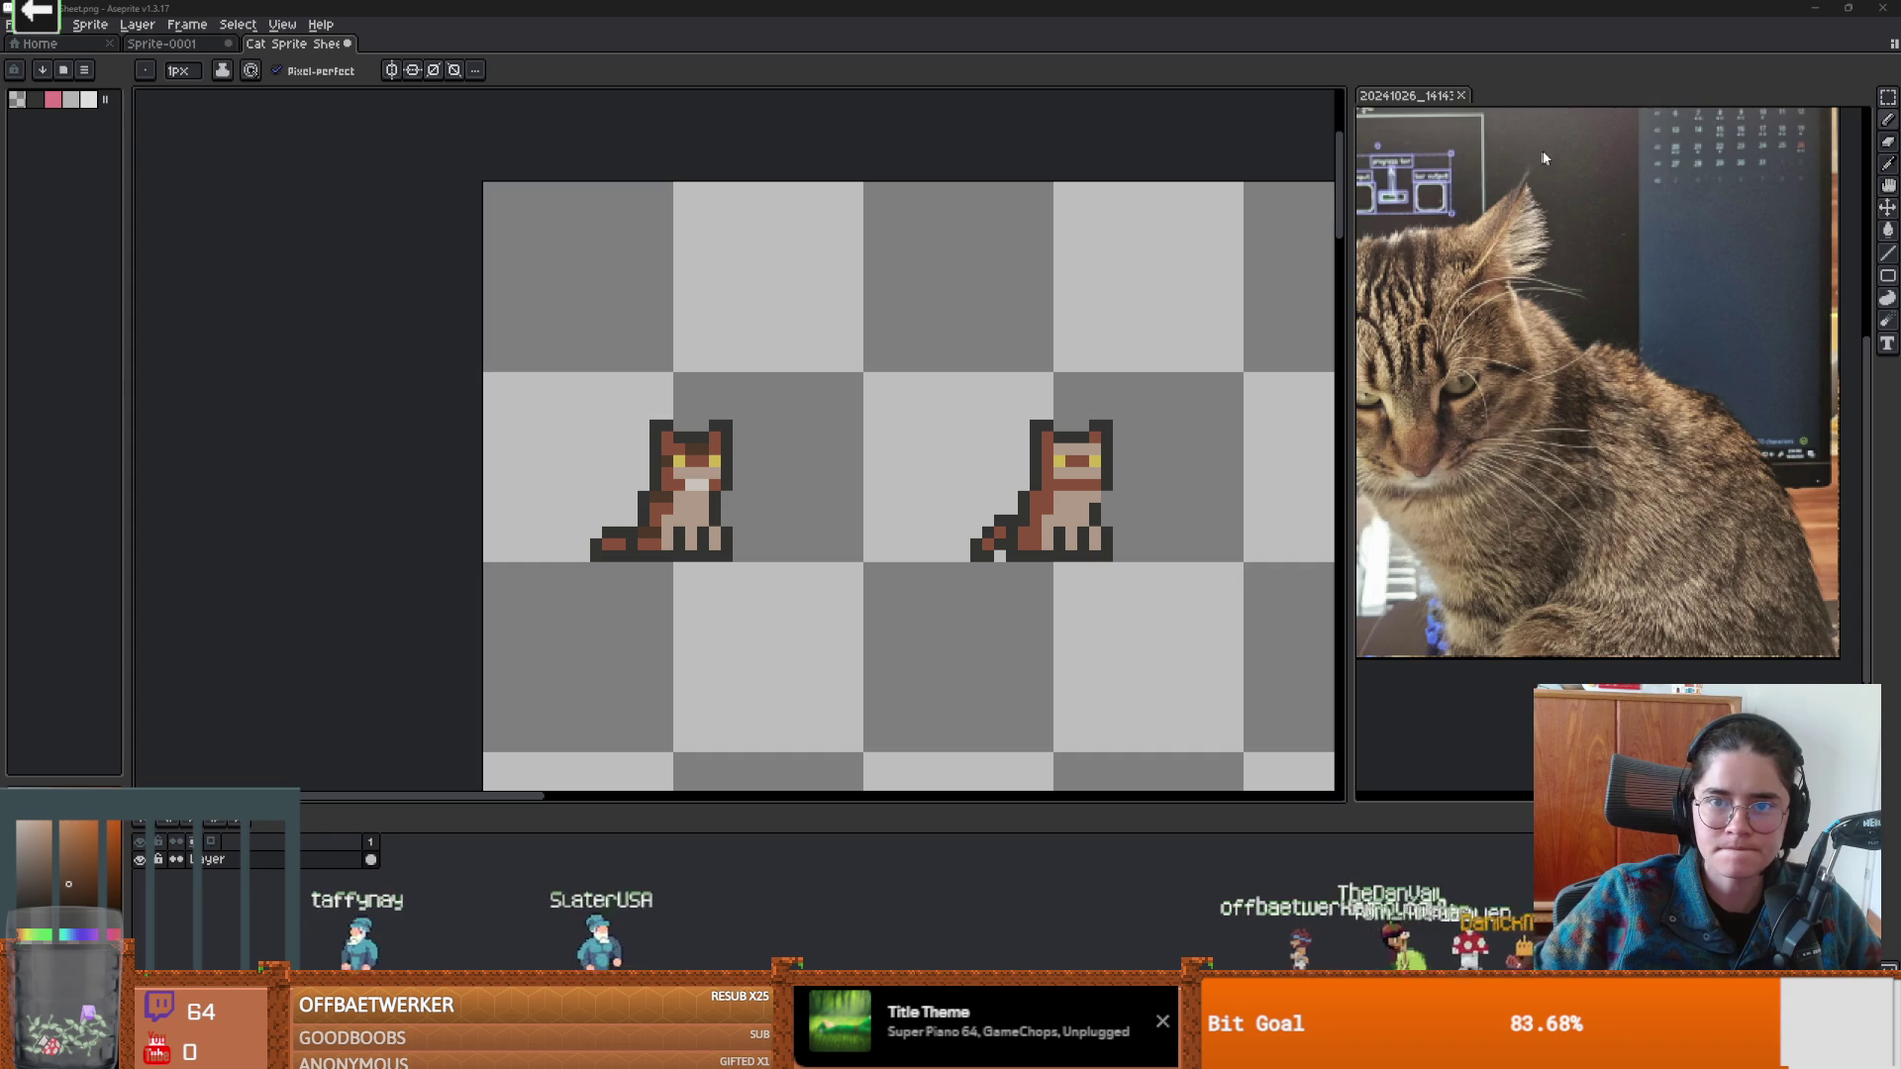
pyautogui.hotkey('alt', 'Tab')
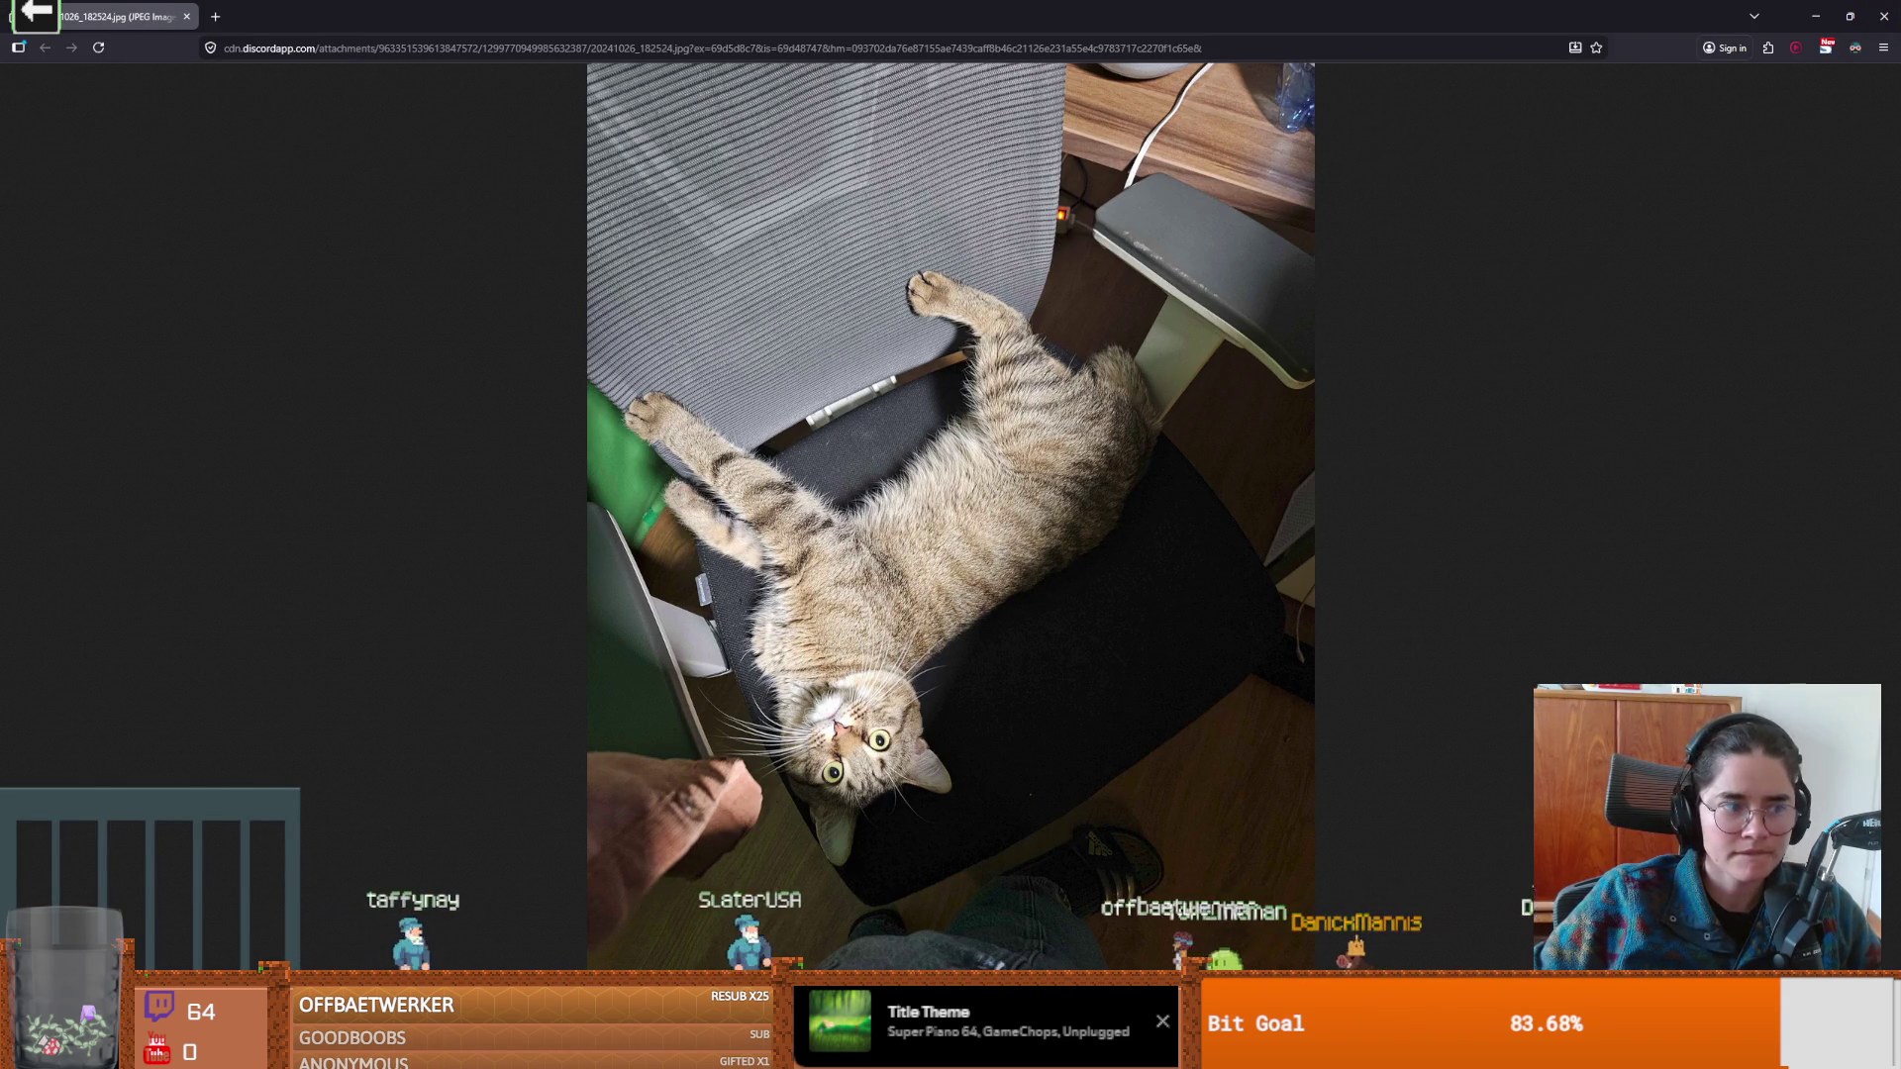
pyautogui.hotkey('alt', 'Tab')
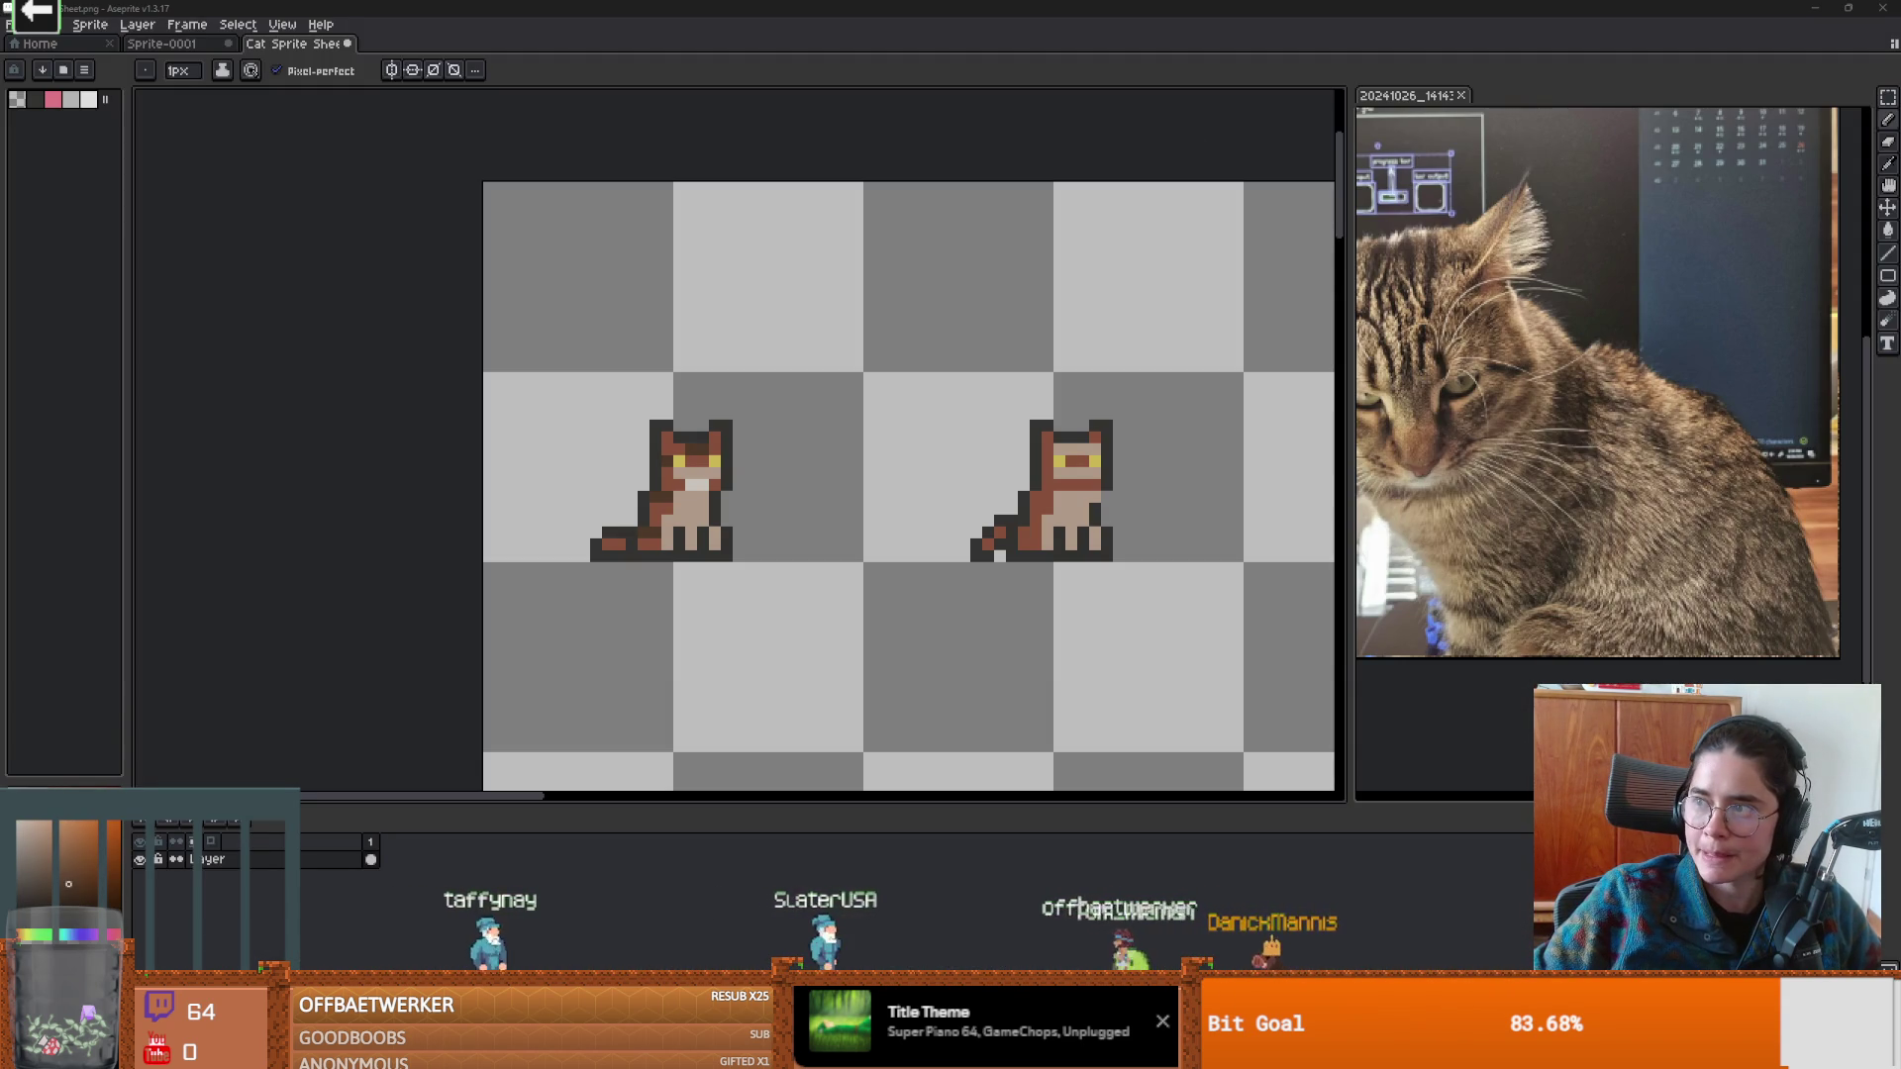
# Dock the chair tabby photo 20241026_1825 above the first reference, then paint two leg pixels.
pyautogui.moveTo(1514, 322); pyautogui.dragTo(1514, 321)
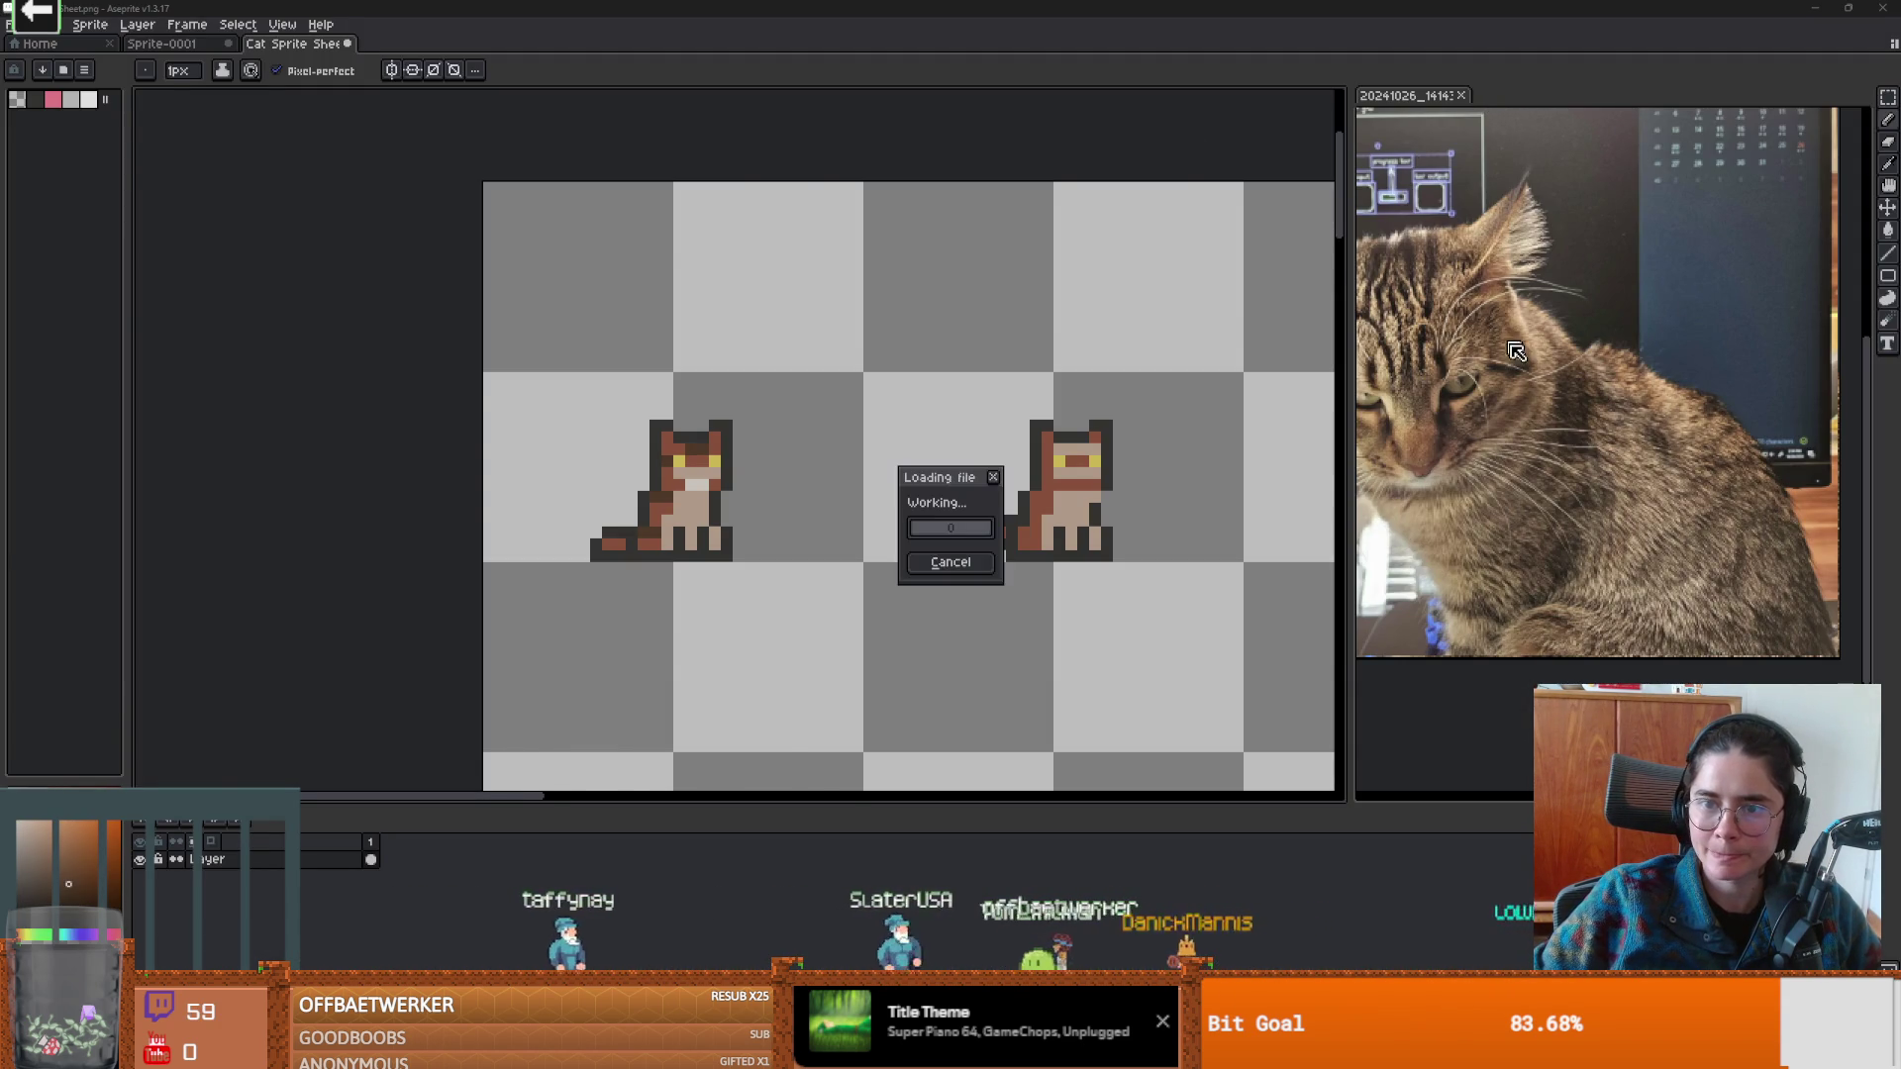
pyautogui.moveTo(476, 43)
pyautogui.mouseDown()
pyautogui.moveTo(1572, 119)
pyautogui.moveTo(1458, 379)
pyautogui.mouseUp()
pyautogui.scroll(-3, 1503, 342)
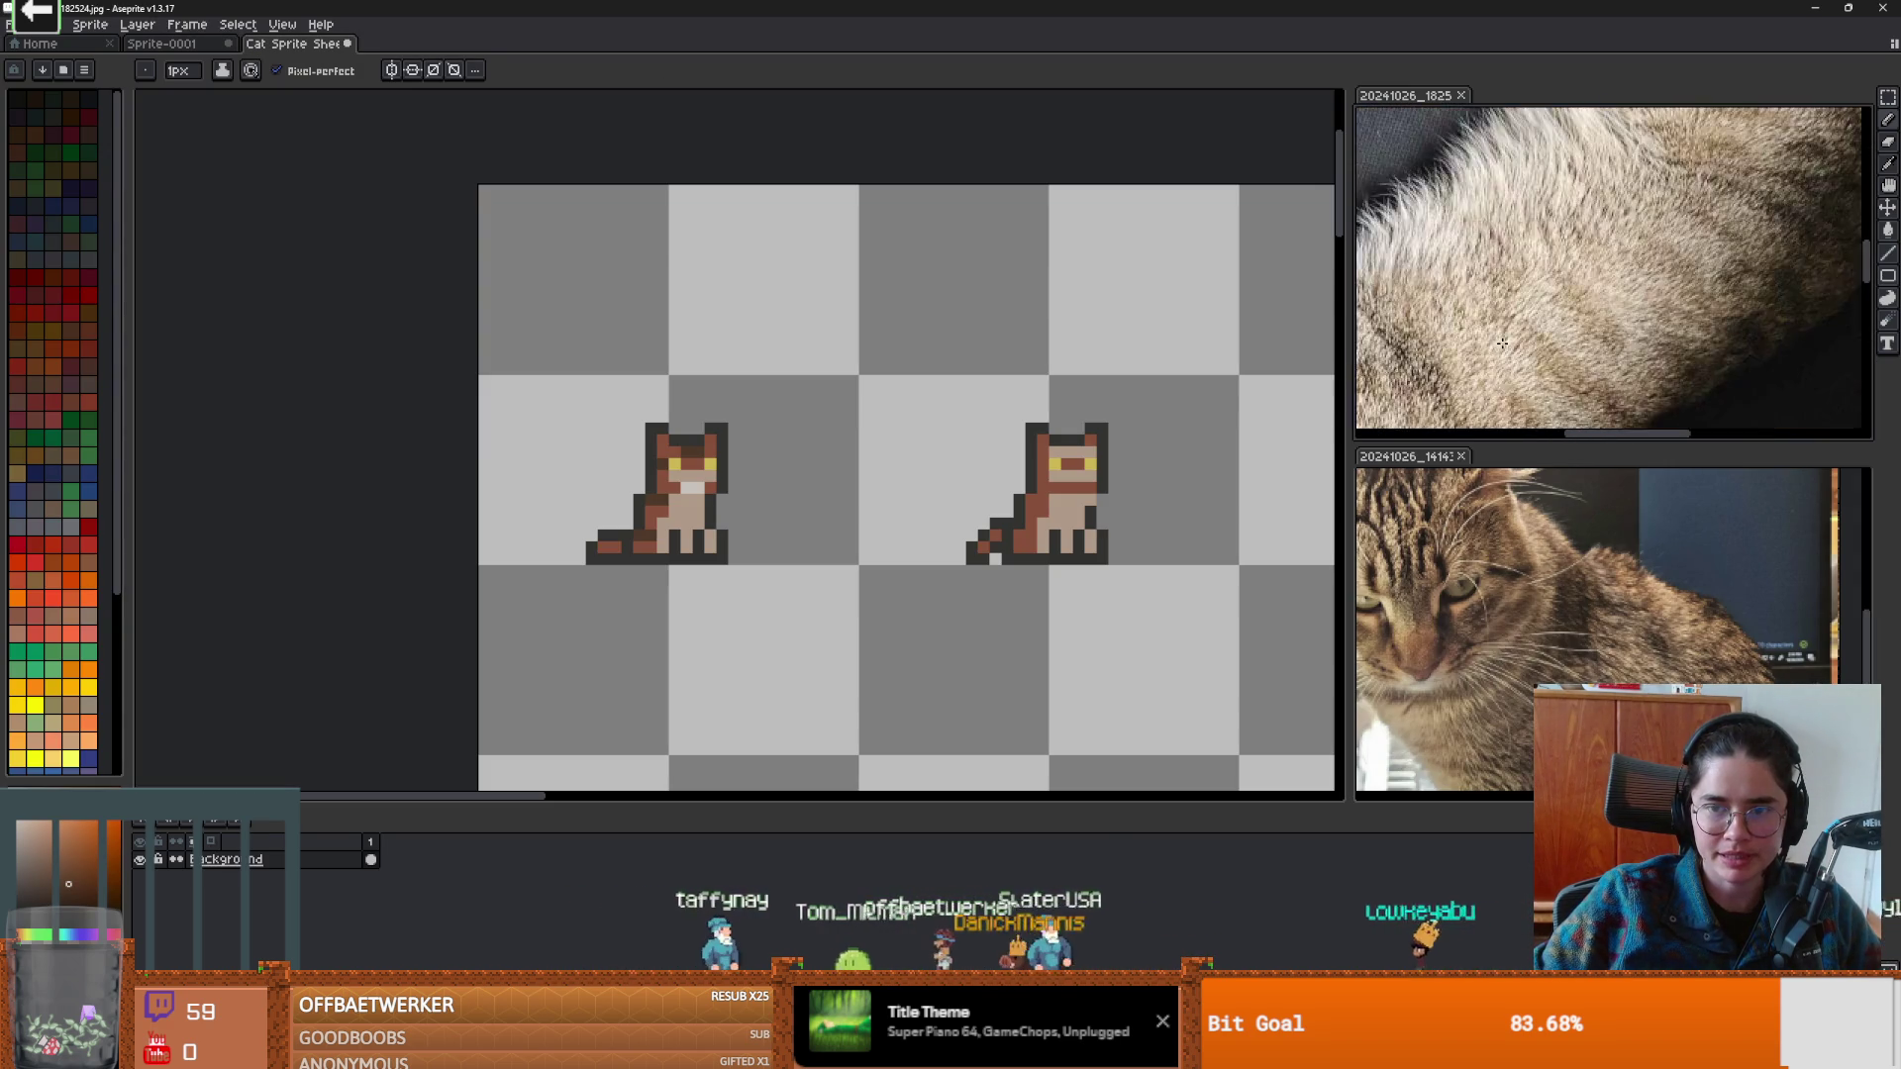
pyautogui.scroll(-2, 1526, 340)
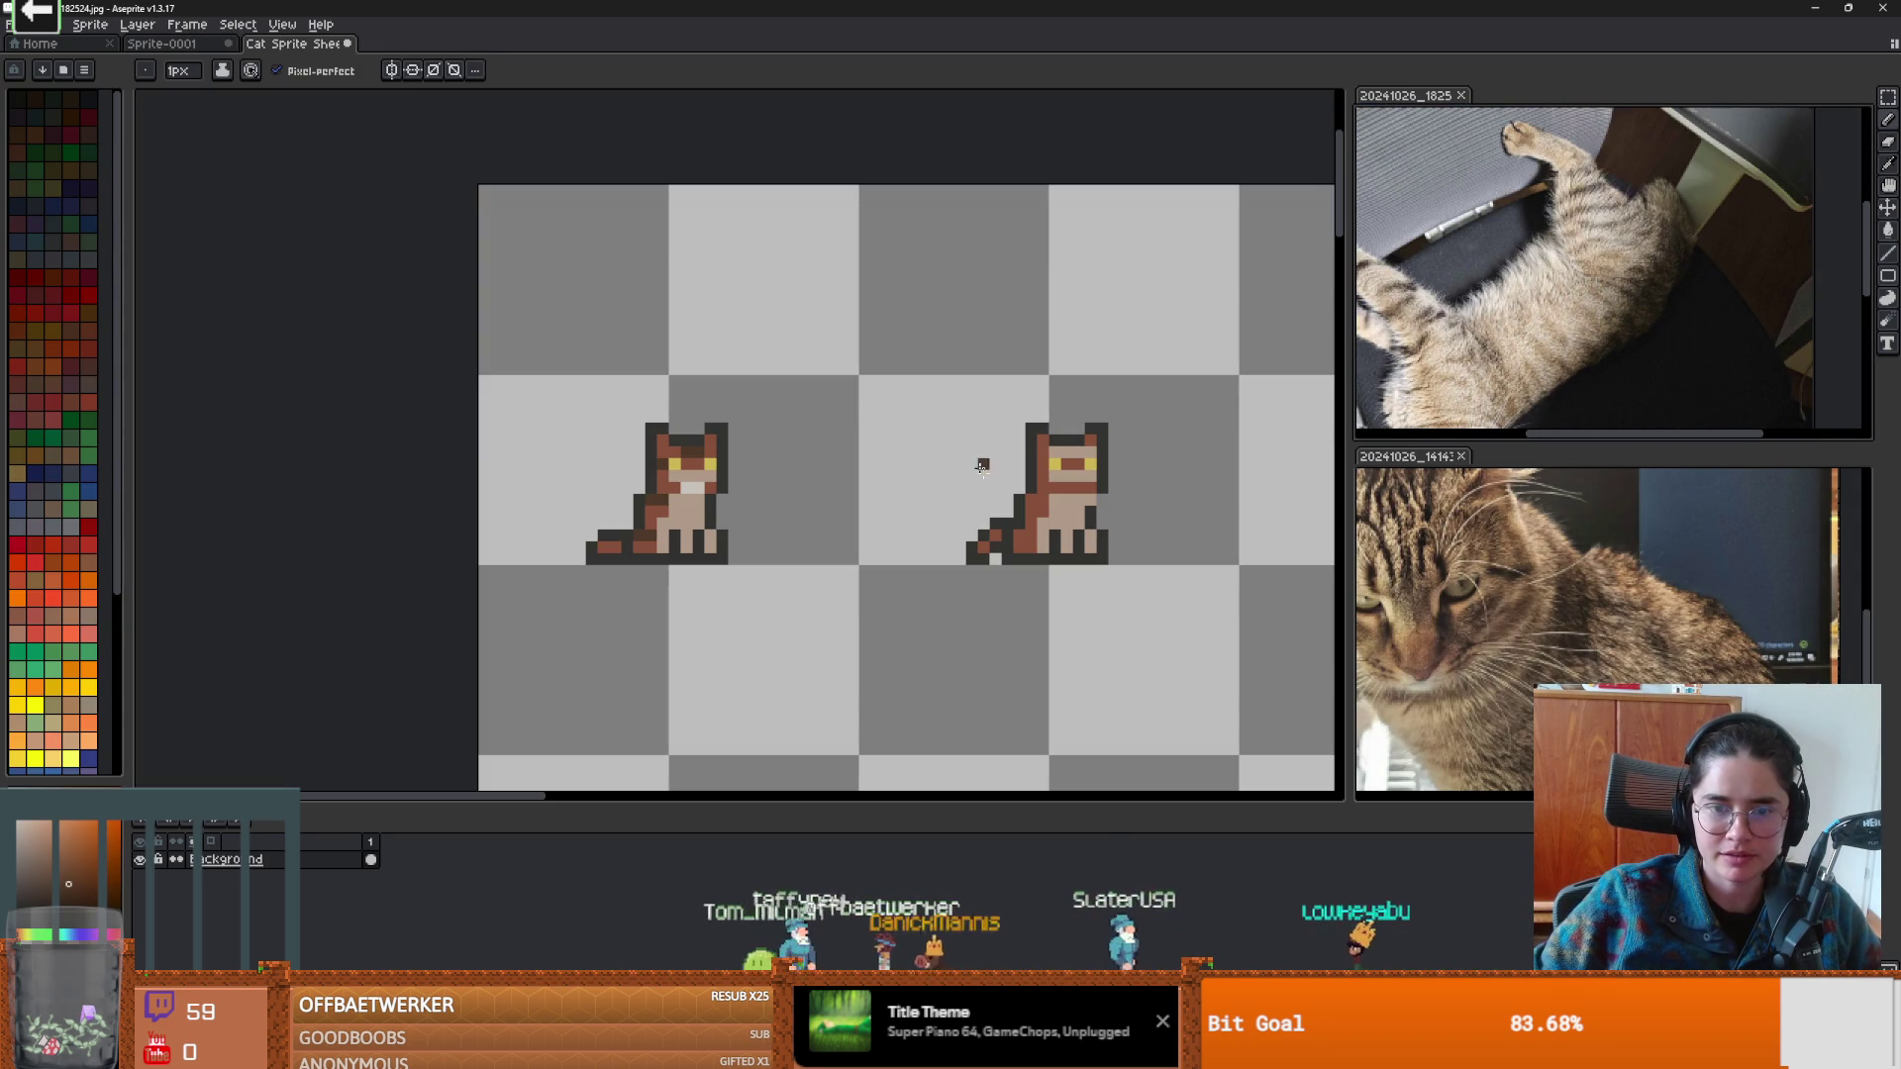
pyautogui.scroll(1, 813, 536)
pyautogui.scroll(-1, 693, 495)
pyautogui.scroll(2, 587, 462)
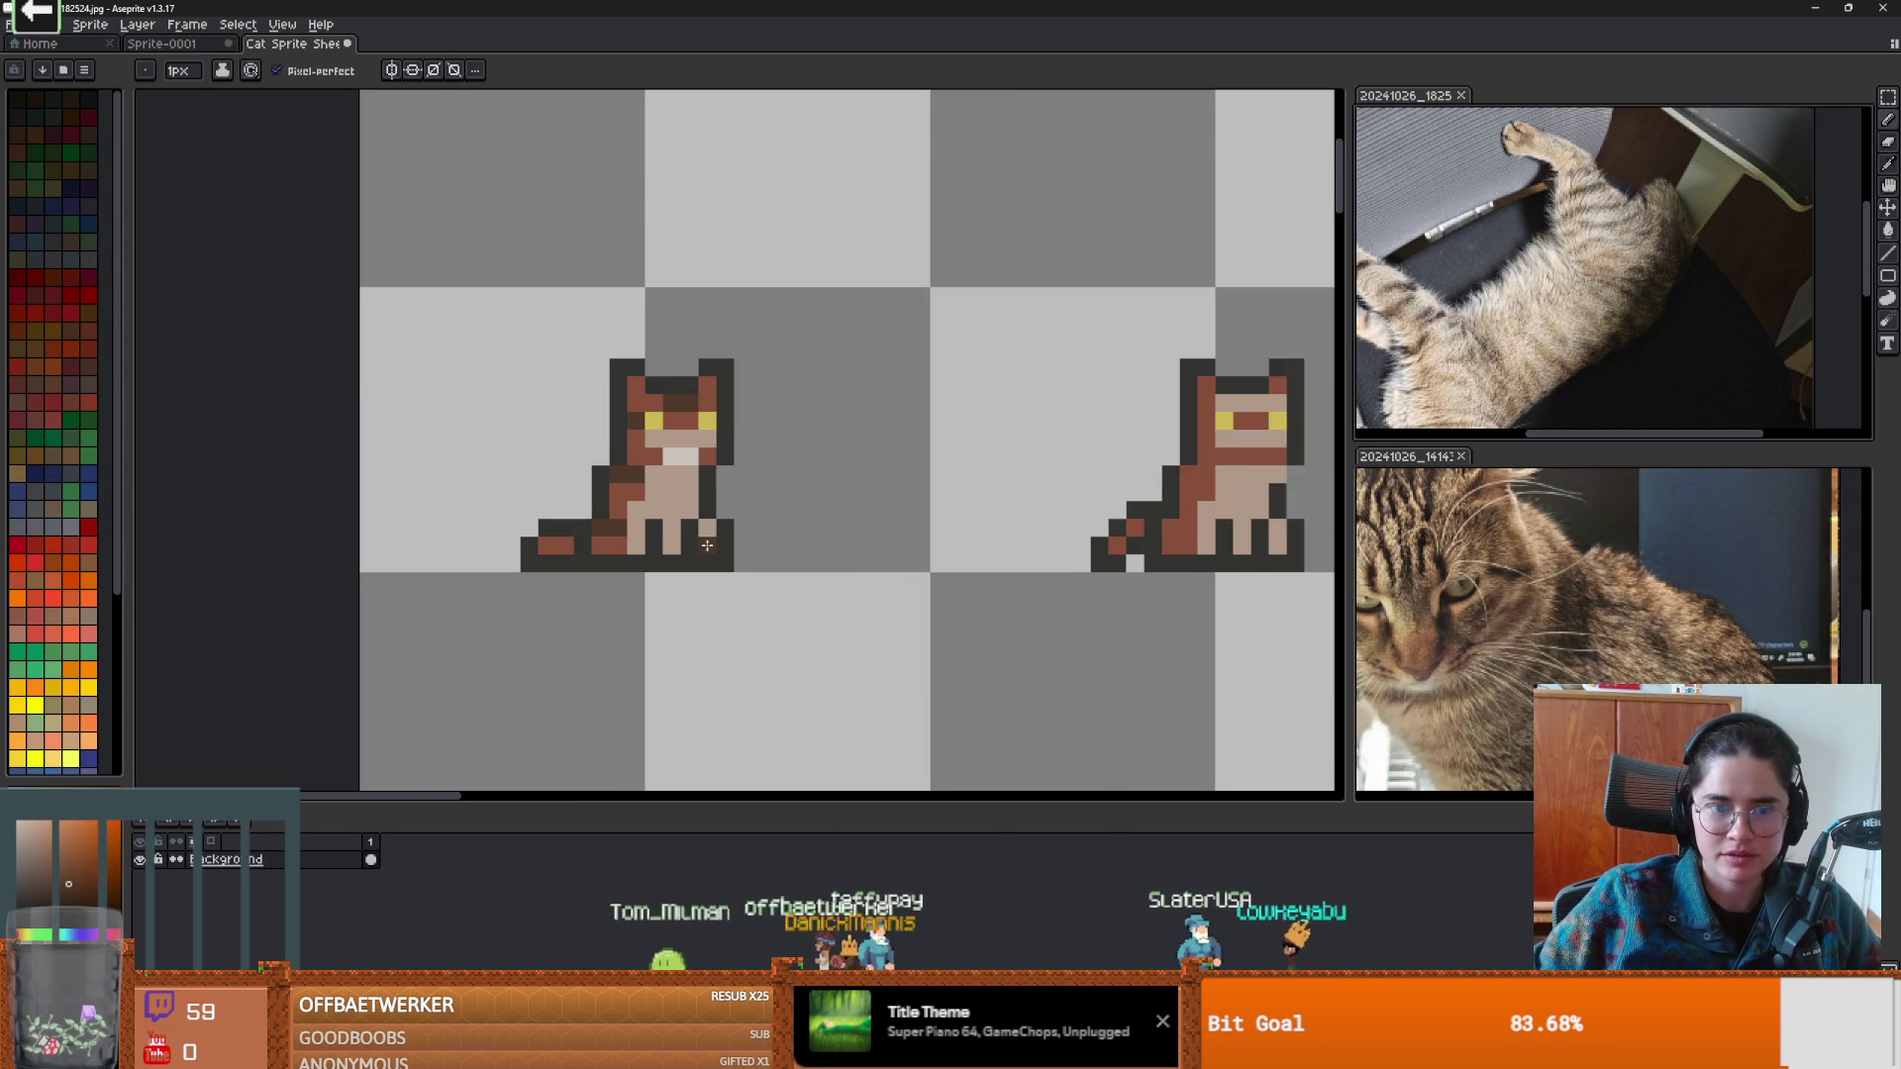
pyautogui.click(587, 461)
pyautogui.click(656, 515)
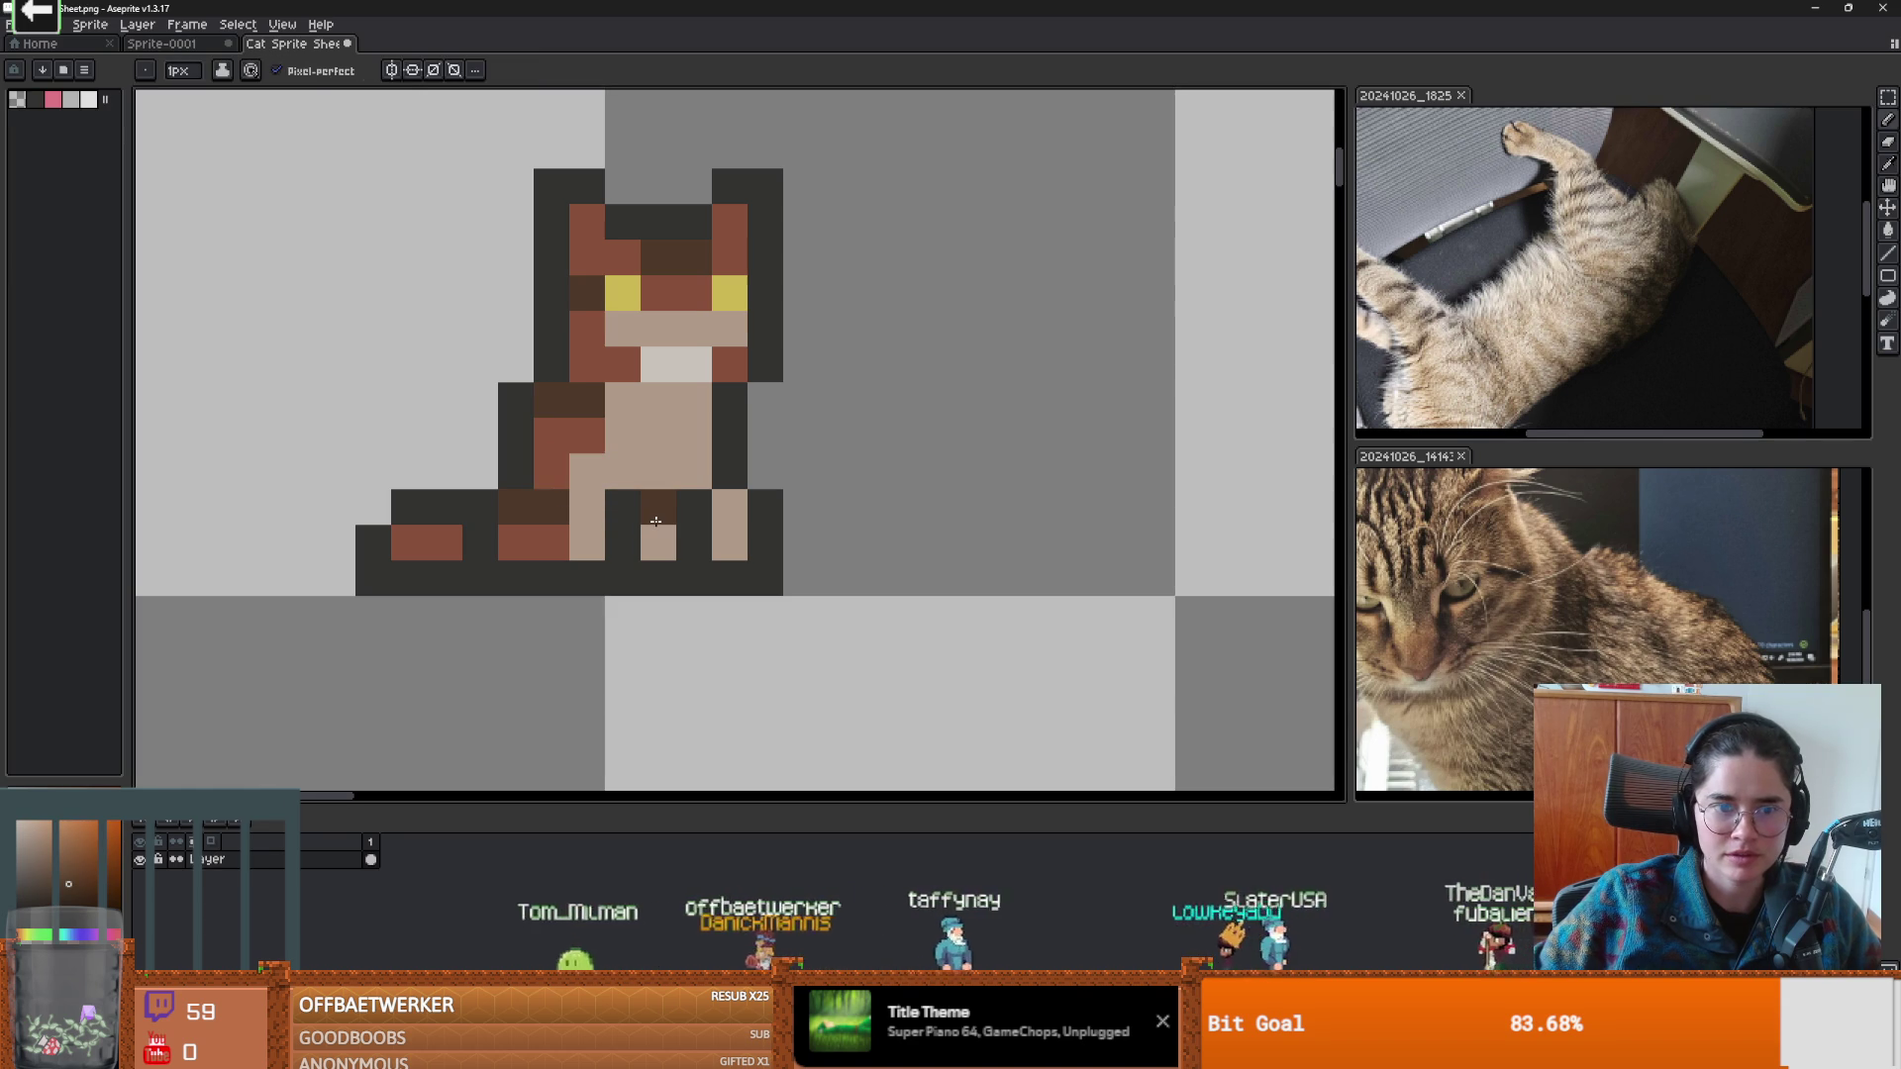
# Repaint leg pixels red-brown and one body pixel dark brown, undoing a misplaced pixel.
pyautogui.click(561, 529)
pyautogui.press('alt')
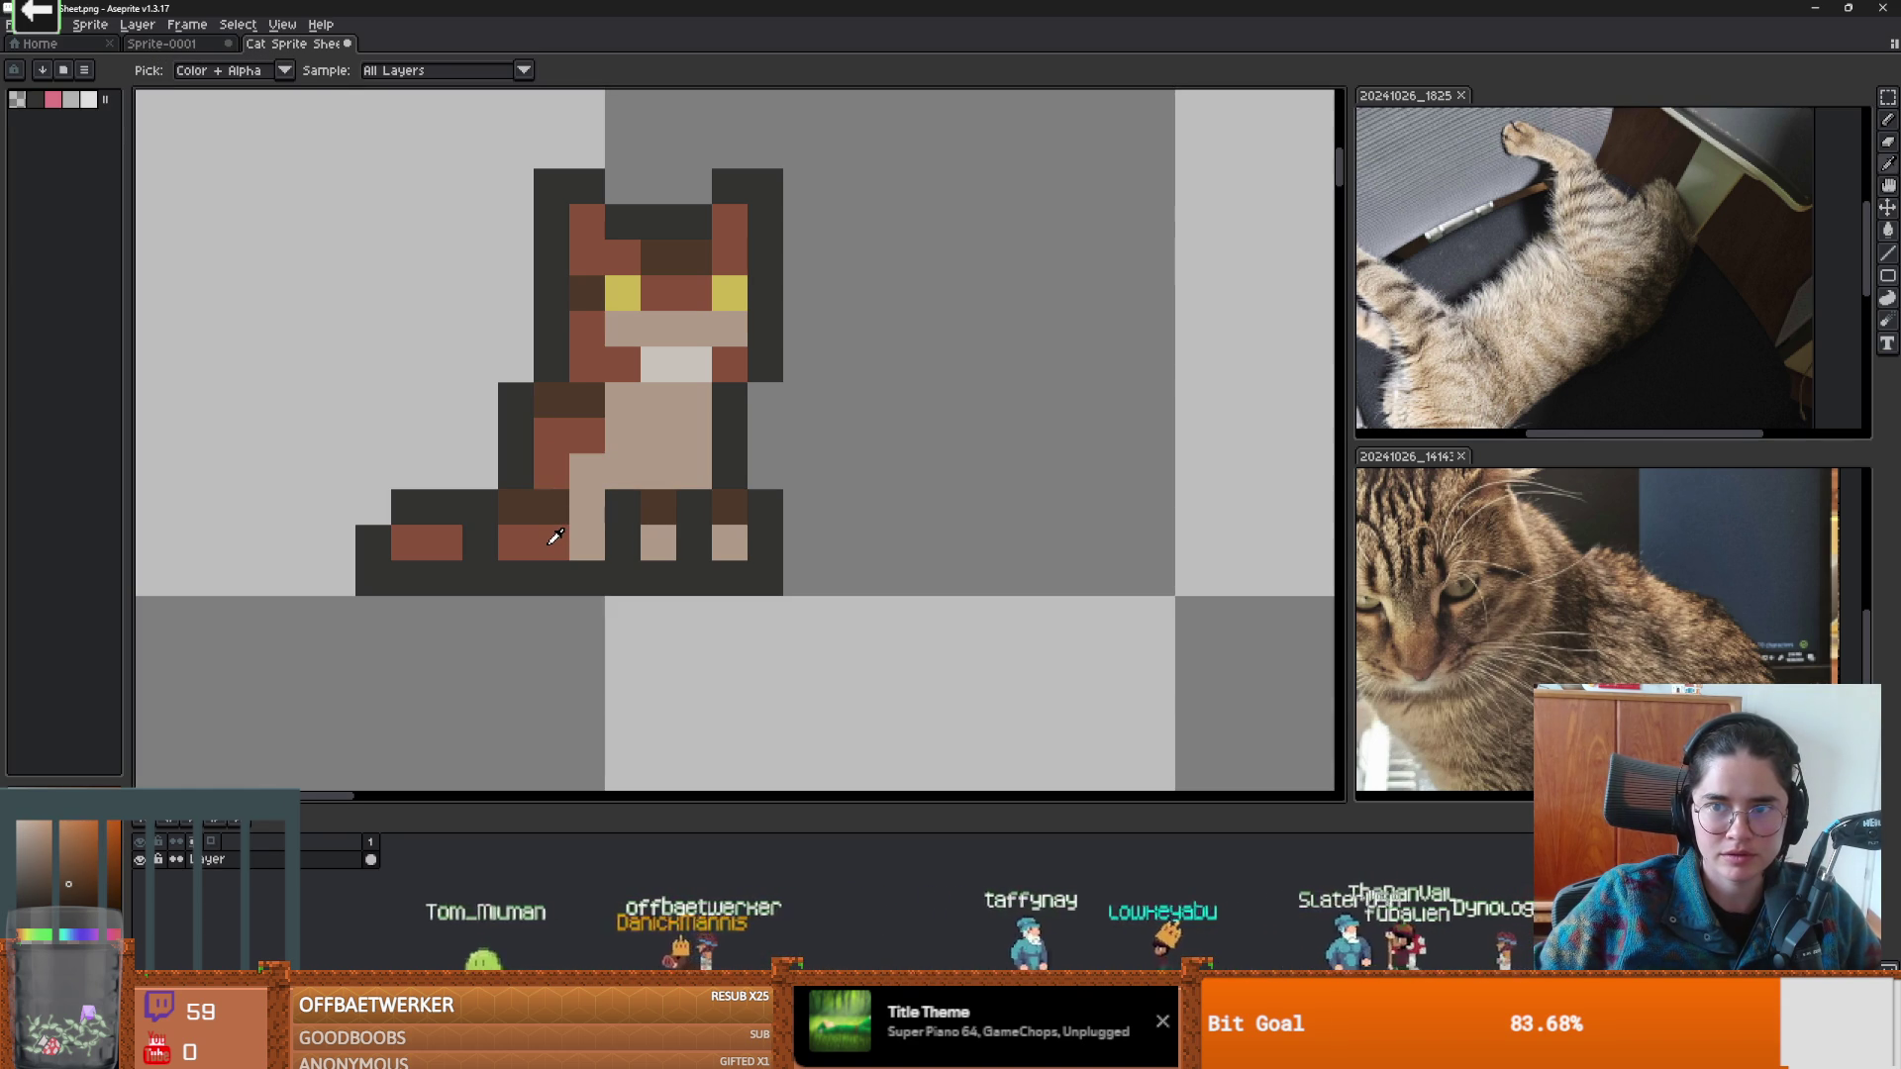
pyautogui.click(658, 548)
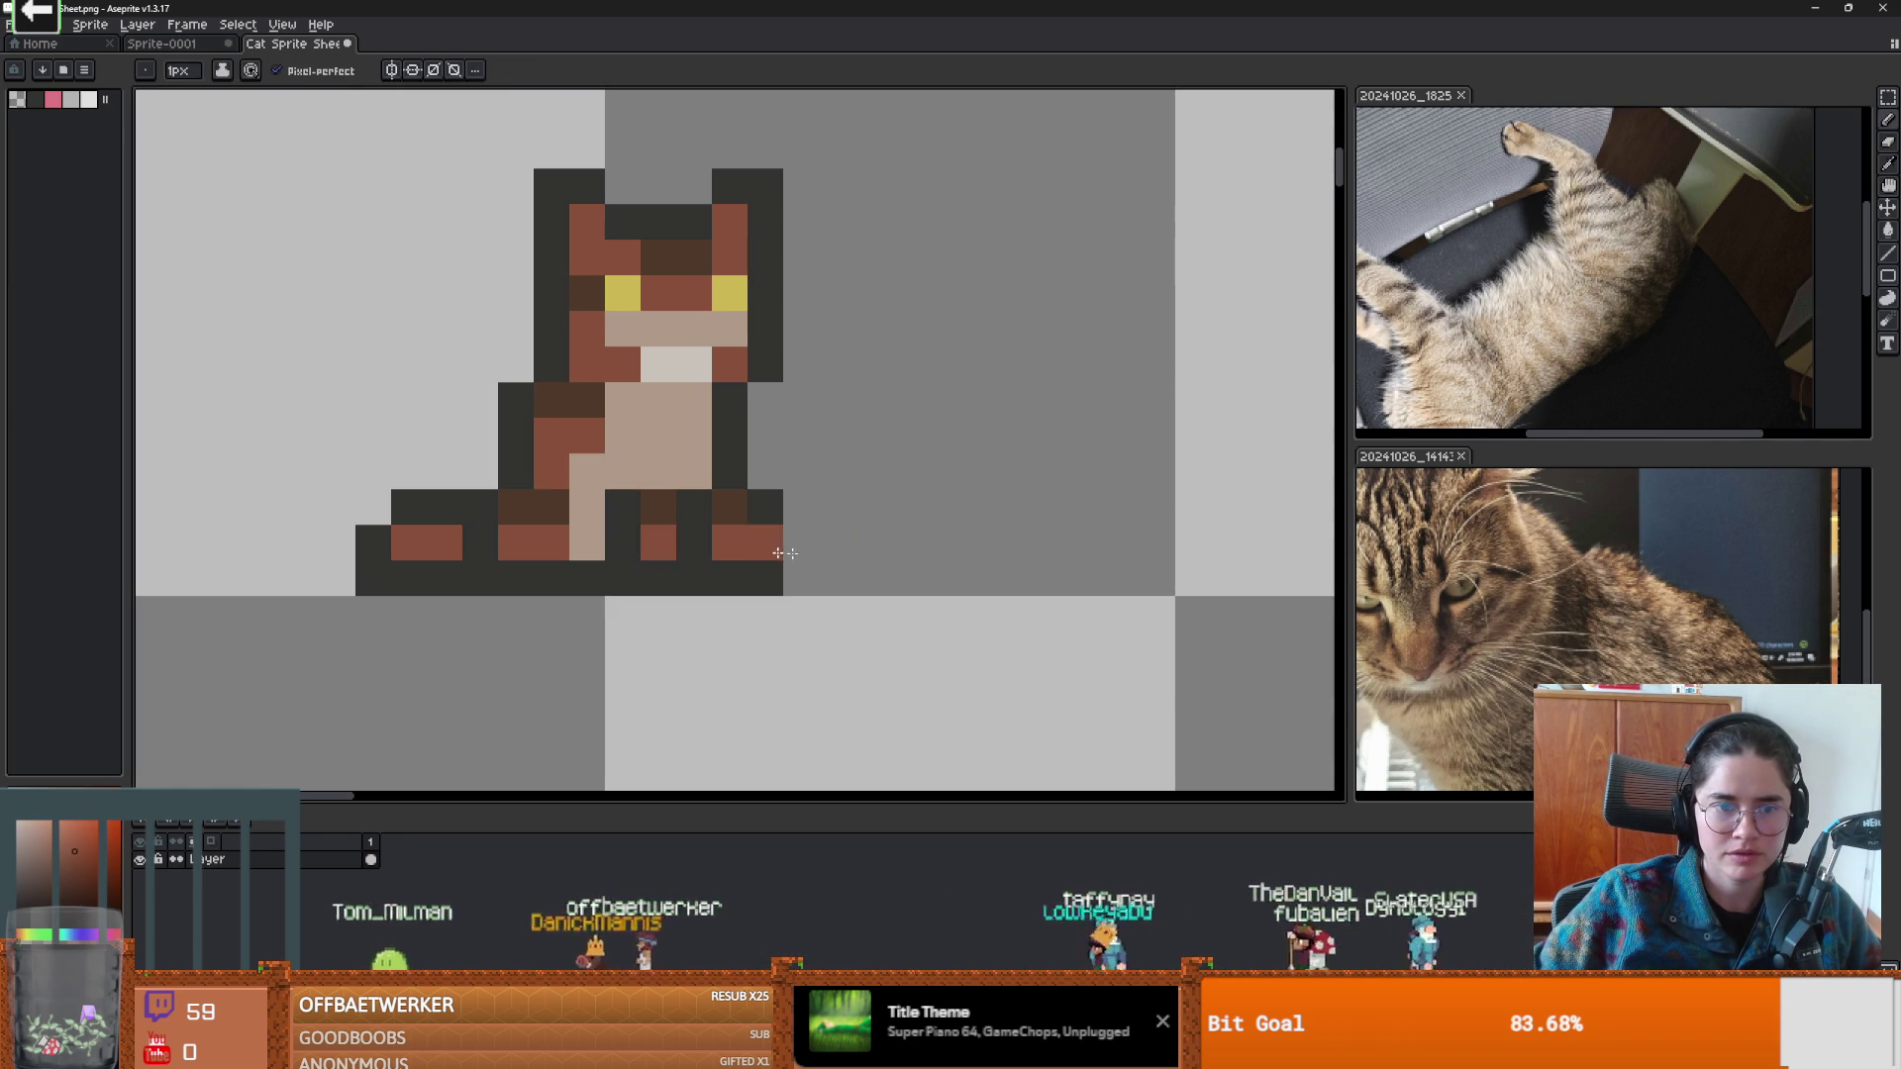
pyautogui.scroll(-5, 751, 551)
pyautogui.scroll(4, 945, 524)
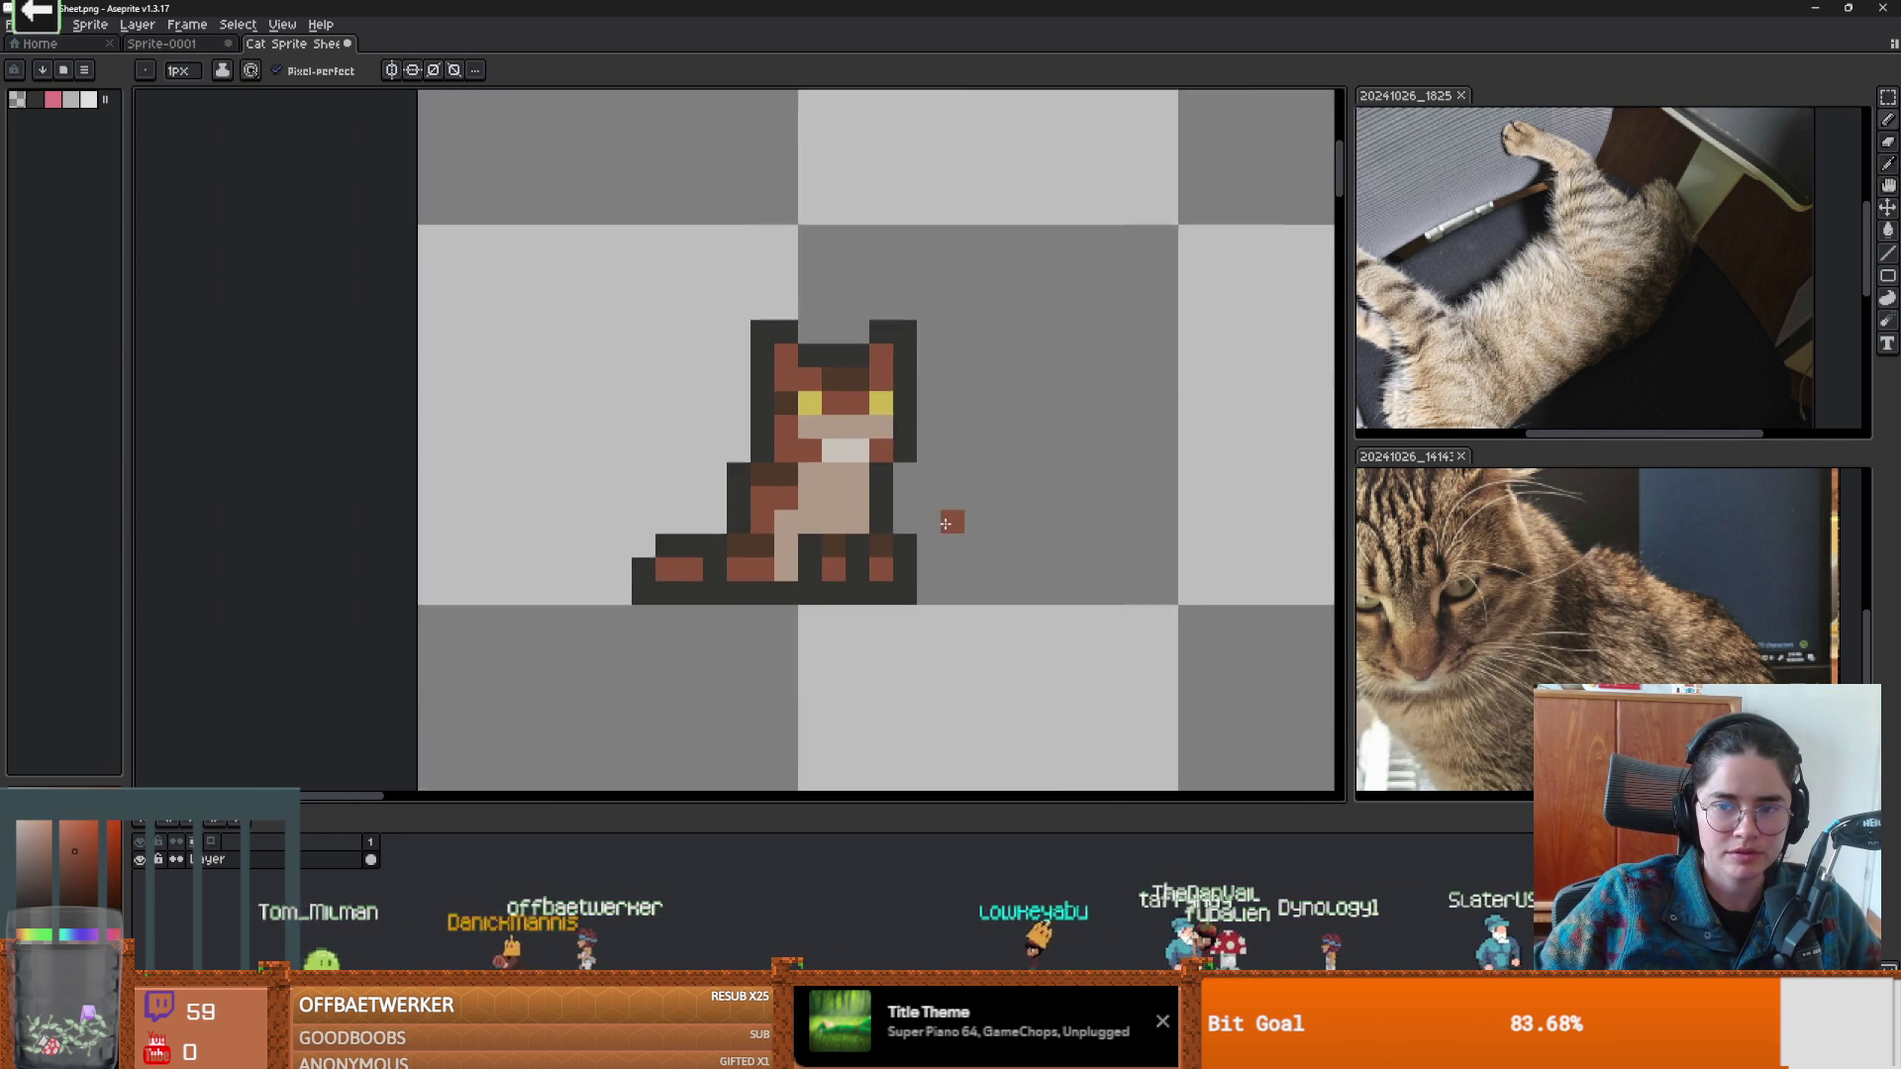
pyautogui.scroll(-1, 946, 524)
pyautogui.scroll(1, 945, 523)
pyautogui.keyDown('alt'); pyautogui.click(761, 489); pyautogui.keyUp('alt')
pyautogui.hotkey('ctrl', 'z')
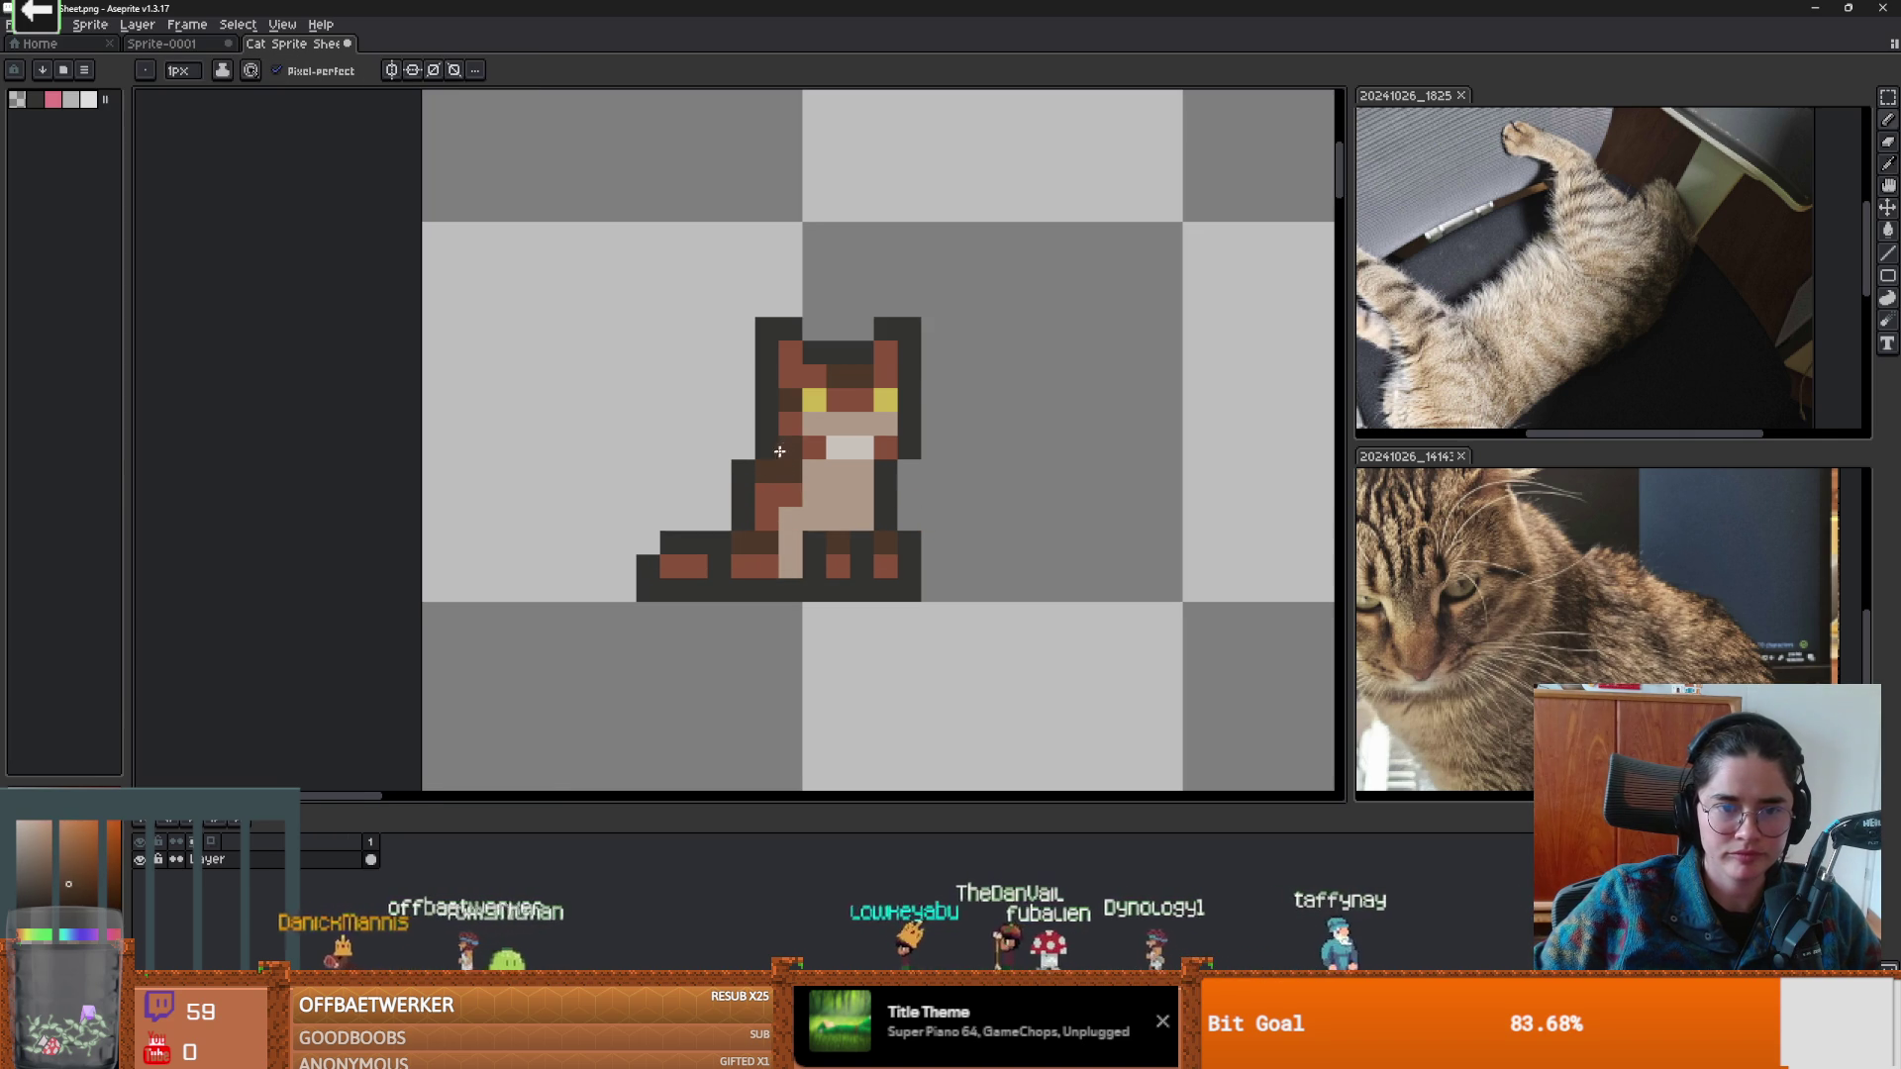
pyautogui.click(768, 489)
pyautogui.scroll(-1, 937, 524)
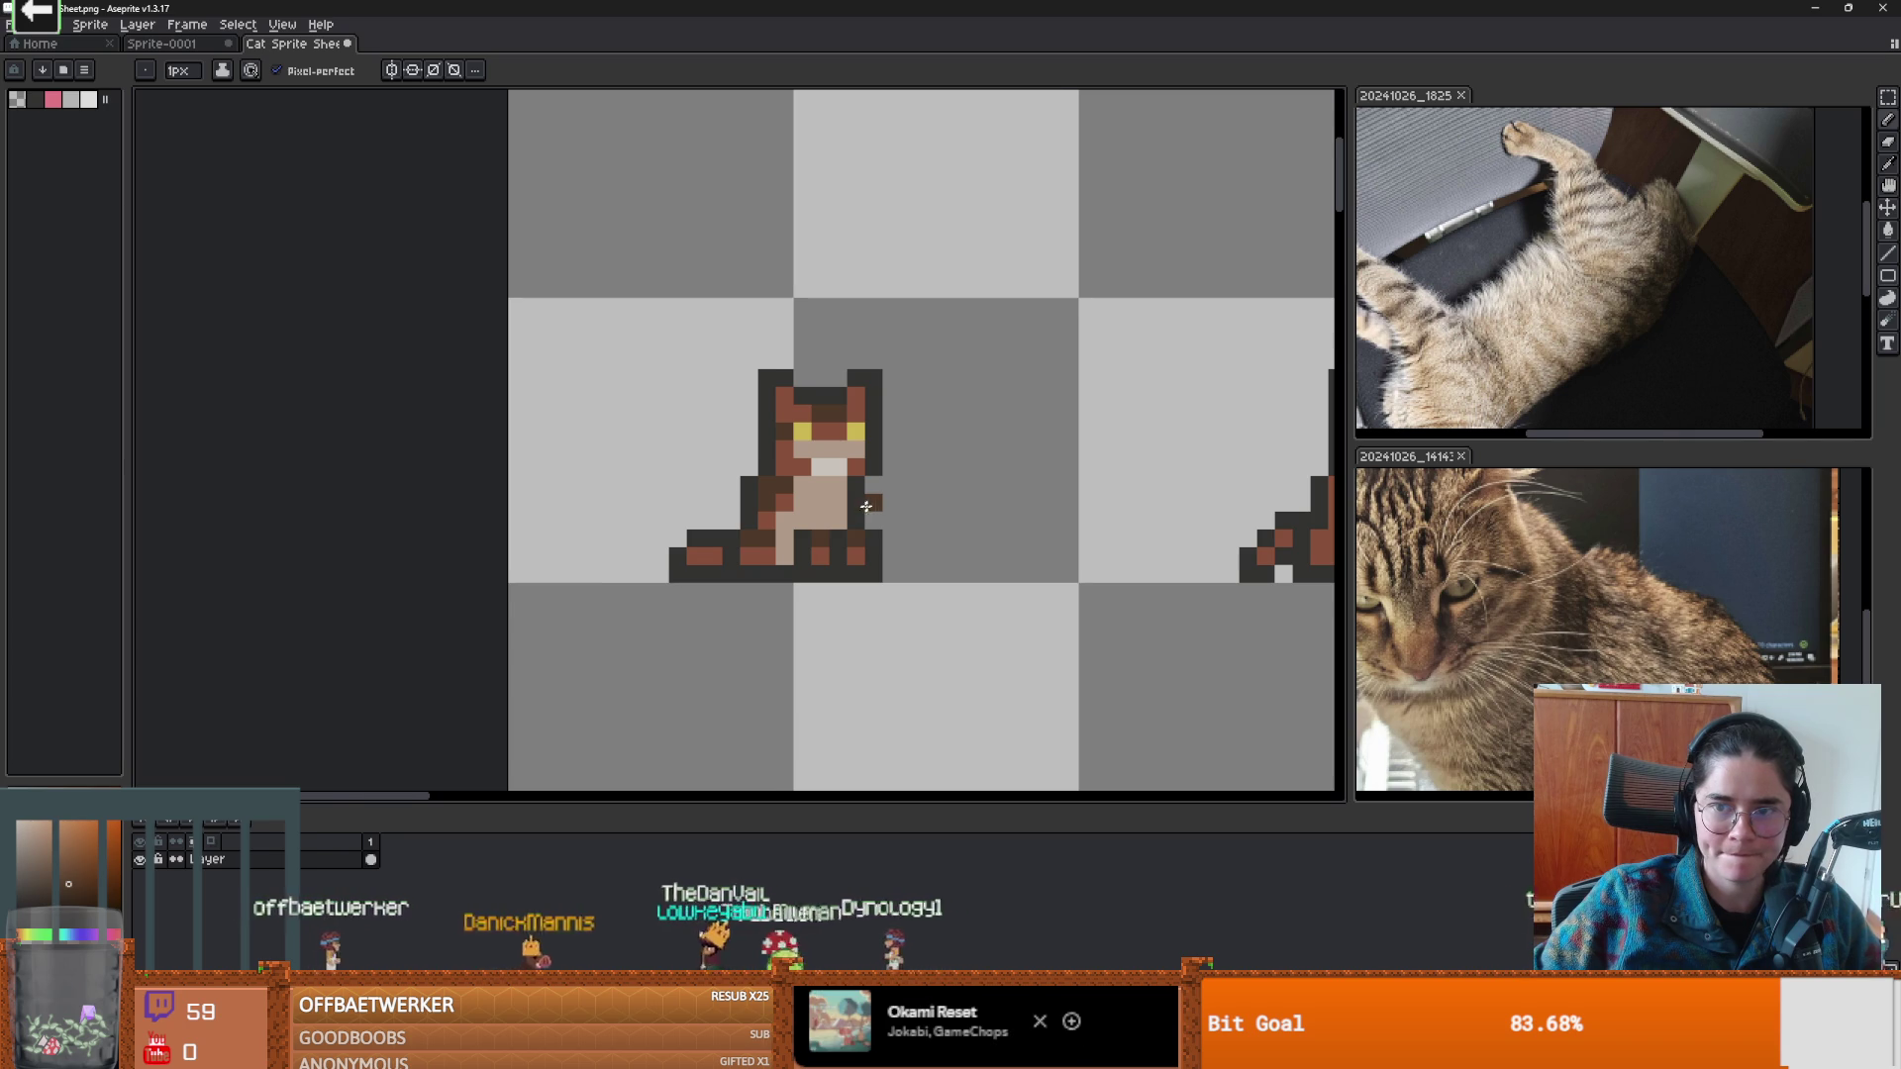
pyautogui.scroll(1, 861, 510)
# Sample the redder brown, chest tan, darker red-brown and yellow eye colours from the sprite.
pyautogui.keyDown('alt'); pyautogui.click(759, 520); pyautogui.keyUp('alt')
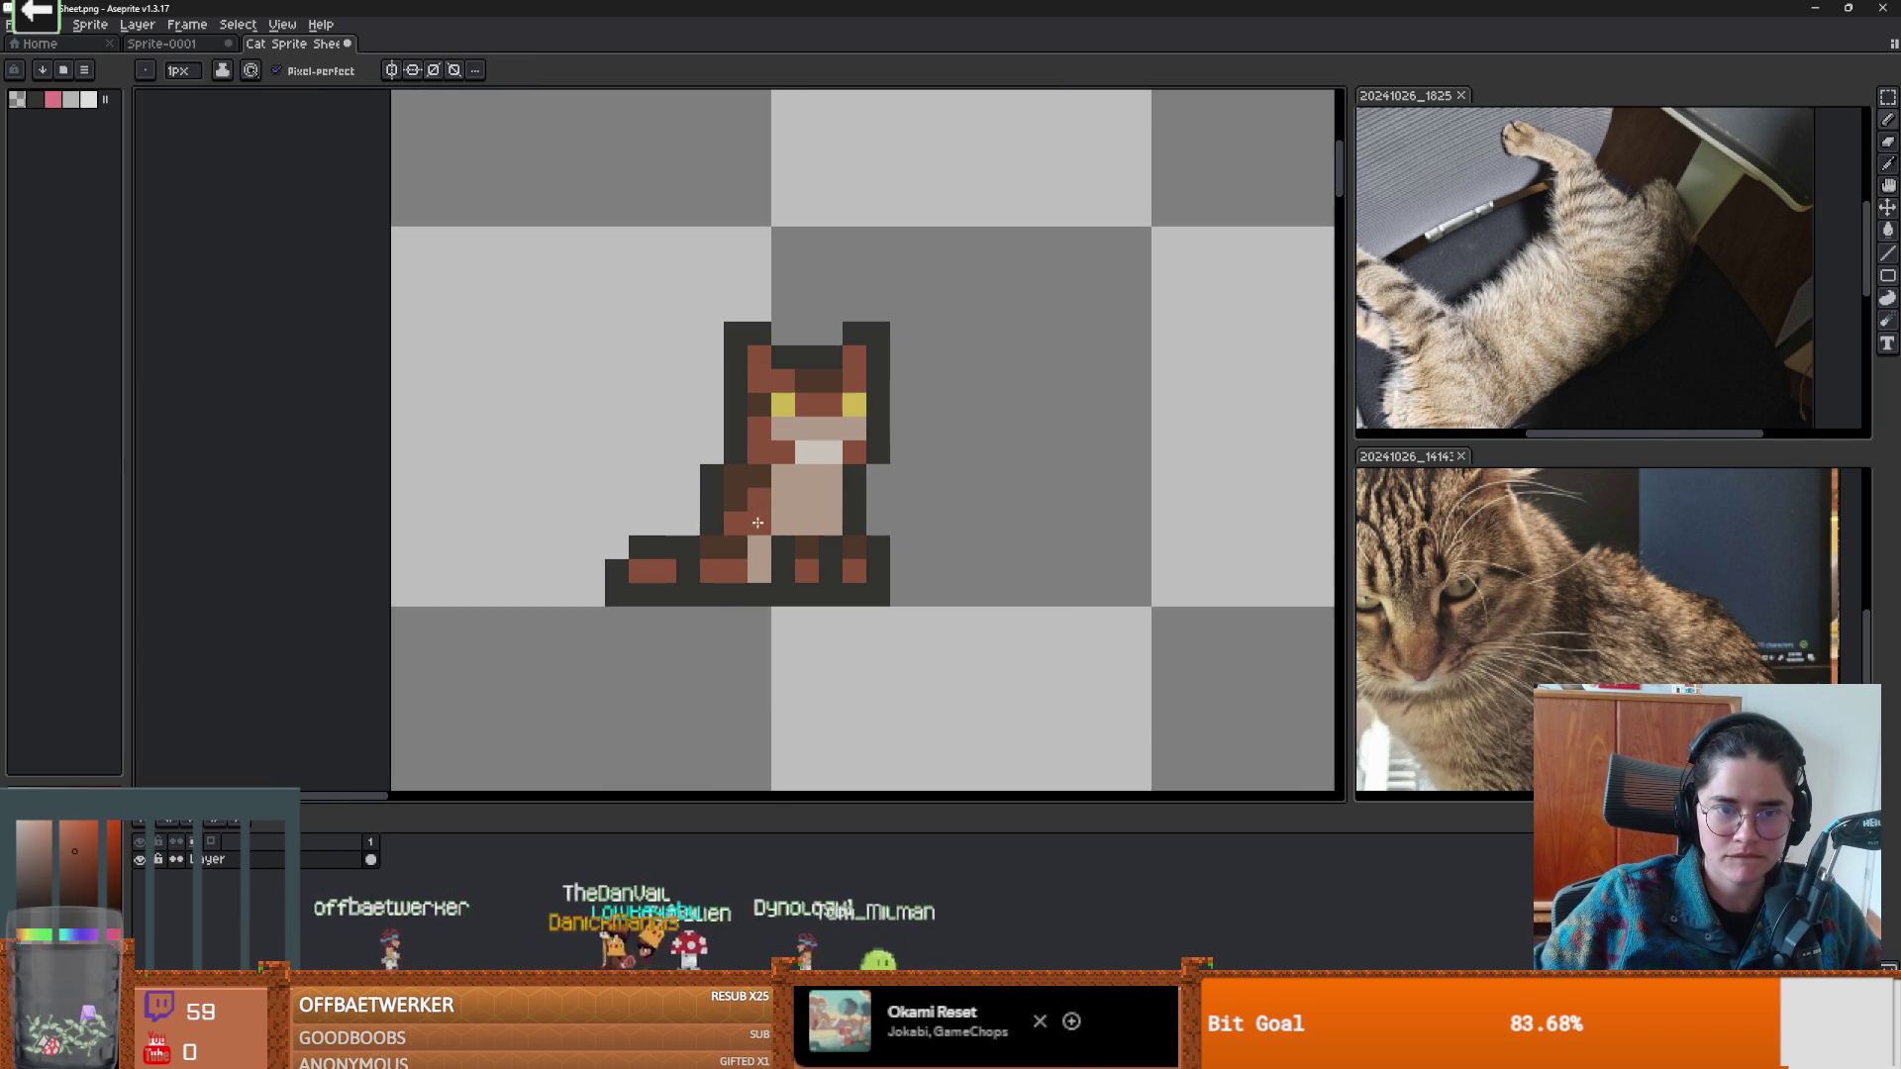
pyautogui.scroll(-4, 763, 565)
pyautogui.scroll(3, 812, 579)
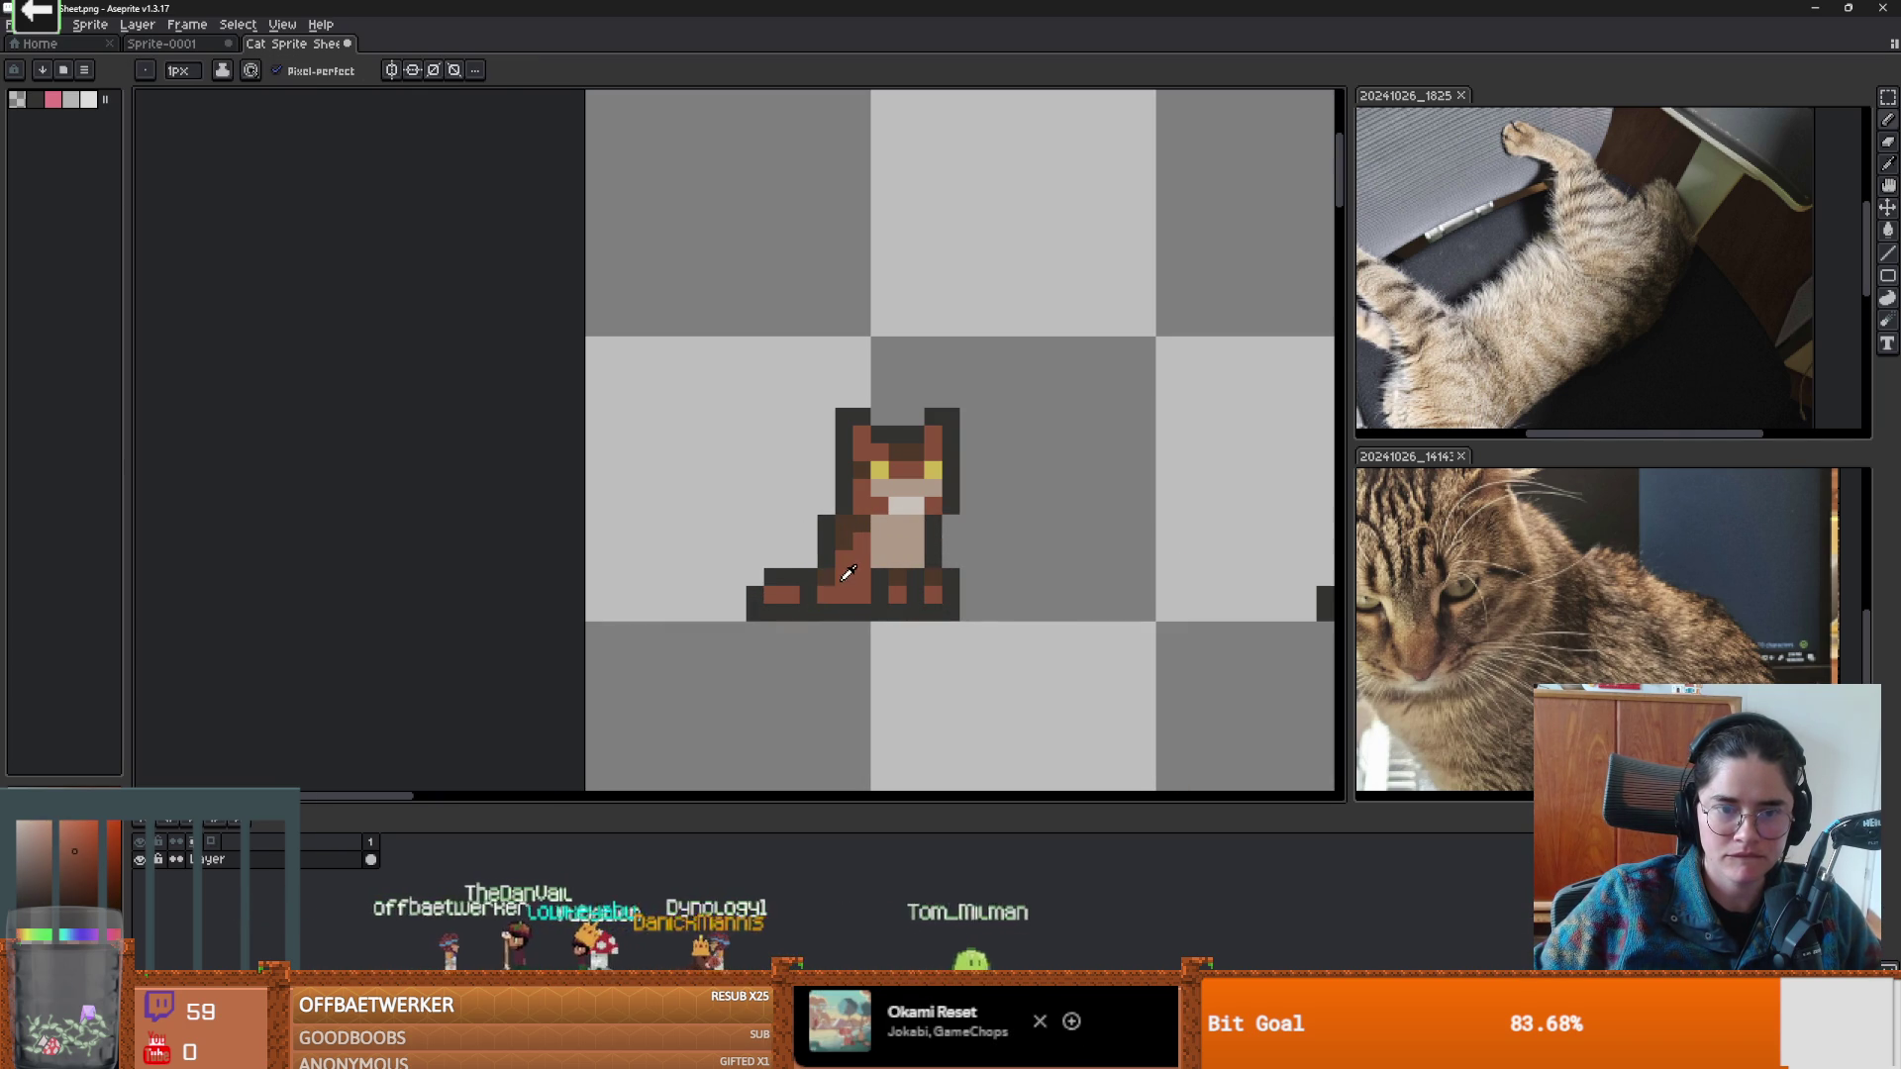
pyautogui.scroll(-5, 825, 588)
pyautogui.scroll(3, 1000, 594)
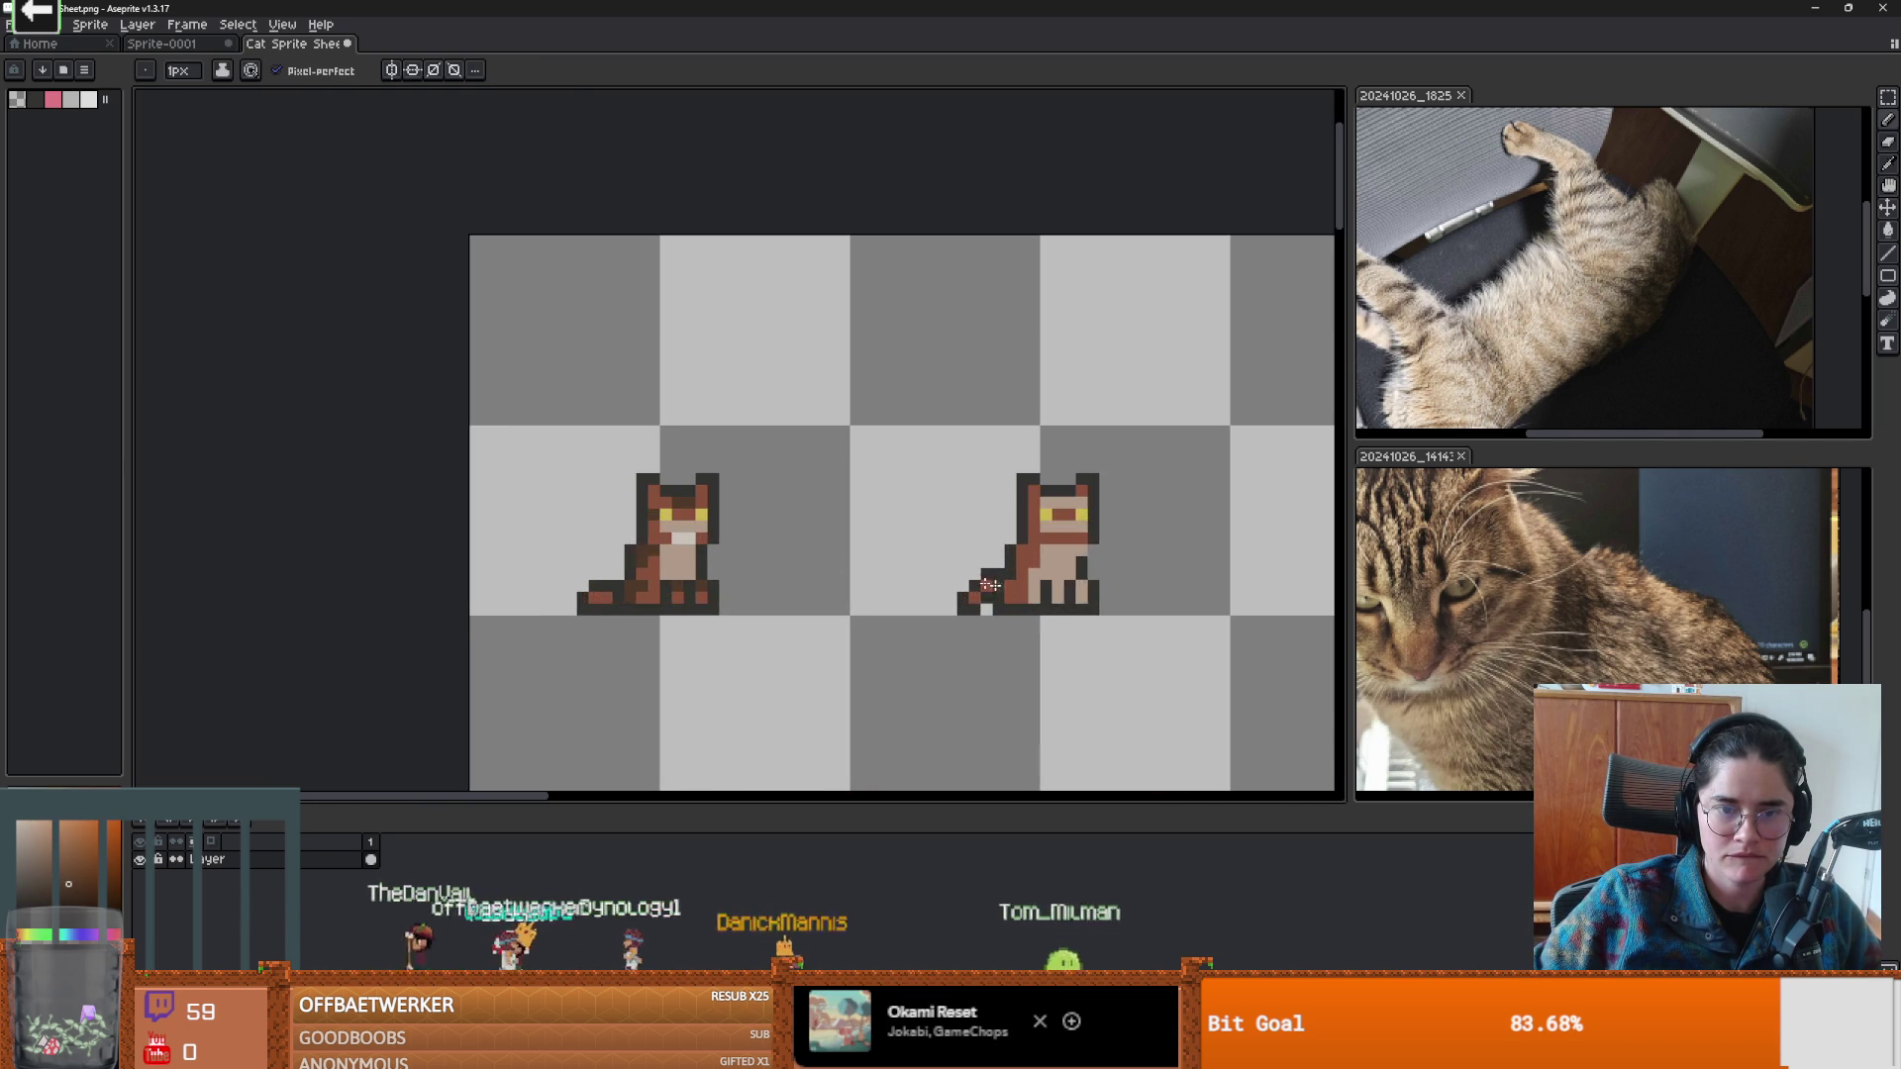
pyautogui.scroll(-1, 740, 551)
pyautogui.scroll(1, 753, 545)
pyautogui.scroll(1, 859, 516)
pyautogui.scroll(-1, 860, 517)
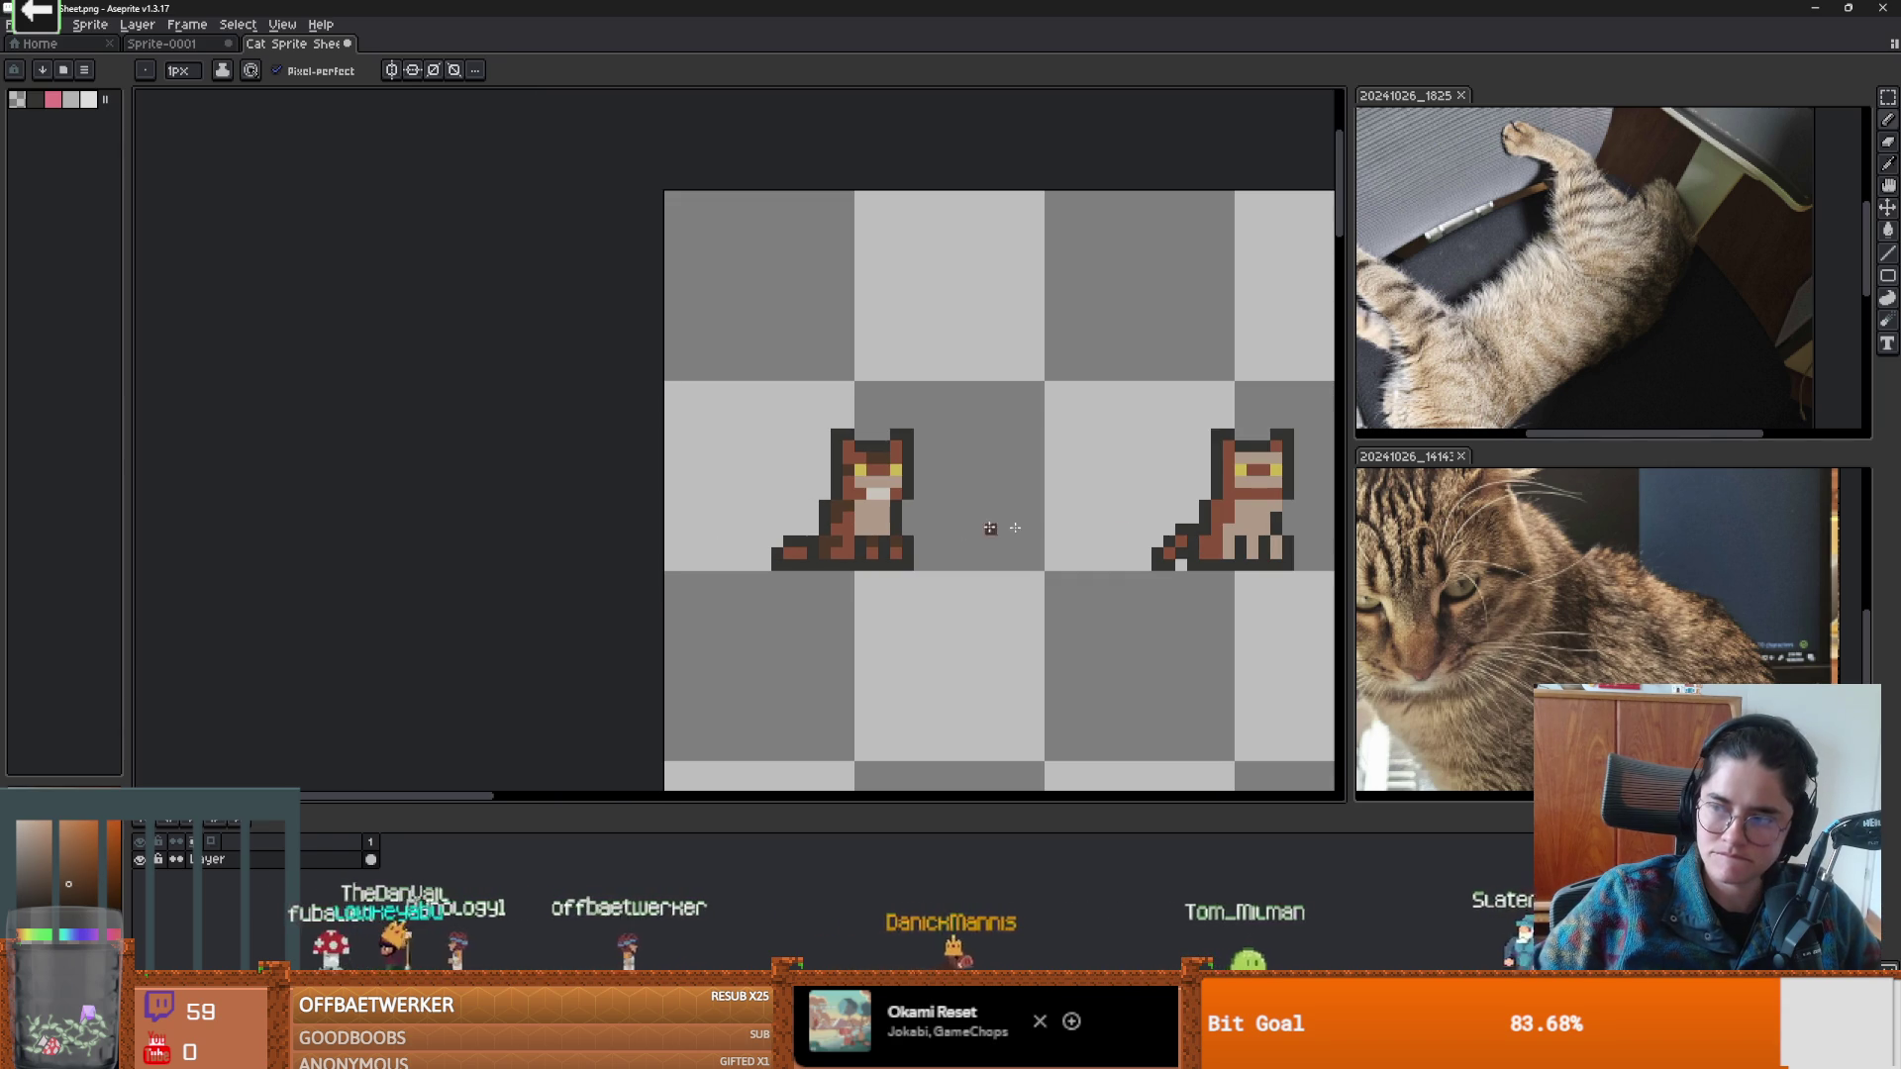
pyautogui.scroll(-1, 1577, 608)
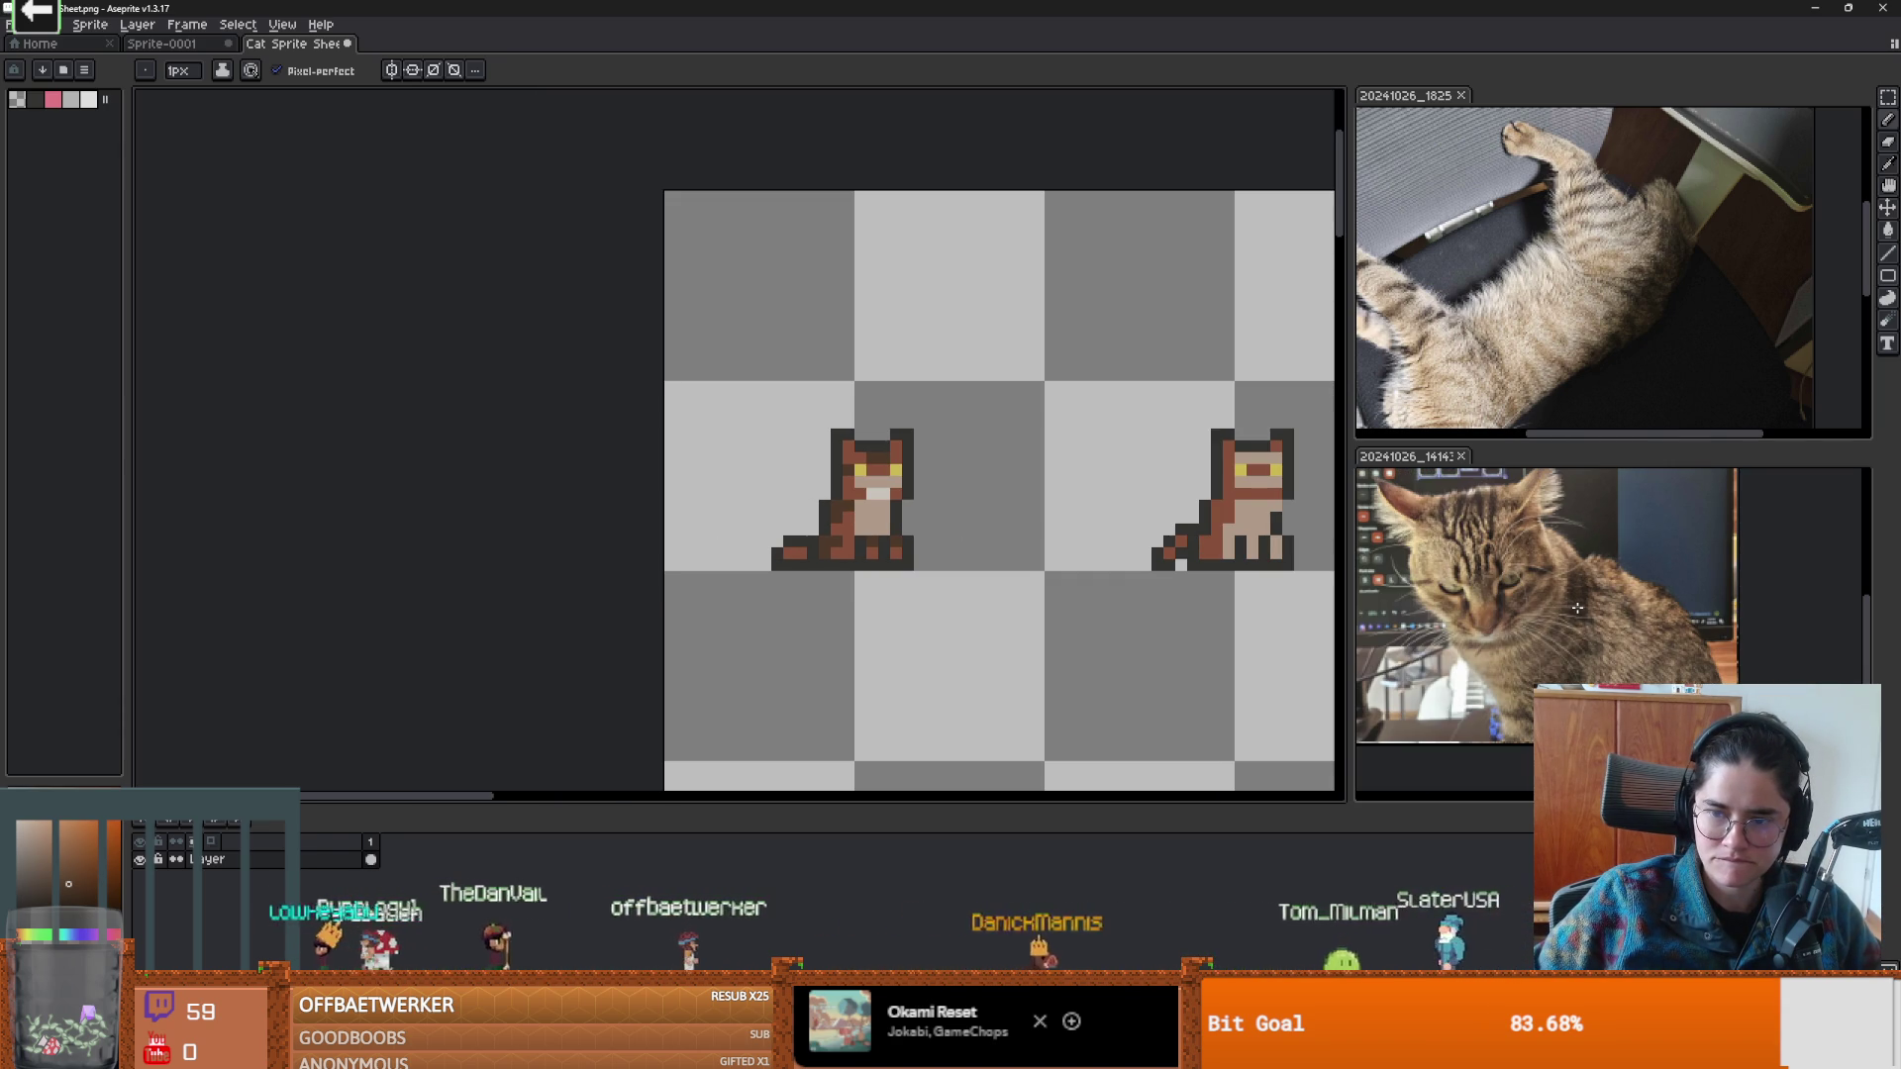
pyautogui.scroll(3, 792, 555)
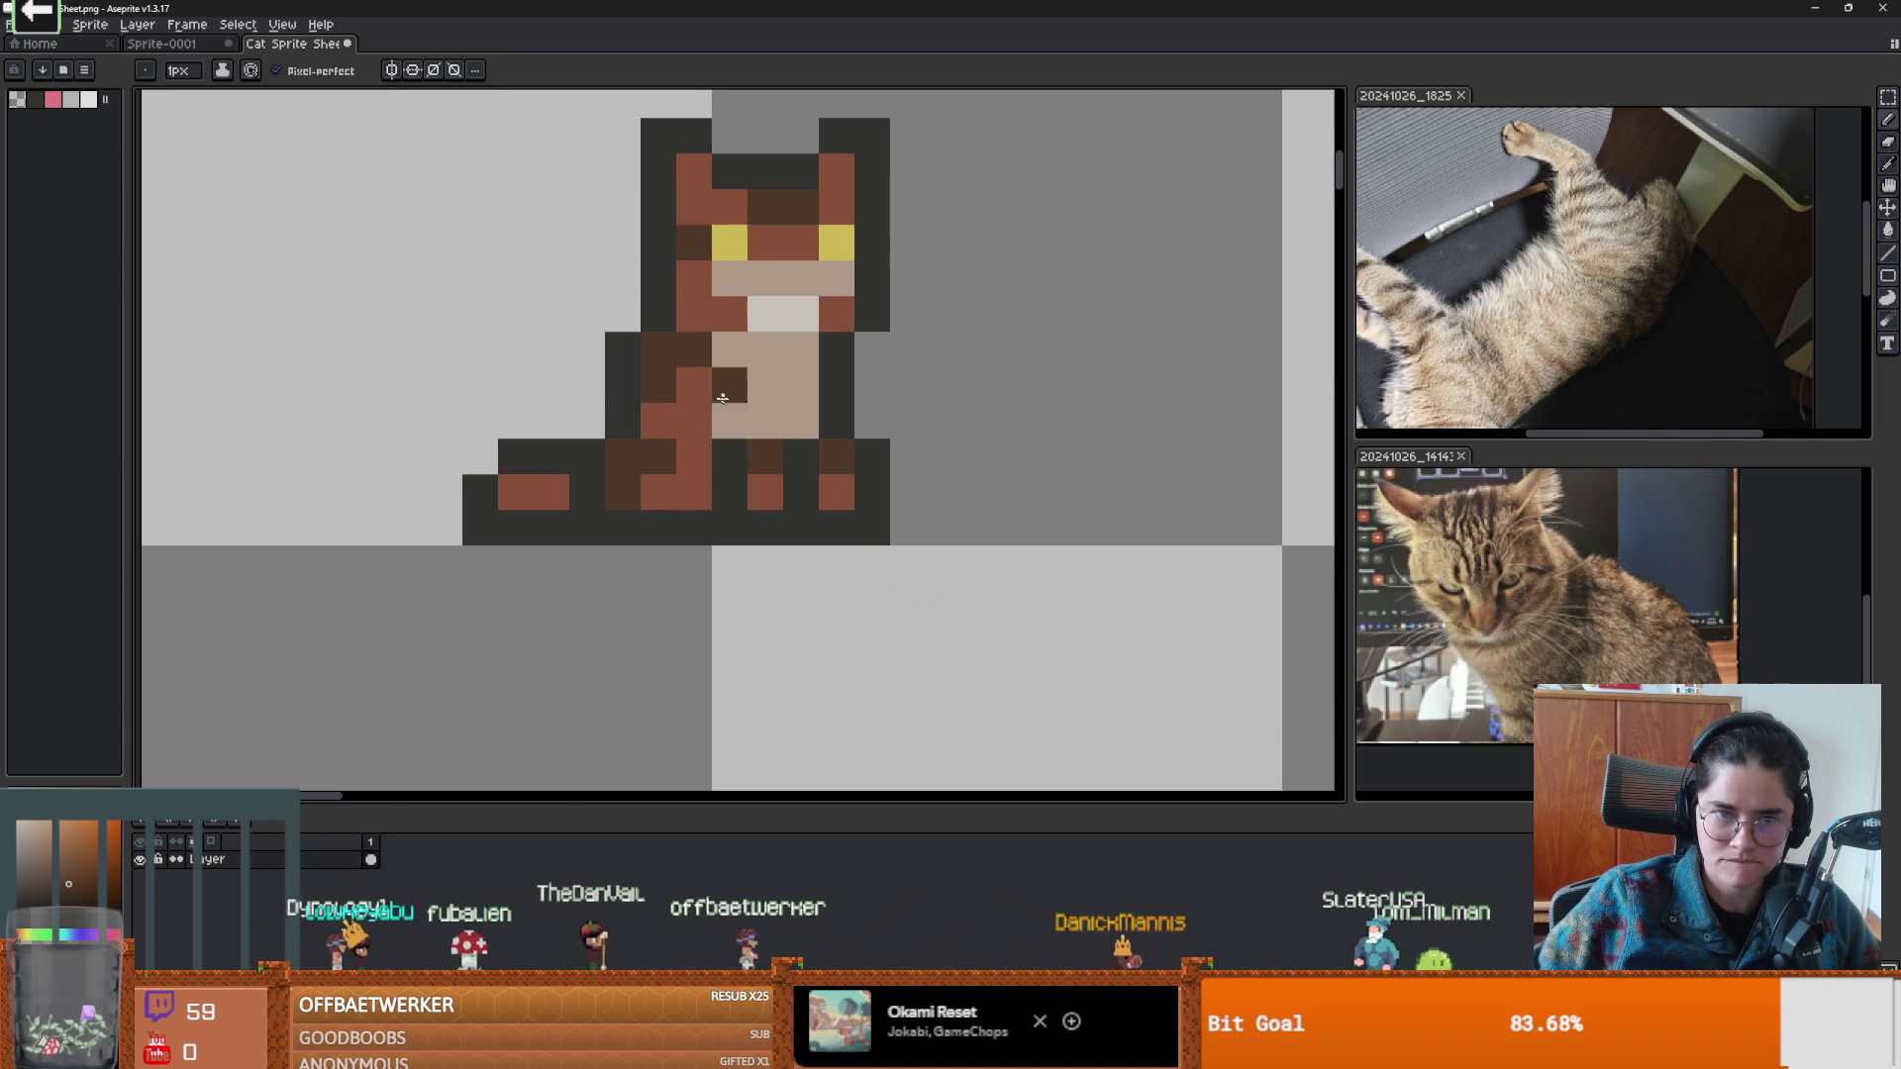
pyautogui.keyDown('alt'); pyautogui.click(723, 388); pyautogui.keyUp('alt')
pyautogui.keyDown('alt'); pyautogui.click(732, 379); pyautogui.keyUp('alt')
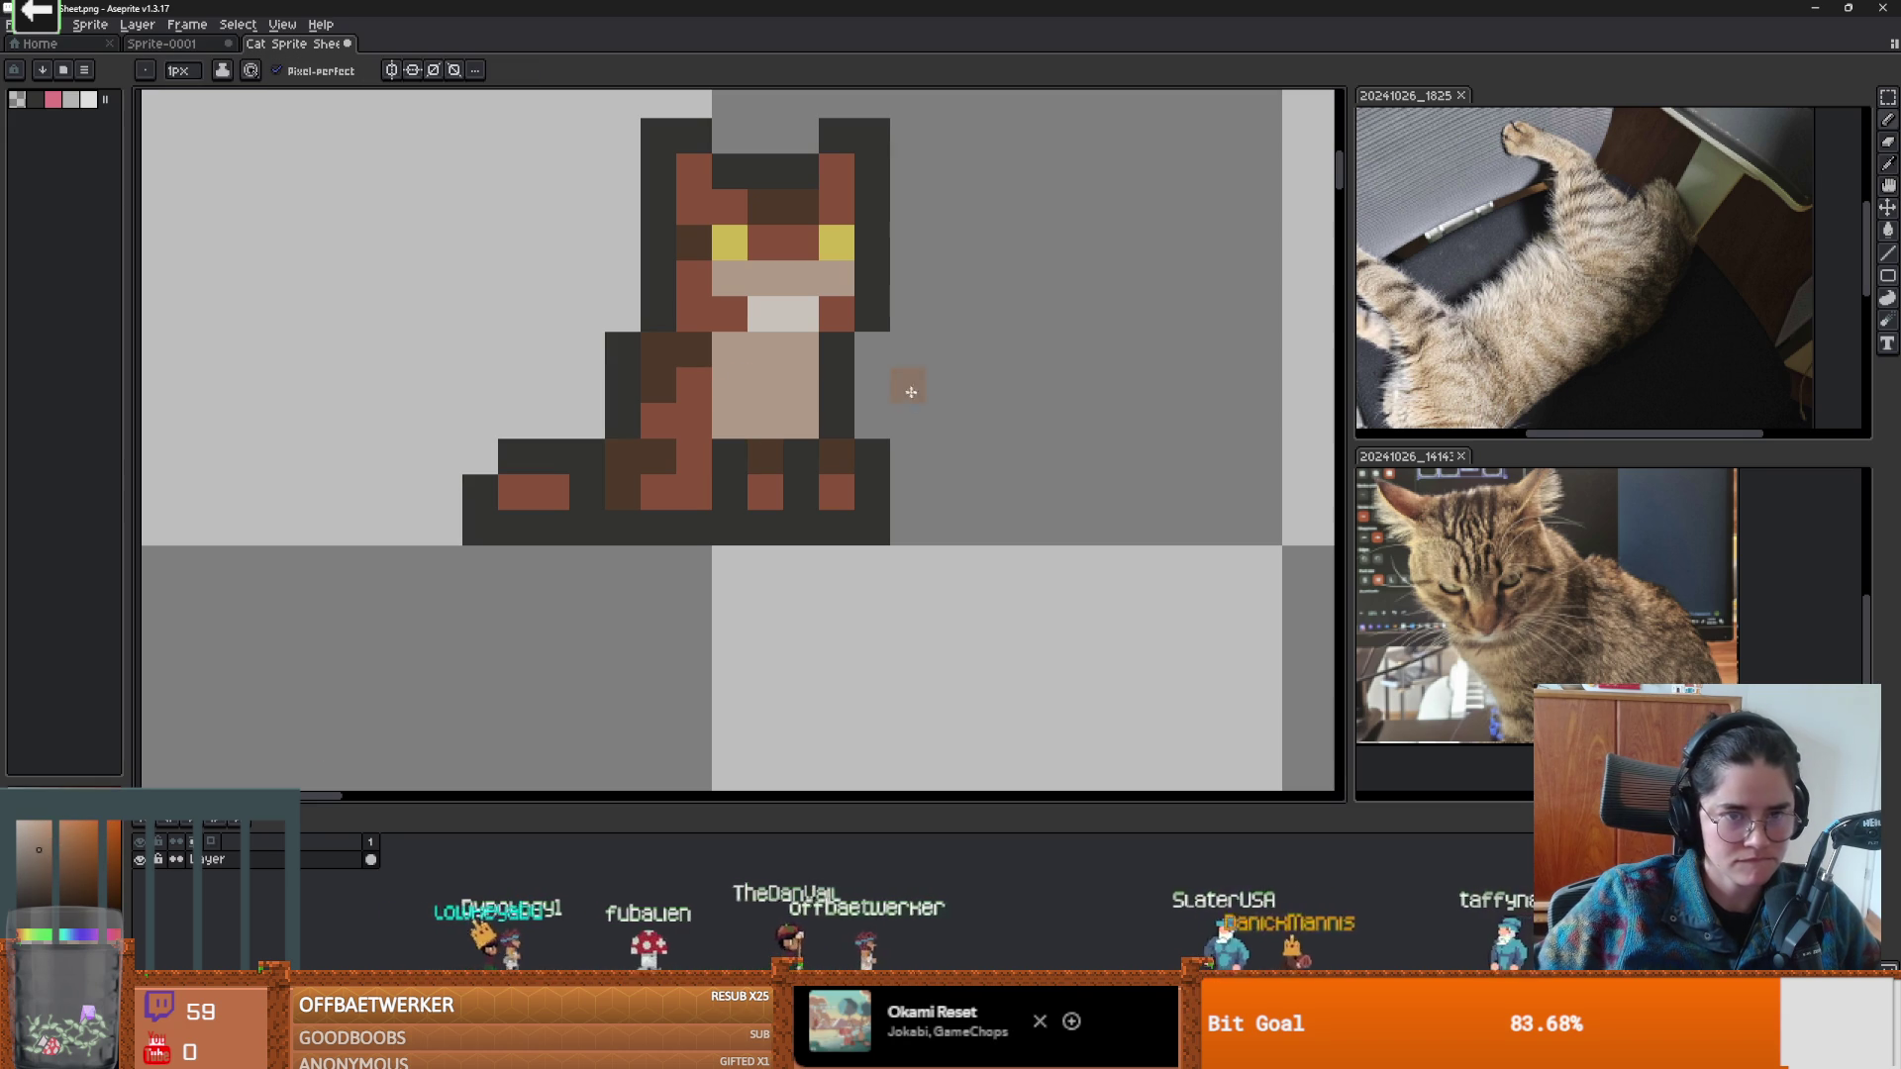
pyautogui.scroll(-1, 728, 410)
pyautogui.scroll(1, 732, 411)
pyautogui.scroll(-1, 743, 414)
pyautogui.press('alt')
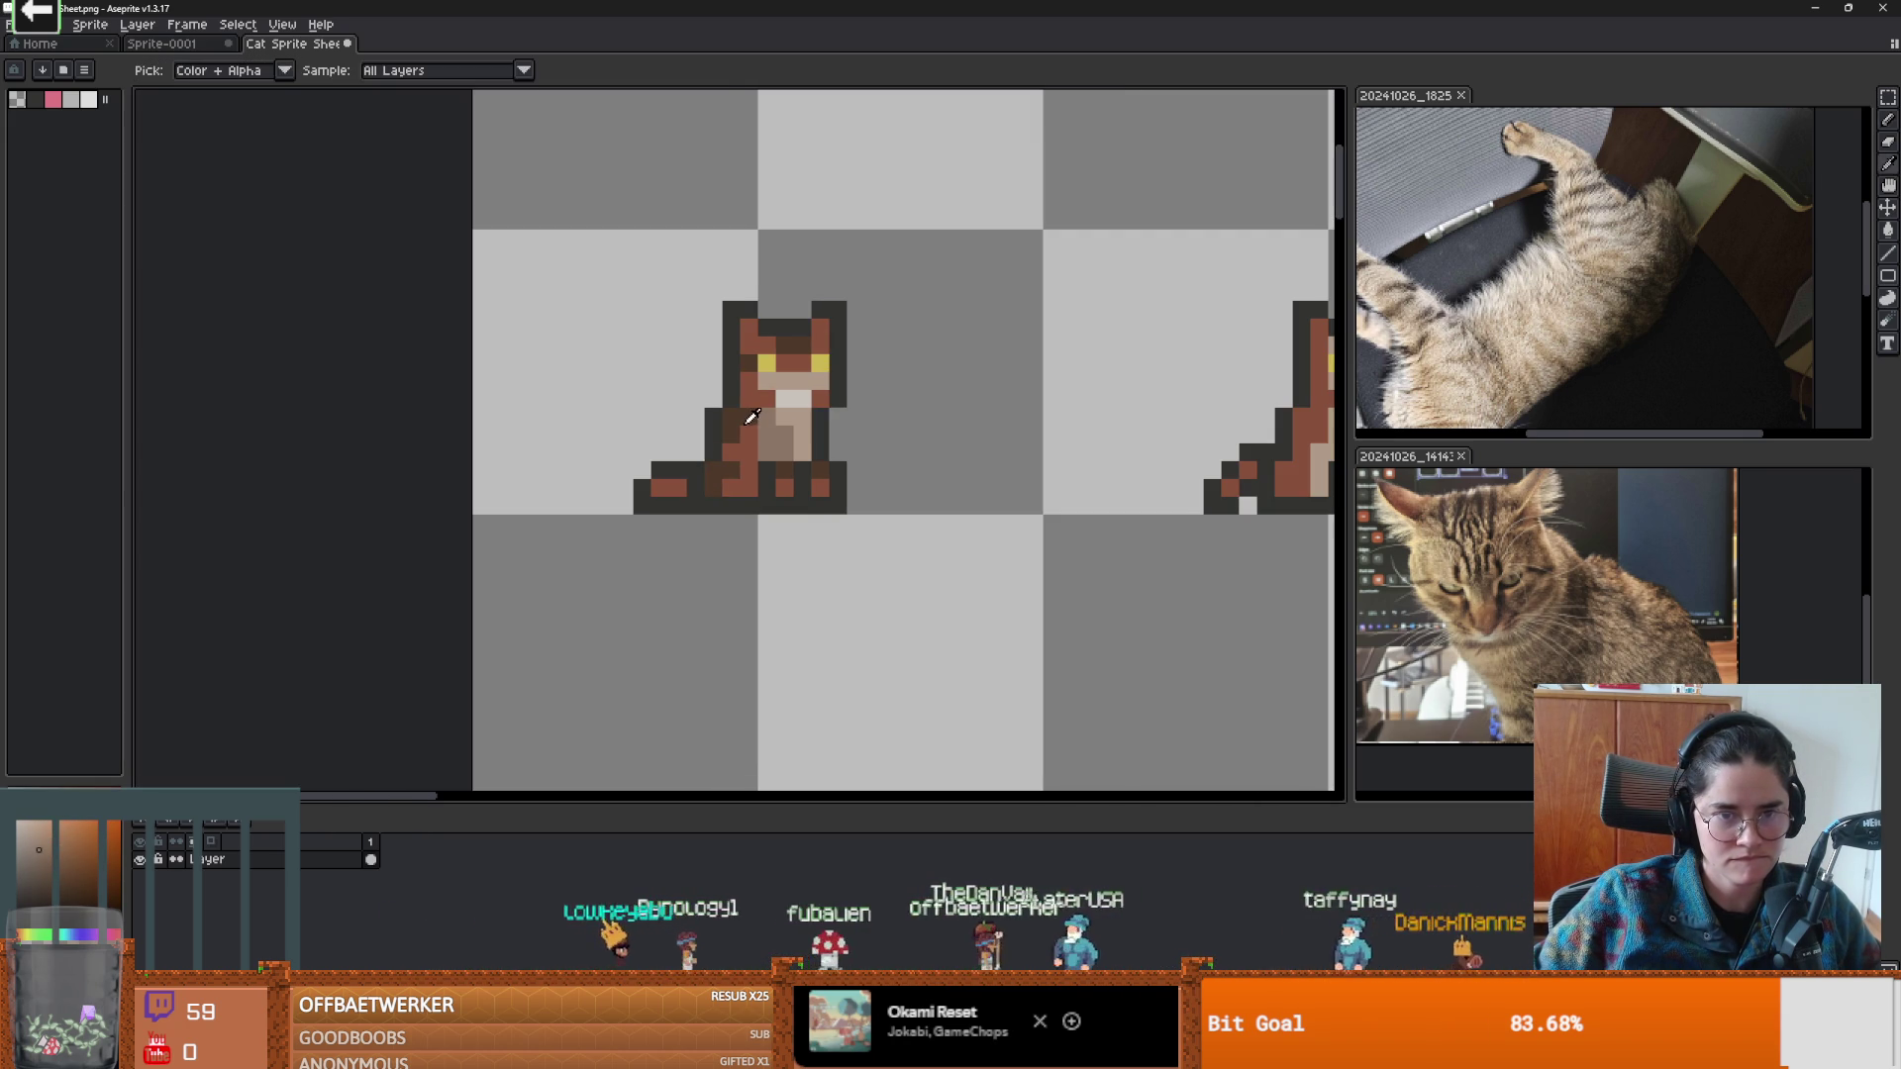
pyautogui.keyDown('alt'); pyautogui.click(750, 426); pyautogui.keyUp('alt')
pyautogui.scroll(-2, 800, 502)
pyautogui.scroll(-1, 800, 502)
pyautogui.scroll(1, 800, 502)
pyautogui.scroll(-1, 798, 505)
pyautogui.hscroll(1, 815, 544)
pyautogui.scroll(-1, 788, 545)
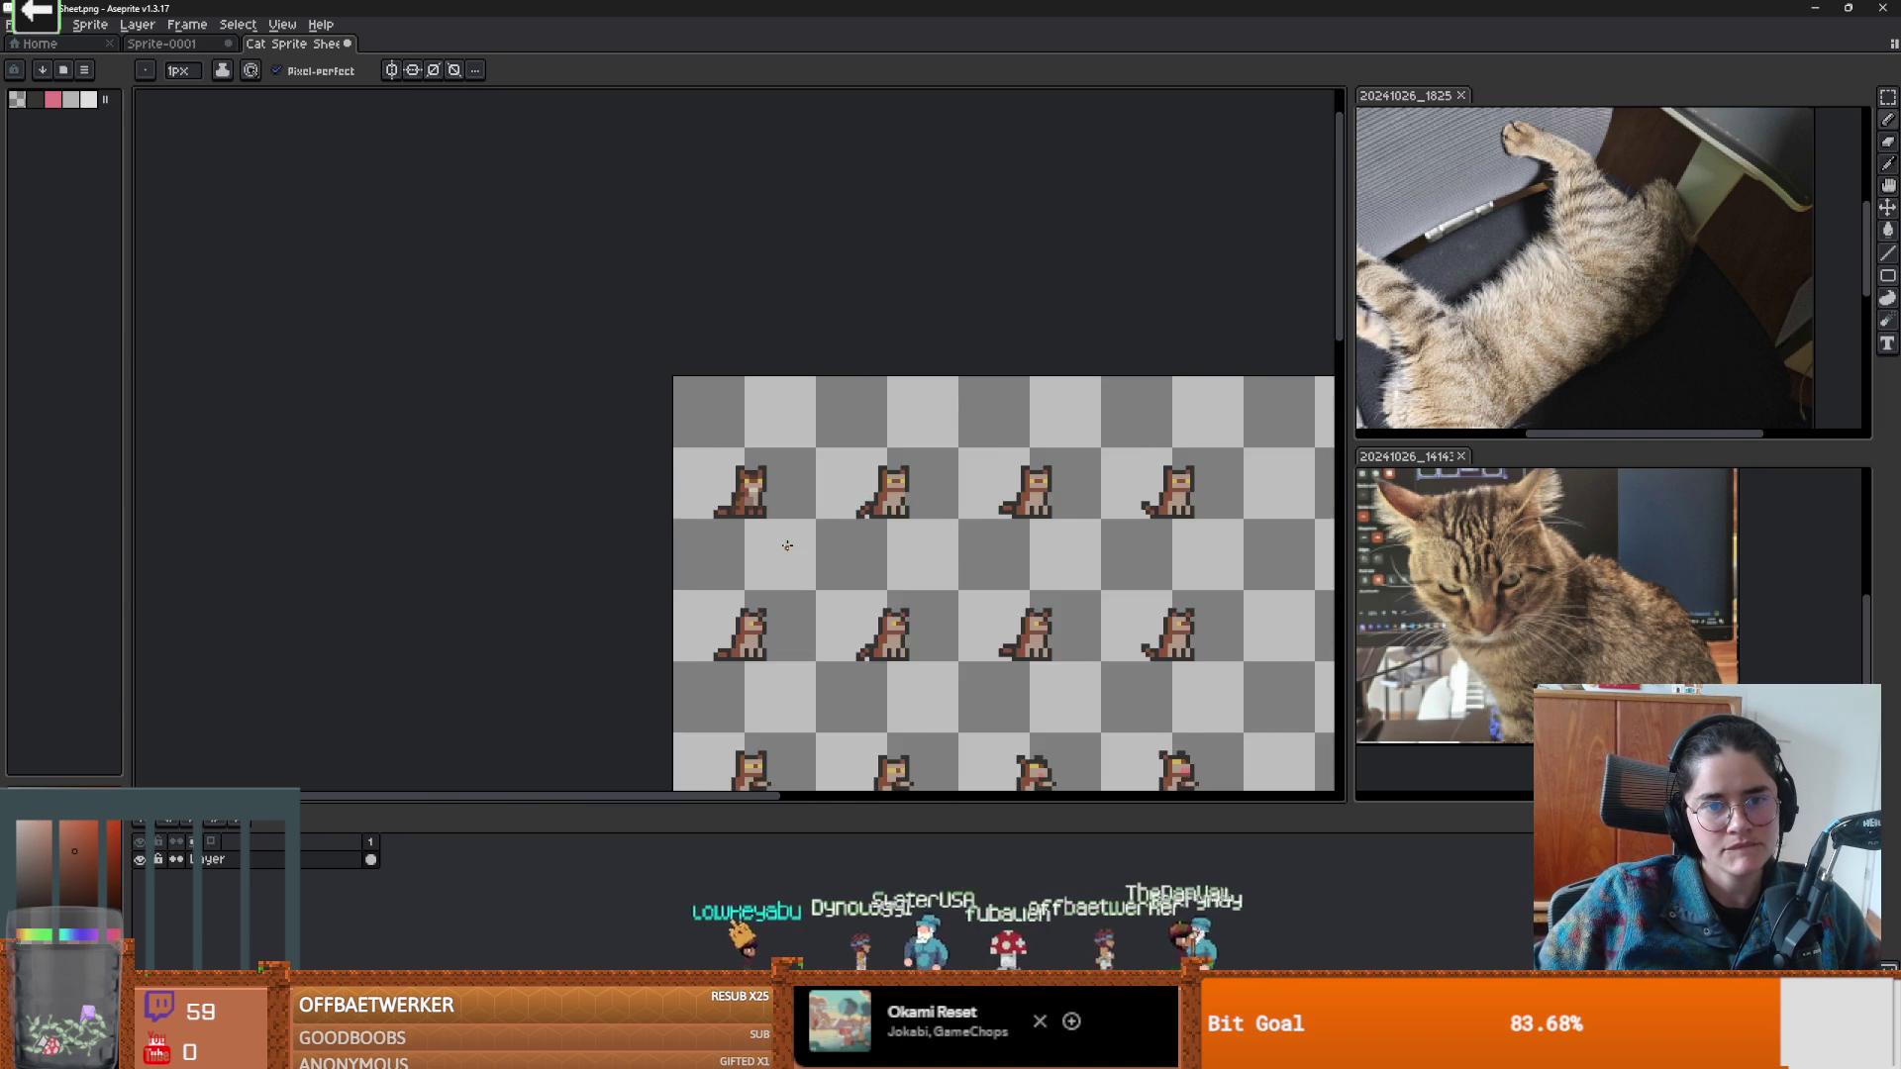
pyautogui.scroll(2, 787, 545)
pyautogui.scroll(1, 739, 512)
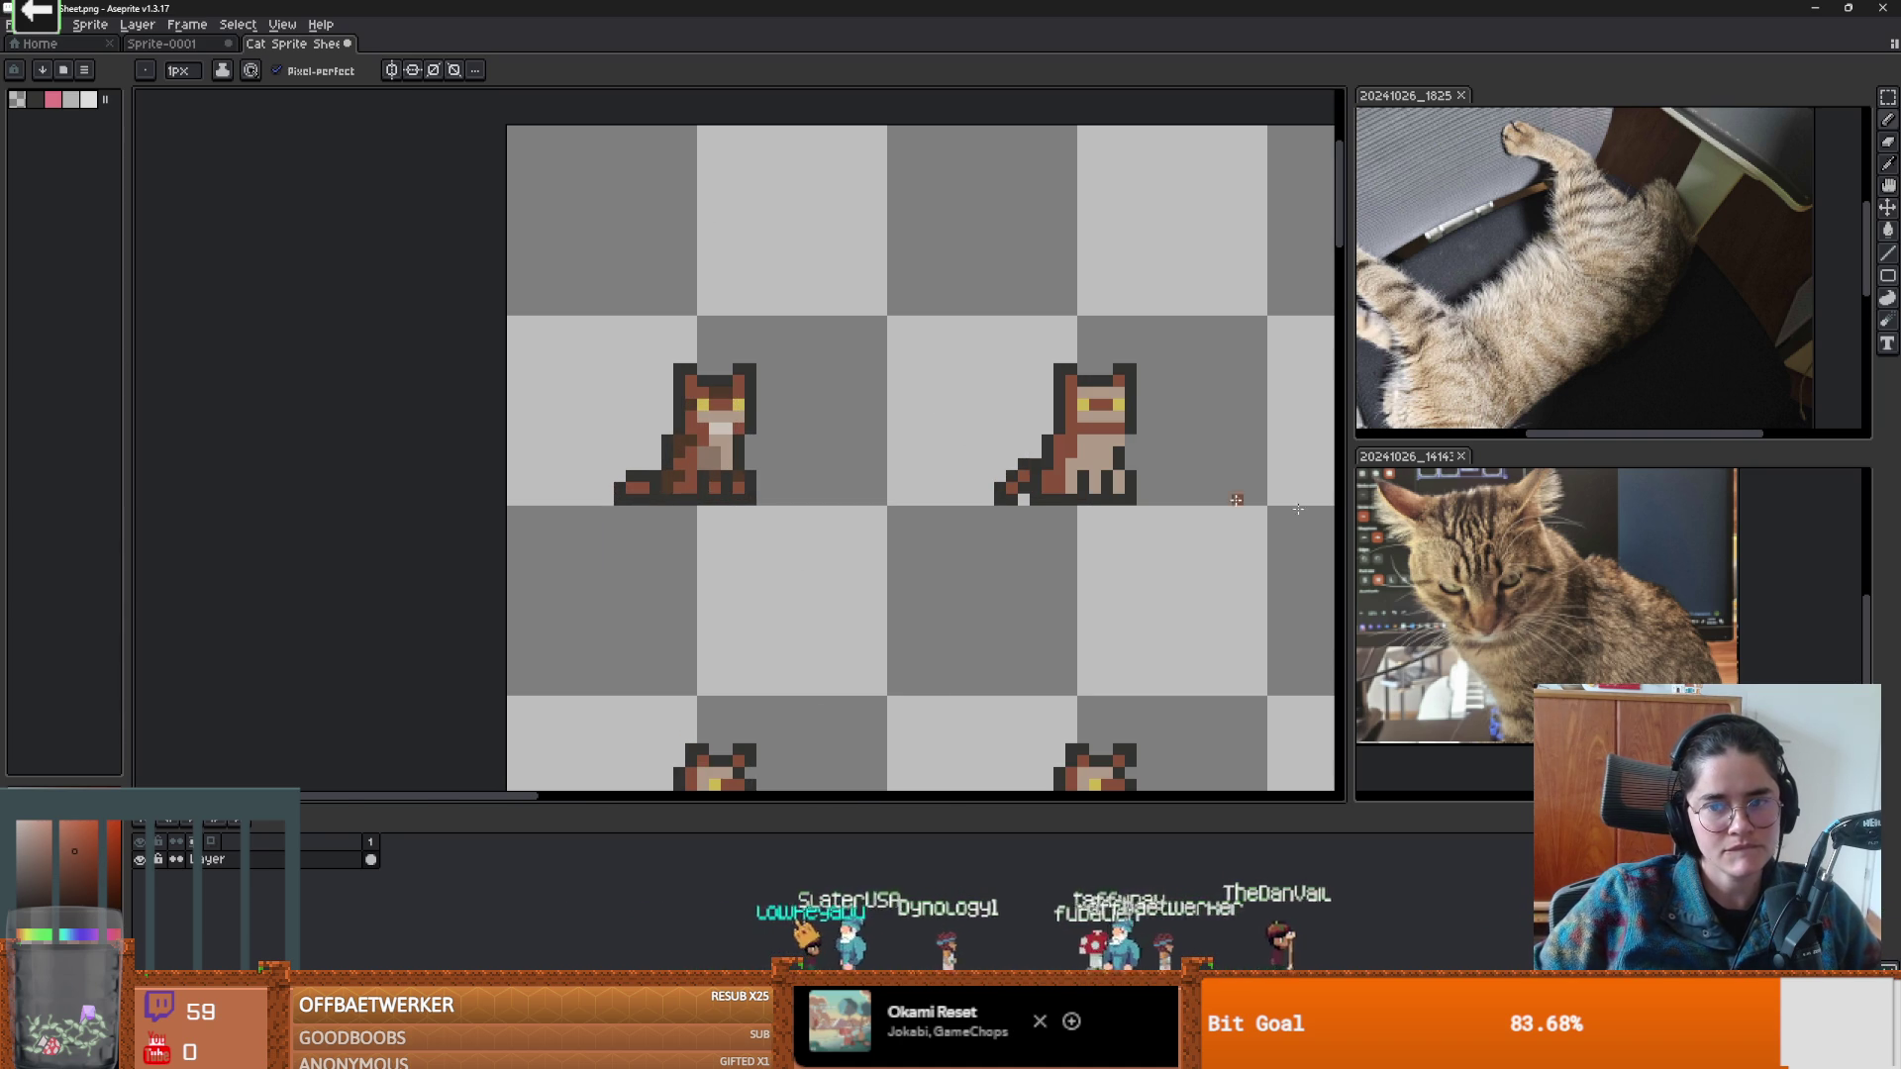
pyautogui.scroll(1, 726, 385)
pyautogui.keyDown('alt'); pyautogui.click(681, 423); pyautogui.keyUp('alt')
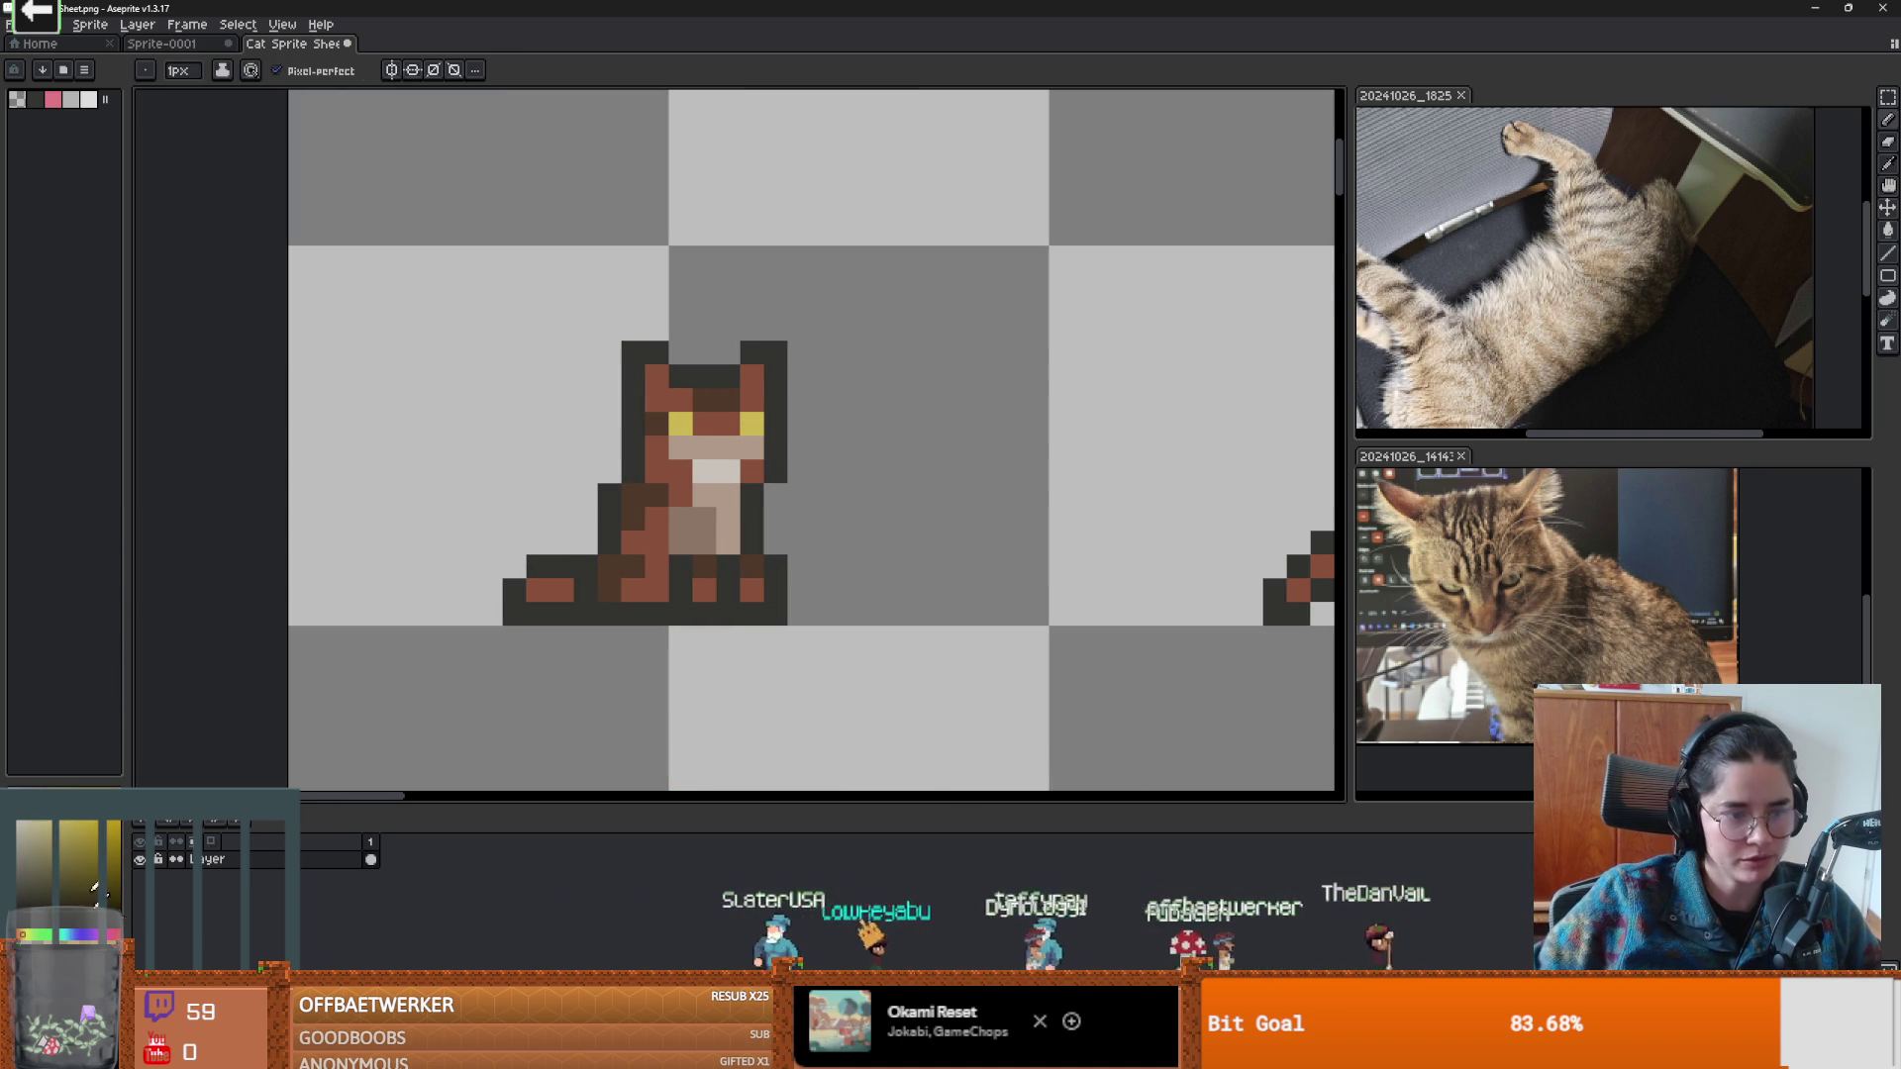
# Flood-fill the chest row with lighter tan and draw a lighter tan stripe down the belly.
pyautogui.press('g')
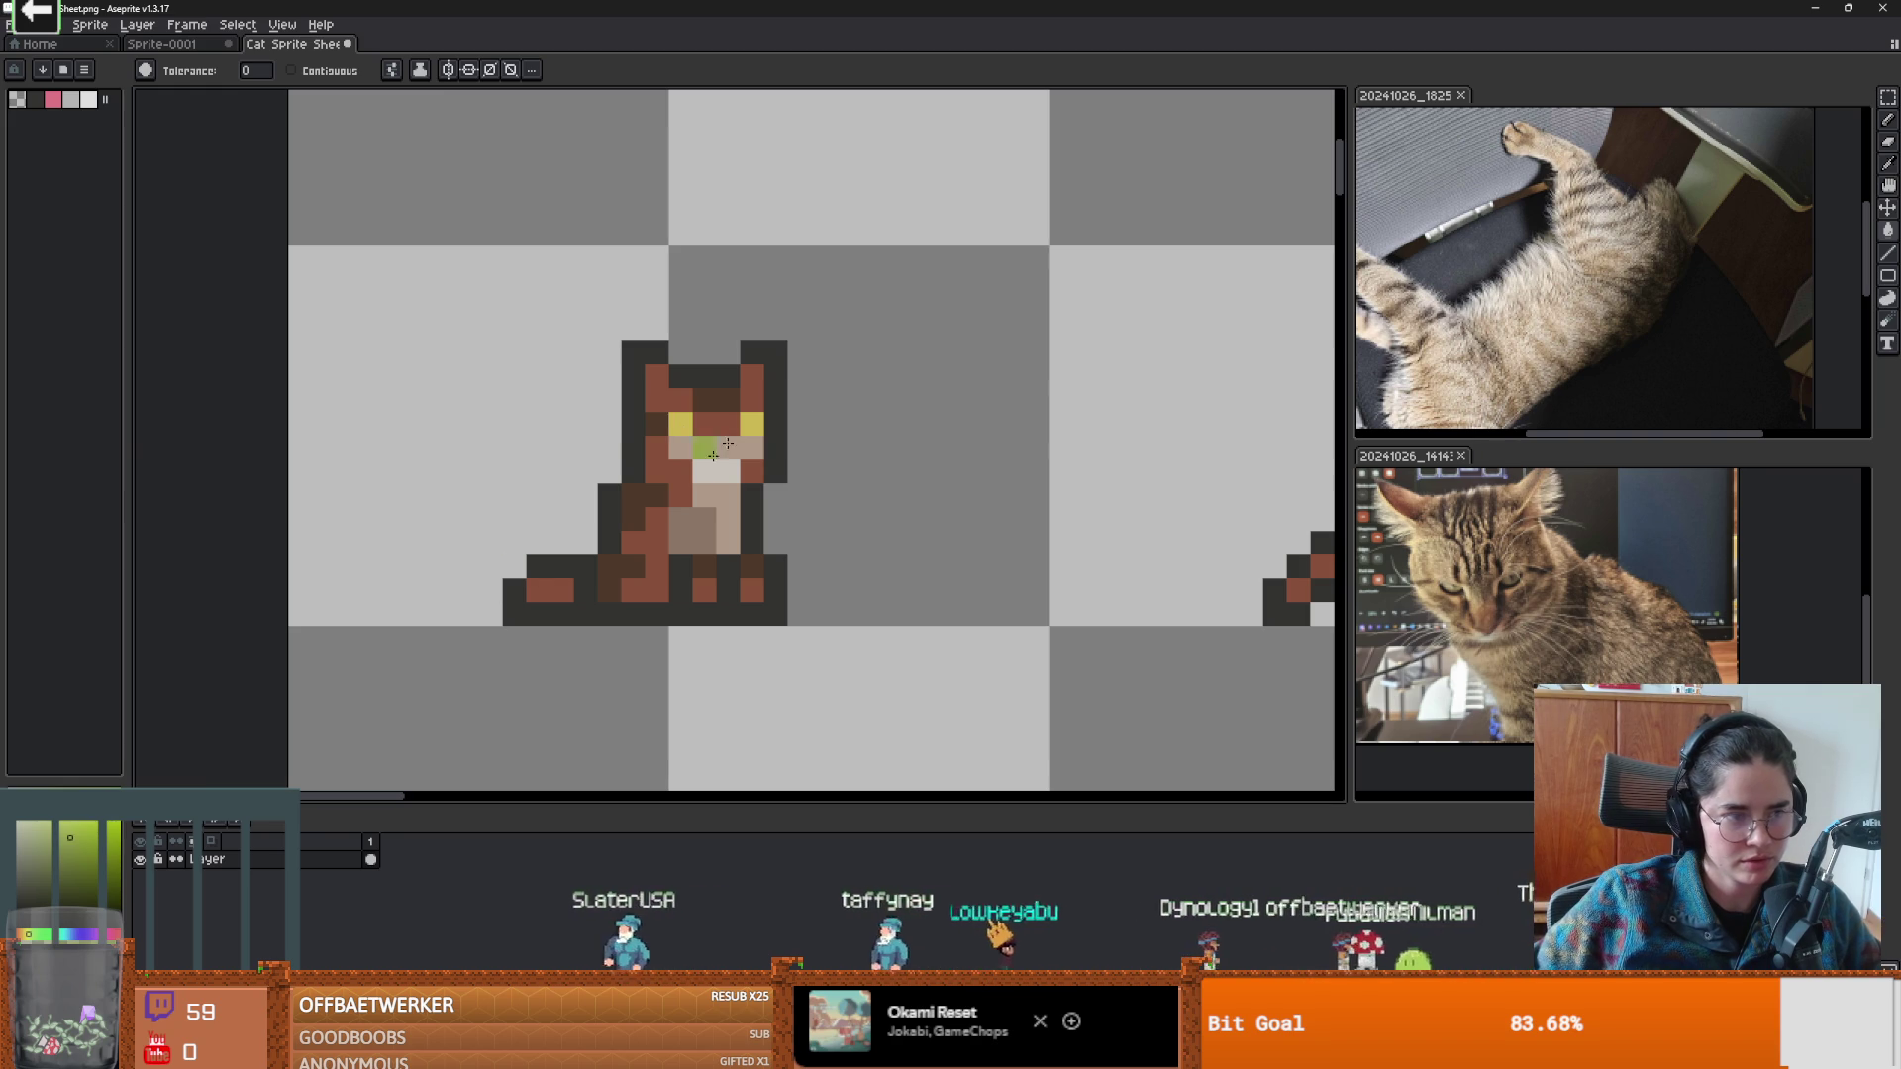
pyautogui.scroll(-1, 694, 424)
pyautogui.scroll(-1, 851, 508)
pyautogui.scroll(1, 812, 495)
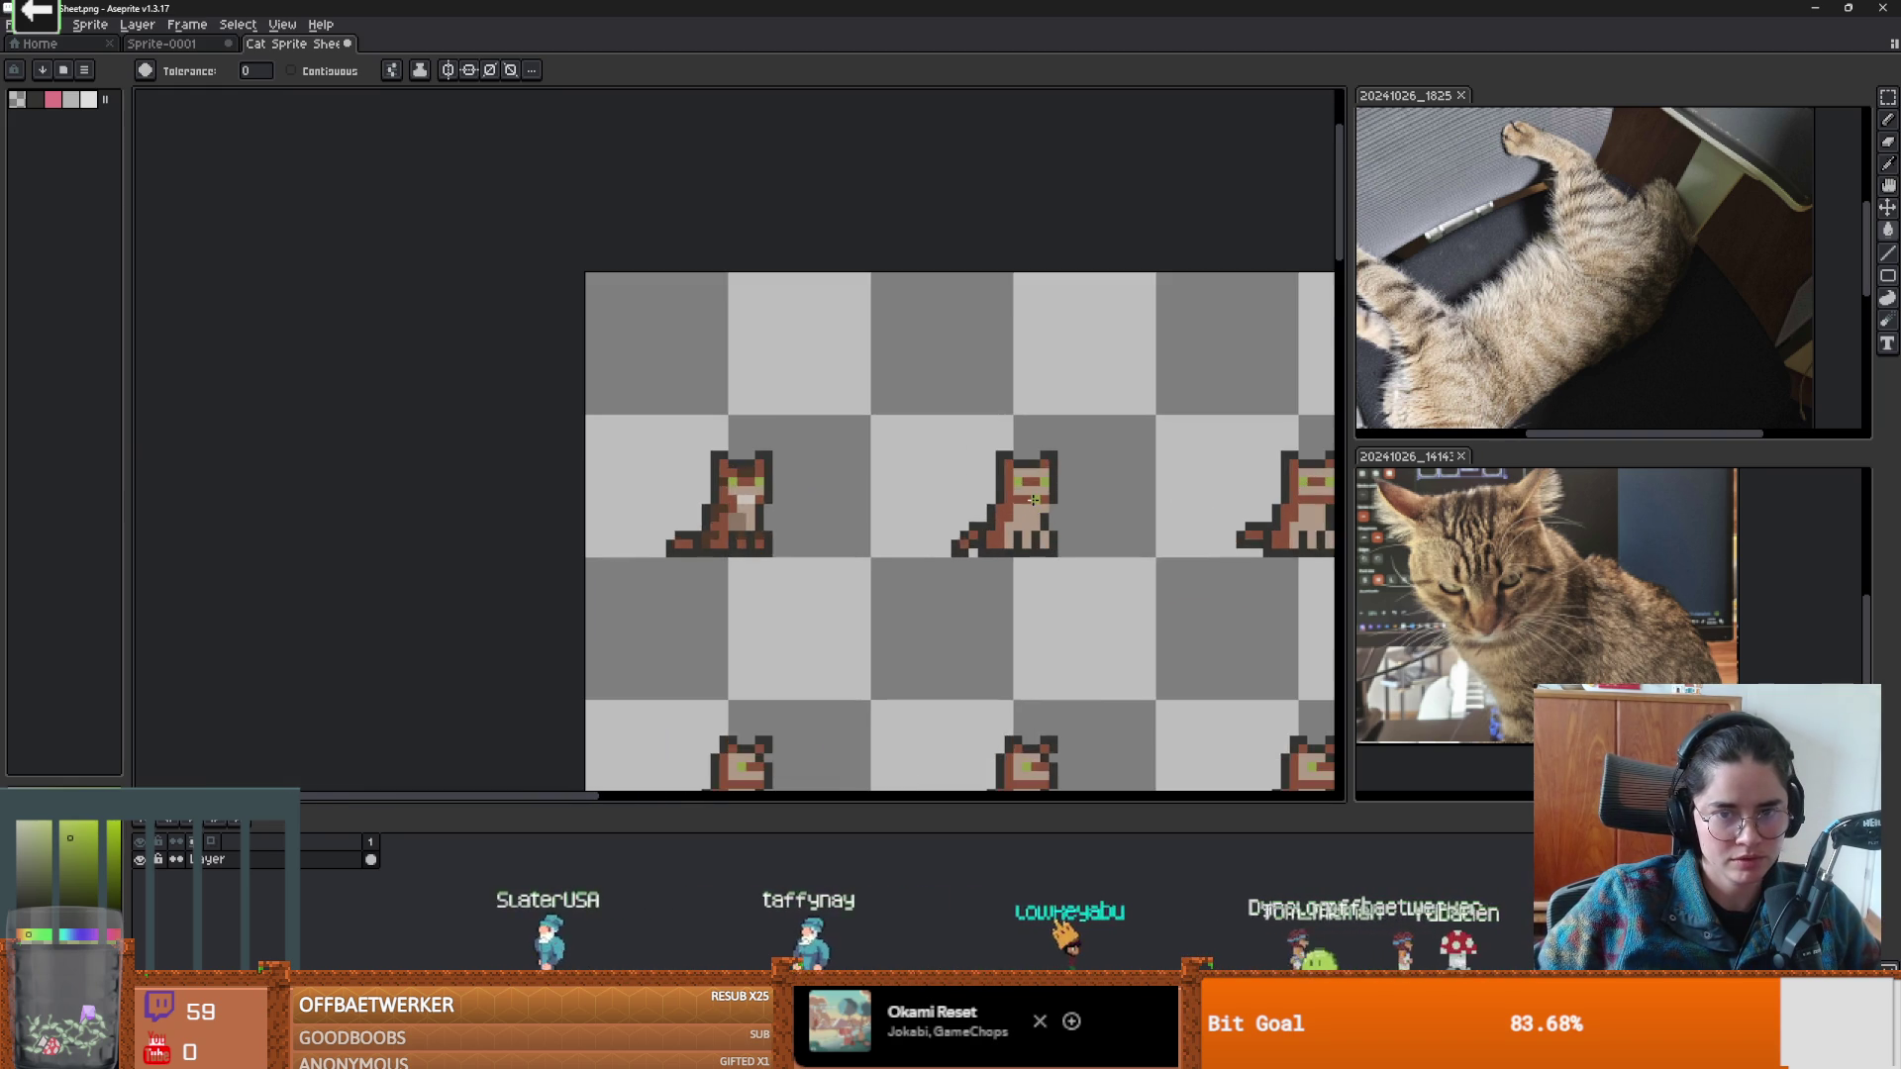
pyautogui.scroll(-1, 787, 470)
pyautogui.scroll(-1, 594, 495)
pyautogui.scroll(1, 694, 465)
pyautogui.scroll(-1, 834, 498)
pyautogui.scroll(3, 912, 479)
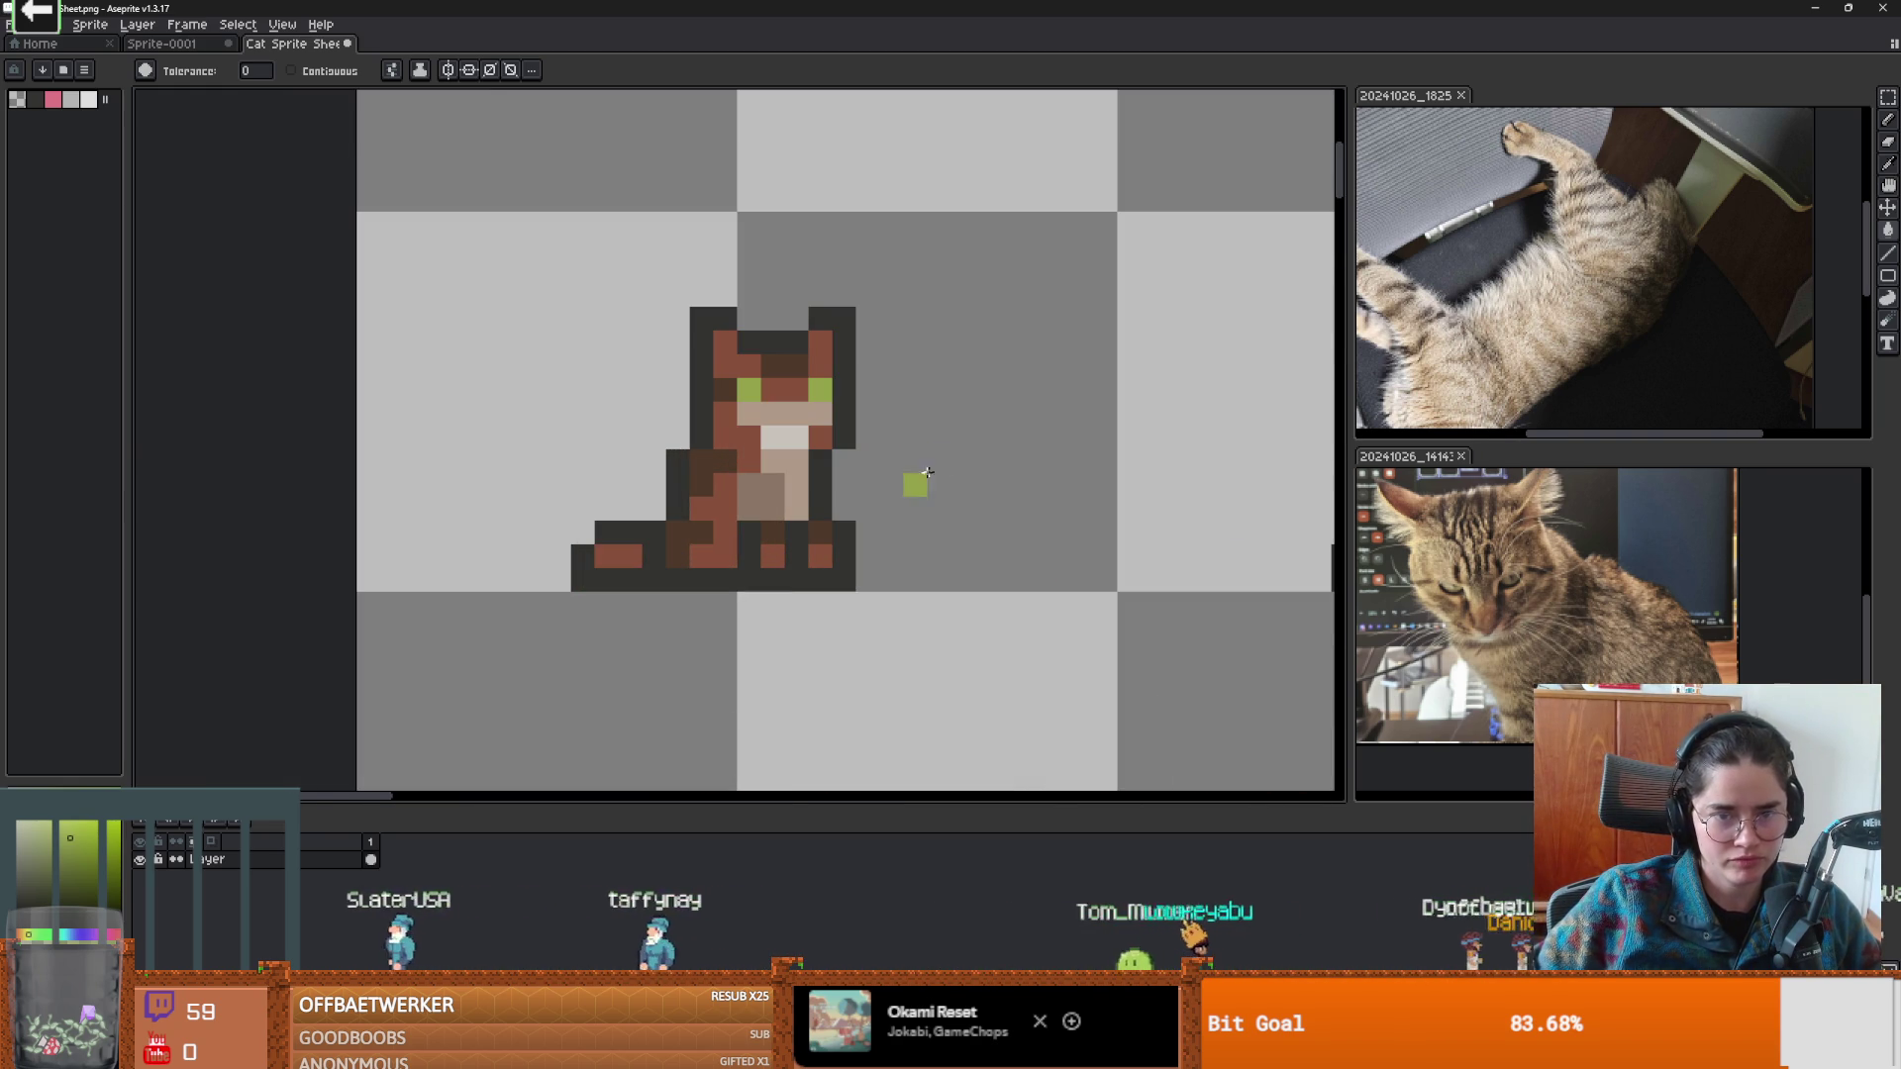
pyautogui.keyDown('alt'); pyautogui.click(768, 481); pyautogui.keyUp('alt')
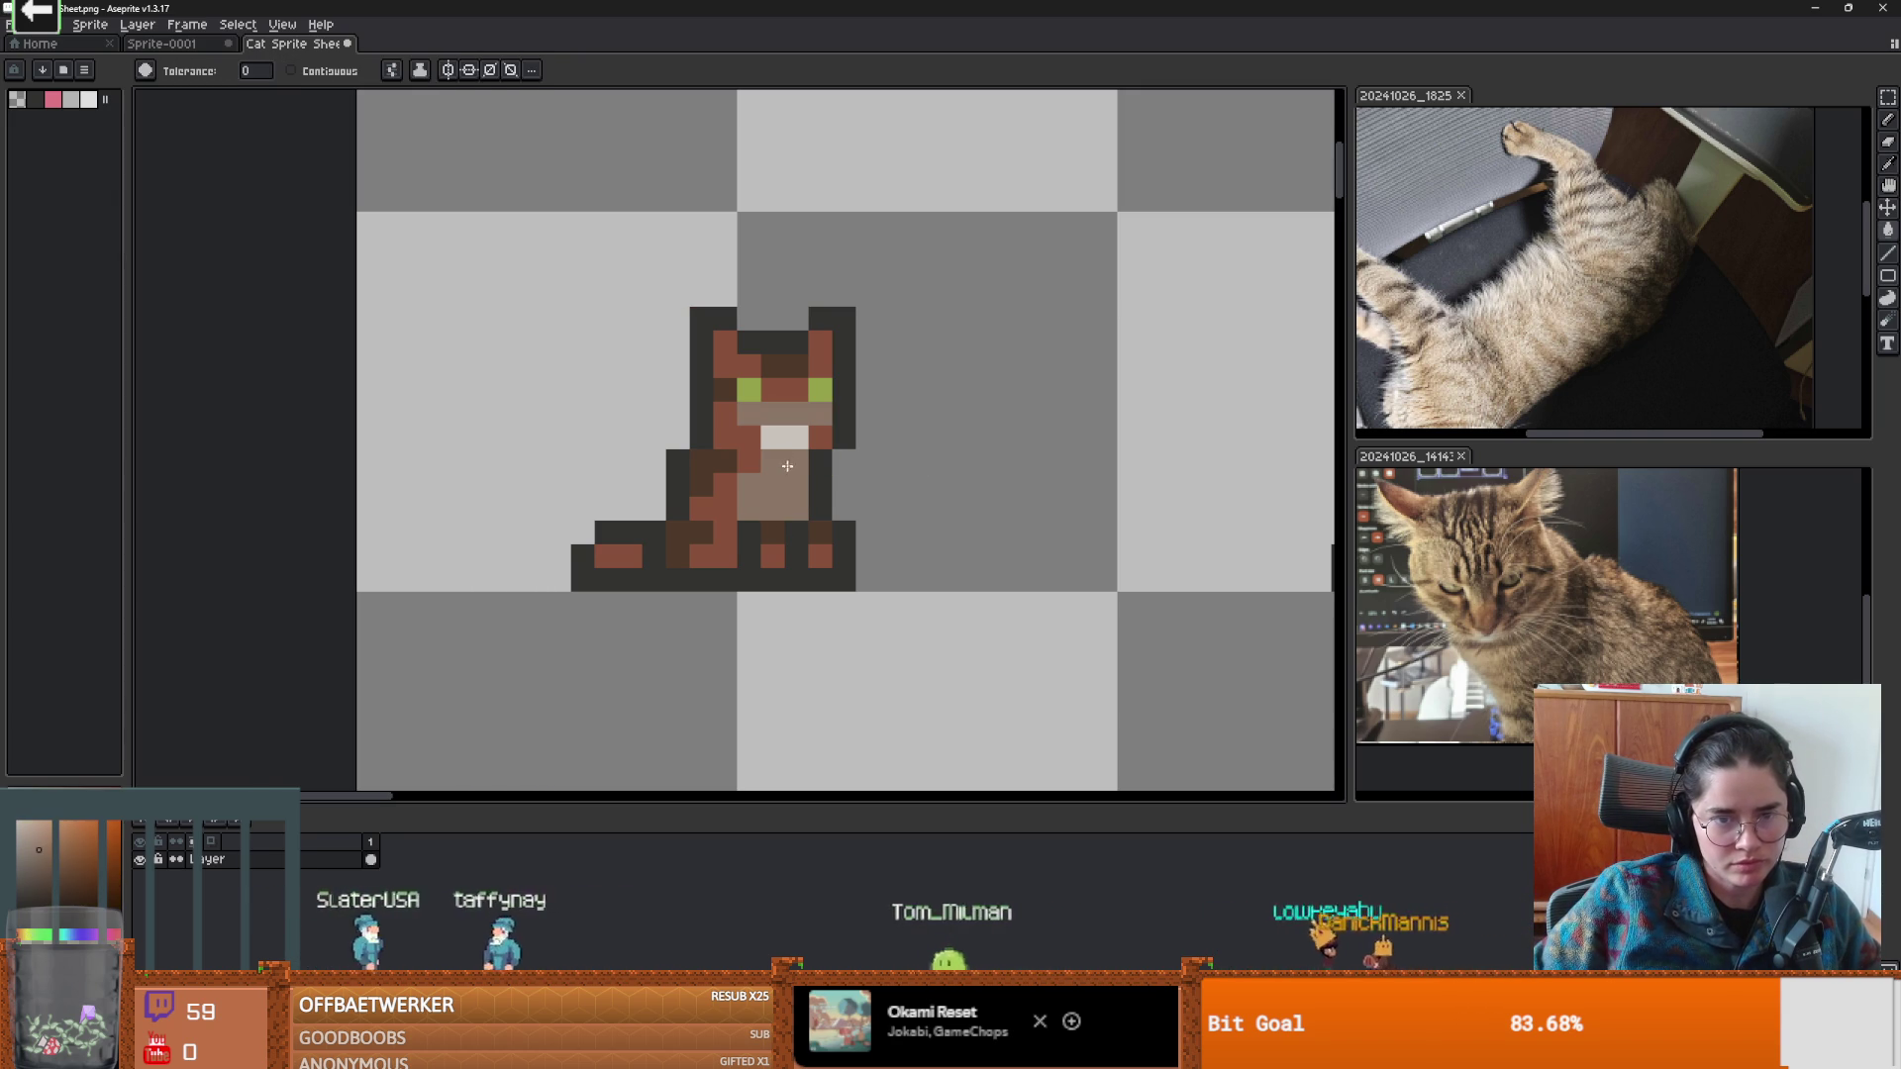
pyautogui.click(763, 414)
pyautogui.press('b')
pyautogui.moveTo(796, 511); pyautogui.dragTo(796, 463)
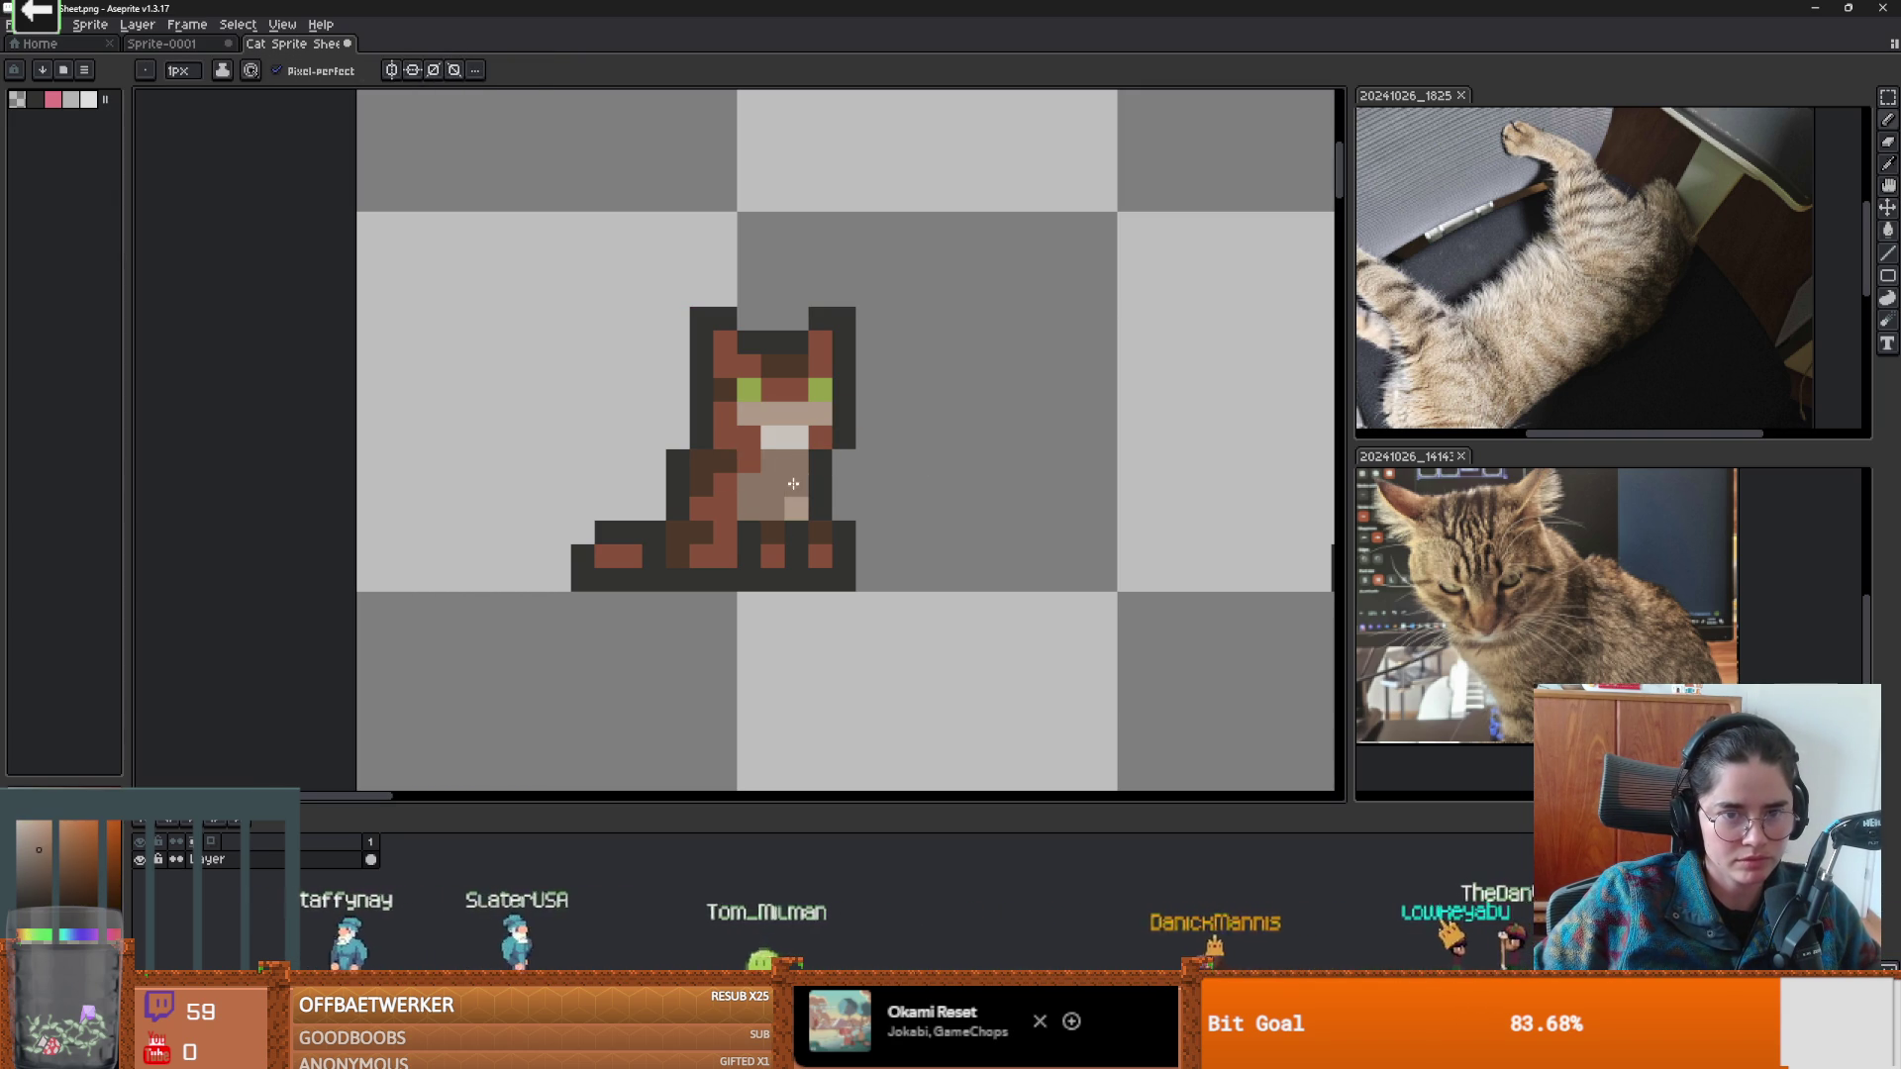
# Cycle through the Eyedropper, Pencil and Paint Bucket tools and reframe the canvas on the cats.
pyautogui.scroll(-4, 793, 477)
pyautogui.scroll(3, 815, 523)
pyautogui.scroll(1, 810, 522)
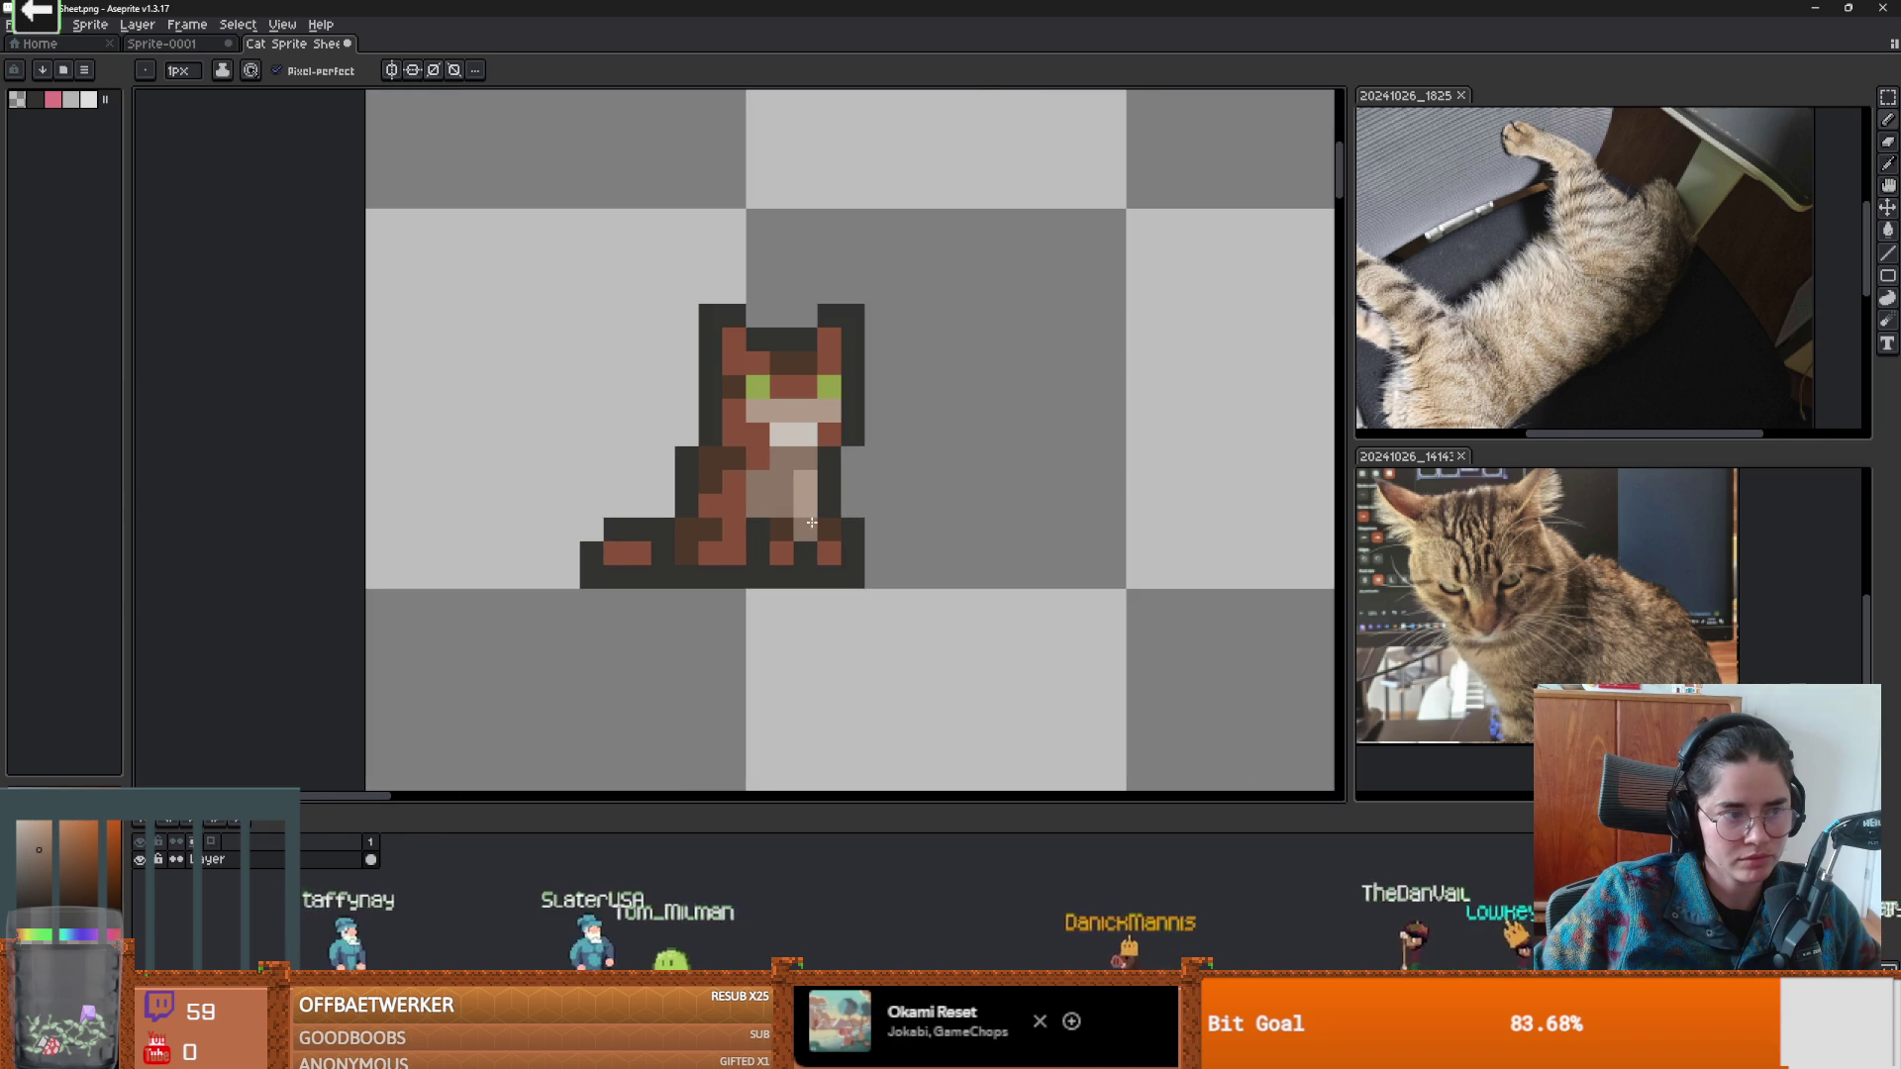
pyautogui.press('i')
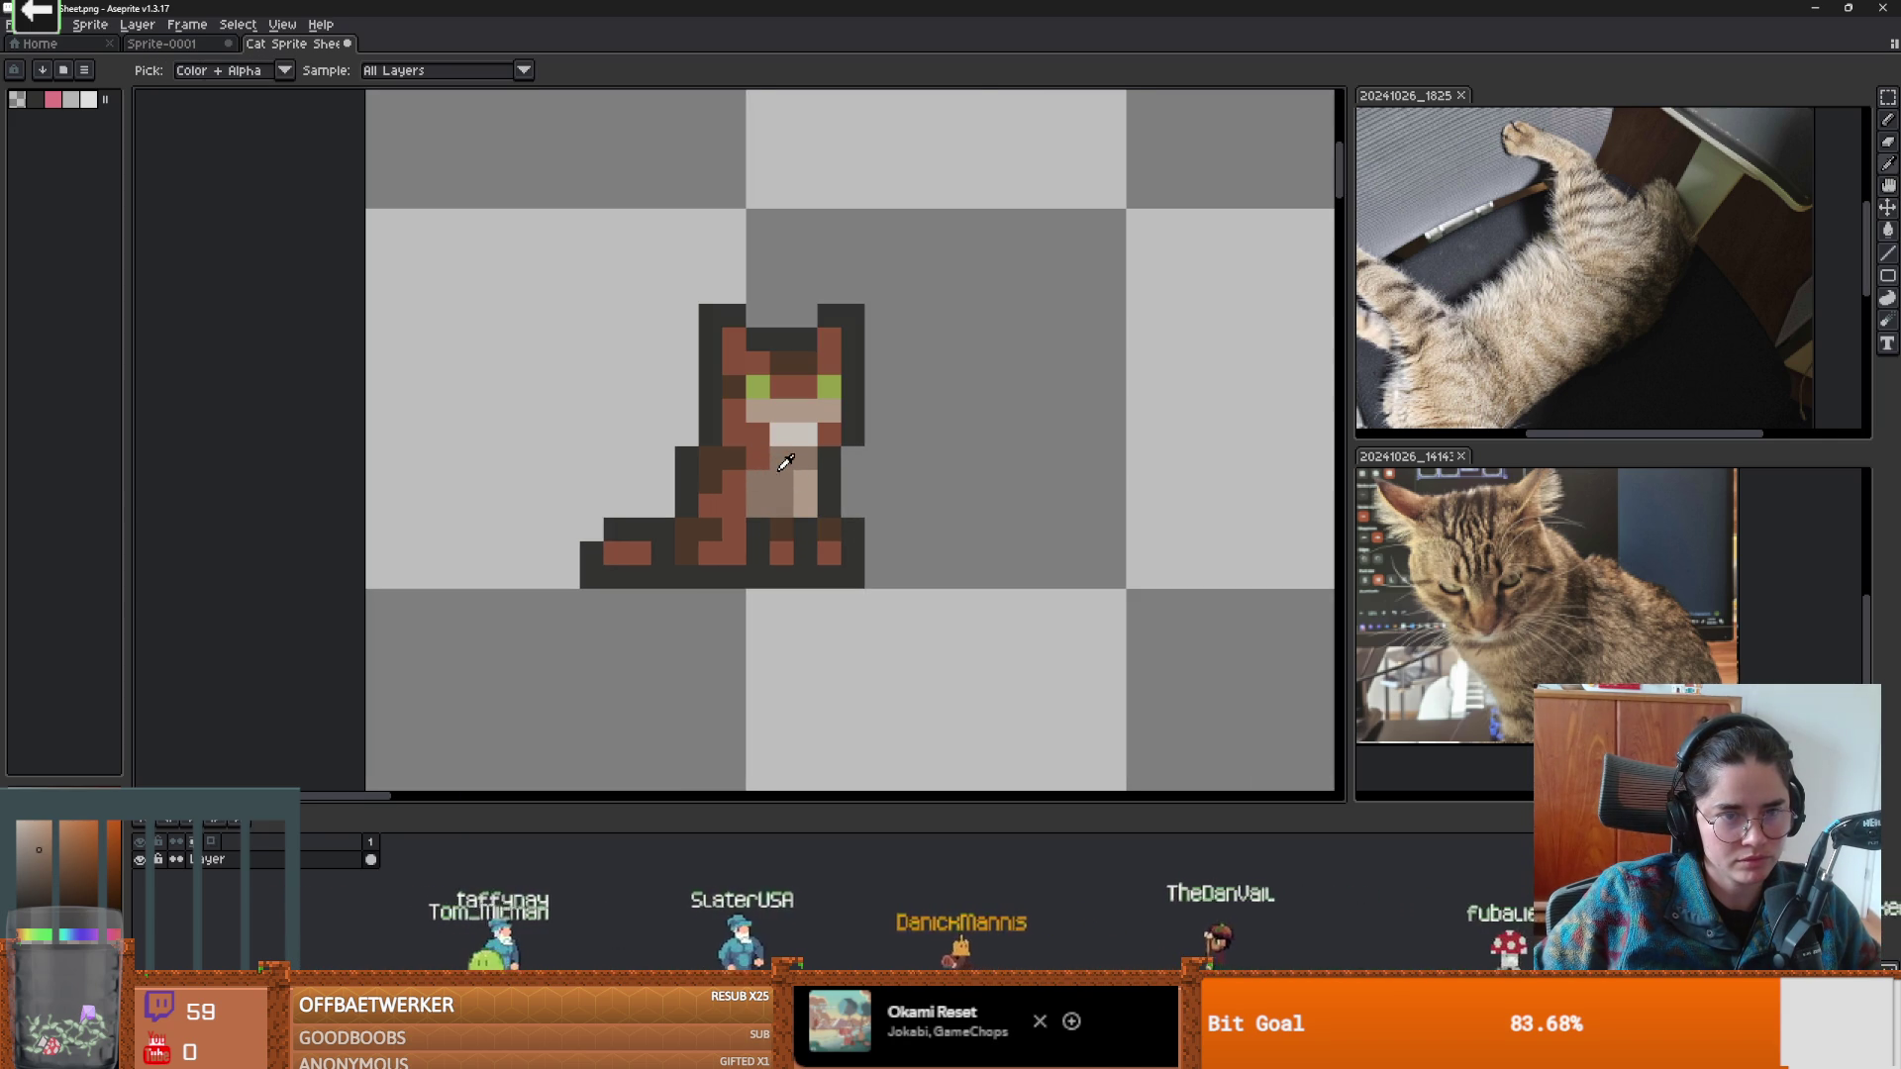
pyautogui.press('b')
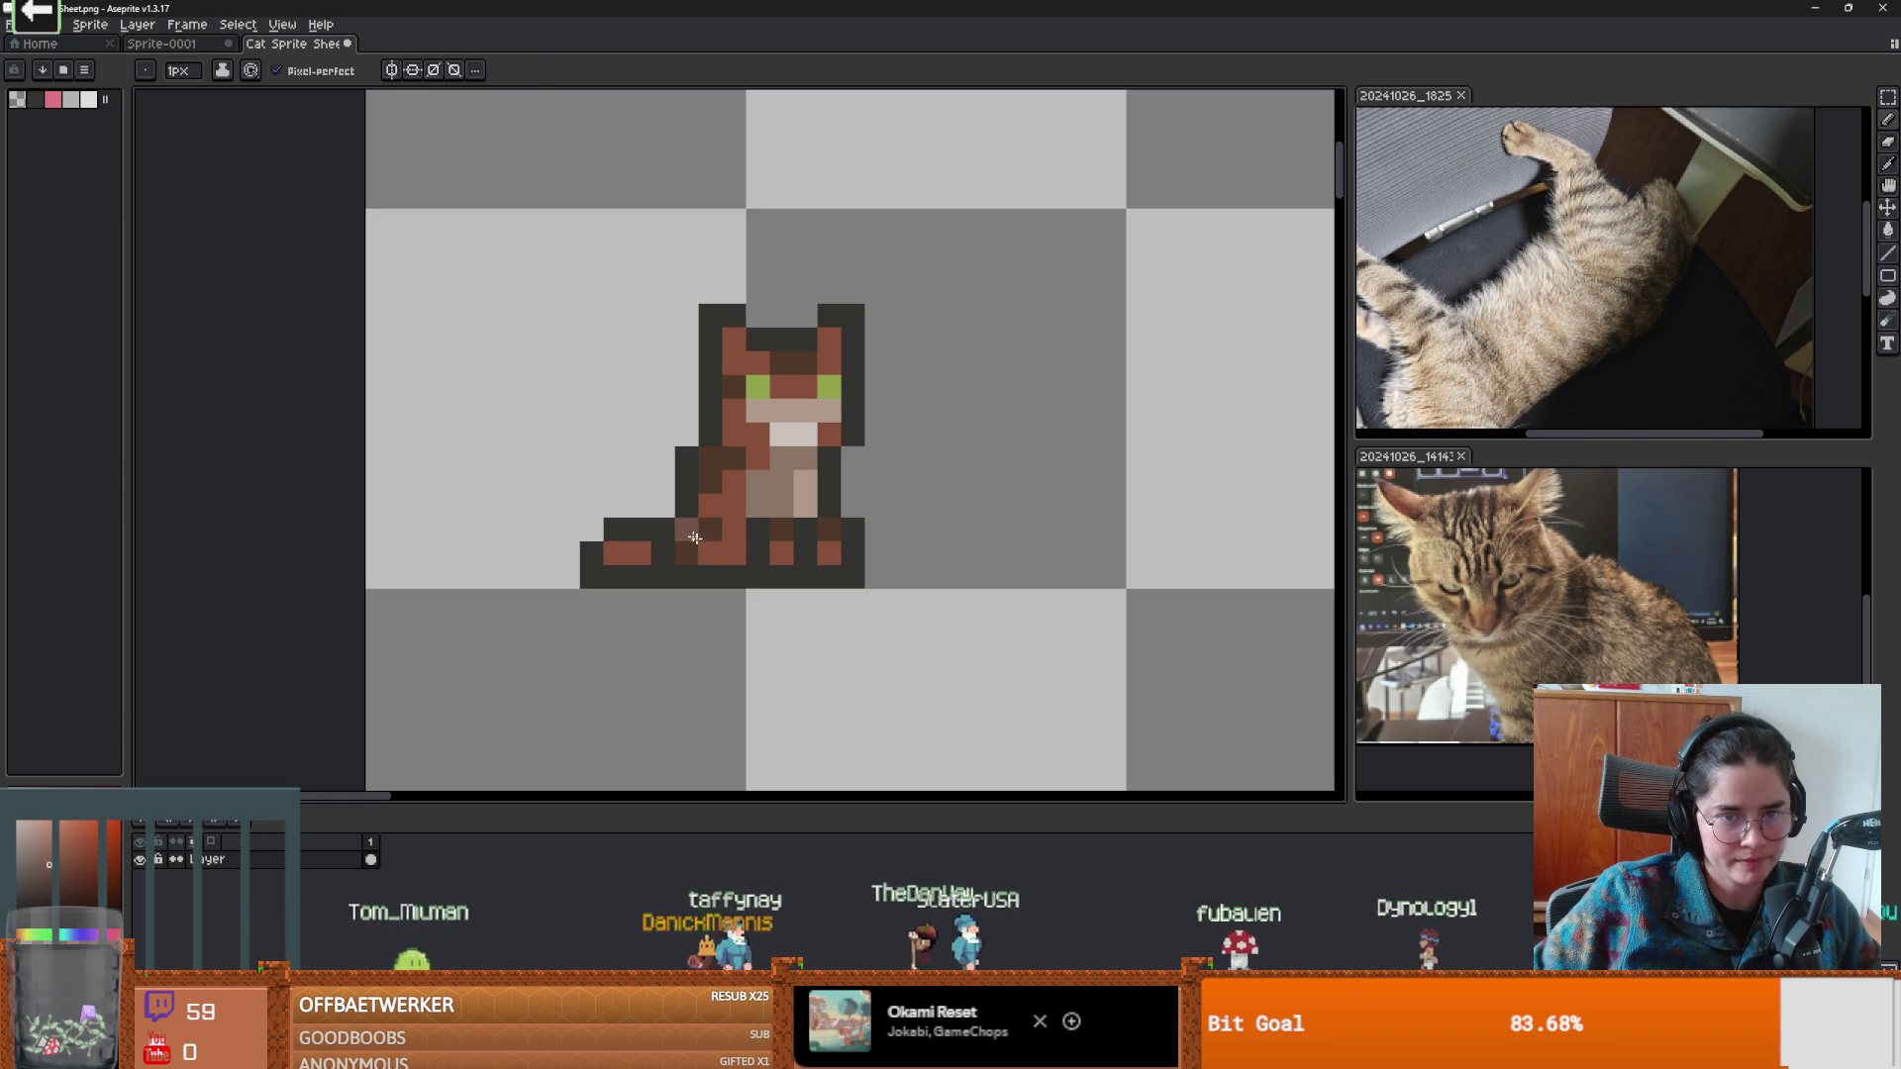
pyautogui.press('g')
pyautogui.scroll(-3, 783, 631)
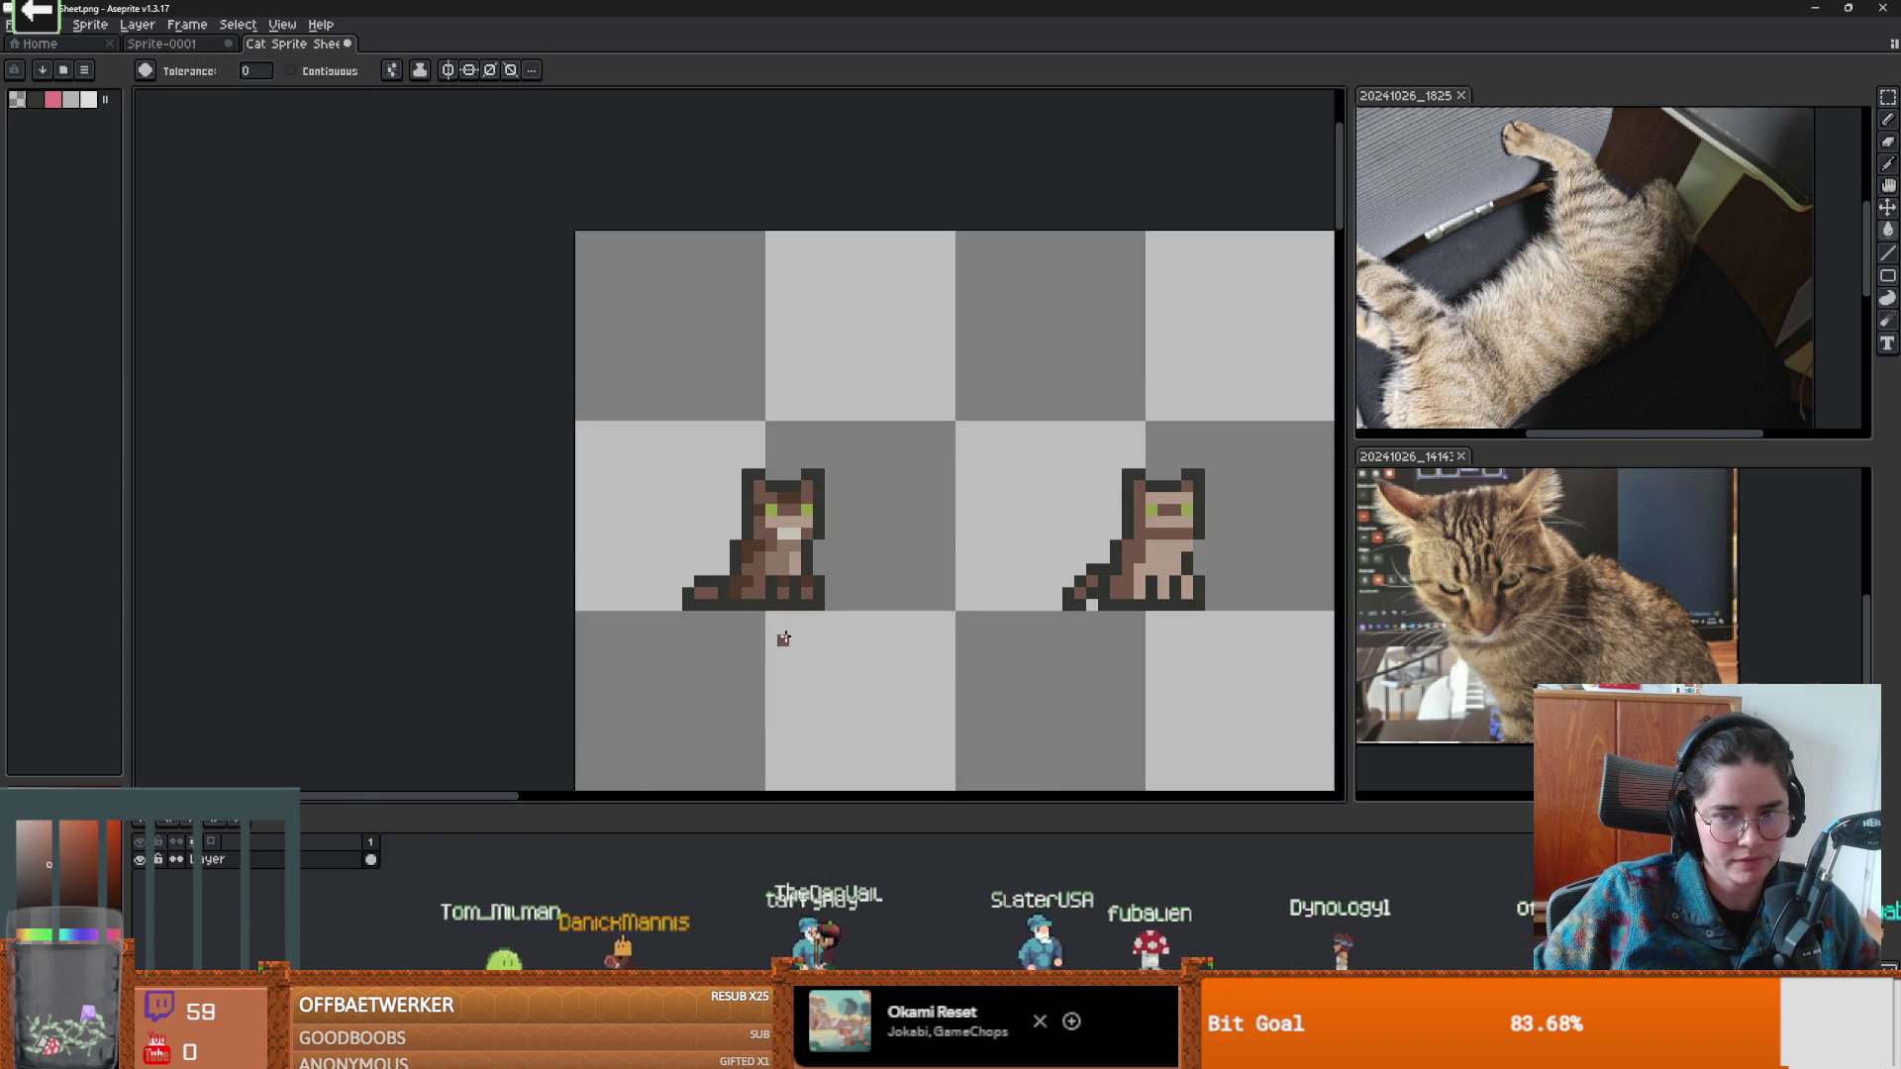
pyautogui.scroll(2, 812, 585)
pyautogui.scroll(-2, 811, 585)
pyautogui.scroll(1, 827, 589)
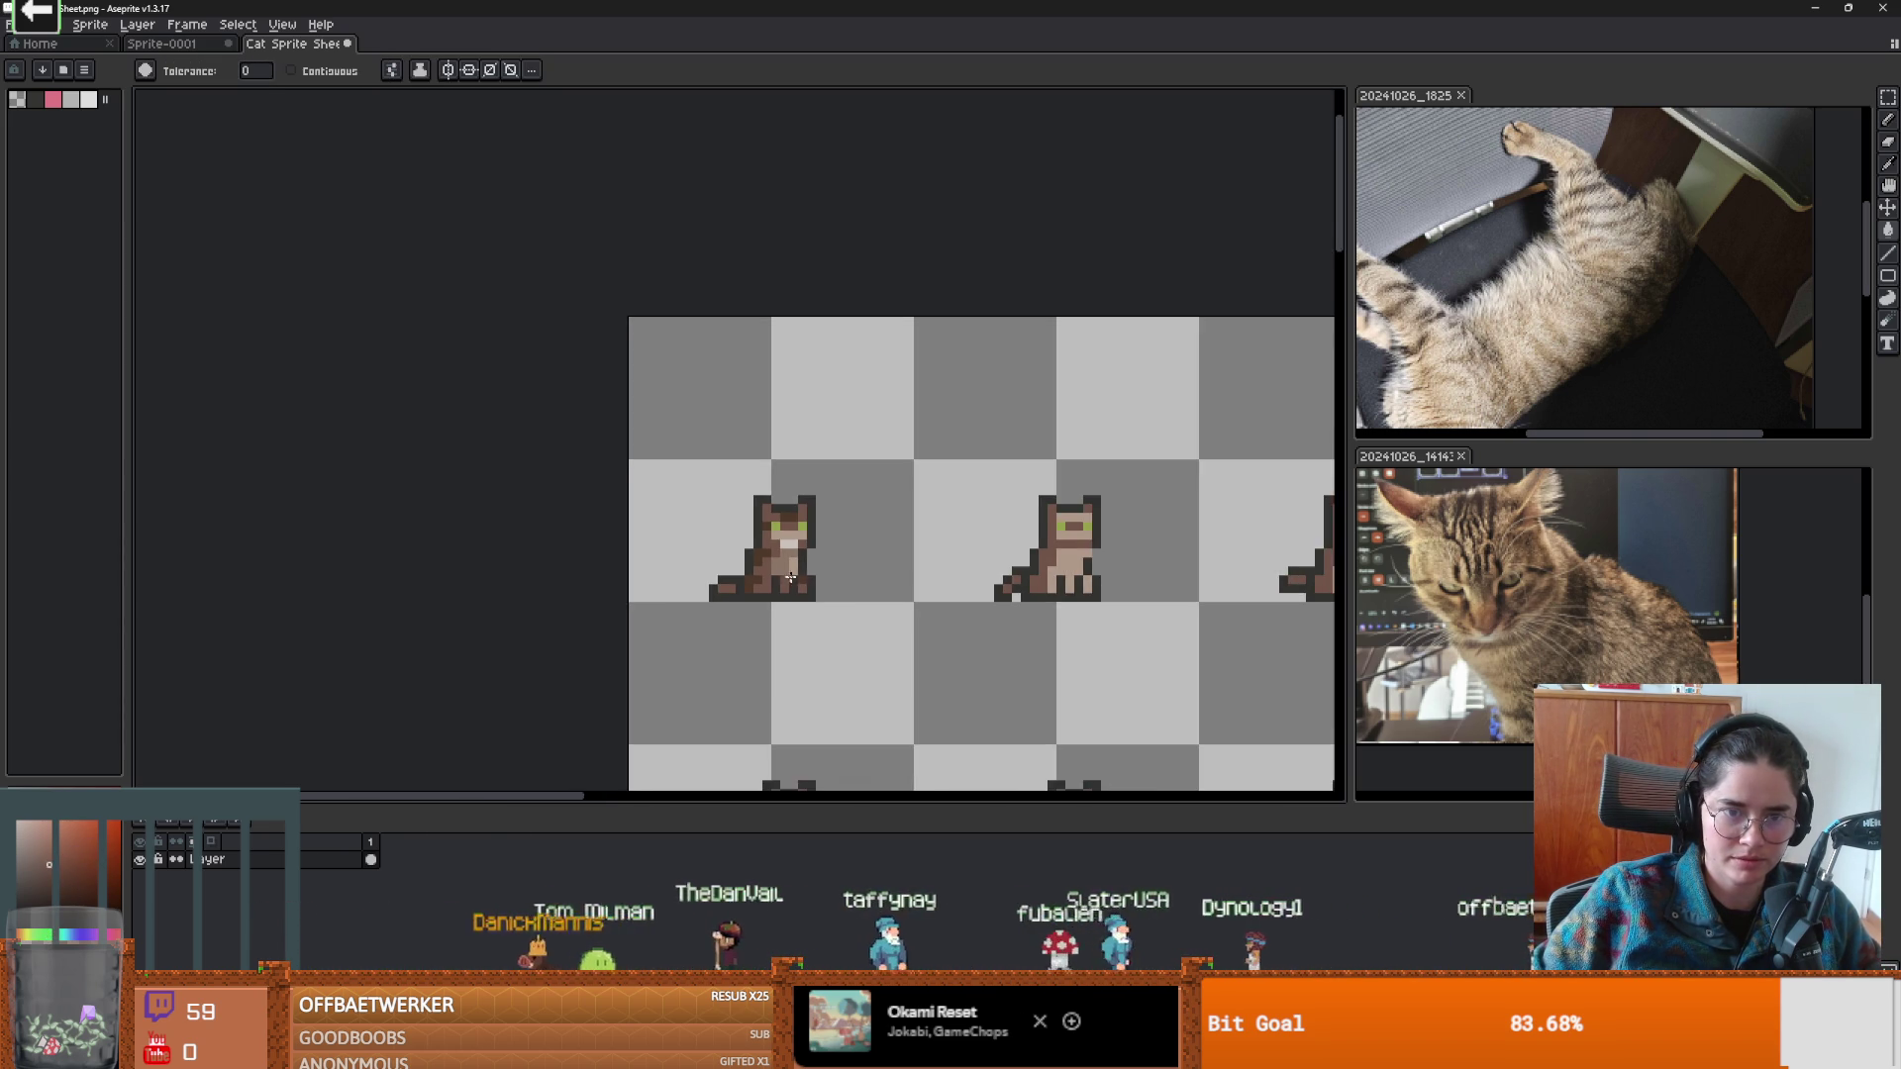
pyautogui.scroll(-1, 839, 594)
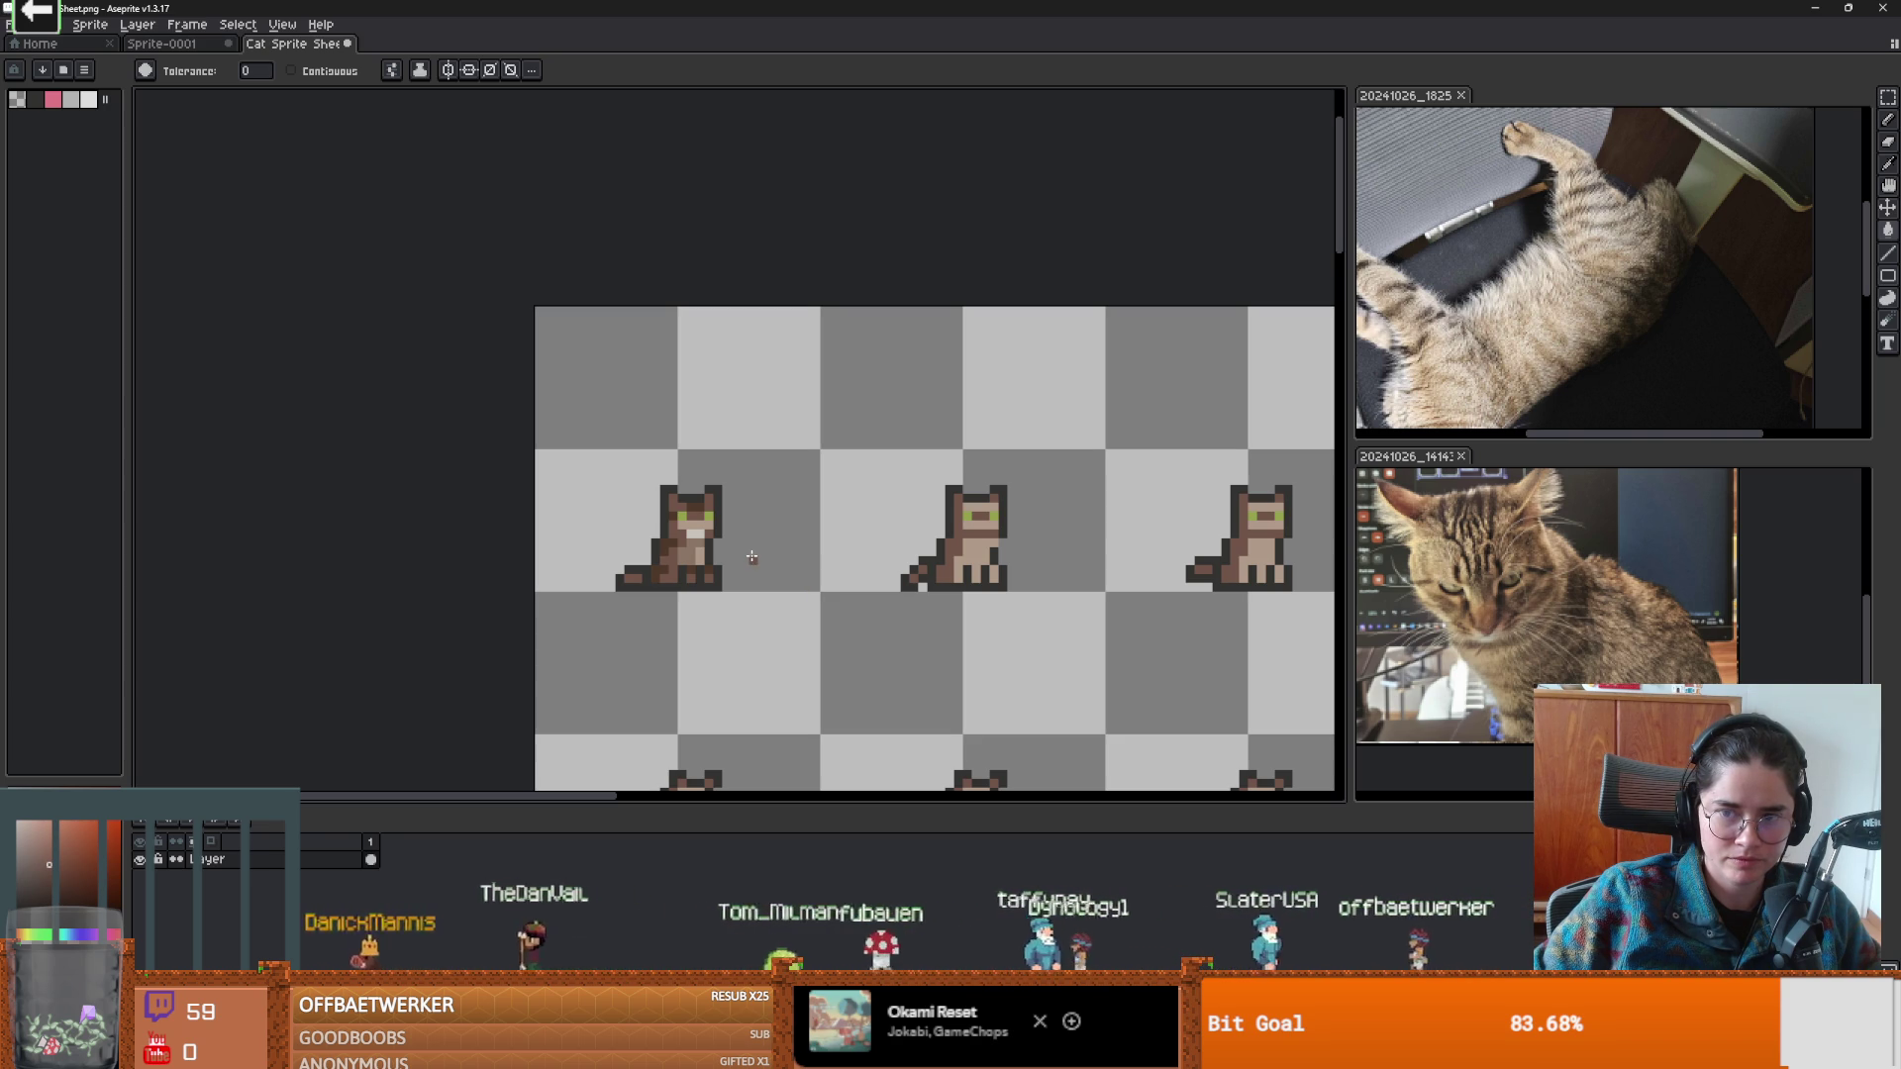
pyautogui.scroll(-1, 710, 563)
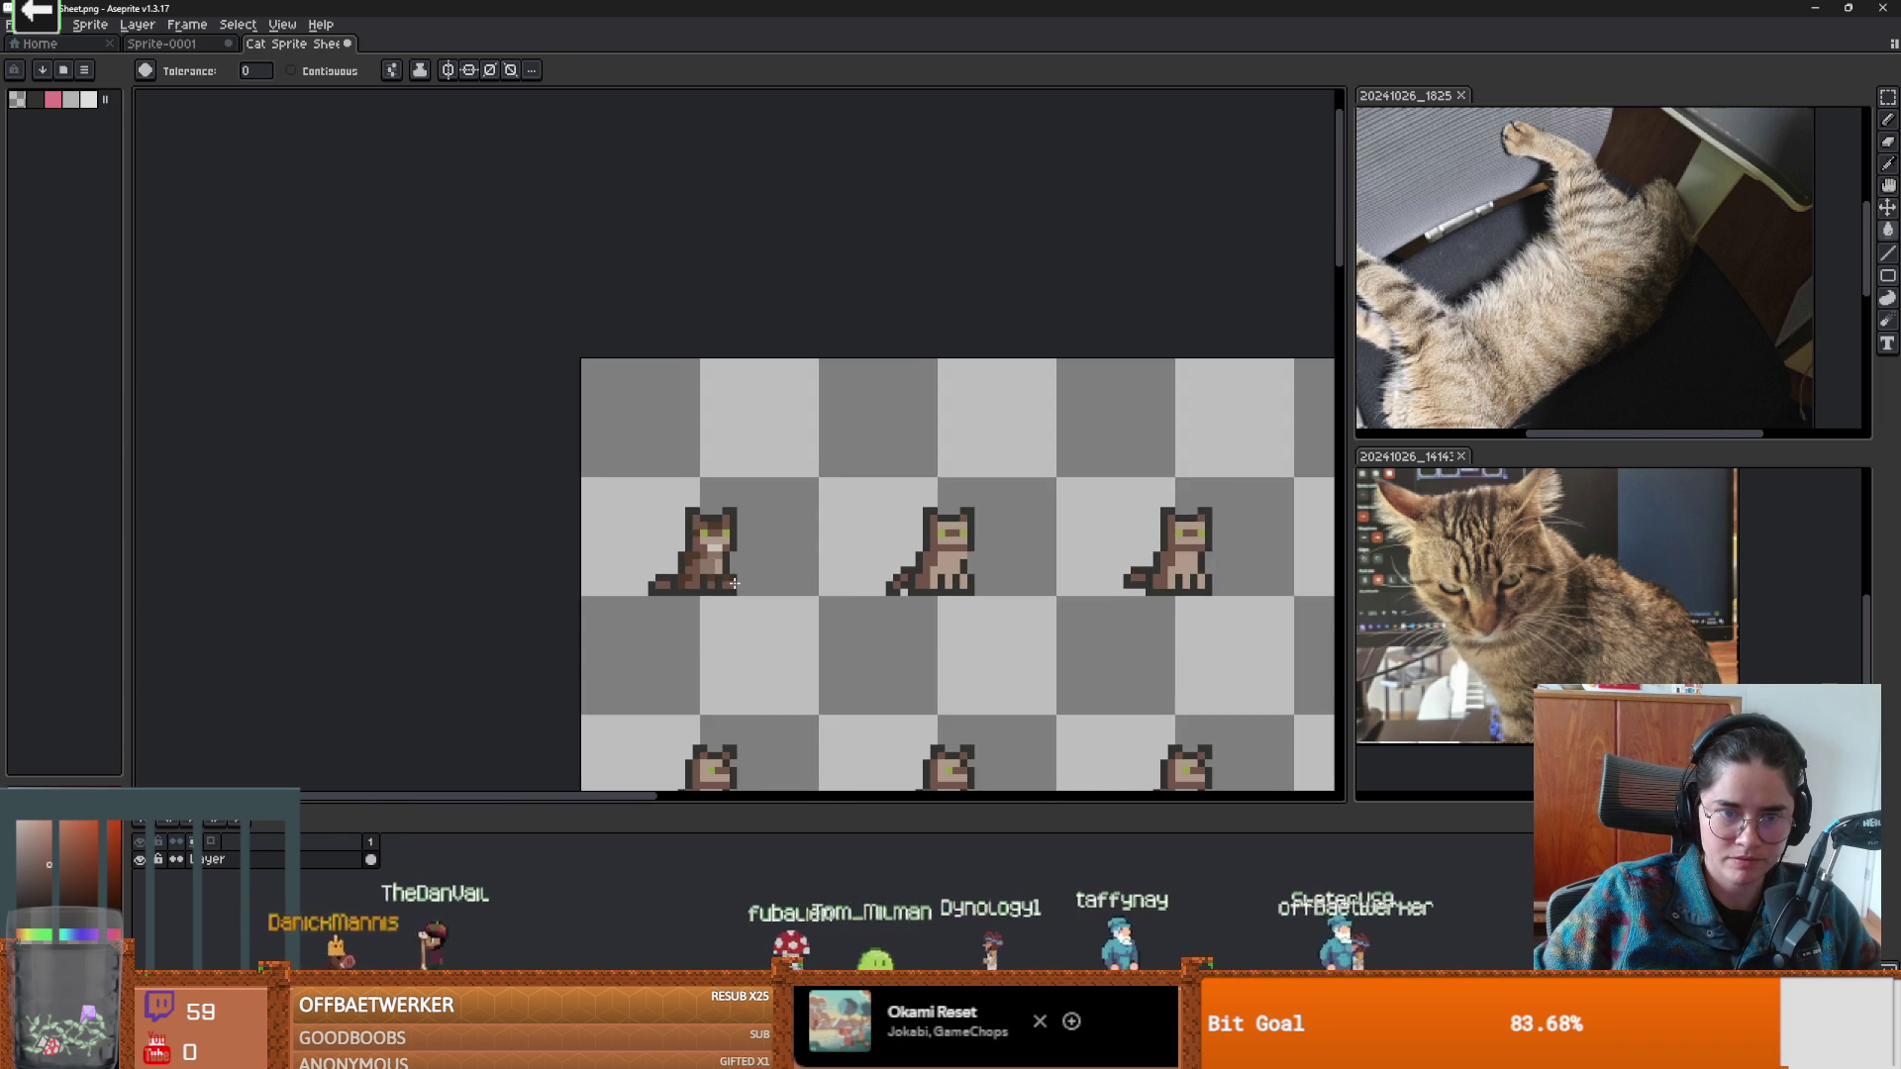
pyautogui.scroll(1, 734, 583)
pyautogui.scroll(-3, 805, 621)
pyautogui.scroll(-2, 804, 621)
pyautogui.scroll(2, 805, 620)
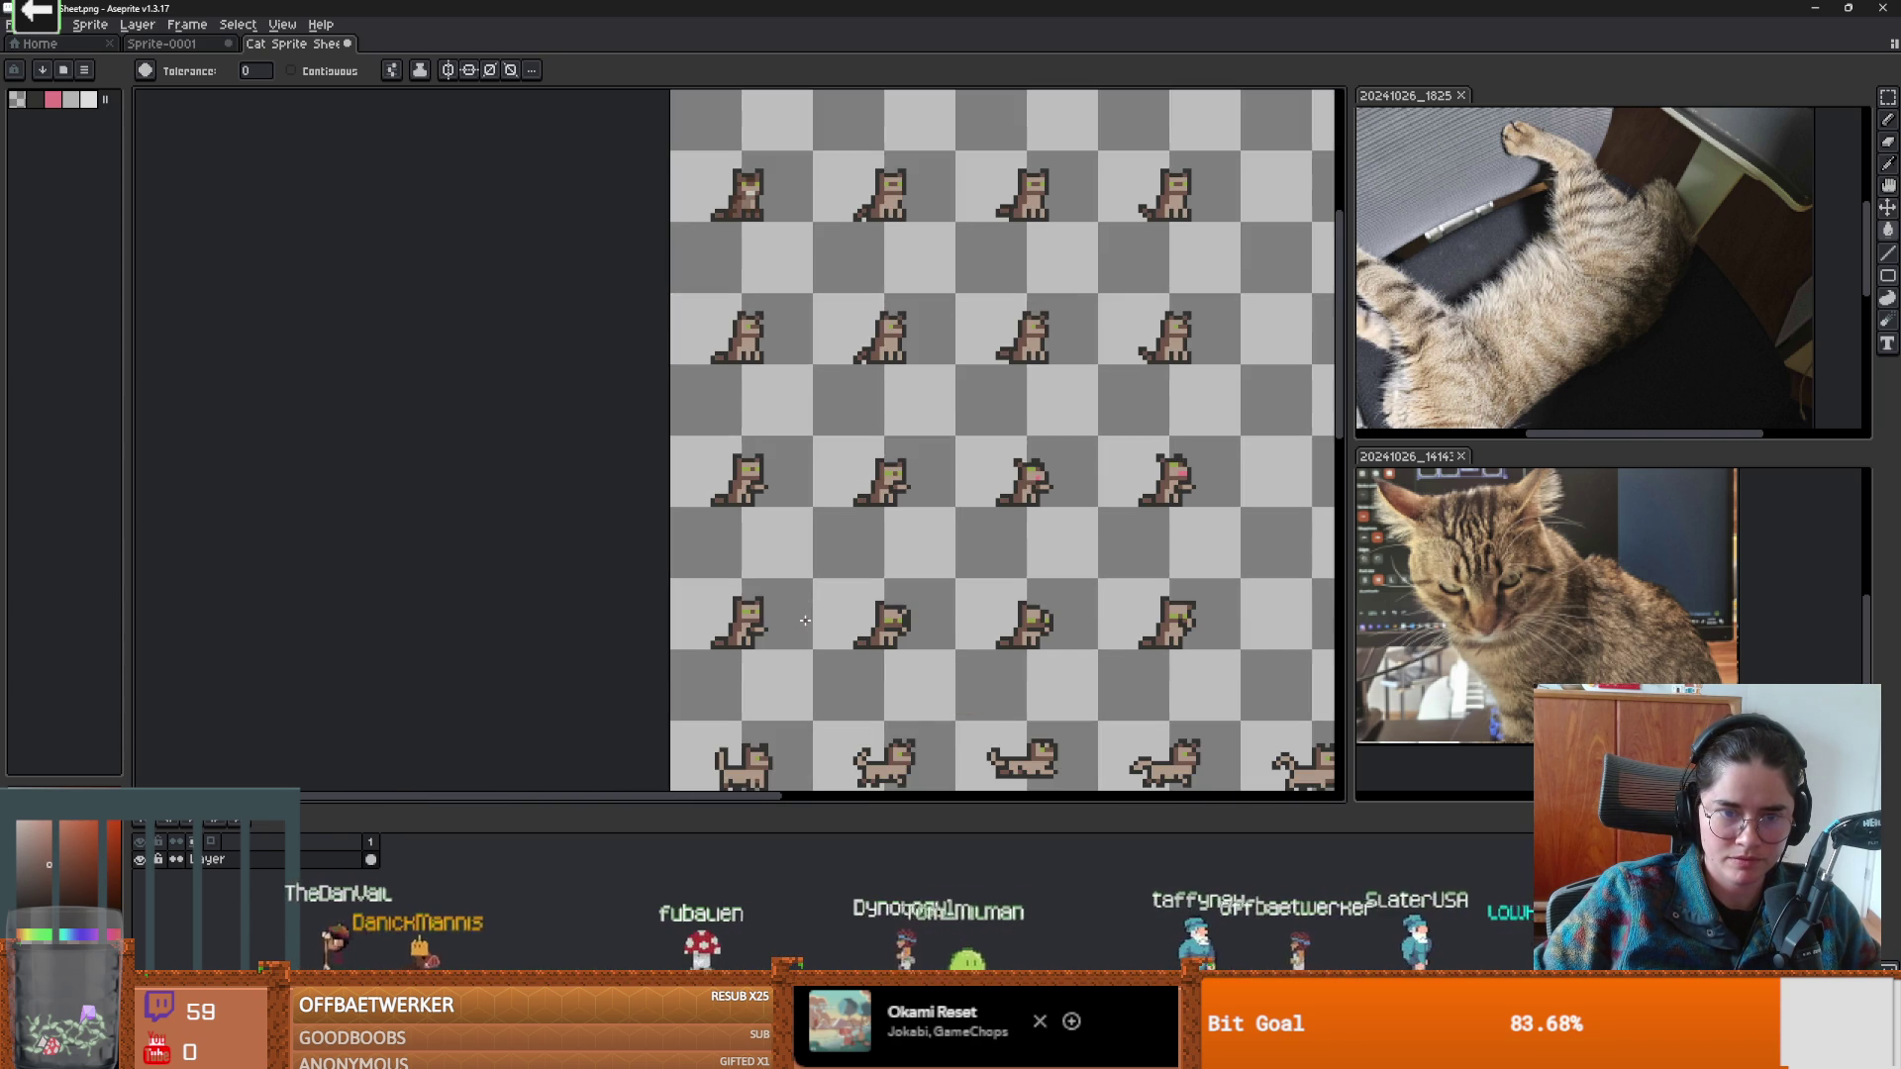
pyautogui.scroll(2, 732, 369)
pyautogui.scroll(2, 785, 432)
pyautogui.scroll(-1, 733, 441)
pyautogui.scroll(1, 713, 443)
pyautogui.scroll(-1, 701, 442)
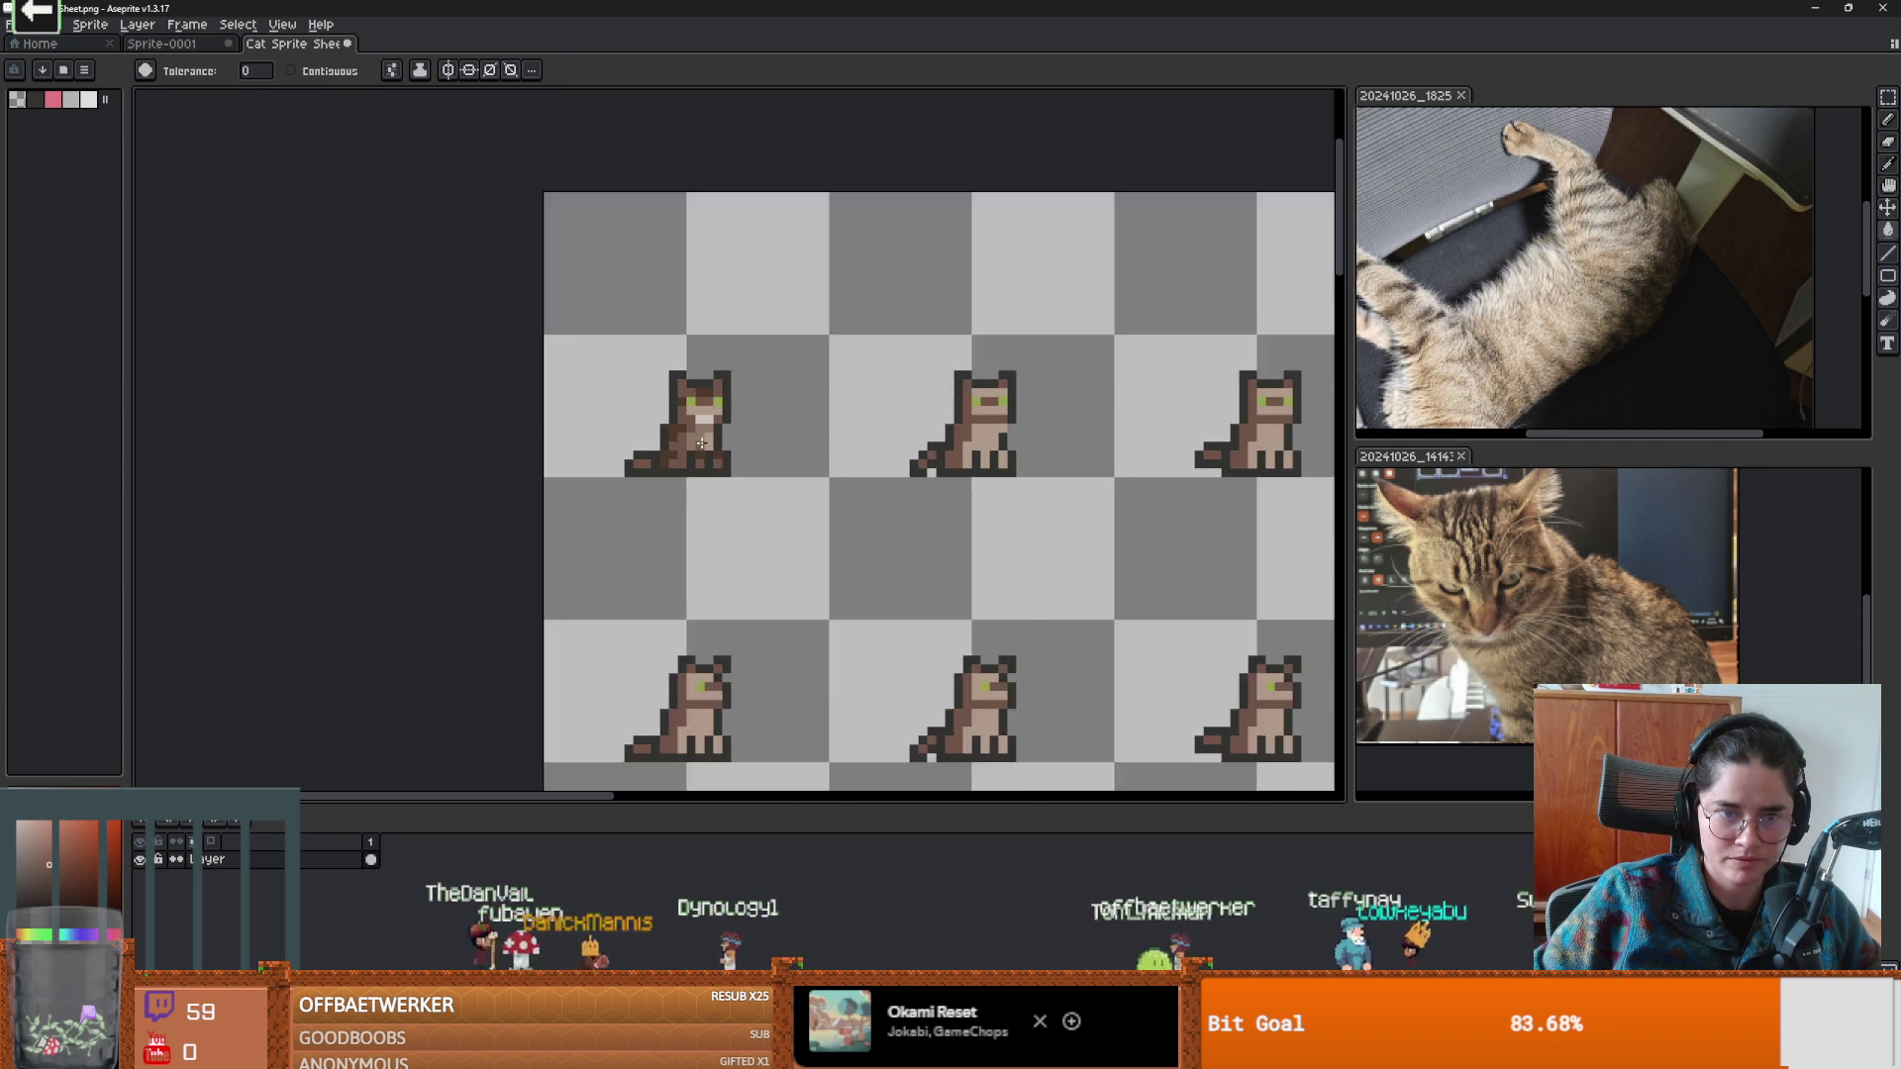
pyautogui.scroll(1, 701, 443)
pyautogui.moveTo(723, 451); pyautogui.dragTo(754, 459)
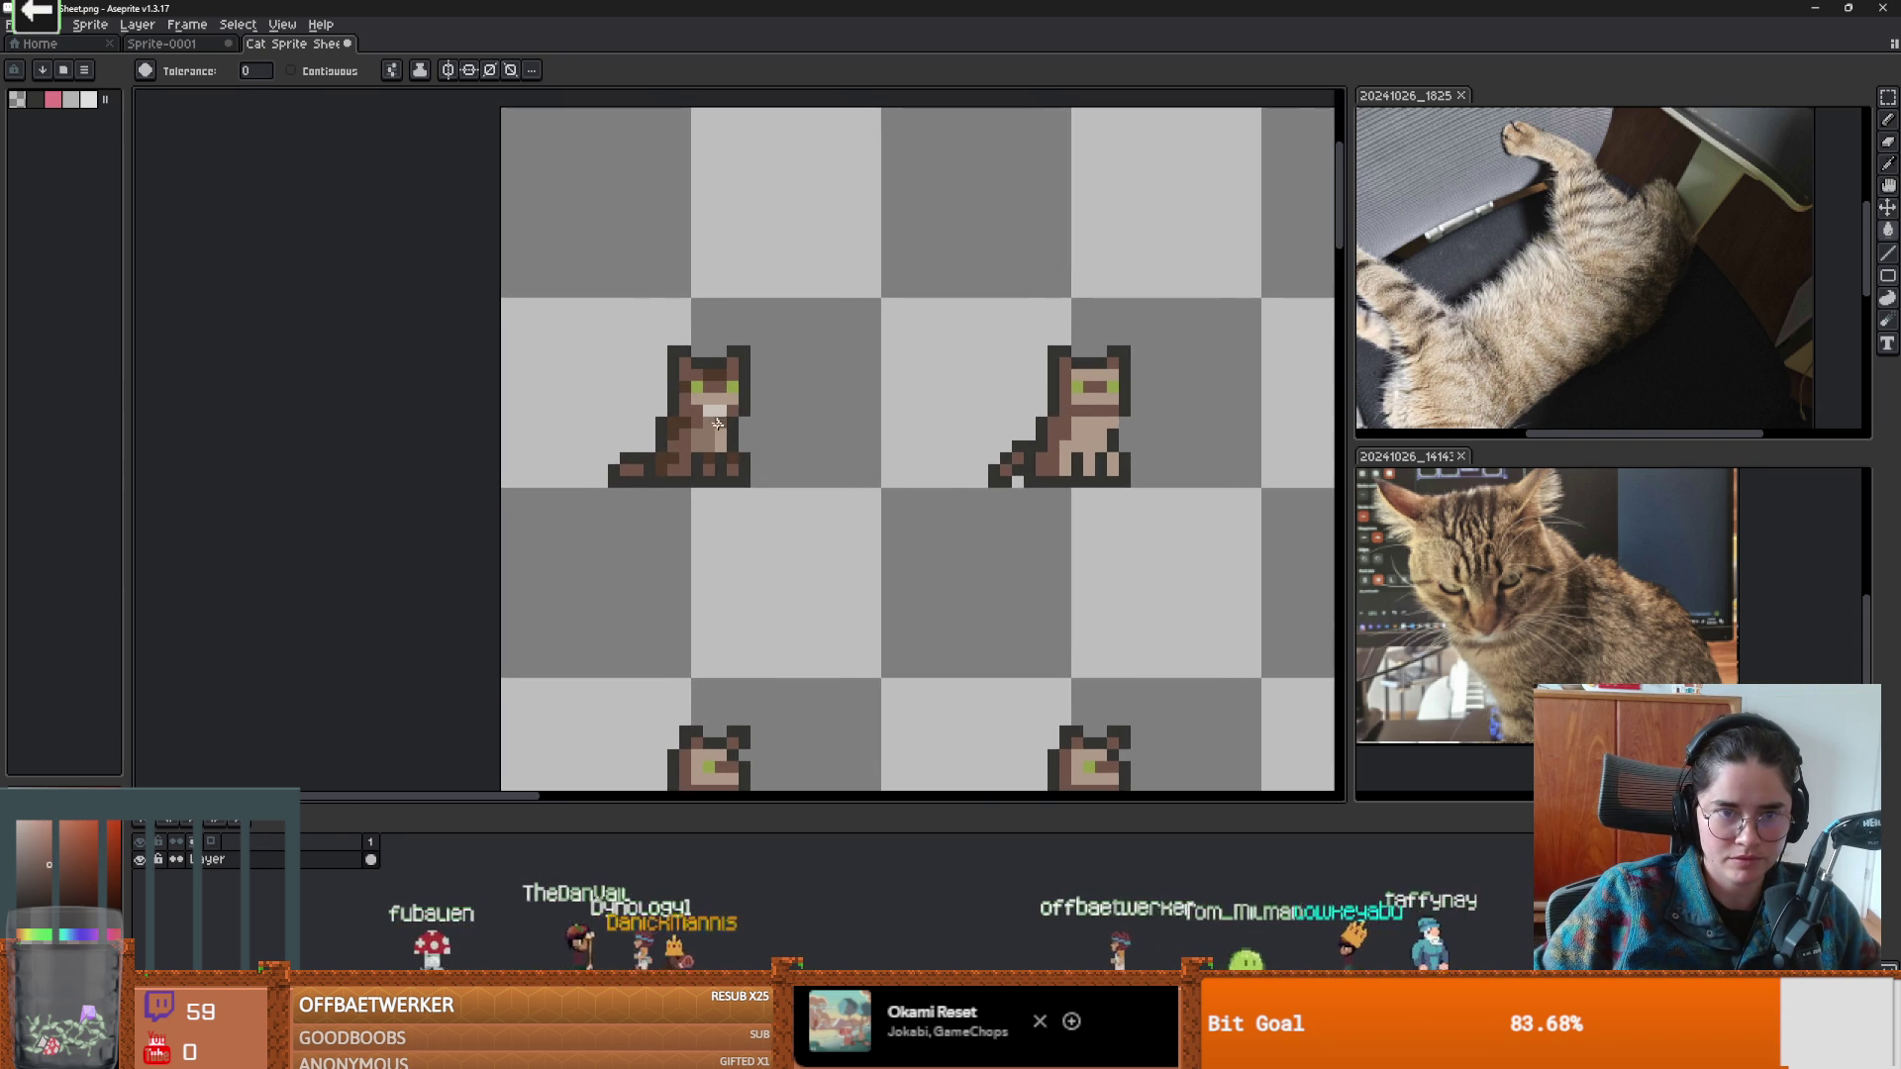
pyautogui.scroll(3, 730, 436)
pyautogui.keyDown('alt'); pyautogui.click(751, 301); pyautogui.keyUp('alt')
pyautogui.click(757, 309)
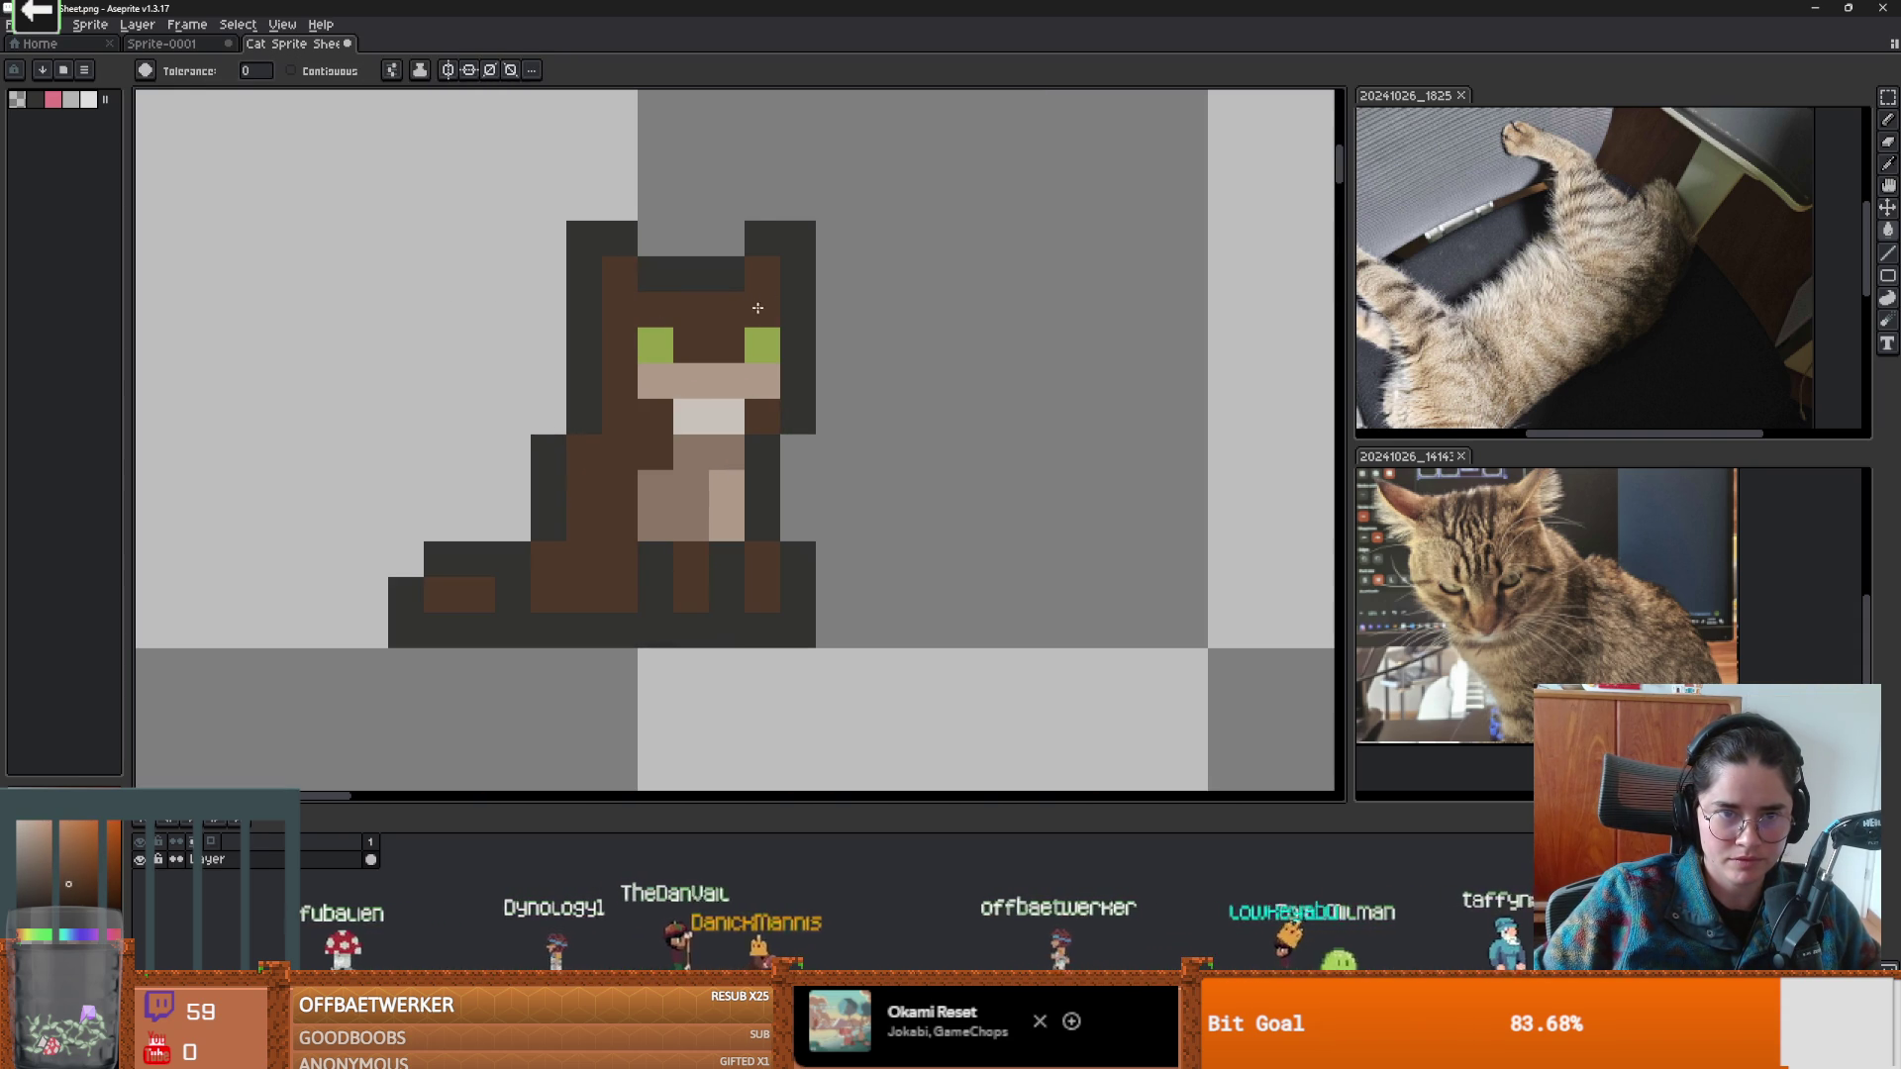
pyautogui.hotkey('ctrl', 'z')
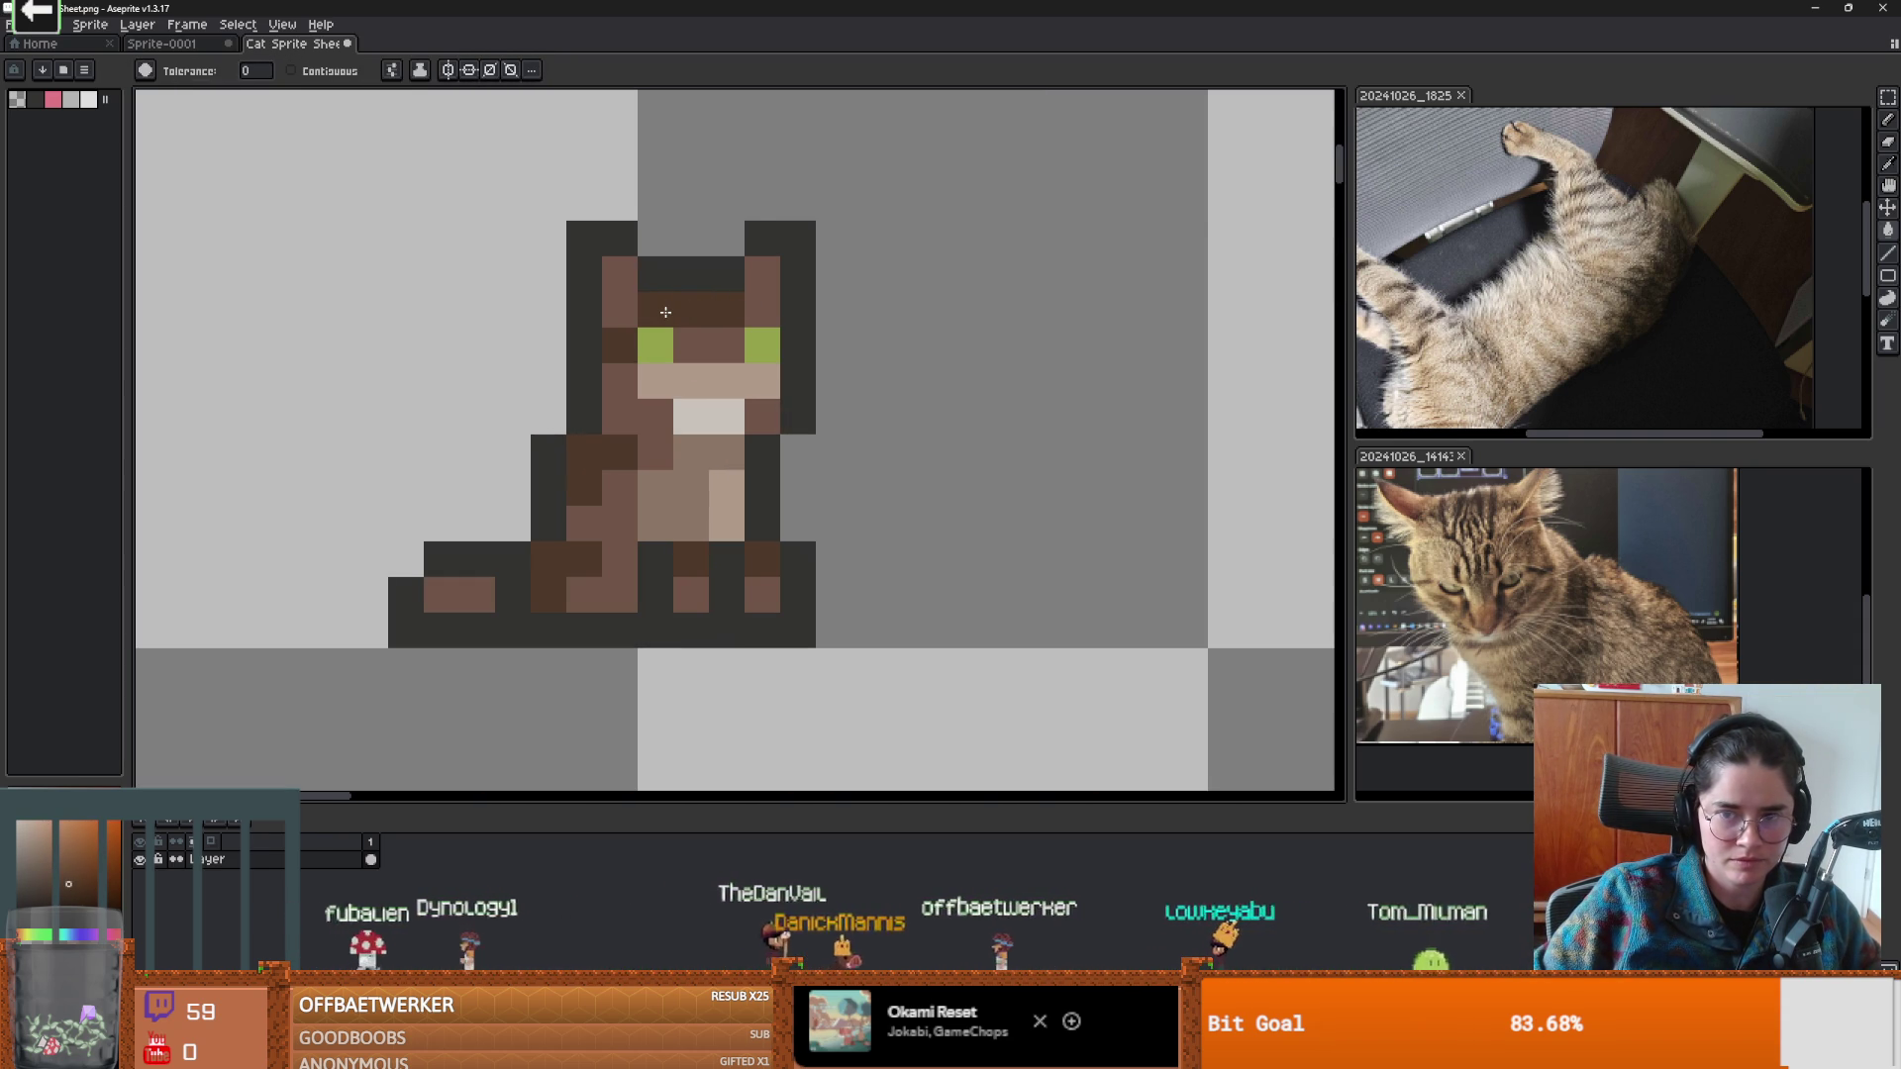
pyautogui.click(666, 312)
pyautogui.hotkey('ctrl', 'z')
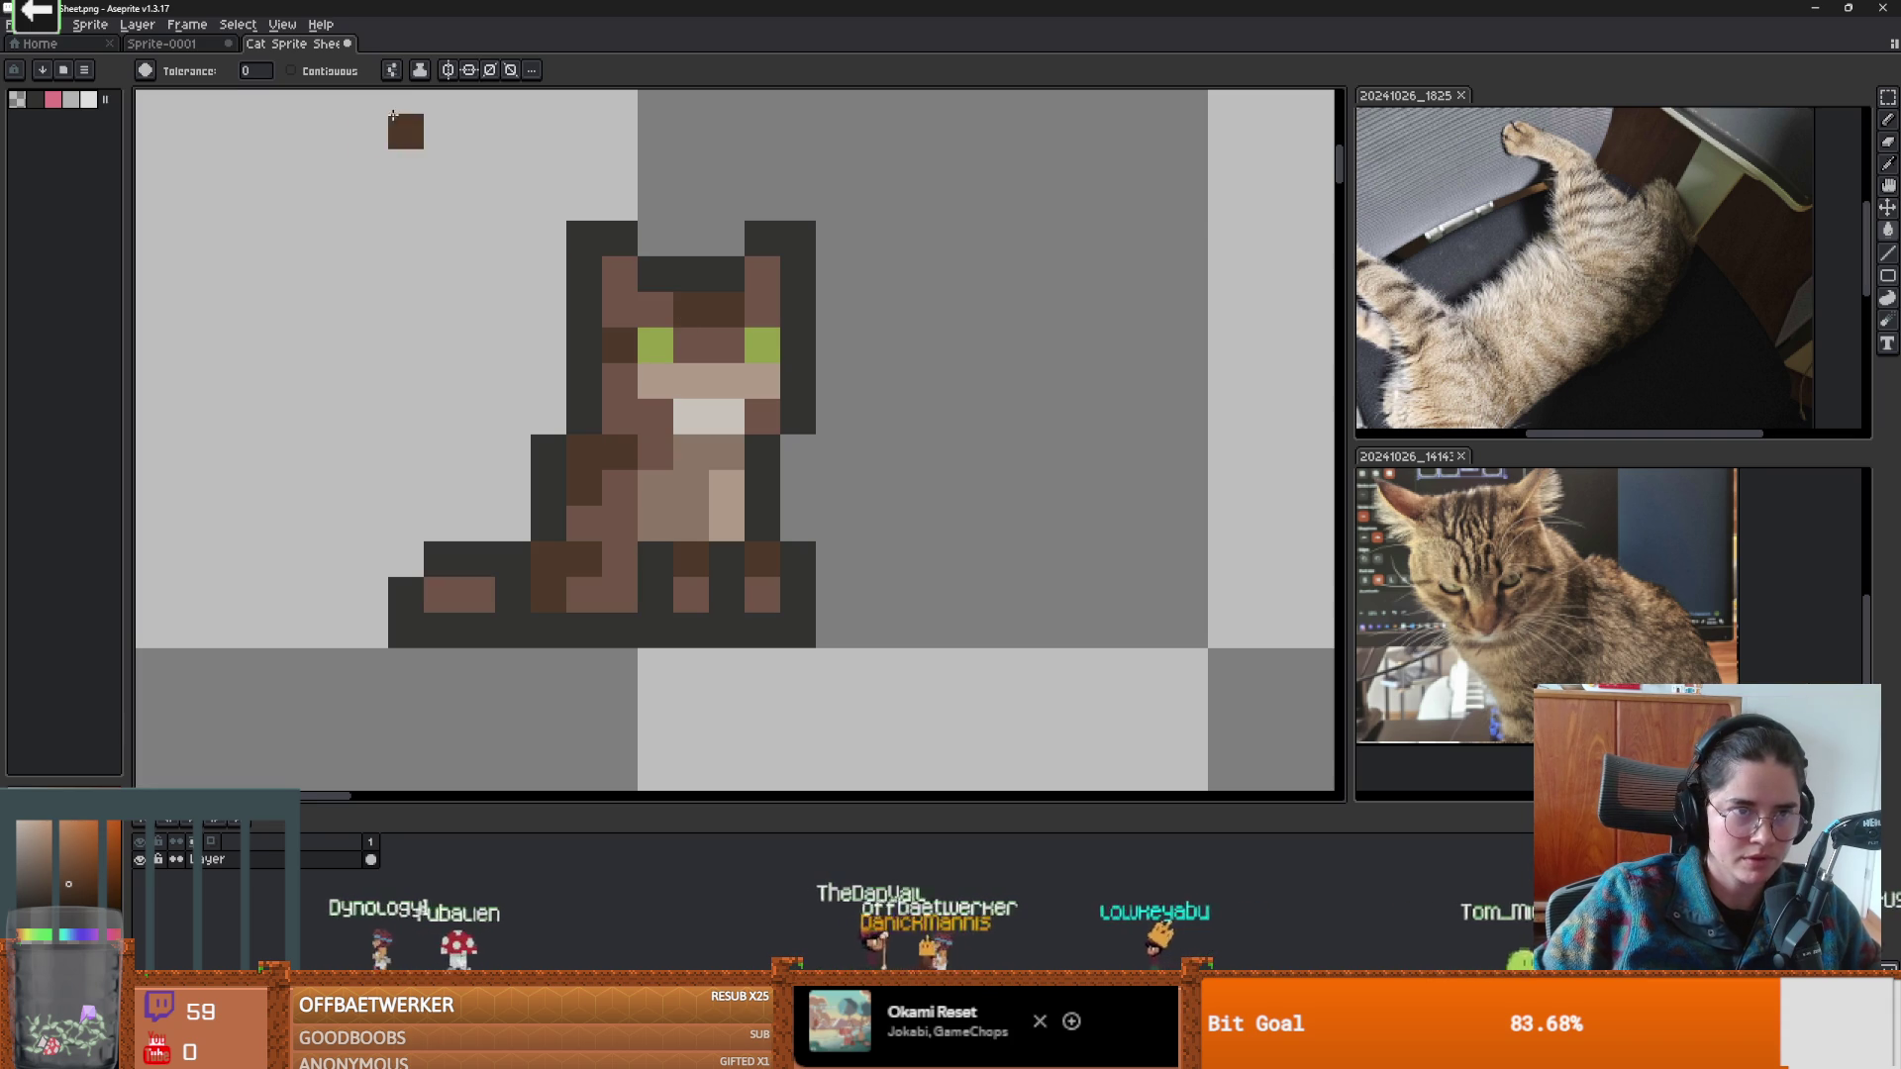
pyautogui.press('b')
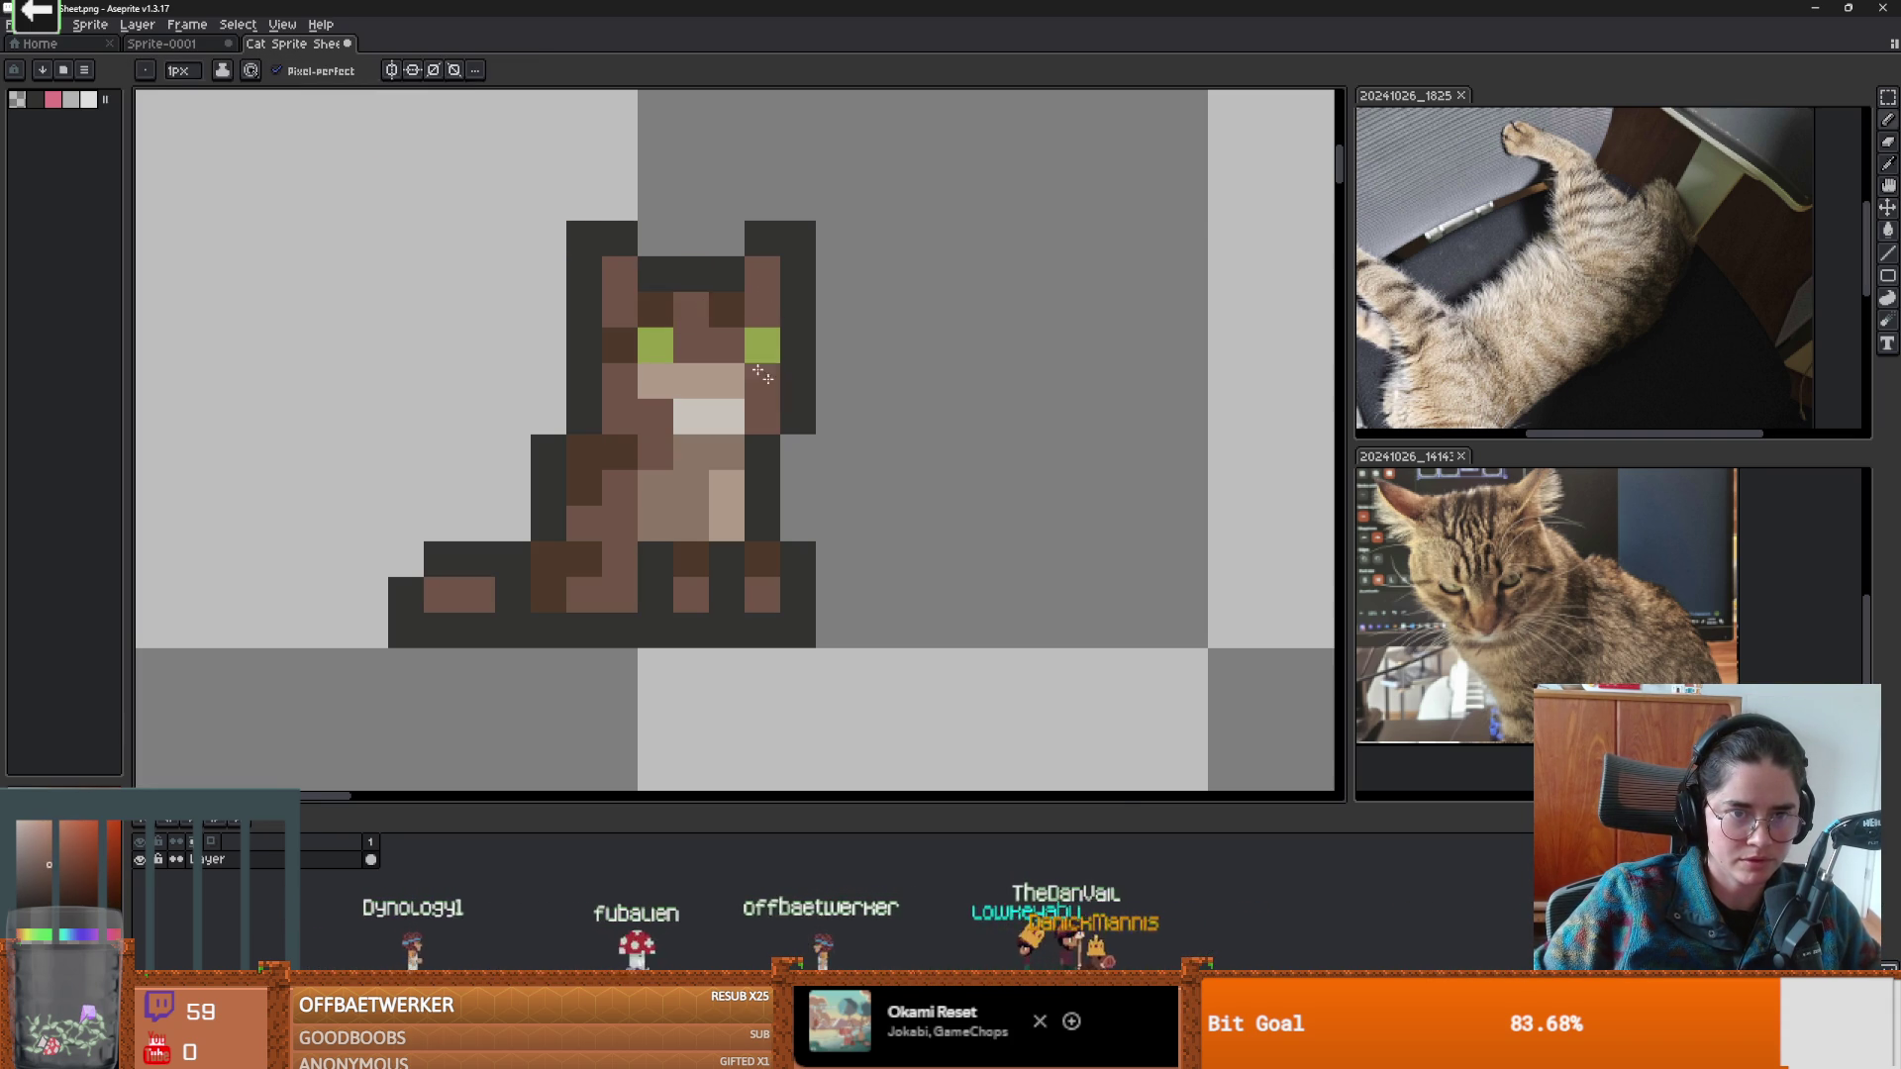
pyautogui.scroll(-3, 834, 423)
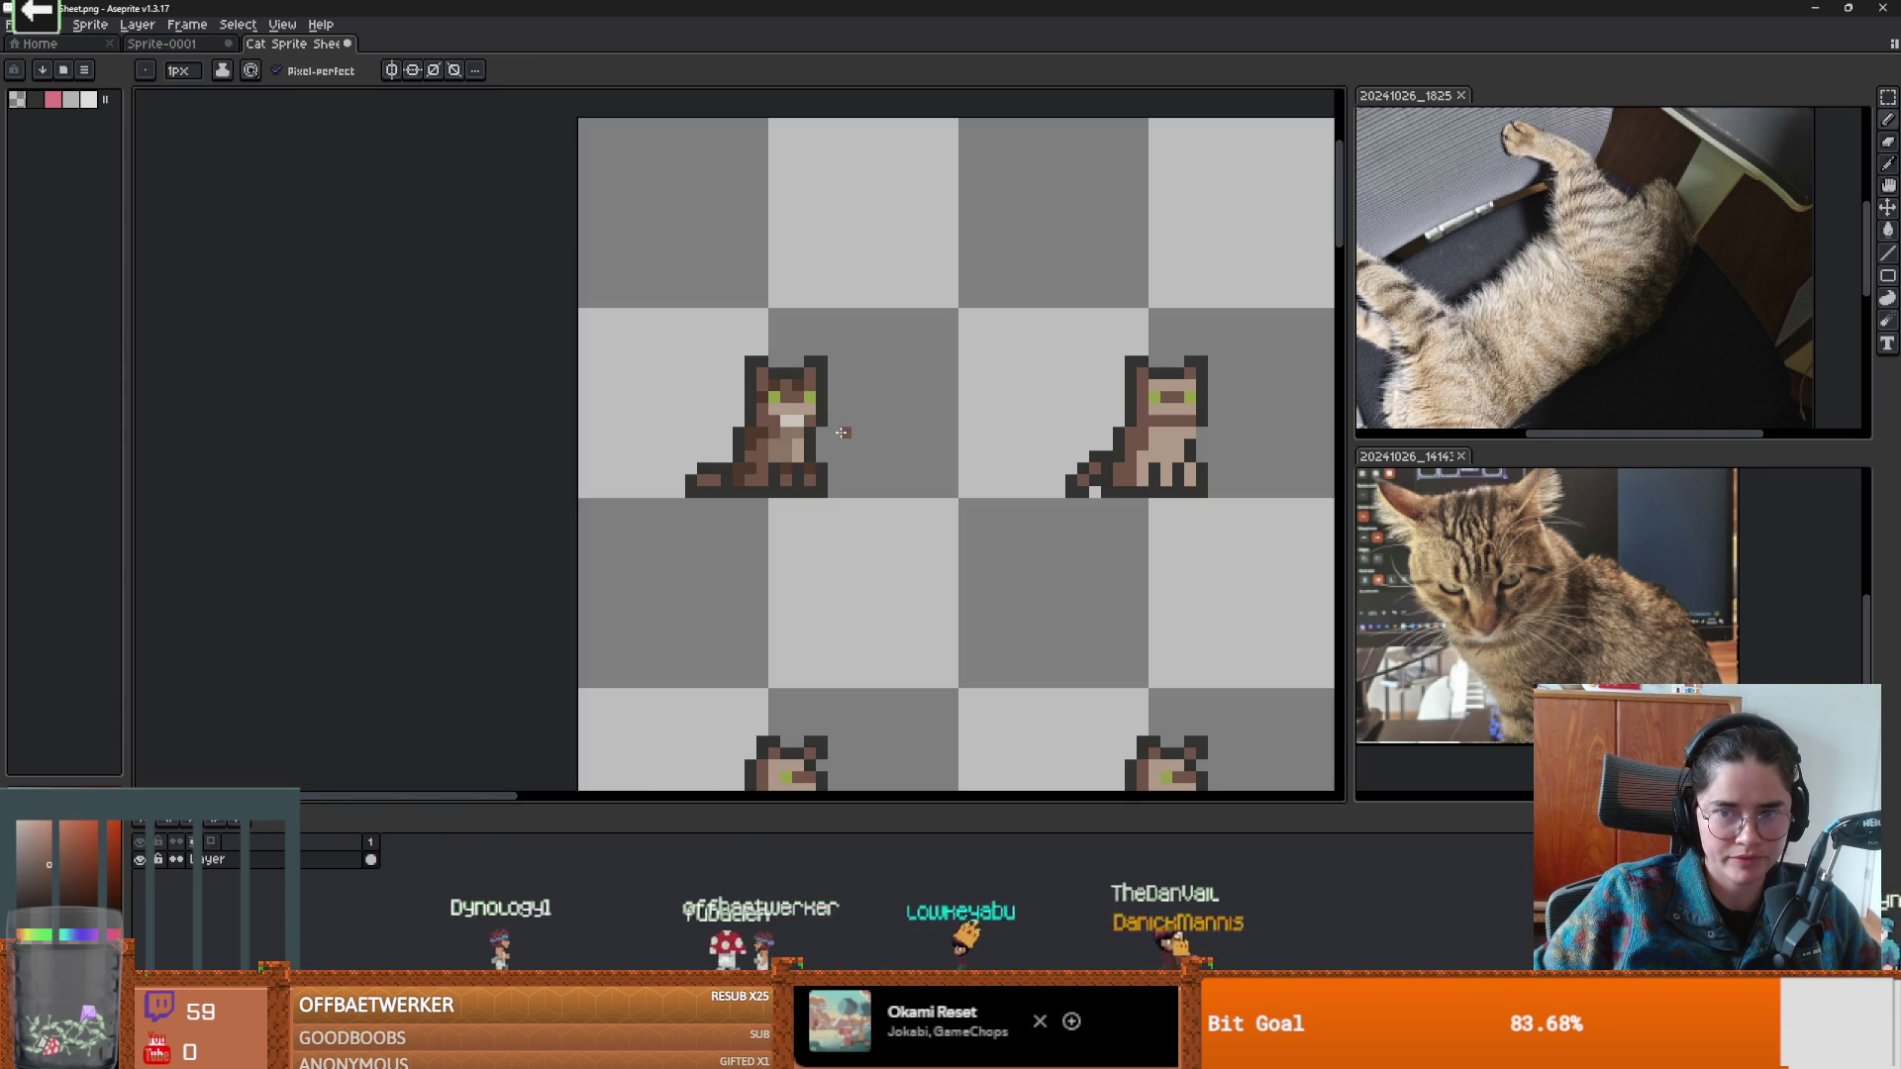
pyautogui.scroll(1, 832, 436)
pyautogui.scroll(-1, 836, 445)
pyautogui.scroll(1, 843, 454)
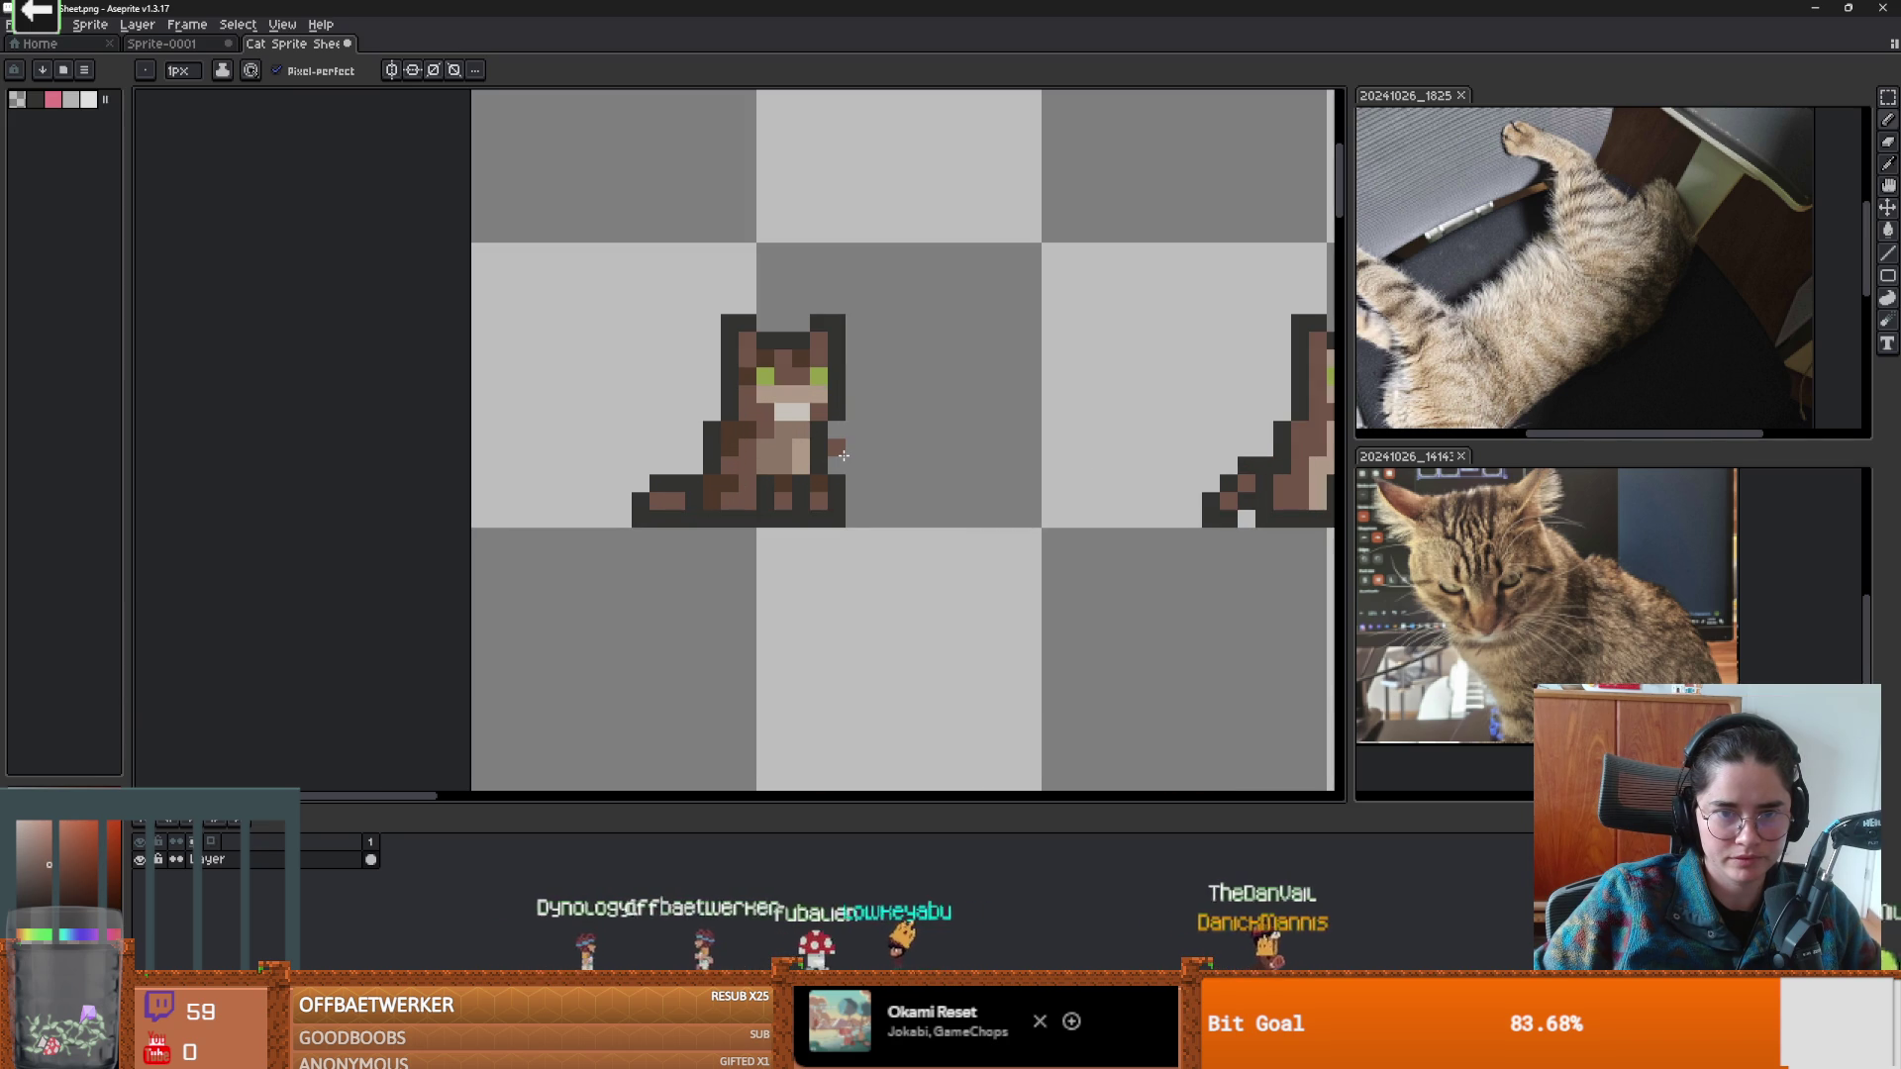
pyautogui.scroll(1, 774, 428)
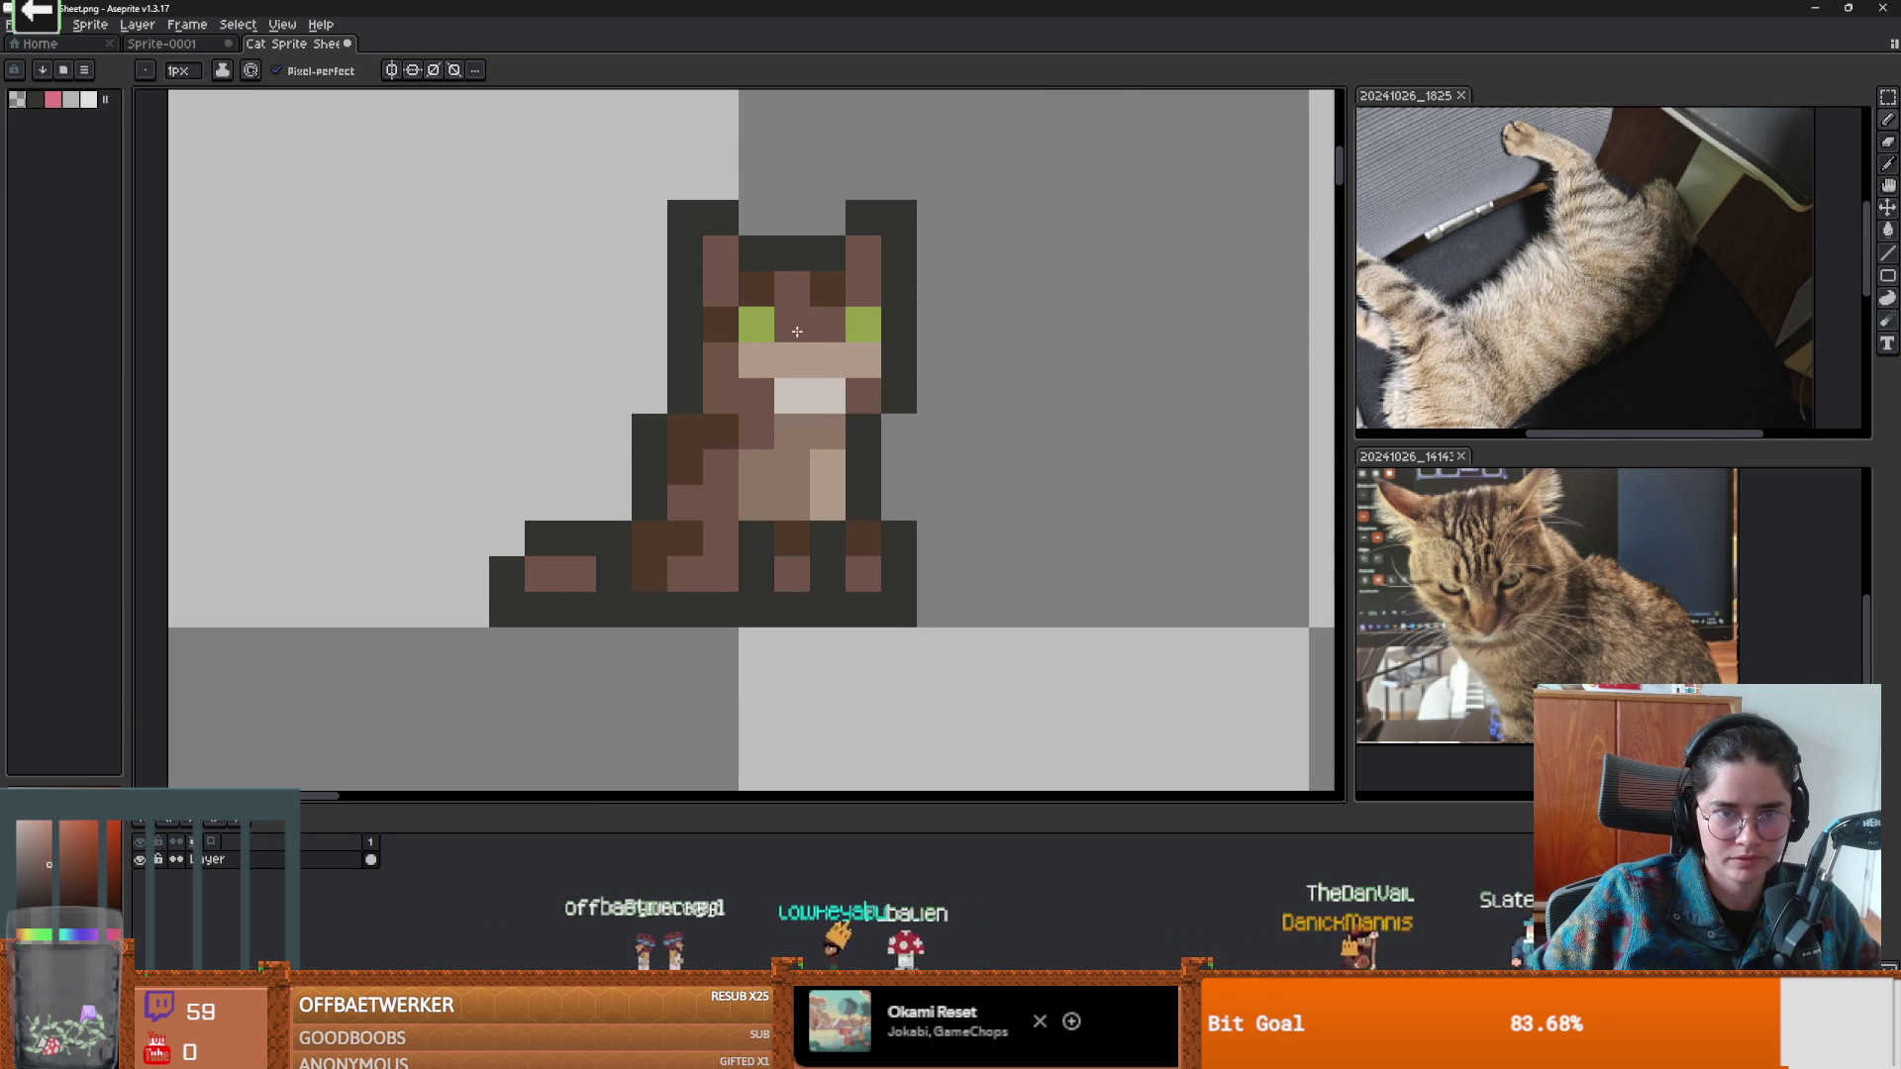
pyautogui.scroll(-2, 852, 416)
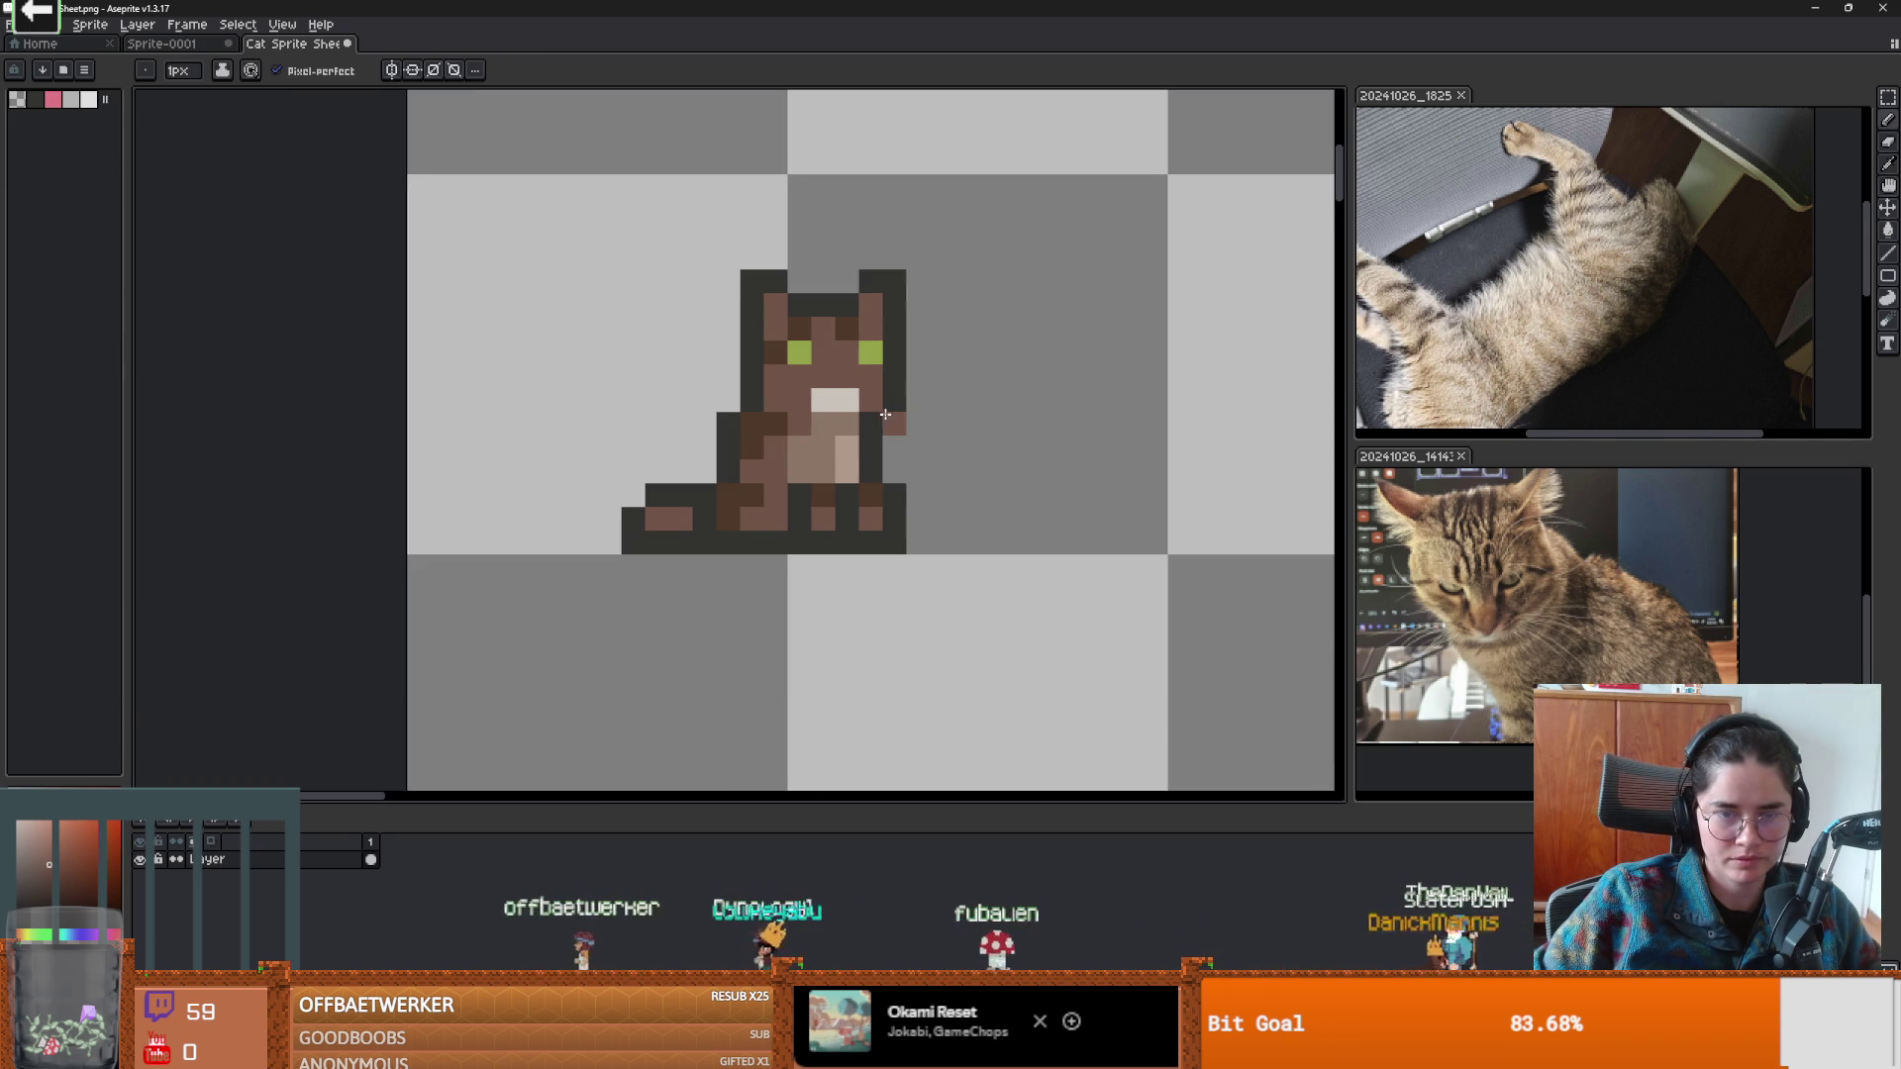
pyautogui.scroll(-3, 940, 466)
pyautogui.press('v')
pyautogui.press('b')
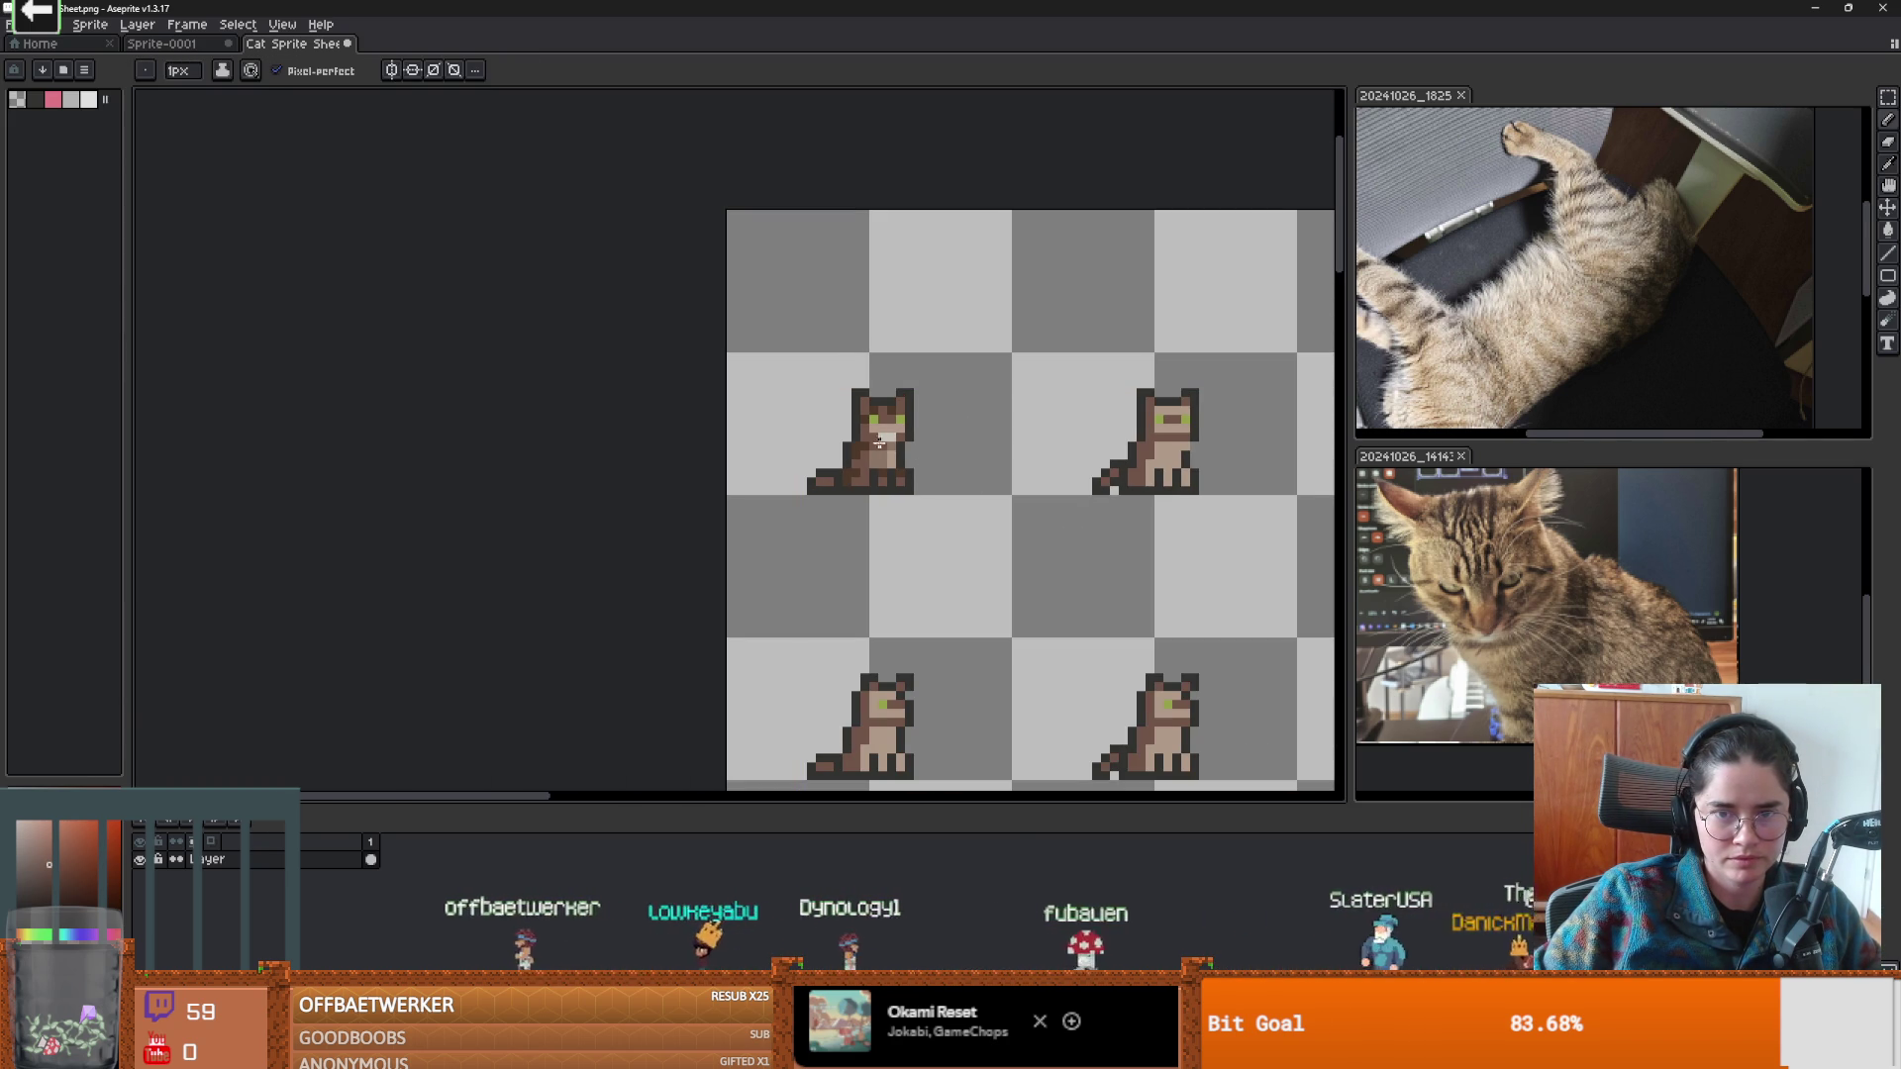
pyautogui.scroll(2, 881, 440)
pyautogui.scroll(1, 879, 435)
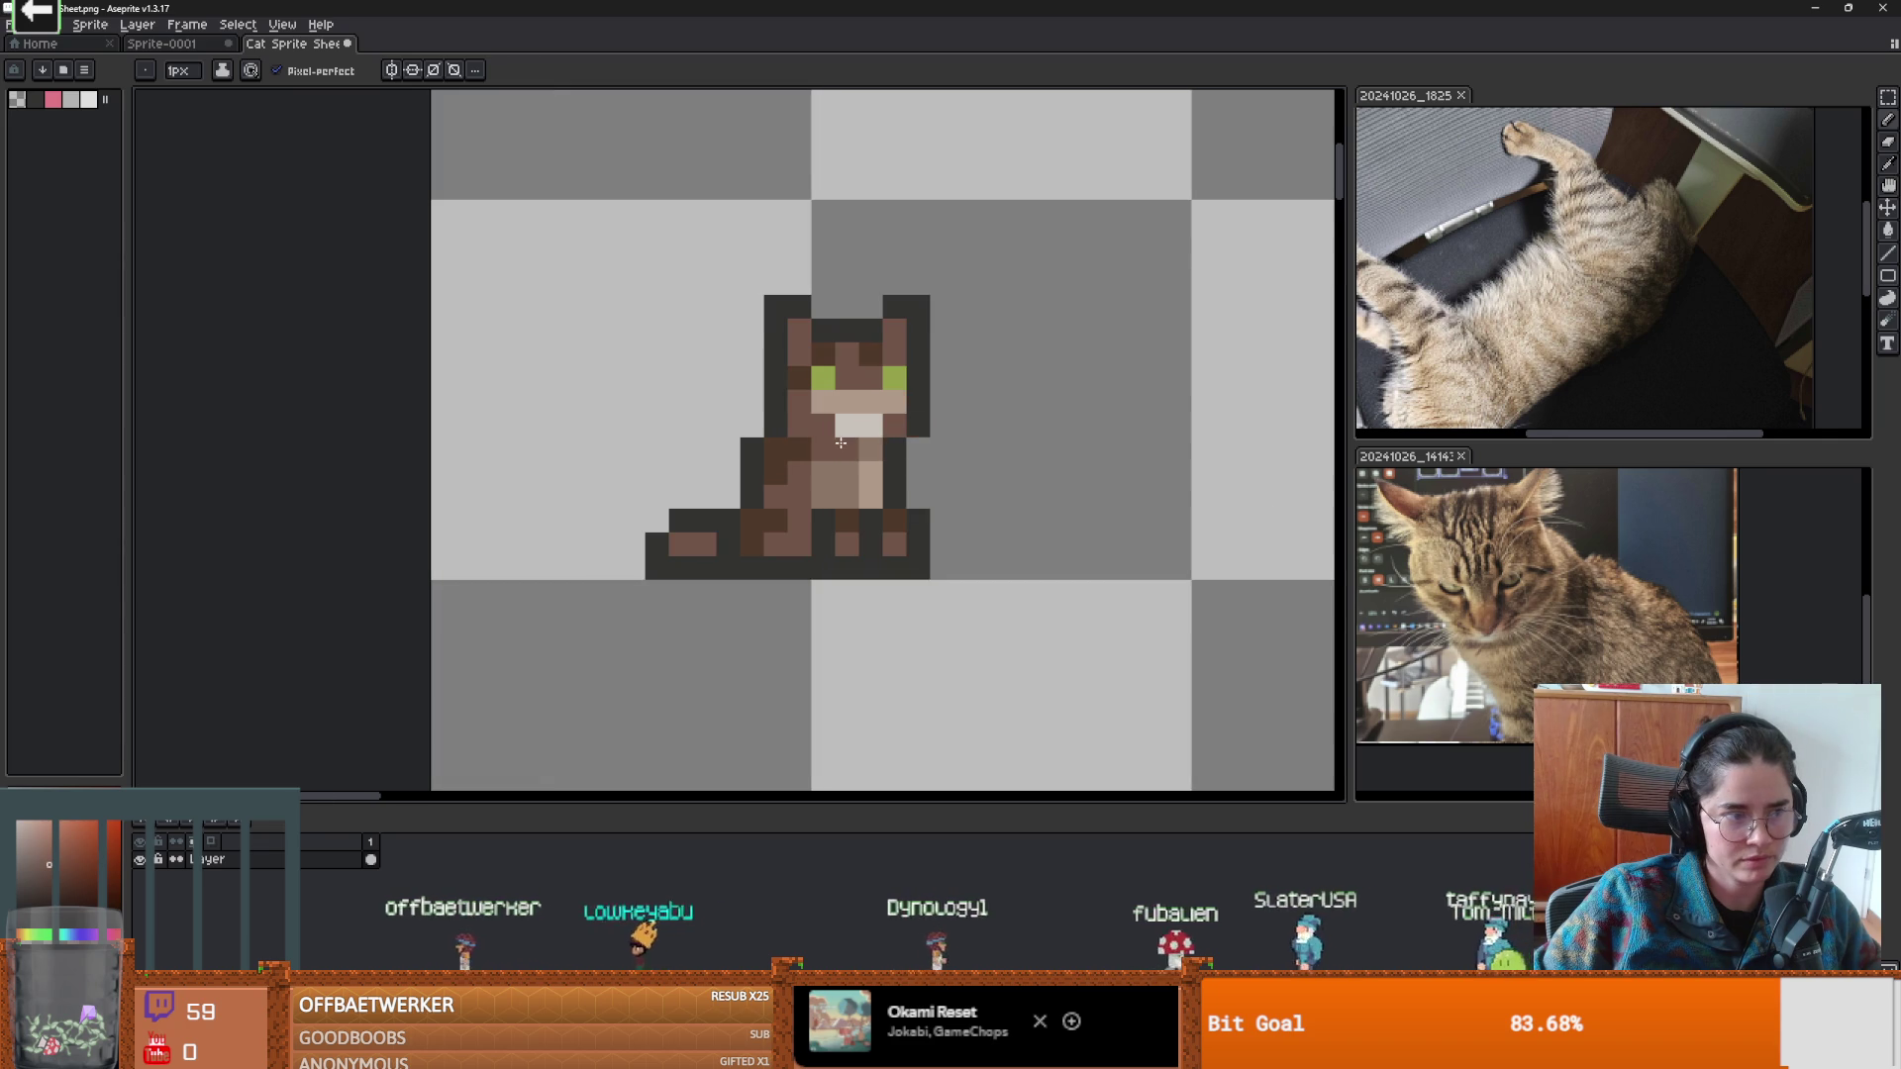
pyautogui.scroll(1, 833, 492)
pyautogui.scroll(1, 881, 477)
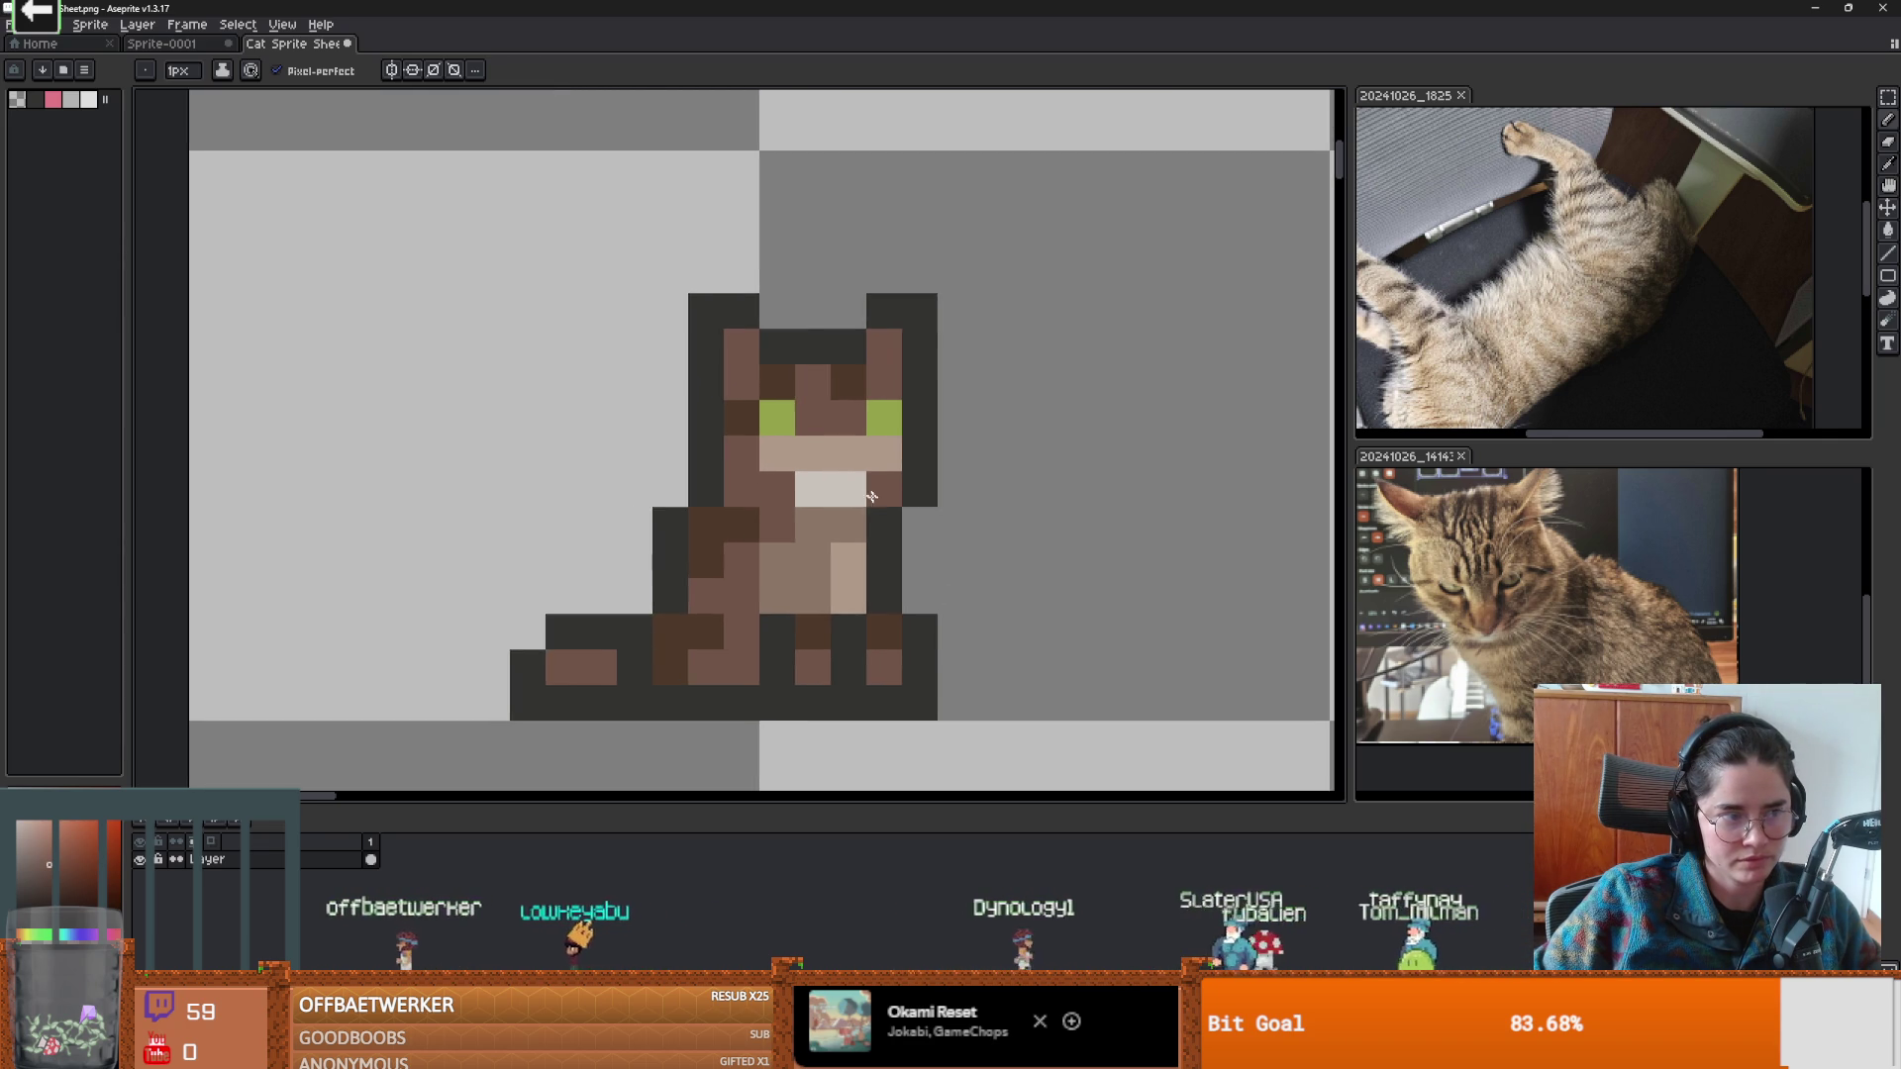
pyautogui.scroll(-3, 812, 465)
pyautogui.scroll(1, 722, 471)
pyautogui.scroll(2, 742, 469)
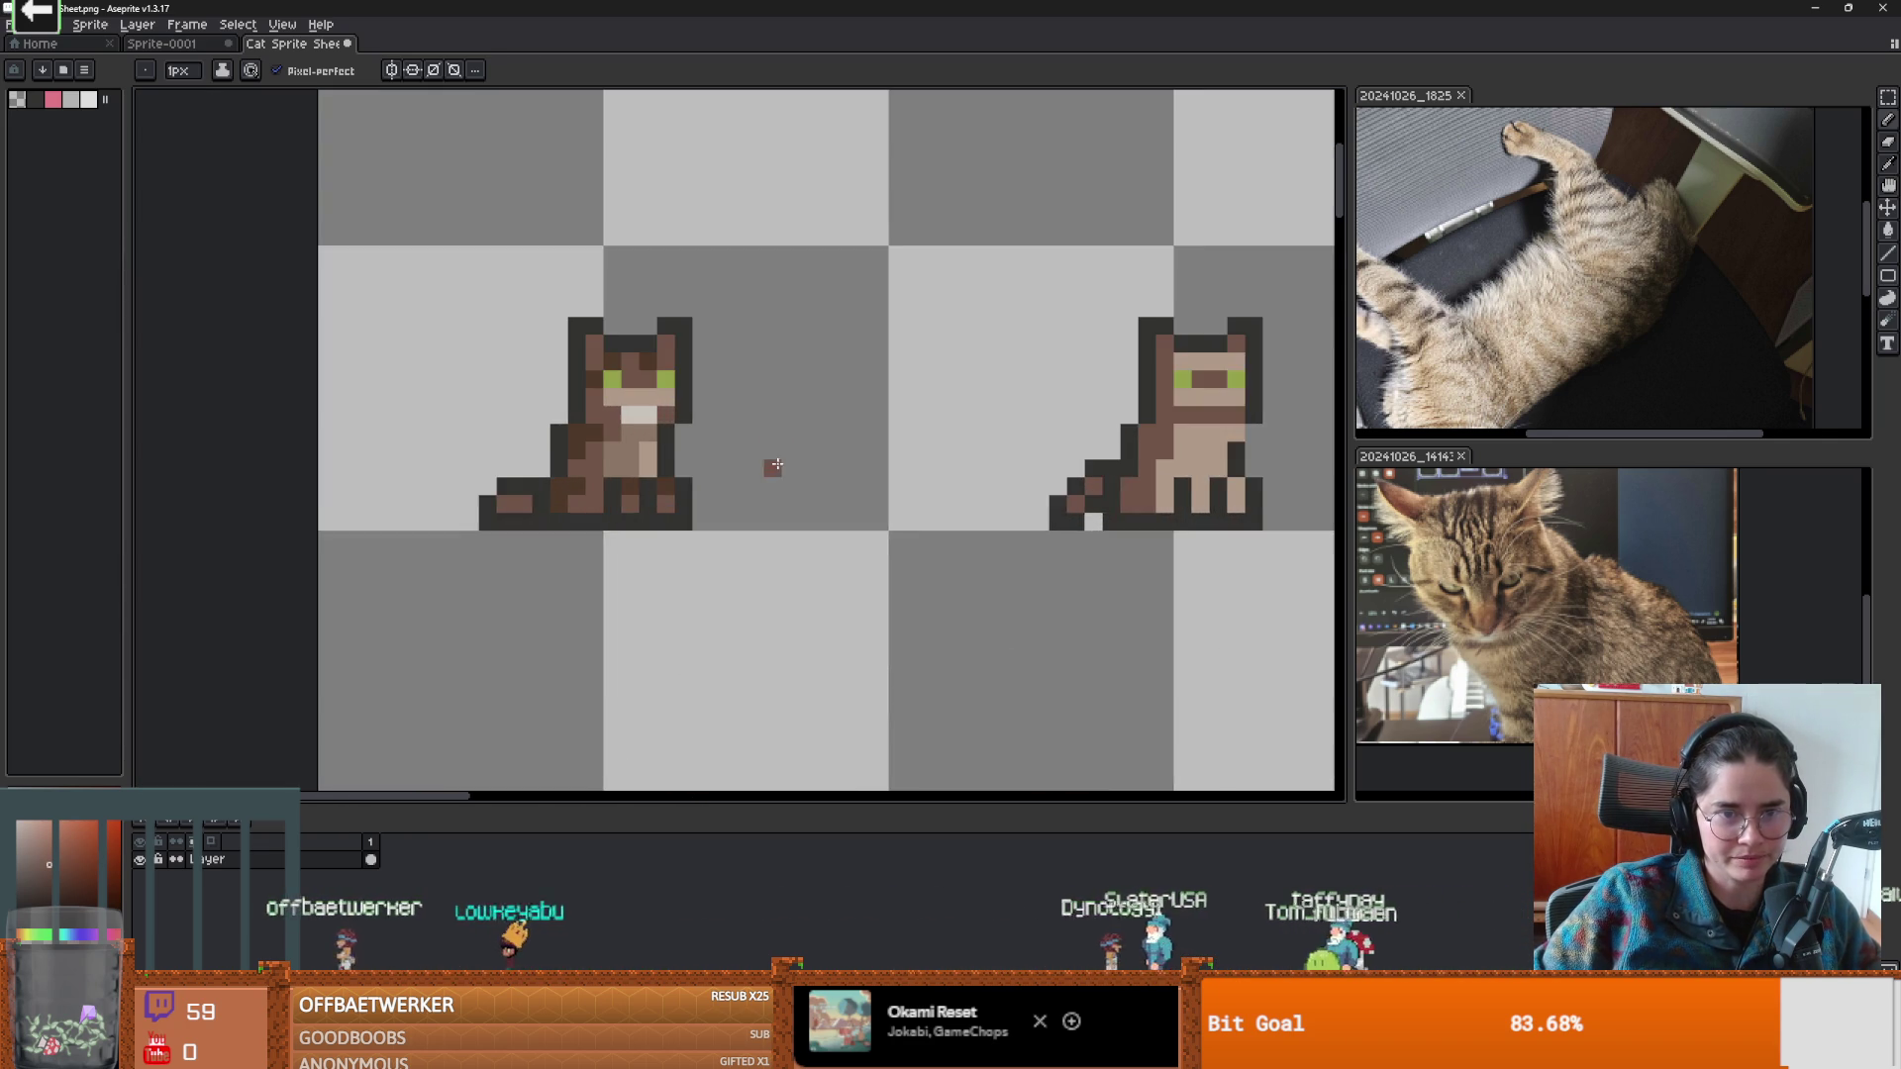
pyautogui.press('i')
pyautogui.scroll(-3, 762, 464)
# Sample the darker brown from the left cat and darken a pixel on the right cat.
pyautogui.scroll(1, 693, 456)
pyautogui.scroll(2, 614, 436)
pyautogui.click(469, 415)
pyautogui.press('b')
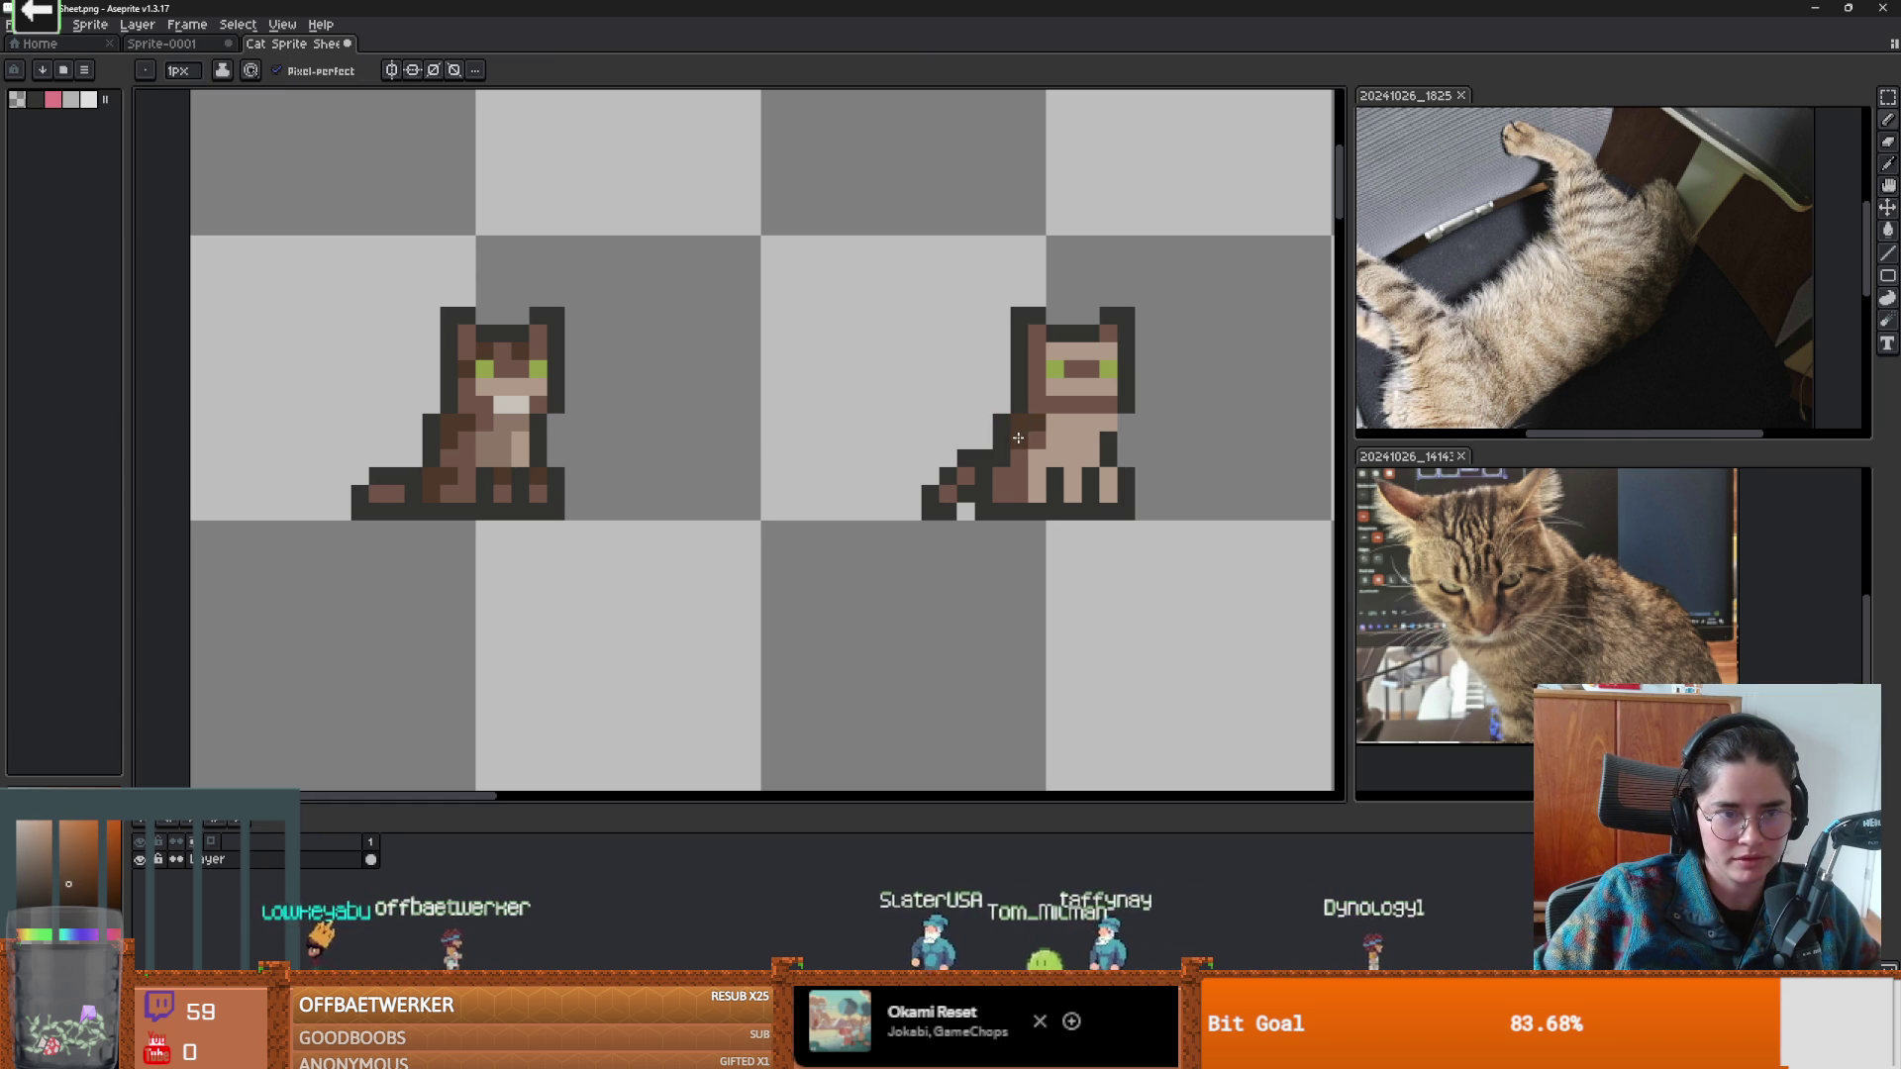
pyautogui.click(1002, 483)
pyautogui.scroll(-1, 1002, 483)
pyautogui.scroll(2, 862, 476)
pyautogui.scroll(-2, 862, 470)
pyautogui.scroll(2, 873, 456)
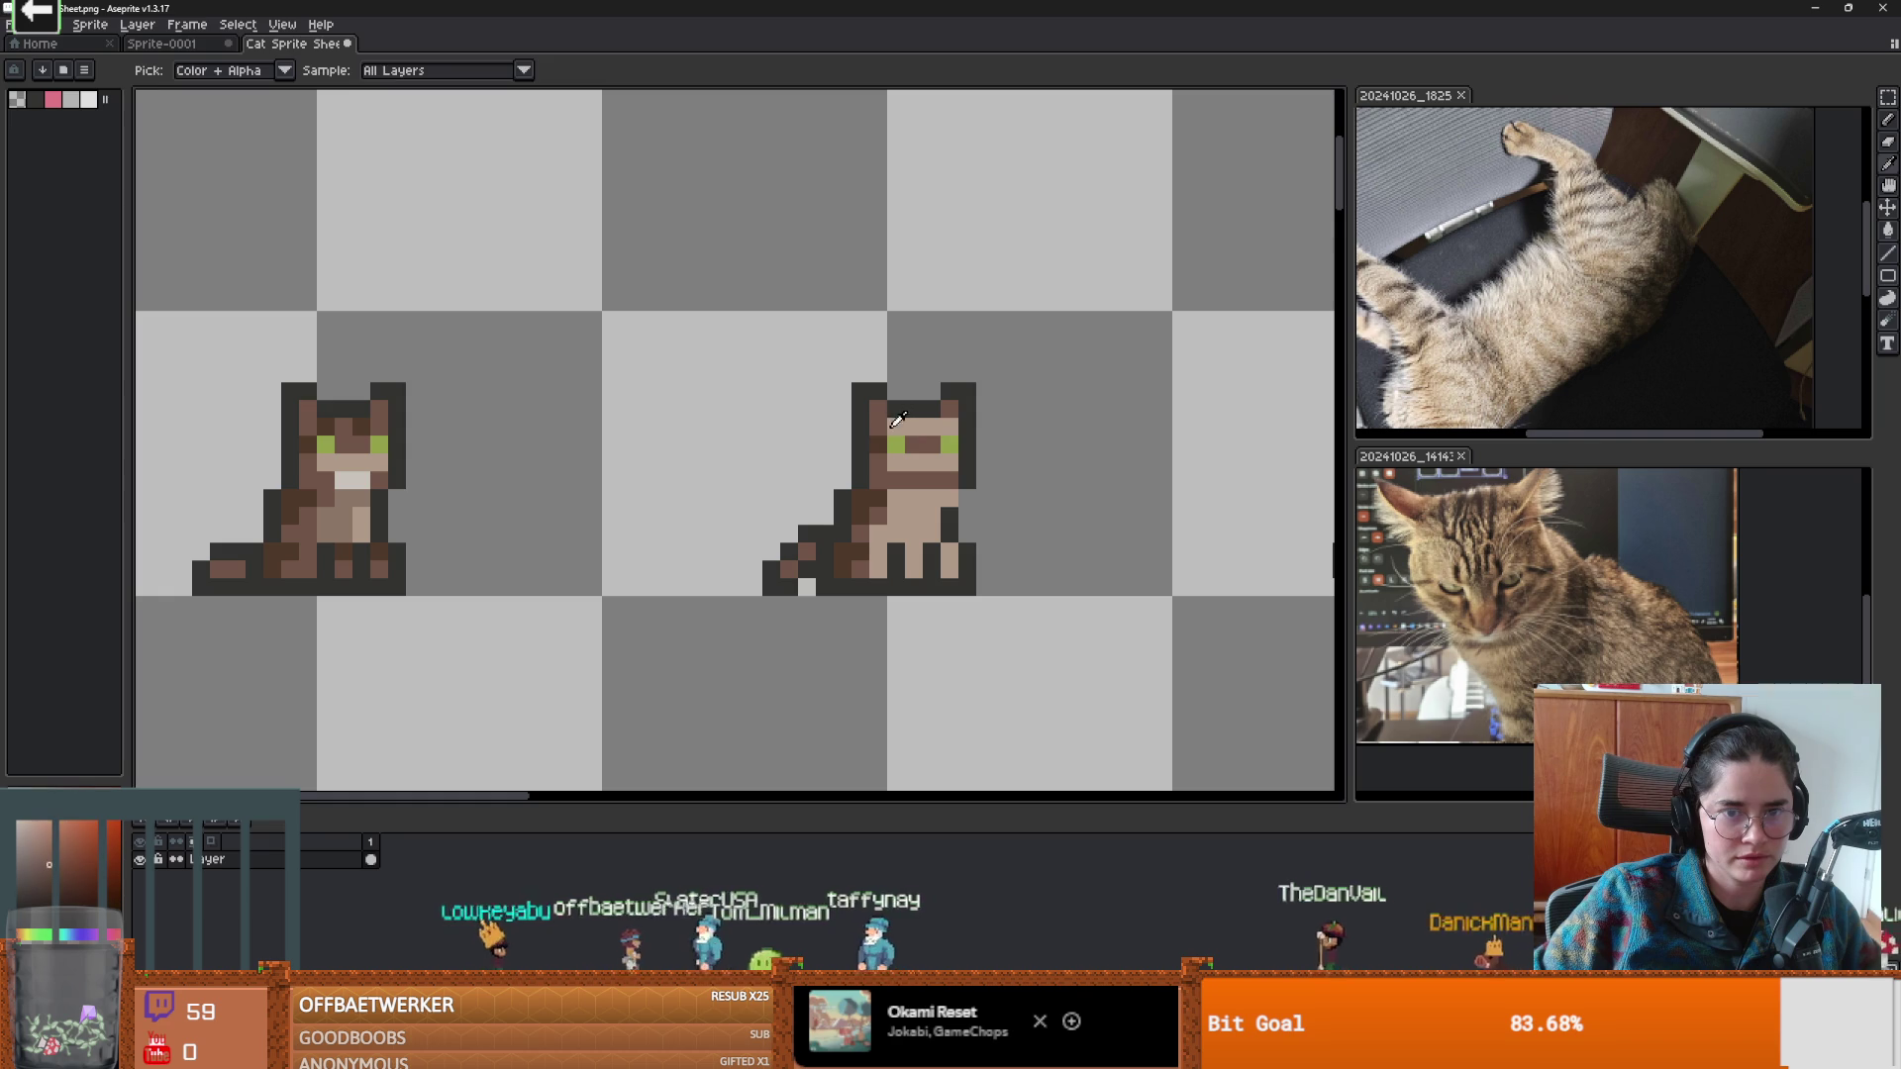
pyautogui.scroll(-1, 938, 451)
pyautogui.scroll(1, 938, 451)
# Sample the beige and brown tones, then lighten a muzzle pixel on the left cat with light beige.
pyautogui.keyDown('alt'); pyautogui.click(905, 427); pyautogui.keyUp('alt')
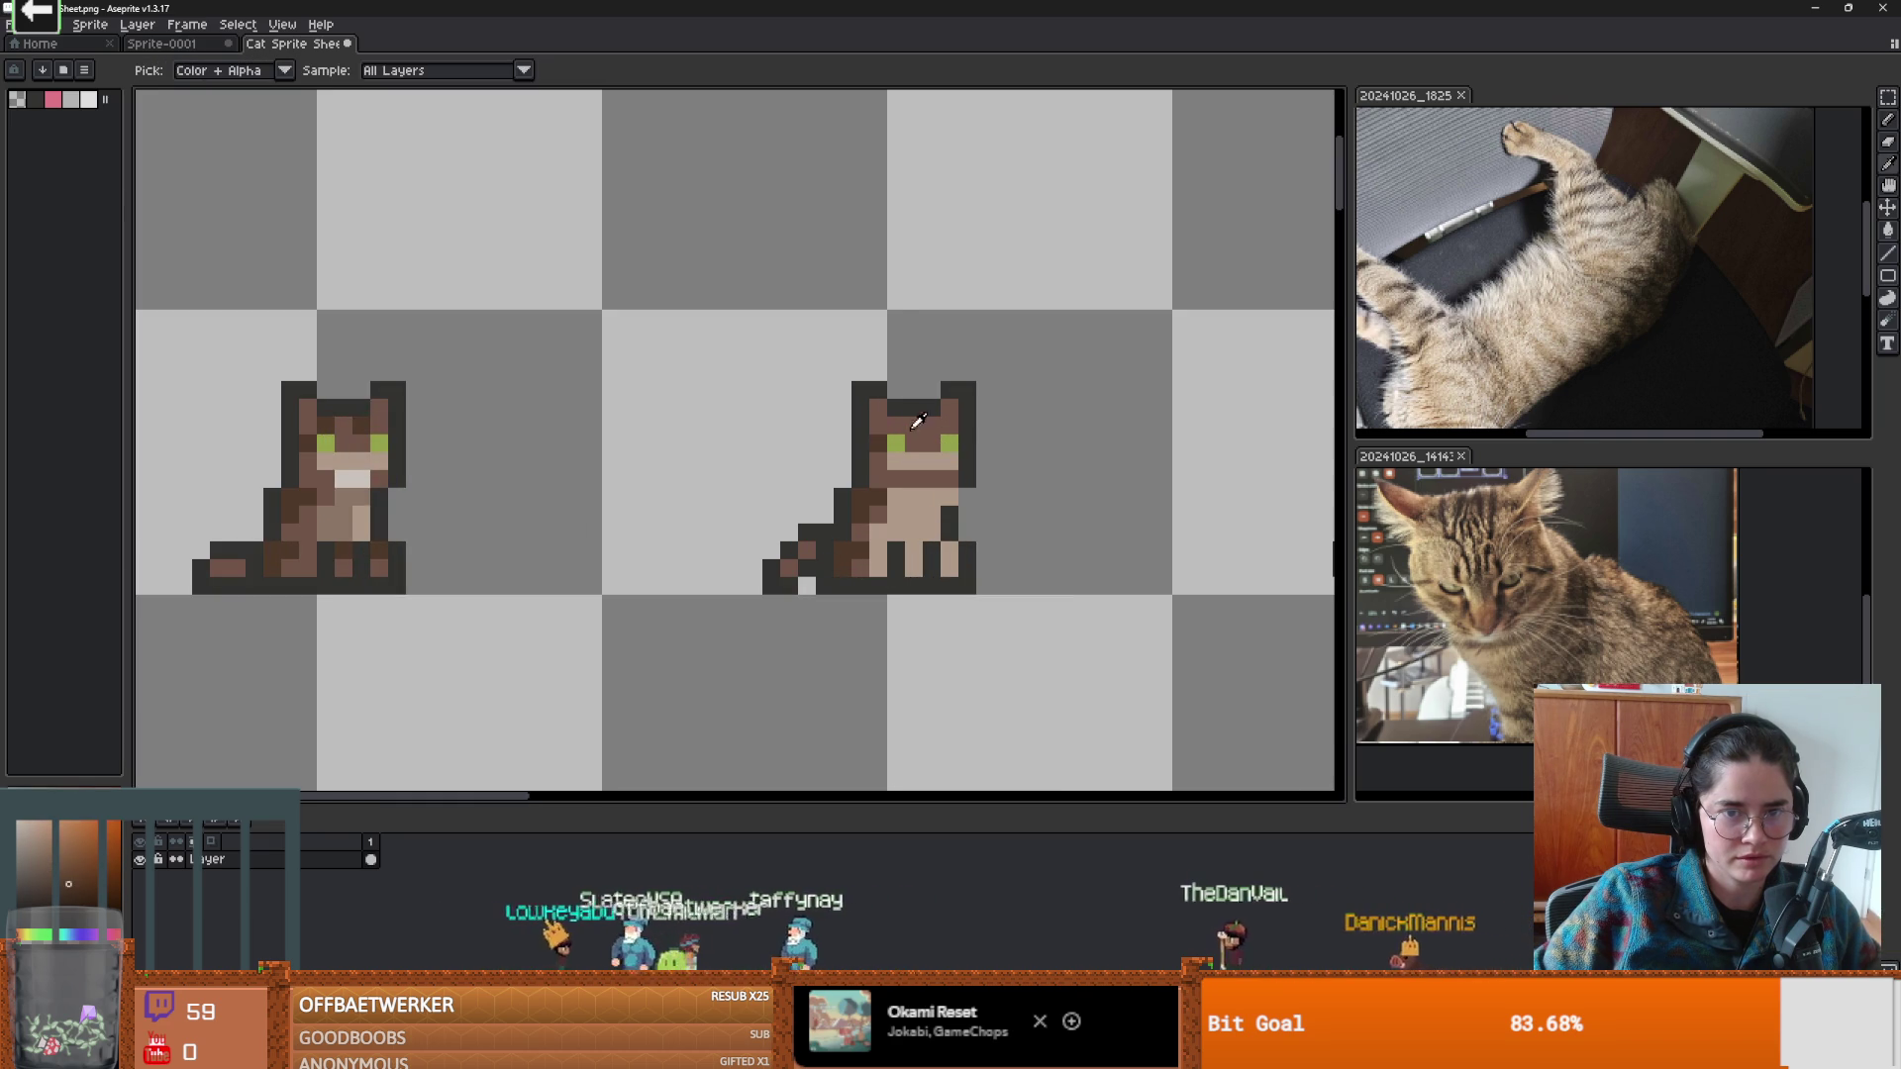
pyautogui.scroll(-3, 930, 425)
pyautogui.scroll(3, 835, 466)
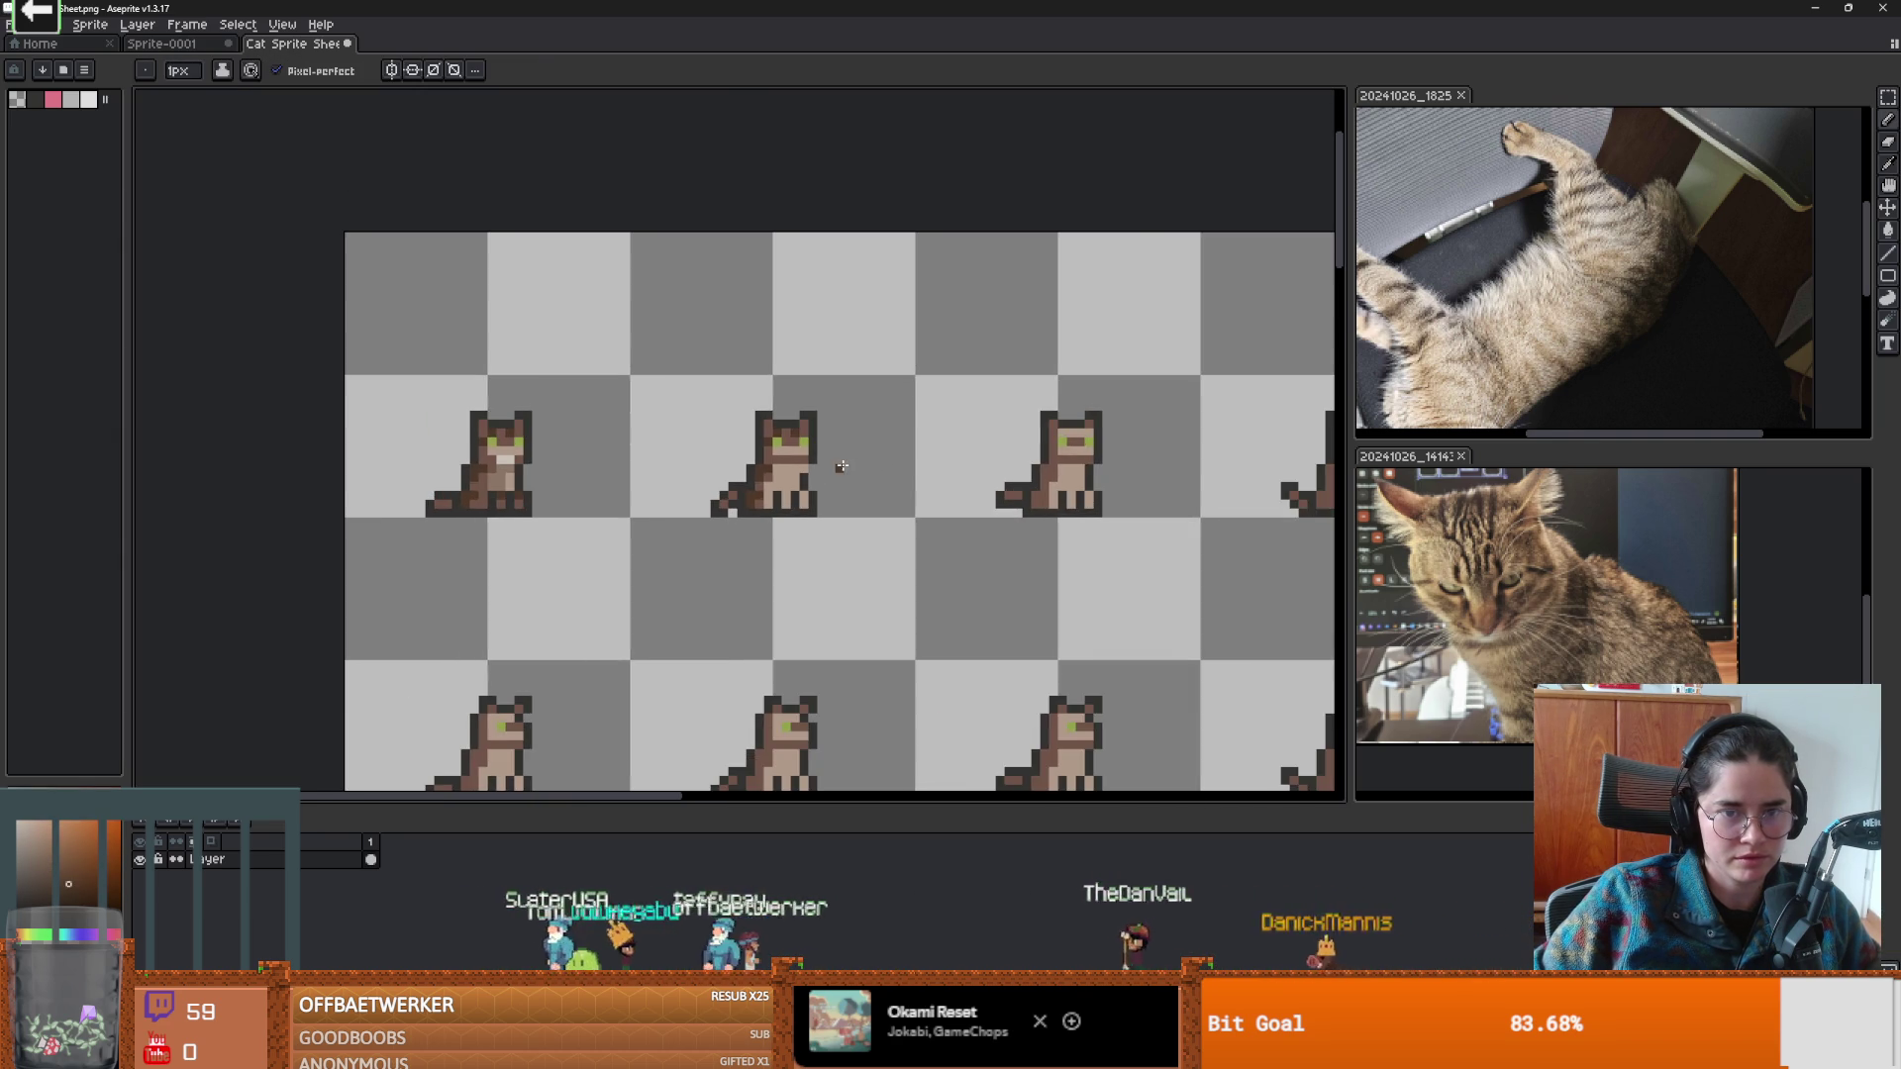
pyautogui.keyDown('alt'); pyautogui.click(814, 487); pyautogui.keyUp('alt')
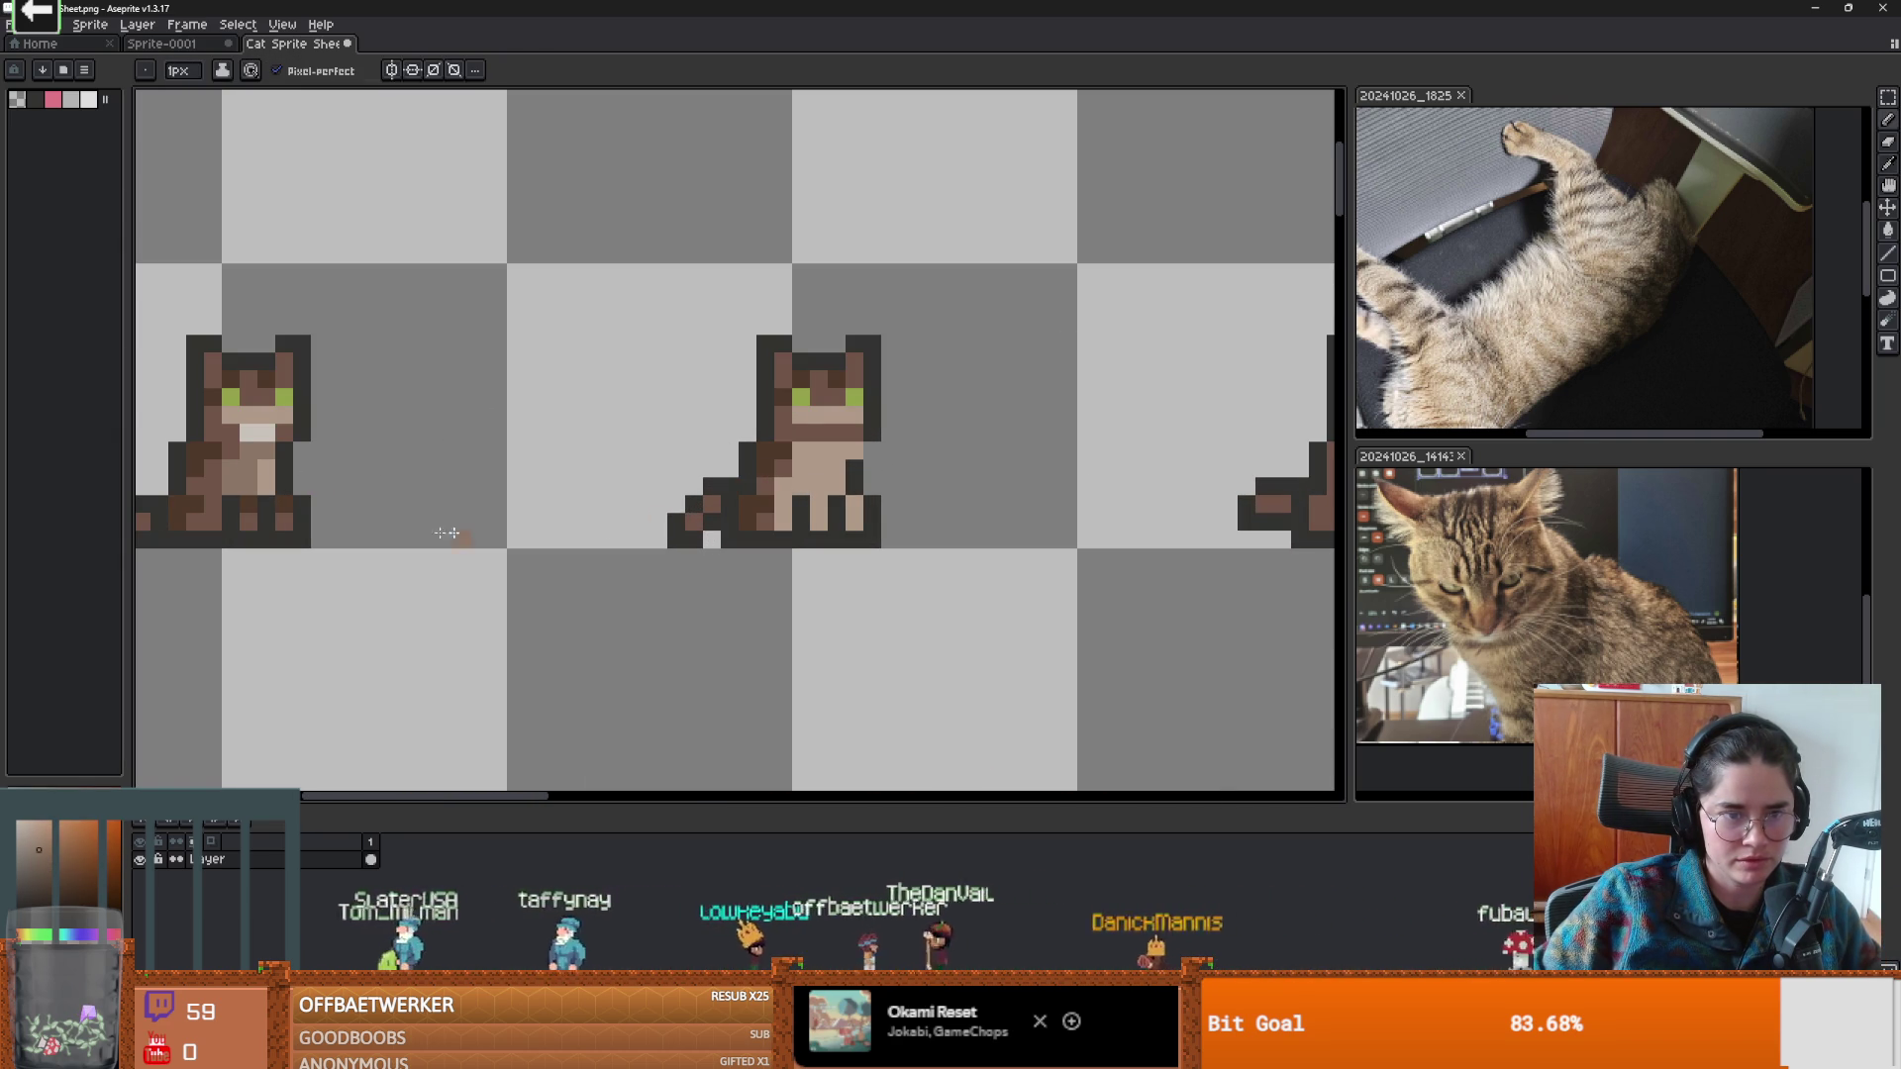
pyautogui.keyDown('alt'); pyautogui.click(782, 484); pyautogui.keyUp('alt')
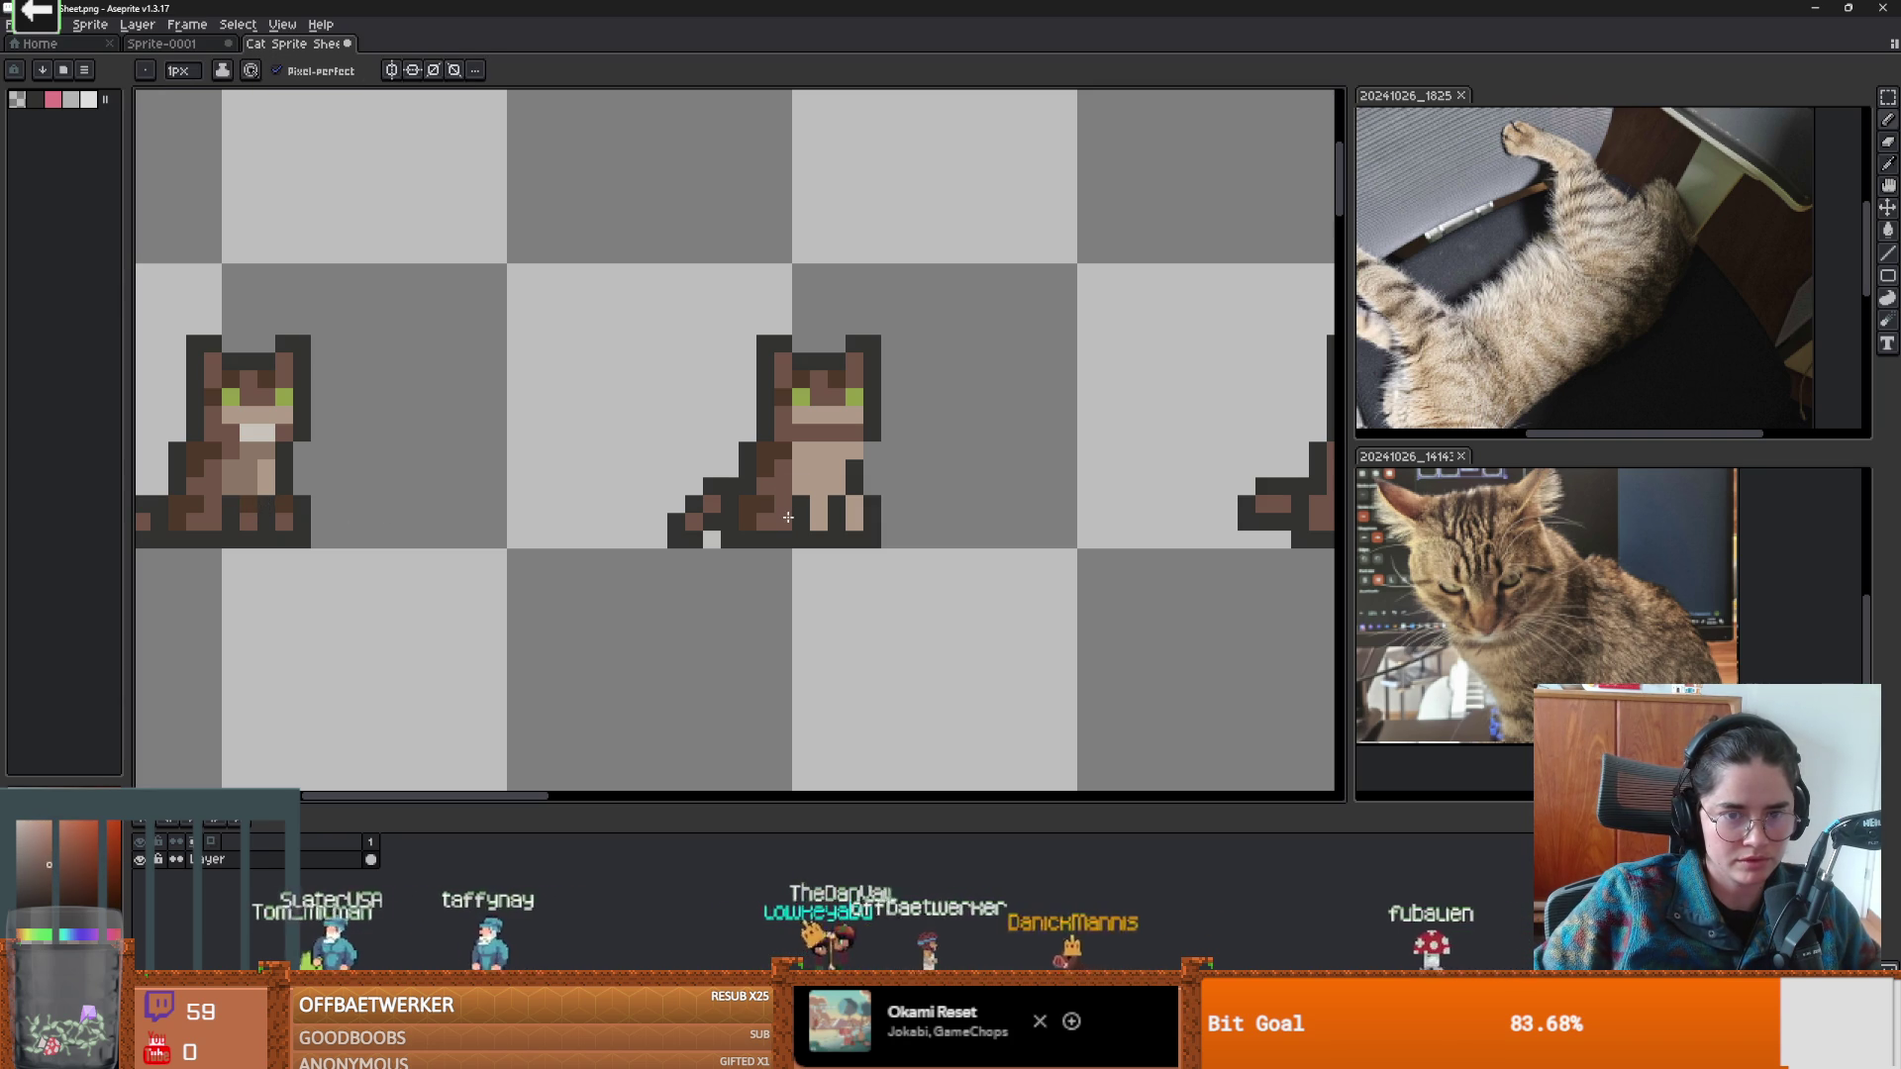
pyautogui.keyDown('alt'); pyautogui.click(258, 466); pyautogui.keyUp('alt')
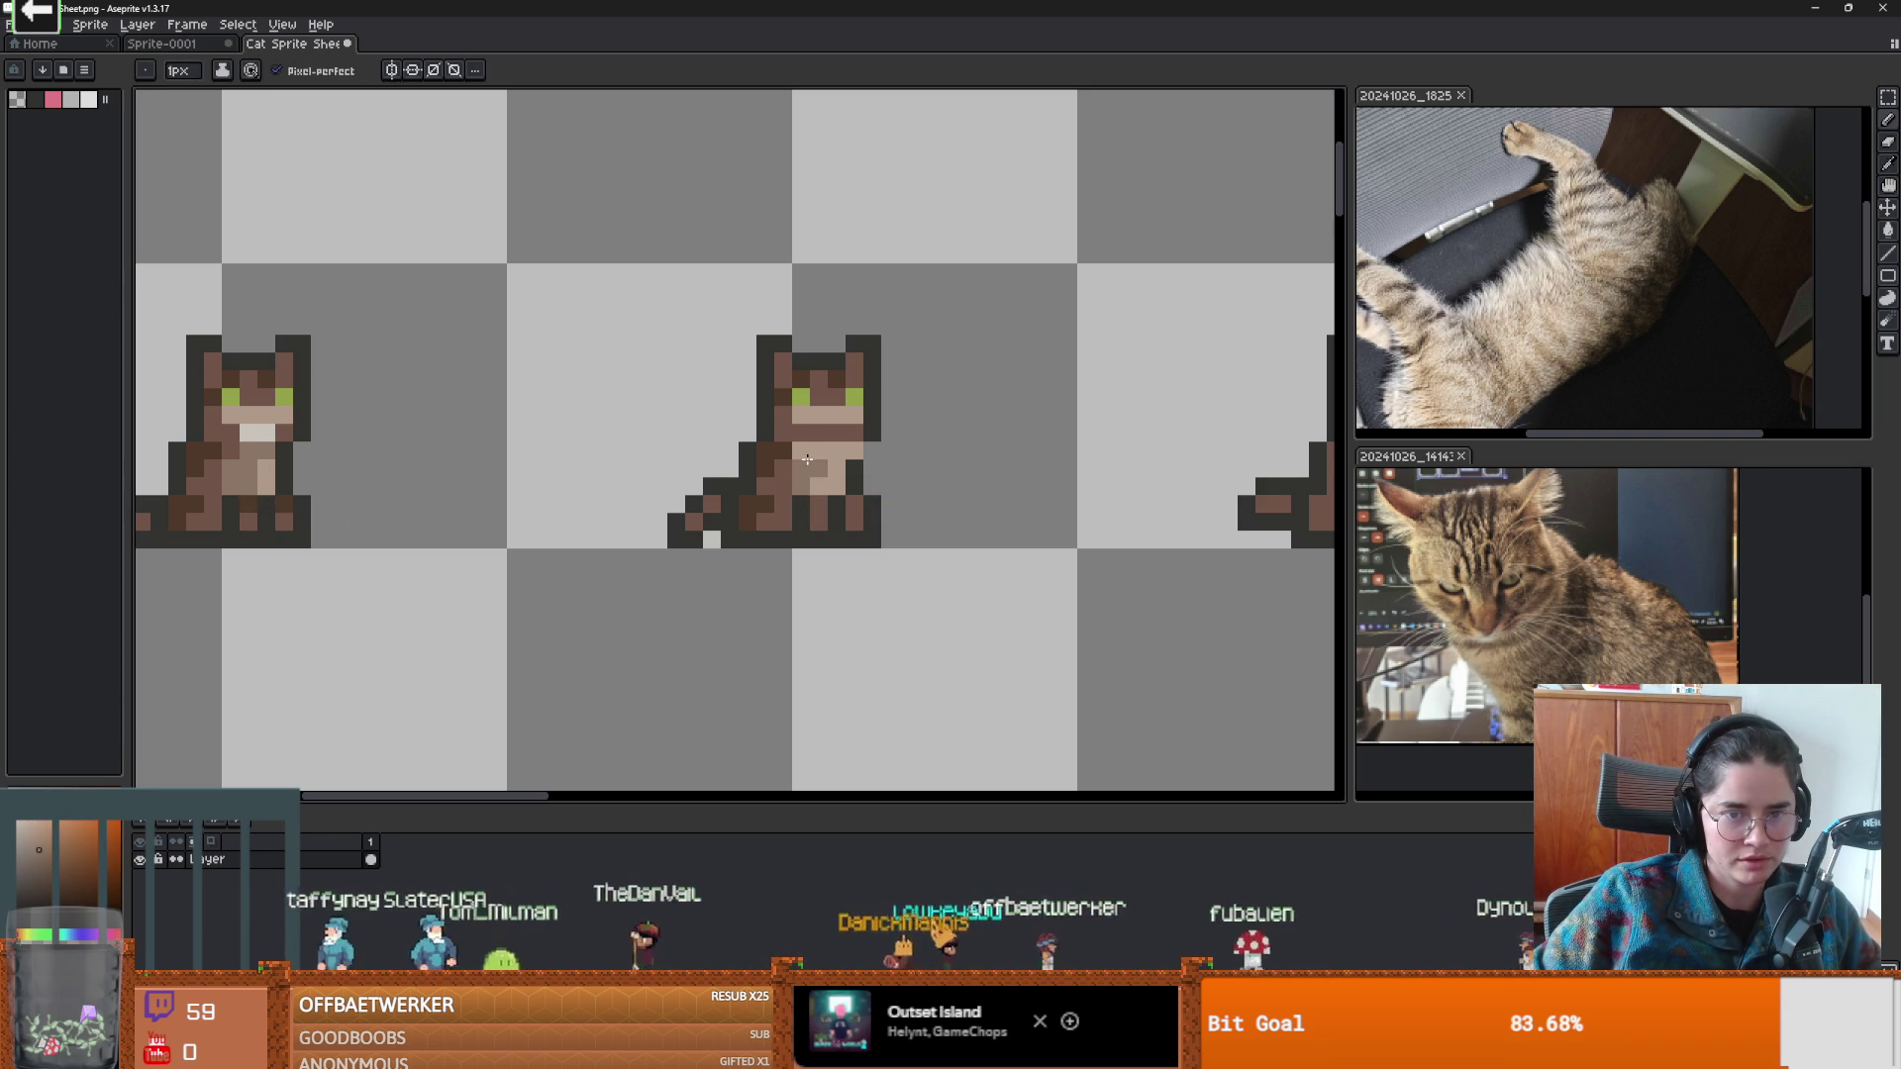
pyautogui.scroll(-3, 902, 485)
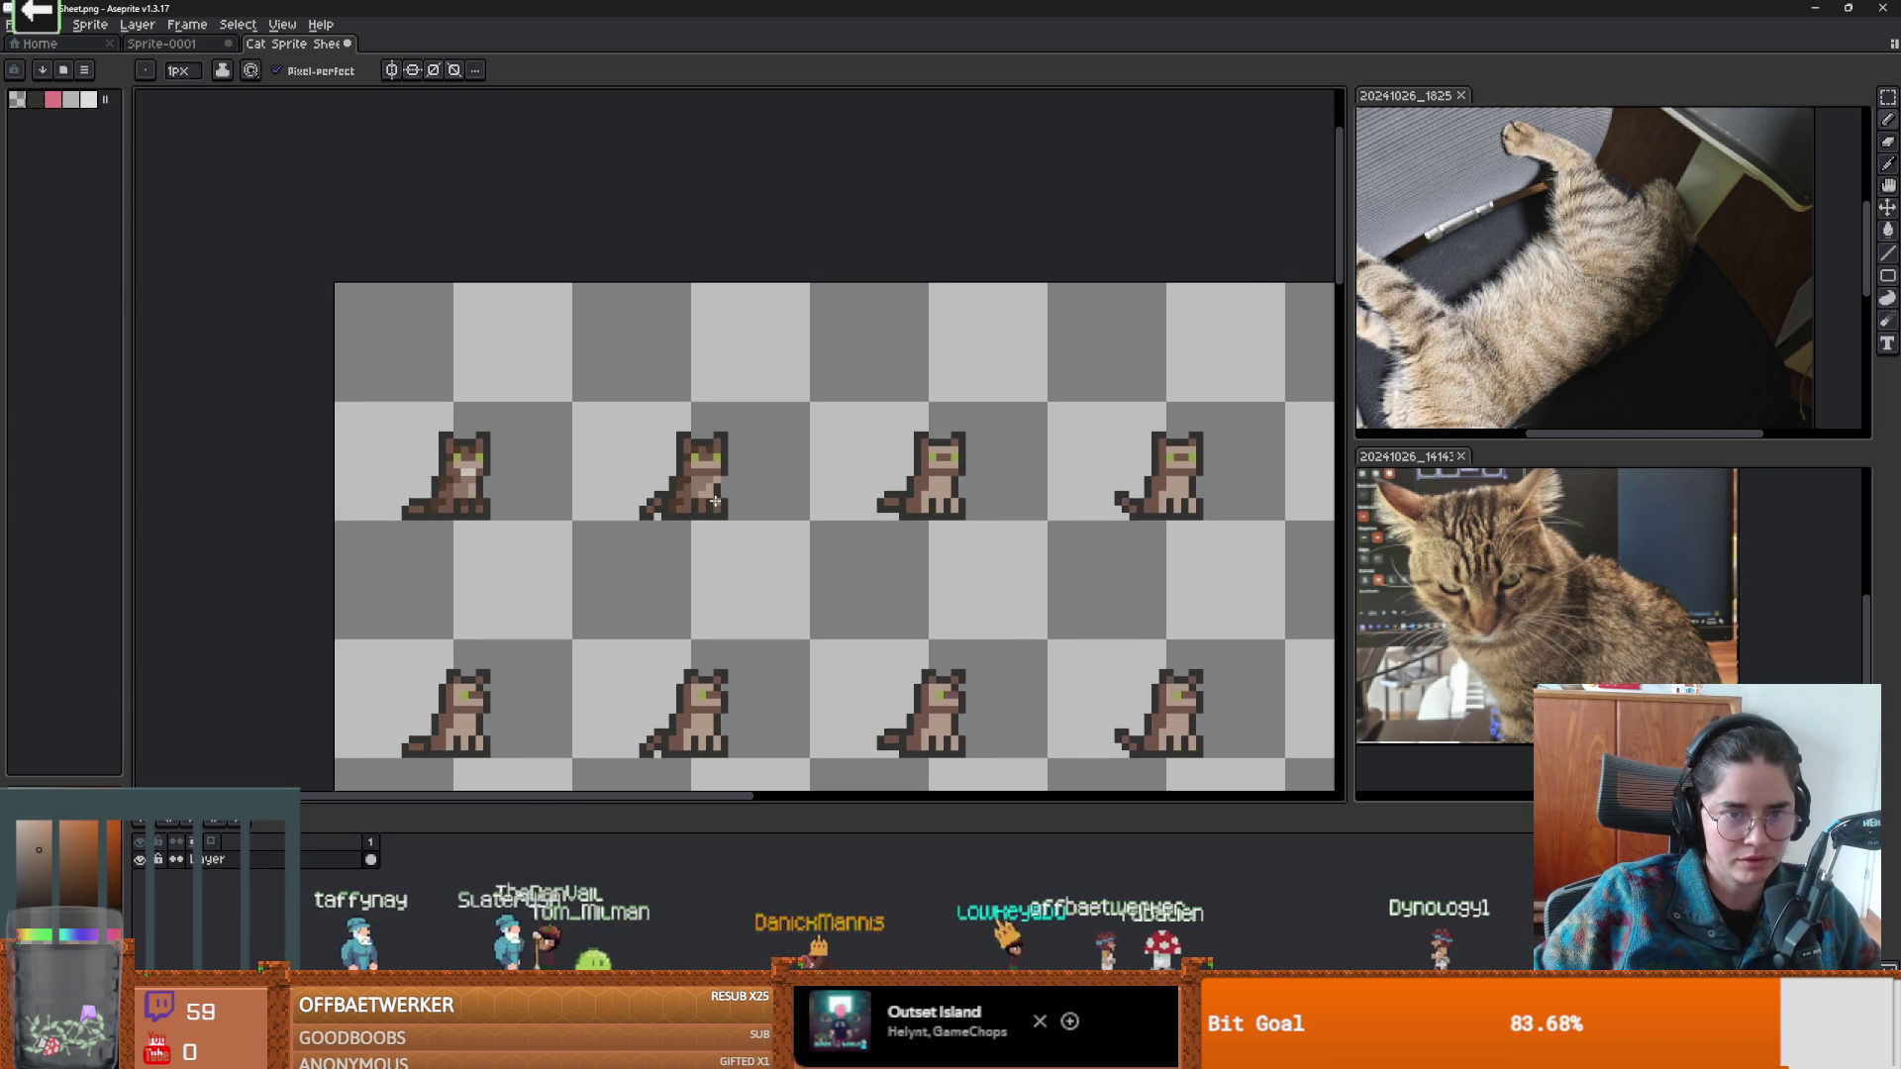
pyautogui.scroll(3, 630, 476)
pyautogui.keyDown('alt'); pyautogui.click(208, 450); pyautogui.keyUp('alt')
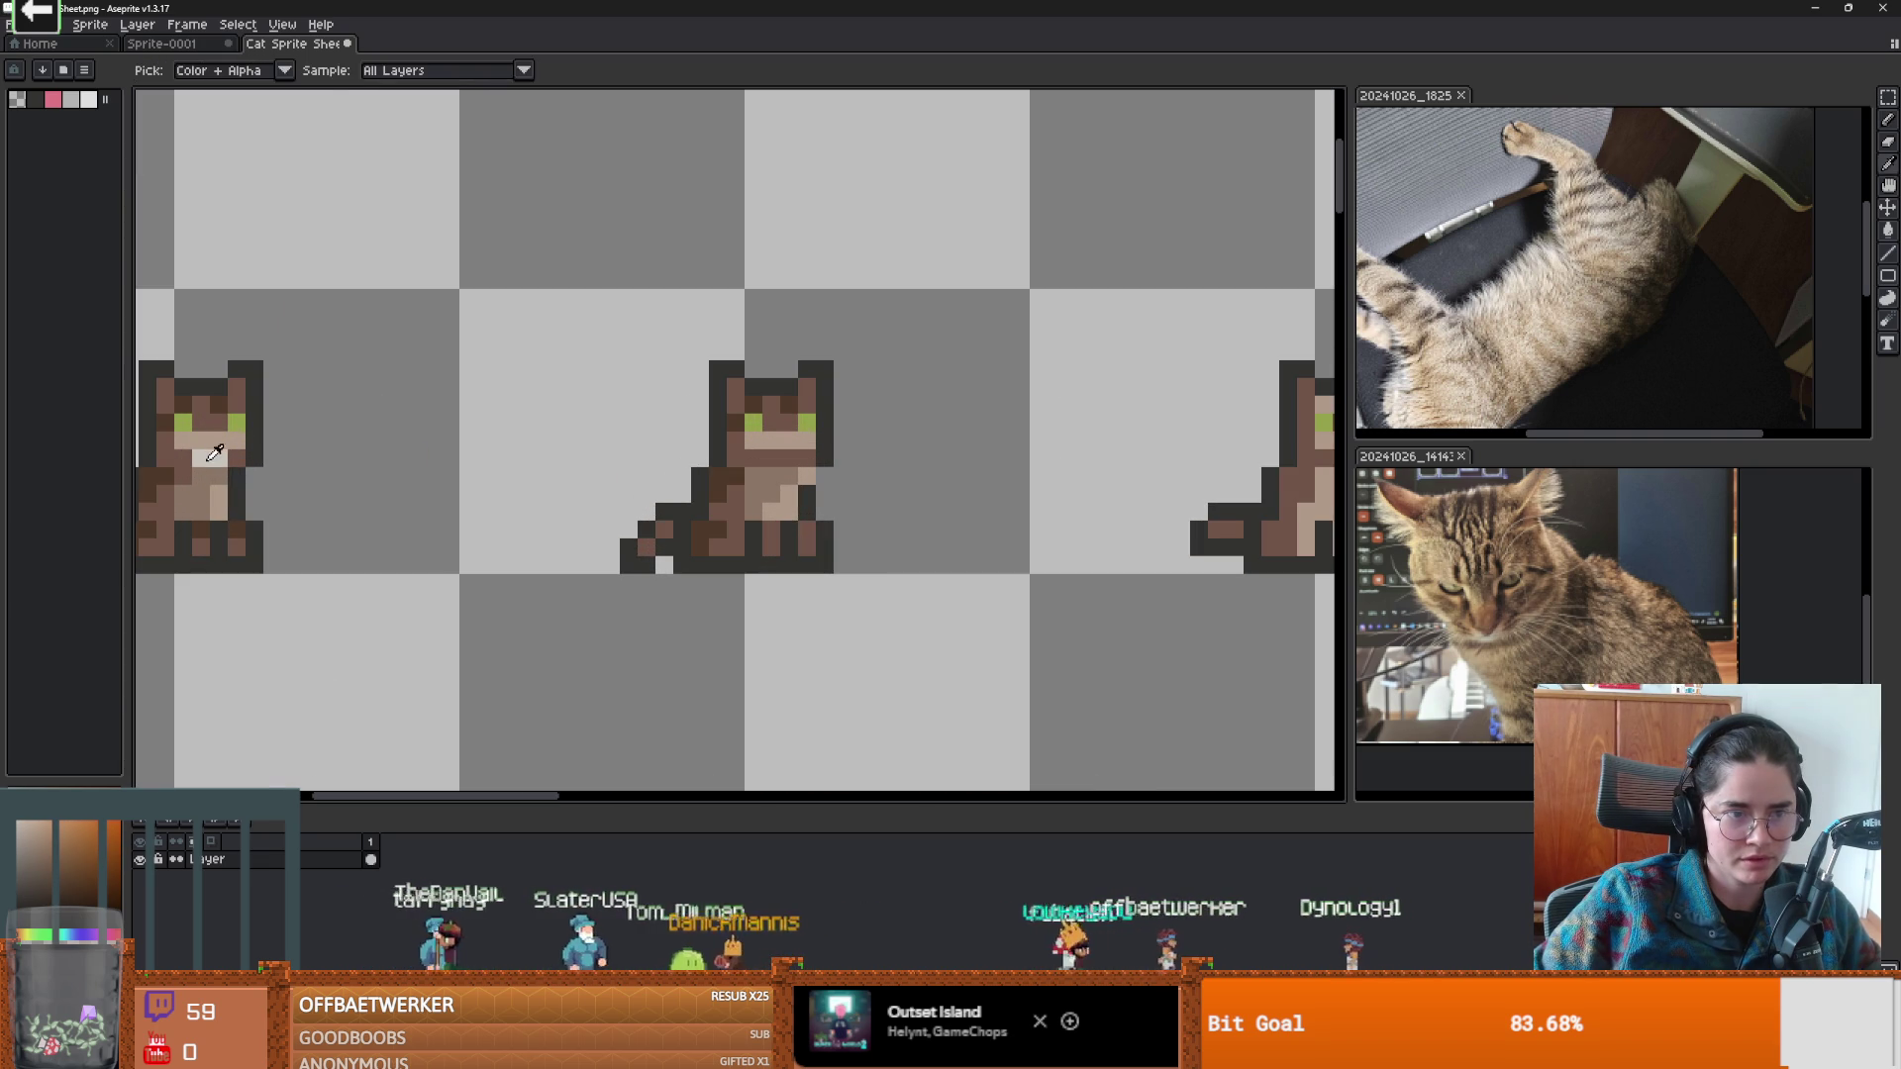
pyautogui.scroll(-3, 775, 459)
pyautogui.scroll(4, 842, 460)
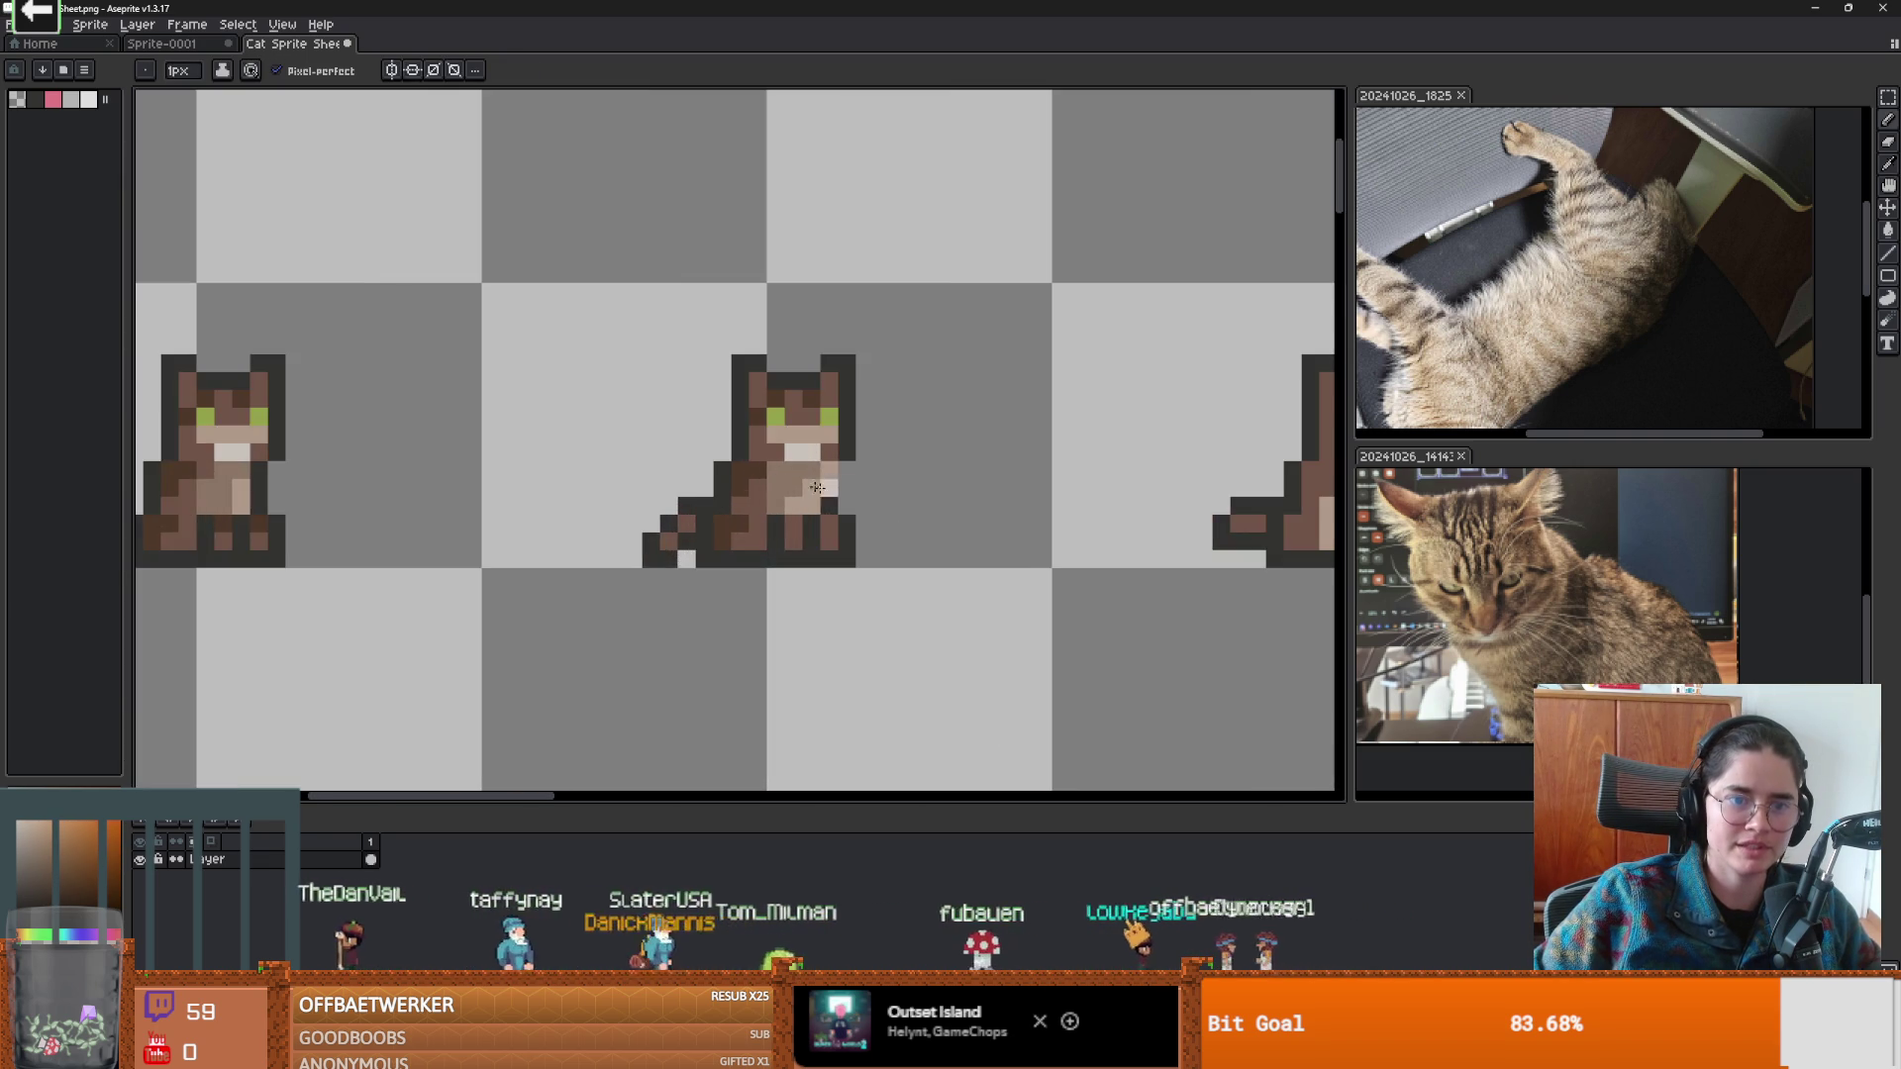
pyautogui.scroll(-1, 882, 454)
# Set the drawing colour to a bright green for the cats' eyes.
pyautogui.keyDown('alt'); pyautogui.click(710, 438); pyautogui.keyUp('alt')
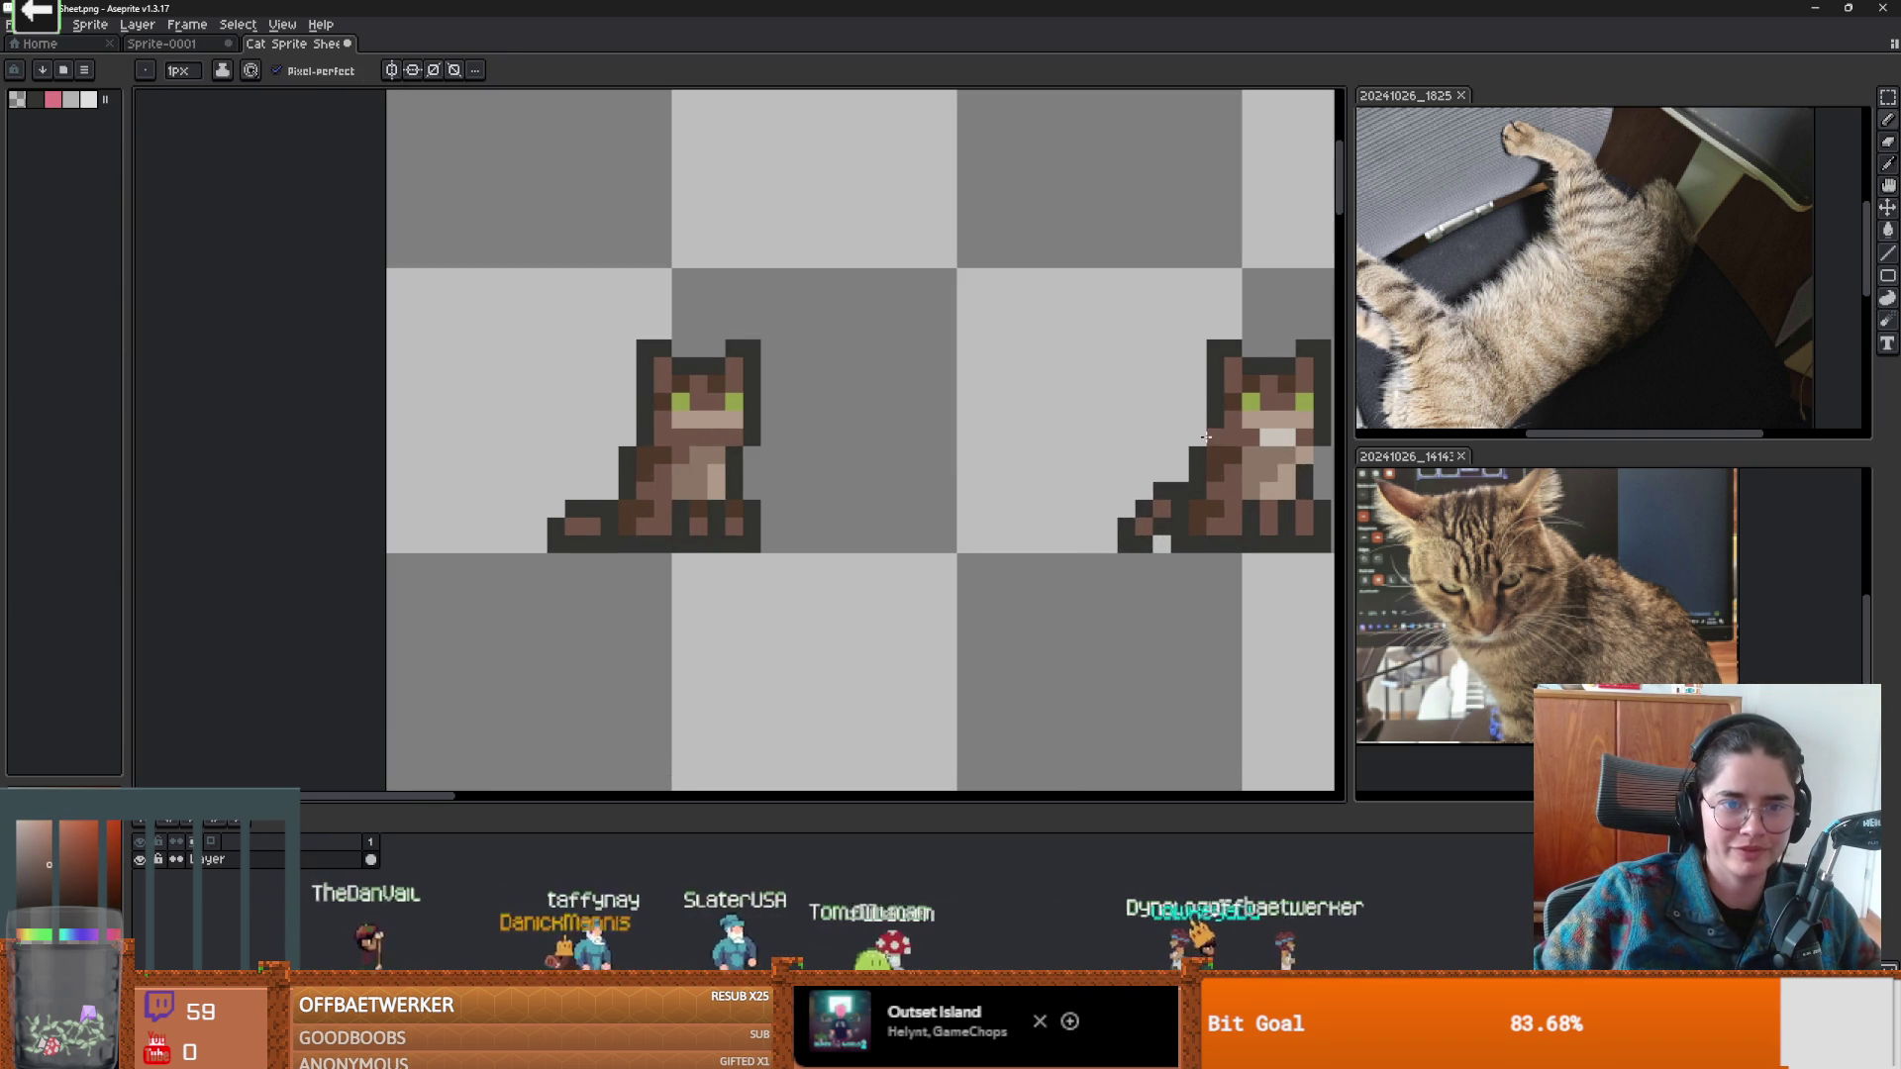
pyautogui.scroll(-1, 1207, 436)
pyautogui.scroll(1, 963, 420)
pyautogui.scroll(-3, 980, 436)
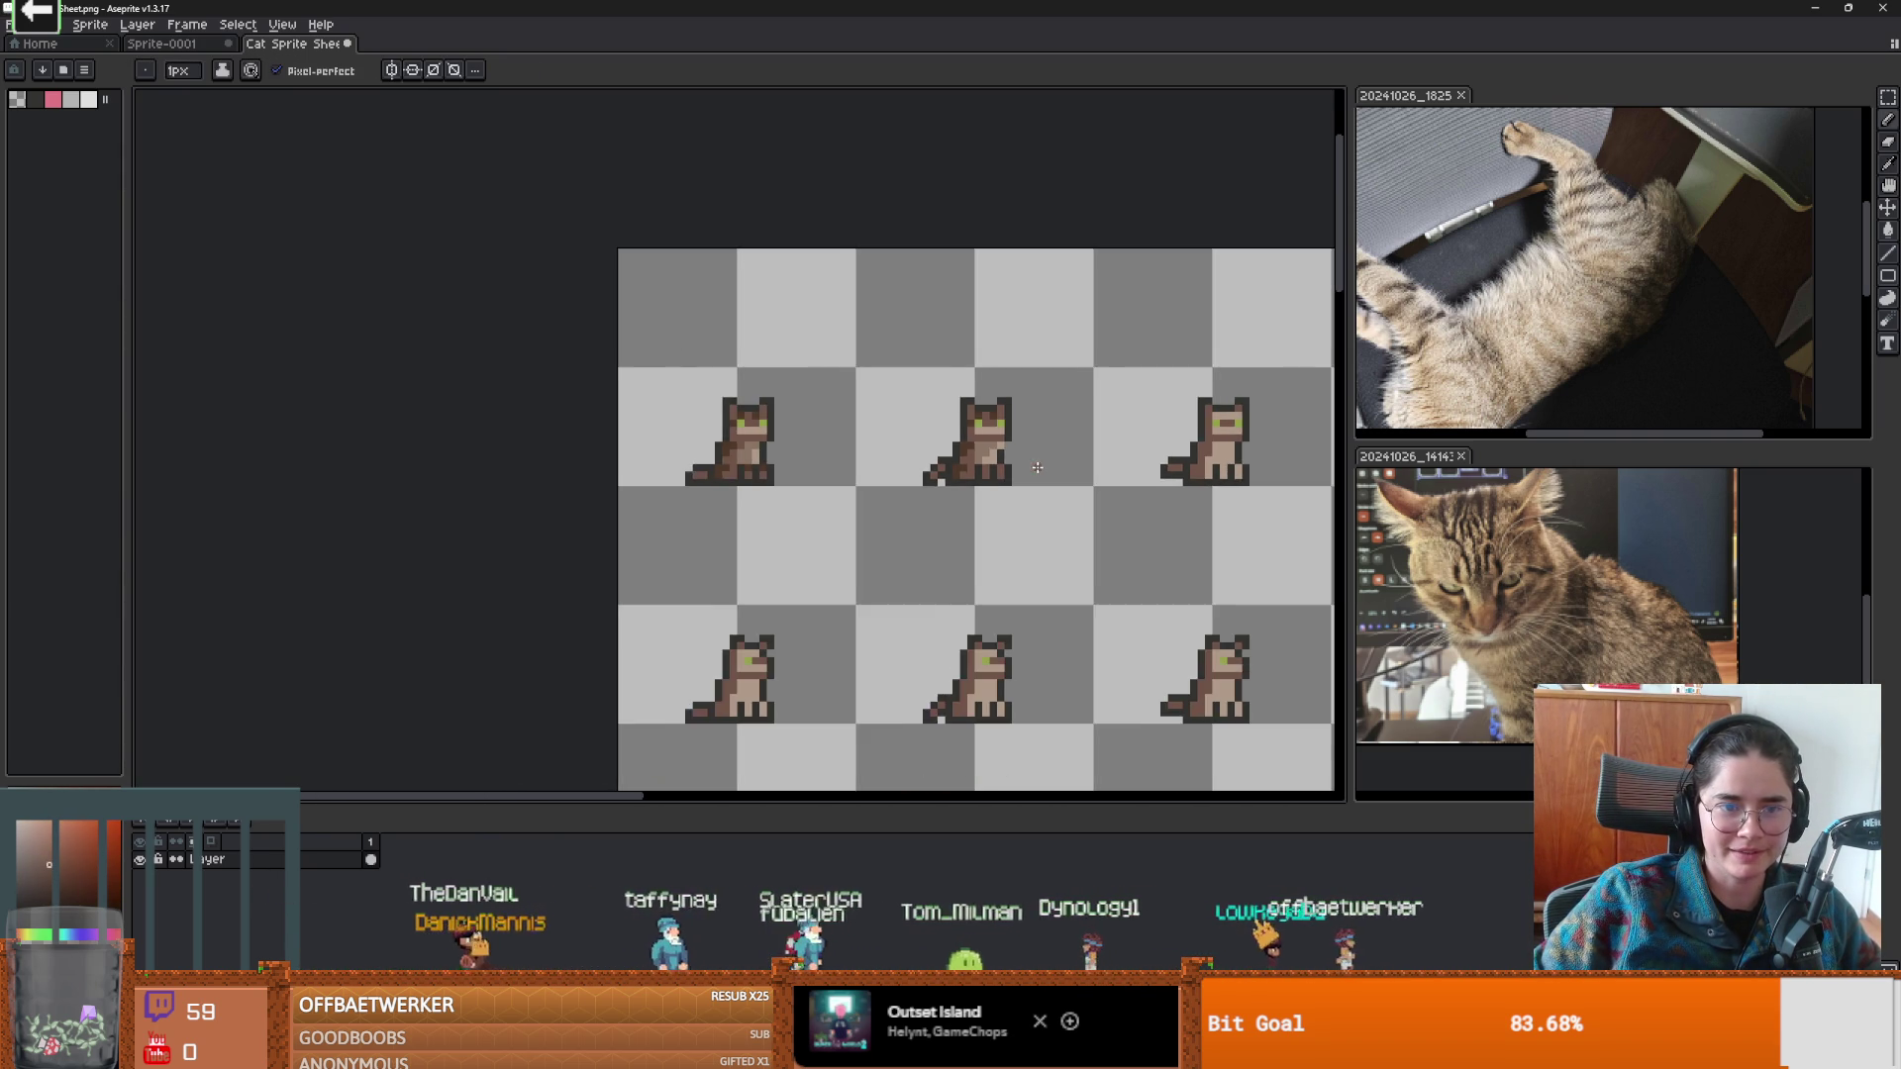
pyautogui.hscroll(2, 753, 448)
pyautogui.scroll(1, 765, 448)
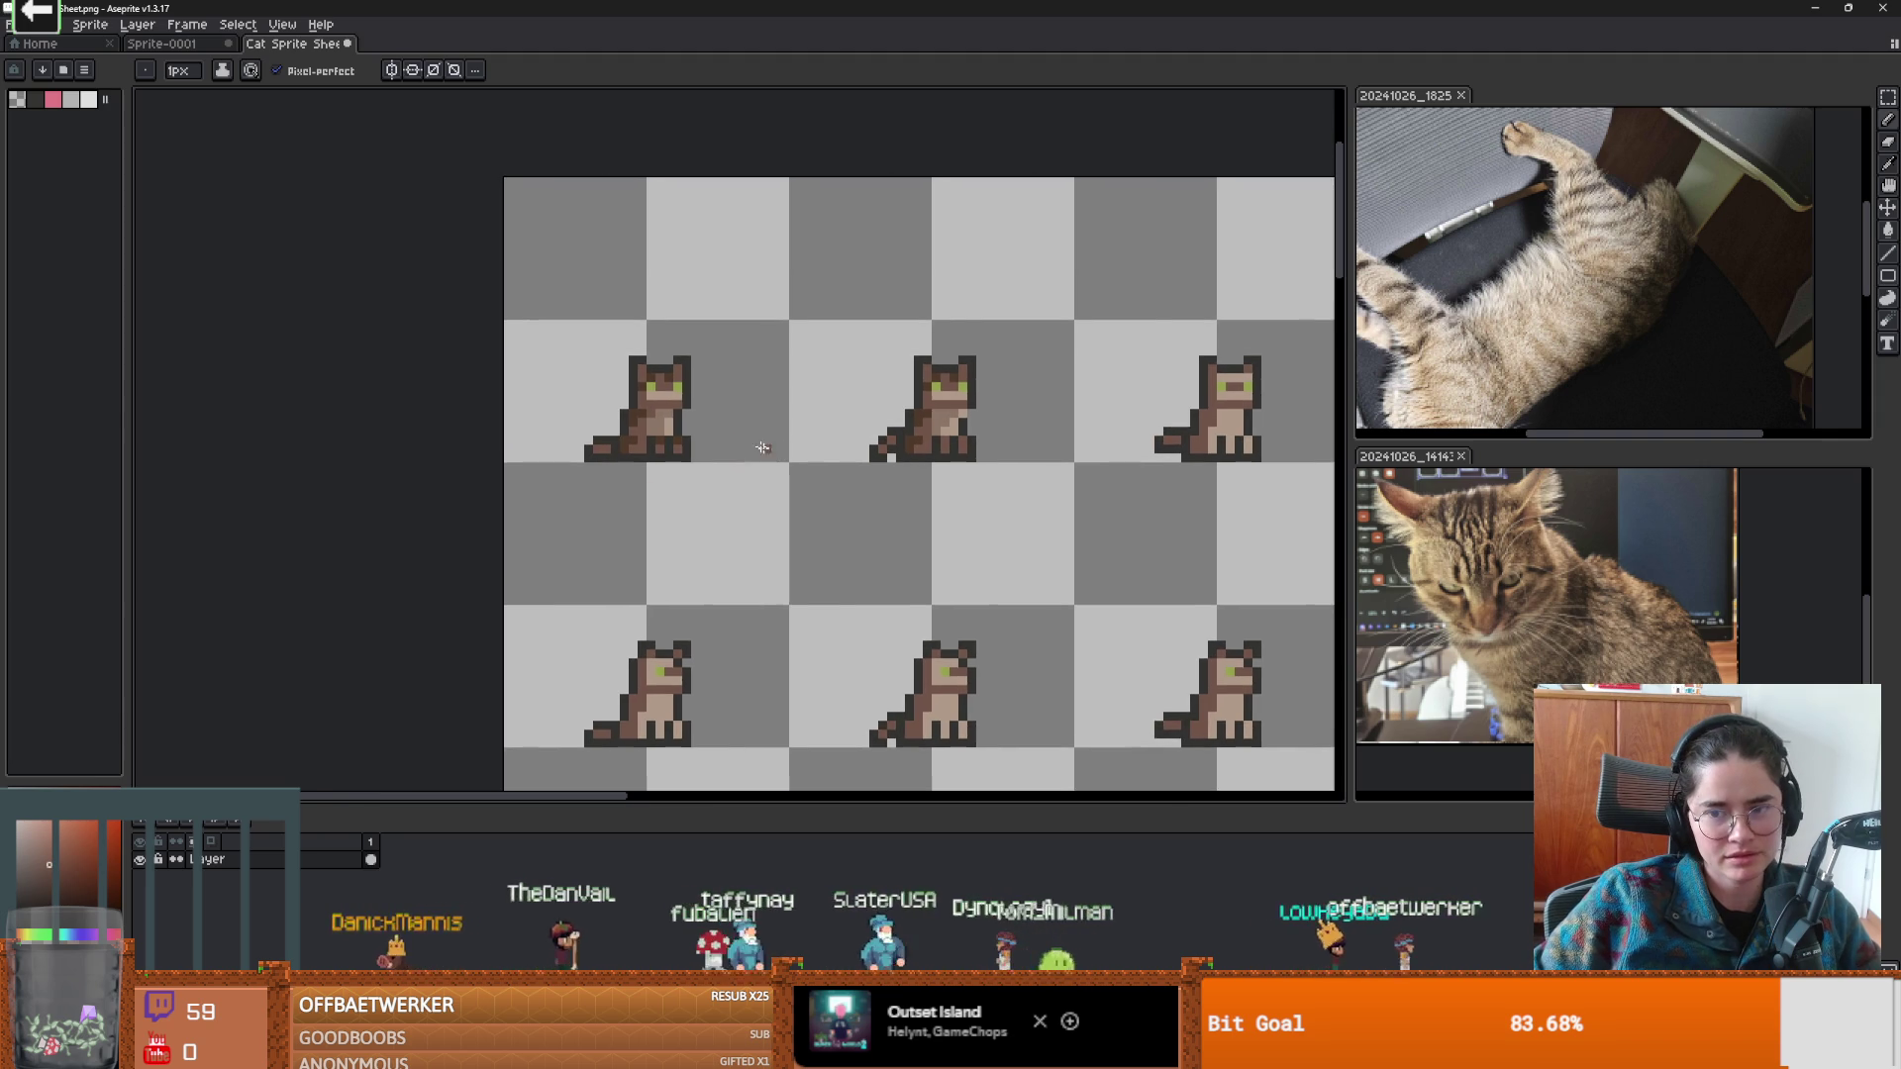
pyautogui.scroll(3, 691, 411)
pyautogui.scroll(-3, 712, 400)
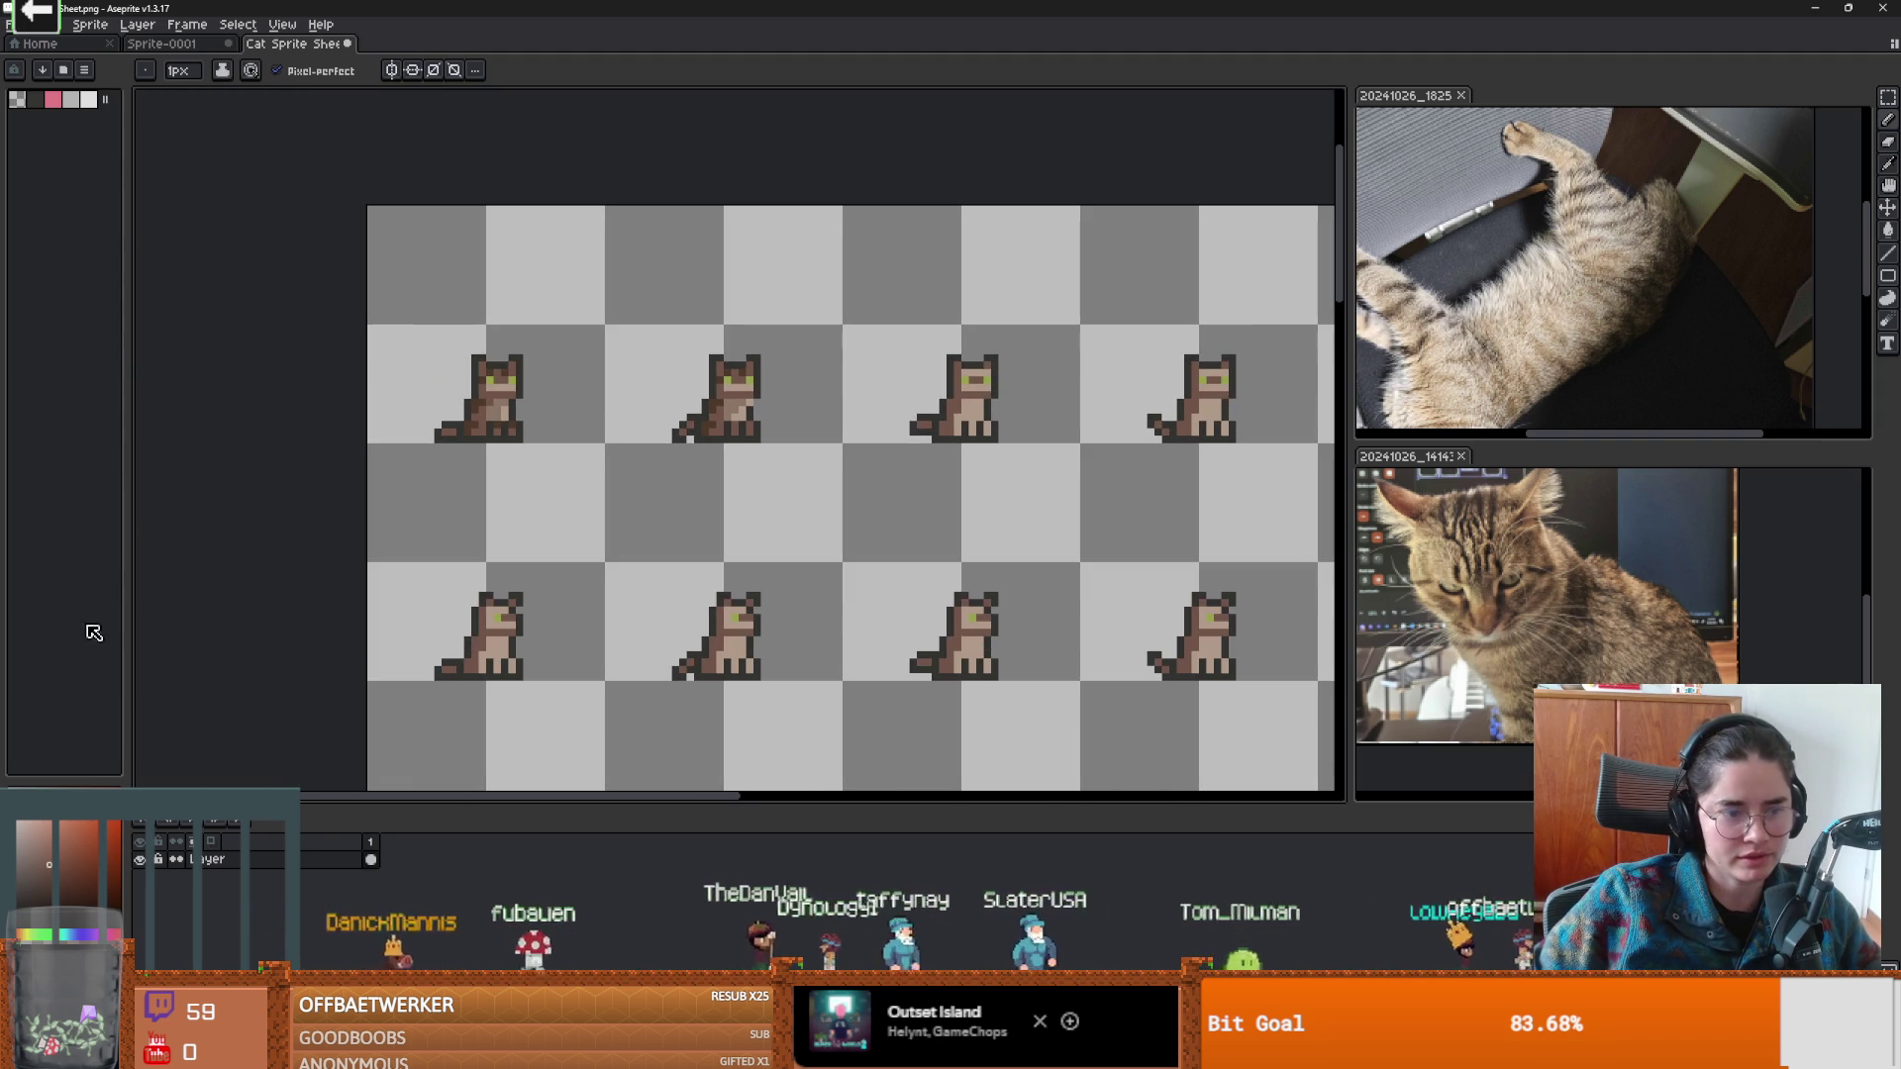
pyautogui.click(46, 932)
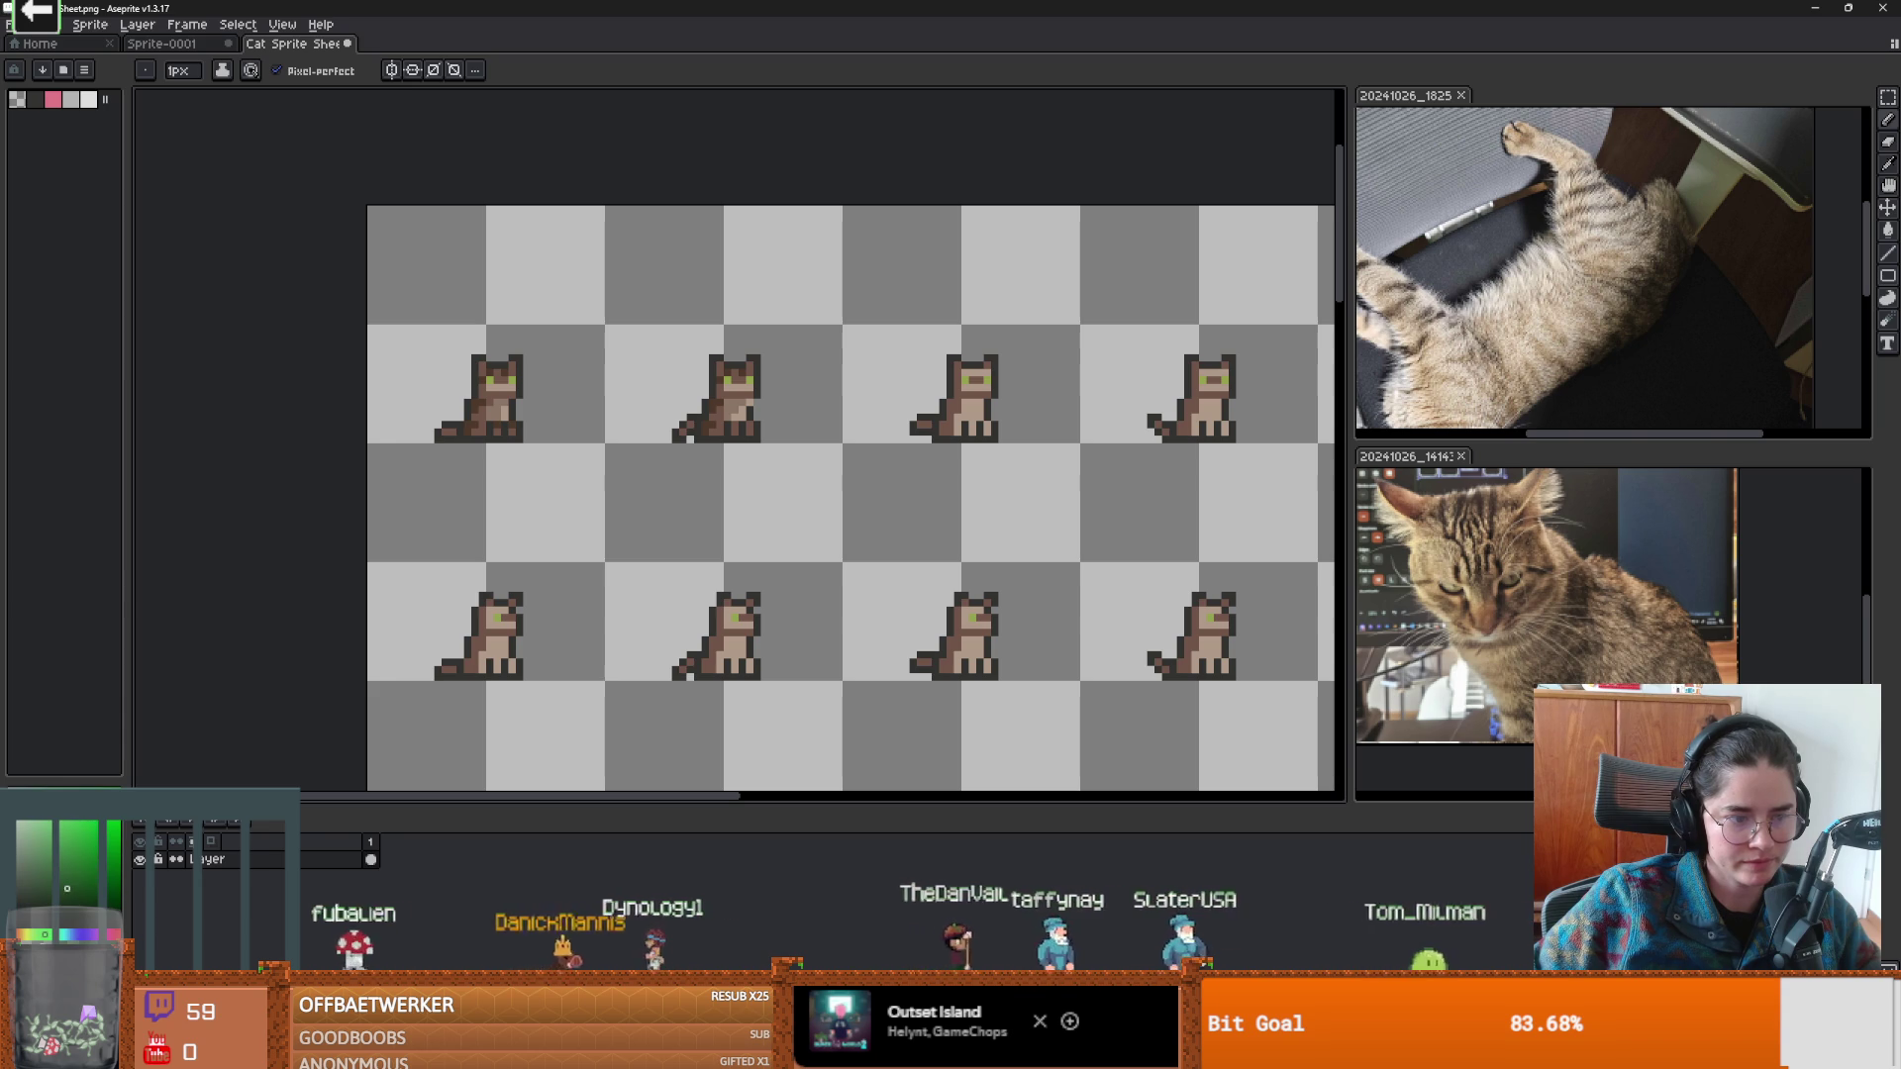
pyautogui.click(65, 959)
pyautogui.moveTo(209, 922); pyautogui.dragTo(207, 918)
pyautogui.click(130, 920)
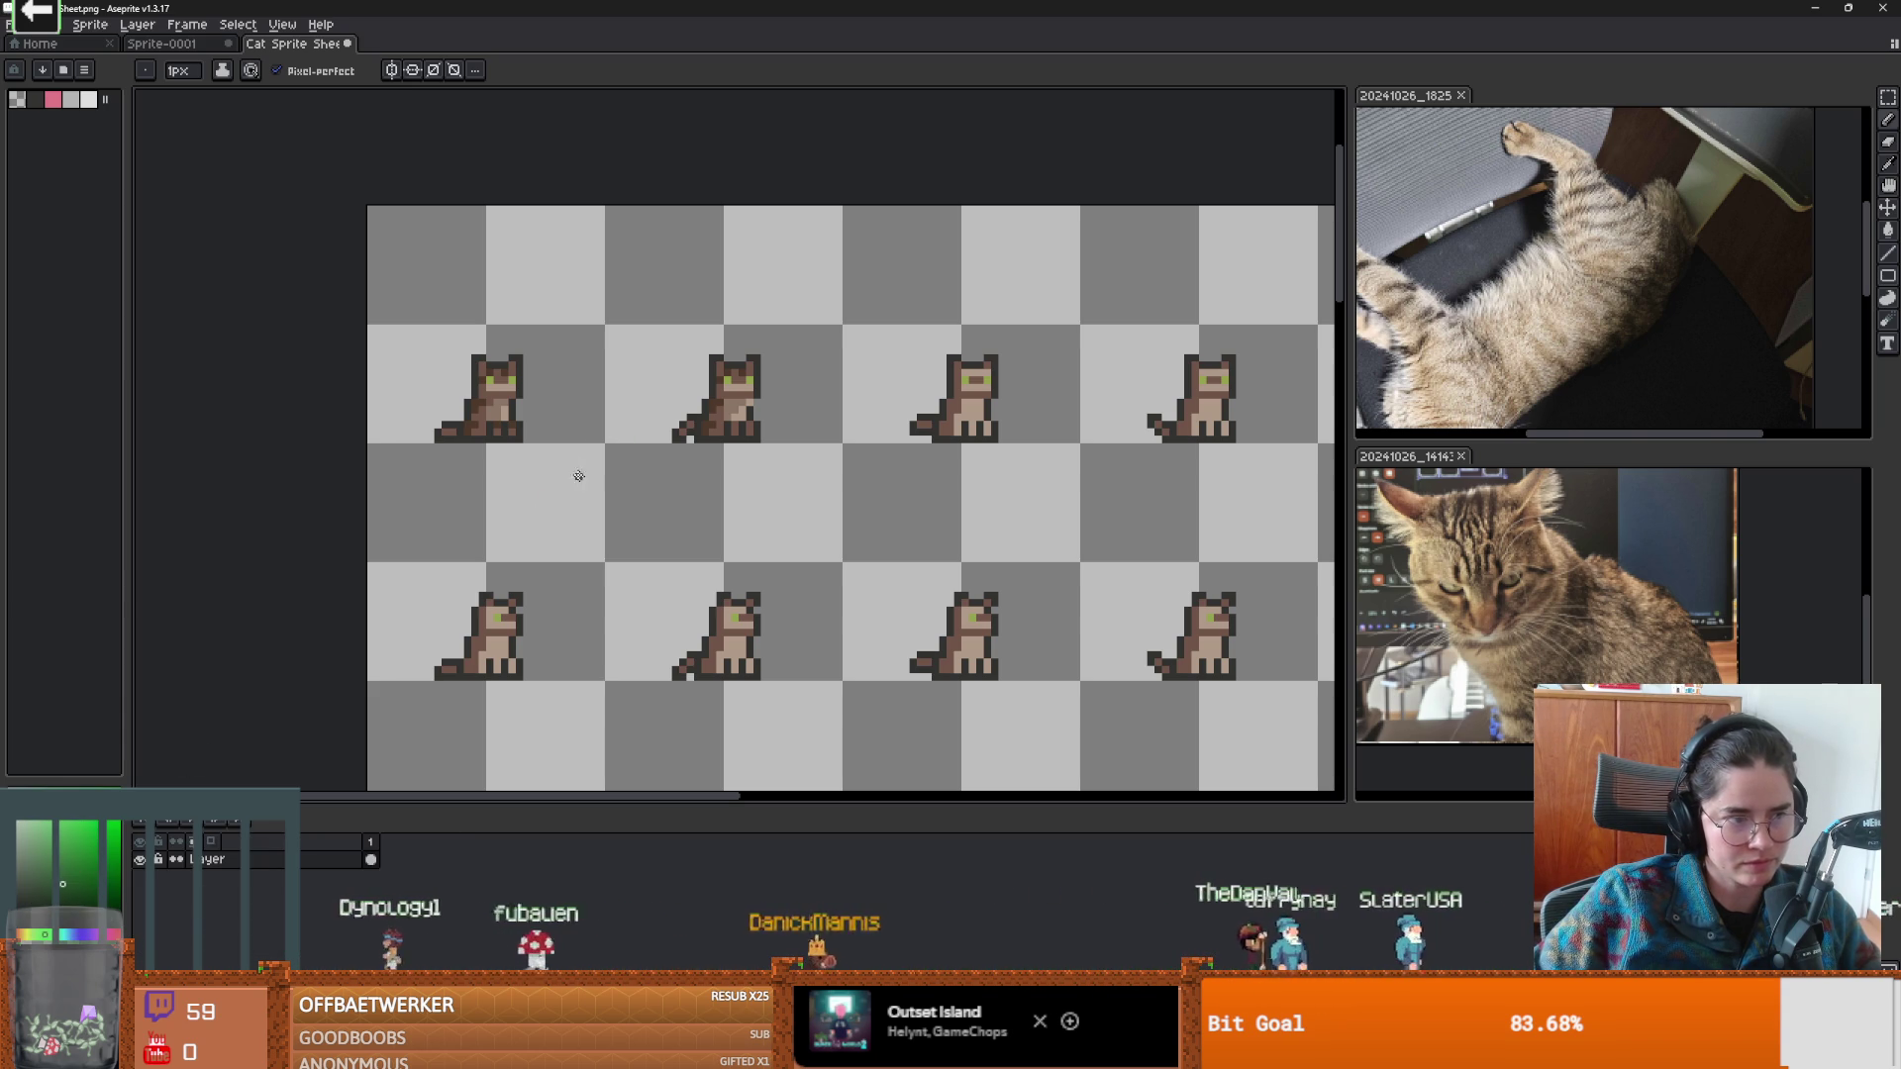
# Shift the view across the cat sheet to reach the other frames.
pyautogui.press('g')
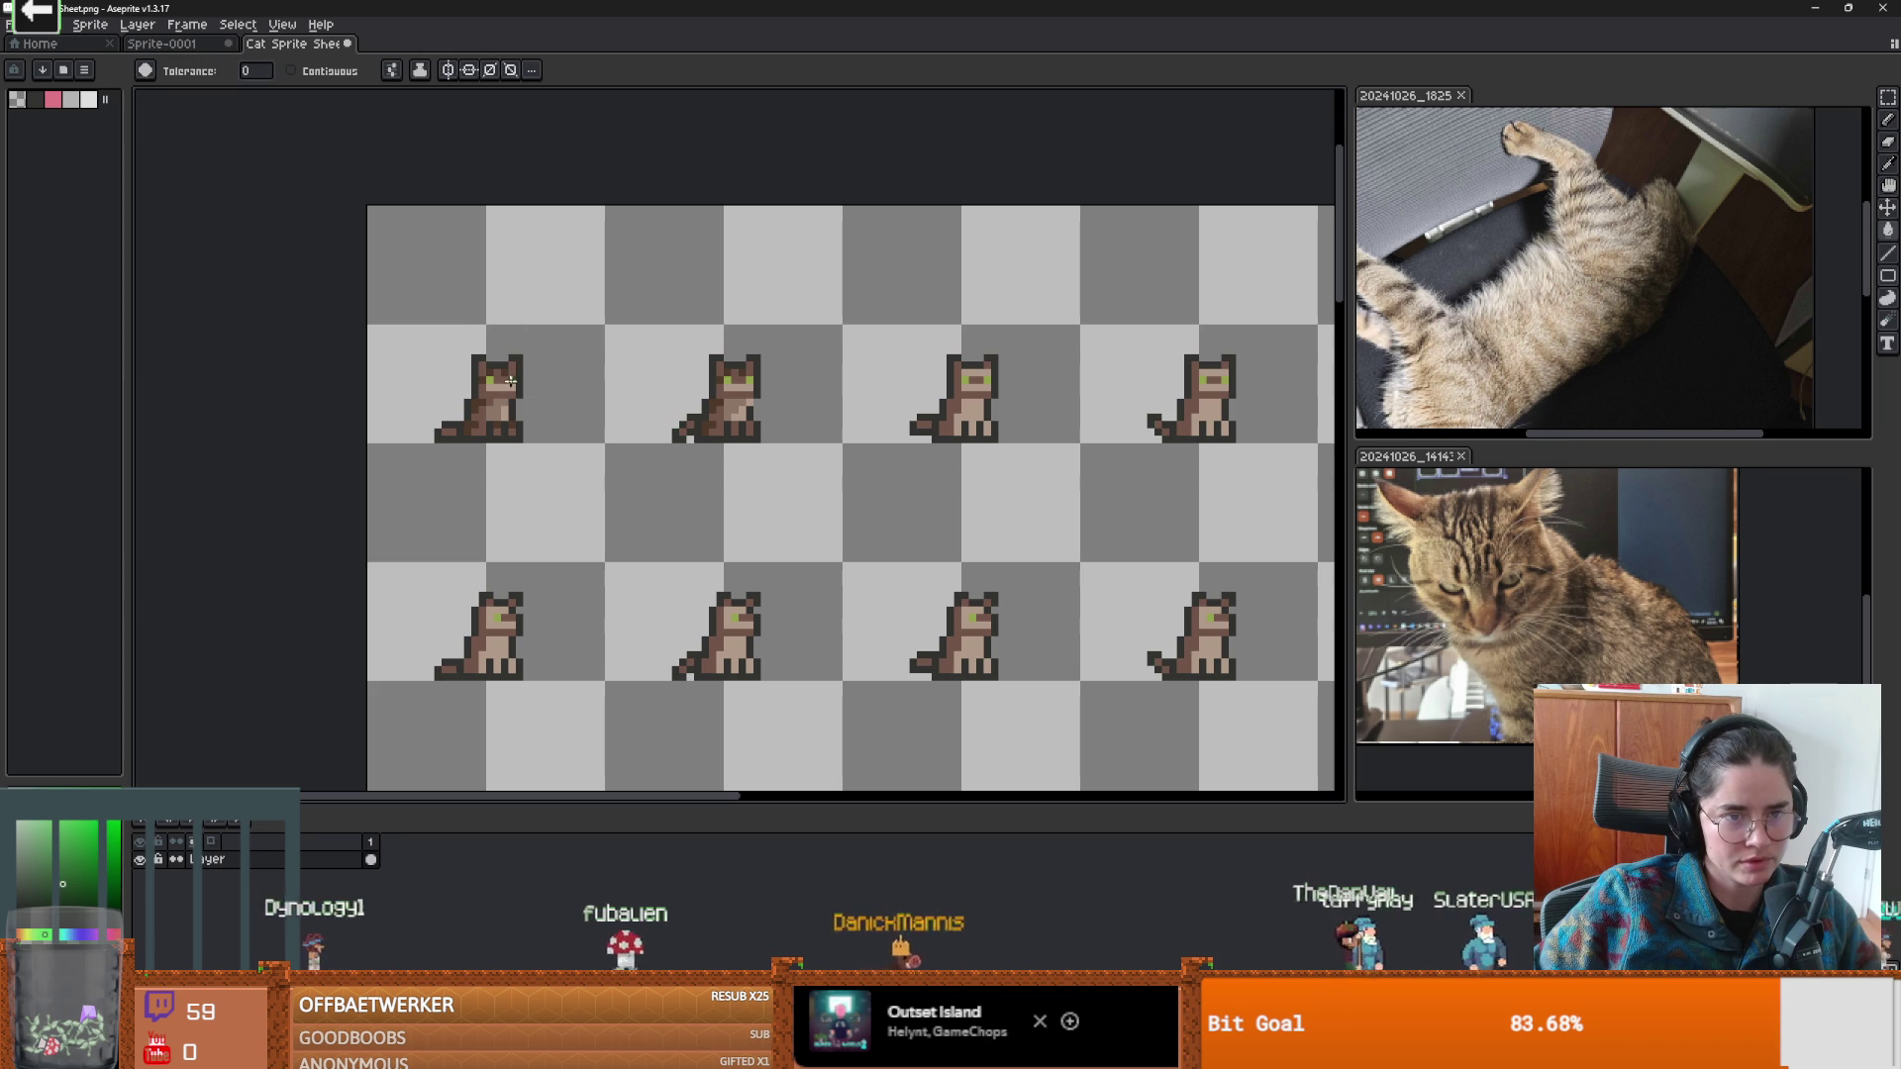
pyautogui.scroll(-1, 631, 458)
pyautogui.scroll(-1, 630, 458)
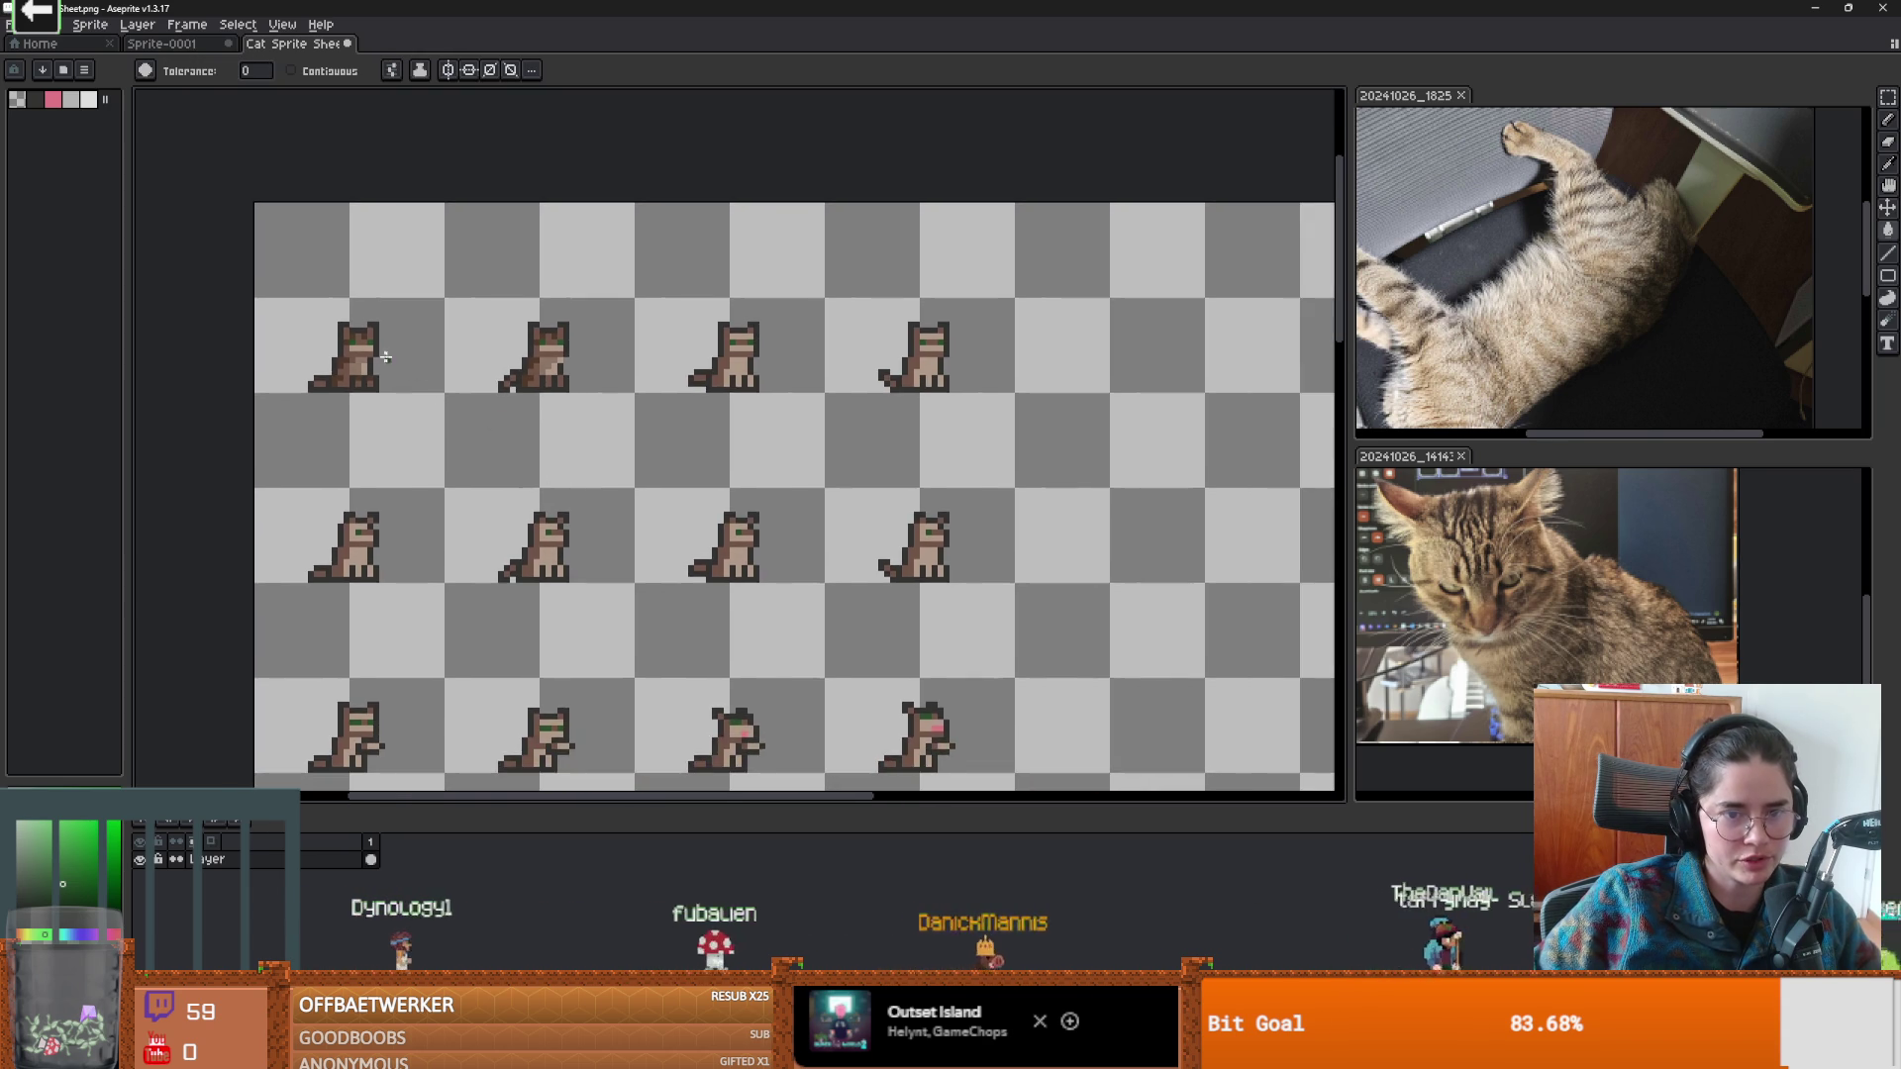
pyautogui.scroll(2, 548, 399)
pyautogui.scroll(2, 547, 399)
pyautogui.moveTo(701, 421); pyautogui.dragTo(1020, 421)
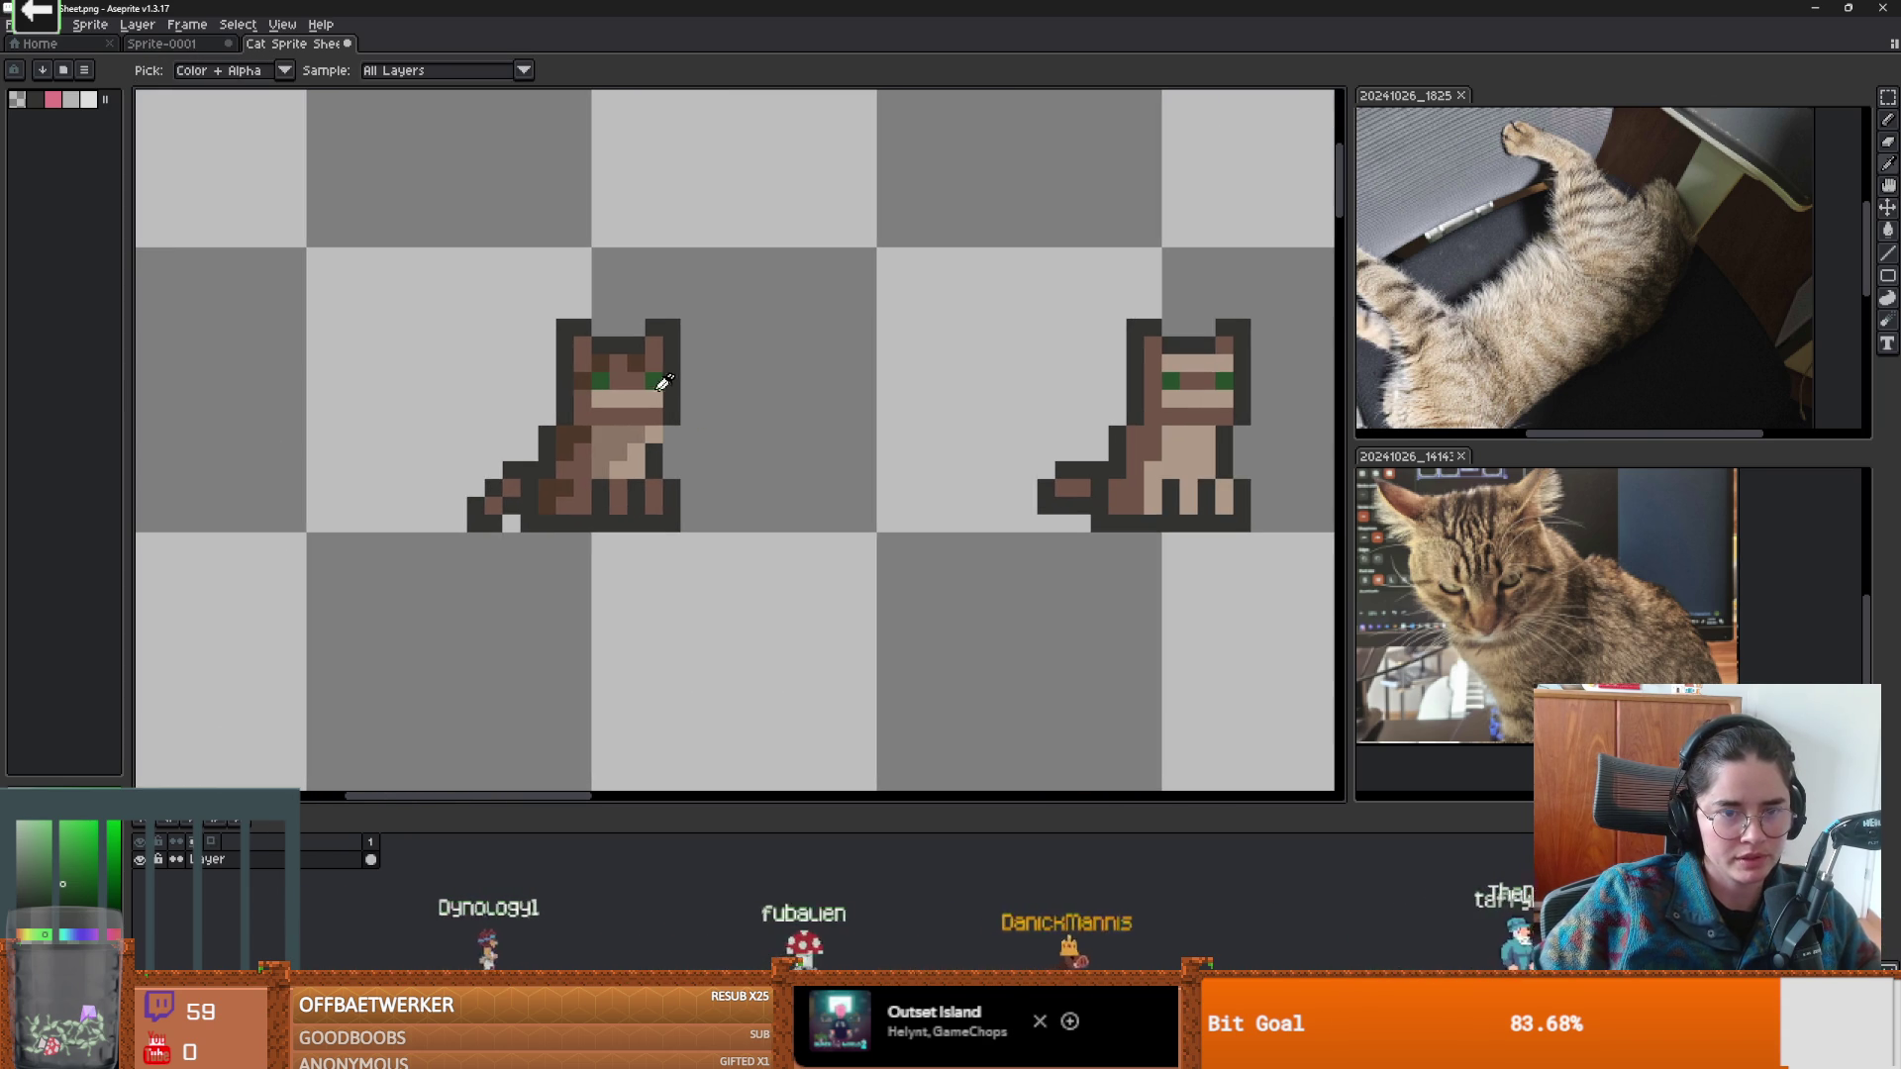
pyautogui.scroll(-2, 1020, 421)
pyautogui.scroll(1, 1019, 421)
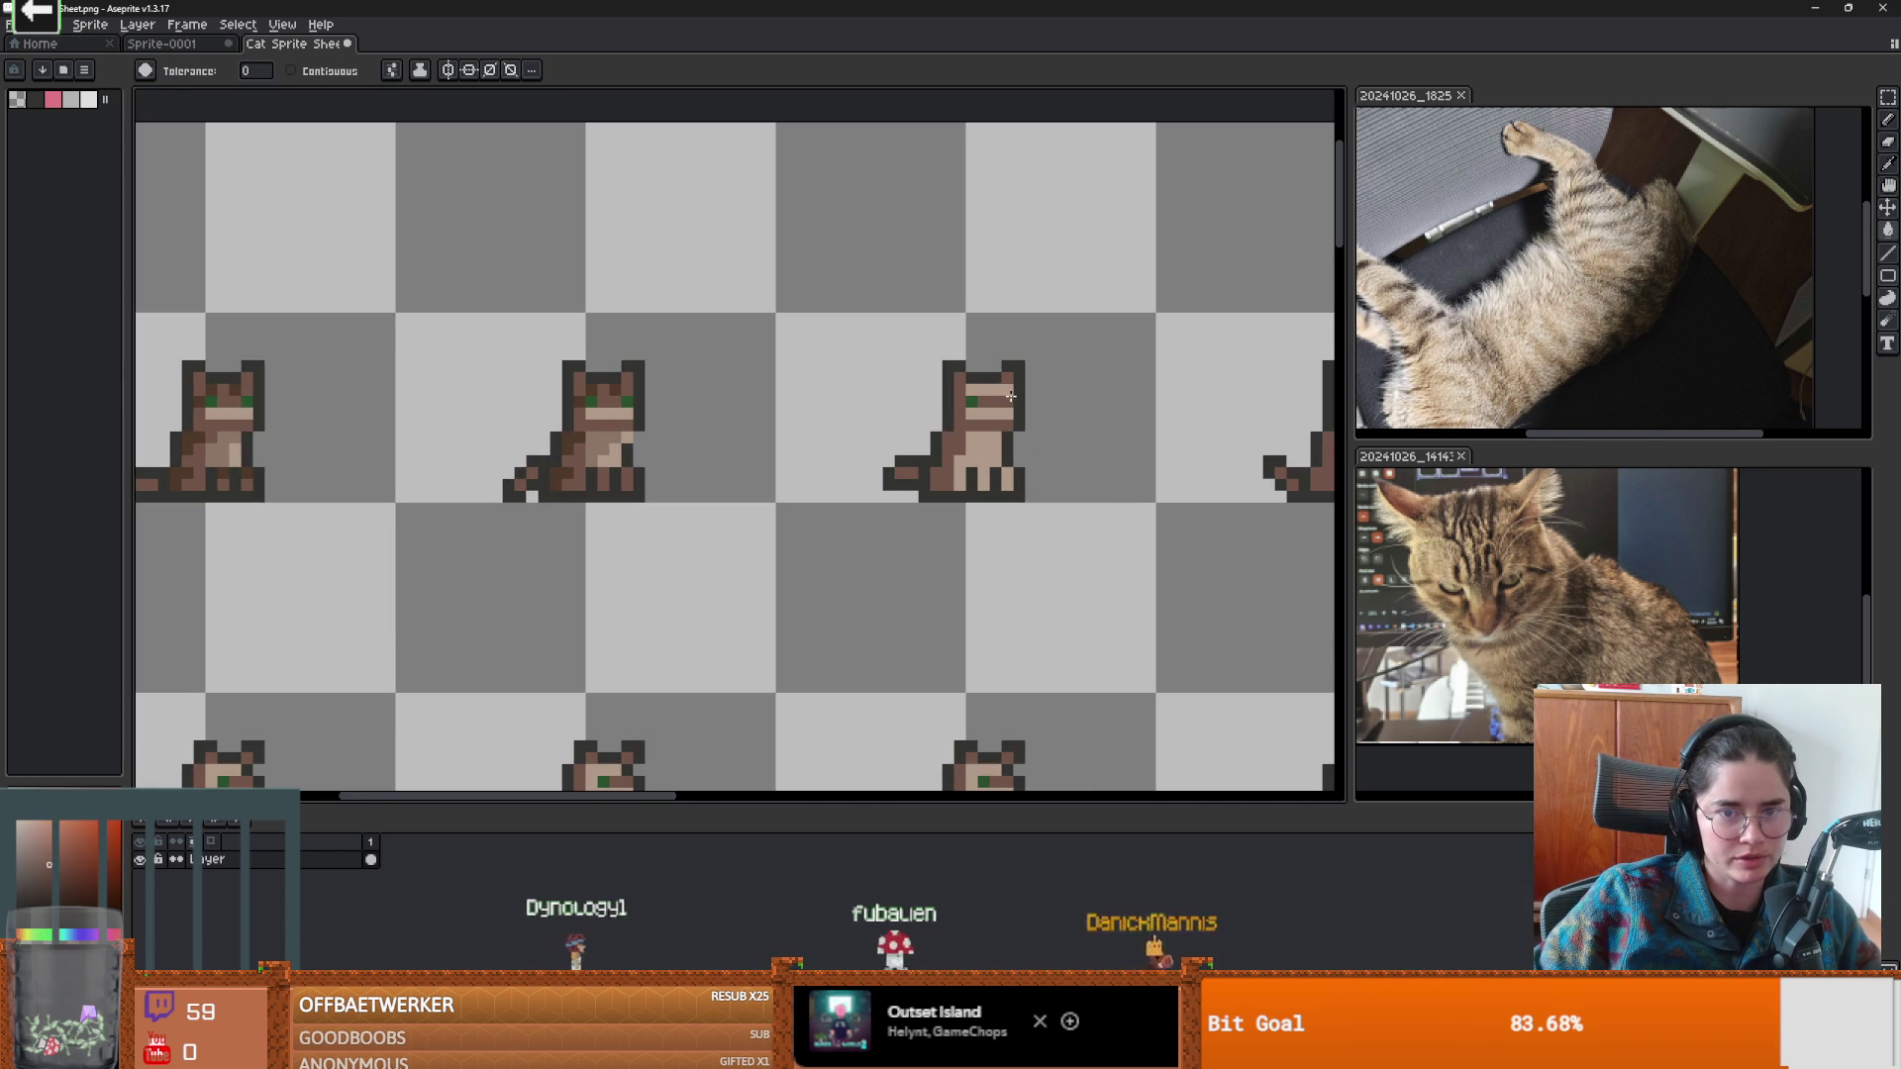
pyautogui.press('b')
pyautogui.hscroll(2, 970, 391)
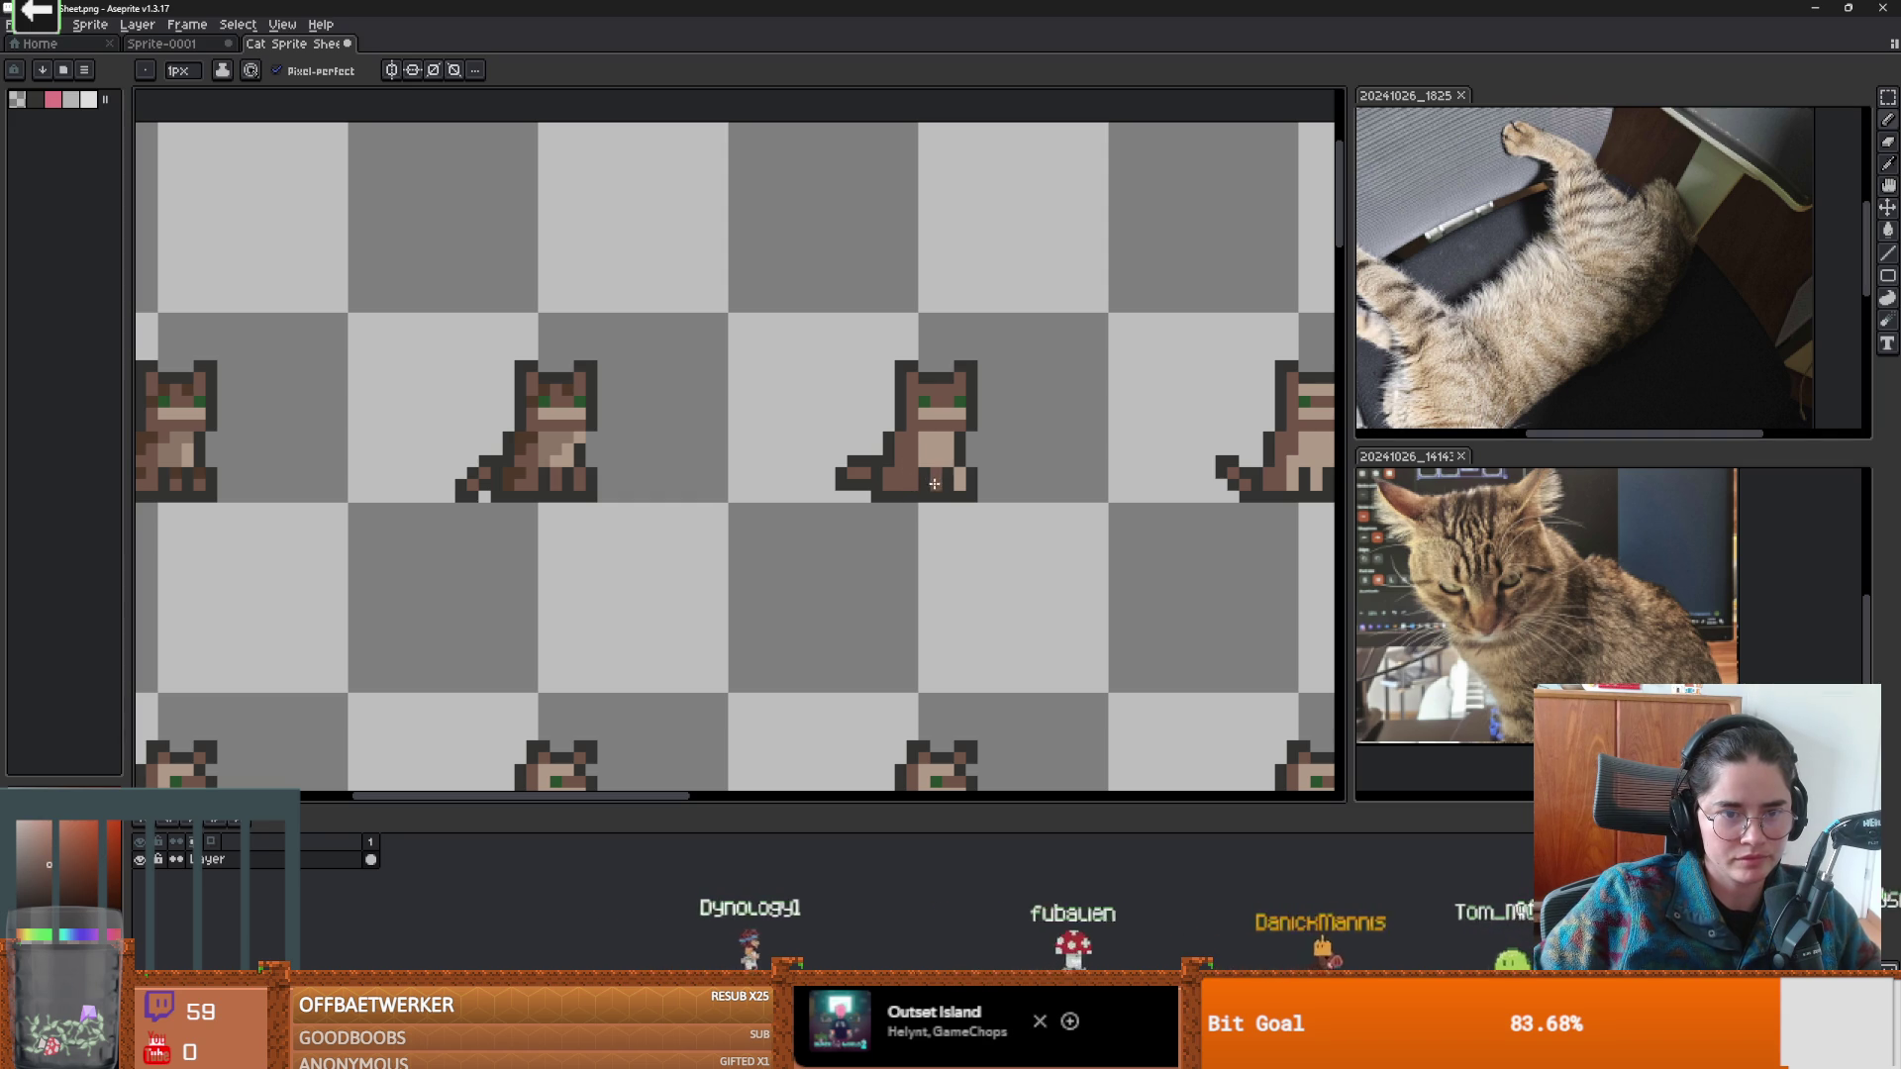
pyautogui.moveTo(689, 439); pyautogui.dragTo(632, 439)
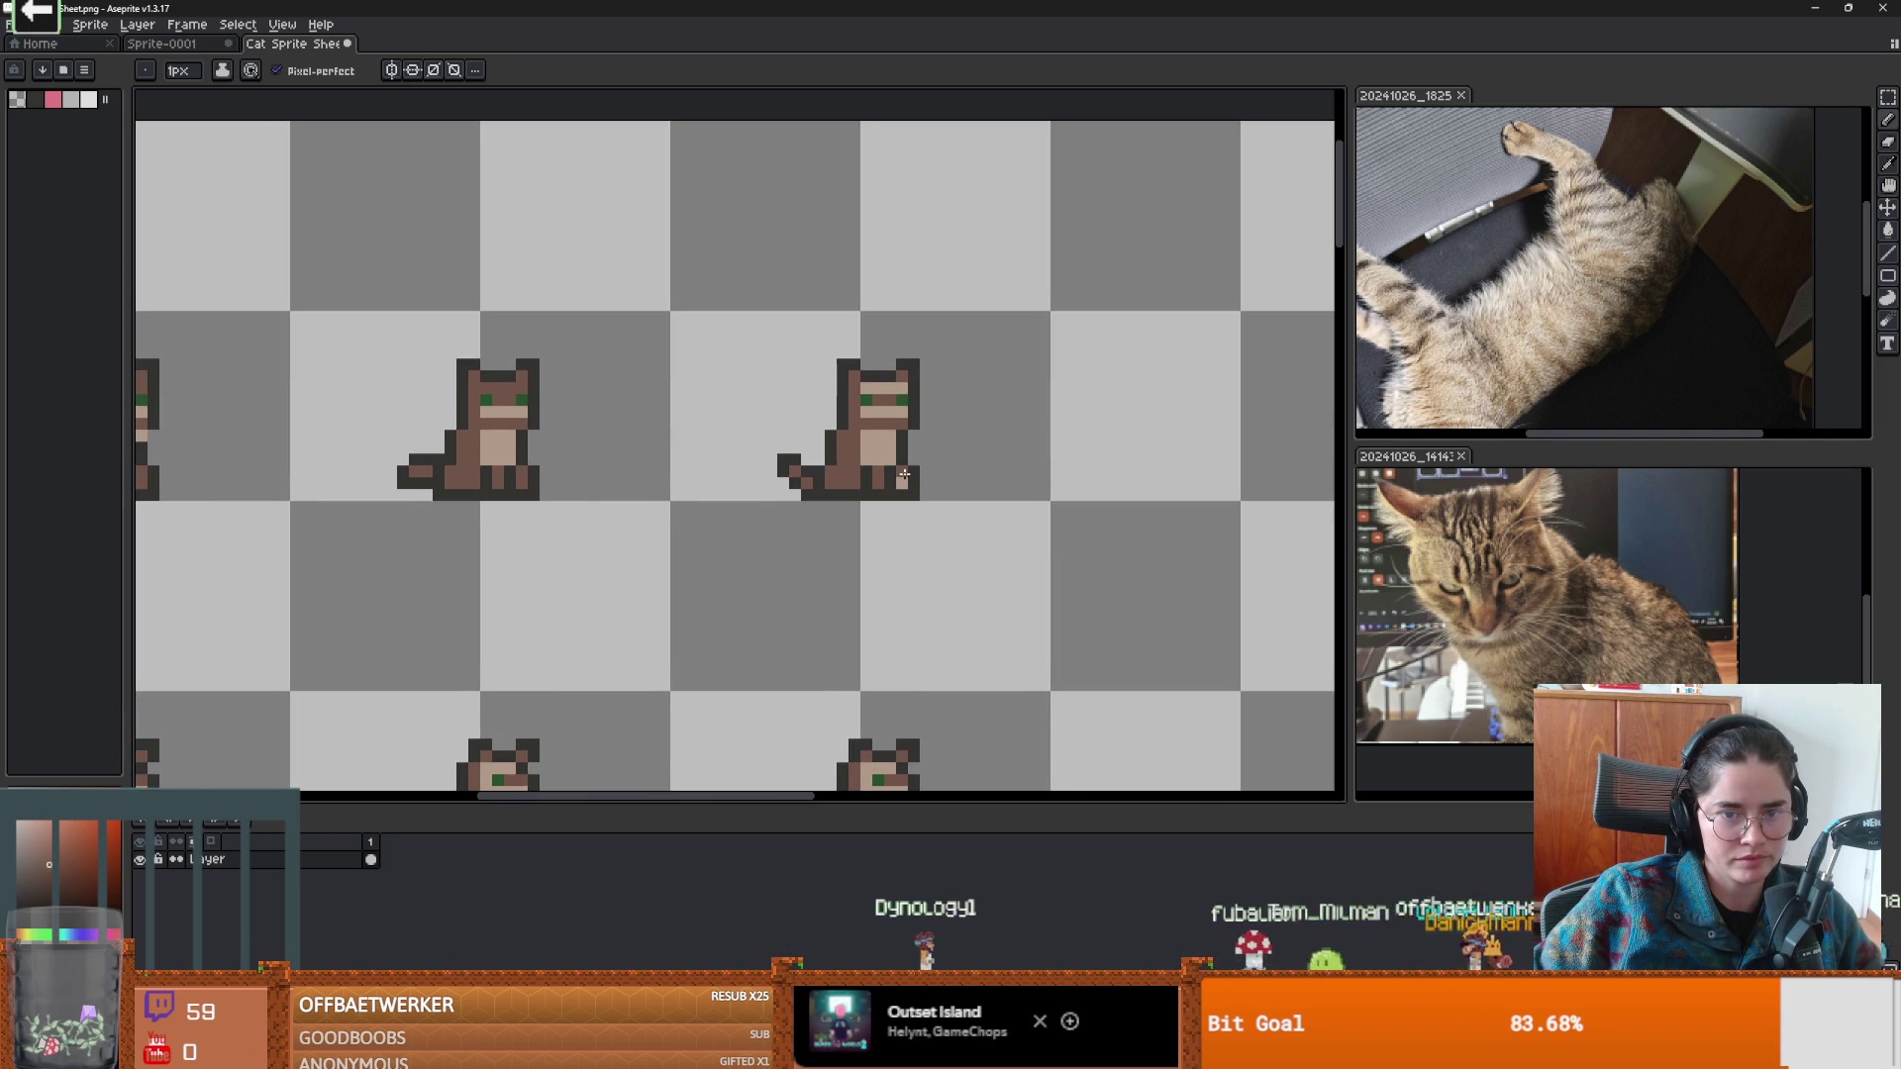
pyautogui.hscroll(3, 535, 465)
# Sample light tan from the cats and touch up the middle cat's tail with it.
pyautogui.press('i')
pyautogui.keyDown('alt'); pyautogui.click(404, 414); pyautogui.keyUp('alt')
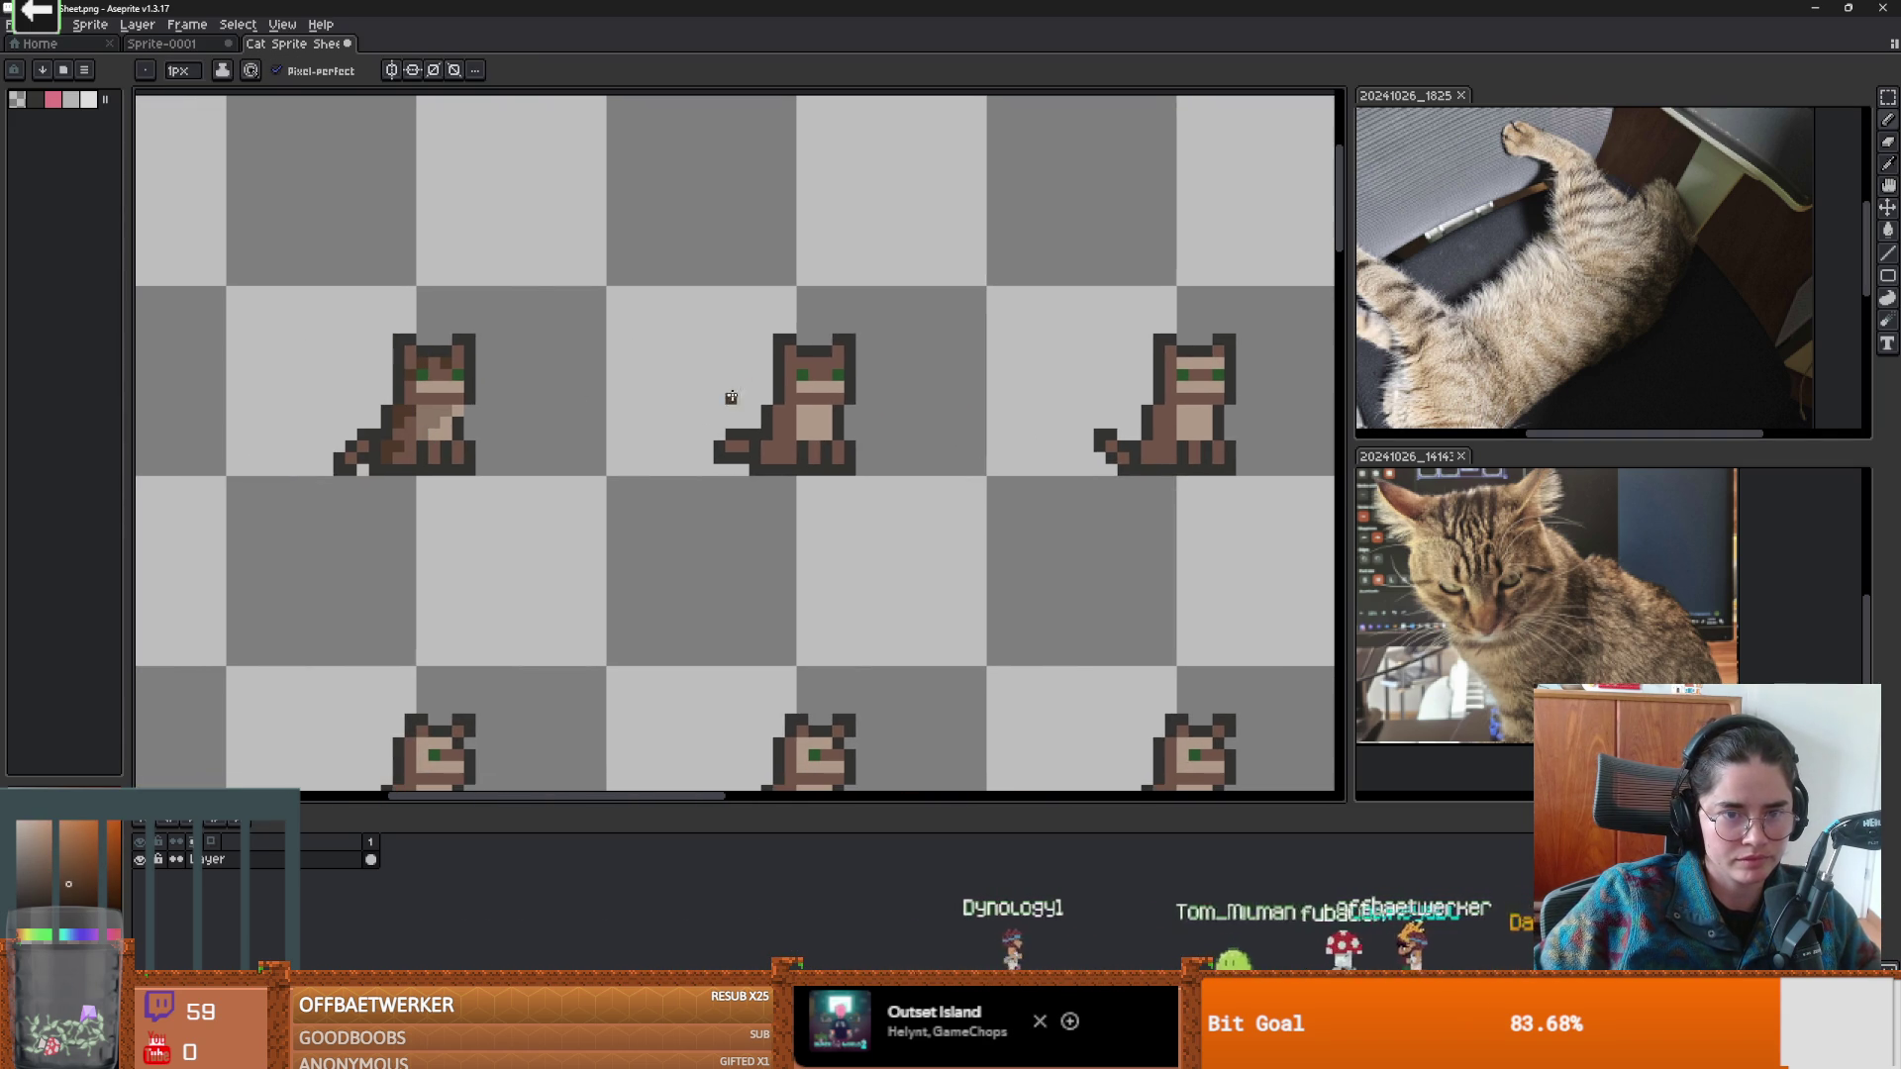
pyautogui.scroll(1, 780, 455)
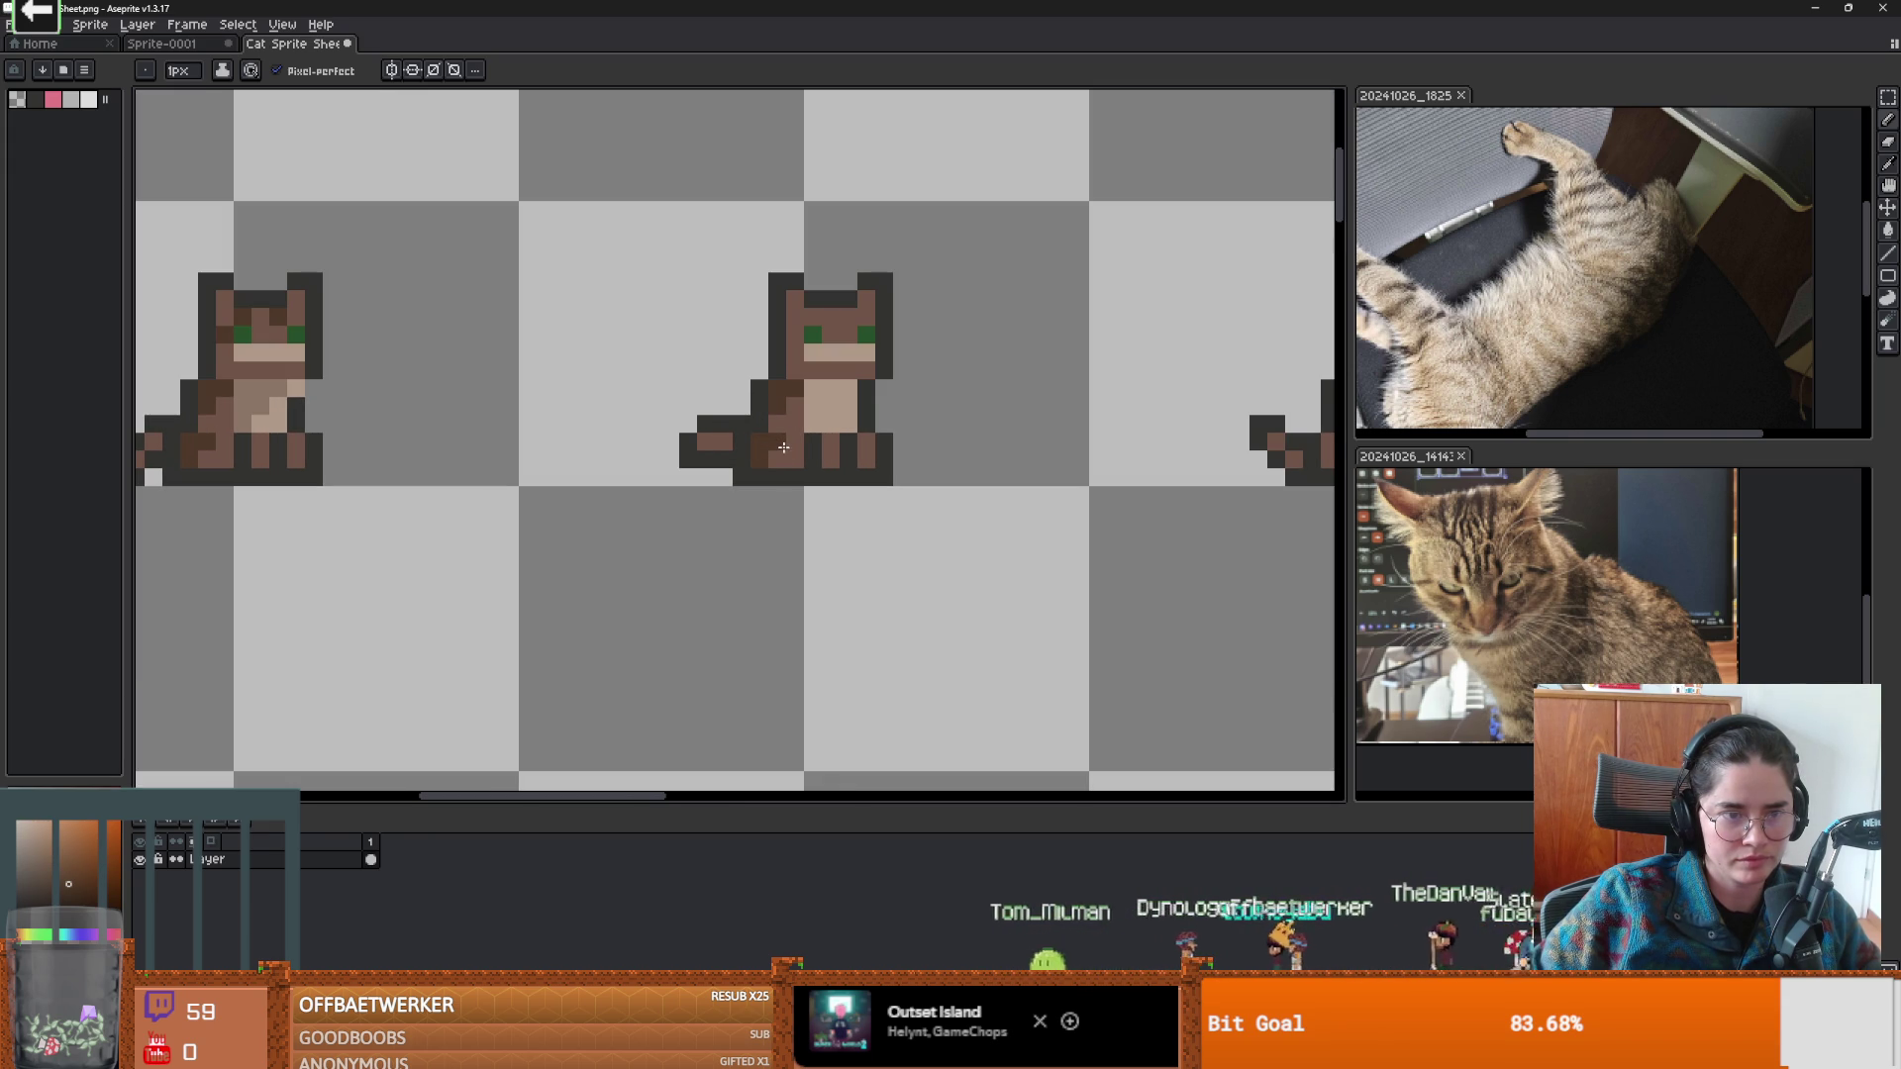
pyautogui.keyDown('alt'); pyautogui.click(259, 409); pyautogui.keyUp('alt')
pyautogui.click(703, 408)
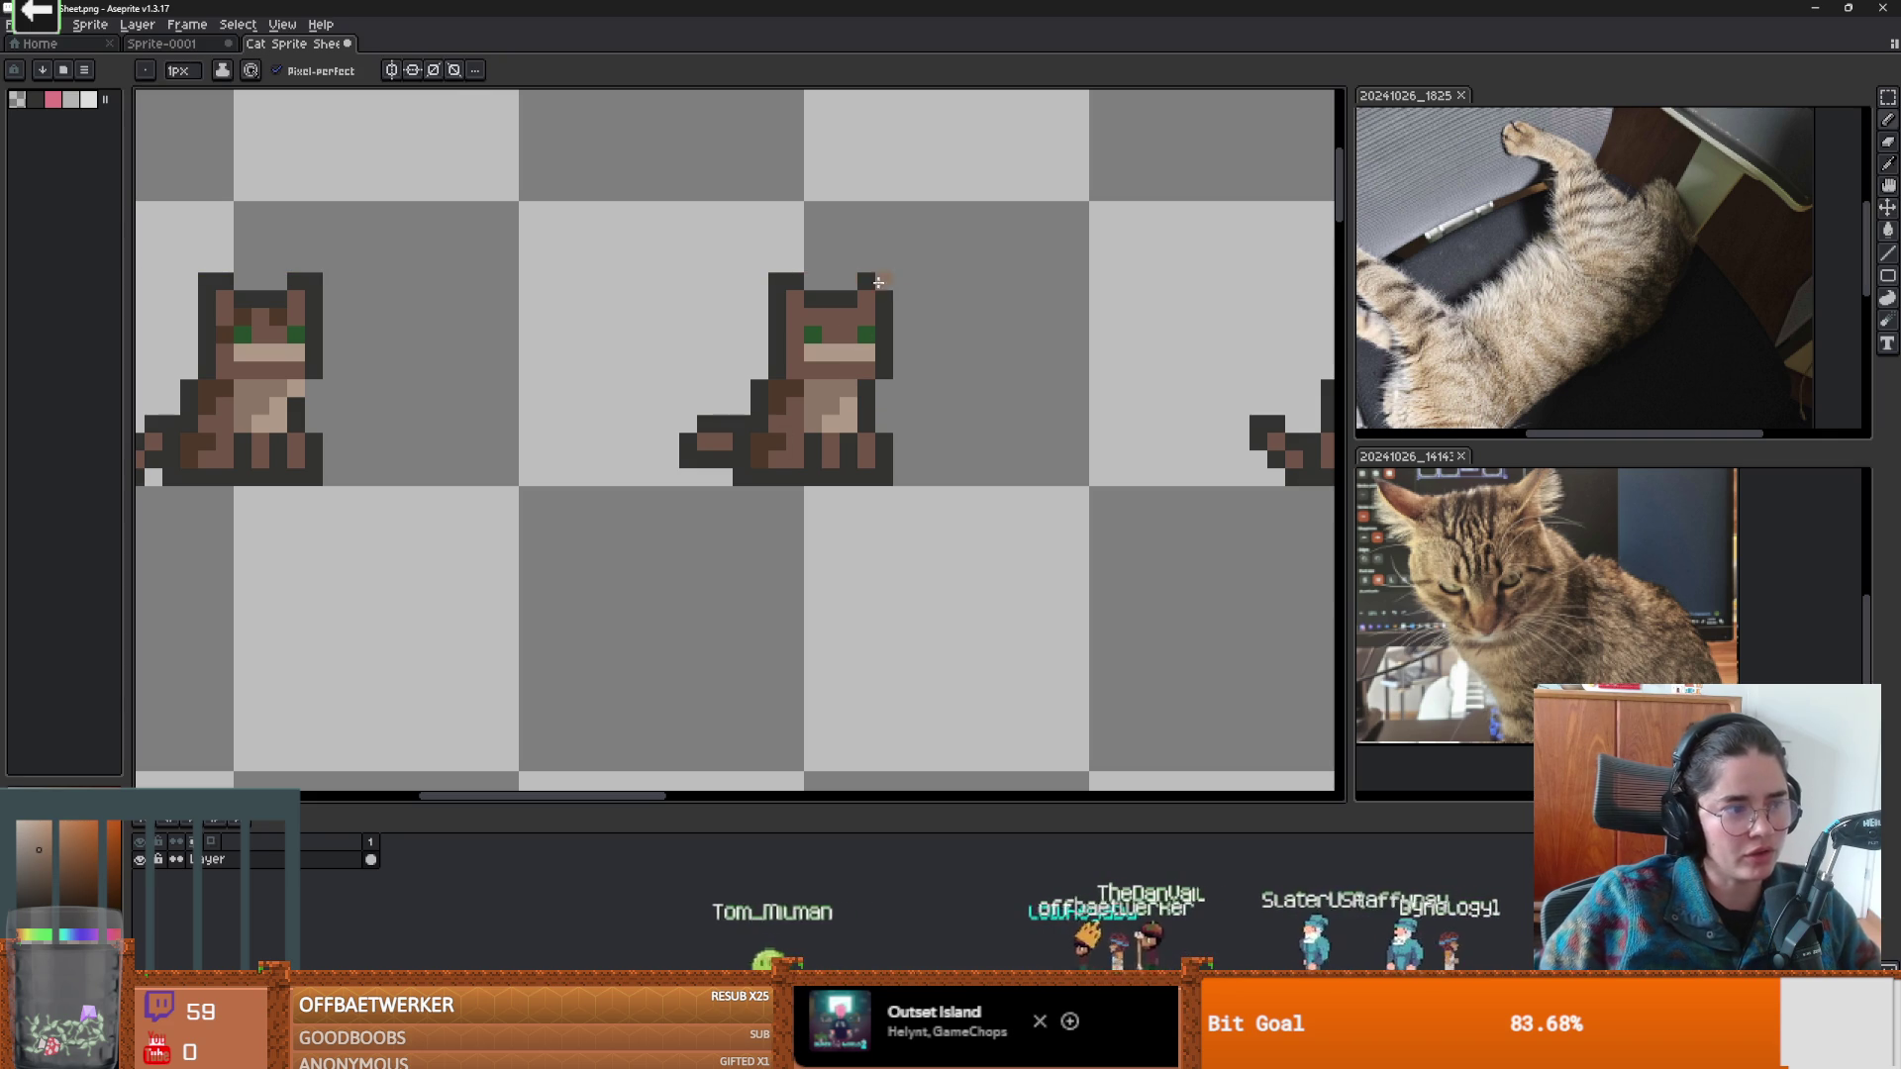
# Zoom out and scroll around to review the whole recolored sprite sheet.
pyautogui.scroll(-1, 728, 361)
pyautogui.scroll(1, 742, 383)
pyautogui.scroll(-1, 743, 383)
pyautogui.scroll(1, 822, 308)
pyautogui.scroll(-3, 823, 307)
pyautogui.scroll(2, 732, 359)
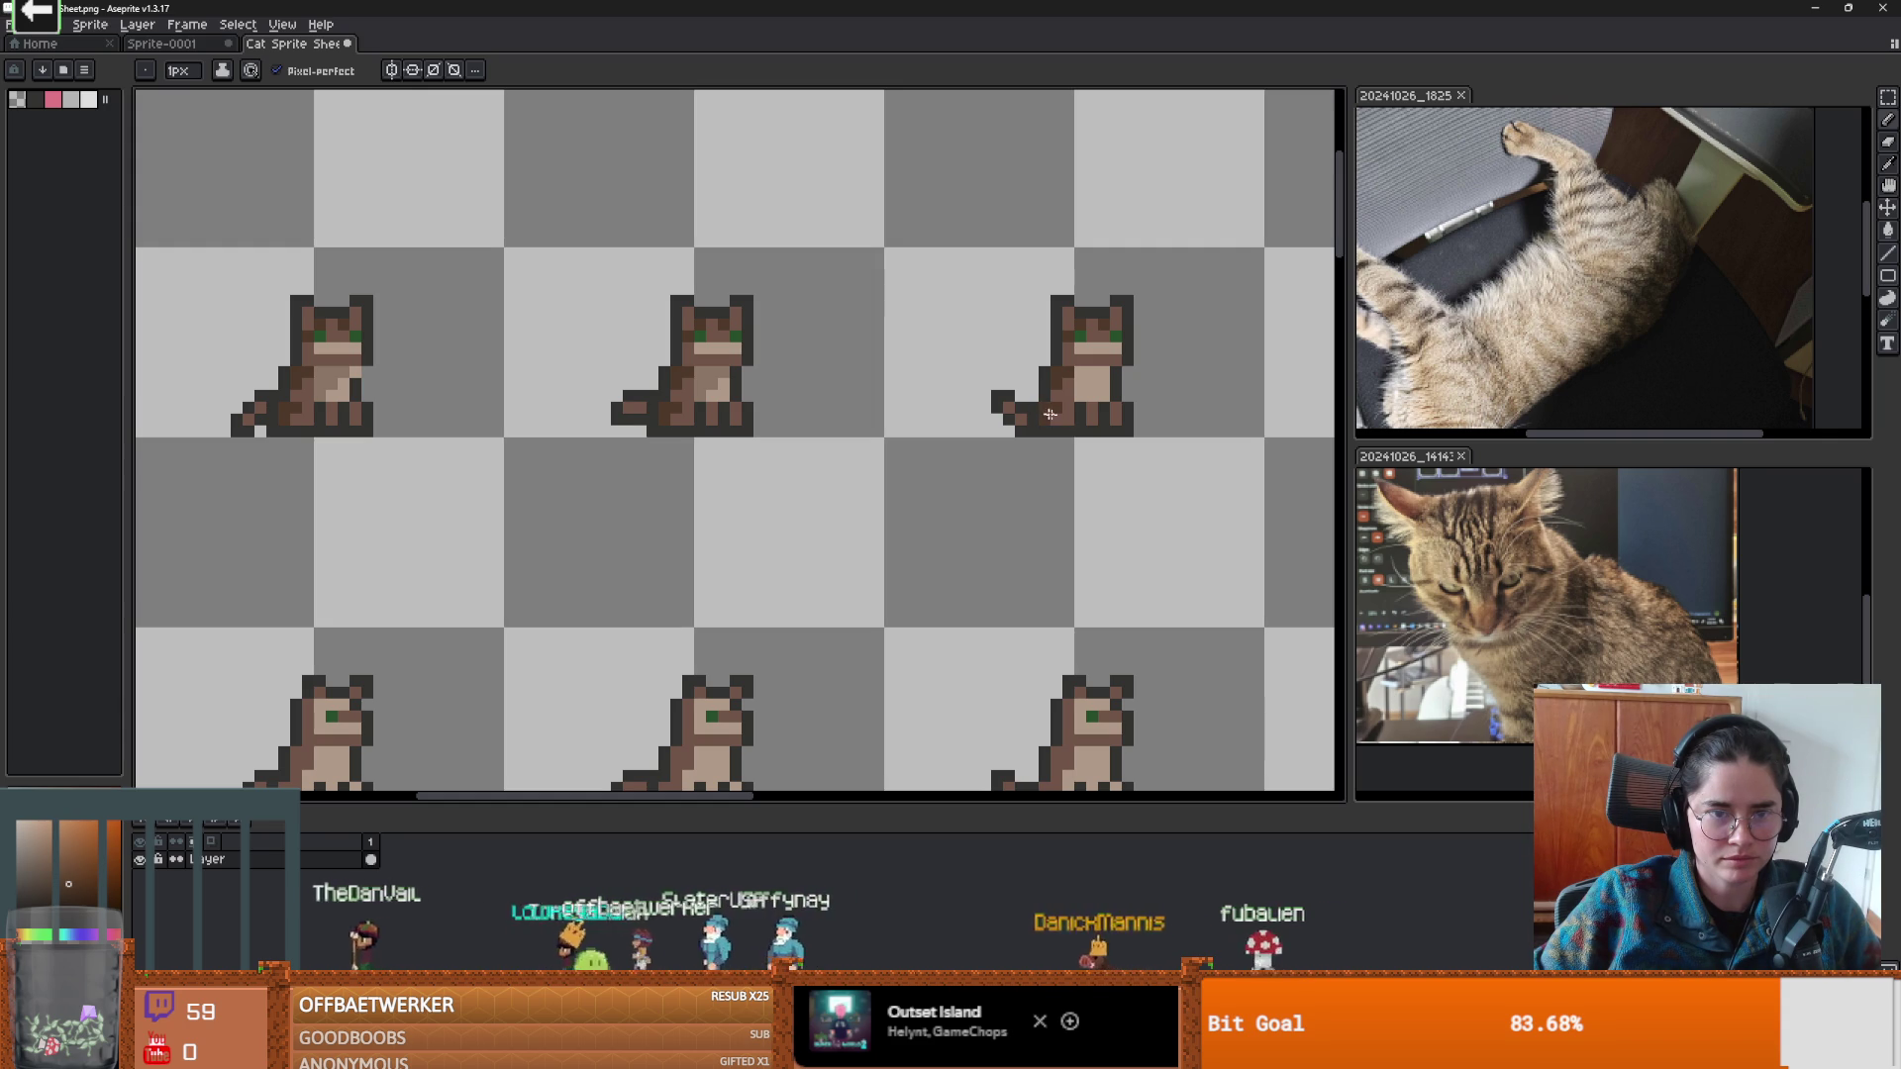
pyautogui.scroll(-3, 1110, 410)
pyautogui.scroll(2, 1038, 437)
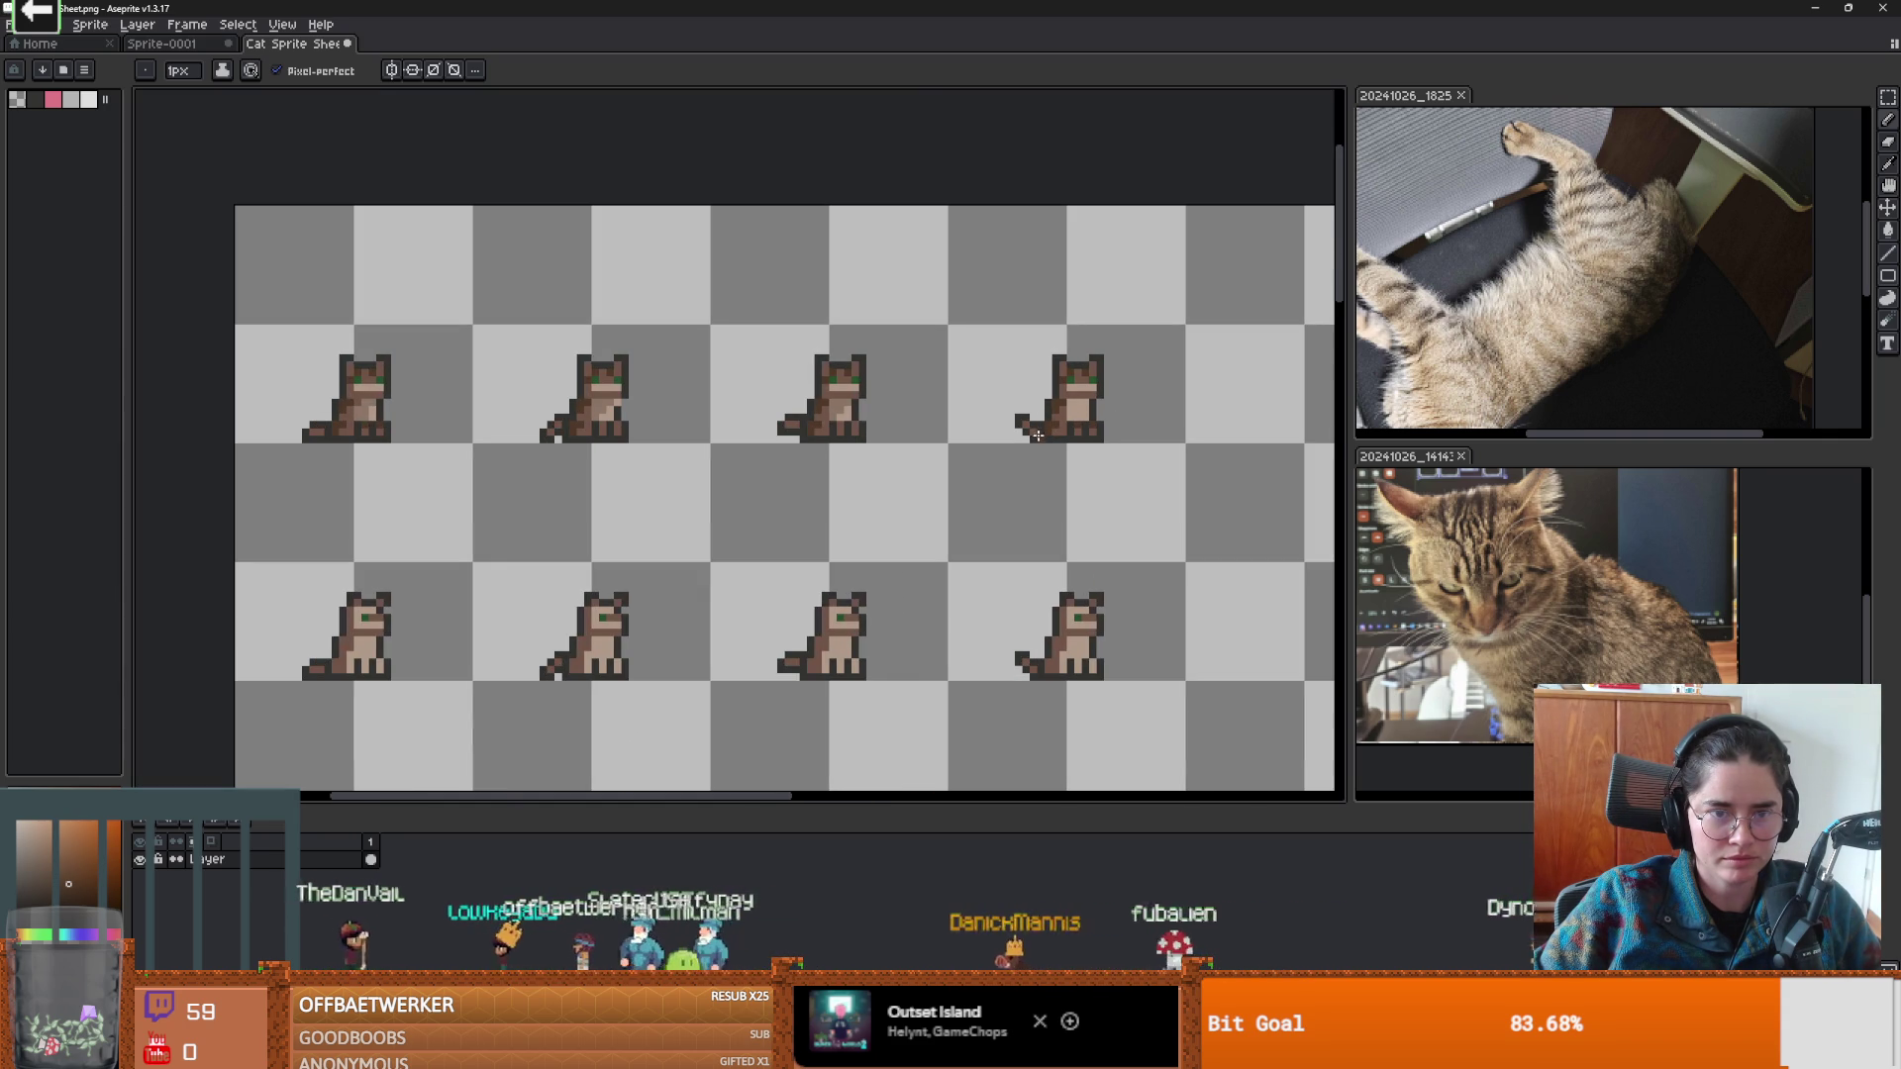
pyautogui.scroll(2, 947, 411)
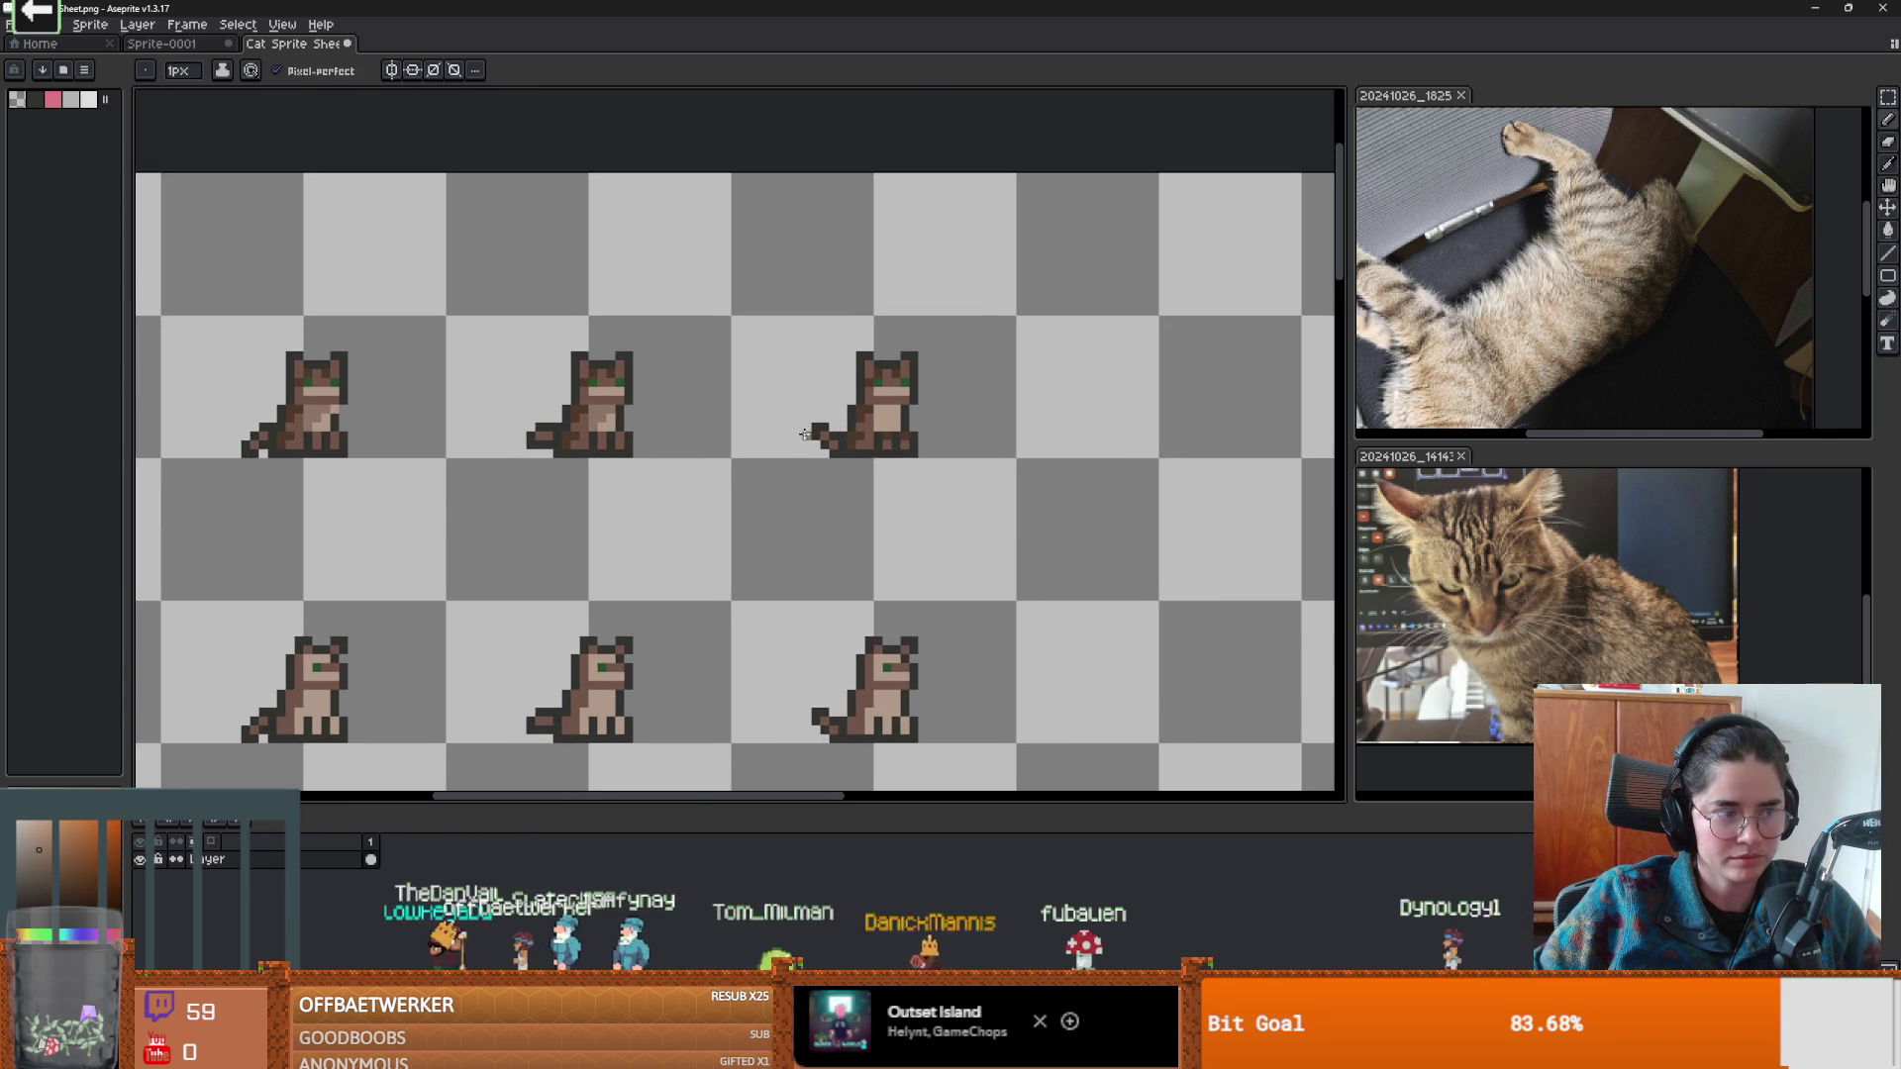
pyautogui.scroll(1, 861, 421)
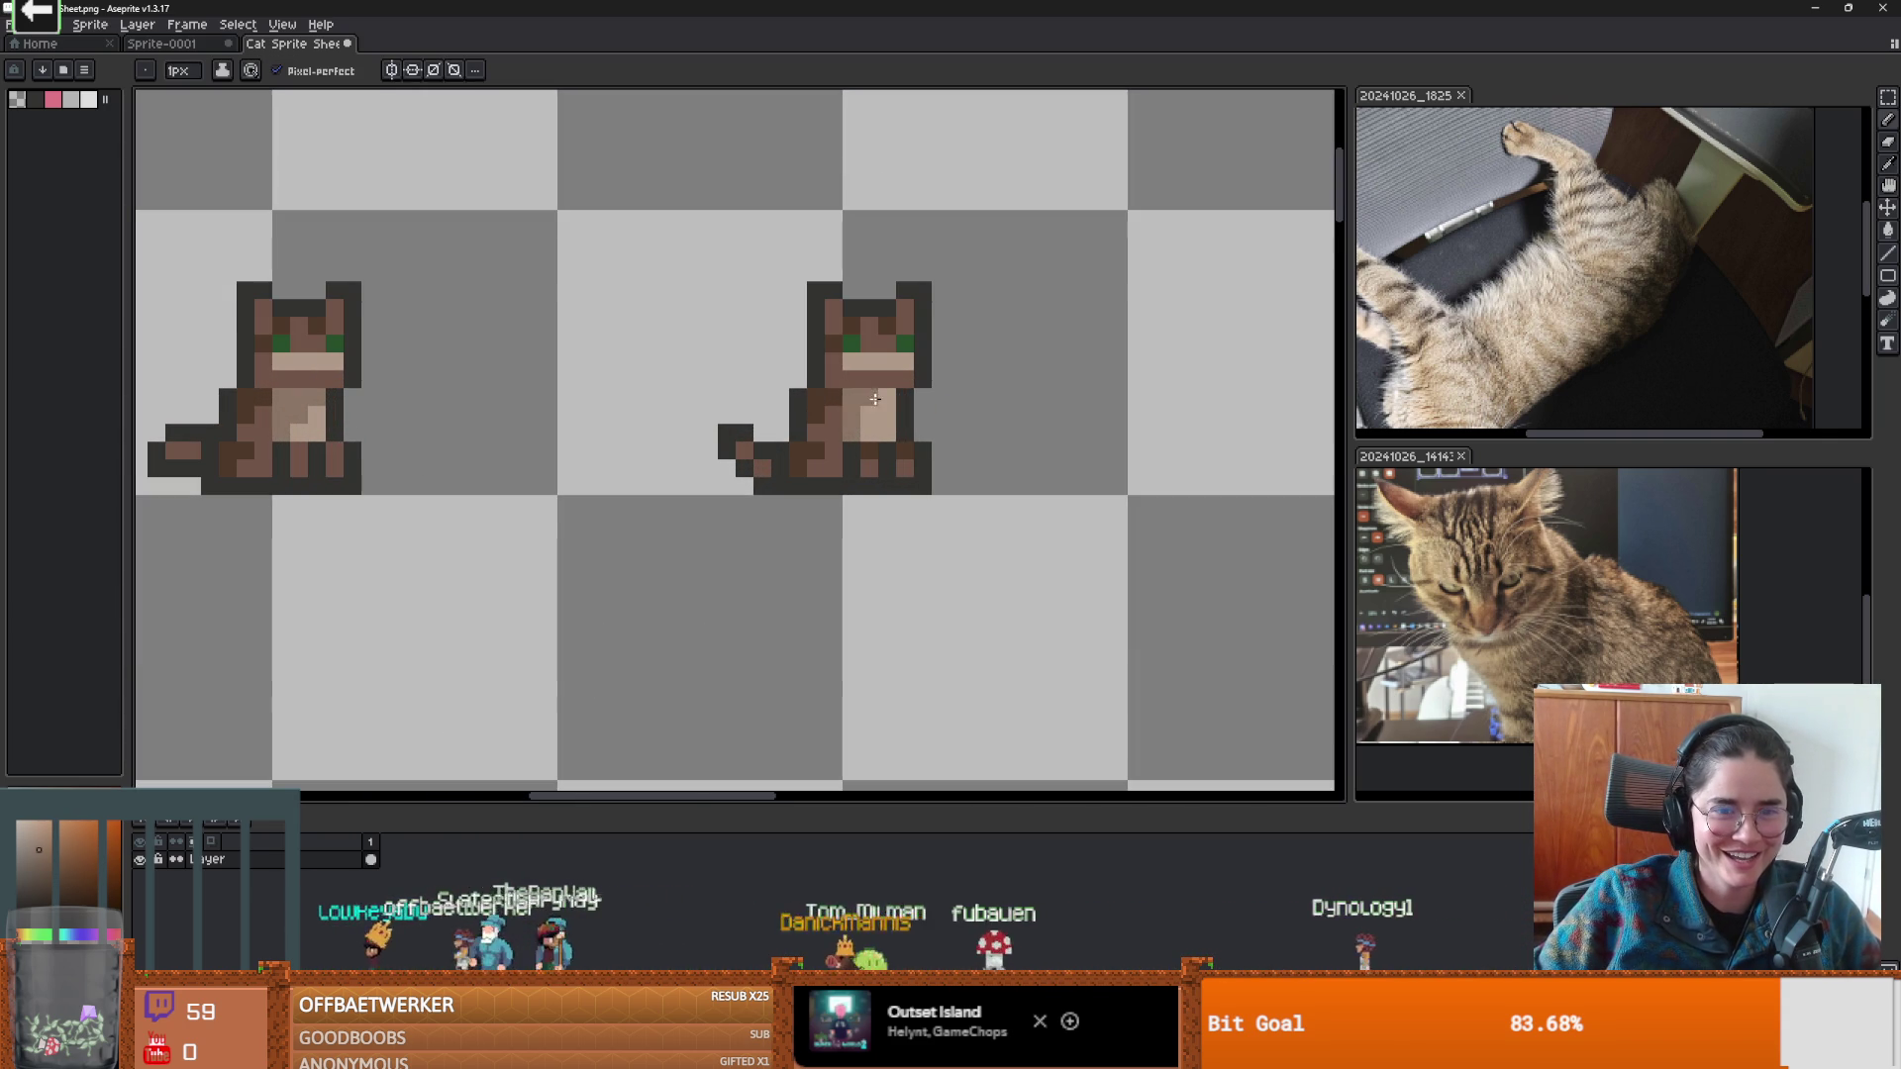
pyautogui.scroll(-3, 868, 408)
pyautogui.scroll(3, 722, 459)
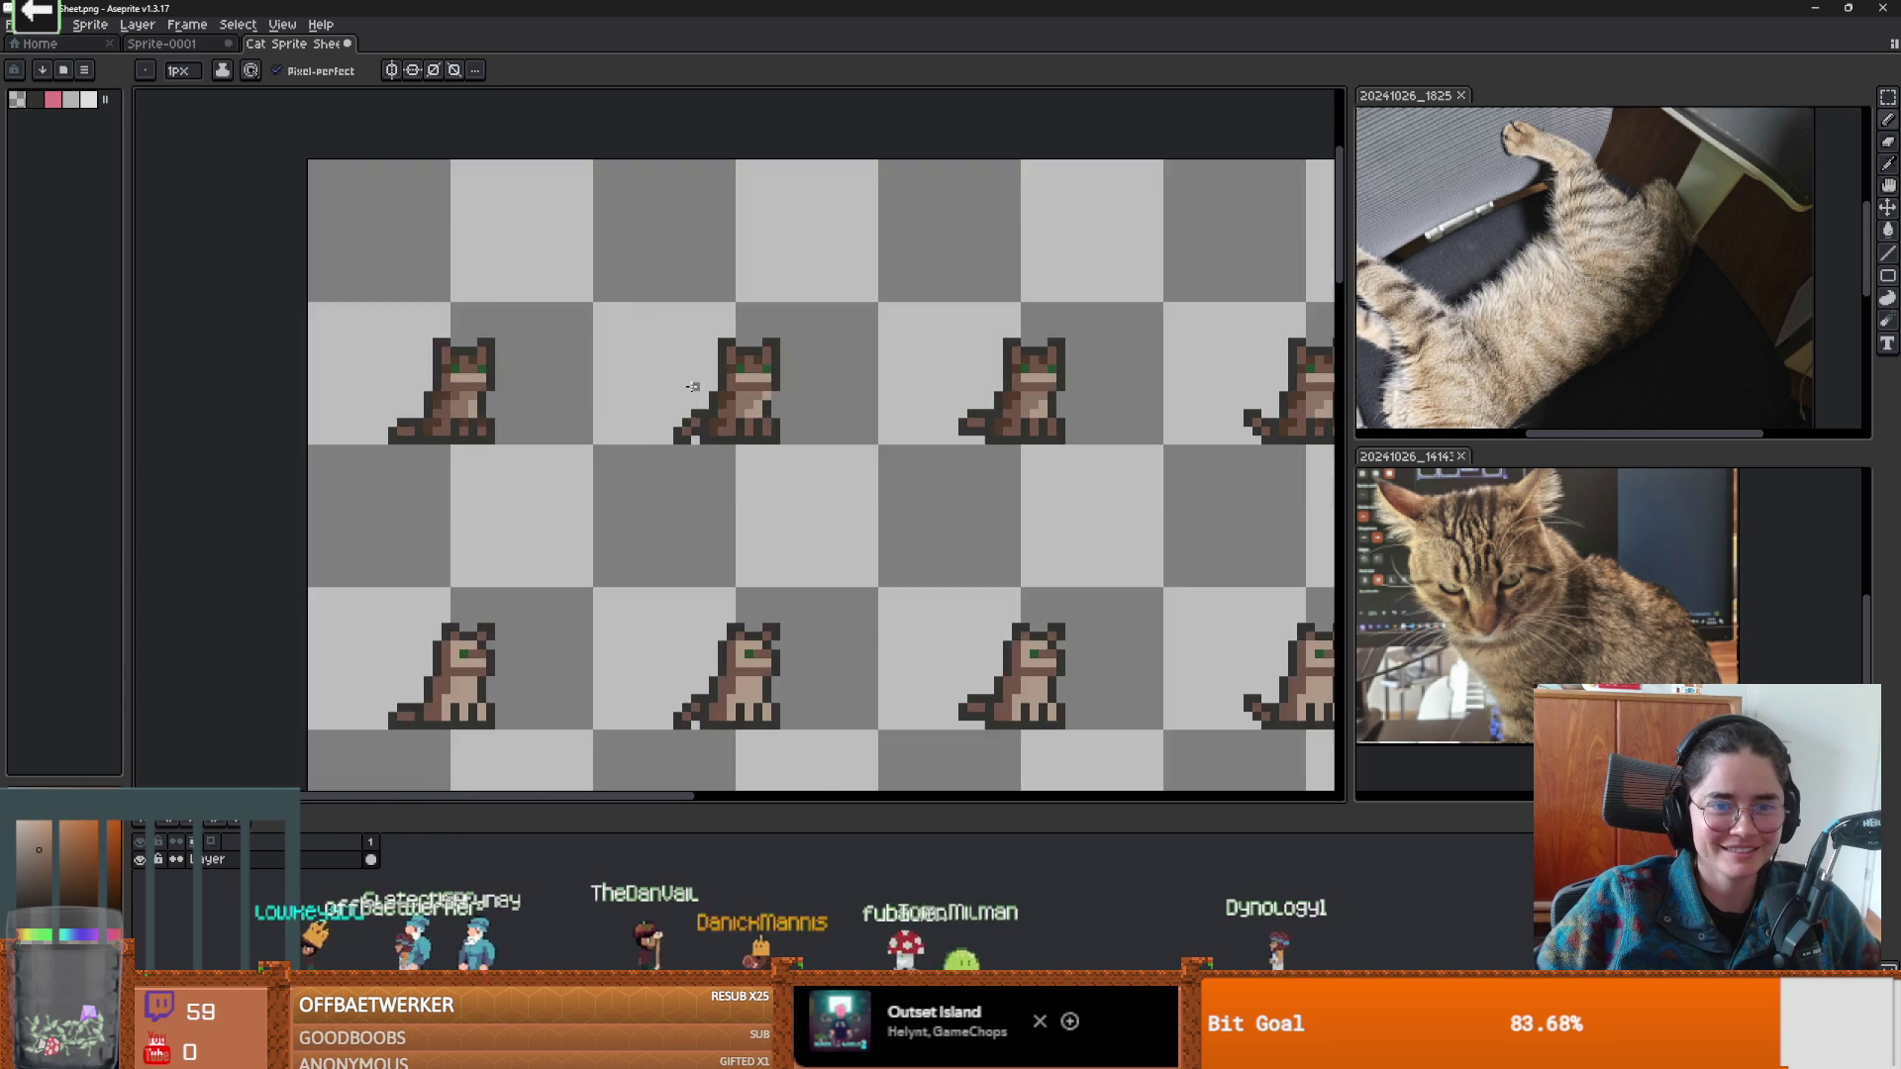
pyautogui.scroll(-3, 716, 377)
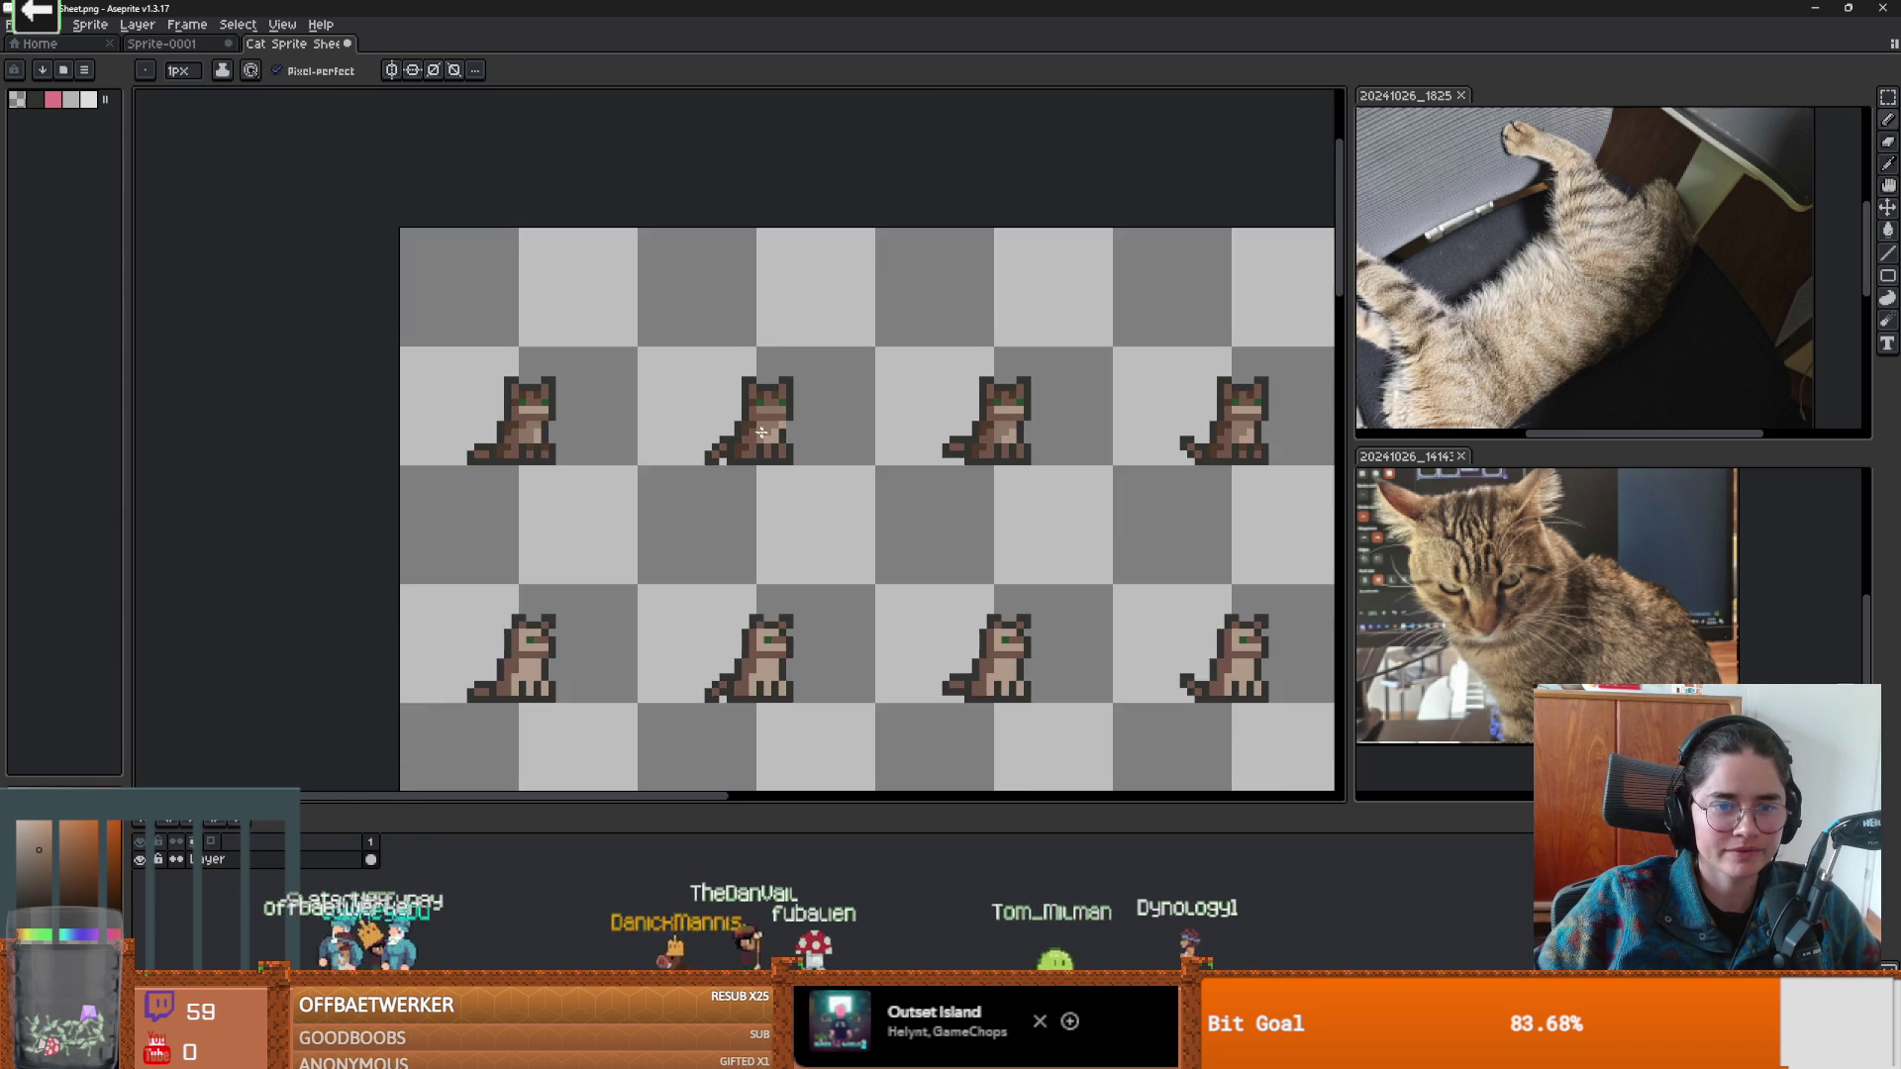
pyautogui.scroll(2, 560, 395)
pyautogui.hscroll(3, 435, 405)
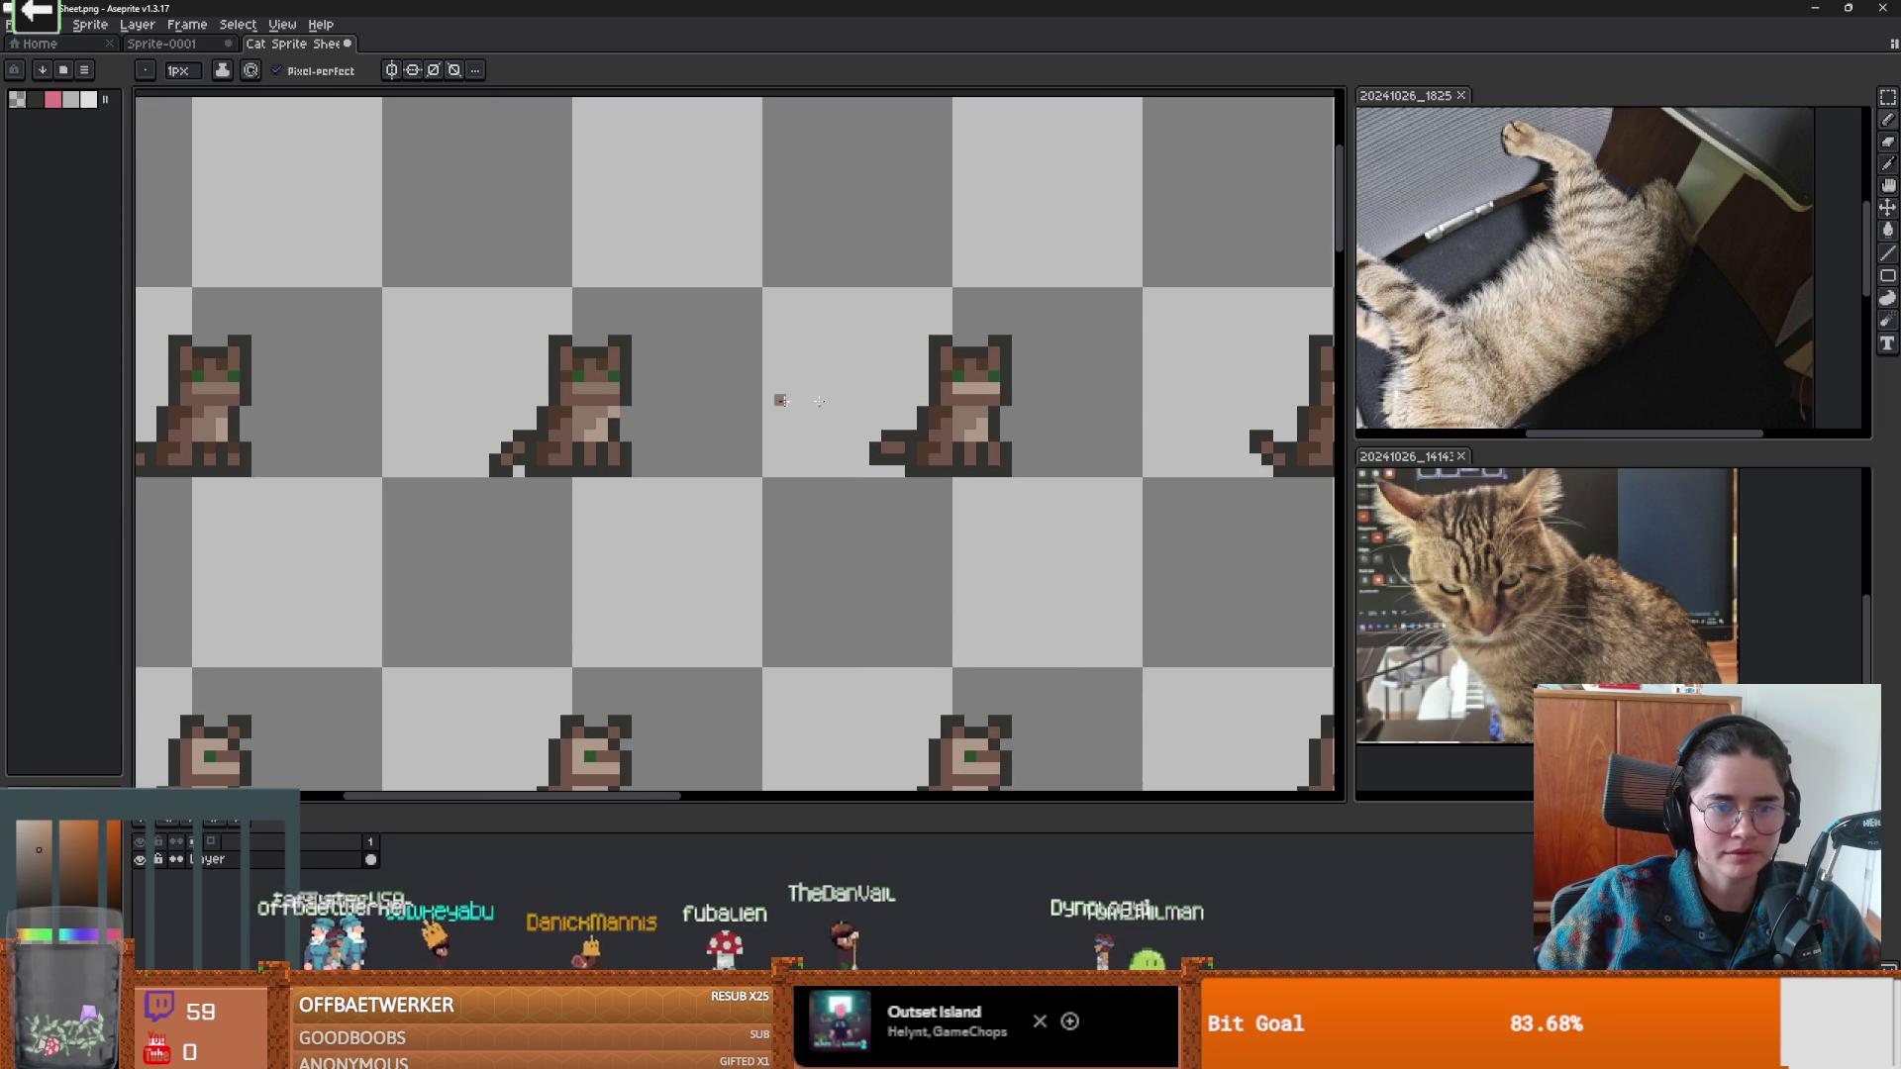
pyautogui.hscroll(1, 1035, 386)
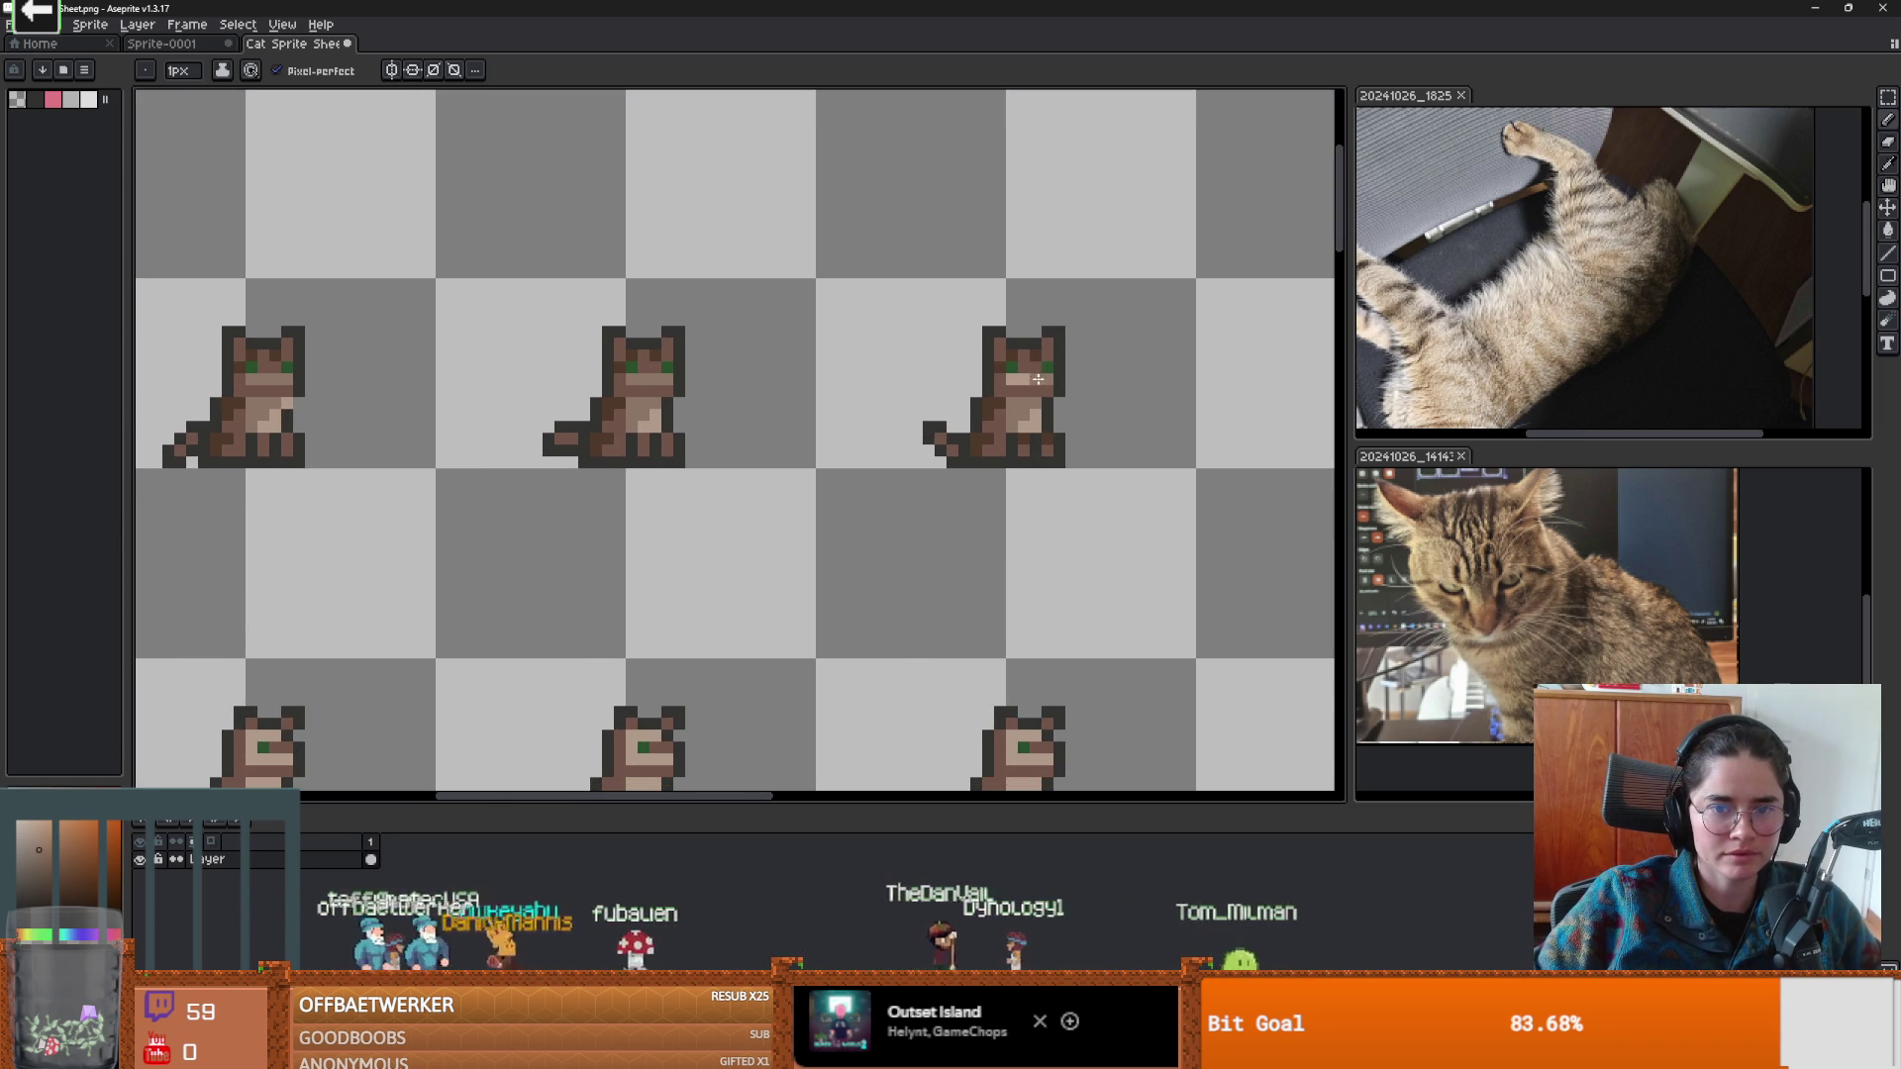
pyautogui.scroll(-3, 1034, 386)
pyautogui.hscroll(-1, 755, 393)
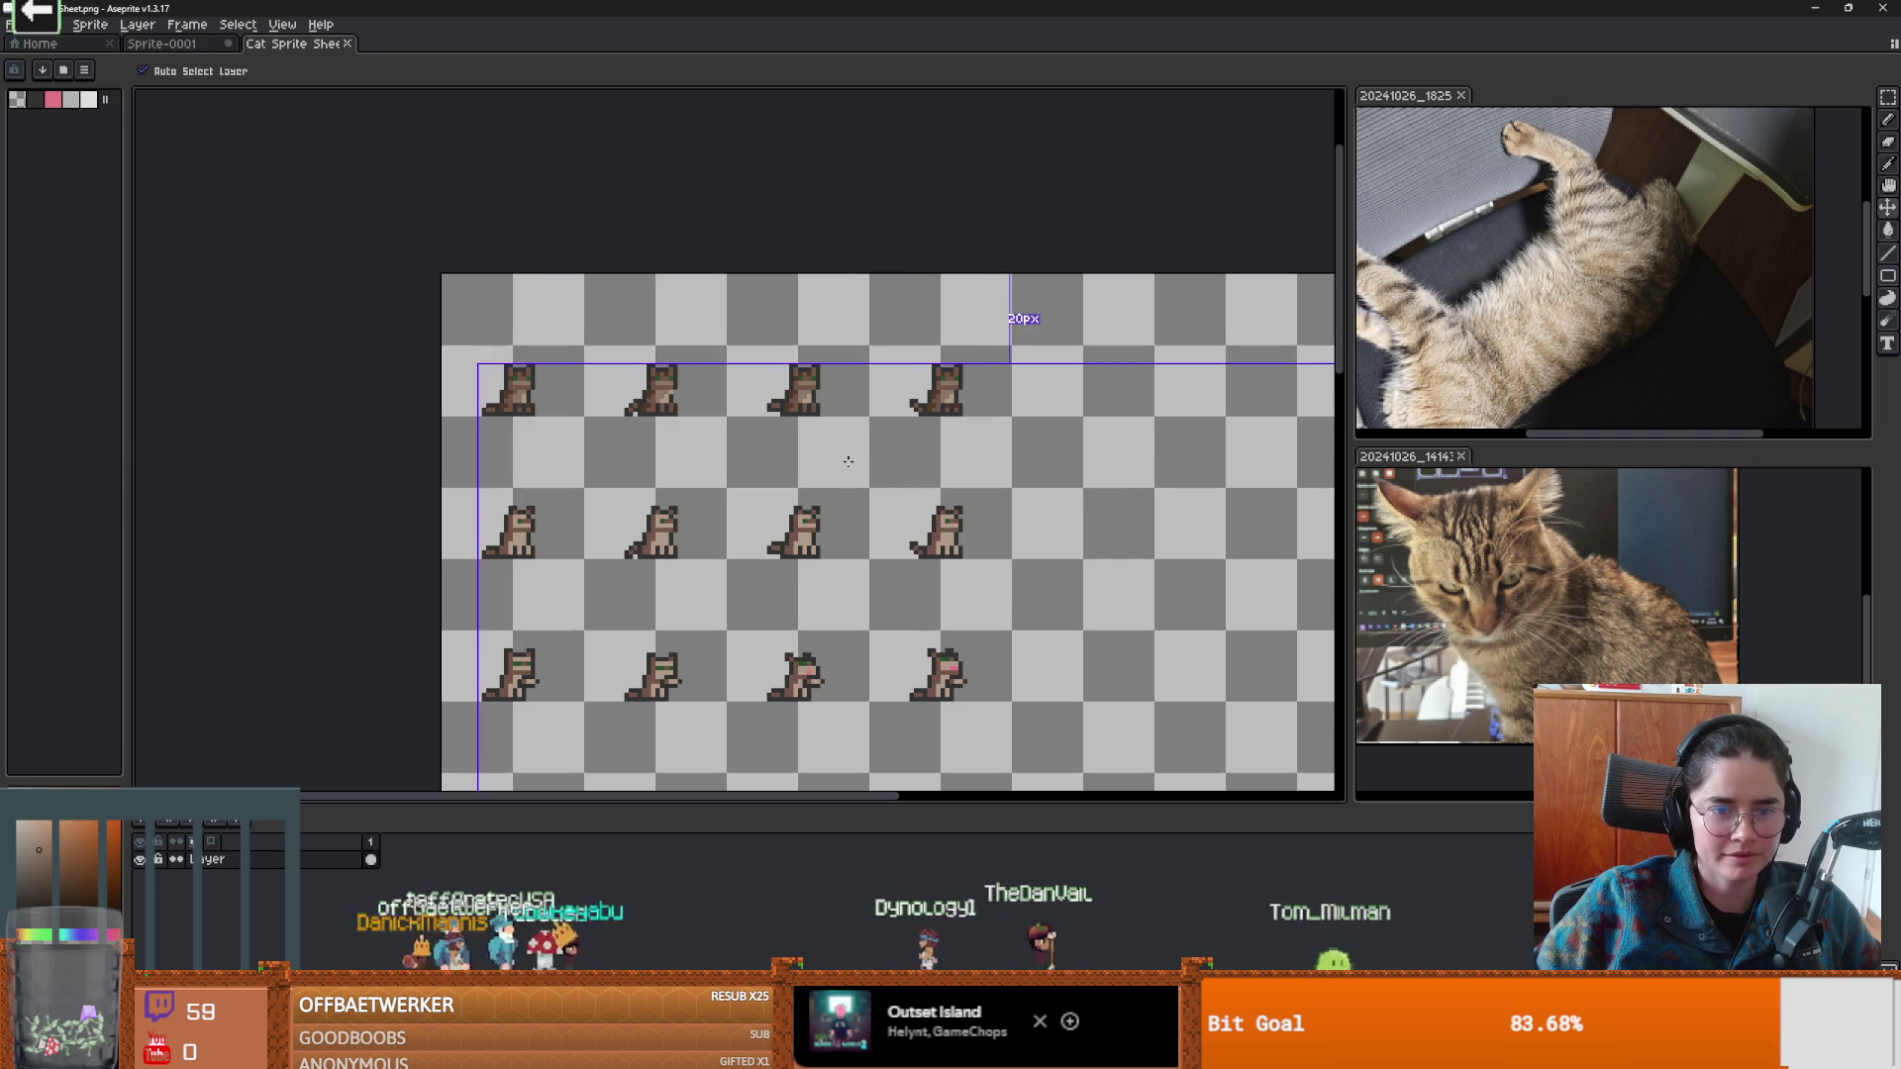
# Check the brown cat's AnimatedSprite2D in Godot, save the cat scene, and return to Aseprite.
pyautogui.hotkey('alt', 'Tab')
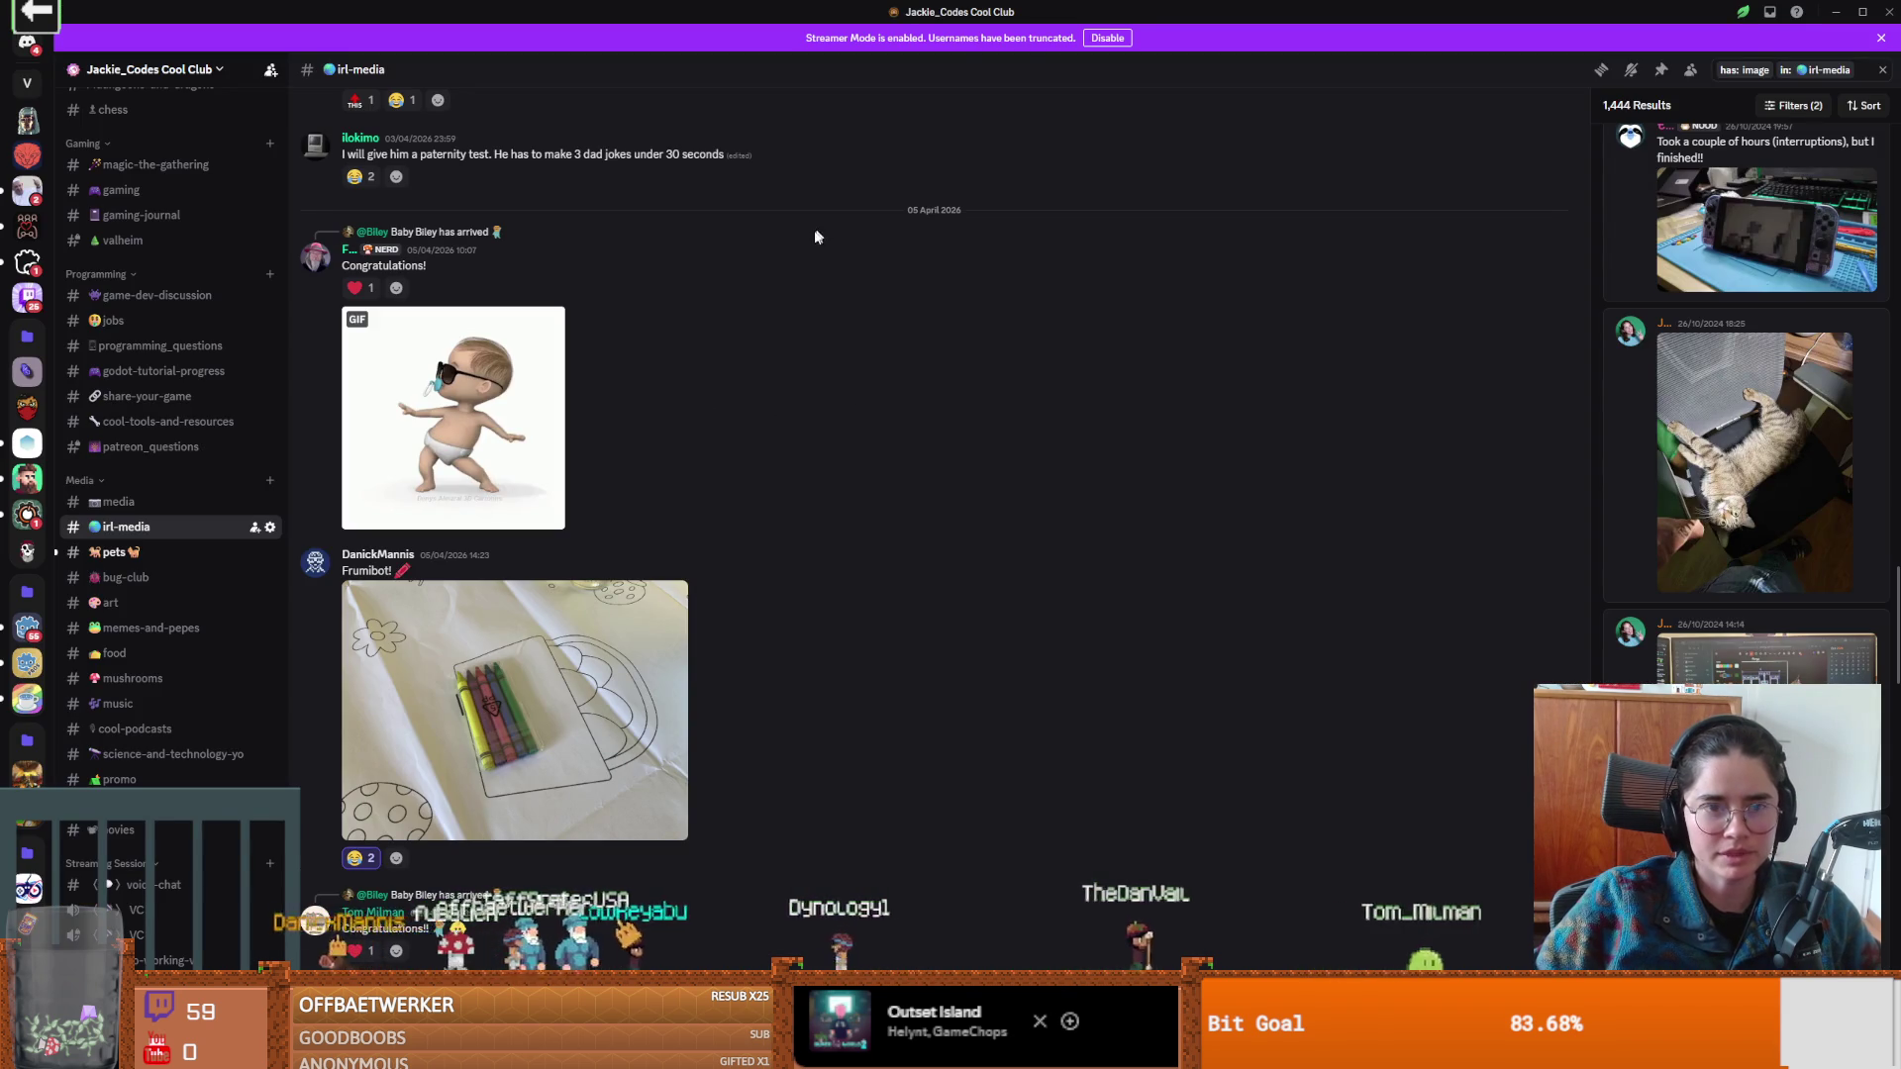
pyautogui.hotkey('alt', 'Tab')
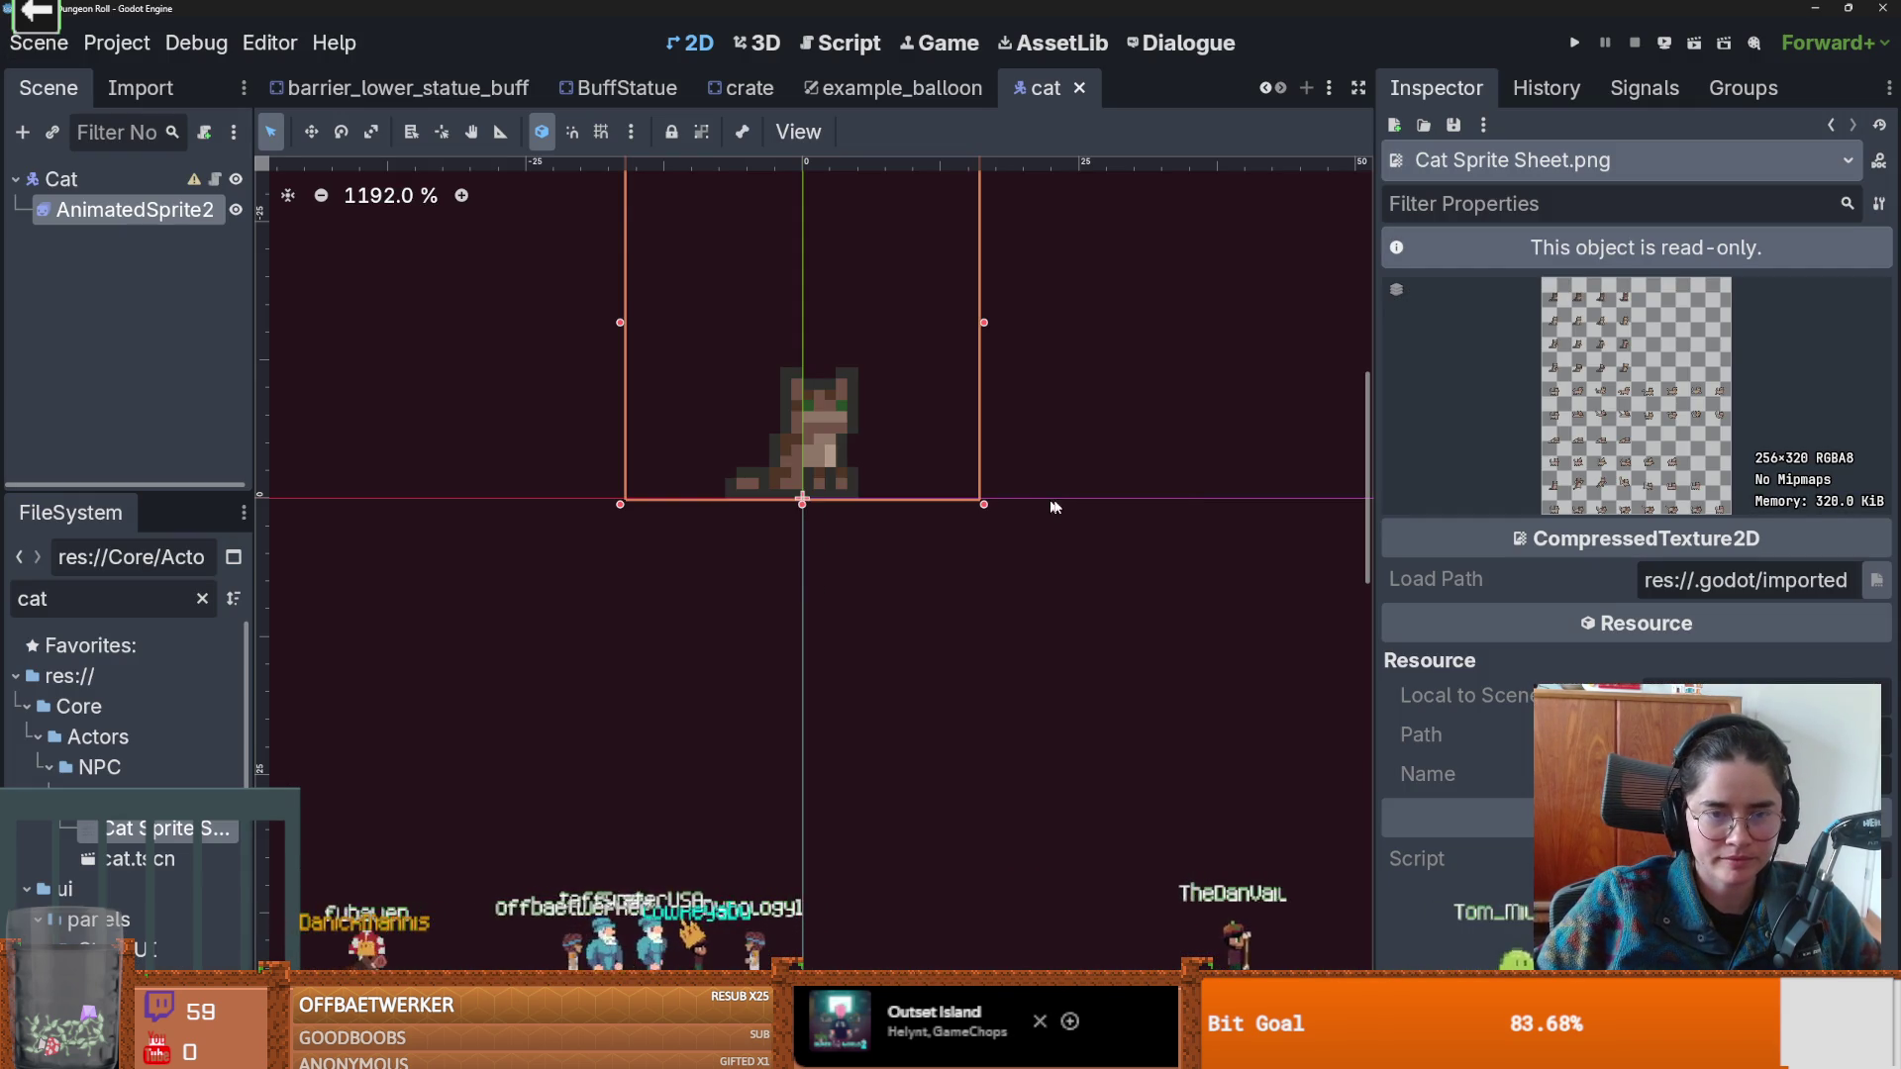
pyautogui.scroll(-1, 1010, 606)
pyautogui.hotkey('ctrl', 's')
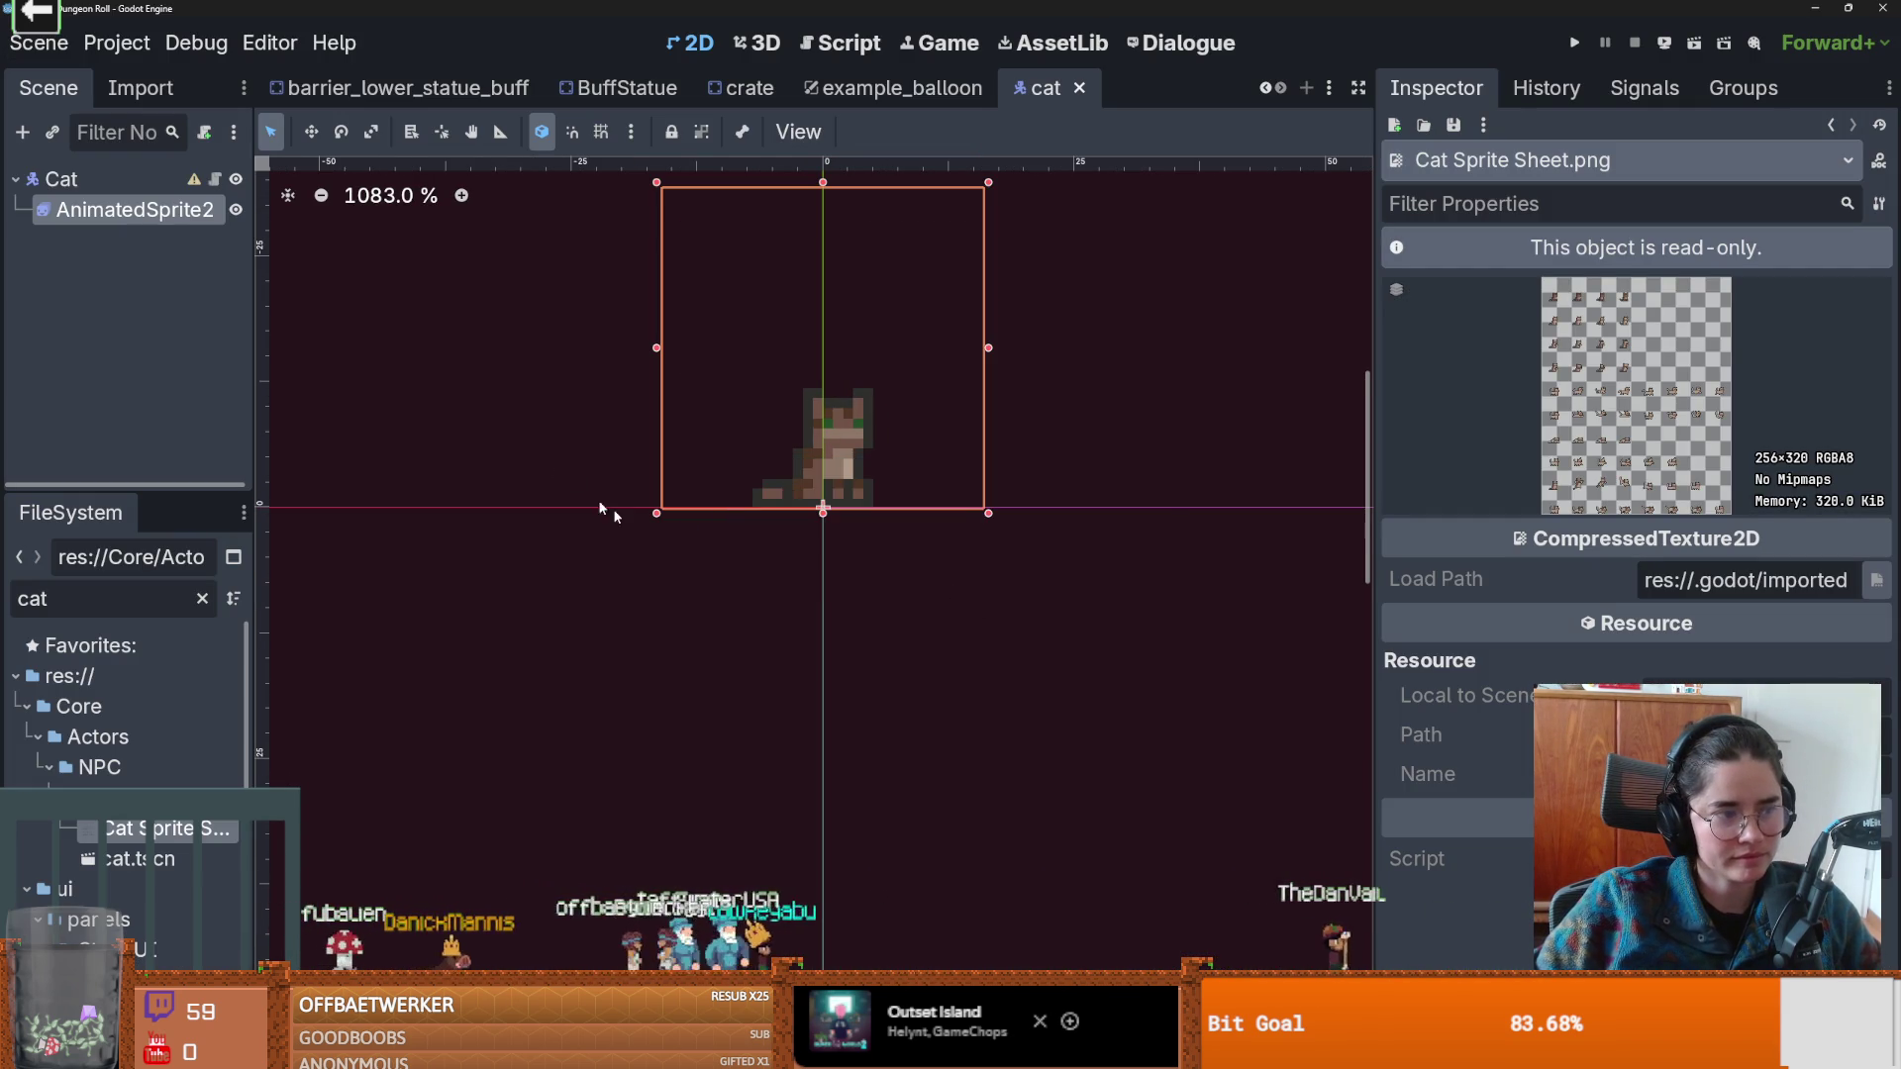
pyautogui.scroll(-1, 791, 583)
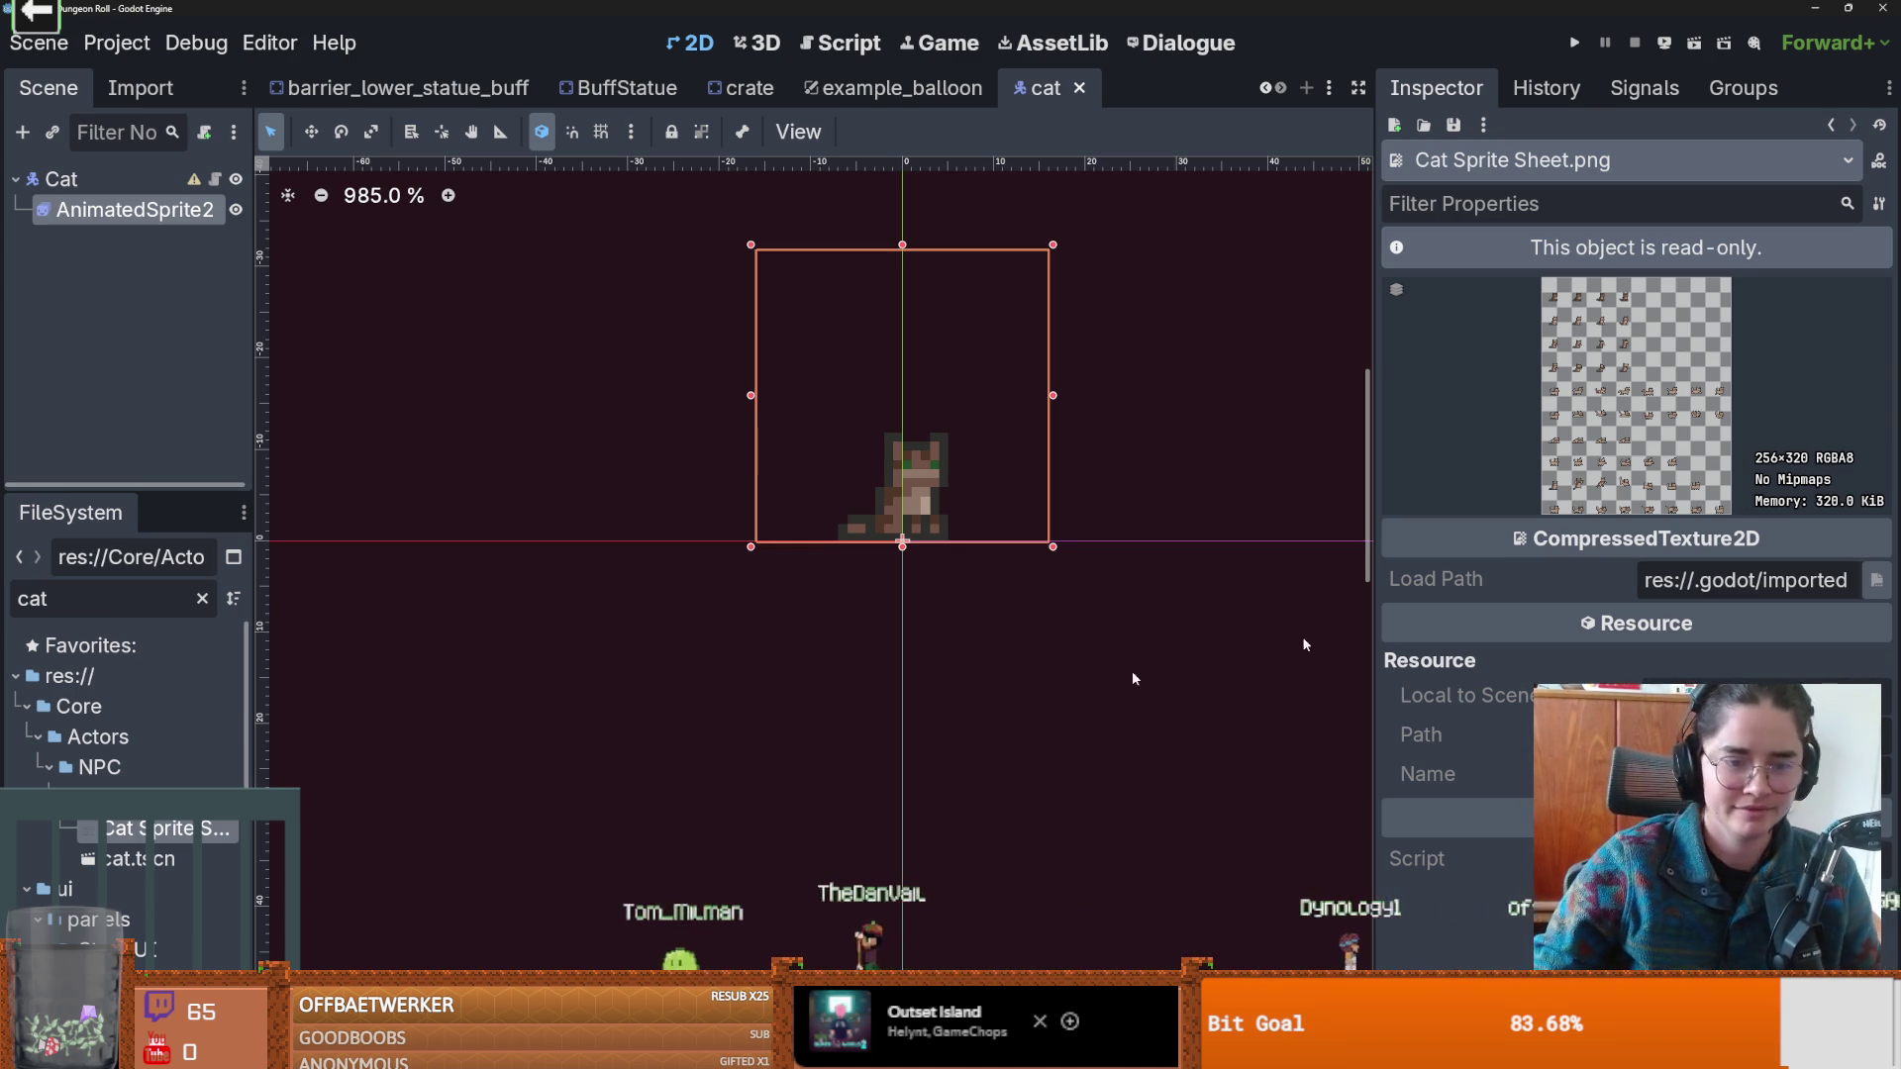
pyautogui.hotkey('alt', 'Tab')
pyautogui.scroll(3, 616, 465)
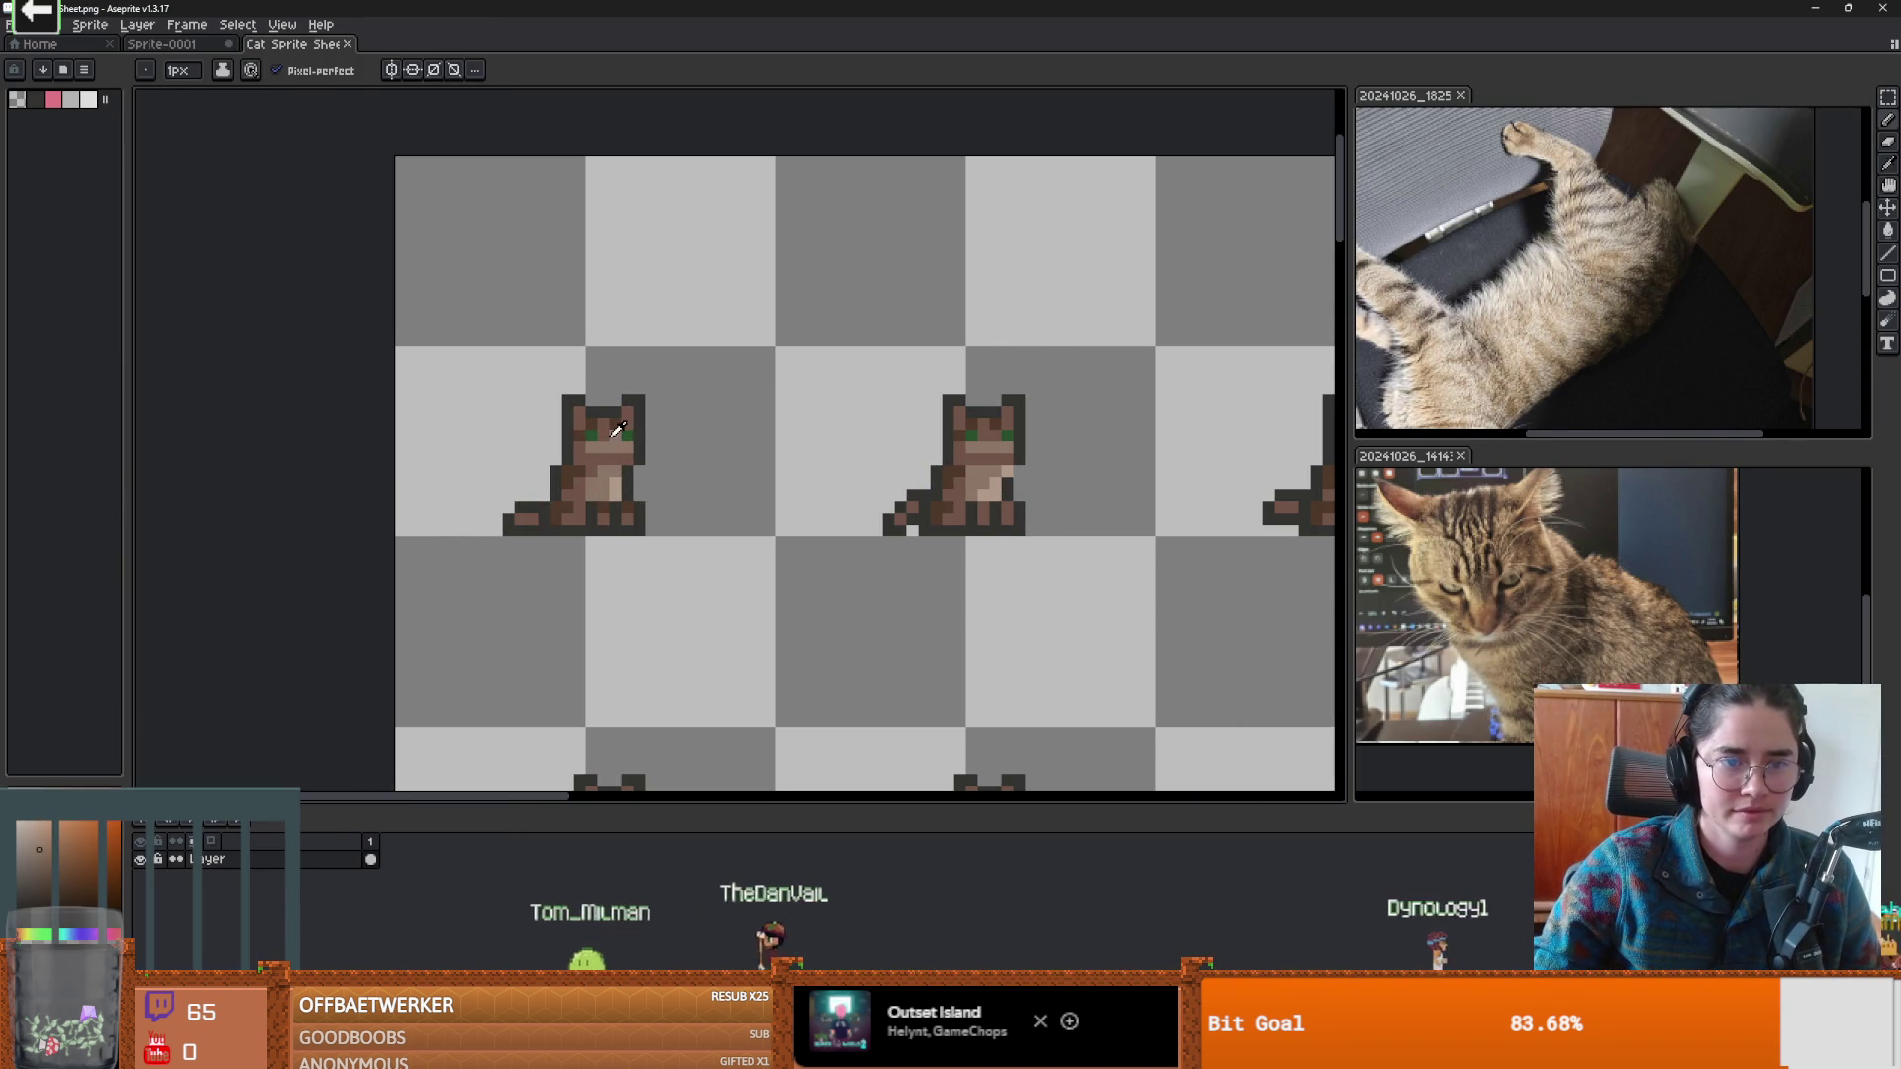
# Sample the cat's darker brown and paint a brown pixel beside the left cat.
pyautogui.scroll(-3, 699, 489)
pyautogui.scroll(3, 699, 490)
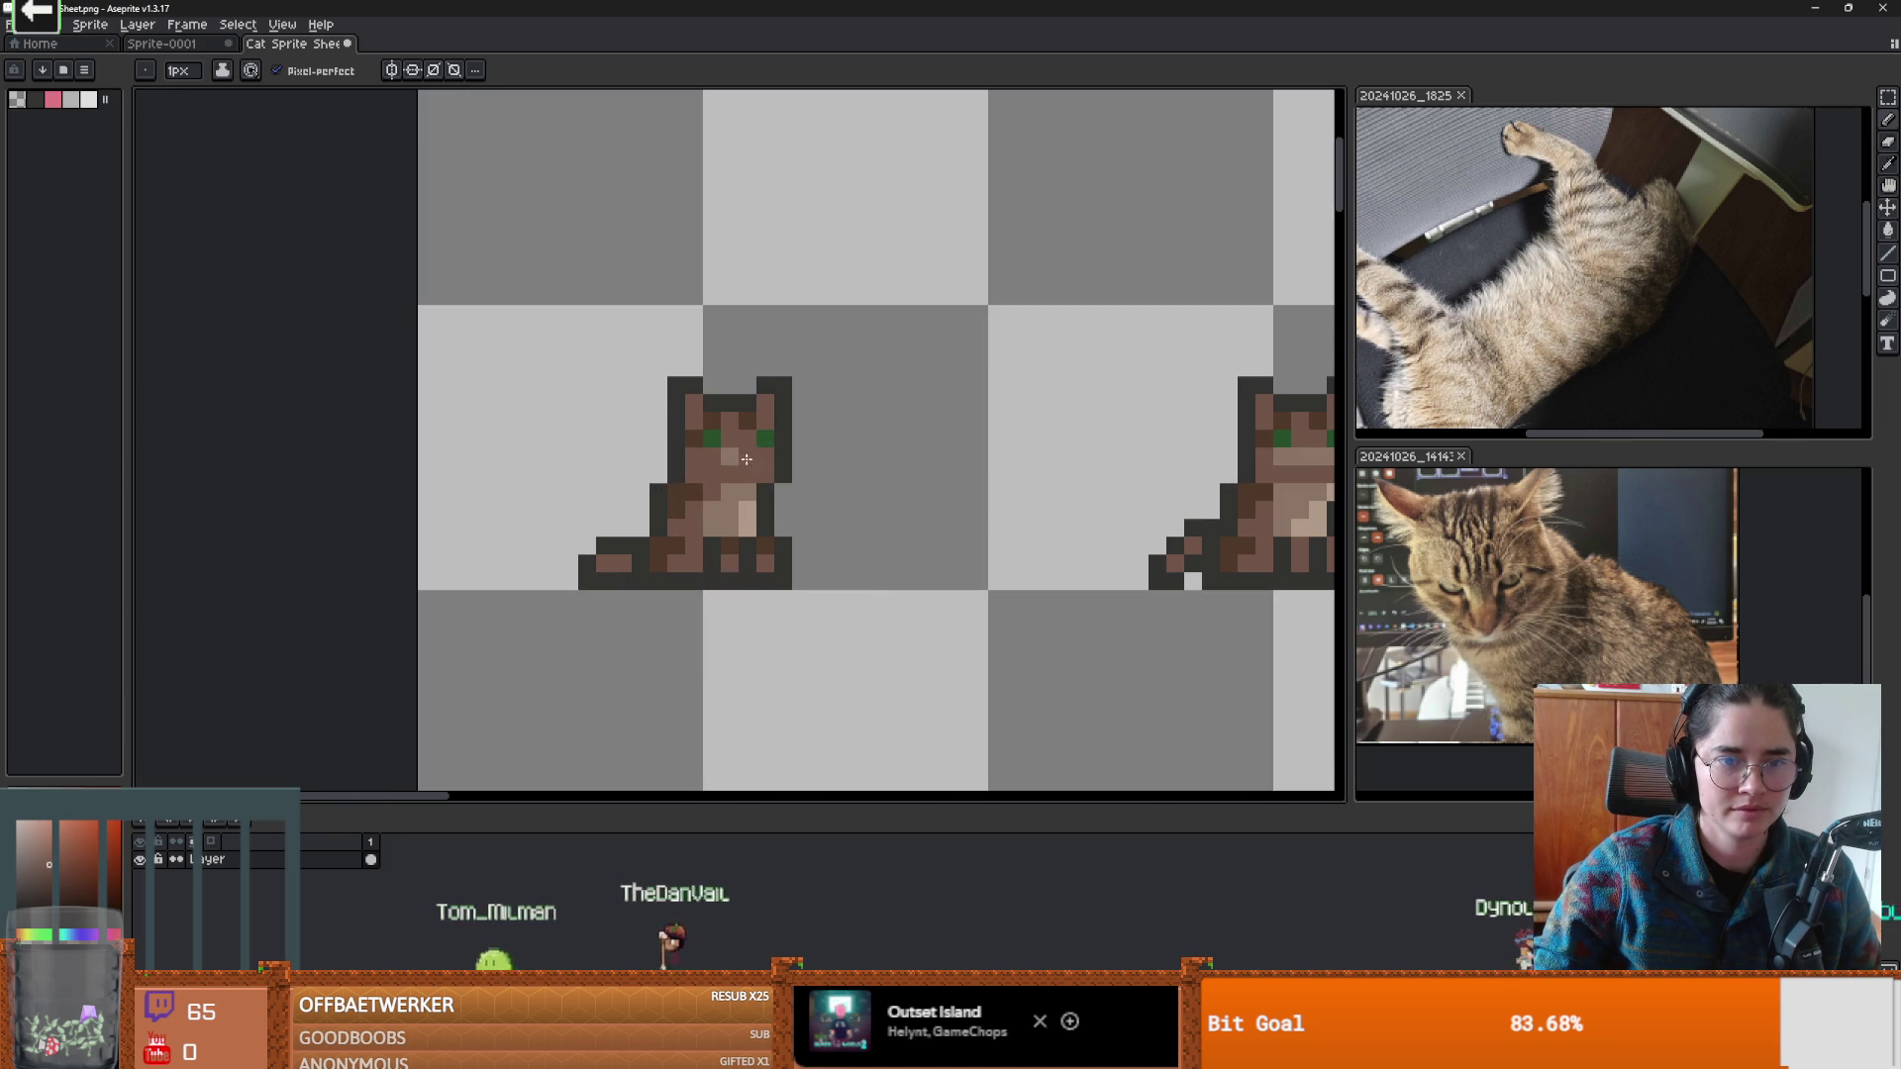
pyautogui.scroll(-3, 713, 475)
pyautogui.scroll(3, 725, 458)
pyautogui.scroll(-2, 726, 458)
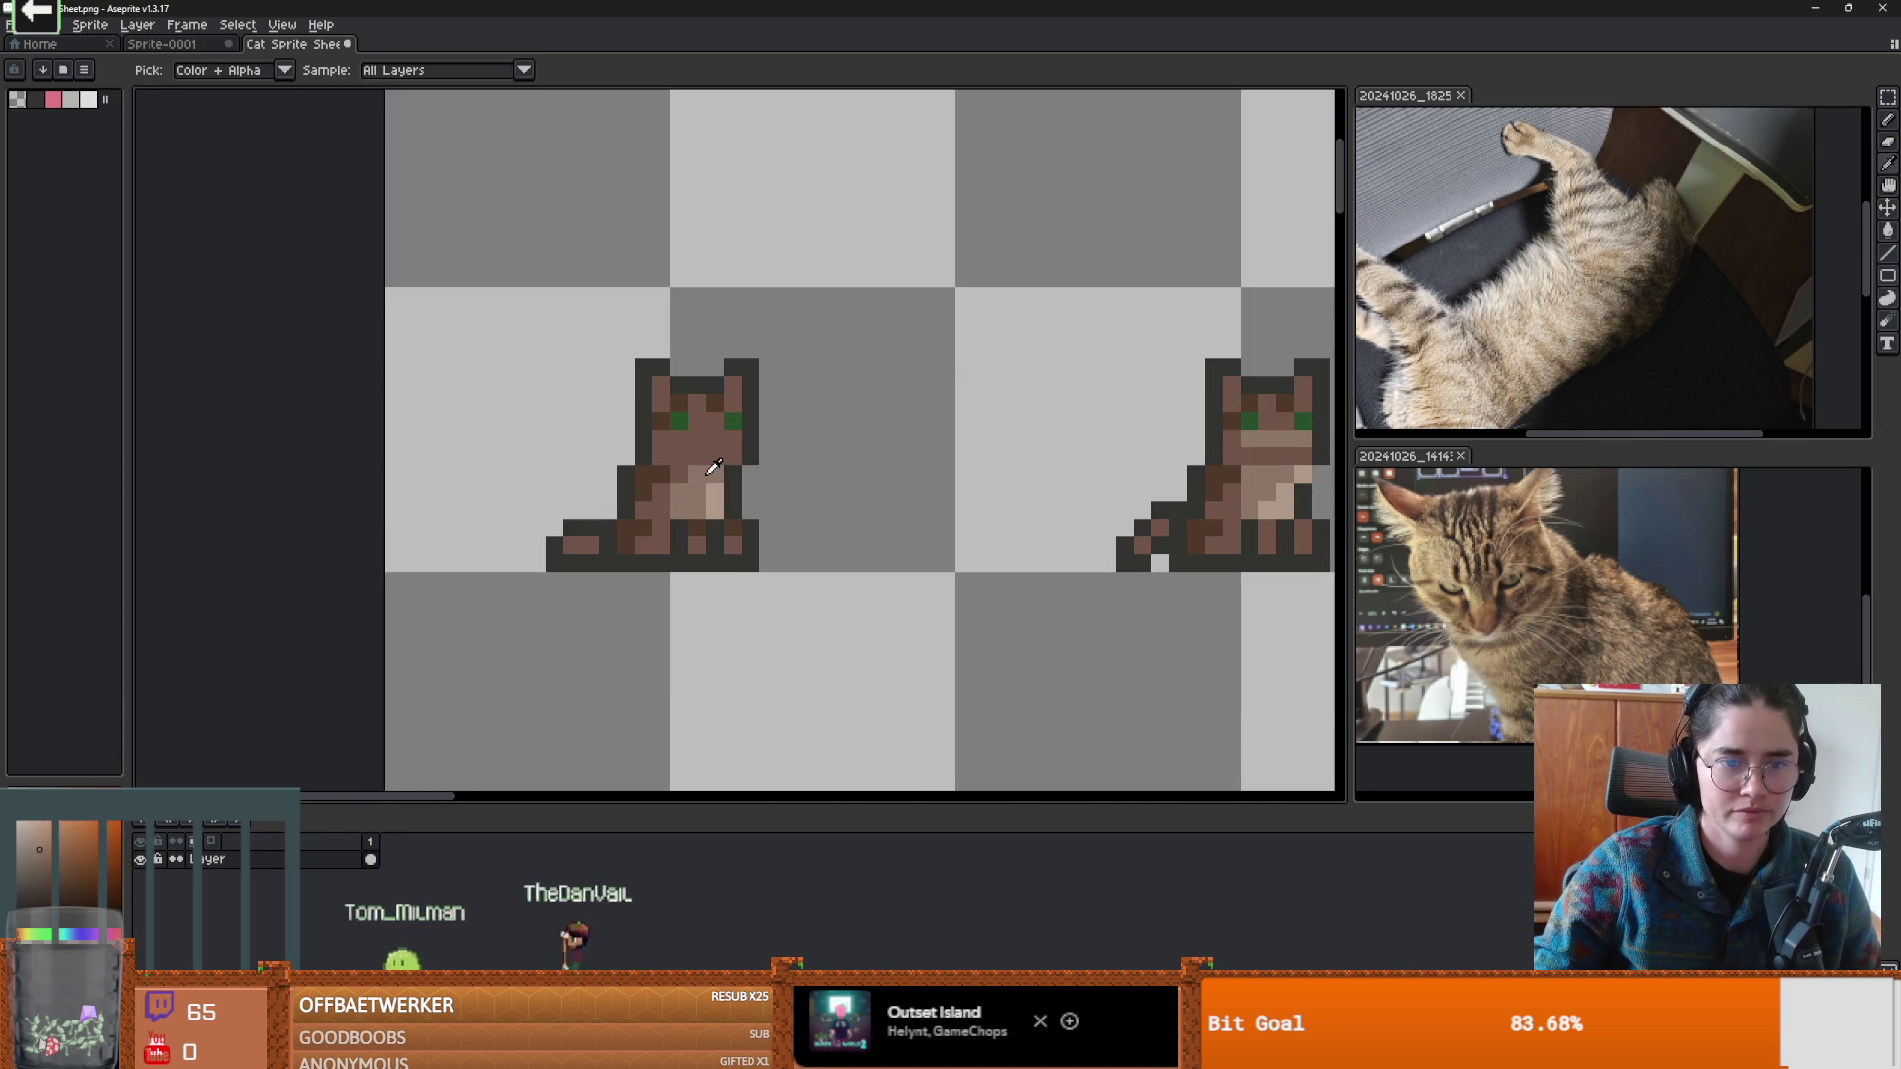
pyautogui.scroll(2, 729, 479)
pyautogui.press('i')
pyautogui.click(701, 392)
pyautogui.press('b')
pyautogui.scroll(-2, 719, 483)
pyautogui.scroll(2, 703, 446)
pyautogui.scroll(-2, 694, 421)
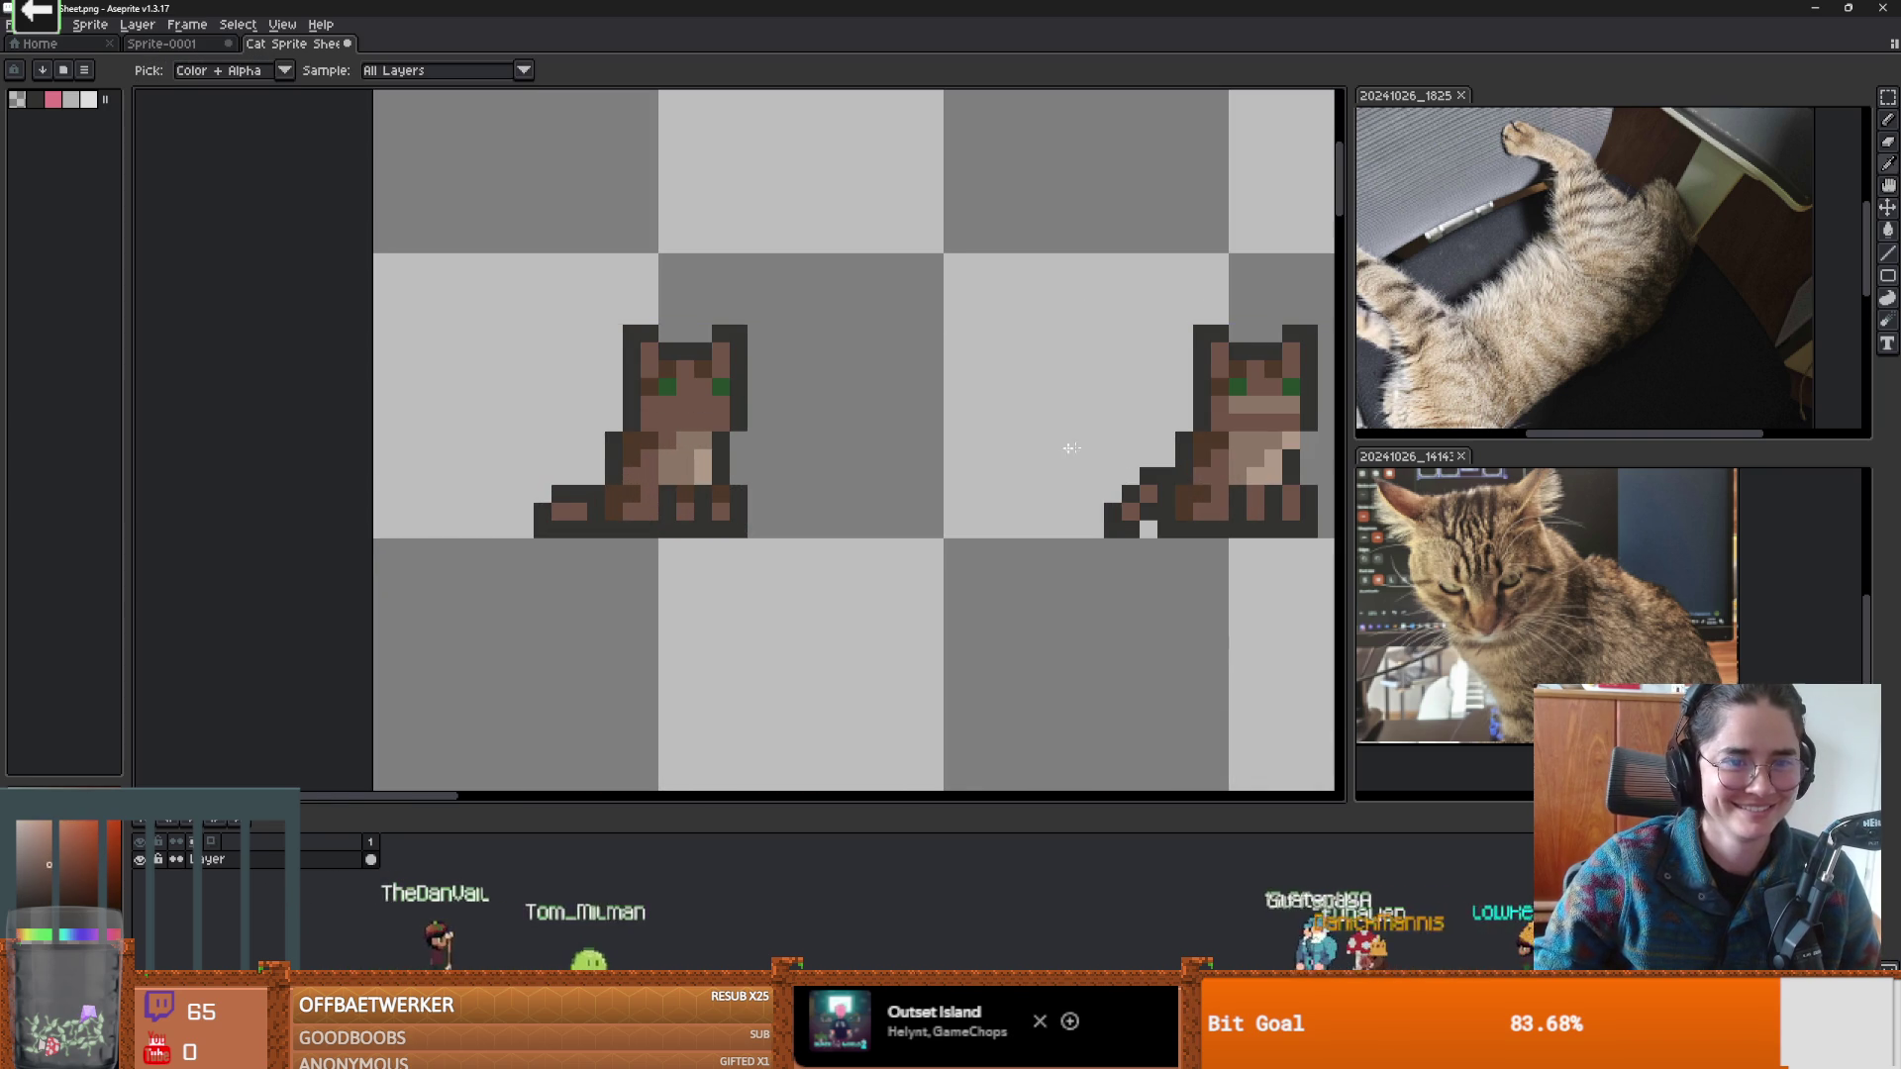
pyautogui.click(615, 455)
# Try a pink nose on the first cat's muzzle.
pyautogui.scroll(2, 646, 447)
pyautogui.scroll(2, 604, 448)
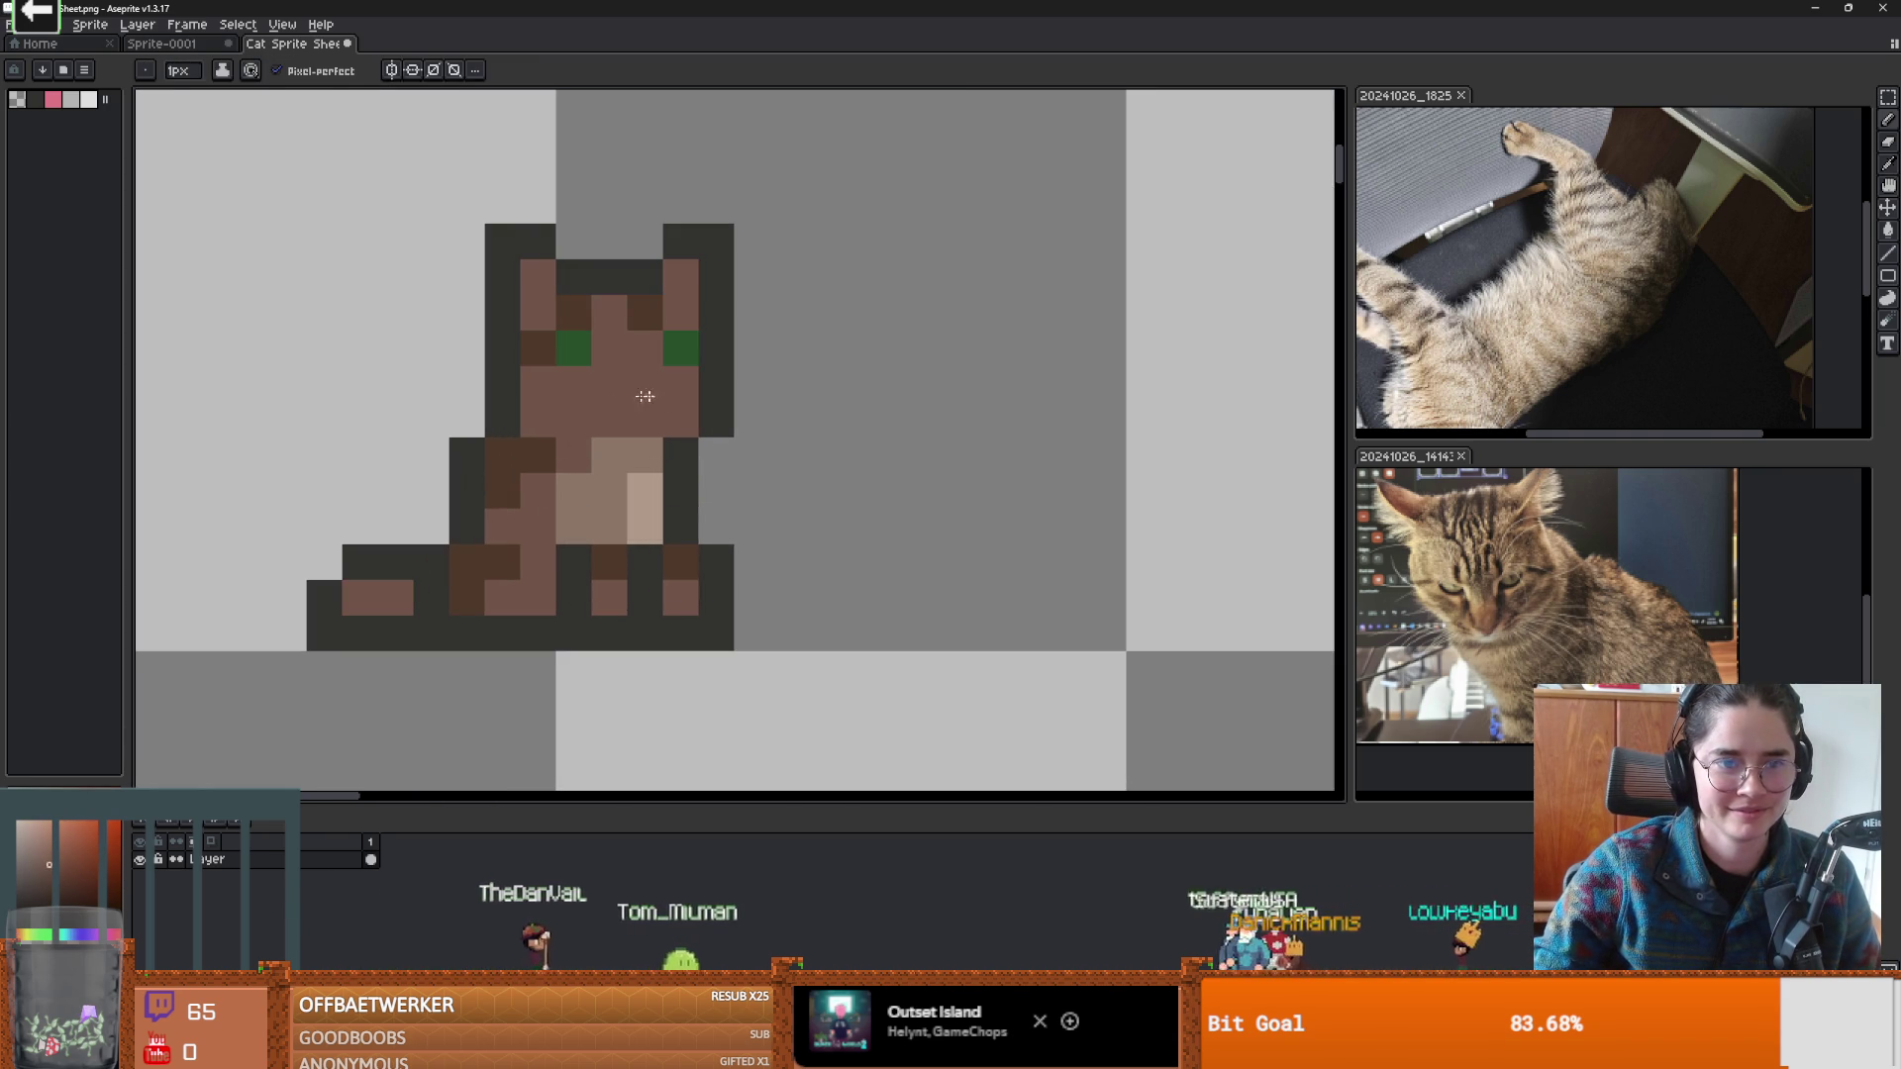
pyautogui.click(52, 99)
pyautogui.click(716, 383)
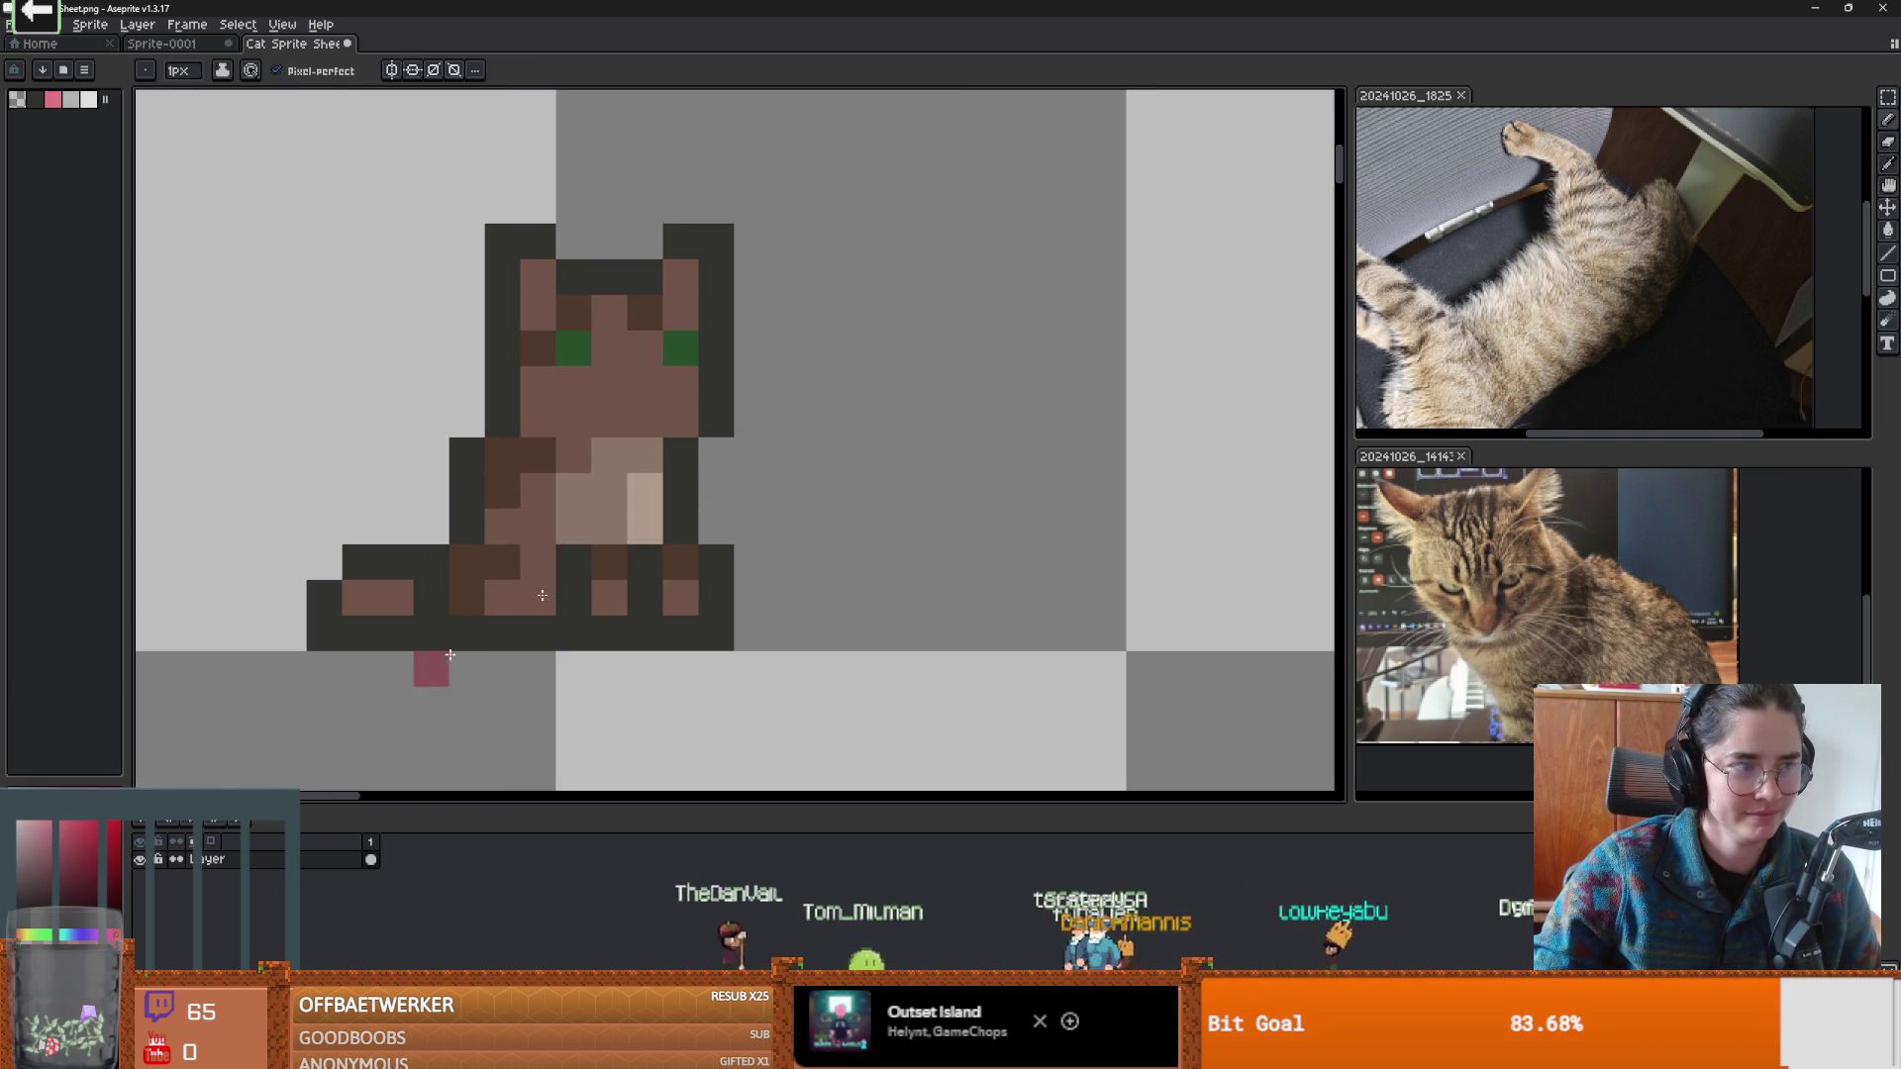
pyautogui.moveTo(610, 420); pyautogui.dragTo(646, 419)
pyautogui.scroll(-2, 706, 542)
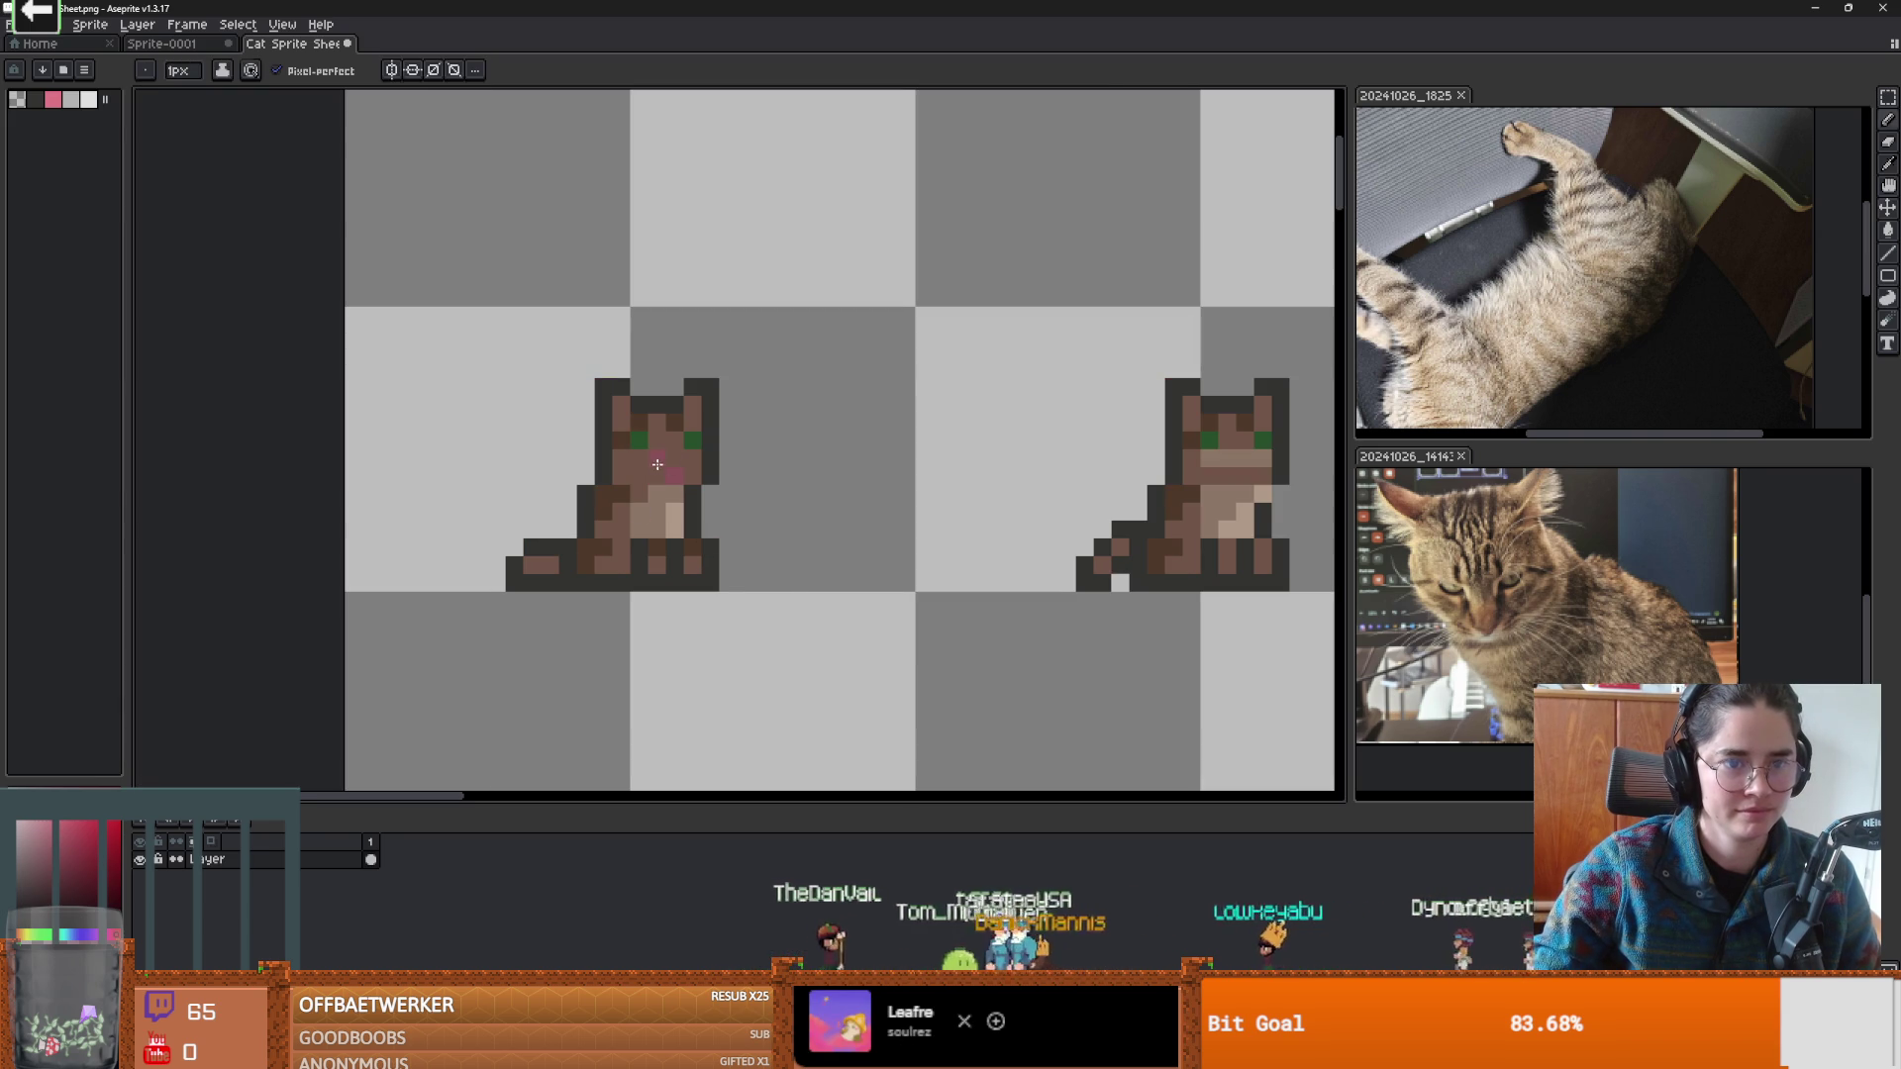
pyautogui.scroll(1, 670, 453)
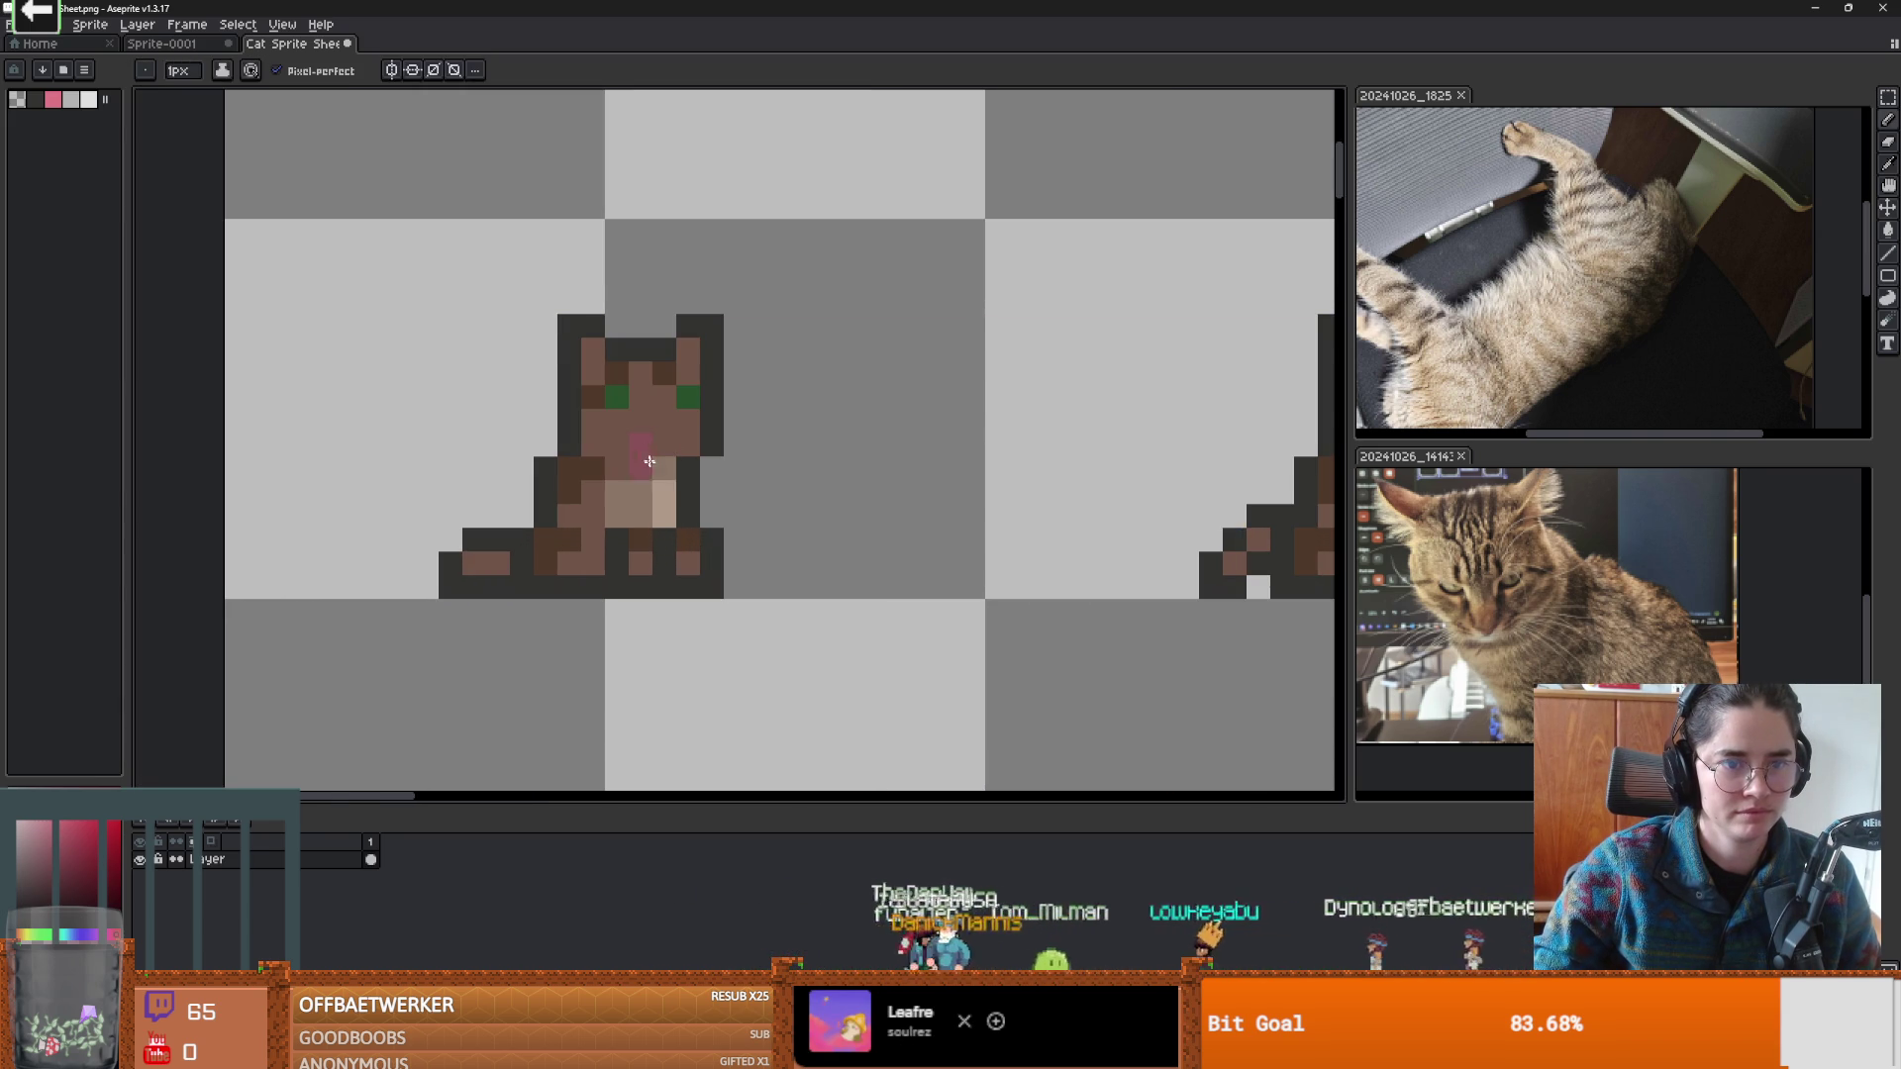
pyautogui.press('v')
pyautogui.press('b')
# Zoom out to review the rows of brown tabby cats on the sheet.
pyautogui.scroll(-2, 792, 500)
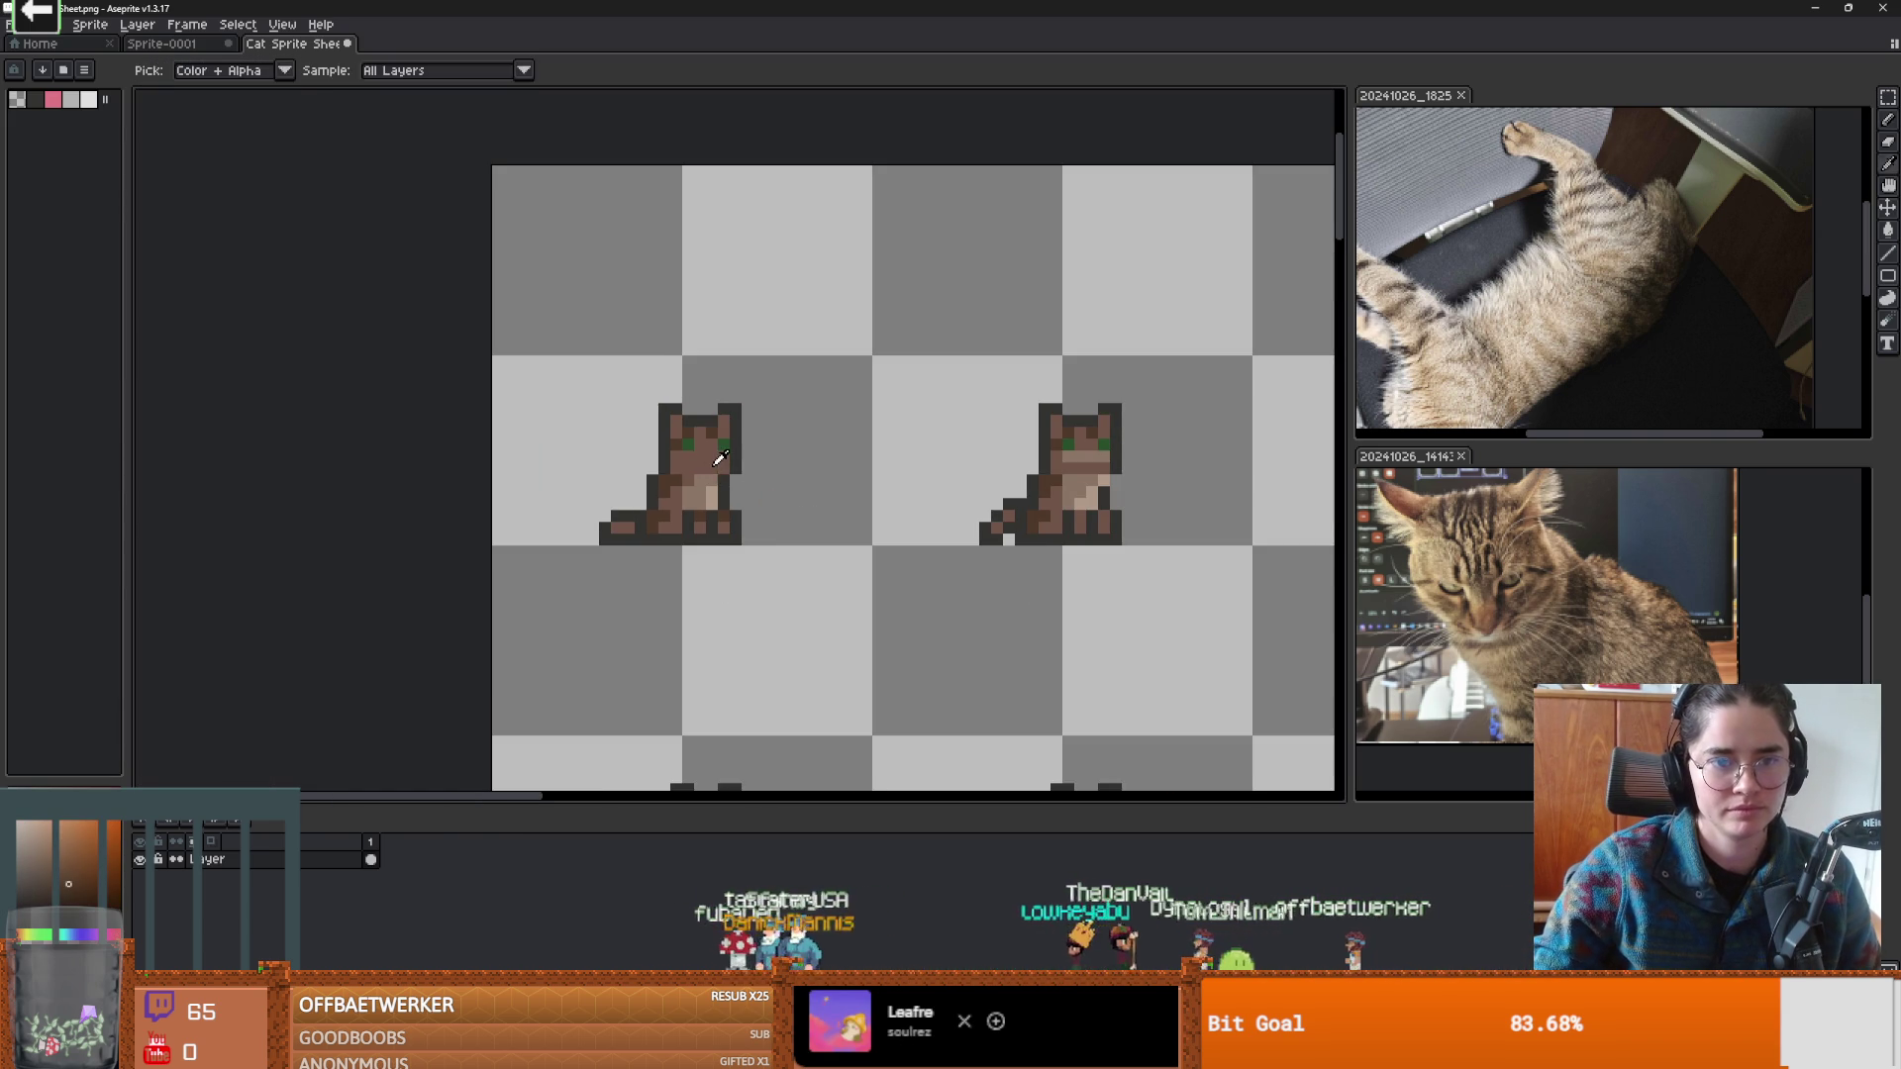
pyautogui.scroll(2, 738, 480)
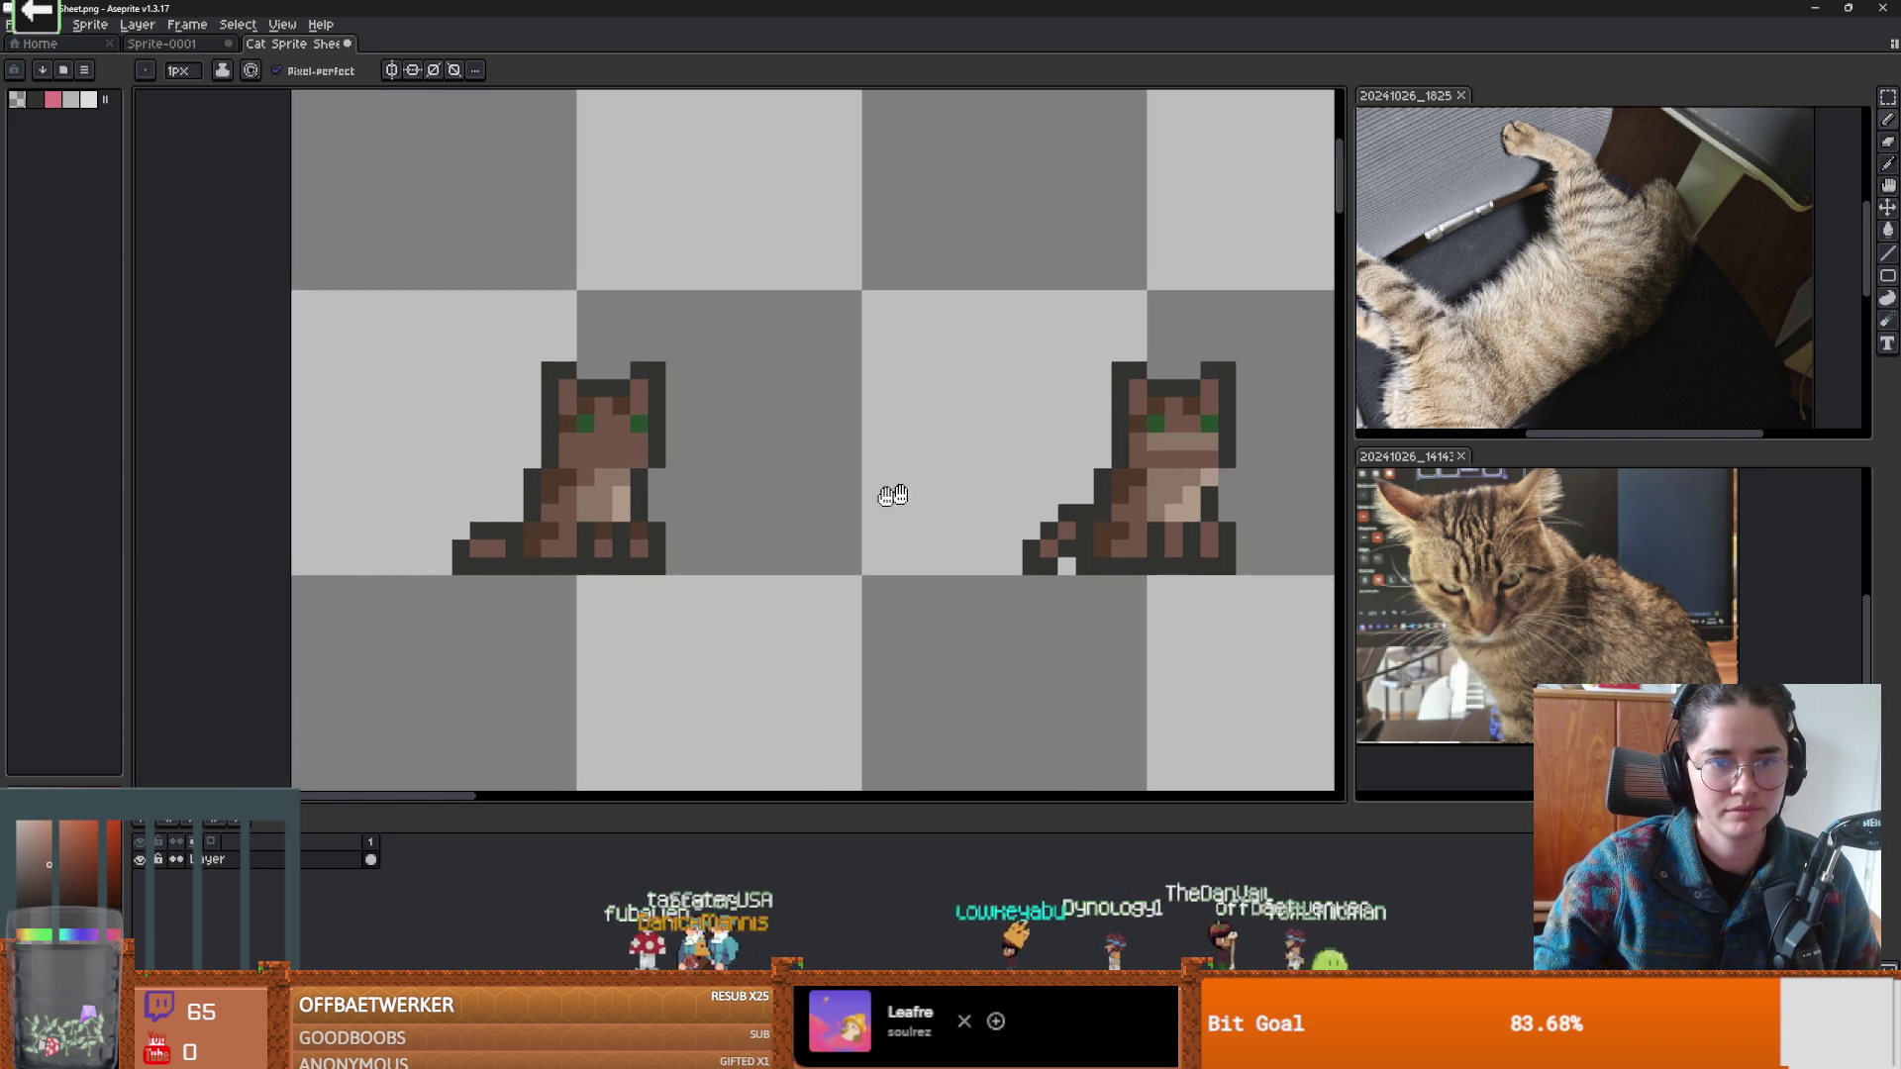
pyautogui.hscroll(1, 924, 492)
pyautogui.scroll(-2, 507, 489)
pyautogui.scroll(2, 507, 489)
pyautogui.scroll(-1, 555, 534)
pyautogui.scroll(-1, 572, 552)
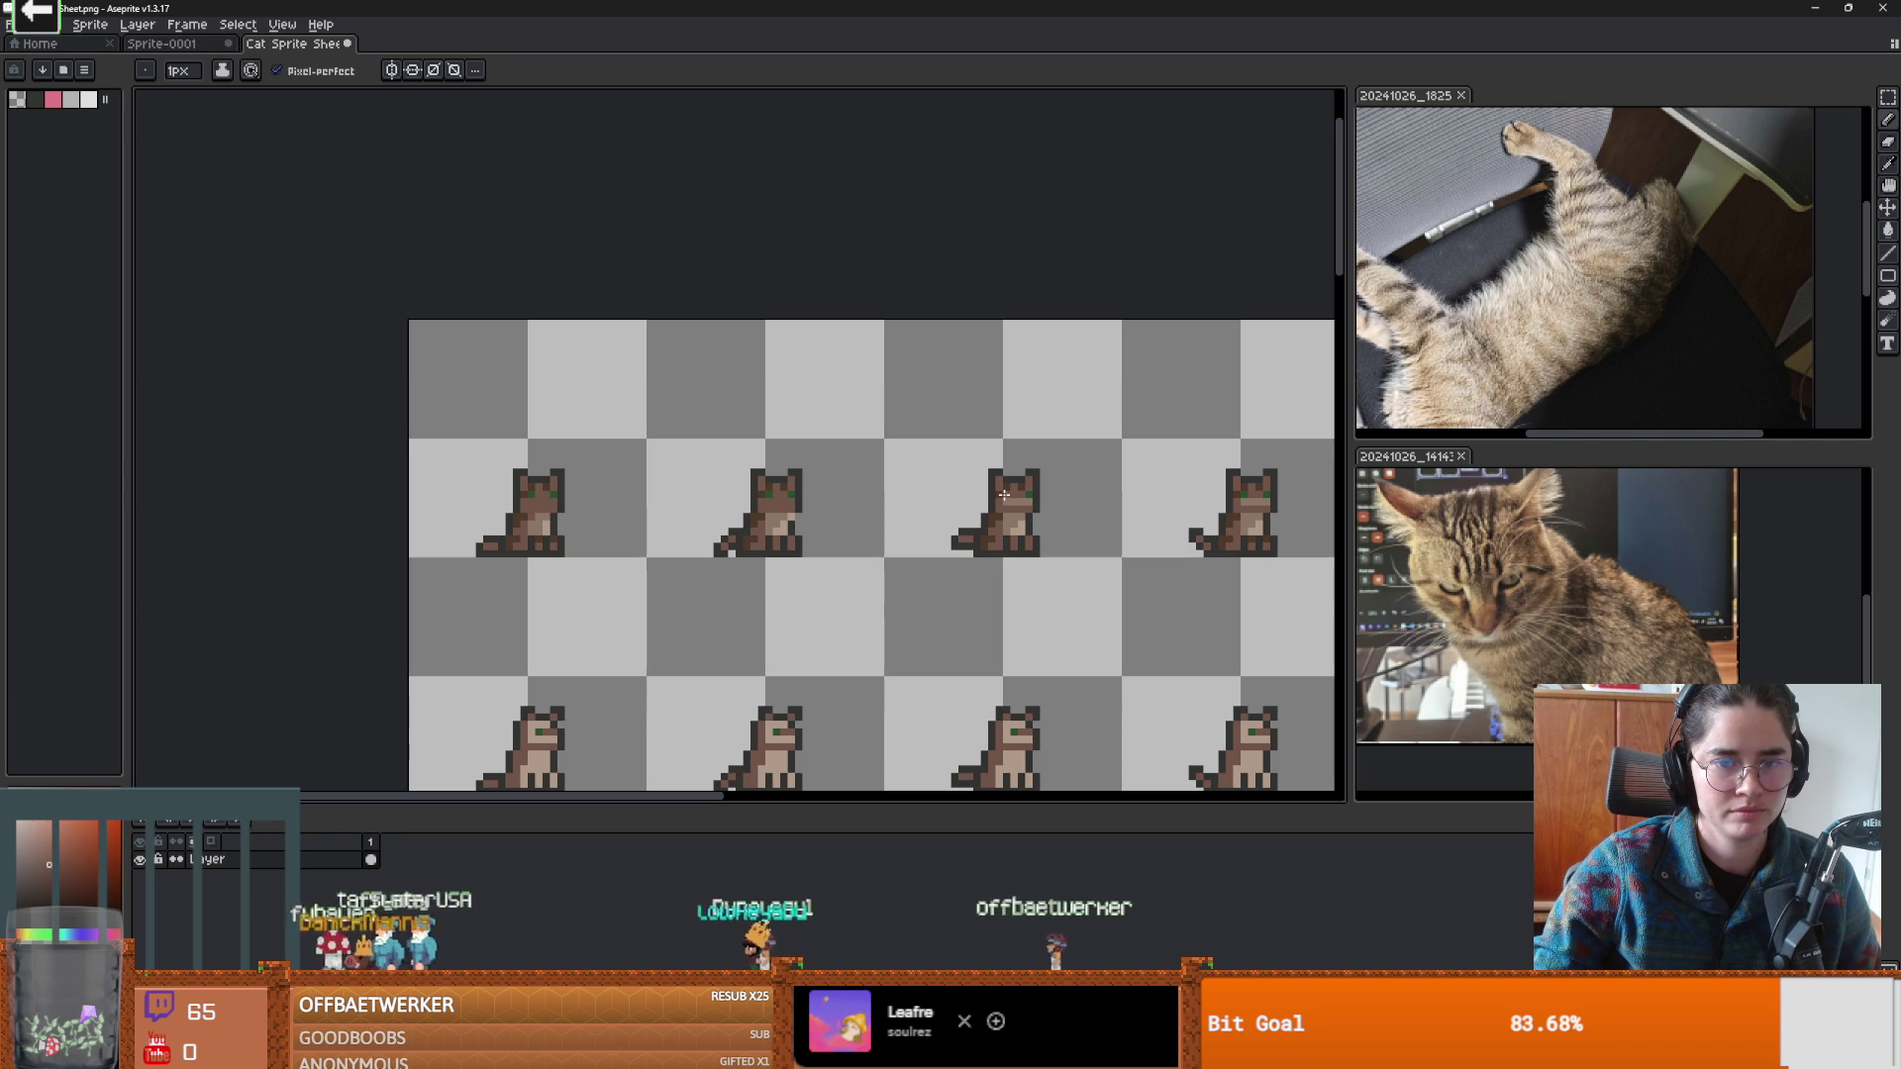
# Save the recoloured cat sprite sheet with Ctrl+S.
pyautogui.hscroll(2, 1007, 503)
pyautogui.scroll(1, 1041, 511)
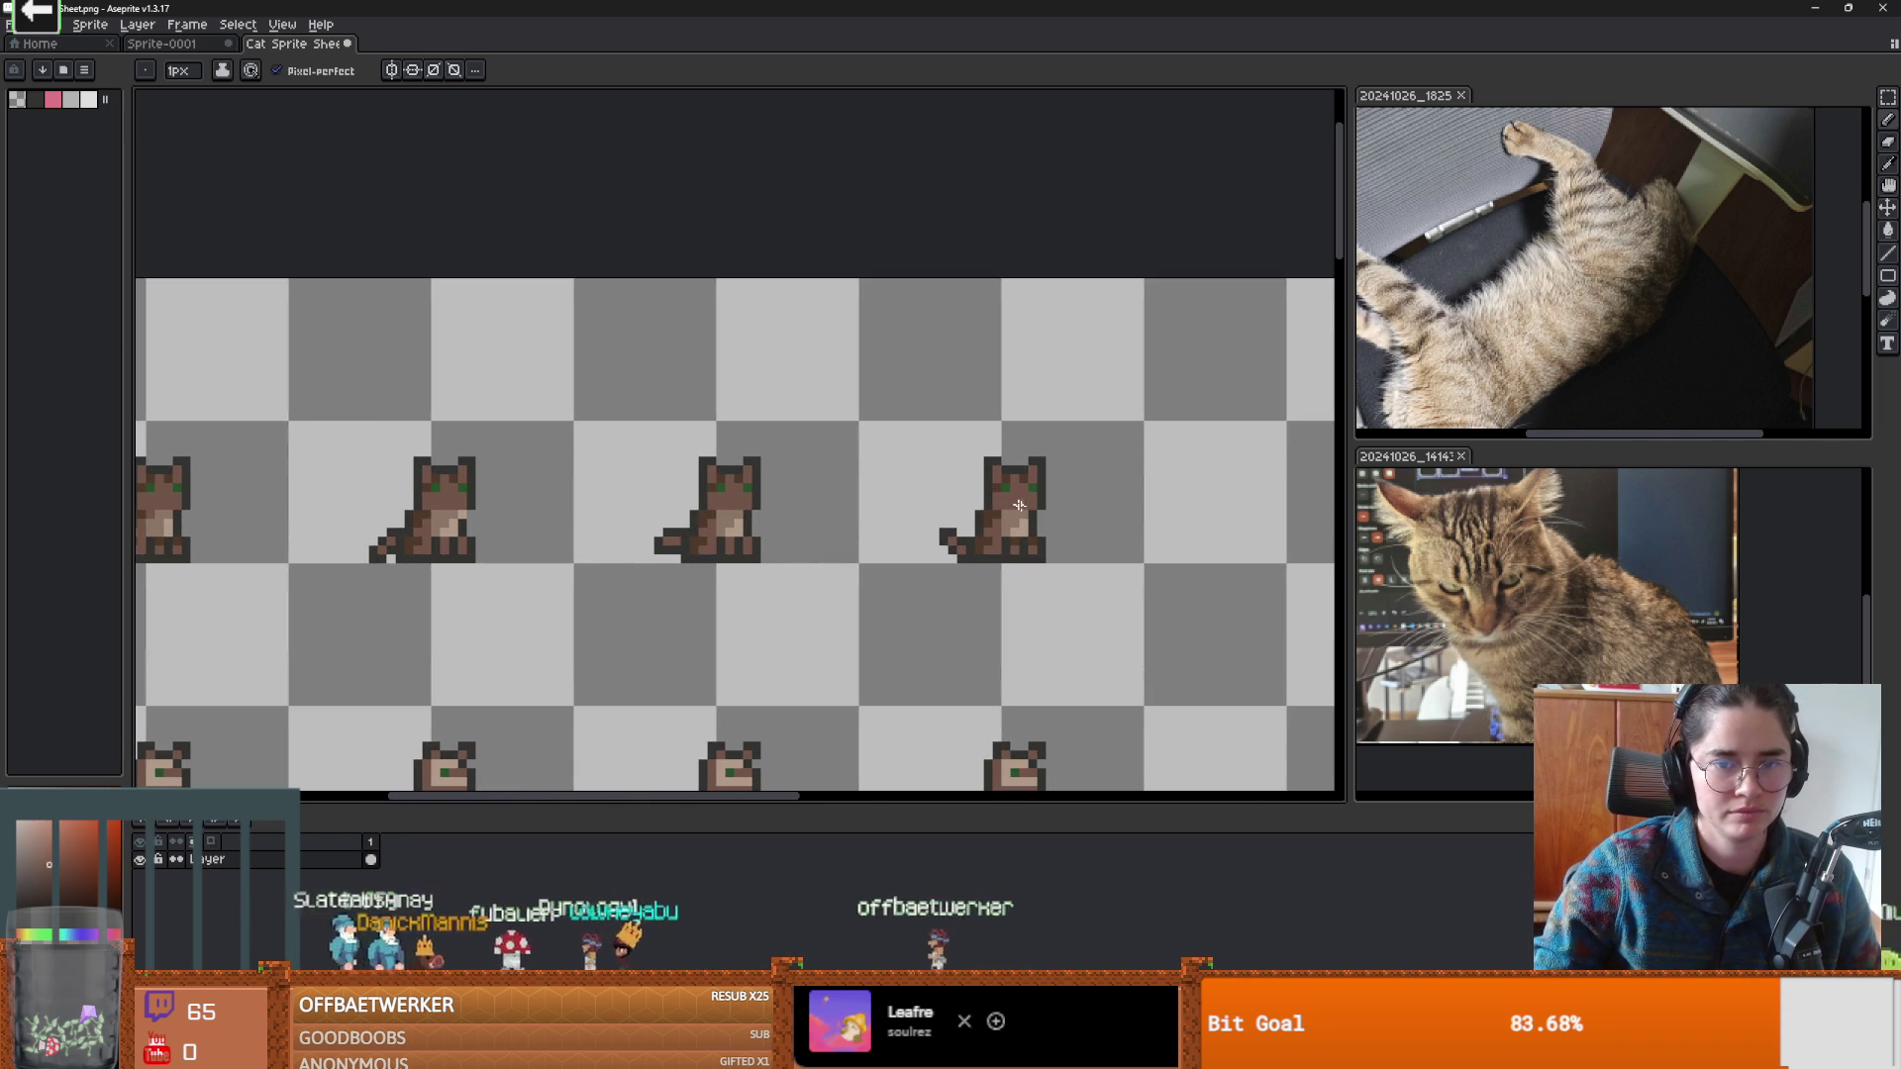
pyautogui.hscroll(3, 919, 500)
pyautogui.scroll(-1, 1139, 447)
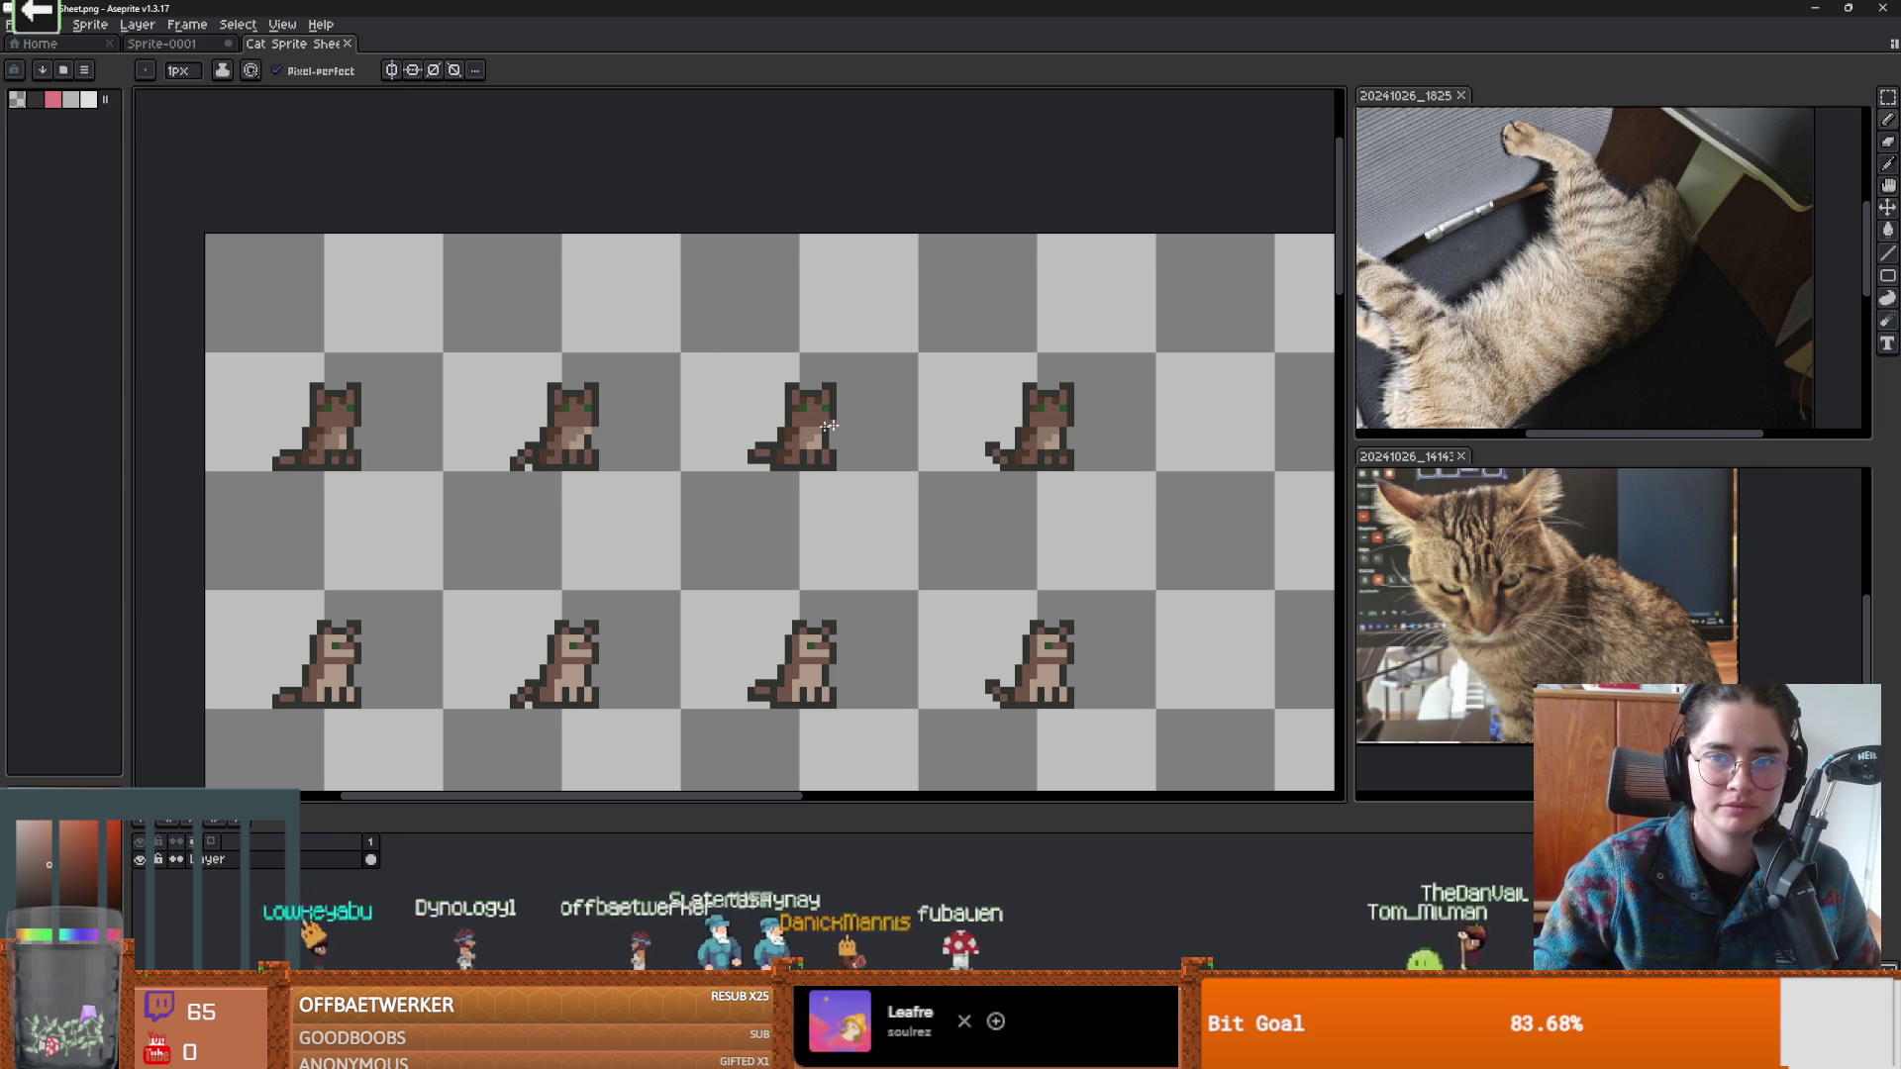
pyautogui.scroll(5, 792, 462)
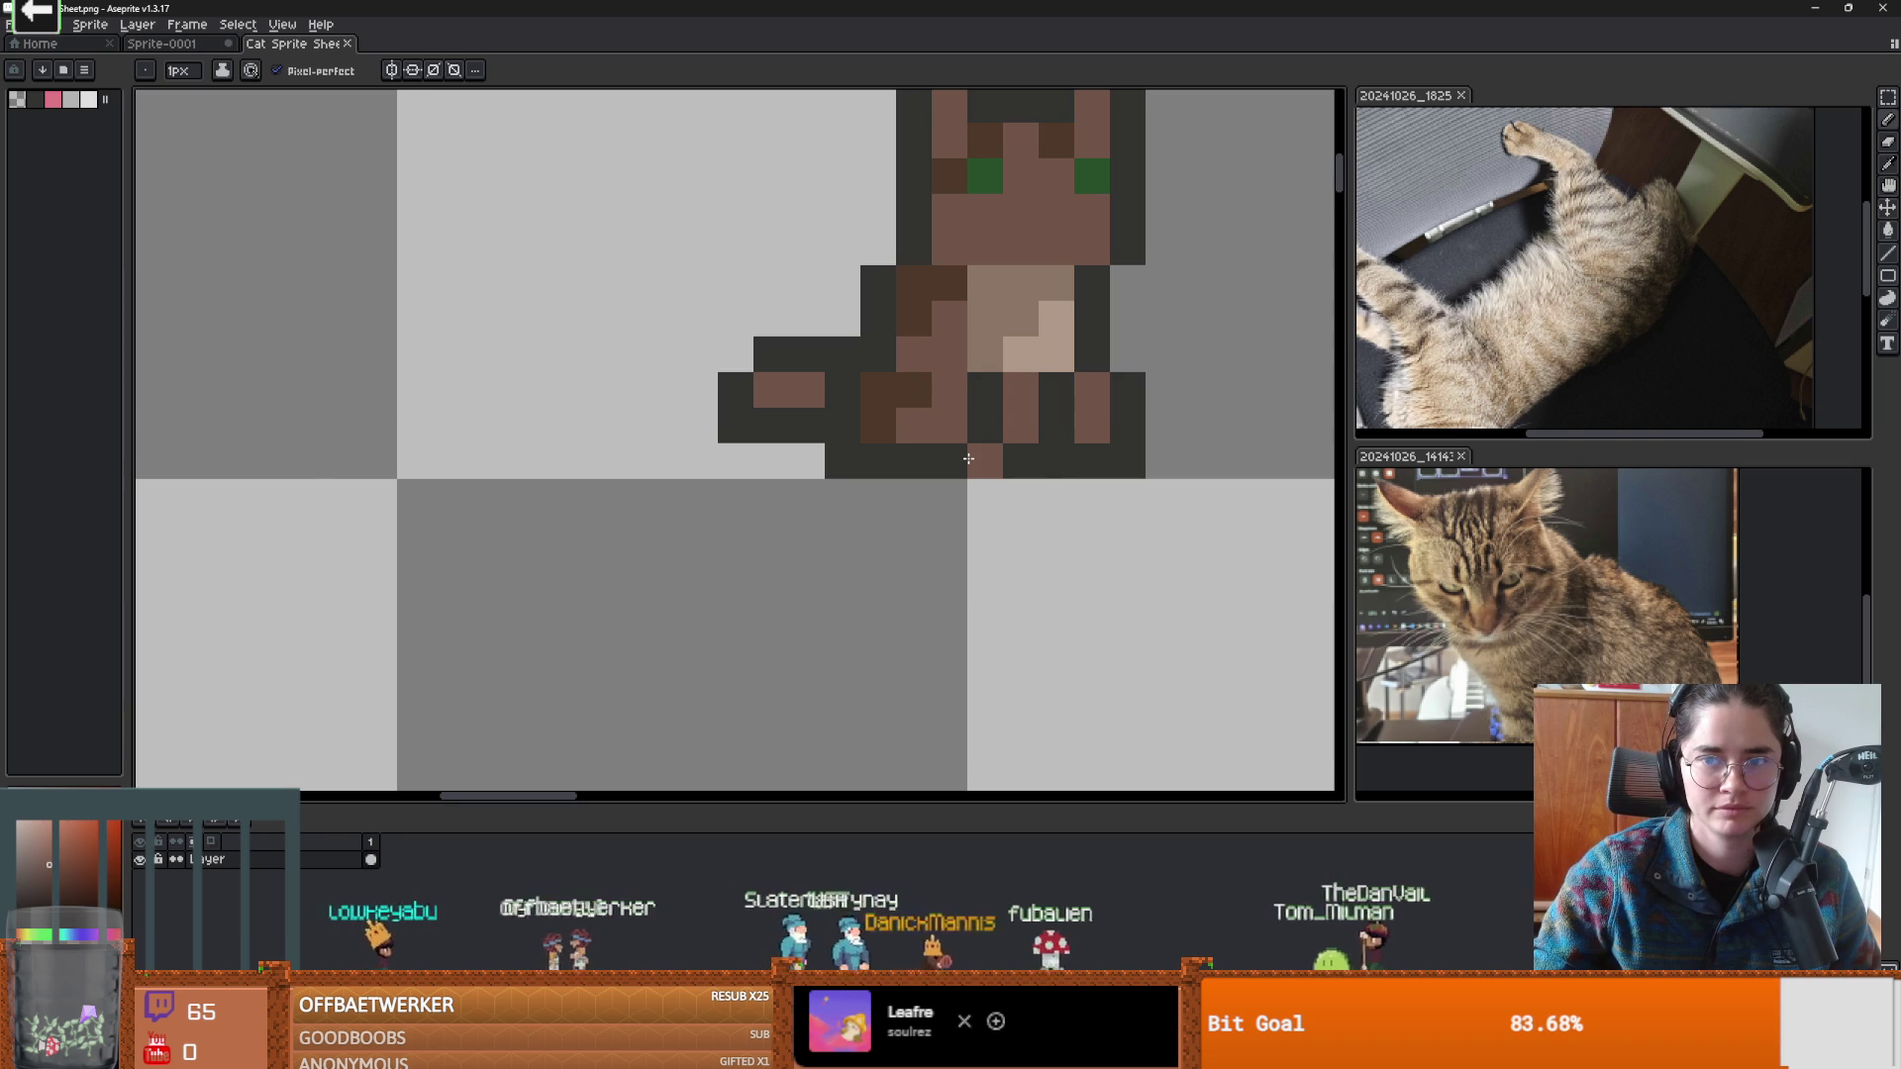
pyautogui.scroll(-2, 994, 454)
pyautogui.press('i')
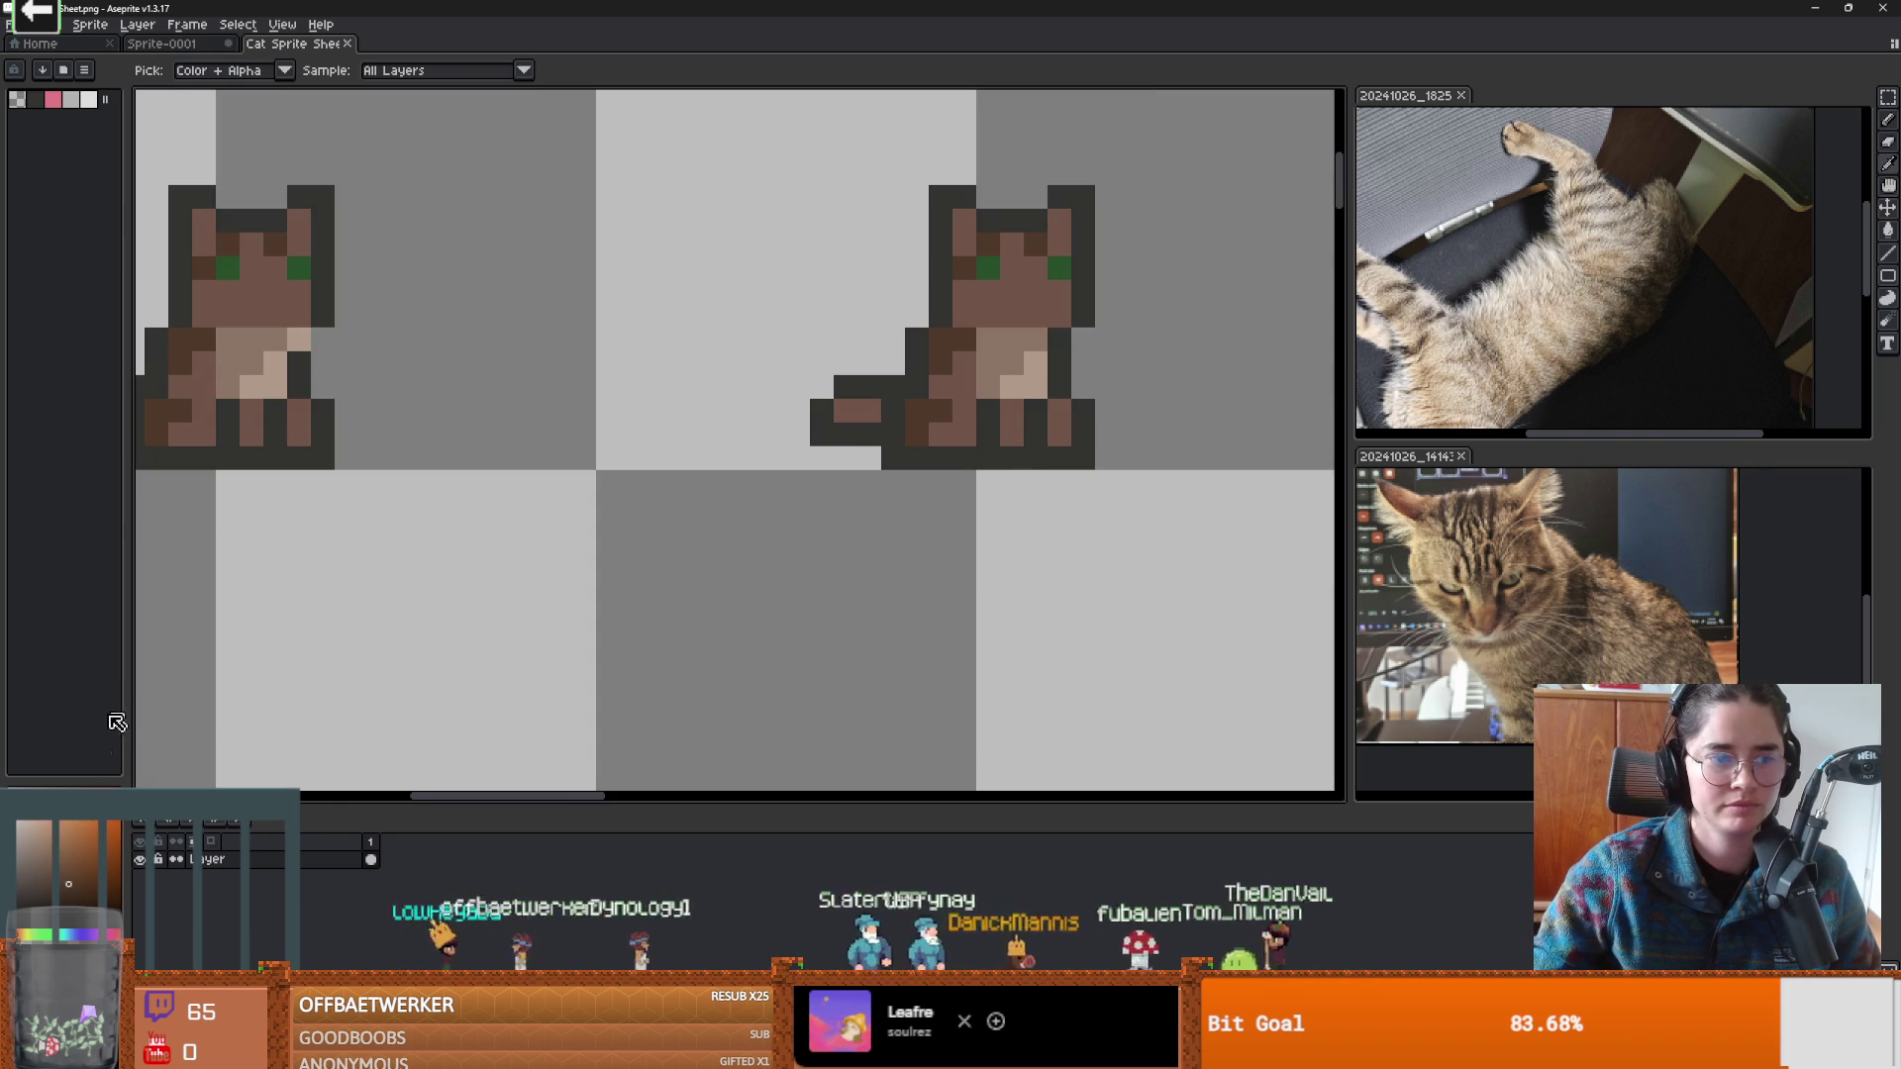
pyautogui.press('b')
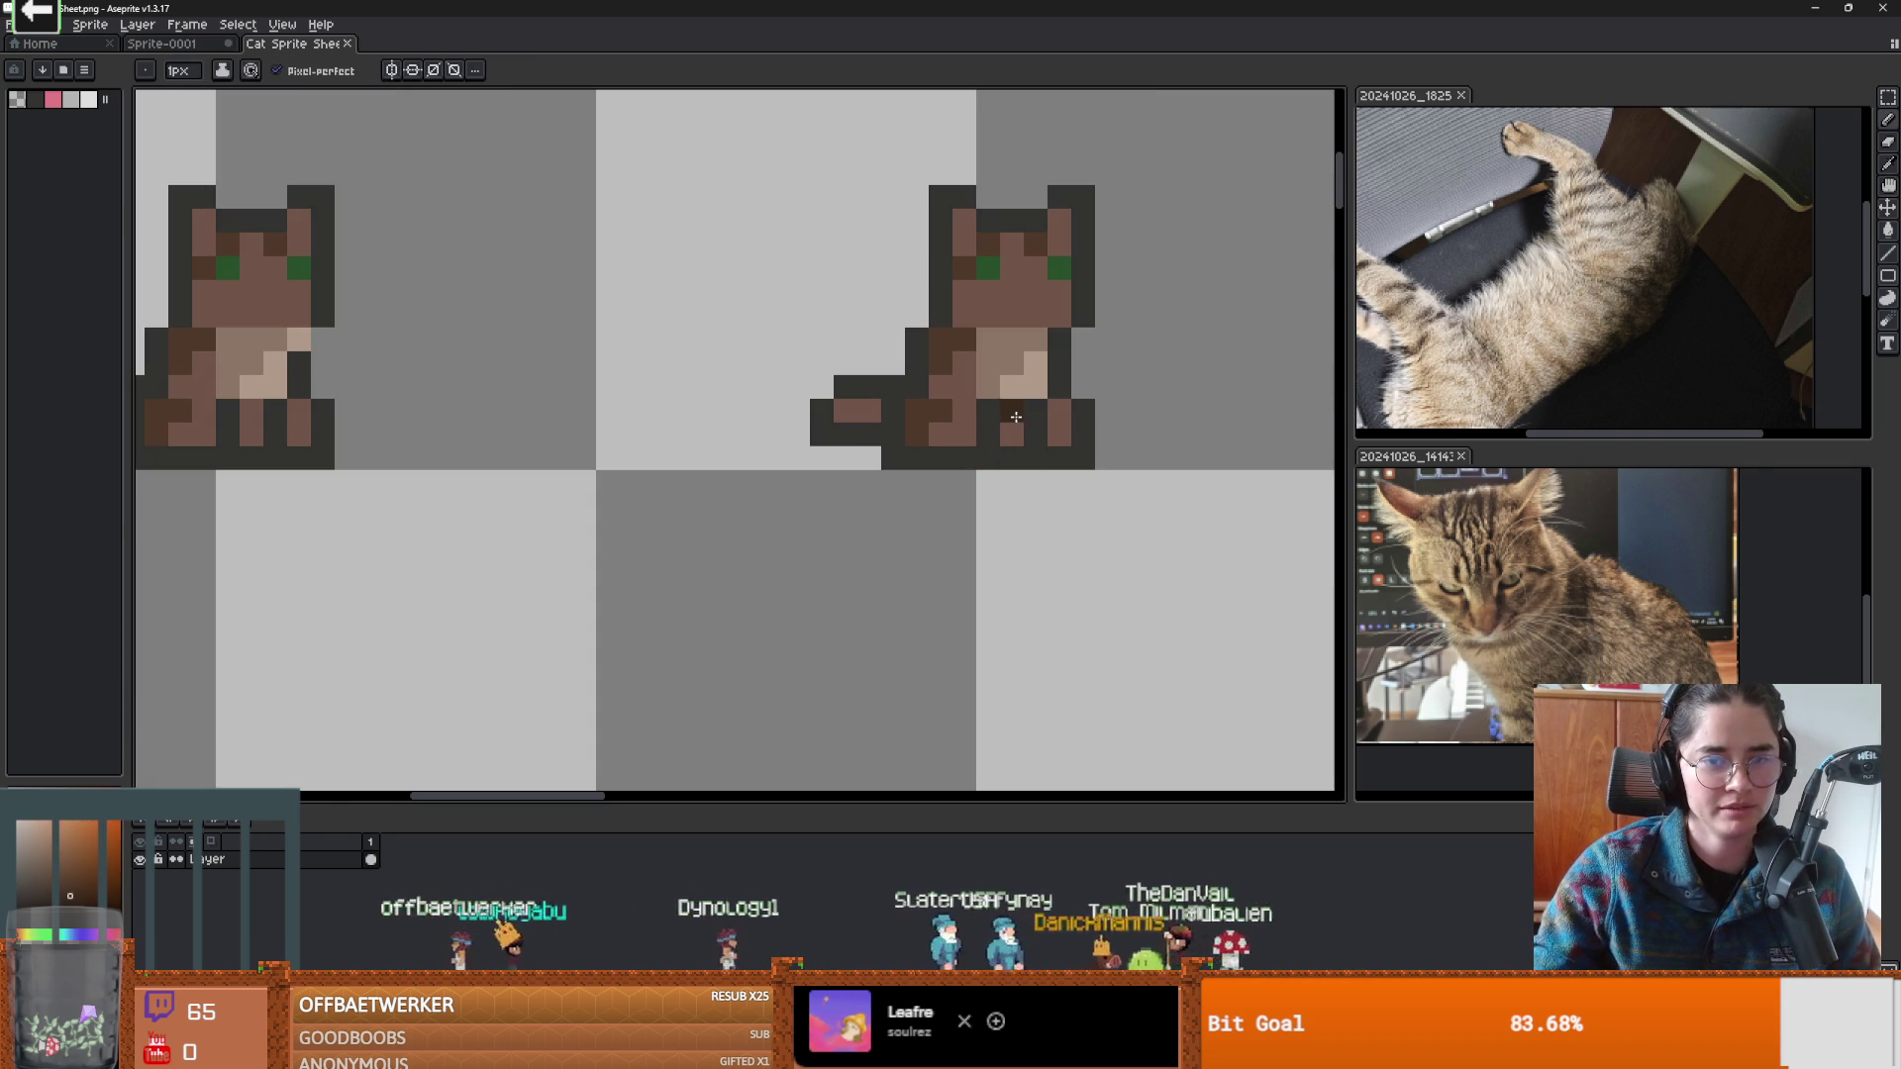
pyautogui.hotkey('ctrl', 's')
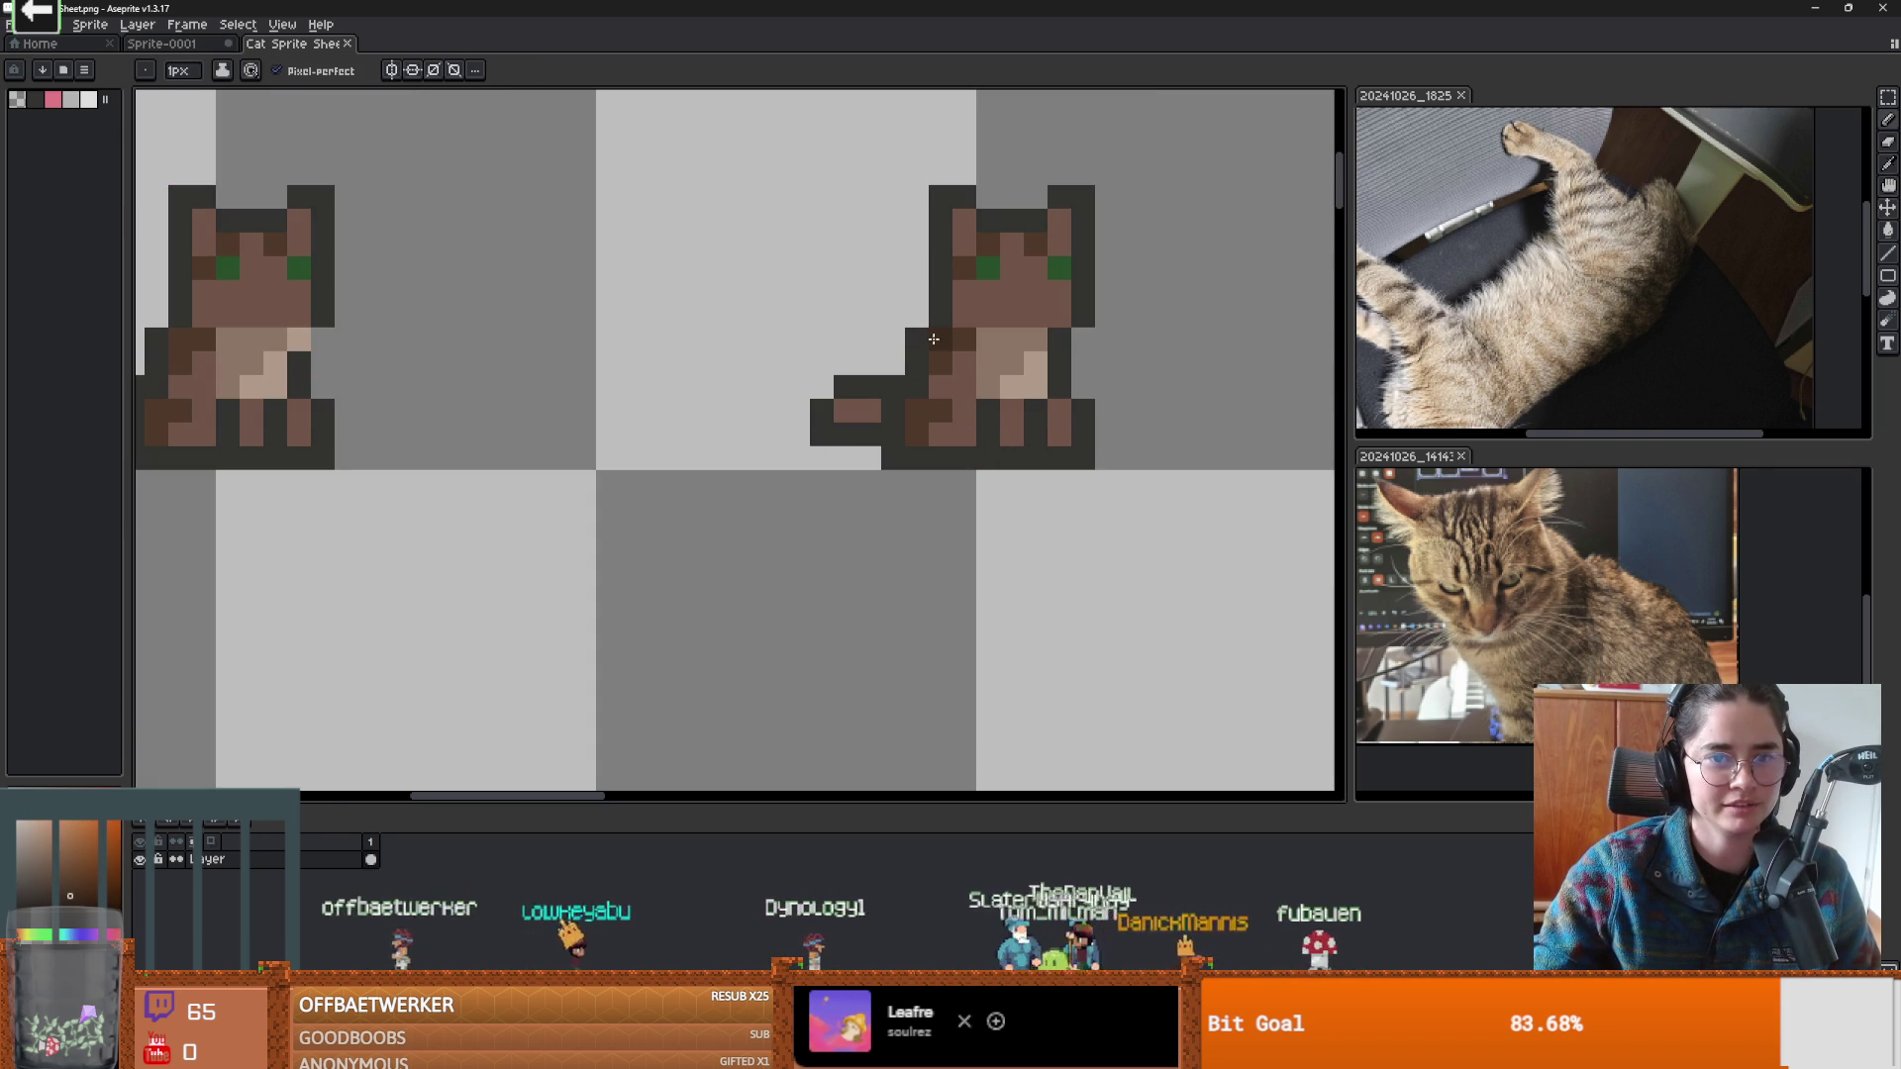
# Eyedrop the brown from a cat and paint one pixel on the middle cat.
pyautogui.scroll(-2, 988, 382)
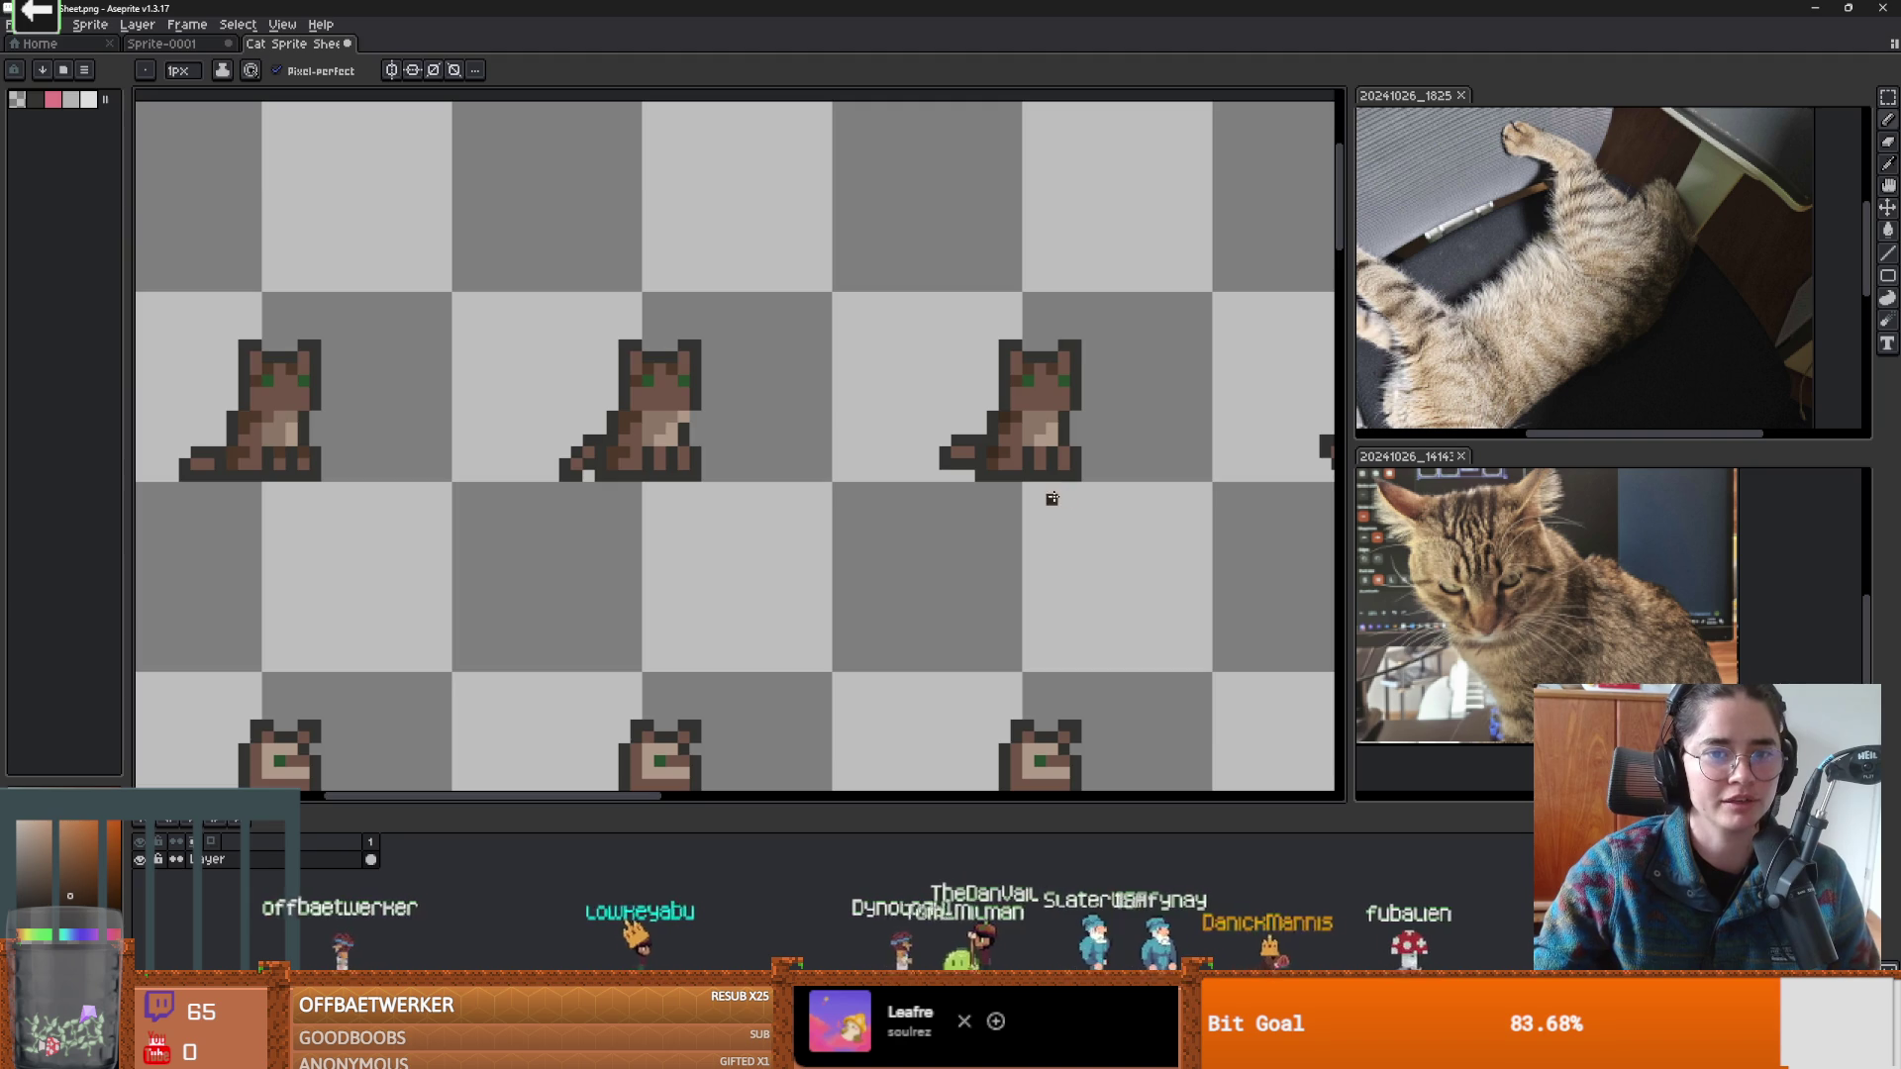
pyautogui.scroll(2, 1052, 498)
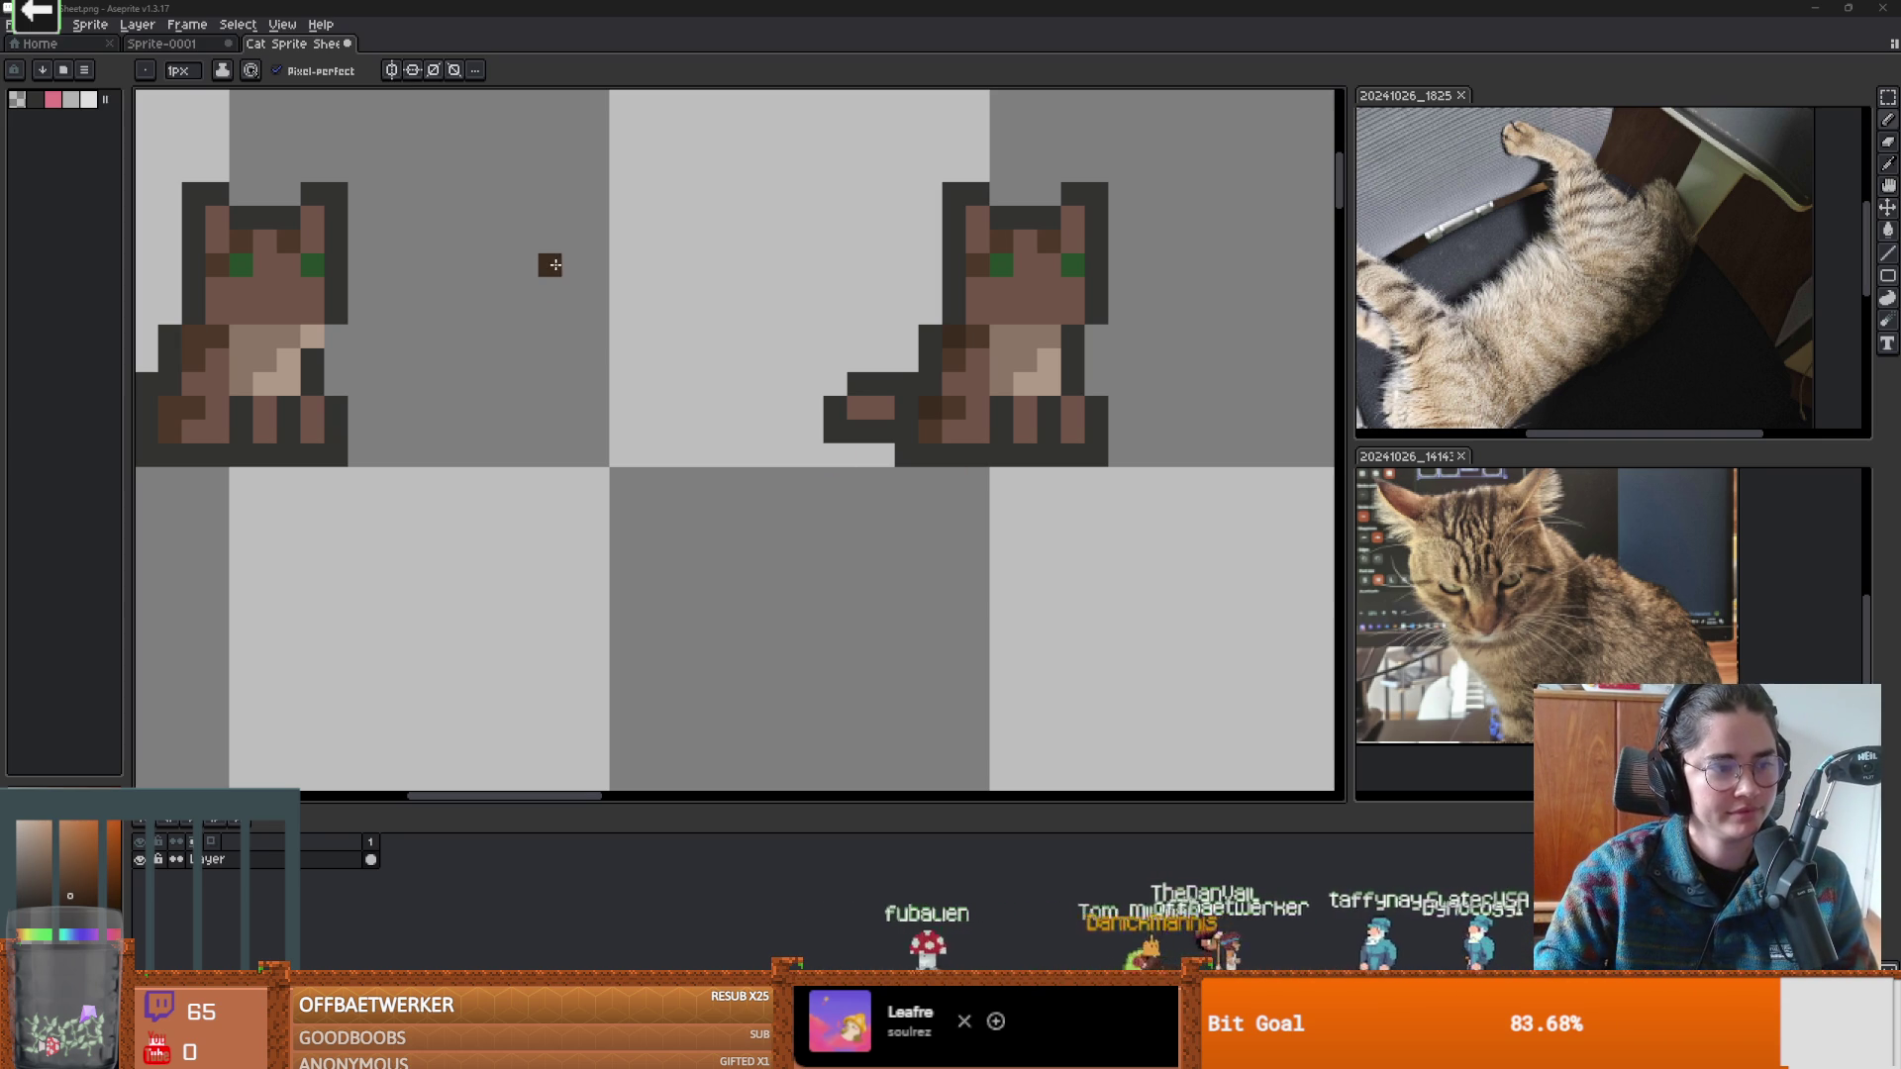
pyautogui.scroll(-3, 645, 386)
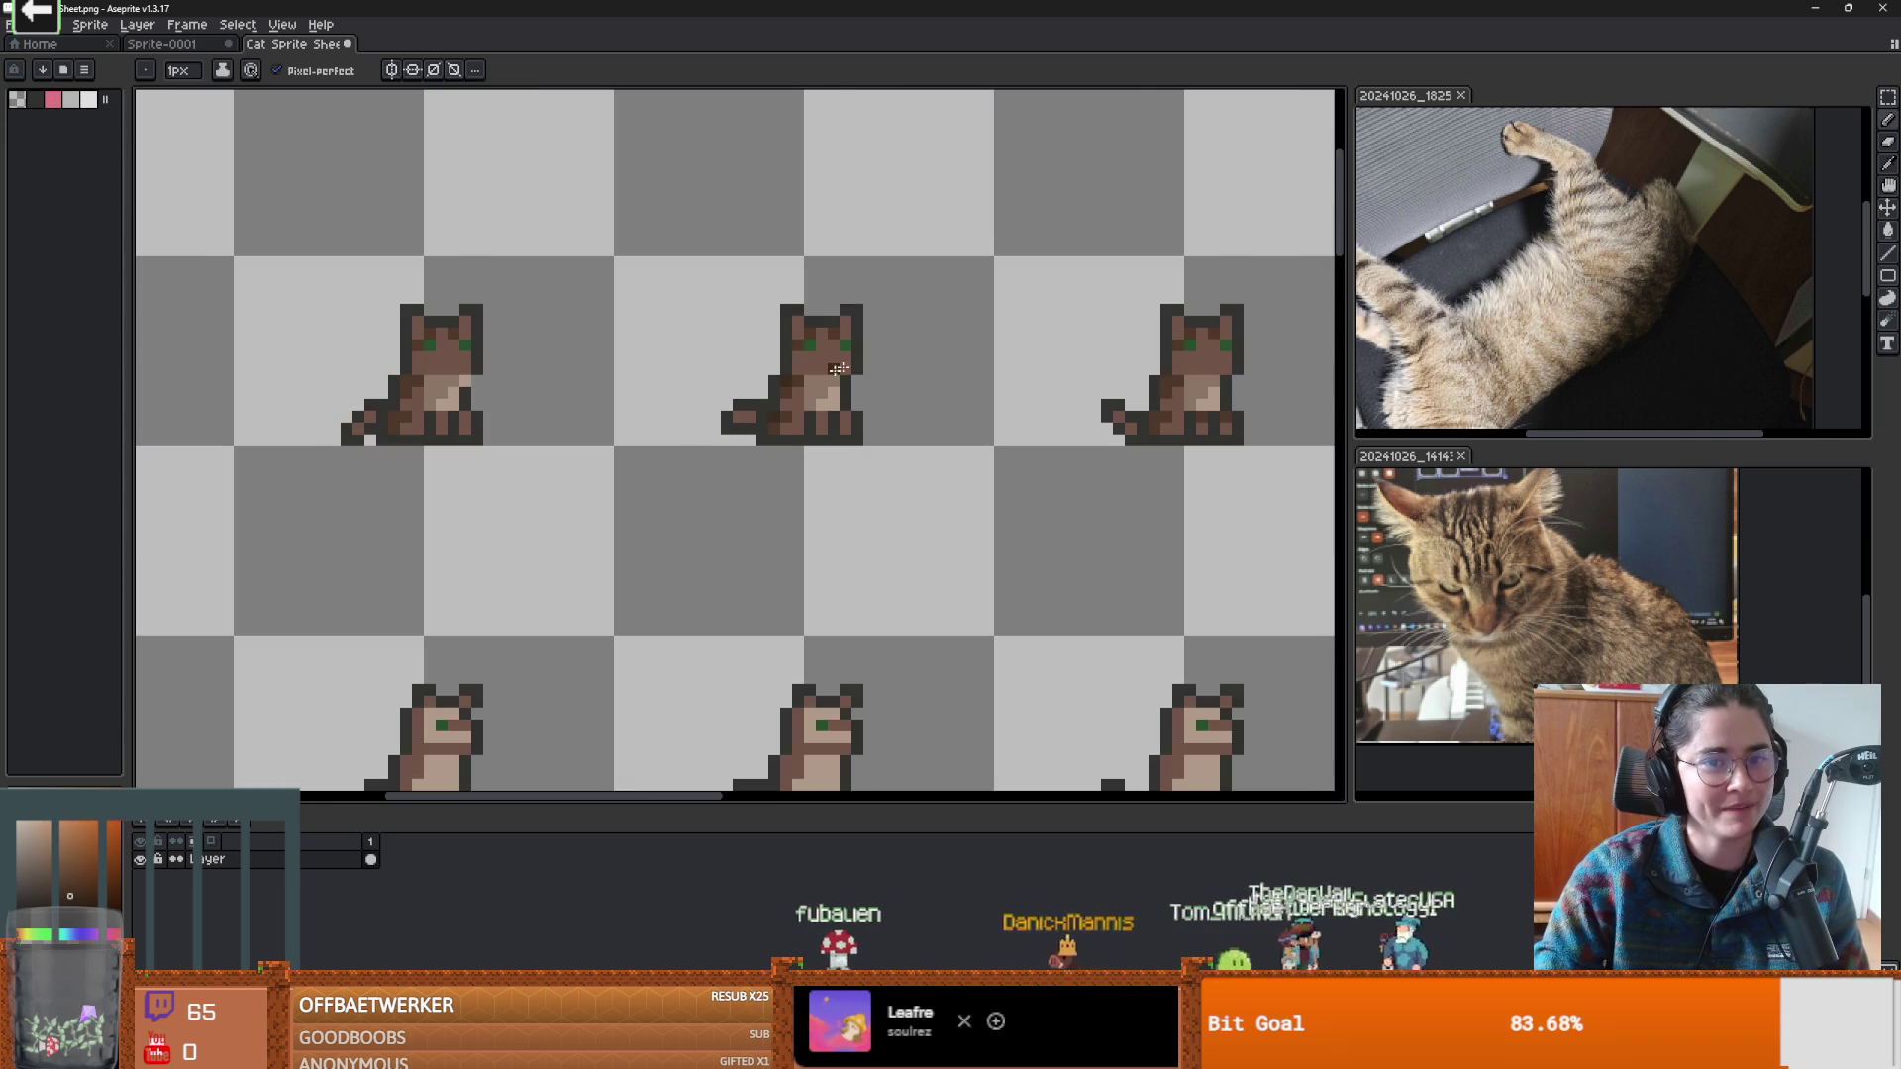
pyautogui.scroll(2, 807, 381)
pyautogui.scroll(-2, 851, 396)
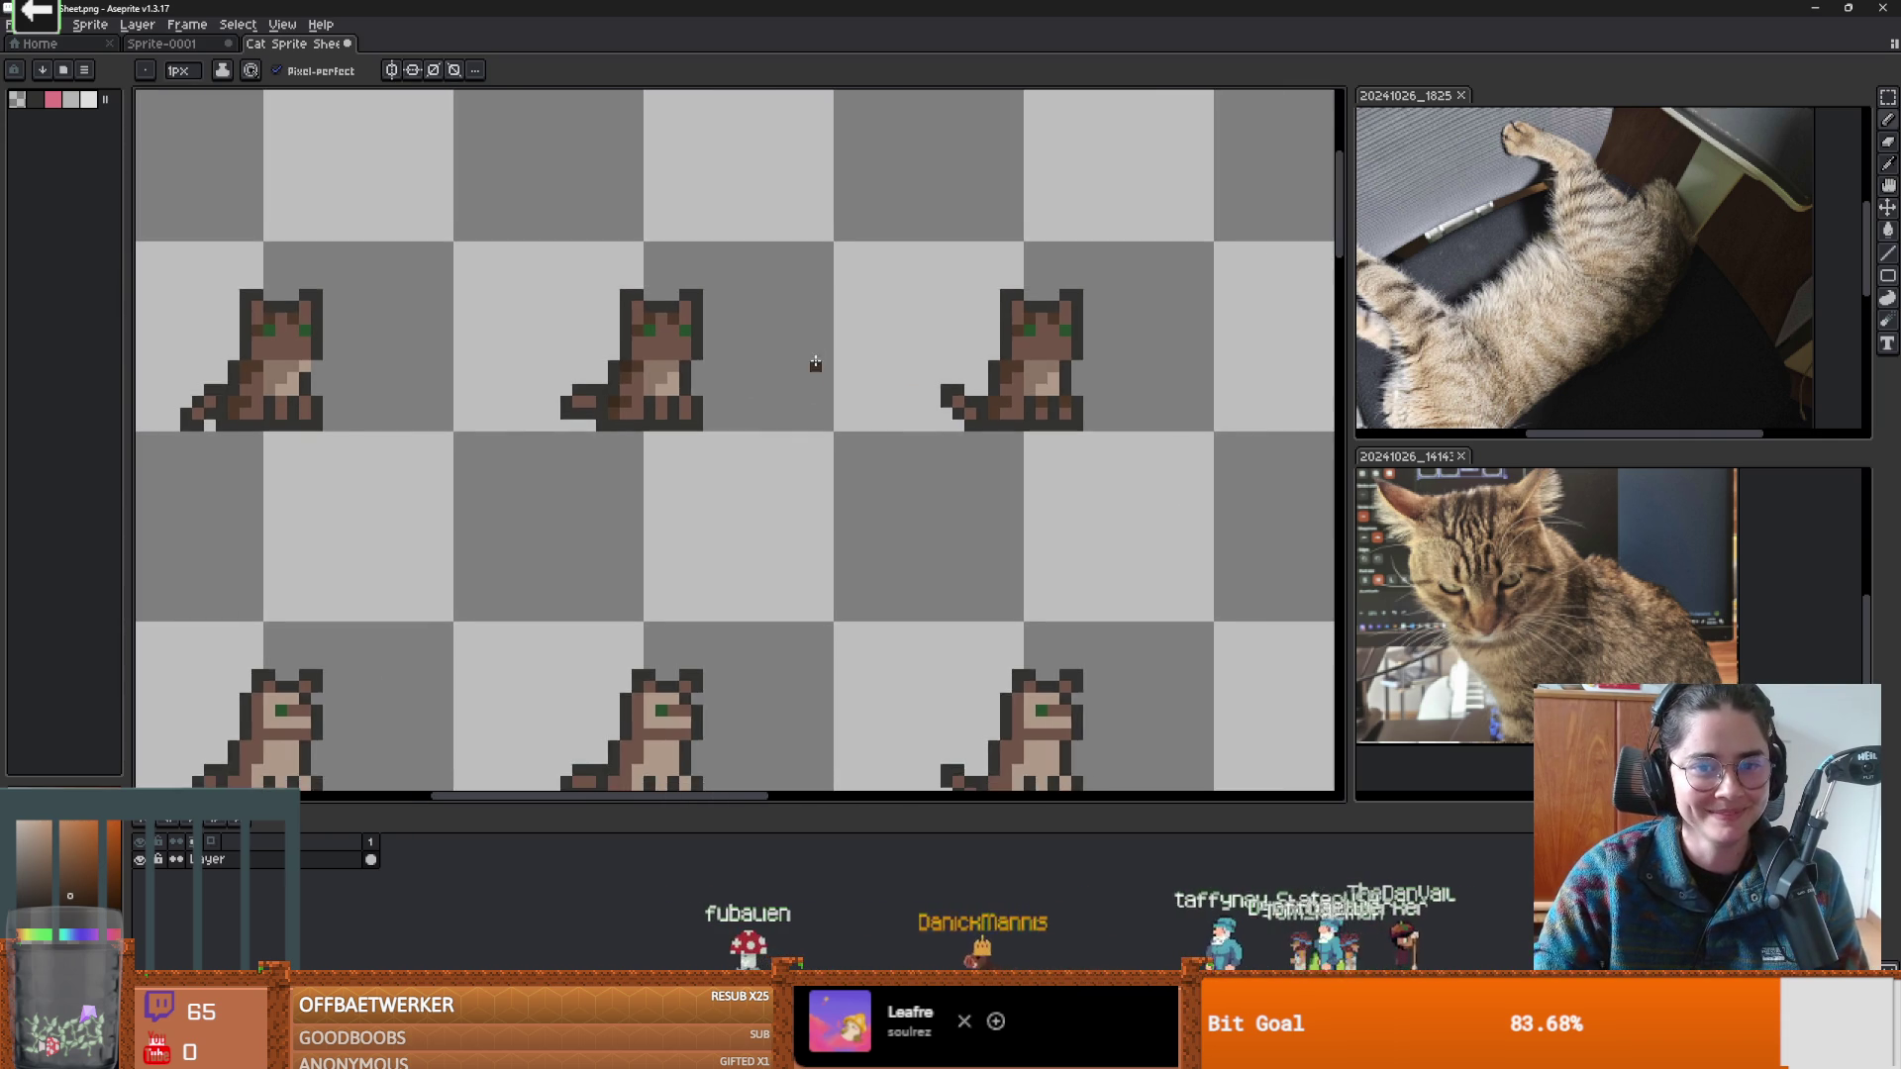
pyautogui.hscroll(1, 815, 360)
pyautogui.hscroll(-3, 819, 446)
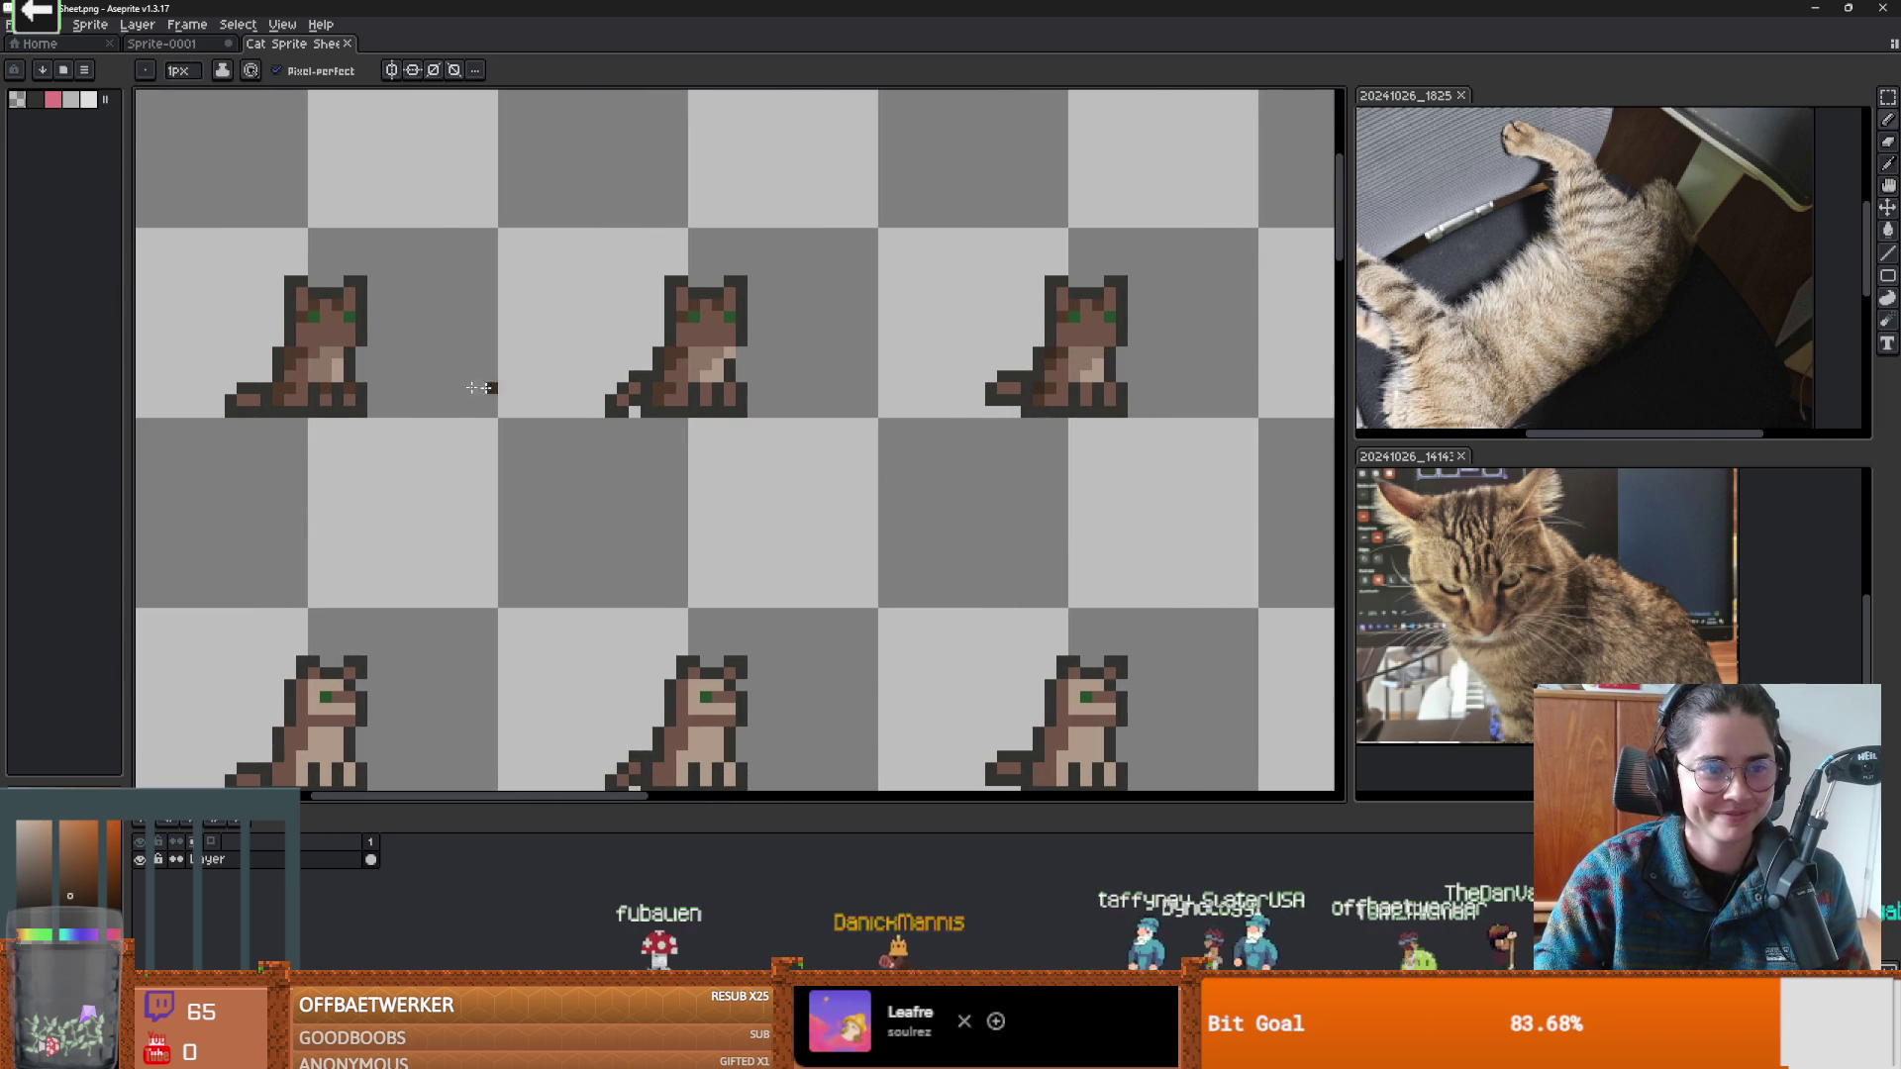
pyautogui.keyDown('alt'); pyautogui.click(693, 374); pyautogui.keyUp('alt')
pyautogui.click(743, 389)
# Pan and zoom around the sheet to inspect the brown tabby cats with green eyes.
pyautogui.scroll(-1, 842, 392)
pyautogui.scroll(3, 840, 386)
pyautogui.scroll(-2, 861, 394)
pyautogui.scroll(-1, 911, 404)
pyautogui.scroll(1, 988, 412)
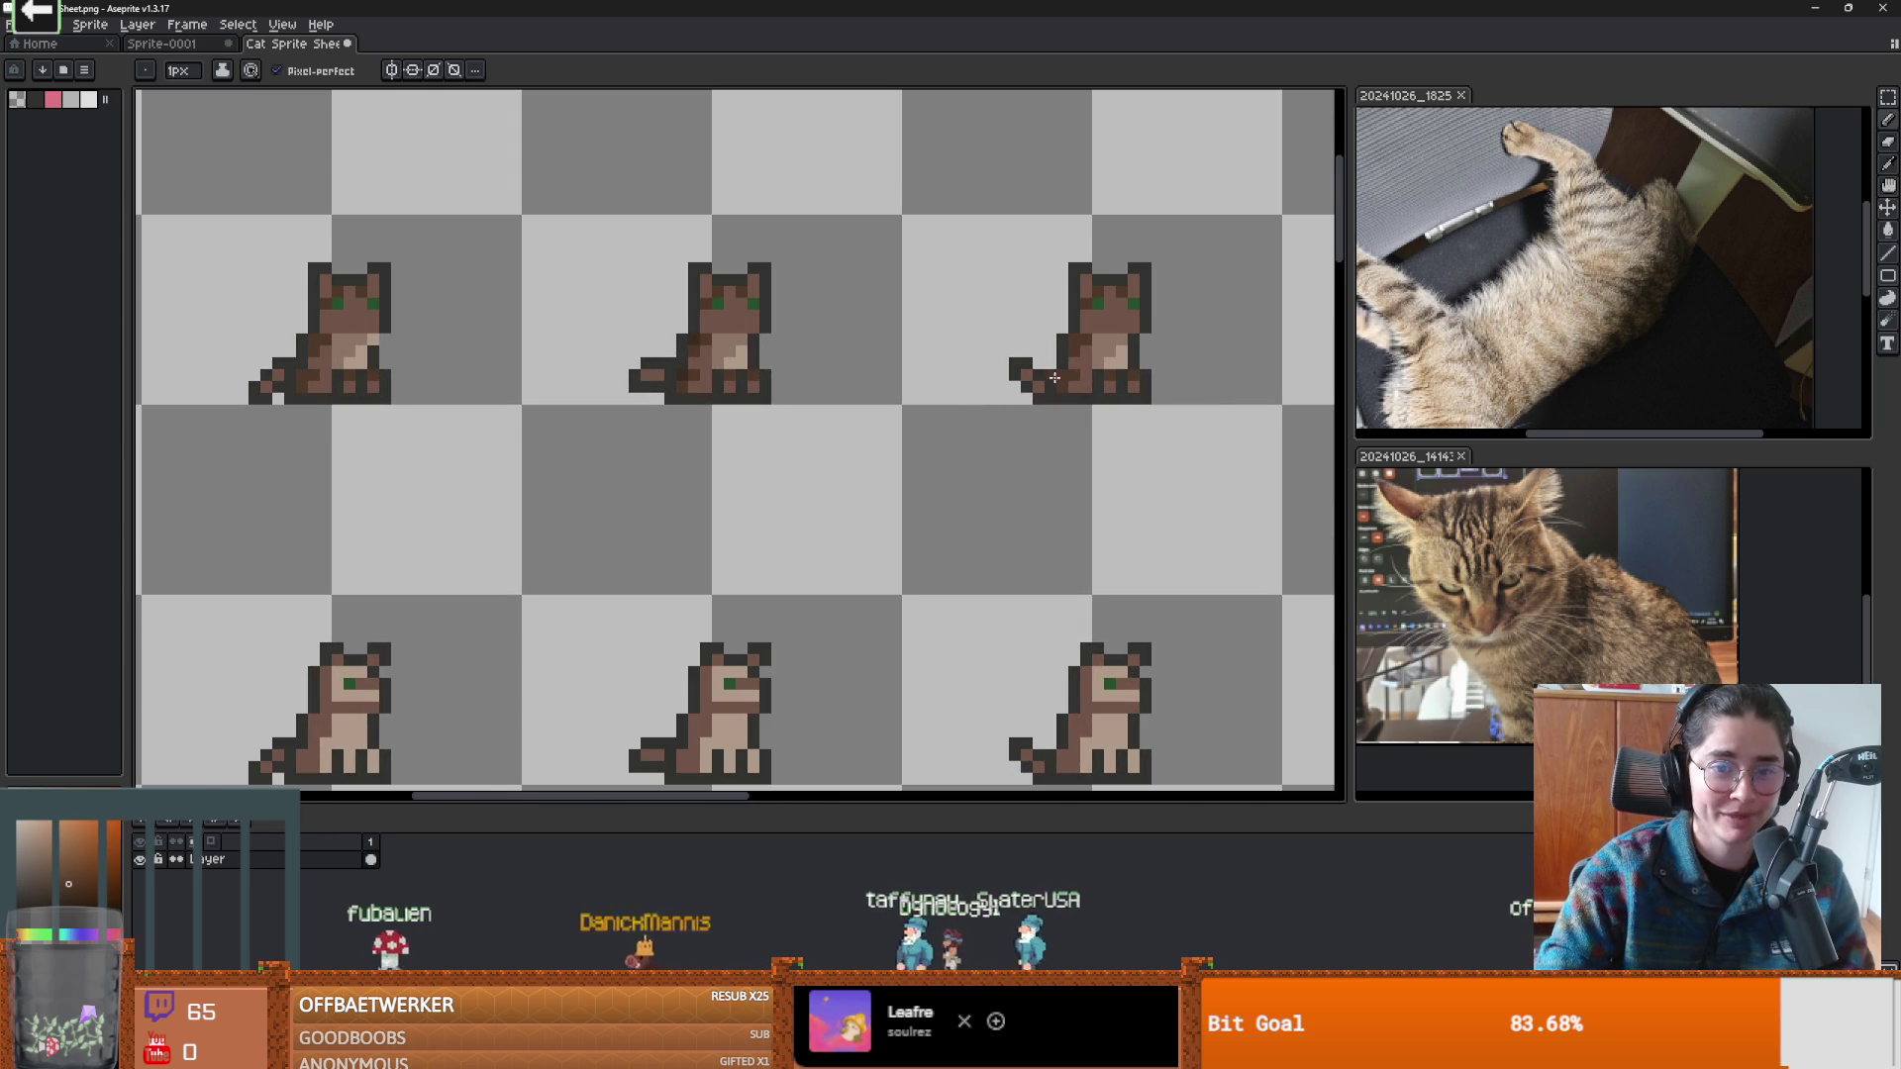
pyautogui.scroll(1, 1054, 377)
pyautogui.scroll(-3, 891, 376)
pyautogui.scroll(1, 783, 340)
pyautogui.scroll(1, 403, 371)
pyautogui.scroll(1, 403, 371)
pyautogui.scroll(-1, 732, 358)
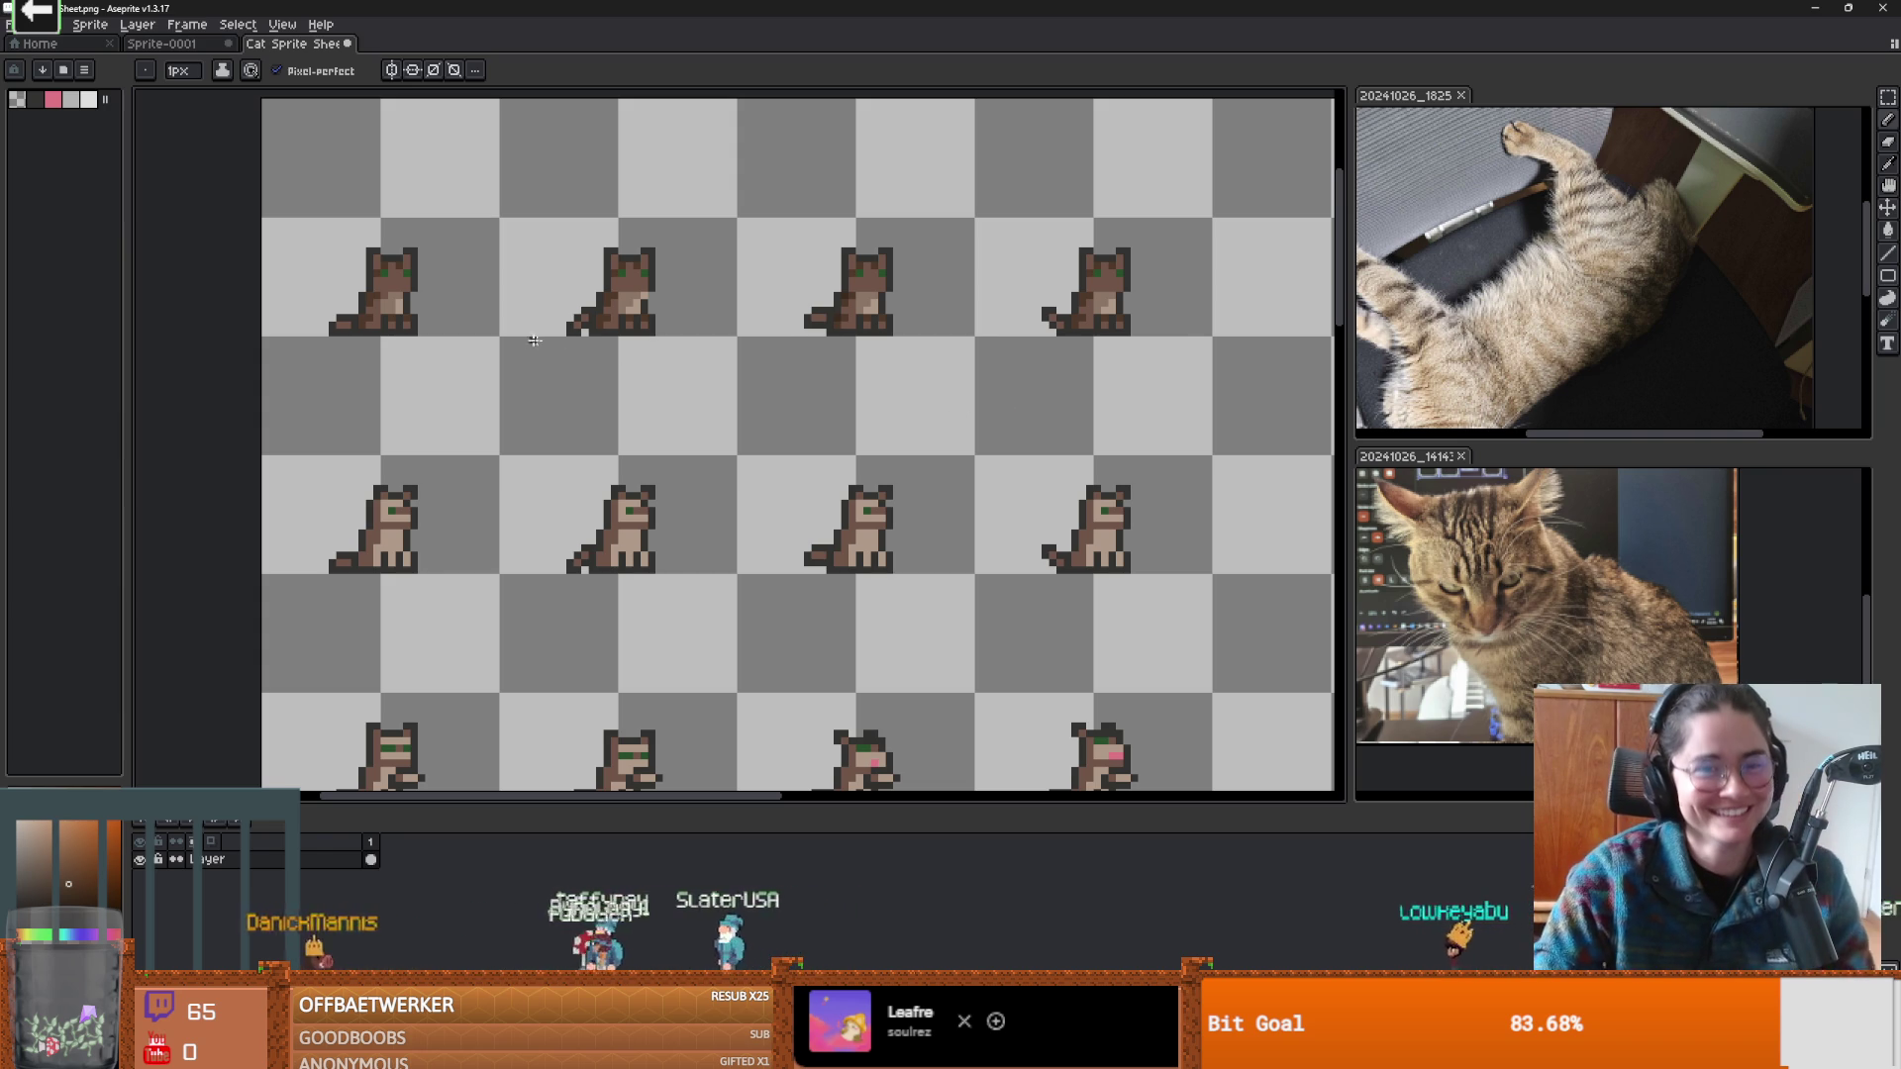
pyautogui.scroll(-1, 524, 340)
pyautogui.hscroll(-2, 581, 332)
pyautogui.scroll(1, 582, 340)
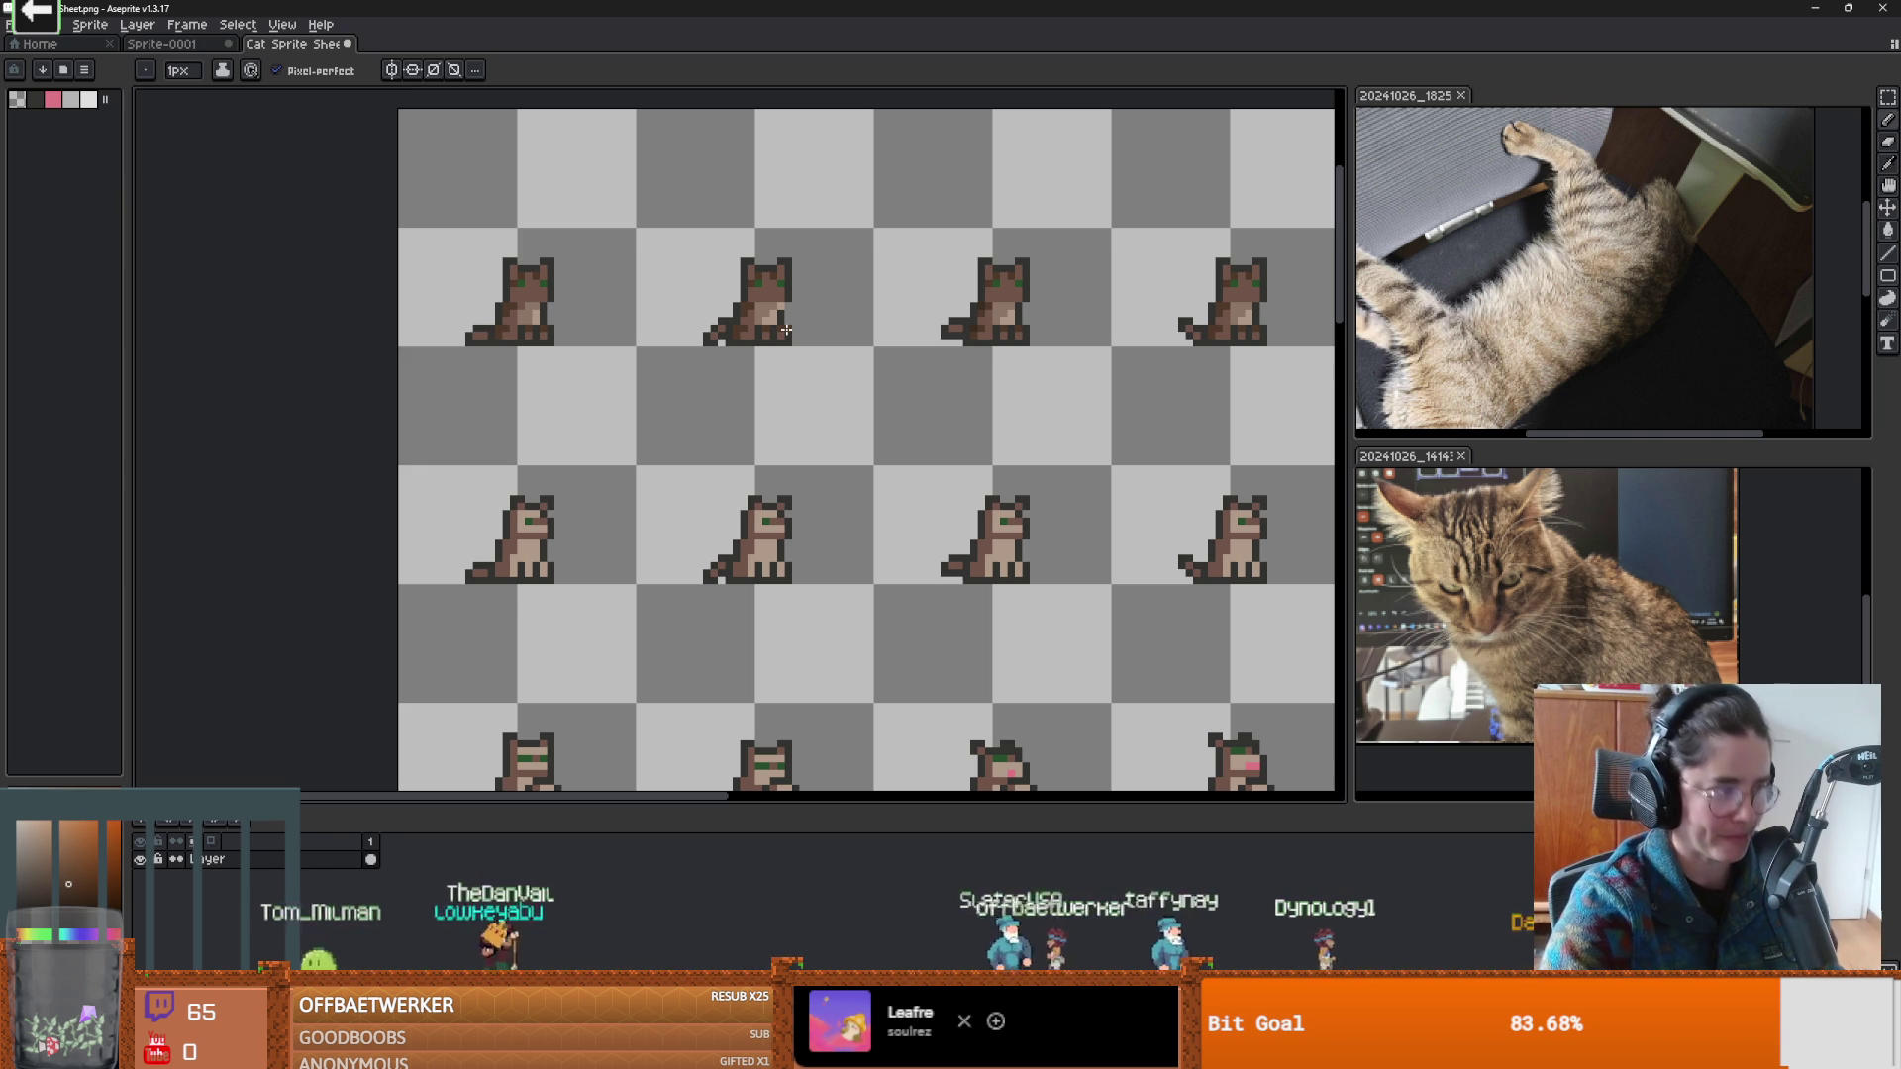
pyautogui.scroll(-2, 941, 292)
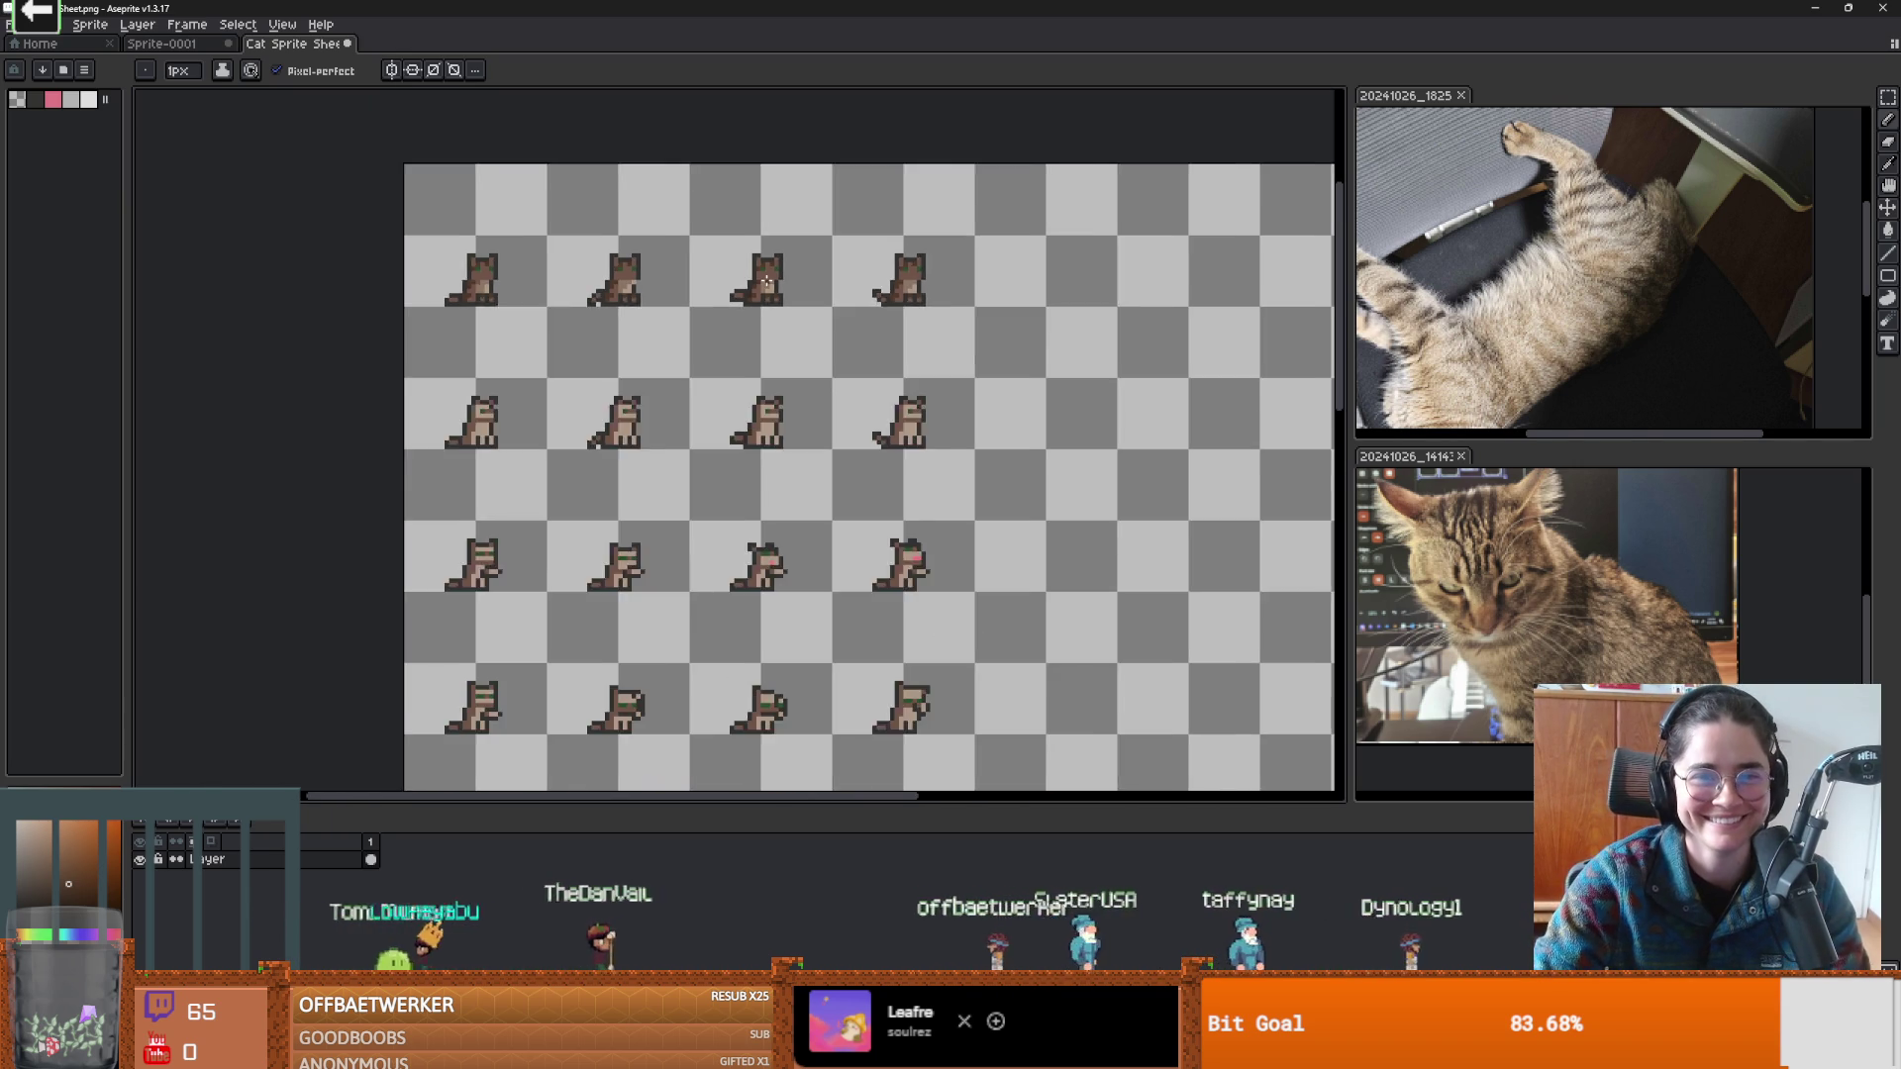
pyautogui.scroll(1, 775, 297)
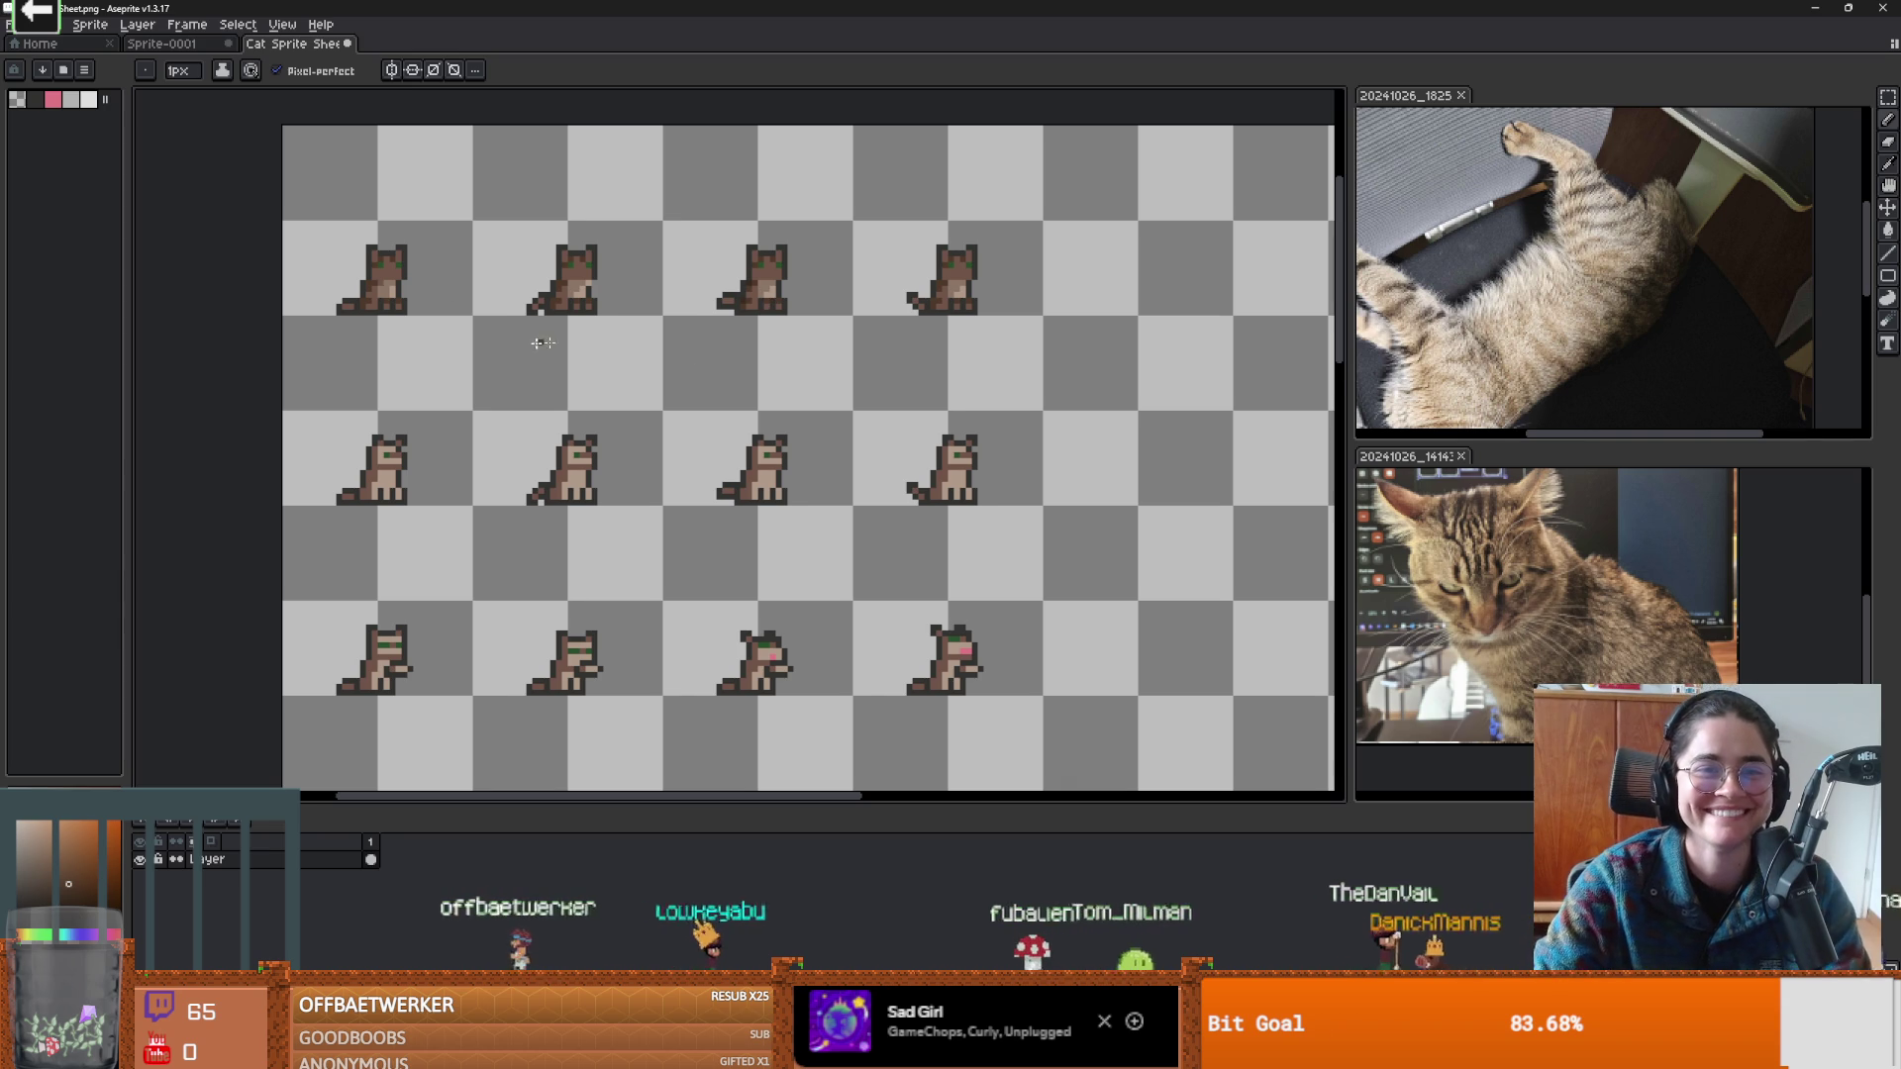
pyautogui.moveTo(511, 343); pyautogui.dragTo(759, 317)
pyautogui.scroll(1, 760, 317)
pyautogui.hscroll(-1, 739, 340)
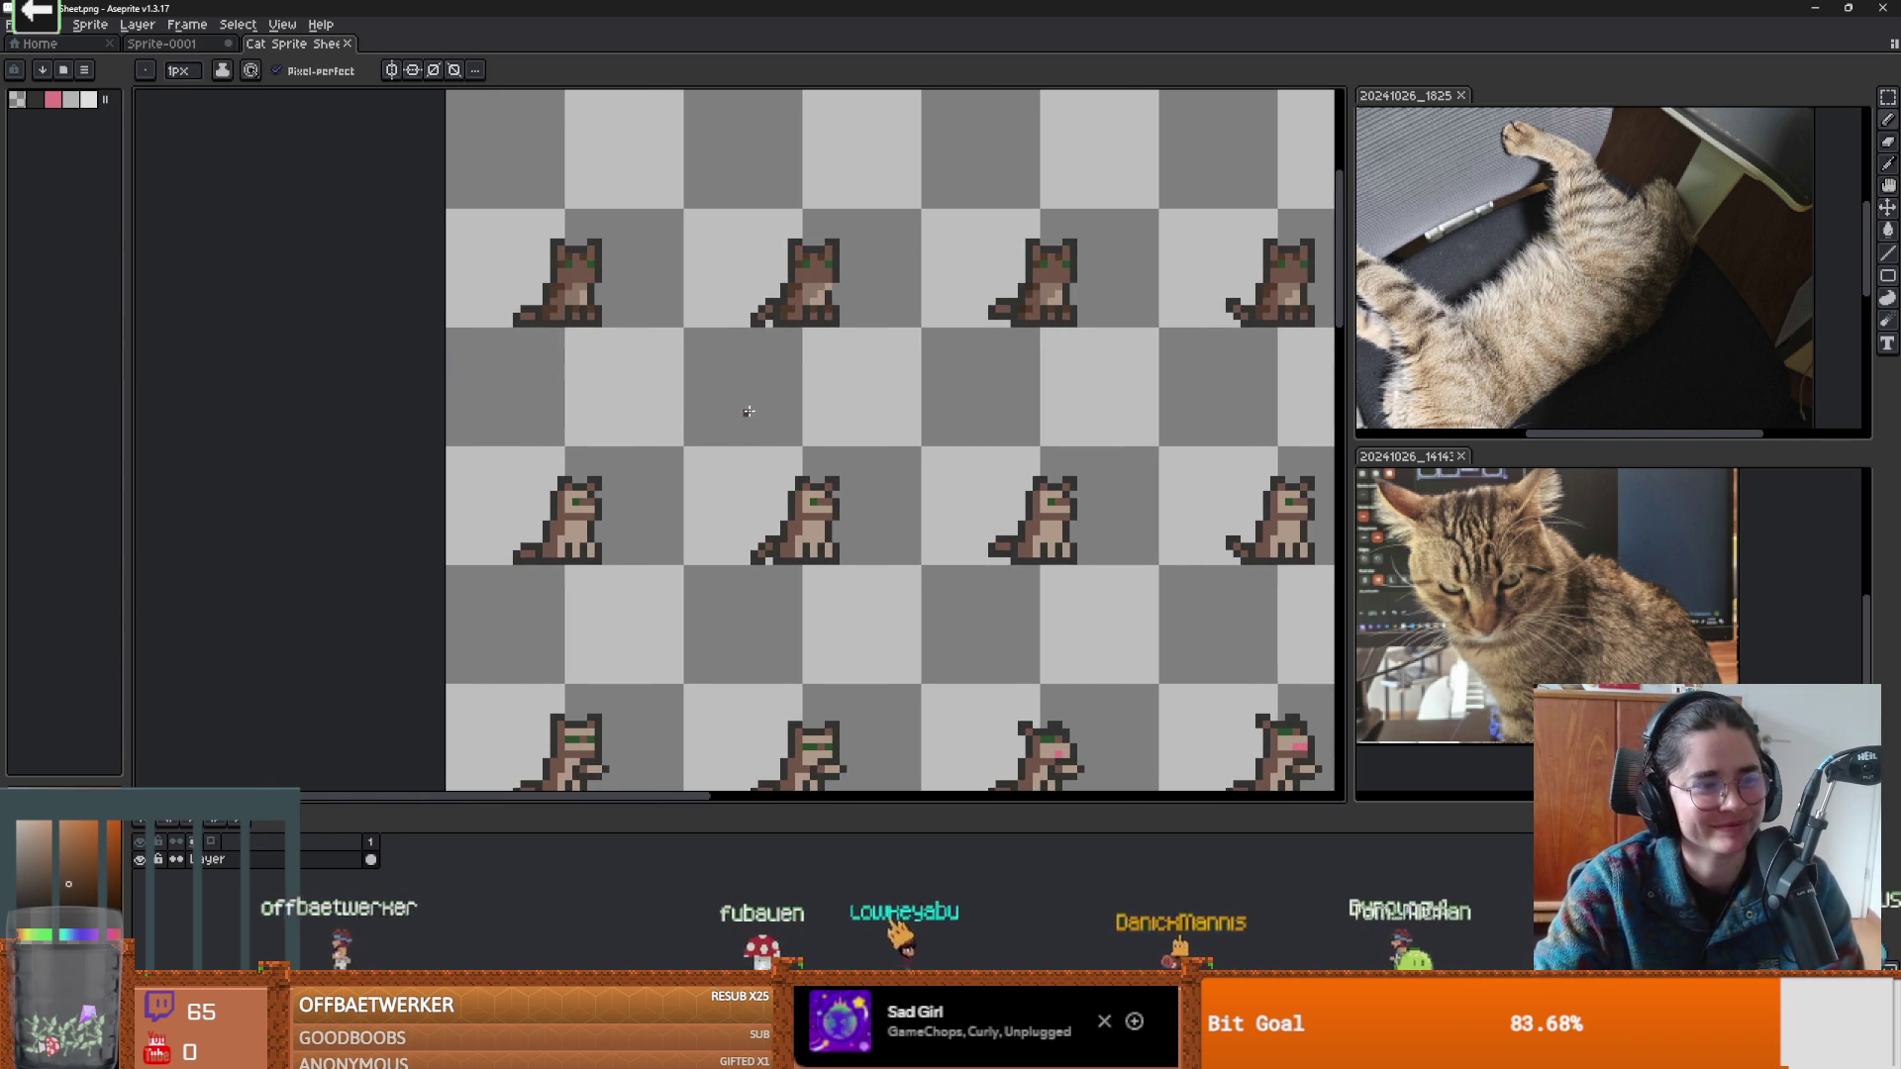
pyautogui.scroll(1, 827, 412)
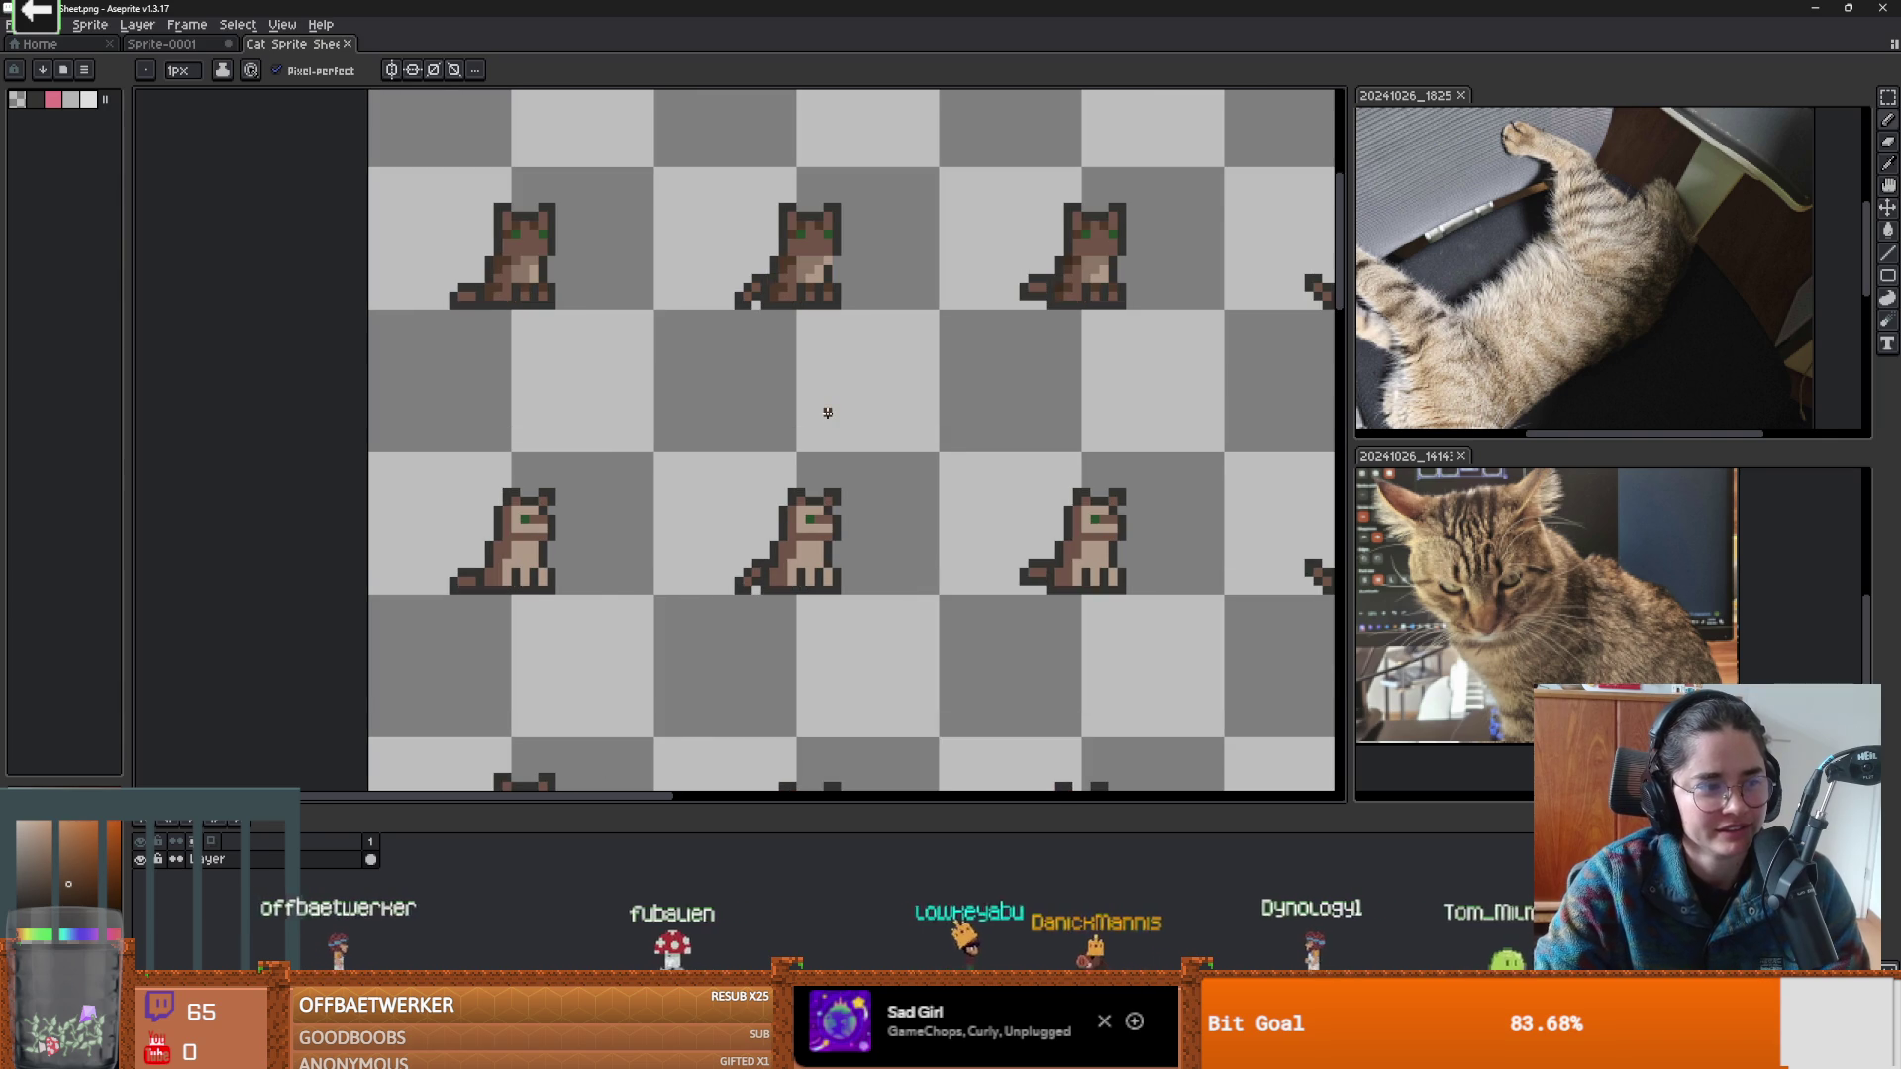
pyautogui.scroll(-1, 827, 413)
pyautogui.moveTo(826, 413); pyautogui.dragTo(789, 406)
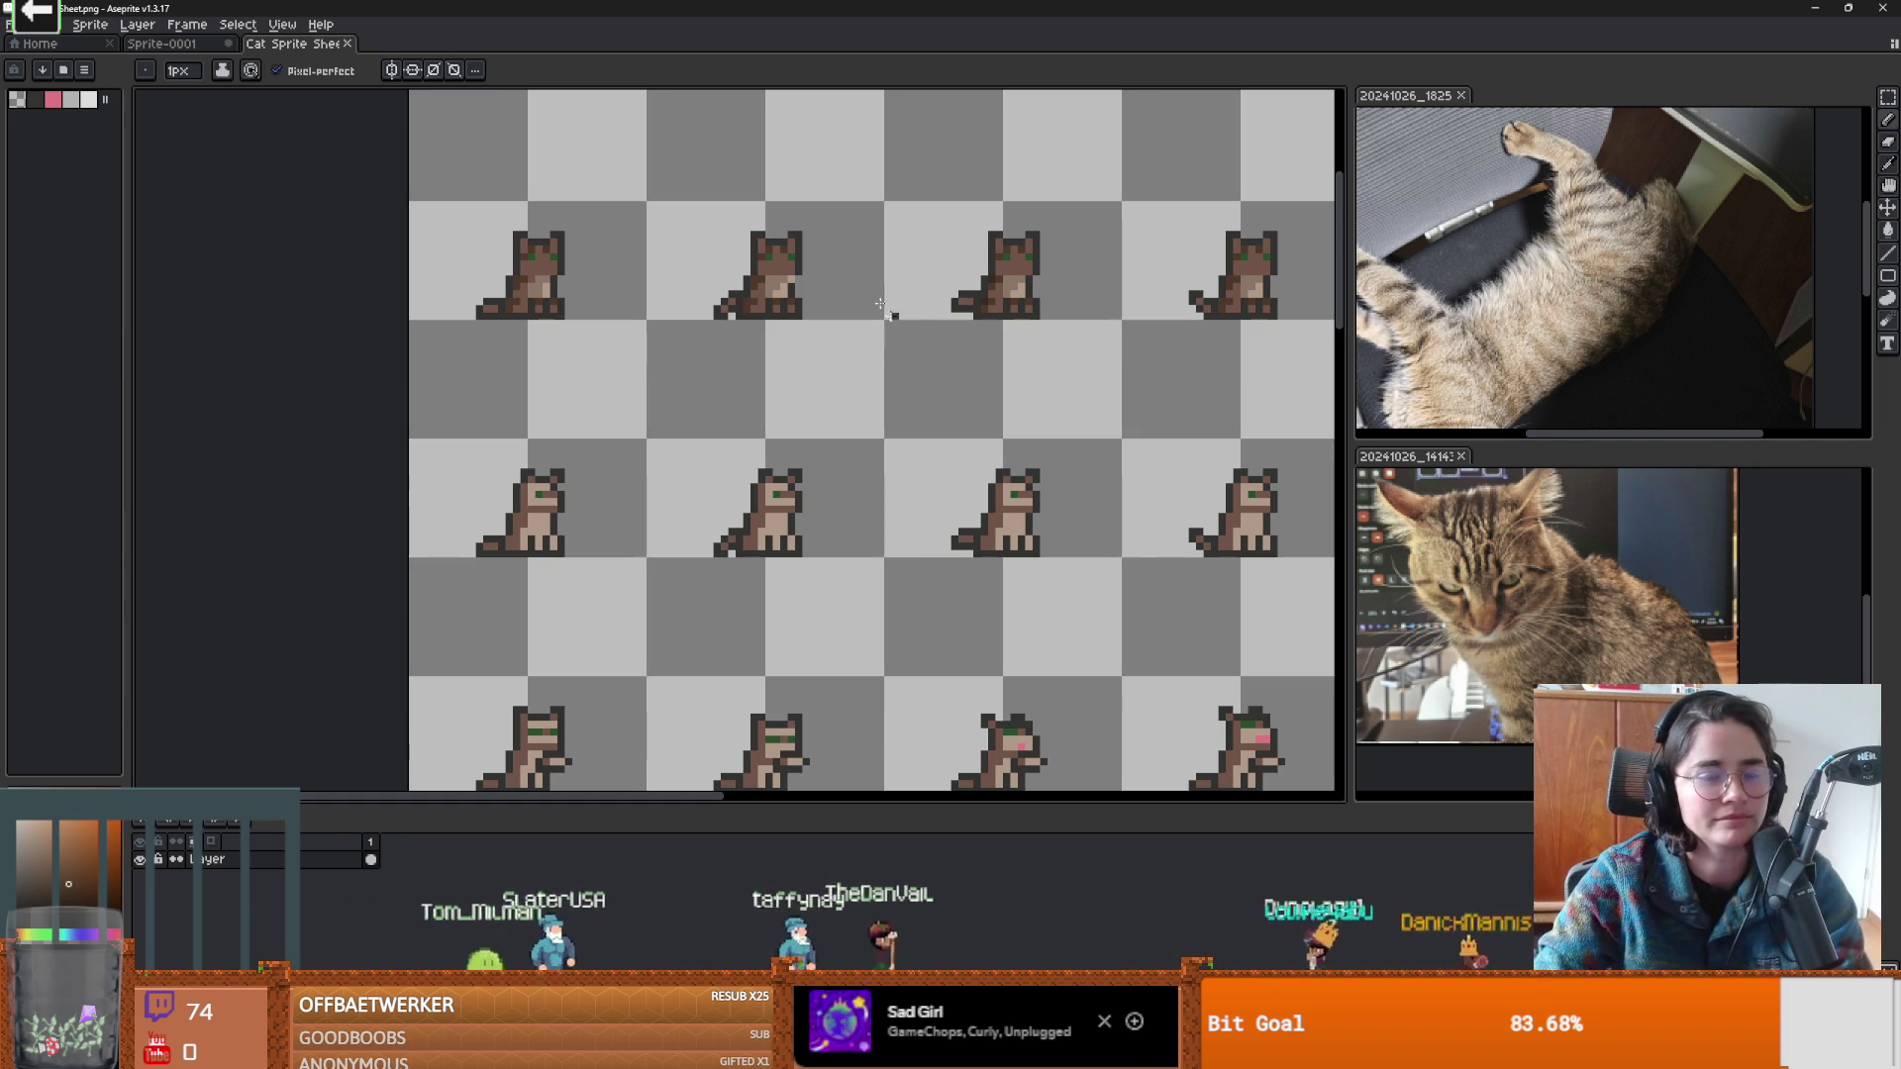
pyautogui.scroll(1, 791, 292)
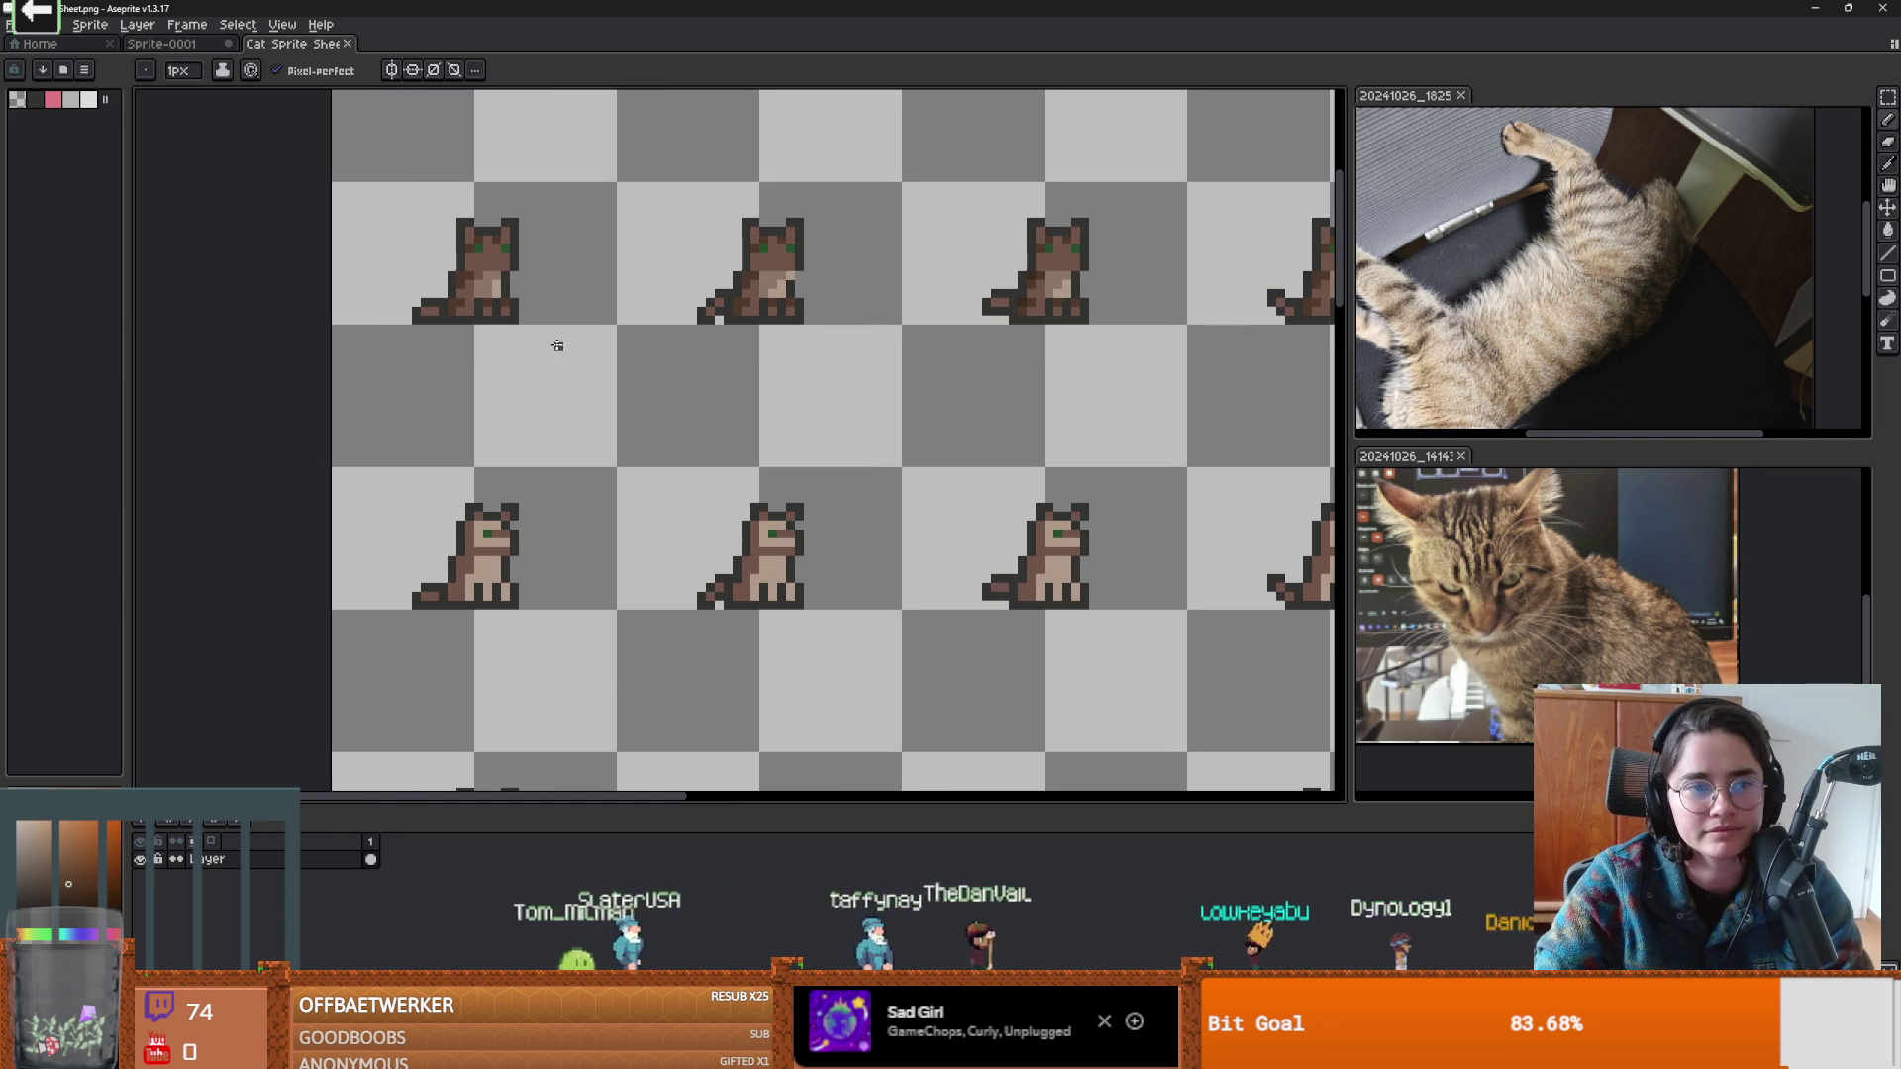
pyautogui.scroll(1, 586, 349)
pyautogui.scroll(-1, 492, 314)
pyautogui.scroll(1, 492, 314)
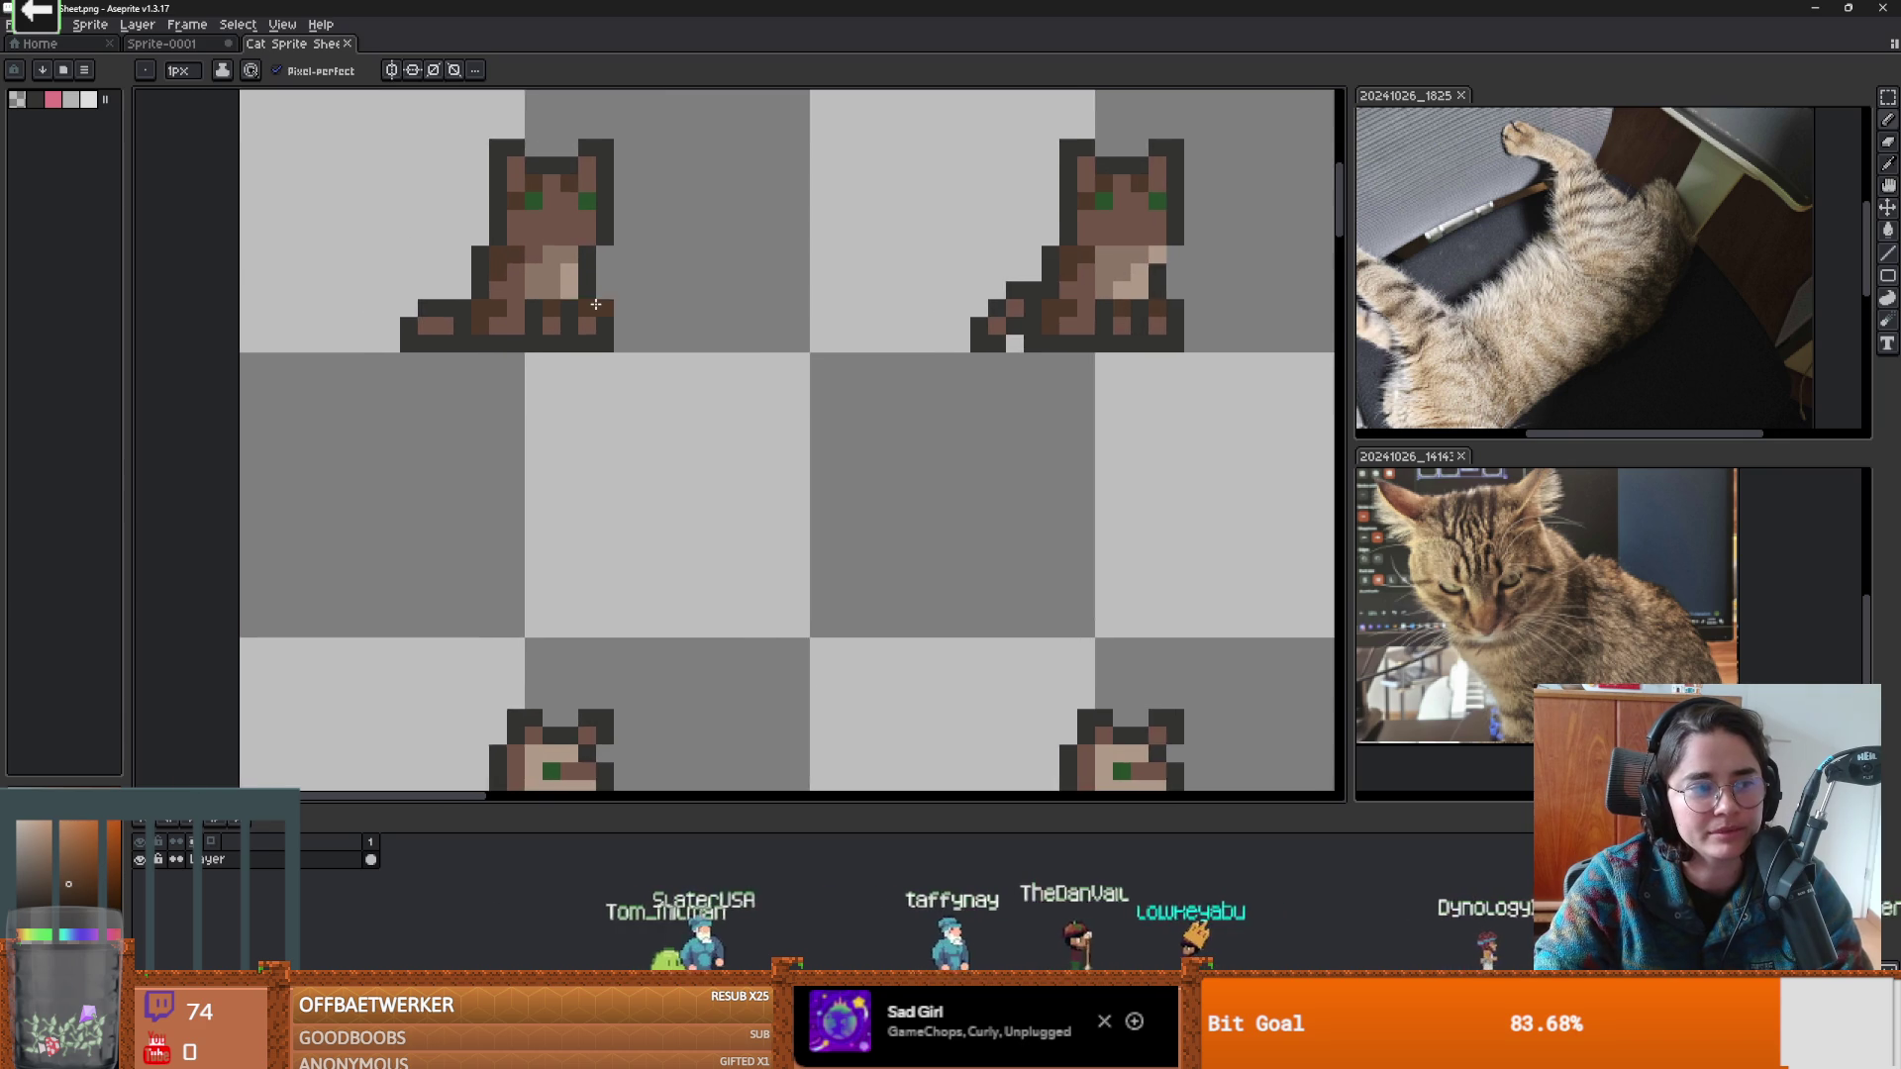
pyautogui.scroll(-1, 596, 305)
pyautogui.scroll(1, 611, 302)
pyautogui.scroll(-1, 628, 300)
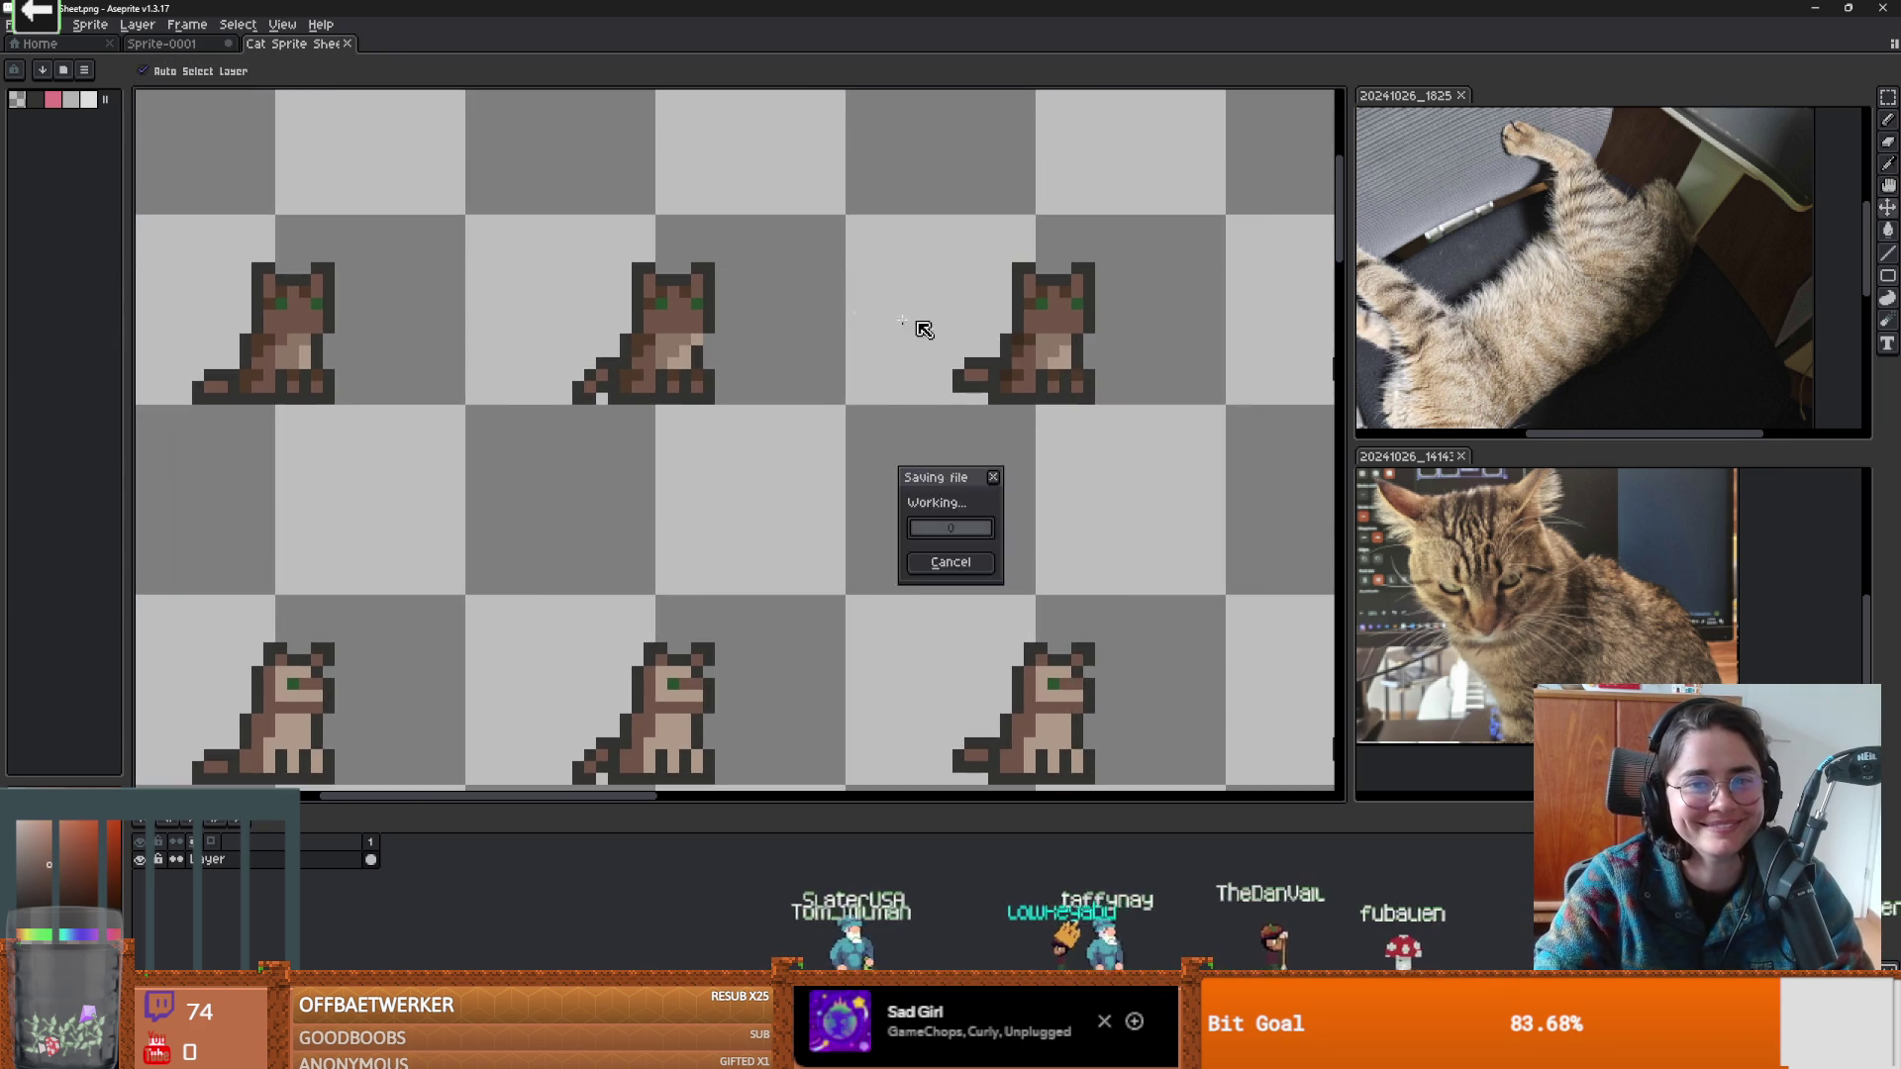
# Glance at the cat in Godot, then come back to the sprite sheet.
pyautogui.scroll(-1, 959, 336)
pyautogui.hscroll(3, 965, 349)
pyautogui.hotkey('alt', 'Tab')
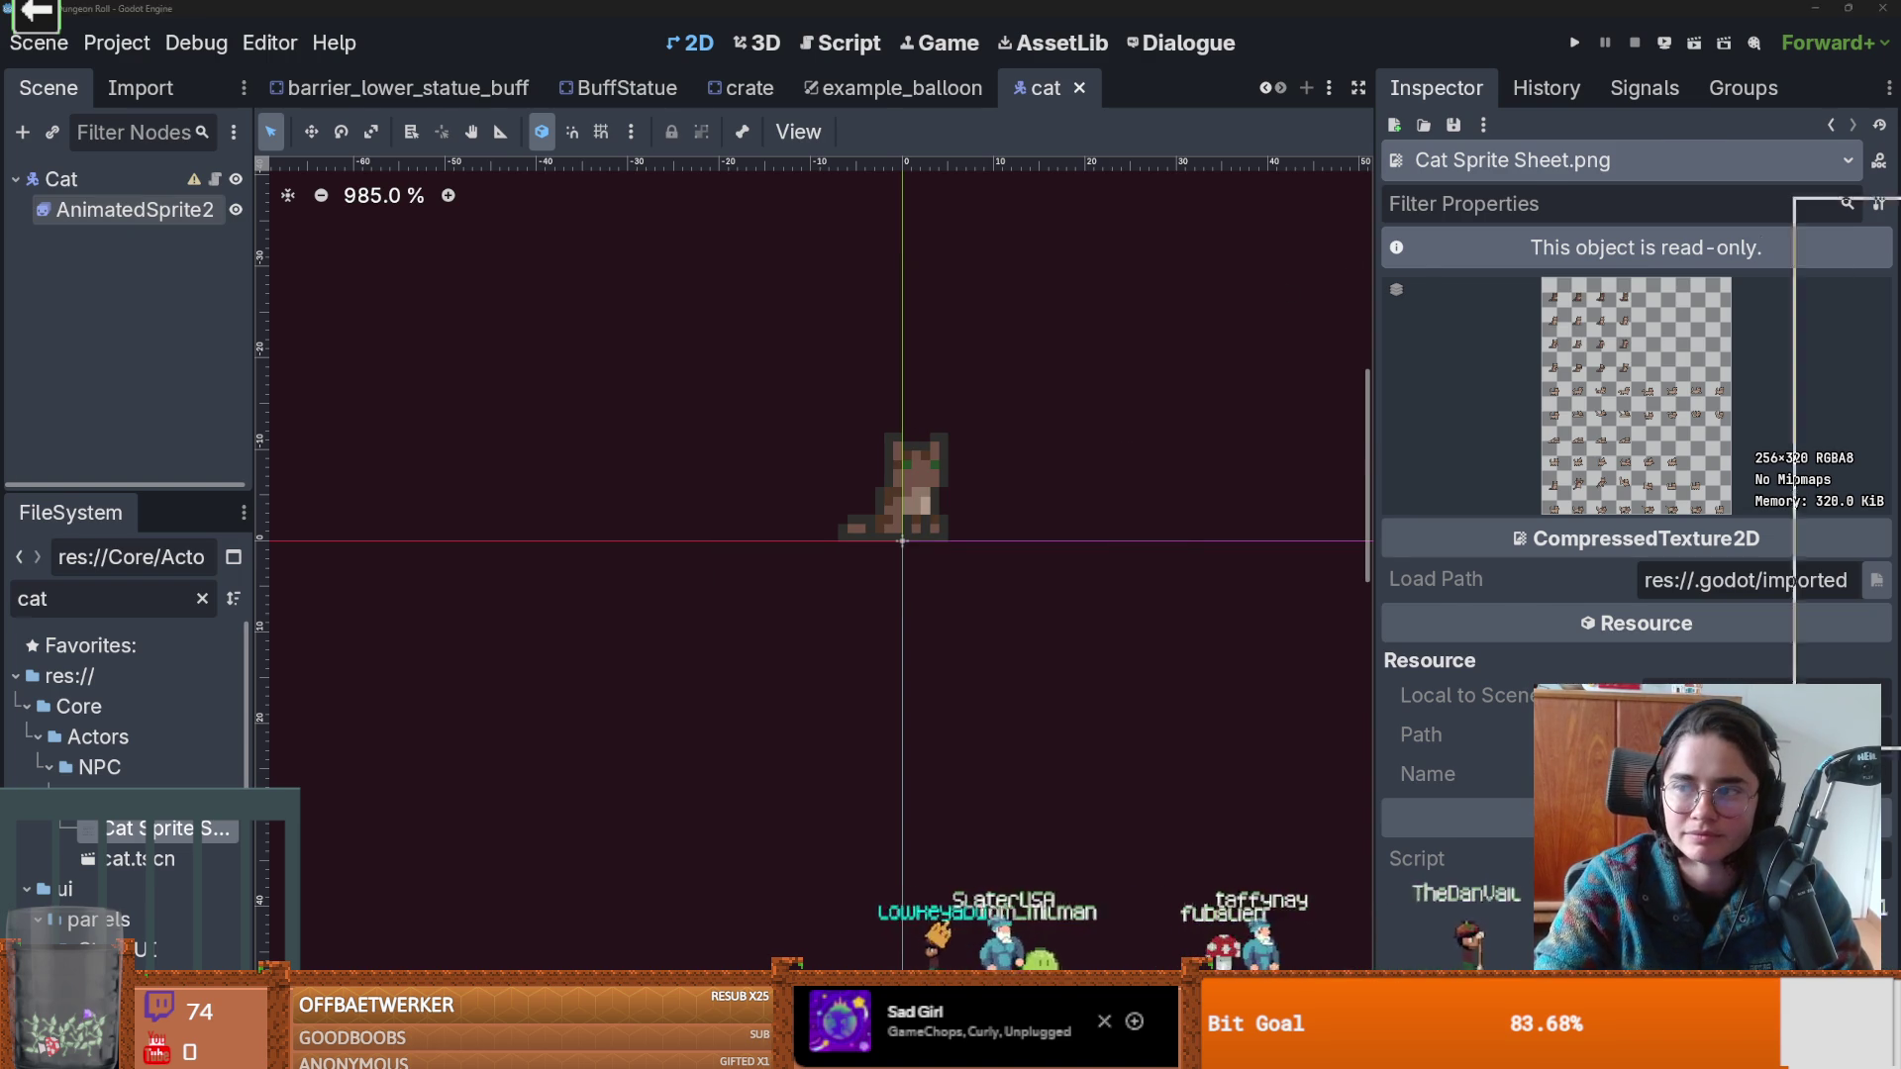
pyautogui.hotkey('alt', 'Tab')
# Zoom out to view the full recoloured sheet, then switch to Godot's cat scene.
pyautogui.scroll(-2, 818, 454)
pyautogui.scroll(2, 818, 453)
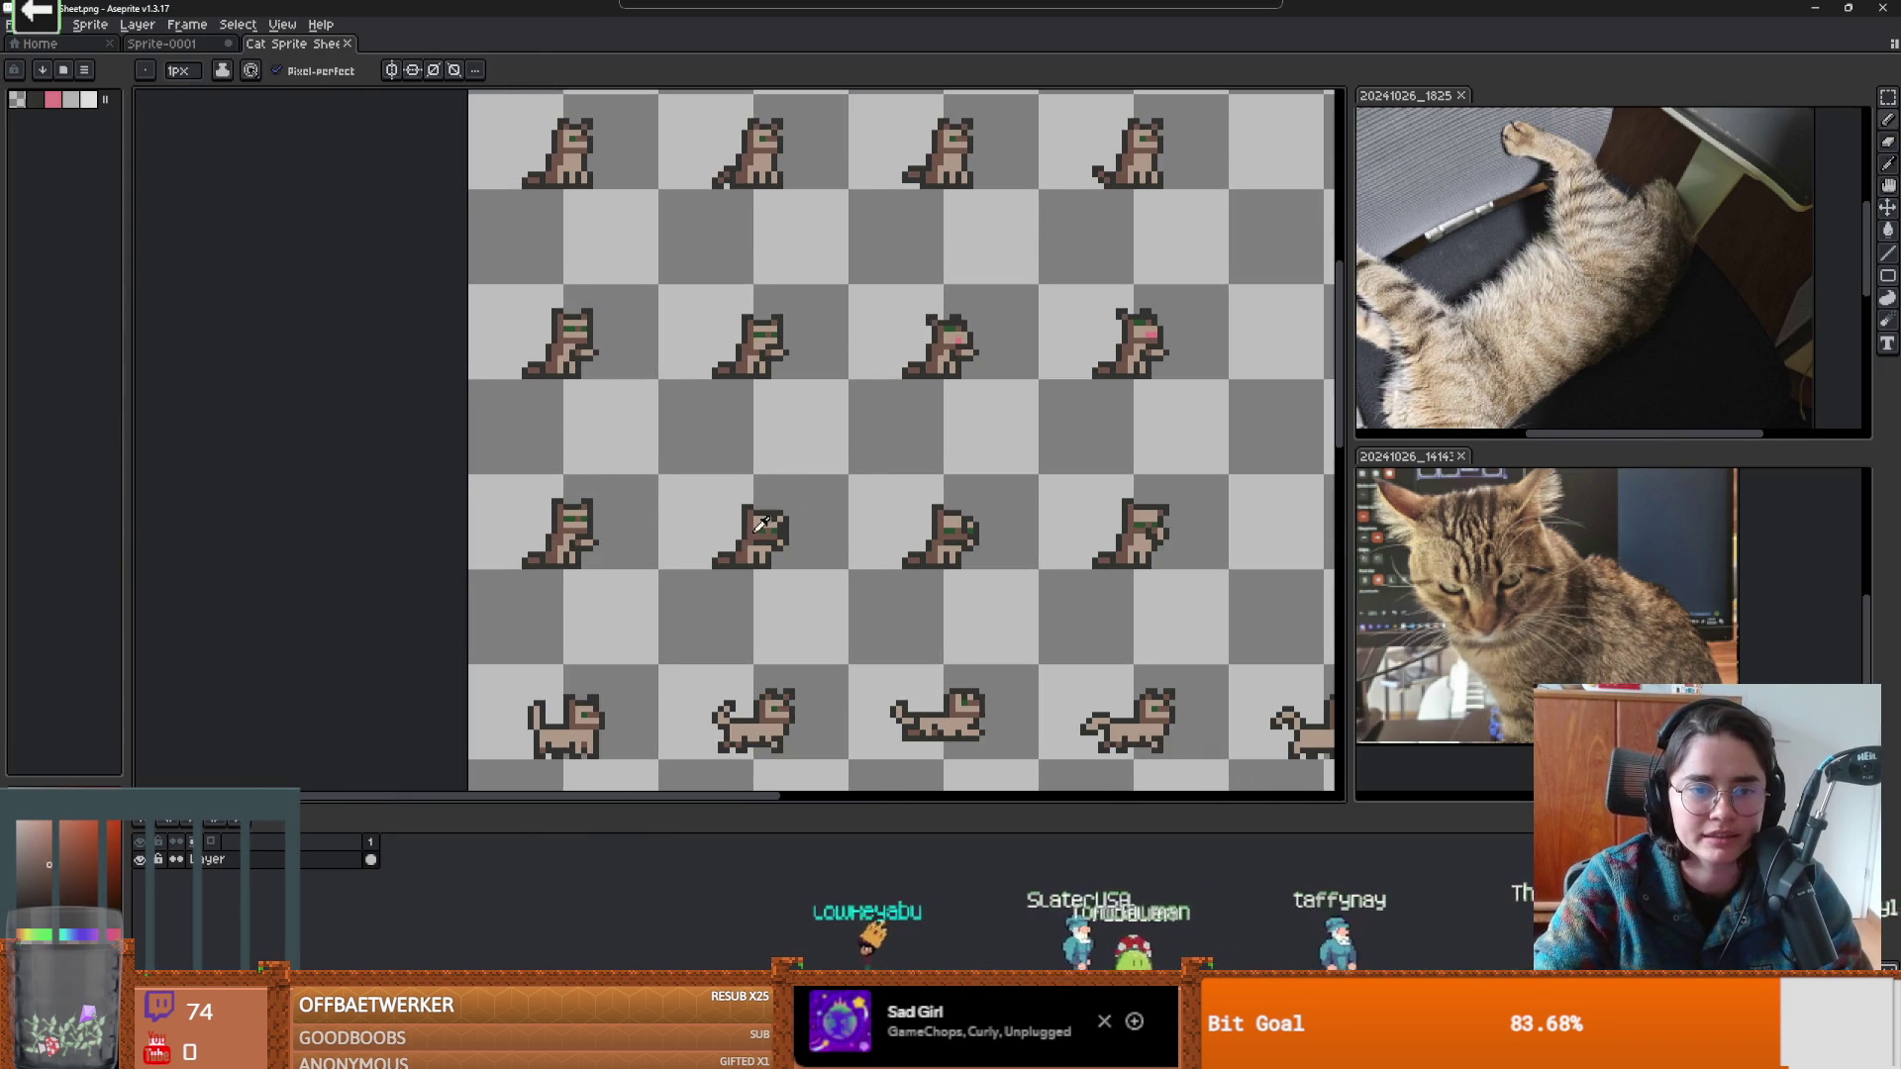
pyautogui.scroll(-1, 866, 662)
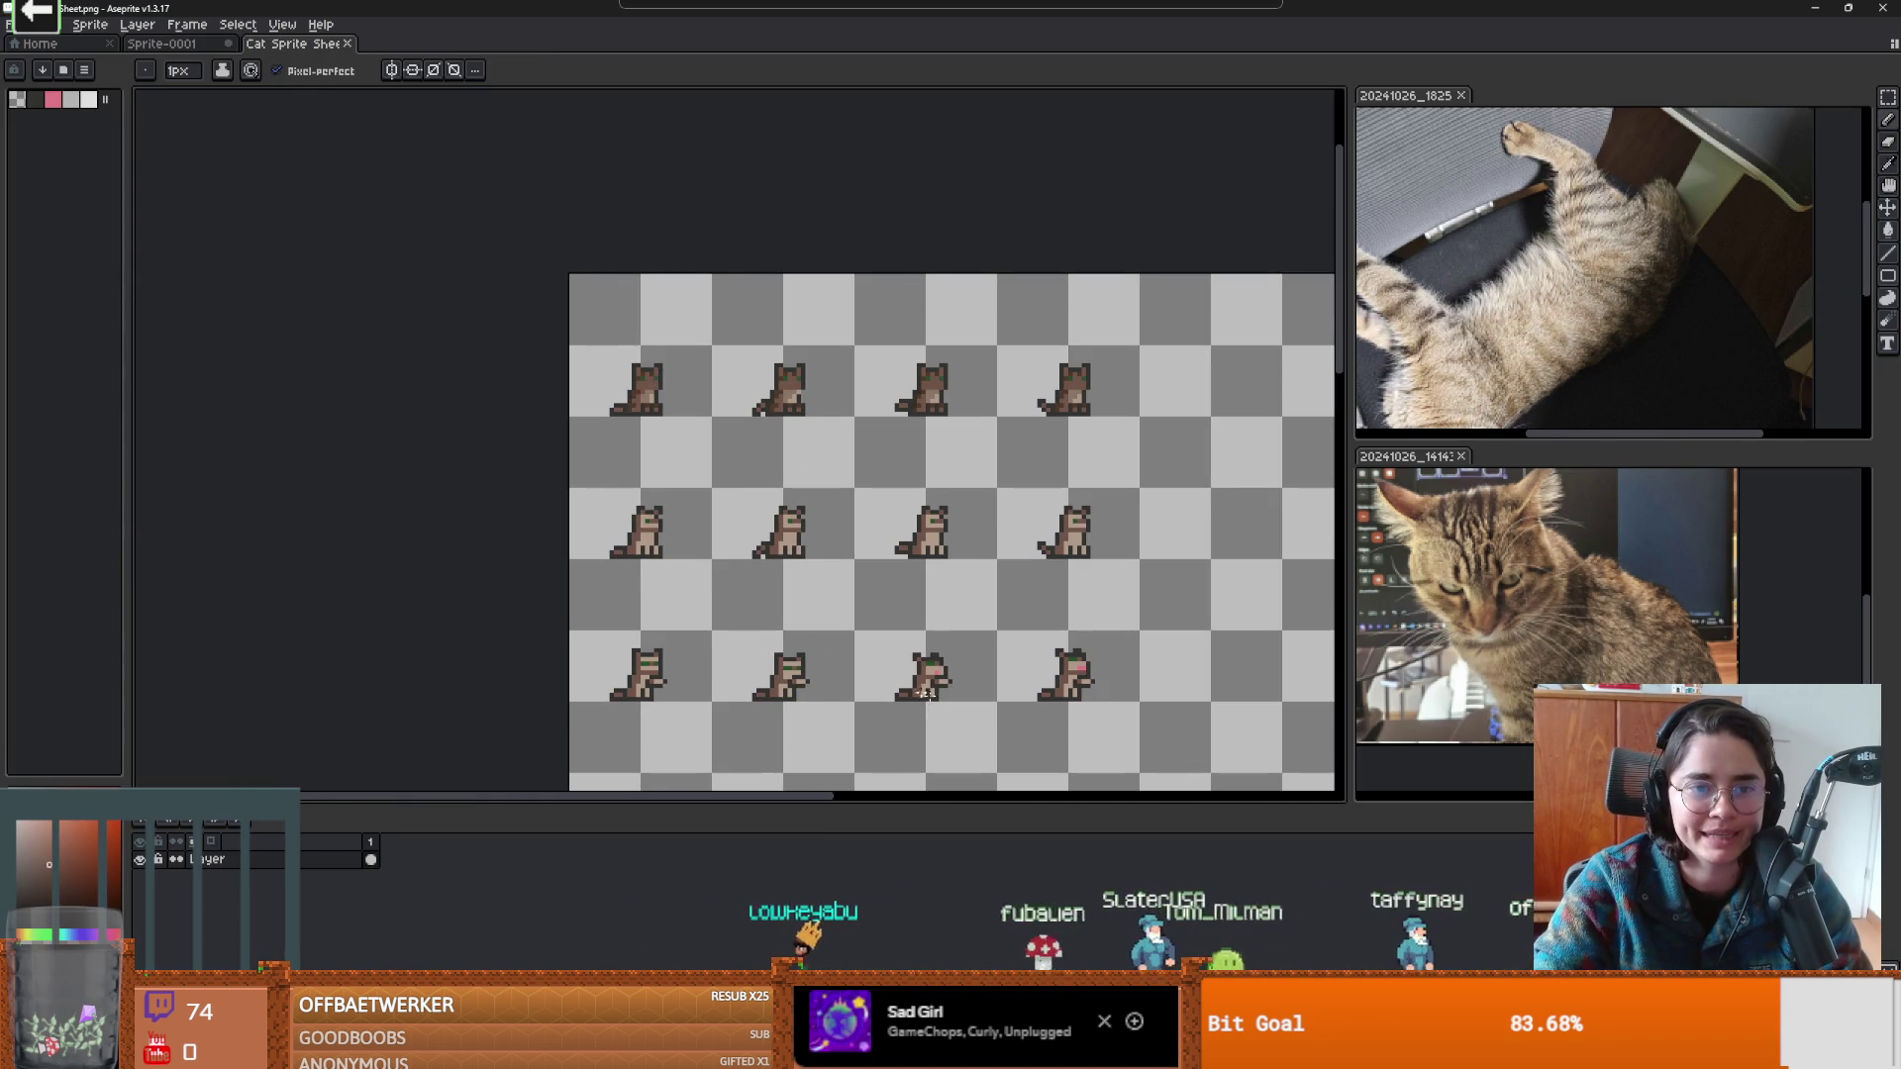
pyautogui.scroll(-2, 866, 662)
pyautogui.scroll(-1, 742, 508)
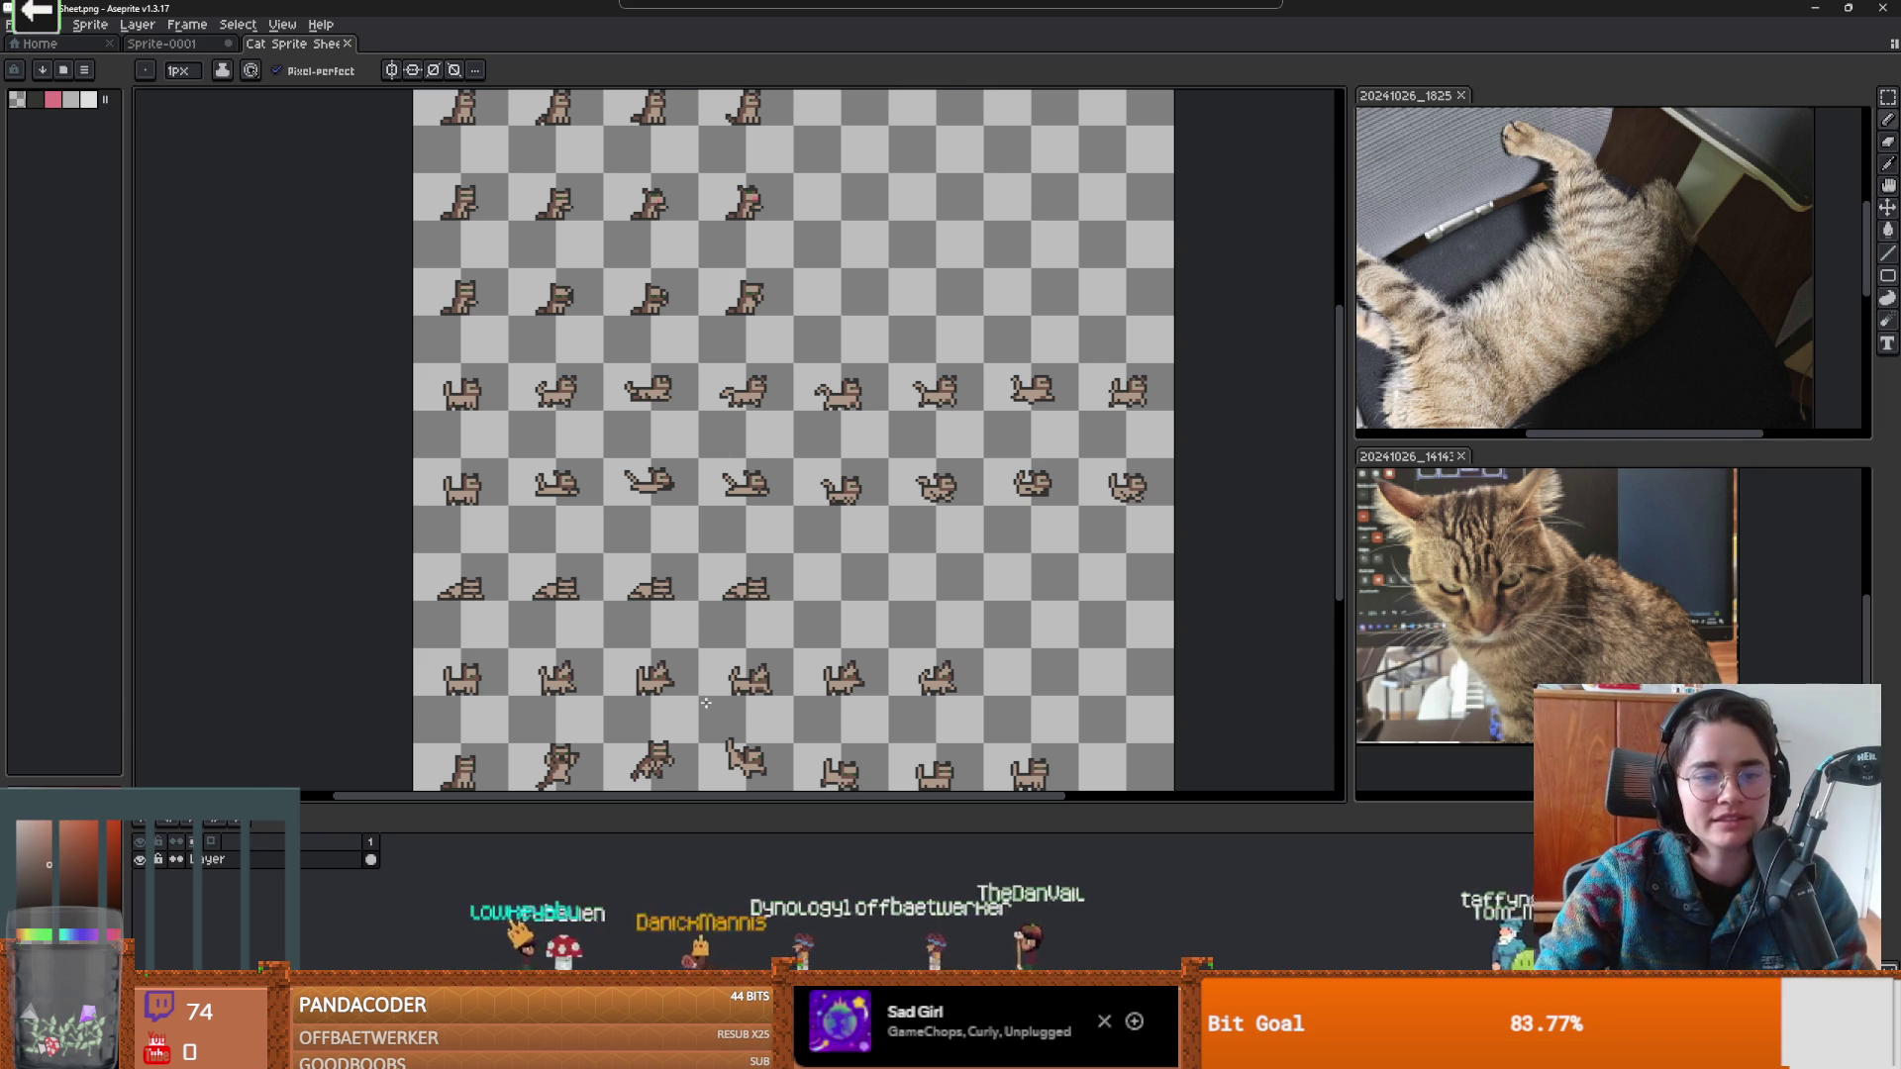
pyautogui.scroll(2, 707, 702)
pyautogui.scroll(-3, 844, 657)
pyautogui.scroll(2, 974, 550)
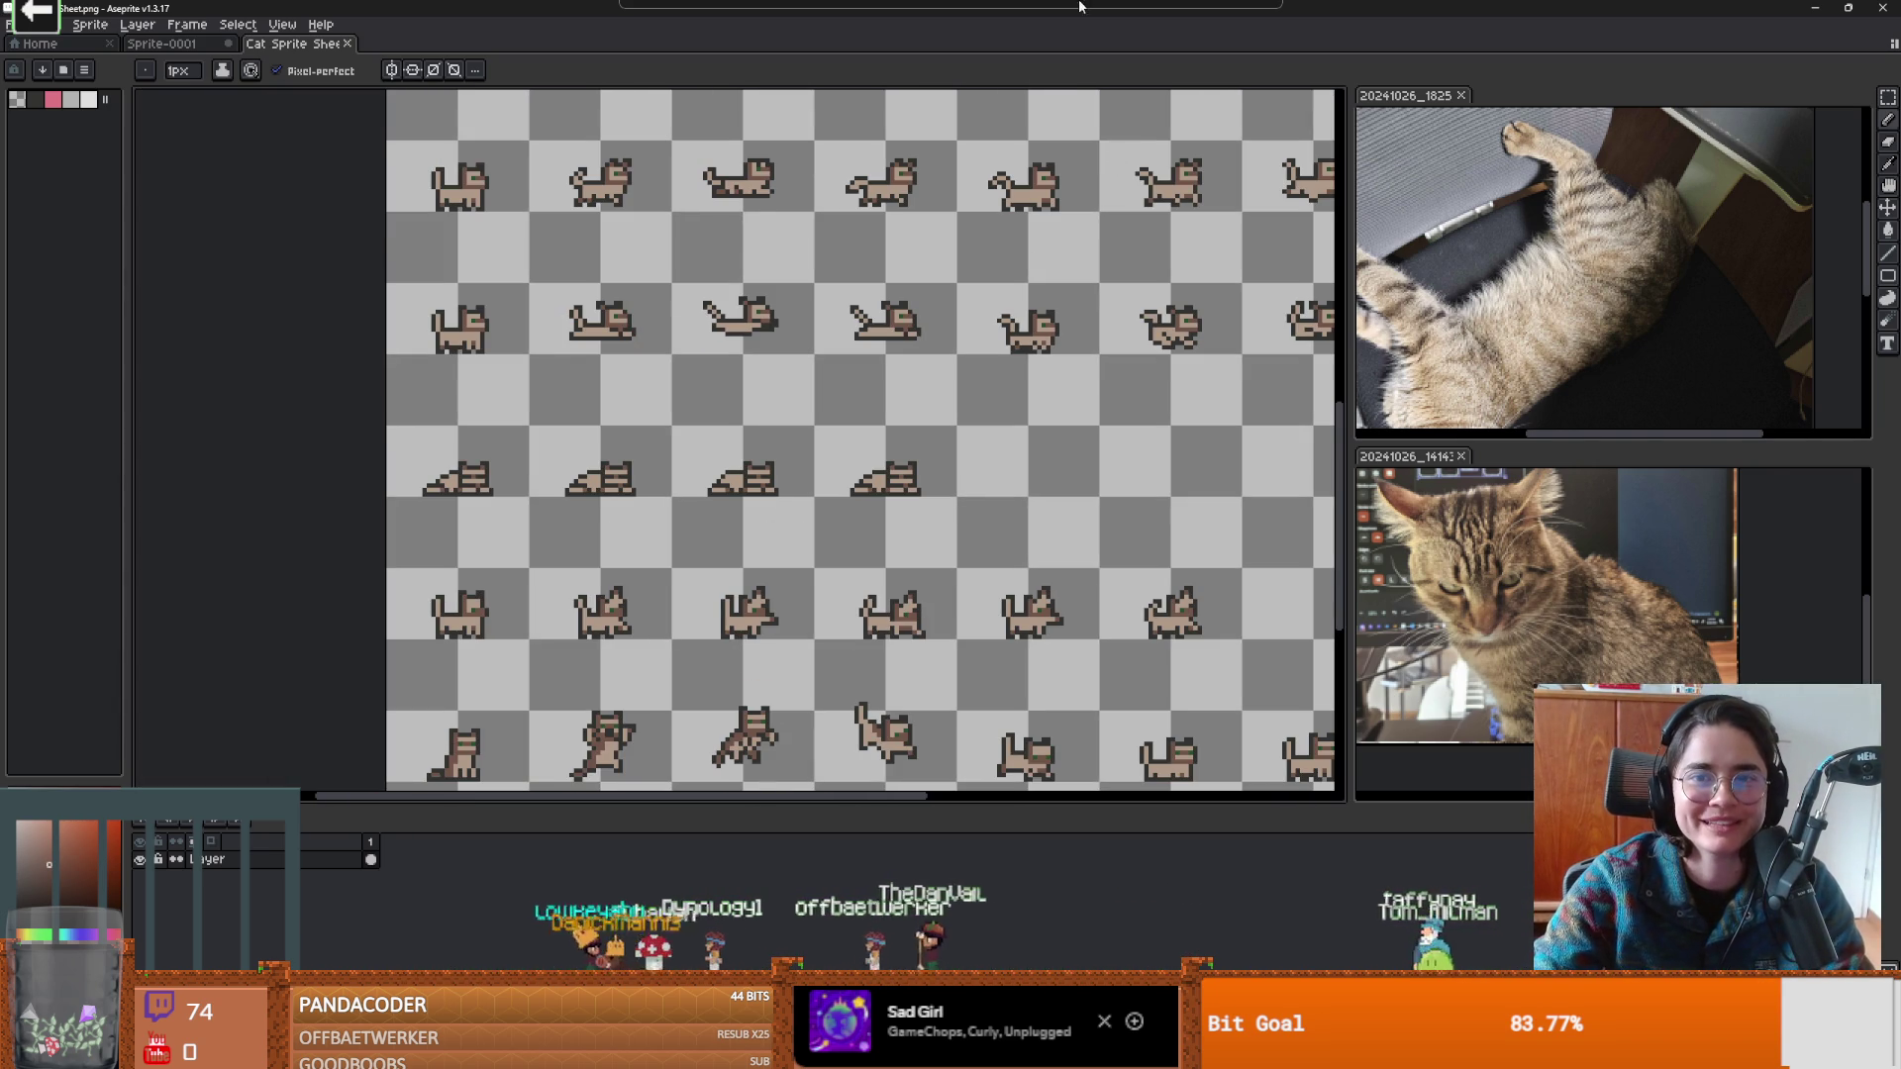
pyautogui.hotkey('alt', 'Tab')
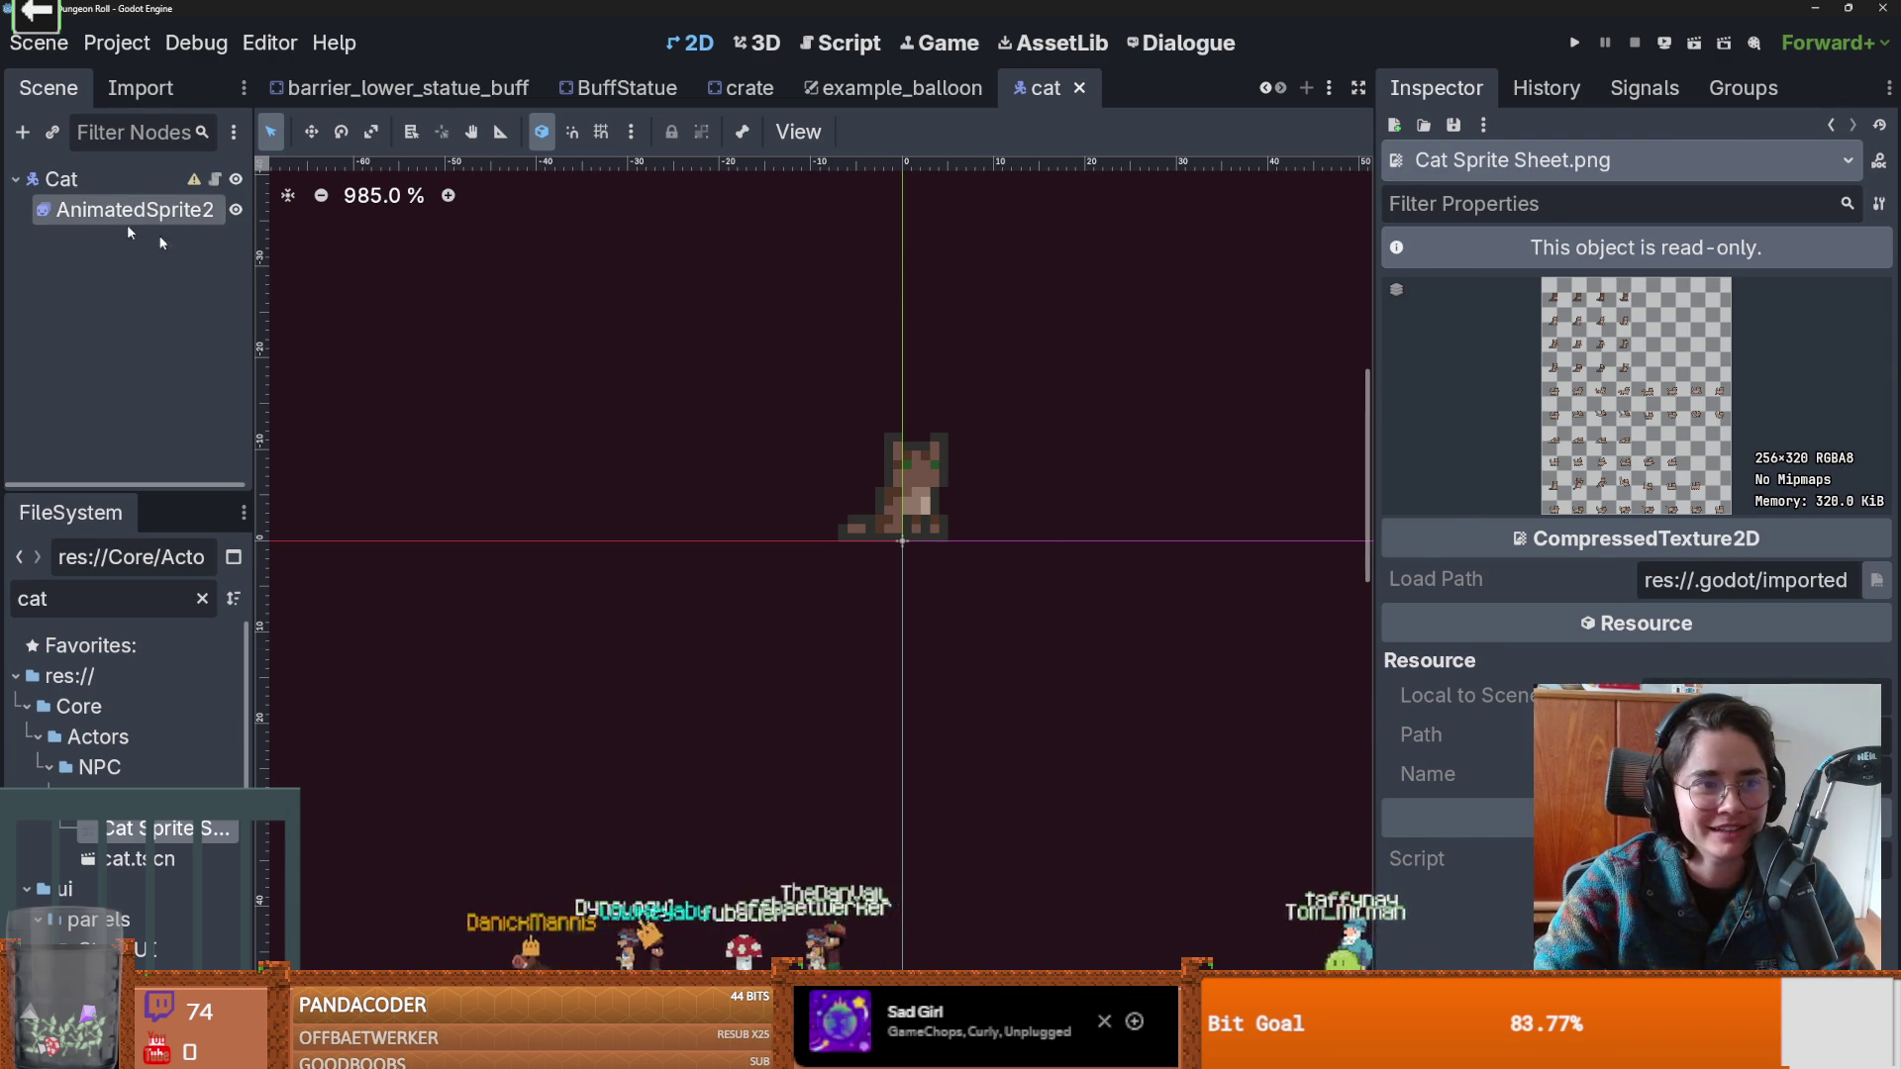
# Select the cat's AnimatedSprite2D, play new_animation_6, and view new_animation_5 and new_animation_4.
pyautogui.click(114, 211)
pyautogui.scroll(-3, 440, 894)
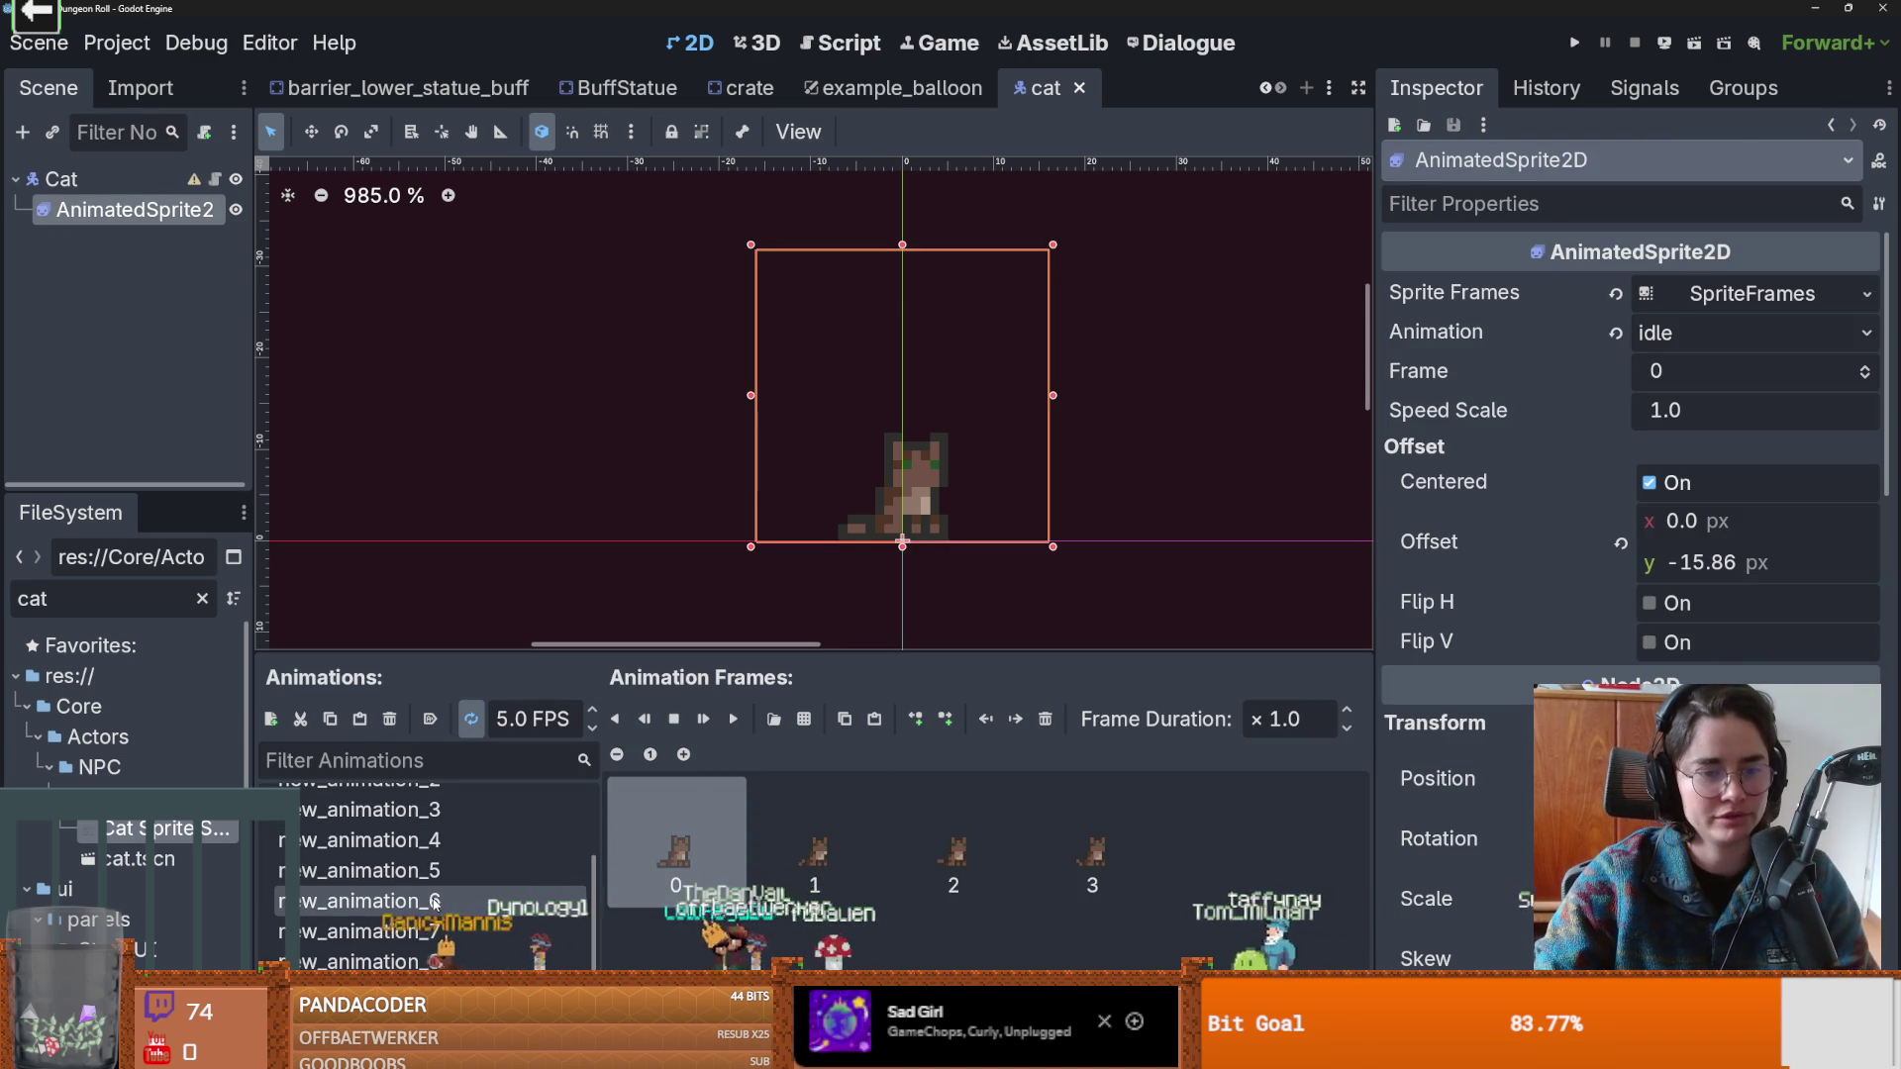
pyautogui.click(435, 901)
pyautogui.click(736, 721)
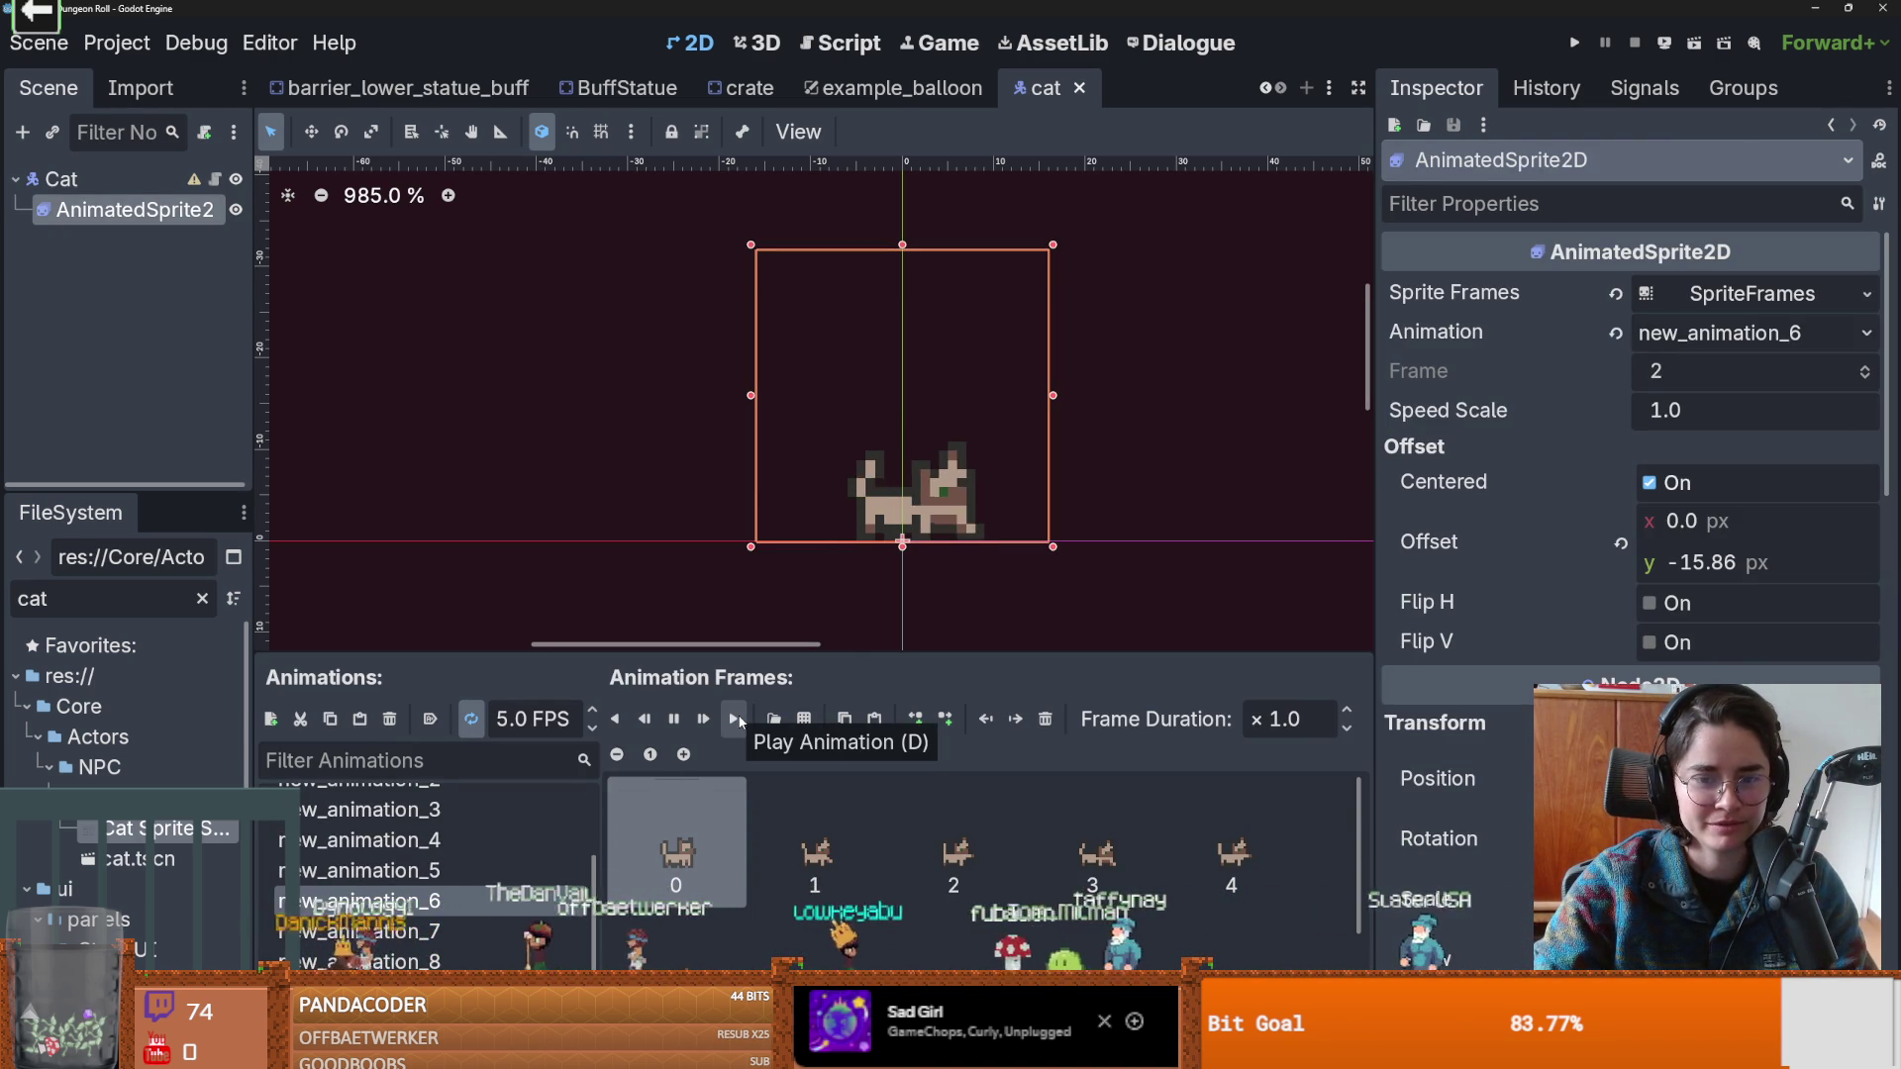
pyautogui.click(406, 872)
pyautogui.click(406, 850)
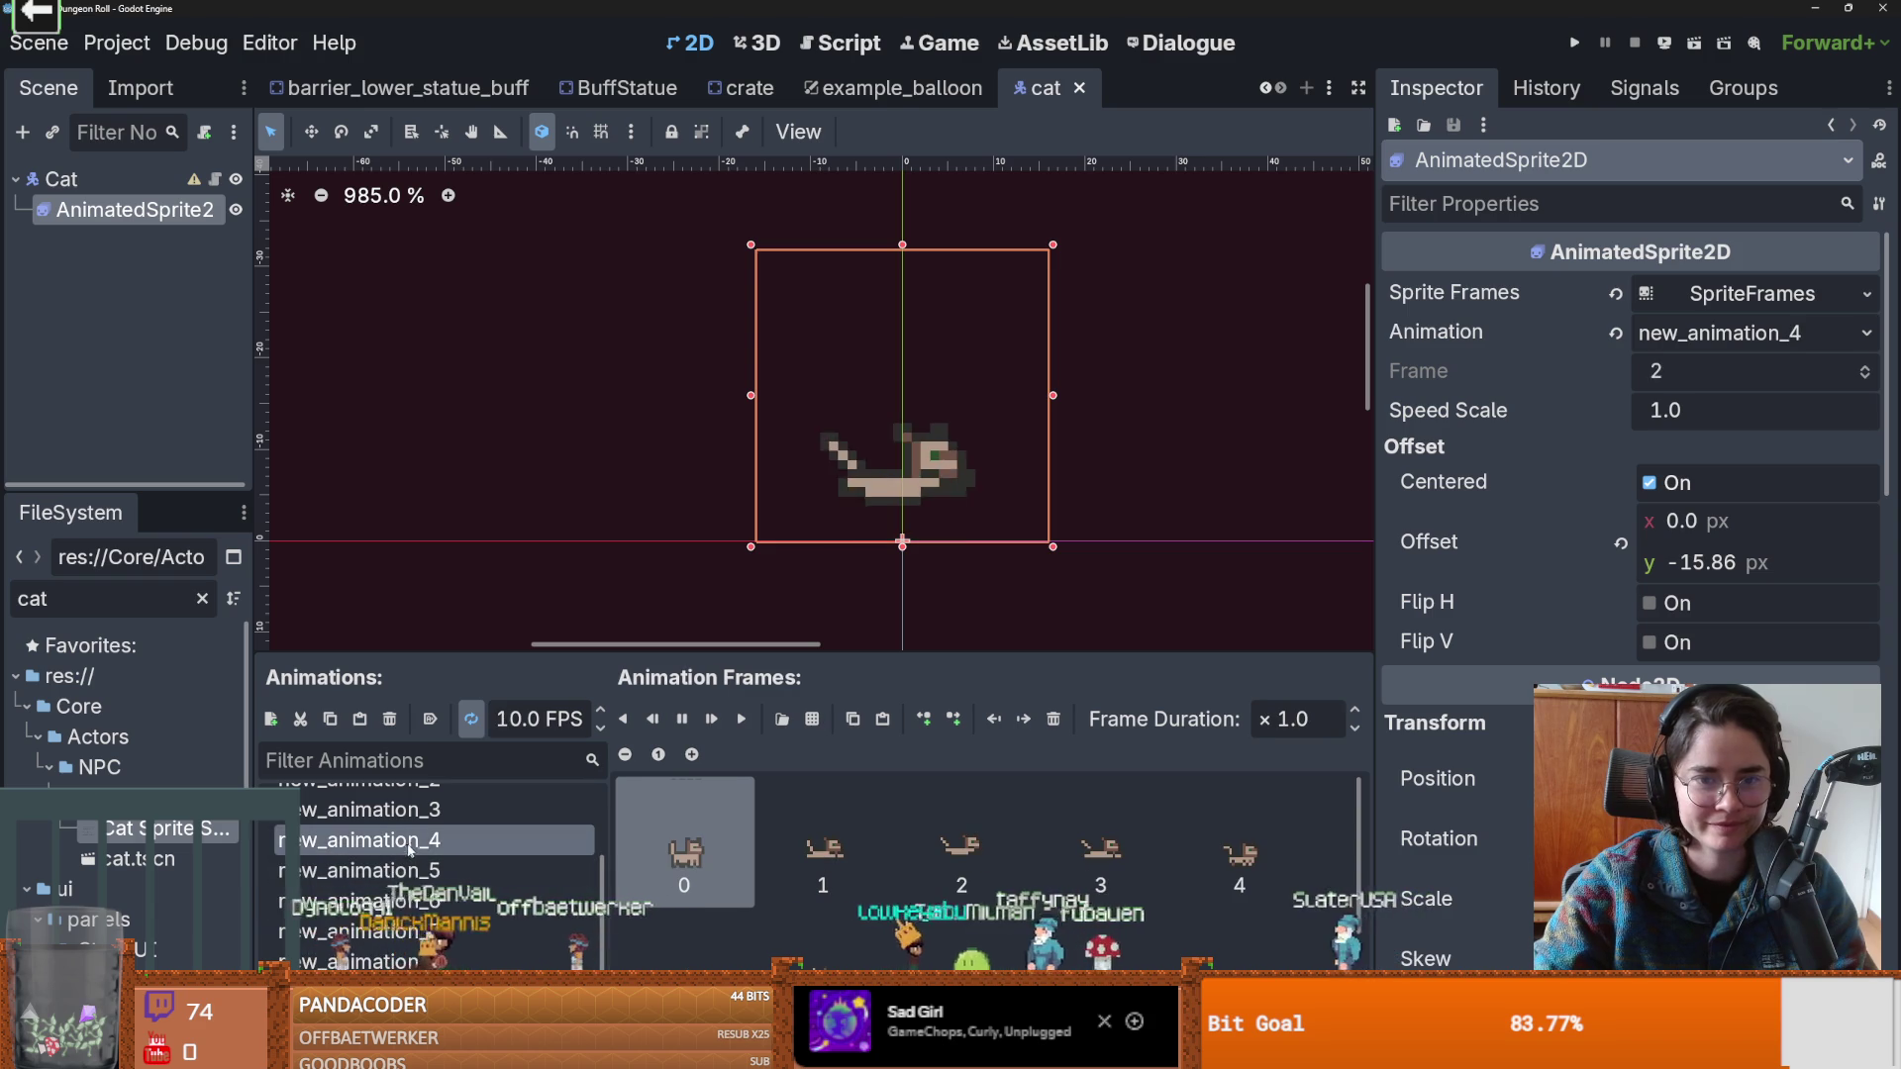
# Preview idle, new_animation and new_animation_1 through 3, ending on new_animation_3, then return to Aseprite.
pyautogui.doubleClick(426, 837)
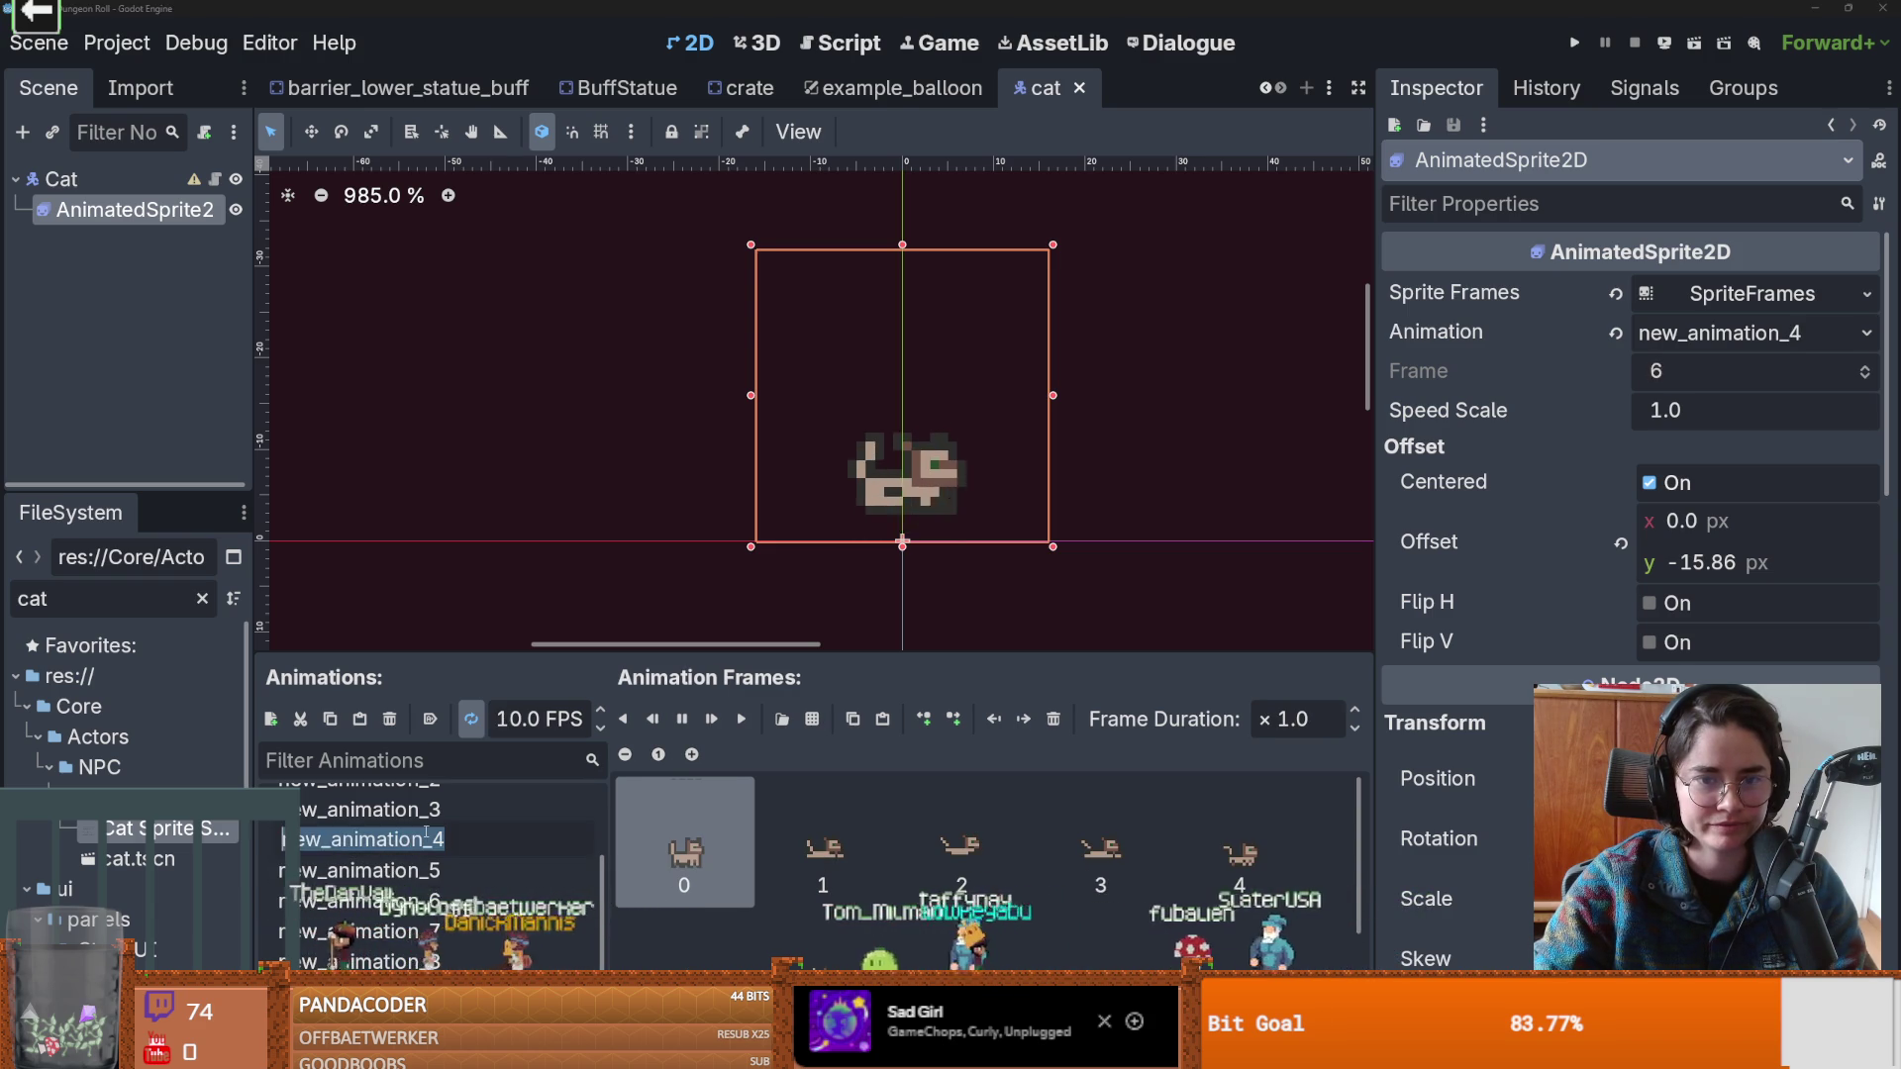
pyautogui.scroll(2, 426, 833)
pyautogui.click(428, 857)
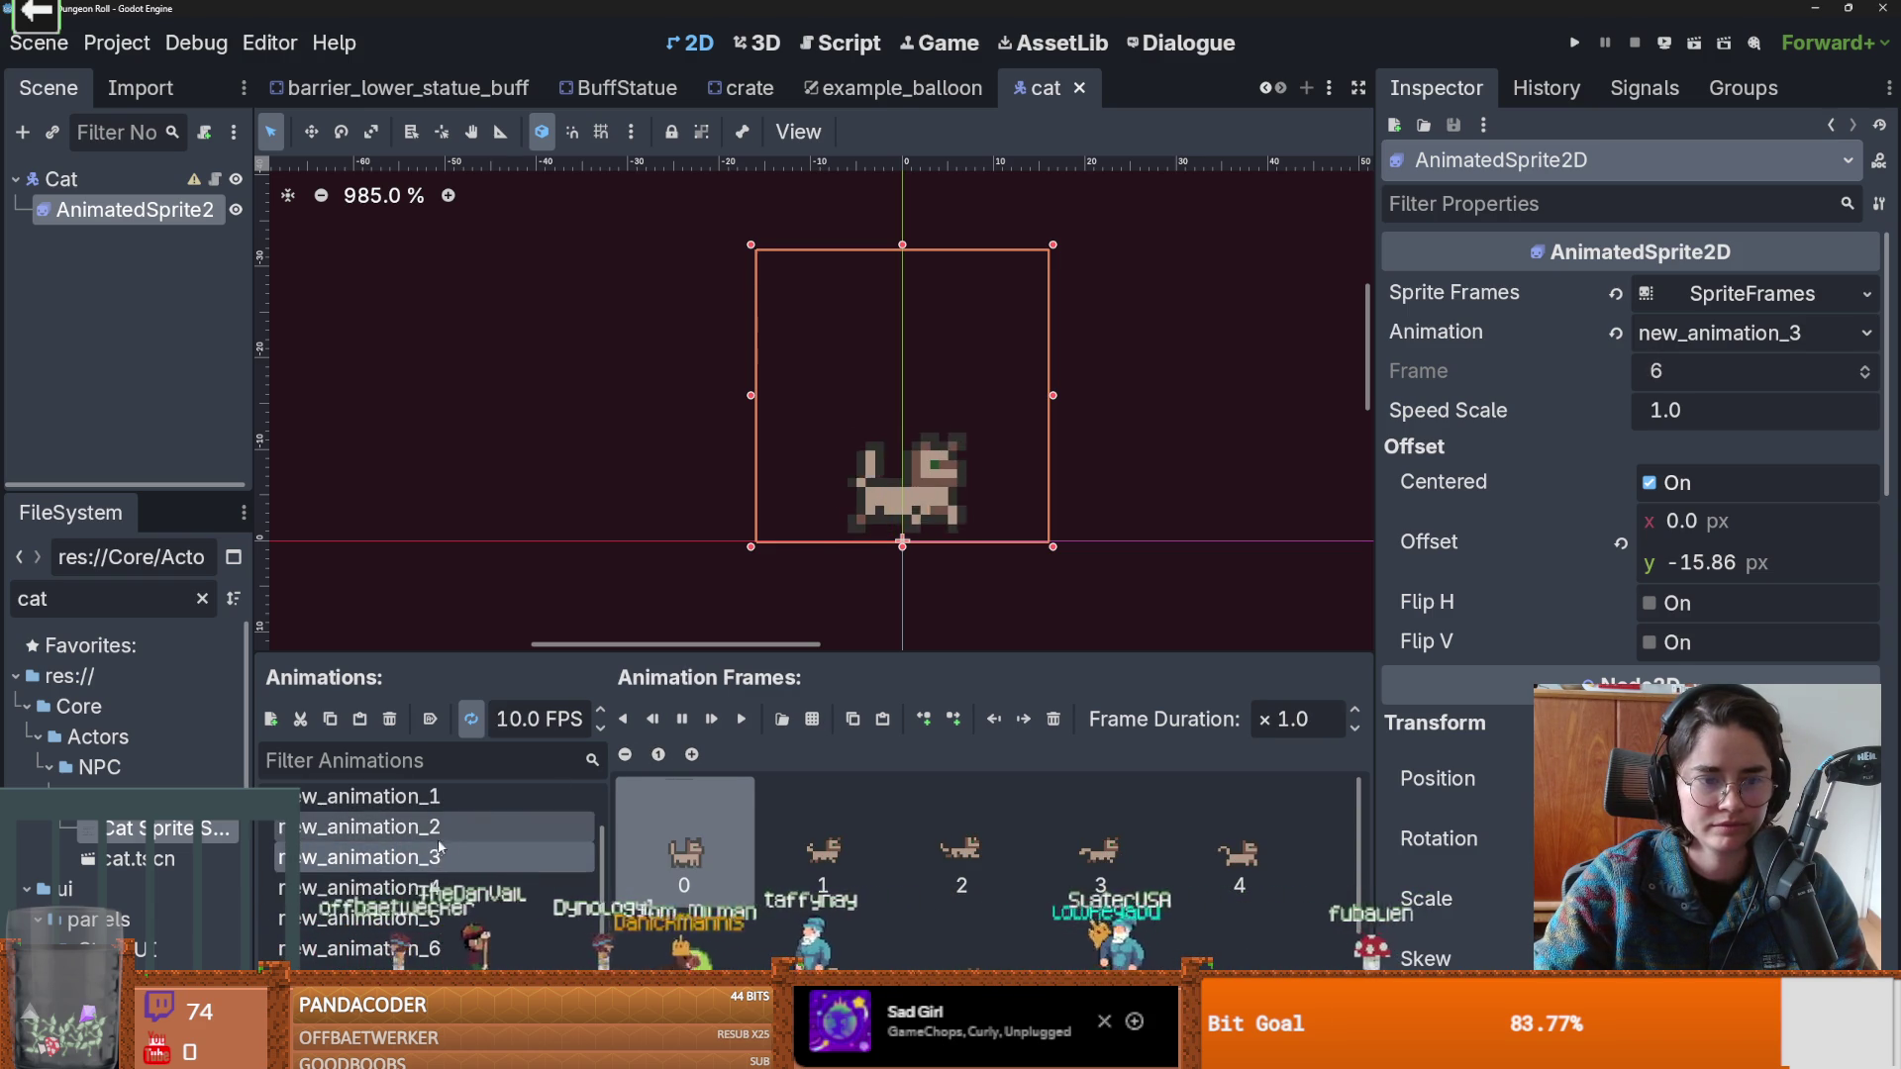
pyautogui.doubleClick(435, 856)
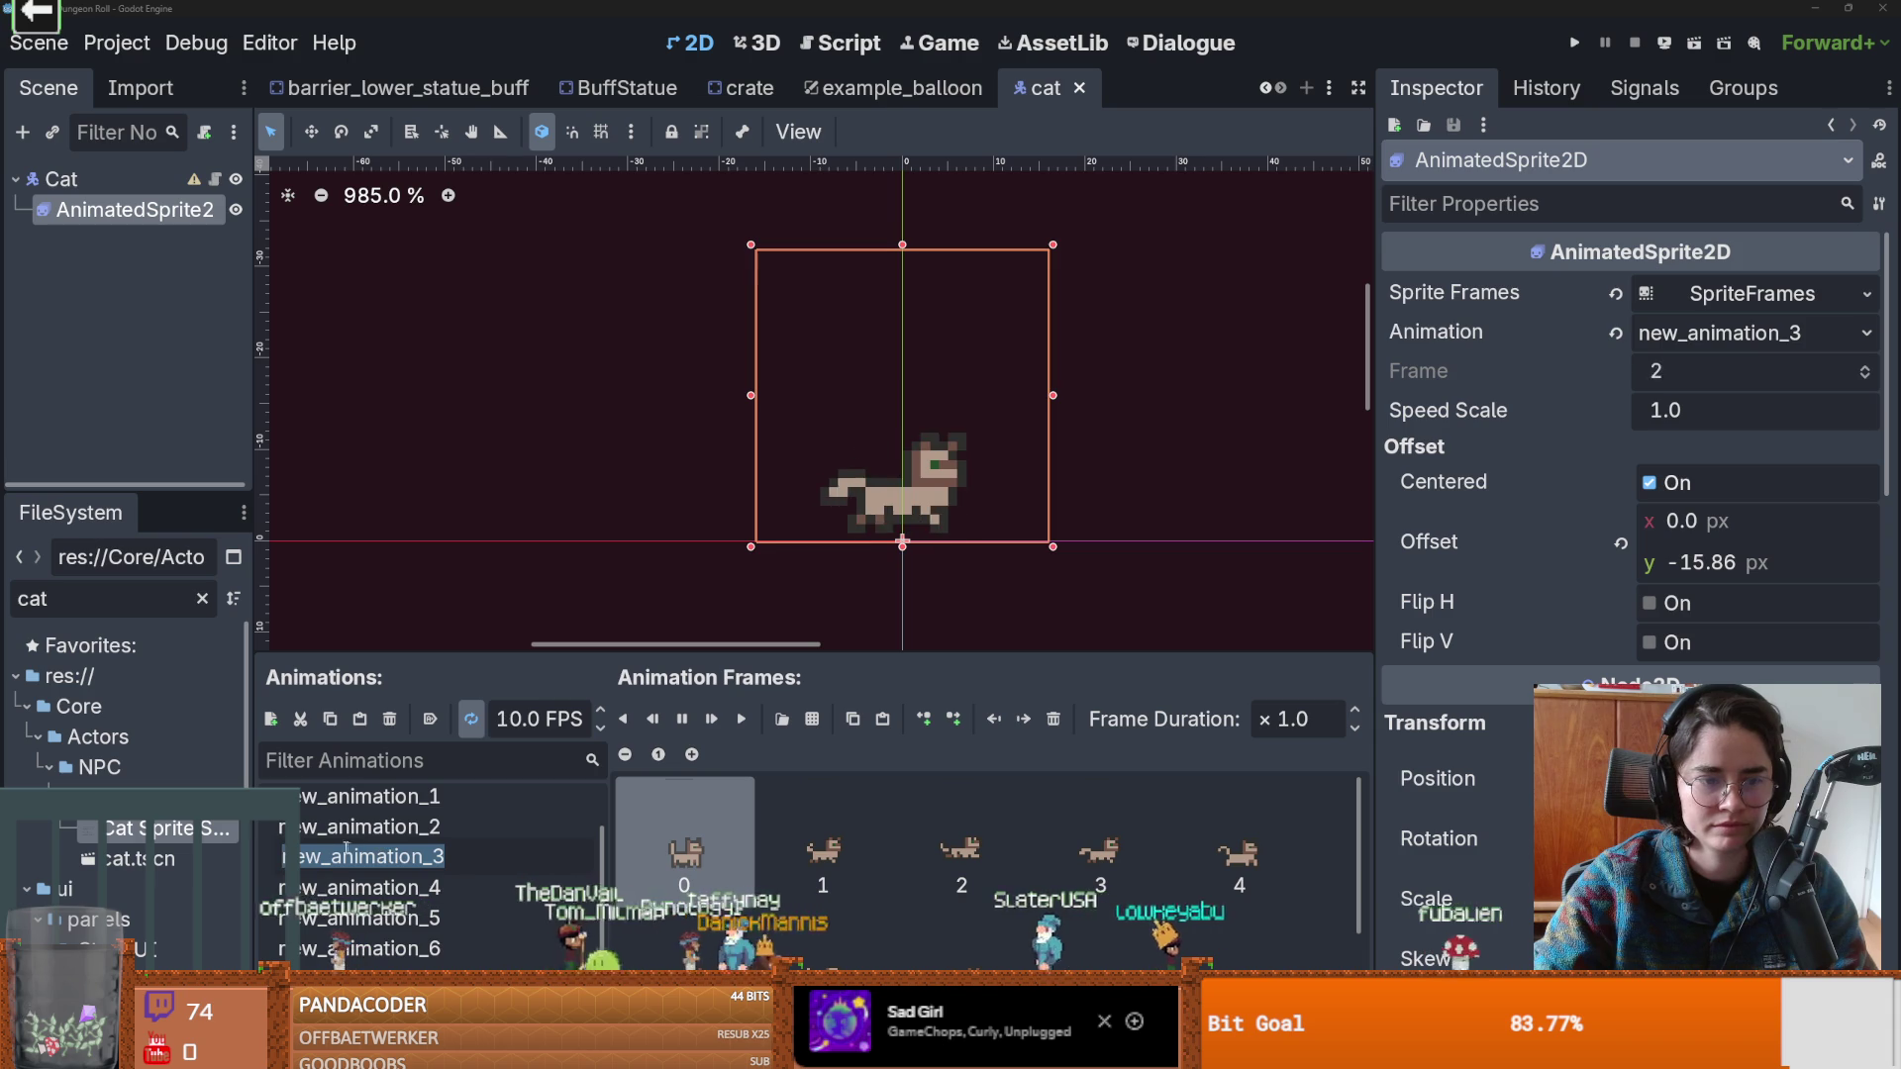
pyautogui.scroll(1, 461, 820)
pyautogui.click(461, 820)
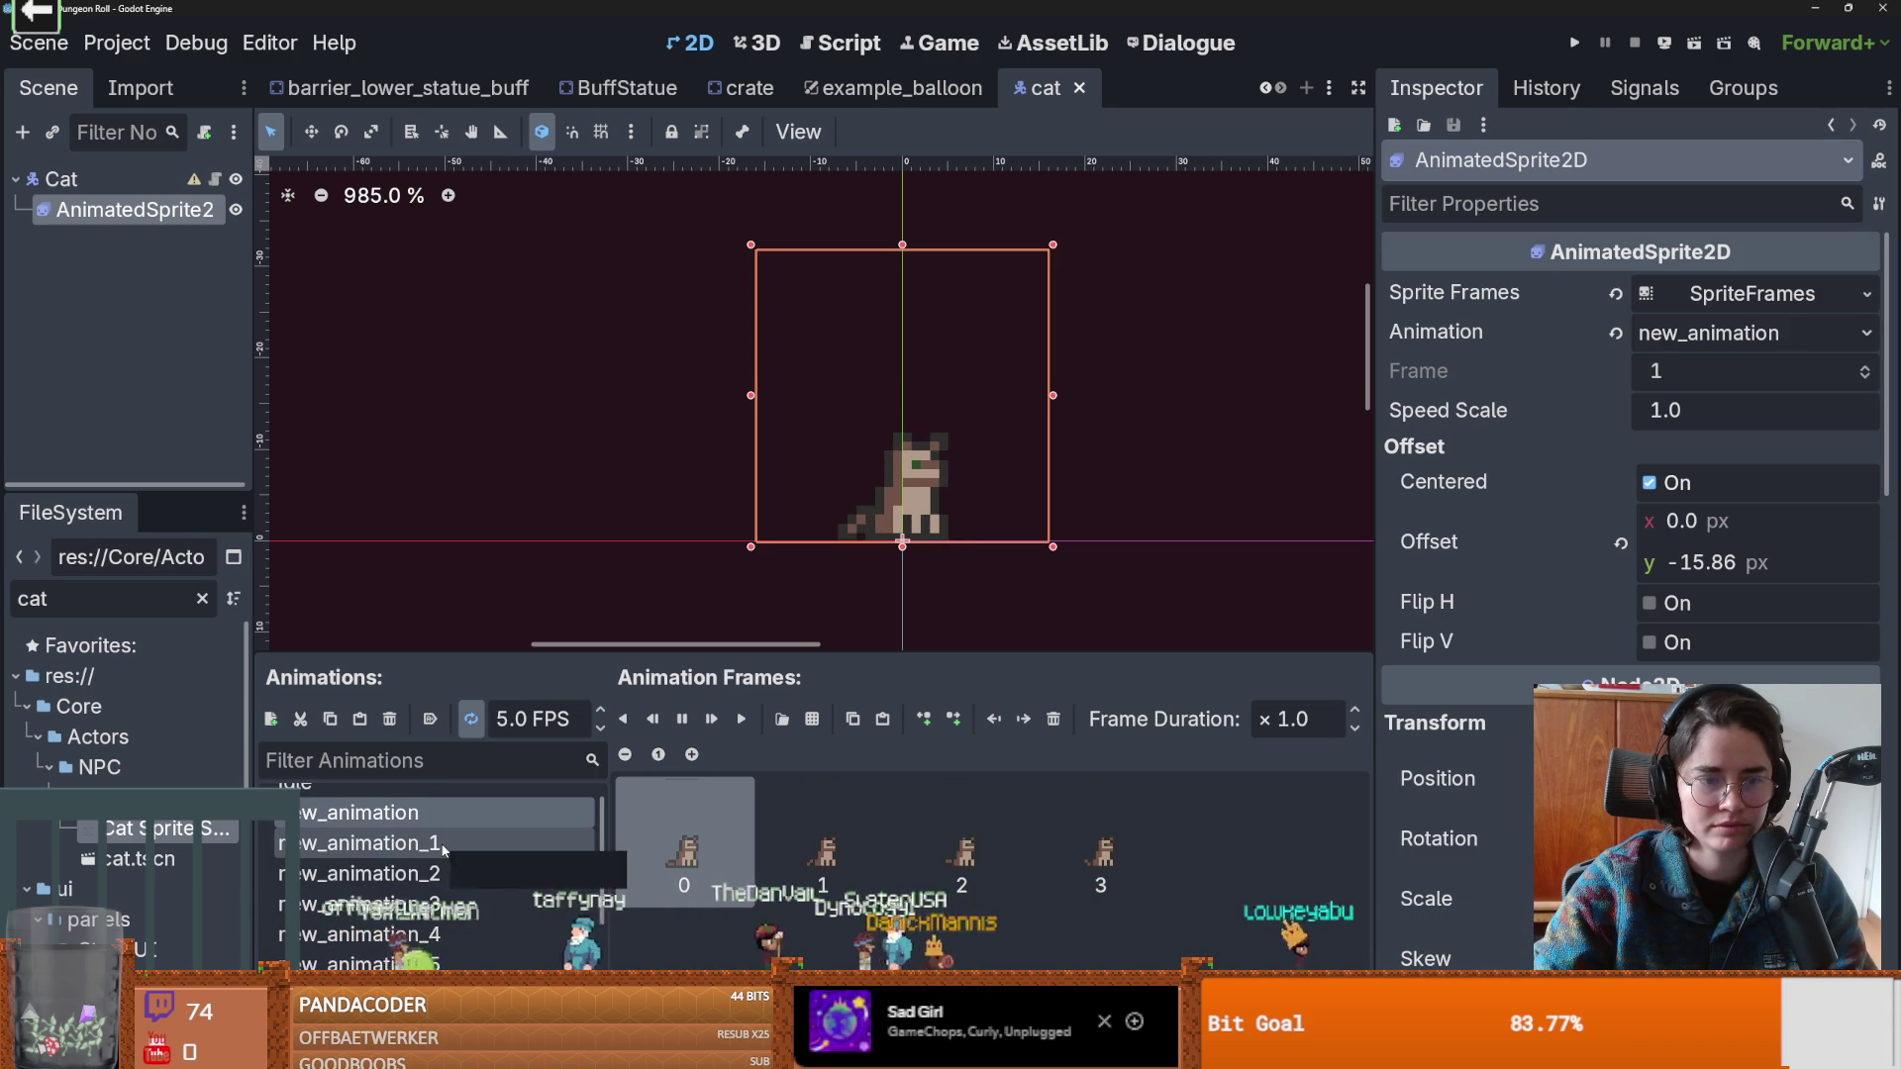
pyautogui.scroll(1, 444, 850)
pyautogui.click(427, 812)
pyautogui.click(408, 841)
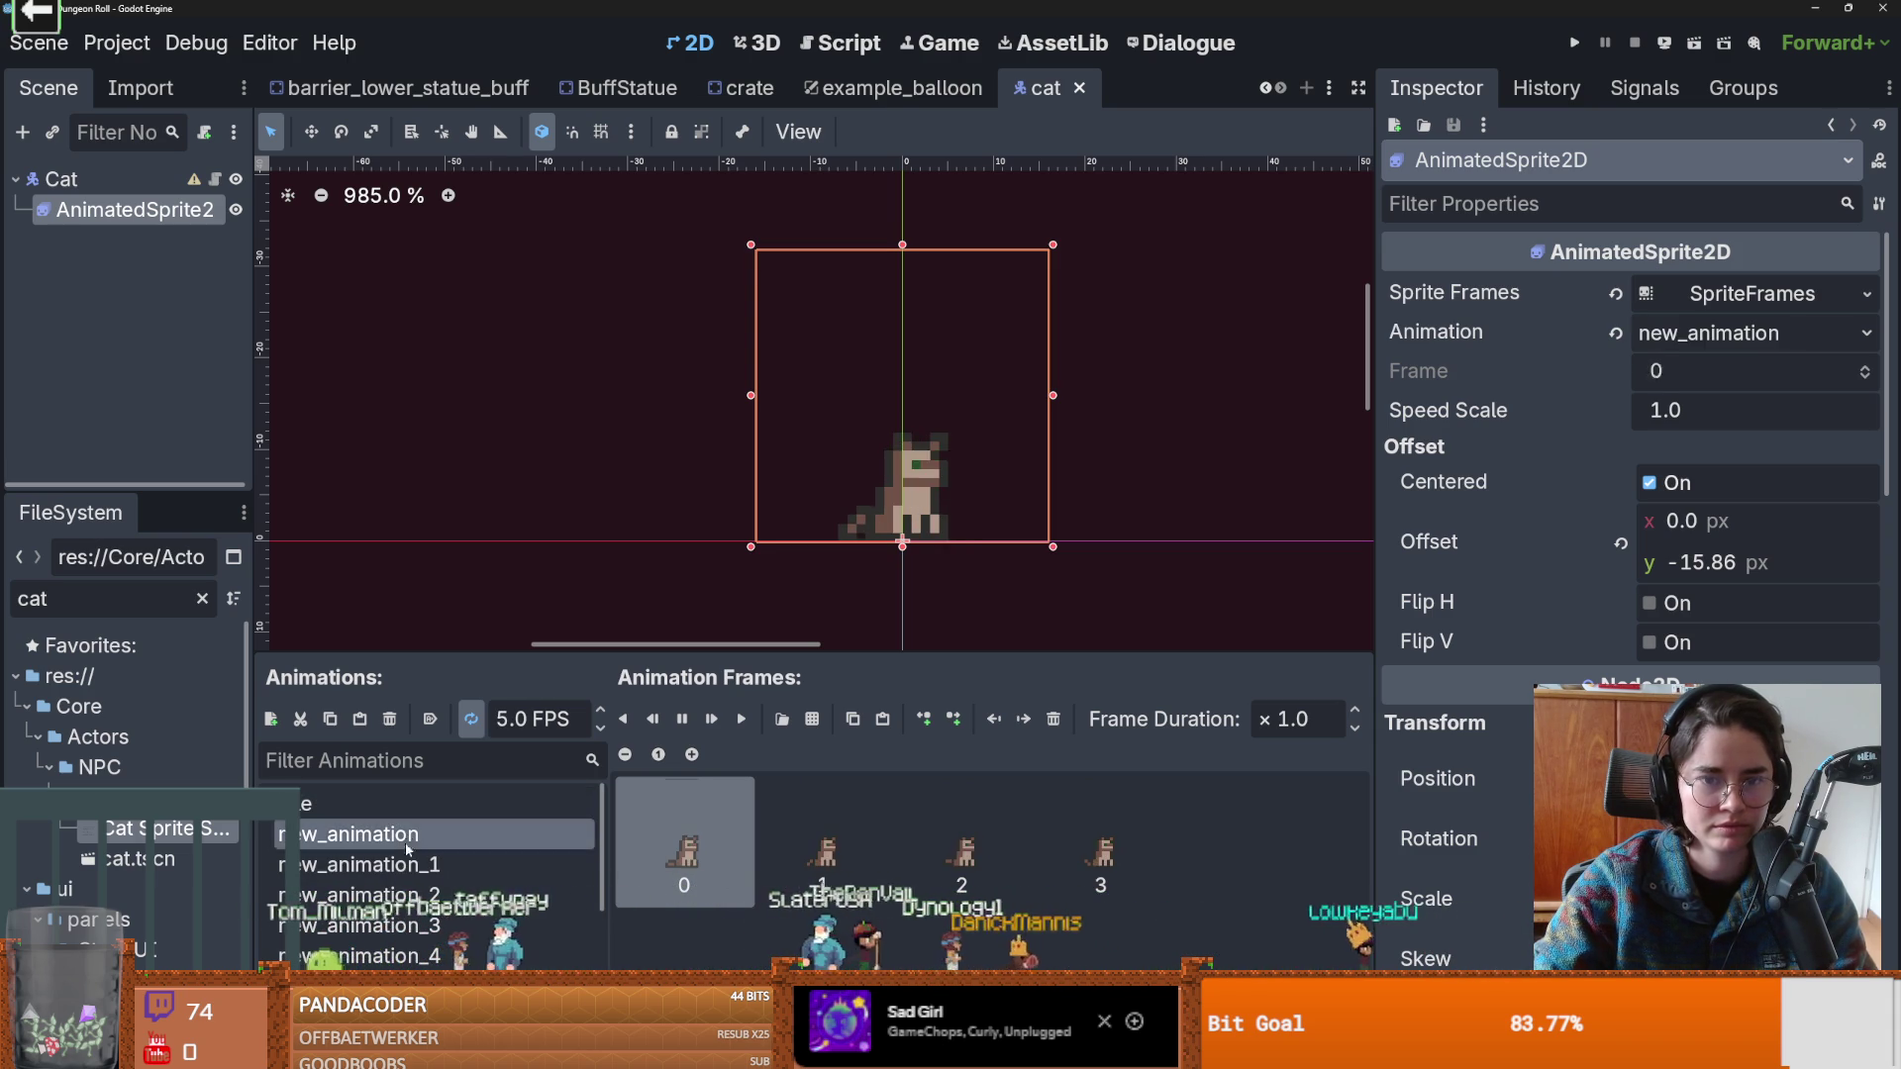
pyautogui.click(408, 864)
pyautogui.click(408, 895)
pyautogui.click(406, 922)
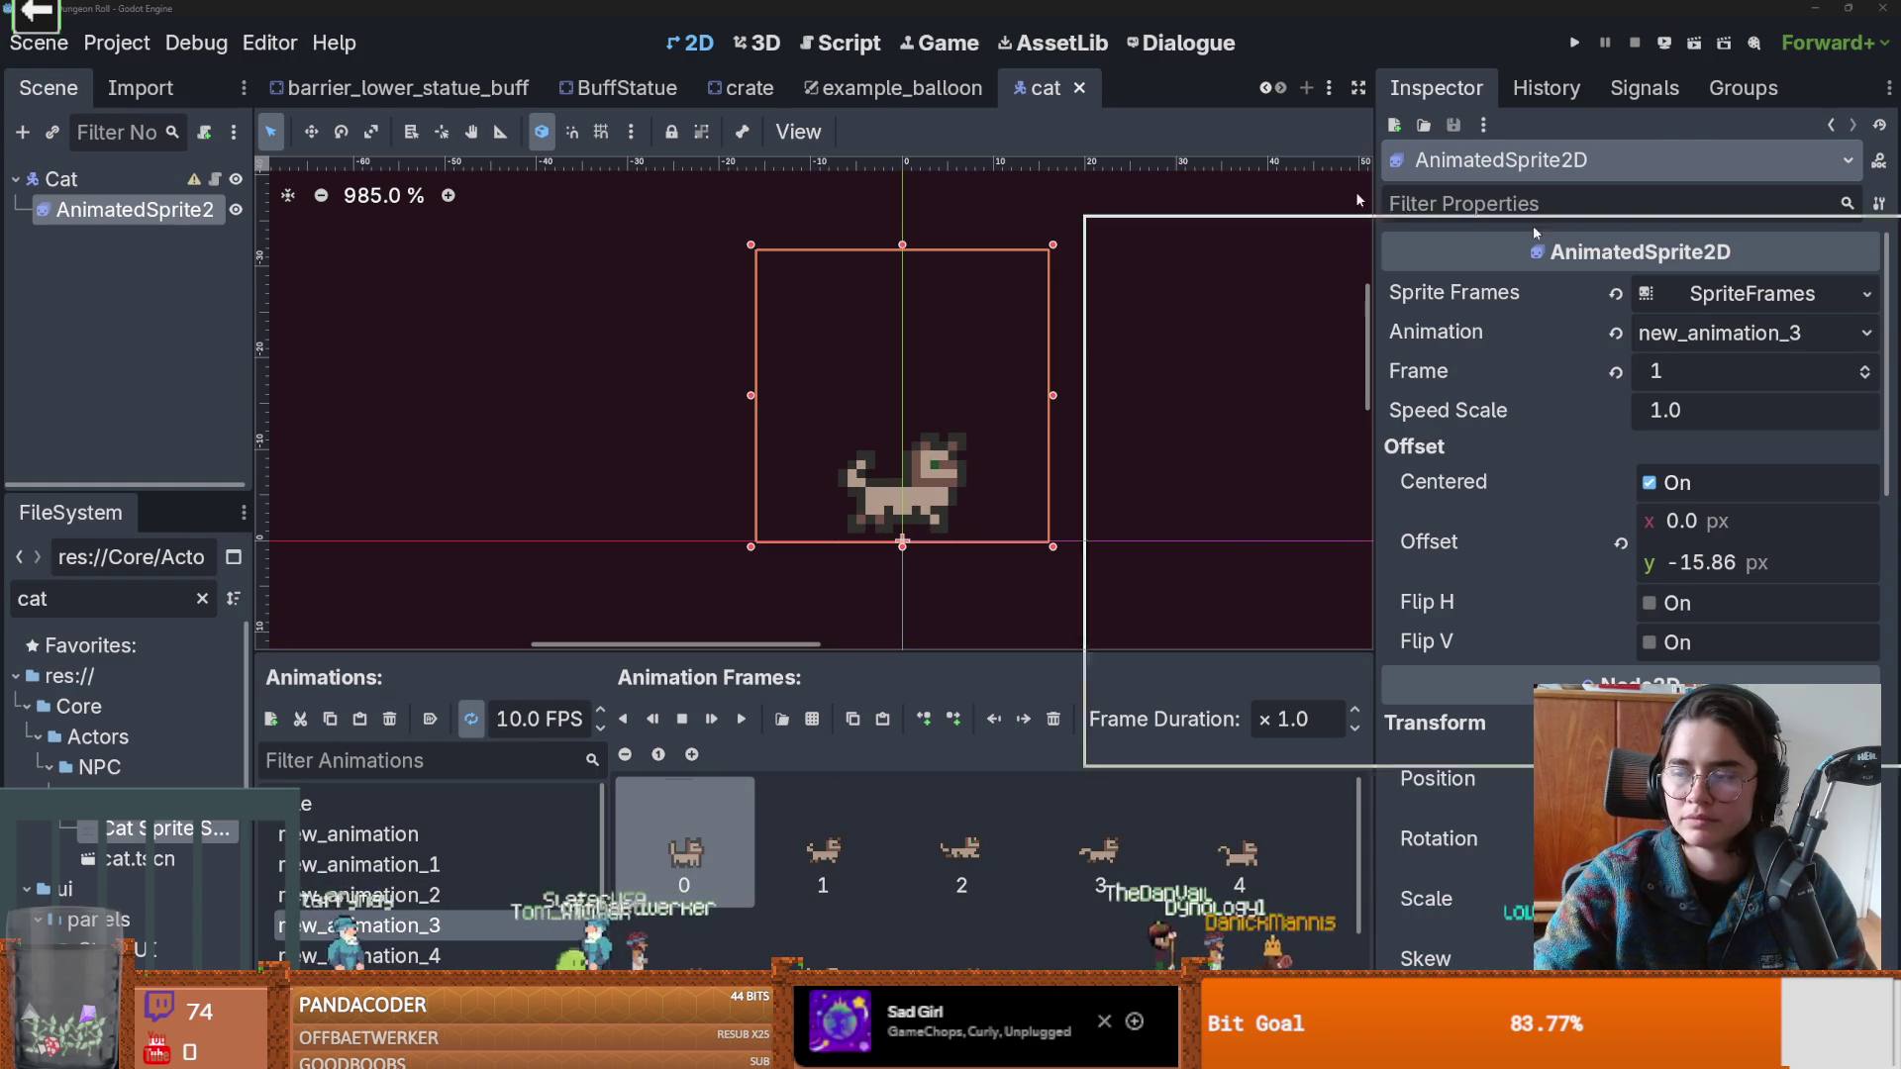
pyautogui.hotkey('alt', 'Tab')
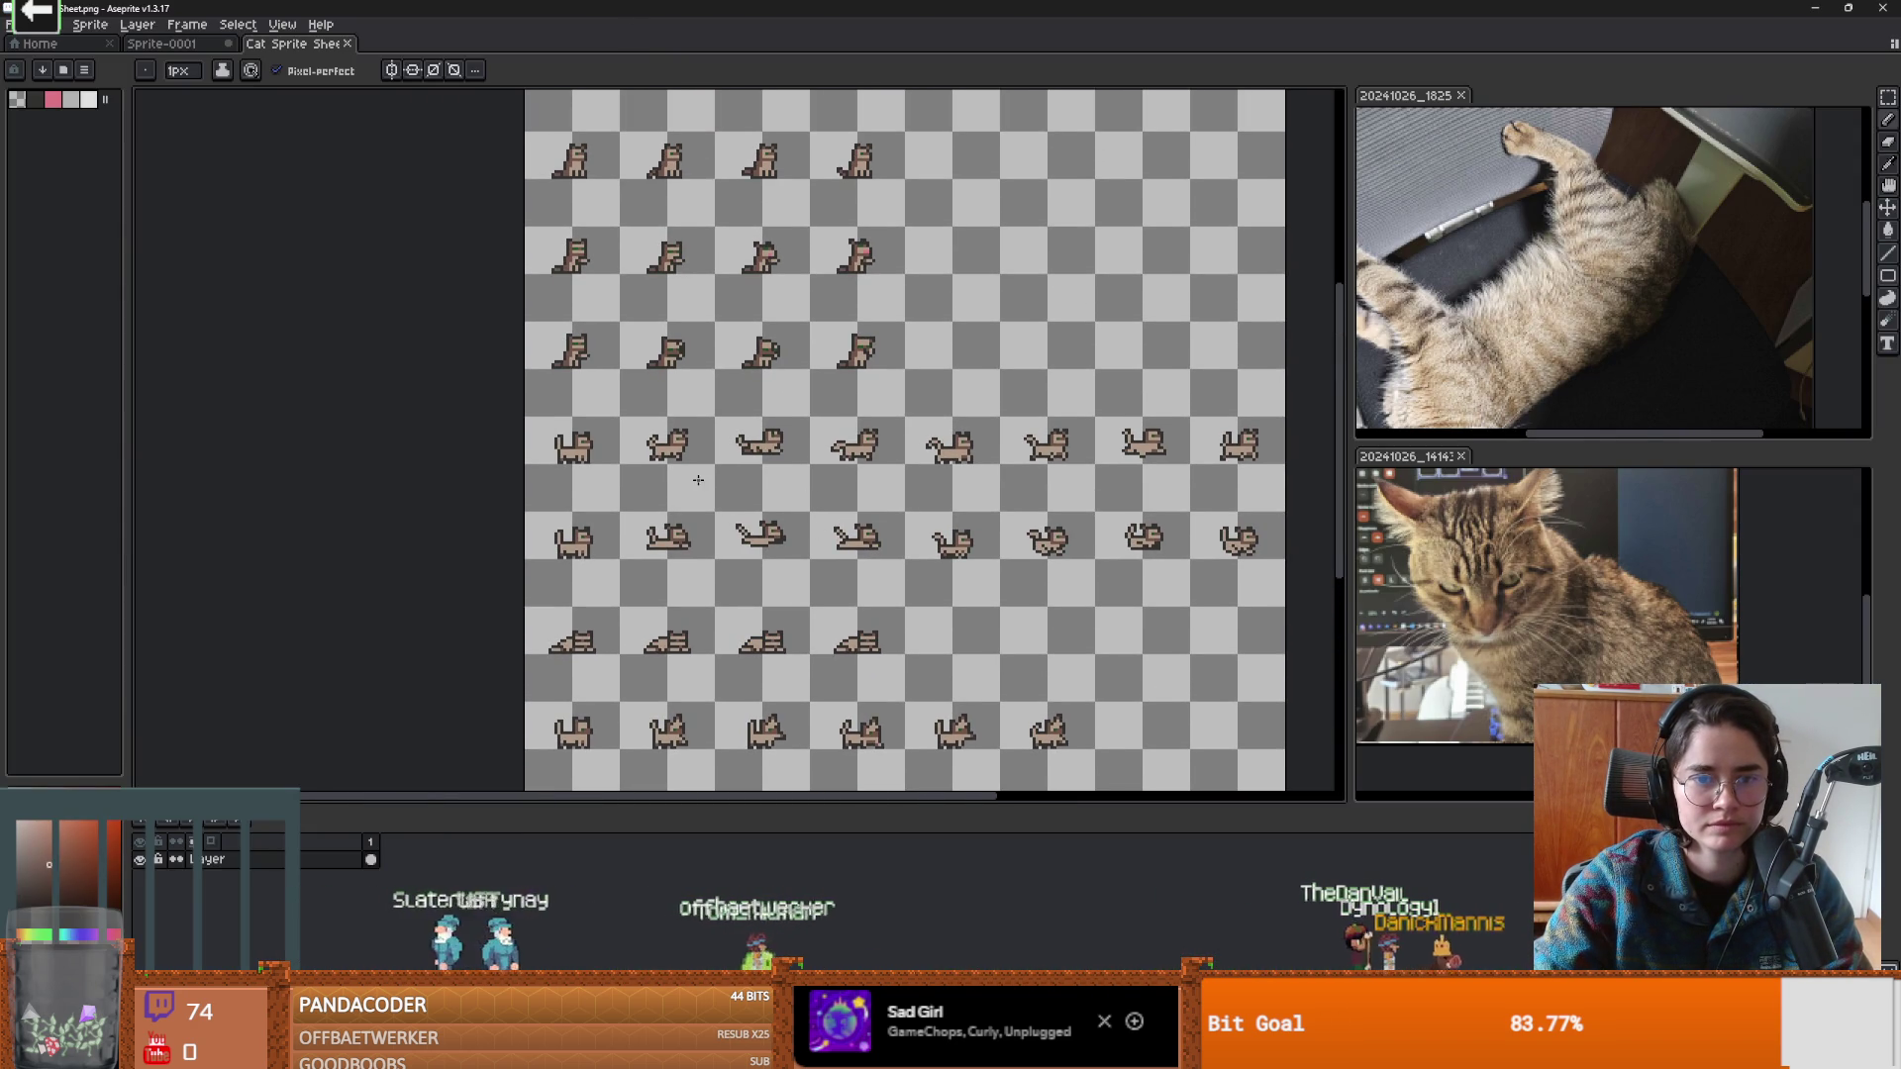
# Close both tabby reference photos on the right of the workspace.
pyautogui.scroll(2, 698, 479)
pyautogui.scroll(-1, 698, 479)
pyautogui.moveTo(746, 533)
pyautogui.mouseDown()
pyautogui.moveTo(745, 391)
pyautogui.moveTo(742, 415)
pyautogui.mouseUp()
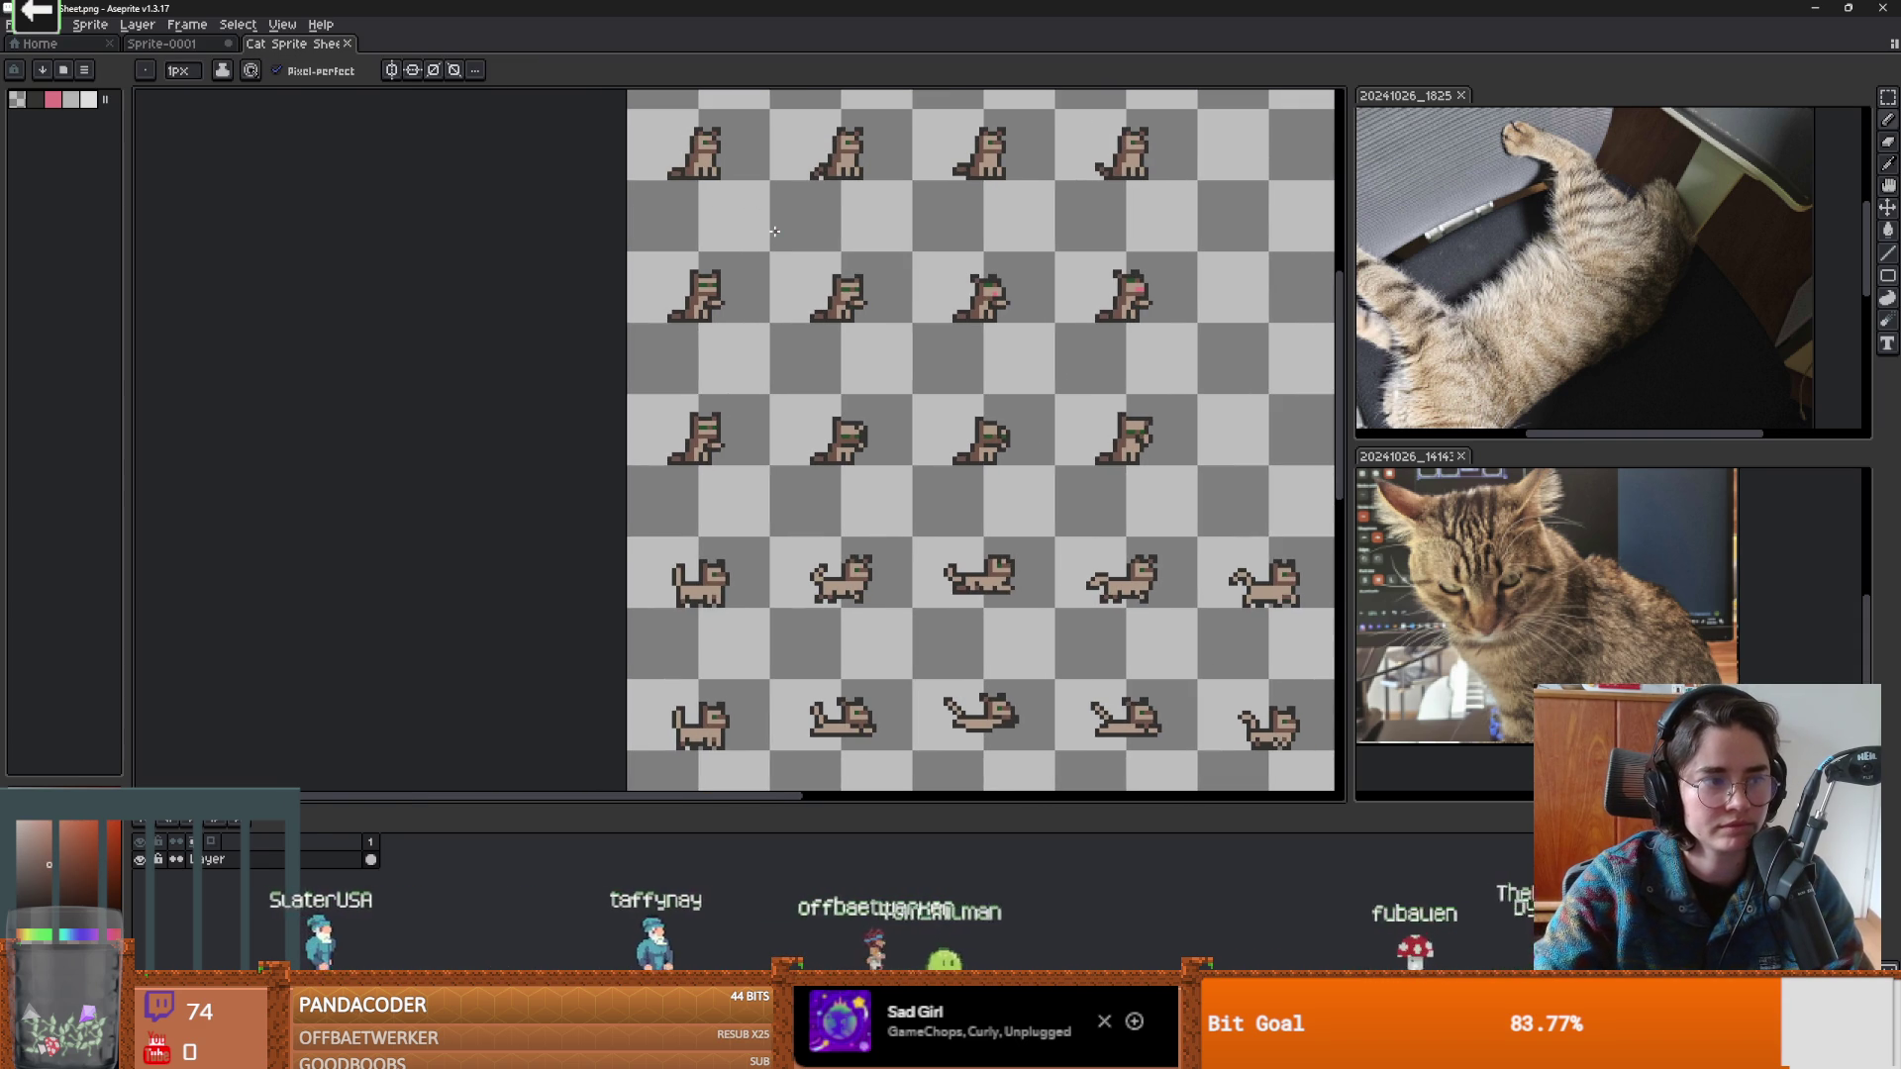
pyautogui.moveTo(814, 313); pyautogui.dragTo(684, 328)
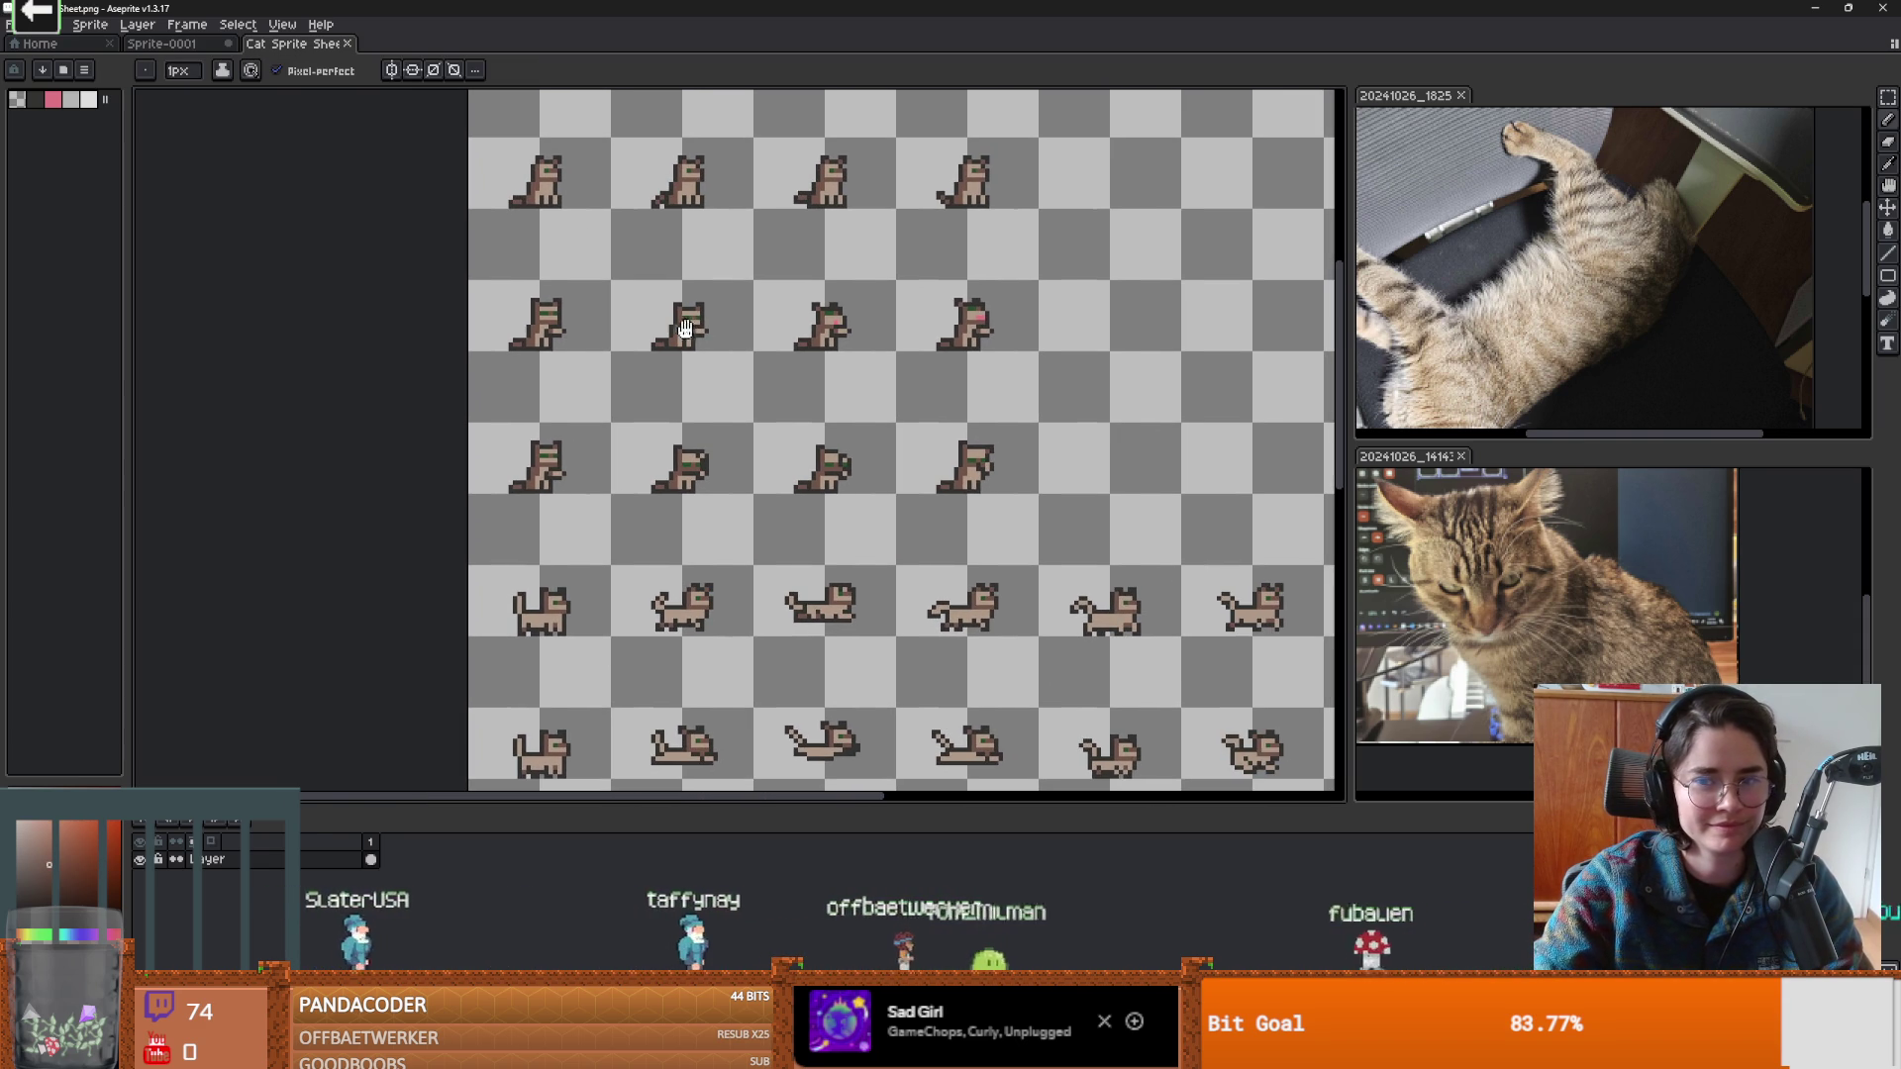
pyautogui.click(1460, 95)
pyautogui.click(1460, 95)
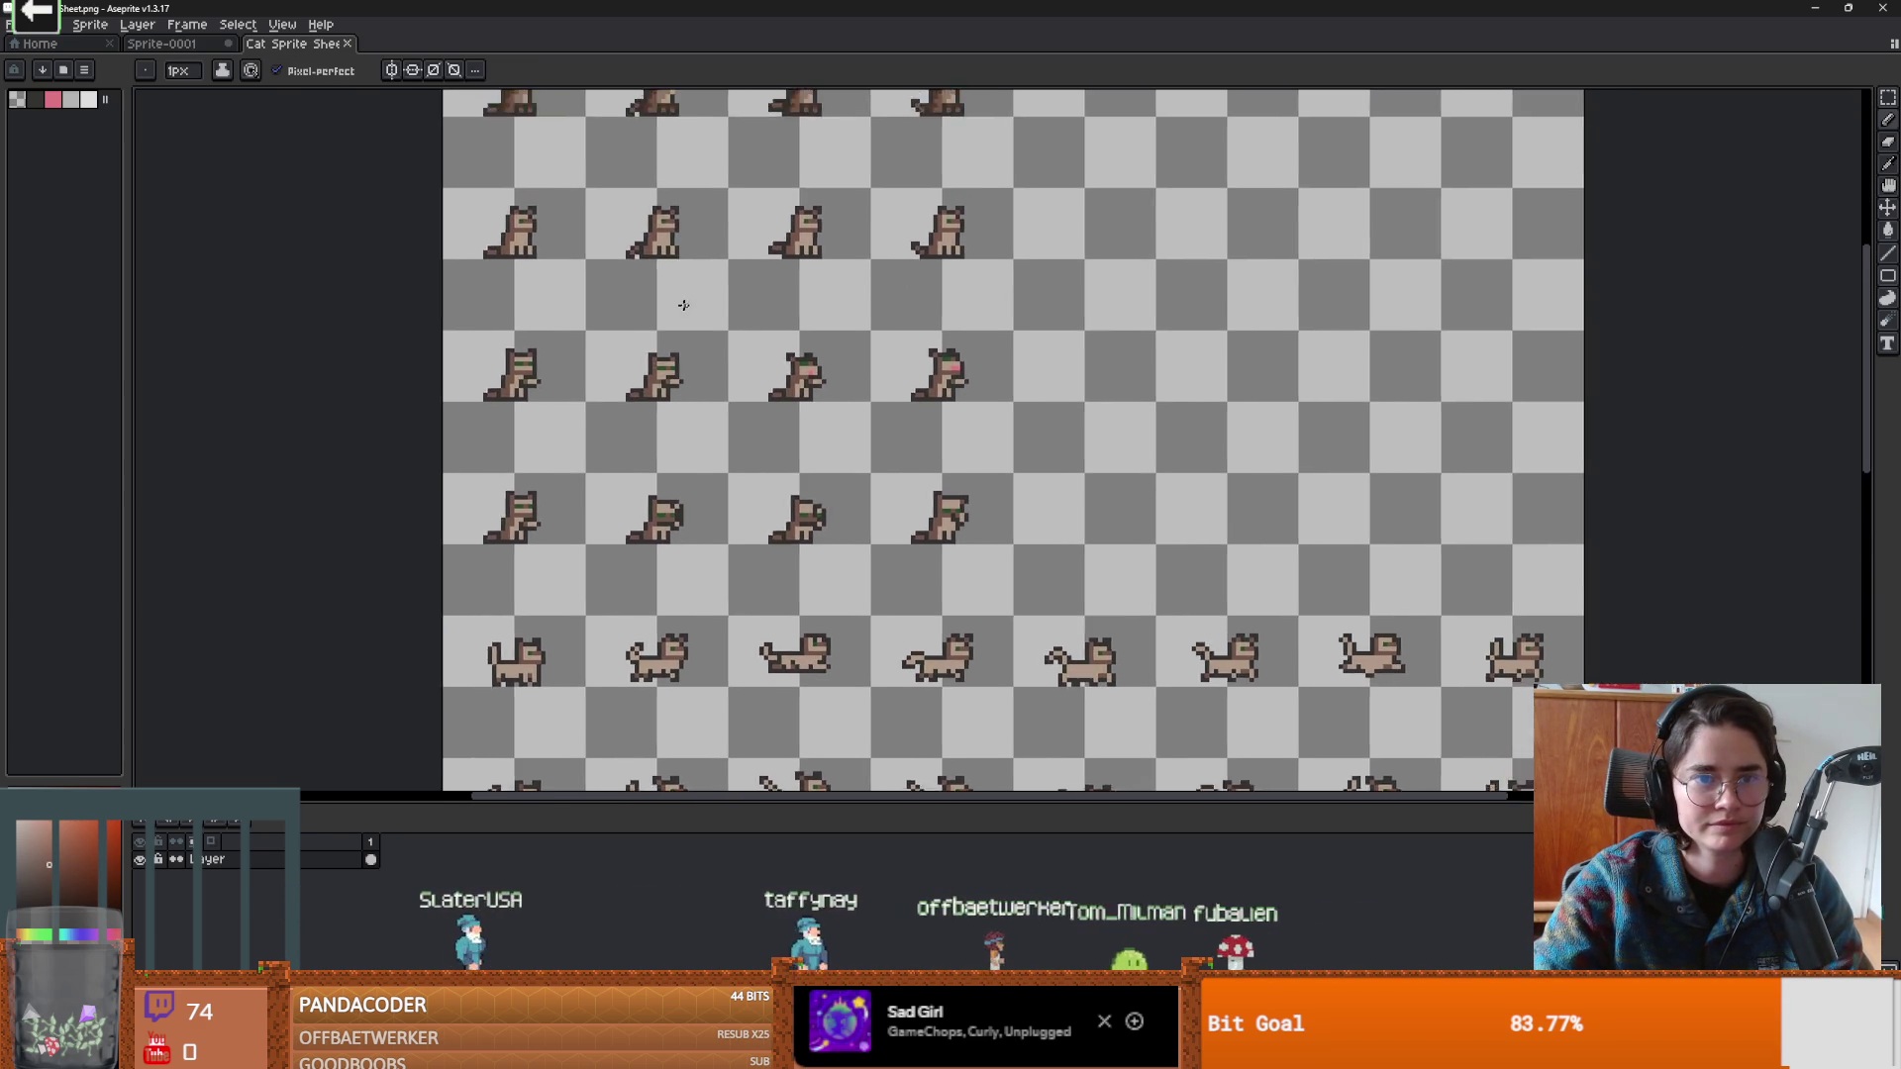
# Zoom in and out on the cat sprite sheet with the Pencil ready.
pyautogui.scroll(-1, 607, 187)
pyautogui.press('i')
pyautogui.press('b')
pyautogui.scroll(3, 631, 508)
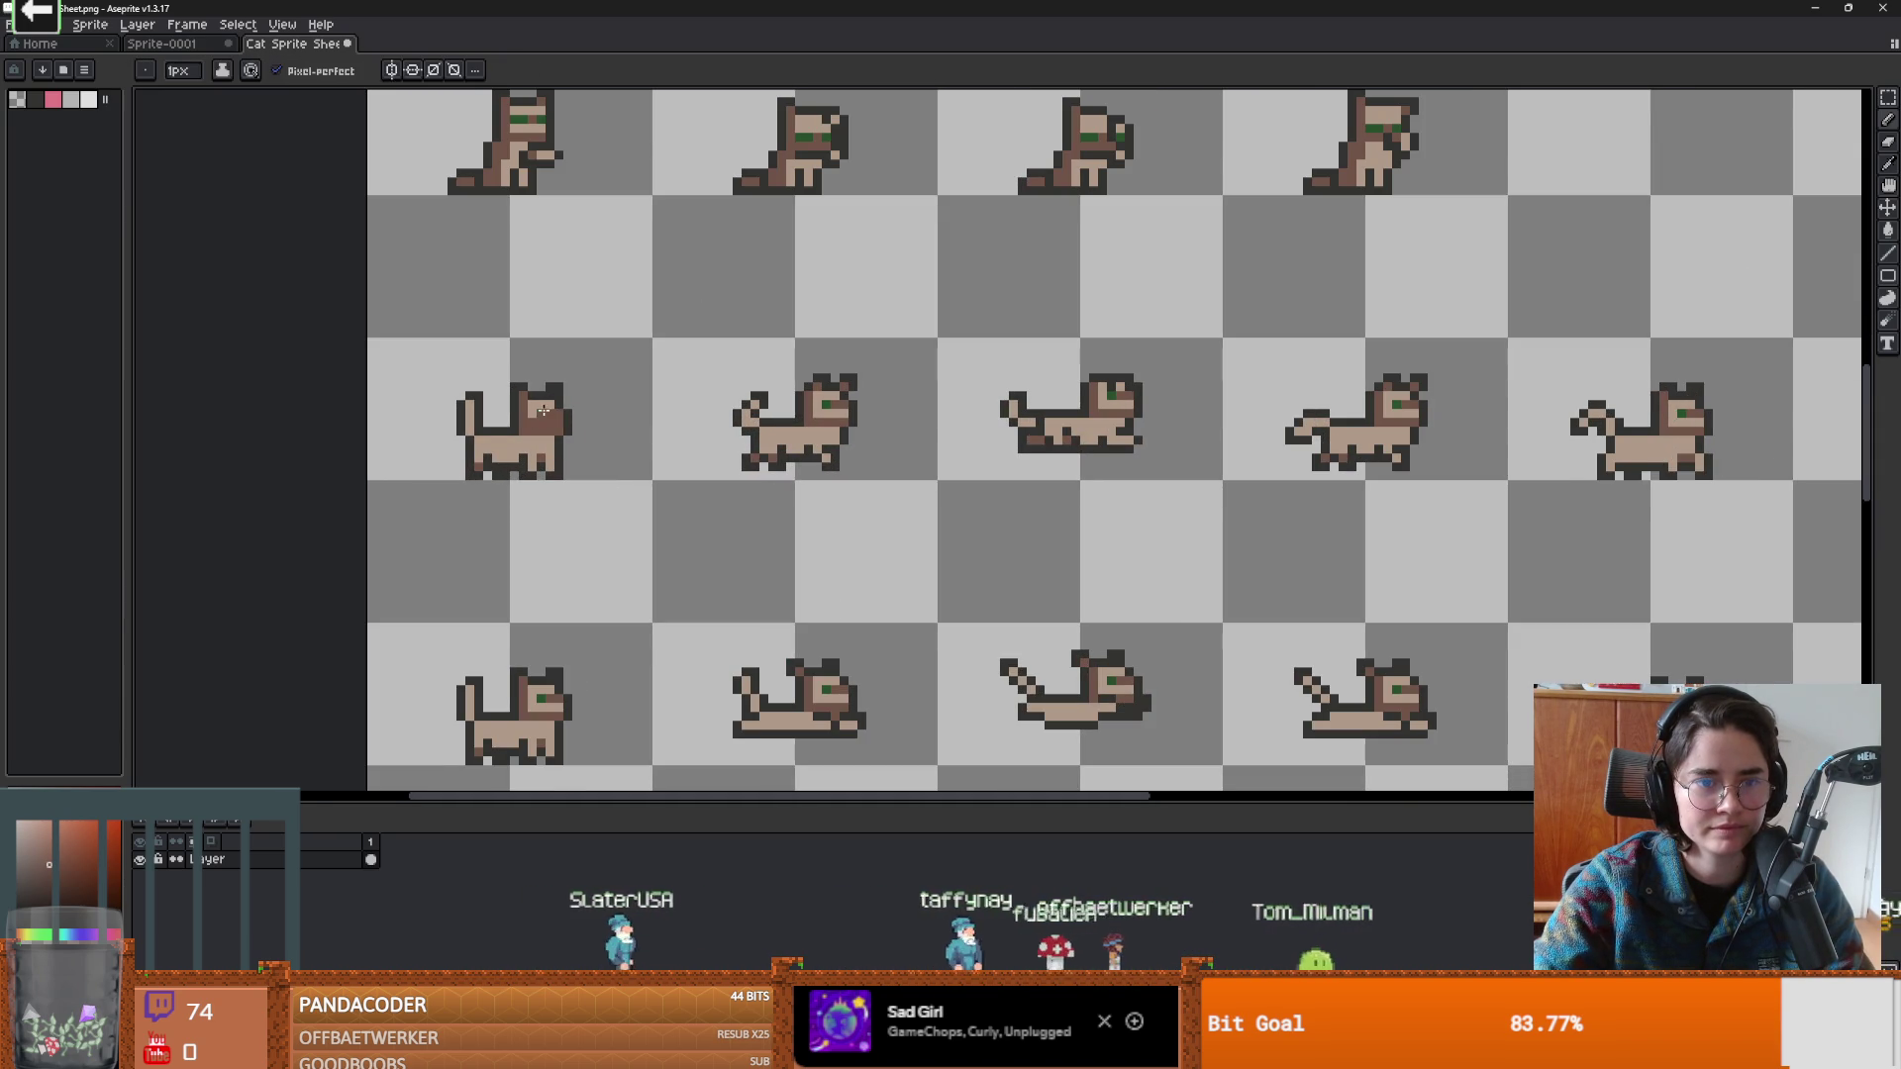
pyautogui.scroll(-4, 563, 418)
pyautogui.scroll(1, 755, 409)
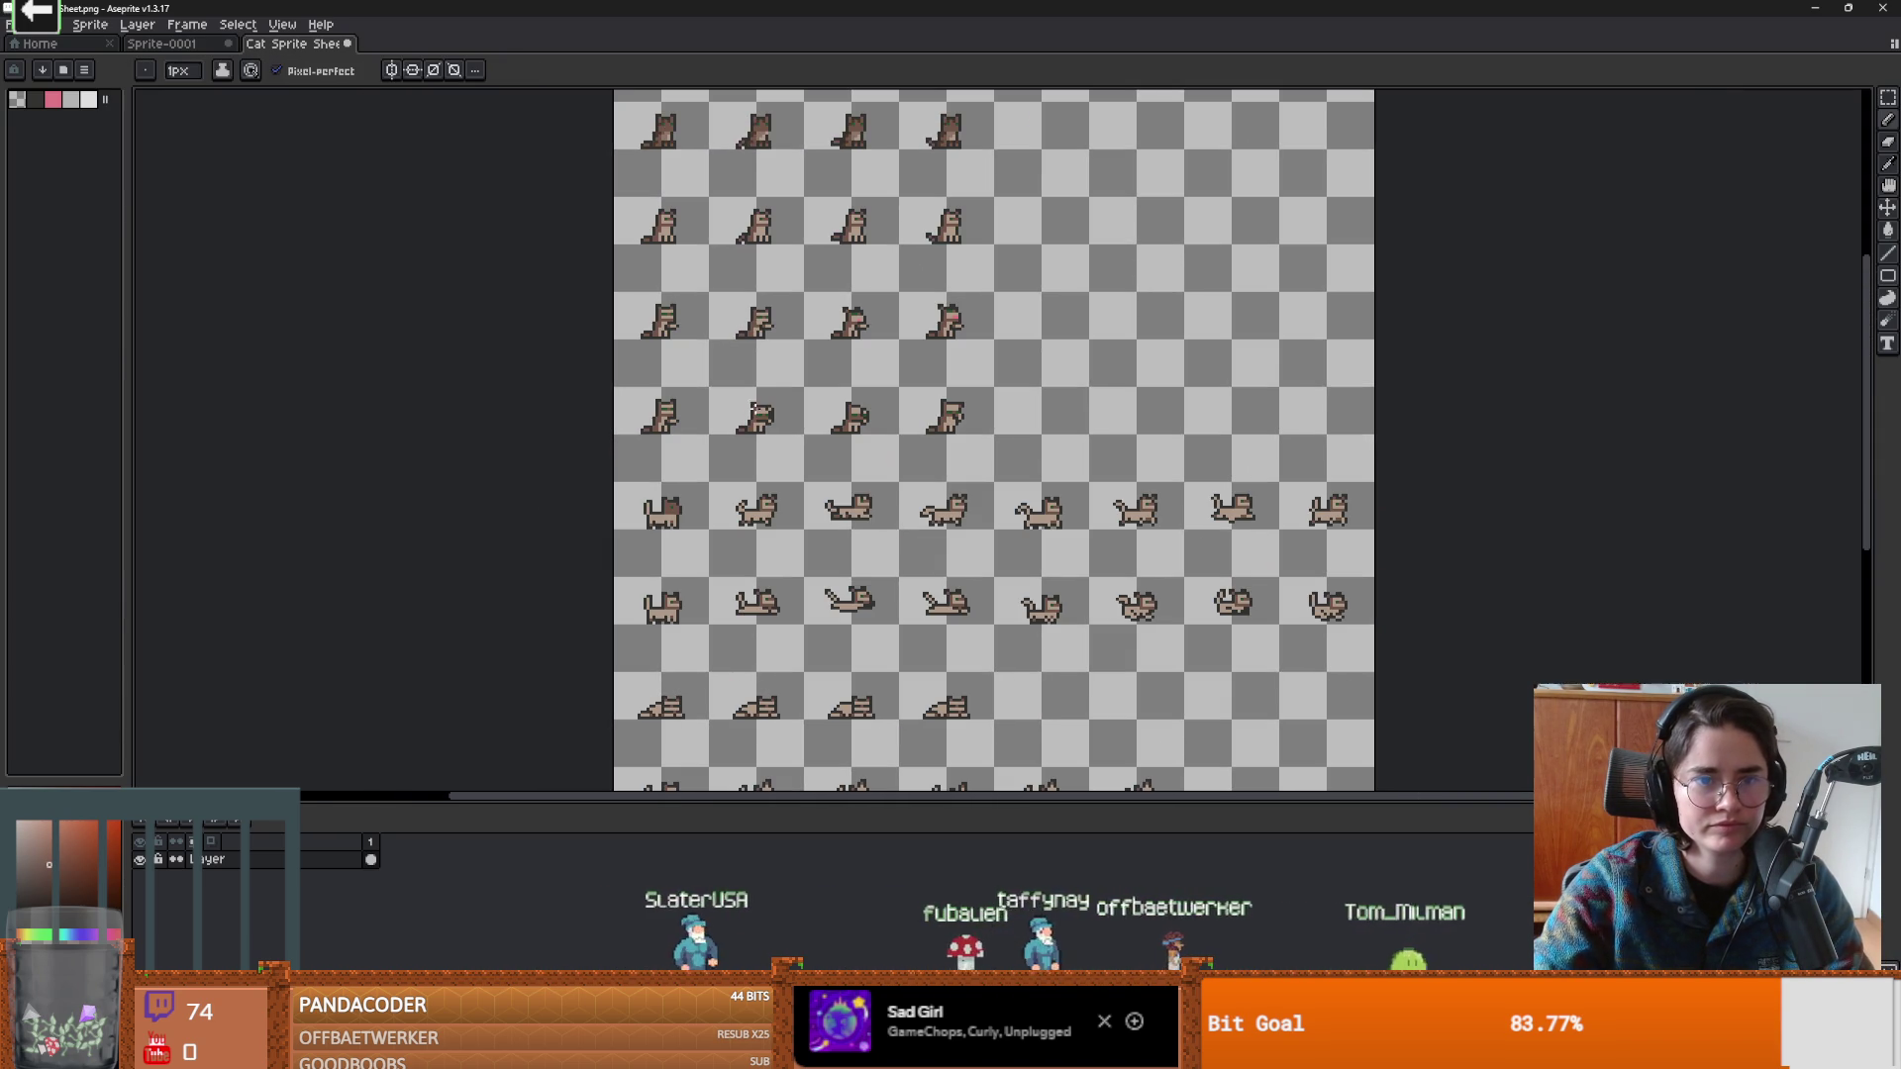
pyautogui.scroll(3, 662, 489)
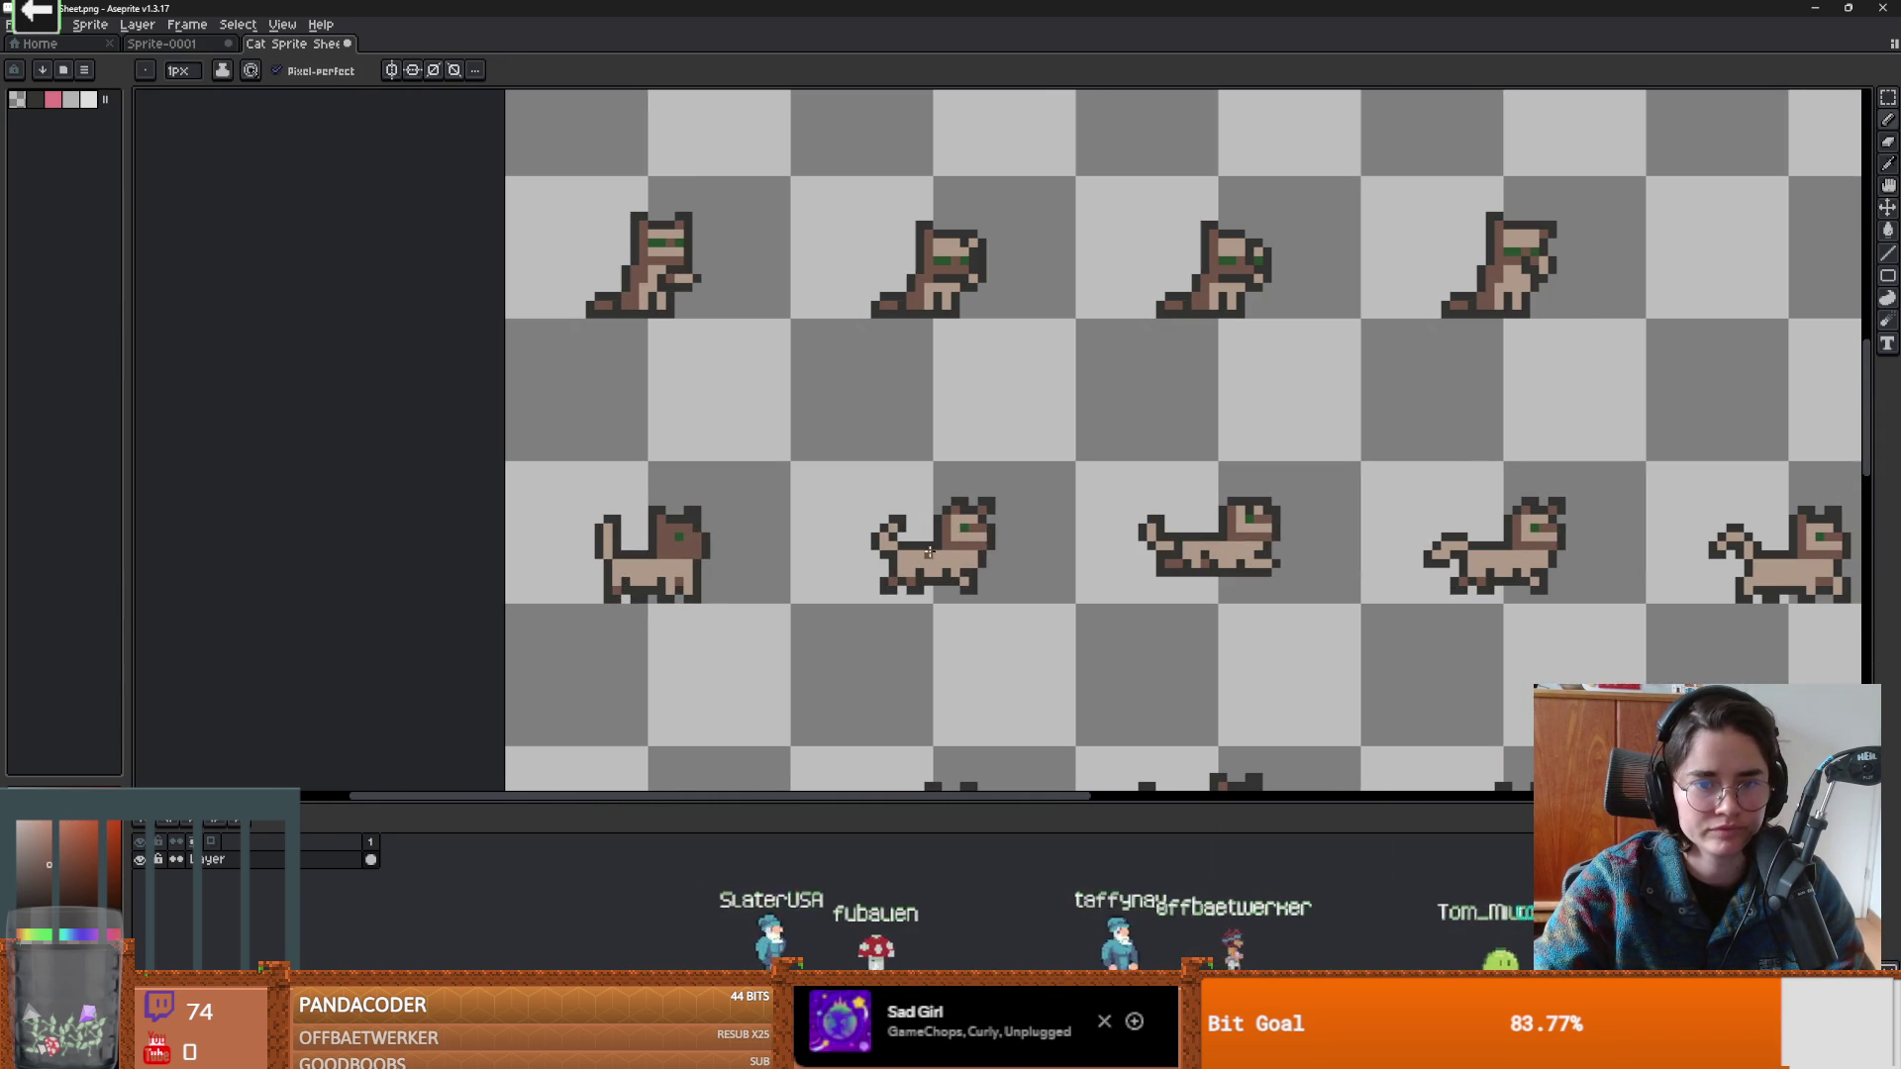
pyautogui.scroll(-3, 938, 556)
# Marquee-select the walking cat row and fill it with dark brown.
pyautogui.press('w')
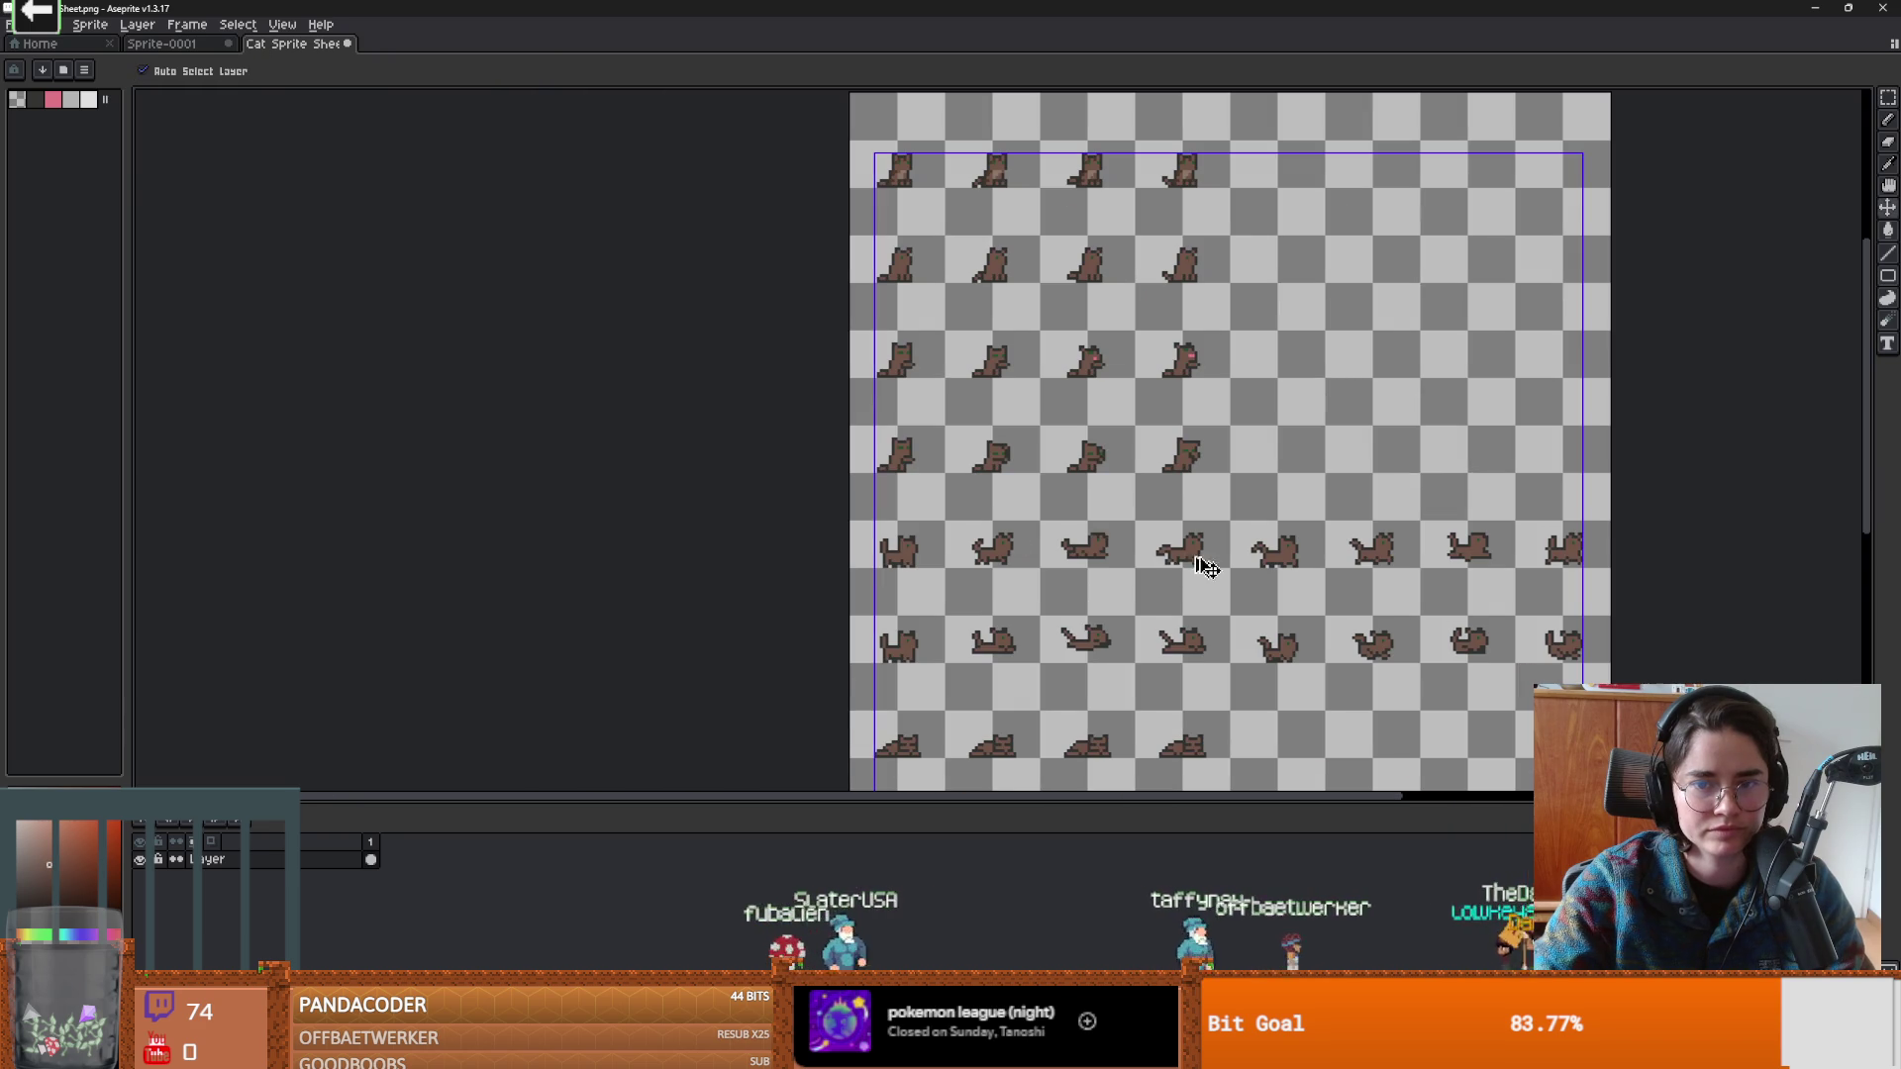
pyautogui.moveTo(1058, 353)
pyautogui.mouseDown()
pyautogui.moveTo(1073, 396)
pyautogui.moveTo(969, 256)
pyautogui.mouseUp()
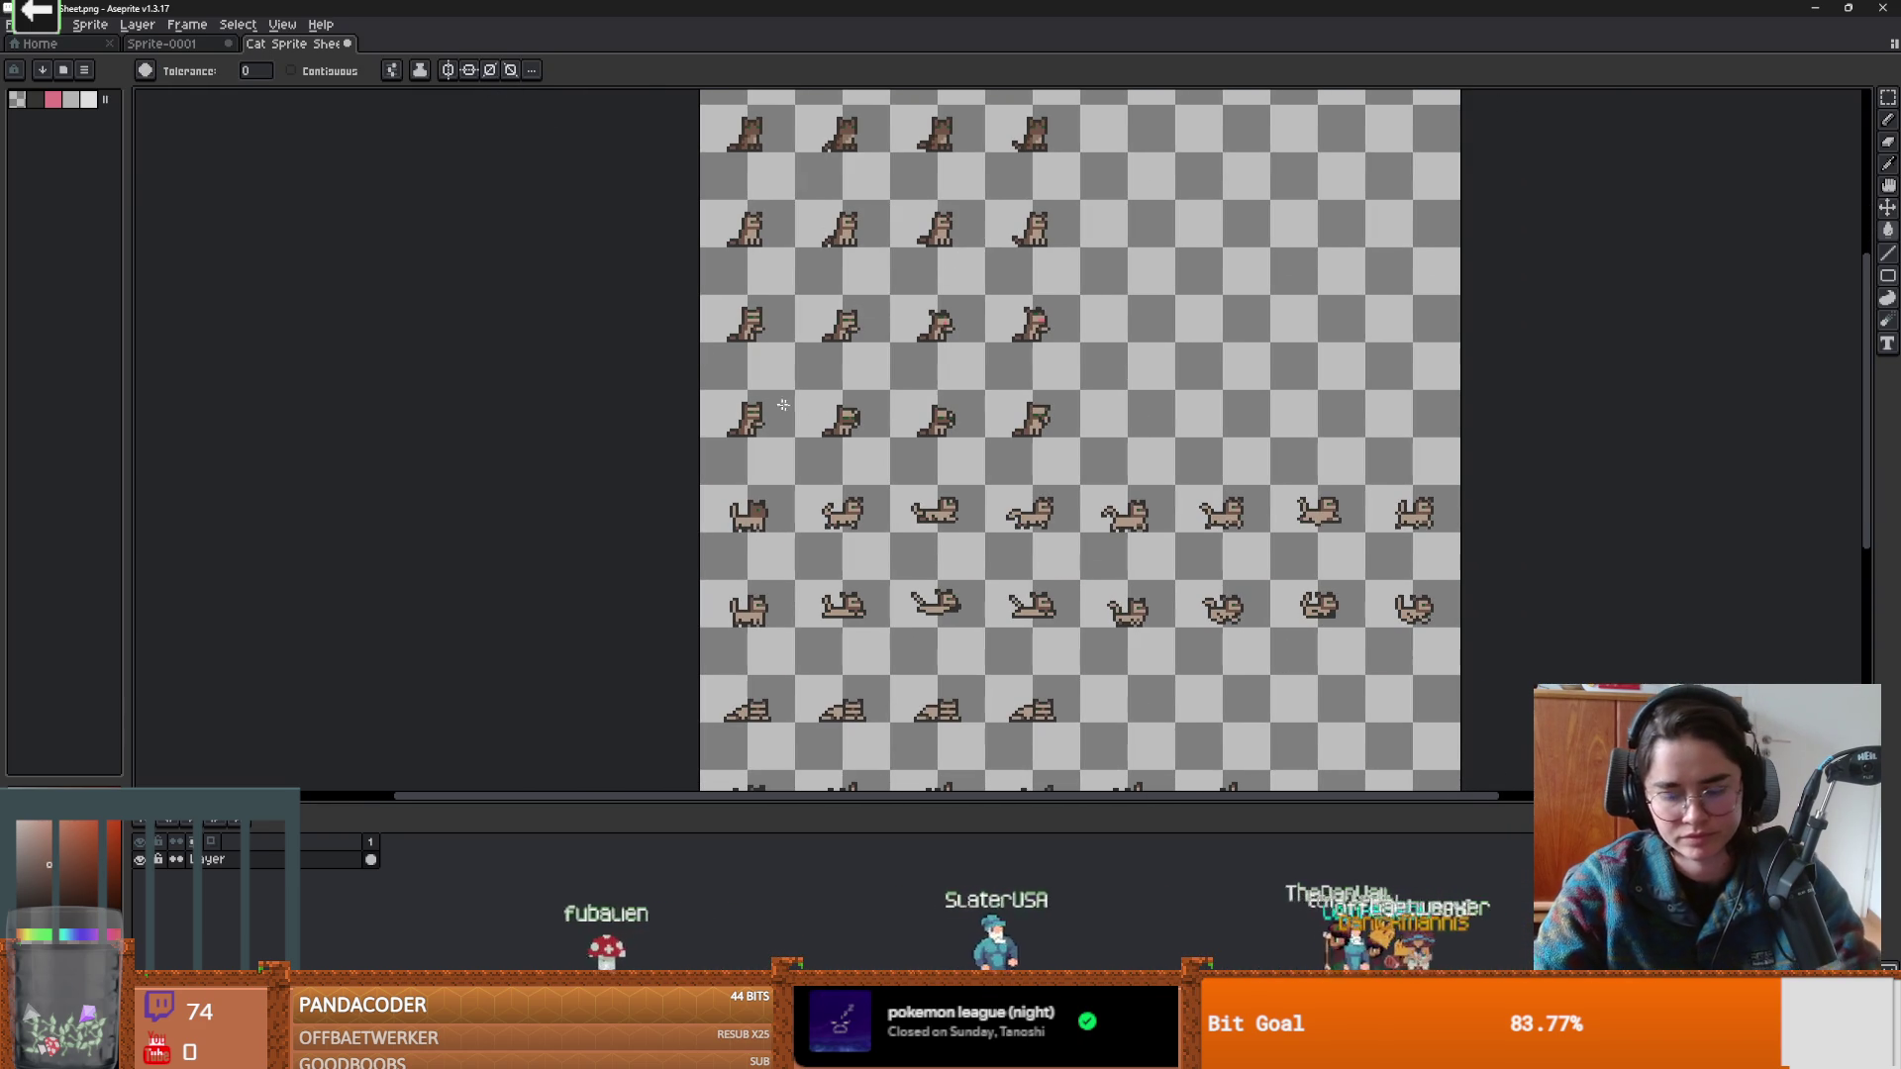
pyautogui.press('m')
pyautogui.moveTo(704, 475)
pyautogui.mouseDown()
pyautogui.moveTo(883, 539)
pyautogui.moveTo(1464, 567)
pyautogui.mouseUp()
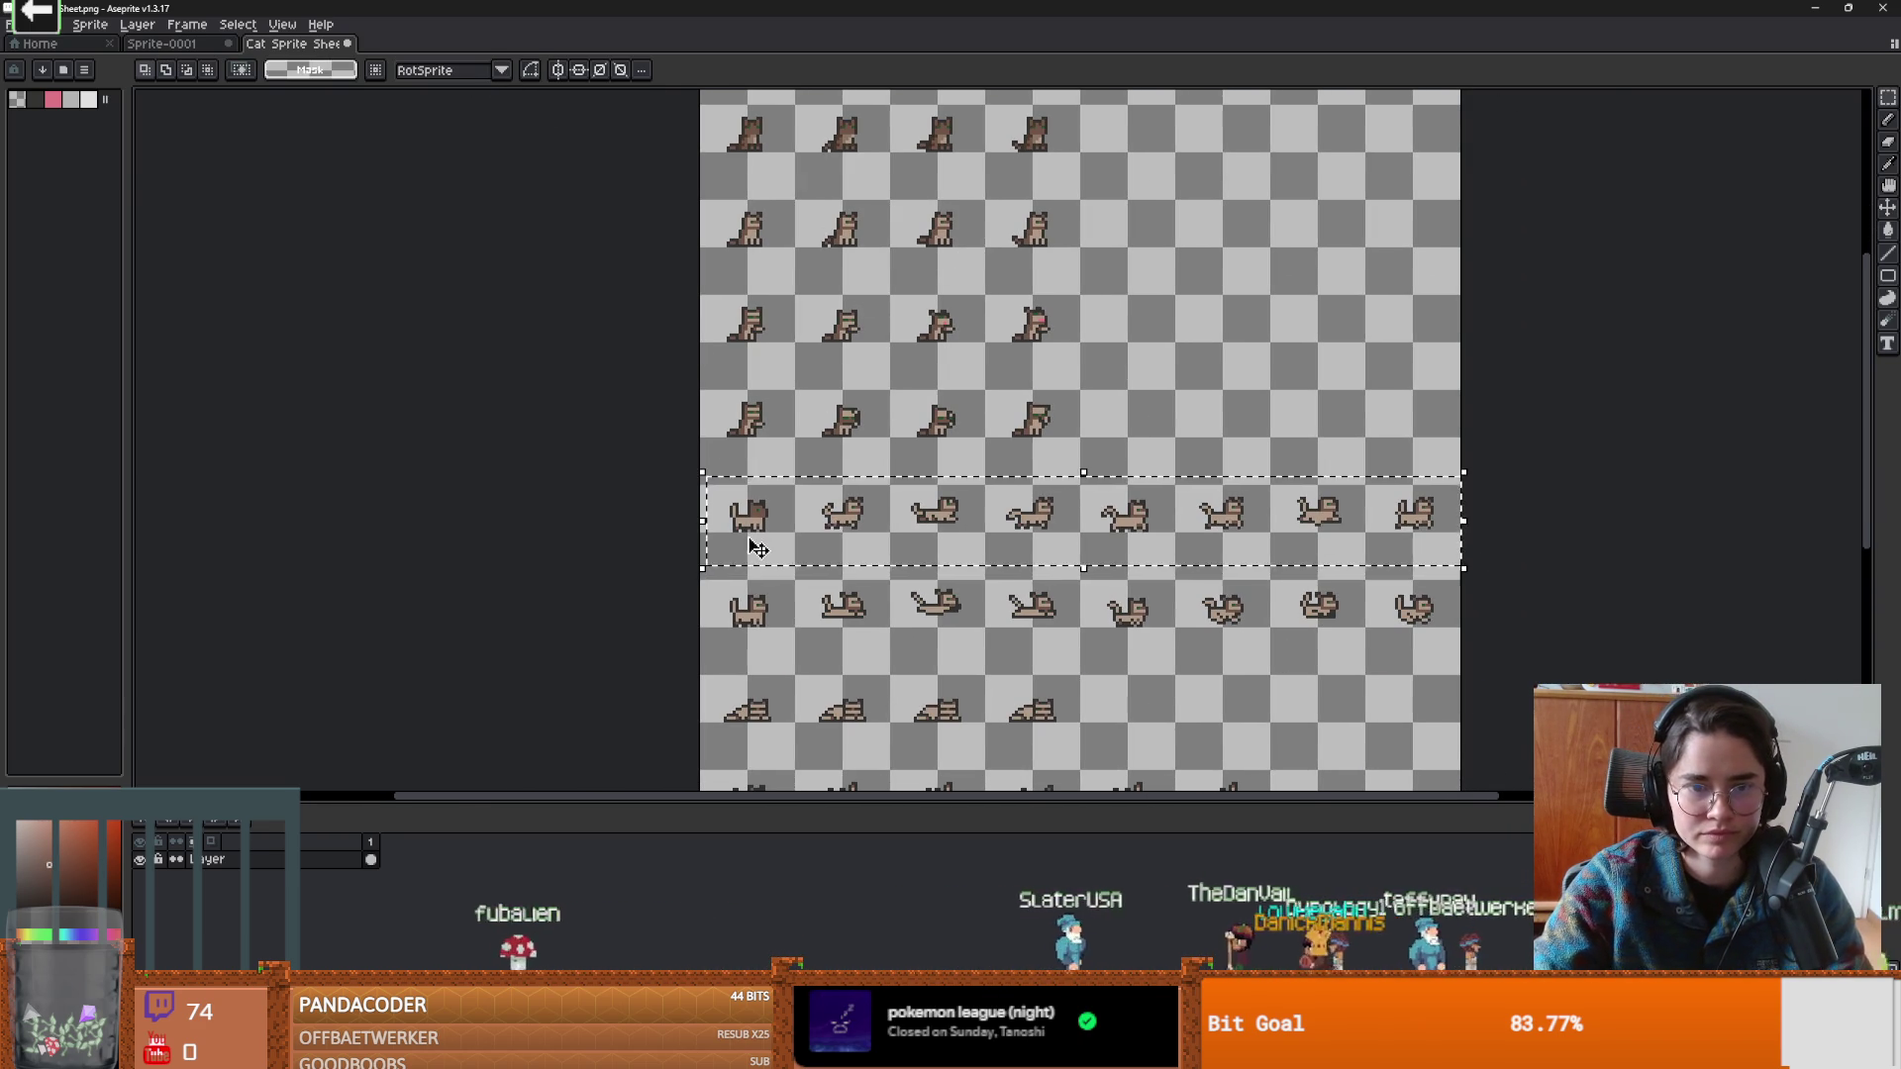
pyautogui.press('g')
pyautogui.click(797, 511)
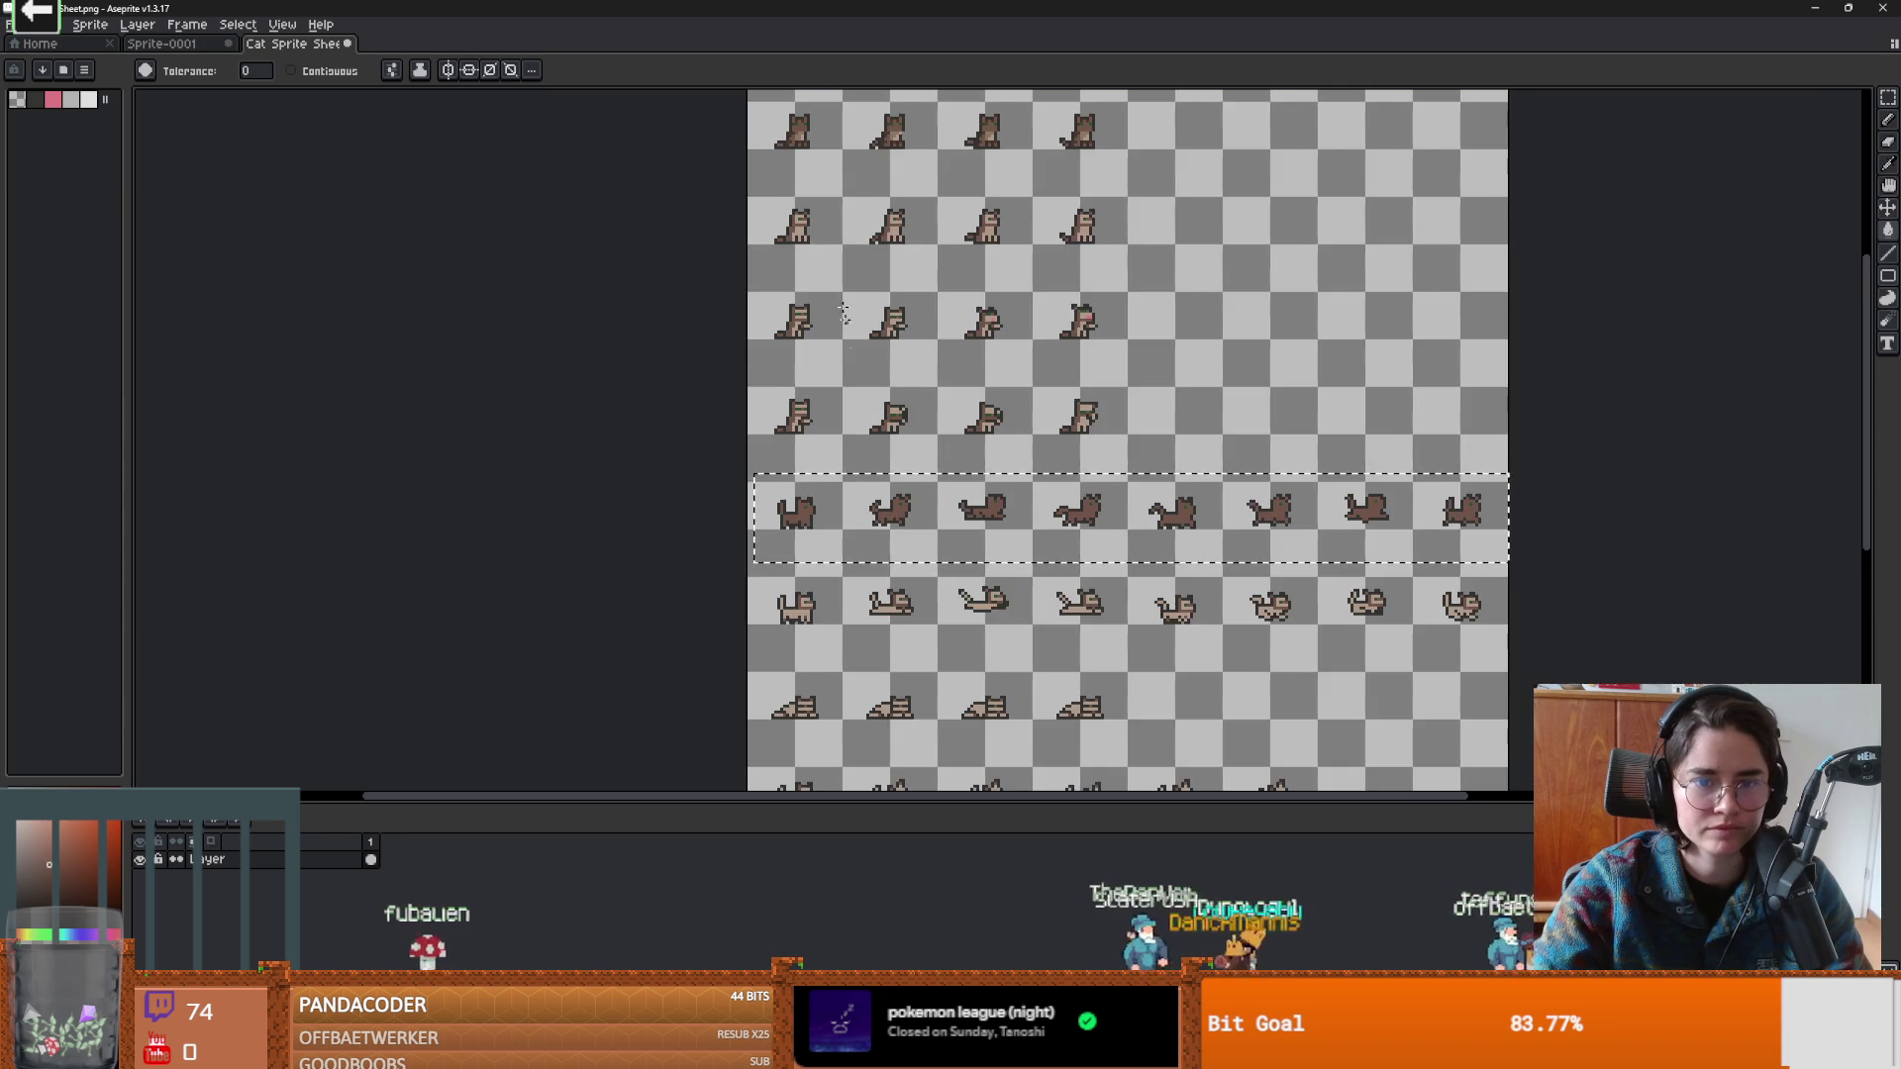
# Pencil a line of lighter belly pixels onto the third walking cat.
pyautogui.scroll(2, 804, 339)
pyautogui.press('i')
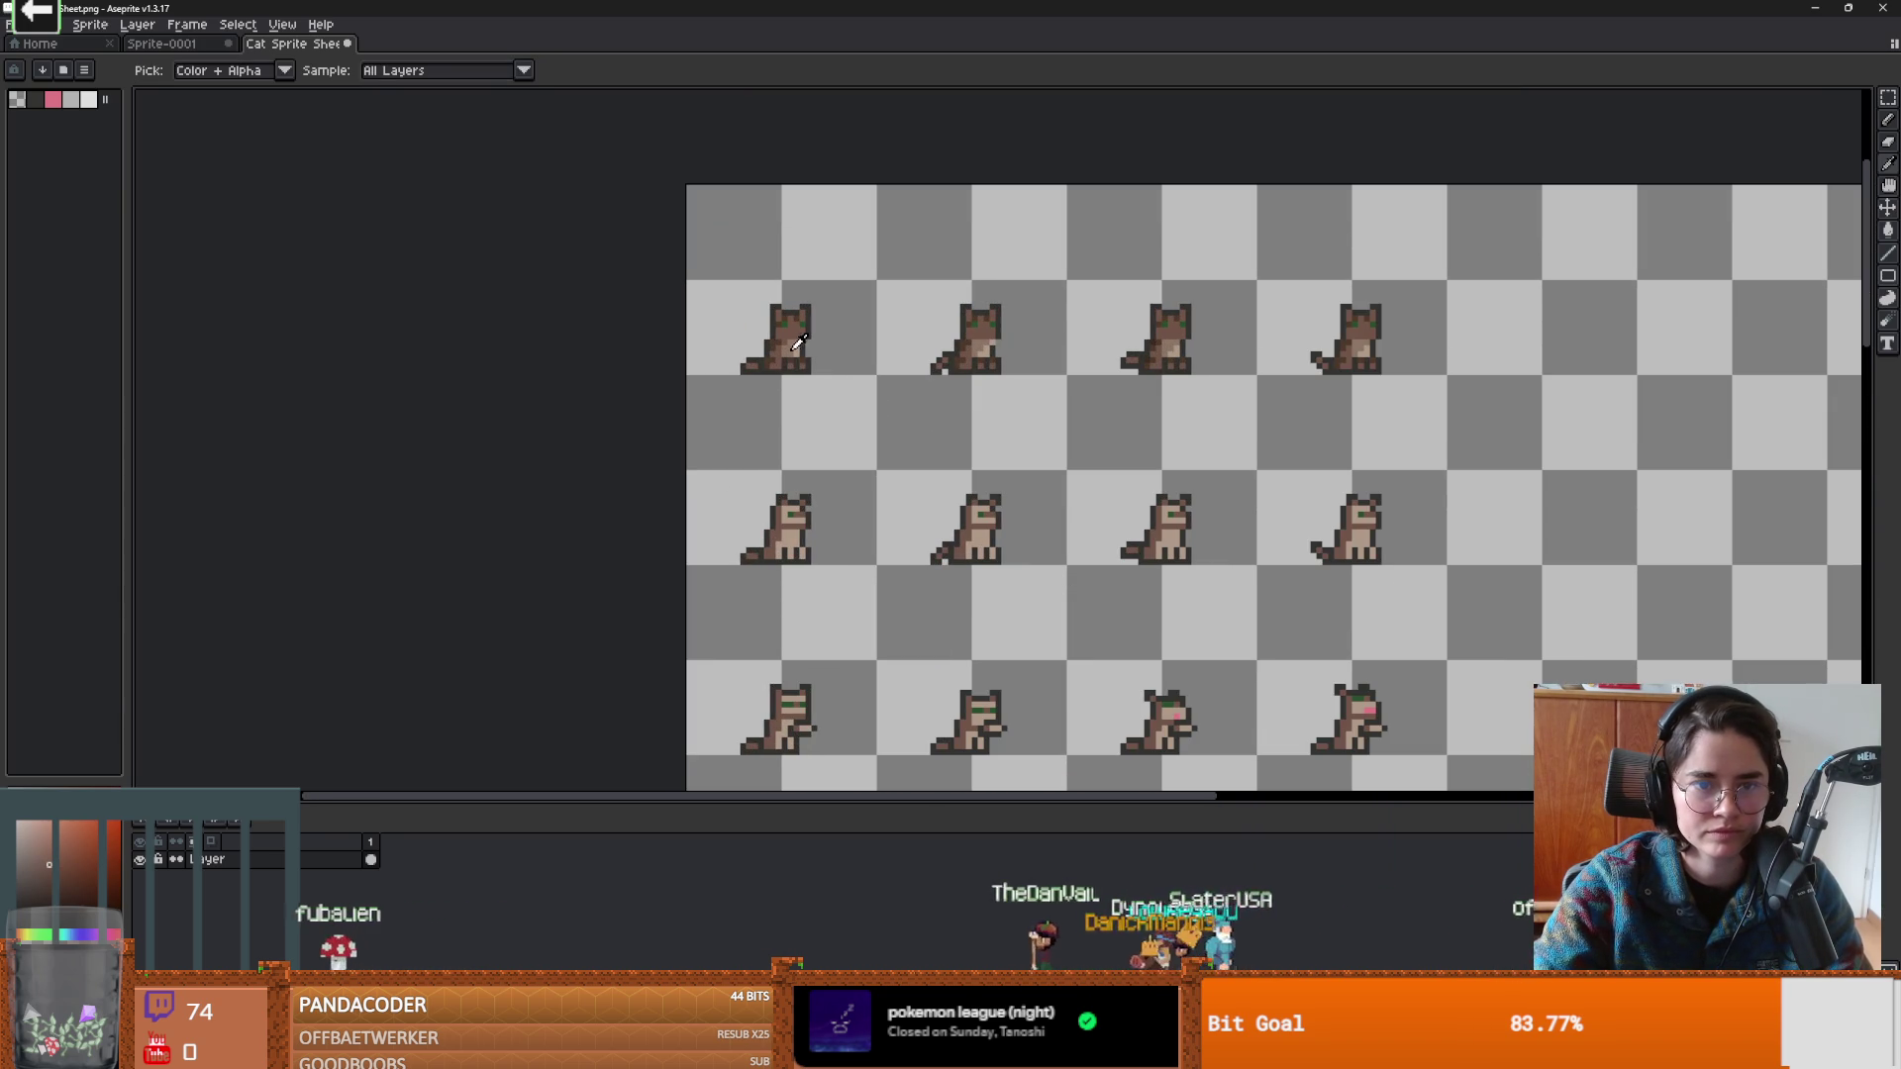
pyautogui.press('b')
pyautogui.scroll(-5, 891, 396)
pyautogui.scroll(2, 974, 434)
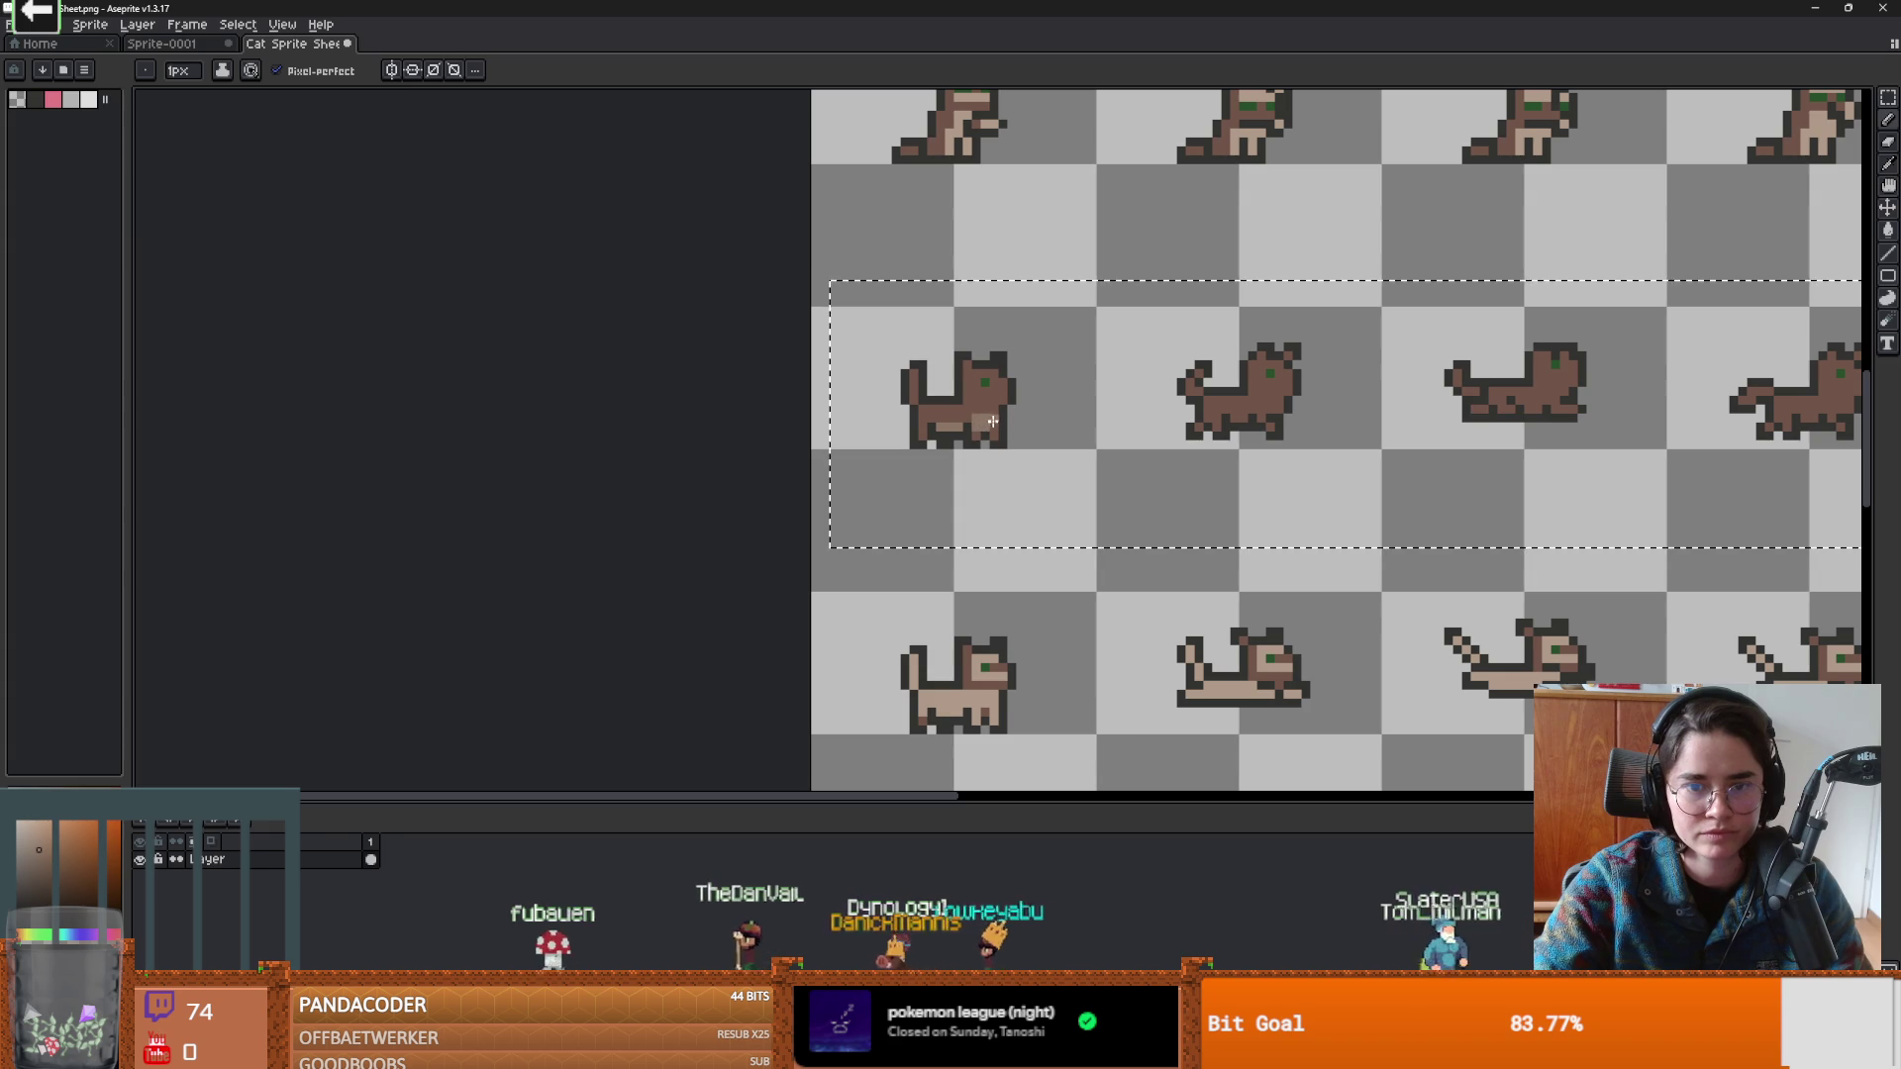
pyautogui.scroll(1, 990, 426)
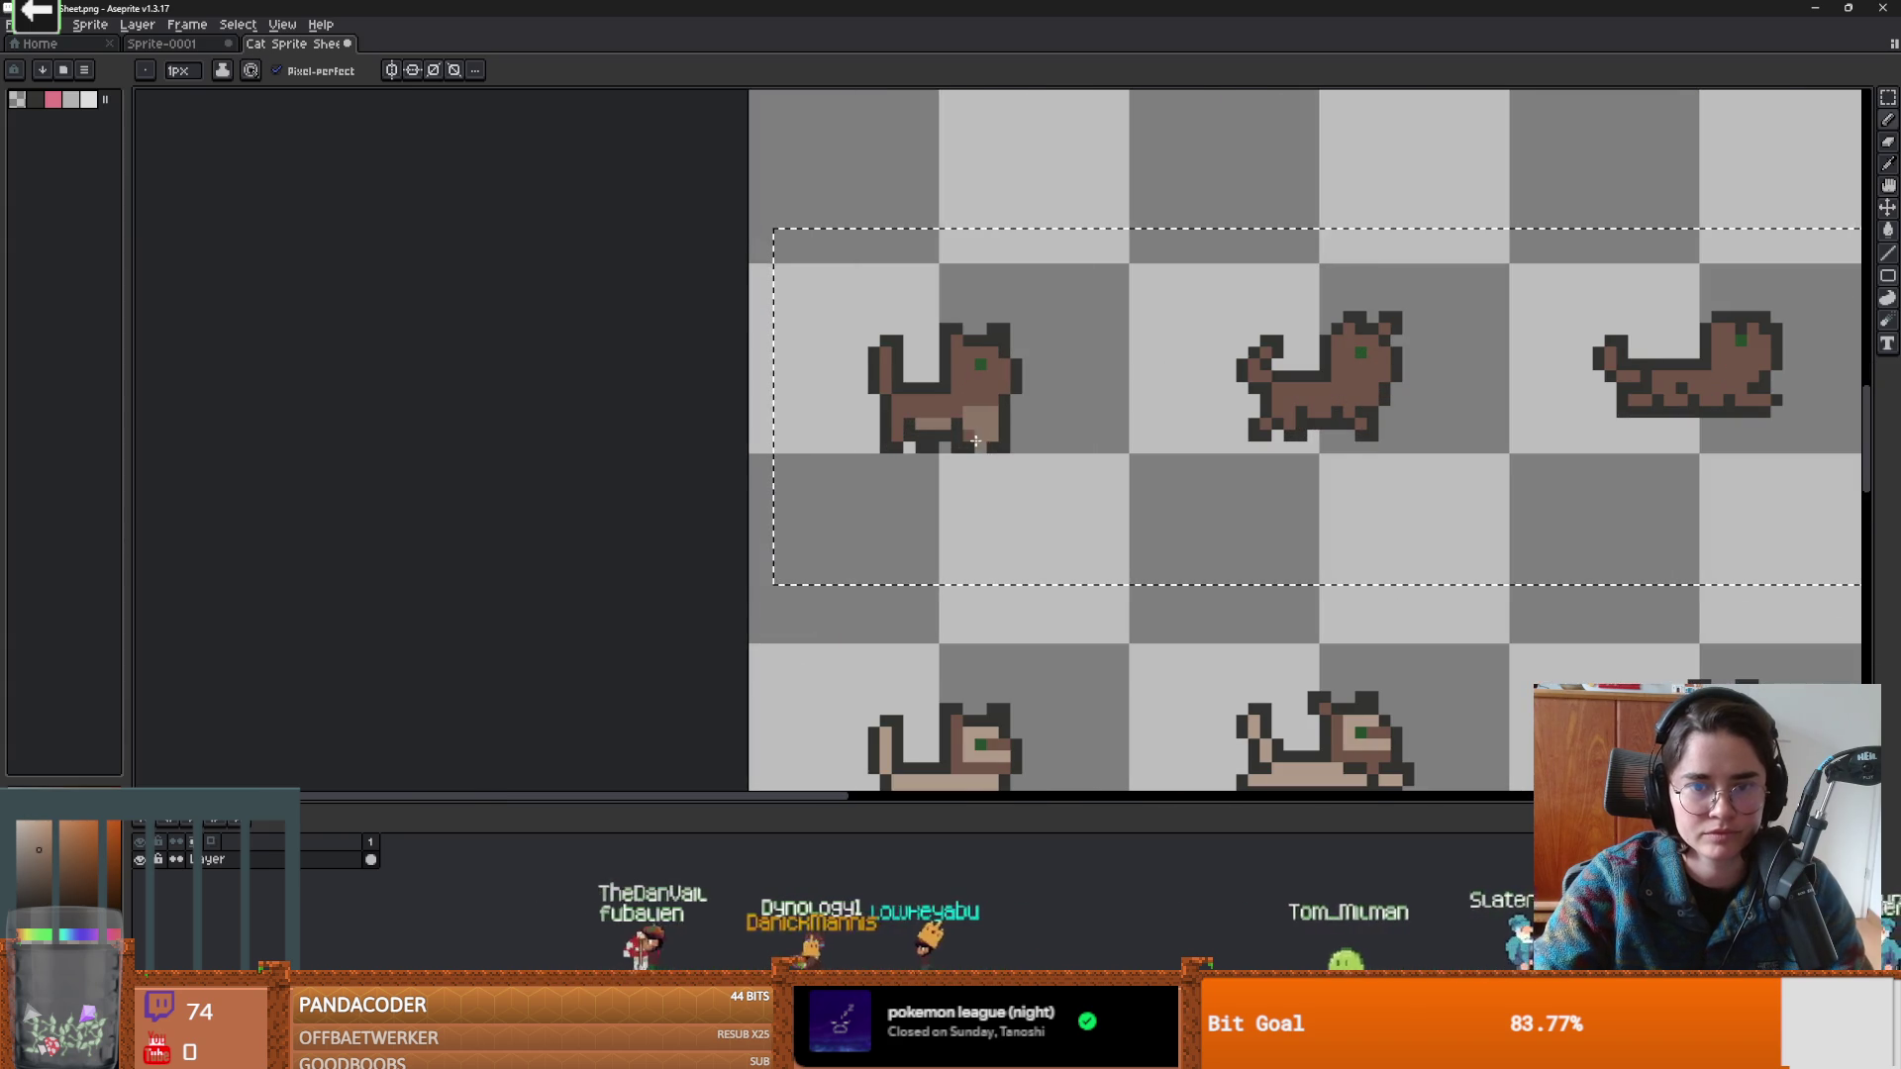
pyautogui.hscroll(2, 1060, 432)
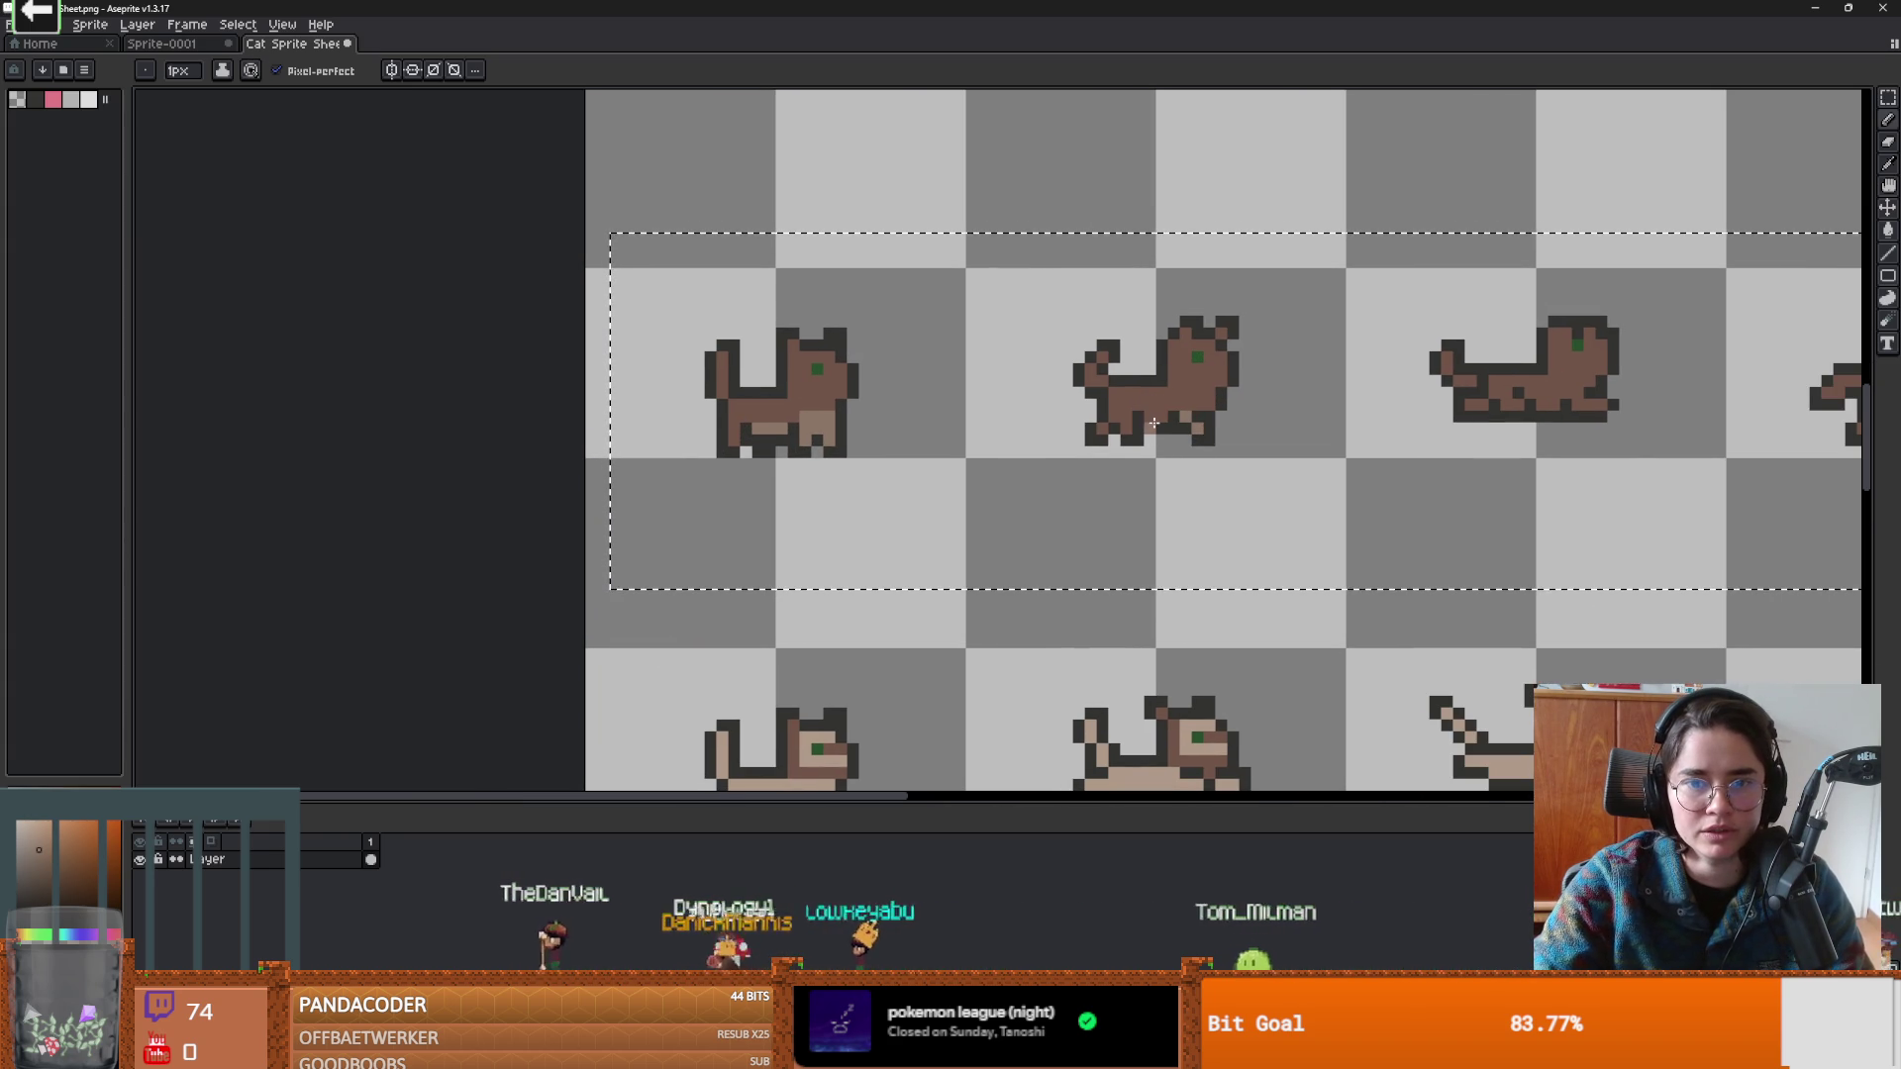
pyautogui.hscroll(3, 1273, 423)
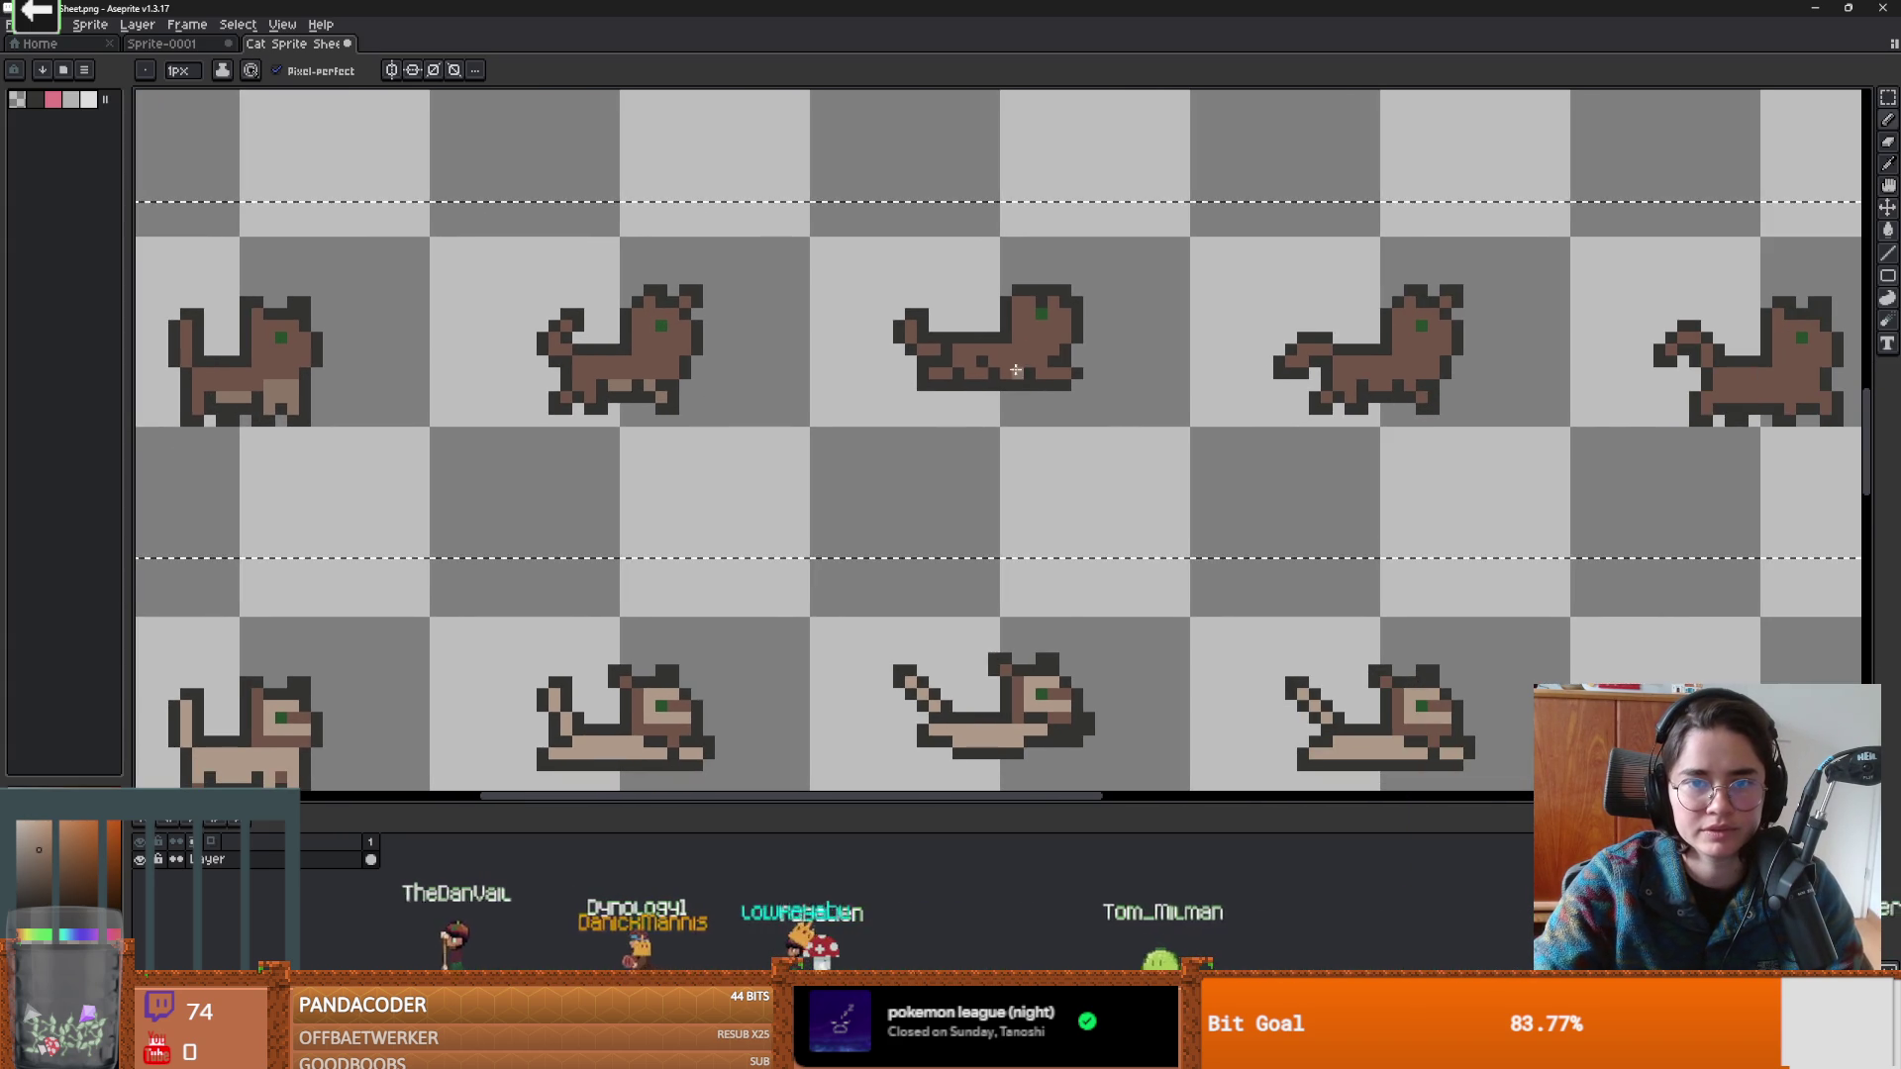
pyautogui.moveTo(970, 374); pyautogui.dragTo(1036, 374)
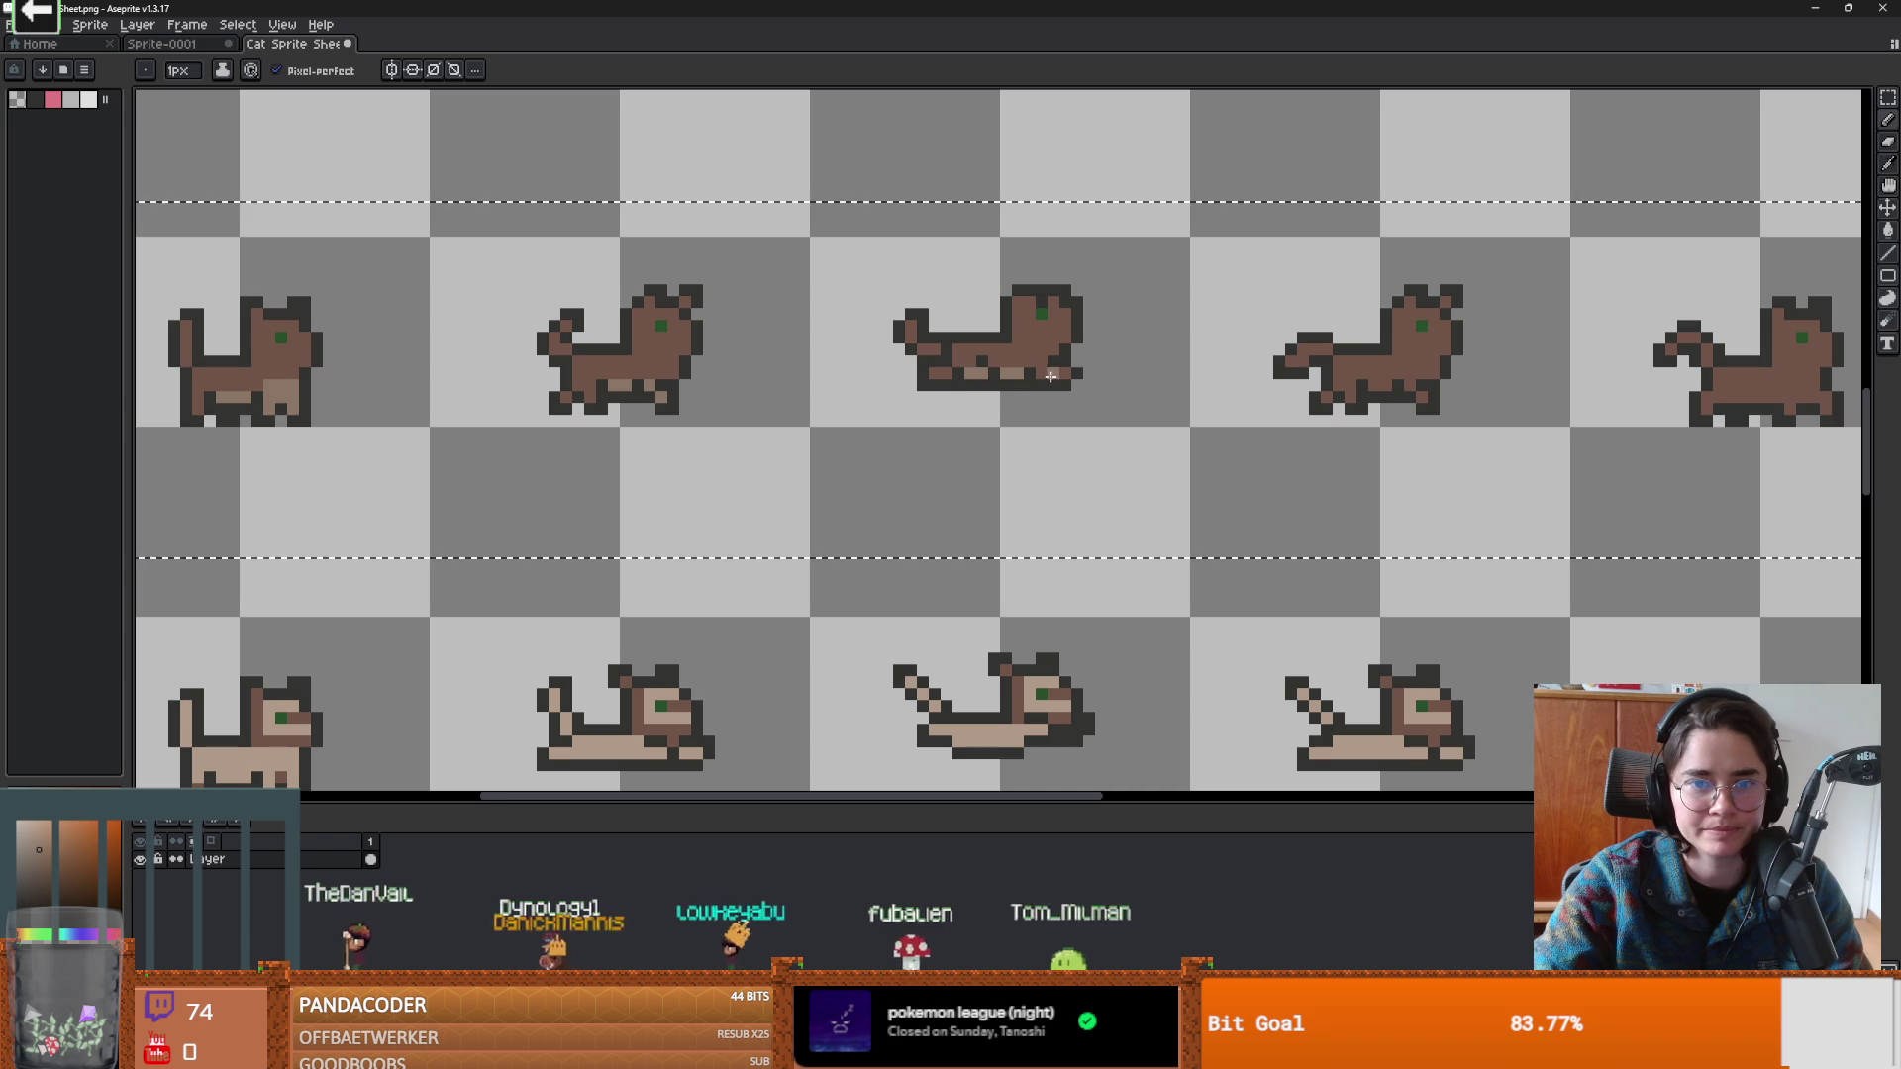
pyautogui.hscroll(2, 1107, 373)
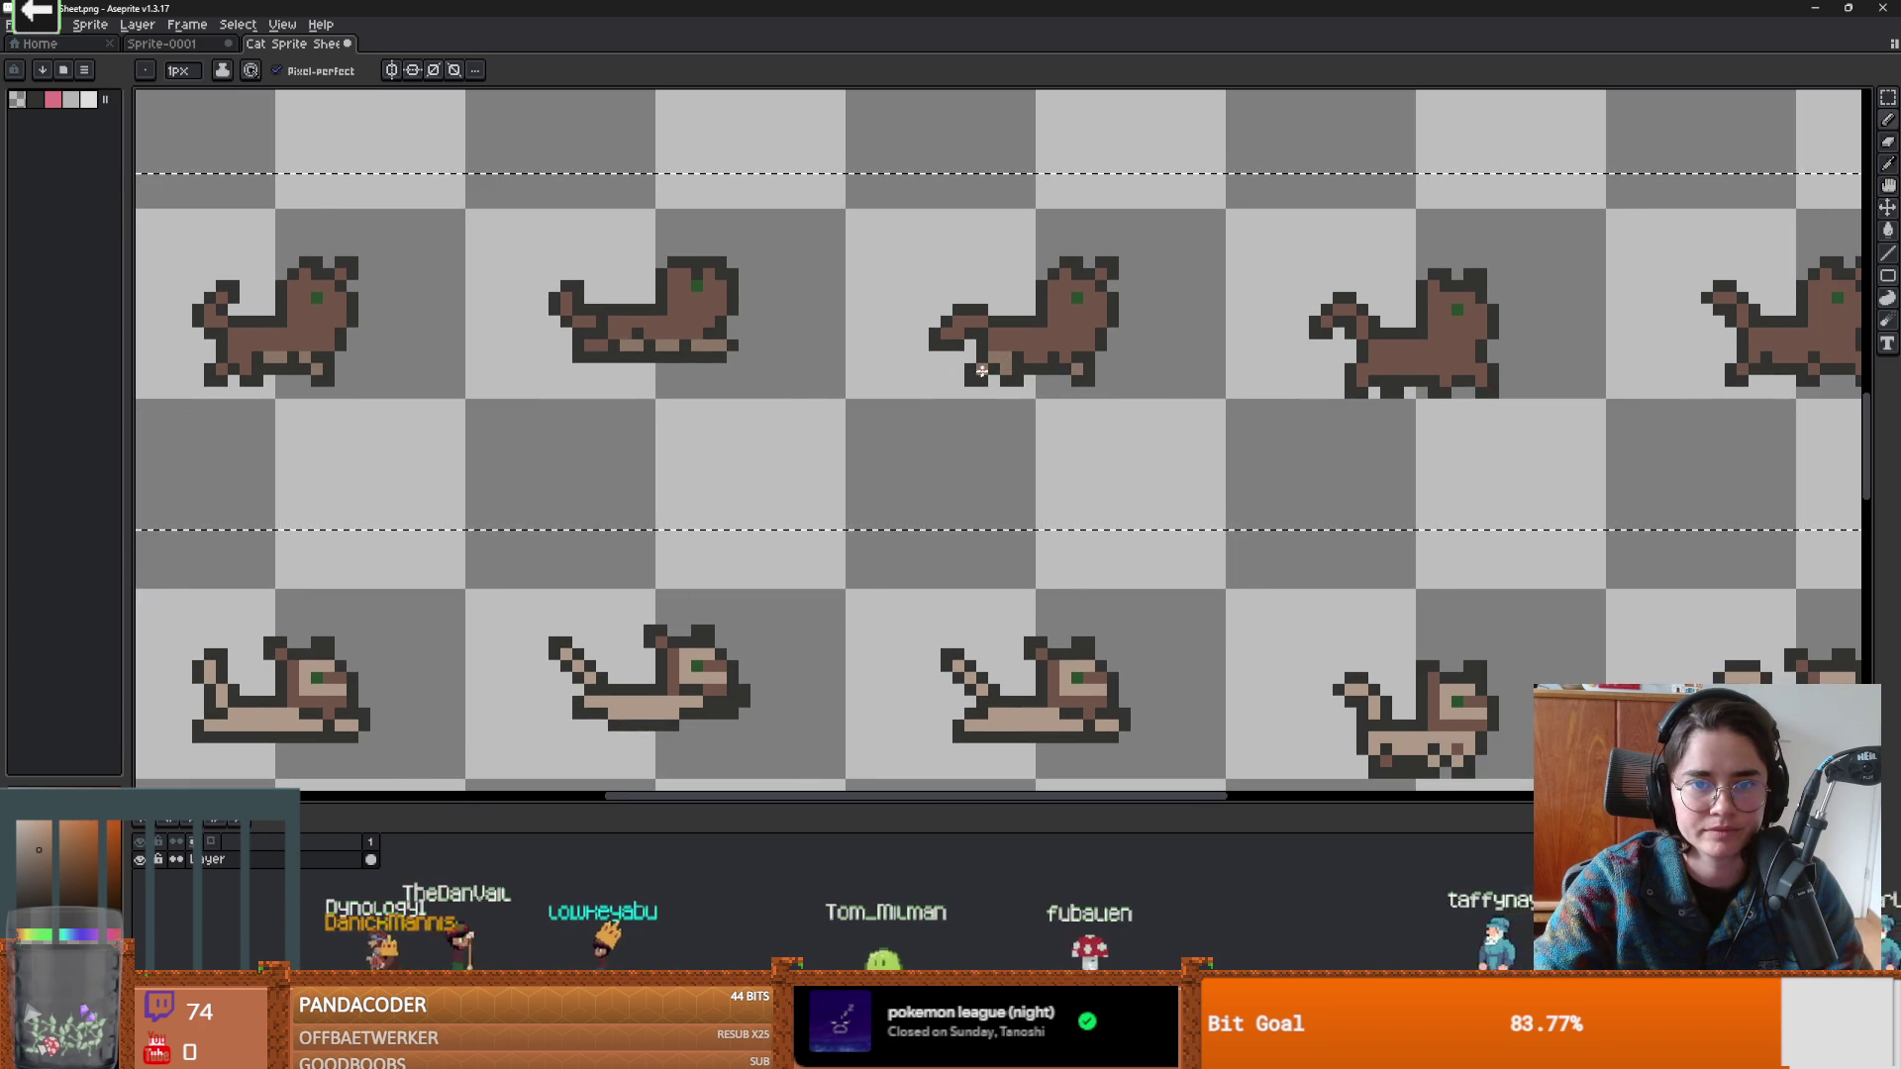
pyautogui.hscroll(2, 984, 368)
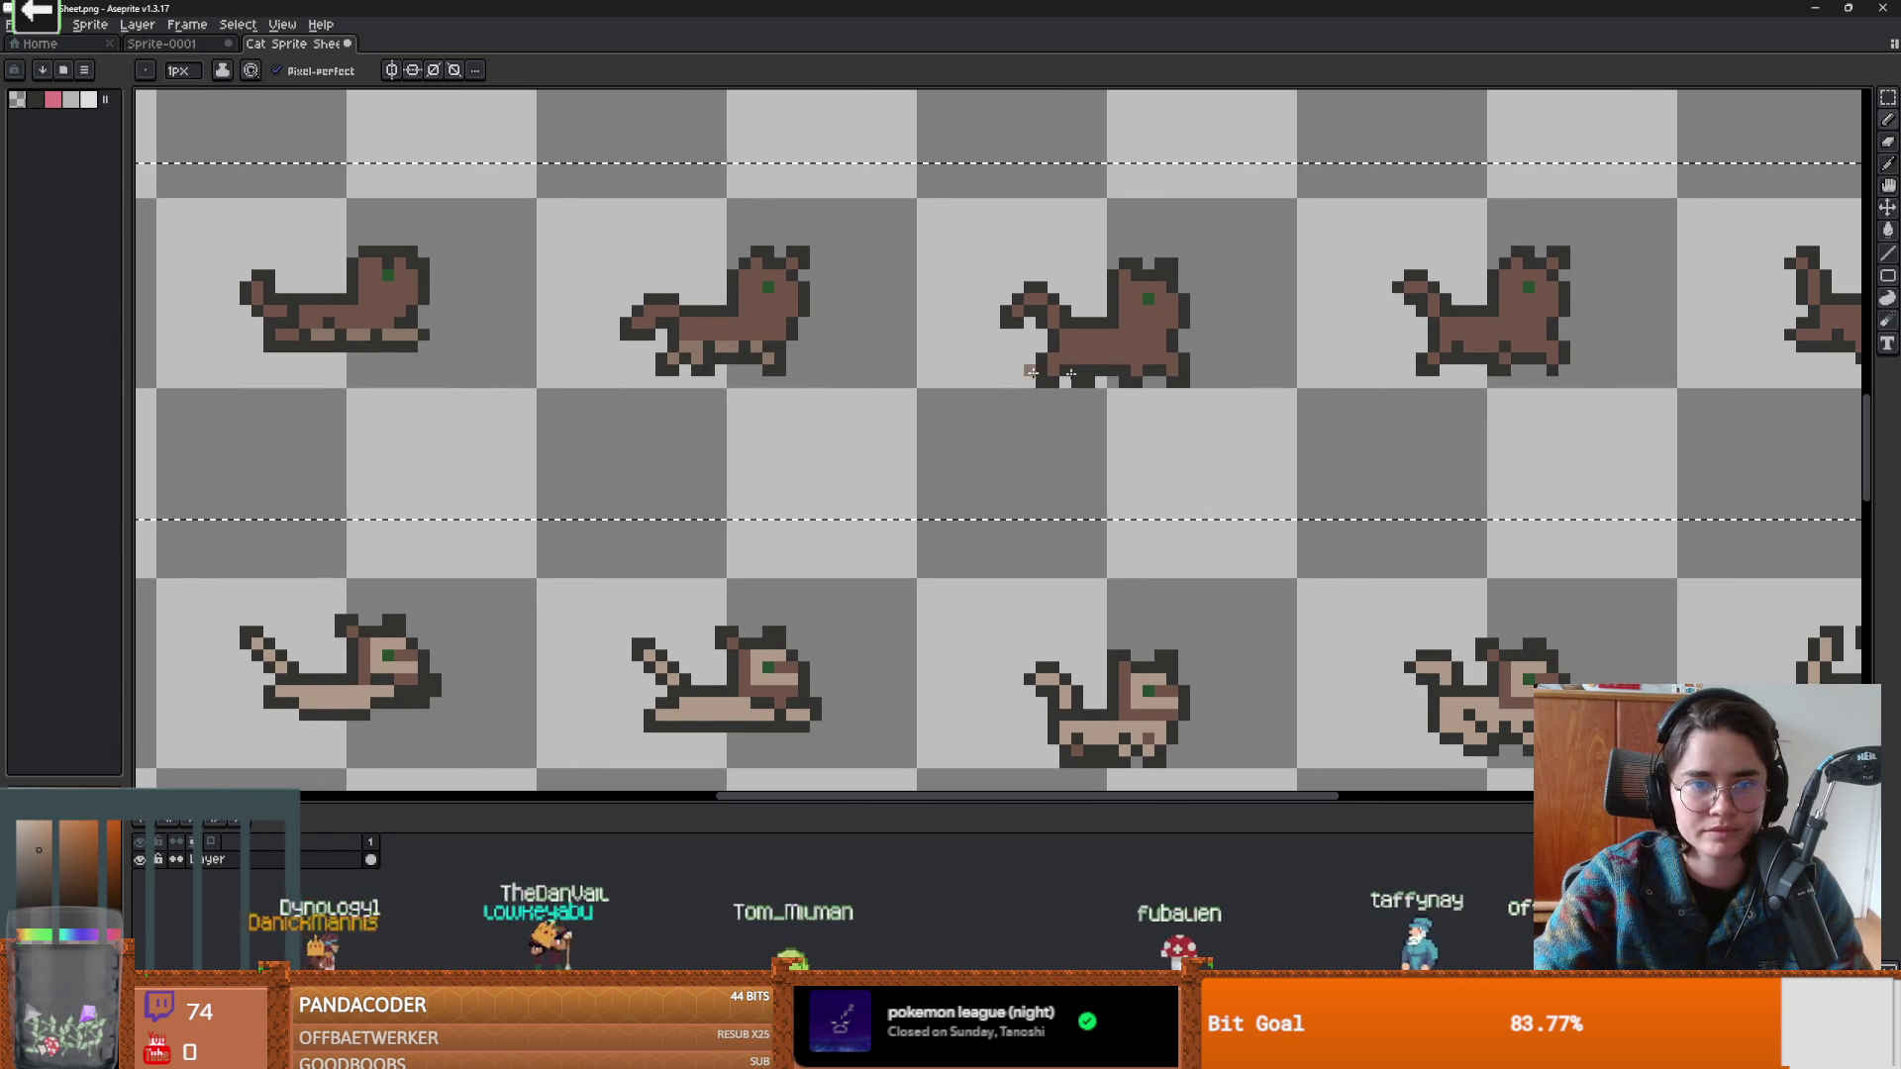
# Draw light tan pixels along the next walking cat's belly.
pyautogui.hscroll(1, 926, 369)
pyautogui.scroll(1, 814, 360)
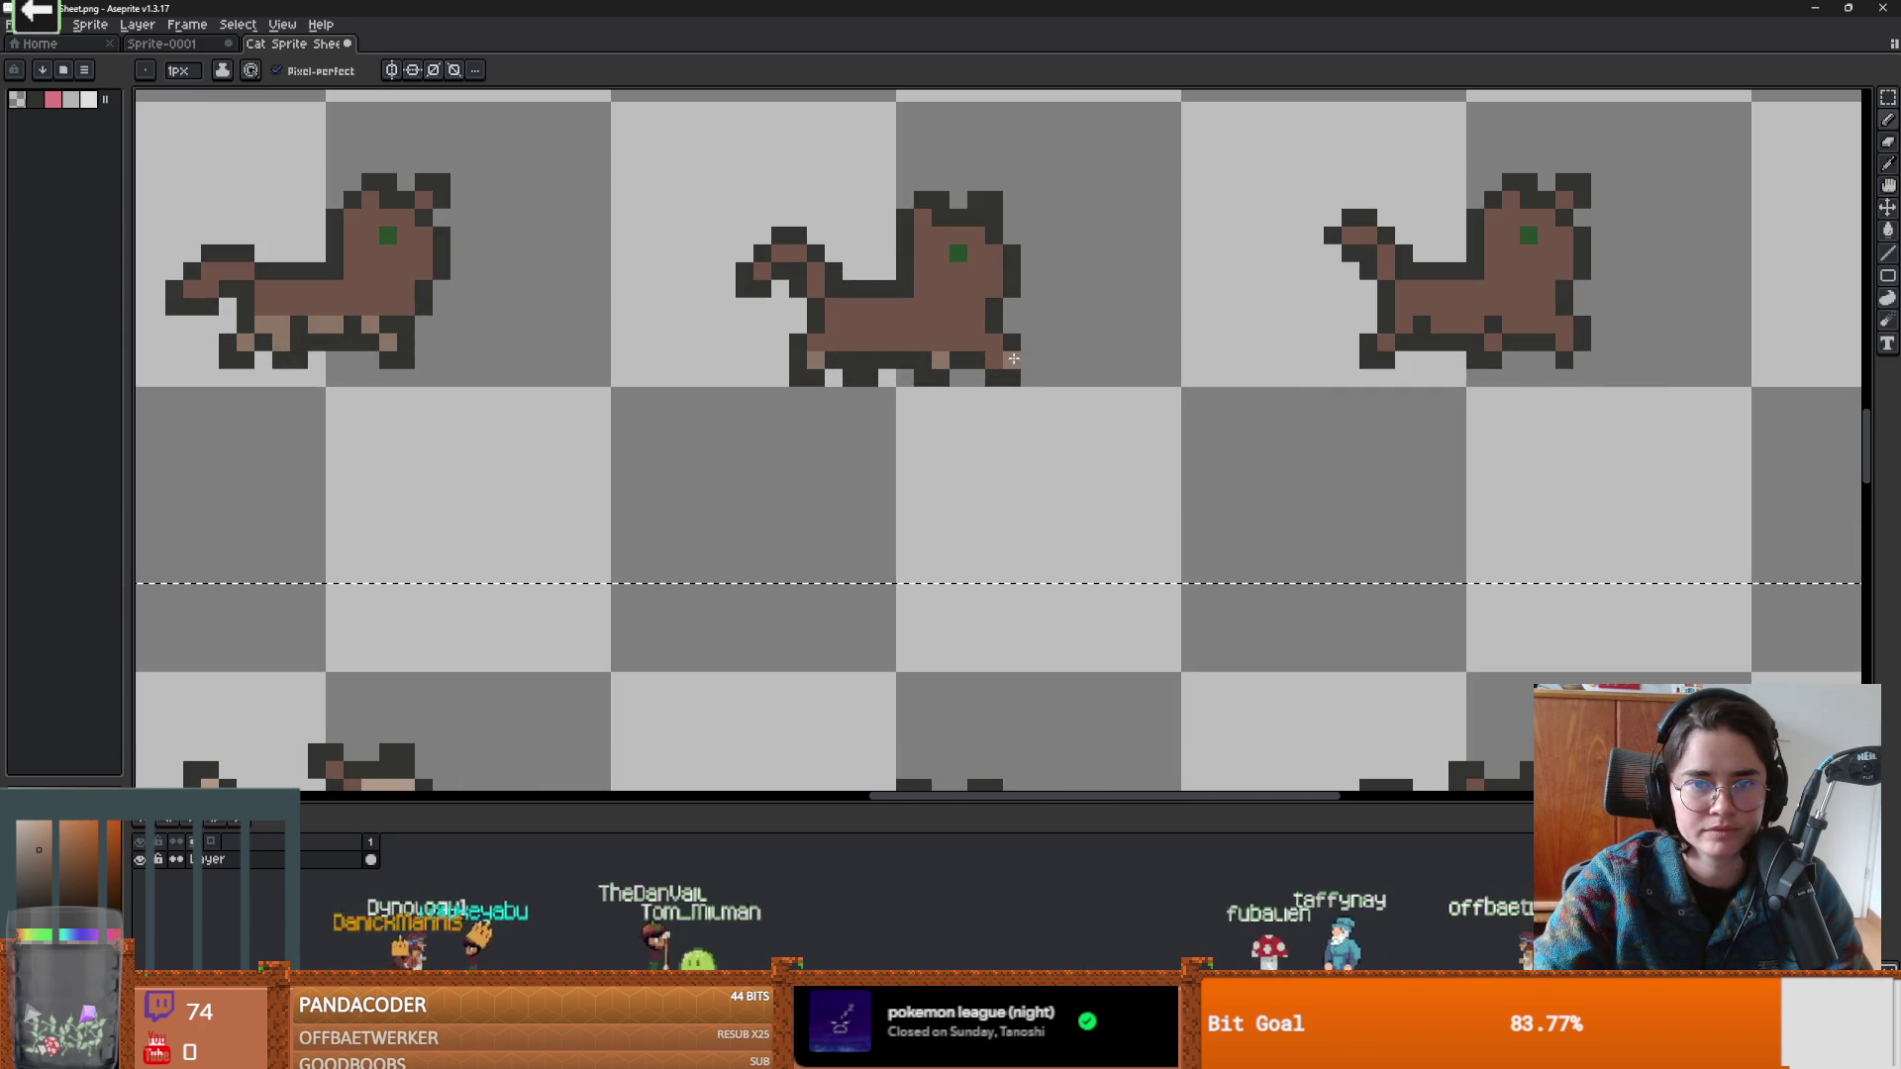
pyautogui.hscroll(3, 982, 348)
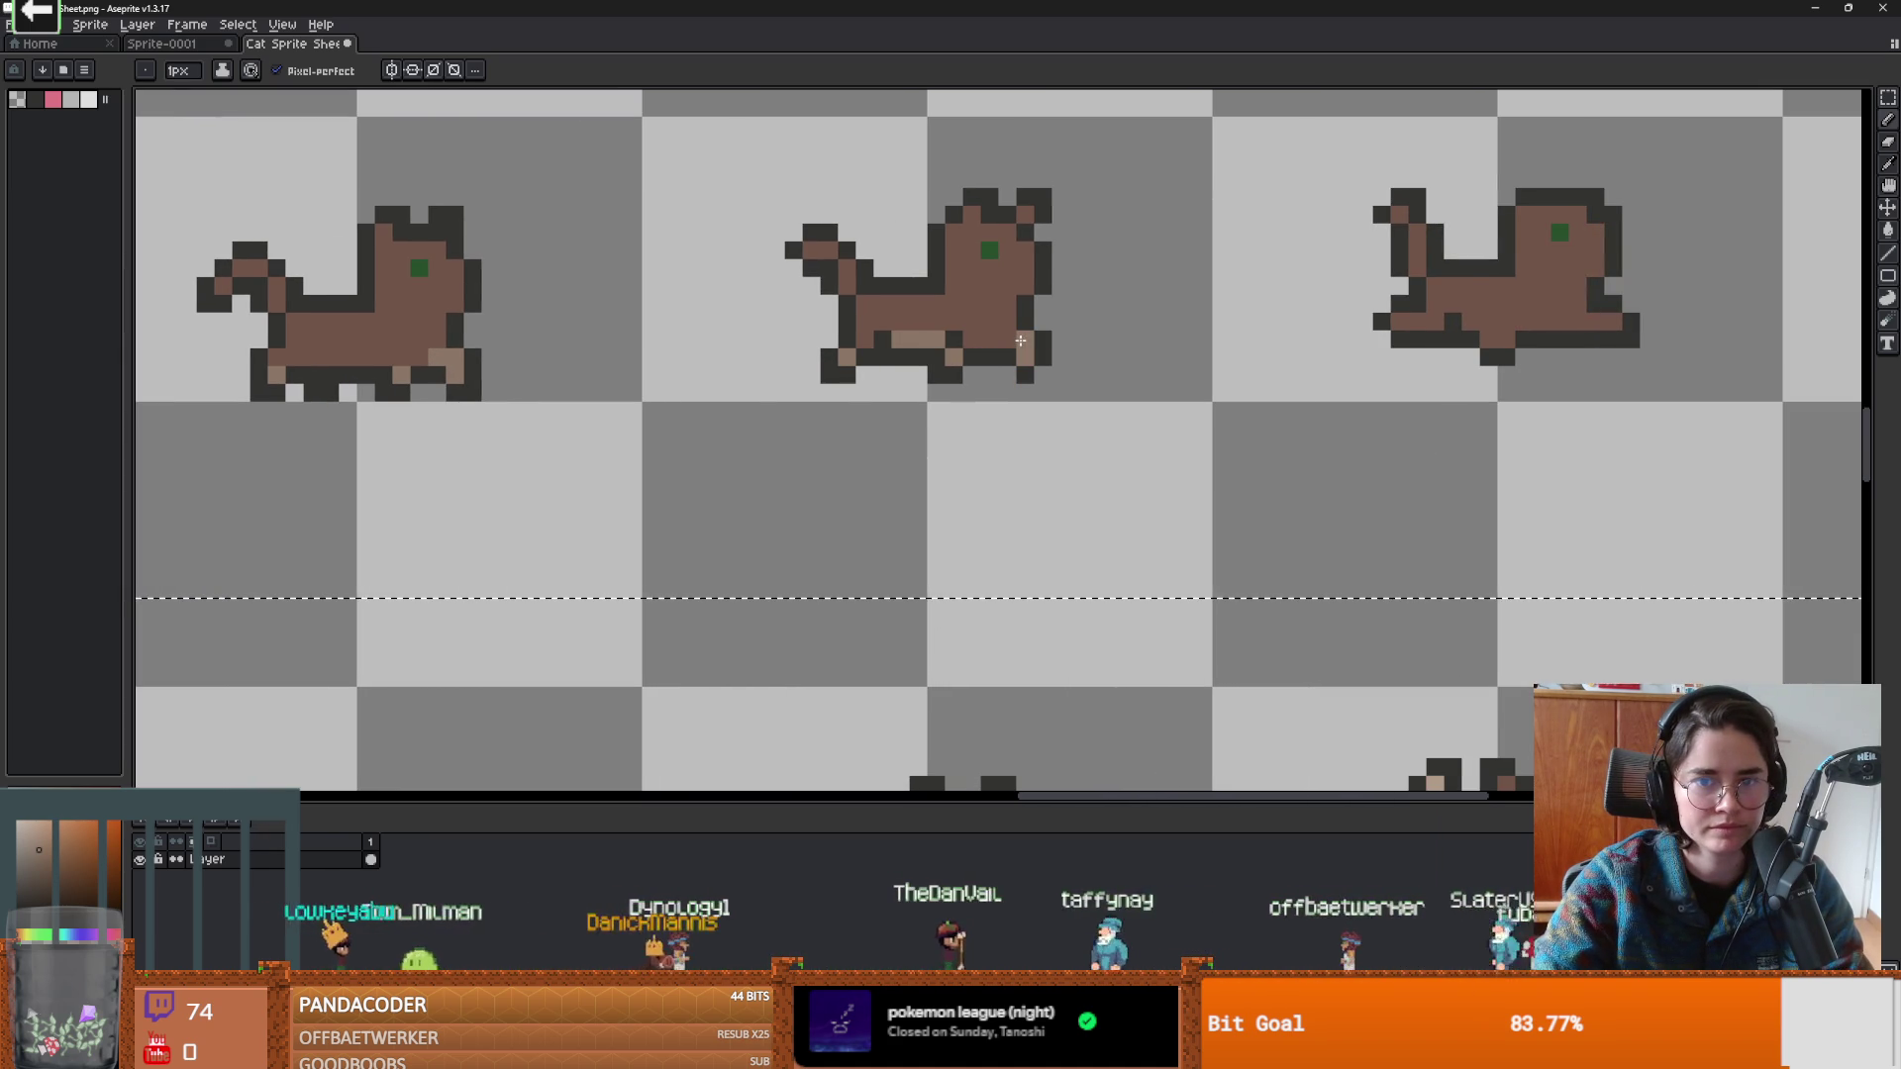
pyautogui.hscroll(3, 1277, 355)
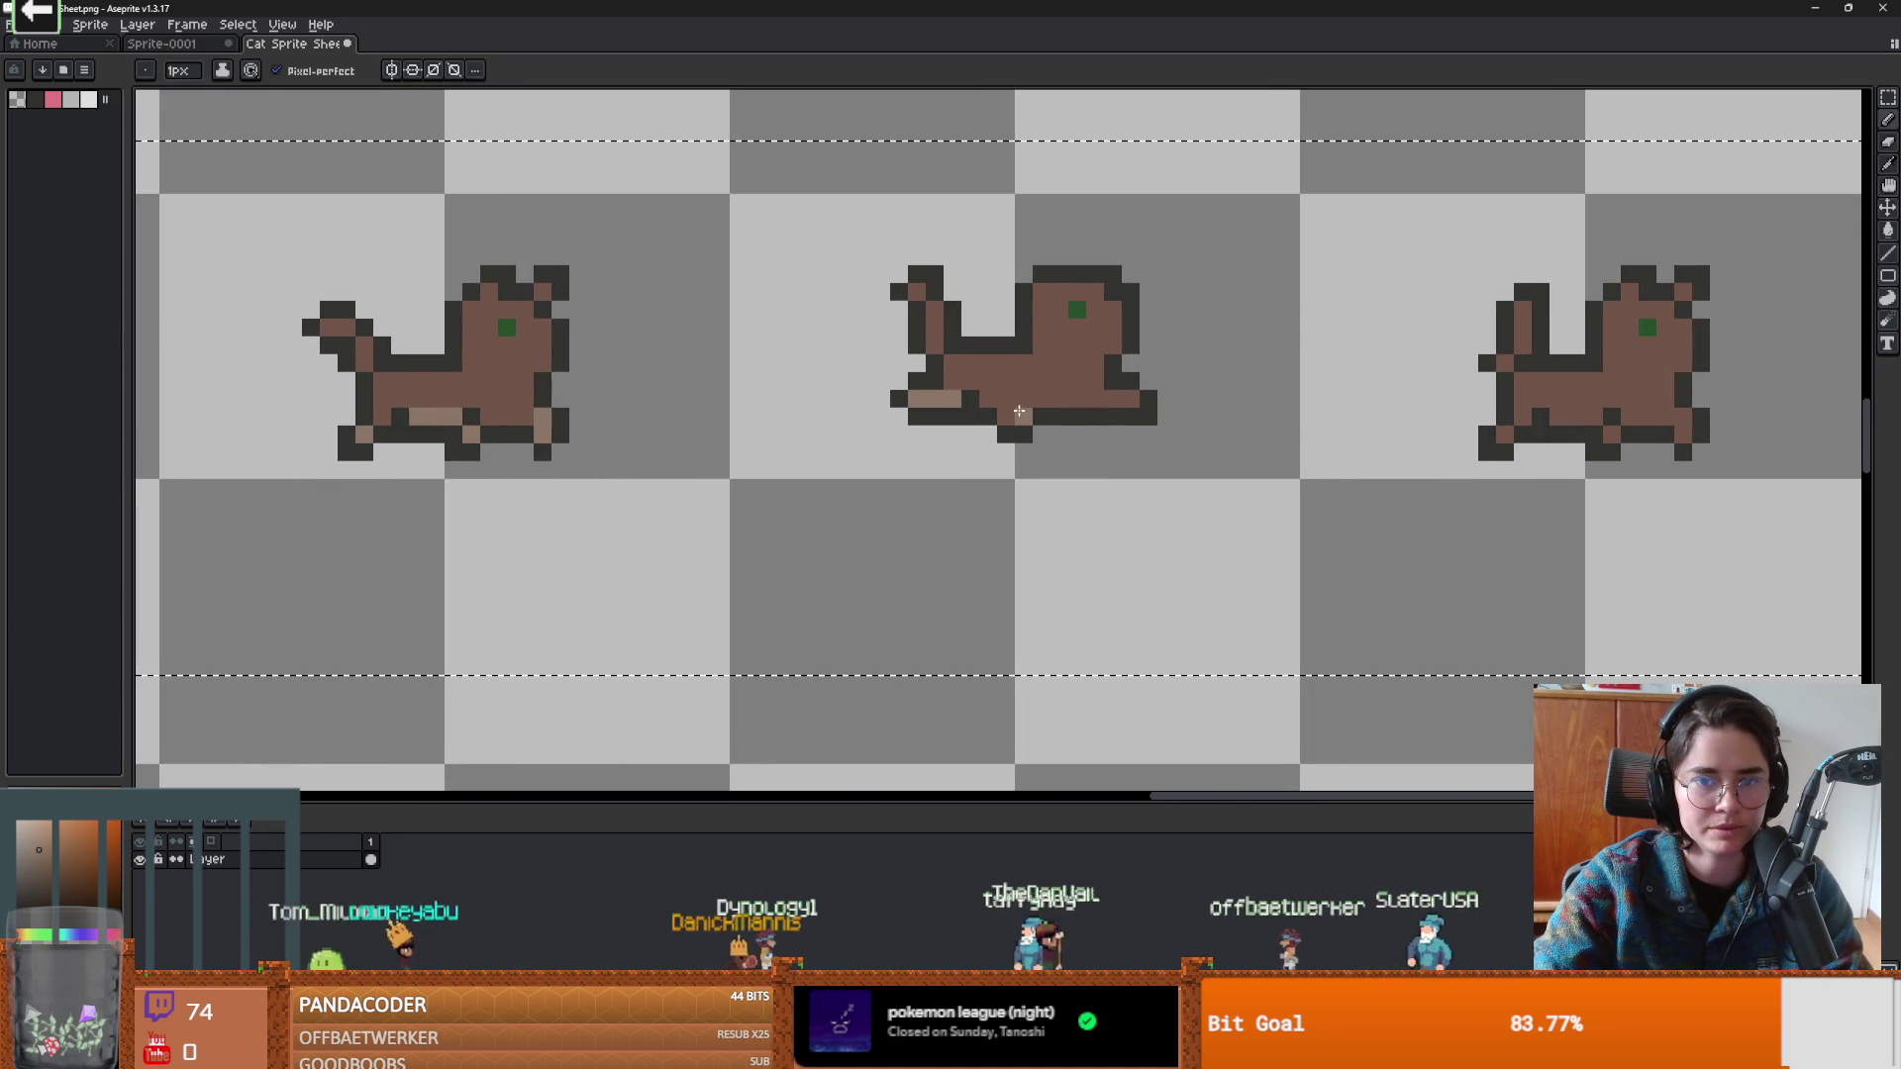
pyautogui.hscroll(3, 1040, 426)
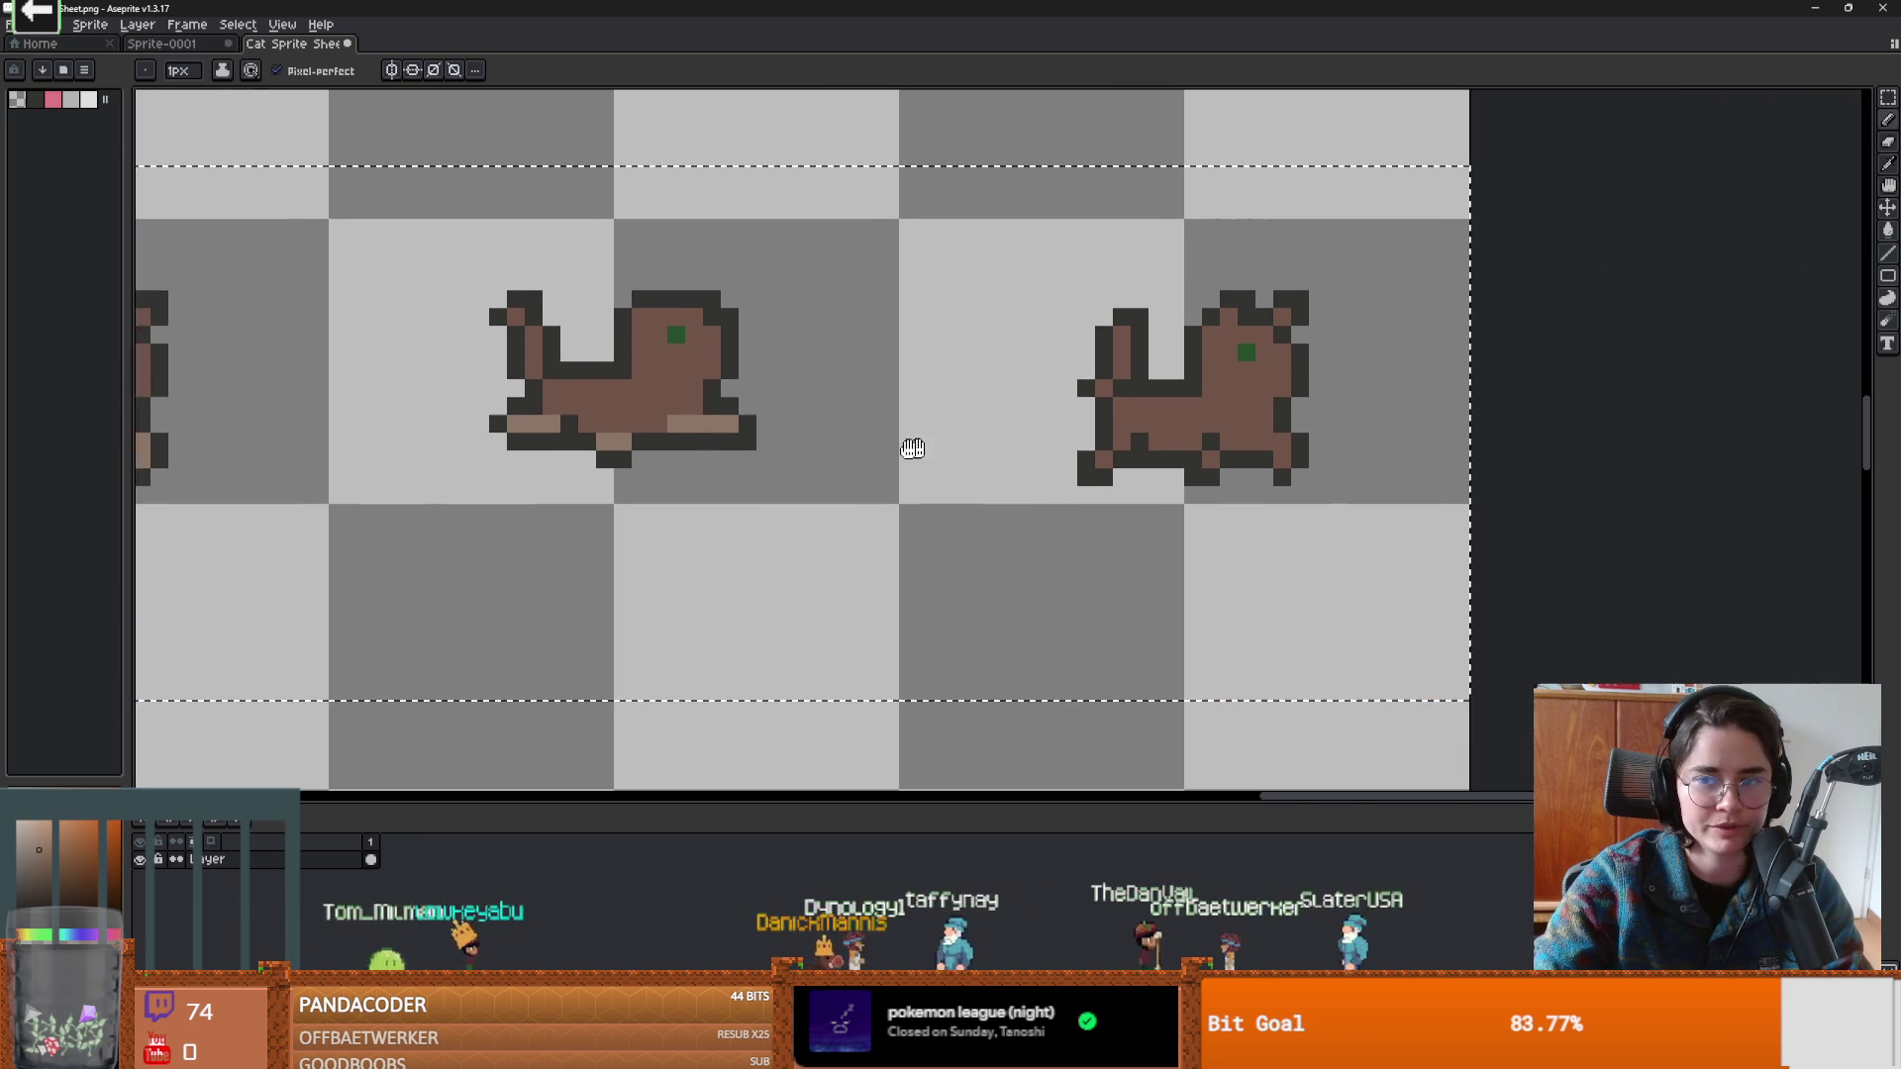
pyautogui.moveTo(997, 437); pyautogui.dragTo(1084, 422)
pyautogui.click(1050, 455)
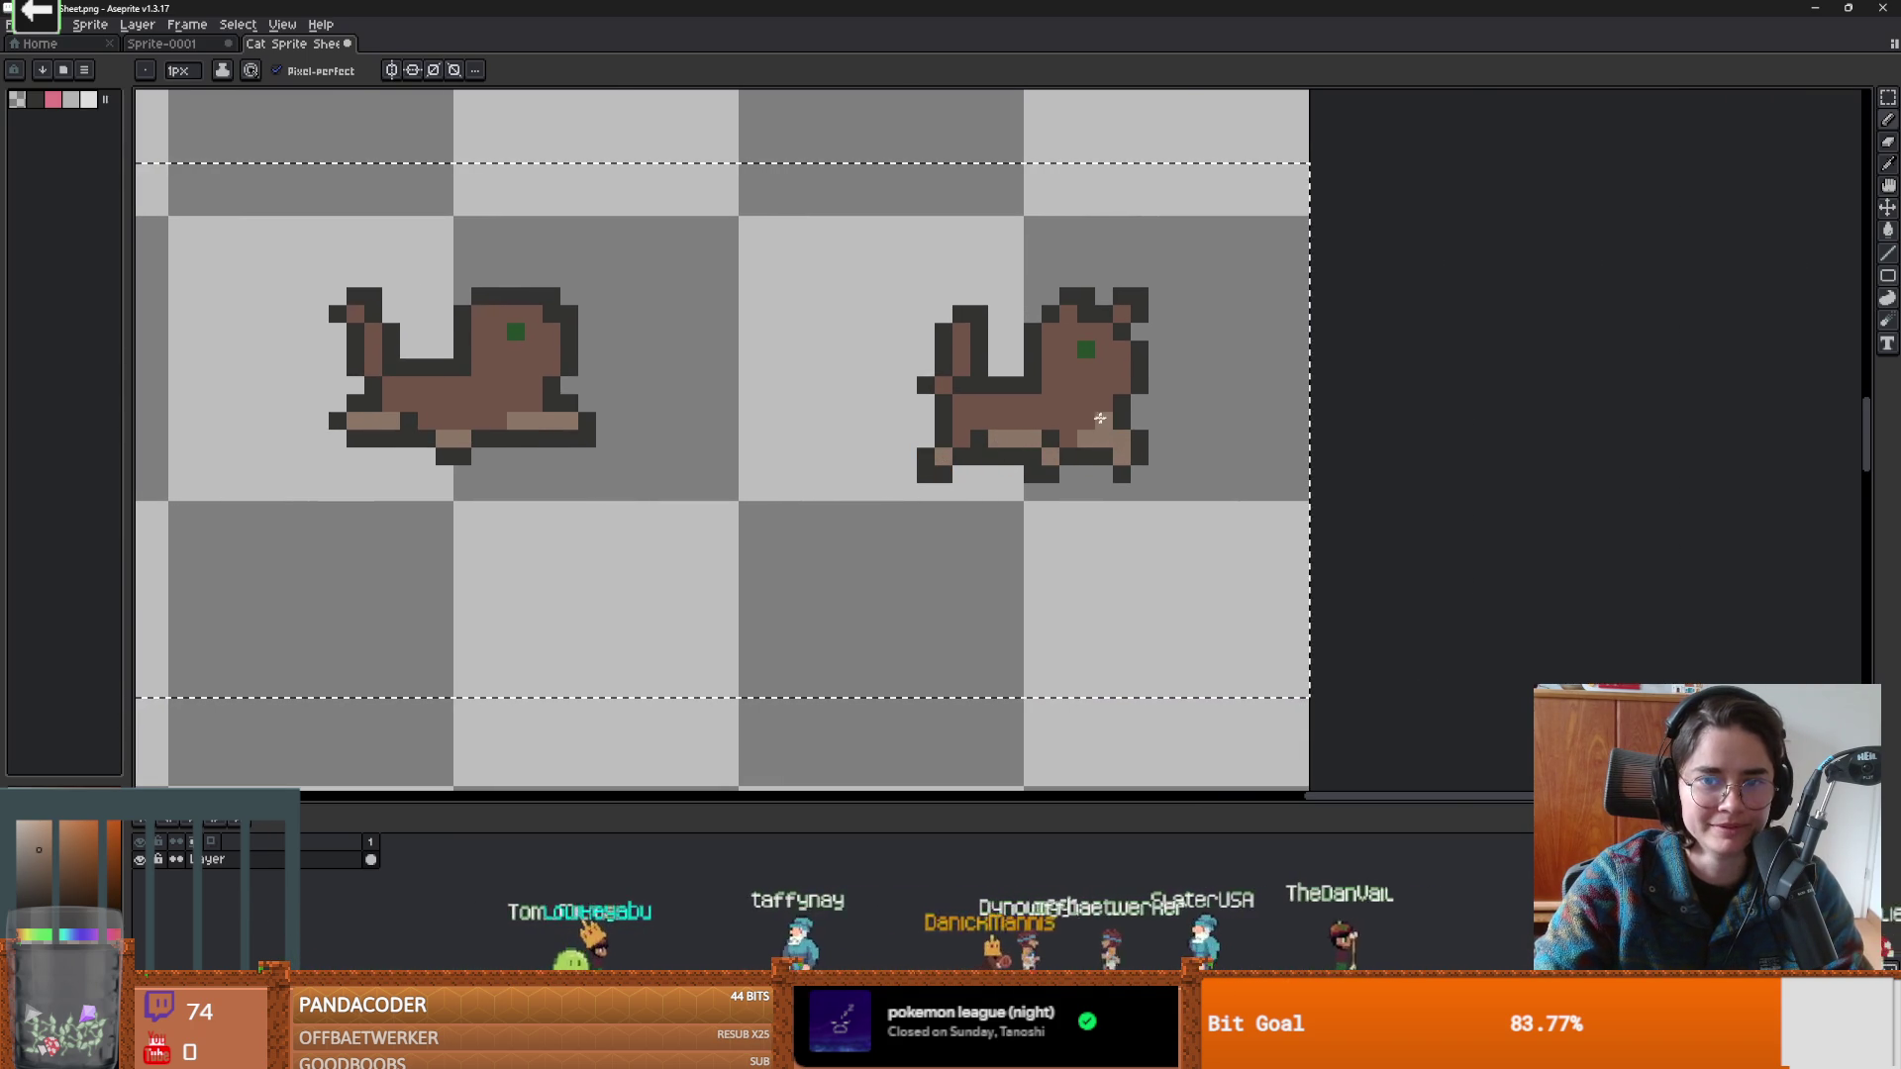
# Pan up to the sitting cat rows and zoom around to check the tabby markings.
pyautogui.scroll(-5, 1067, 431)
pyautogui.scroll(3, 929, 268)
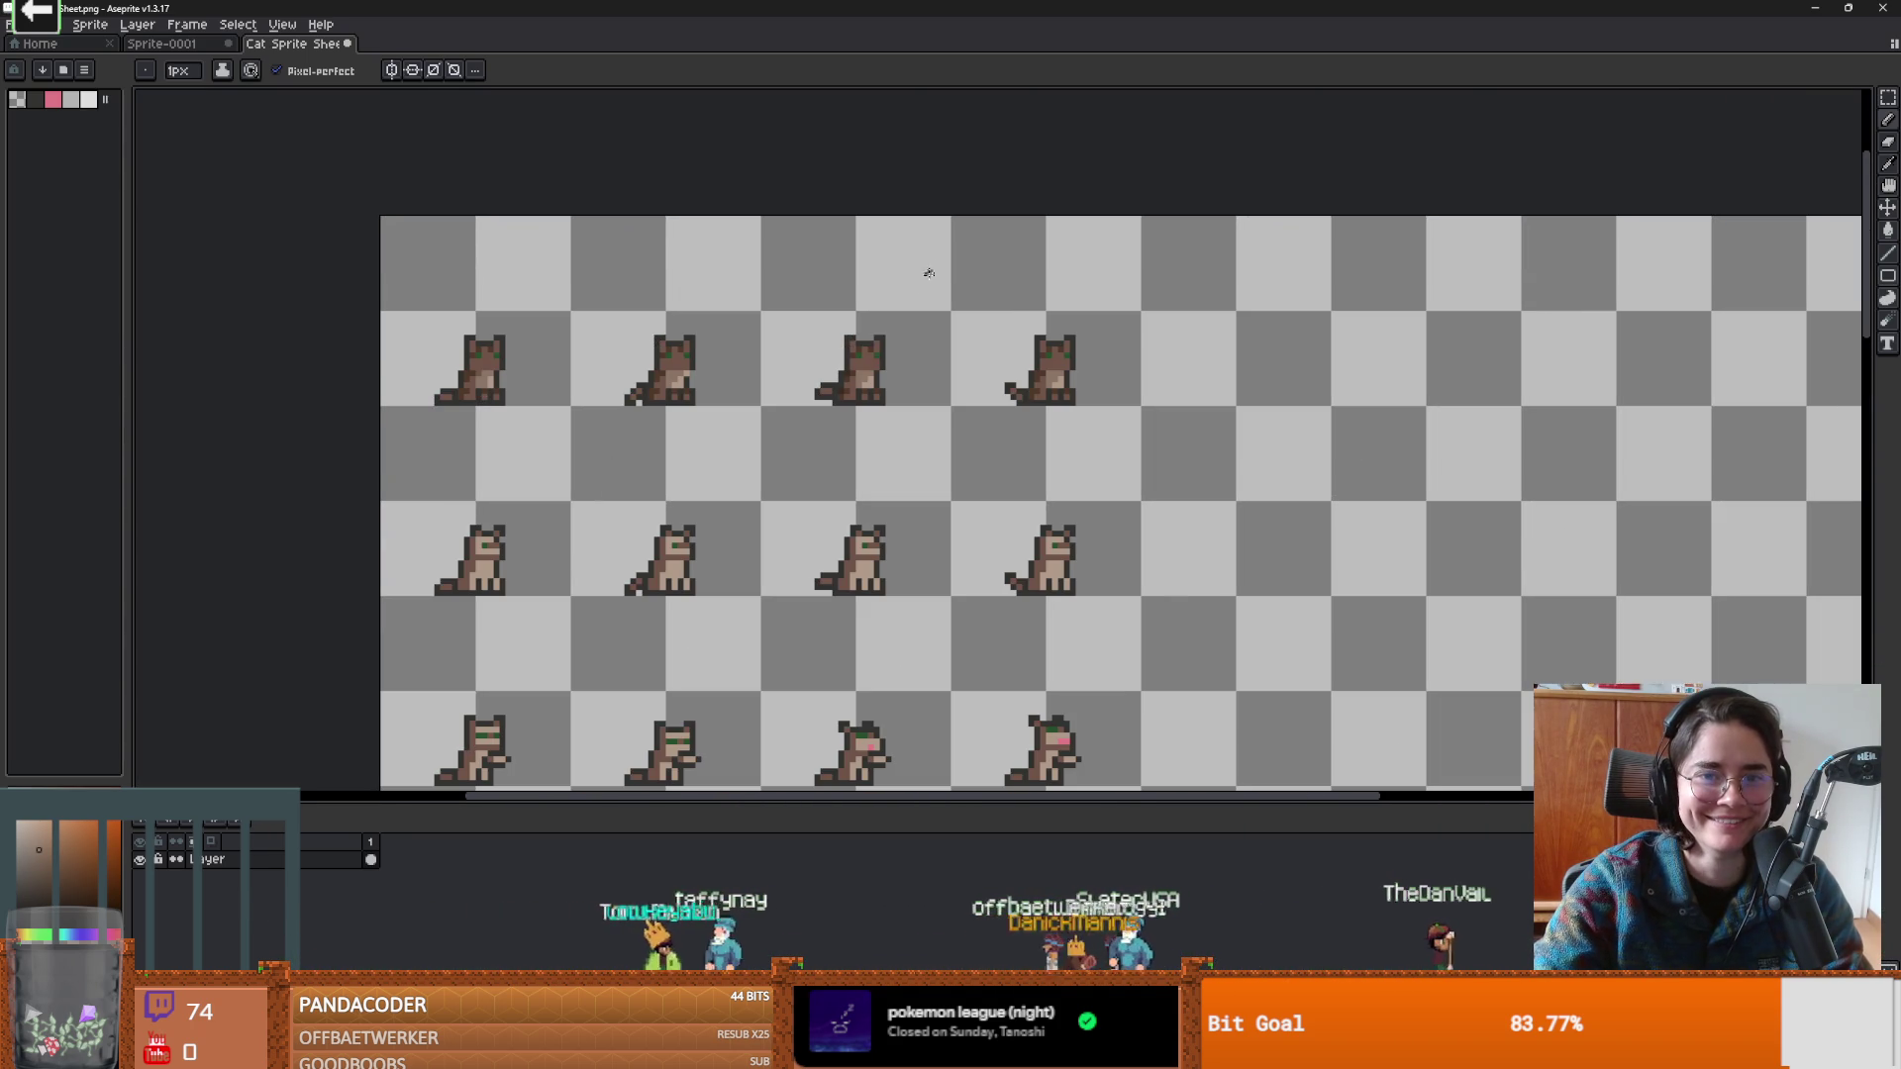
pyautogui.moveTo(579, 762); pyautogui.dragTo(773, 556)
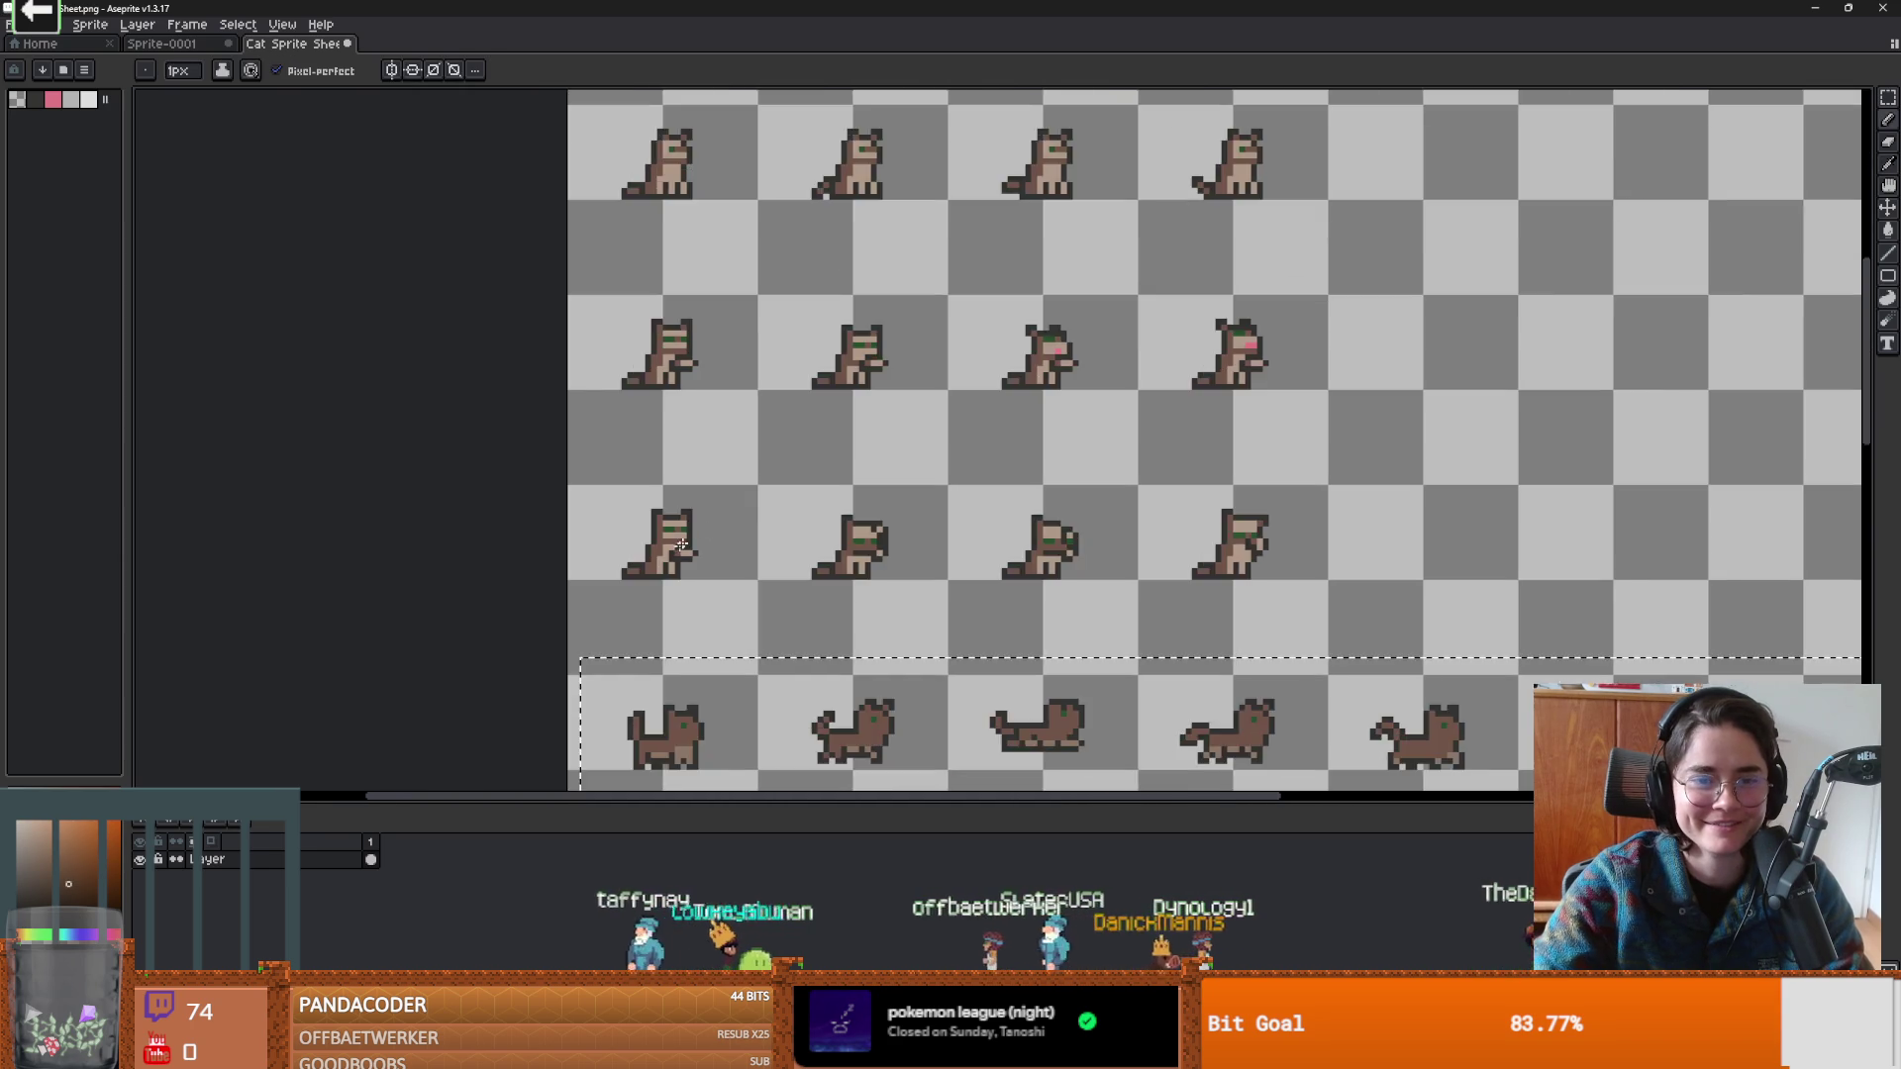
pyautogui.scroll(2, 772, 556)
pyautogui.scroll(-3, 772, 557)
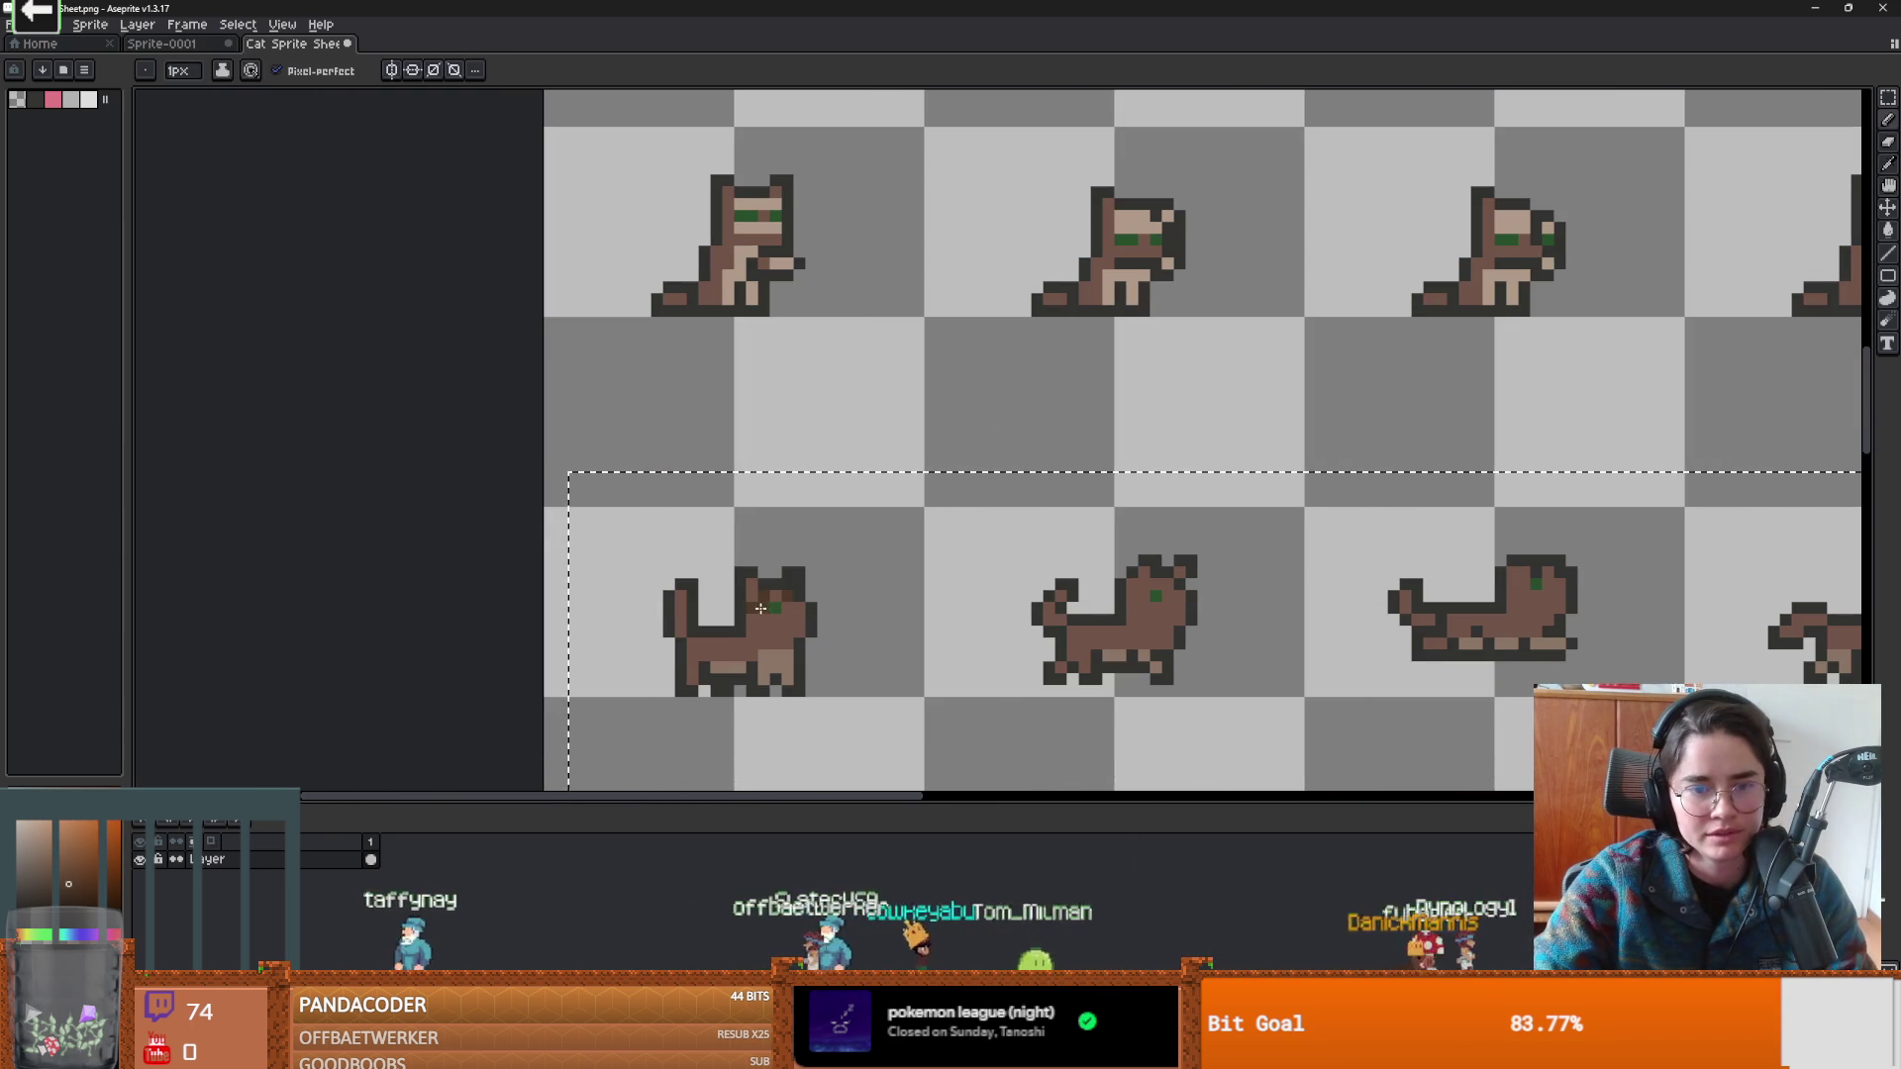
pyautogui.scroll(-1, 715, 646)
pyautogui.scroll(3, 693, 646)
pyautogui.scroll(-3, 672, 646)
pyautogui.scroll(3, 683, 644)
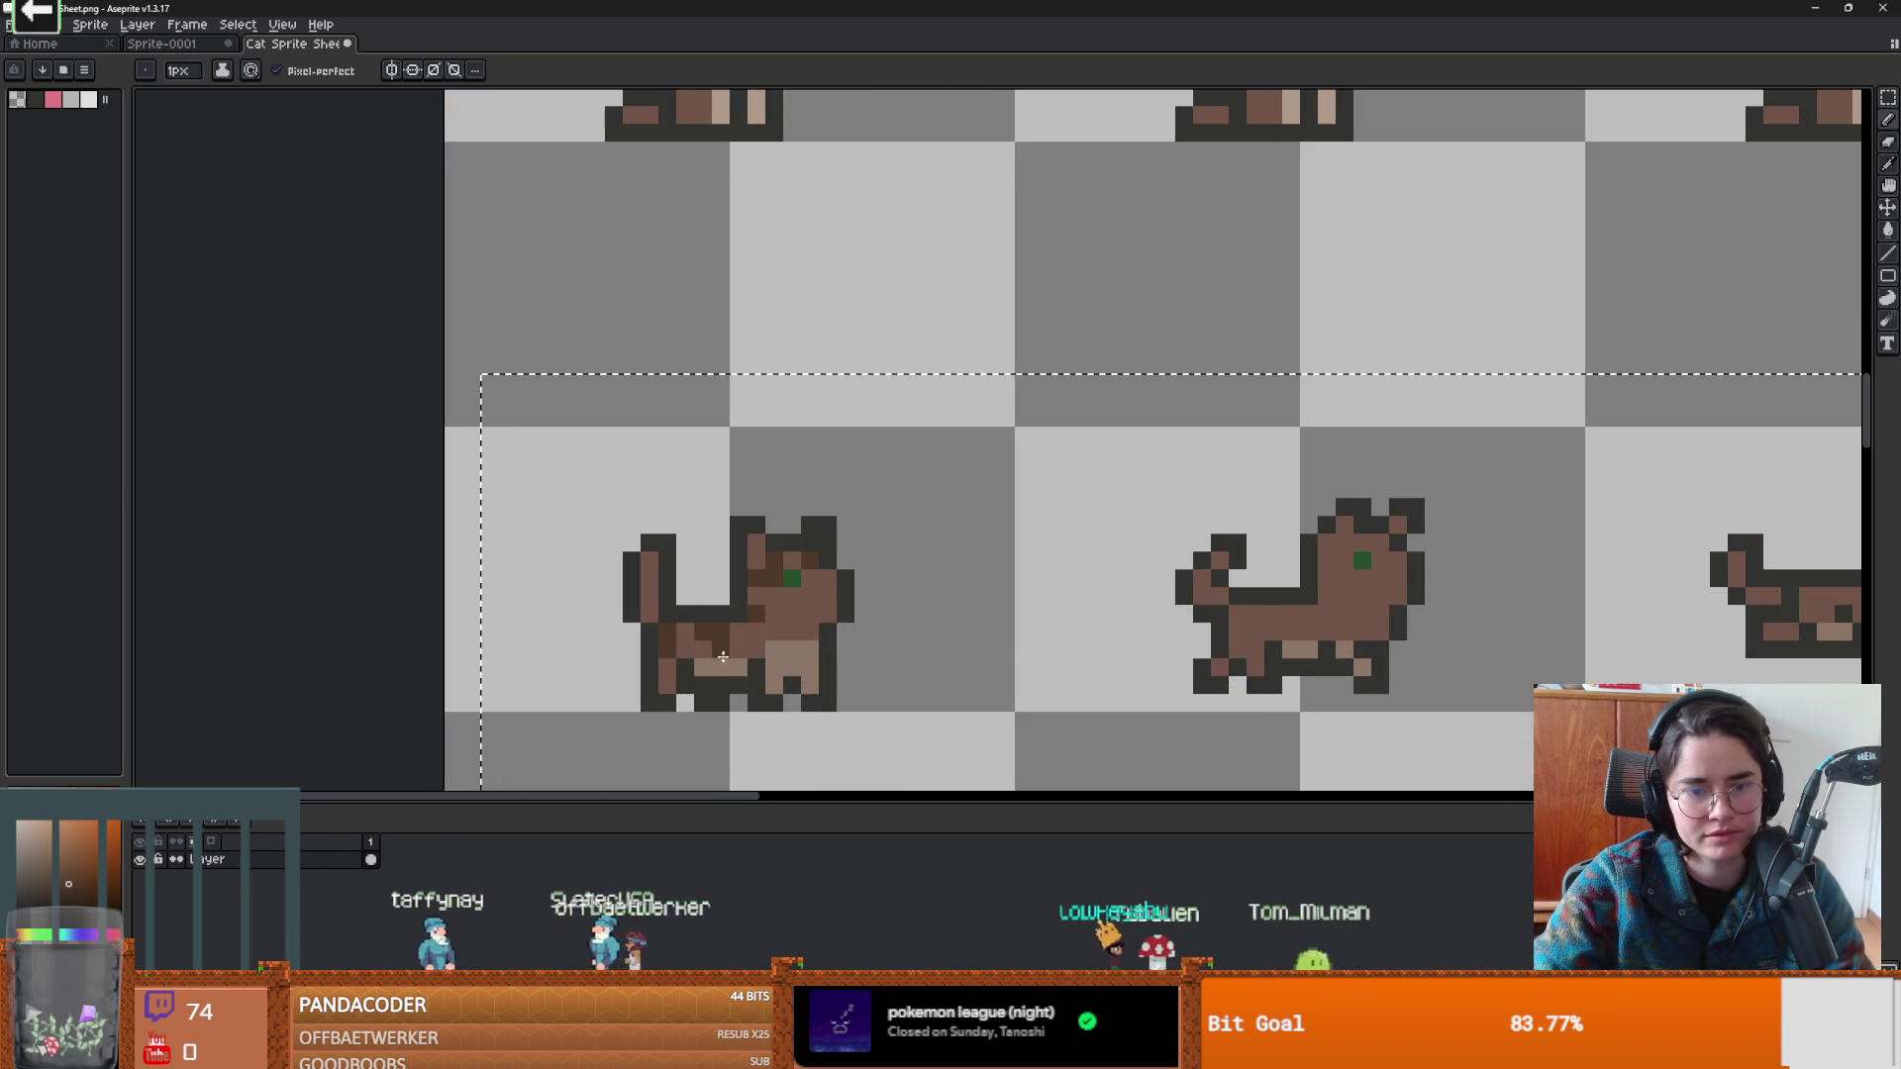
pyautogui.scroll(-1, 744, 640)
pyautogui.scroll(-2, 744, 641)
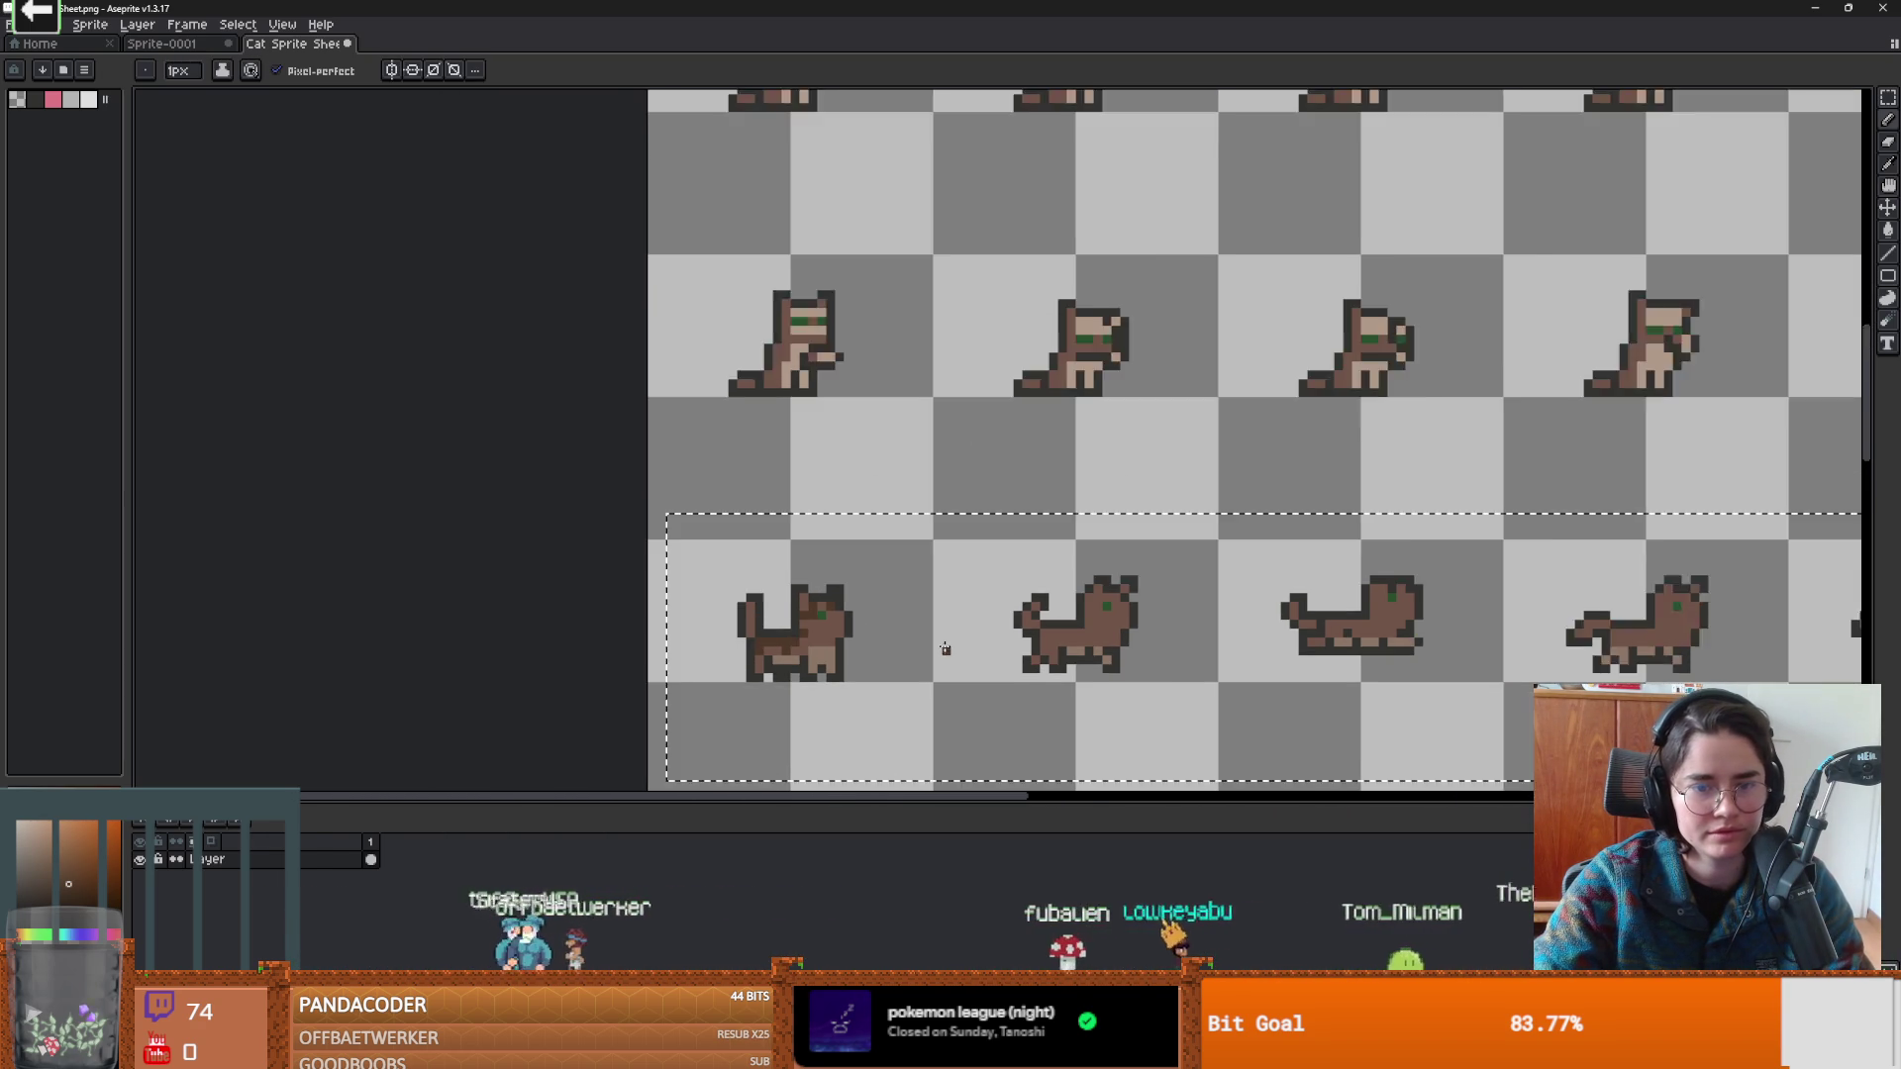
pyautogui.scroll(-2, 953, 364)
pyautogui.scroll(-1, 953, 364)
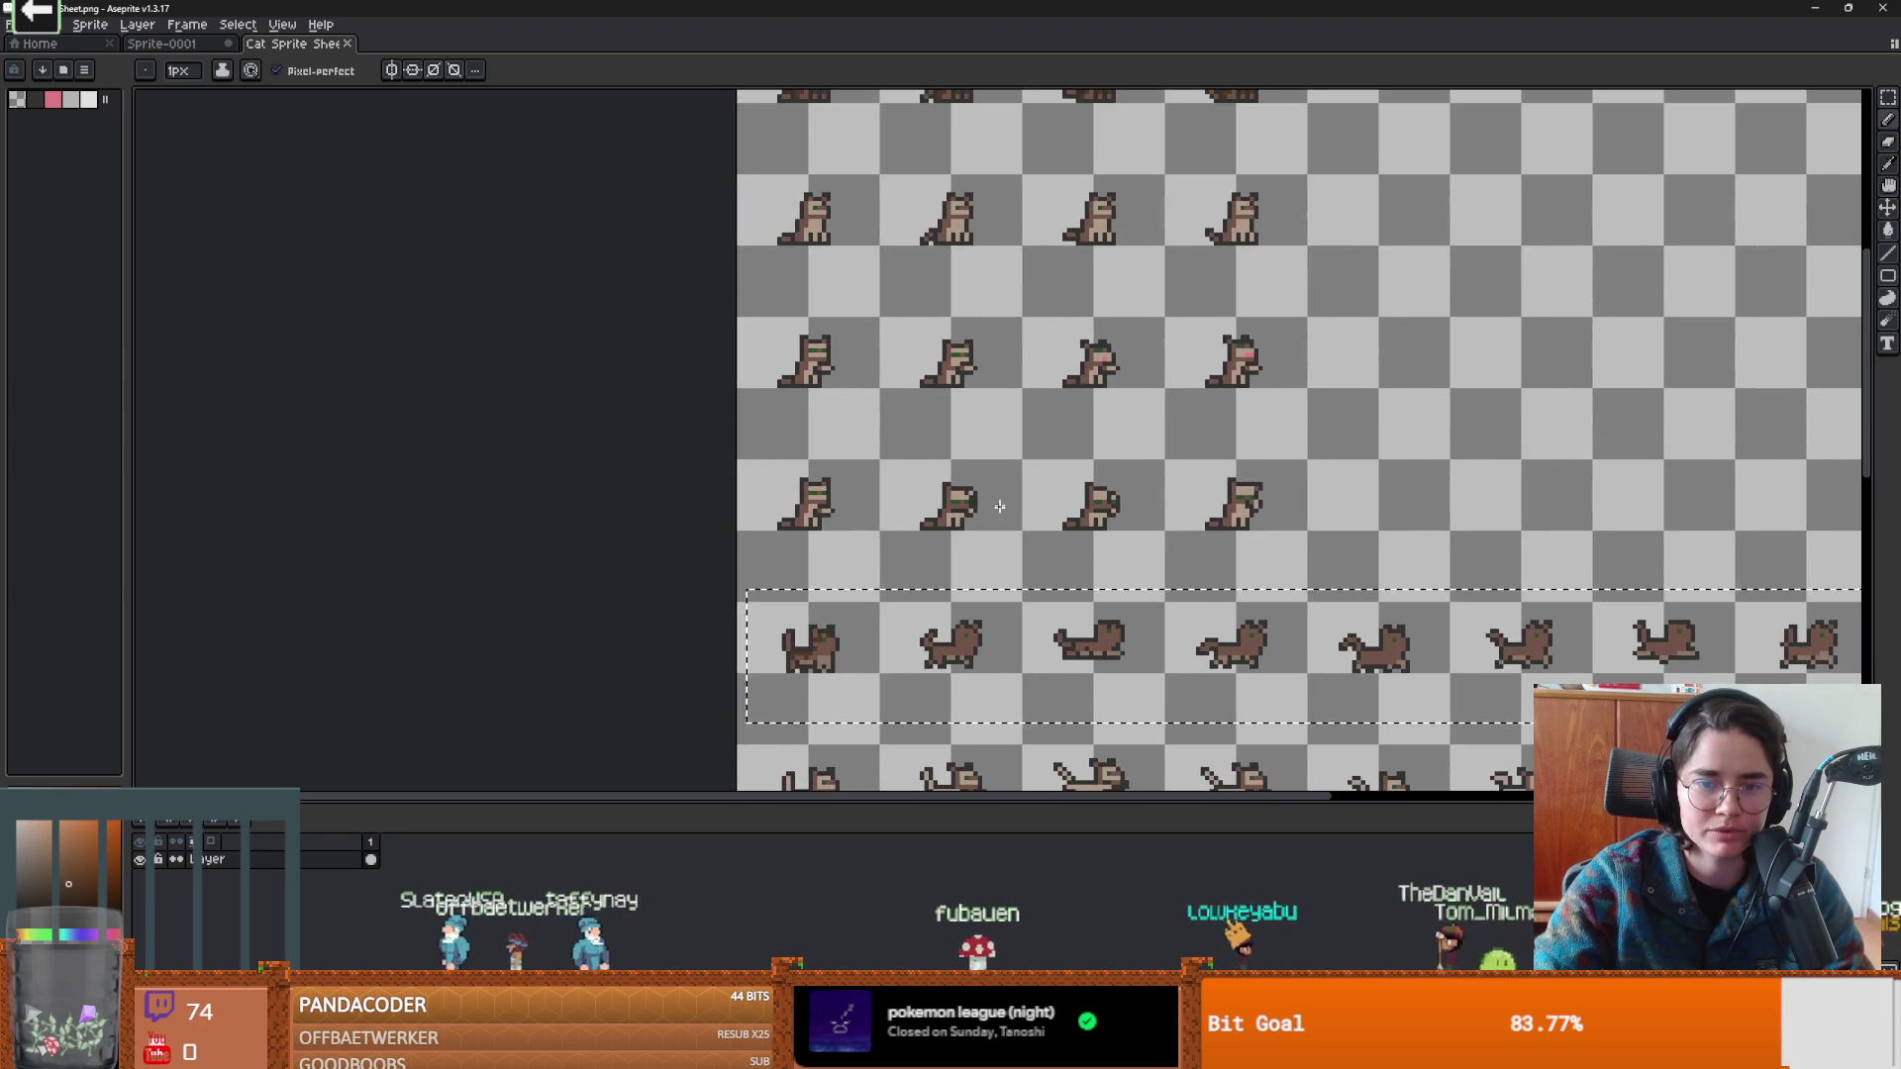
pyautogui.scroll(3, 637, 250)
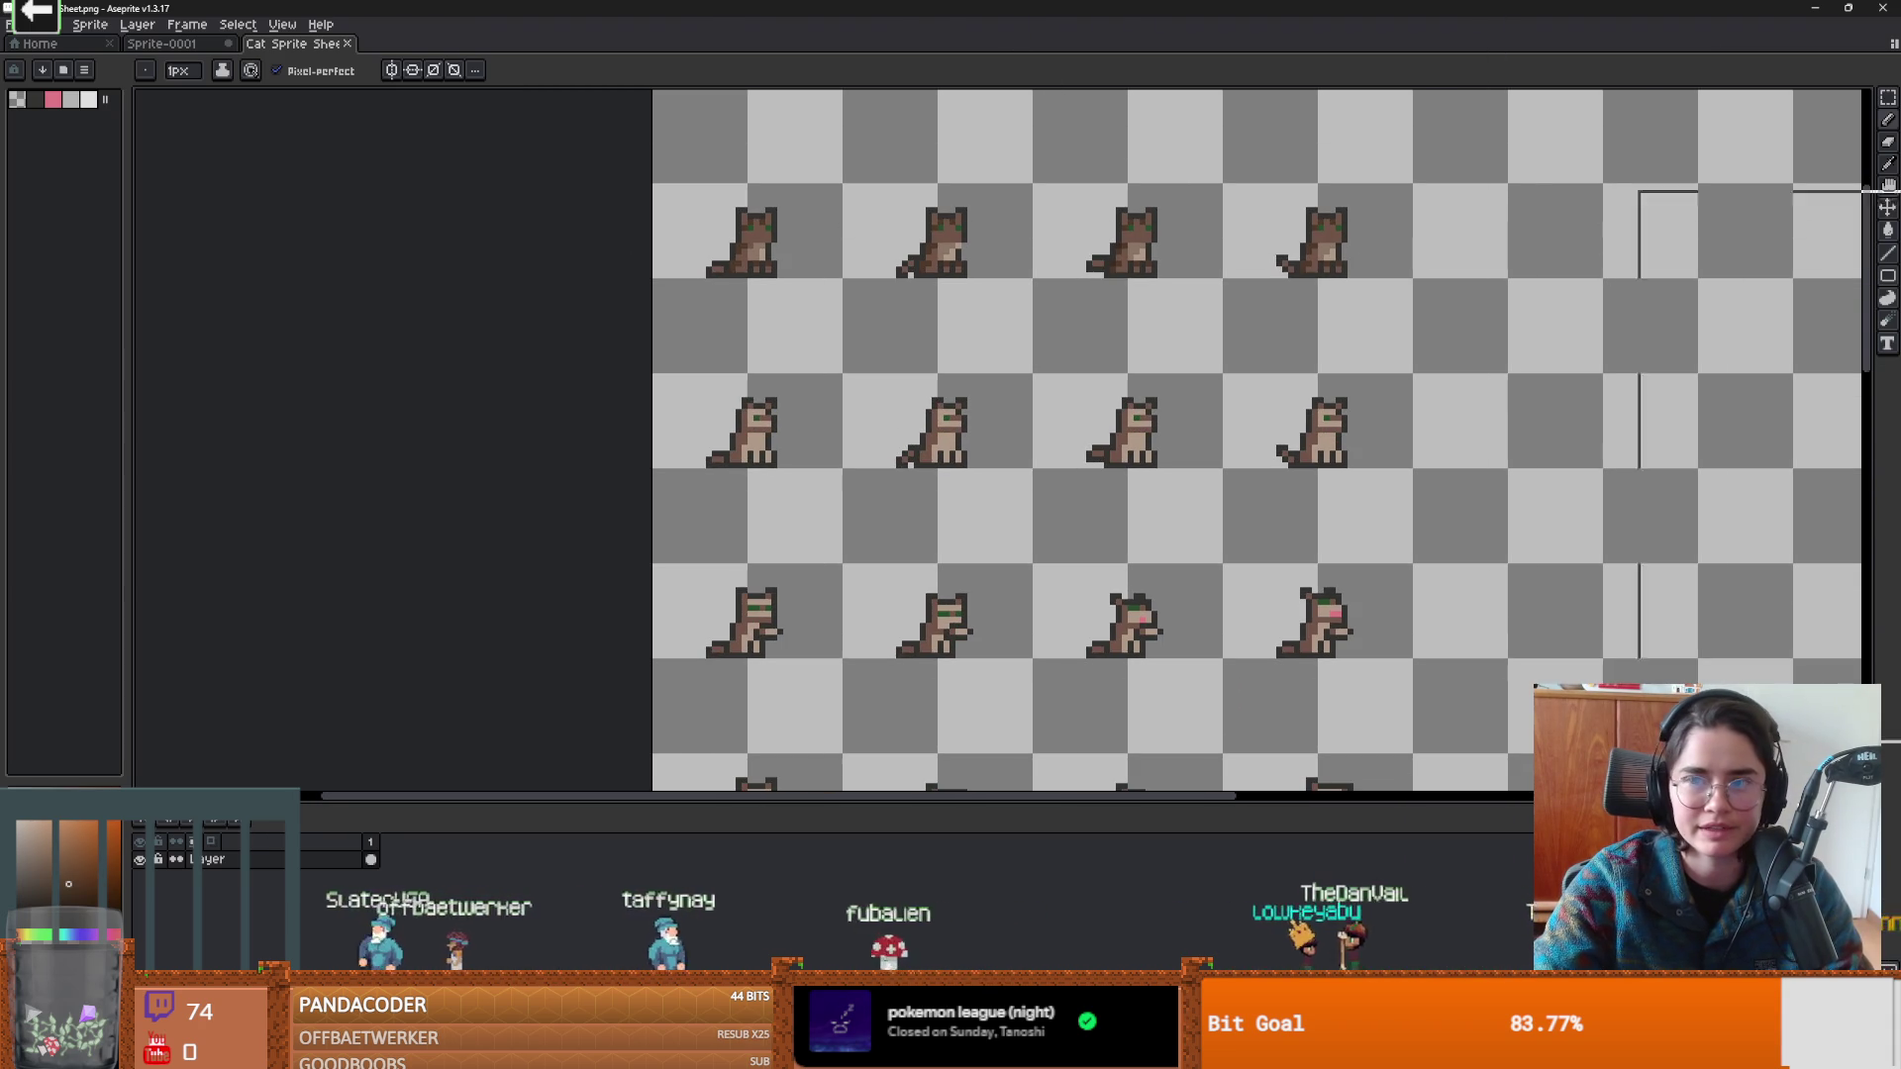
# Preview the recoloured brown tabby walking-cat frames in Godot's canvas, enlarging the sprite preview.
pyautogui.hotkey('alt', 'Tab')
pyautogui.hscroll(-3, 1079, 498)
pyautogui.scroll(-2, 1078, 498)
pyautogui.hscroll(-1, 1078, 498)
pyautogui.scroll(-1, 1079, 498)
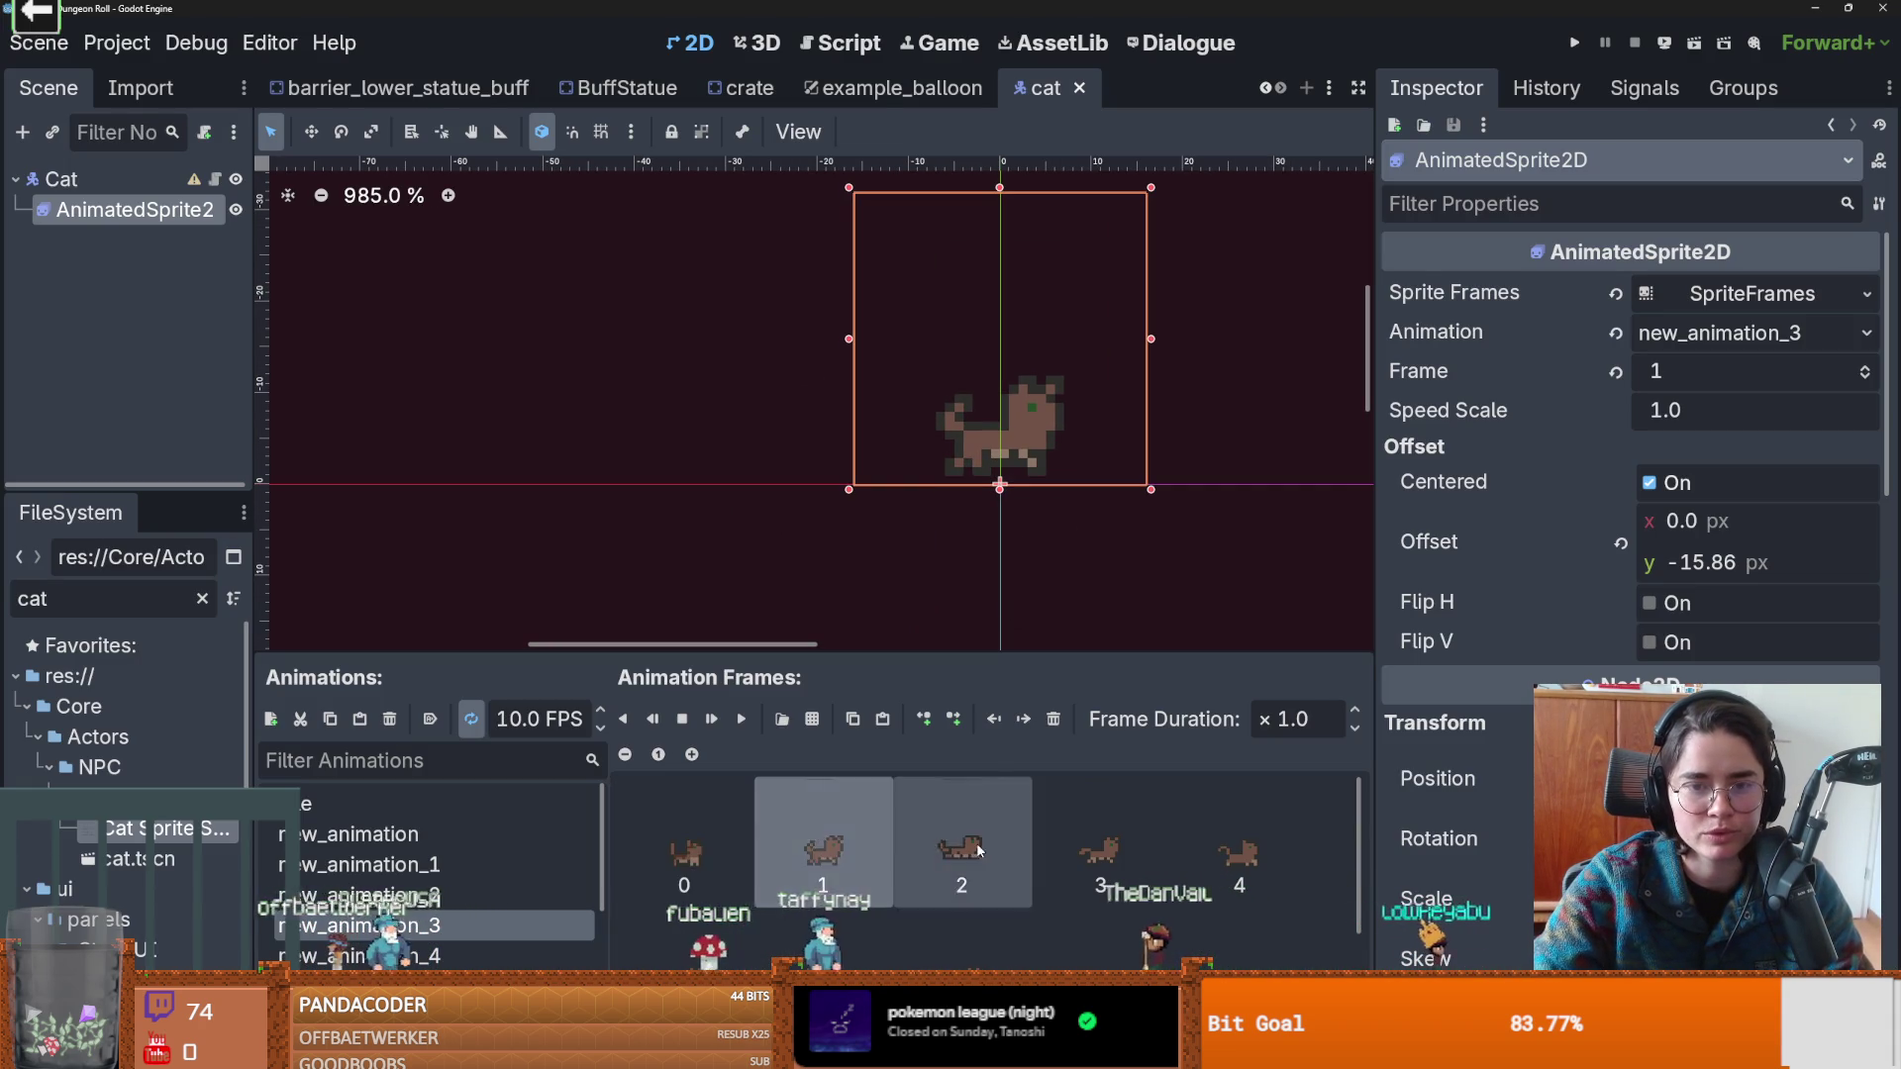
pyautogui.moveTo(614, 654); pyautogui.dragTo(615, 700)
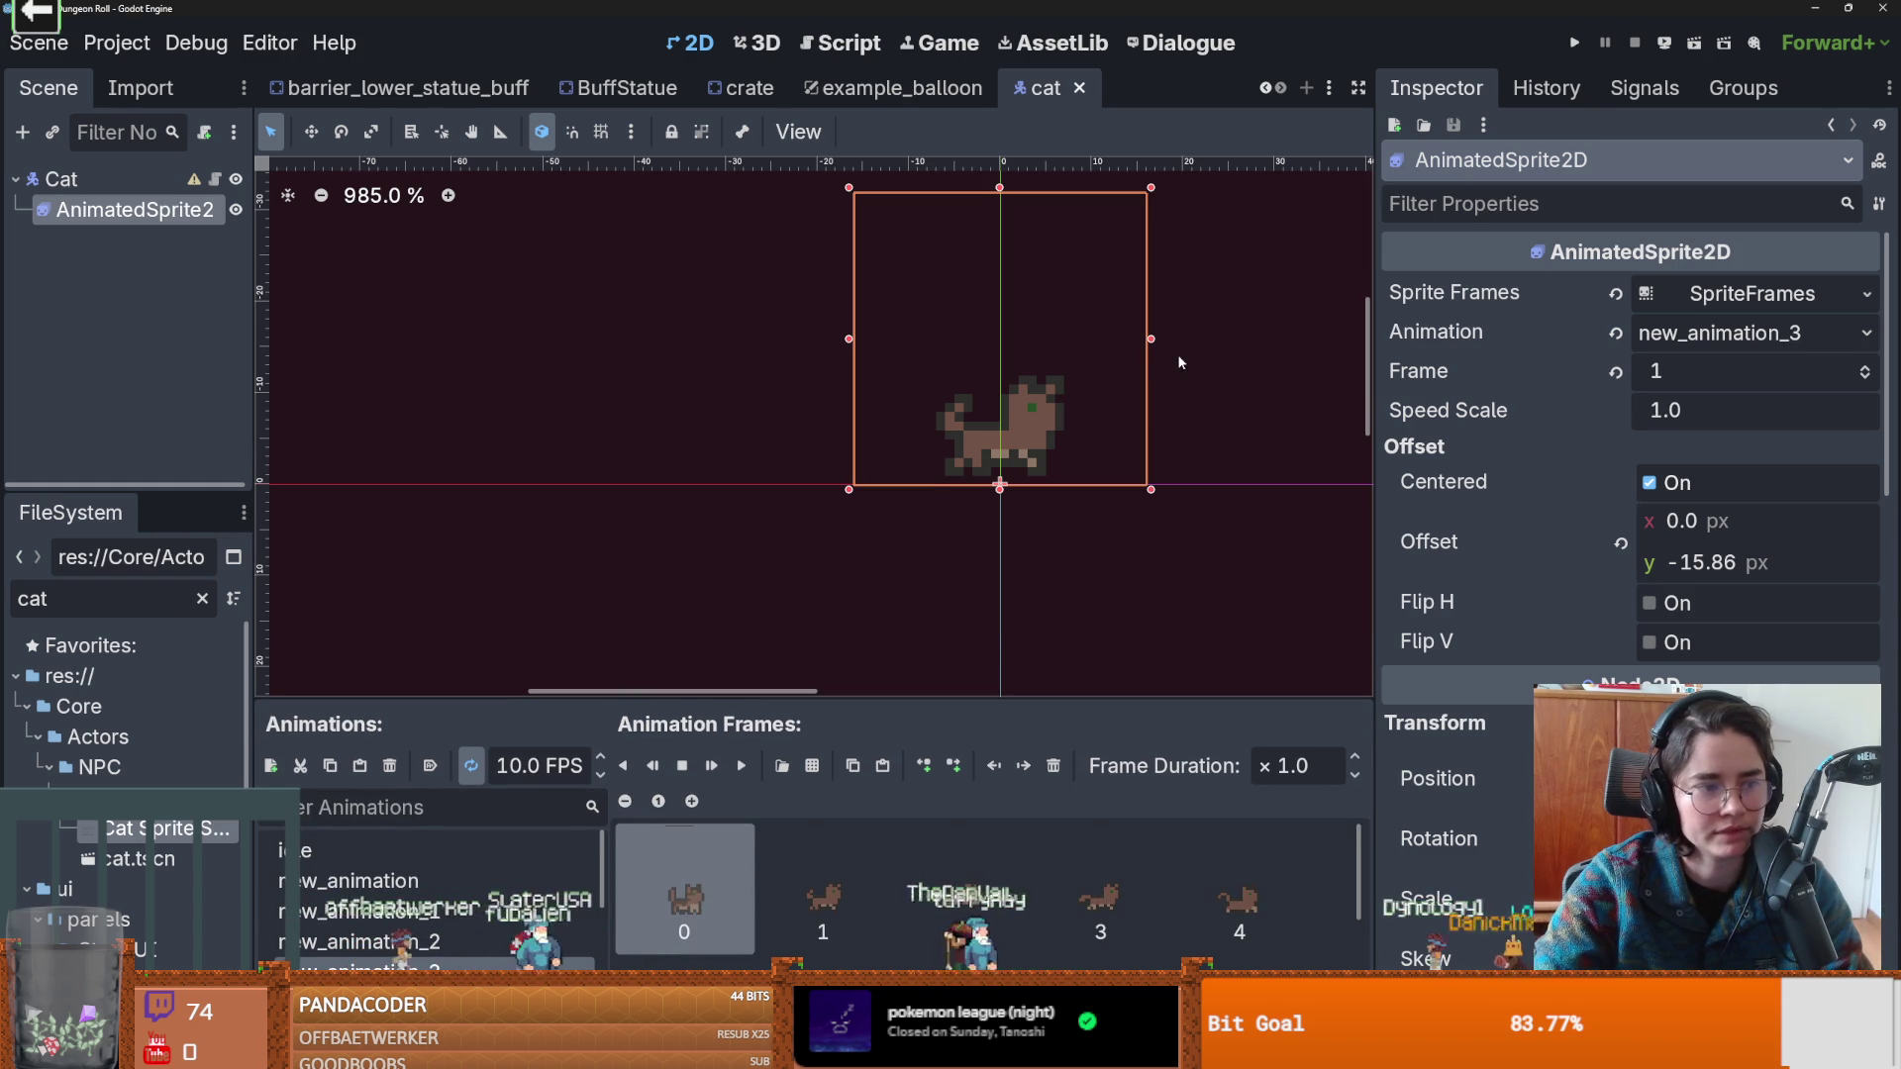
# Recheck the sprite sheet in Aseprite, then save the Cat scene in Godot.
pyautogui.hotkey('alt', 'Tab')
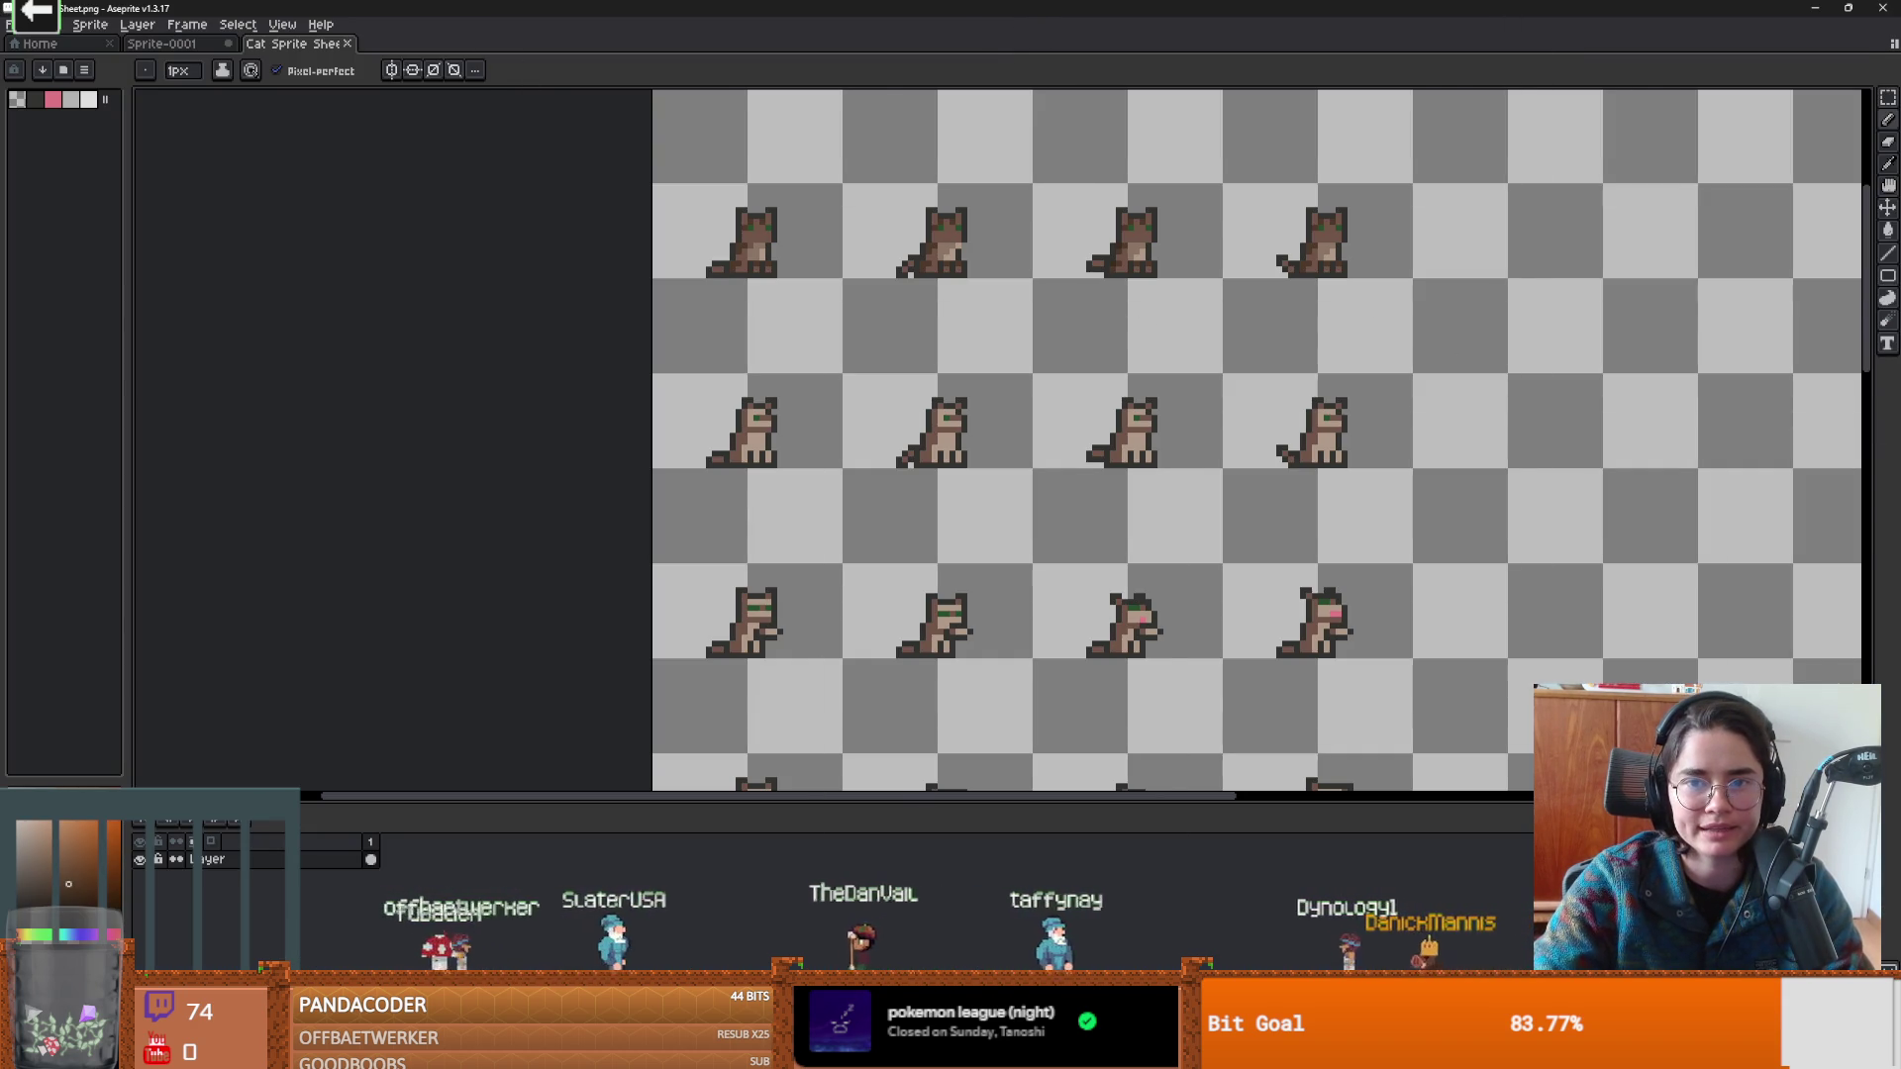
pyautogui.hotkey('alt', 'Tab')
pyautogui.hotkey('ctrl', 's')
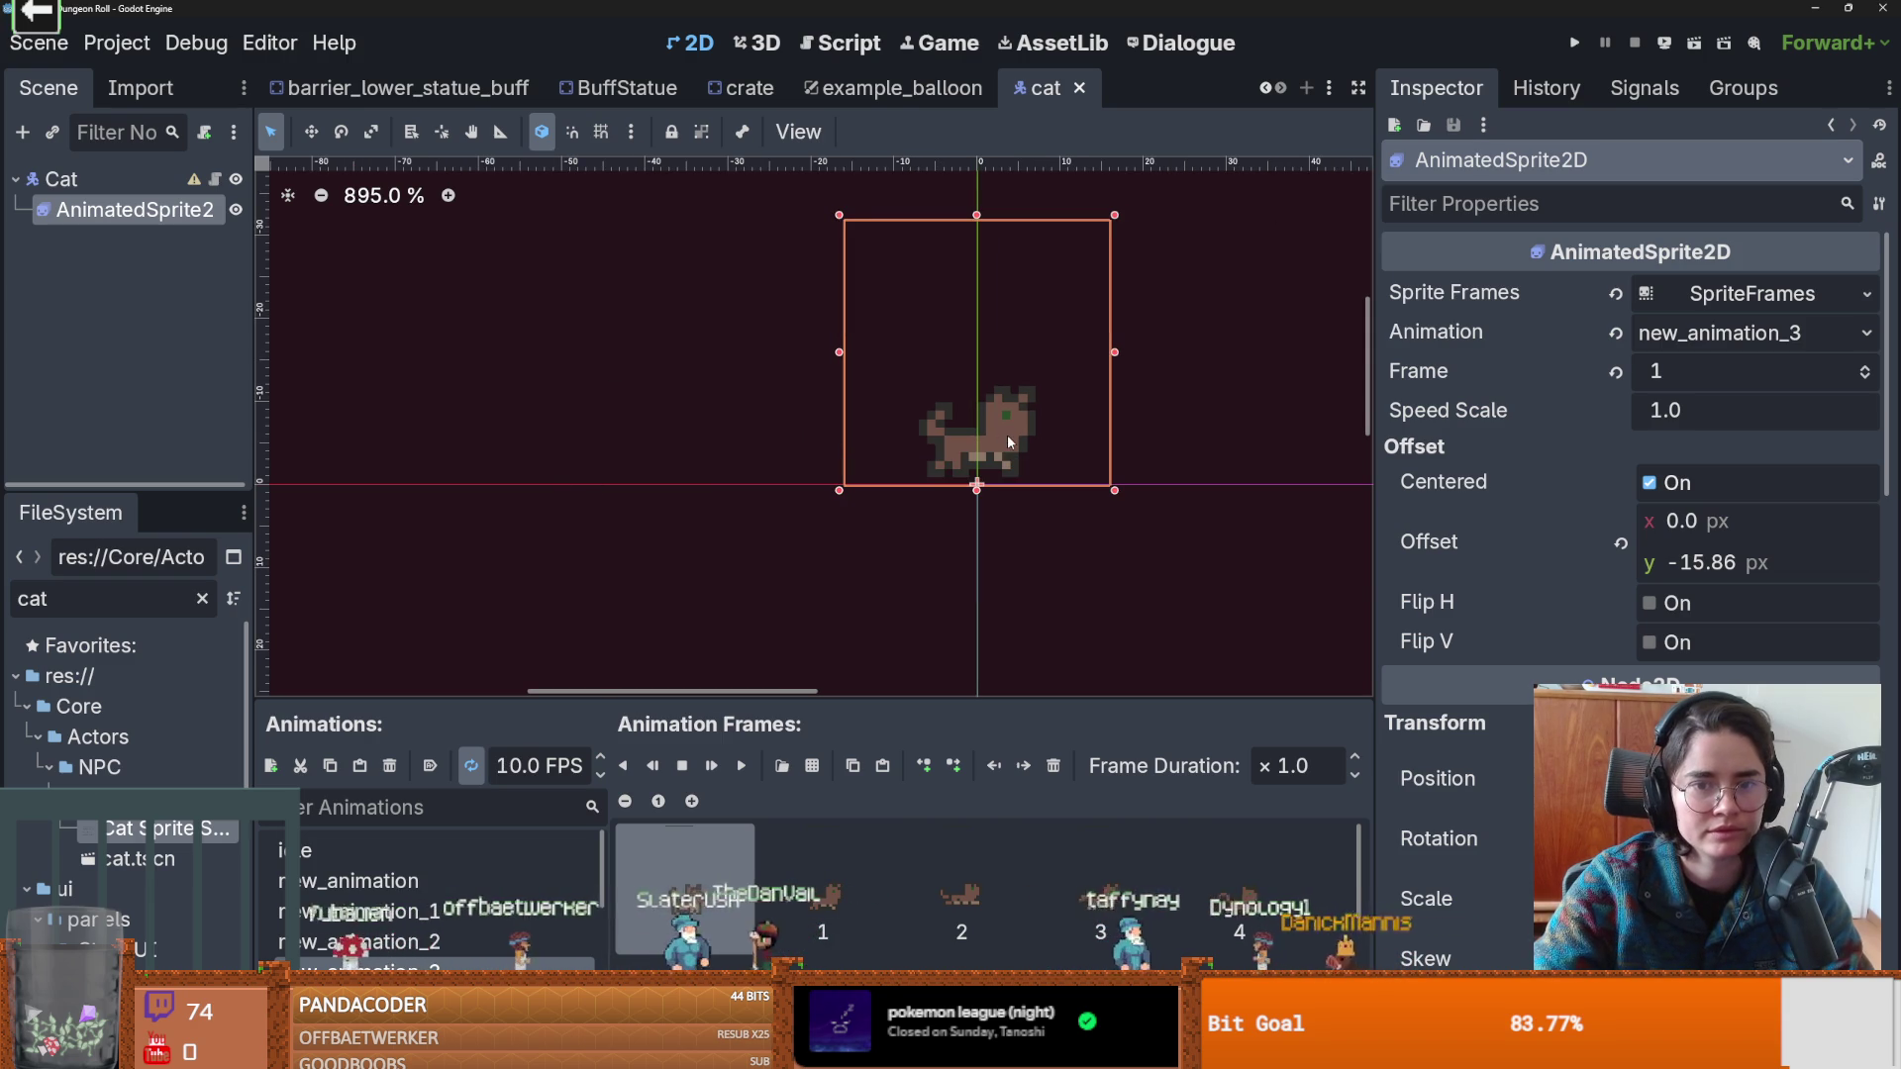
pyautogui.click(1198, 436)
pyautogui.click(961, 459)
pyautogui.hotkey('ctrl', 's')
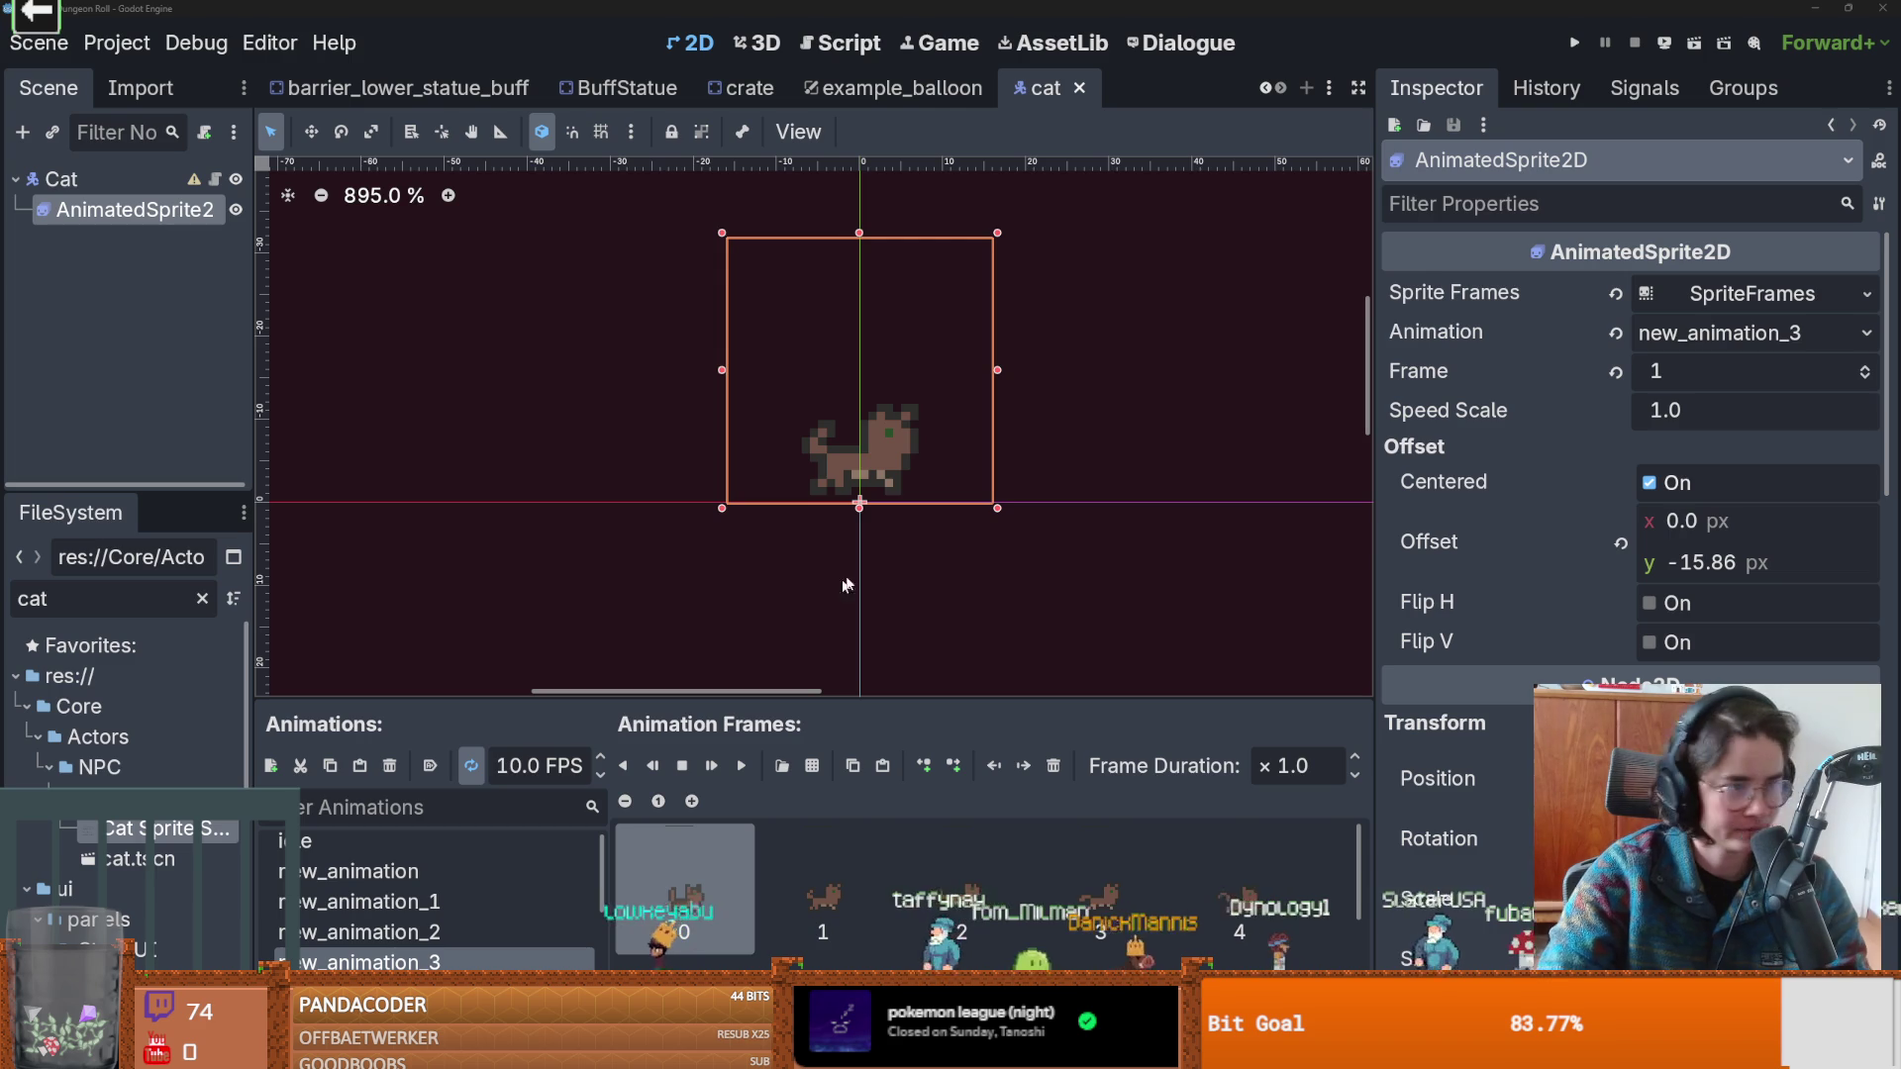
# Save the cat scene and commit the changes in GitHub Desktop with summary 'day the cat'.
pyautogui.click(591, 430)
pyautogui.hotkey('ctrl', 's')
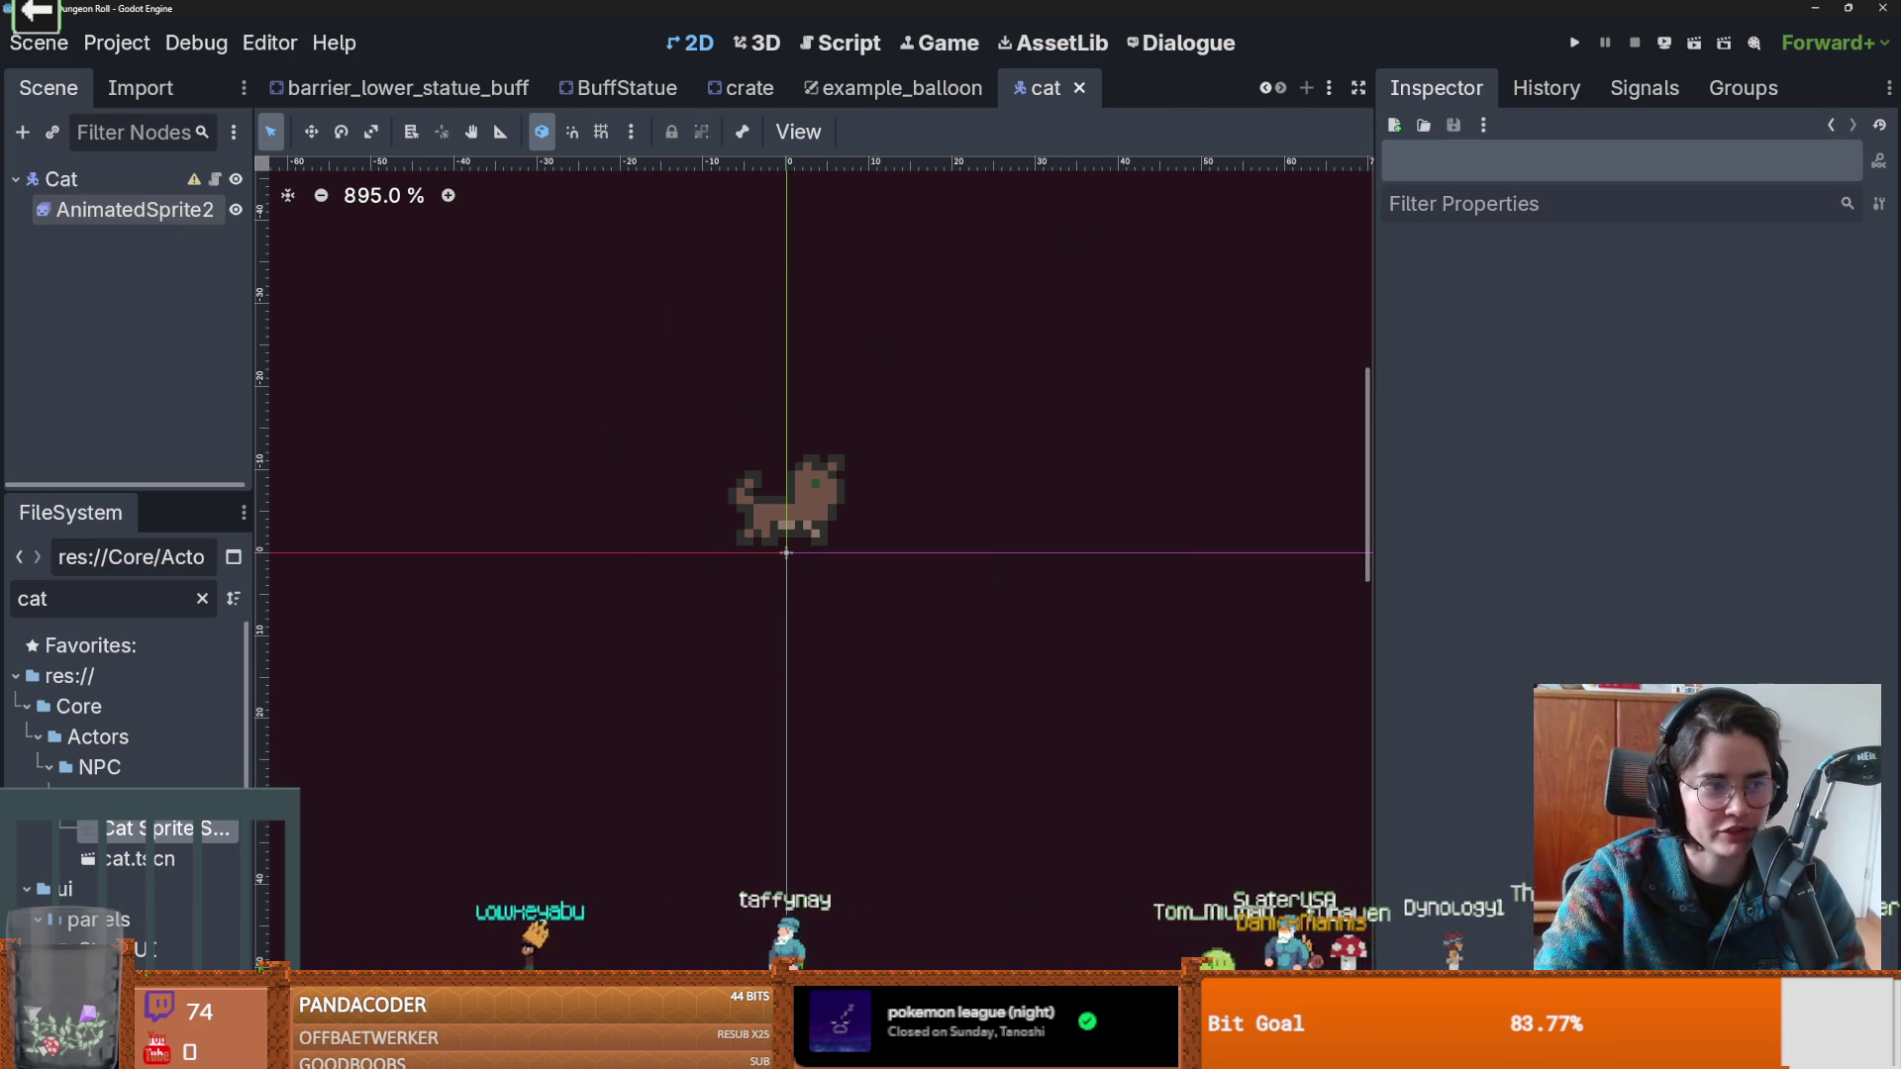
pyautogui.hotkey('alt', 'Tab')
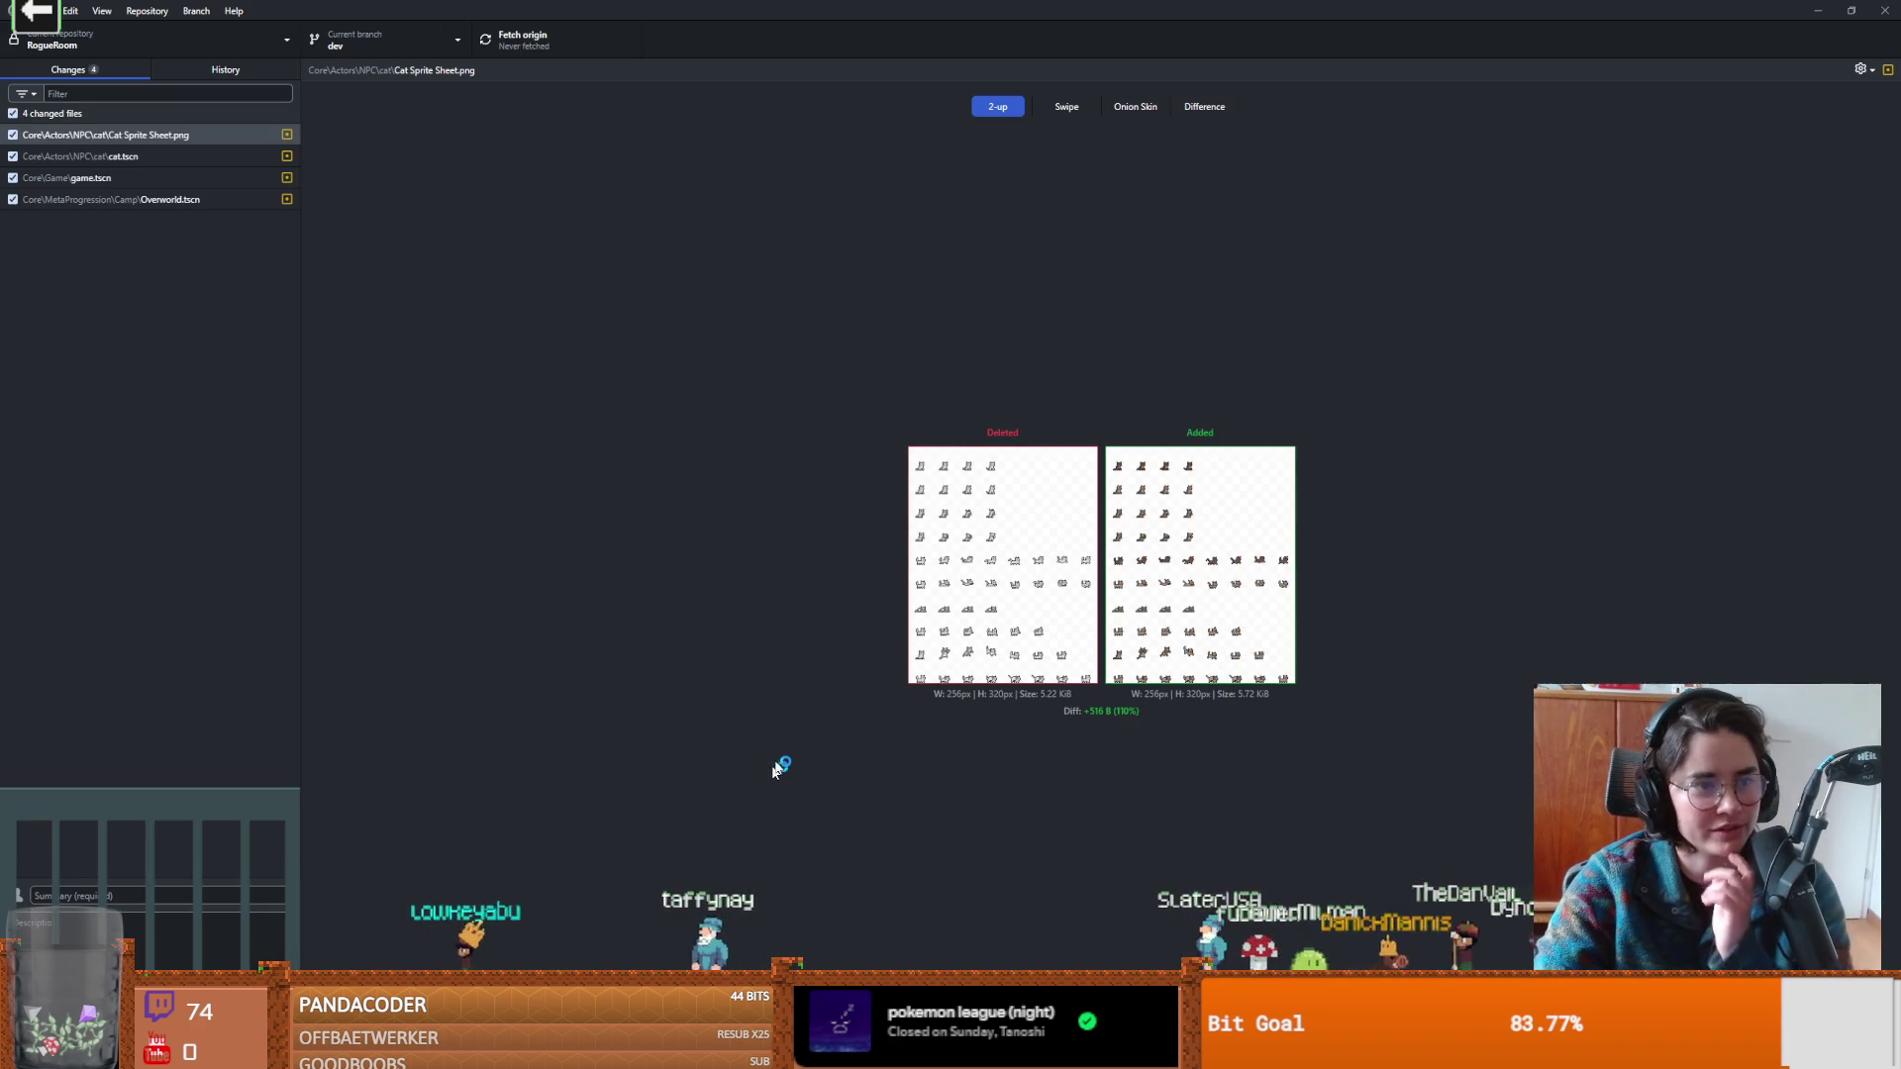
pyautogui.write('day')
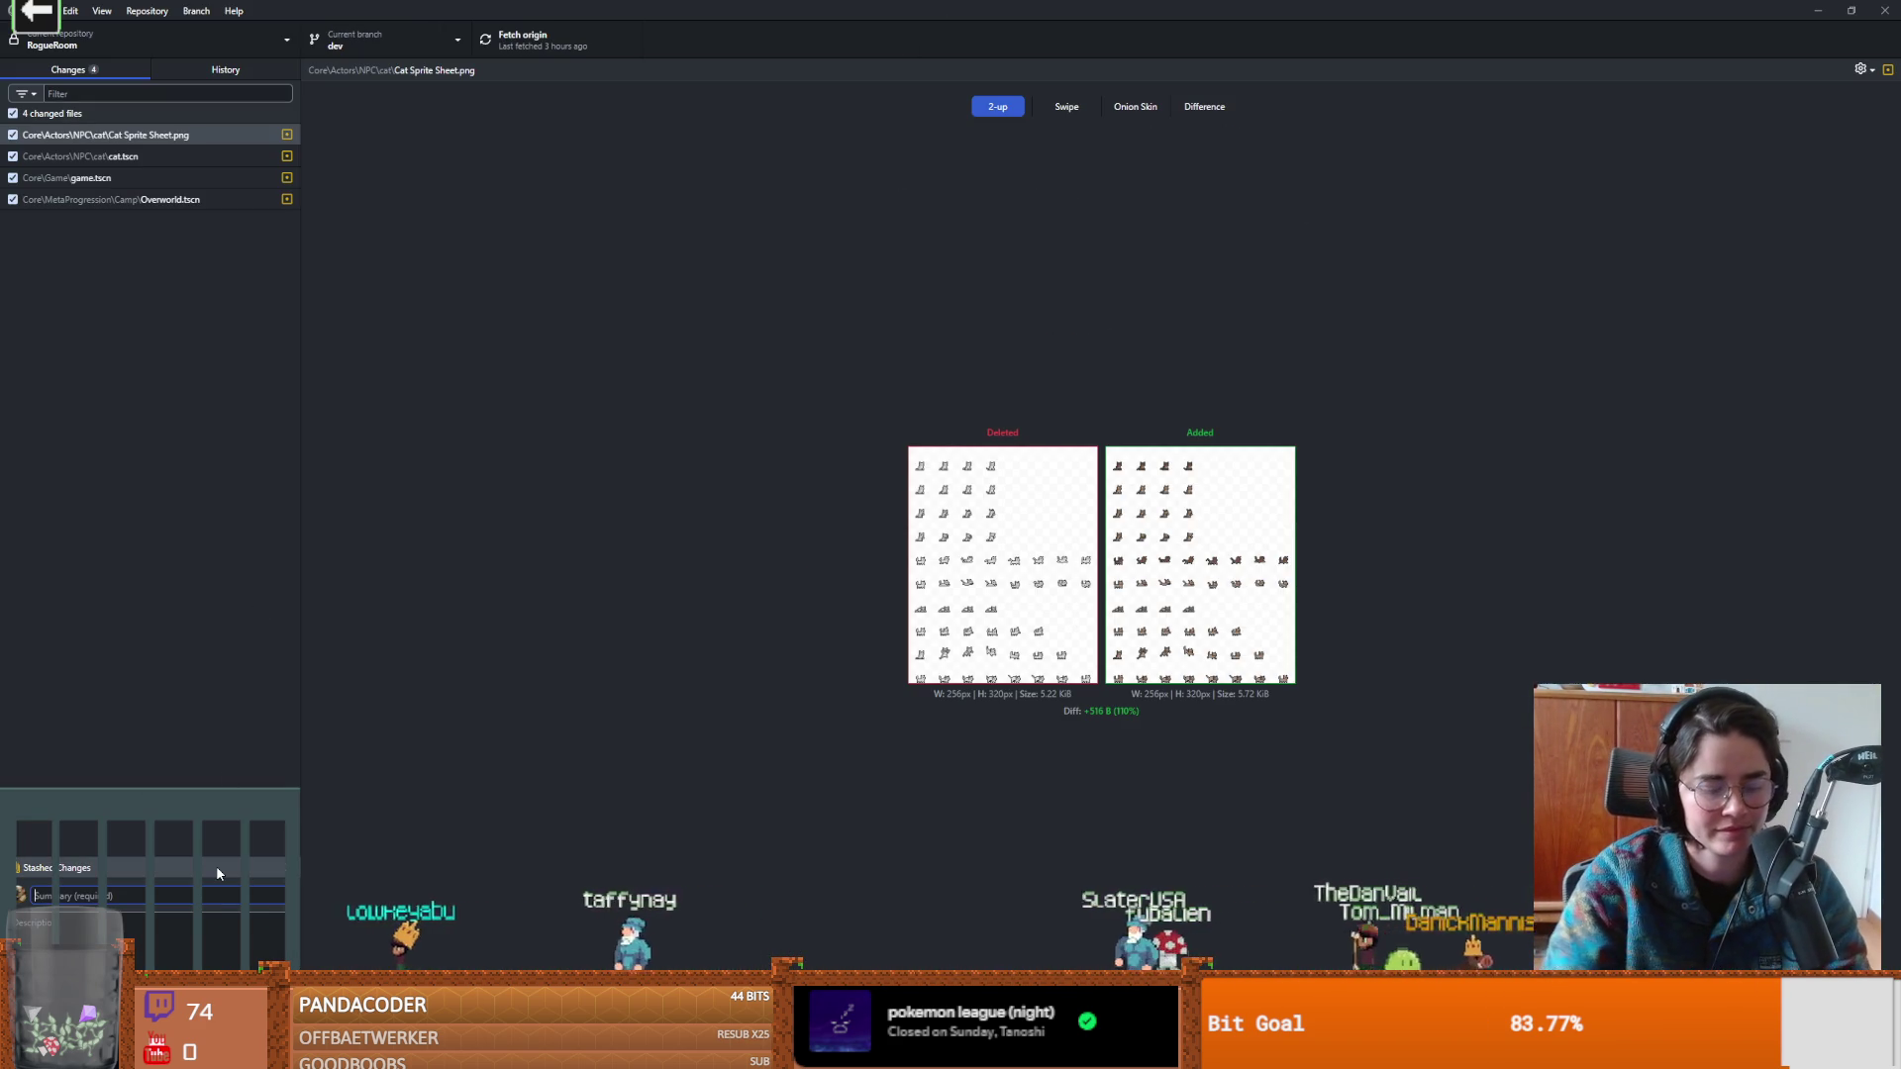
pyautogui.write(' the cat')
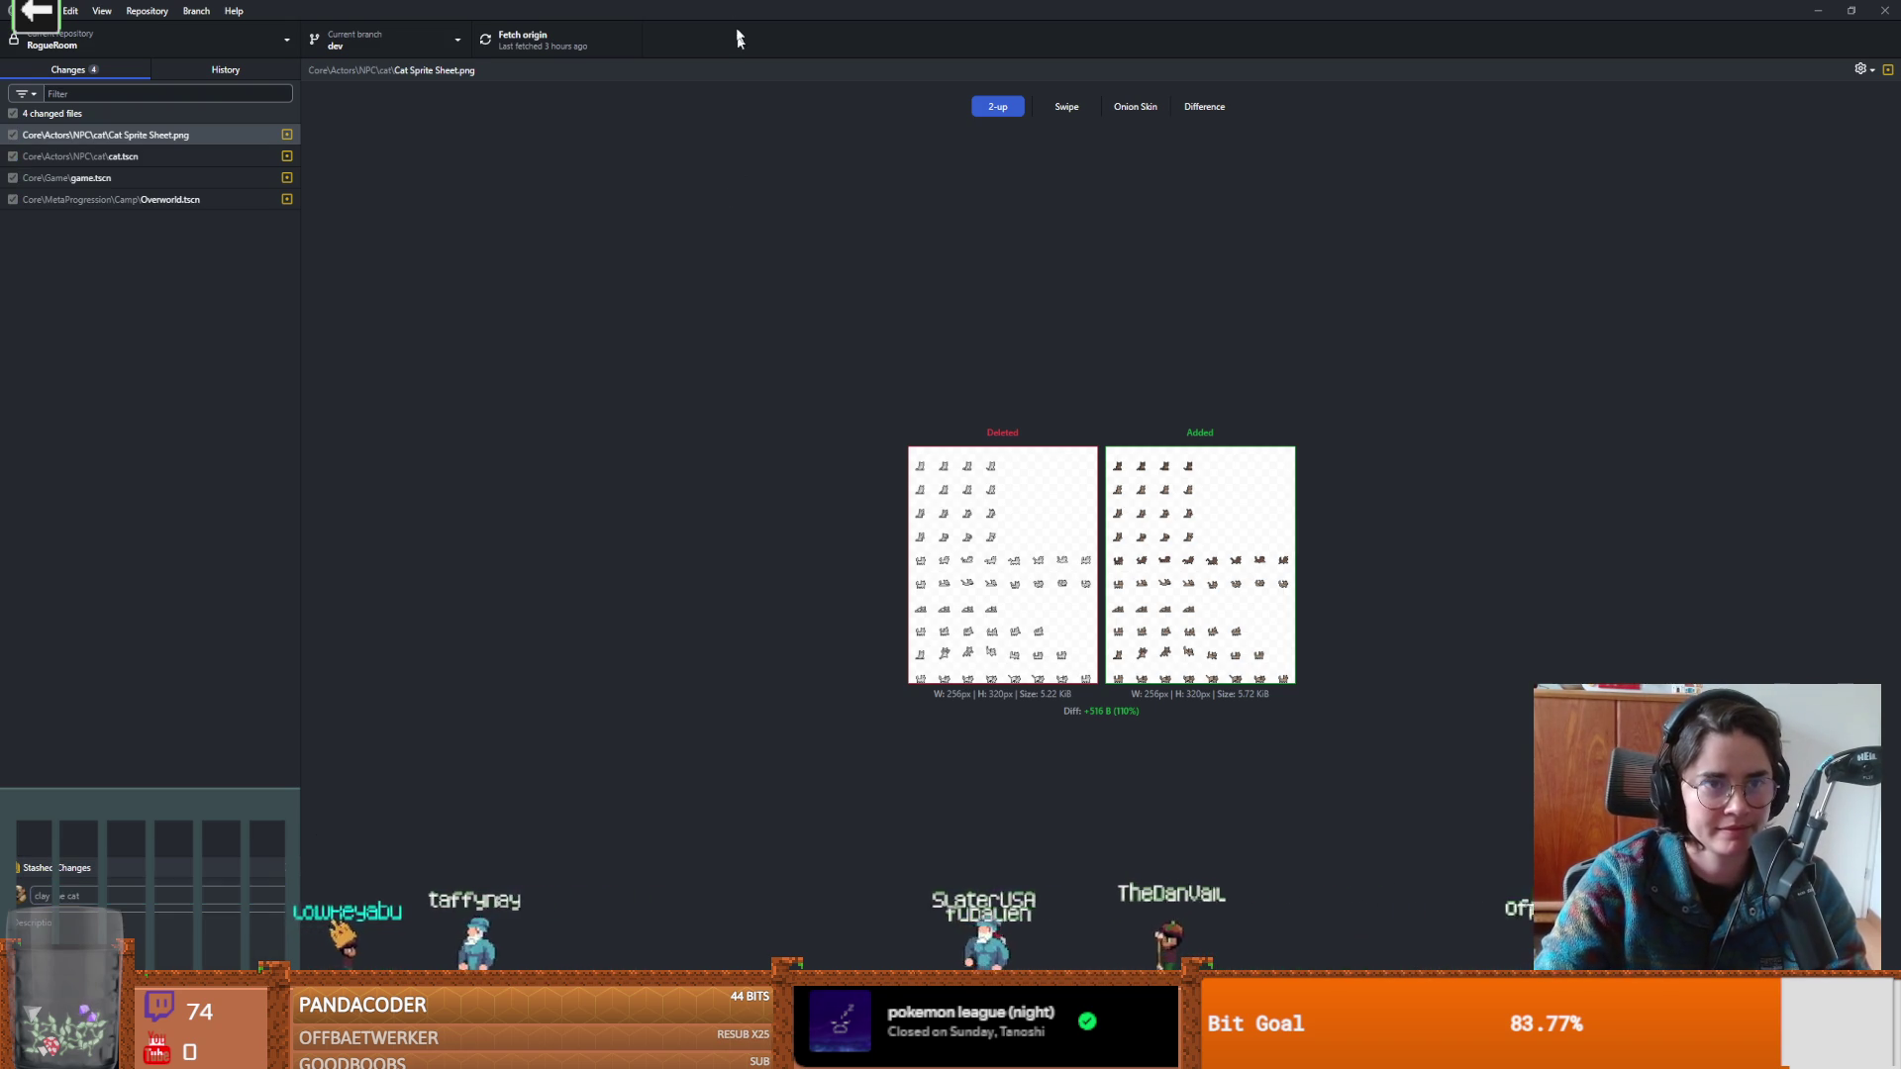
pyautogui.hotkey('ctrl', 'Return')
pyautogui.hotkey('alt', 'Tab')
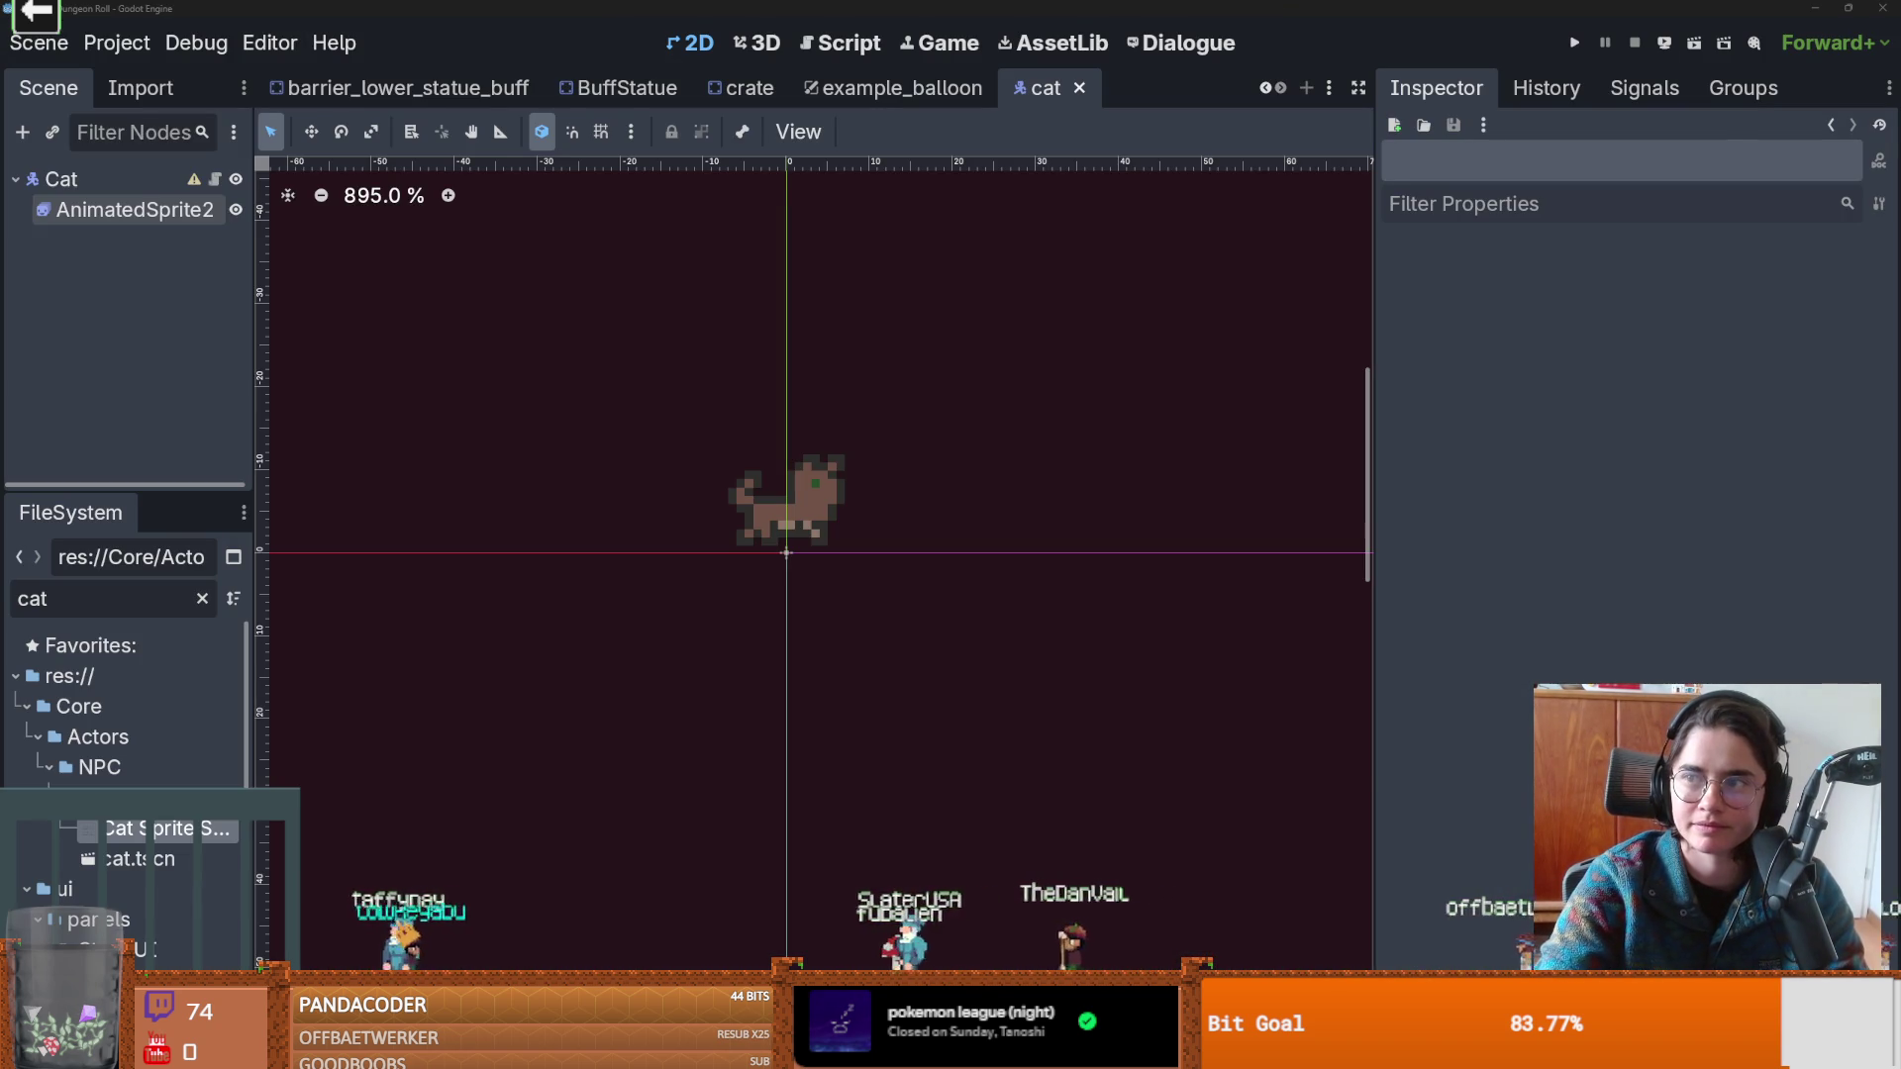
# Save the cat scene, close all open scene tabs, and clear the cat file filter.
pyautogui.scroll(1, 827, 573)
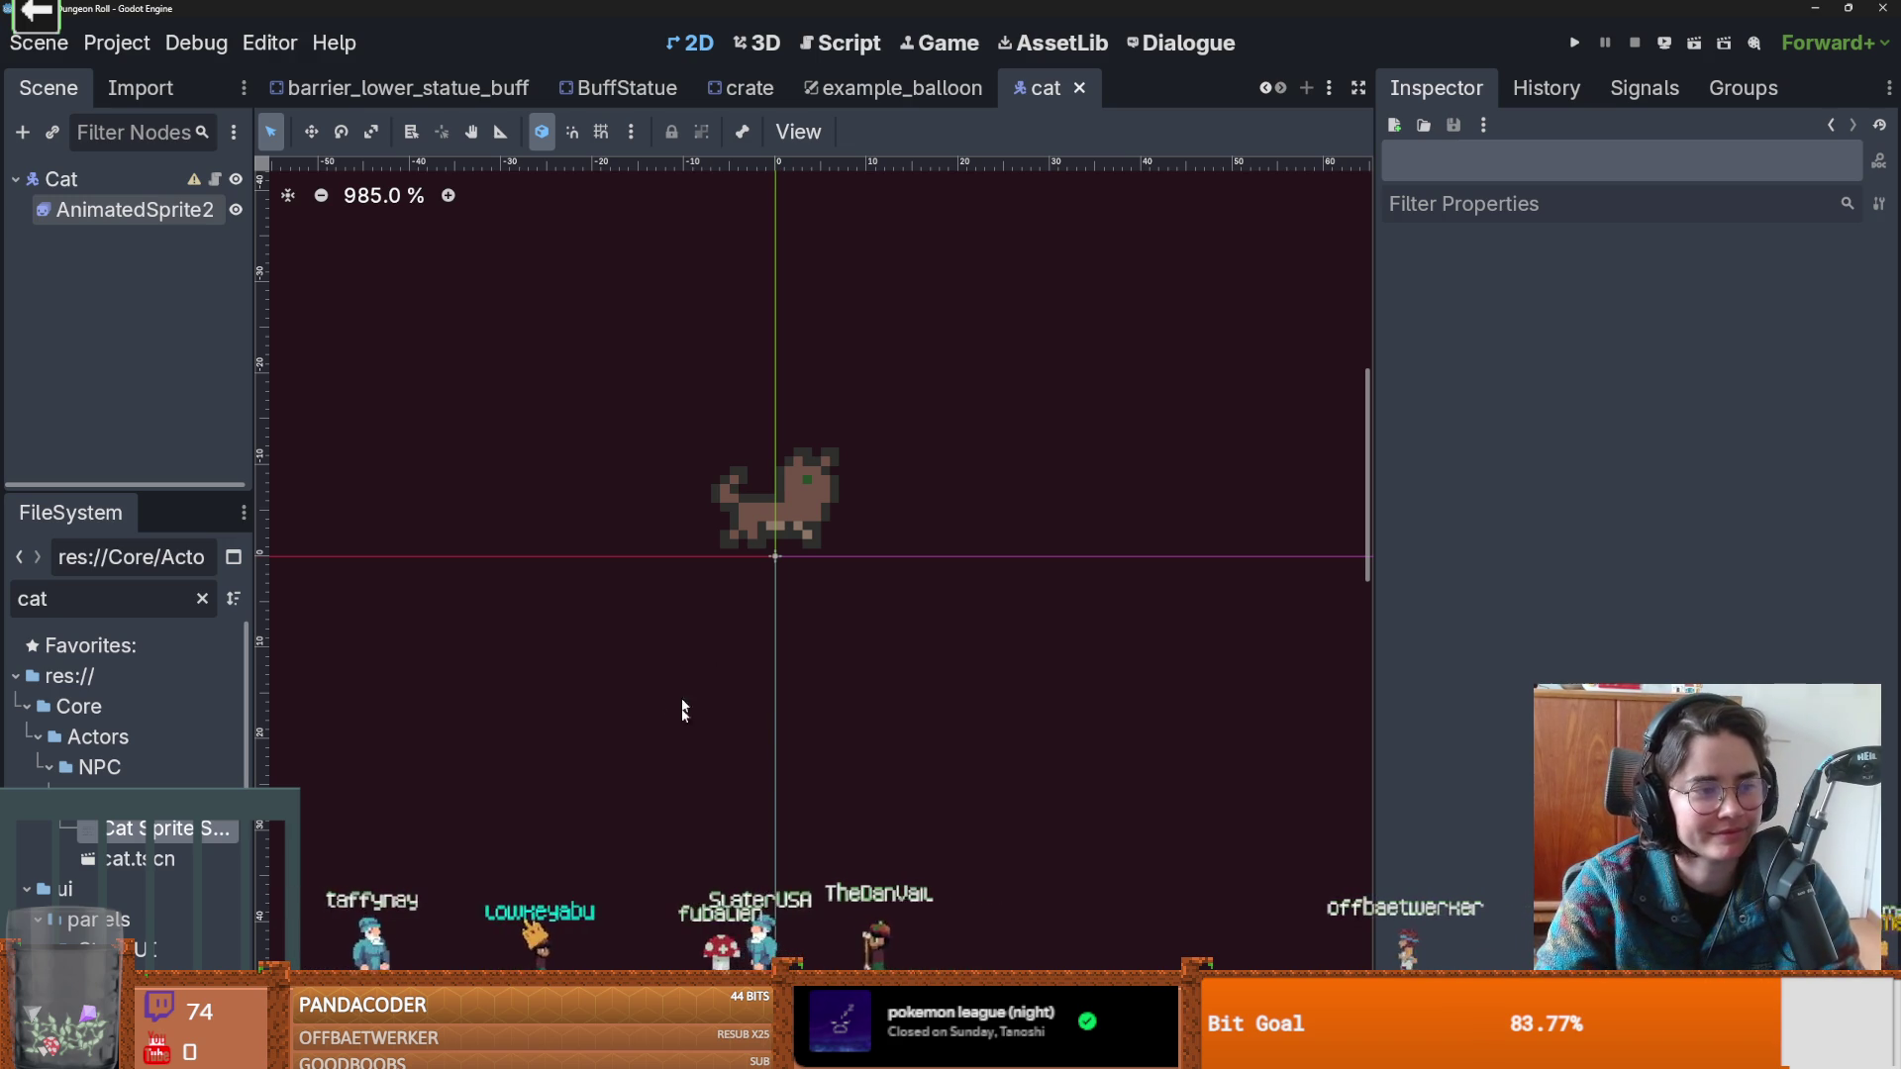
pyautogui.scroll(1, 607, 752)
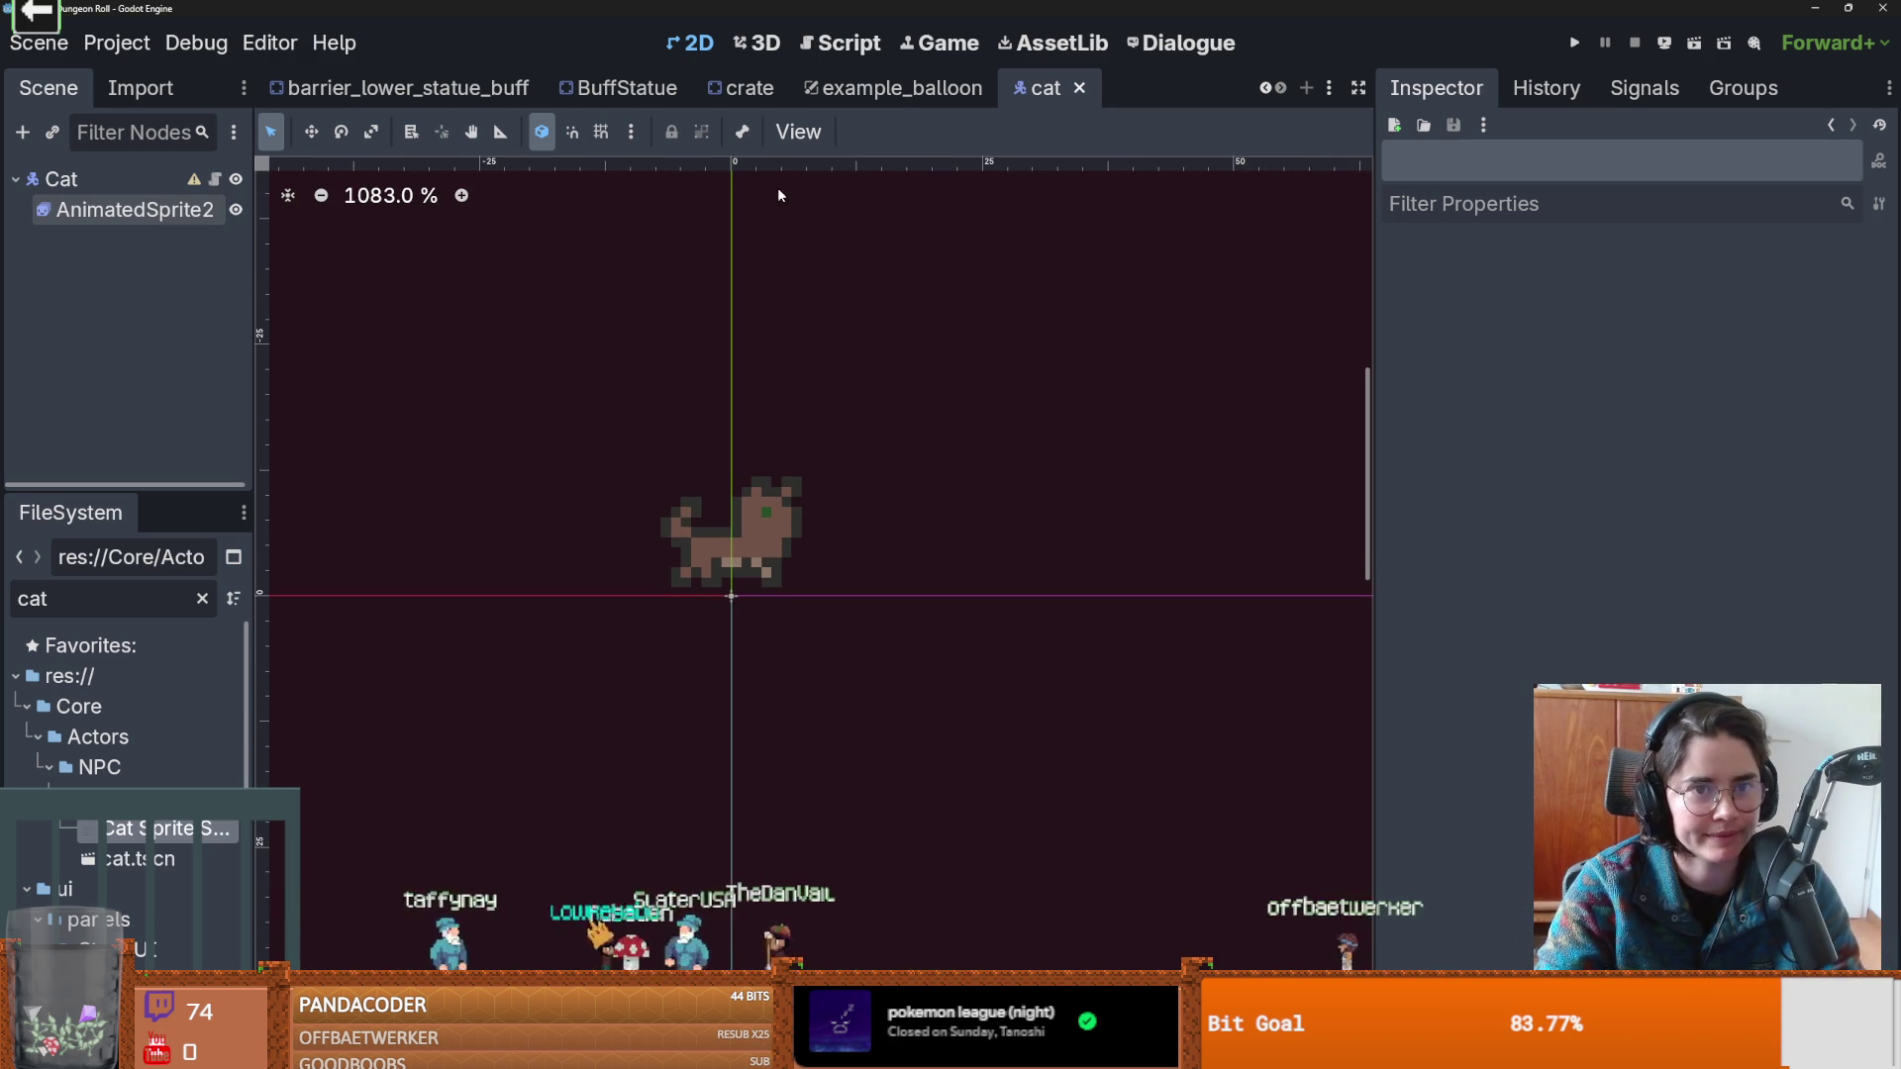
pyautogui.hotkey('ctrl', 's')
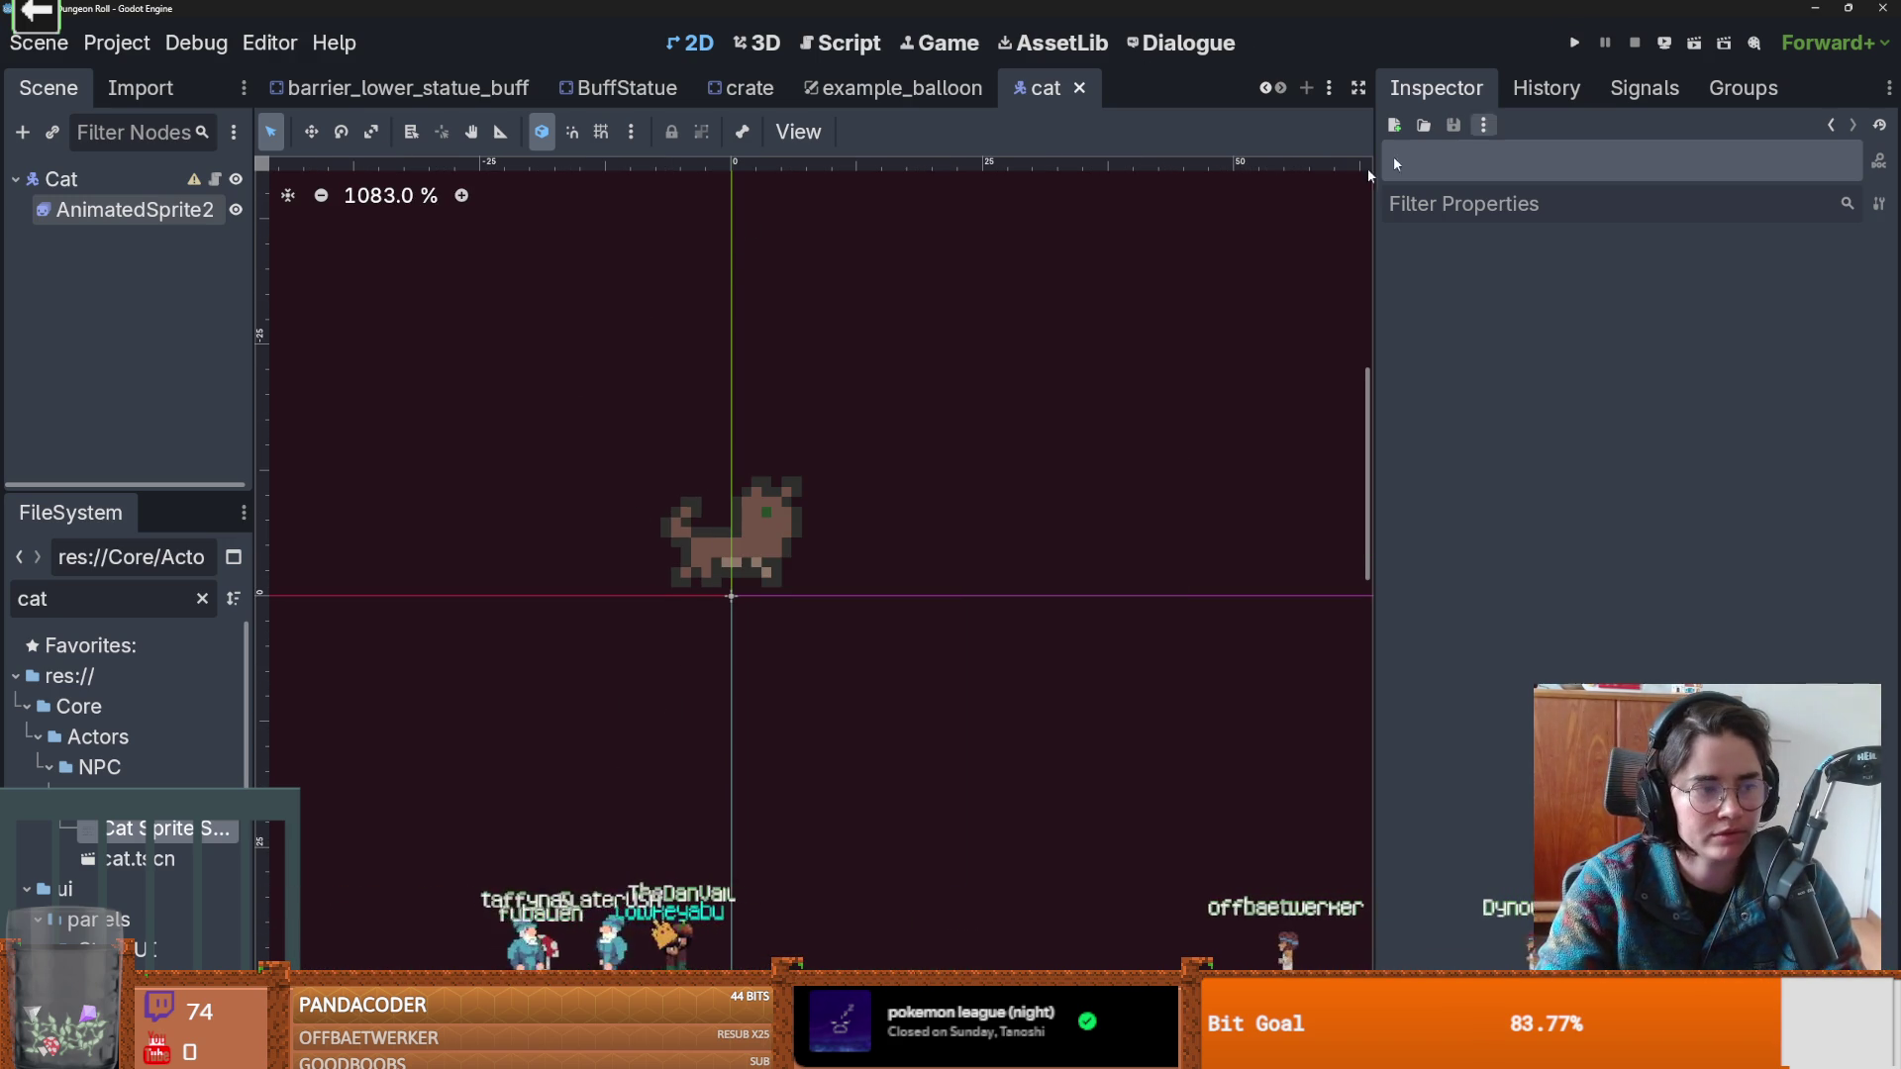
pyautogui.moveTo(264, 473); pyautogui.dragTo(386, 471)
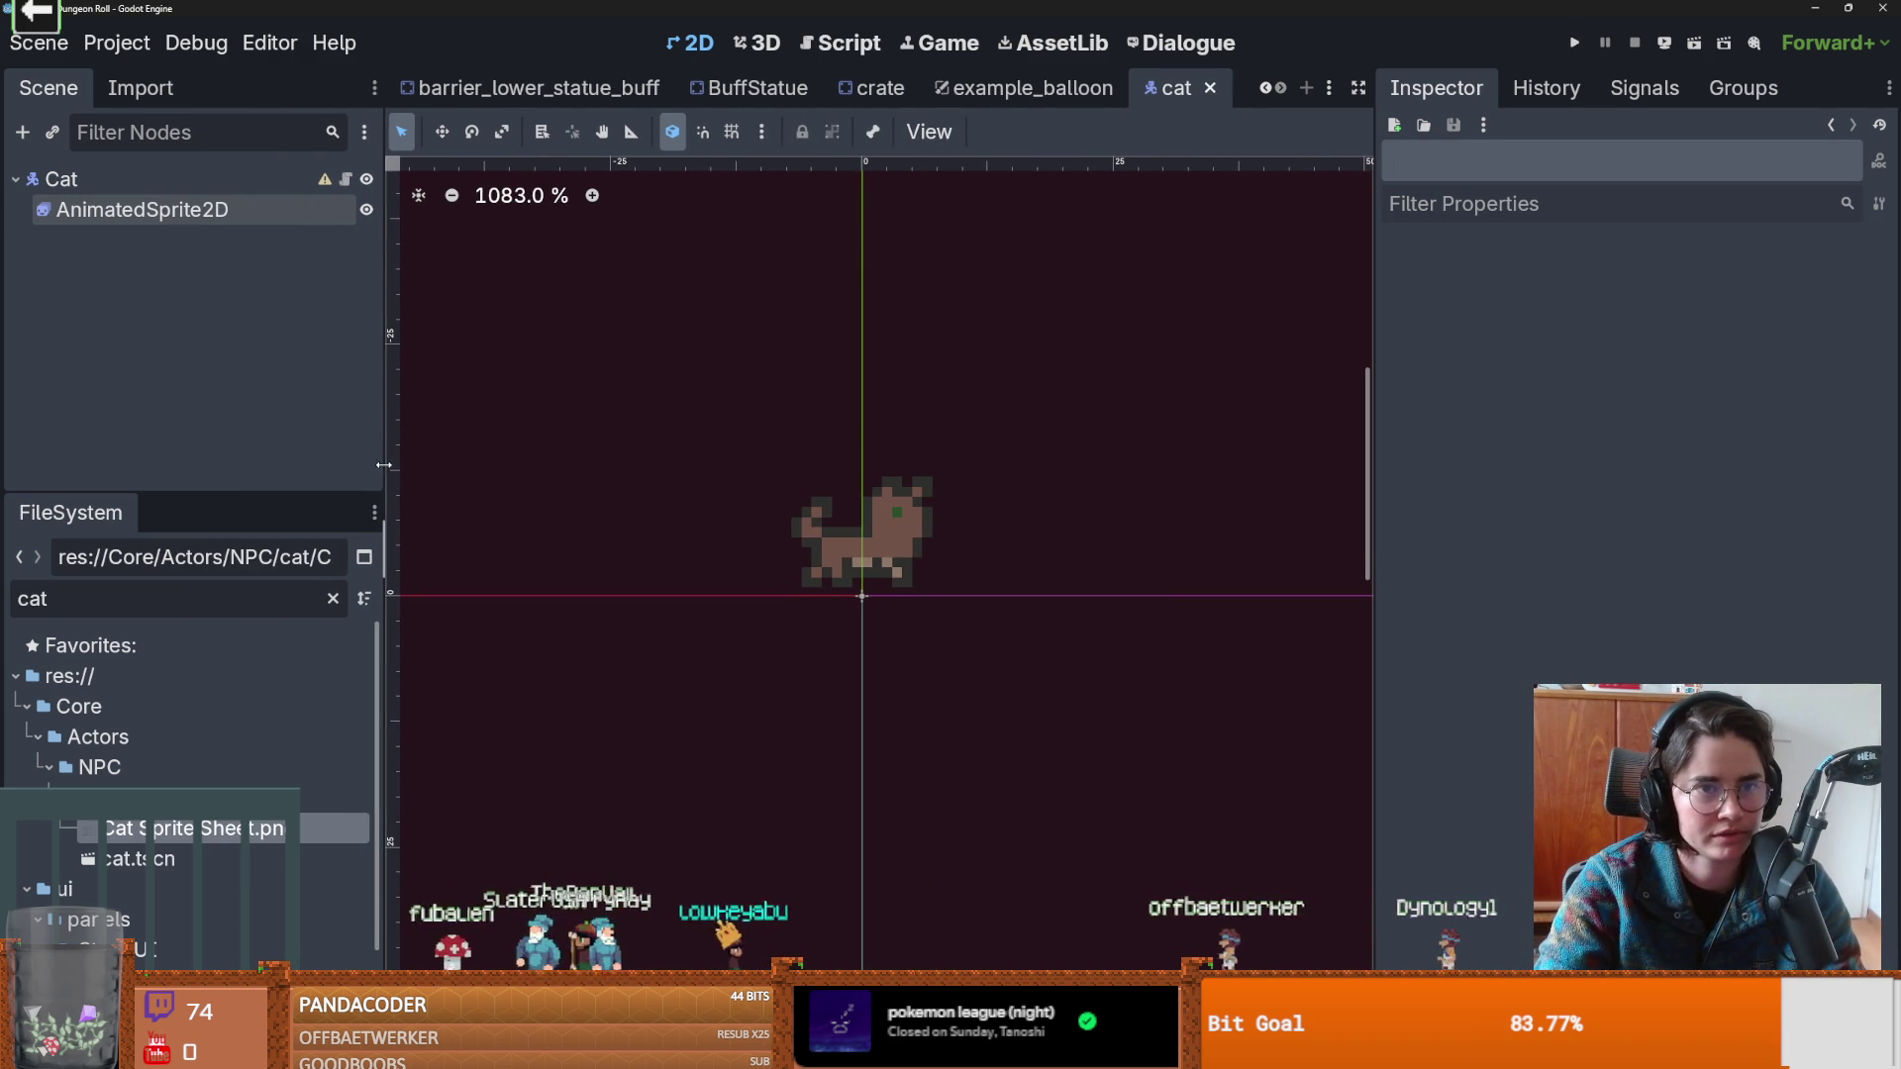
pyautogui.rightClick(549, 99)
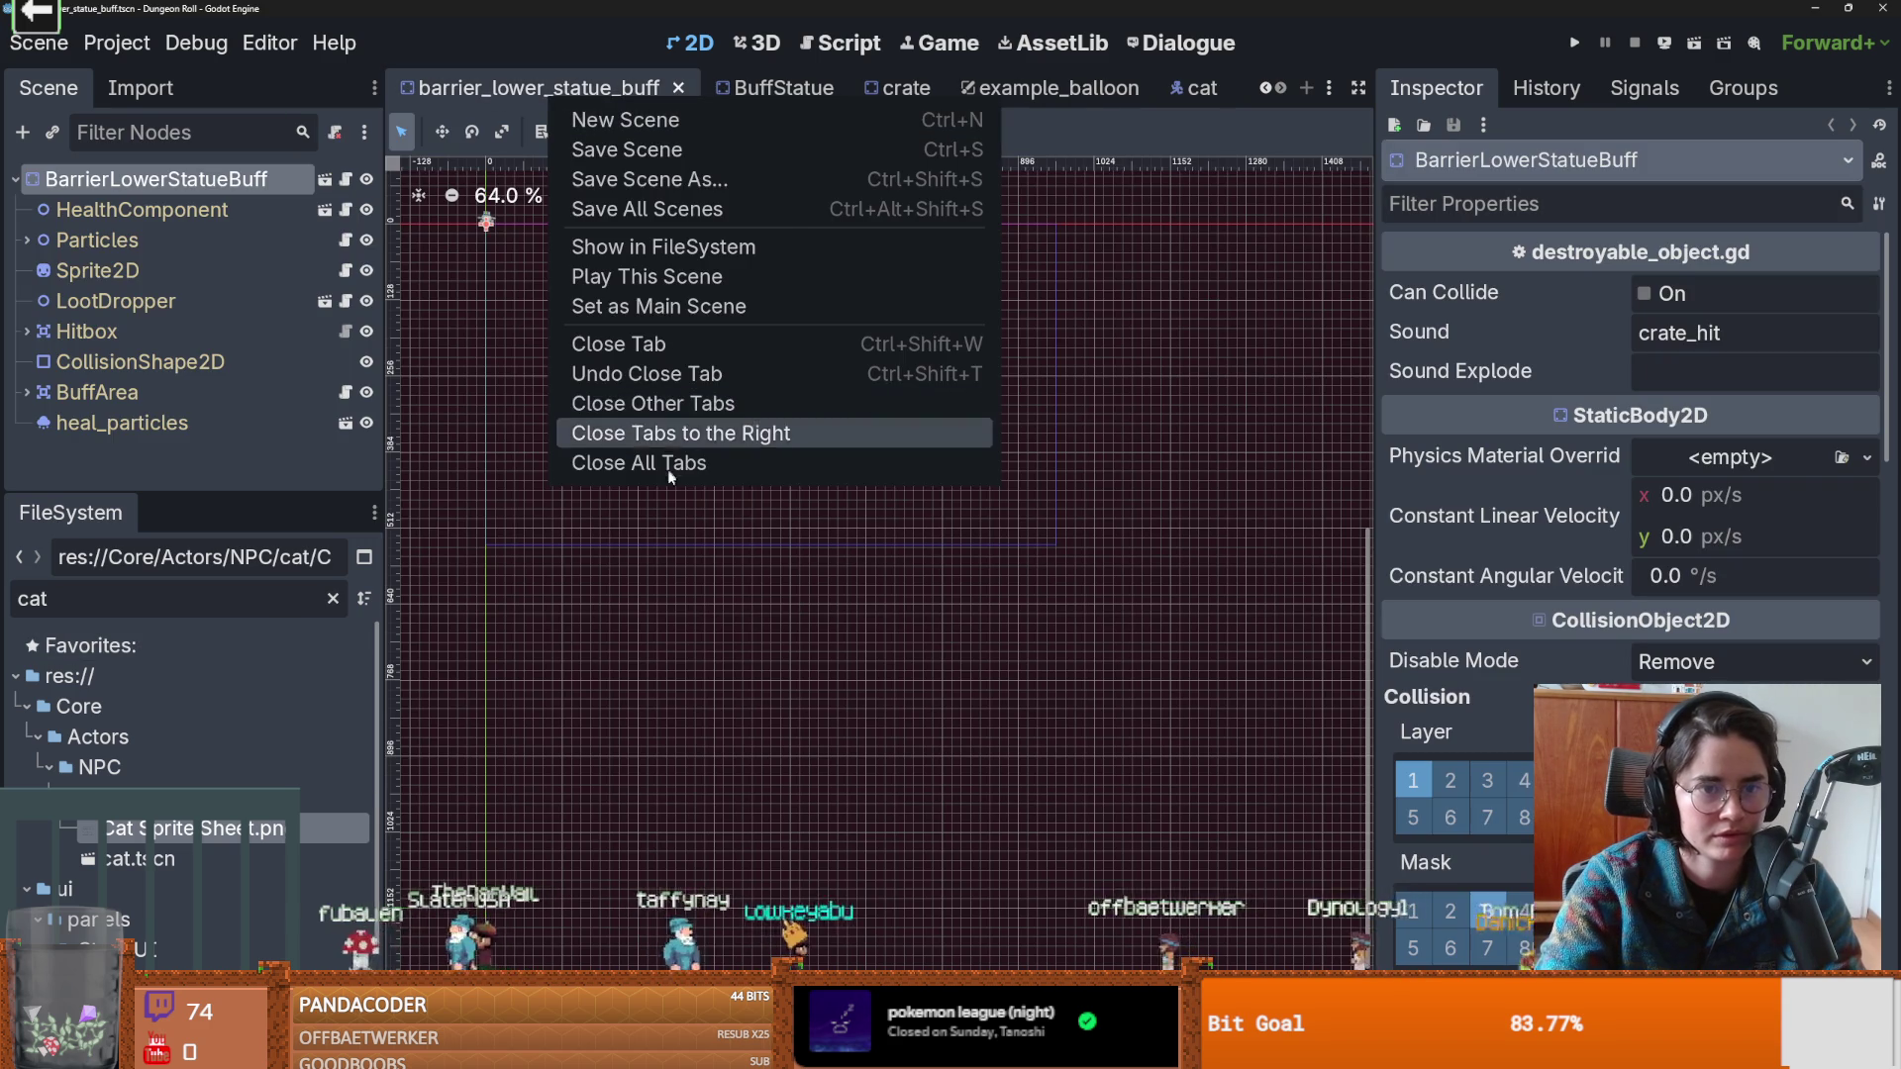
pyautogui.click(618, 460)
pyautogui.click(333, 599)
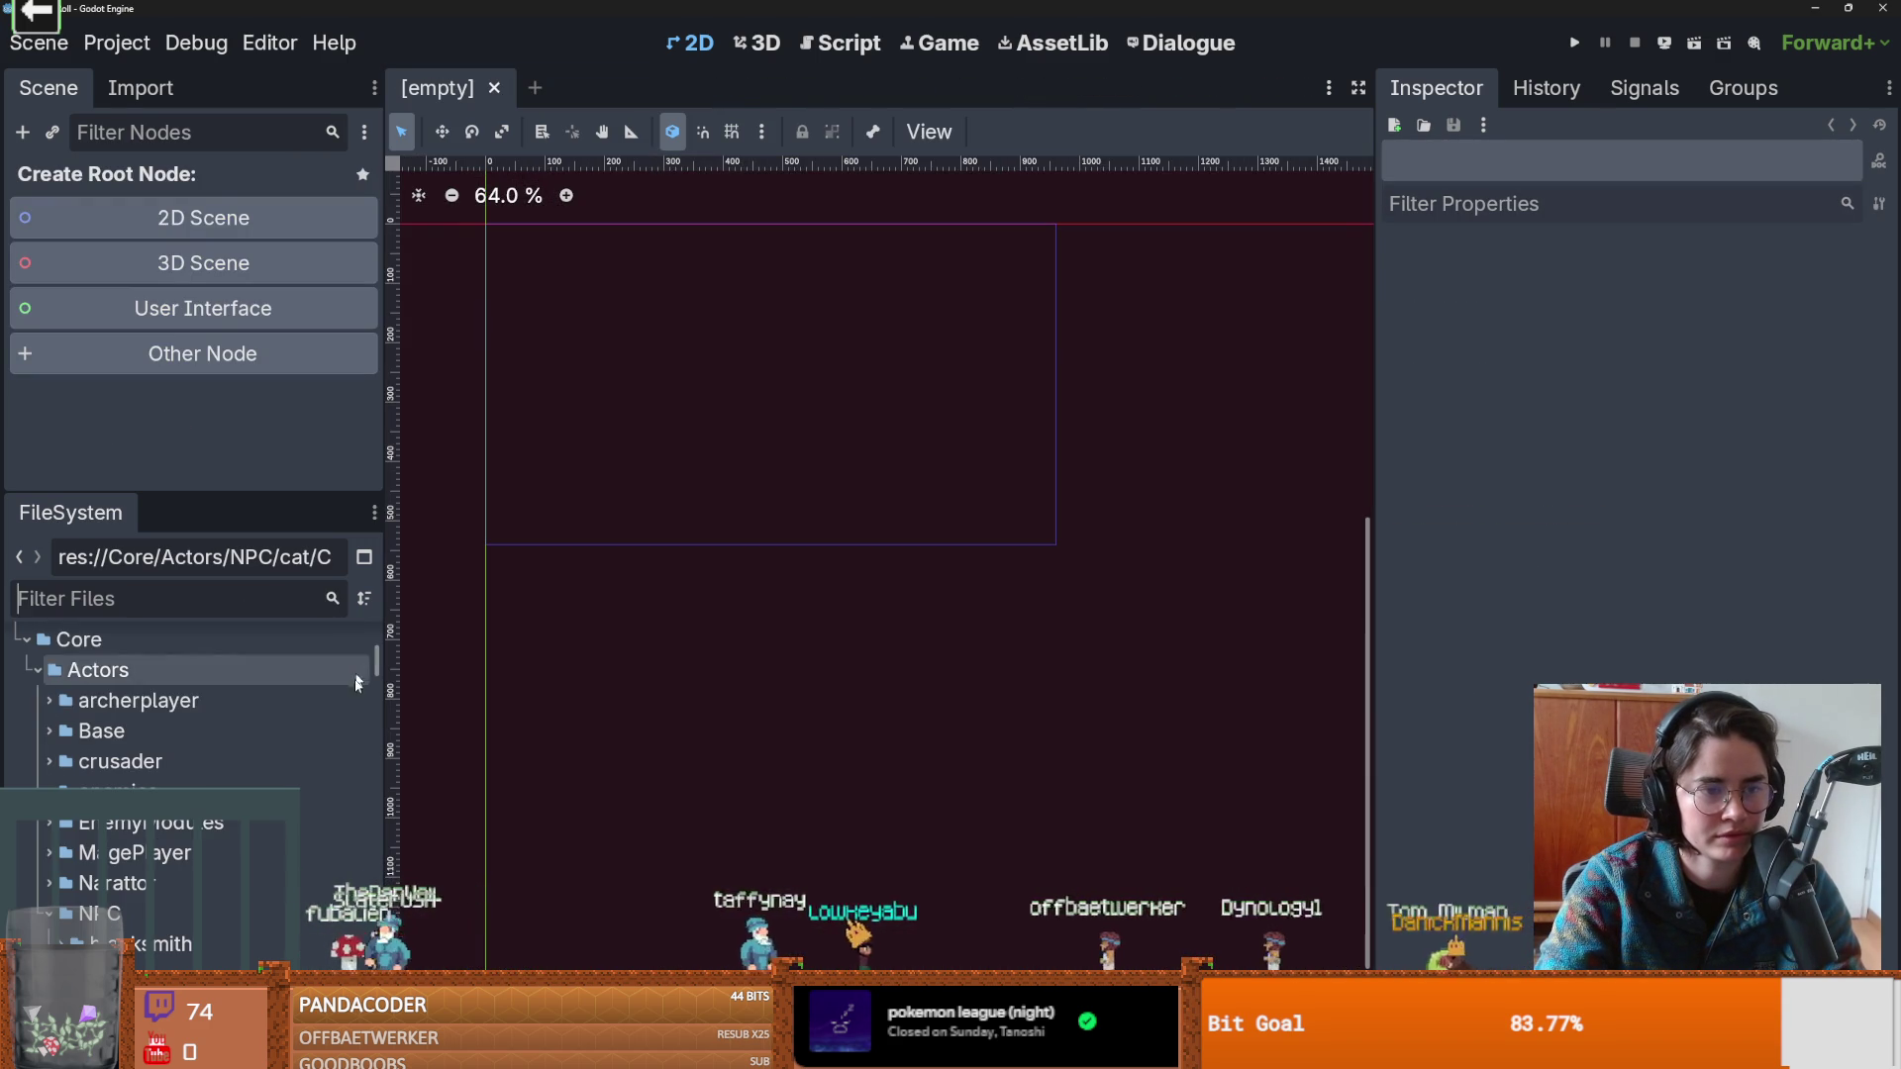
# Open CharacterOverlay.tscn and collapse the HexaSkillVboxContainer and VBoxContainer3 HBoxContainer branches.
pyautogui.scroll(5, 140, 725)
pyautogui.hotkey('ctrl', 'shift', 't')
pyautogui.hotkey('ctrl', 'shift', 't')
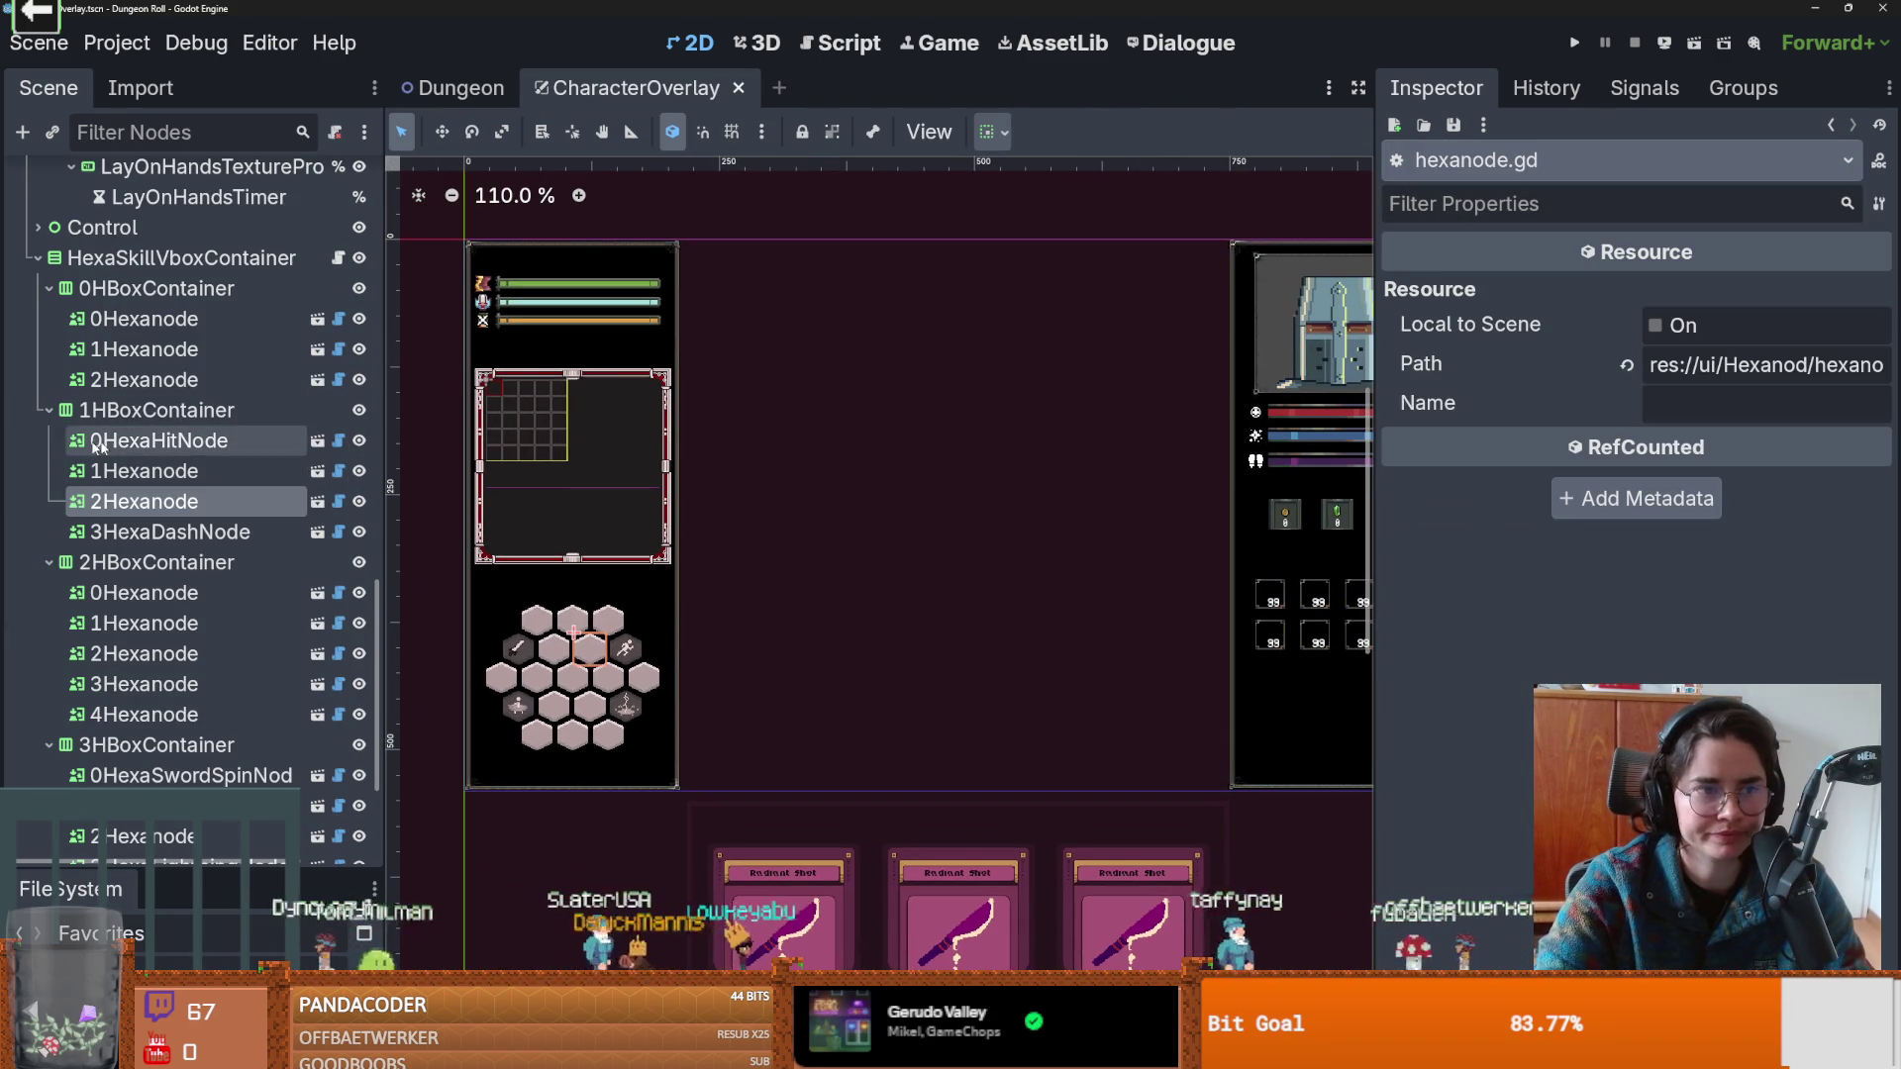
pyautogui.click(37, 257)
pyautogui.scroll(5, 252, 468)
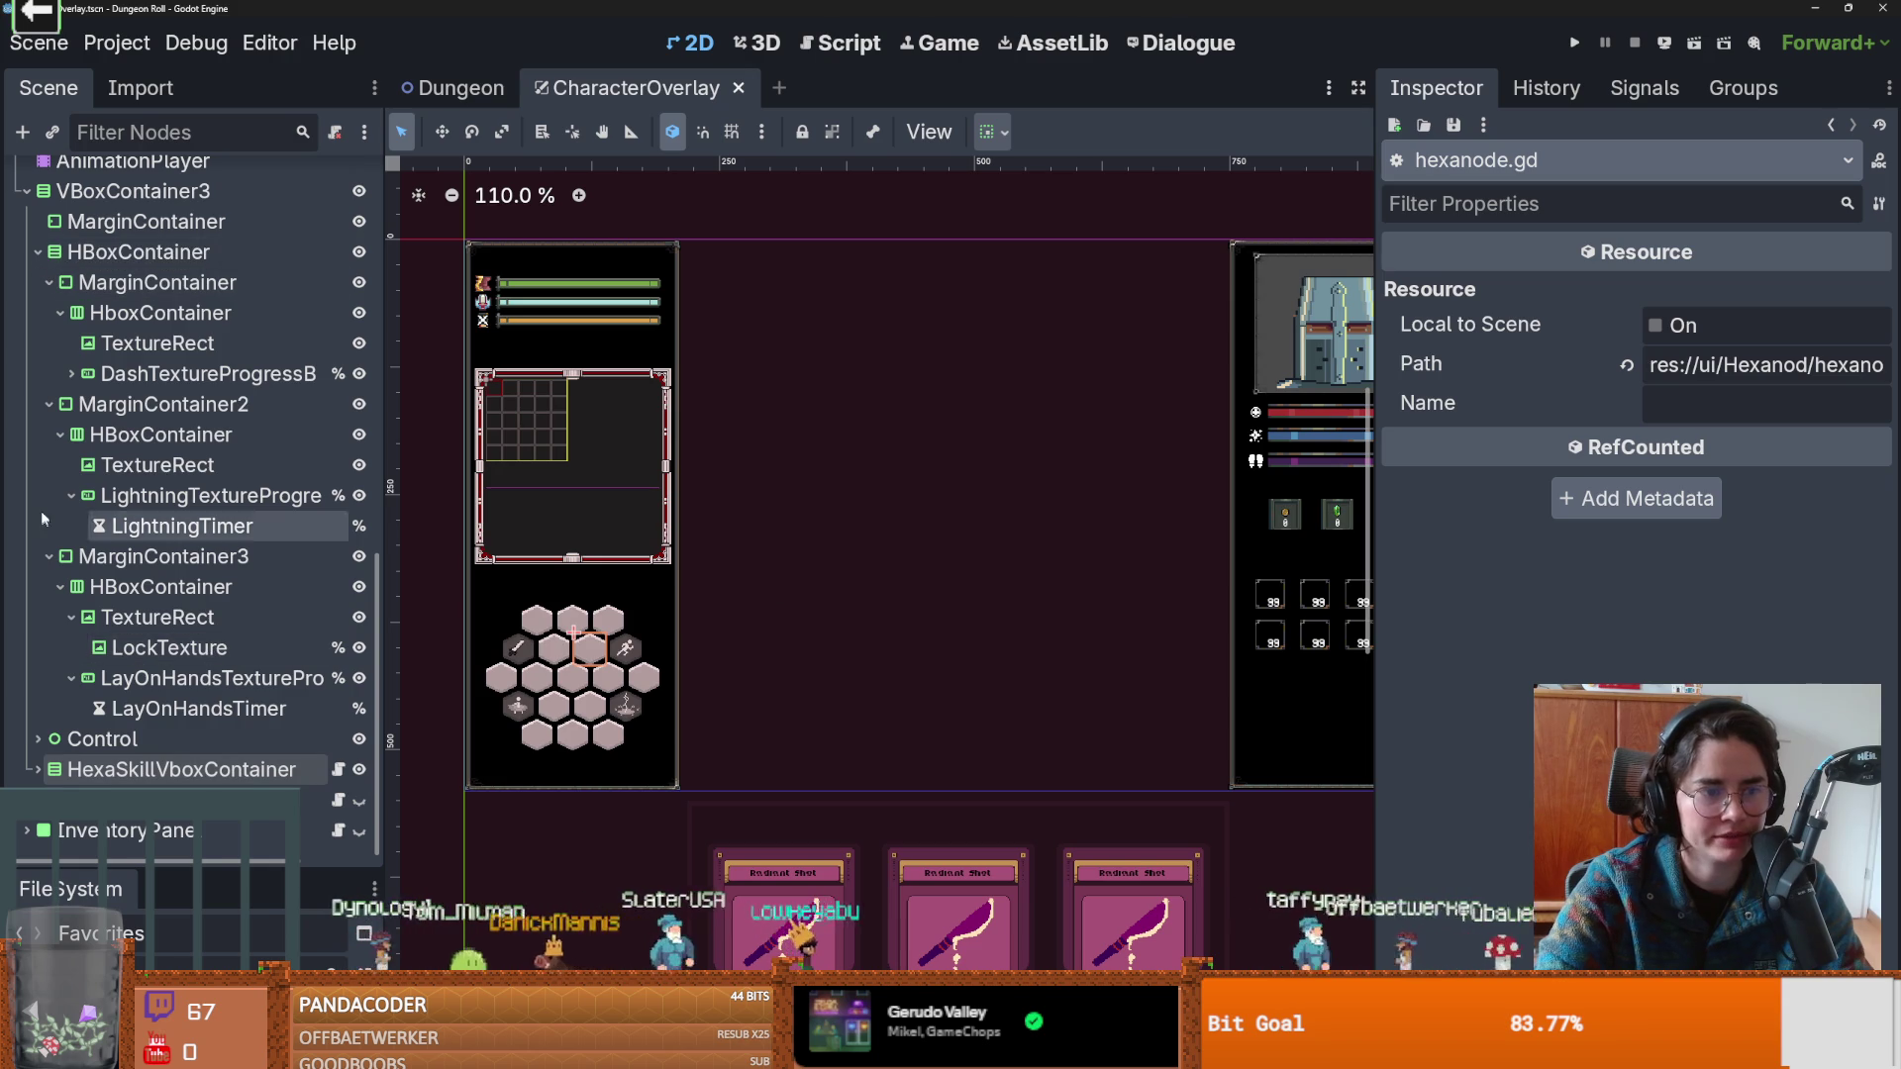
pyautogui.scroll(3, 50, 554)
pyautogui.click(38, 422)
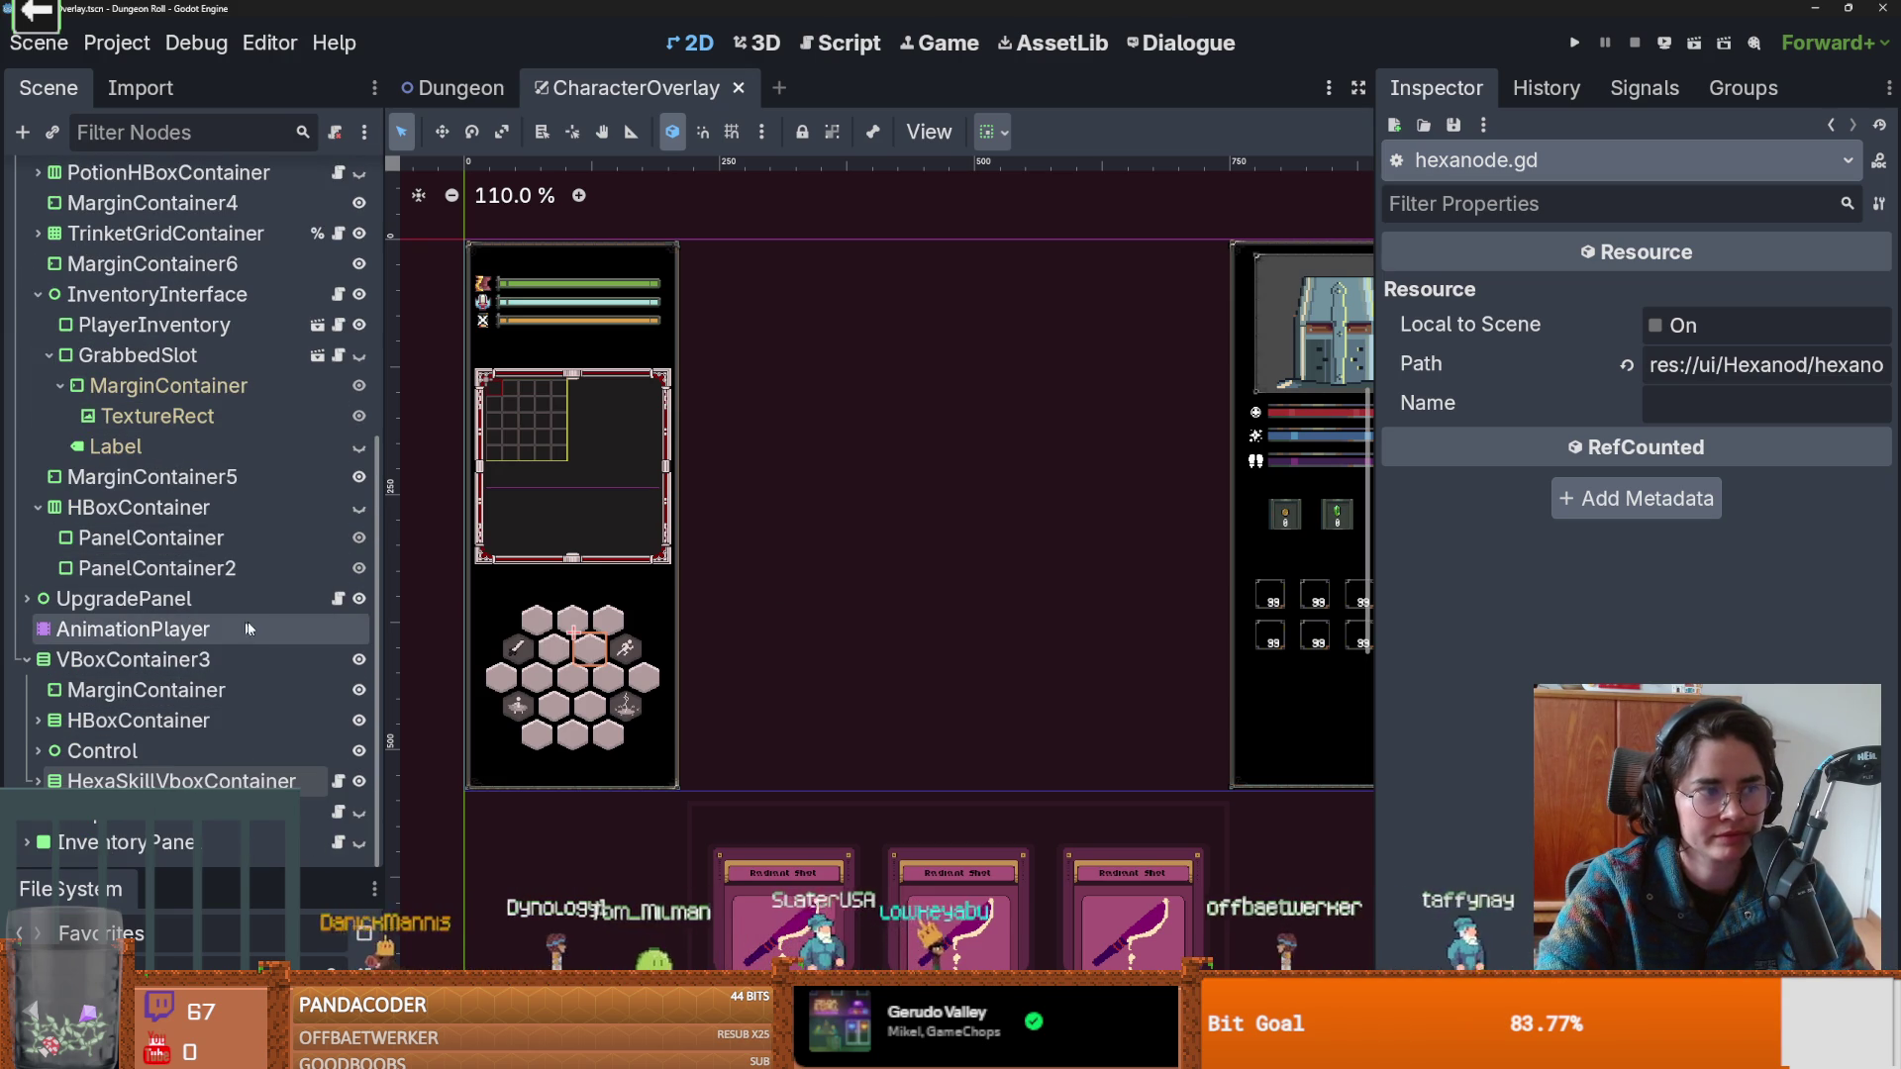
# Bring the three upgrade cards into view, then select the AnimationPlayer node.
pyautogui.moveTo(791, 623); pyautogui.dragTo(773, 619)
pyautogui.scroll(1, 773, 619)
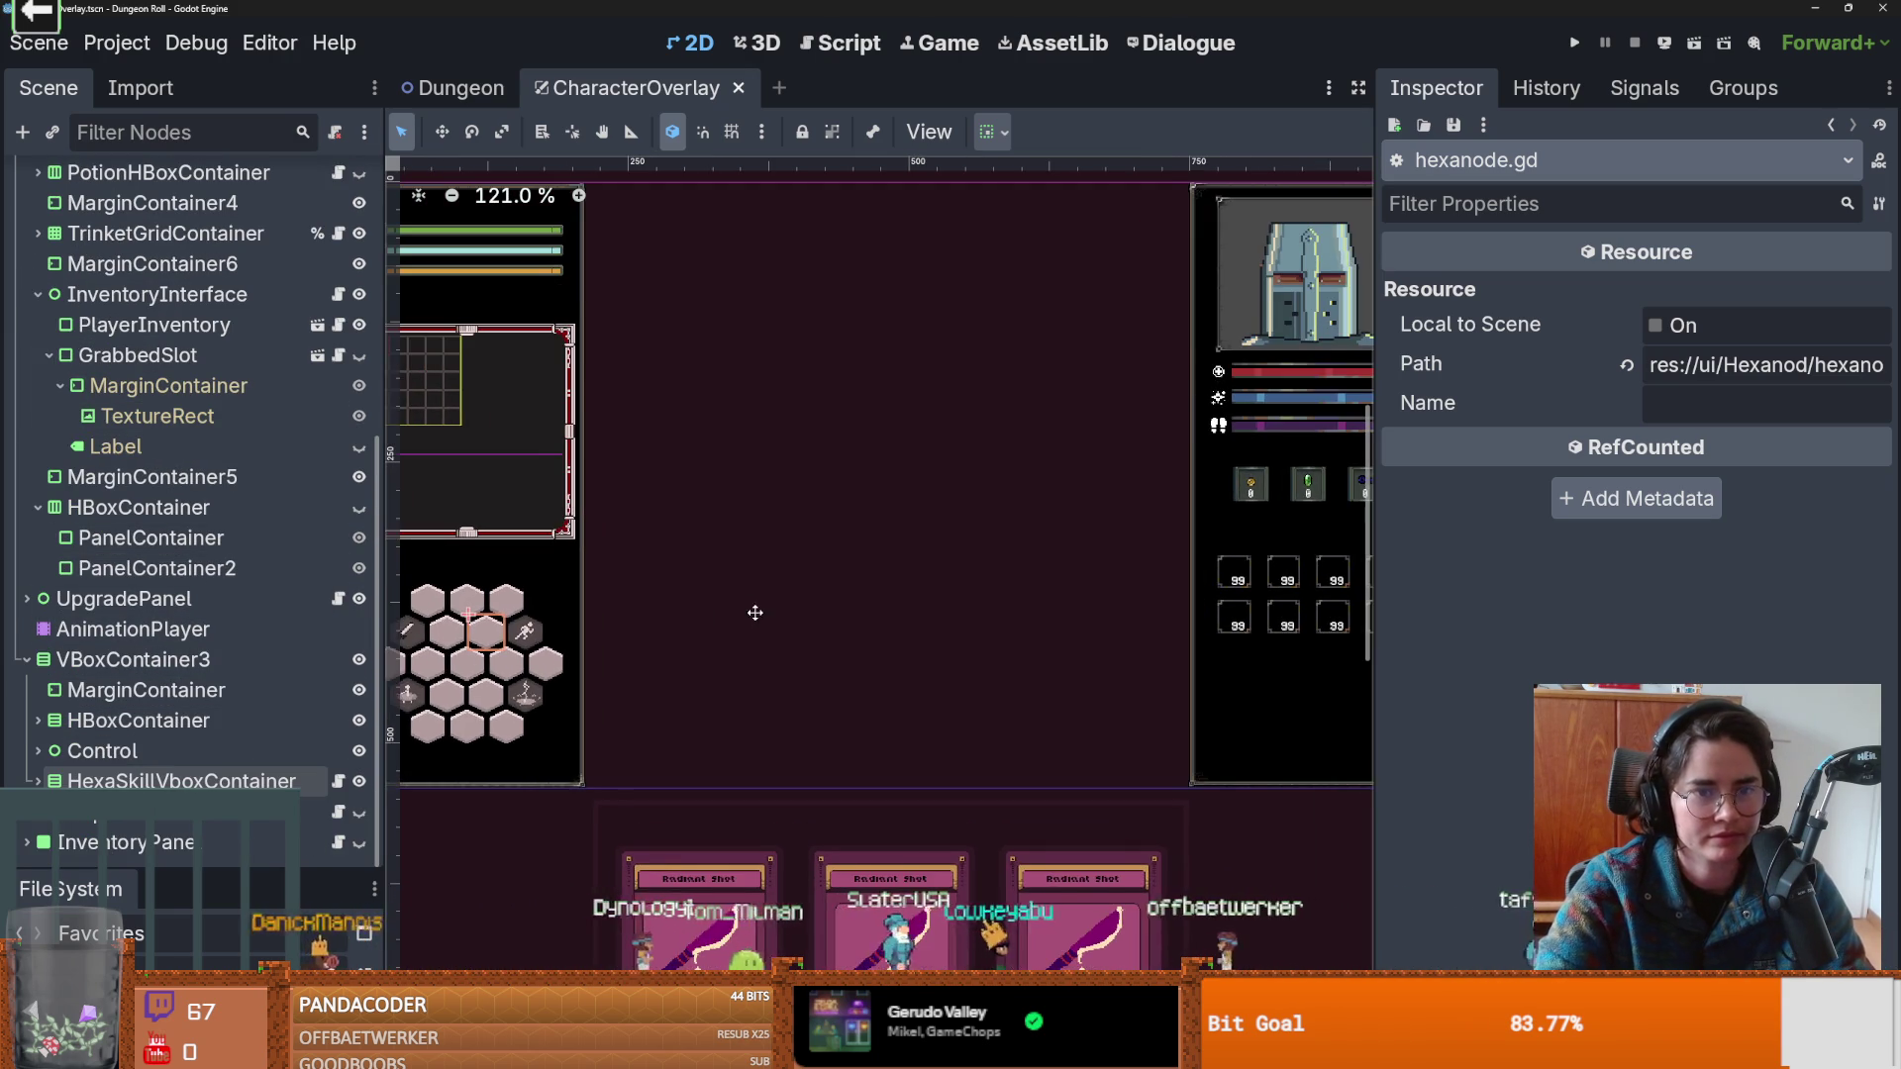
pyautogui.scroll(-3, 824, 757)
pyautogui.click(879, 879)
pyautogui.moveTo(879, 879); pyautogui.dragTo(869, 762)
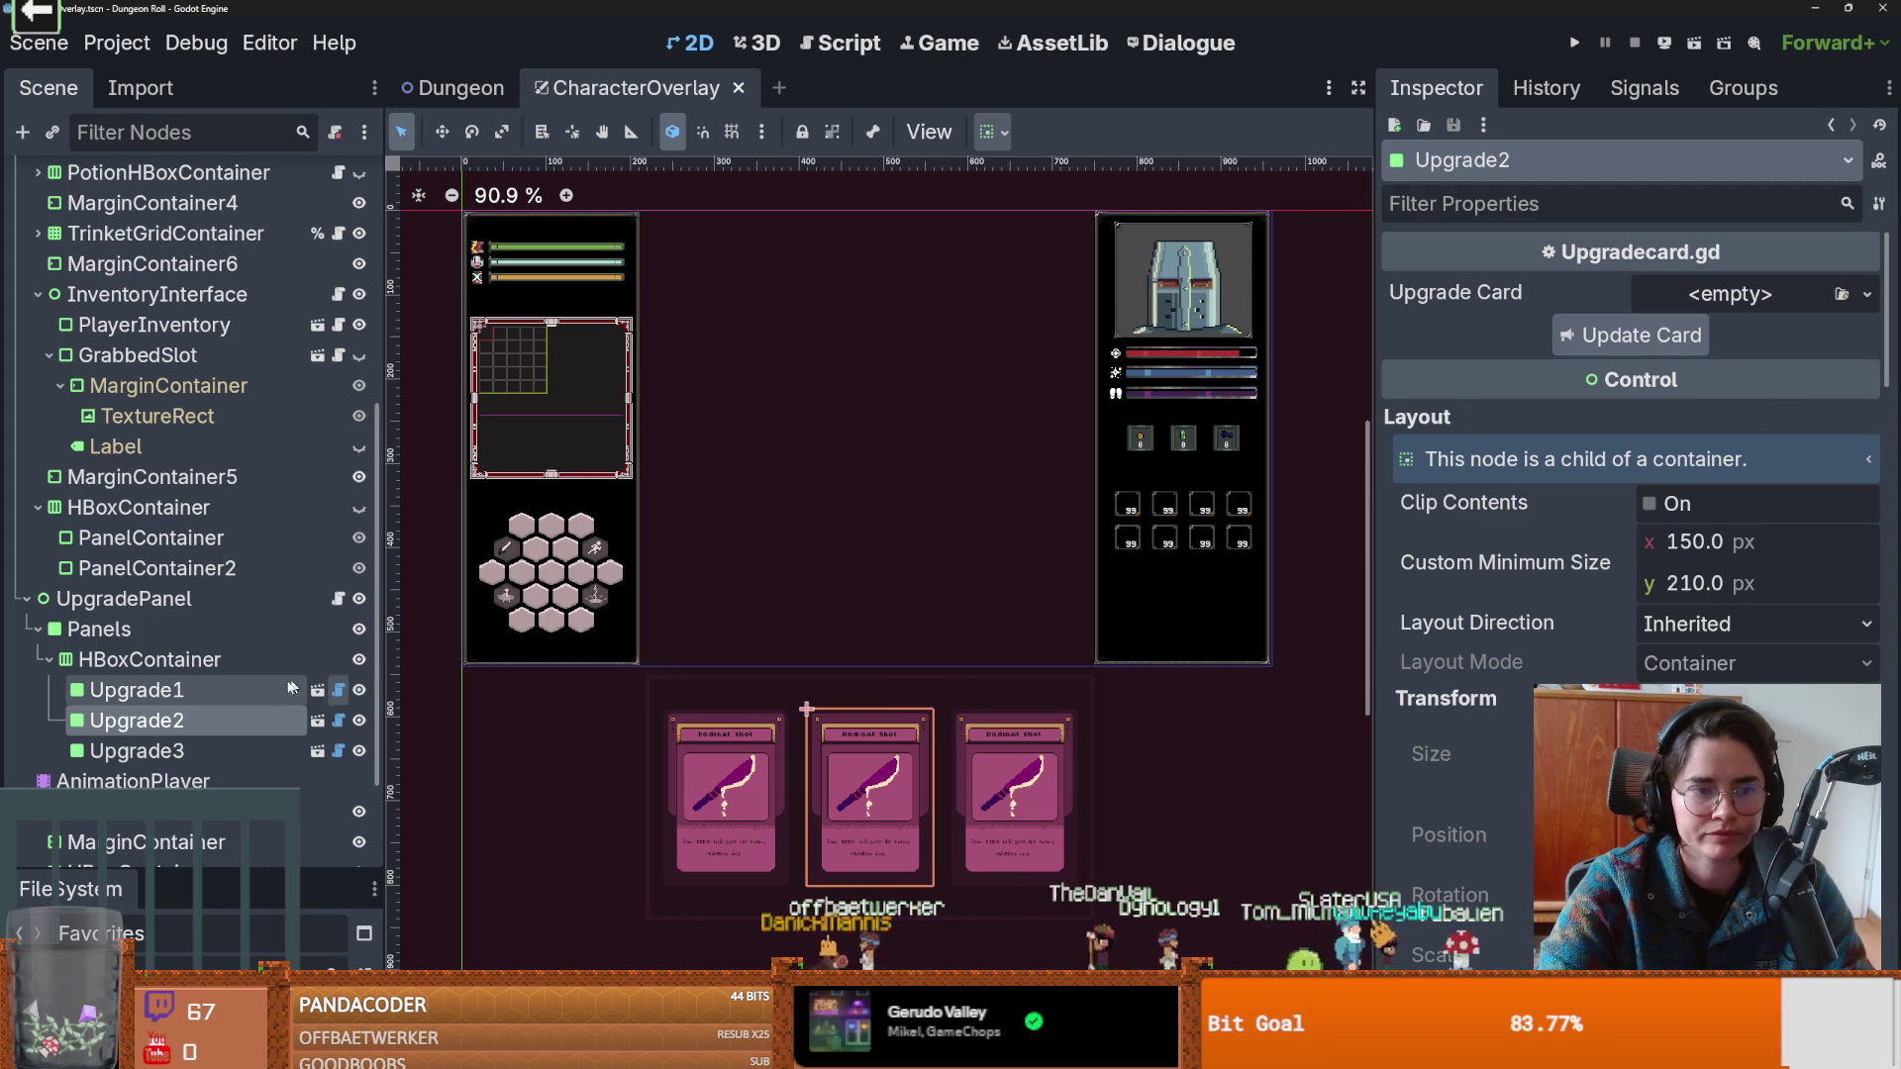
pyautogui.scroll(-3, 256, 652)
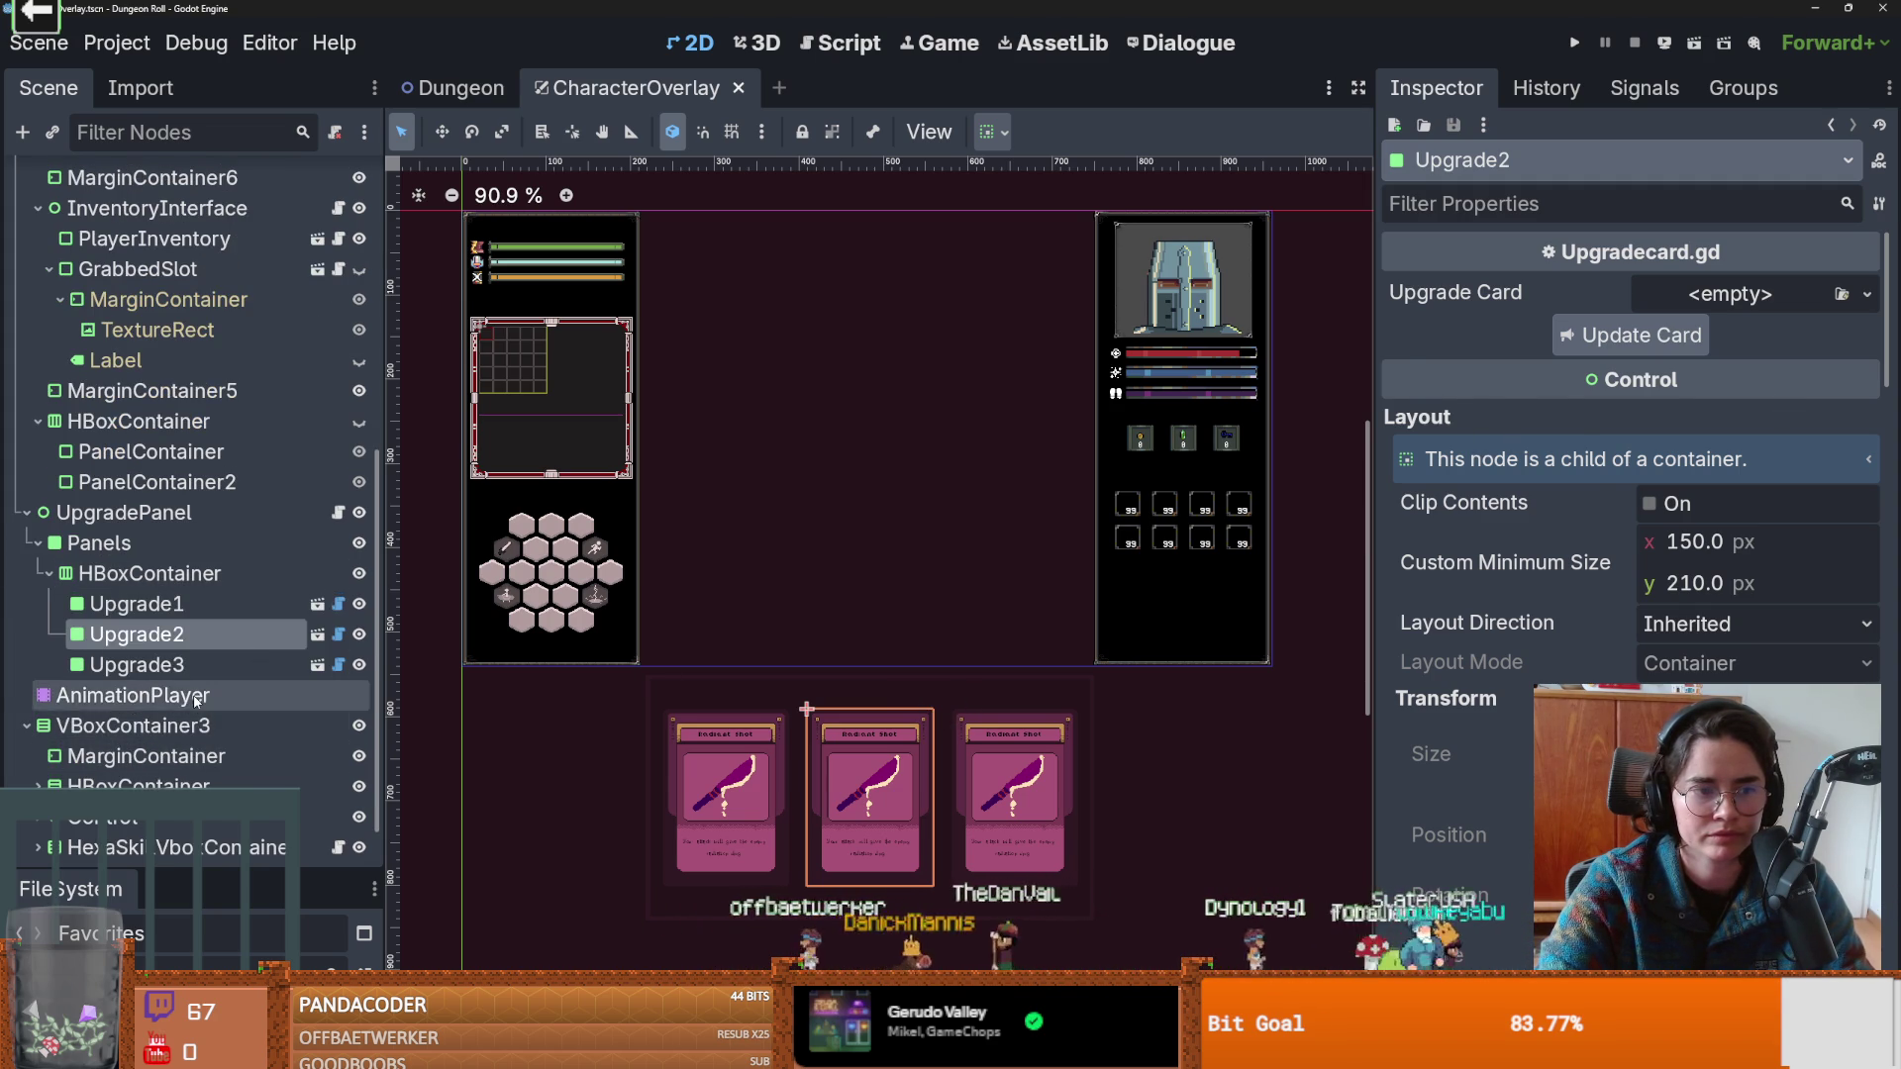
pyautogui.click(178, 695)
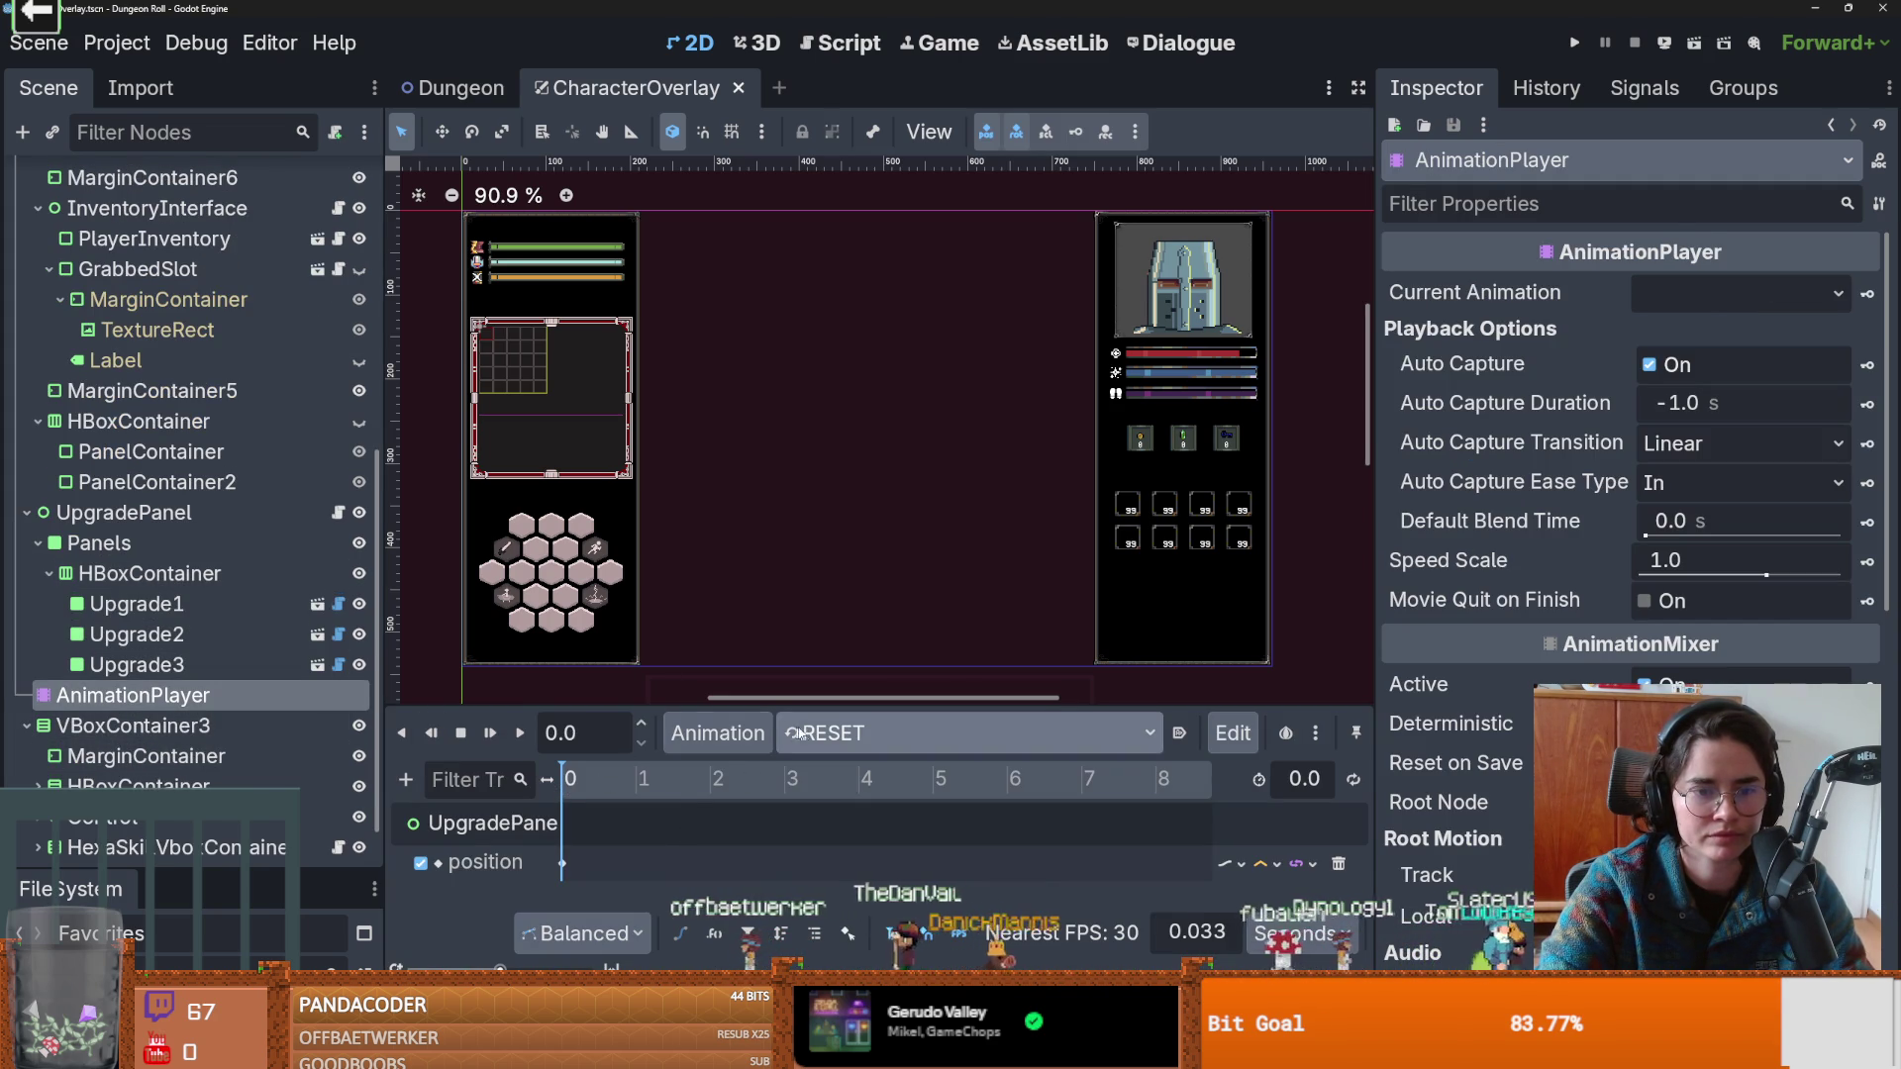
# Create a new animation on the AnimationPlayer named bring_one_car.
pyautogui.click(717, 733)
pyautogui.click(737, 776)
pyautogui.write('bring_one_car')
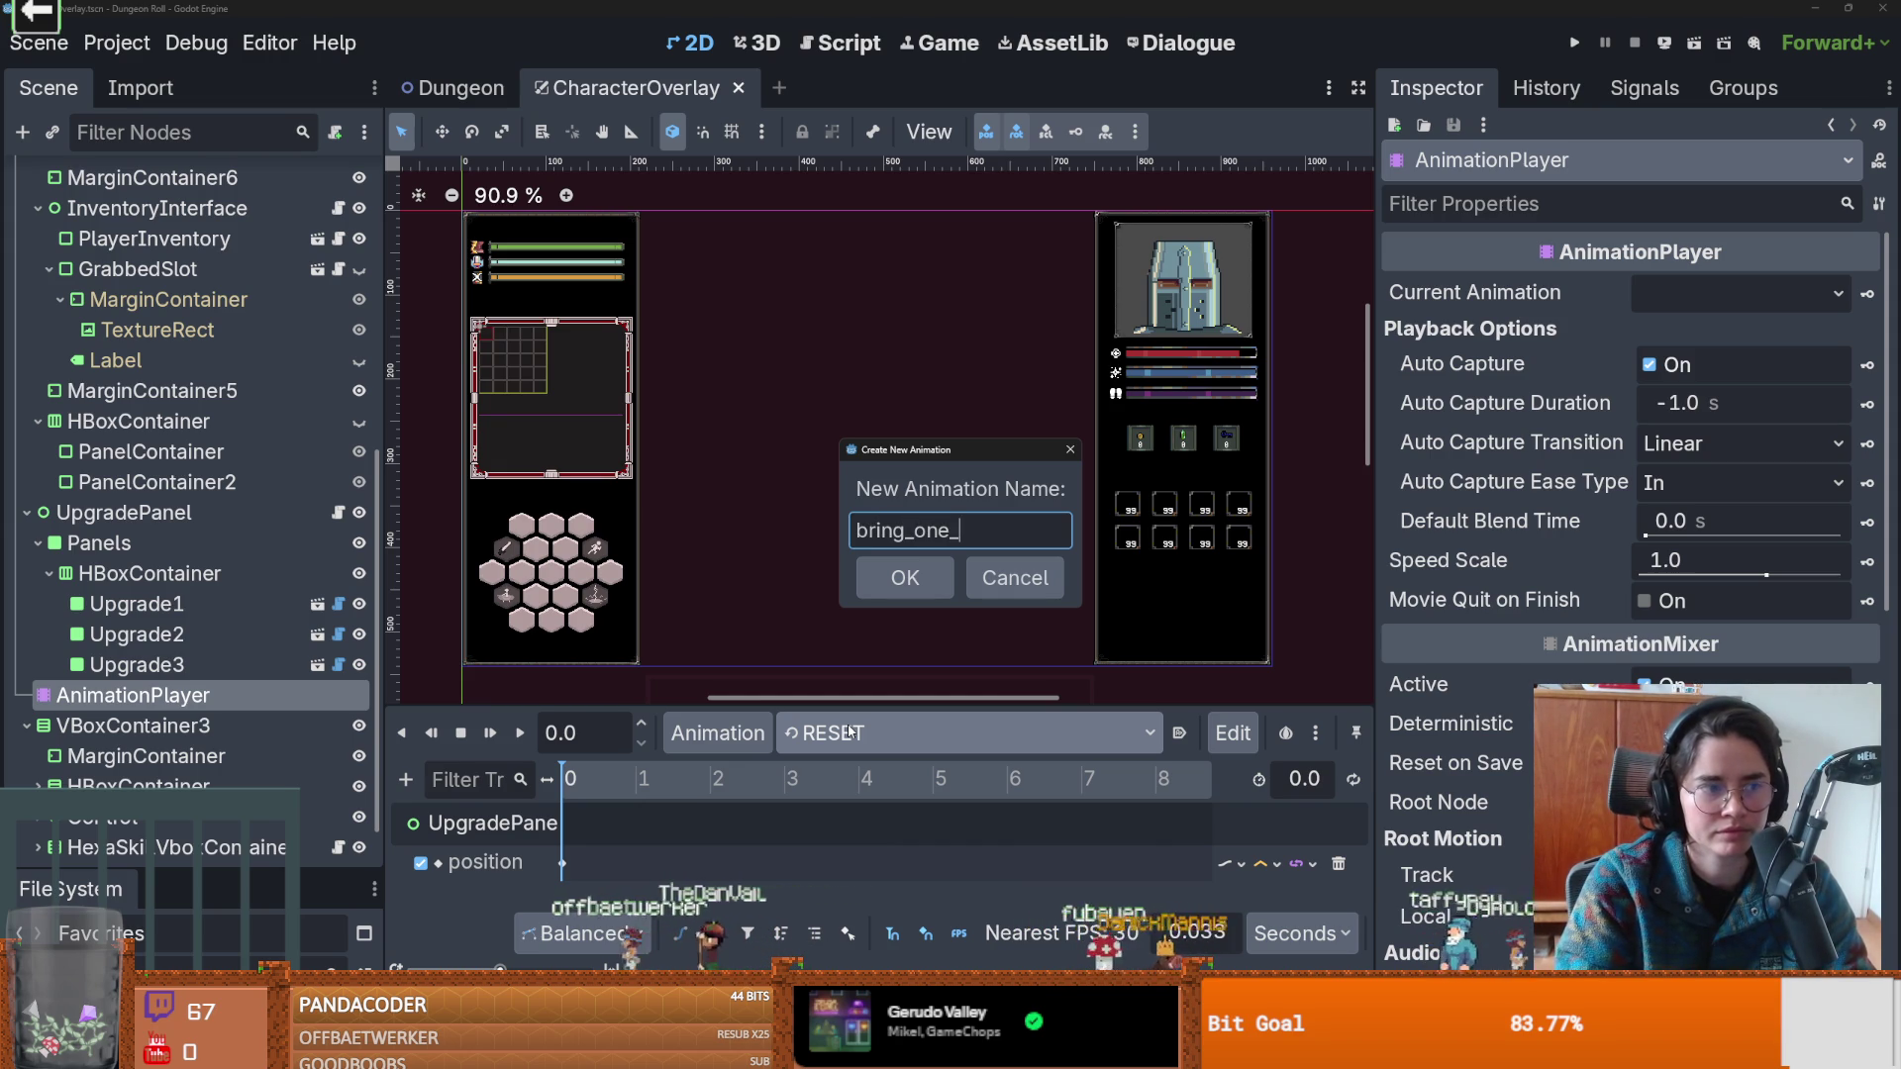
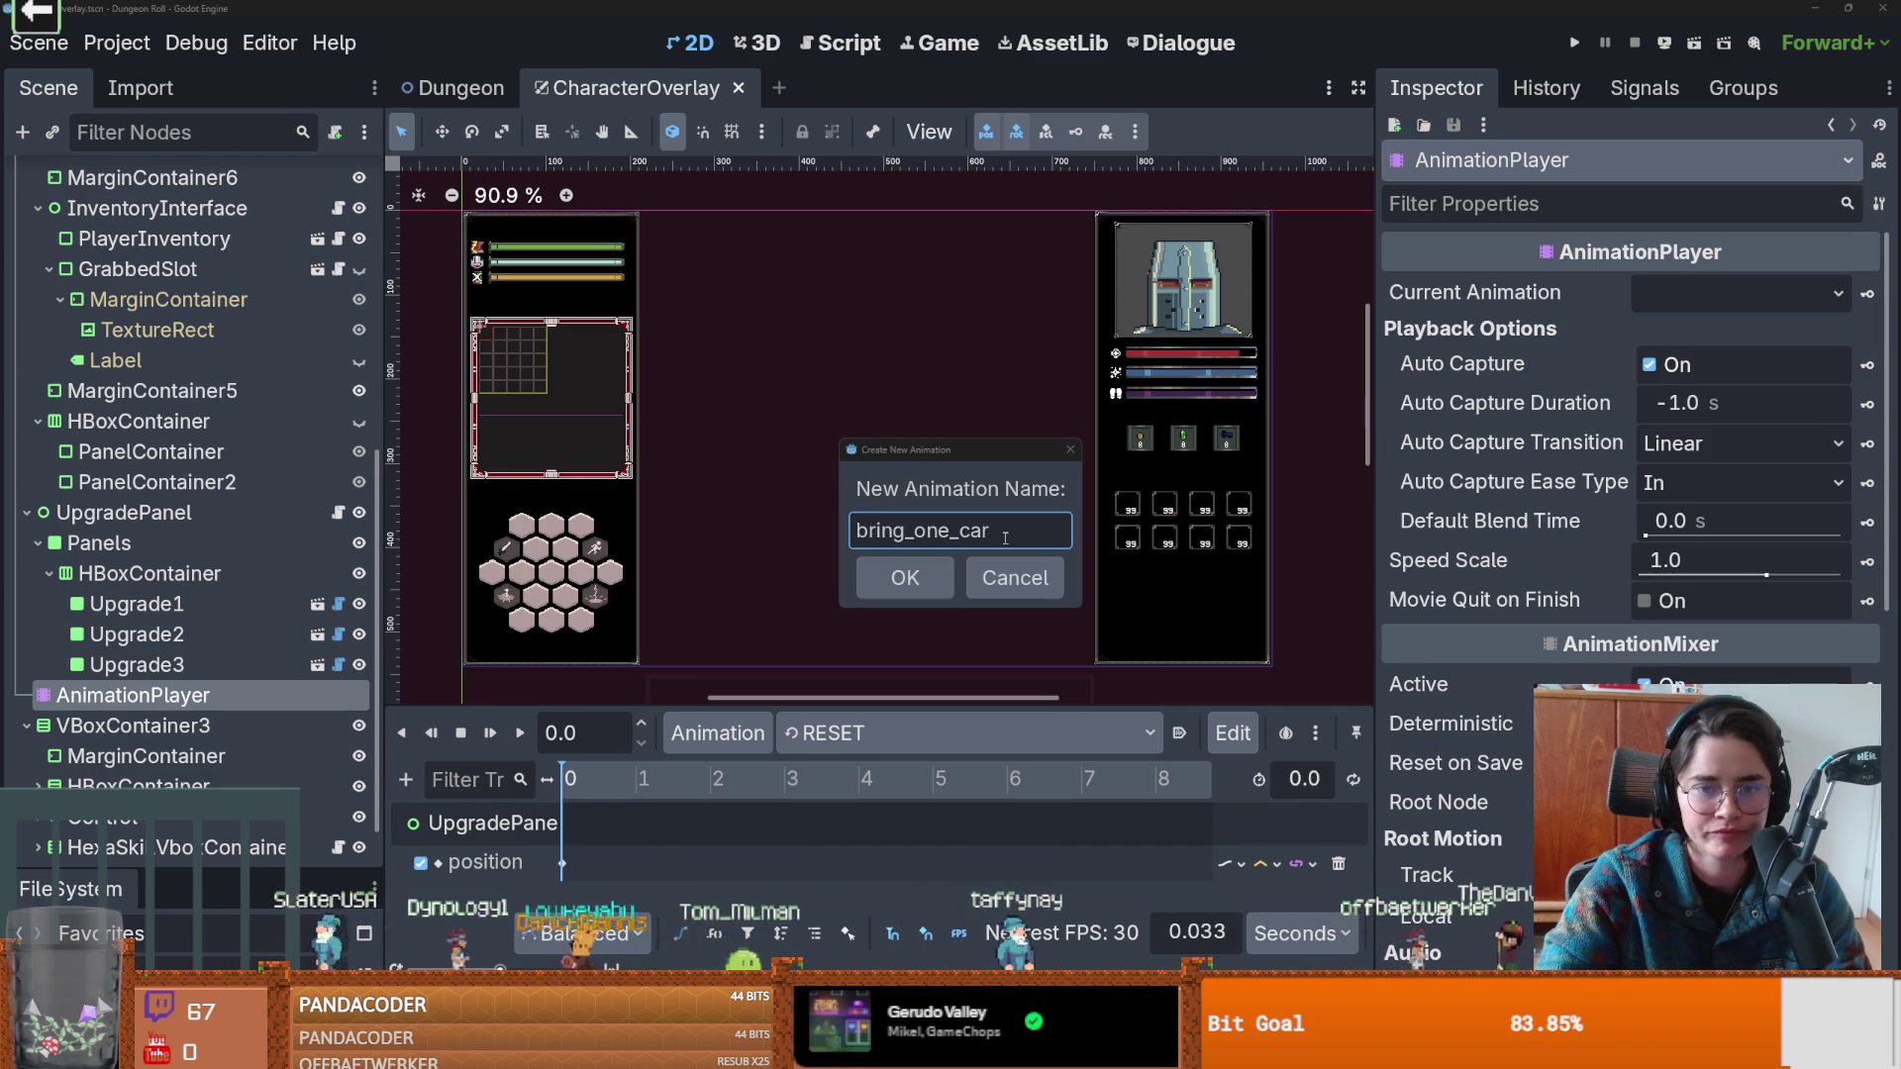
# Create the empty bring_one_card animation and move its preview playhead to the one-second mark.
pyautogui.write('d')
pyautogui.press('Return')
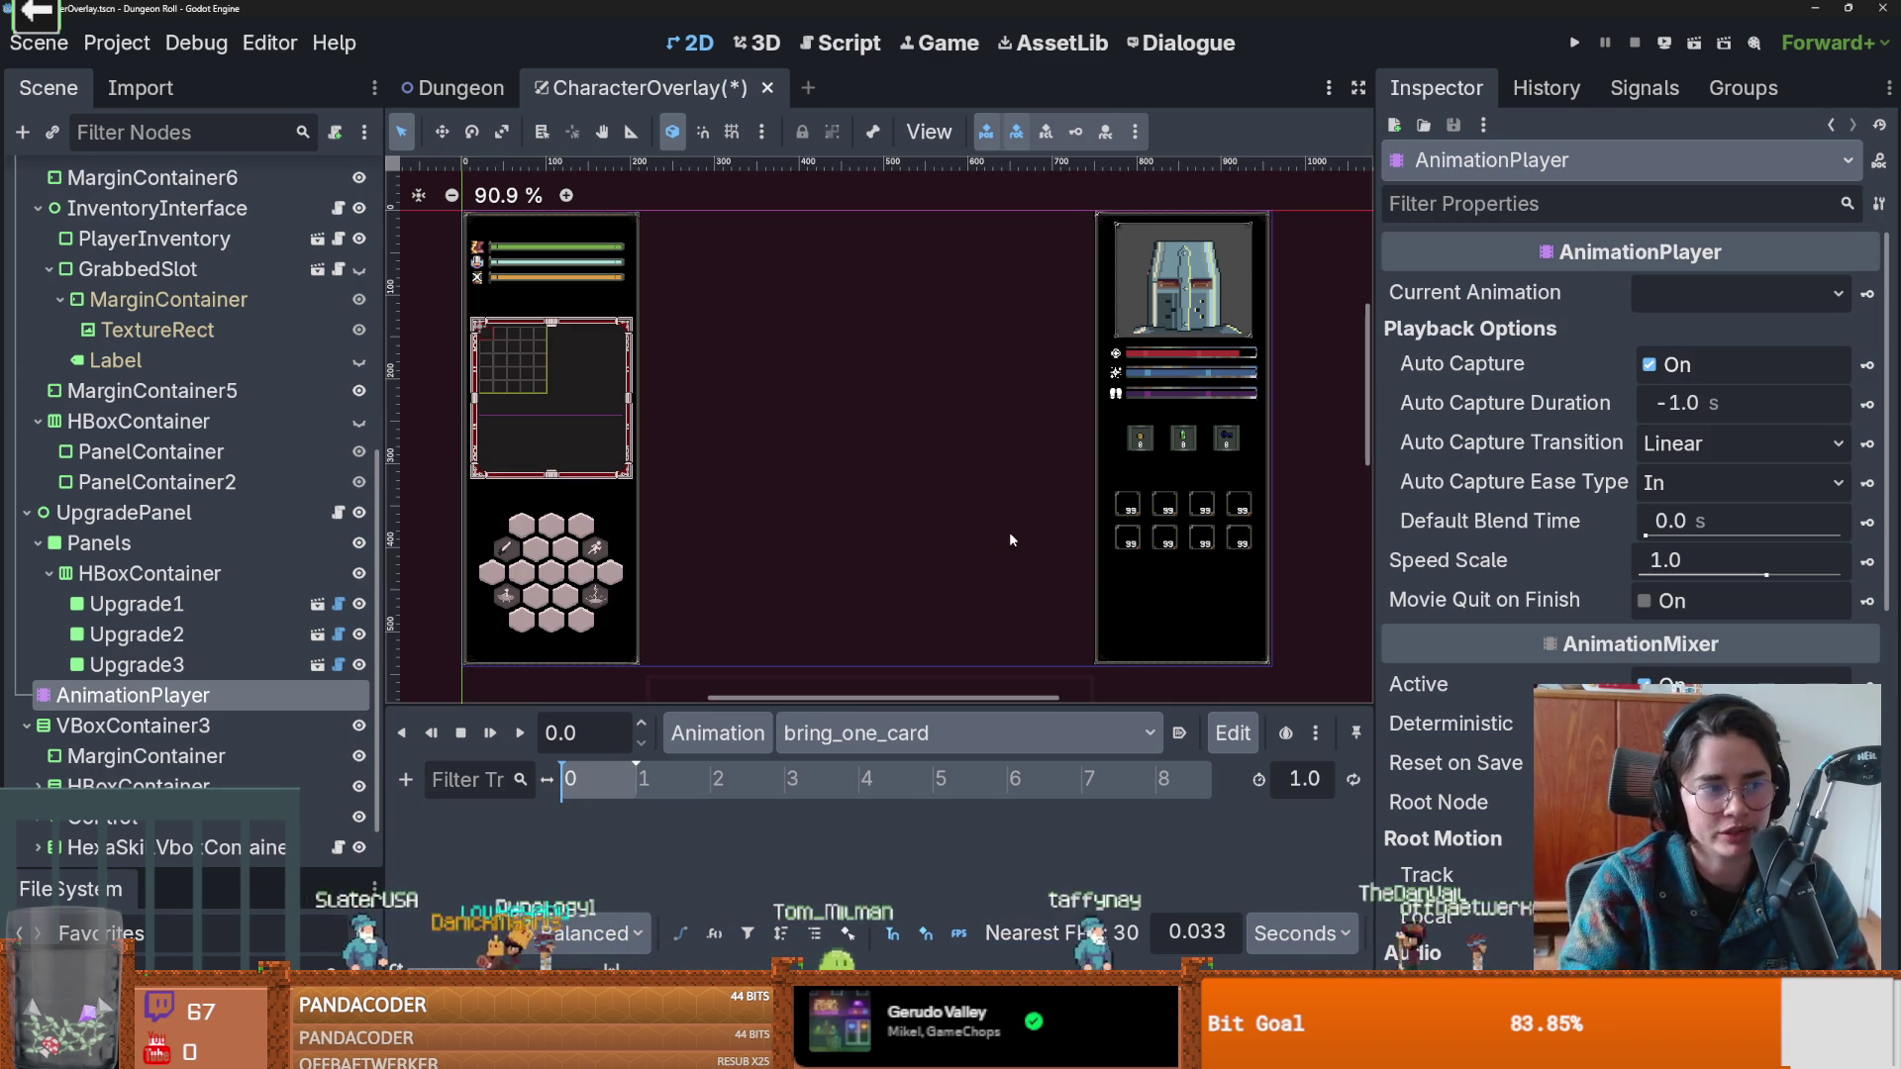
pyautogui.scroll(-5, 858, 615)
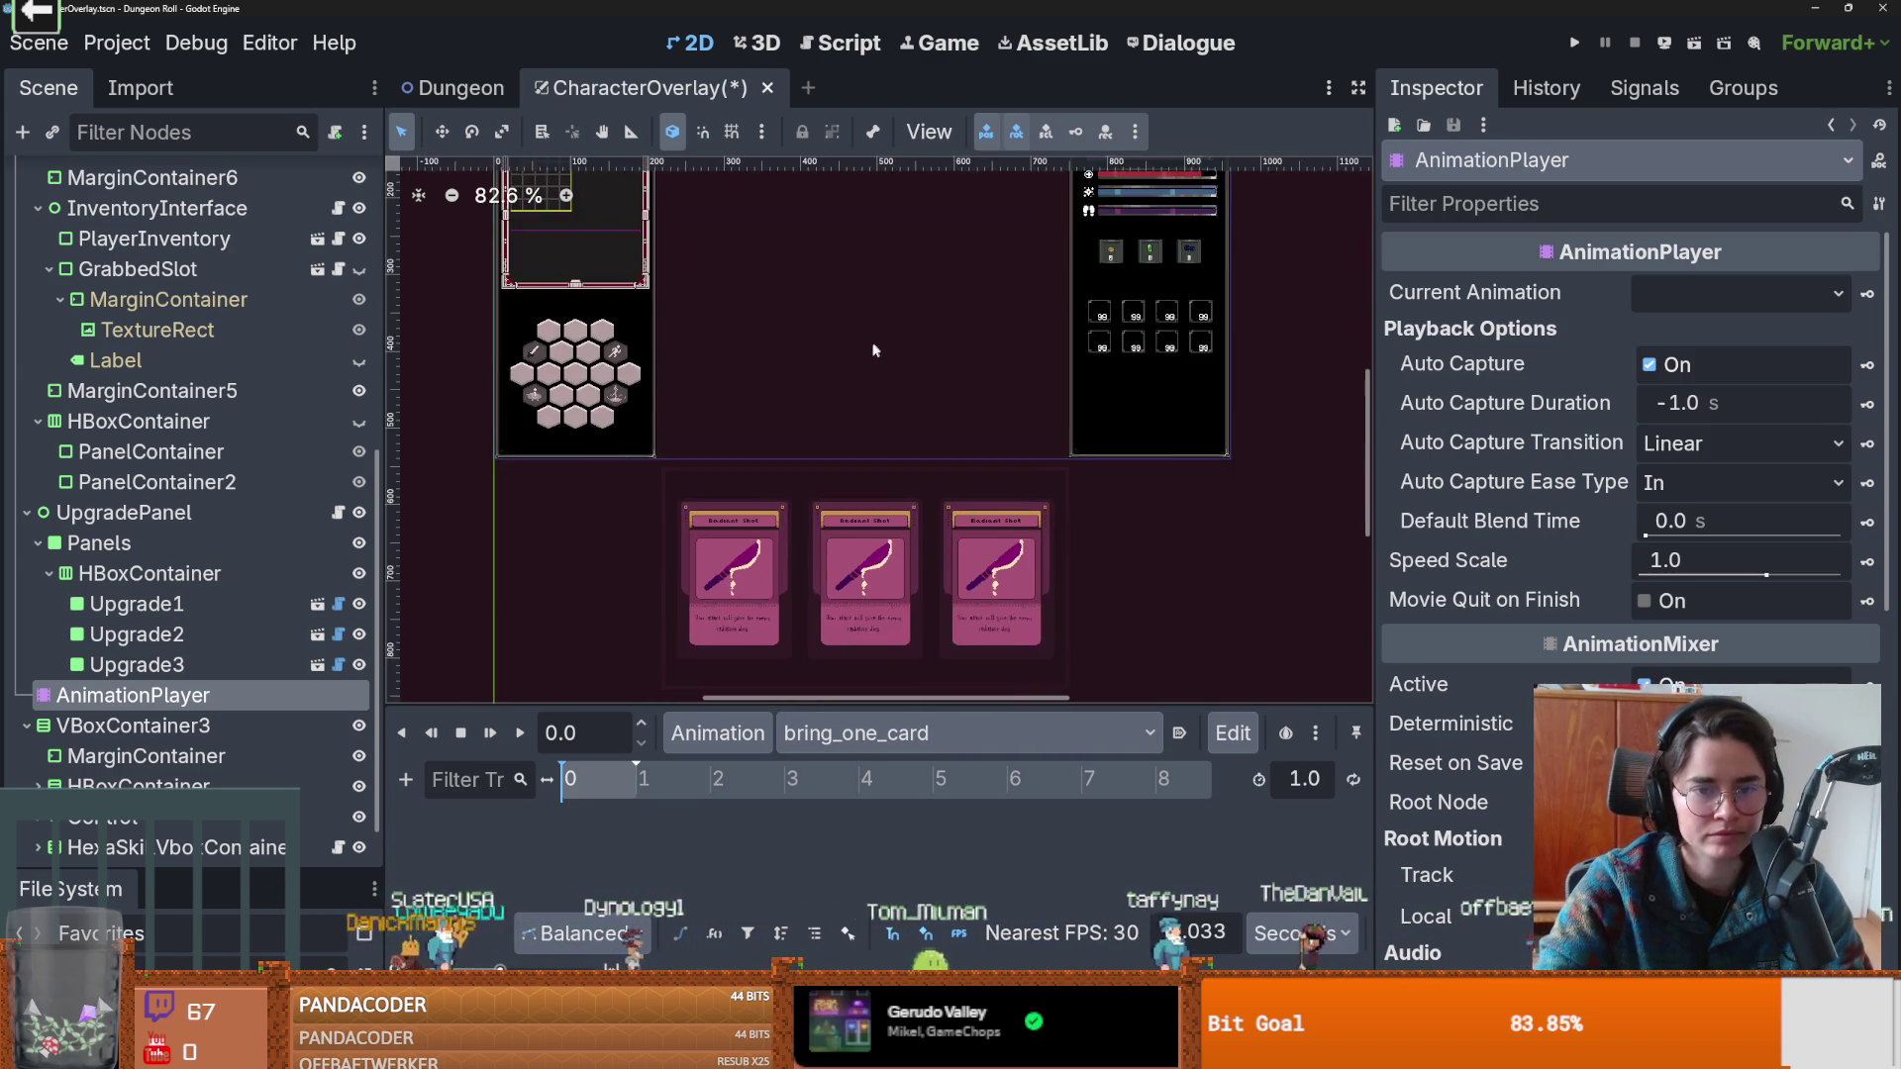
pyautogui.scroll(2, 871, 338)
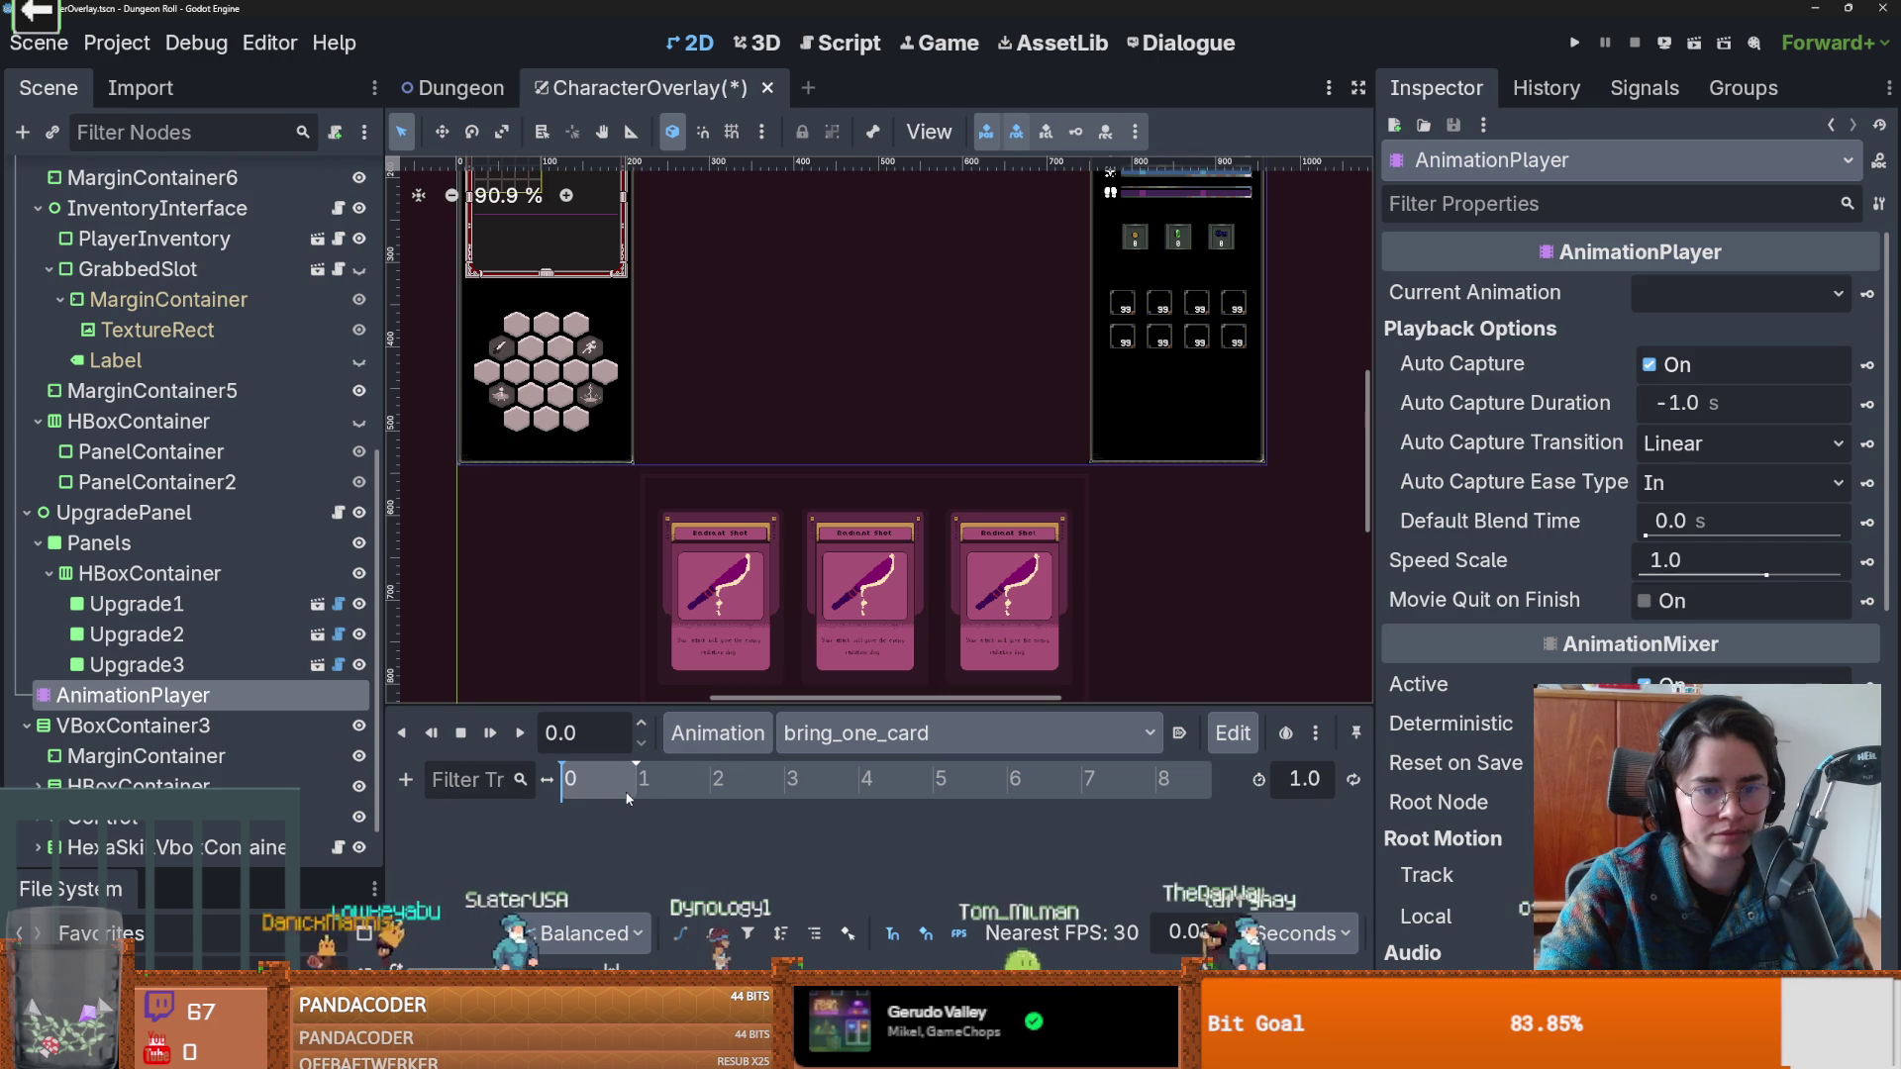
pyautogui.moveTo(597, 781); pyautogui.dragTo(662, 778)
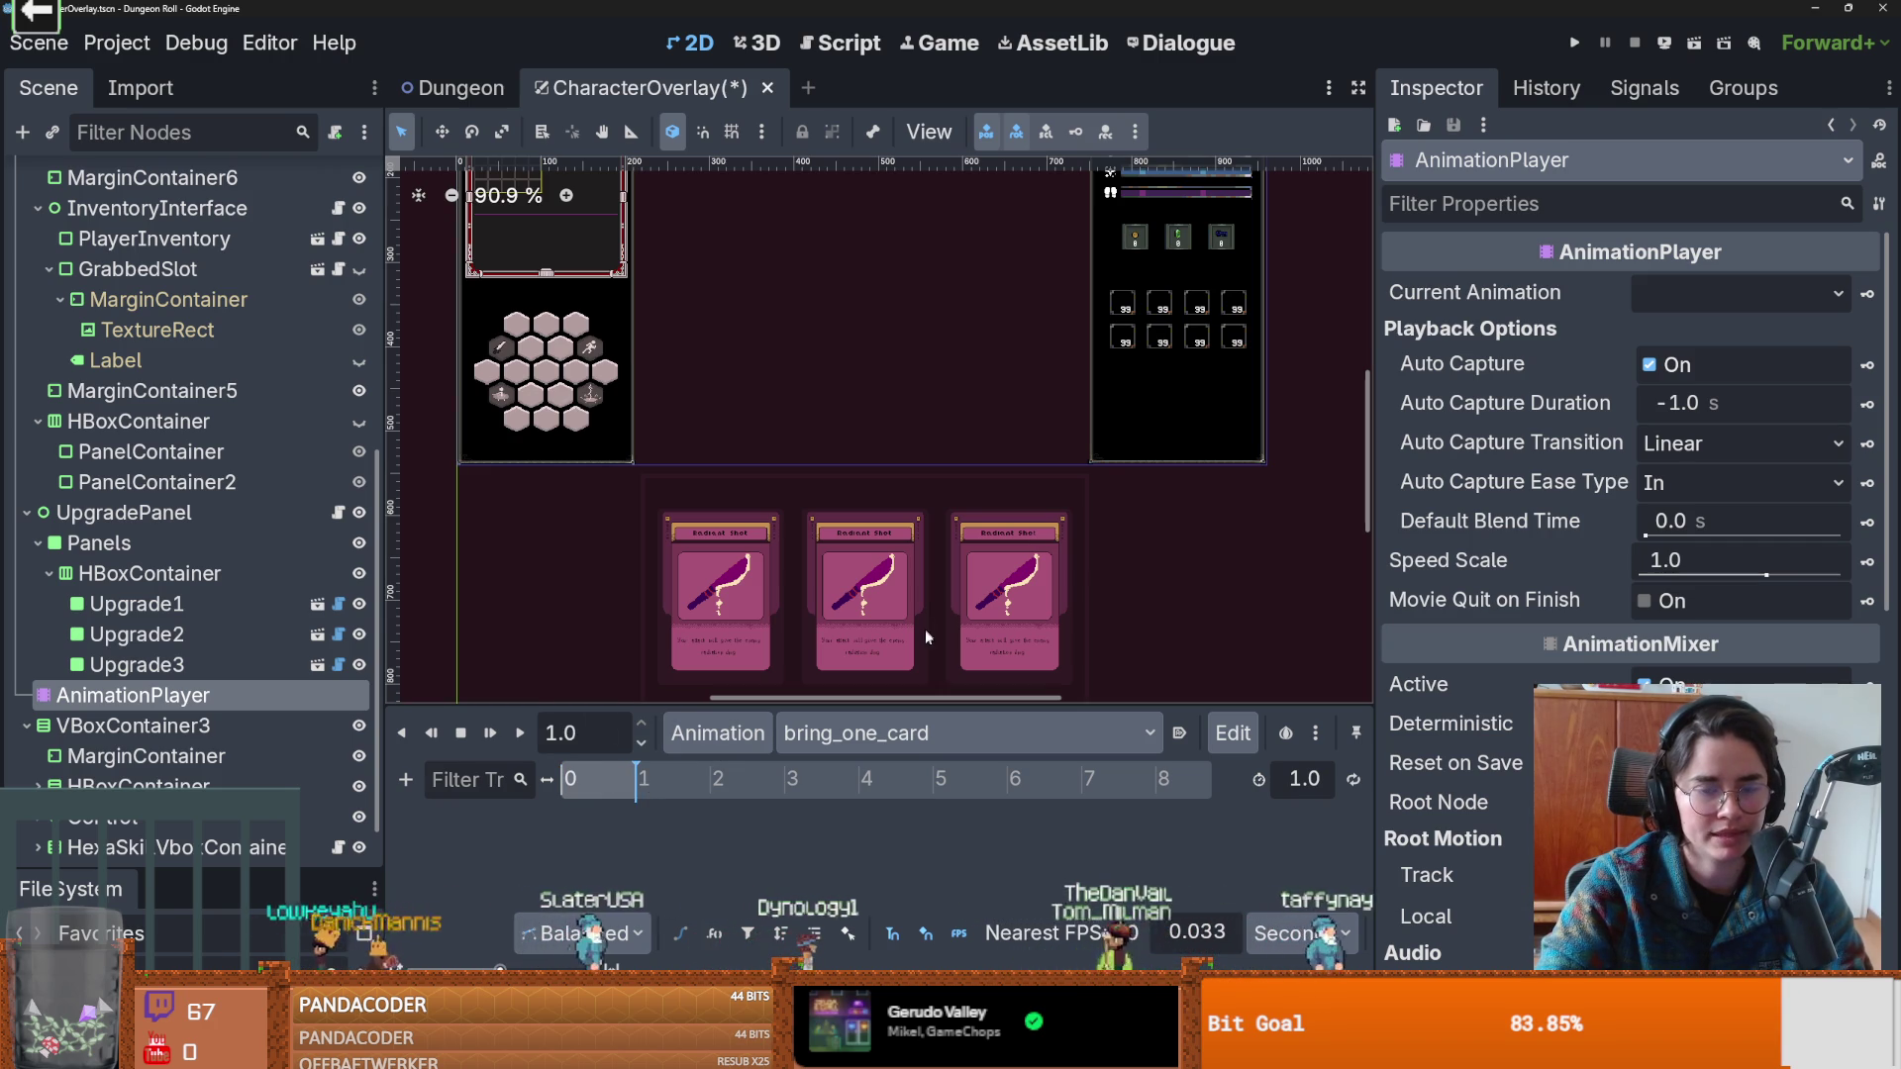
# Select the Upgrade2 card node in the Scene tree and duplicate it as Upgrade4.
pyautogui.click(199, 637)
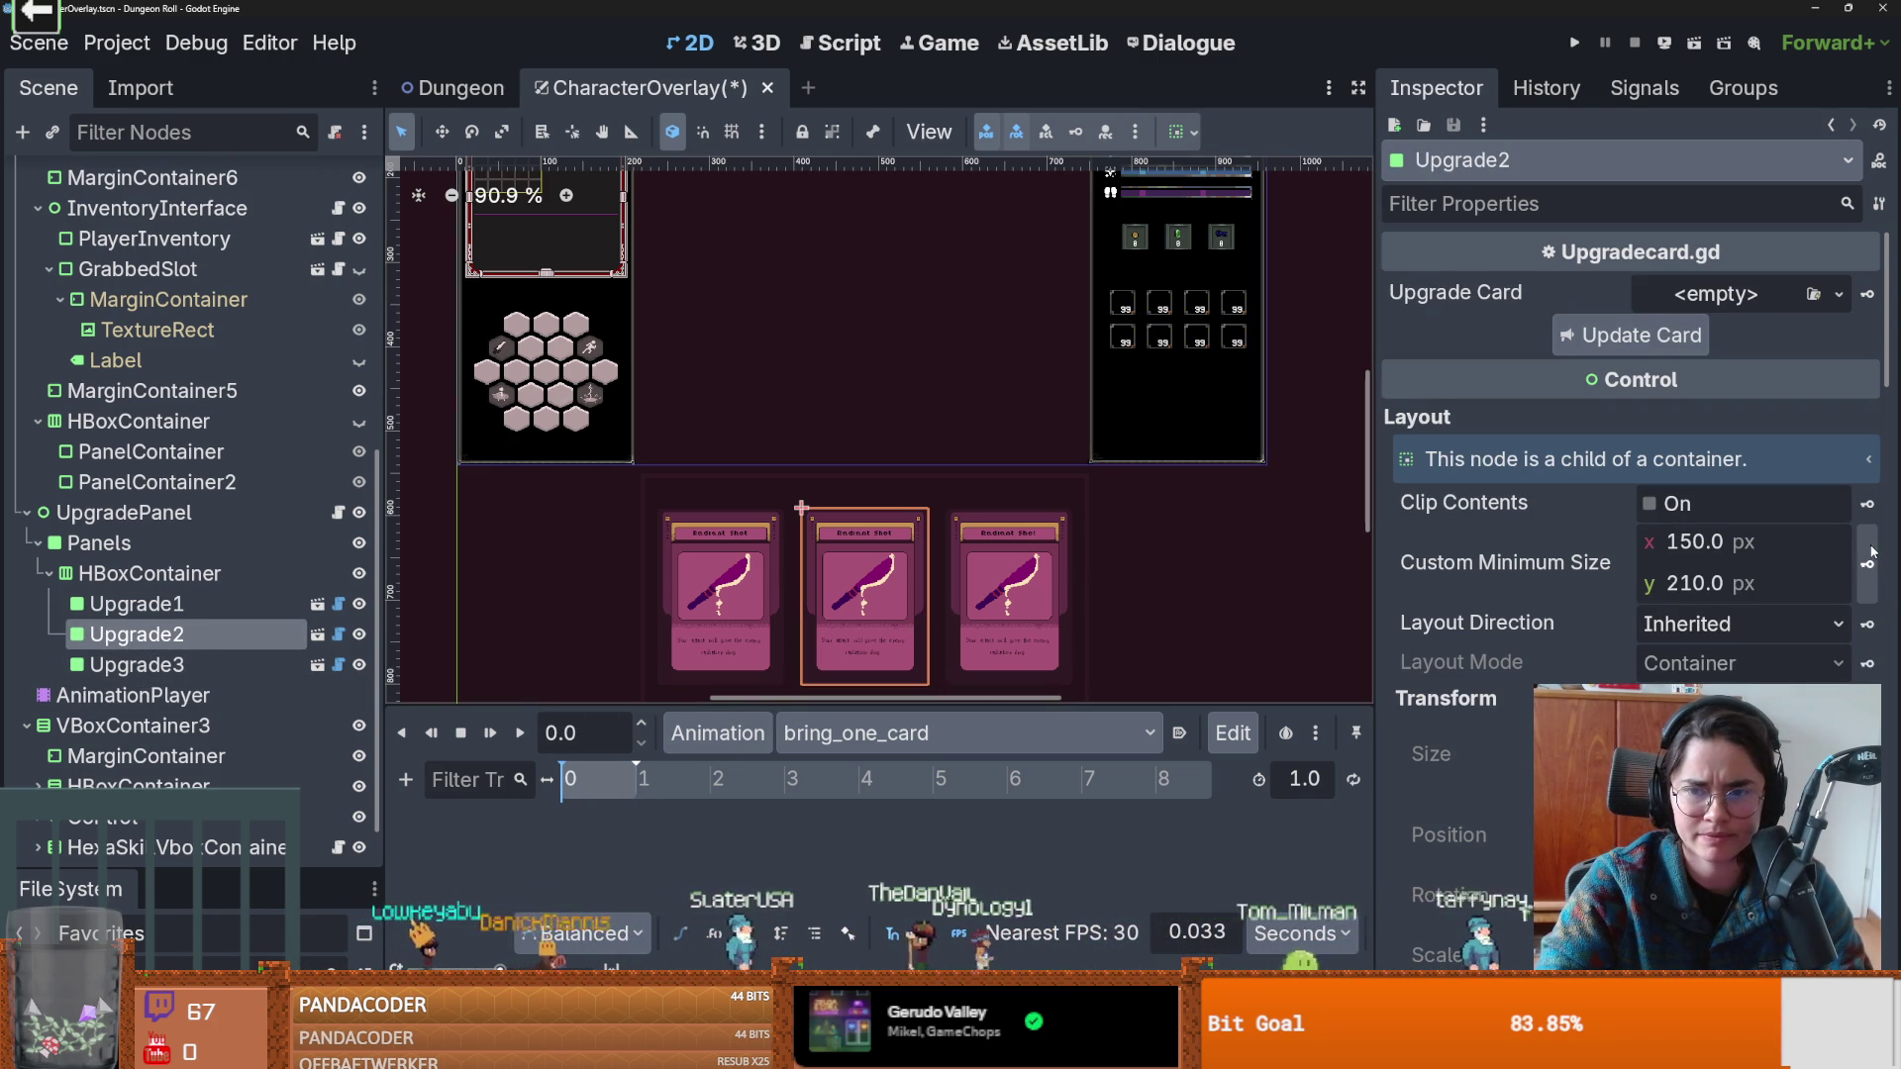
pyautogui.scroll(-2, 1500, 821)
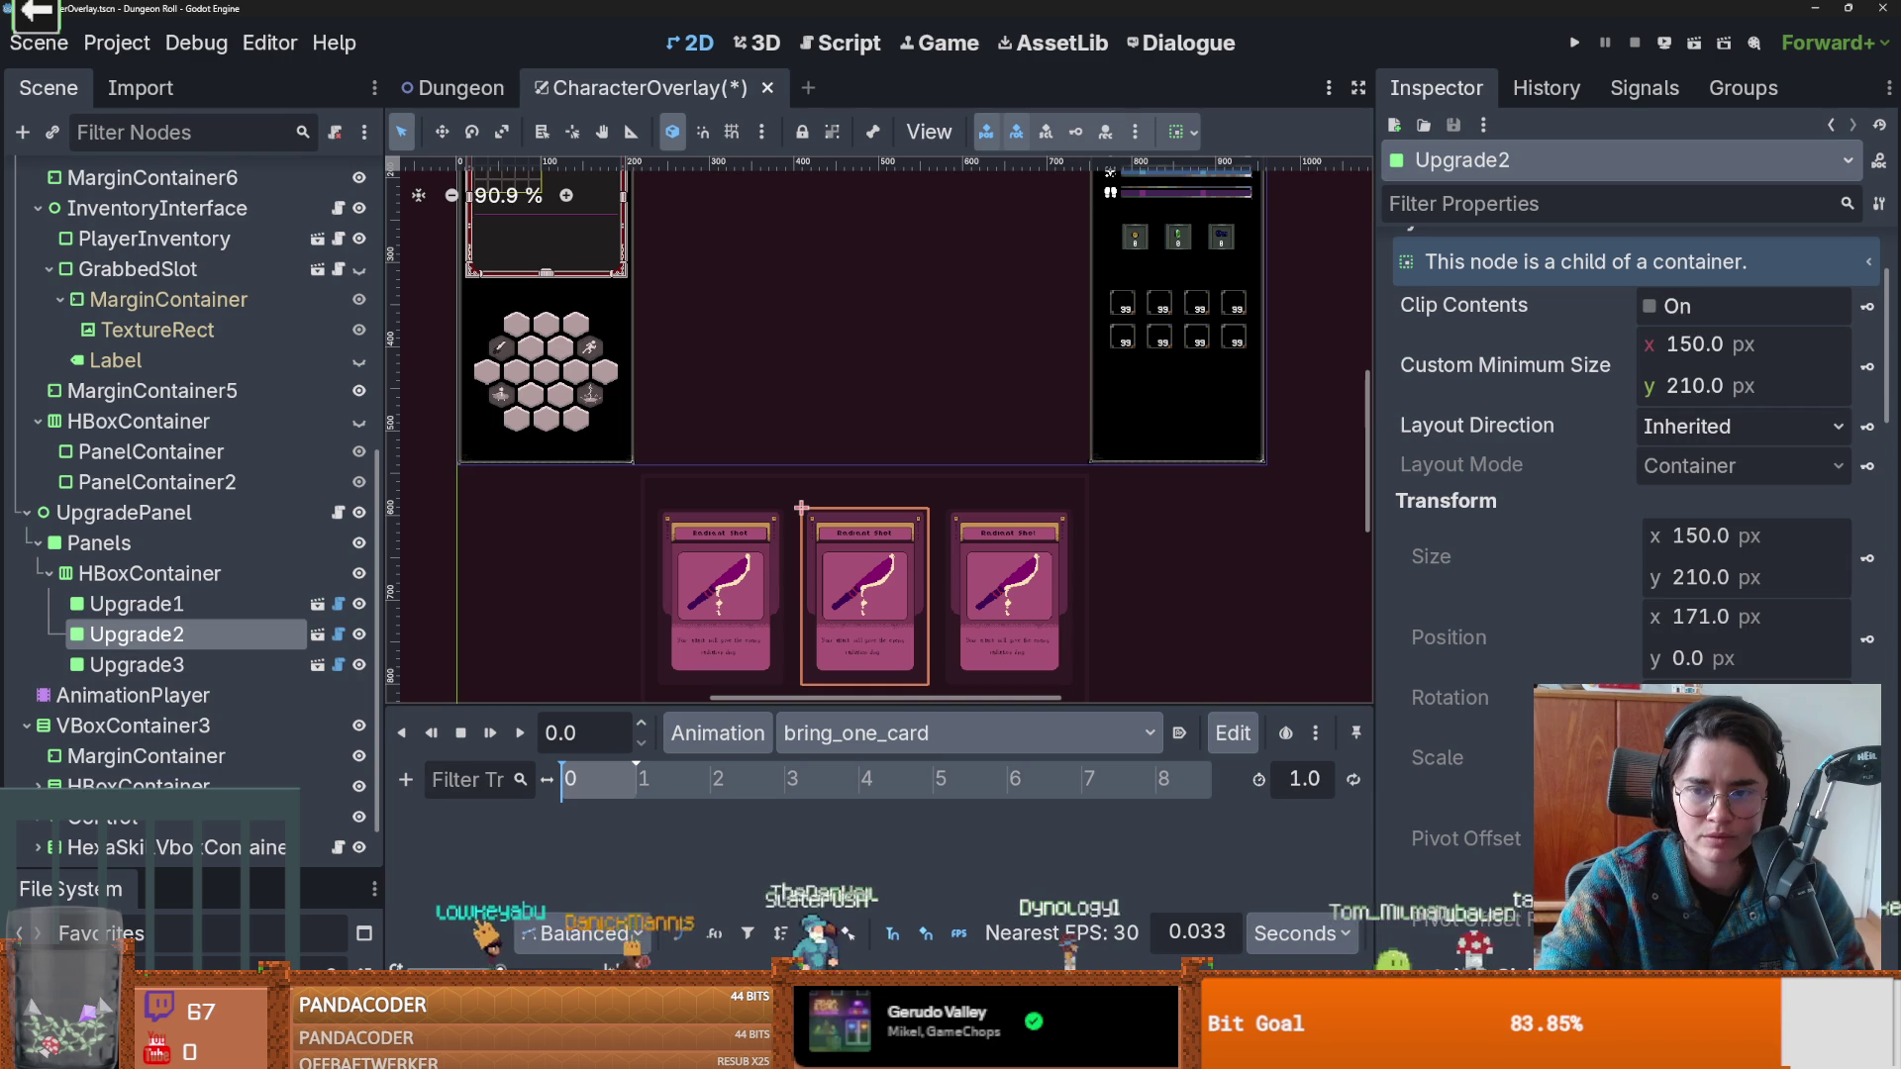
pyautogui.click(334, 583)
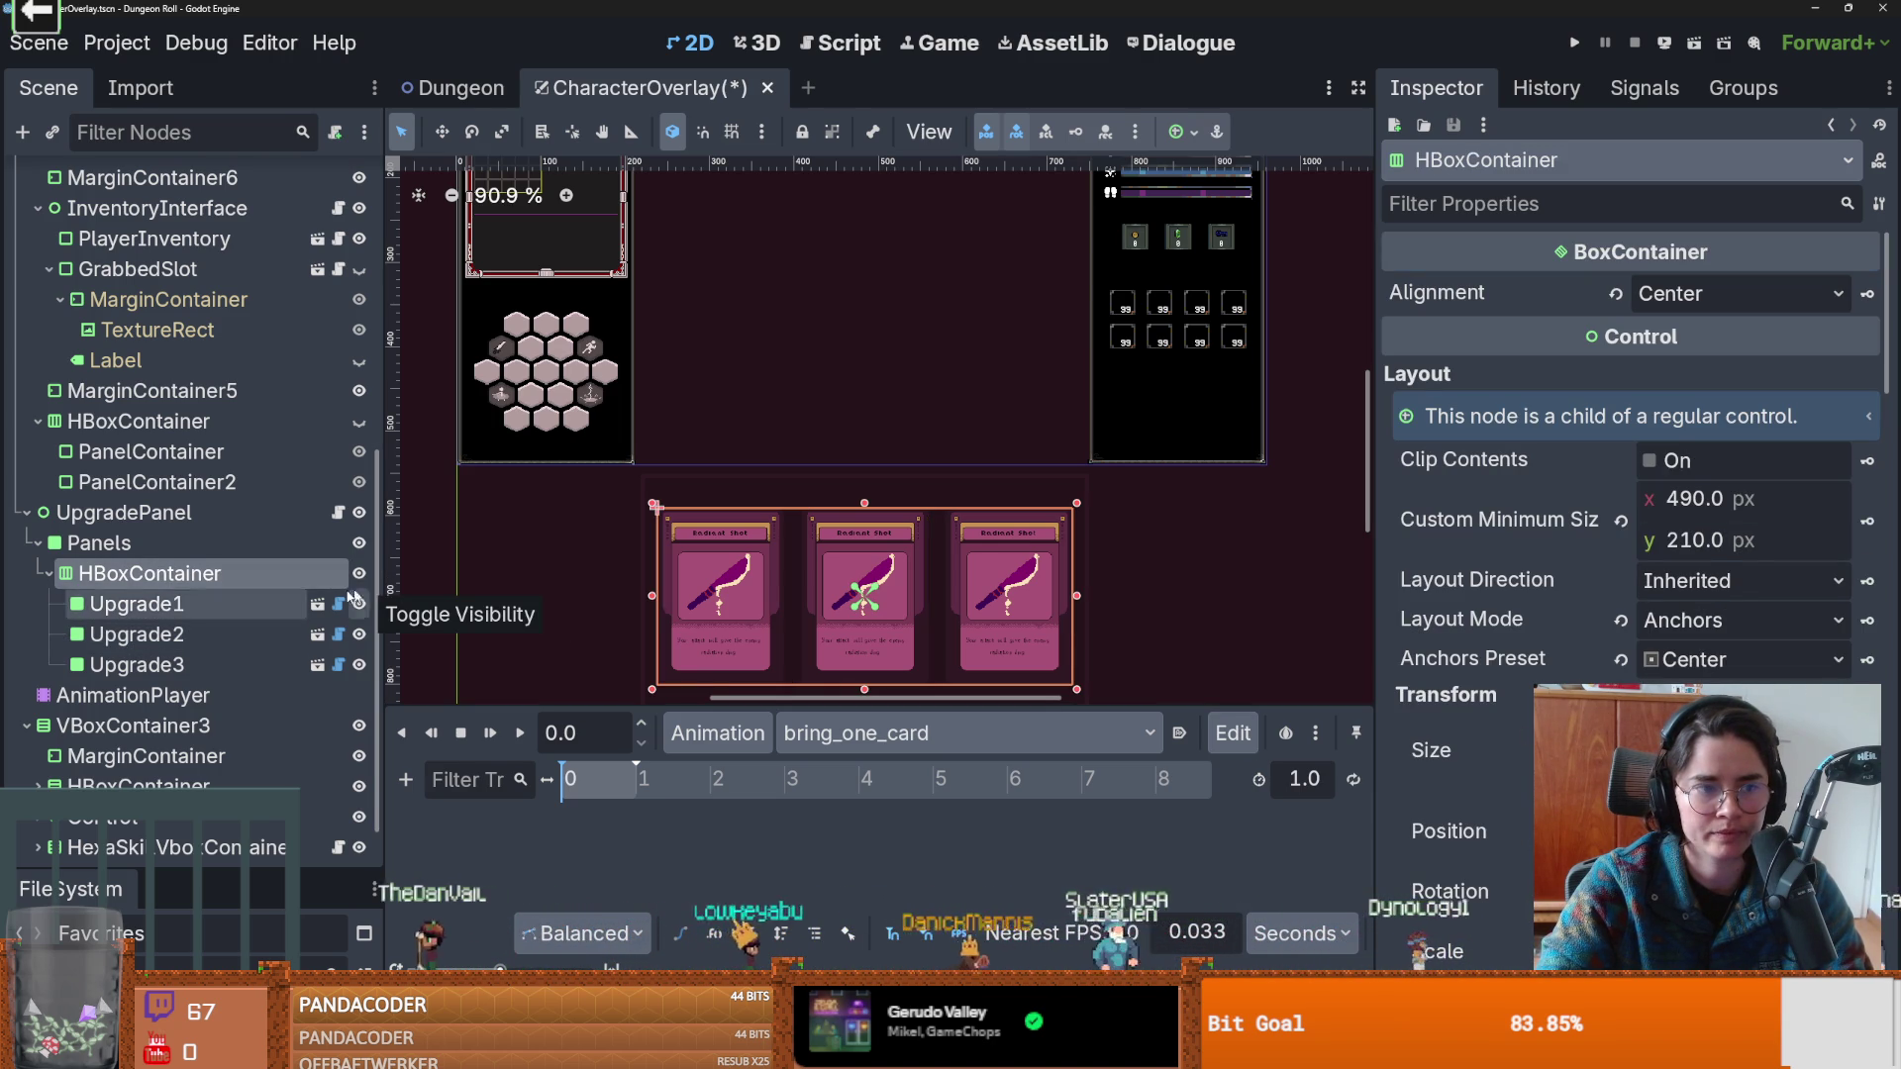
pyautogui.click(238, 632)
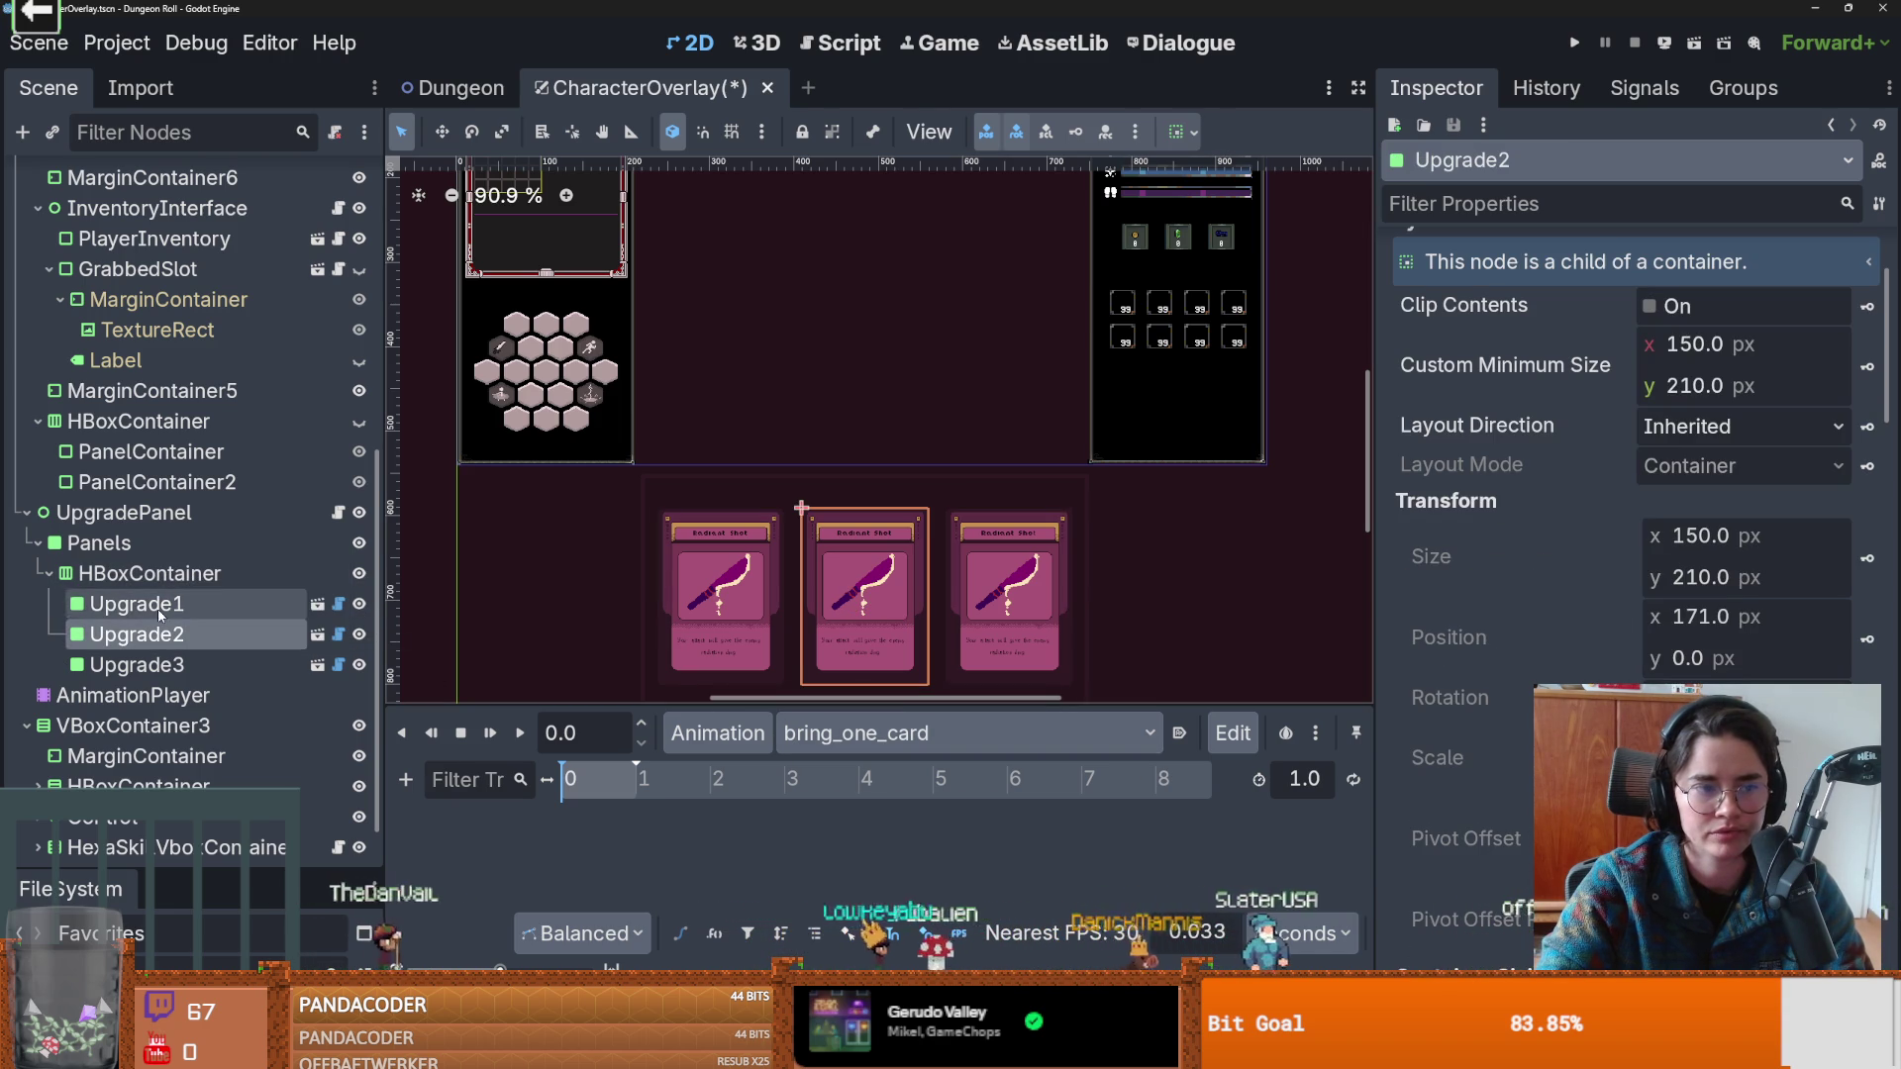
pyautogui.hotkey('ctrl', 'd')
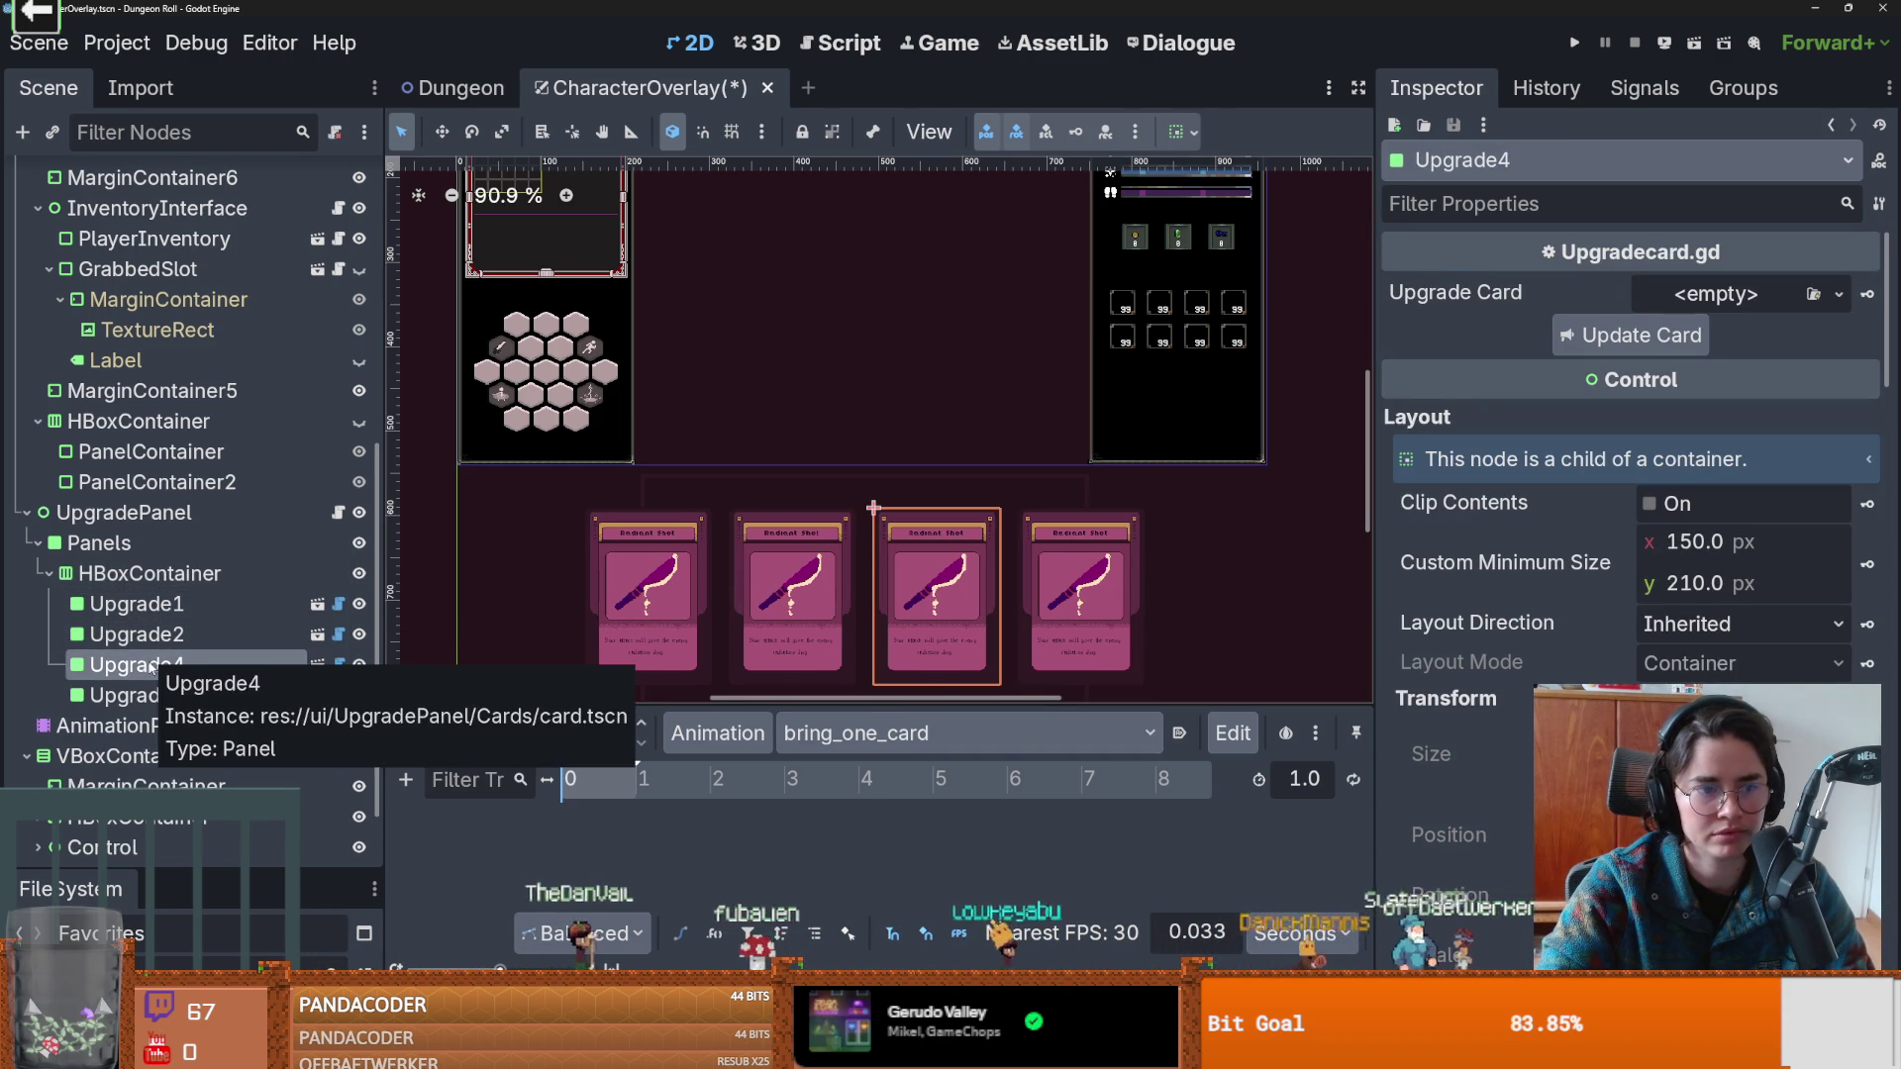
# Move Upgrade4 out of the card row so it is a direct child of UpgradePanel, below Upgrade3.
pyautogui.moveTo(152, 666); pyautogui.dragTo(119, 568)
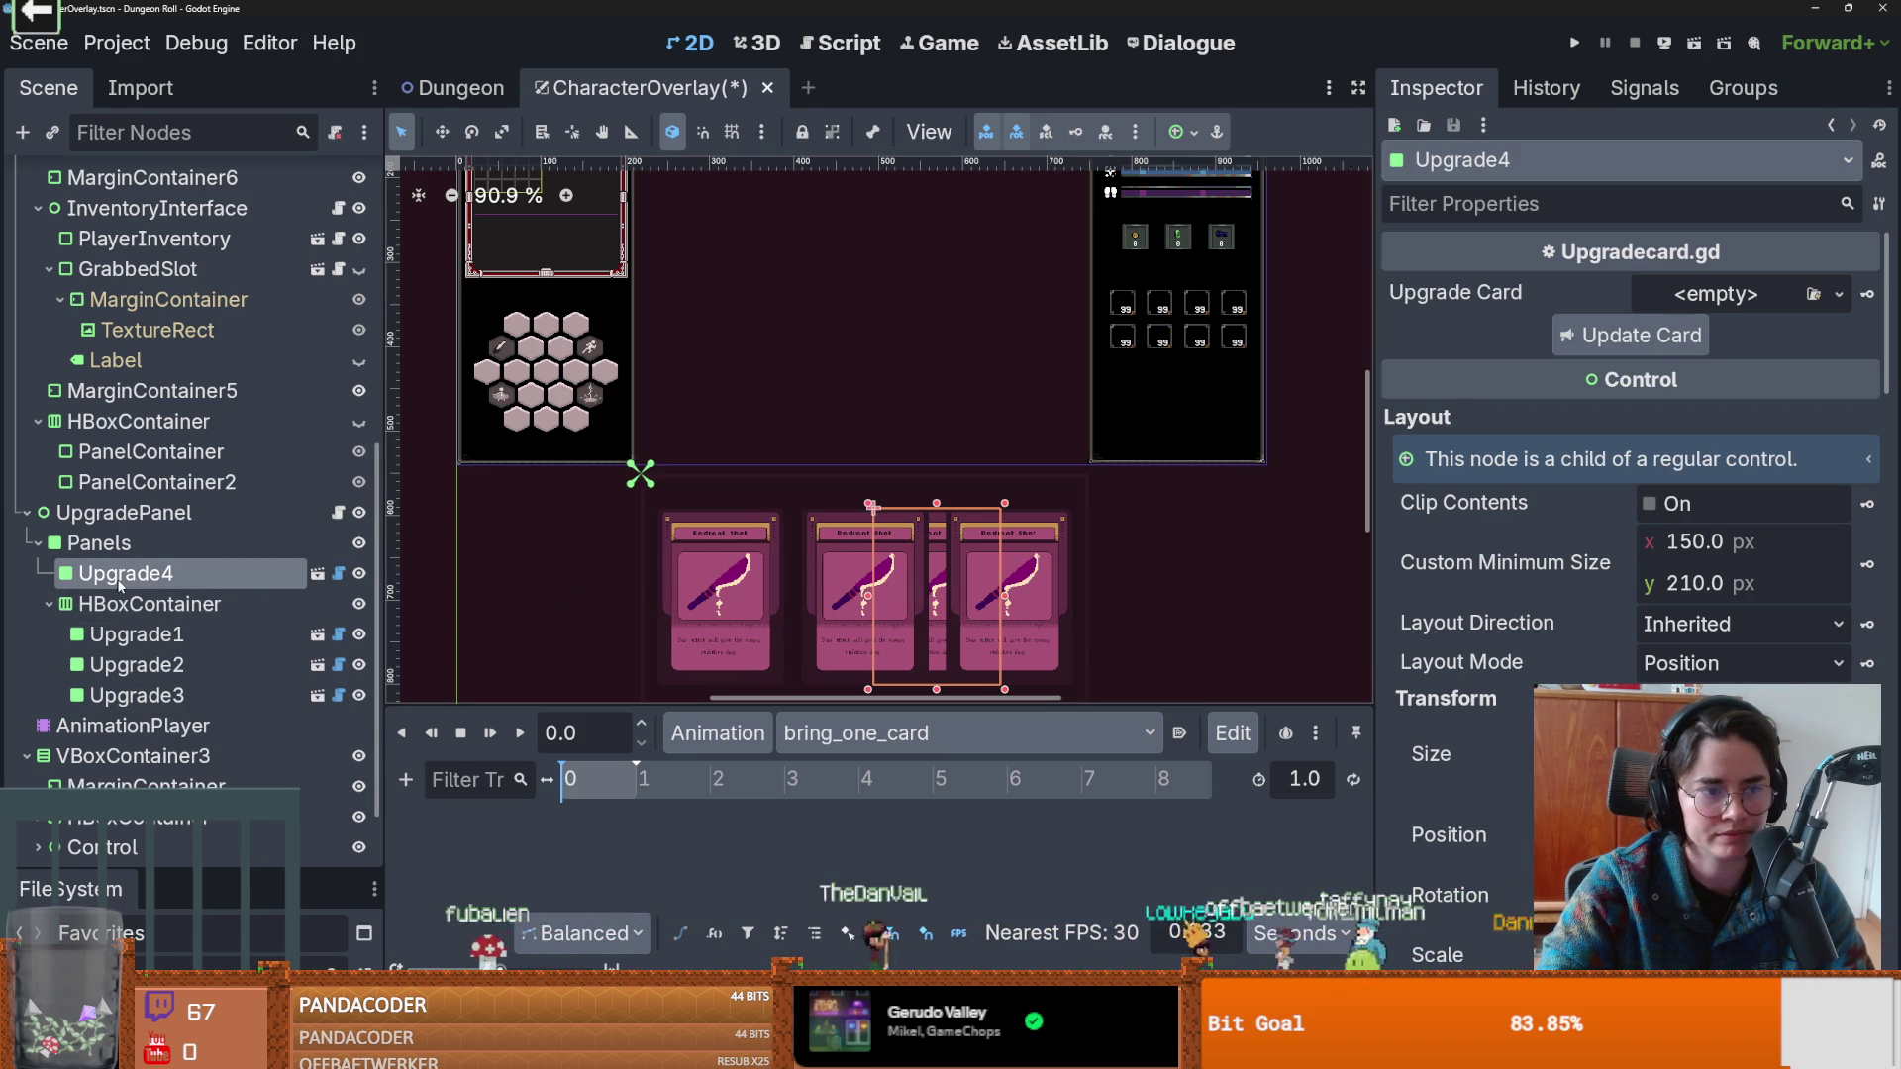
pyautogui.scroll(1, 144, 594)
pyautogui.scroll(-1, 89, 555)
pyautogui.click(27, 518)
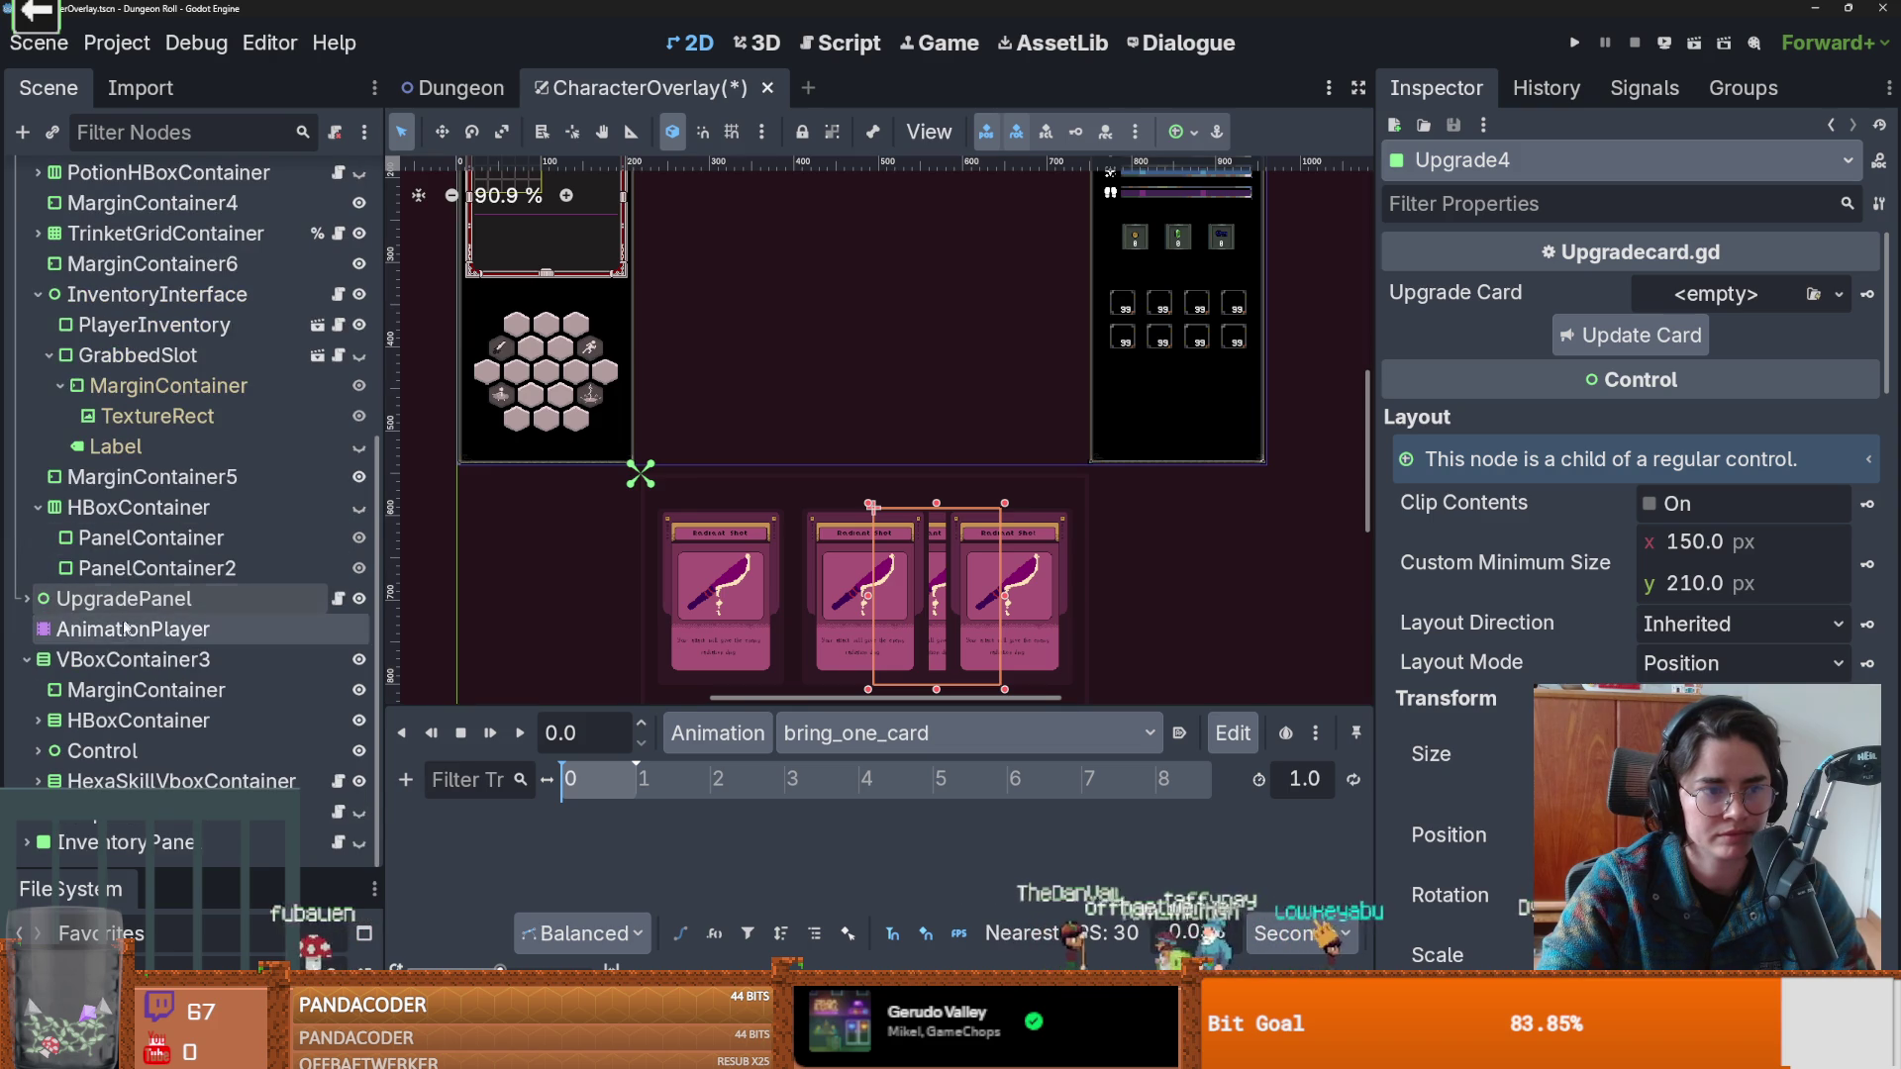
pyautogui.click(25, 598)
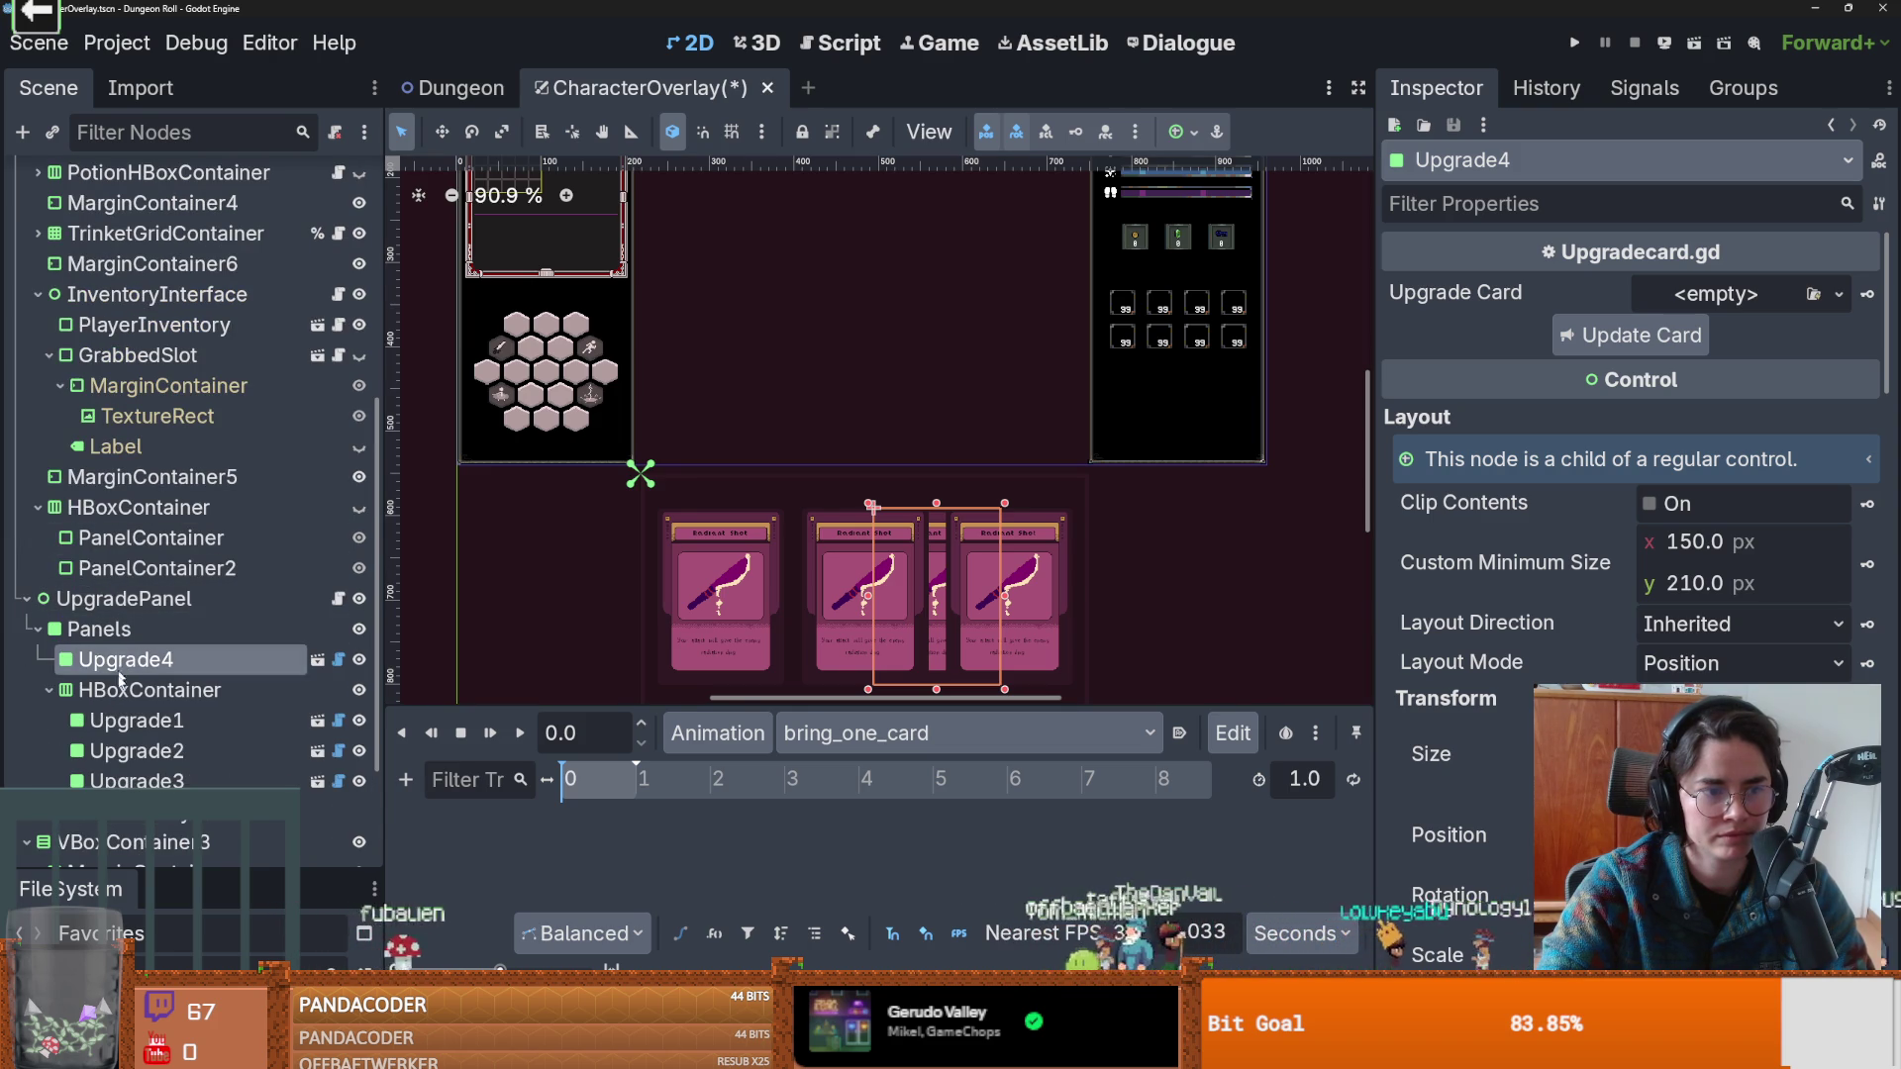
pyautogui.moveTo(124, 673); pyautogui.dragTo(109, 832)
# Shift the Upgrade4 card left over the middle card and switch to the RESET animation.
pyautogui.moveTo(952, 564)
pyautogui.mouseDown()
pyautogui.moveTo(874, 552)
pyautogui.moveTo(870, 570)
pyautogui.mouseUp()
pyautogui.scroll(-1, 874, 577)
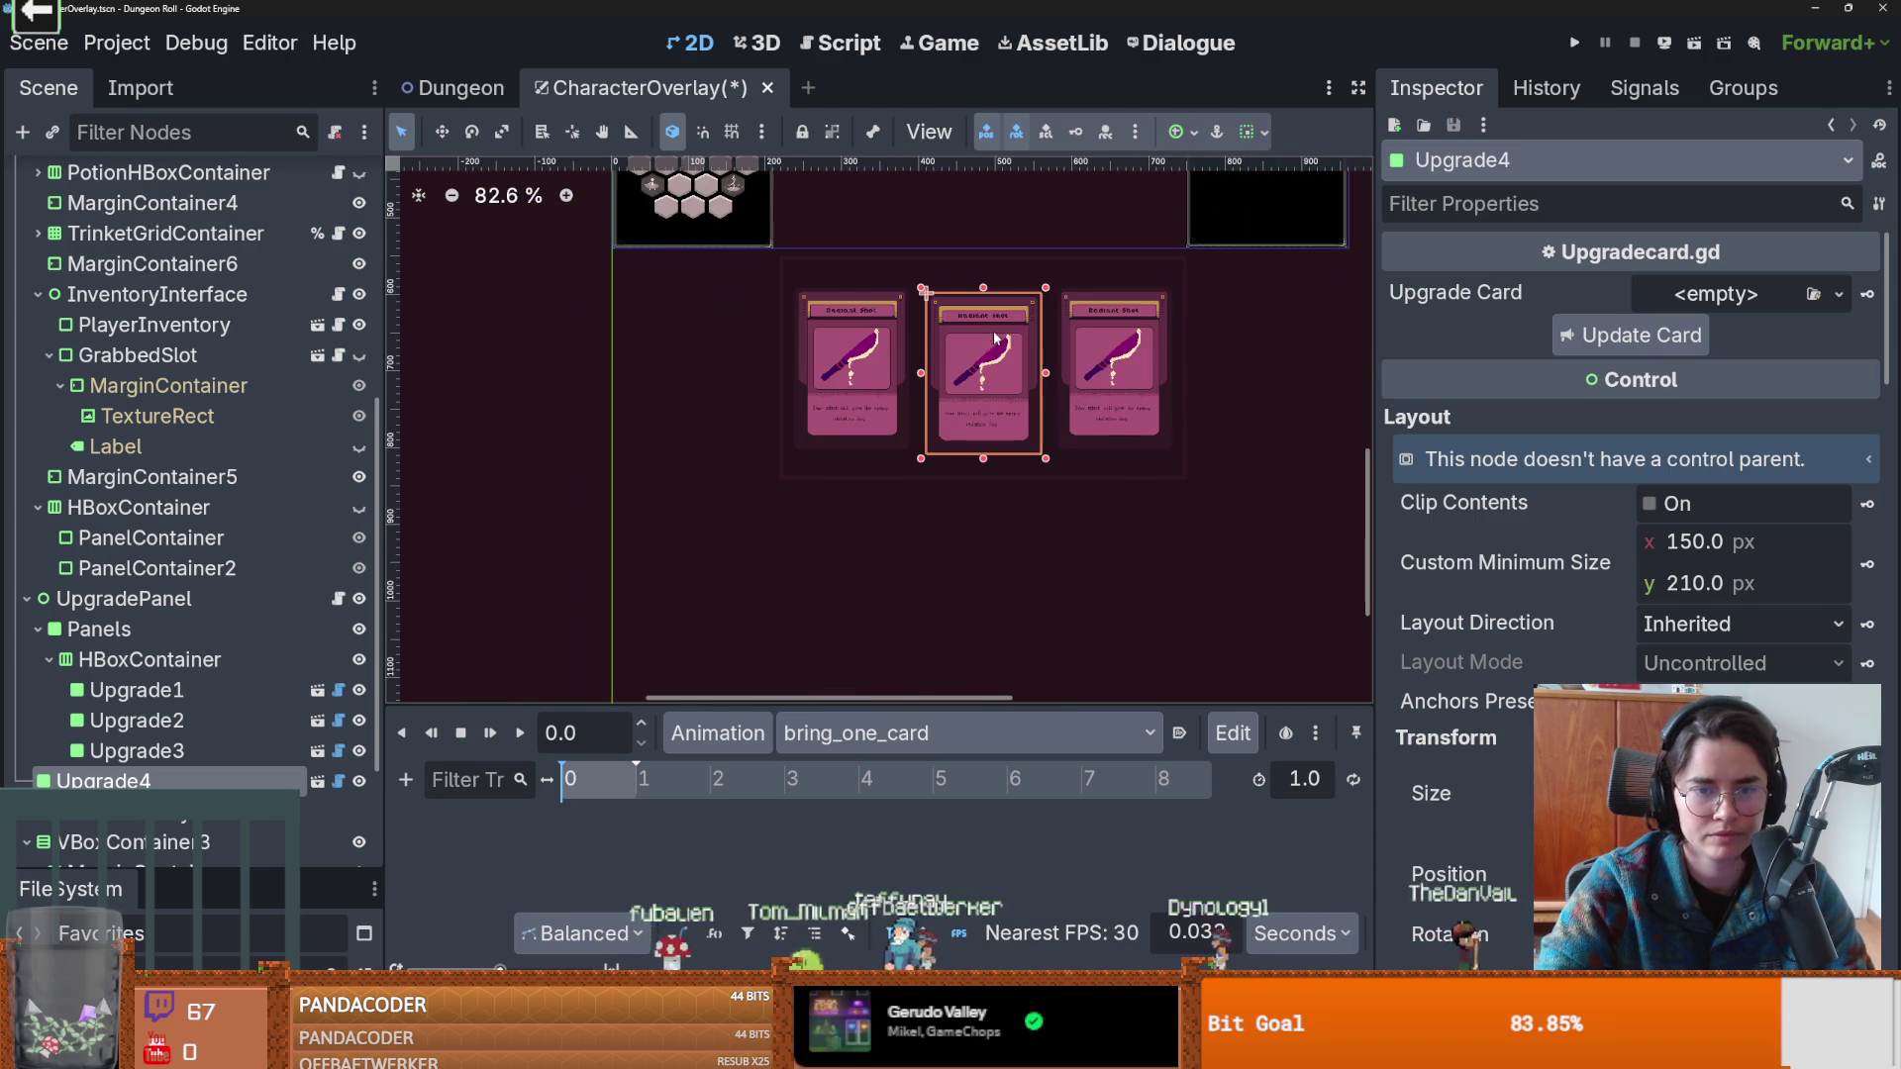
pyautogui.scroll(-1, 1043, 472)
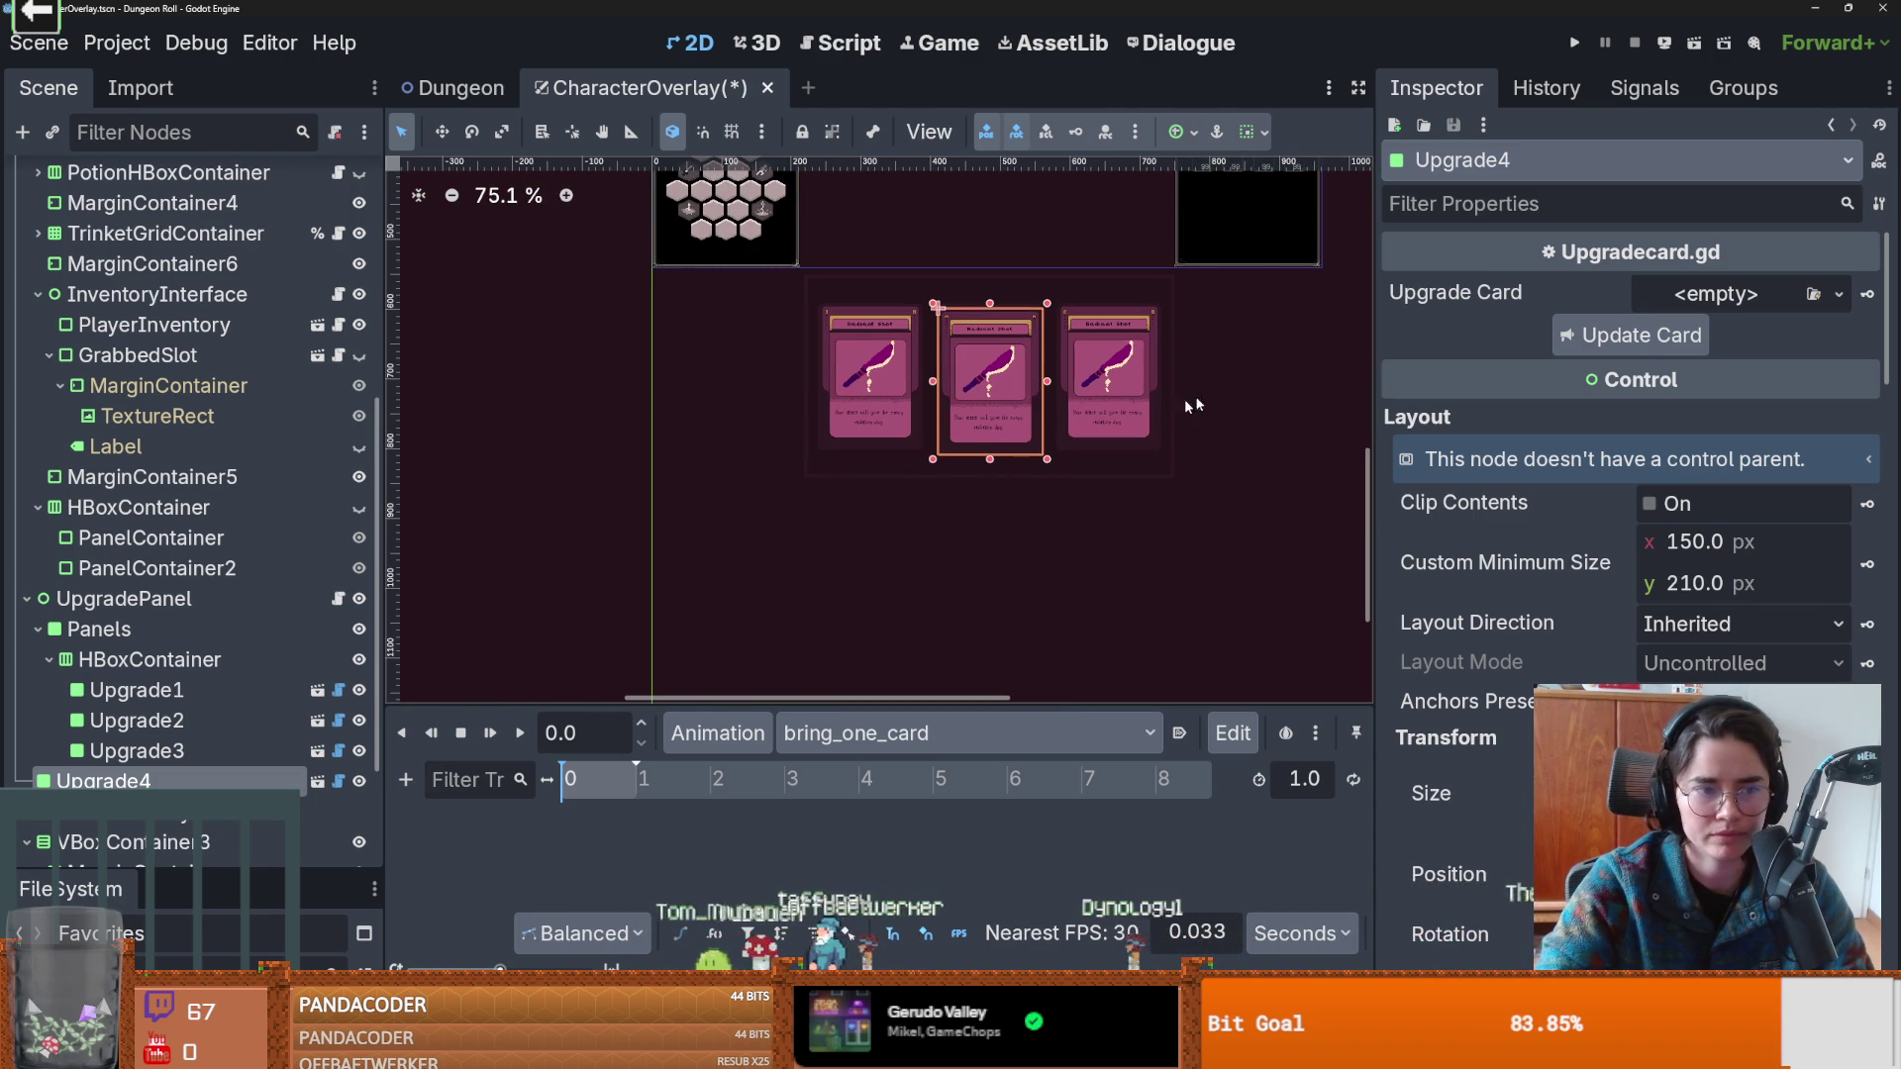
pyautogui.click(884, 735)
pyautogui.click(886, 770)
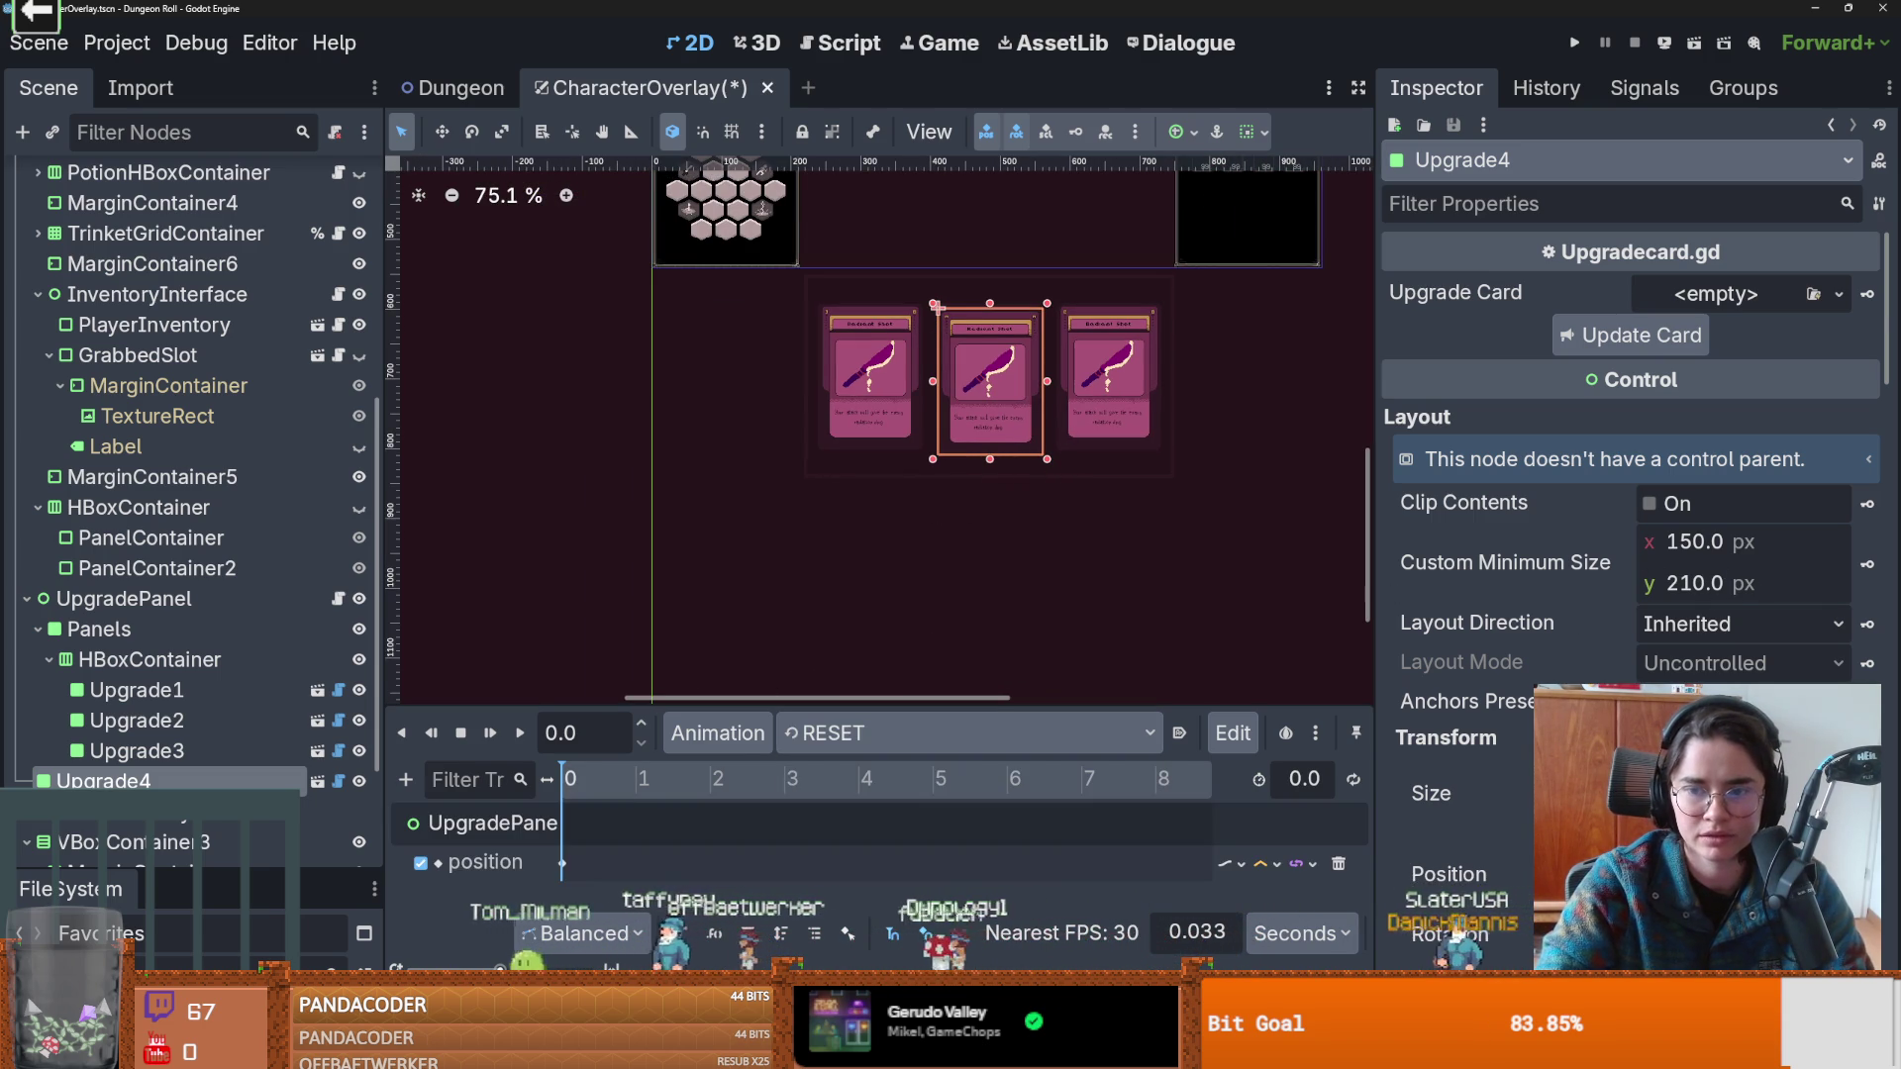
# Key Upgrade4's position in RESET, then return to the bring_one_card animation.
pyautogui.click(1866, 875)
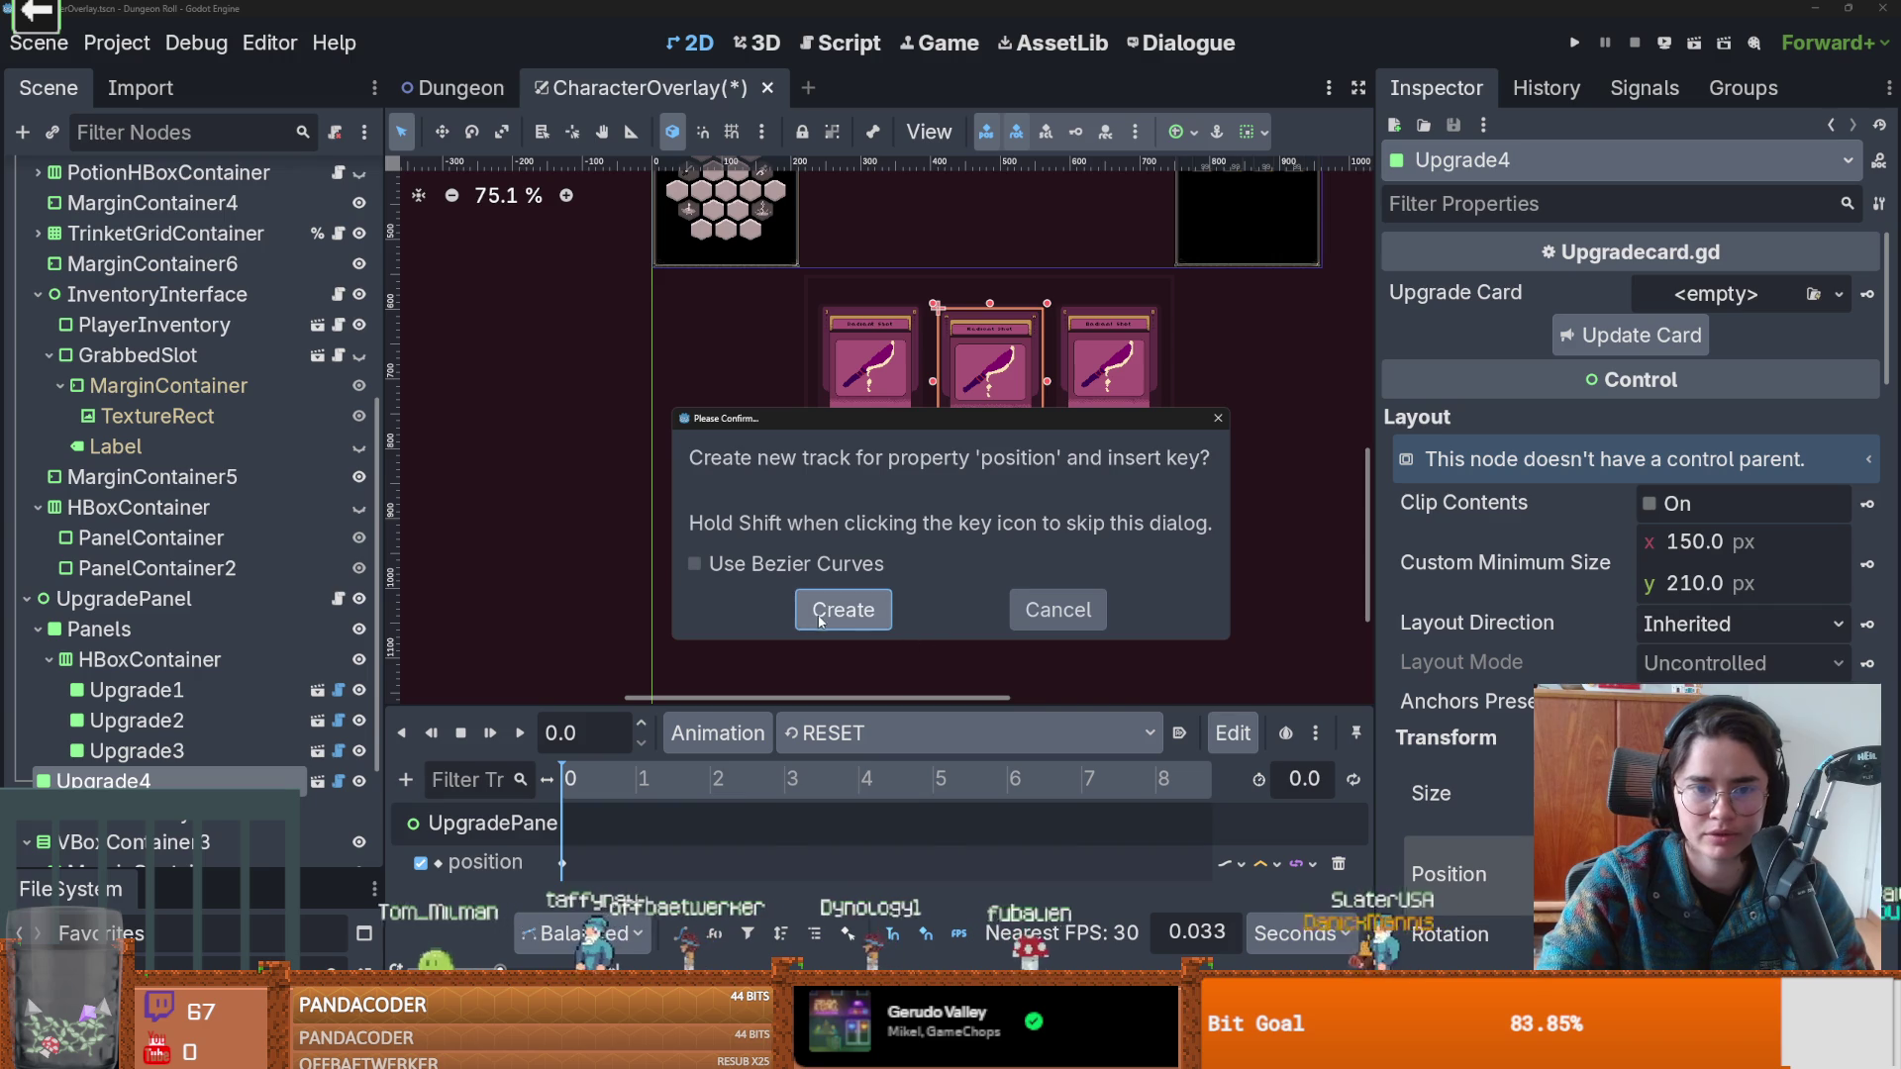
pyautogui.click(841, 607)
pyautogui.click(840, 734)
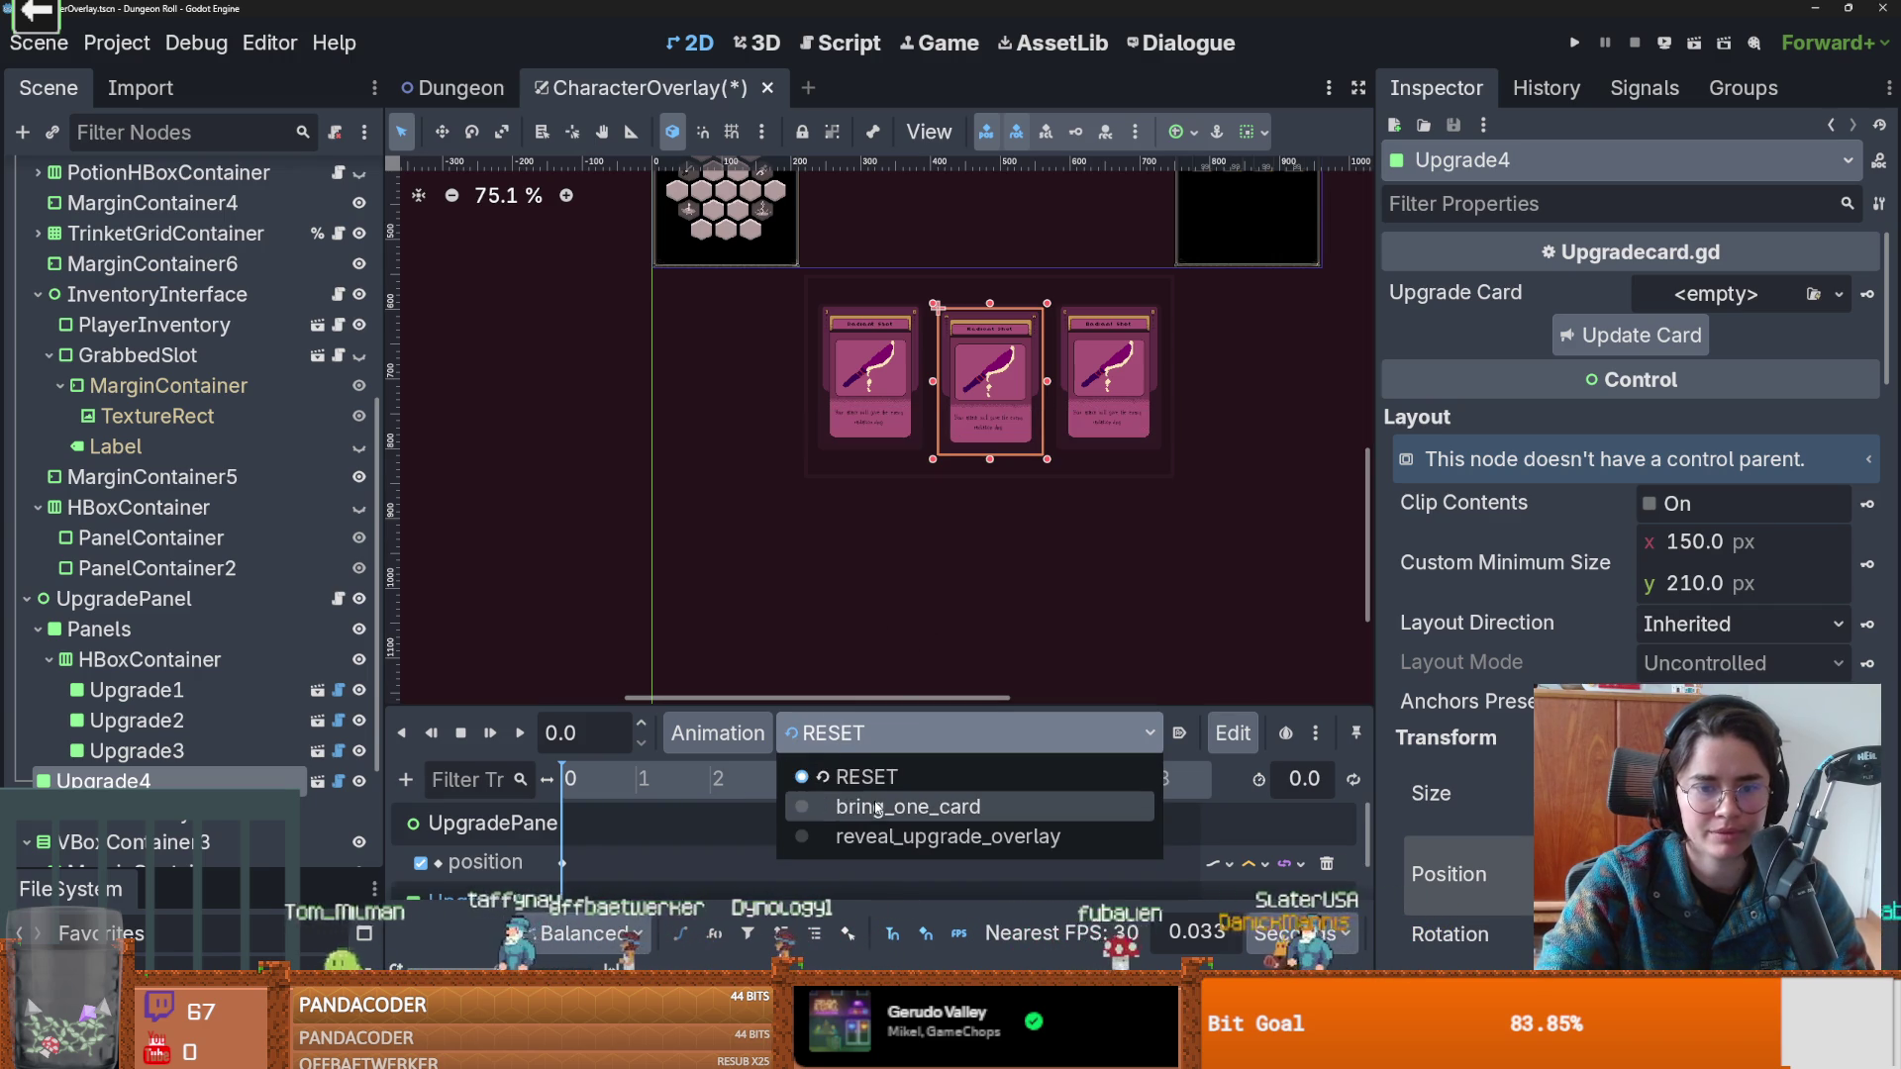
pyautogui.click(891, 802)
# At the one-second mark, raise Upgrade4 to the screen centre and insert a position key.
pyautogui.scroll(-1, 918, 609)
pyautogui.moveTo(590, 774); pyautogui.dragTo(633, 780)
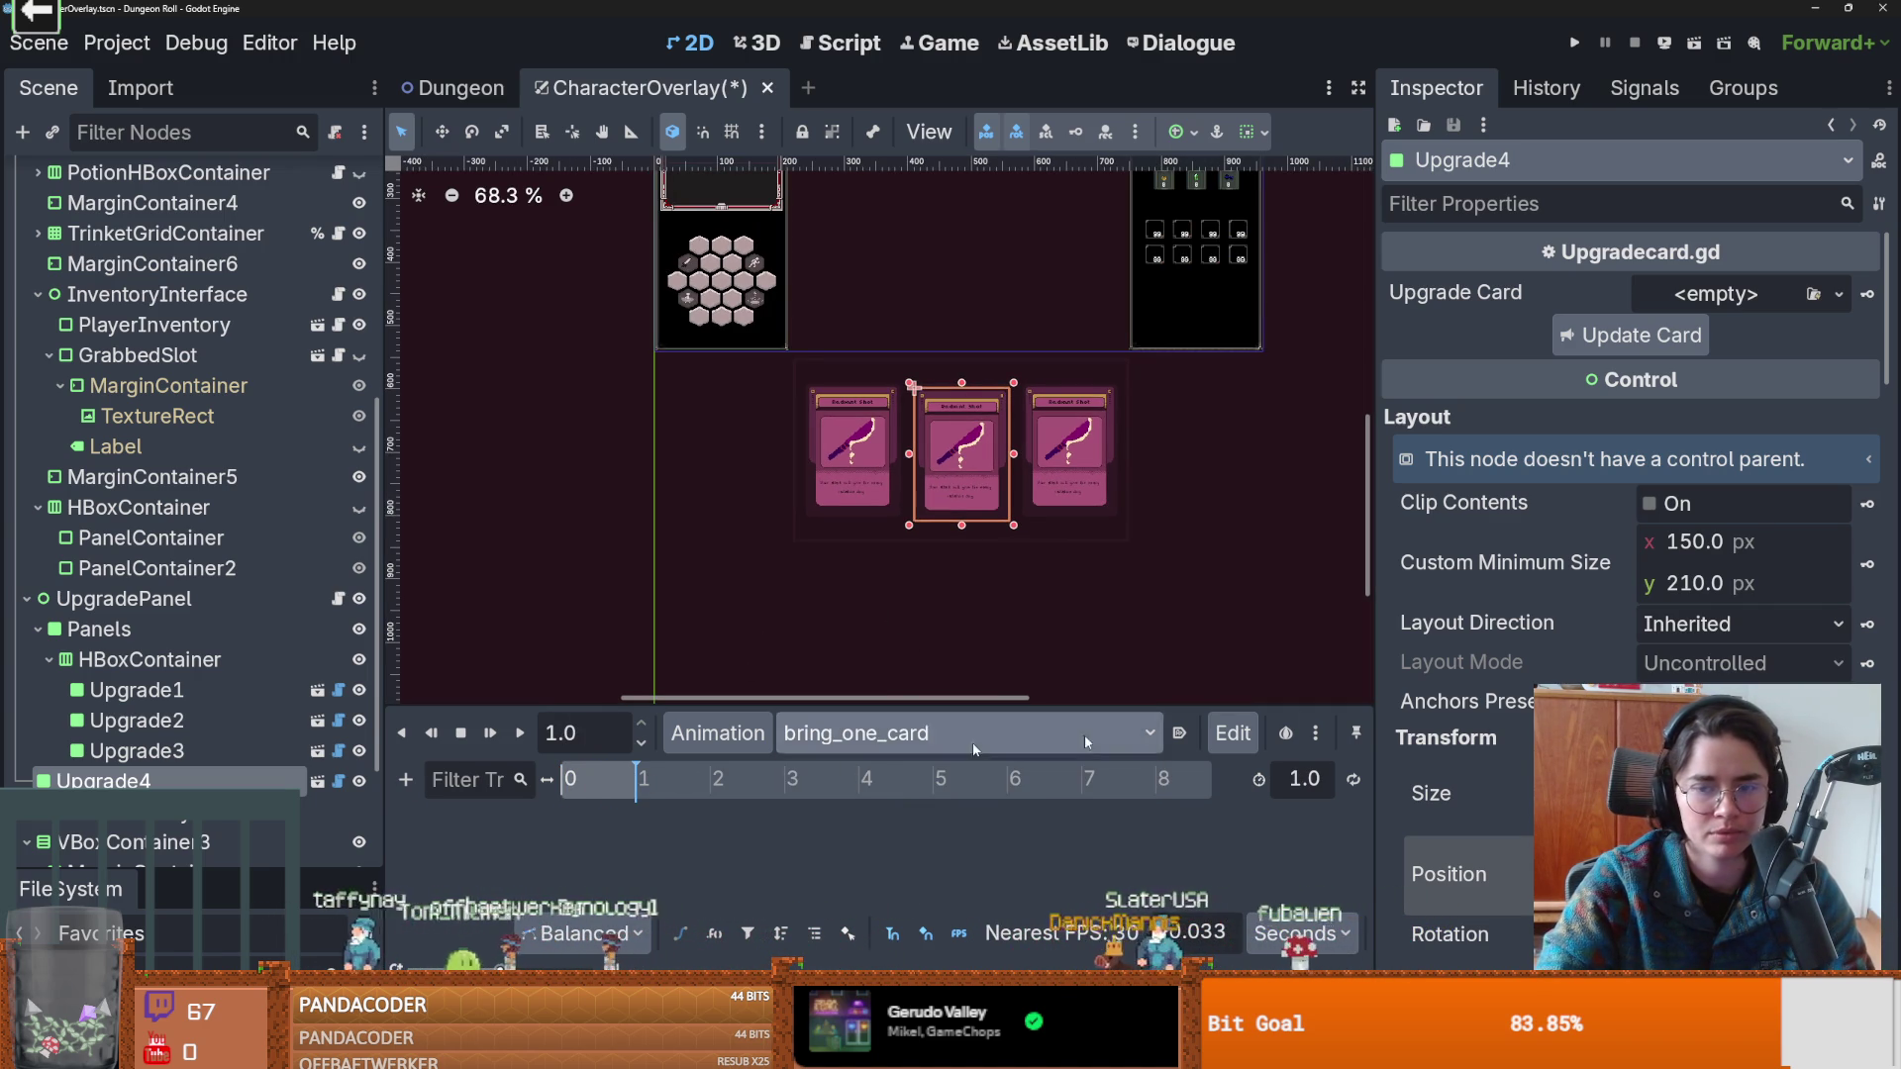
pyautogui.scroll(3, 1315, 544)
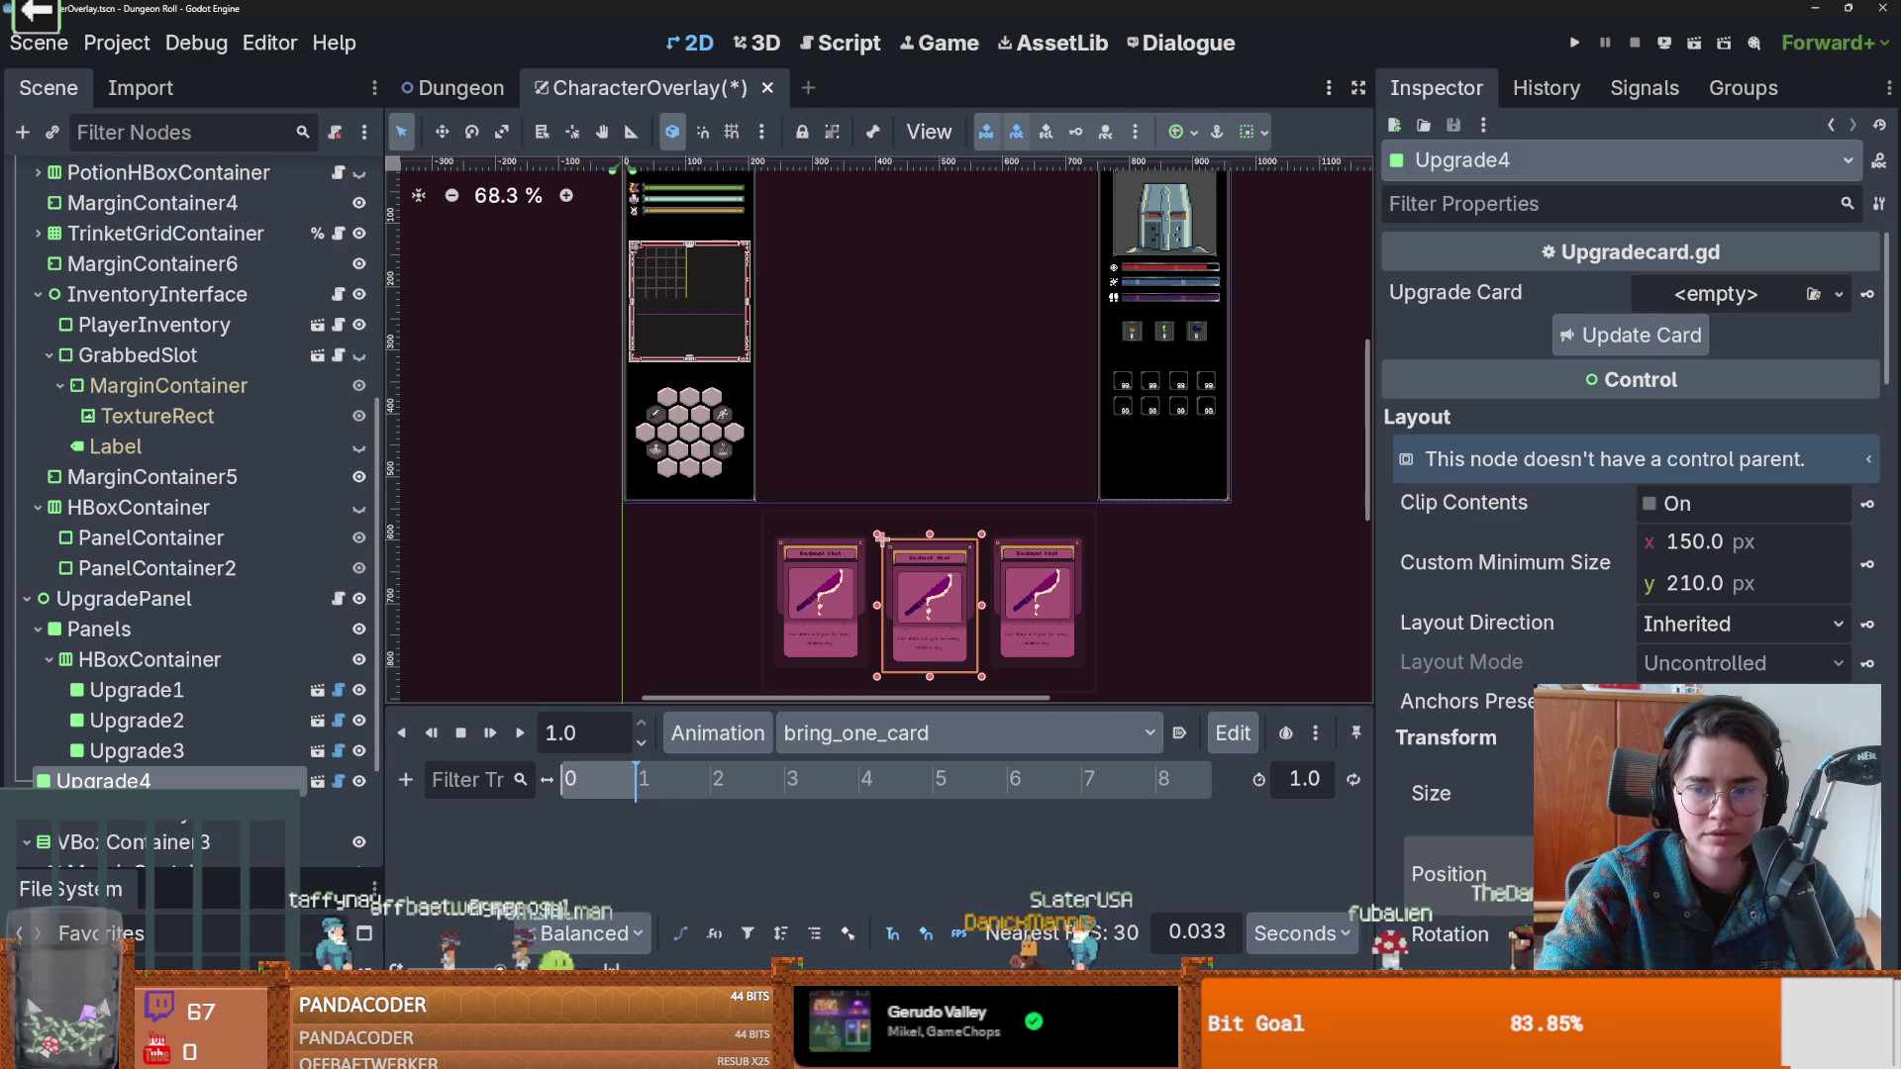
pyautogui.moveTo(880, 540); pyautogui.dragTo(881, 239)
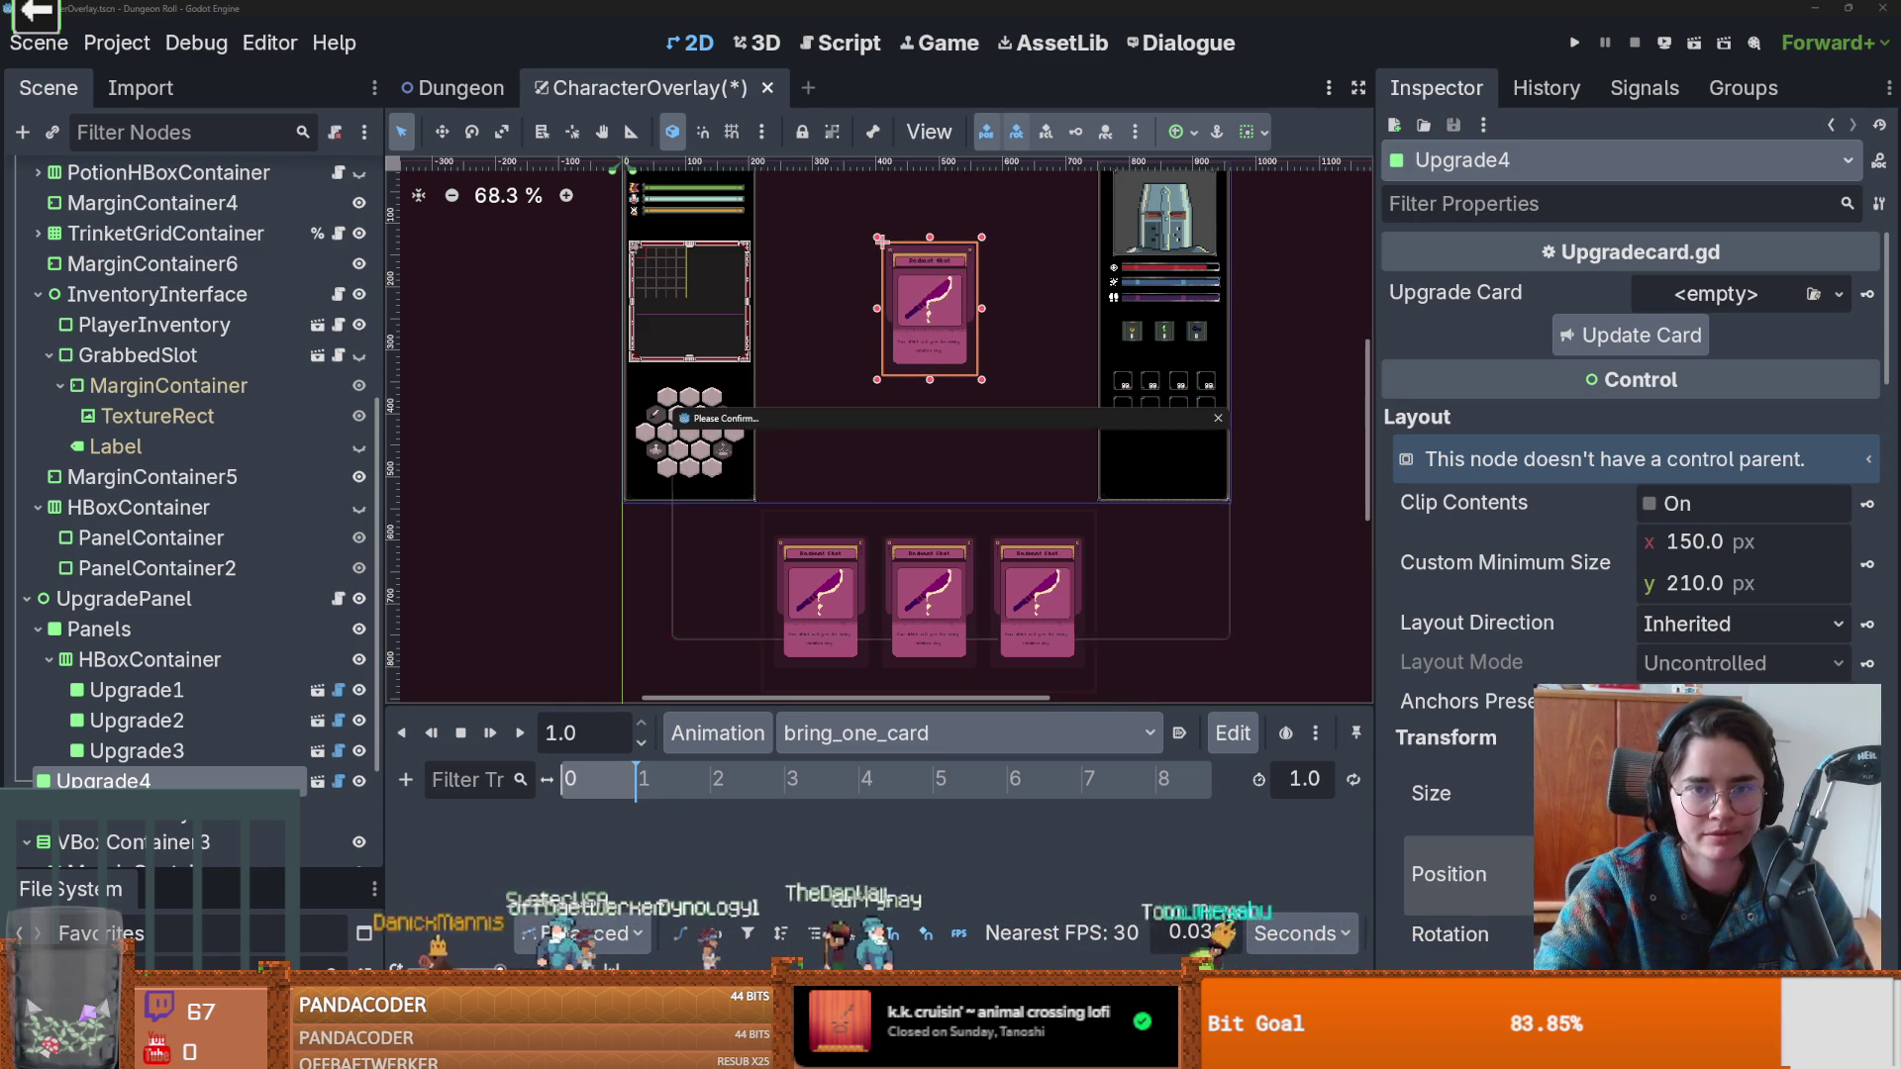
pyautogui.press('k')
pyautogui.press('Return')
# Rewind and play bring_one_card, then inspect Upgrade4's position key in RESET.
pyautogui.scroll(2, 939, 468)
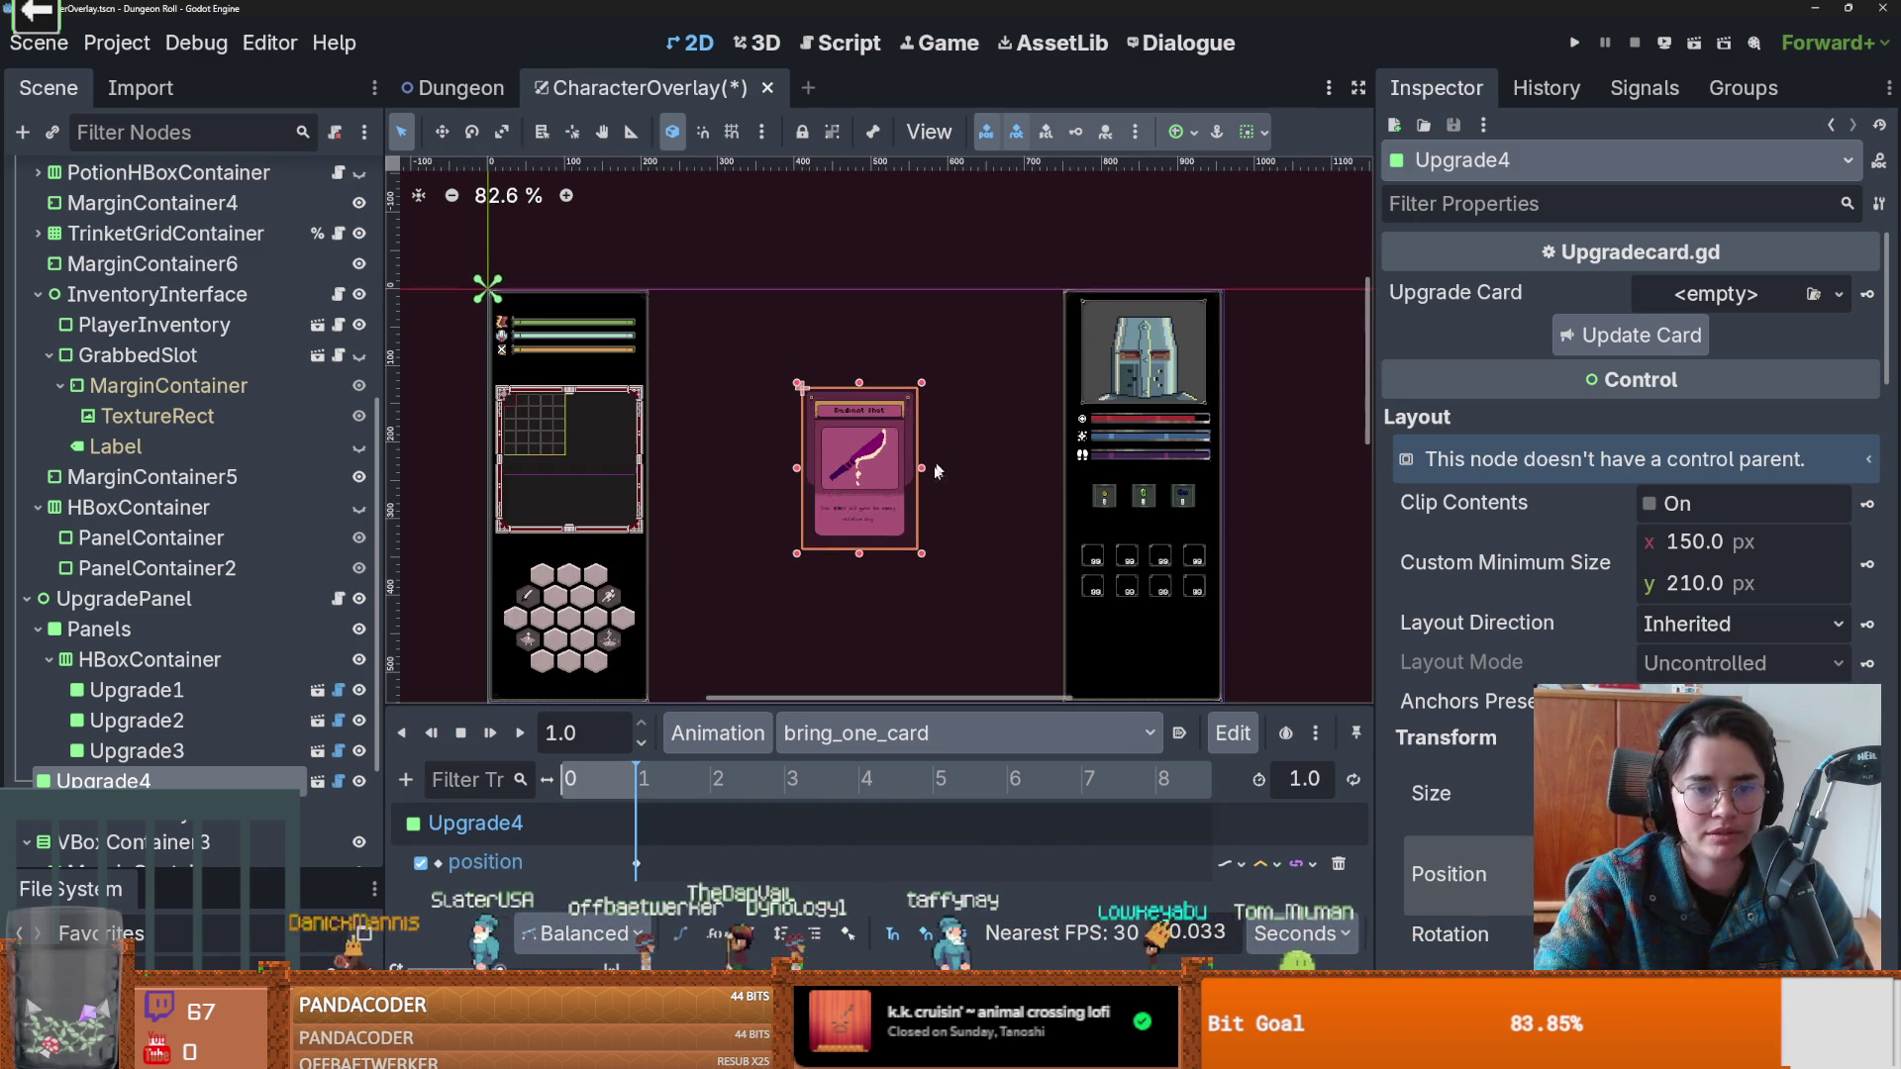
pyautogui.moveTo(635, 779); pyautogui.dragTo(452, 765)
pyautogui.click(492, 734)
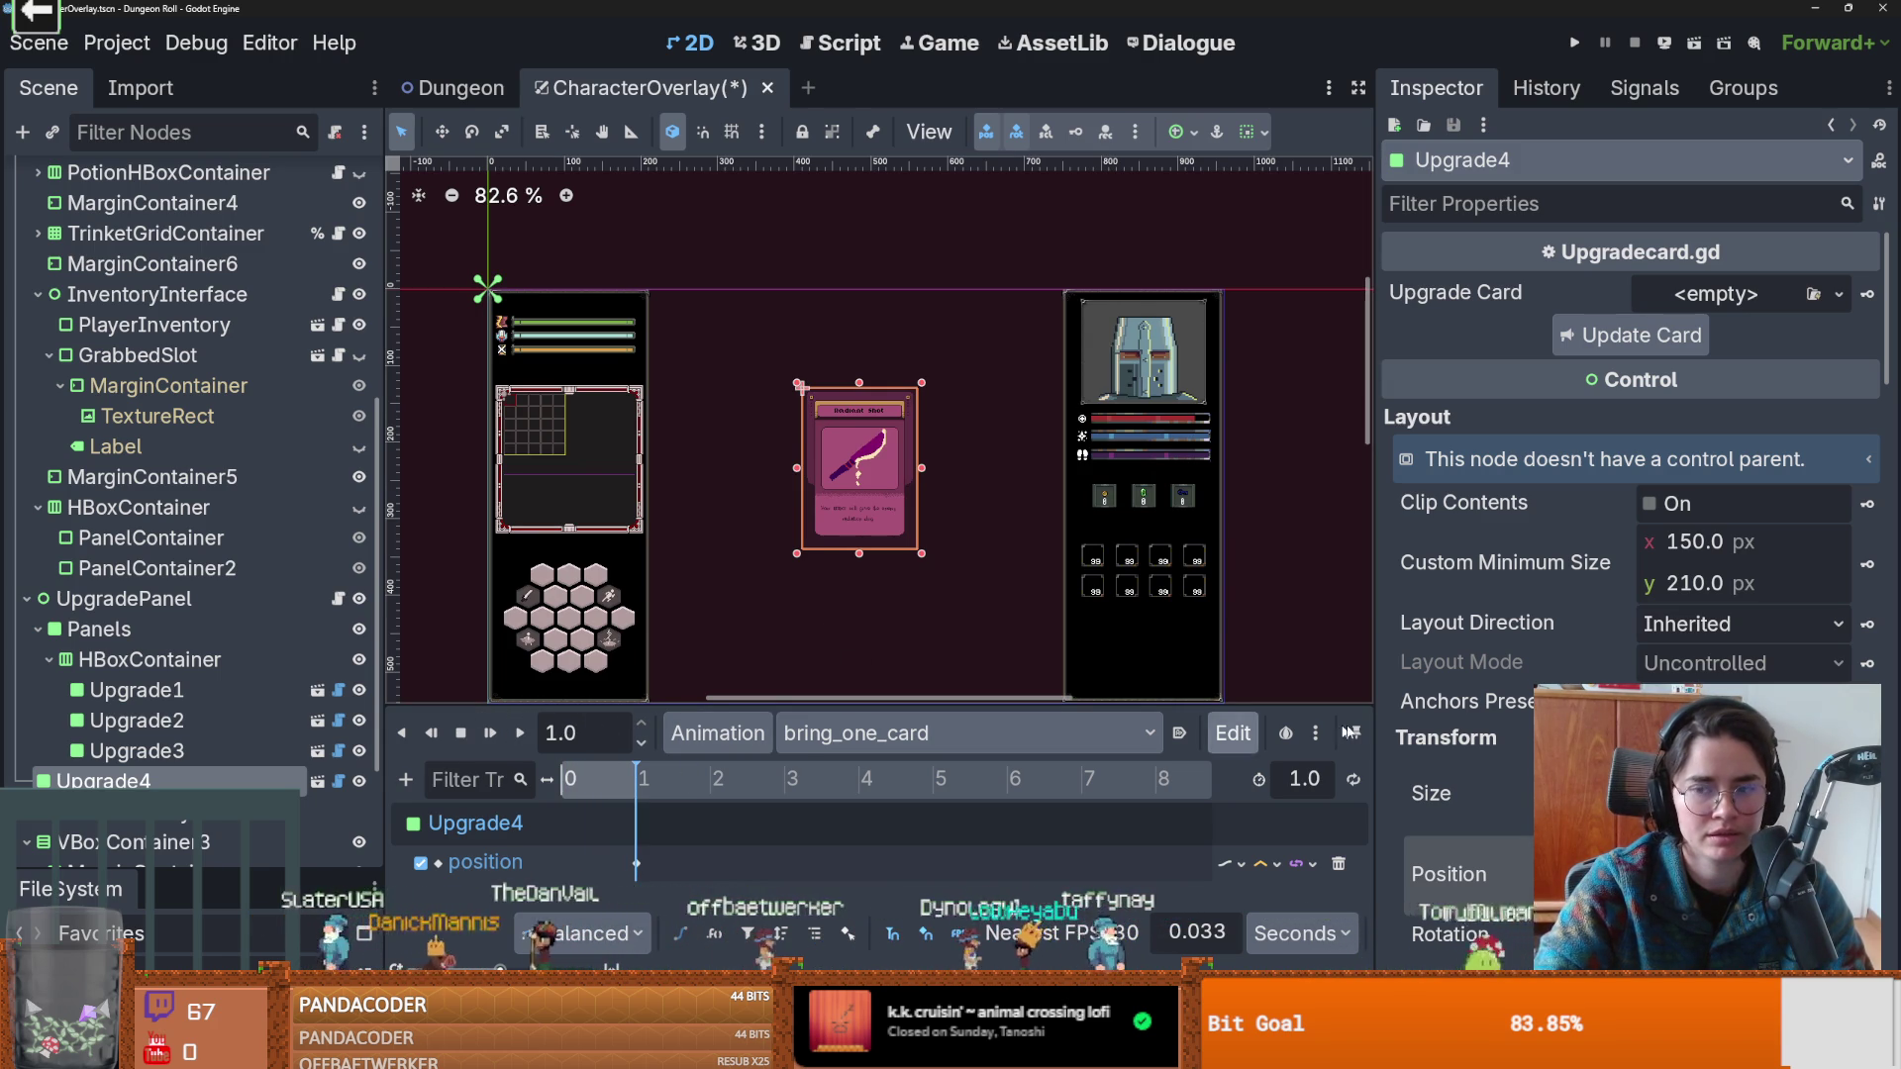
pyautogui.scroll(-4, 1021, 588)
pyautogui.scroll(-3, 1022, 588)
pyautogui.click(831, 733)
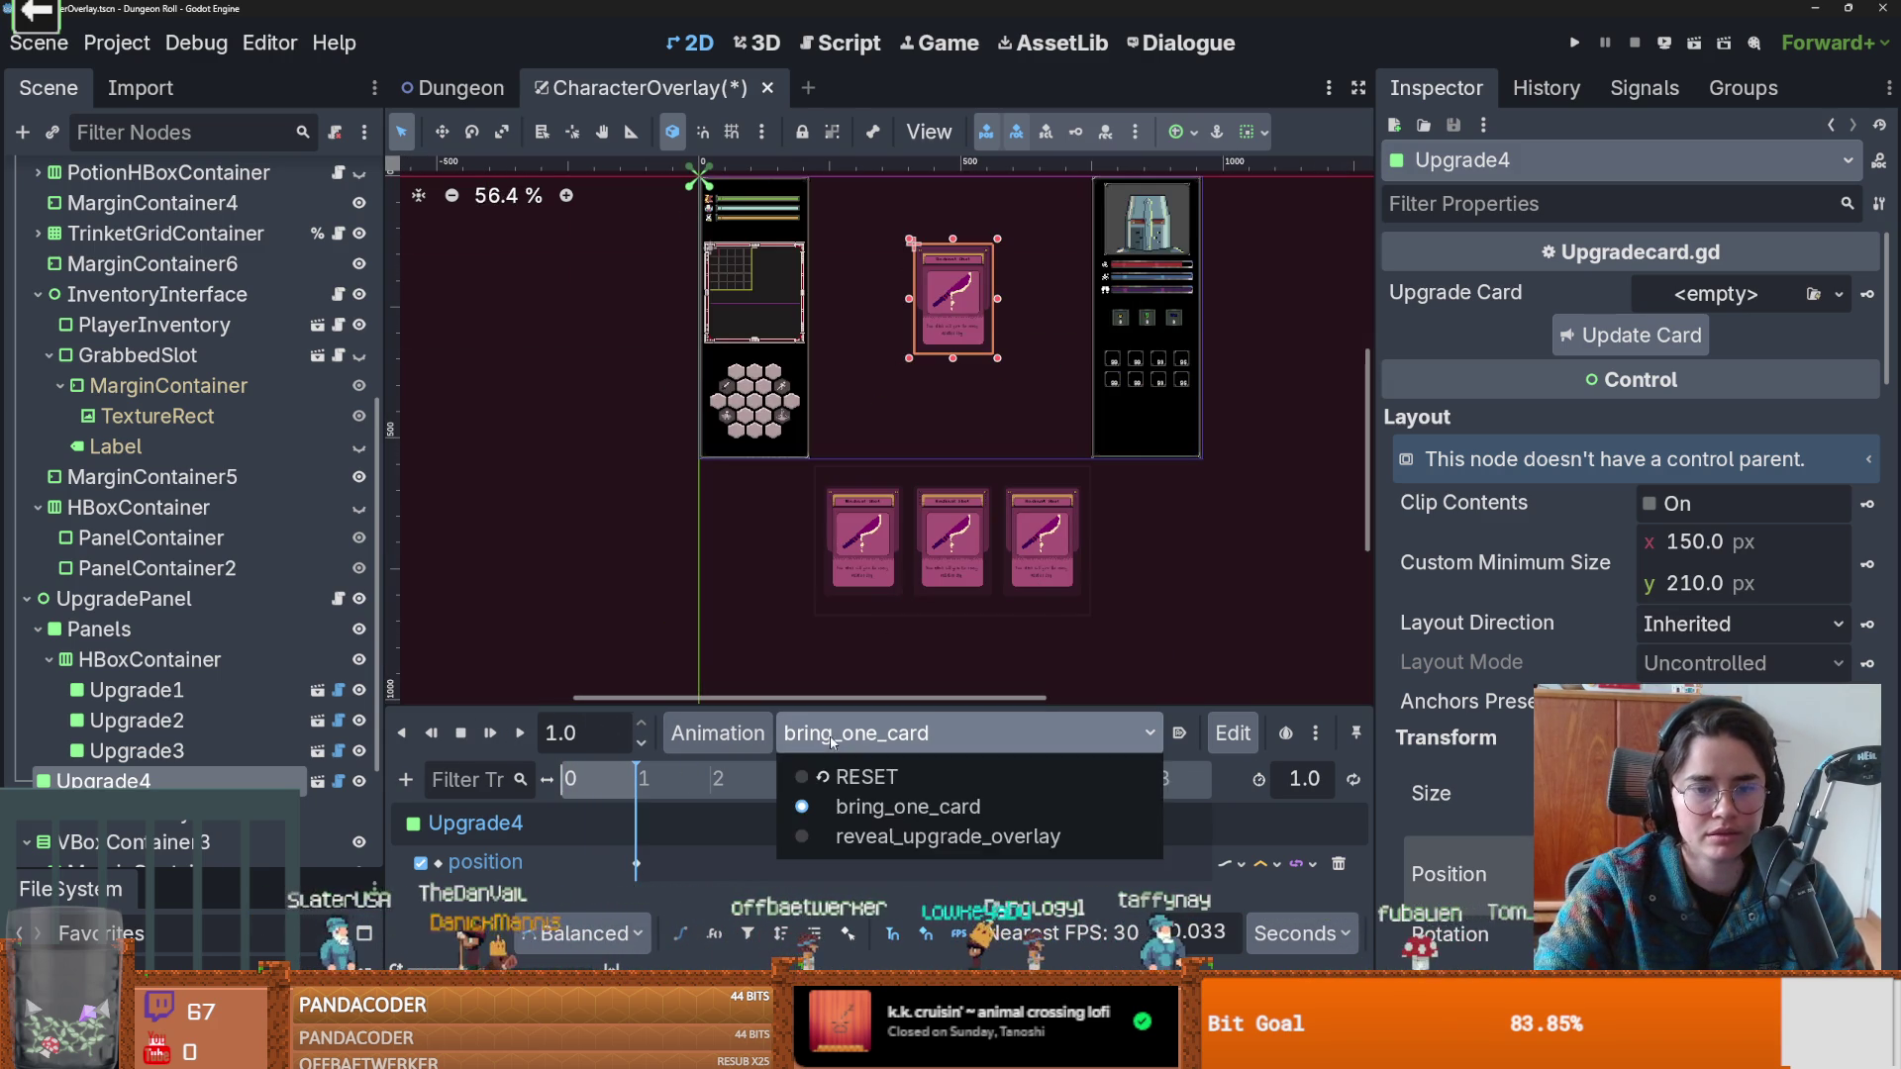
pyautogui.click(866, 777)
pyautogui.click(562, 863)
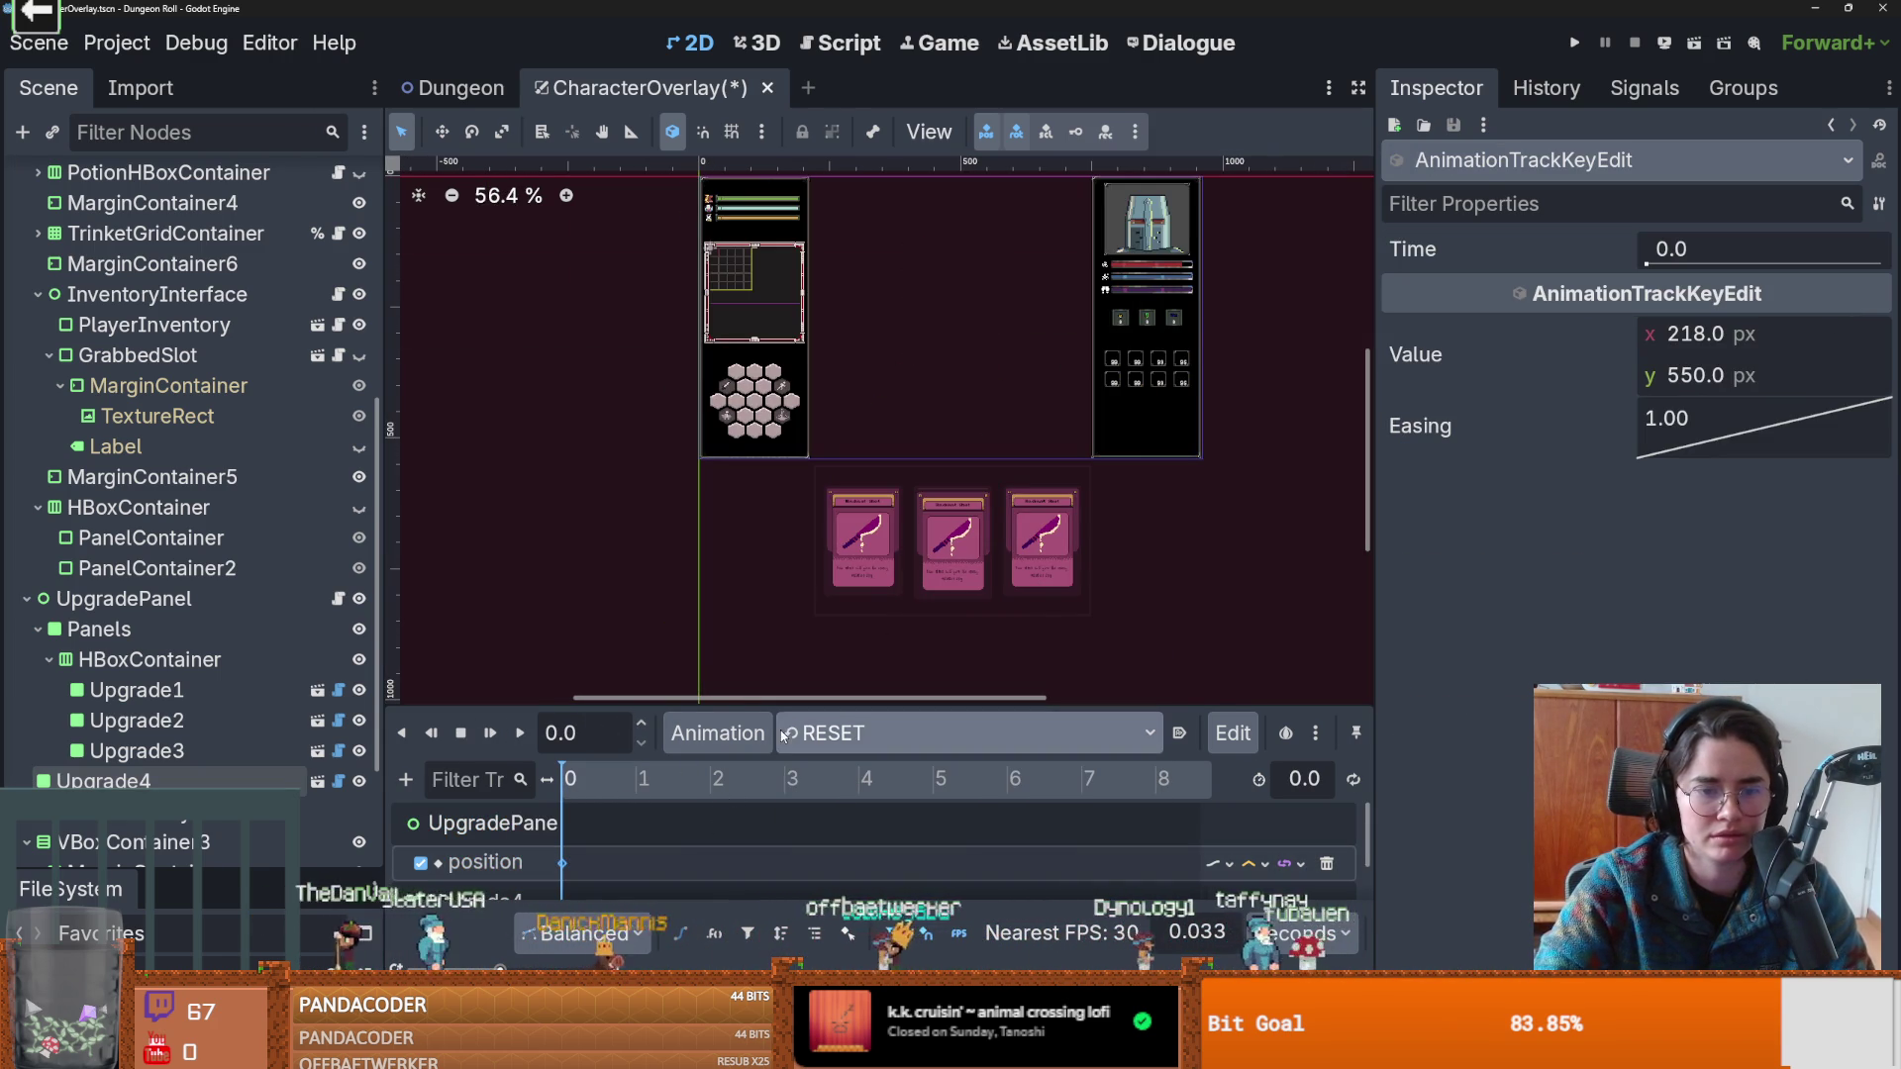
# Compare Upgrade4's RESET position key with bring_one_card's starting key and play the animation.
pyautogui.scroll(-2, 598, 864)
pyautogui.click(566, 880)
pyautogui.click(861, 733)
pyautogui.click(872, 807)
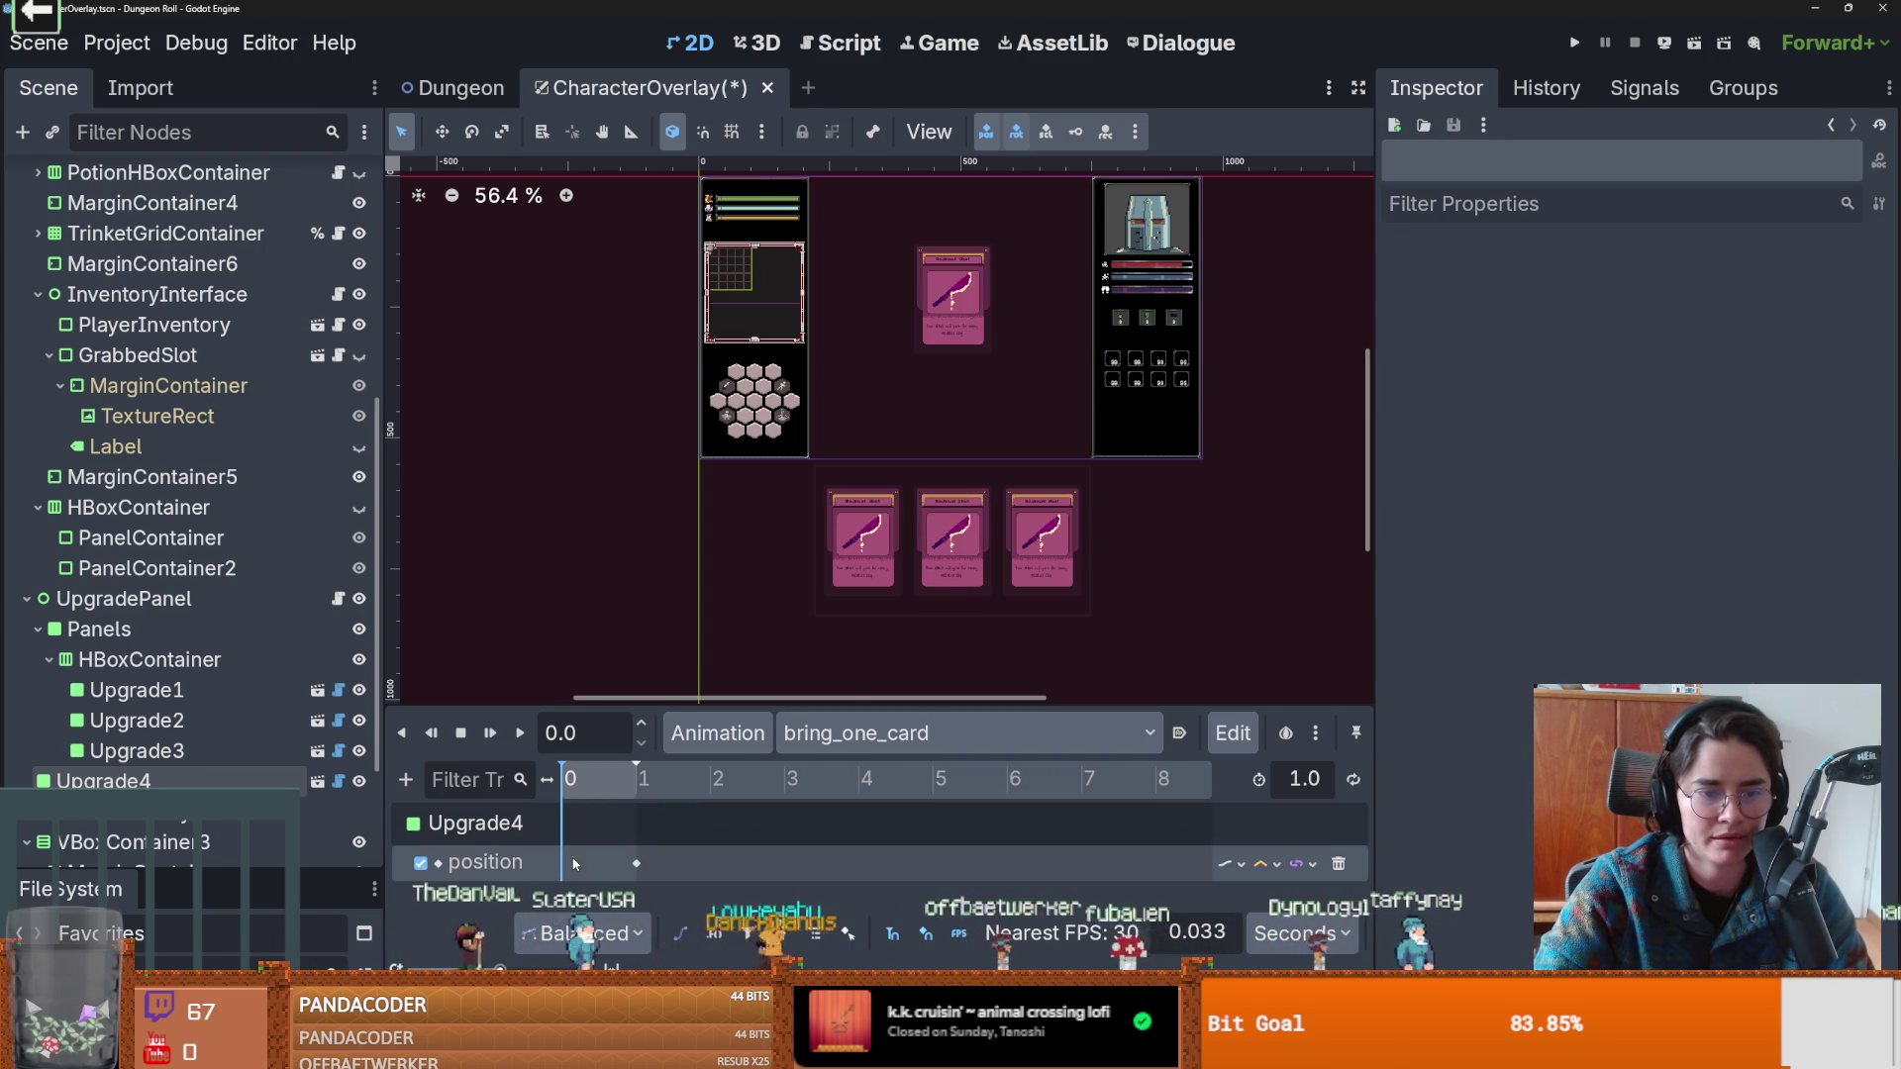
pyautogui.click(564, 863)
pyautogui.click(518, 733)
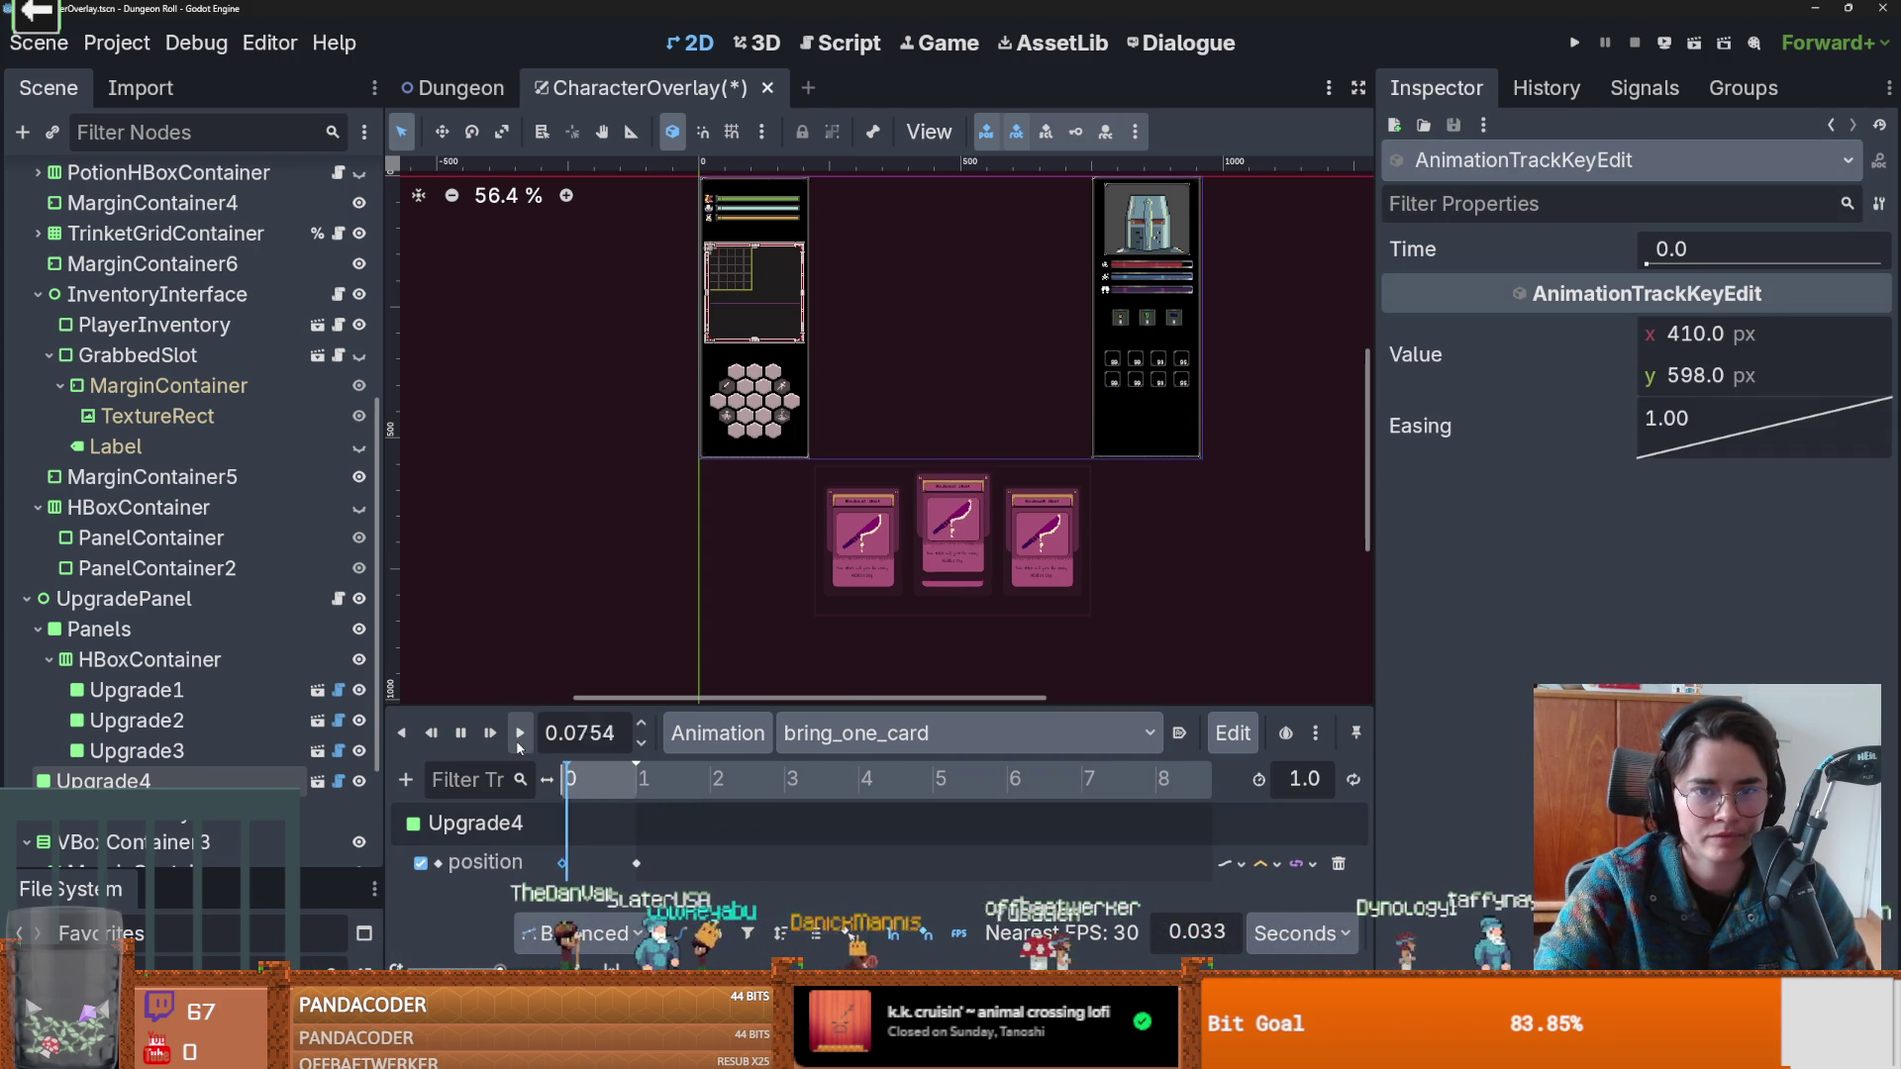
# Enlarge the Upgrade4 card and adjust its x and y position in the Inspector.
pyautogui.scroll(7, 878, 414)
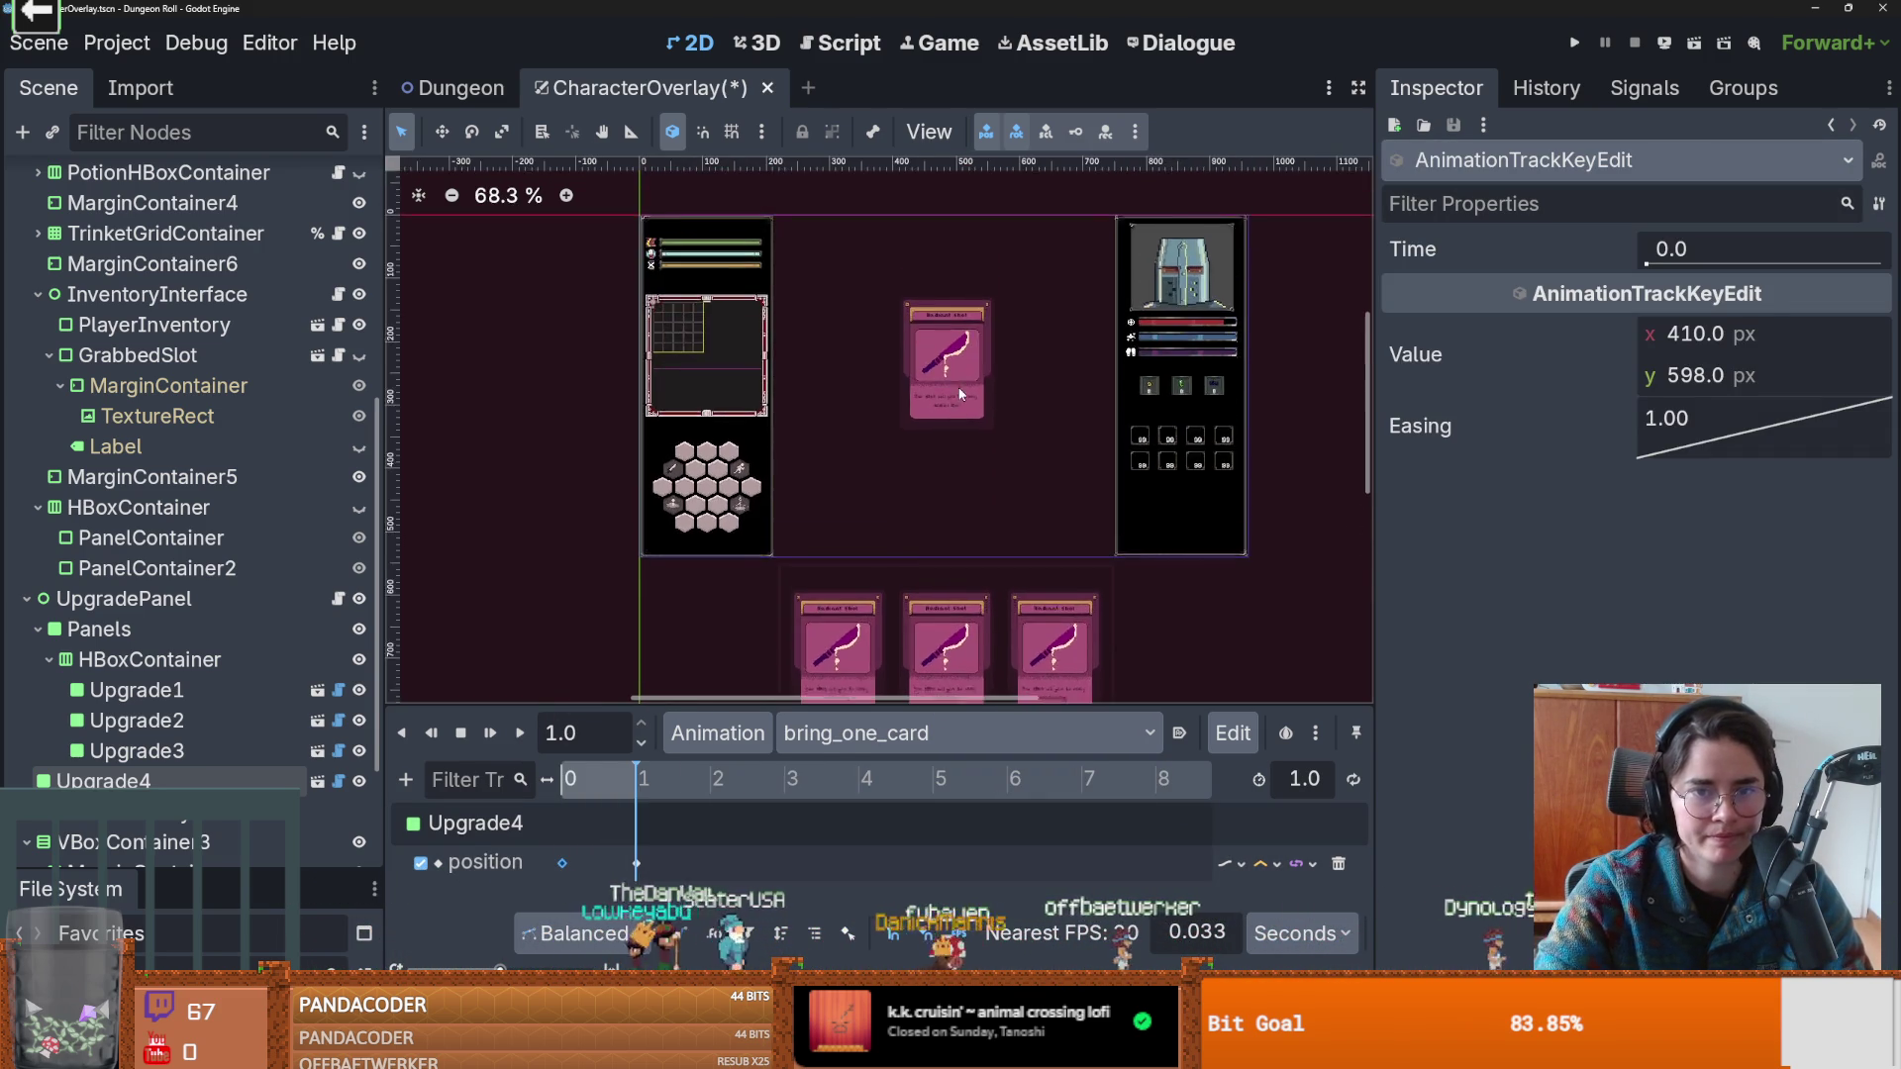
pyautogui.click(1018, 366)
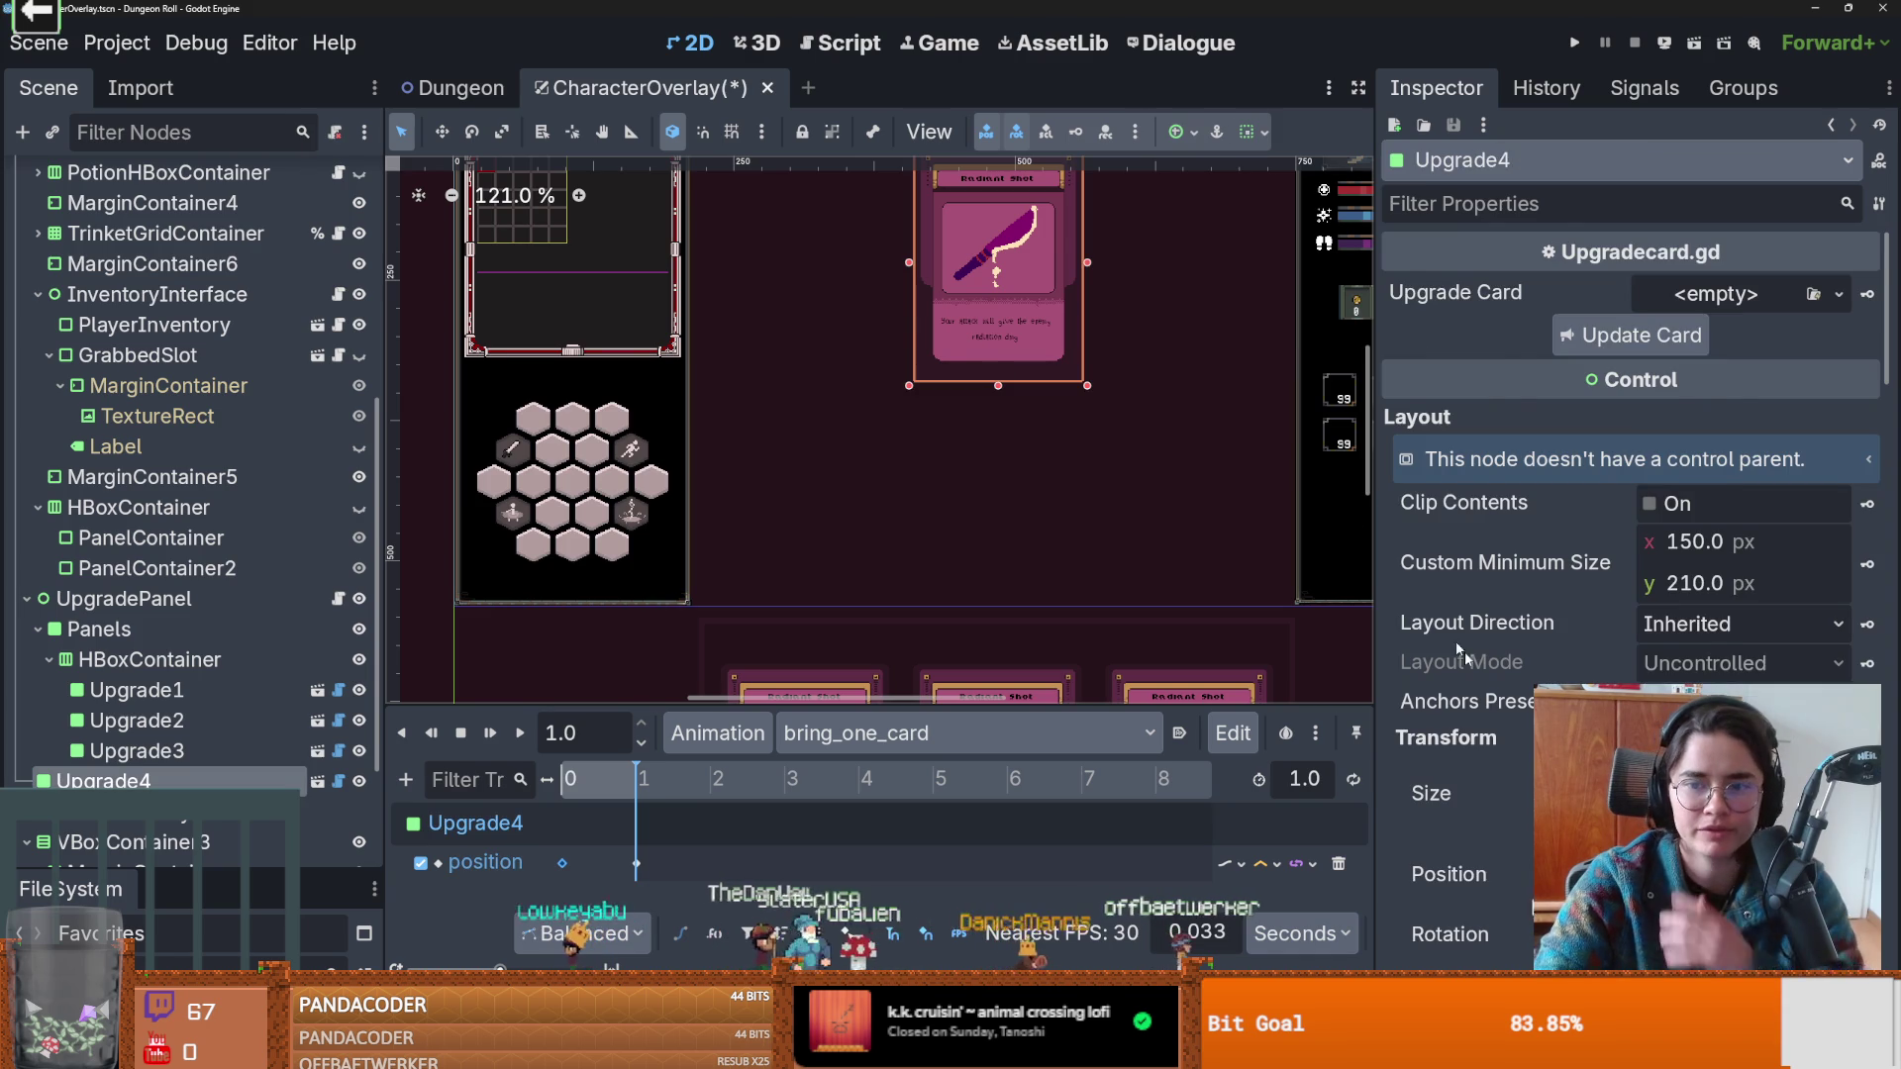
pyautogui.scroll(-3, 1415, 613)
pyautogui.moveTo(1683, 797); pyautogui.dragTo(1742, 797)
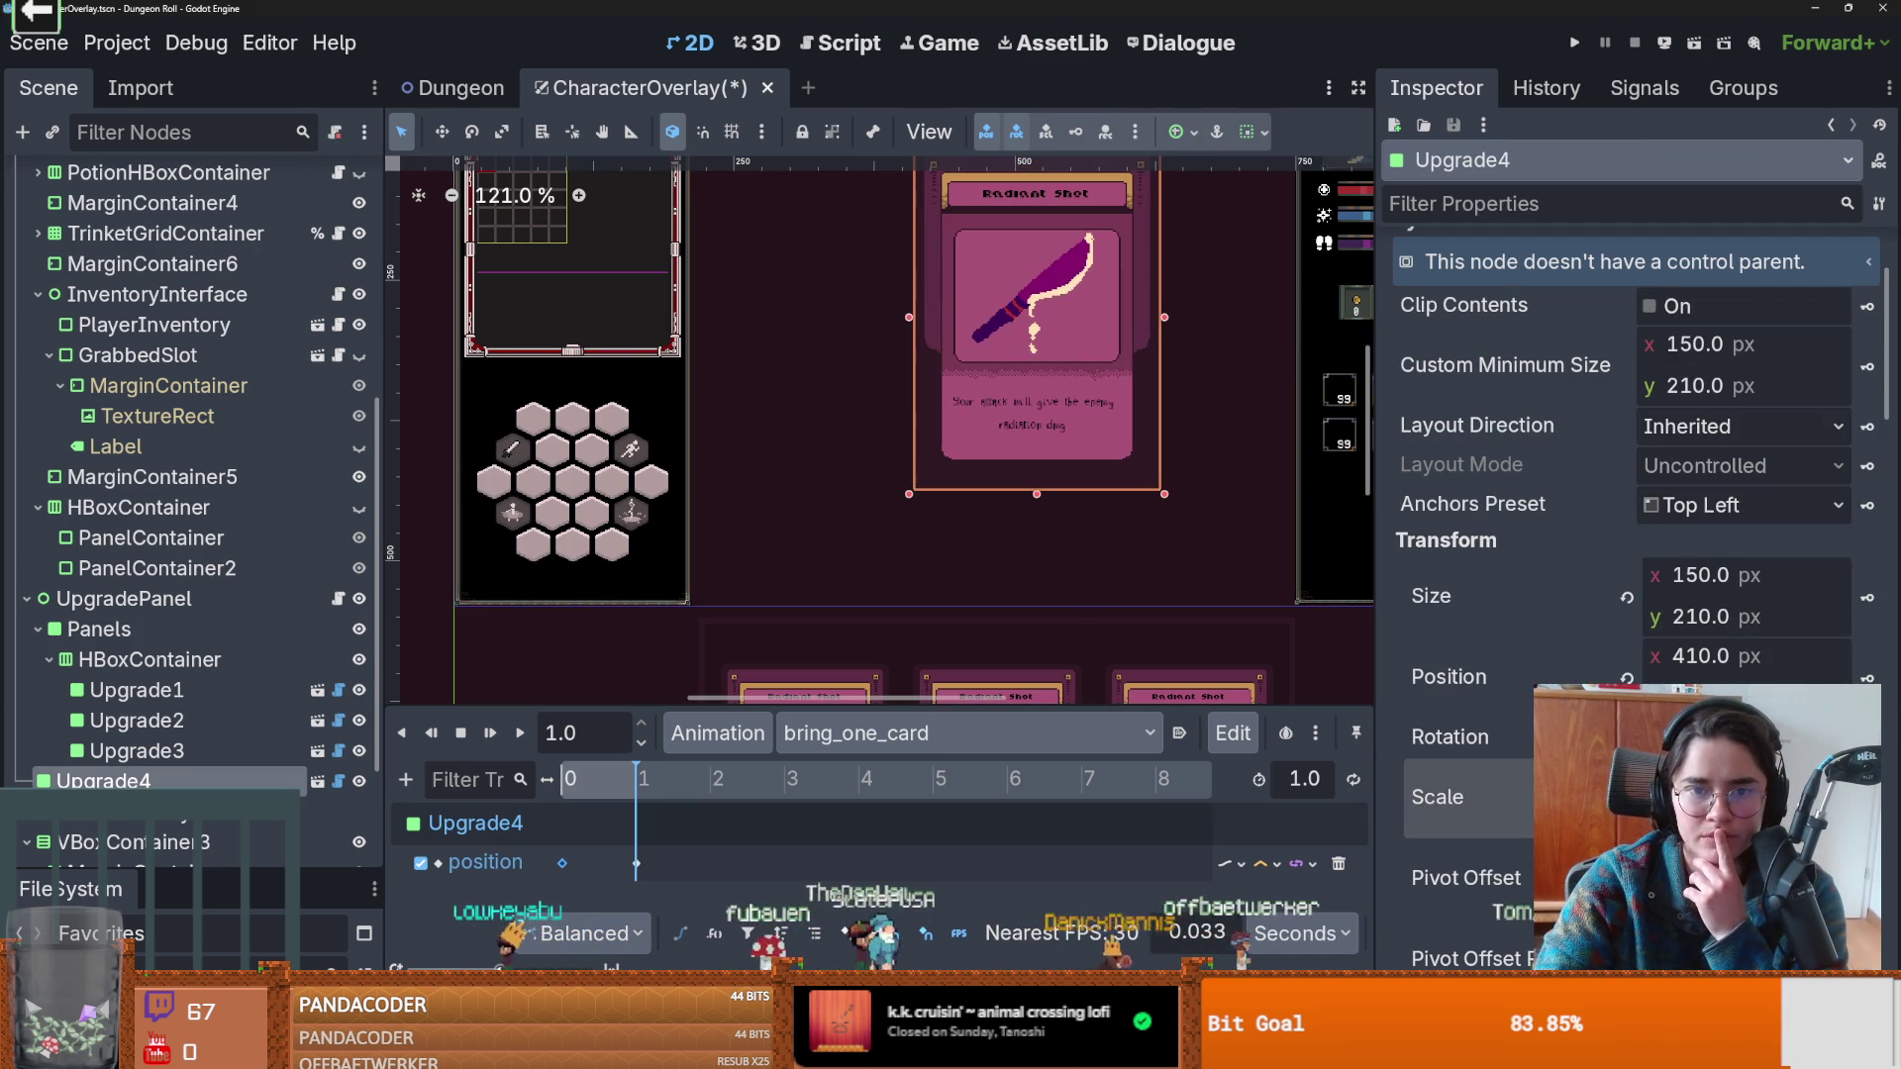
pyautogui.scroll(2, 990, 549)
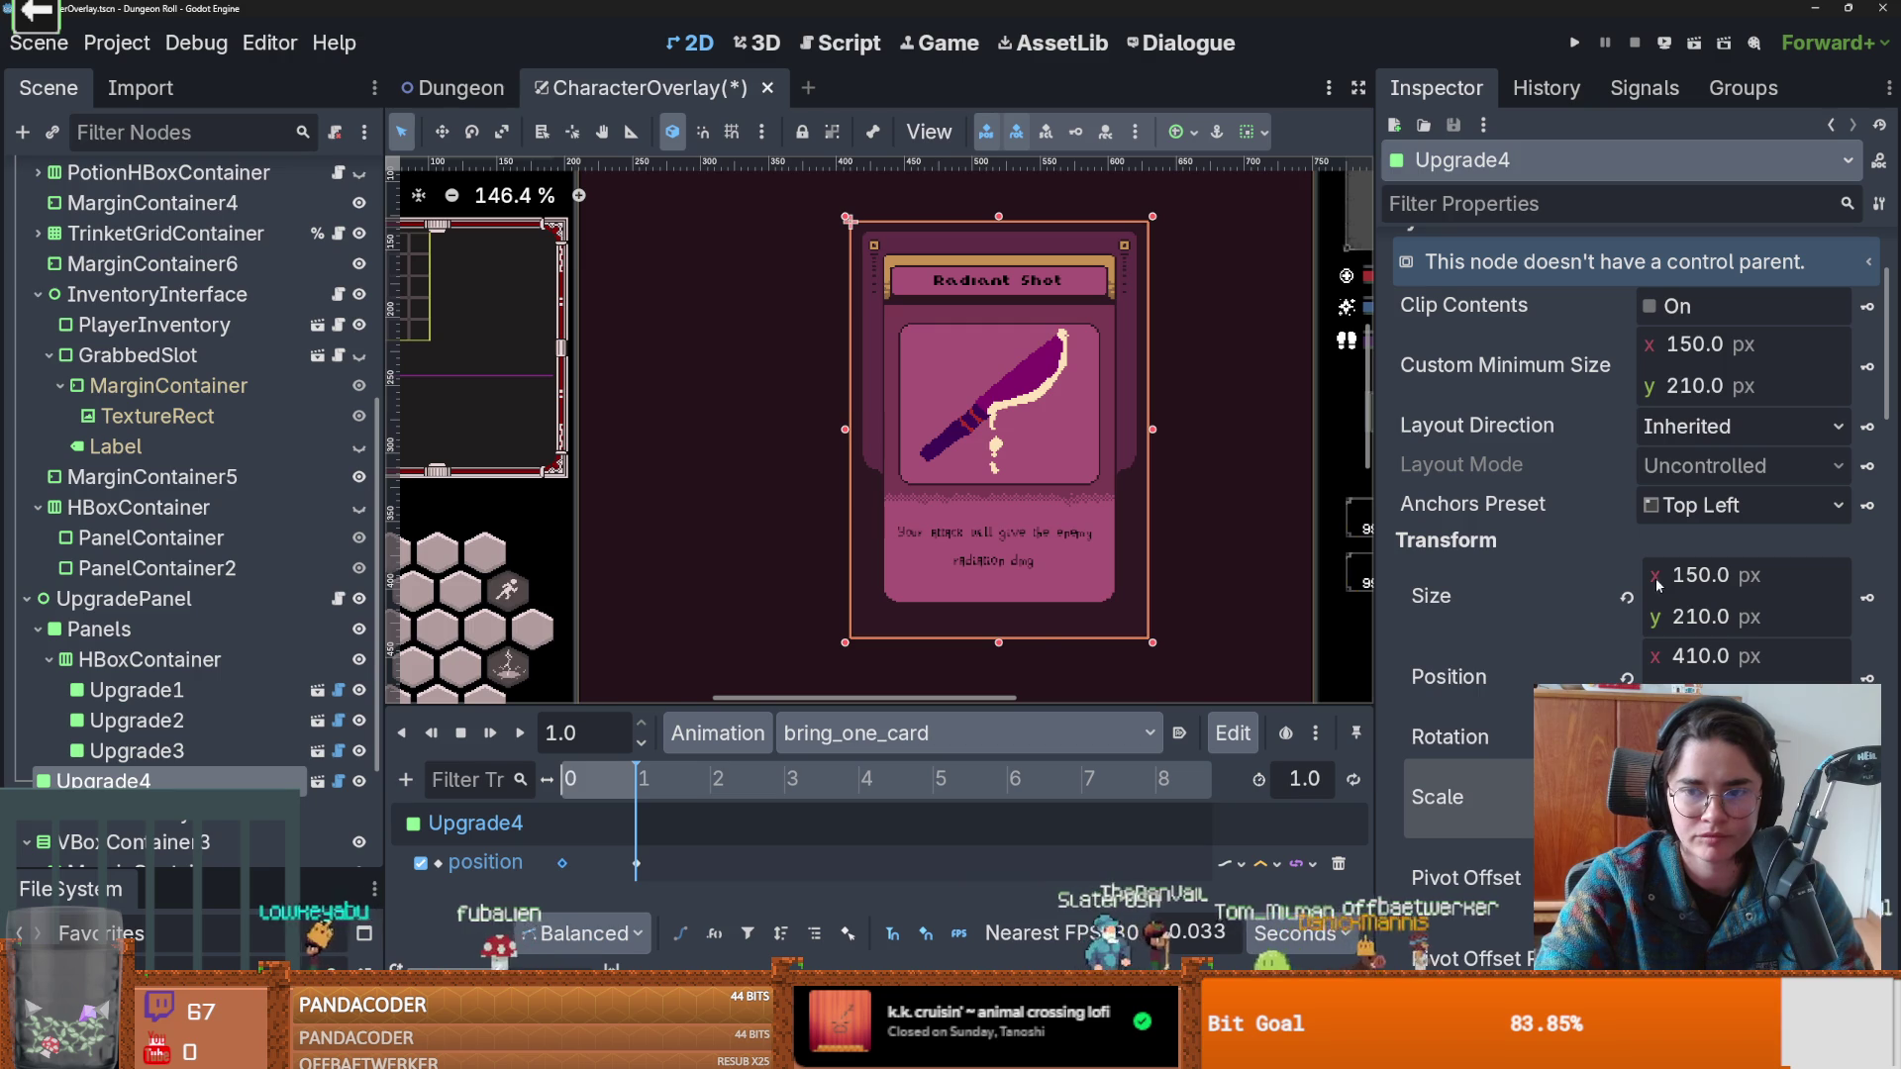
pyautogui.scroll(-2, 1184, 593)
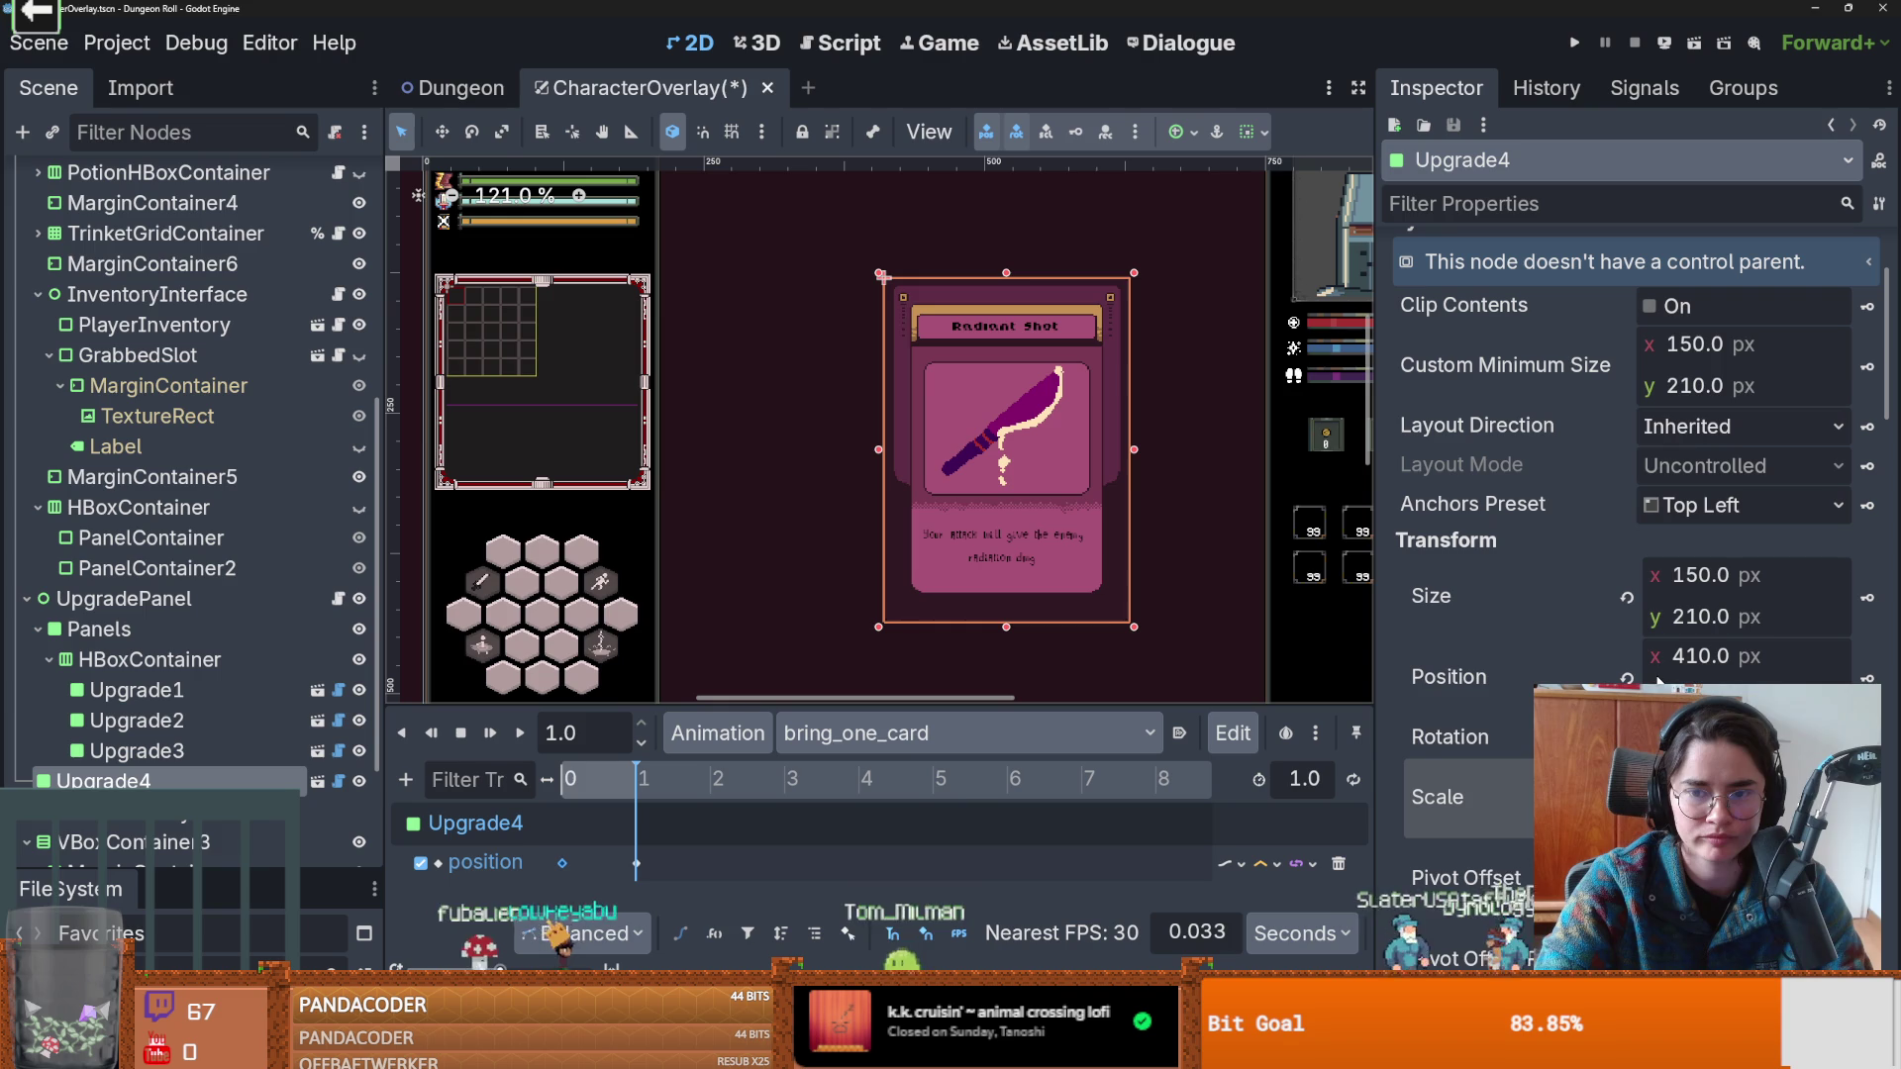
pyautogui.moveTo(1661, 671); pyautogui.dragTo(1612, 672)
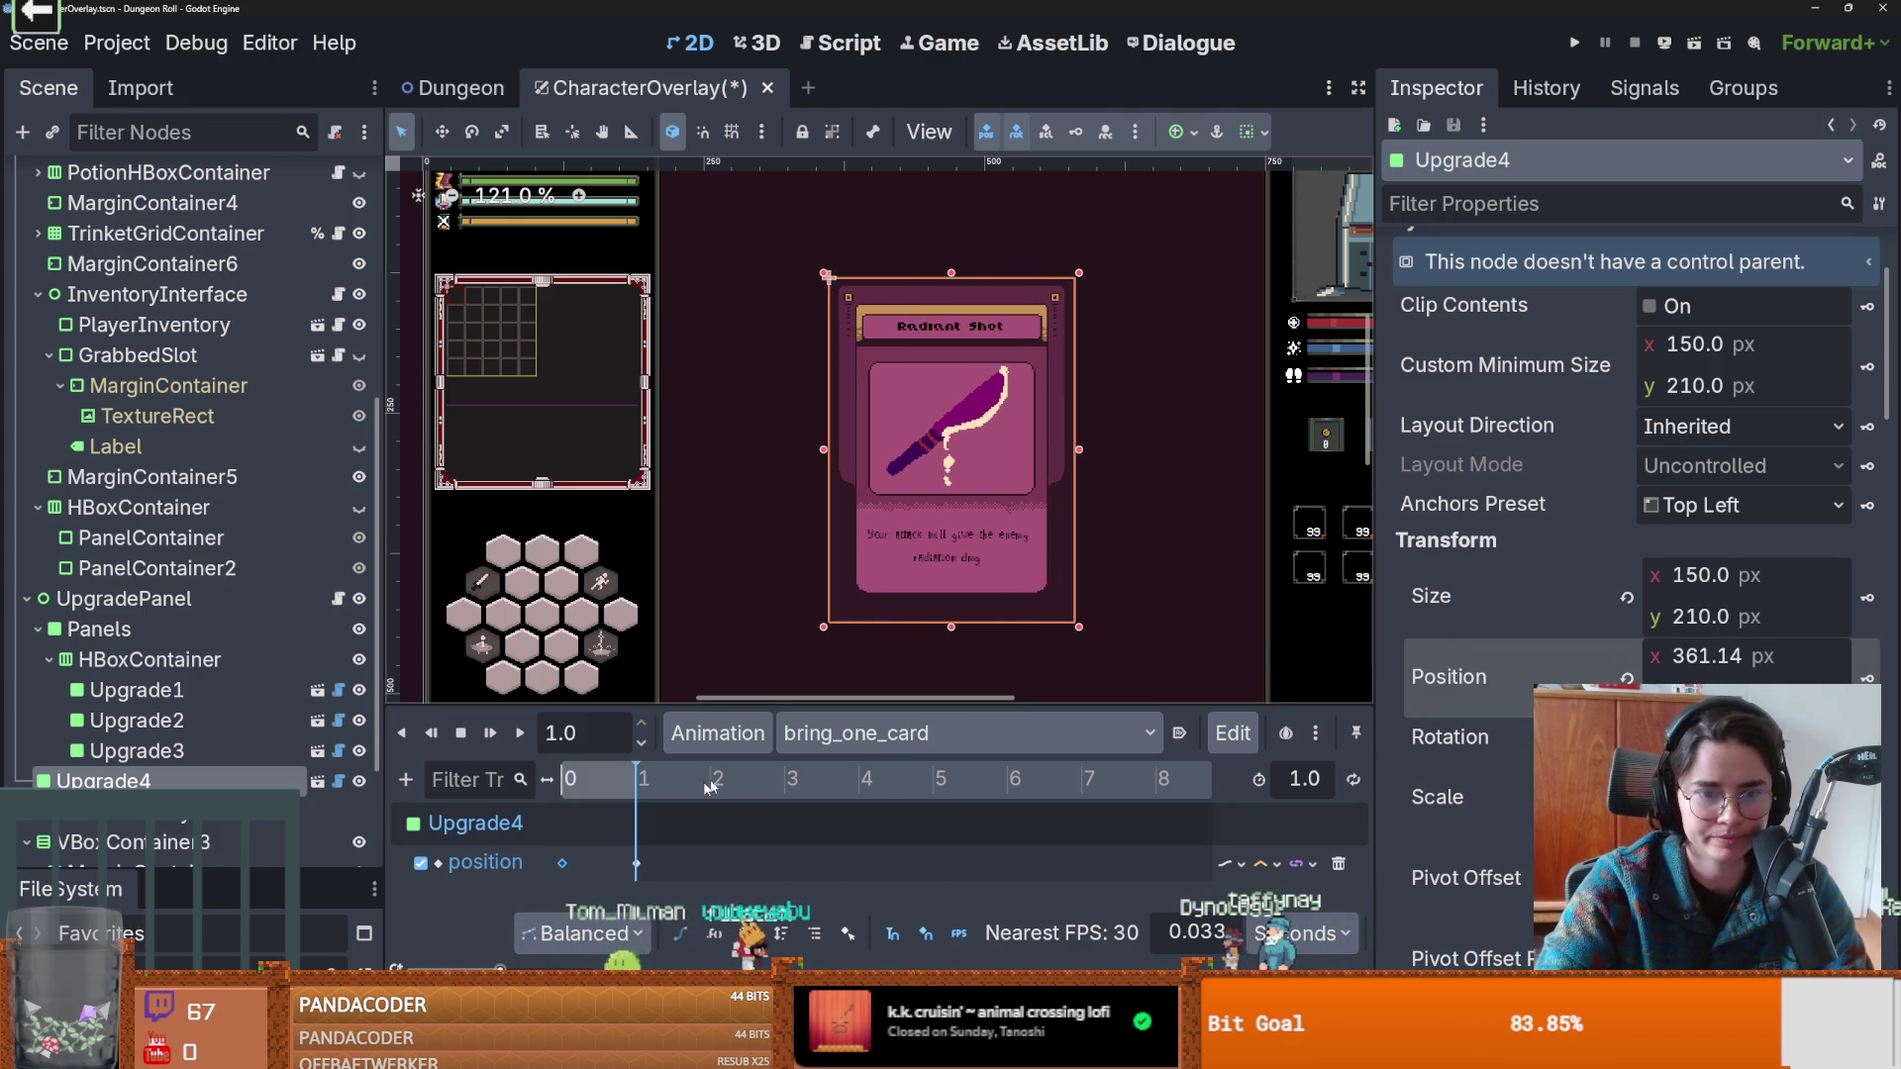
pyautogui.scroll(-3, 996, 562)
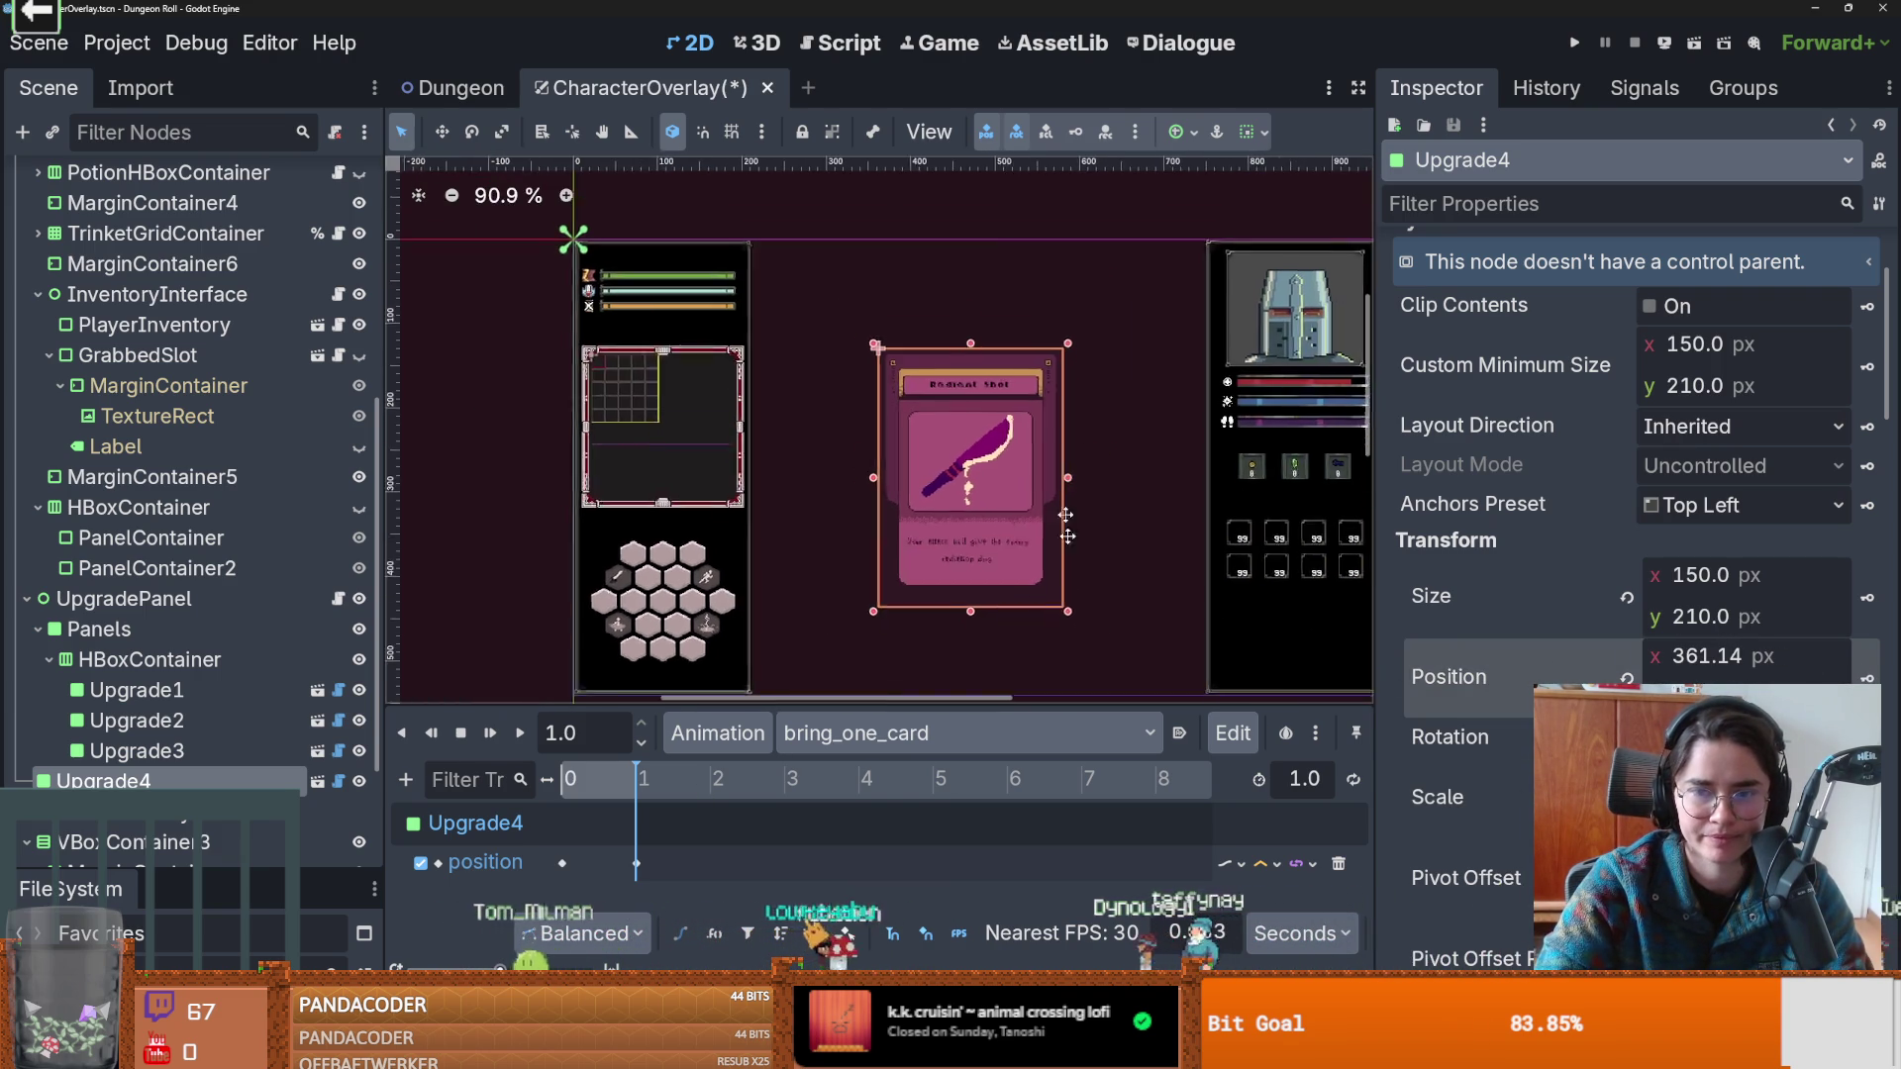
pyautogui.moveTo(1742, 697); pyautogui.dragTo(1831, 697)
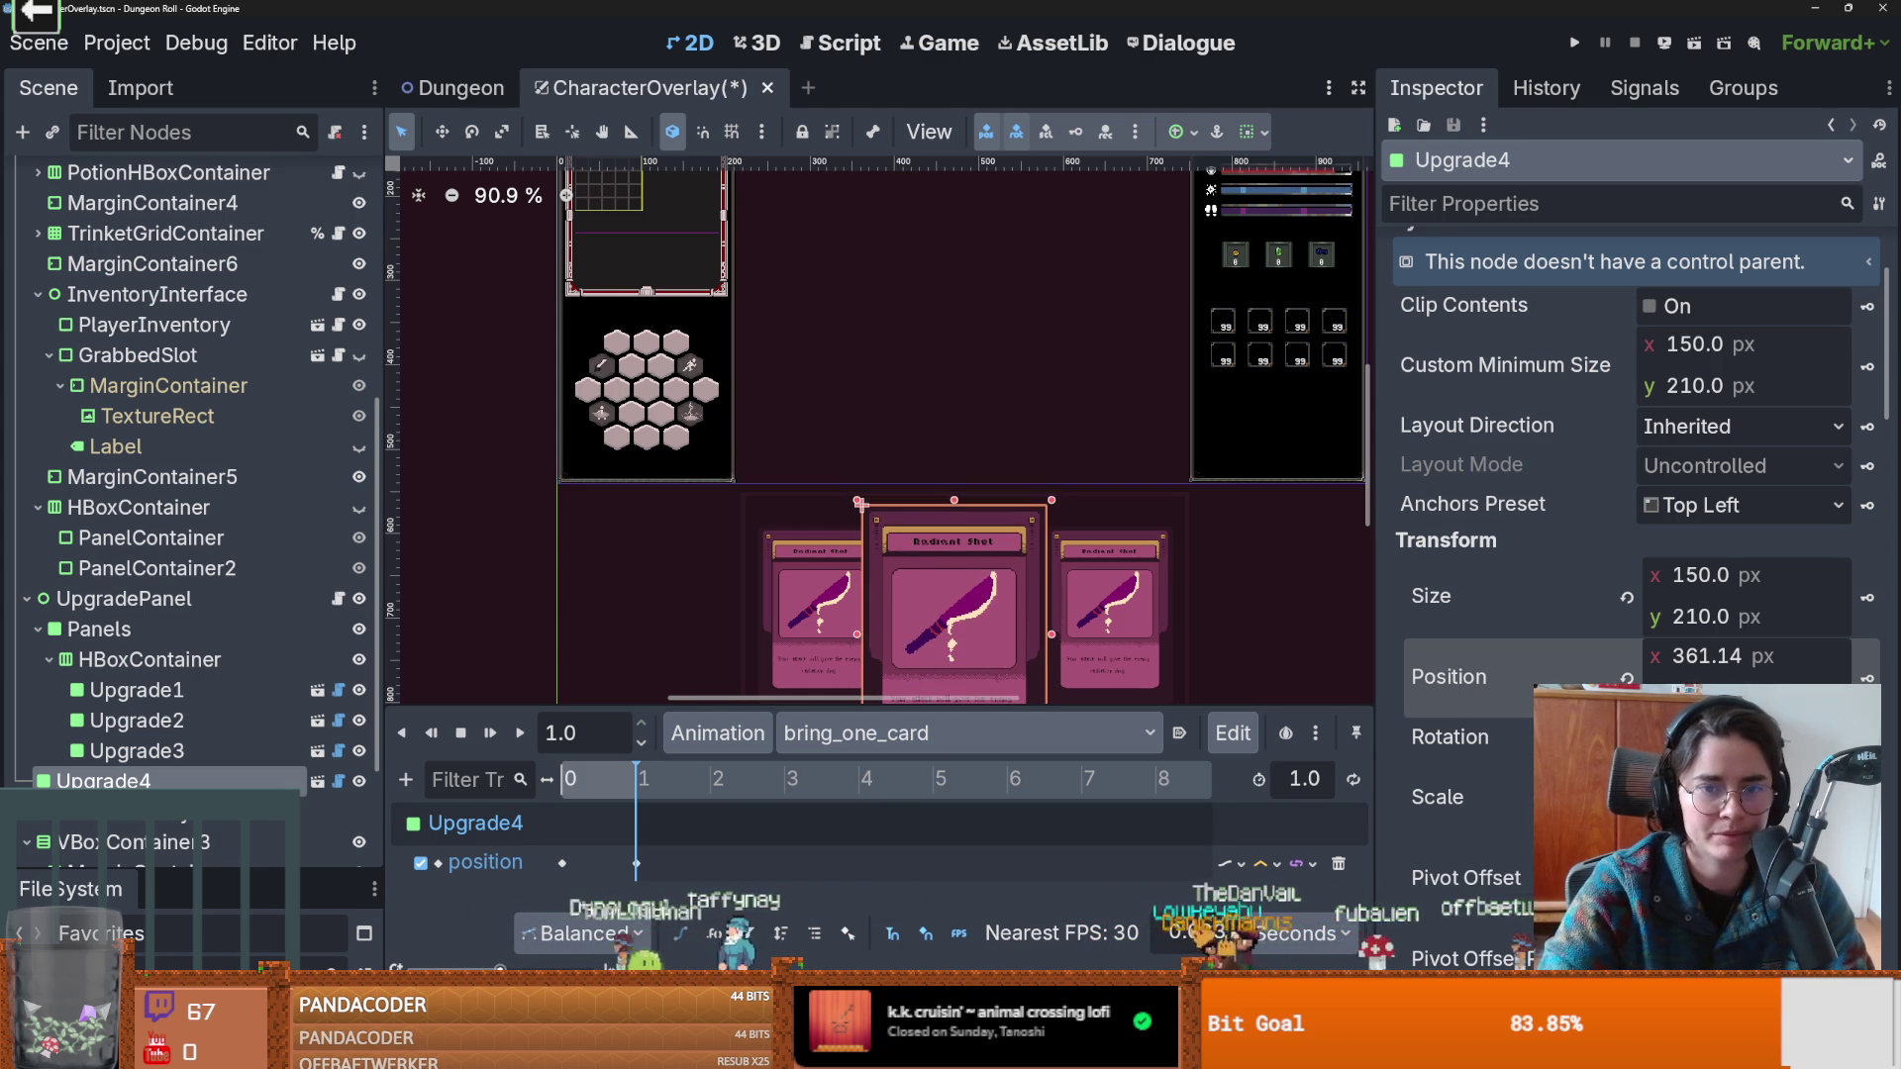
# Replace the time-0 position key with a new one that starts the card lower down.
pyautogui.click(430, 732)
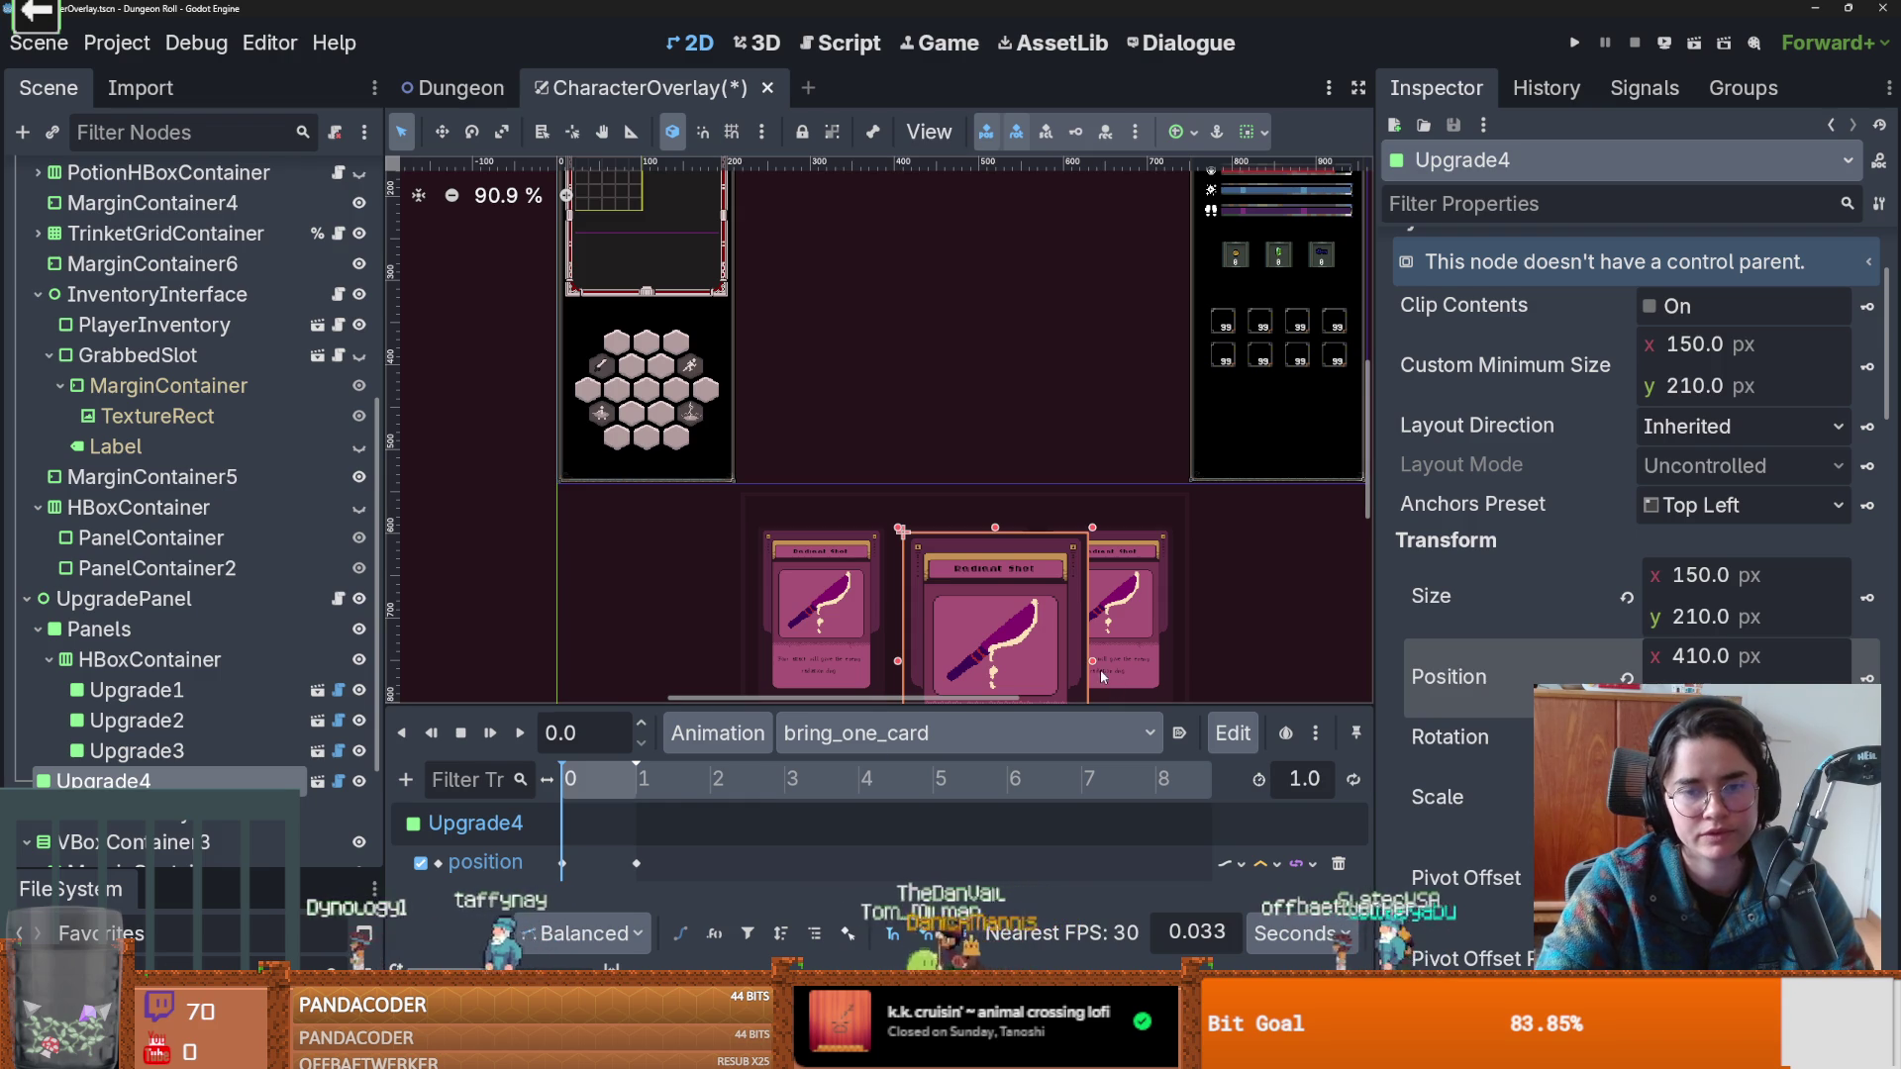
pyautogui.click(667, 836)
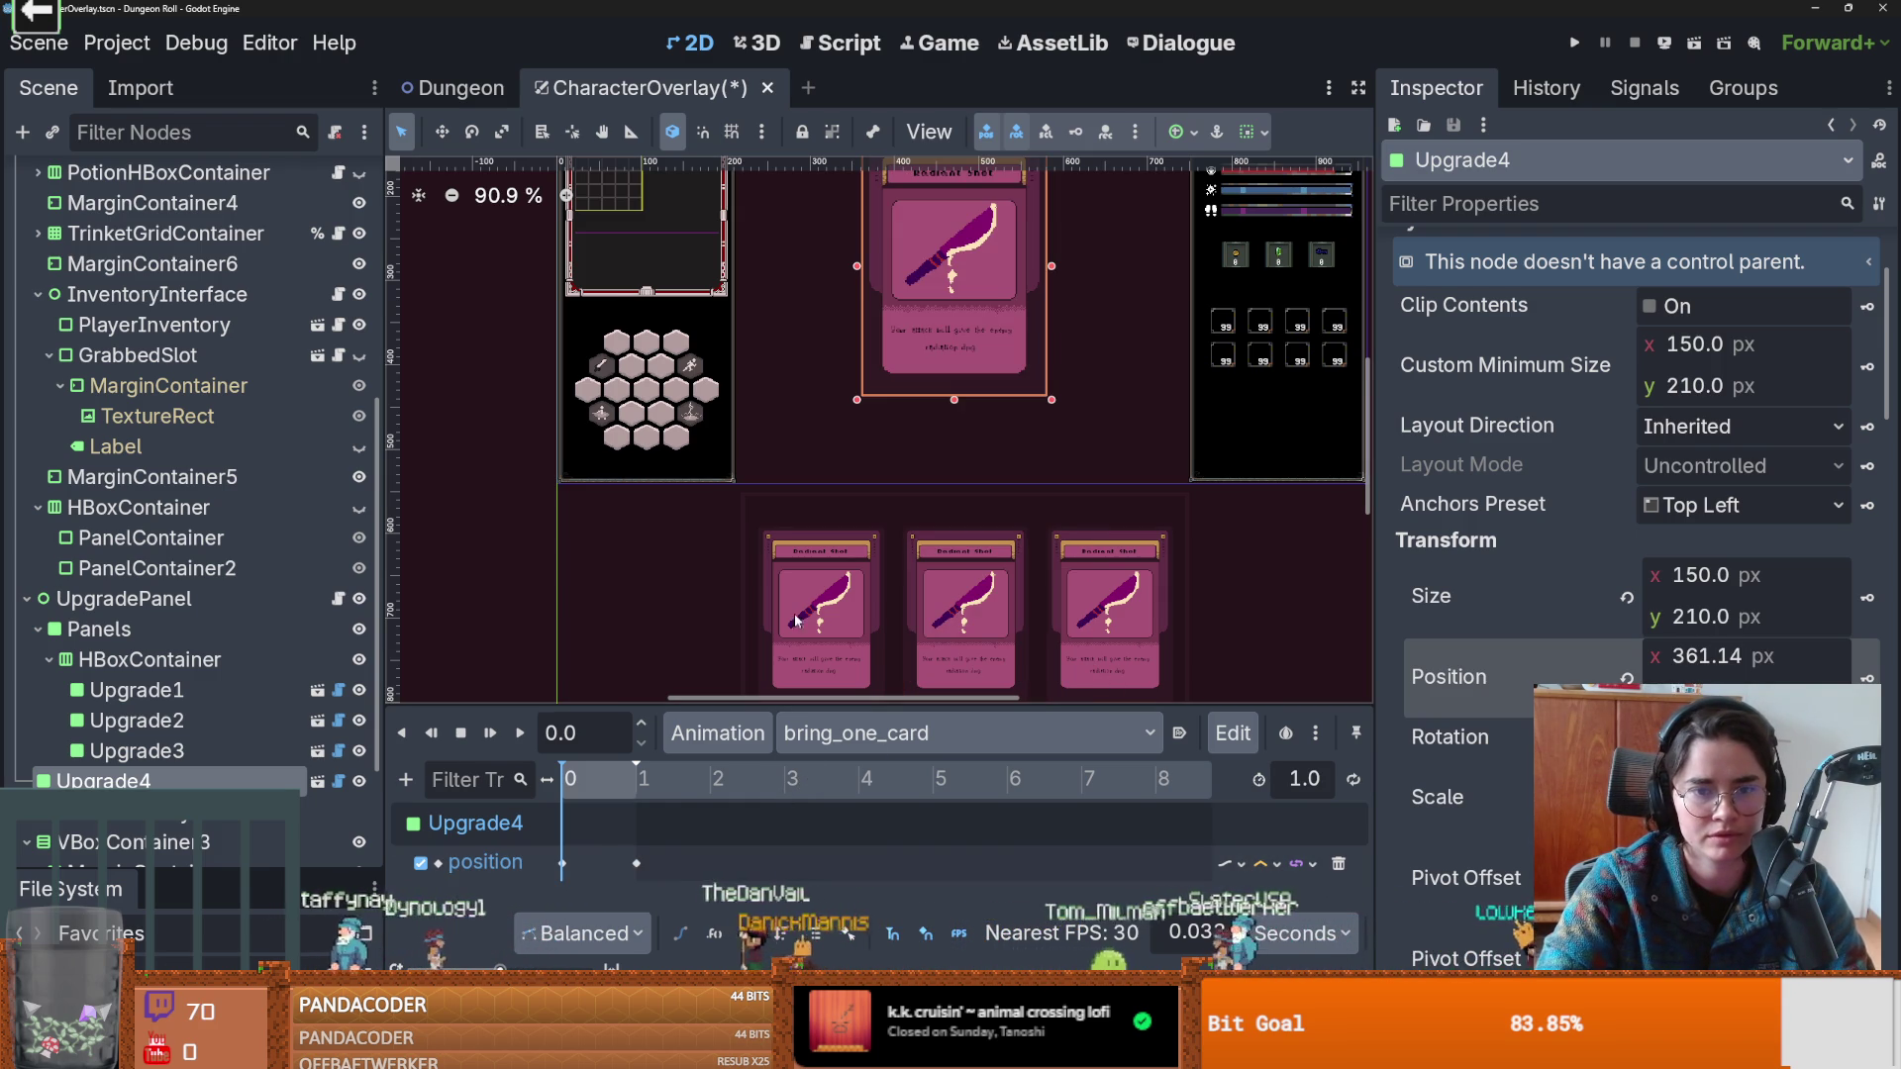
pyautogui.click(562, 864)
pyautogui.rightClick(562, 864)
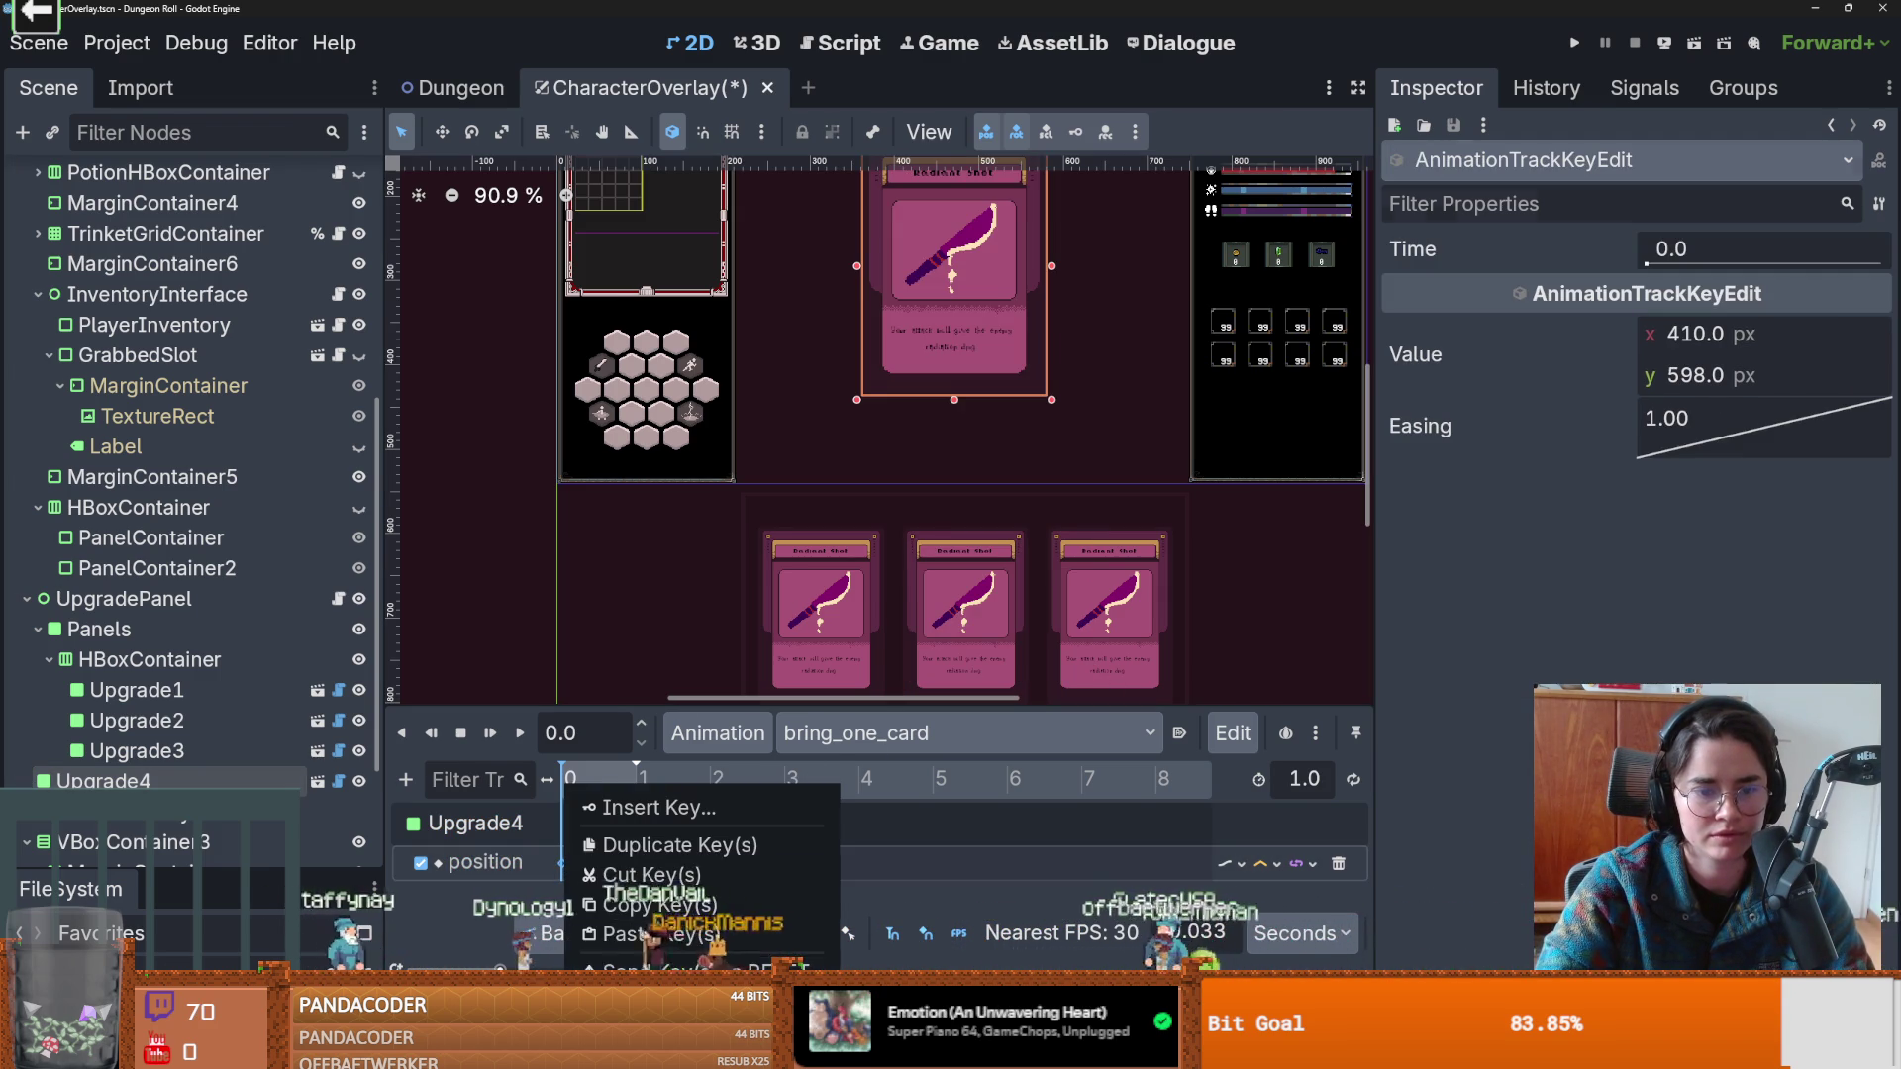
pyautogui.click(644, 1000)
pyautogui.click(941, 330)
pyautogui.moveTo(952, 322); pyautogui.dragTo(950, 732)
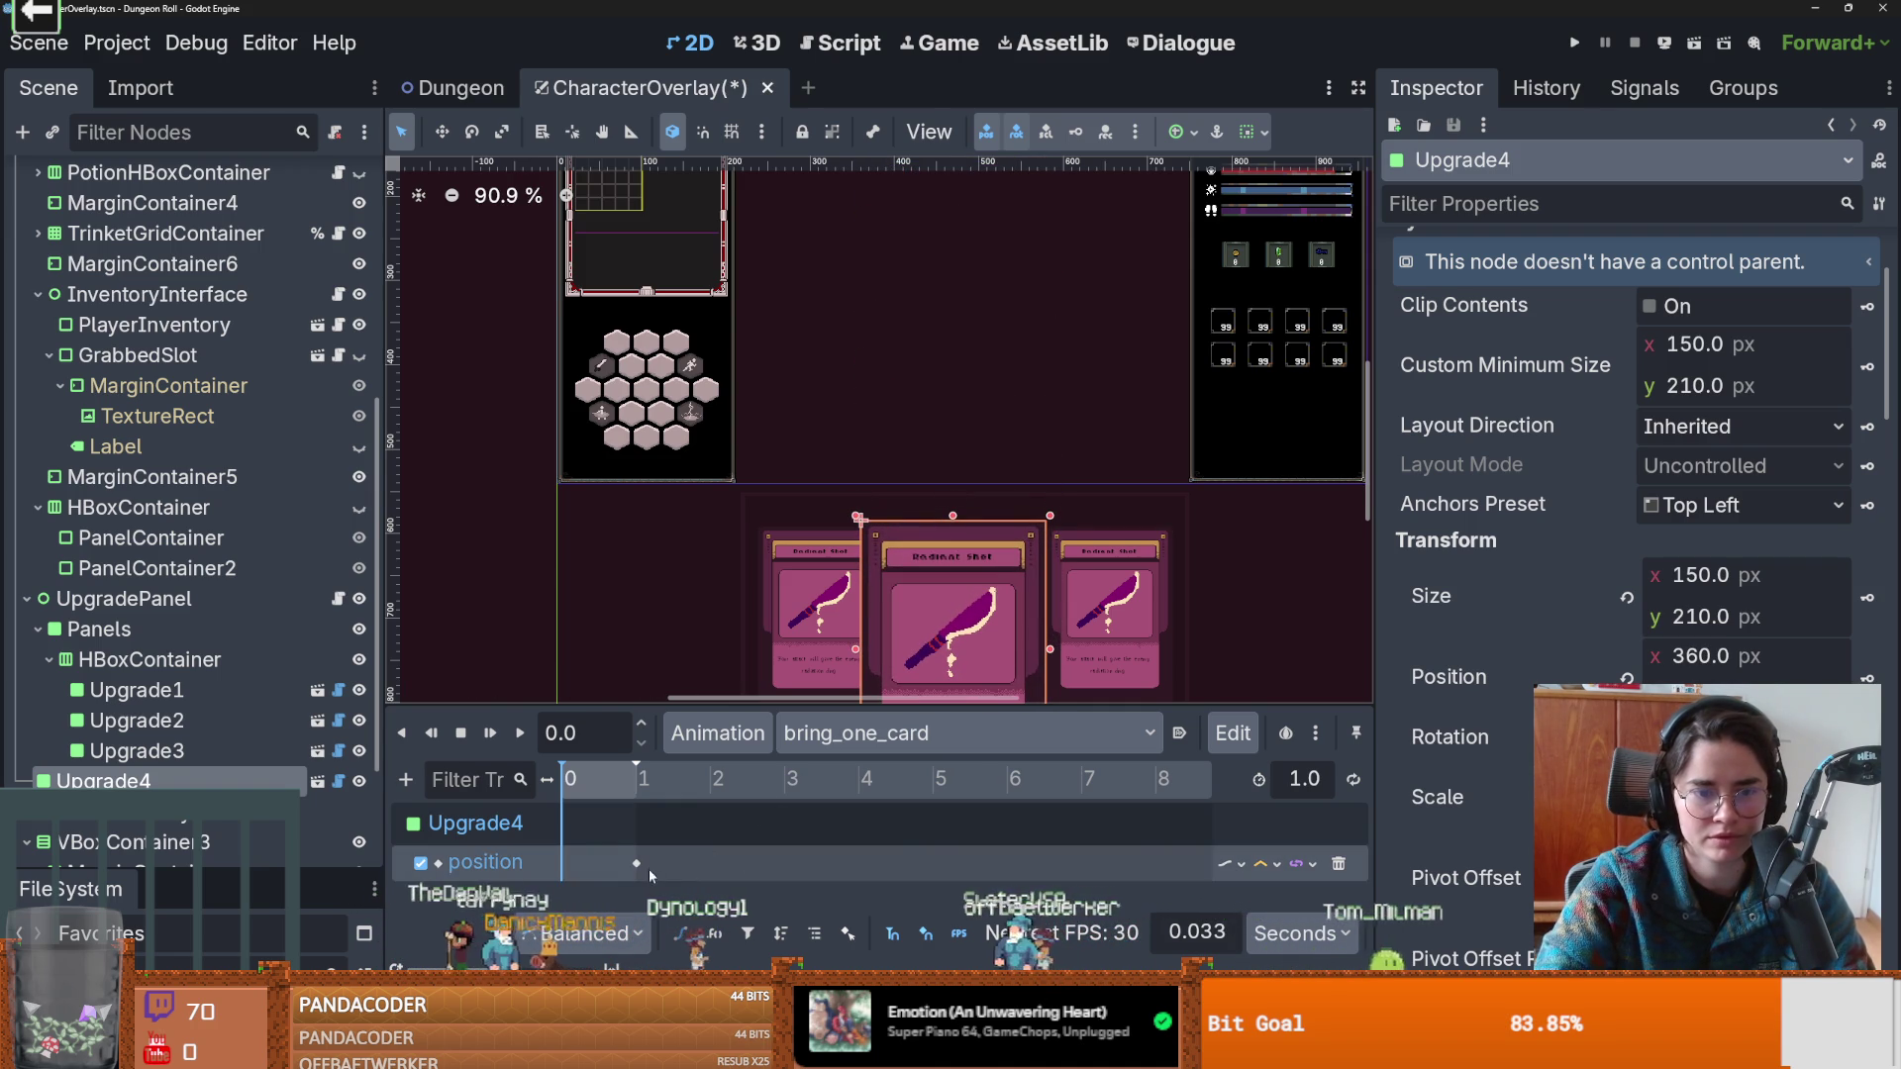
pyautogui.click(1627, 677)
# Copy x 361.14 from the 1-second key into the start key, replay, and open the card scene.
pyautogui.click(634, 864)
pyautogui.click(1733, 335)
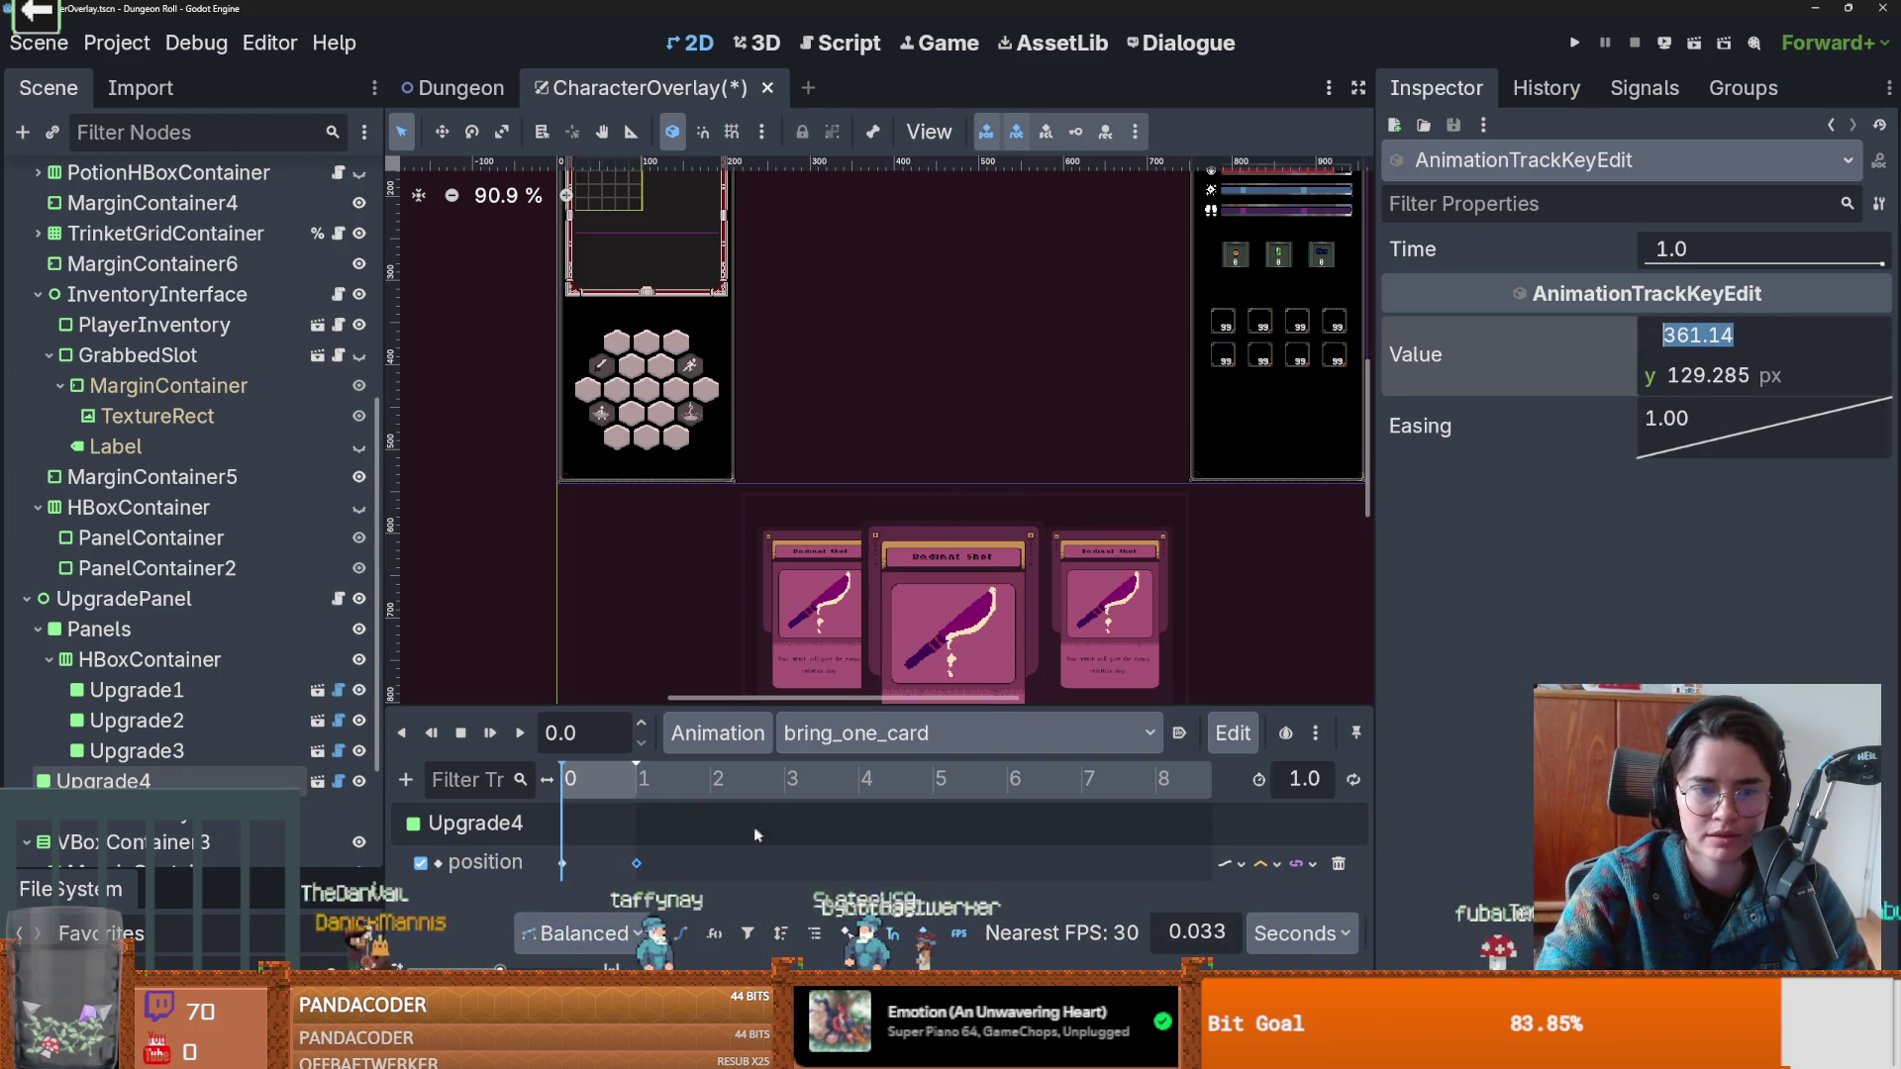
pyautogui.click(562, 863)
pyautogui.write('361.14')
pyautogui.press('Return')
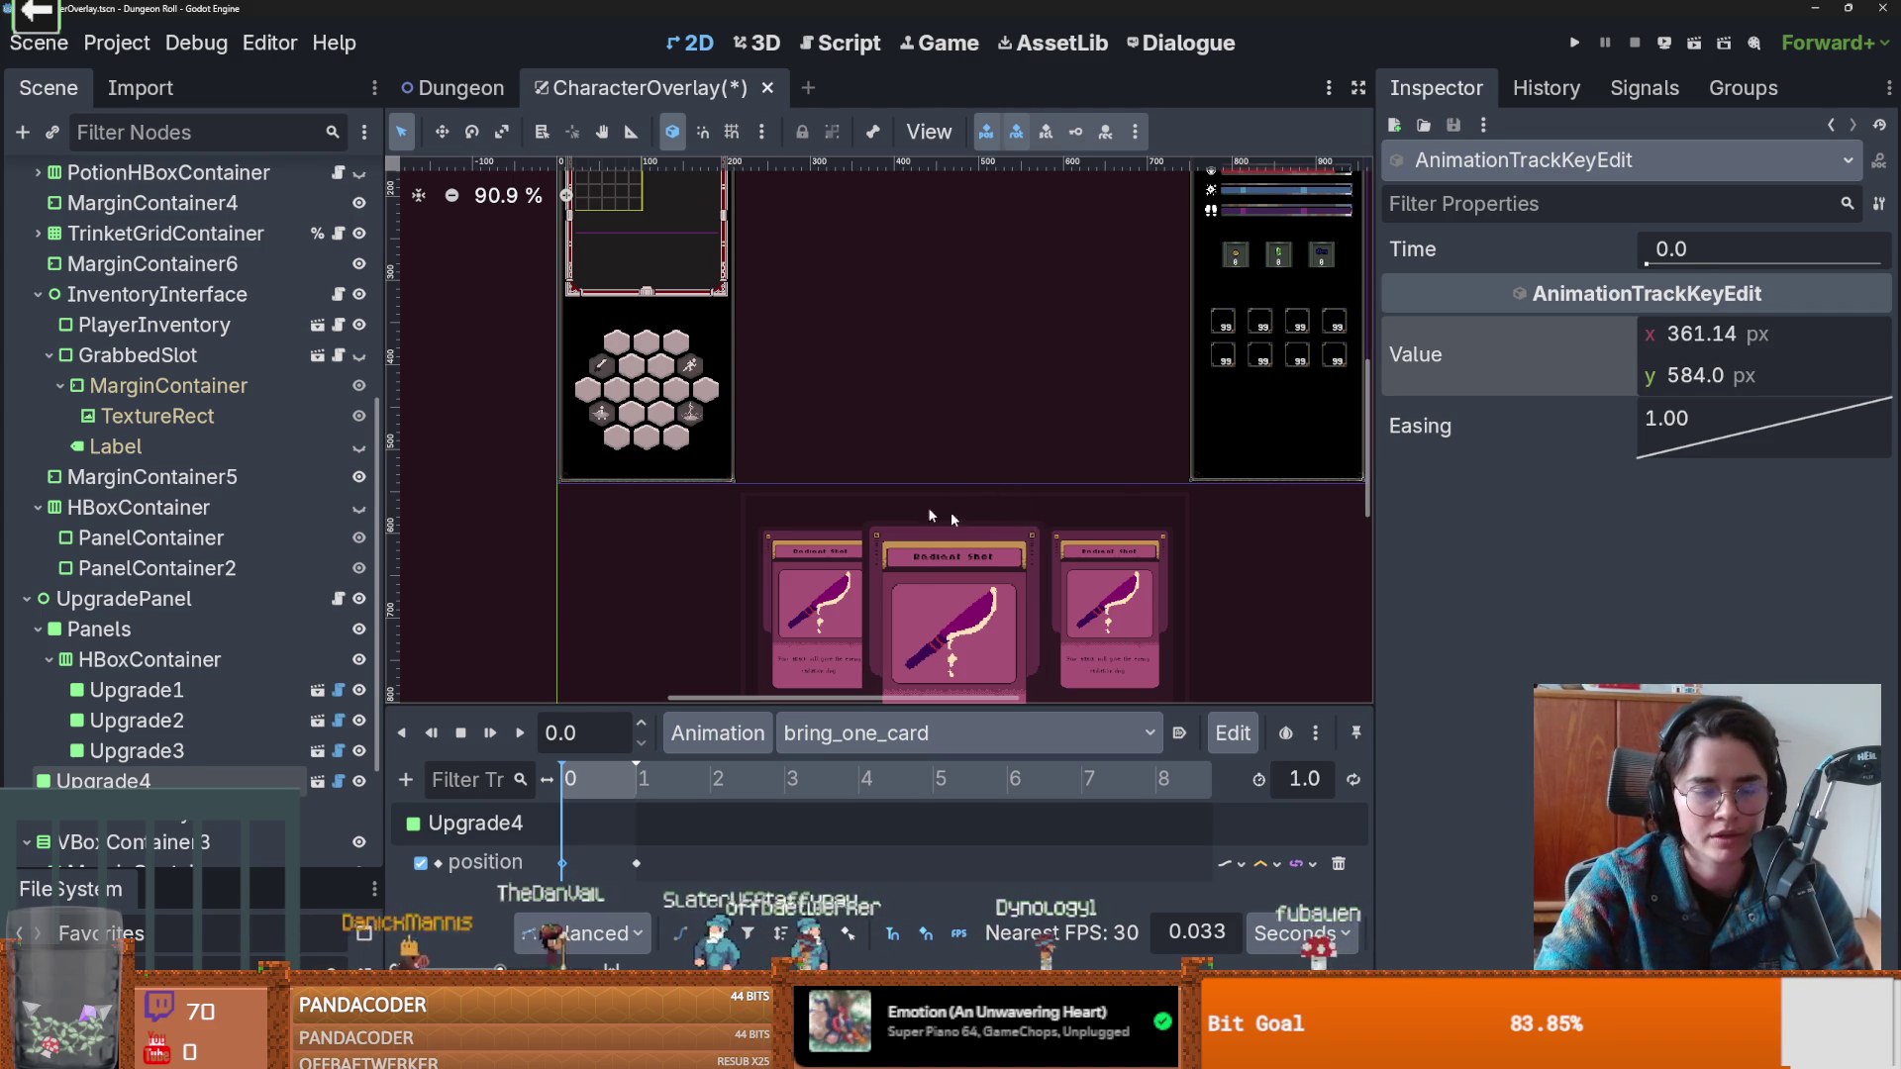
pyautogui.click(521, 733)
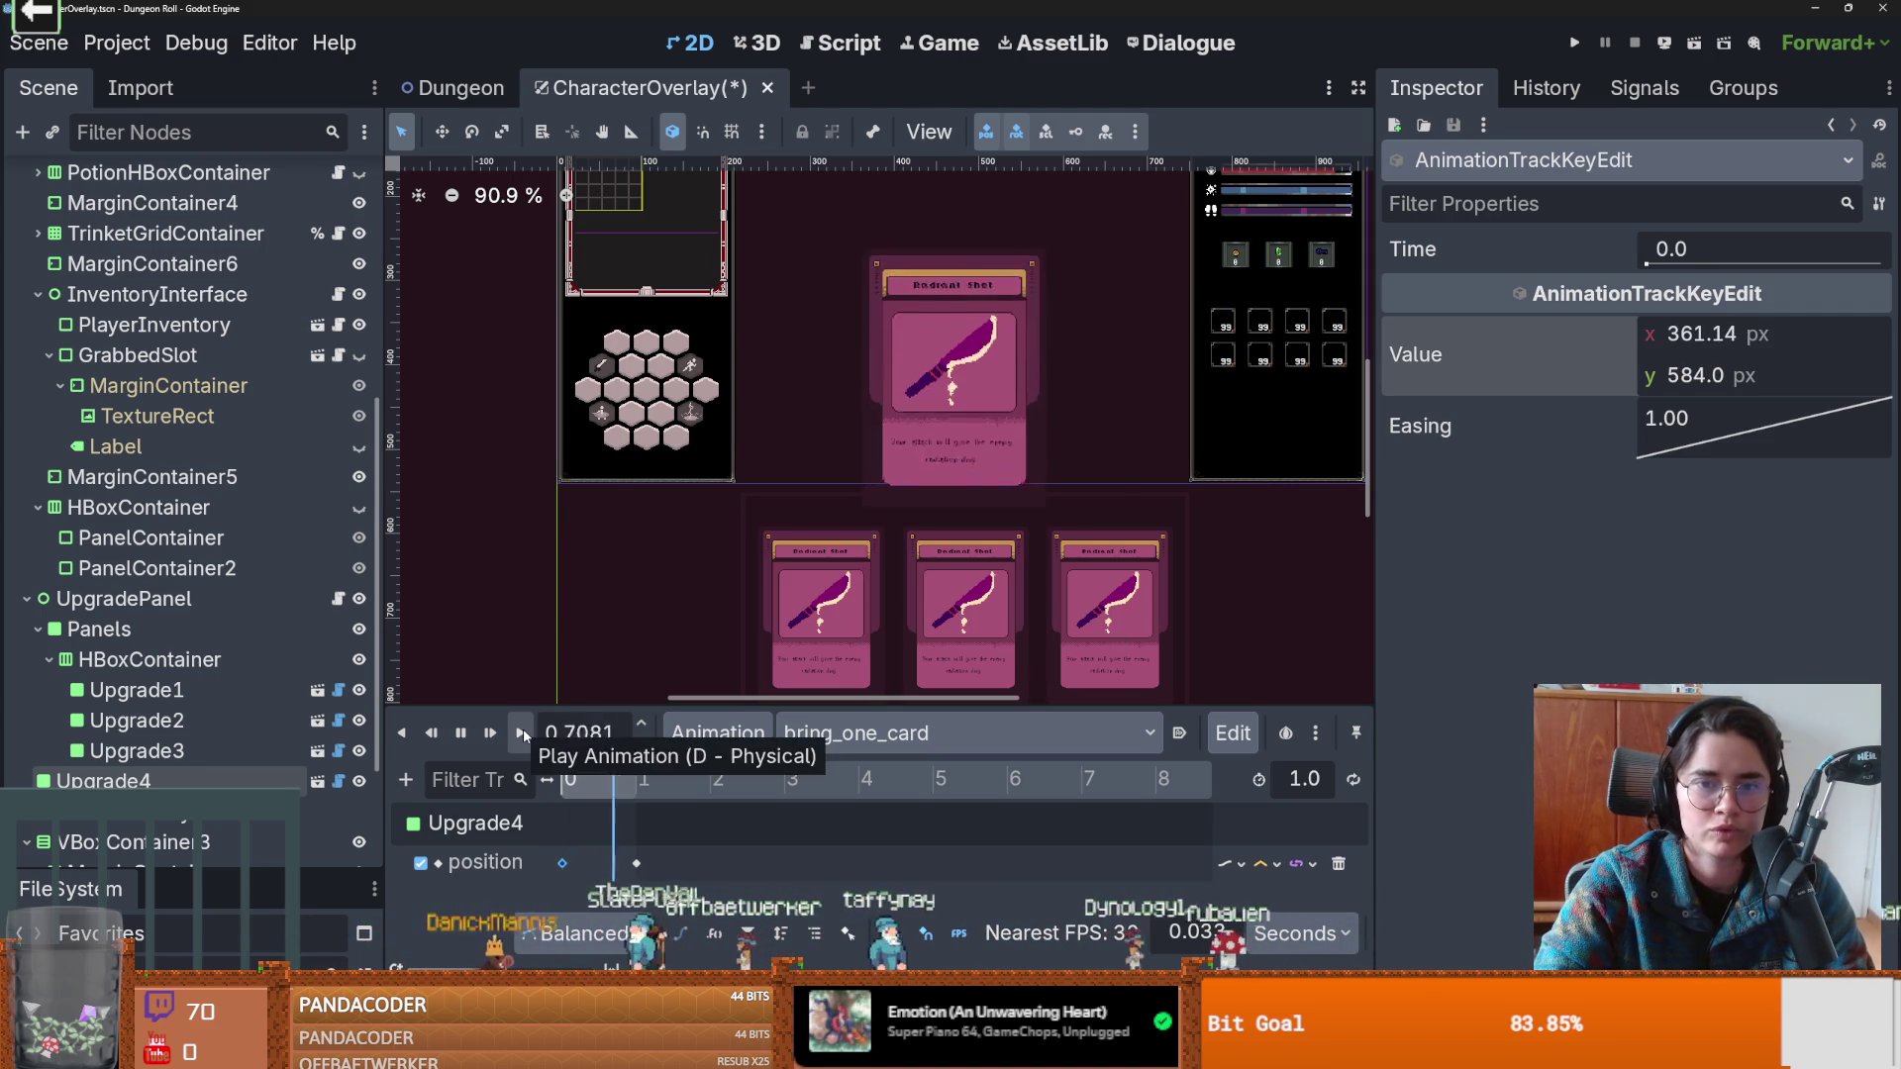
pyautogui.click(987, 294)
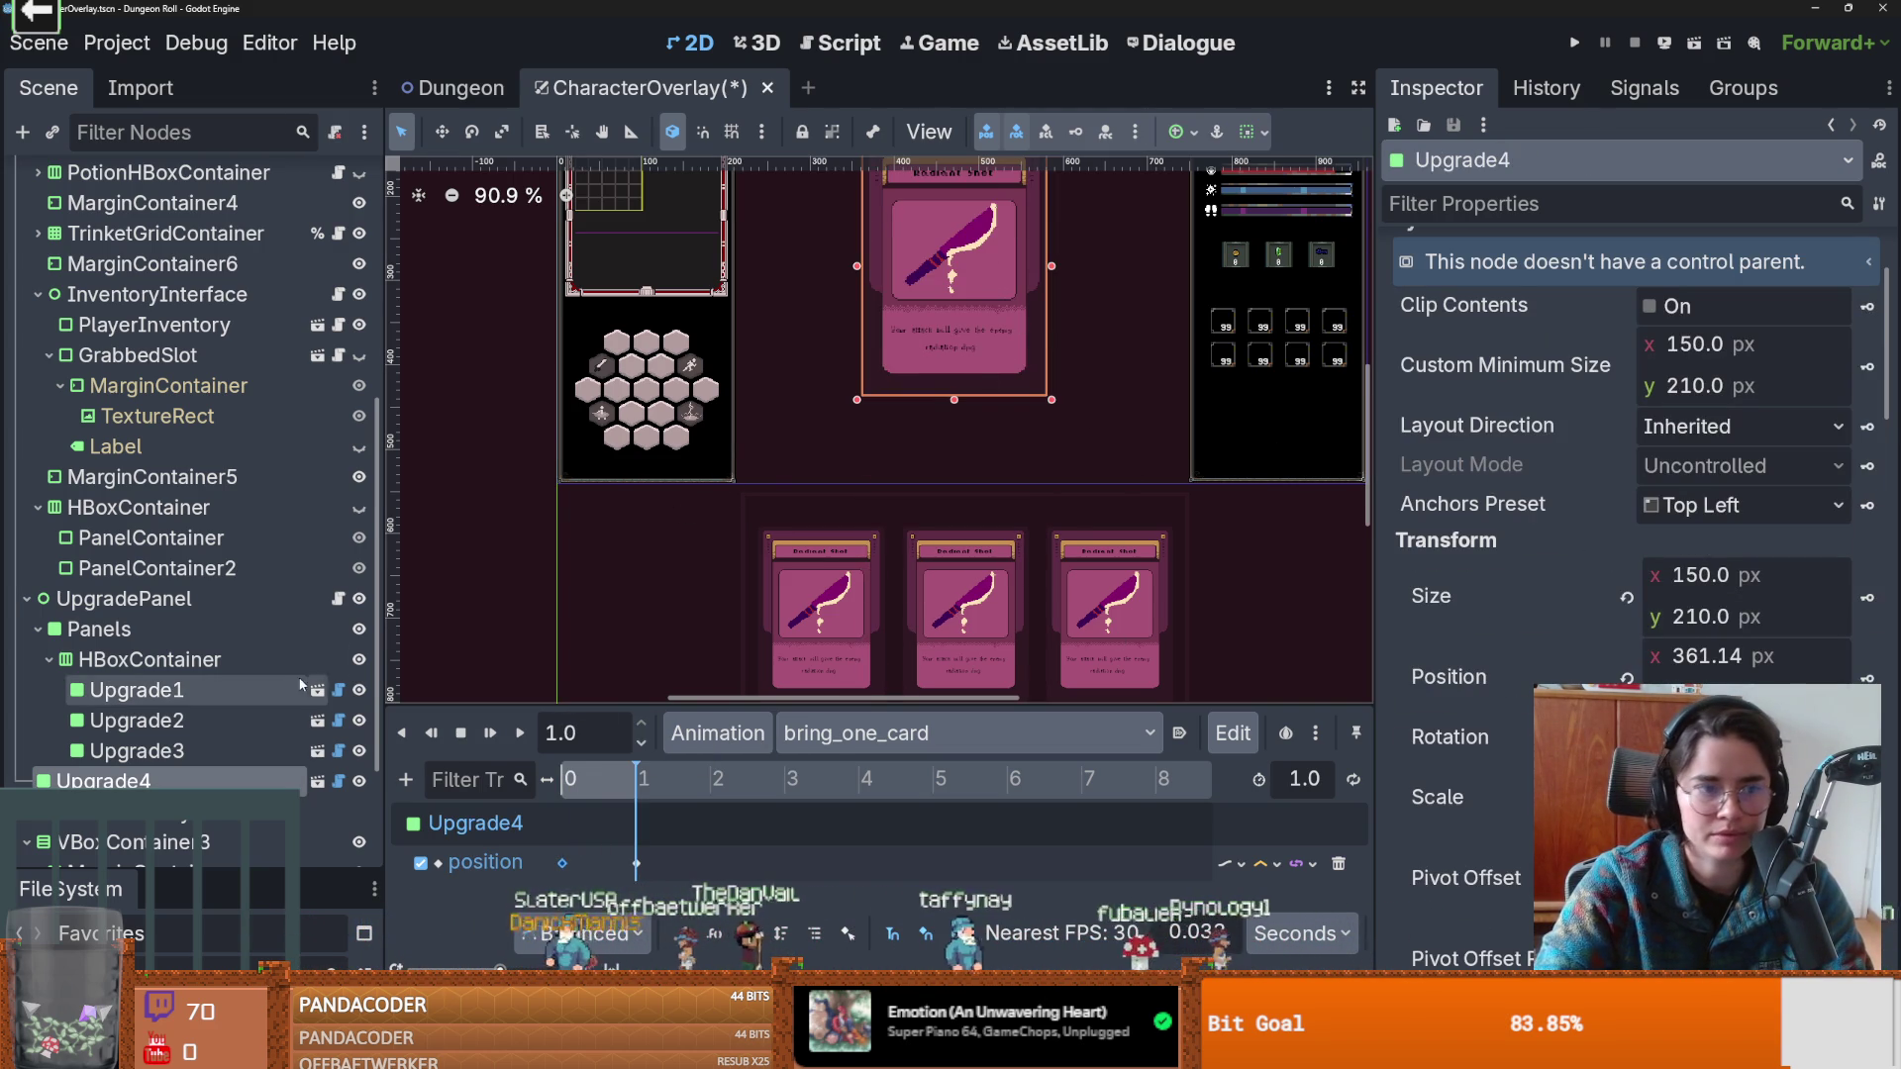
pyautogui.click(318, 781)
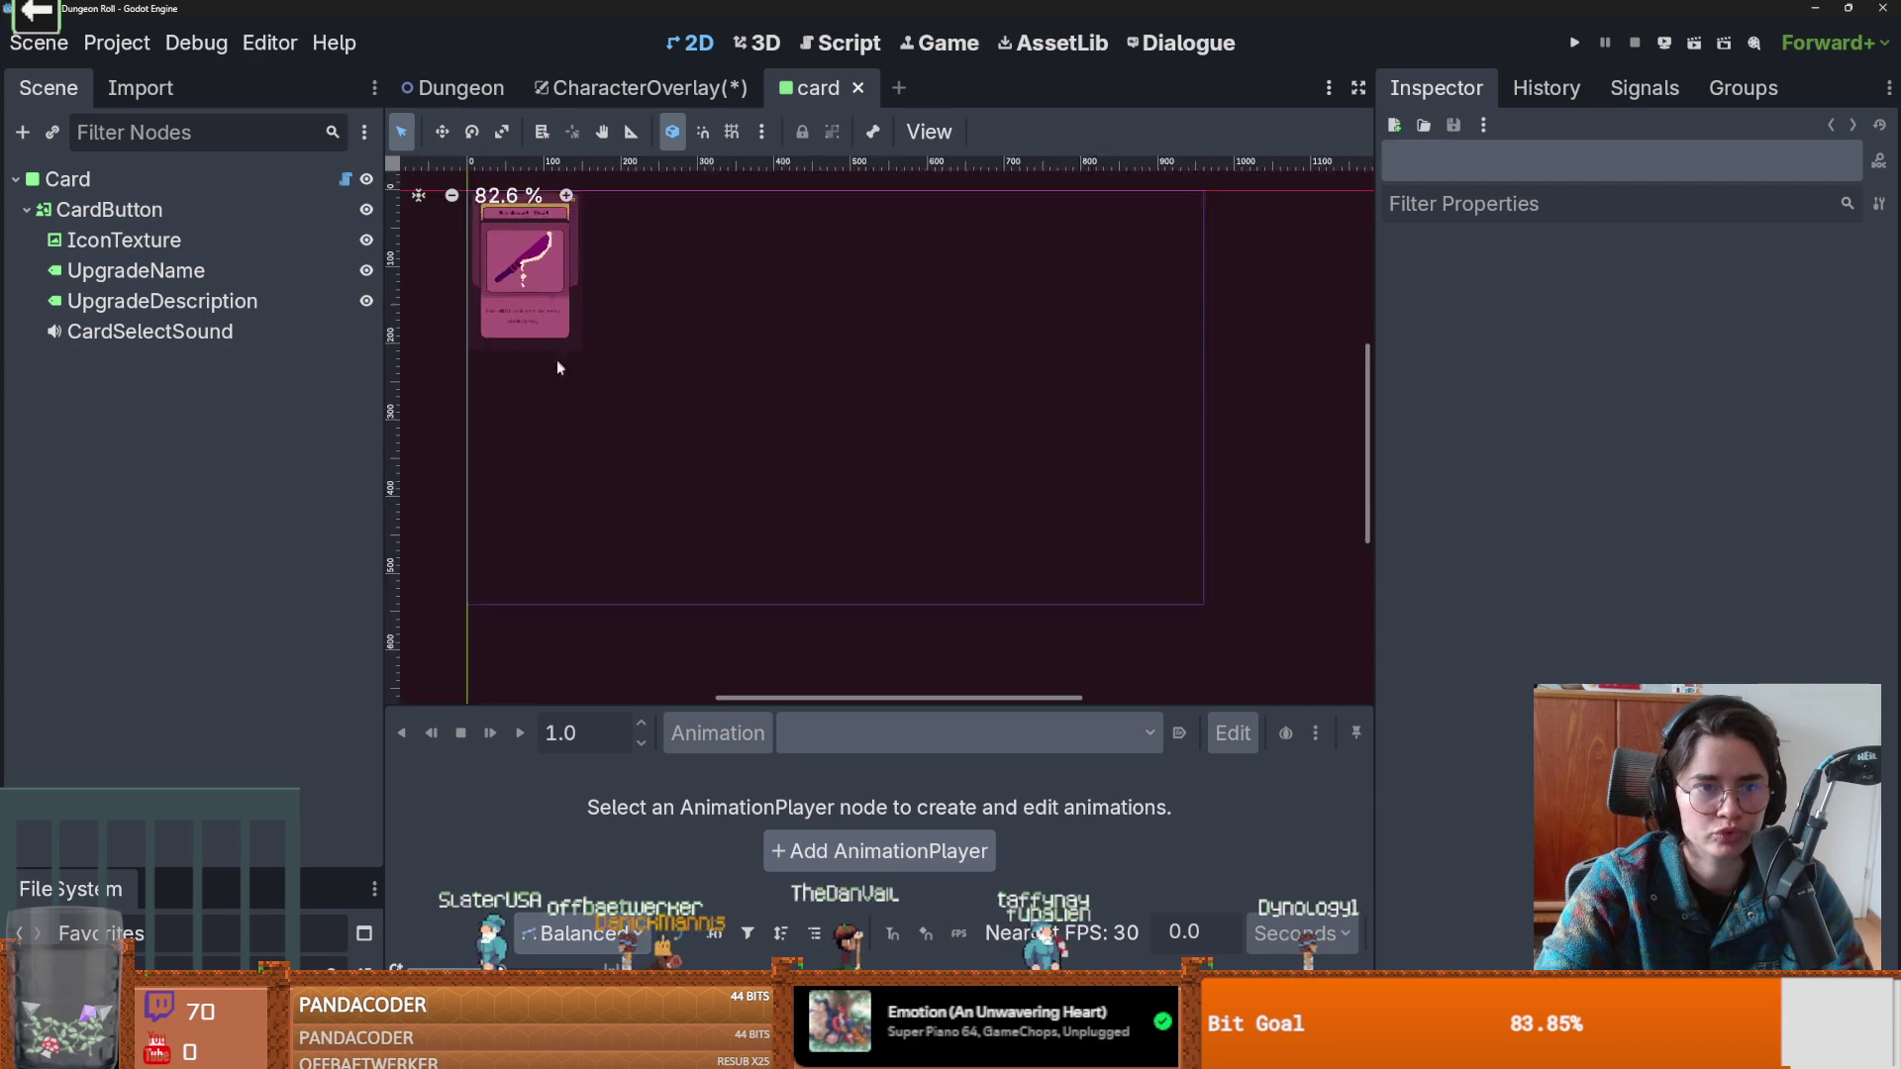
# Raise the UpgradeDescription text's font size override from 12 to 16 px.
pyautogui.scroll(8, 551, 347)
pyautogui.click(784, 483)
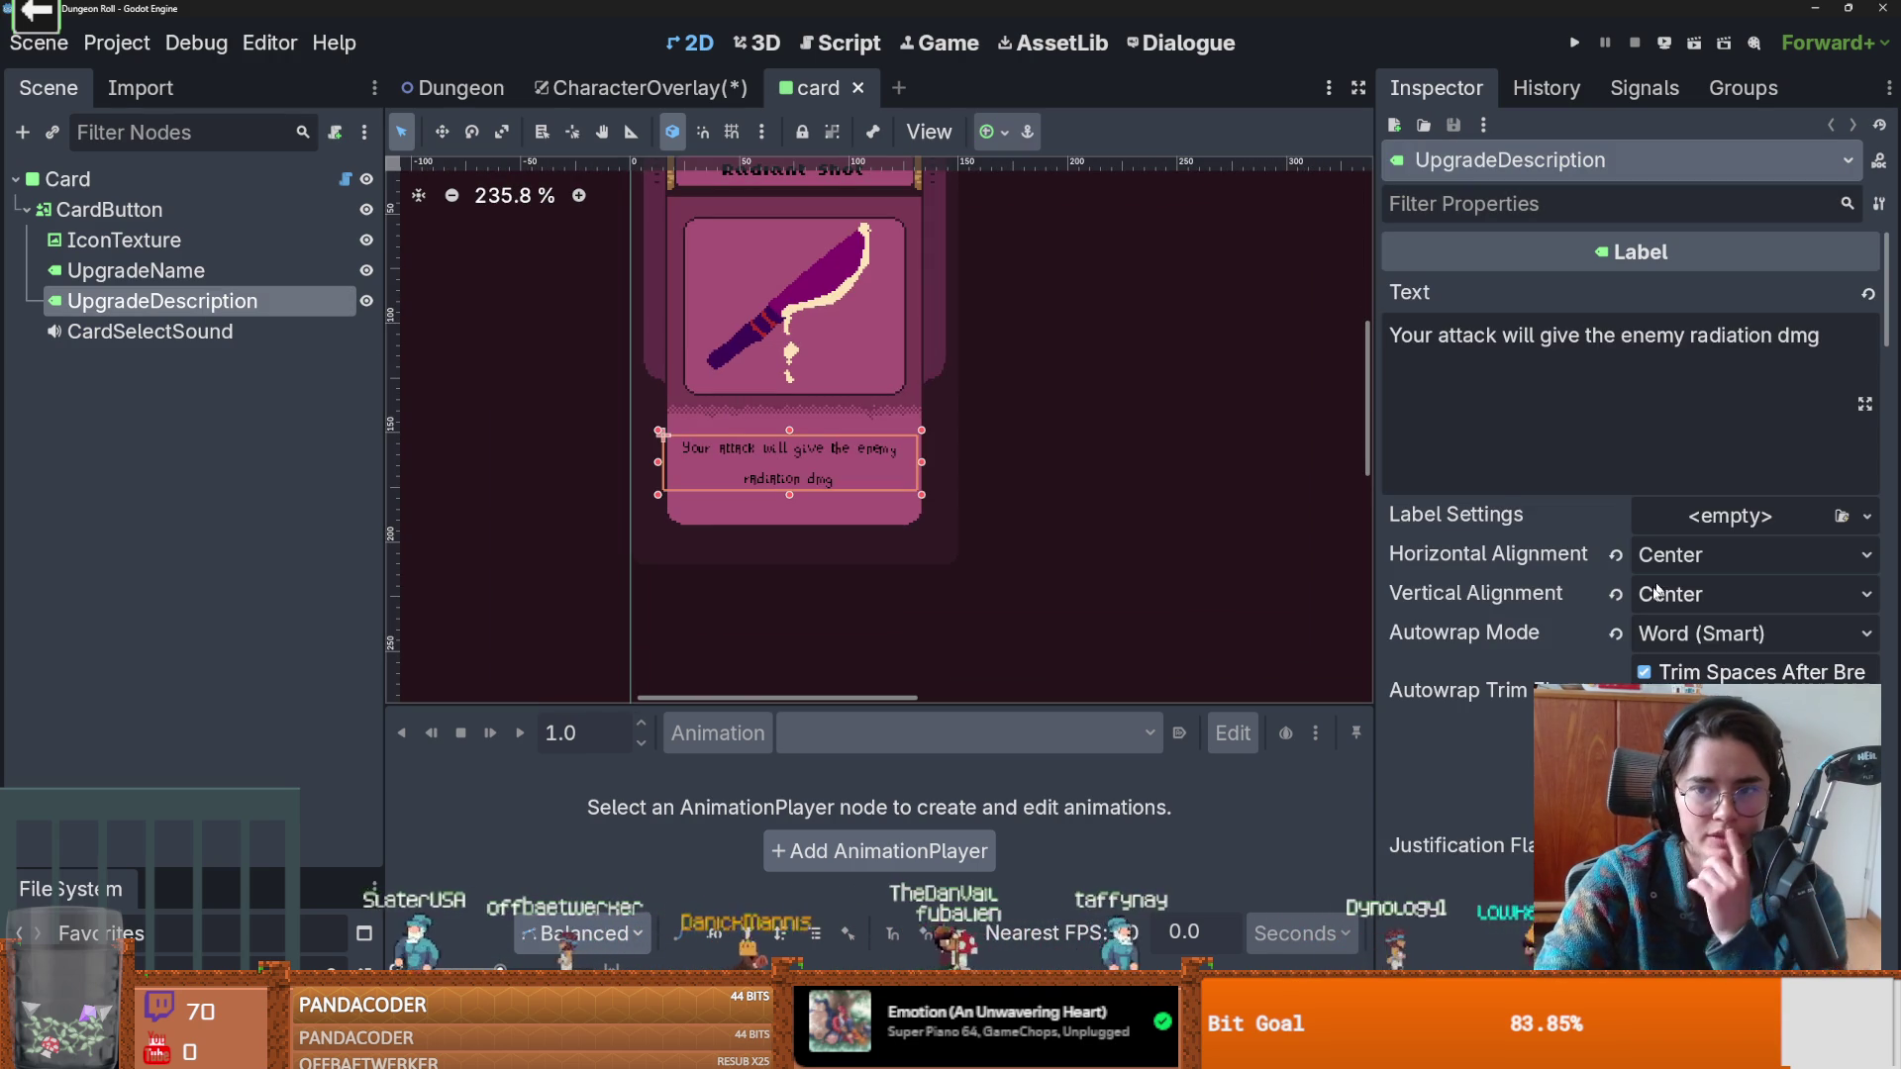
pyautogui.scroll(-15, 1670, 564)
pyautogui.scroll(-5, 1670, 565)
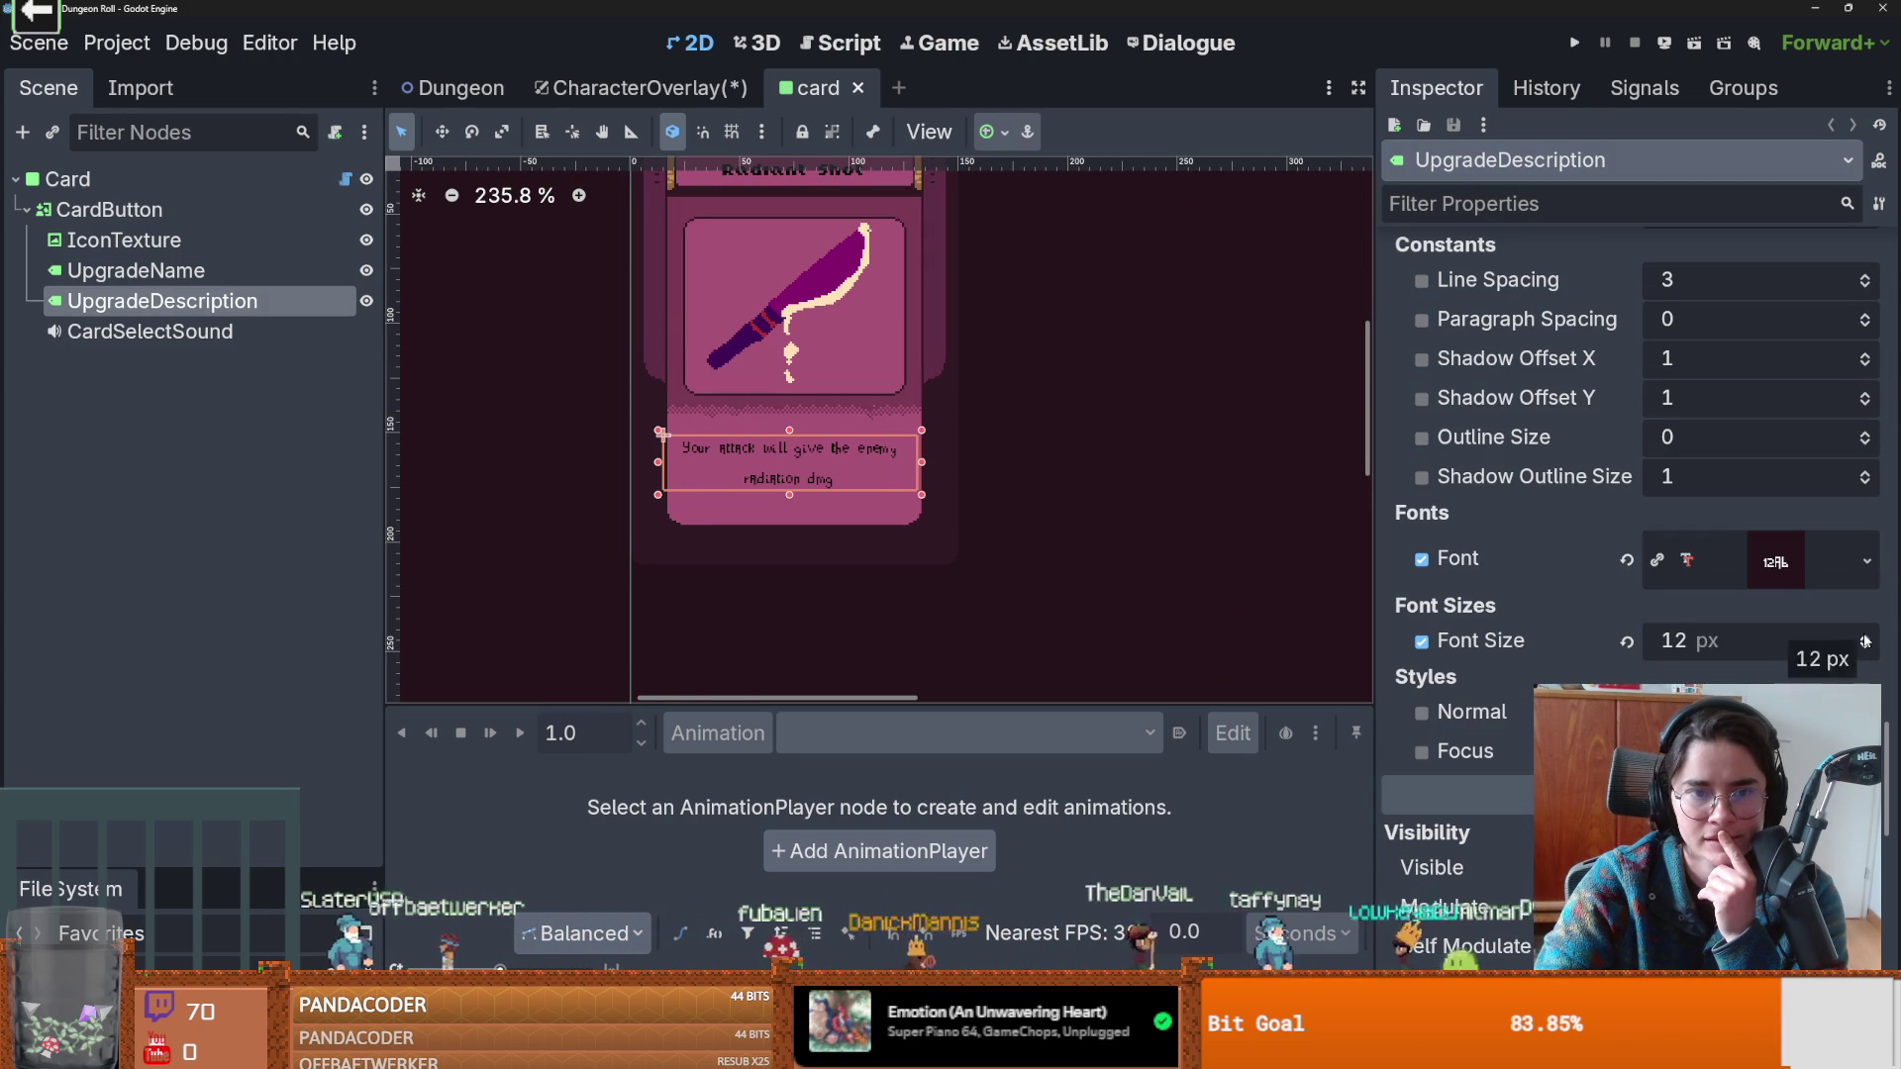
pyautogui.click(1865, 637)
pyautogui.click(1865, 639)
# Check the card's title label and save the card scene.
pyautogui.scroll(-3, 872, 446)
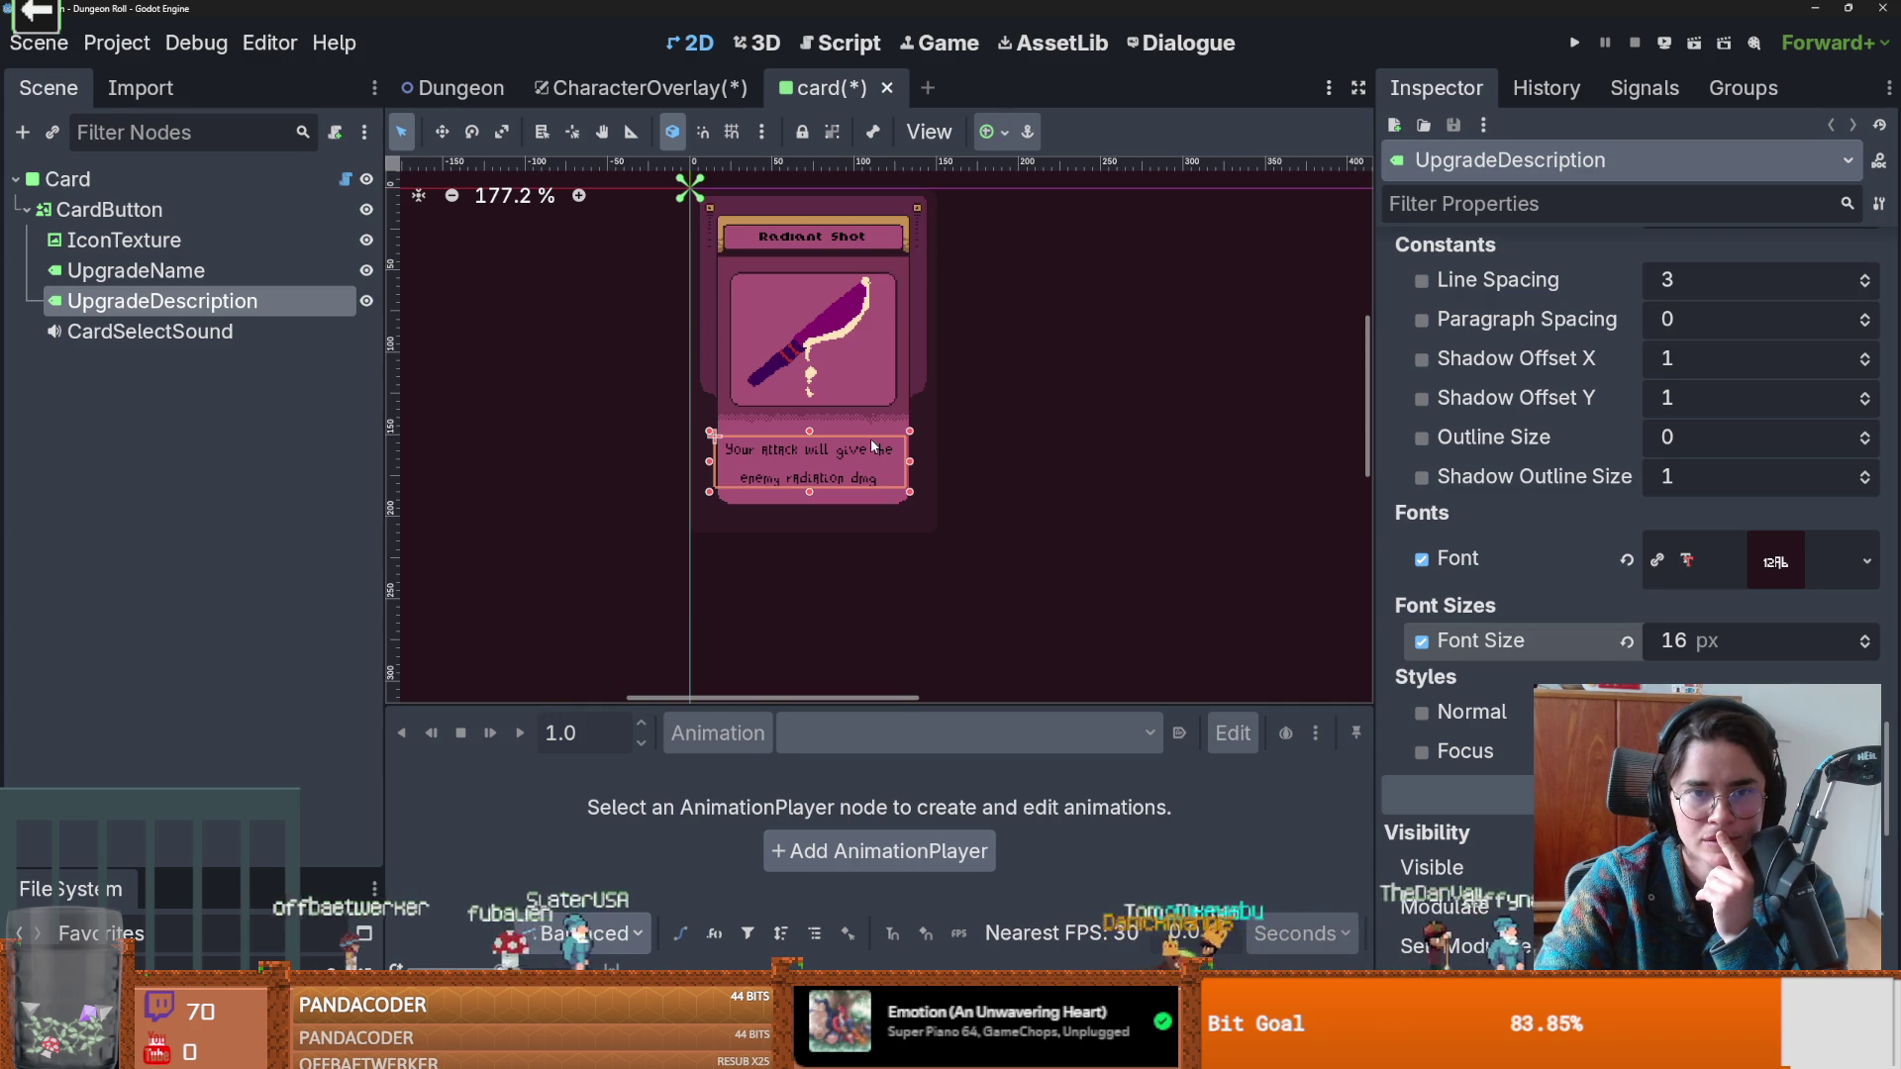
pyautogui.click(819, 232)
pyautogui.click(820, 234)
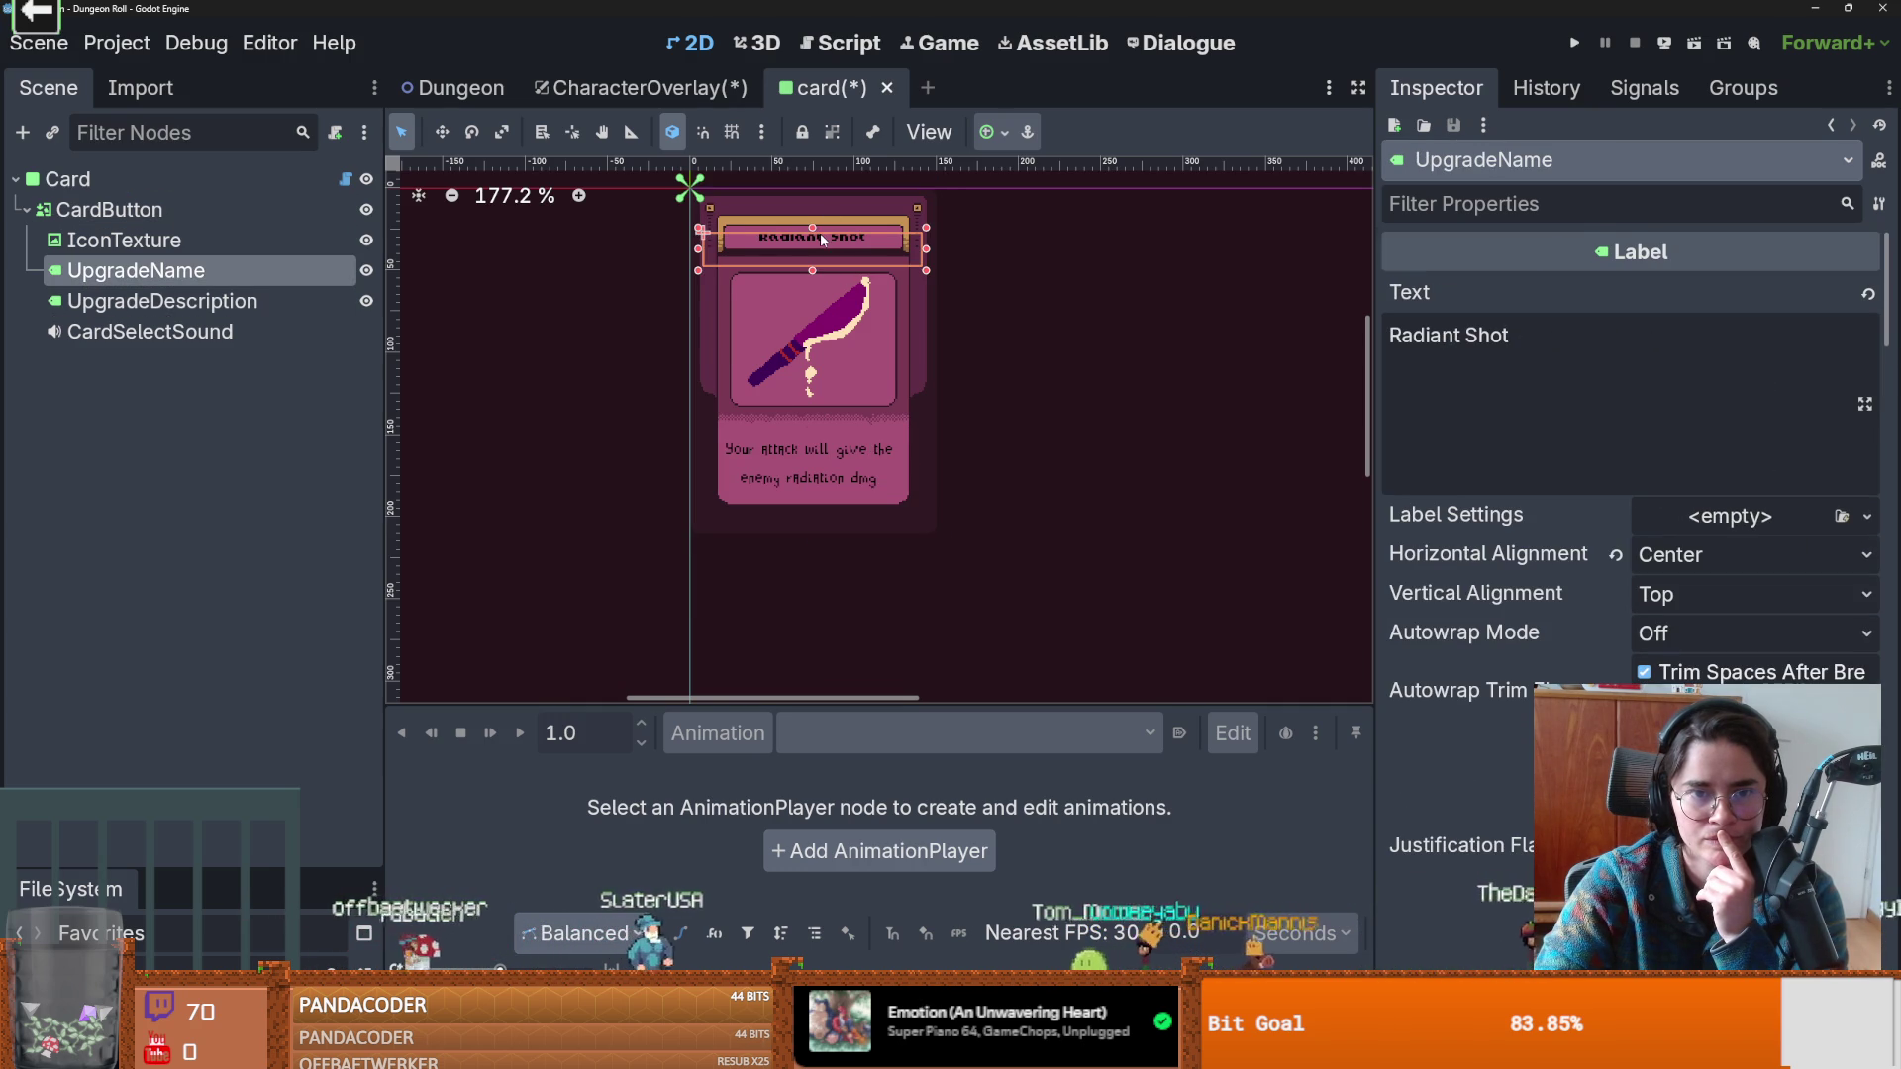
pyautogui.scroll(2, 853, 350)
pyautogui.scroll(5, 853, 350)
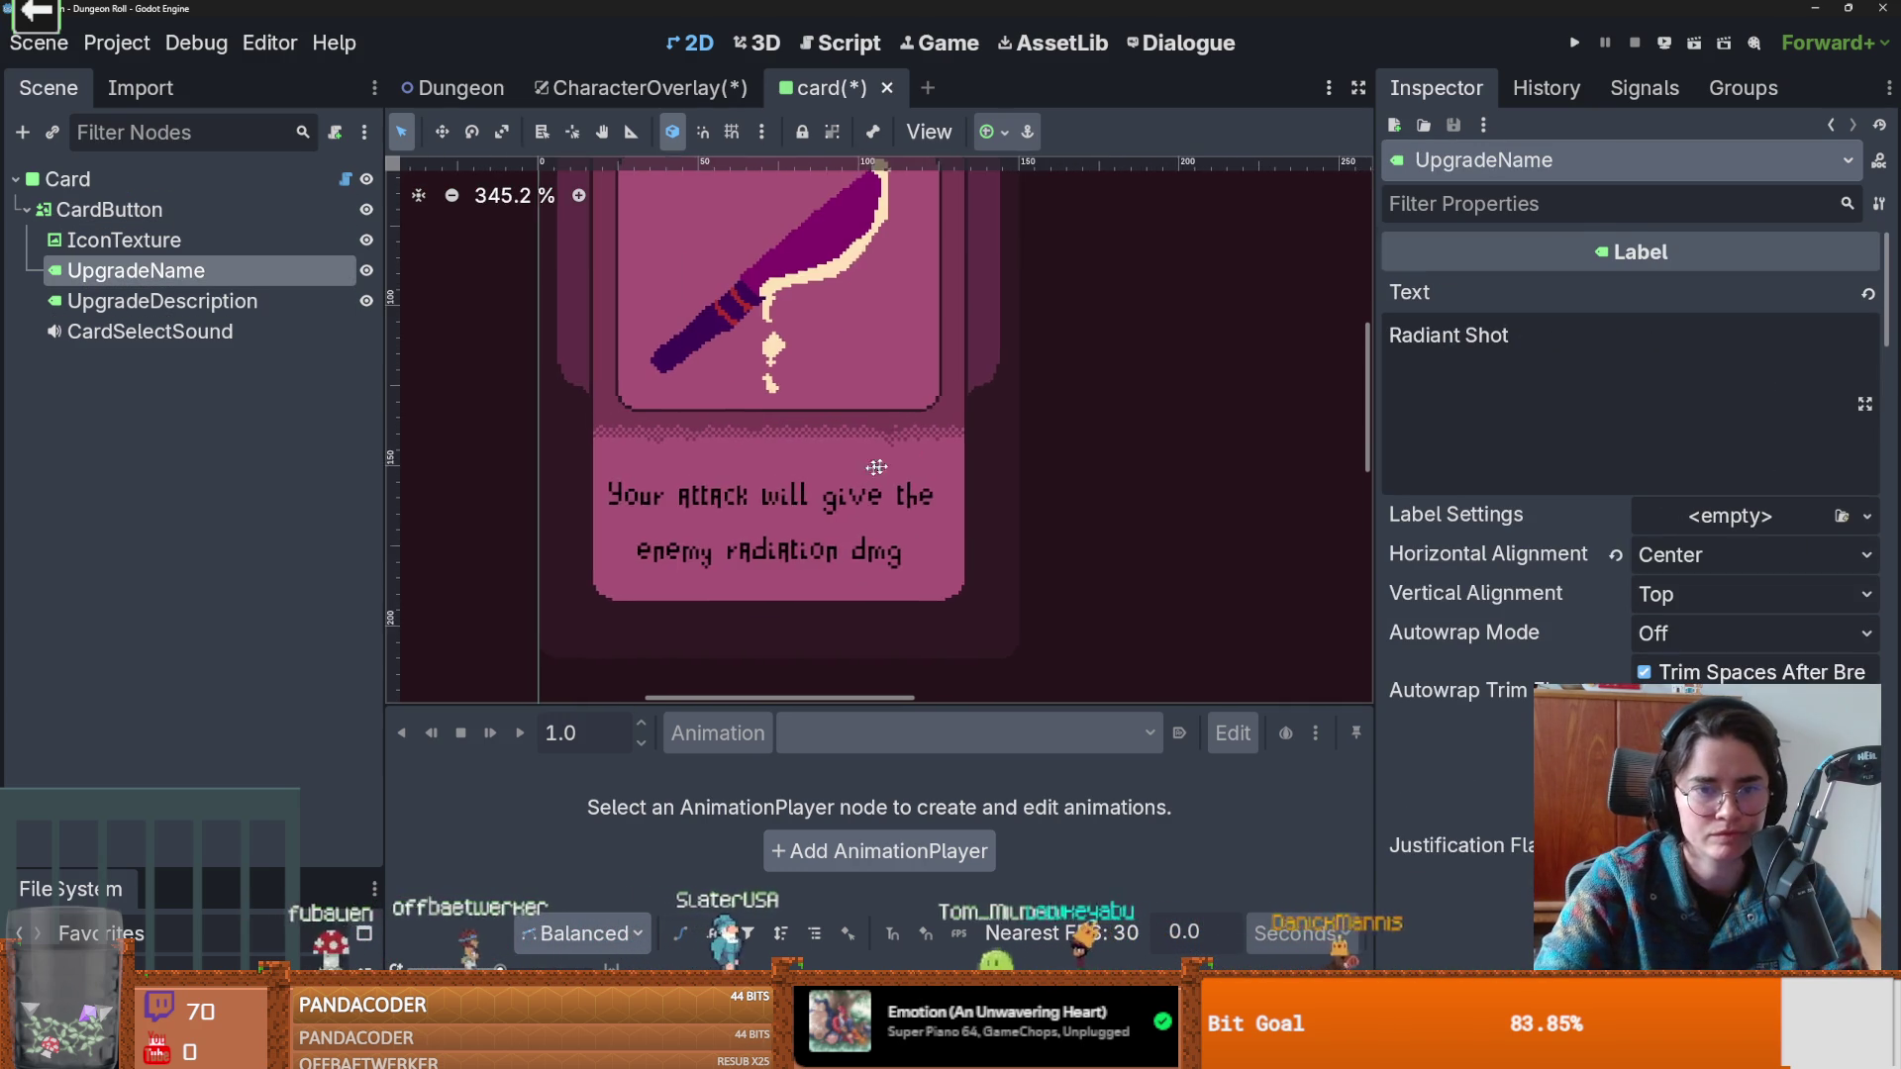
pyautogui.hotkey('ctrl', 's')
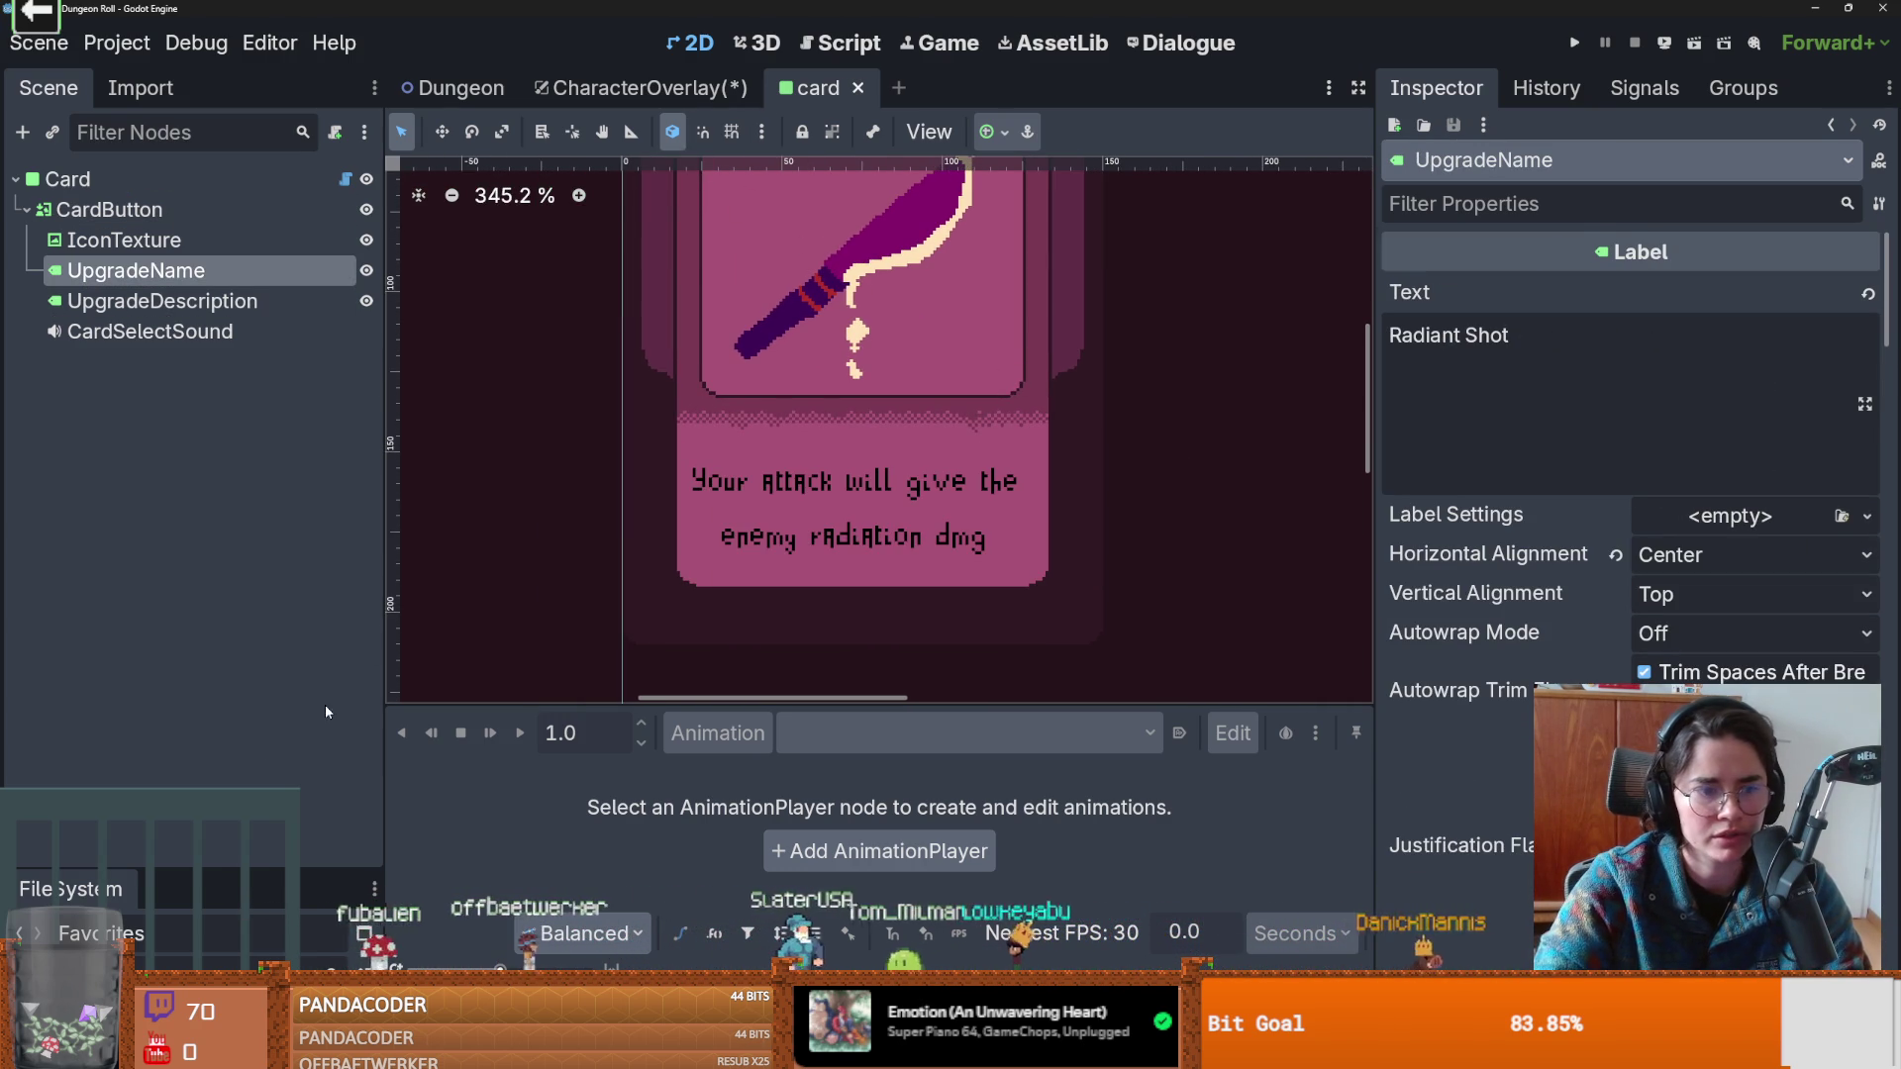
# Inspect the title's NotJamChunkySans and the description's Proxed font resources.
pyautogui.moveTo(187, 871); pyautogui.dragTo(187, 315)
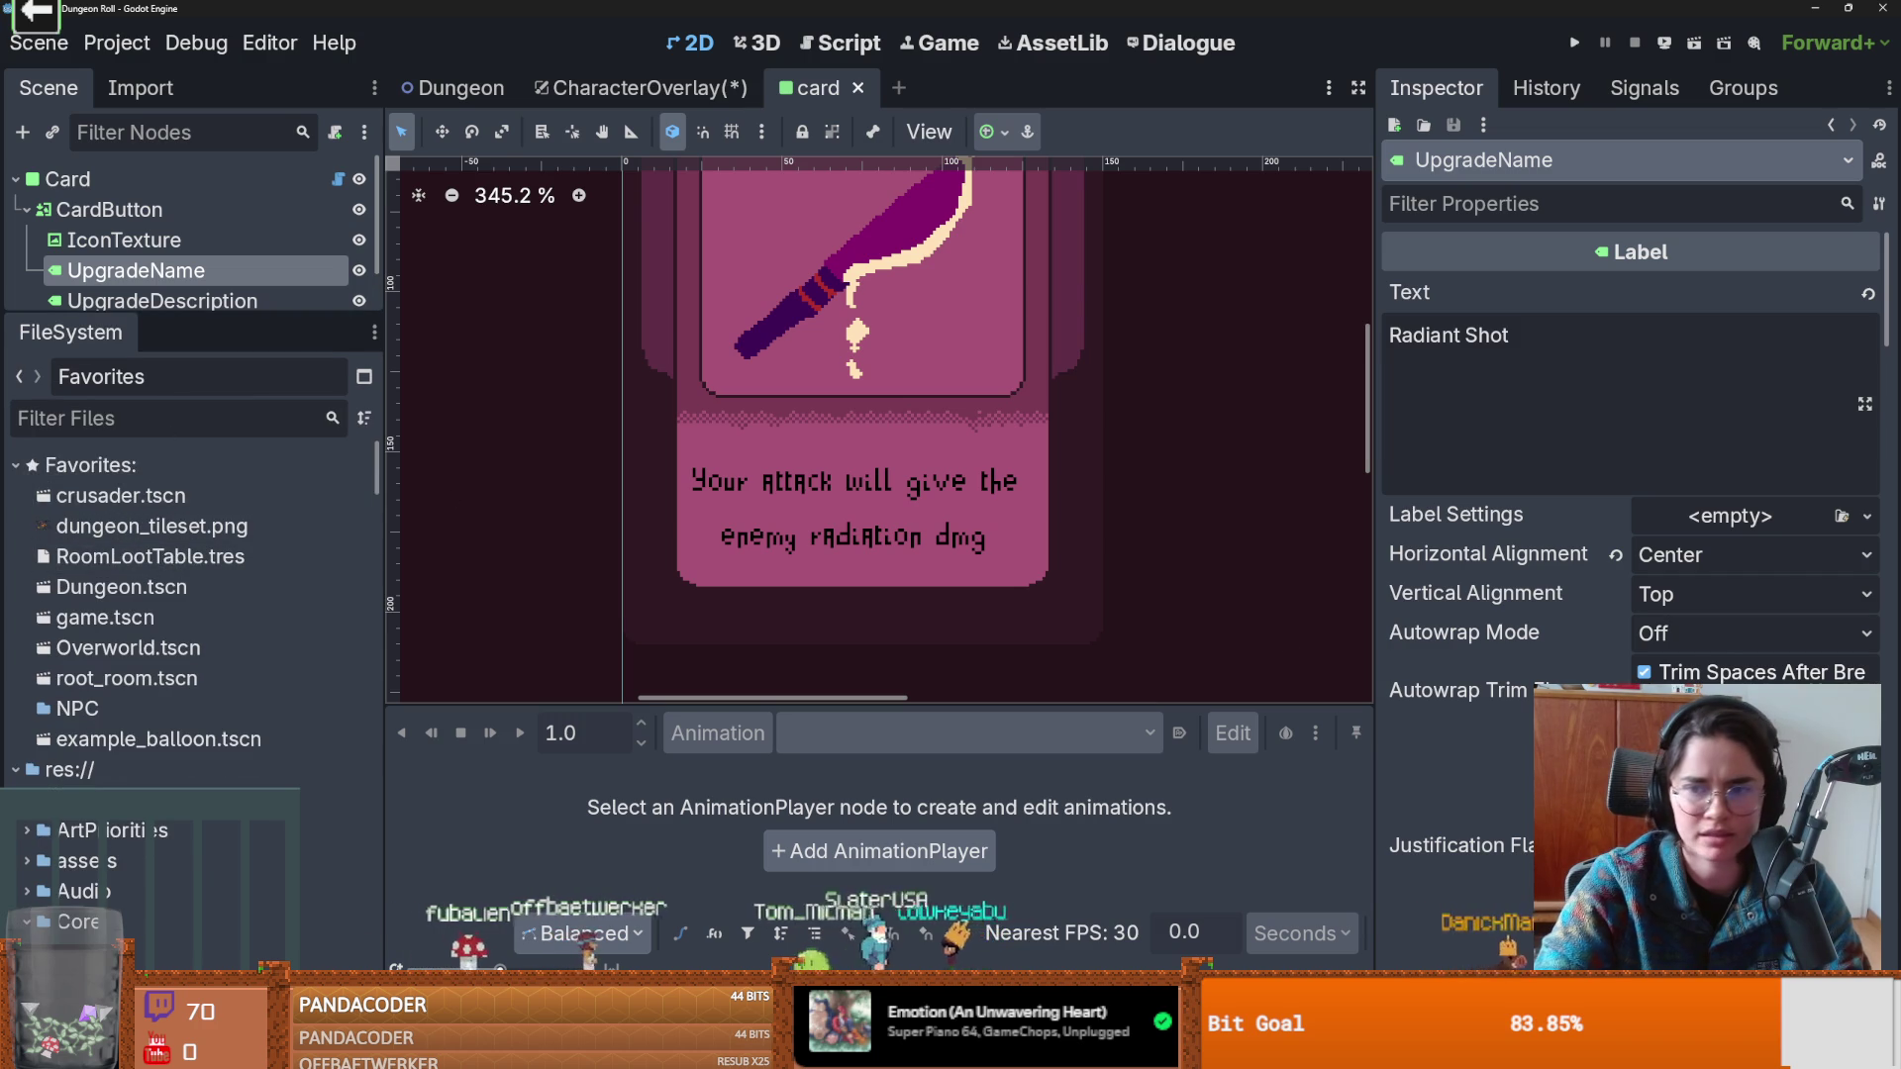
pyautogui.scroll(-5, 1634, 594)
pyautogui.scroll(-15, 1634, 445)
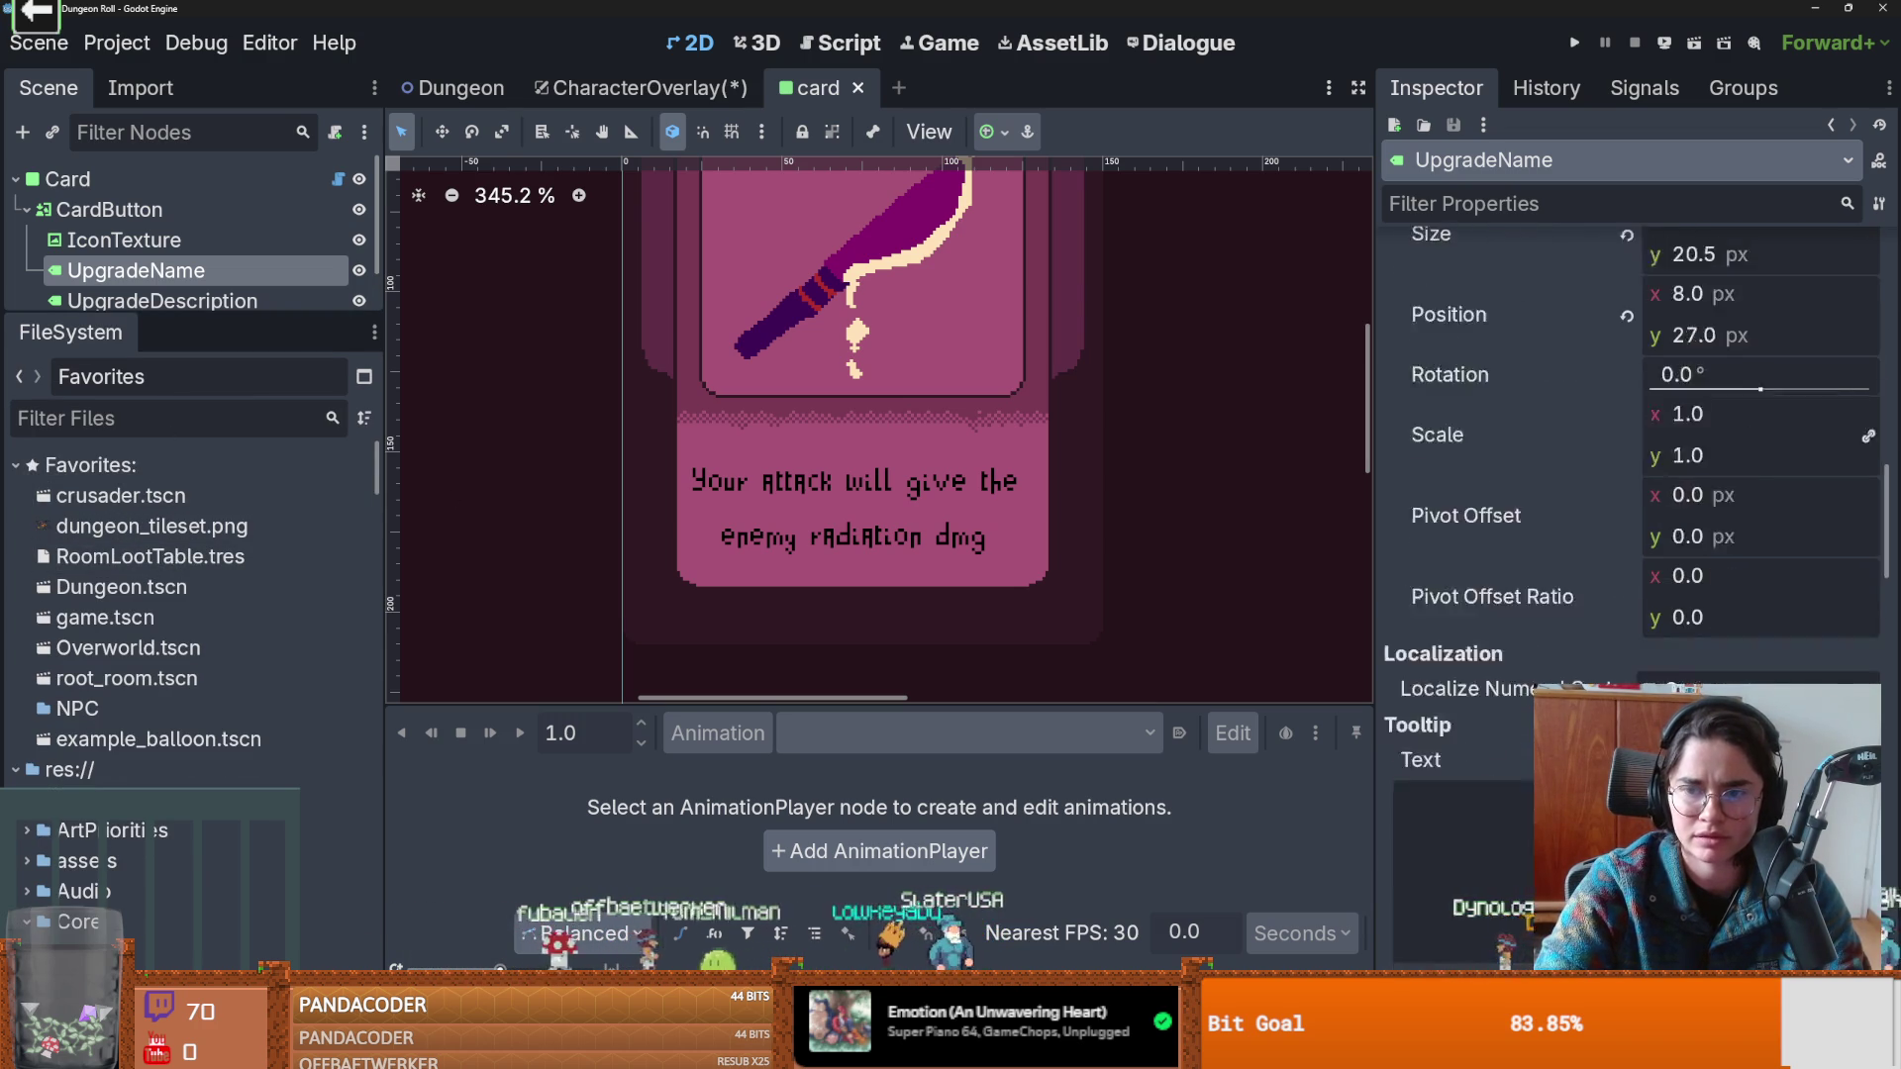
pyautogui.scroll(-8, 1634, 495)
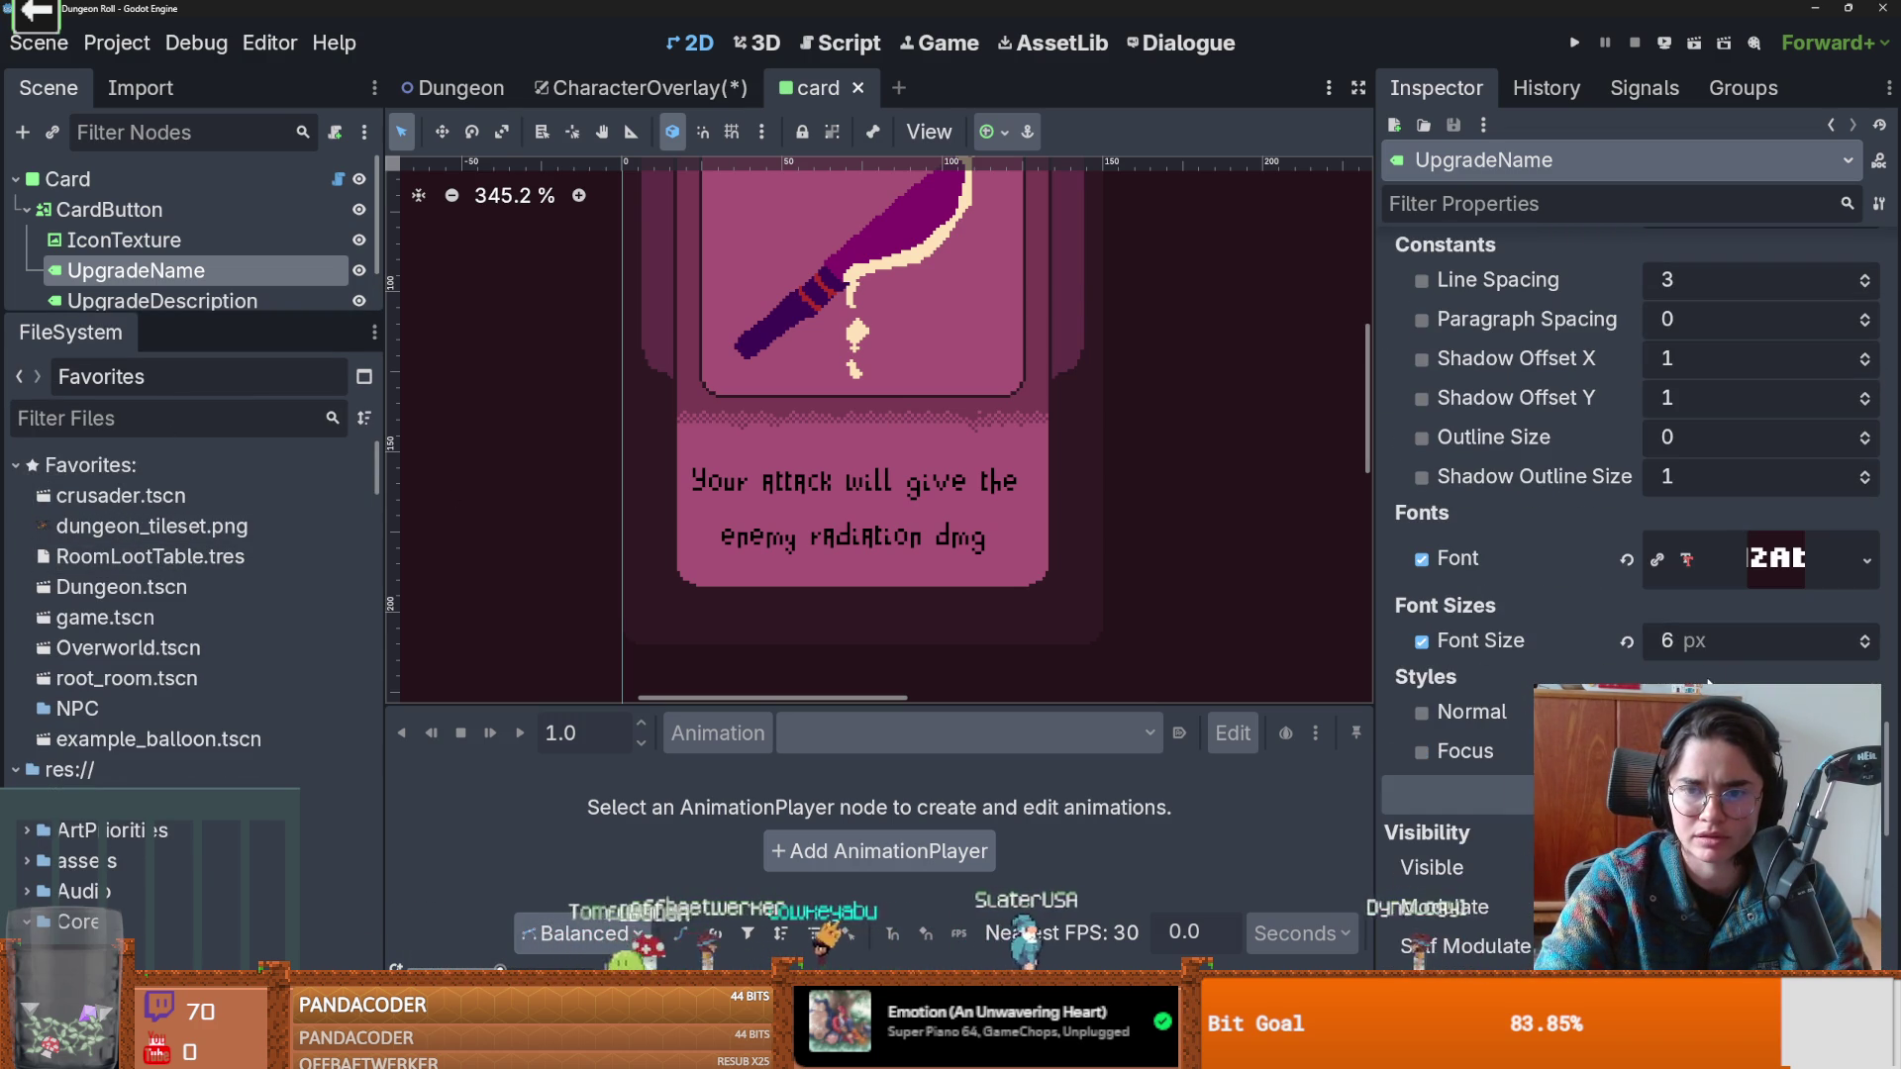
pyautogui.click(1781, 562)
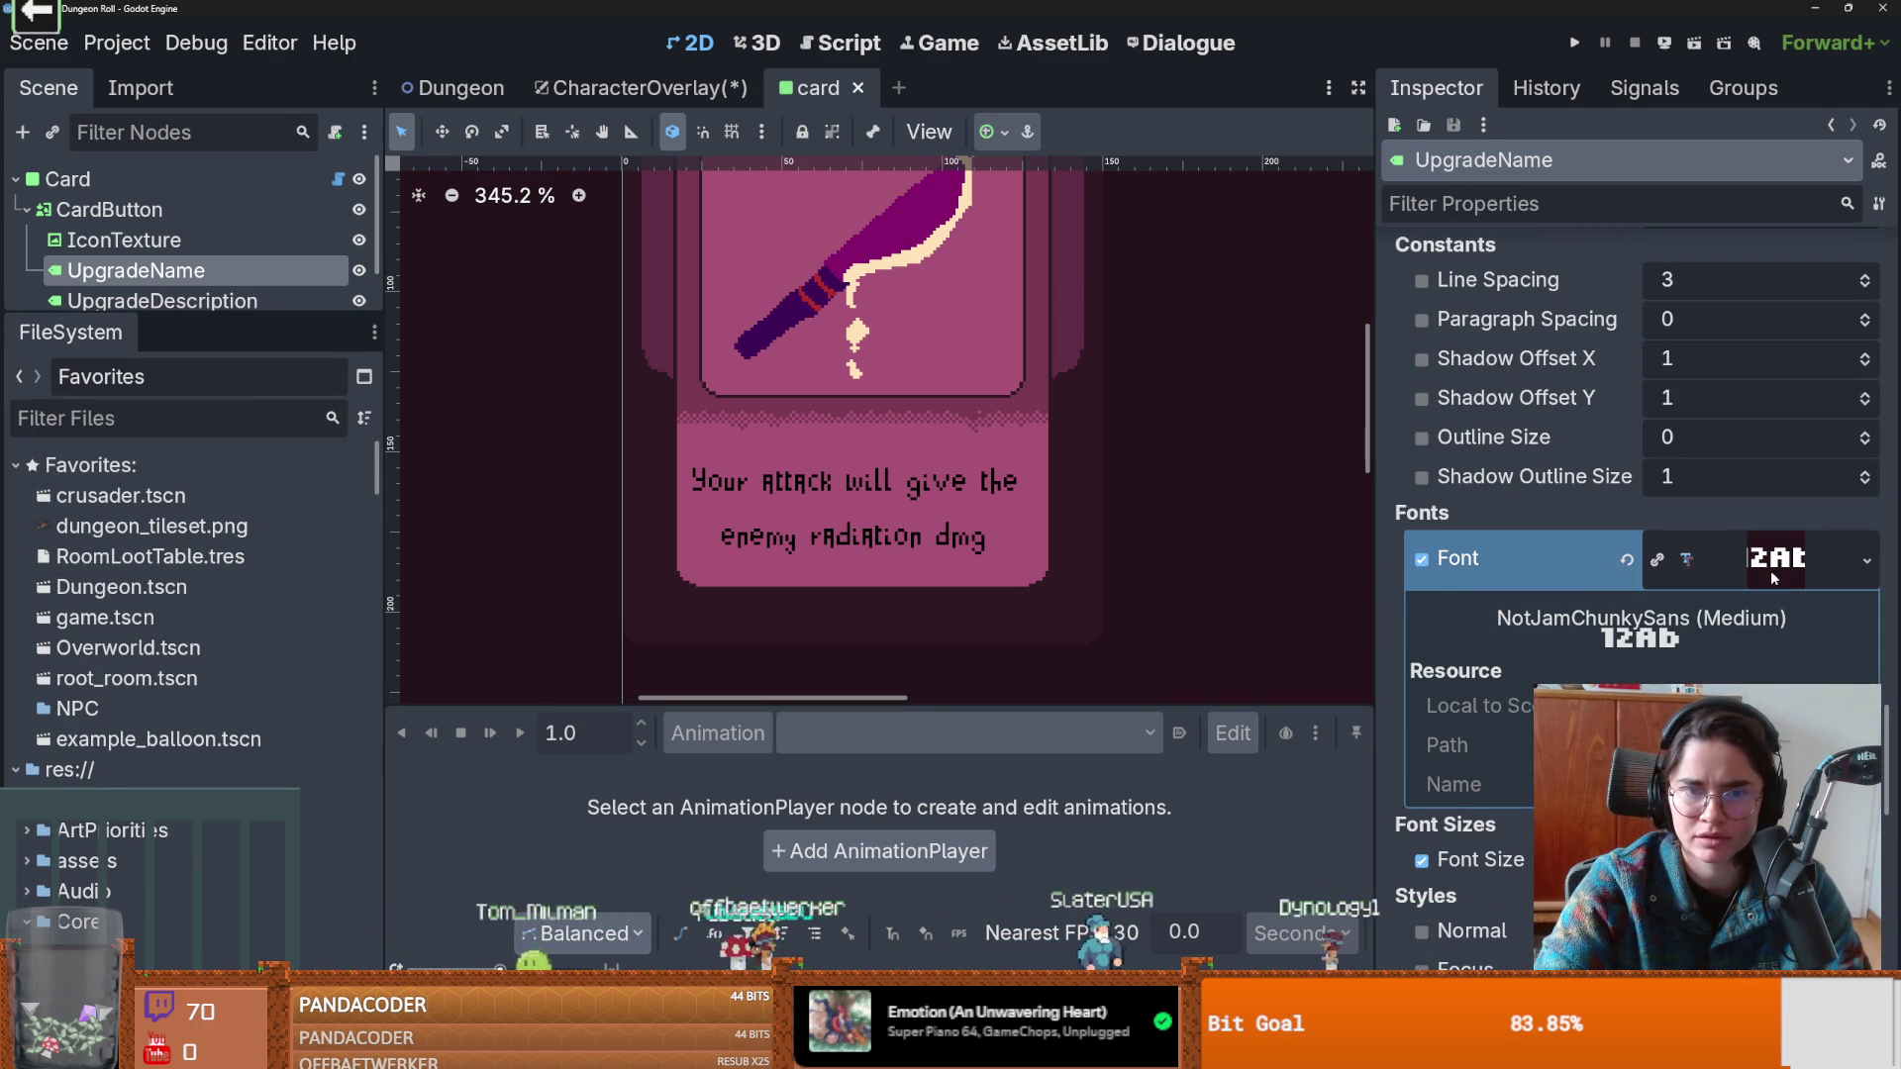
pyautogui.click(1779, 578)
pyautogui.click(841, 530)
pyautogui.click(1735, 588)
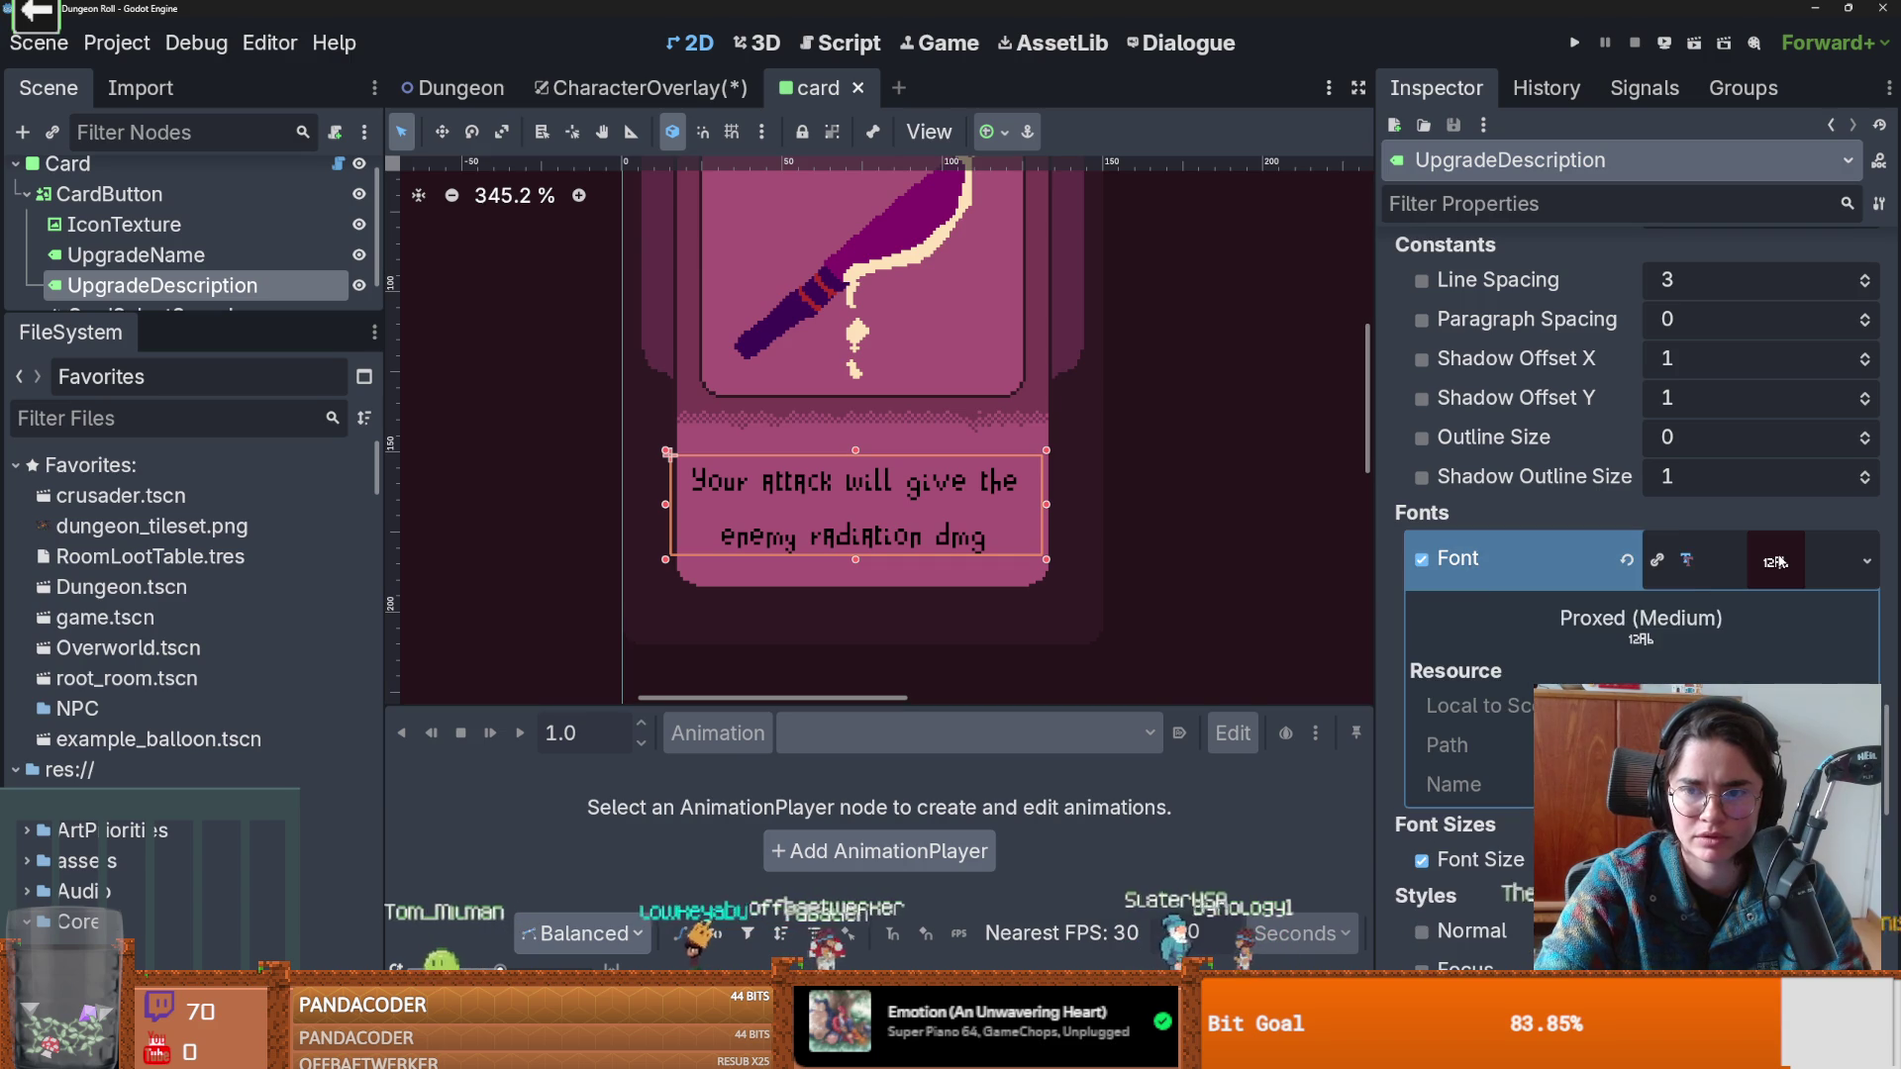
pyautogui.click(1772, 565)
pyautogui.click(153, 431)
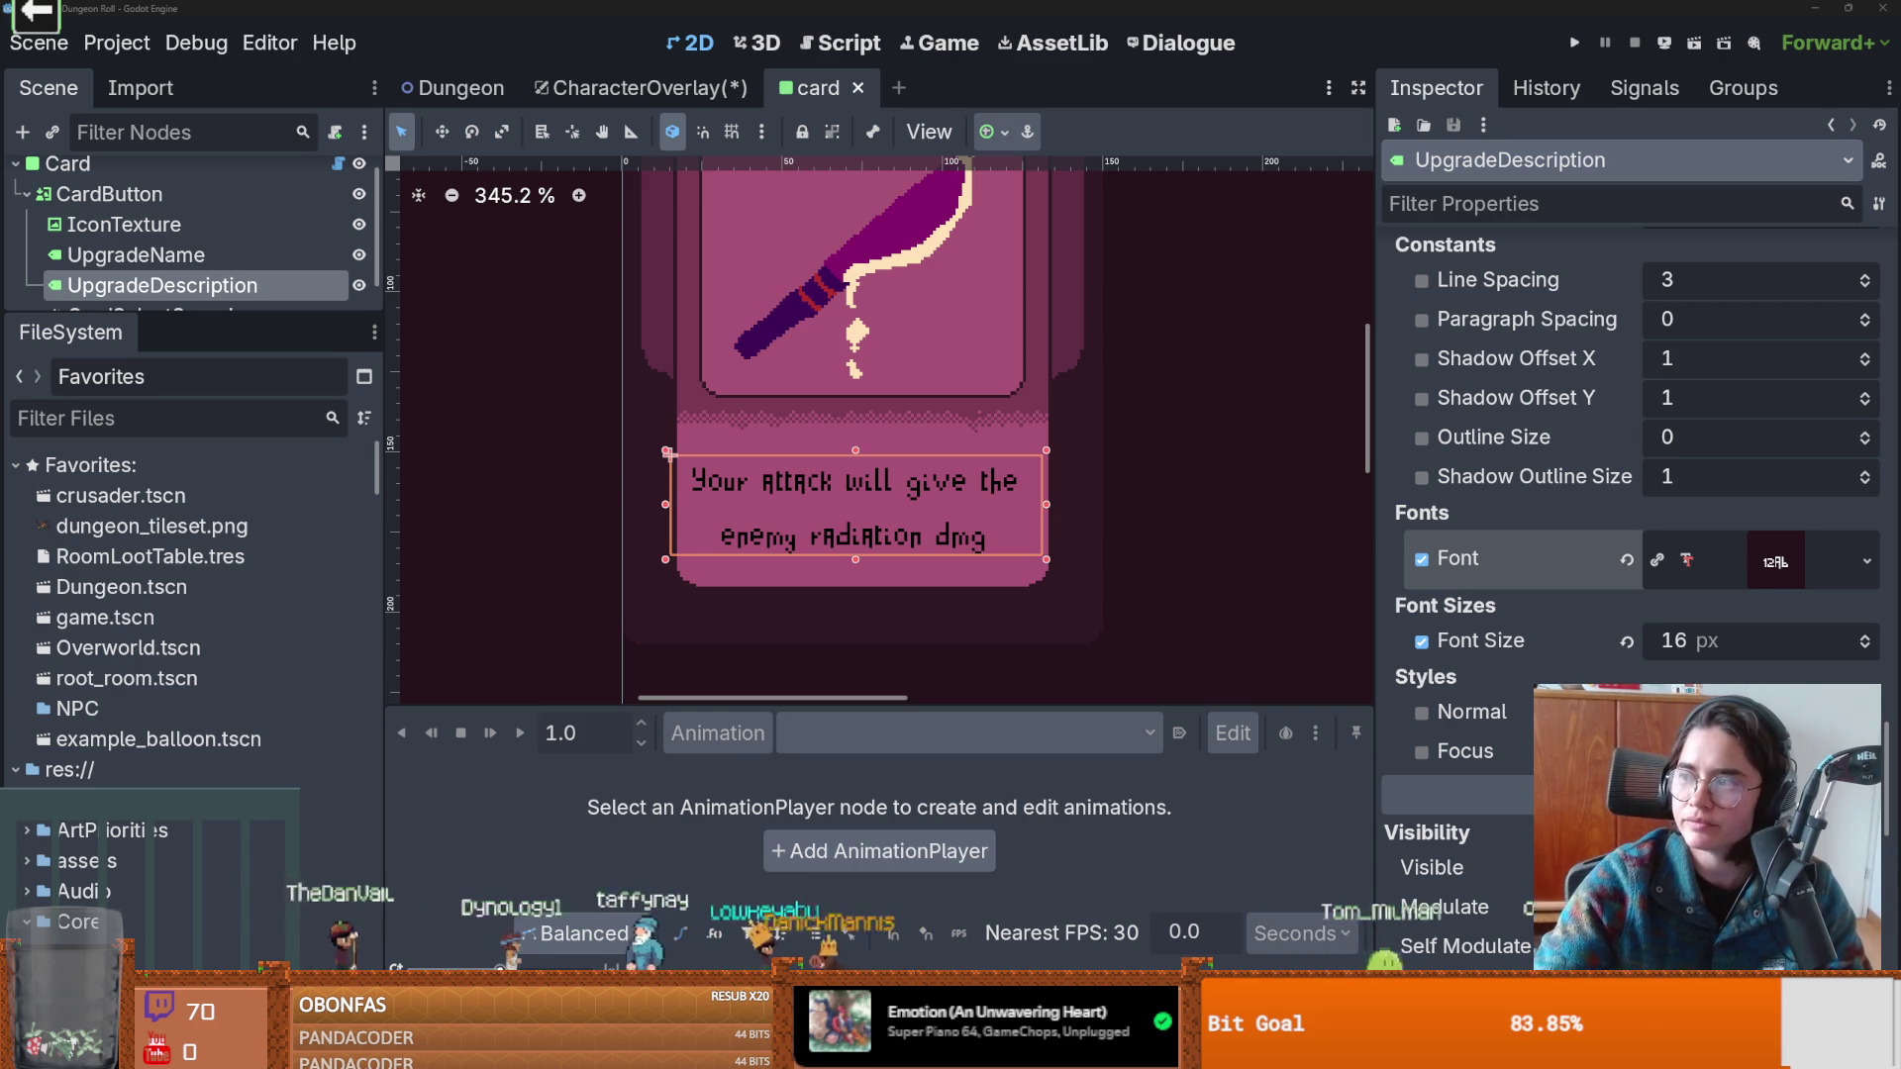
pyautogui.hotkey('alt', 'Tab')
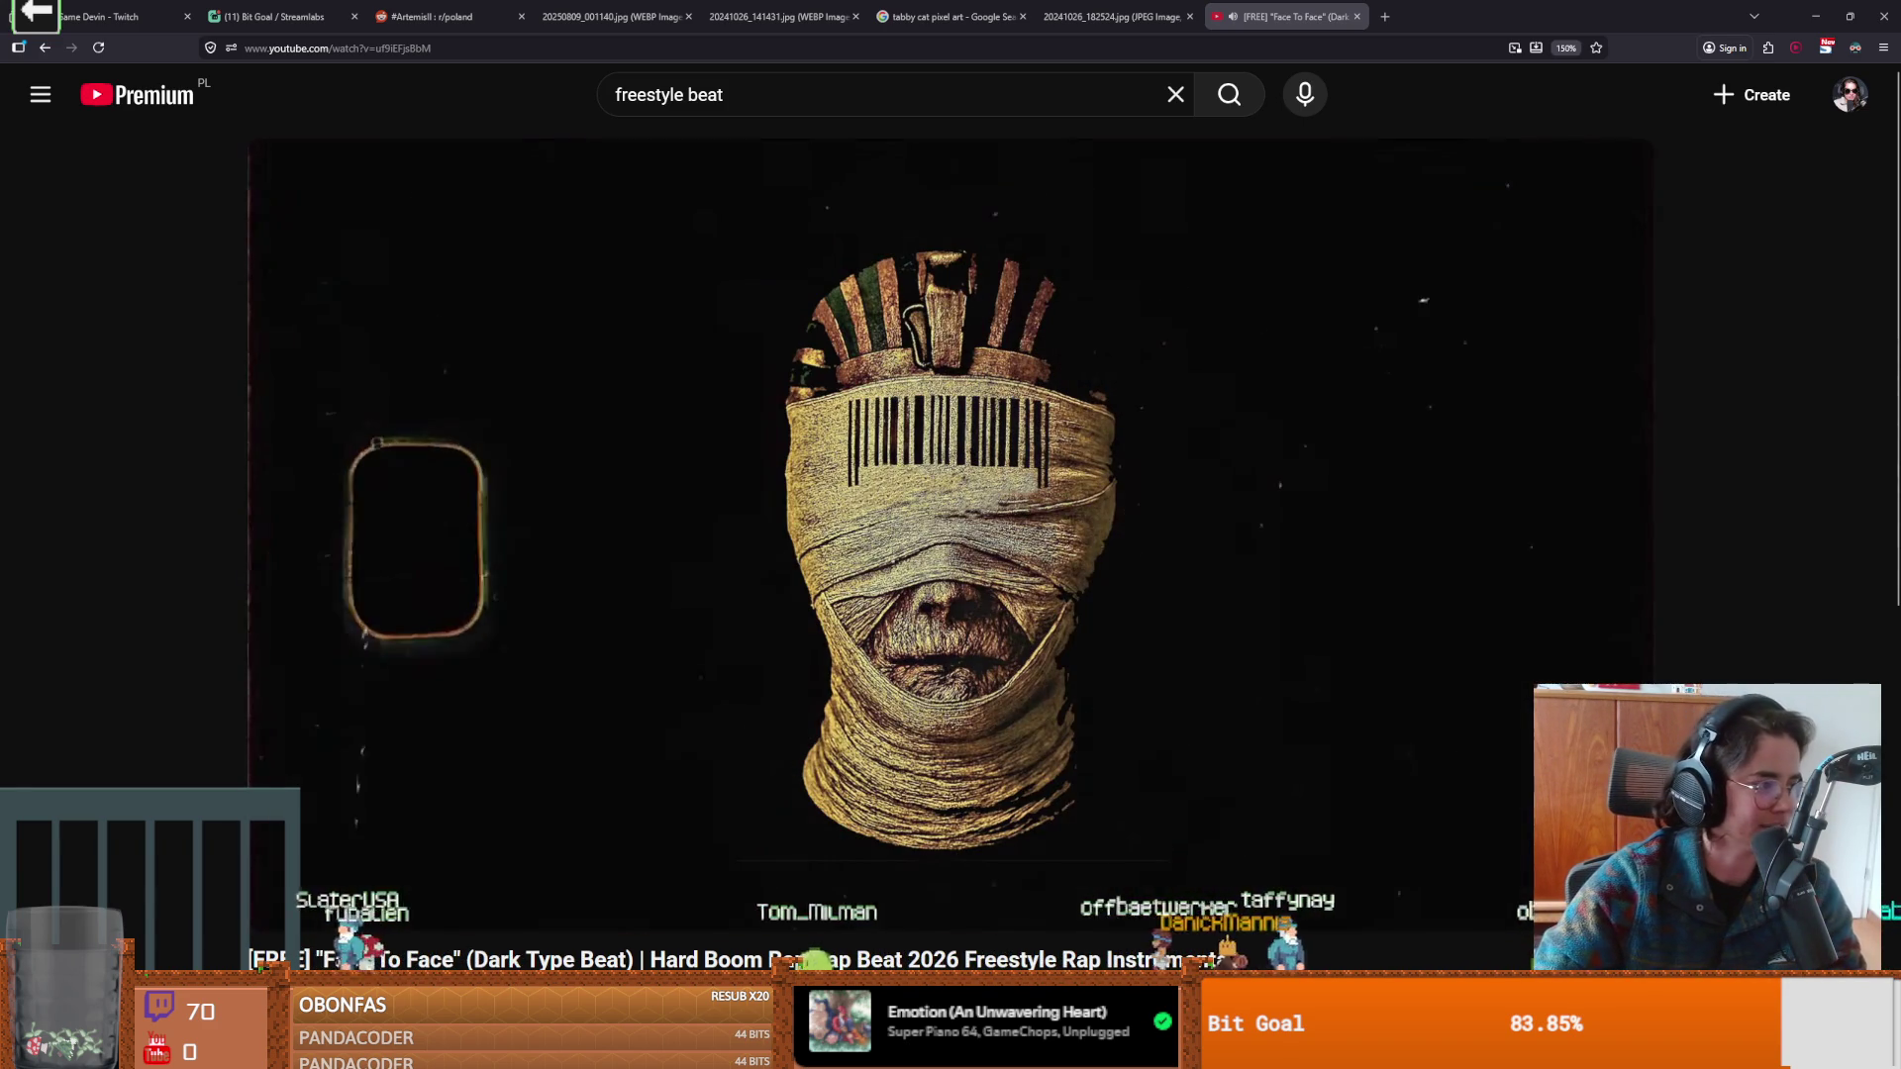
# Pause the Face To Face beat, seek back to 0:00, resume playing, and go full screen.
pyautogui.click(792, 812)
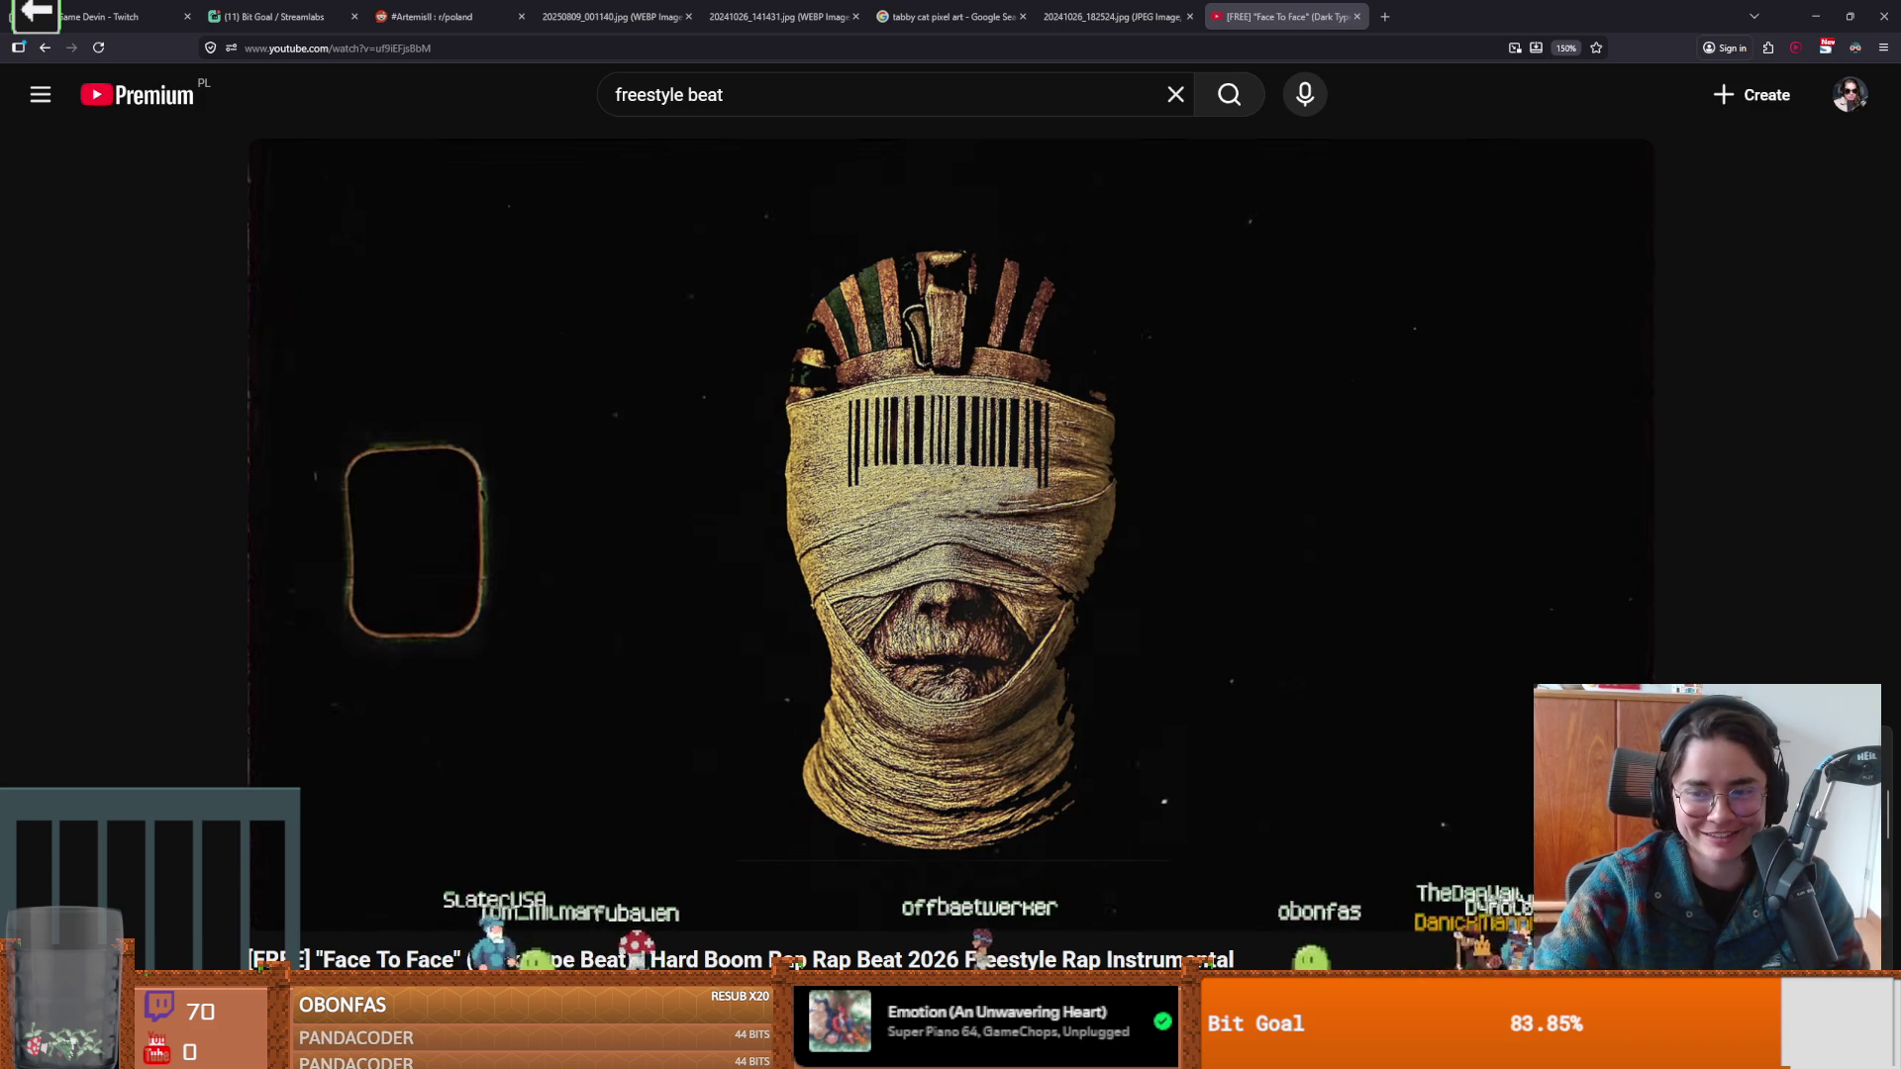
pyautogui.click(266, 865)
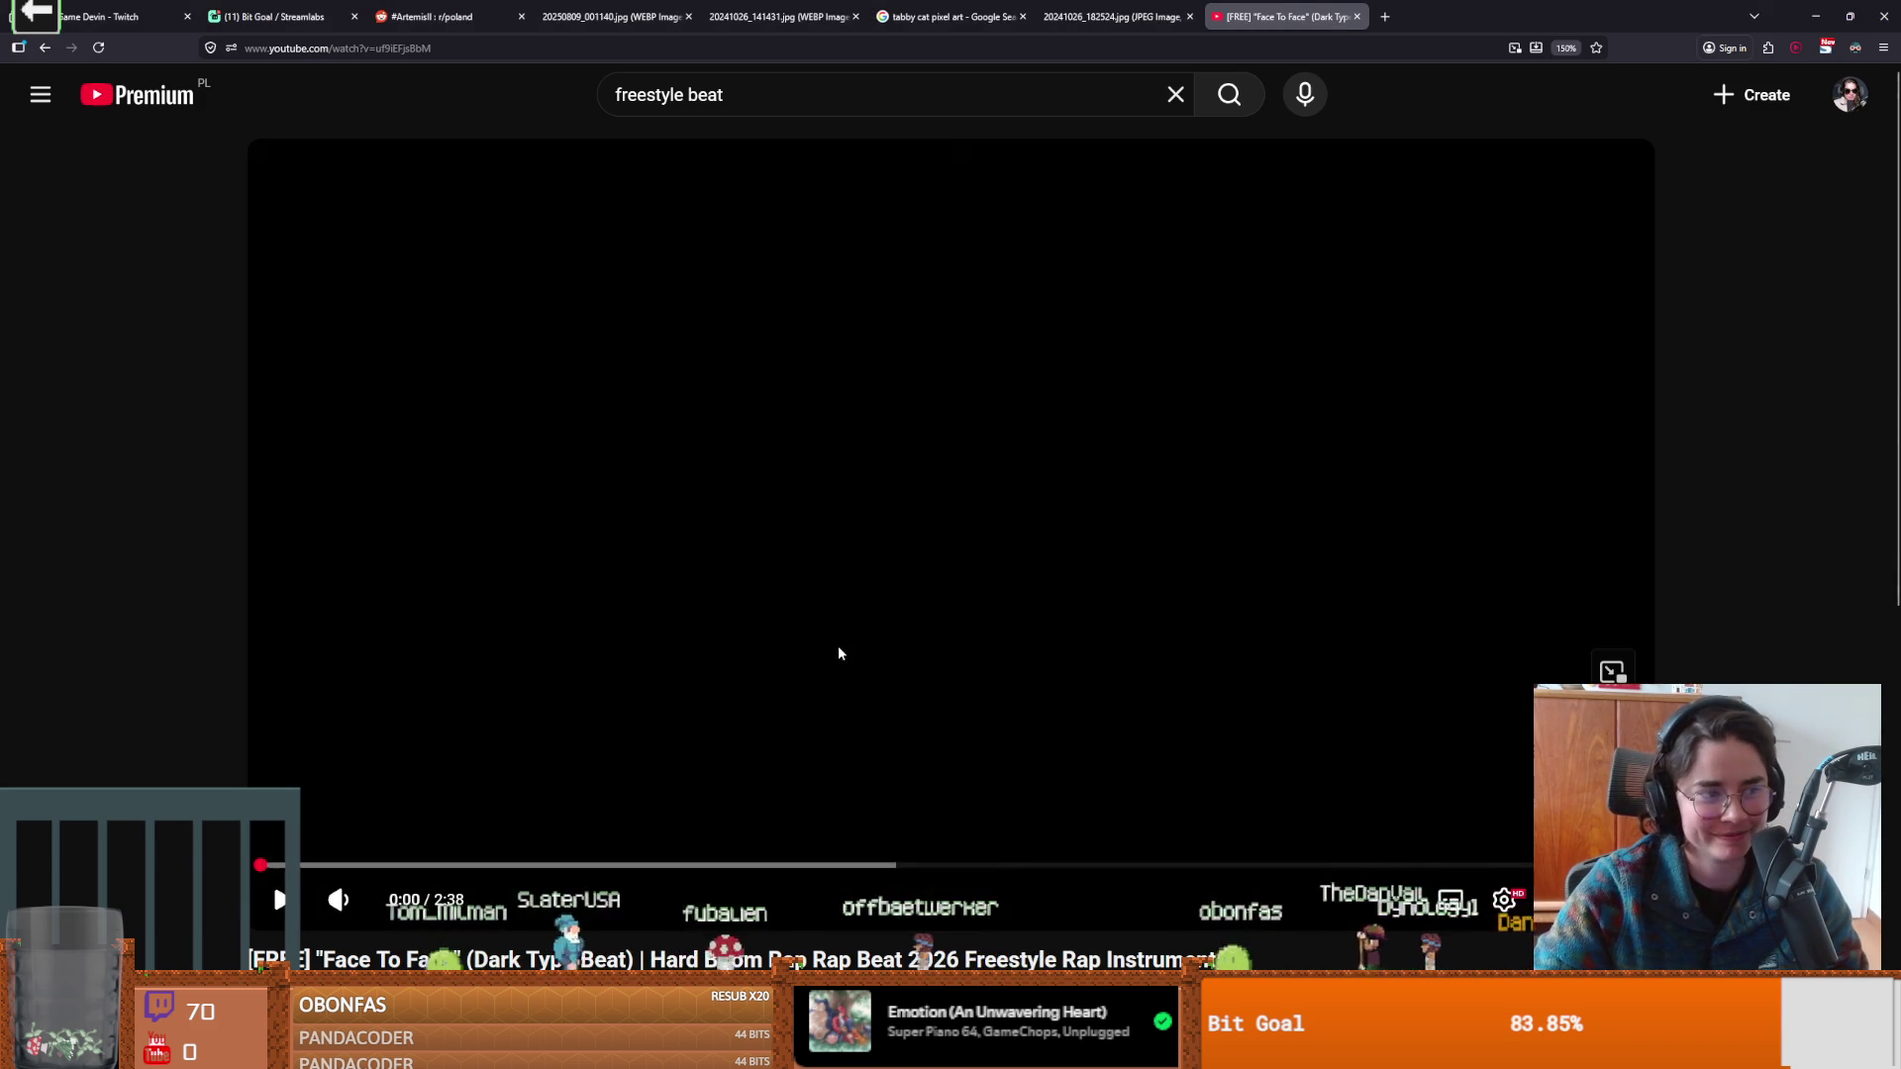
pyautogui.click(585, 789)
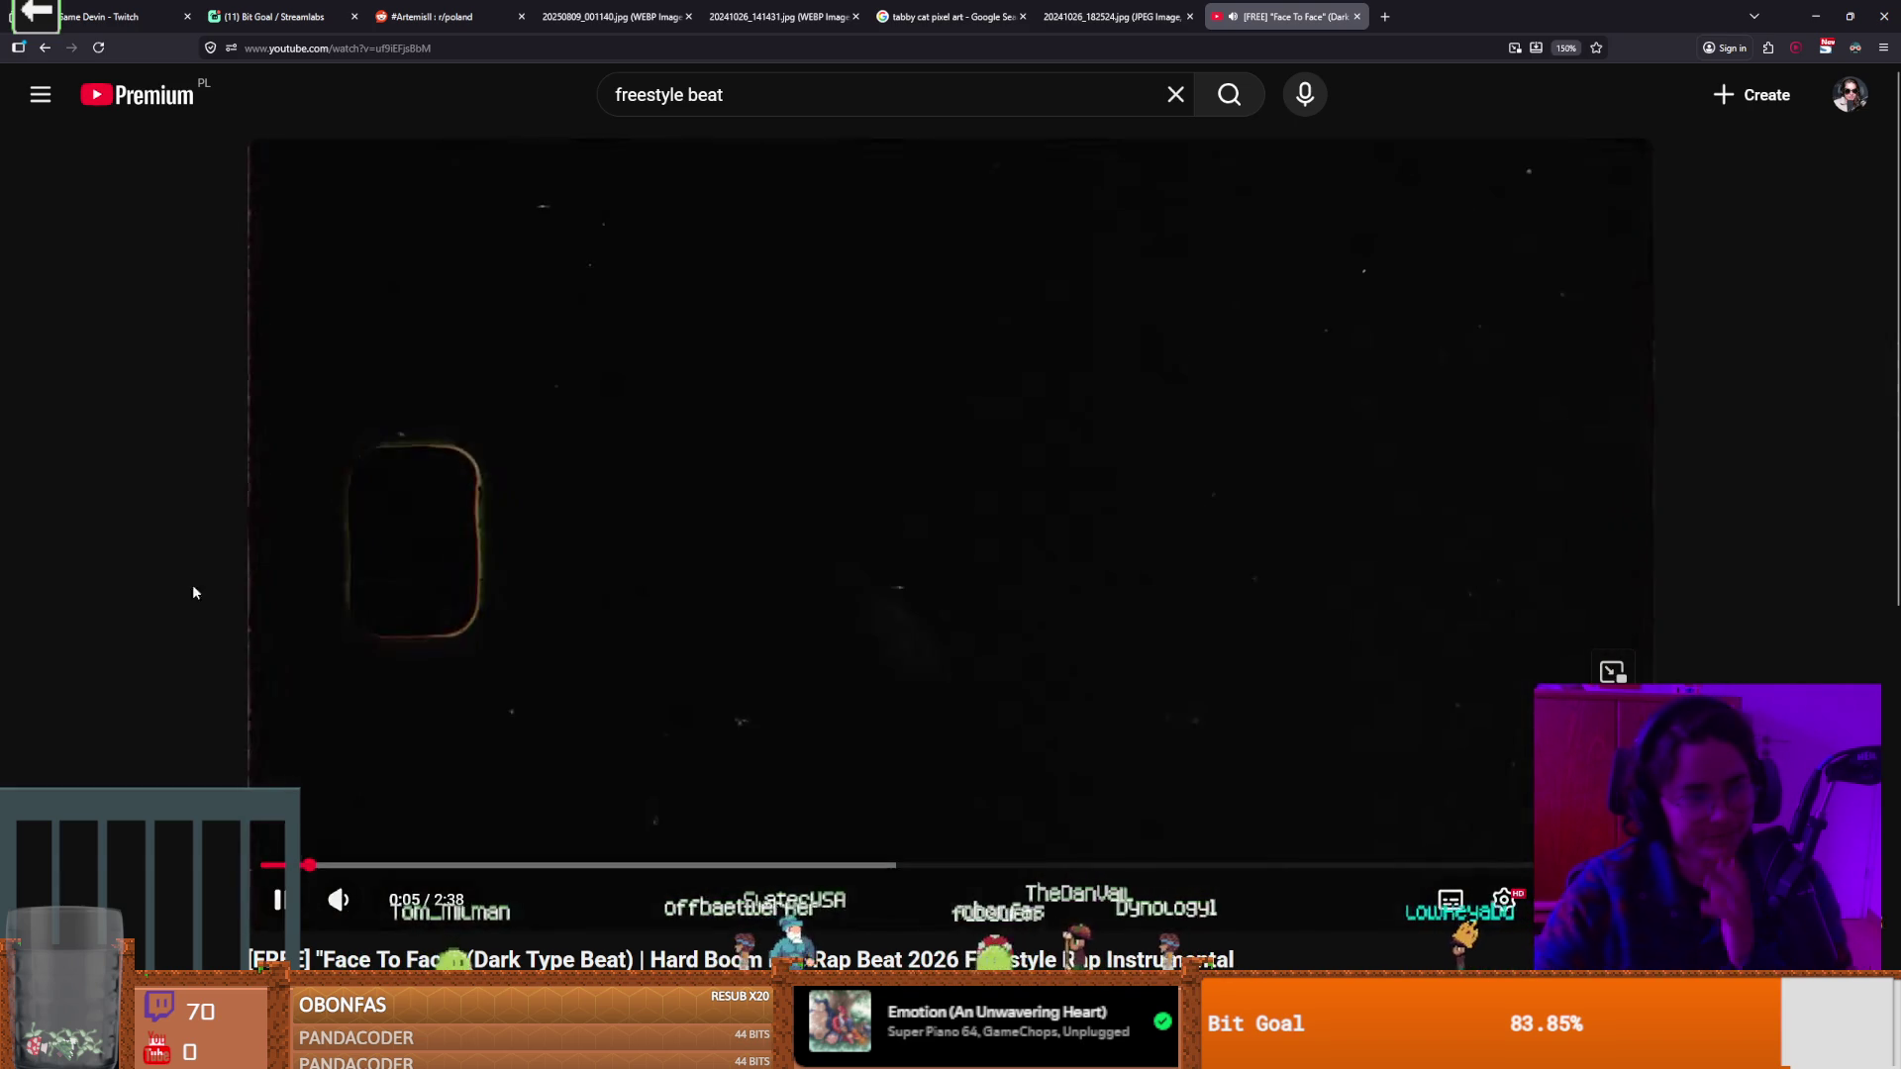
pyautogui.press('f')
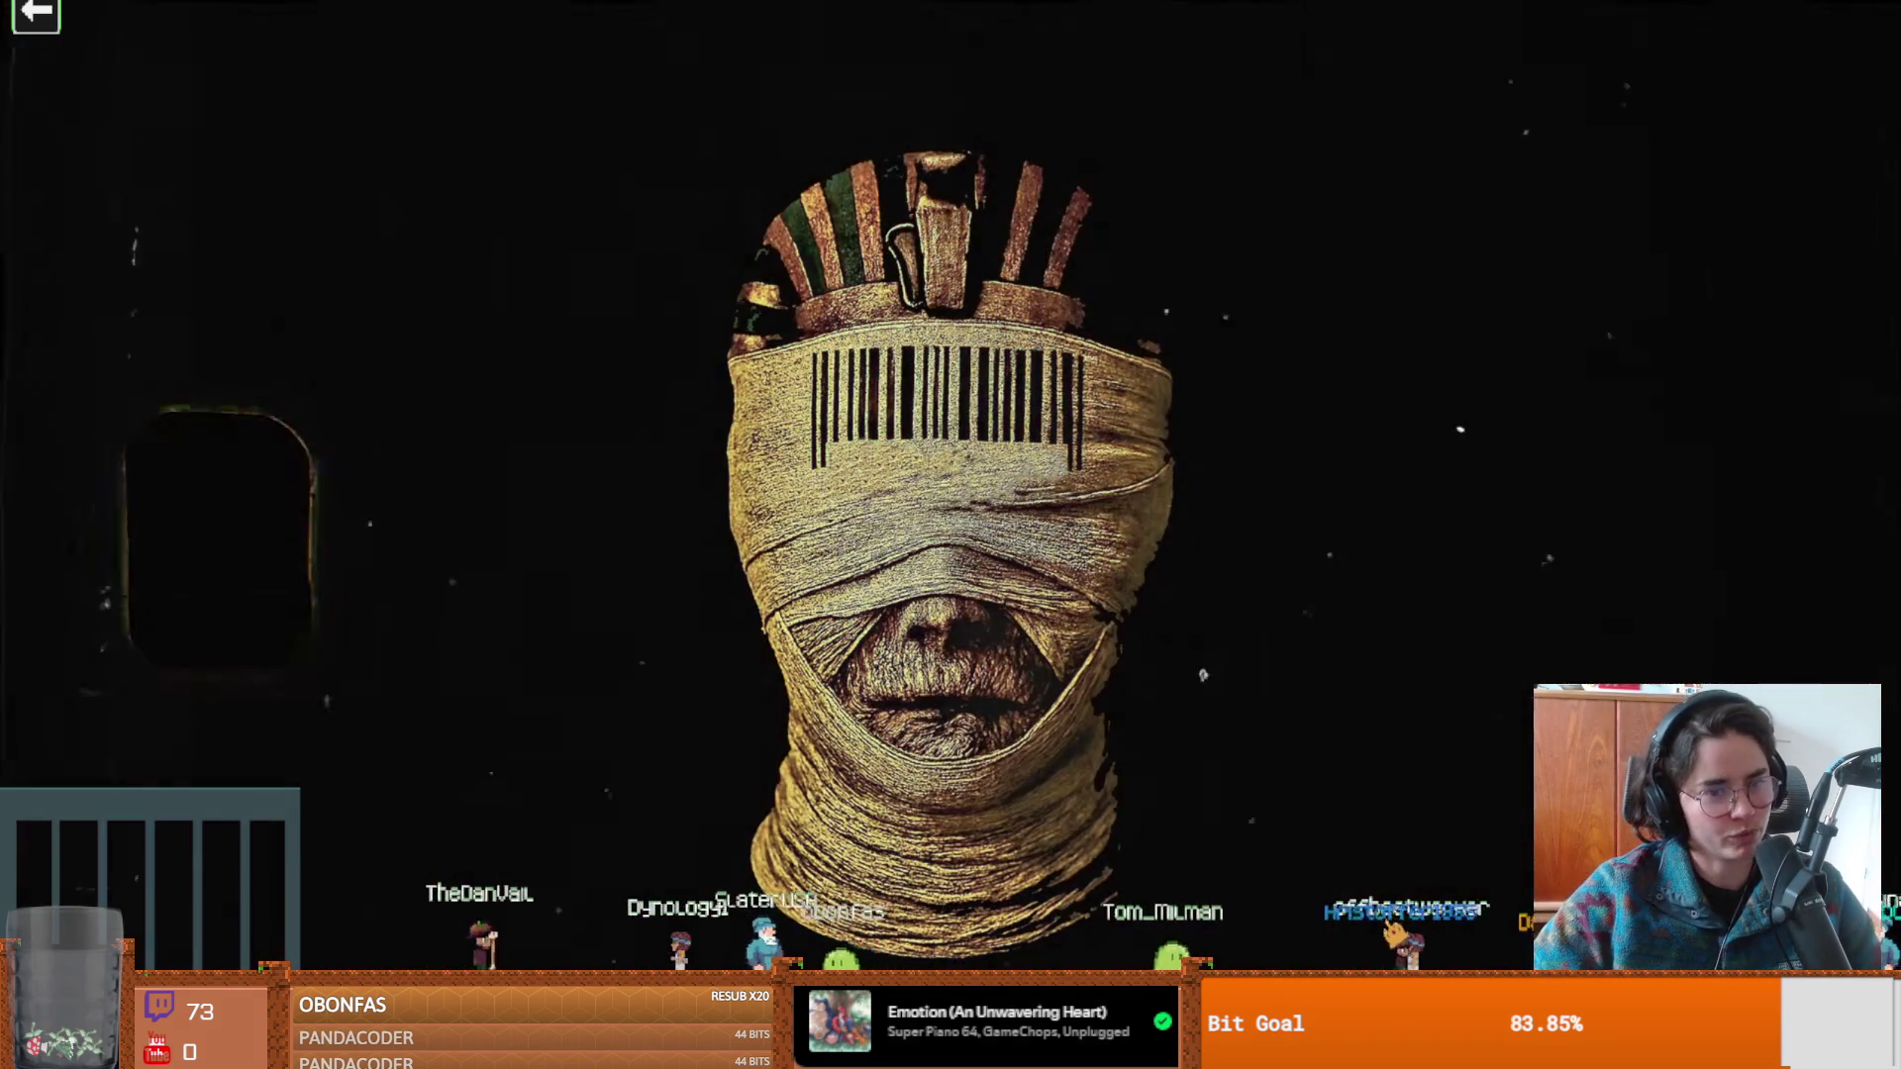
pyautogui.moveTo(1137, 691)
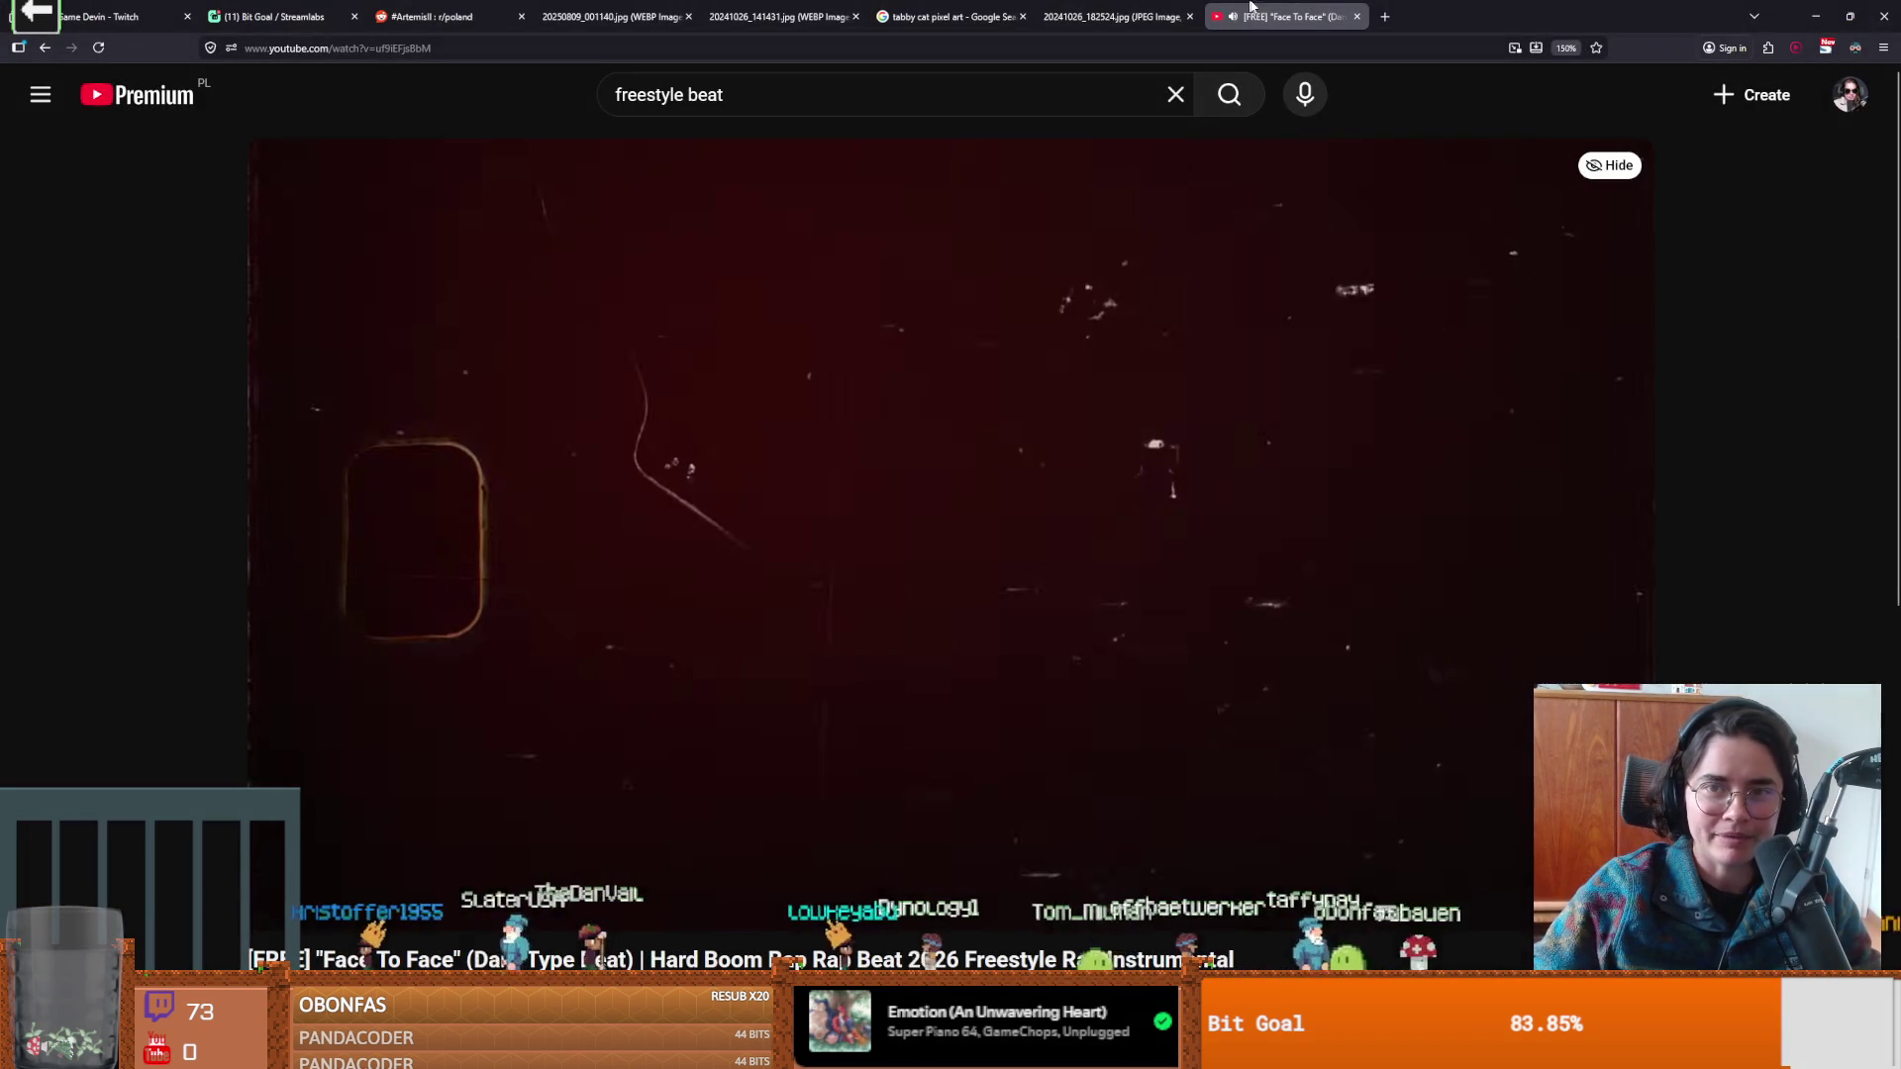
# Back in Godot, save the card scene and enlarge the Scene tree to show CharacterOverlay's card nodes.
pyautogui.hotkey('alt', 'Tab')
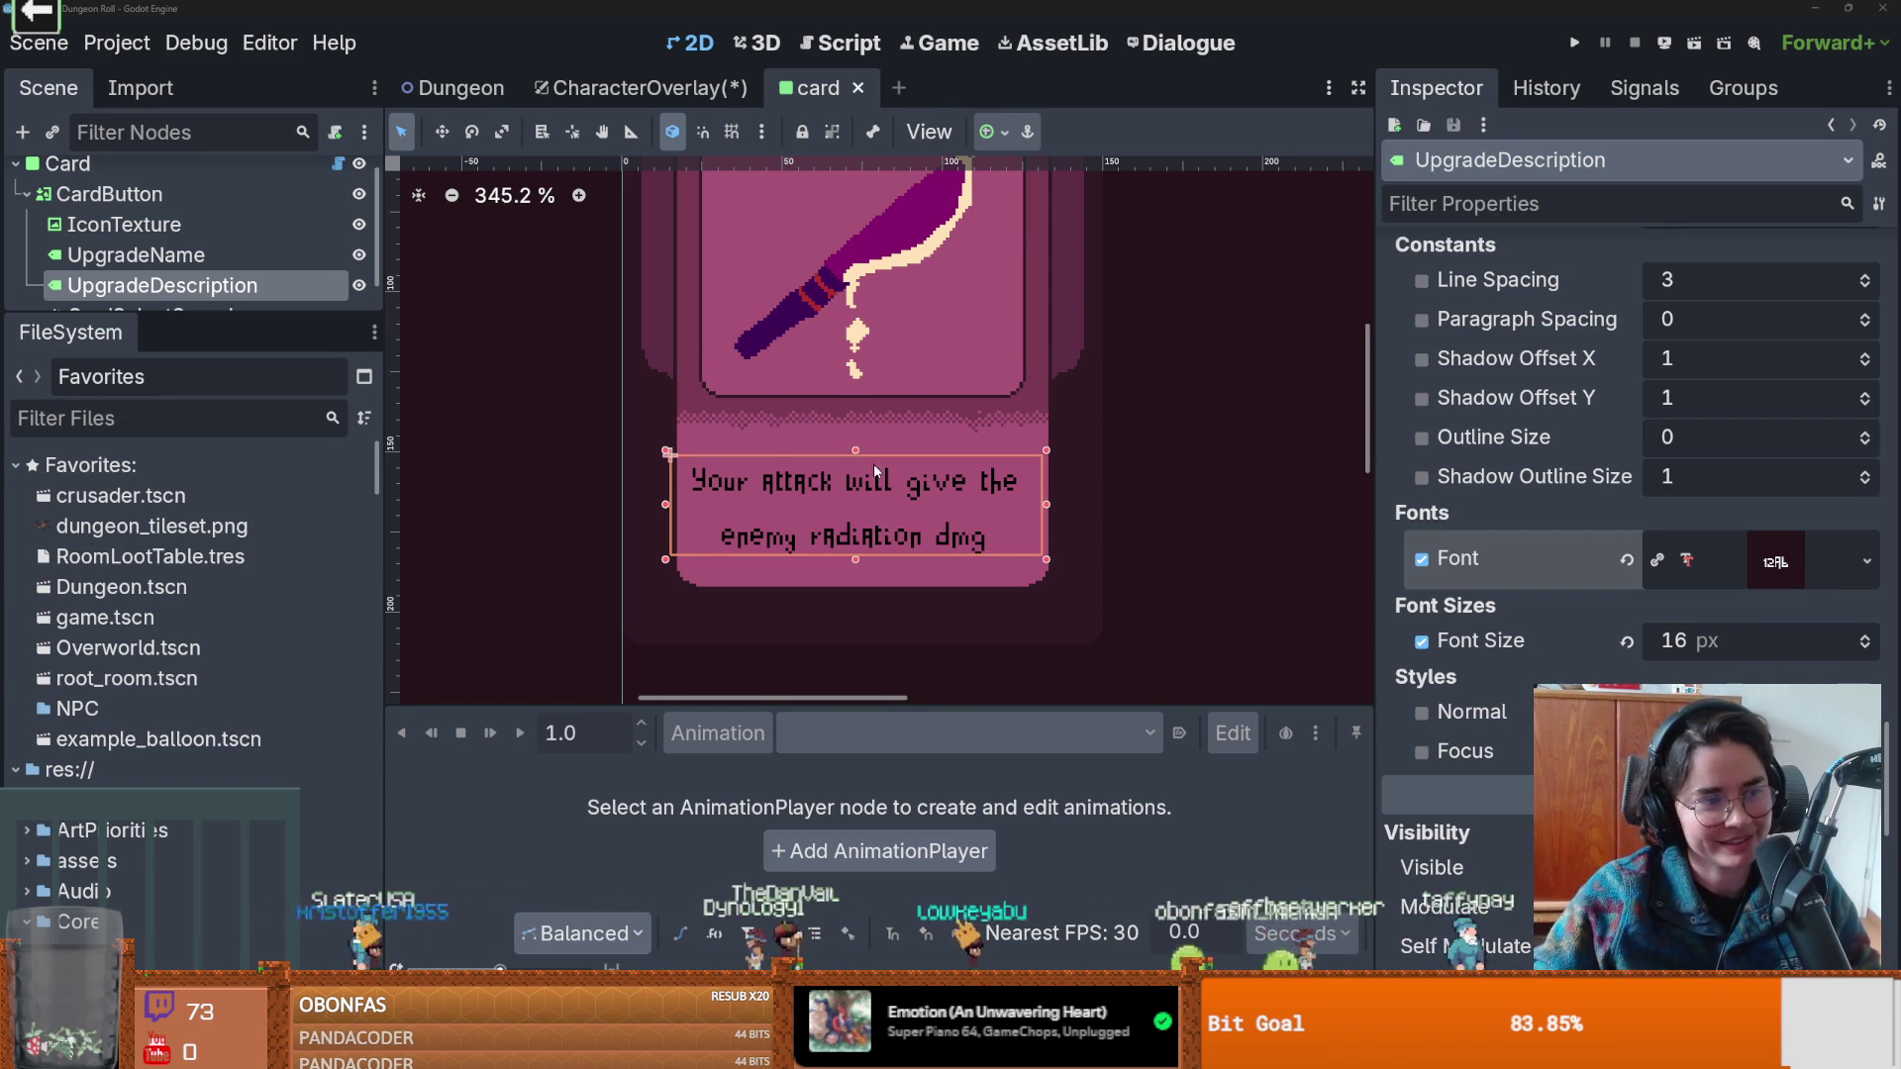
pyautogui.scroll(1, 874, 464)
pyautogui.hotkey('ctrl', 's')
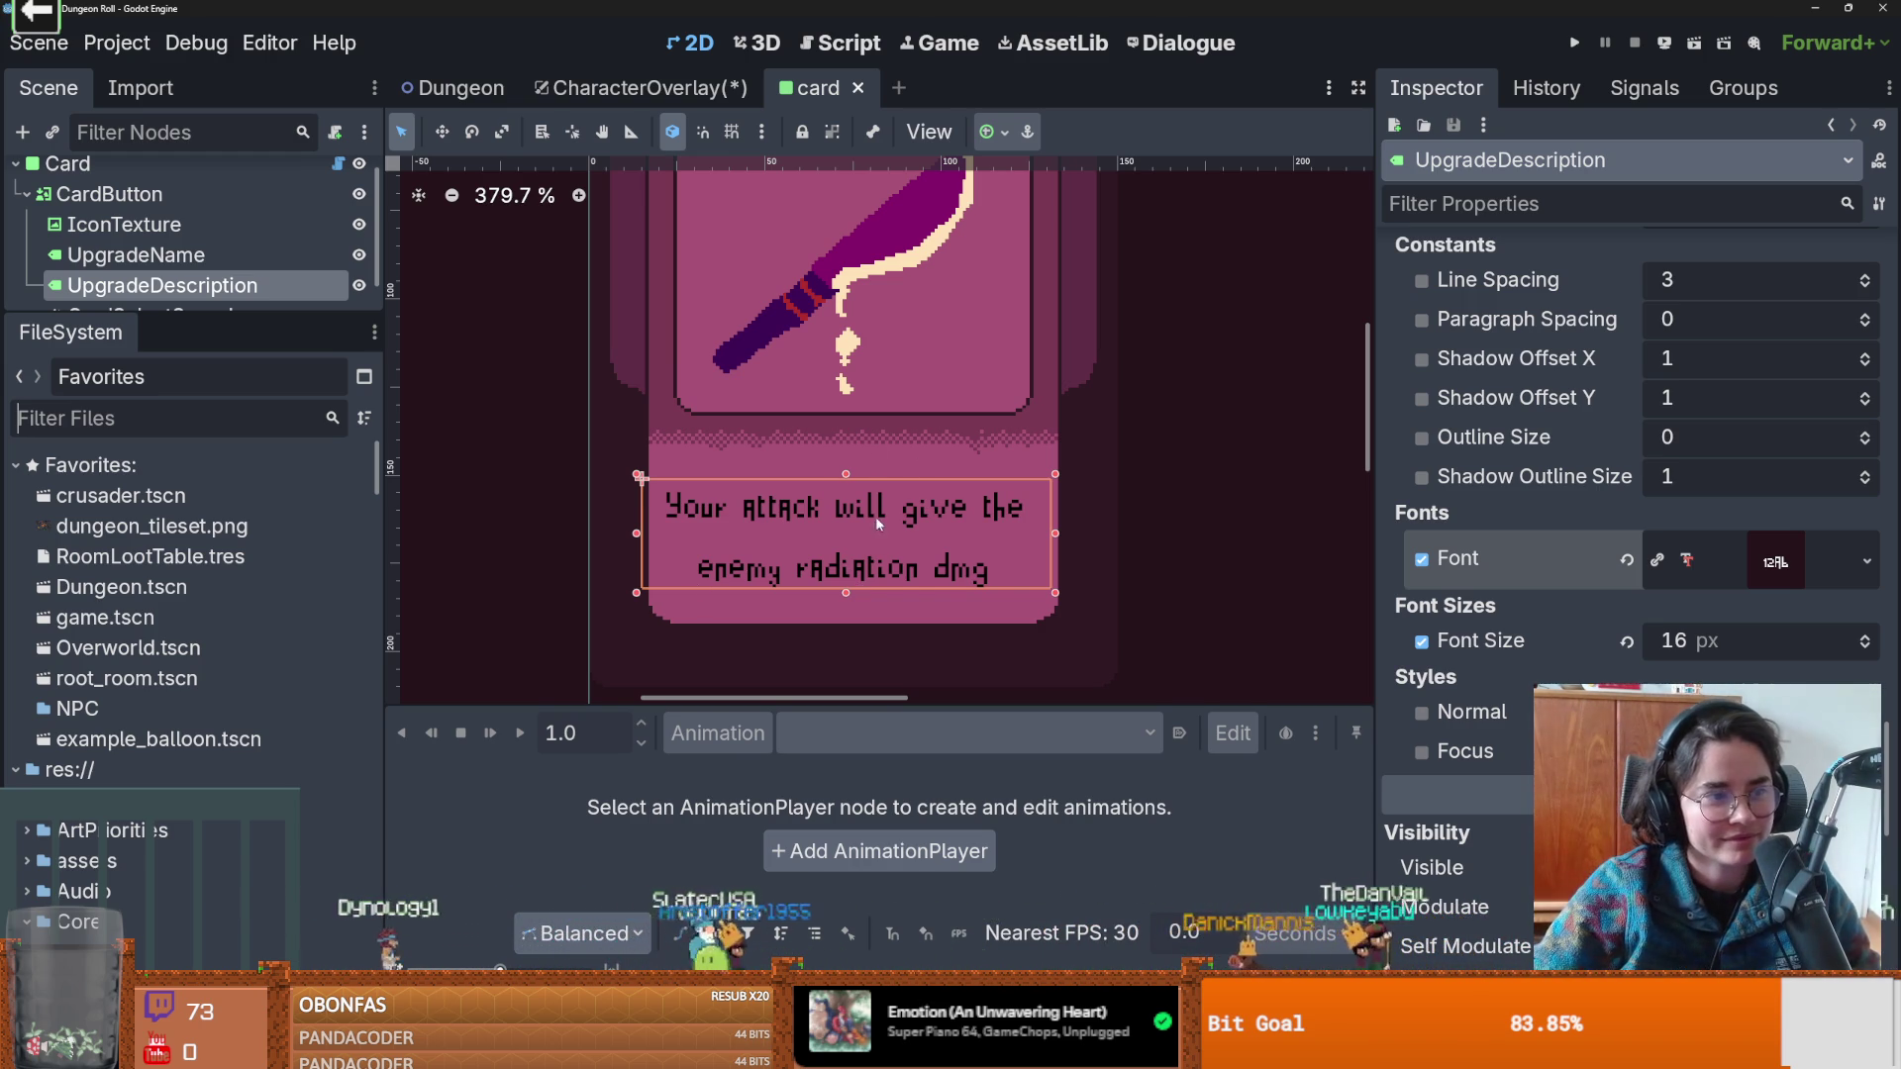
pyautogui.scroll(-1, 860, 589)
pyautogui.hotkey('ctrl', 's')
pyautogui.hotkey('ctrl', 's')
pyautogui.moveTo(249, 315); pyautogui.dragTo(248, 372)
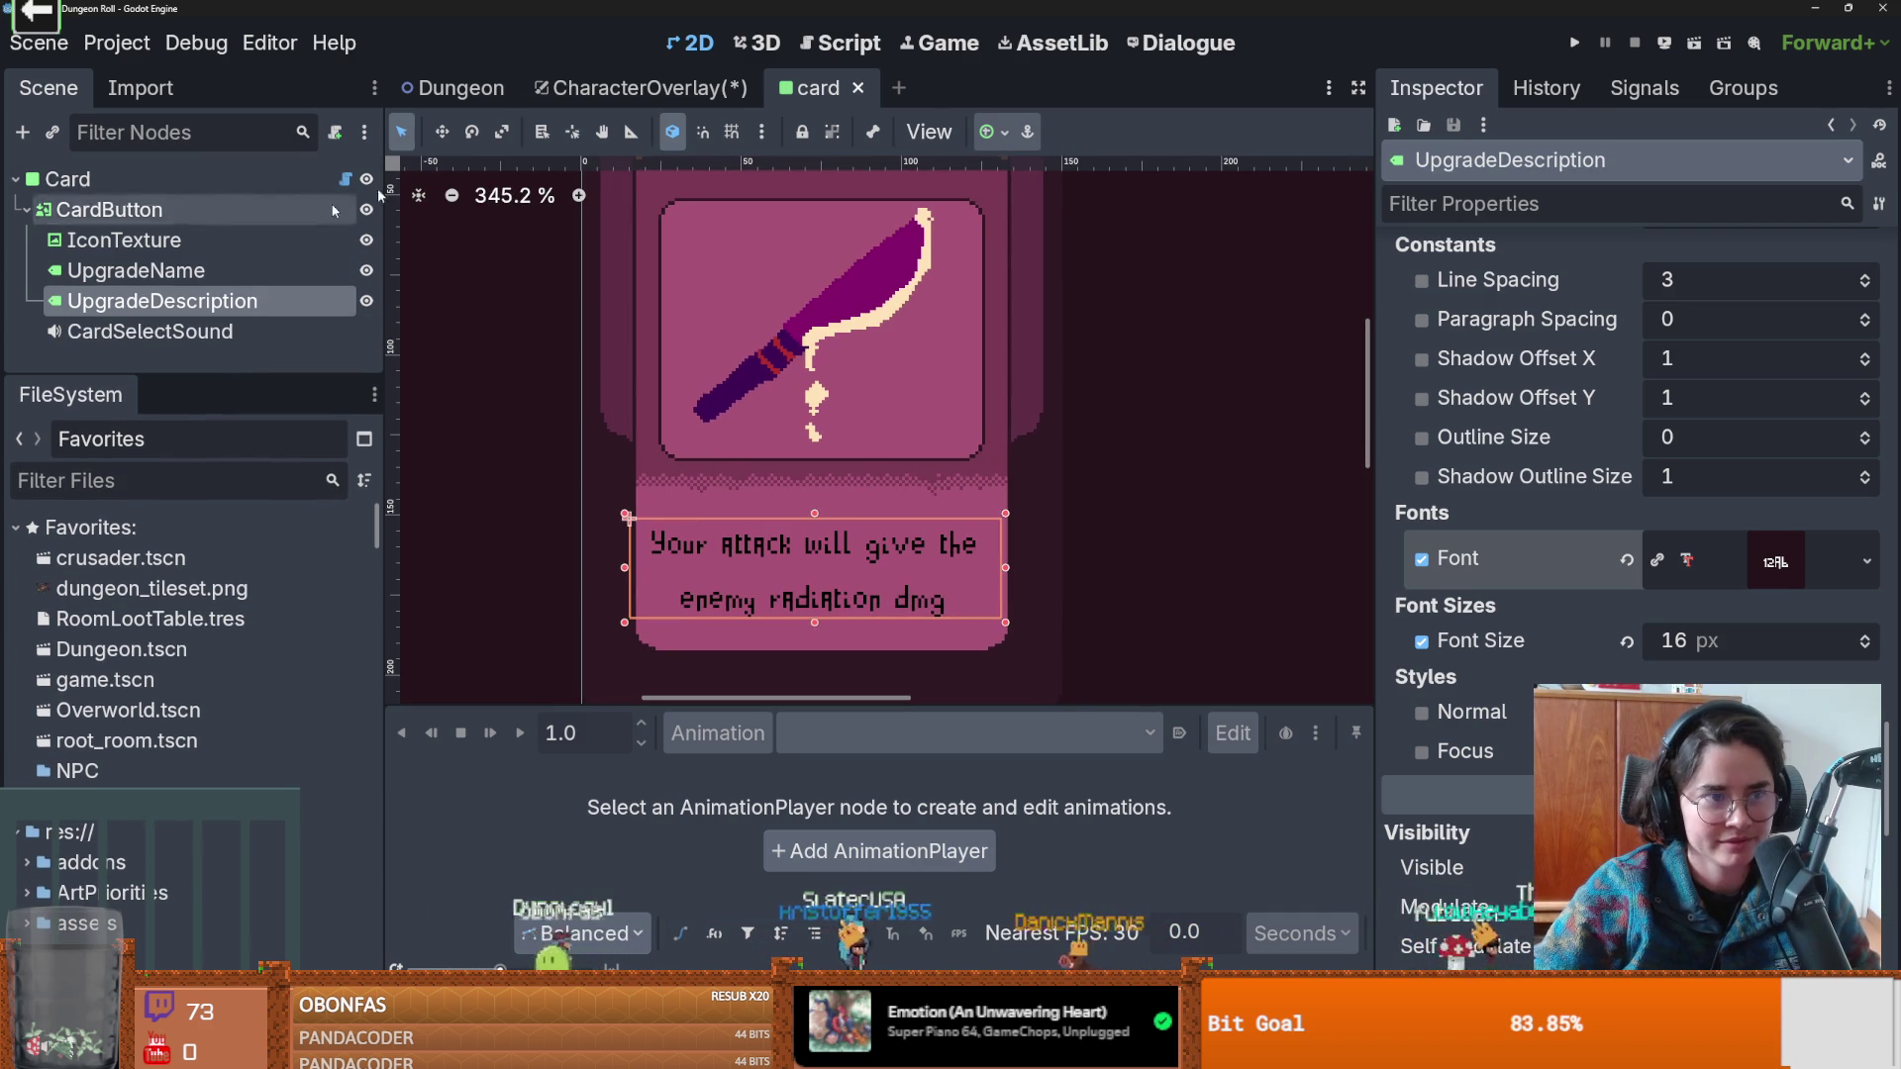
pyautogui.hotkey('ctrl', 's')
pyautogui.scroll(3, 1020, 617)
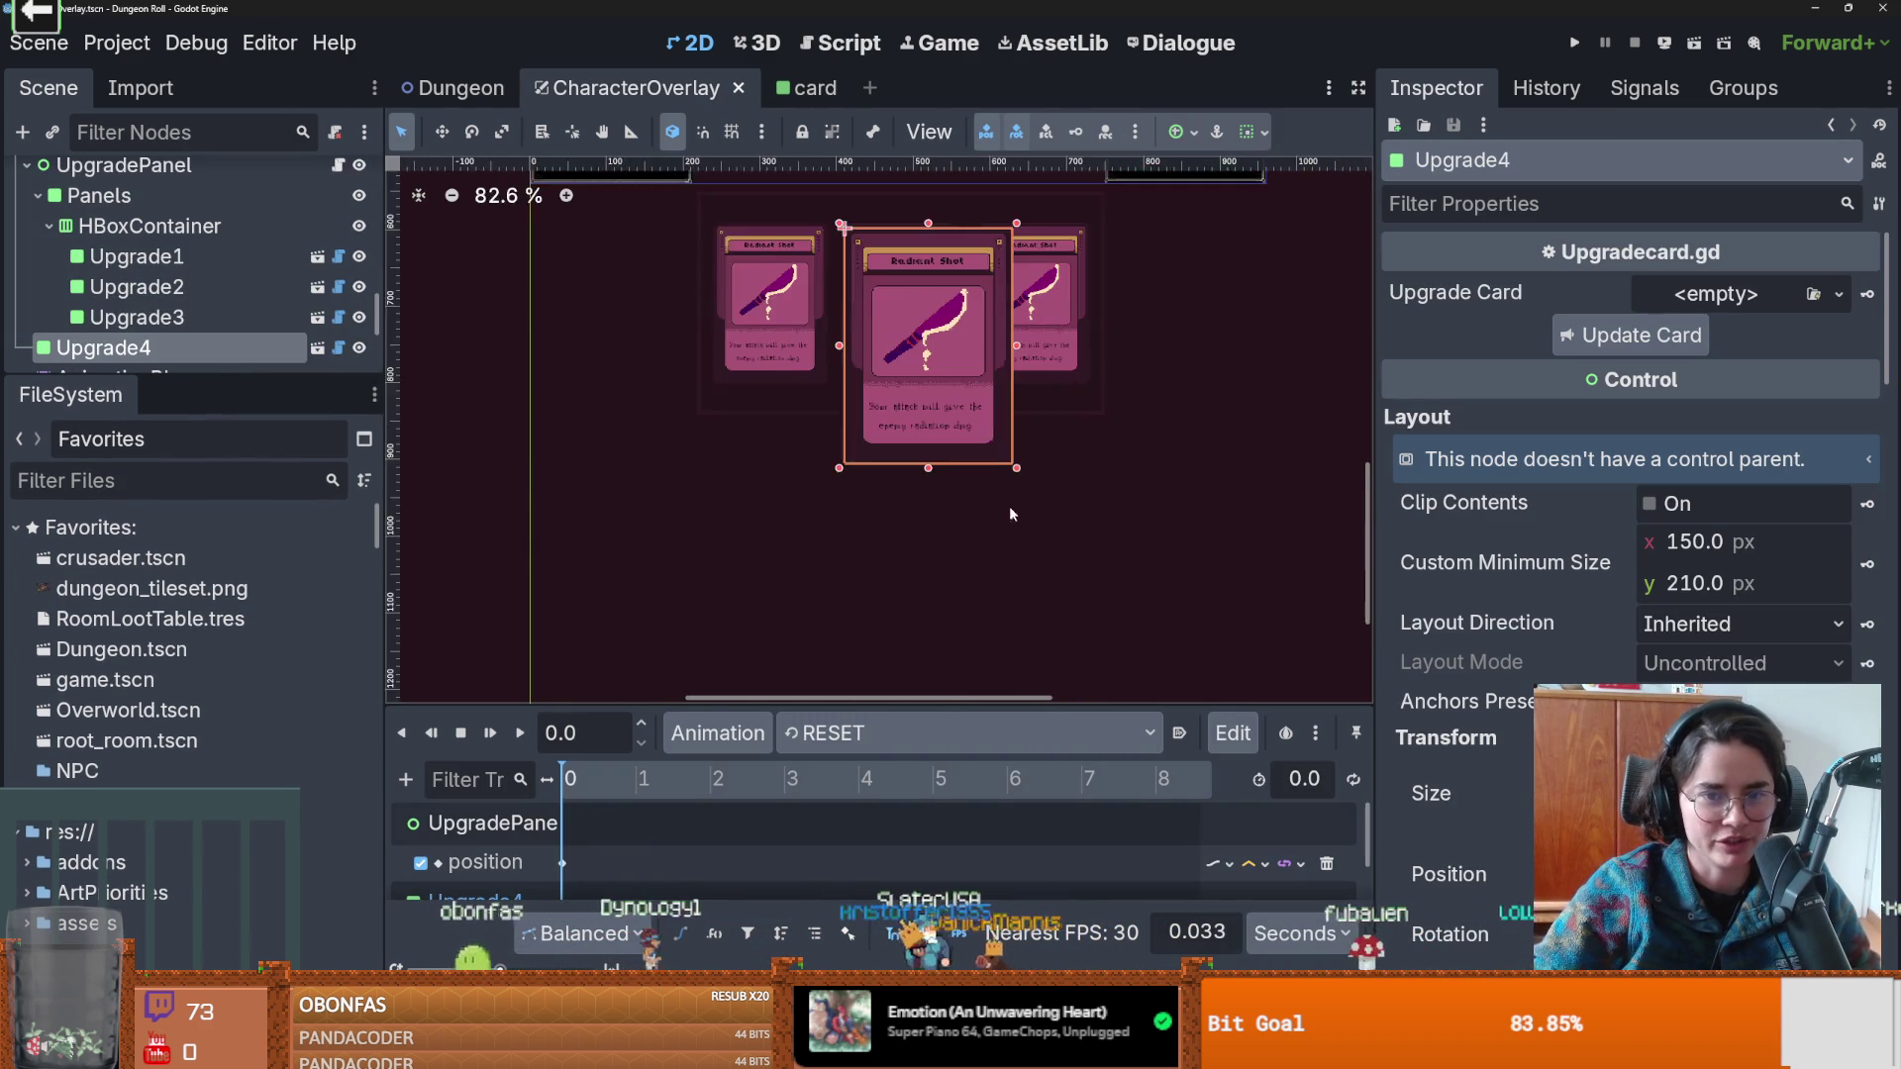
# Enable Editable Children on the Upgrade4 card node.
pyautogui.scroll(2, 913, 411)
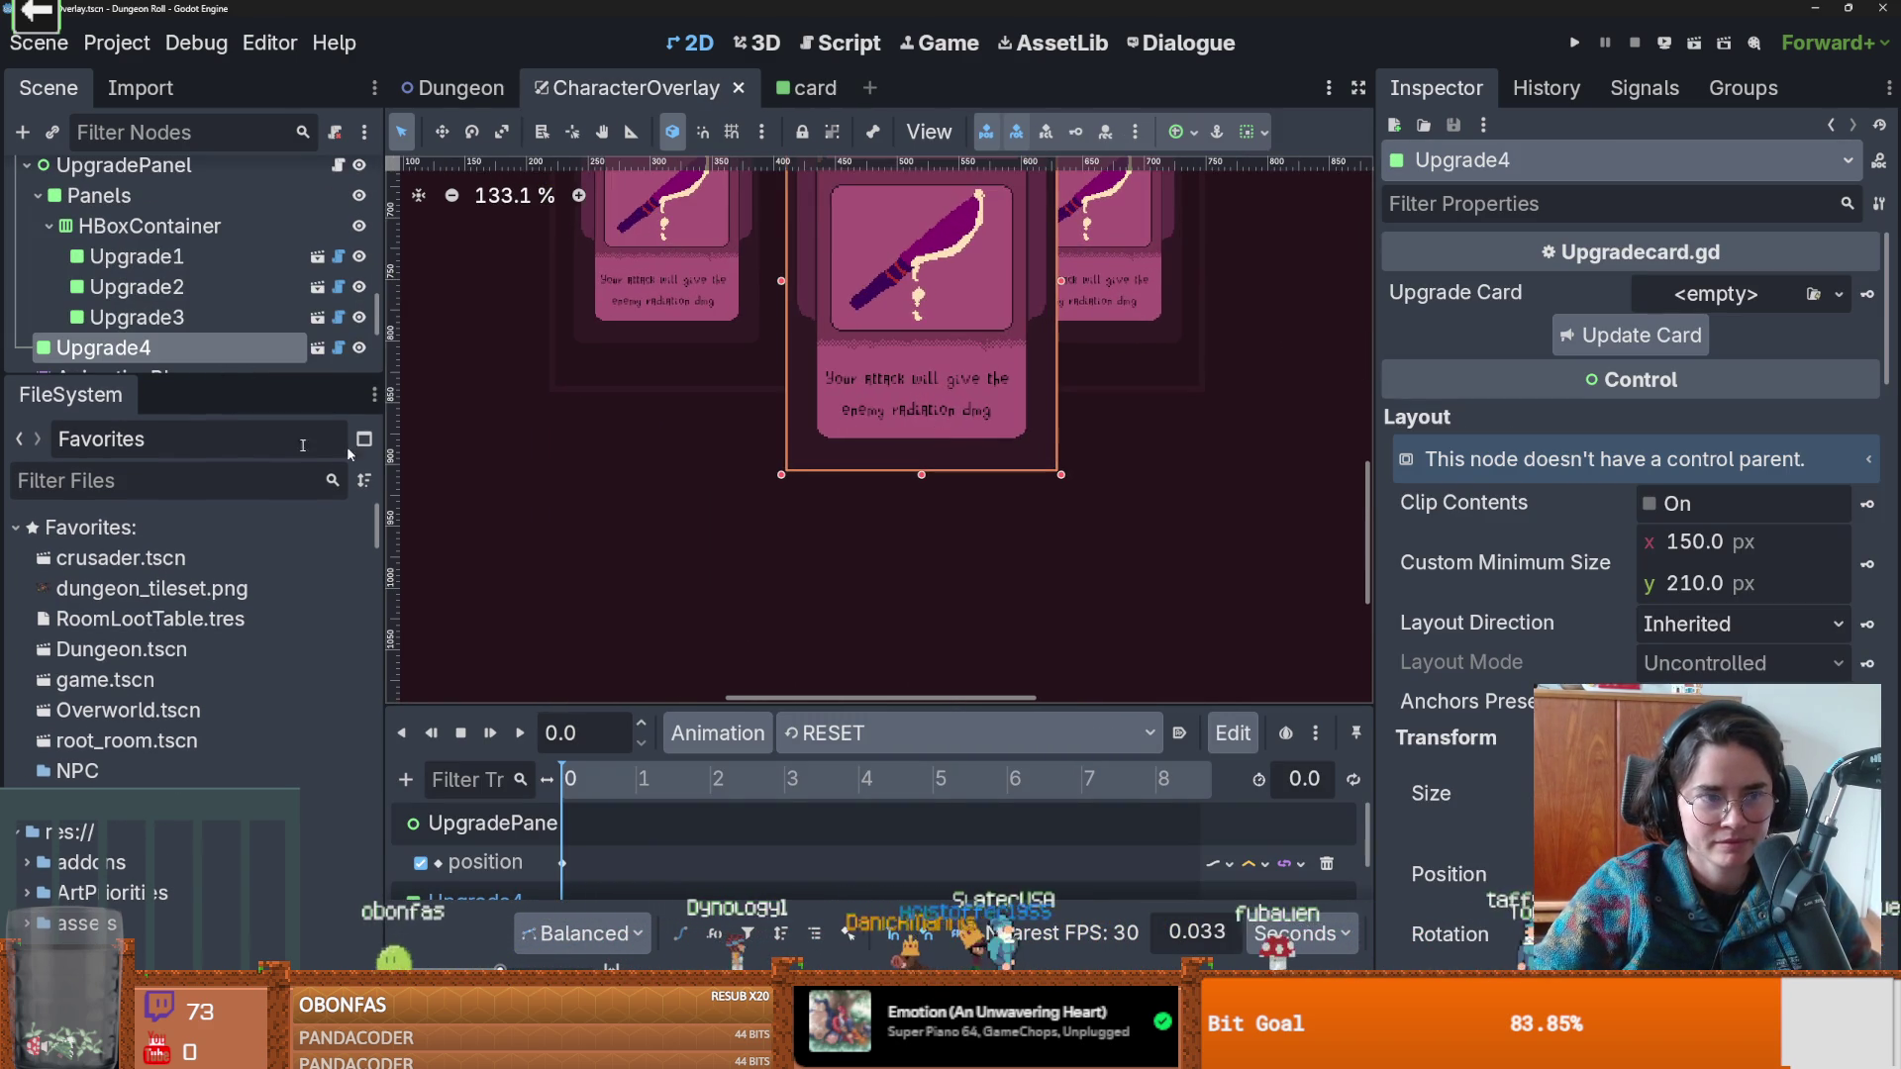
pyautogui.moveTo(155, 375); pyautogui.dragTo(155, 612)
pyautogui.rightClick(149, 347)
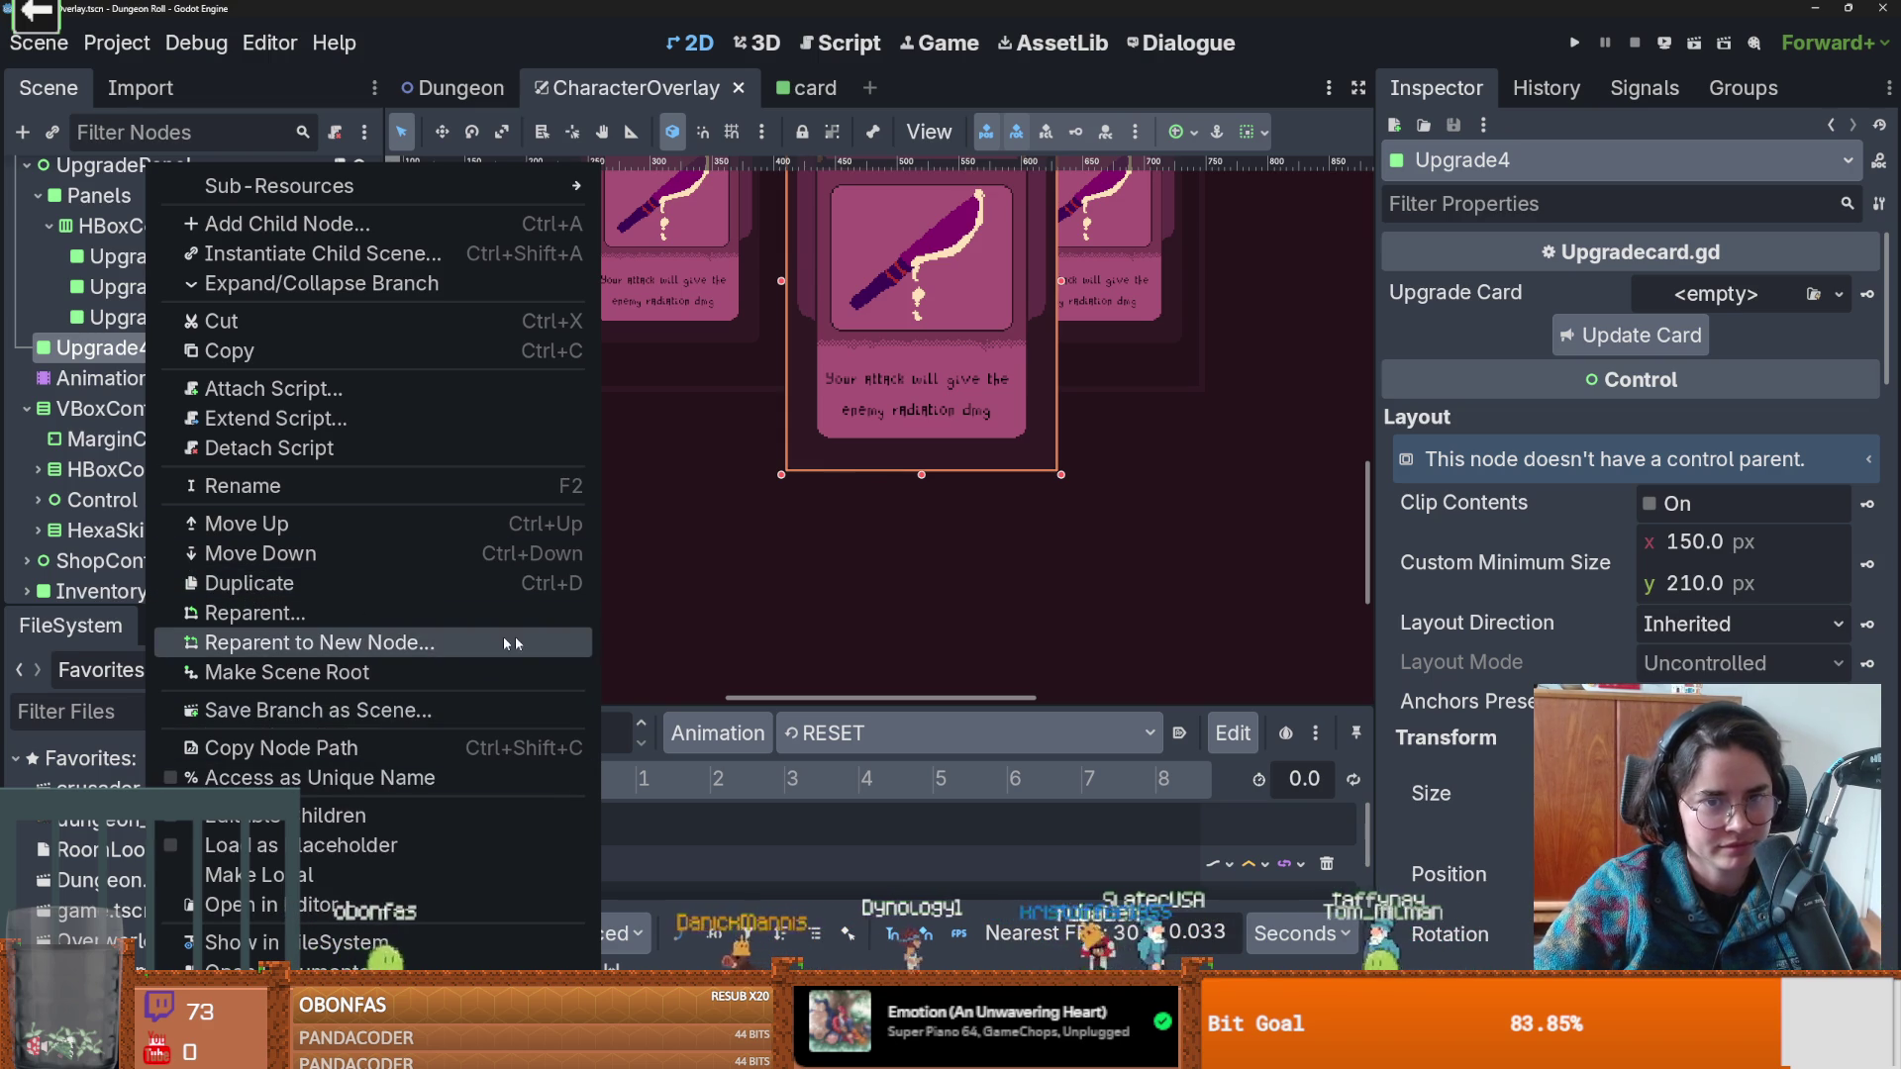
pyautogui.click(315, 815)
# Inspect Upgrade4's UpgradeName, UpgradeDescription and IconTexture child nodes.
pyautogui.click(159, 439)
pyautogui.click(167, 468)
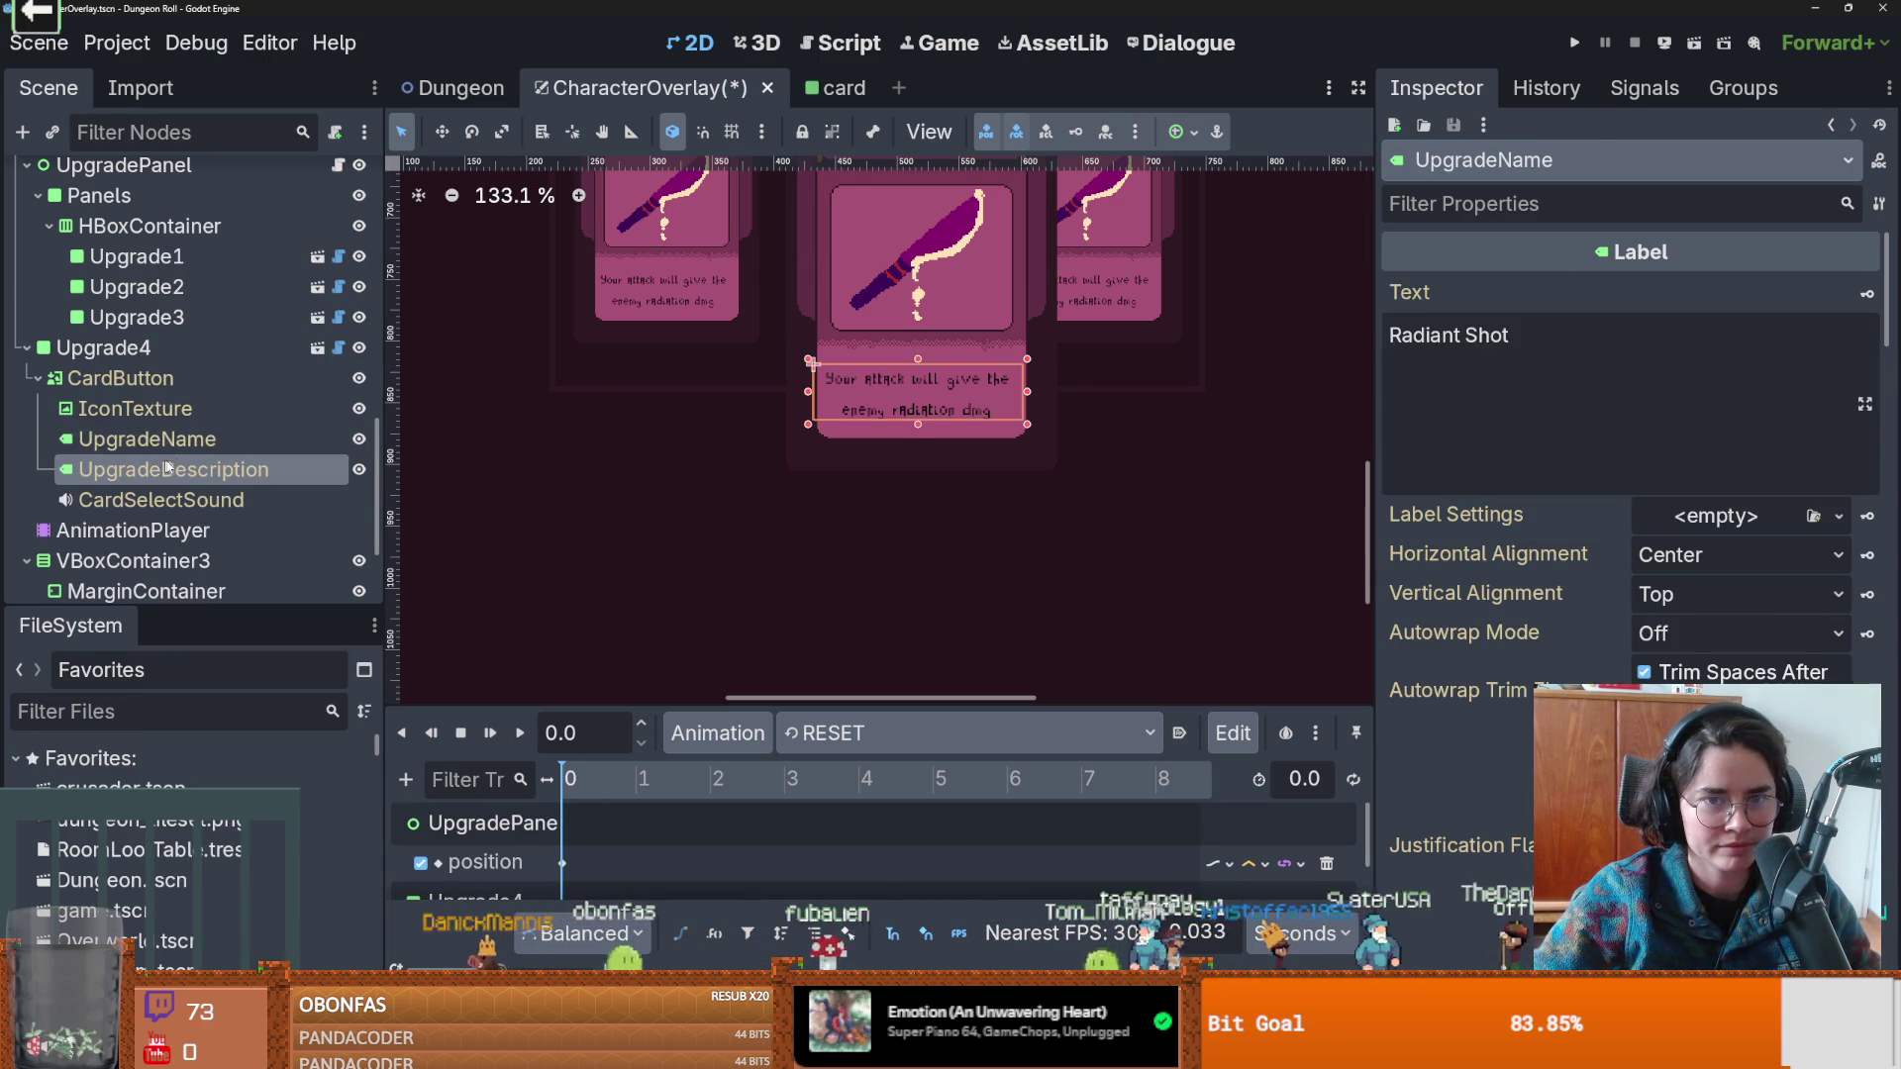
pyautogui.scroll(3, 843, 588)
pyautogui.scroll(-1, 843, 588)
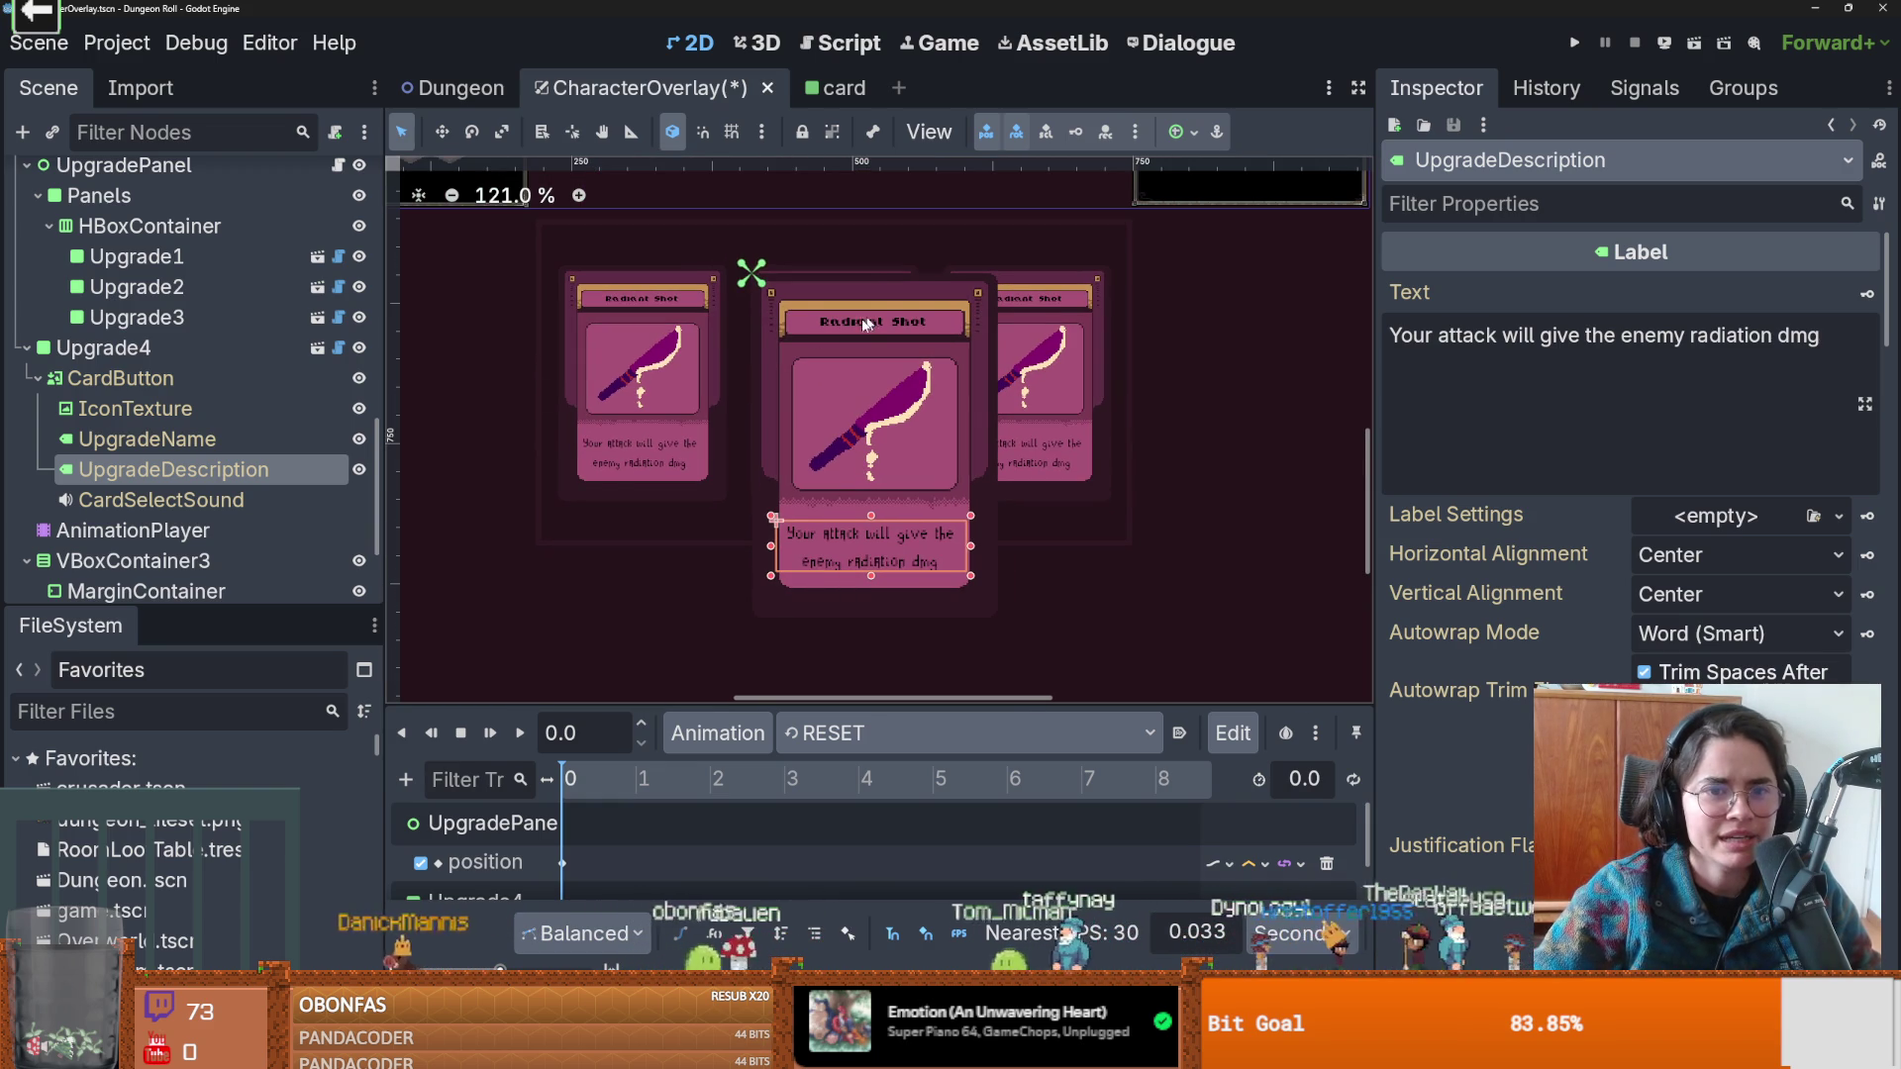
pyautogui.click(179, 399)
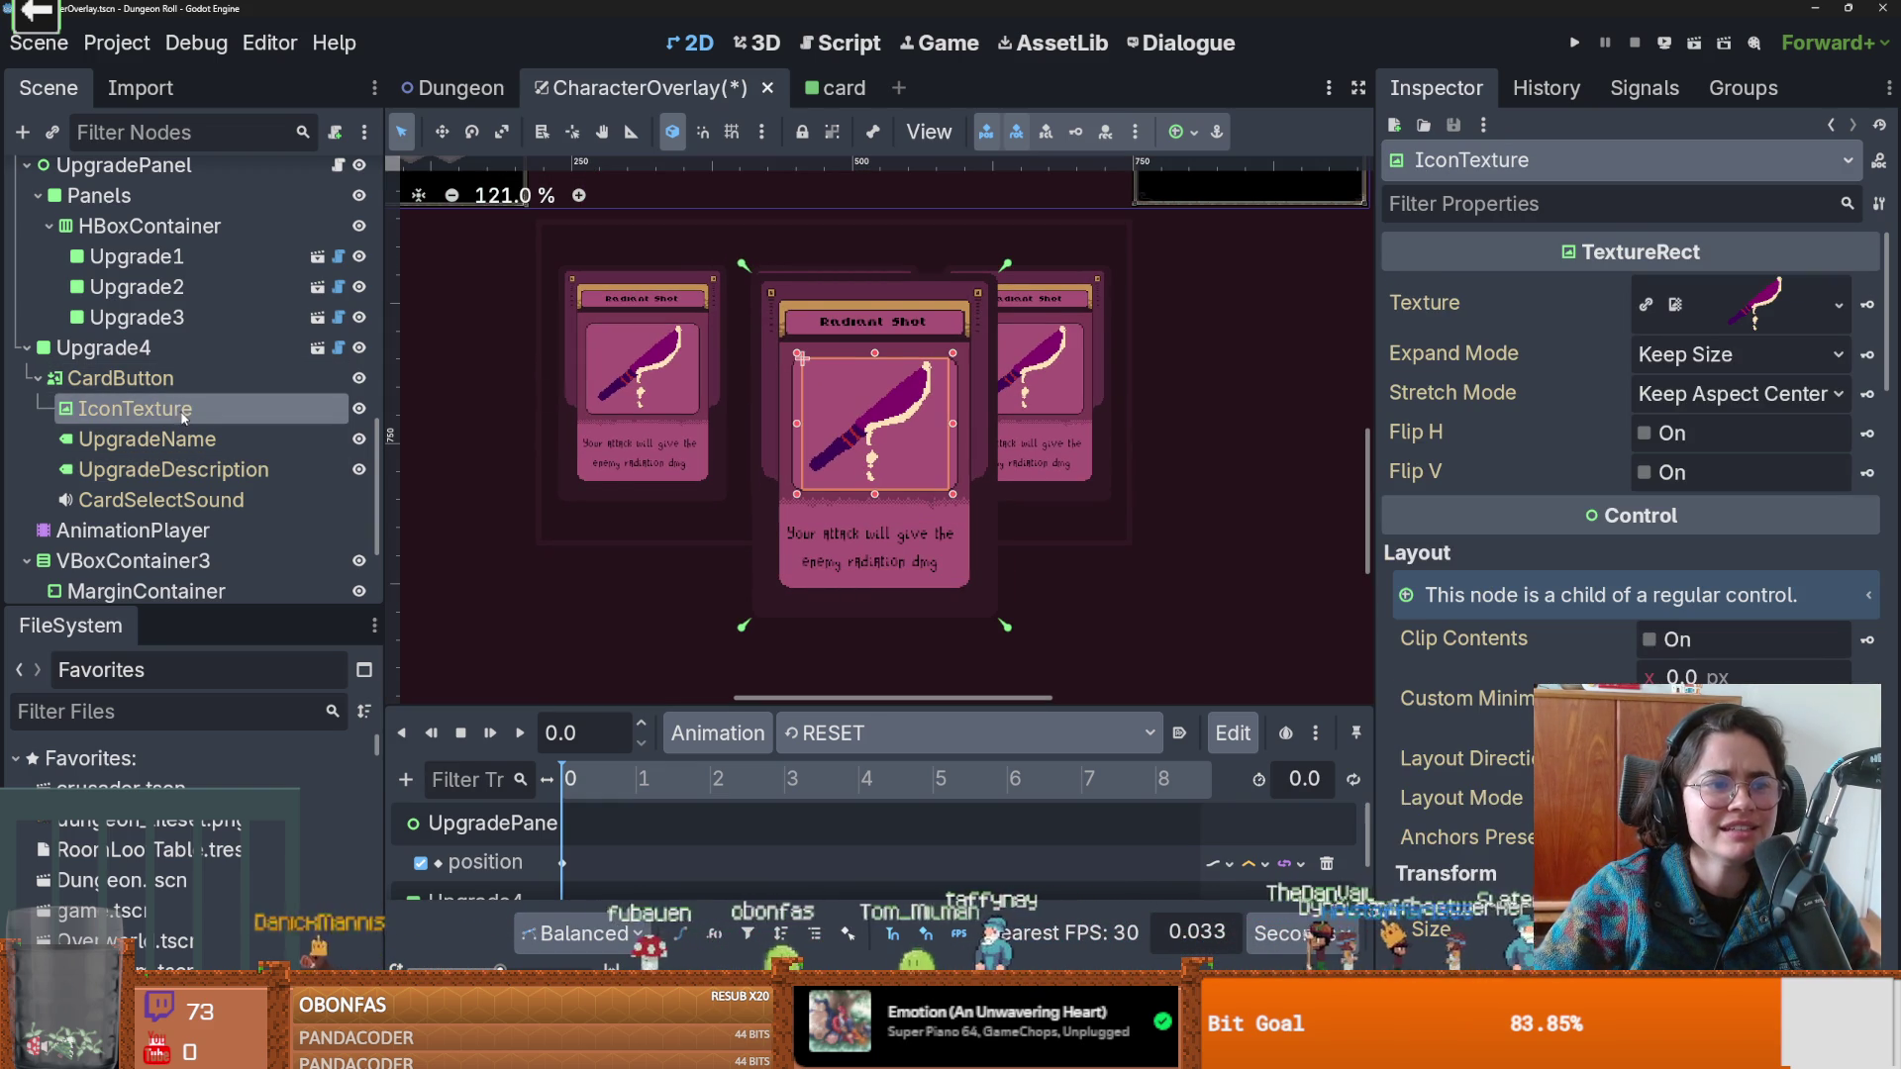
pyautogui.click(149, 439)
pyautogui.scroll(-15, 1633, 446)
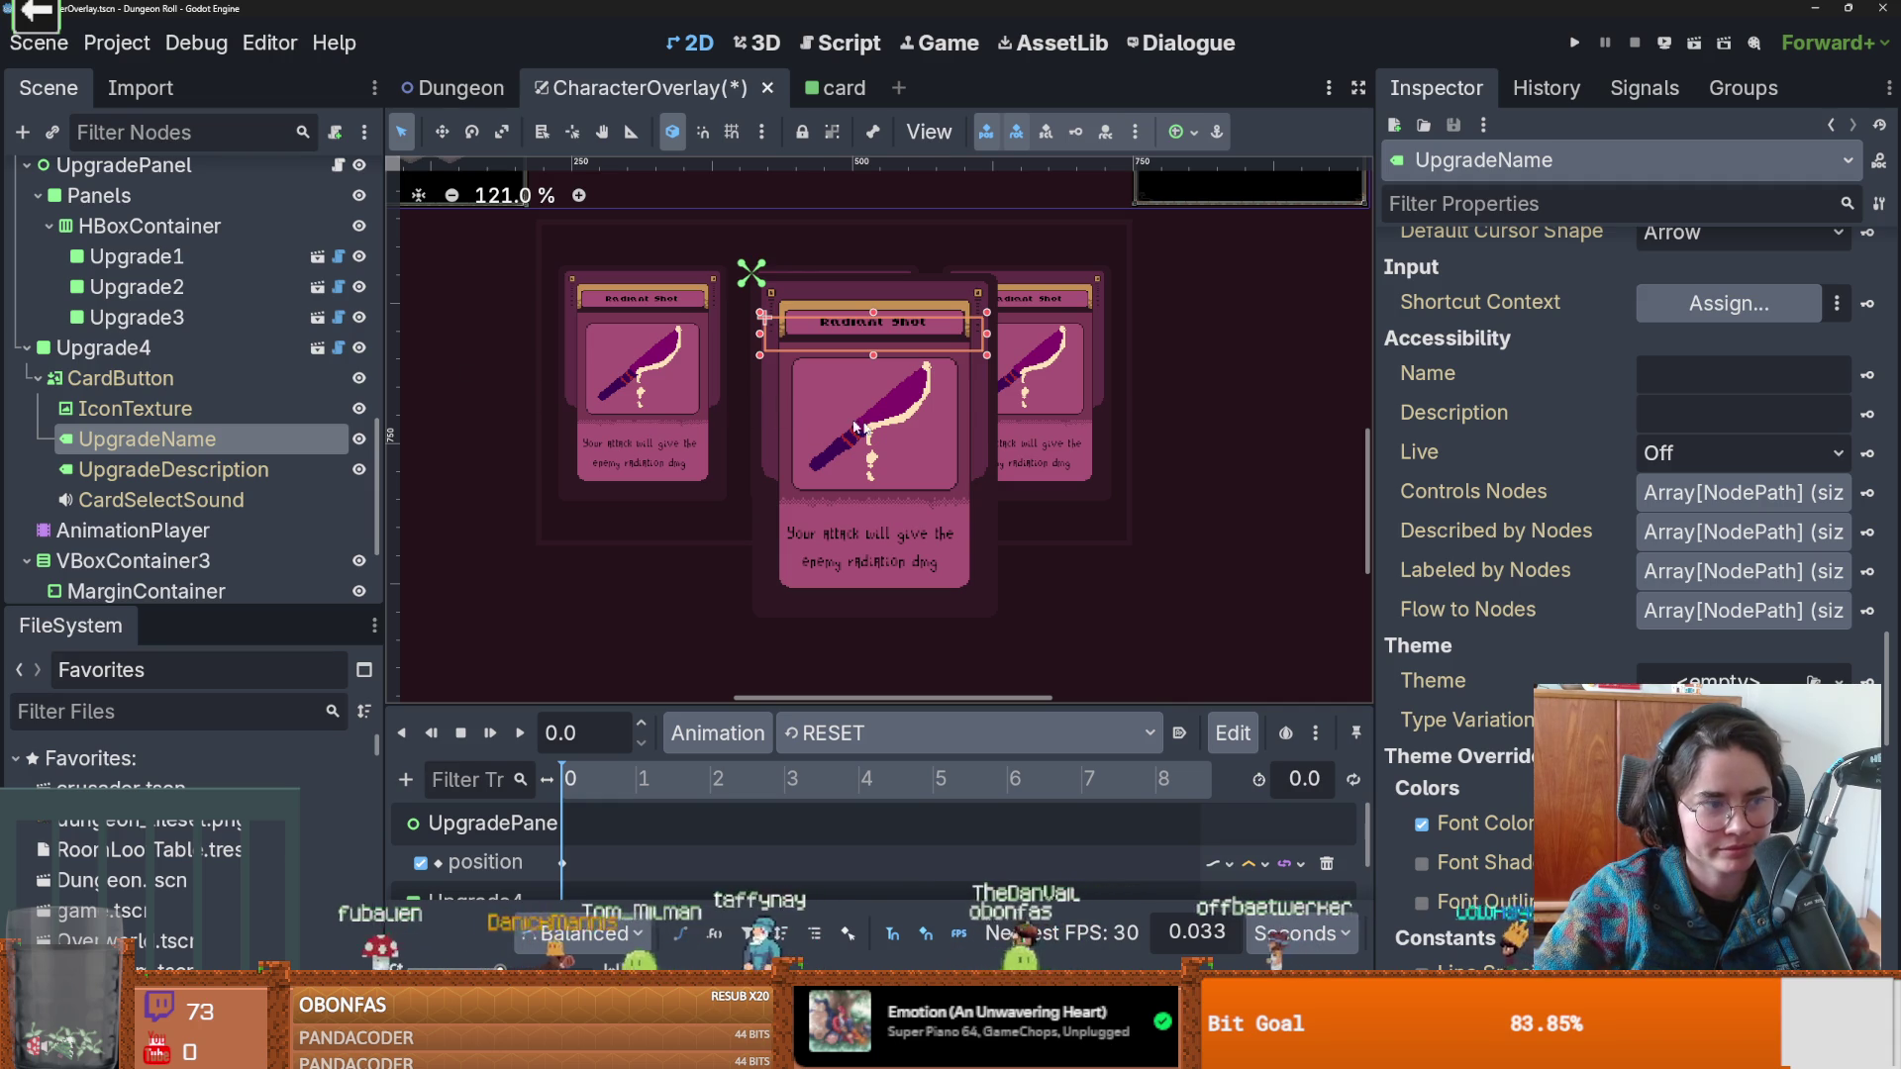
pyautogui.scroll(-8, 1596, 642)
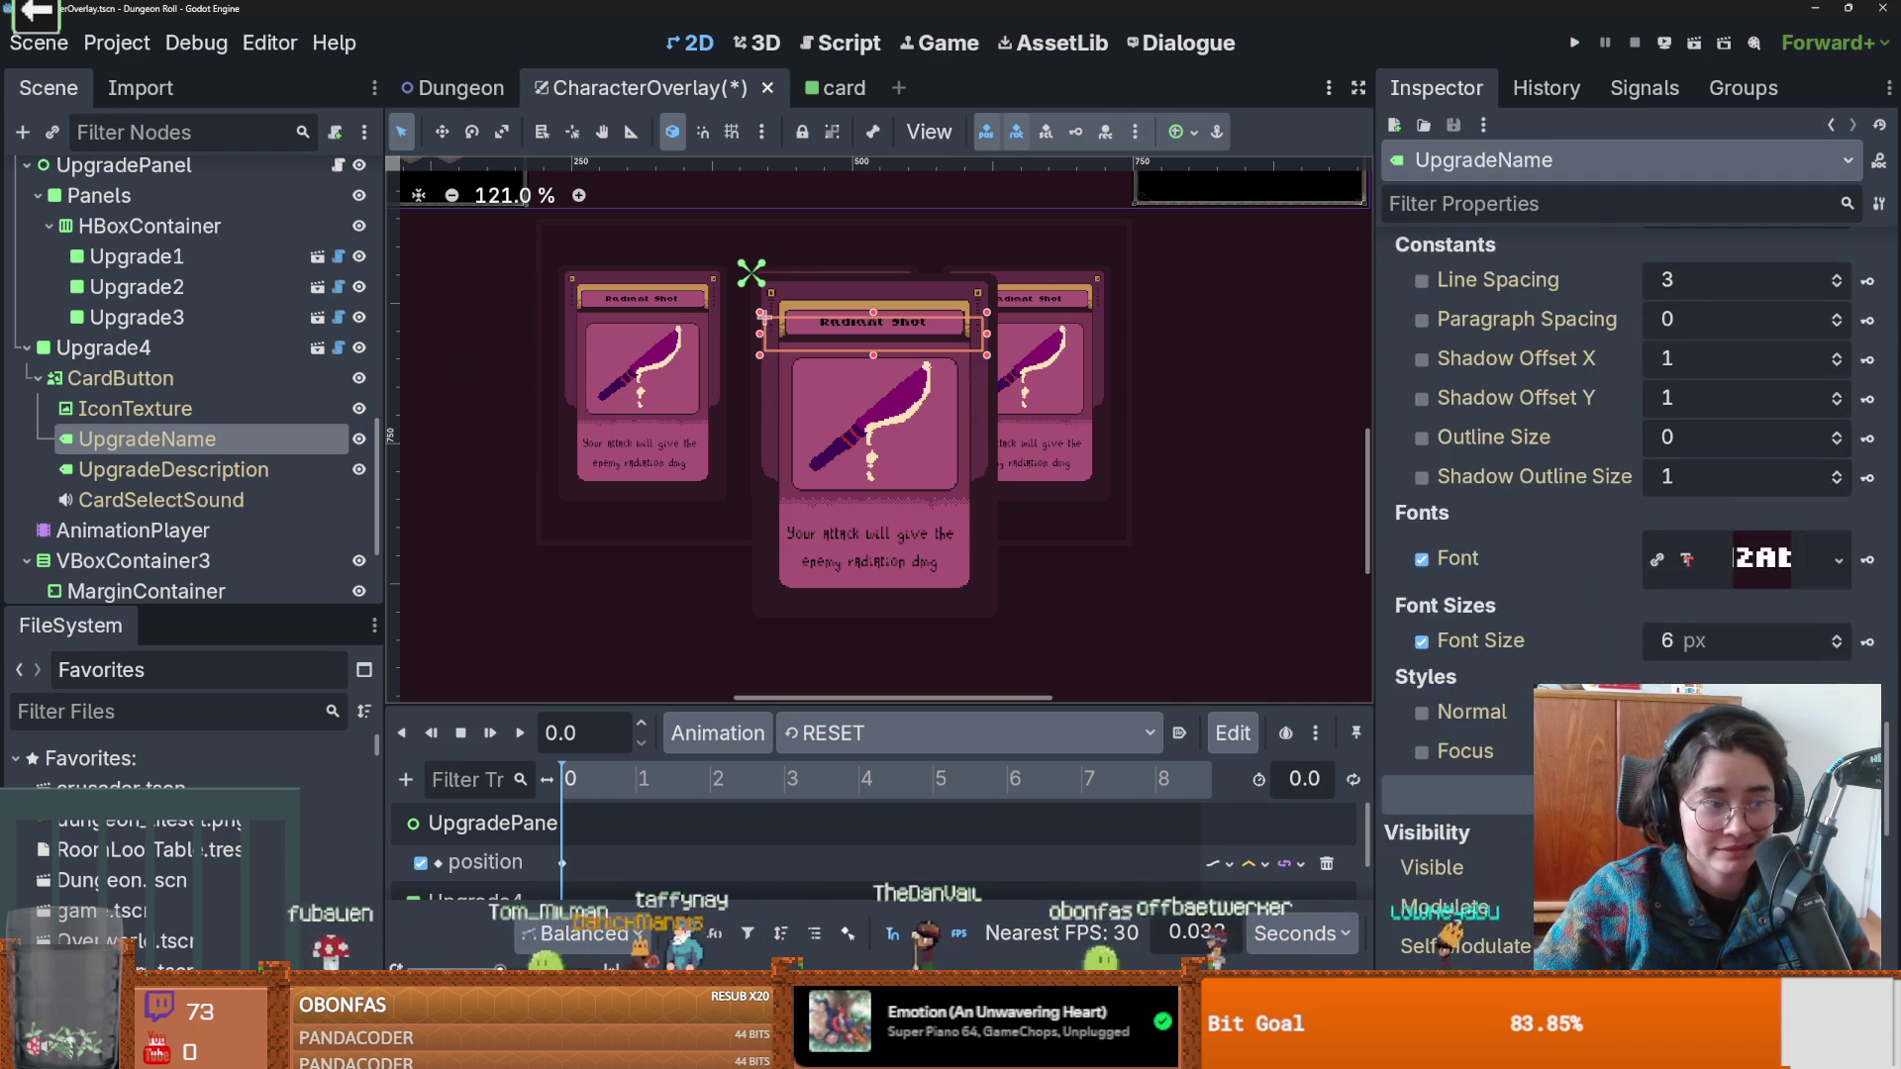
pyautogui.scroll(2, 1596, 642)
# Increase Upgrade4's UpgradeDescription font size so it rewraps, and save CharacterOverlay.
pyautogui.press('Down')
pyautogui.scroll(-10, 1759, 538)
pyautogui.moveTo(1683, 839); pyautogui.dragTo(1713, 839)
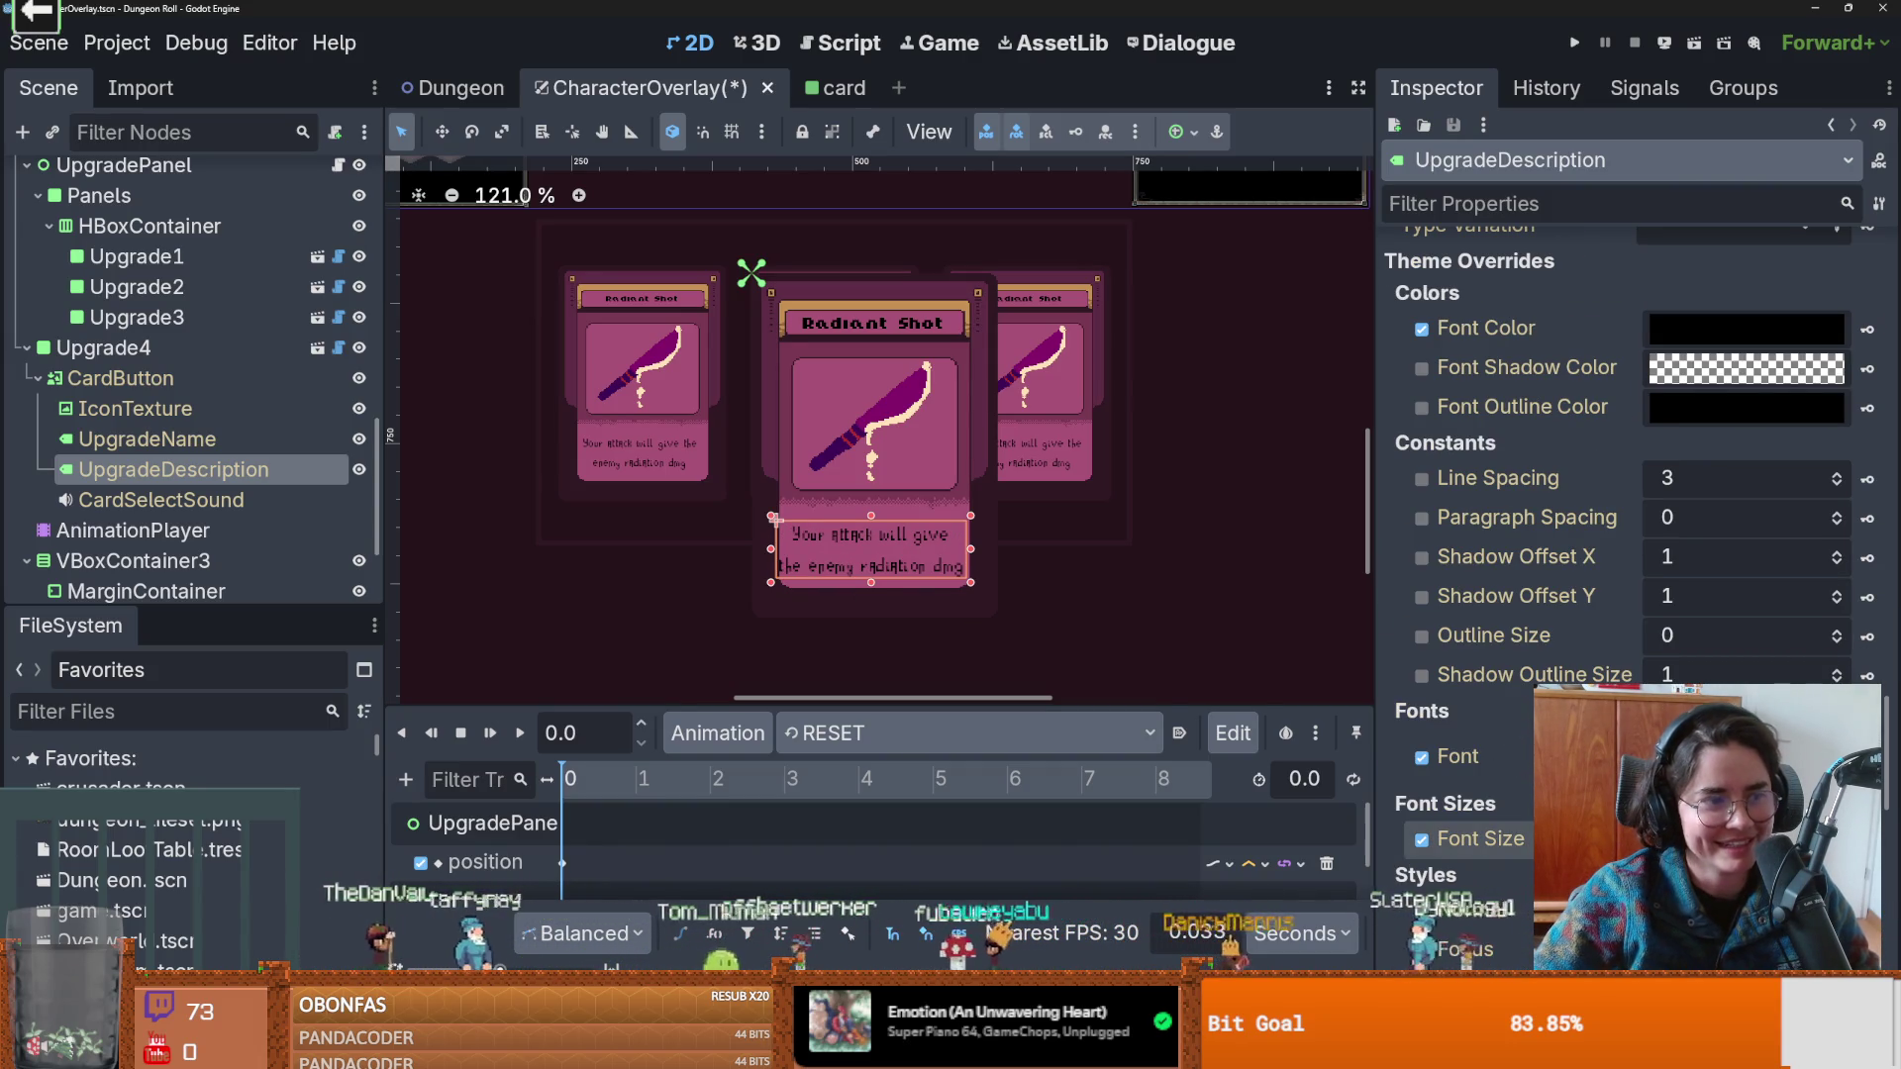
pyautogui.hotkey('ctrl', 's')
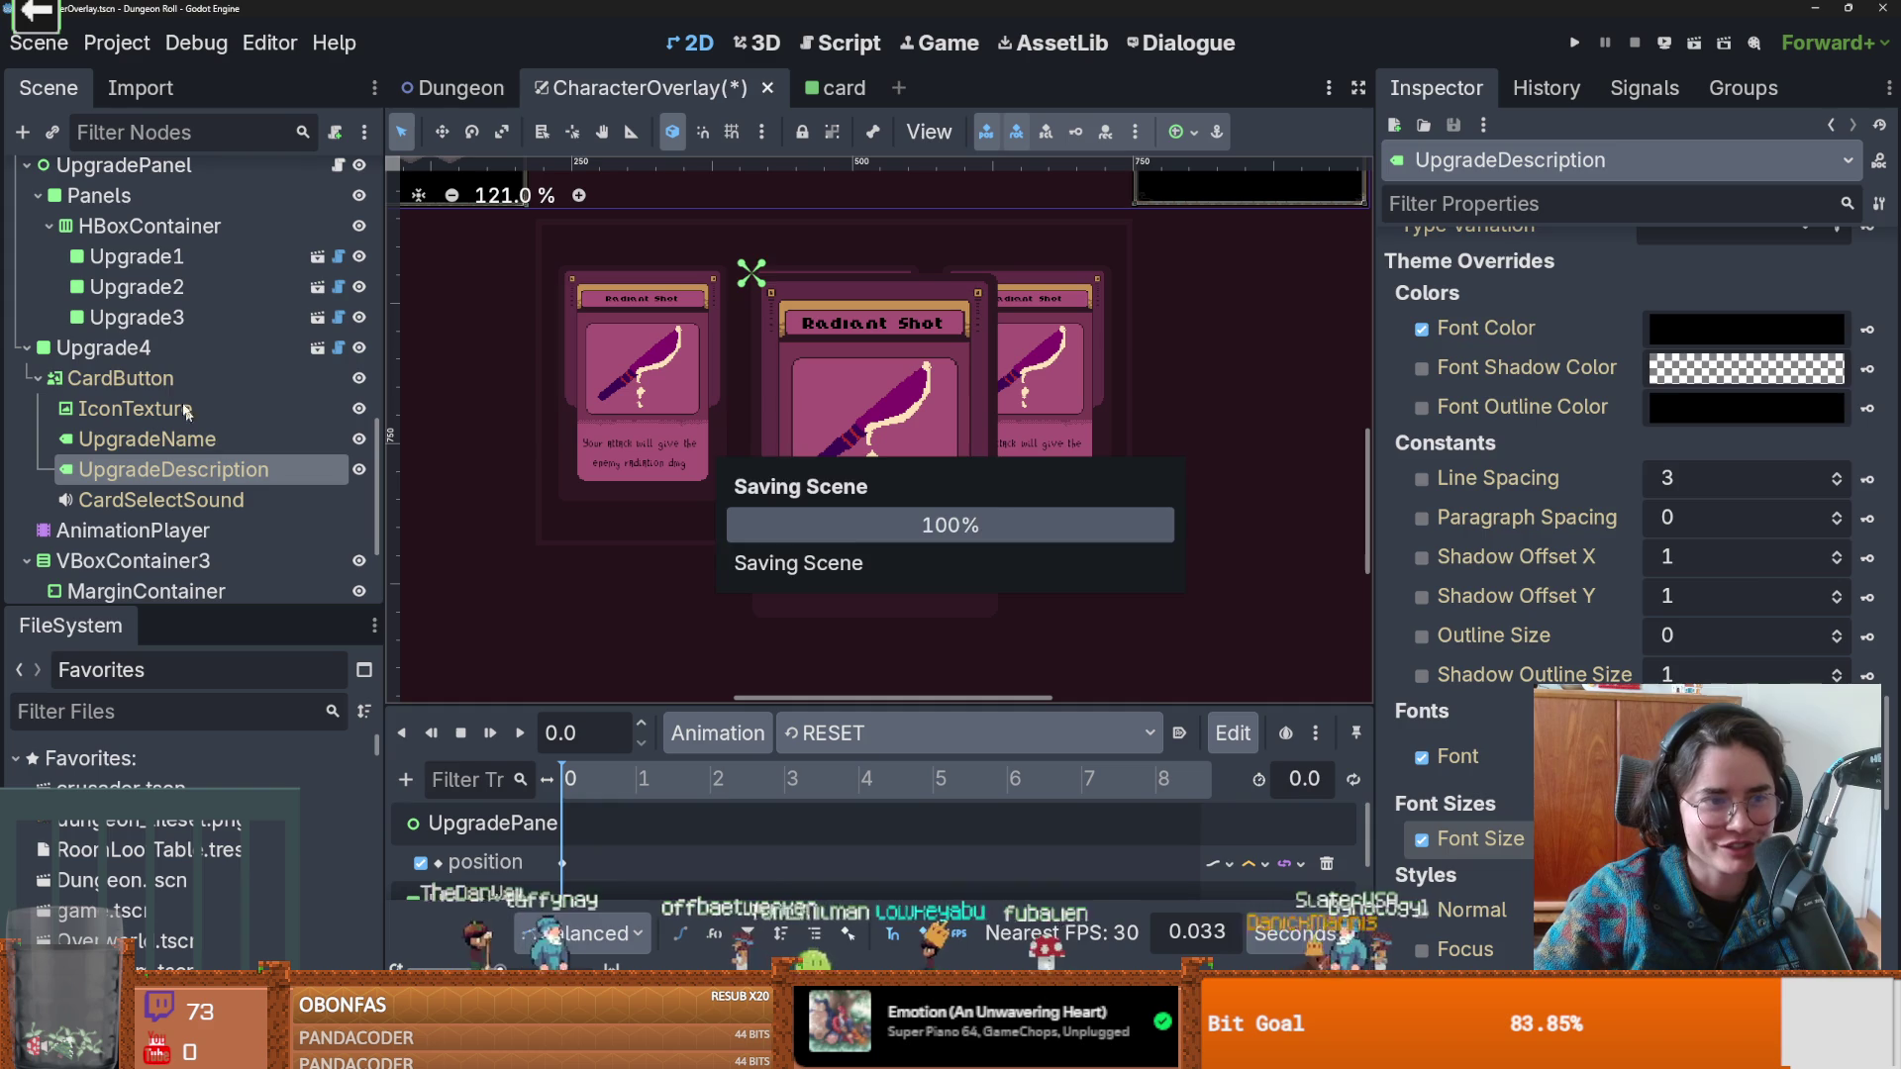
pyautogui.click(178, 380)
pyautogui.click(171, 354)
pyautogui.scroll(-5, 1624, 592)
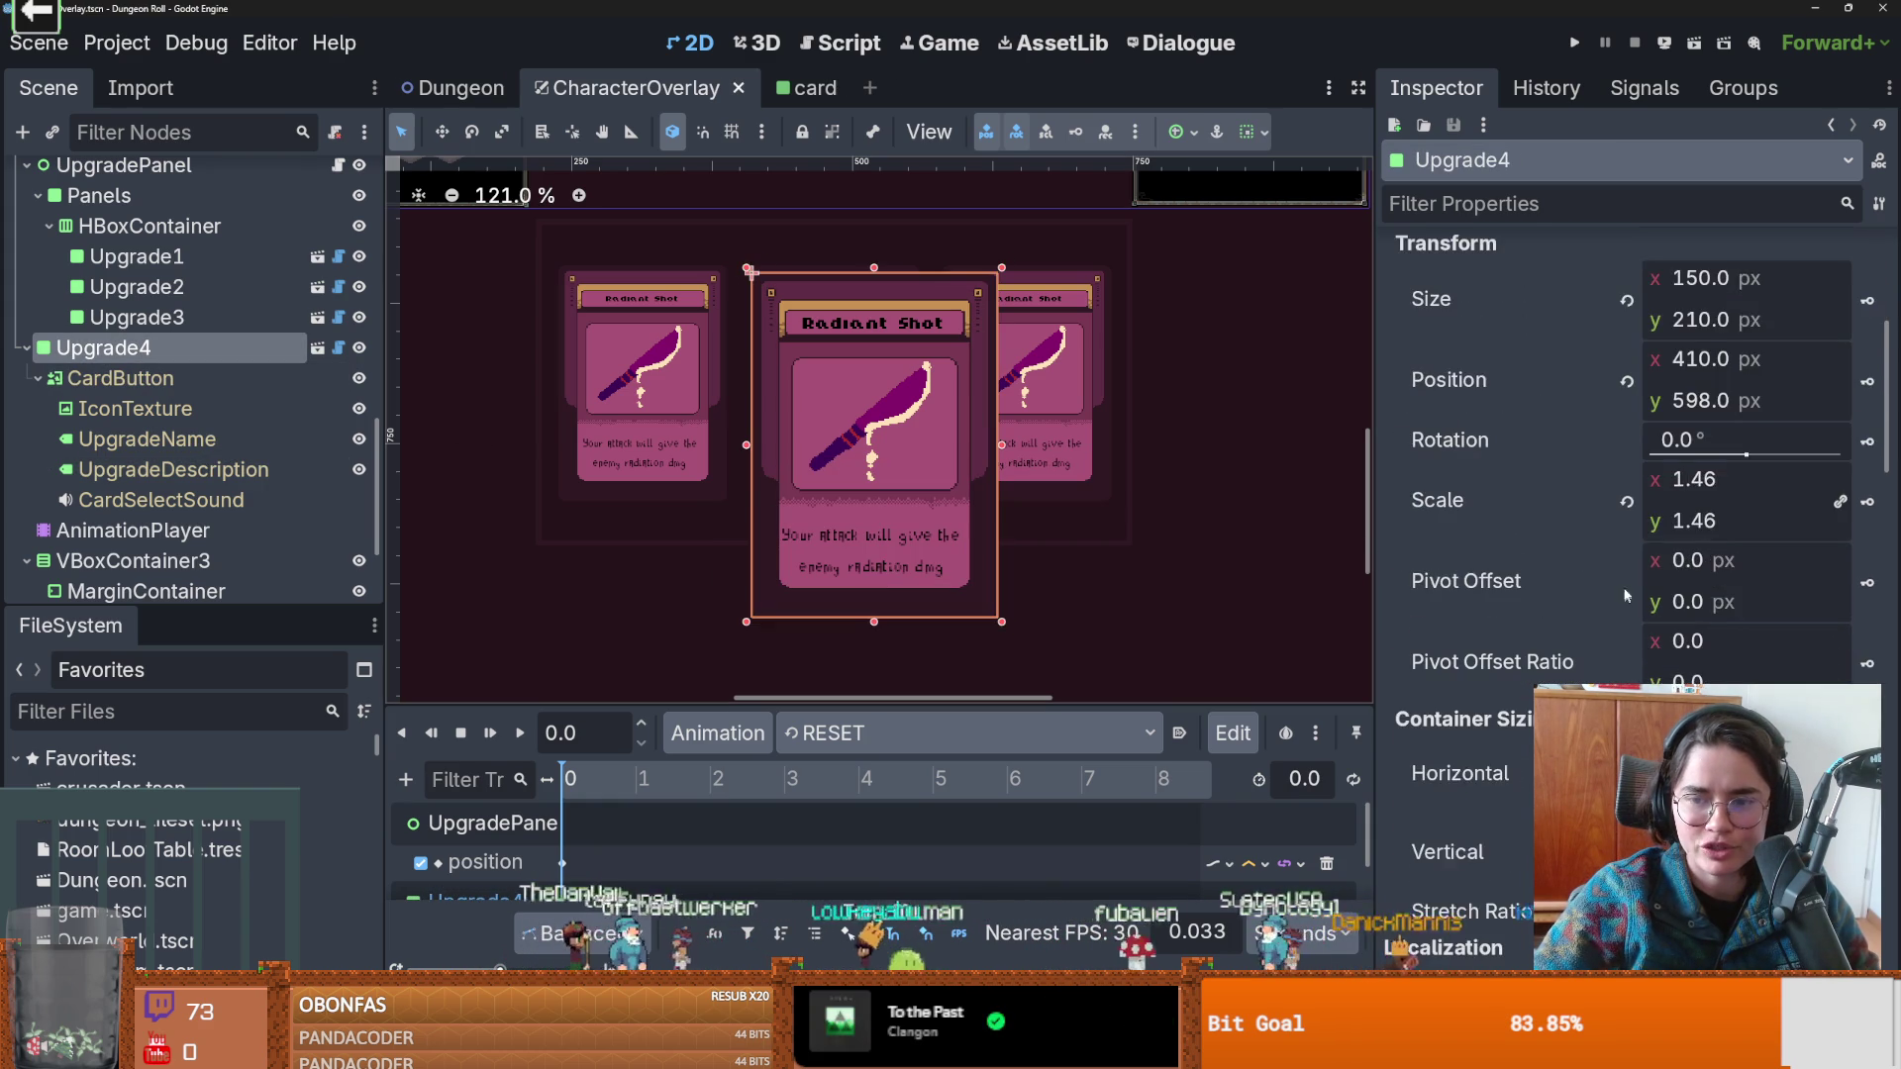
# Try resizing the Upgrade4 card by dragging its corner handles, then undo the resize.
pyautogui.scroll(1, 1624, 592)
pyautogui.moveTo(1652, 586)
pyautogui.mouseDown()
pyautogui.moveTo(1532, 579)
pyautogui.moveTo(1528, 557)
pyautogui.mouseUp()
pyautogui.scroll(3, 835, 443)
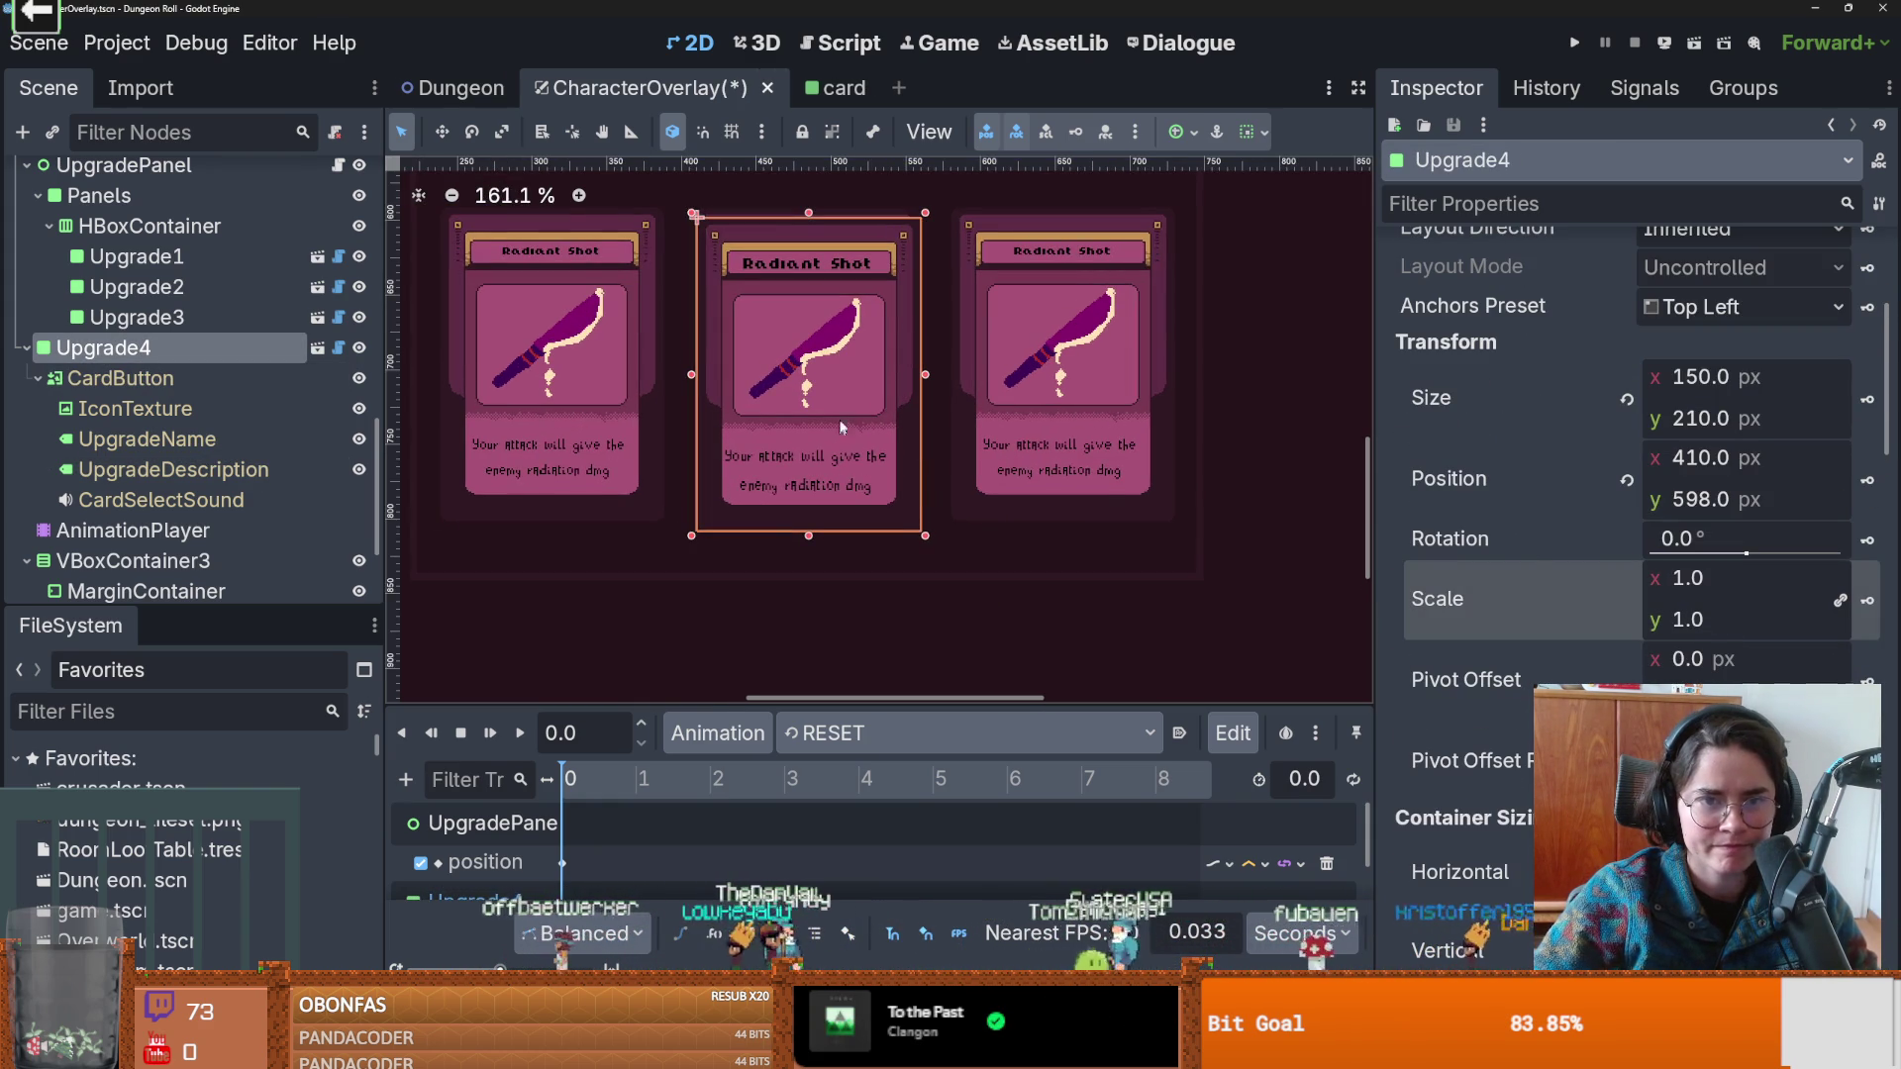
pyautogui.scroll(-1, 787, 435)
pyautogui.moveTo(700, 236); pyautogui.dragTo(673, 211)
pyautogui.moveTo(911, 512)
pyautogui.mouseDown()
pyautogui.moveTo(949, 569)
pyautogui.moveTo(859, 511)
pyautogui.mouseUp()
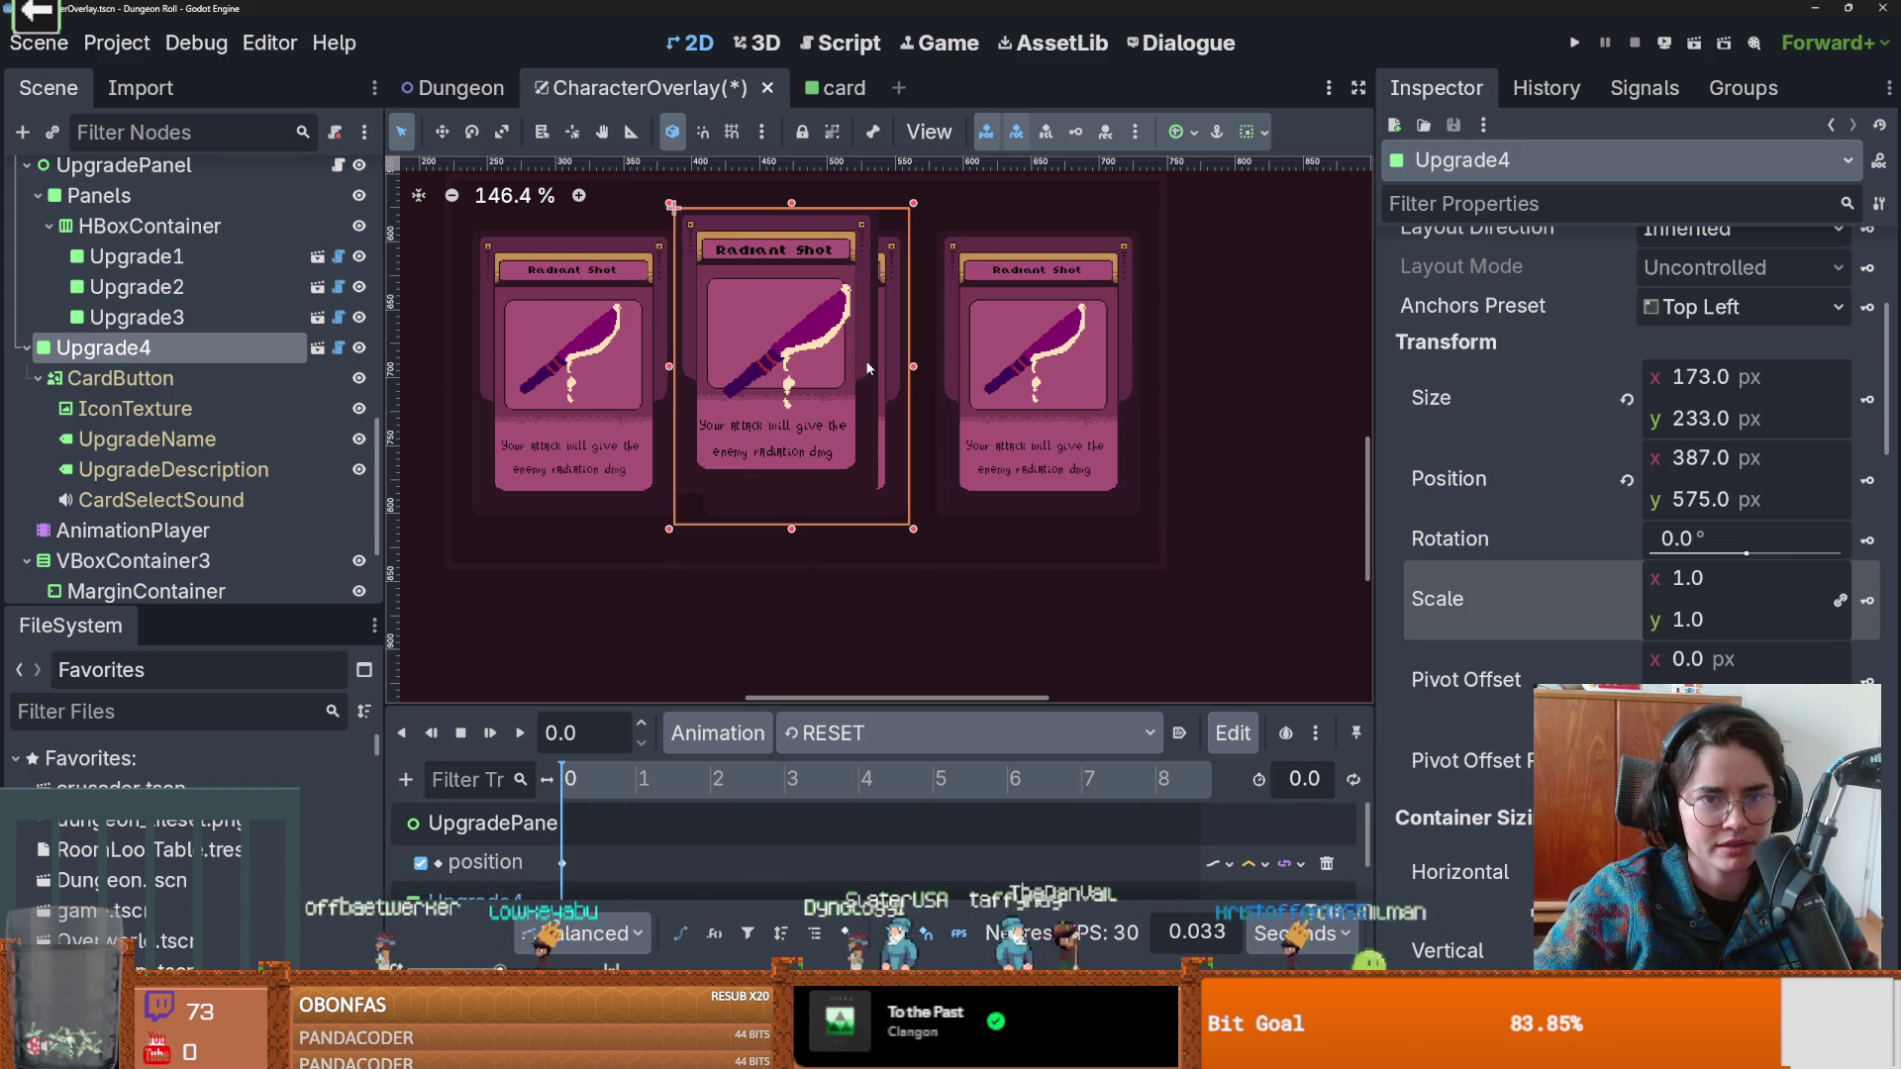
pyautogui.hotkey('ctrl', 'z')
# Test resizing CardButton and Upgrade4 from different handles, cancelling or undoing each attempt.
pyautogui.click(211, 377)
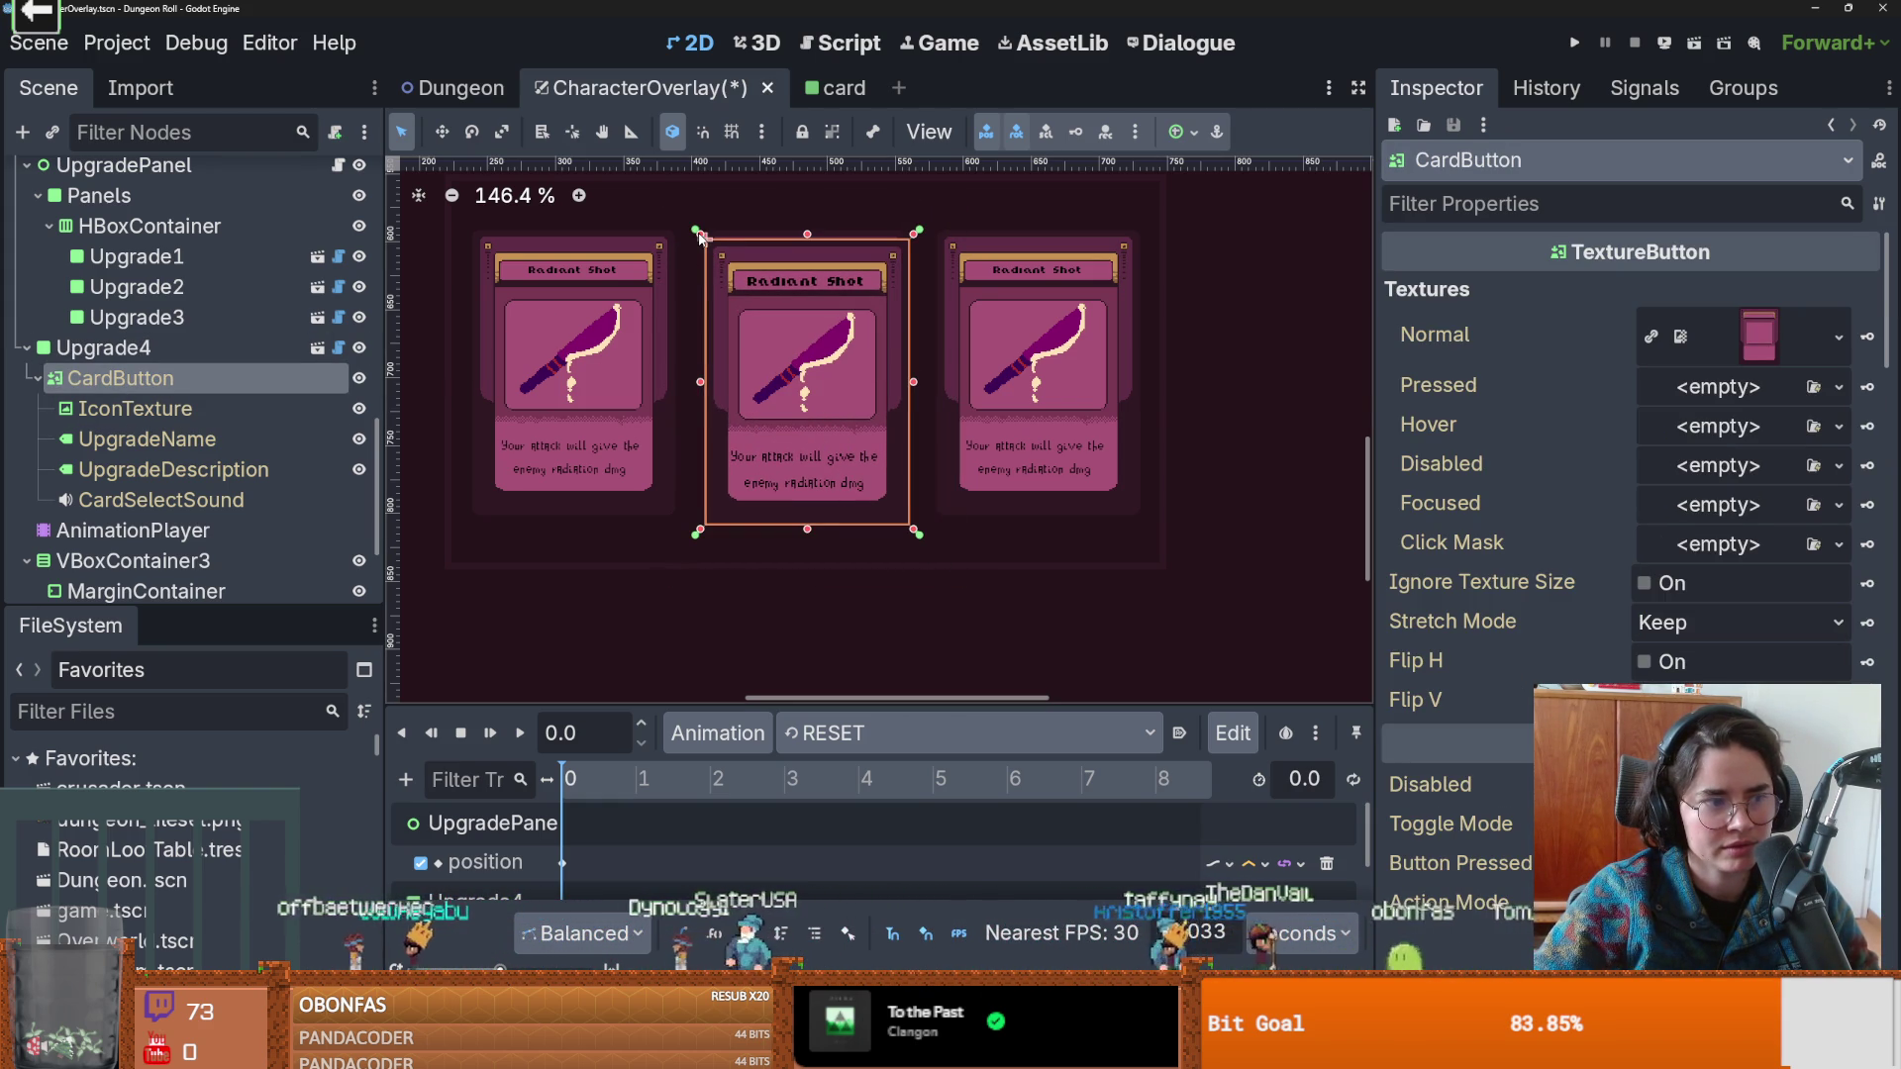
pyautogui.moveTo(701, 236)
pyautogui.mouseDown()
pyautogui.moveTo(619, 180)
pyautogui.moveTo(699, 176)
pyautogui.mouseUp()
pyautogui.press('Escape')
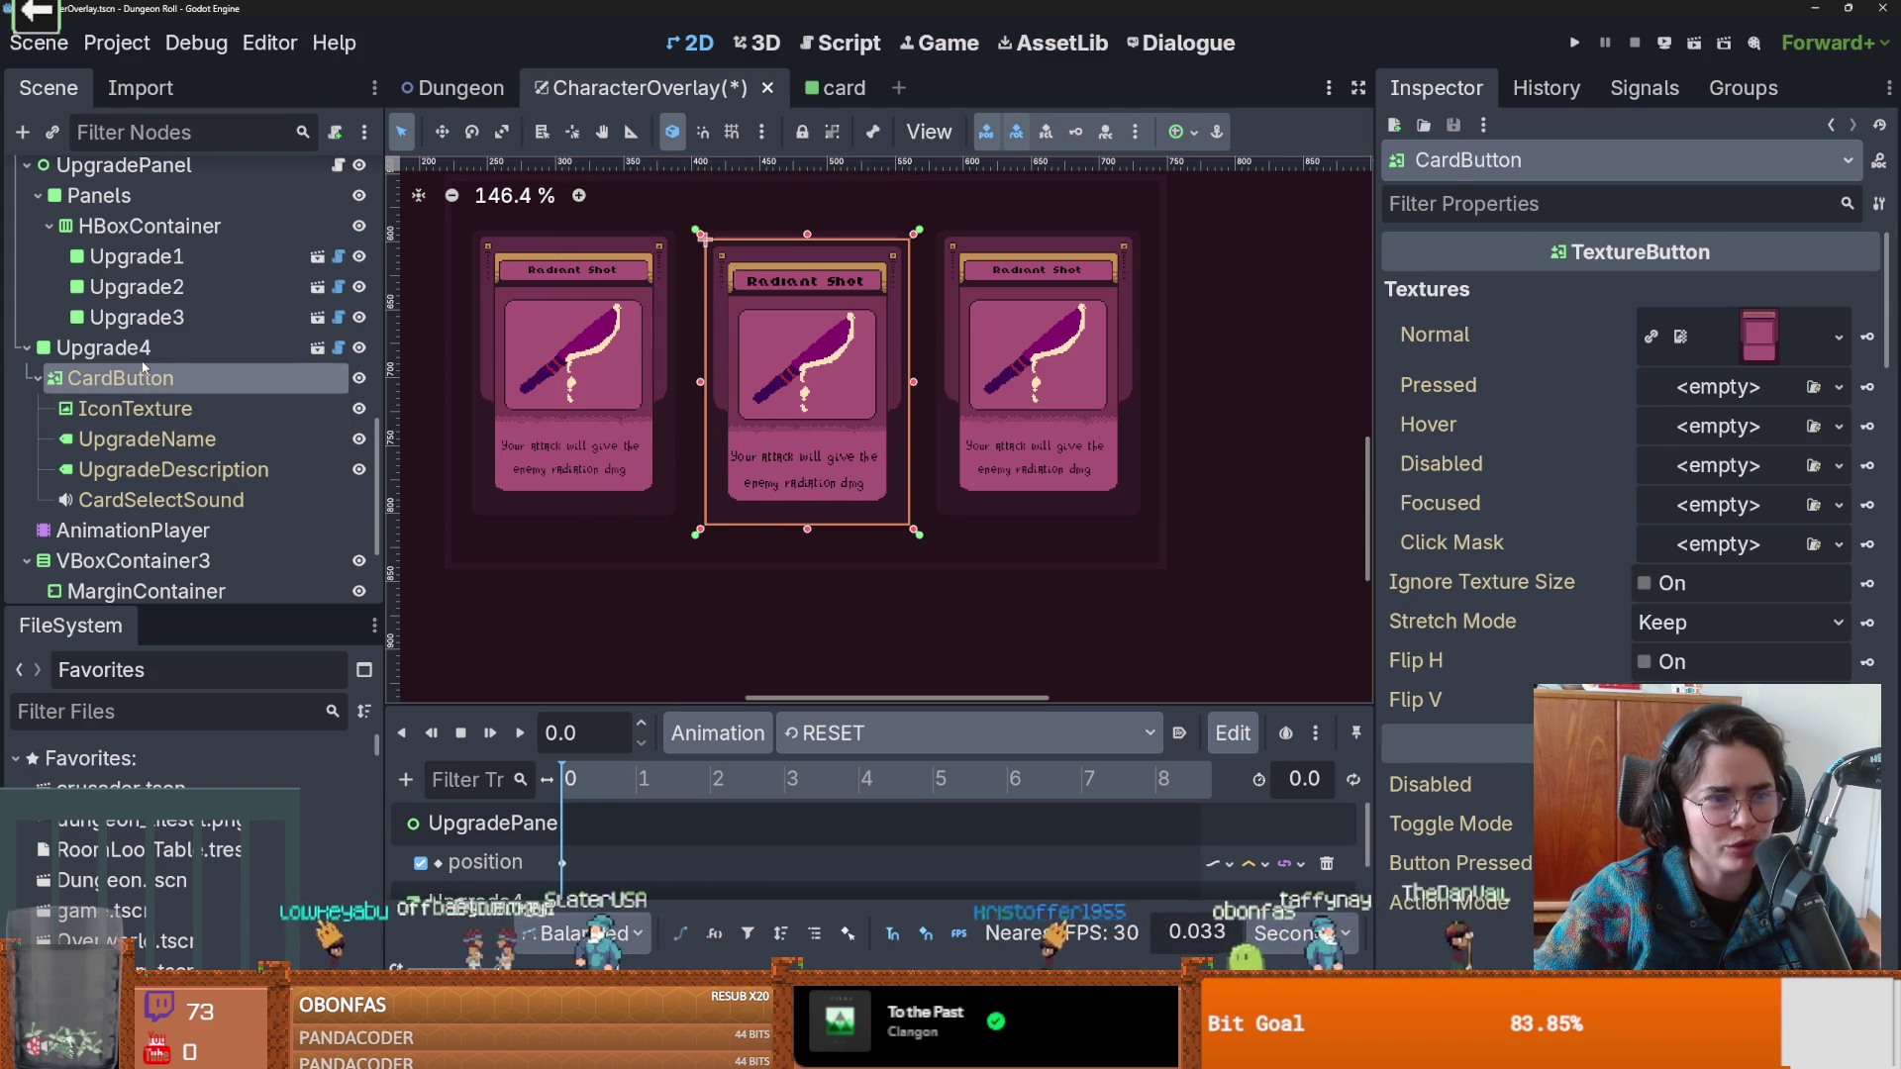
pyautogui.click(103, 347)
pyautogui.moveTo(915, 532); pyautogui.dragTo(975, 587)
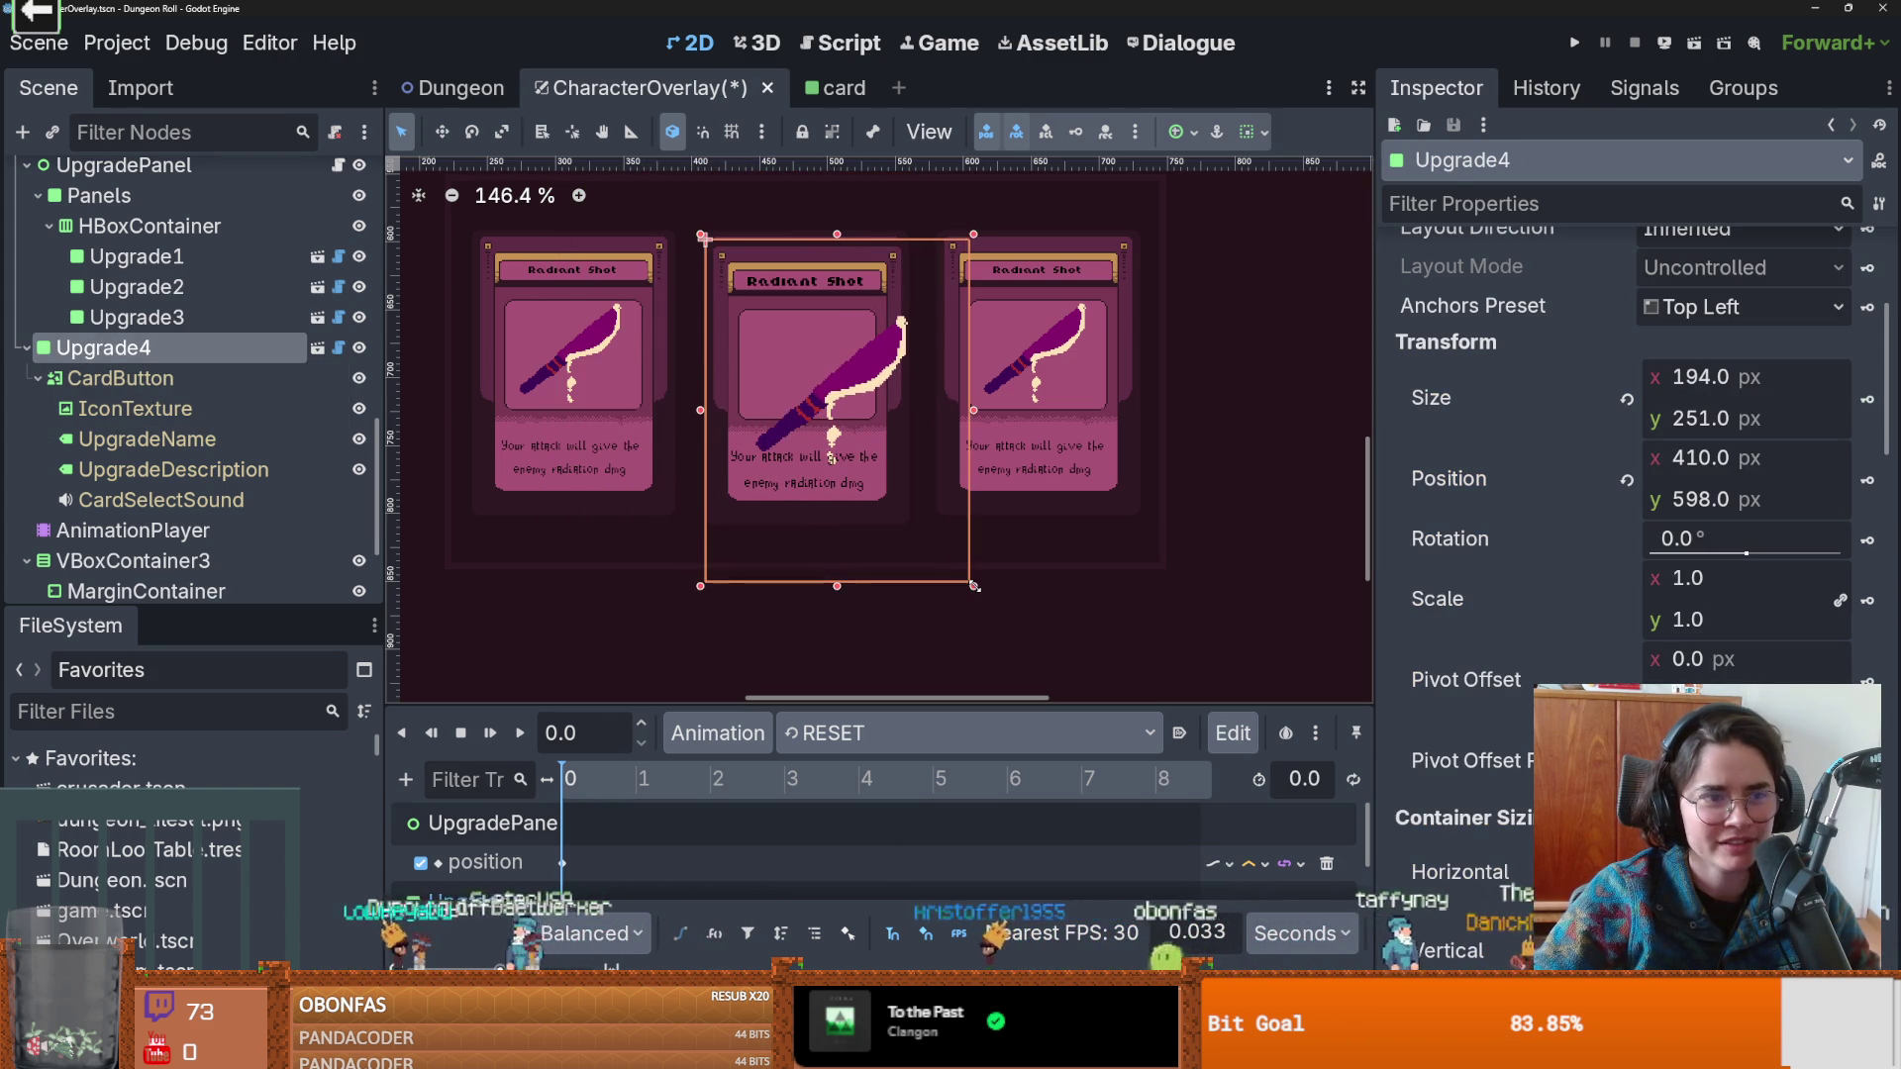
pyautogui.hotkey('ctrl', 'z')
pyautogui.moveTo(915, 533)
pyautogui.mouseDown()
pyautogui.moveTo(941, 531)
pyautogui.moveTo(989, 594)
pyautogui.mouseUp()
pyautogui.hotkey('ctrl', 'z')
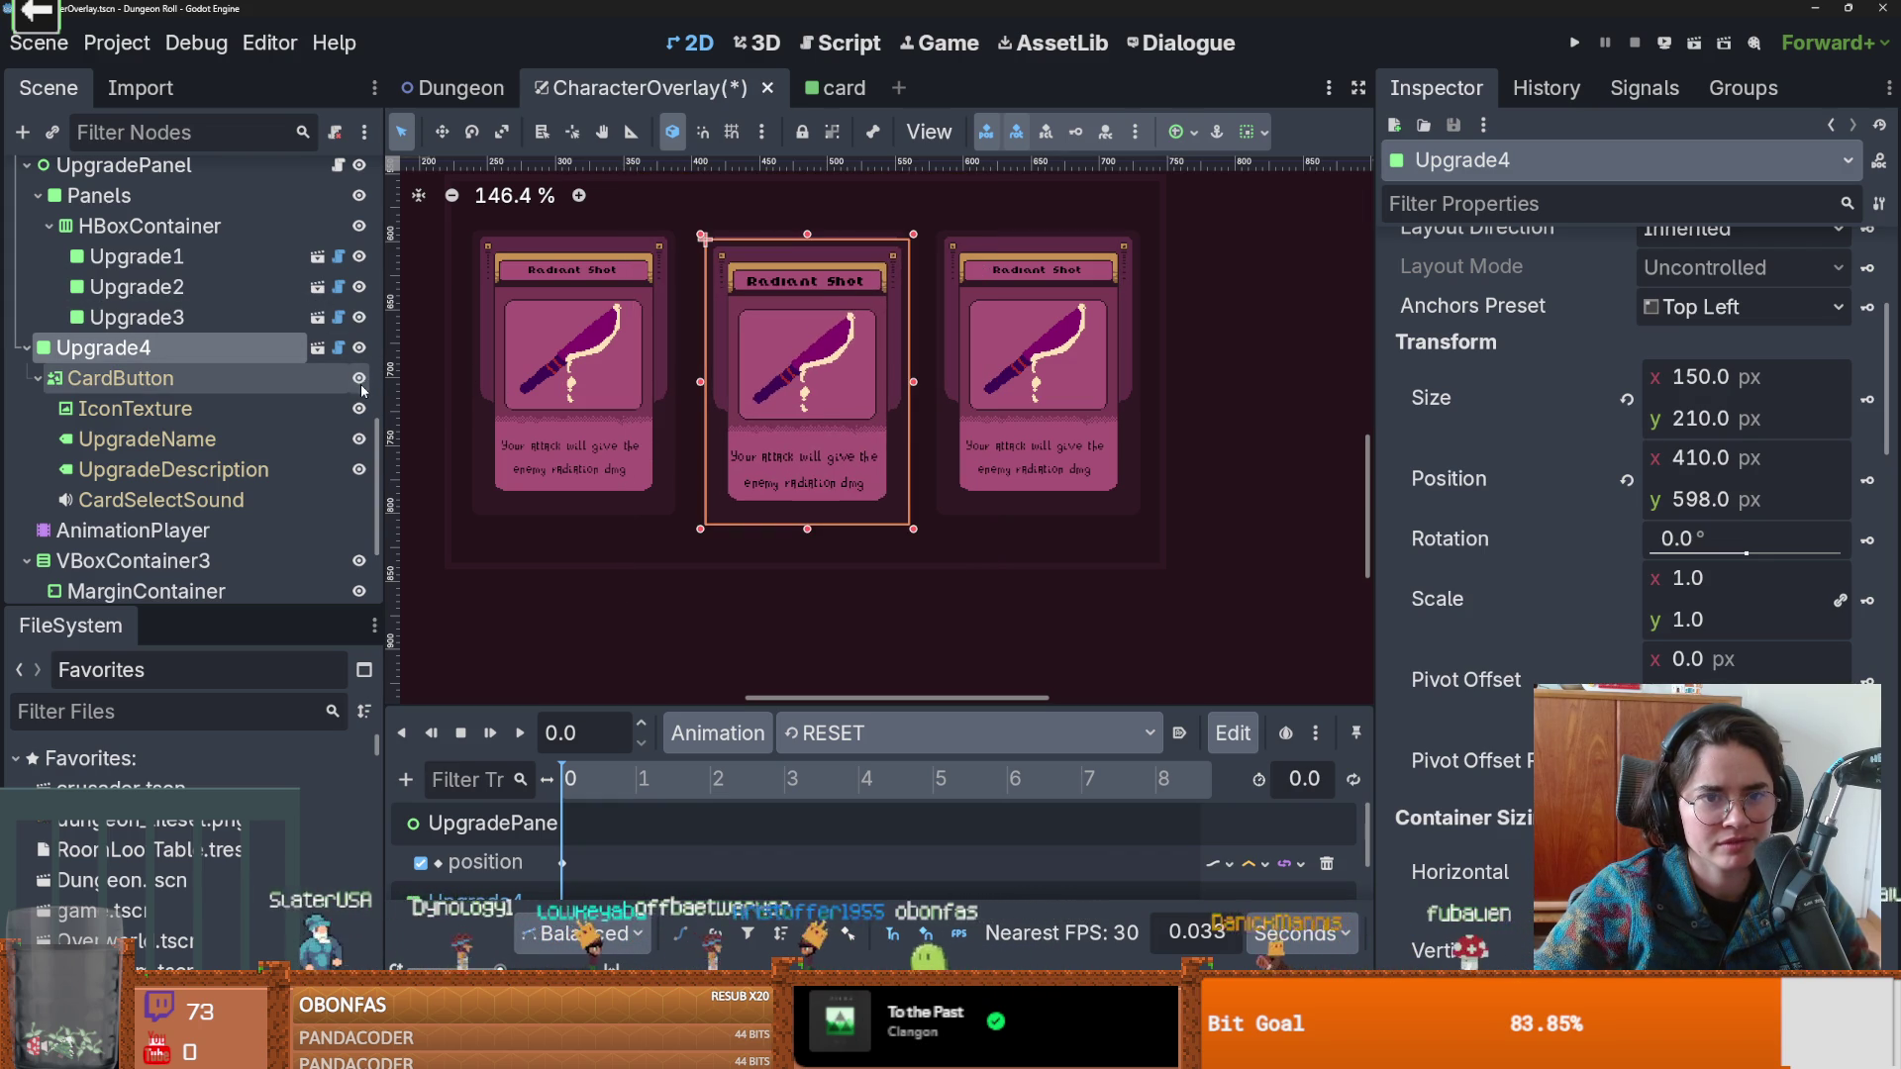
# Frame Upgrade4 and set its Scale to 1.505 in the Inspector.
pyautogui.click(341, 409)
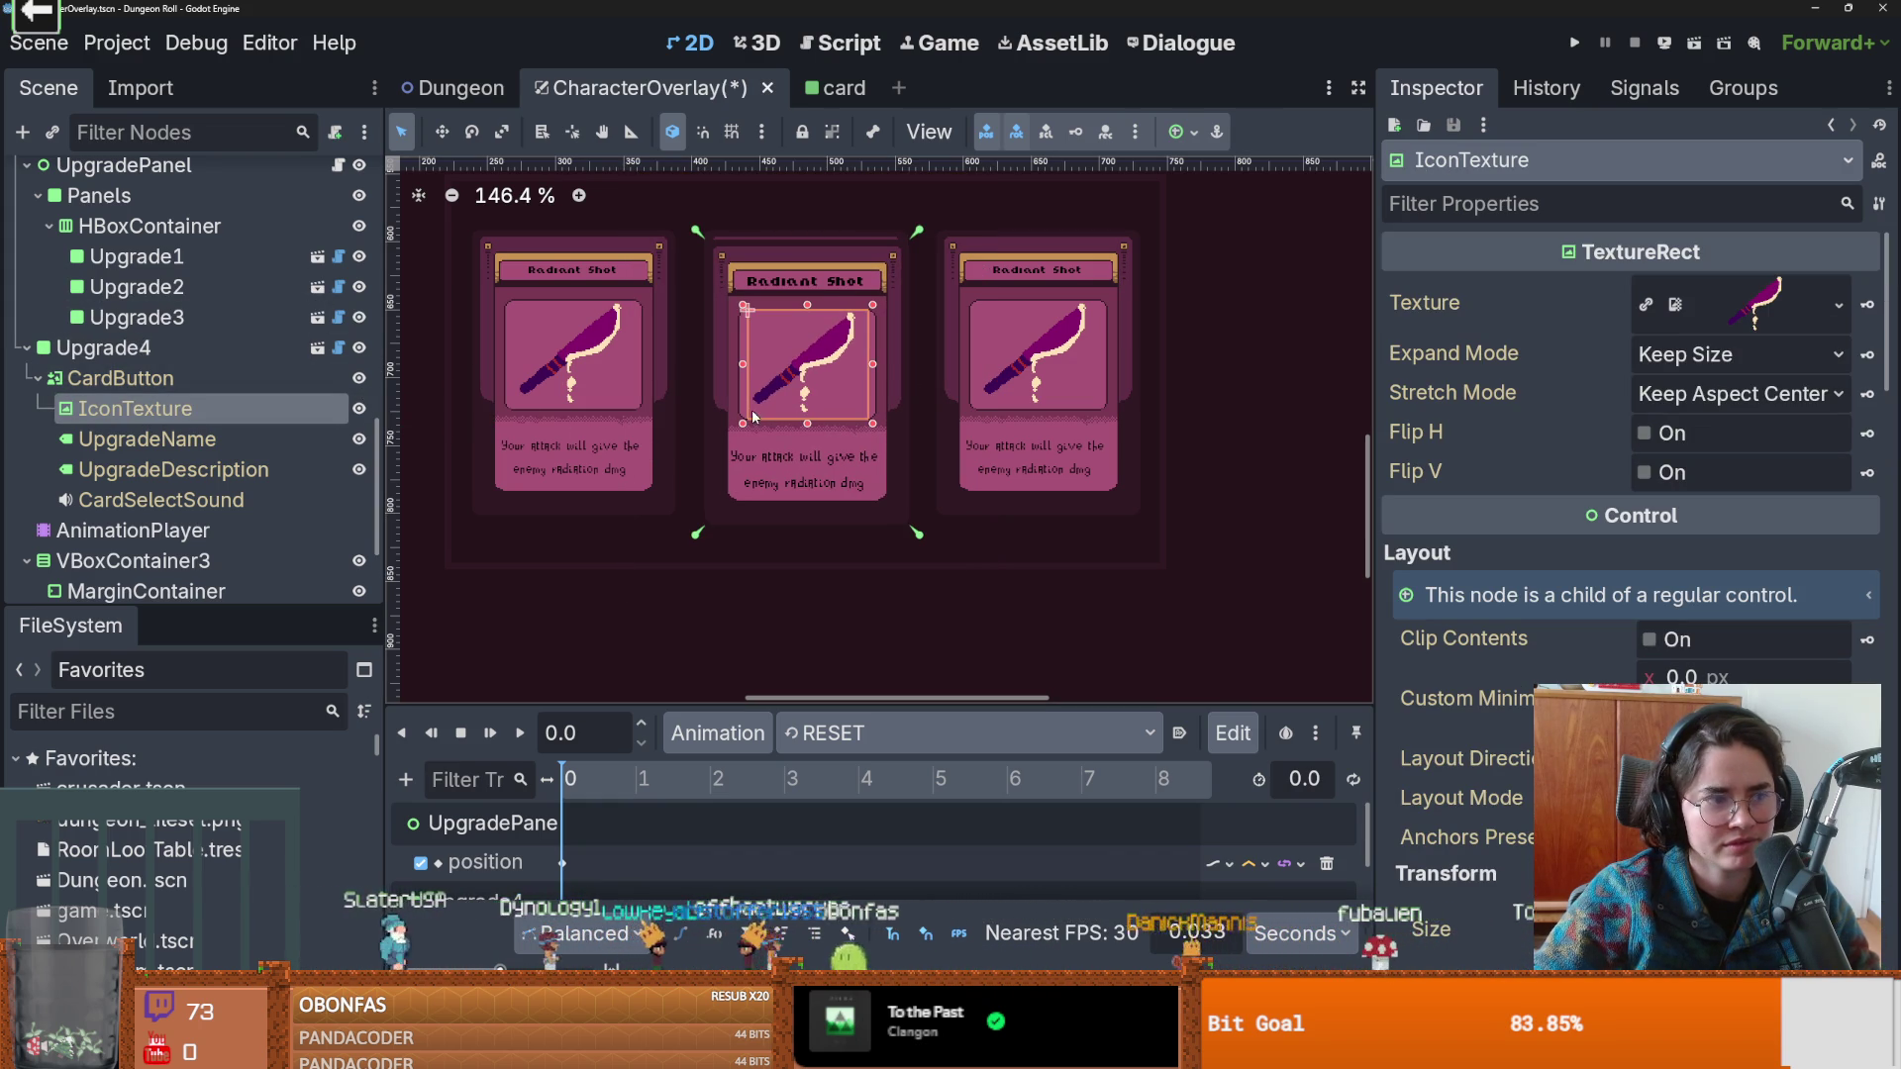
pyautogui.doubleClick(104, 348)
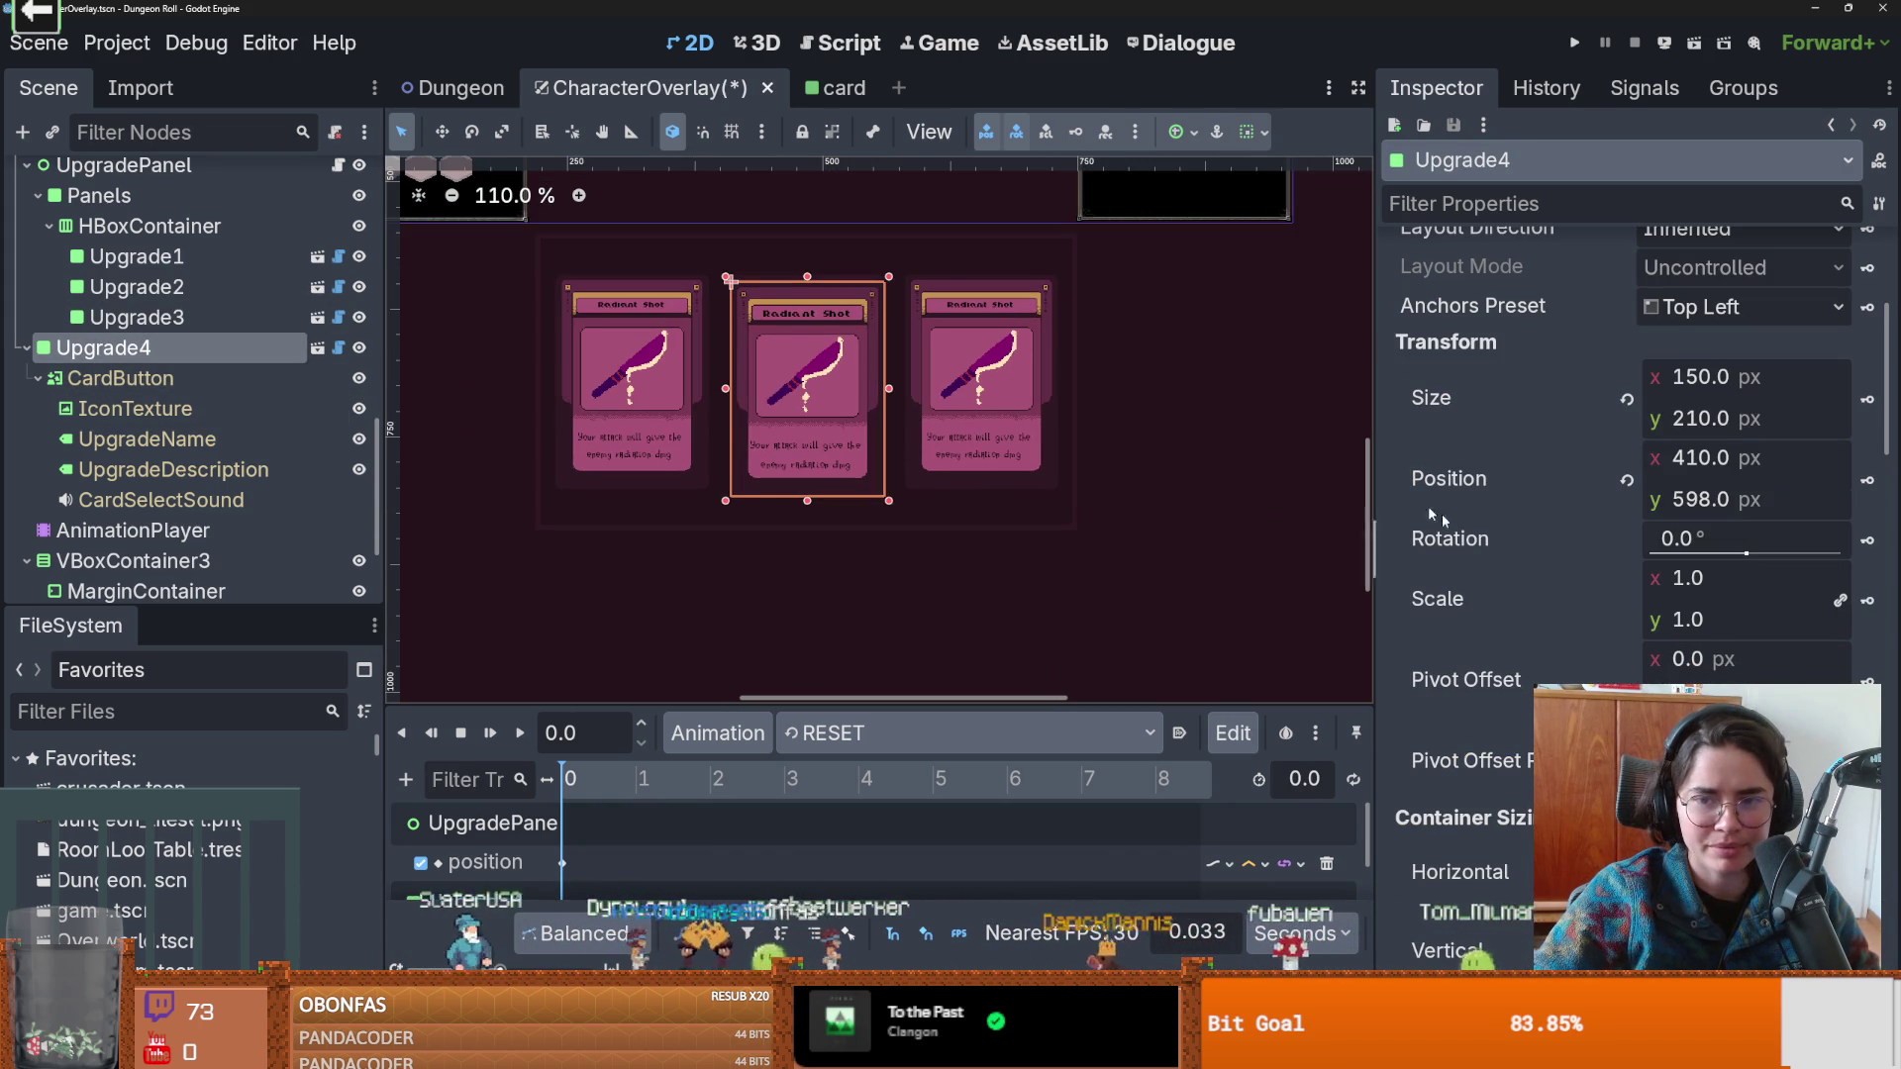
pyautogui.moveTo(1662, 592)
pyautogui.mouseDown()
pyautogui.moveTo(1781, 591)
pyautogui.moveTo(1762, 591)
pyautogui.mouseUp()
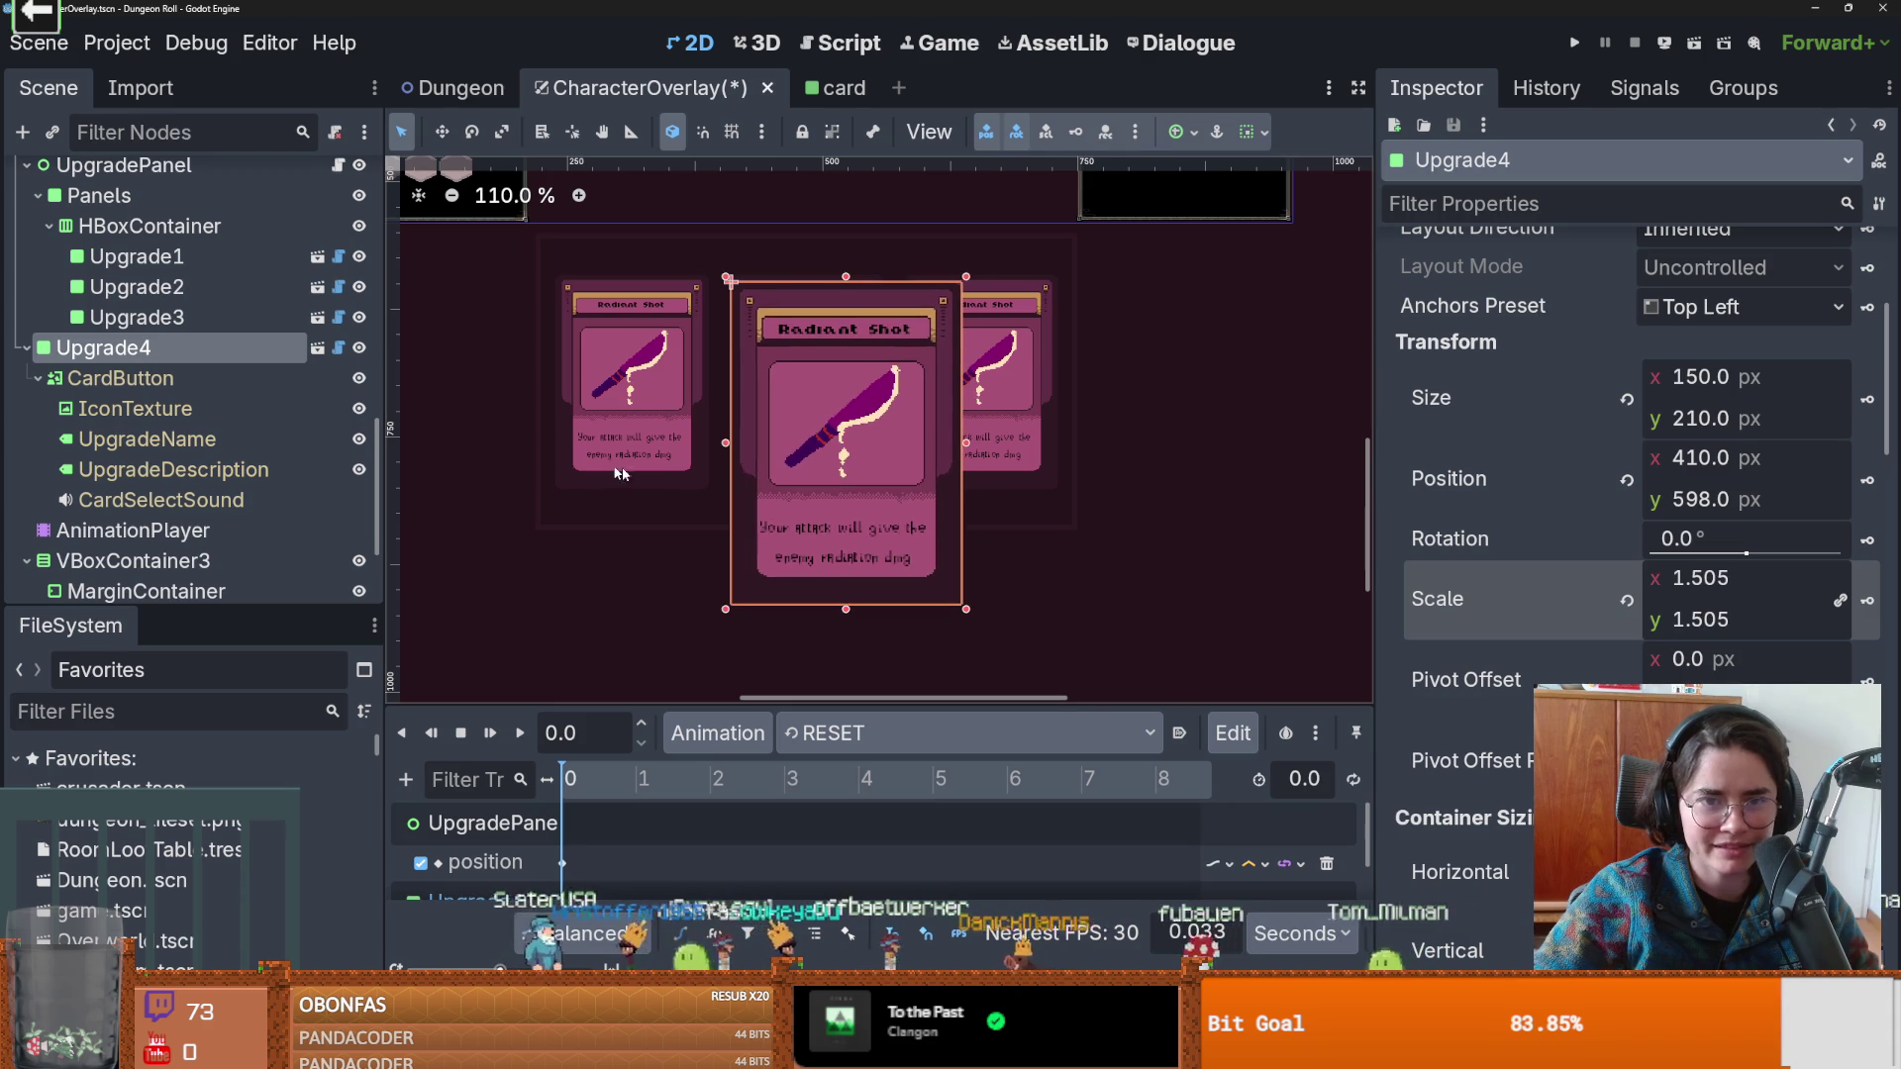
pyautogui.scroll(-1, 720, 480)
pyautogui.scroll(-1, 719, 480)
pyautogui.hotkey('ctrl', 'z')
pyautogui.hotkey('ctrl', 'shift', 'z')
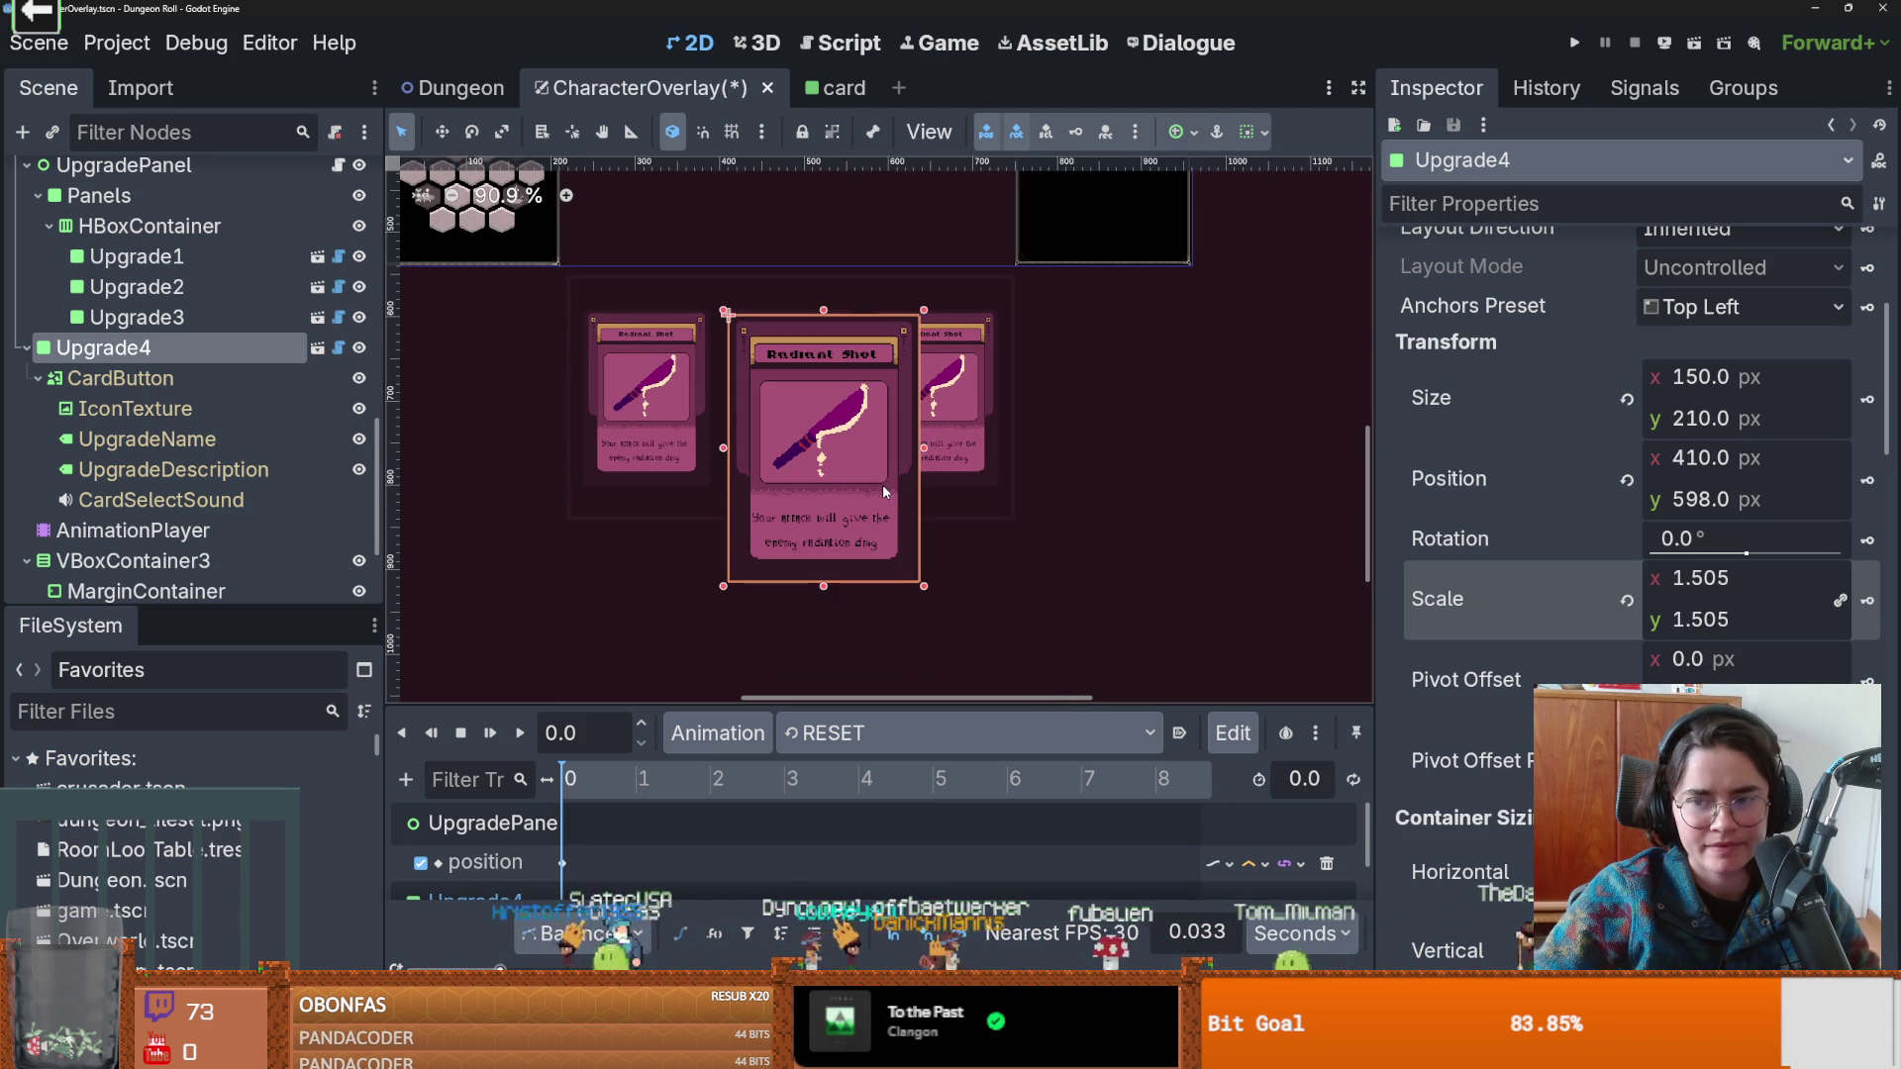
pyautogui.scroll(-5, 869, 490)
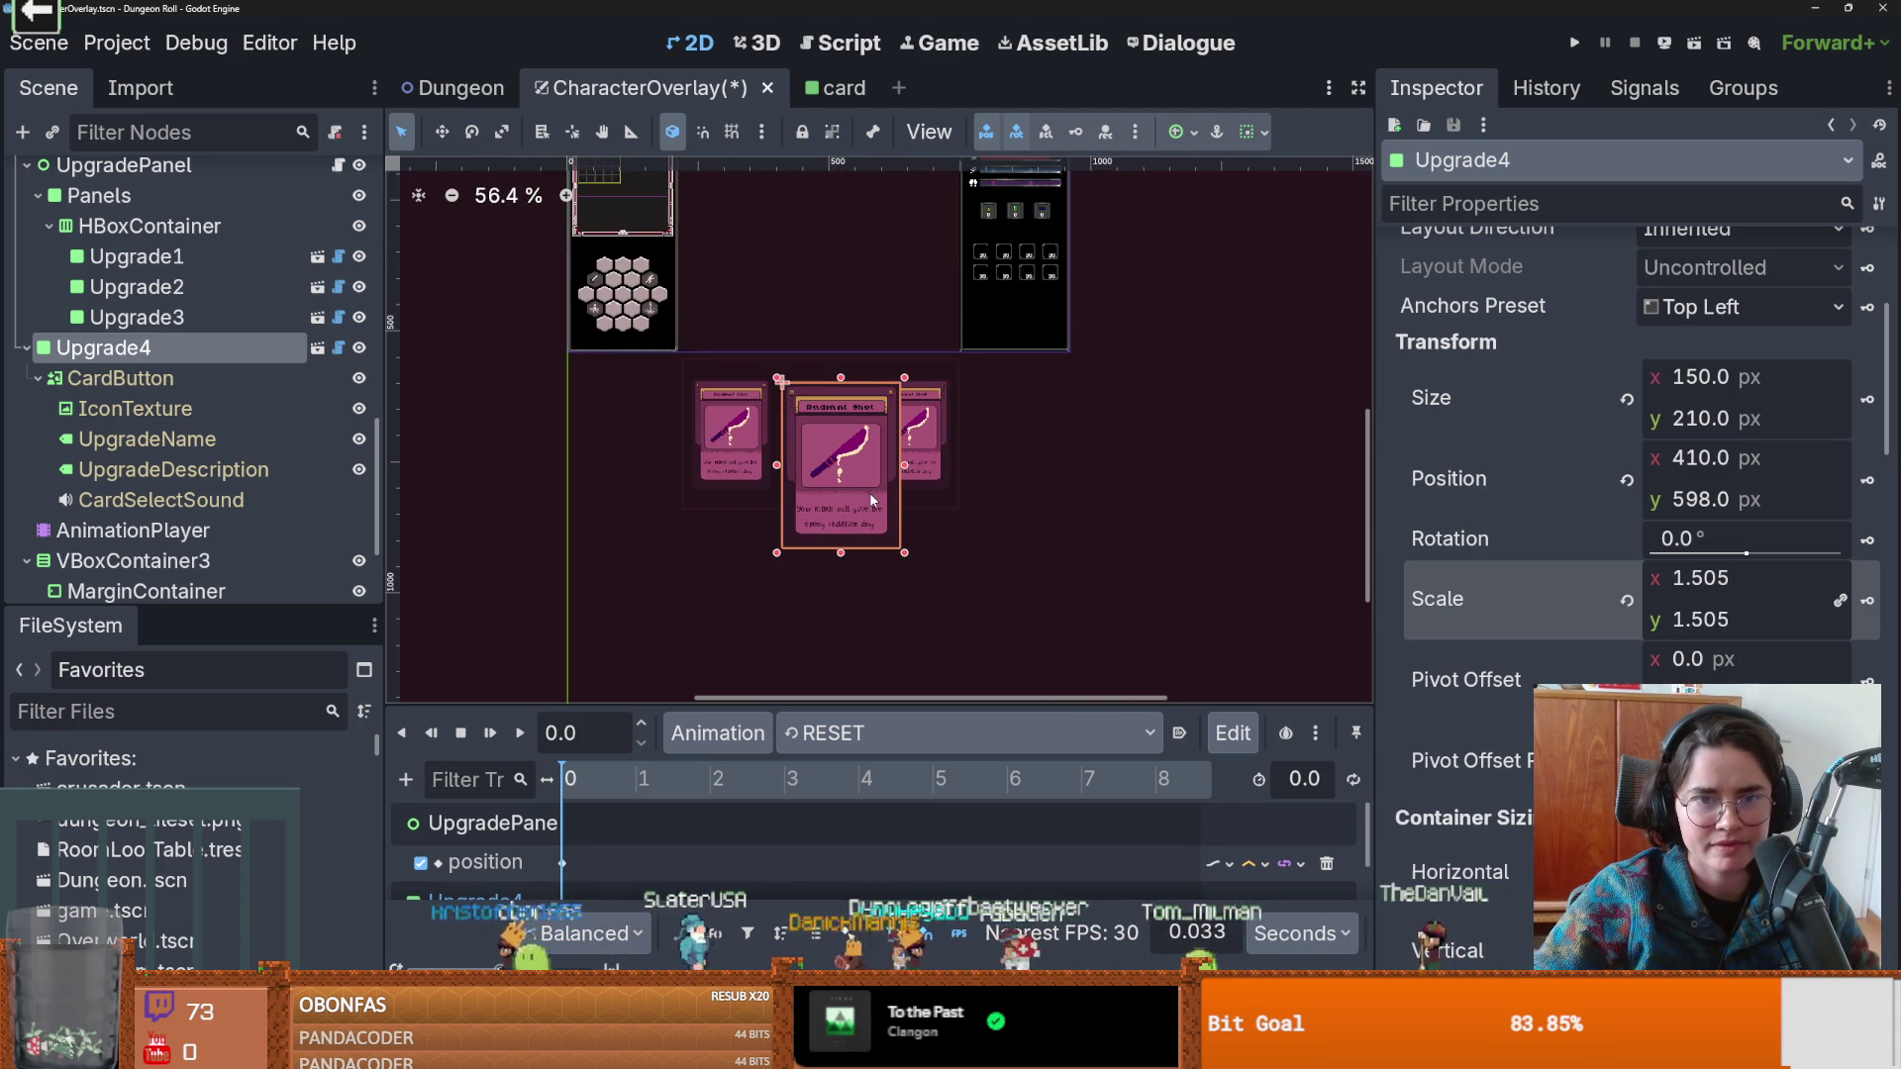
# Review Upgrade4's position keys in bring_one_card, then in RESET (x 361.14, y 584).
pyautogui.click(641, 724)
pyautogui.click(852, 734)
pyautogui.click(908, 807)
pyautogui.click(563, 862)
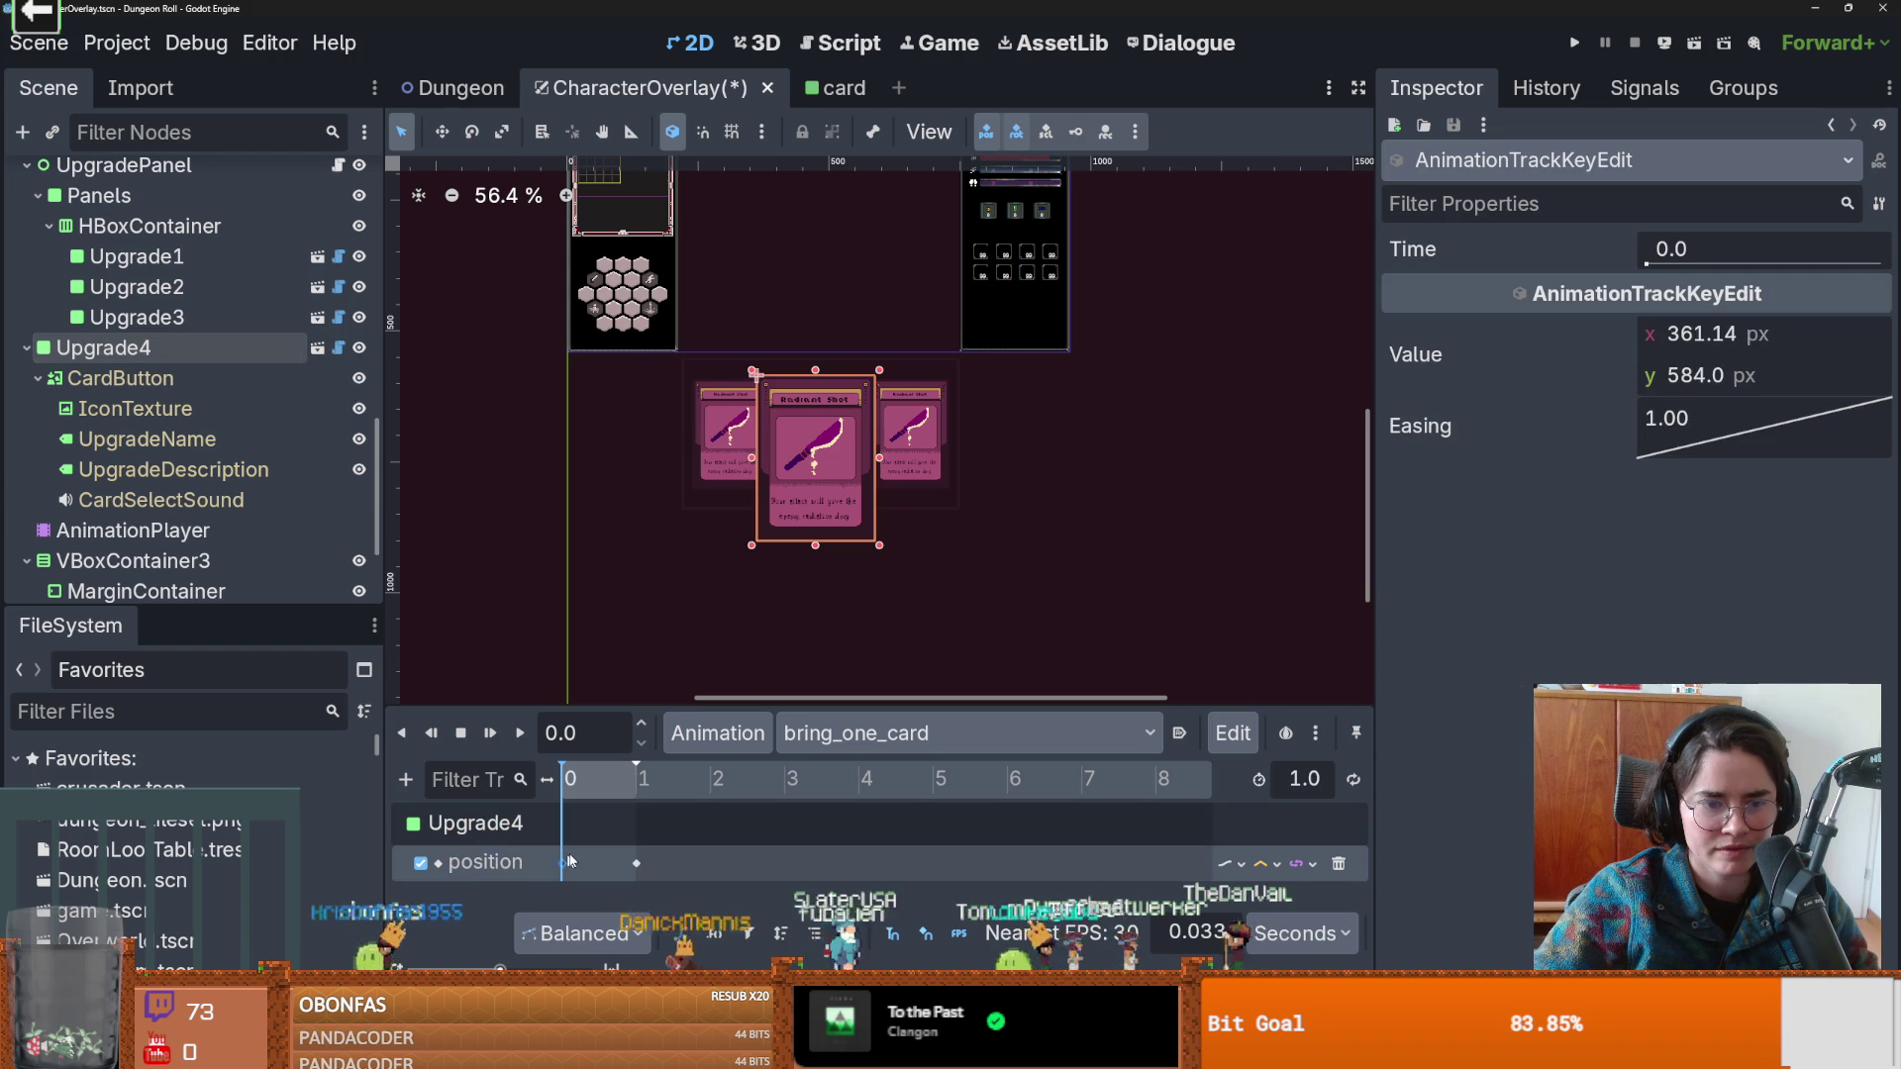
pyautogui.click(821, 734)
pyautogui.click(861, 777)
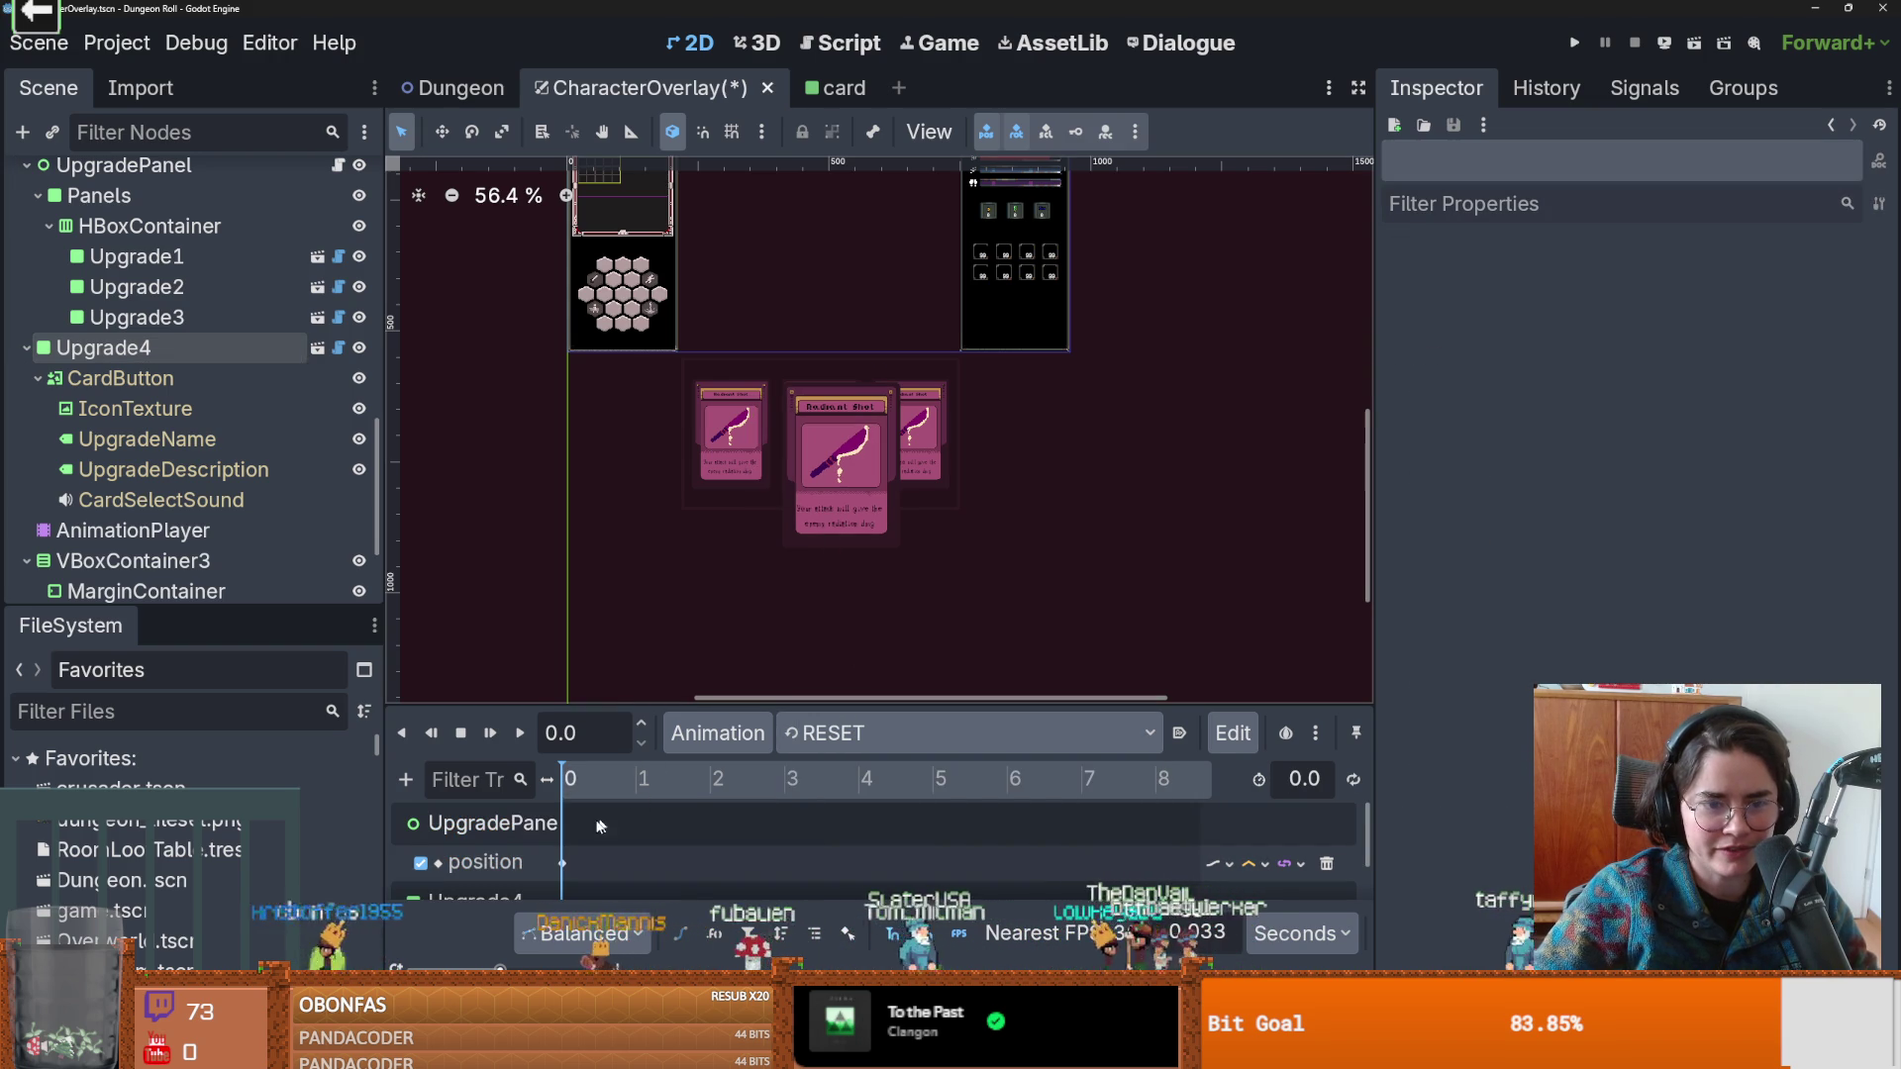
pyautogui.scroll(-2, 569, 852)
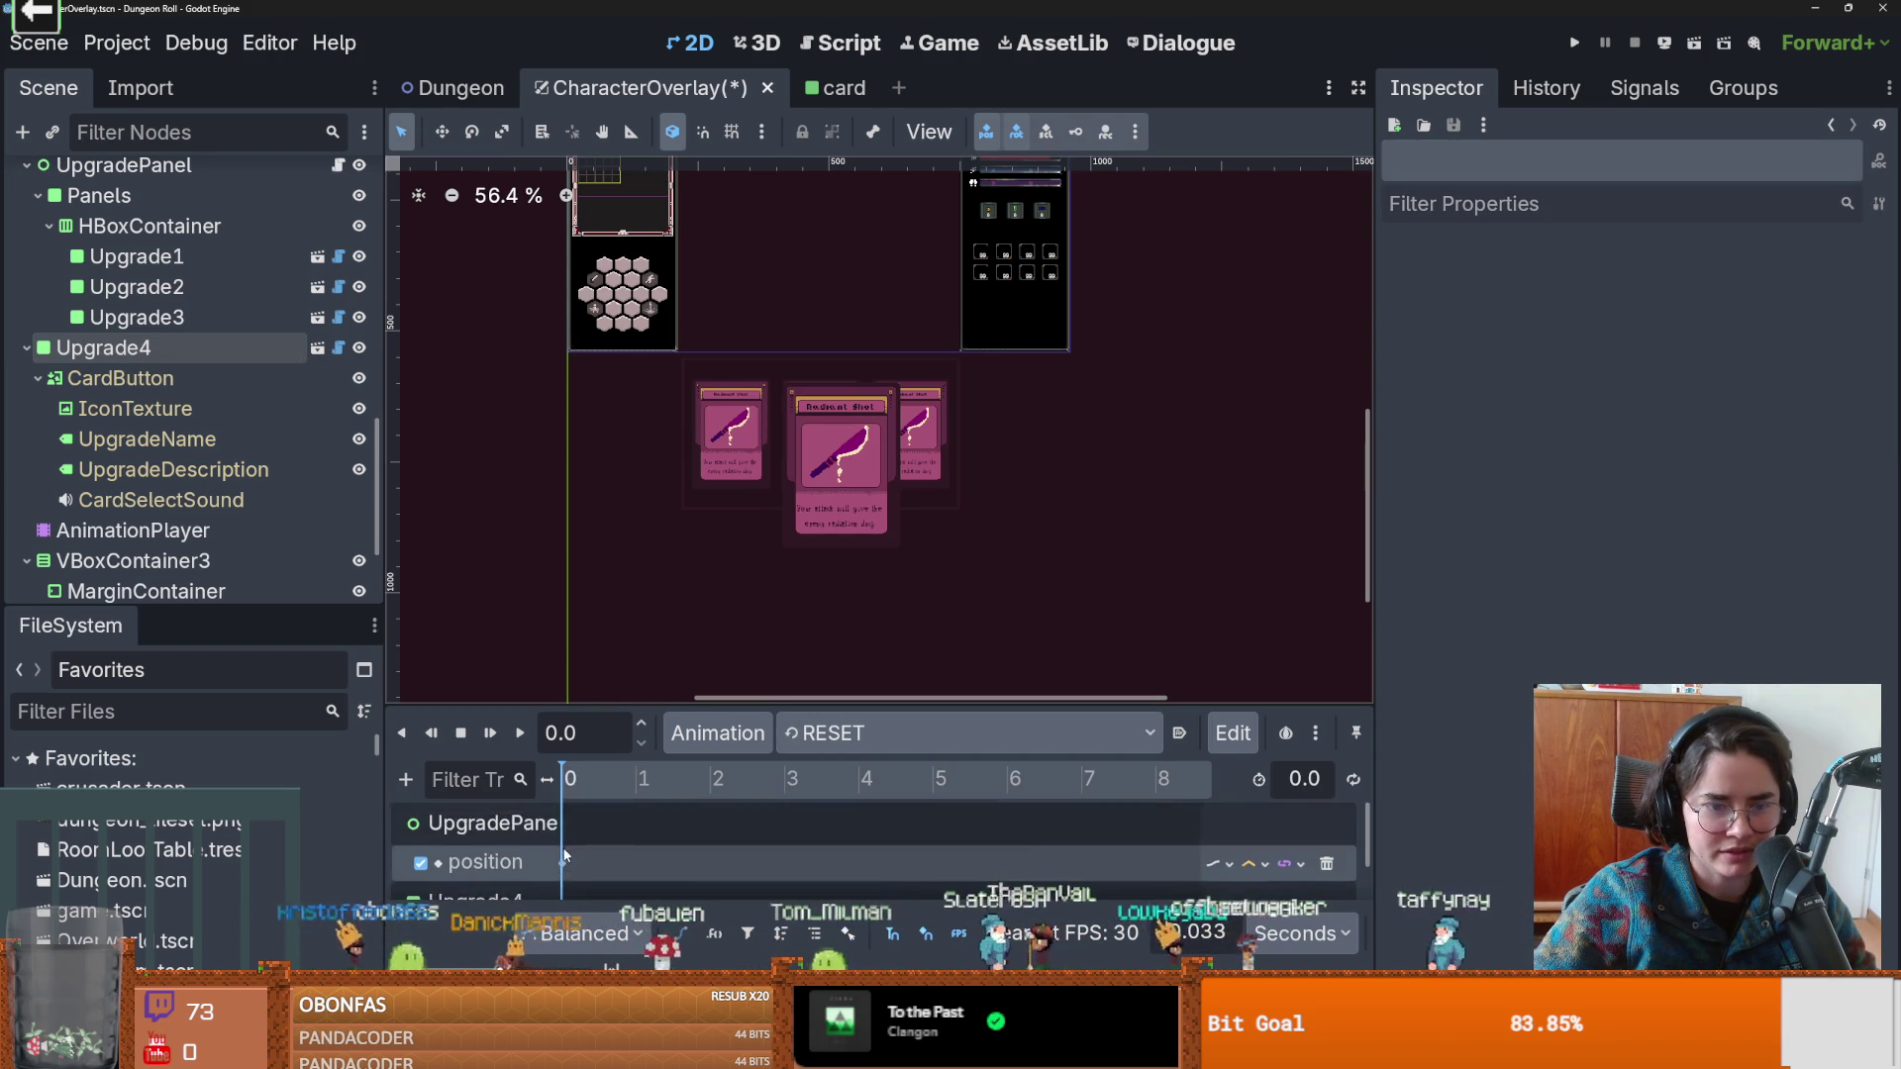
pyautogui.click(562, 881)
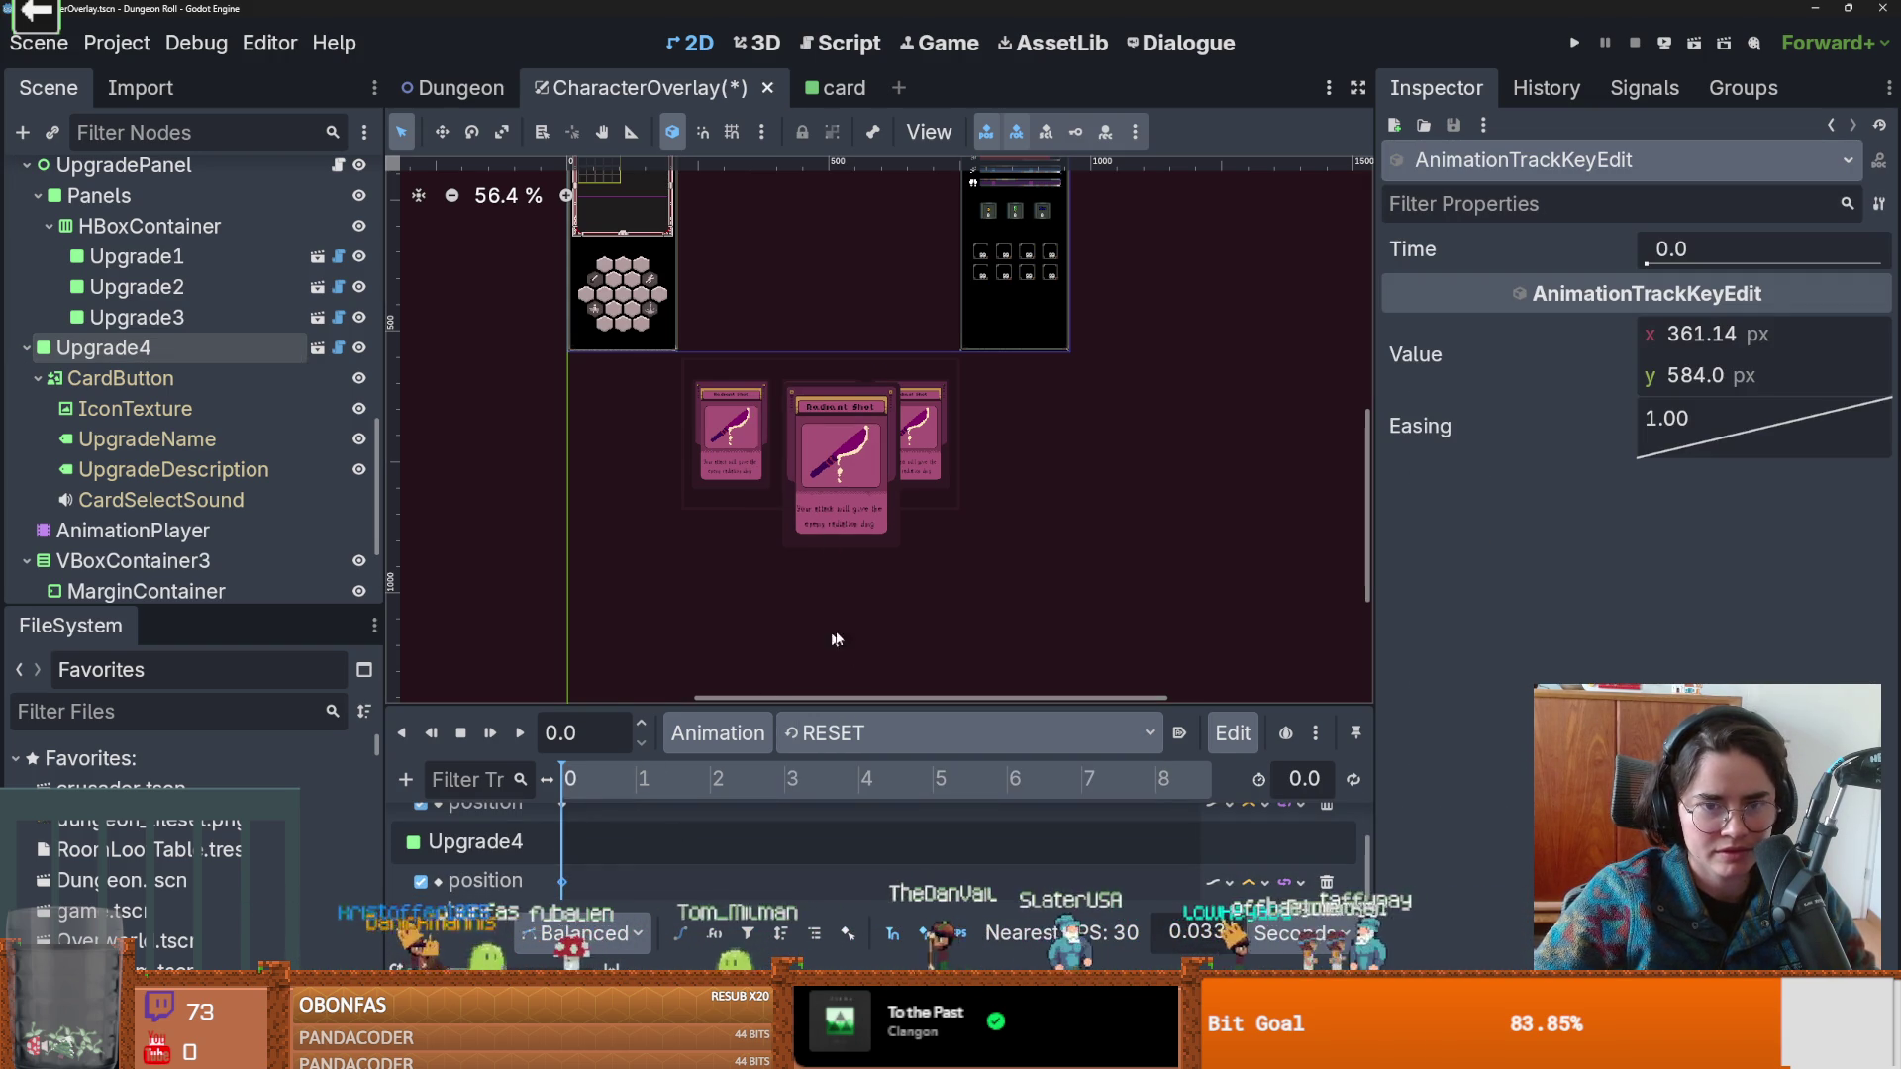
# Preview RESET, select the centre card's UpgradeDescription label, and focus the FileSystem filter.
pyautogui.click(521, 733)
pyautogui.scroll(6, 795, 476)
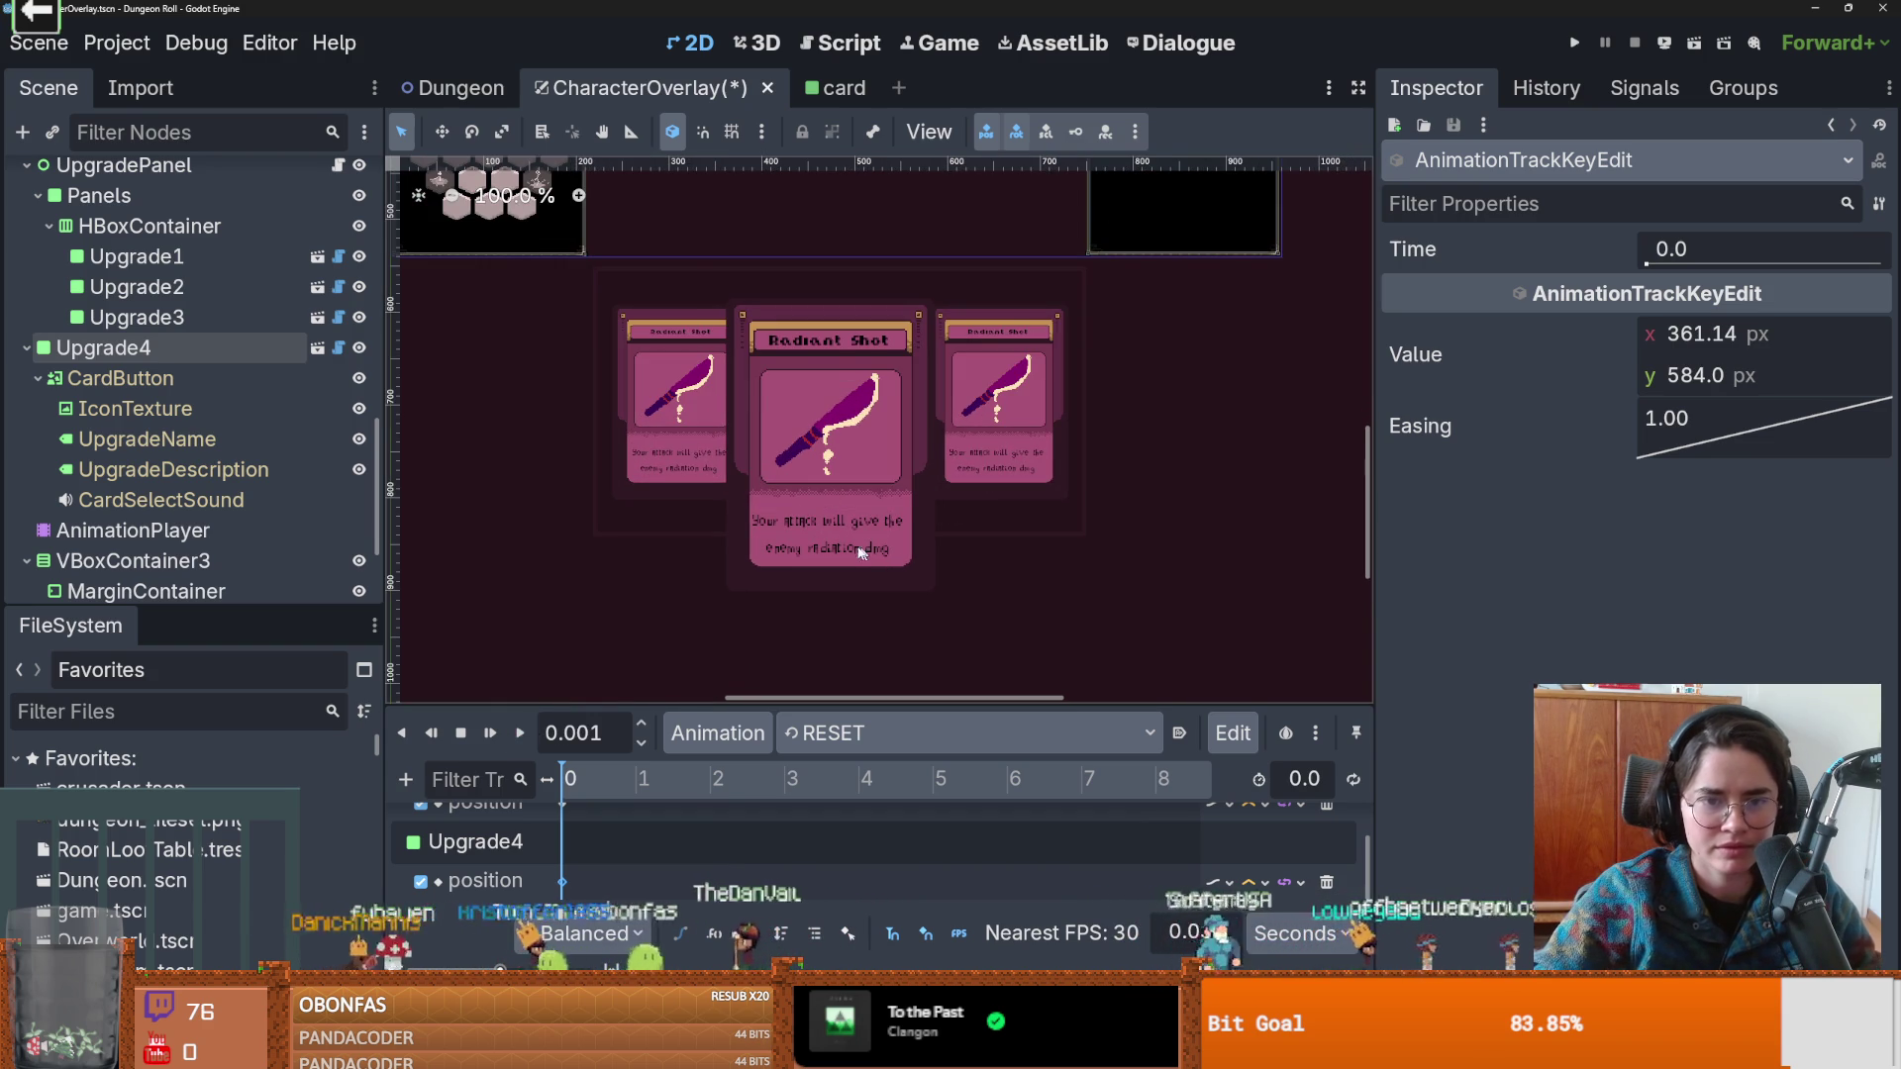
pyautogui.click(835, 564)
pyautogui.scroll(6, 835, 564)
pyautogui.scroll(-8, 832, 566)
pyautogui.scroll(10, 832, 564)
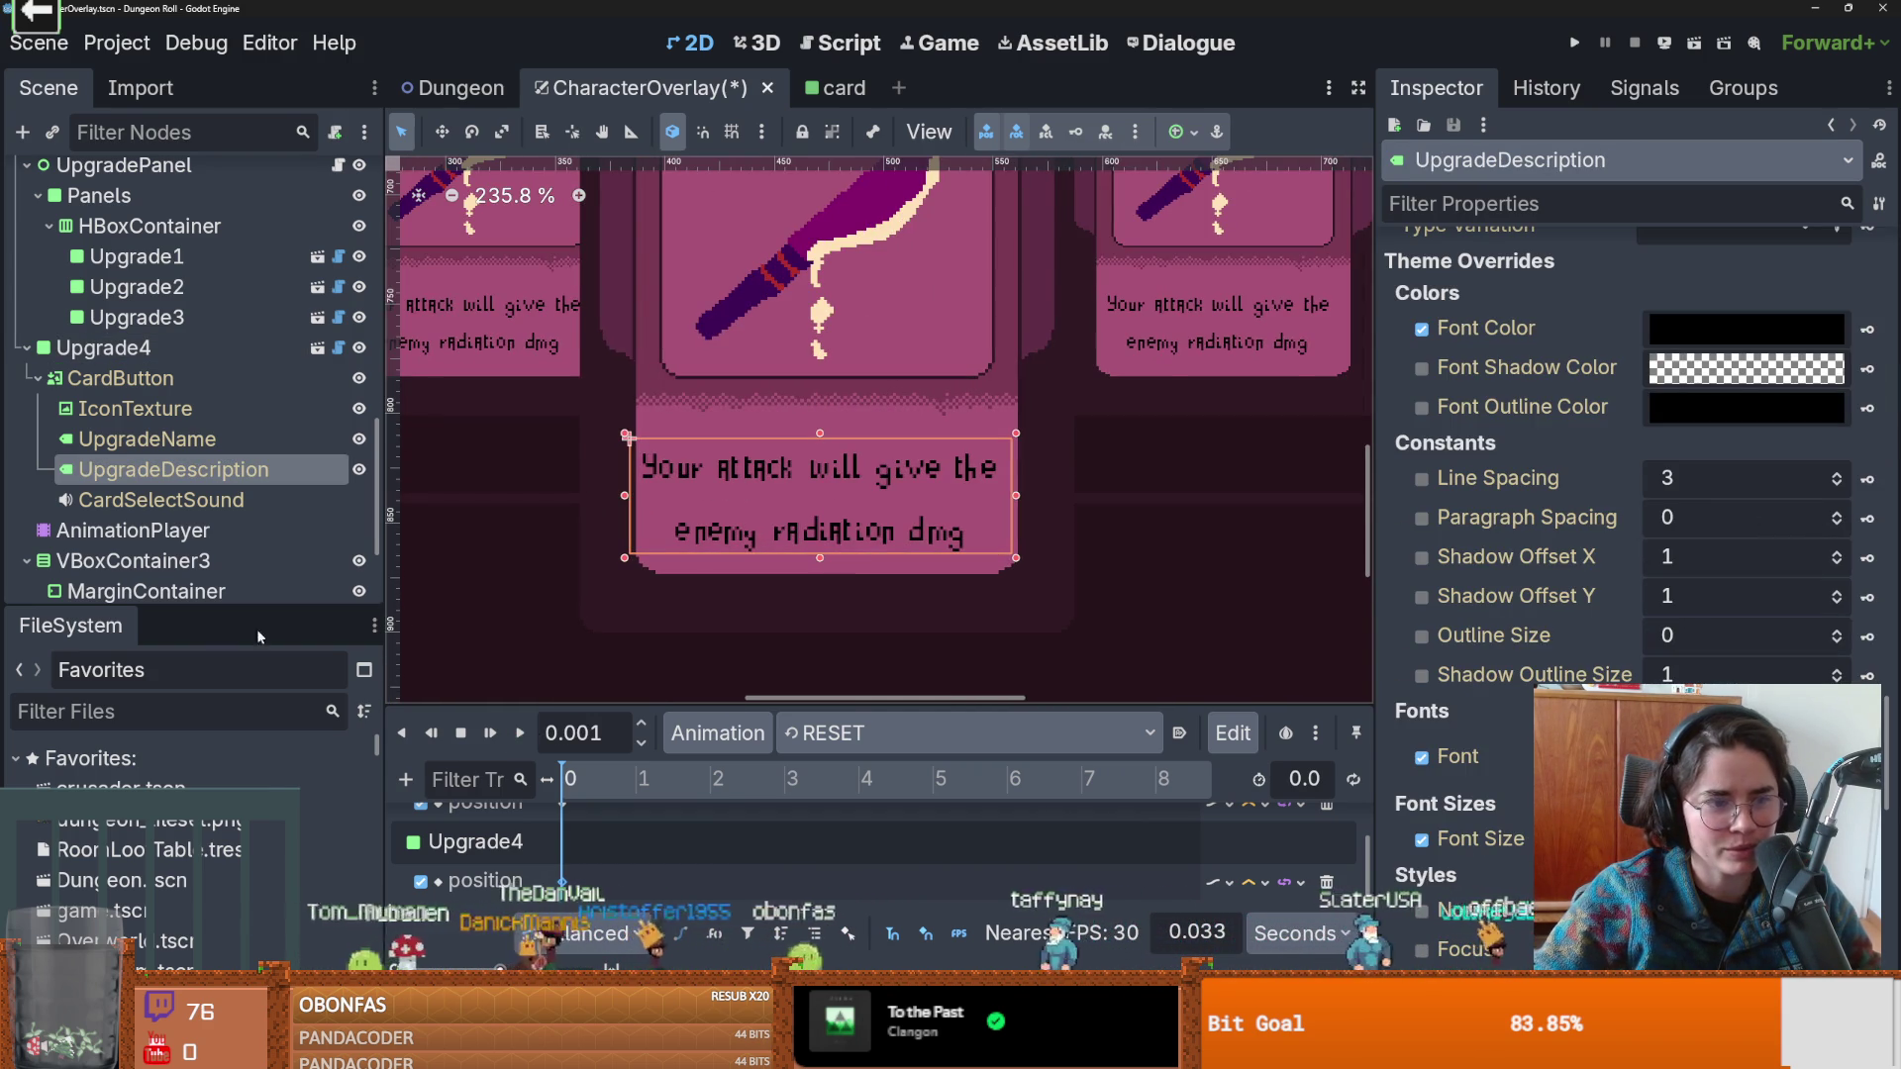
pyautogui.click(143, 721)
# Filter files by 'prox' and reimport Proxed.ttf with Multichannel Signed Distance Field enabled.
pyautogui.write('pro')
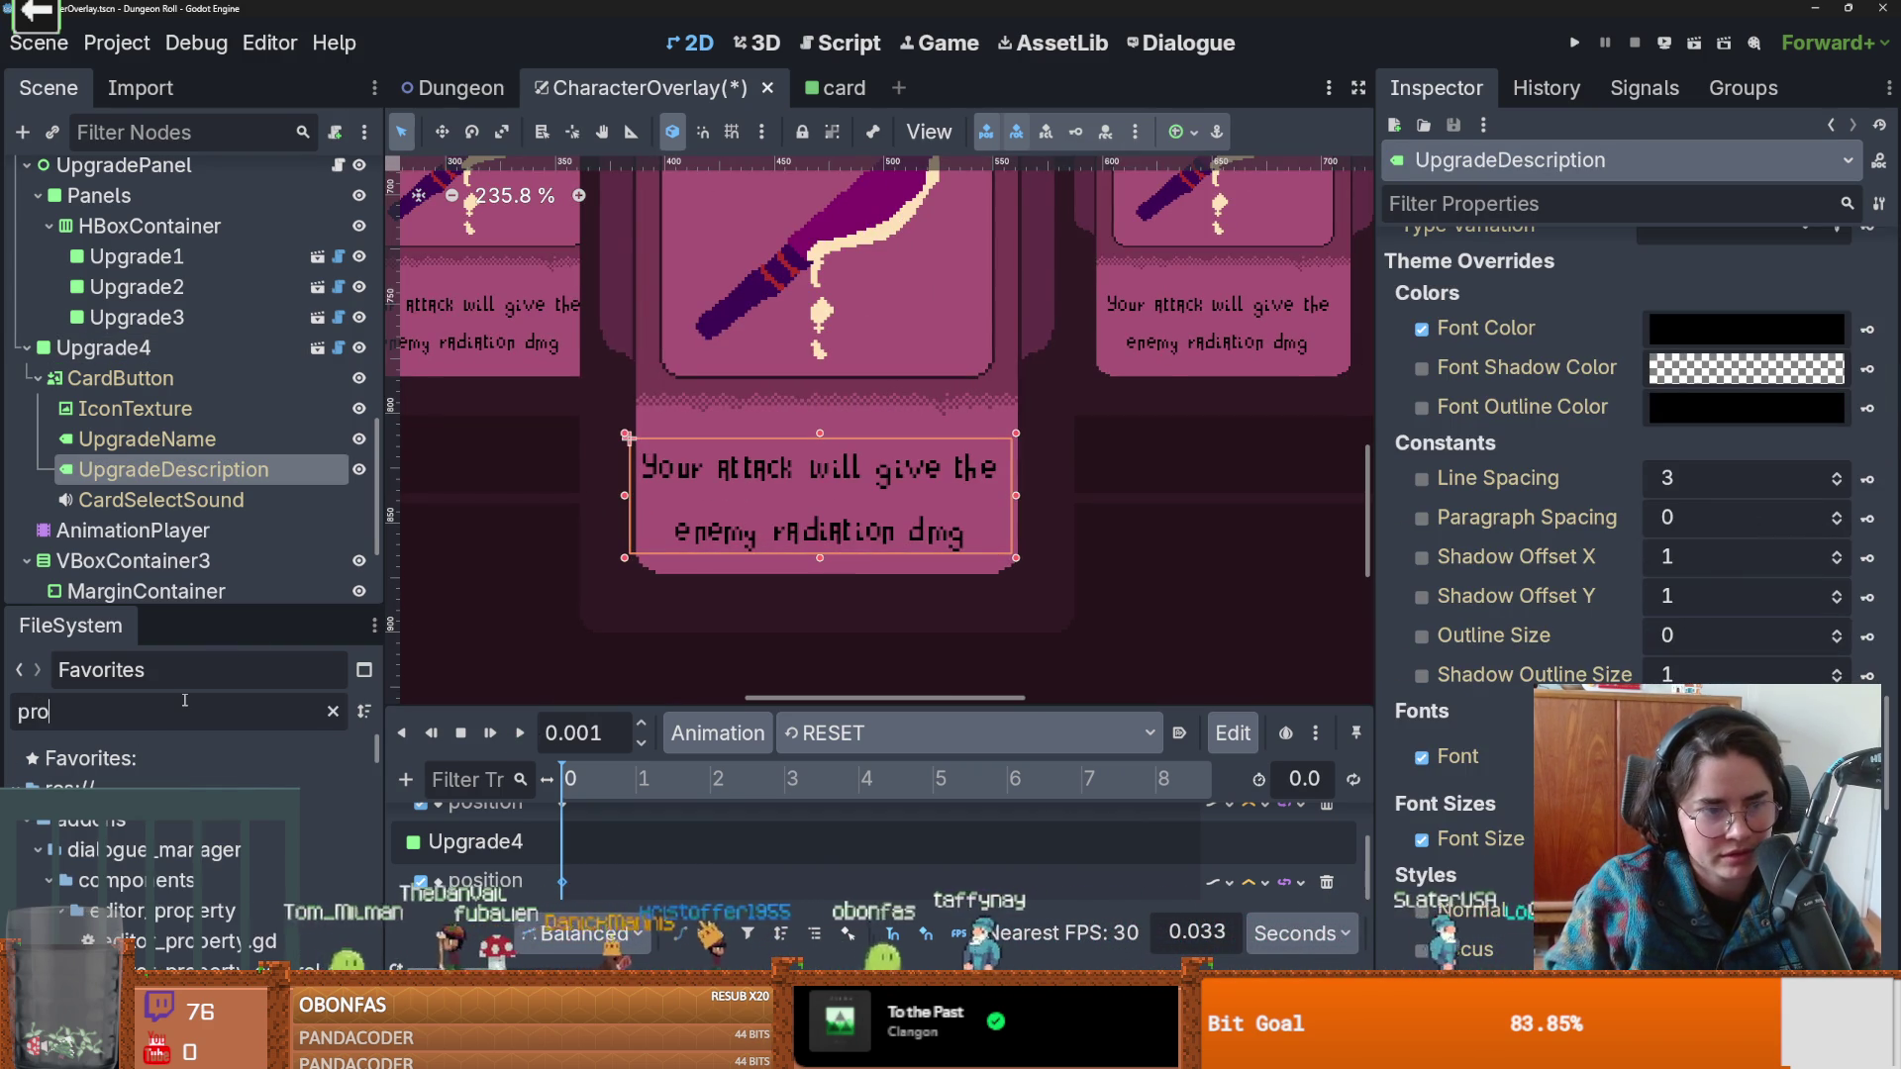
pyautogui.write('xe')
pyautogui.doubleClick(123, 880)
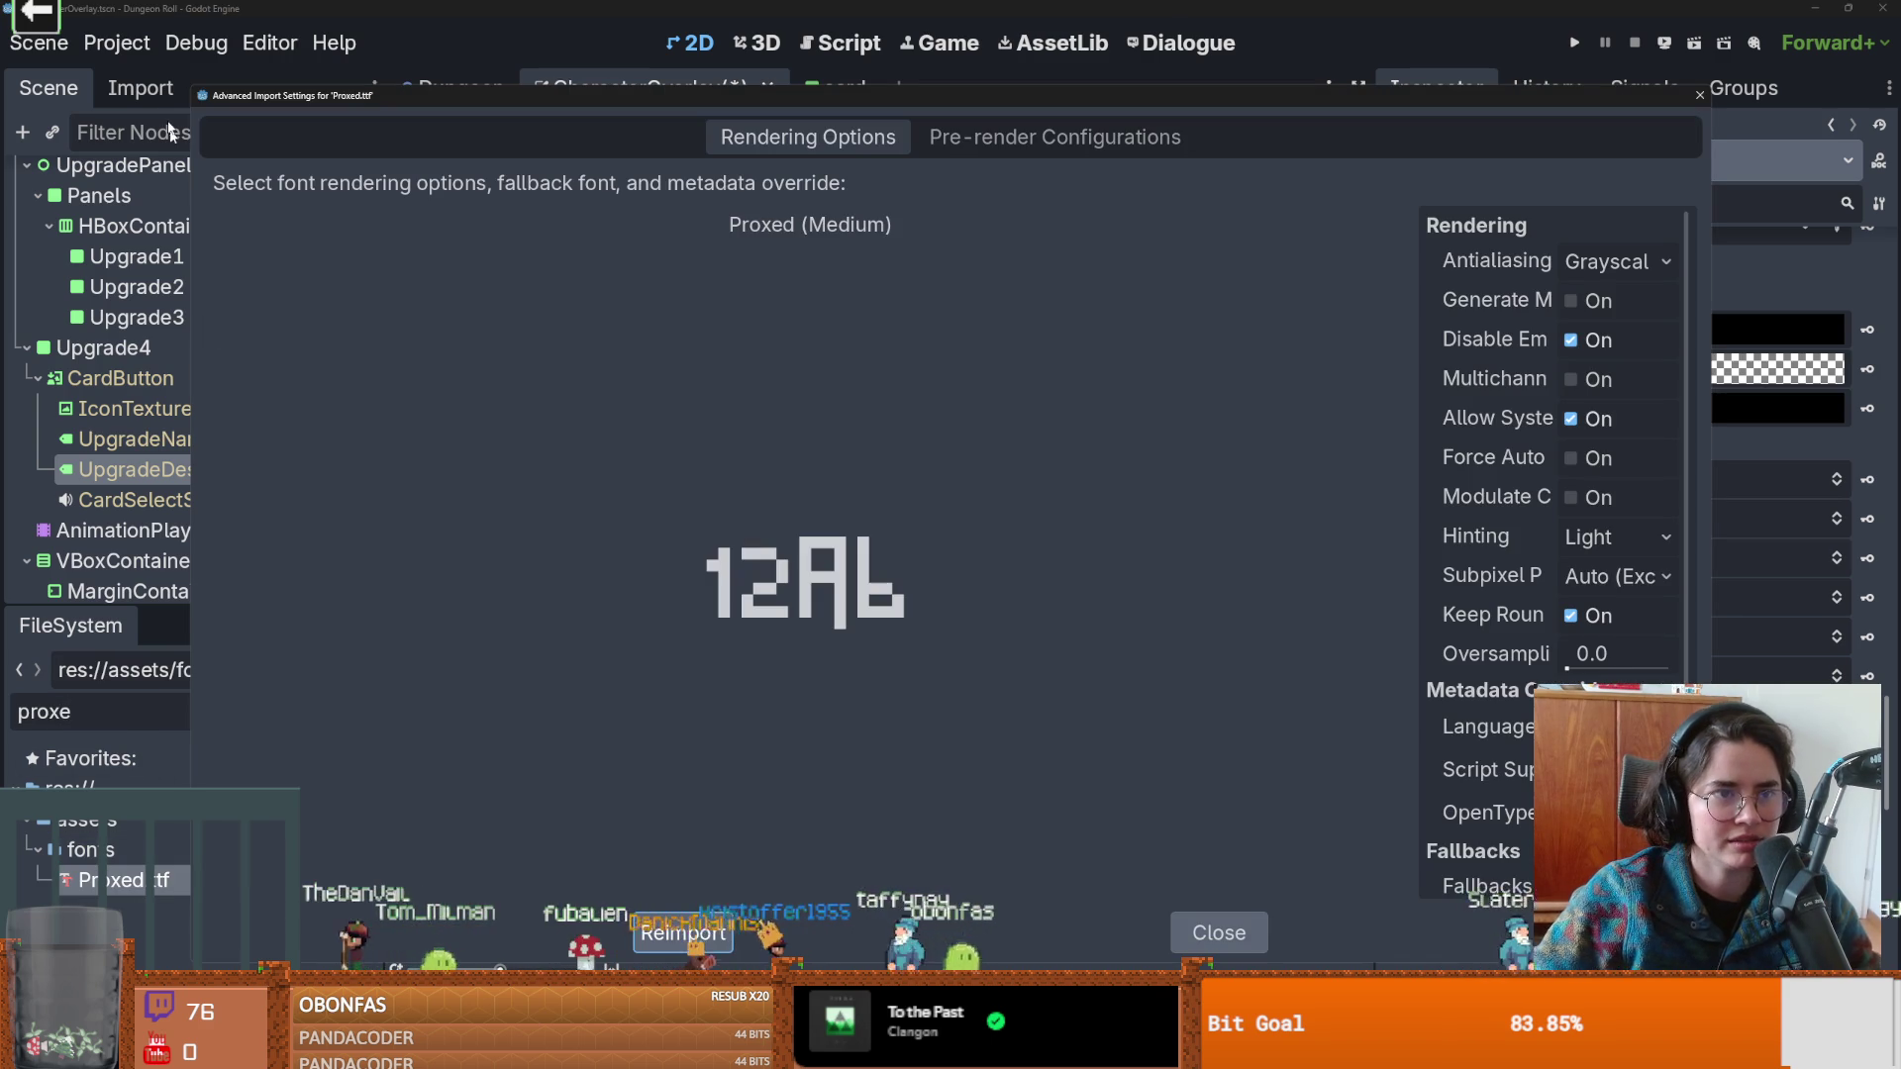
pyautogui.click(1570, 380)
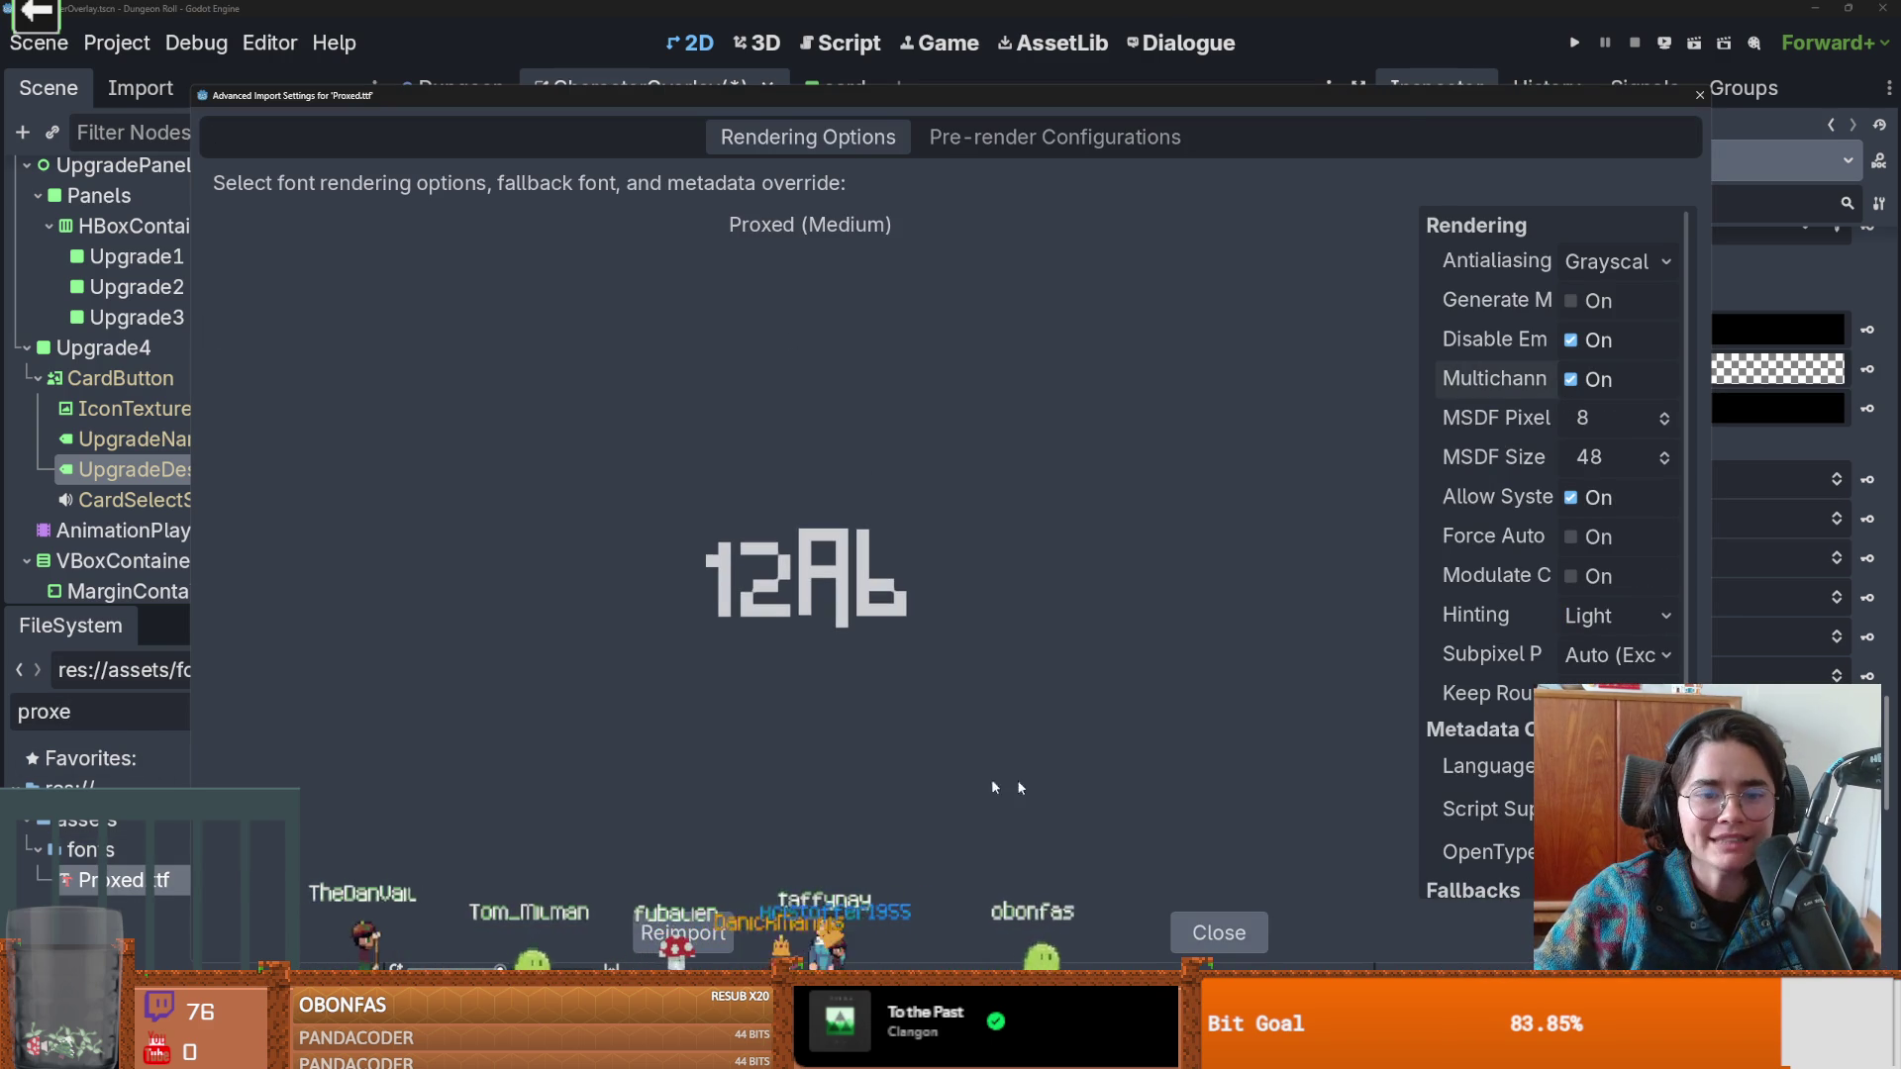
pyautogui.click(711, 936)
pyautogui.scroll(3, 993, 516)
pyautogui.scroll(-1, 993, 516)
pyautogui.hotkey('ctrl', 's')
# Narrow the description label so its text rewraps, then save the scene.
pyautogui.scroll(-3, 807, 569)
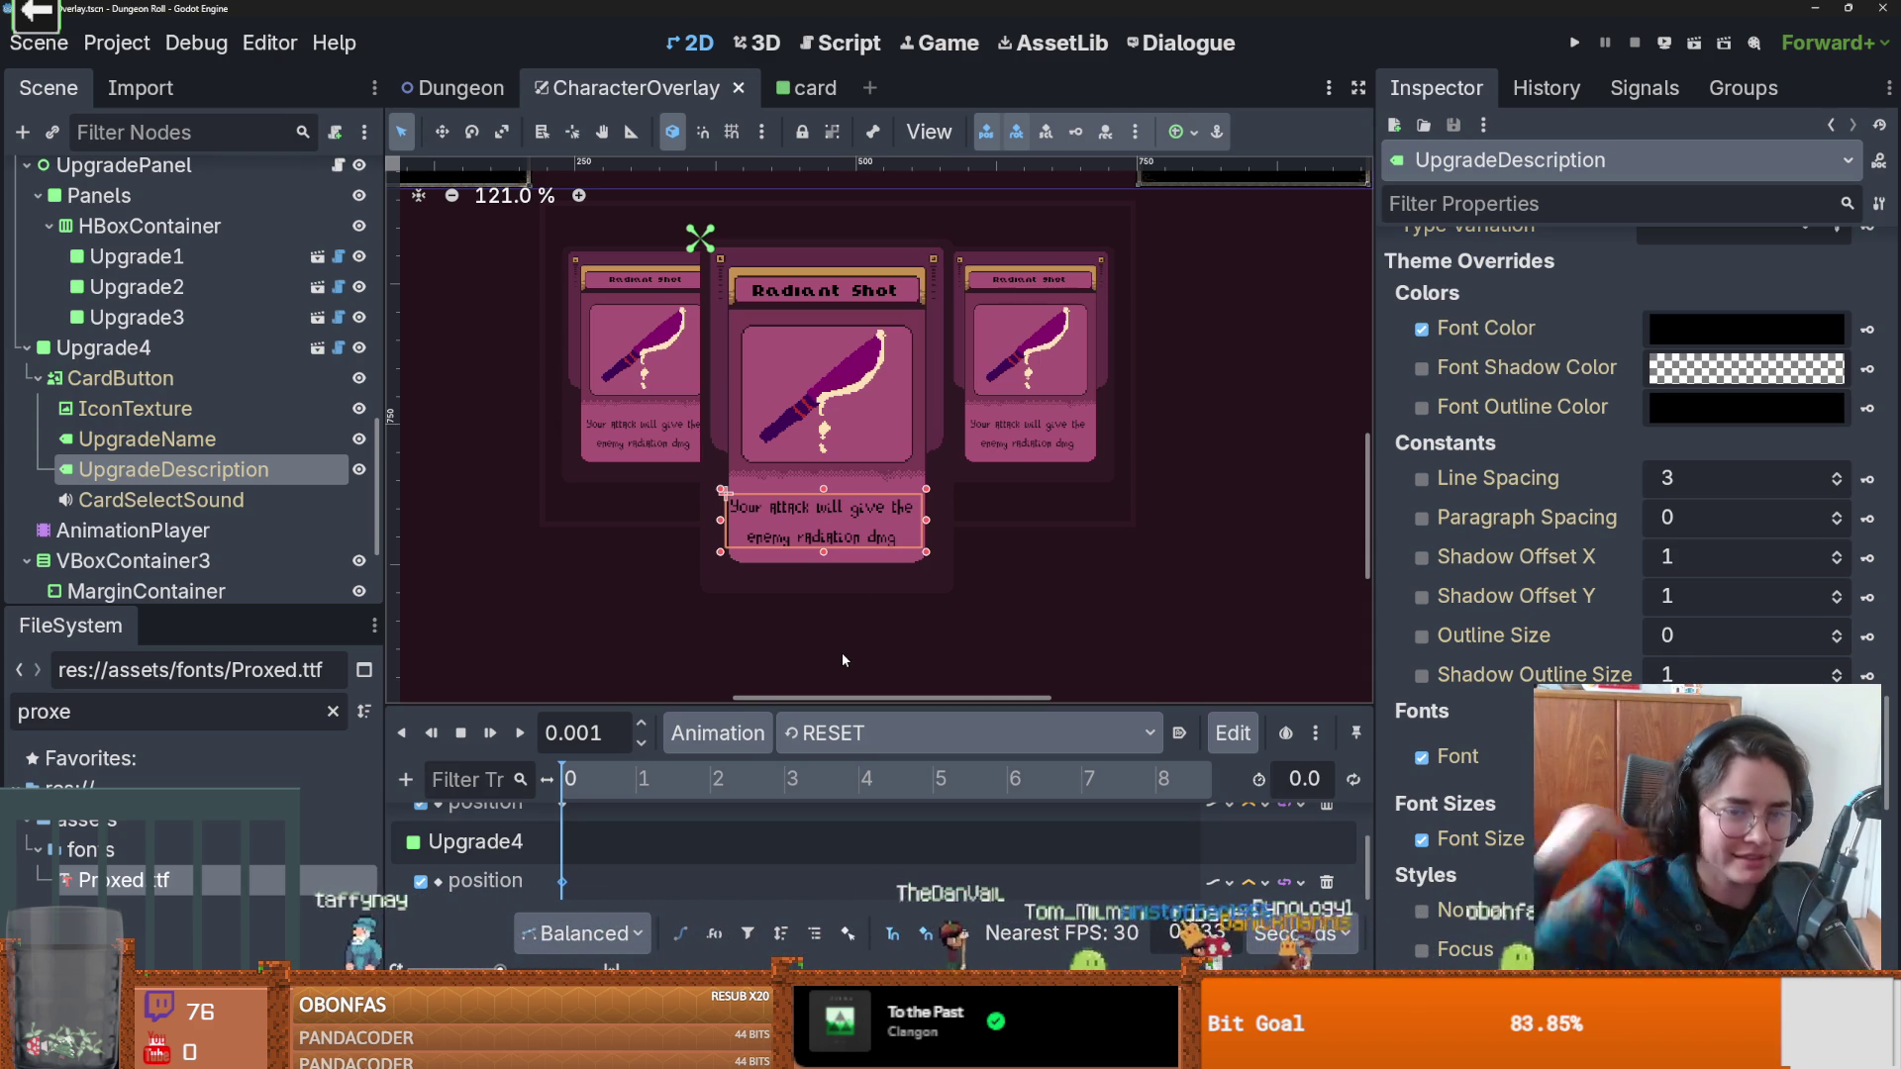
pyautogui.scroll(3, 890, 570)
pyautogui.scroll(1, 889, 570)
pyautogui.moveTo(946, 558); pyautogui.dragTo(905, 540)
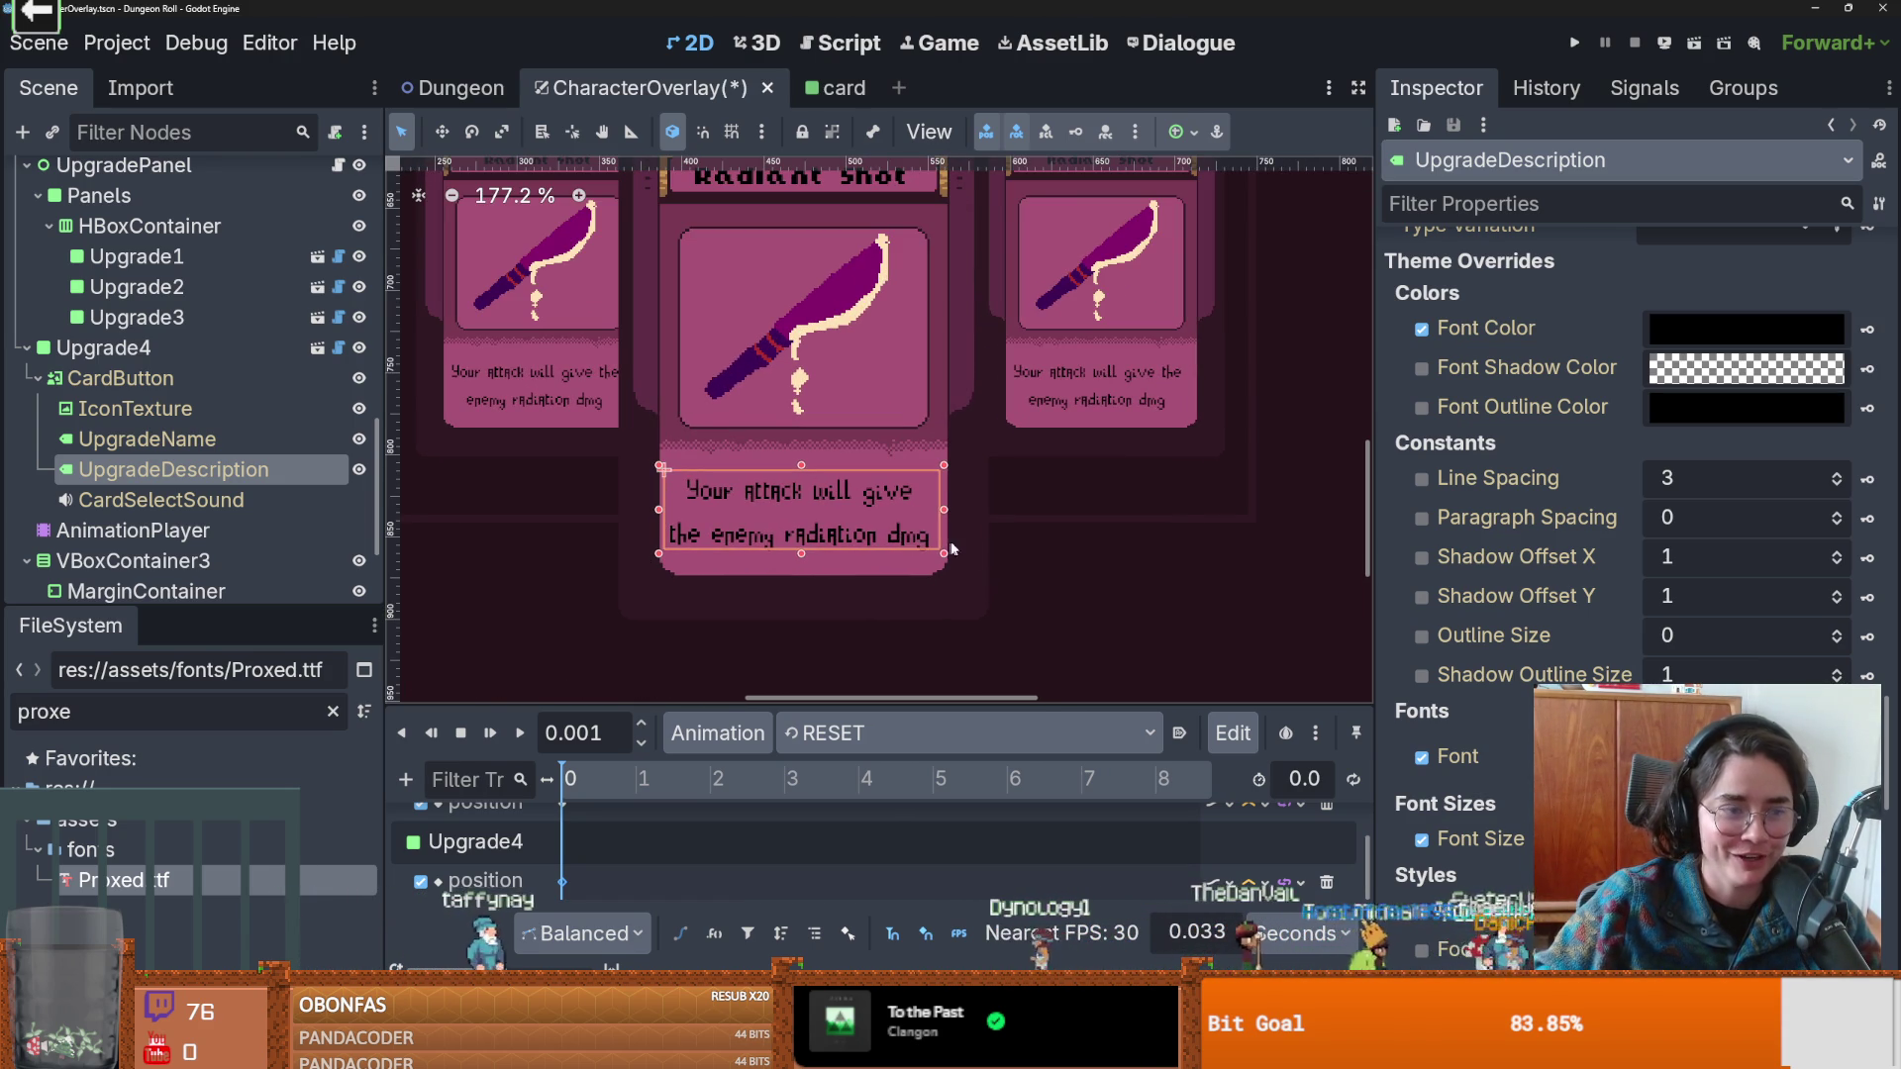
pyautogui.hotkey('ctrl', 's')
pyautogui.scroll(-4, 909, 438)
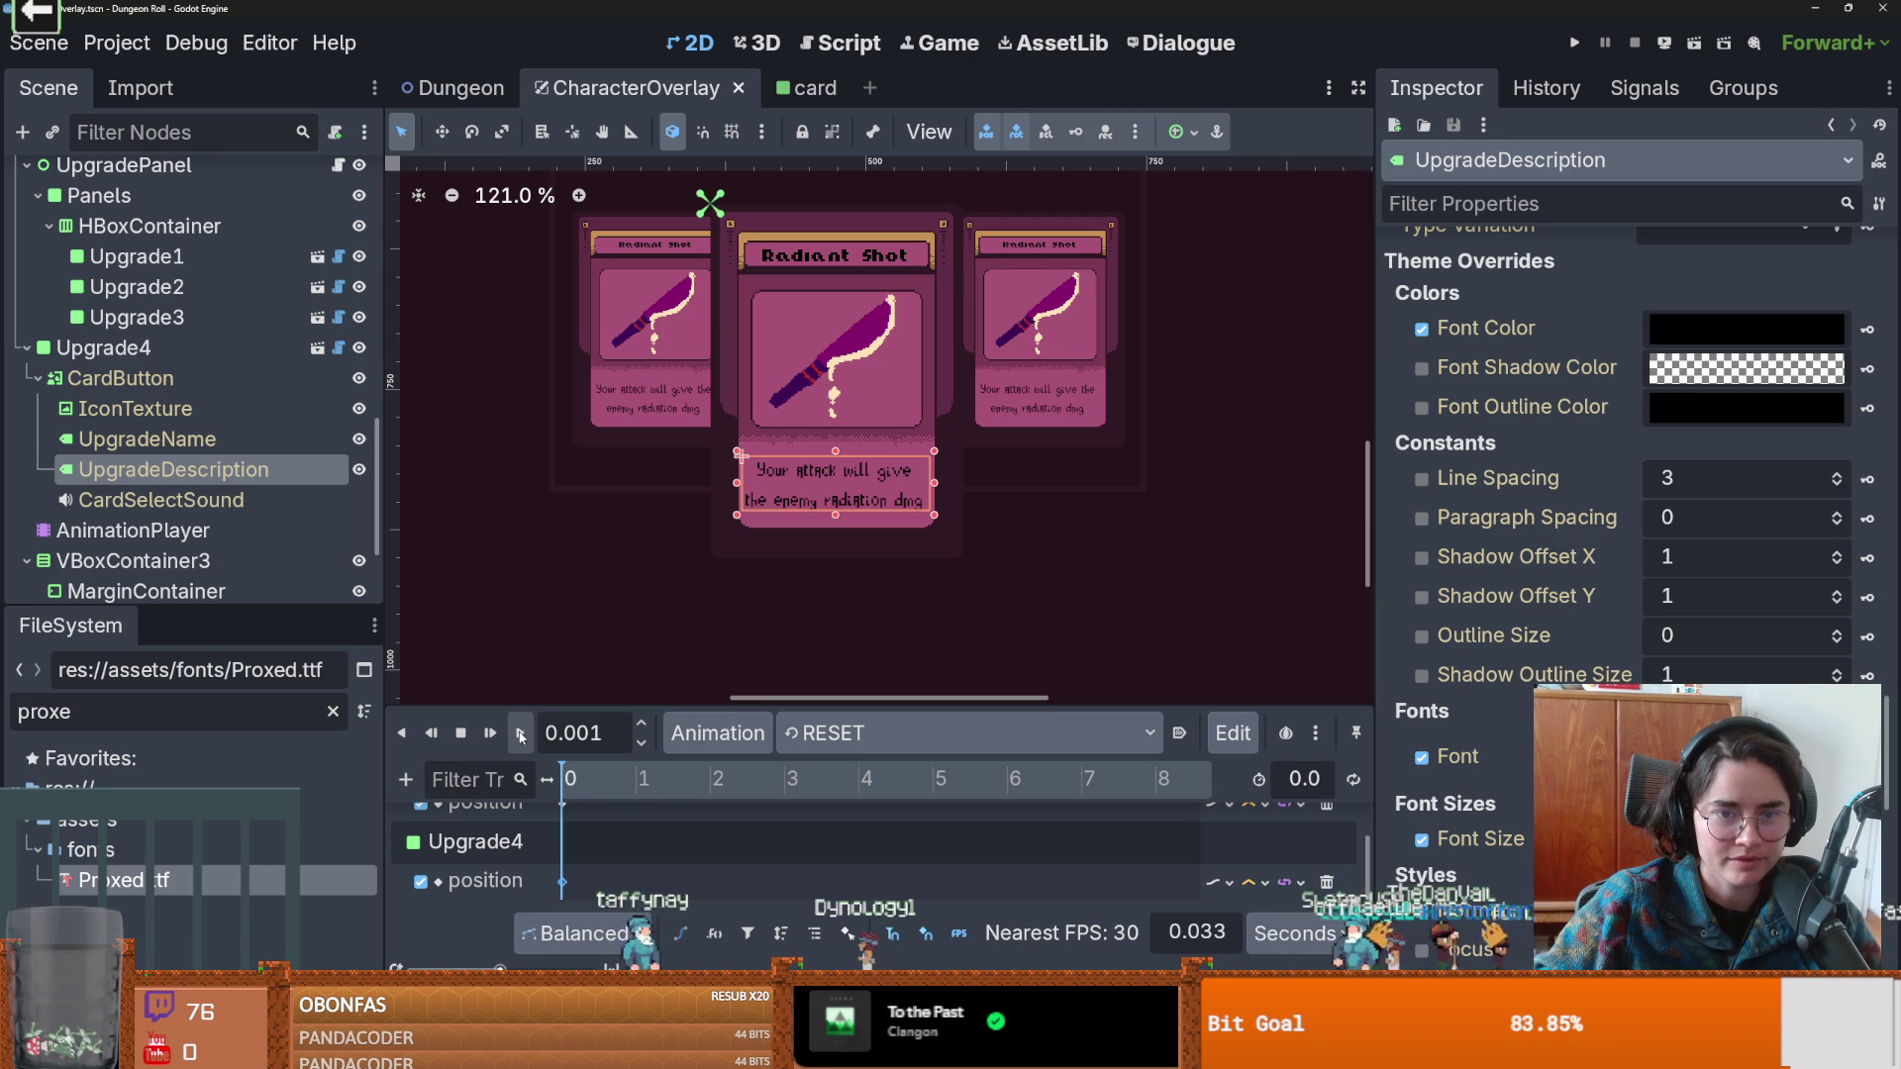
# Switch to bring_one_card, review Proxed.ttf's import options, and save the scene.
pyautogui.click(941, 733)
pyautogui.click(839, 807)
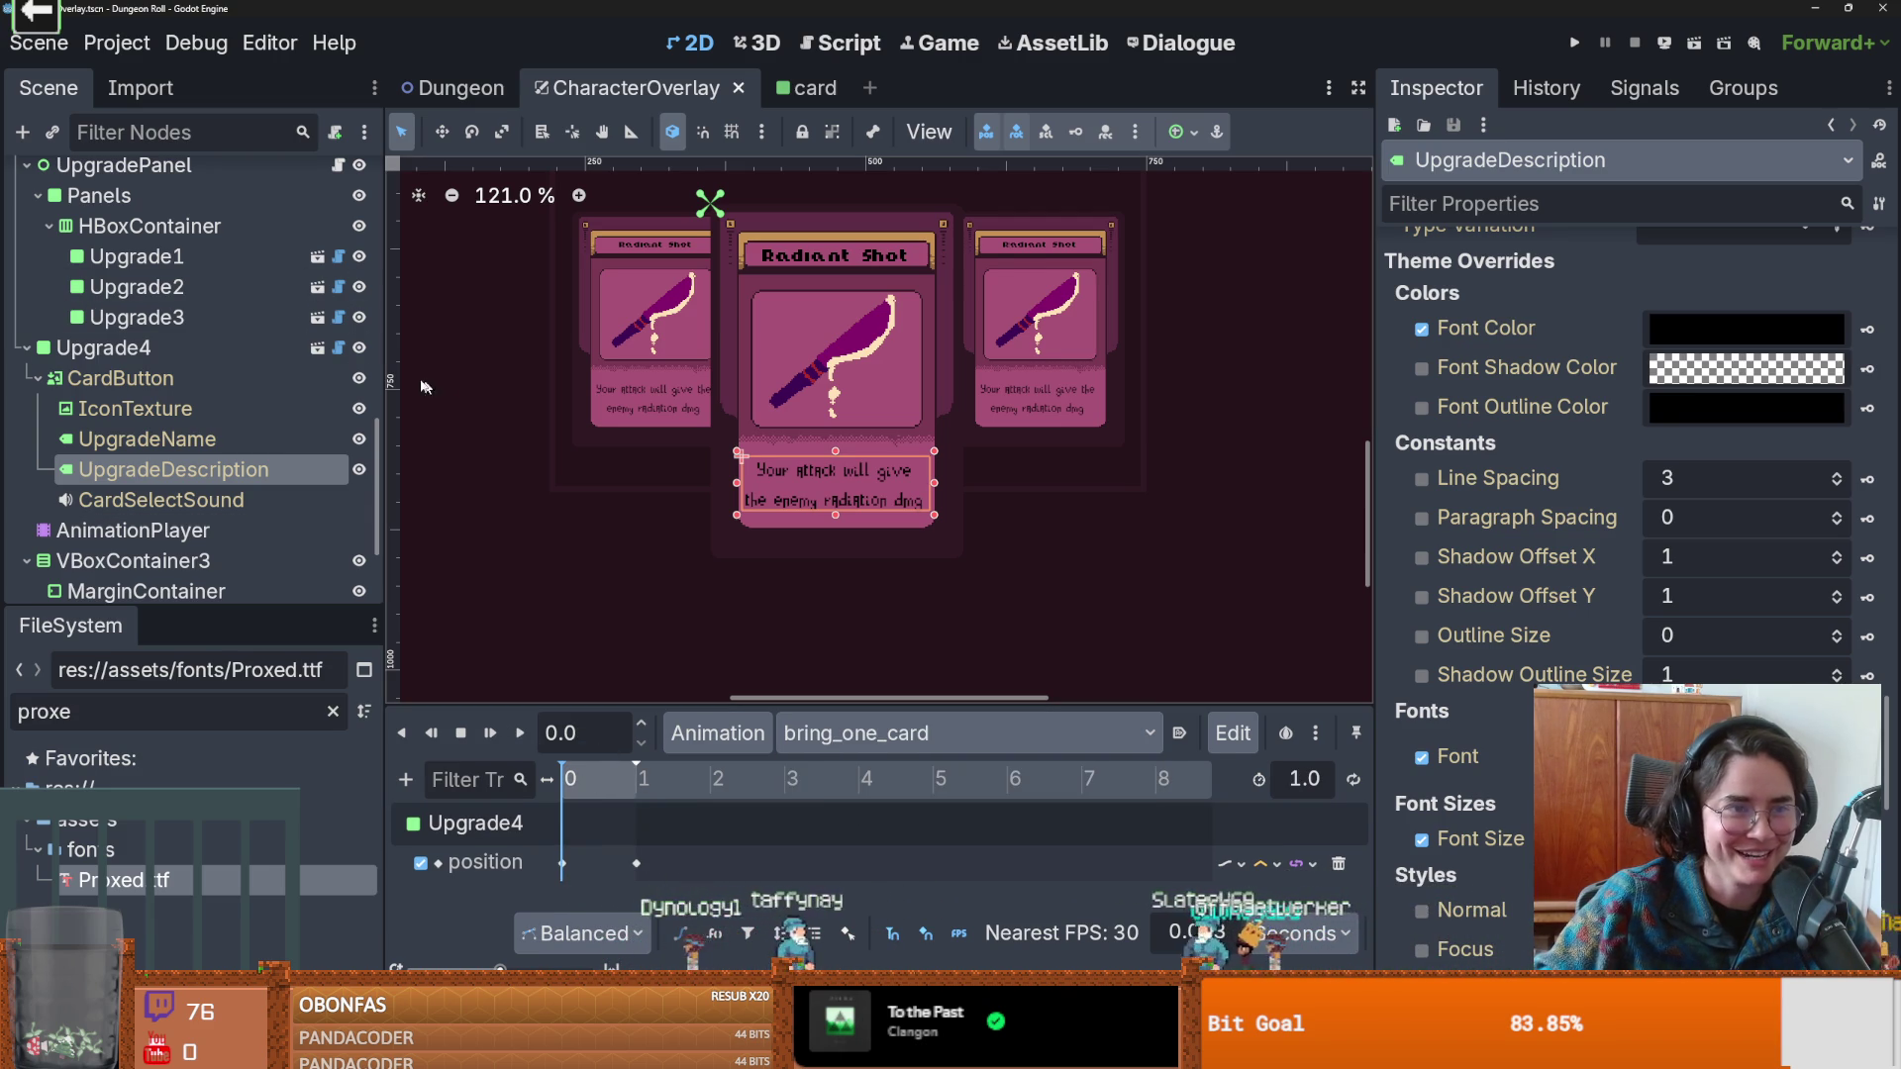
pyautogui.doubleClick(167, 881)
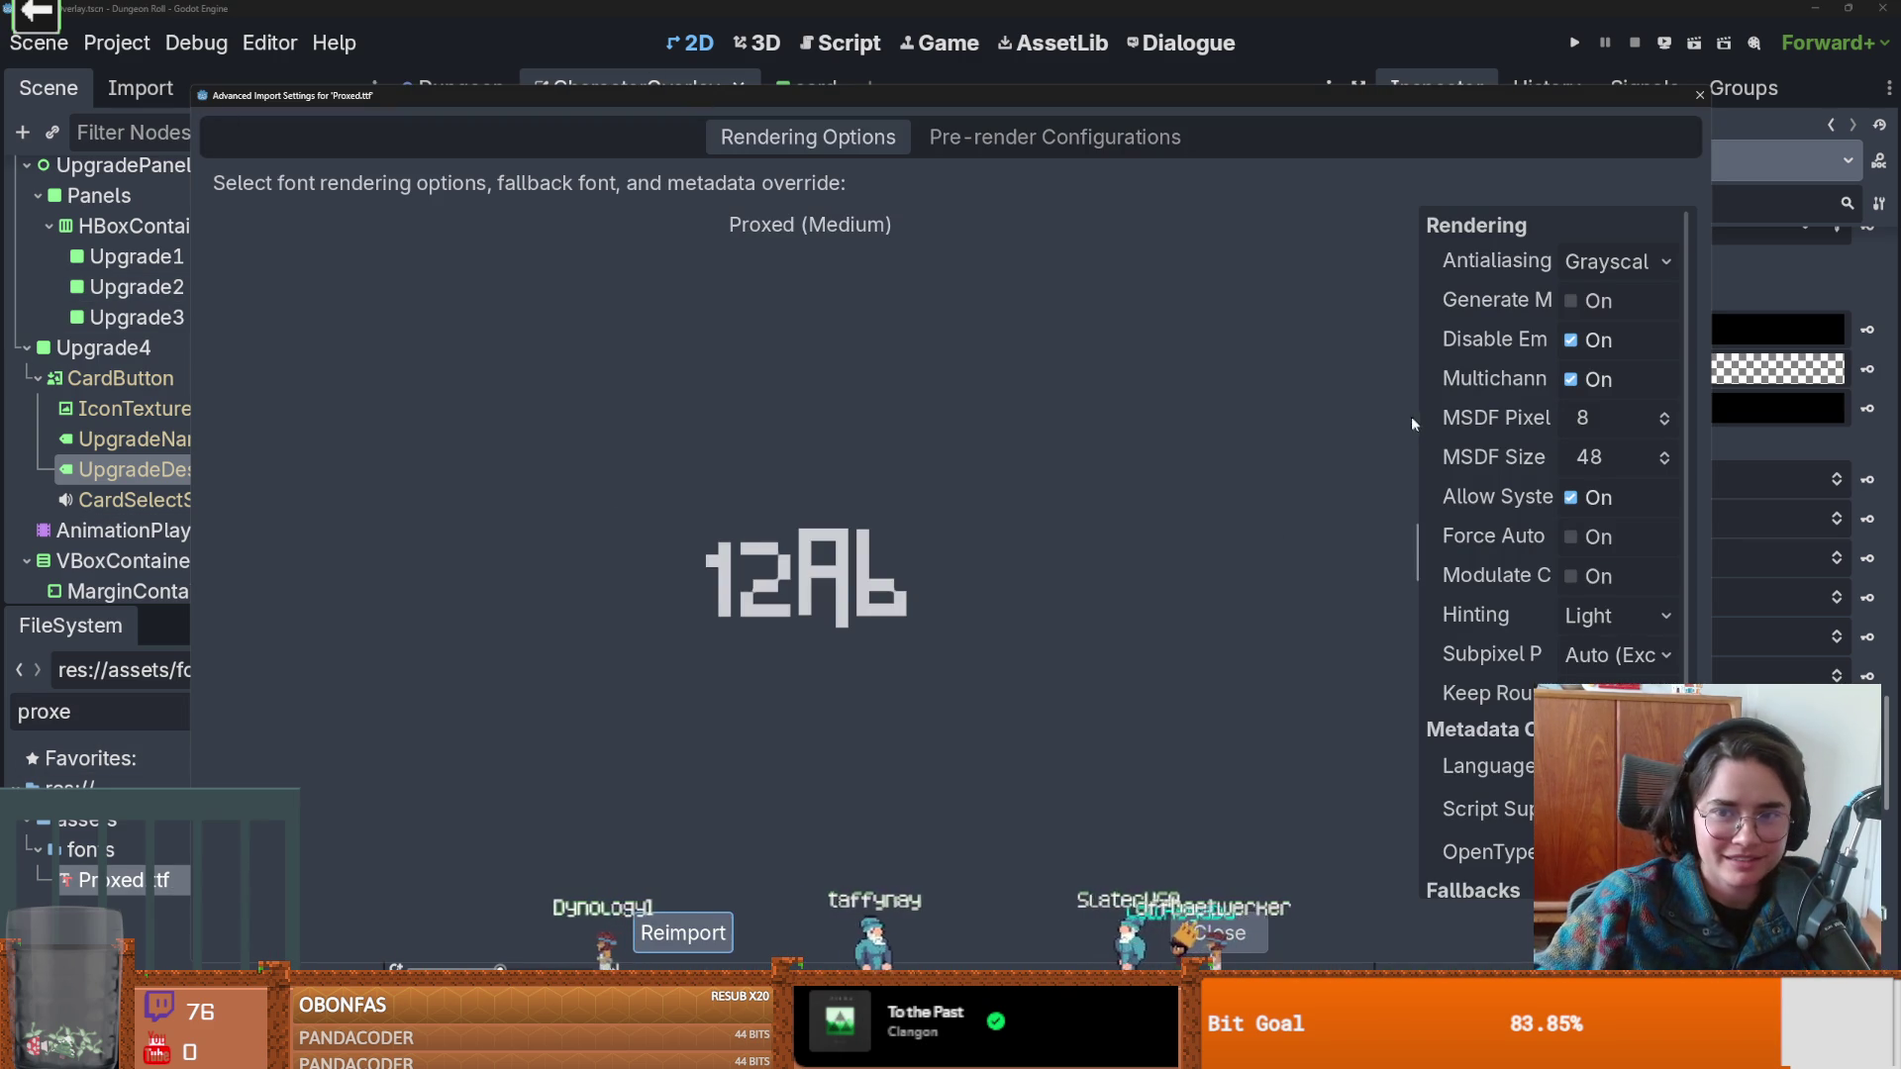
pyautogui.moveTo(1414, 431)
pyautogui.mouseDown()
pyautogui.moveTo(981, 396)
pyautogui.moveTo(829, 357)
pyautogui.mouseUp()
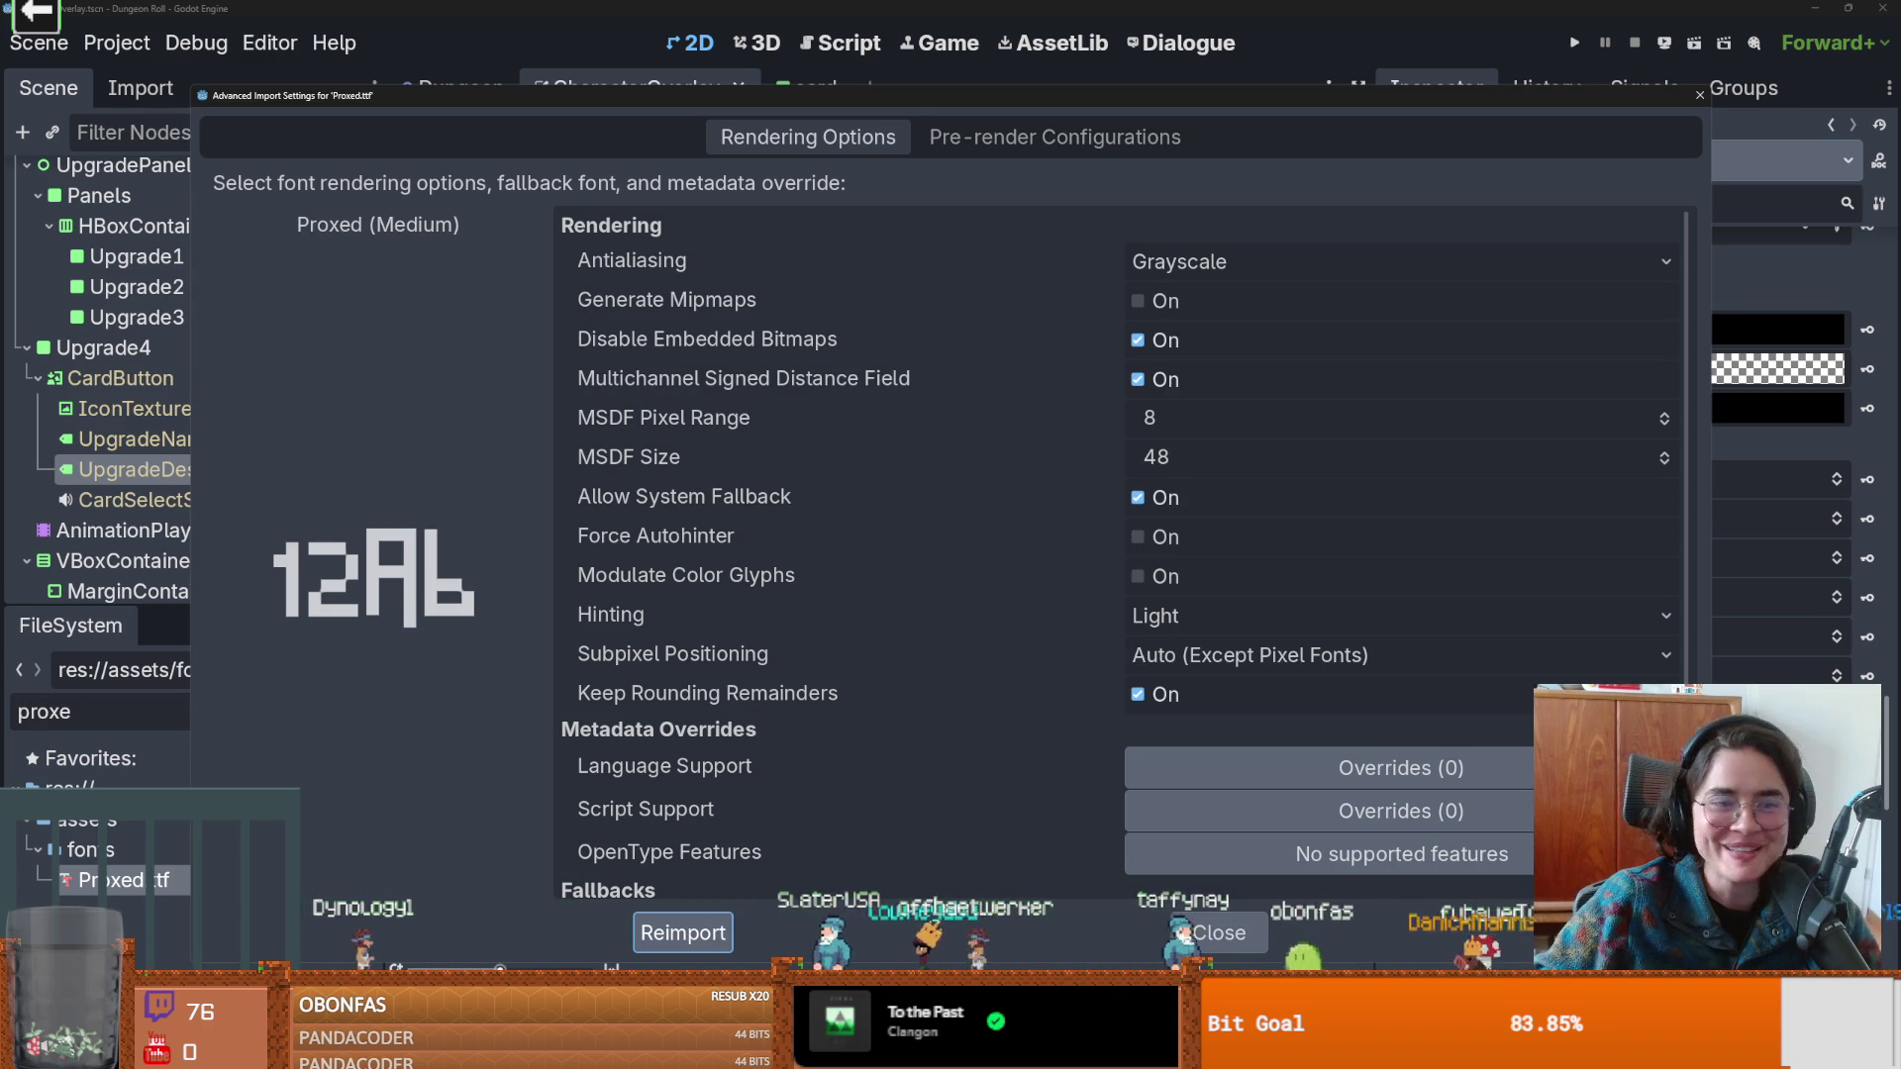
pyautogui.click(1702, 98)
pyautogui.scroll(3, 820, 394)
pyautogui.hotkey('ctrl', 's')
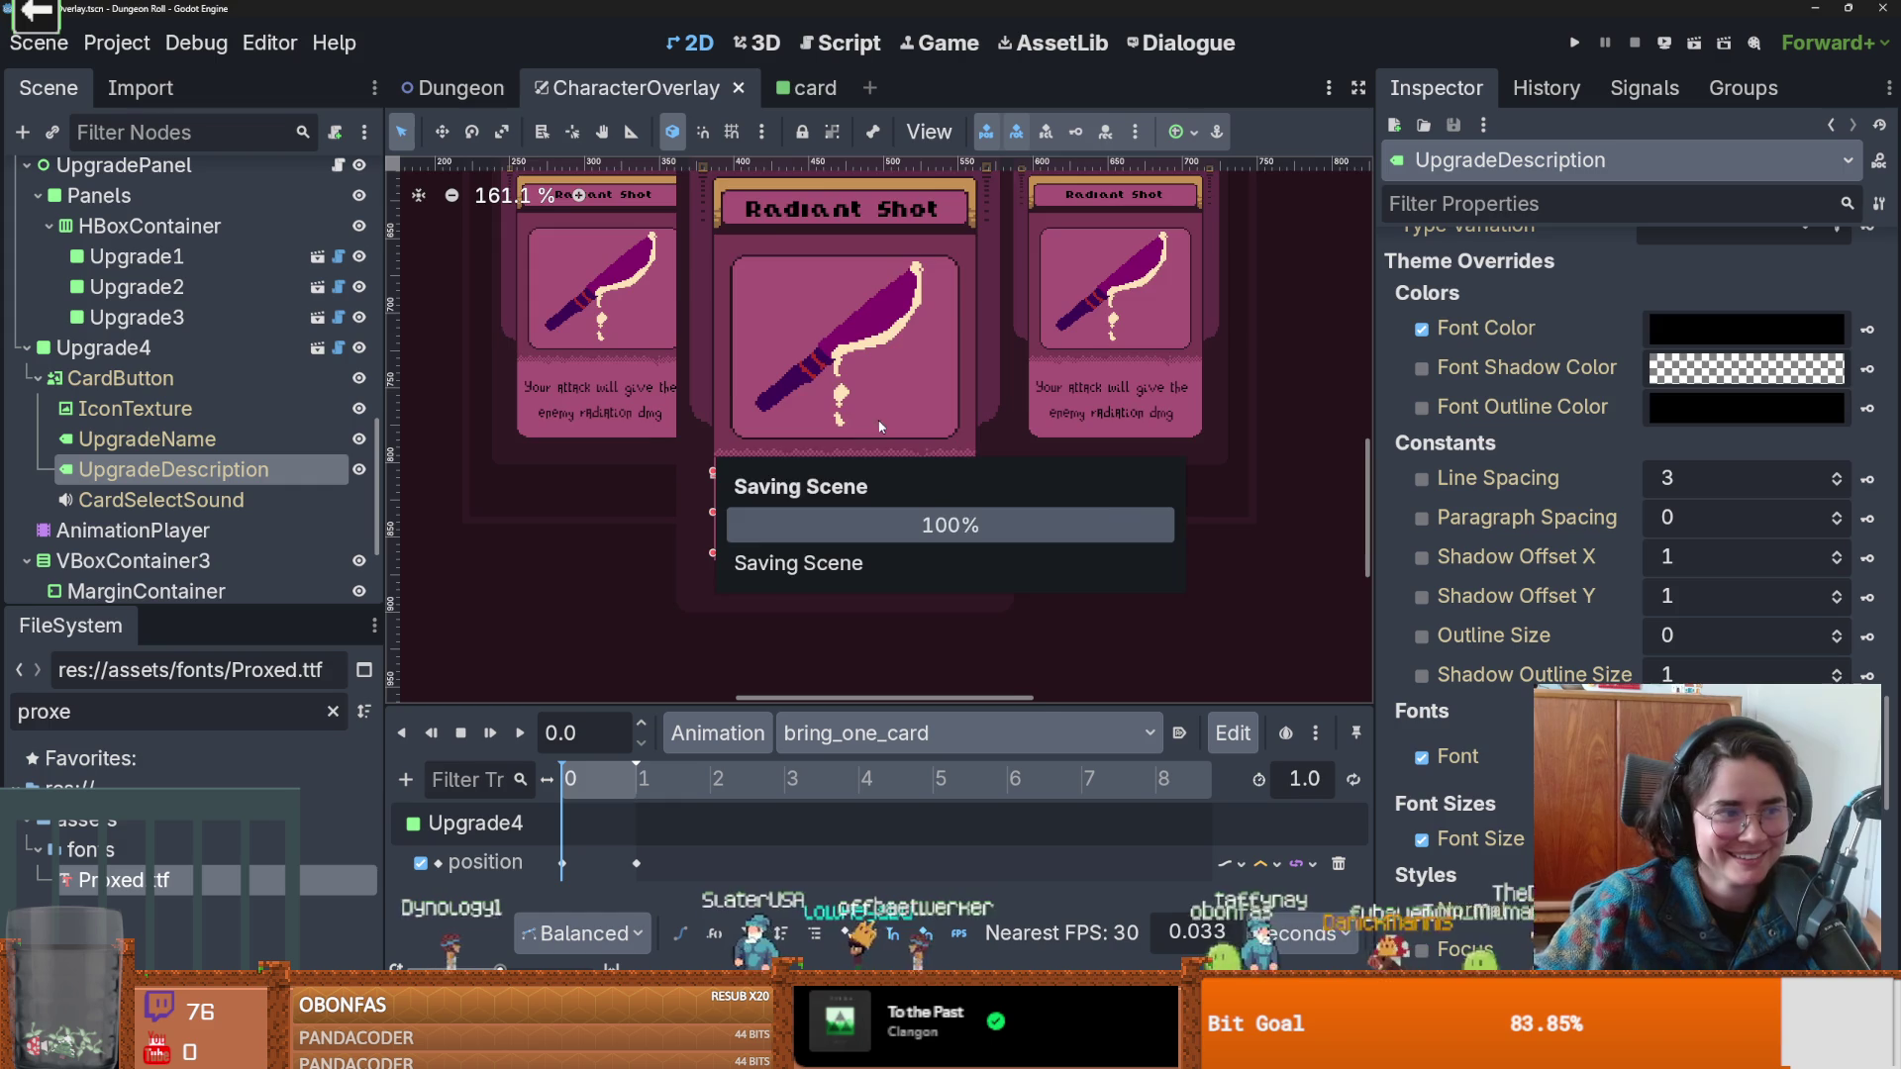
# Enlarge the Scene tree panel, collapse CardButton's children, and save the scene.
pyautogui.scroll(-2, 876, 419)
pyautogui.scroll(1, 901, 386)
pyautogui.scroll(-1, 931, 402)
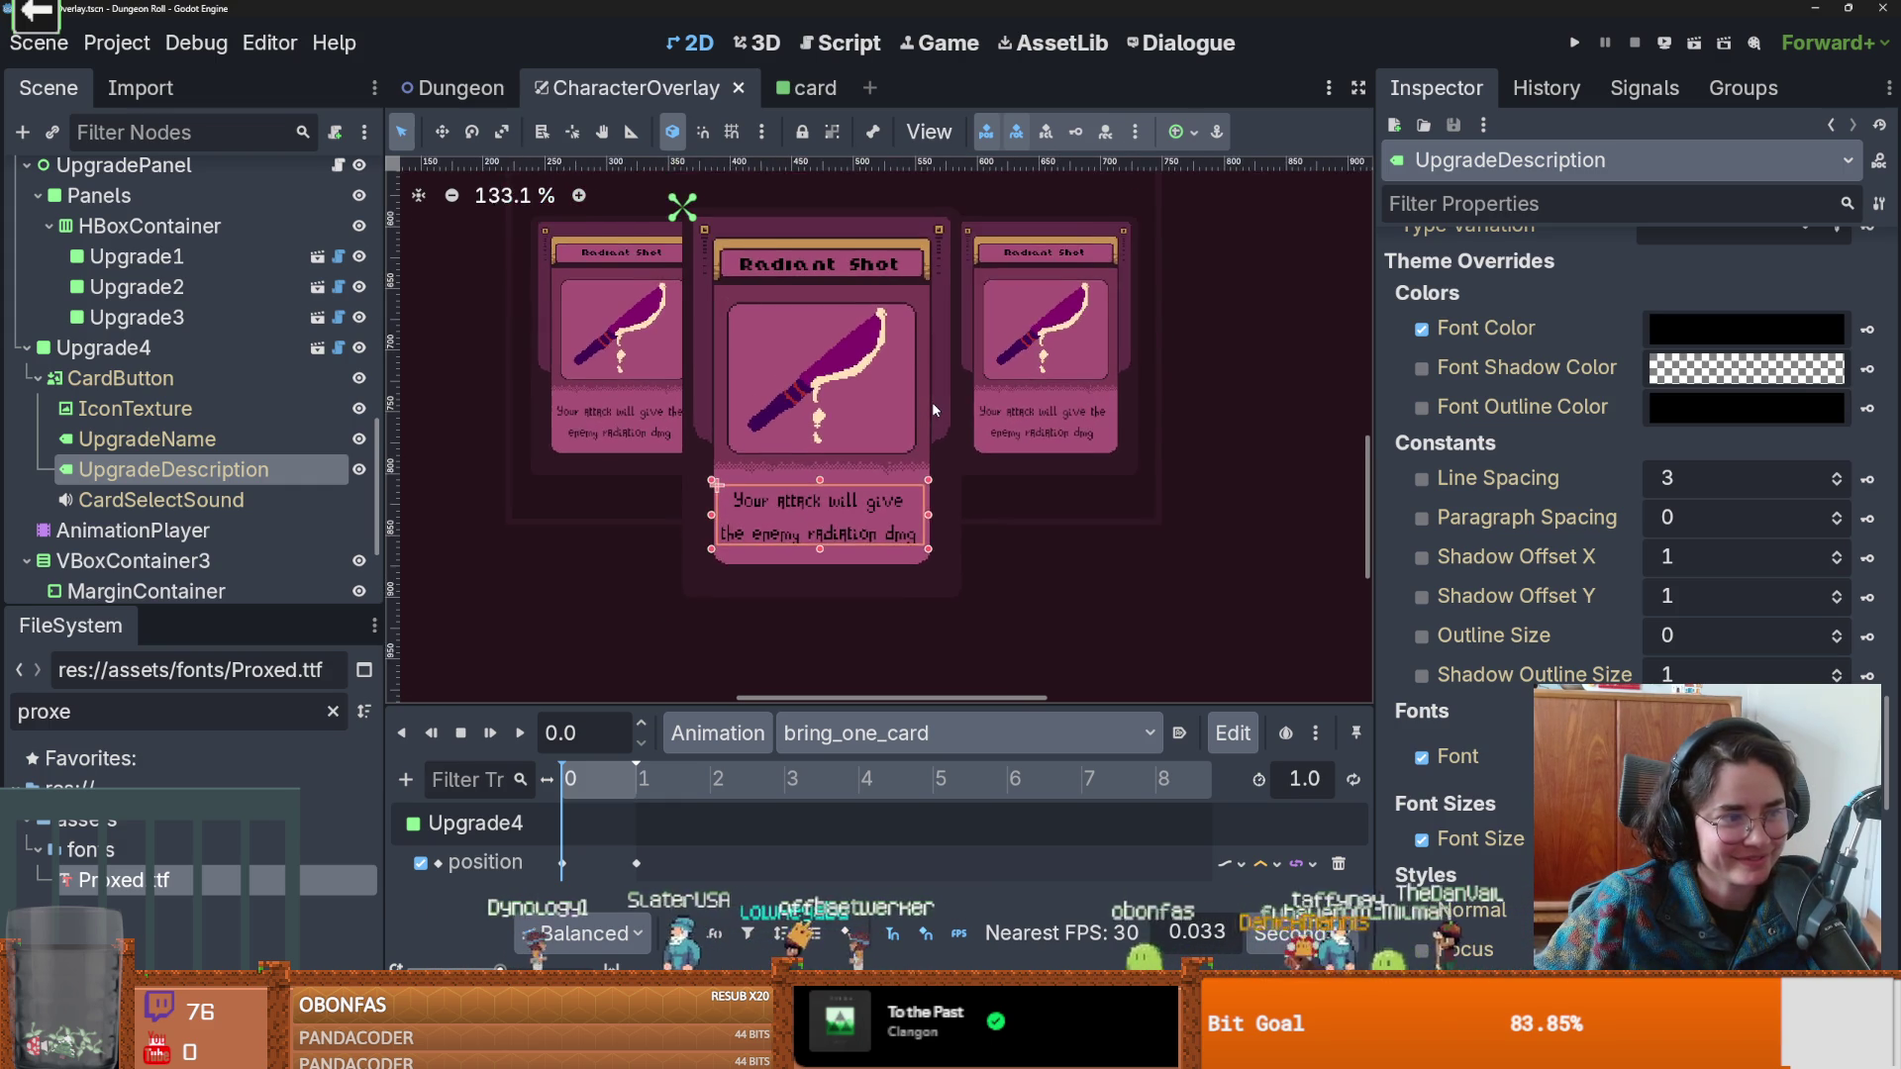
pyautogui.scroll(1, 930, 402)
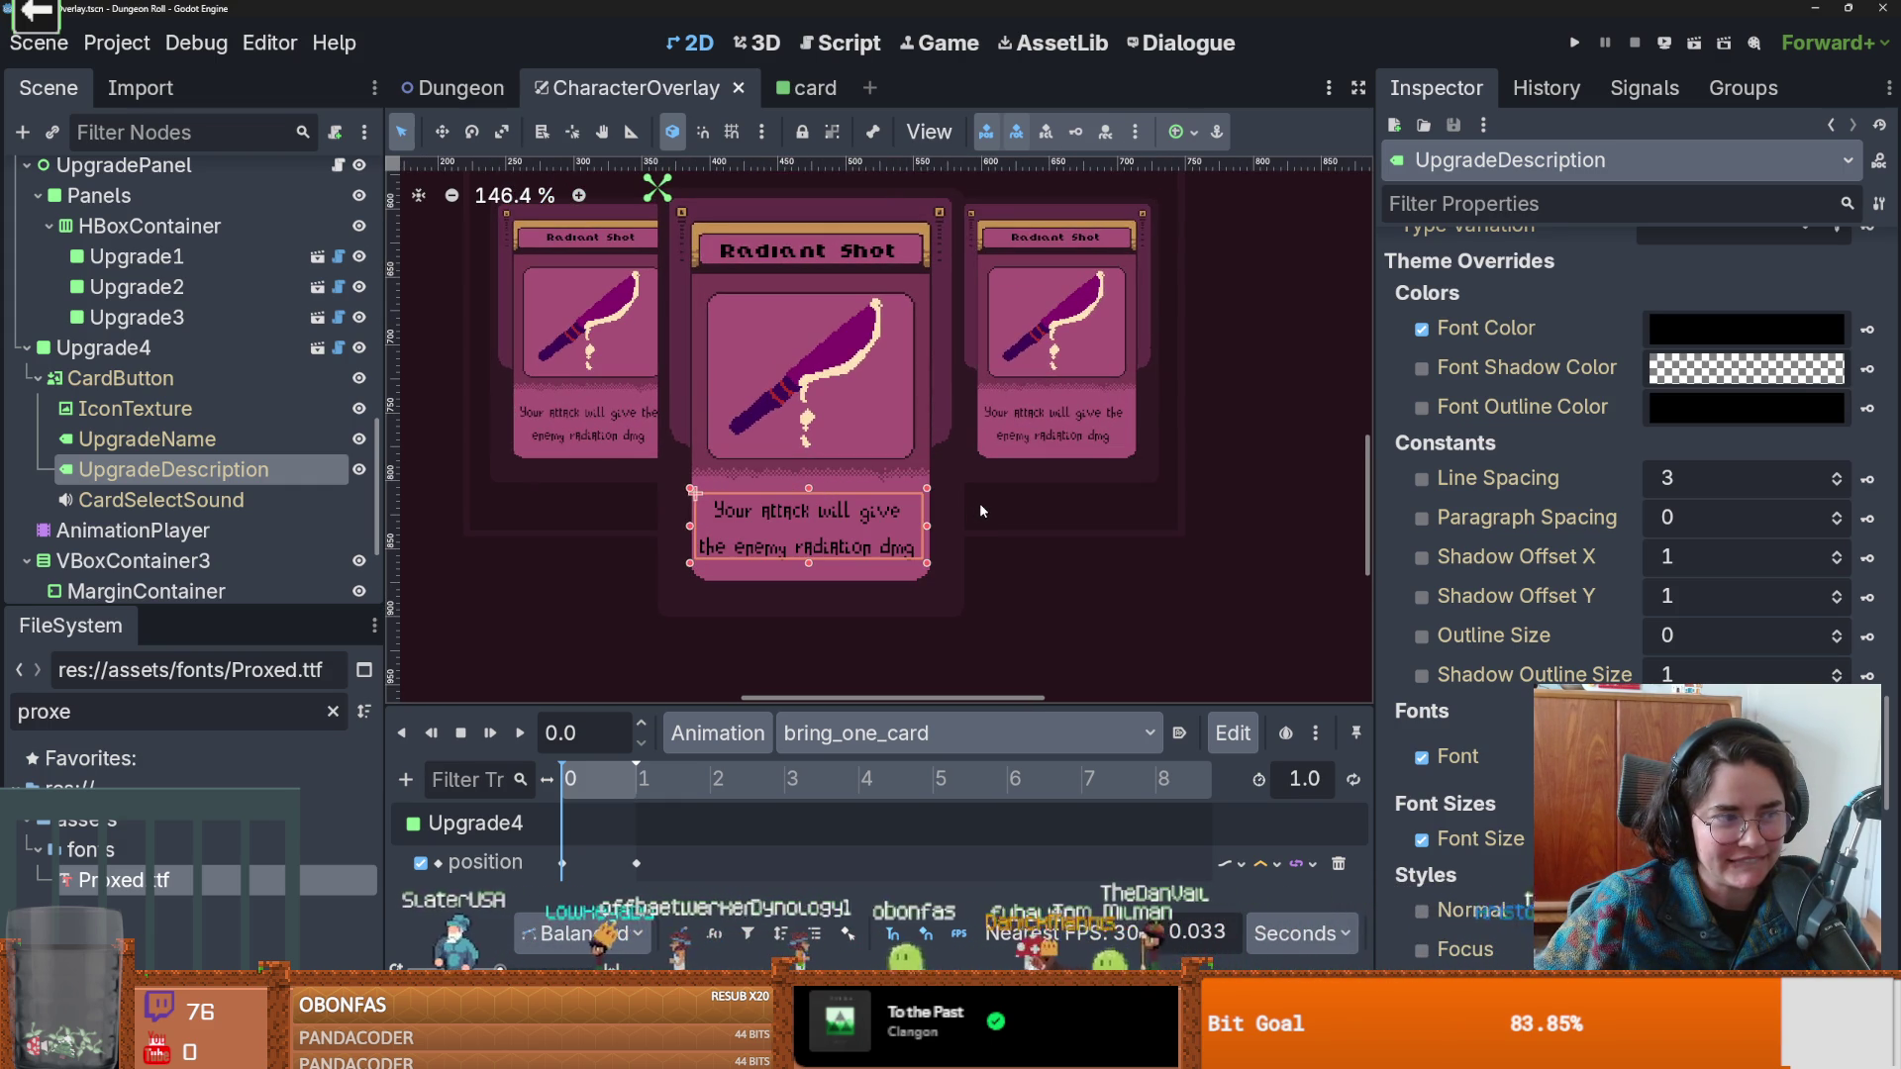
pyautogui.scroll(-1, 980, 511)
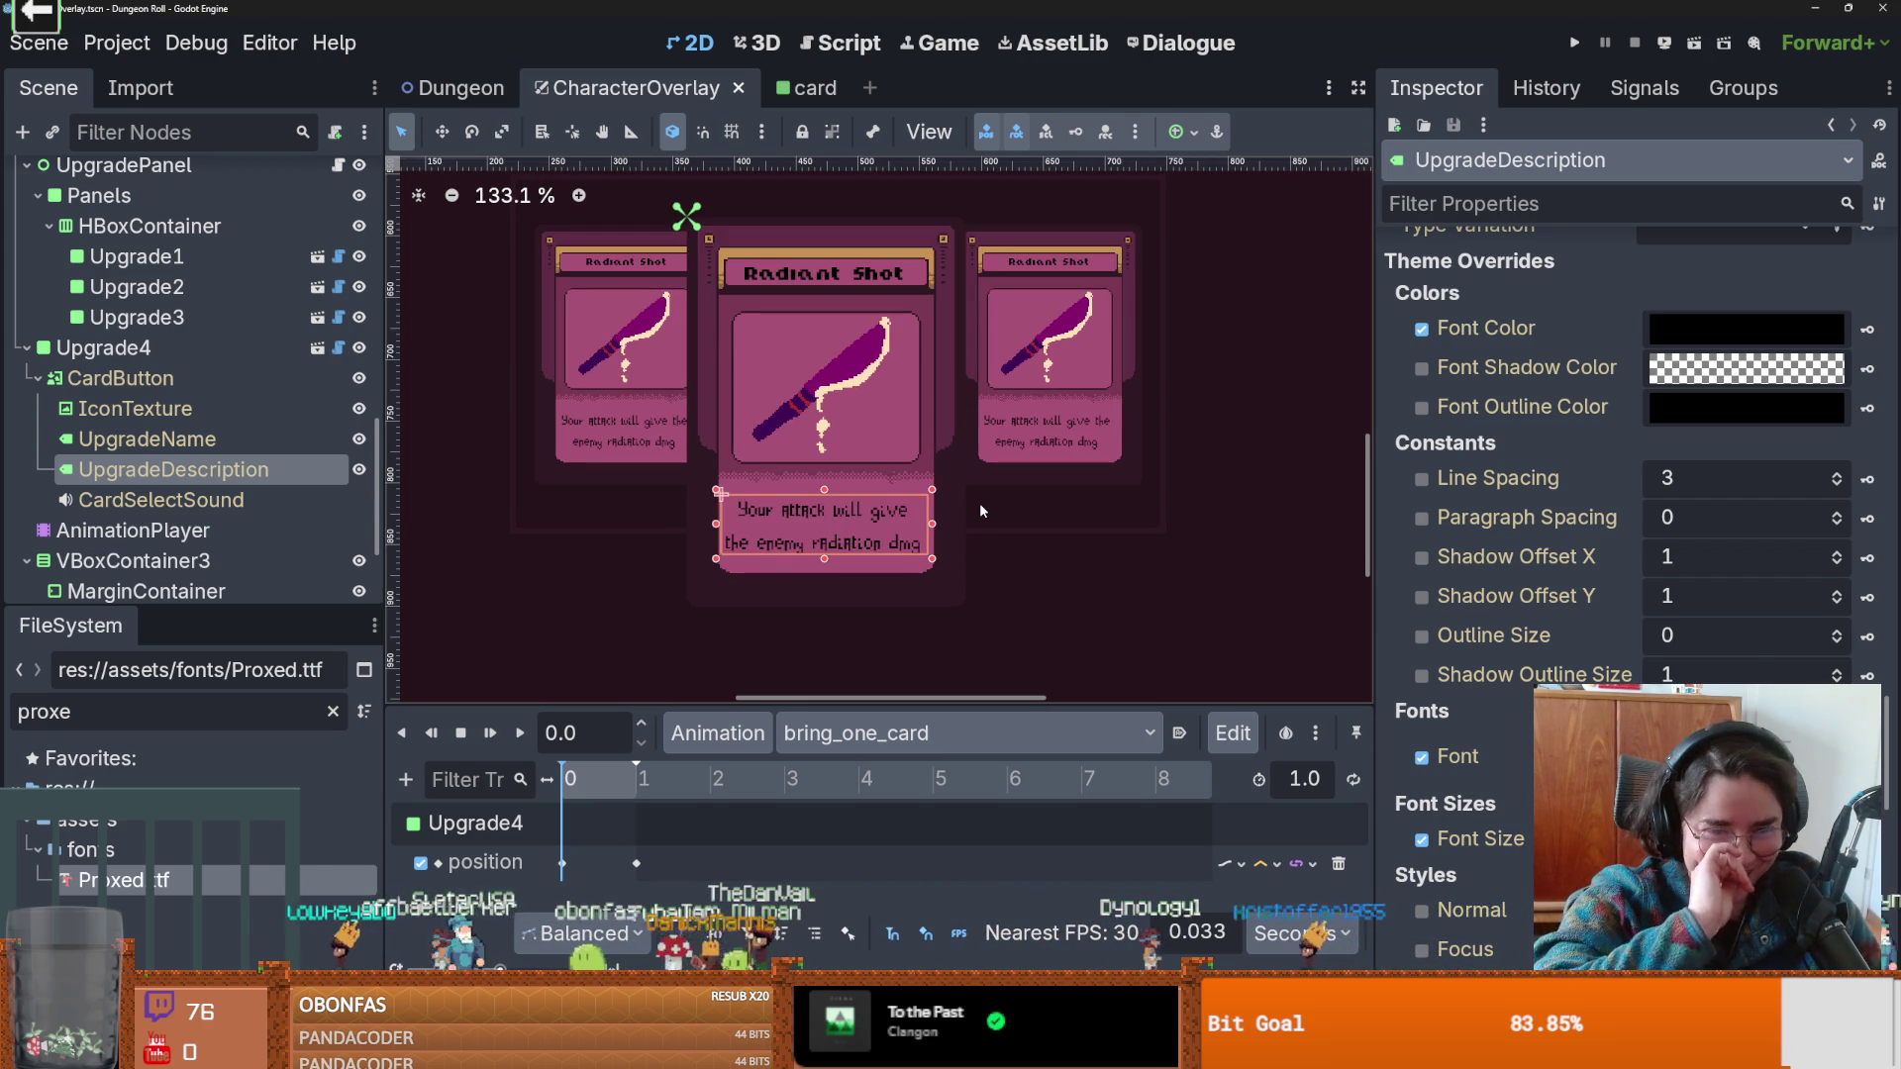
pyautogui.hotkey('ctrl', 's')
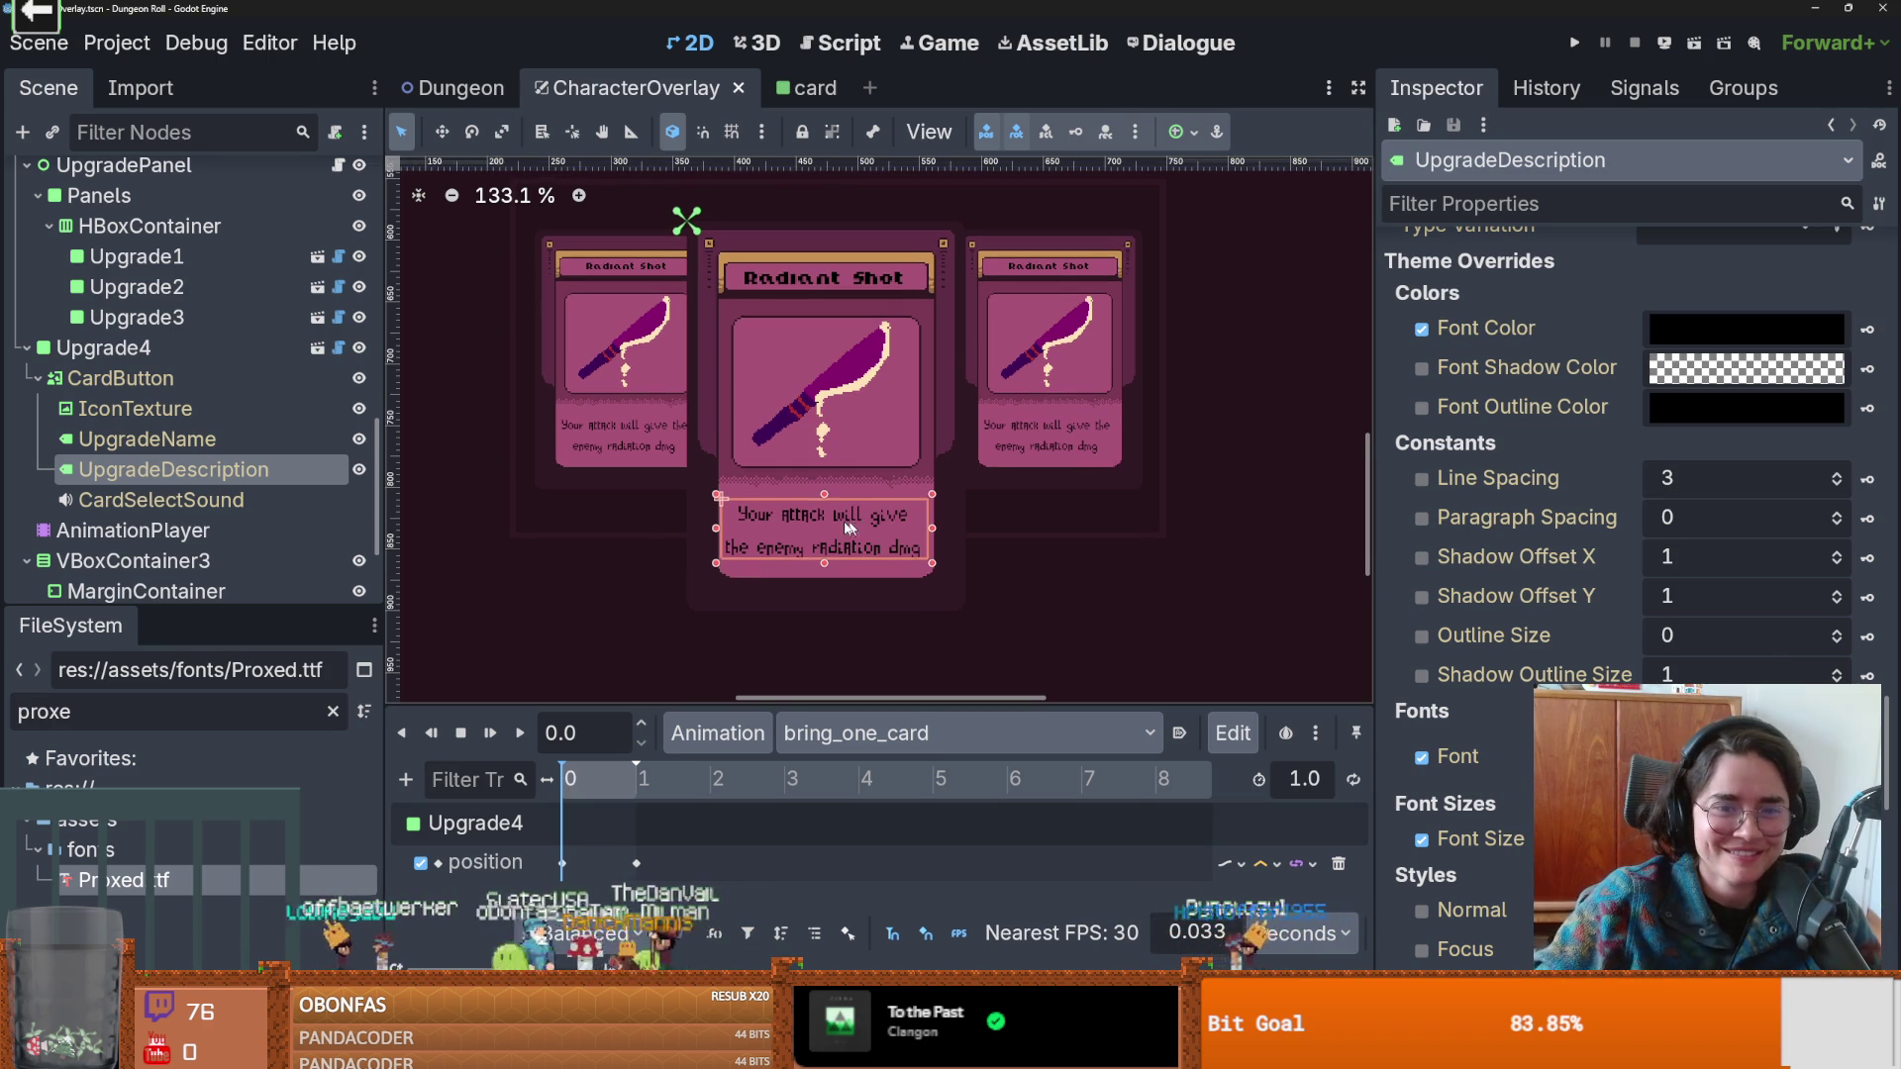
pyautogui.moveTo(168, 607); pyautogui.dragTo(168, 787)
pyautogui.click(37, 378)
pyautogui.hotkey('ctrl', 's')
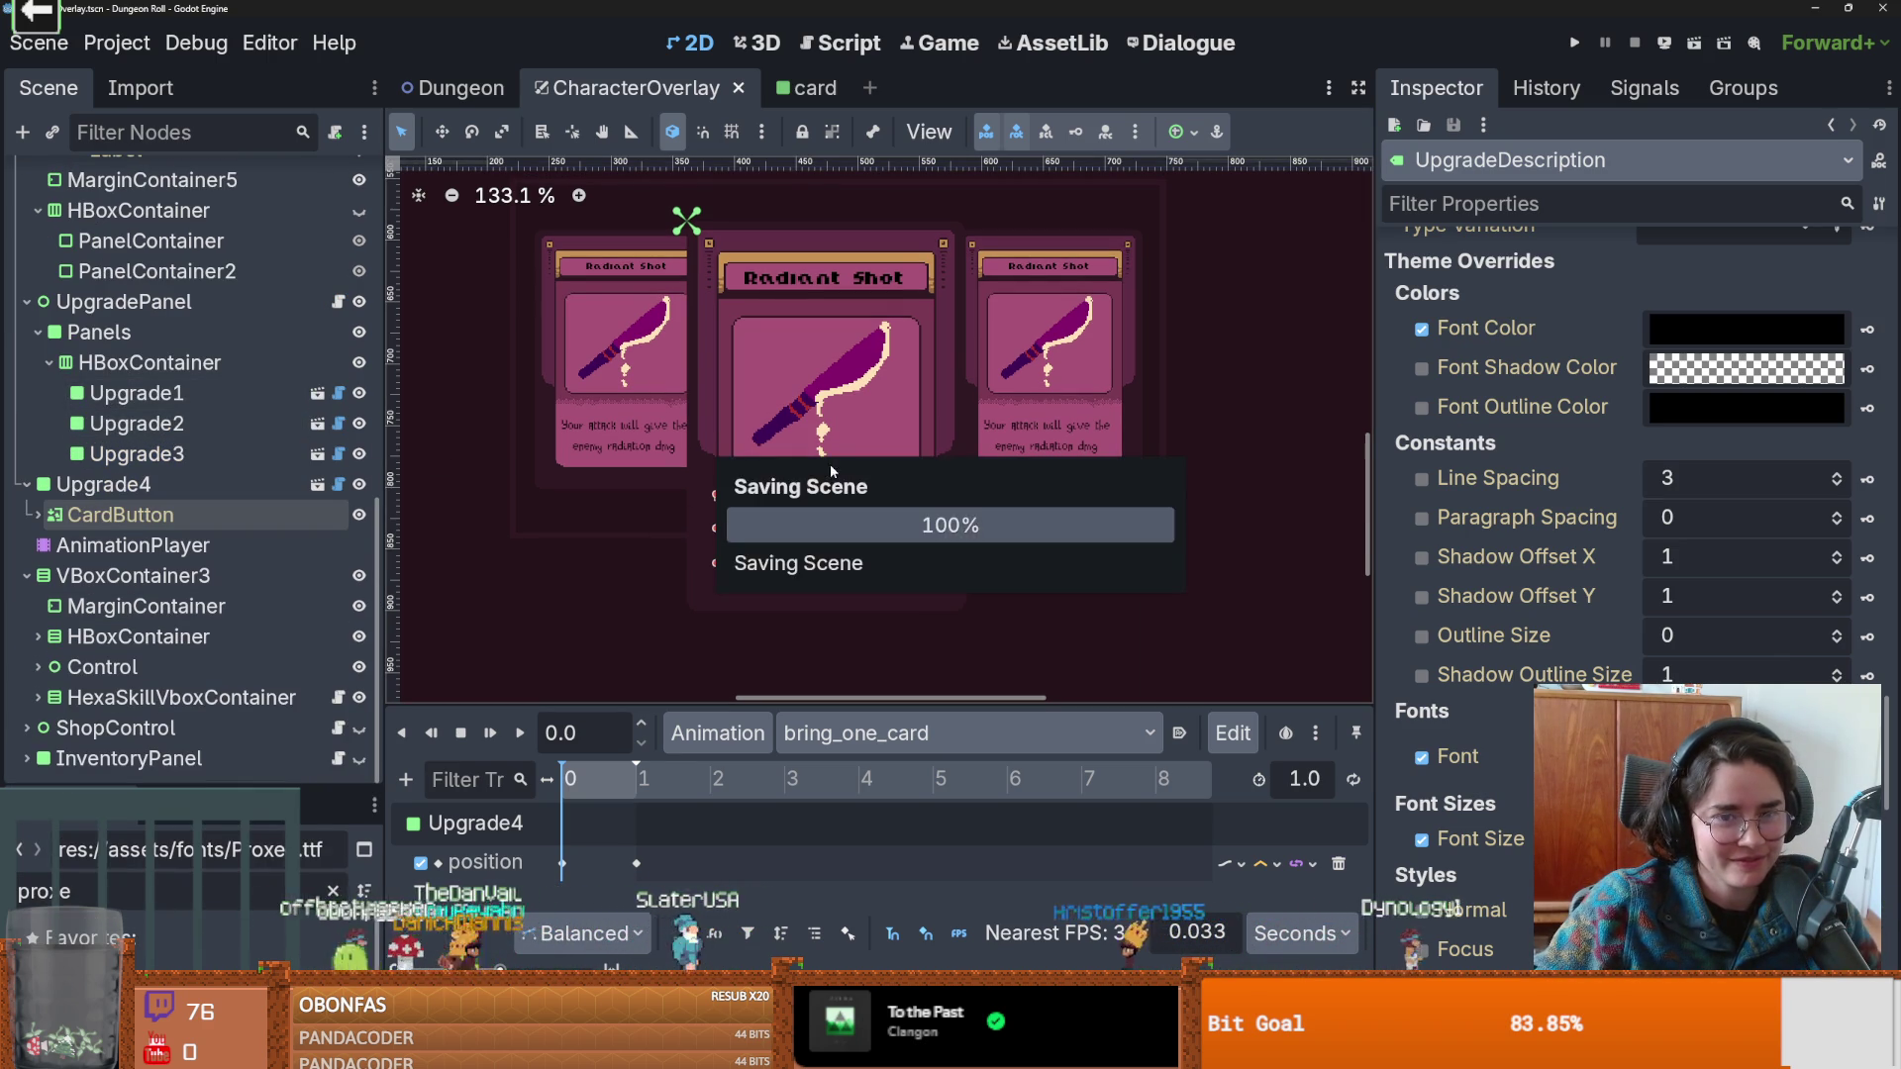
pyautogui.scroll(1, 841, 523)
pyautogui.hotkey('ctrl', 's')
pyautogui.scroll(-1, 752, 532)
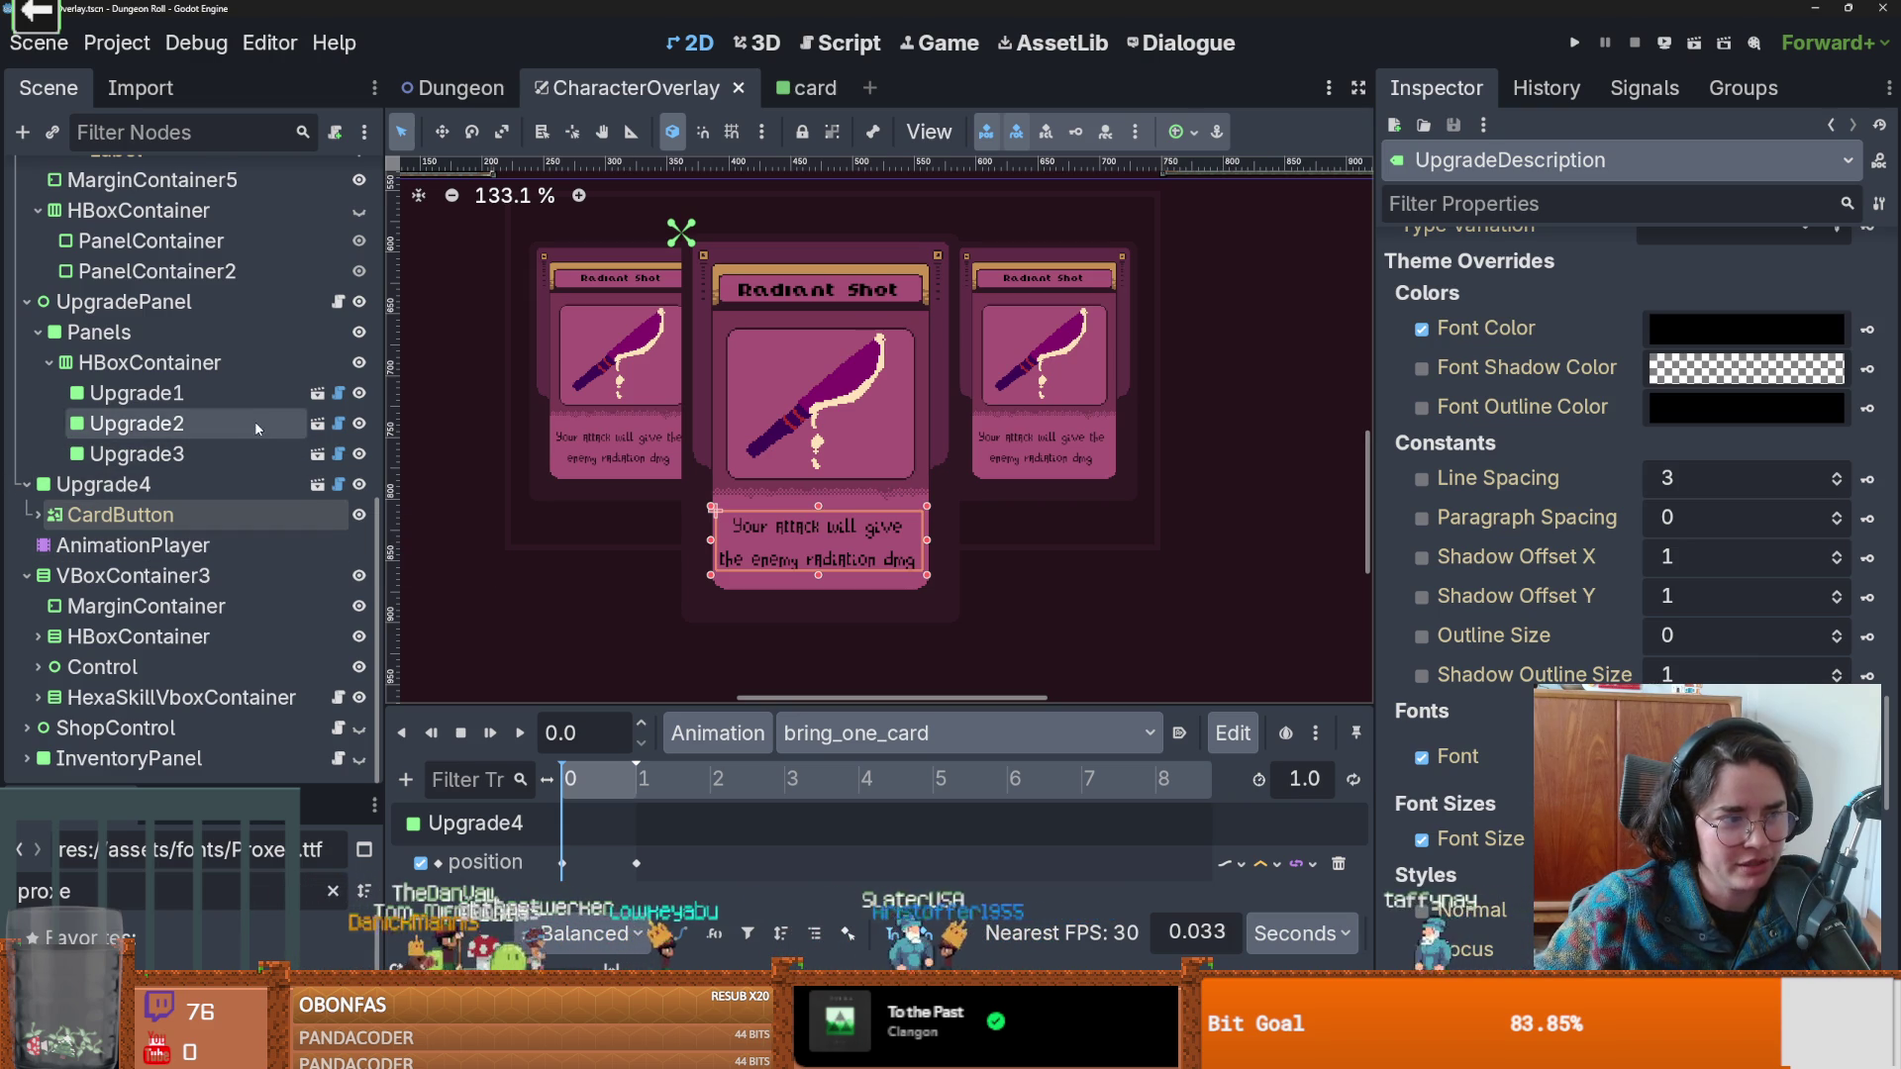
pyautogui.hotkey('ctrl', 's')
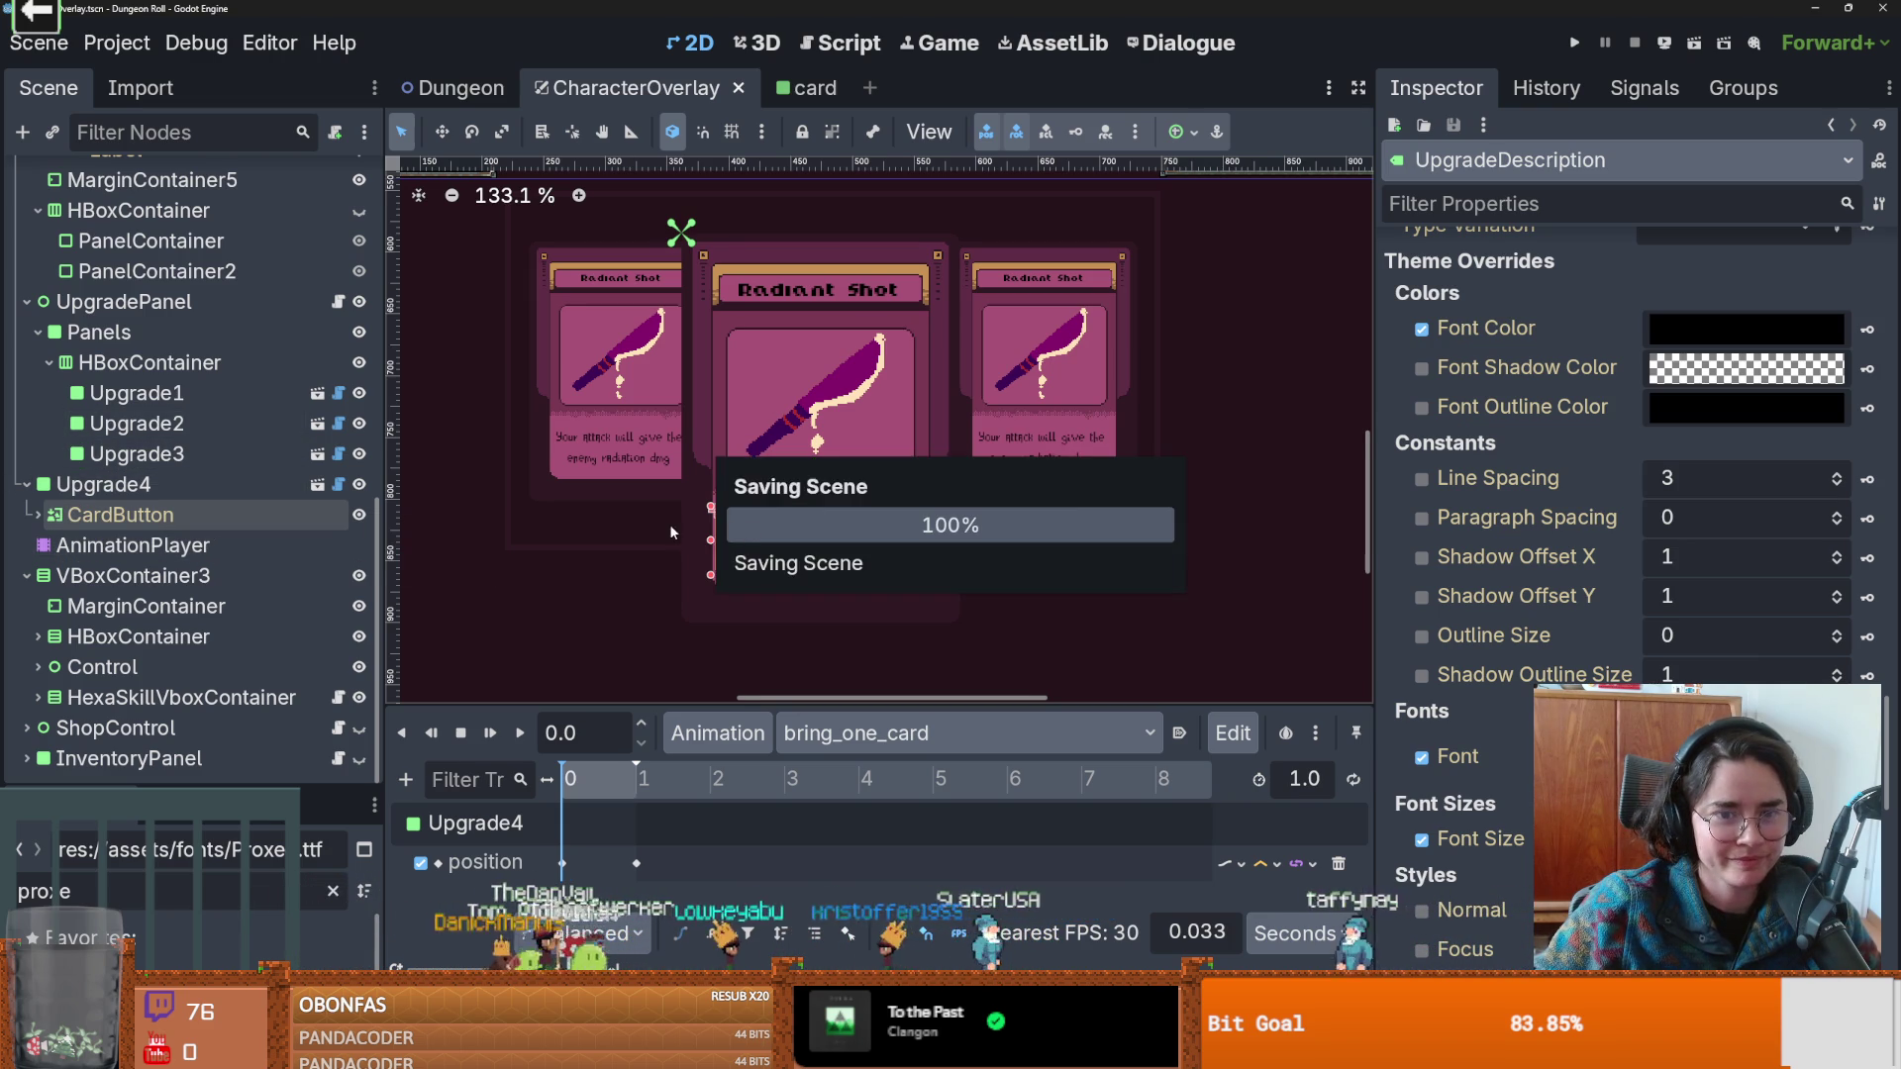
# Collapse the Upgrade1–3 container, expand GrabbedSlot, and reset the canvas to 100%.
pyautogui.scroll(-2, 600, 498)
pyautogui.scroll(3, 807, 475)
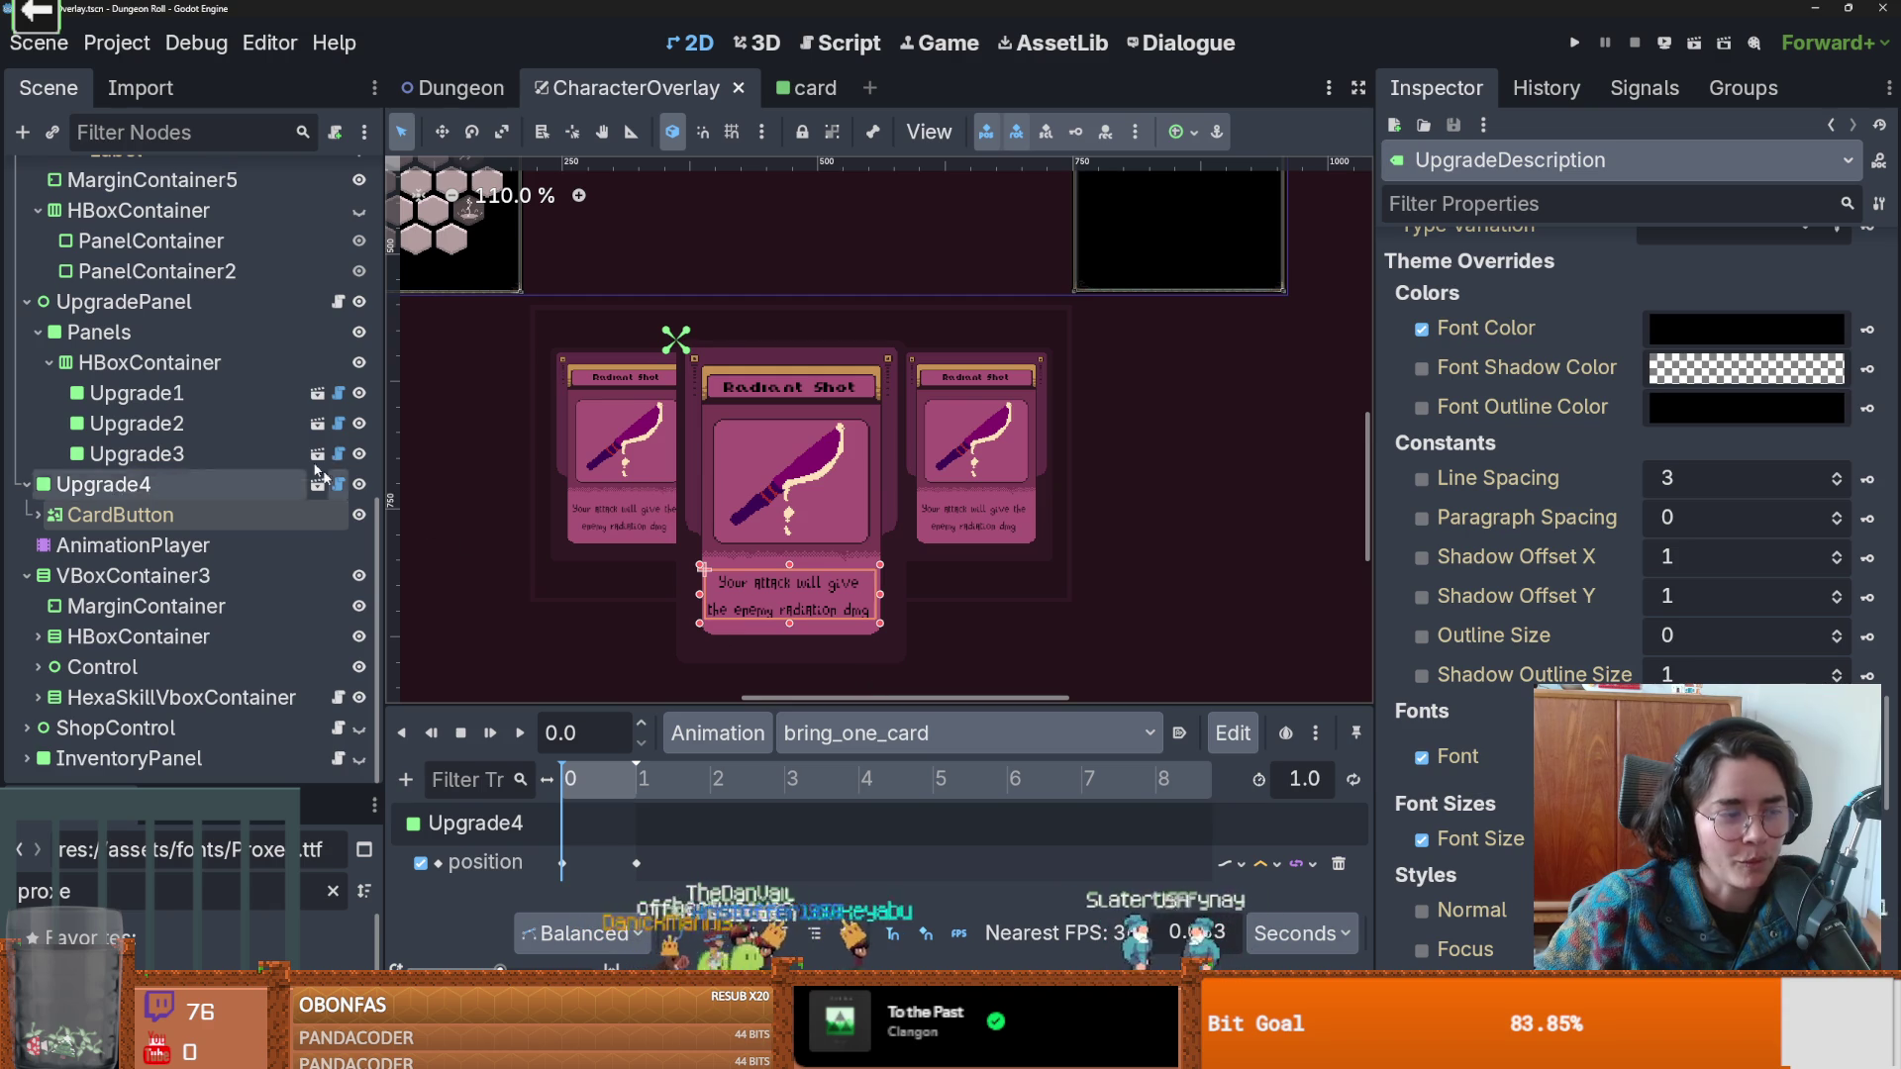
pyautogui.scroll(-1, 634, 507)
pyautogui.scroll(3, 668, 501)
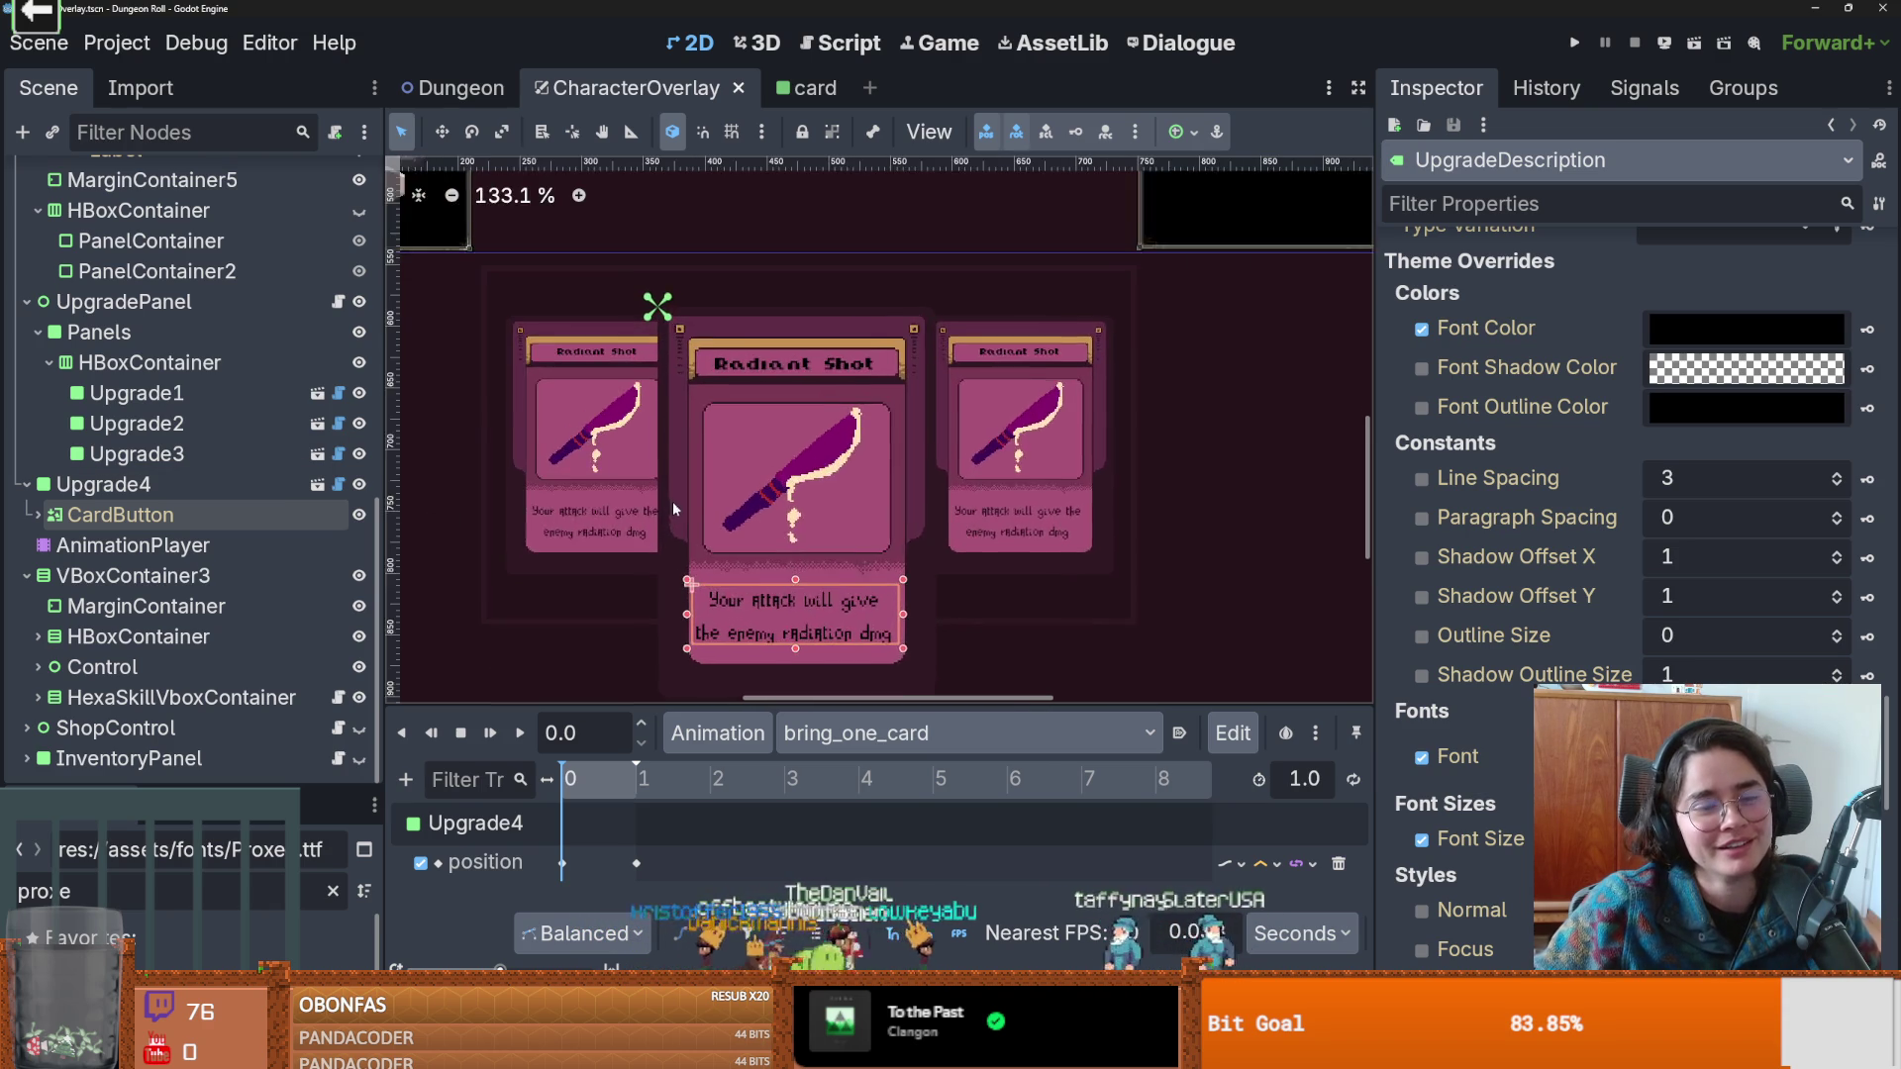
pyautogui.scroll(2, 40, 470)
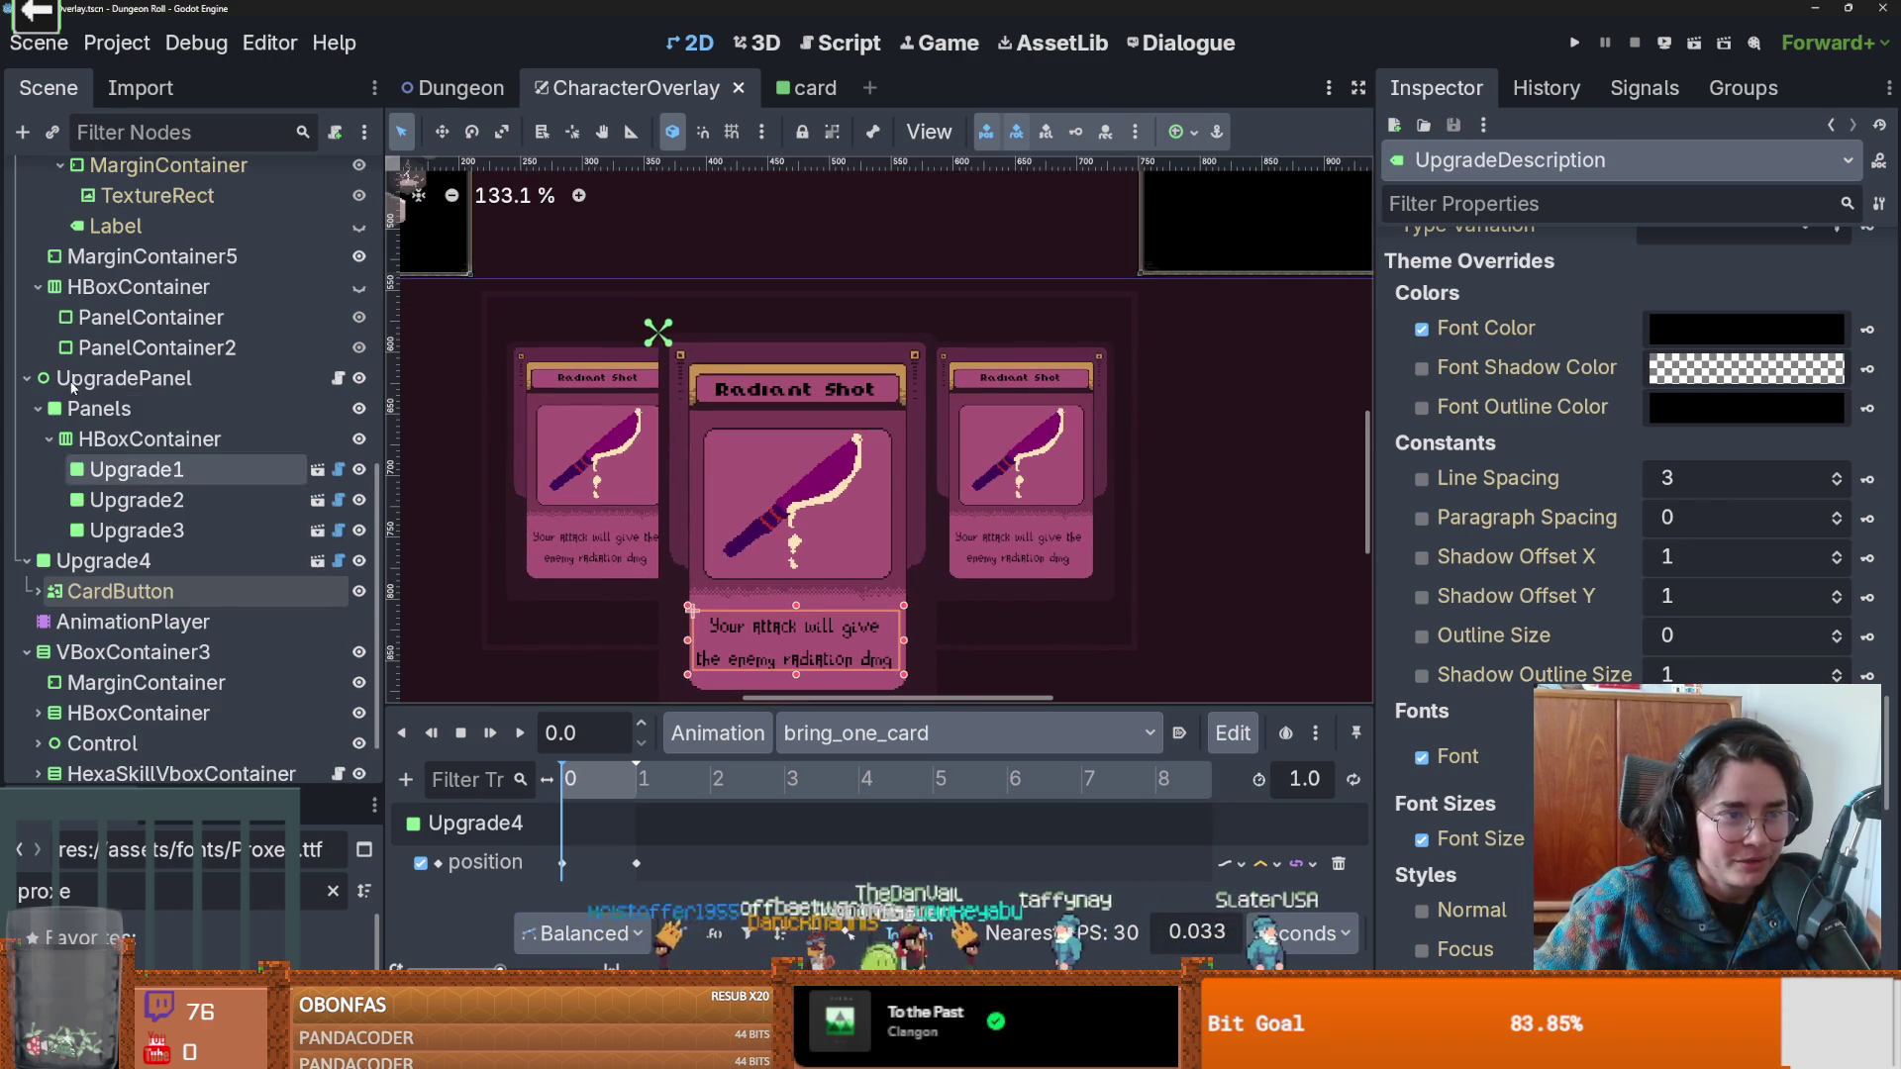
pyautogui.click(49, 453)
pyautogui.hotkey('ctrl', 's')
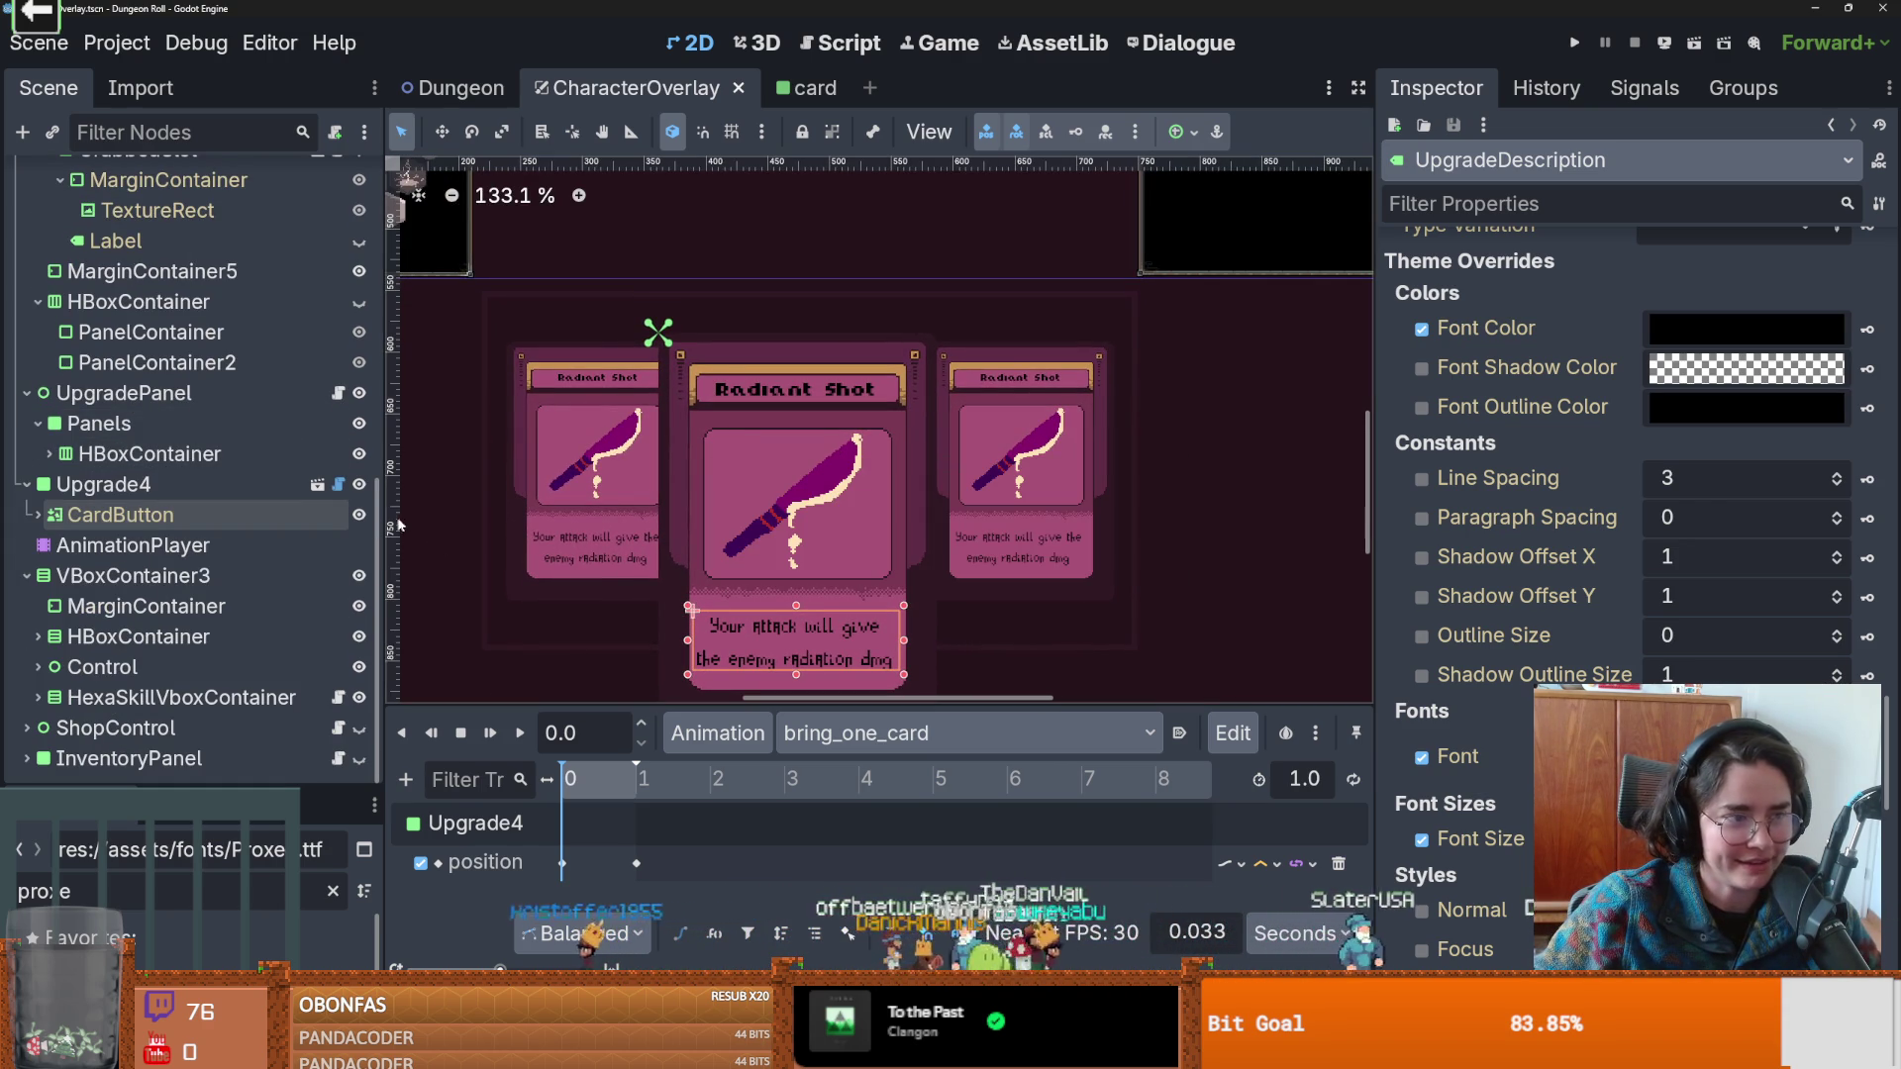
pyautogui.scroll(2, 231, 508)
pyautogui.scroll(2, 231, 508)
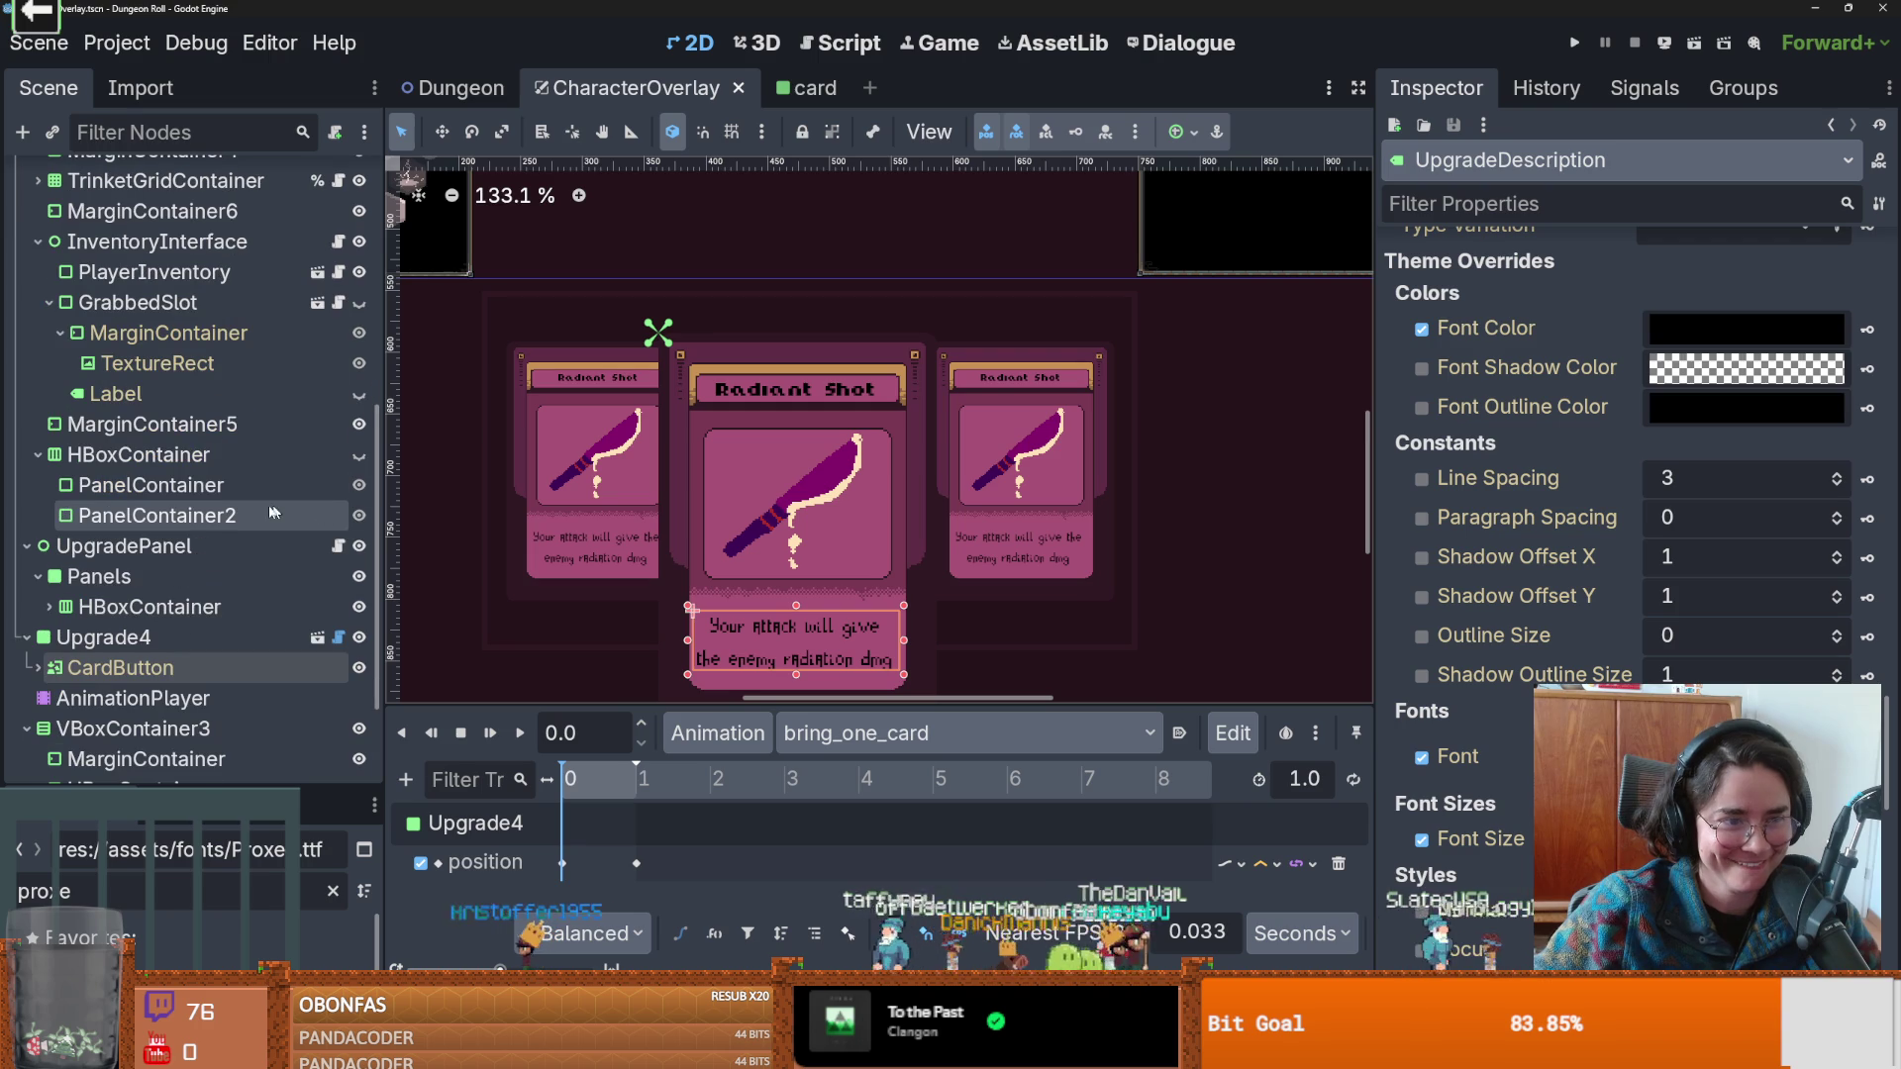
pyautogui.scroll(4, 223, 470)
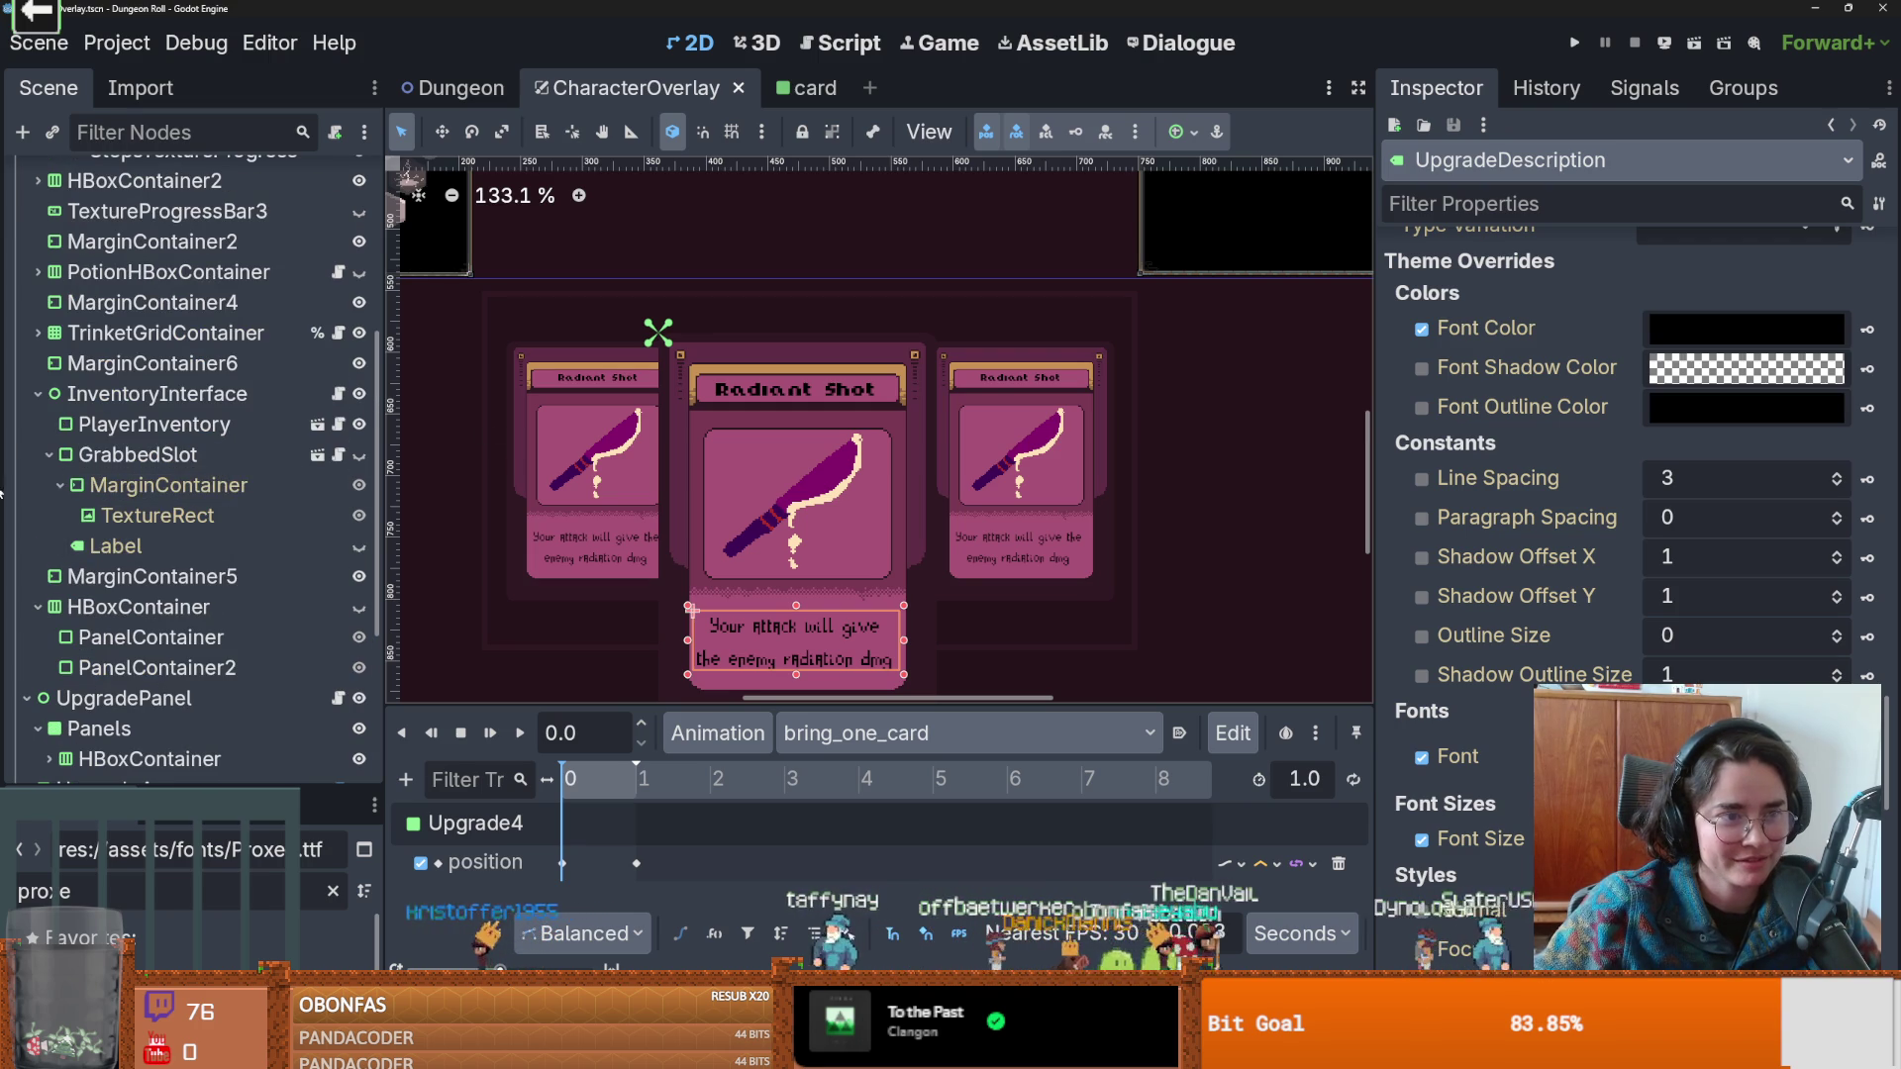
pyautogui.click(50, 452)
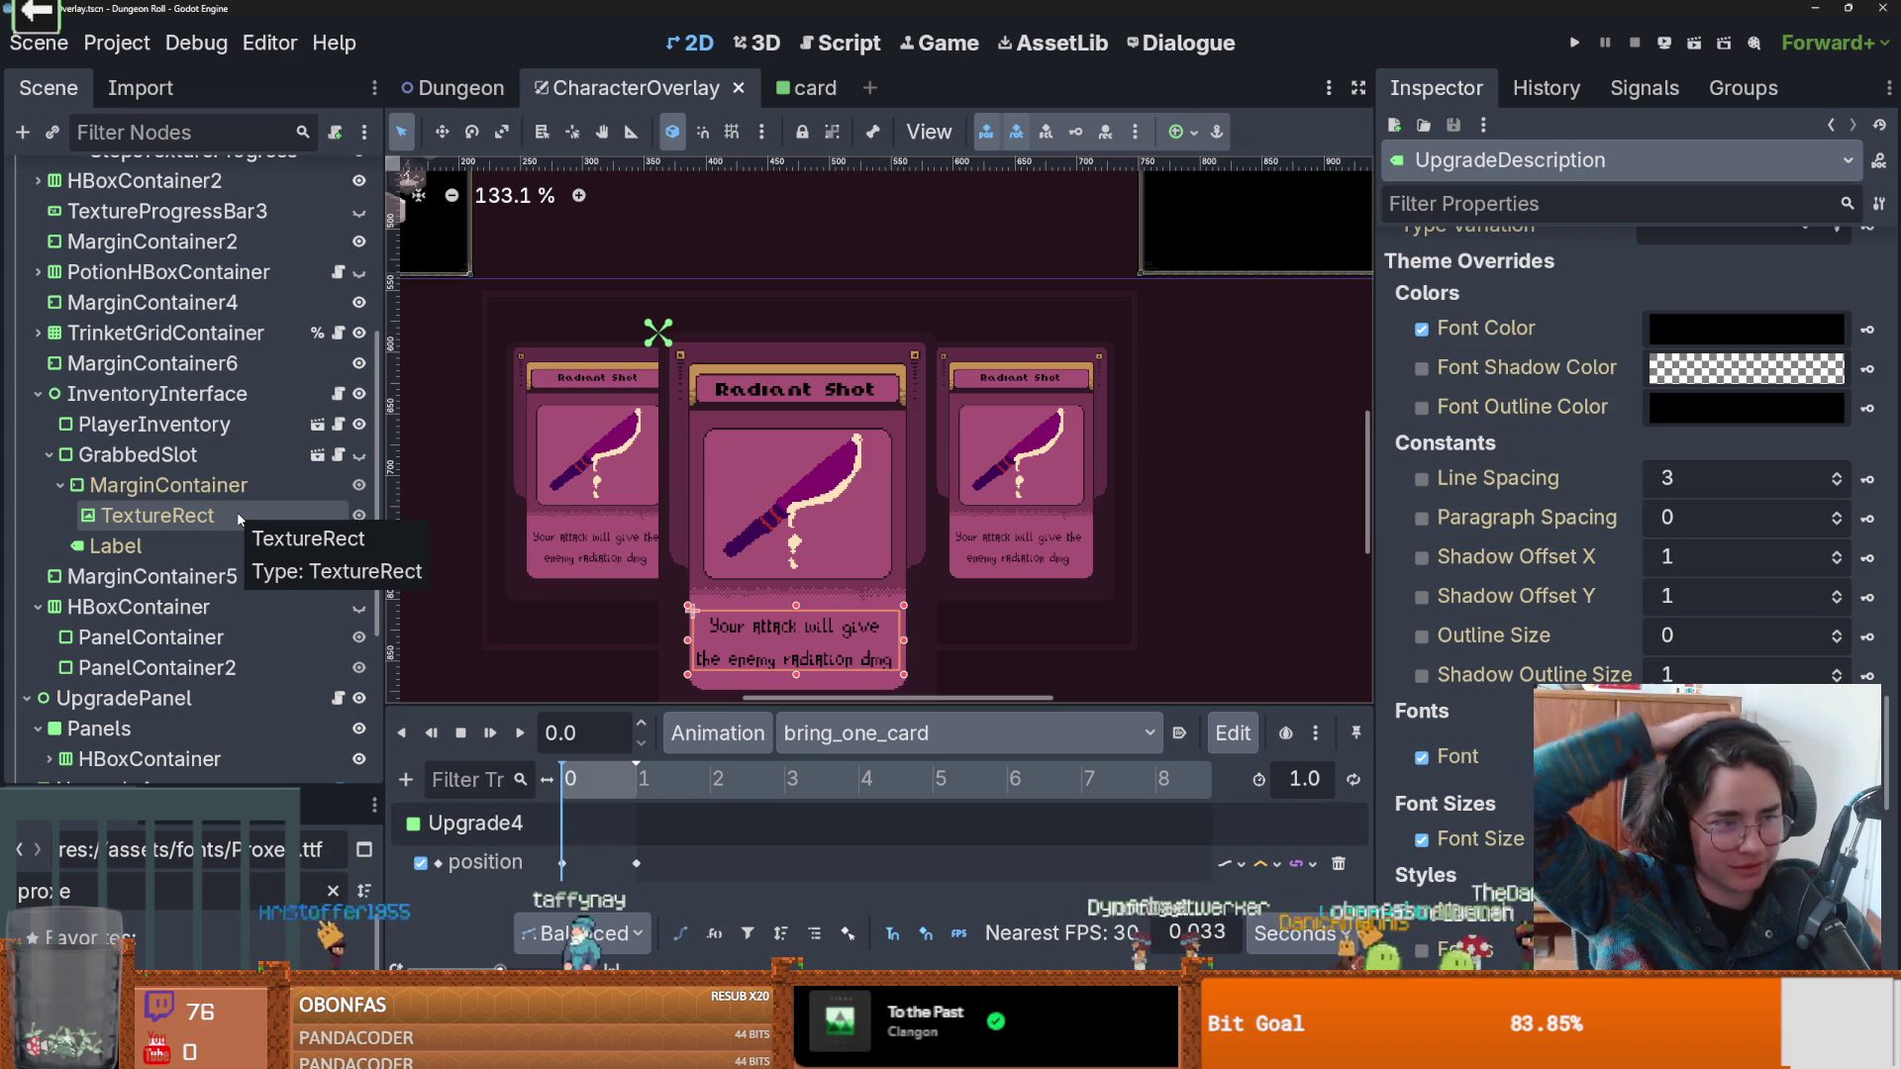
pyautogui.hotkey('ctrl', '0')
pyautogui.hotkey('ctrl', 's')
# Collapse GrabbedSlot's MarginContainer and select the 3Hexanode hexagon on the canvas.
pyautogui.scroll(-3, 906, 490)
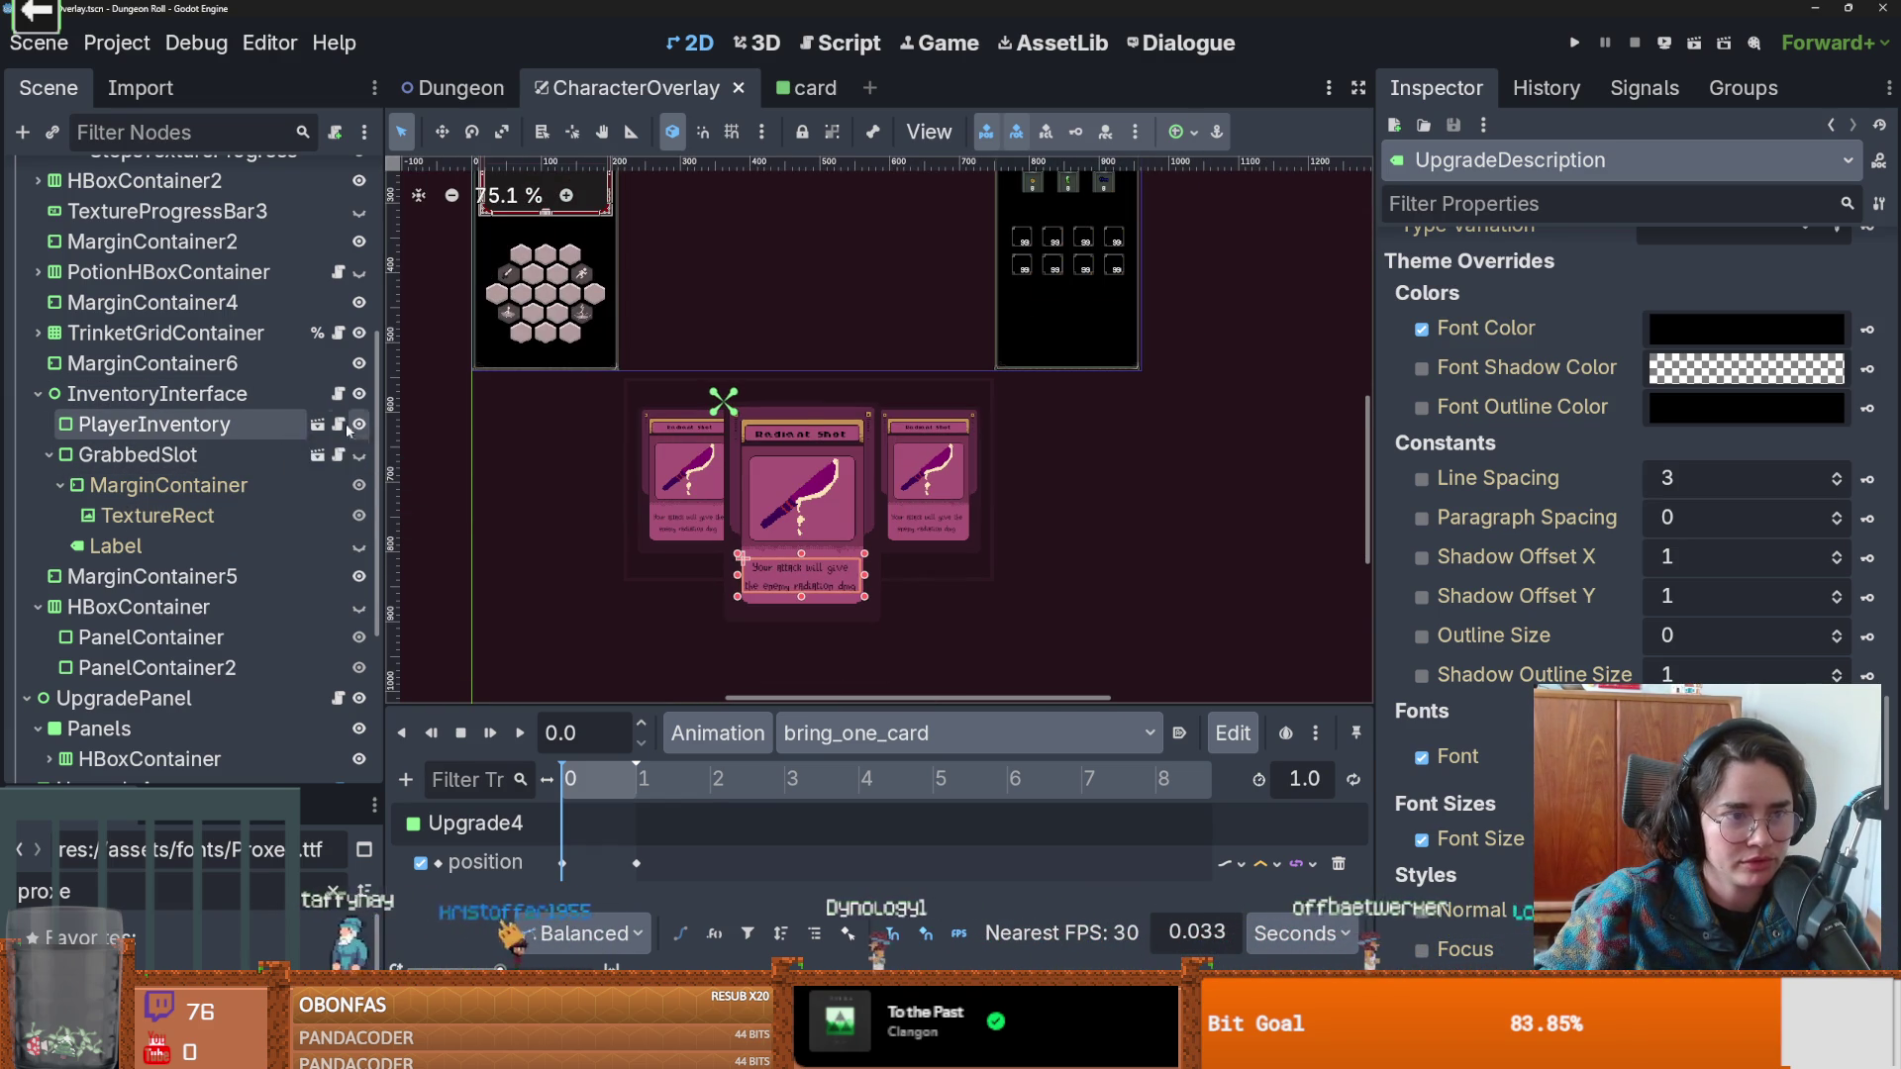
pyautogui.scroll(-2, 149, 436)
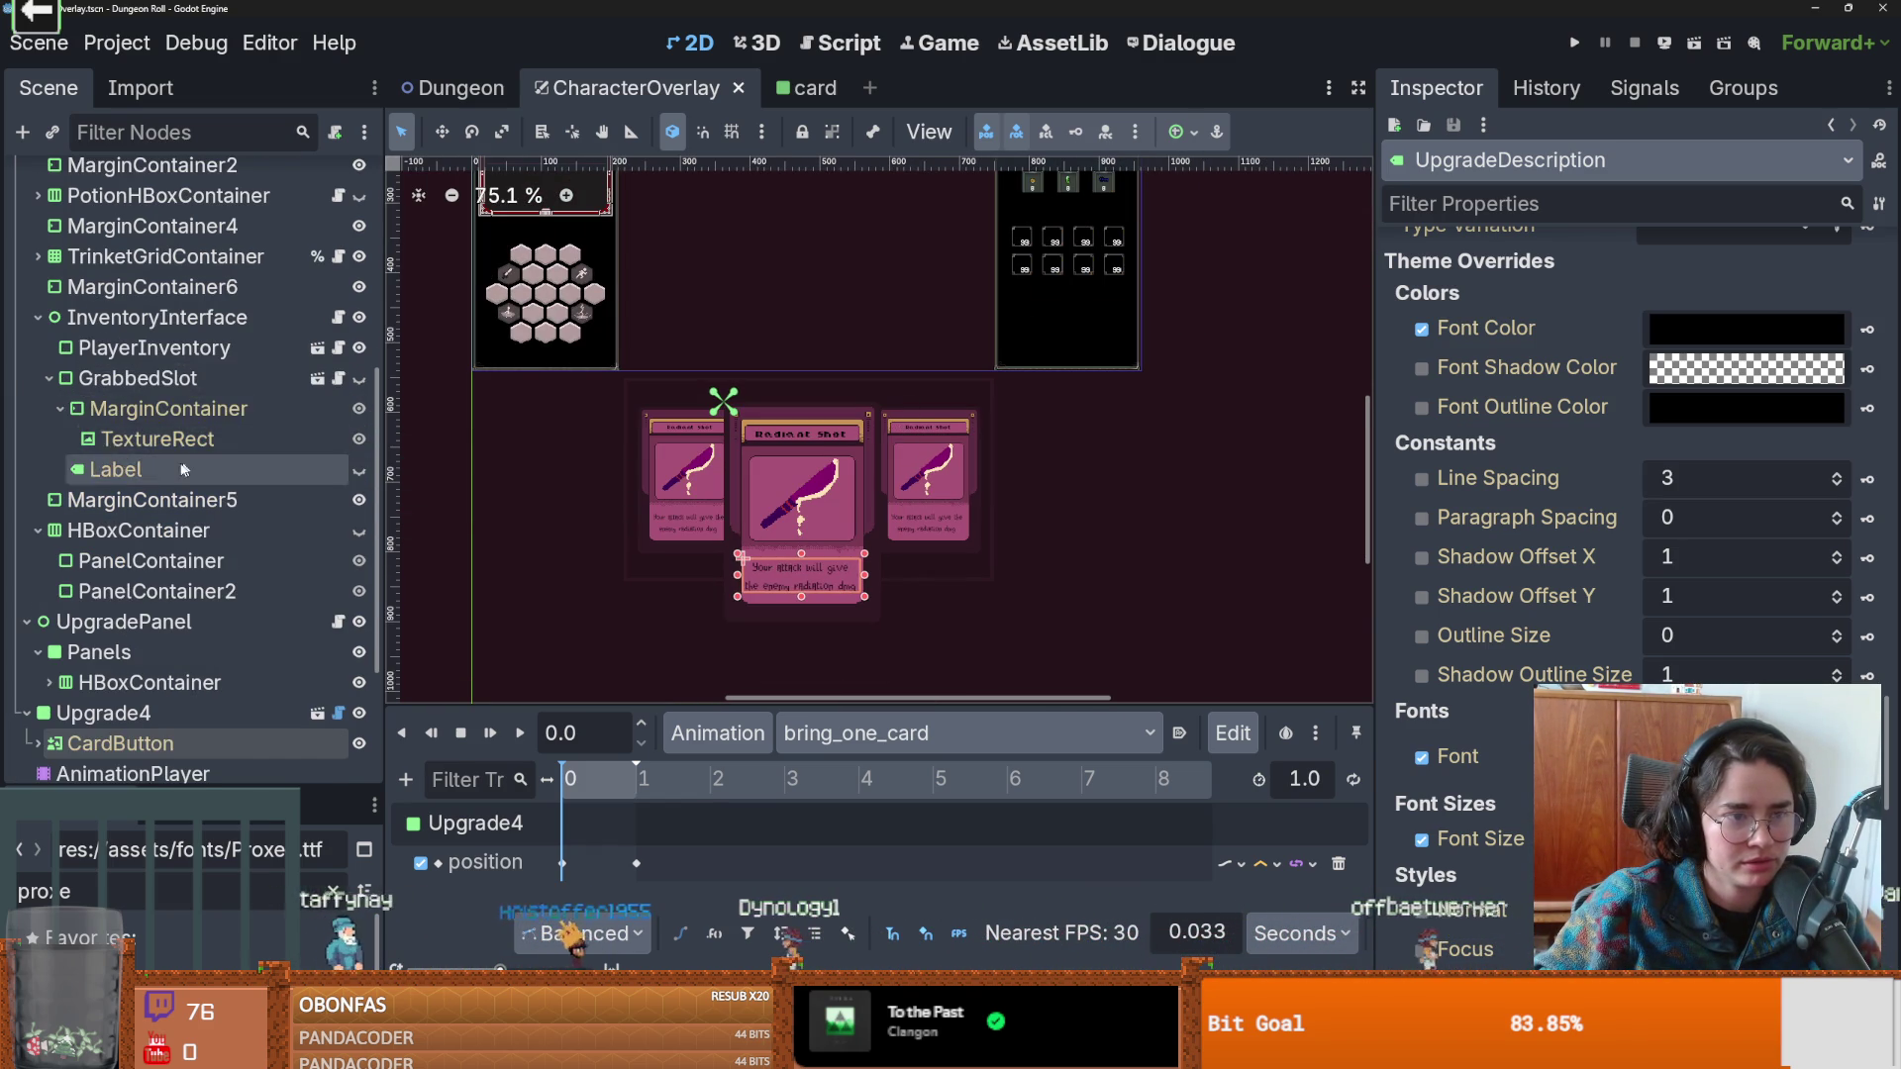
pyautogui.click(61, 409)
pyautogui.scroll(-2, 204, 527)
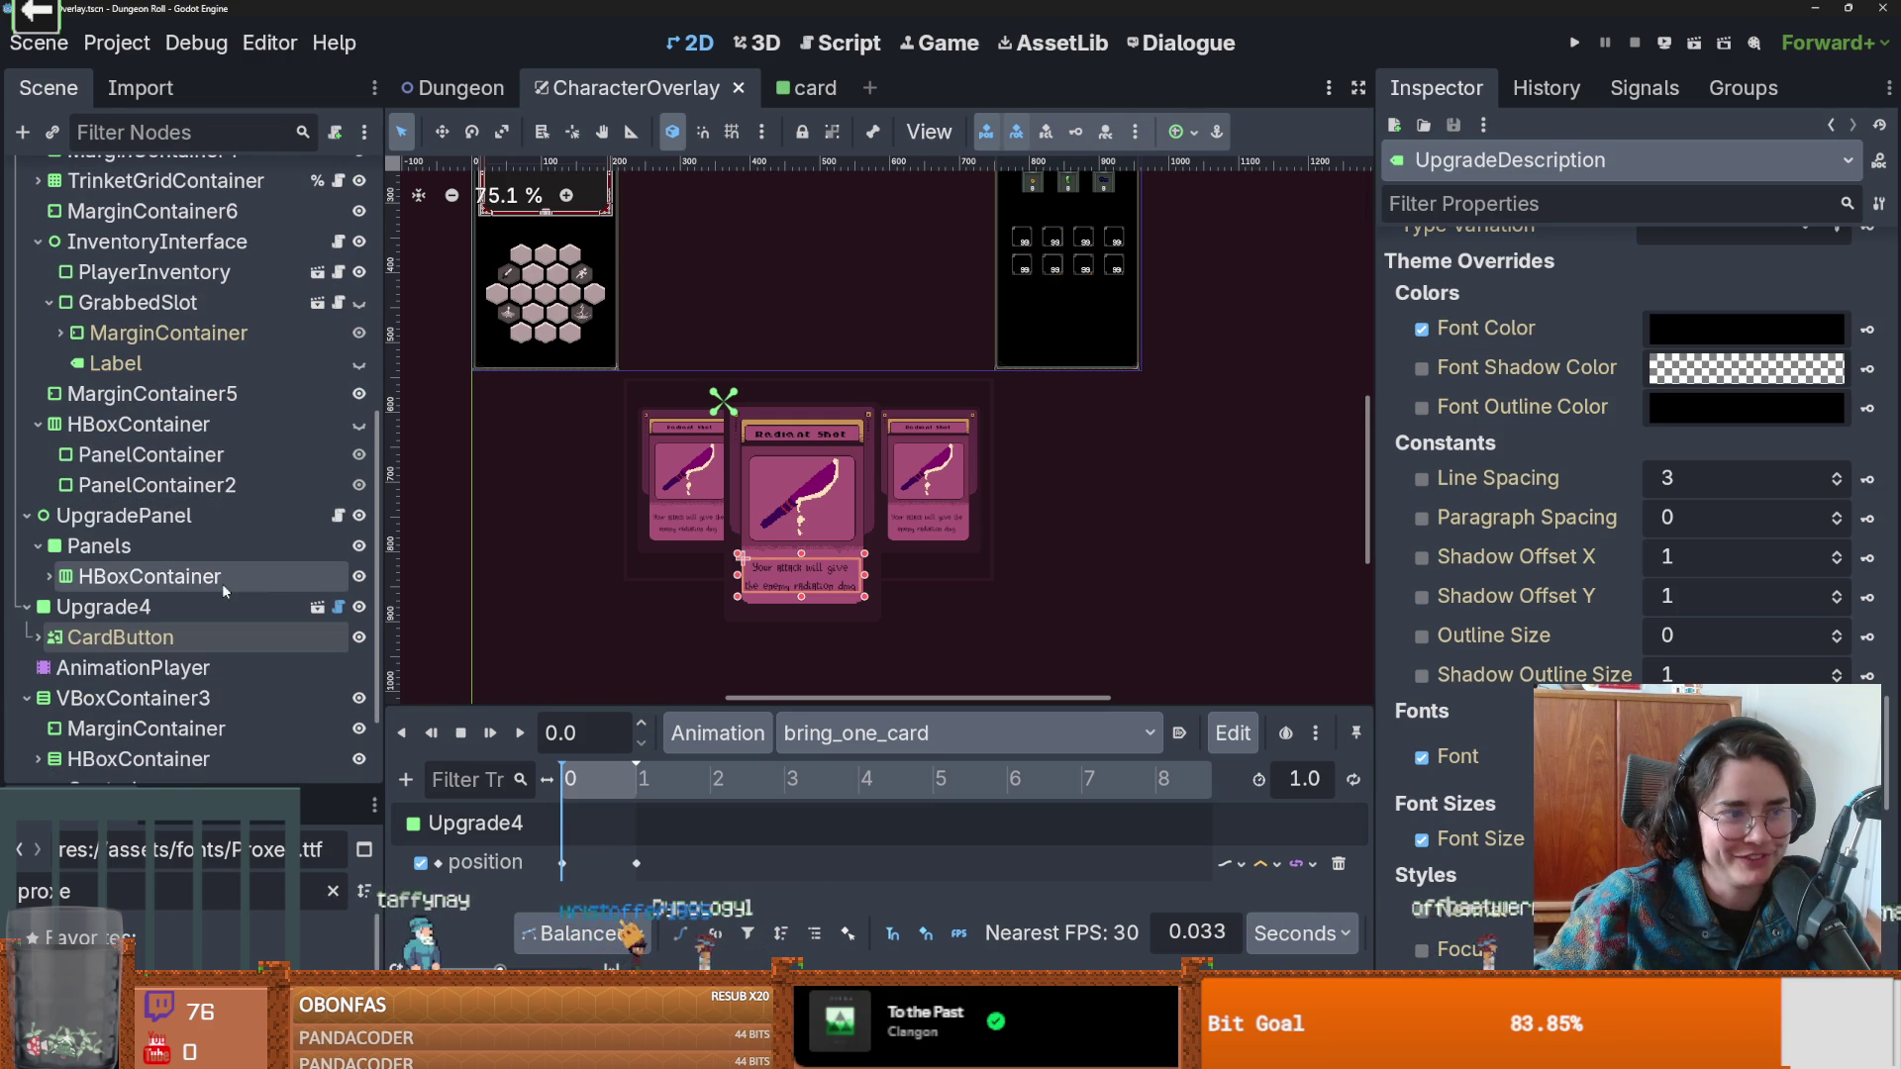
pyautogui.scroll(-2, 192, 627)
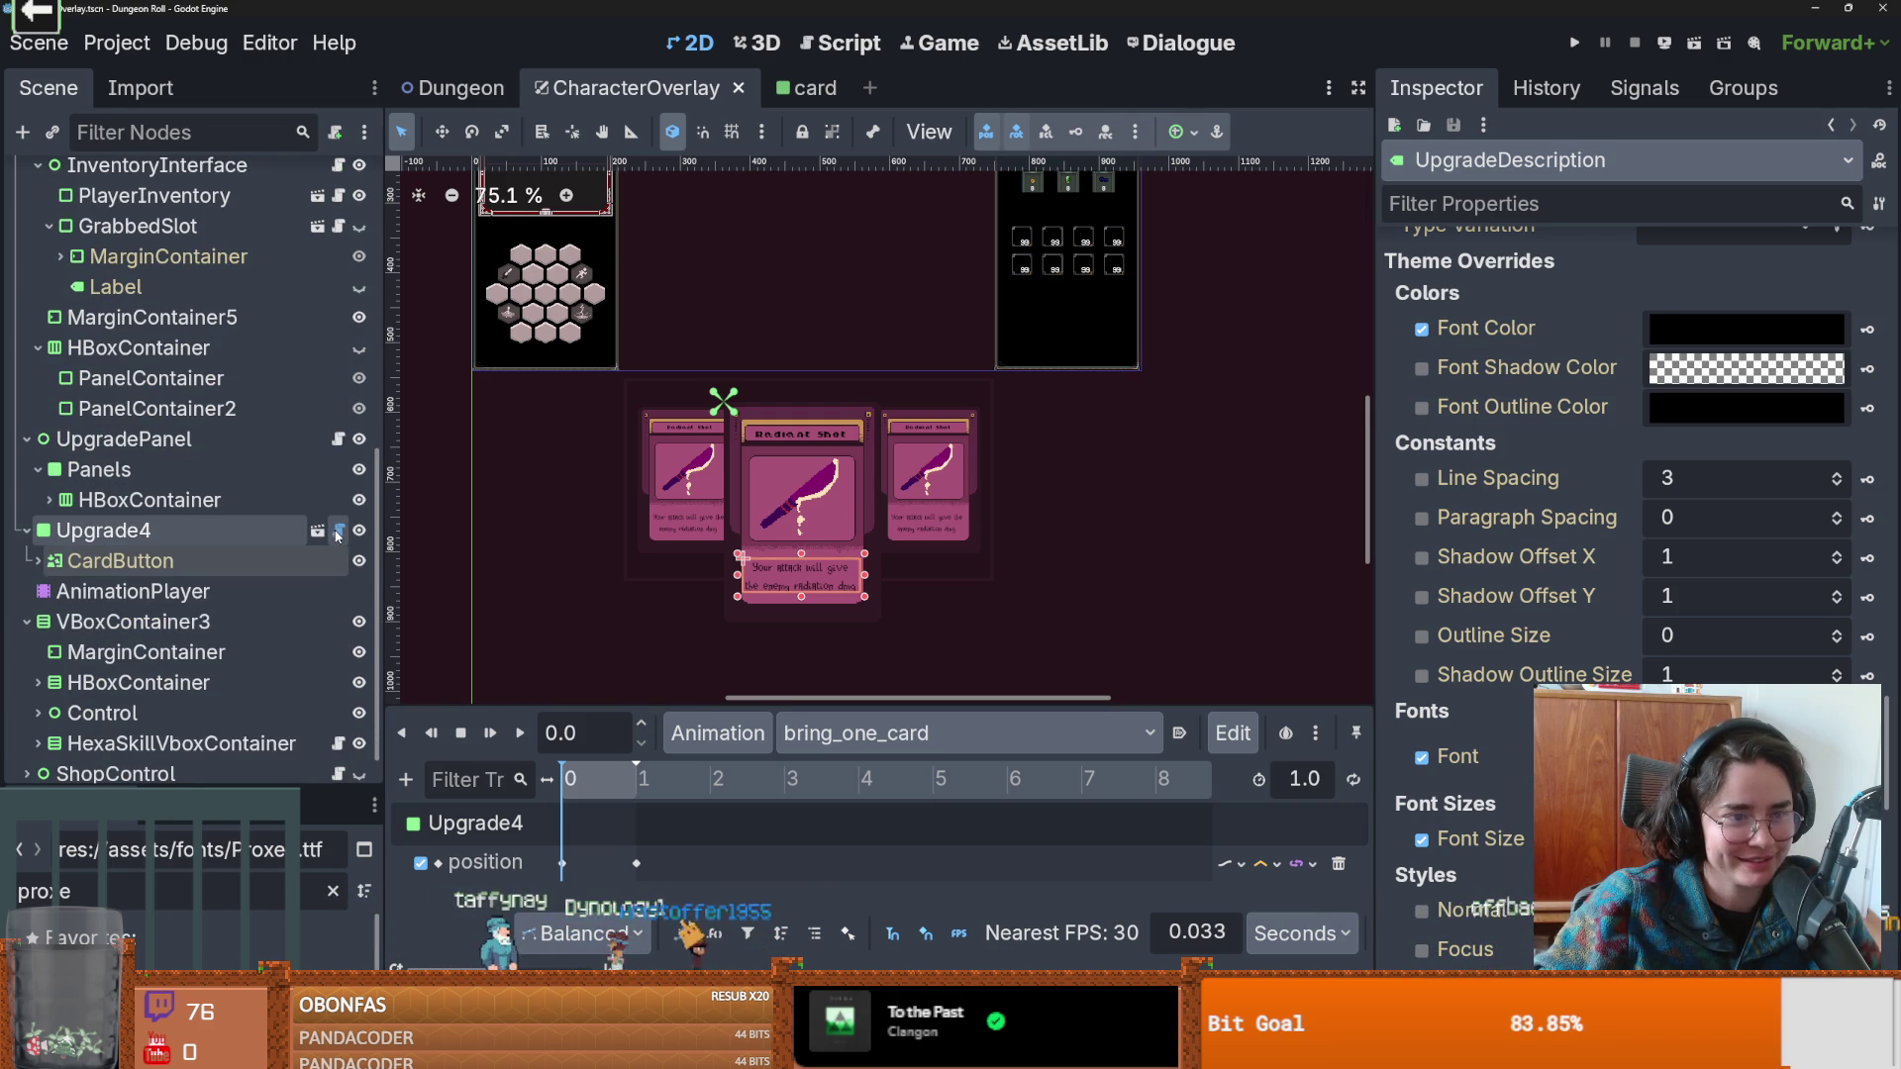
pyautogui.scroll(5, 302, 524)
pyautogui.scroll(5, 346, 356)
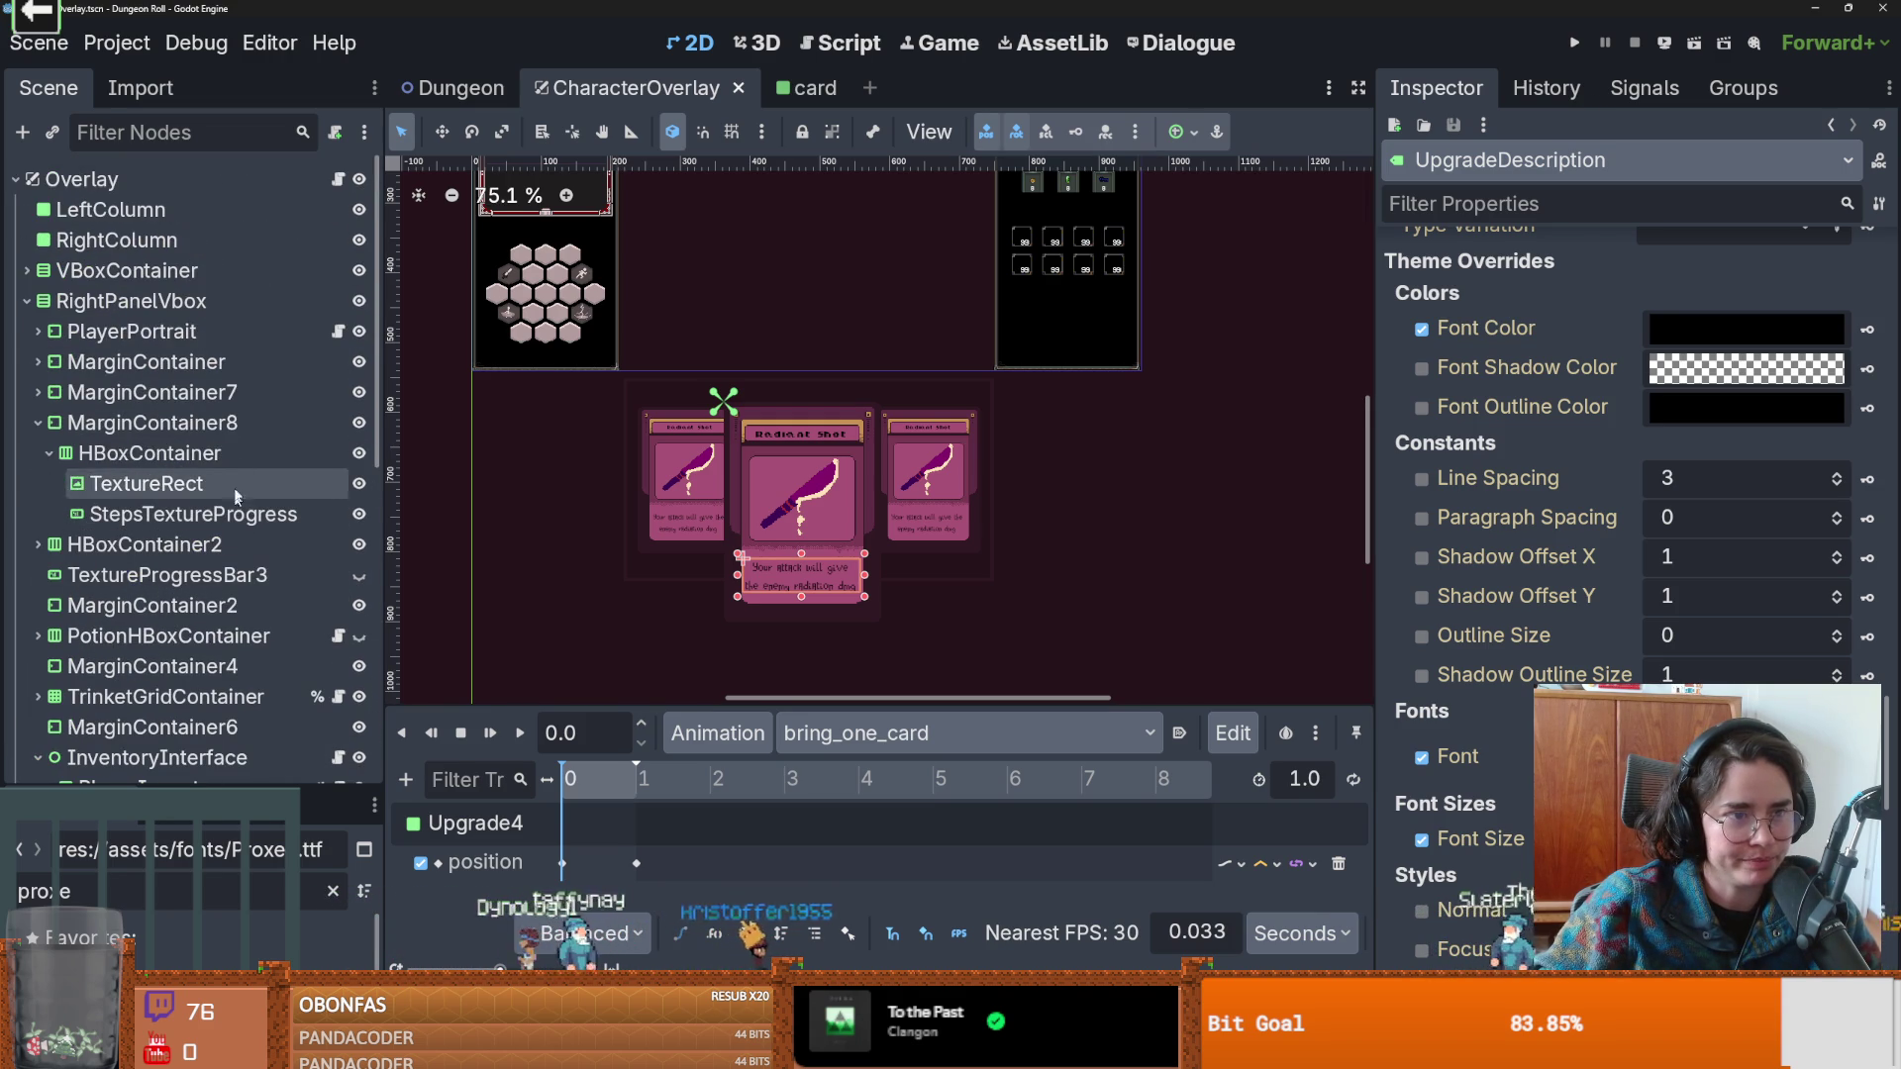
pyautogui.scroll(-3, 264, 451)
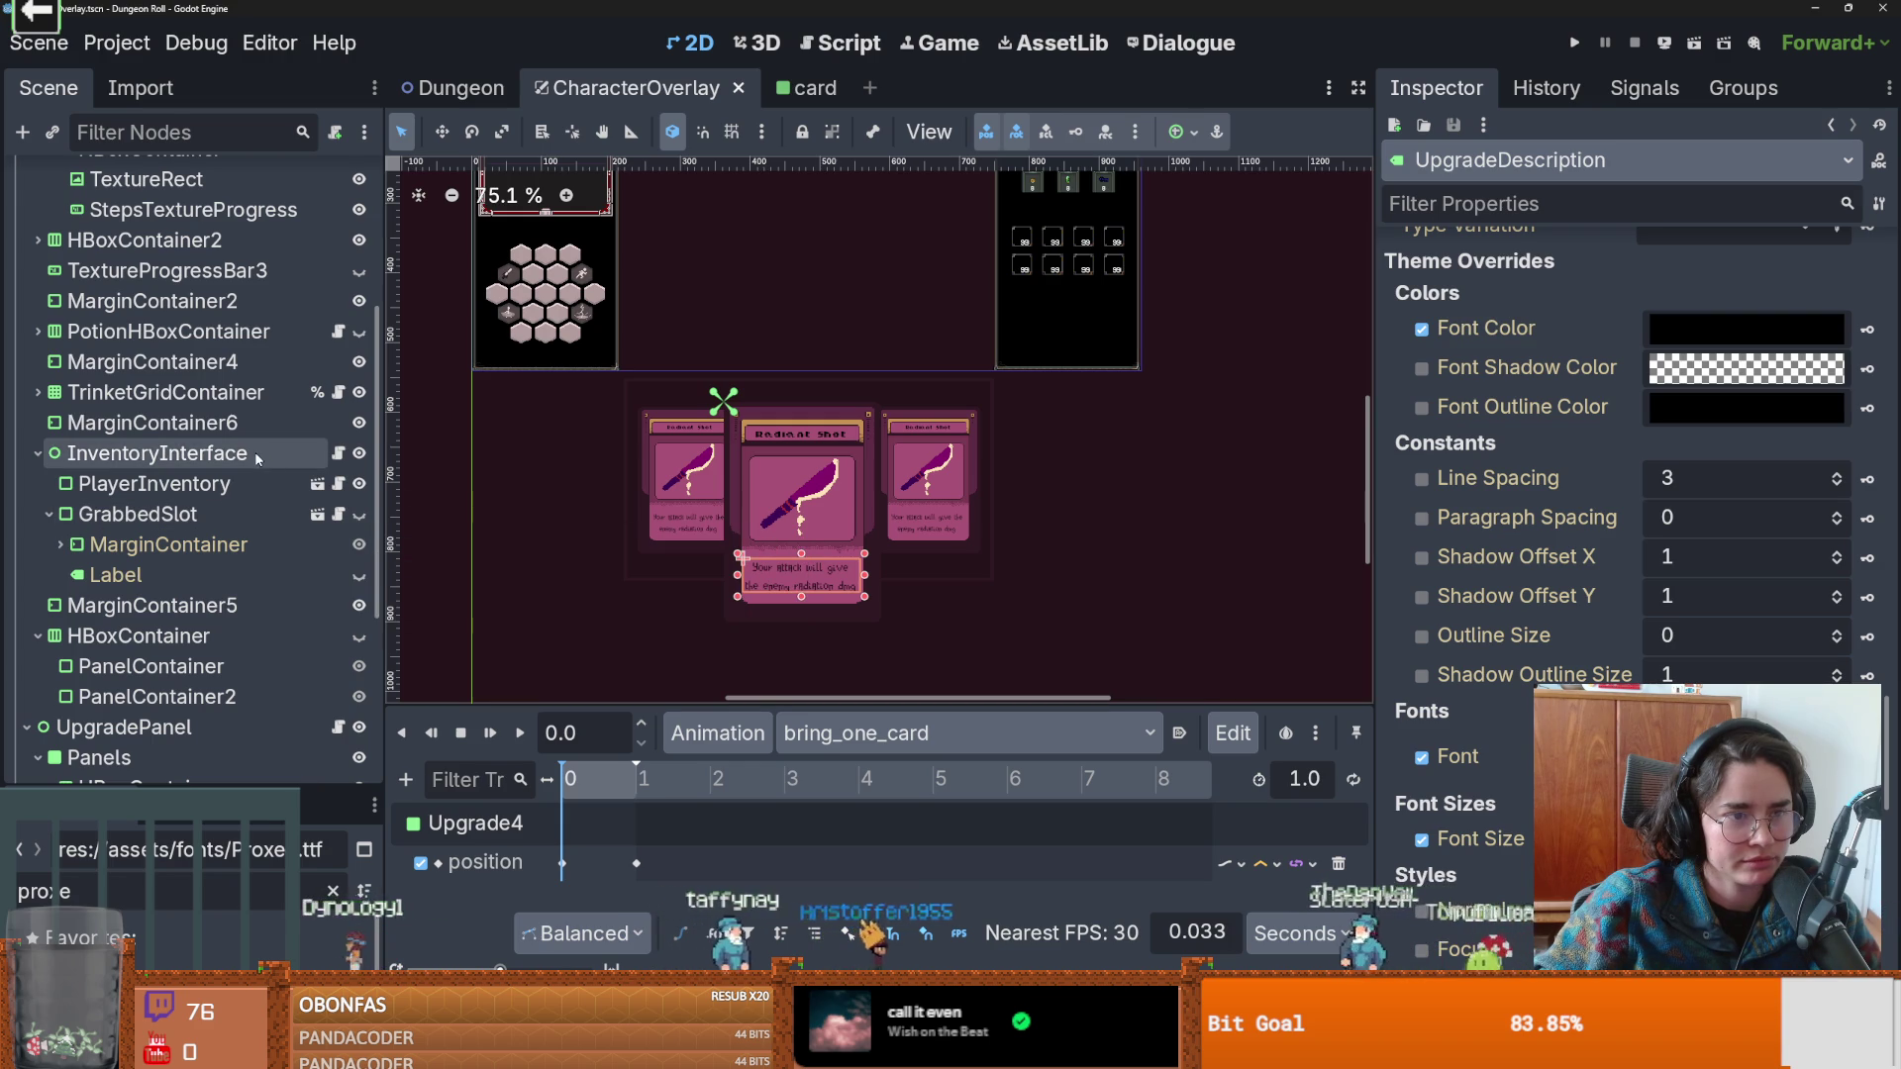
pyautogui.scroll(-2, 253, 466)
pyautogui.click(565, 295)
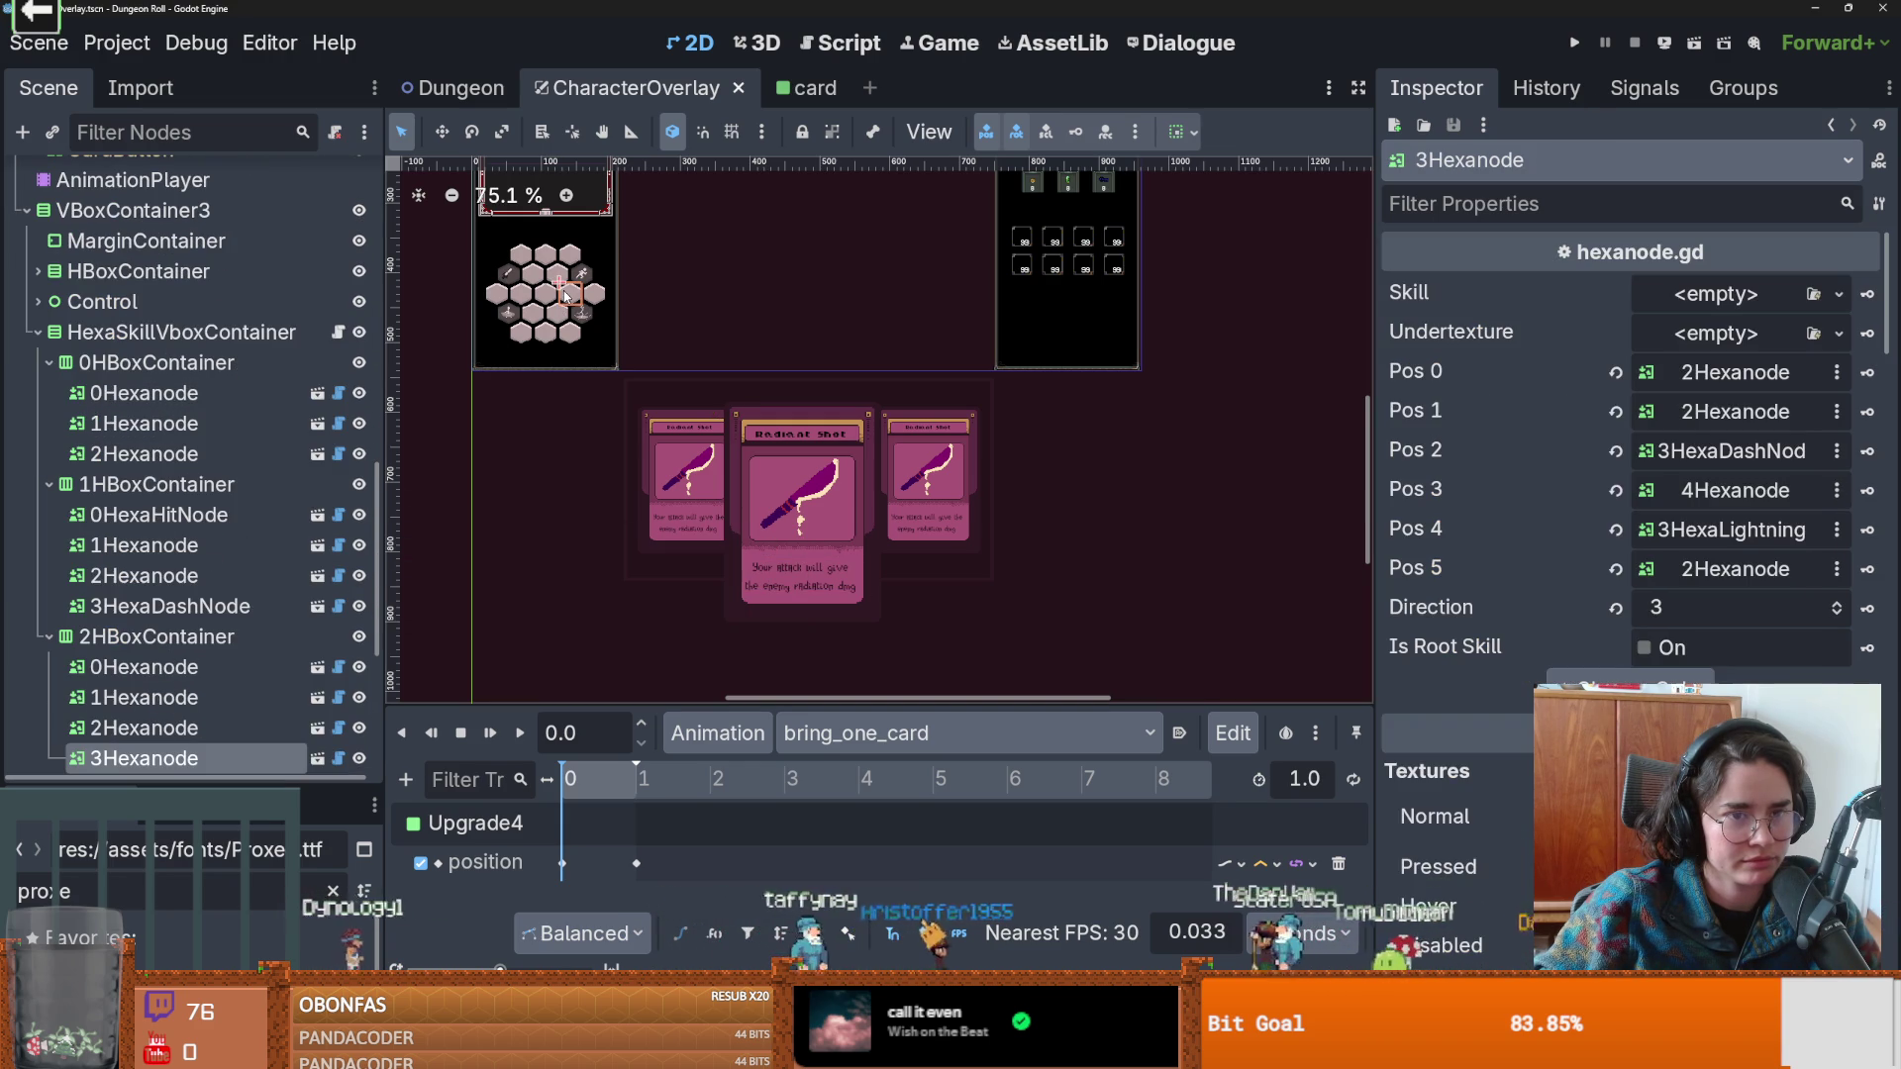
# Open hexa_skill_vbox_container.gd and insert blank lines above _ready.
pyautogui.click(338, 332)
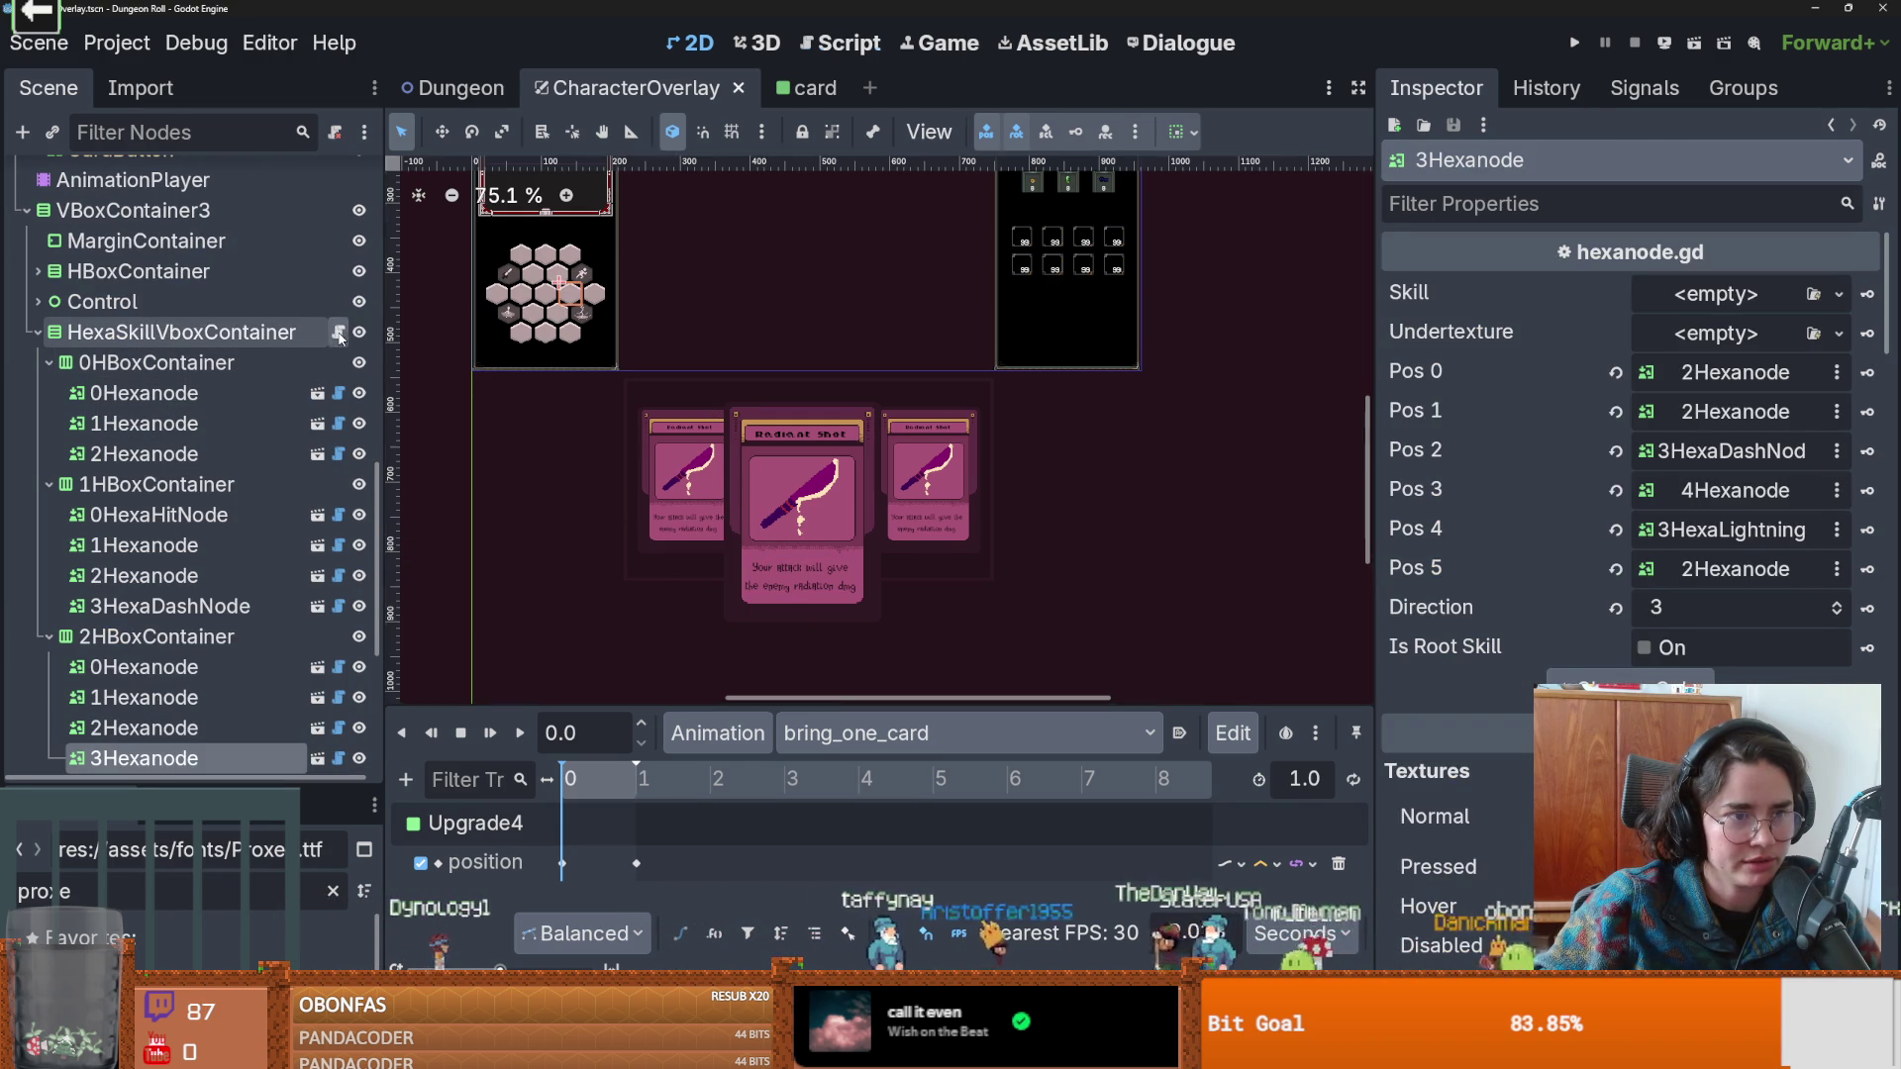
pyautogui.scroll(2, 740, 396)
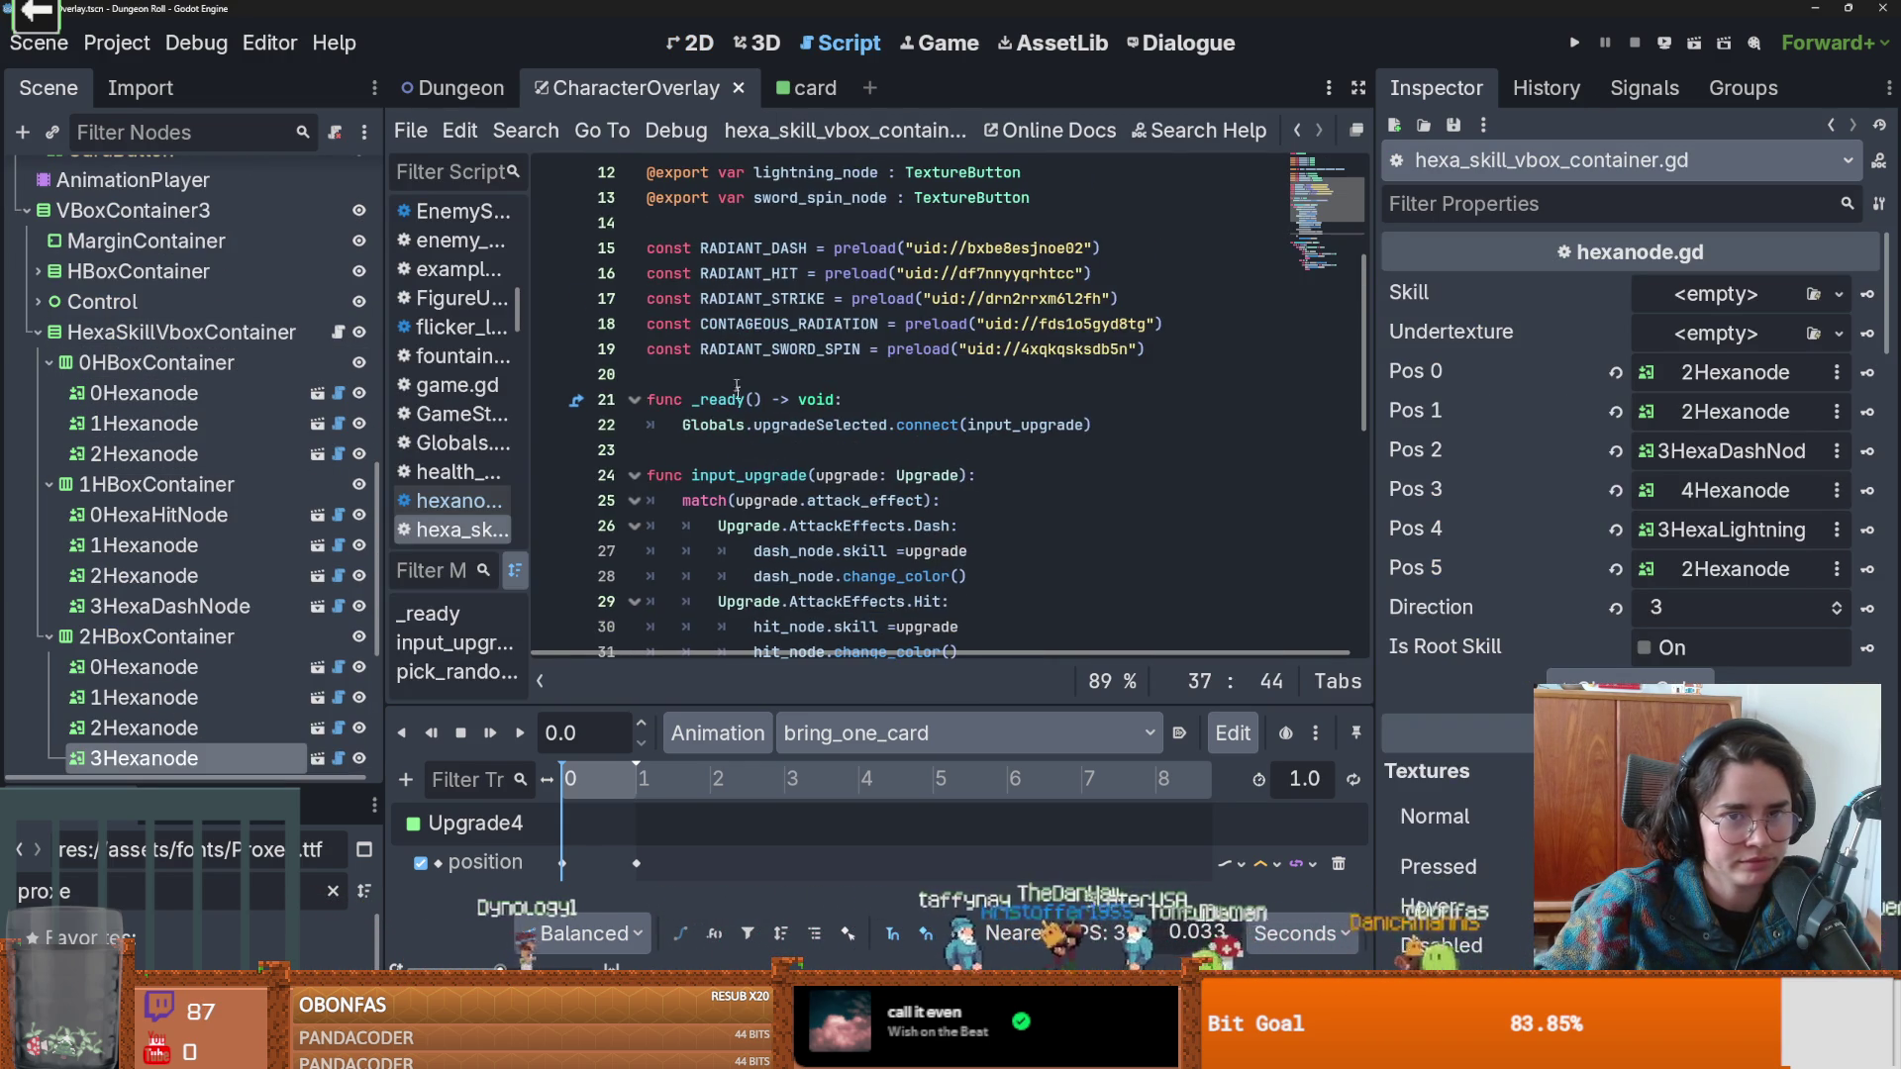
pyautogui.scroll(4, 735, 376)
pyautogui.scroll(-5, 714, 428)
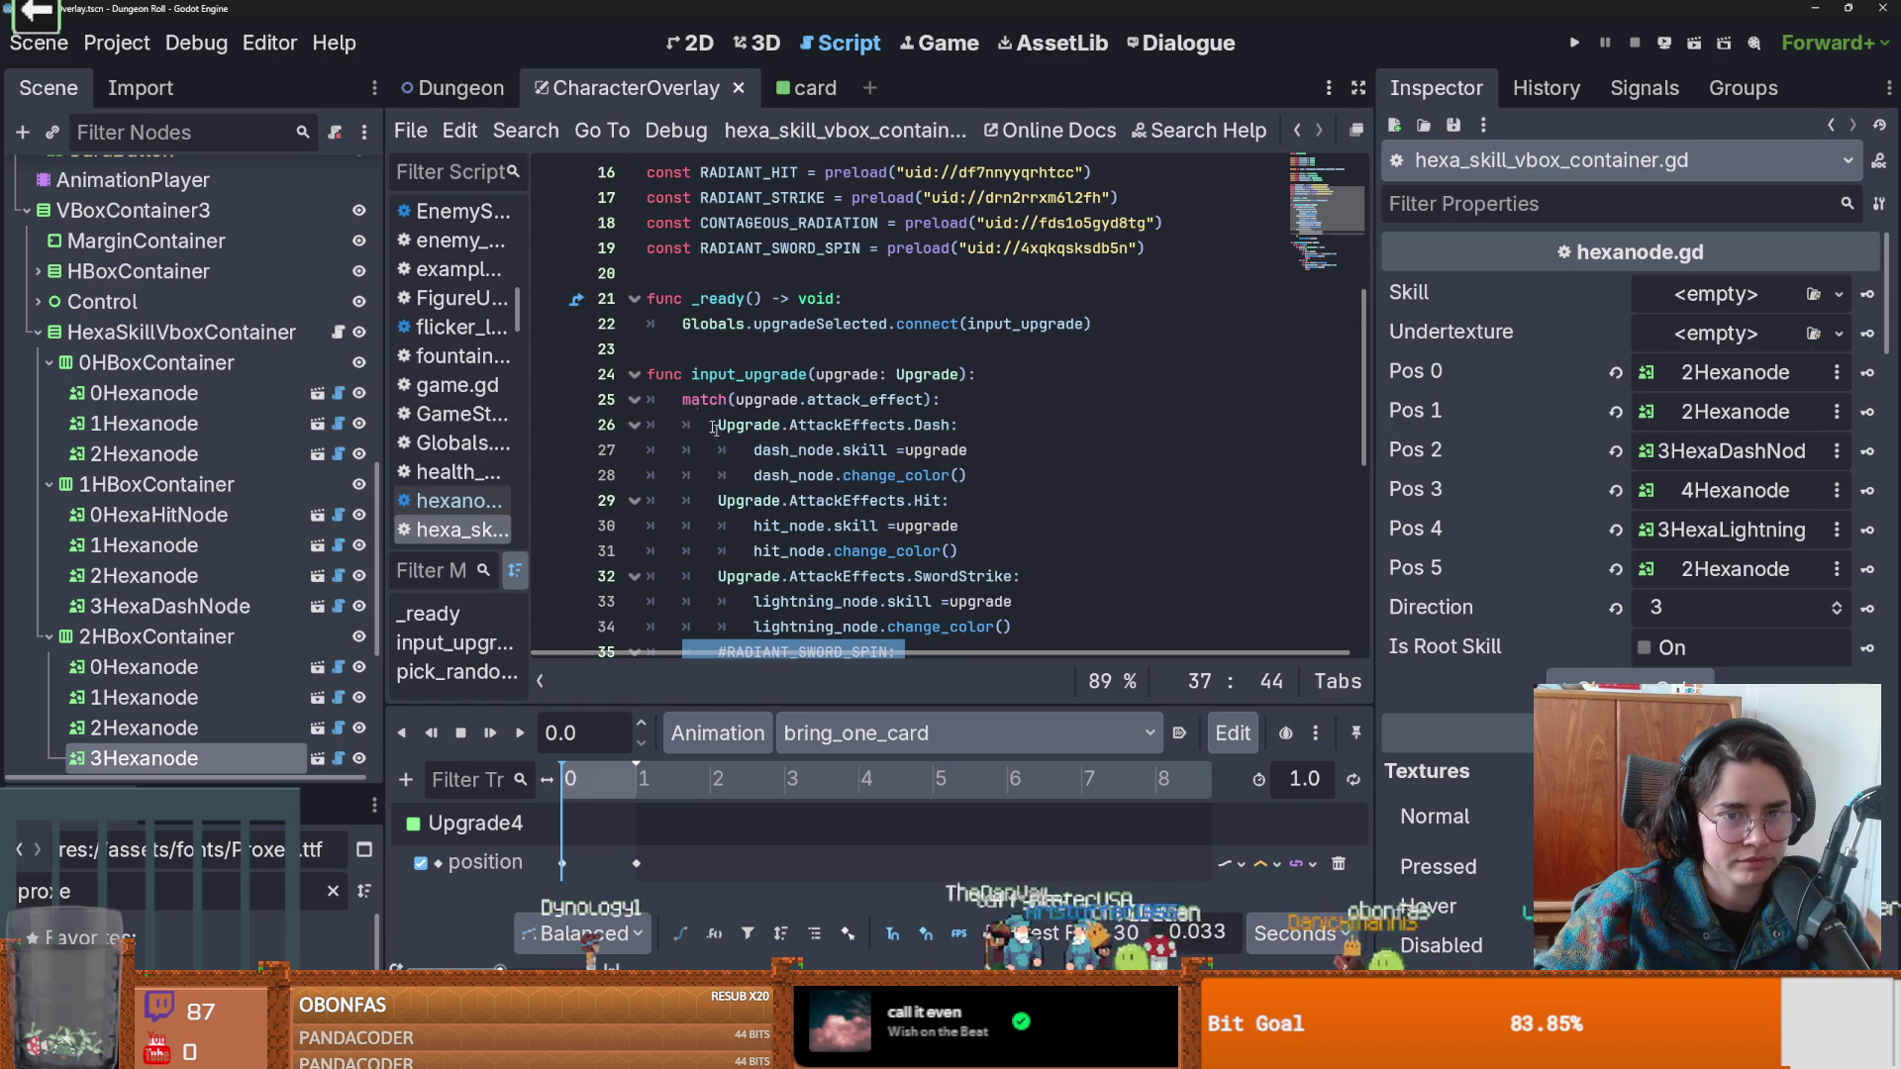
pyautogui.click(648, 299)
pyautogui.press('Return')
pyautogui.press('Return')
pyautogui.press('Up')
pyautogui.scroll(-4, 217, 597)
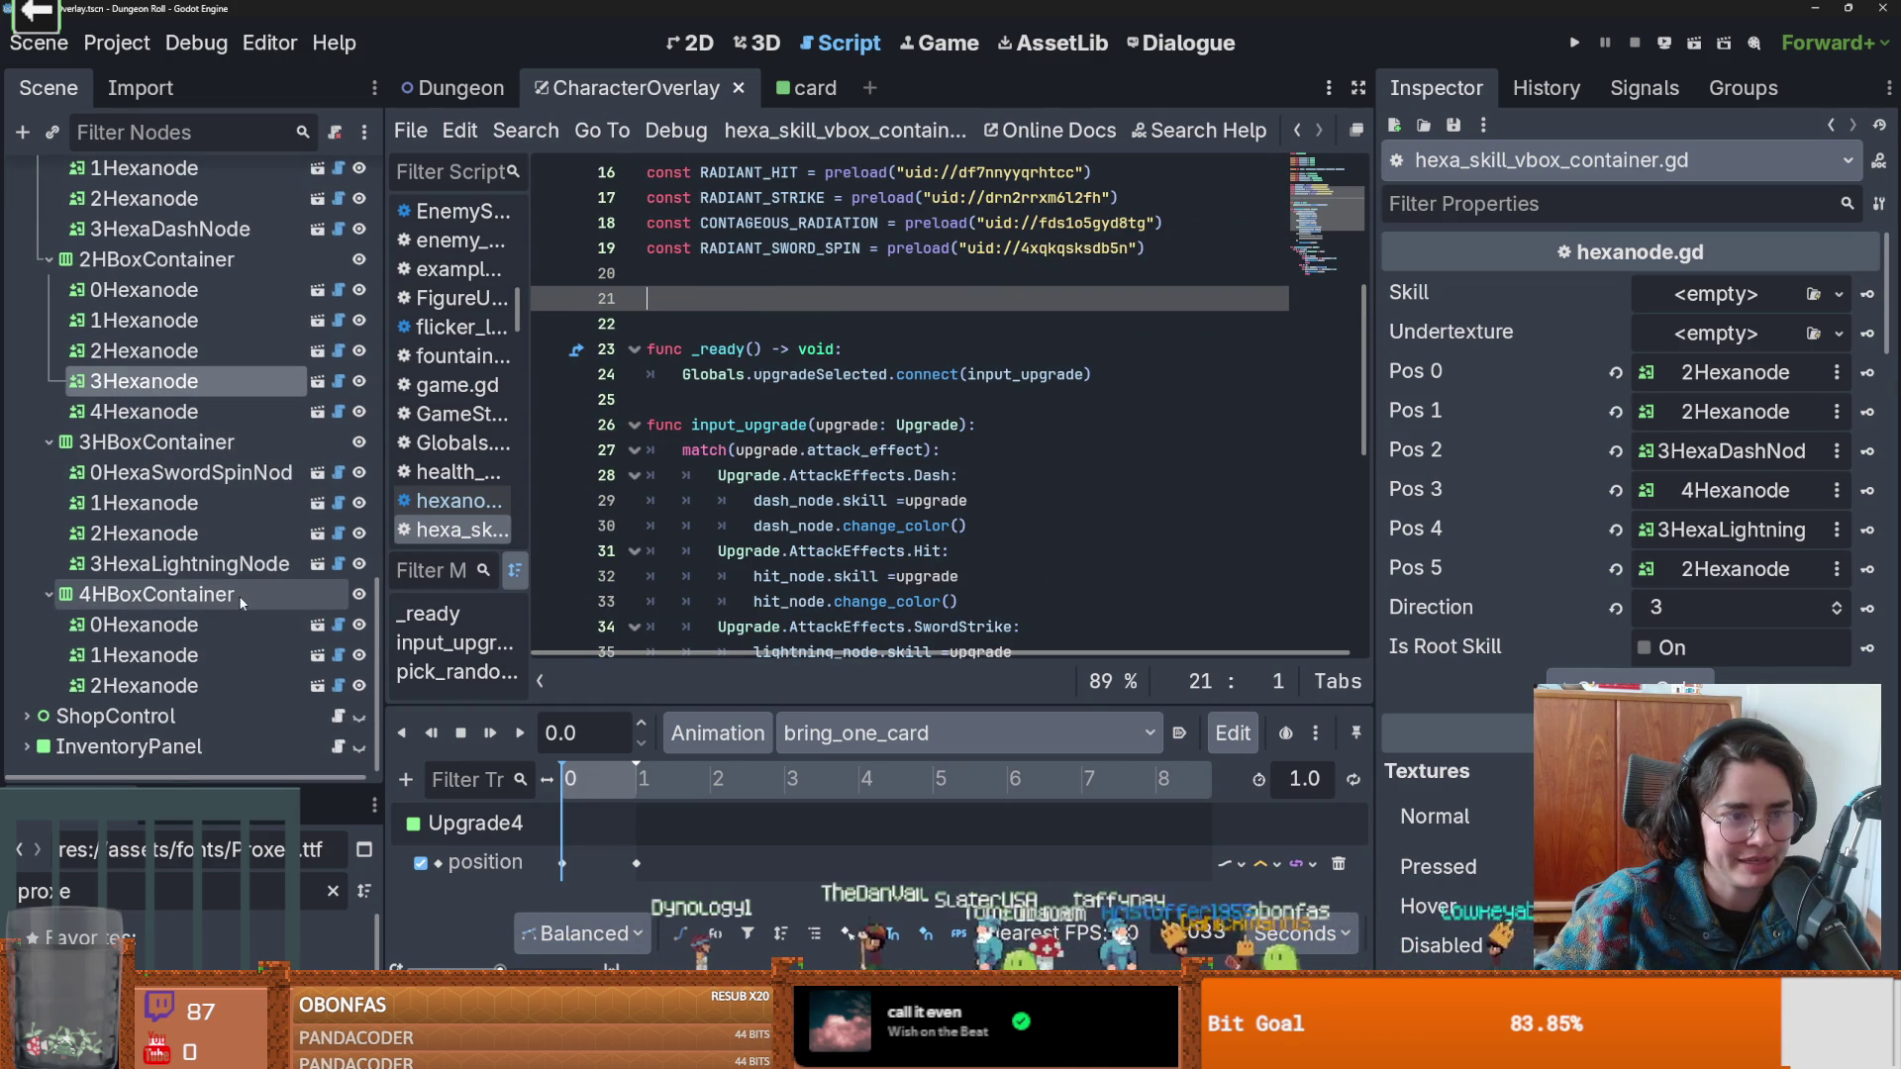
pyautogui.scroll(-10, 240, 596)
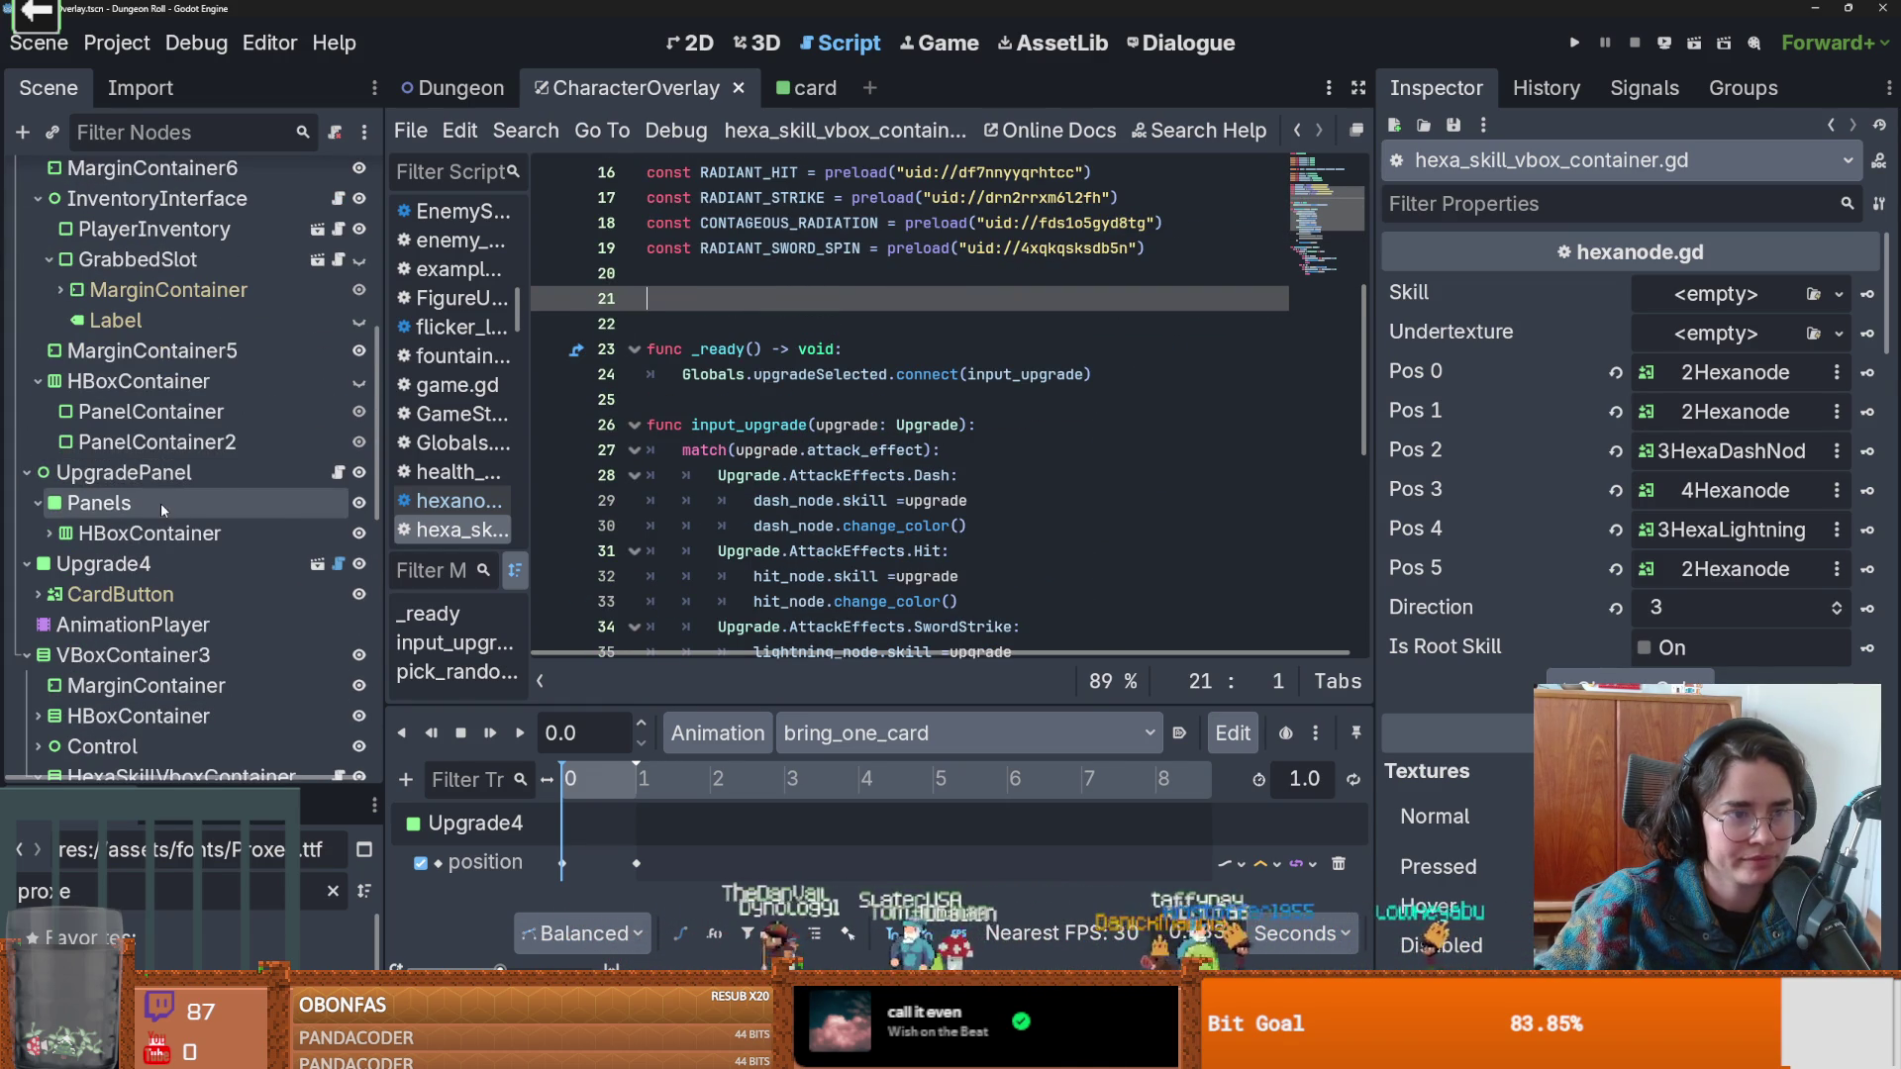
pyautogui.scroll(5, 163, 510)
pyautogui.scroll(-2, 162, 572)
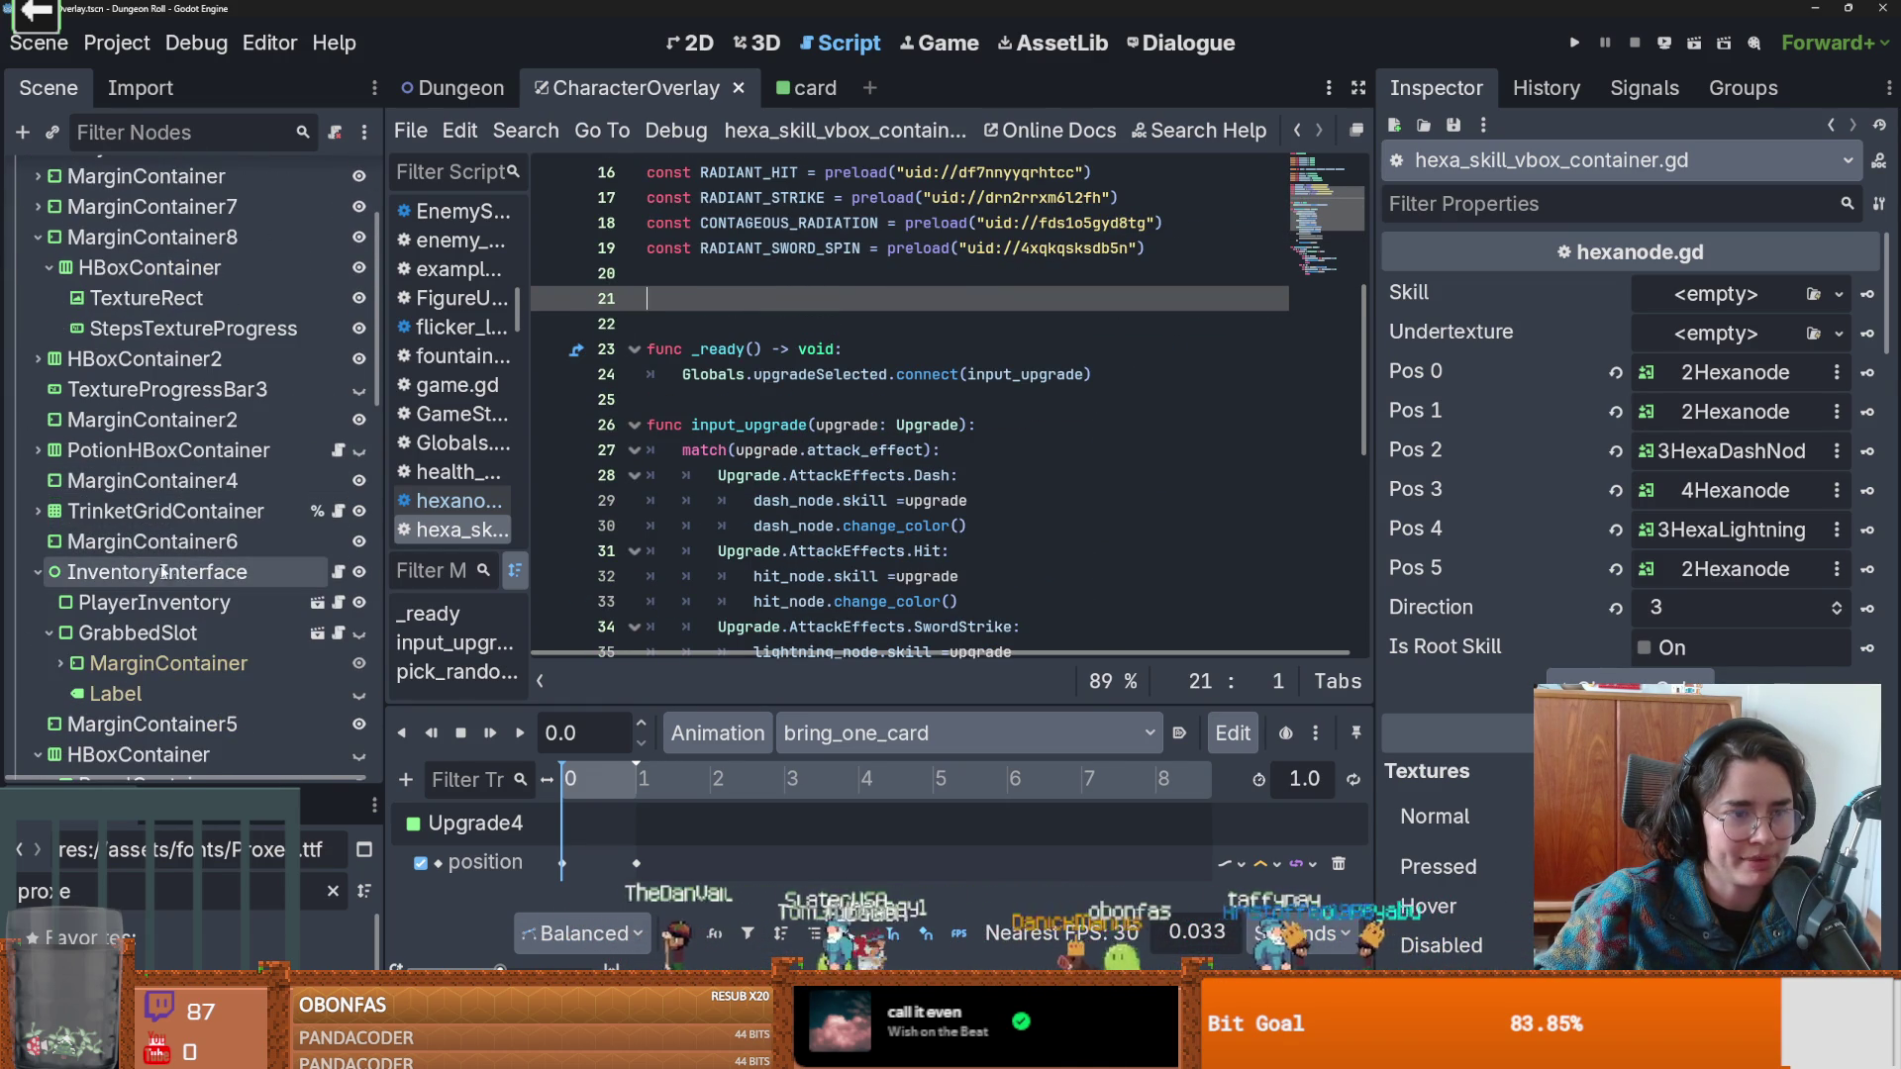
pyautogui.scroll(-5, 162, 594)
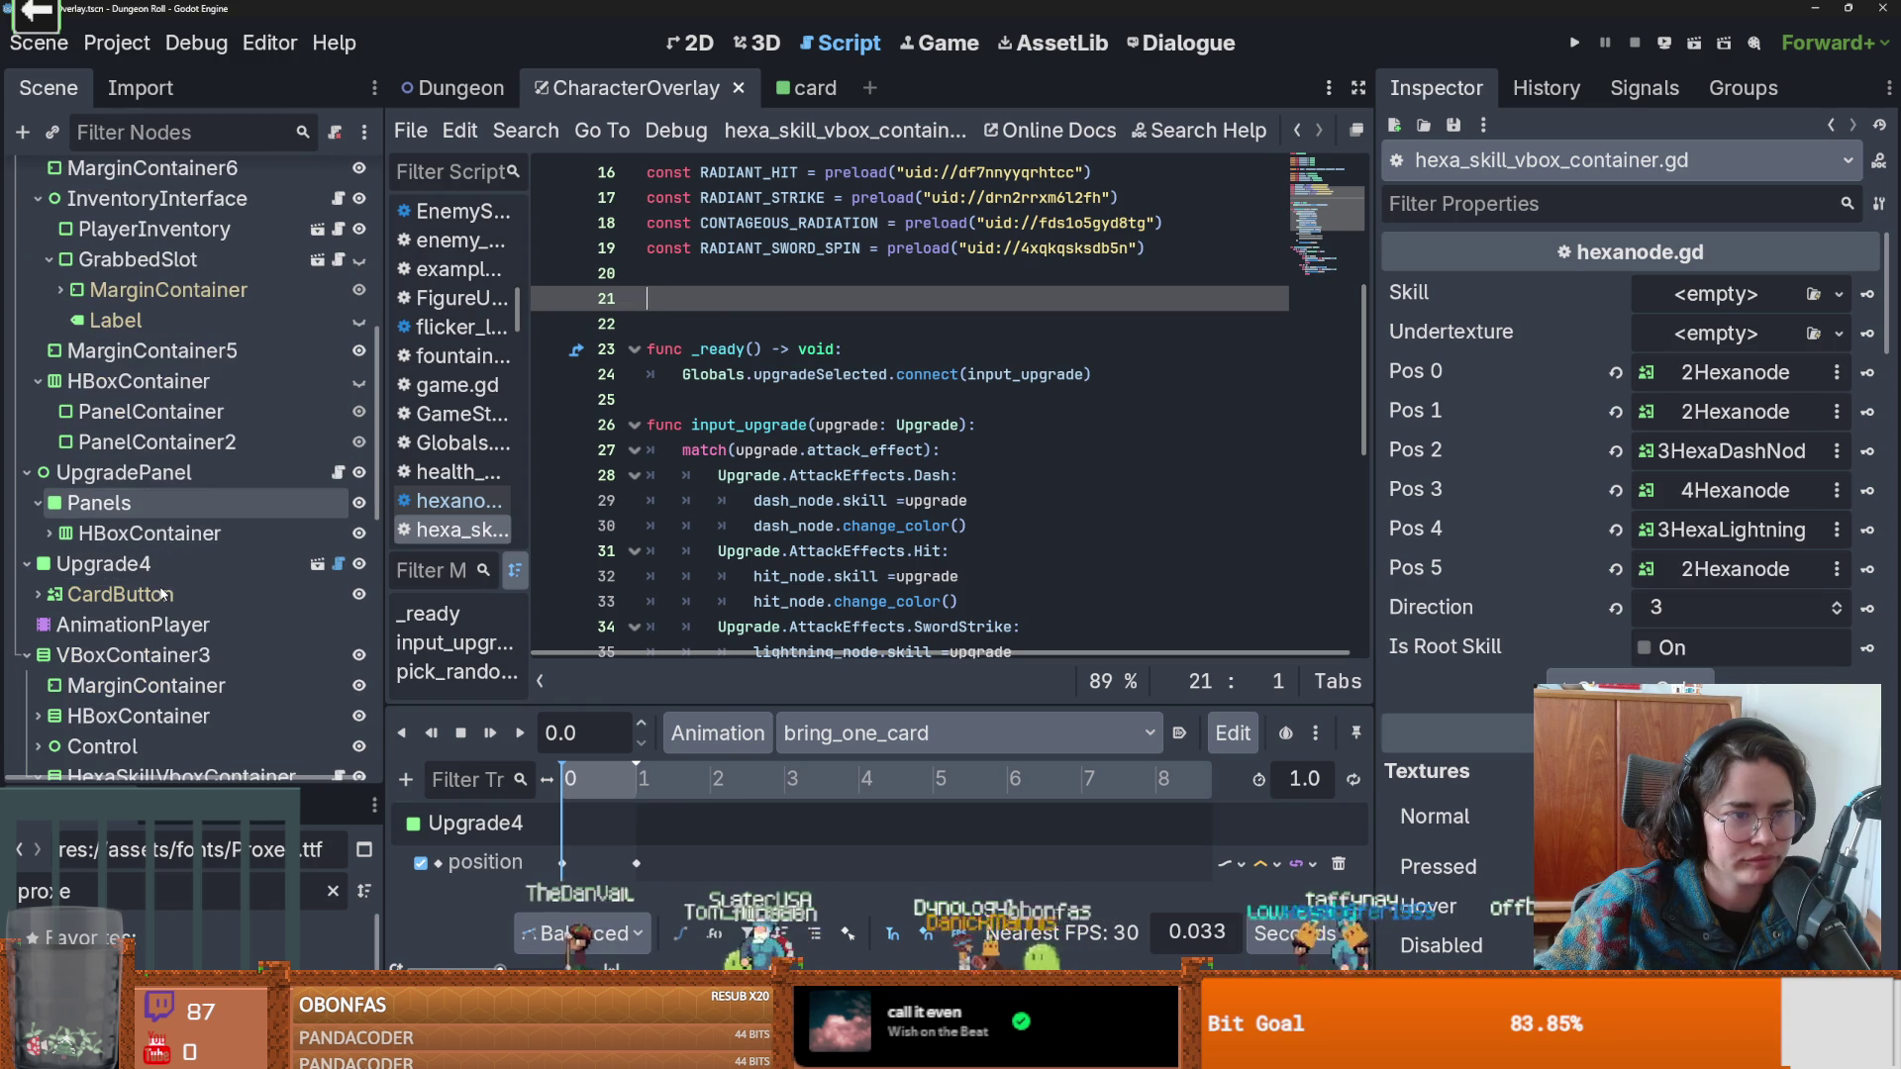
pyautogui.click(47, 535)
pyautogui.click(46, 537)
pyautogui.click(74, 567)
pyautogui.moveTo(74, 567); pyautogui.dragTo(722, 298)
pyautogui.moveTo(128, 624)
pyautogui.mouseDown()
pyautogui.moveTo(198, 626)
pyautogui.moveTo(694, 307)
pyautogui.moveTo(723, 327)
pyautogui.mouseUp()
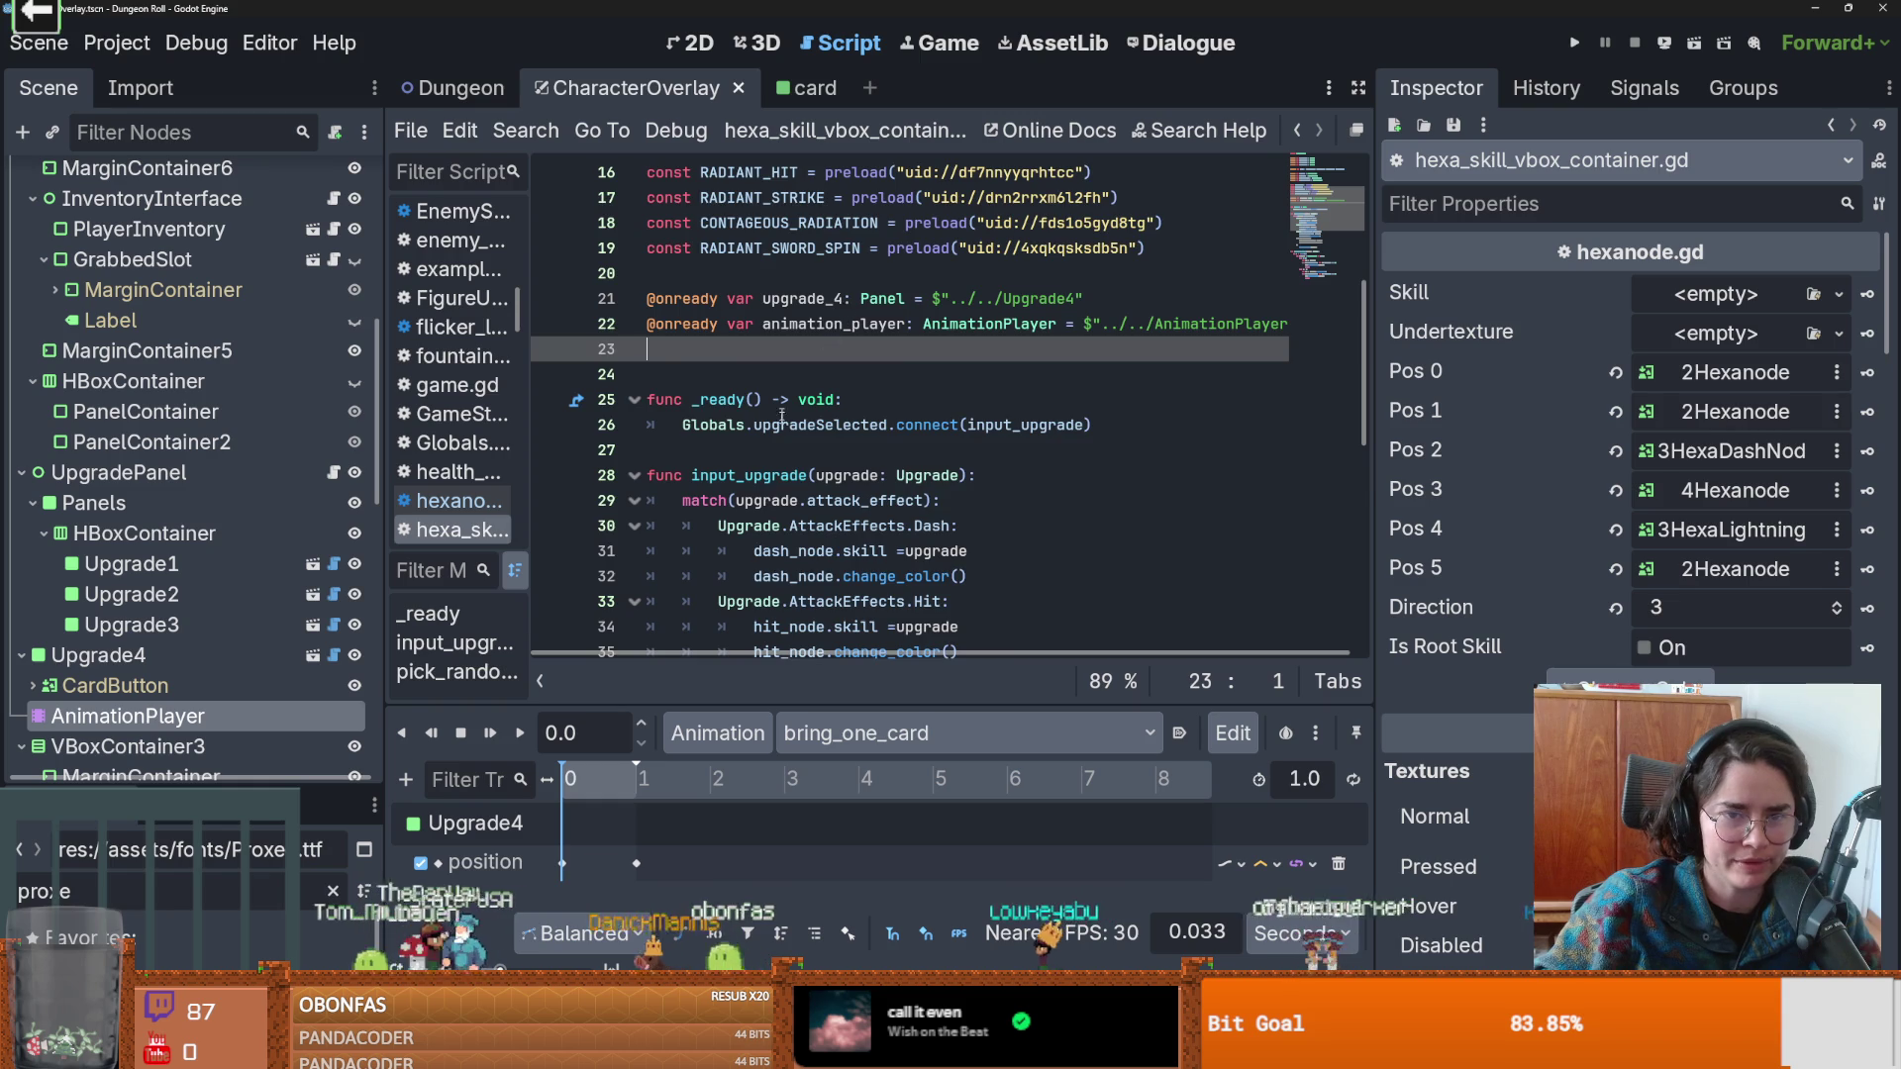
# Check the new declarations and select the upgrade_4 variable name.
pyautogui.scroll(-2, 752, 357)
pyautogui.scroll(3, 825, 411)
pyautogui.click(824, 401)
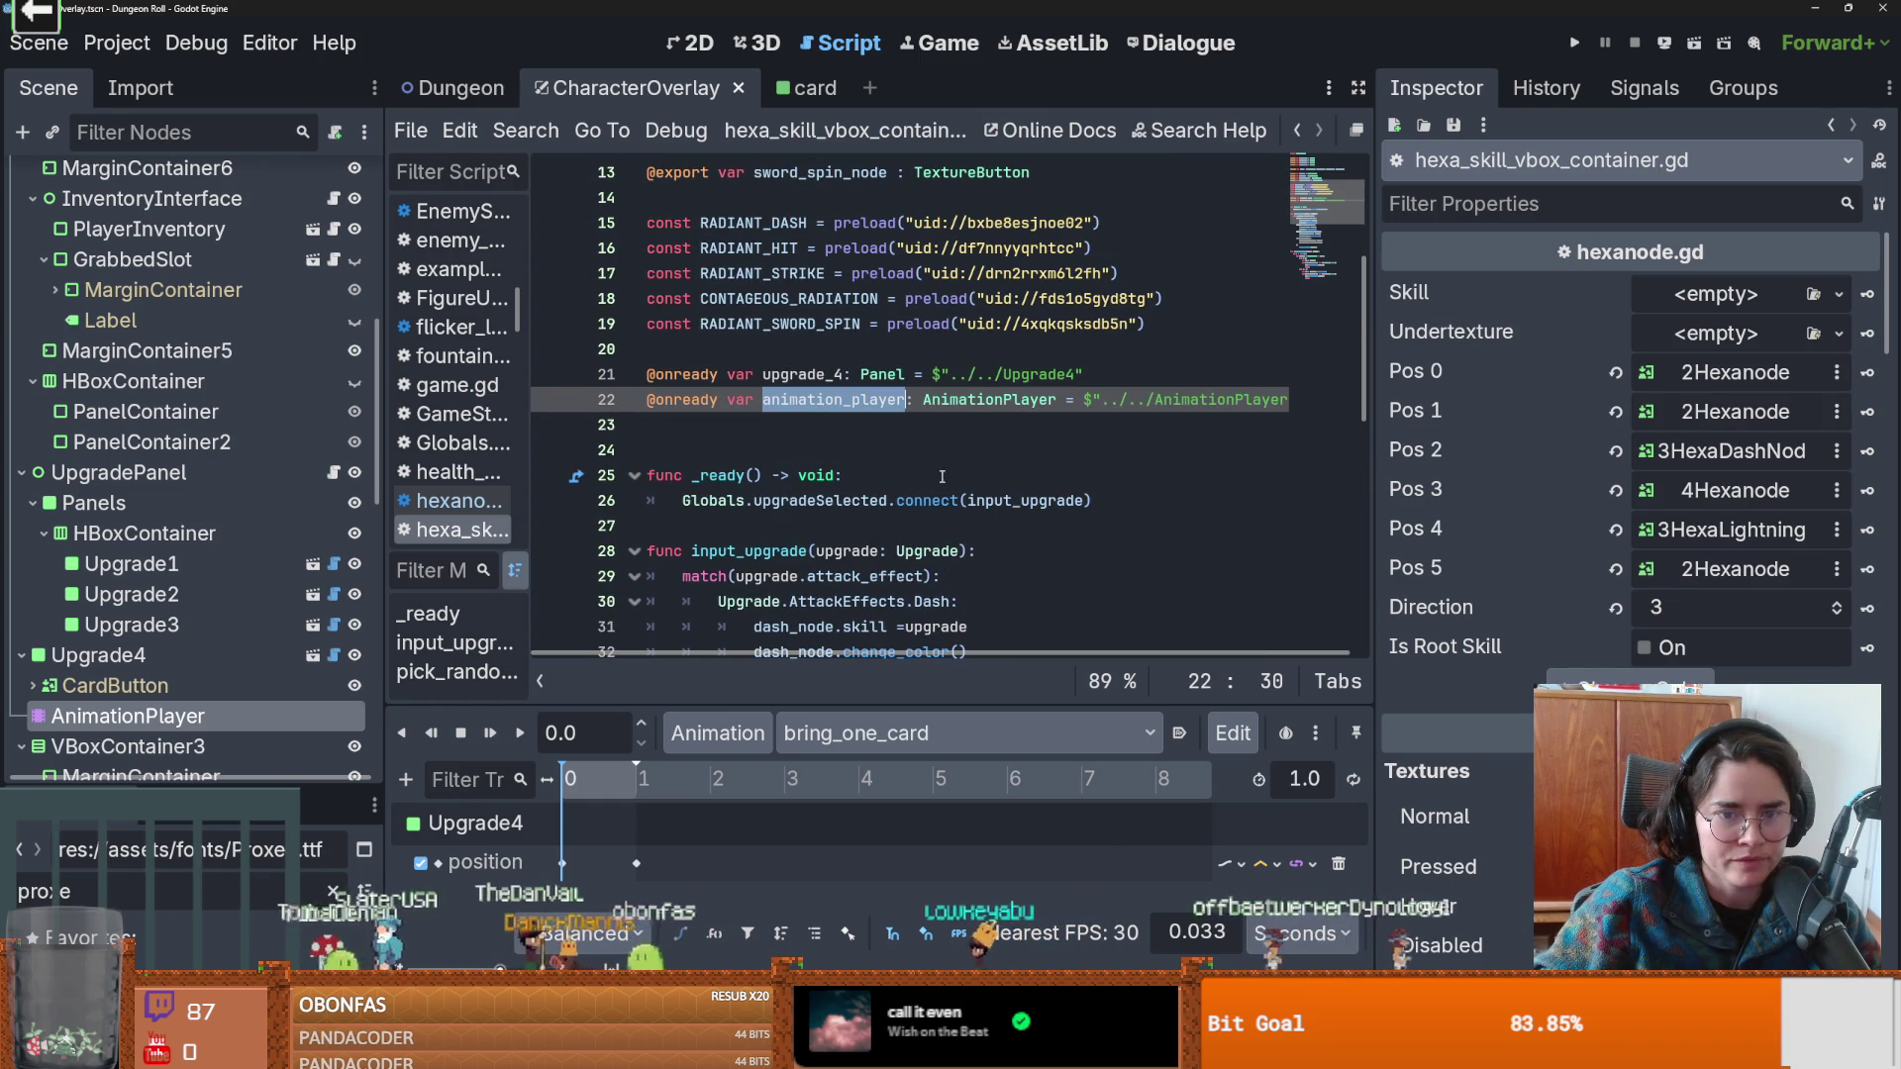
pyautogui.doubleClick(802, 374)
pyautogui.scroll(-3, 891, 475)
pyautogui.scroll(-5, 958, 537)
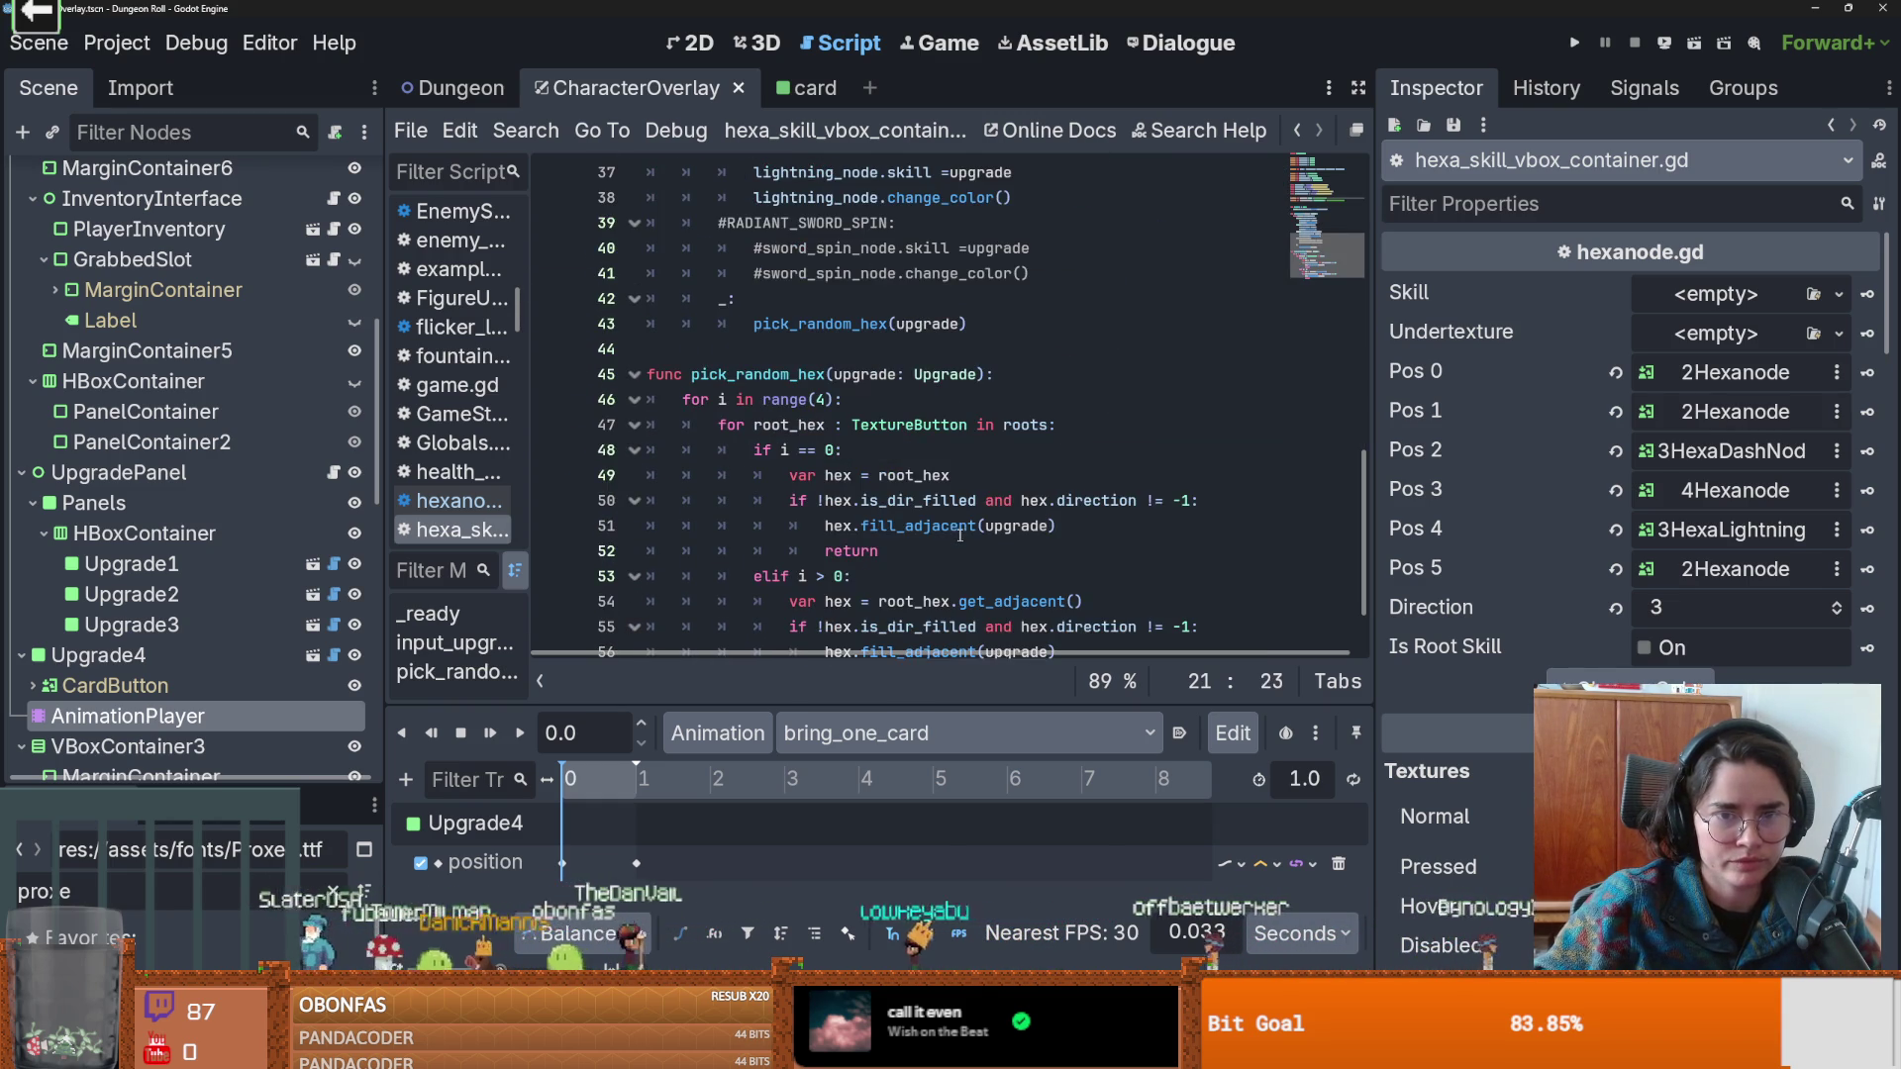
pyautogui.scroll(5, 931, 515)
pyautogui.scroll(-5, 913, 491)
pyautogui.scroll(7, 912, 491)
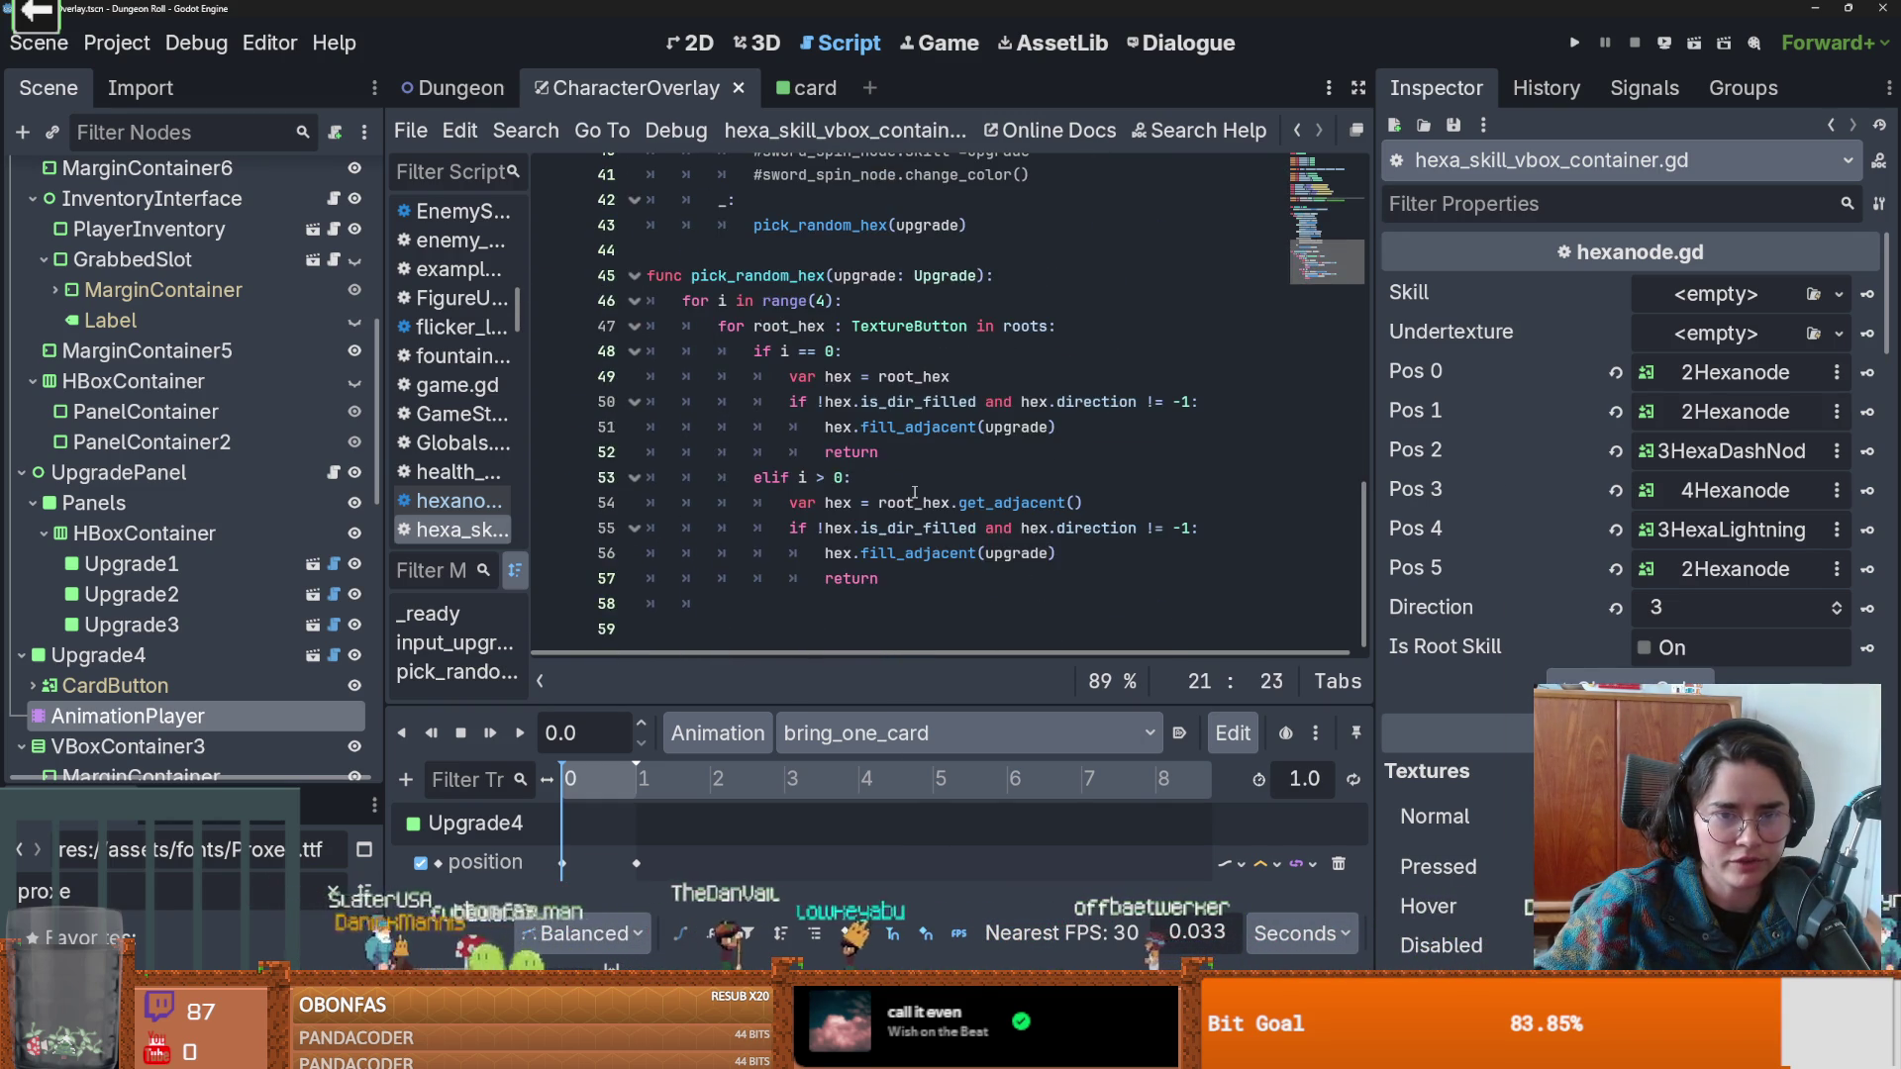
pyautogui.scroll(-1, 926, 492)
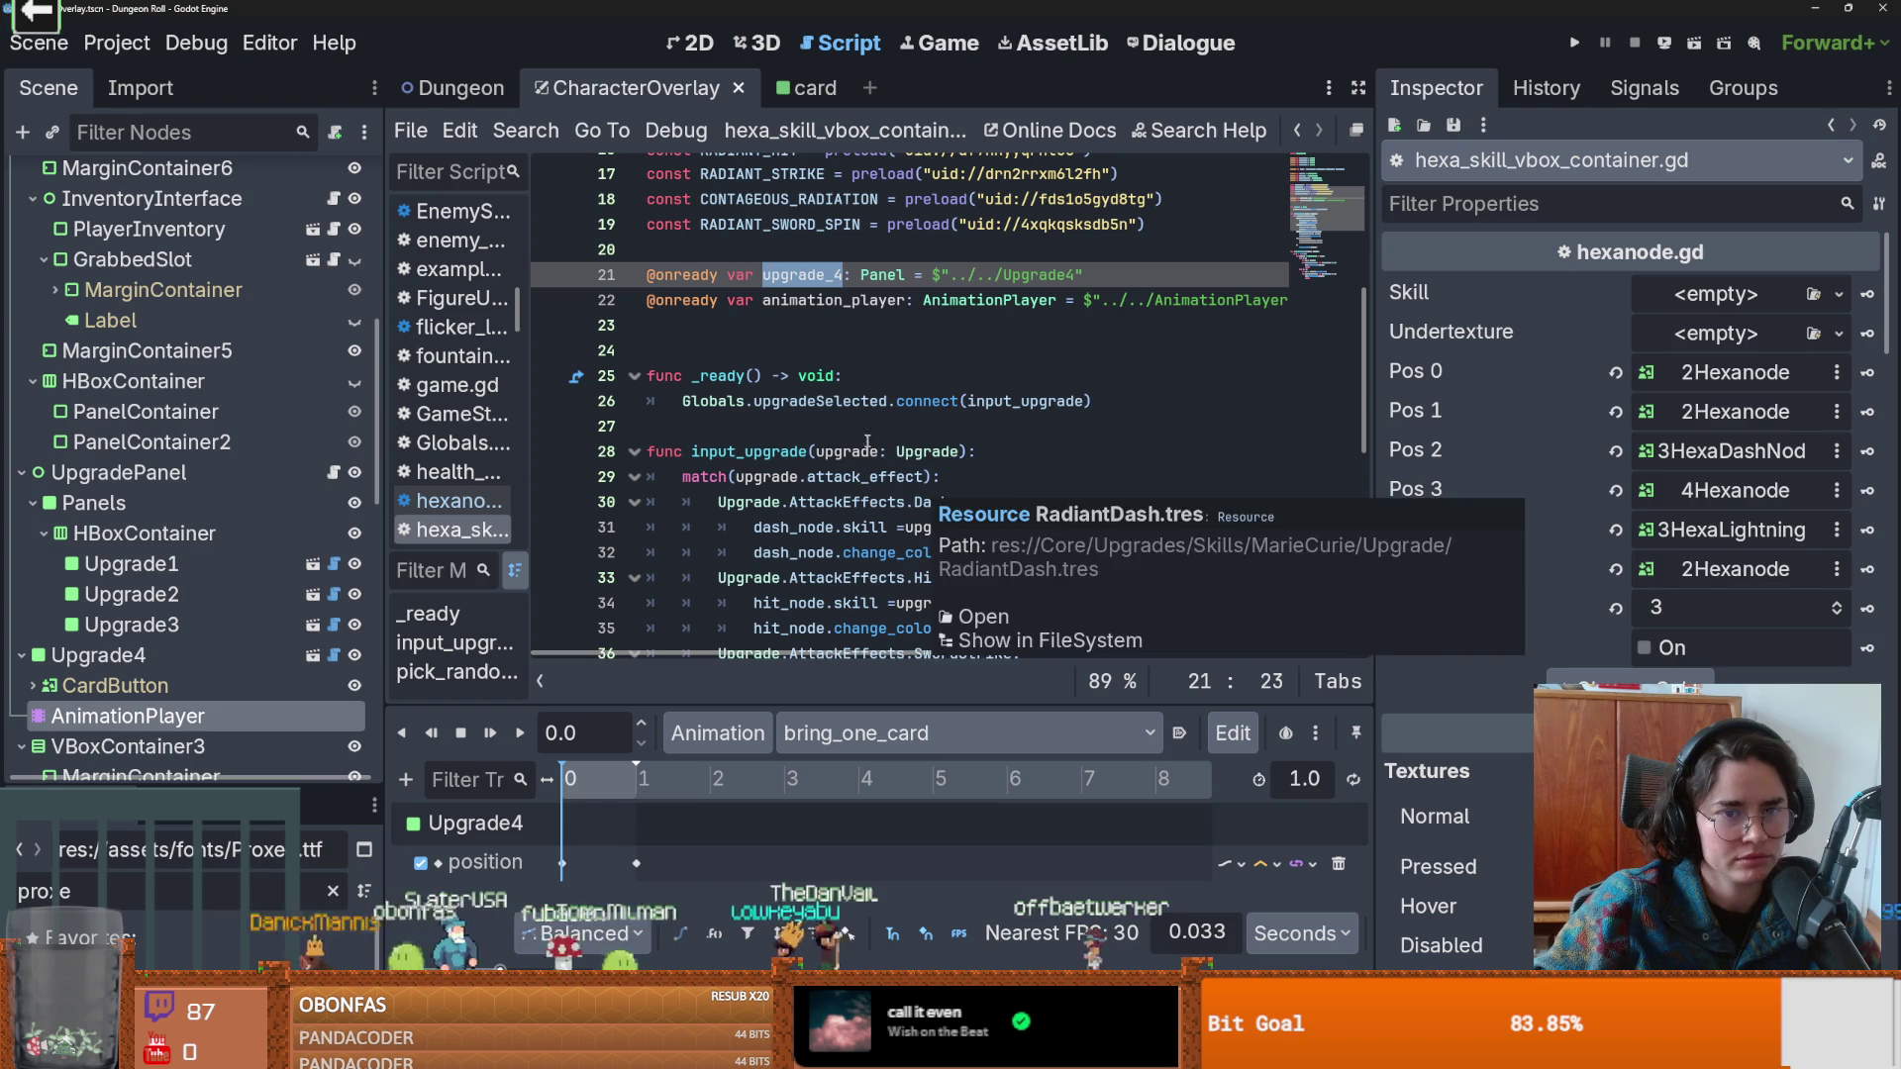
pyautogui.scroll(4, 288, 462)
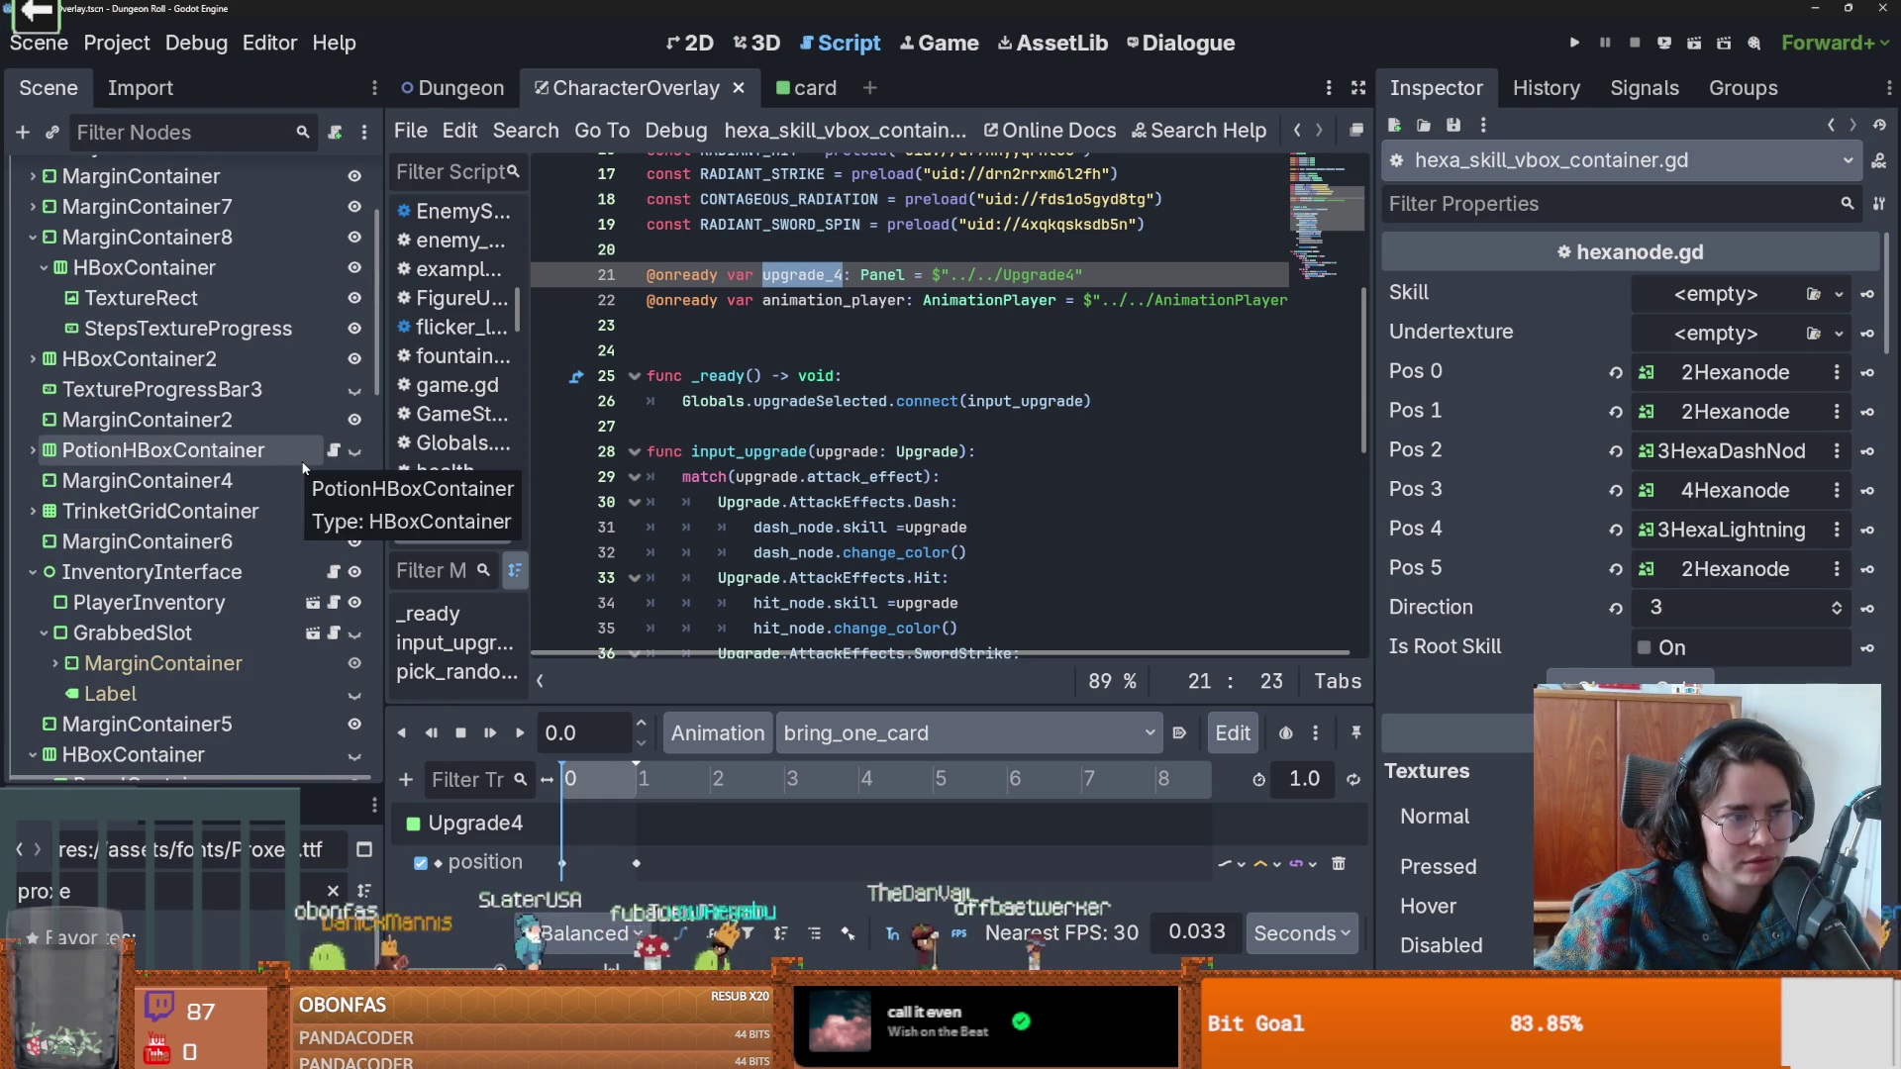
pyautogui.scroll(2, 305, 465)
pyautogui.scroll(-4, 304, 489)
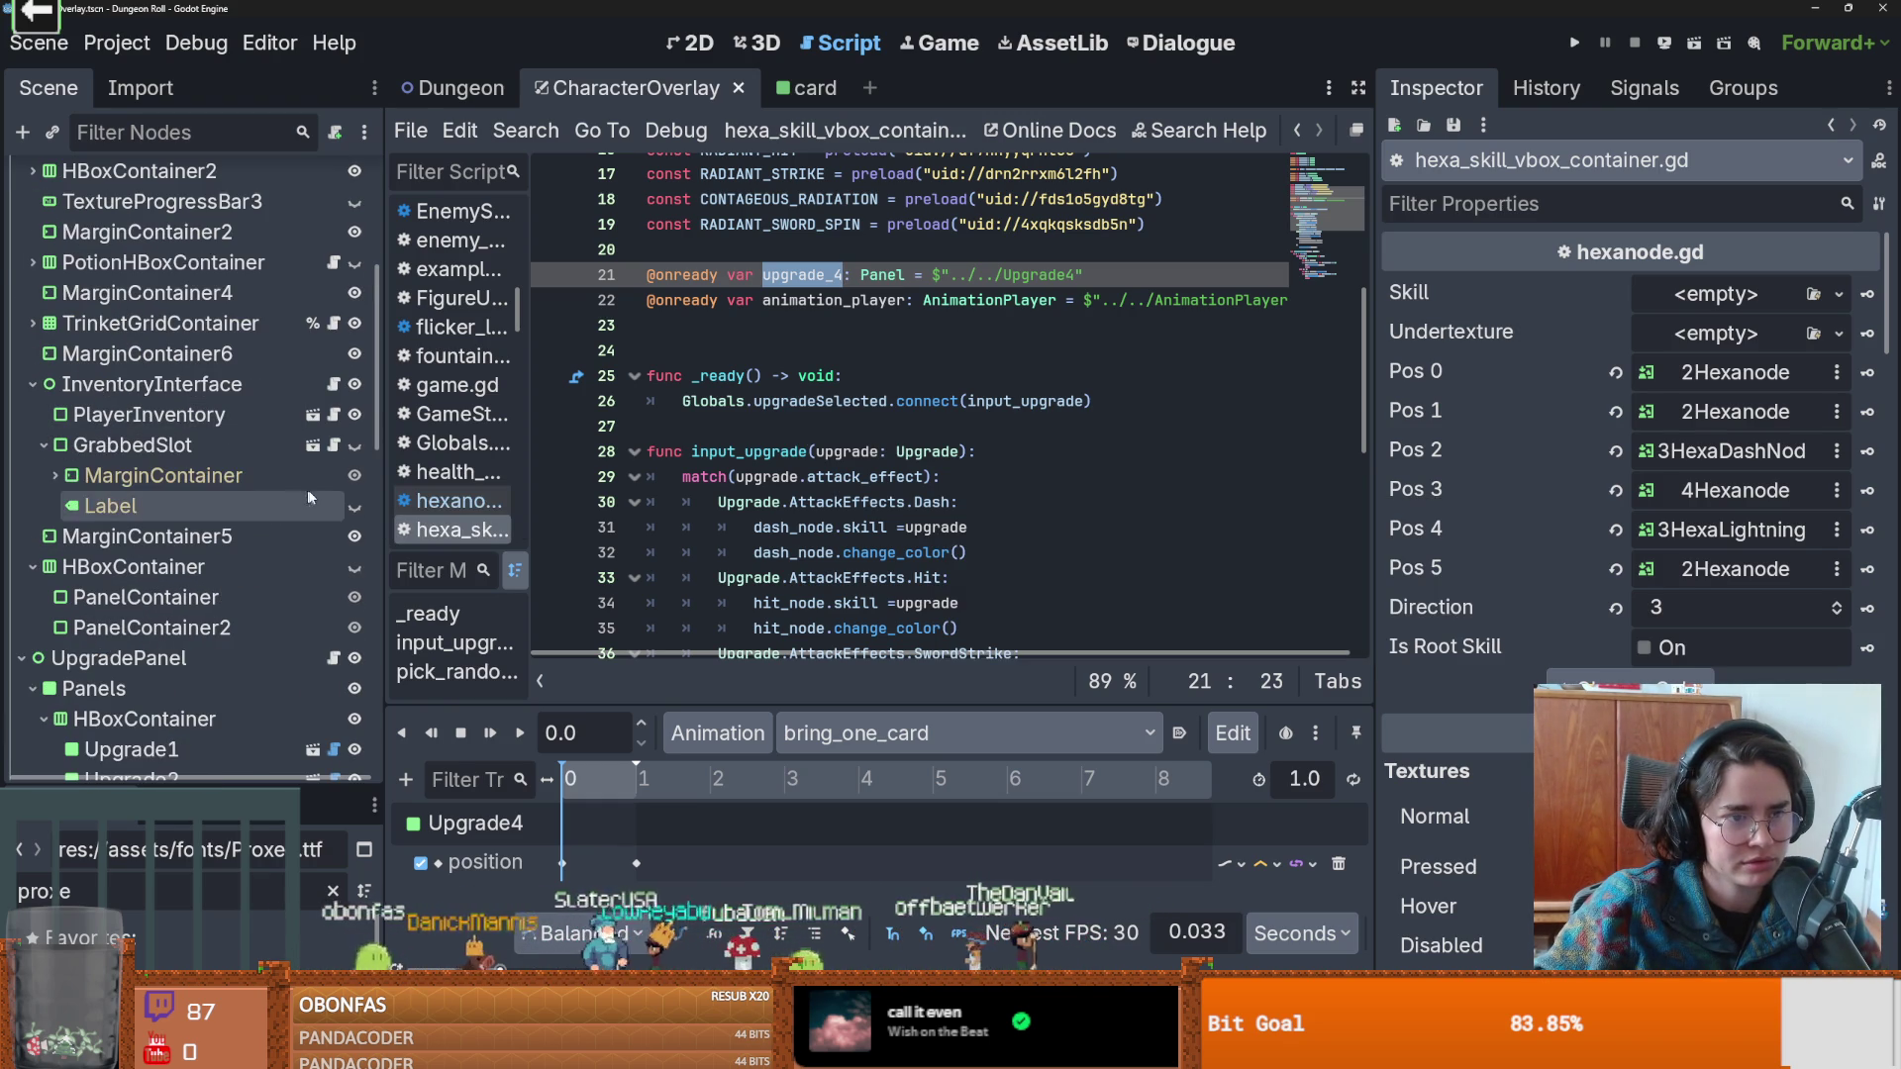
pyautogui.scroll(-2, 323, 483)
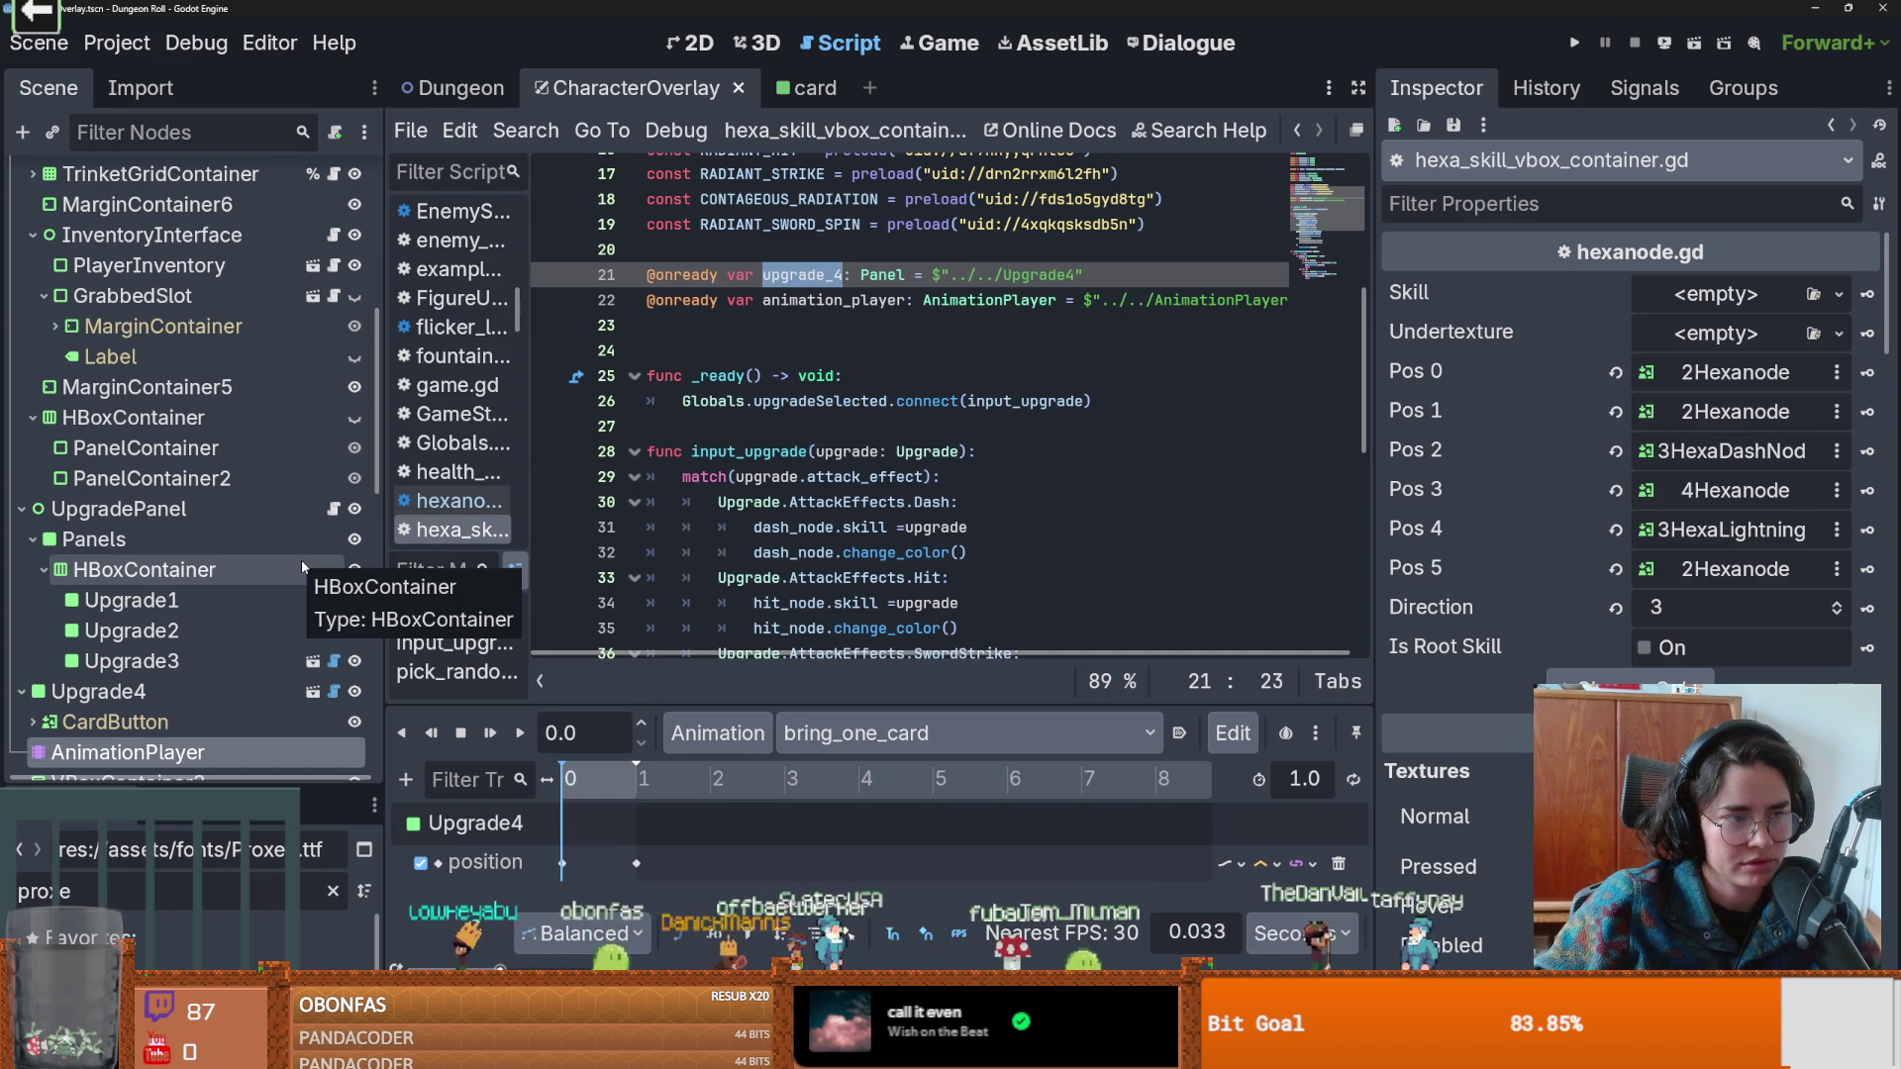
pyautogui.scroll(-1, 238, 564)
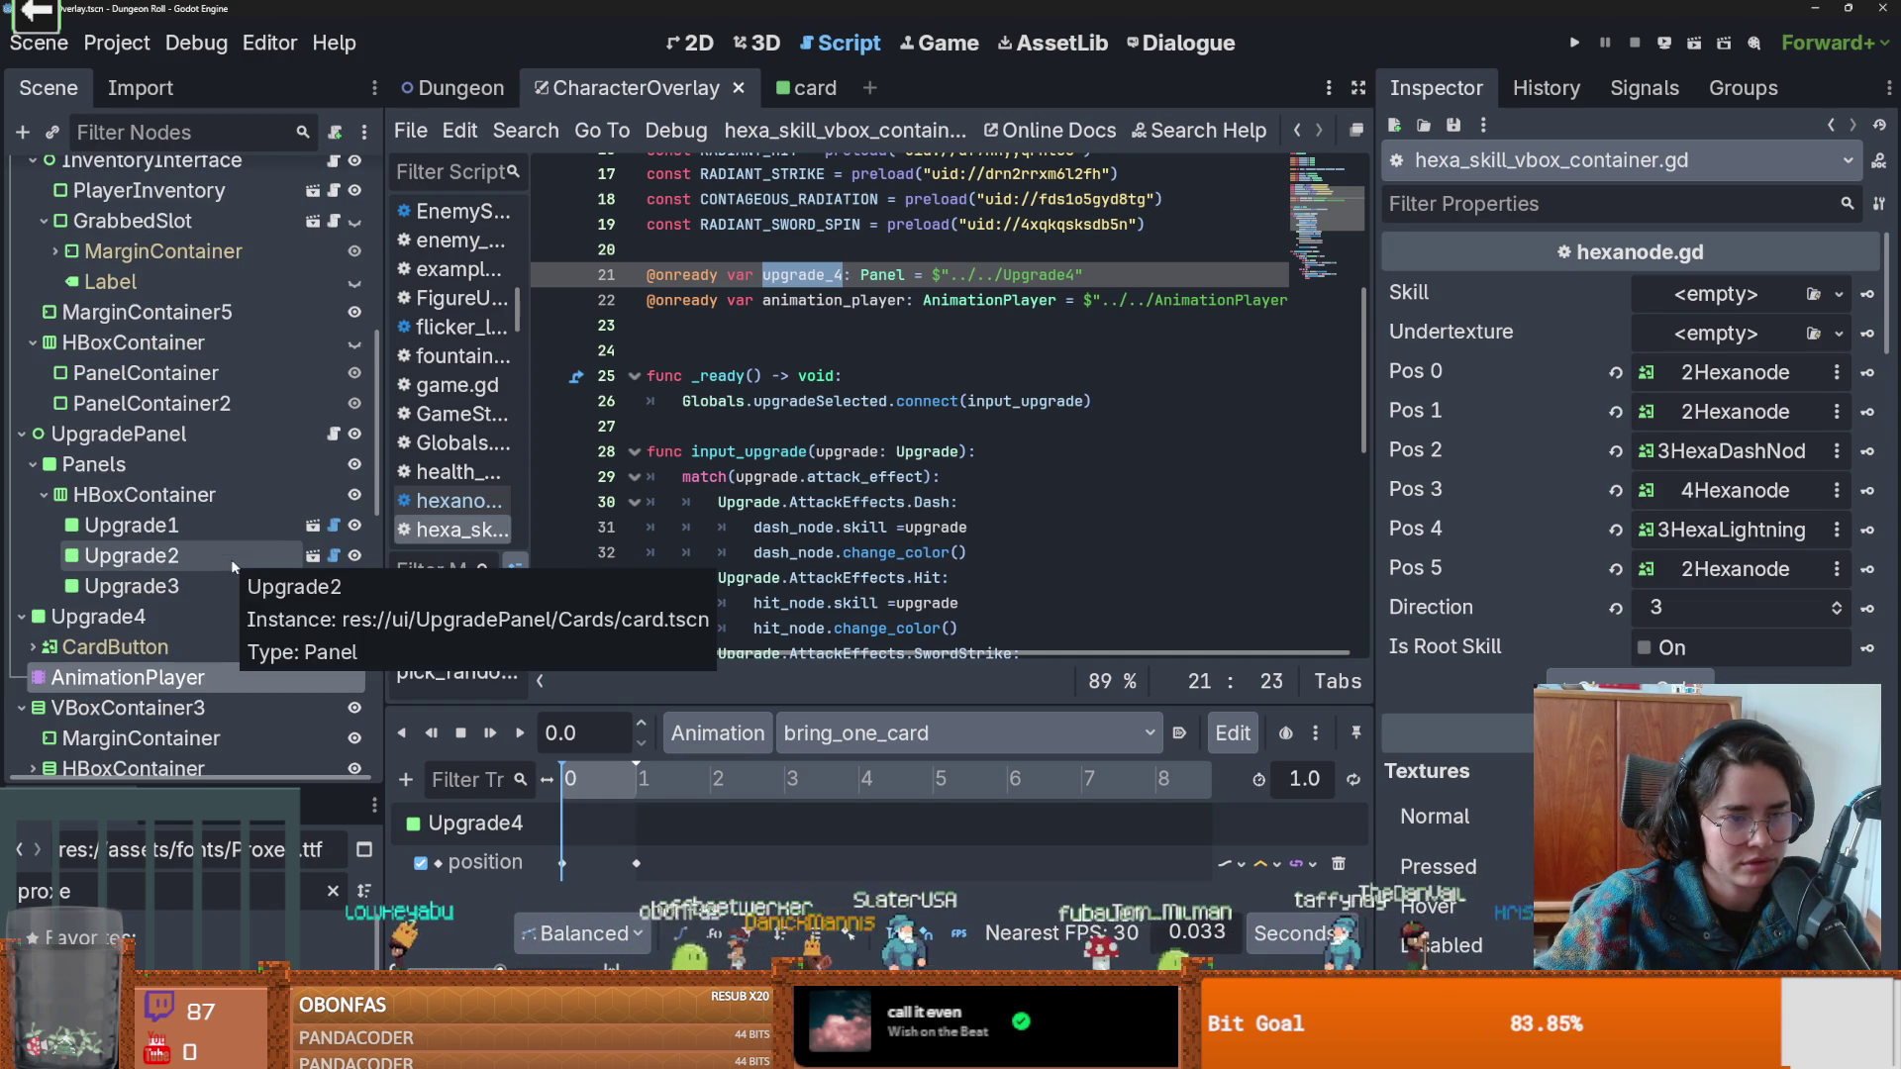
# Collapse Upgrade4's children in the Scene dock.
pyautogui.click(22, 616)
pyautogui.click(22, 615)
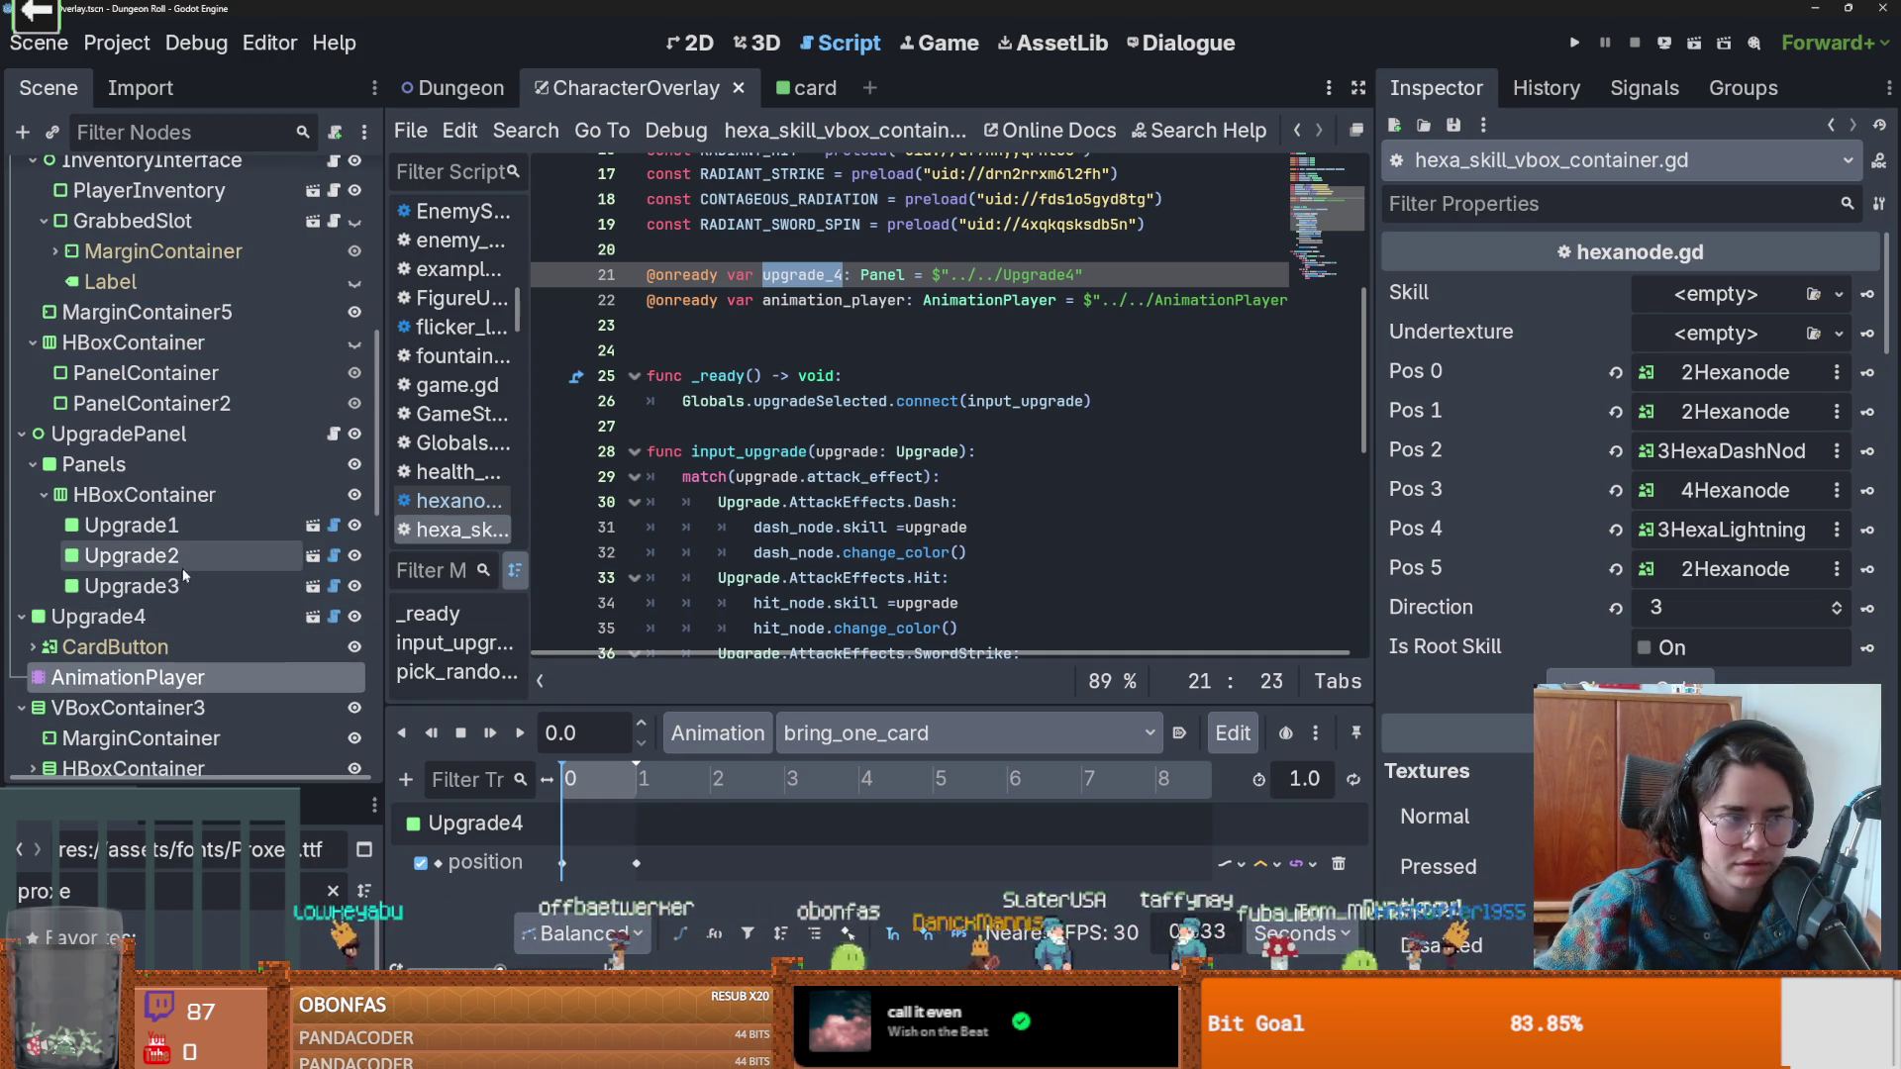
pyautogui.scroll(-2, 248, 562)
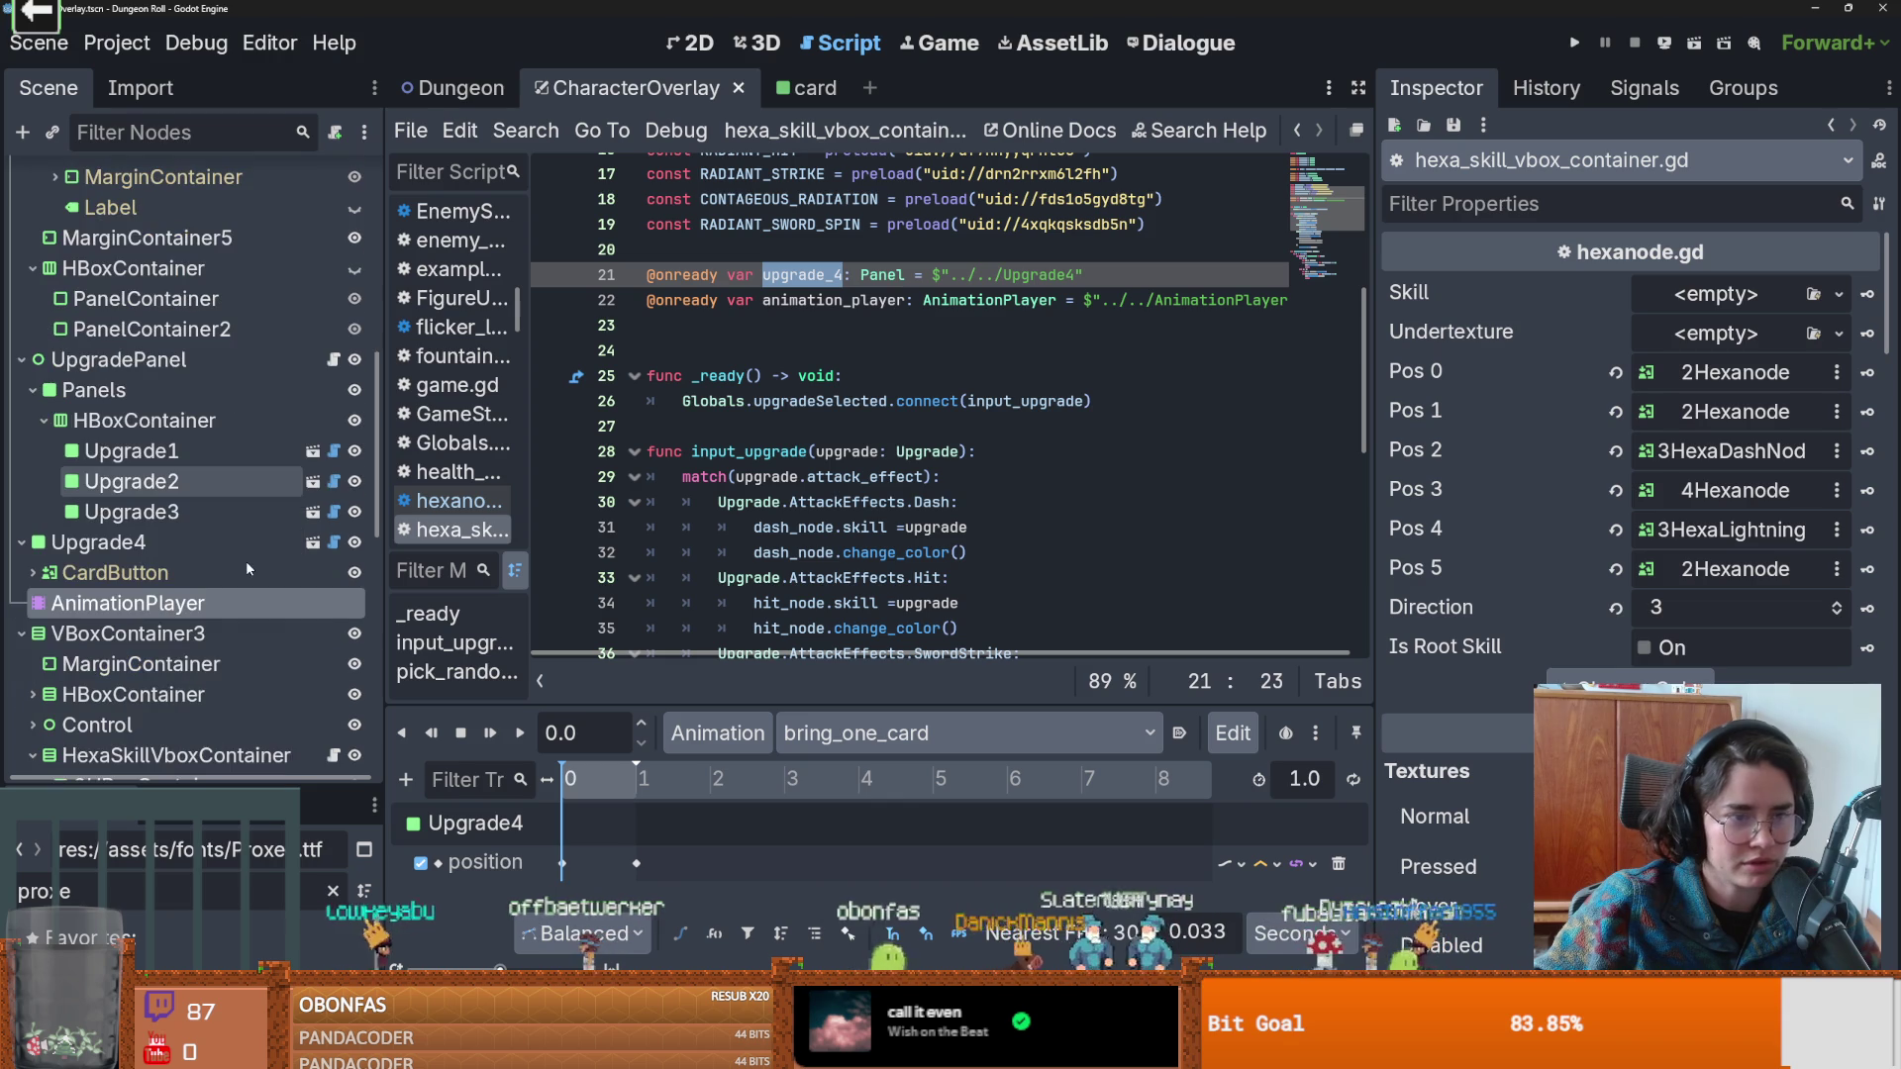
pyautogui.click(22, 541)
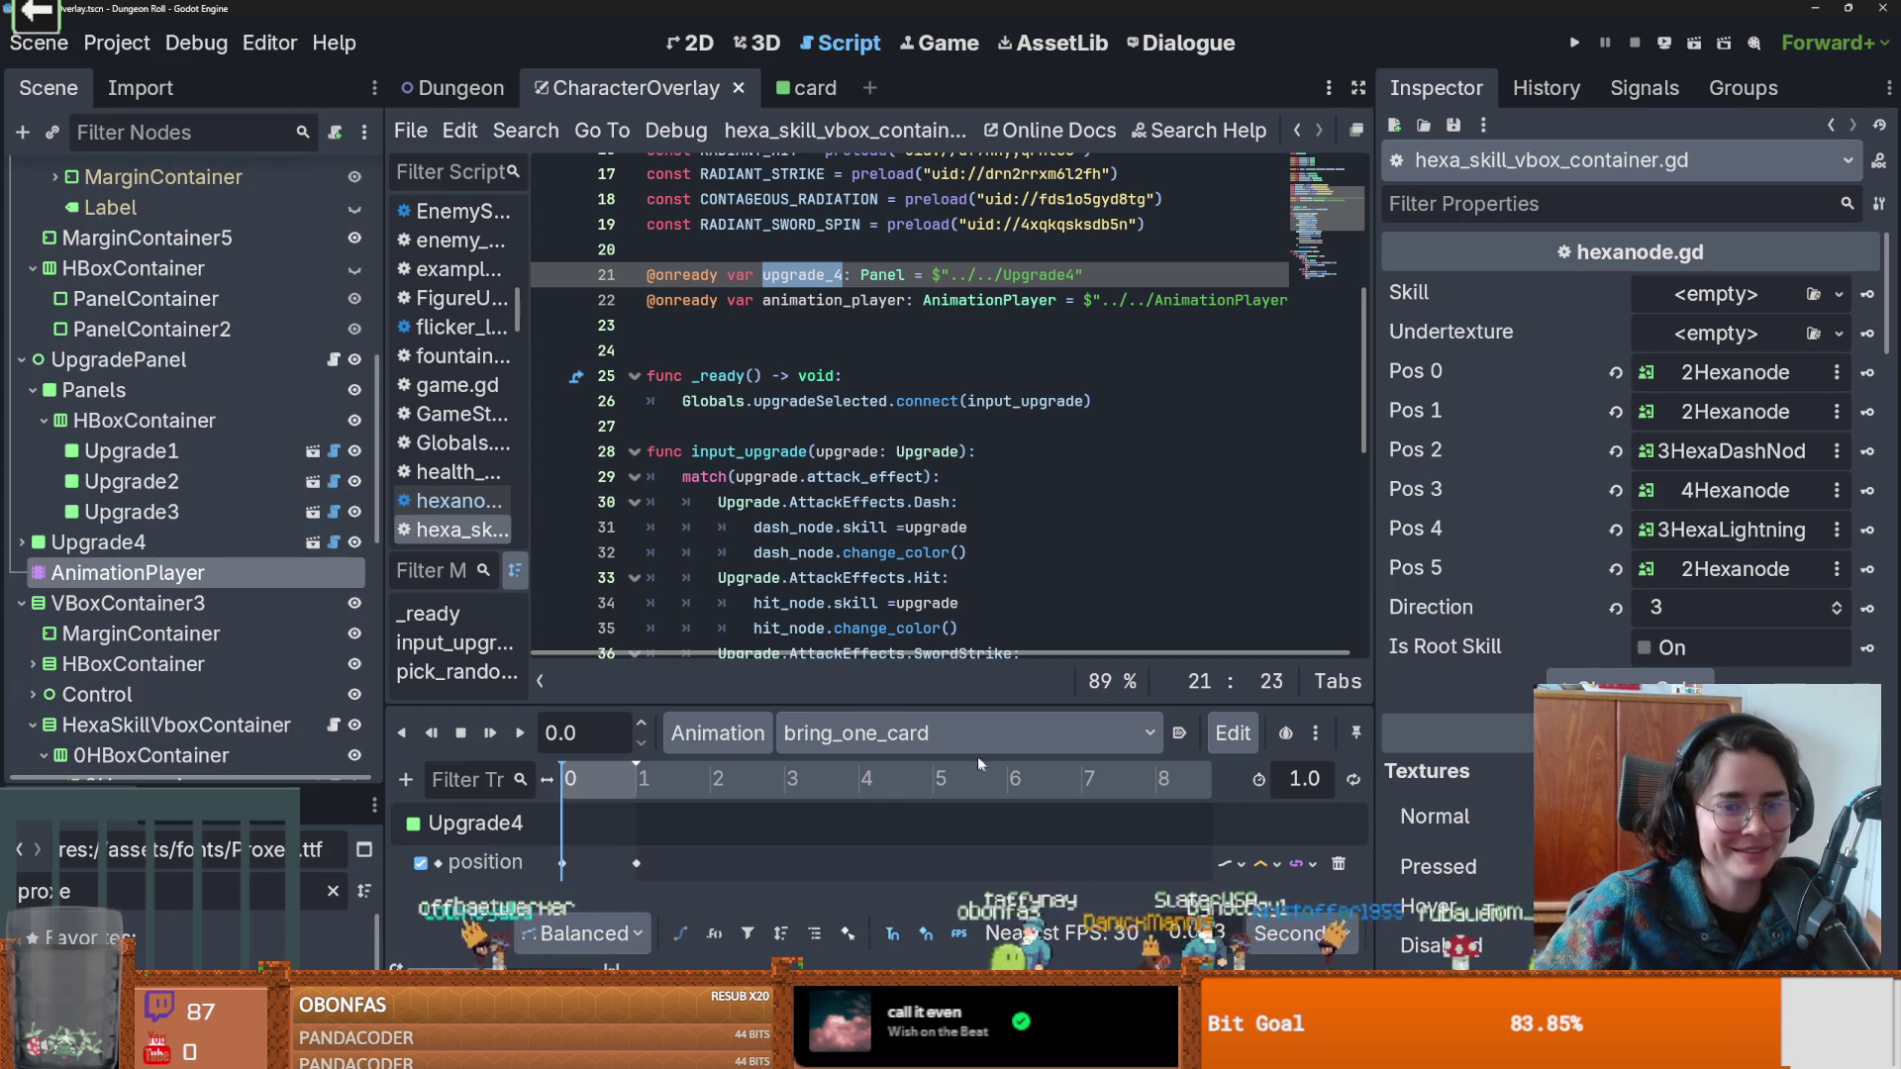
pyautogui.scroll(-6, 868, 536)
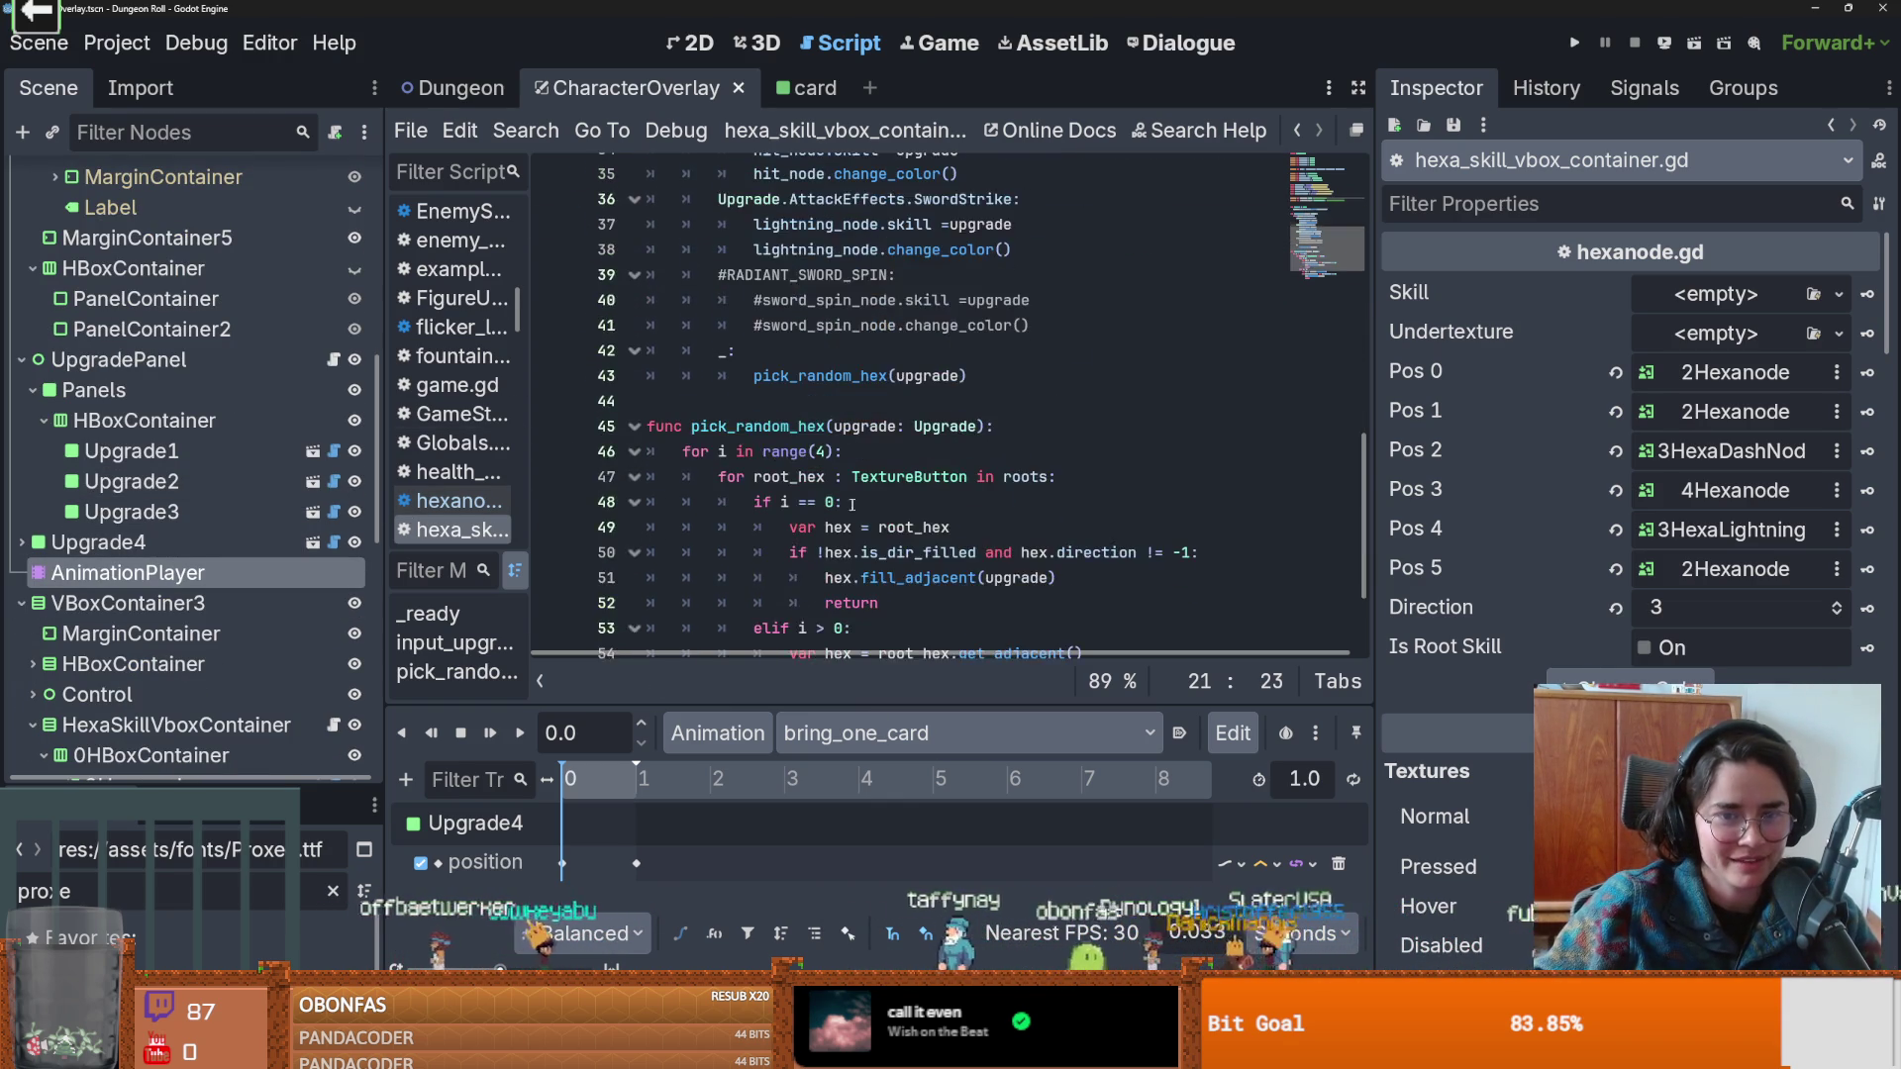
pyautogui.scroll(7, 867, 537)
pyautogui.click(668, 396)
pyautogui.press('BackSpace')
pyautogui.hscroll(-1, 942, 452)
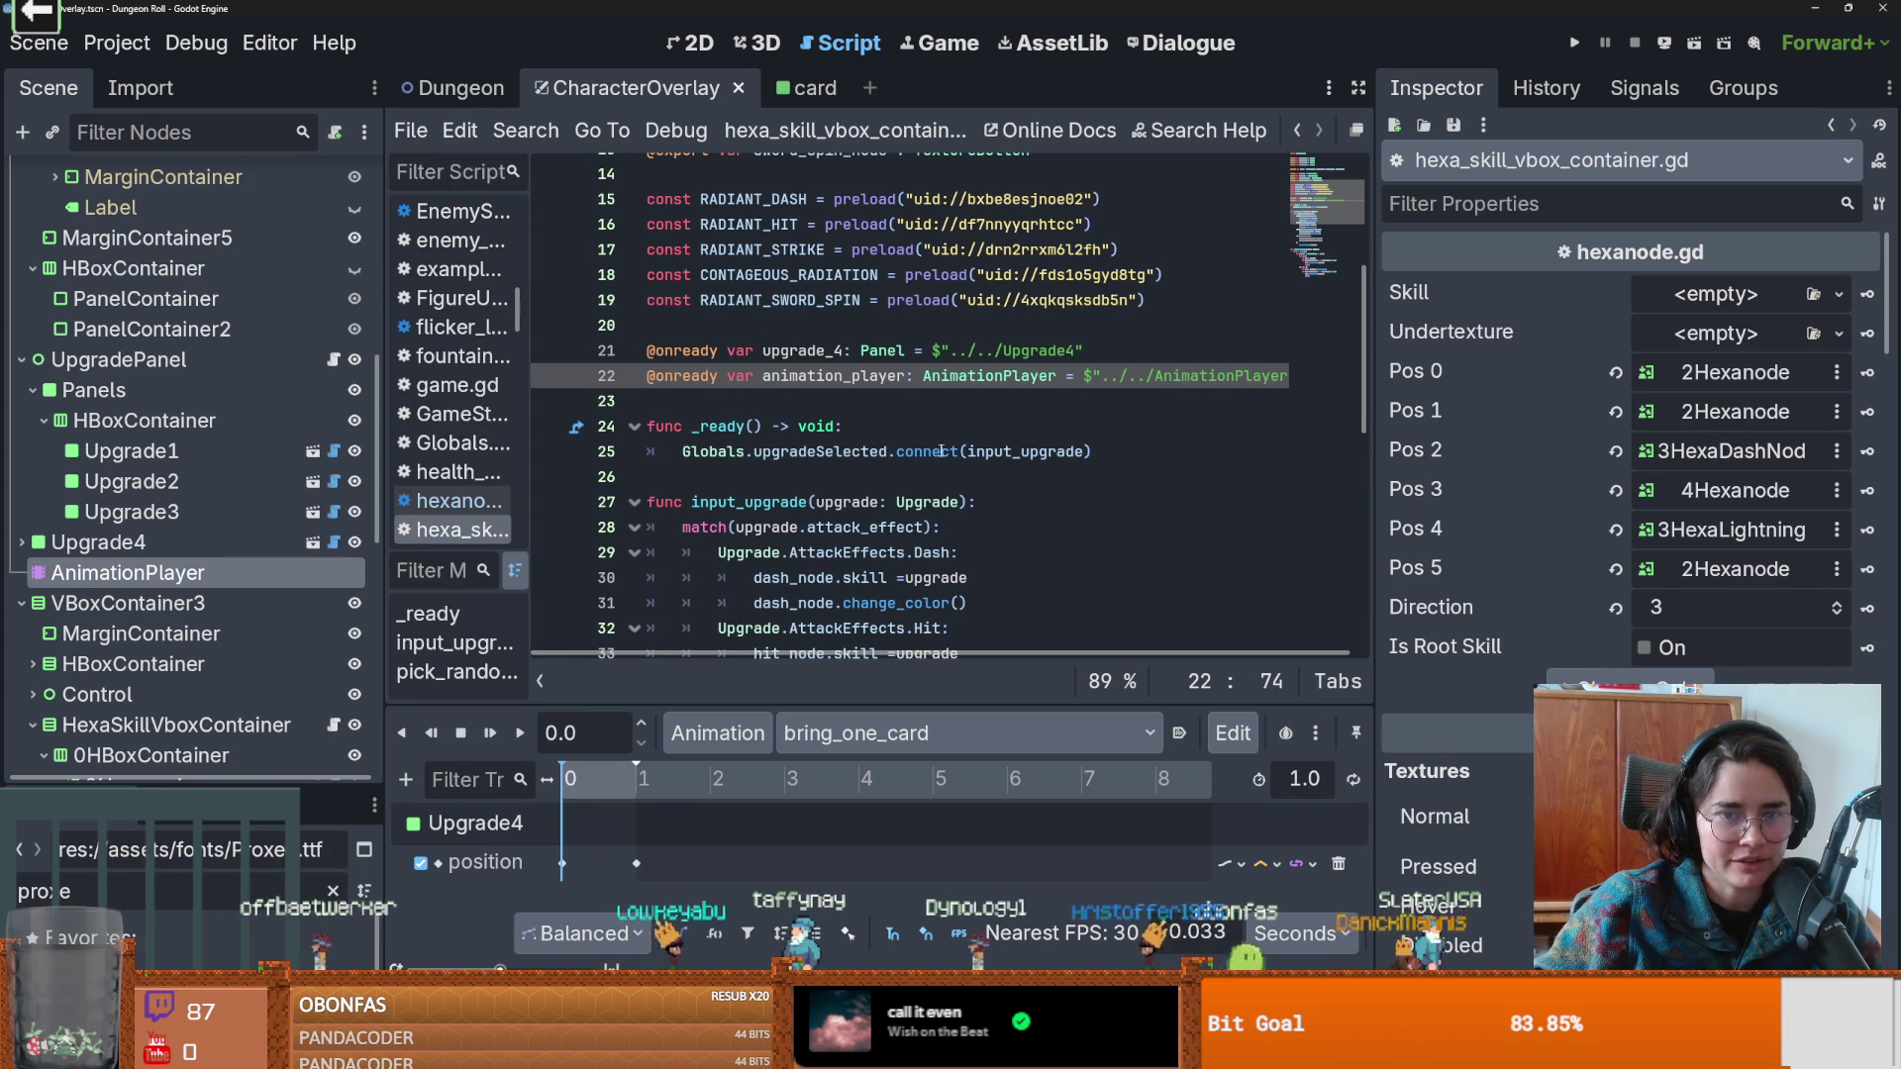
pyautogui.moveTo(653, 350); pyautogui.dragTo(1261, 376)
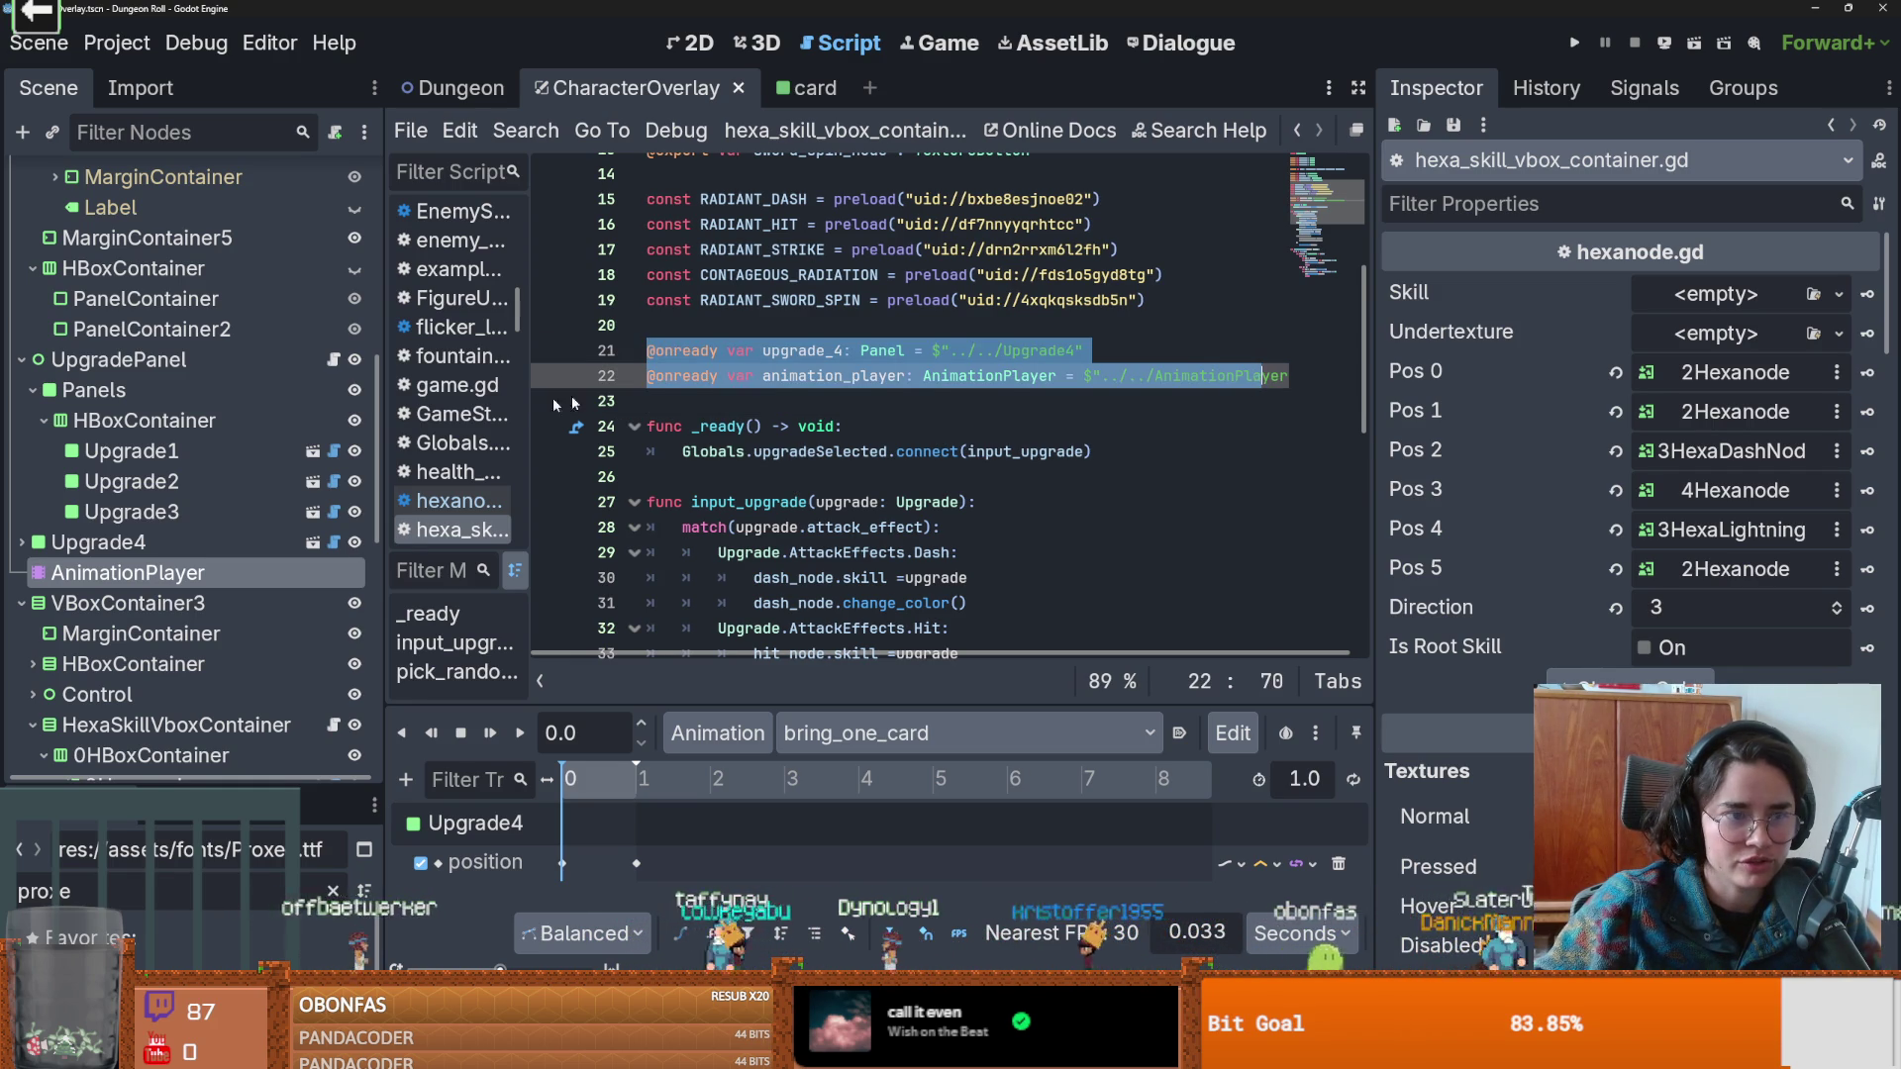
pyautogui.click(1287, 376)
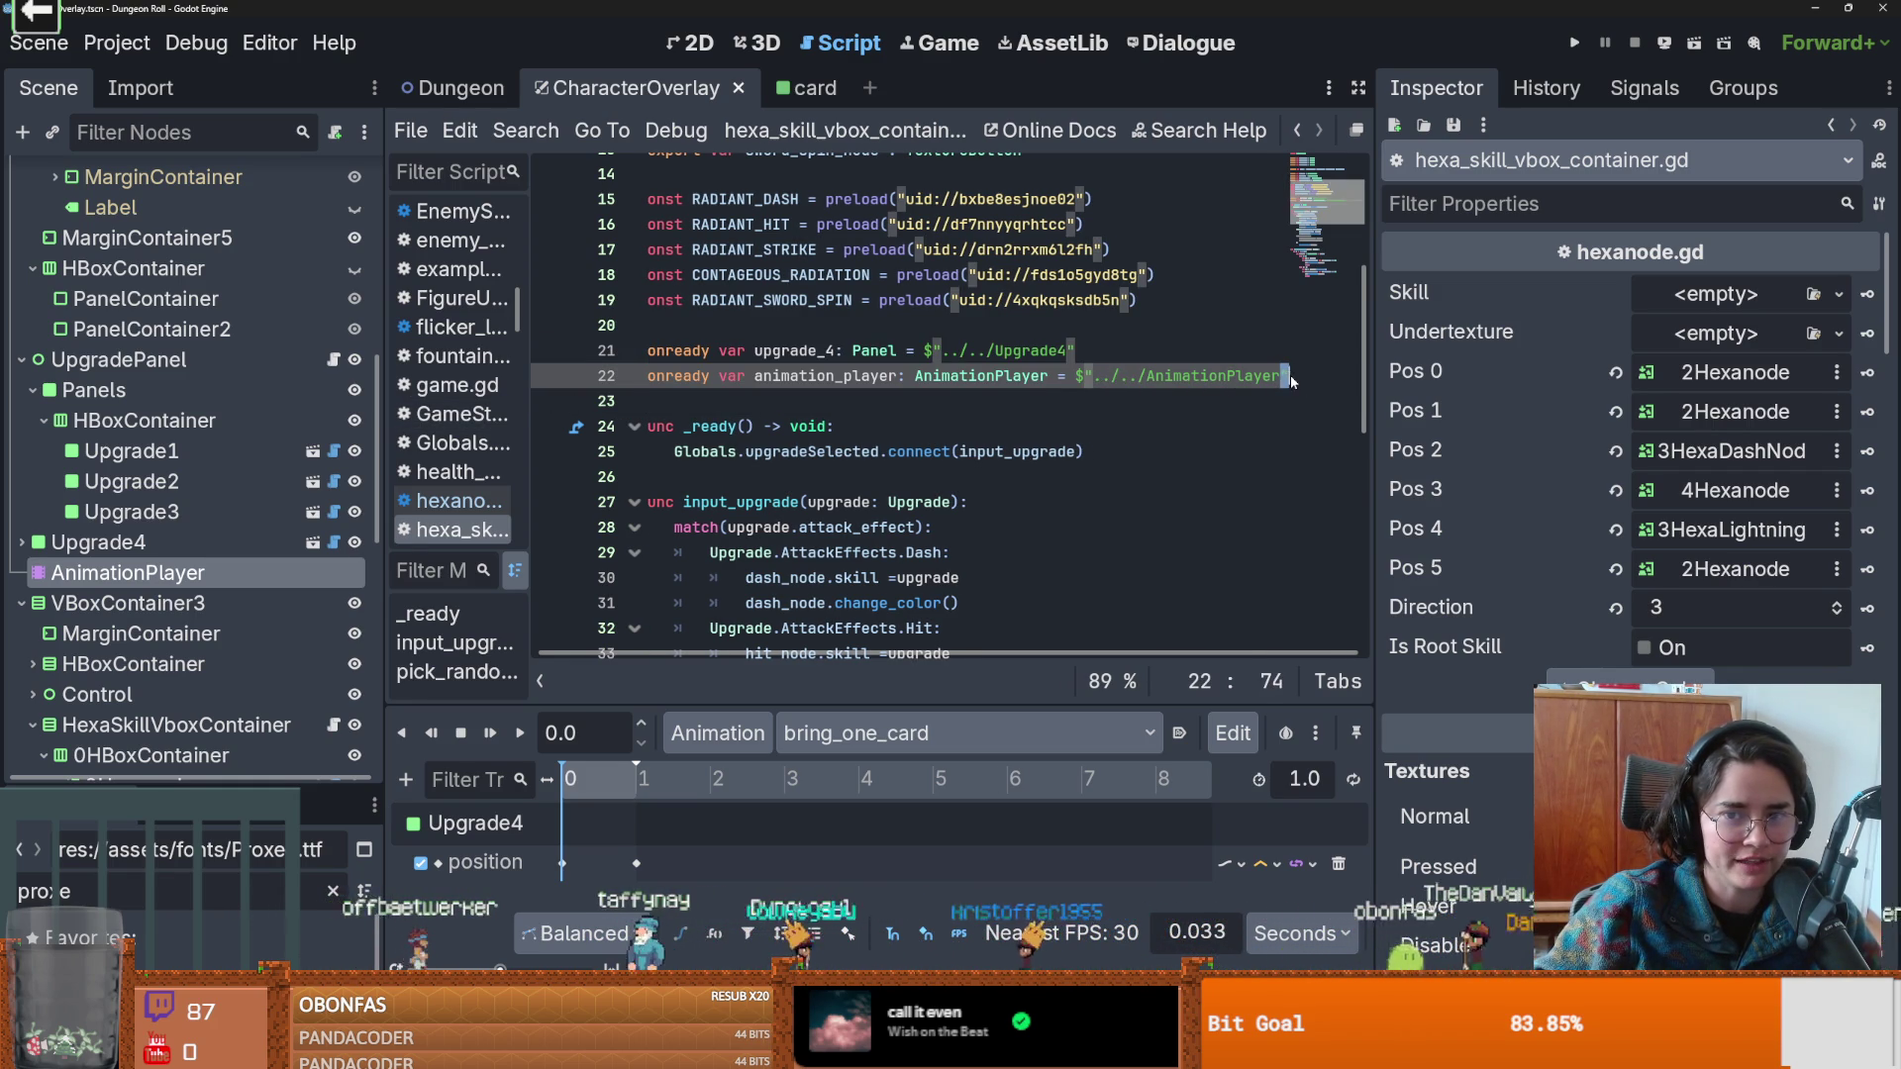
pyautogui.moveTo(1289, 376); pyautogui.dragTo(552, 358)
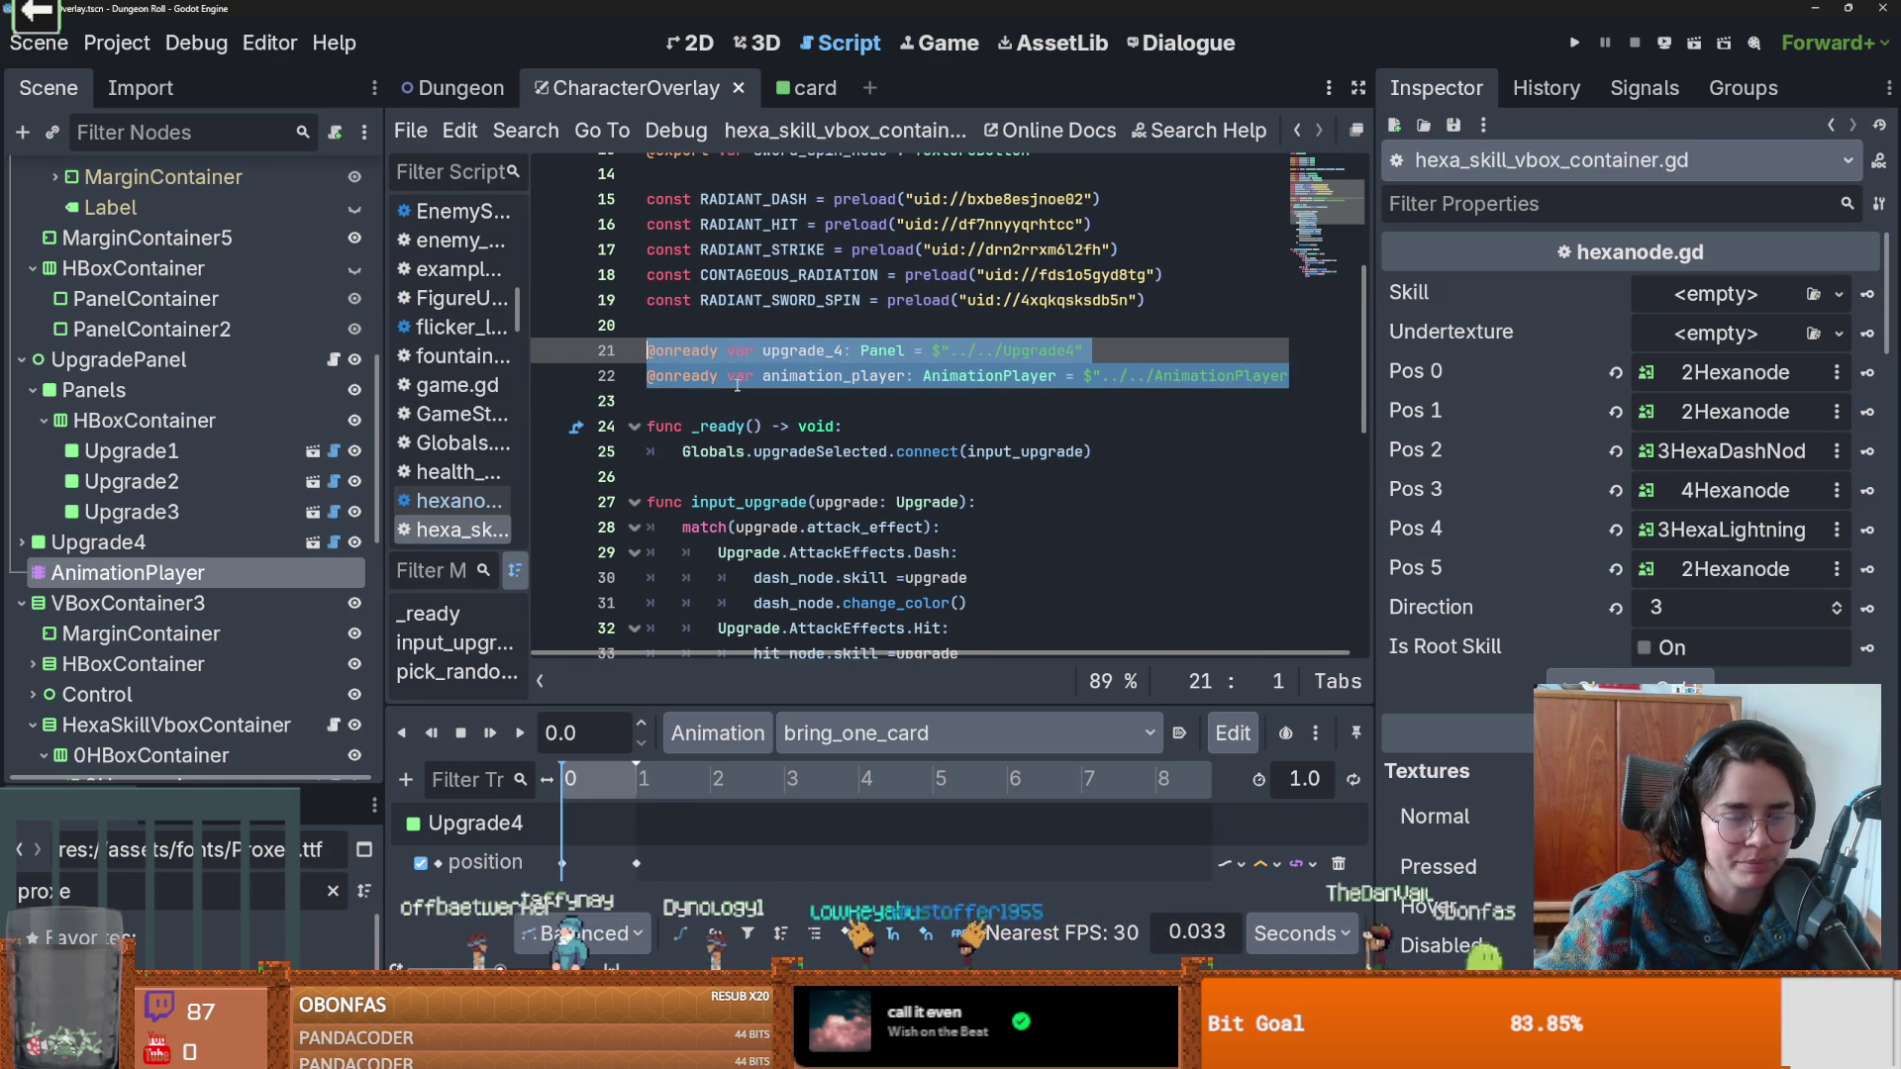
pyautogui.press('BackSpace')
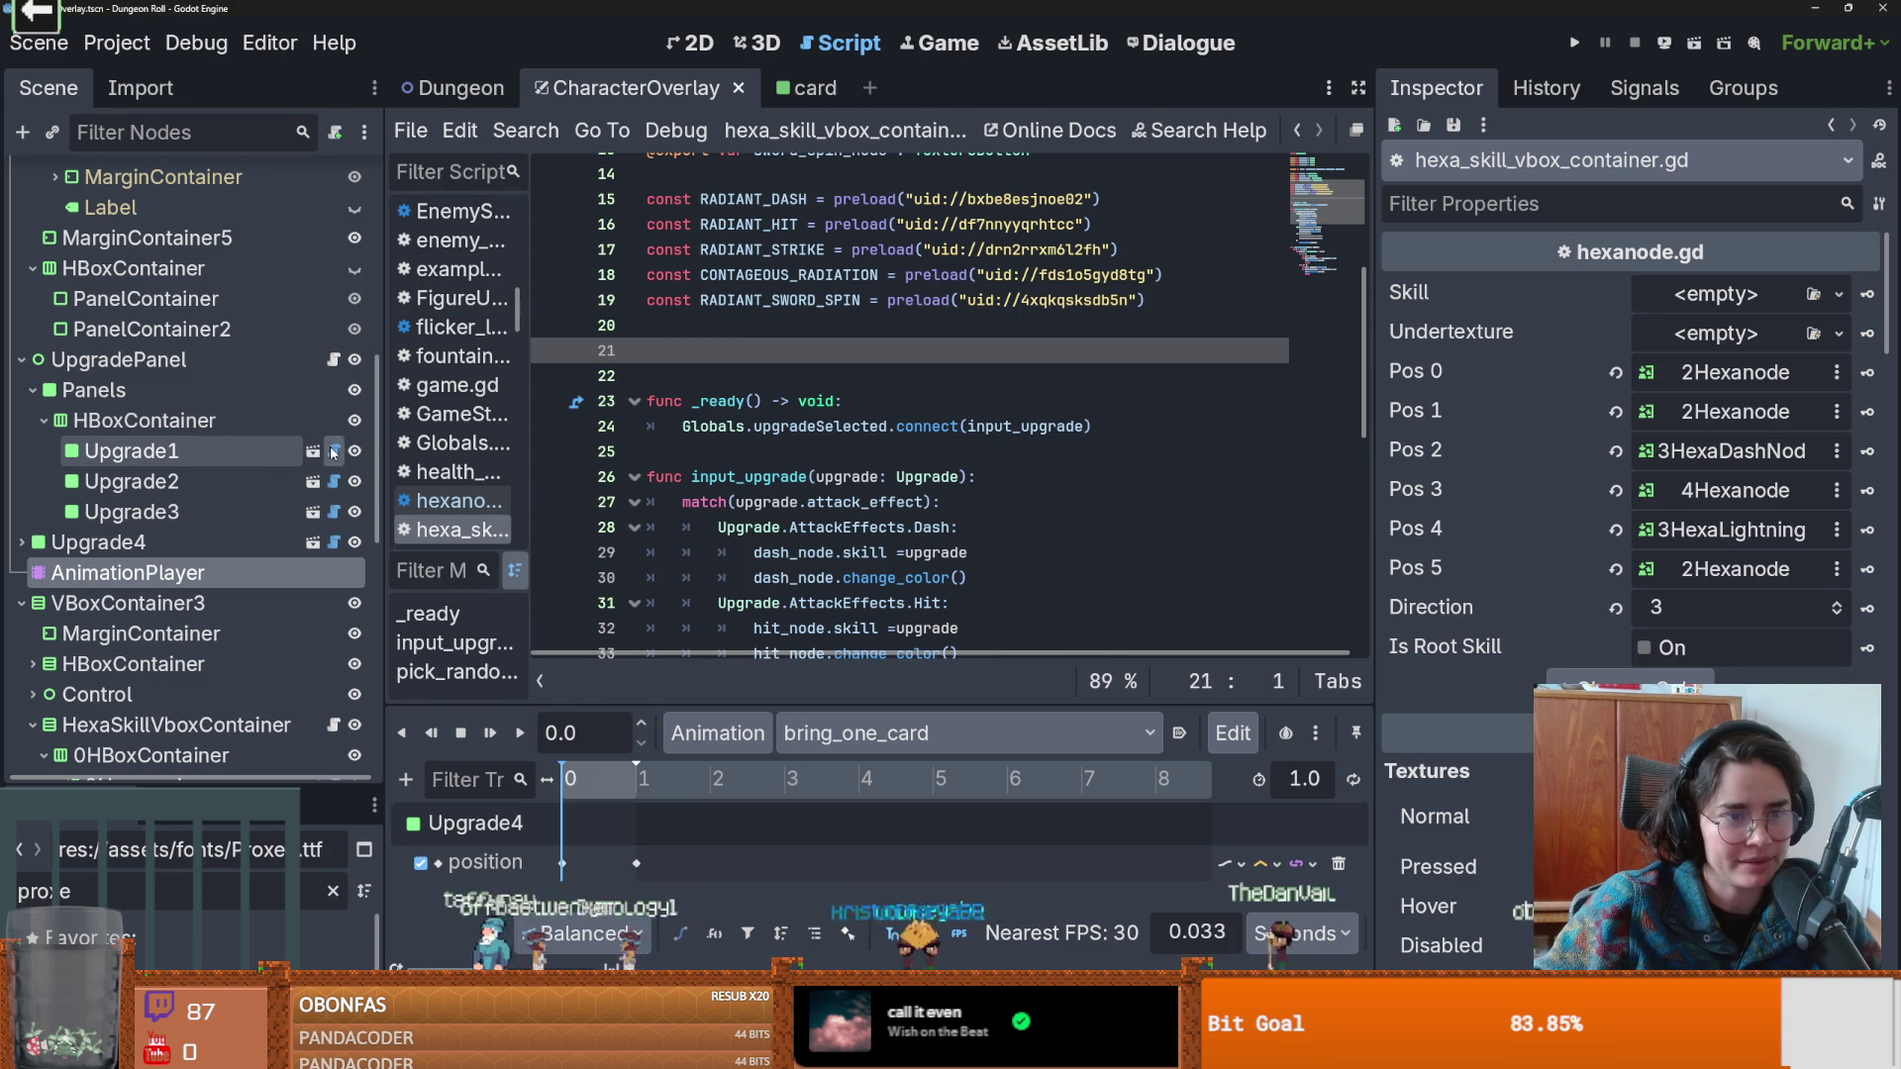
# Open Upgrade1's card script and insert blank lines above the card_selected signal.
pyautogui.click(334, 452)
pyautogui.scroll(-5, 783, 424)
pyautogui.scroll(5, 783, 424)
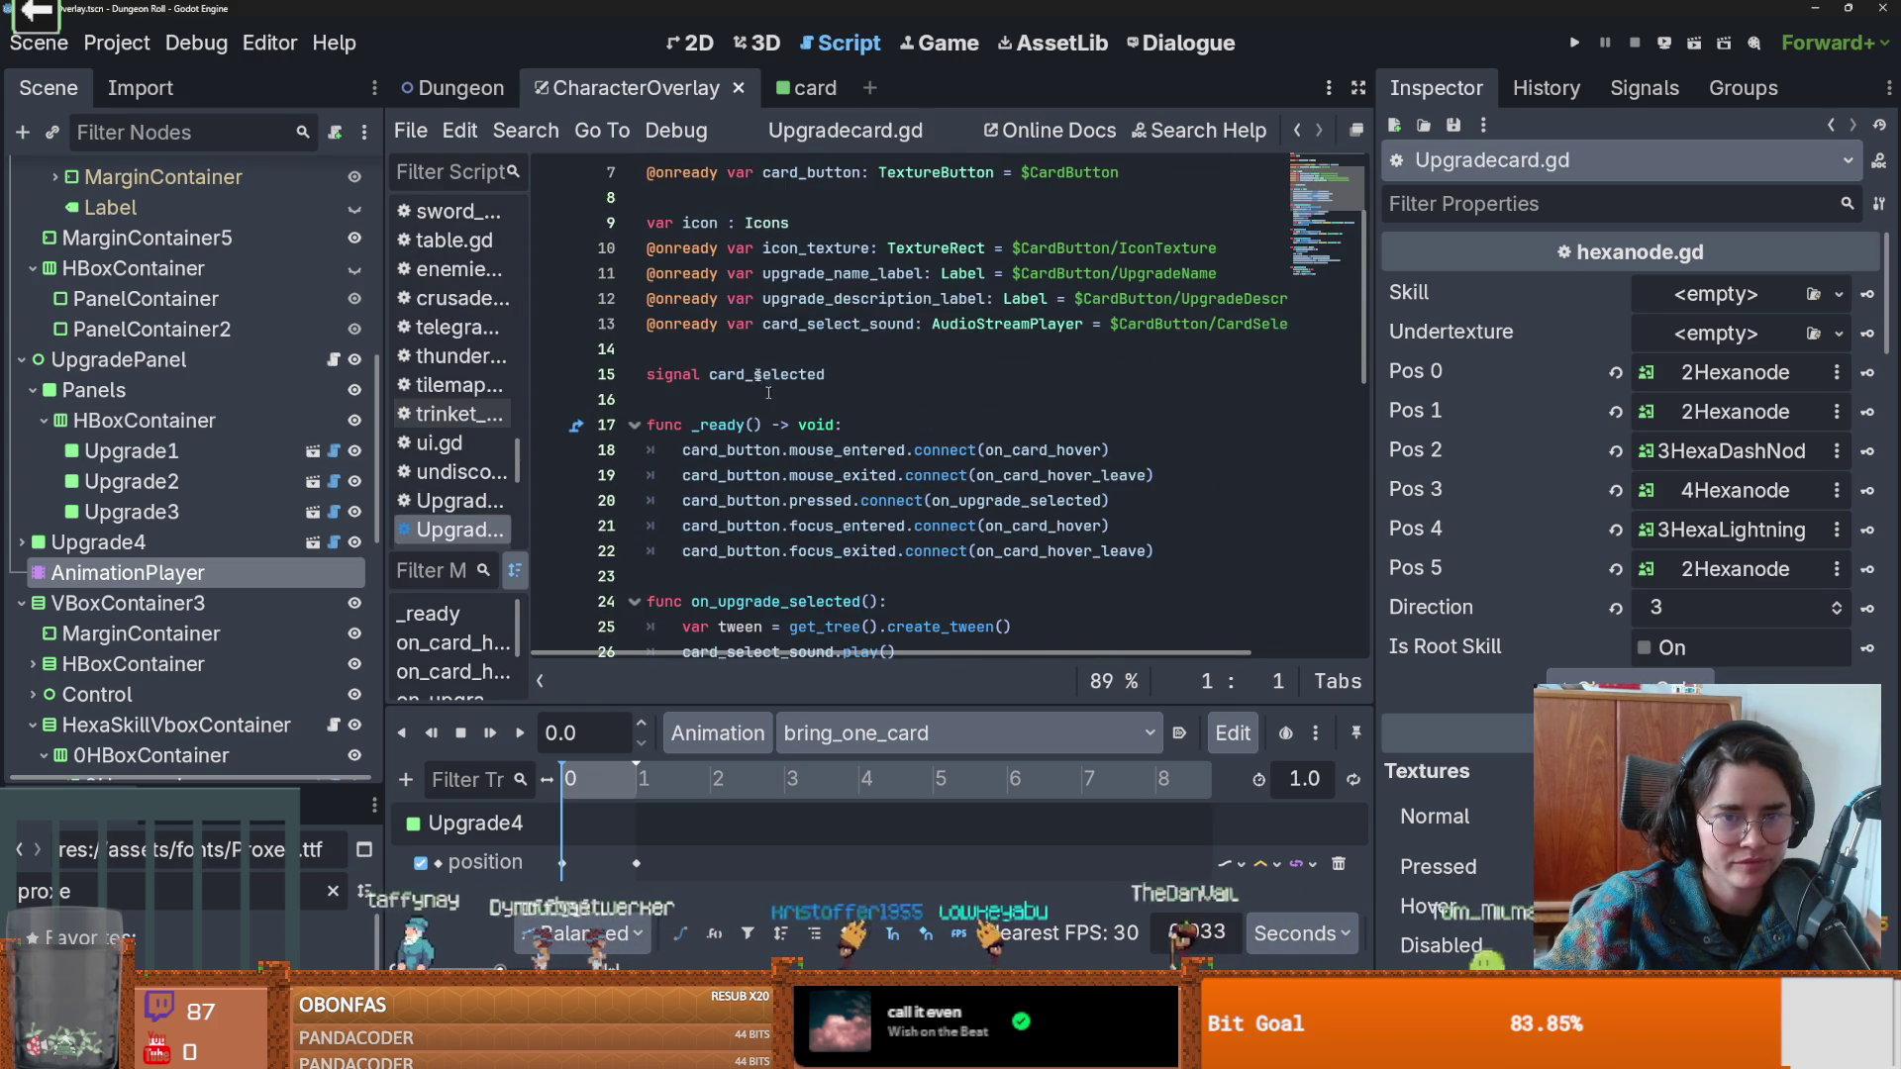
pyautogui.click(723, 349)
pyautogui.press('Return')
pyautogui.press('Return')
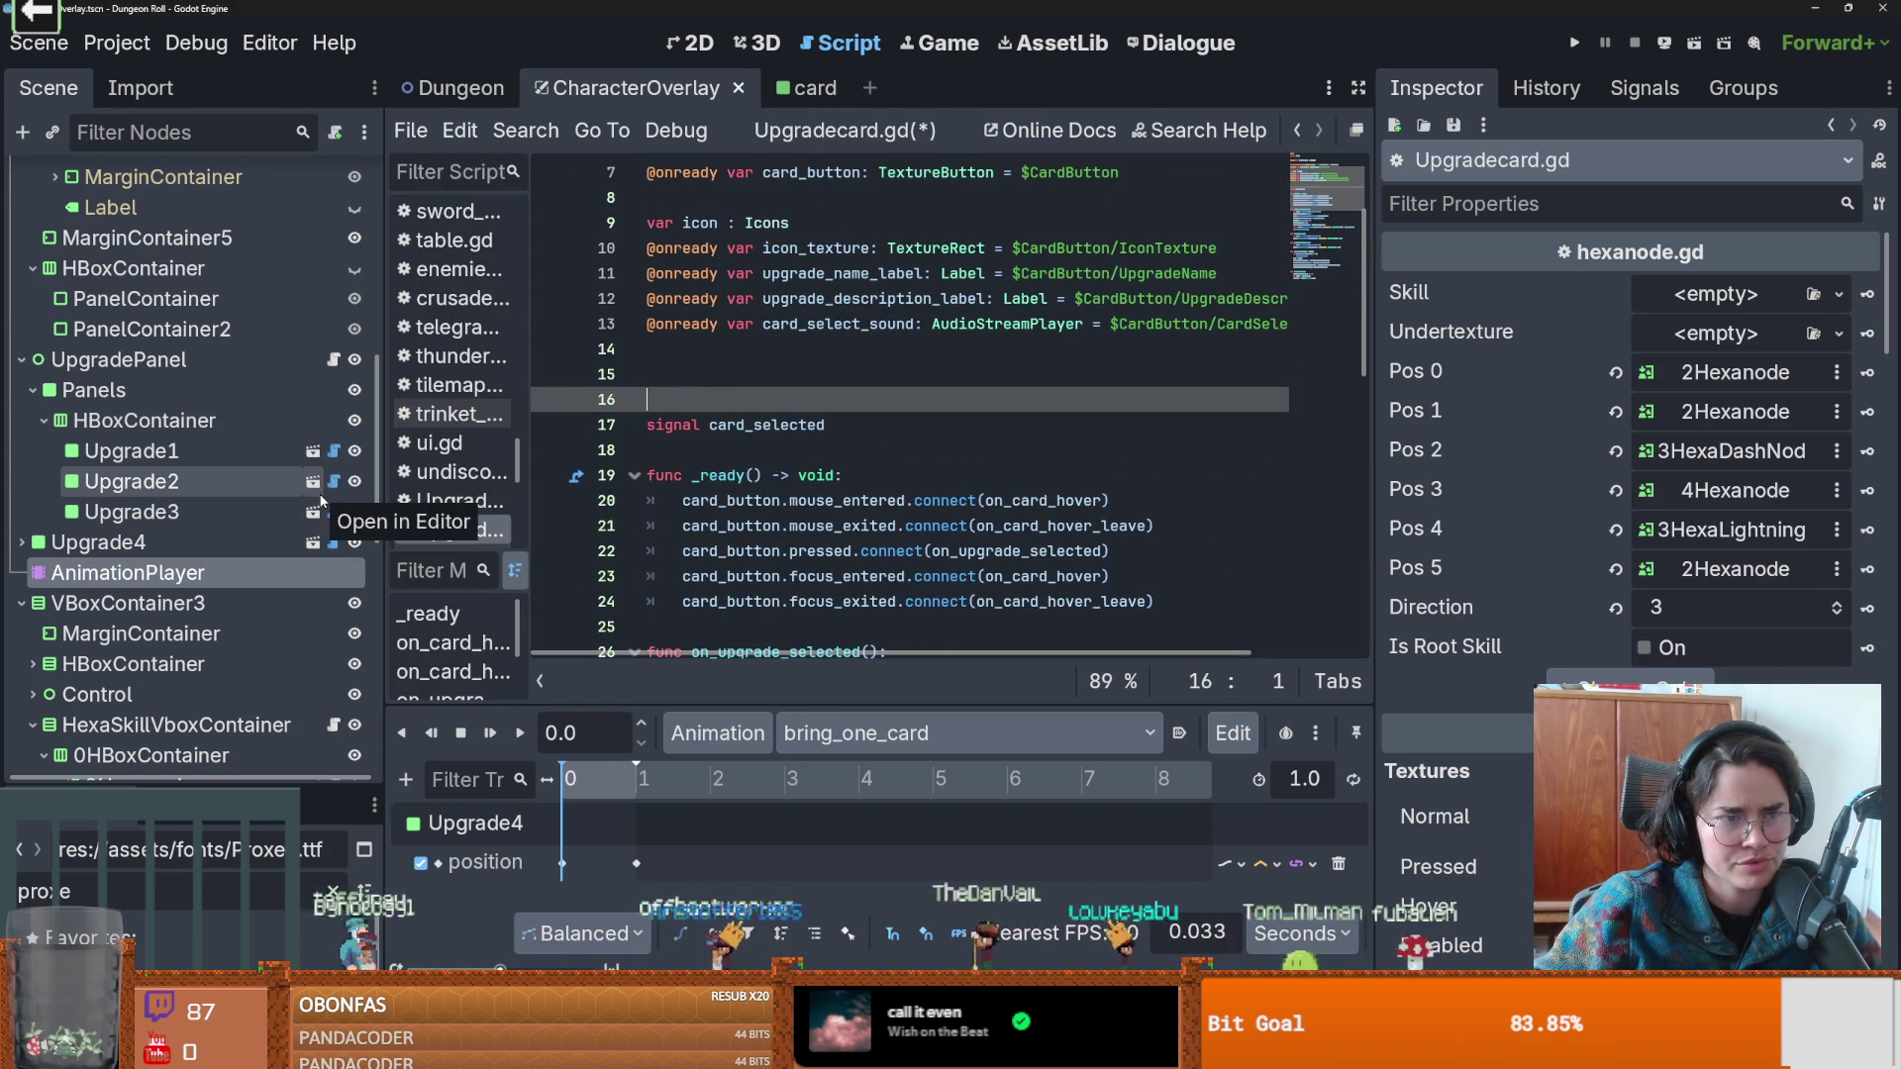
pyautogui.scroll(6, 302, 470)
pyautogui.scroll(-2, 238, 513)
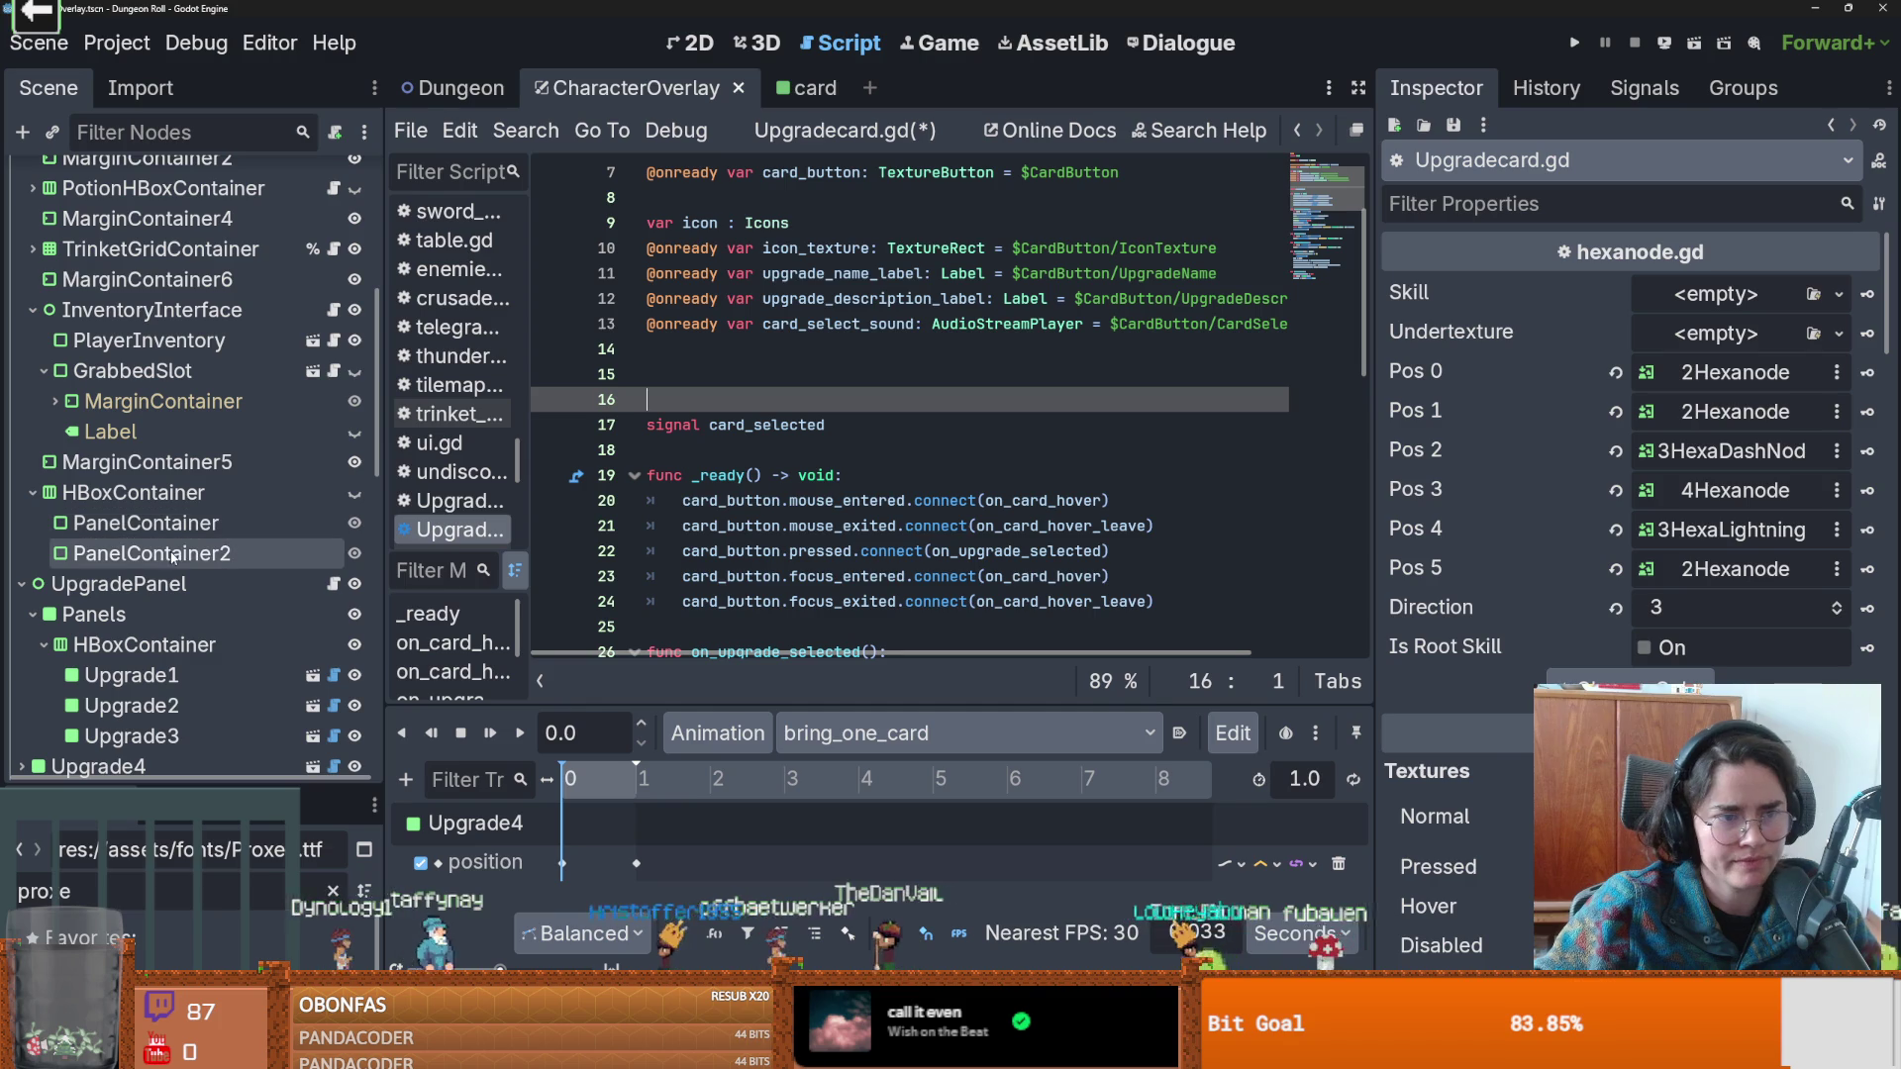
# From the 2D view, select a hex skill node and open its hexanode.gd script.
pyautogui.hotkey('ctrl', 'F1')
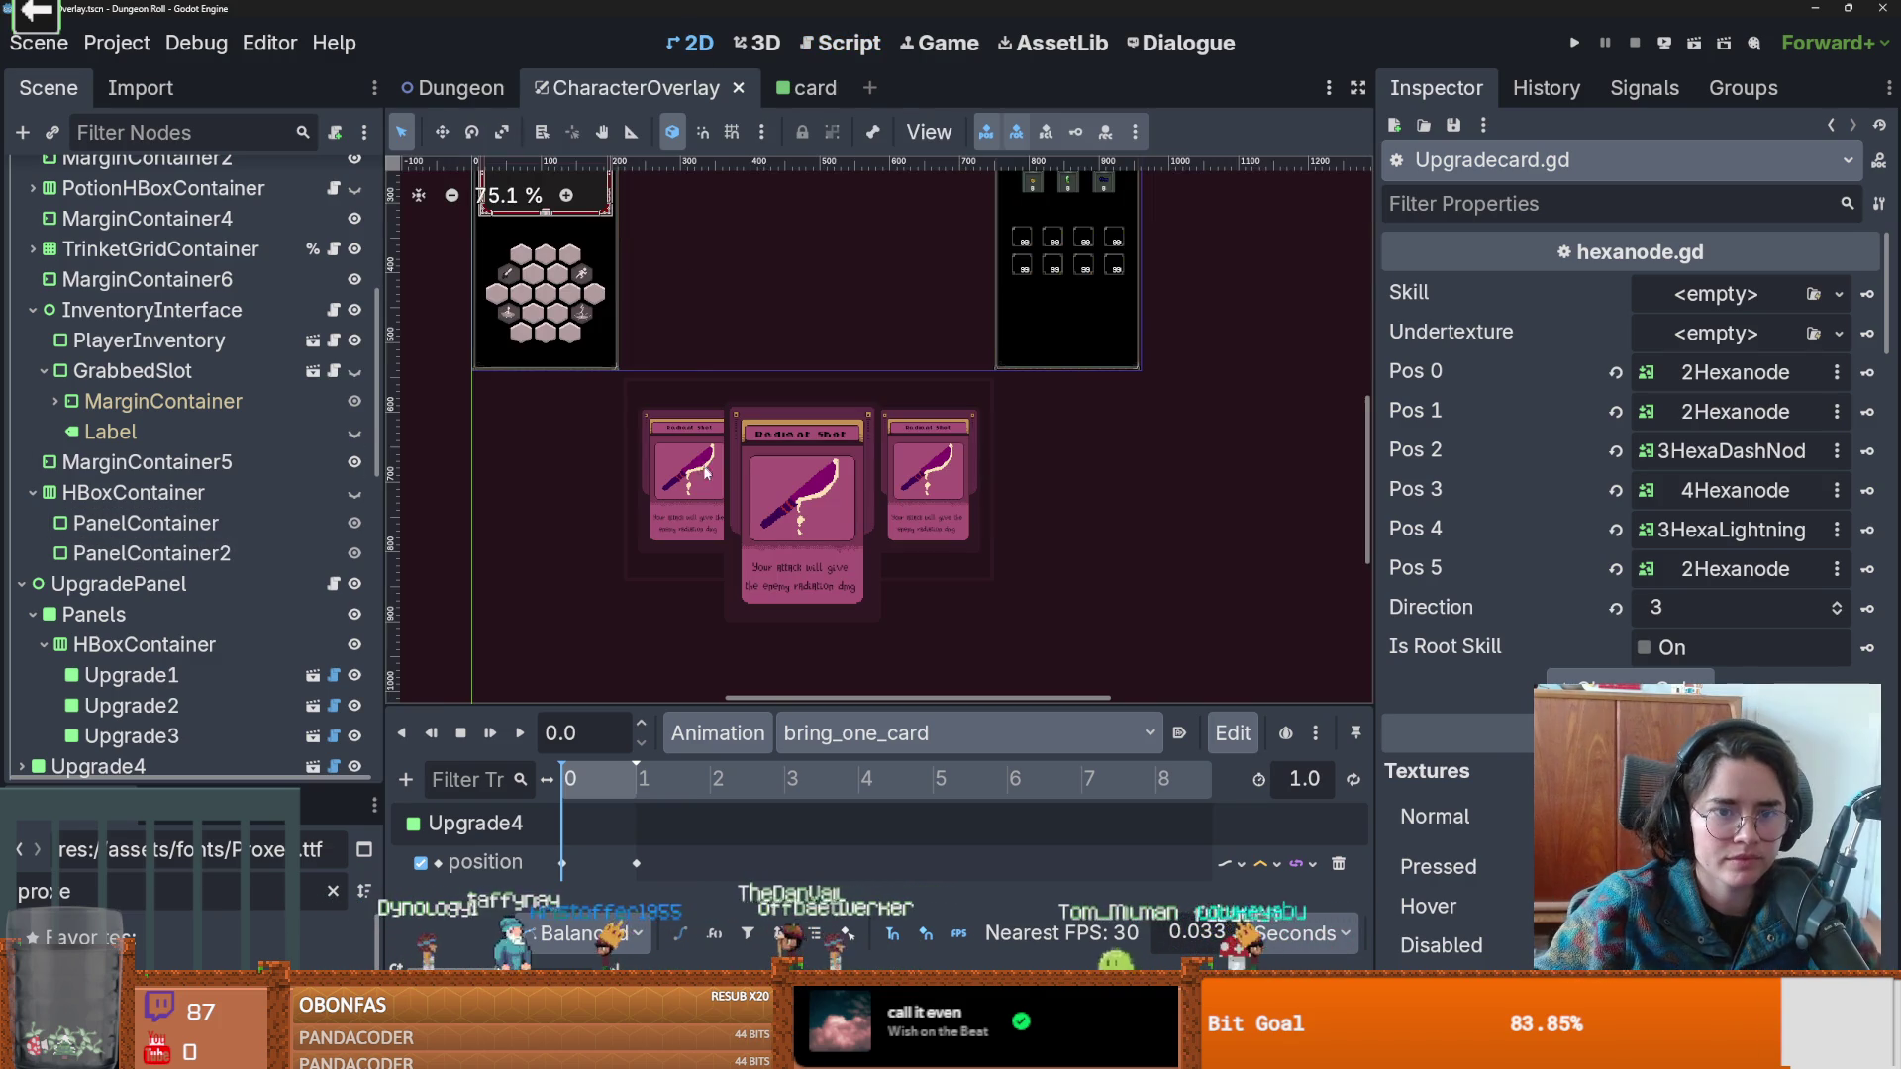
pyautogui.click(546, 330)
pyautogui.scroll(5, 287, 475)
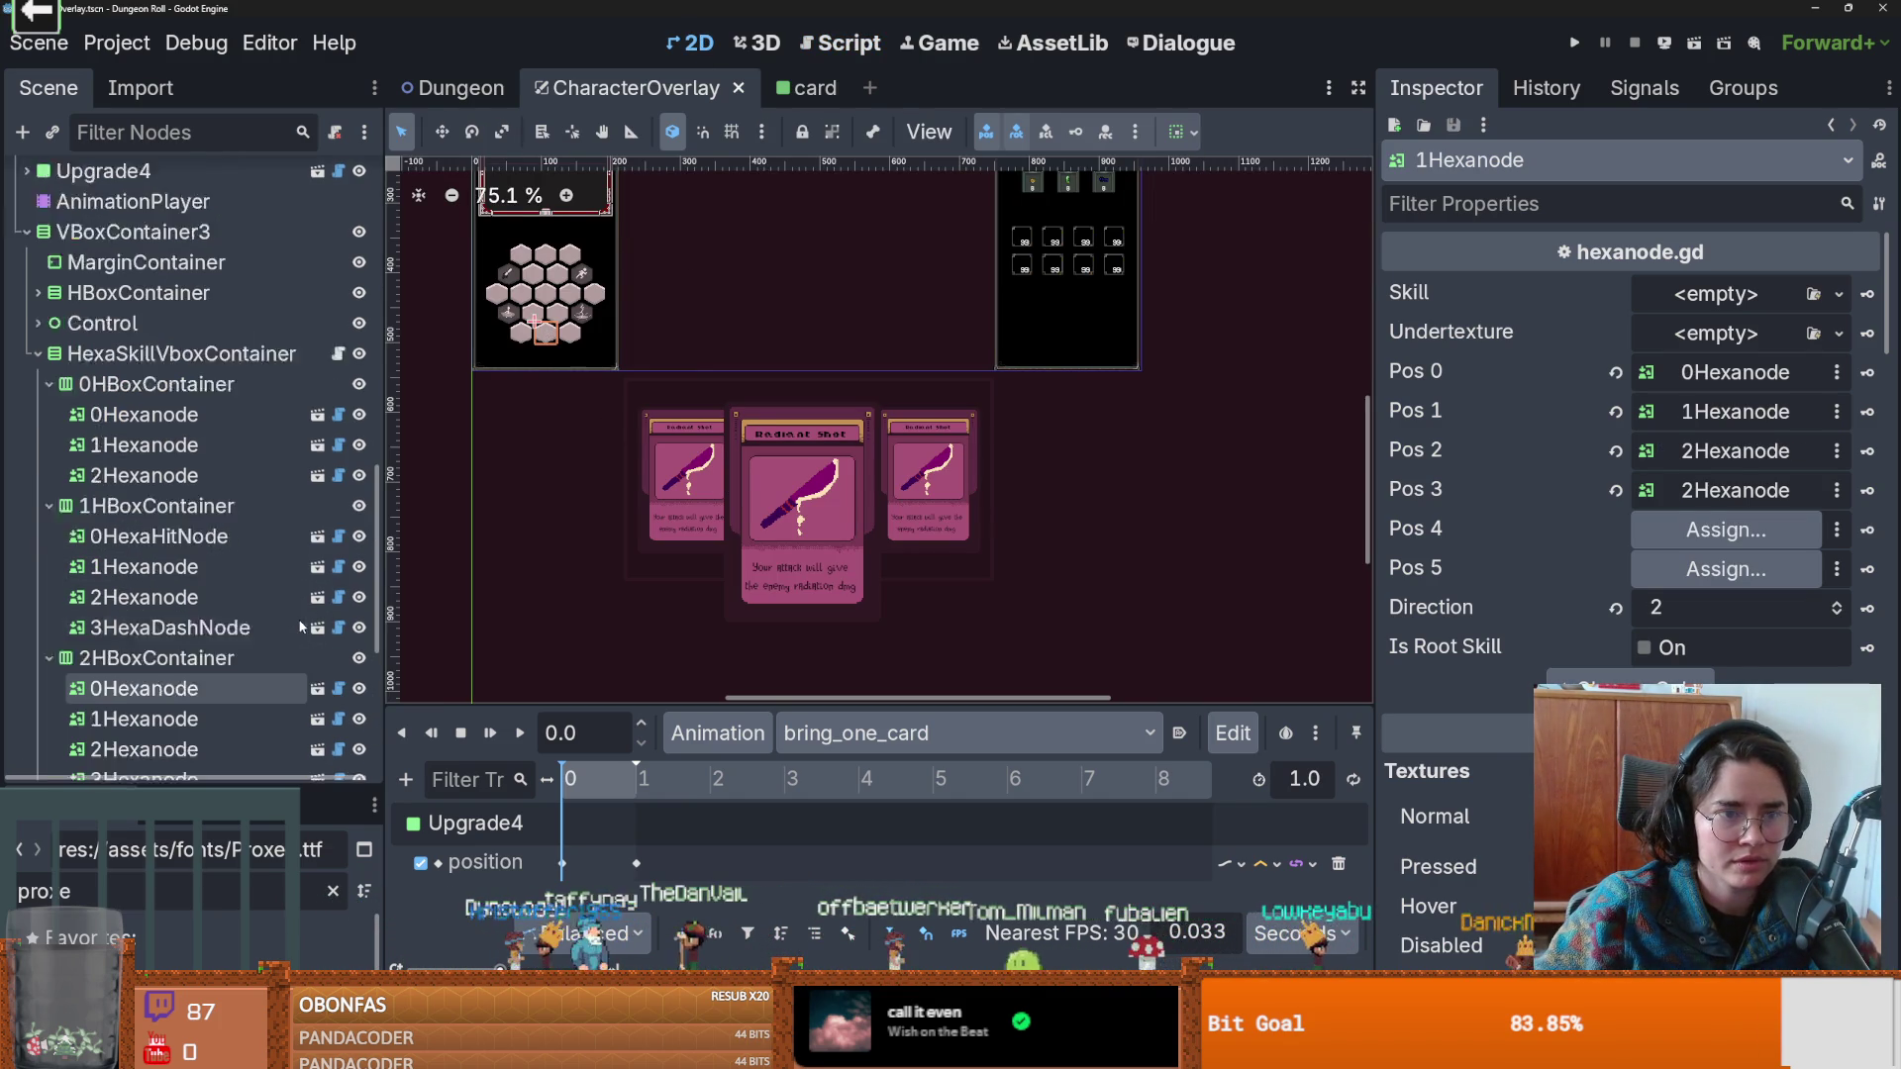
pyautogui.click(338, 429)
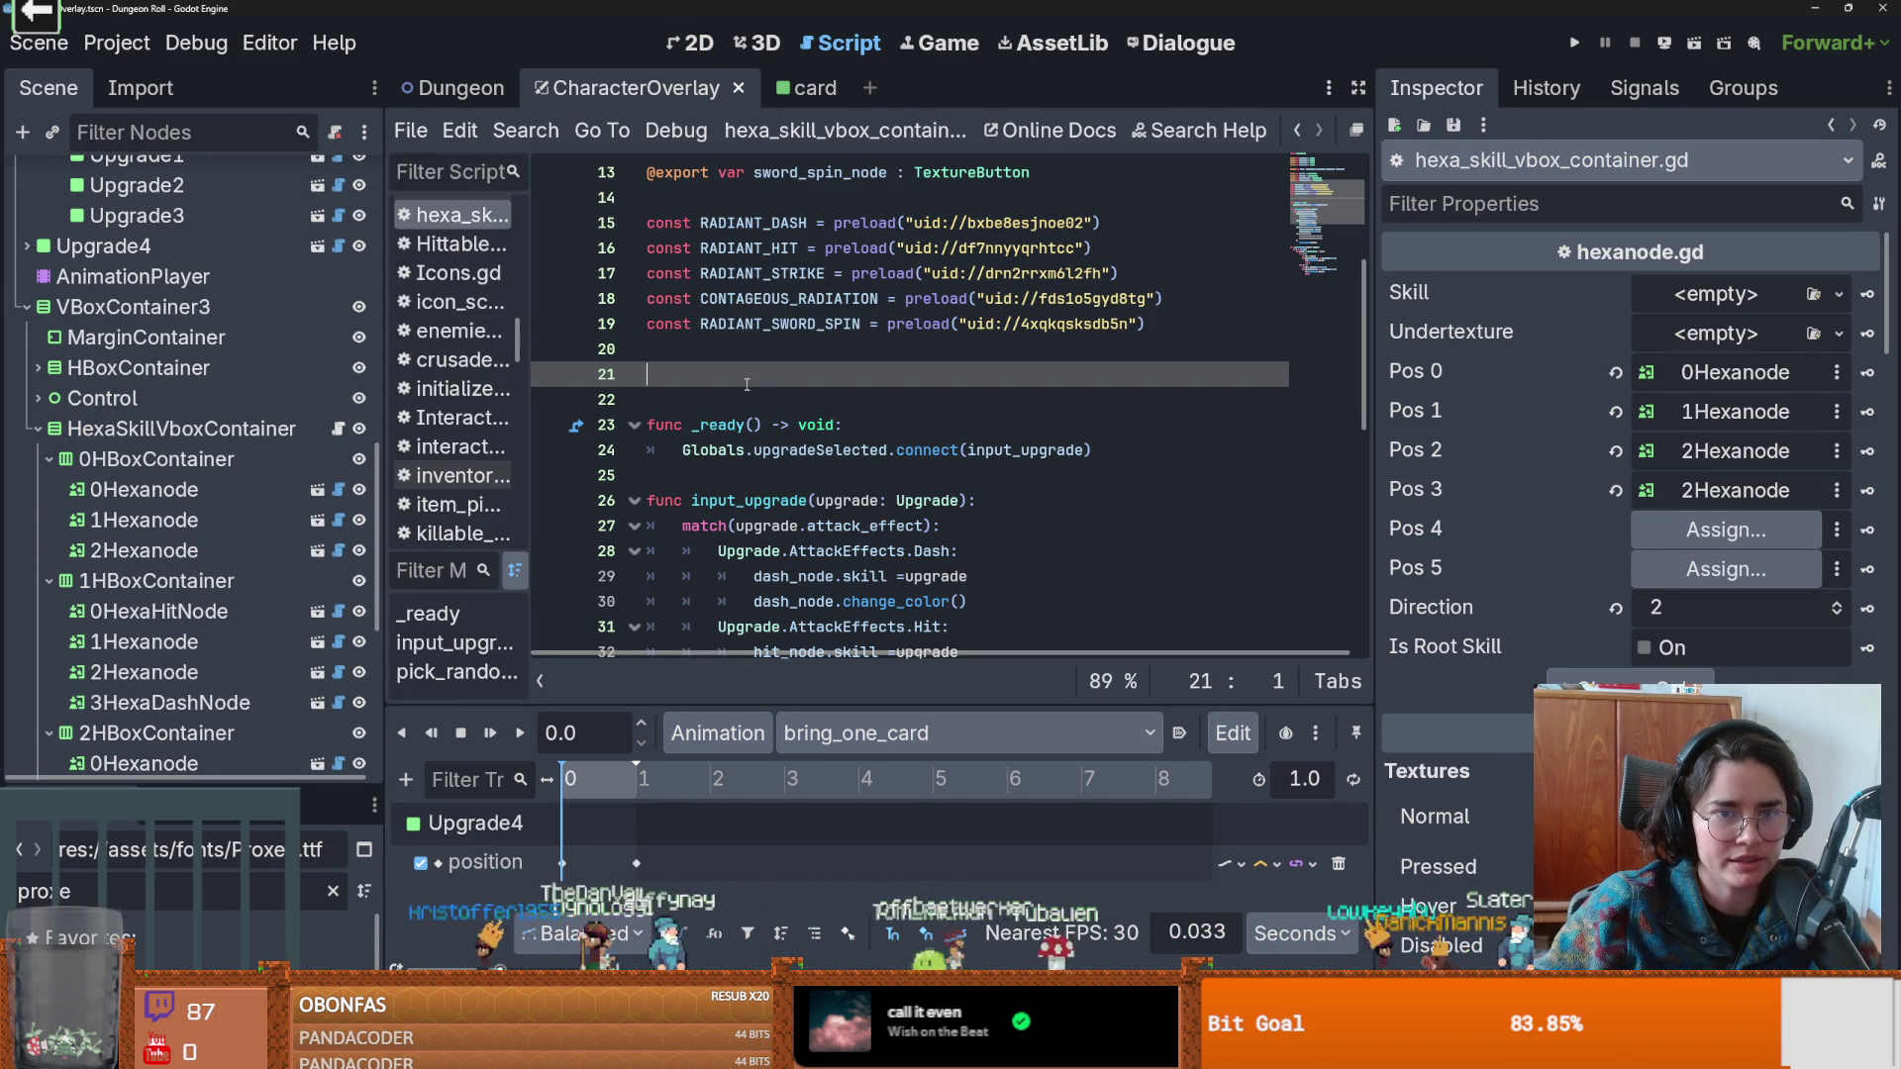
pyautogui.scroll(-7, 860, 512)
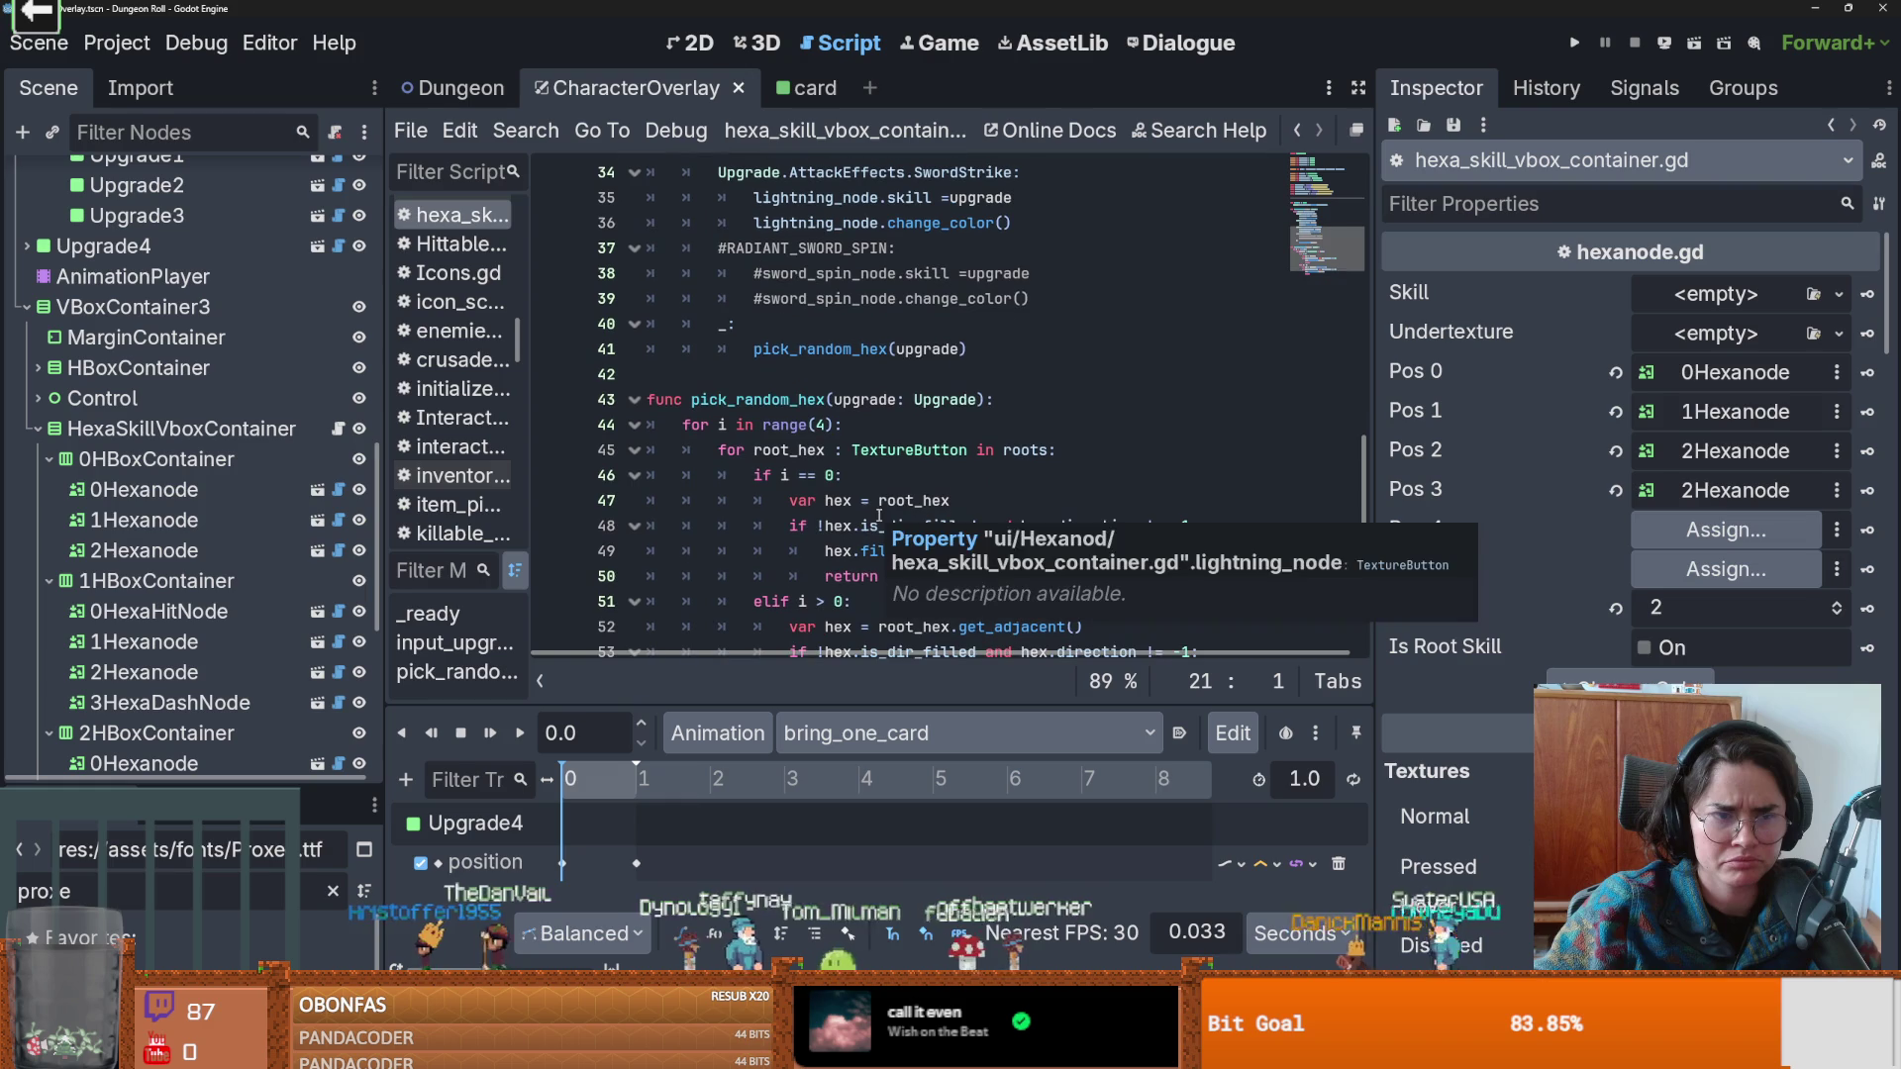
pyautogui.click(337, 520)
pyautogui.doubleClick(876, 523)
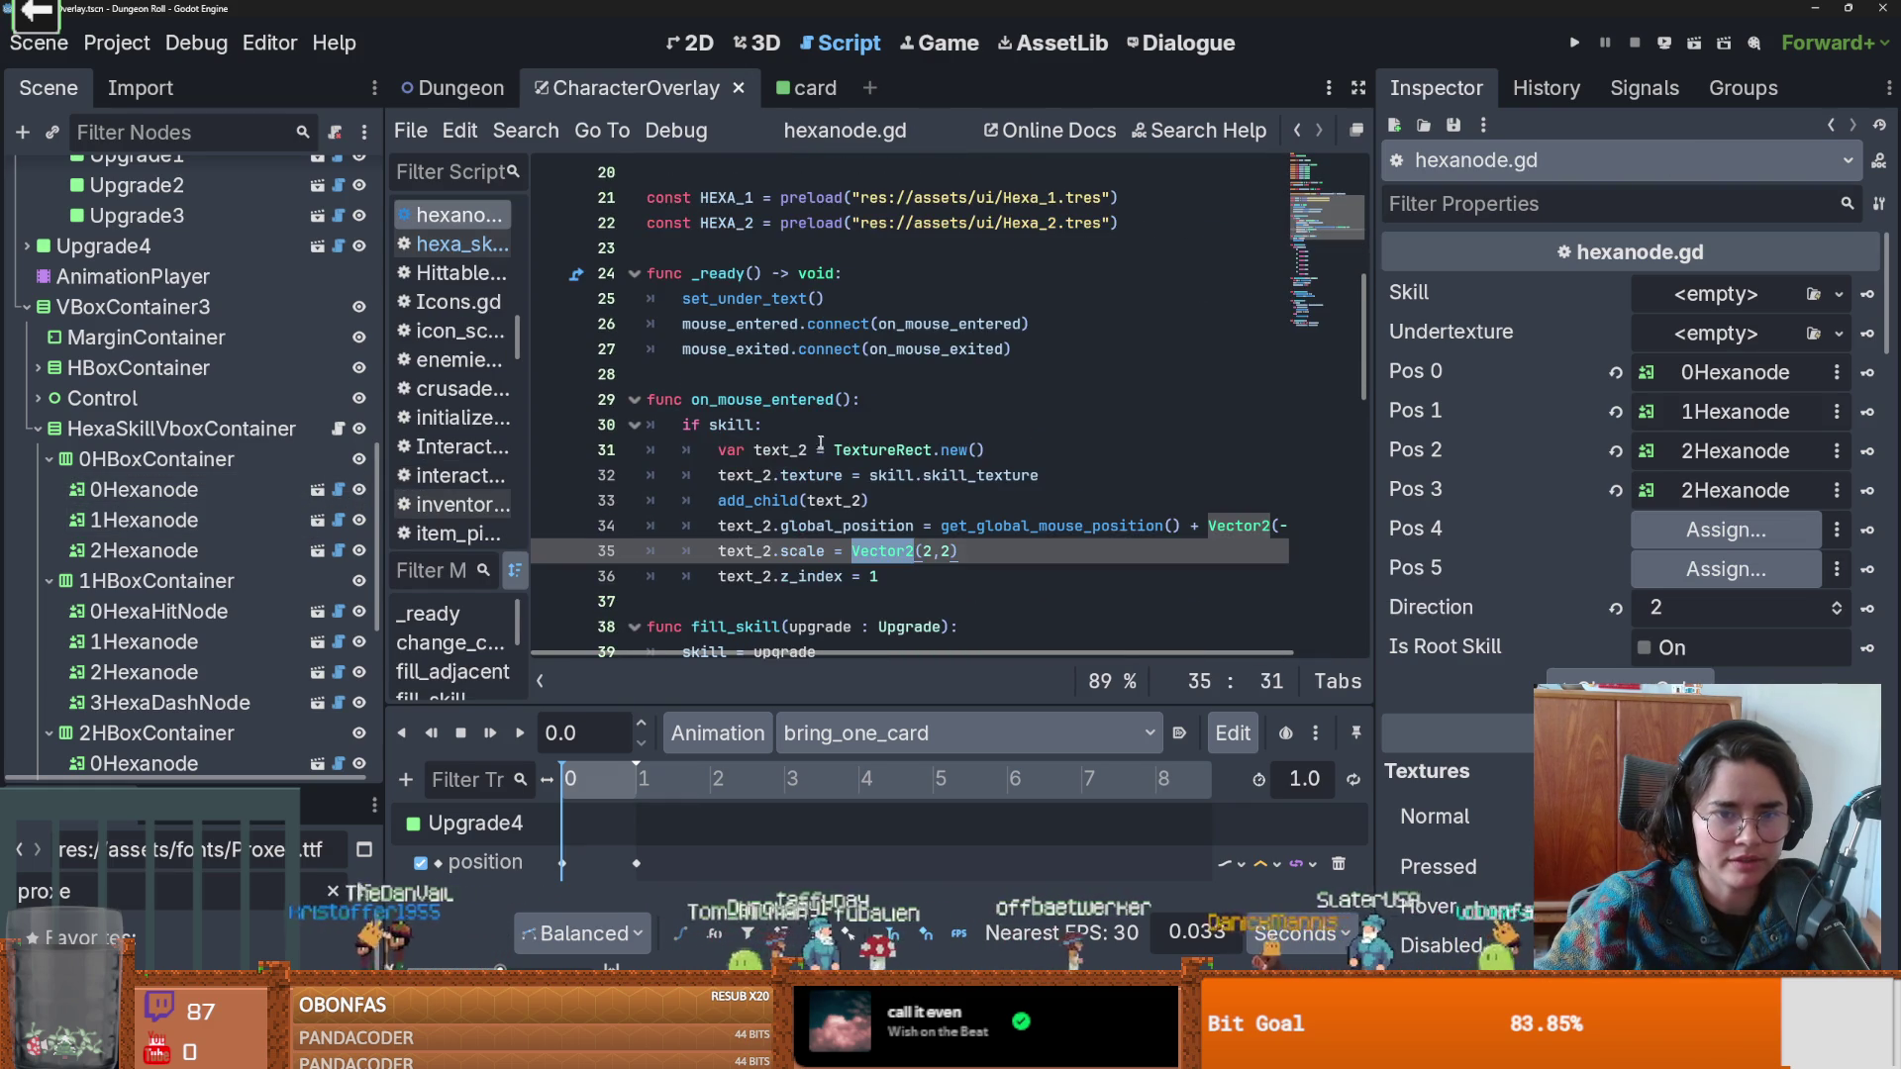
pyautogui.scroll(2, 701, 396)
# Add blank lines after the preloads in hexanode.gd to make room for new variables.
pyautogui.click(701, 327)
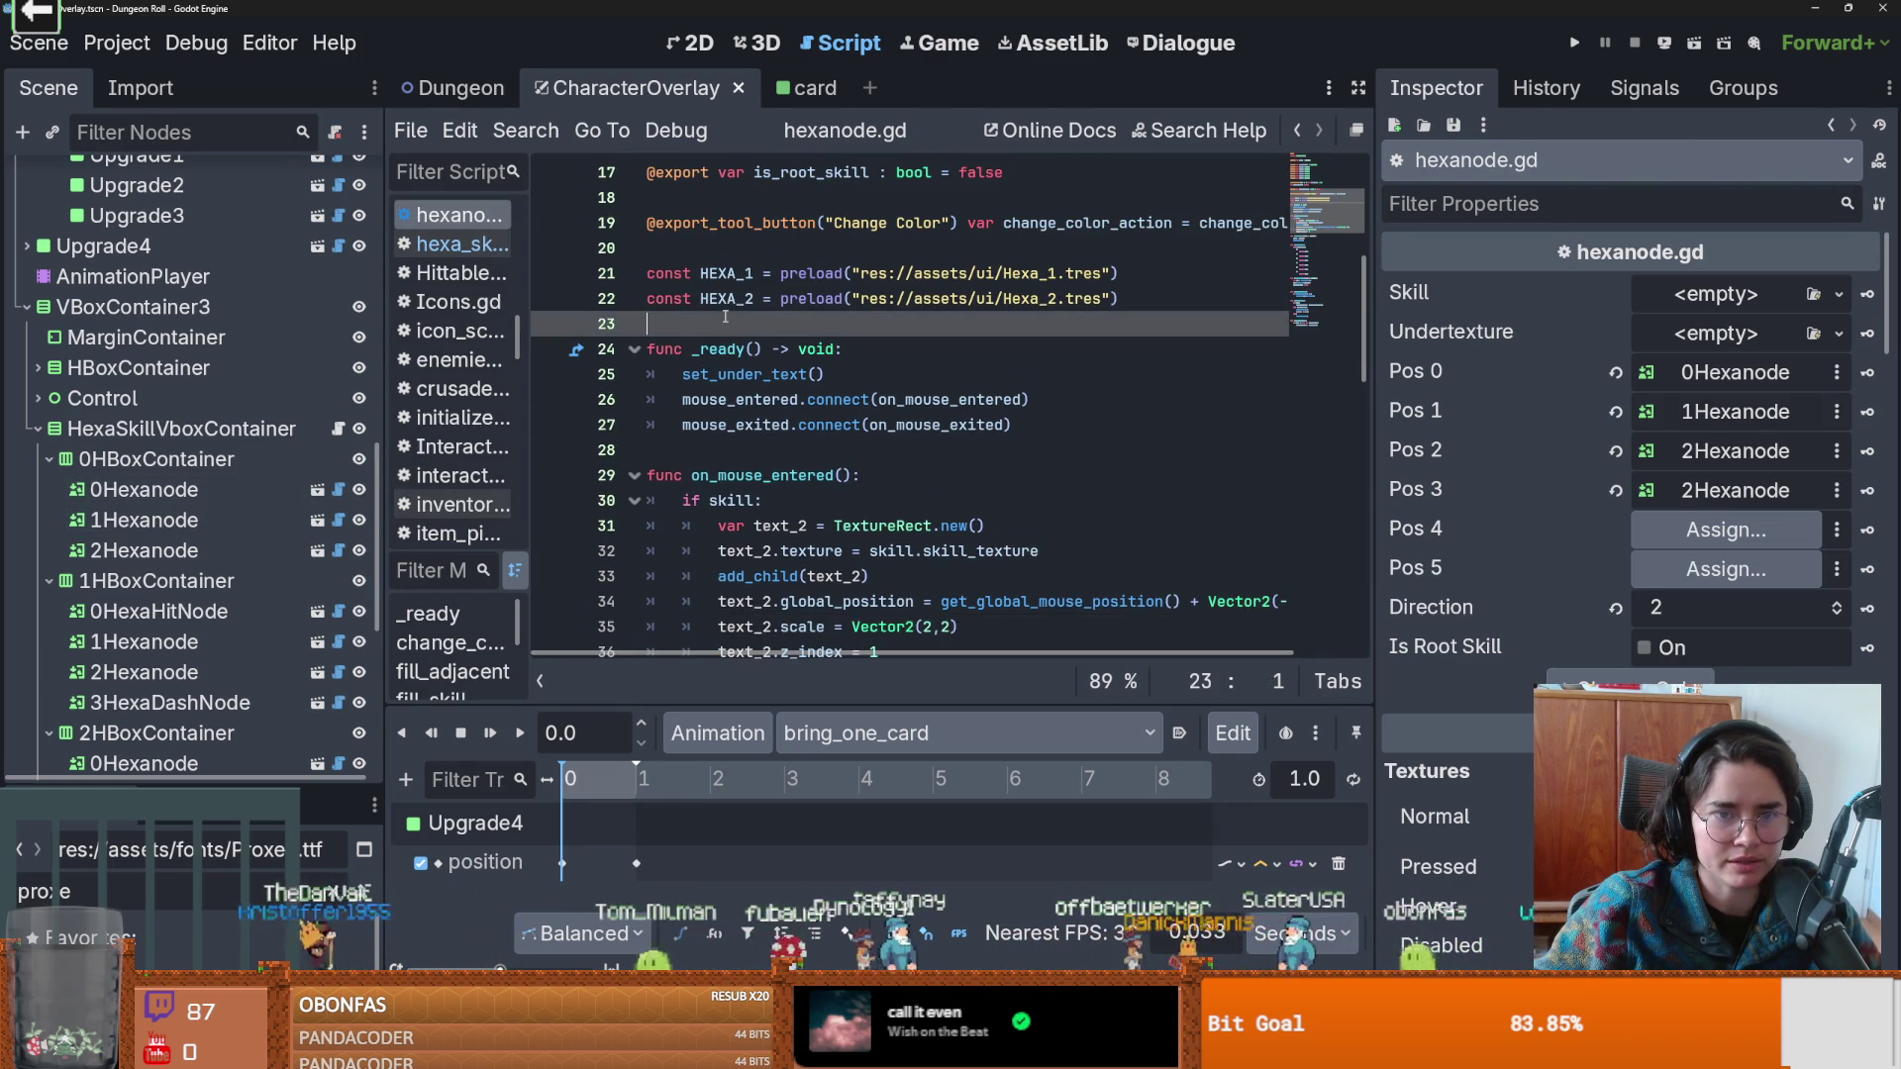
pyautogui.press('Return')
pyautogui.press('Return')
pyautogui.moveTo(701, 352); pyautogui.dragTo(701, 352)
pyautogui.scroll(-2, 779, 399)
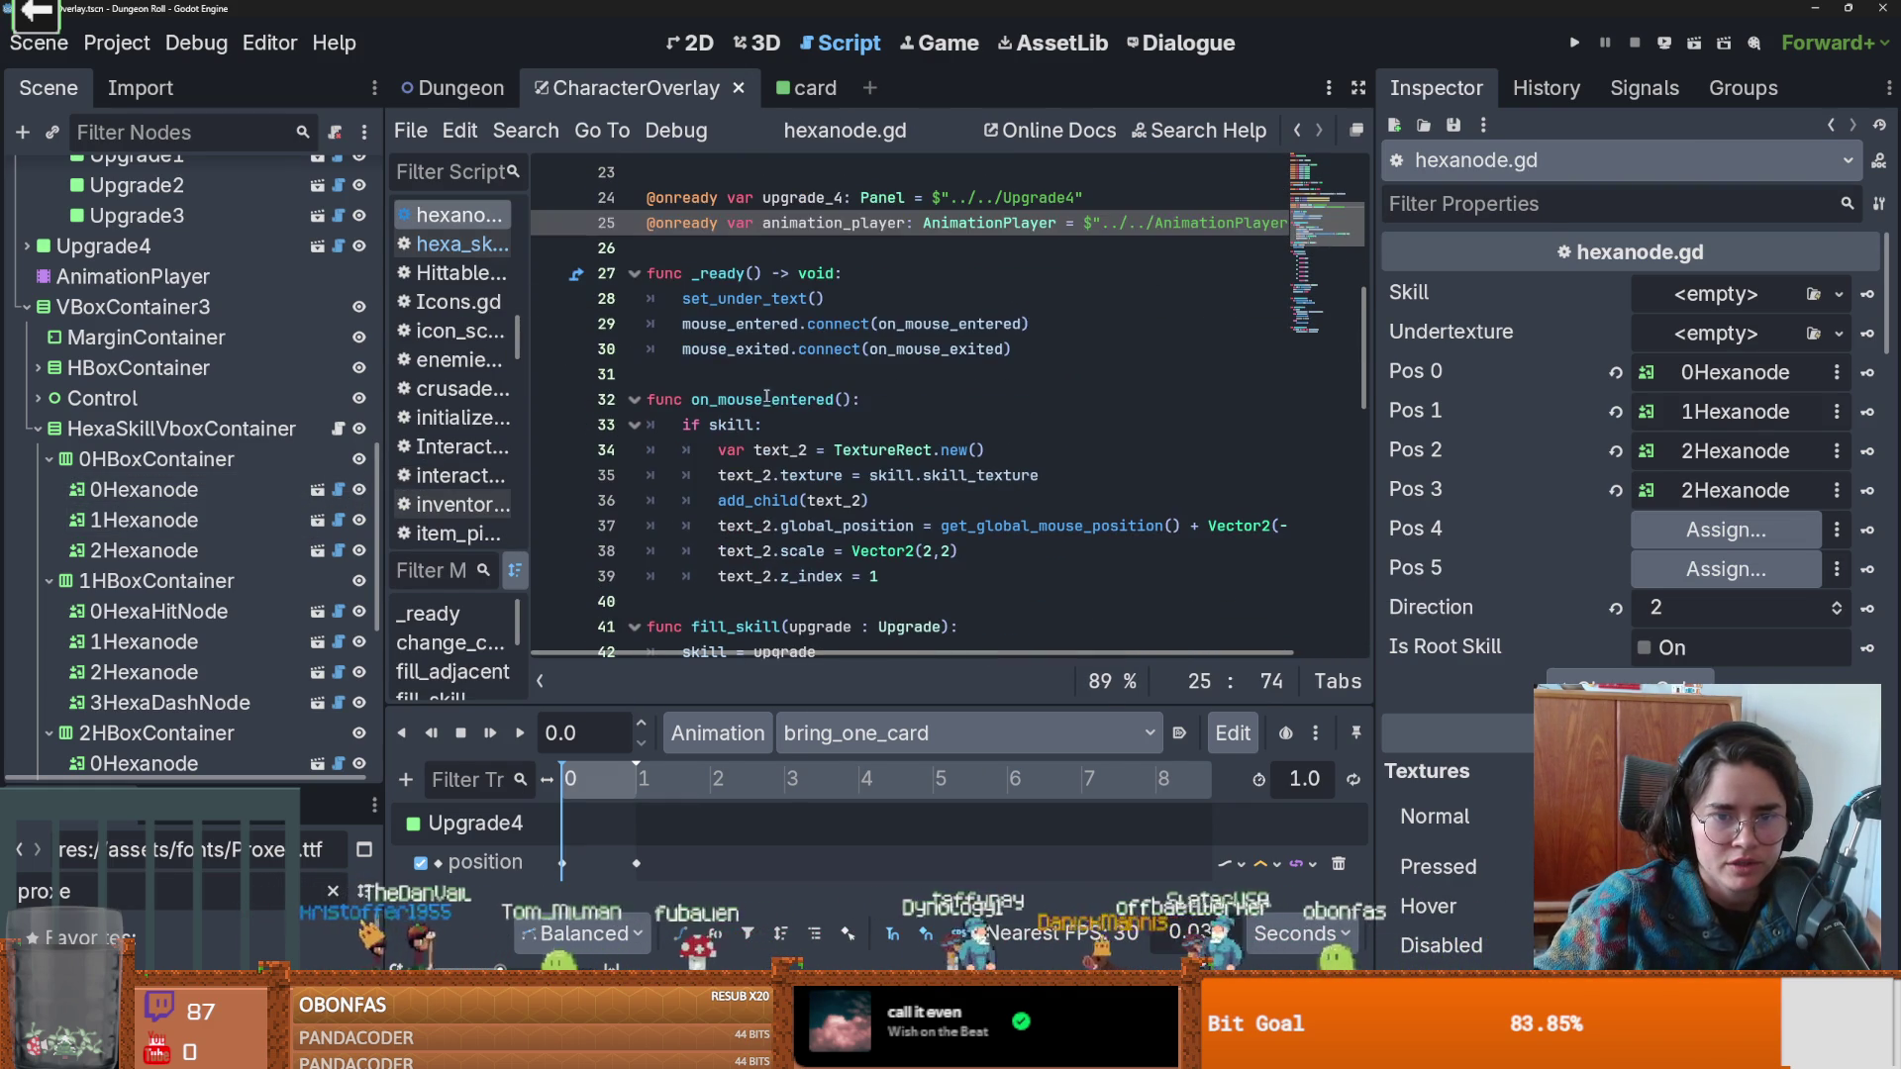
pyautogui.click(779, 399)
pyautogui.doubleClick(731, 423)
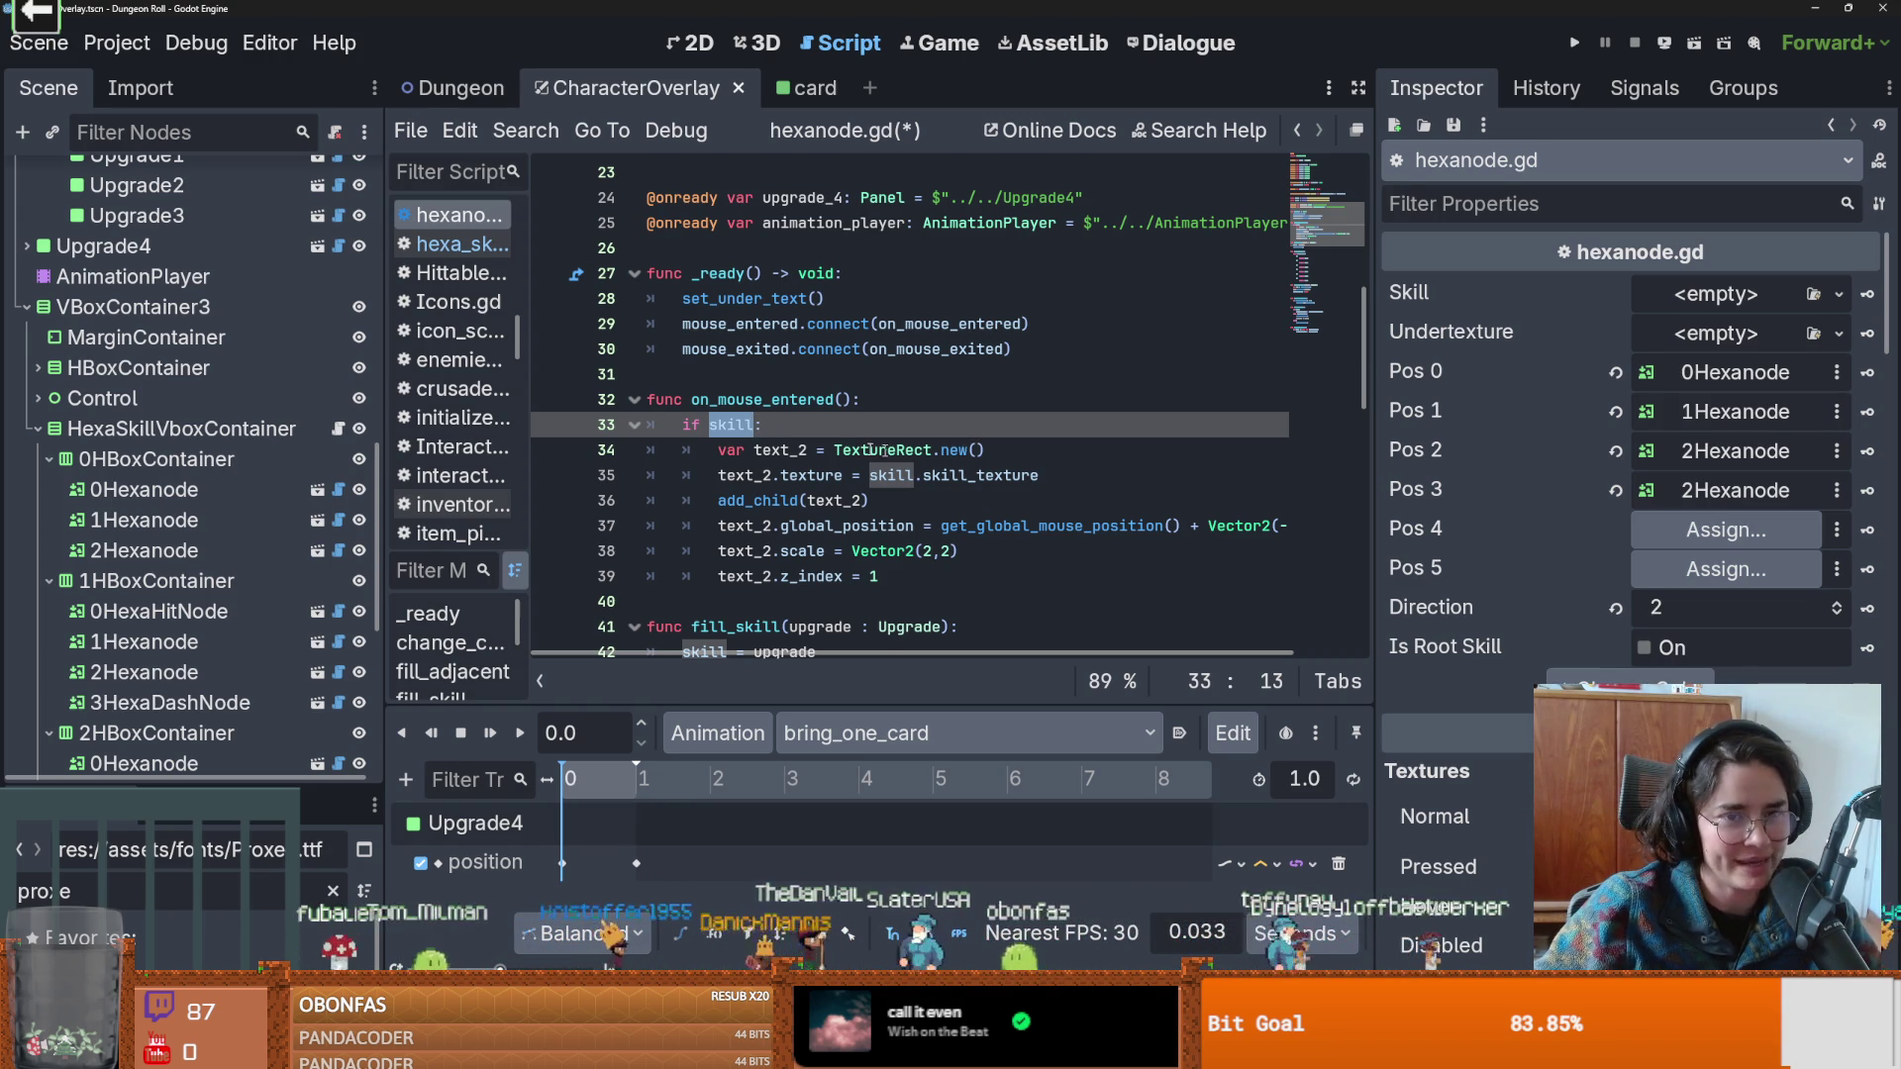
pyautogui.scroll(1, 832, 445)
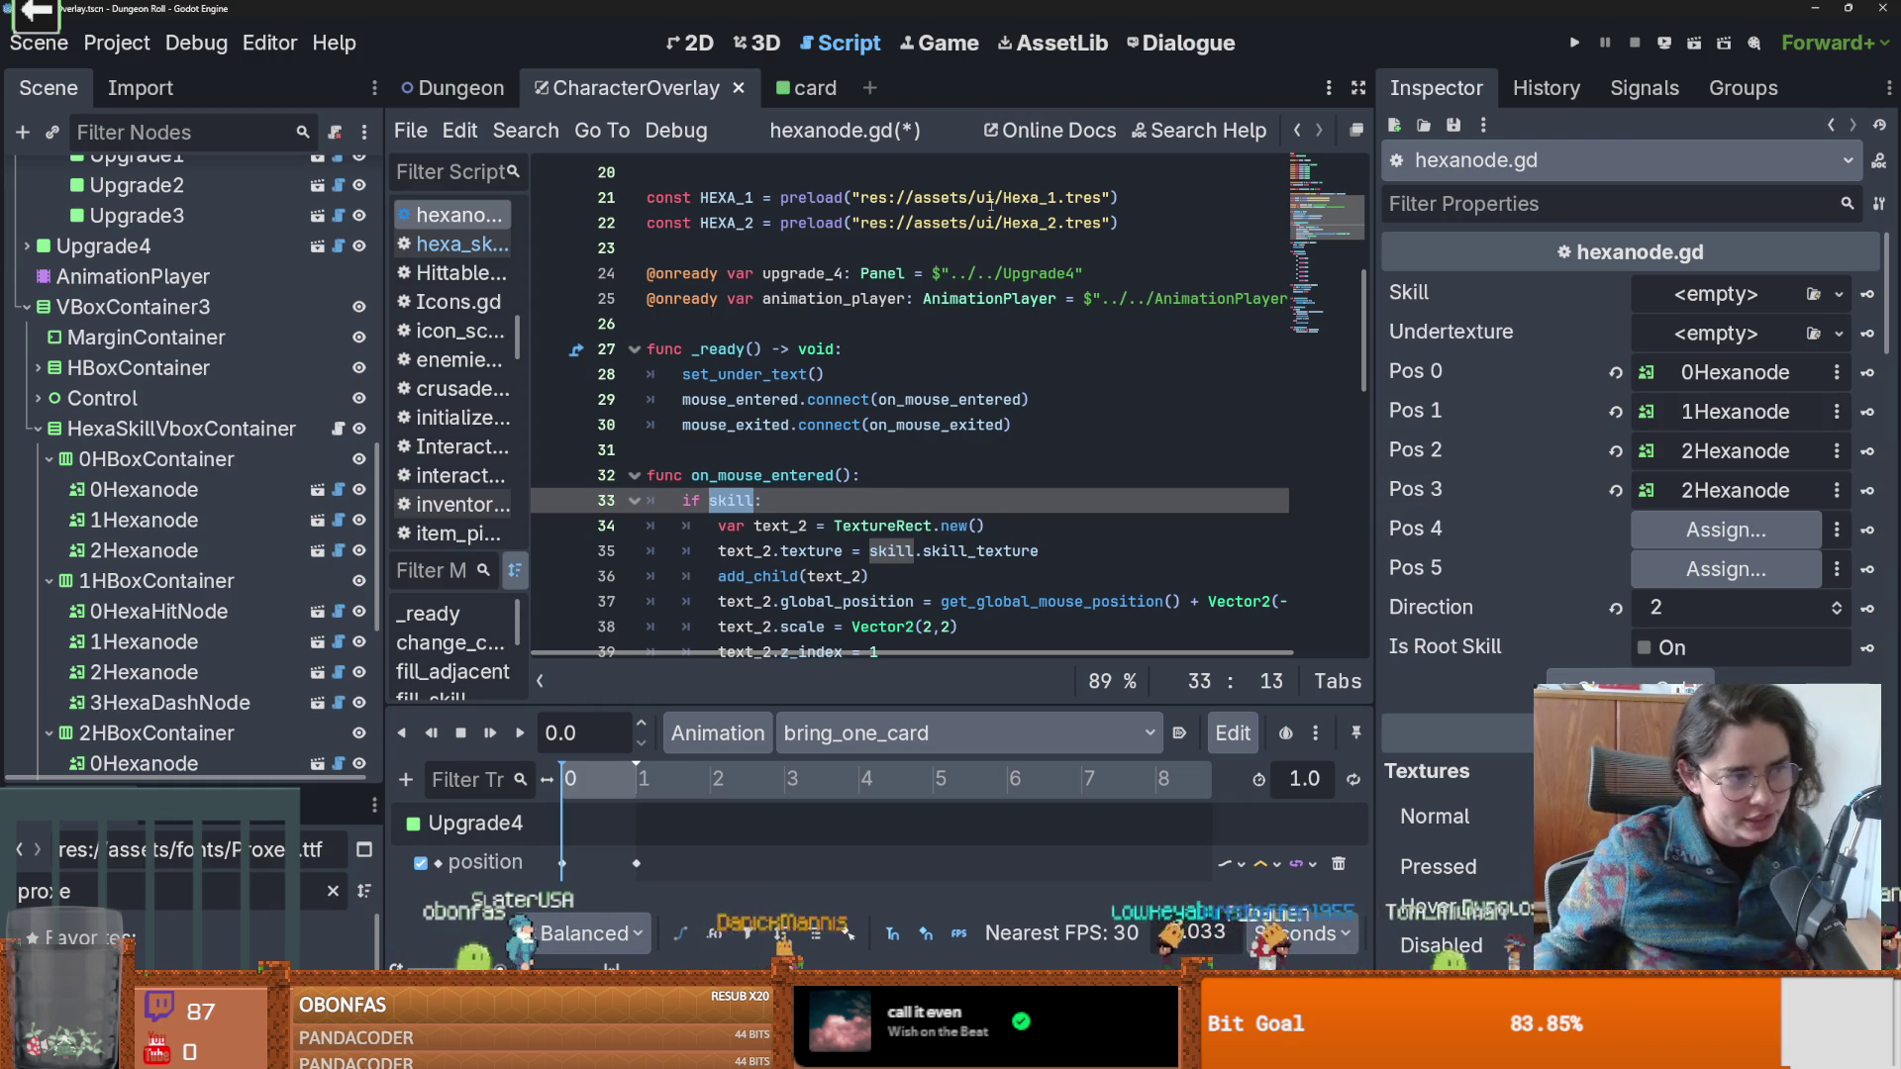
pyautogui.moveTo(991, 203)
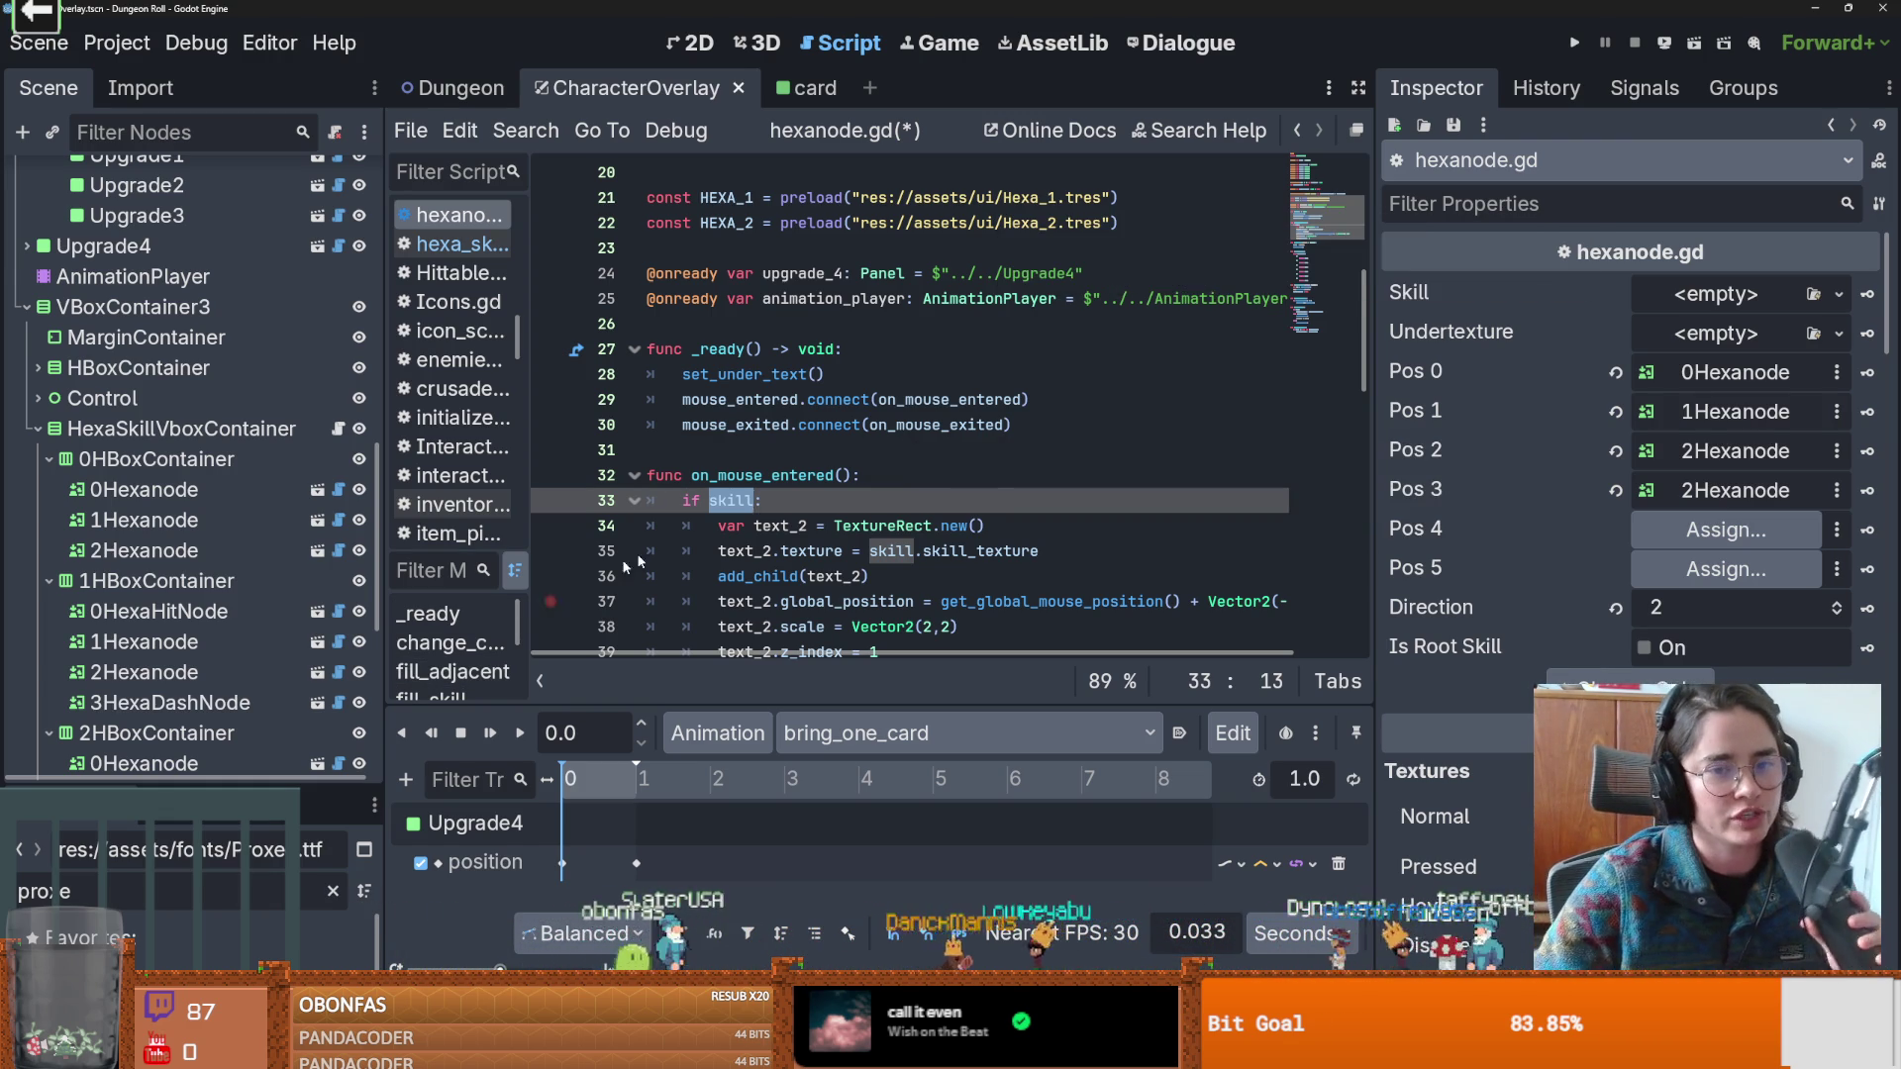
pyautogui.moveTo(698, 477); pyautogui.dragTo(697, 458)
# Save hexanode.gd and the scene with Ctrl+S, re-saving after checking the new lines.
pyautogui.click(707, 459)
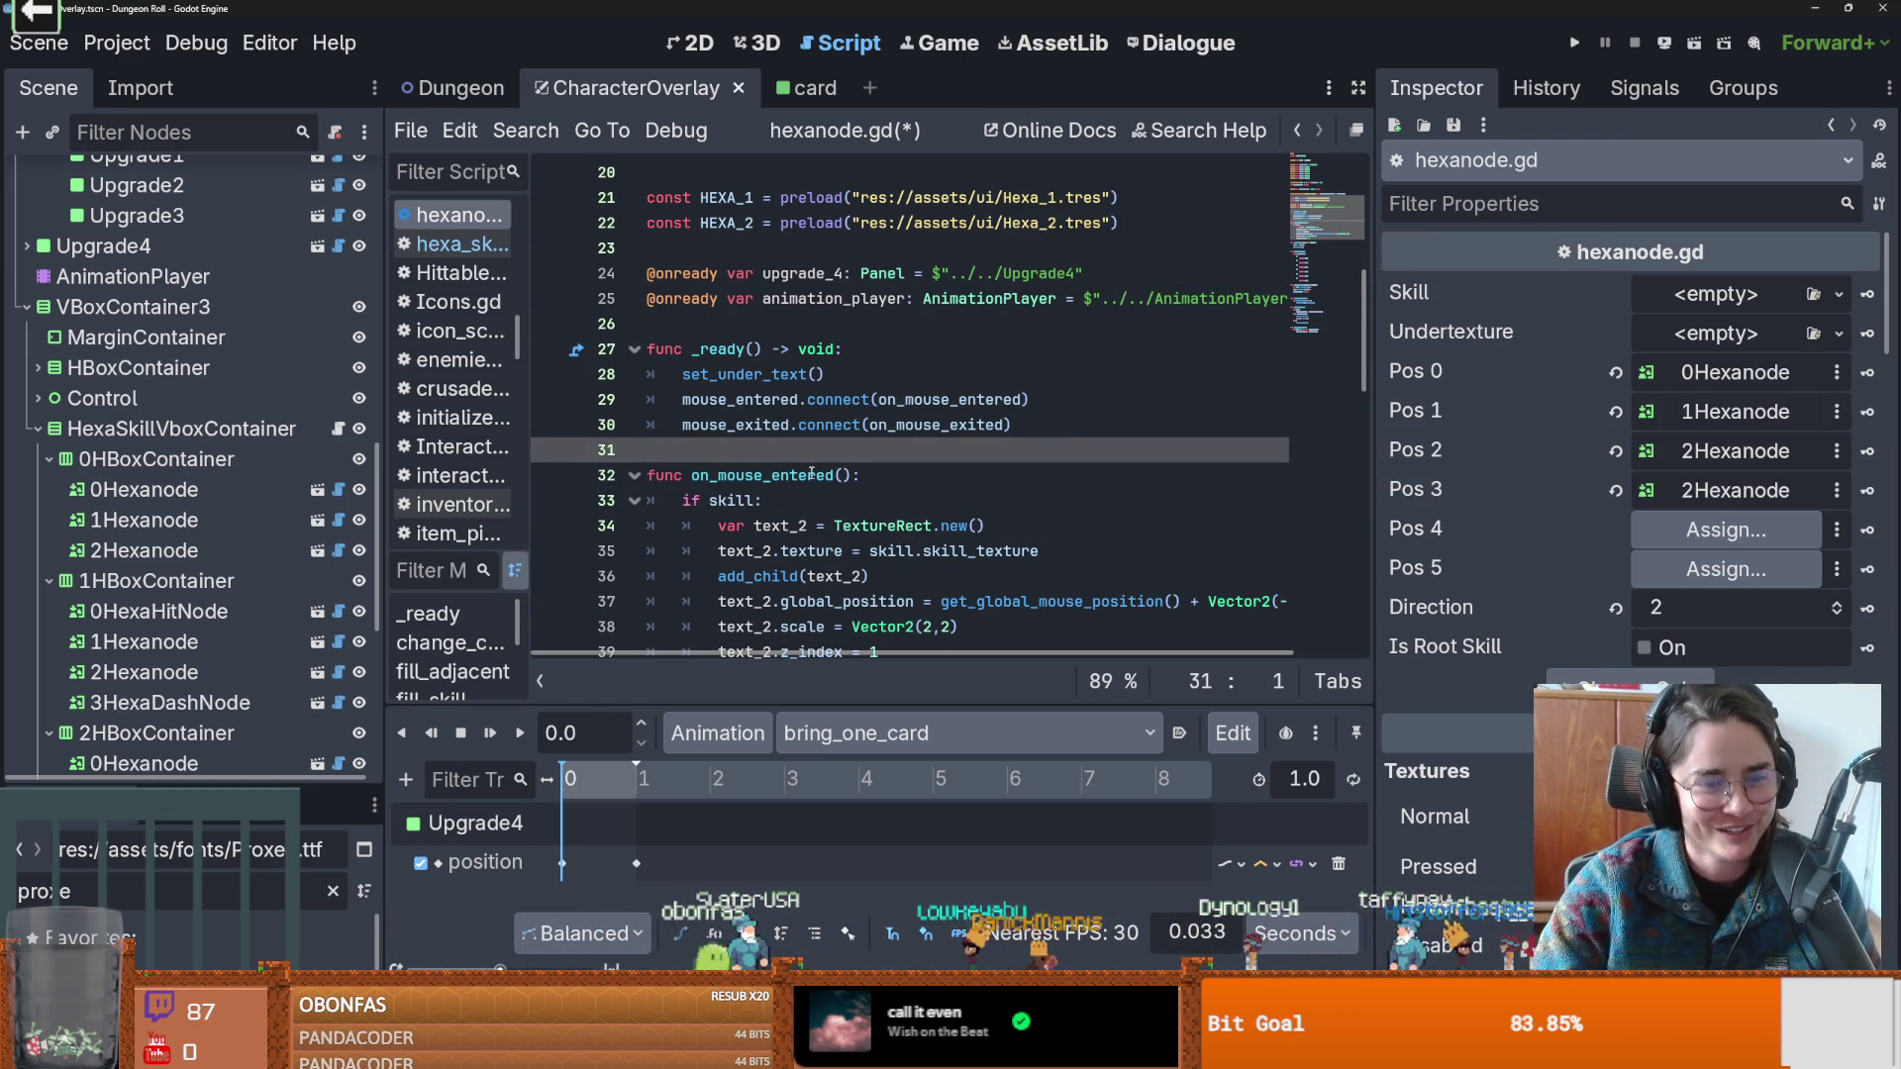
pyautogui.hotkey('ctrl', 's')
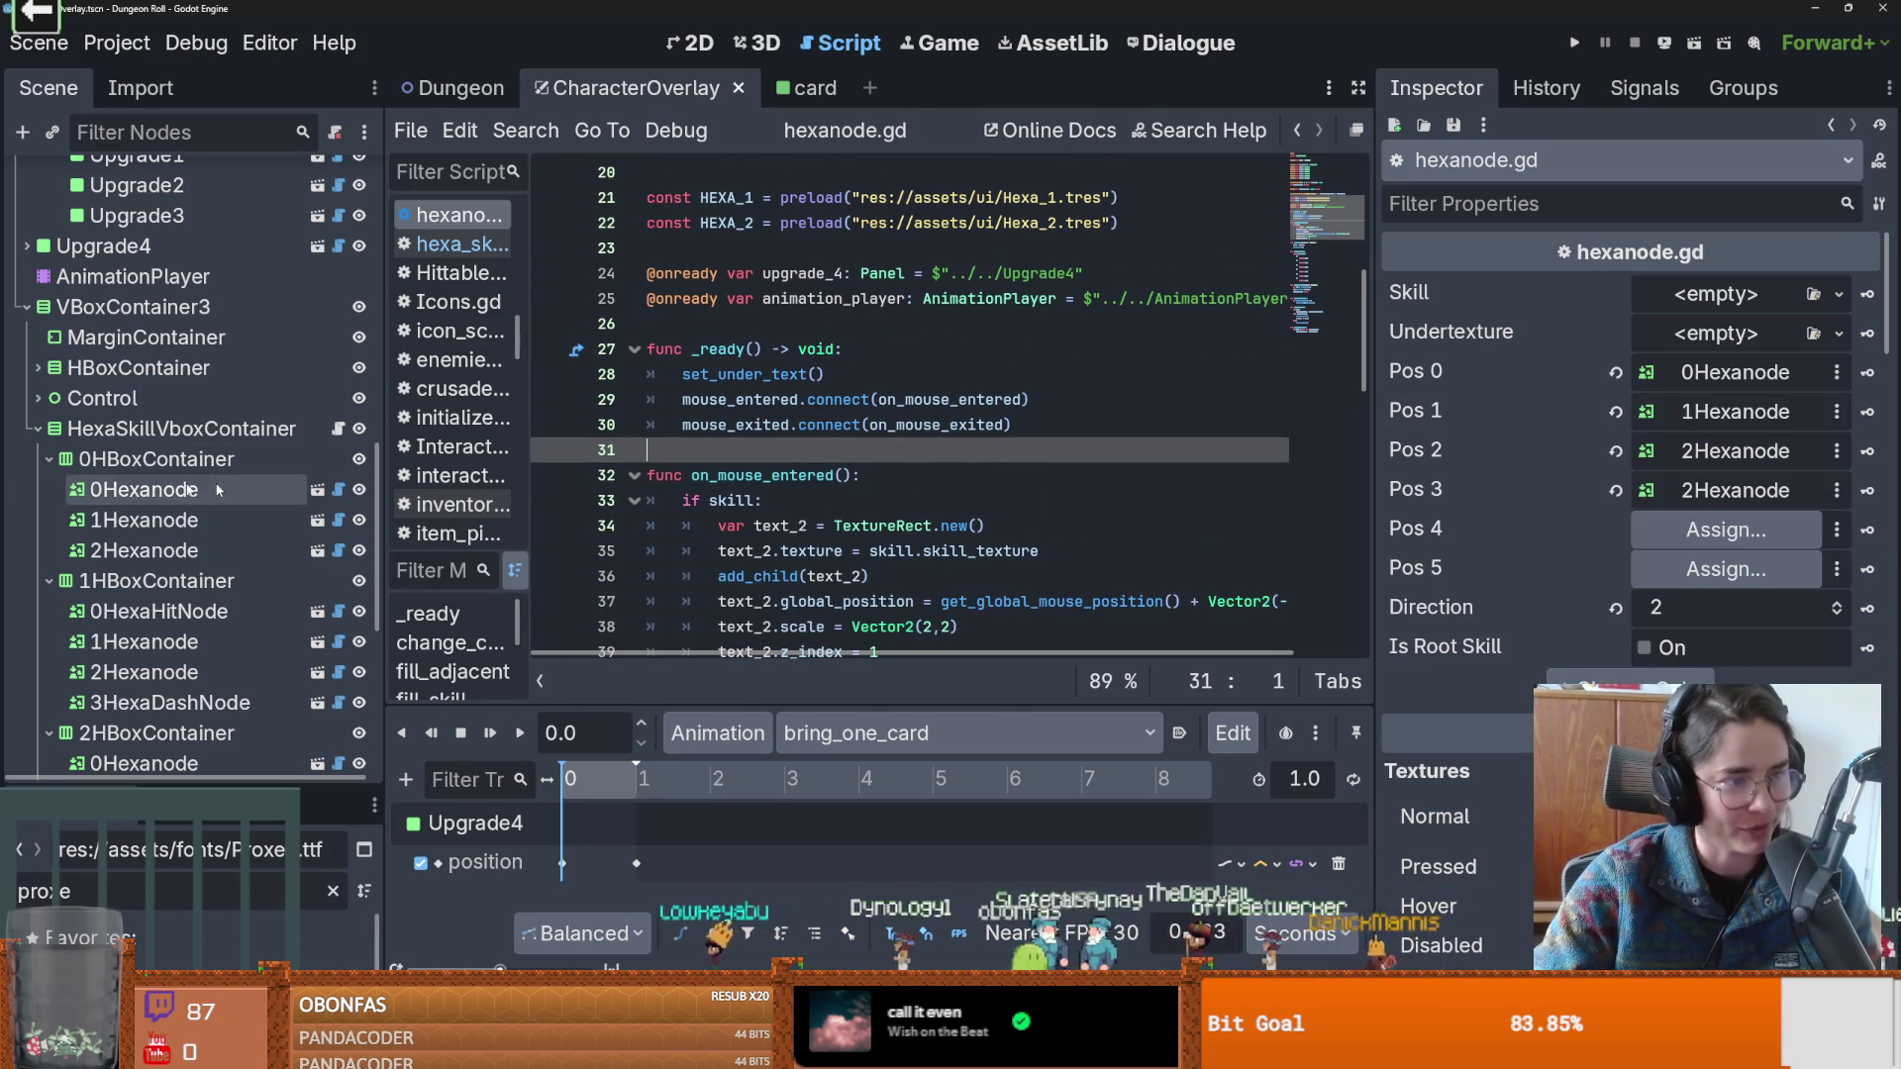
pyautogui.click(729, 323)
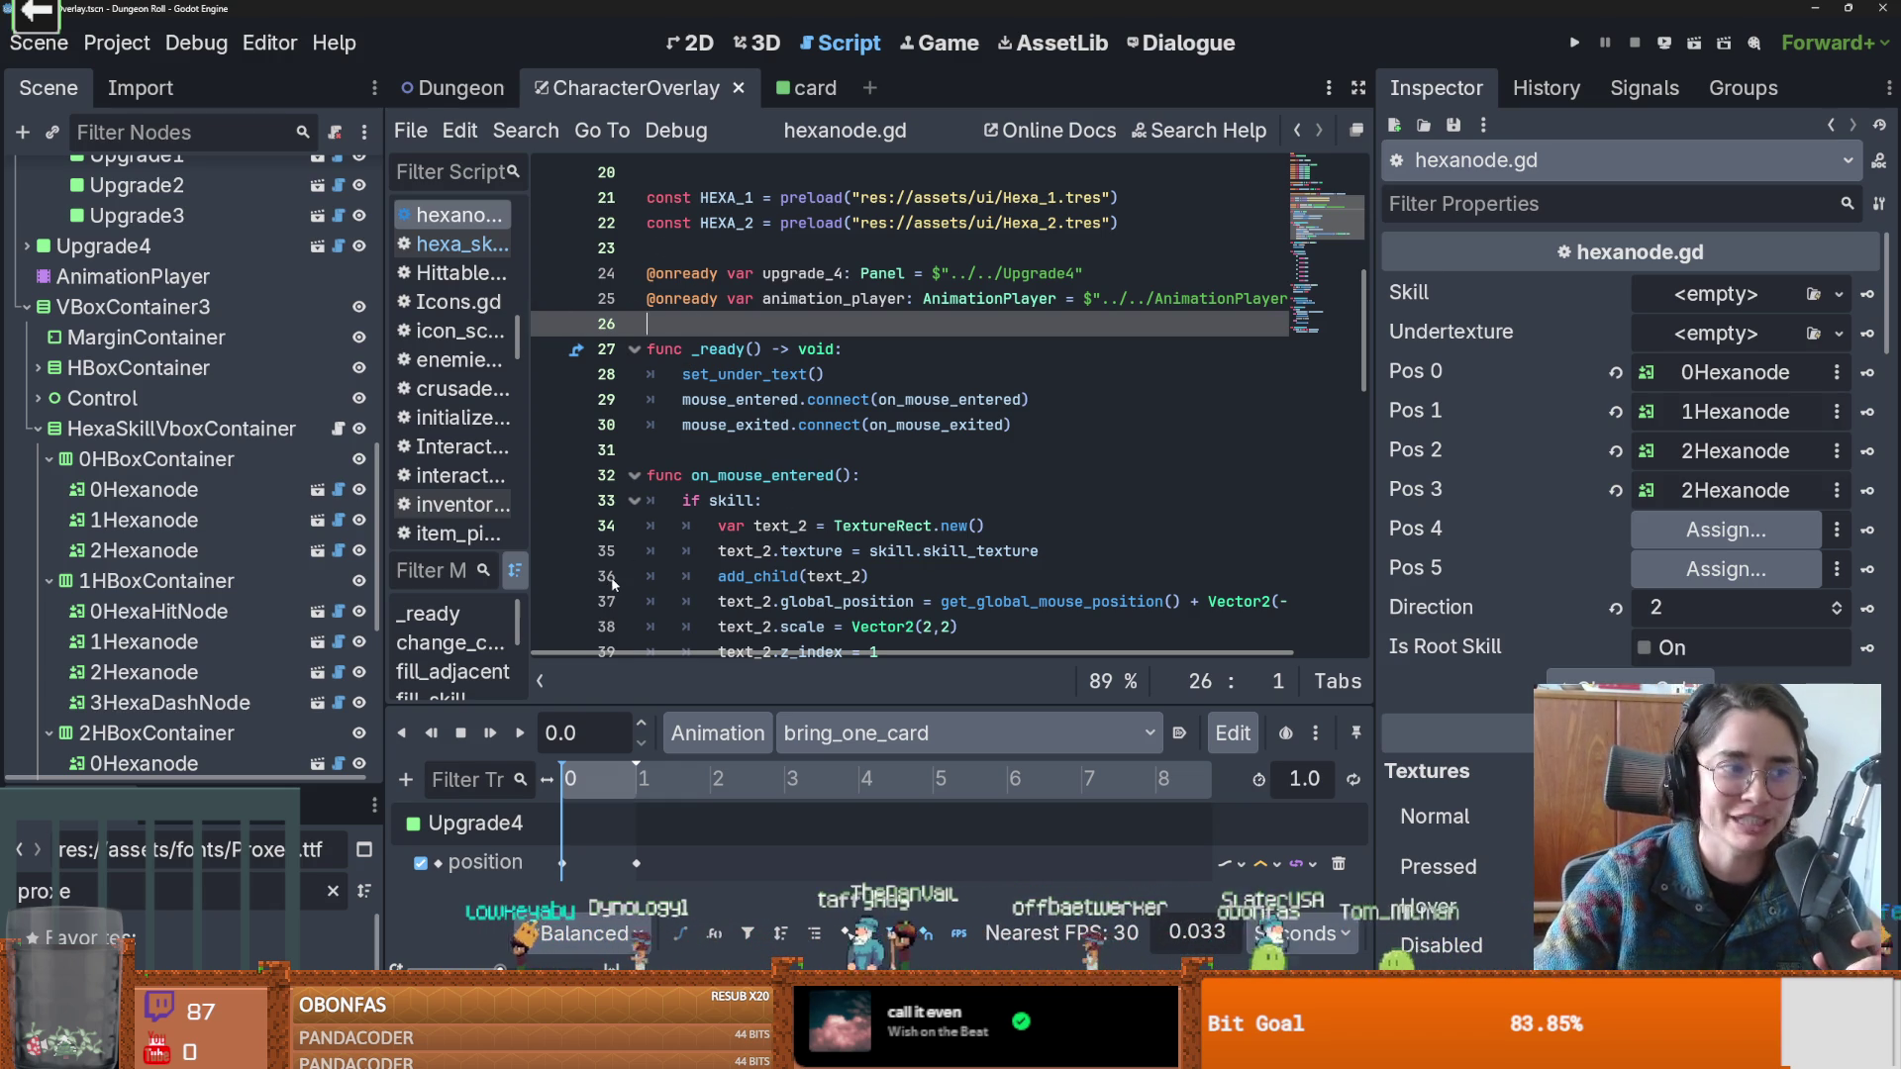
pyautogui.scroll(-2, 775, 428)
pyautogui.scroll(2, 774, 428)
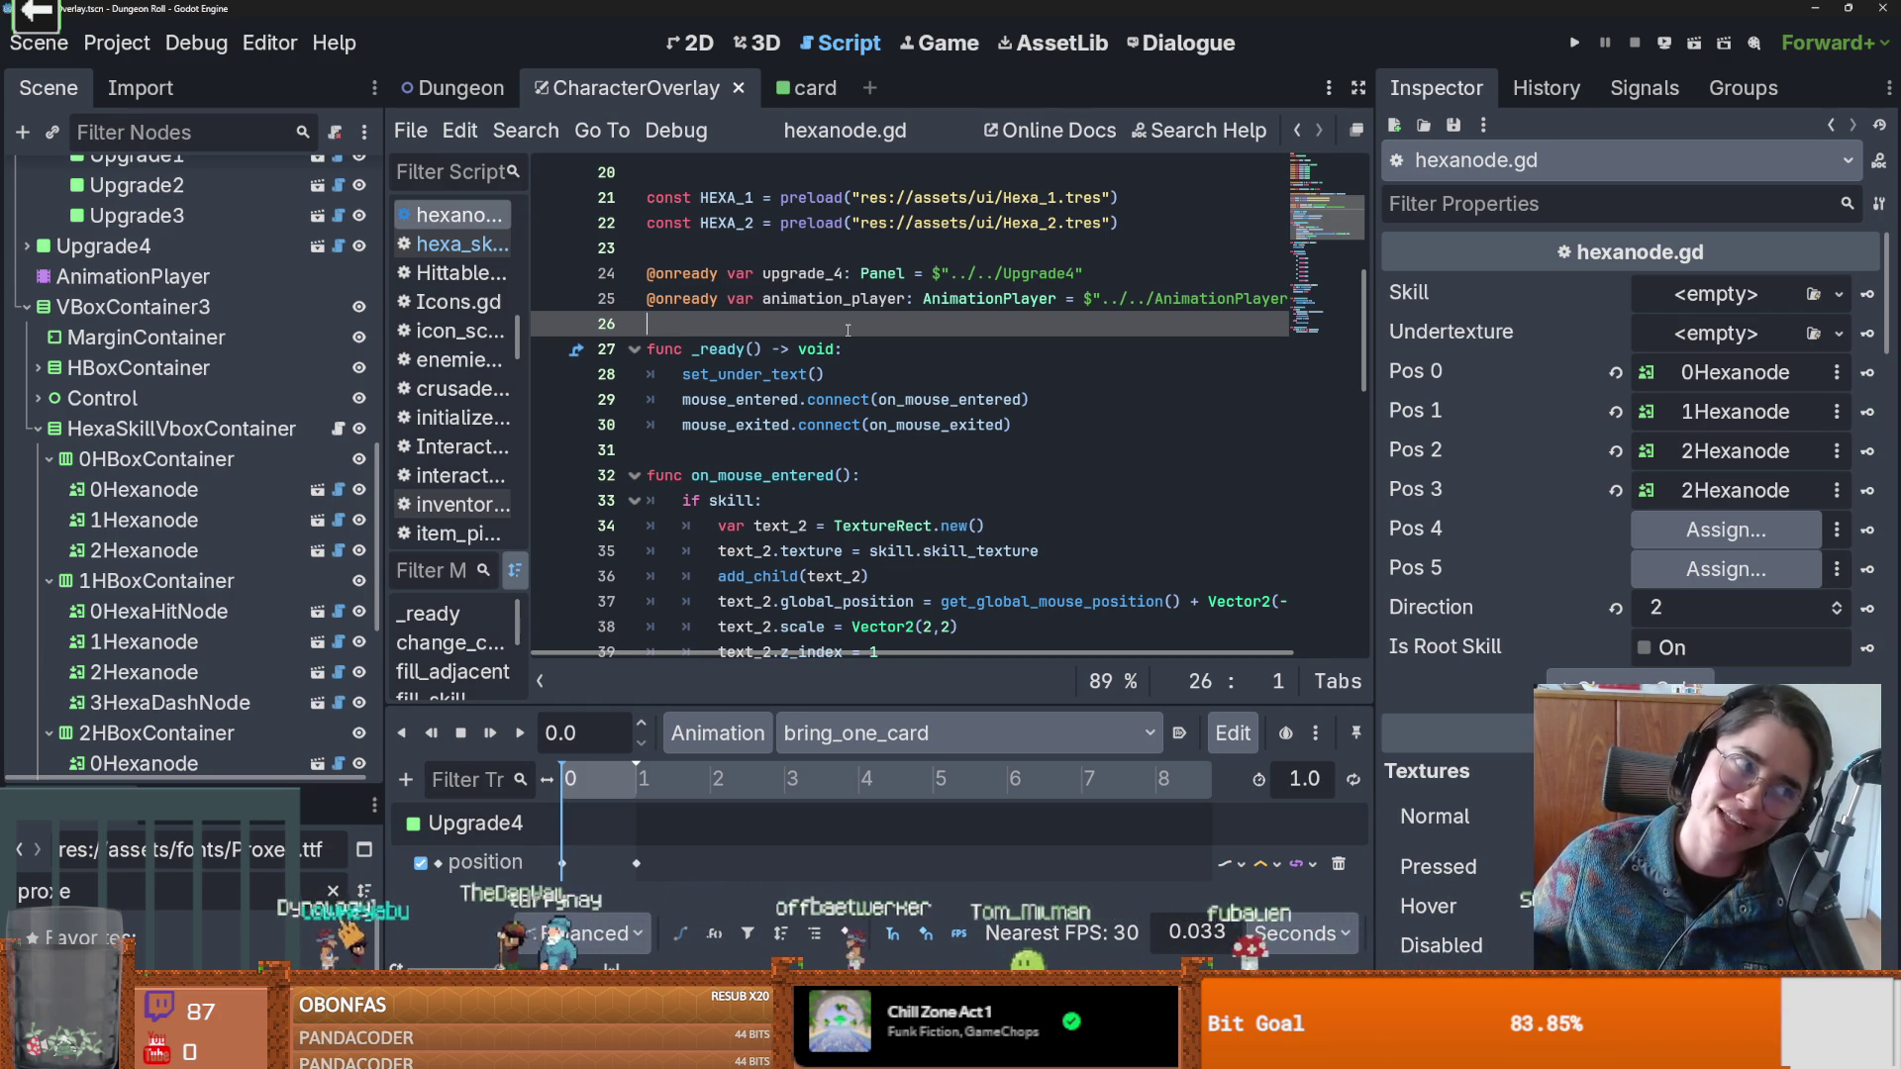
pyautogui.hotkey('ctrl', 's')
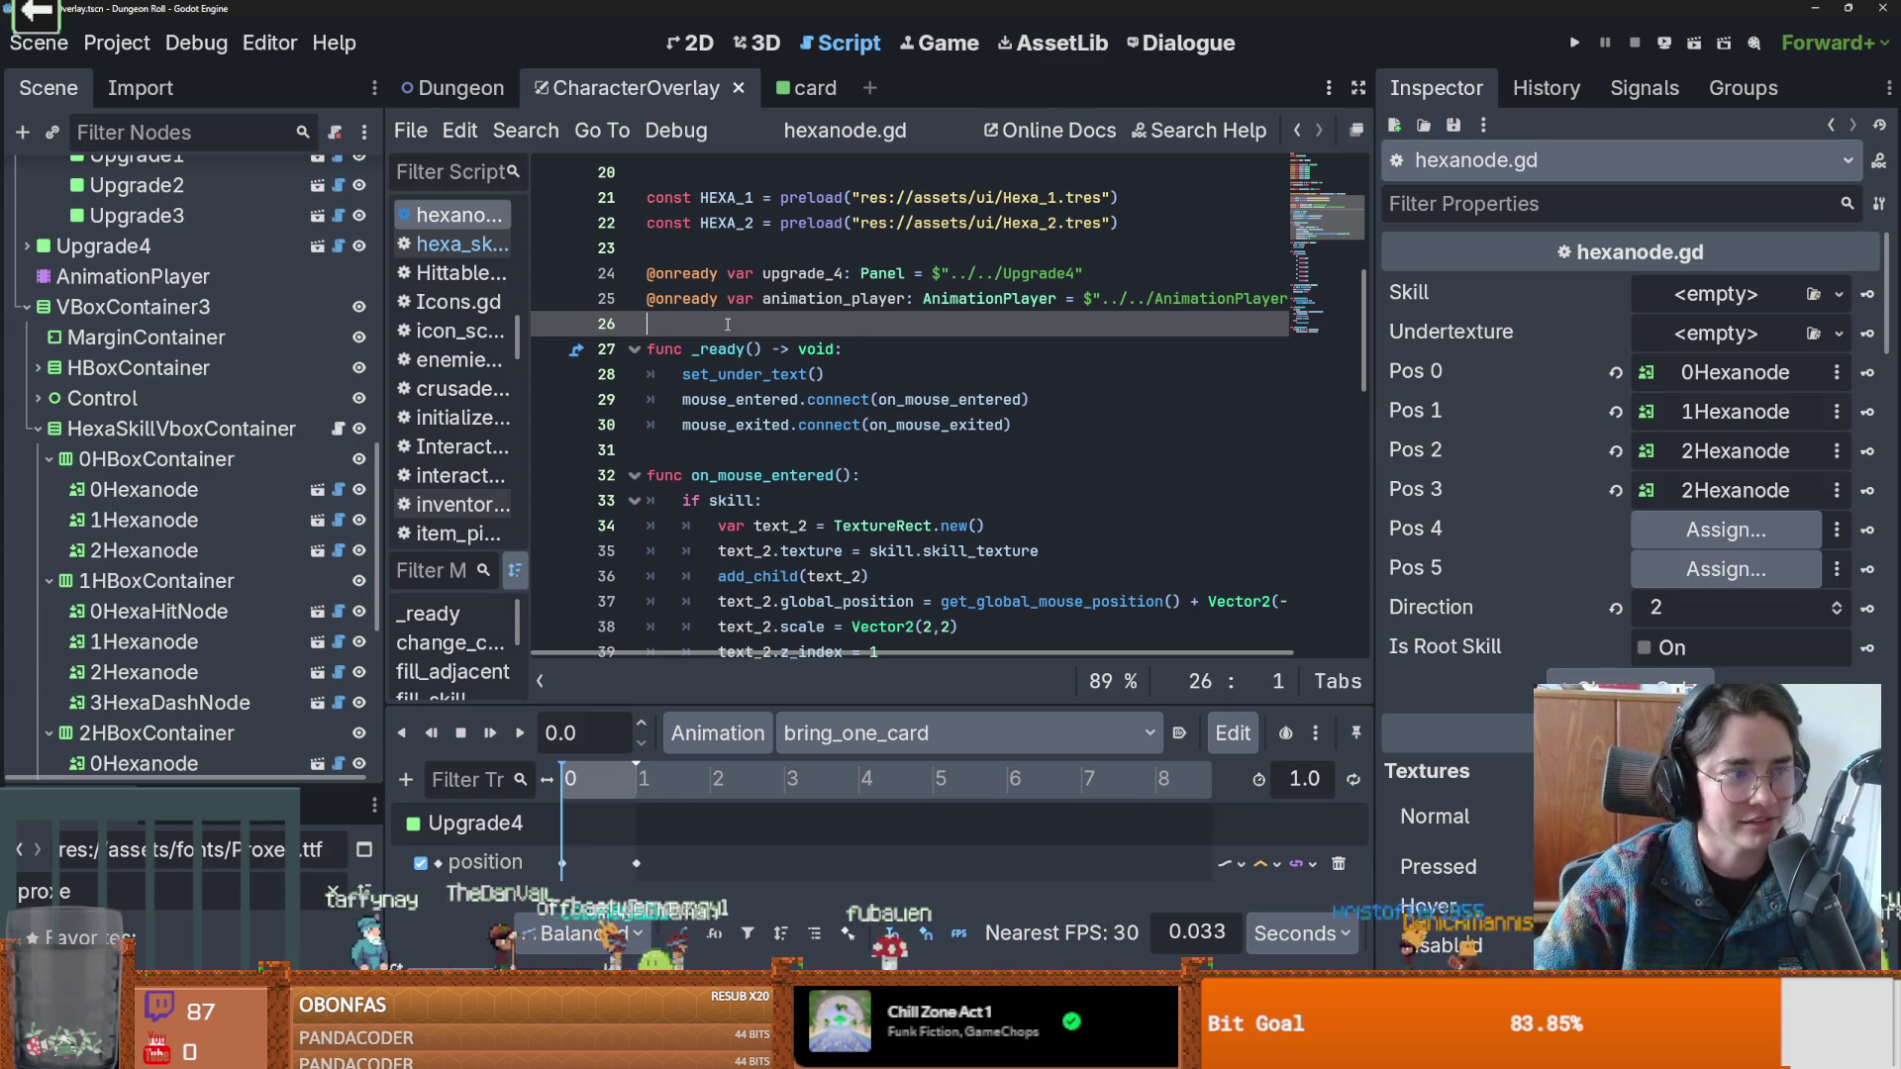
pyautogui.scroll(1, 872, 377)
pyautogui.scroll(-1, 884, 389)
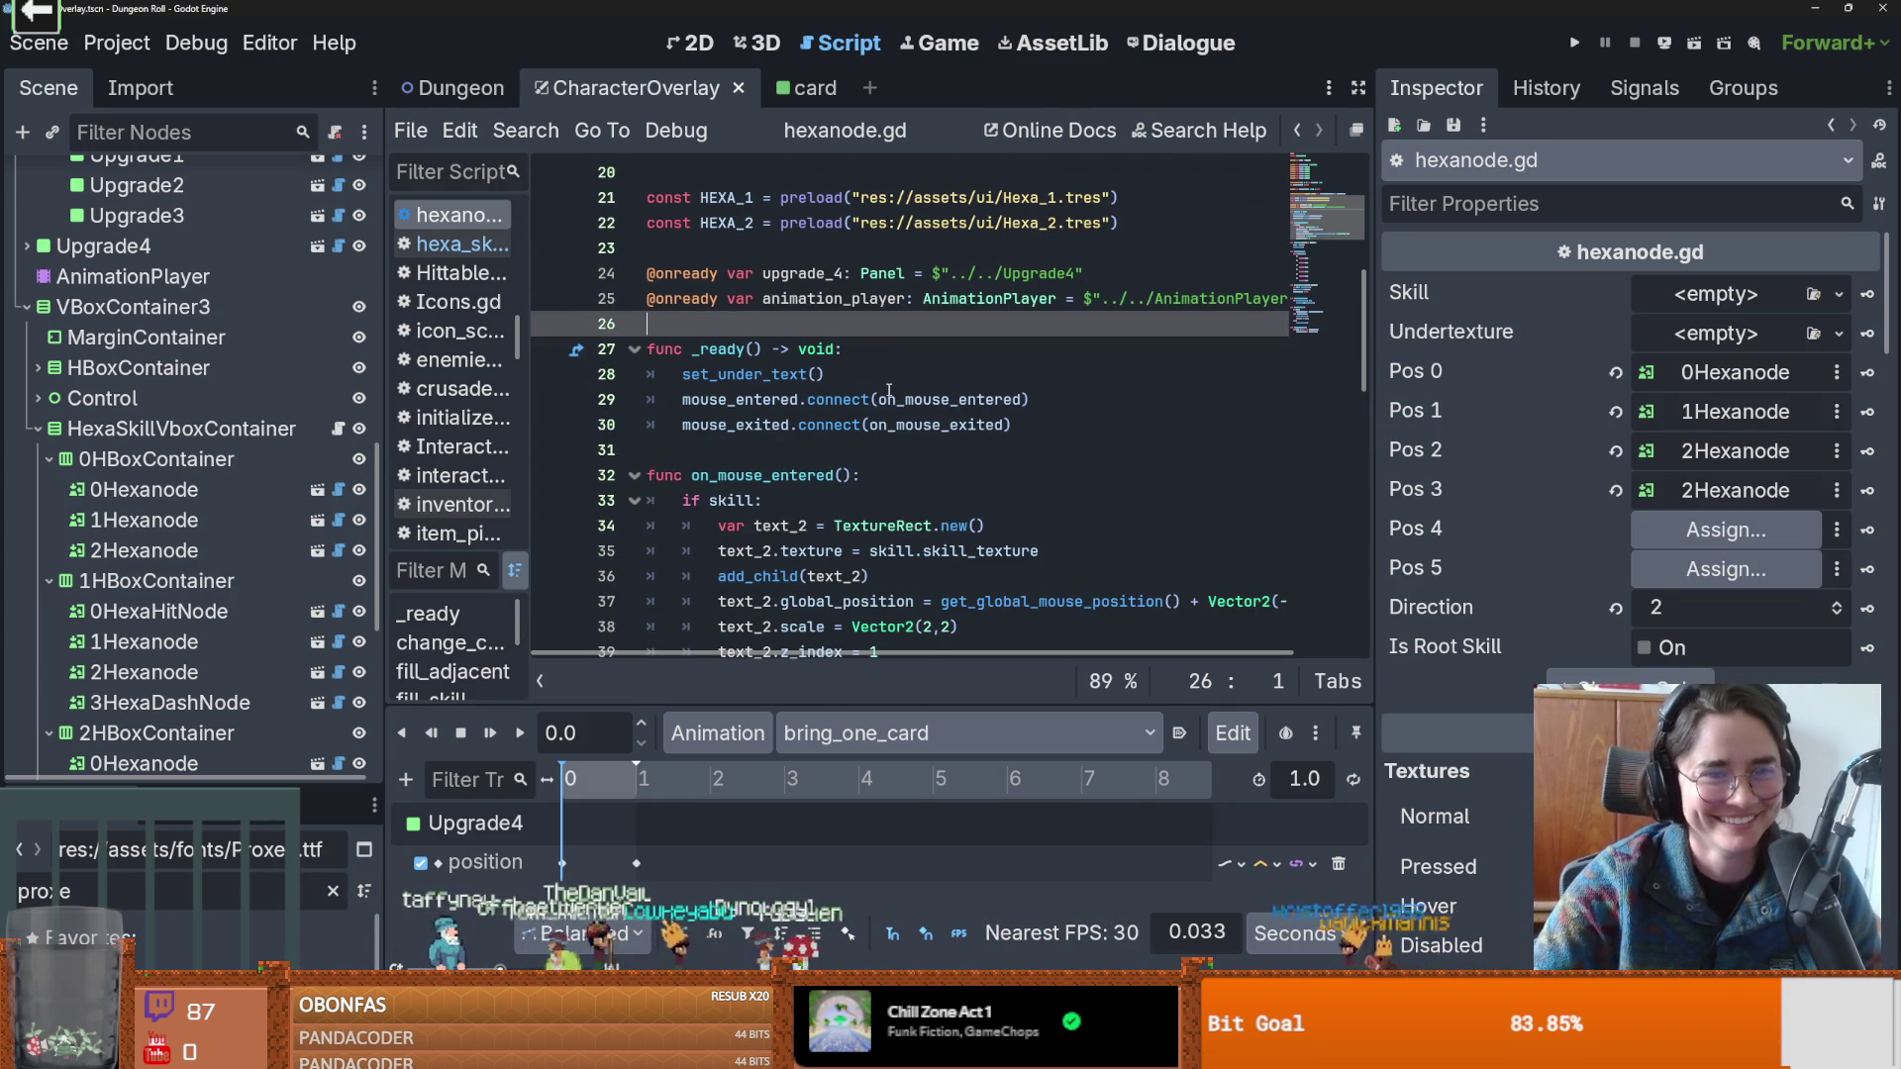
pyautogui.moveTo(889, 392)
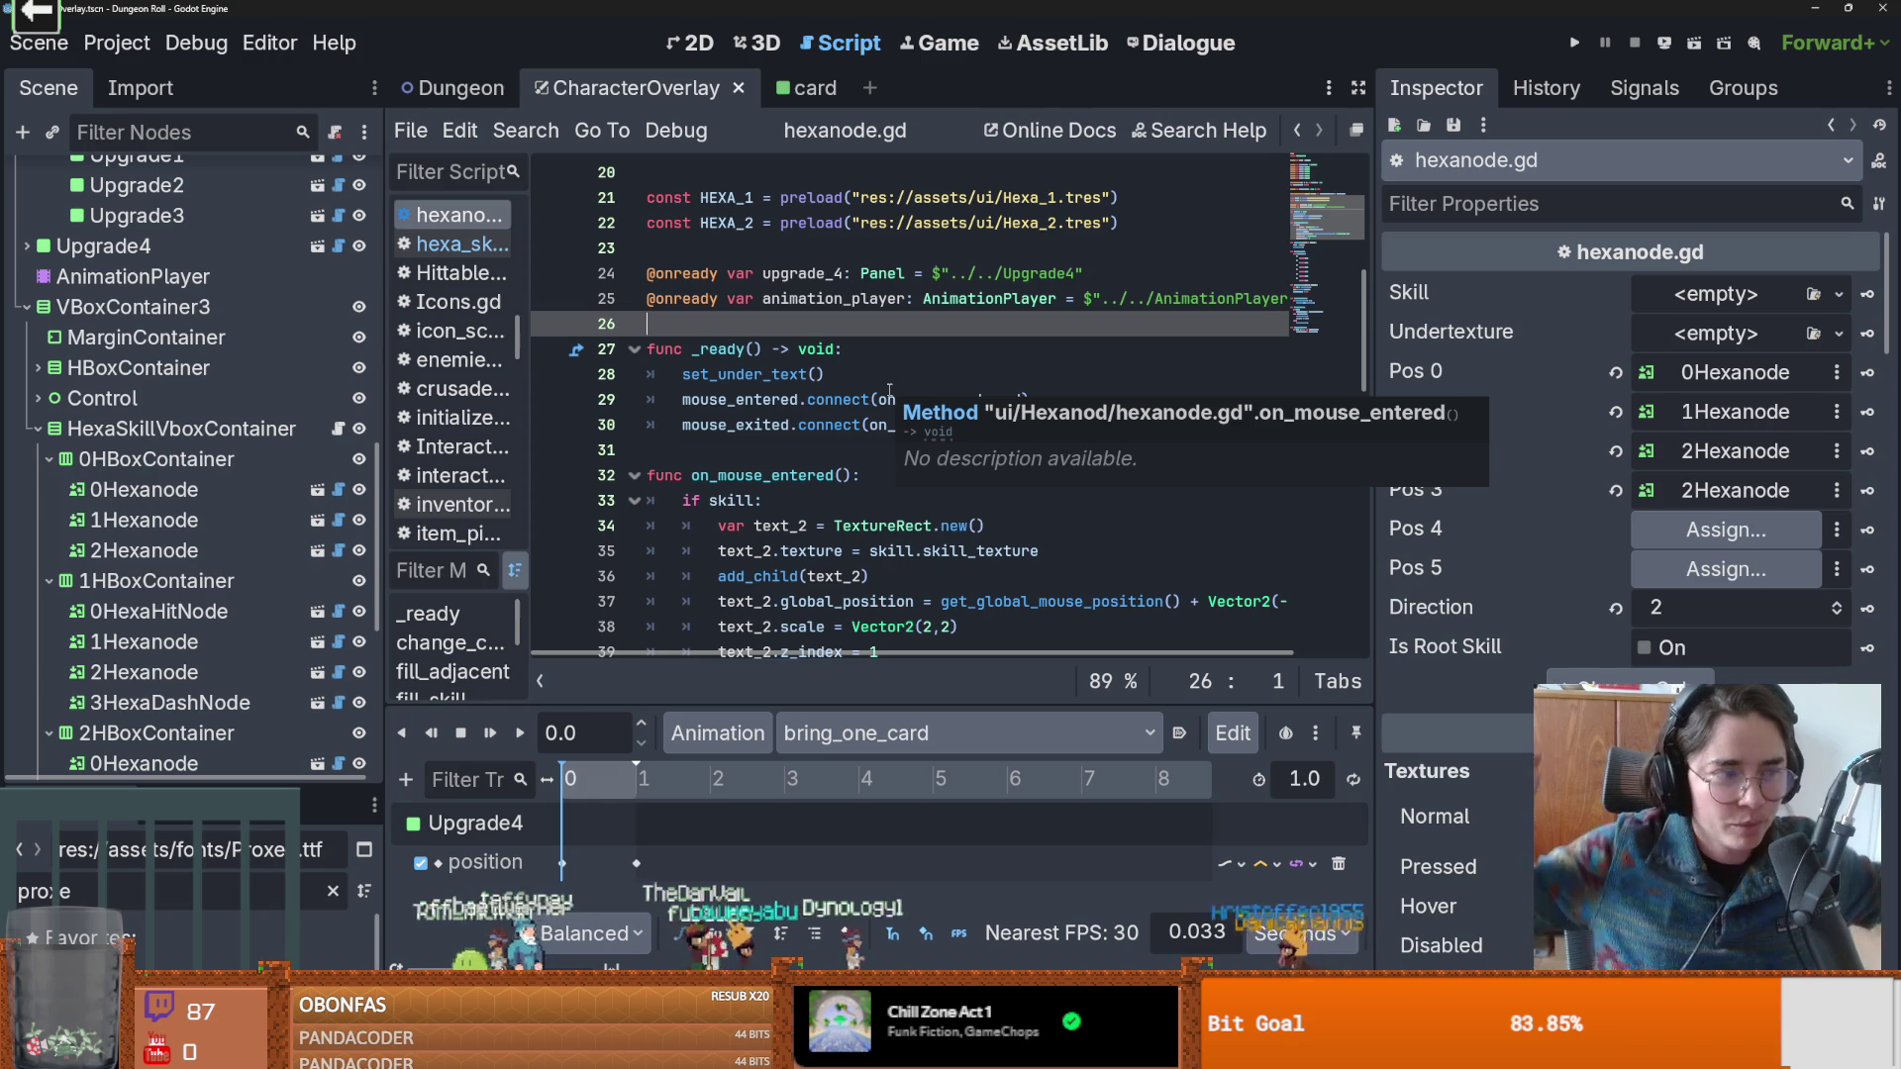
pyautogui.scroll(1, 835, 400)
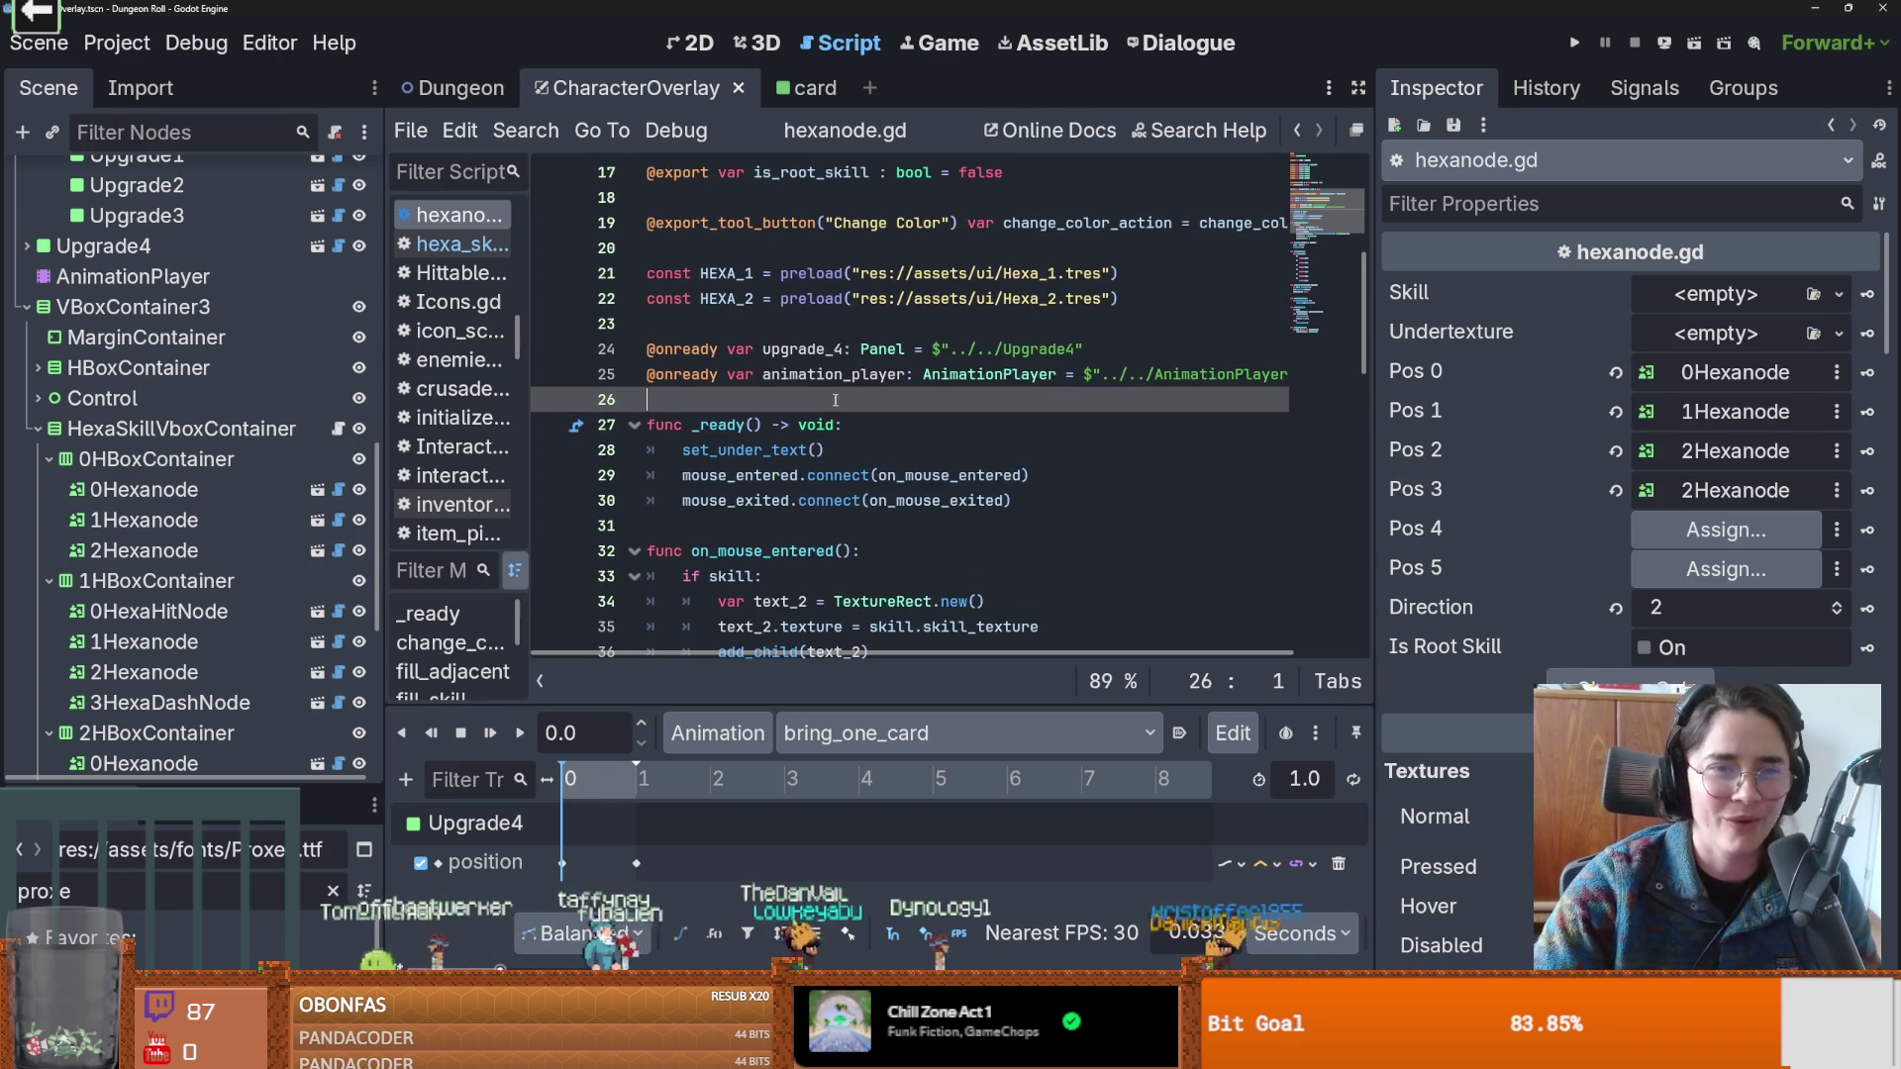
pyautogui.hotkey('ctrl', 's')
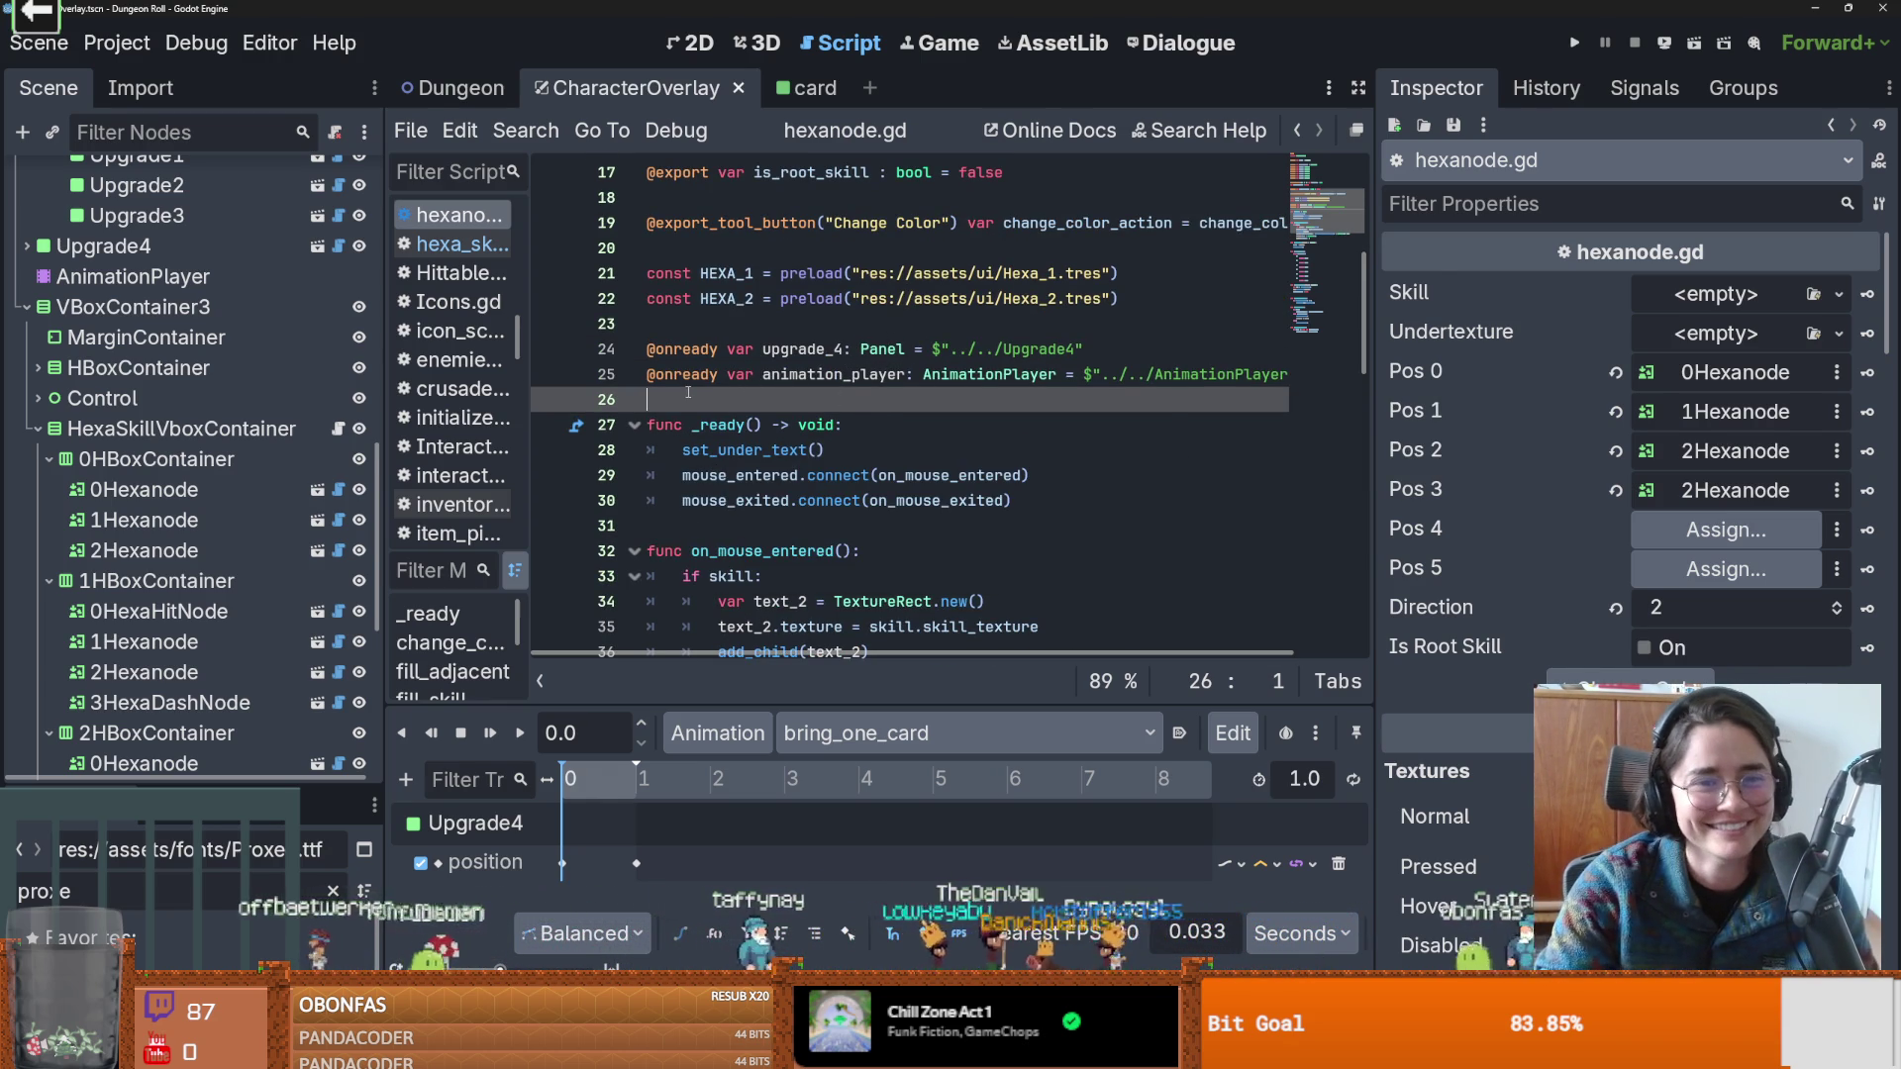
# Check the animation_player variable, switch briefly to Firefox, then return and save again.
pyautogui.doubleClick(810, 375)
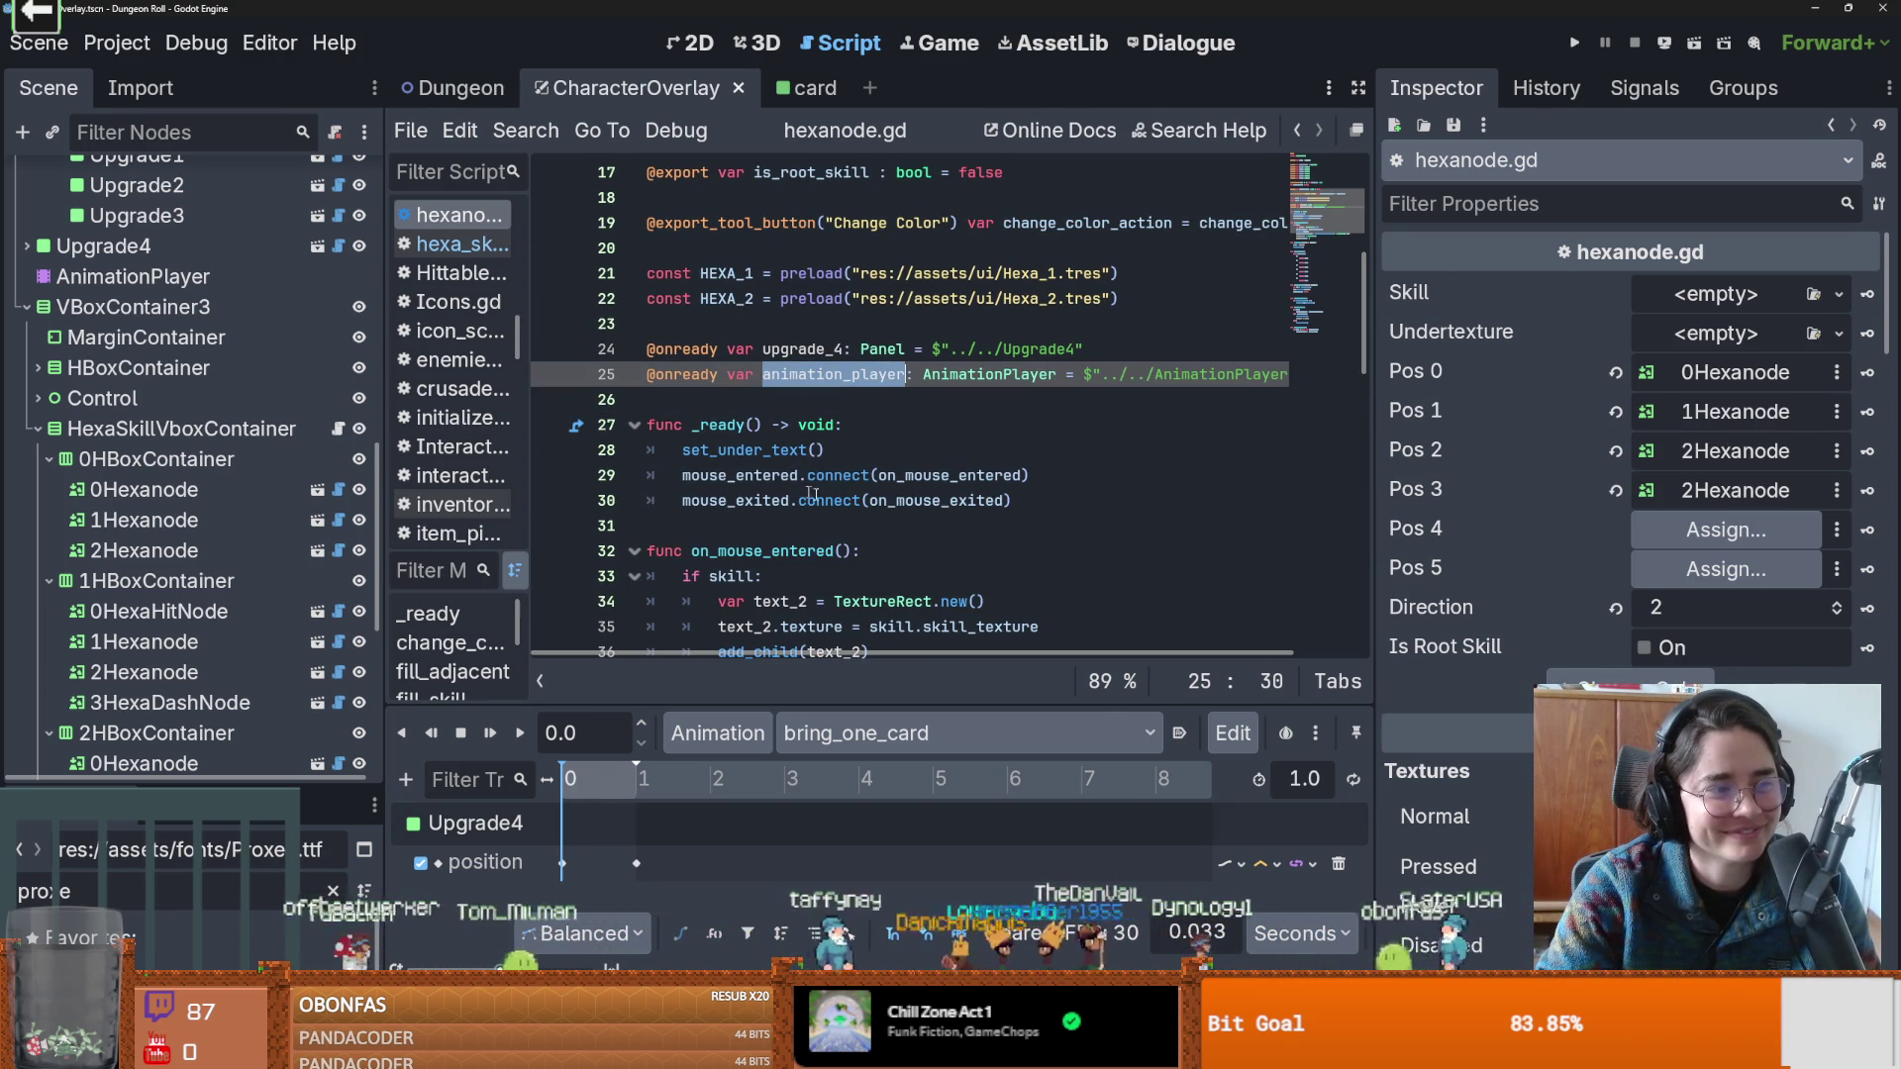
pyautogui.scroll(1, 950, 525)
pyautogui.scroll(-1, 911, 515)
pyautogui.scroll(1, 870, 505)
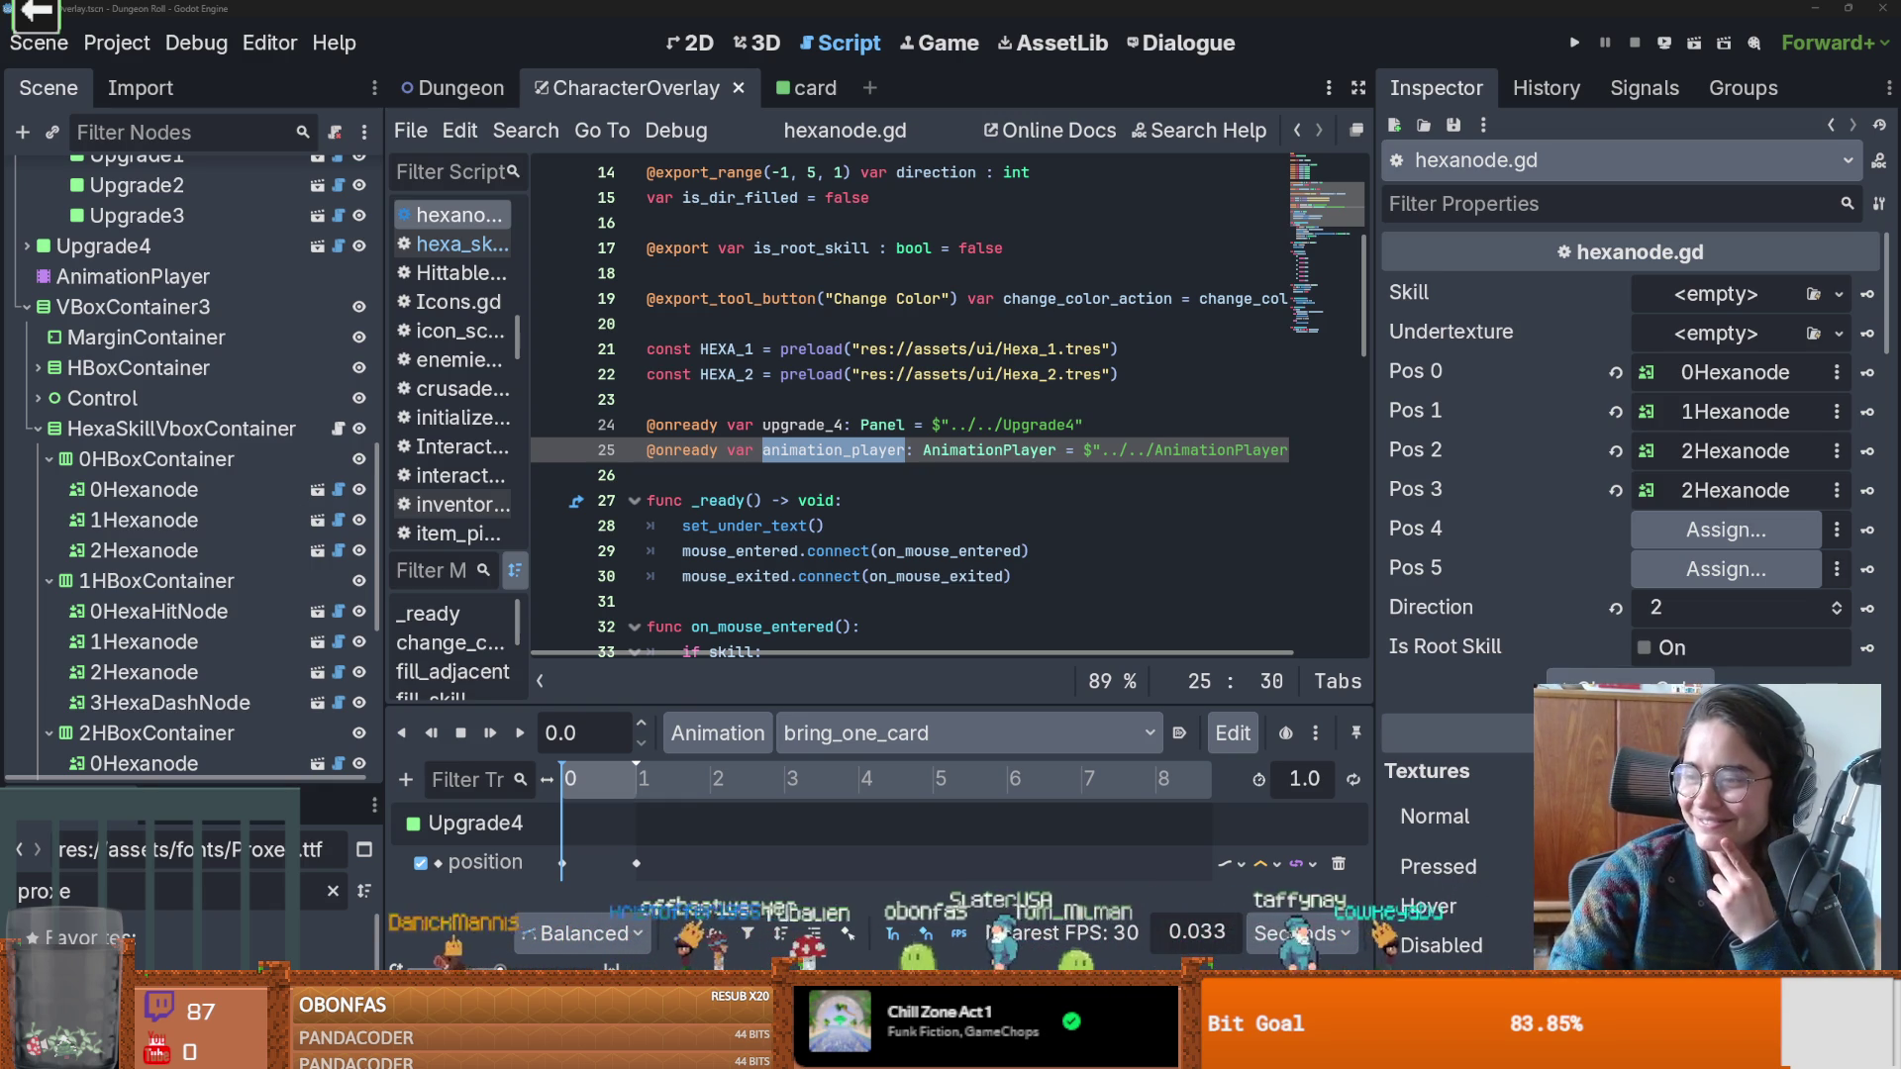
pyautogui.hotkey('alt', 'Tab')
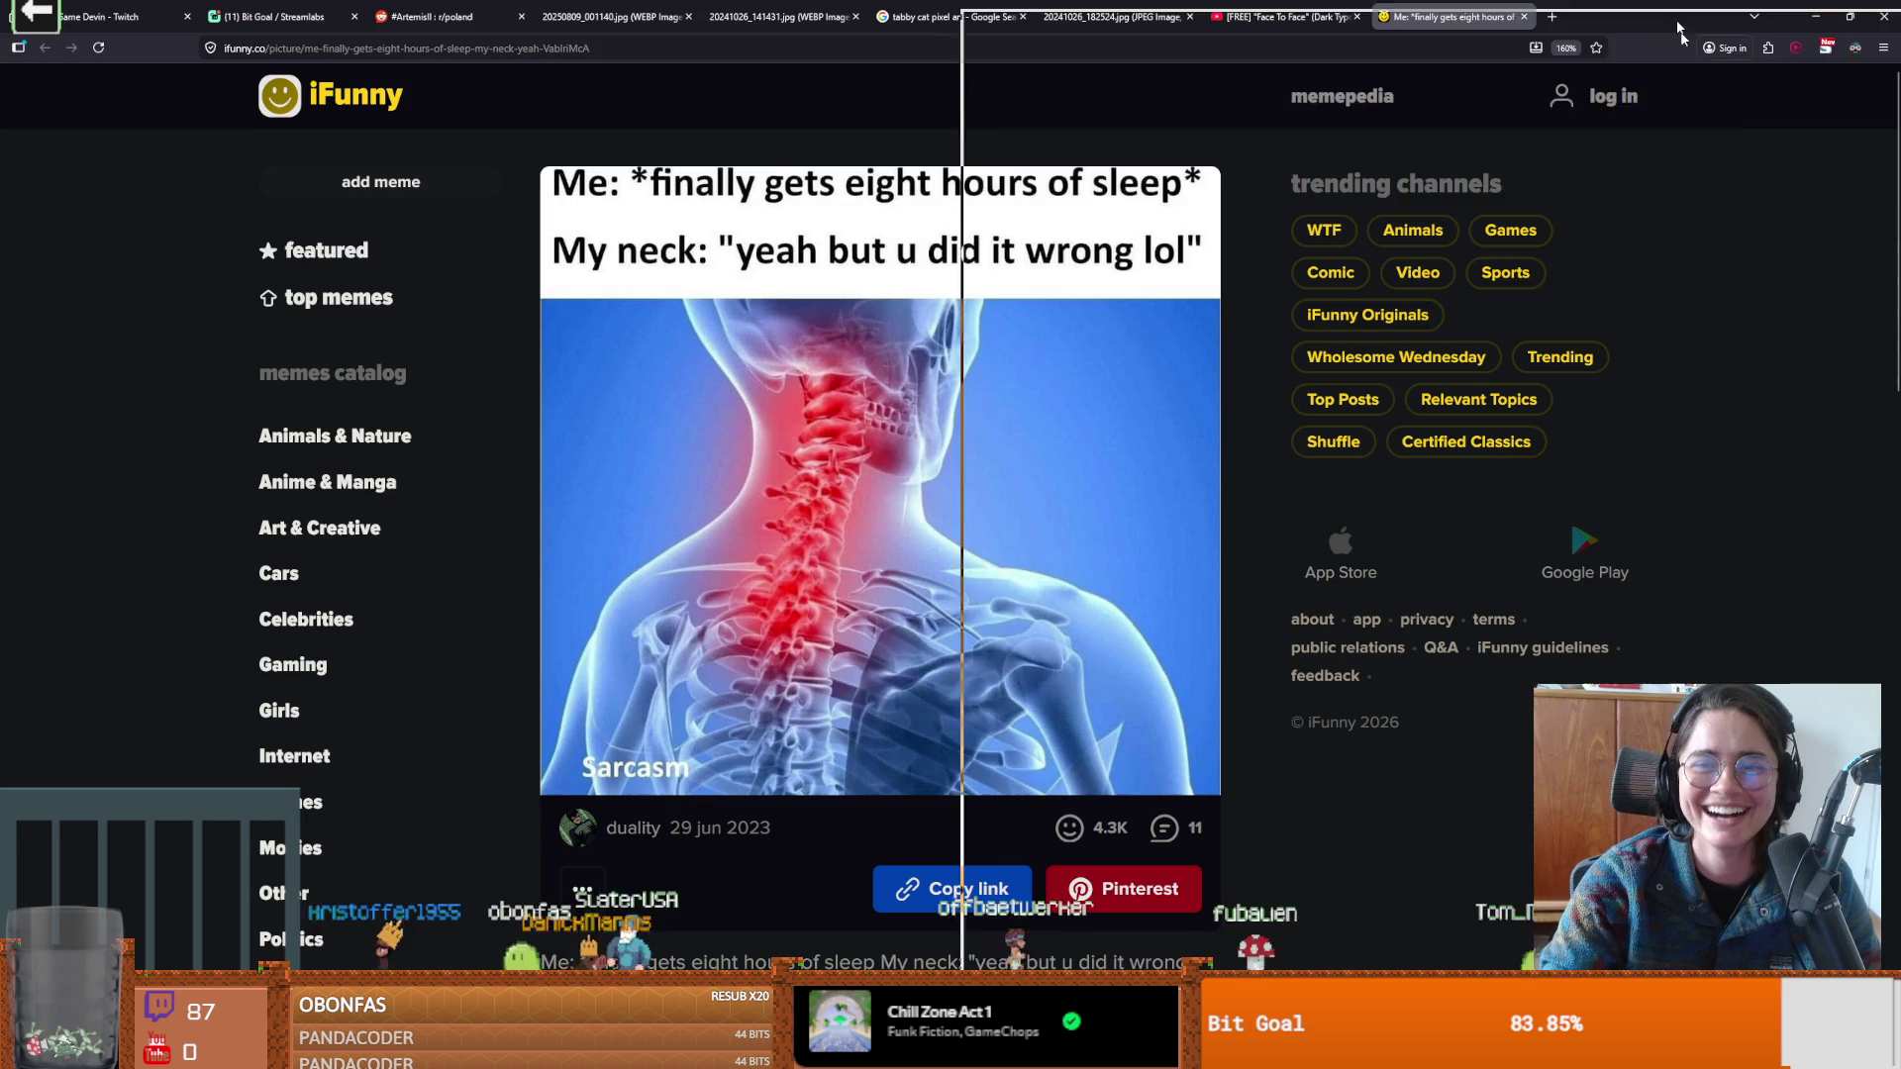
pyautogui.hotkey('alt', 'Tab')
pyautogui.hotkey('ctrl', 's')
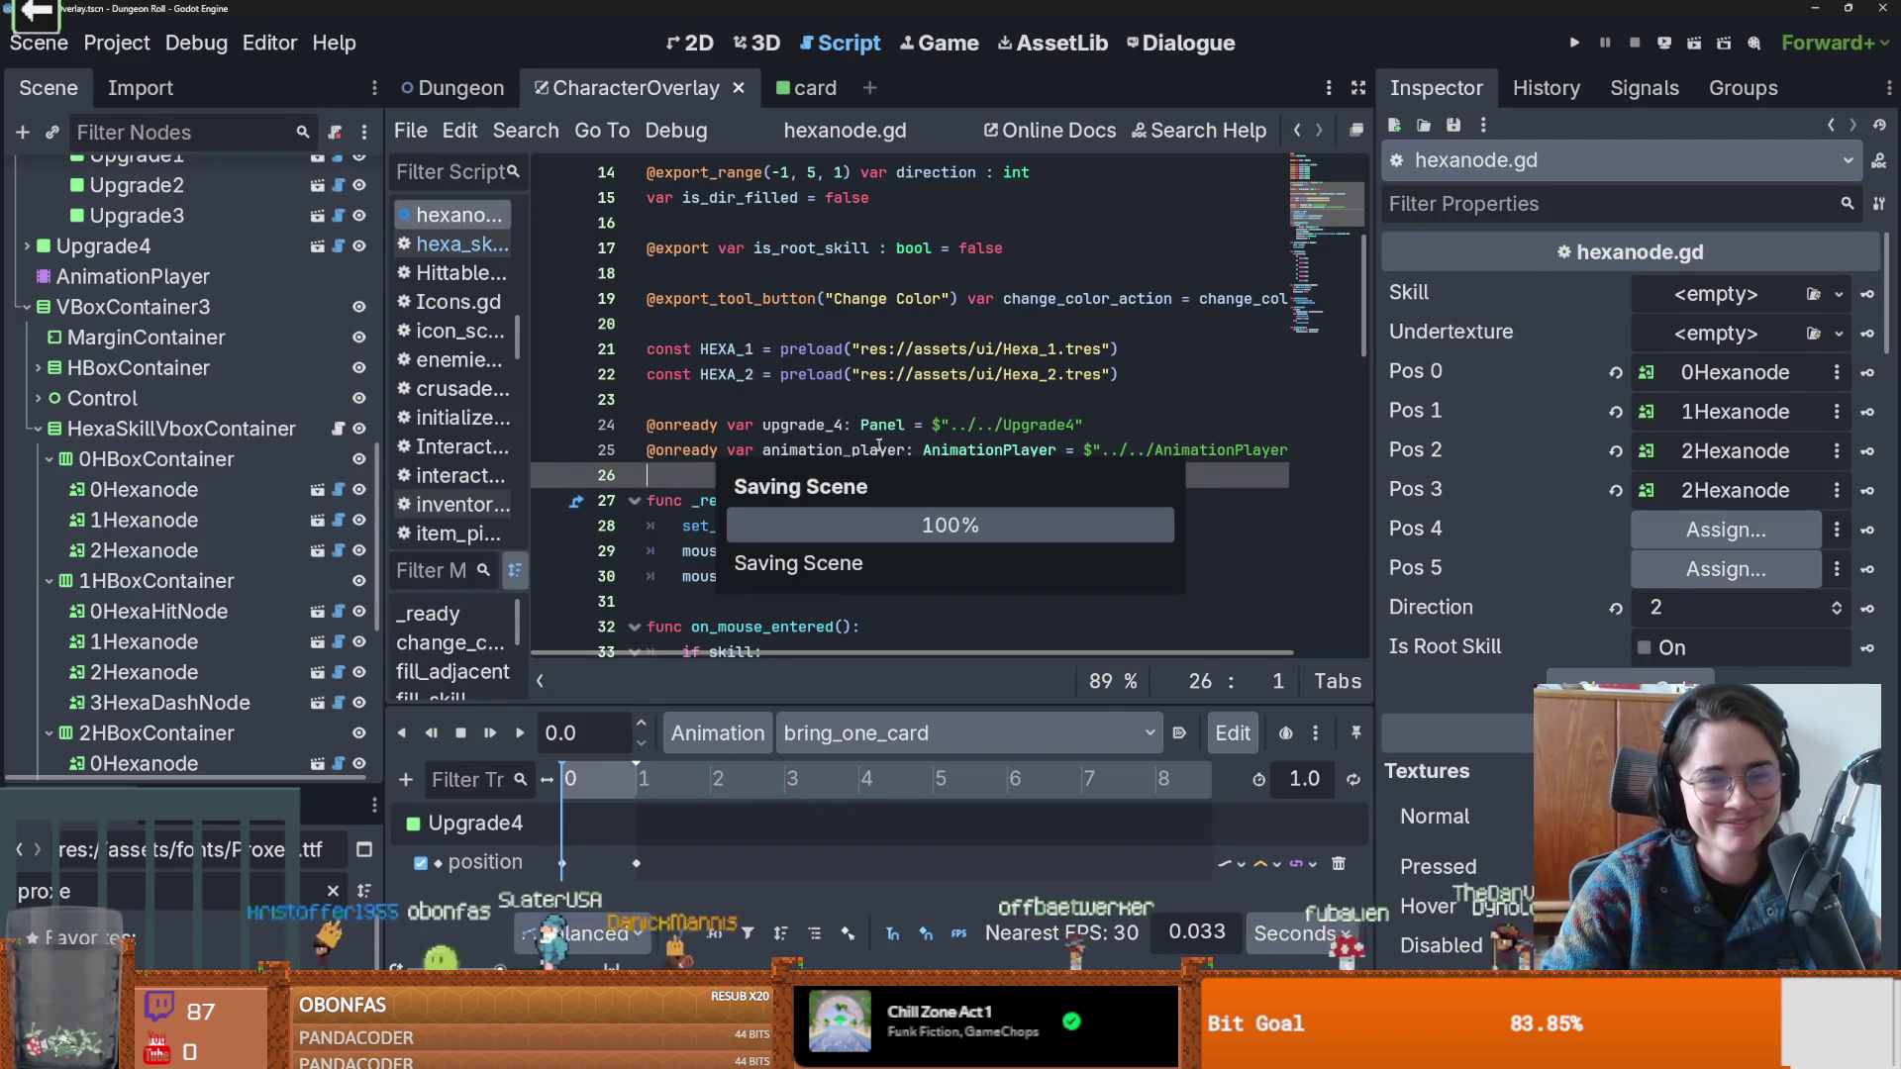
# Drag the Inspector splitter right to widen hexanode.gd, save, and review lines 31–35.
pyautogui.scroll(-2, 795, 376)
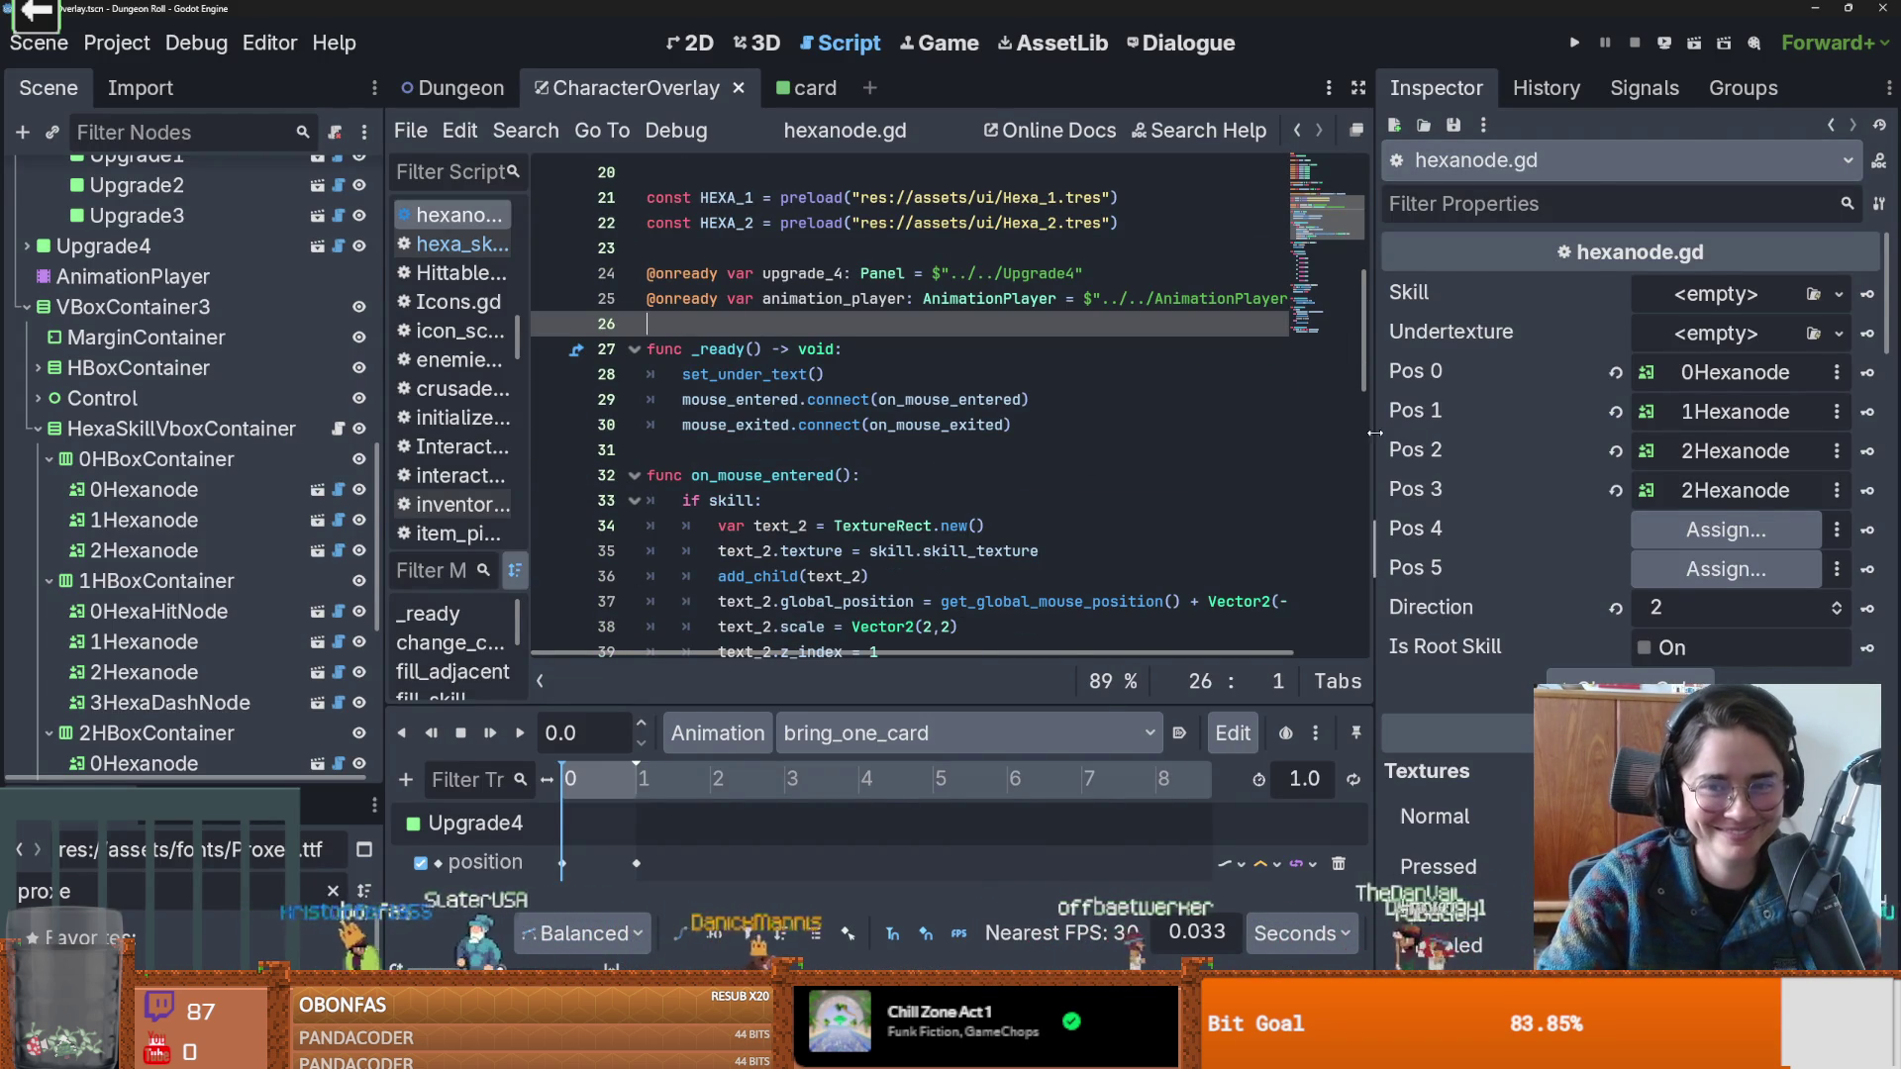
pyautogui.moveTo(1376, 432); pyautogui.dragTo(1575, 433)
pyautogui.scroll(-2, 1020, 456)
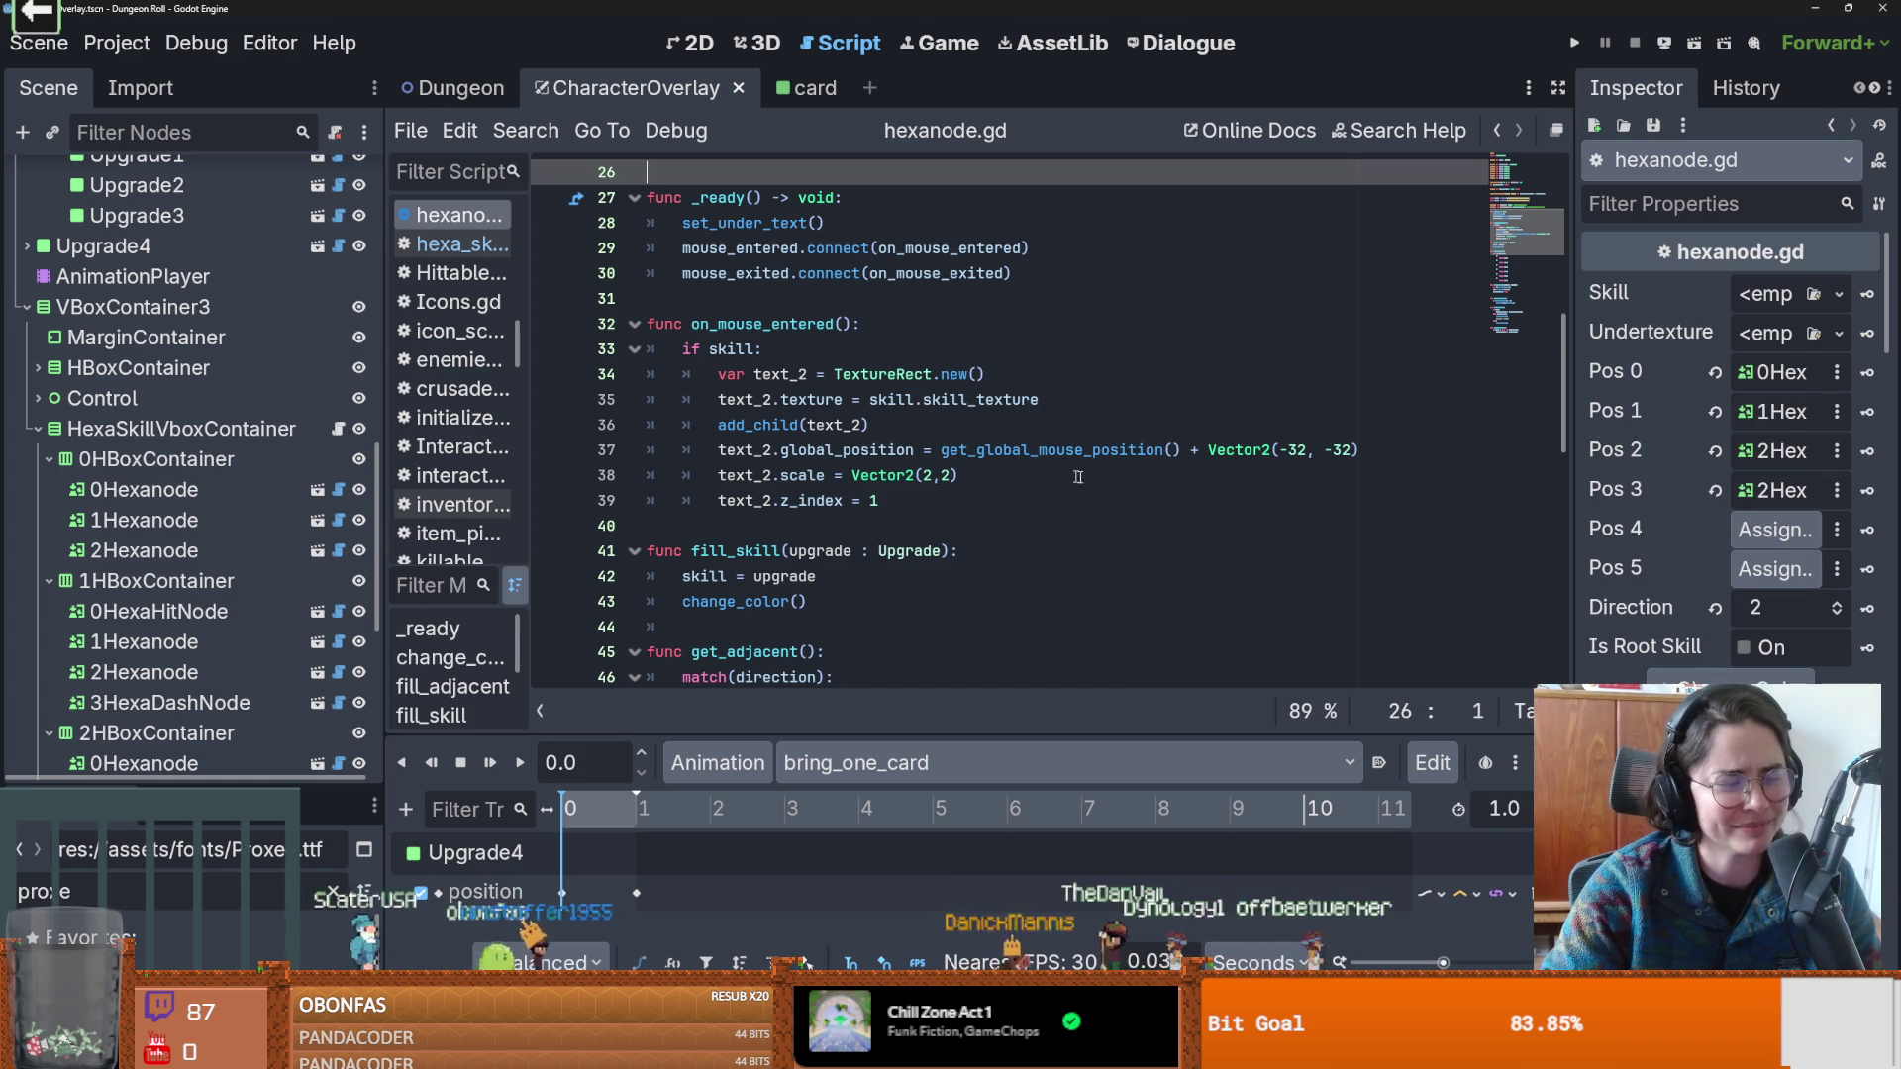
pyautogui.scroll(1, 1051, 482)
pyautogui.hotkey('ctrl', 's')
pyautogui.click(777, 374)
pyautogui.scroll(-3, 783, 396)
pyautogui.scroll(3, 792, 436)
pyautogui.click(811, 476)
pyautogui.scroll(2, 933, 528)
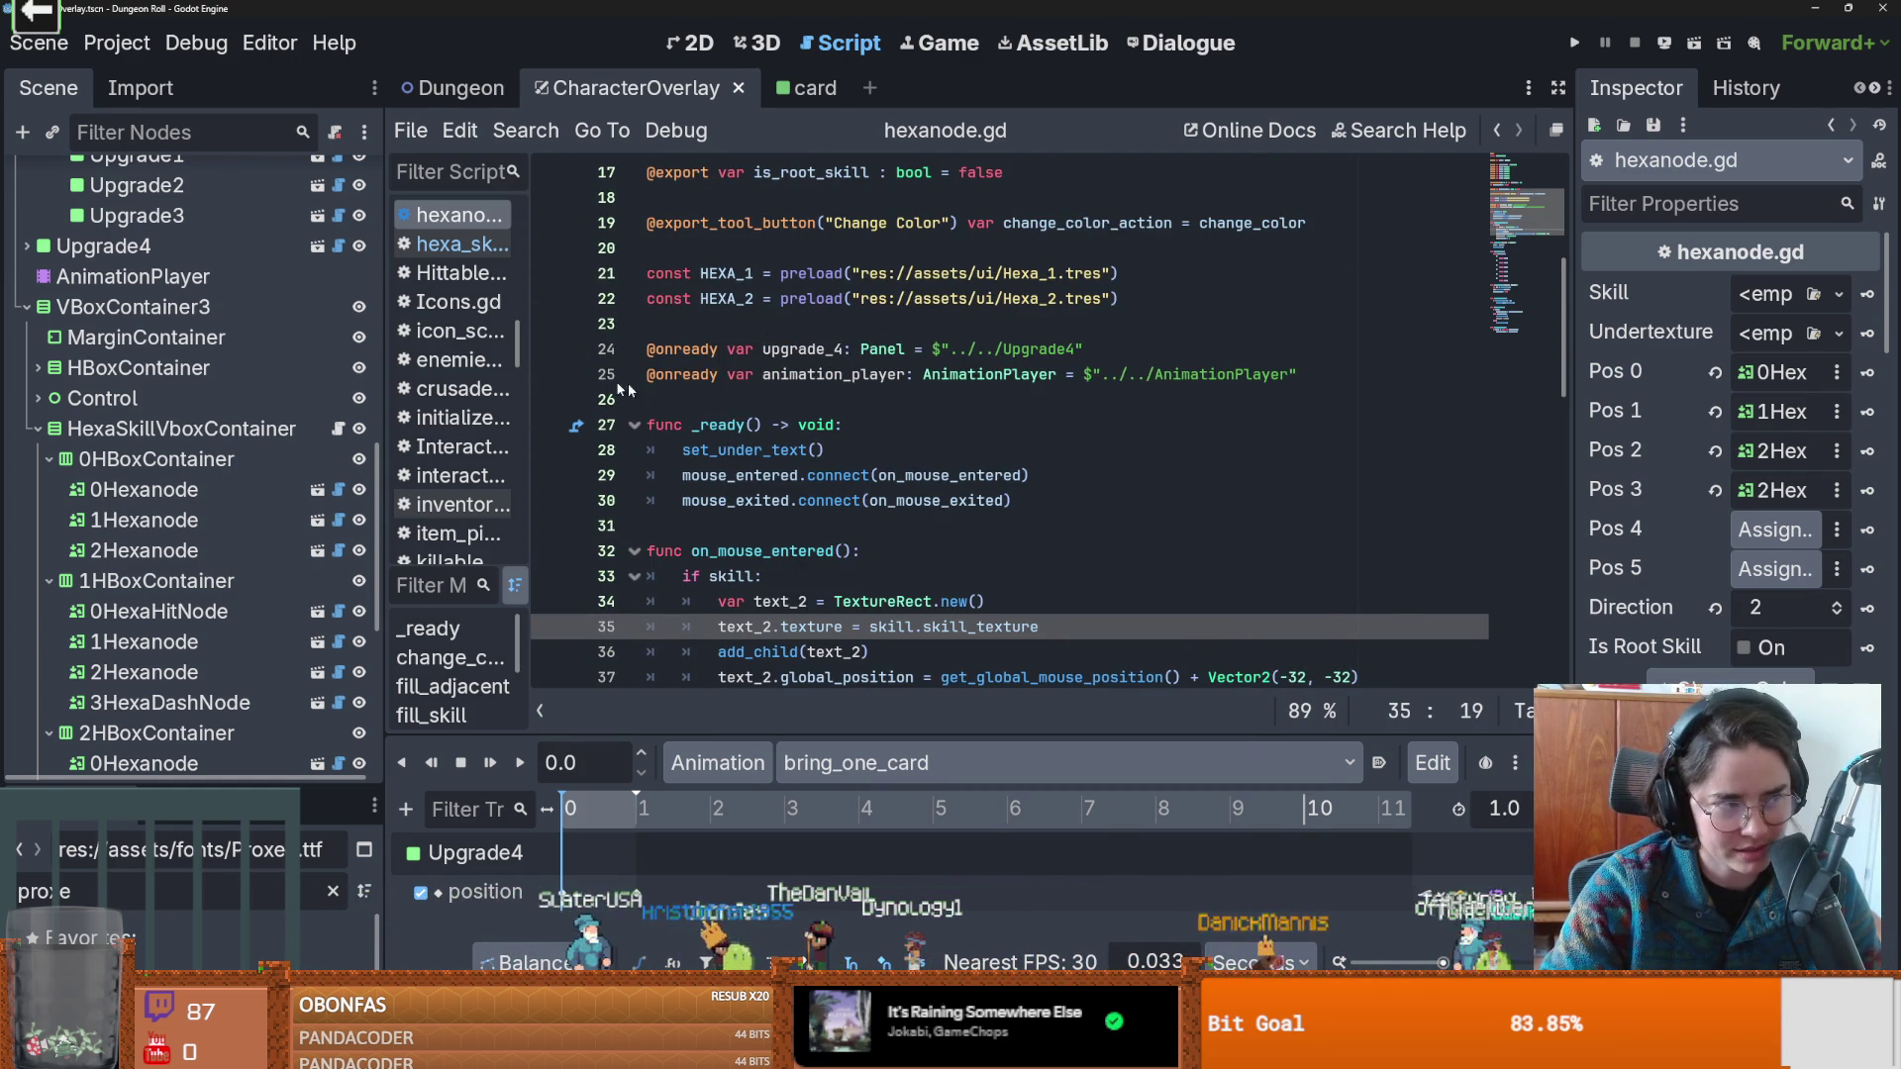
pyautogui.scroll(2, 773, 435)
pyautogui.scroll(-1, 832, 465)
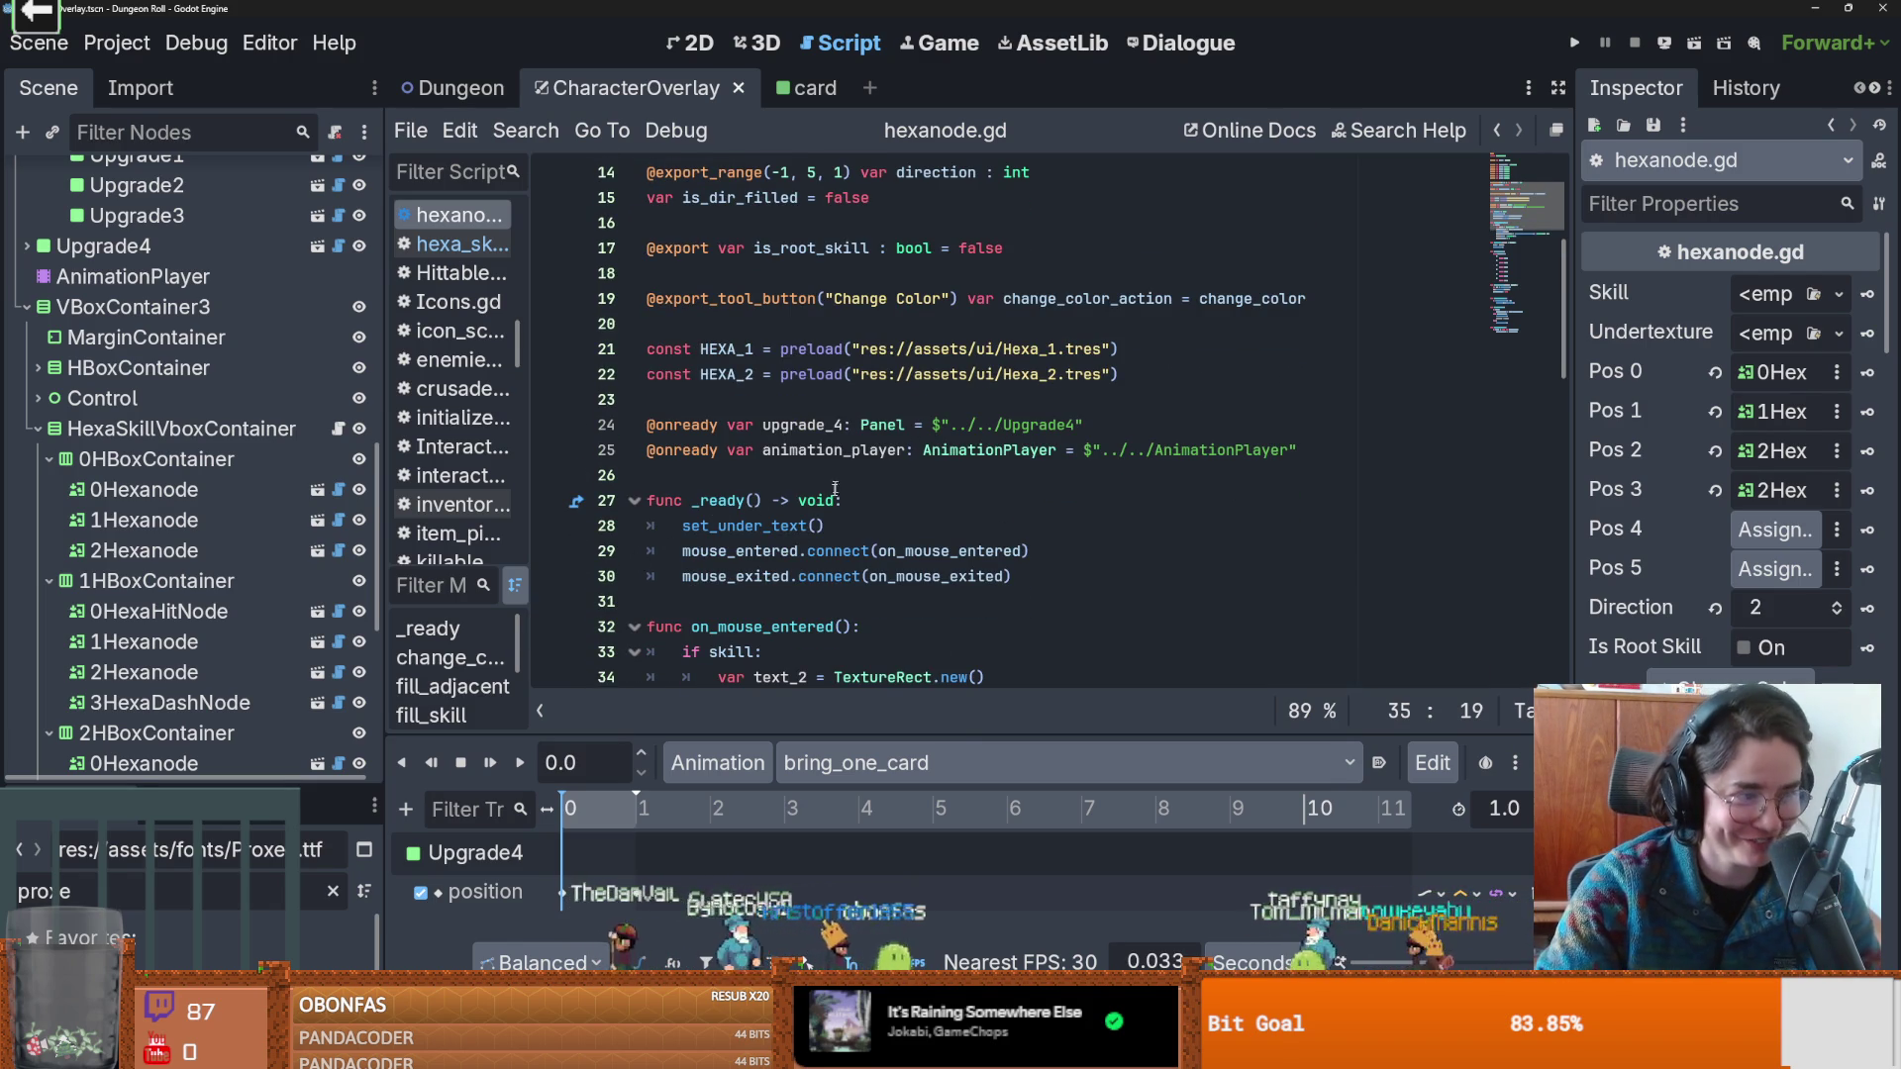
pyautogui.scroll(1, 862, 495)
pyautogui.scroll(-1, 892, 500)
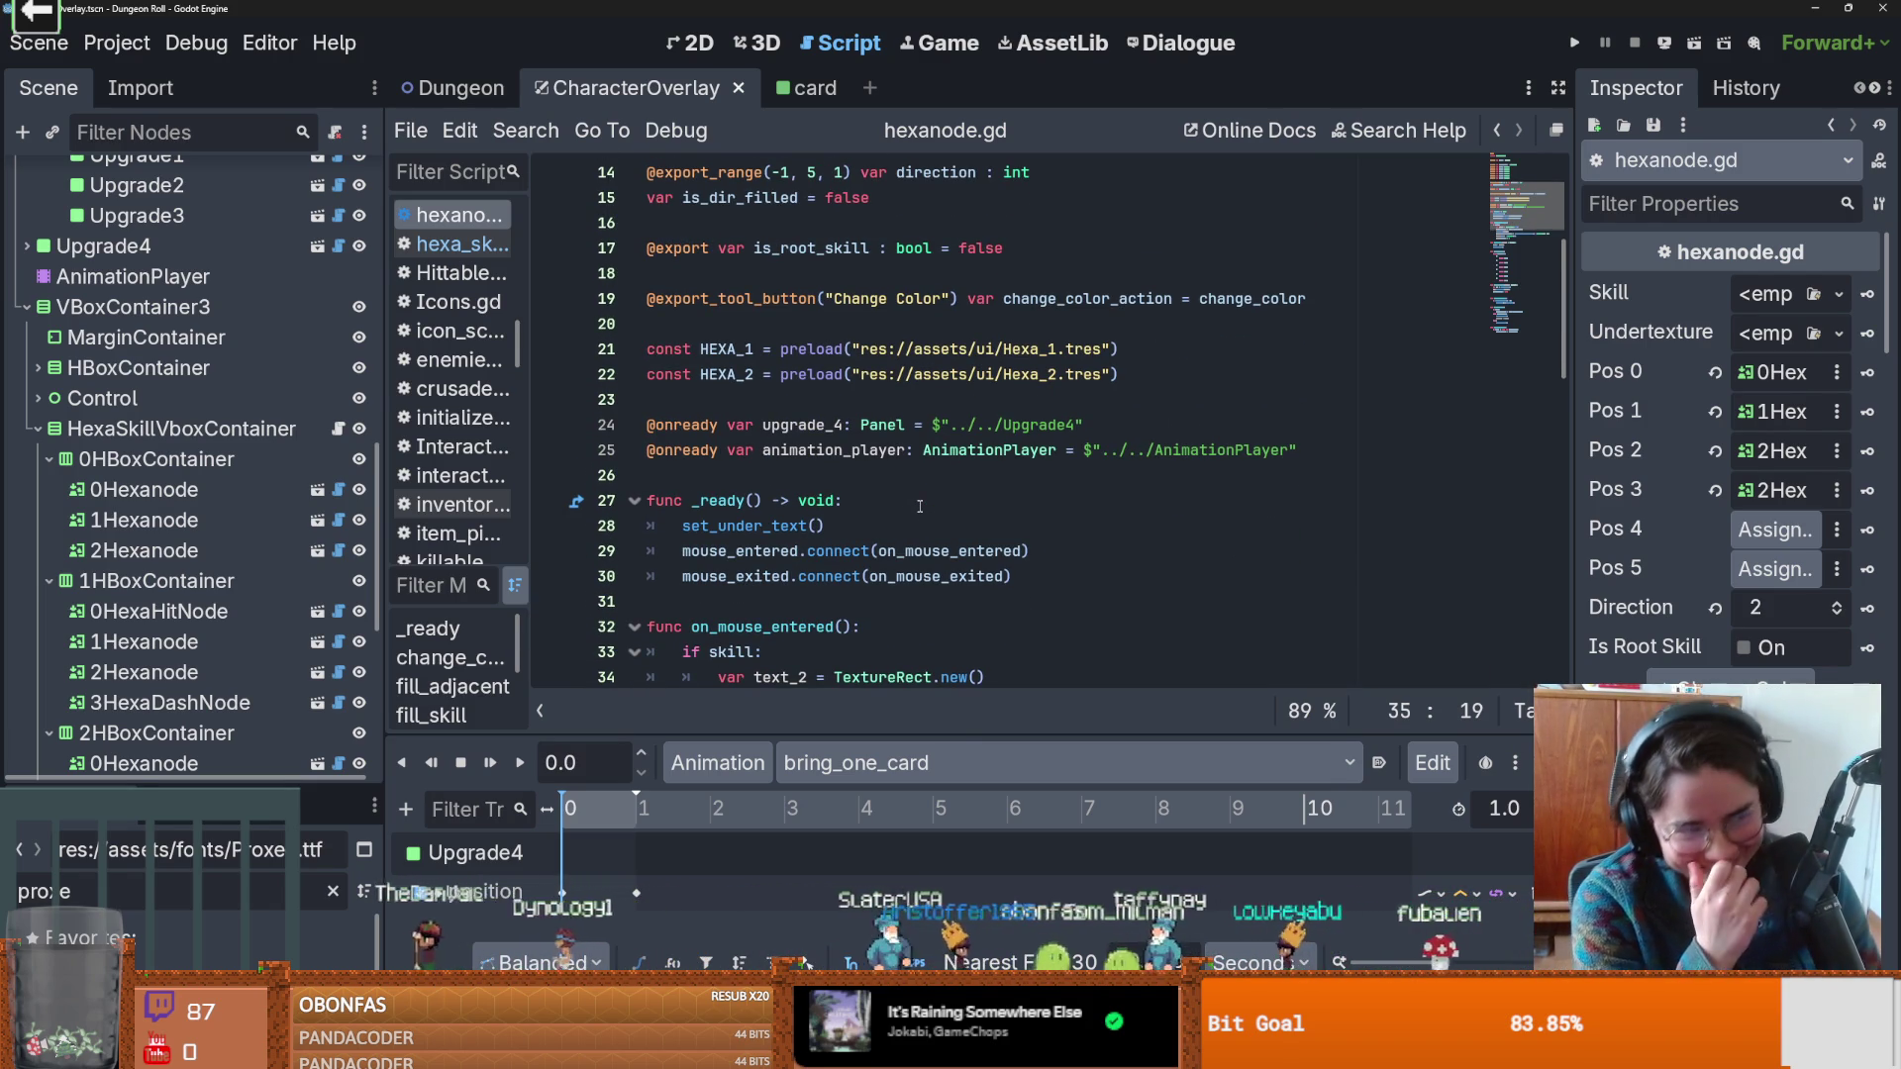
pyautogui.hotkey('ctrl', 's')
pyautogui.scroll(-2, 919, 433)
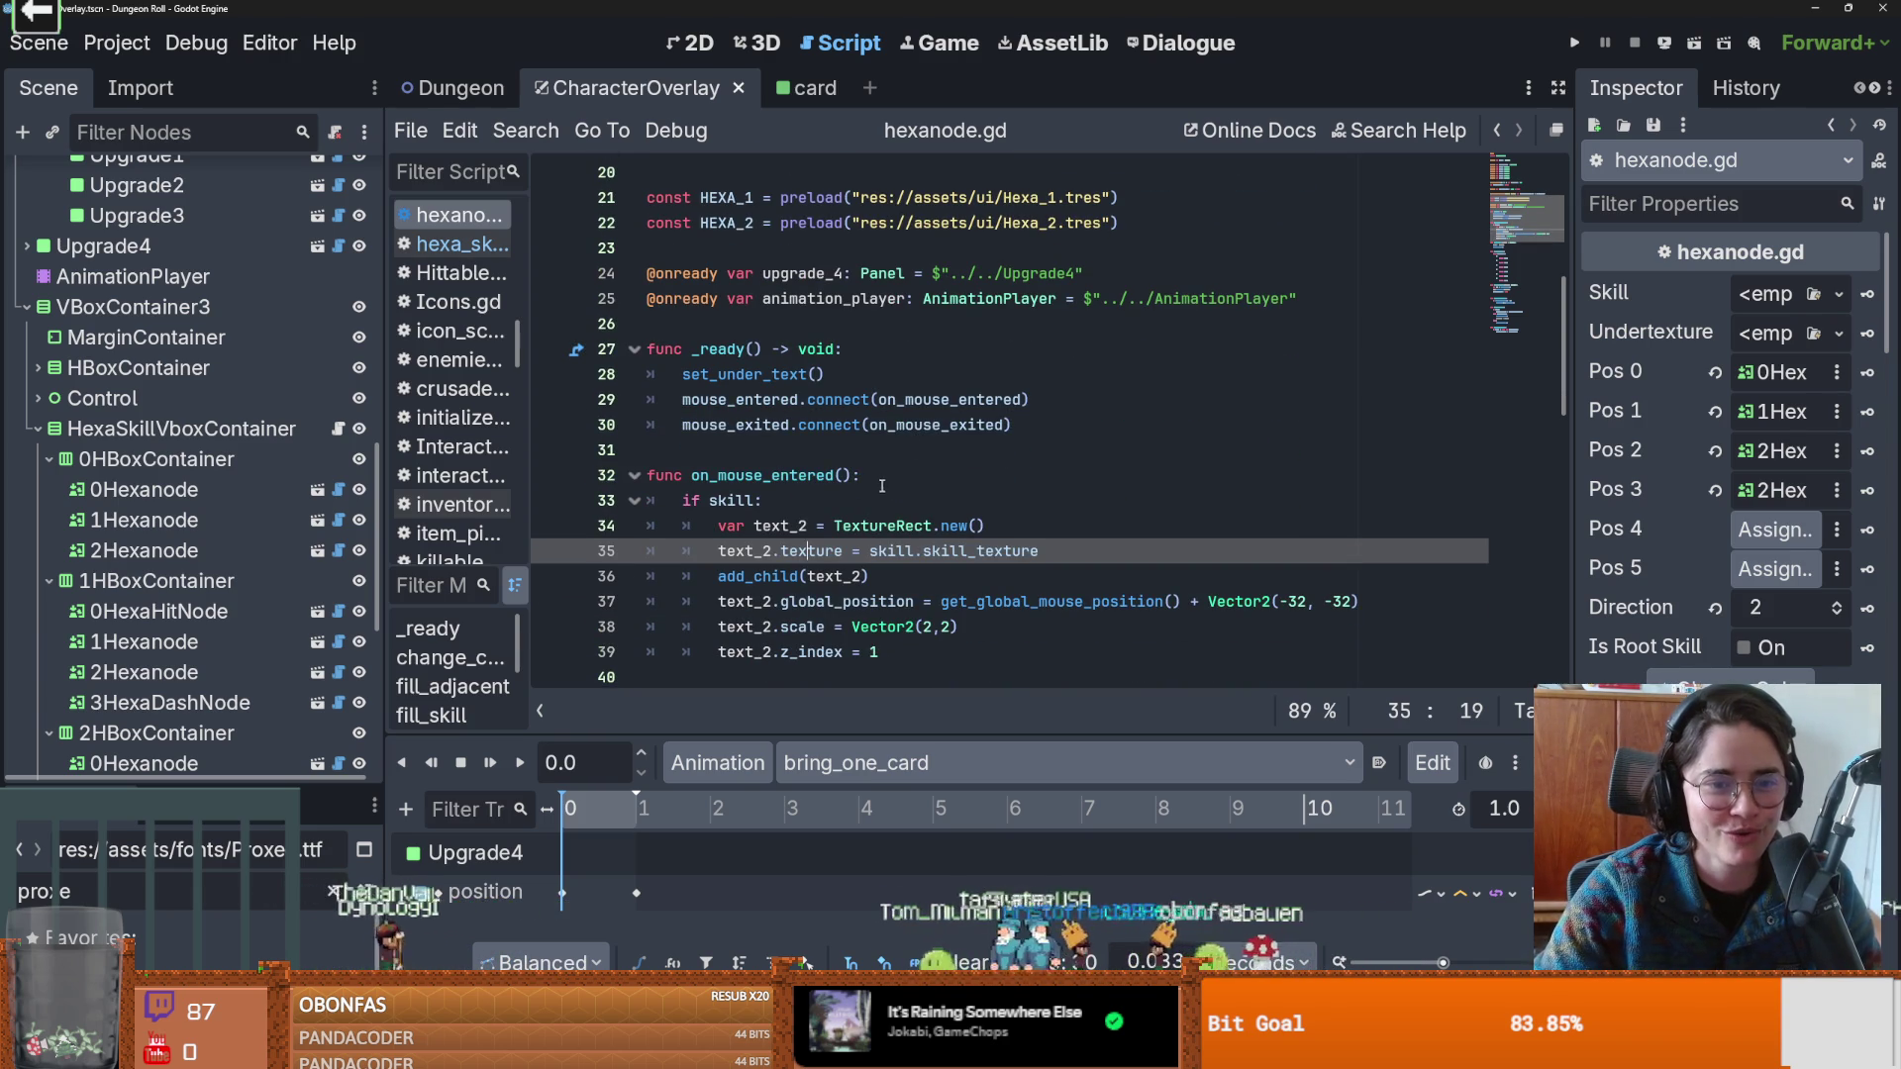
pyautogui.click(781, 525)
pyautogui.doubleClick(732, 500)
pyautogui.scroll(6, 853, 388)
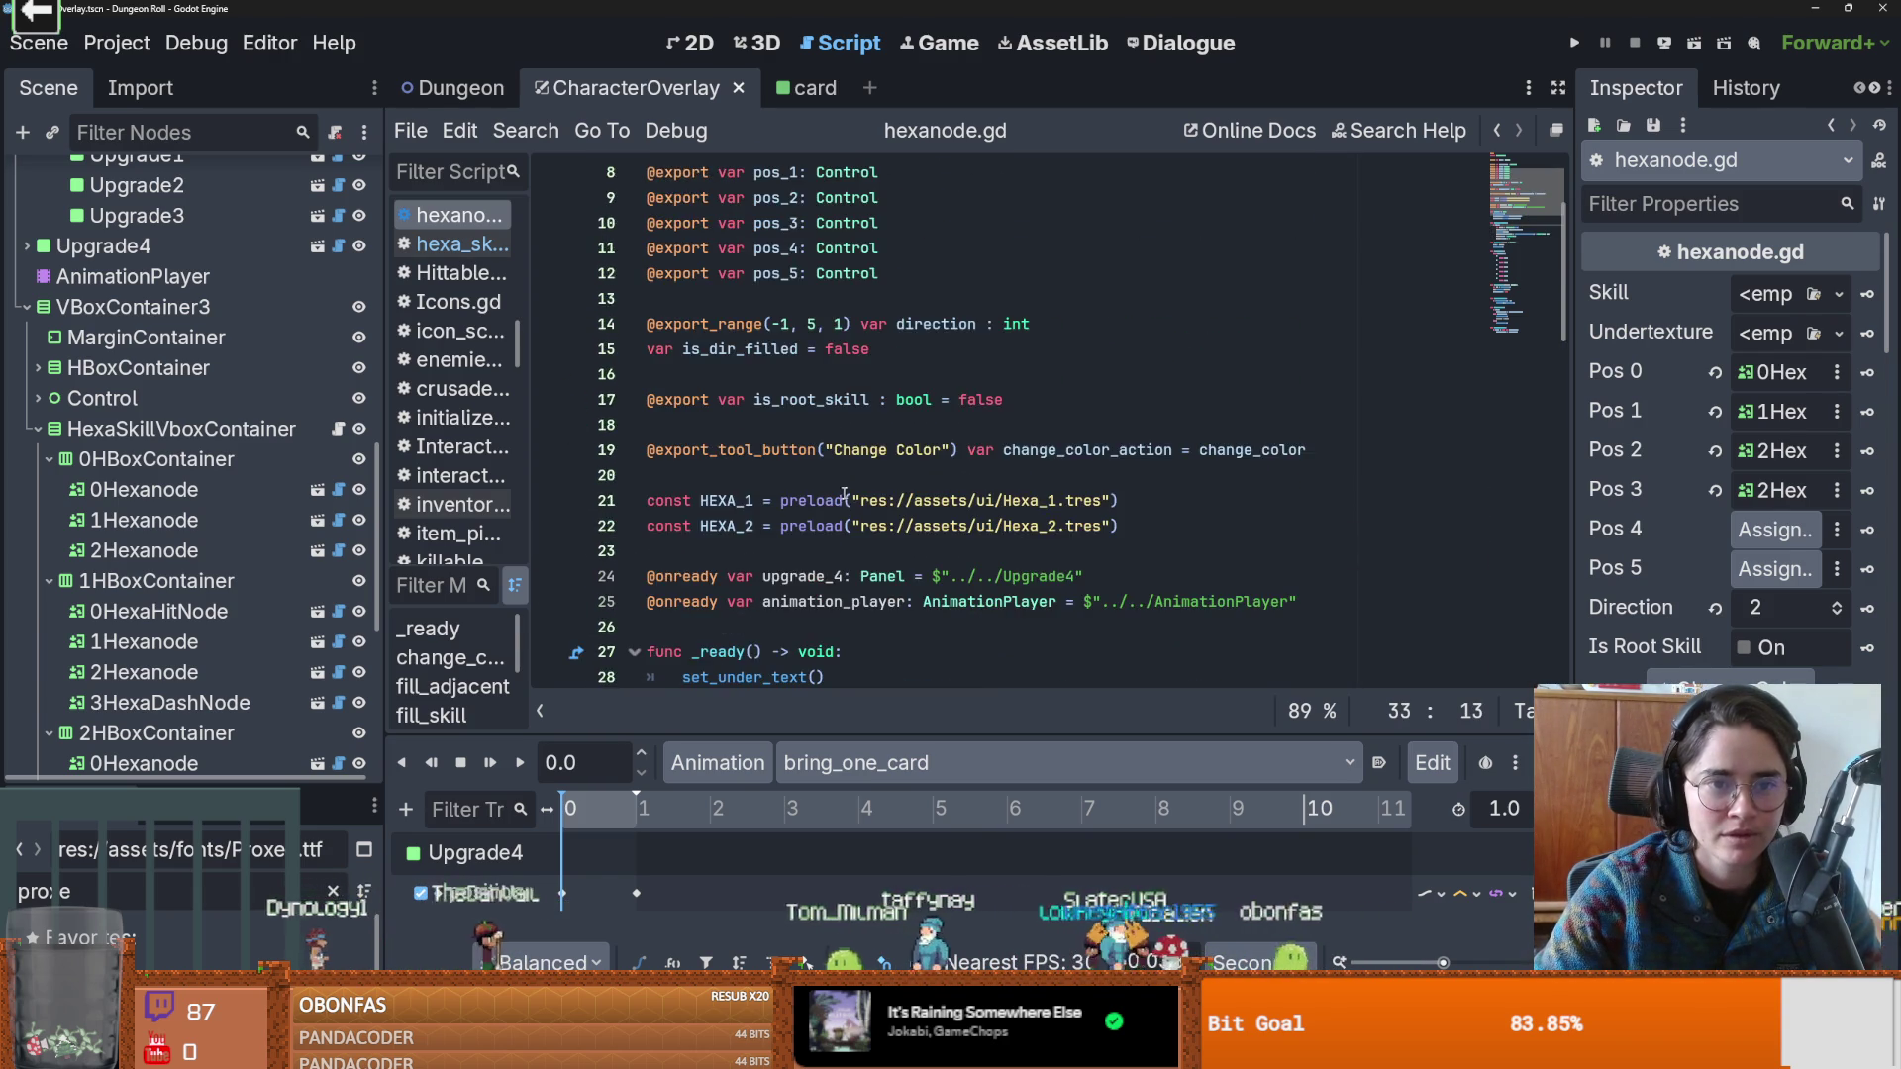
pyautogui.scroll(-2, 854, 387)
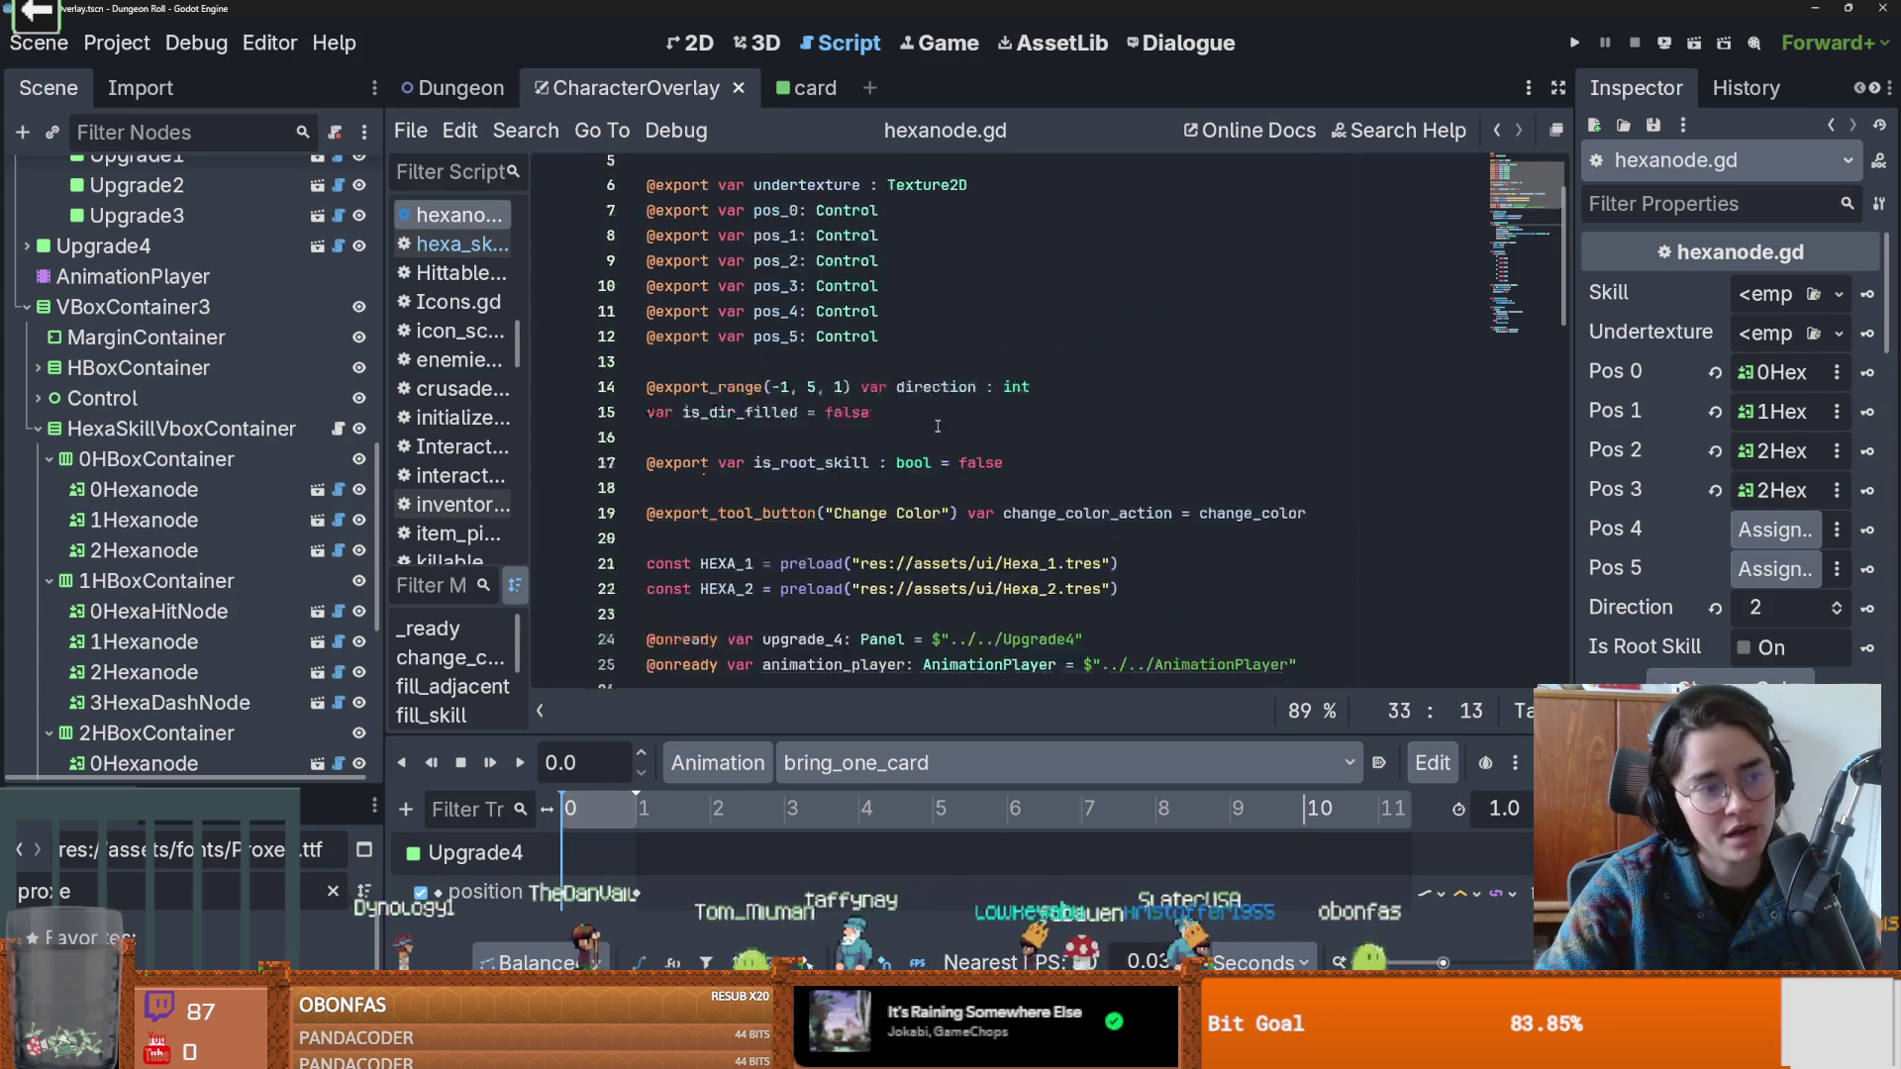
pyautogui.scroll(-1, 832, 400)
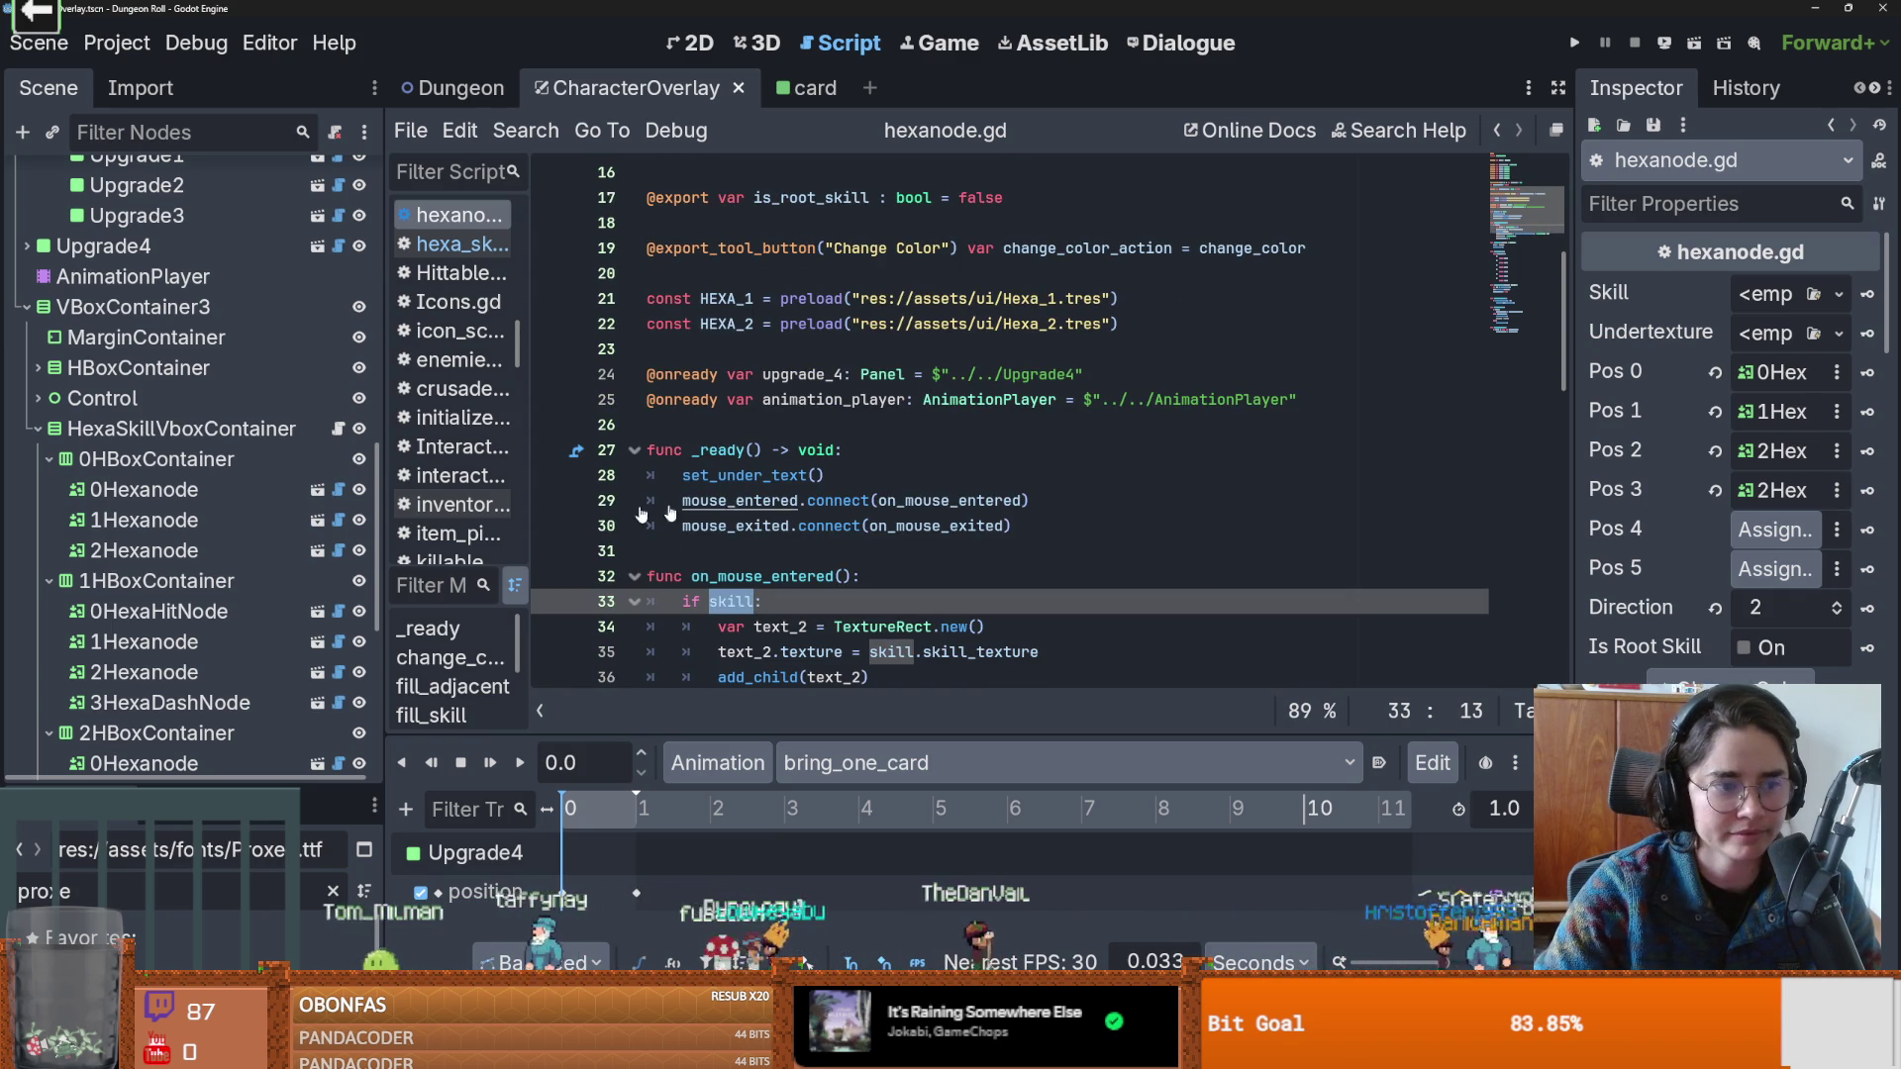
pyautogui.scroll(-2, 264, 565)
pyautogui.scroll(4, 264, 565)
pyautogui.click(339, 337)
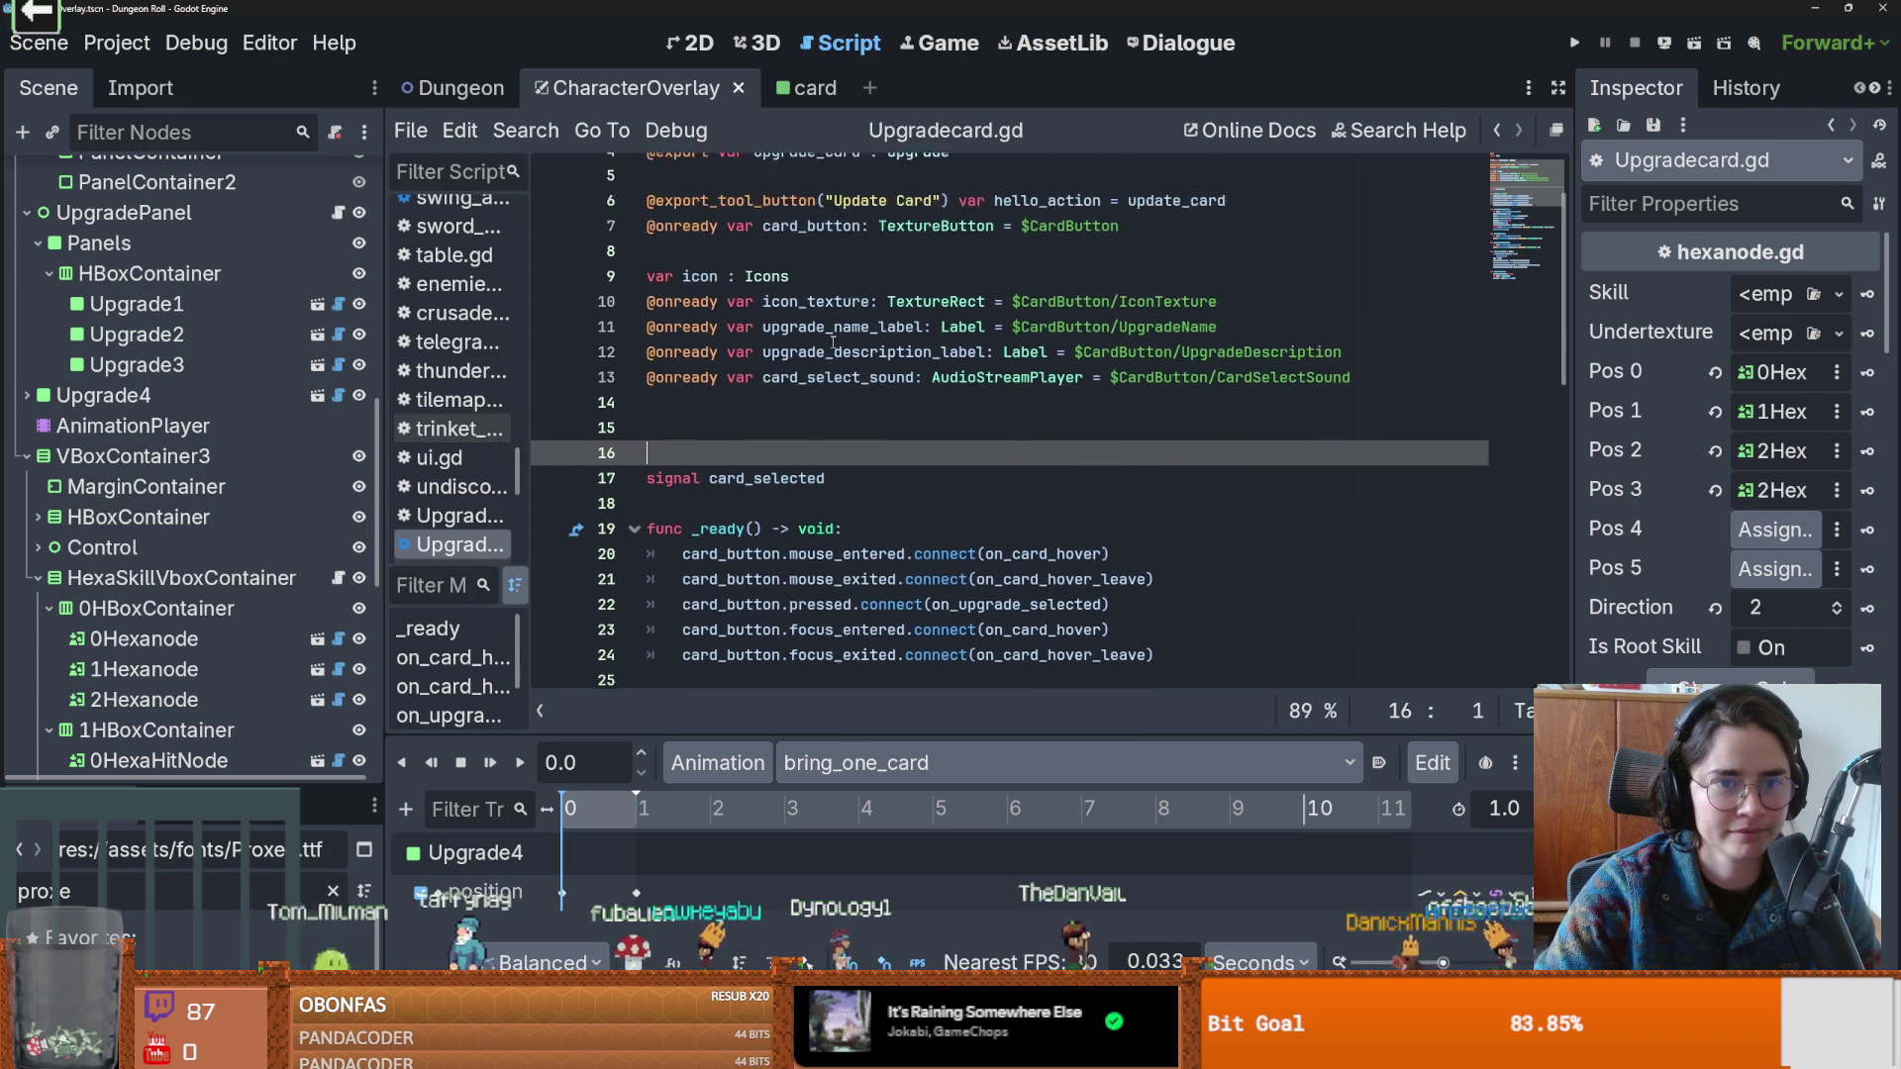
pyautogui.doubleClick(817, 252)
pyautogui.scroll(-7, 881, 425)
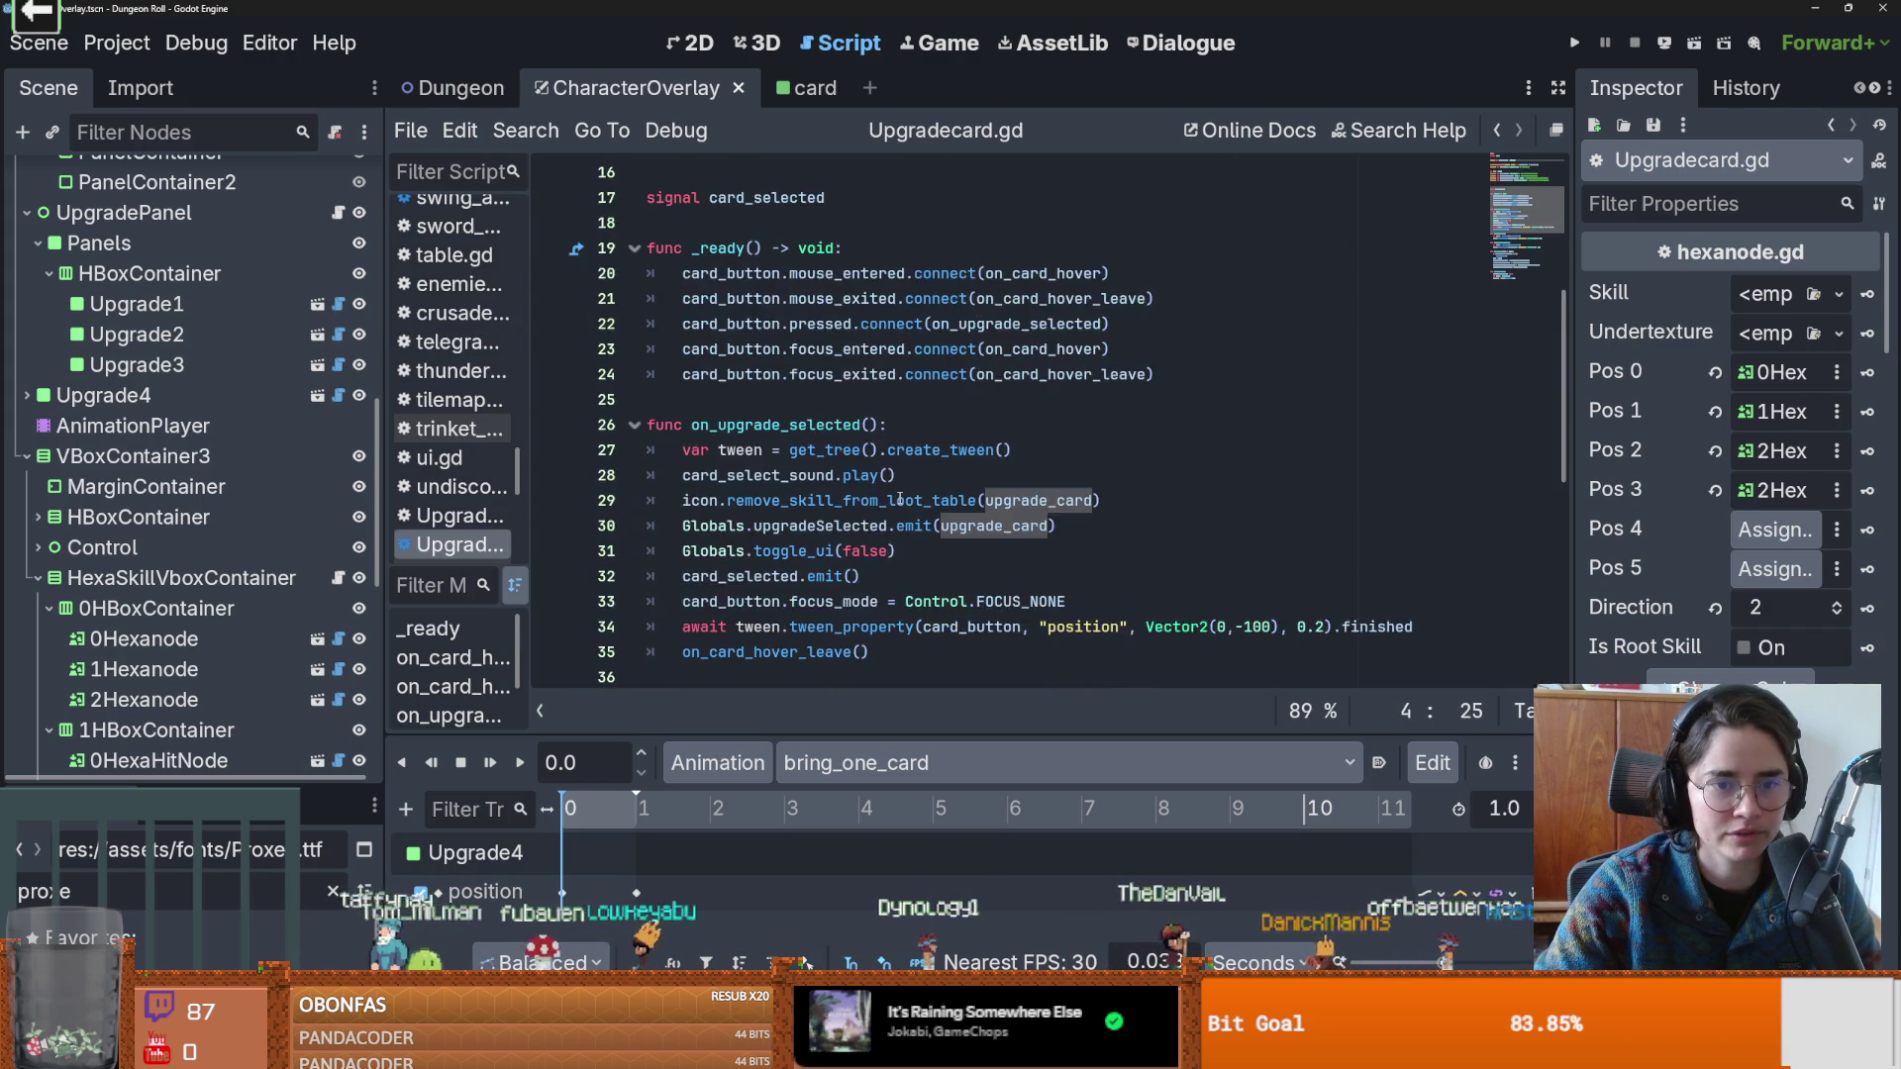
pyautogui.scroll(-5, 882, 425)
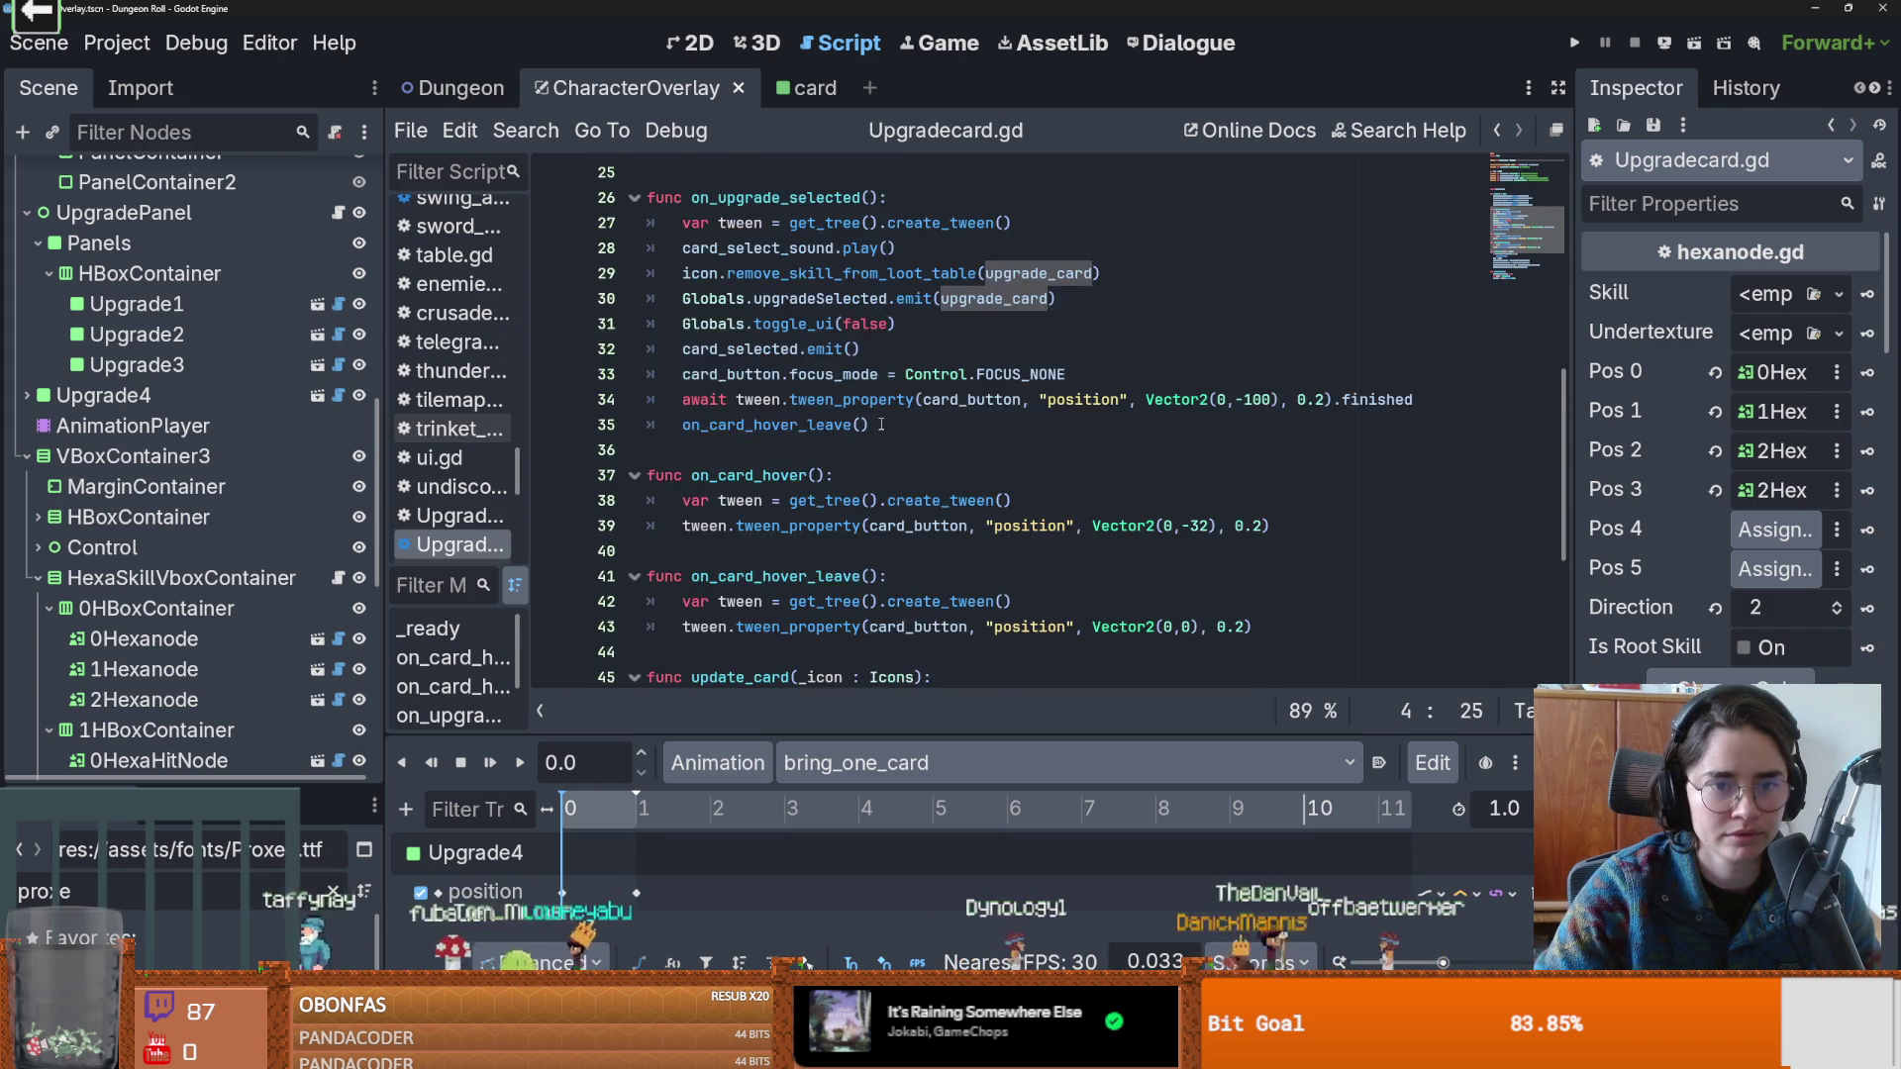
pyautogui.doubleClick(747, 374)
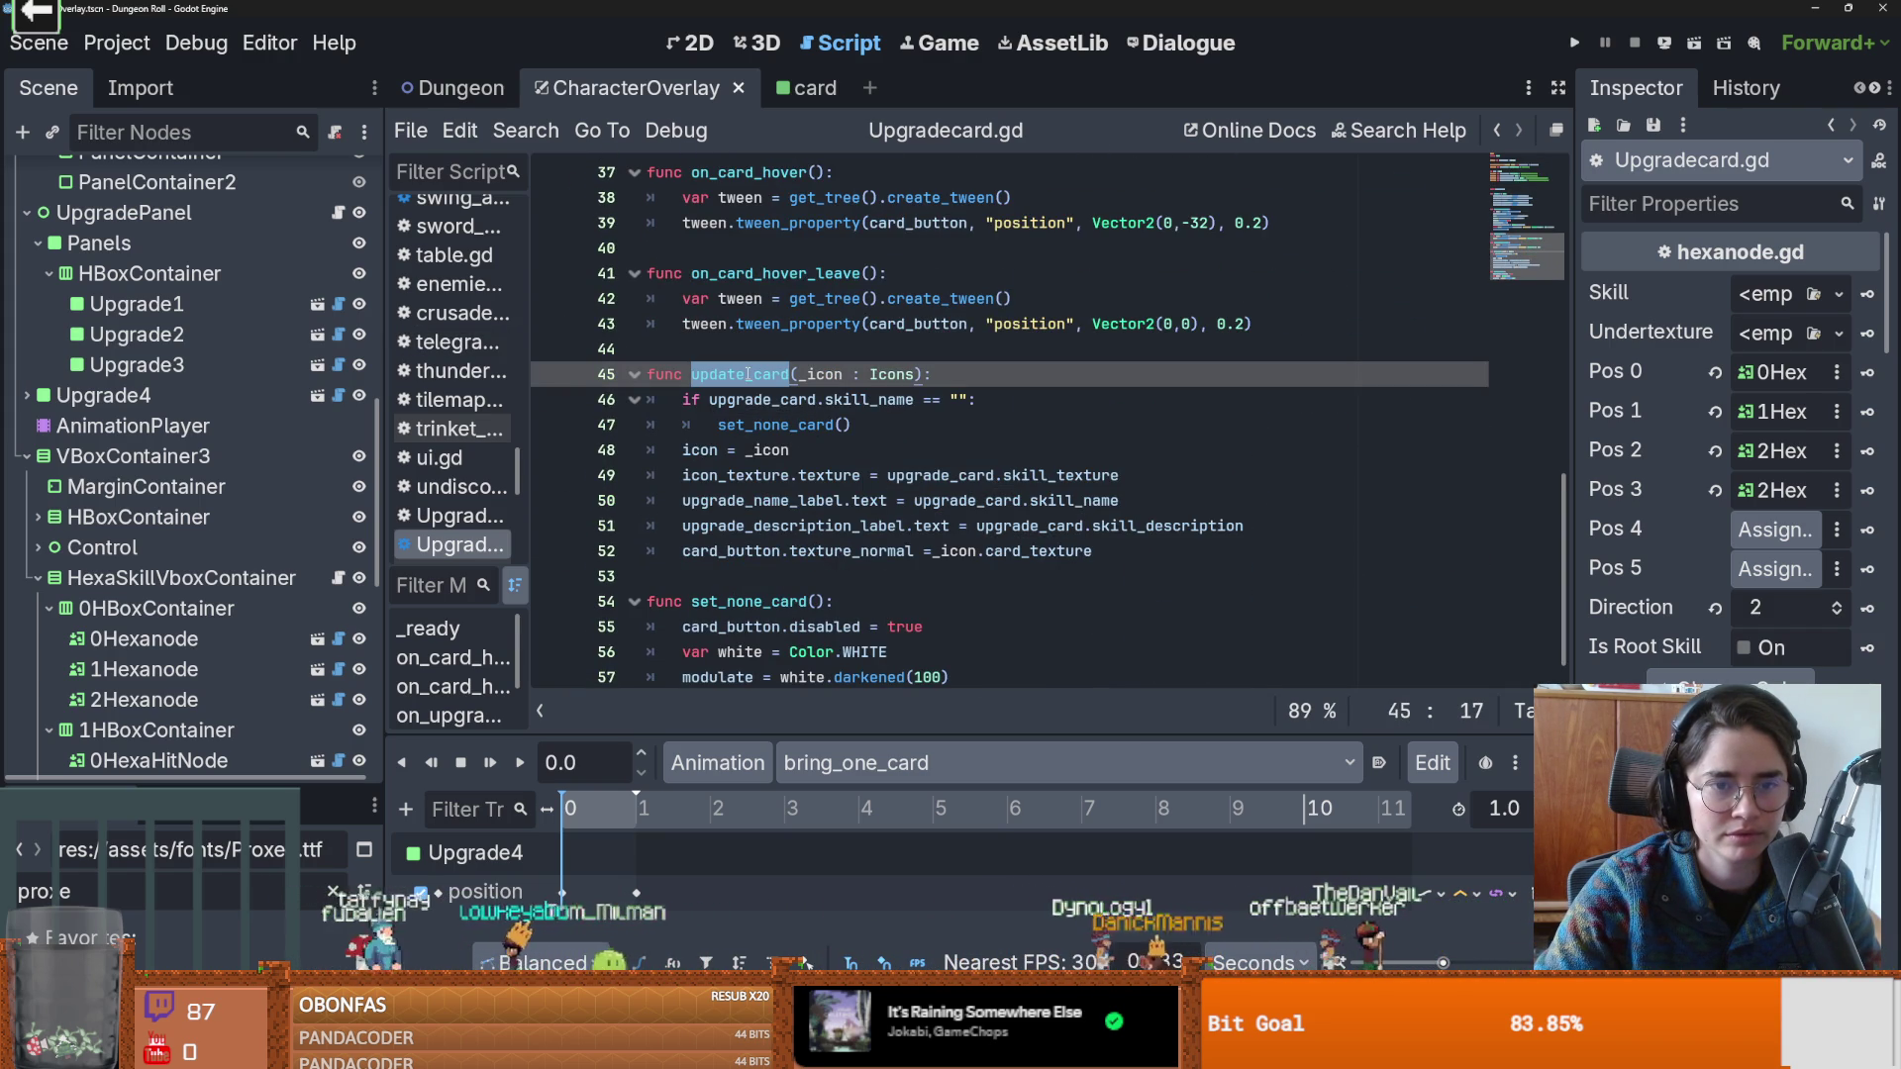
pyautogui.moveTo(923, 374); pyautogui.dragTo(697, 375)
pyautogui.hotkey('ctrl', 's')
pyautogui.click(337, 639)
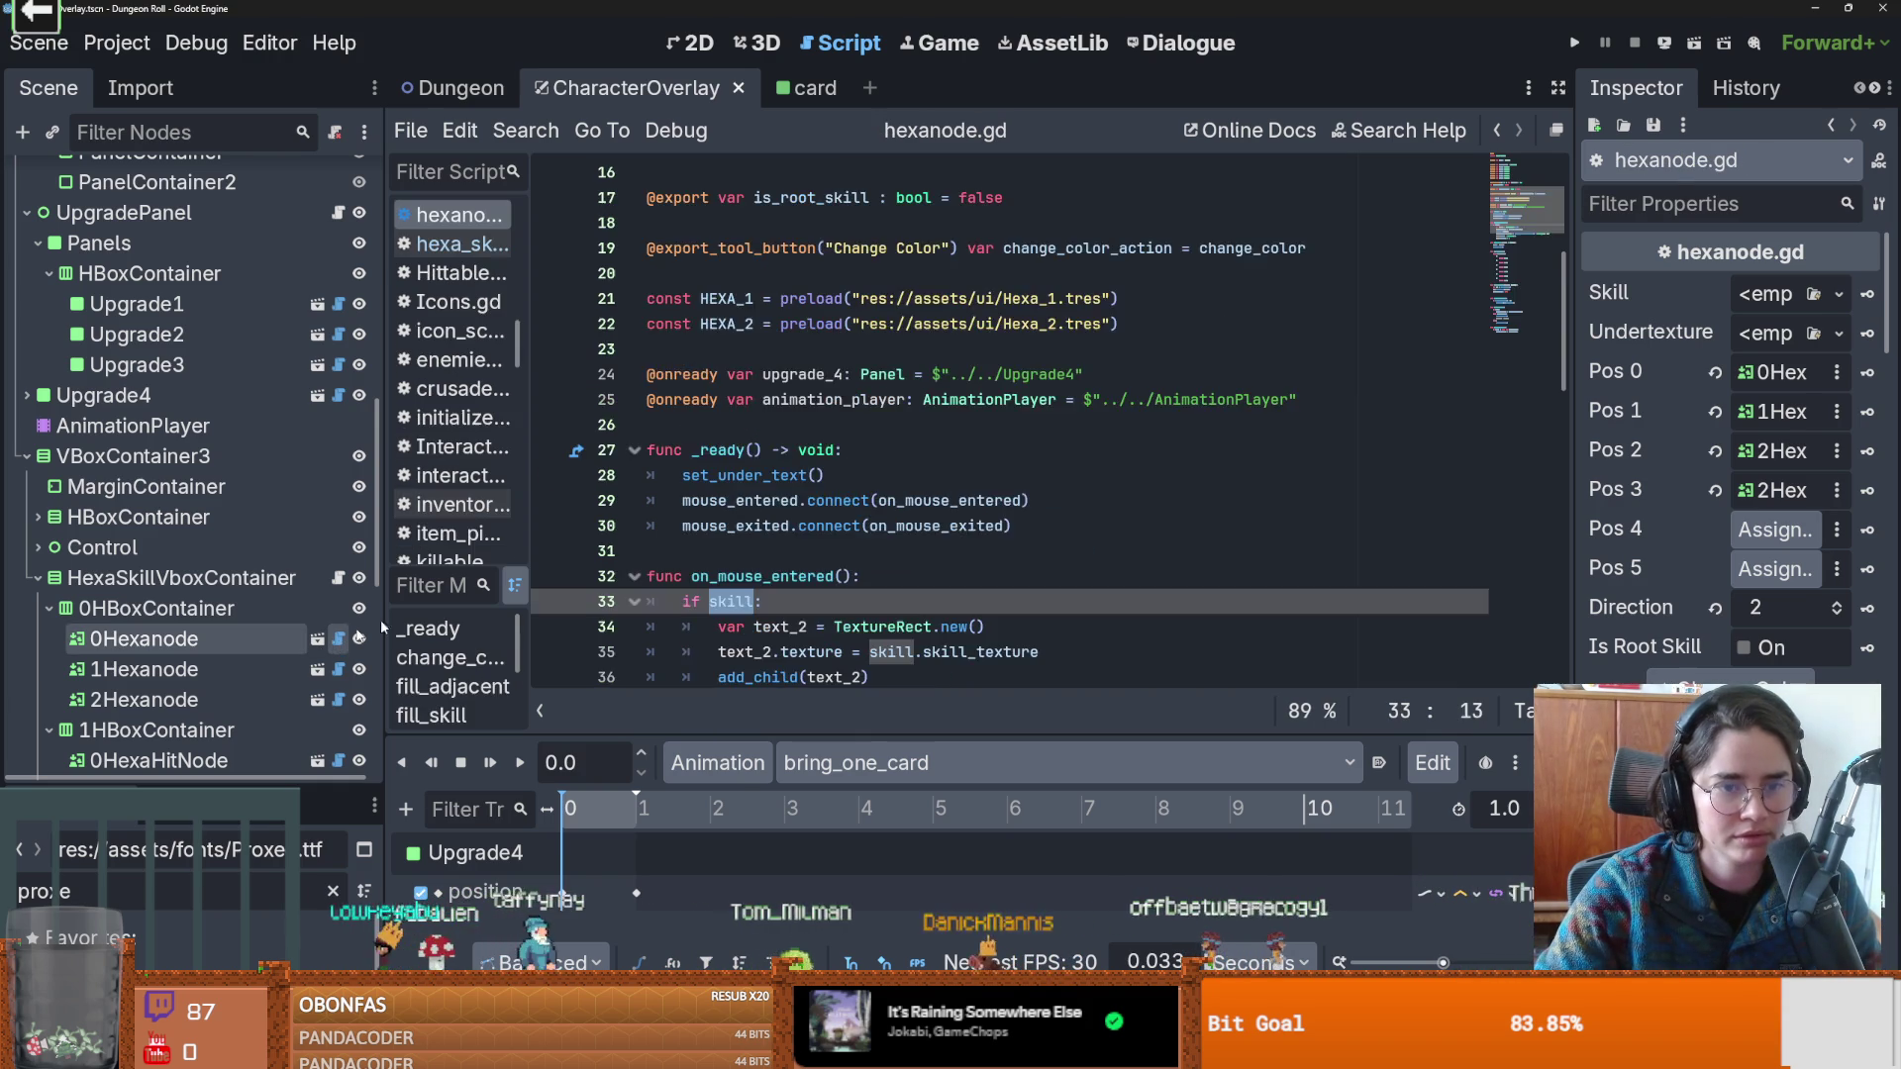
# Add upgrade_4.update_card() under 'if skill:', deleting the parameter placeholder.
pyautogui.scroll(-3, 865, 483)
pyautogui.press('End')
pyautogui.press('Return')
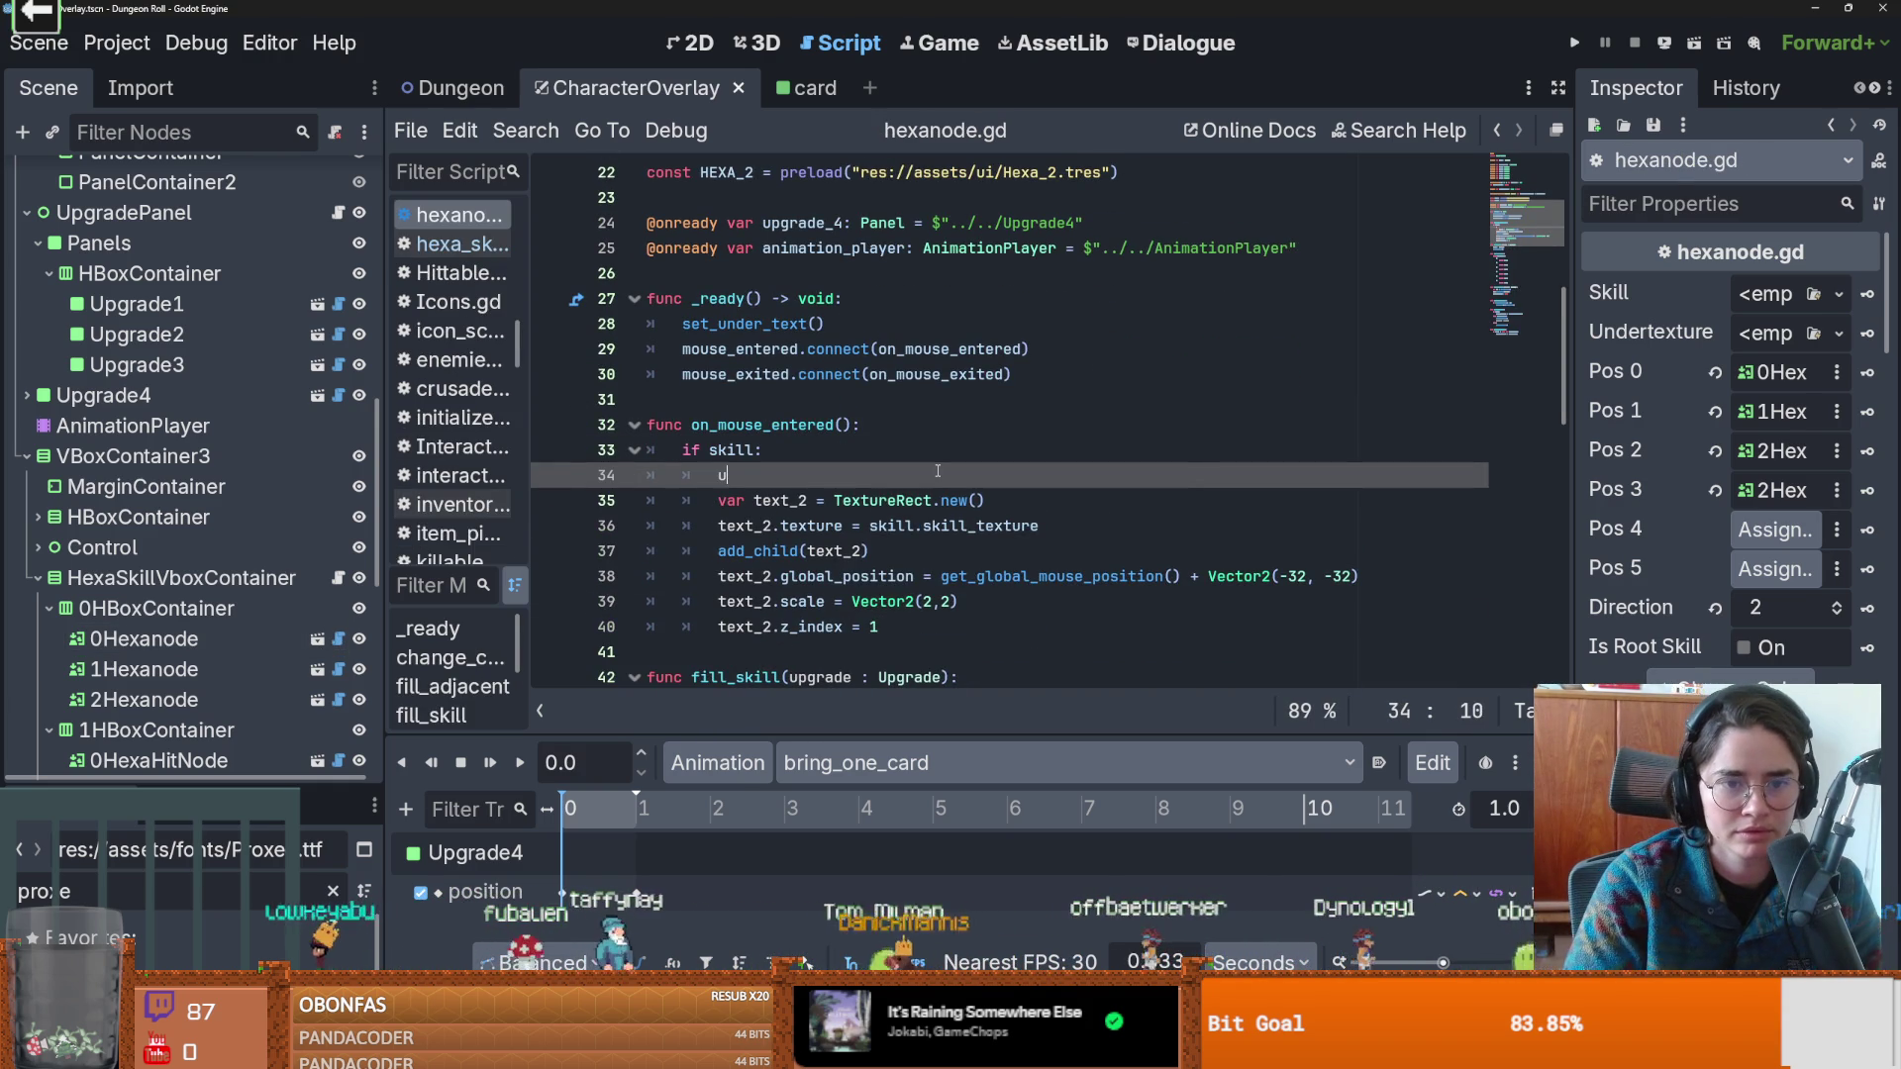
pyautogui.write('up')
pyautogui.press('Return')
pyautogui.write('.')
pyautogui.write('update_card(_icon : Icons)')
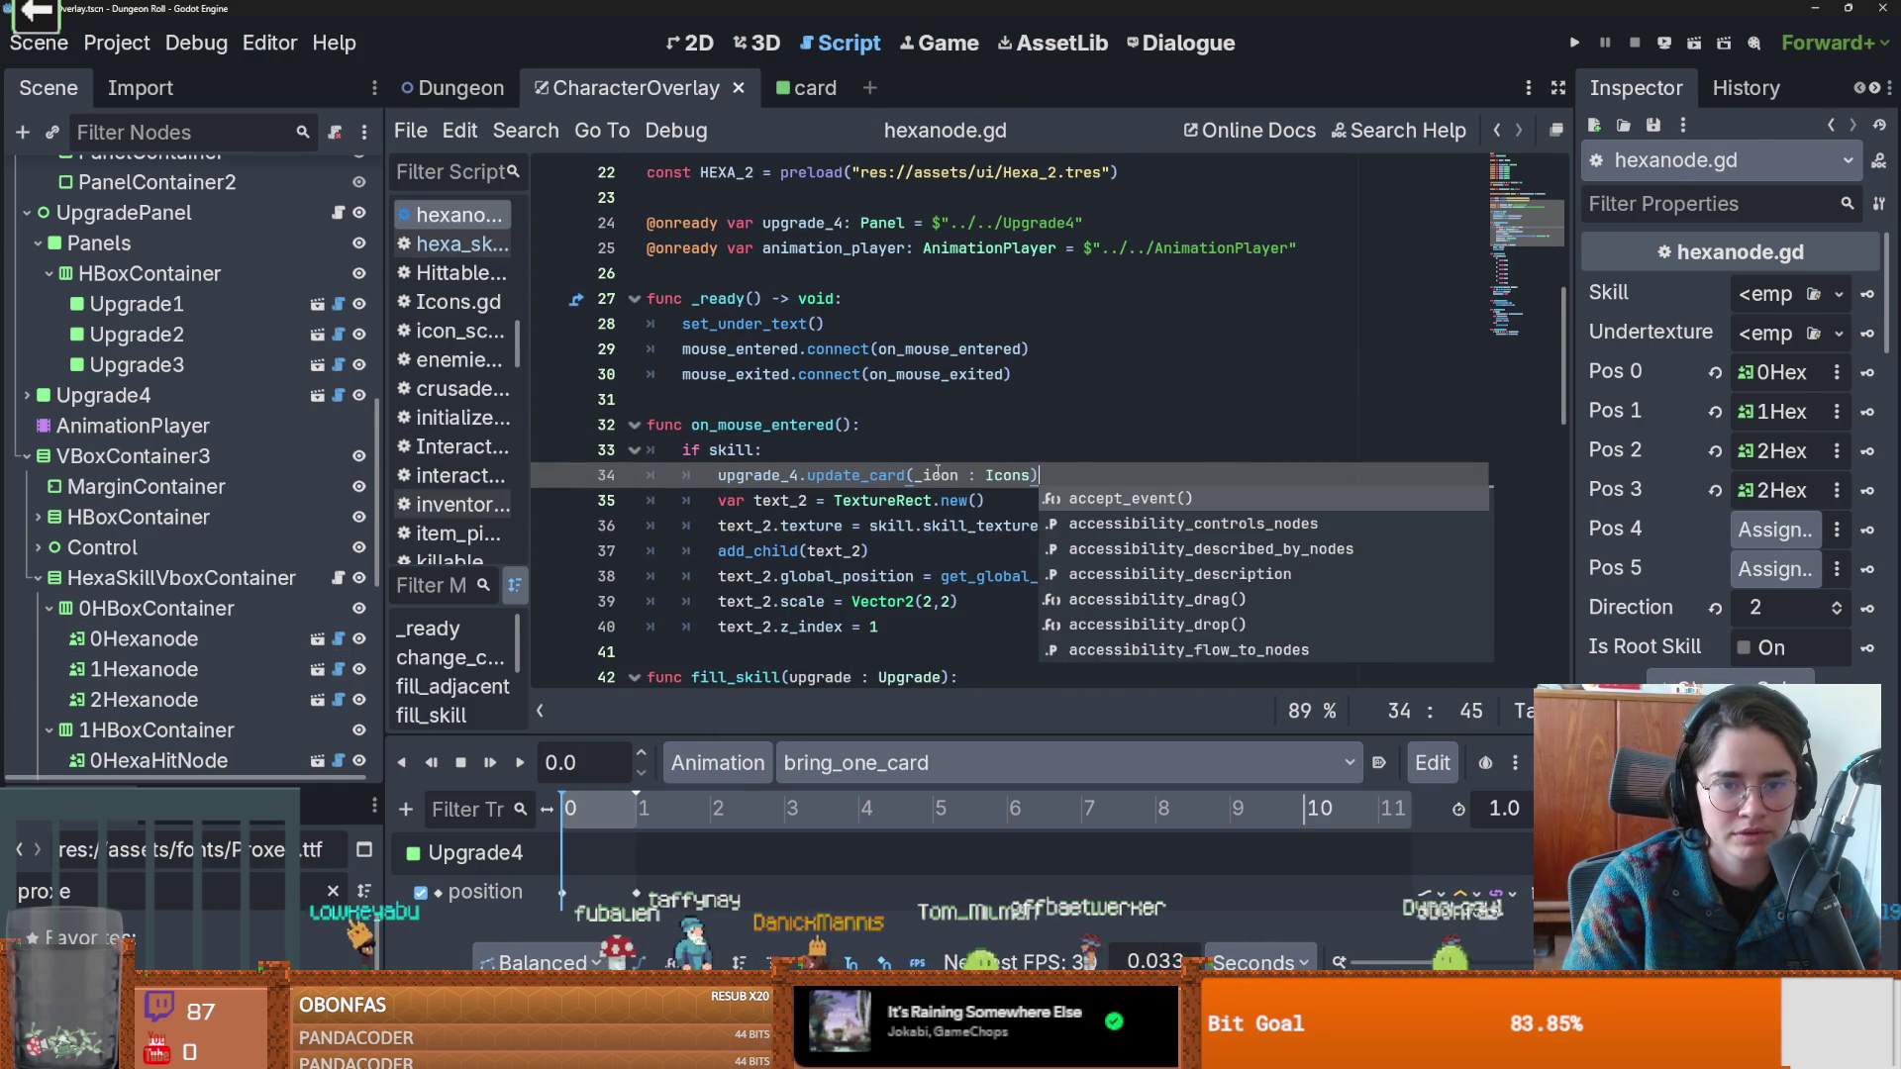
pyautogui.press('Escape')
pyautogui.moveTo(1031, 475); pyautogui.dragTo(914, 479)
pyautogui.press('BackSpace')
# Inspect the update_card definition and the Upgrade class, then return to the new call.
pyautogui.keyDown('ctrl'); pyautogui.click(874, 478); pyautogui.keyUp('ctrl')
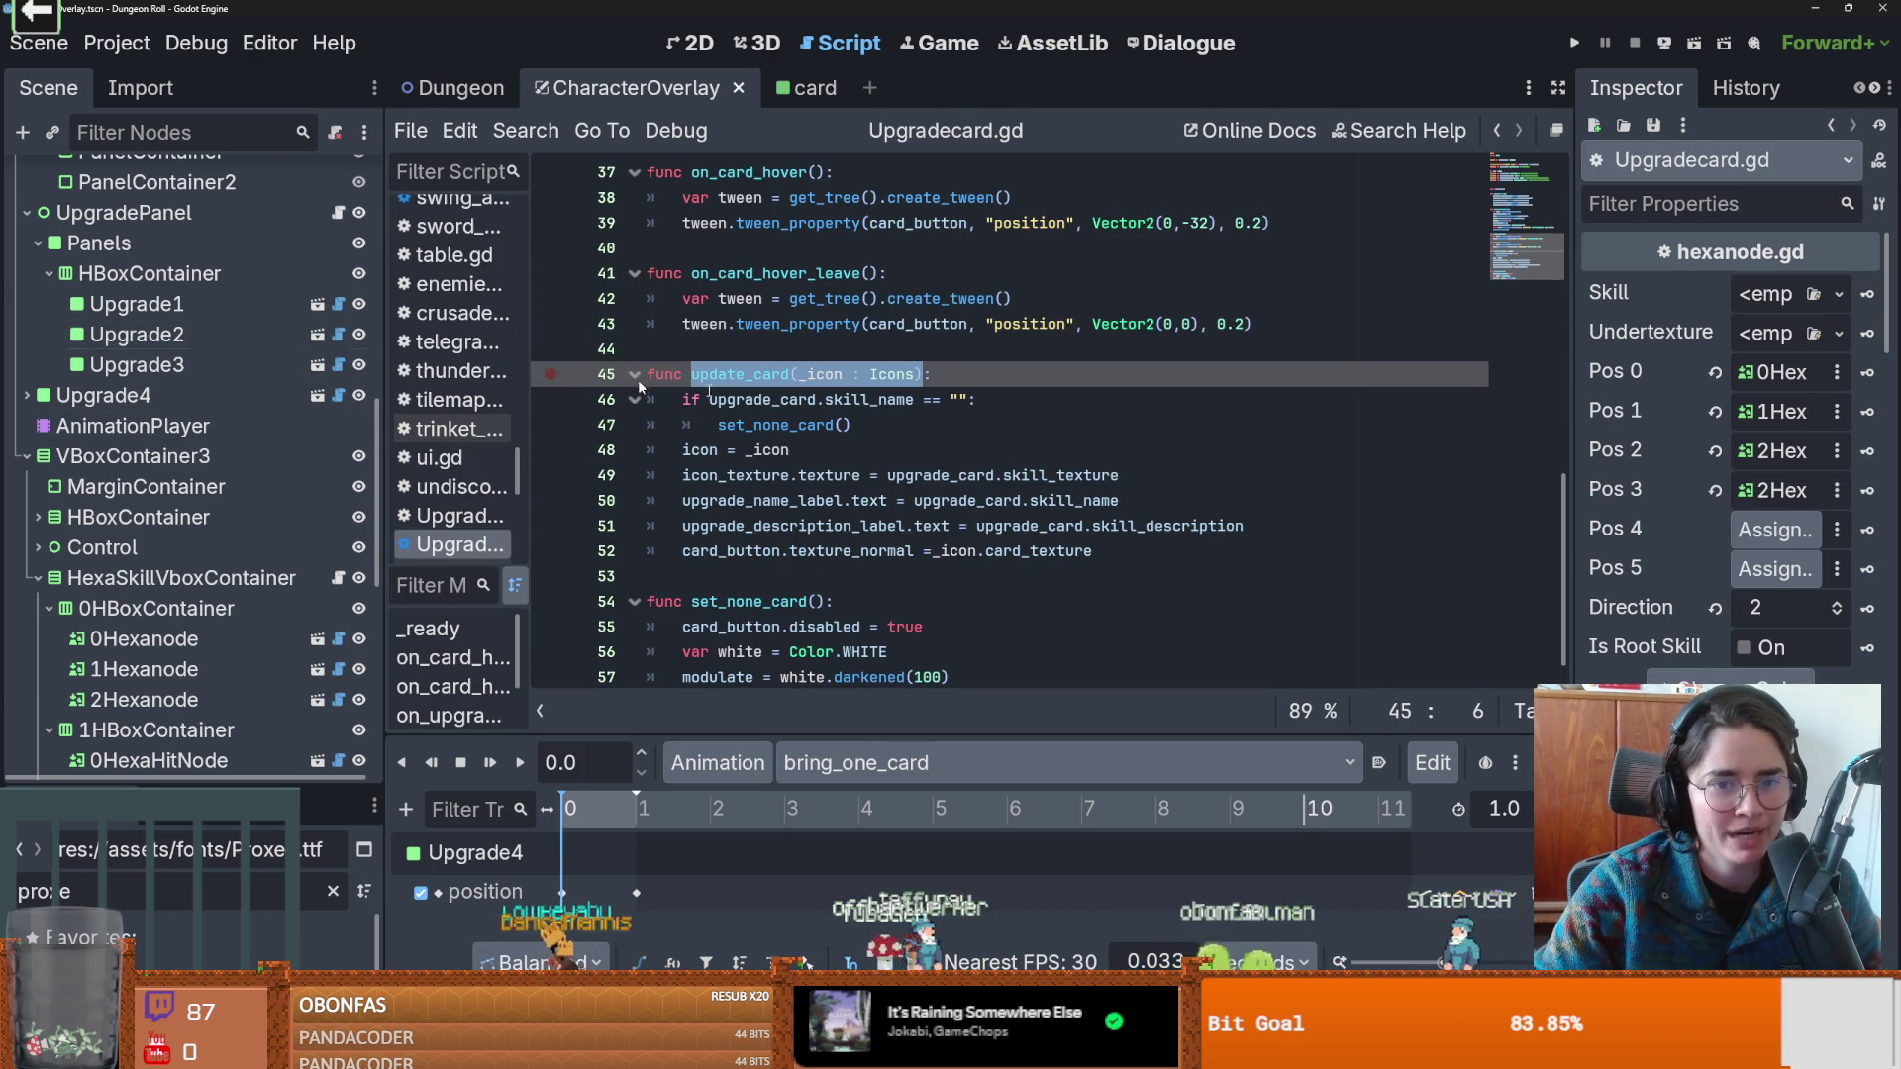
pyautogui.doubleClick(836, 377)
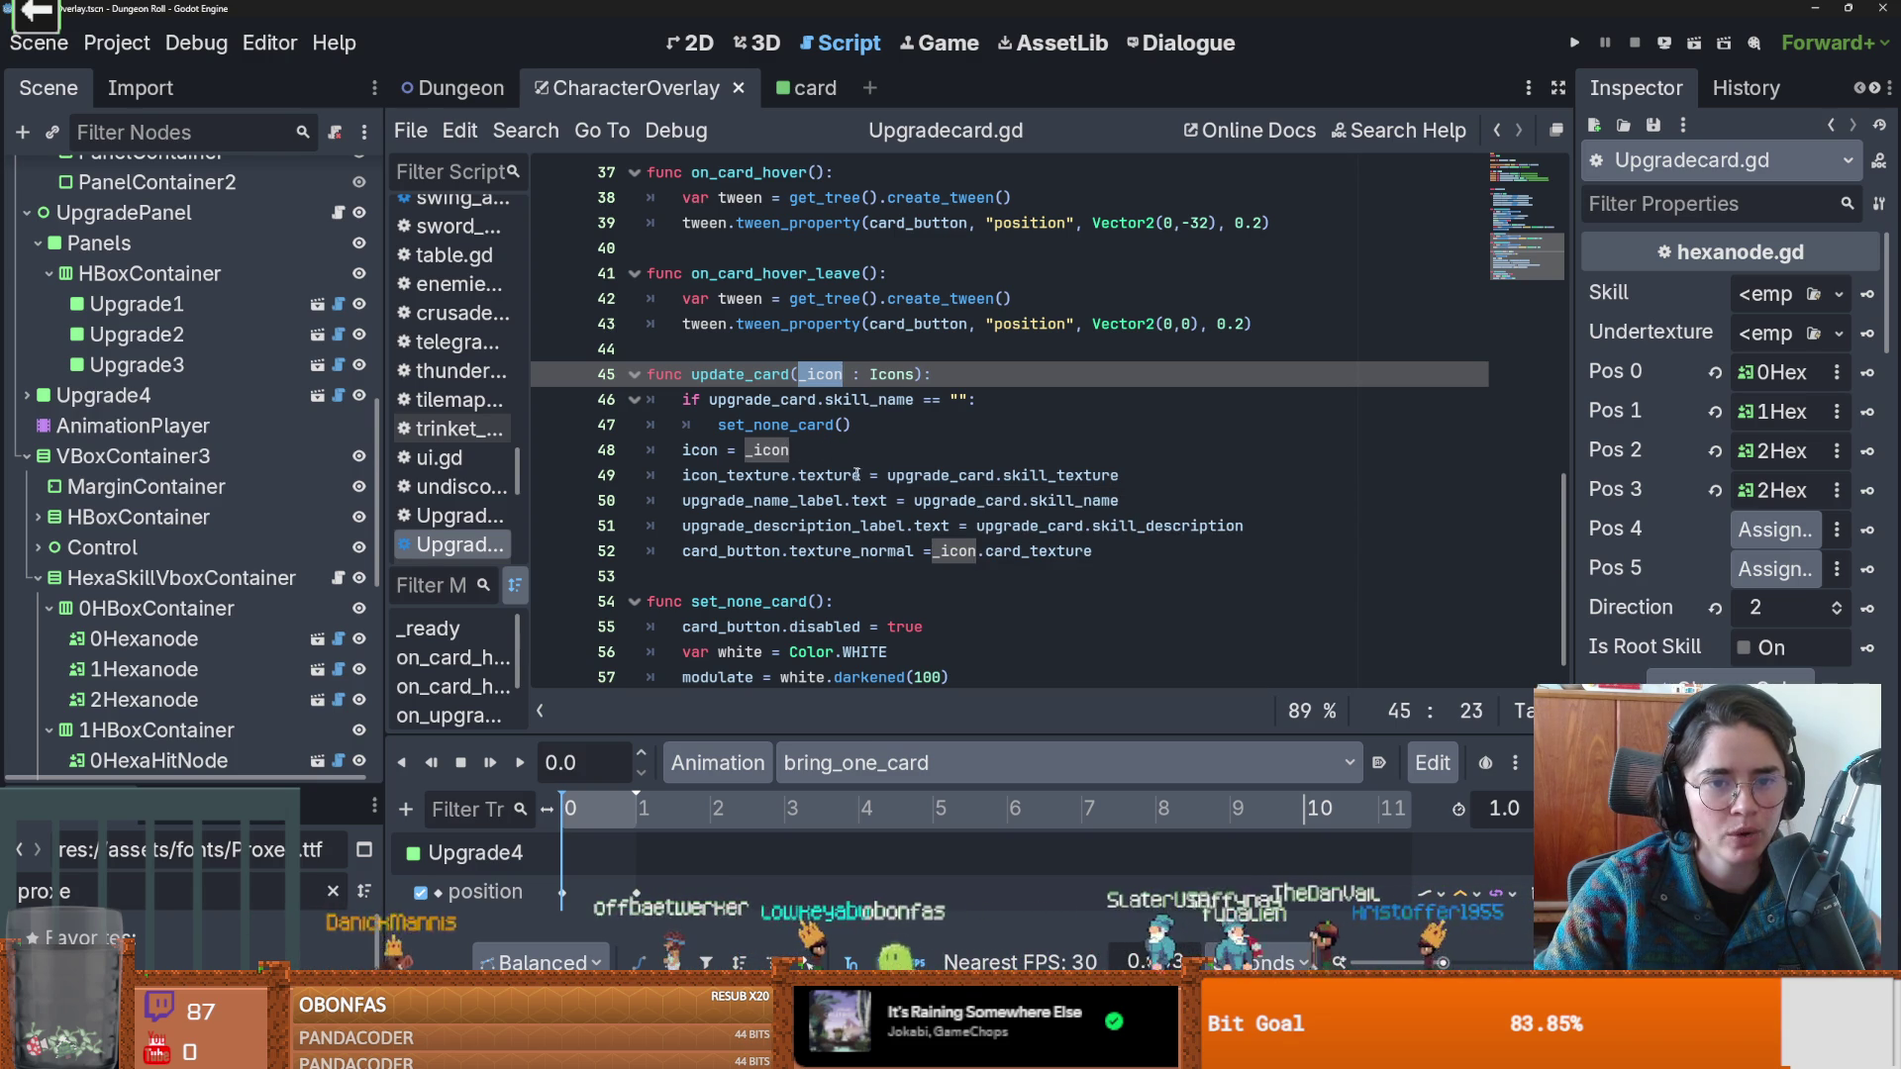
pyautogui.scroll(12, 853, 475)
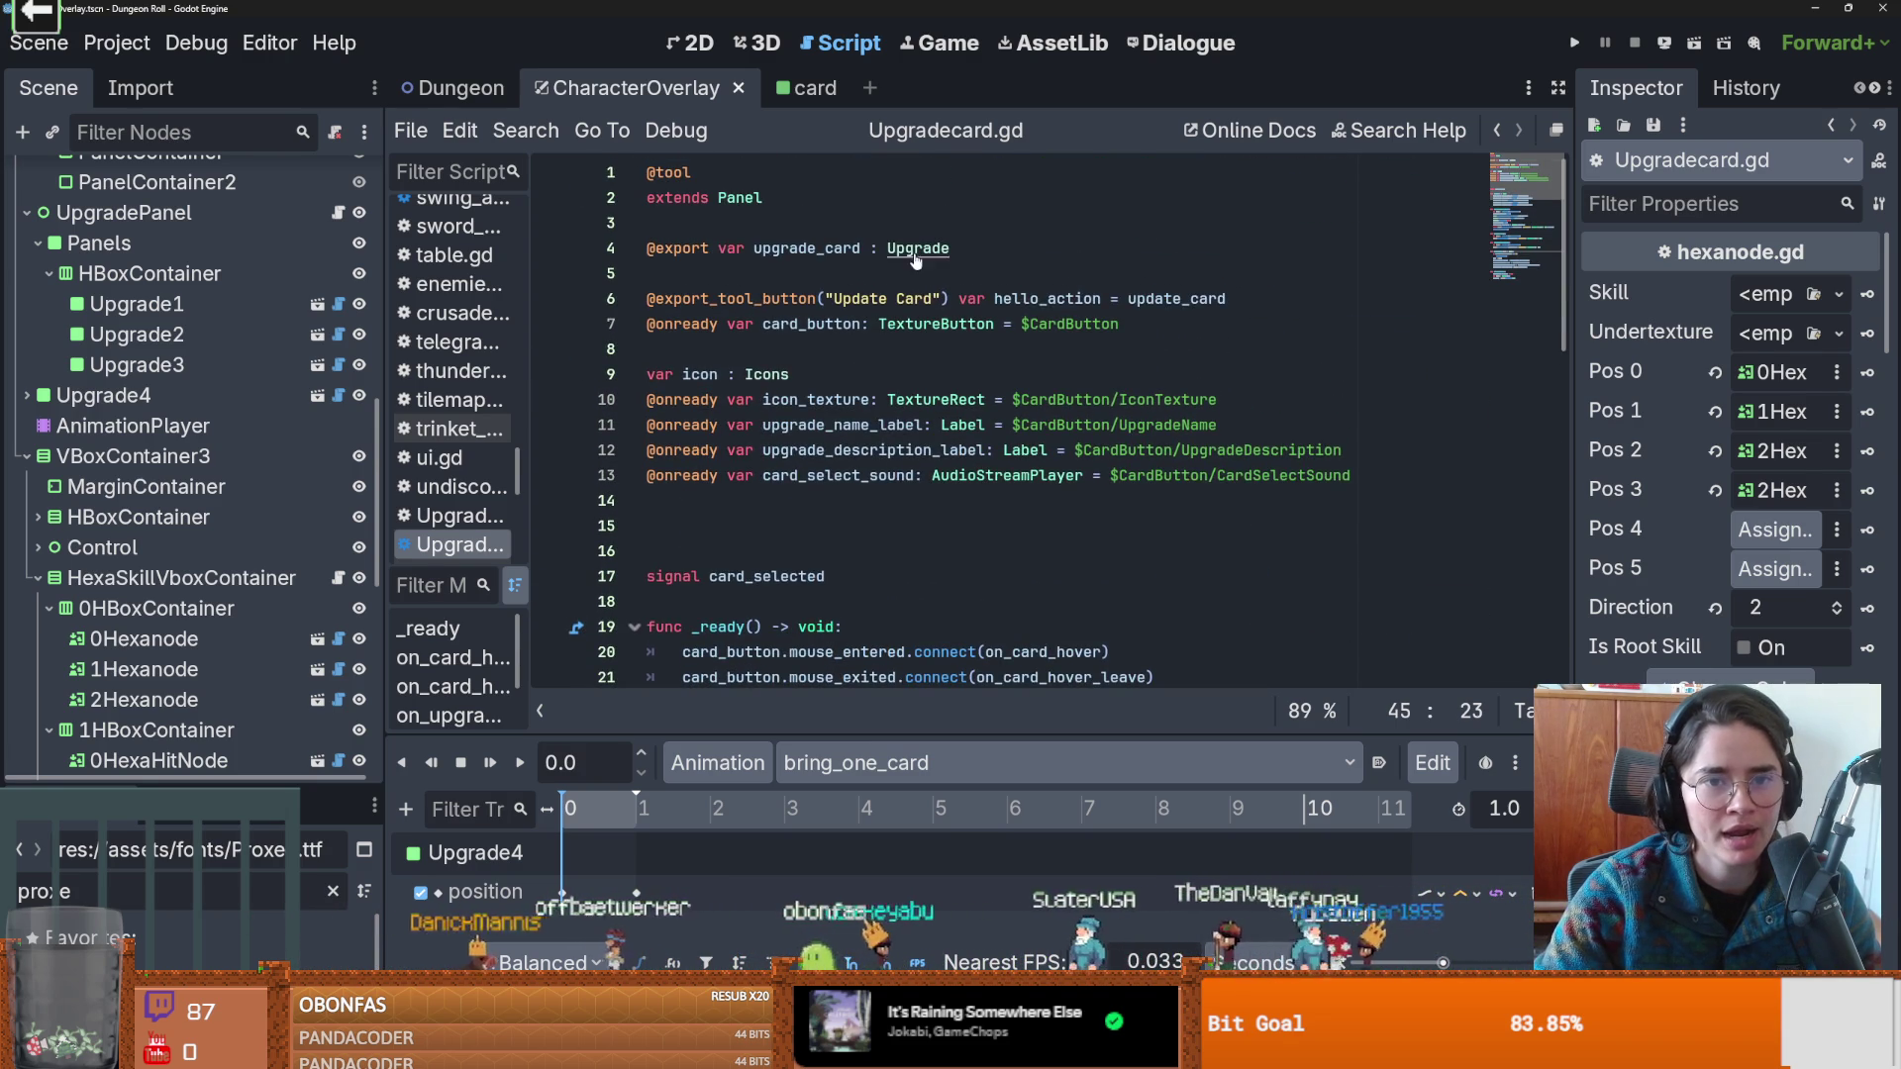
pyautogui.keyDown('ctrl'); pyautogui.click(916, 253); pyautogui.keyUp('ctrl')
pyautogui.click(990, 399)
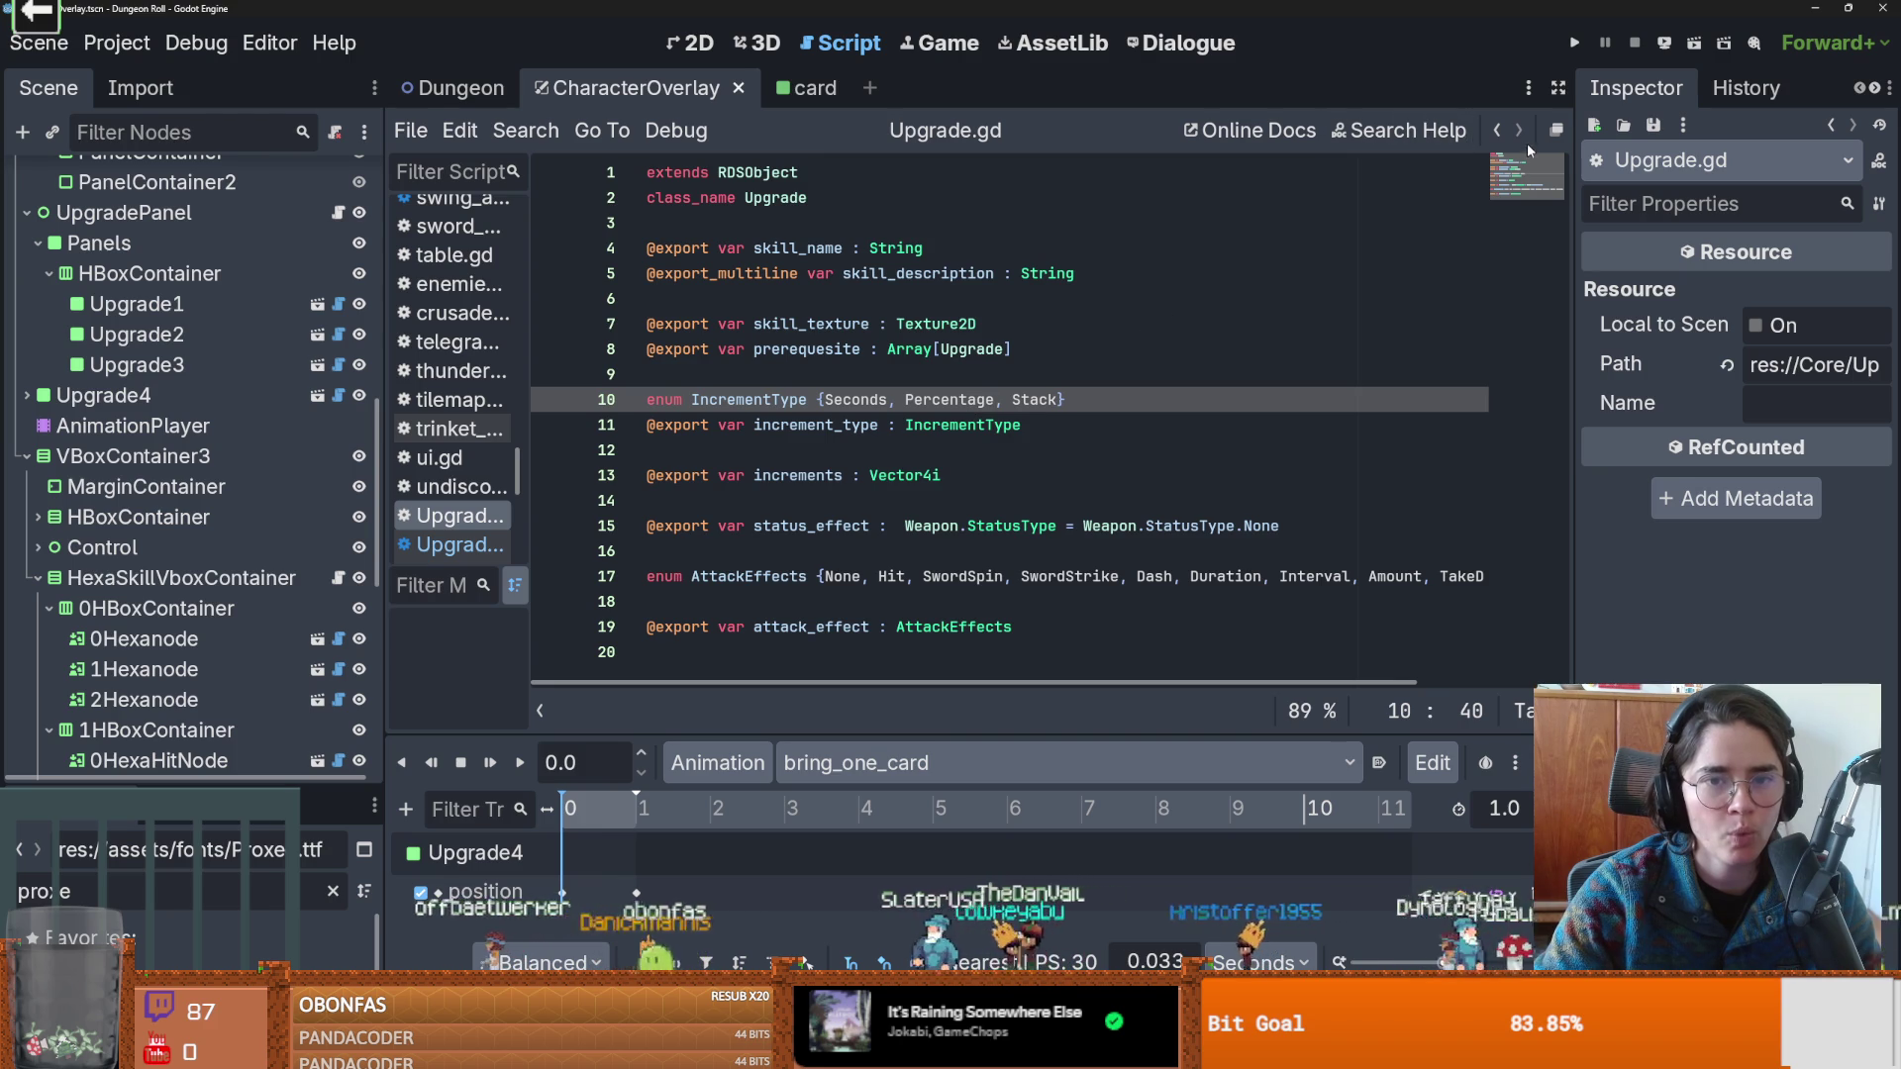
pyautogui.hotkey('ctrl', 'End')
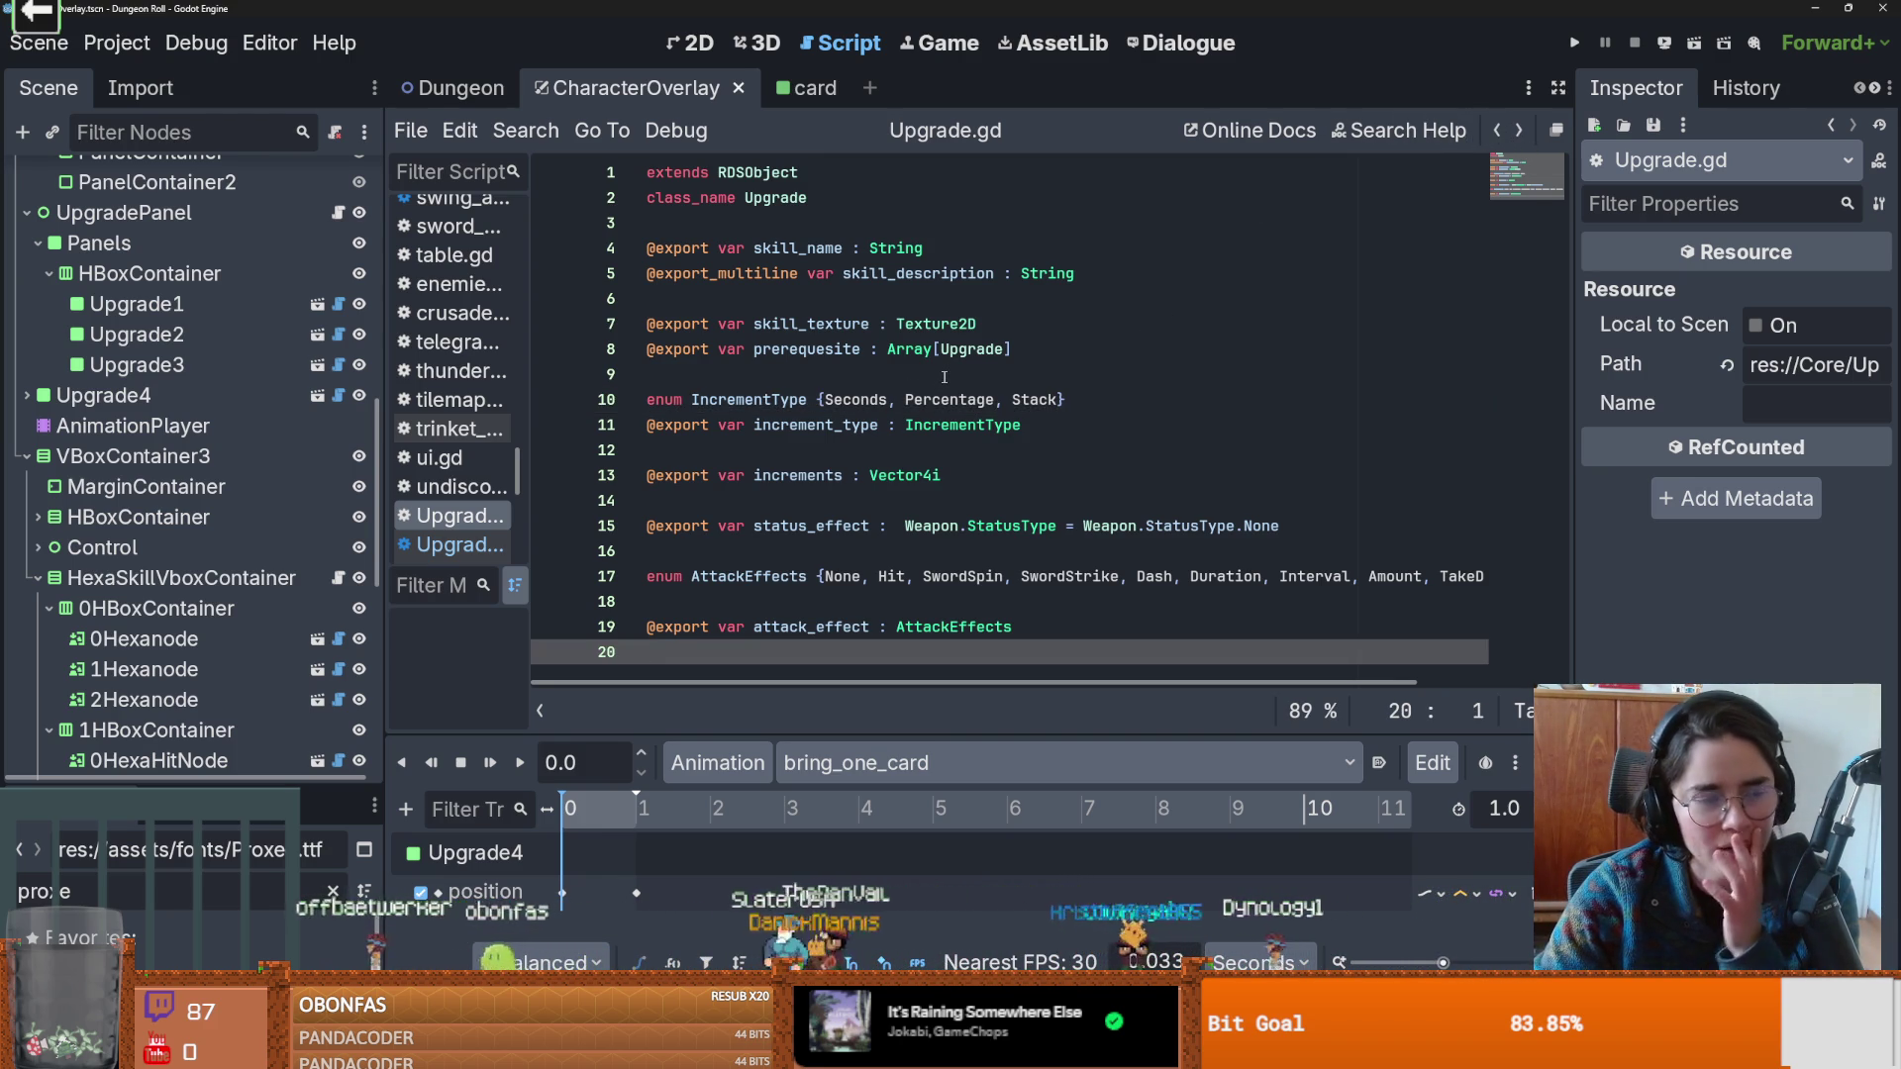
pyautogui.click(338, 638)
pyautogui.doubleClick(879, 477)
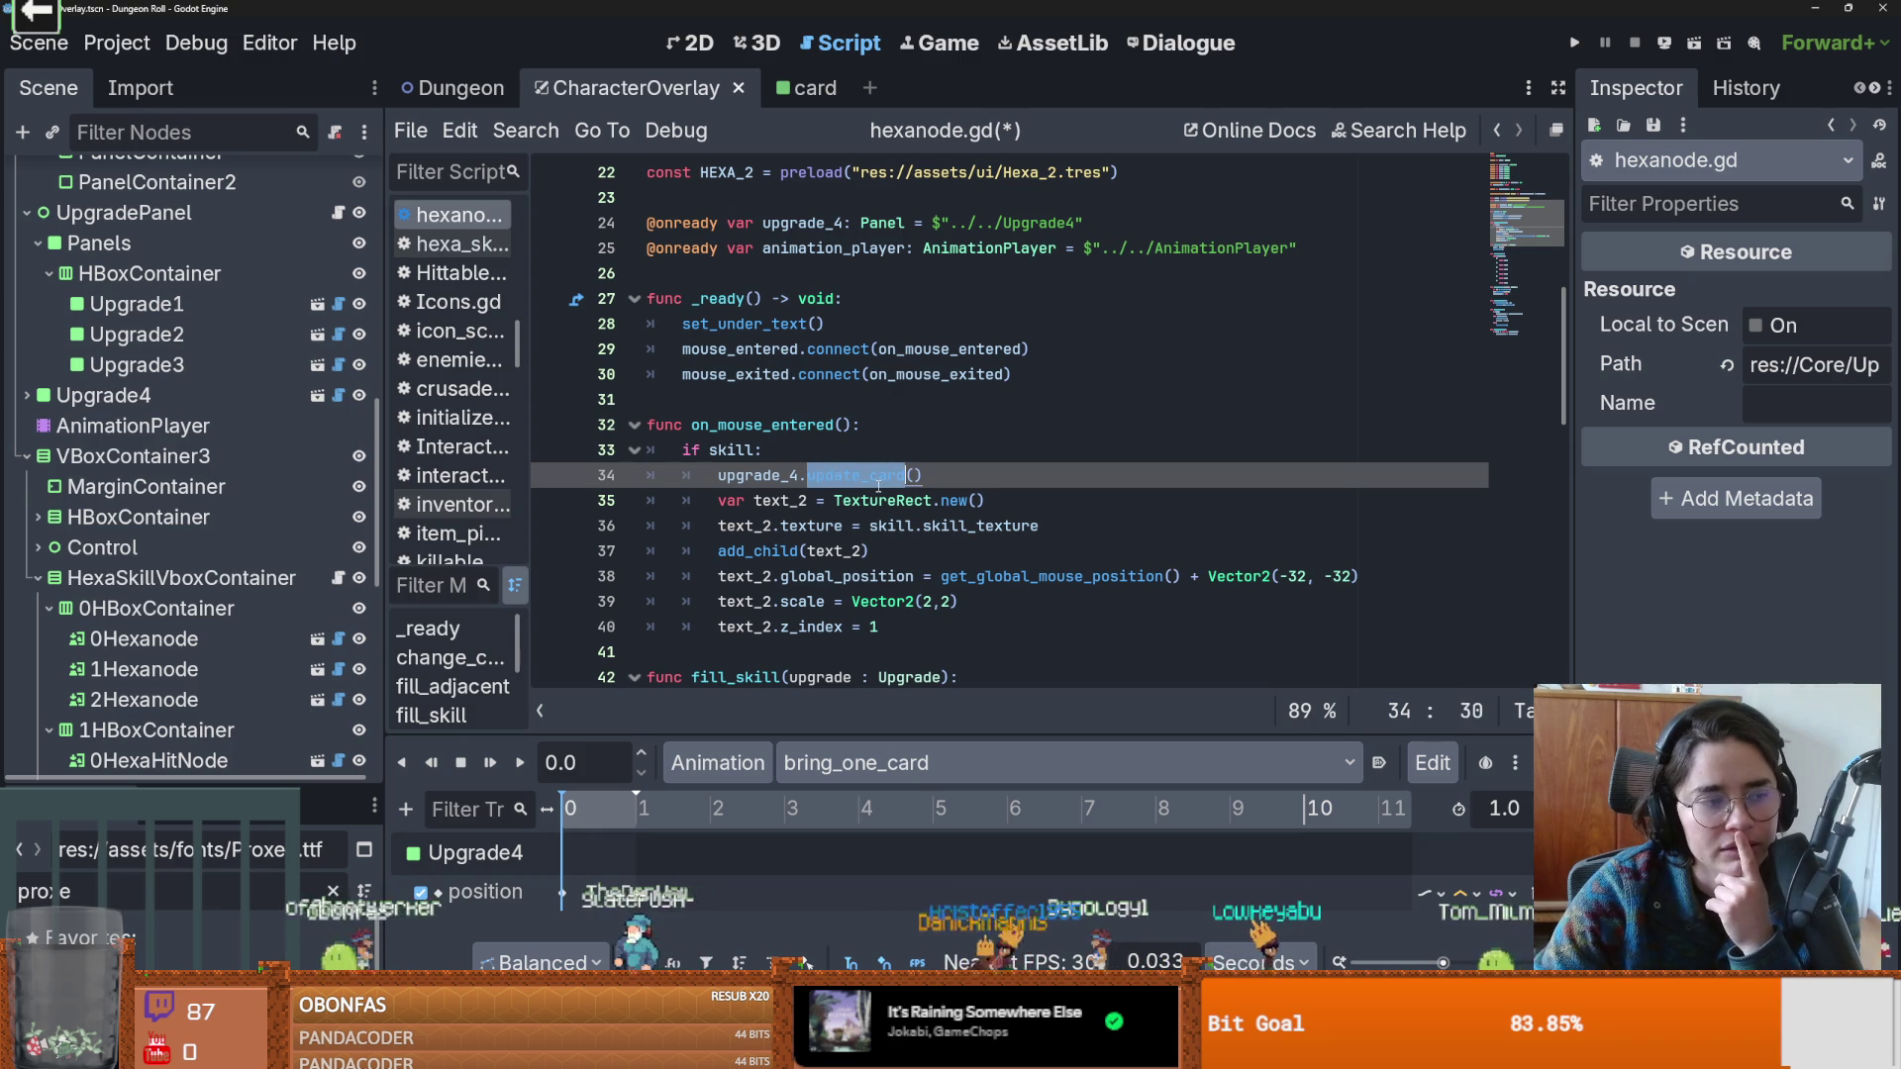
pyautogui.click(880, 478)
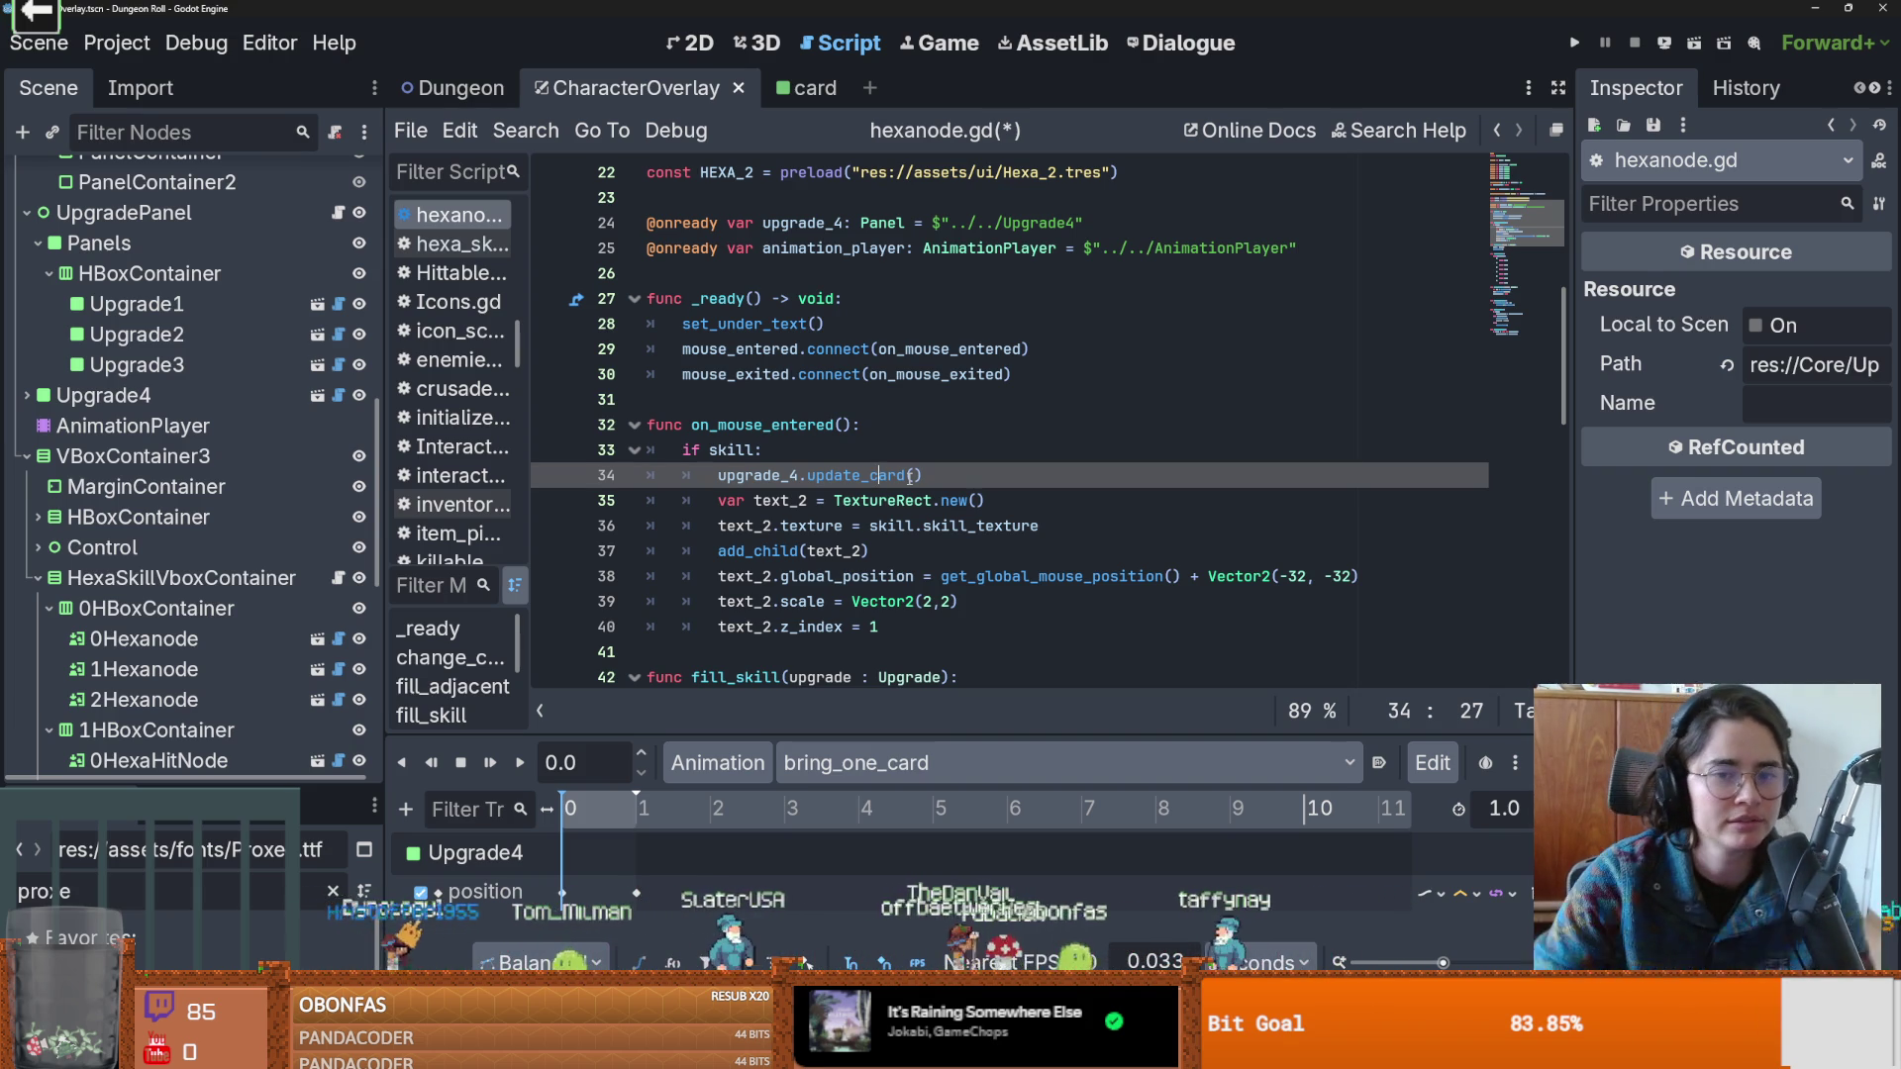
# Save hexanode.gd, then review the empty lines 26, 23 and 20 and save again.
pyautogui.press('Up')
pyautogui.hotkey('ctrl', 's')
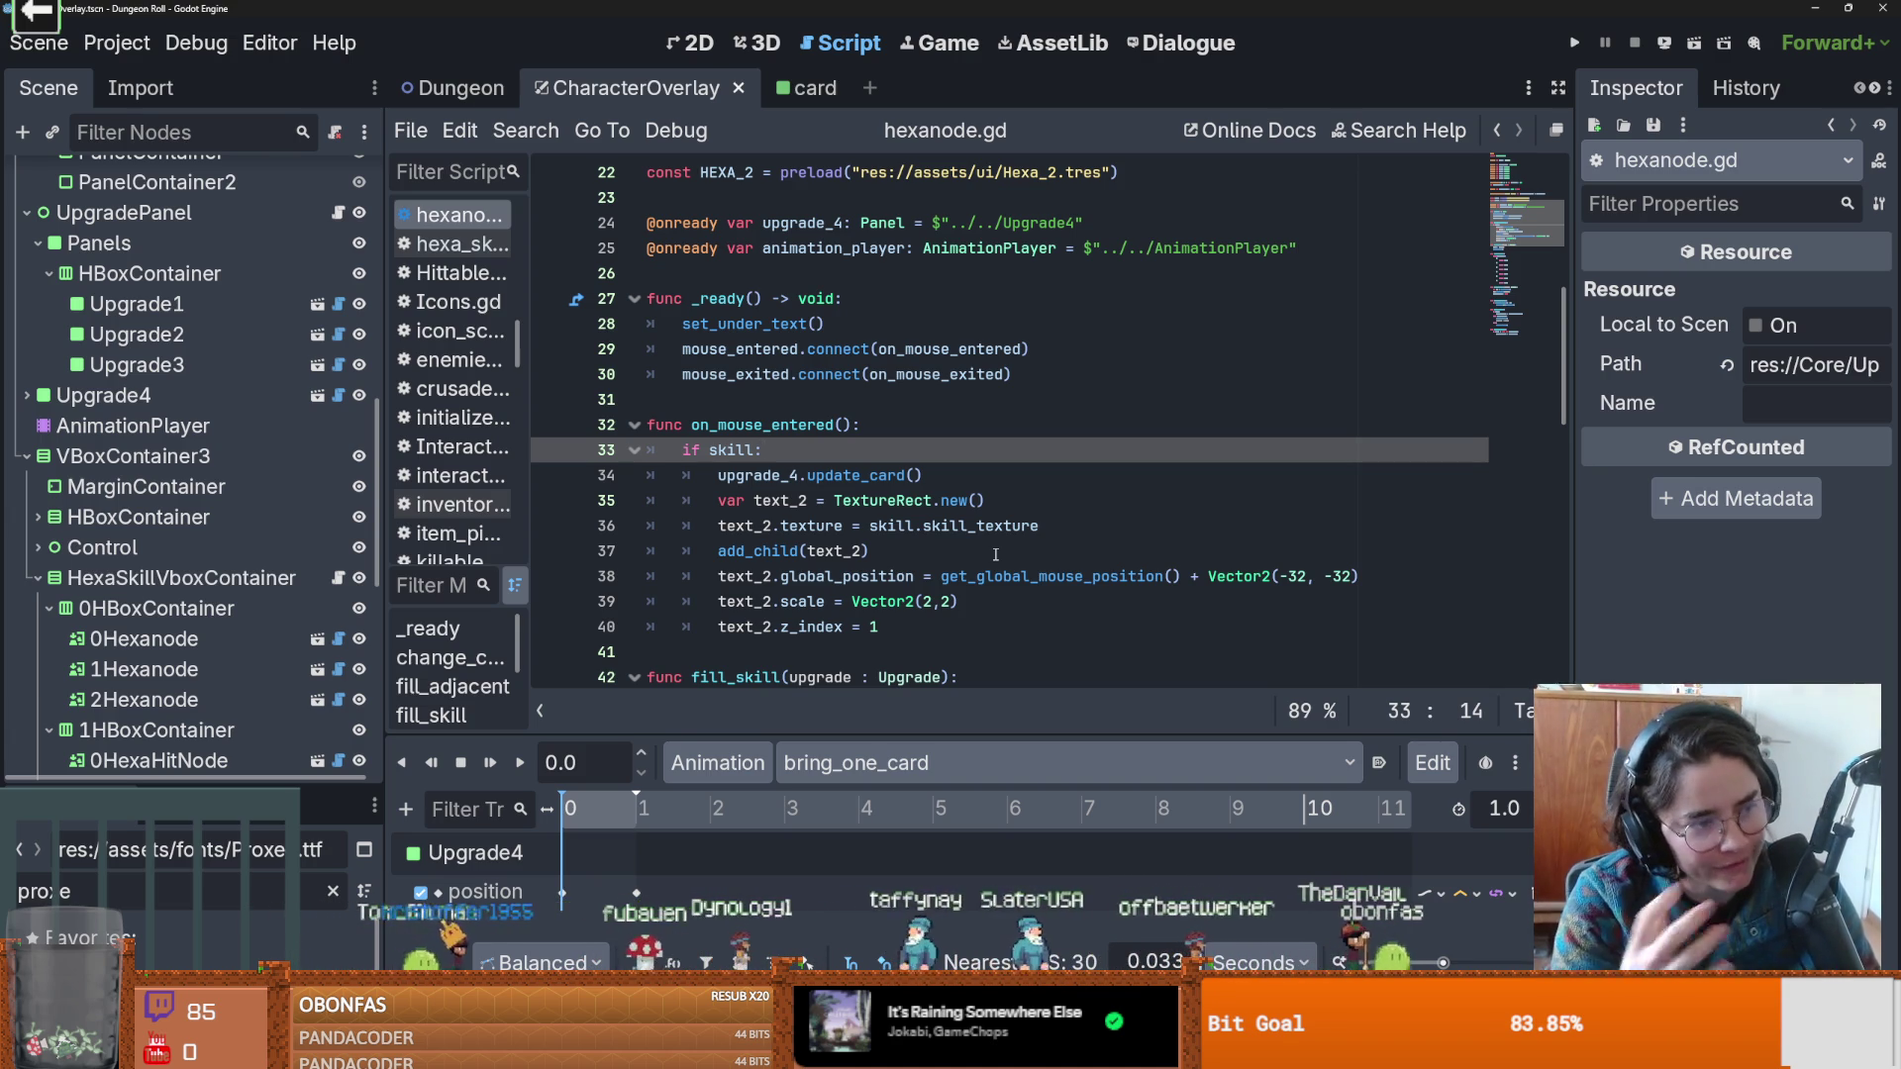
pyautogui.scroll(2, 699, 539)
pyautogui.hotkey('ctrl', 's')
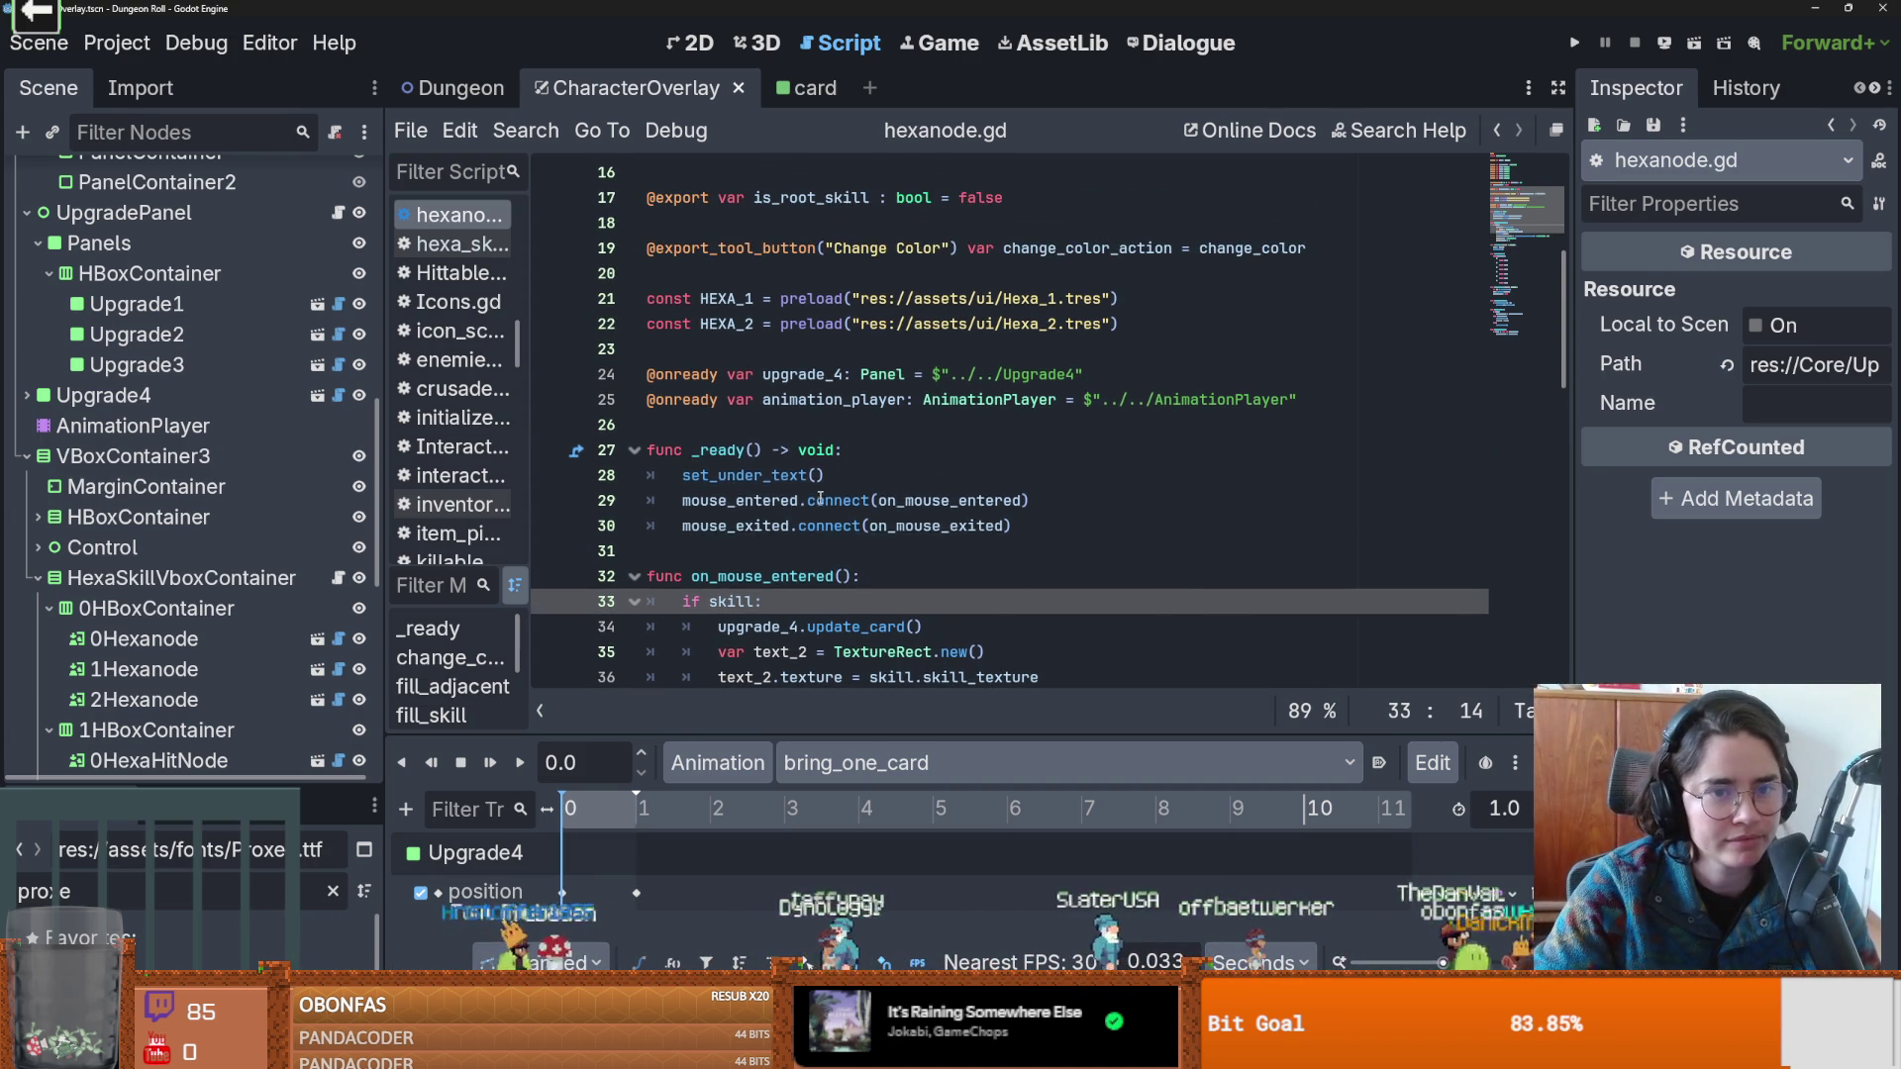
pyautogui.click(783, 426)
pyautogui.scroll(1, 990, 505)
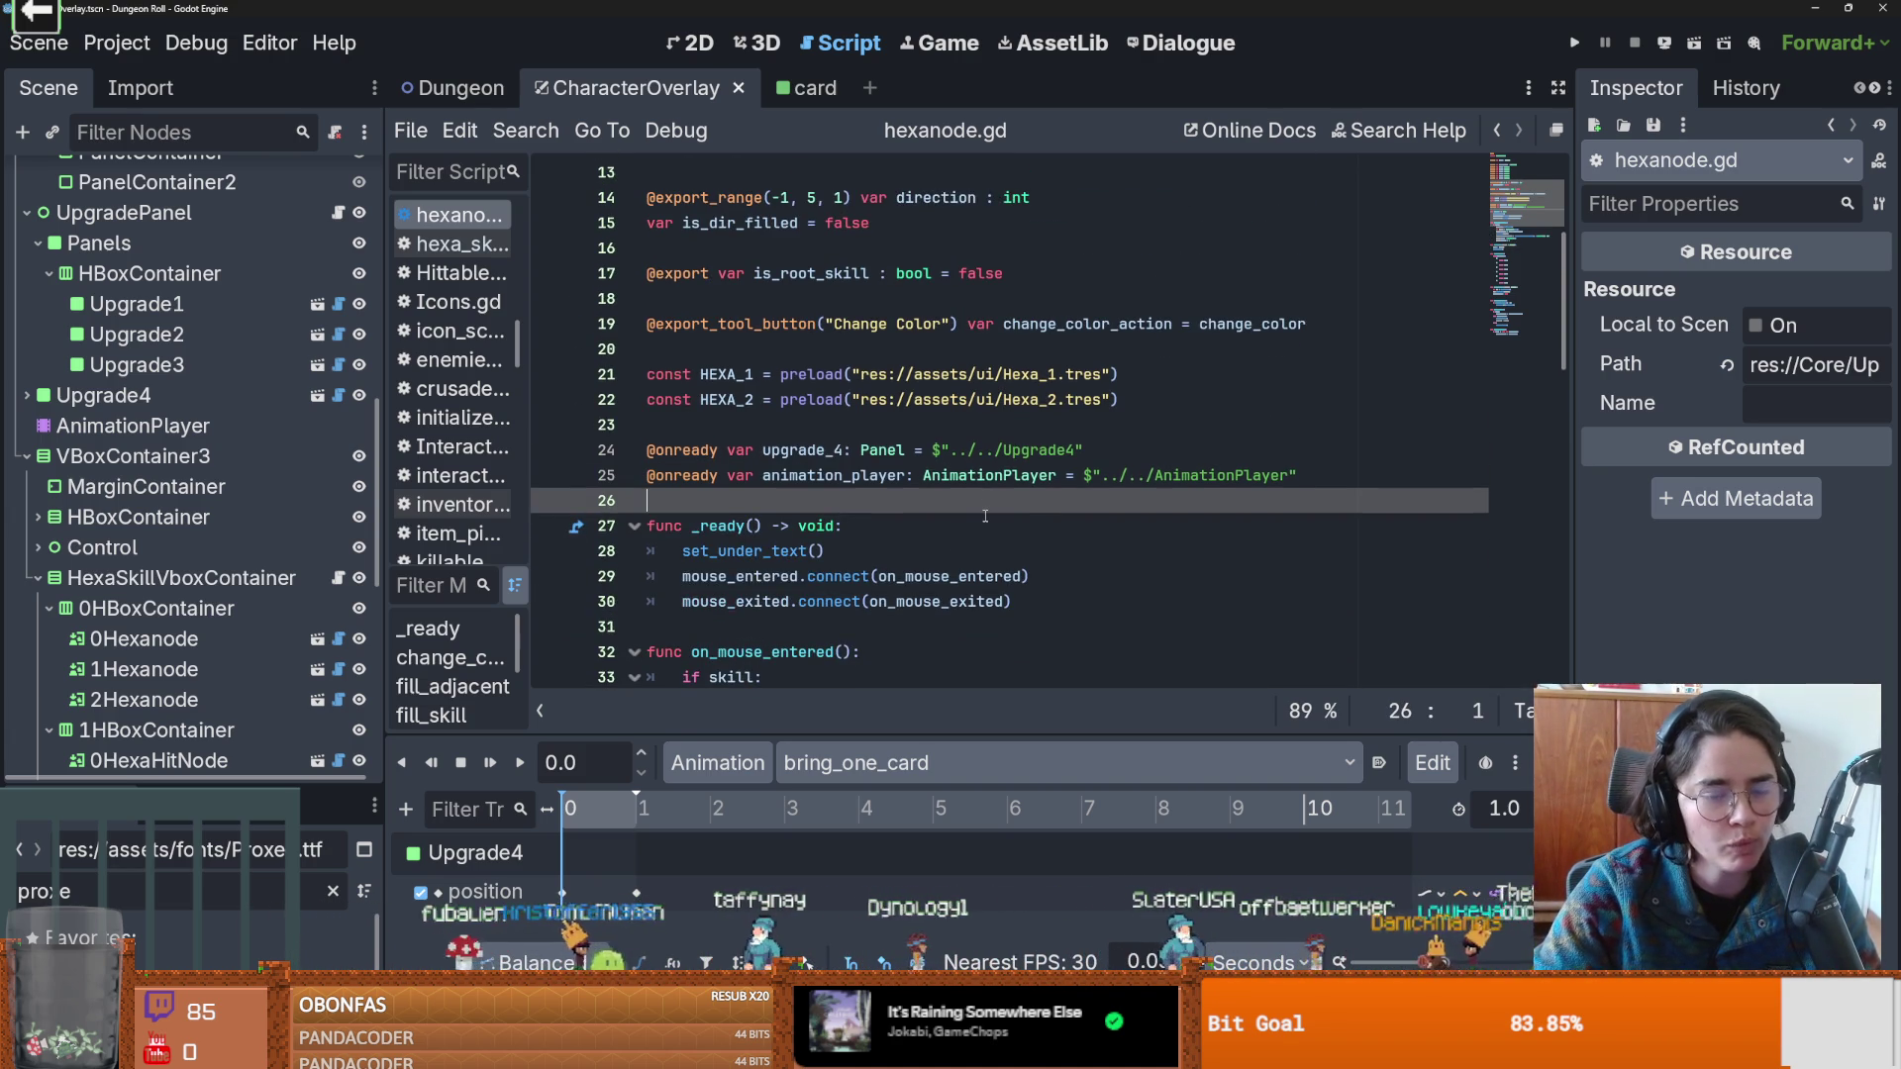
pyautogui.scroll(2, 954, 565)
pyautogui.click(865, 582)
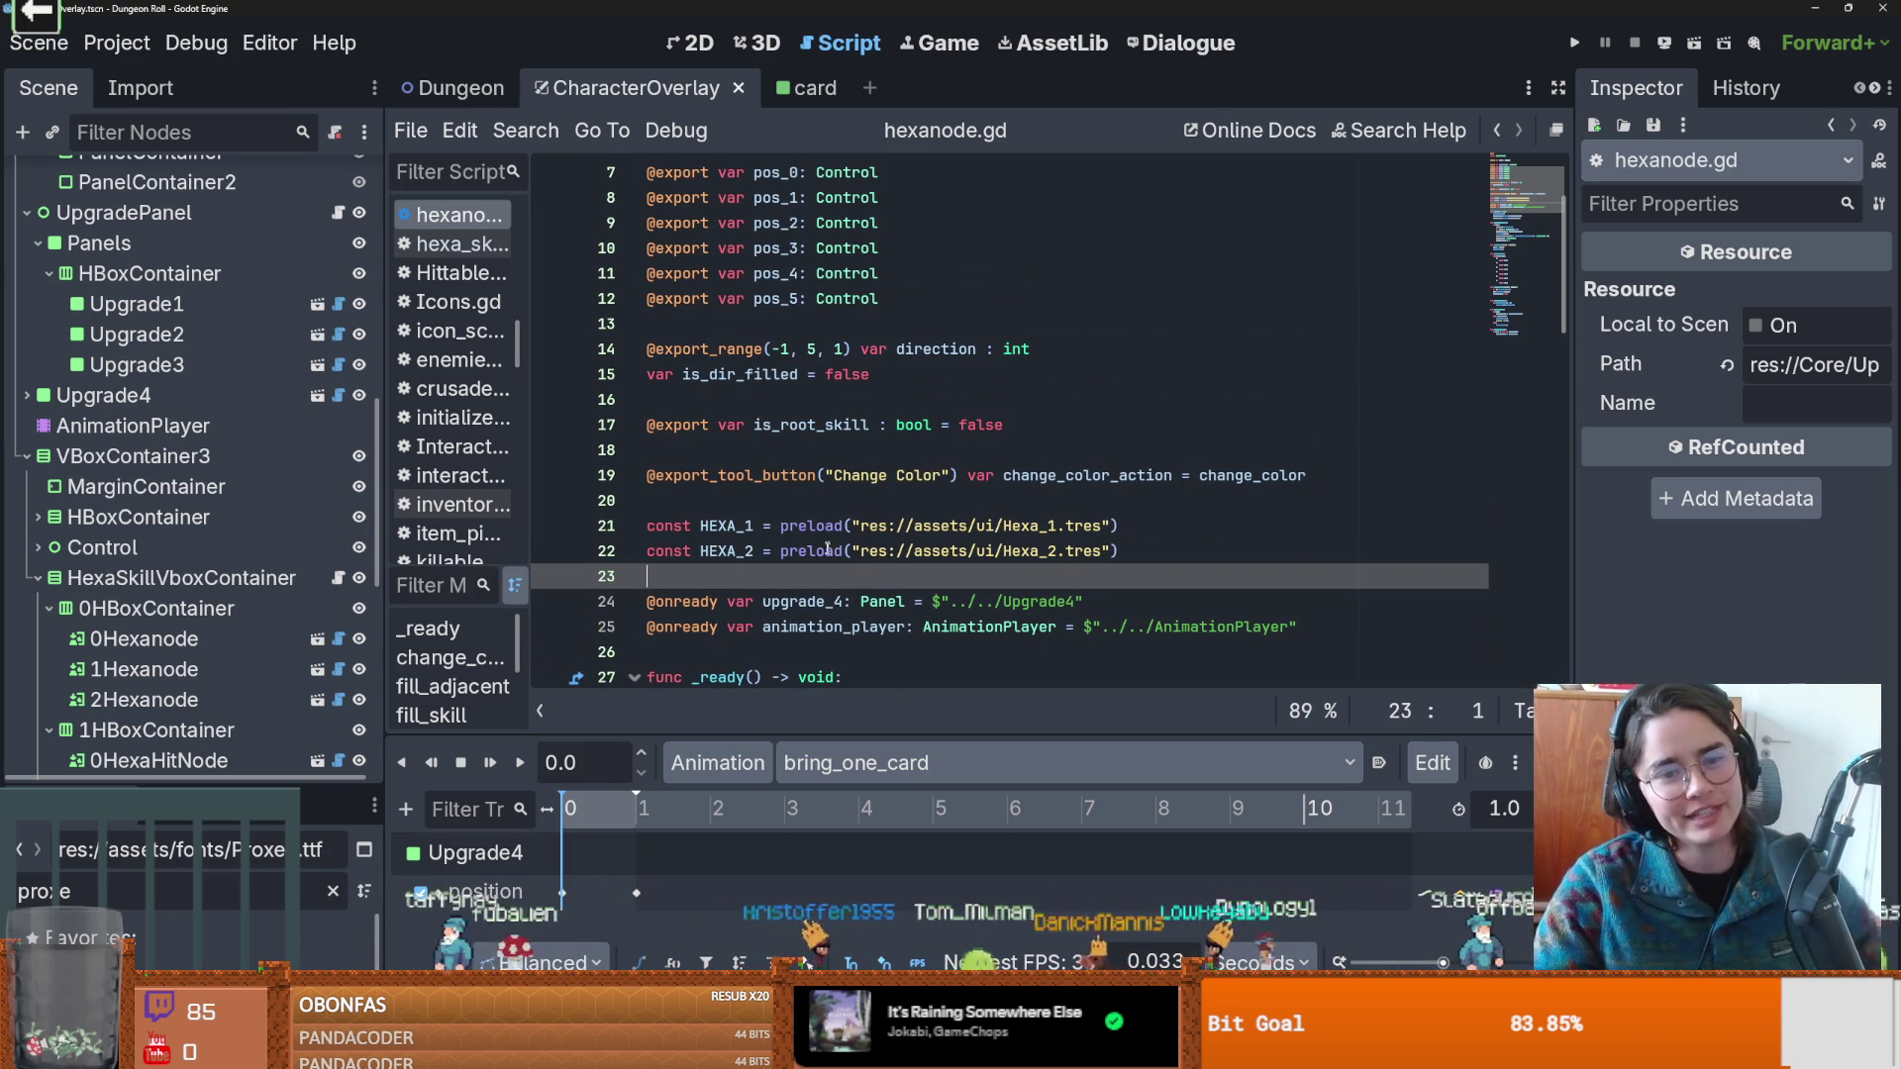
pyautogui.click(893, 498)
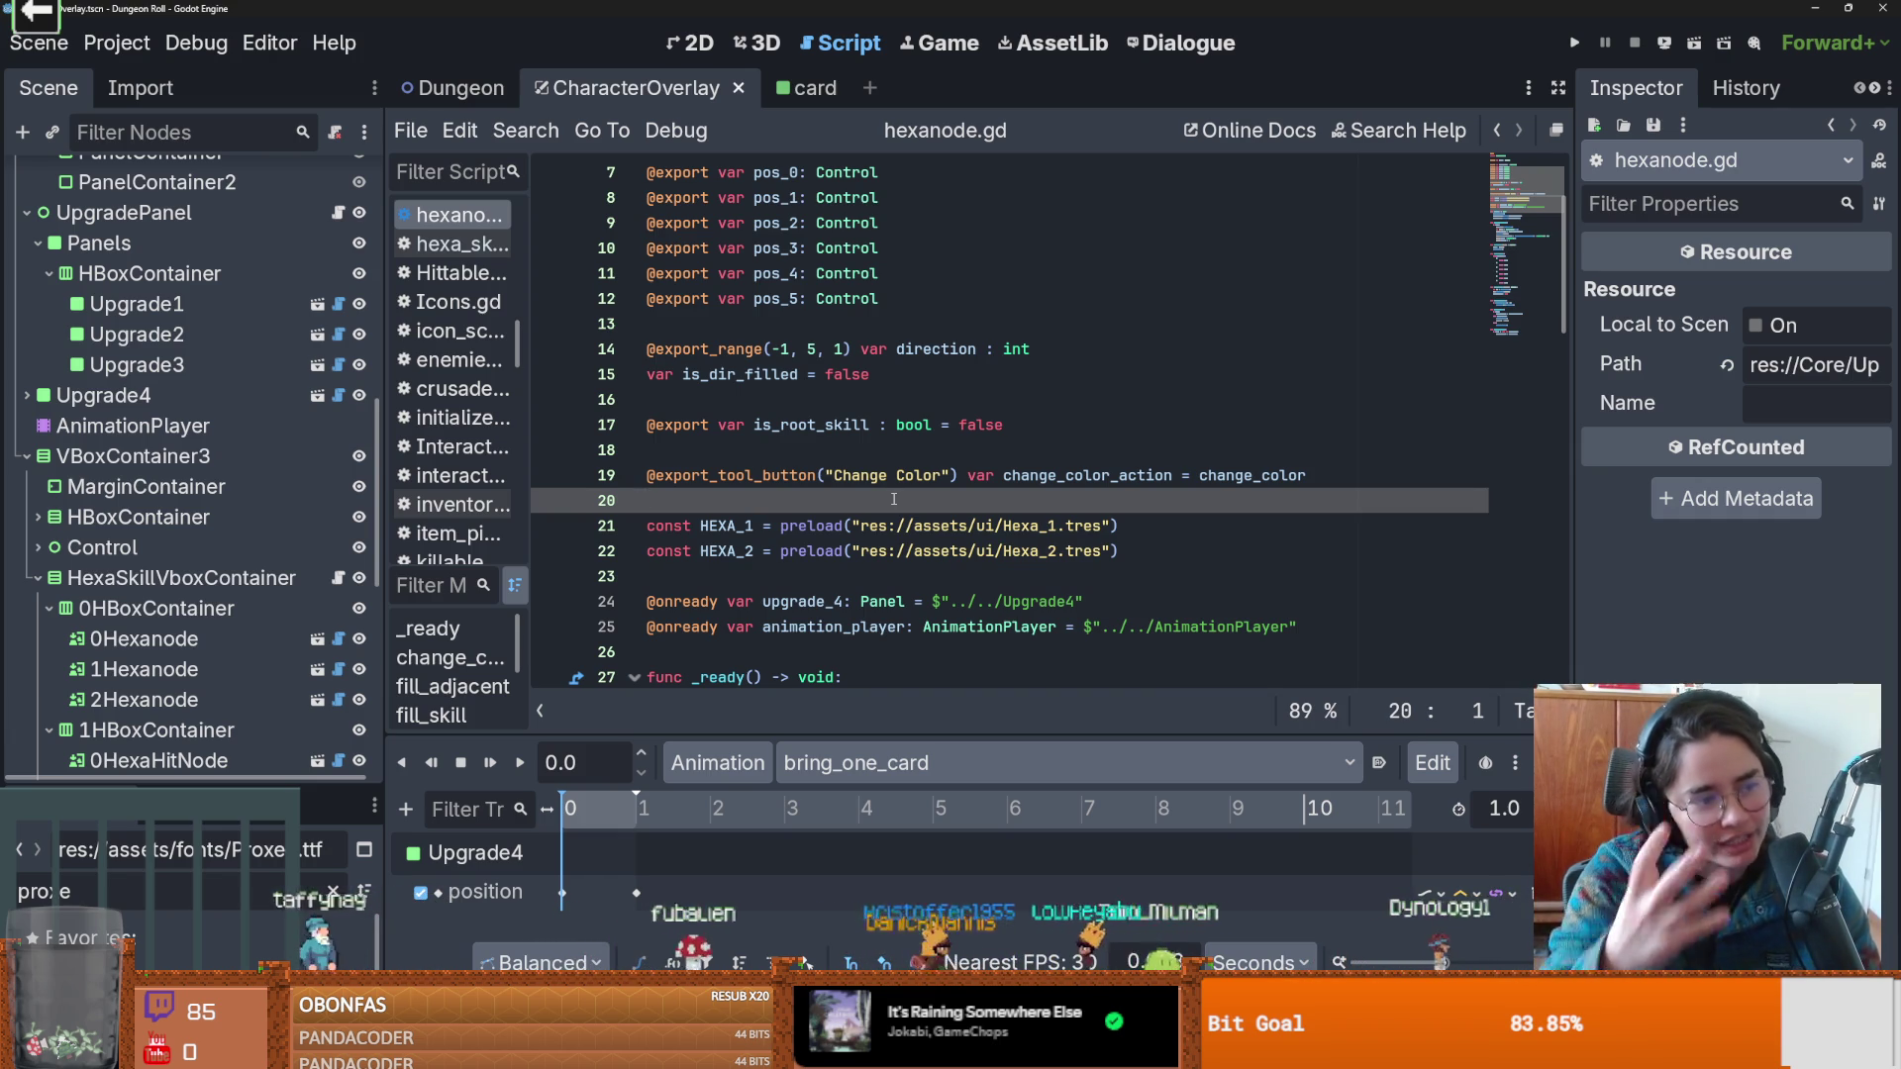
pyautogui.scroll(2, 868, 427)
pyautogui.hotkey('ctrl', 's')
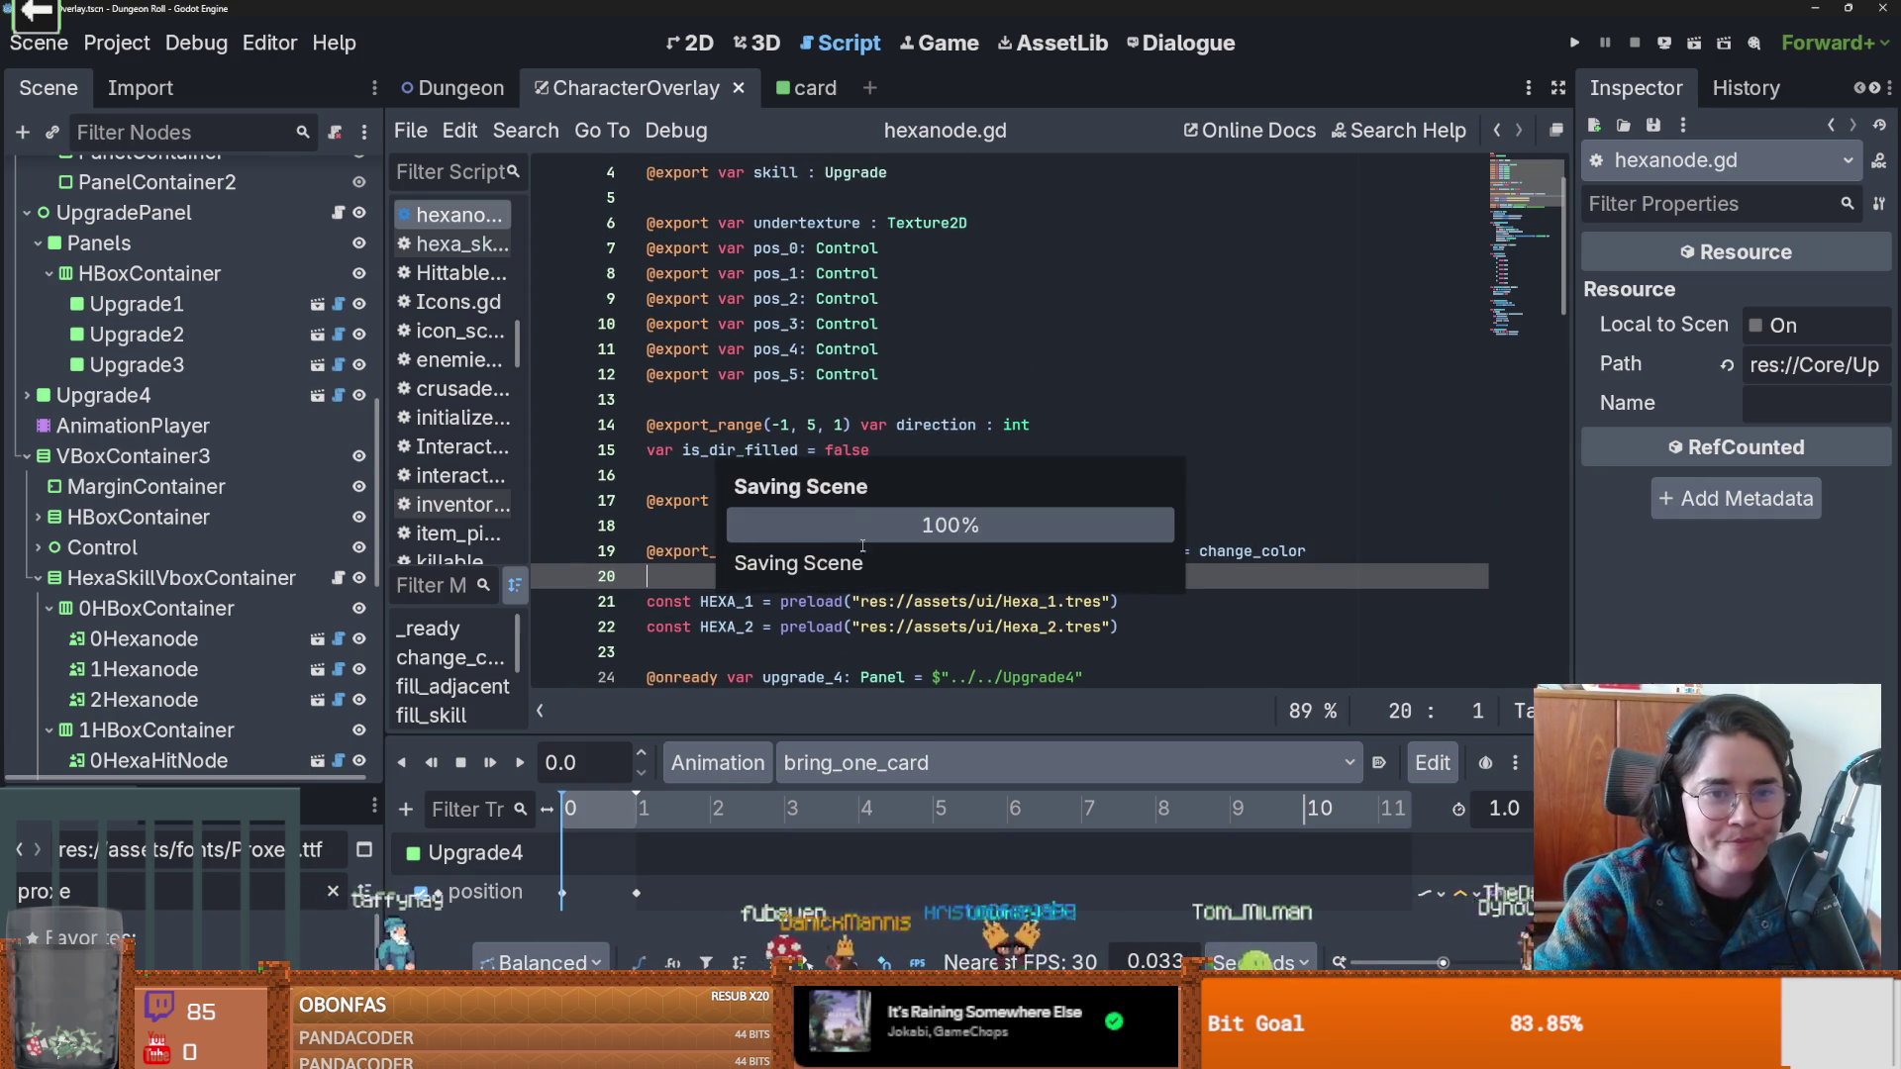
# Review the on_mouse_entered handler in hexanode.gd around lines 28–34.
pyautogui.scroll(-4, 871, 519)
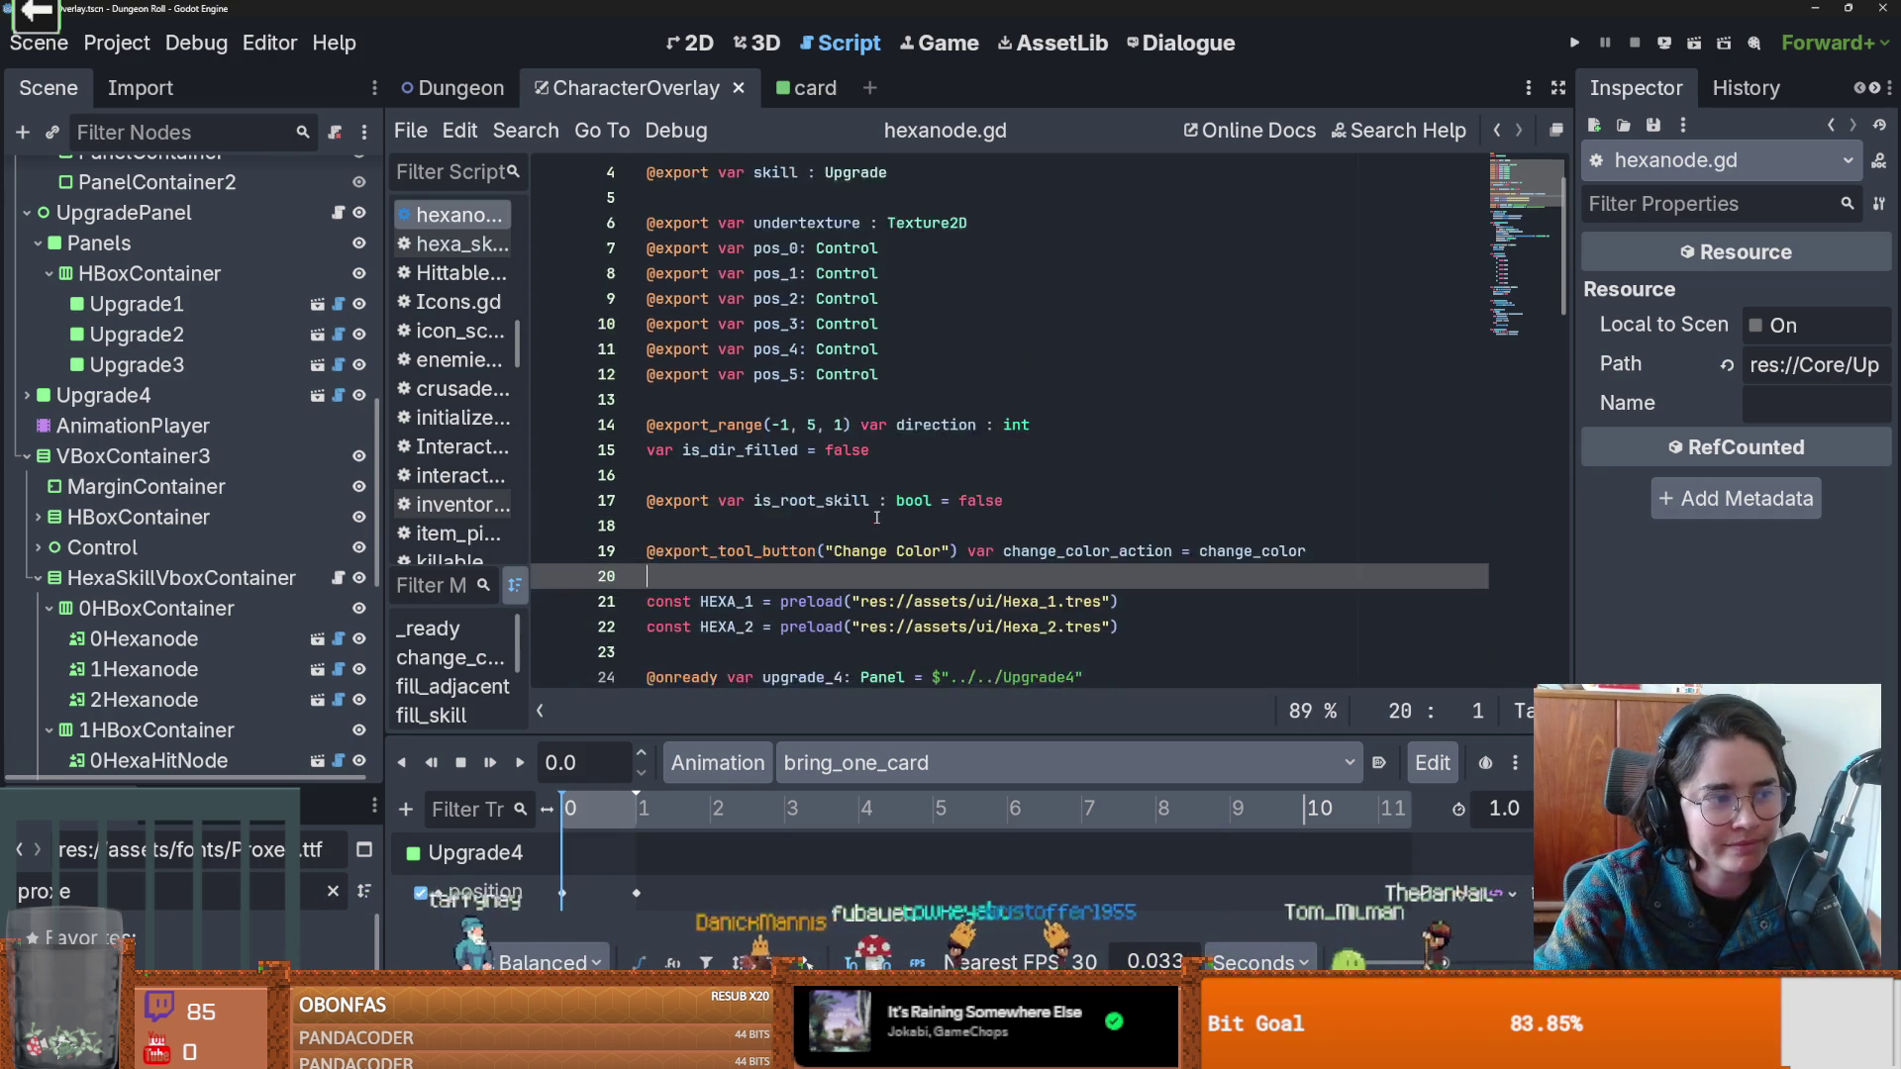
pyautogui.scroll(-2, 894, 511)
pyautogui.scroll(1, 881, 496)
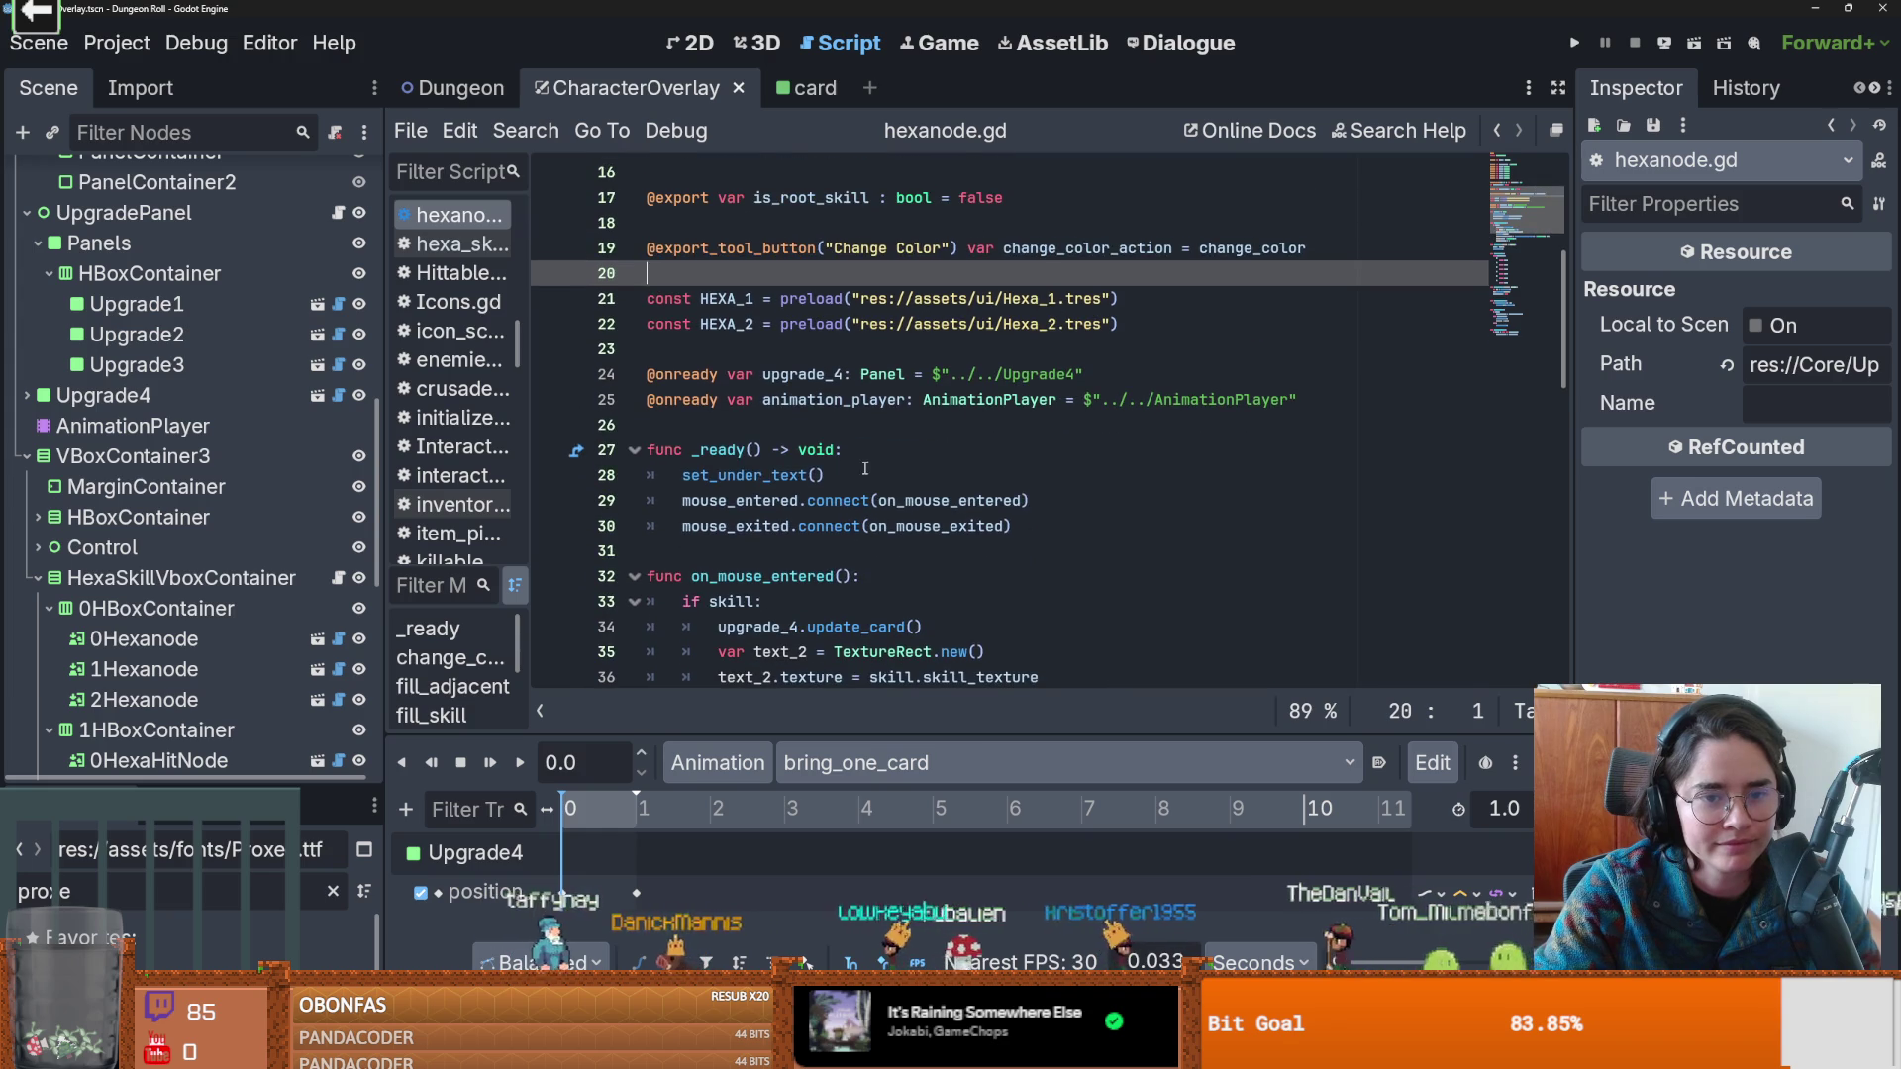
pyautogui.click(856, 476)
pyautogui.click(1052, 500)
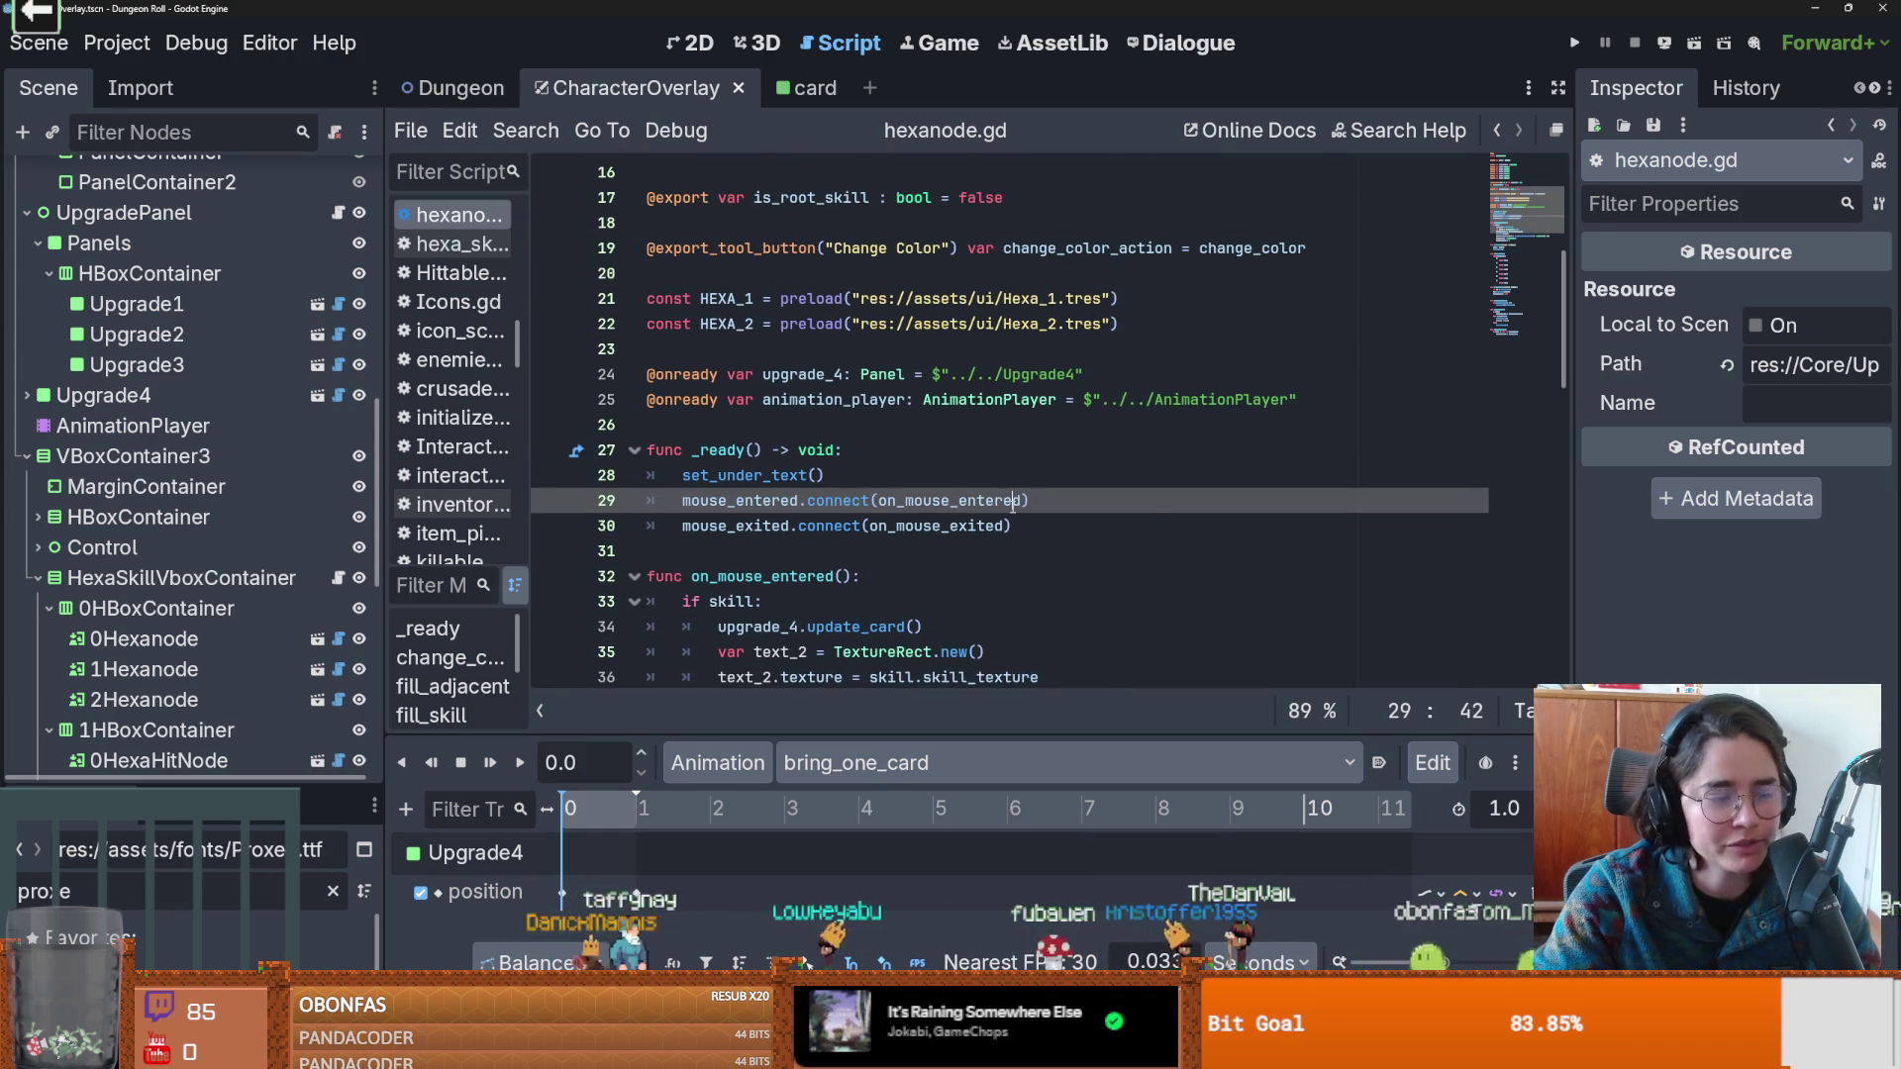
pyautogui.scroll(-1, 1013, 505)
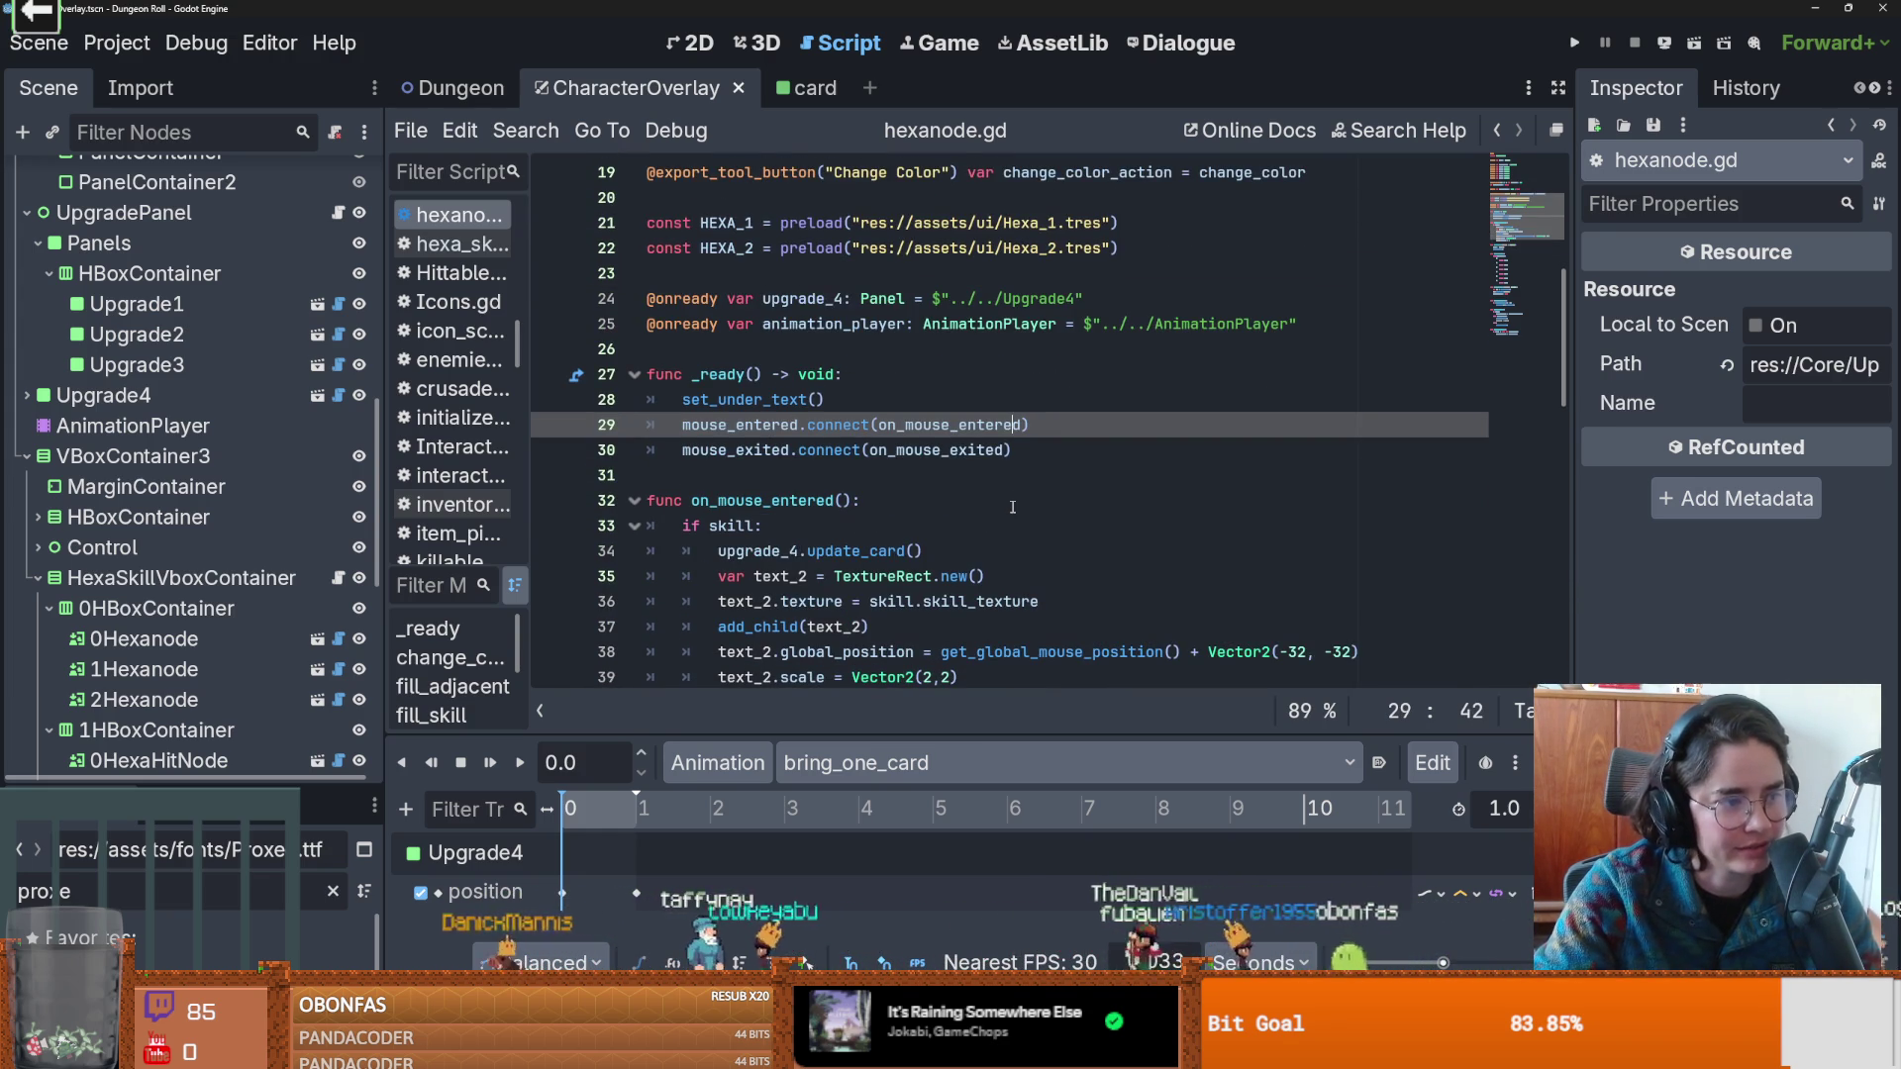
pyautogui.scroll(-3, 980, 452)
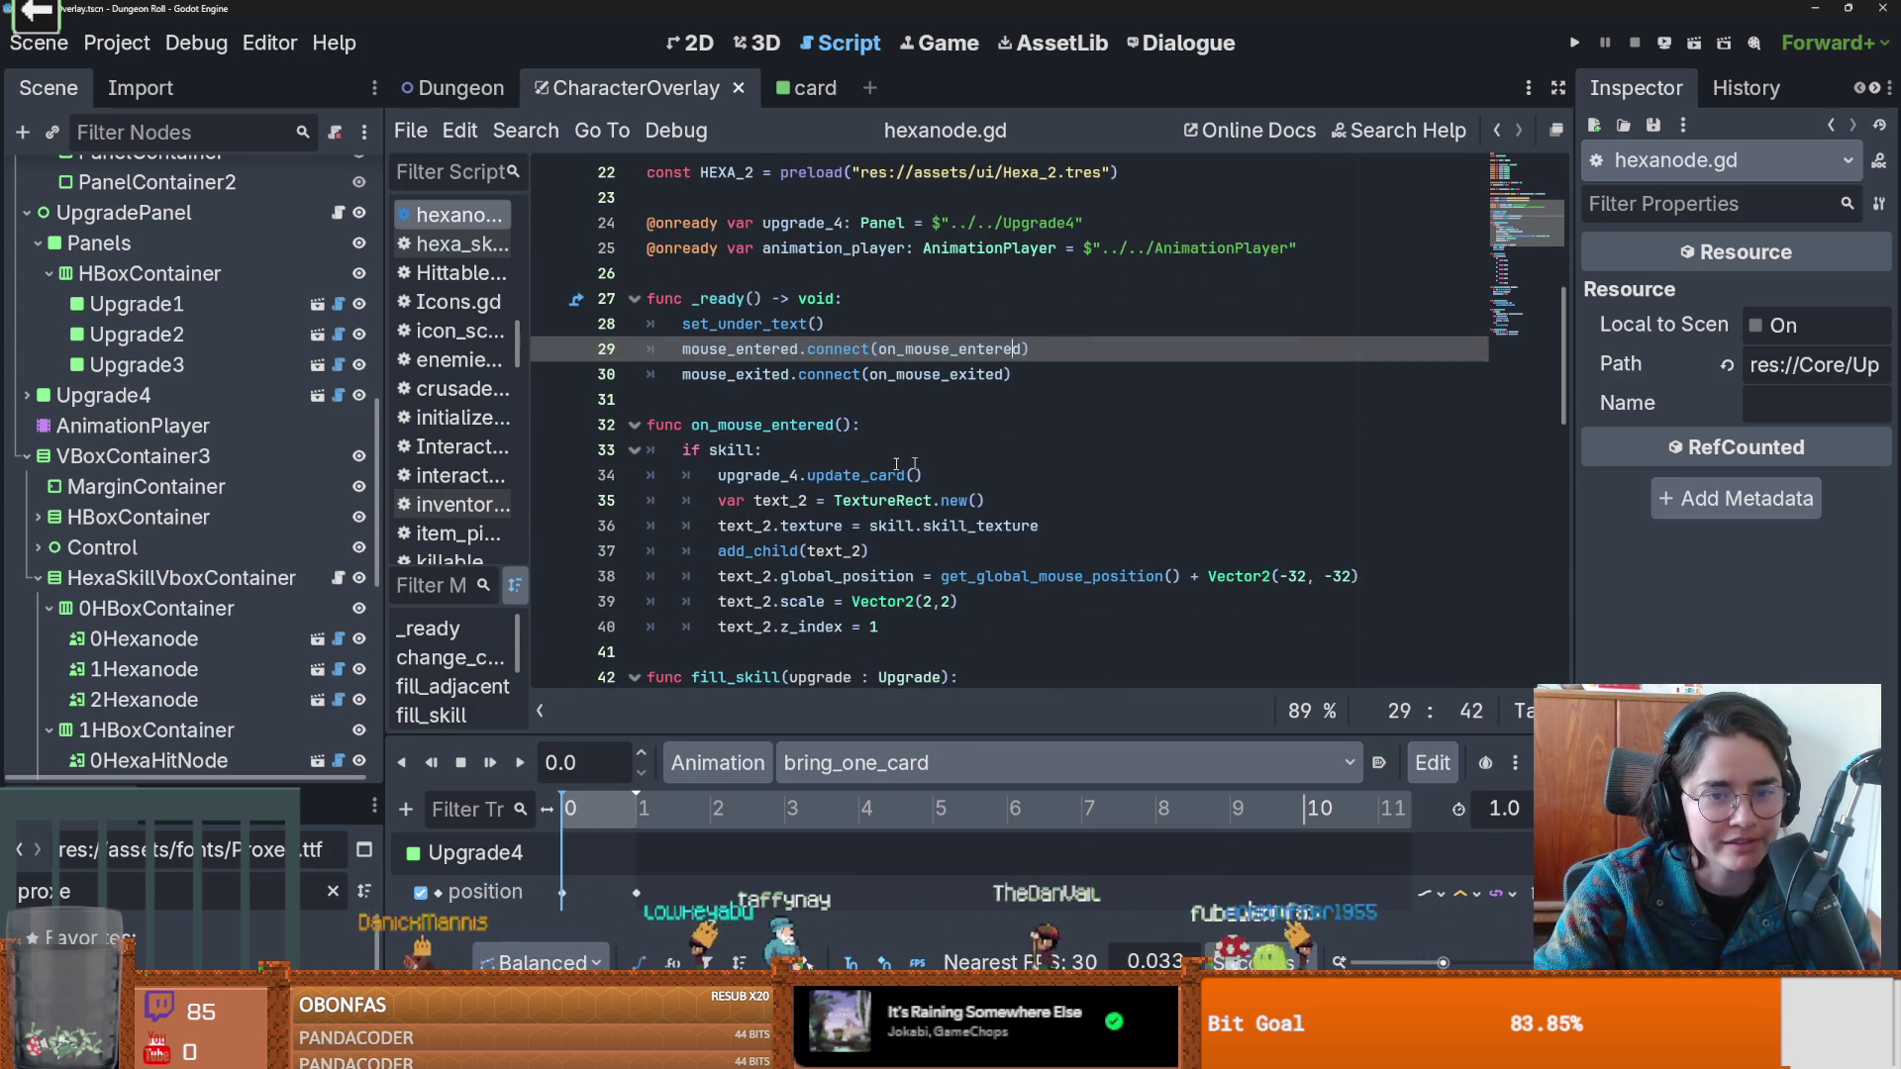
pyautogui.scroll(1, 1025, 476)
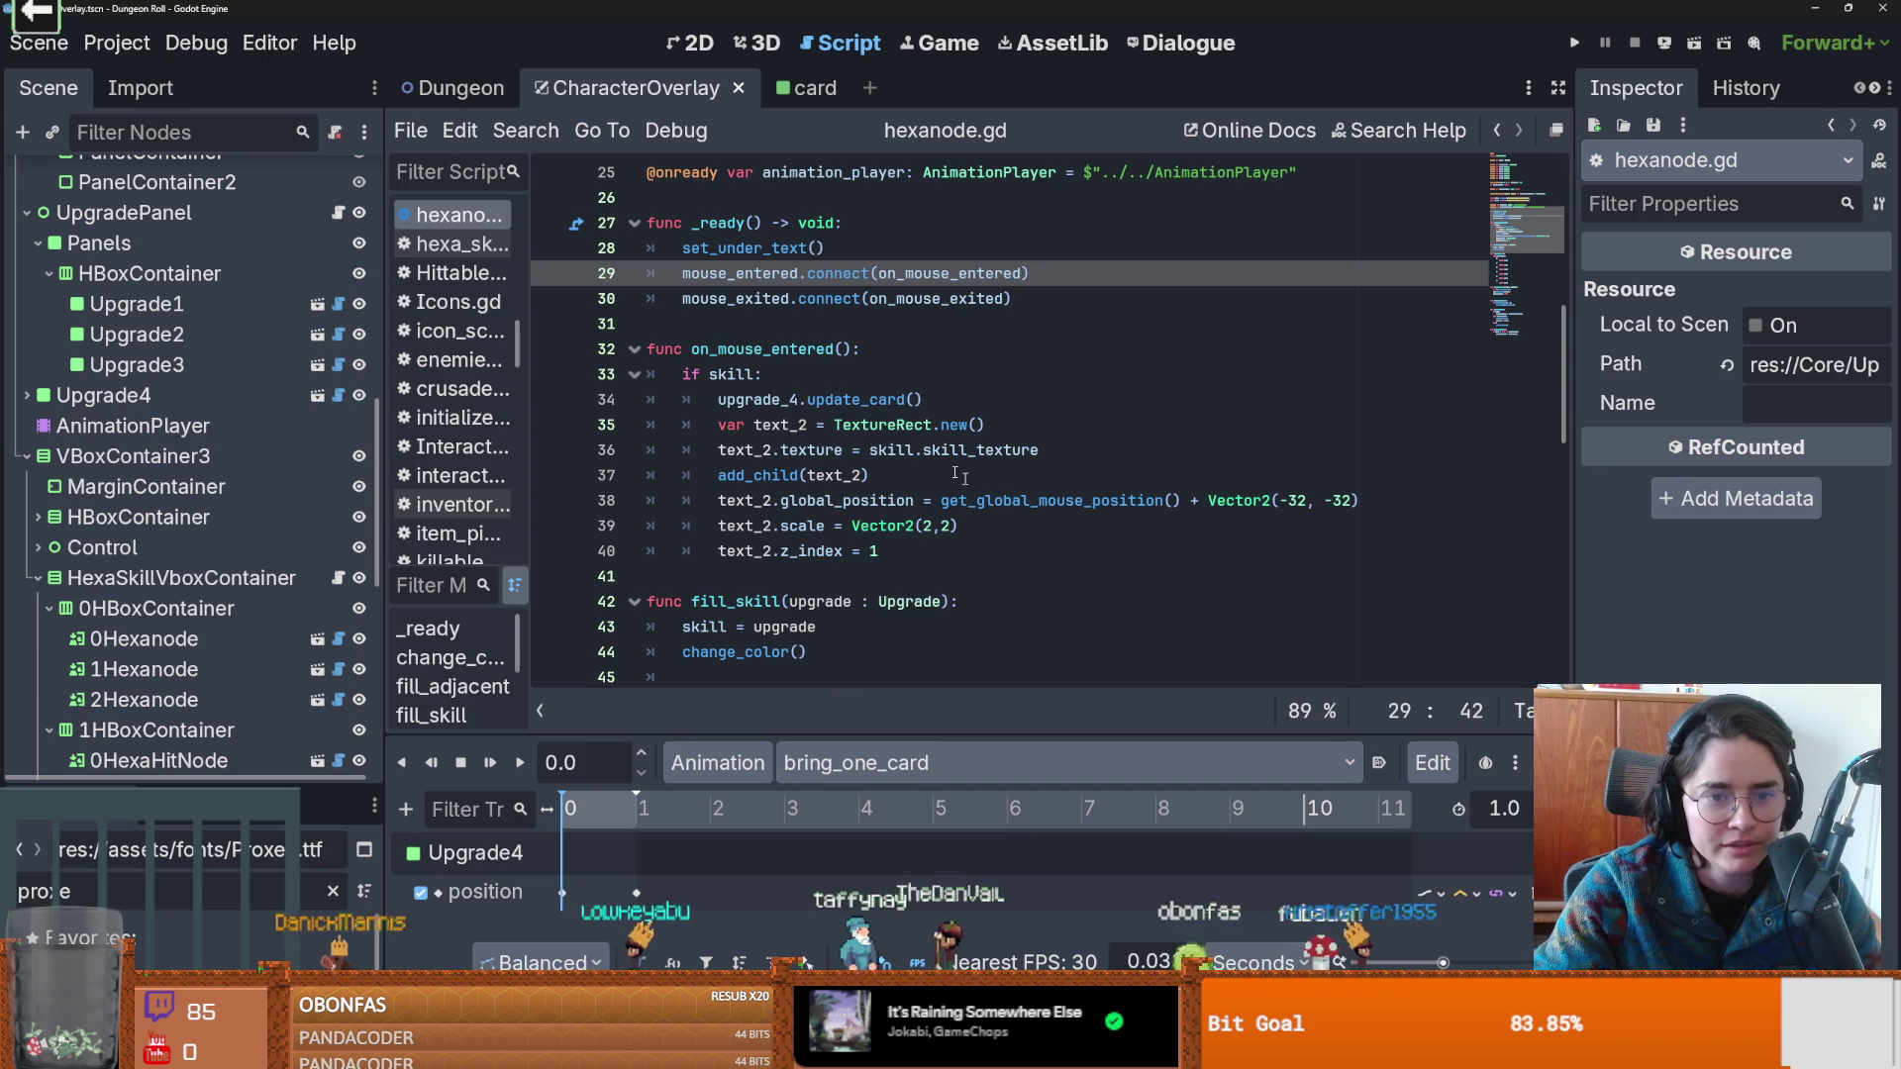
pyautogui.click(903, 399)
pyautogui.scroll(6, 906, 426)
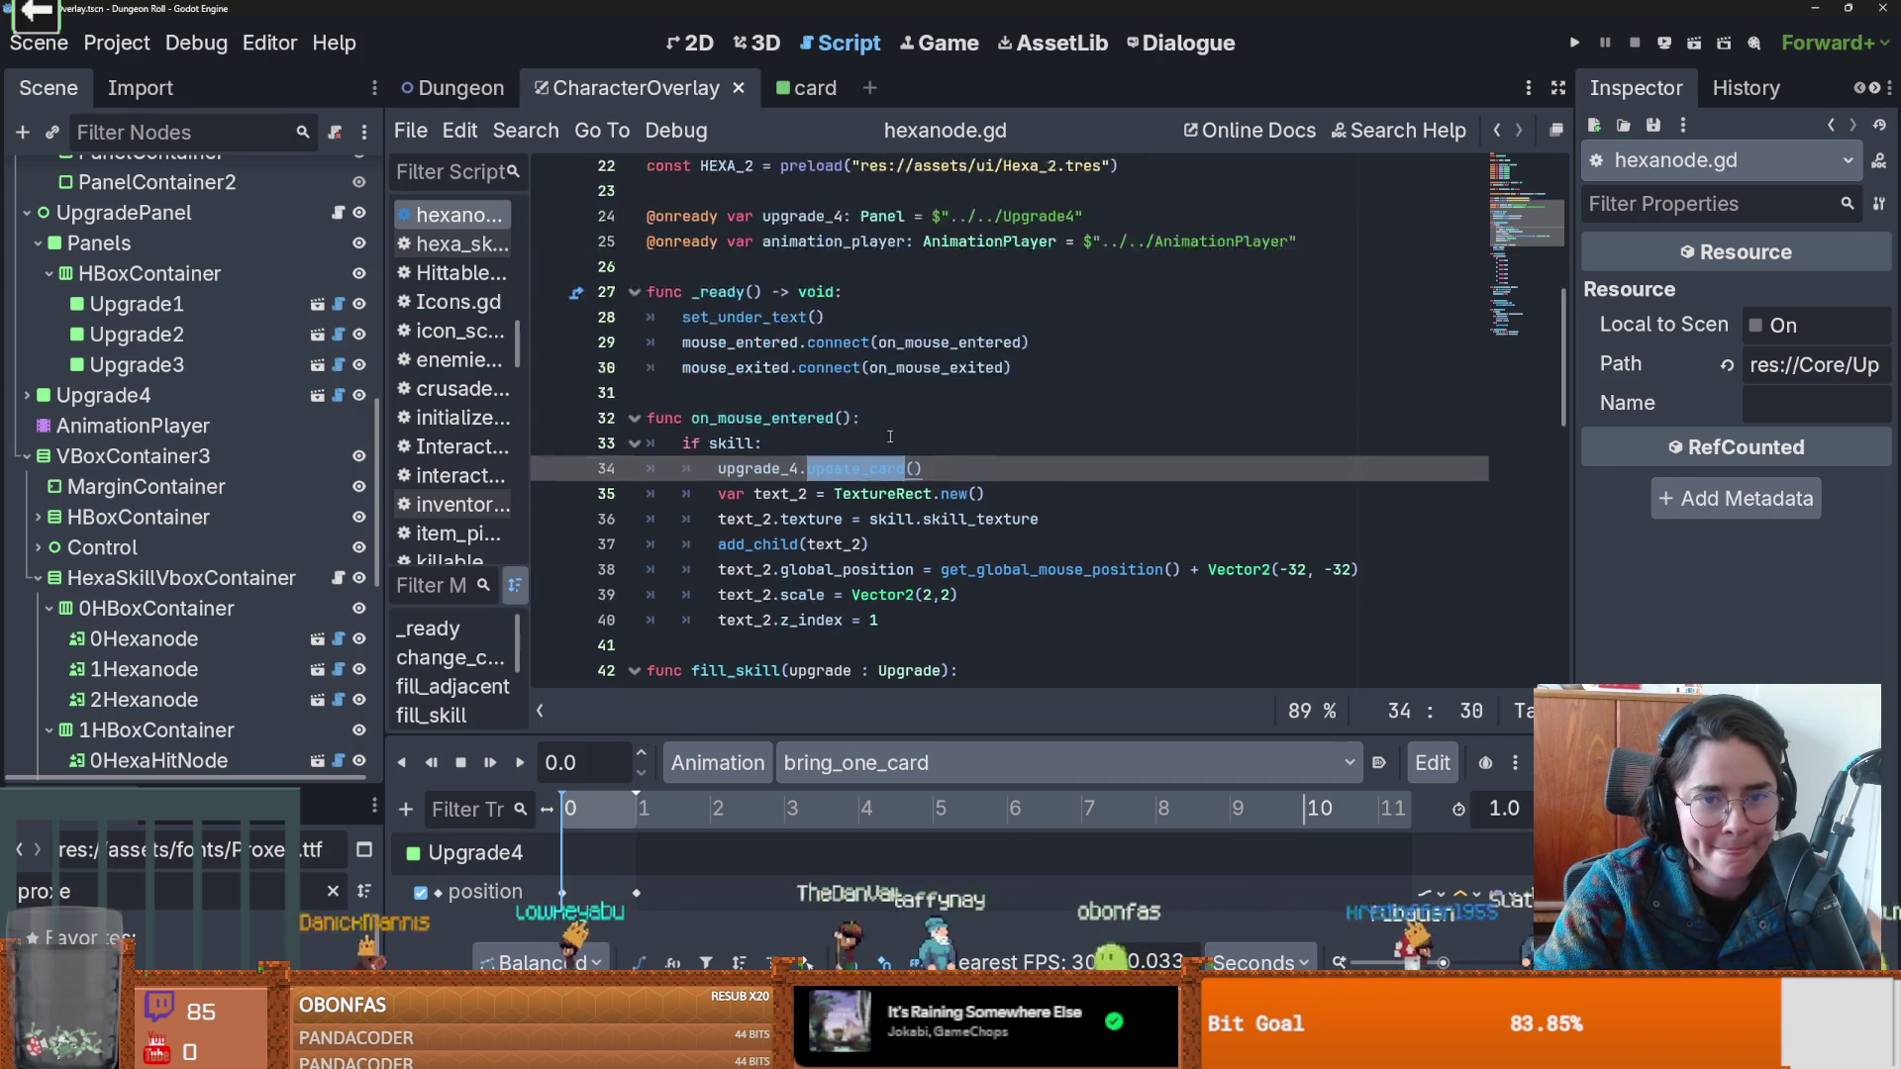
pyautogui.scroll(2, 909, 436)
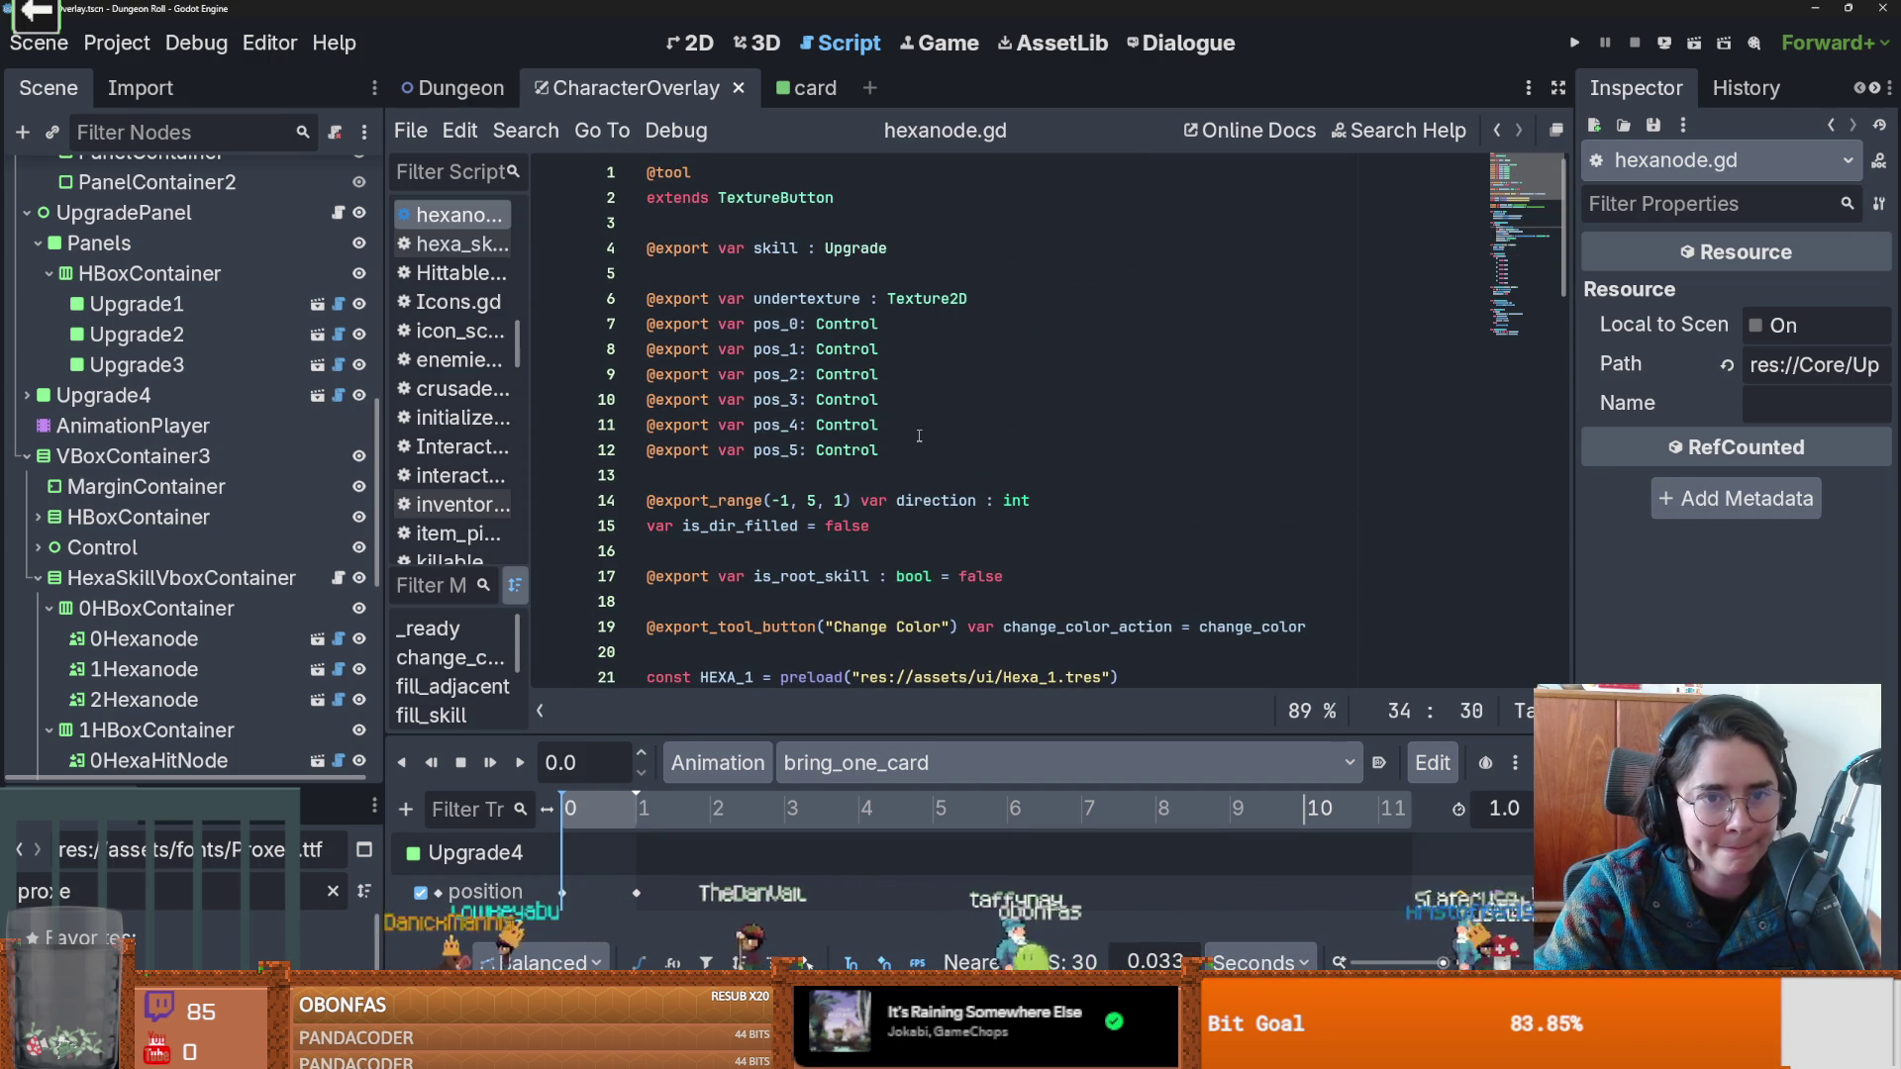
pyautogui.scroll(-1, 289, 550)
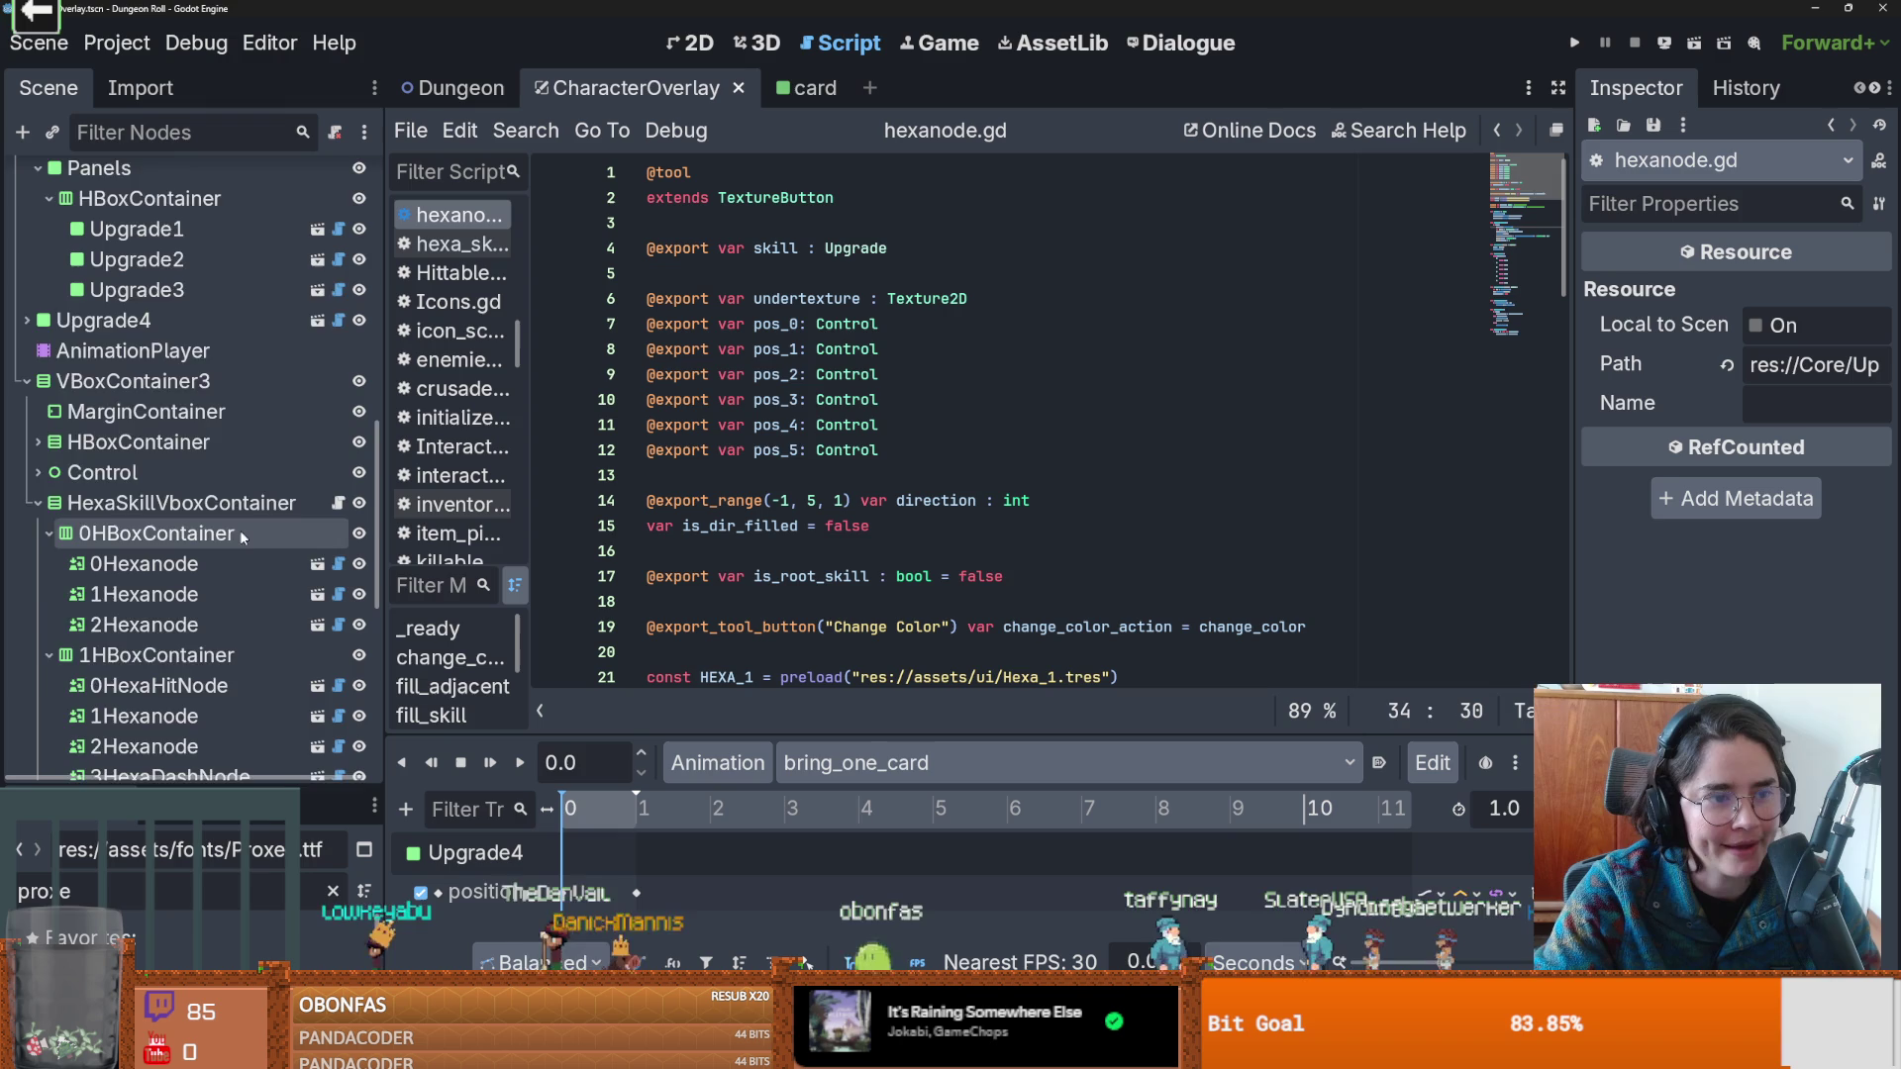
pyautogui.scroll(-1, 241, 534)
pyautogui.scroll(3, 240, 555)
# Open Upgradecard.gd, delete the extra blank lines above signal card_selected, and save.
pyautogui.click(338, 379)
pyautogui.scroll(-2, 891, 416)
pyautogui.click(951, 399)
pyautogui.press('BackSpace')
pyautogui.press('BackSpace')
pyautogui.hotkey('ctrl', 's')
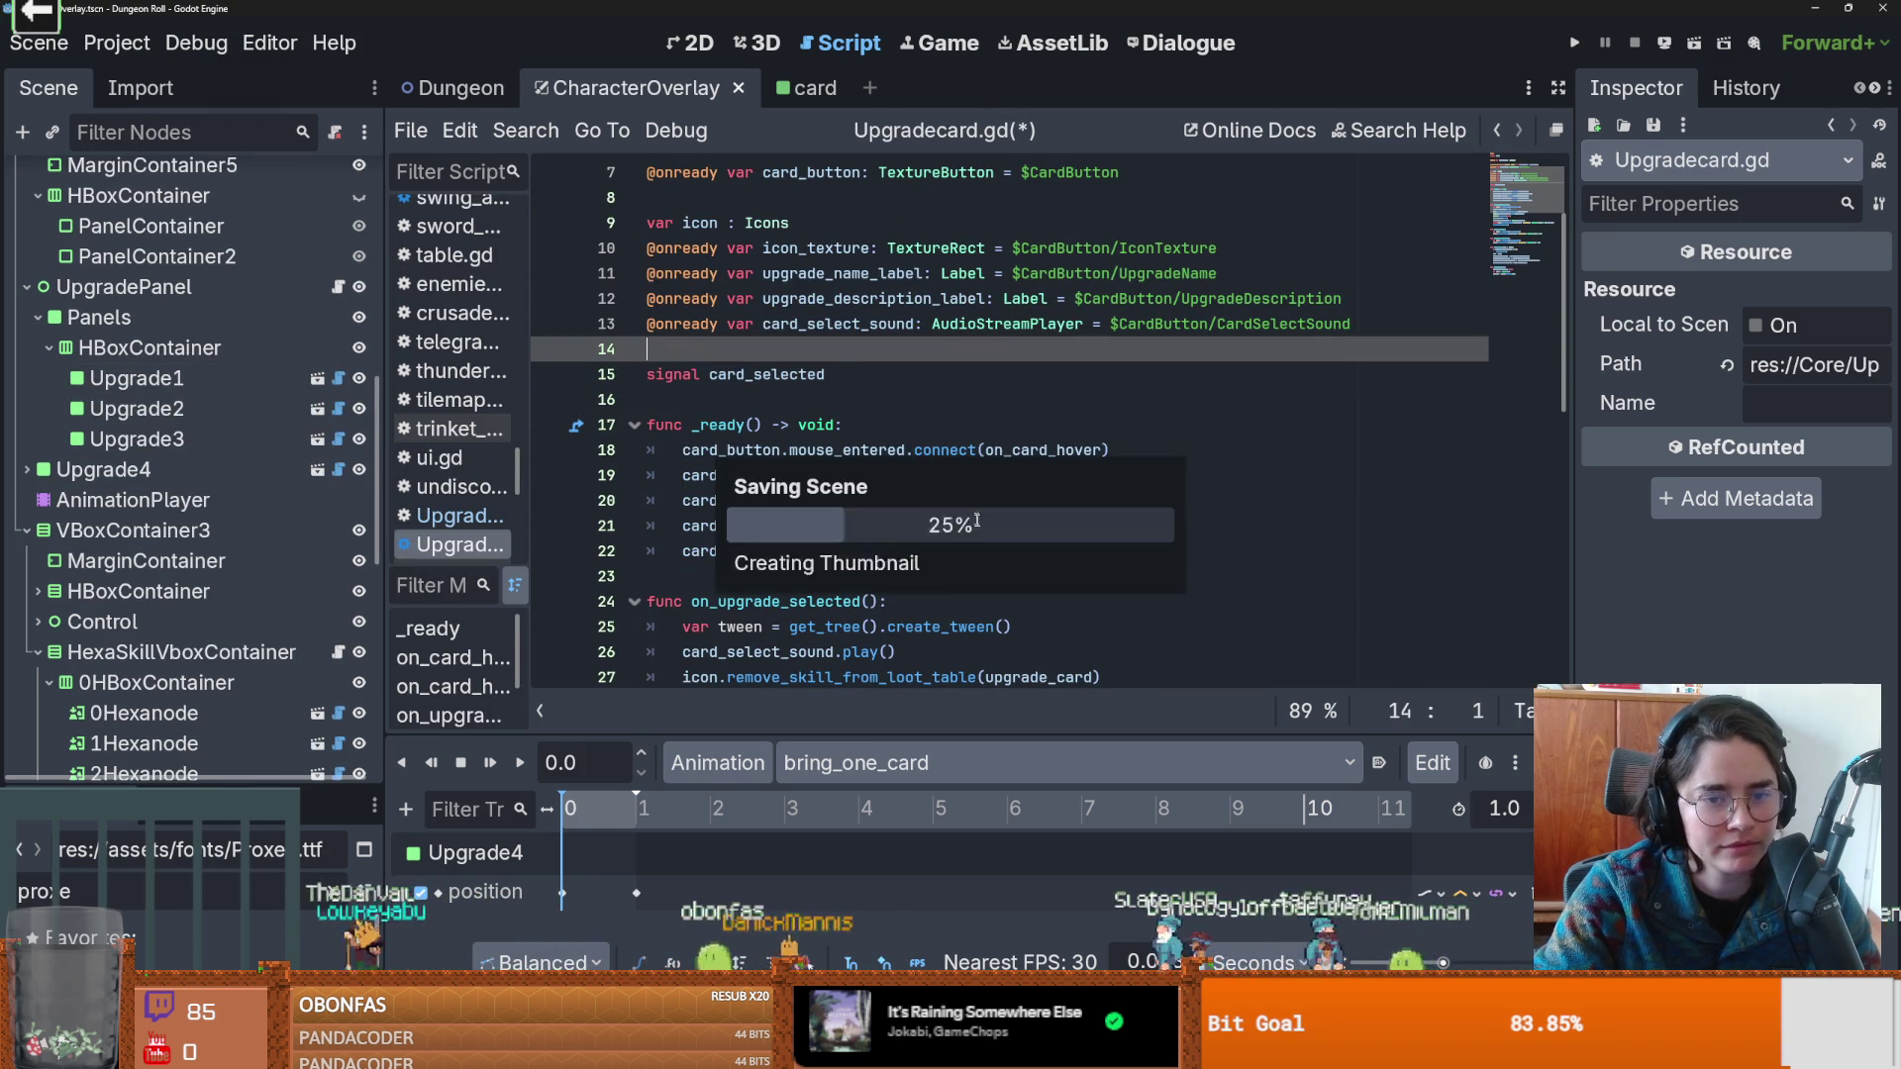
# Highlight the usages of _icon and upgrade_card in update_card, then save.
pyautogui.scroll(-5, 891, 500)
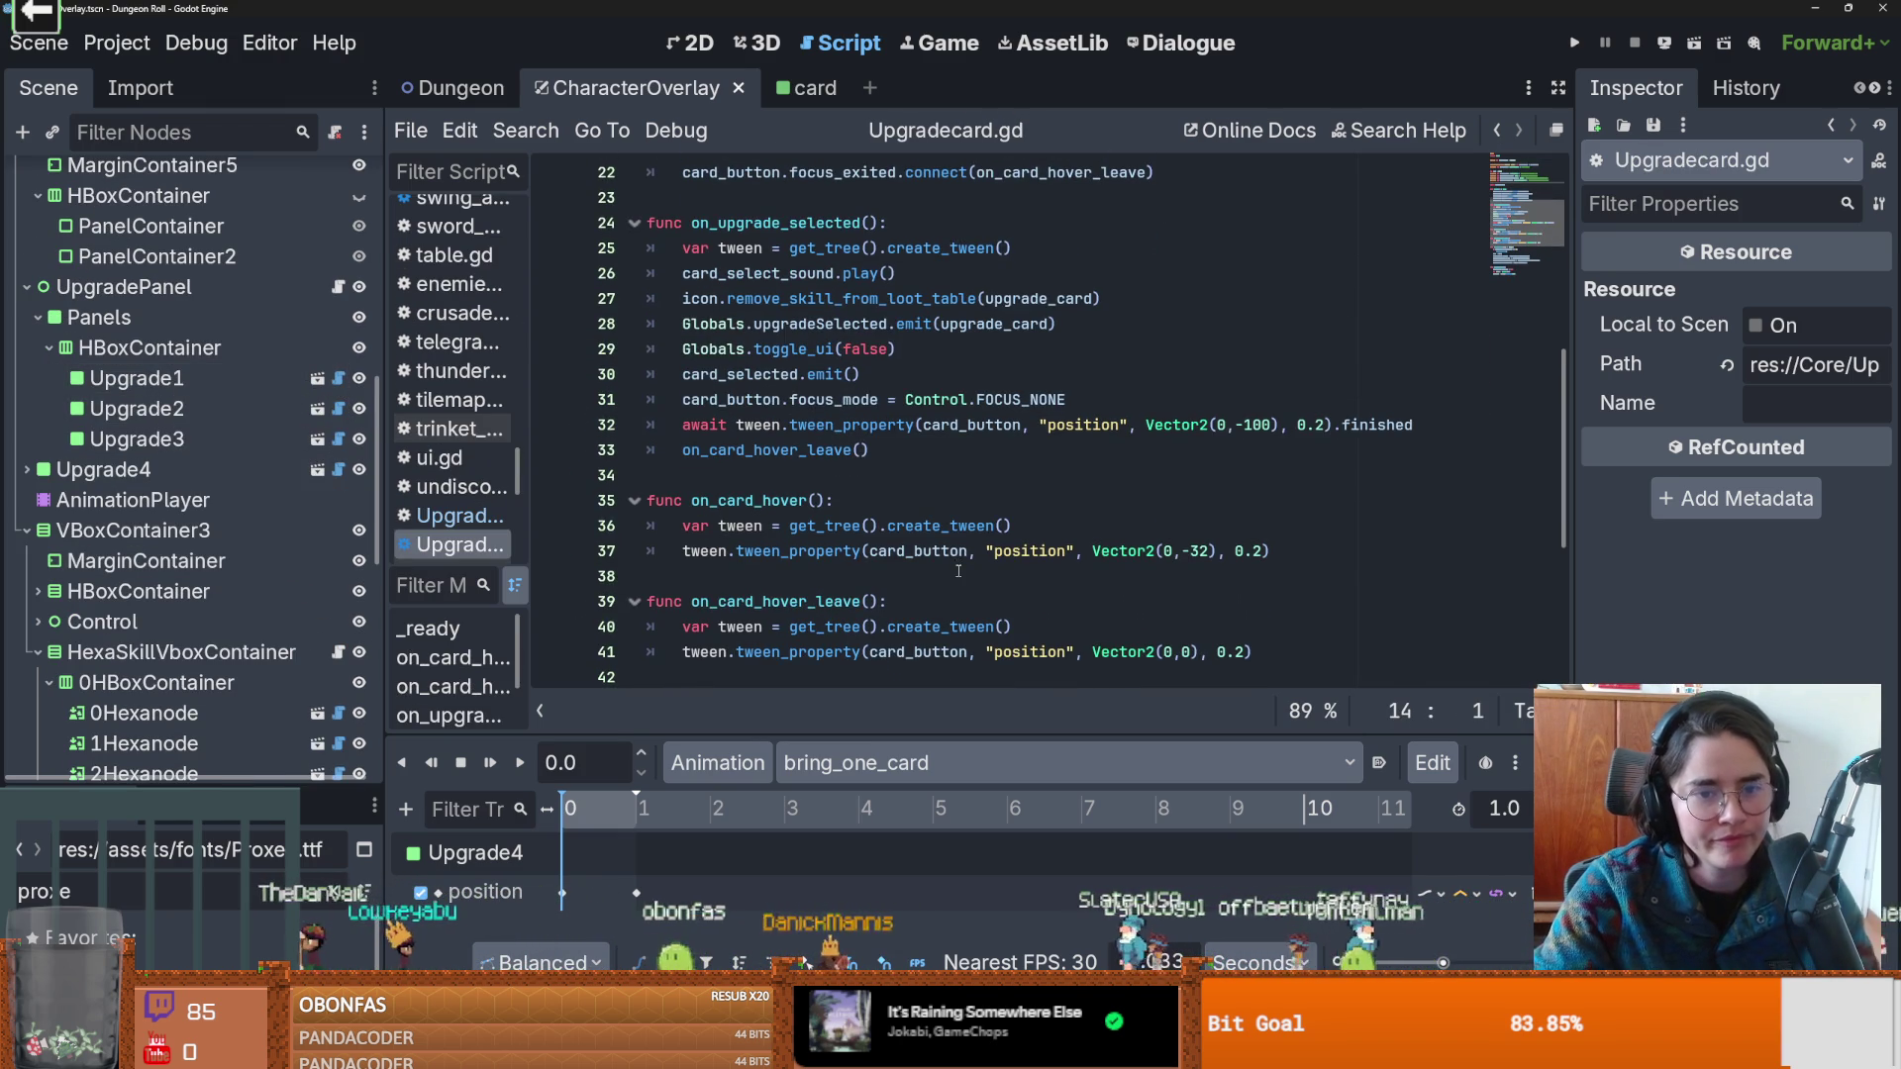
pyautogui.scroll(-3, 820, 505)
pyautogui.doubleClick(821, 475)
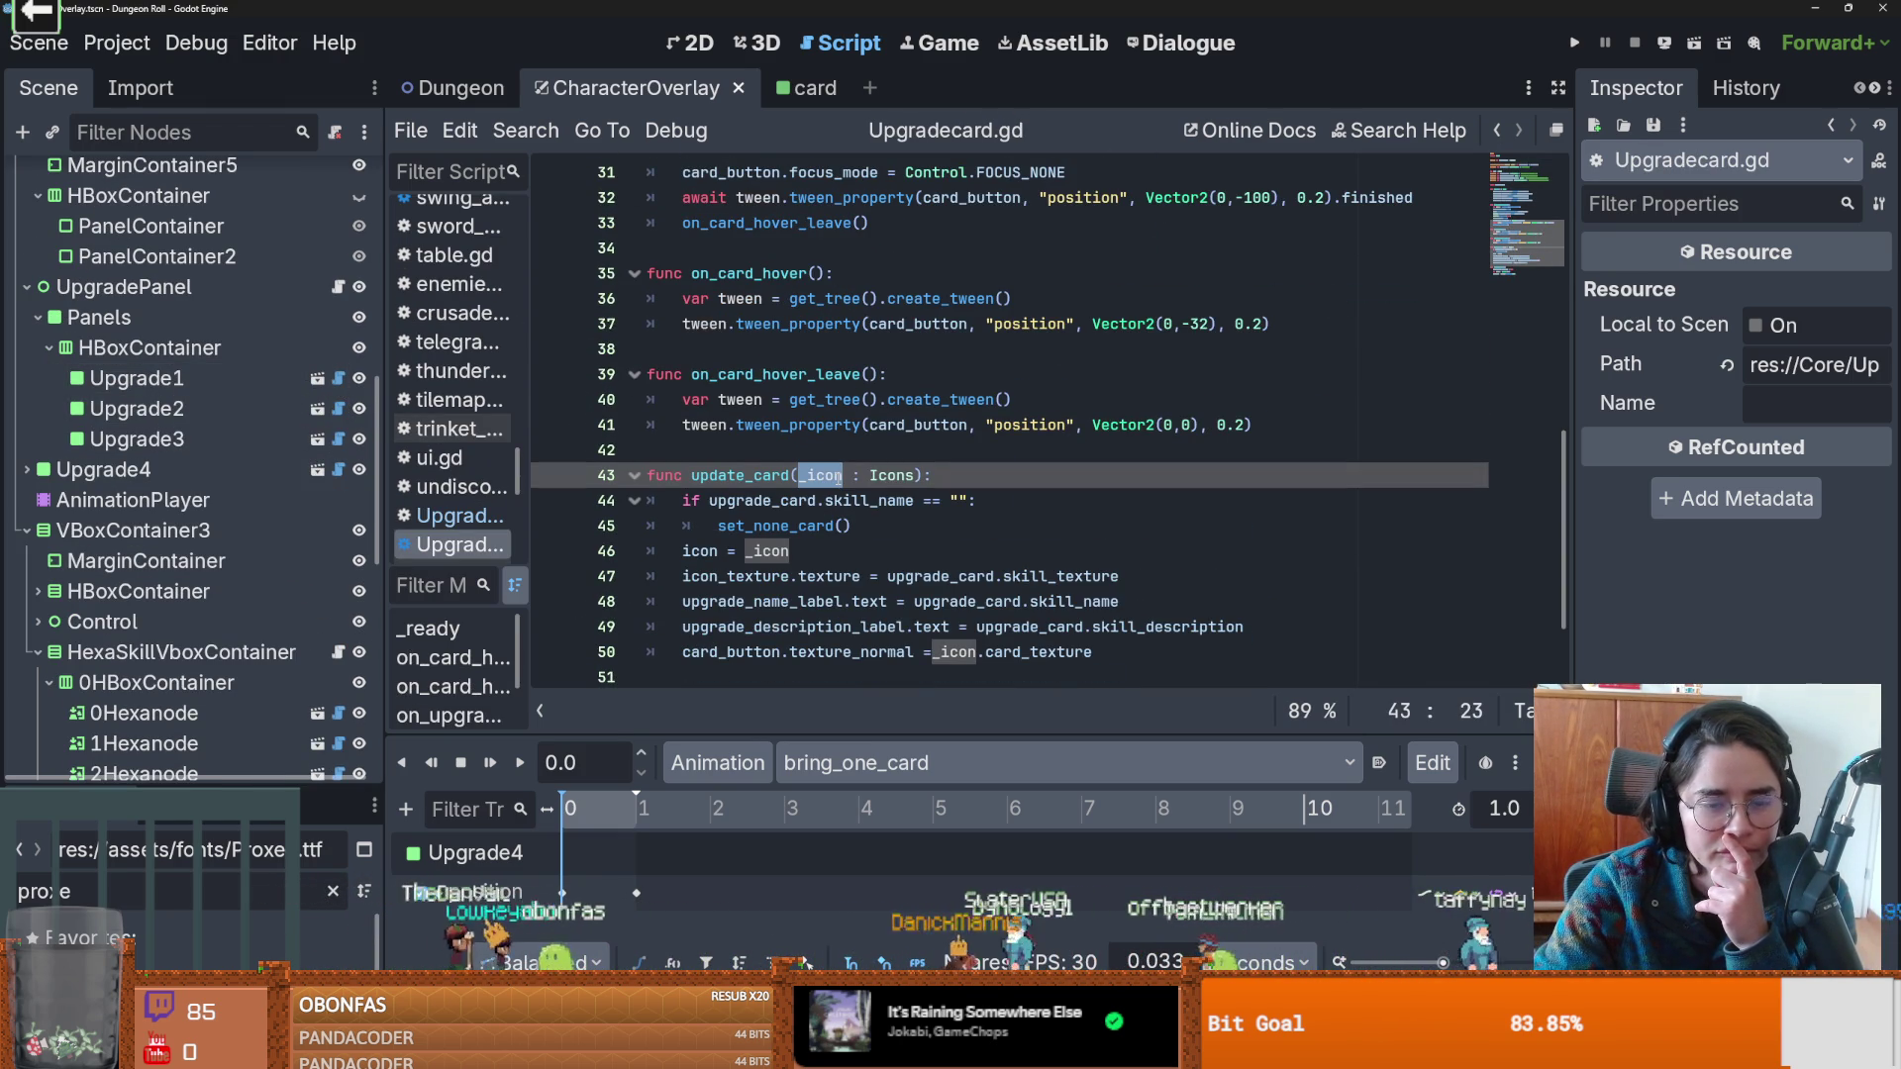
pyautogui.doubleClick(923, 578)
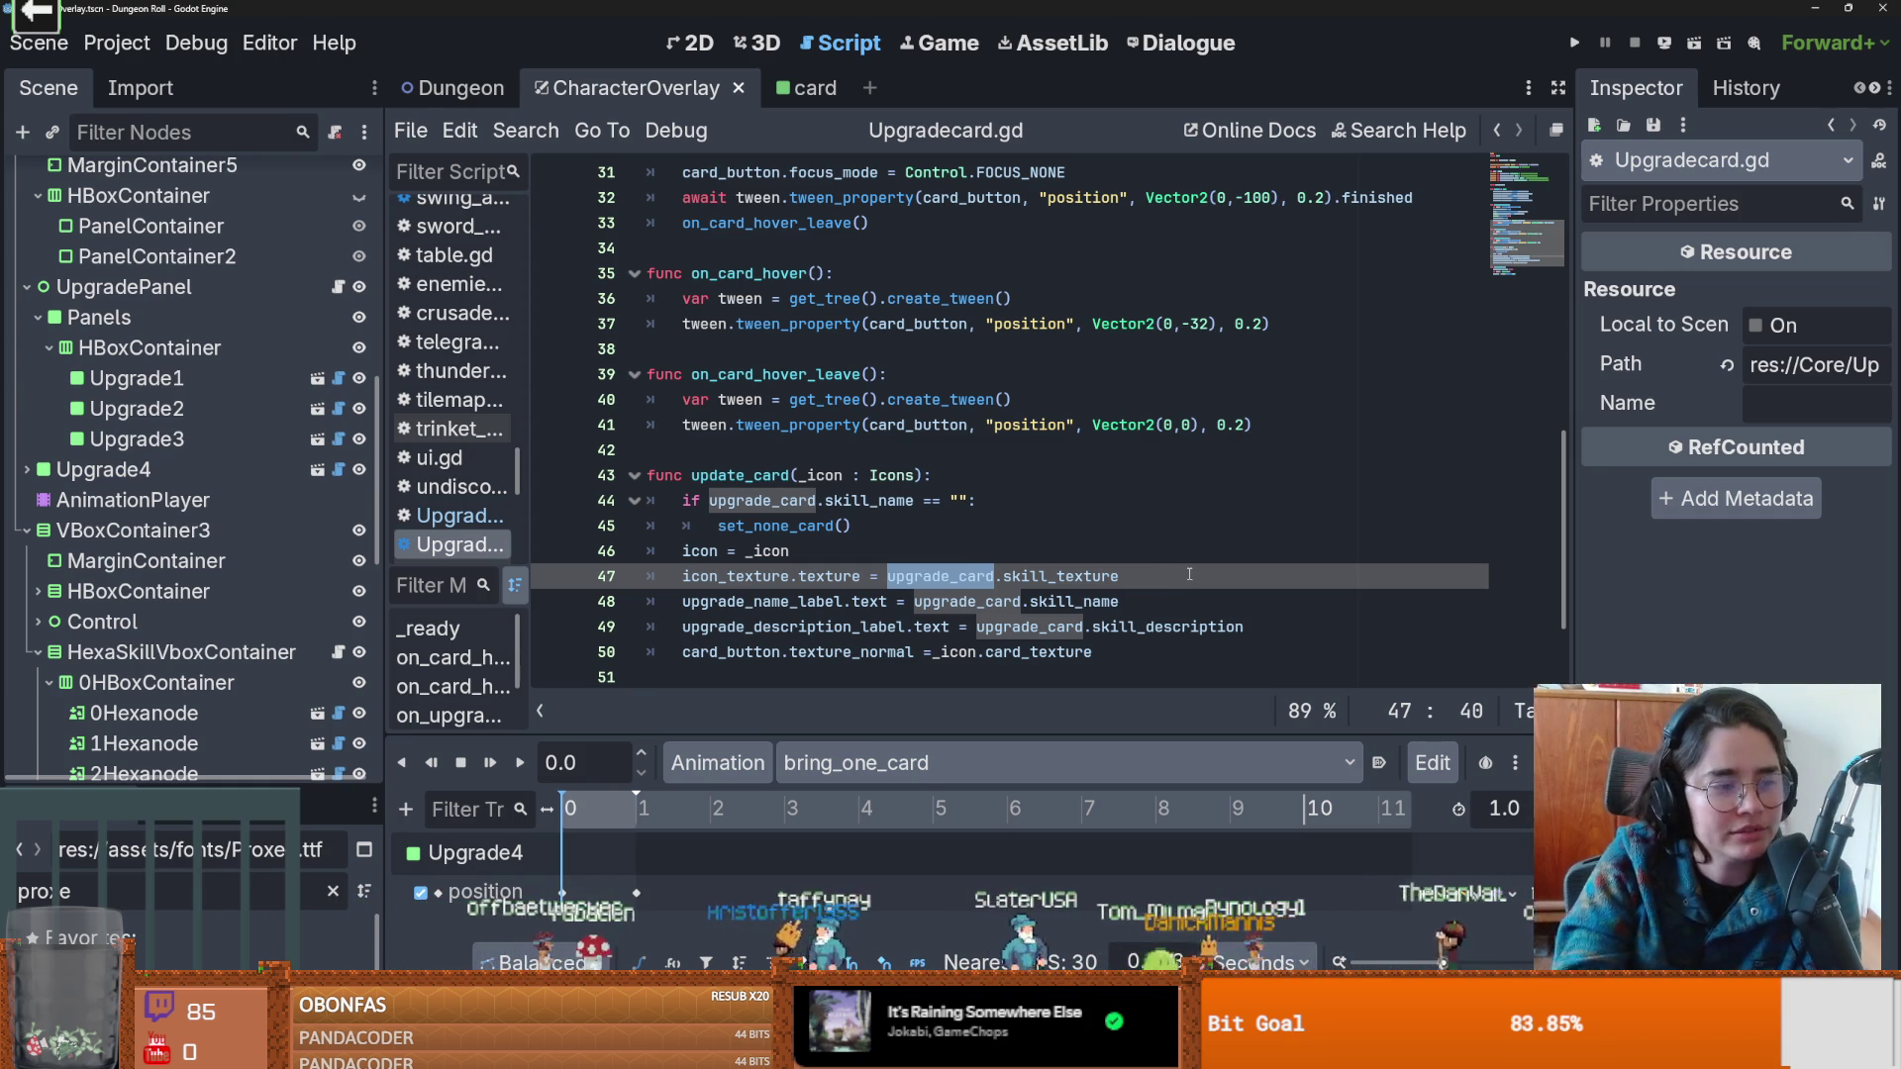
pyautogui.click(728, 575)
pyautogui.hotkey('ctrl', 's')
# Inspect the _icon assignment on line 46 and save the script.
pyautogui.click(701, 550)
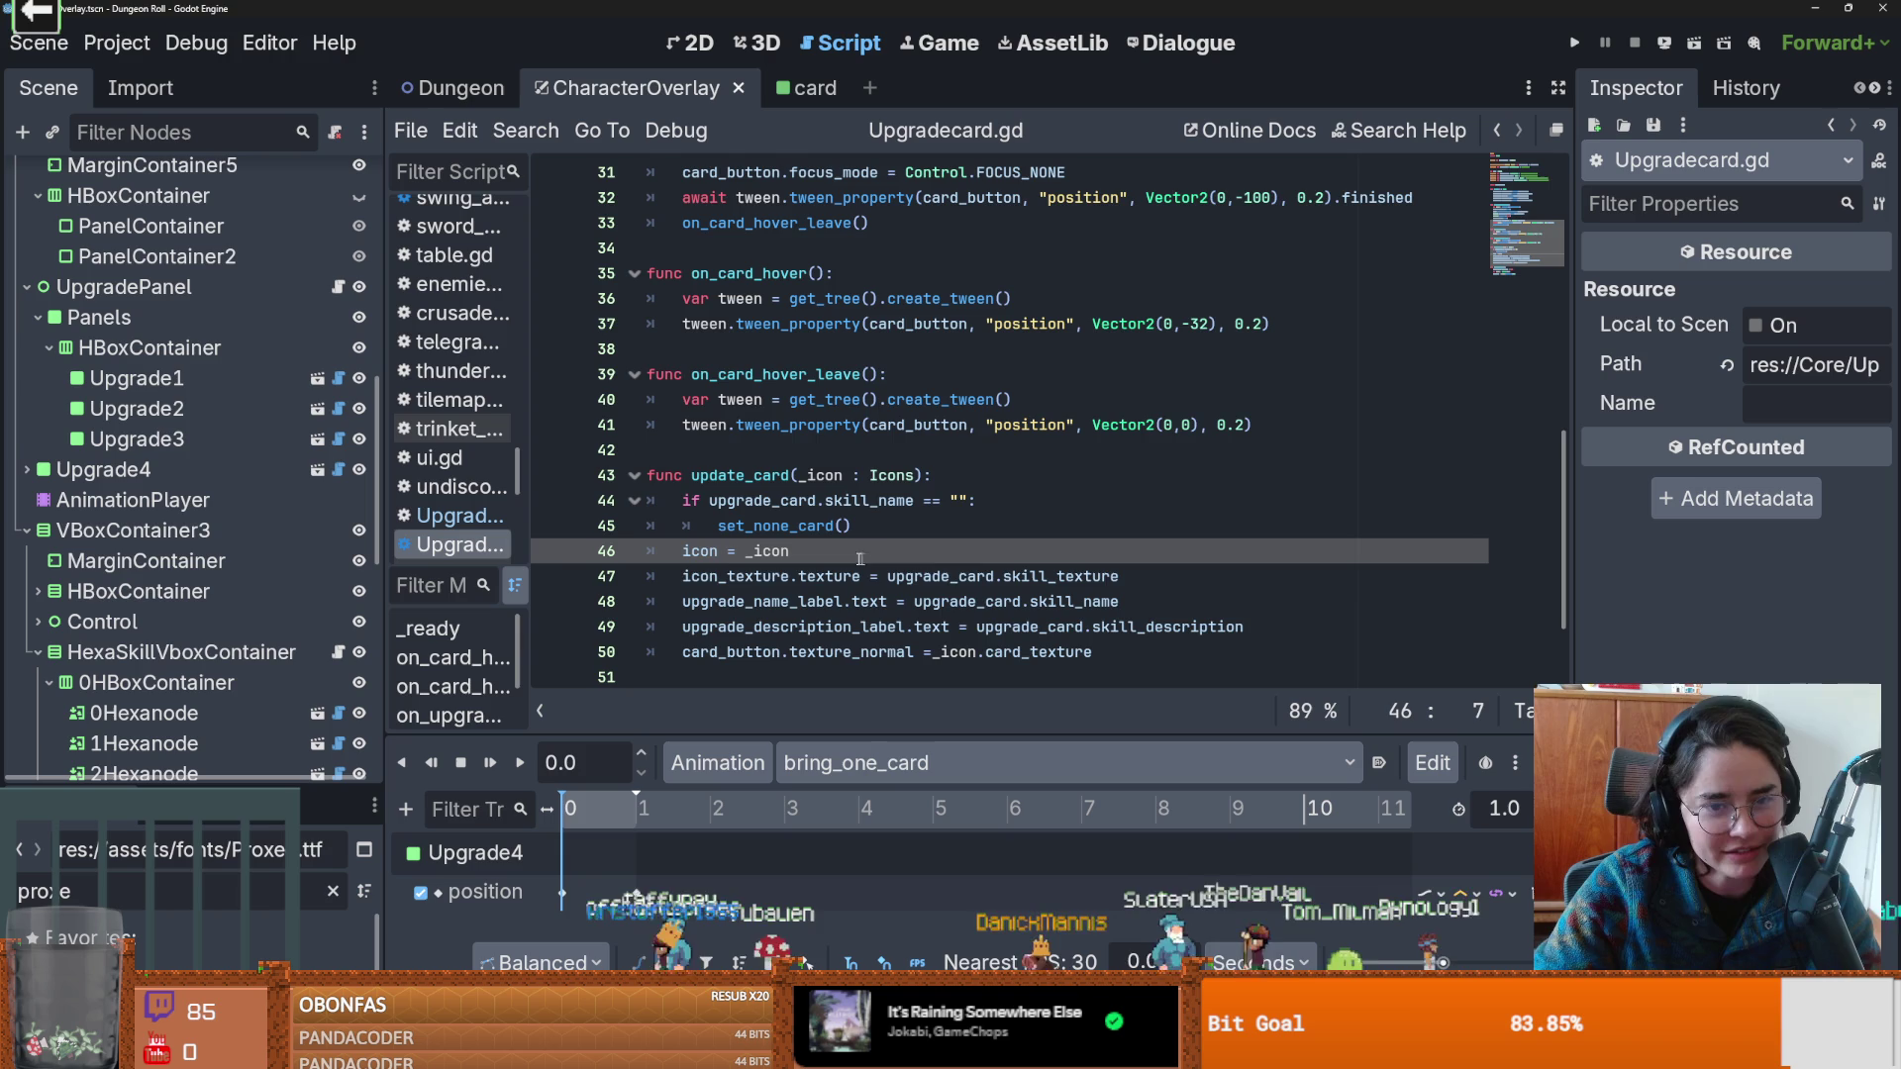
pyautogui.scroll(2, 798, 582)
pyautogui.scroll(-2, 798, 581)
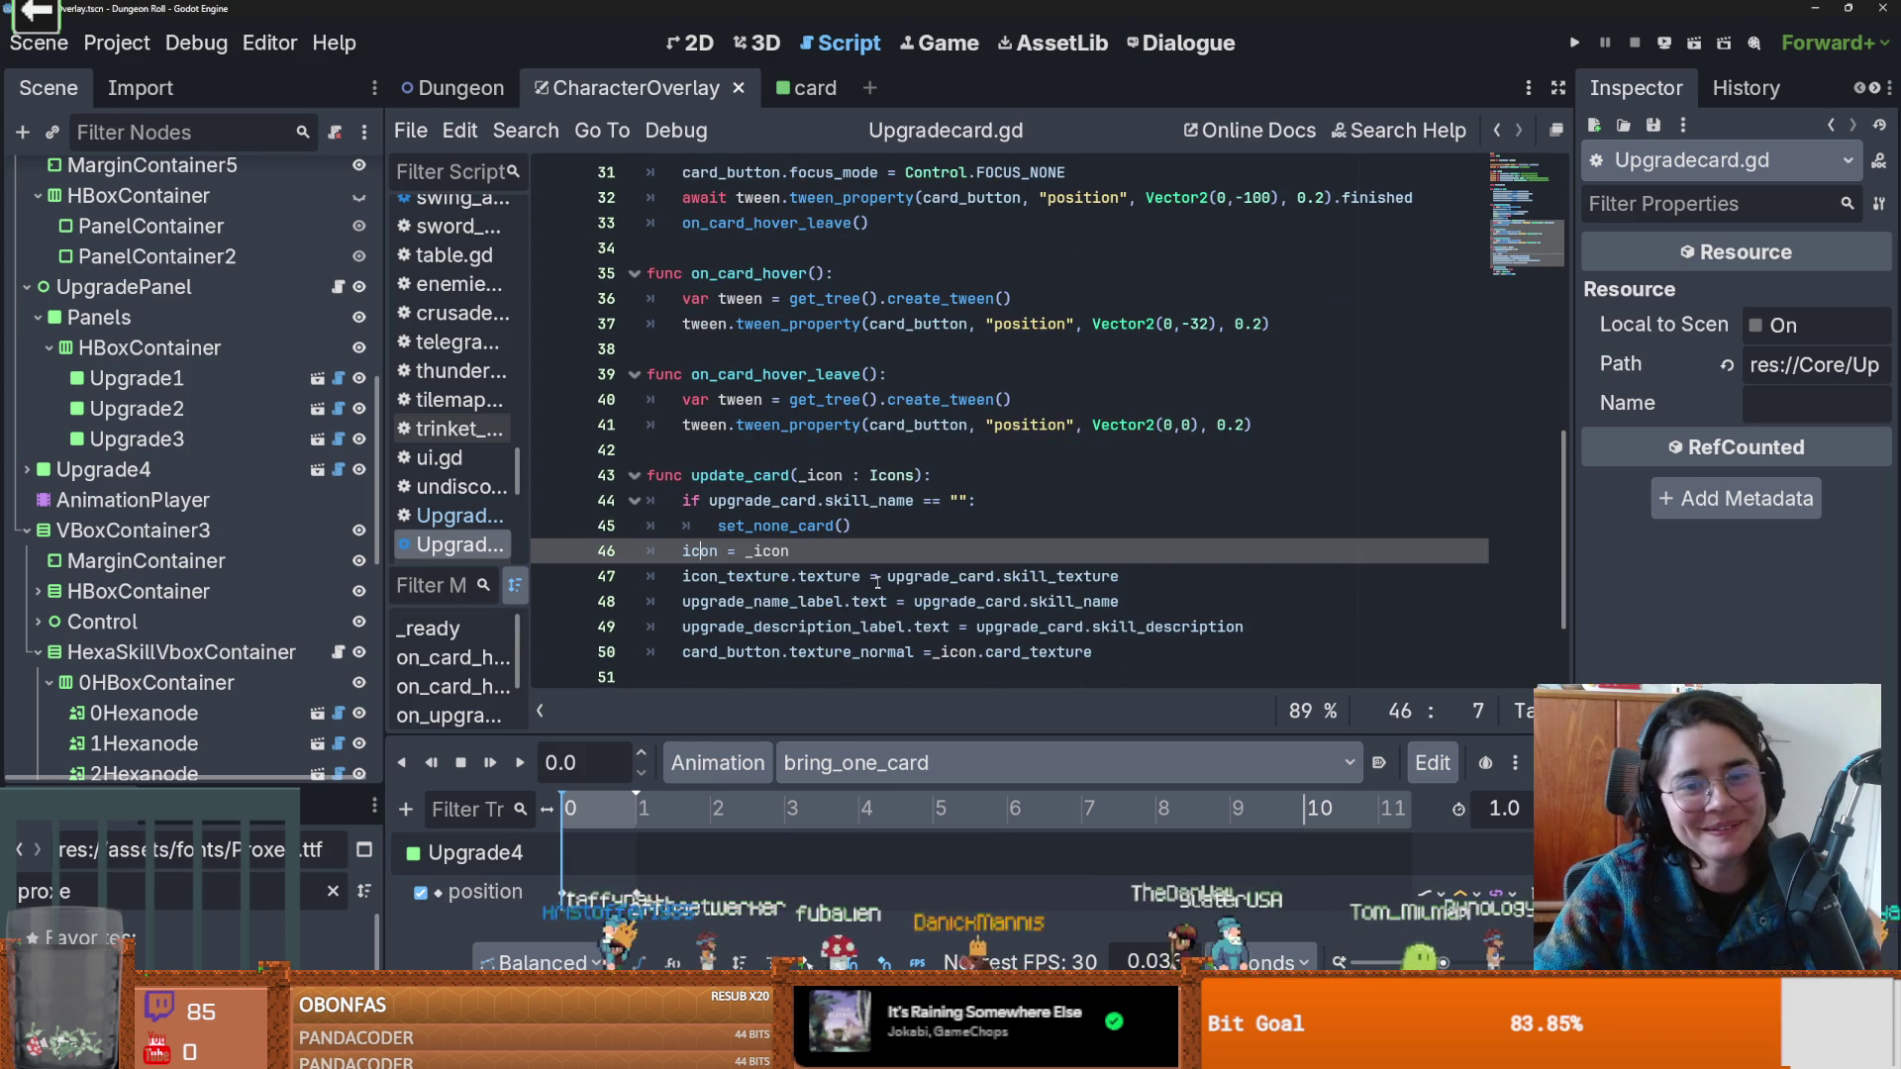
pyautogui.click(771, 551)
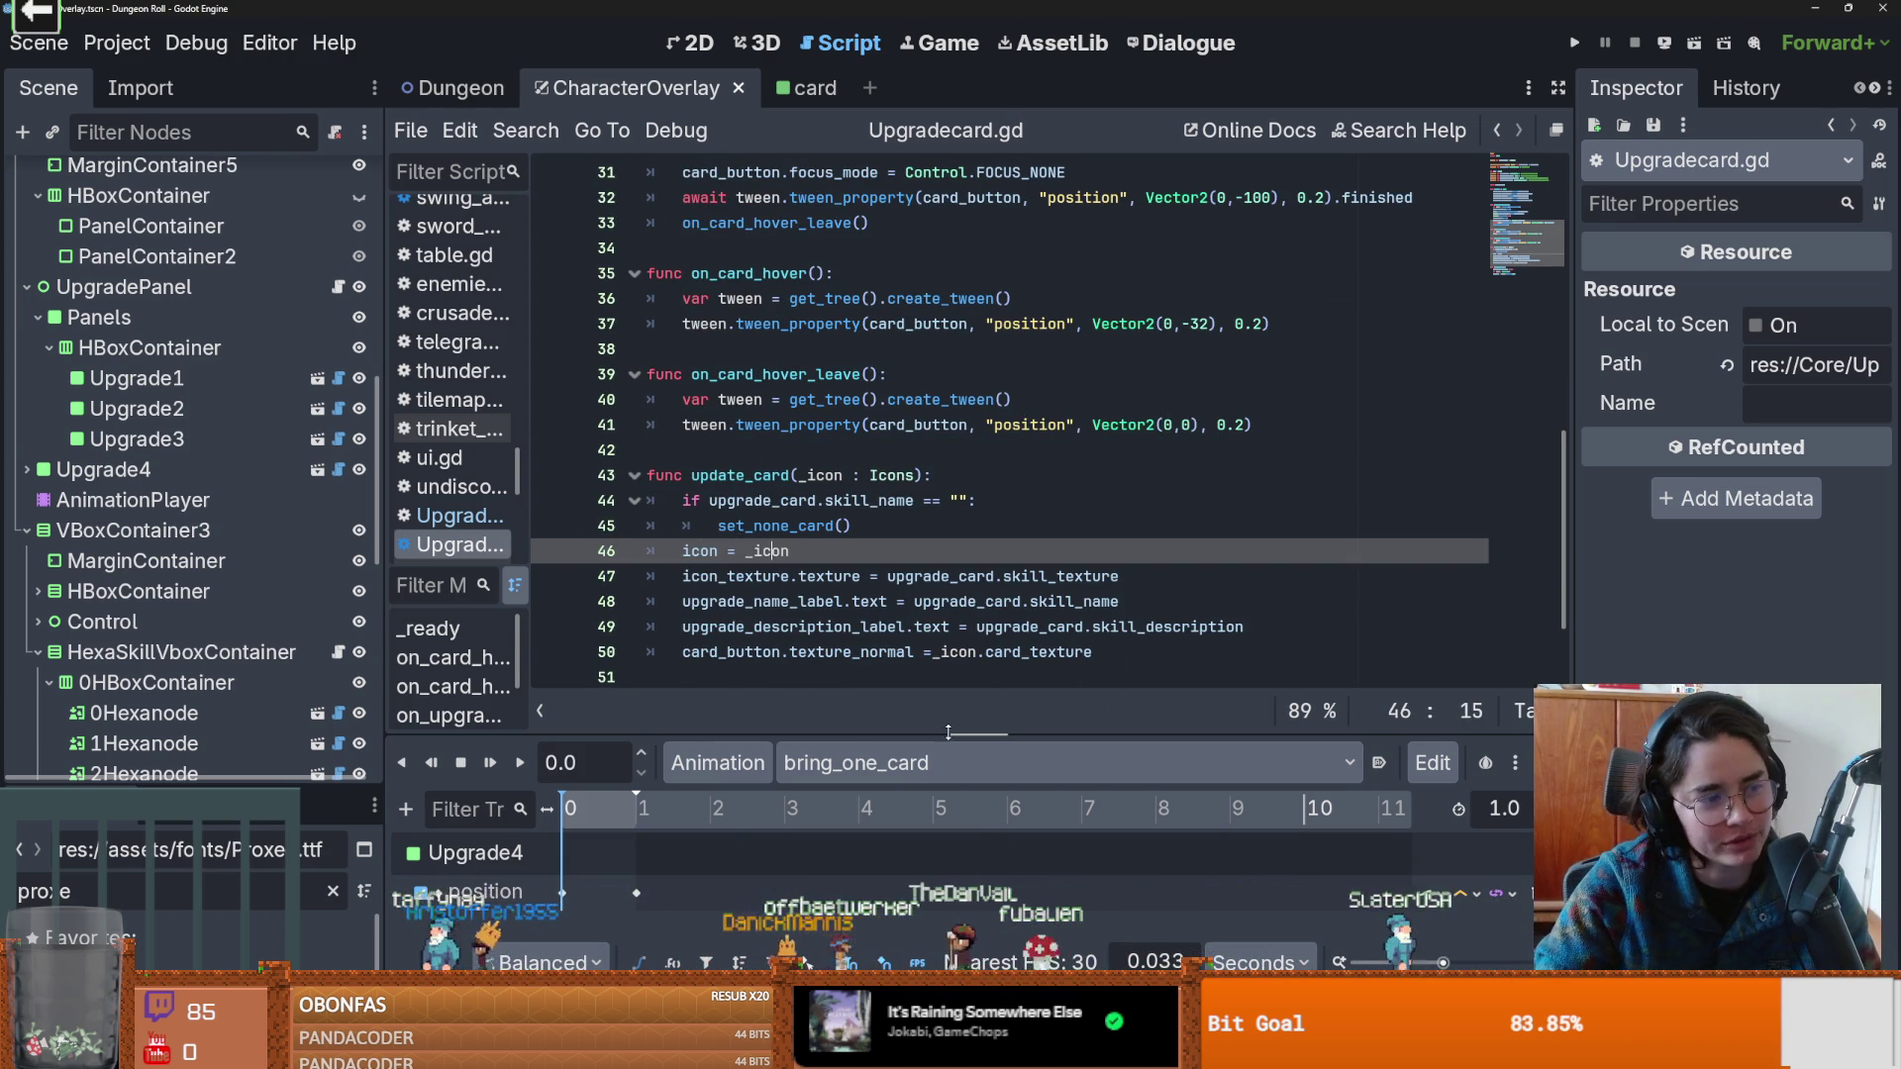
pyautogui.scroll(-2, 1073, 486)
pyautogui.hotkey('ctrl', 'd')
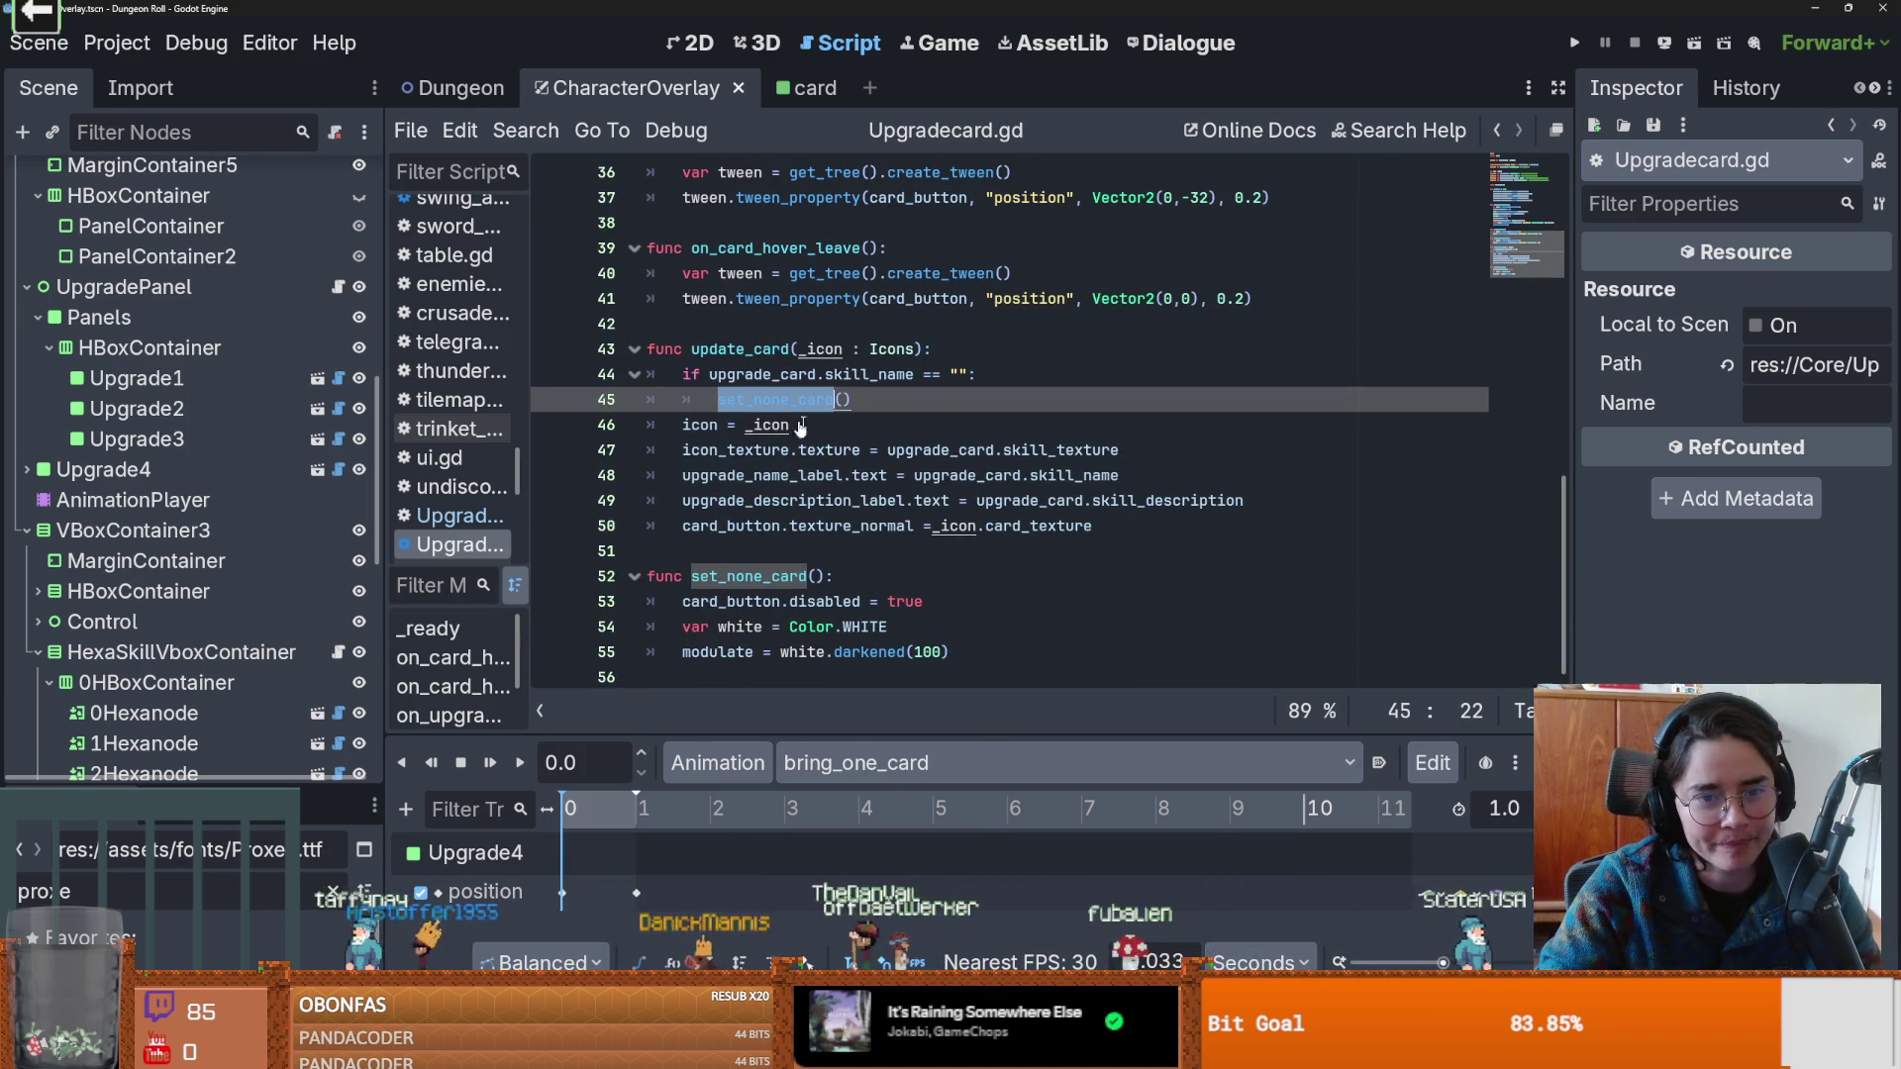
pyautogui.hotkey('ctrl', 's')
# Open Upgrade.gd, review status_effect and attack_effect, and enlarge the FileSystem dock.
pyautogui.scroll(10, 922, 585)
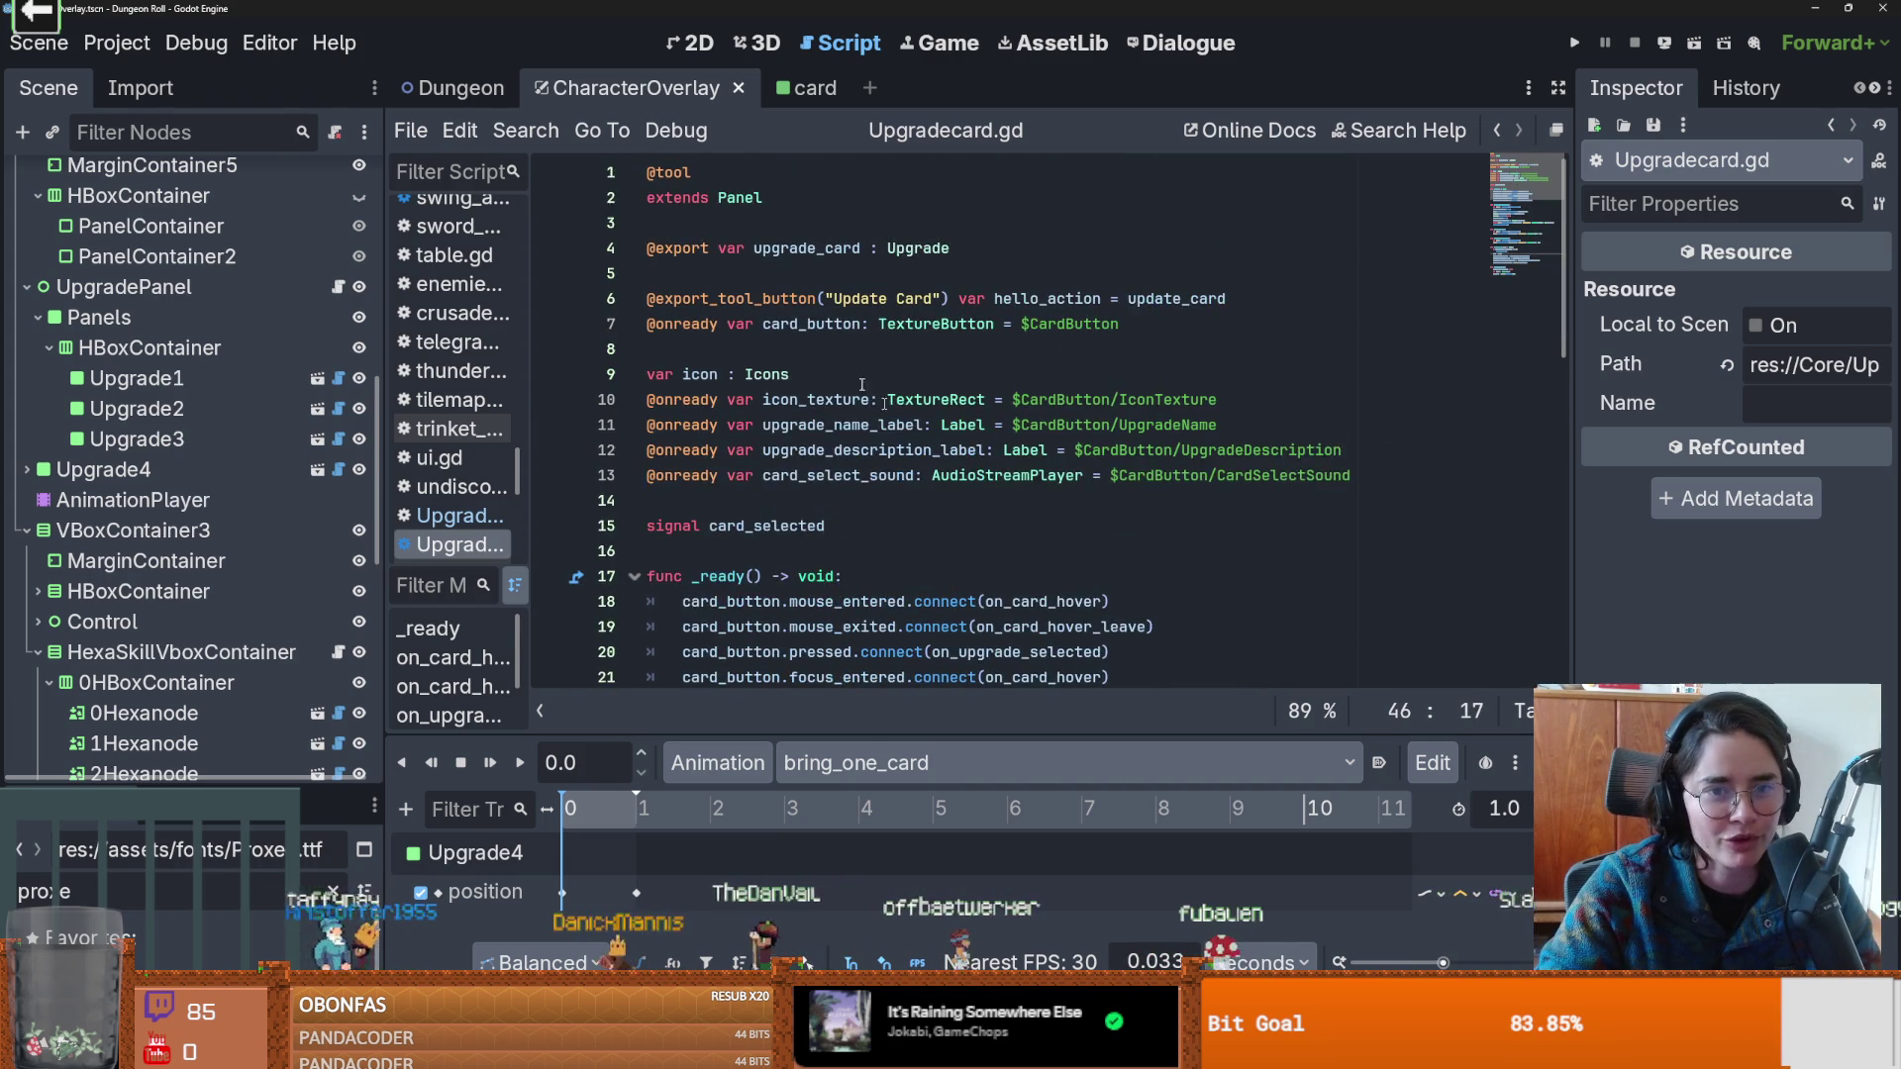
pyautogui.keyDown('ctrl'); pyautogui.click(923, 248); pyautogui.keyUp('ctrl')
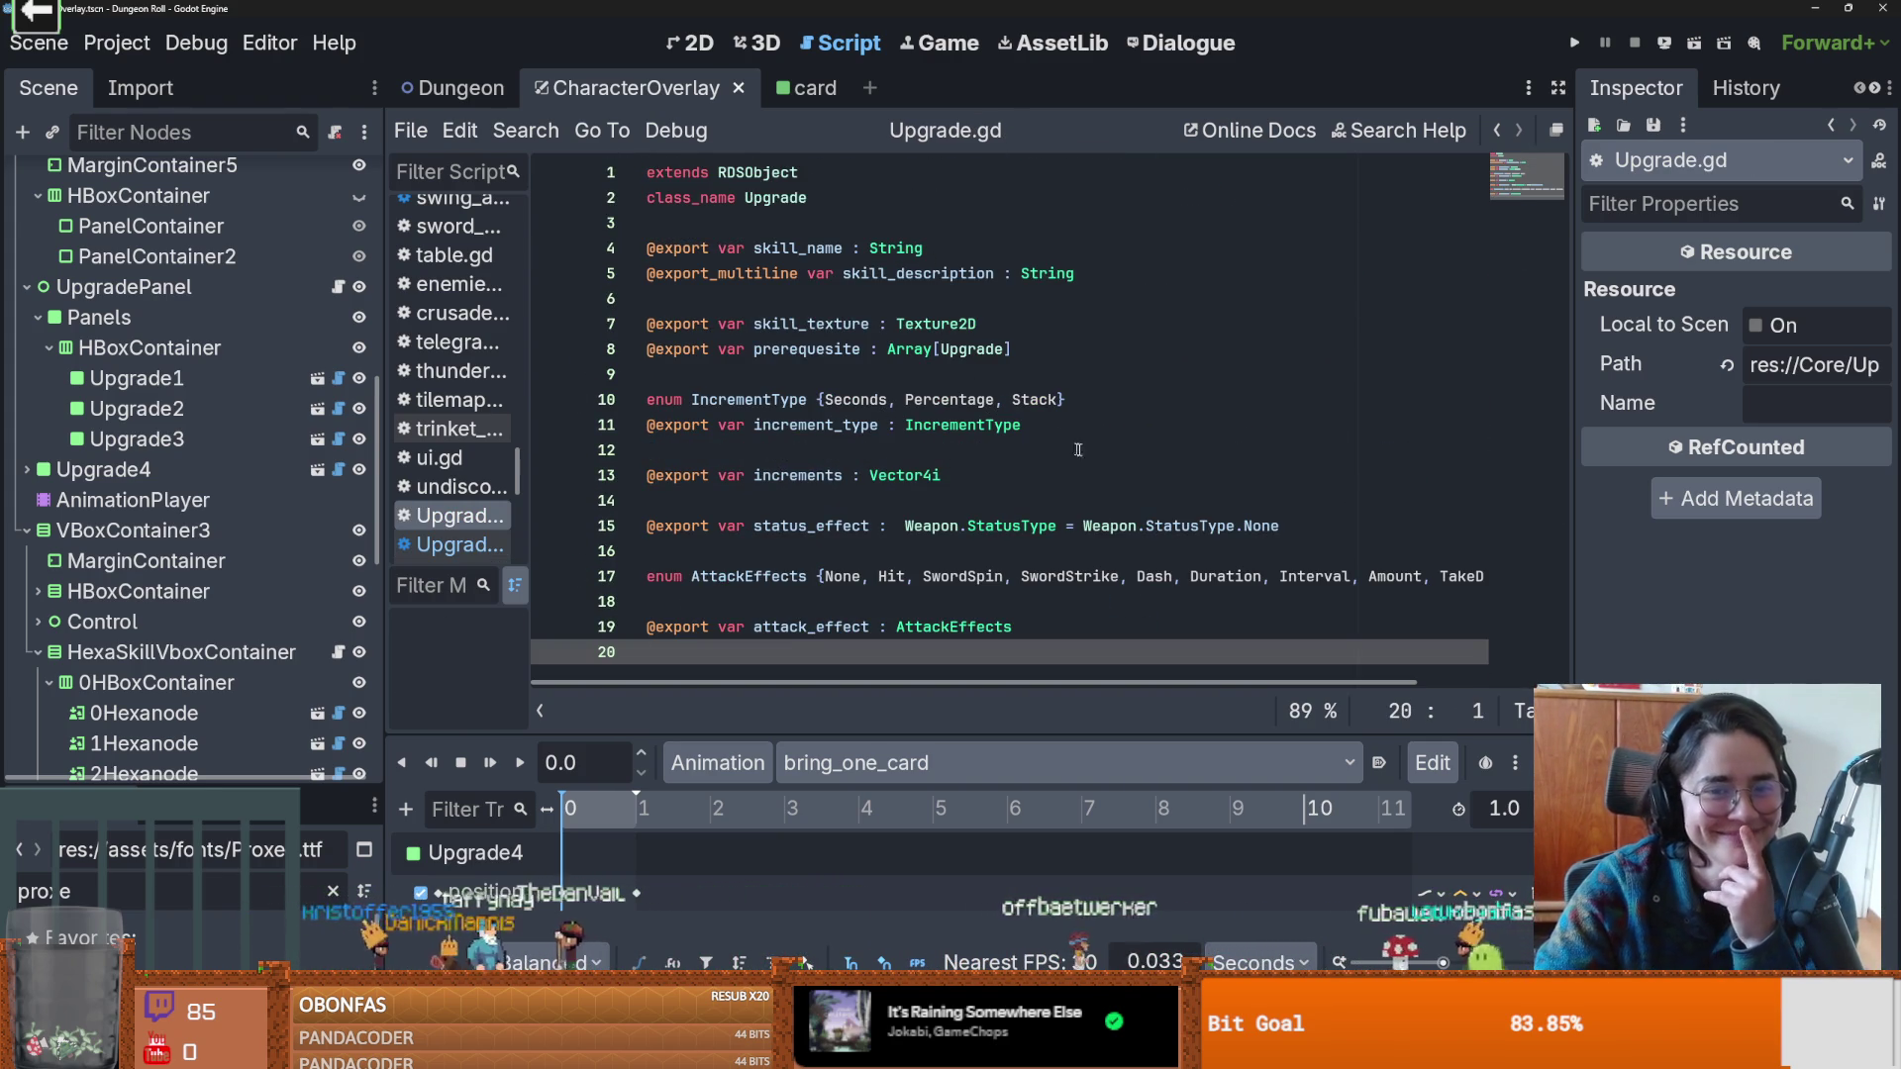
pyautogui.click(1029, 516)
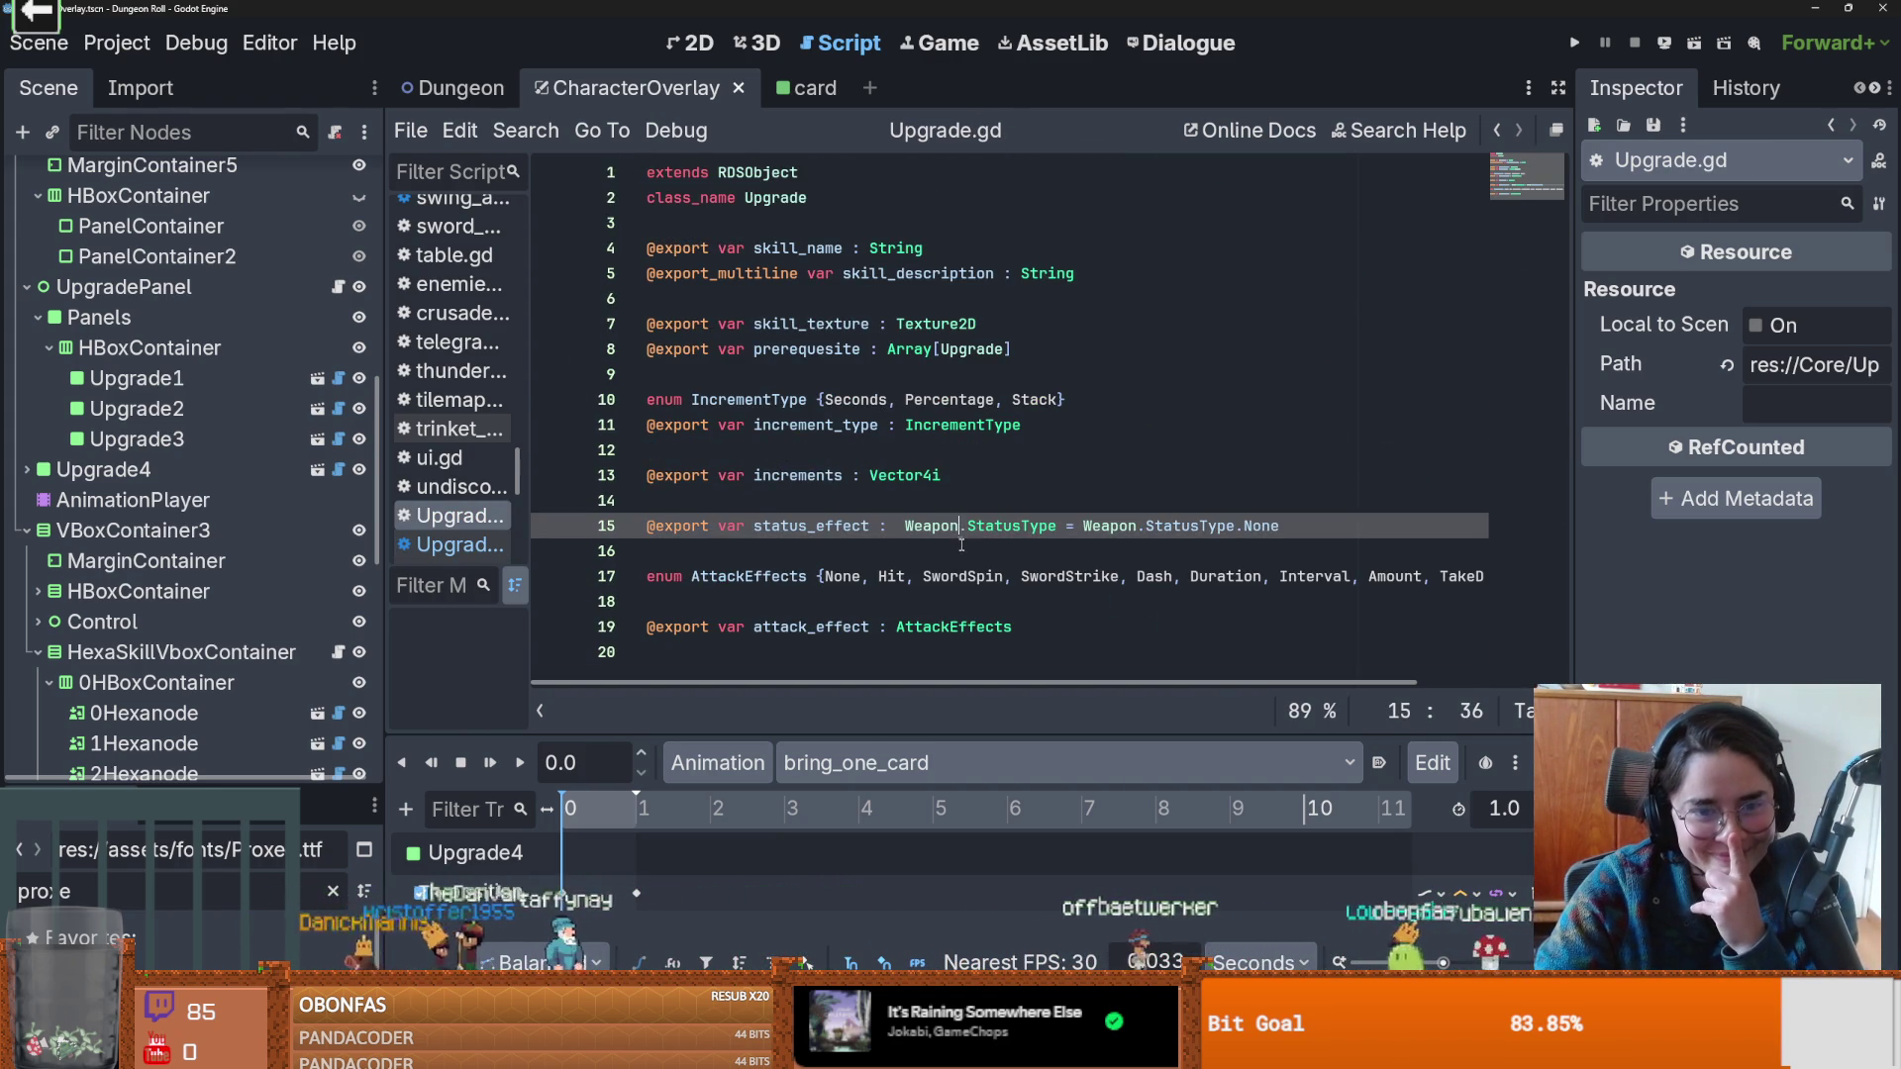
pyautogui.click(950, 627)
pyautogui.click(939, 659)
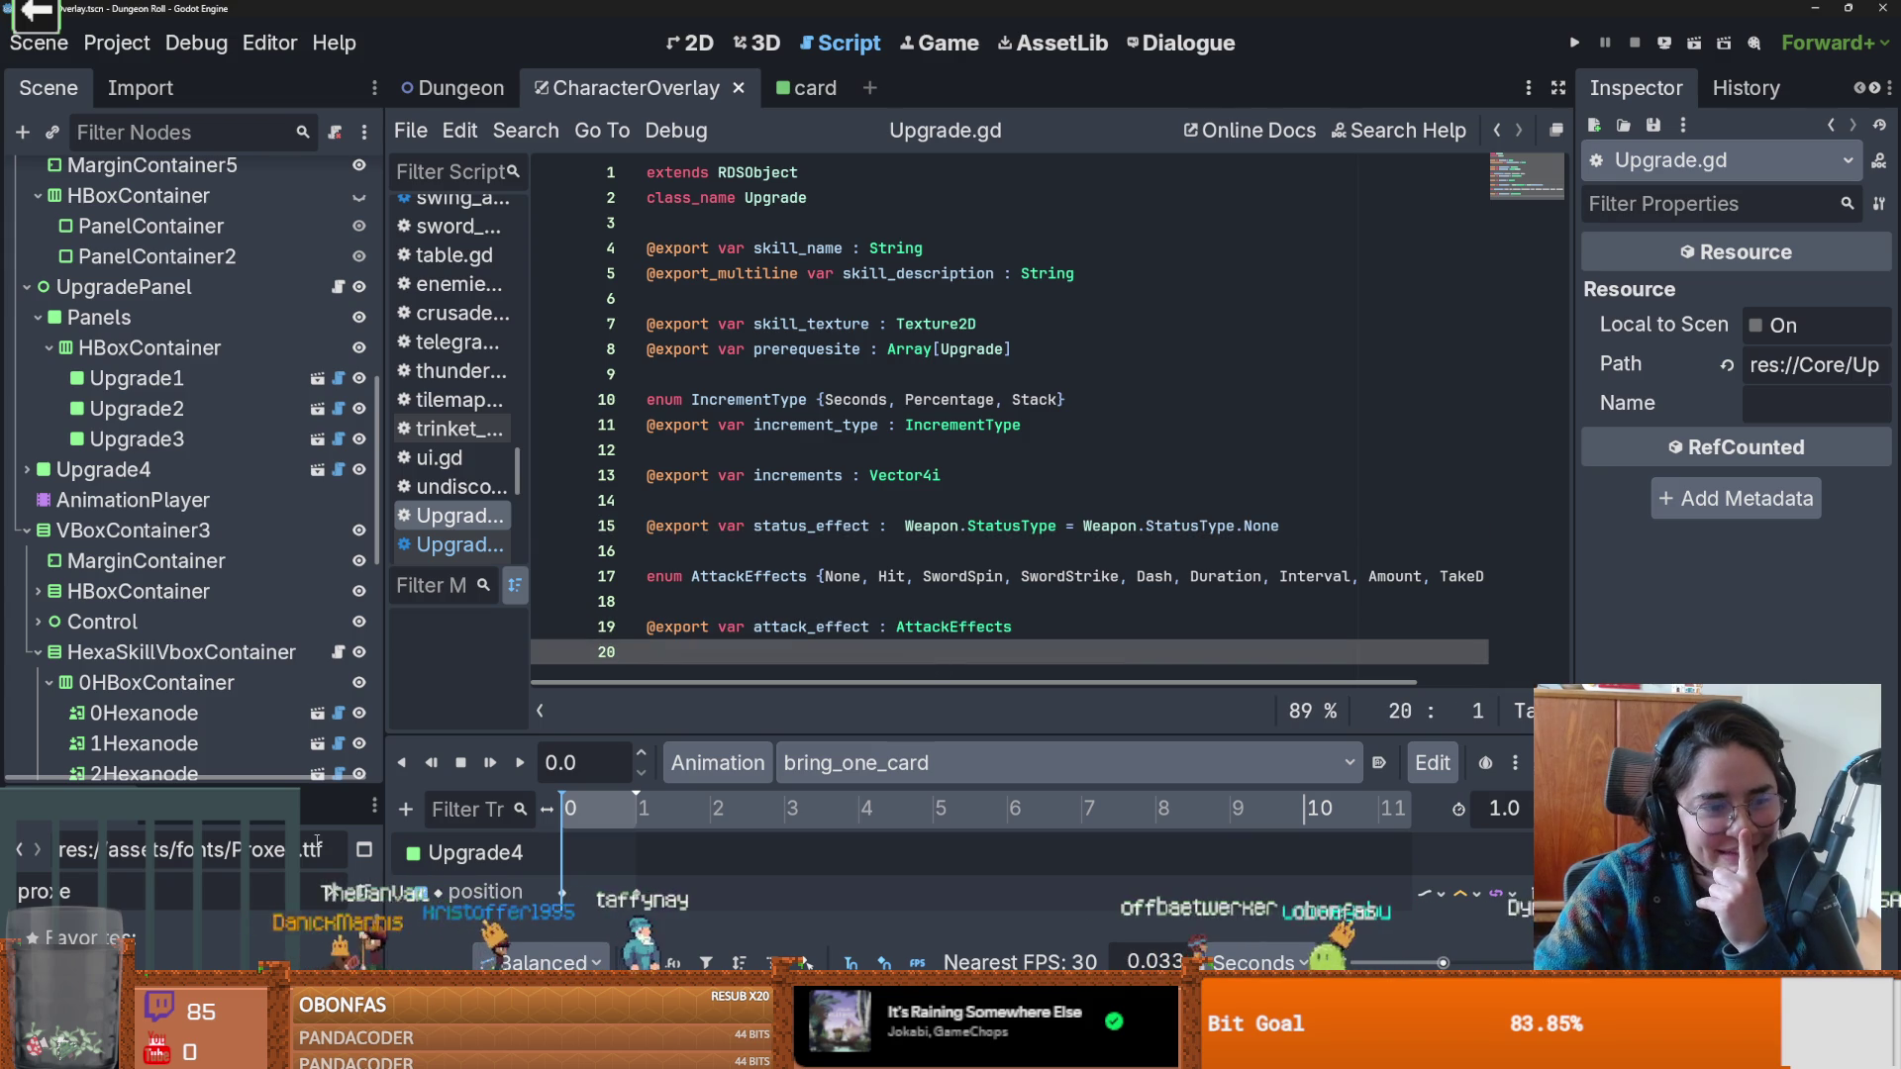
pyautogui.moveTo(300, 784); pyautogui.dragTo(300, 237)
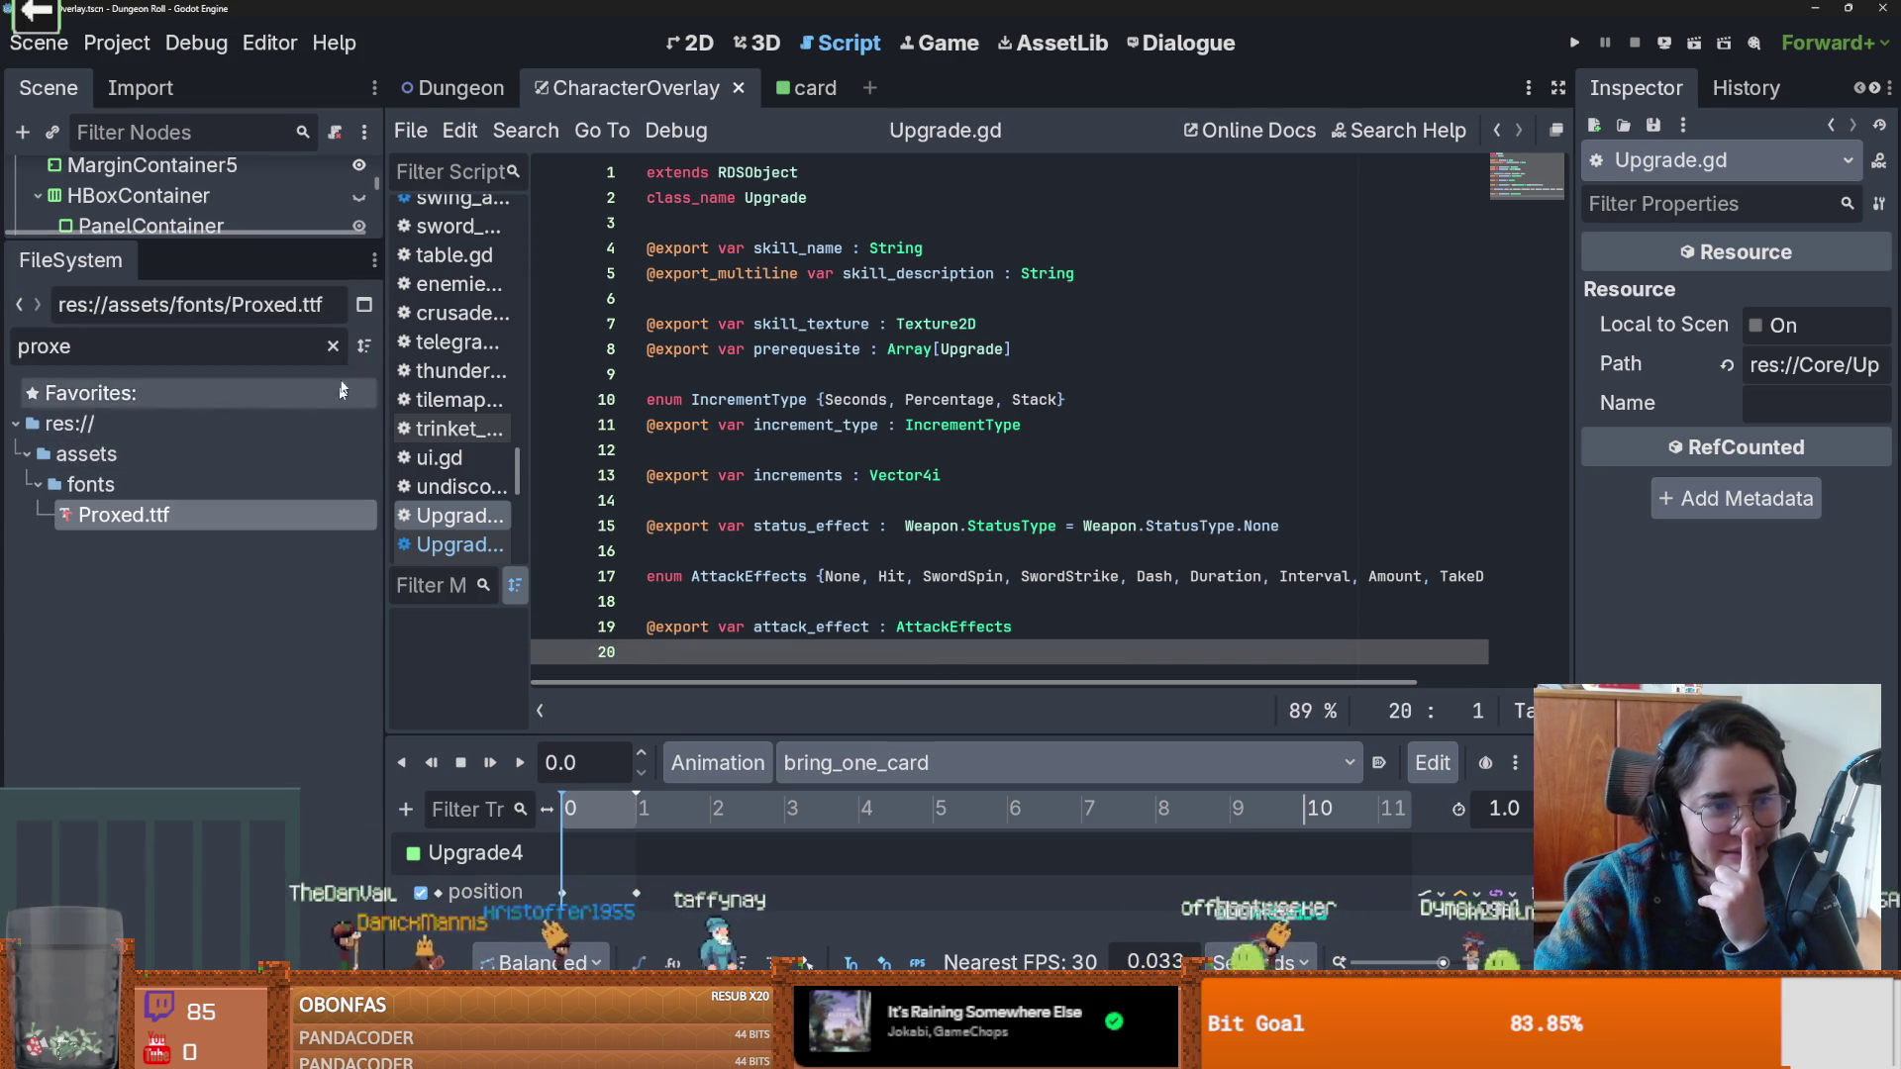
# Clear the 'proxe' FileSystem filter and collapse the assets and ui folders.
pyautogui.click(333, 347)
pyautogui.scroll(-3, 227, 634)
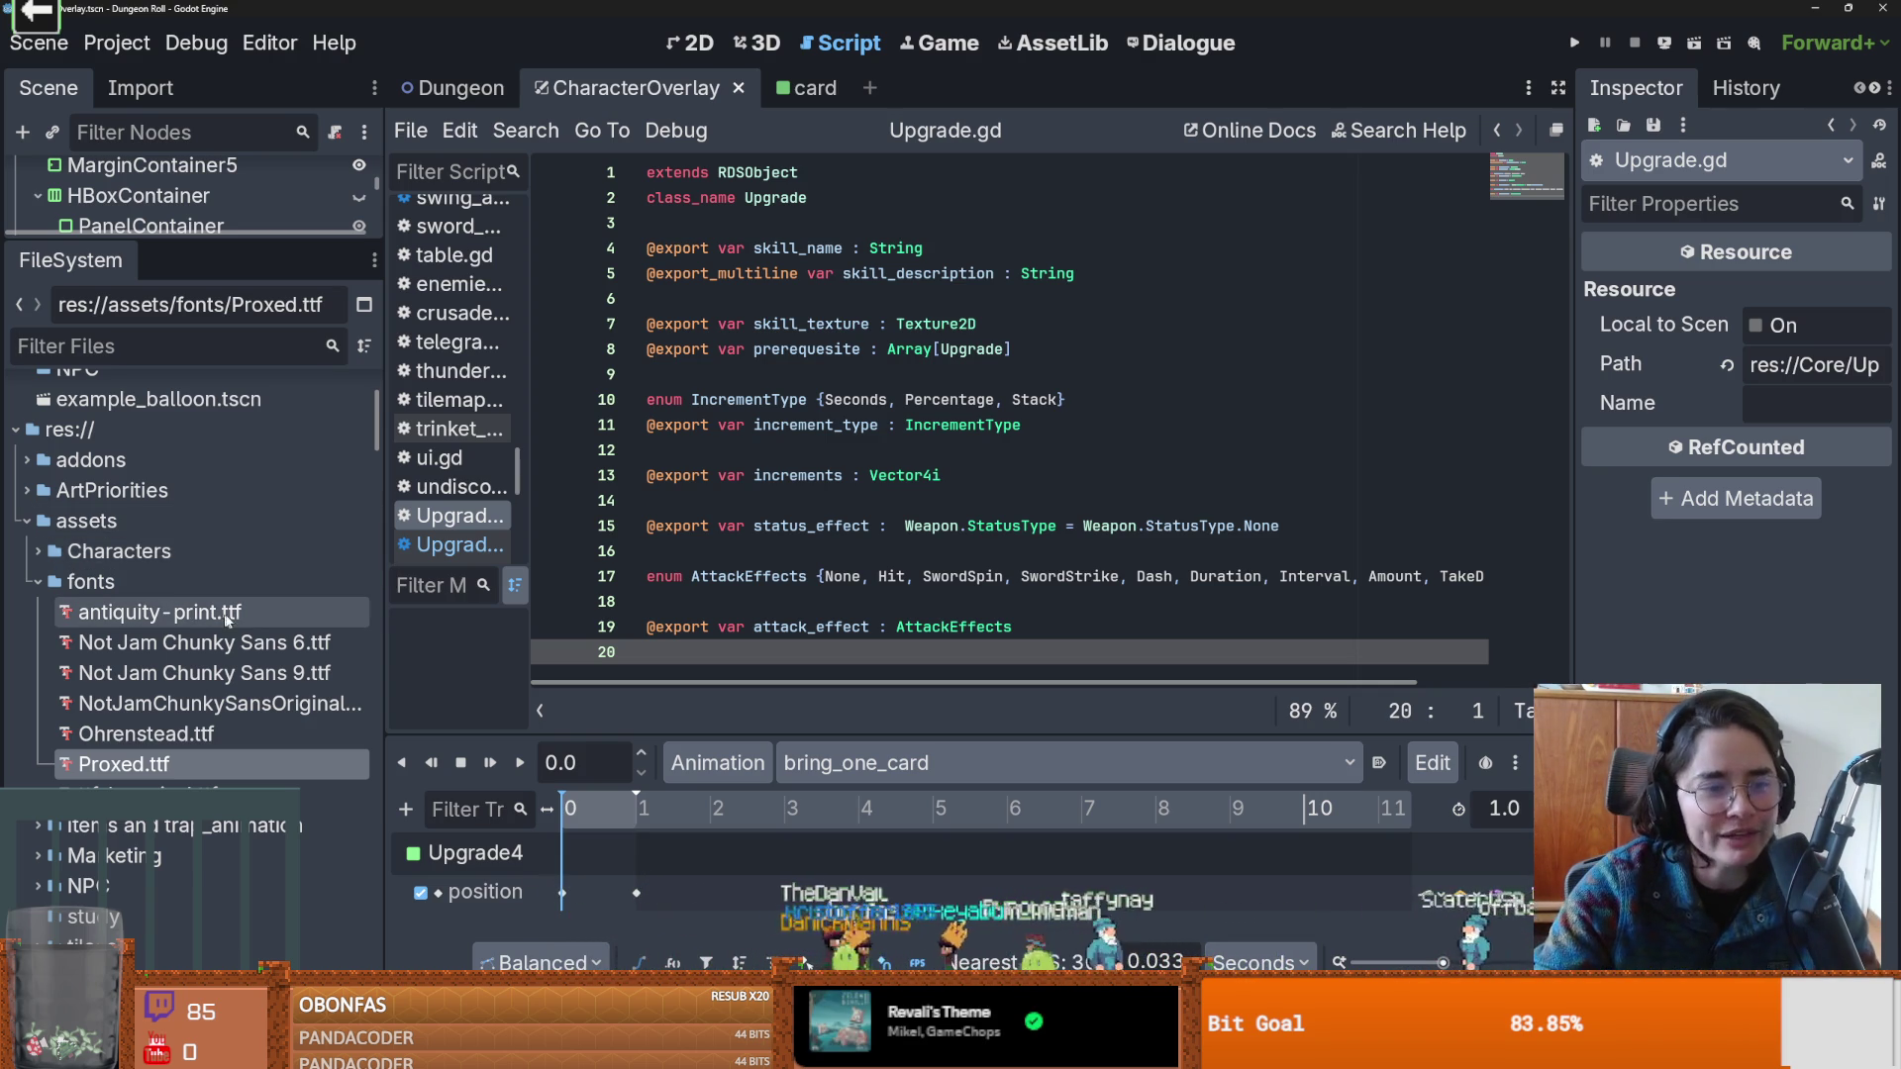
pyautogui.click(26, 522)
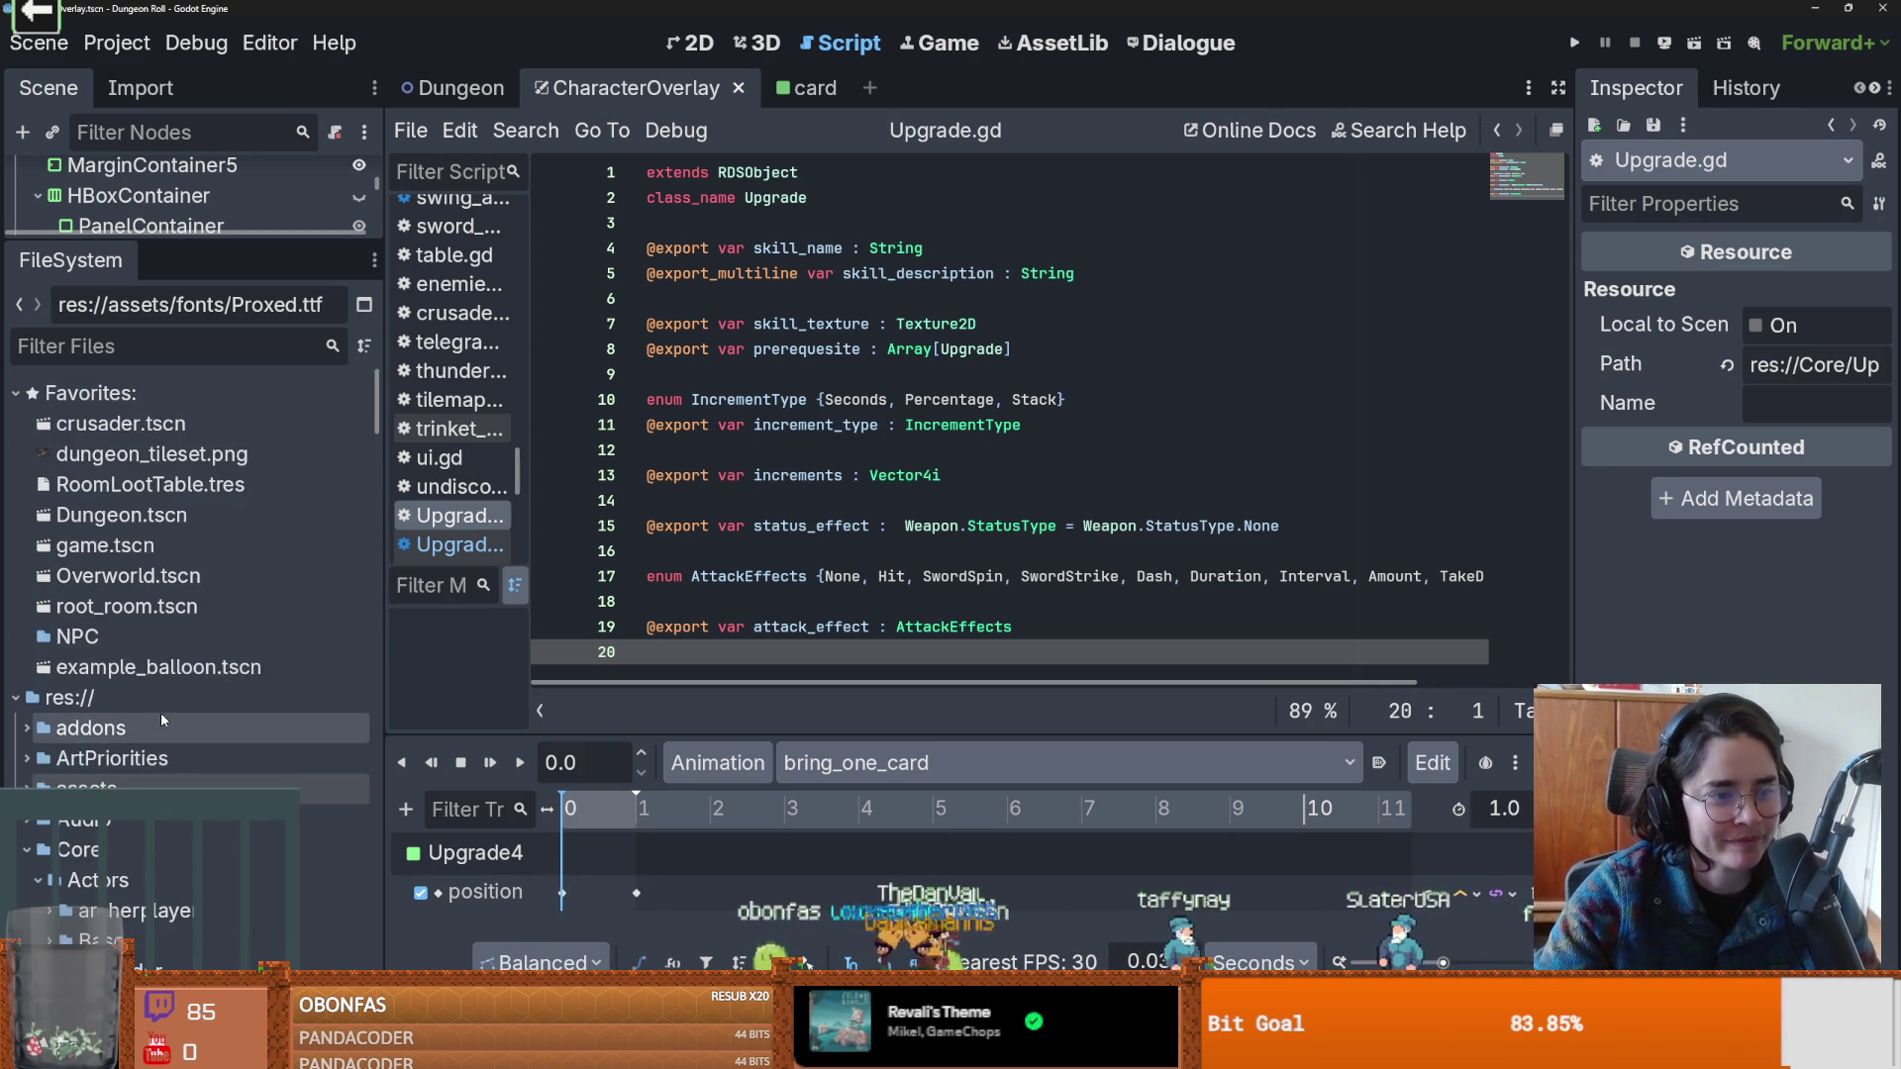
pyautogui.click(26, 696)
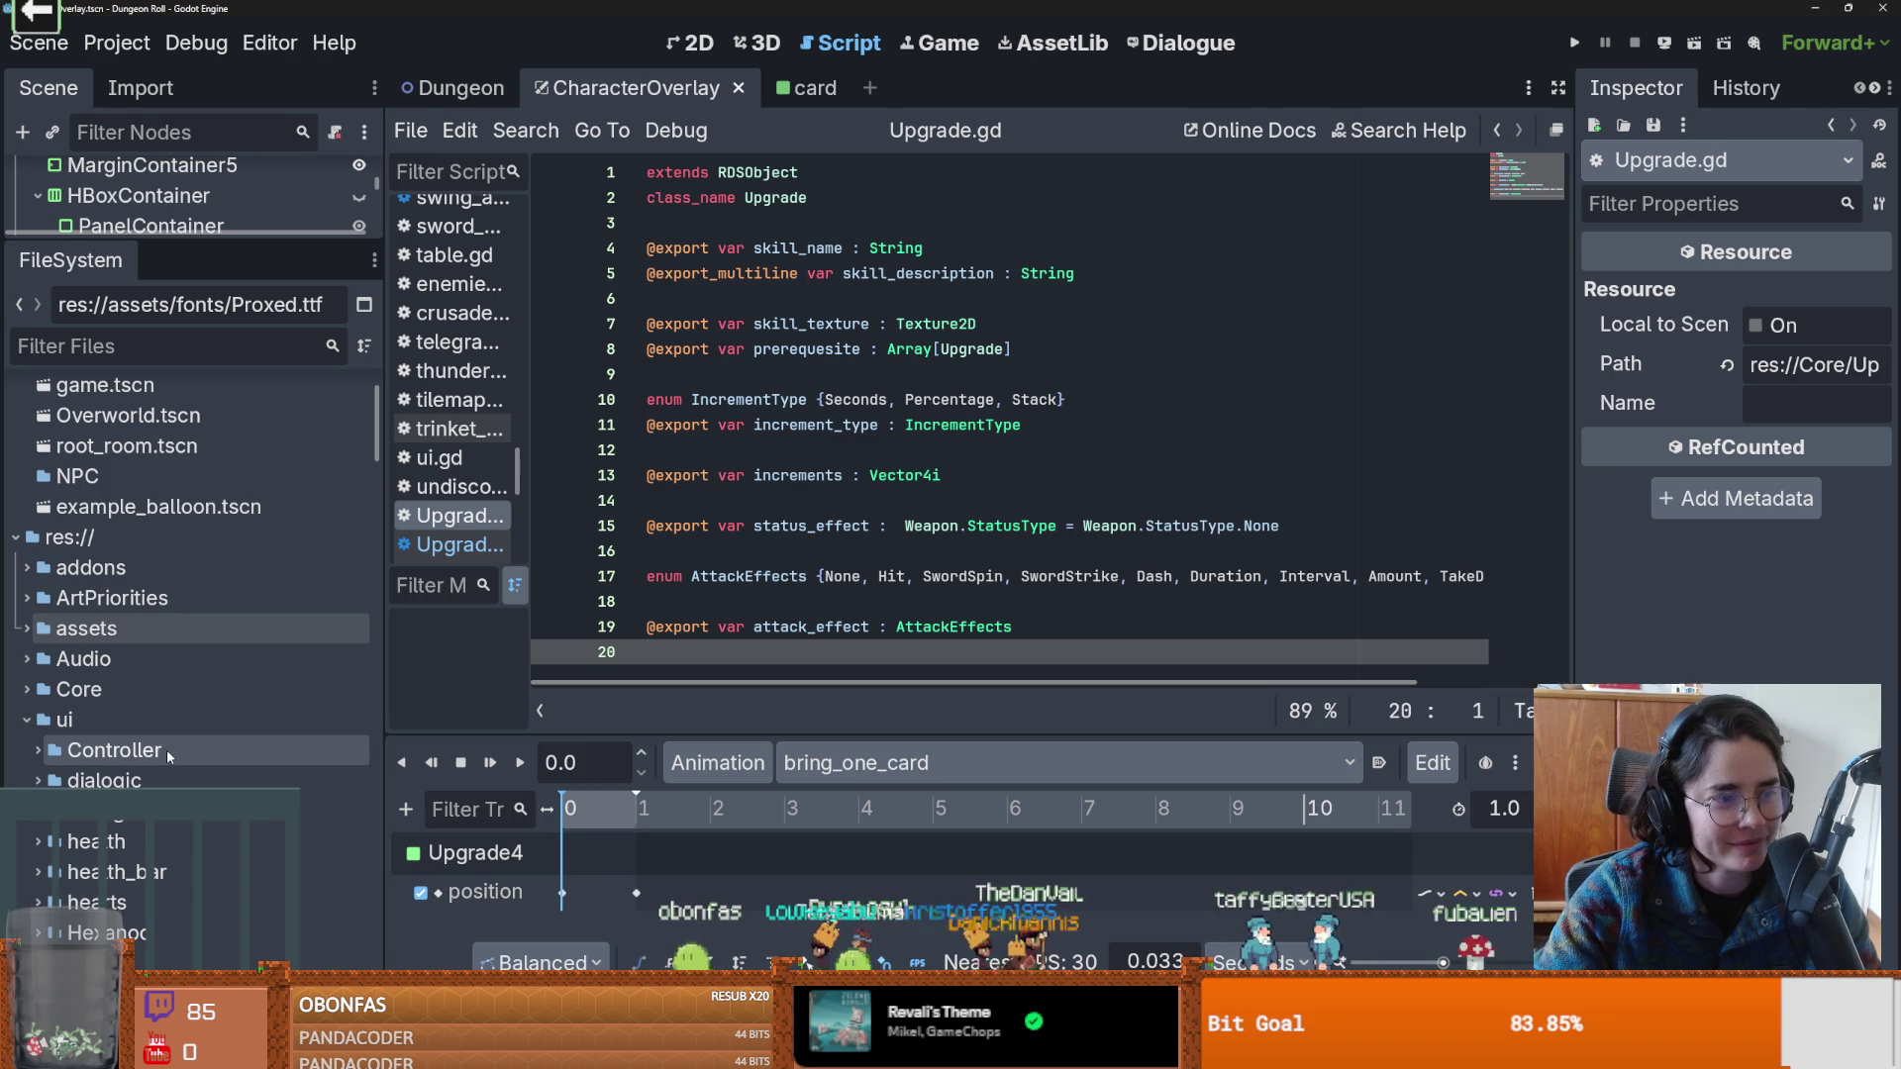
pyautogui.click(27, 720)
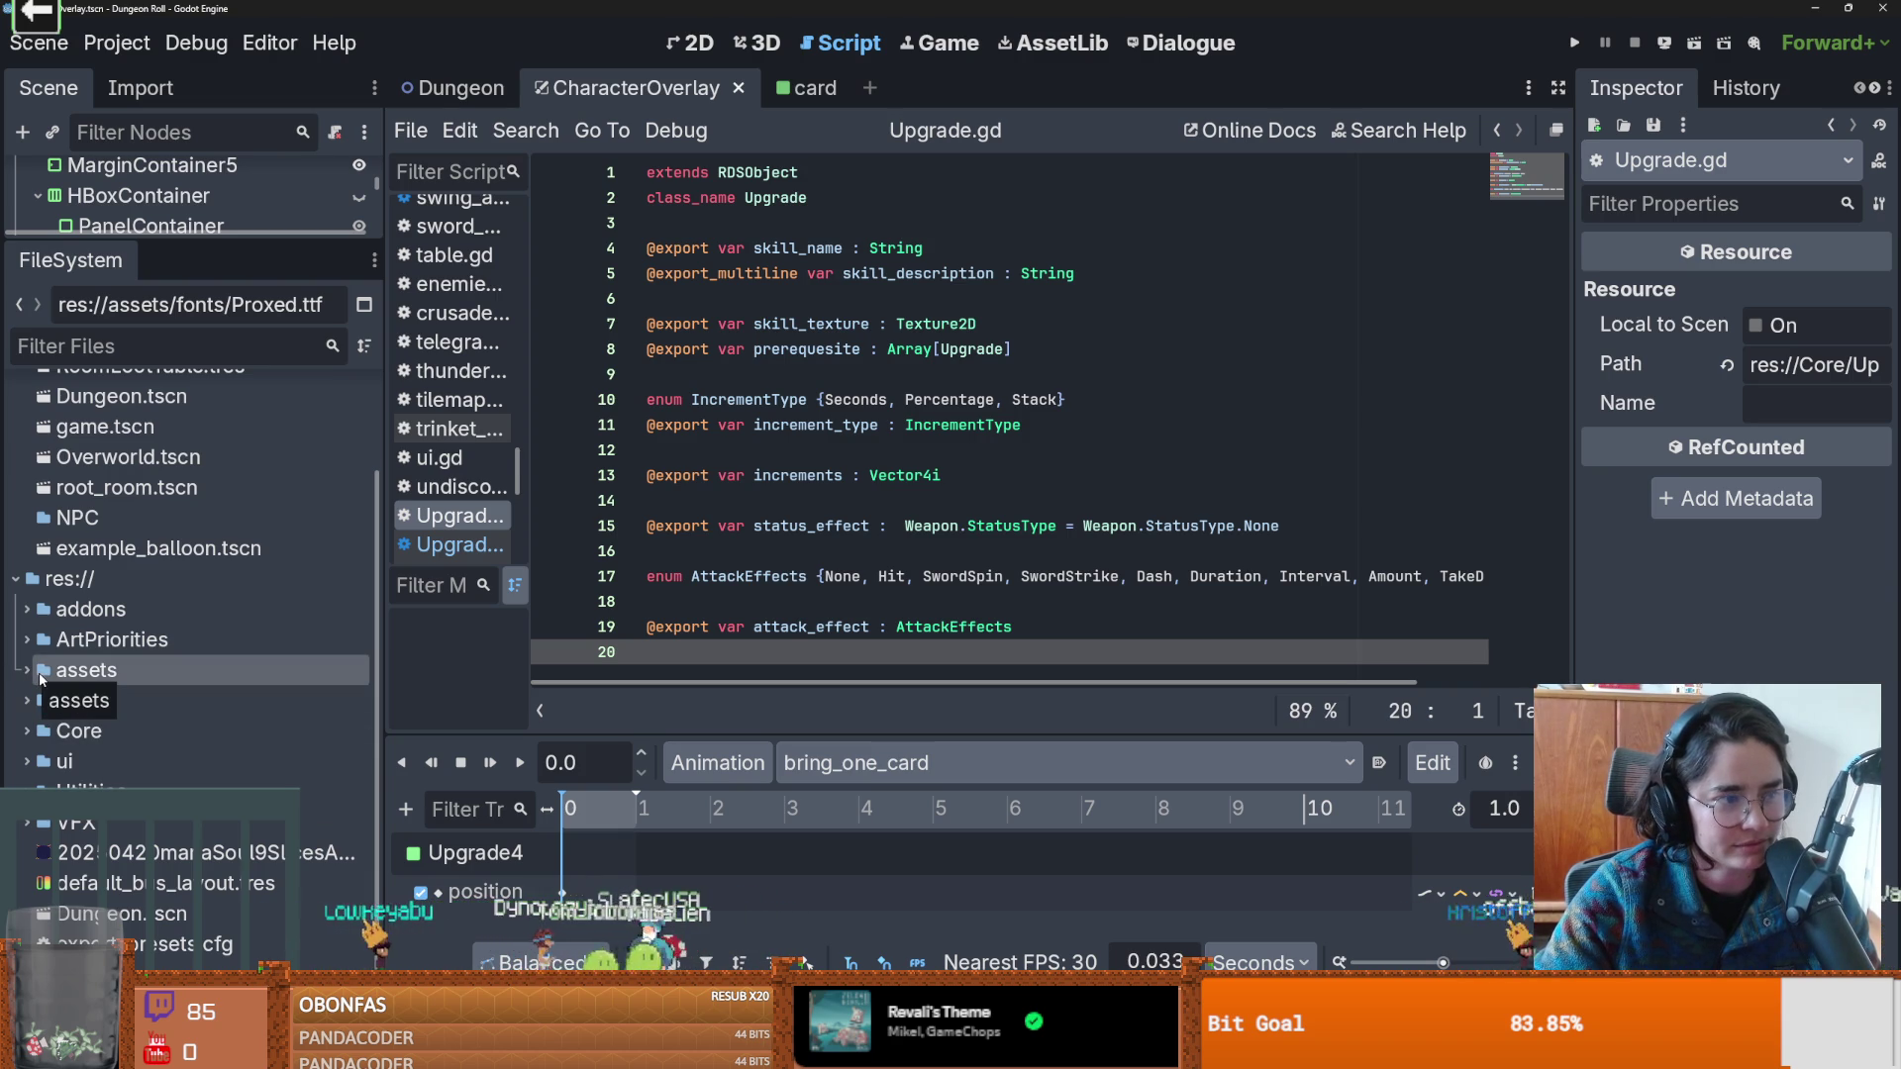
# Expand the Core folder and its Actors folder, collapsing the cat folder, to reach NPC.
pyautogui.click(26, 700)
pyautogui.click(25, 700)
pyautogui.click(27, 731)
pyautogui.scroll(-2, 141, 773)
pyautogui.scroll(-1, 141, 773)
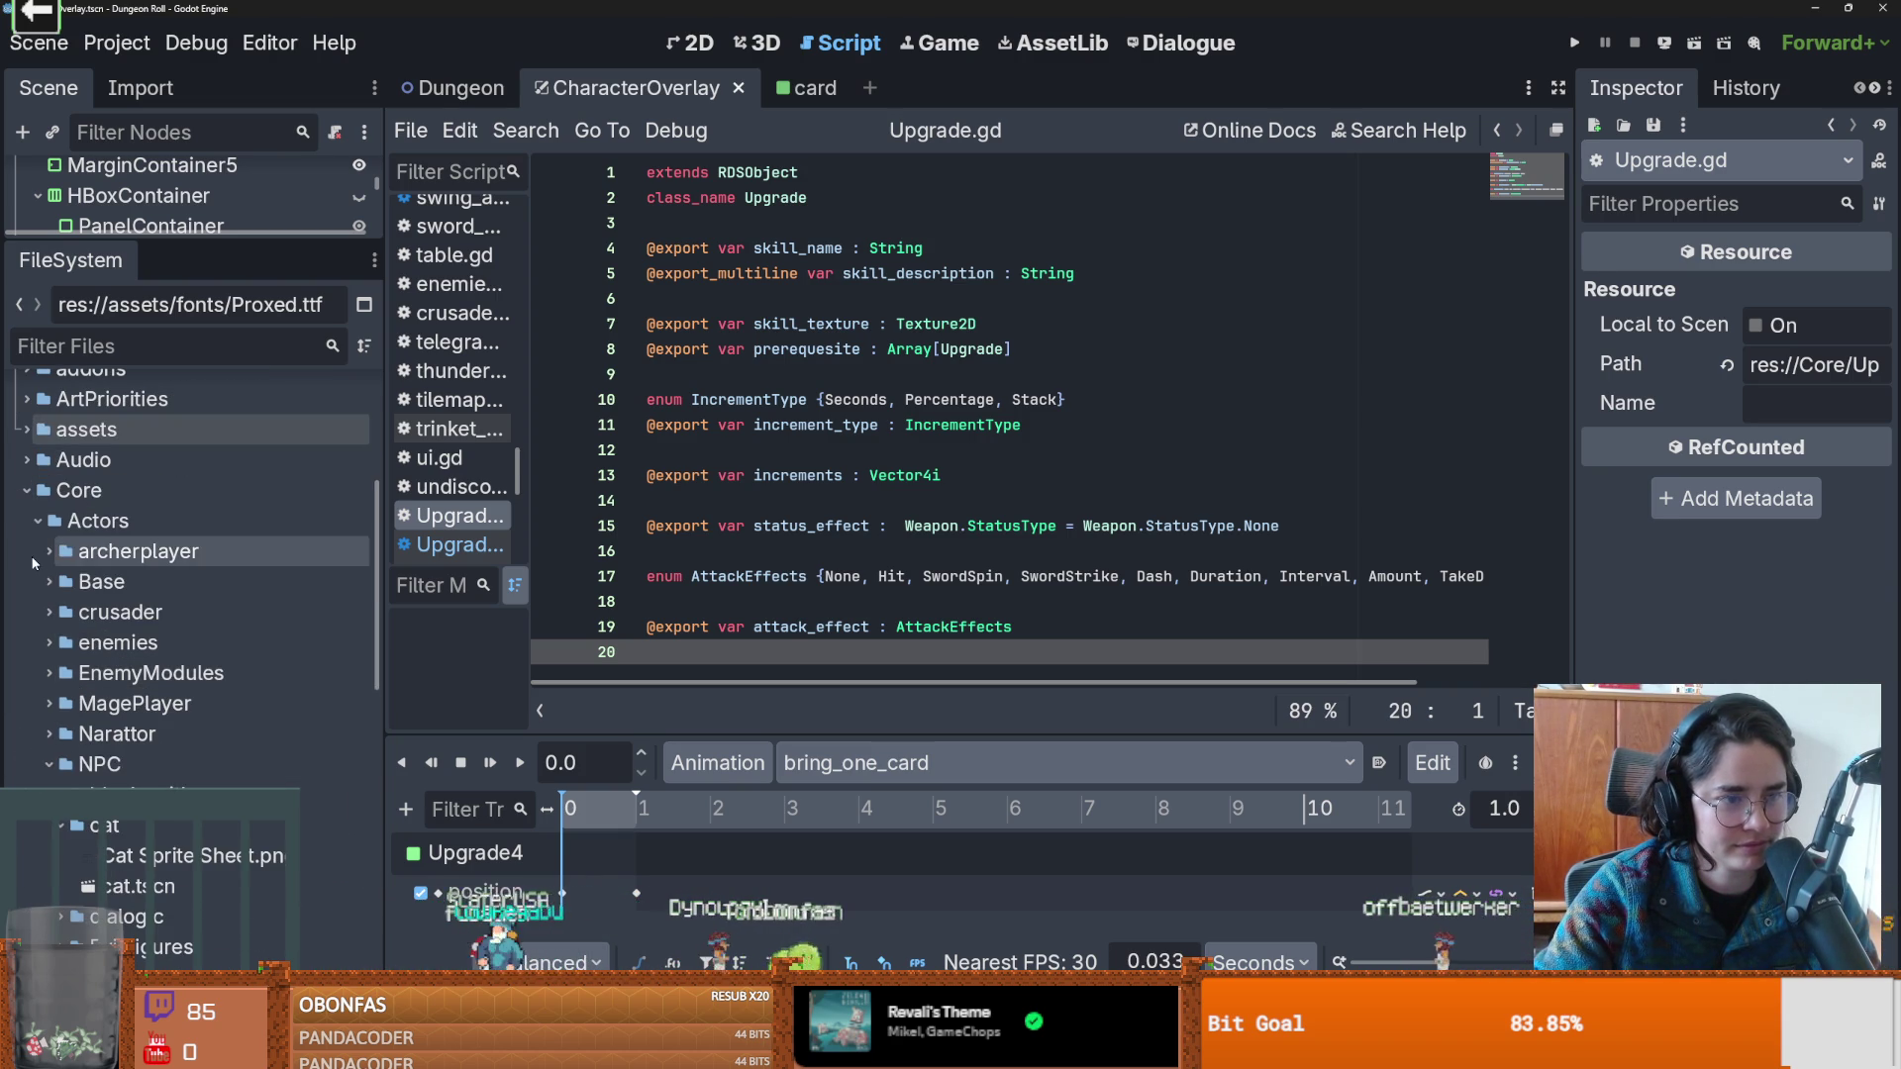
pyautogui.click(37, 521)
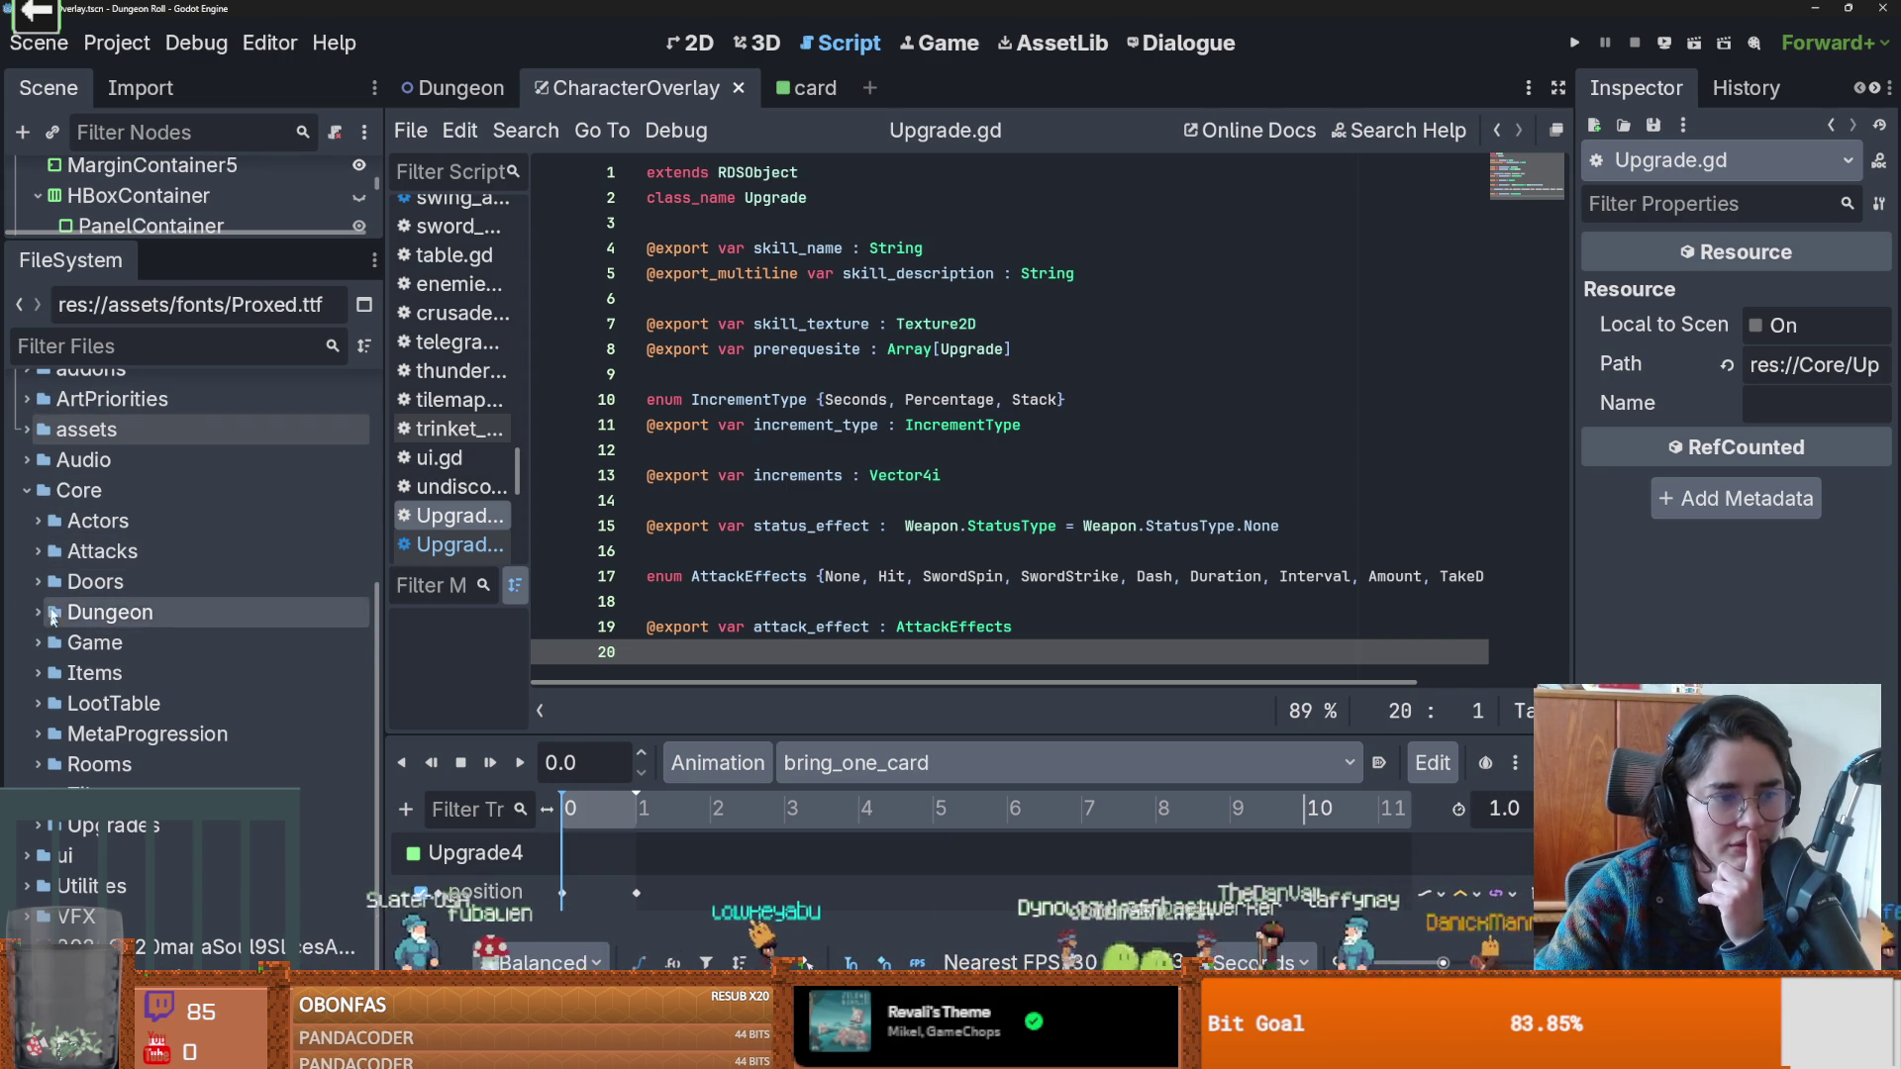
pyautogui.click(38, 521)
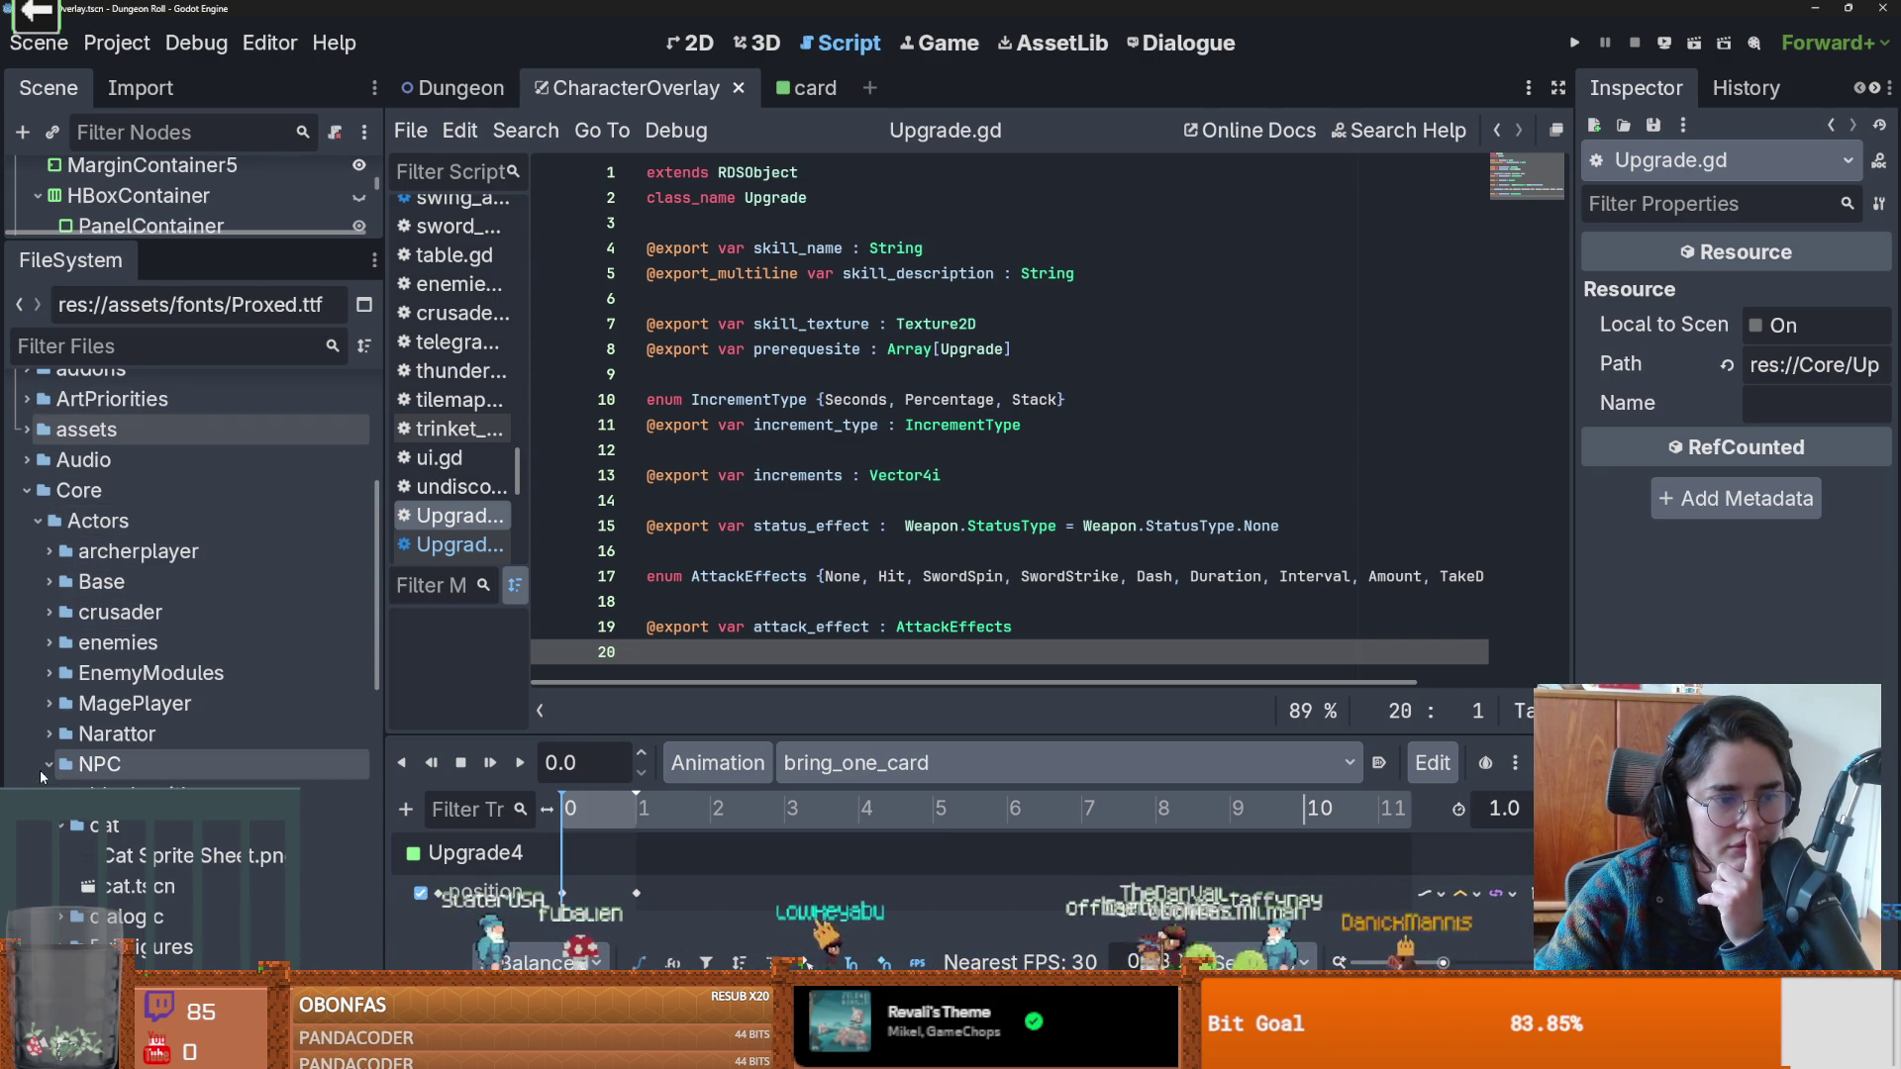
pyautogui.scroll(-3, 40, 770)
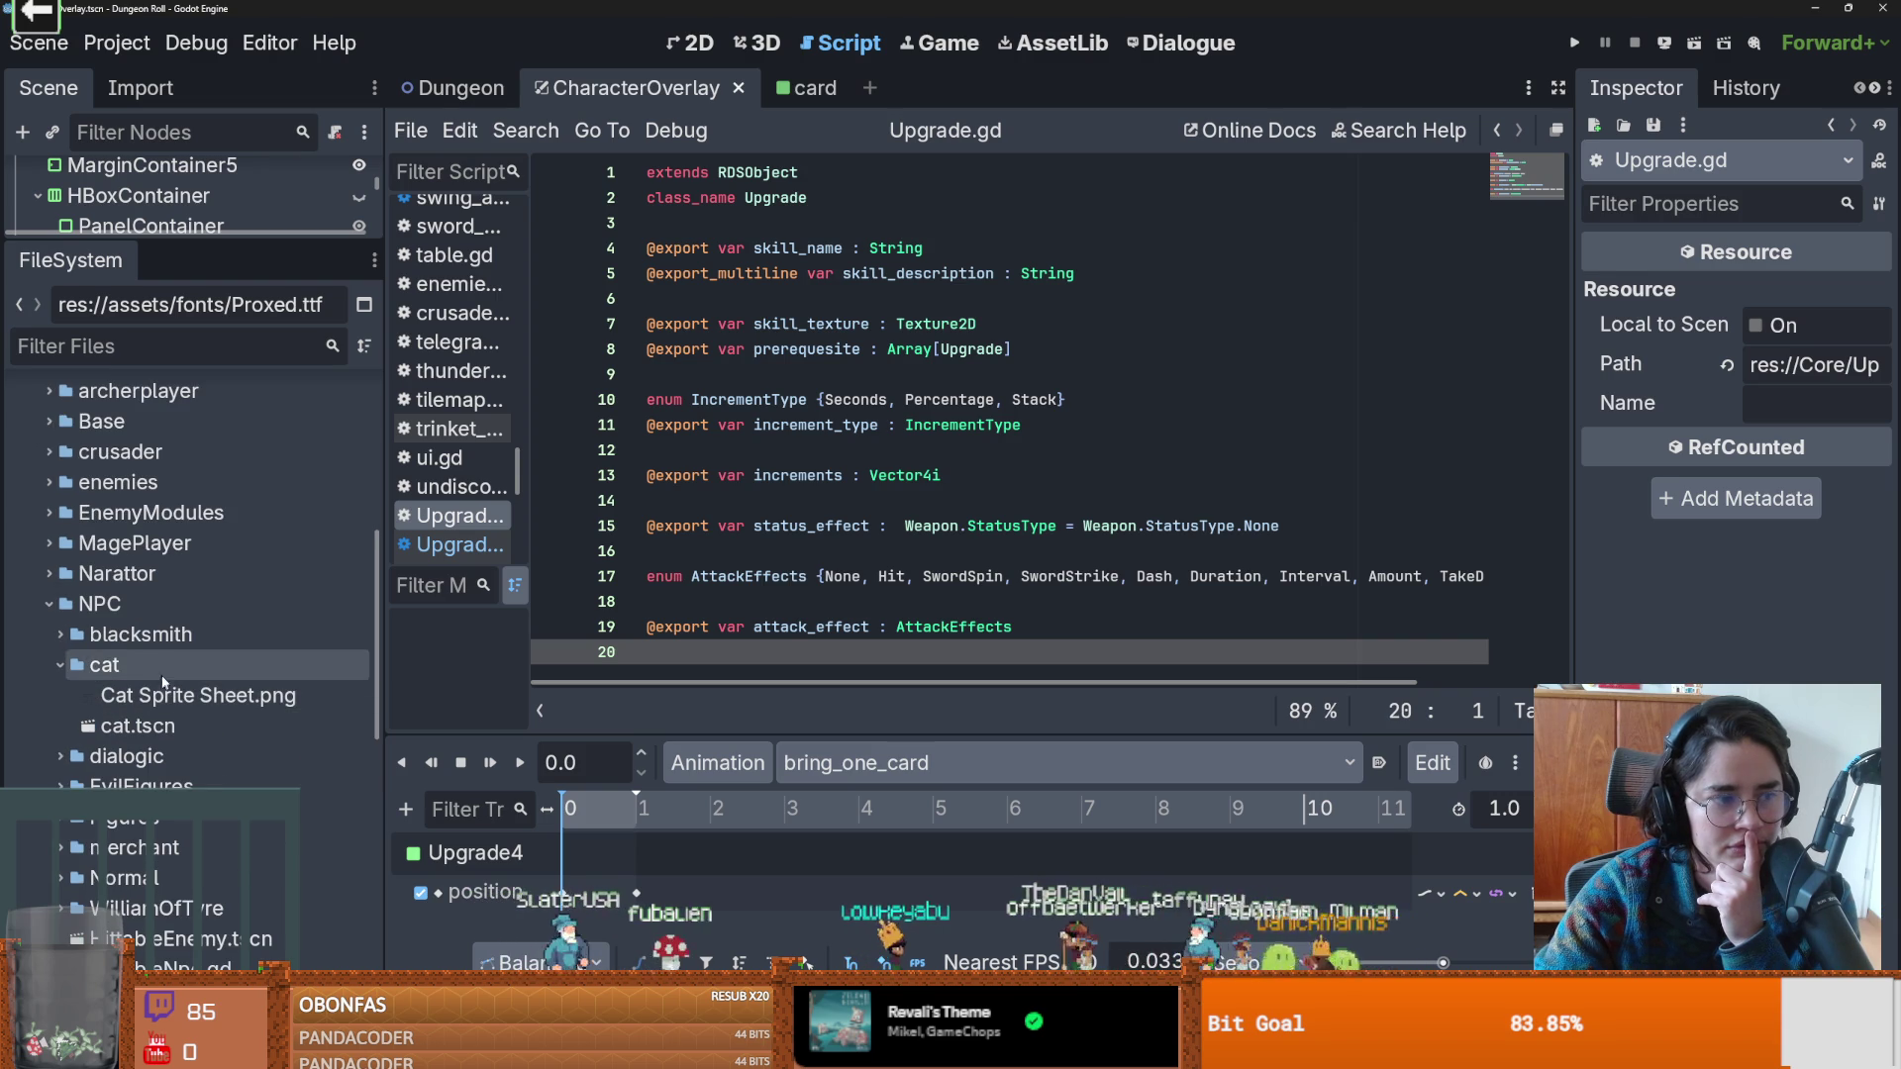
pyautogui.click(61, 667)
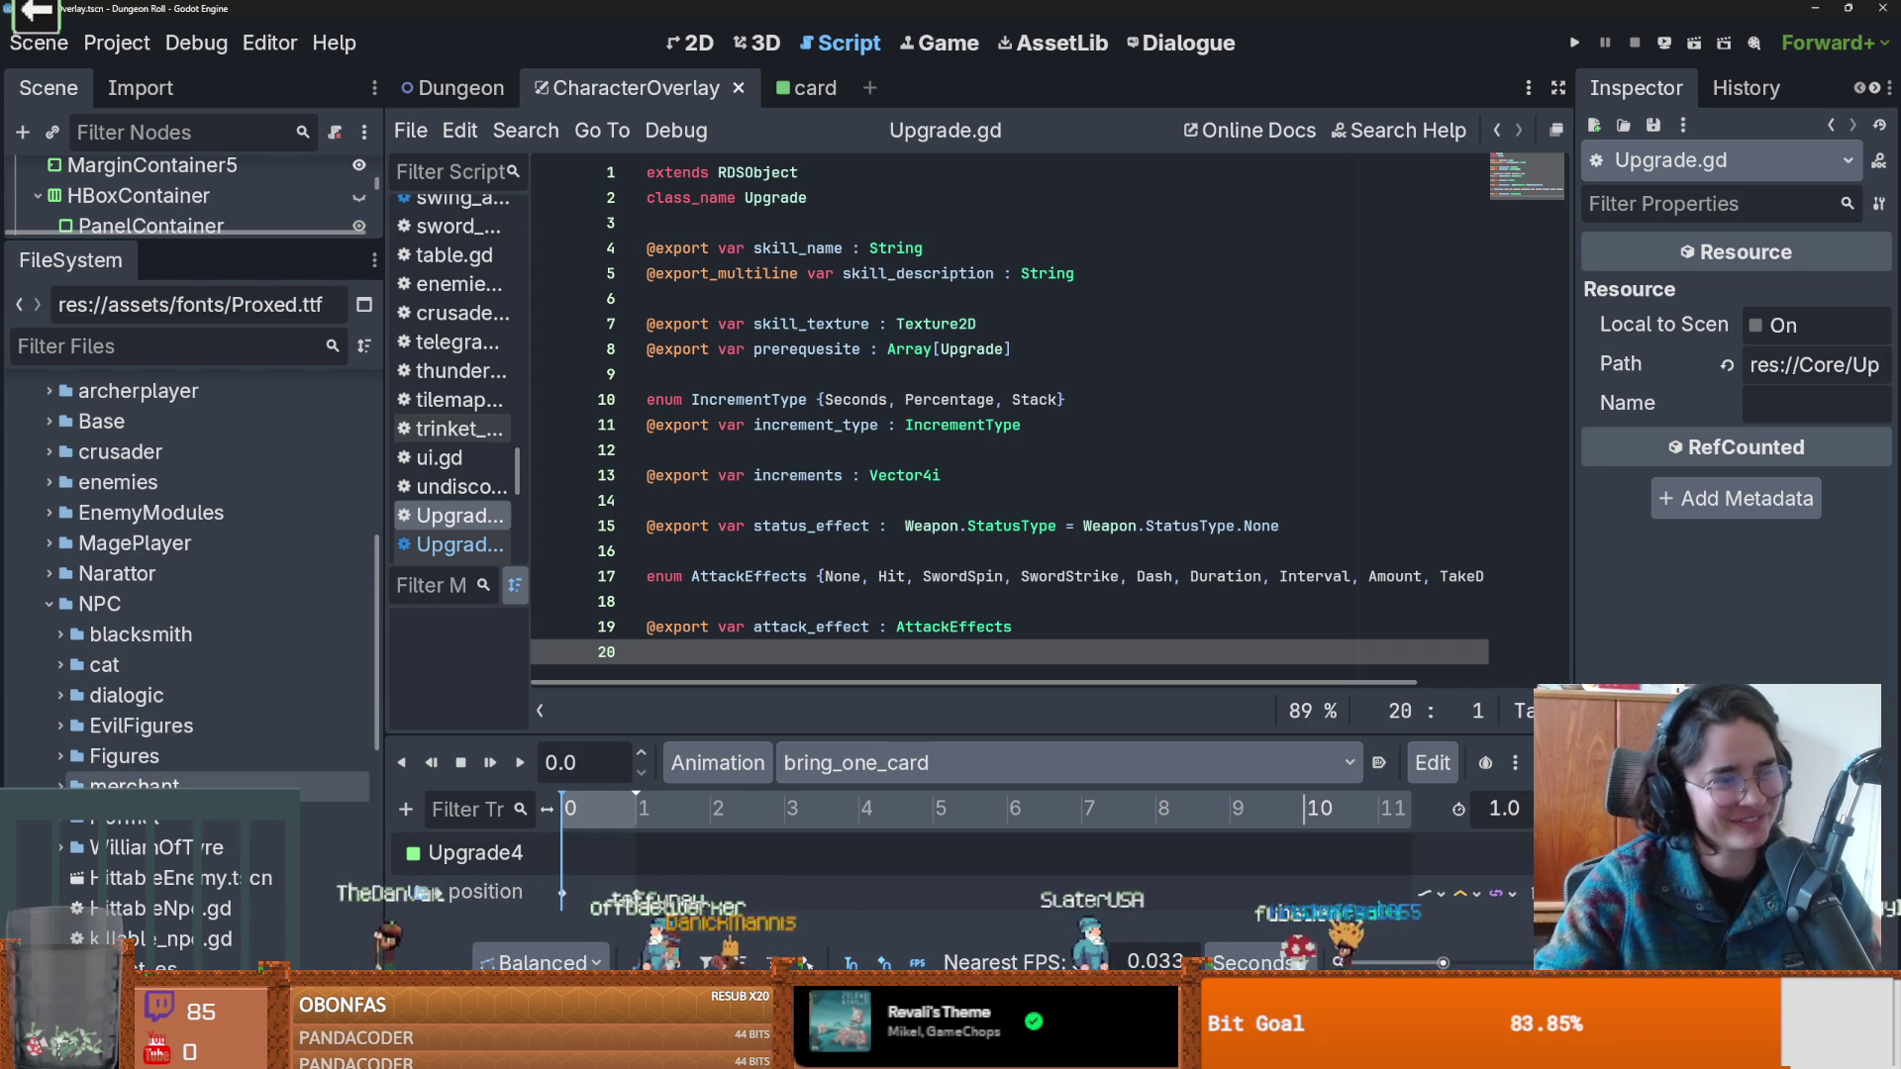
pyautogui.scroll(-2, 80, 654)
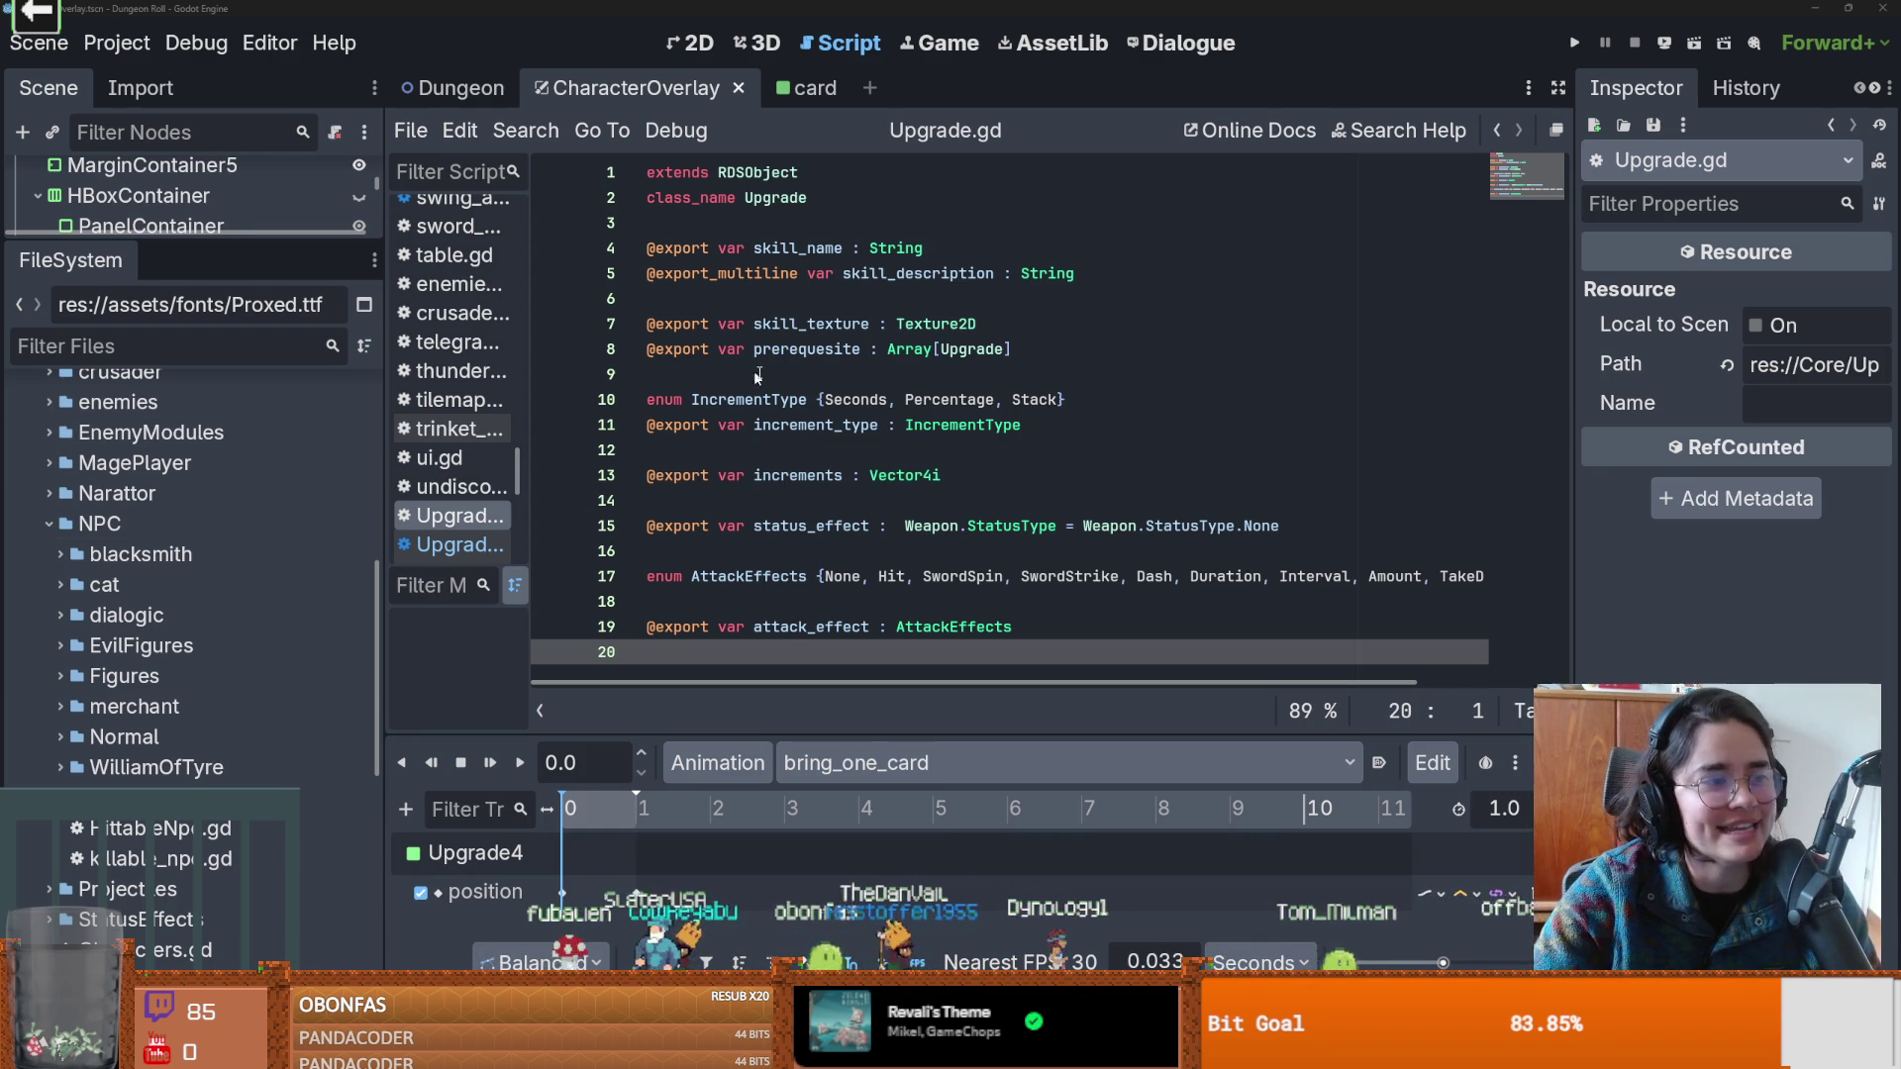
# Save Upgrade.gd and switch to the browser showing the Twitch stream.
pyautogui.click(849, 445)
pyautogui.hotkey('ctrl', 's')
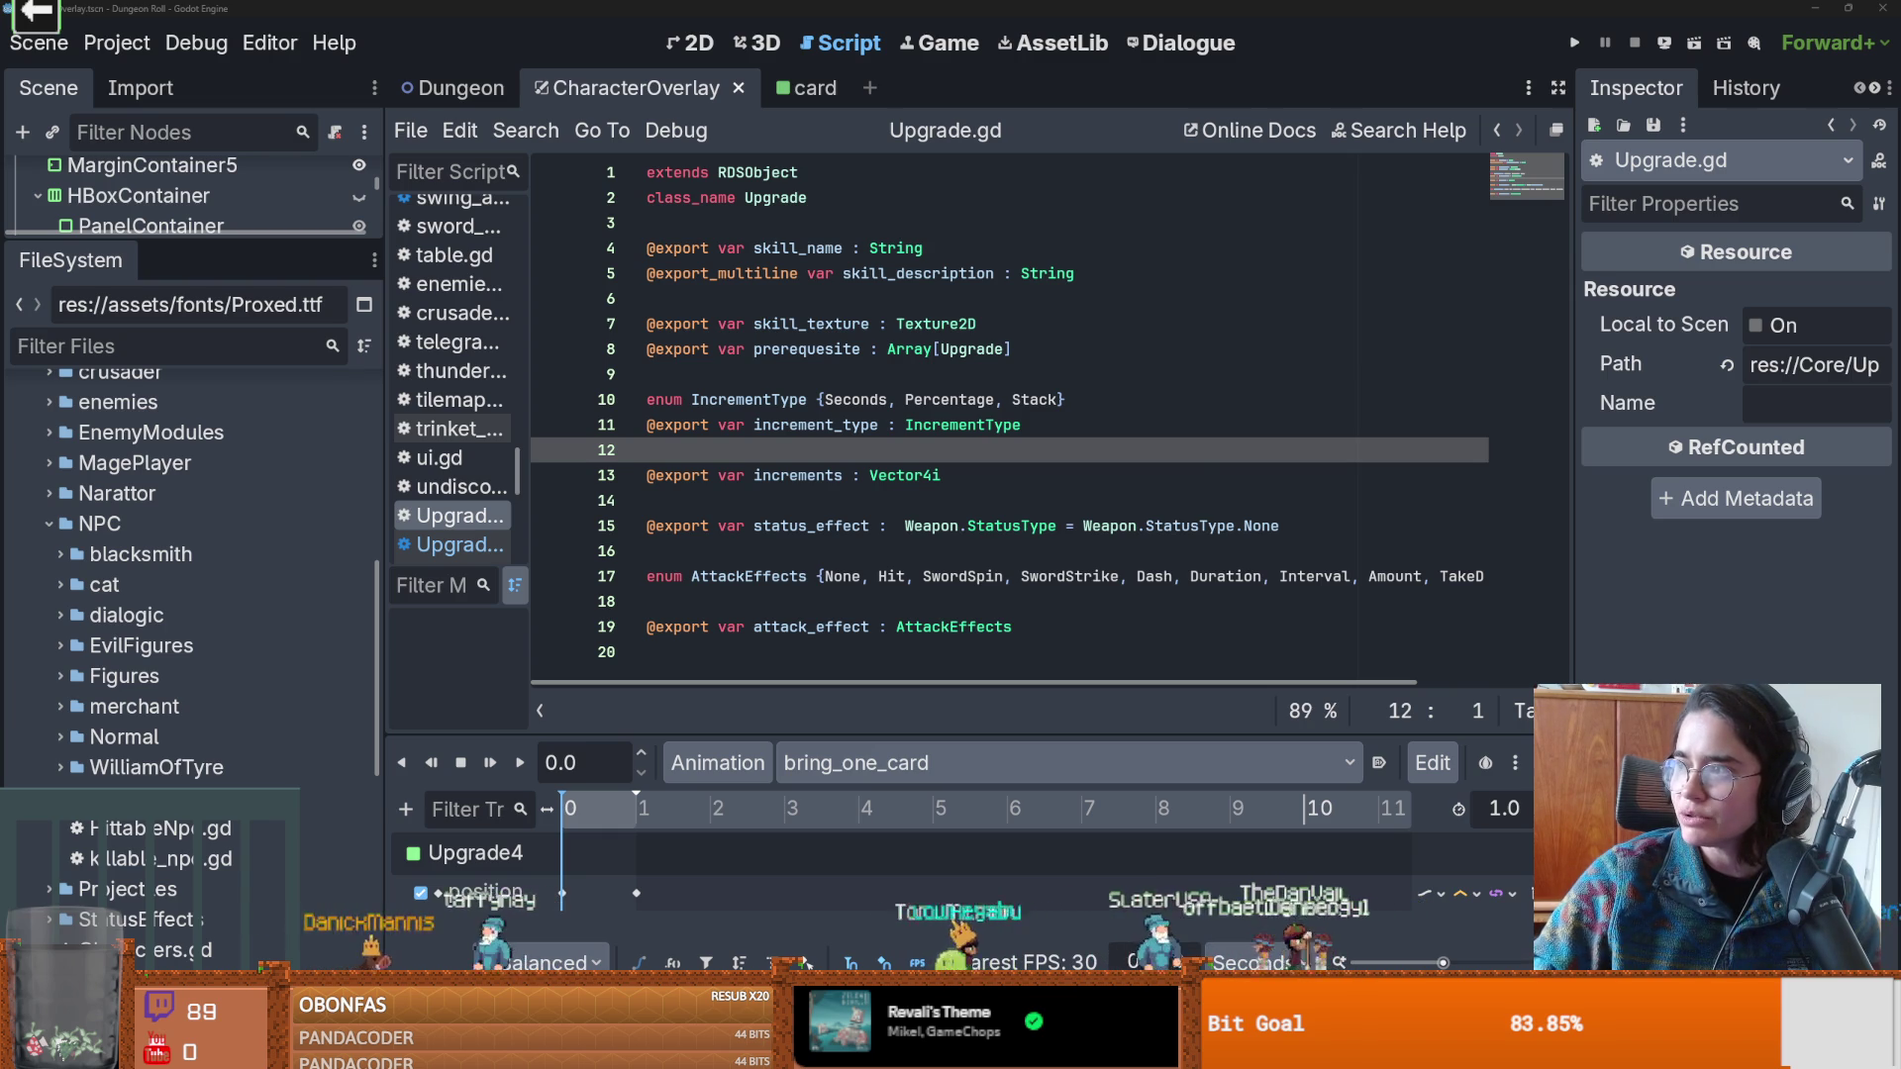
pyautogui.hotkey('alt', 'Tab')
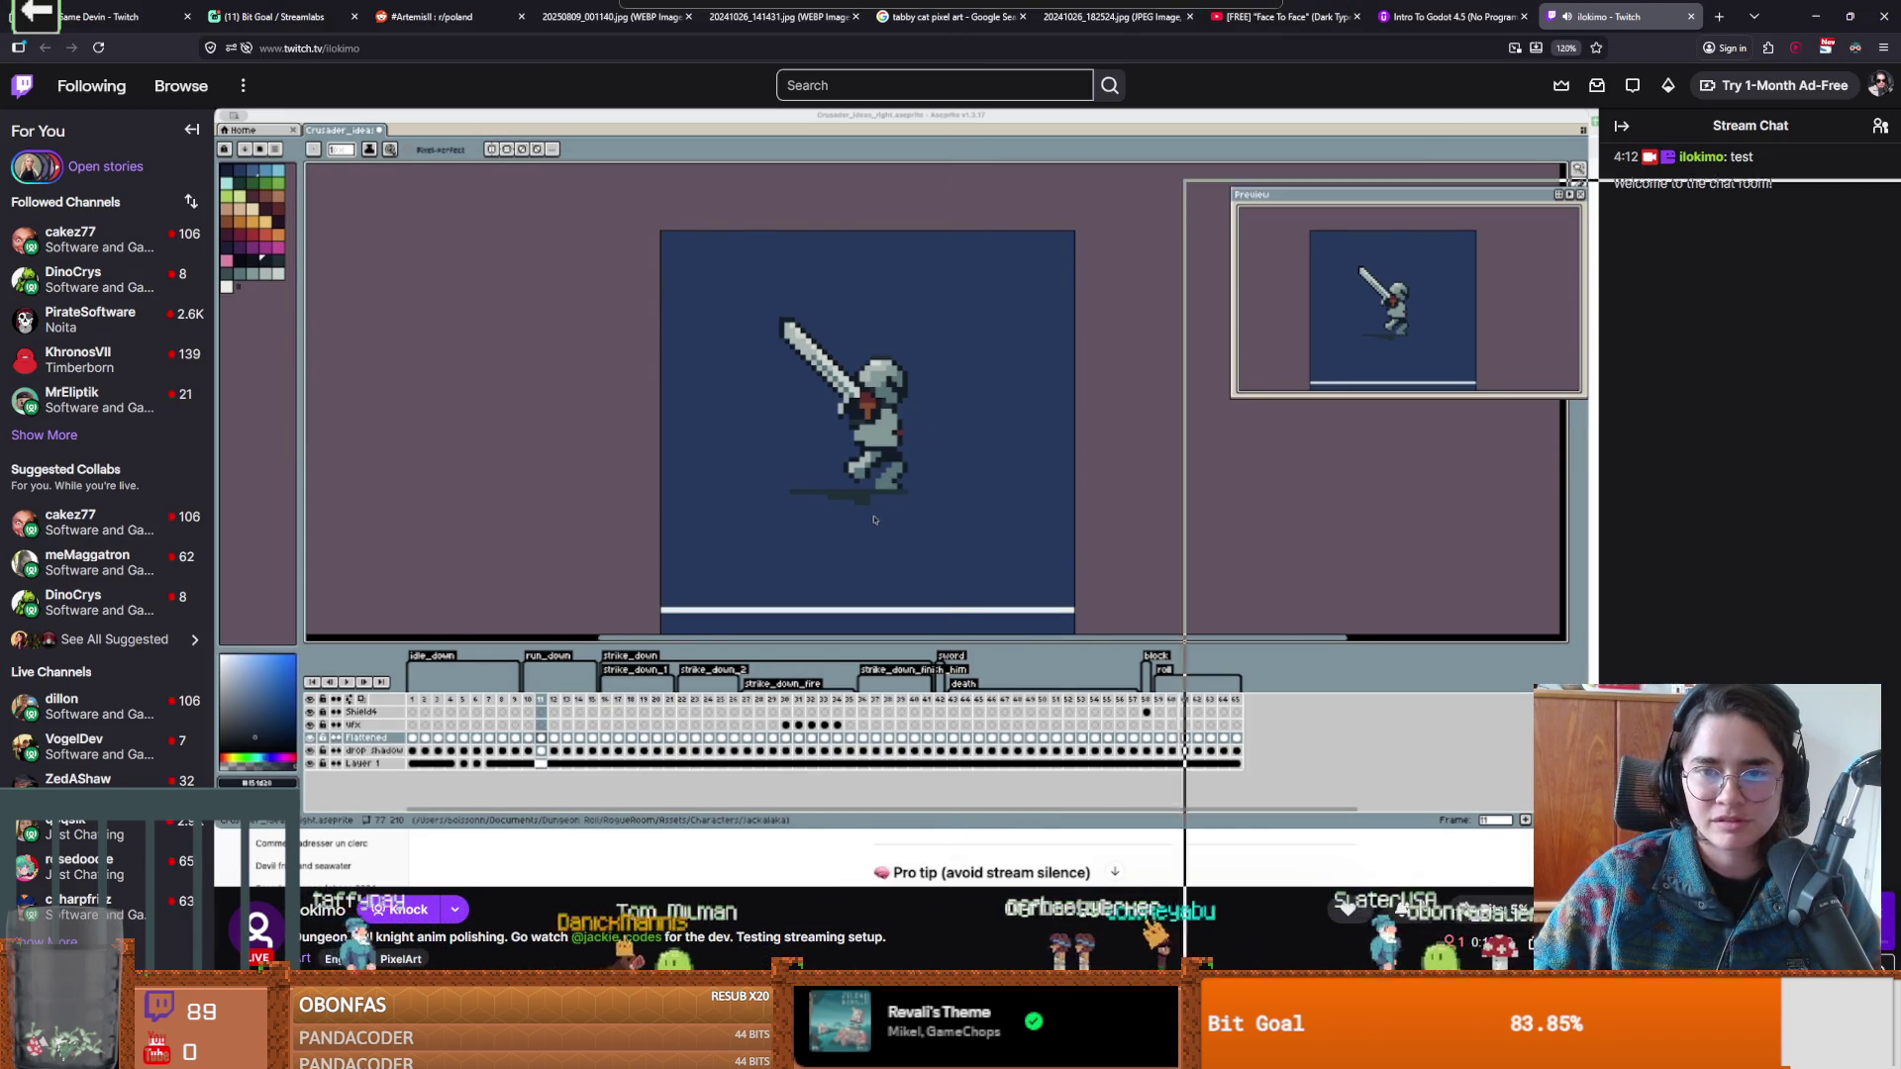
# Return to the Godot editor with the caret in Upgrade.gd's IncrementType enum.
pyautogui.hotkey('alt', 'Tab')
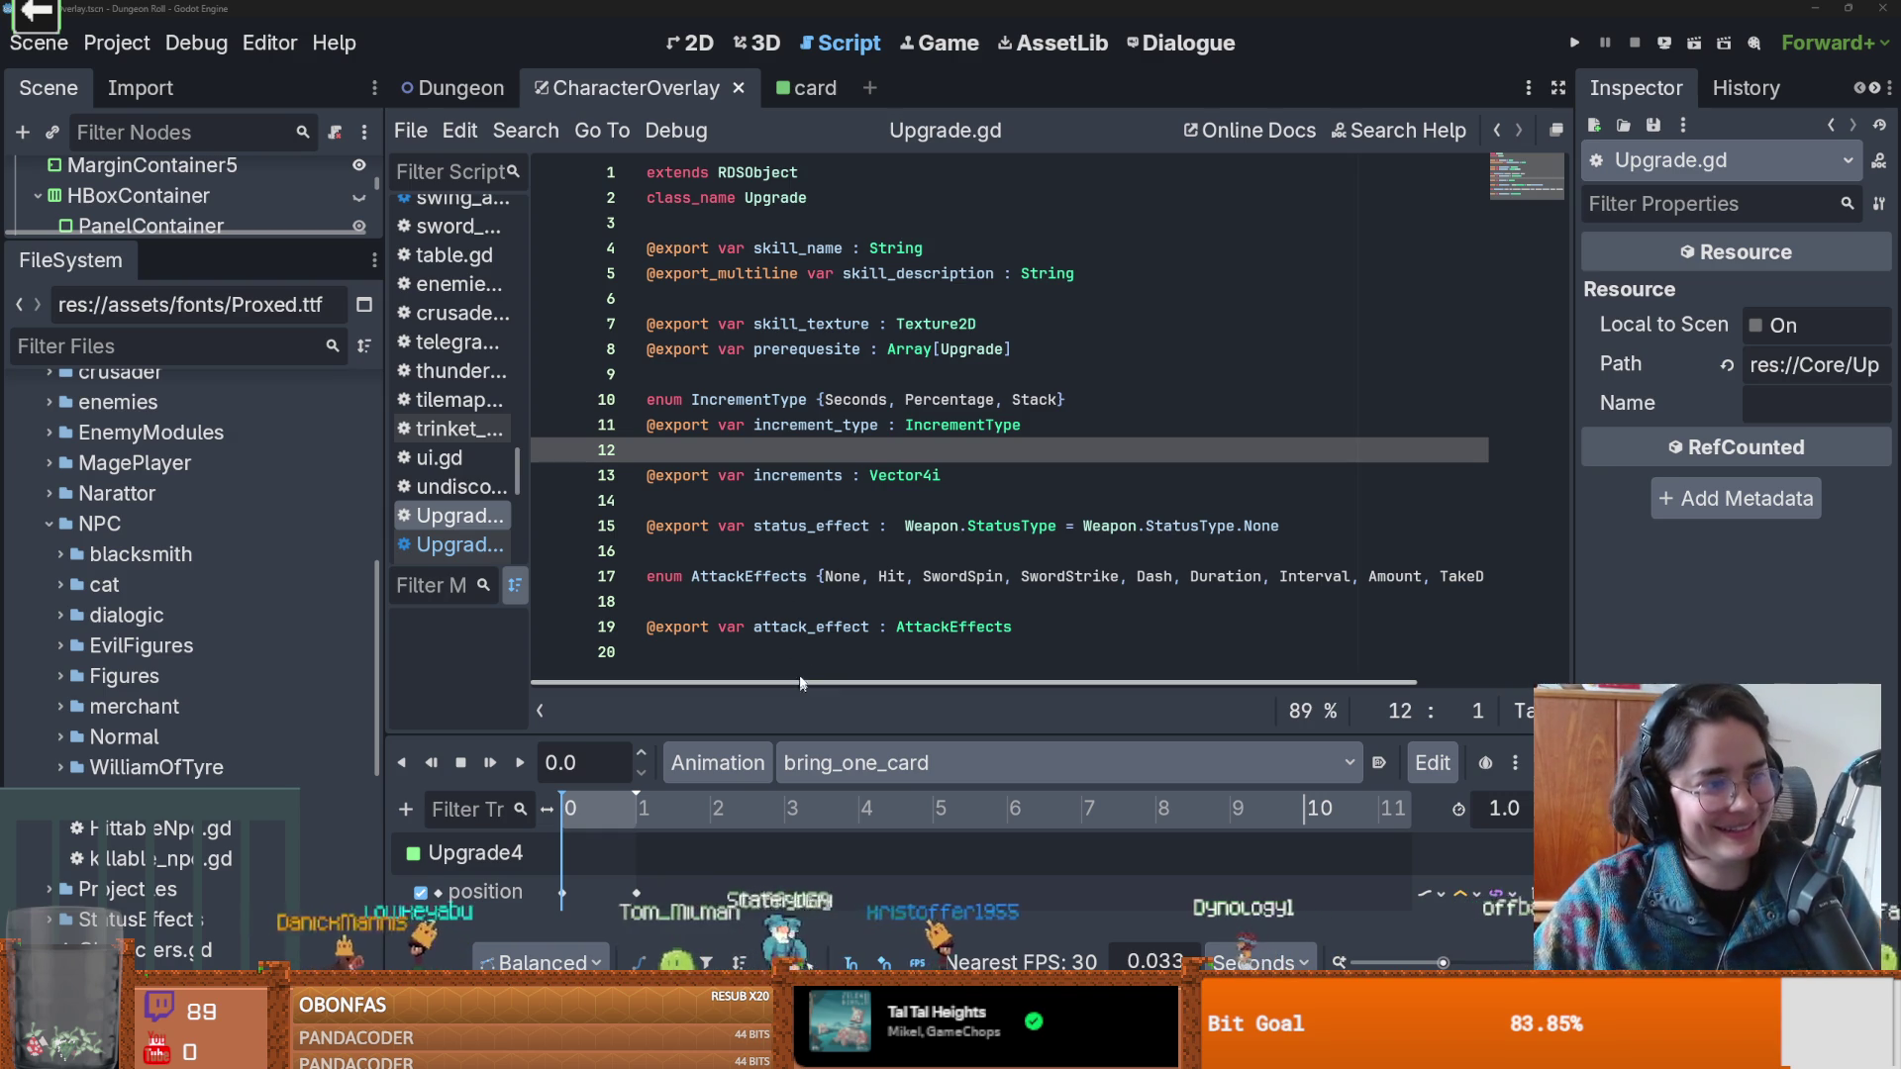
pyautogui.click(904, 401)
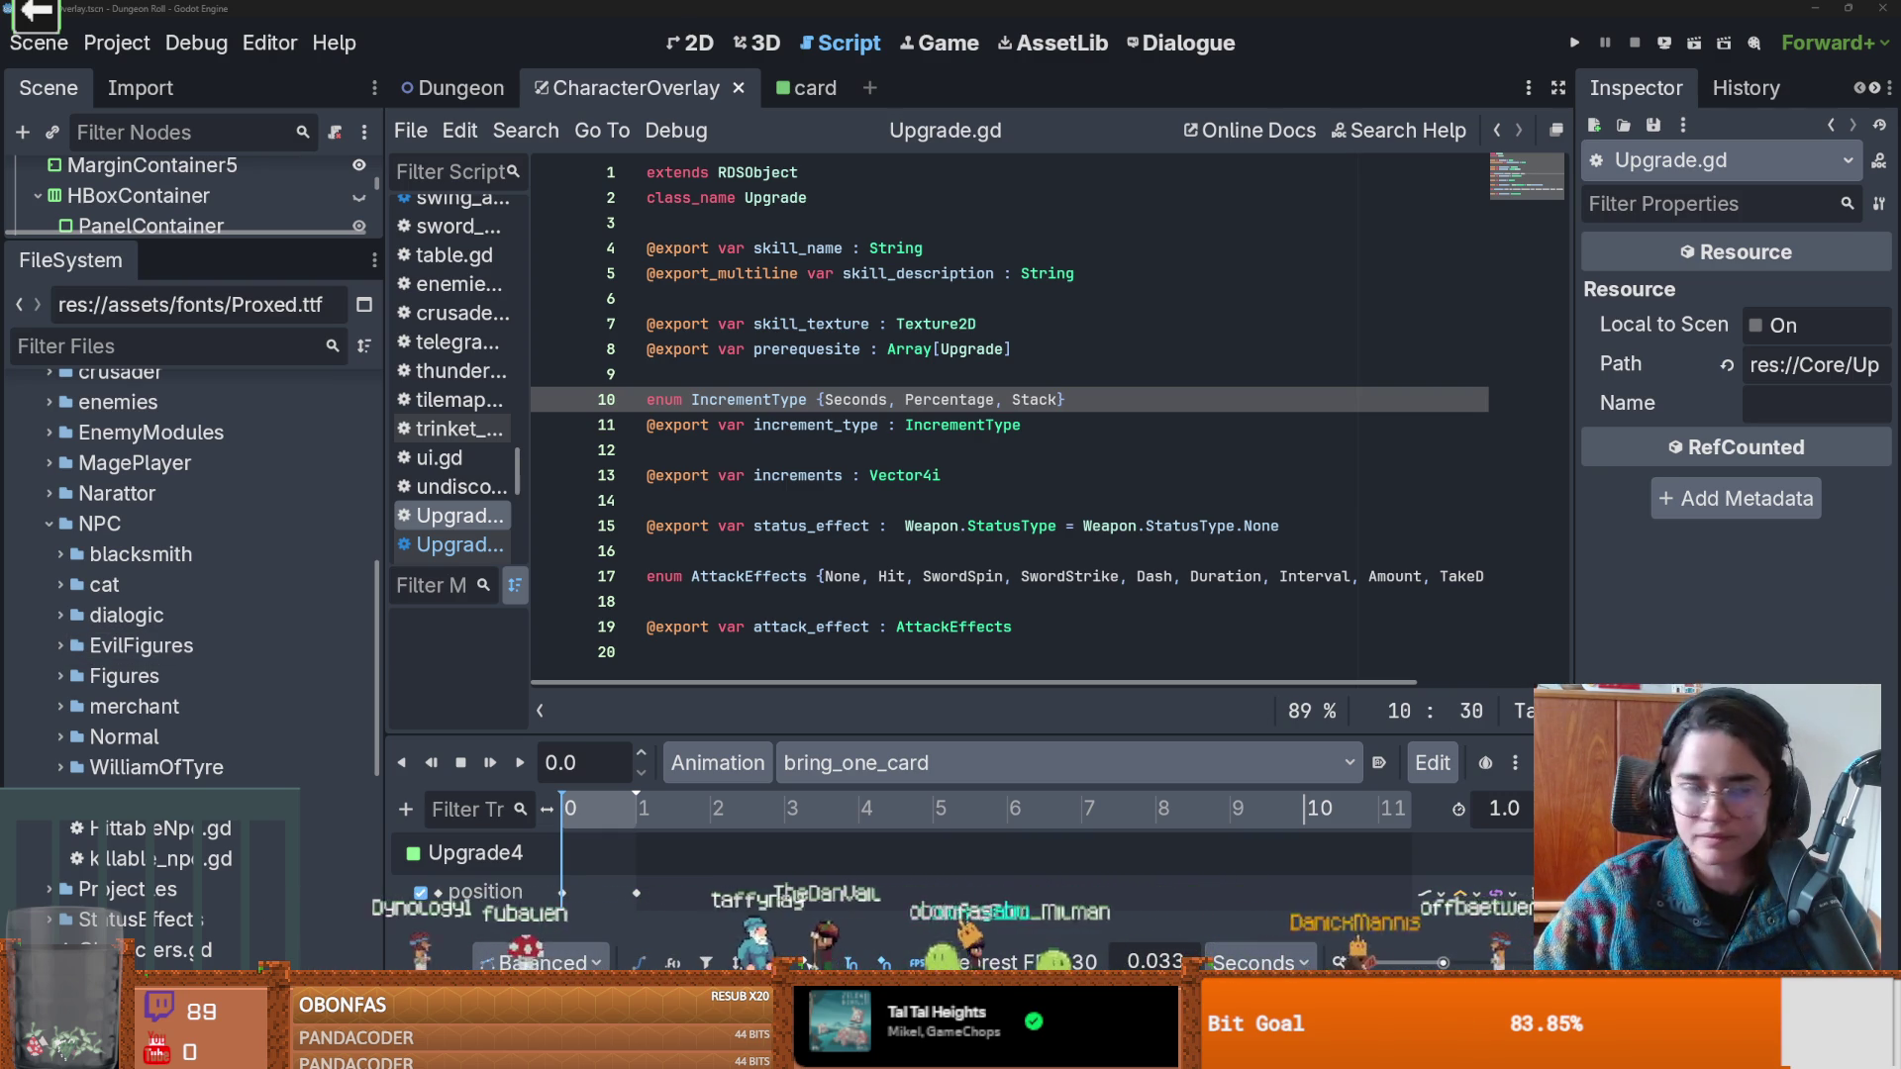
# Save Upgrade.gd with the increments export typed Vector4i, then save the CharacterOverlay scene.
pyautogui.click(860, 475)
pyautogui.hotkey('ctrl', 's')
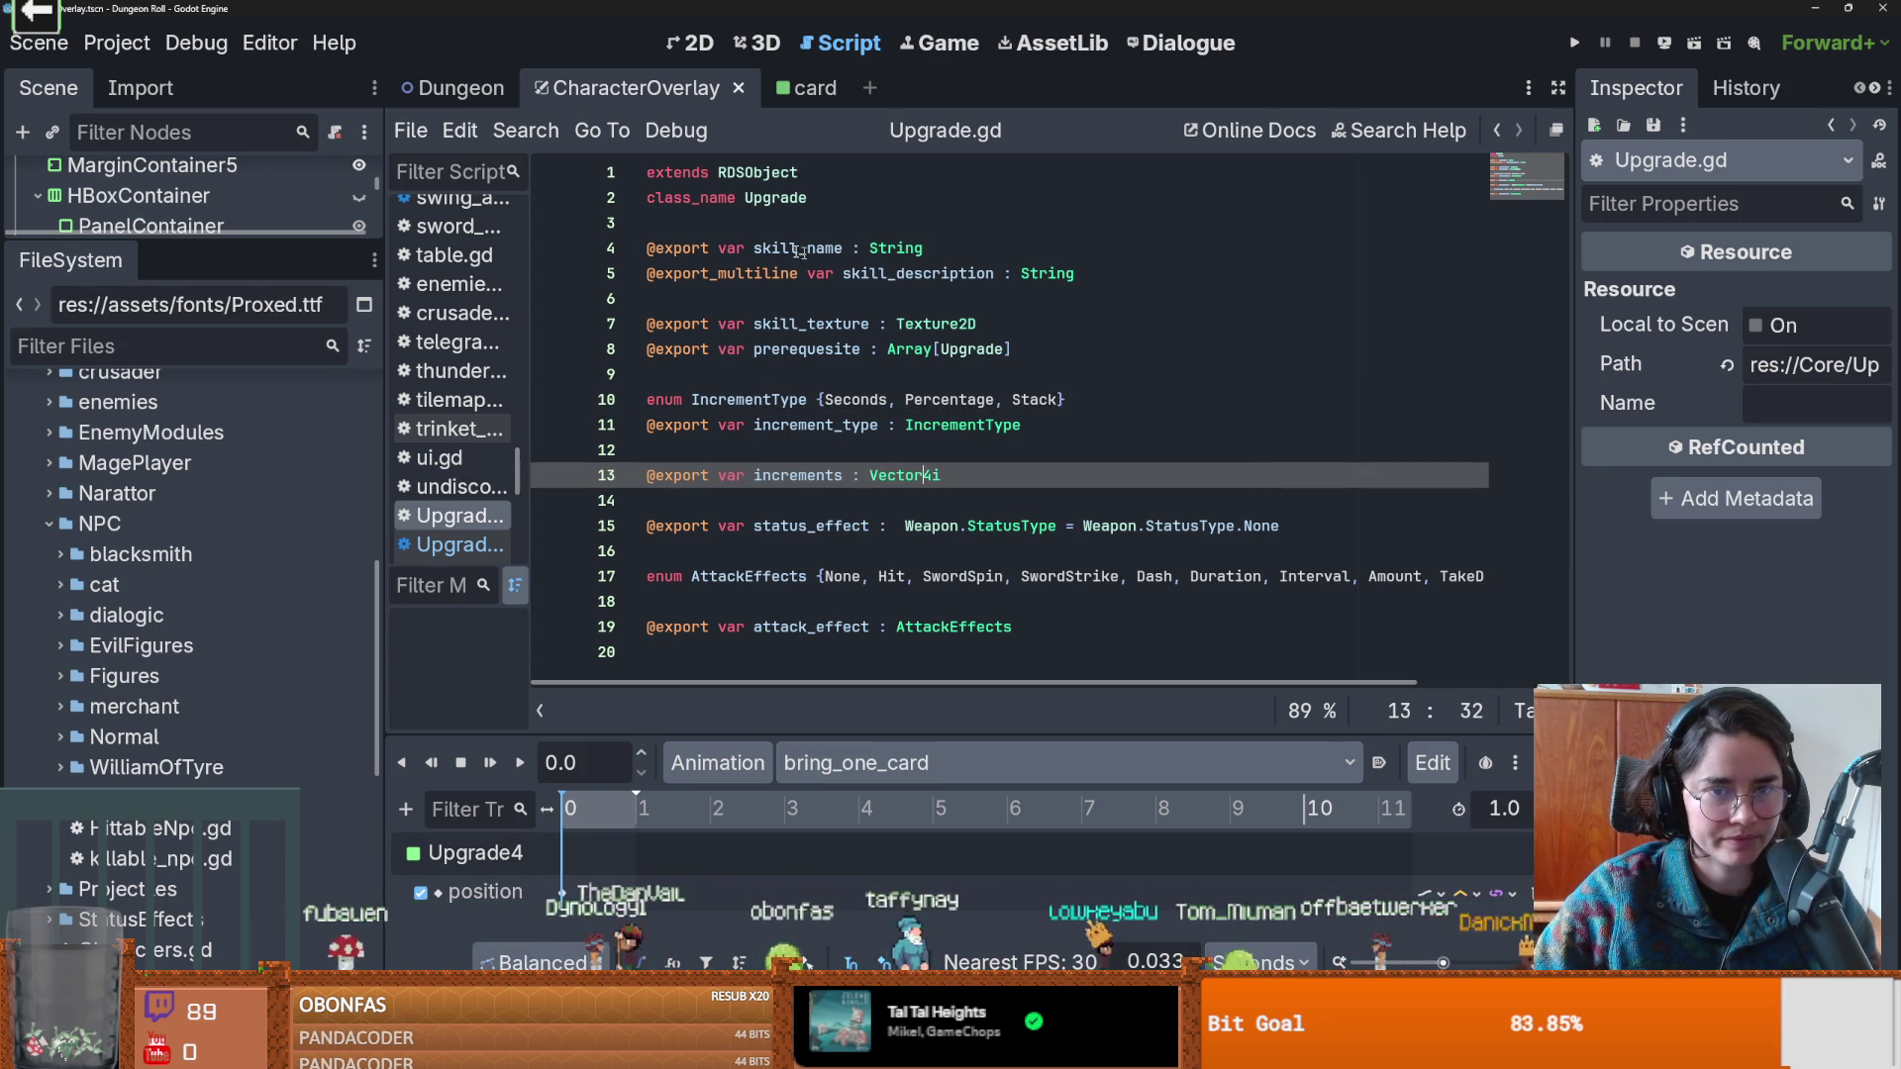
pyautogui.scroll(-2, 69, 670)
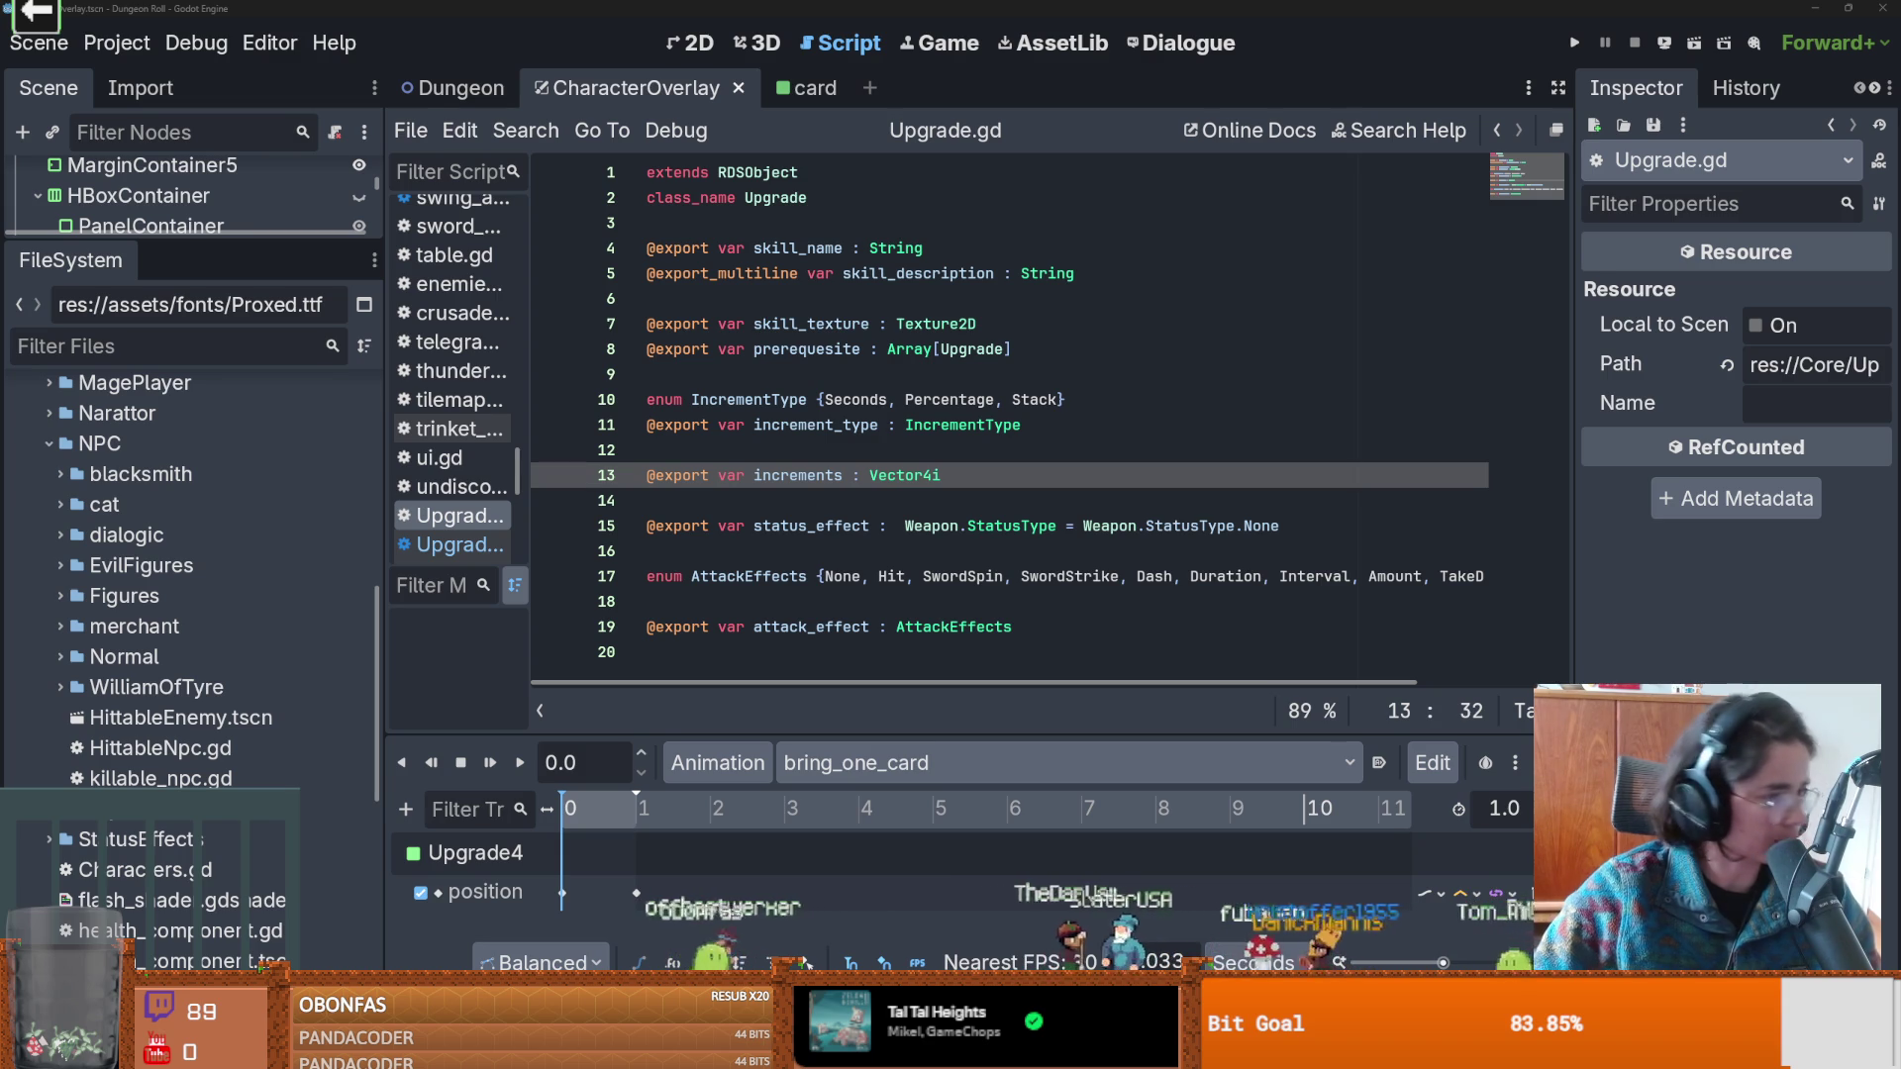
pyautogui.hotkey('ctrl', 's')
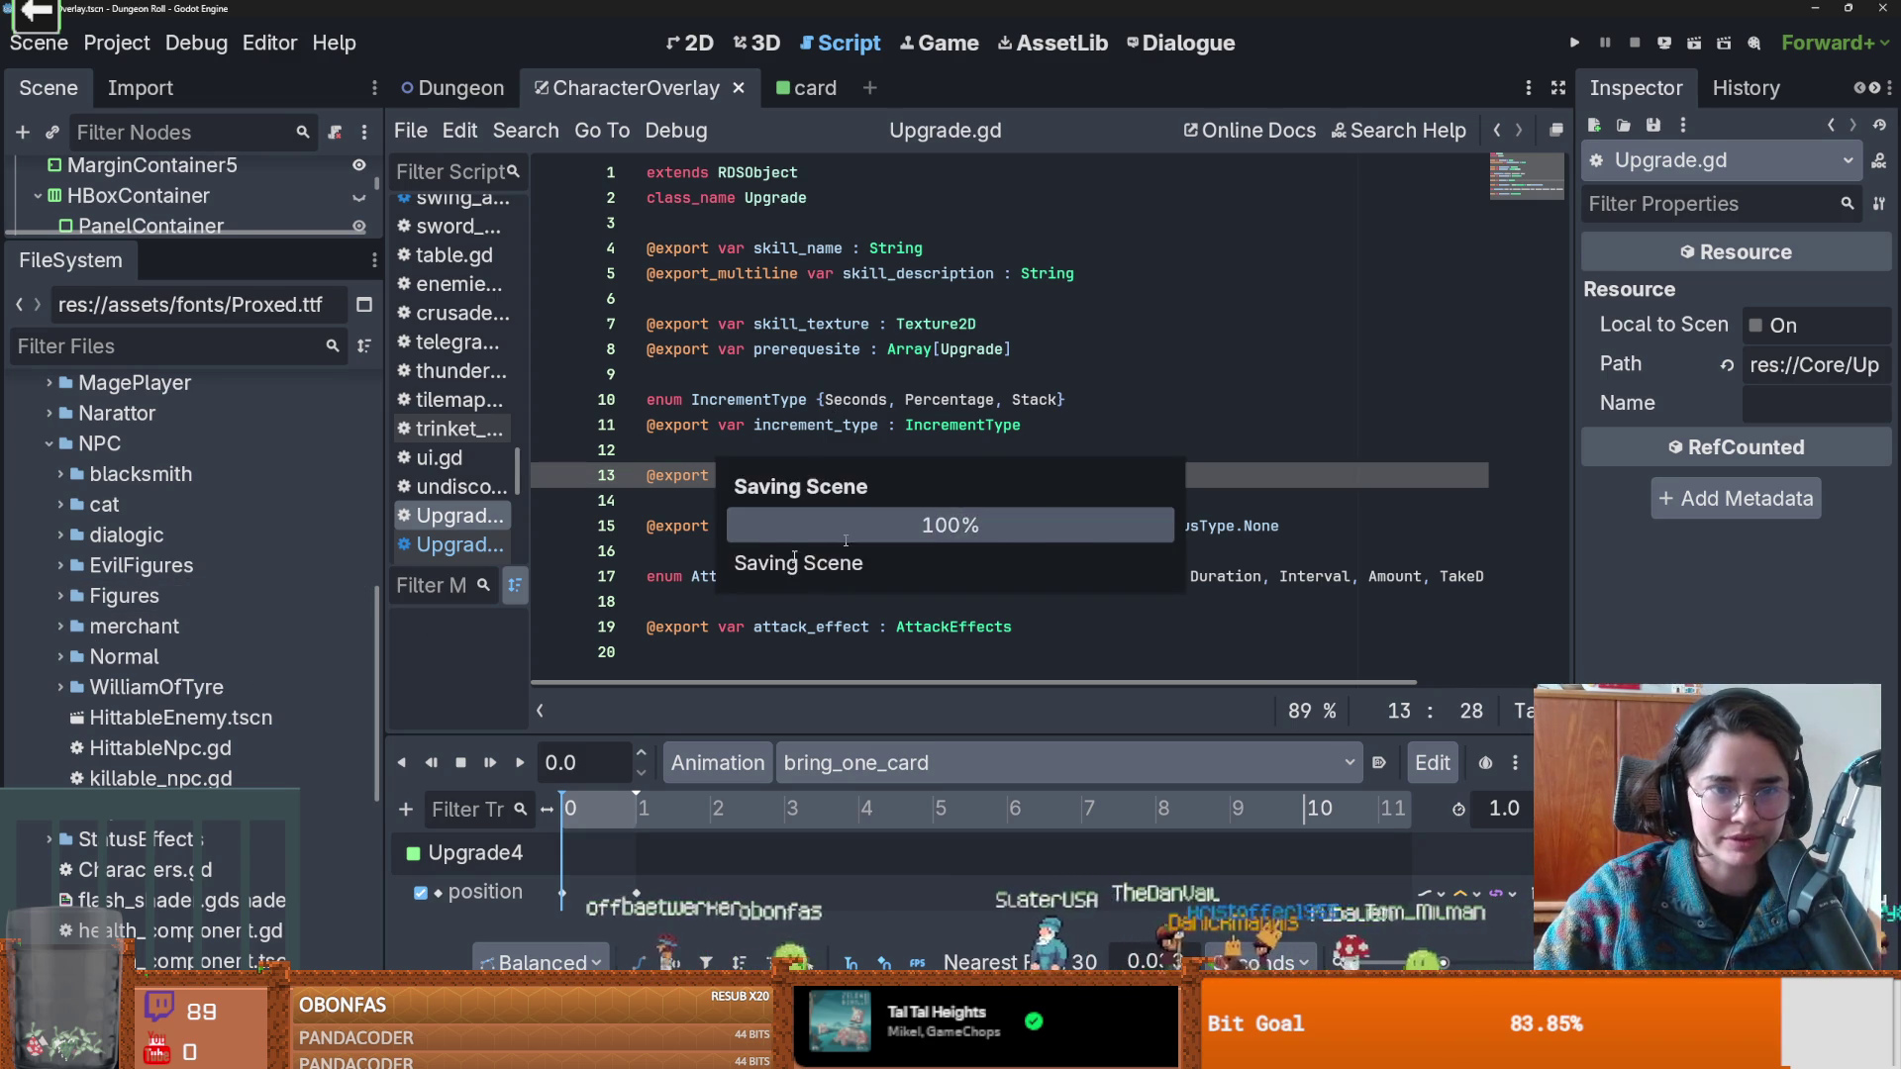
# Expand NPC > Figures > BaldwinIV > upgrades and select BaldwinUpgradeTable.tres.
pyautogui.click(60, 656)
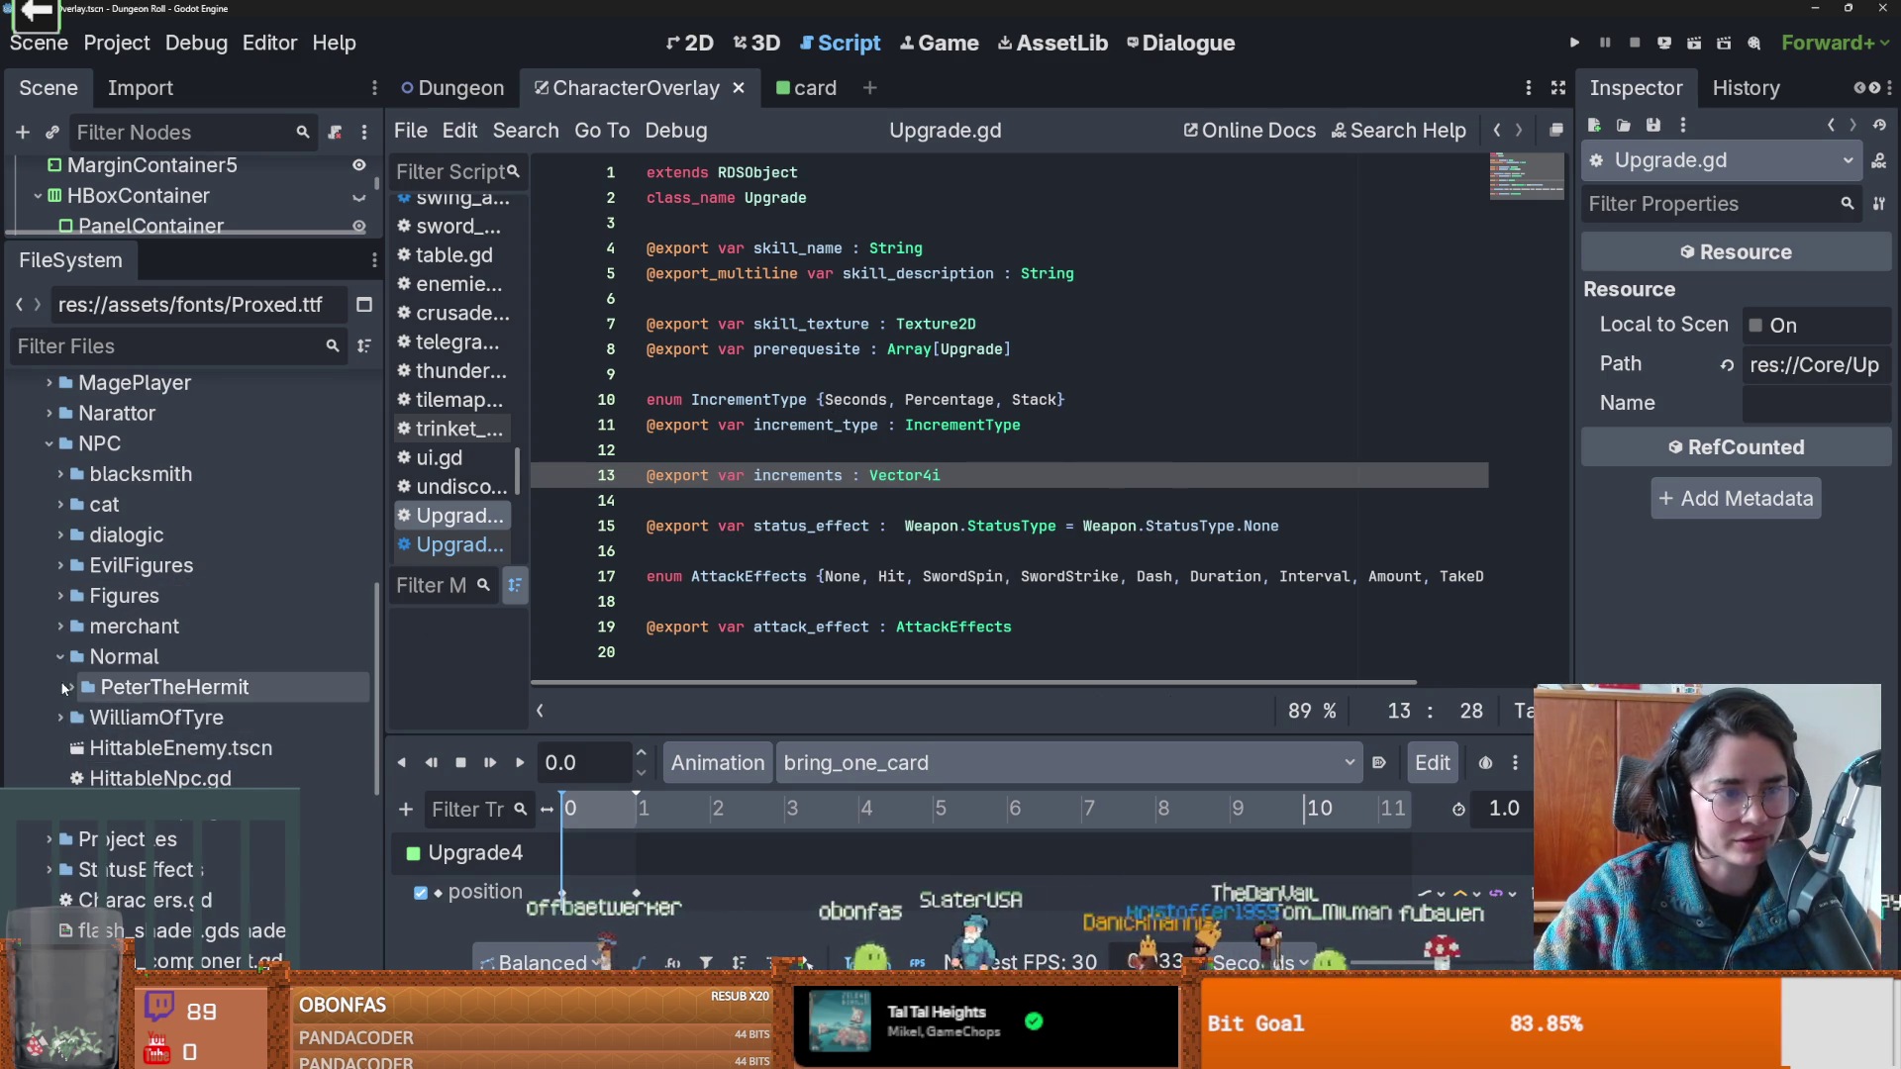
pyautogui.click(71, 687)
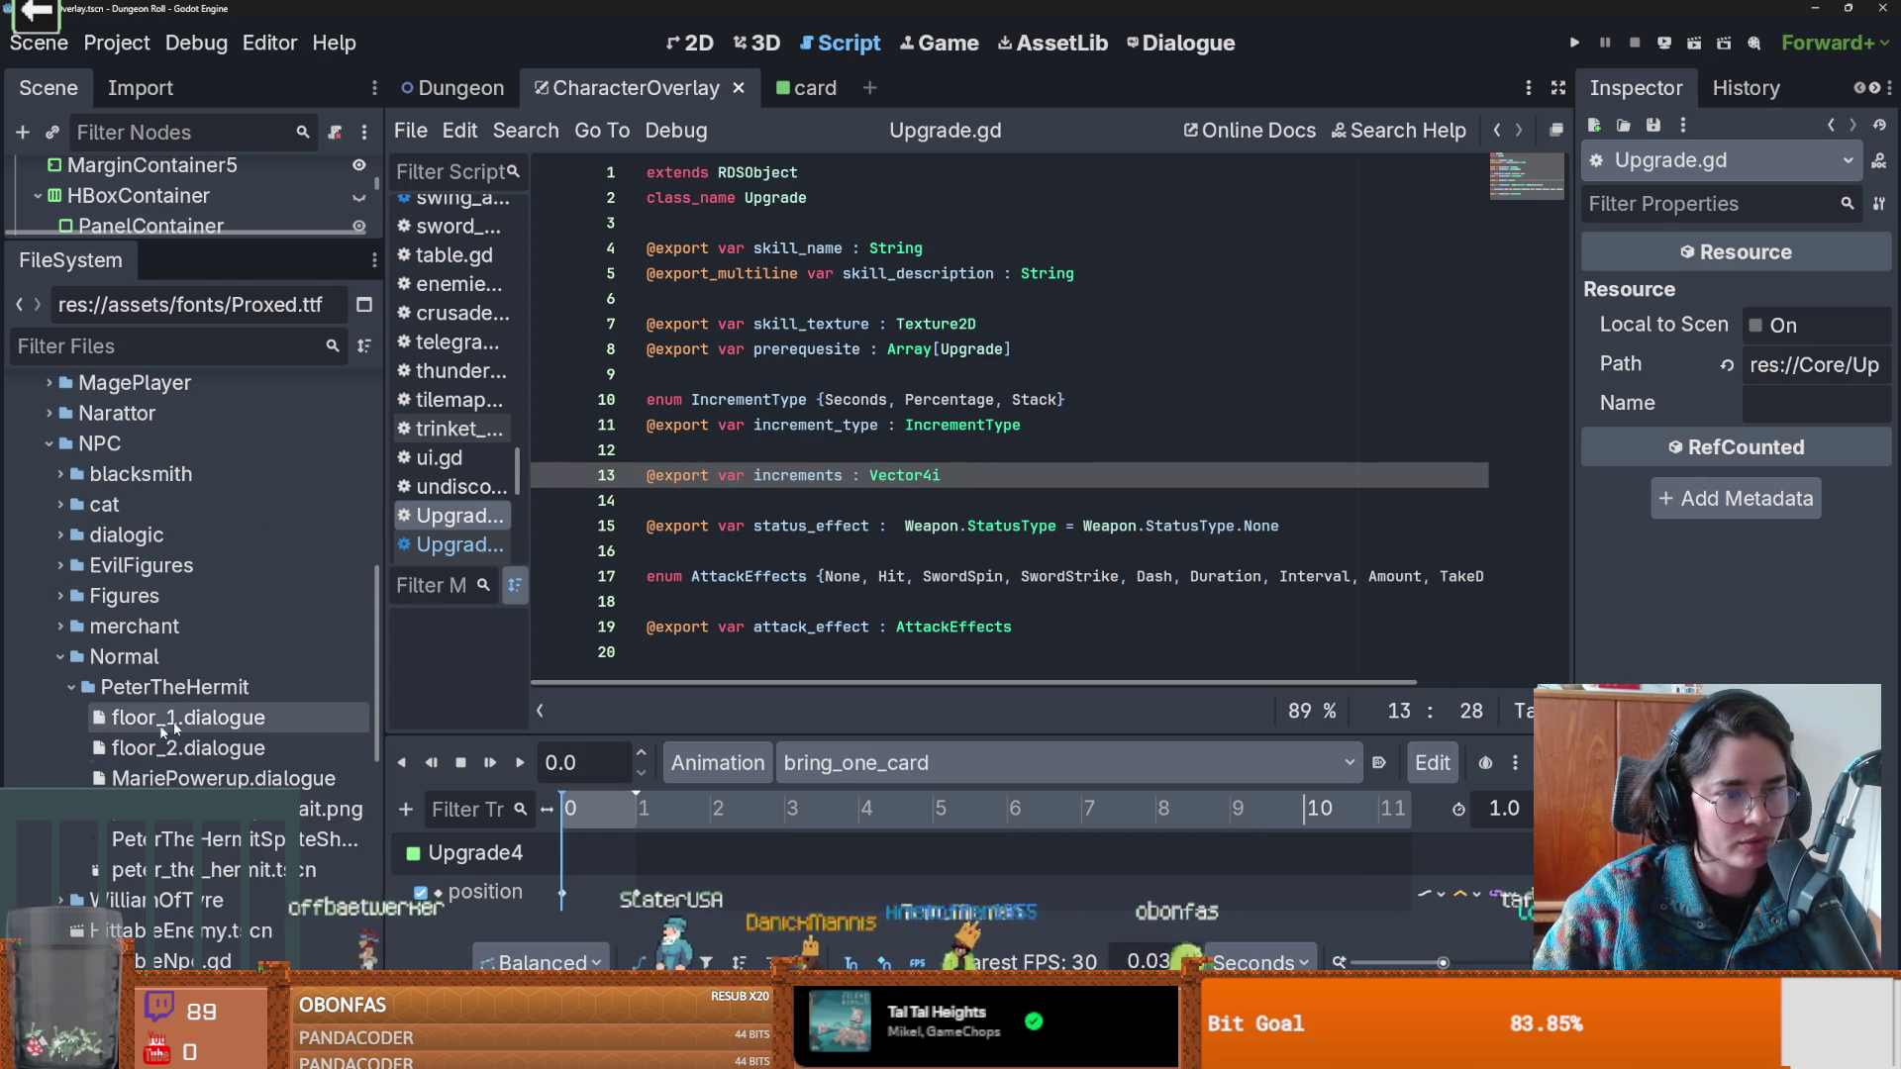
pyautogui.click(59, 656)
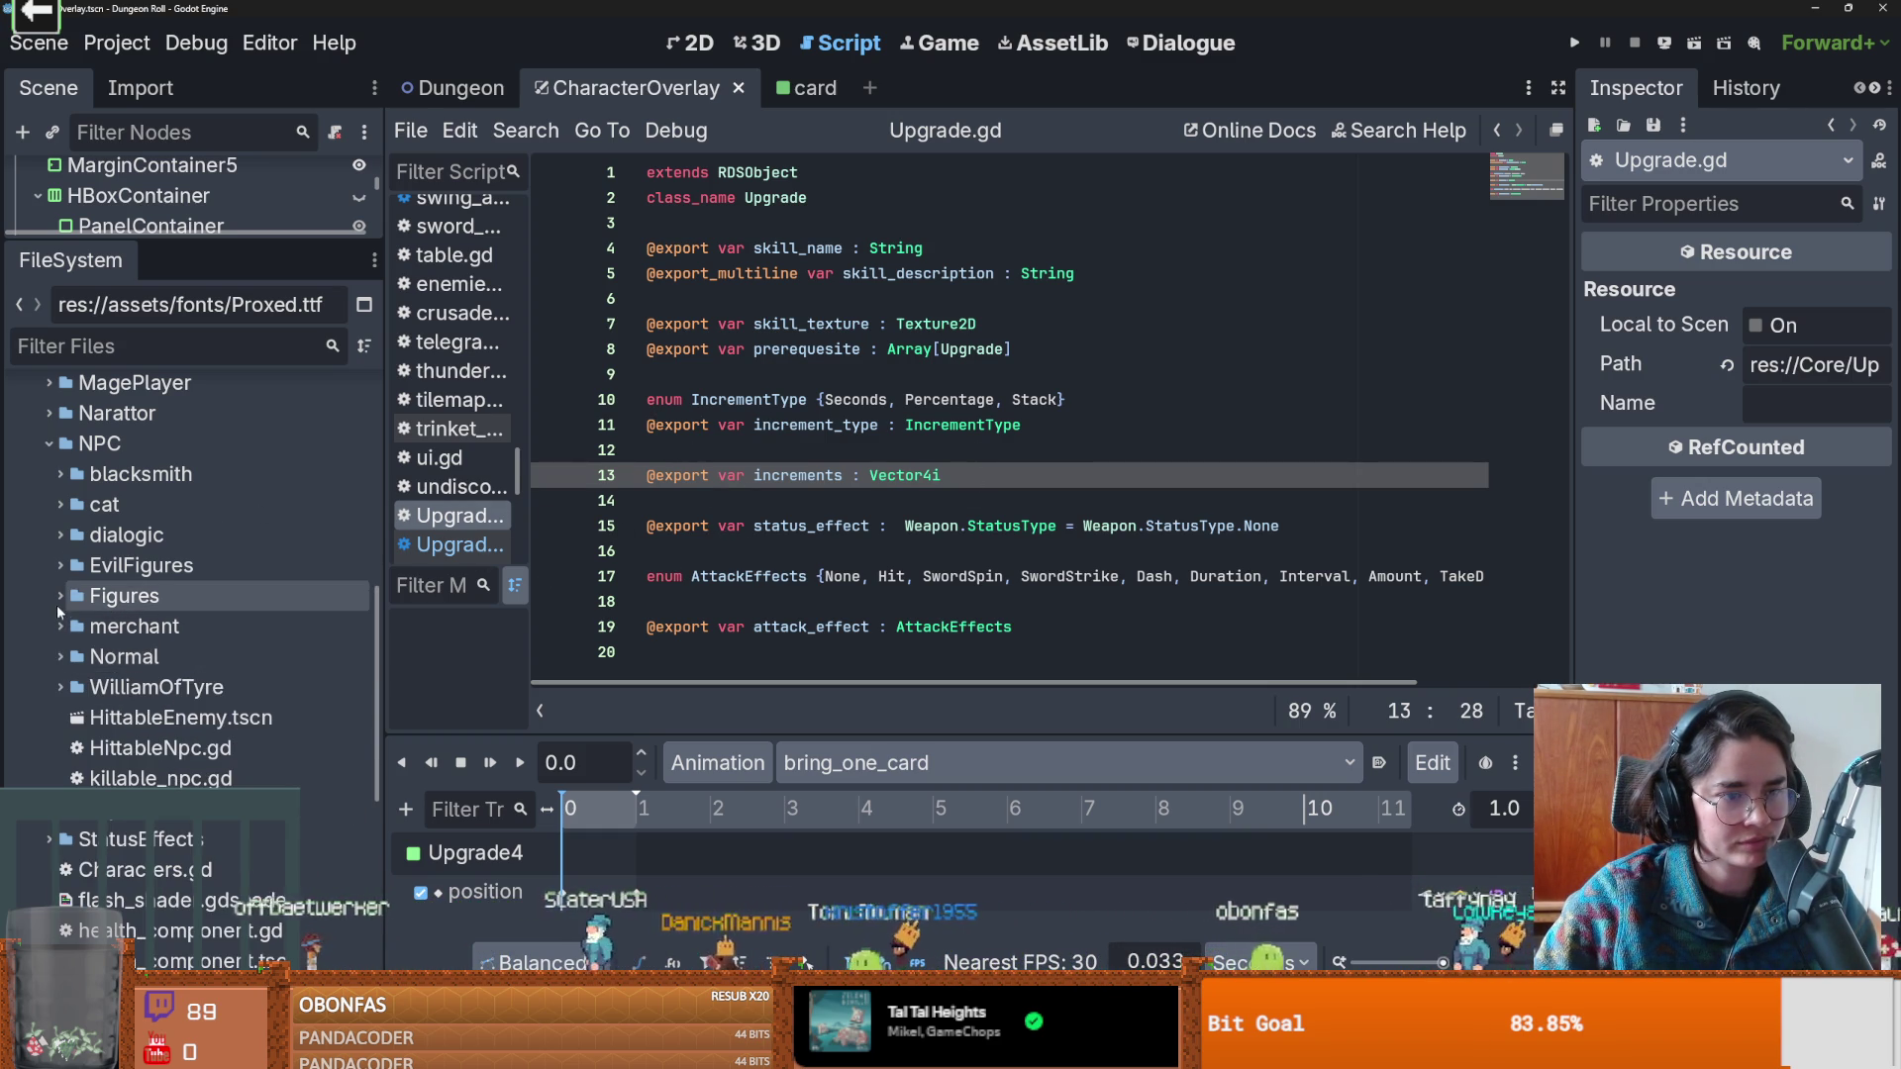
pyautogui.click(59, 596)
pyautogui.click(72, 626)
pyautogui.click(82, 748)
pyautogui.scroll(-2, 219, 699)
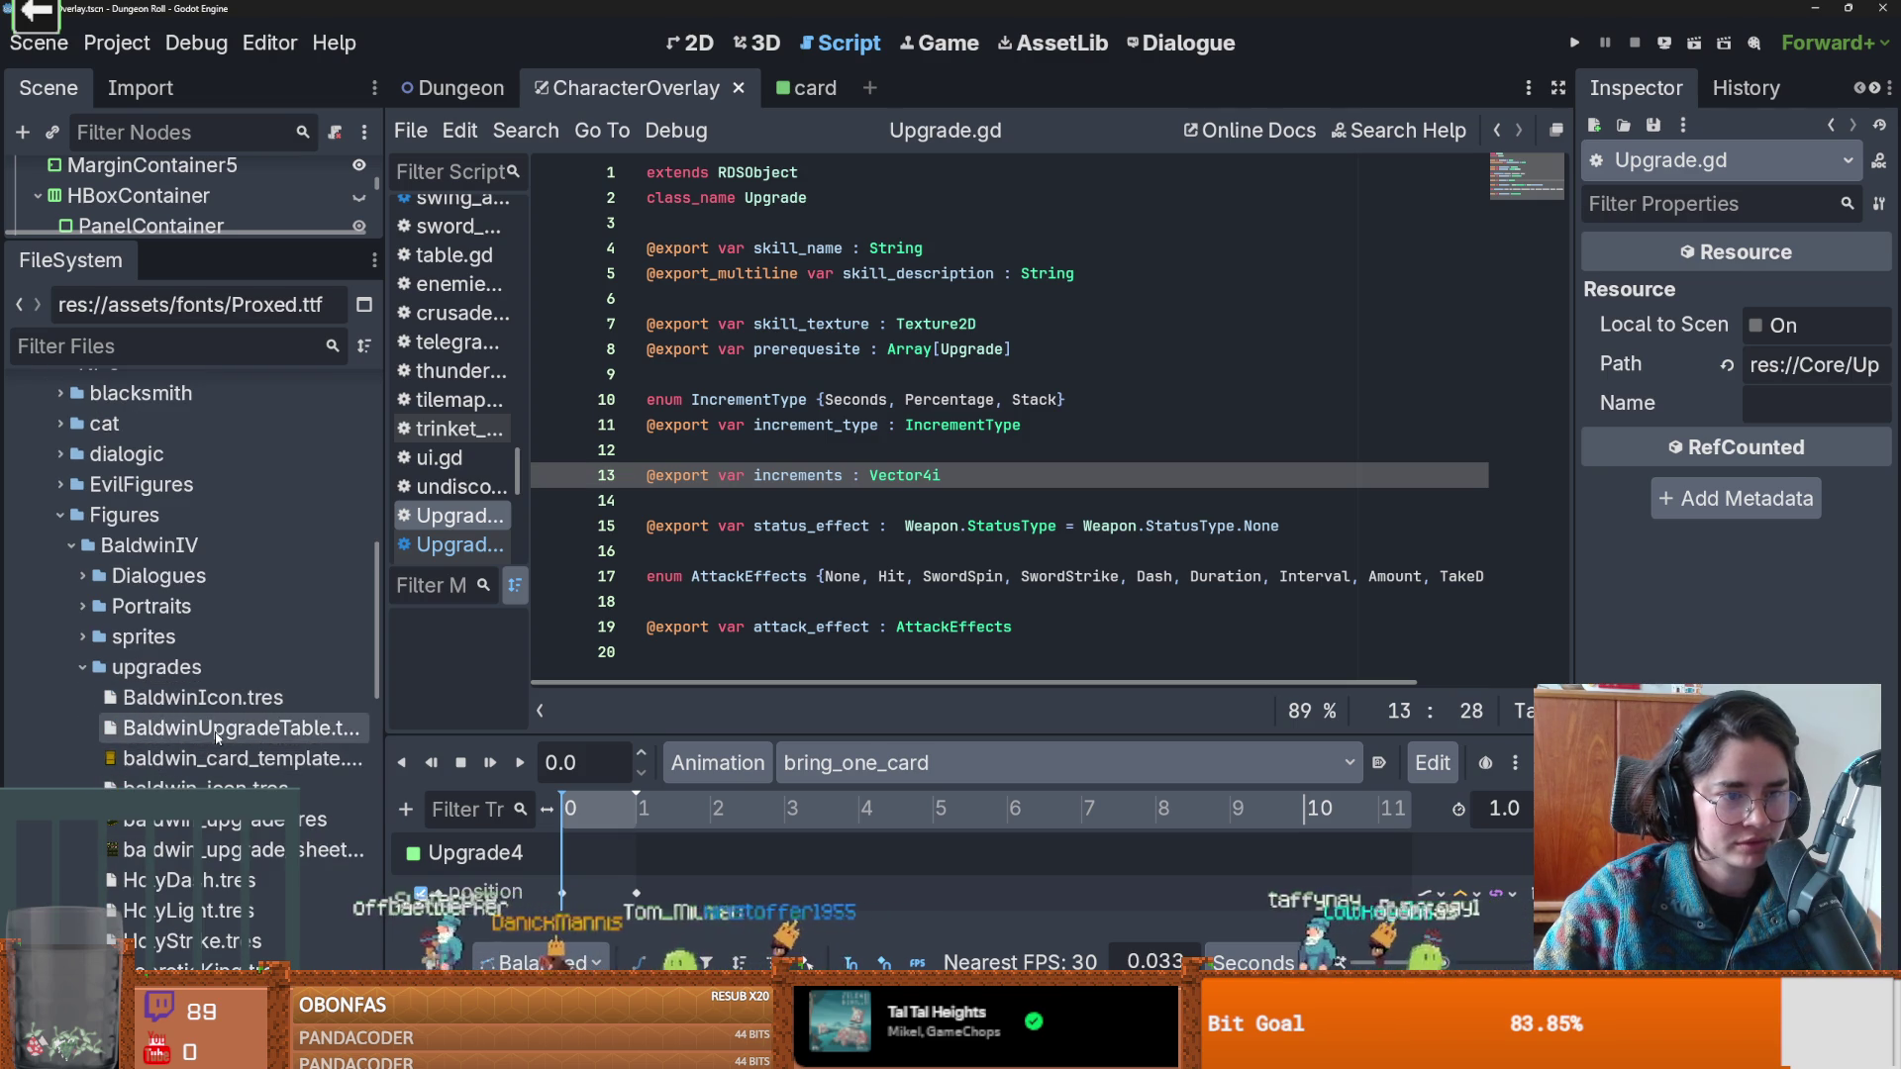
pyautogui.click(213, 728)
# Widen the Inspector, review the HolyLight entry in Rds Contents, collapse the list, and save.
pyautogui.moveTo(1573, 585); pyautogui.dragTo(1094, 585)
pyautogui.click(1634, 414)
pyautogui.scroll(-5, 1524, 511)
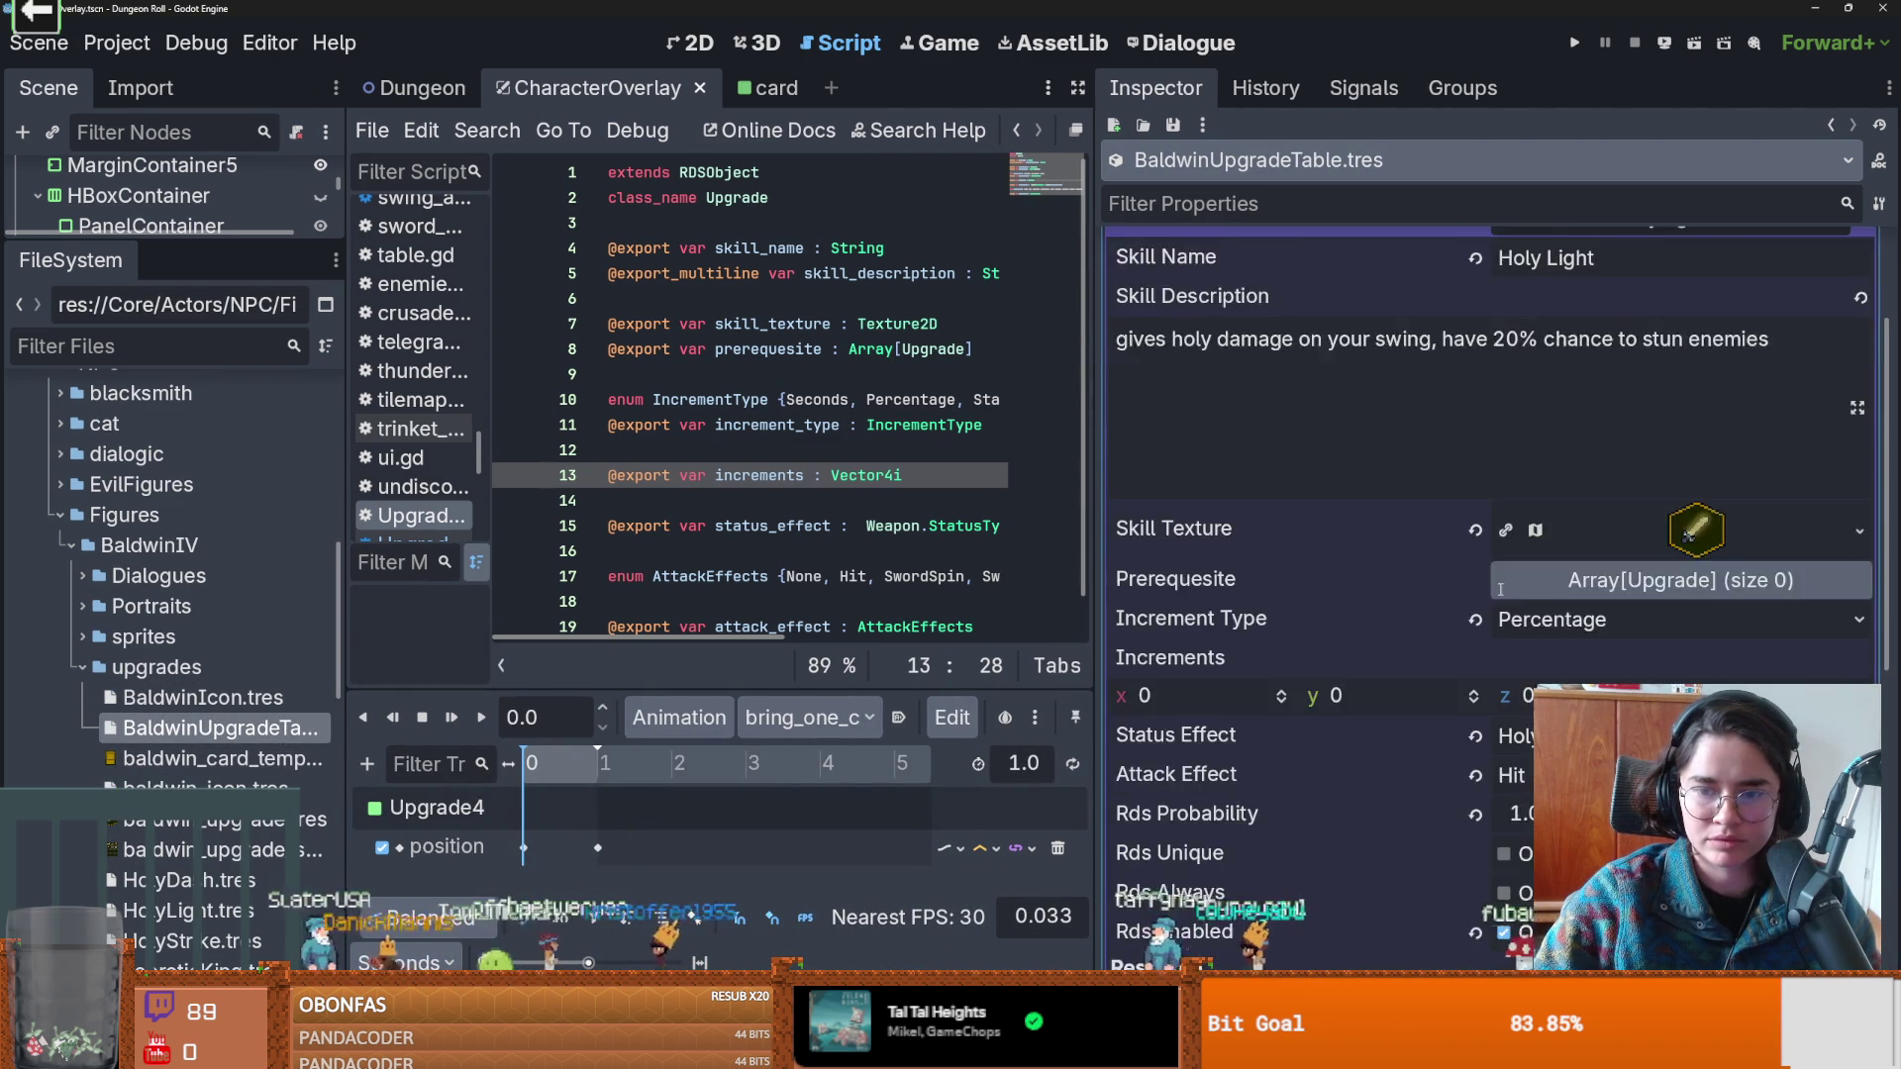
pyautogui.scroll(4, 1501, 591)
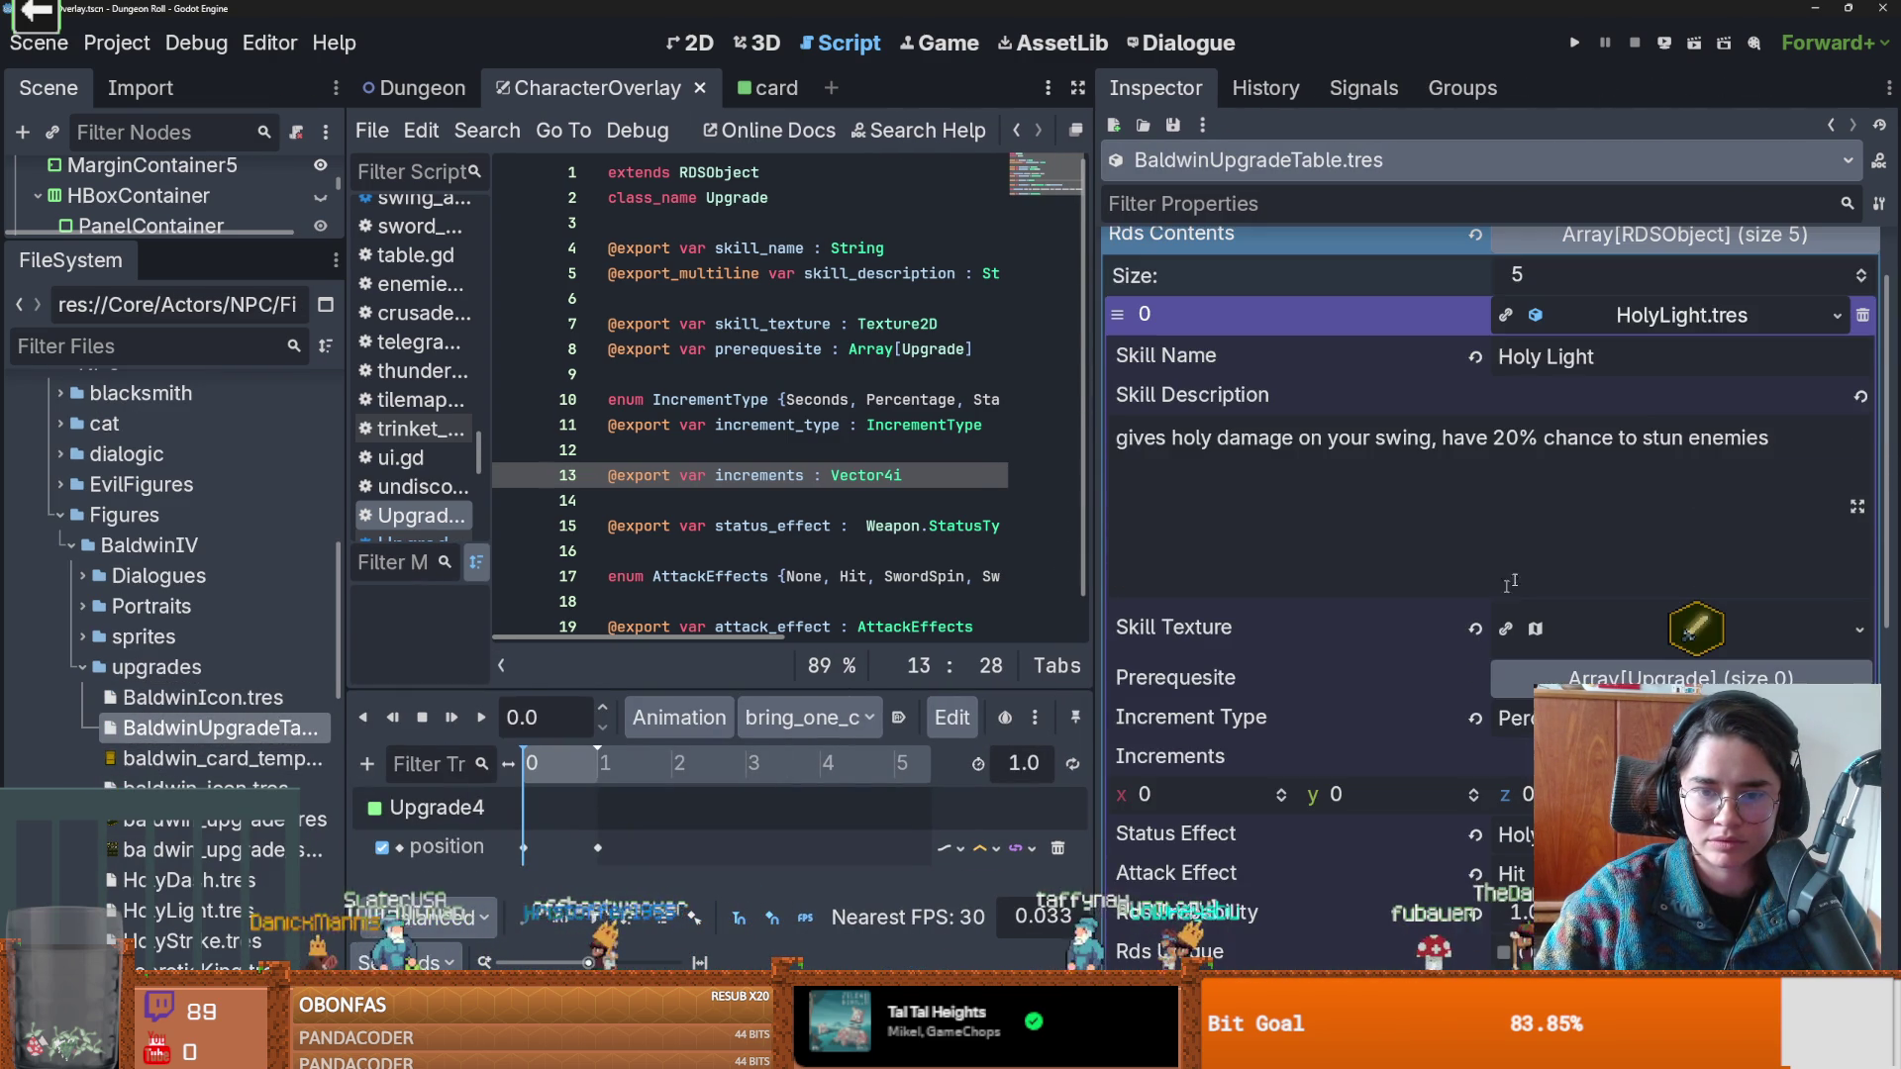
pyautogui.click(1649, 315)
pyautogui.scroll(1, 1648, 502)
pyautogui.click(1663, 333)
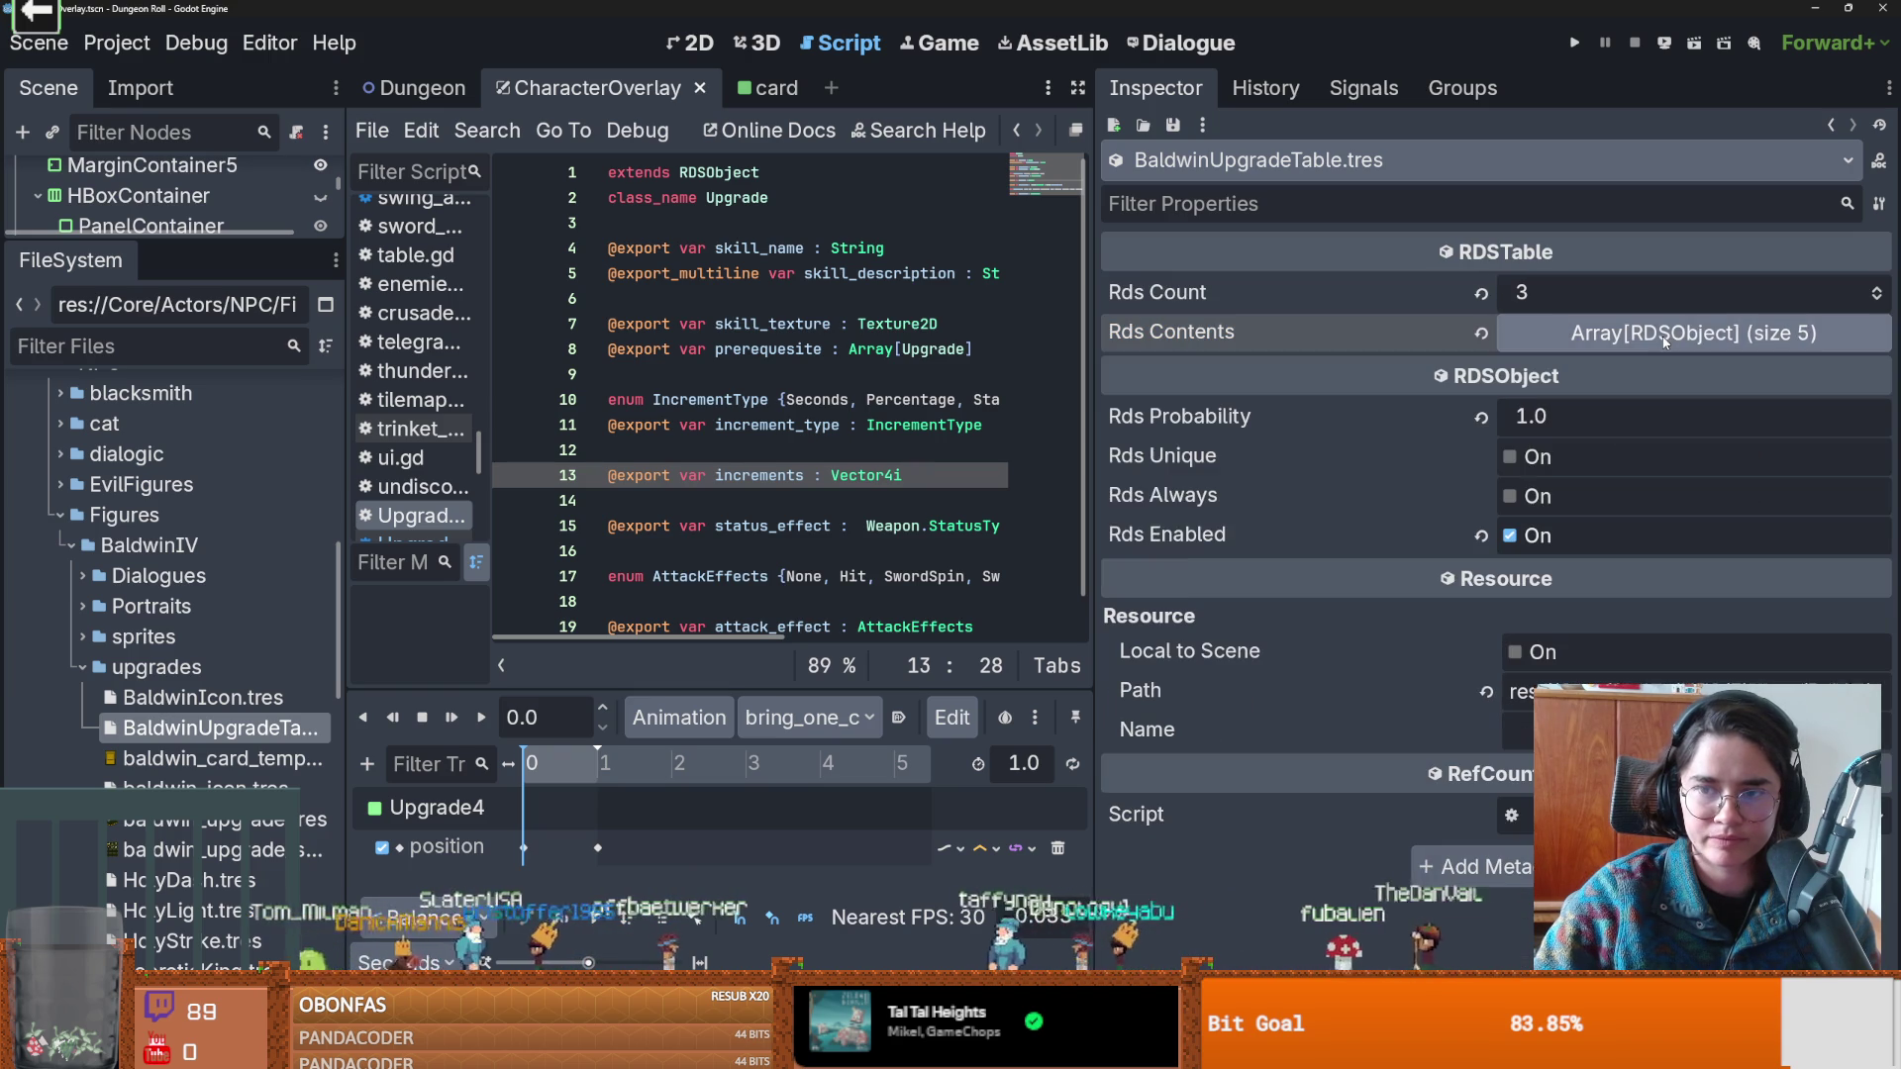
pyautogui.hotkey('ctrl', 's')
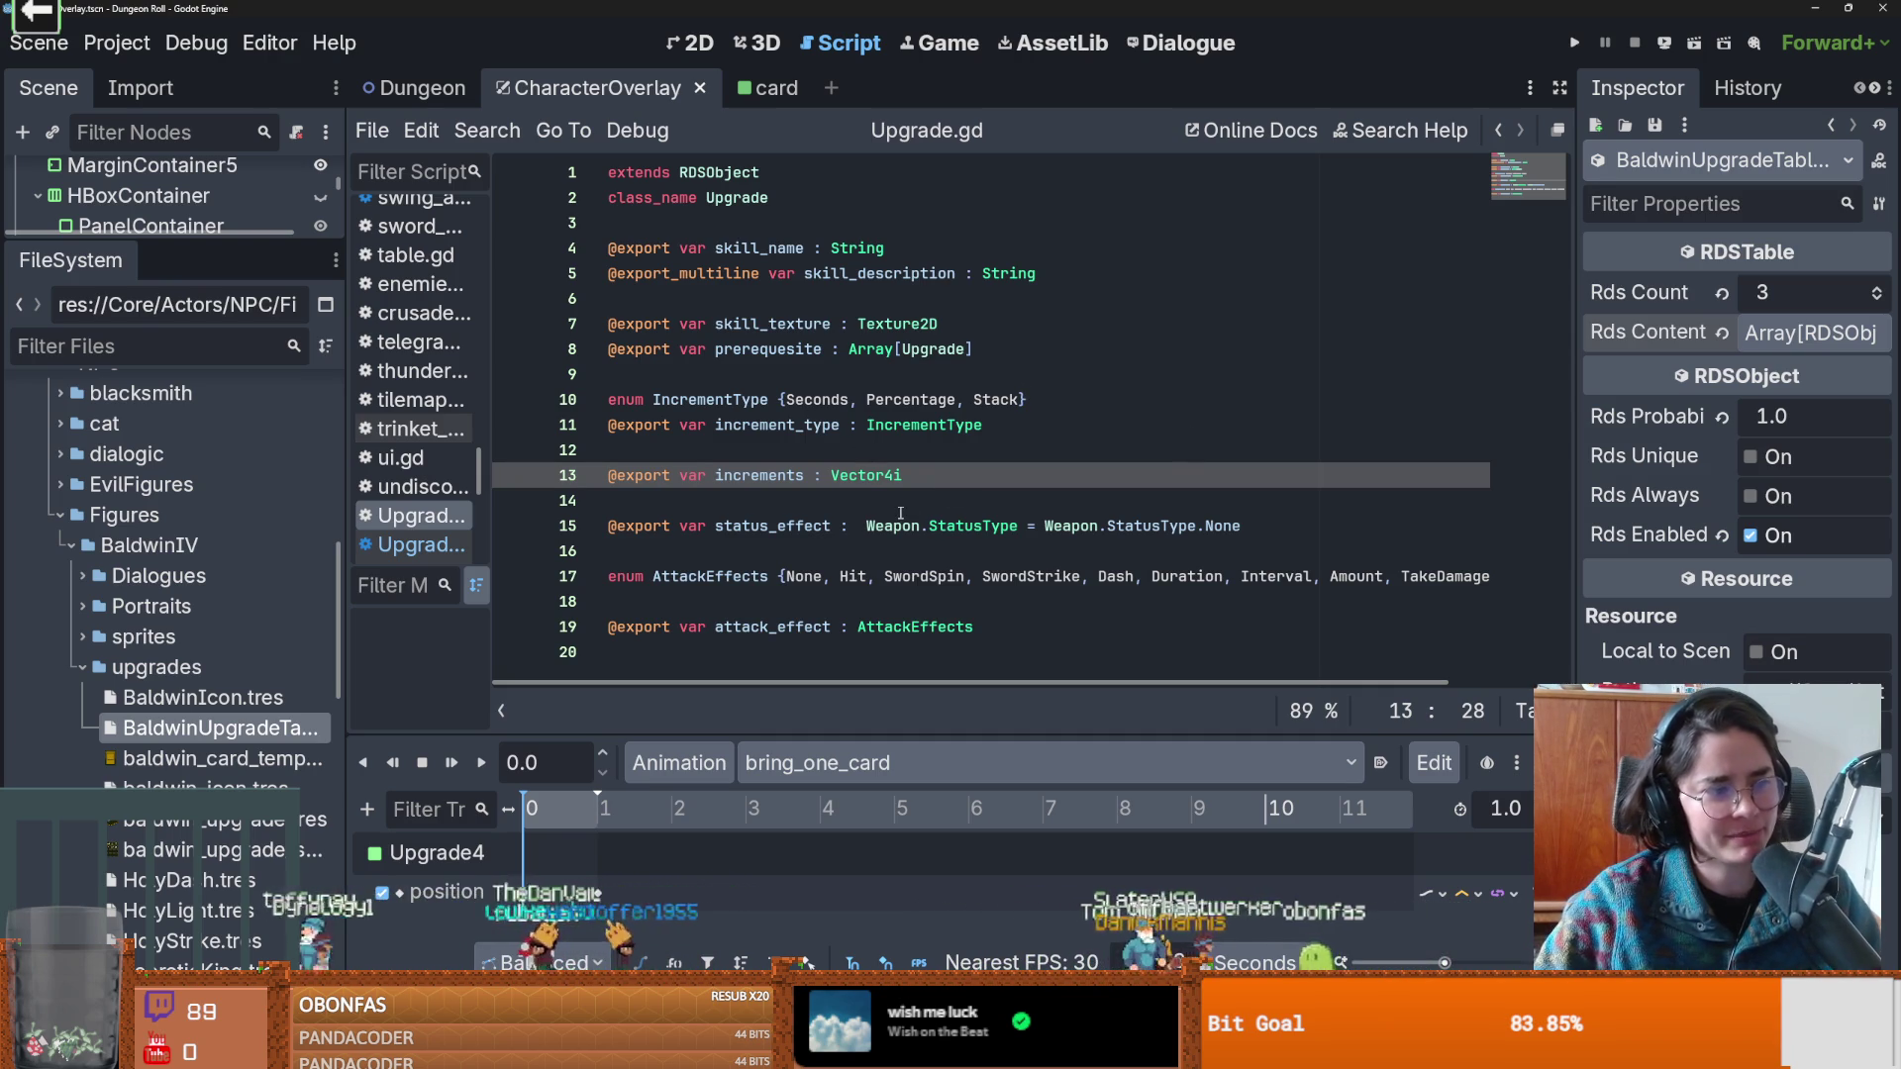
# Save, move the caret up to the IncrementType line, and switch to the chicken-holding YouTube Short.
pyautogui.hotkey('ctrl', 's')
pyautogui.press('Up')
pyautogui.press('Up')
pyautogui.press('Up')
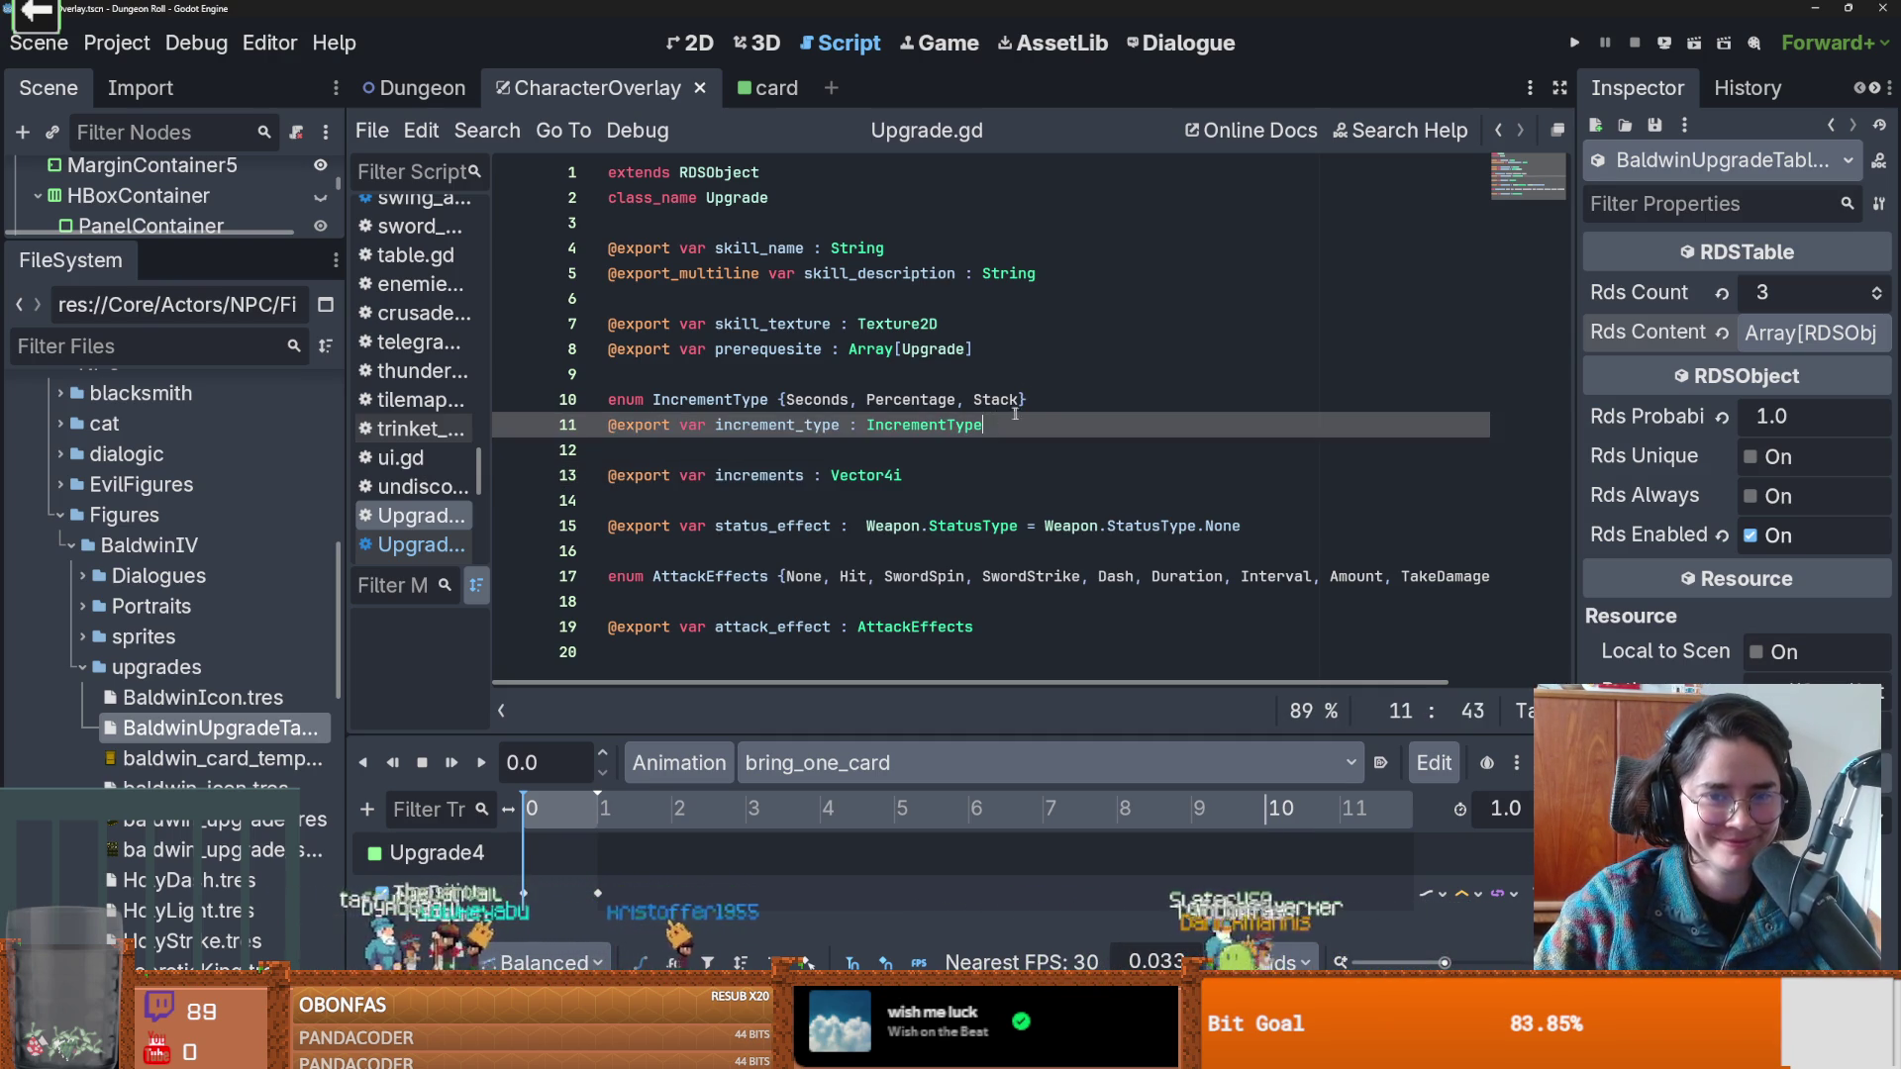
pyautogui.press('End')
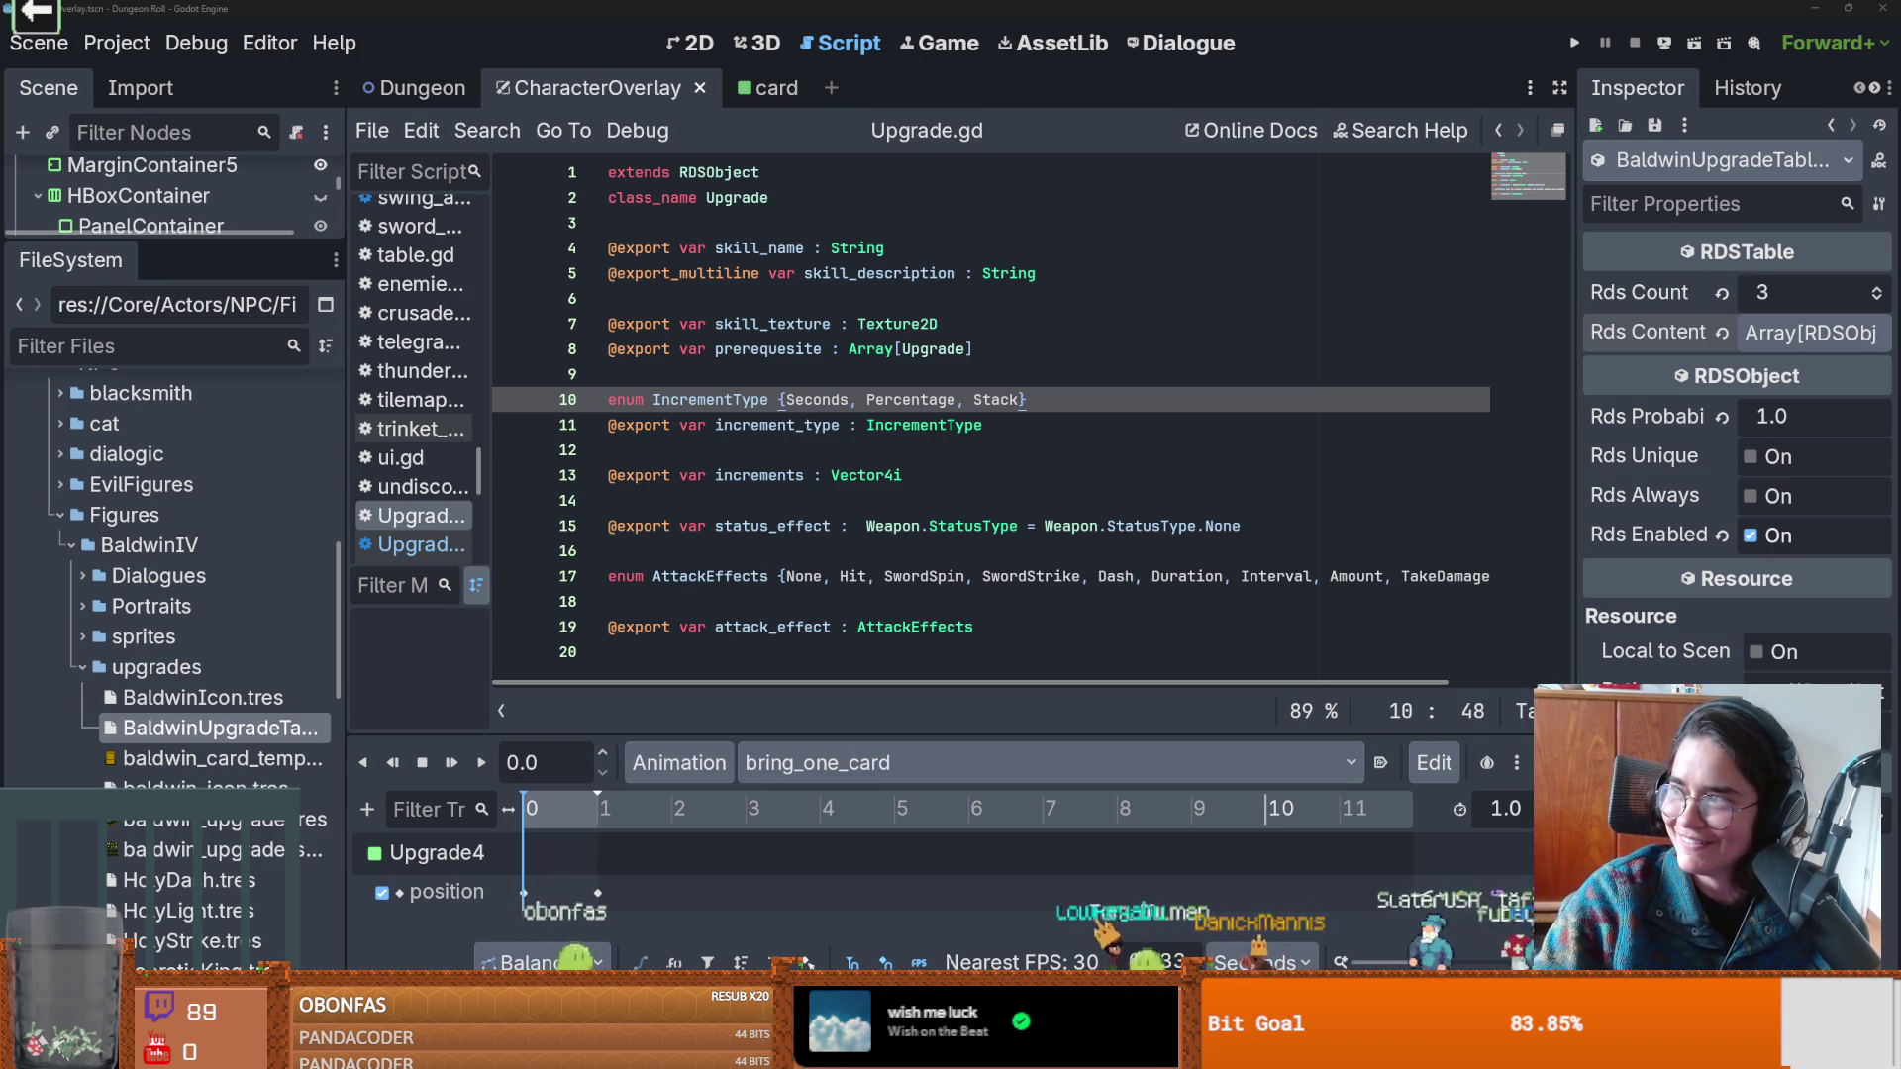
pyautogui.hotkey('alt', 'Tab')
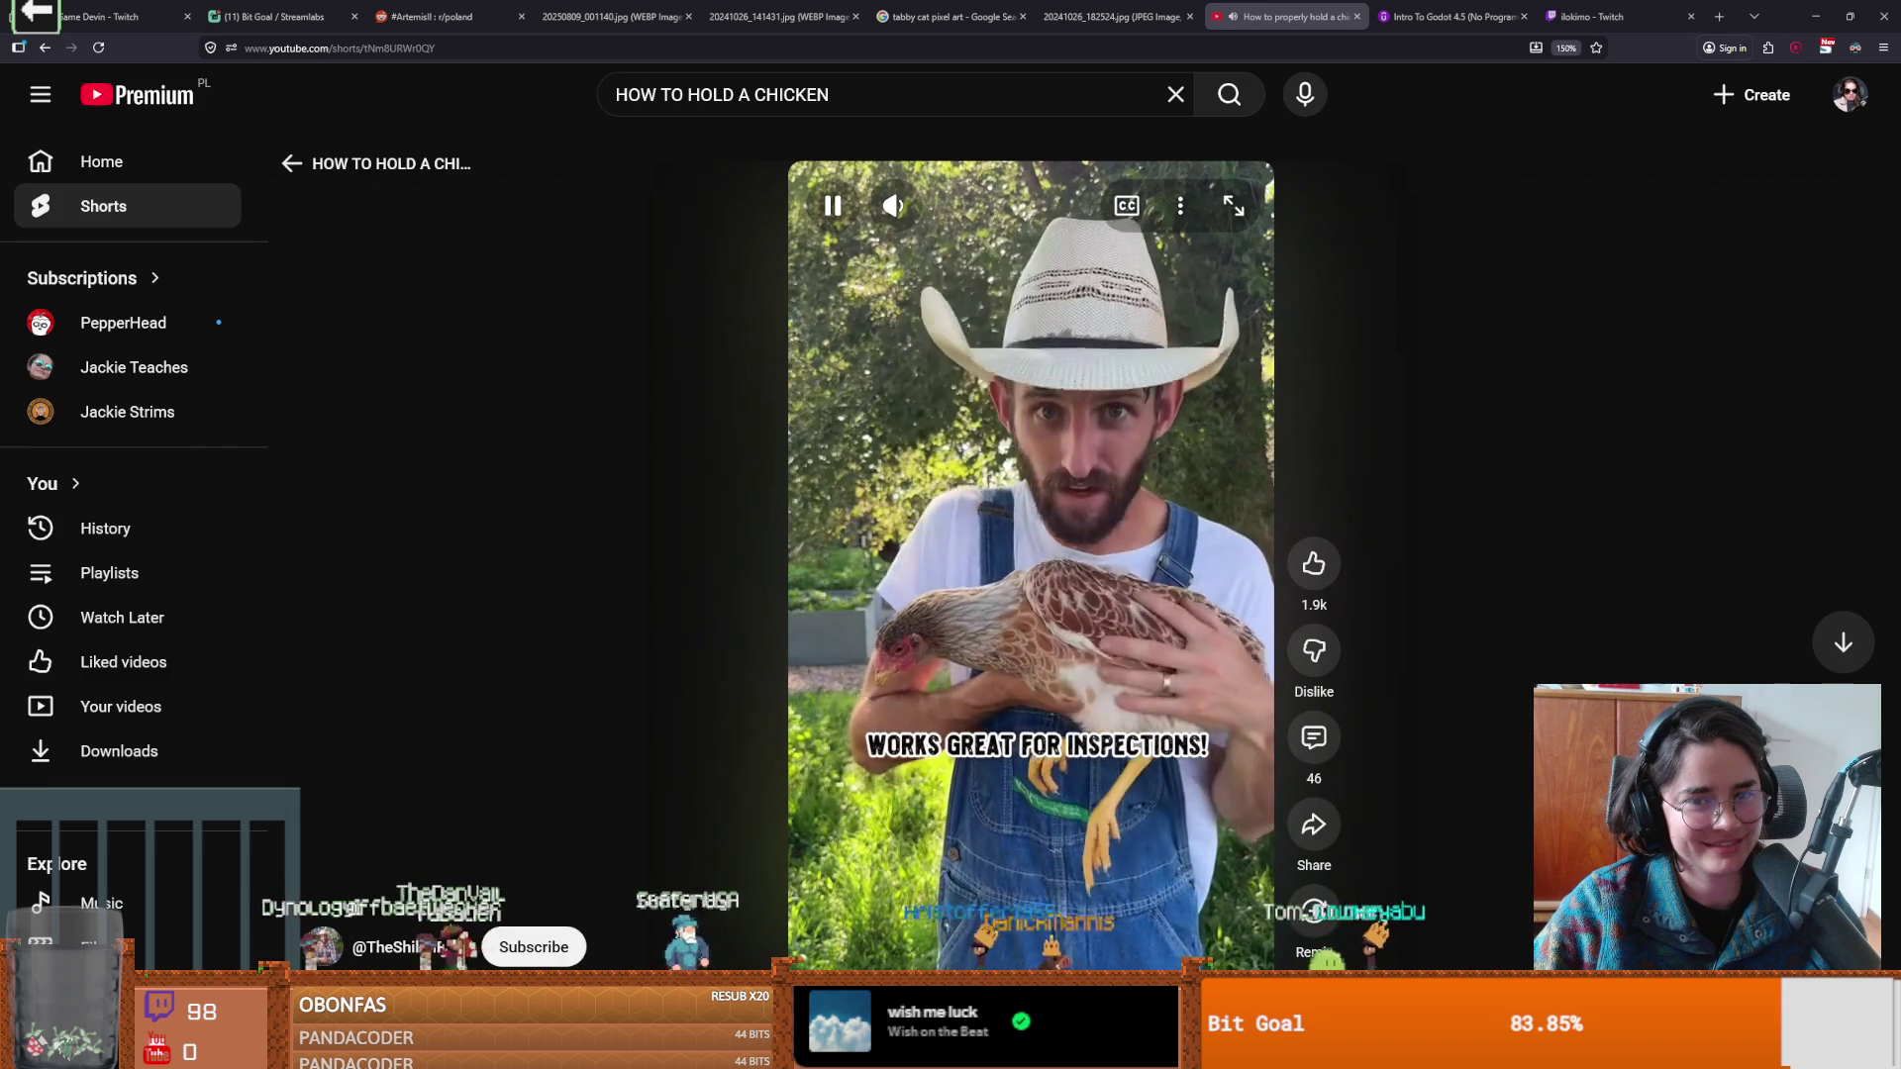
# Pause the chicken-holding Short and switch back to the Godot editor.
pyautogui.click(1058, 696)
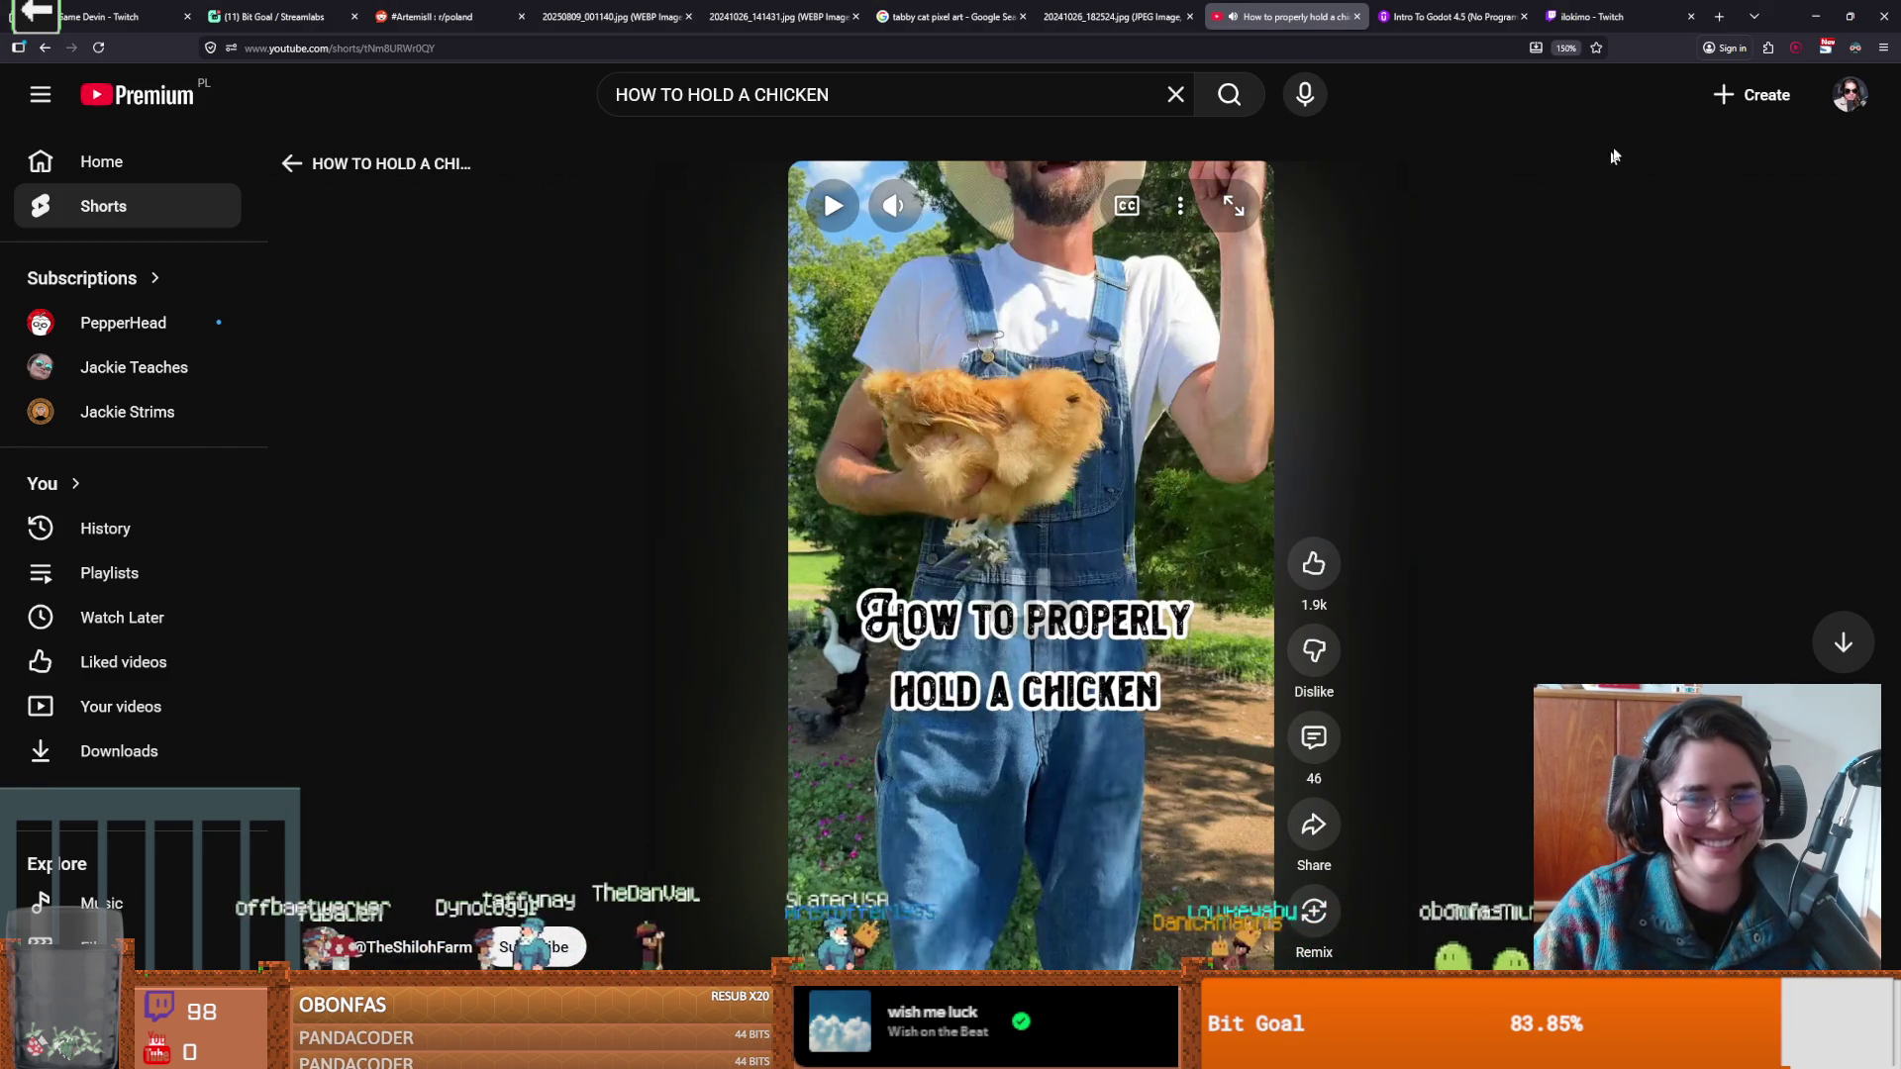
pyautogui.hotkey('alt', 'Tab')
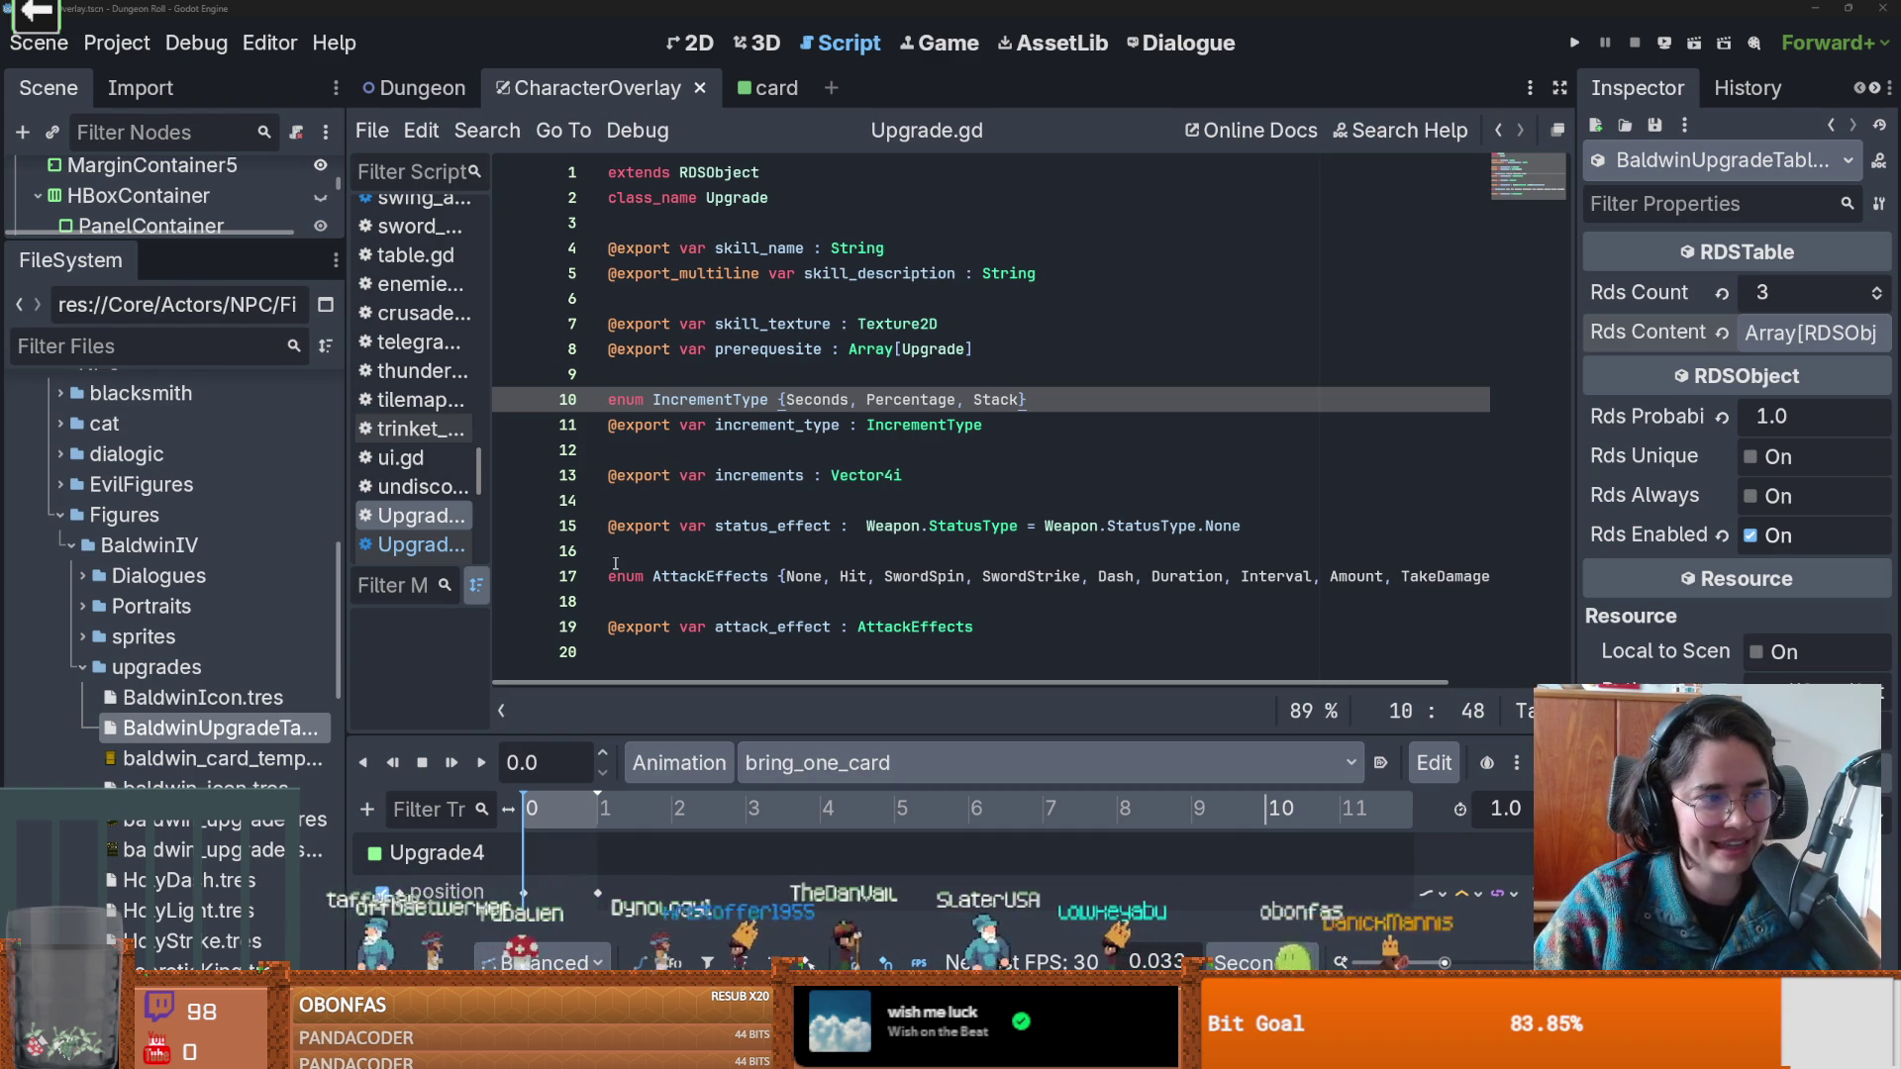
# View BaldwinIcon.tres in a widened Inspector, check its Icon Loot Table contents, and save.
pyautogui.click(924, 469)
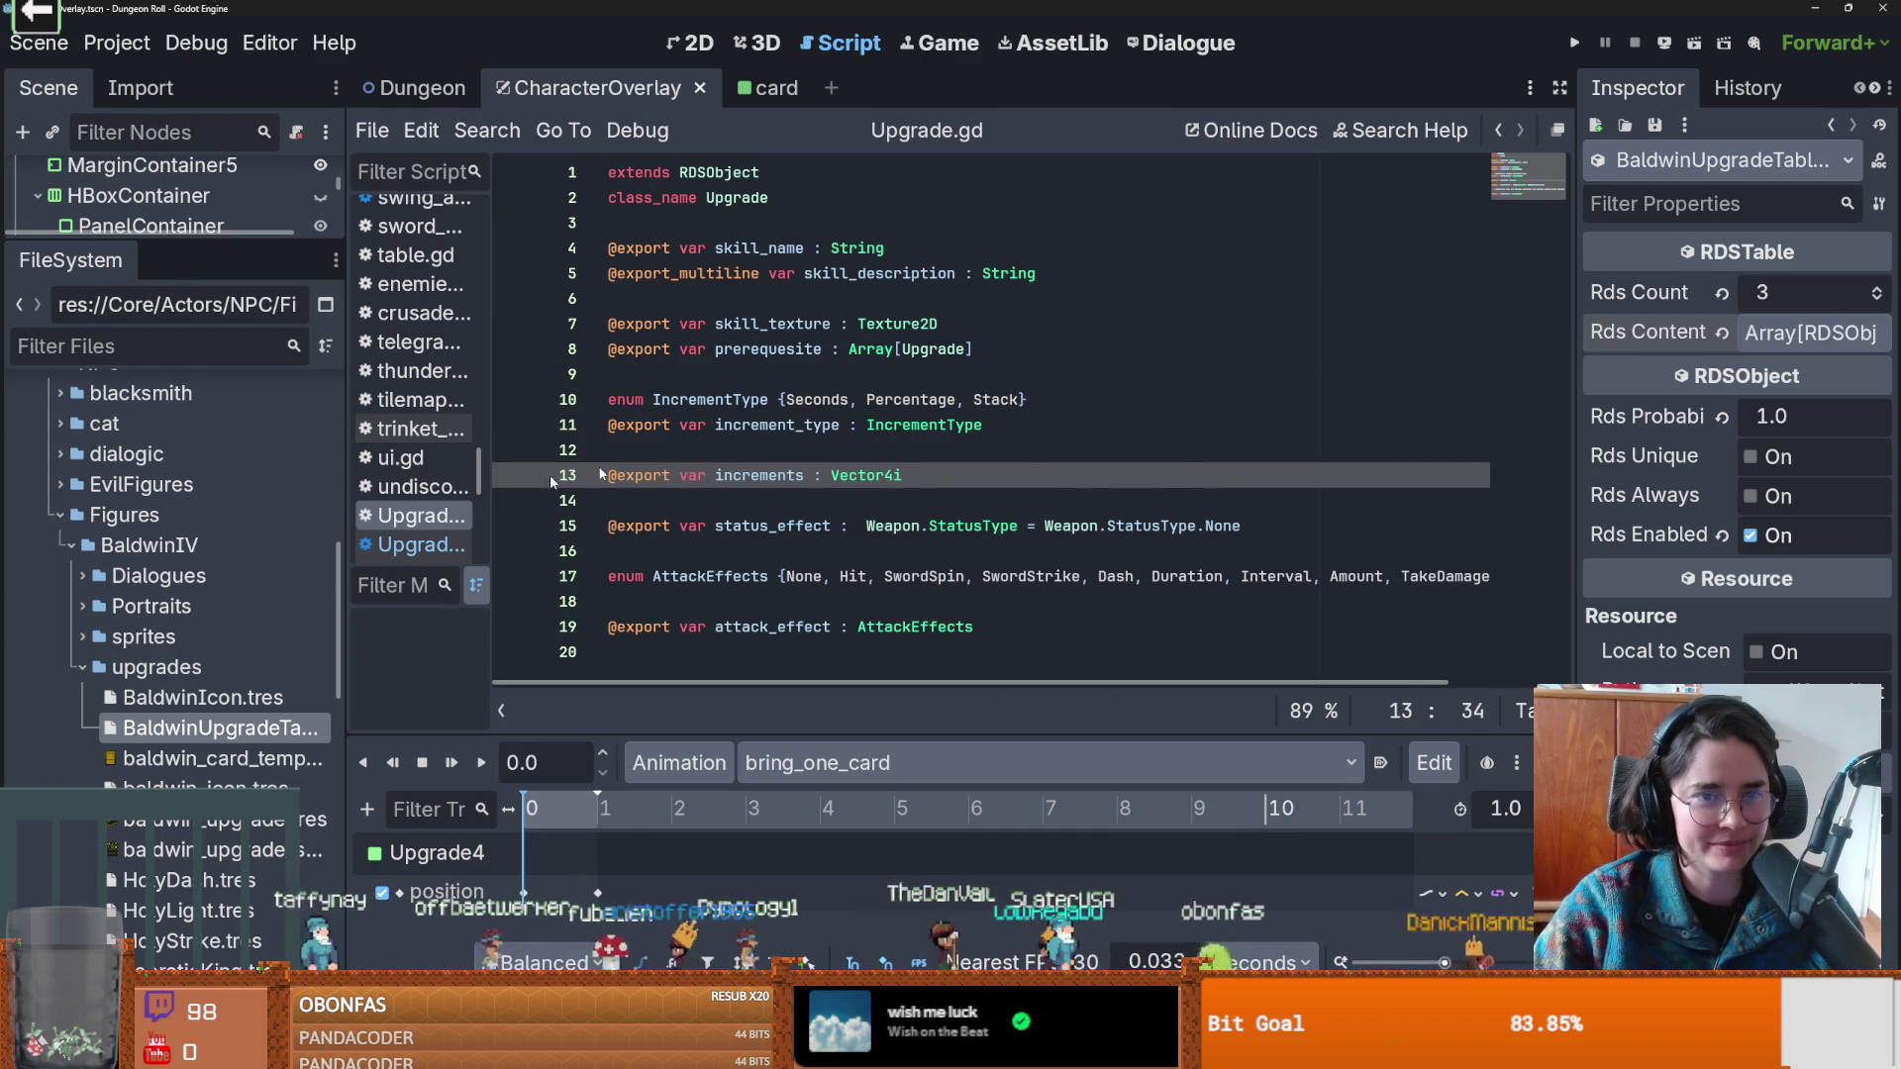
pyautogui.click(181, 699)
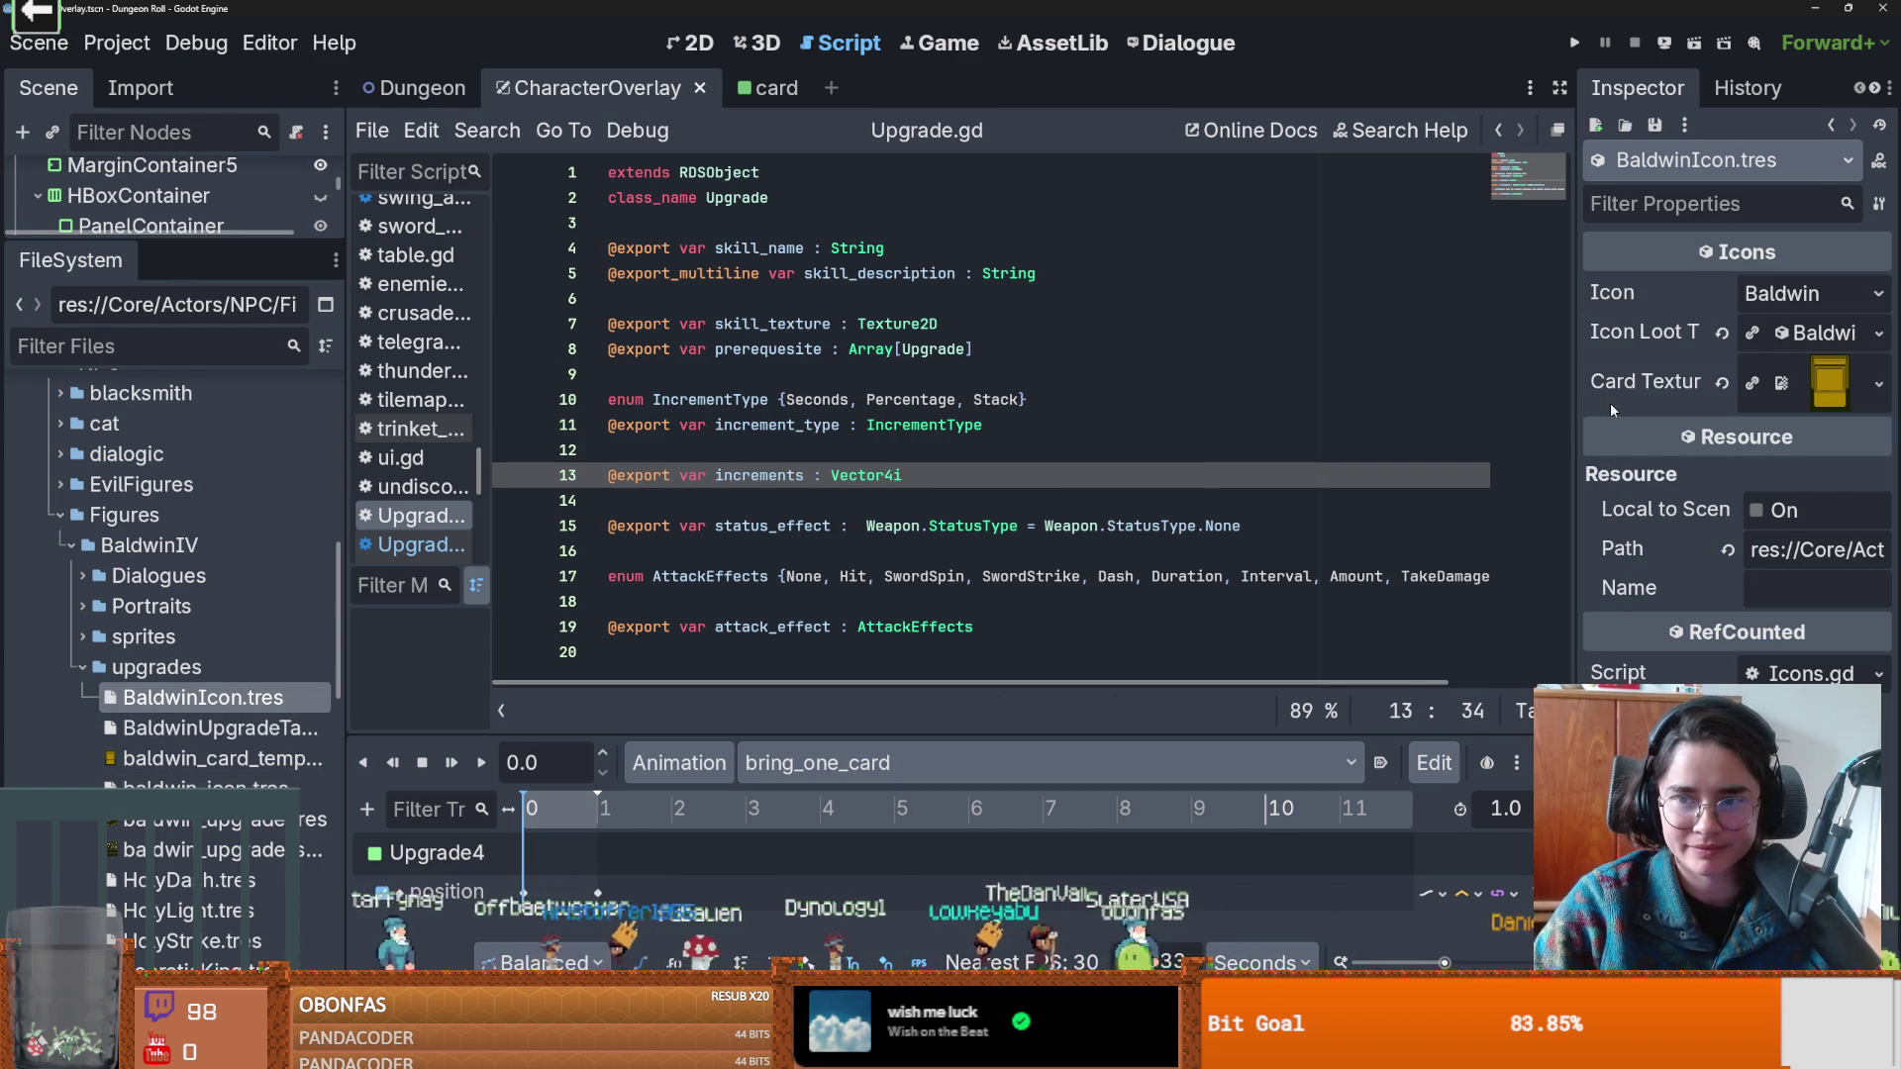
pyautogui.moveTo(1576, 406); pyautogui.dragTo(1357, 391)
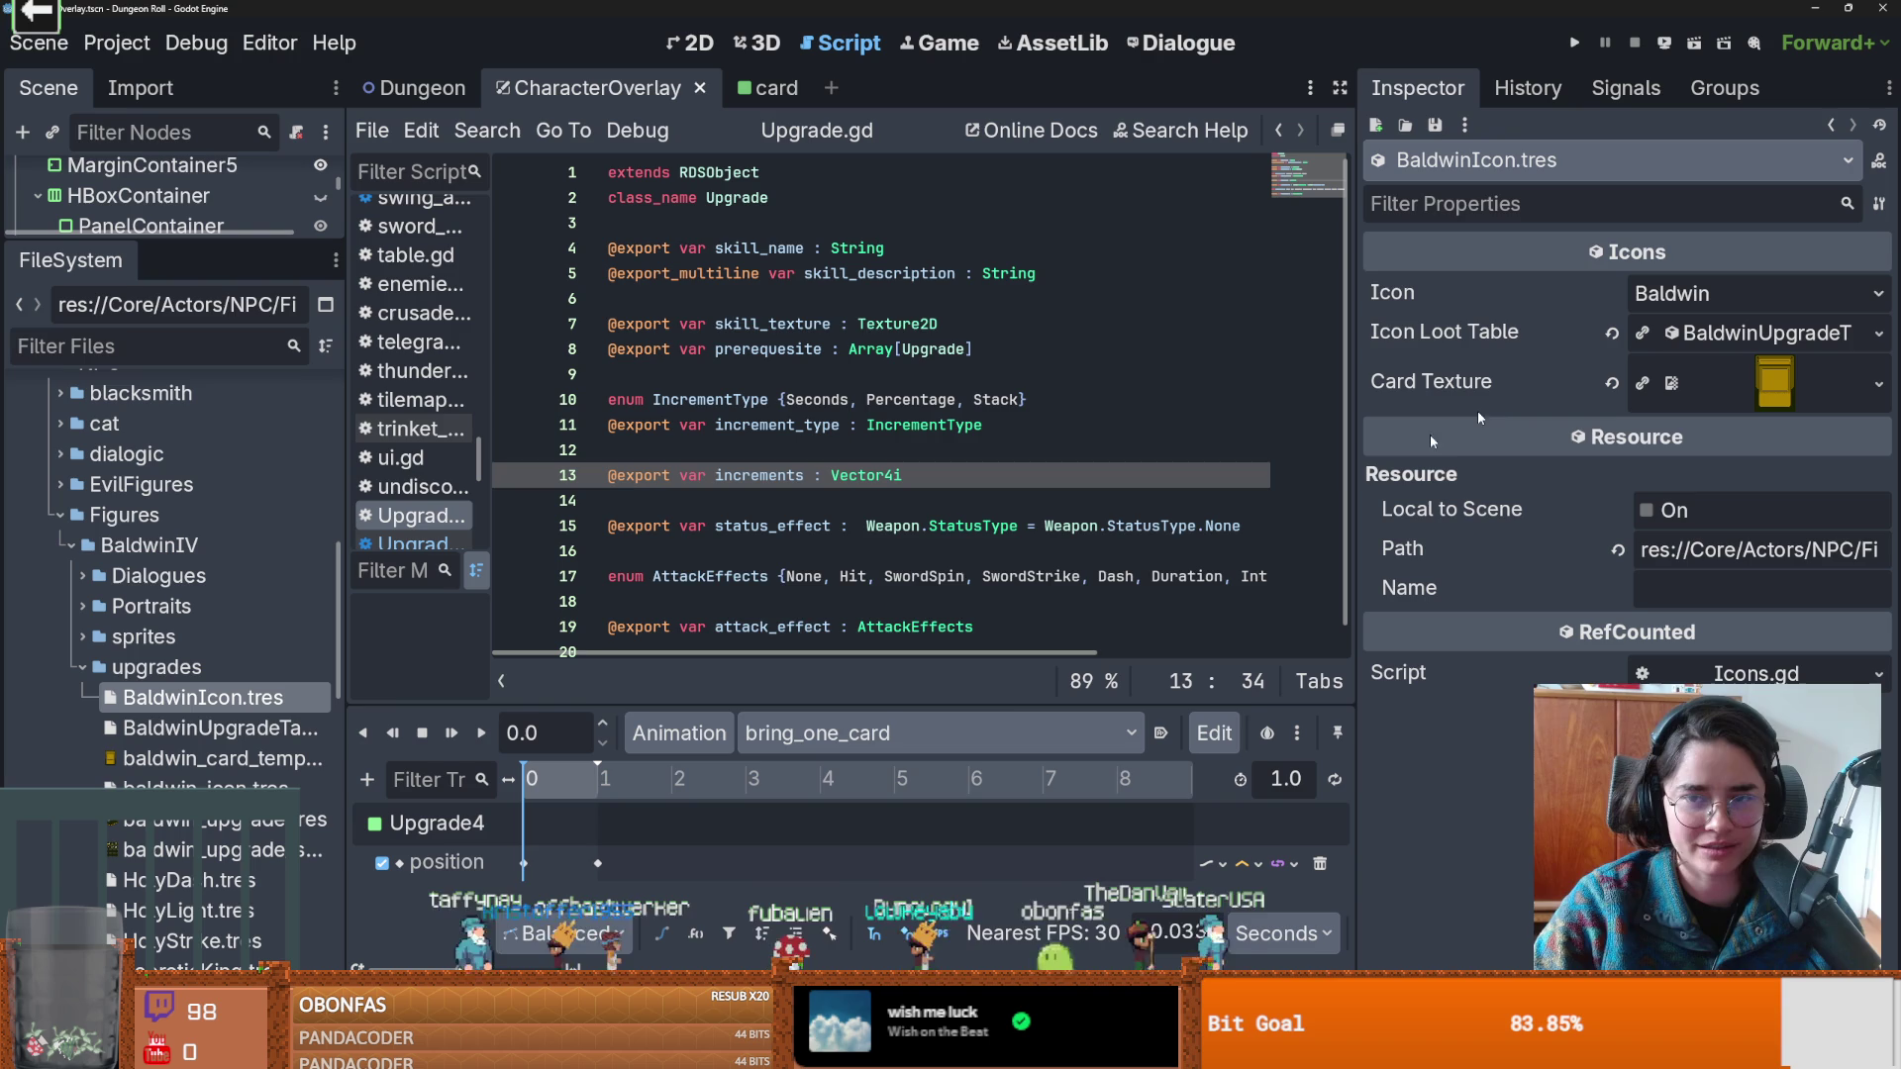
pyautogui.click(1777, 335)
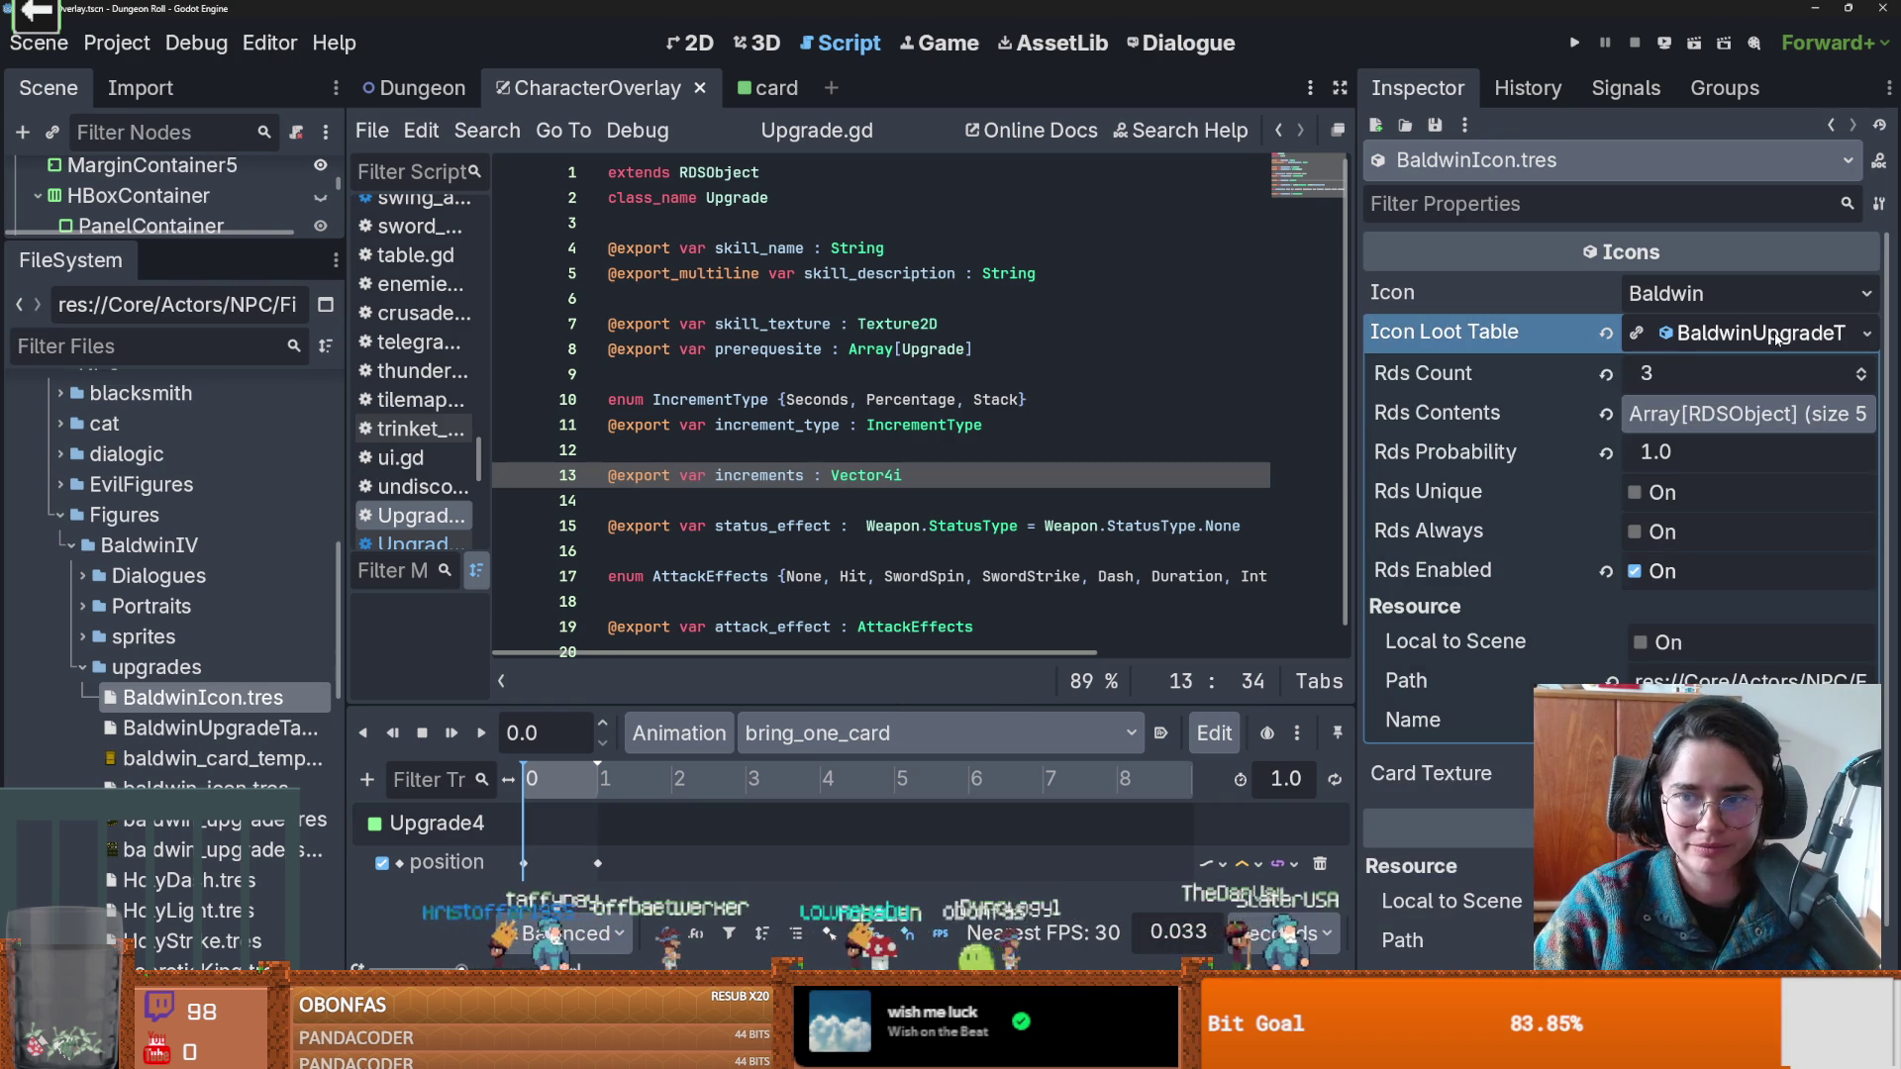
pyautogui.click(1740, 415)
pyautogui.click(1740, 415)
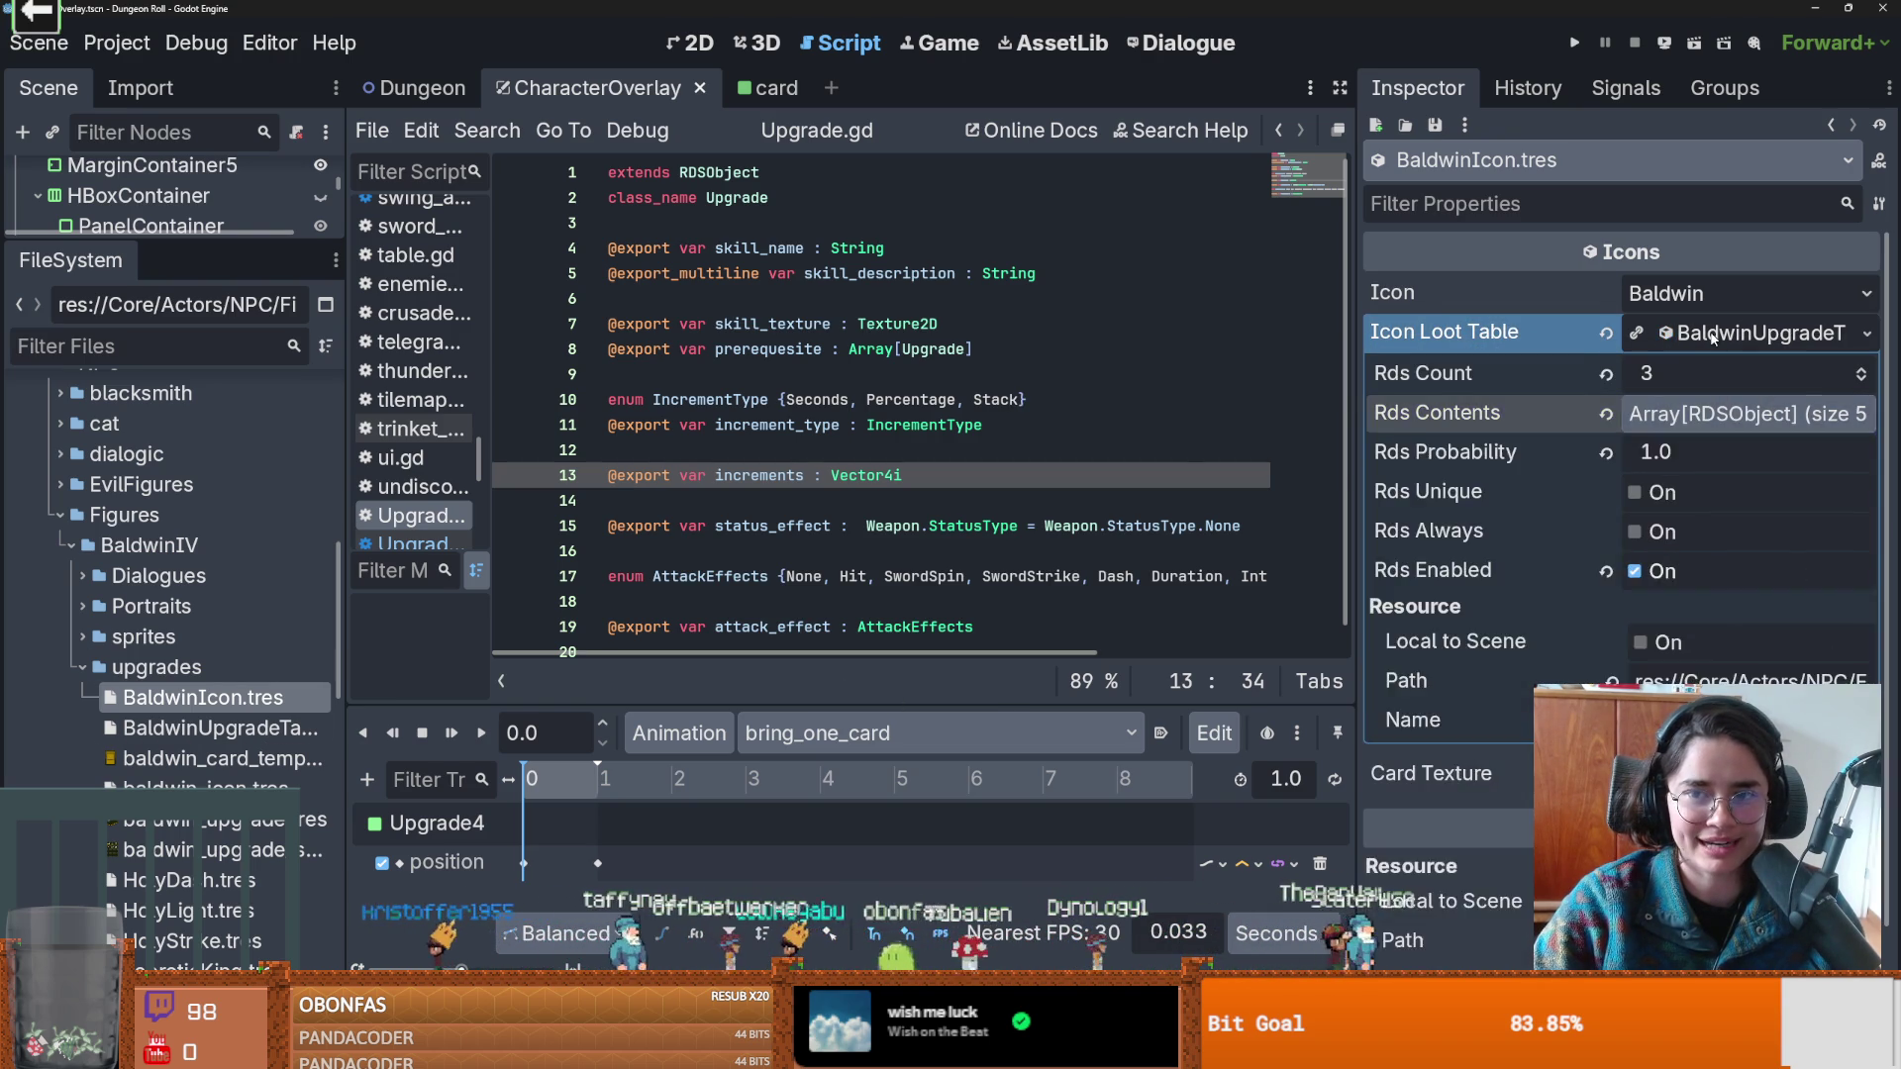
pyautogui.hotkey('ctrl', 's')
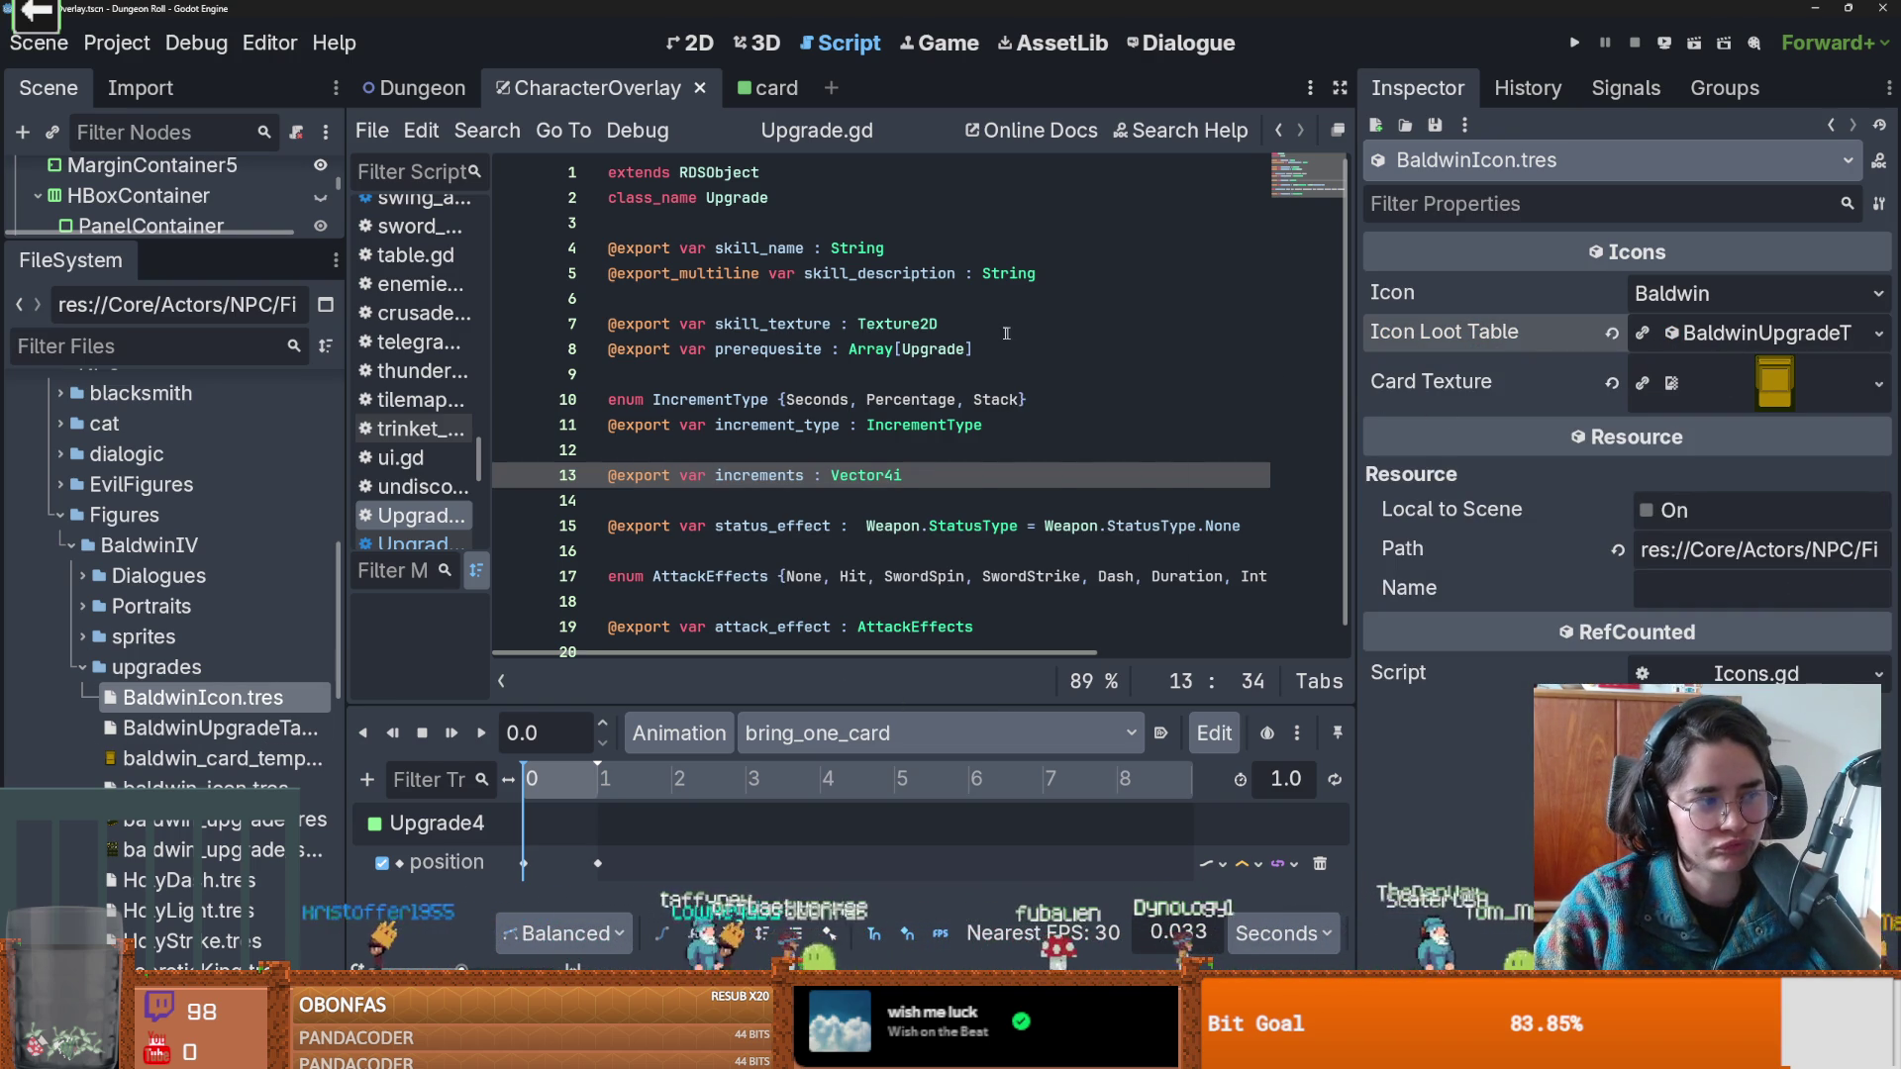
pyautogui.moveTo(1351, 439); pyautogui.dragTo(1482, 440)
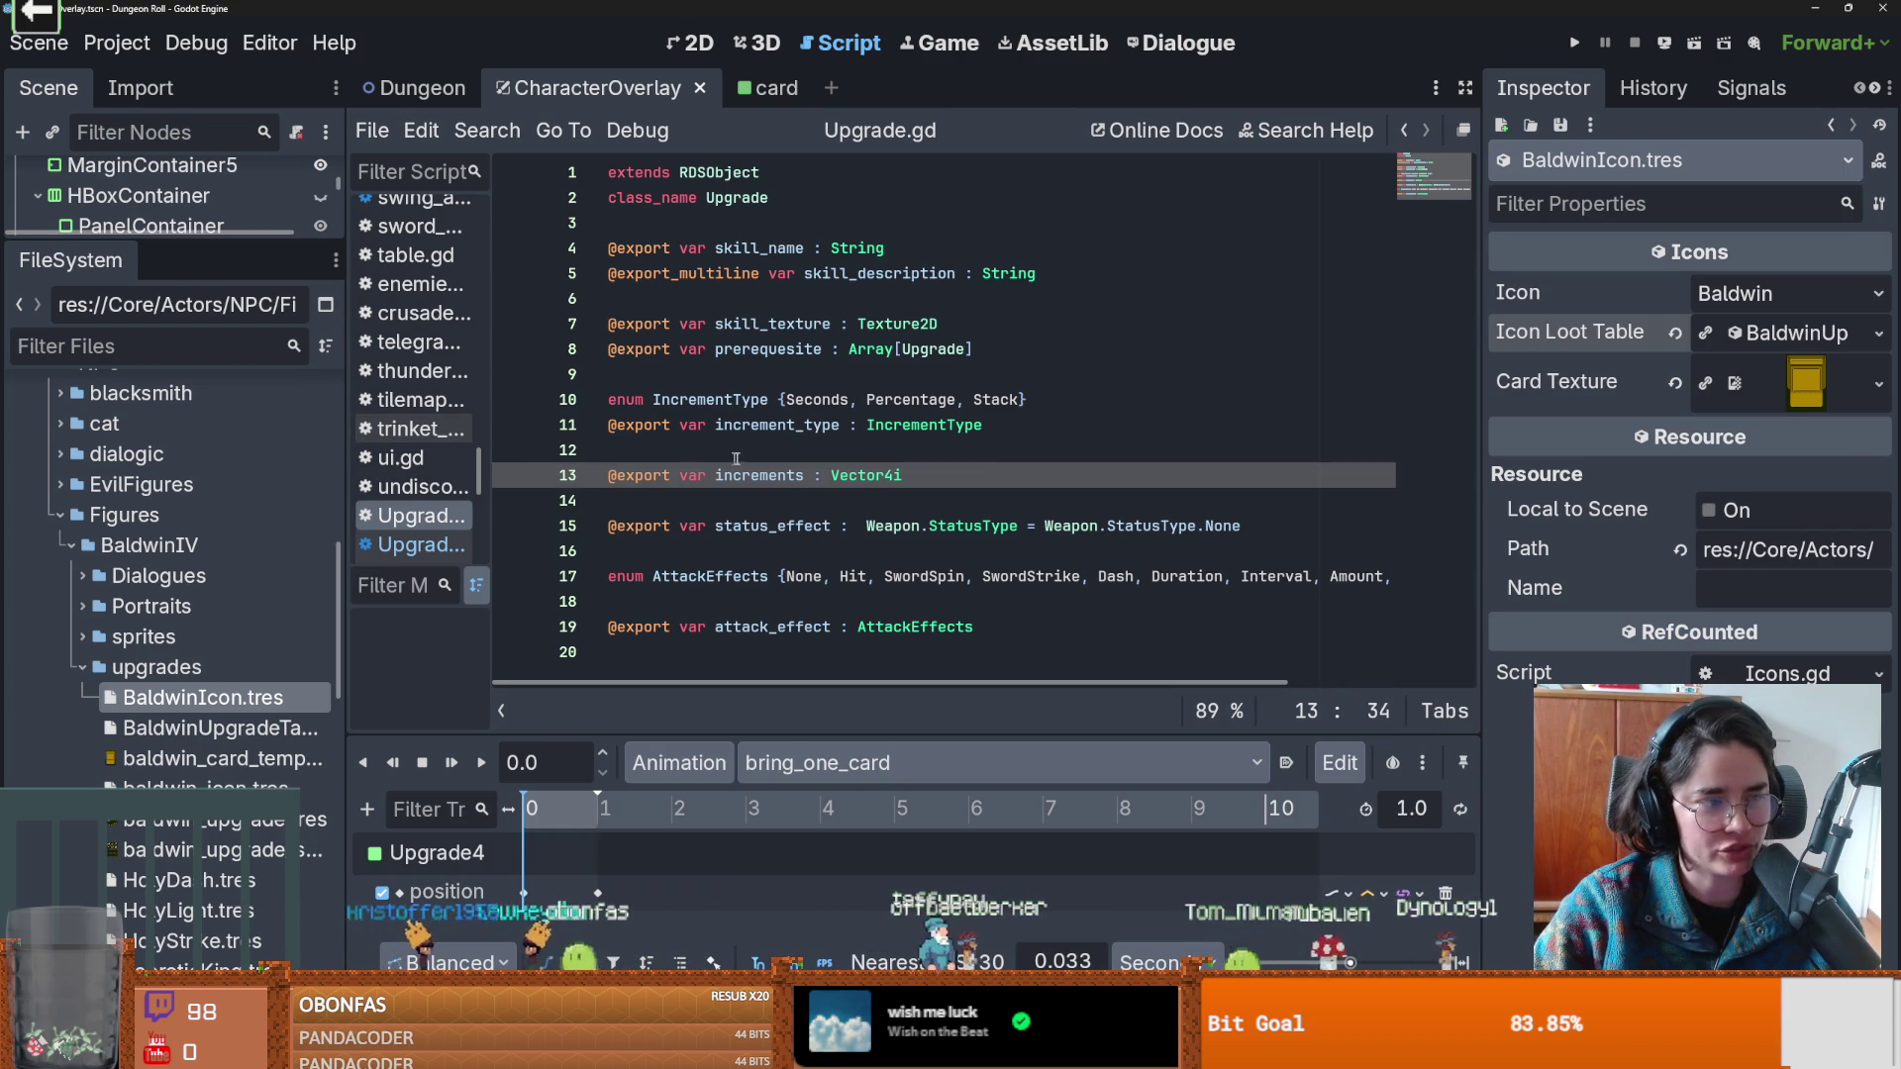
# Save Upgrade.gd from line 12, then return the caret to the increments line.
pyautogui.click(774, 442)
pyautogui.hotkey('ctrl', 's')
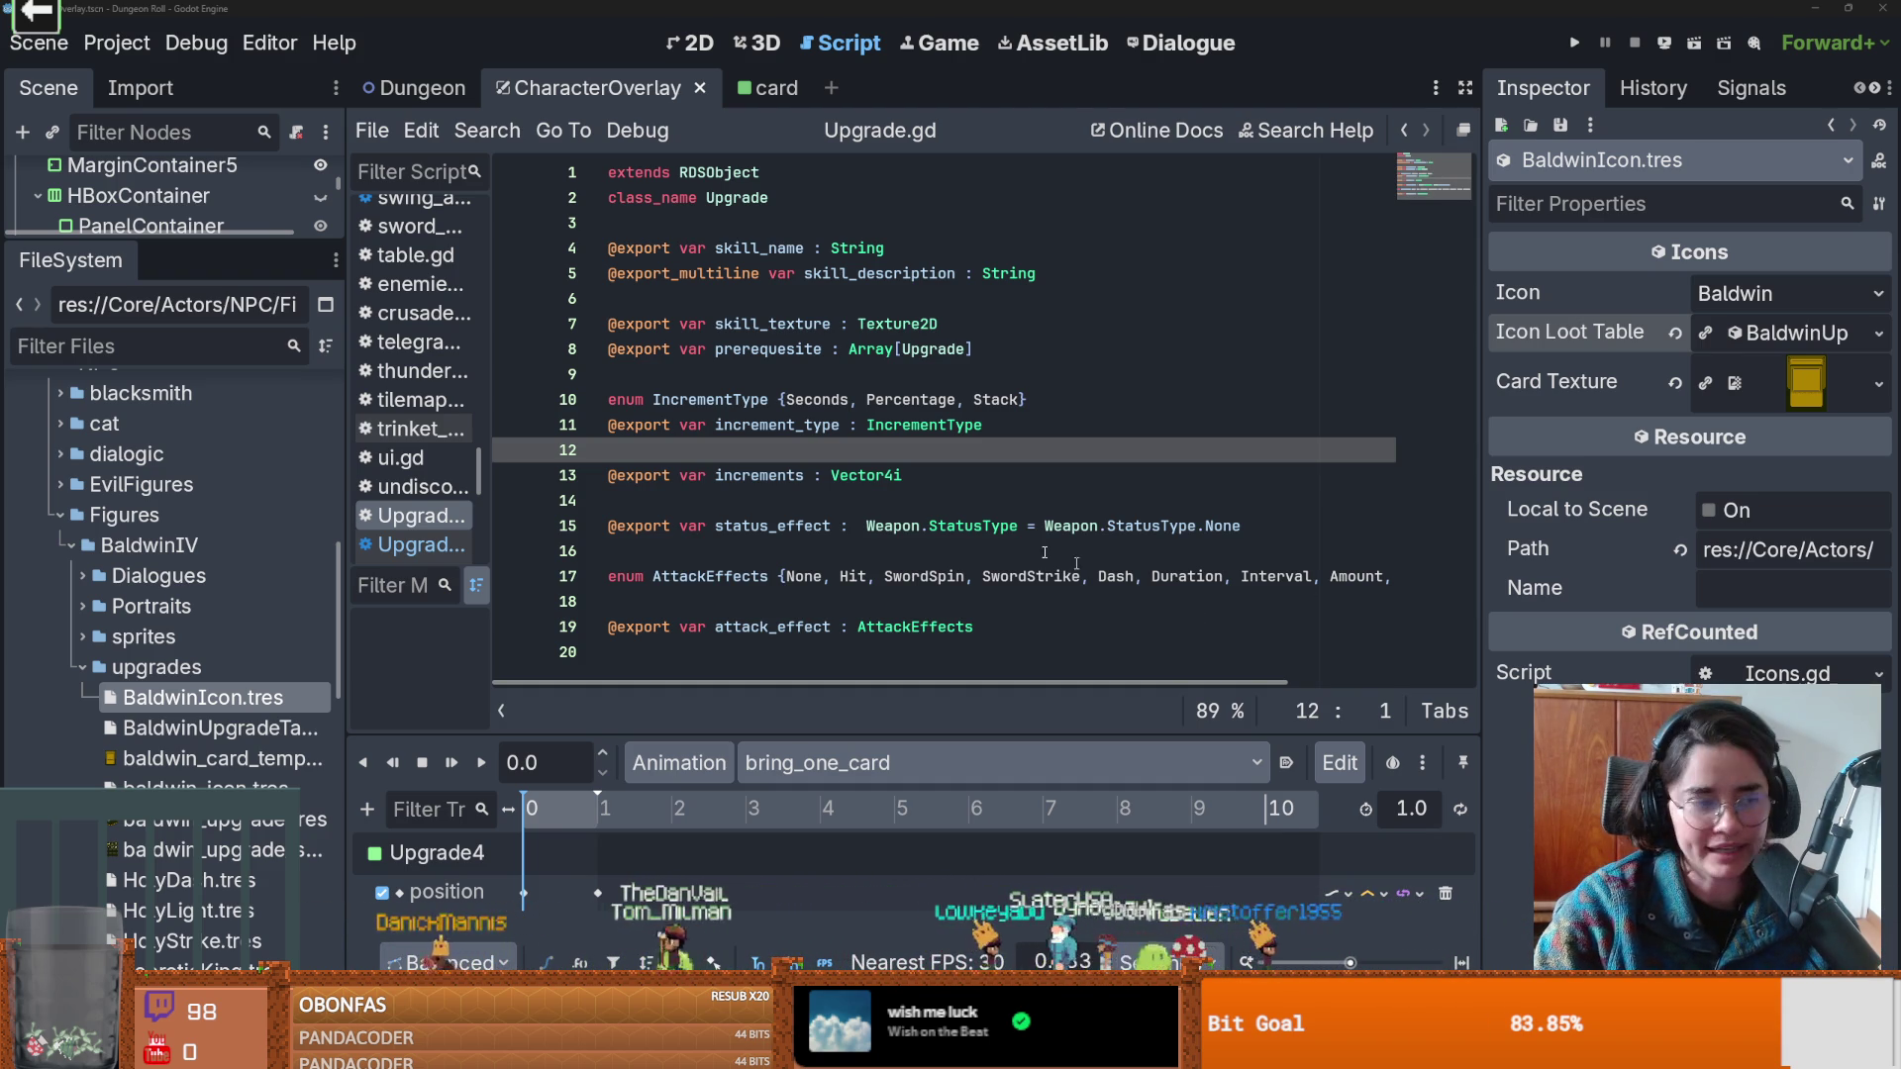
pyautogui.click(832, 475)
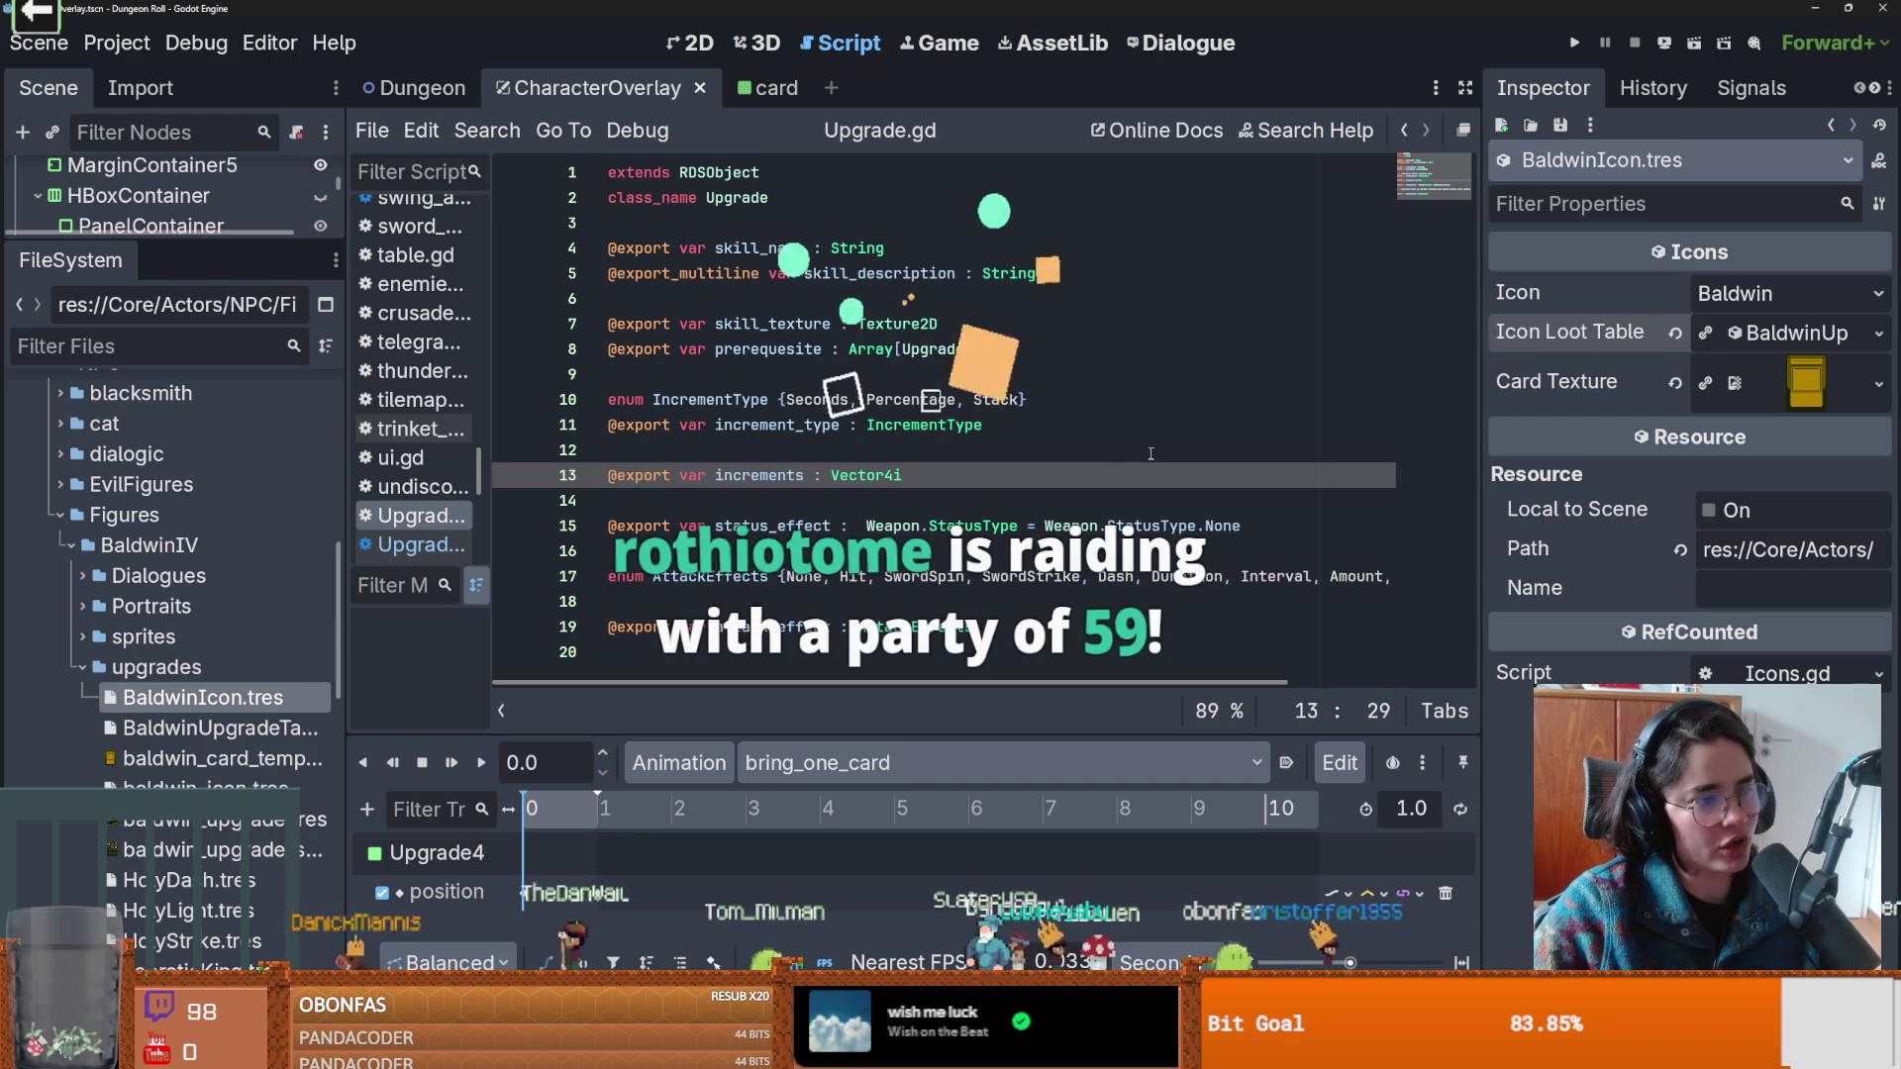